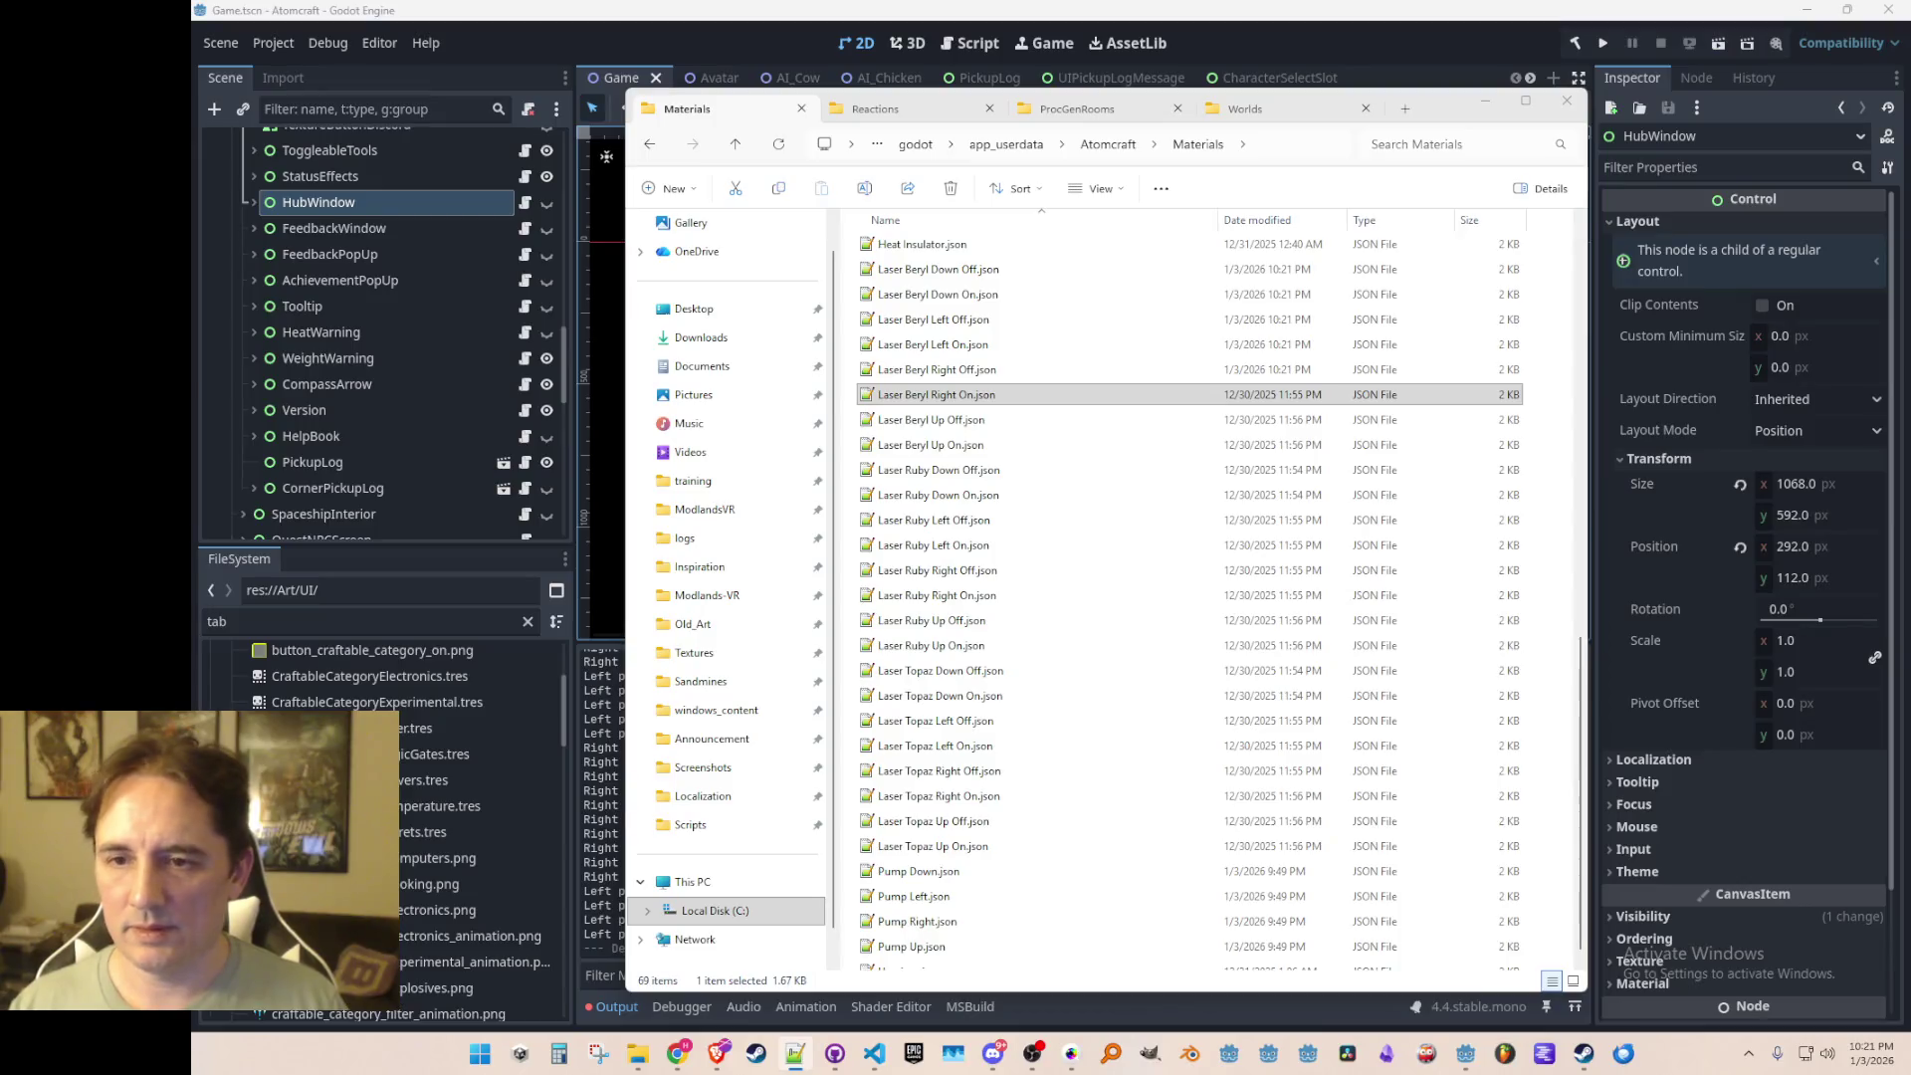
# Step: Refresh the last Laser Beryl JSON files and all eight Laser Ruby JSON files in Materials
pyautogui.click(1095, 419)
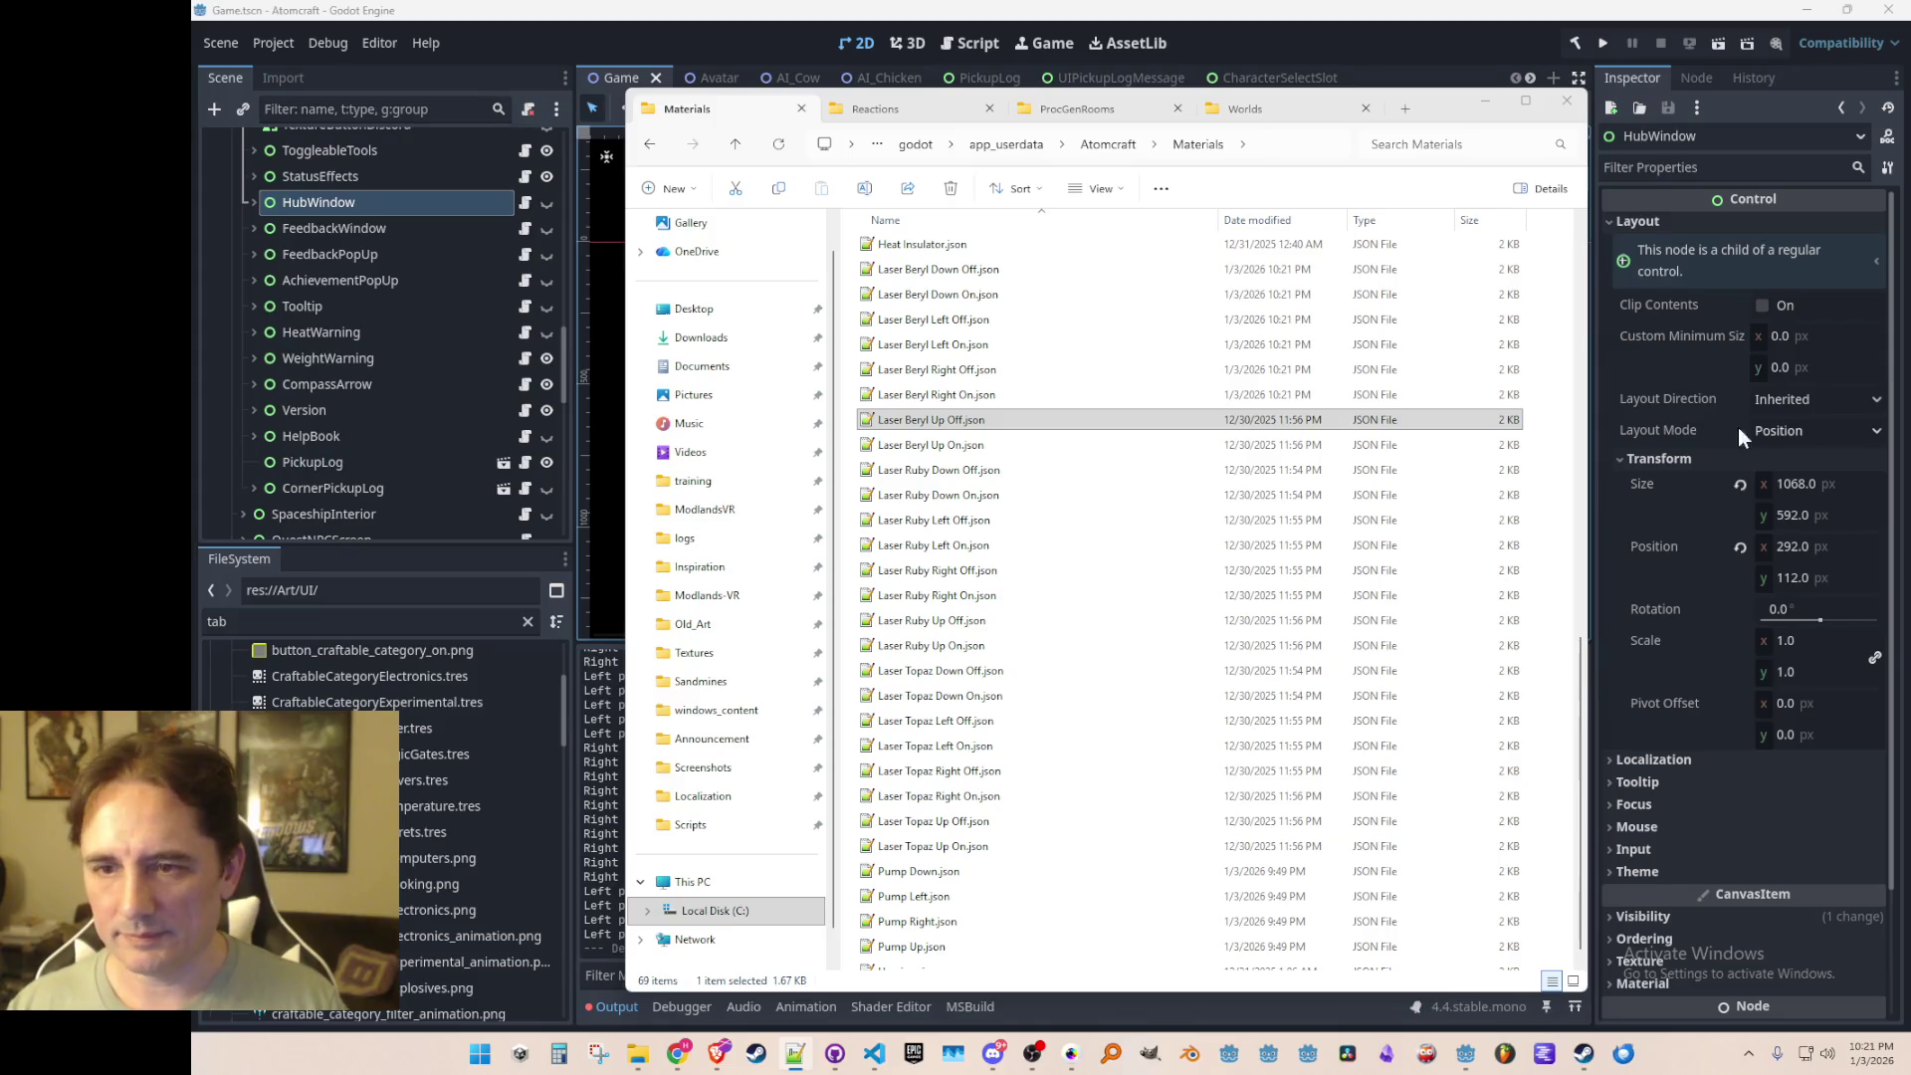
pyautogui.click(931, 445)
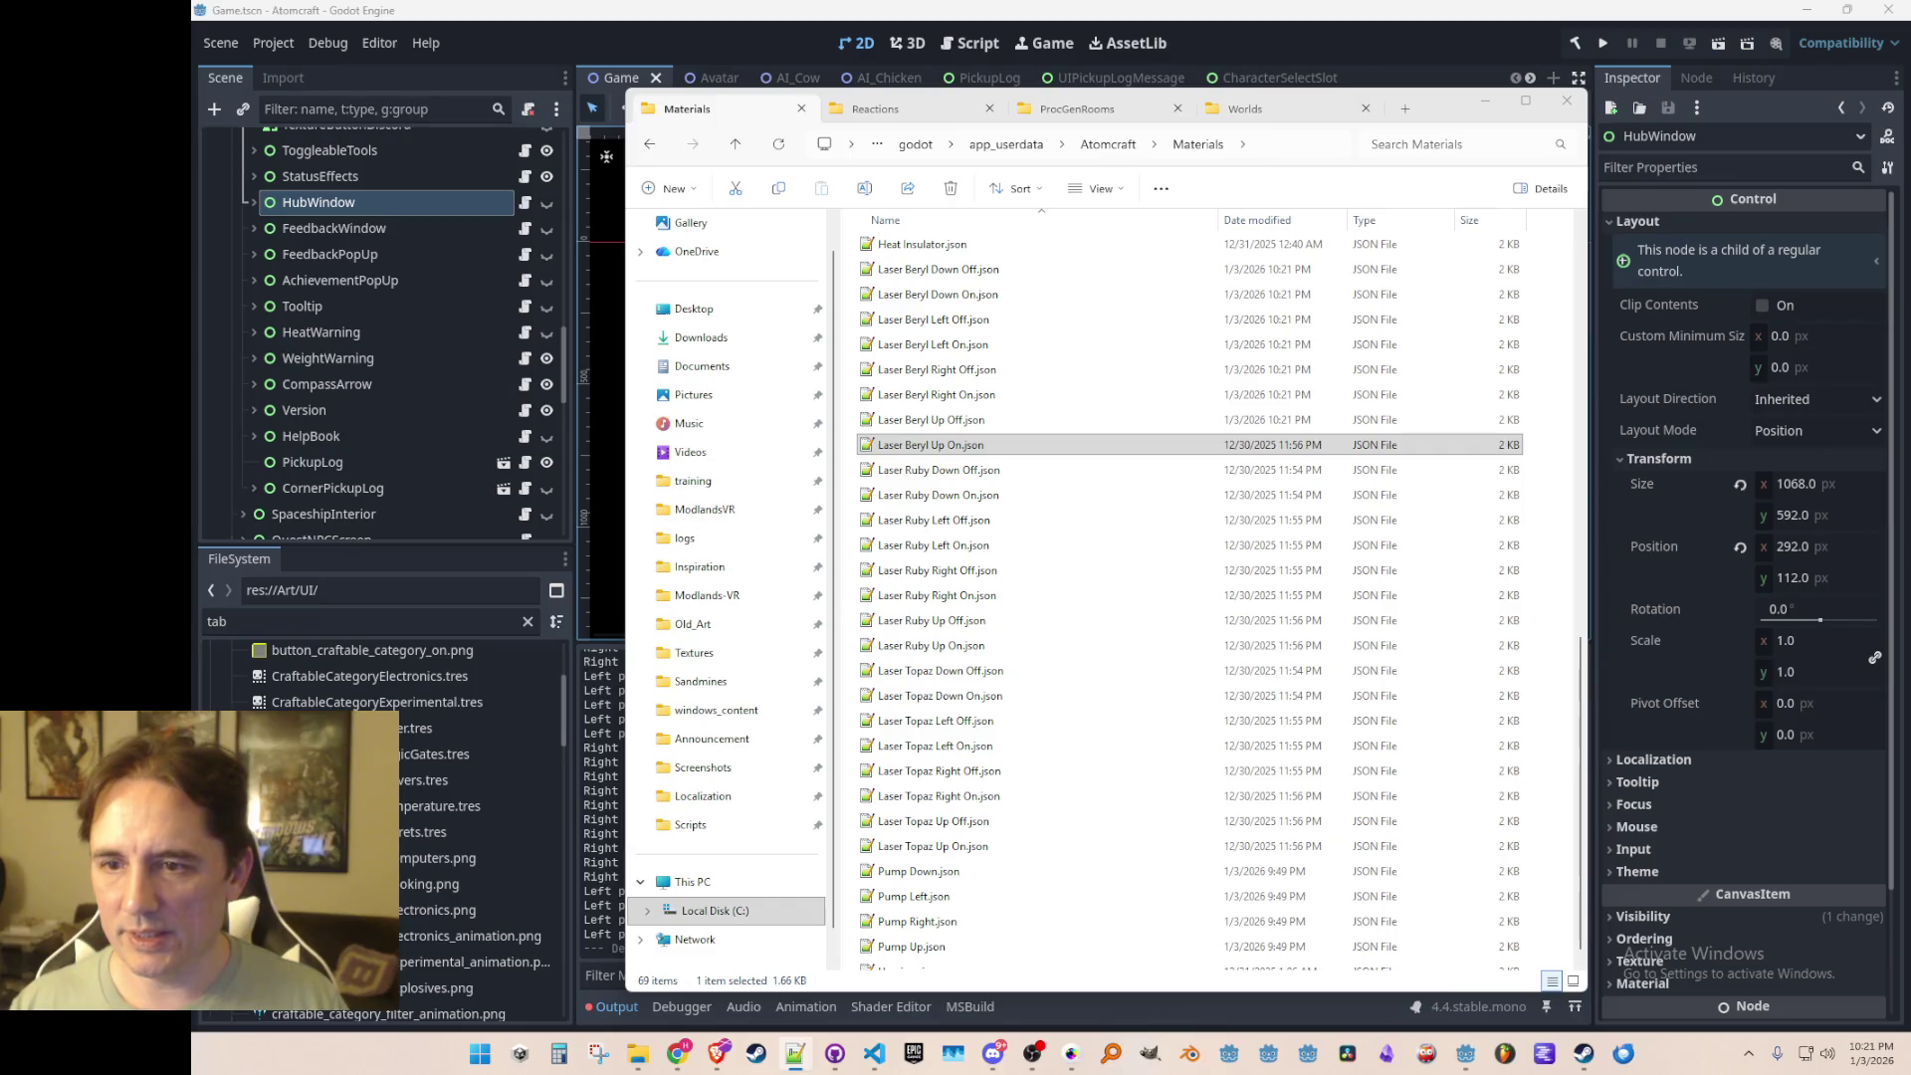
pyautogui.click(996, 469)
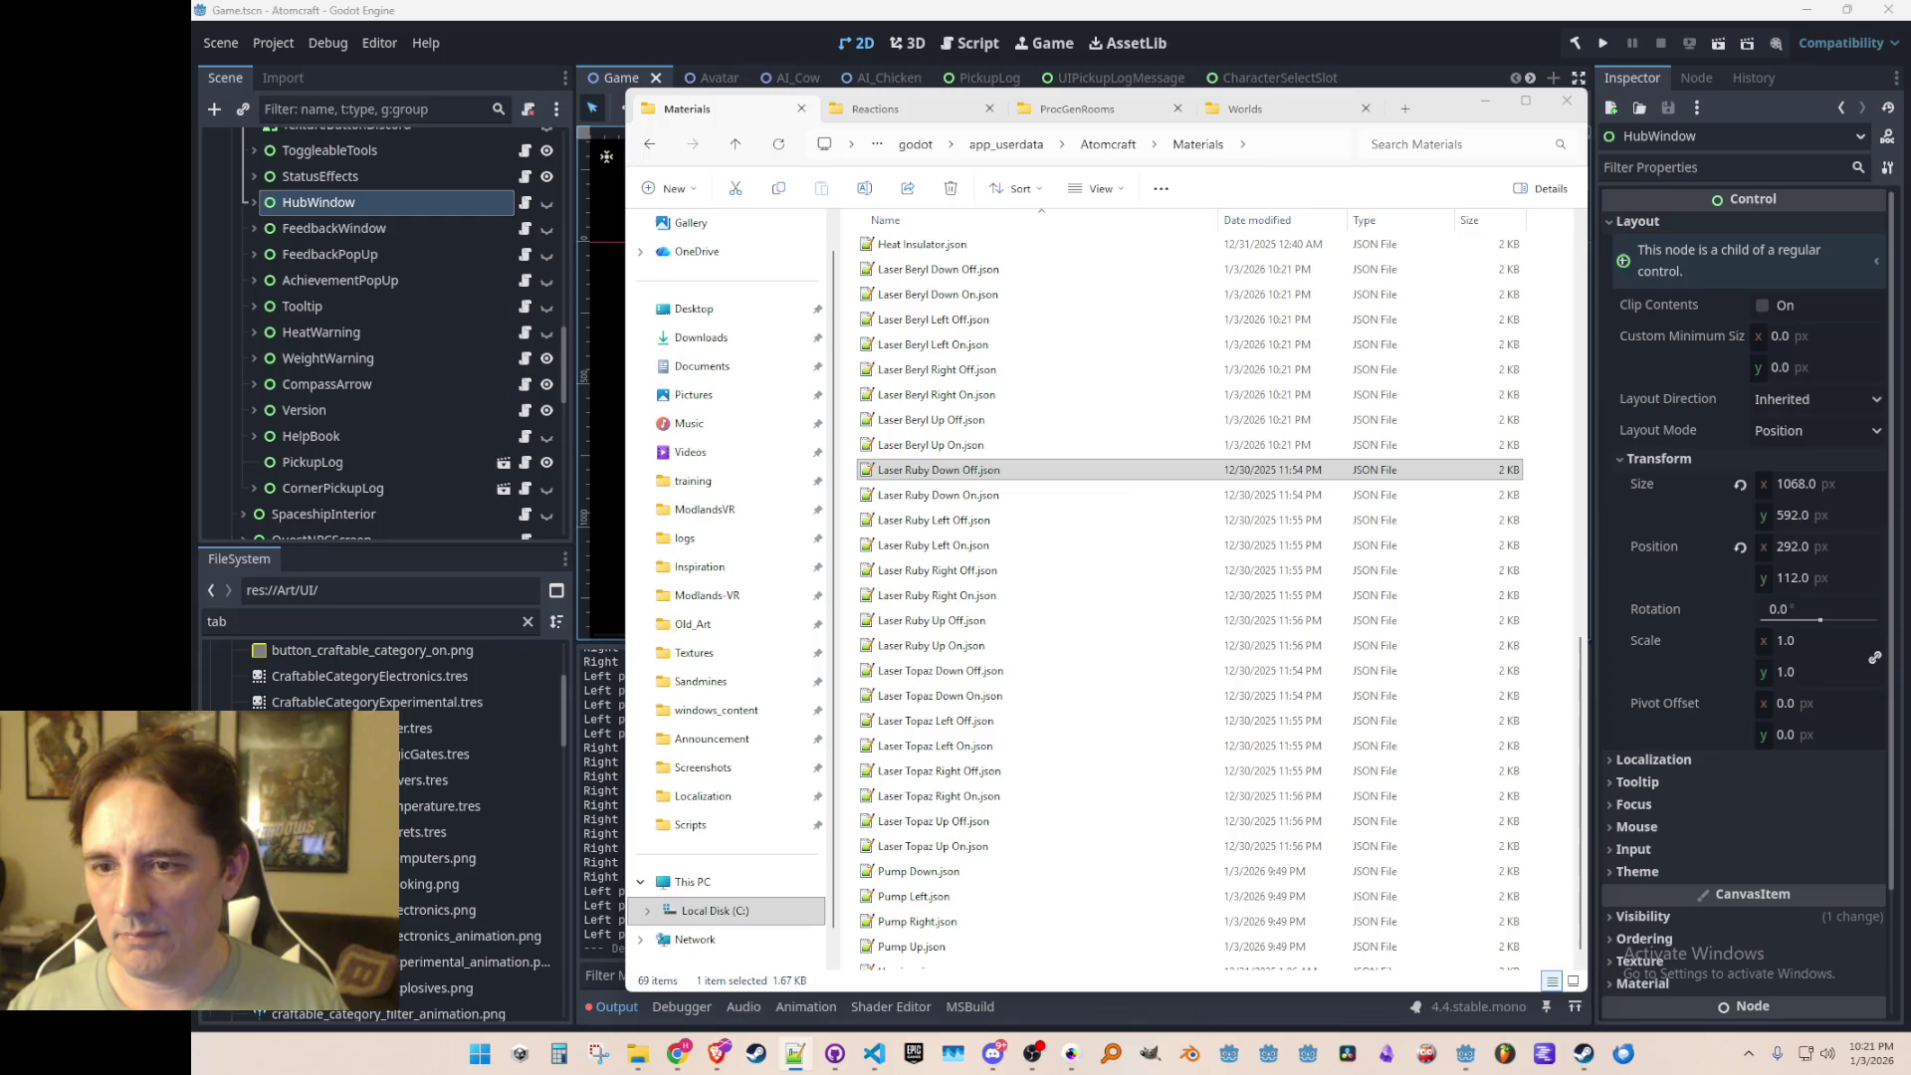
pyautogui.click(935, 494)
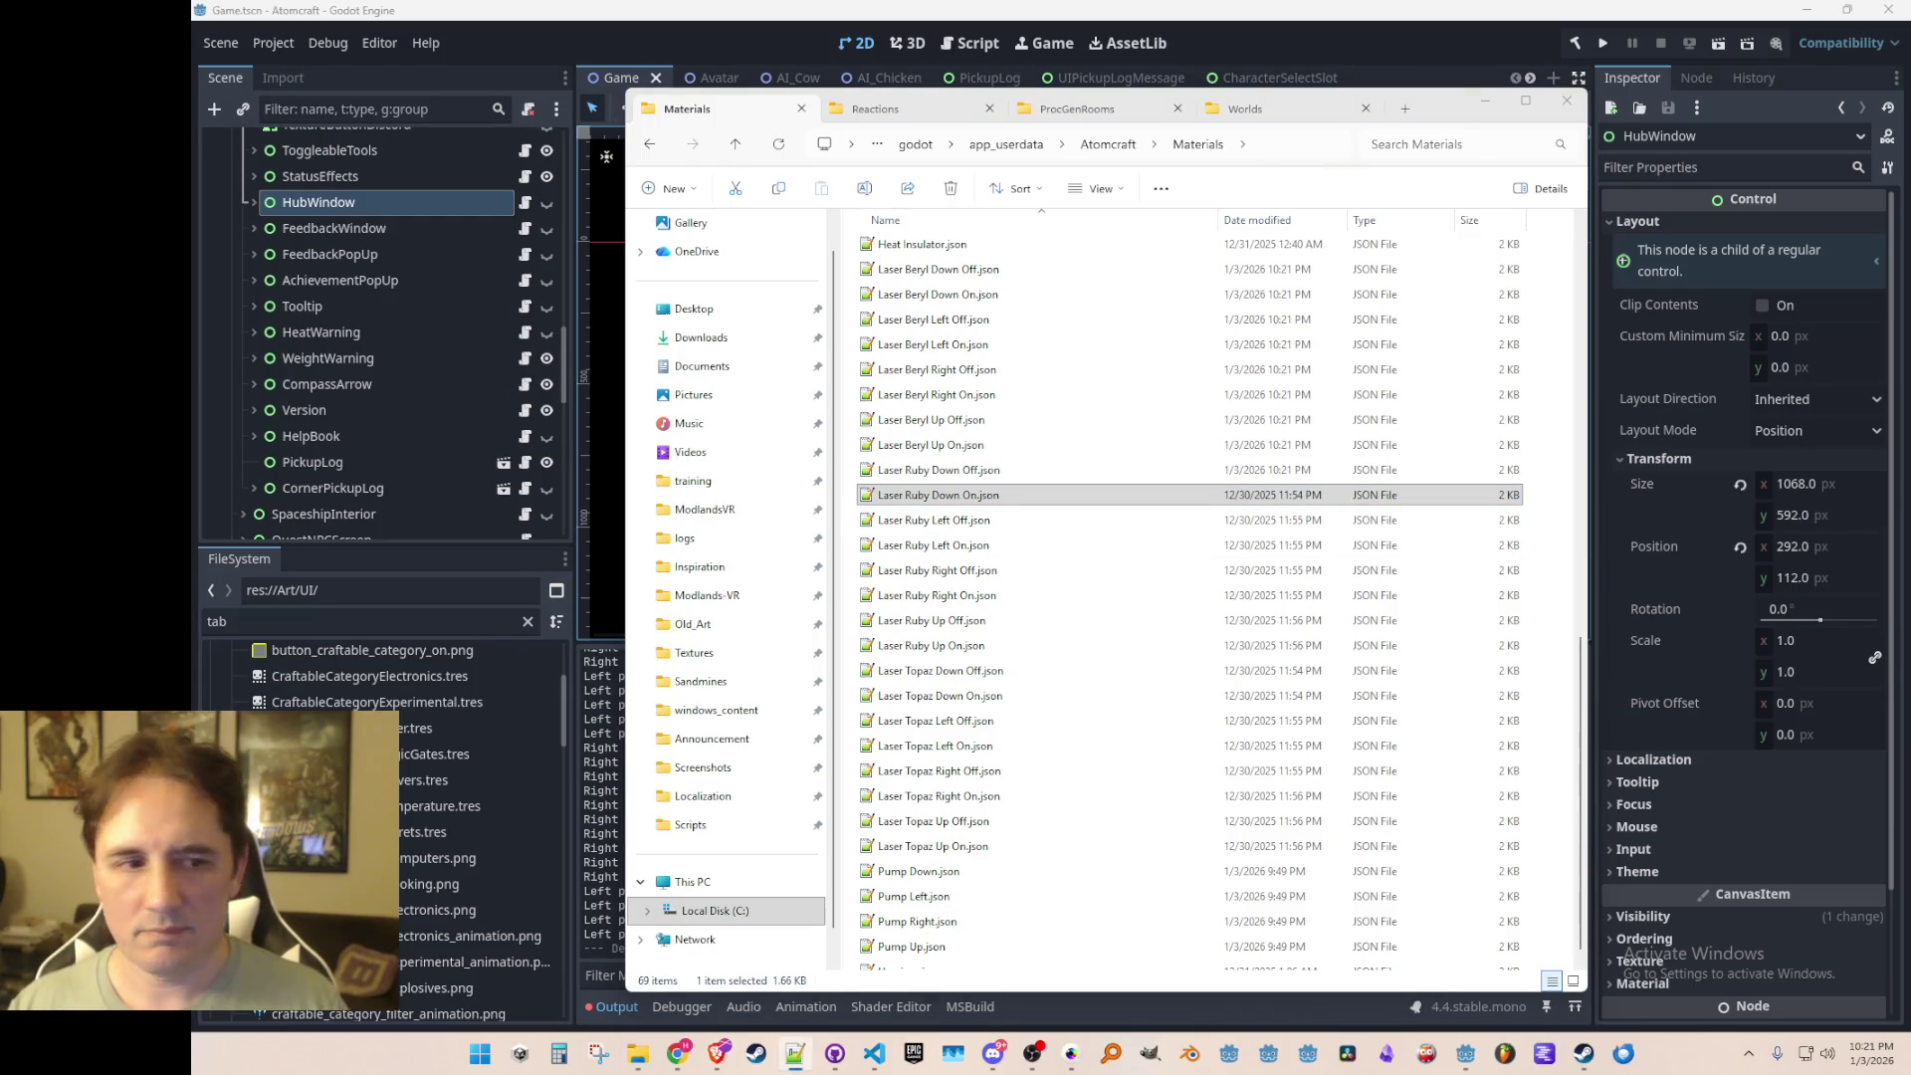
pyautogui.click(933, 520)
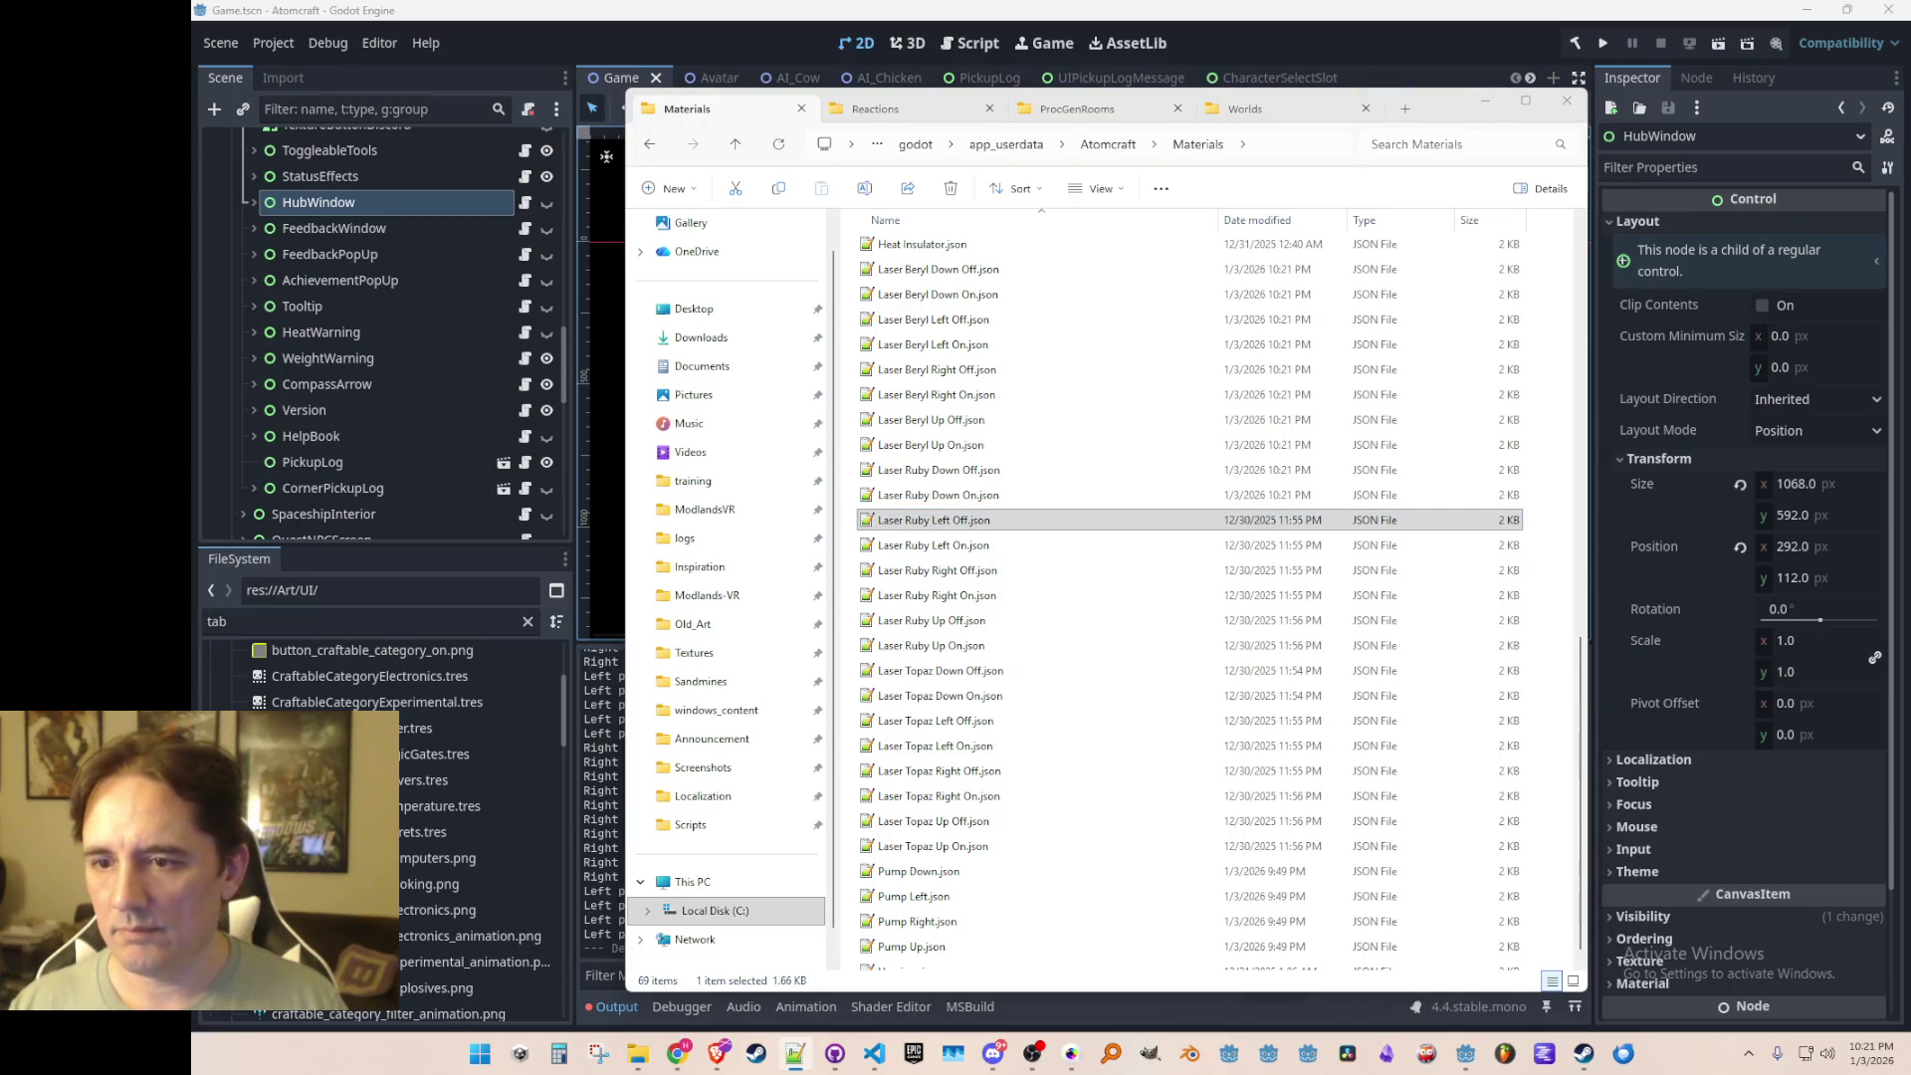
pyautogui.click(934, 545)
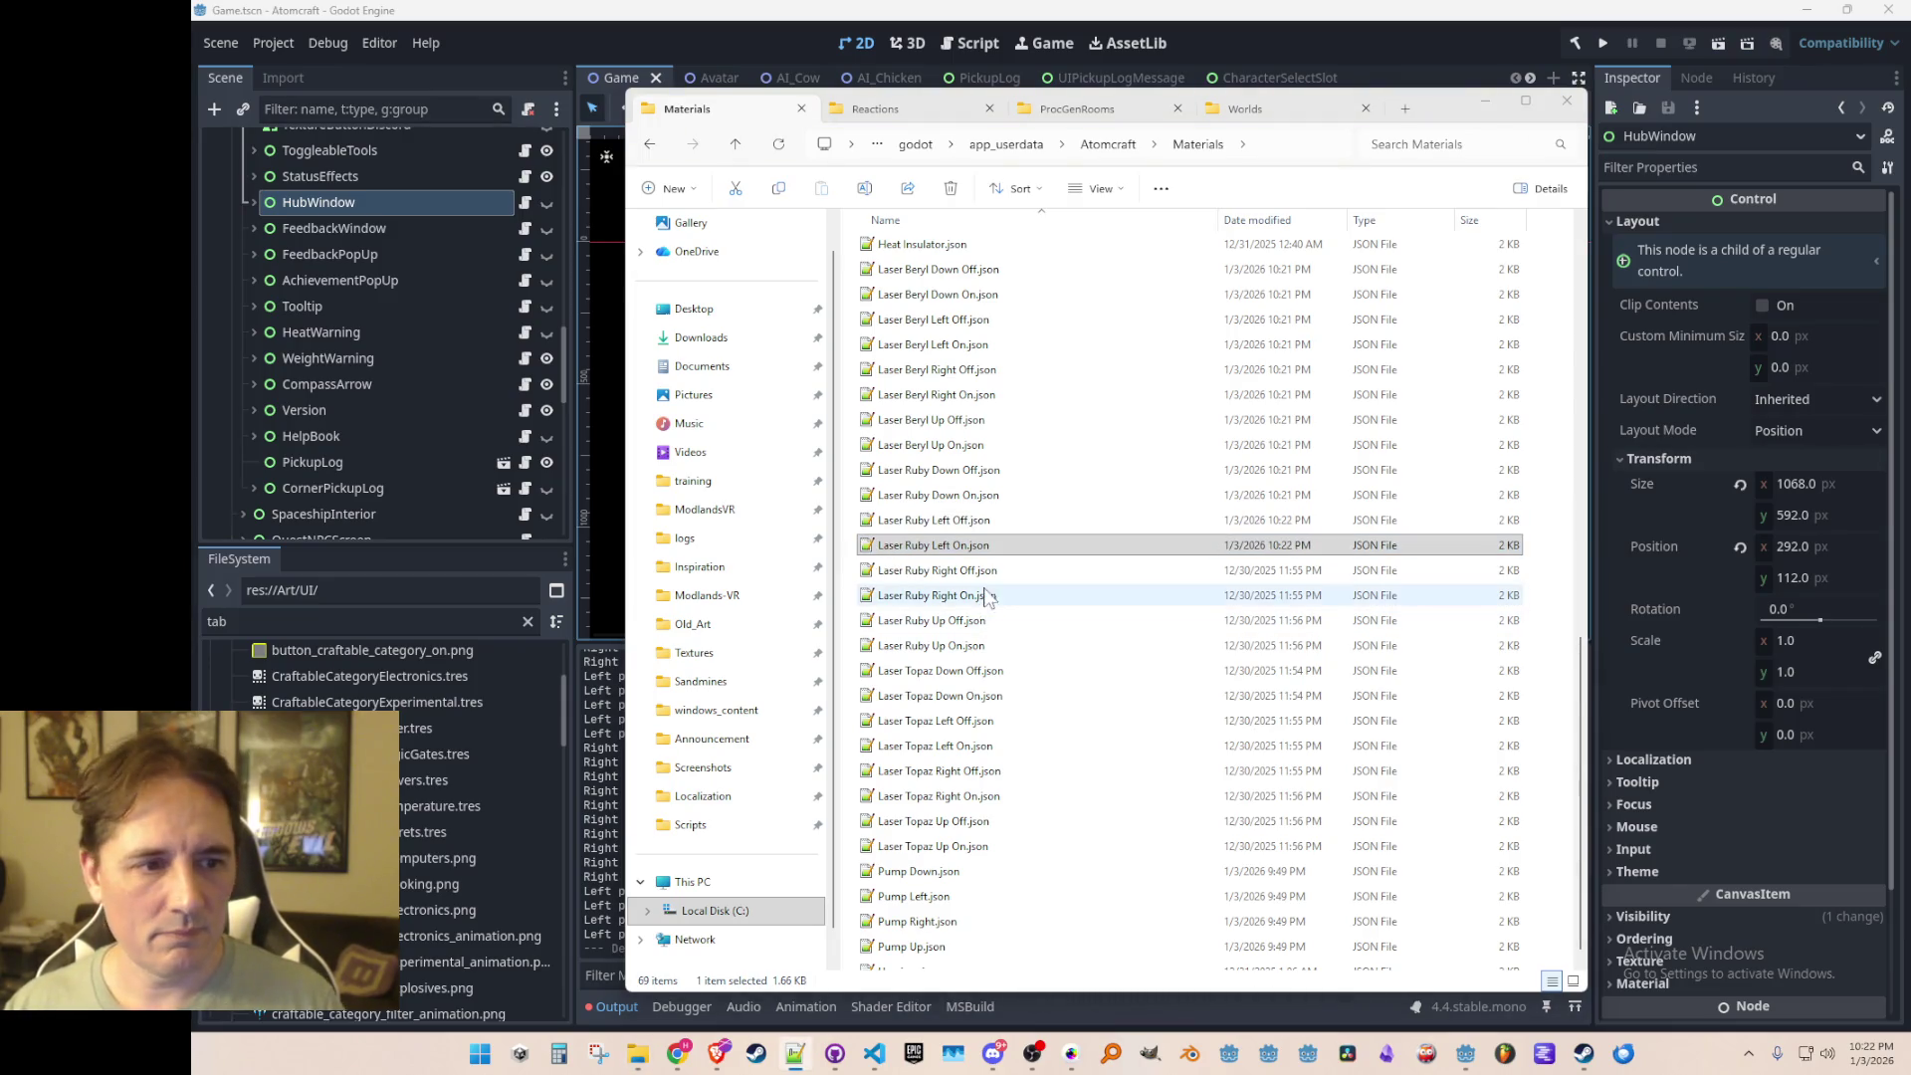
pyautogui.click(934, 570)
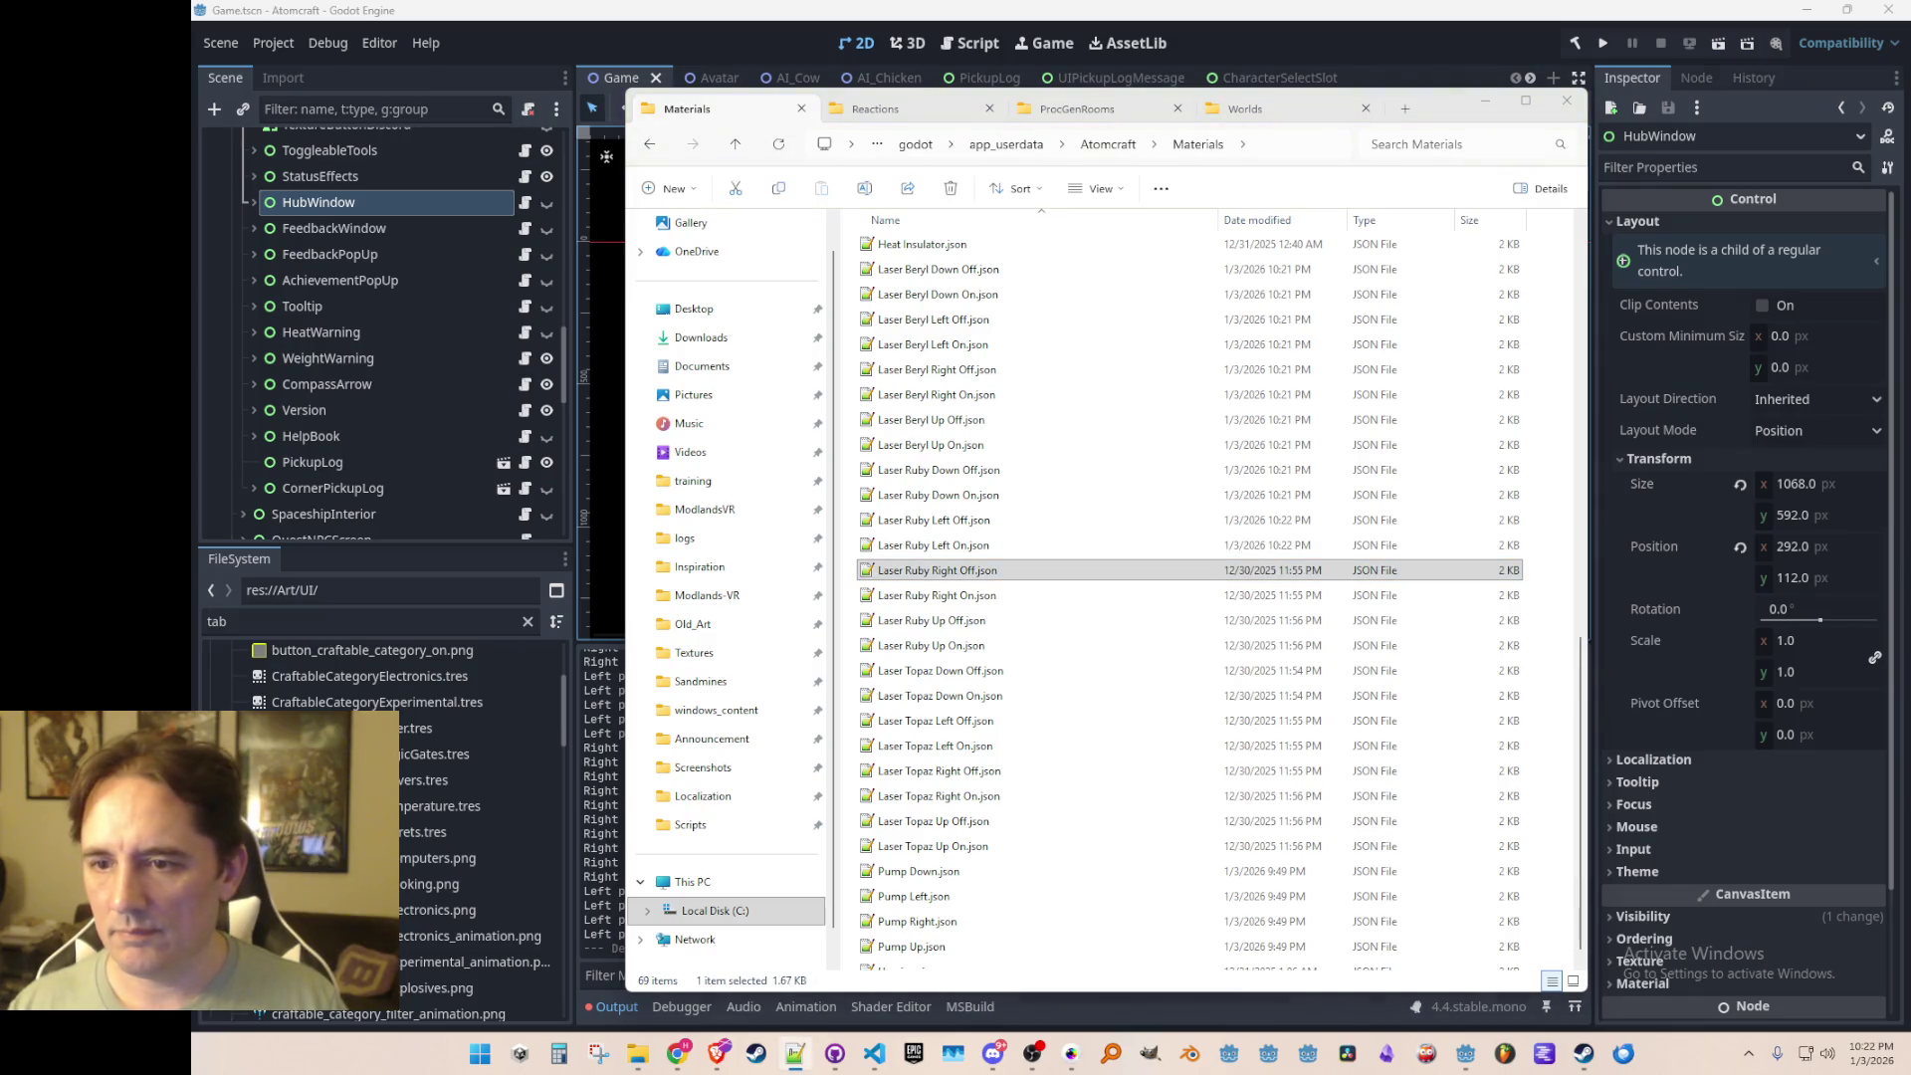
pyautogui.click(996, 595)
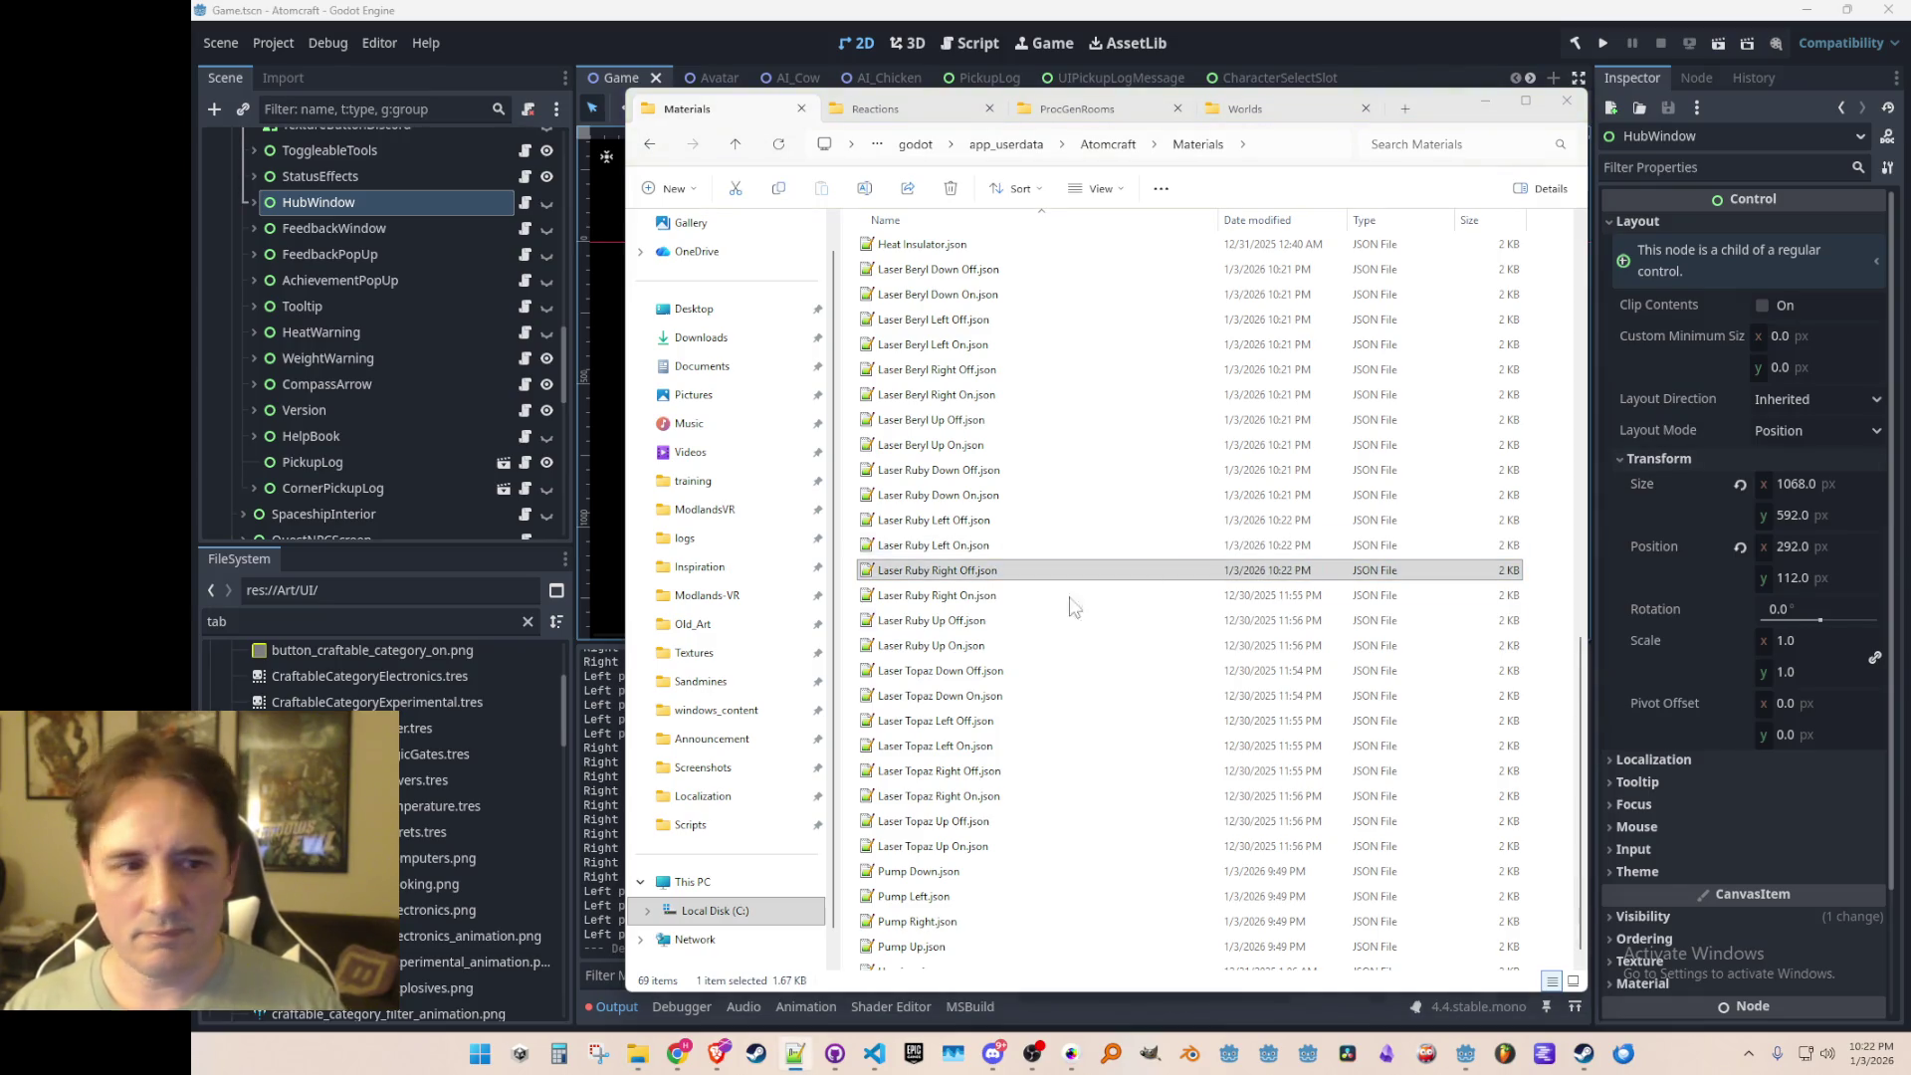
pyautogui.click(1005, 619)
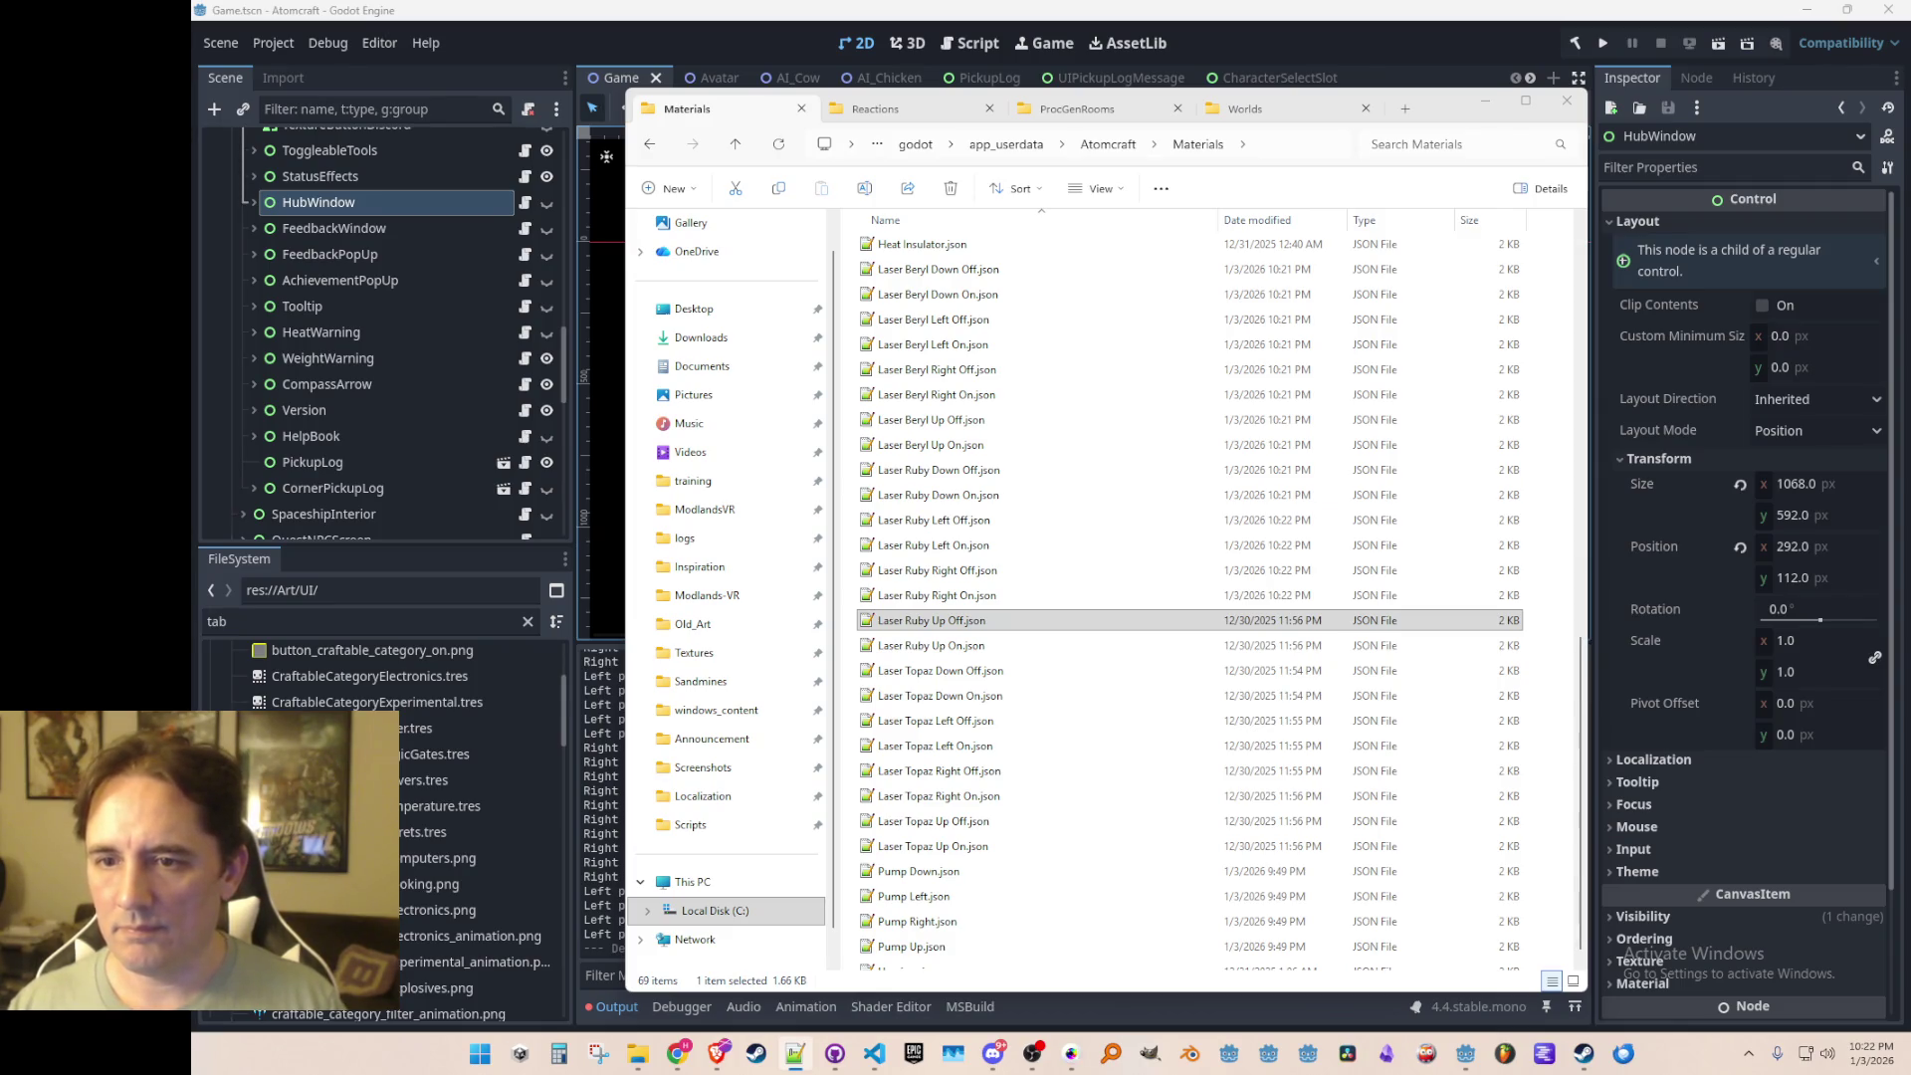
pyautogui.click(931, 645)
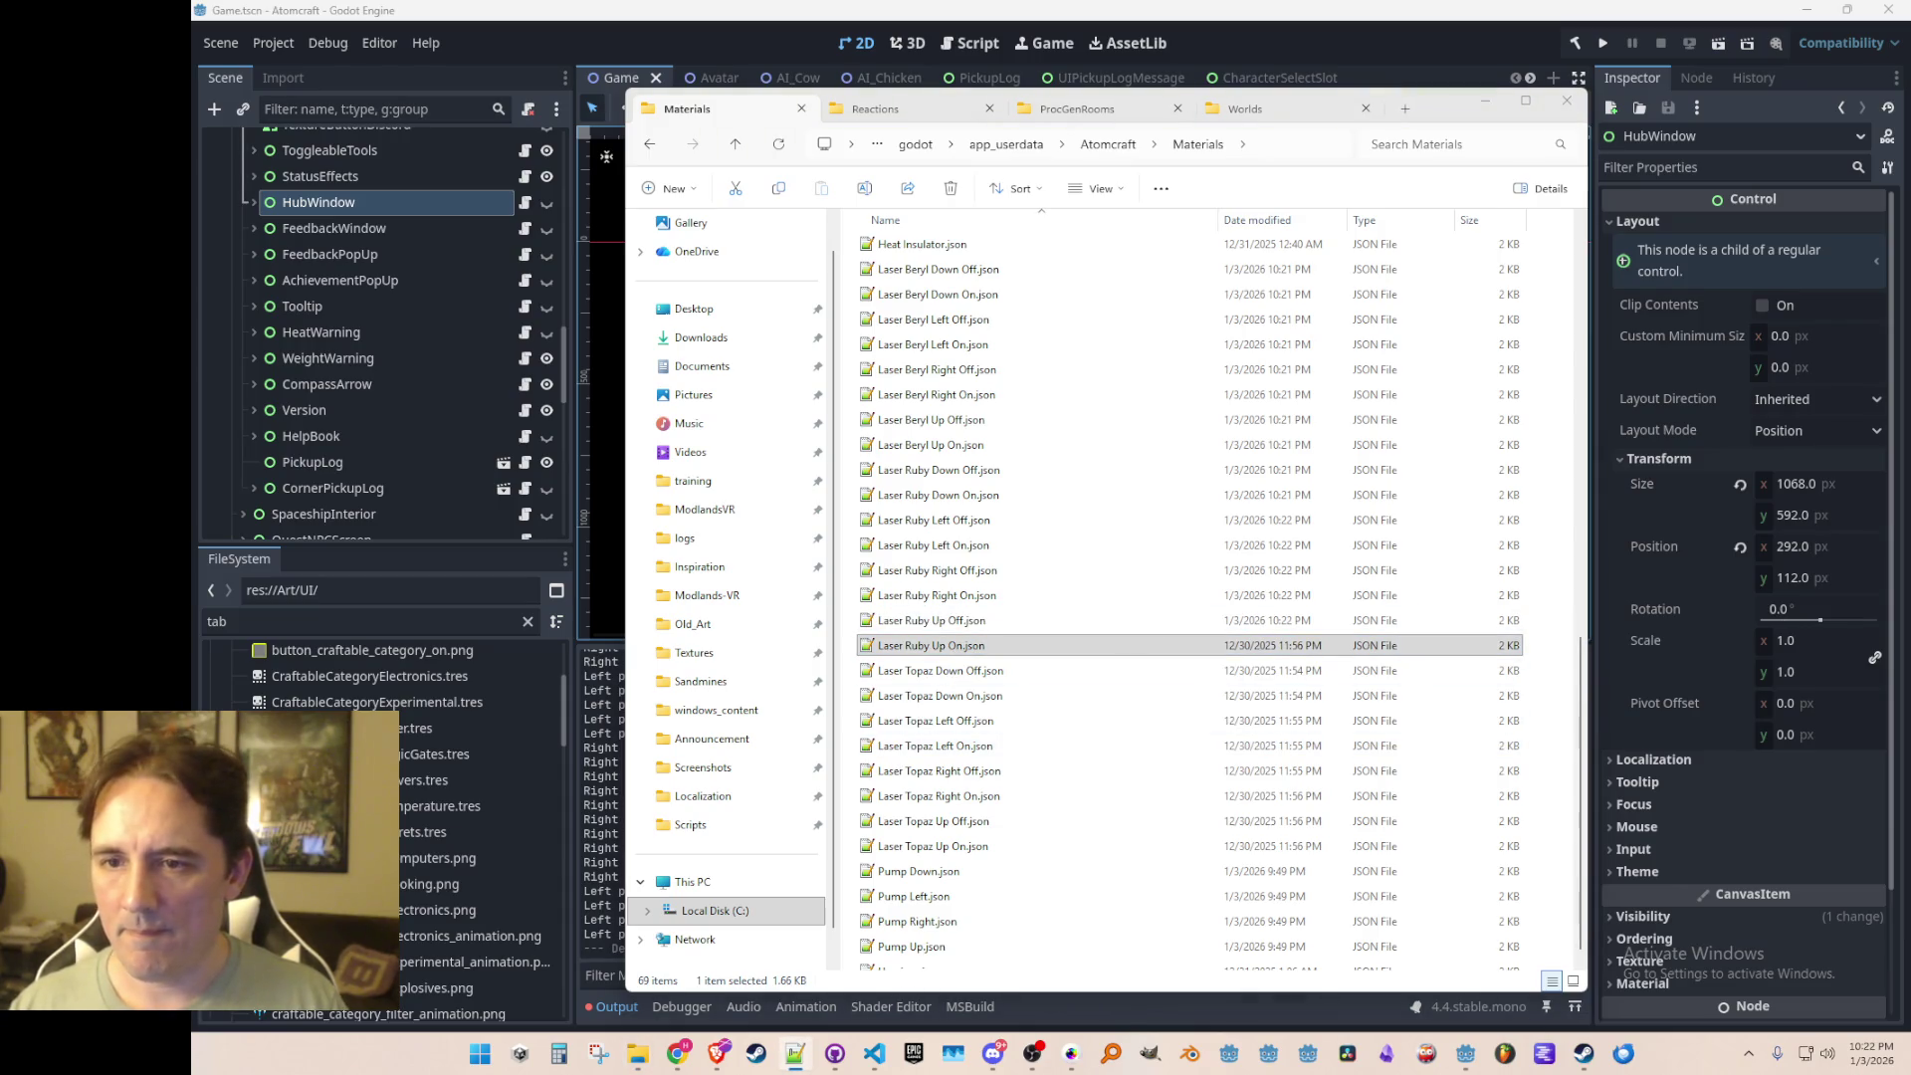
pyautogui.click(1120, 670)
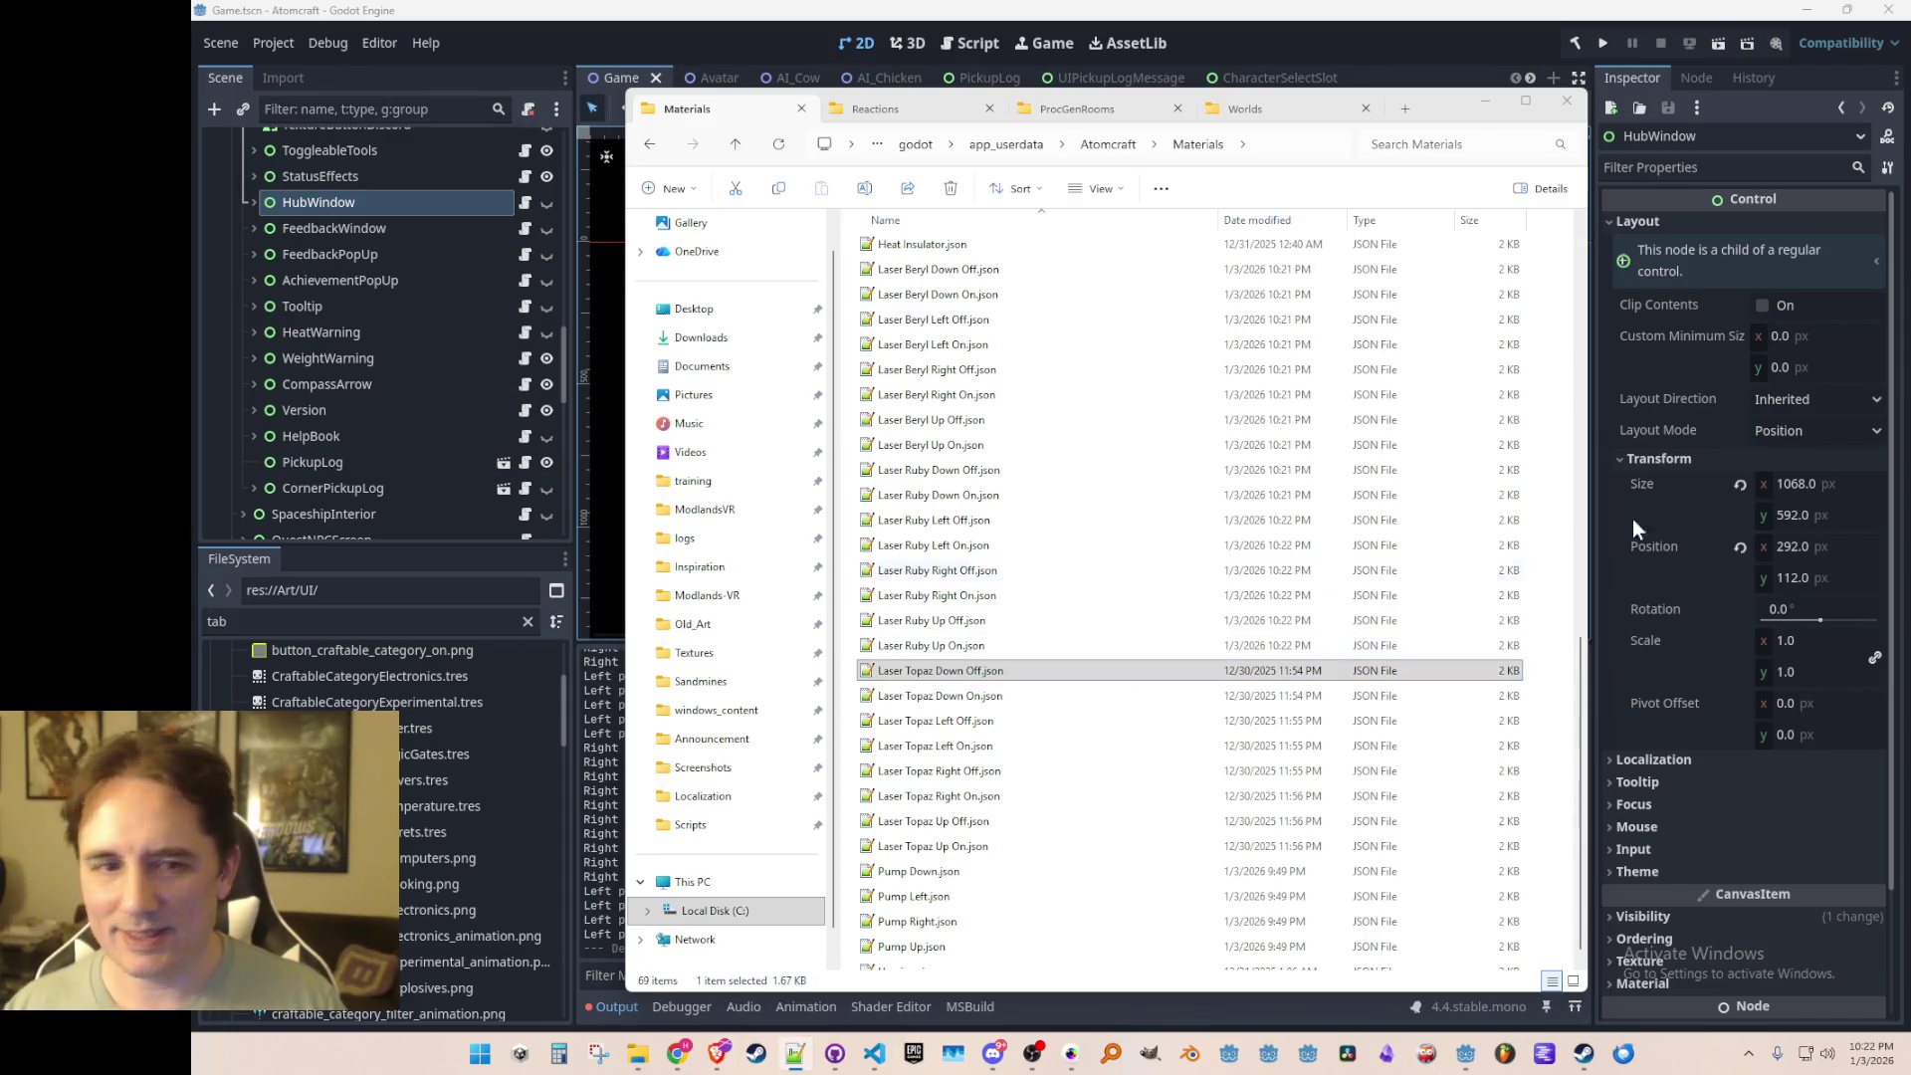
# Step: Refresh all eight Laser Topaz JSON files, then return to Godot
pyautogui.click(941, 695)
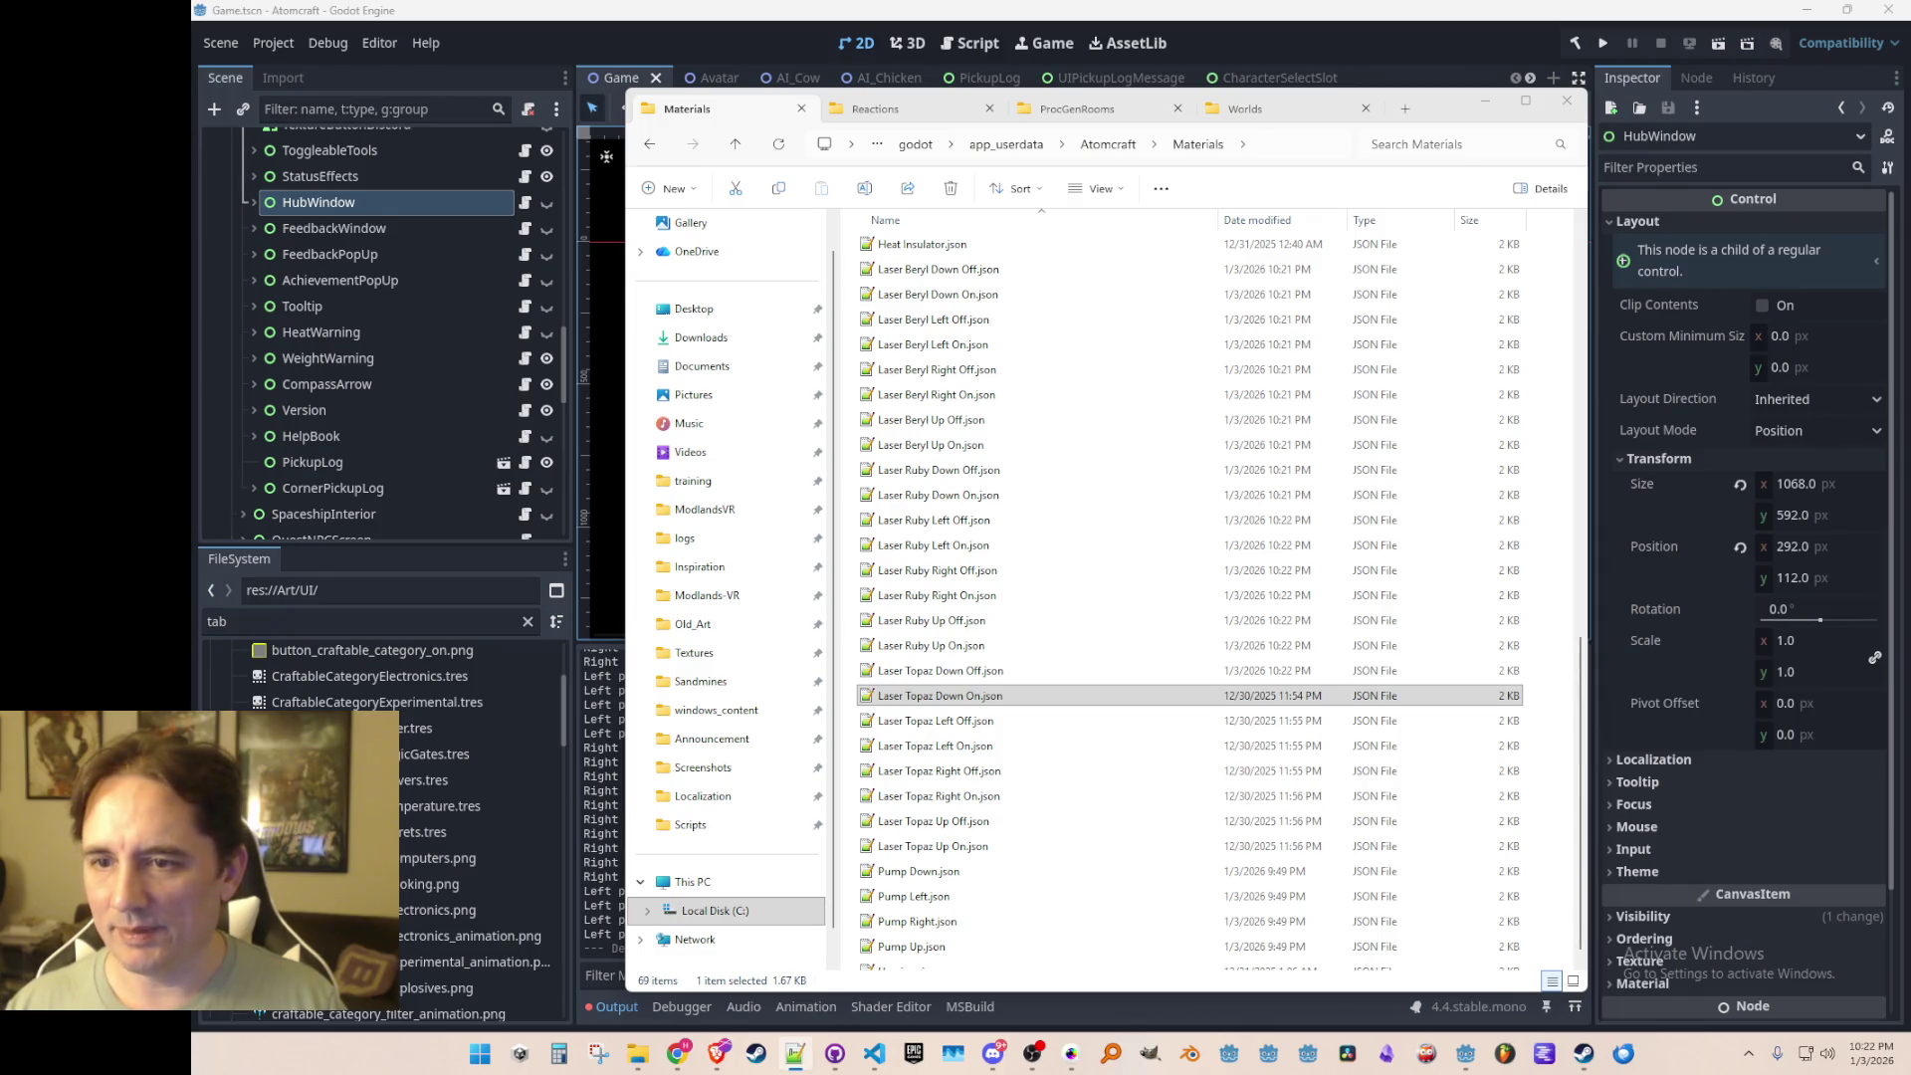
pyautogui.click(1054, 718)
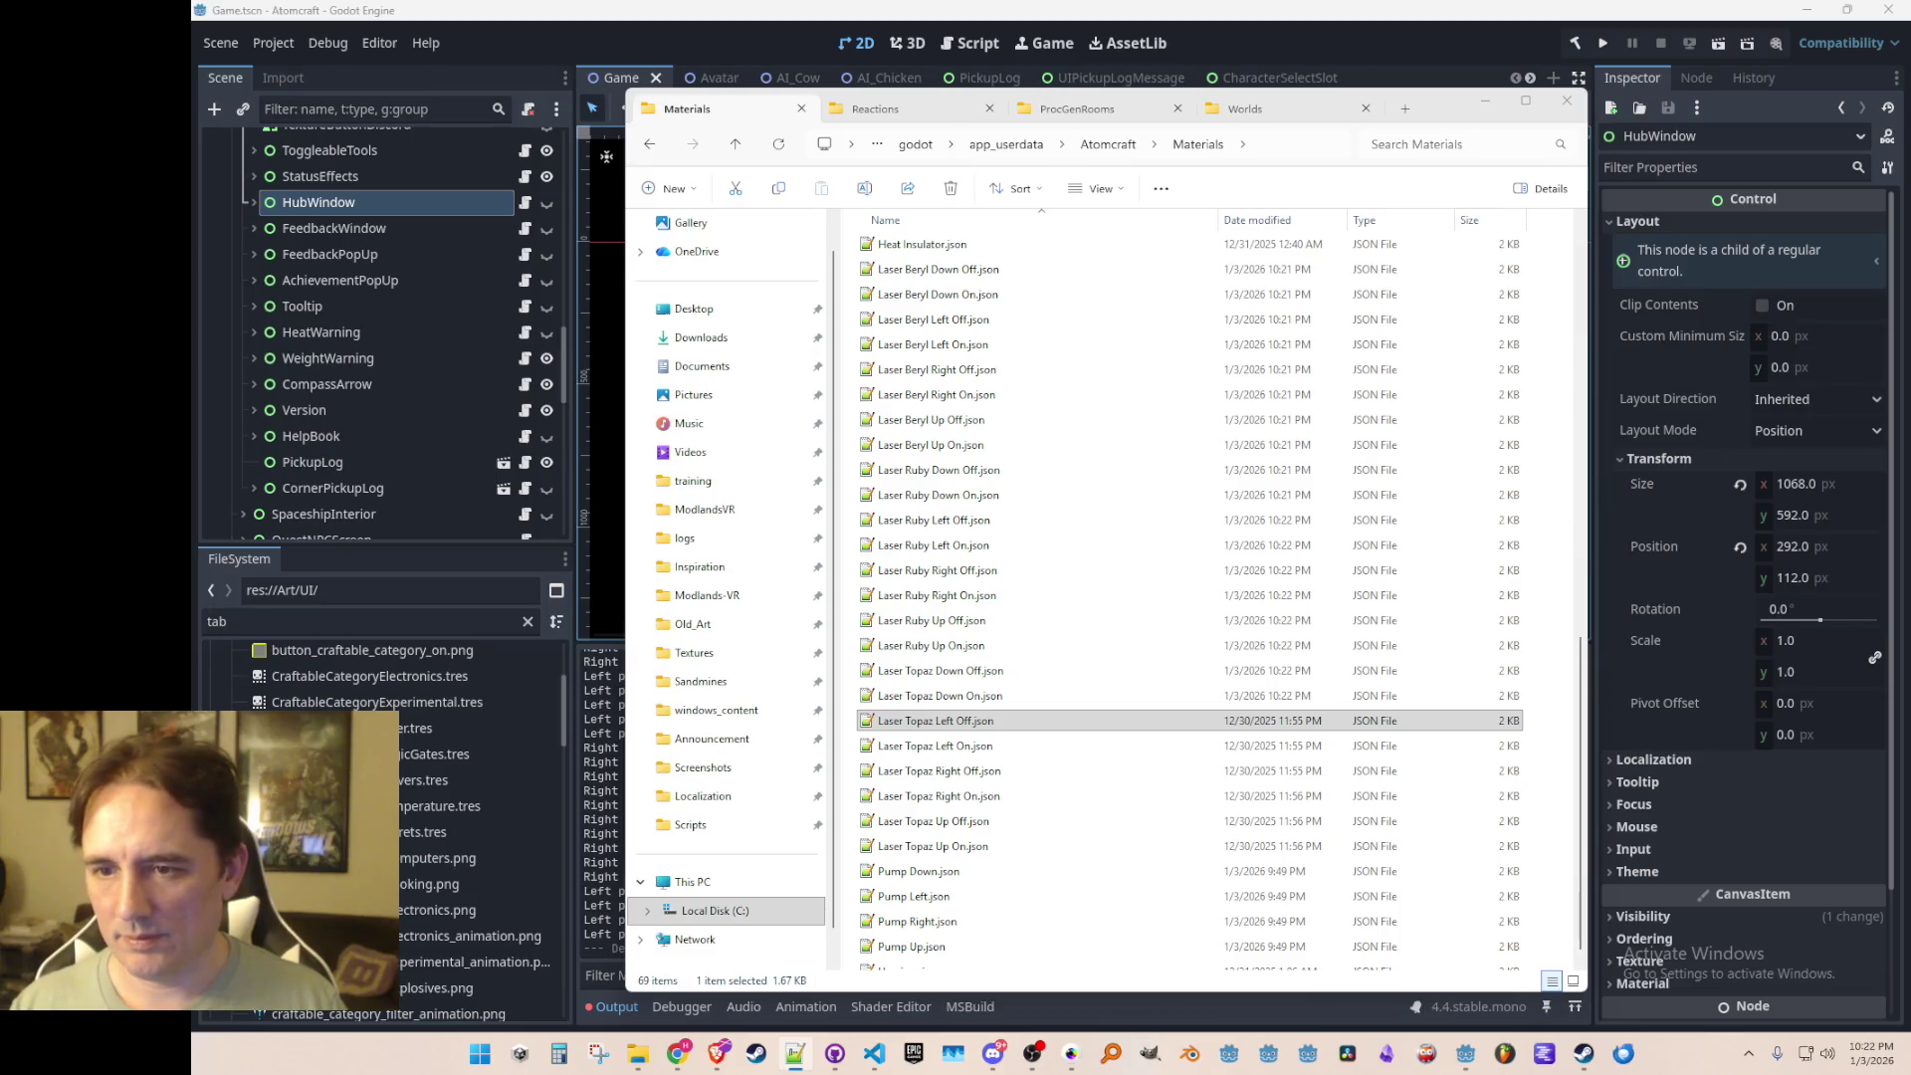
pyautogui.click(1060, 741)
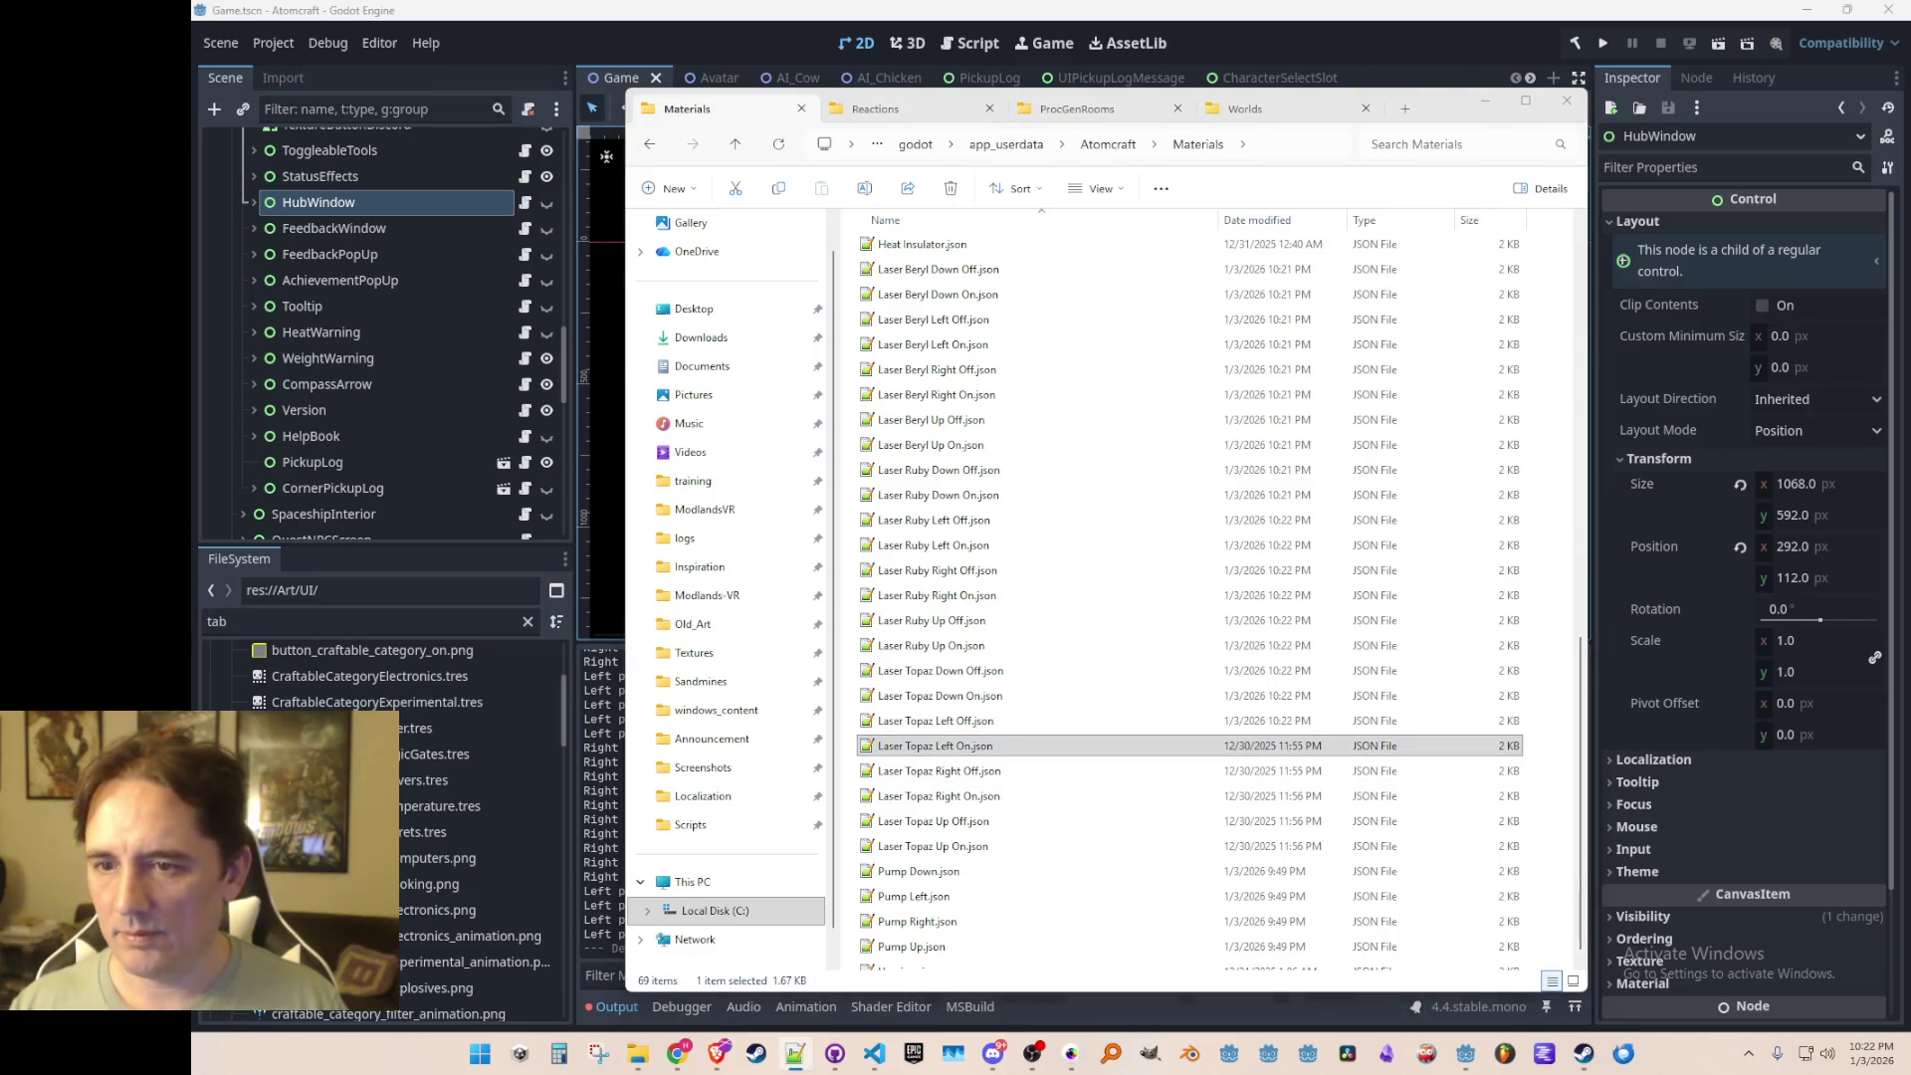
pyautogui.click(1174, 772)
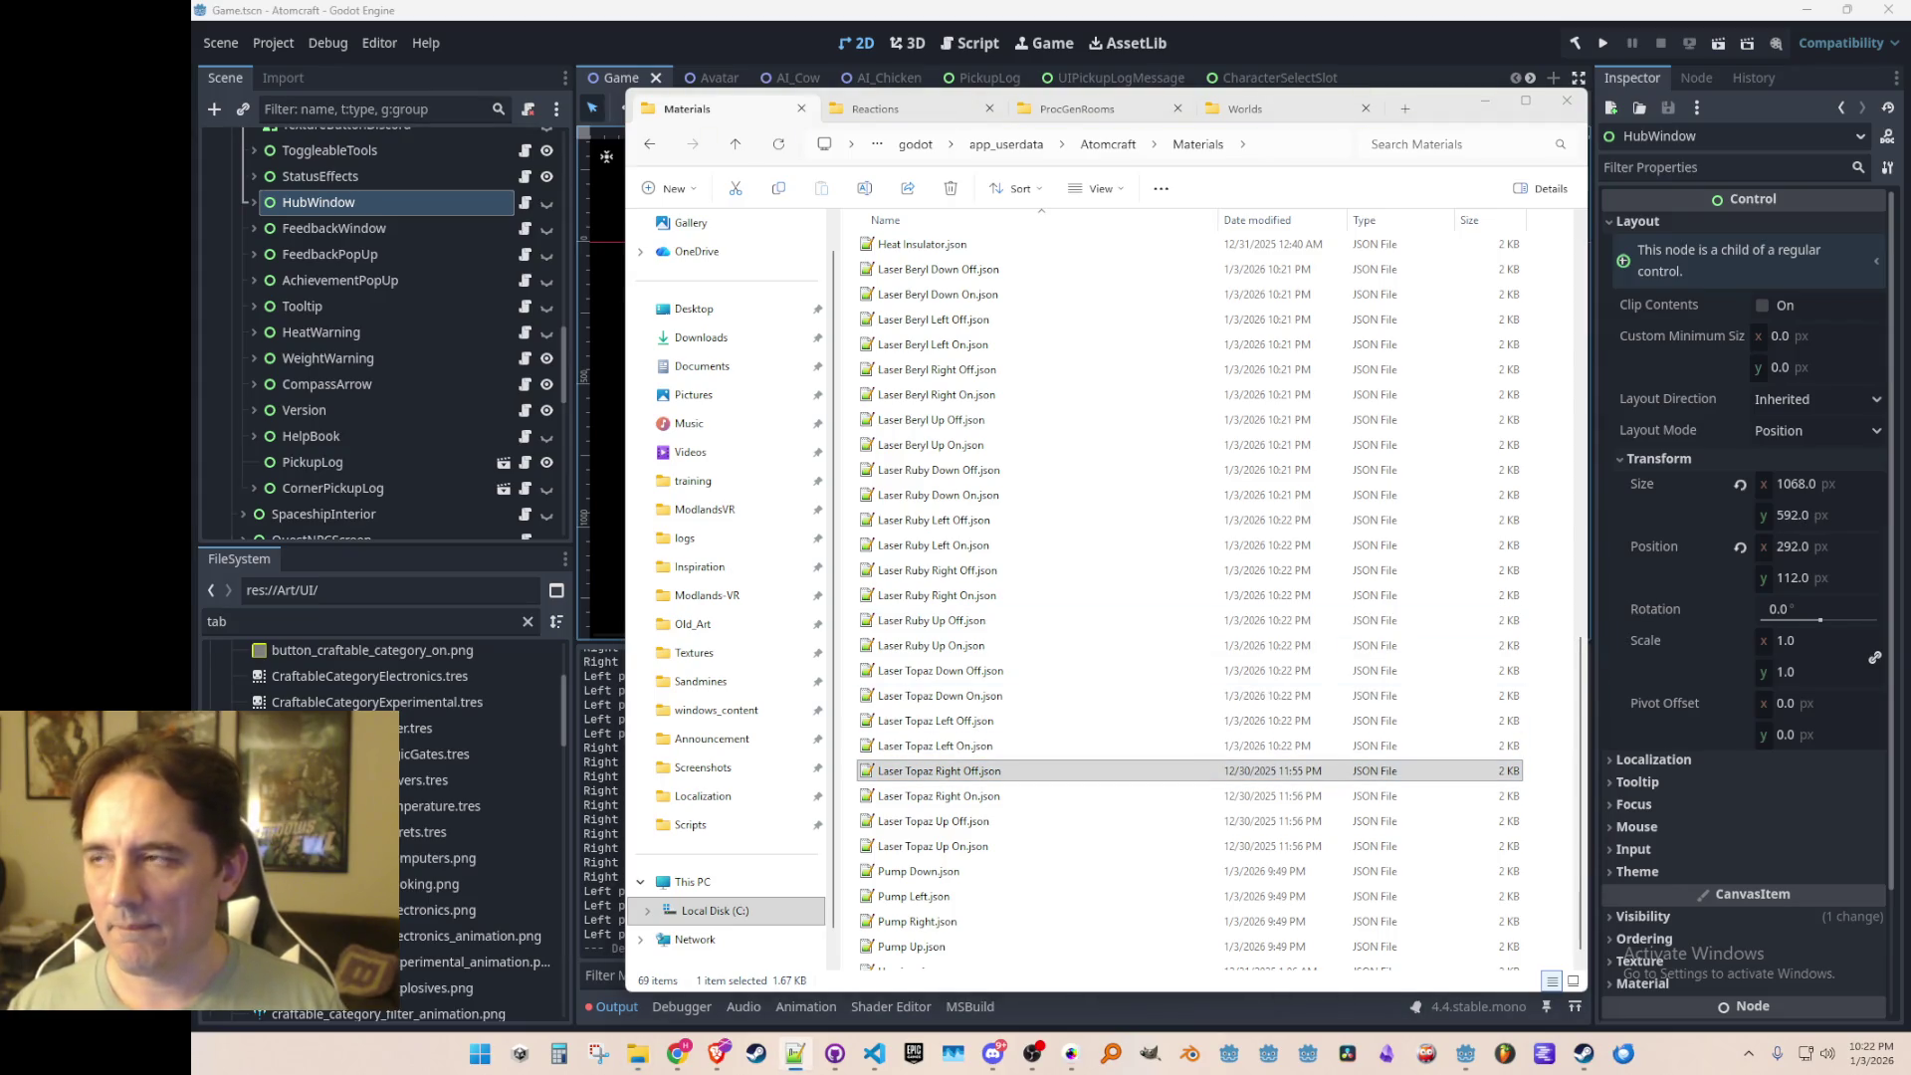
pyautogui.click(995, 796)
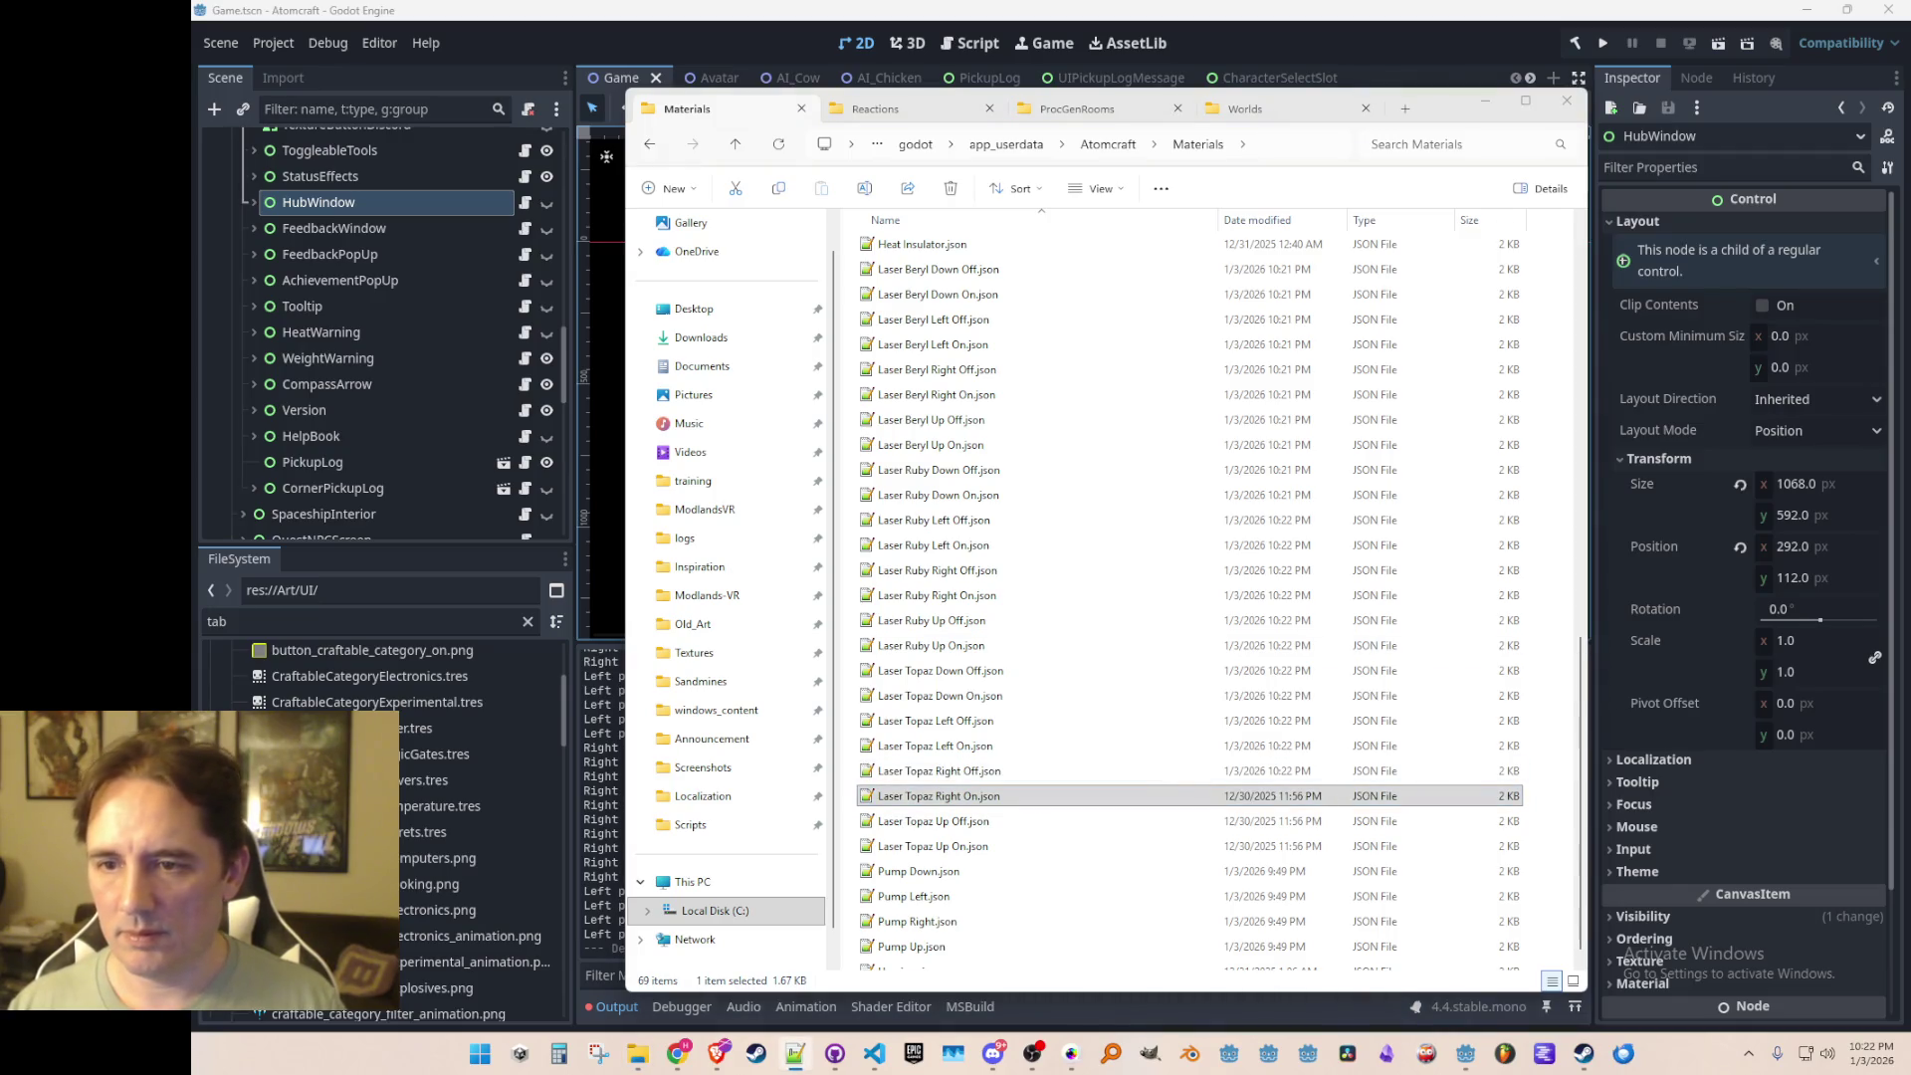
pyautogui.click(963, 821)
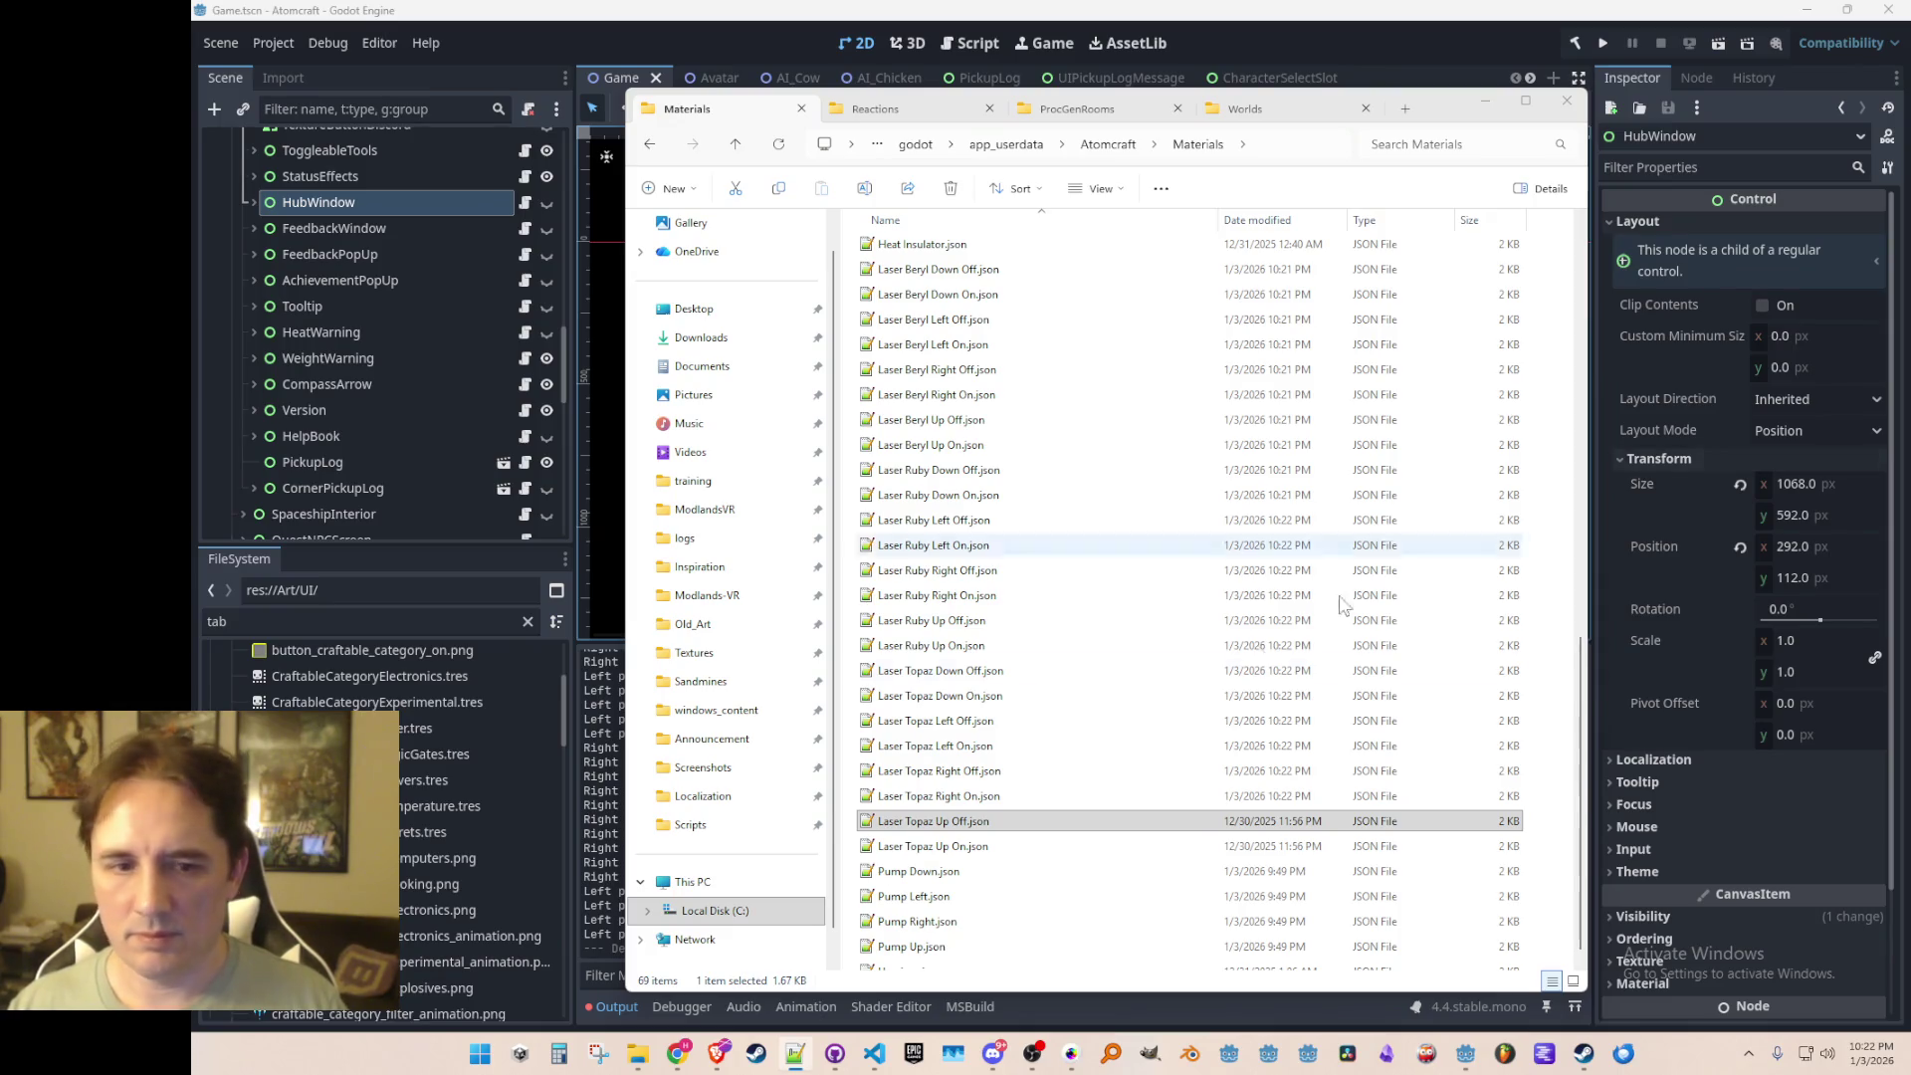
pyautogui.click(1005, 846)
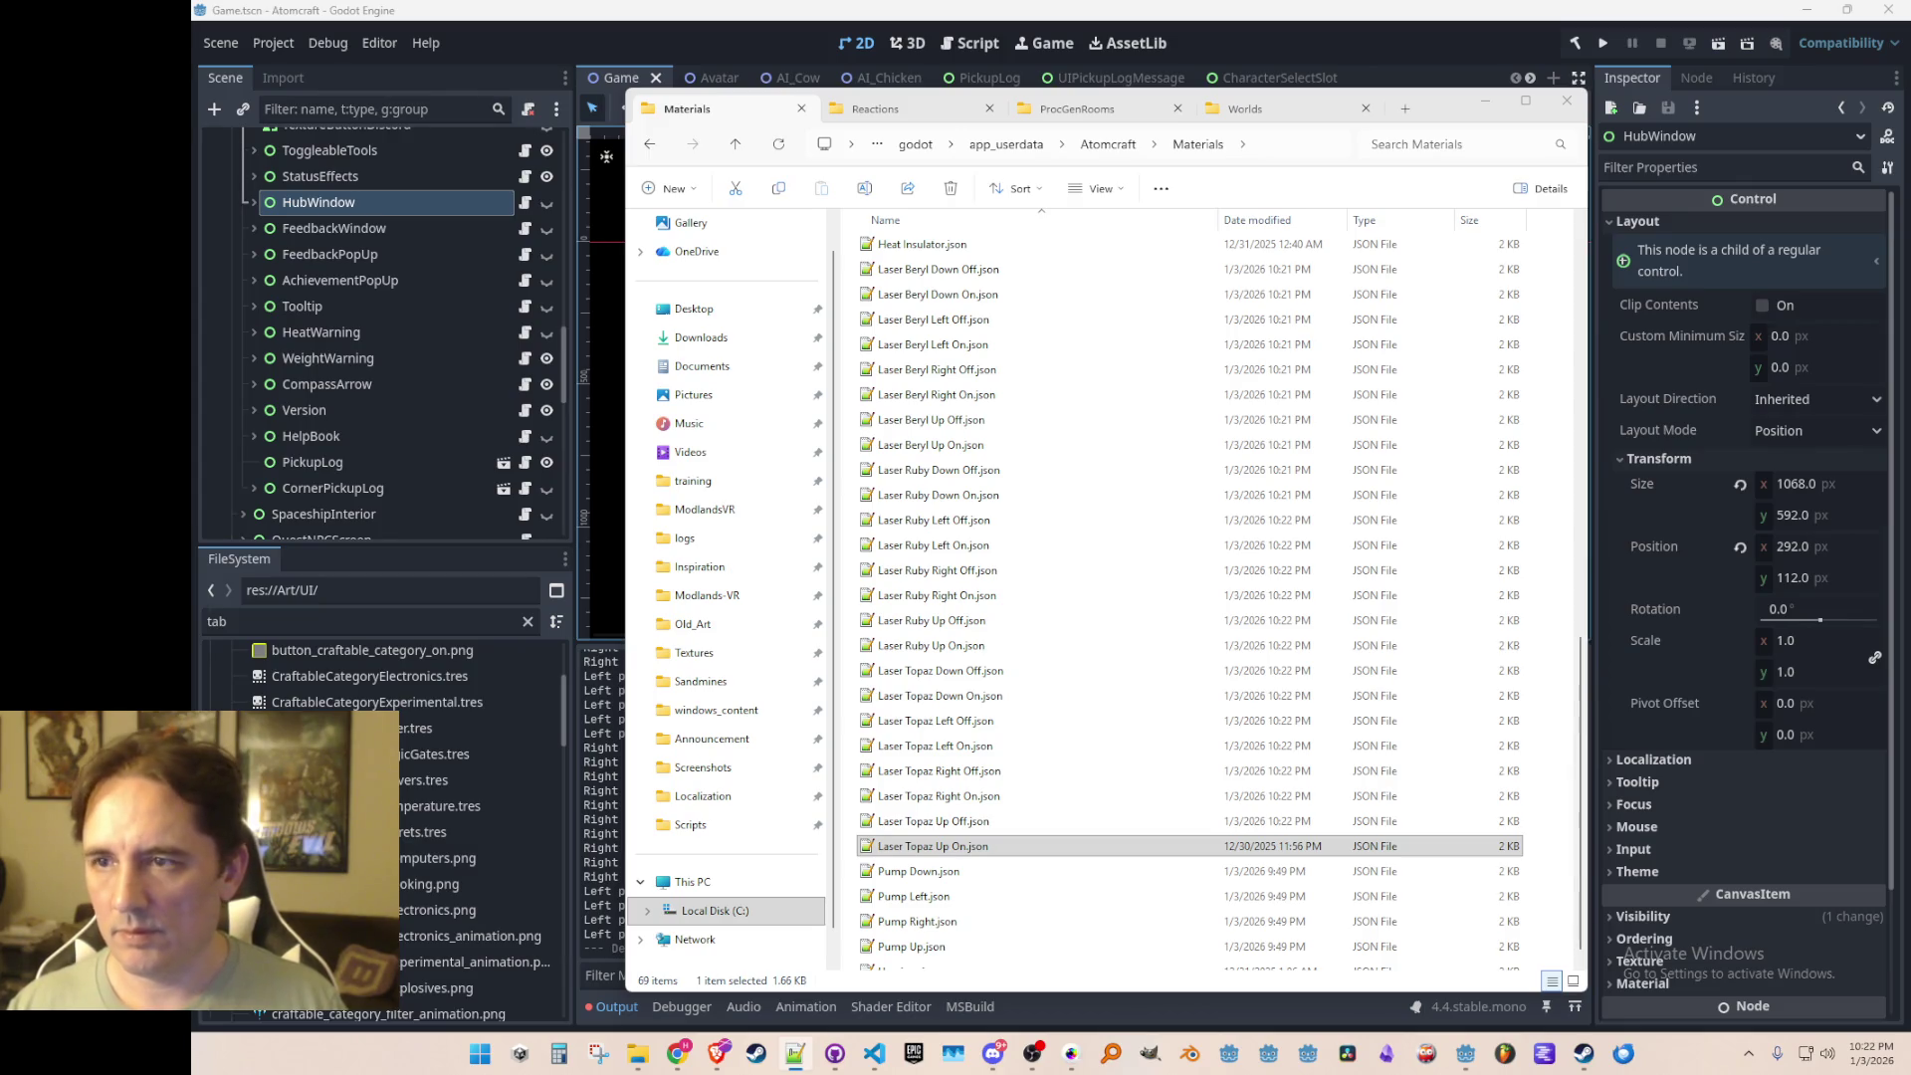
pyautogui.hotkey('alt', 'Tab')
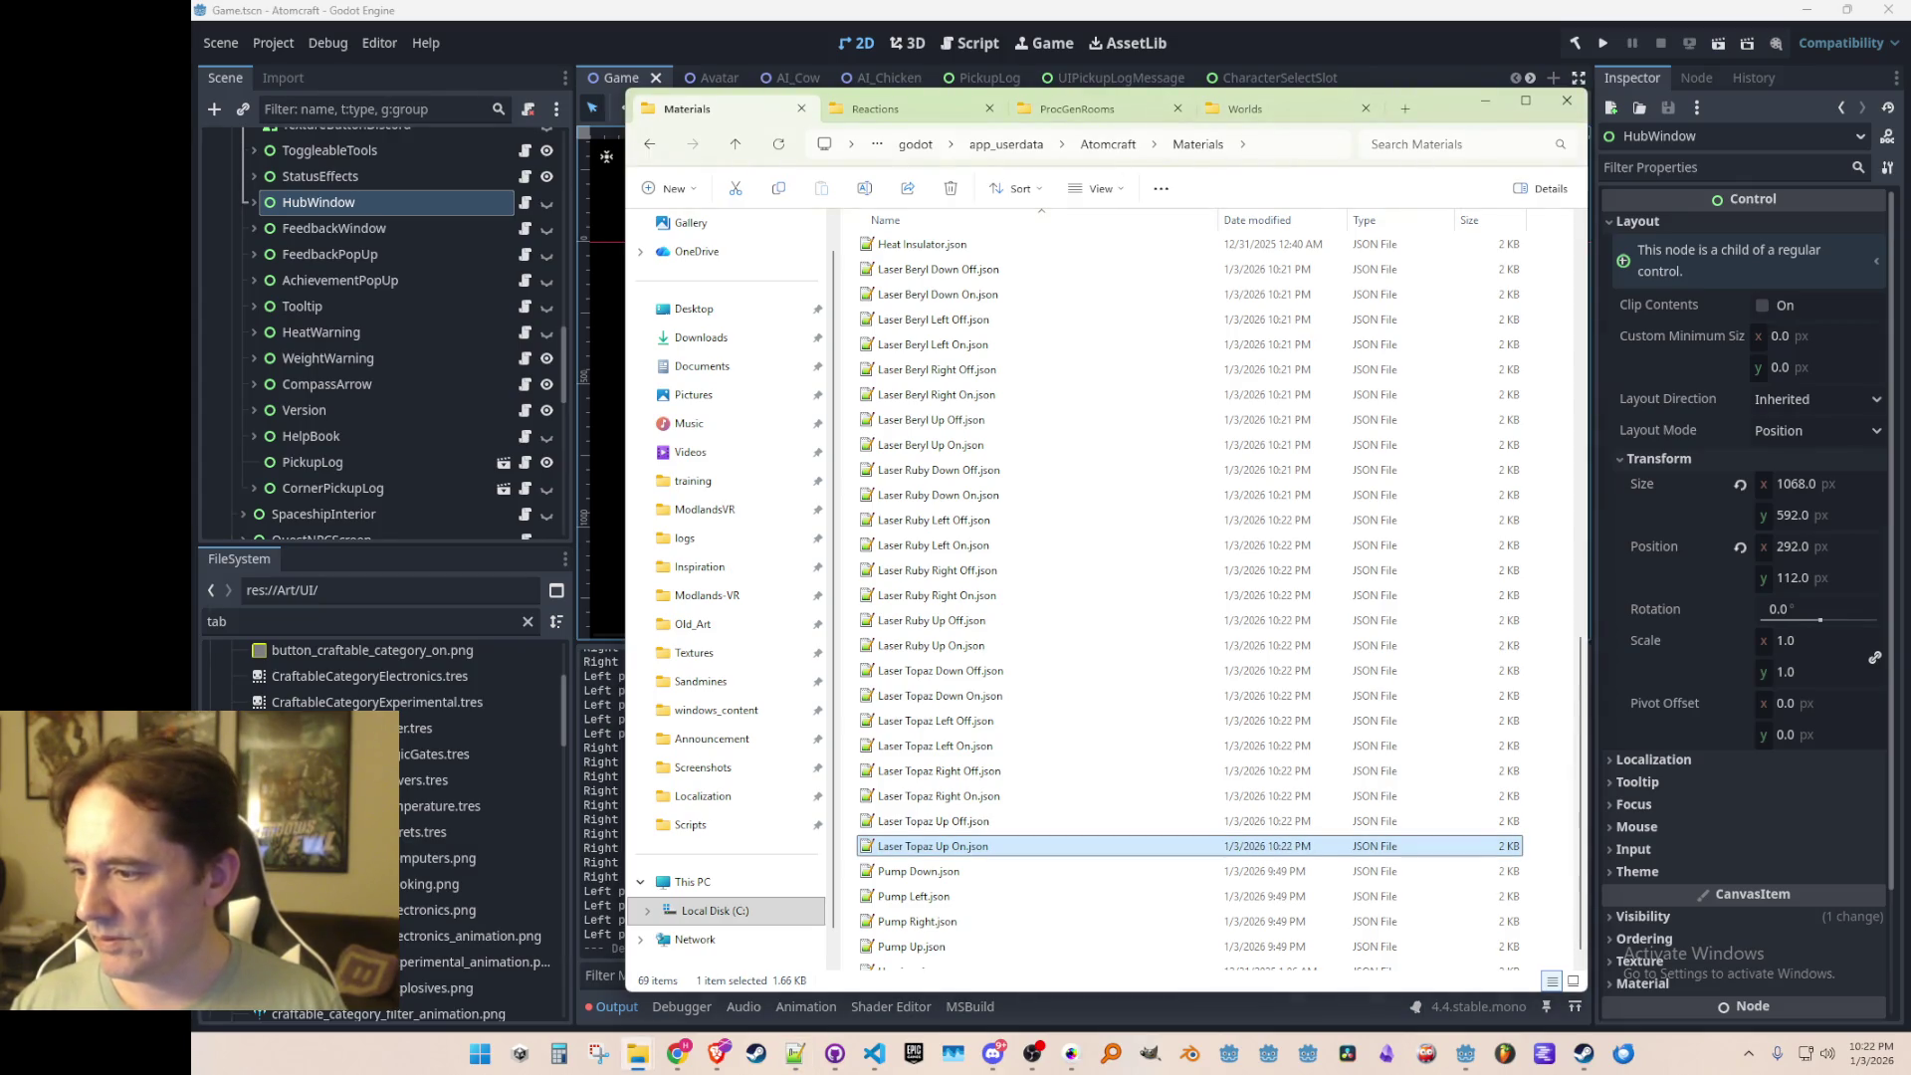
pyautogui.click(1229, 31)
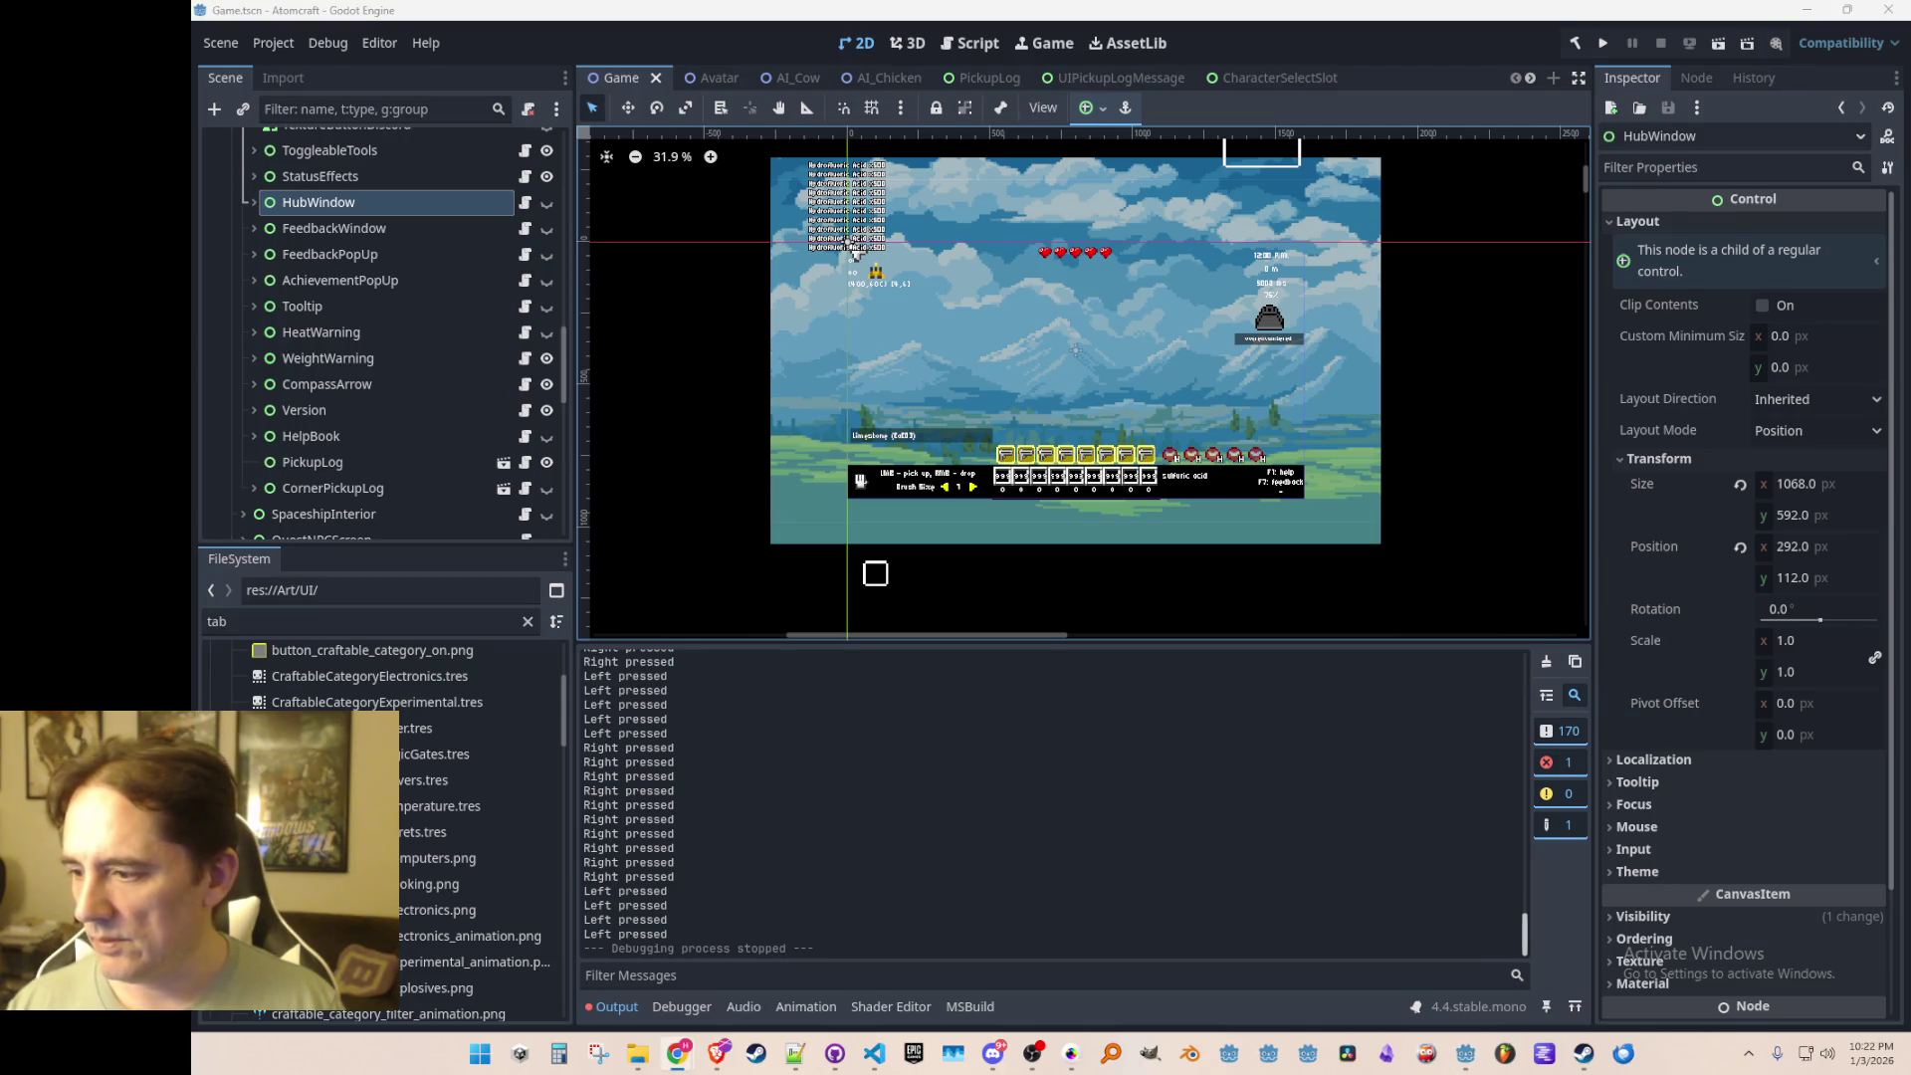
# Step: Save the Game scene with Ctrl+S, glance at the Materials folder, and return to the editors
pyautogui.hotkey('ctrl', 's')
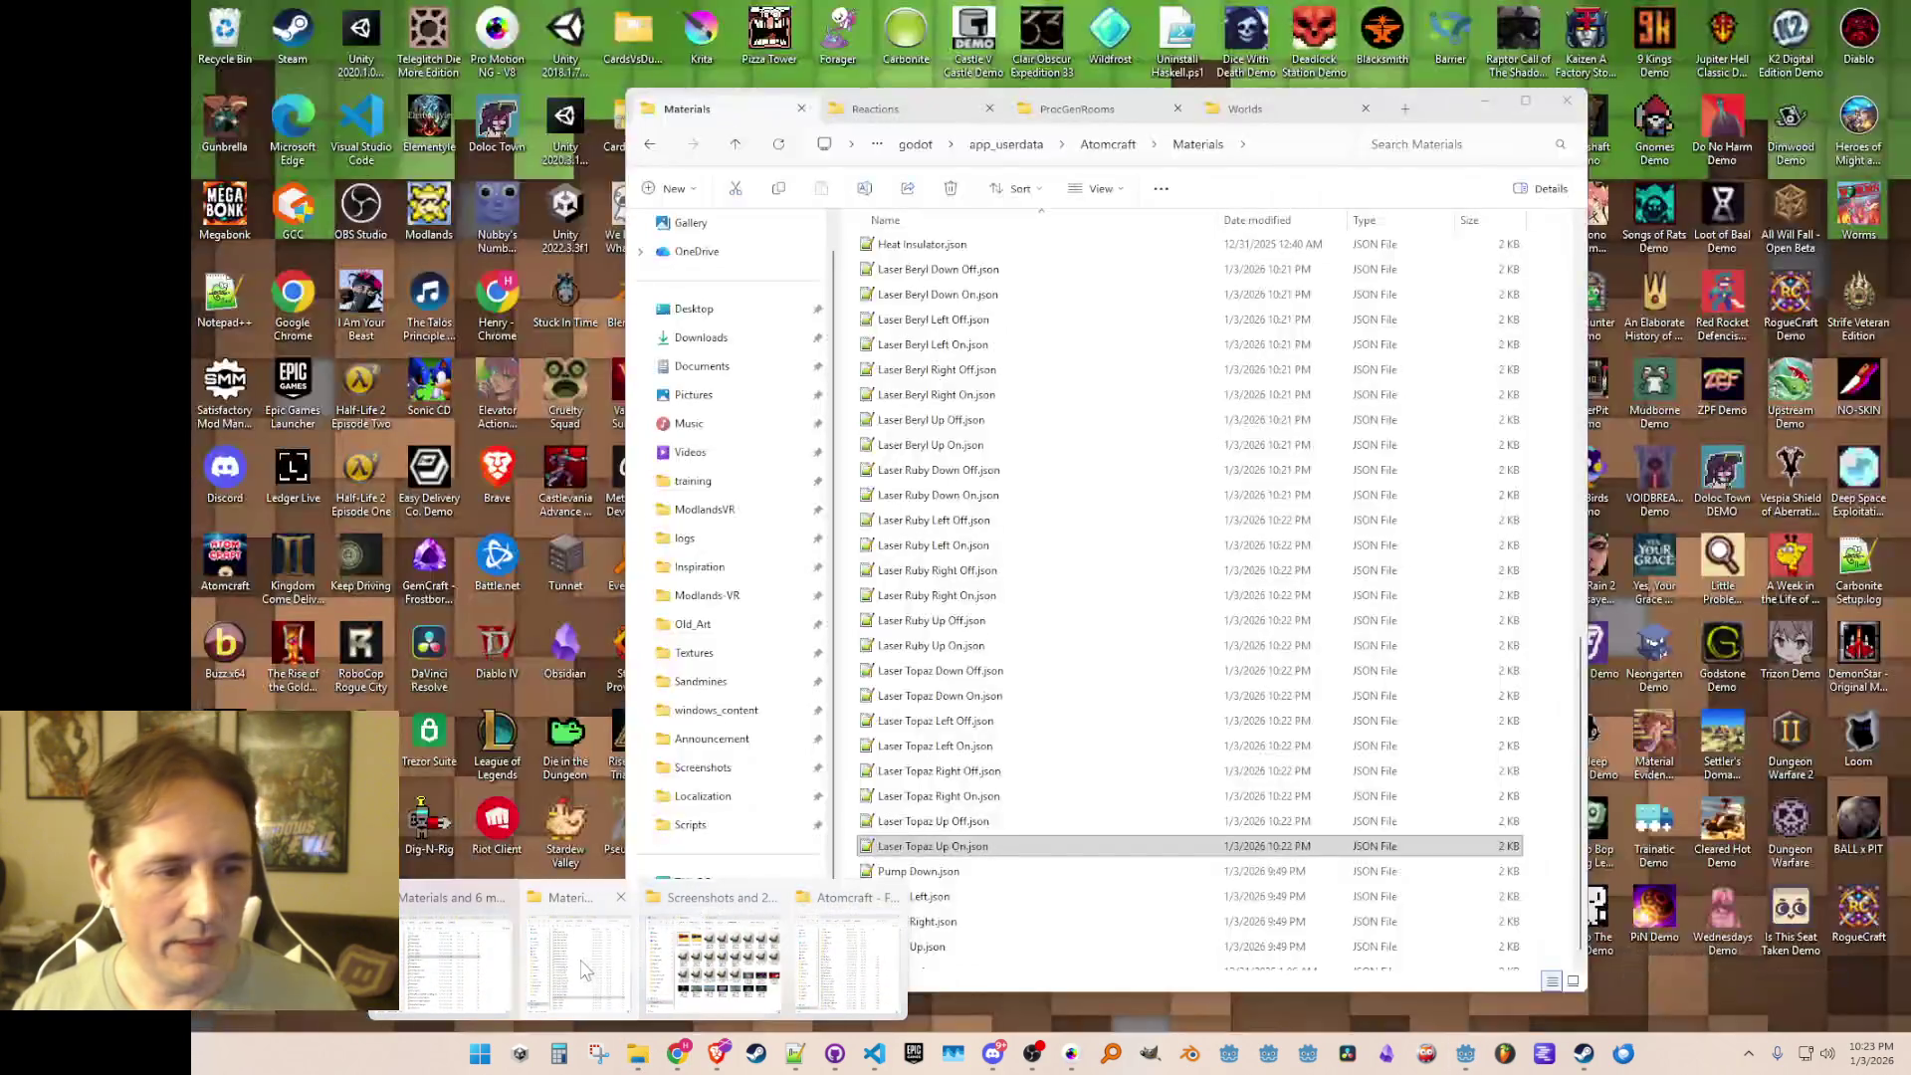
pyautogui.click(617, 996)
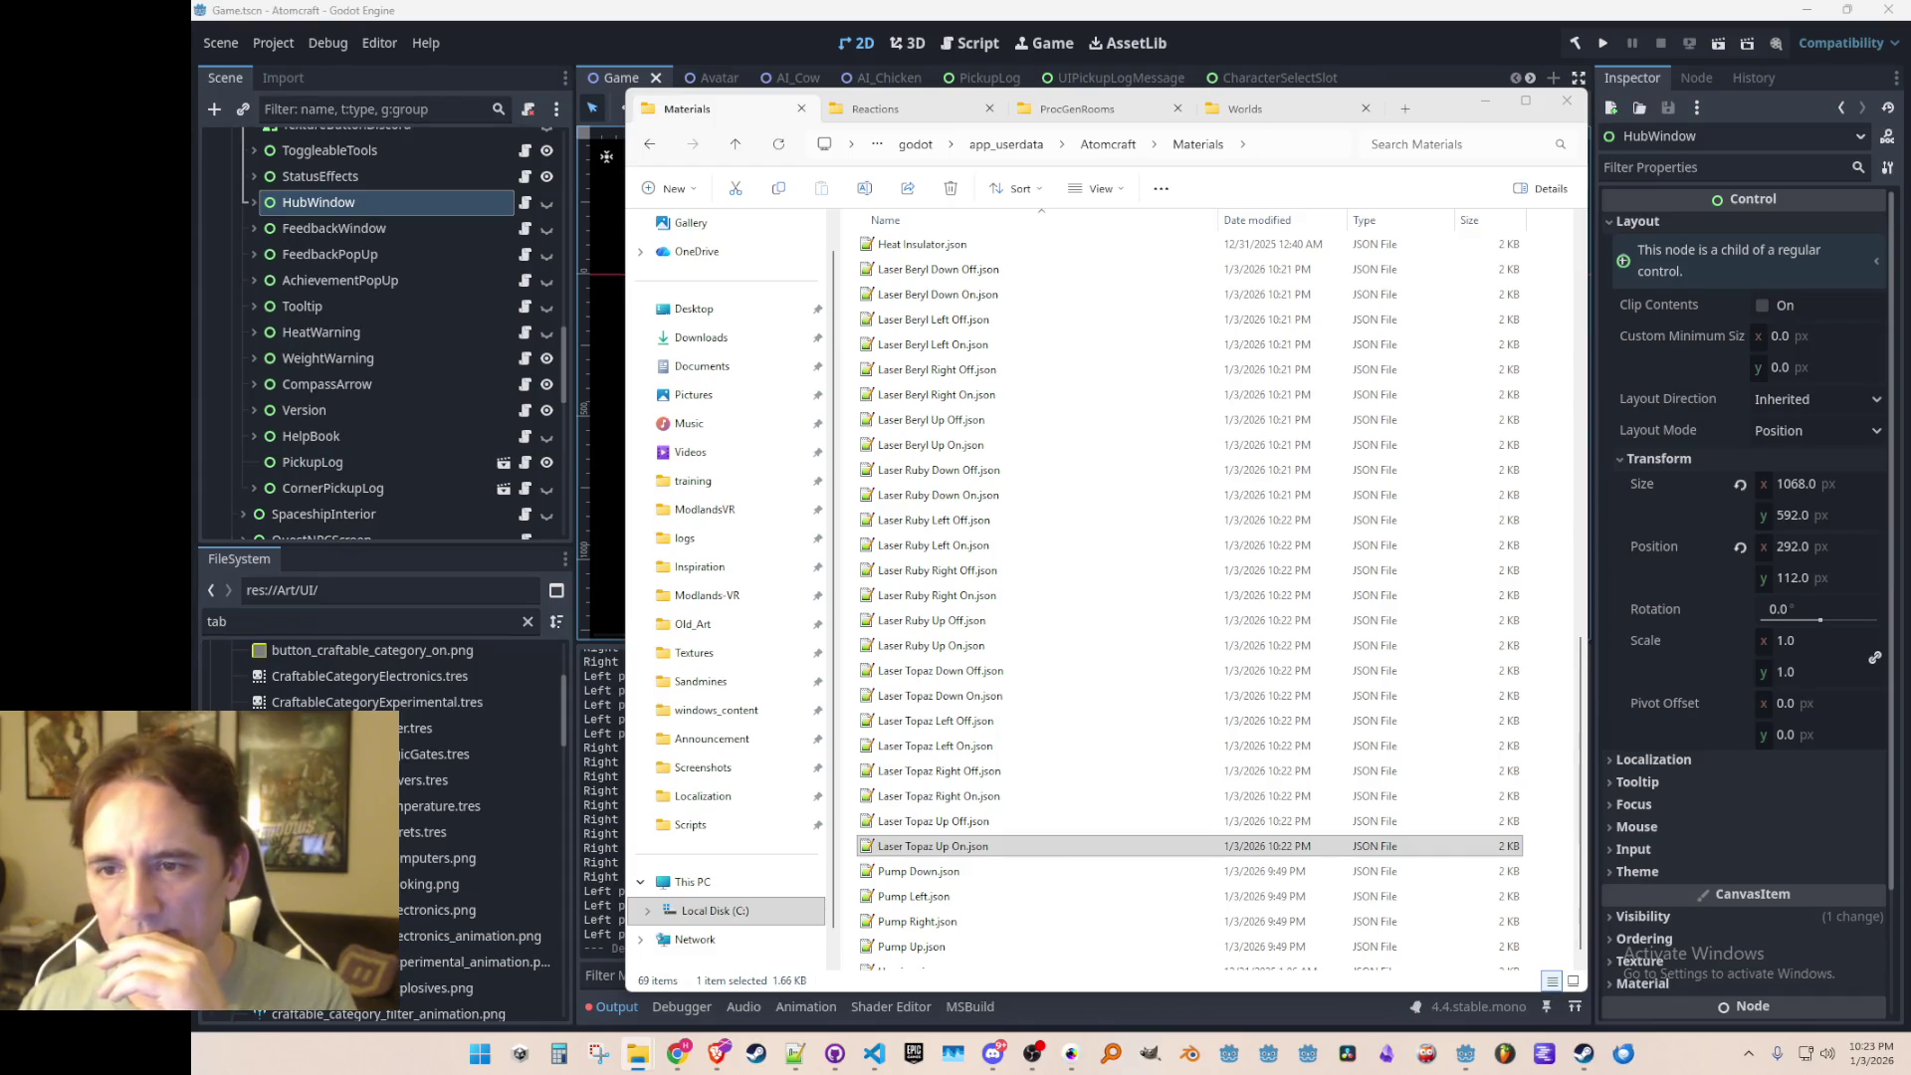
pyautogui.click(1348, 57)
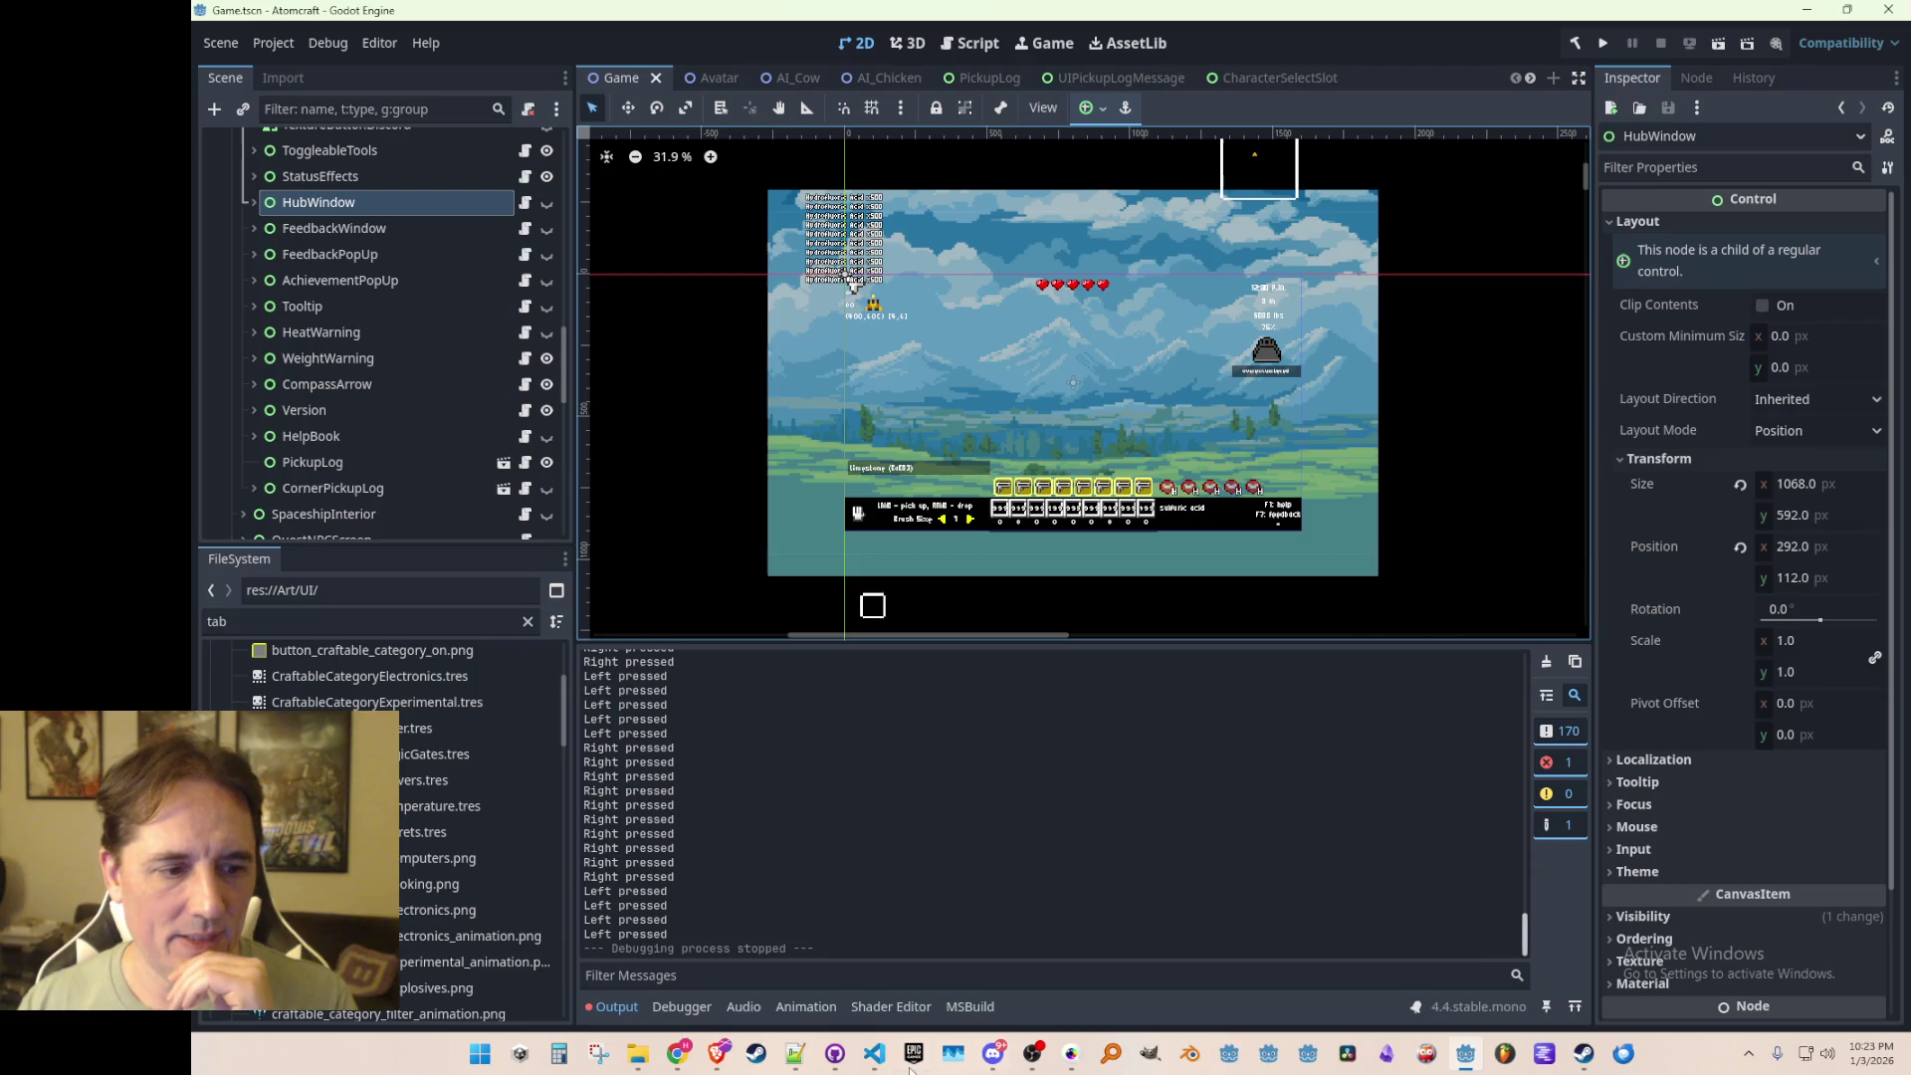
pyautogui.click(874, 1053)
# Step: Open HeatingElementMaterial.cs via quick search 'heating' and review its MAX_HEAT and SetHeatmap lines
pyautogui.hotkey('ctrl', 'p')
pyautogui.write('heating')
pyautogui.click(1323, 320)
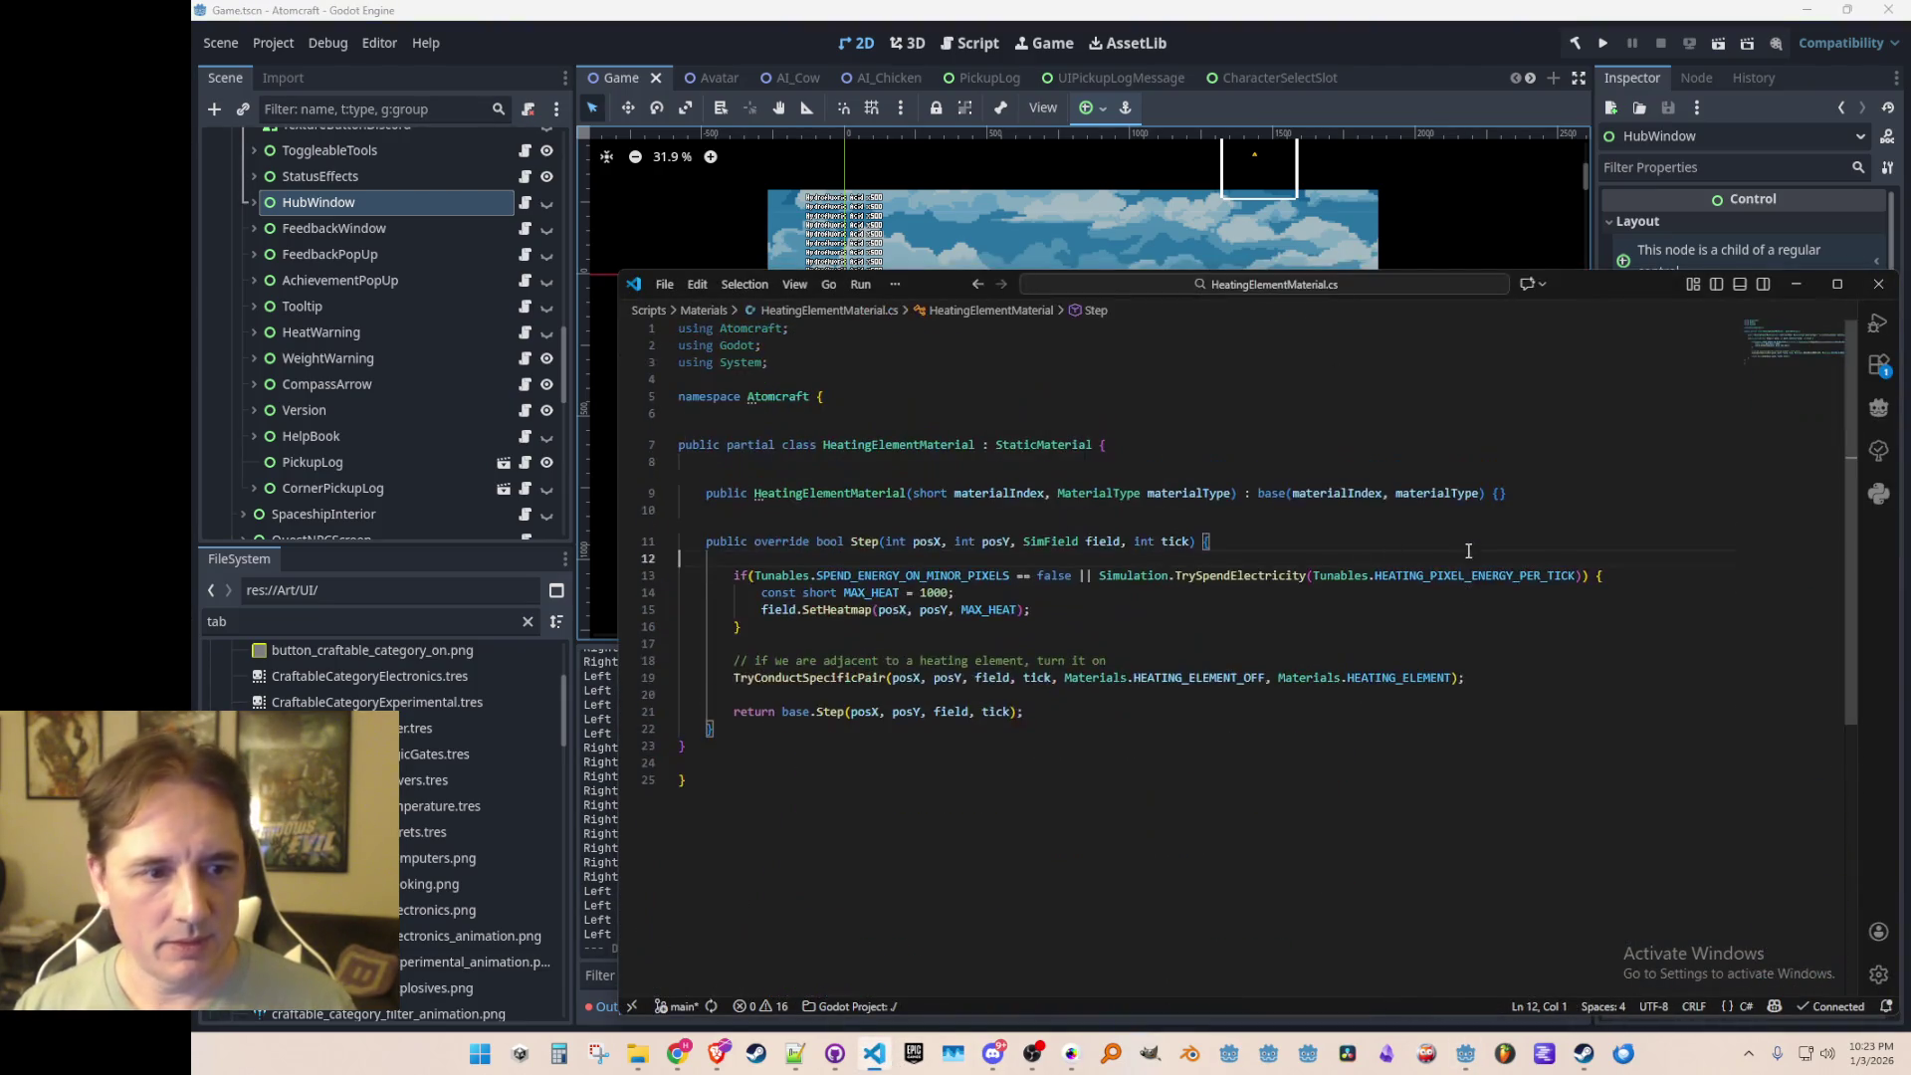
pyautogui.click(1313, 601)
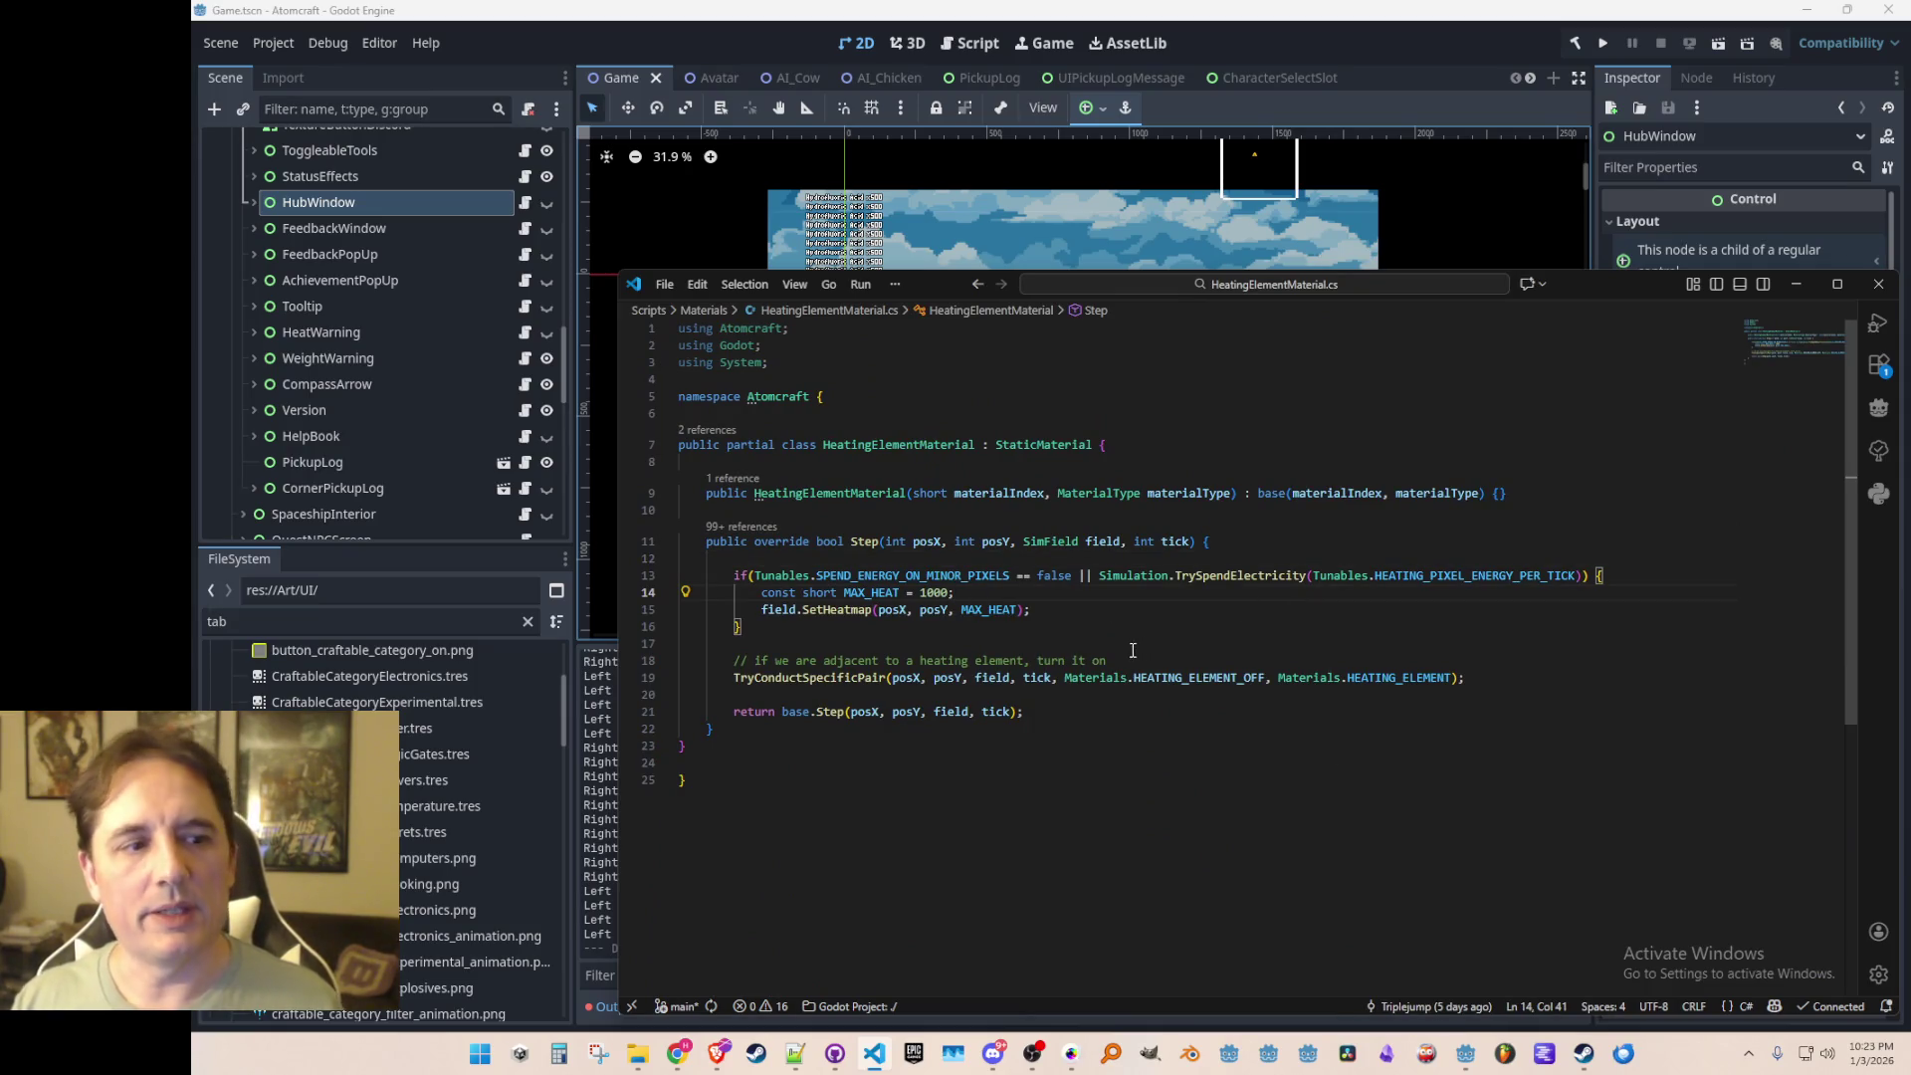
pyautogui.hotkey('alt', 'Tab')
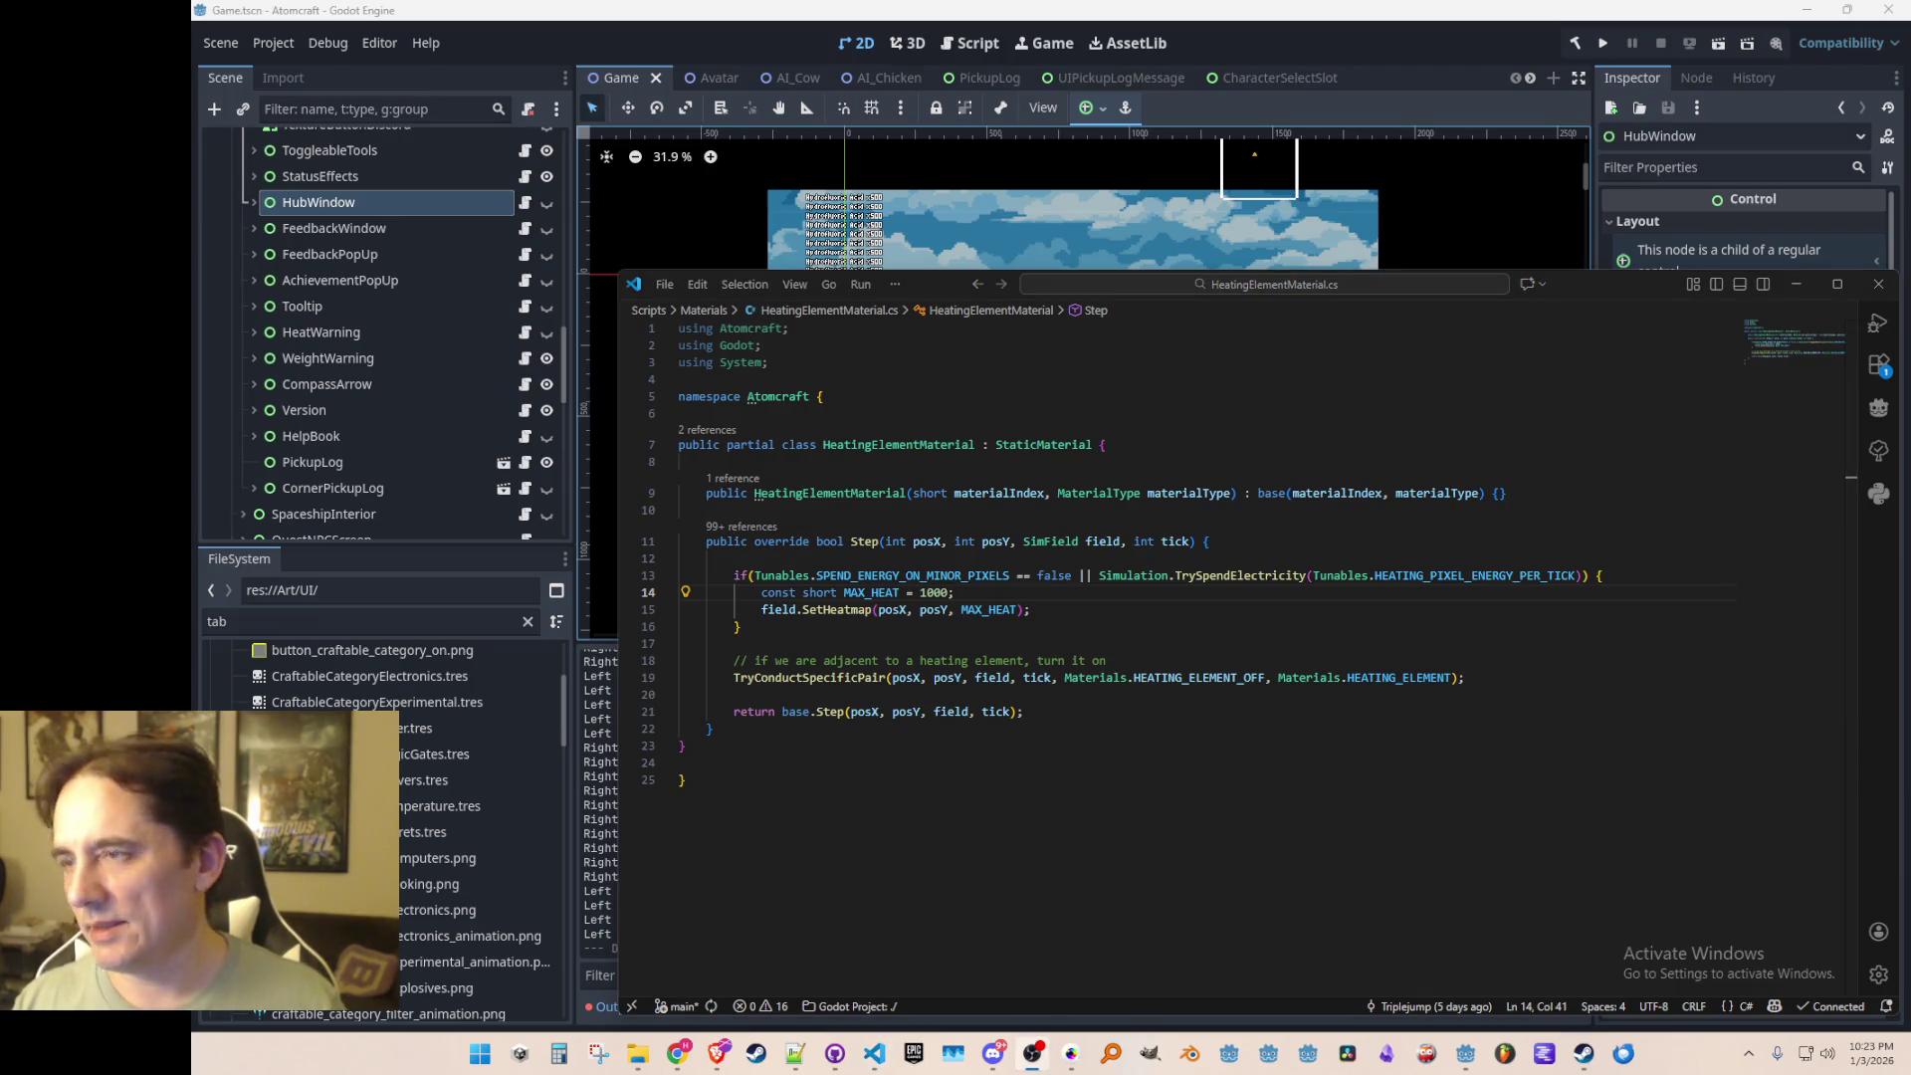
pyautogui.hotkey('alt', 'Tab')
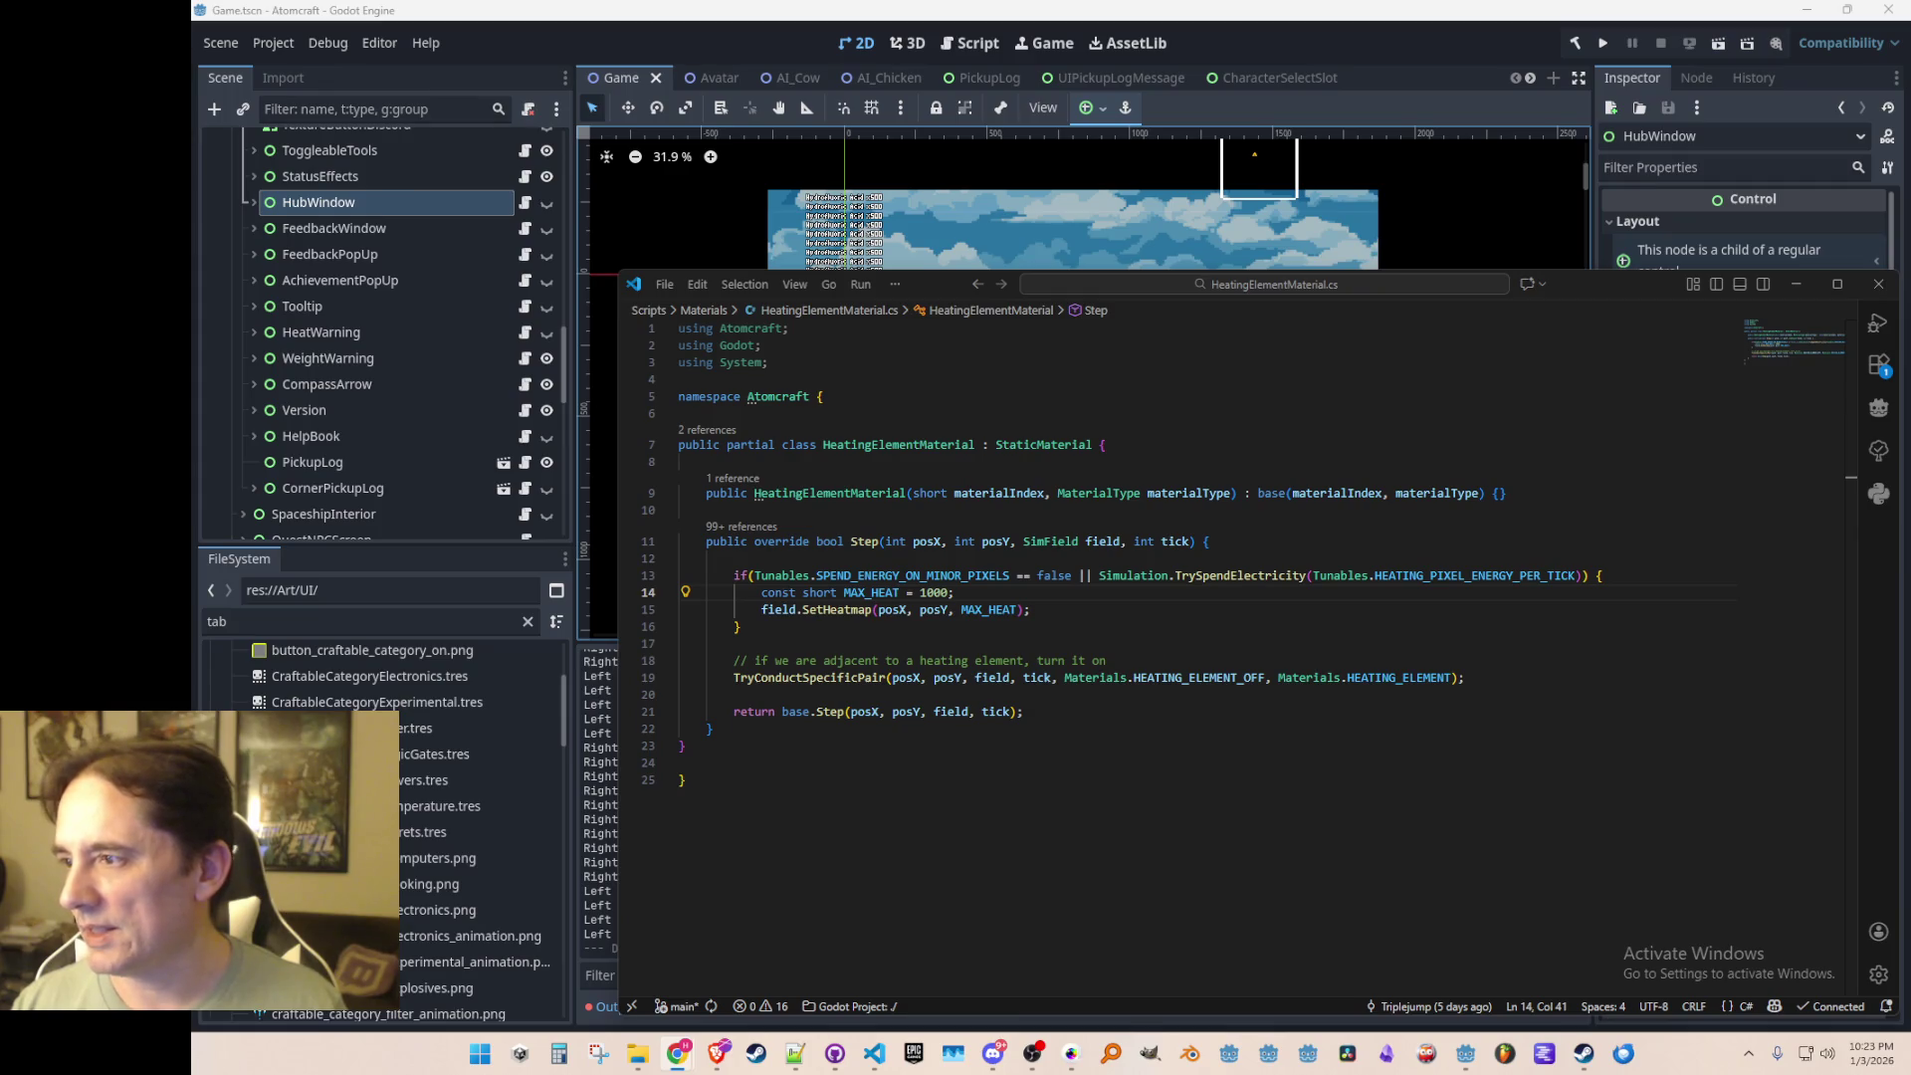
pyautogui.click(1225, 607)
pyautogui.click(1117, 627)
pyautogui.press('Down')
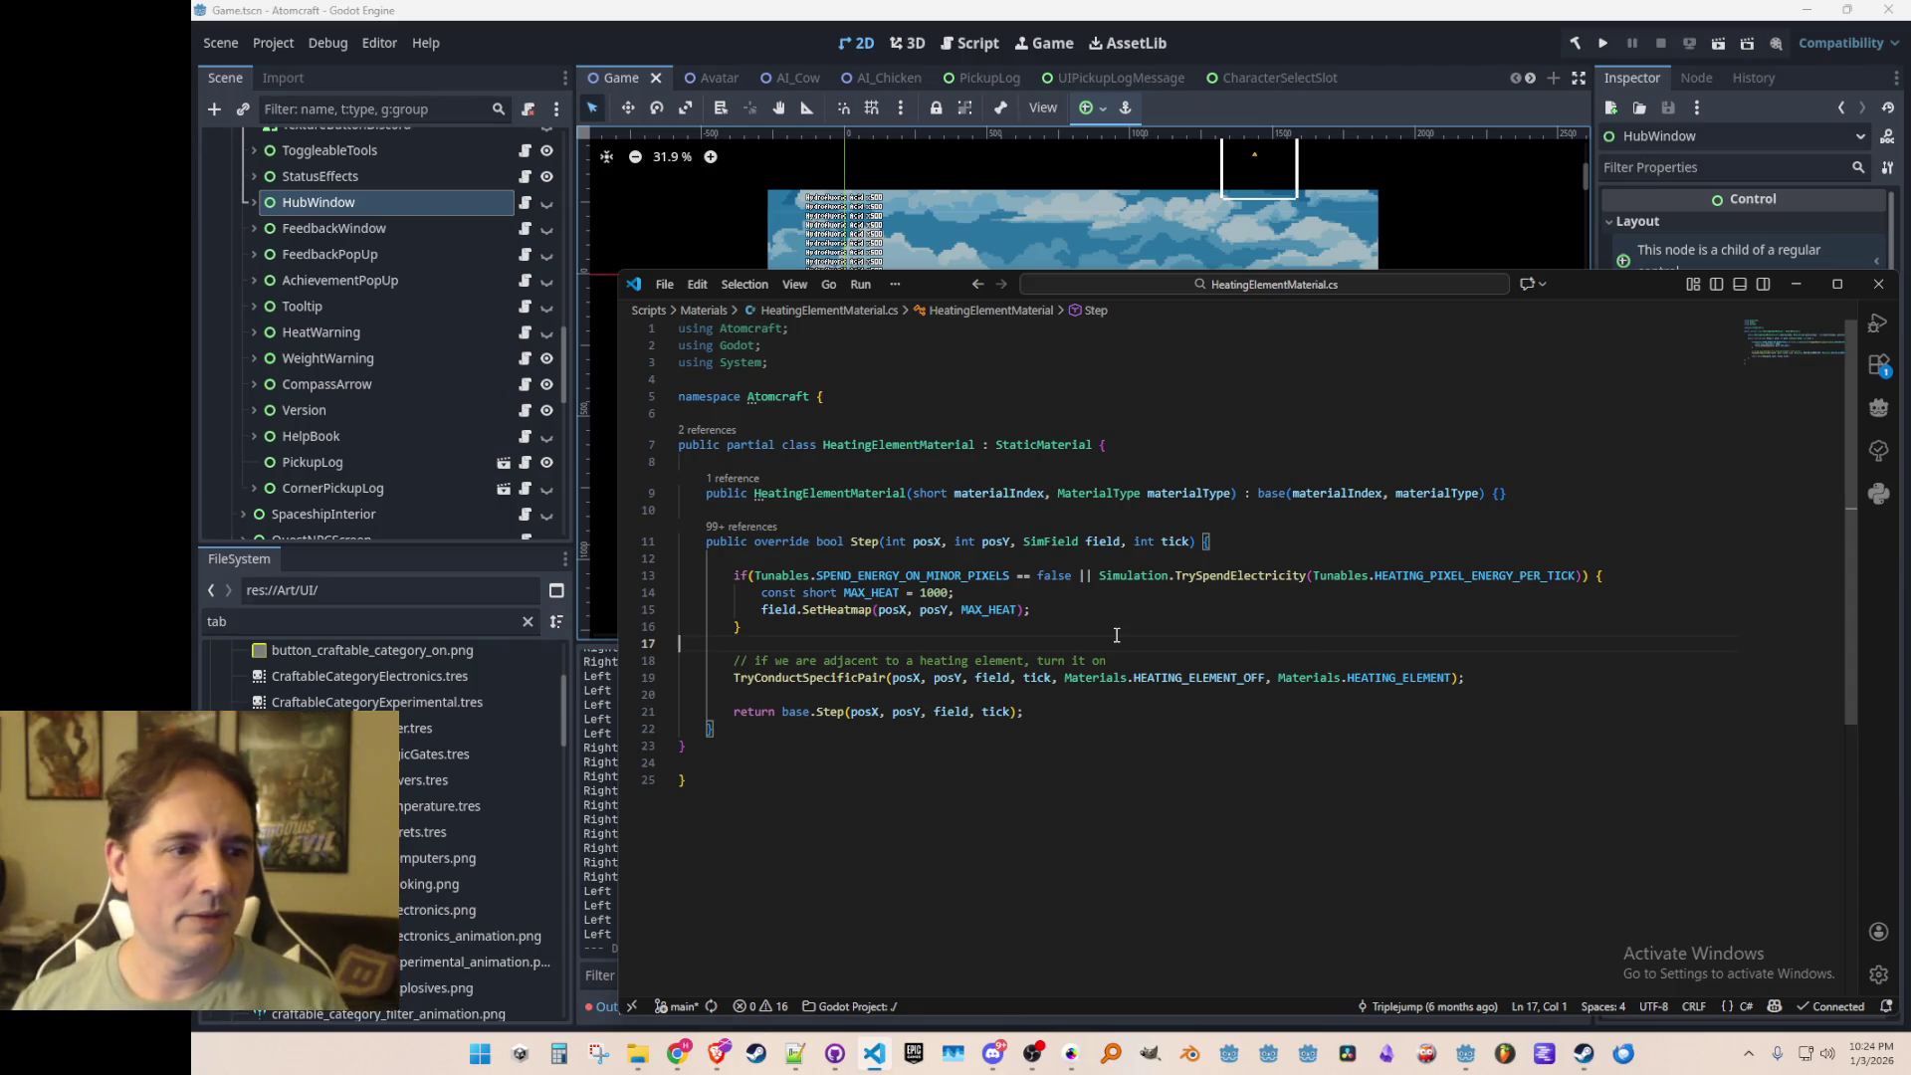
# Step: Clear the FileSystem filter and expand the Scripts/Materials folder in Godot
pyautogui.click(751, 51)
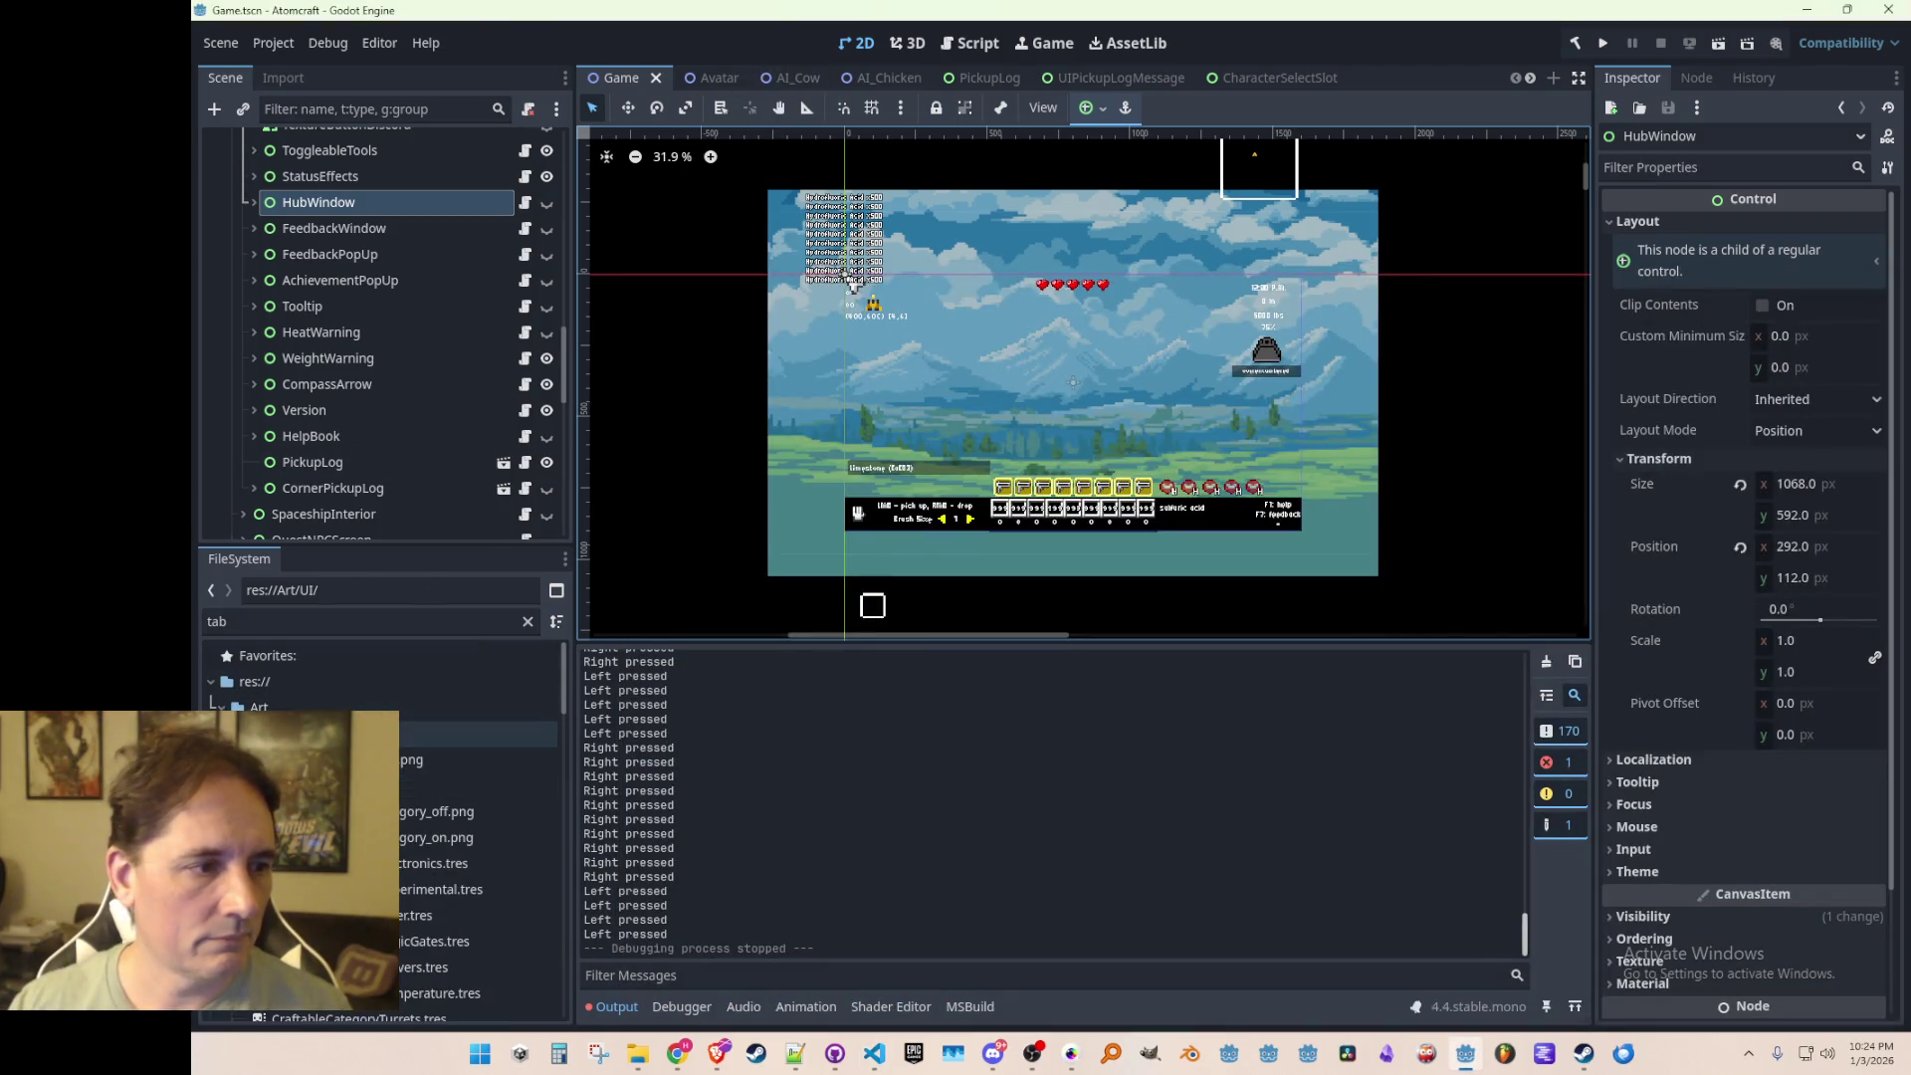
pyautogui.click(528, 621)
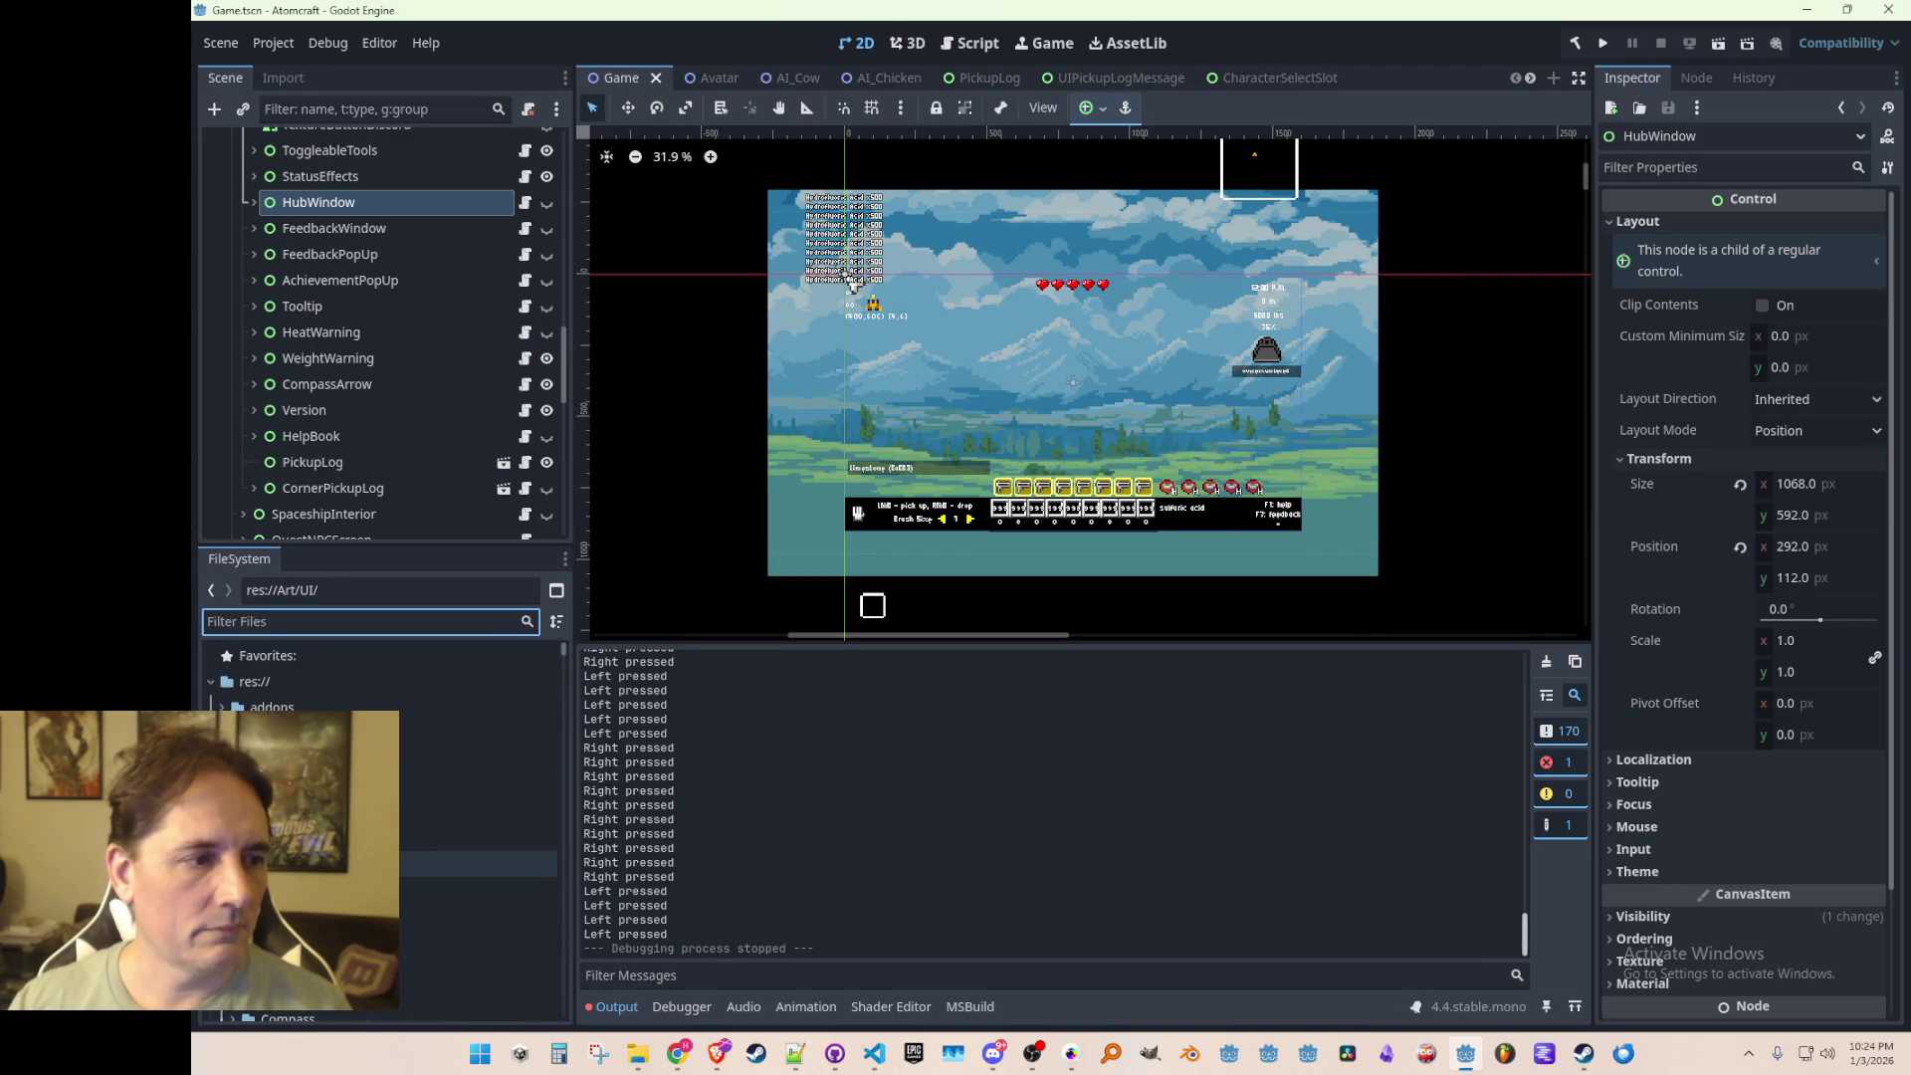
pyautogui.scroll(-5, 400, 874)
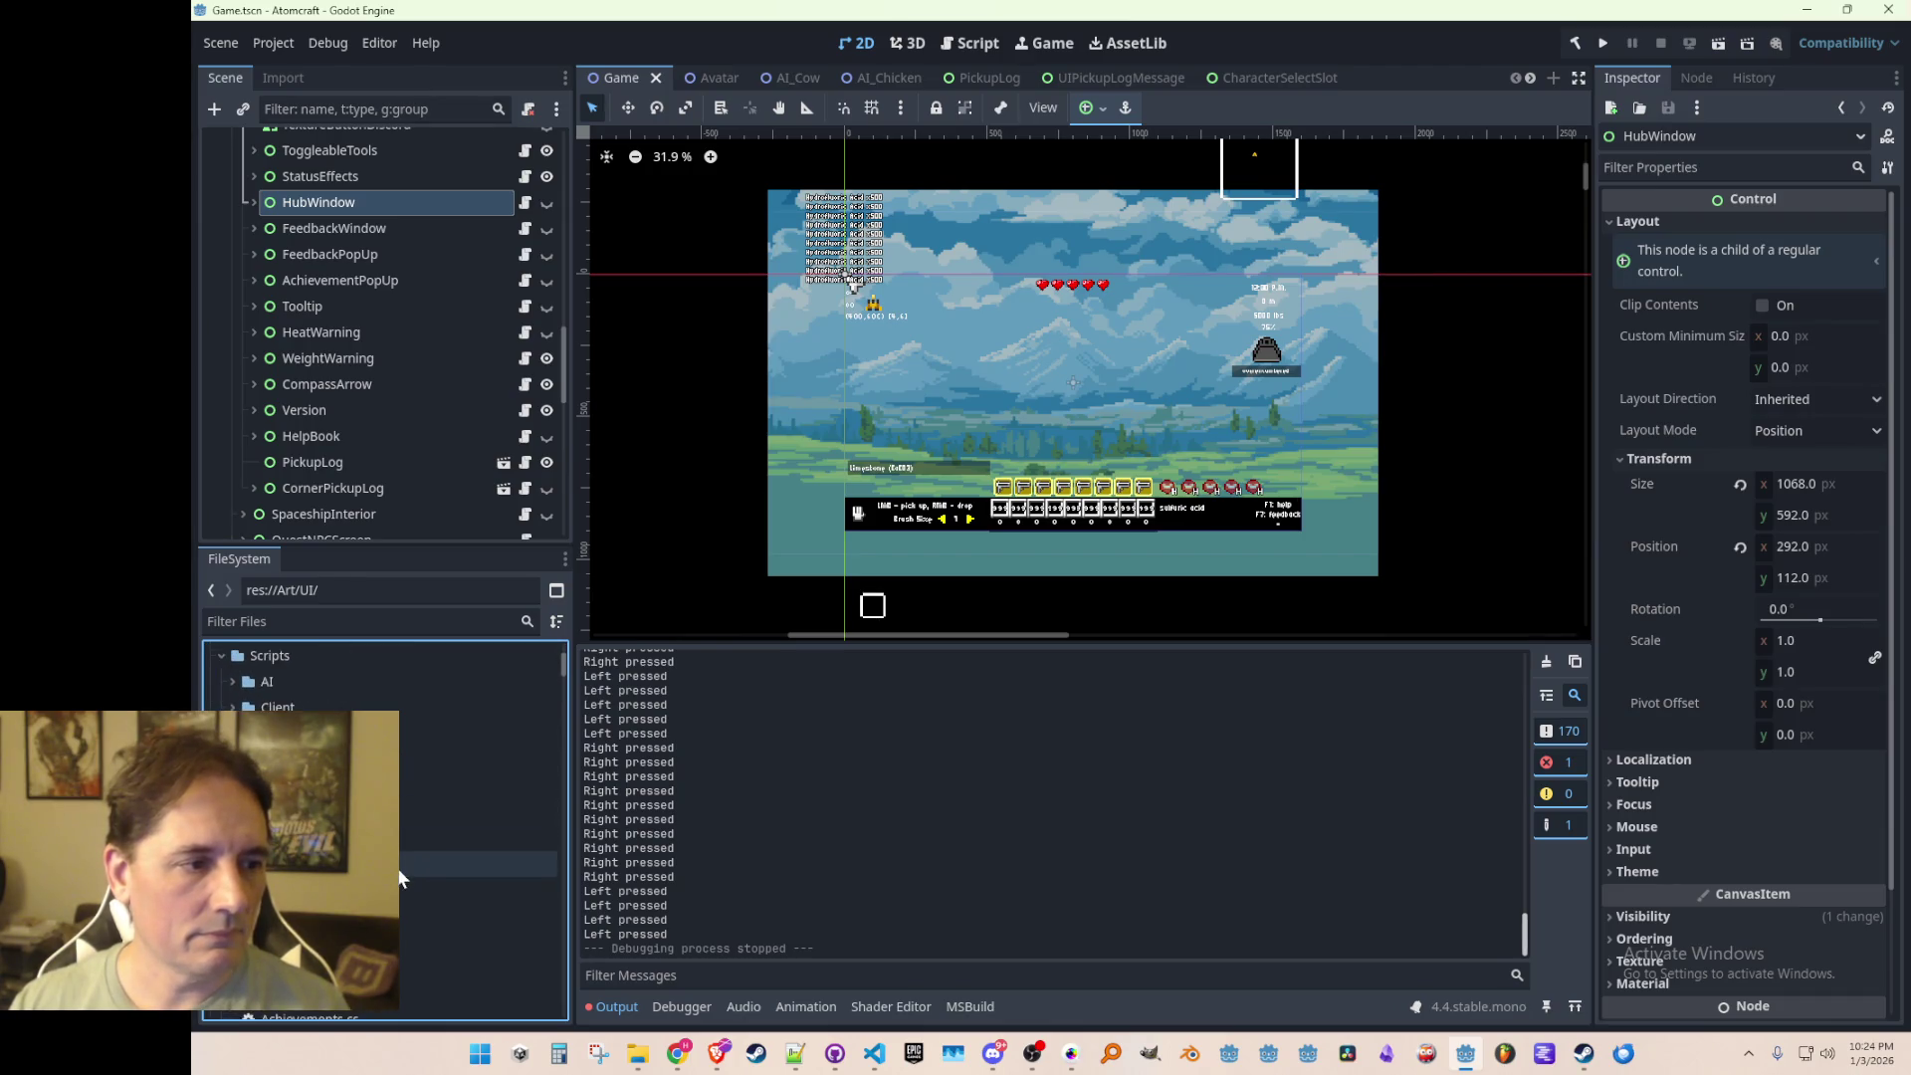
pyautogui.scroll(-3, 399, 873)
pyautogui.scroll(3, 384, 832)
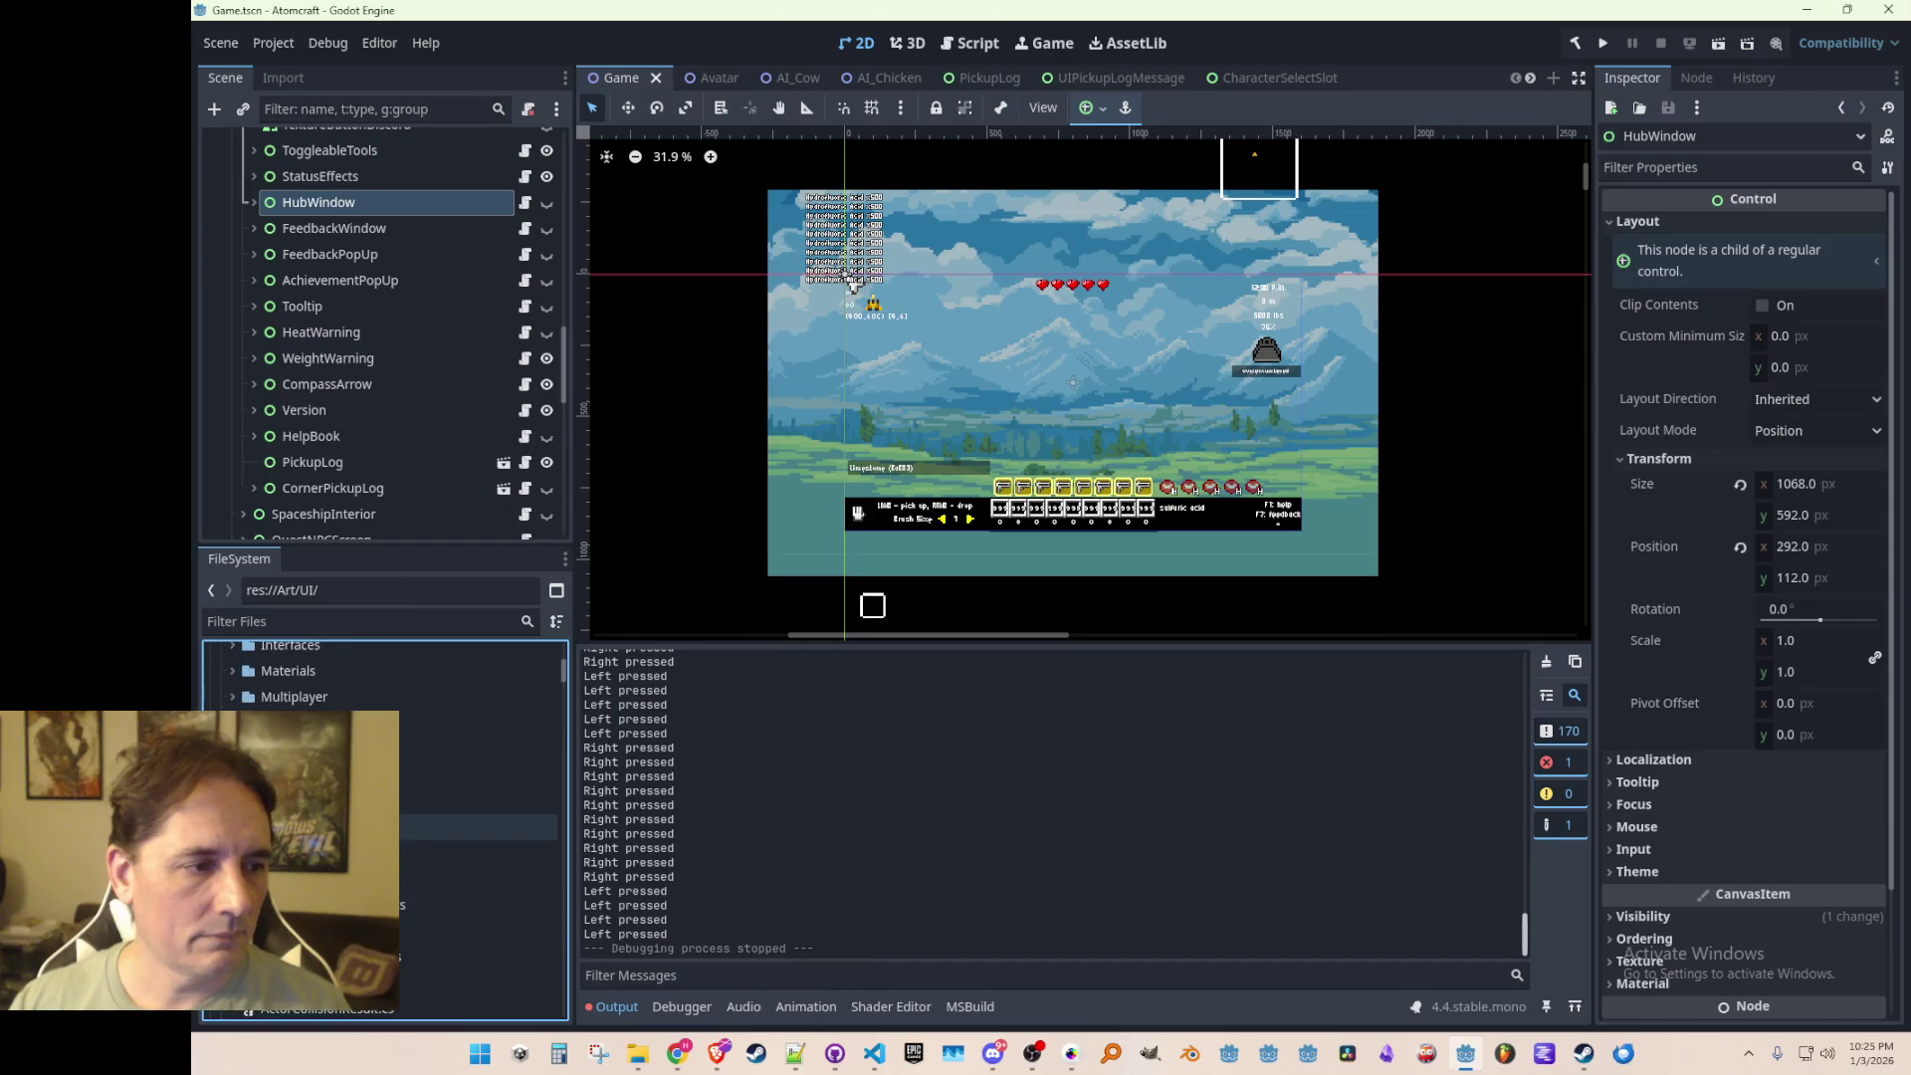
pyautogui.scroll(-2, 383, 831)
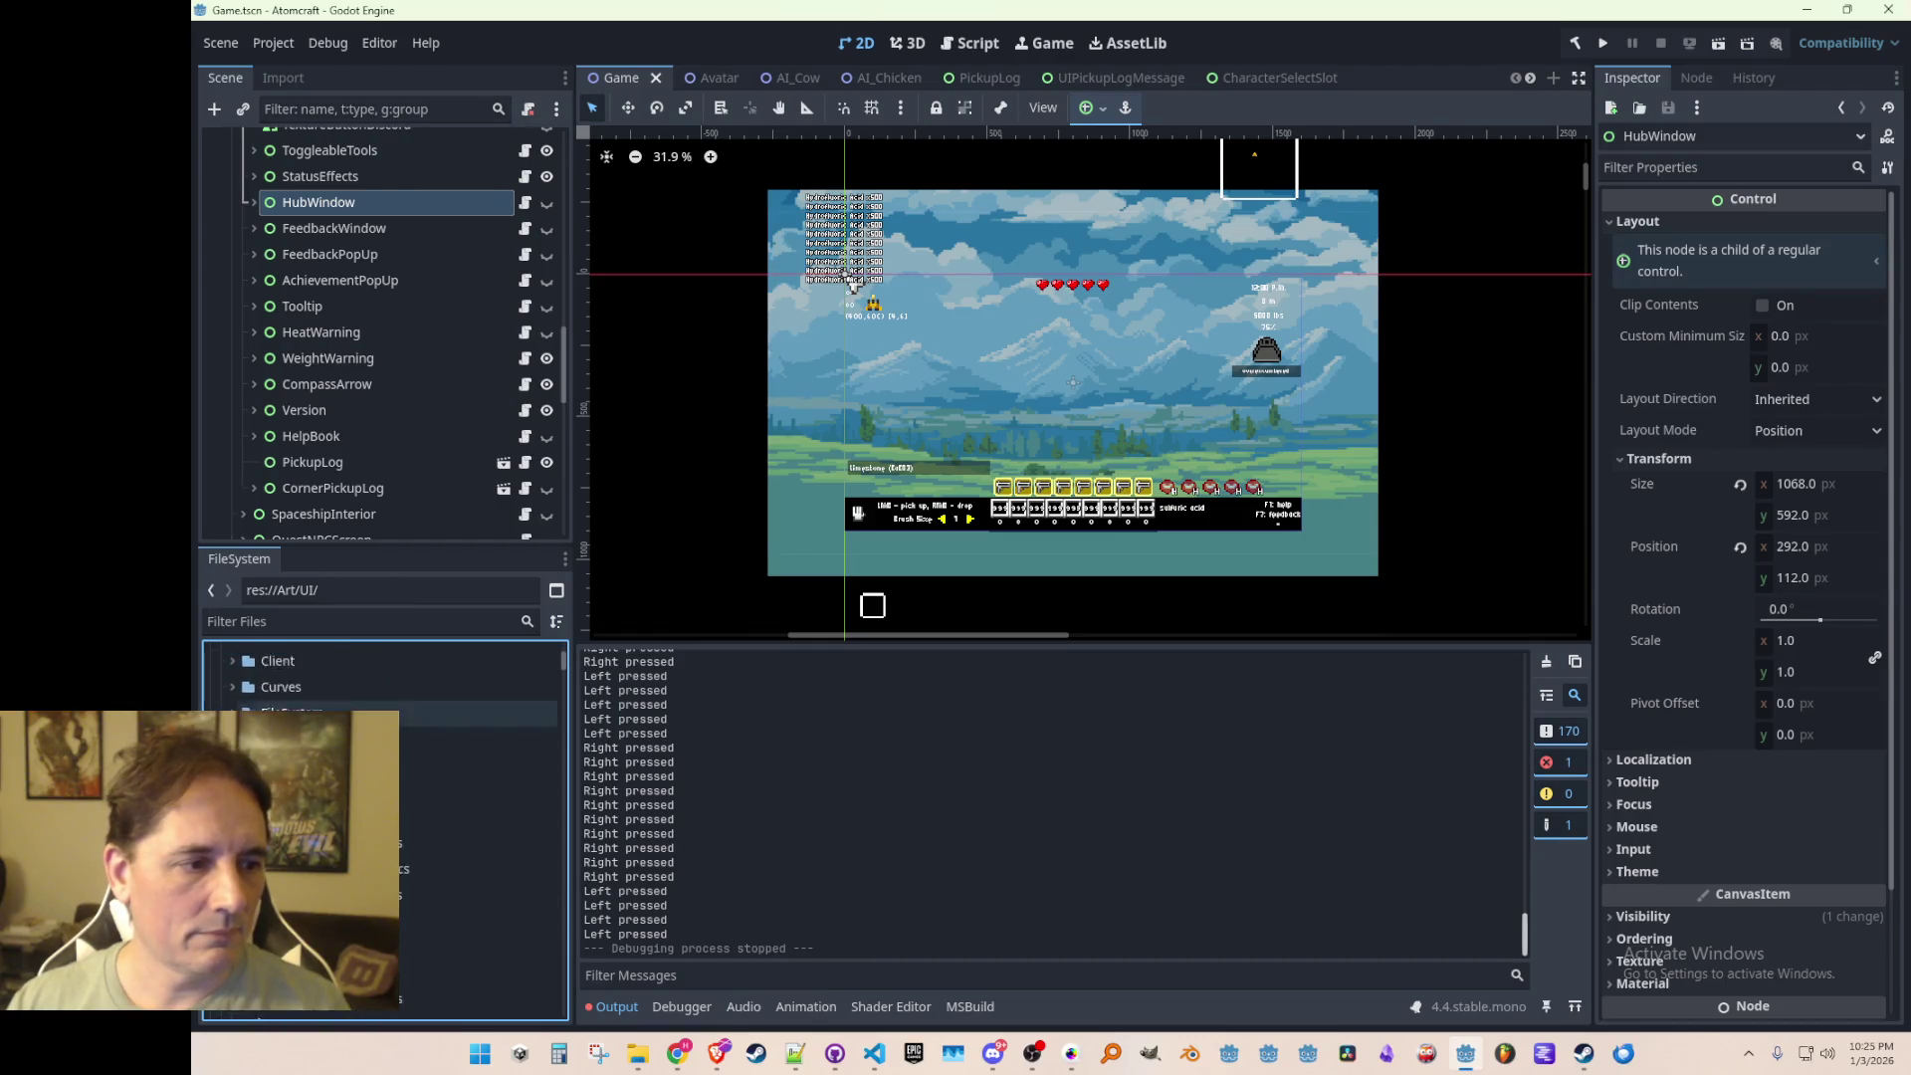
pyautogui.click(478, 816)
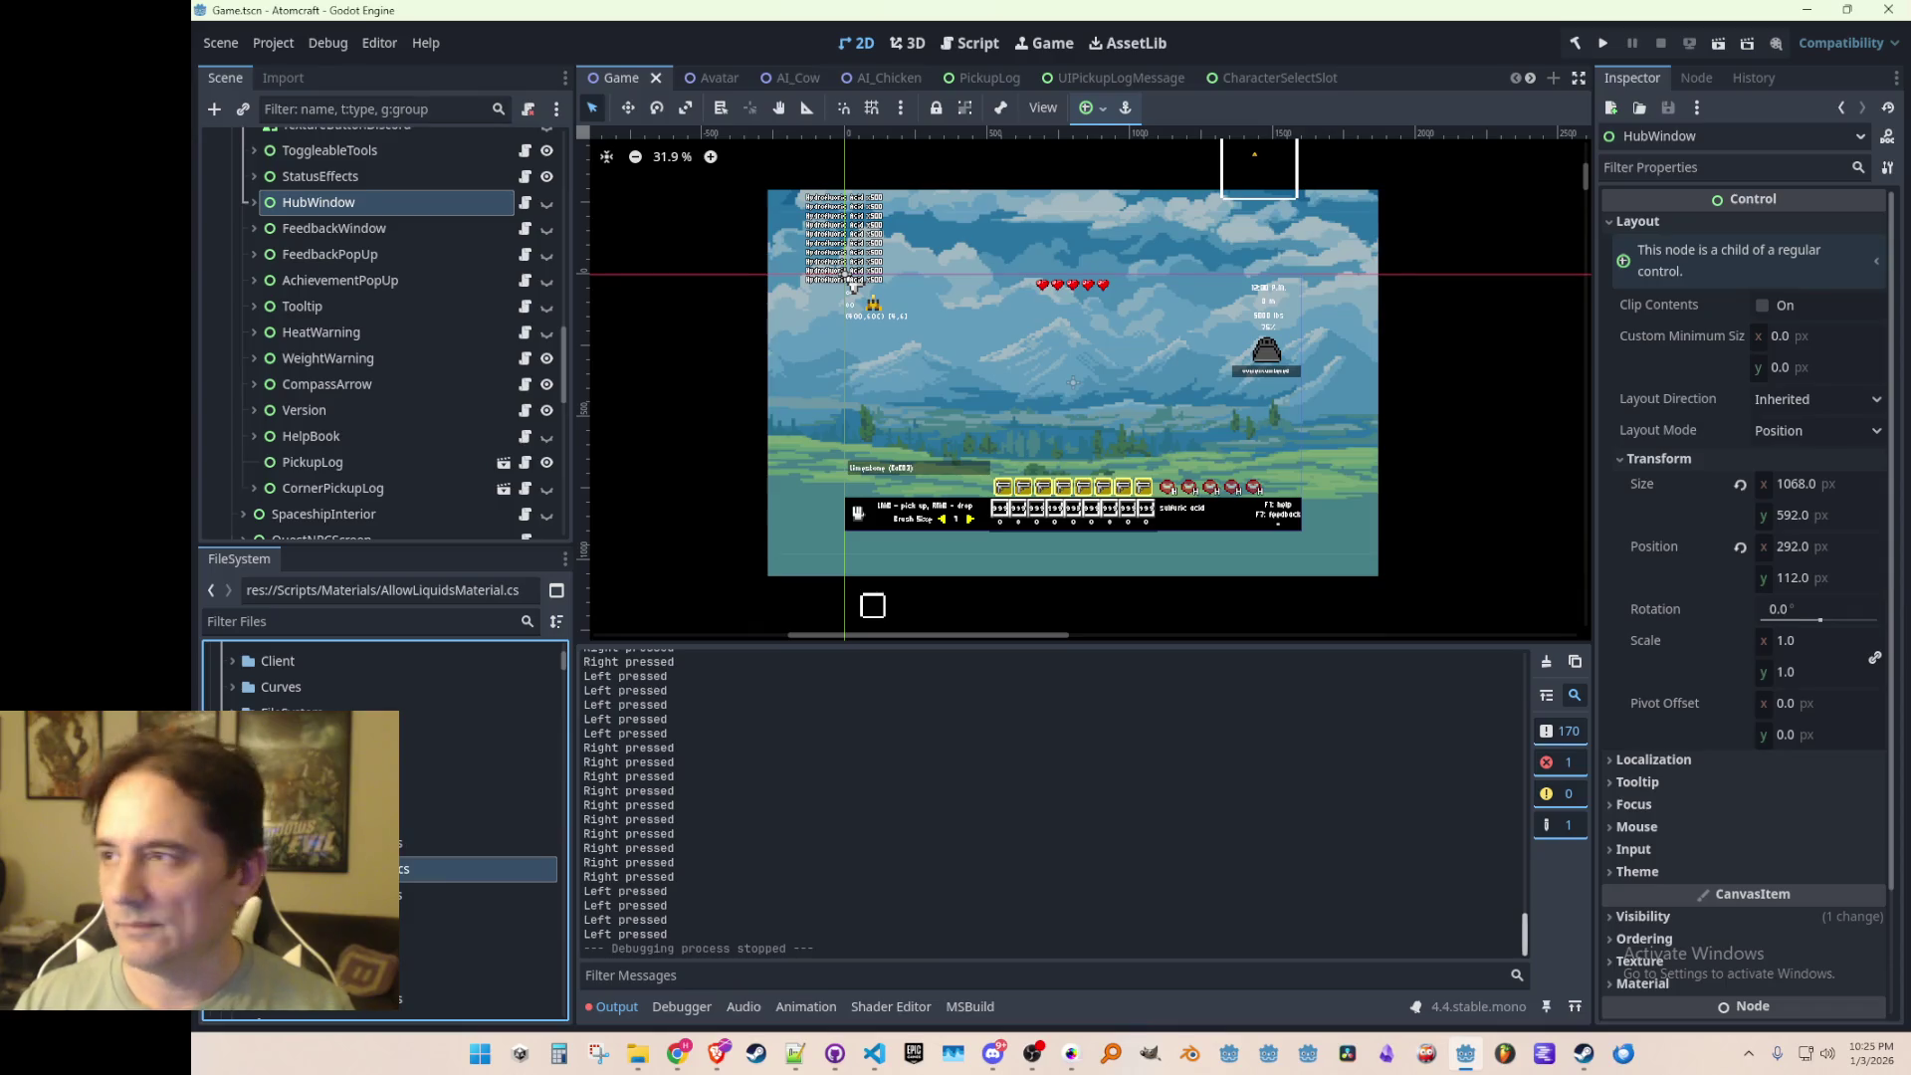
pyautogui.click(329, 654)
pyautogui.scroll(-2, 399, 824)
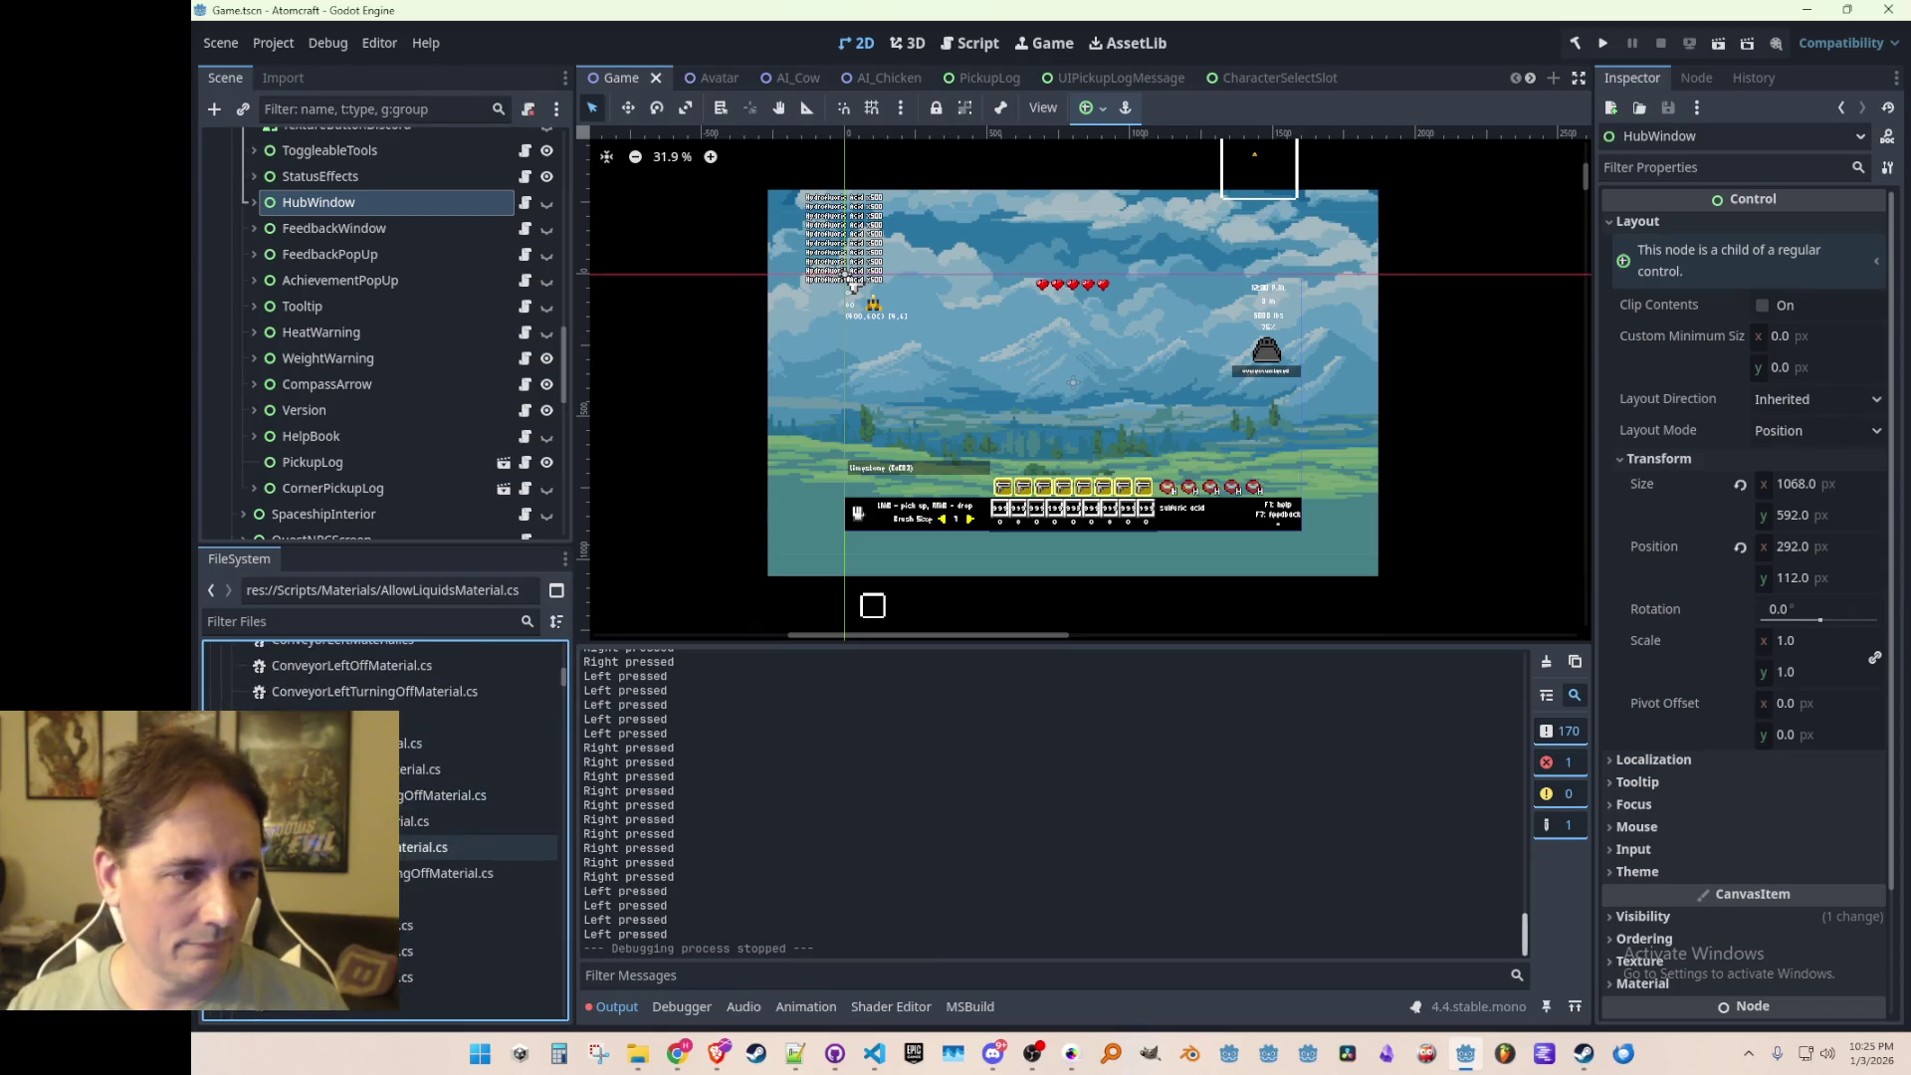
pyautogui.scroll(-3, 406, 779)
pyautogui.scroll(3, 406, 779)
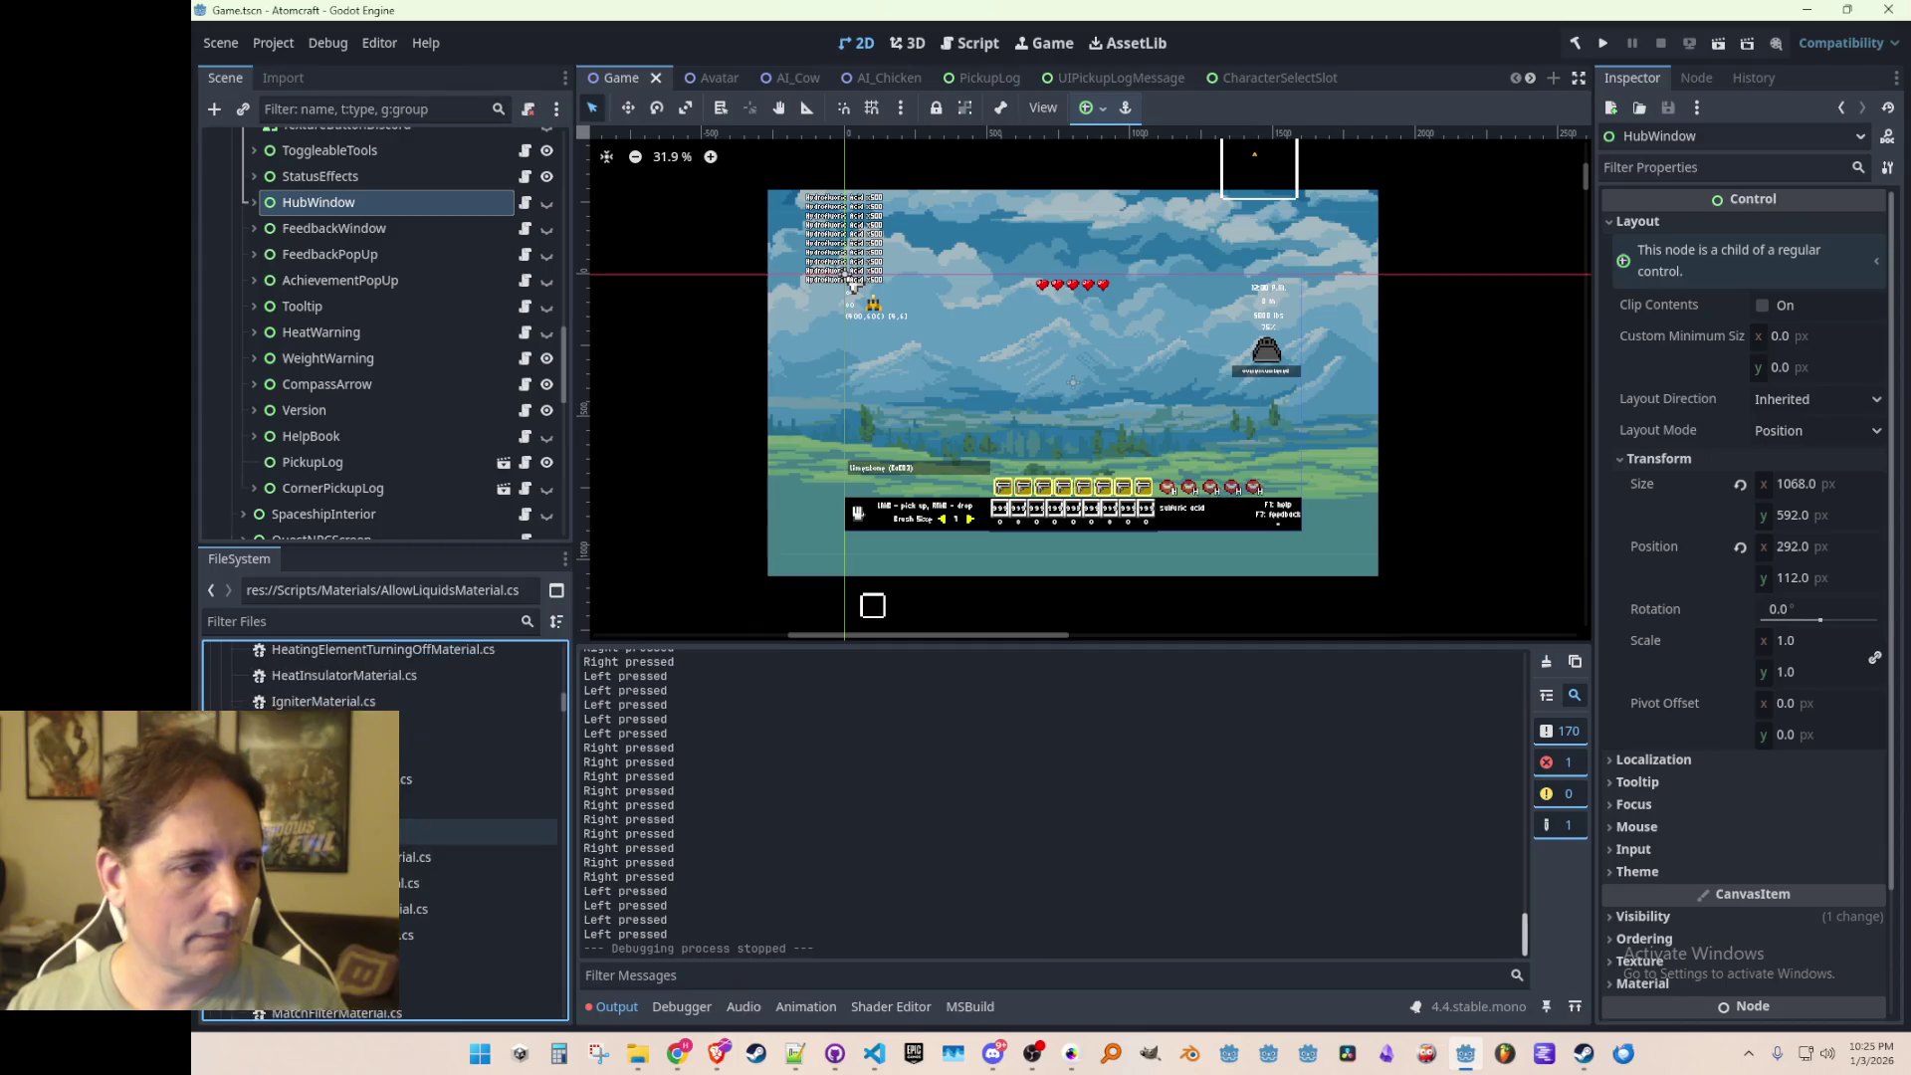
# Step: Duplicate HeatingElementMaterial.cs as HeatingElementMinorMaterial.cs and open the copy
pyautogui.click(359, 738)
pyautogui.rightClick(370, 738)
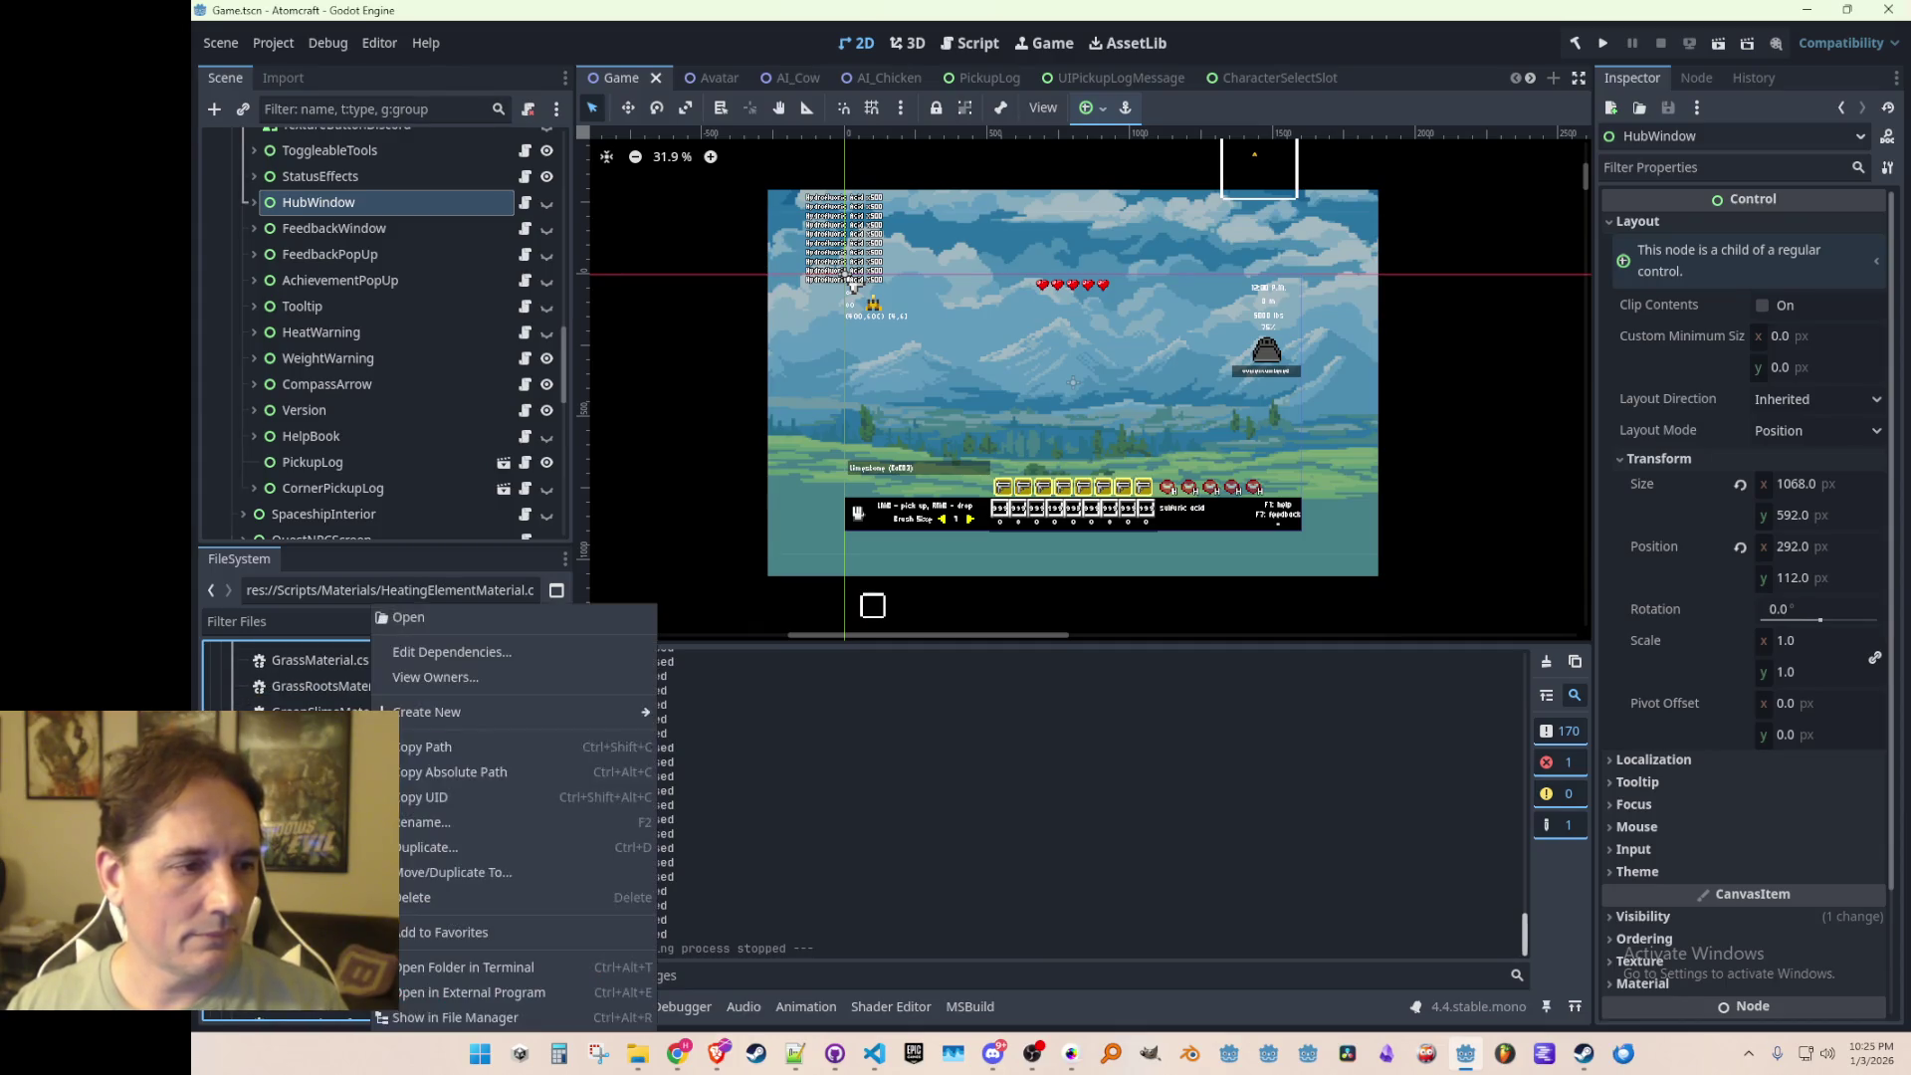
pyautogui.click(462, 844)
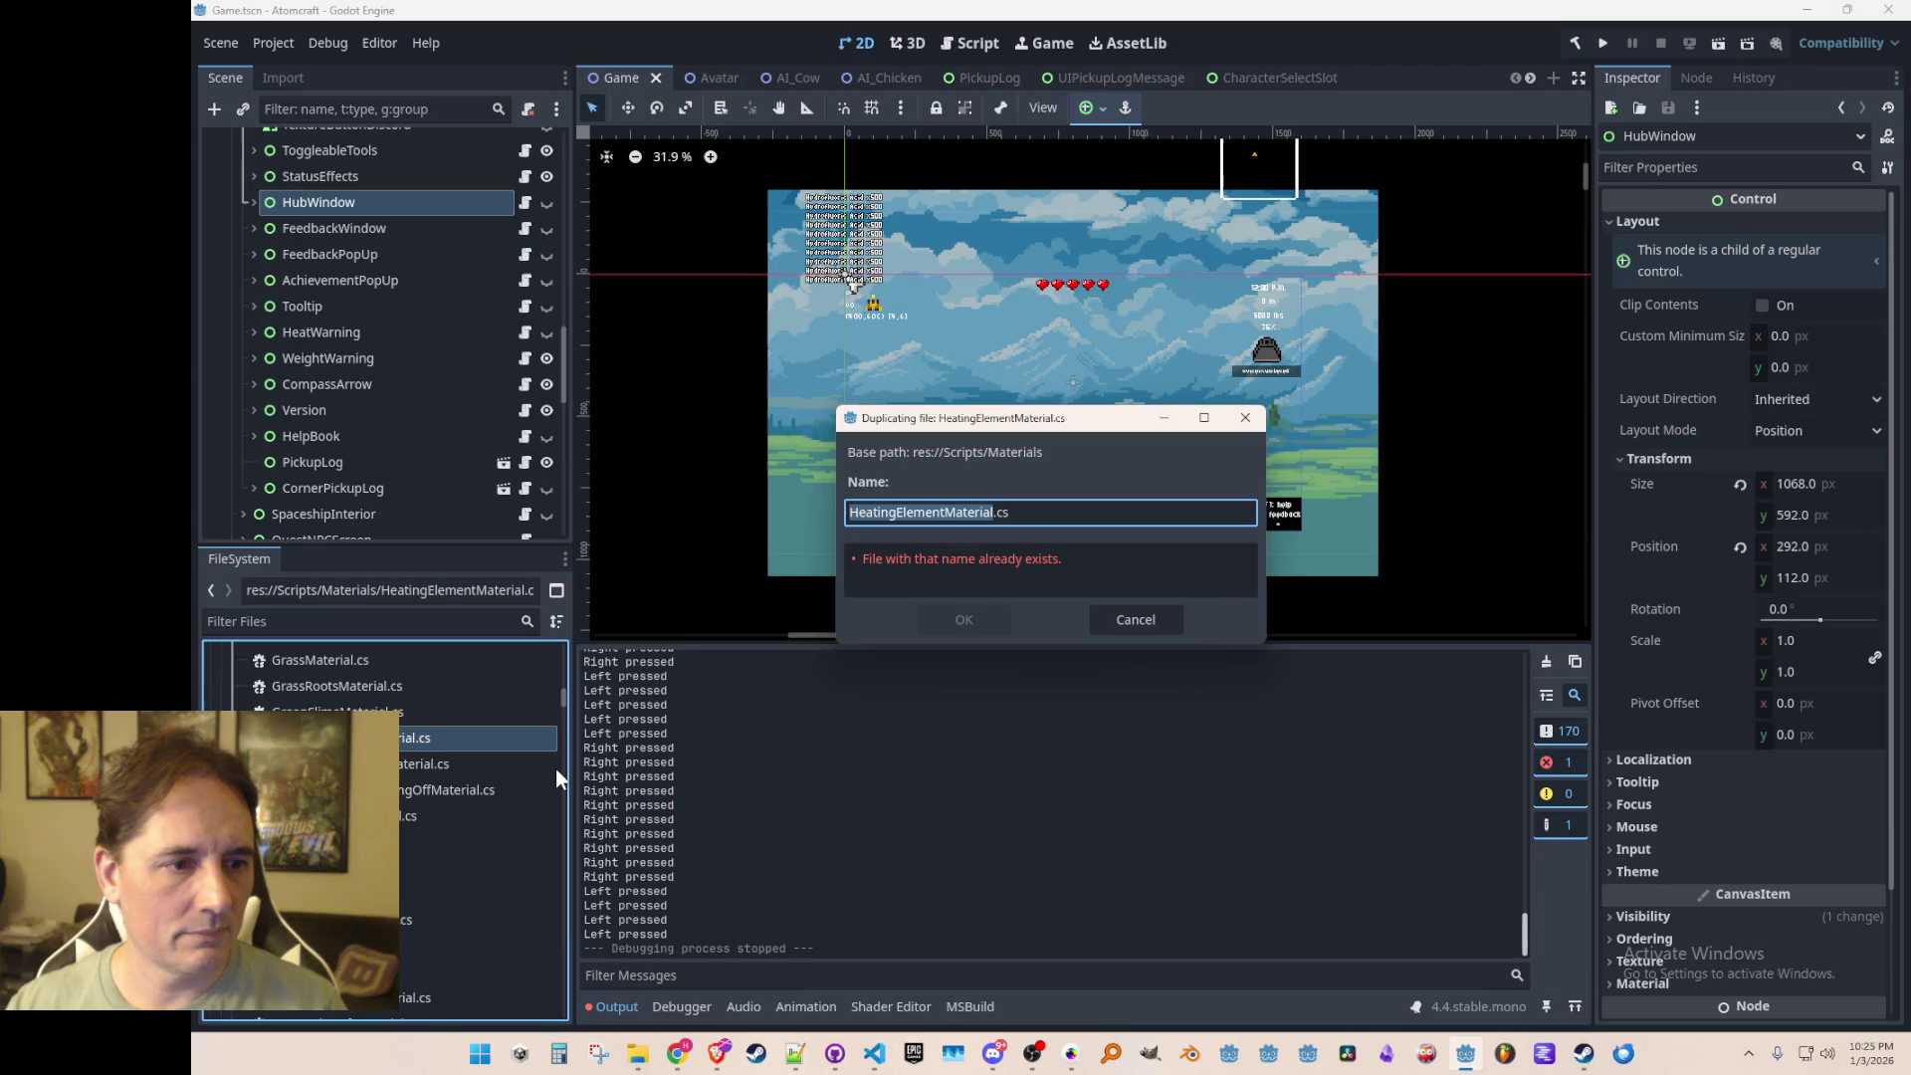
pyautogui.press('Left')
pyautogui.press('Right')
pyautogui.press('Right')
pyautogui.press('Right')
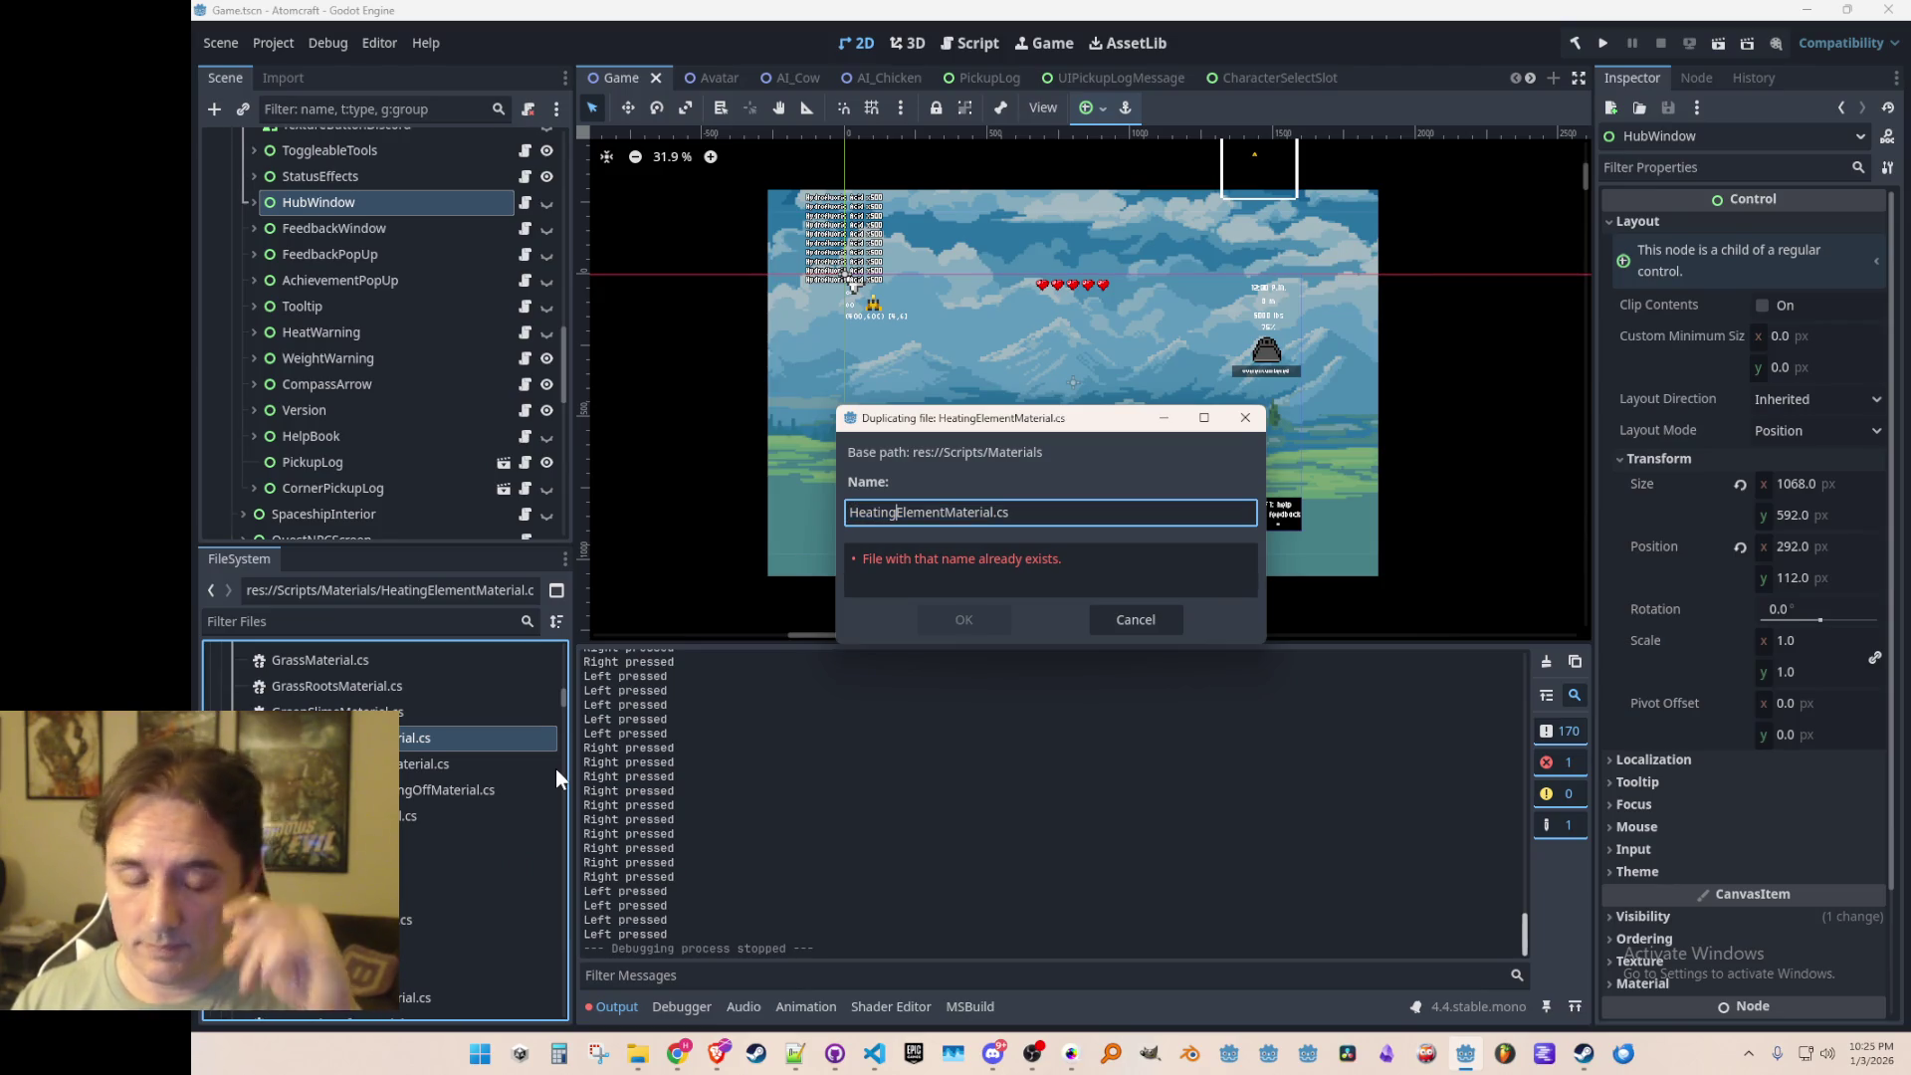
pyautogui.press('Right')
pyautogui.press('Right')
pyautogui.press('Right')
pyautogui.press('Right')
pyautogui.press('Right')
pyautogui.press('Right')
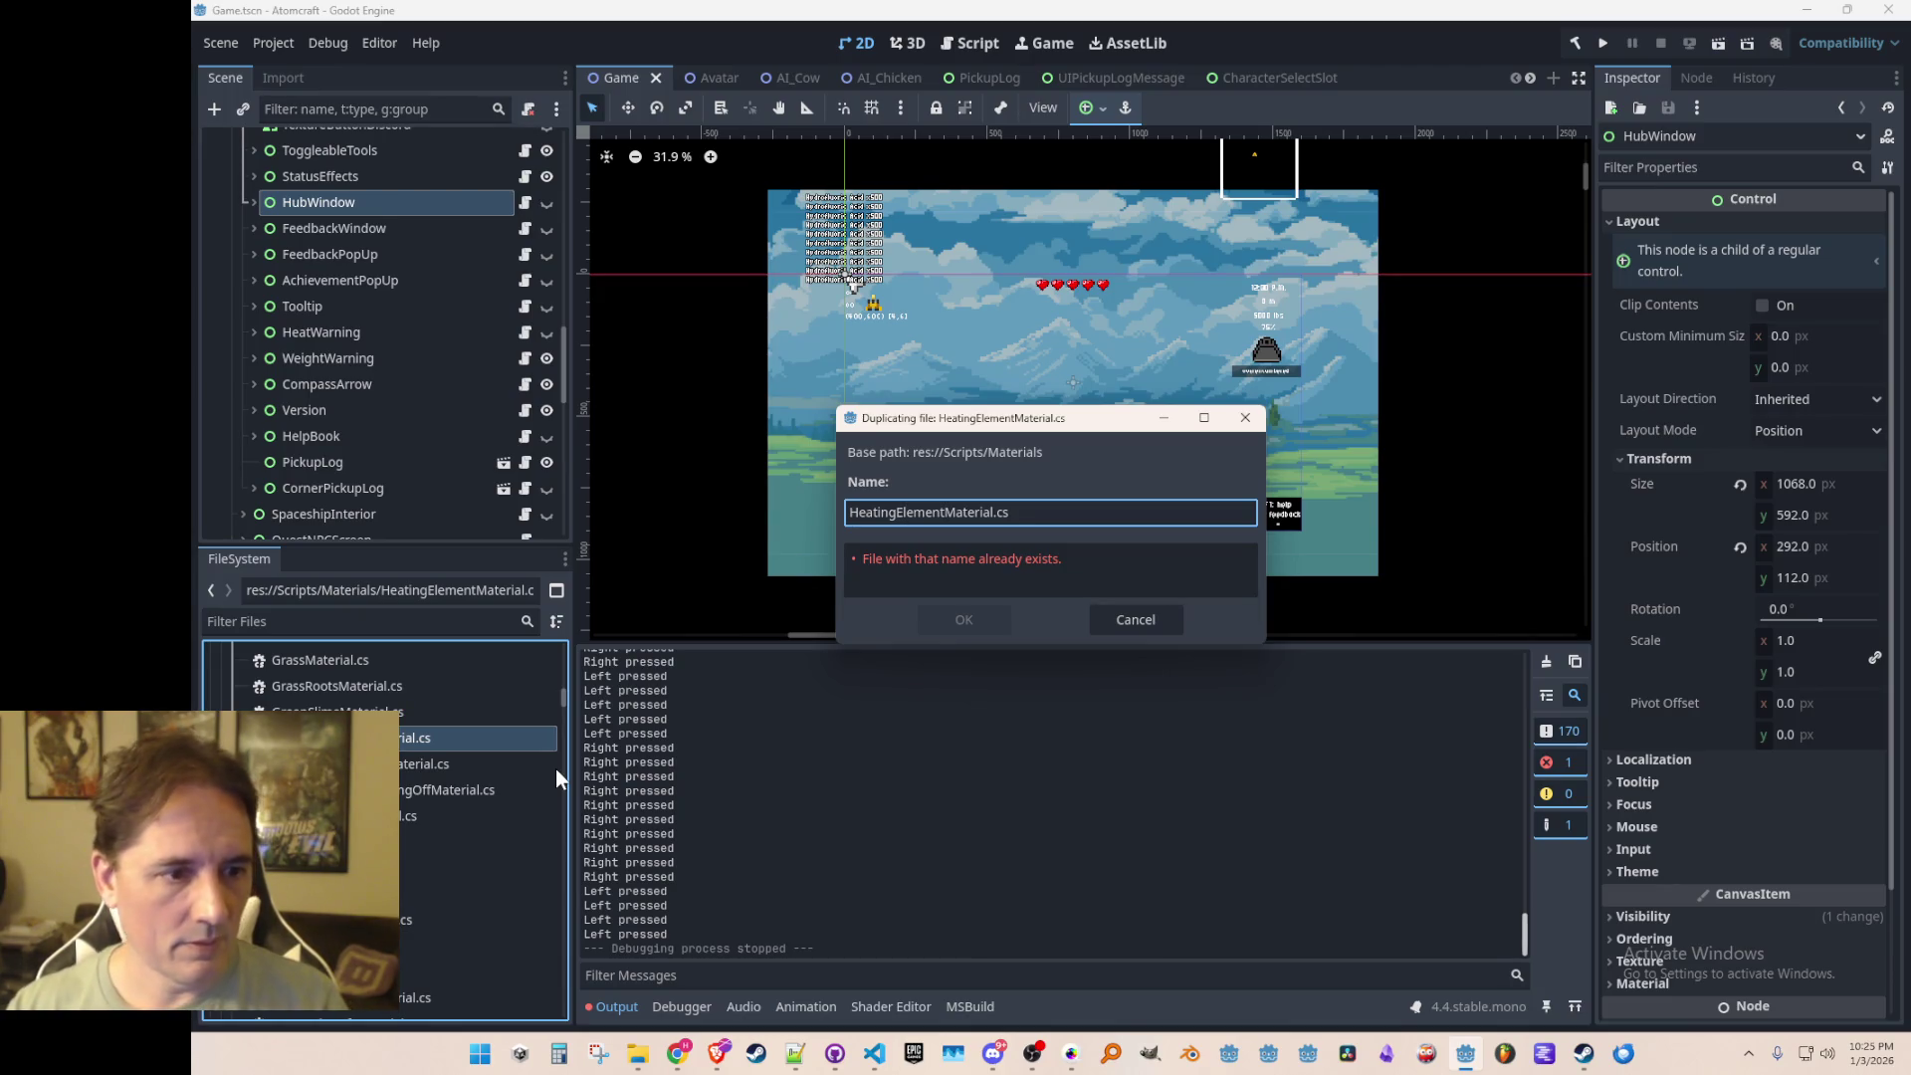
pyautogui.write('Minor')
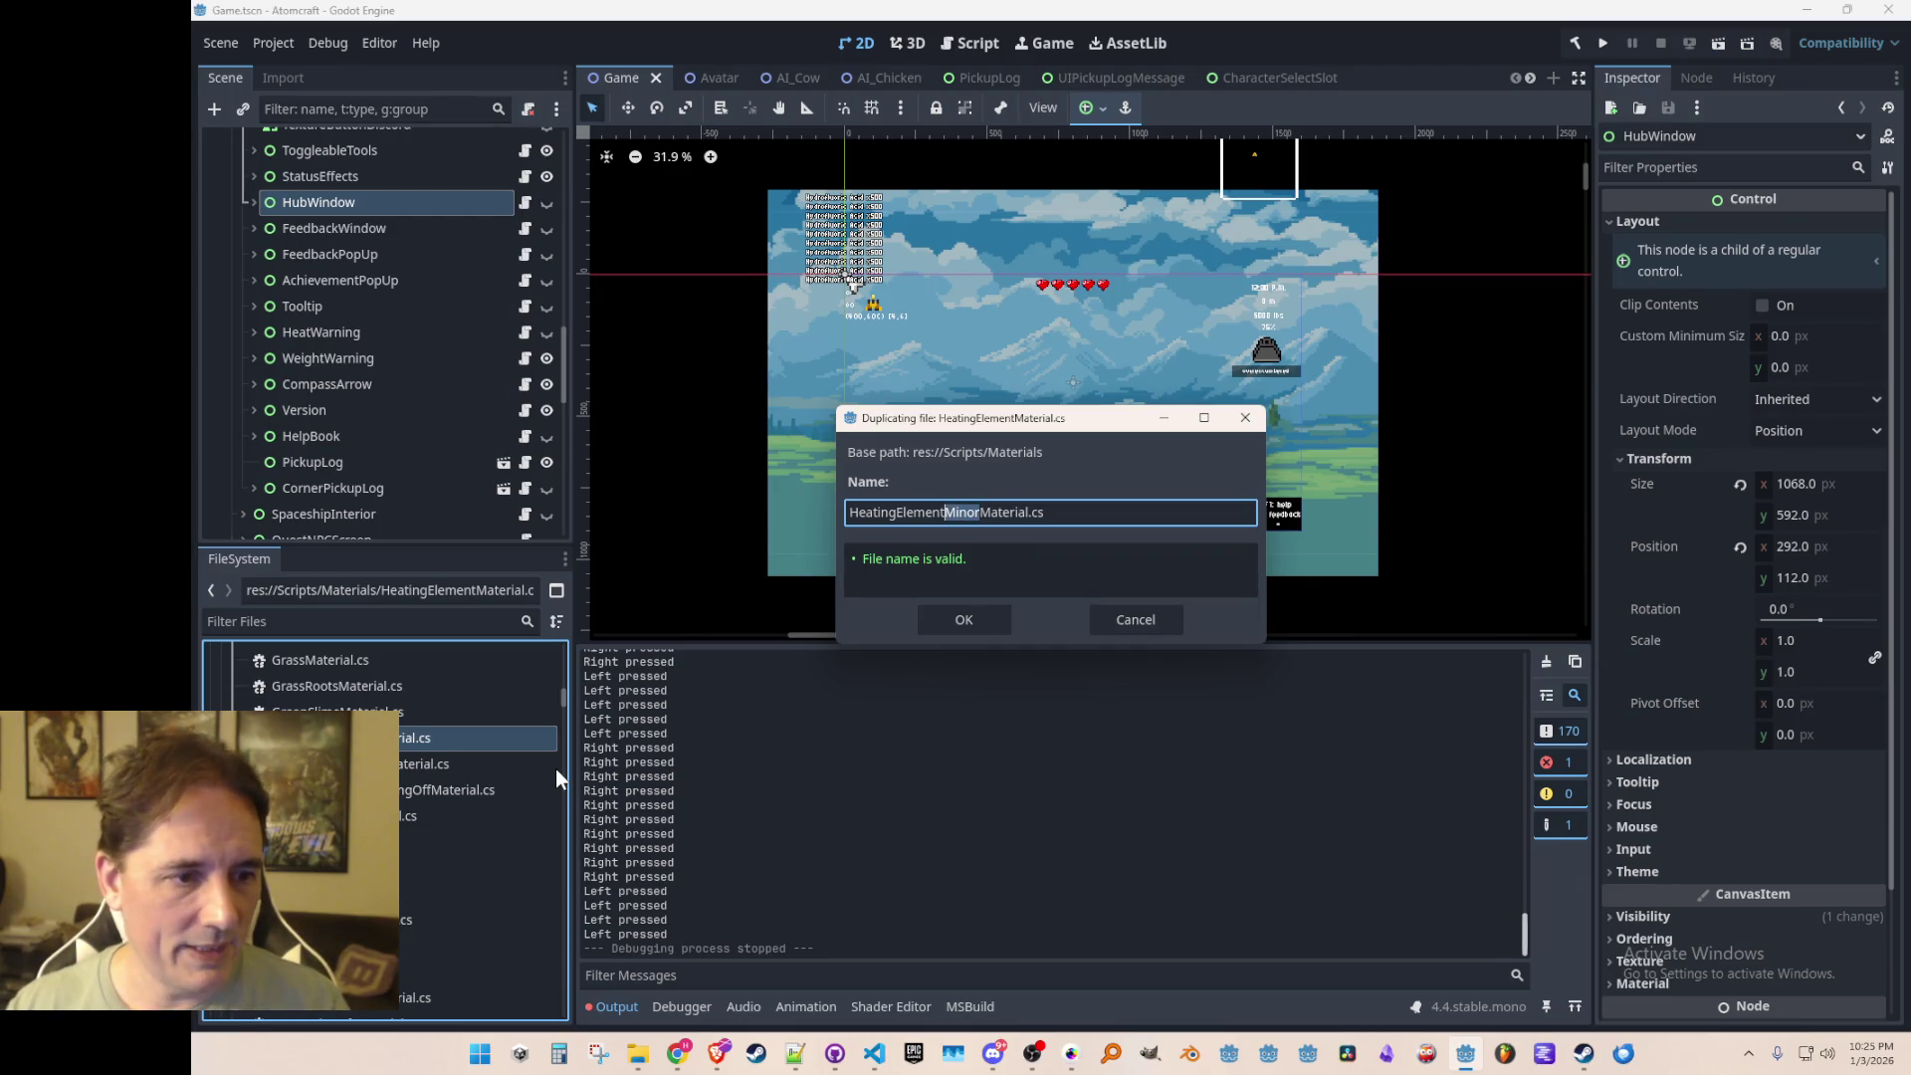
pyautogui.press('Return')
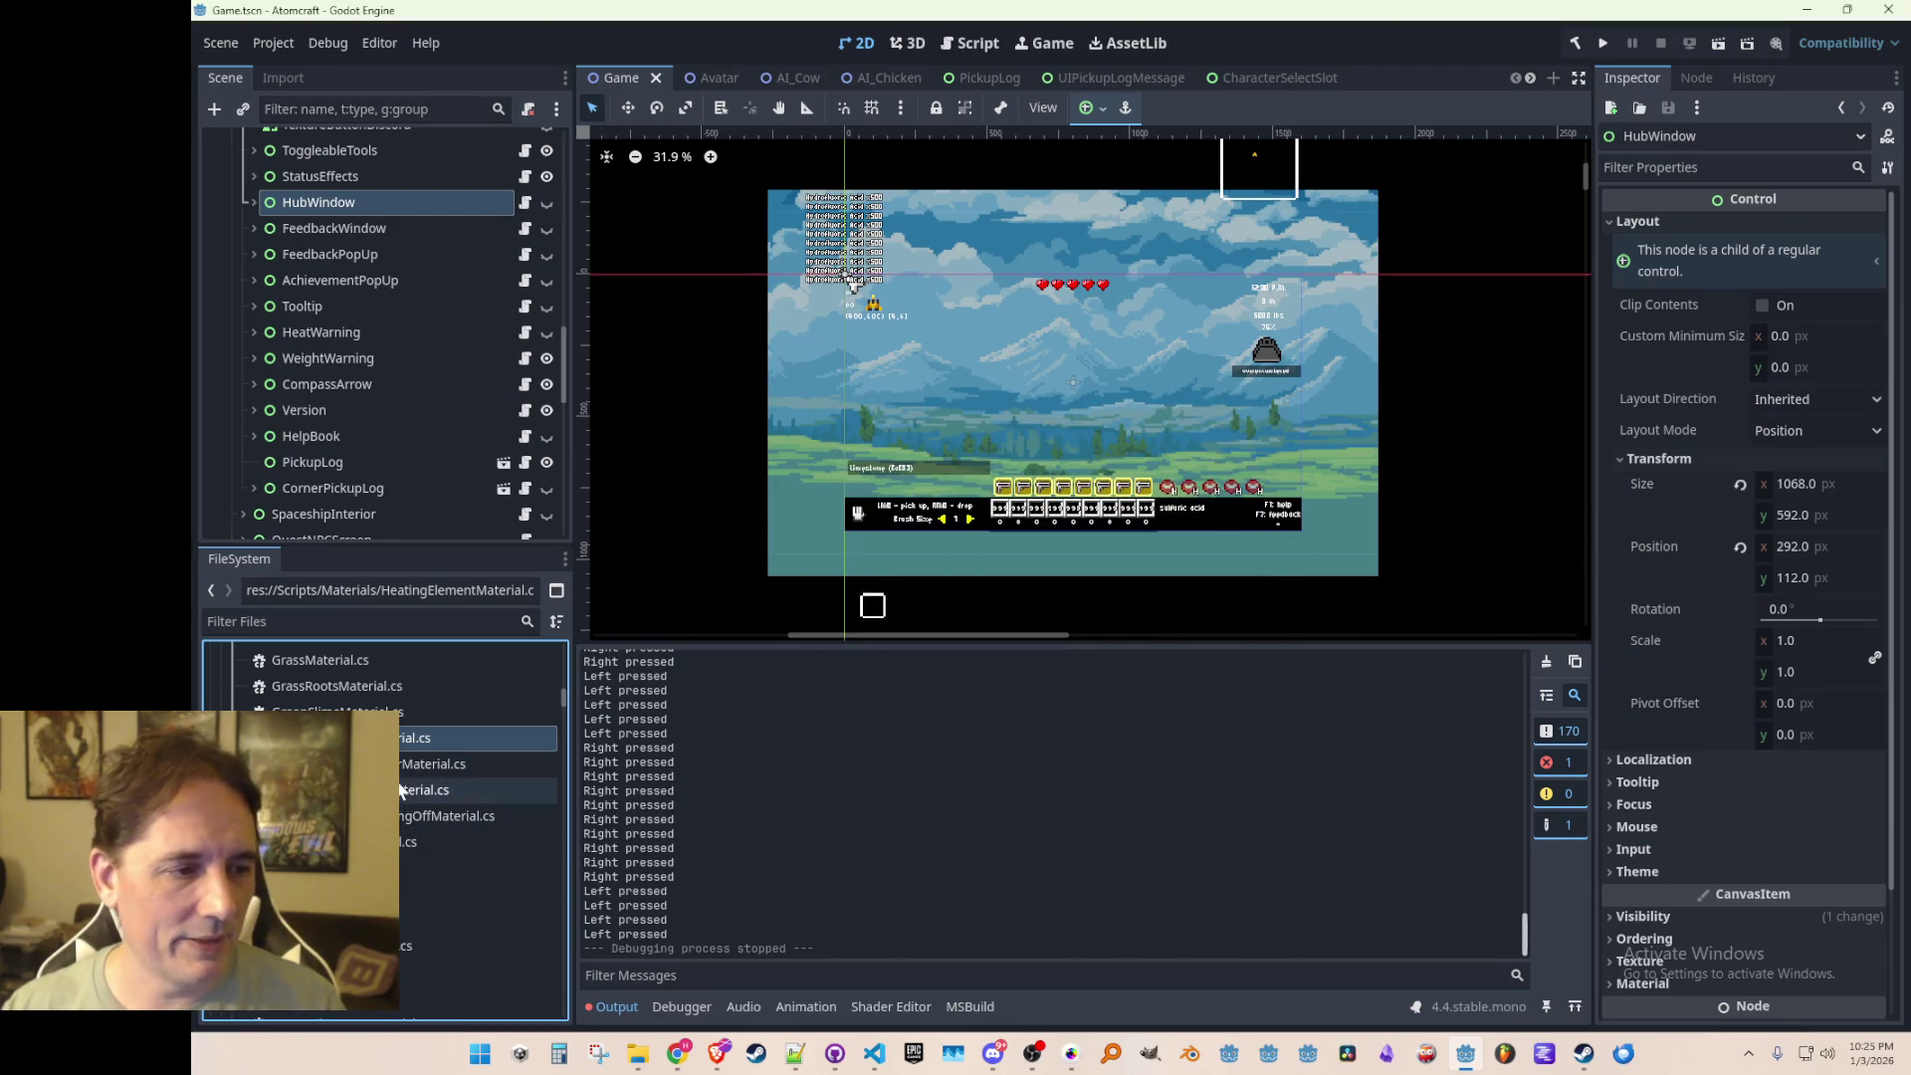
pyautogui.doubleClick(460, 762)
# Step: Rename the class and constructor to HeatingElementMinorMaterial and save
pyautogui.click(923, 445)
pyautogui.write('Minor')
pyautogui.click(847, 493)
pyautogui.write('Minor')
pyautogui.hotkey('ctrl', 's')
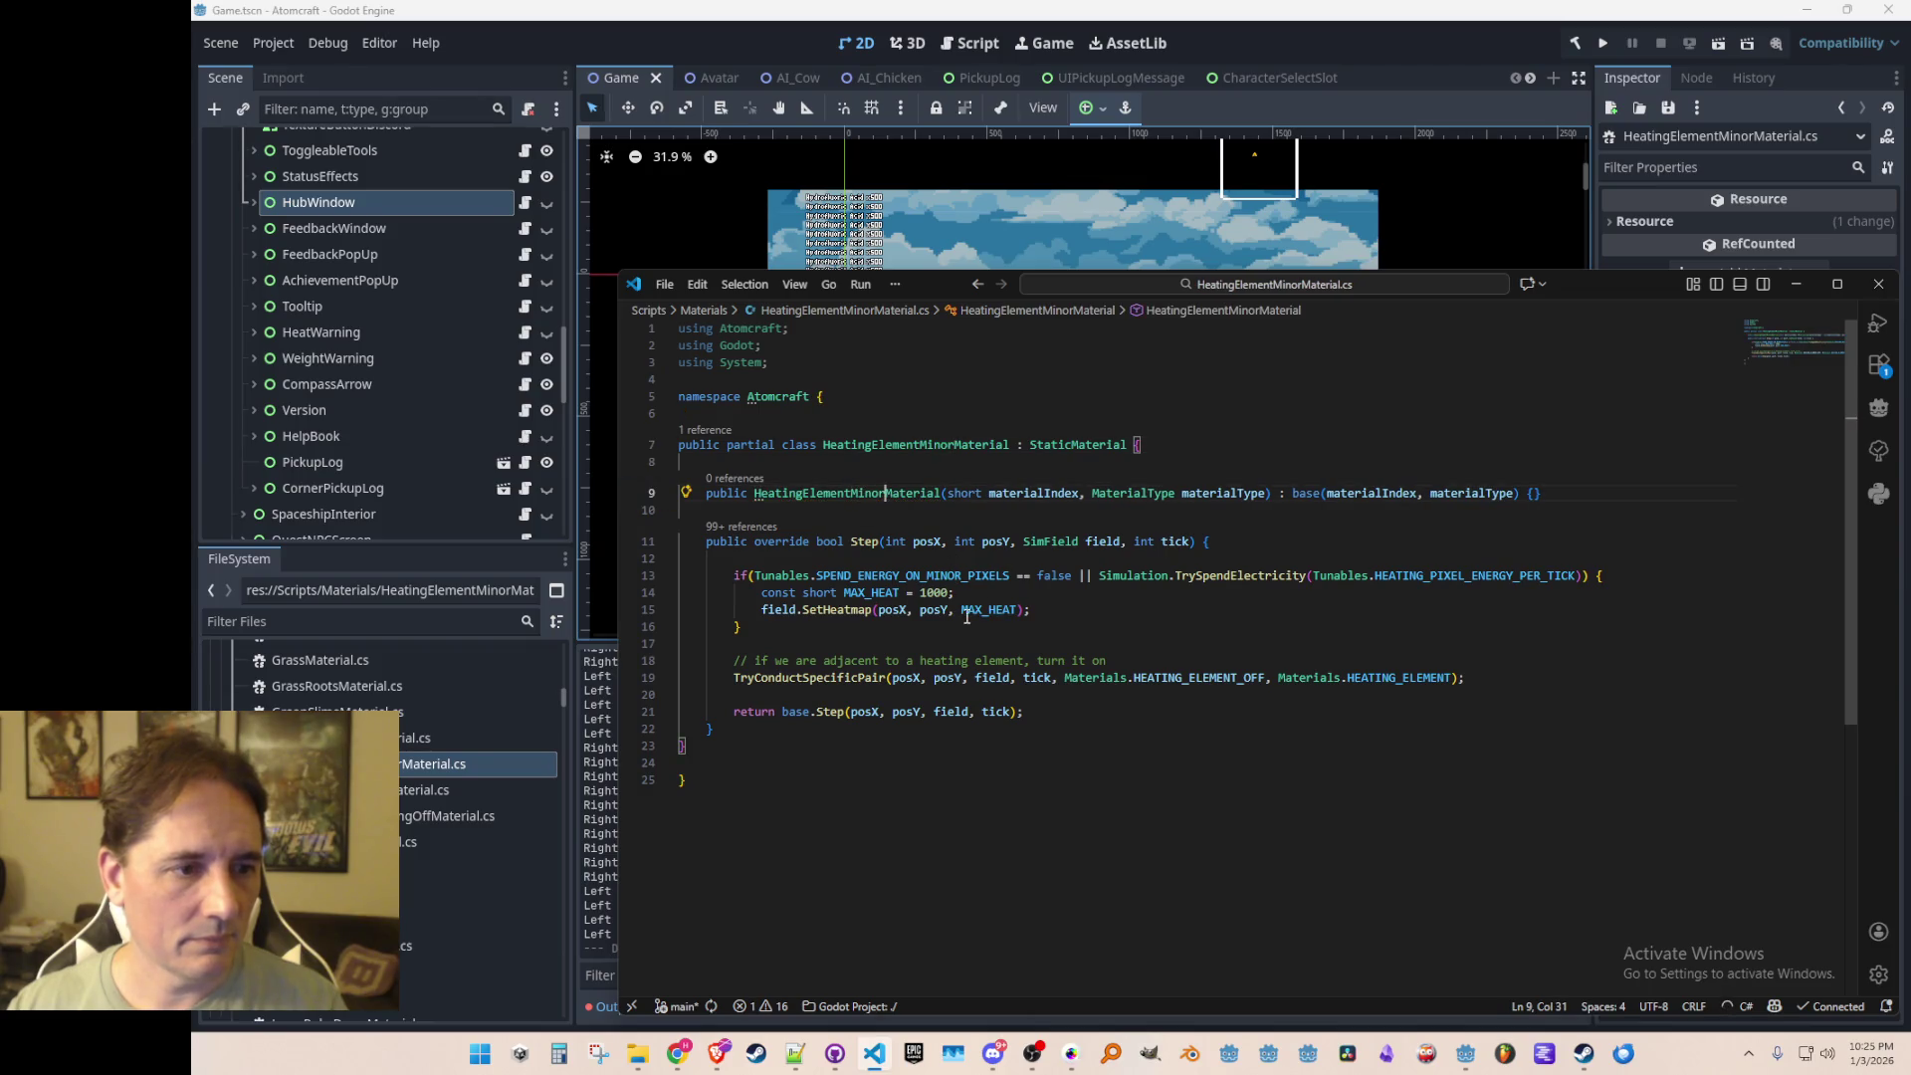
# Step: Lower MAX_HEAT from 1000 to 500 and save HeatingElementMinorMaterial.cs
pyautogui.click(933, 593)
pyautogui.doubleClick(932, 593)
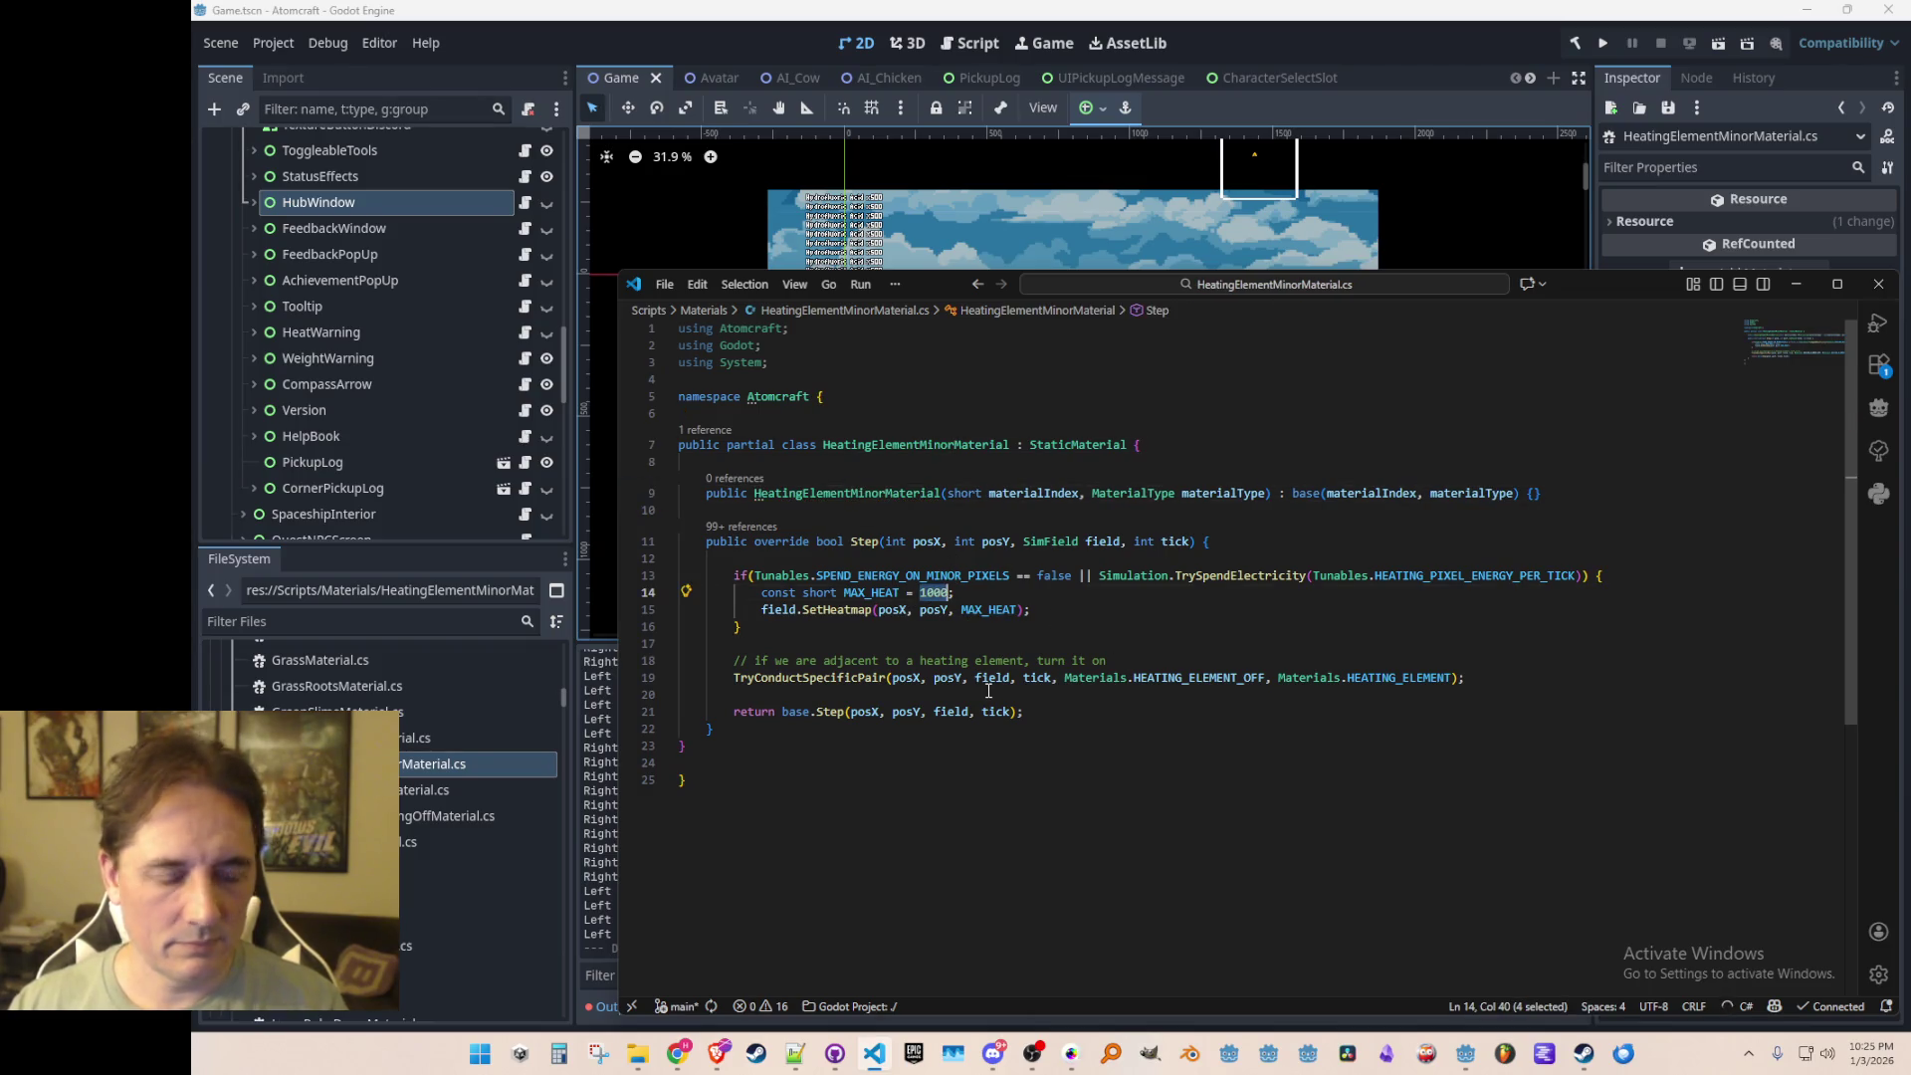
pyautogui.write('500')
pyautogui.hotkey('ctrl', 's')
pyautogui.press('Up')
pyautogui.press('Up')
pyautogui.click(1097, 797)
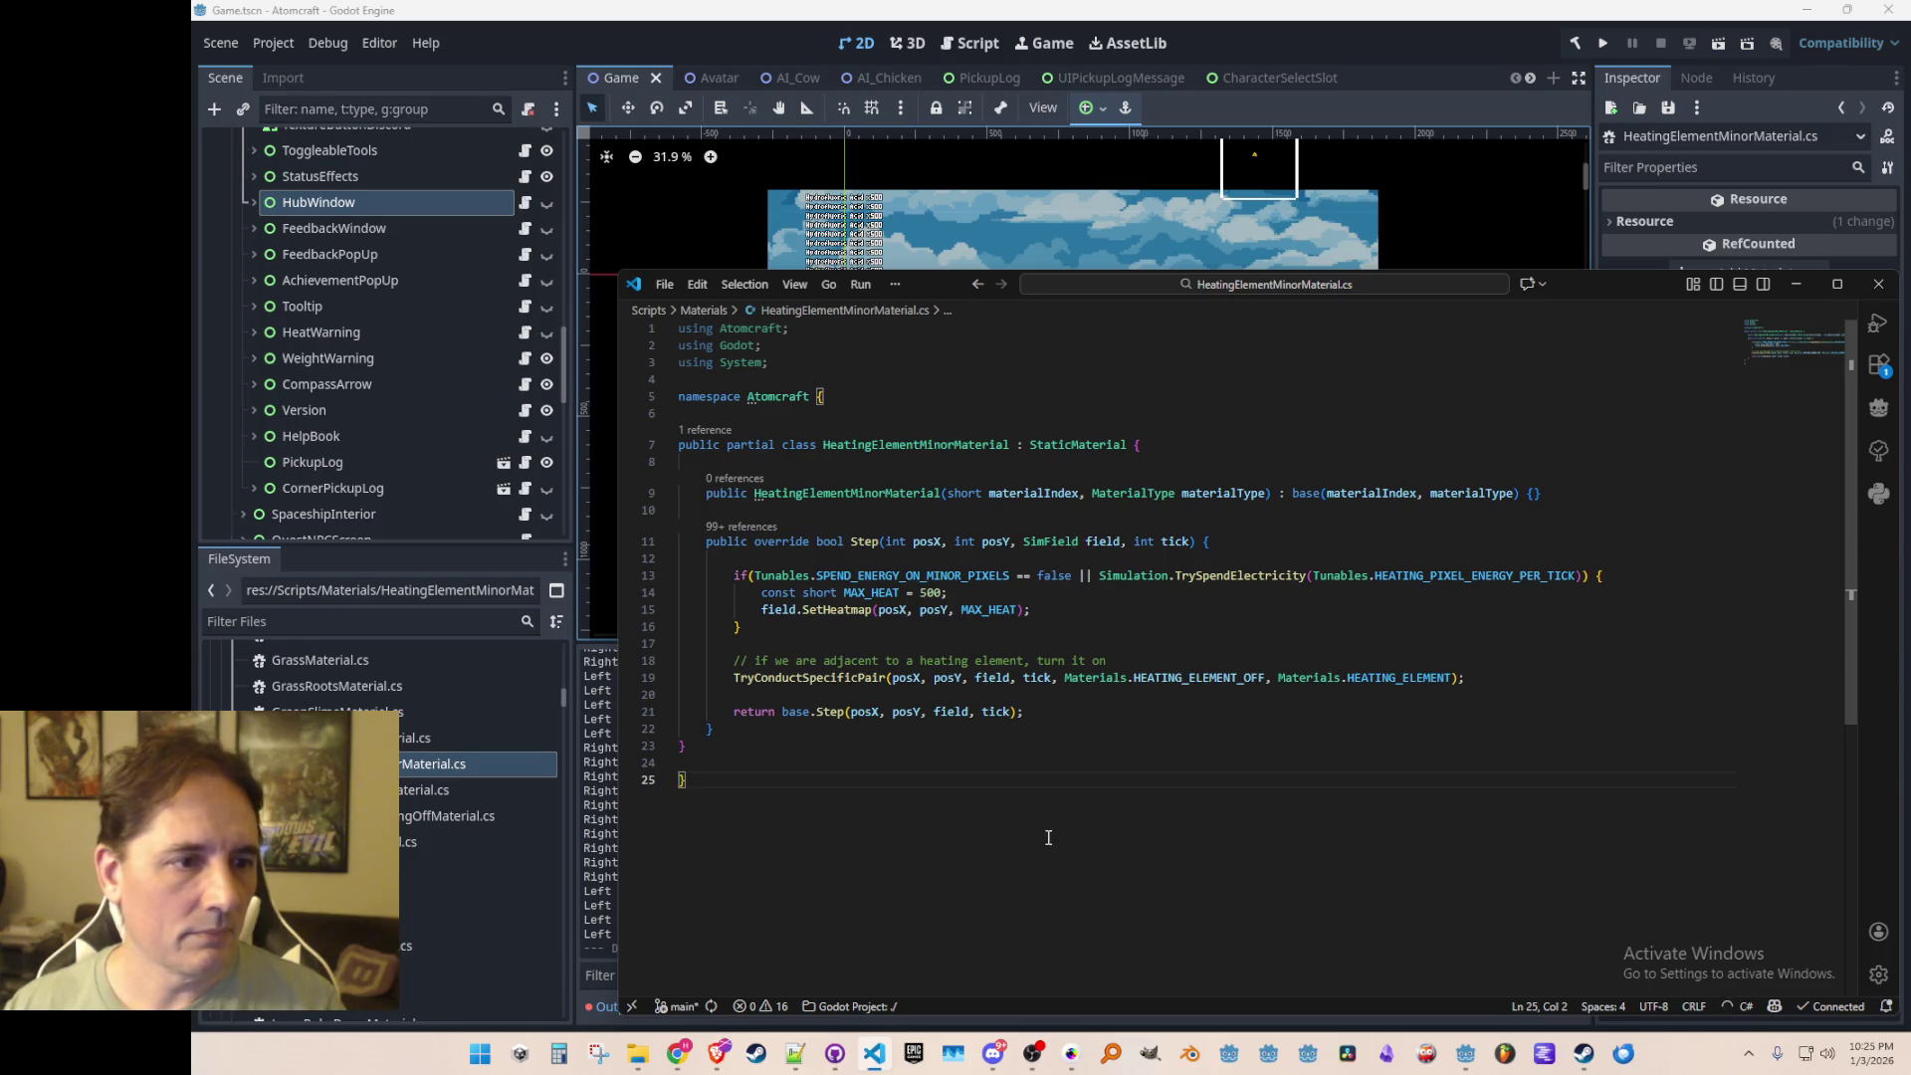
pyautogui.click(772, 43)
pyautogui.doubleClick(430, 763)
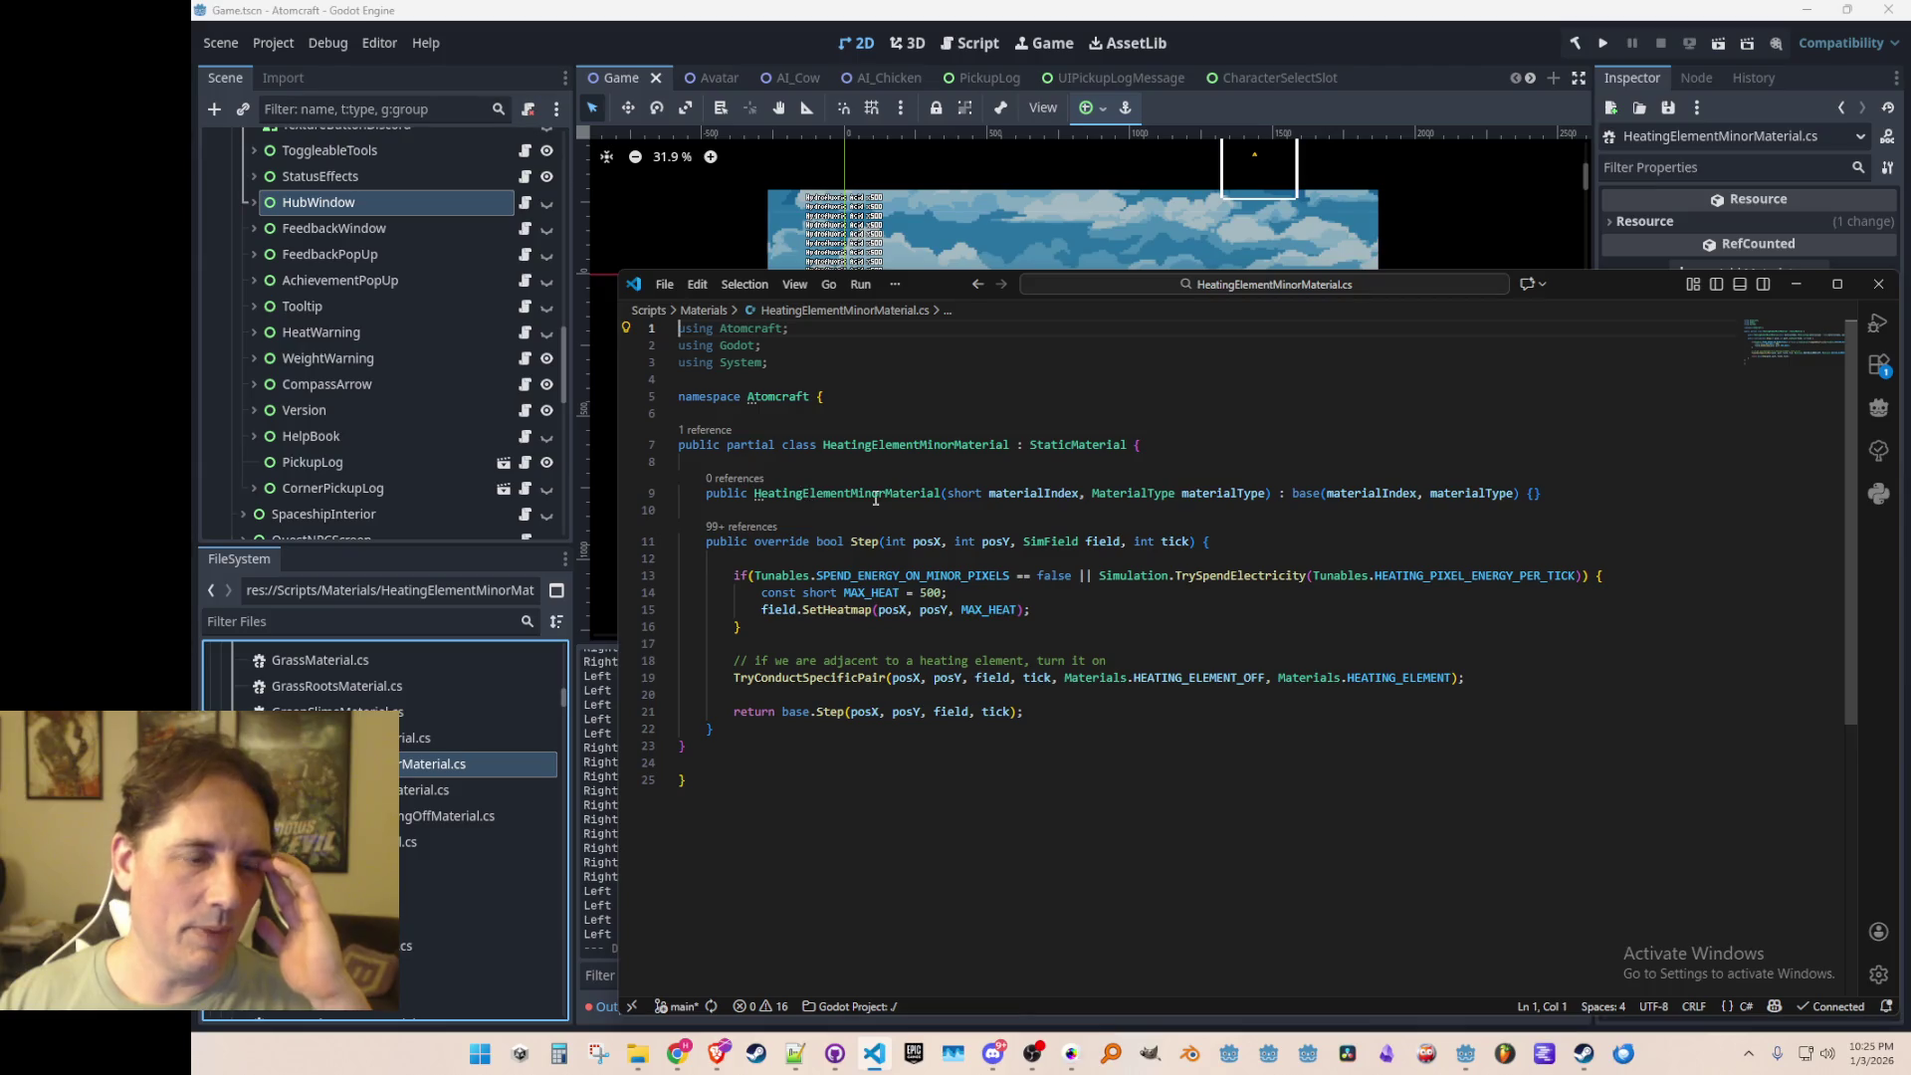
pyautogui.click(822, 514)
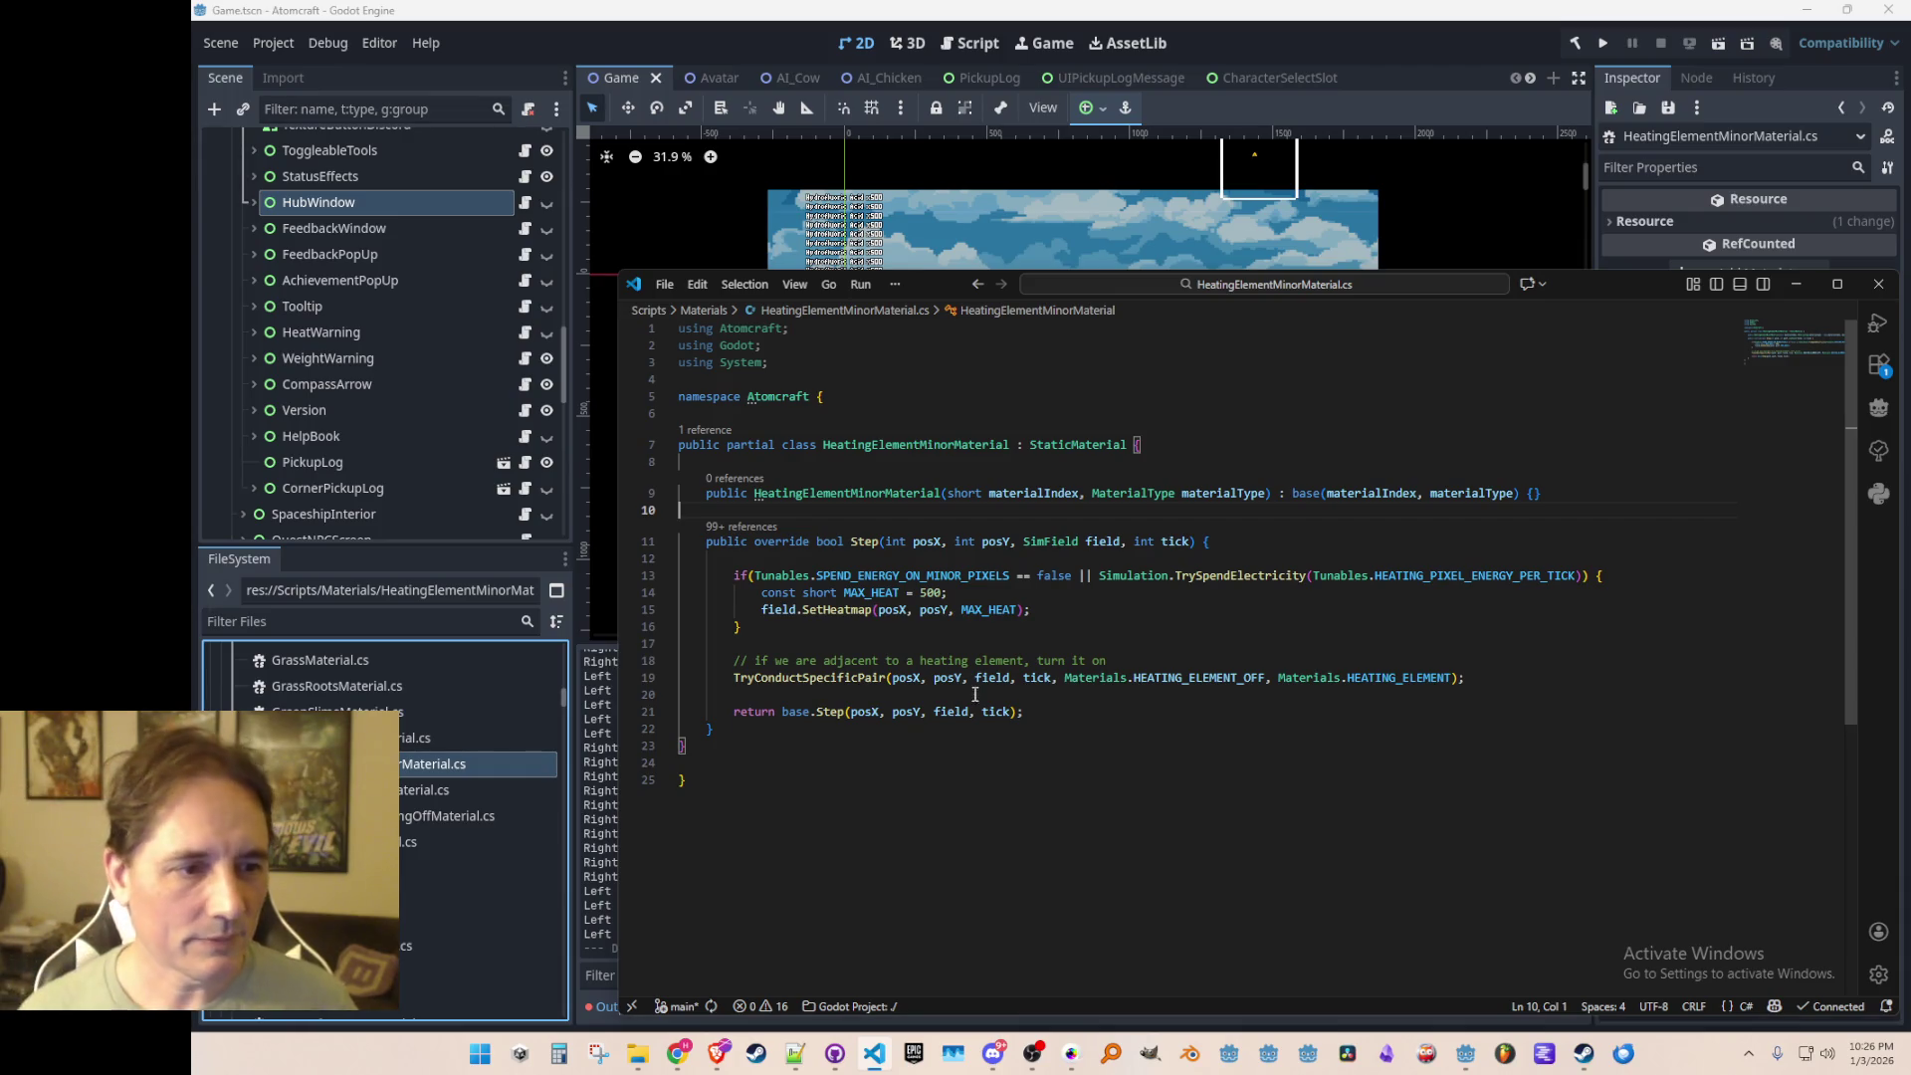
# Step: Duplicate HeatingElementTurningOffMaterial.cs as HeatingElementMinorTurningOffMaterial.cs and open the new file
pyautogui.click(856, 444)
pyautogui.click(667, 787)
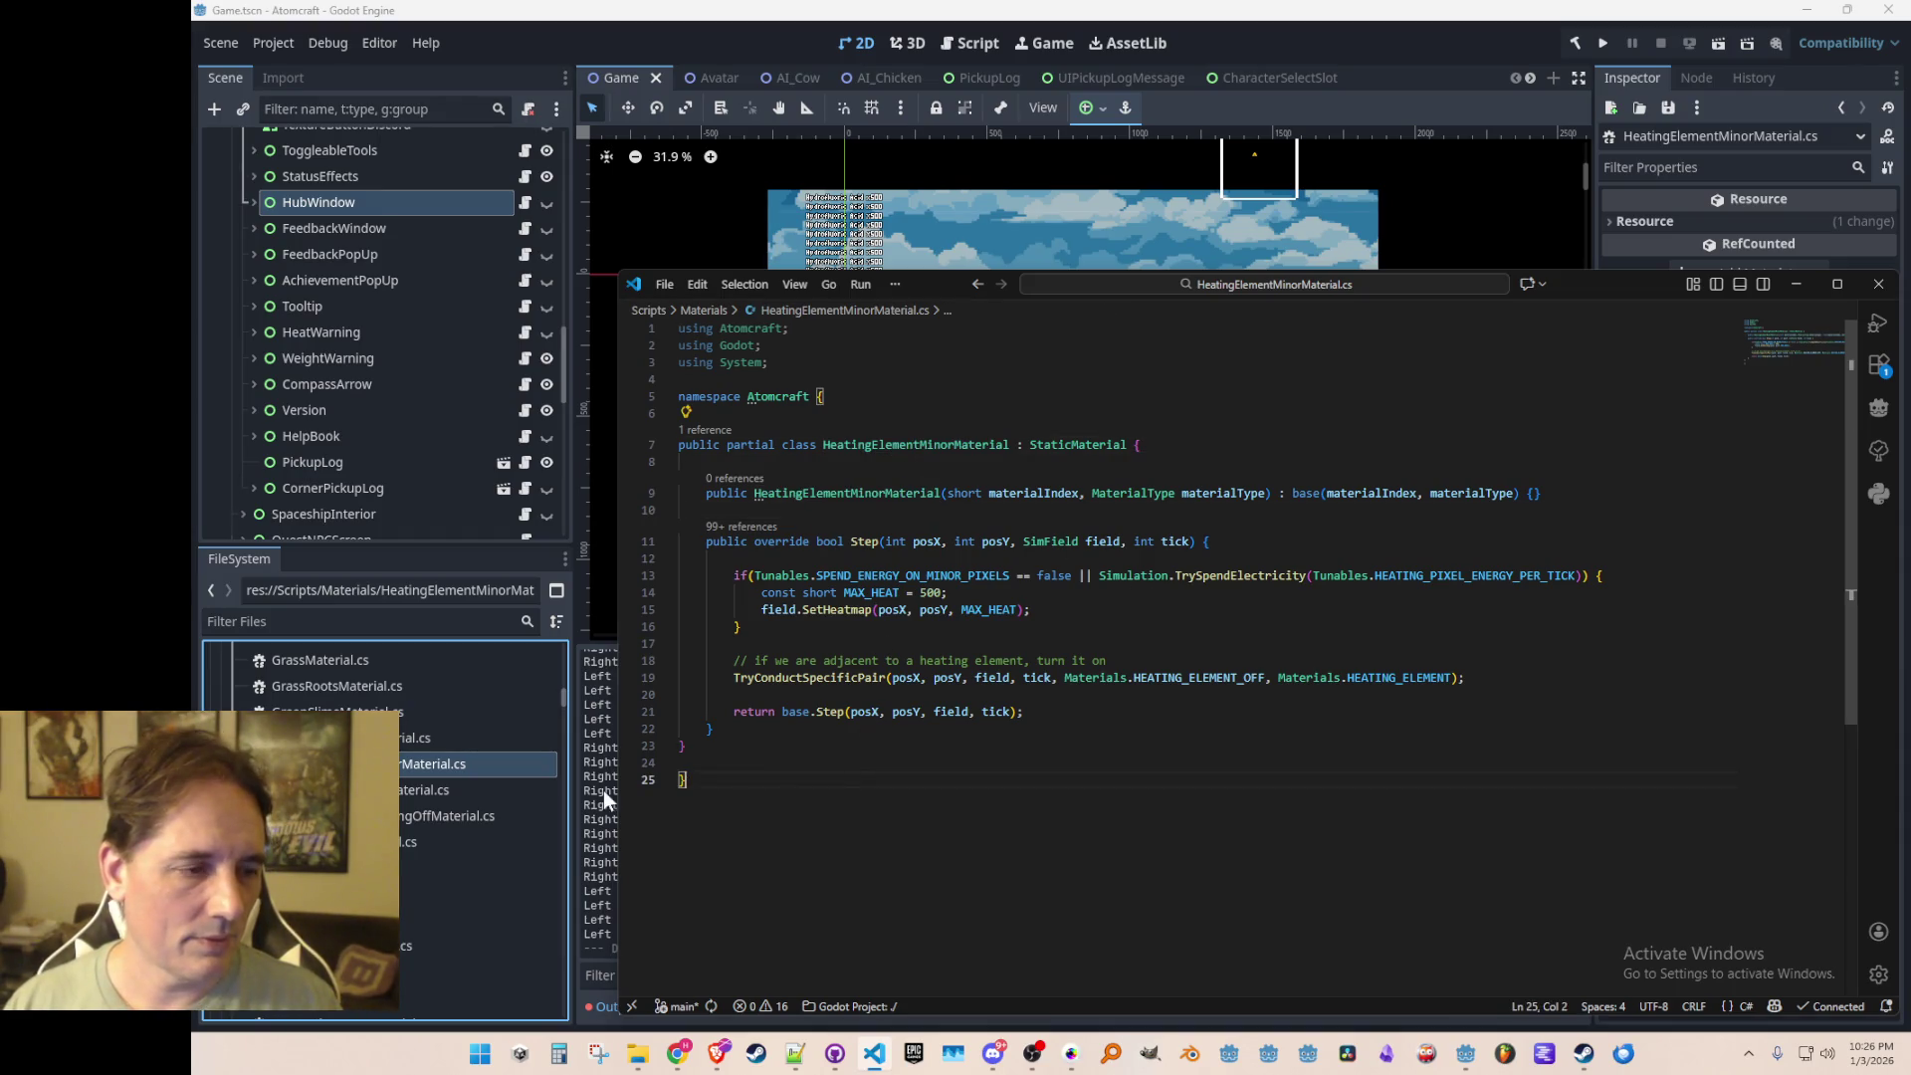
pyautogui.doubleClick(438, 818)
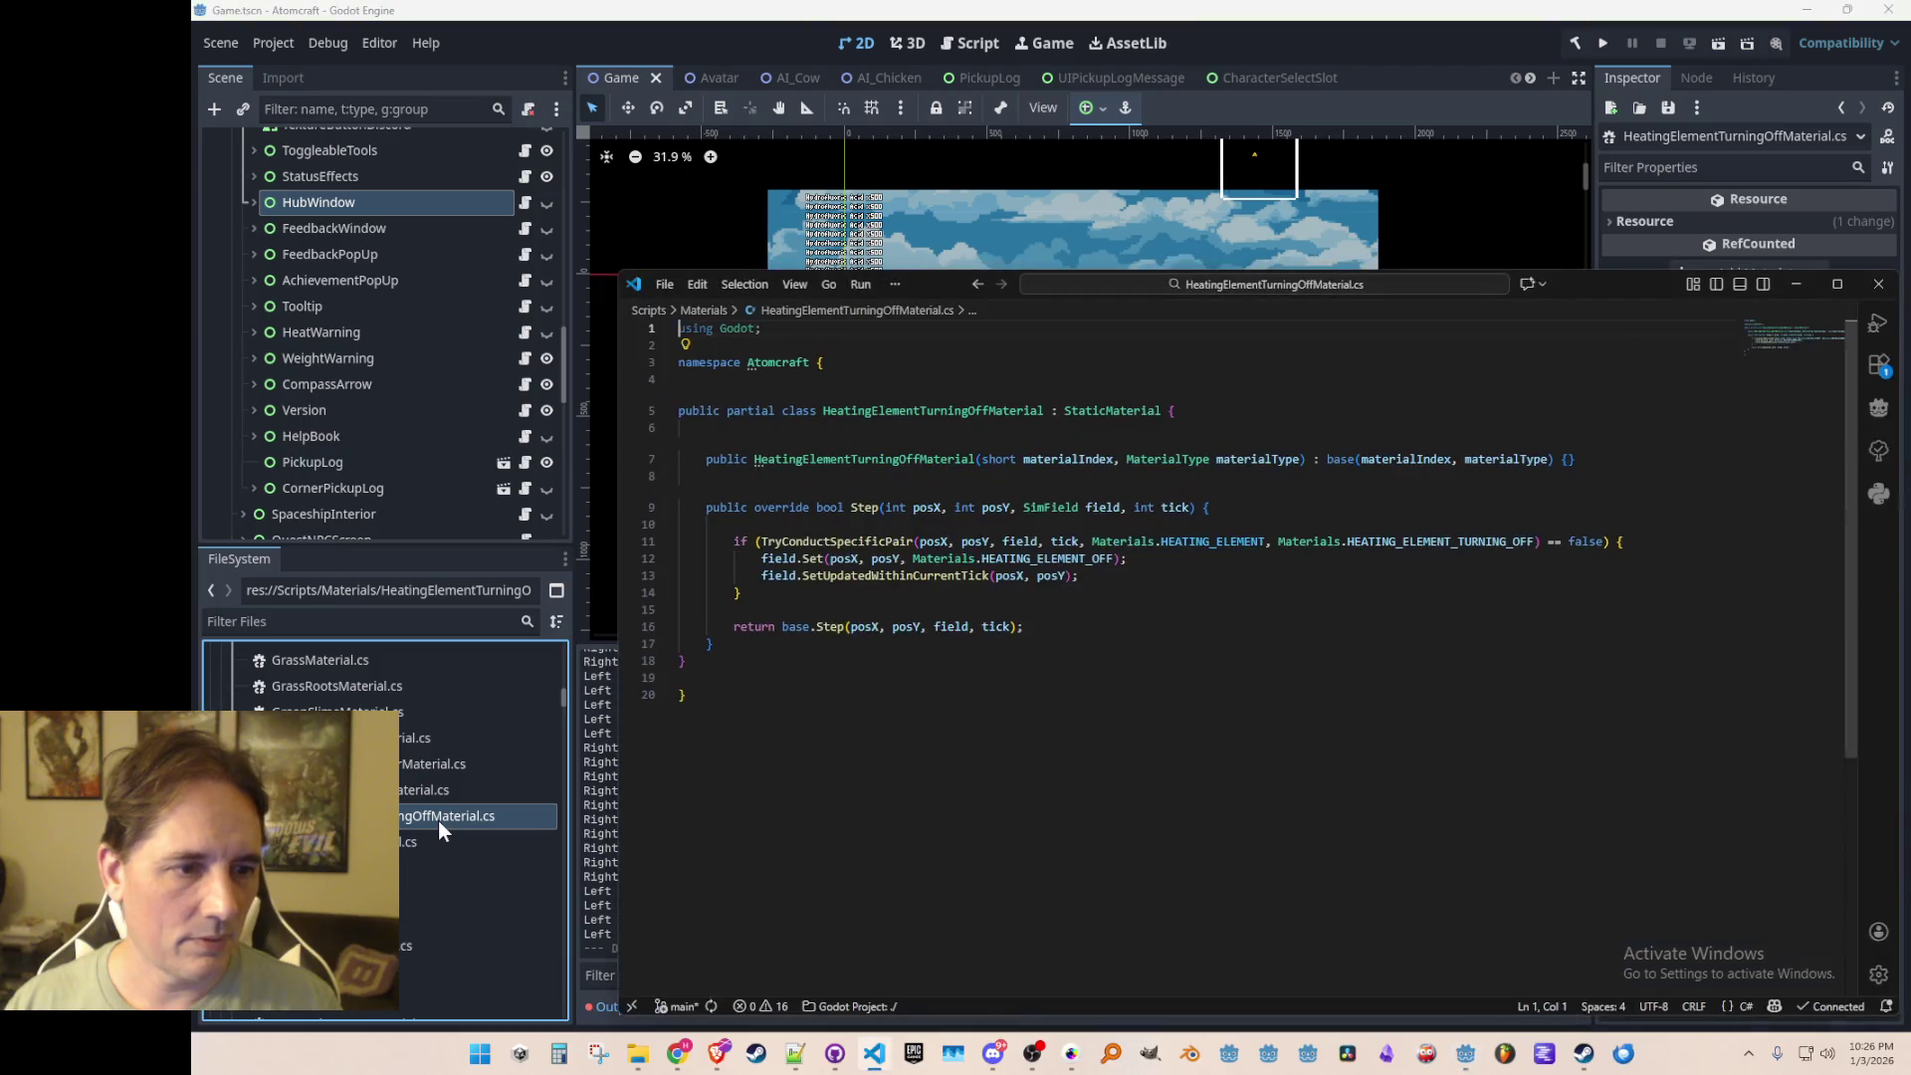
pyautogui.click(988, 784)
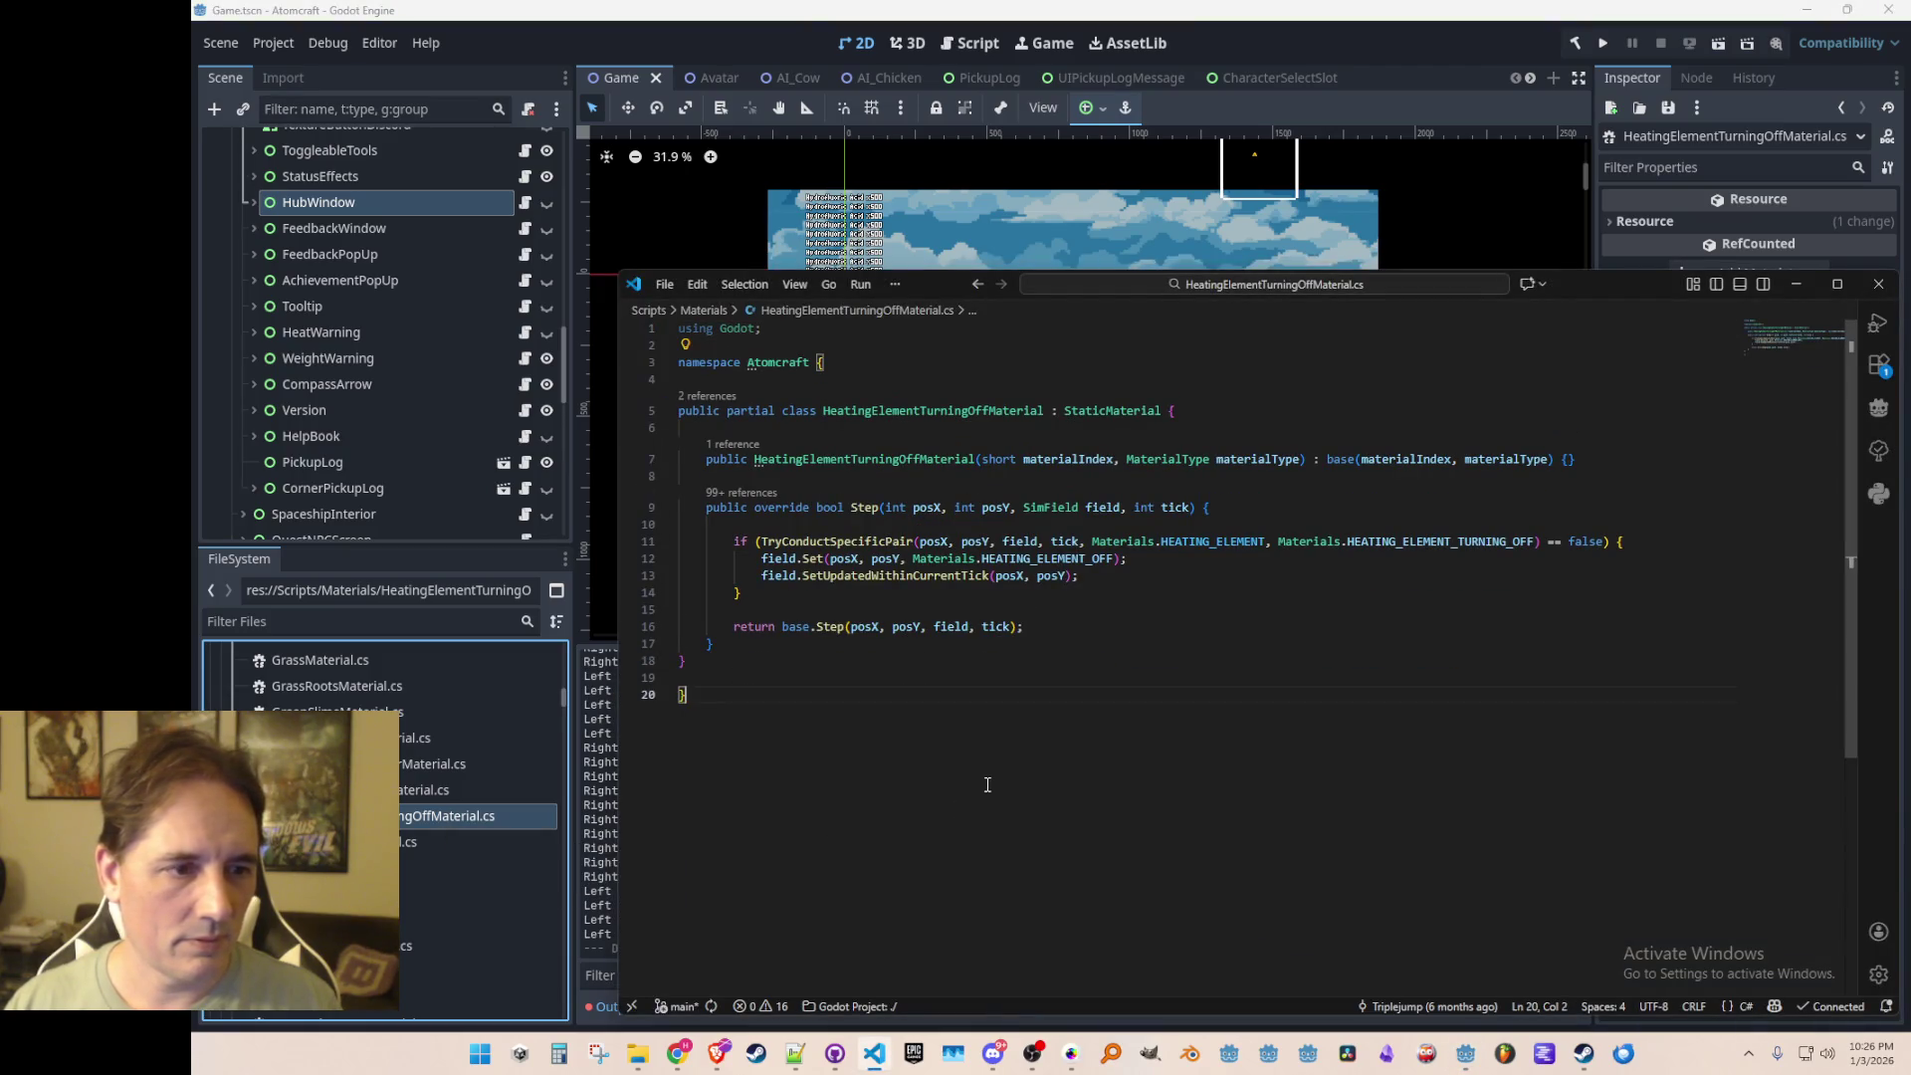
pyautogui.click(428, 816)
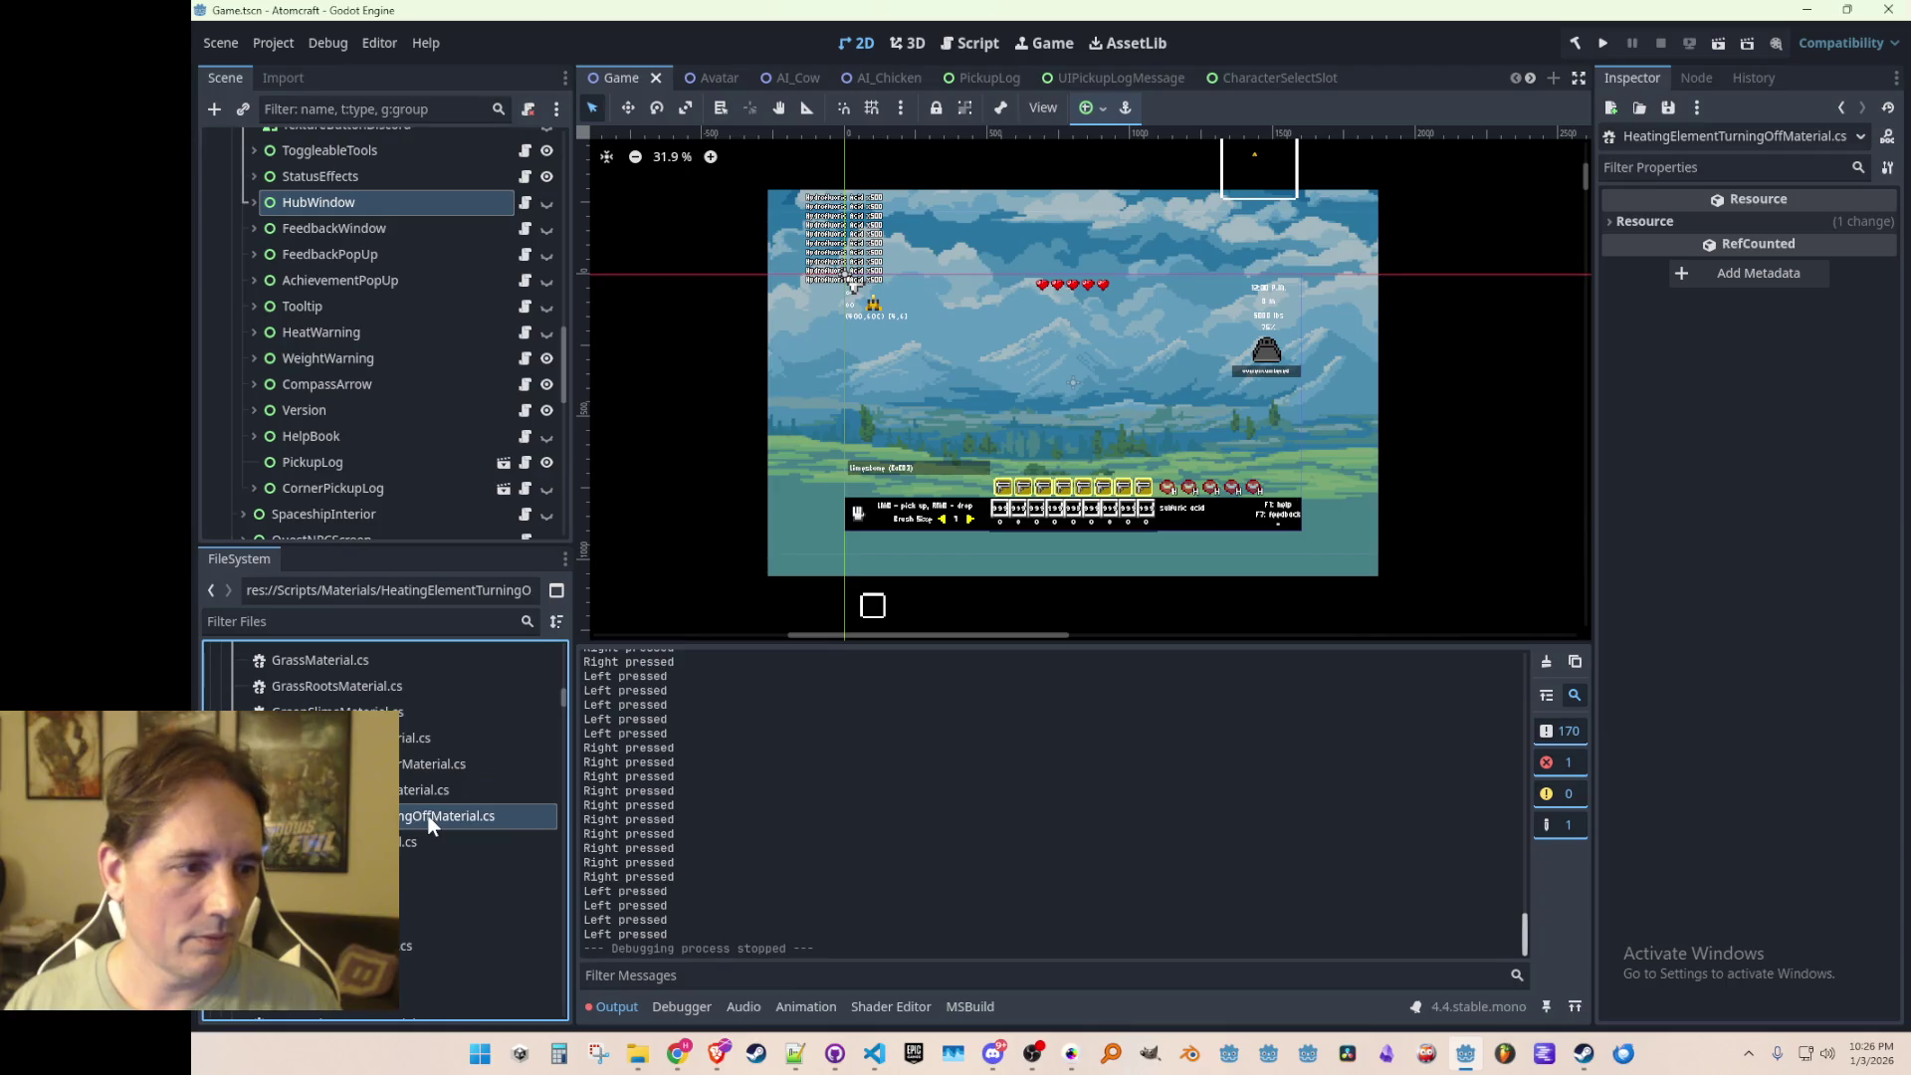
pyautogui.rightClick(430, 824)
pyautogui.click(505, 847)
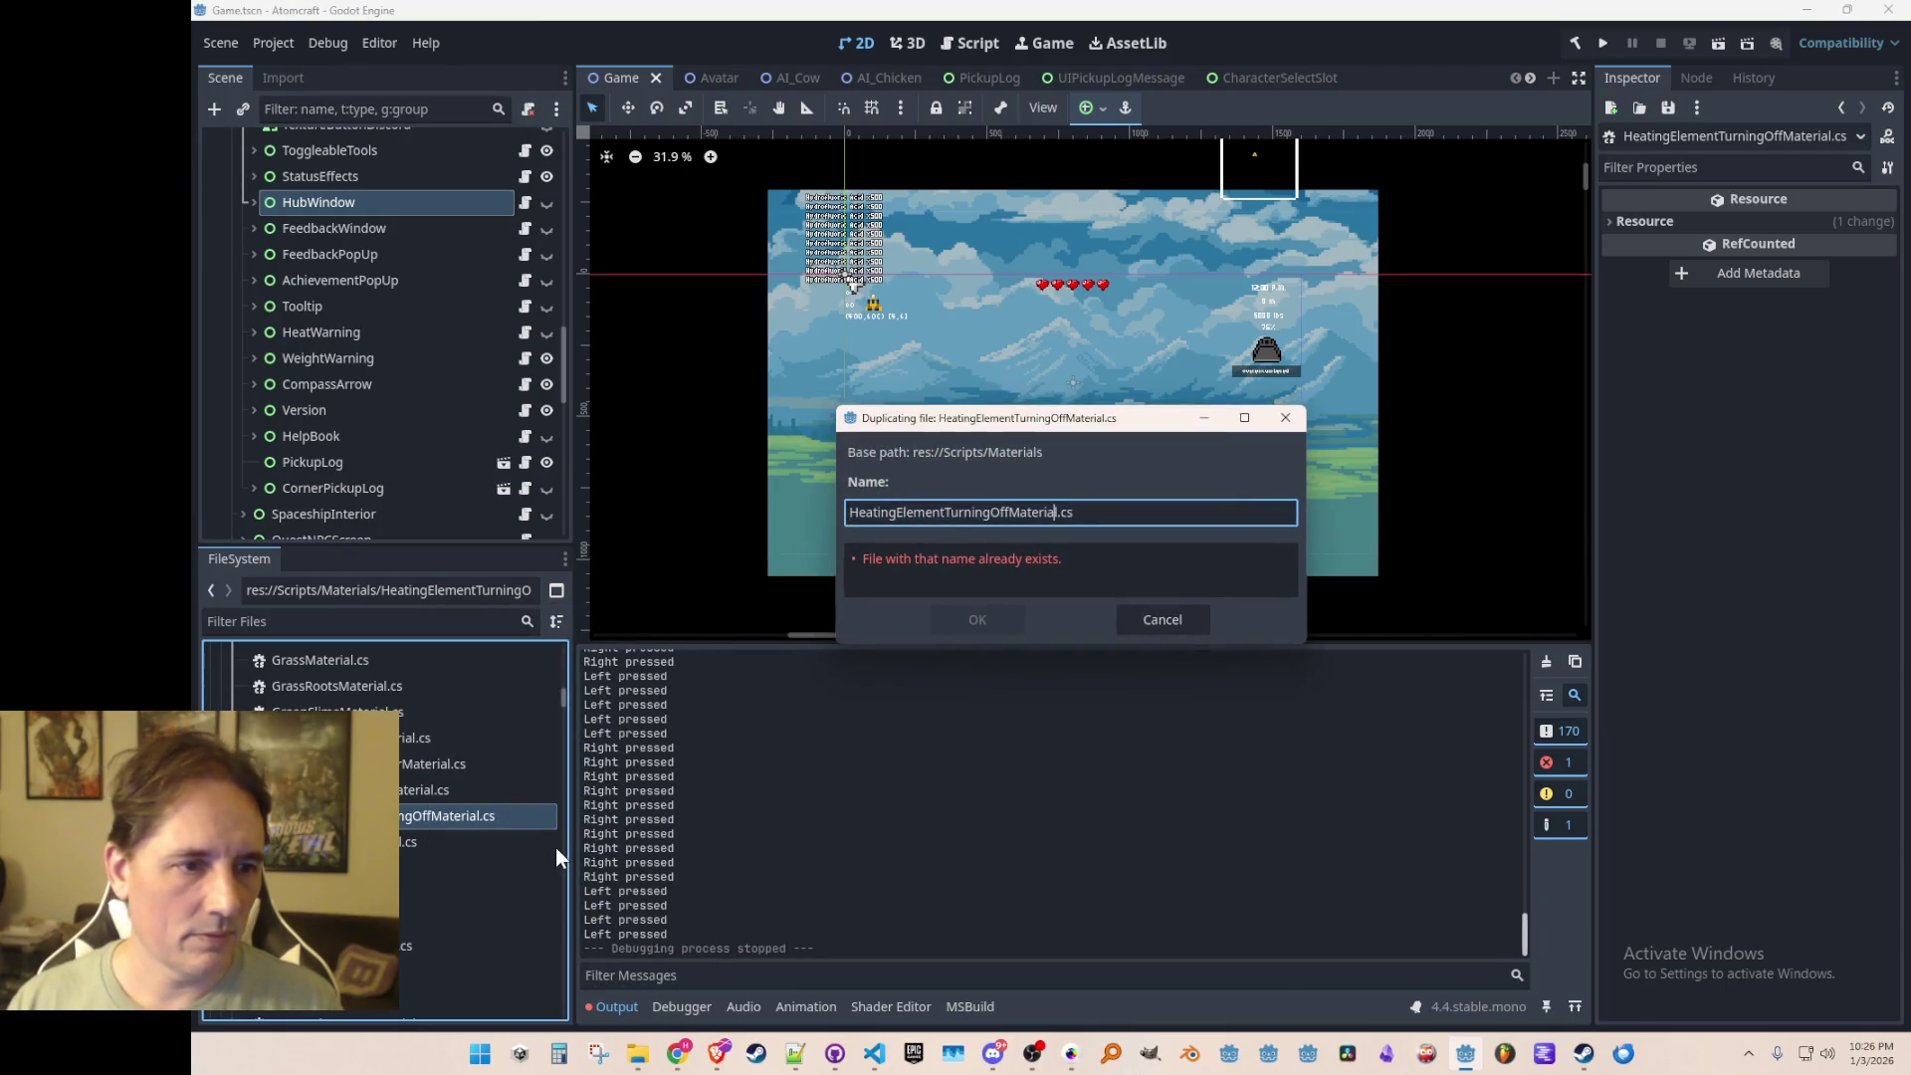
pyautogui.write('Heater')
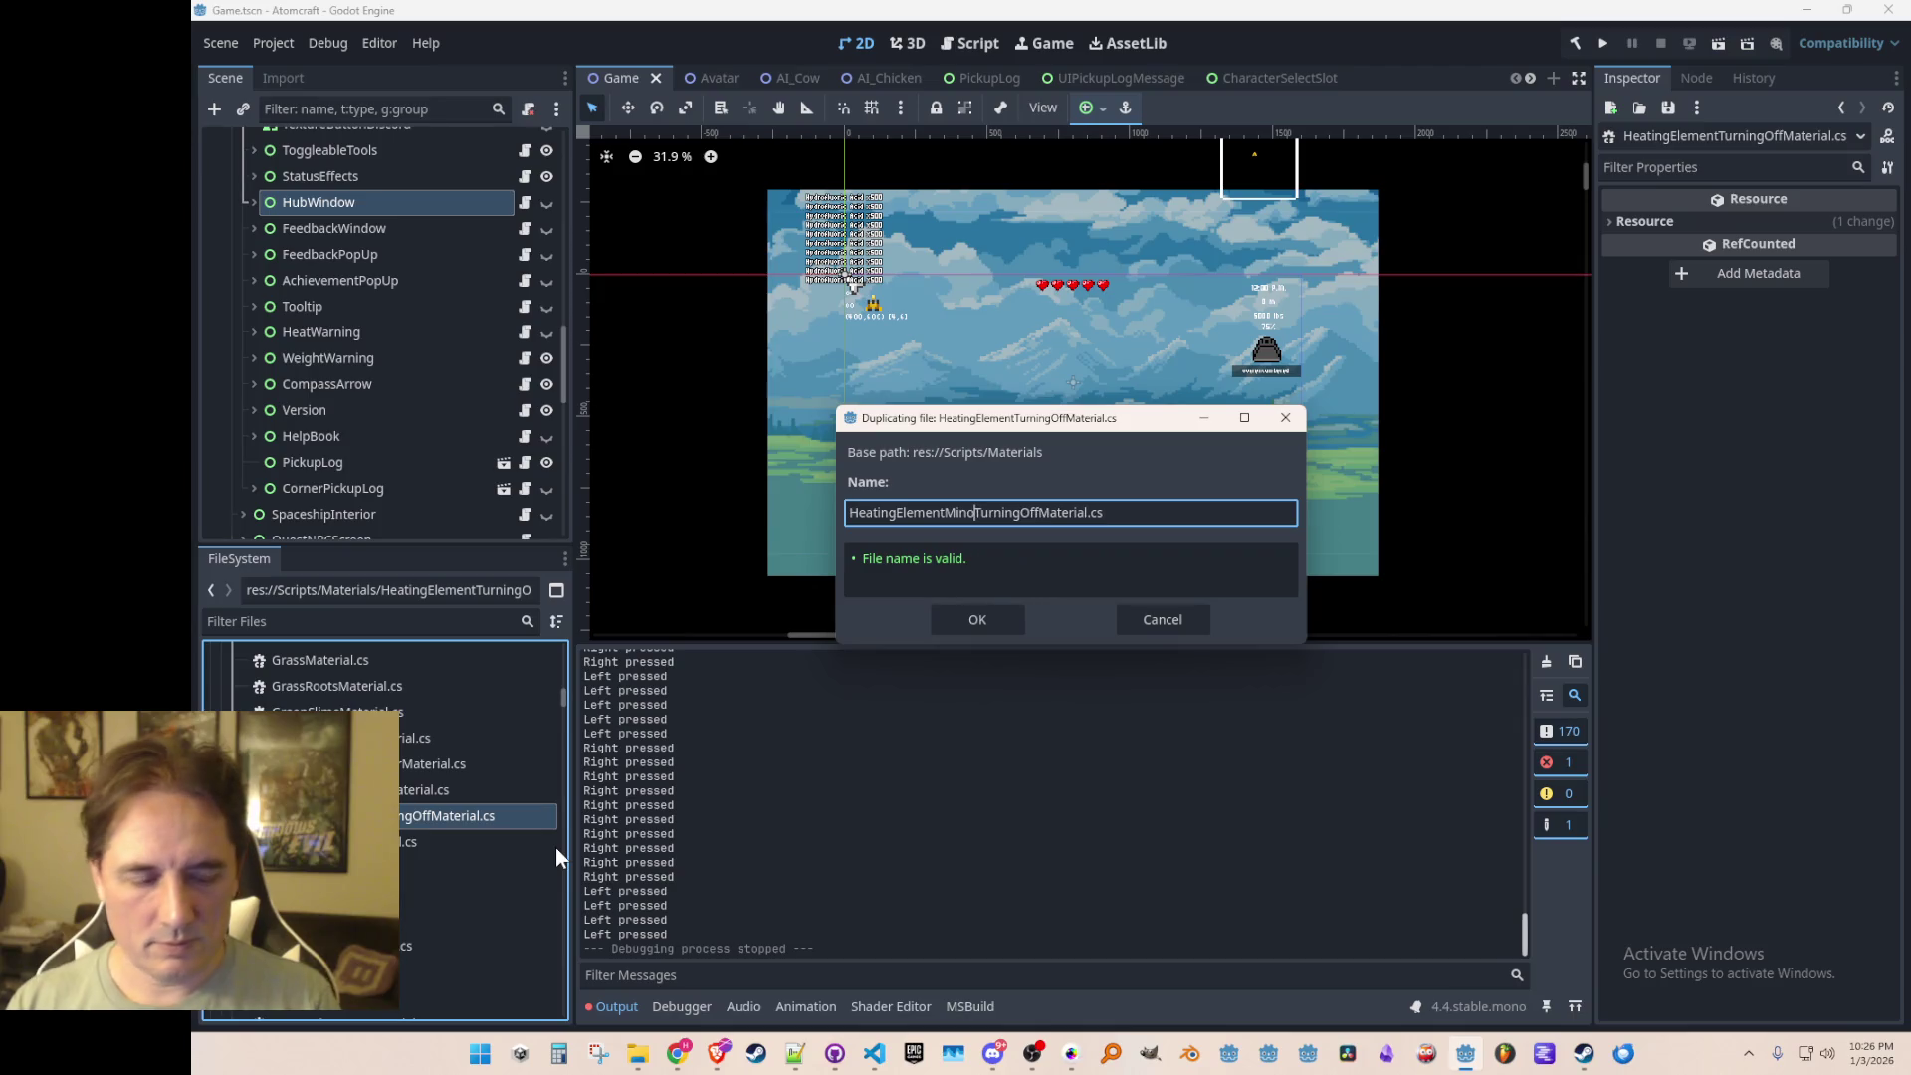
pyautogui.press('Return')
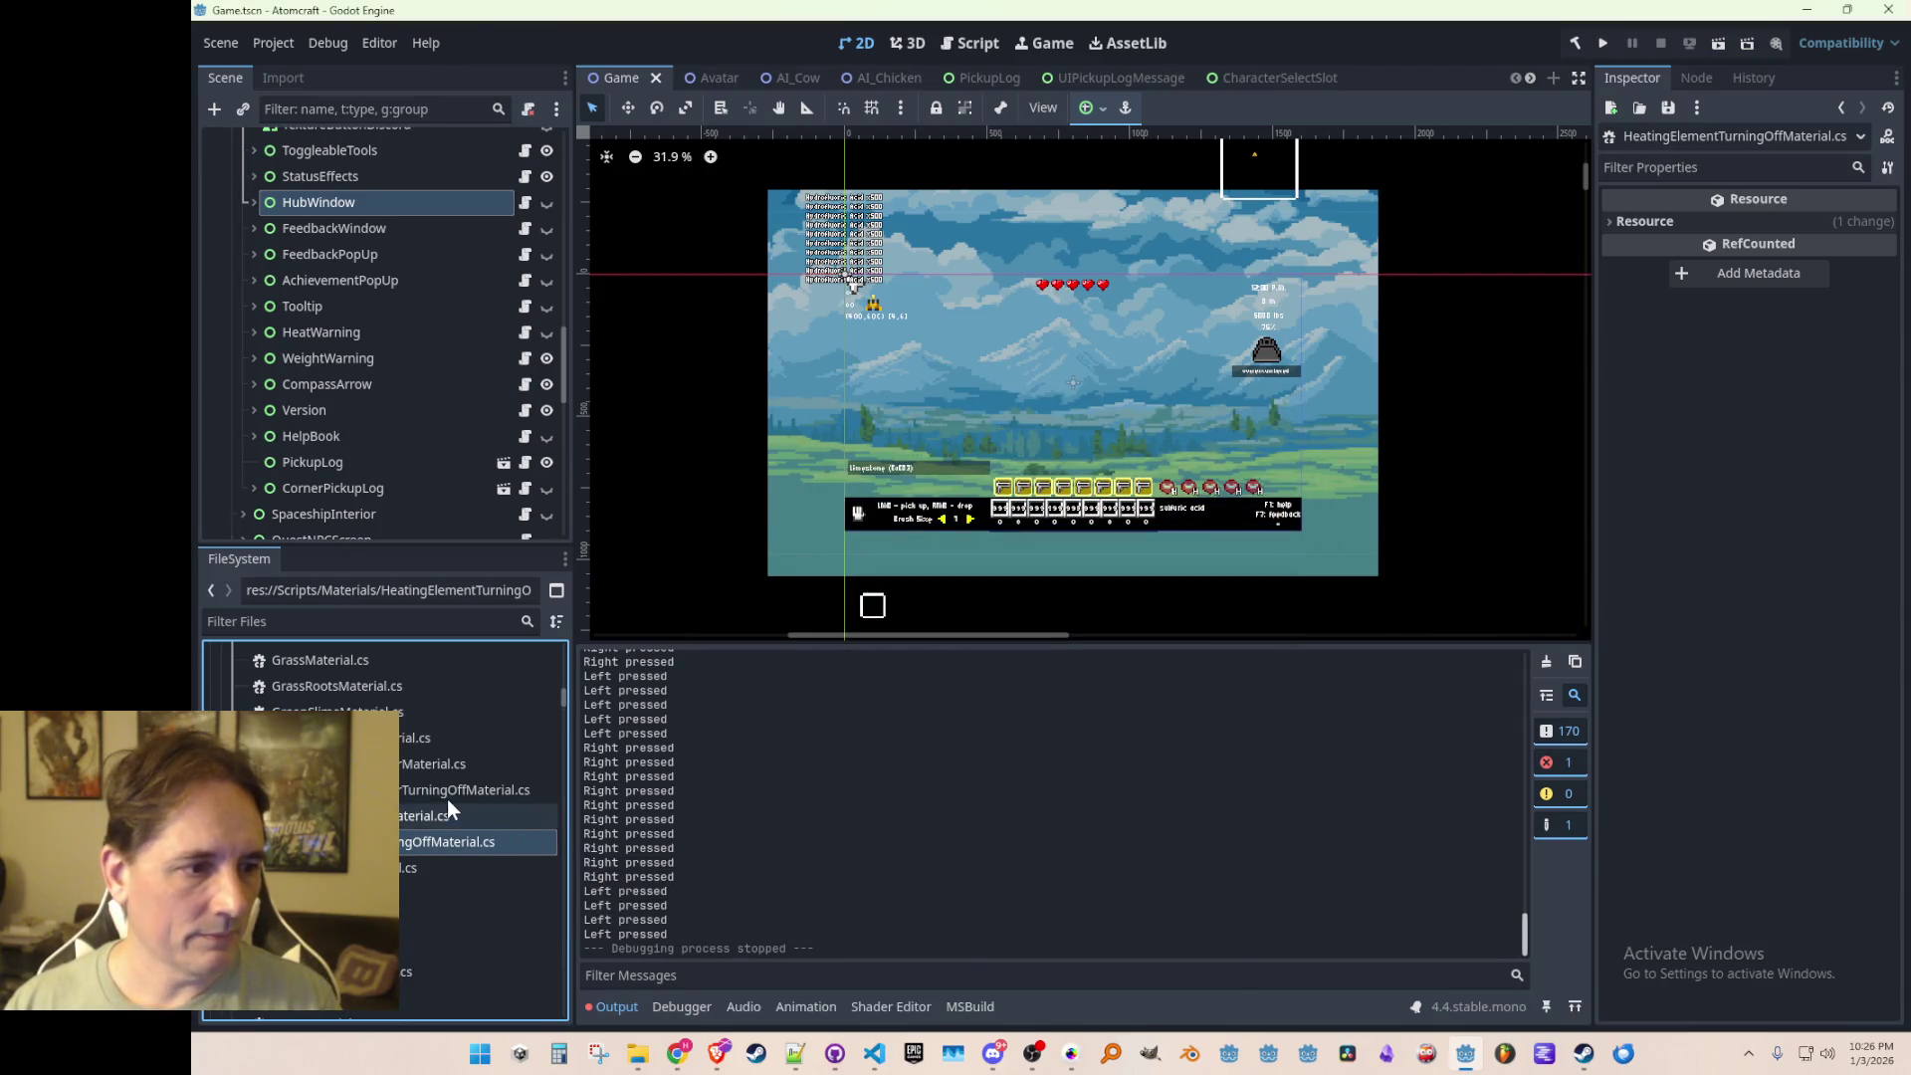
pyautogui.doubleClick(446, 794)
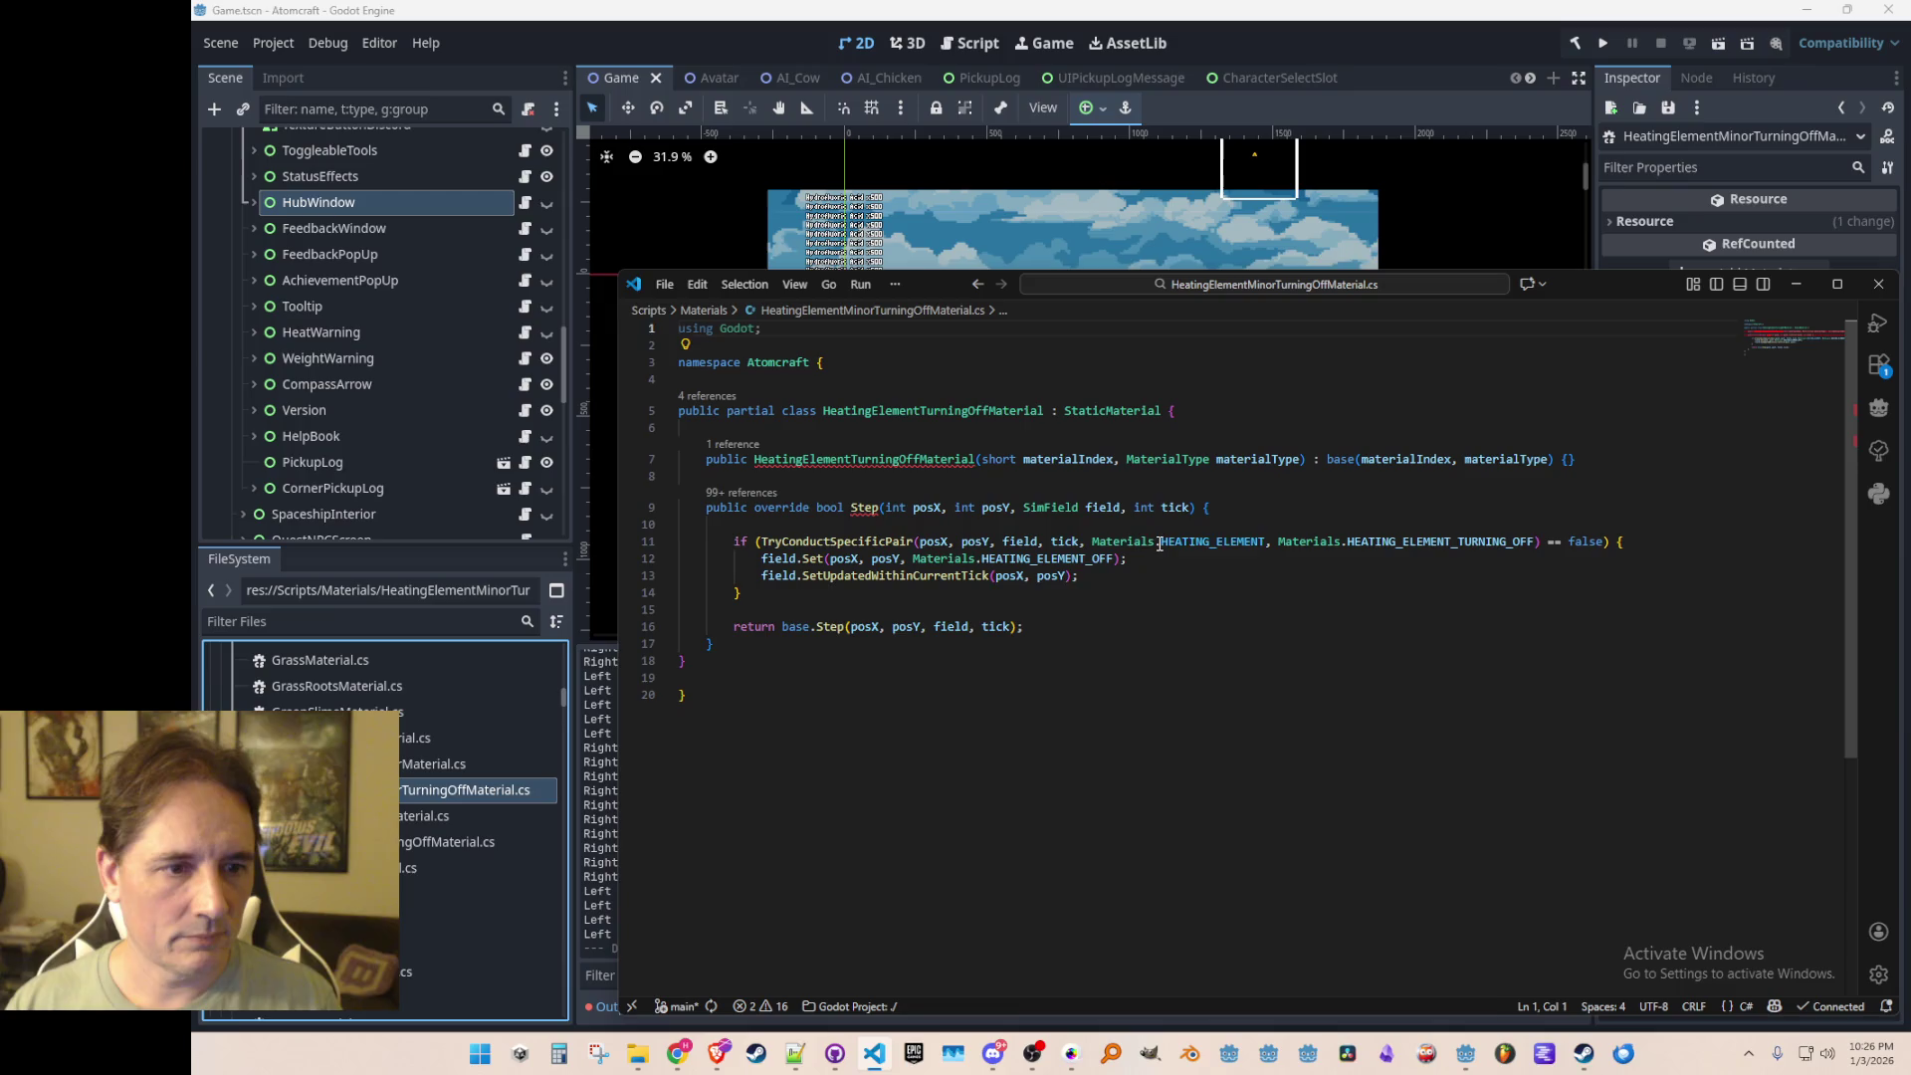
# Step: Change the Step material pair to HEATING_ELEMENT_MINOR and HEATING_ELEMENT_MINOR_TURNING_OFF, and save
pyautogui.click(1280, 542)
pyautogui.write('_MINOR')
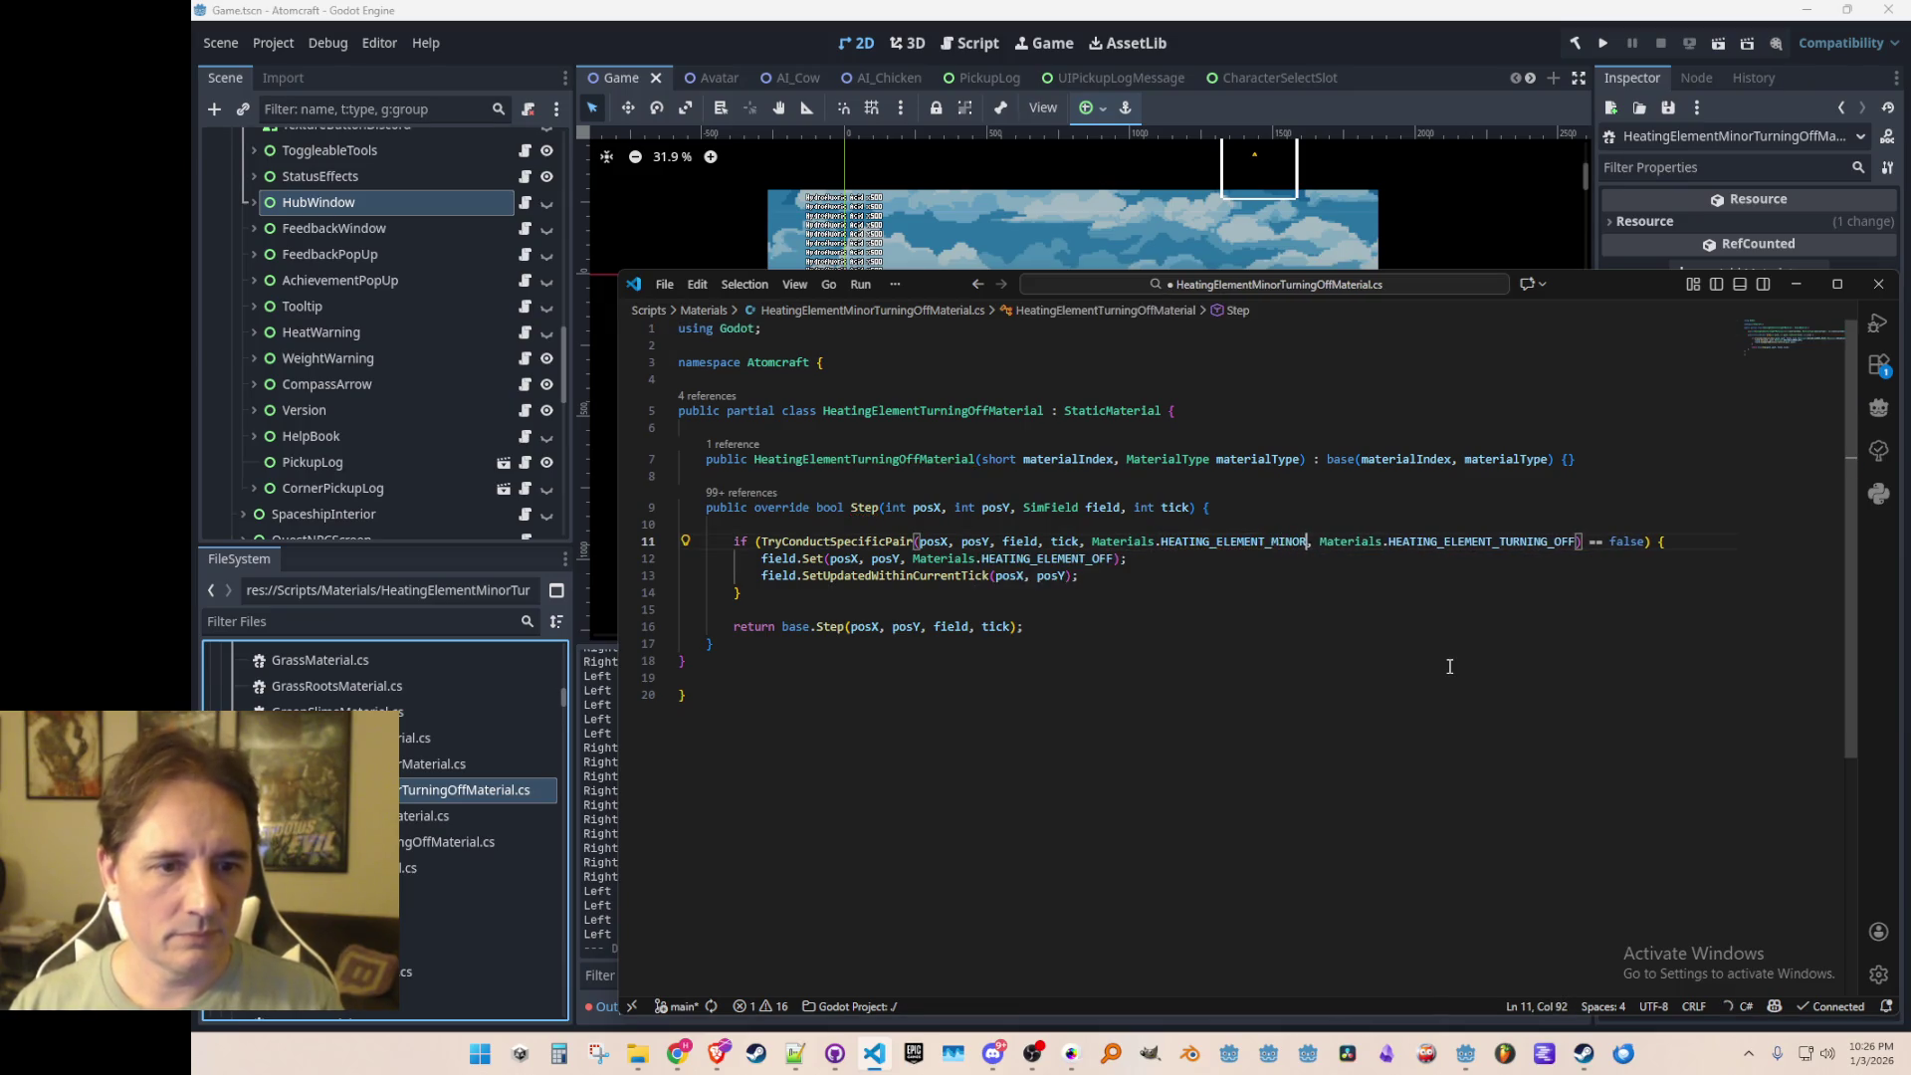
pyautogui.press('End')
pyautogui.press('Left')
pyautogui.press('Left')
pyautogui.press('Left')
pyautogui.press('Tab')
pyautogui.press('Tab')
pyautogui.hotkey('ctrl', 's')
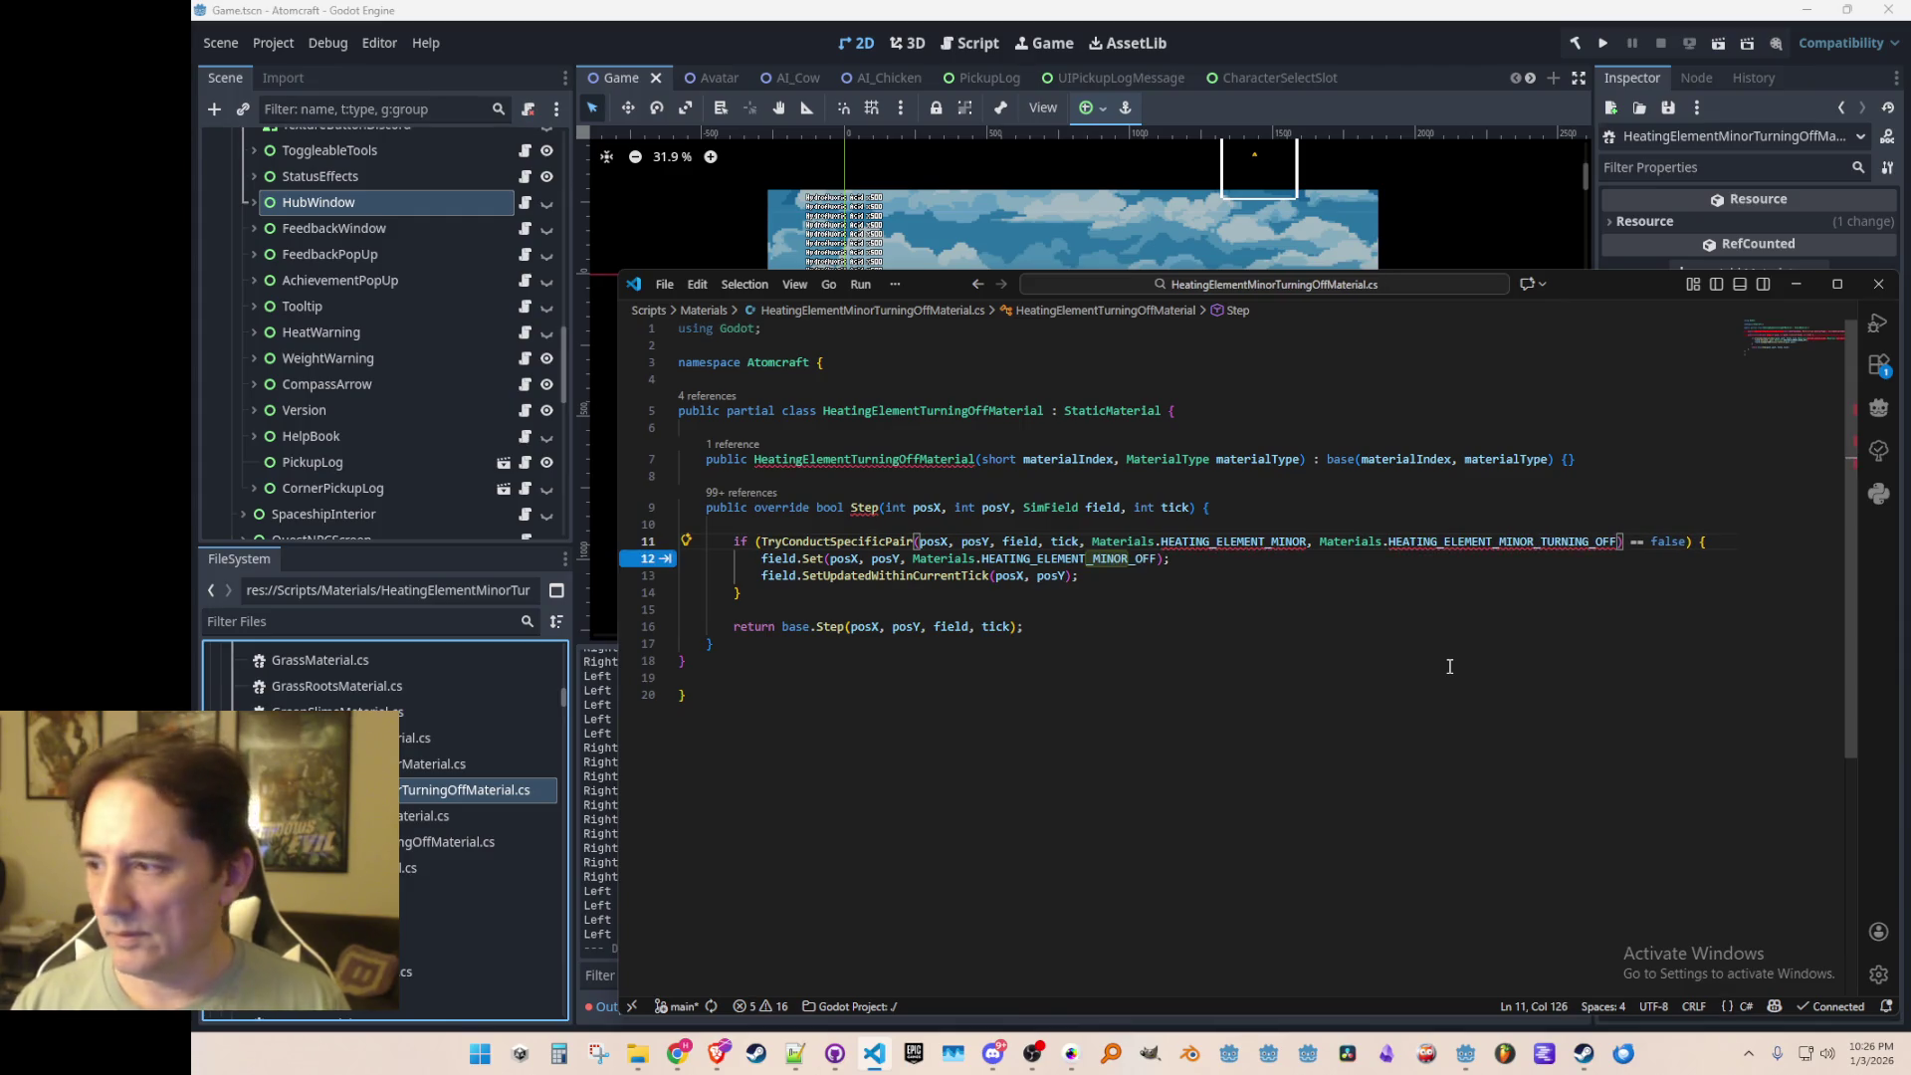
pyautogui.press('Home')
pyautogui.press('Home')
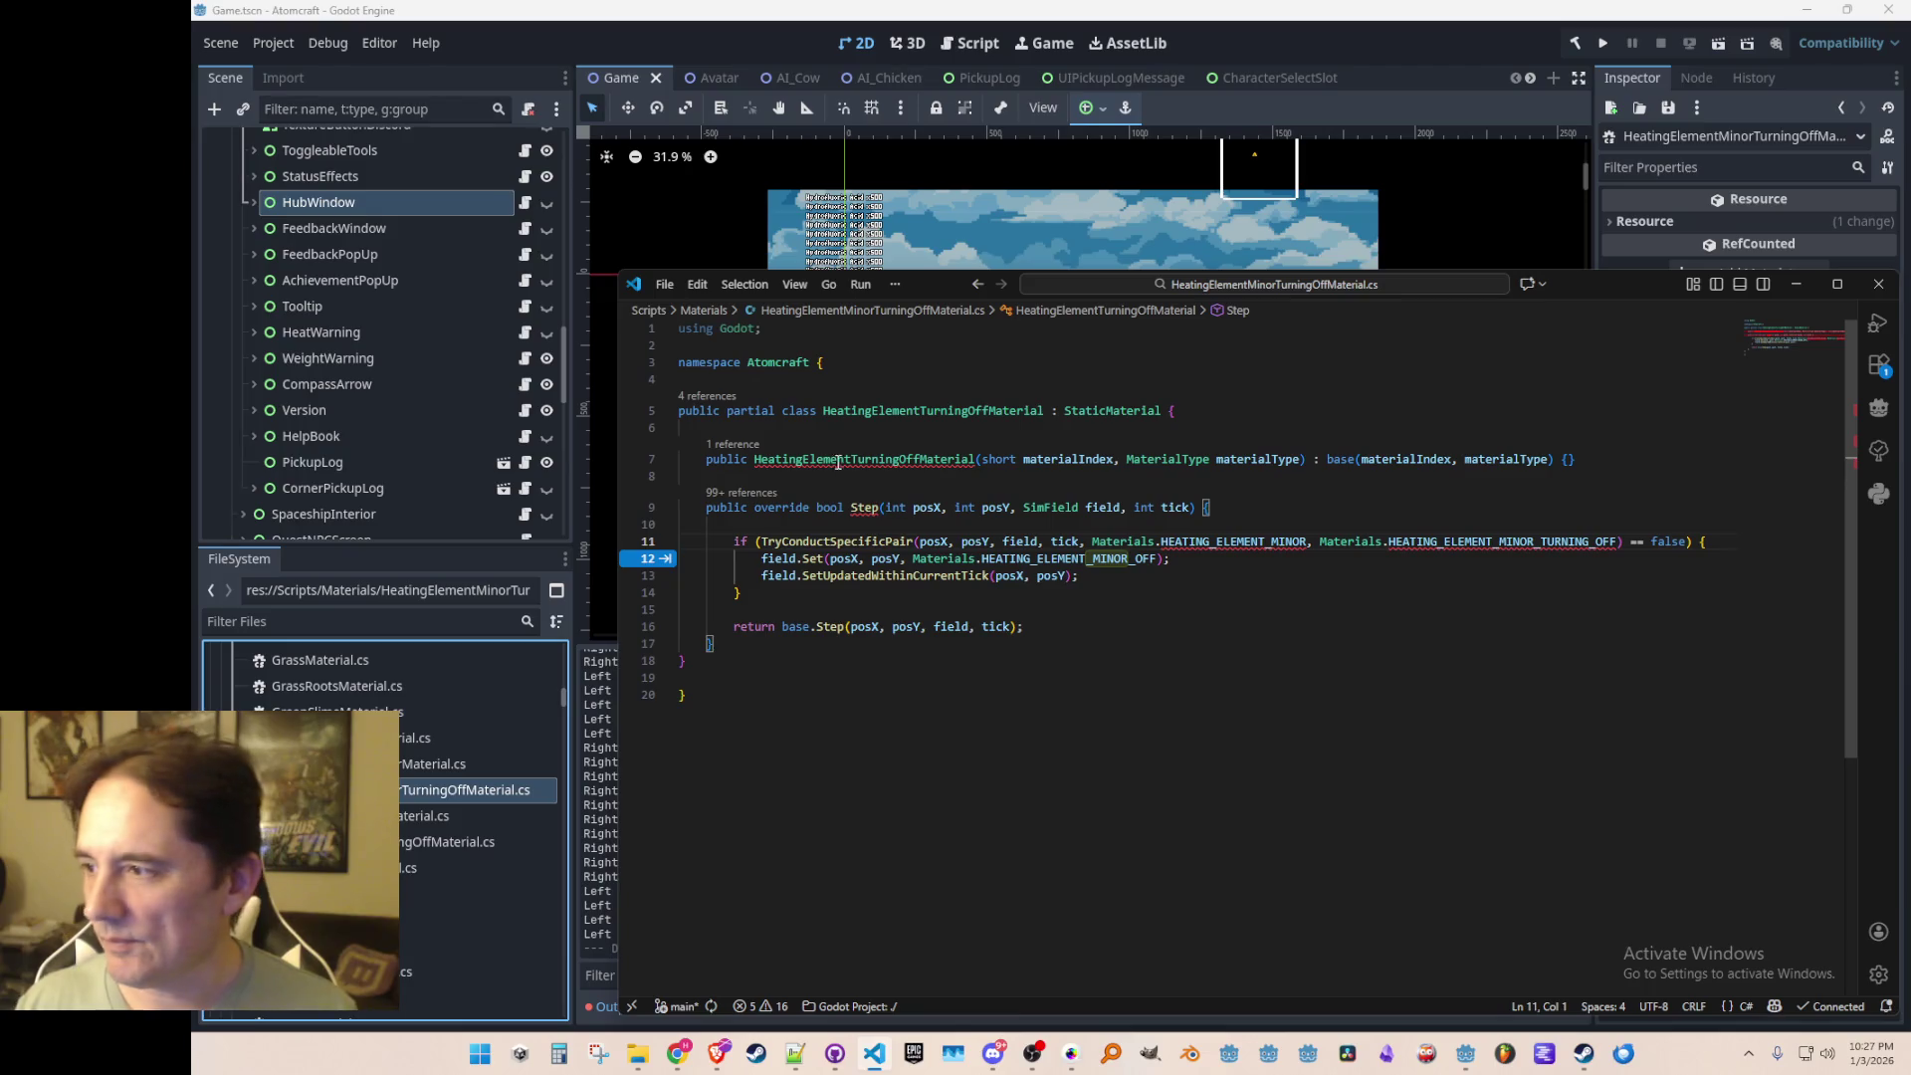
pyautogui.click(875, 428)
# Step: Rename the class to HeatingElementTurningOffMinorMaterial and save the script
pyautogui.click(942, 412)
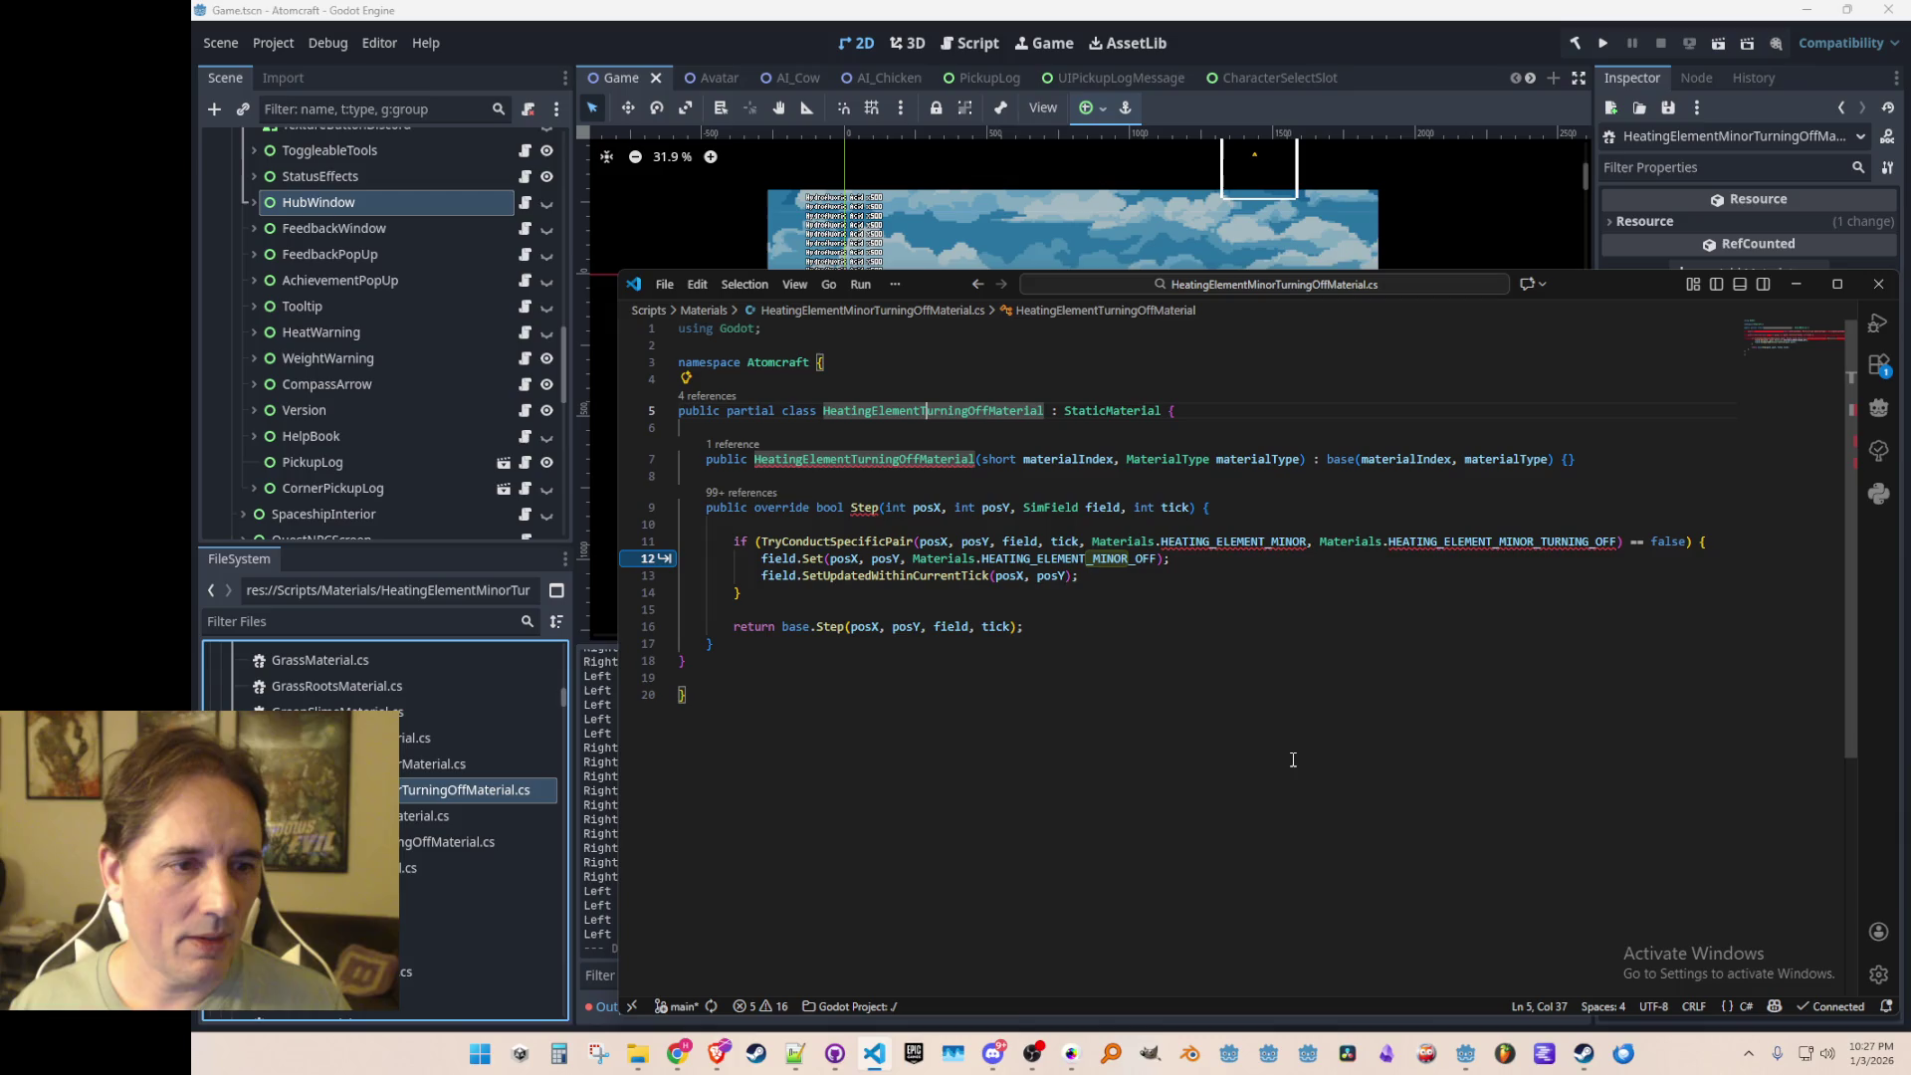
pyautogui.press('Right')
pyautogui.press('Right')
pyautogui.press('Right')
pyautogui.write('Minor')
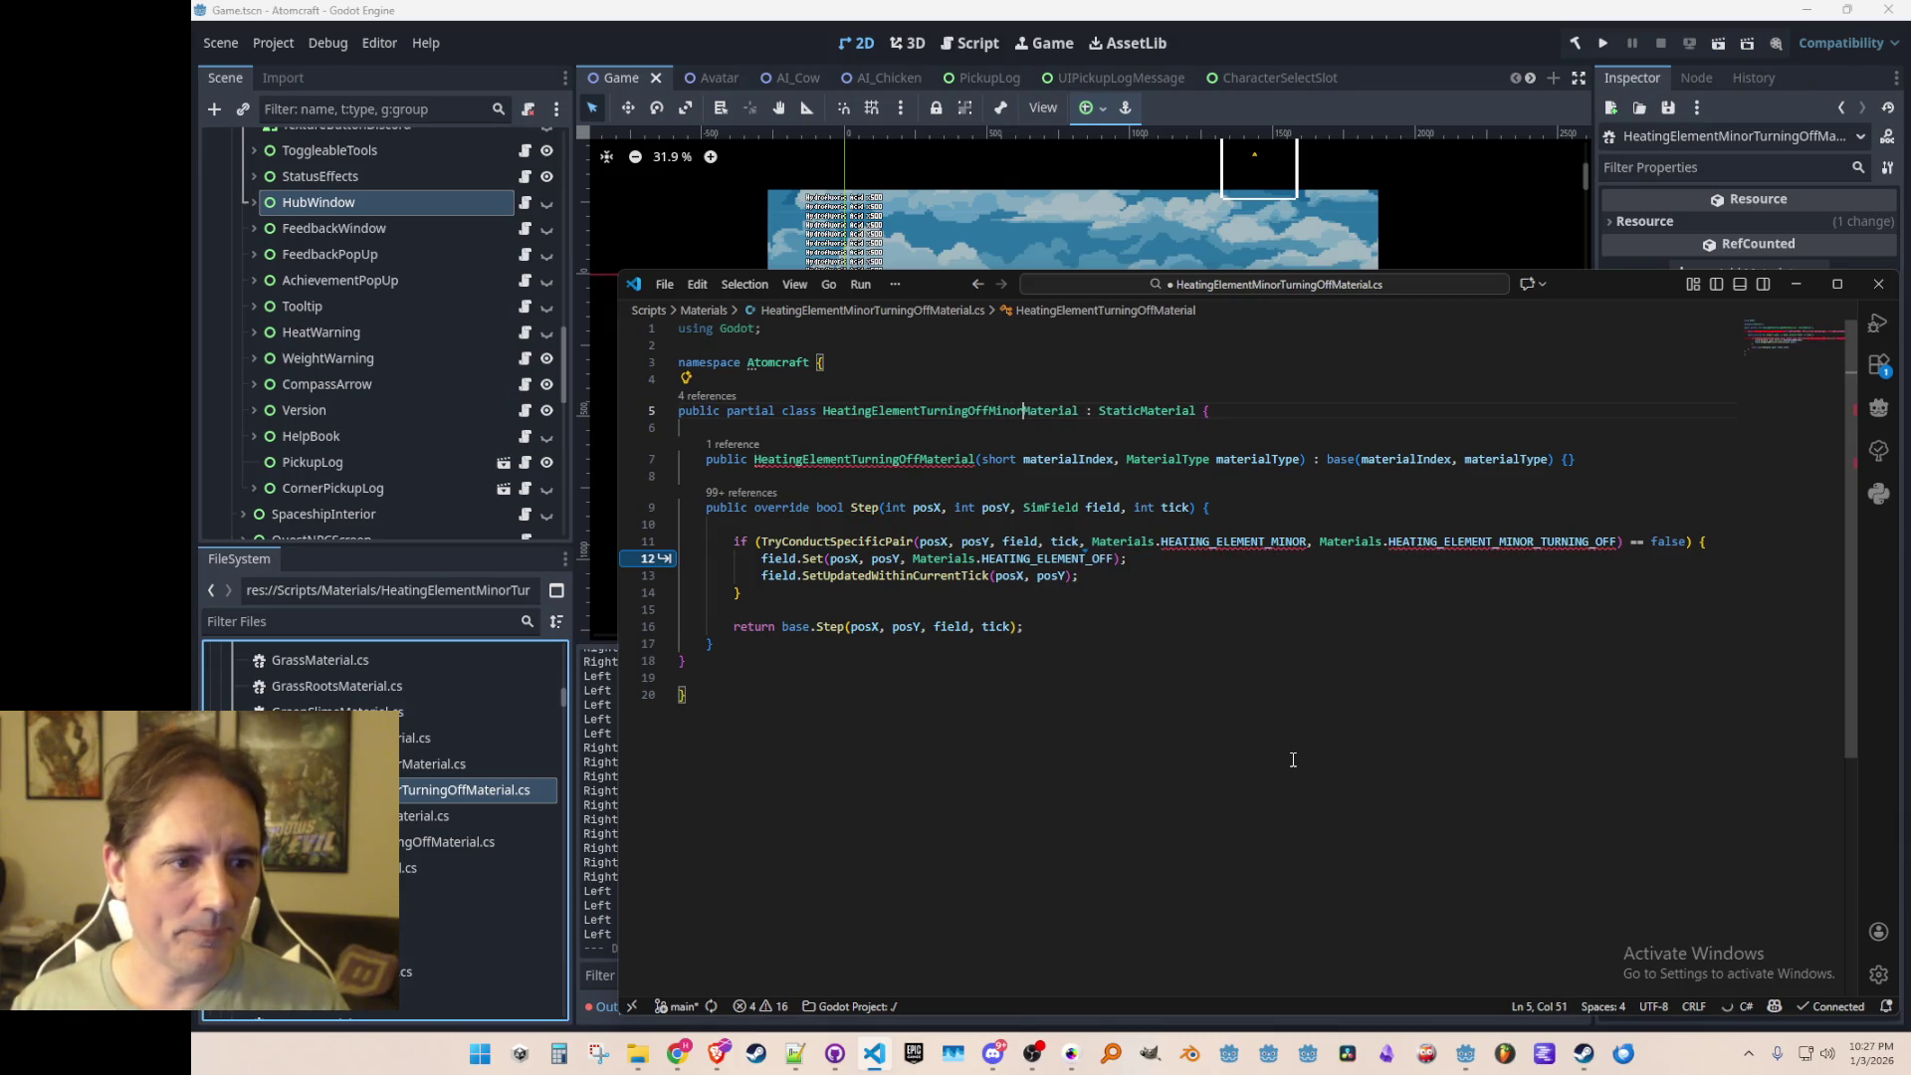
pyautogui.hotkey('shift', 'Left')
pyautogui.hotkey('shift', 'Left')
pyautogui.hotkey('shift', 'Left')
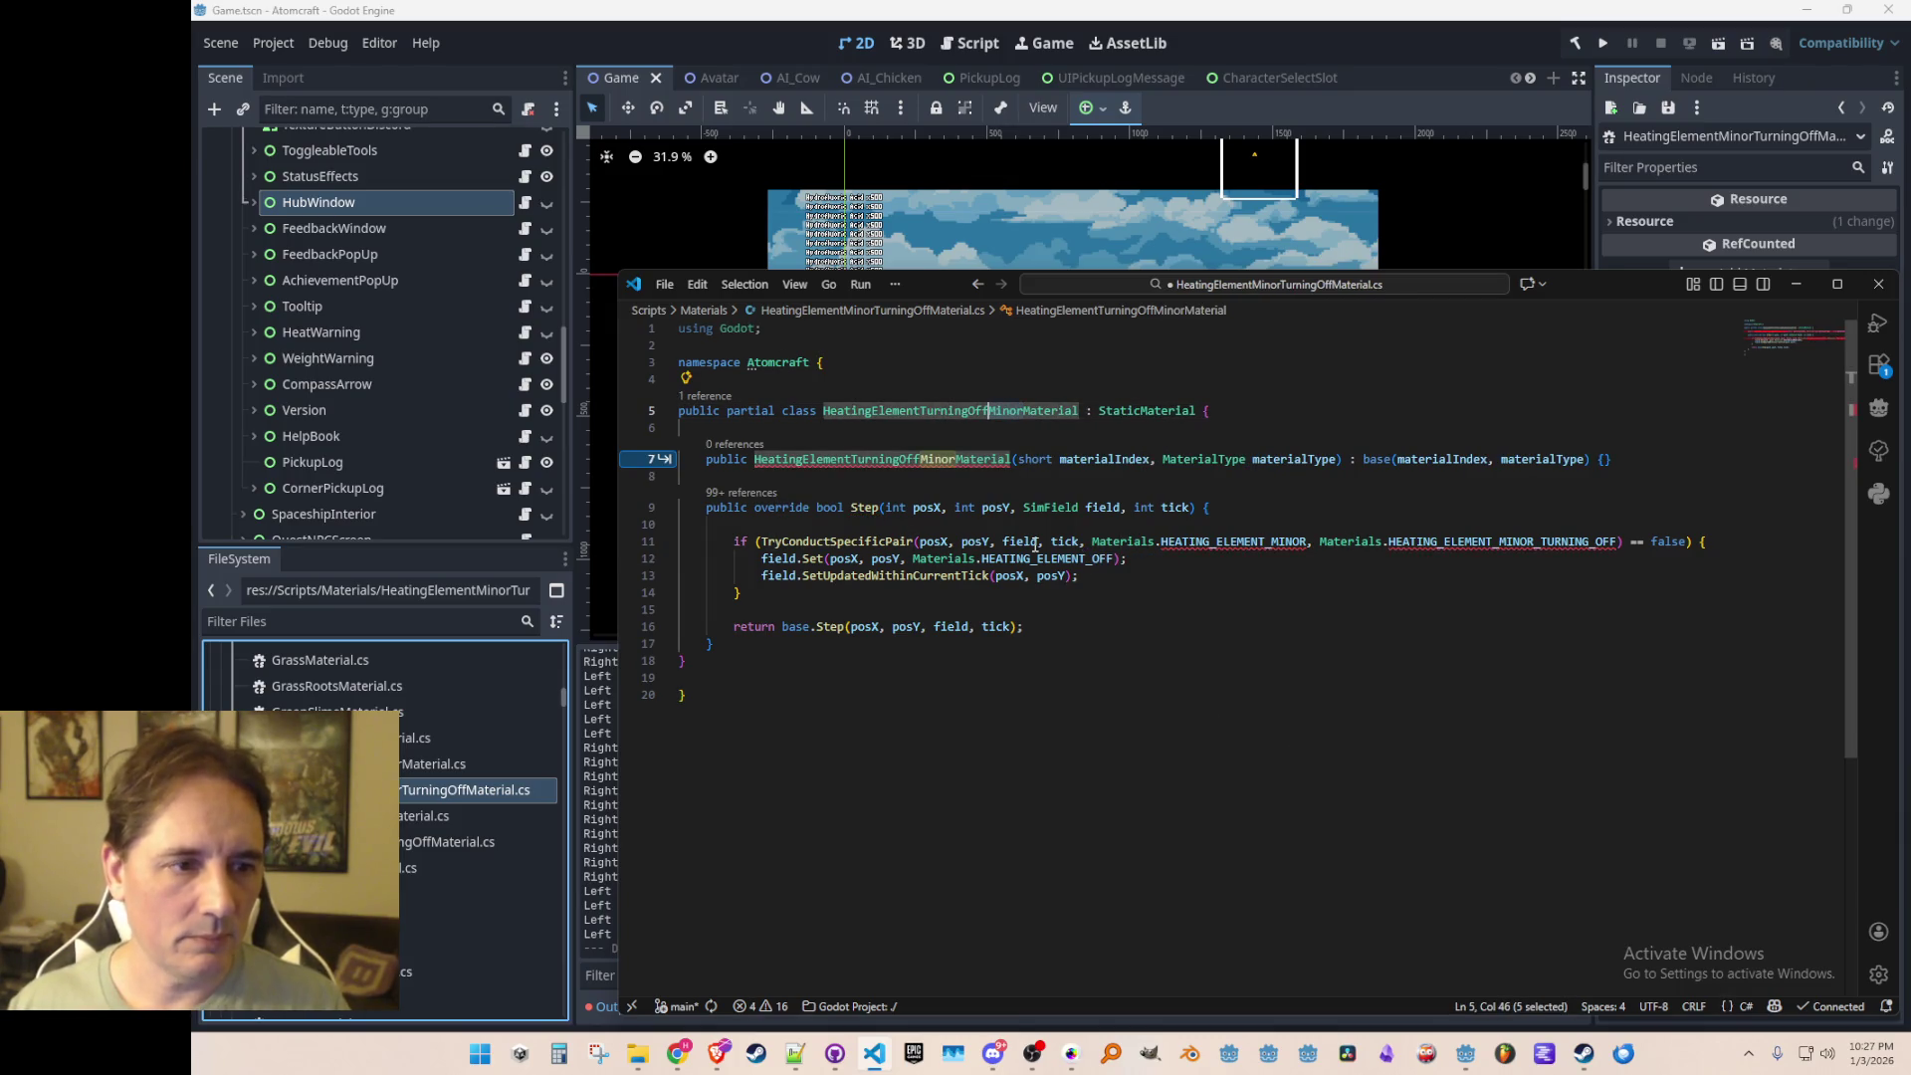
pyautogui.click(1433, 789)
pyautogui.hotkey('ctrl', 's')
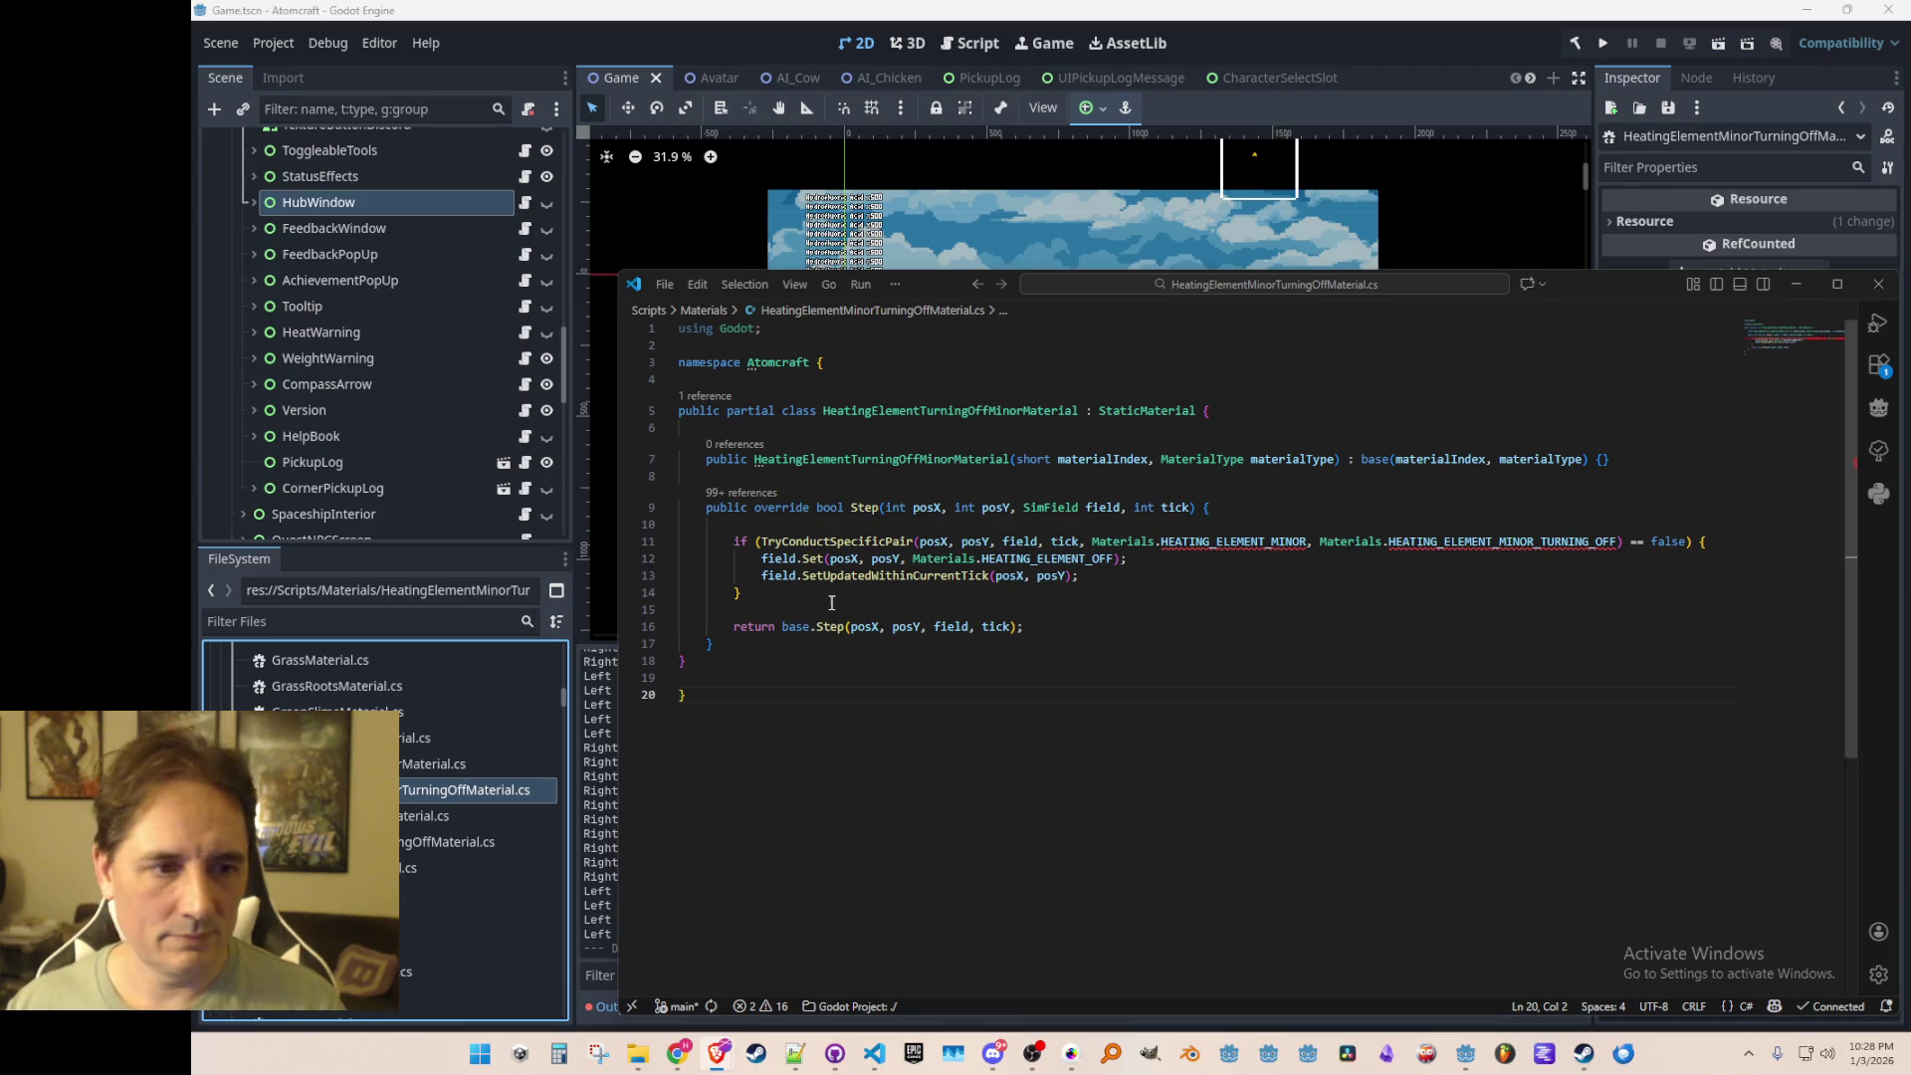
pyautogui.click(1196, 543)
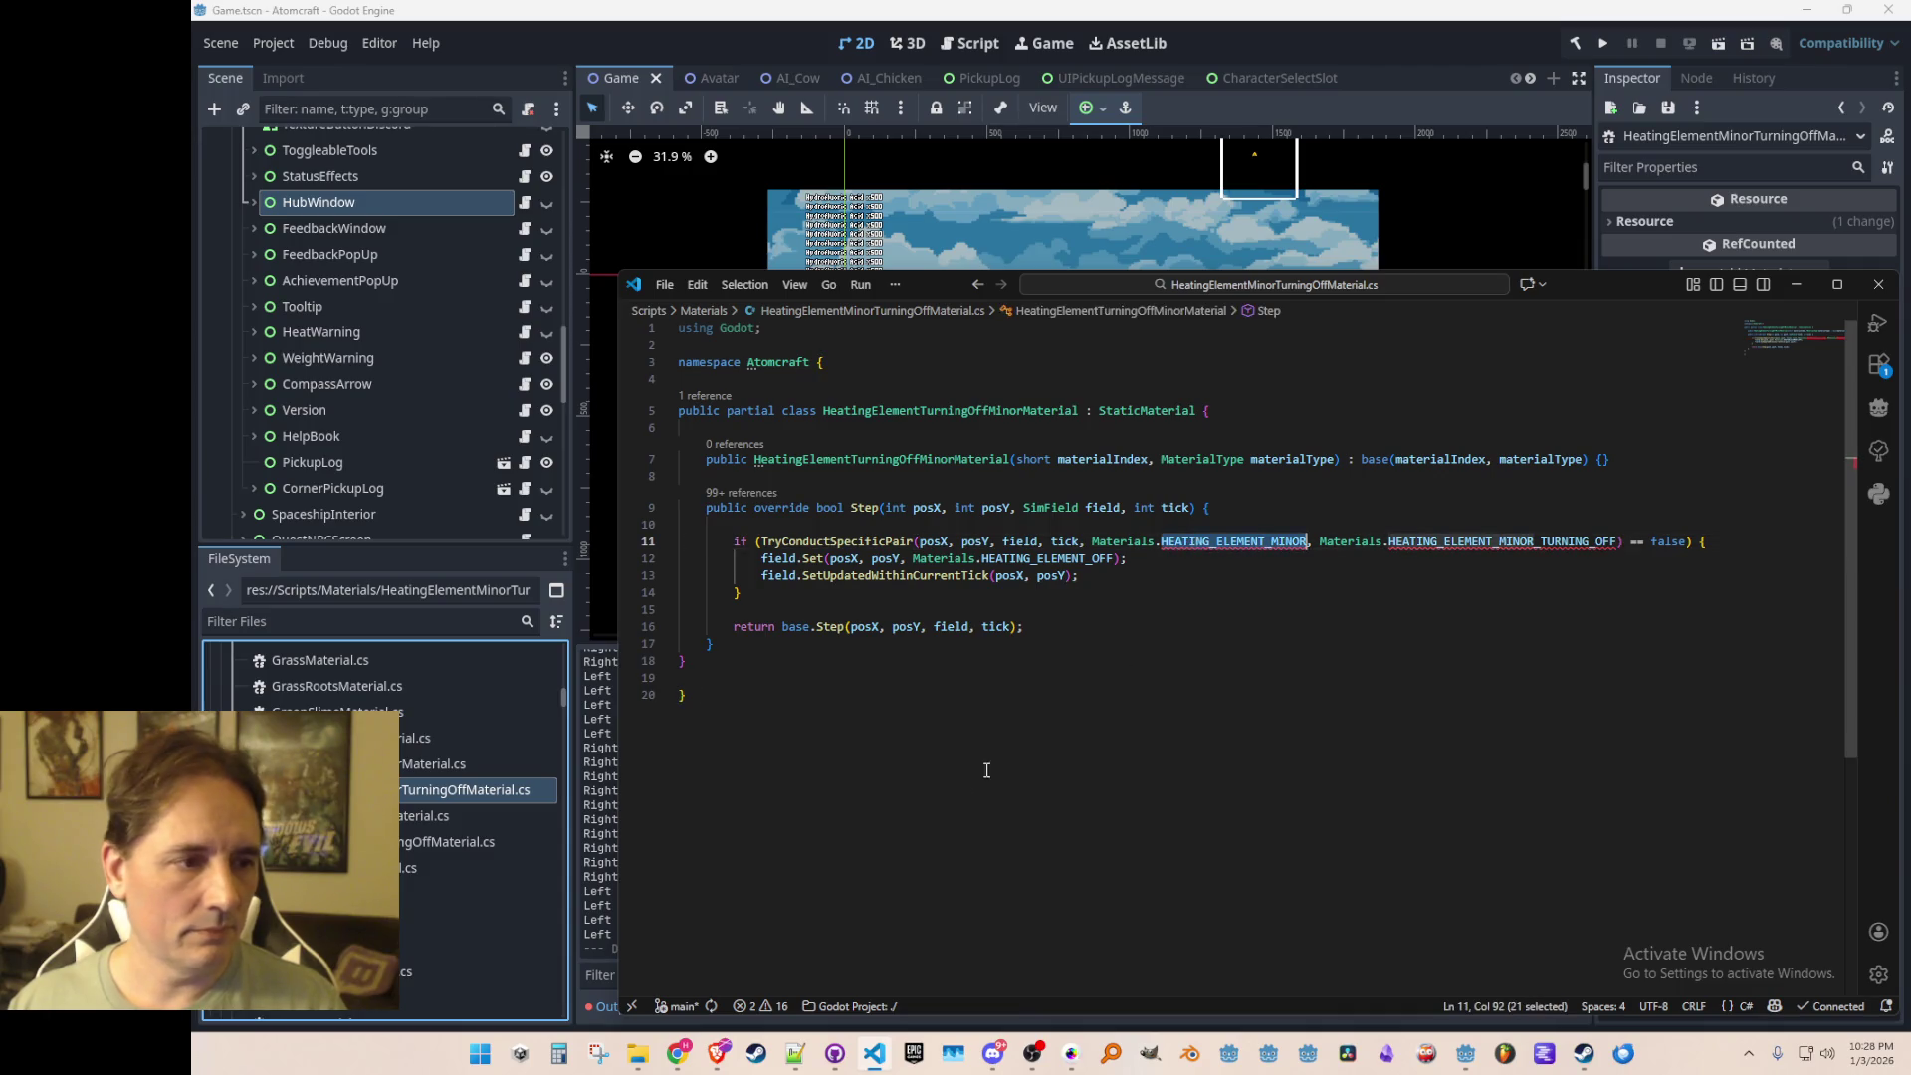
# Step: Duplicate HeatingElementOffMaterial.cs as HeatingElementMinorOffMaterial.cs and open it
pyautogui.click(421, 816)
pyautogui.rightClick(421, 816)
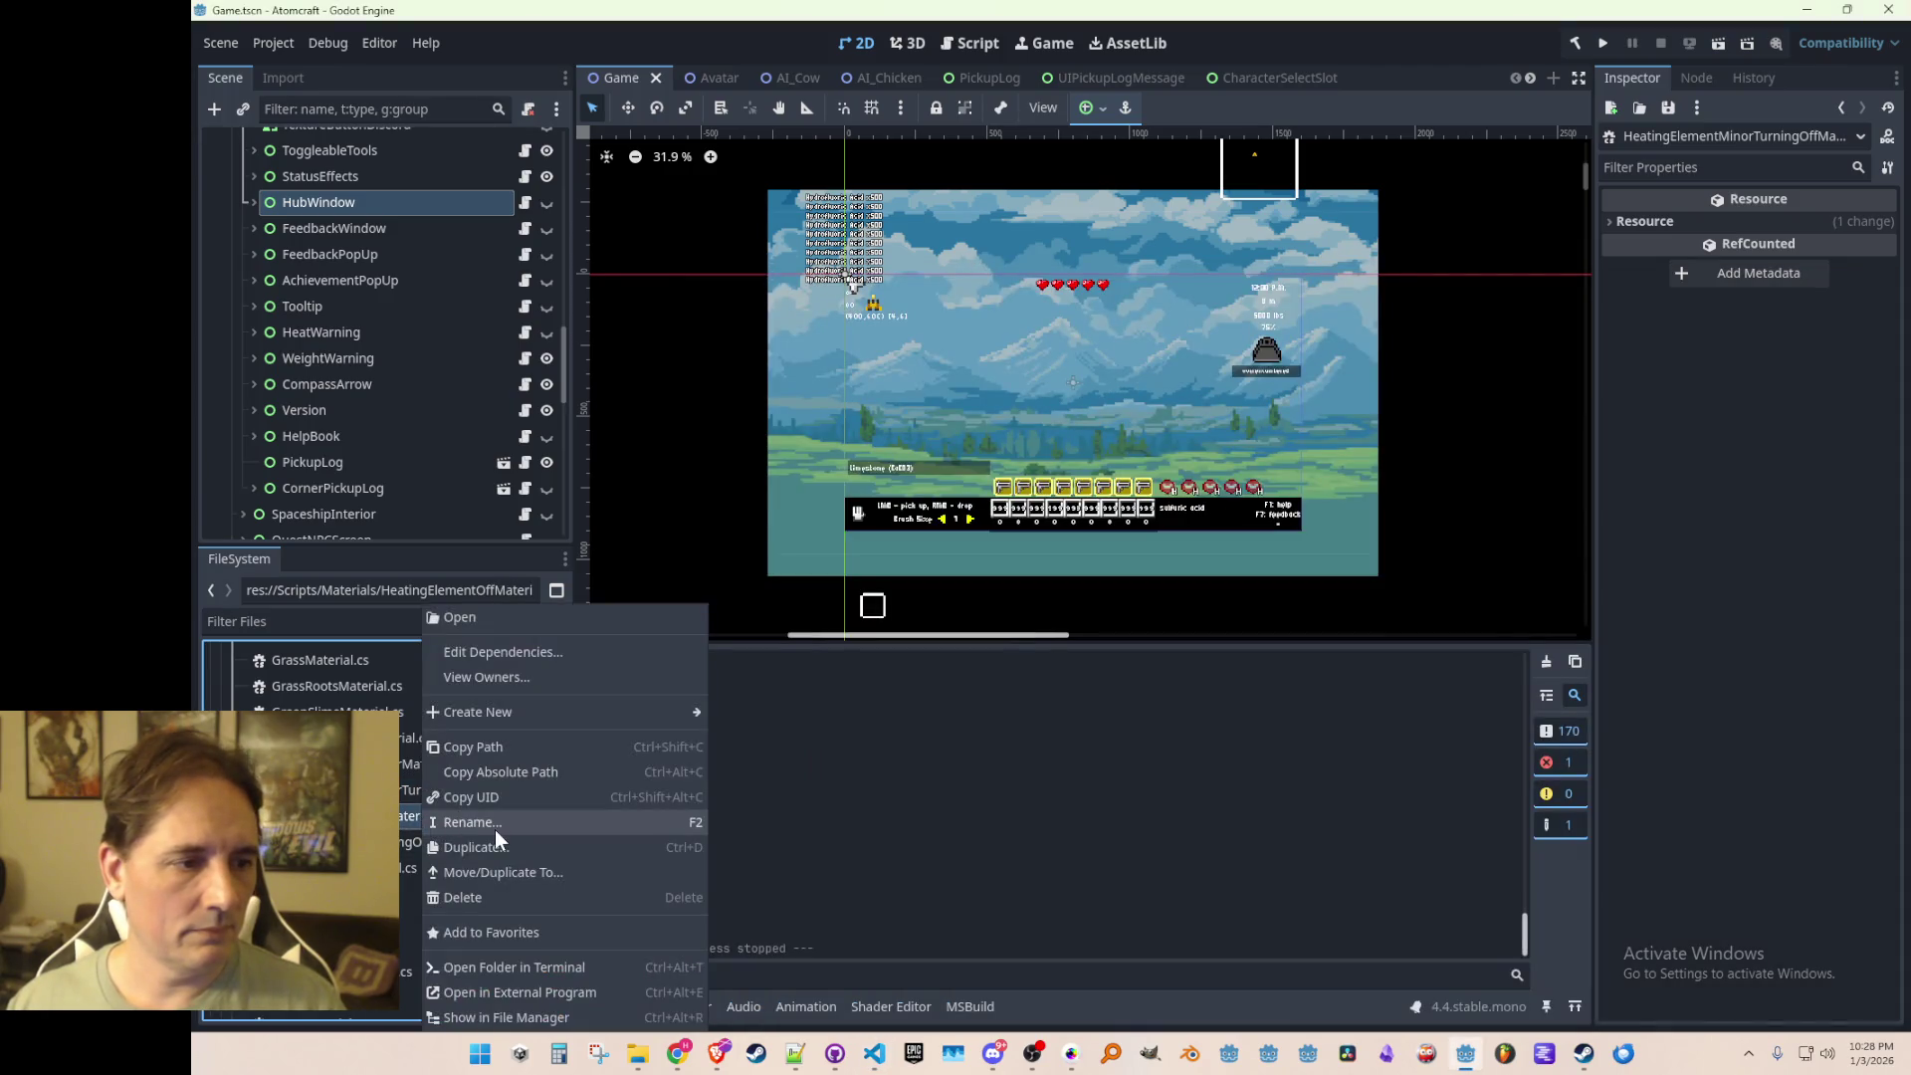
pyautogui.click(501, 852)
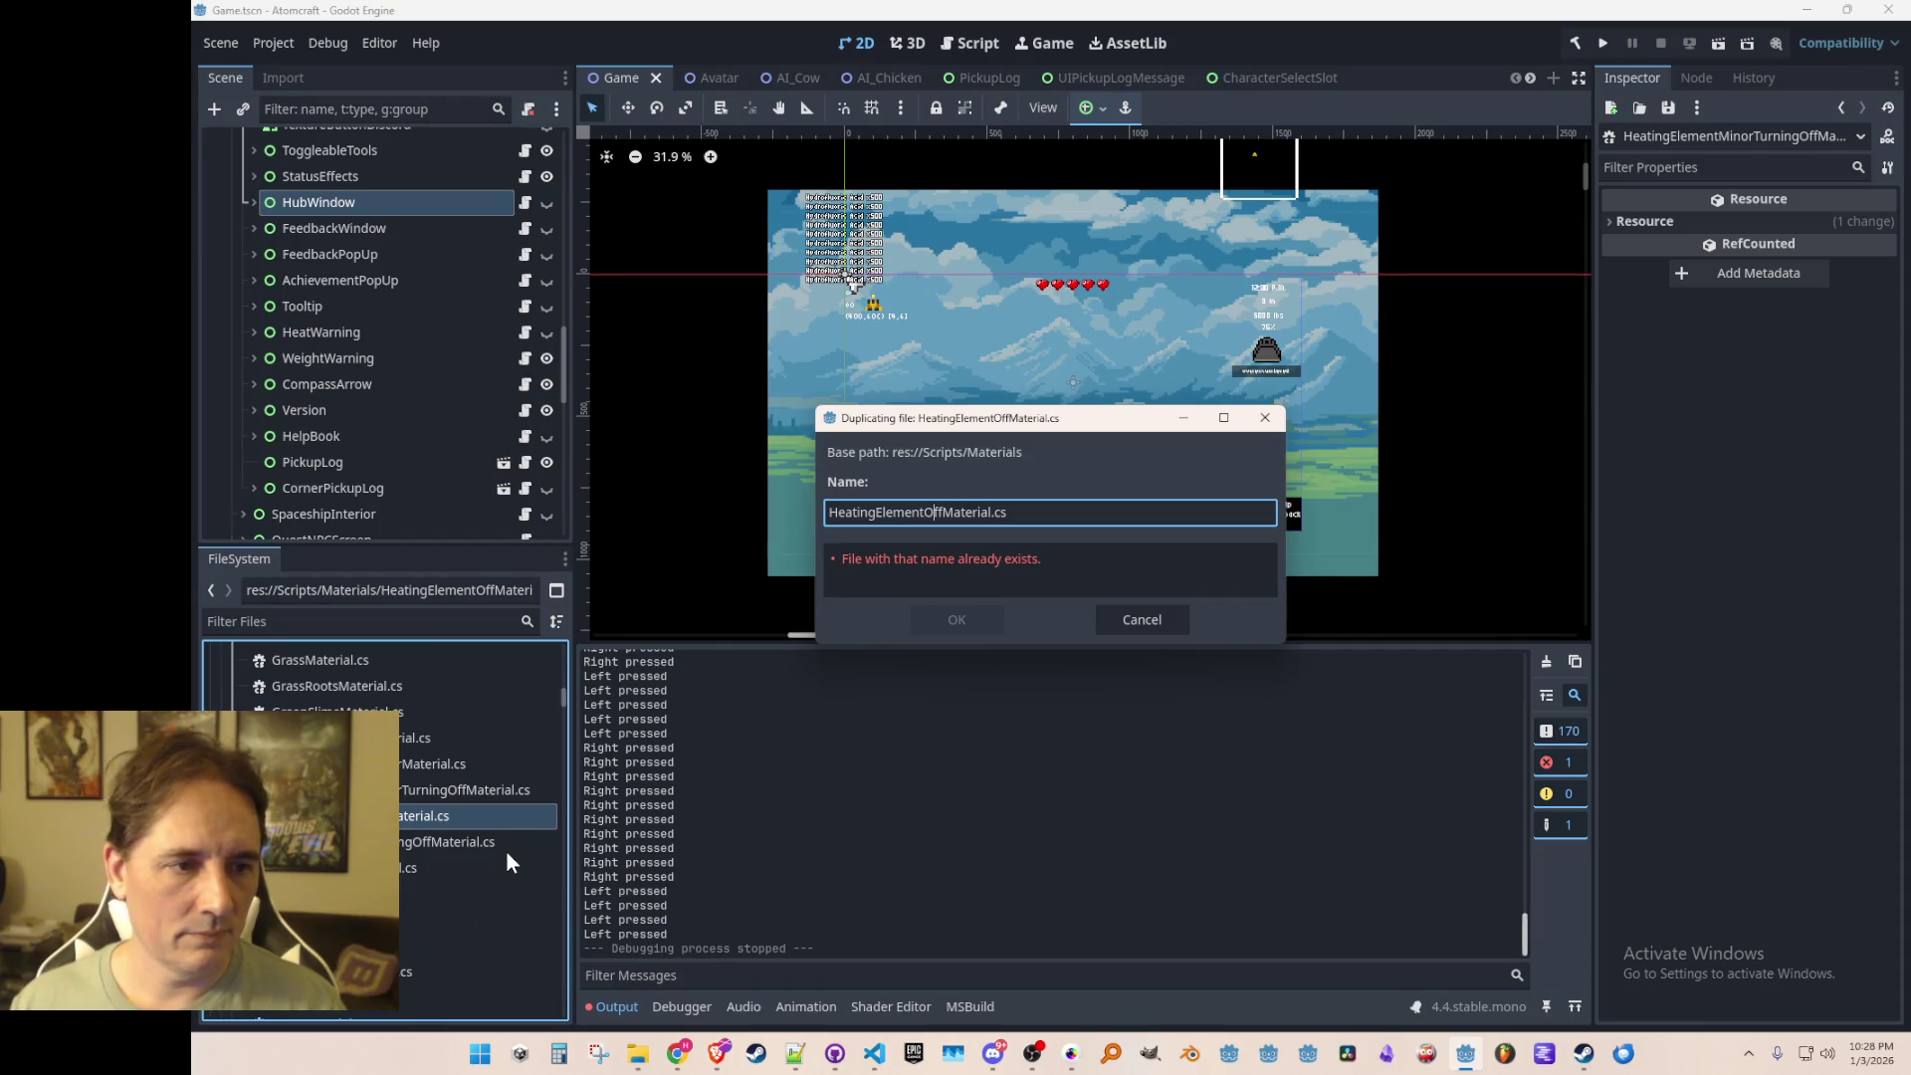
pyautogui.write('Minor')
pyautogui.press('Return')
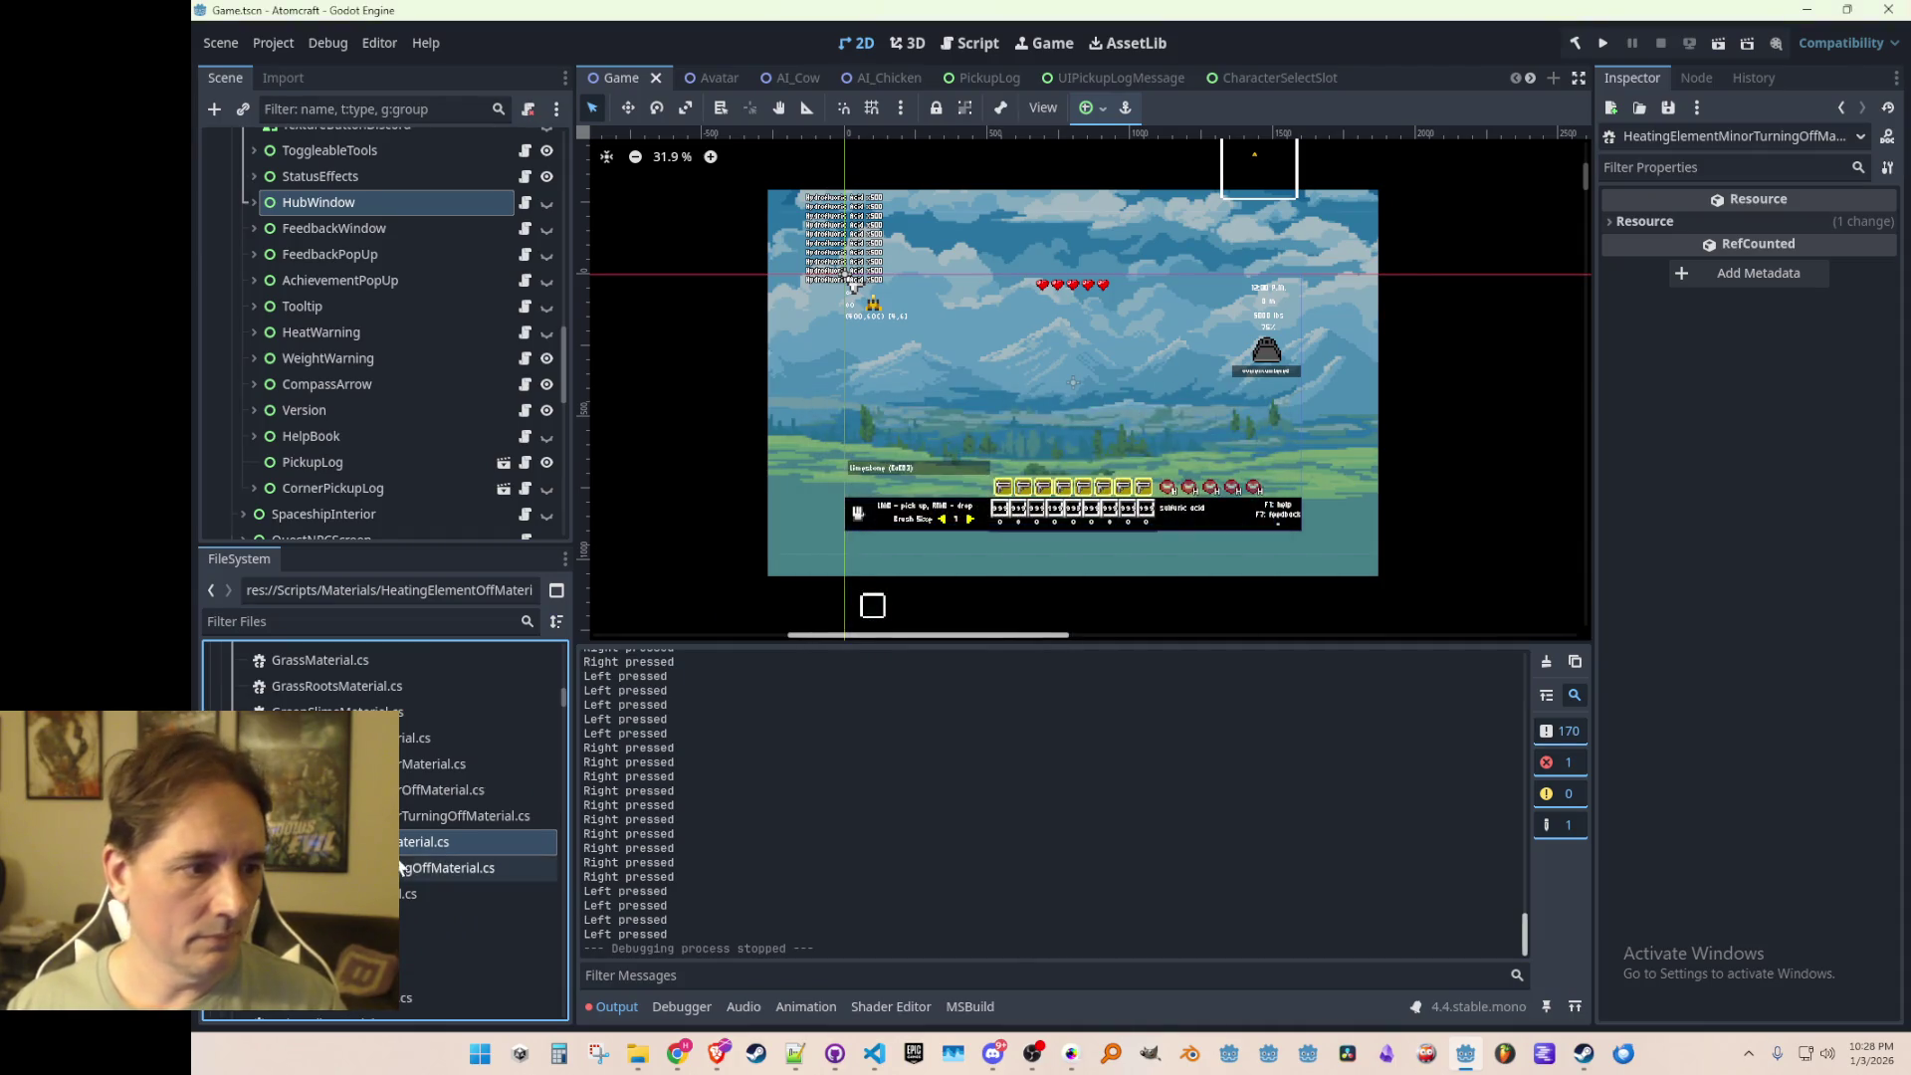
pyautogui.doubleClick(439, 797)
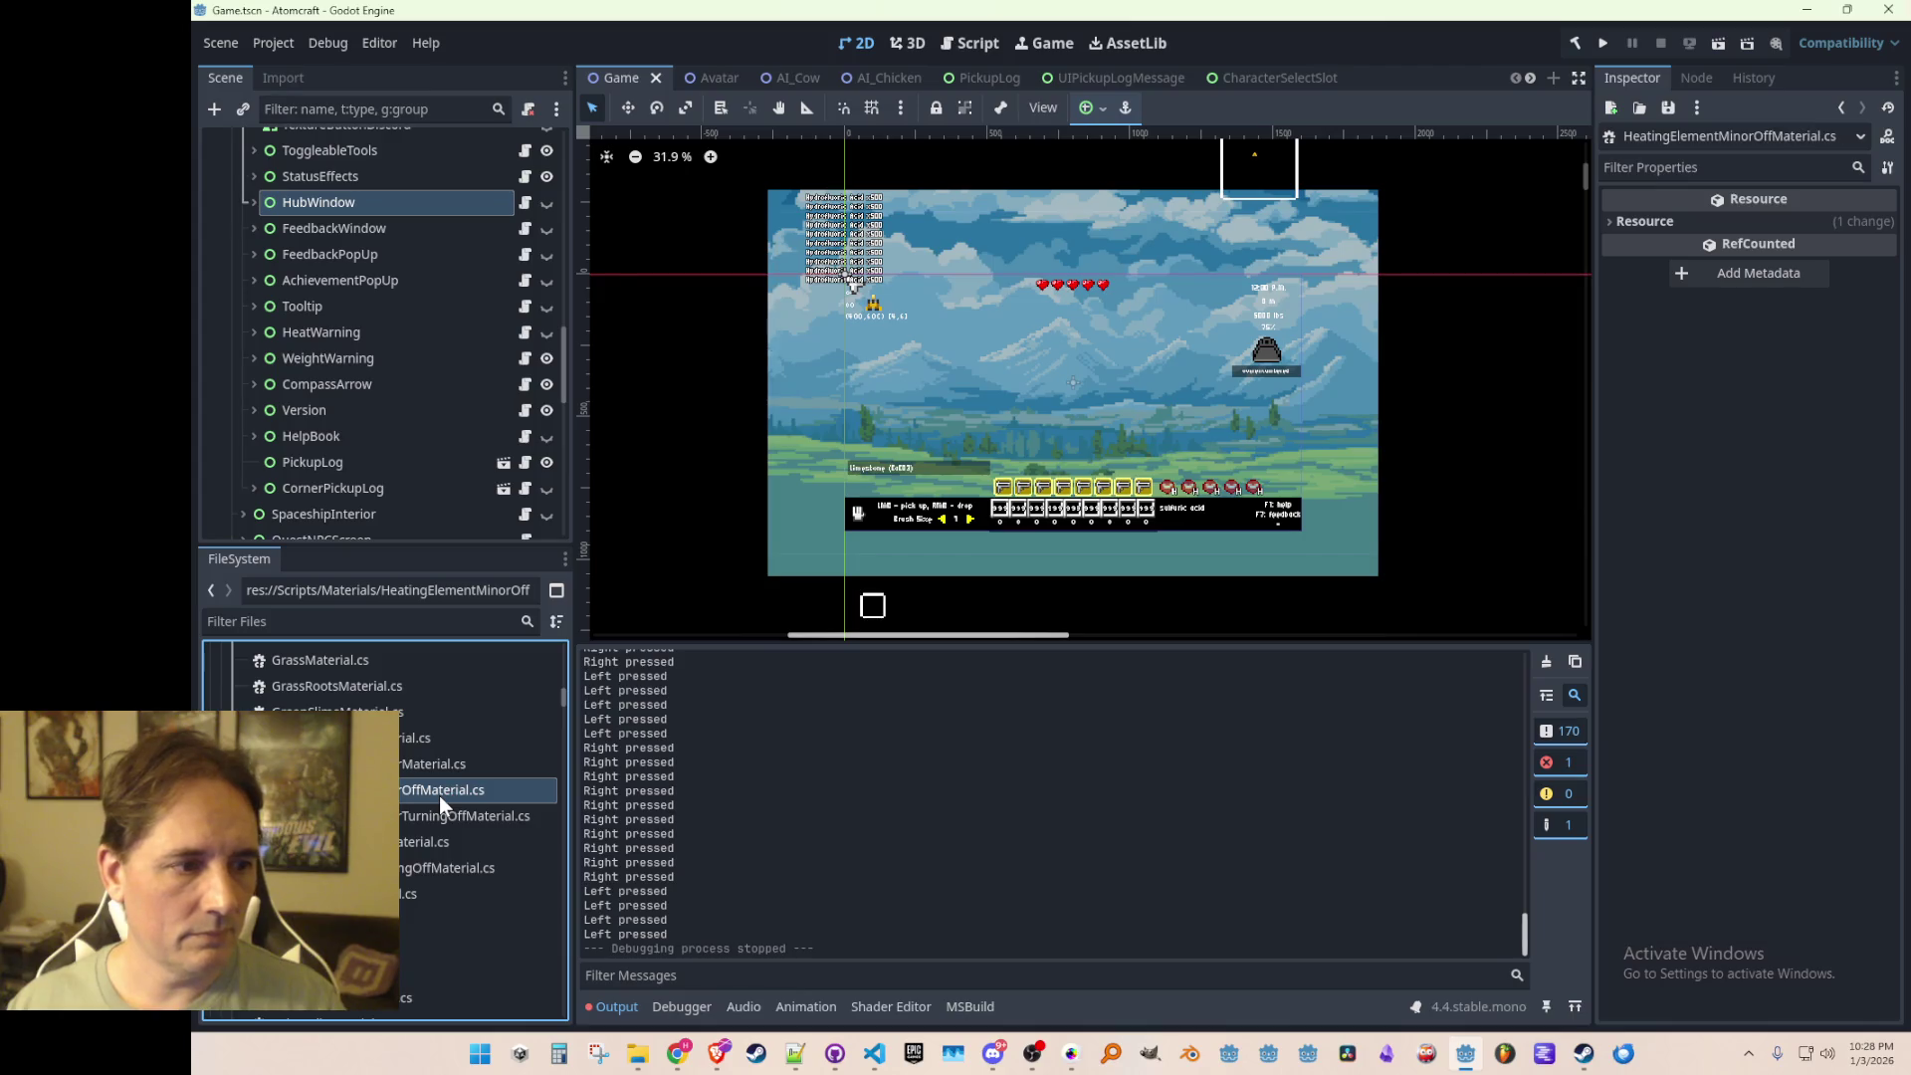
pyautogui.click(774, 713)
# Step: Delete the HeatingElementMinorOffMaterial.cs duplicate from Scripts/Materials
pyautogui.click(1293, 46)
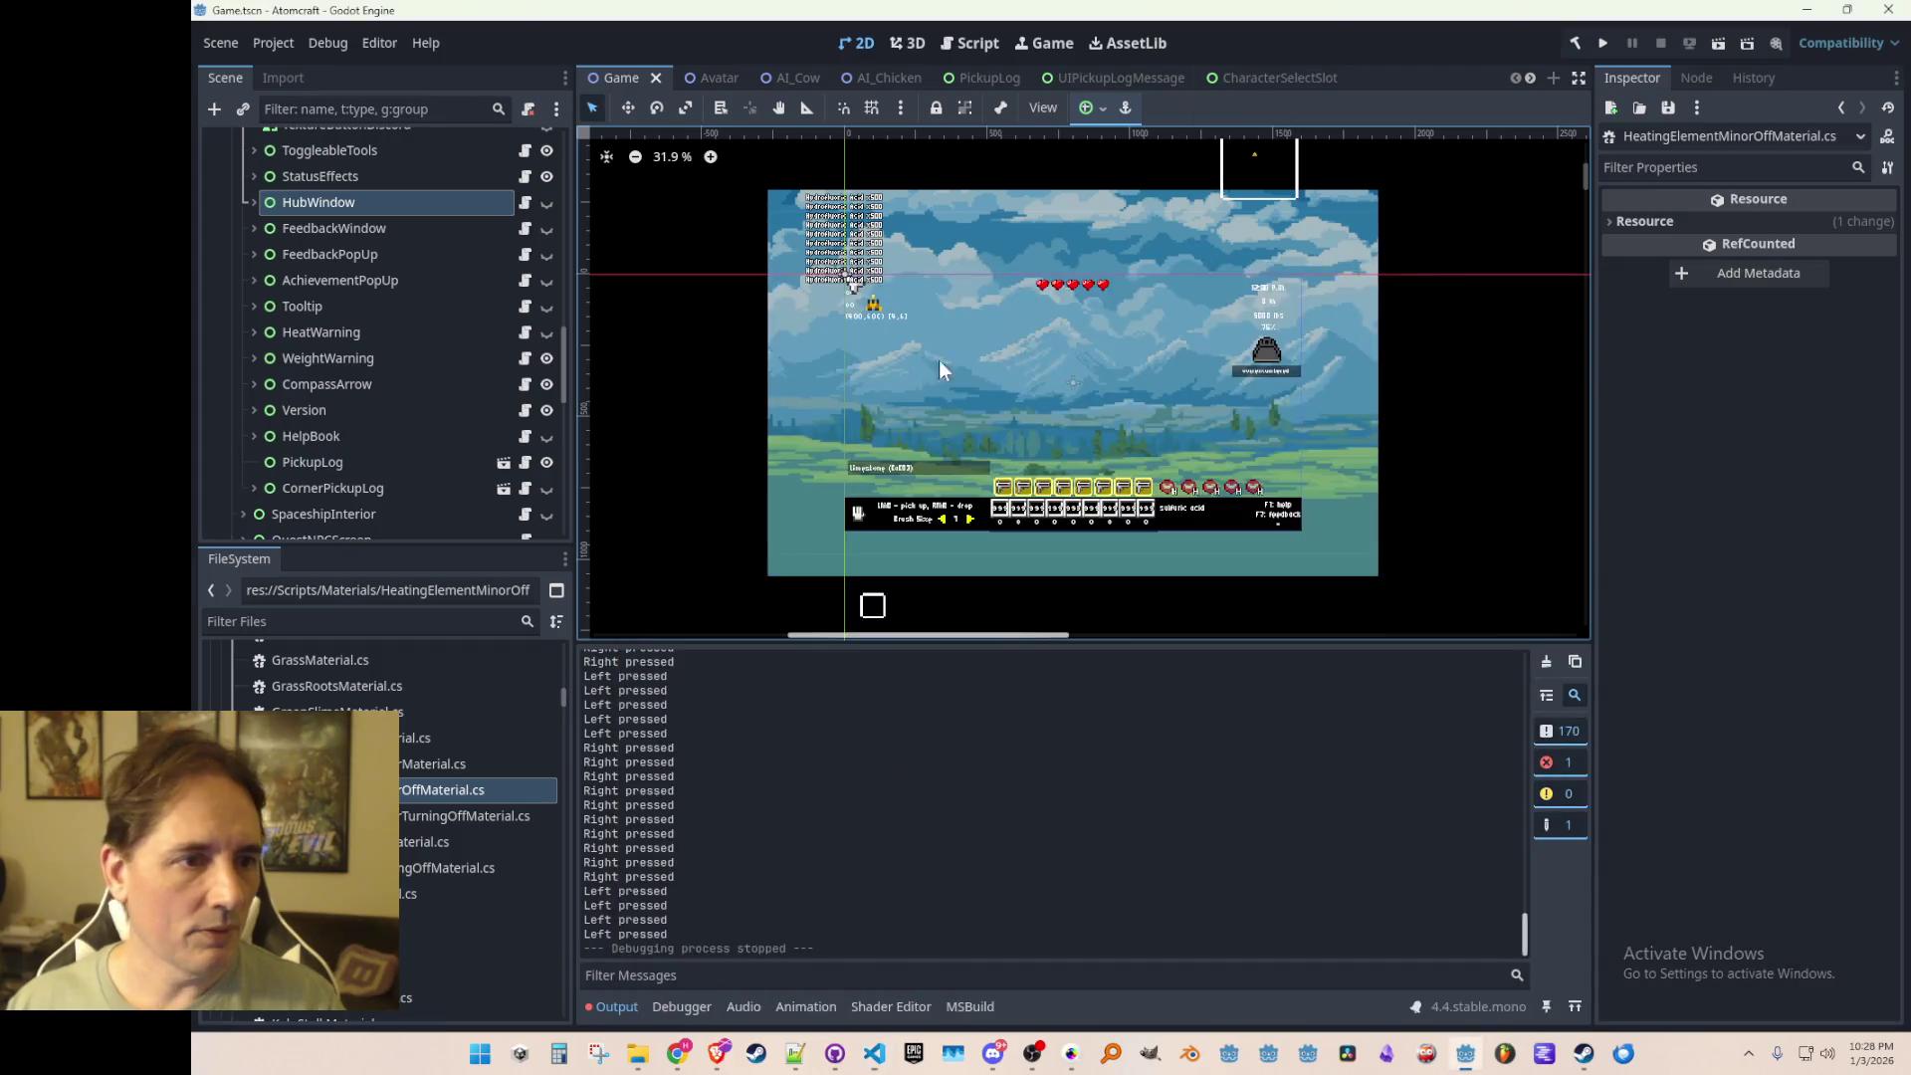
pyautogui.click(401, 768)
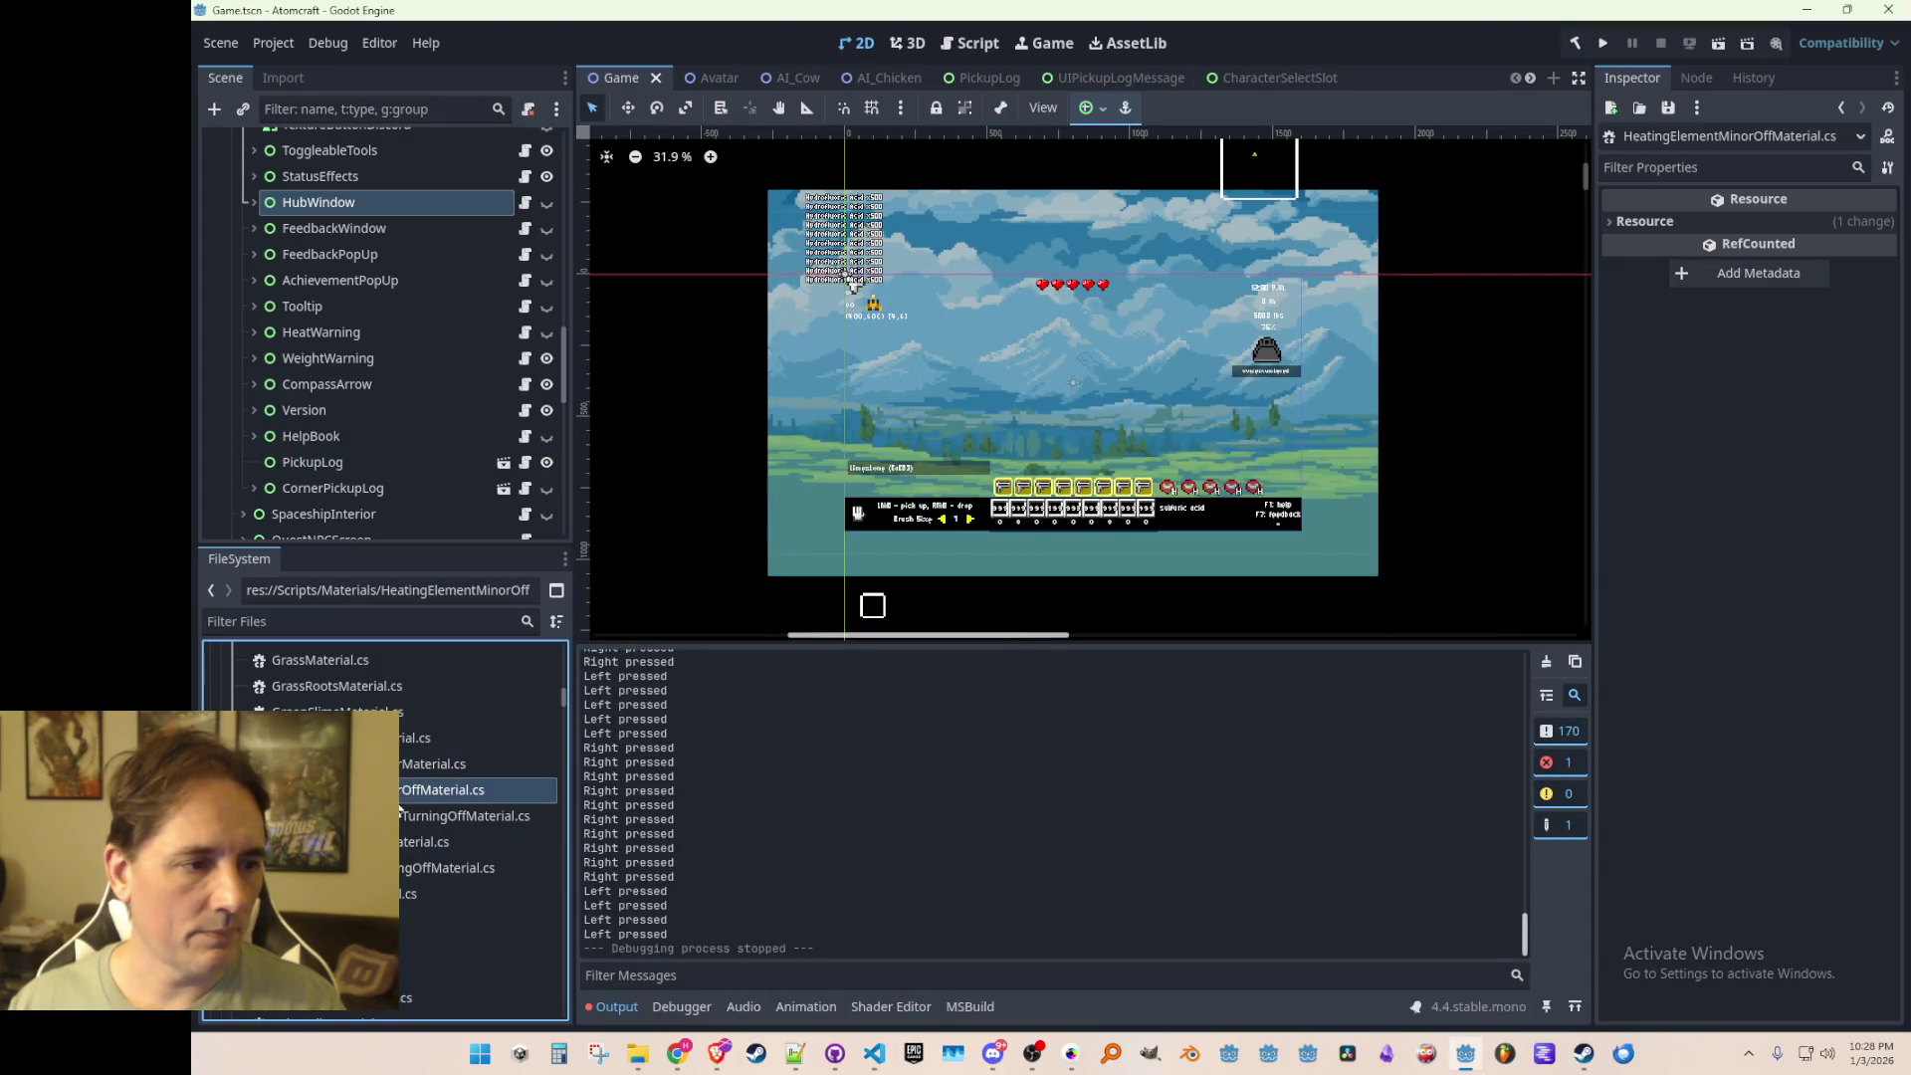
pyautogui.rightClick(400, 792)
pyautogui.click(463, 900)
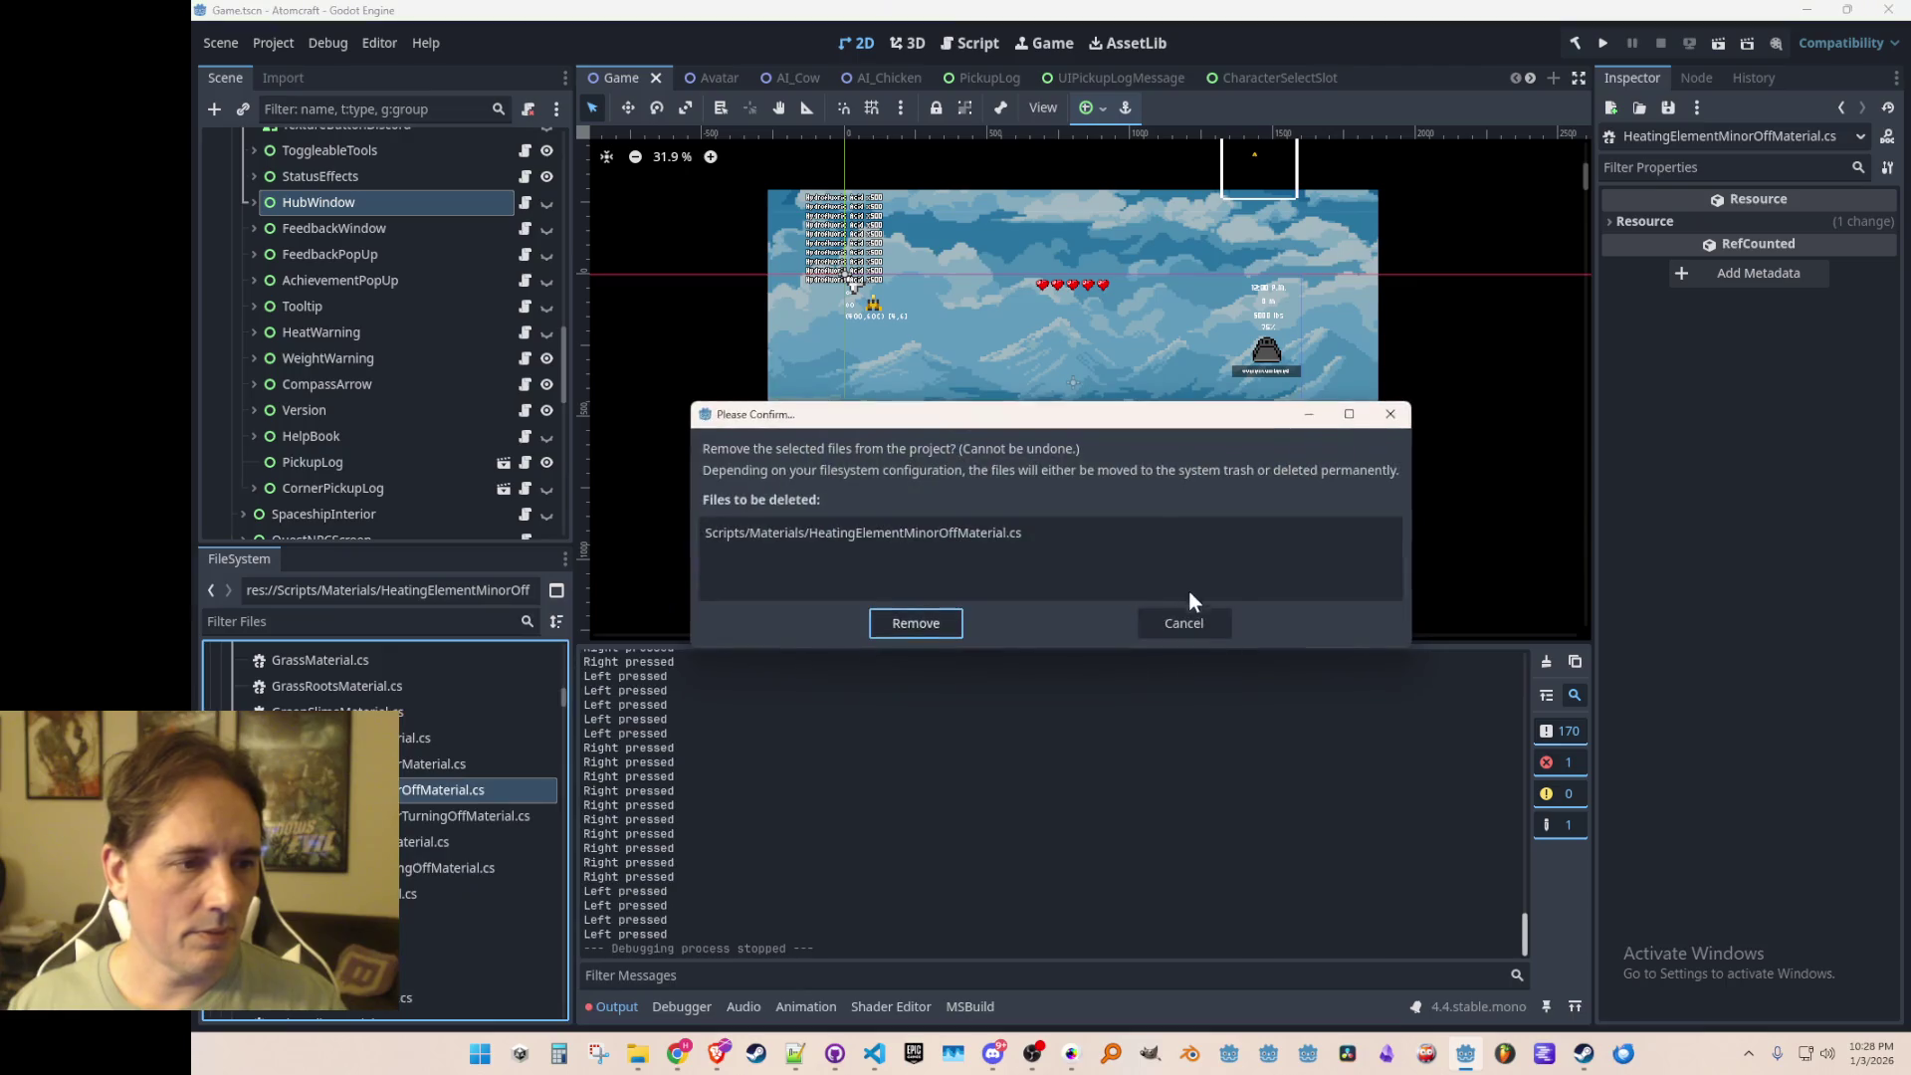
pyautogui.click(896, 623)
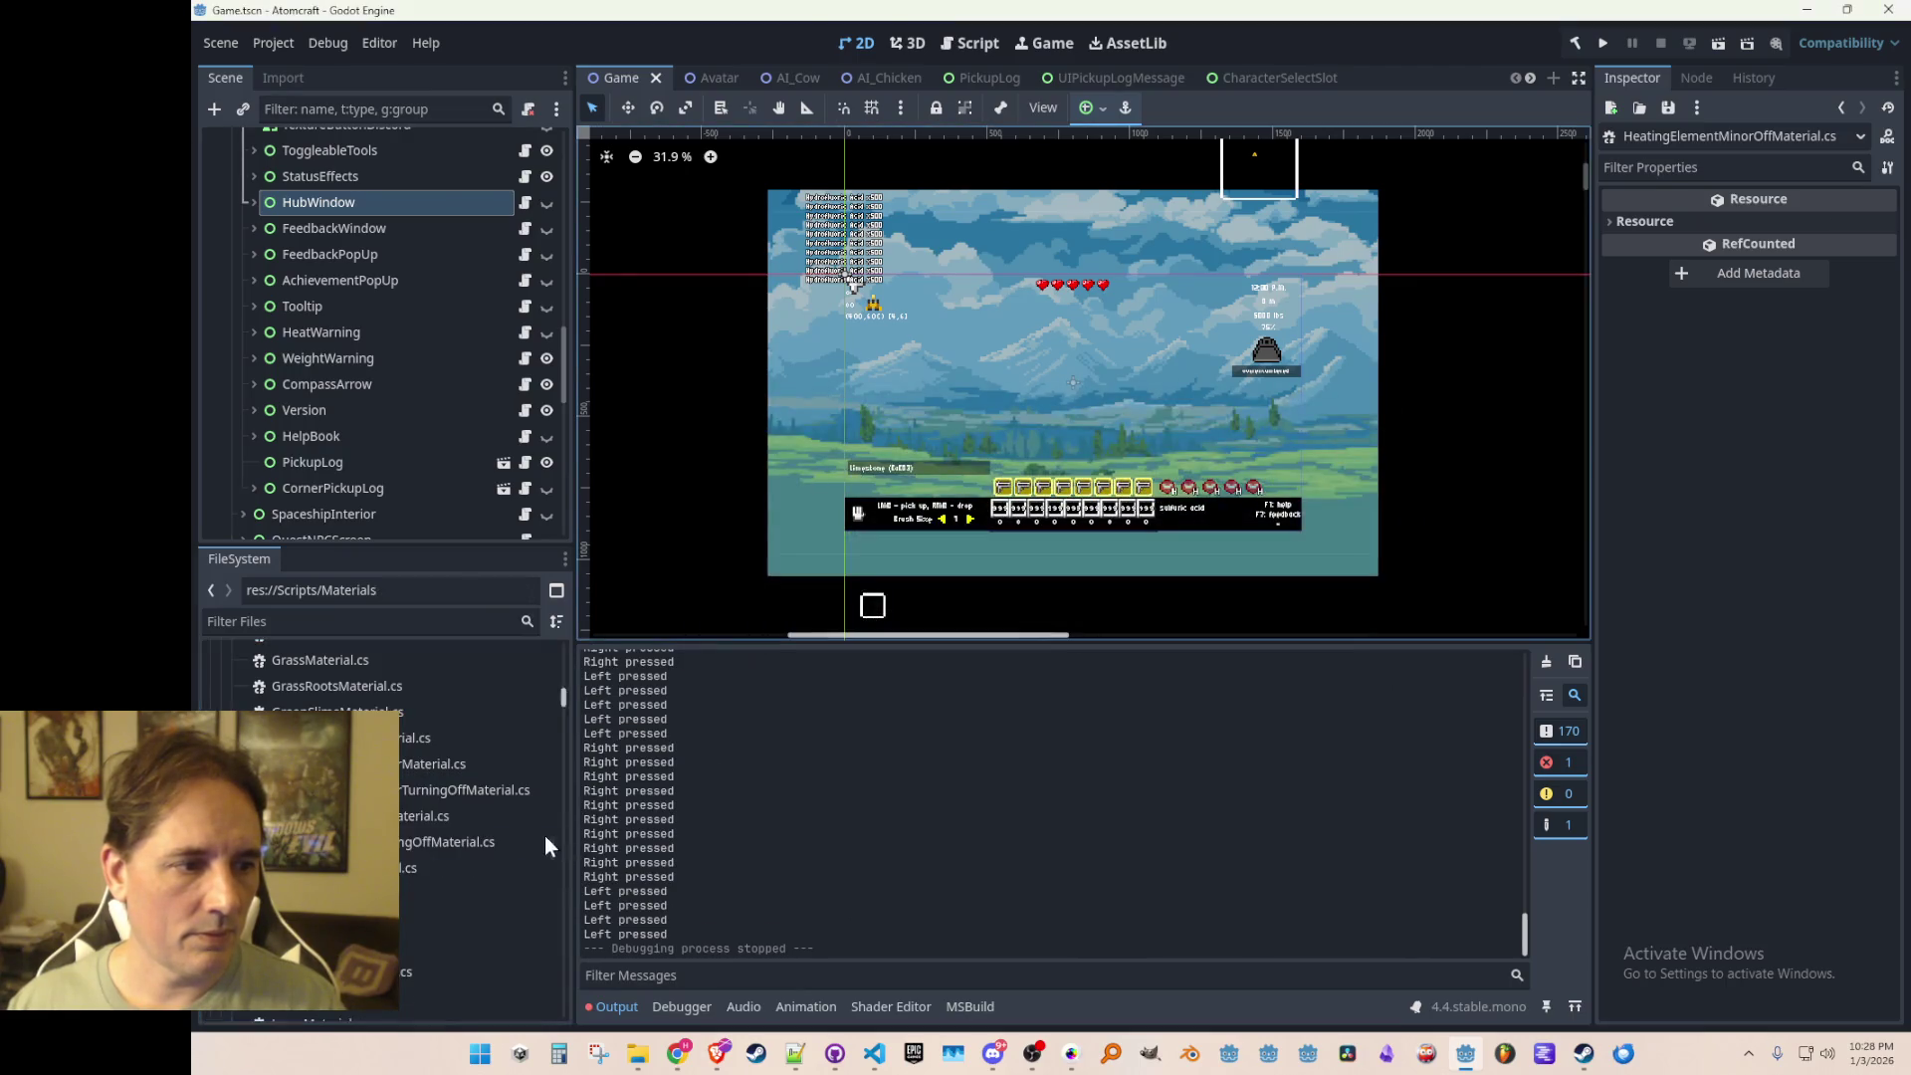
# Step: Cancel a second duplication, remove the selected script, and save the Game scene
pyautogui.rightClick(422, 815)
pyautogui.click(508, 846)
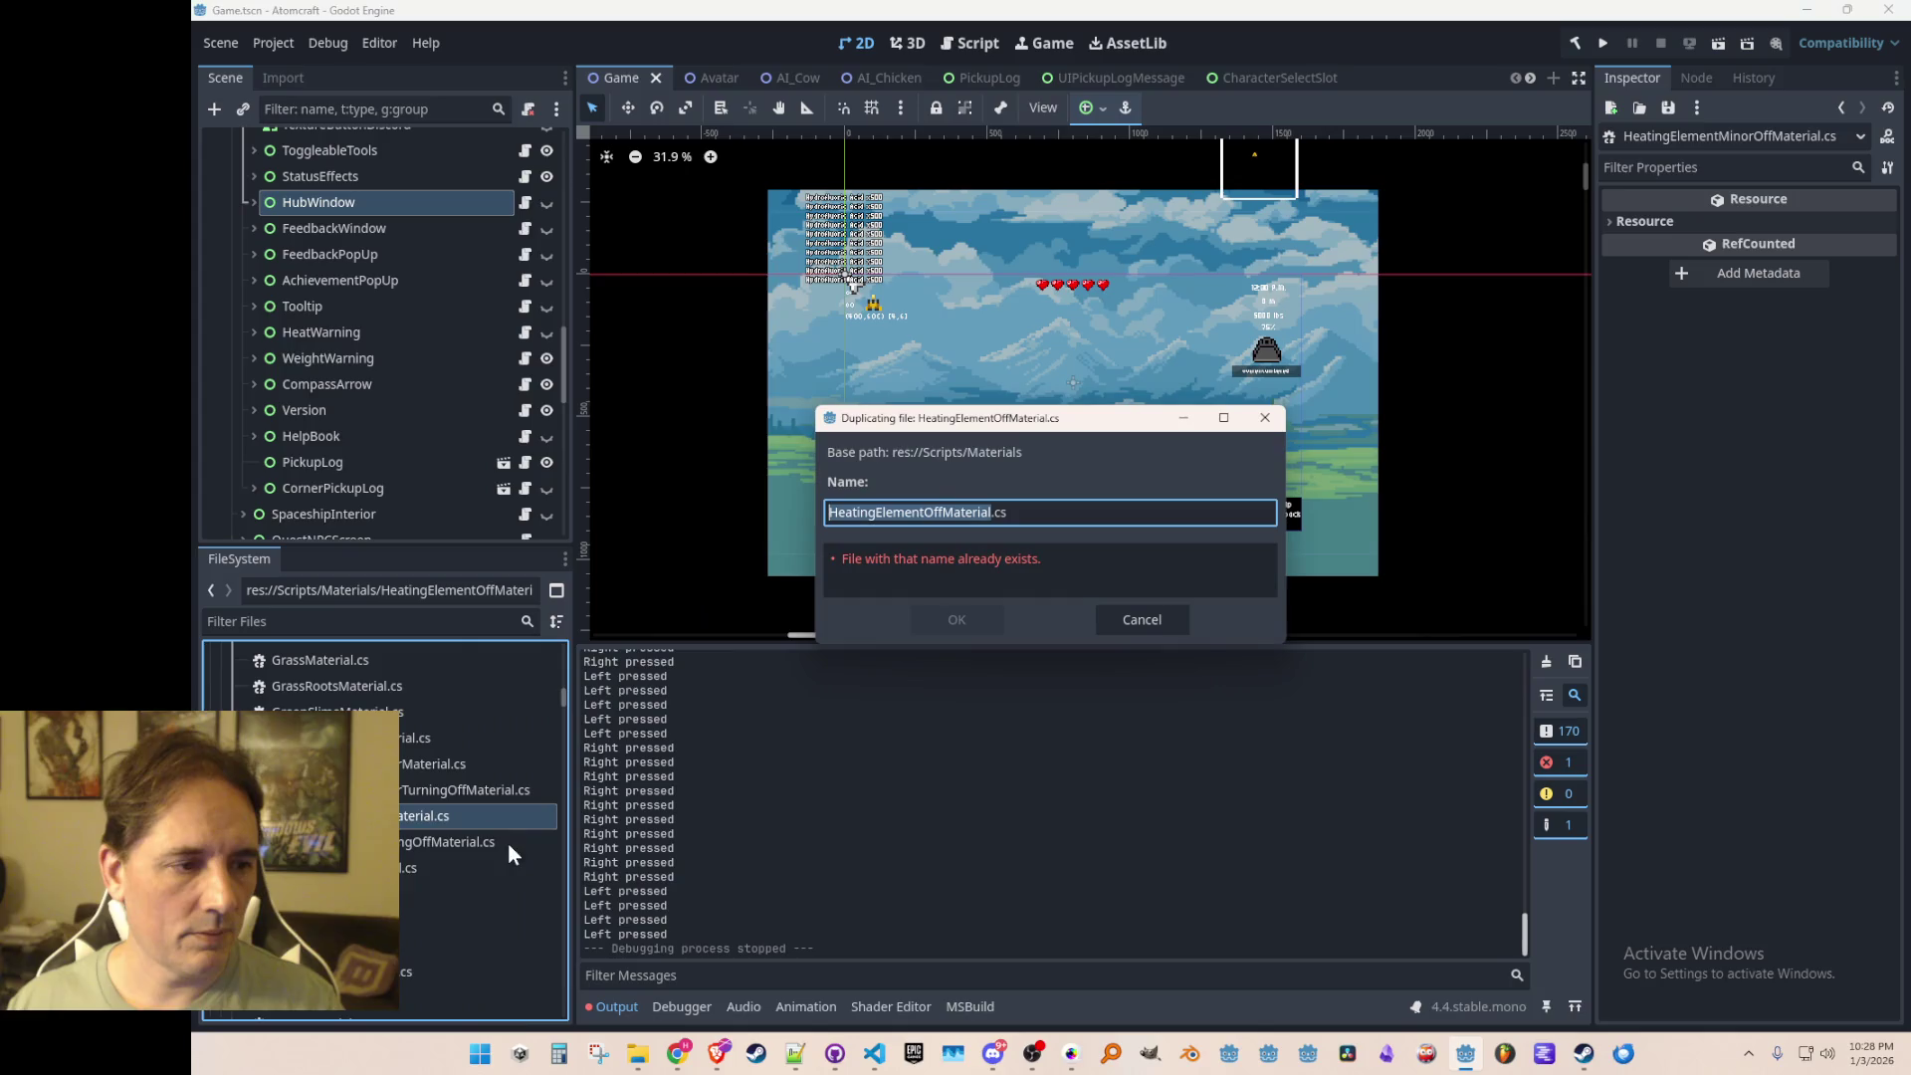
pyautogui.click(1116, 632)
pyautogui.rightClick(438, 811)
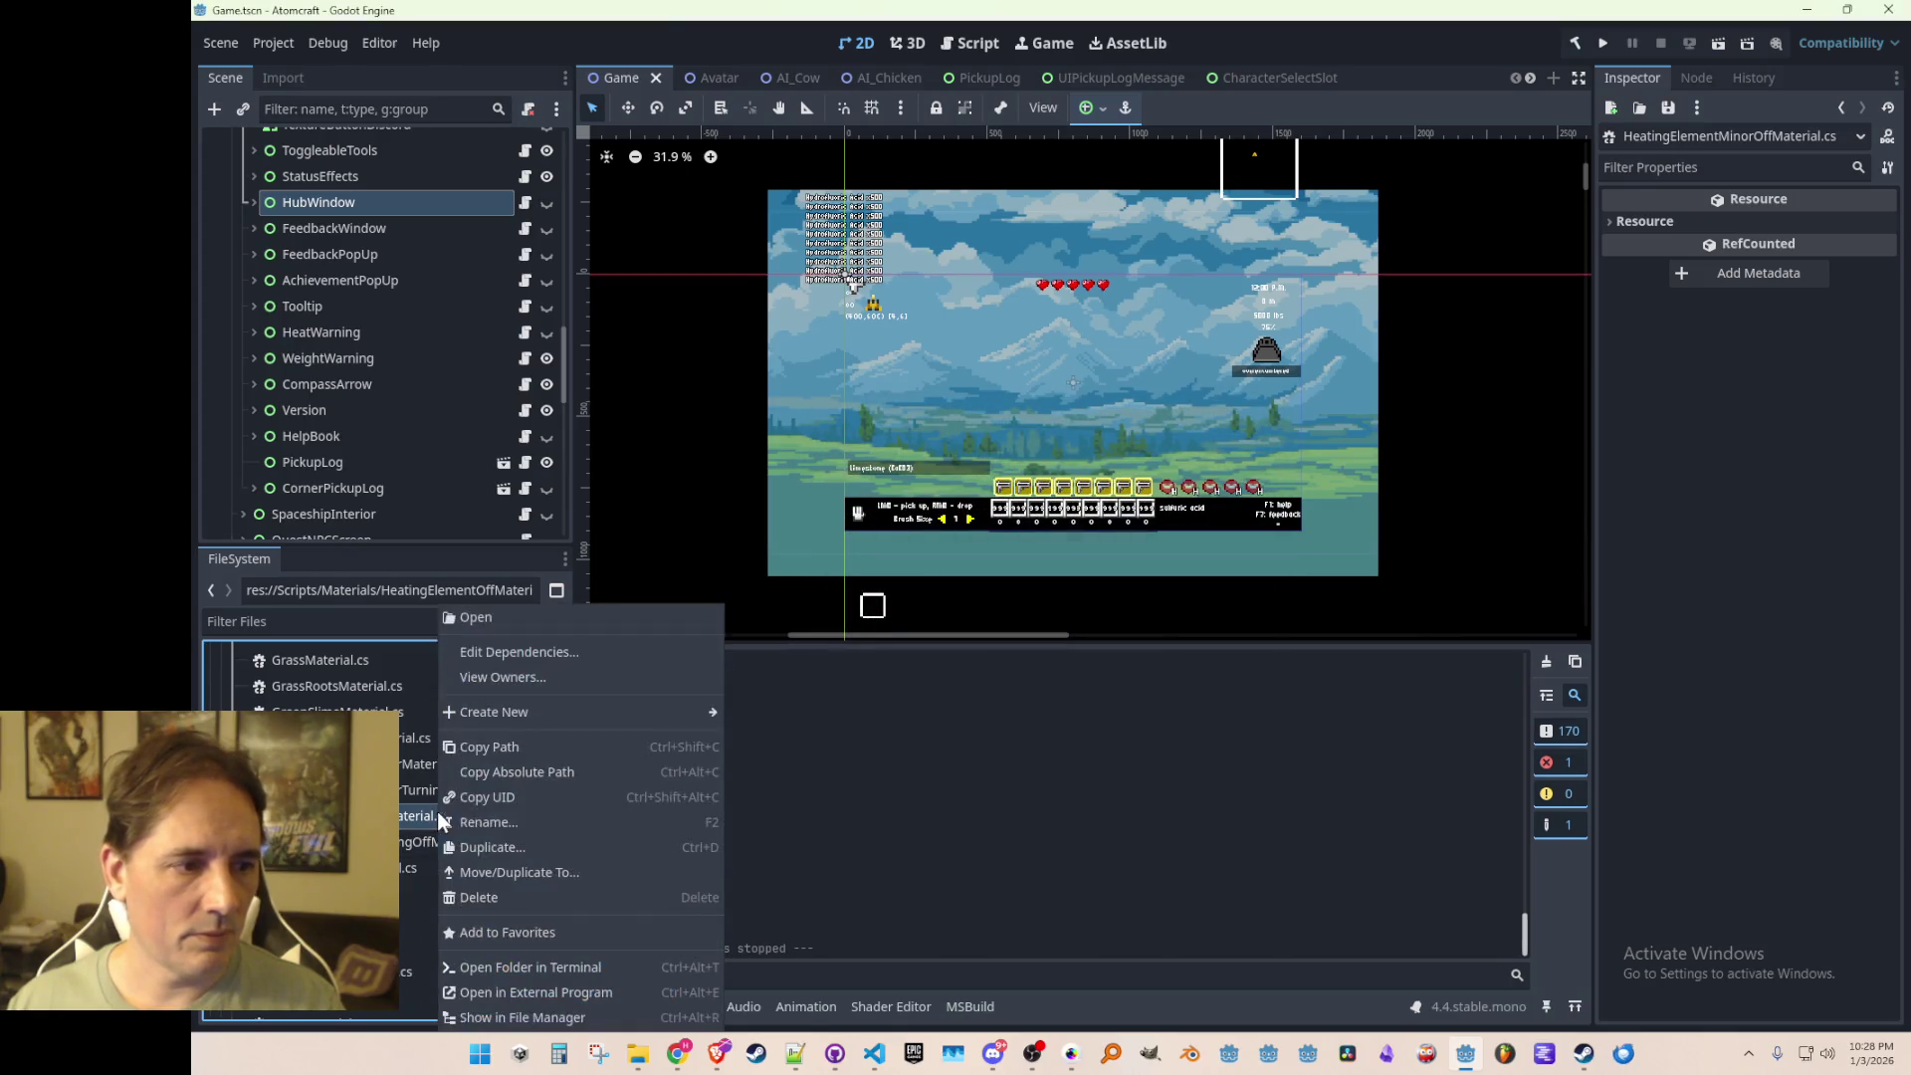
pyautogui.click(535, 893)
pyautogui.click(942, 627)
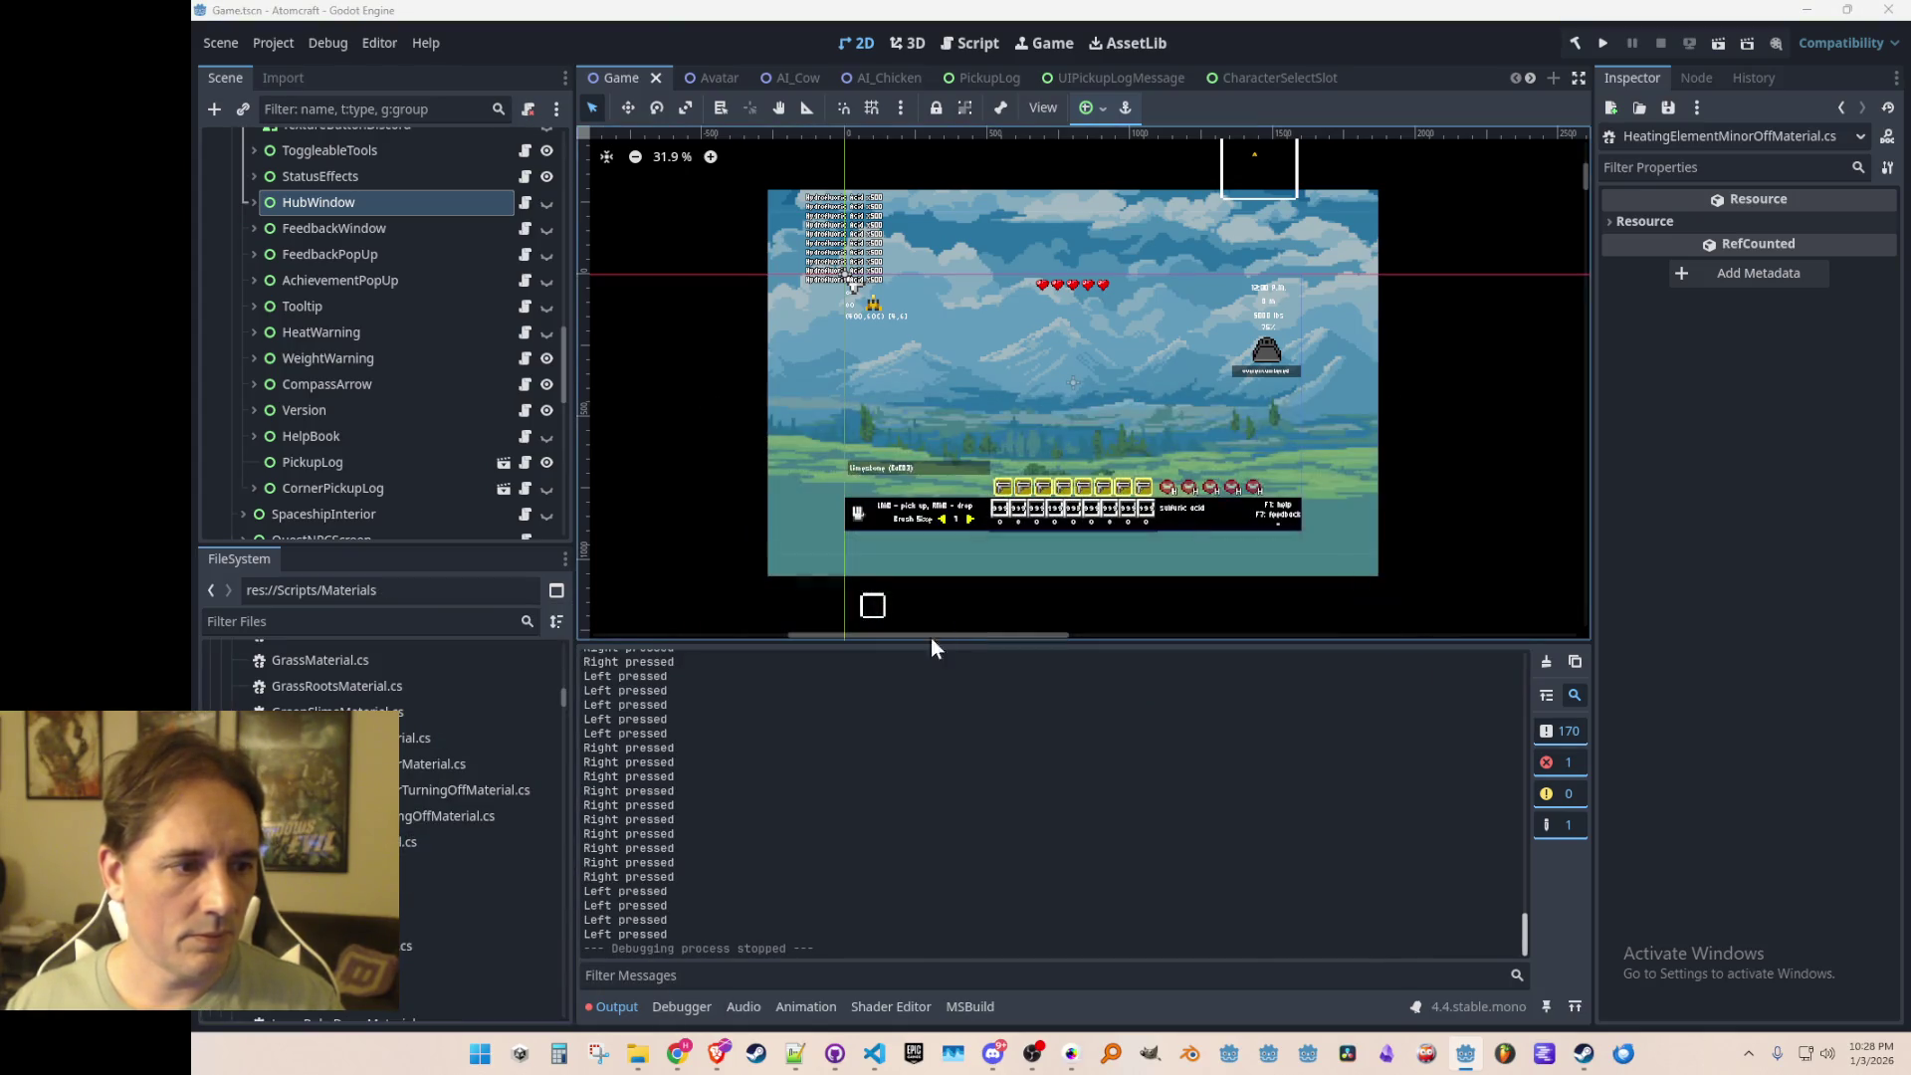
pyautogui.hotkey('ctrl', 's')
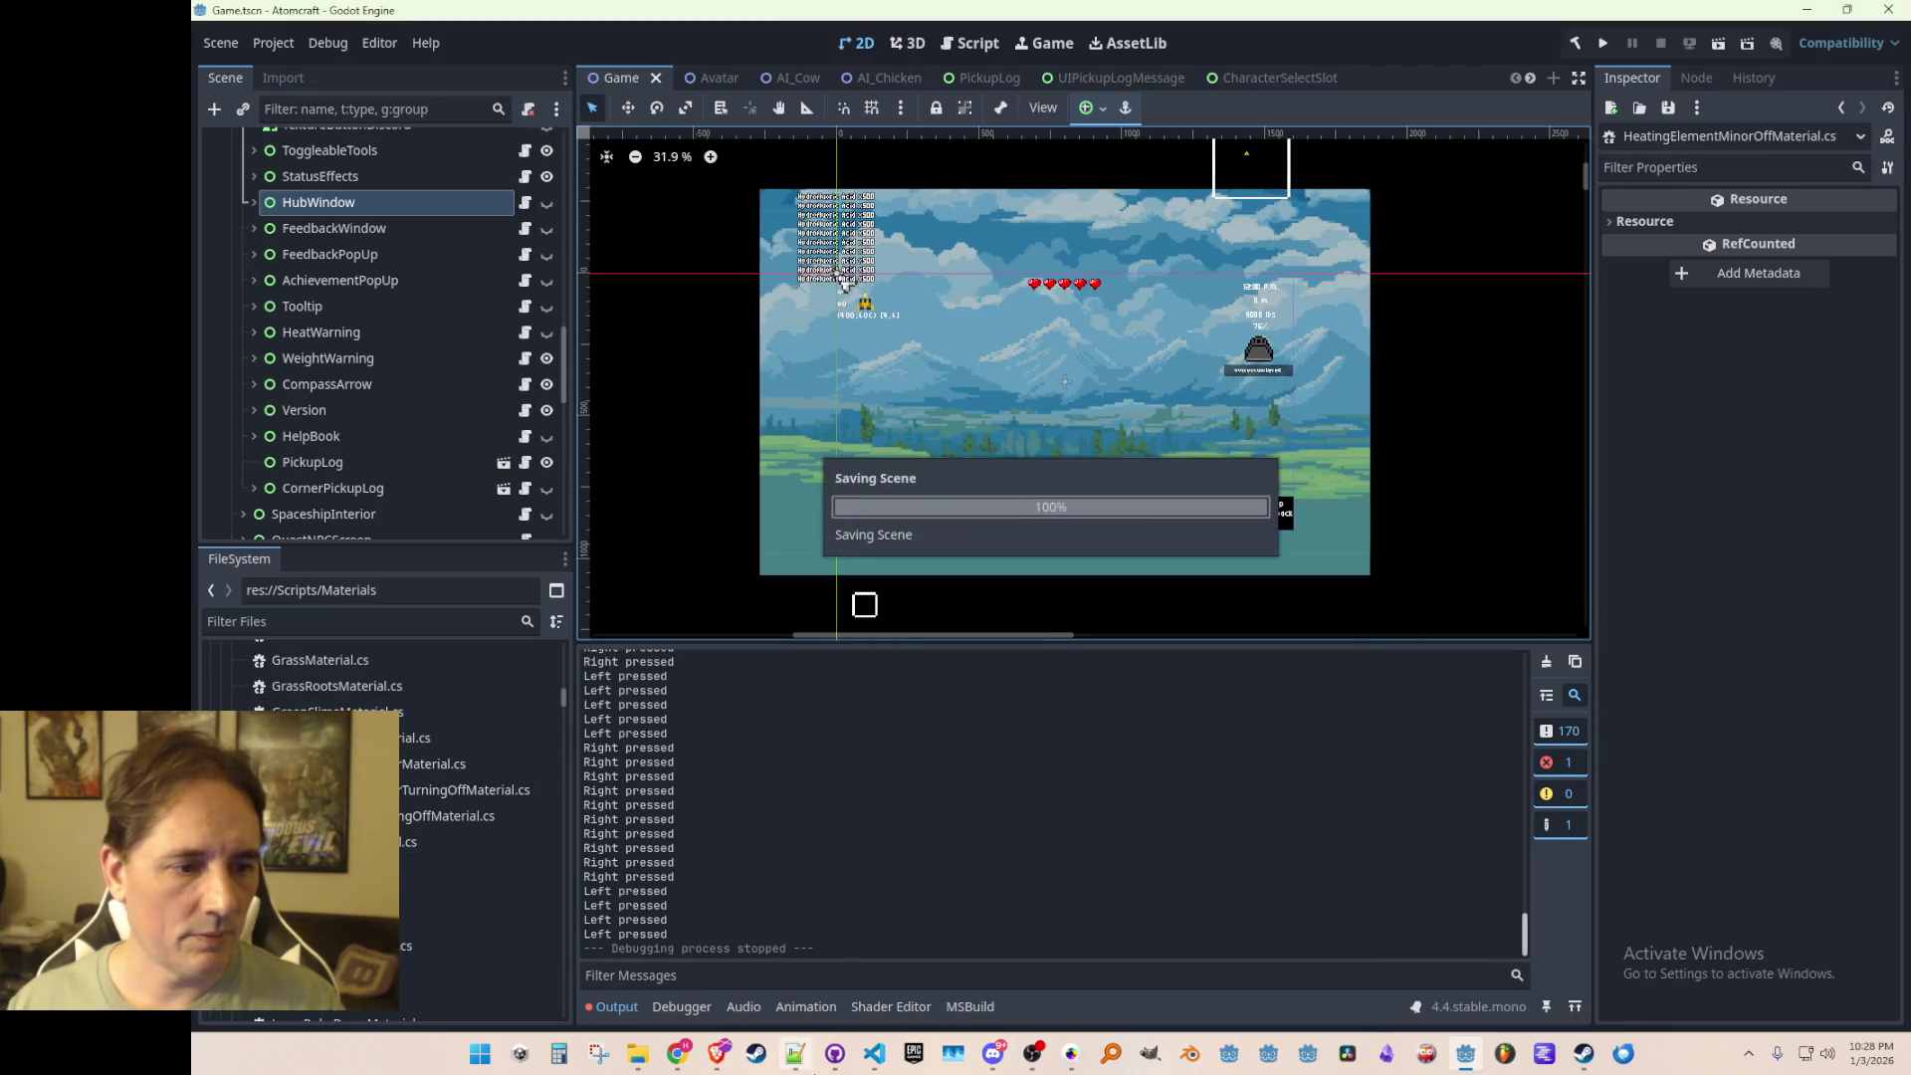
pyautogui.click(876, 1061)
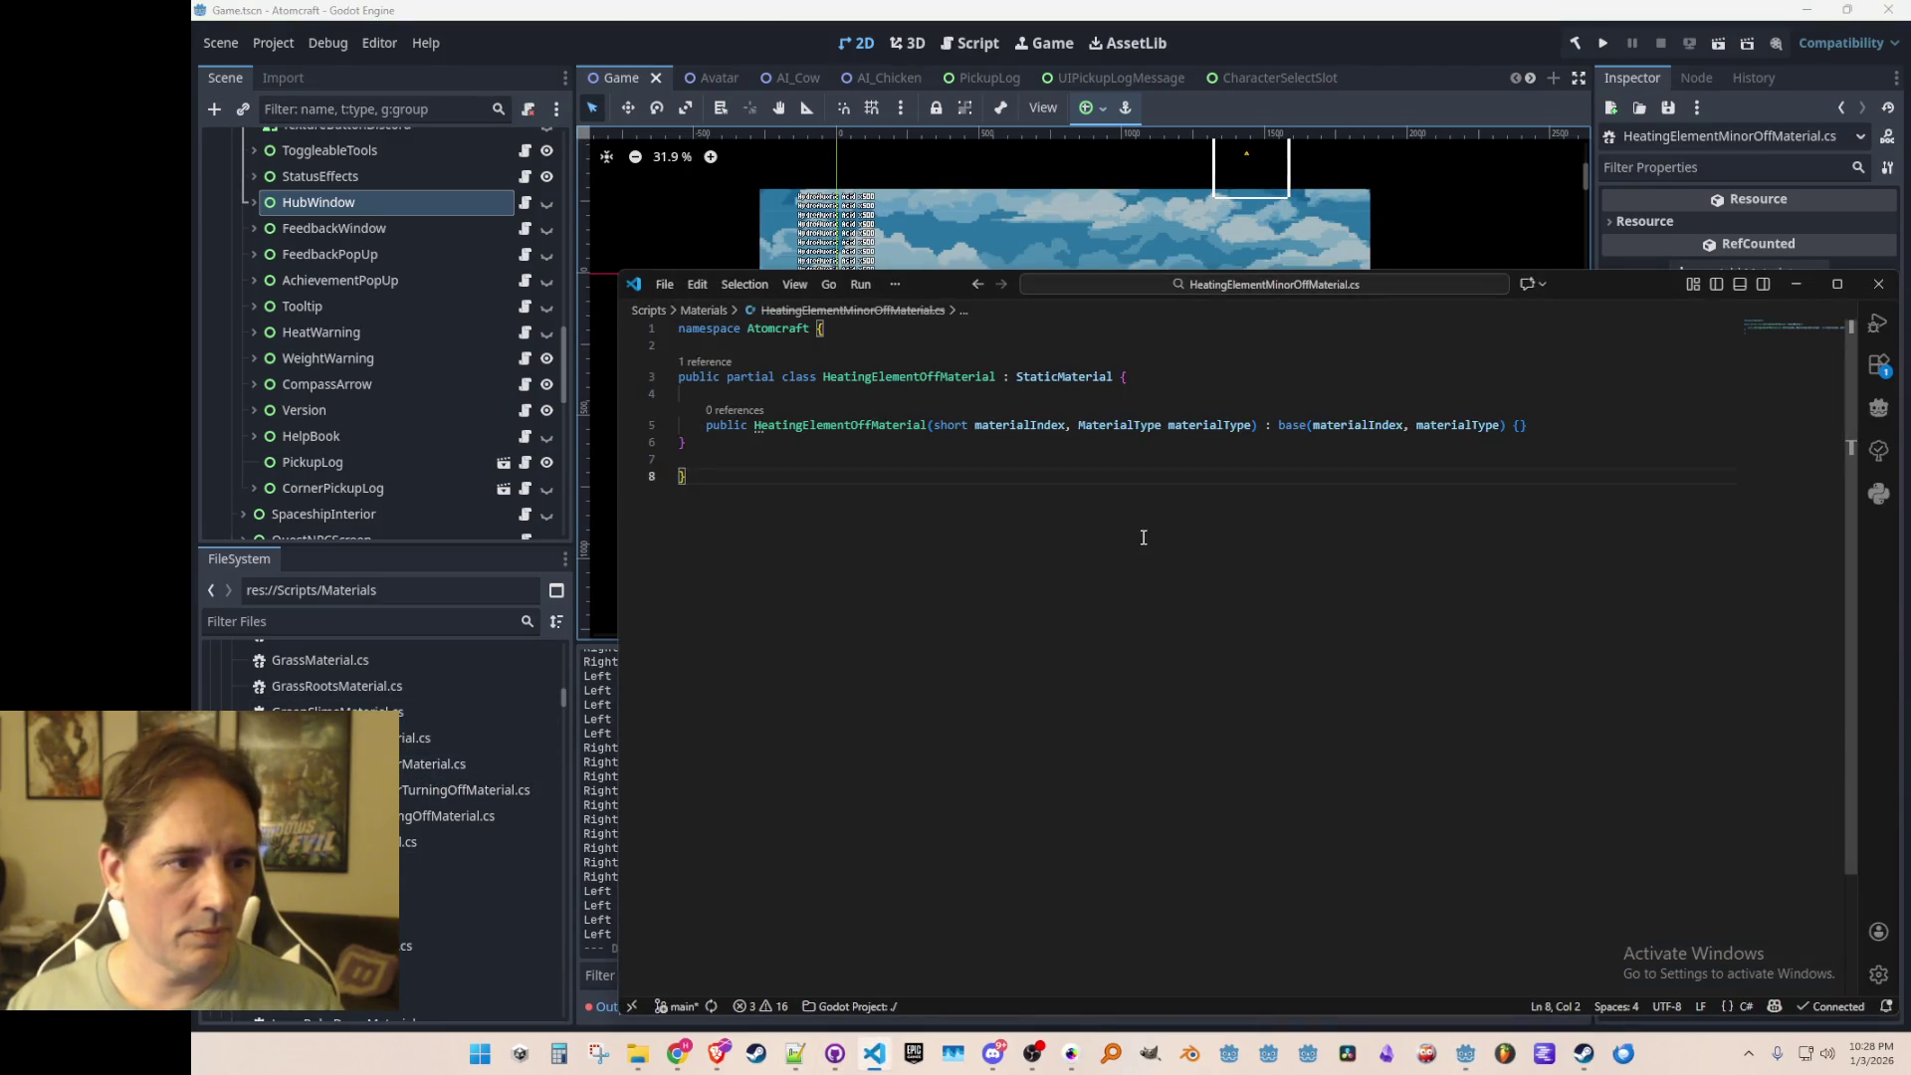
# Step: Change HEATING_ELEMENT_OFF to HEATING_ELEMENT_MINOR_OFF in the Minor turning-off script and save
pyautogui.hotkey('ctrl', 'w')
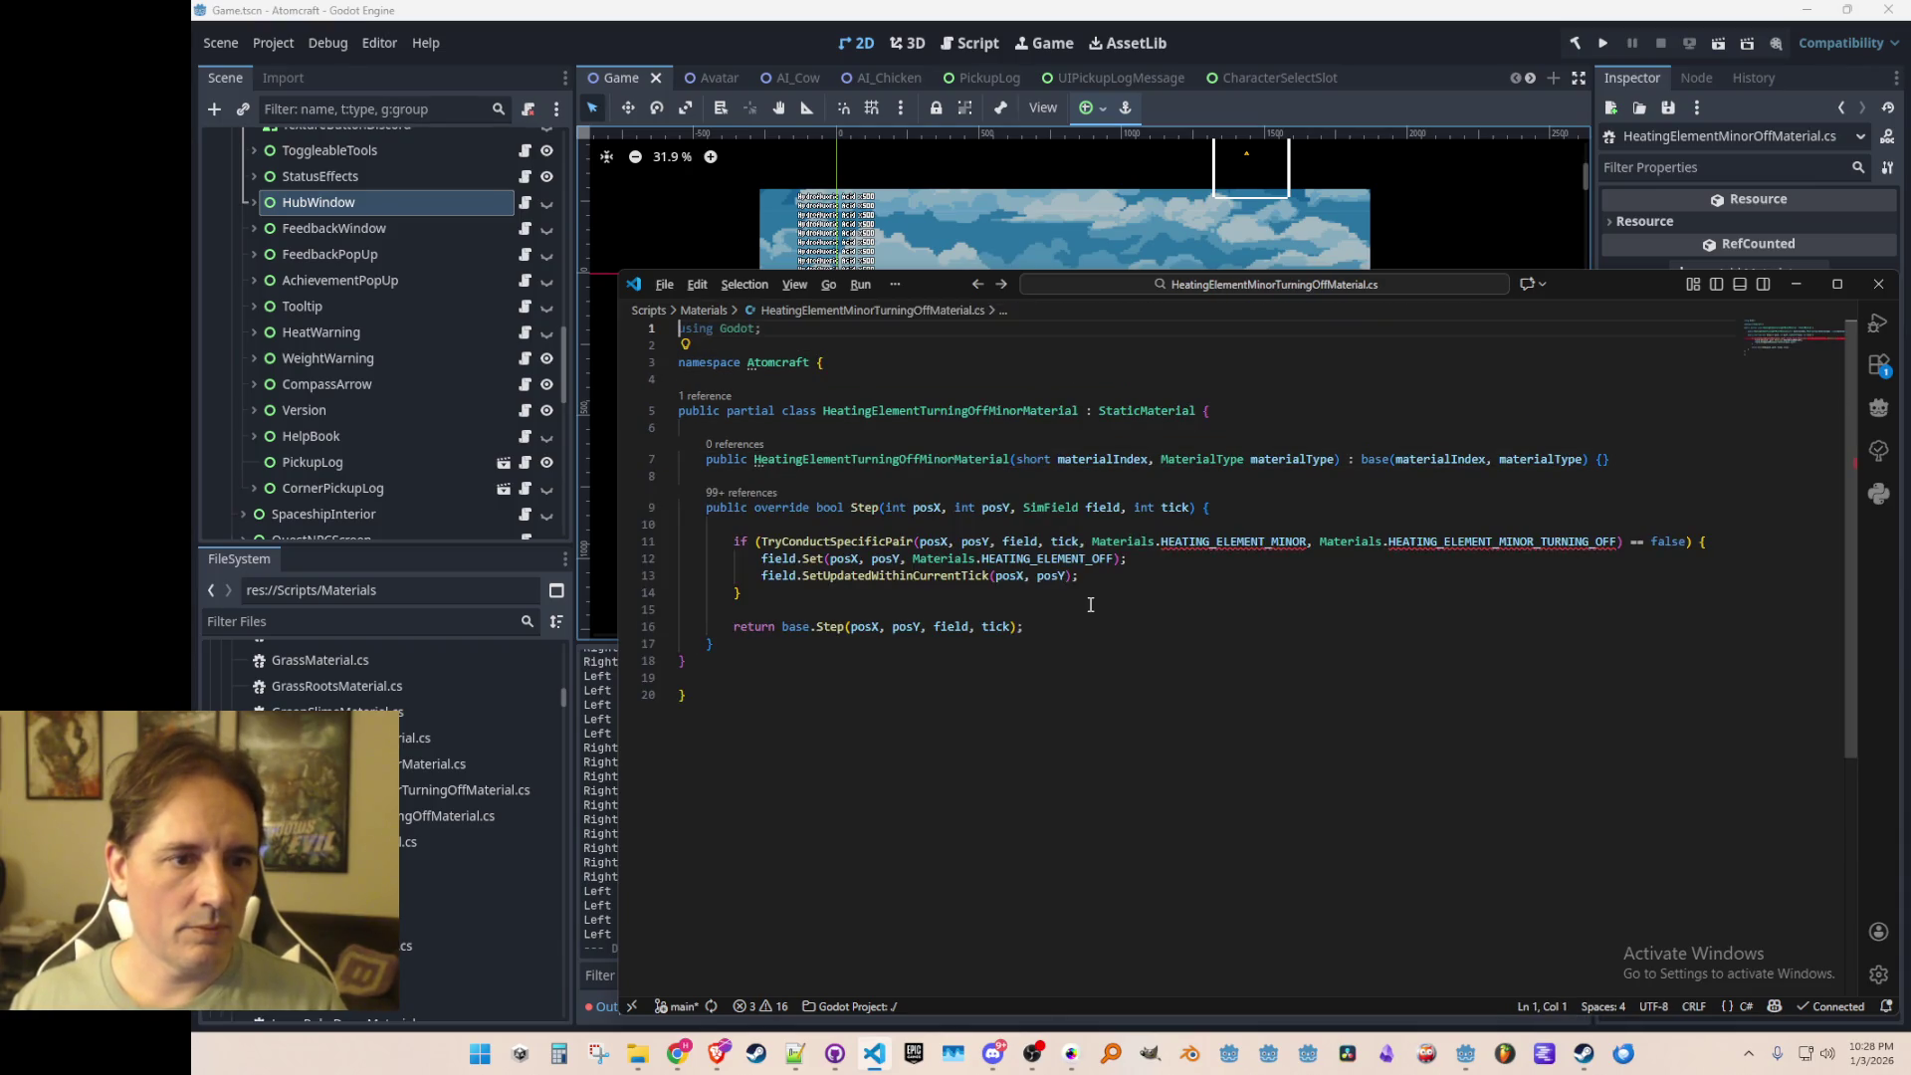
pyautogui.rightClick(1129, 542)
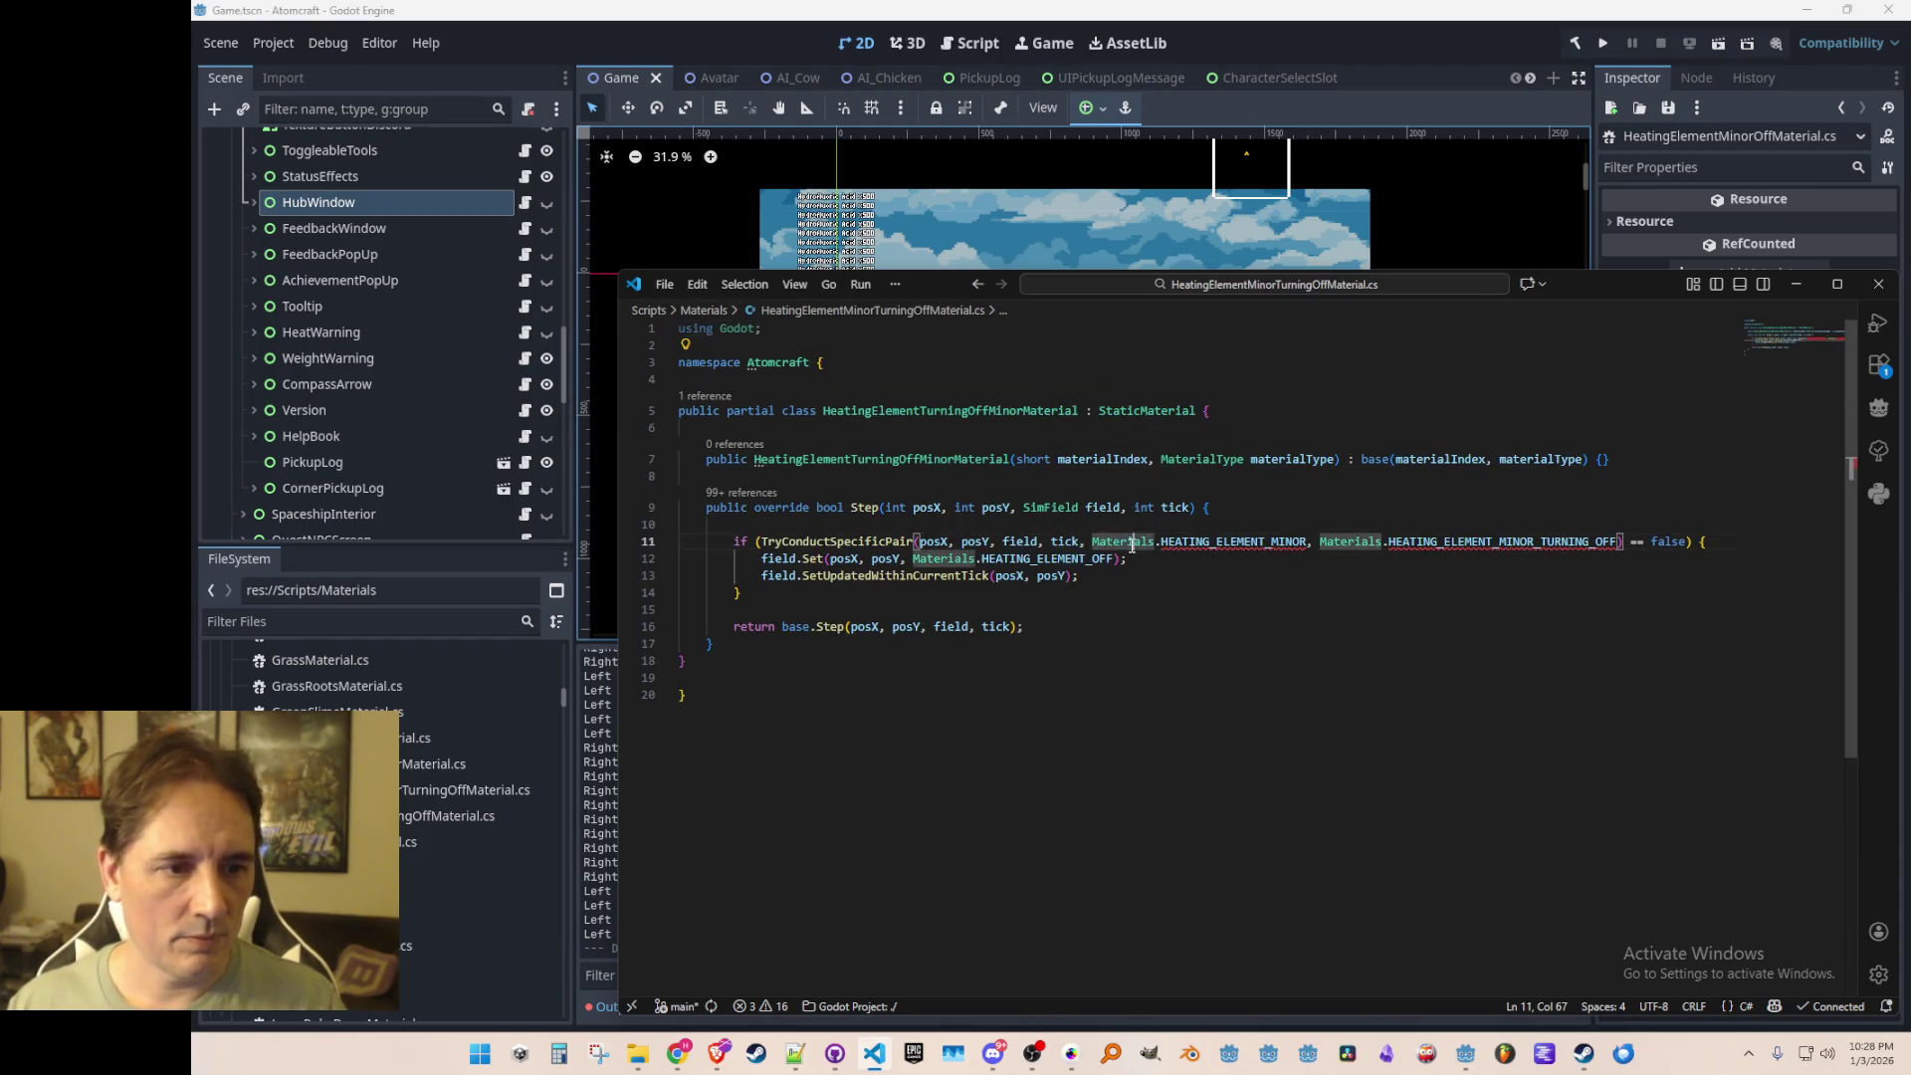
pyautogui.press('Escape')
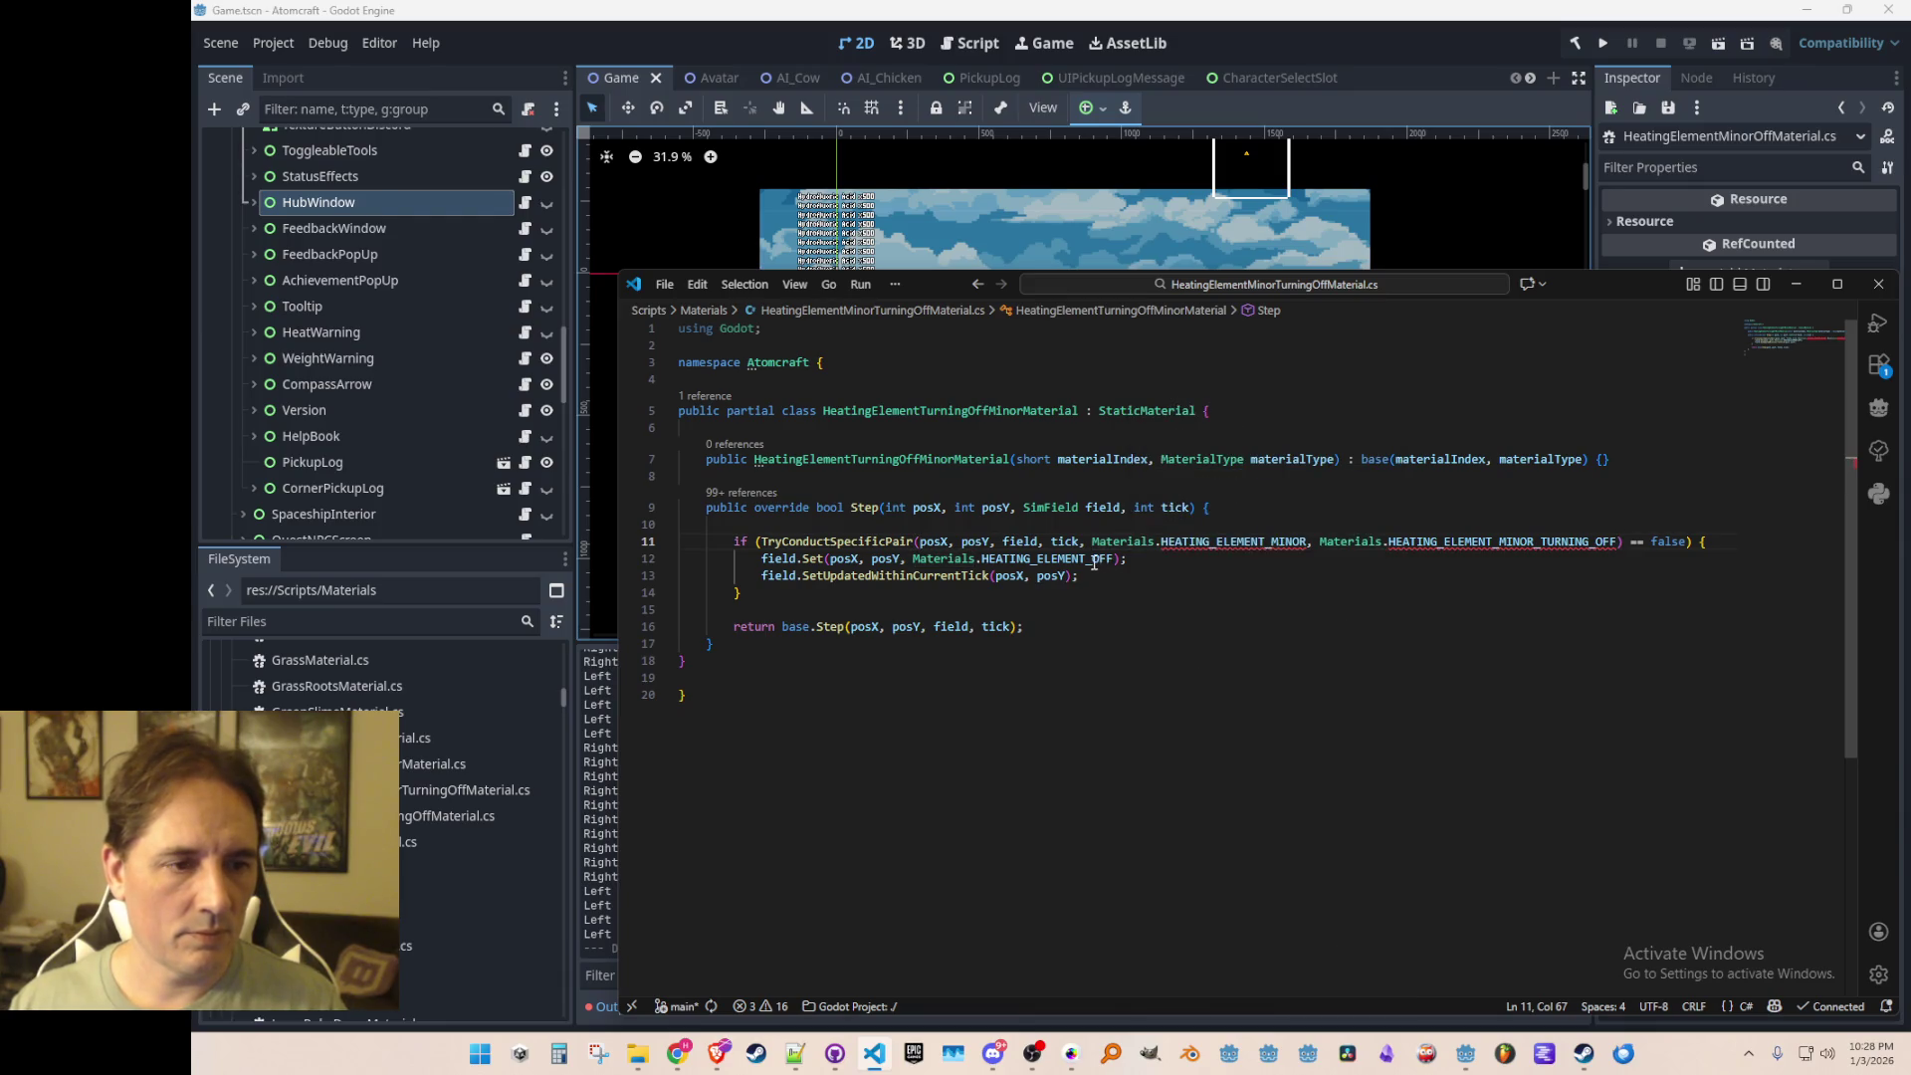
pyautogui.click(1096, 564)
pyautogui.write('MINOR_')
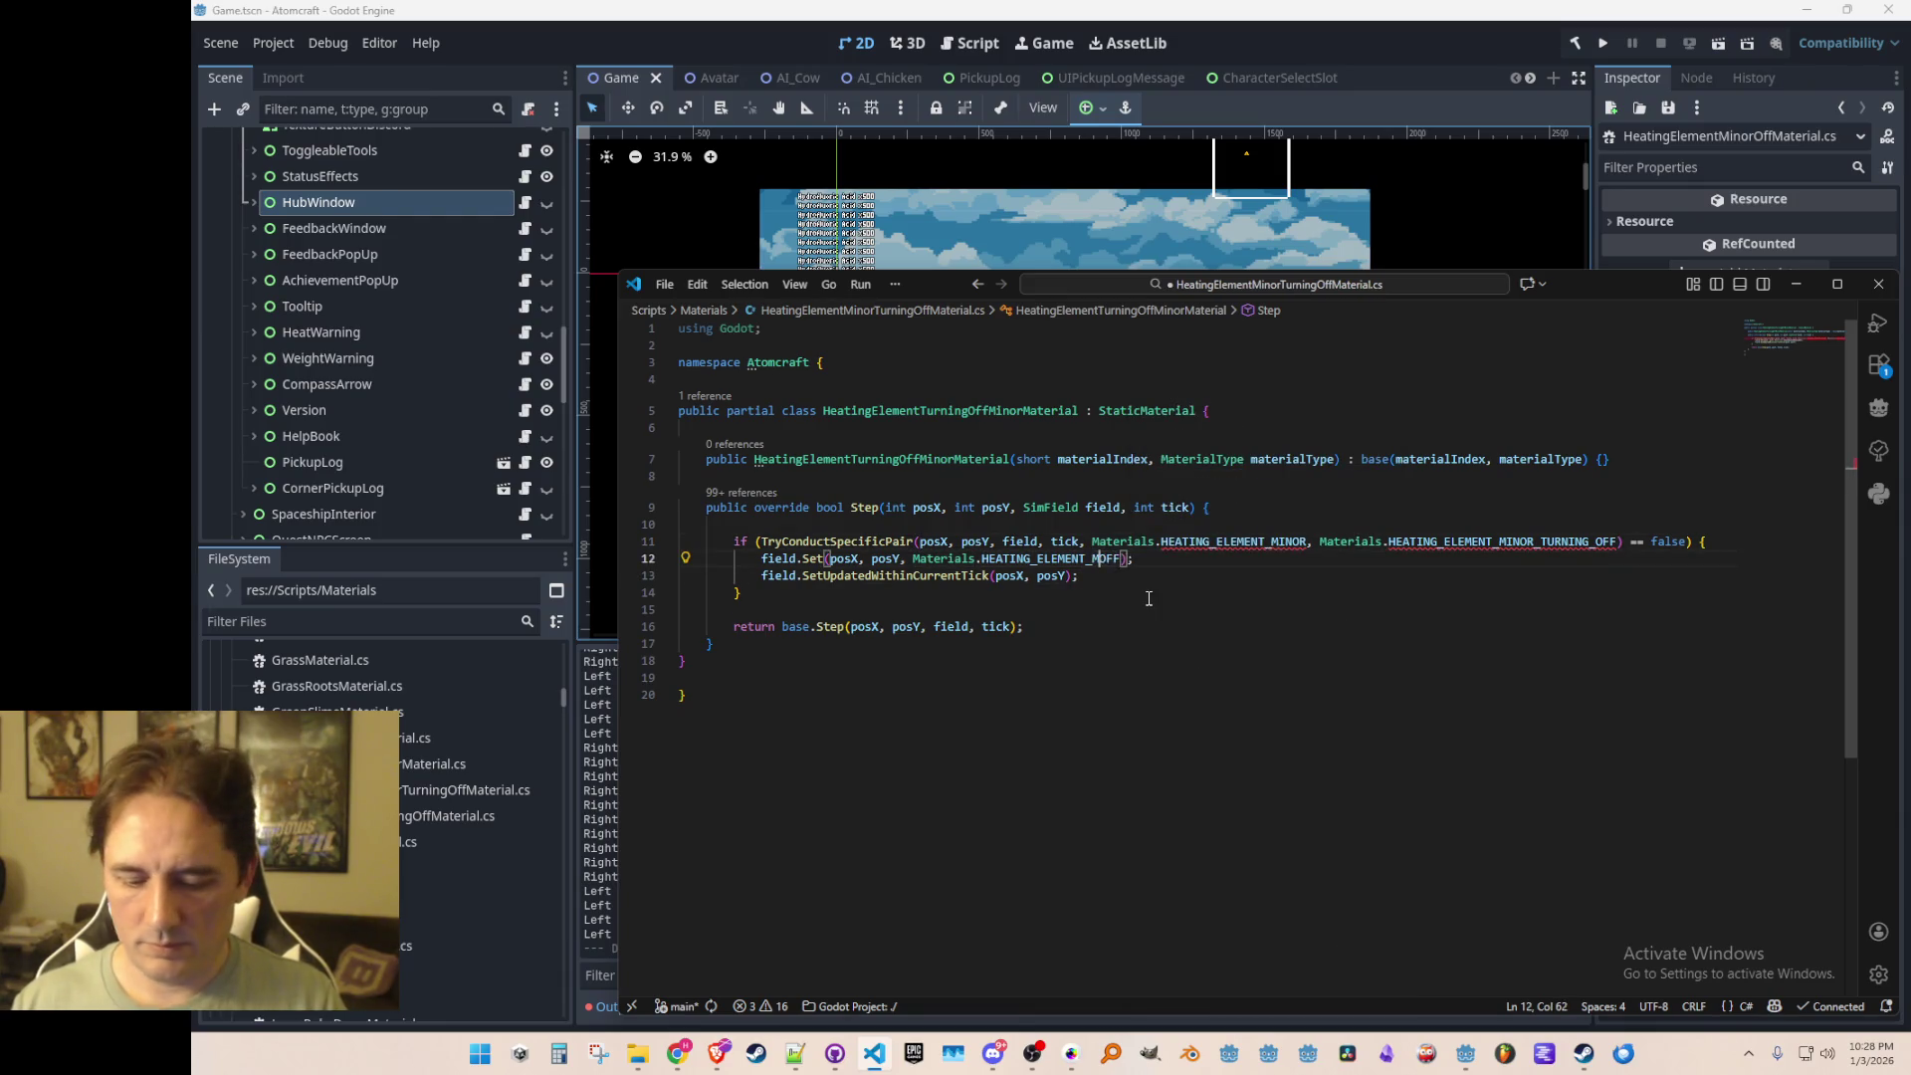
pyautogui.hotkey('ctrl', 's')
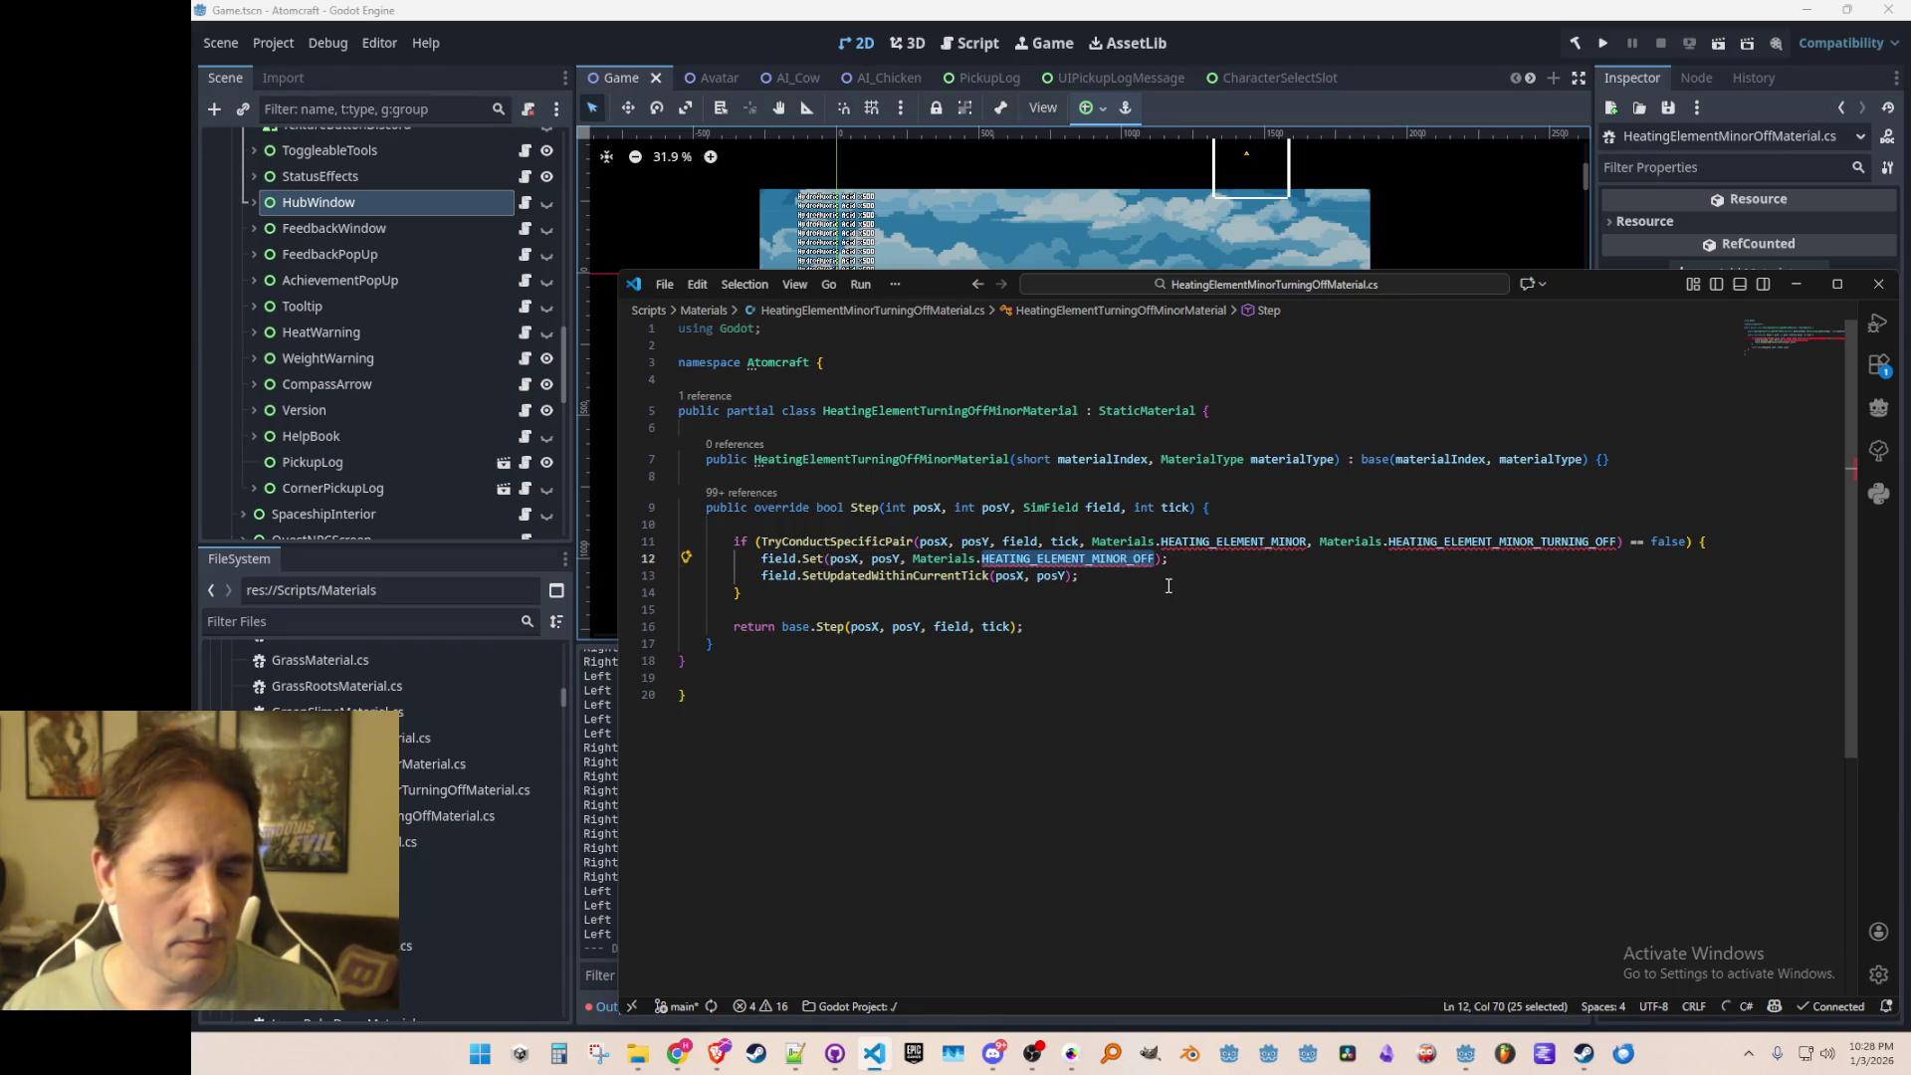
pyautogui.click(1171, 585)
pyautogui.doubleClick(1224, 542)
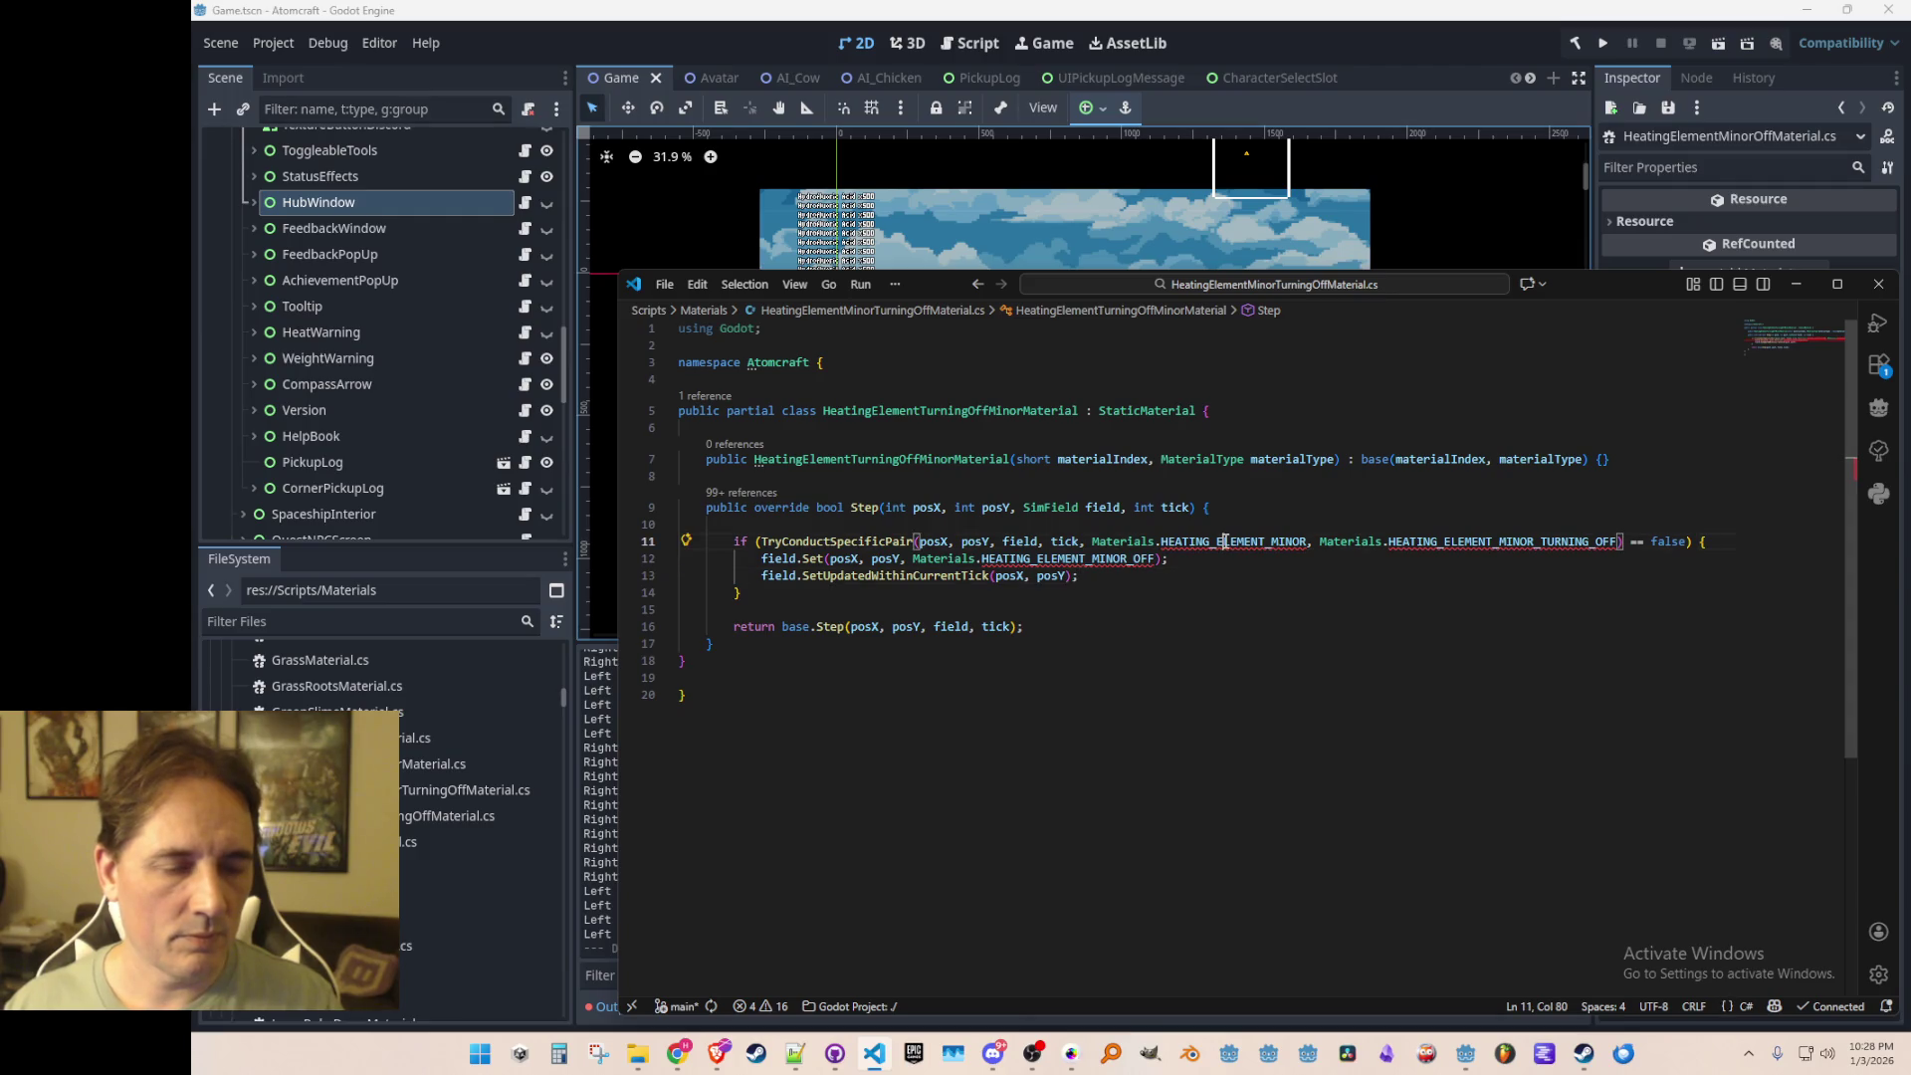
pyautogui.click(1126, 542)
pyautogui.rightClick(1125, 542)
pyautogui.press('Escape')
# Step: In HeatingElementMinorMaterial.cs, pair HEATING_ELEMENT_MINOR_OFF with HEATING_ELEMENT_MINOR and save
pyautogui.doubleClick(438, 764)
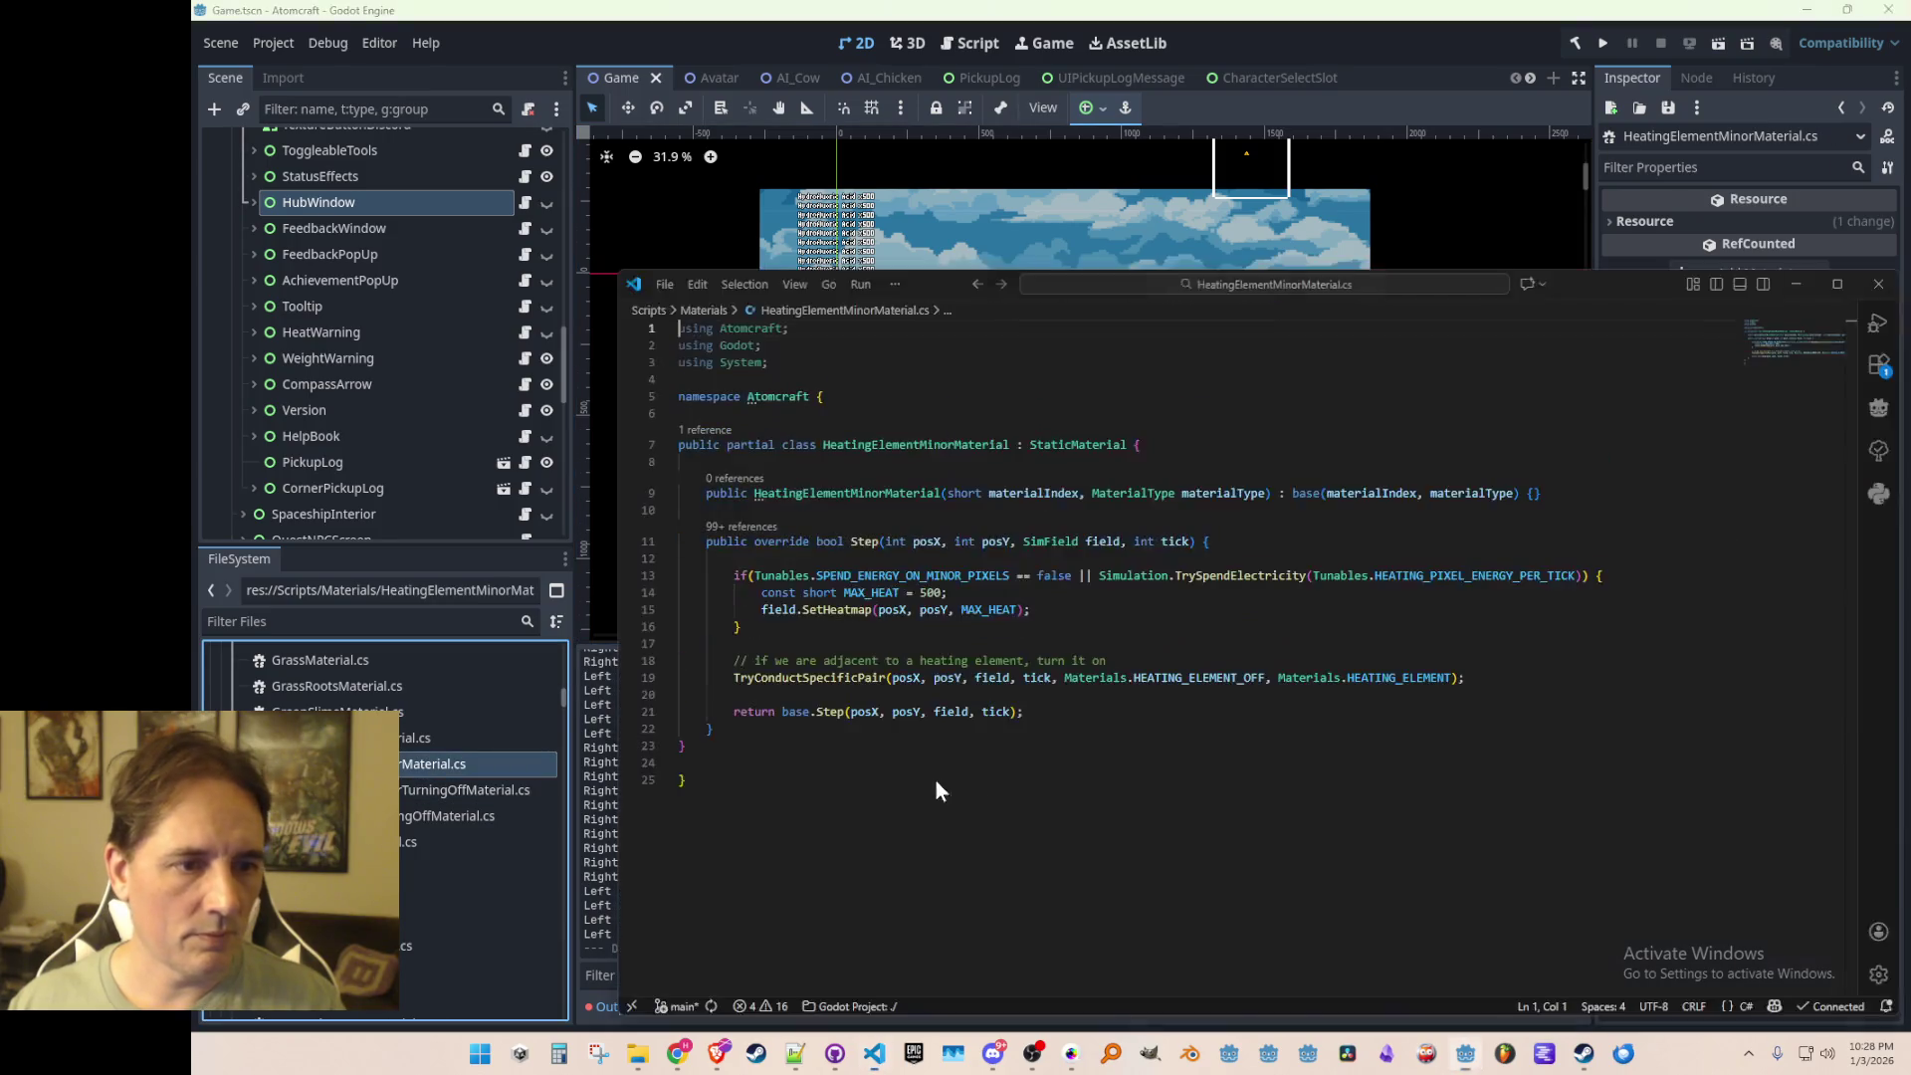
pyautogui.click(1244, 678)
pyautogui.write('MINOR_')
pyautogui.press('End')
pyautogui.press('Tab')
pyautogui.press('Up')
pyautogui.press('Up')
pyautogui.press('Up')
pyautogui.hotkey('ctrl', 's')
pyautogui.press('Up')
pyautogui.press('Up')
pyautogui.press('Up')
pyautogui.press('Down')
pyautogui.press('Down')
pyautogui.press('Home')
pyautogui.press('Home')
# Step: Jump to the Materials definition in Materials.cs
pyautogui.press('Left')
pyautogui.press('Left')
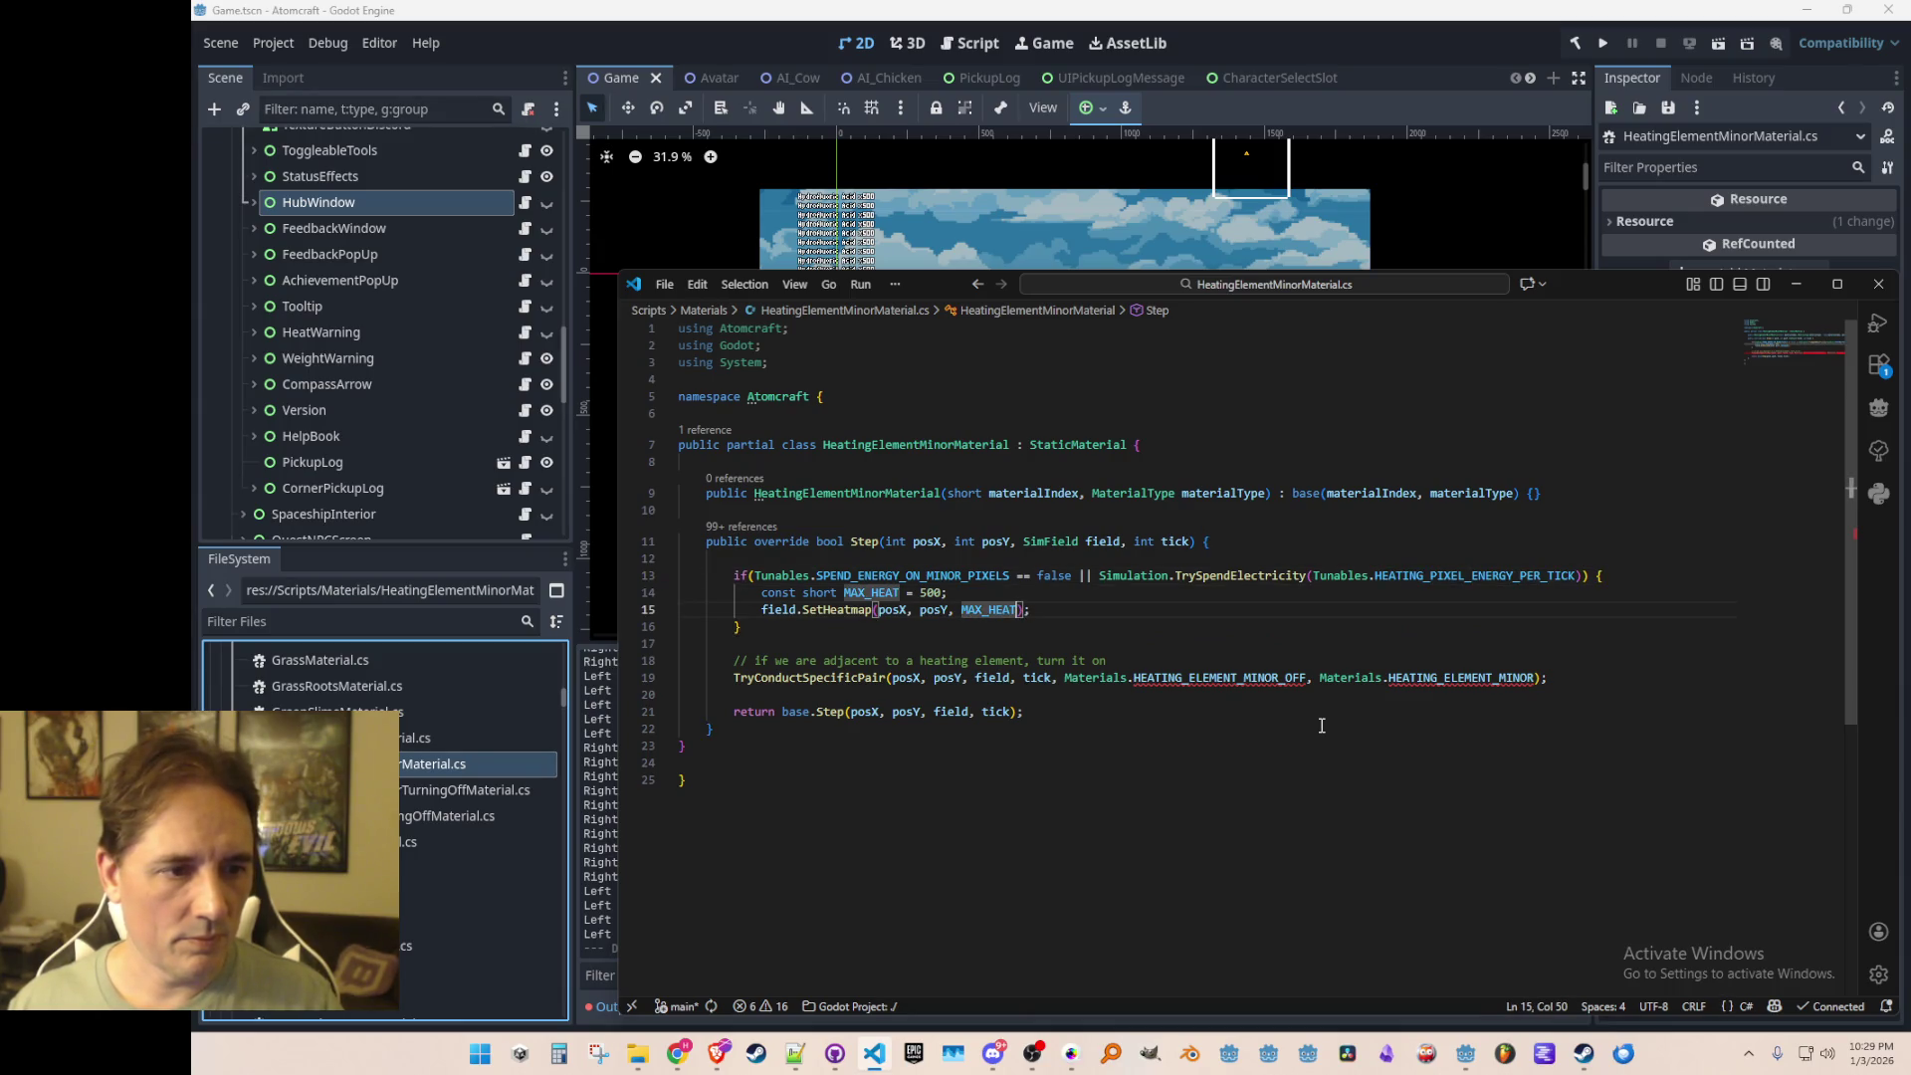
pyautogui.press('Up')
pyautogui.press('Up')
pyautogui.press('Up')
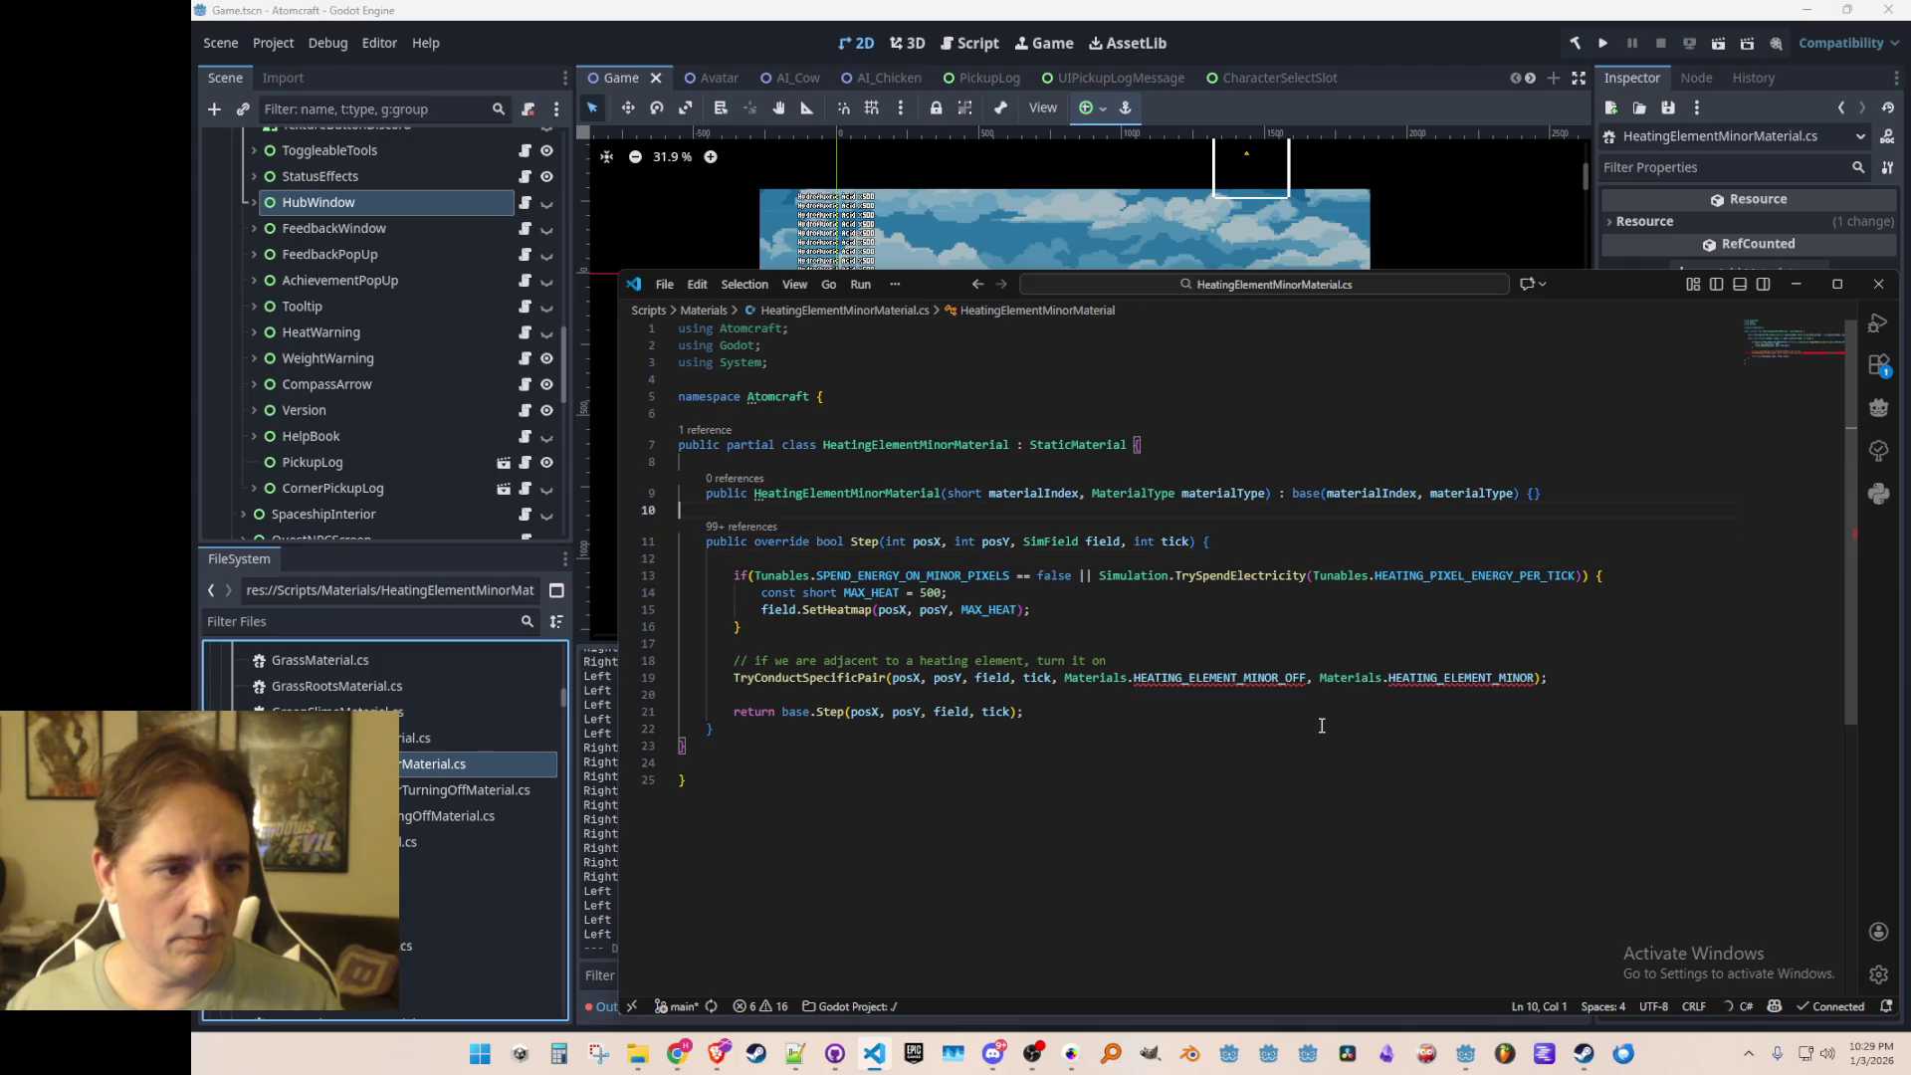
pyautogui.click(1117, 678)
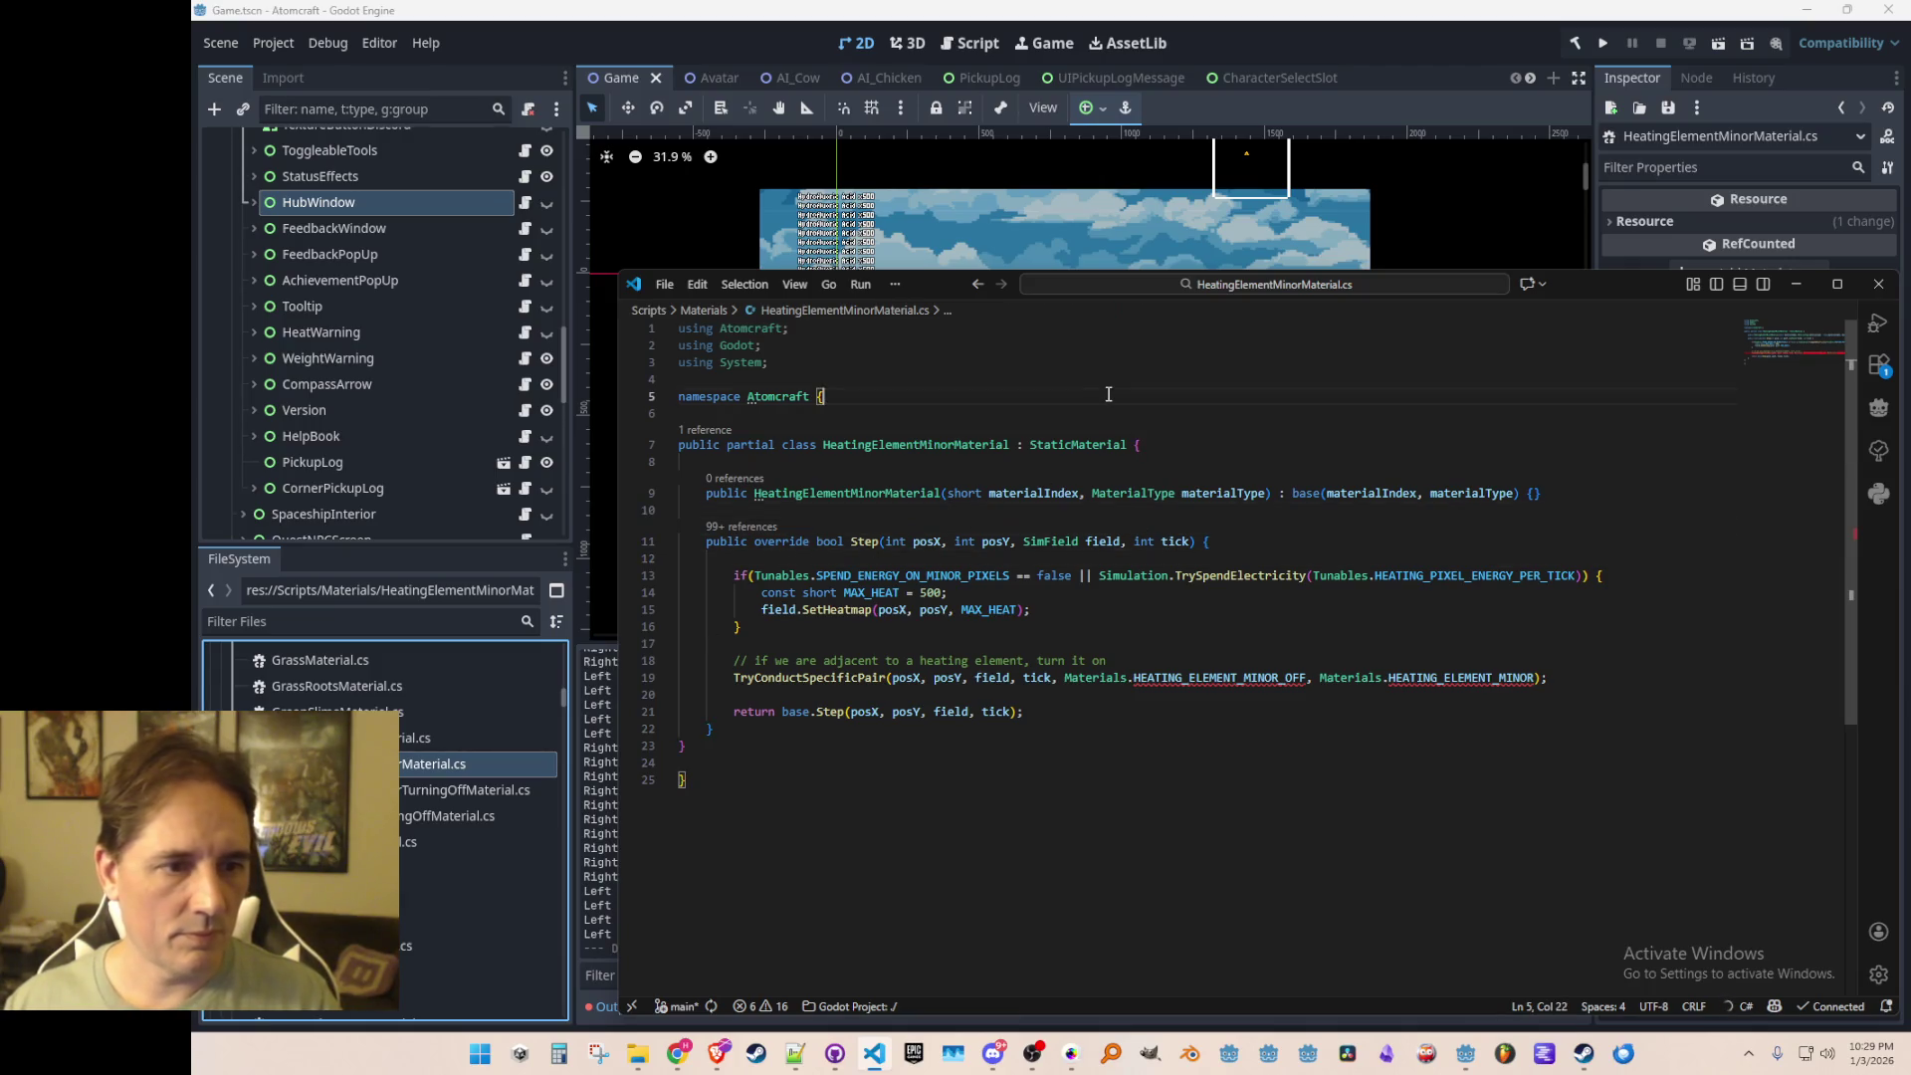
pyautogui.rightClick(1117, 678)
pyautogui.click(1205, 416)
# Step: Below line 104 of Materials.cs, declare public static short HEATING_ELEMENT_MINOR, HEATING_ELEMENT_MINOR_TURNING_OFF, HEATING_ELEMENT_MINOR_OFF, and save
pyautogui.hotkey('ctrl', 'f')
pyautogui.write('HEATING_ELEM')
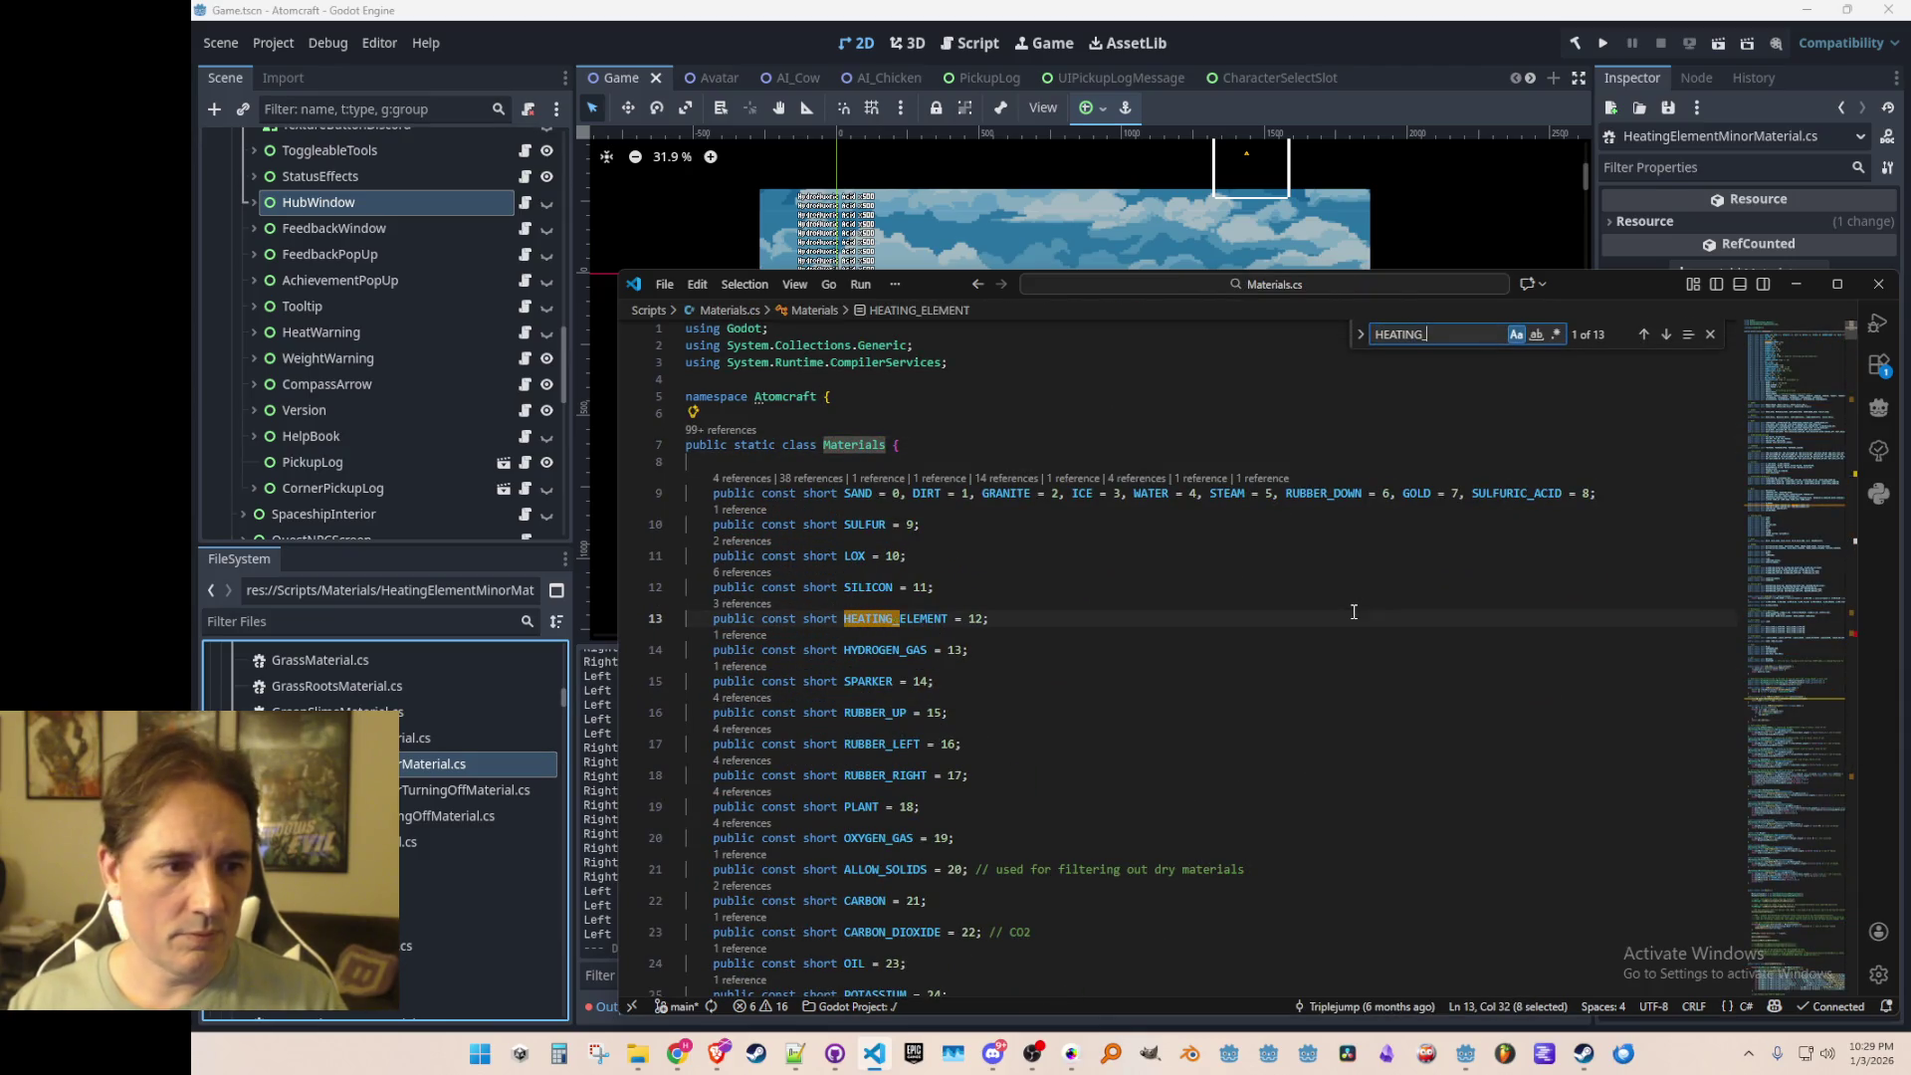
pyautogui.press('Return')
pyautogui.press('Escape')
pyautogui.press('End')
pyautogui.press('Return')
pyautogui.write('public static short HE')
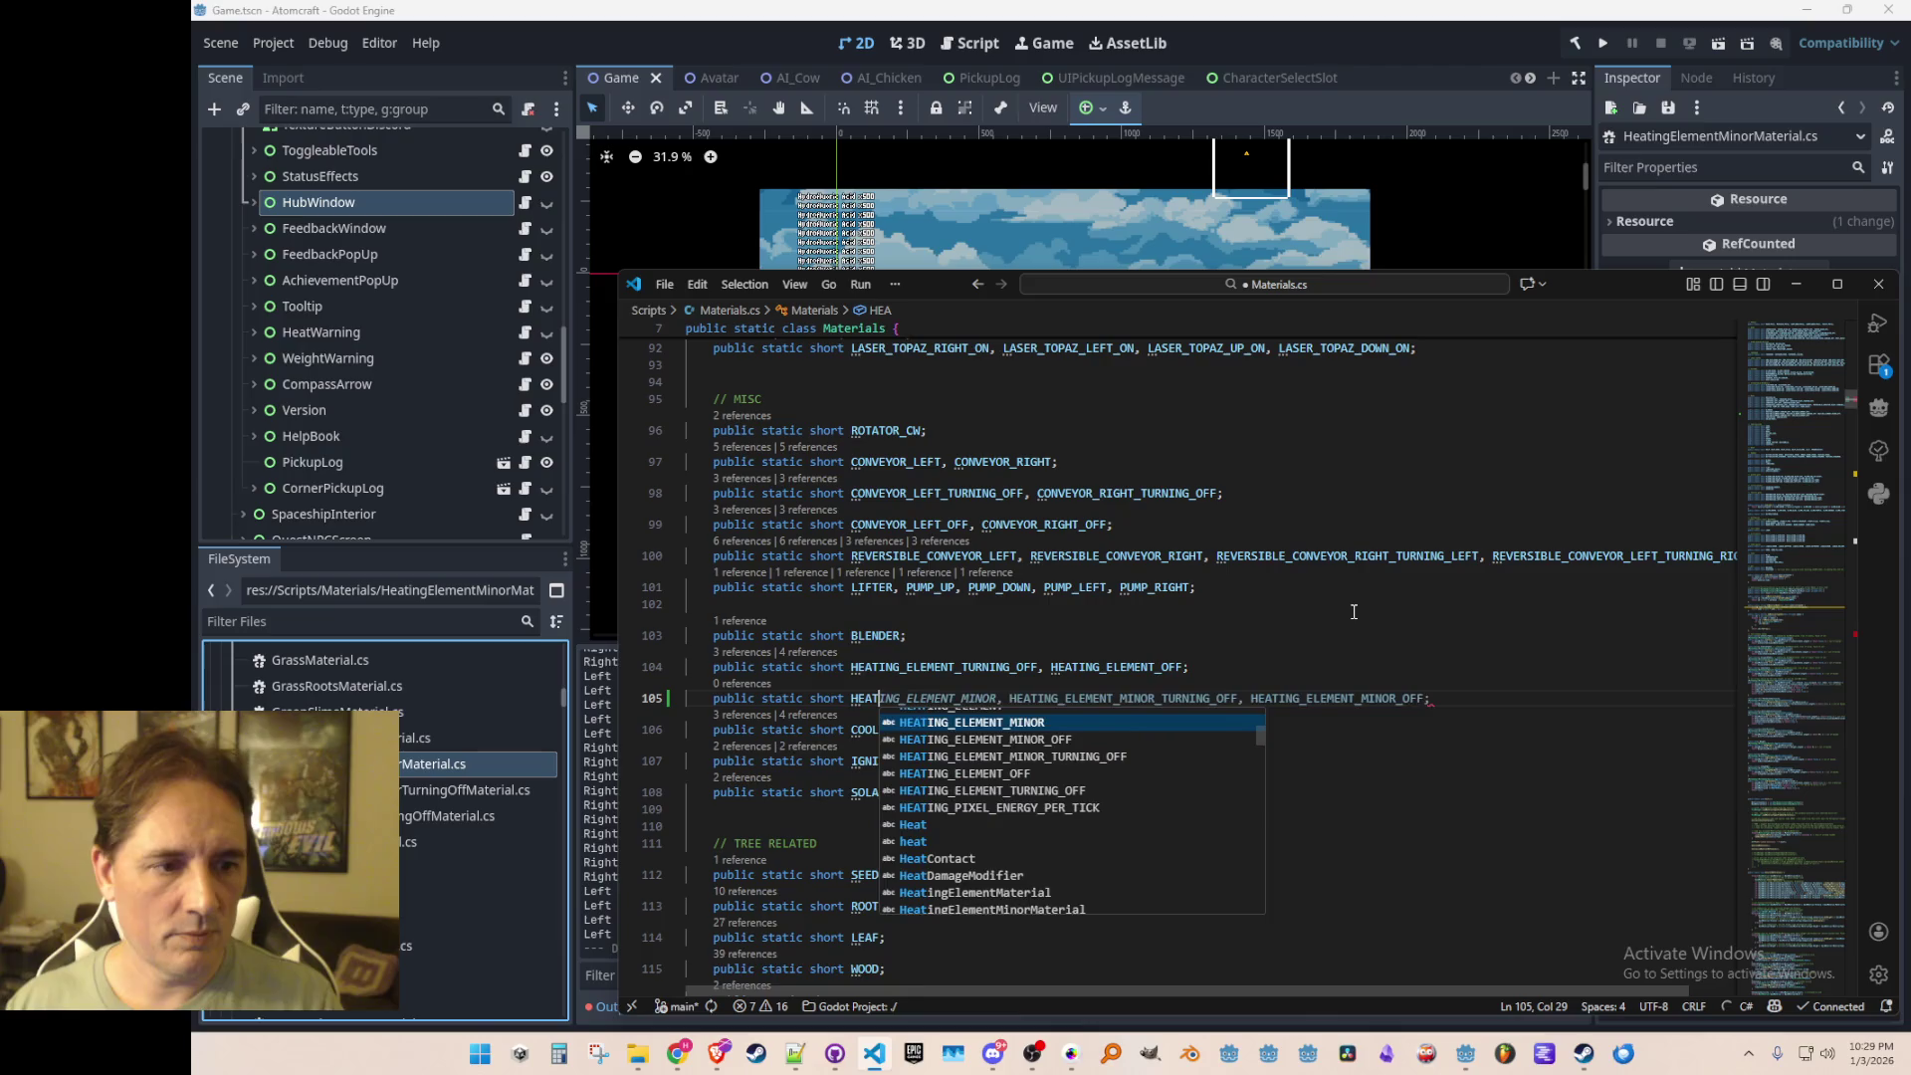
pyautogui.press('Tab')
pyautogui.hotkey('ctrl', 's')
pyautogui.hotkey('ctrl', 'Left')
pyautogui.hotkey('ctrl', 'Left')
pyautogui.hotkey('ctrl', 'Left')
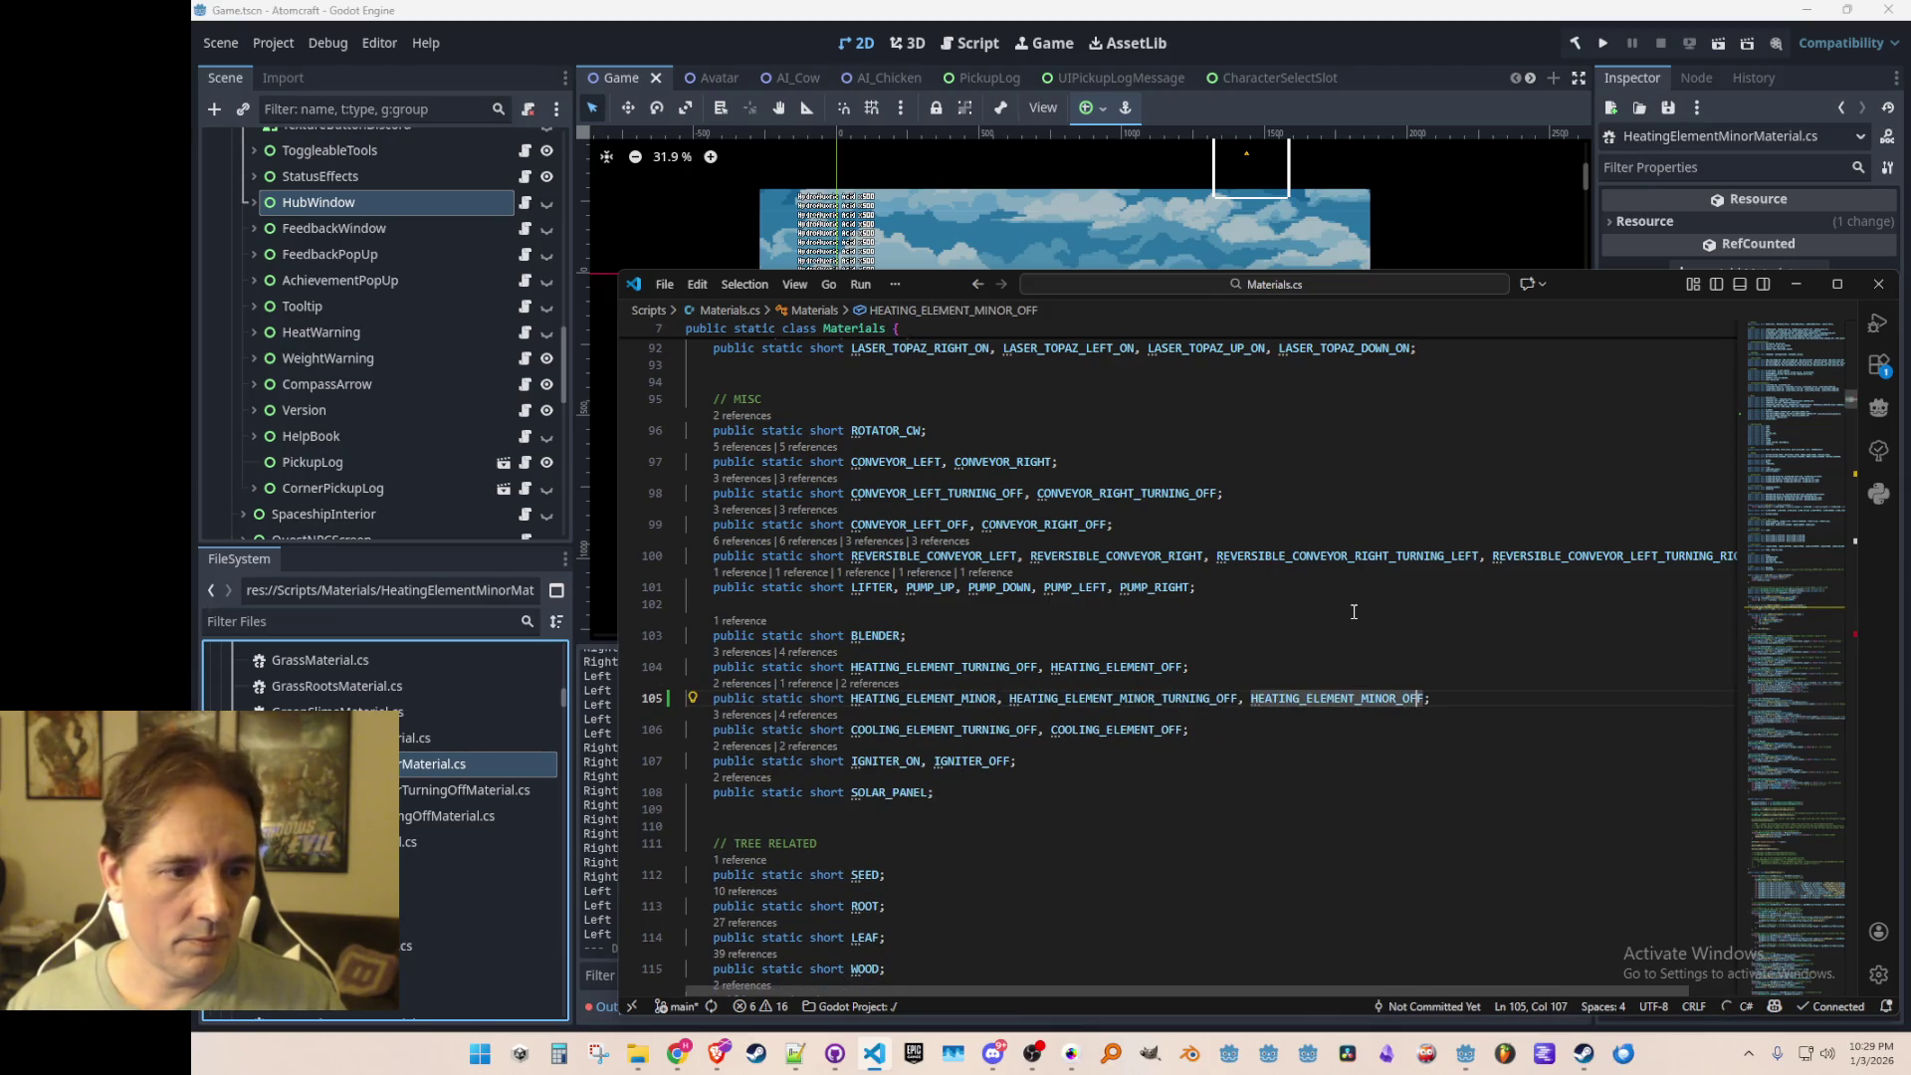
pyautogui.hotkey('ctrl', 'Right')
pyautogui.hotkey('ctrl', 'Right')
pyautogui.hotkey('ctrl', 'Right')
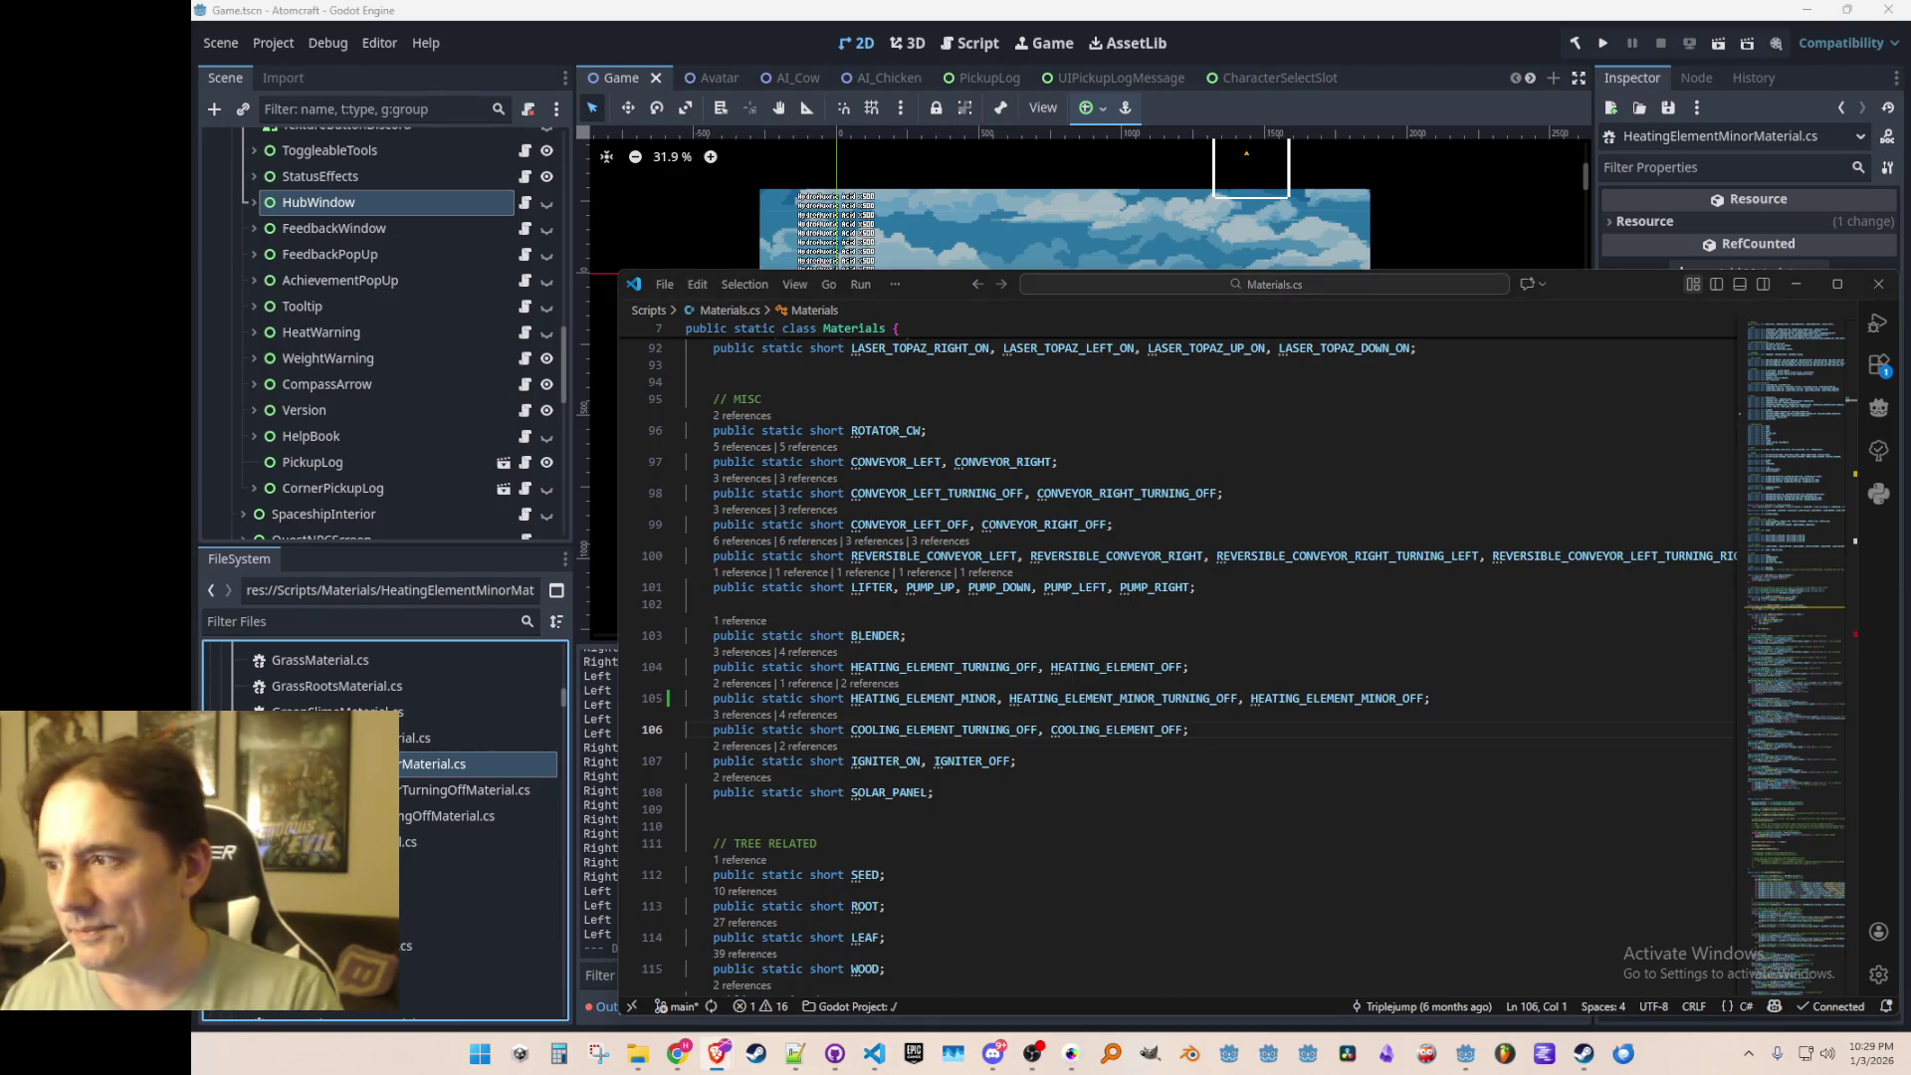
pyautogui.click(1077, 607)
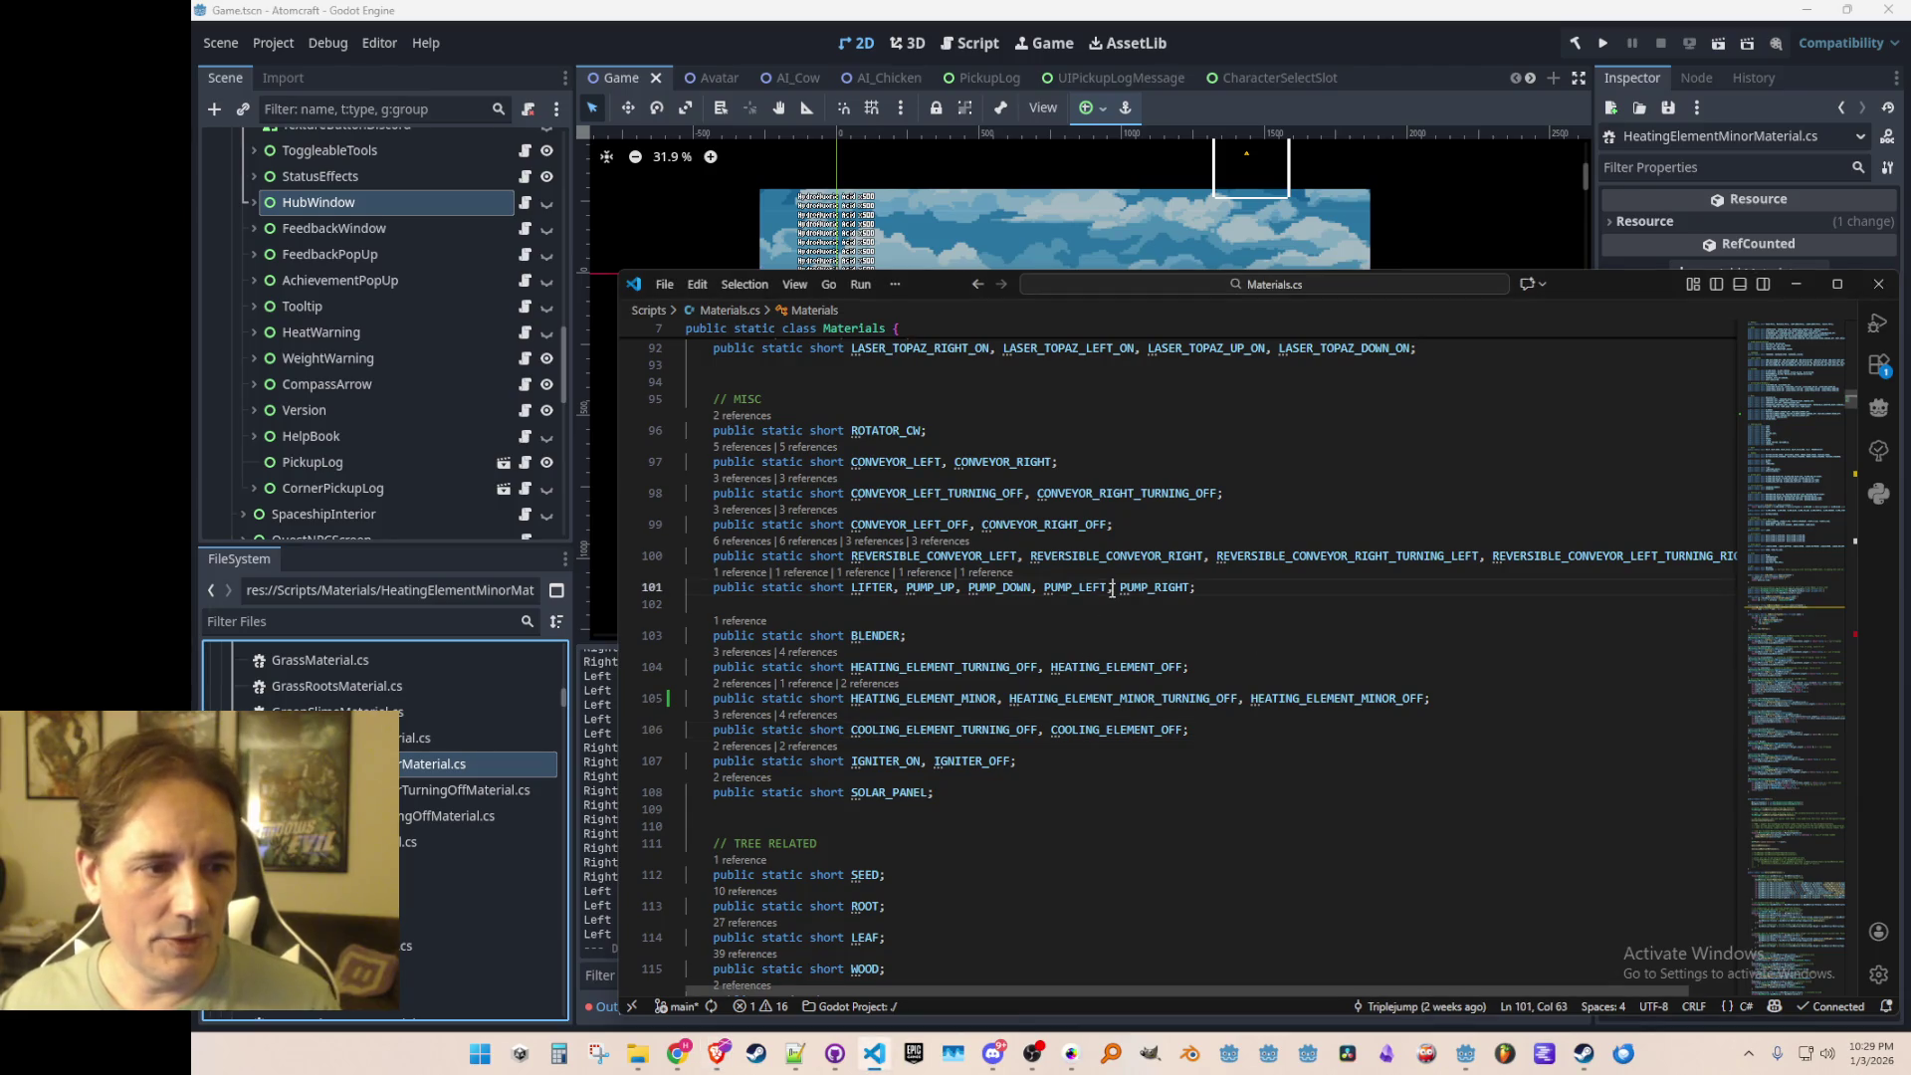
pyautogui.click(1250, 633)
pyautogui.click(1275, 663)
pyautogui.click(1304, 594)
pyautogui.click(886, 604)
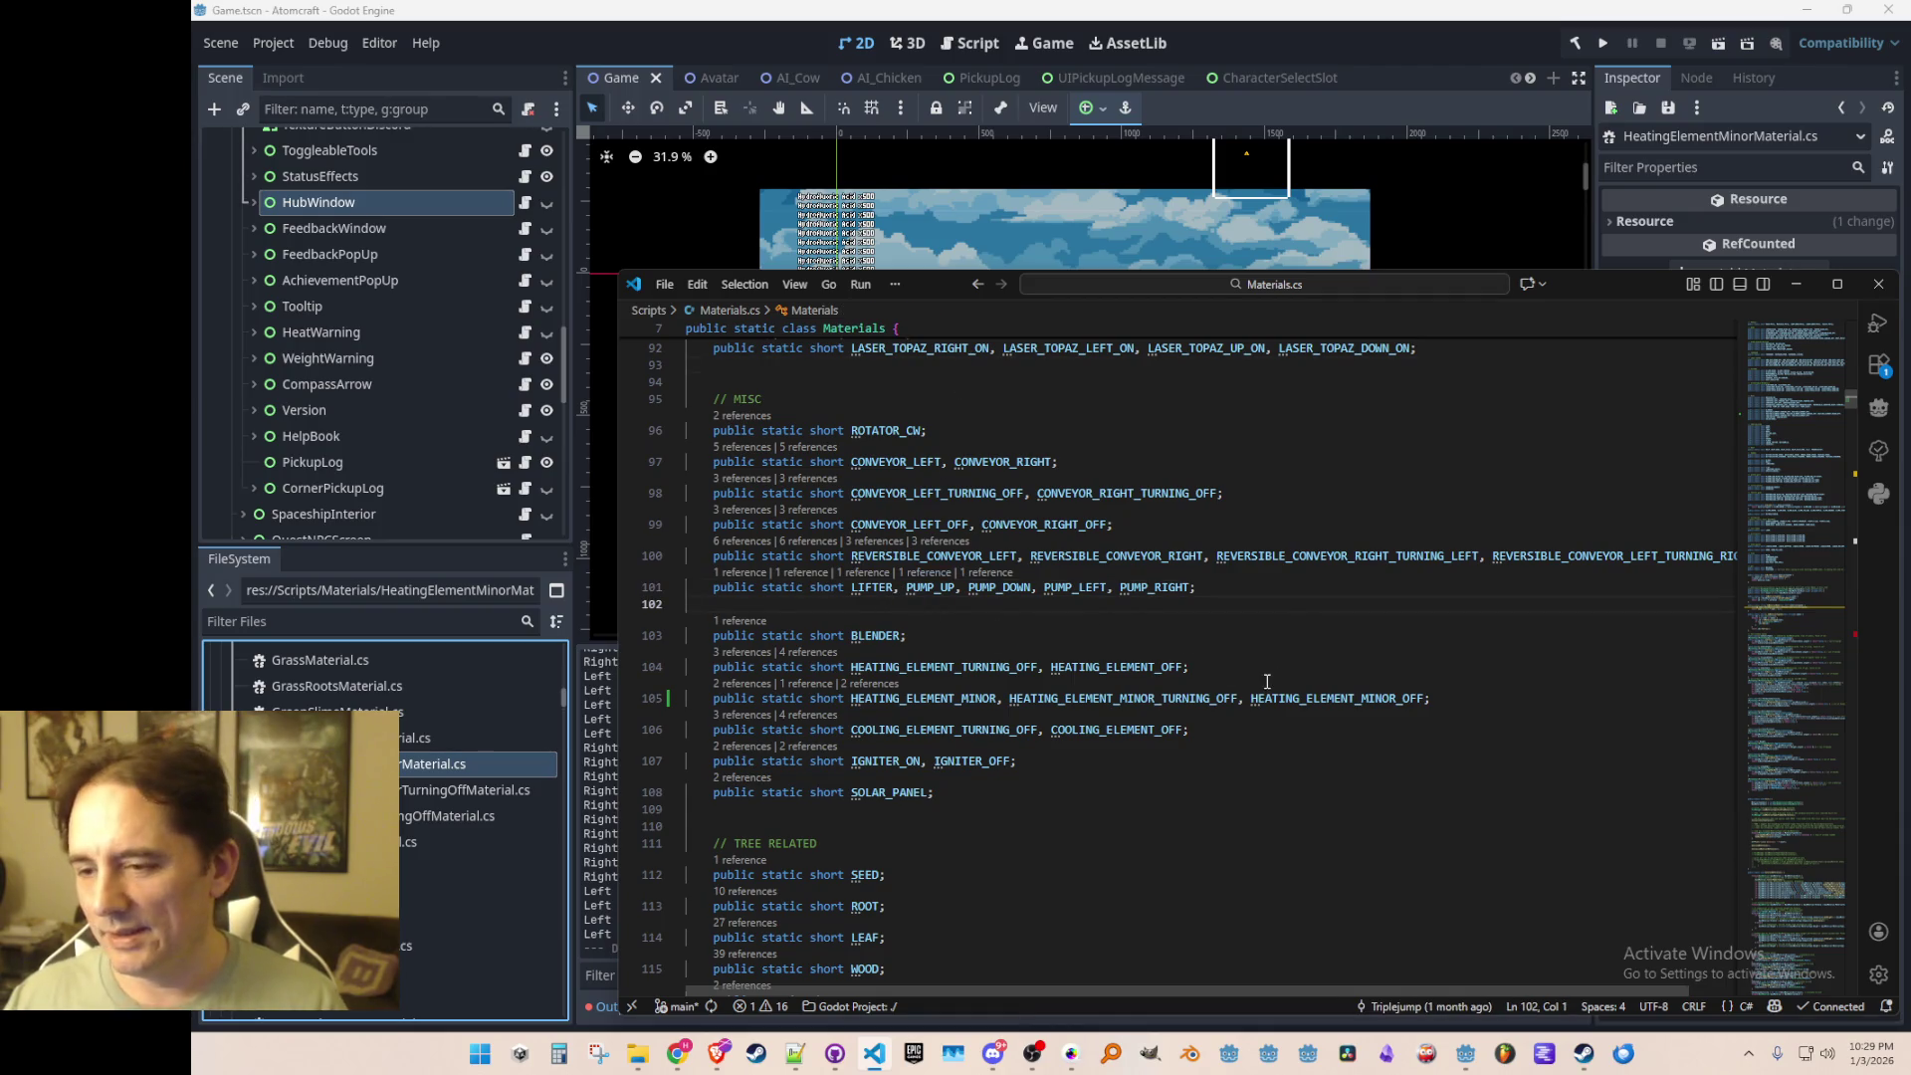
pyautogui.moveTo(1267, 438); pyautogui.dragTo(1250, 854)
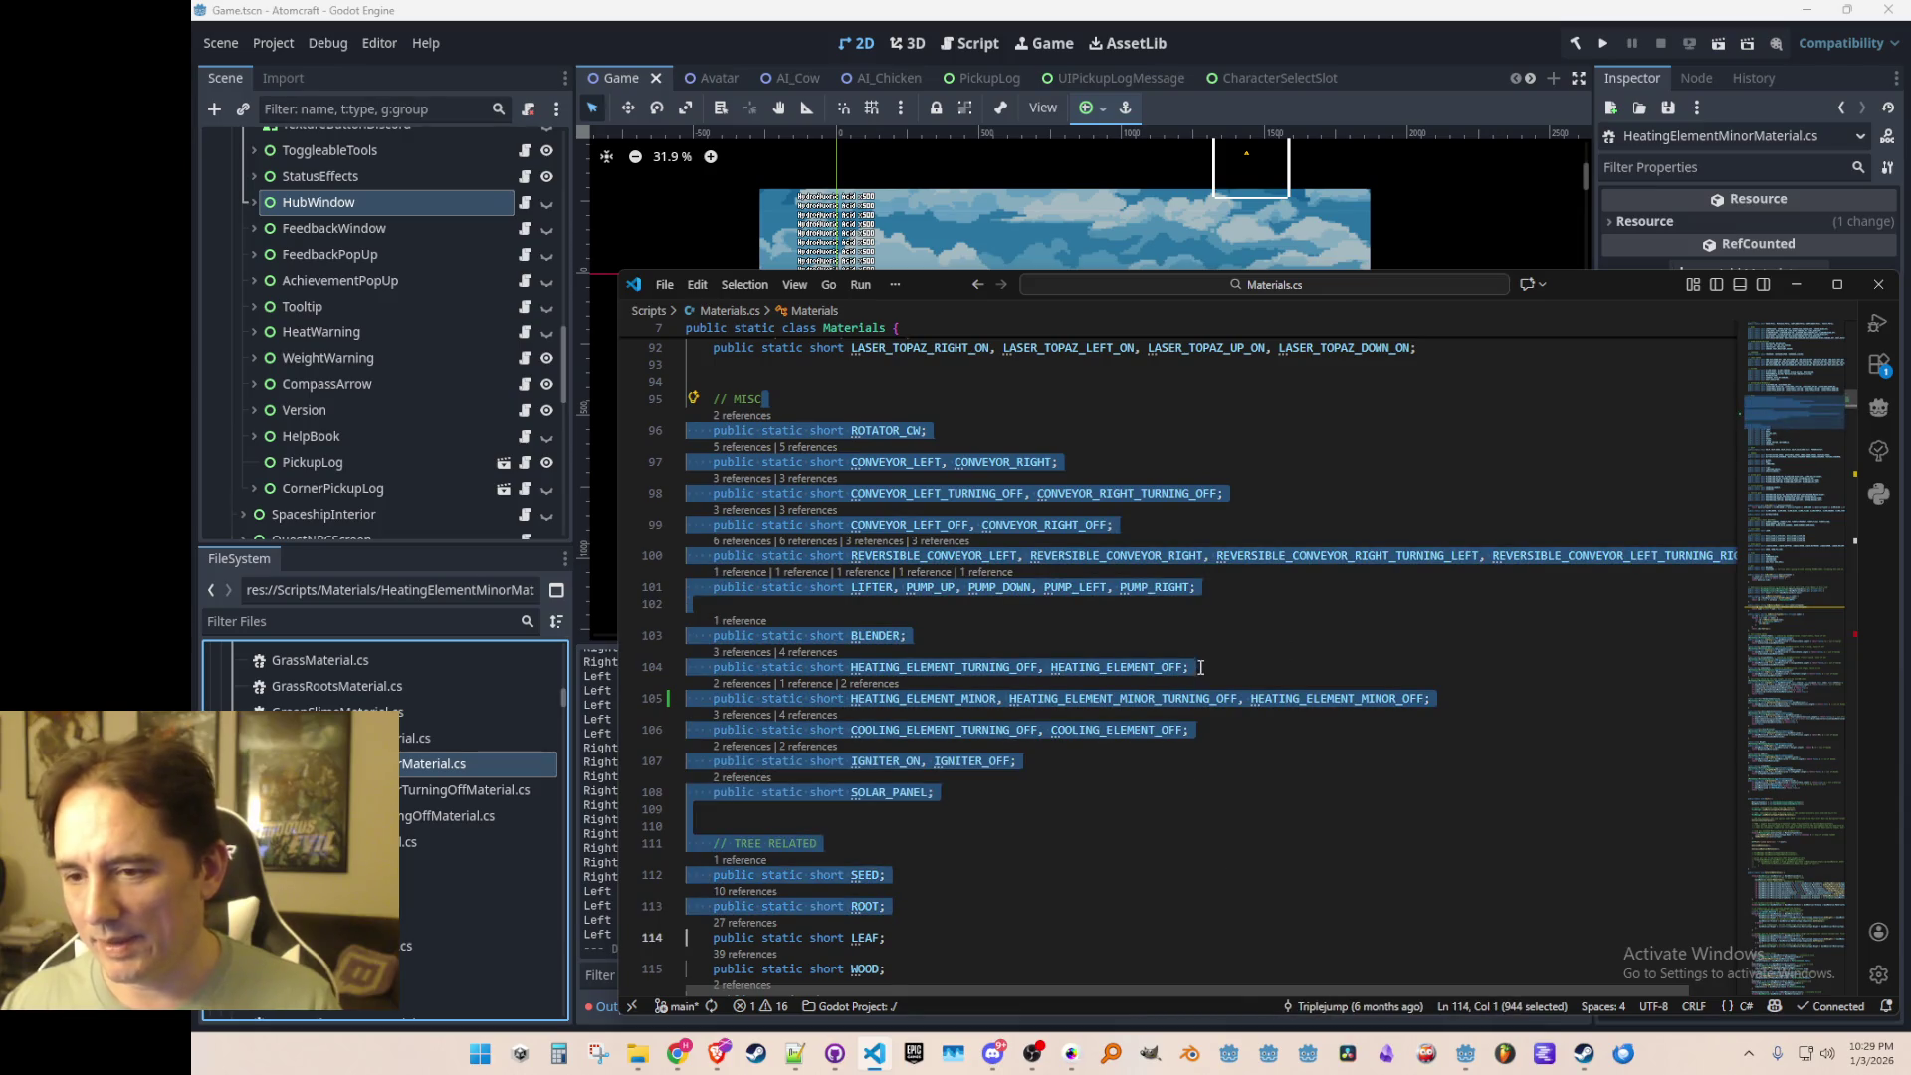
pyautogui.click(1223, 615)
pyautogui.click(1186, 633)
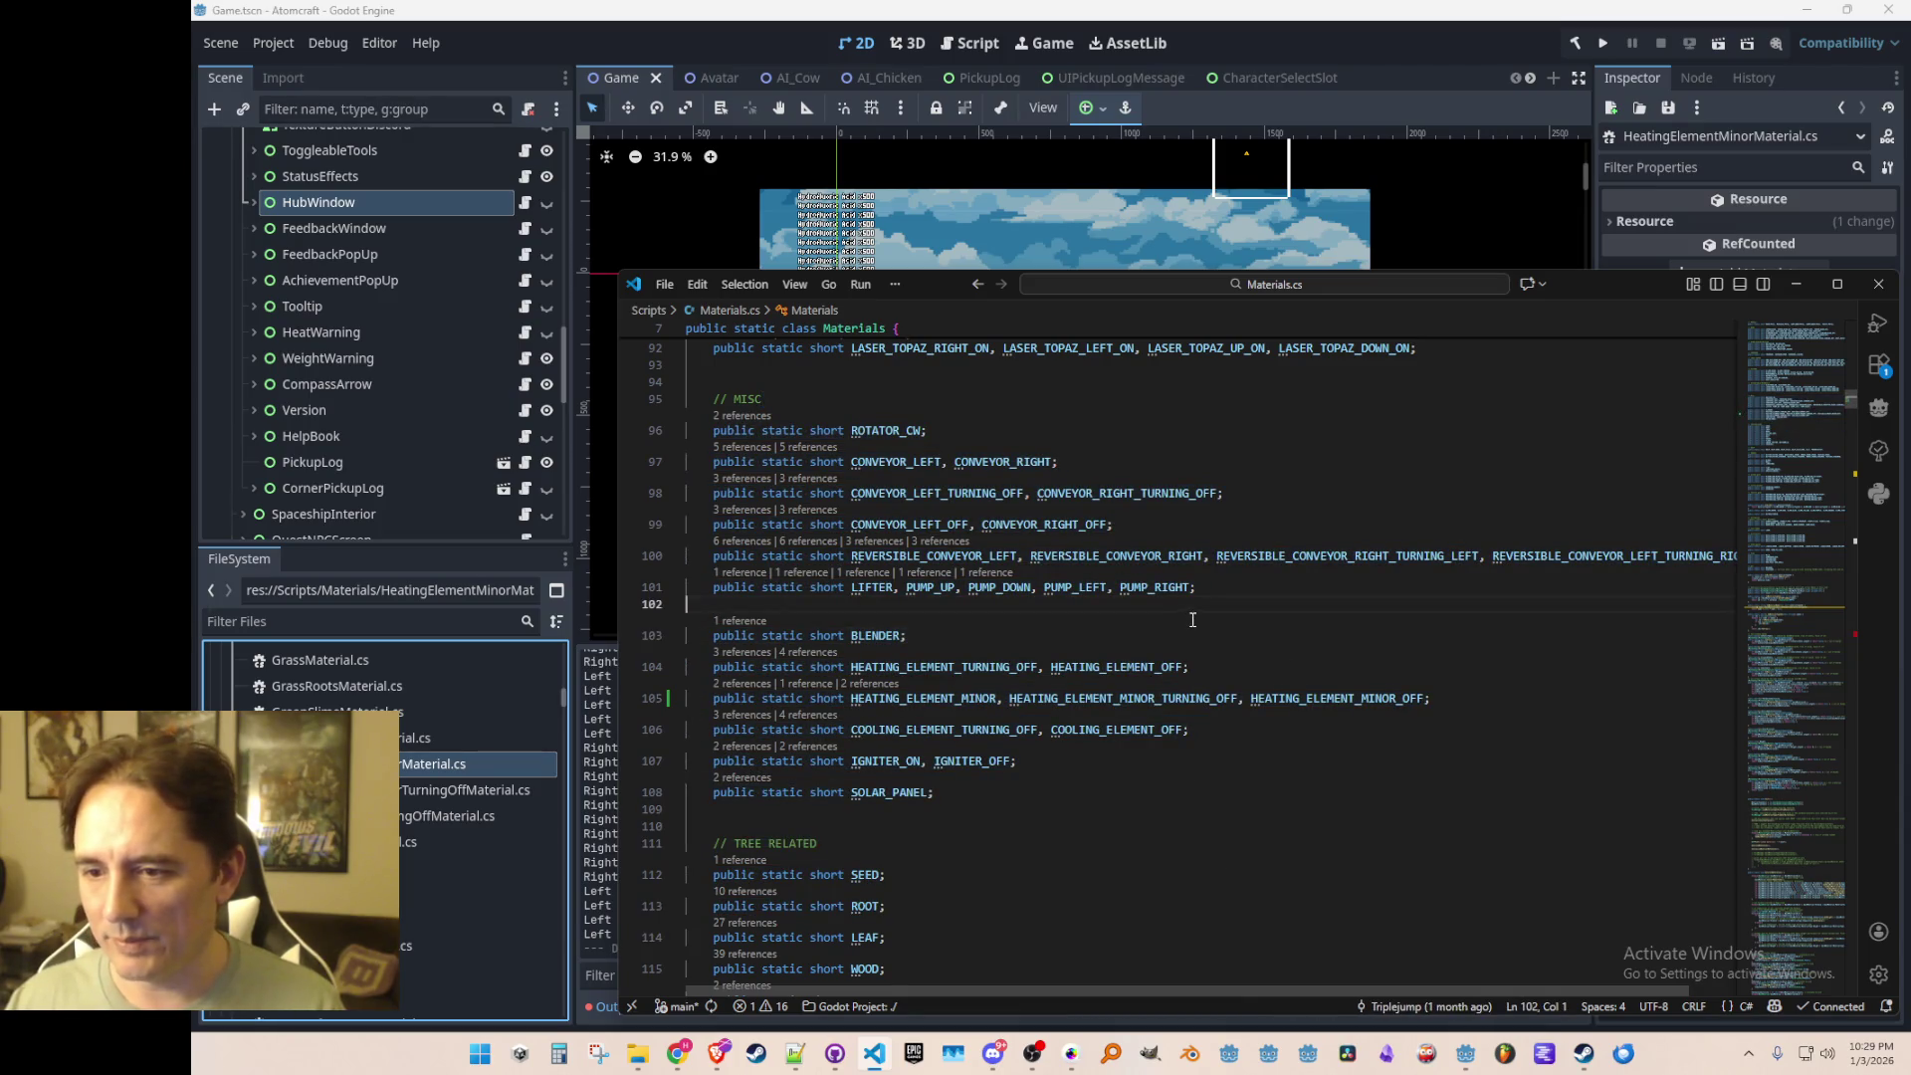
pyautogui.click(1212, 662)
pyautogui.click(1223, 633)
pyautogui.click(1226, 610)
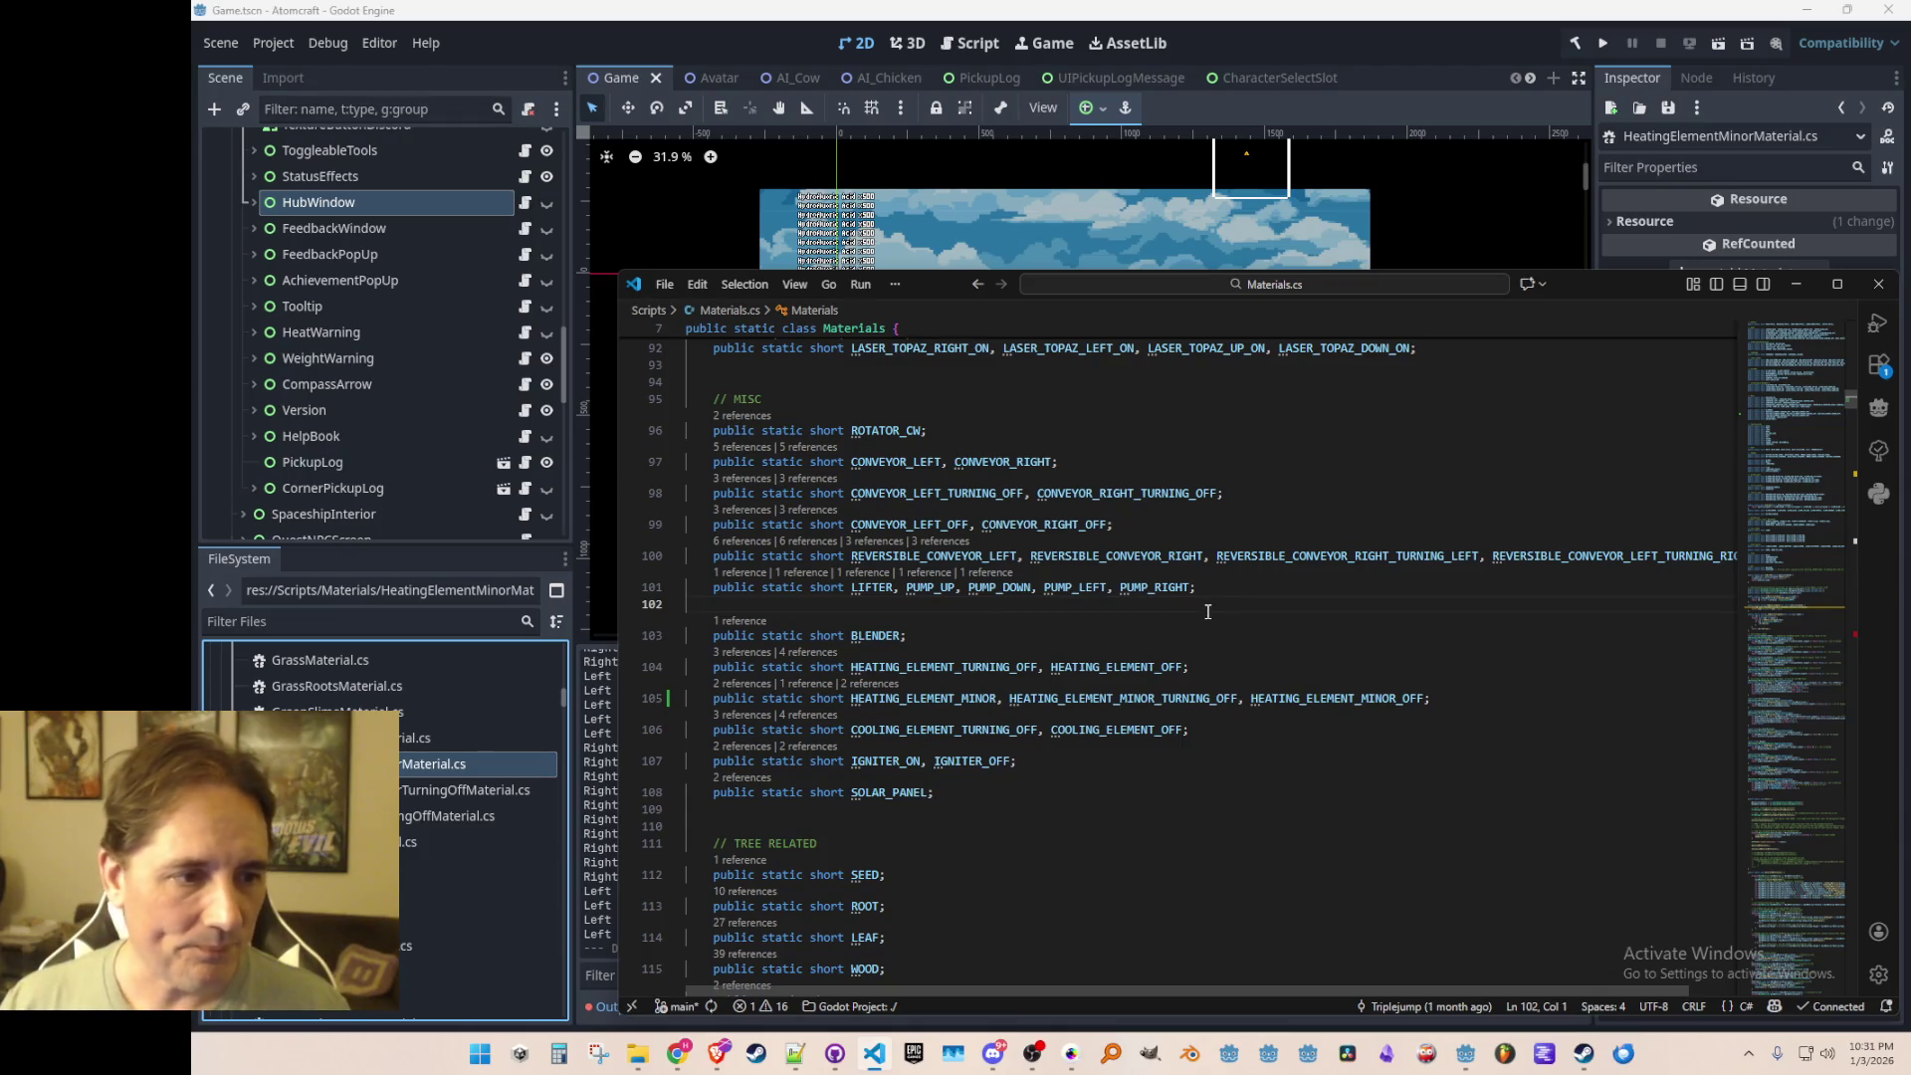
pyautogui.write('HEATING_ELEMENT_MINOR, HEATING_ELEMENT_MINOR_TURNING_OFF, HEATING_ELEMENT_MINOR_OFF')
pyautogui.hotkey('ctrl', 'z')
pyautogui.press('Down')
pyautogui.press('Down')
pyautogui.press('Down')
pyautogui.press('End')
pyautogui.press('Home')
# Step: Delete the HeatingElementOffMaterial registration line in InitializeCustomClasses and save Materials.cs
pyautogui.hotkey('shift', 'End')
pyautogui.press('Left')
pyautogui.press('Up')
pyautogui.hotkey('ctrl', 'f')
pyautogui.press('Return')
pyautogui.press('Escape')
pyautogui.press('Home')
pyautogui.press('Down')
pyautogui.hotkey('ctrl', 'Right')
pyautogui.hotkey('ctrl', 'Right')
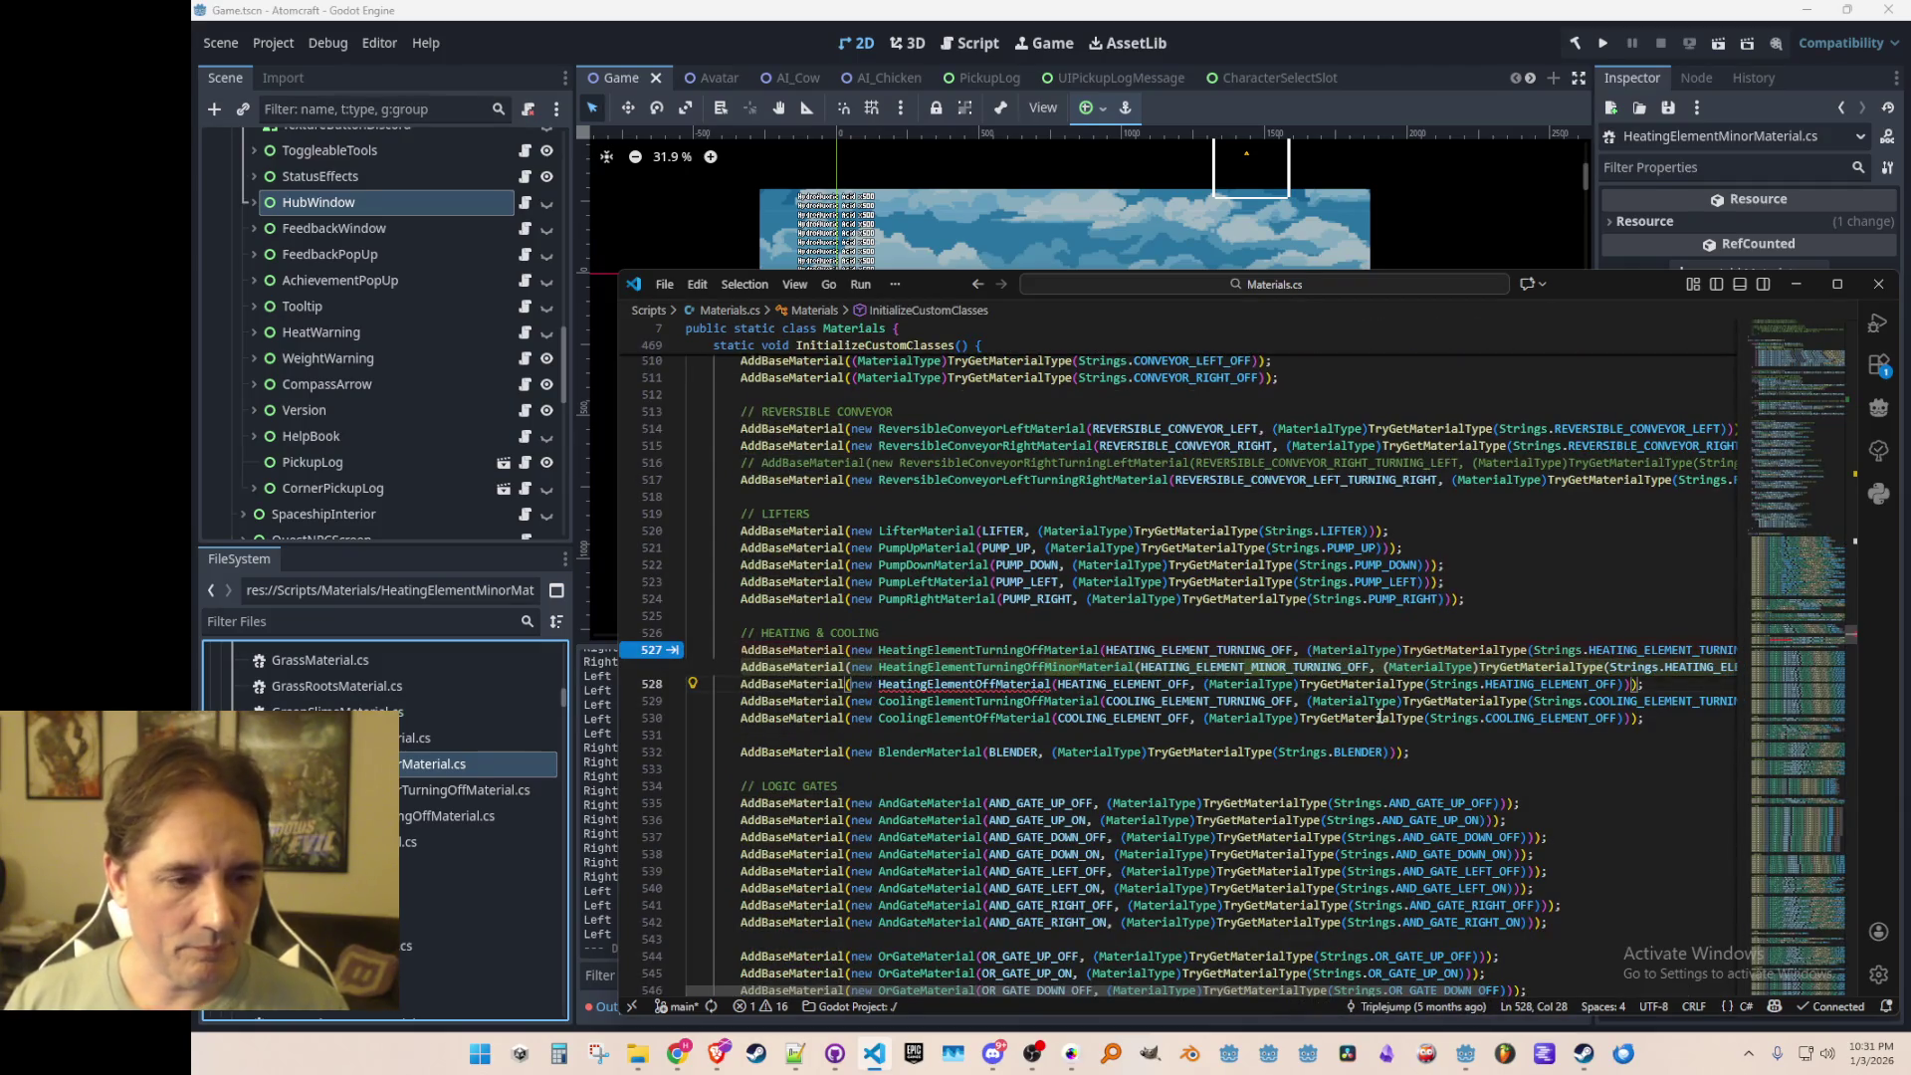
pyautogui.press('Escape')
pyautogui.press('Home')
pyautogui.press('Home')
pyautogui.hotkey('shift', 'Down')
pyautogui.press('Delete')
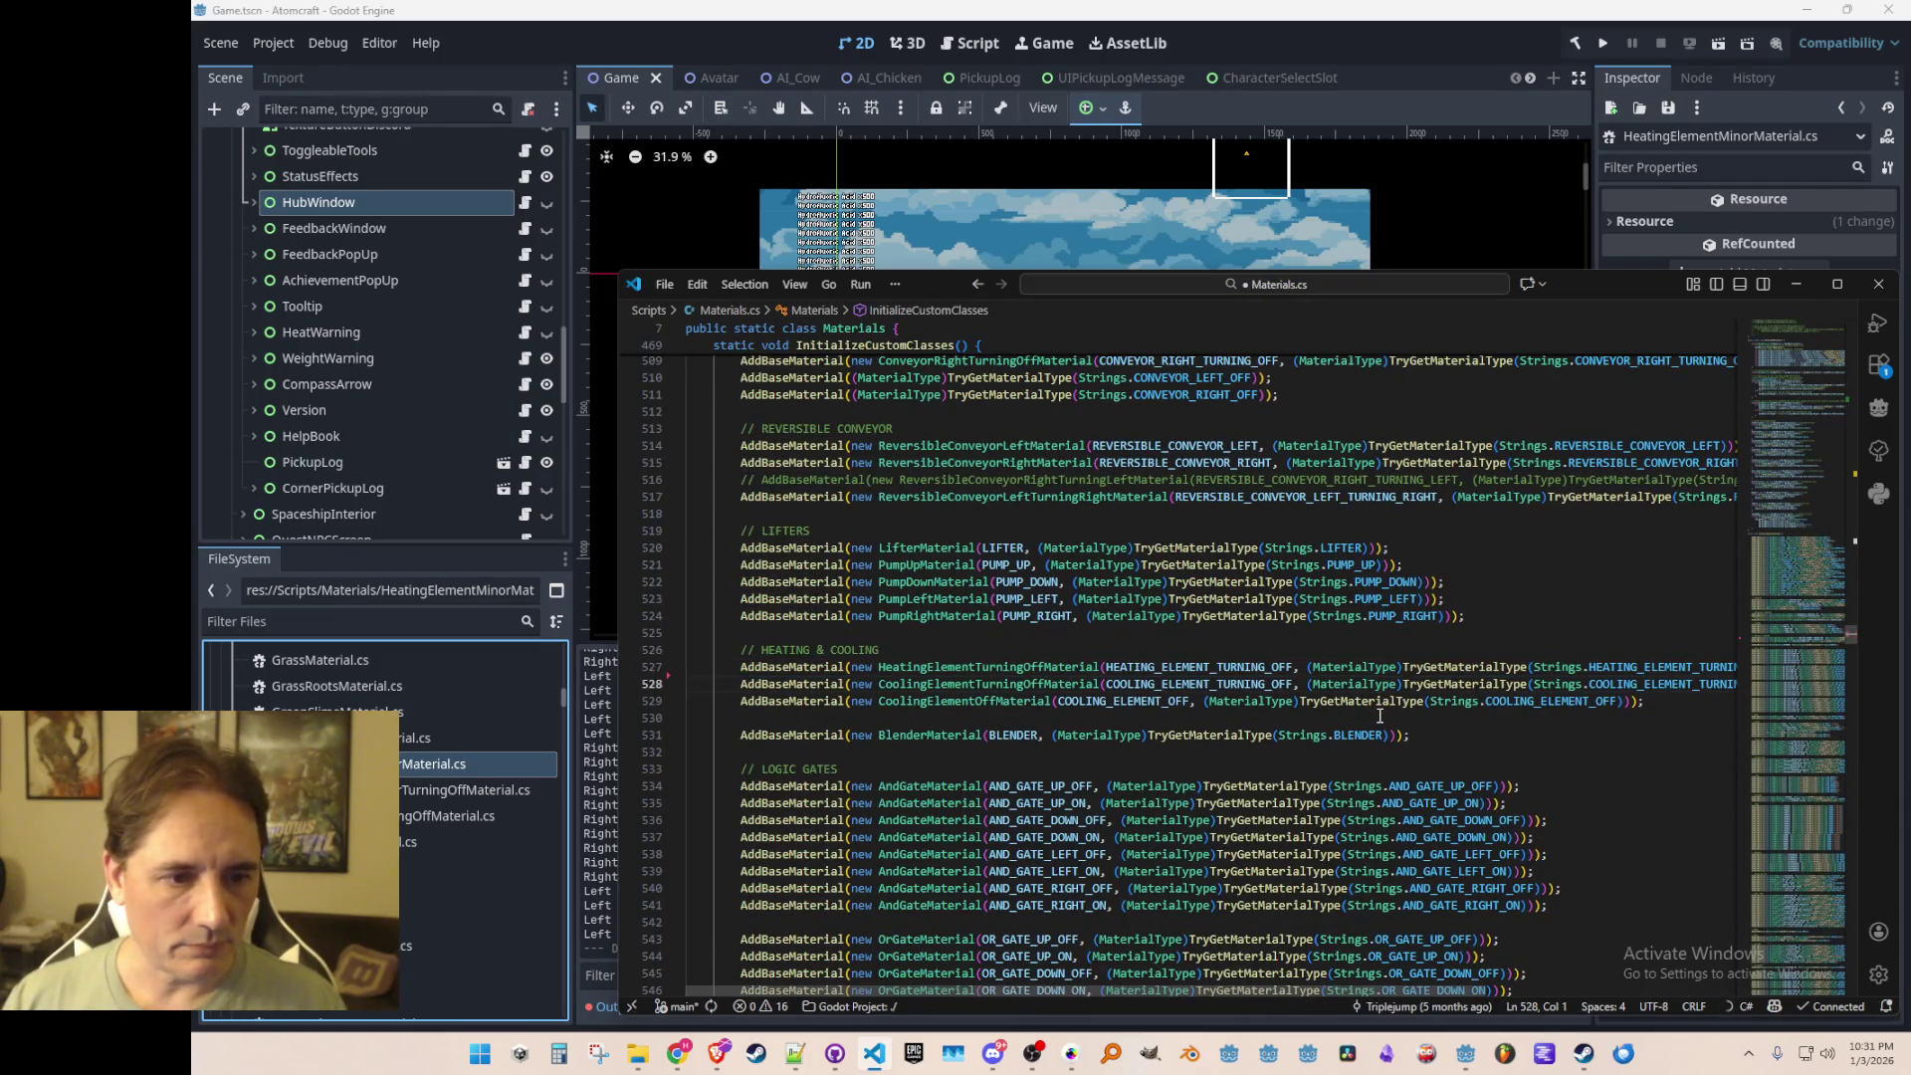
pyautogui.hotkey('ctrl', 's')
# Step: Add a registration line below line 527 for HeatingElementTurningOffMinorMaterial with HEATING_ELEMENT_MINOR_TURNING_OFF
pyautogui.press('Escape')
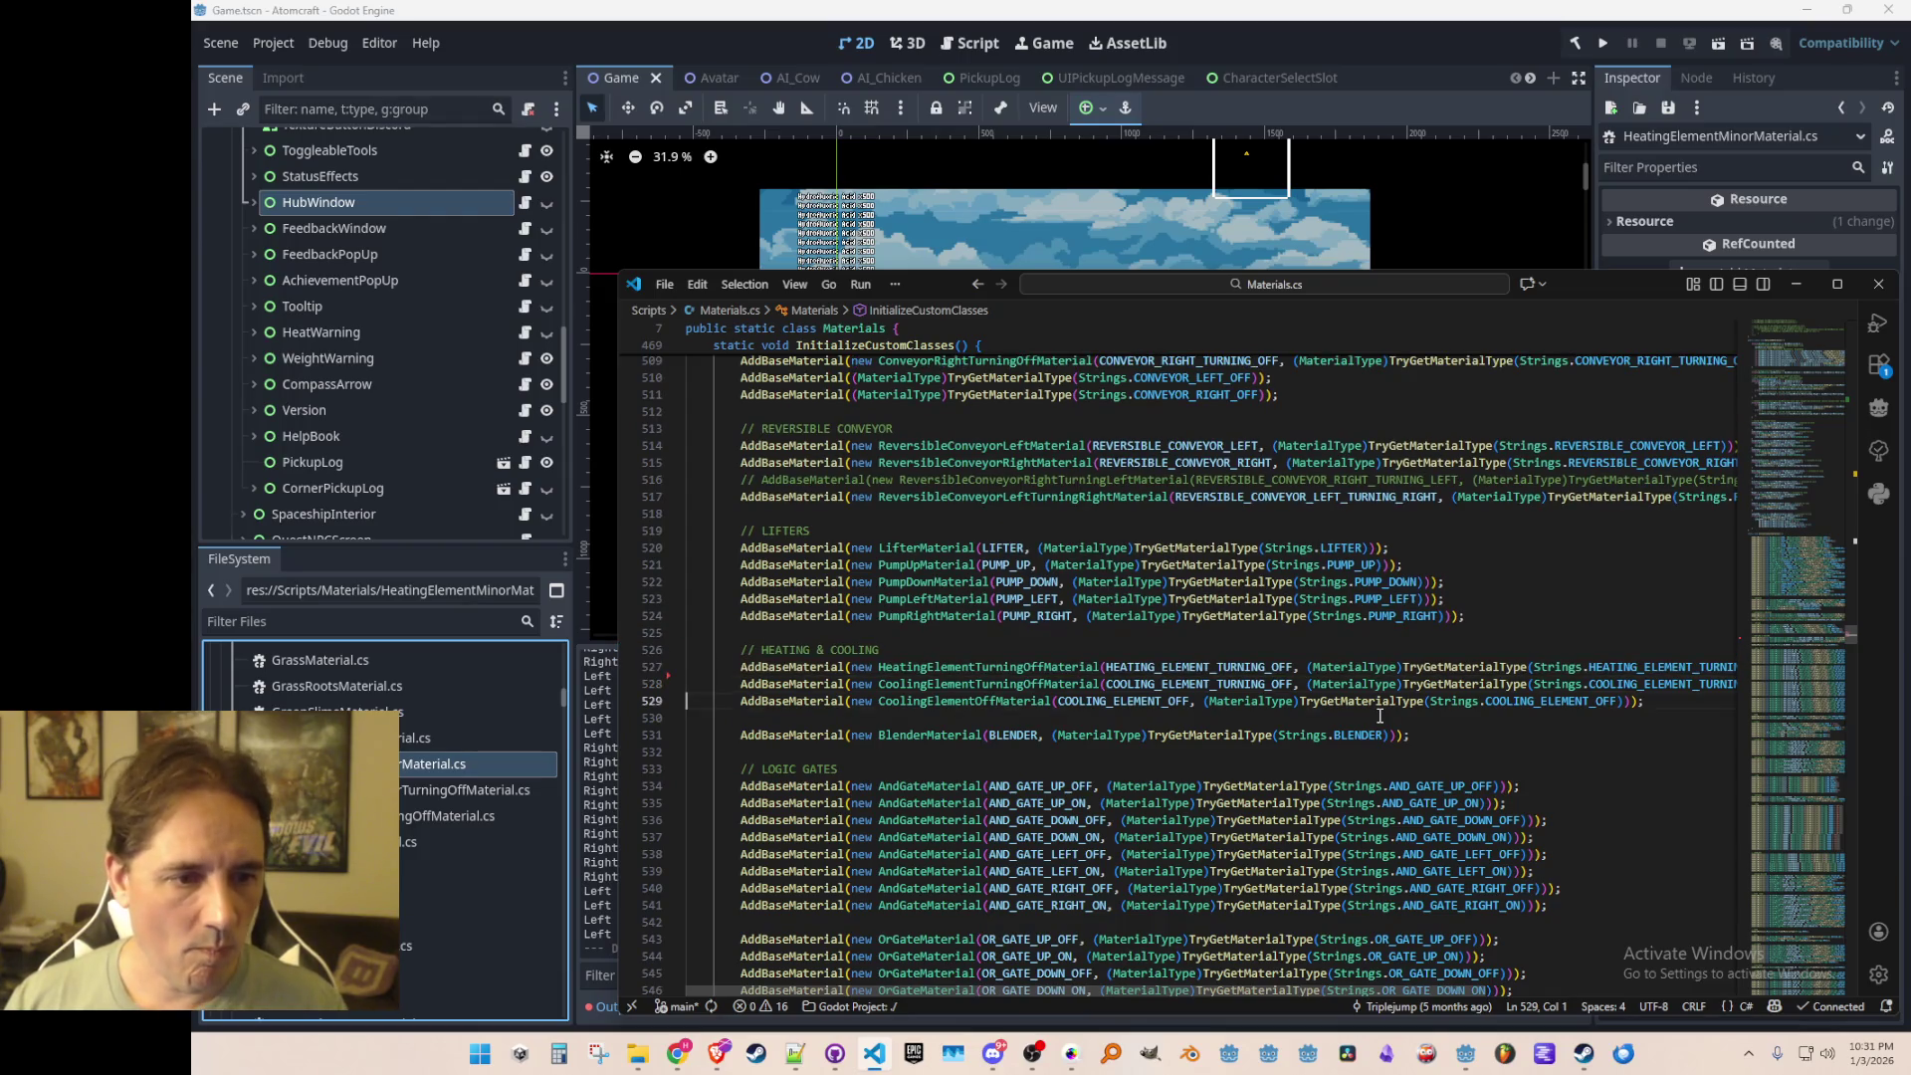
pyautogui.press('Up')
pyautogui.press('End')
pyautogui.press('Return')
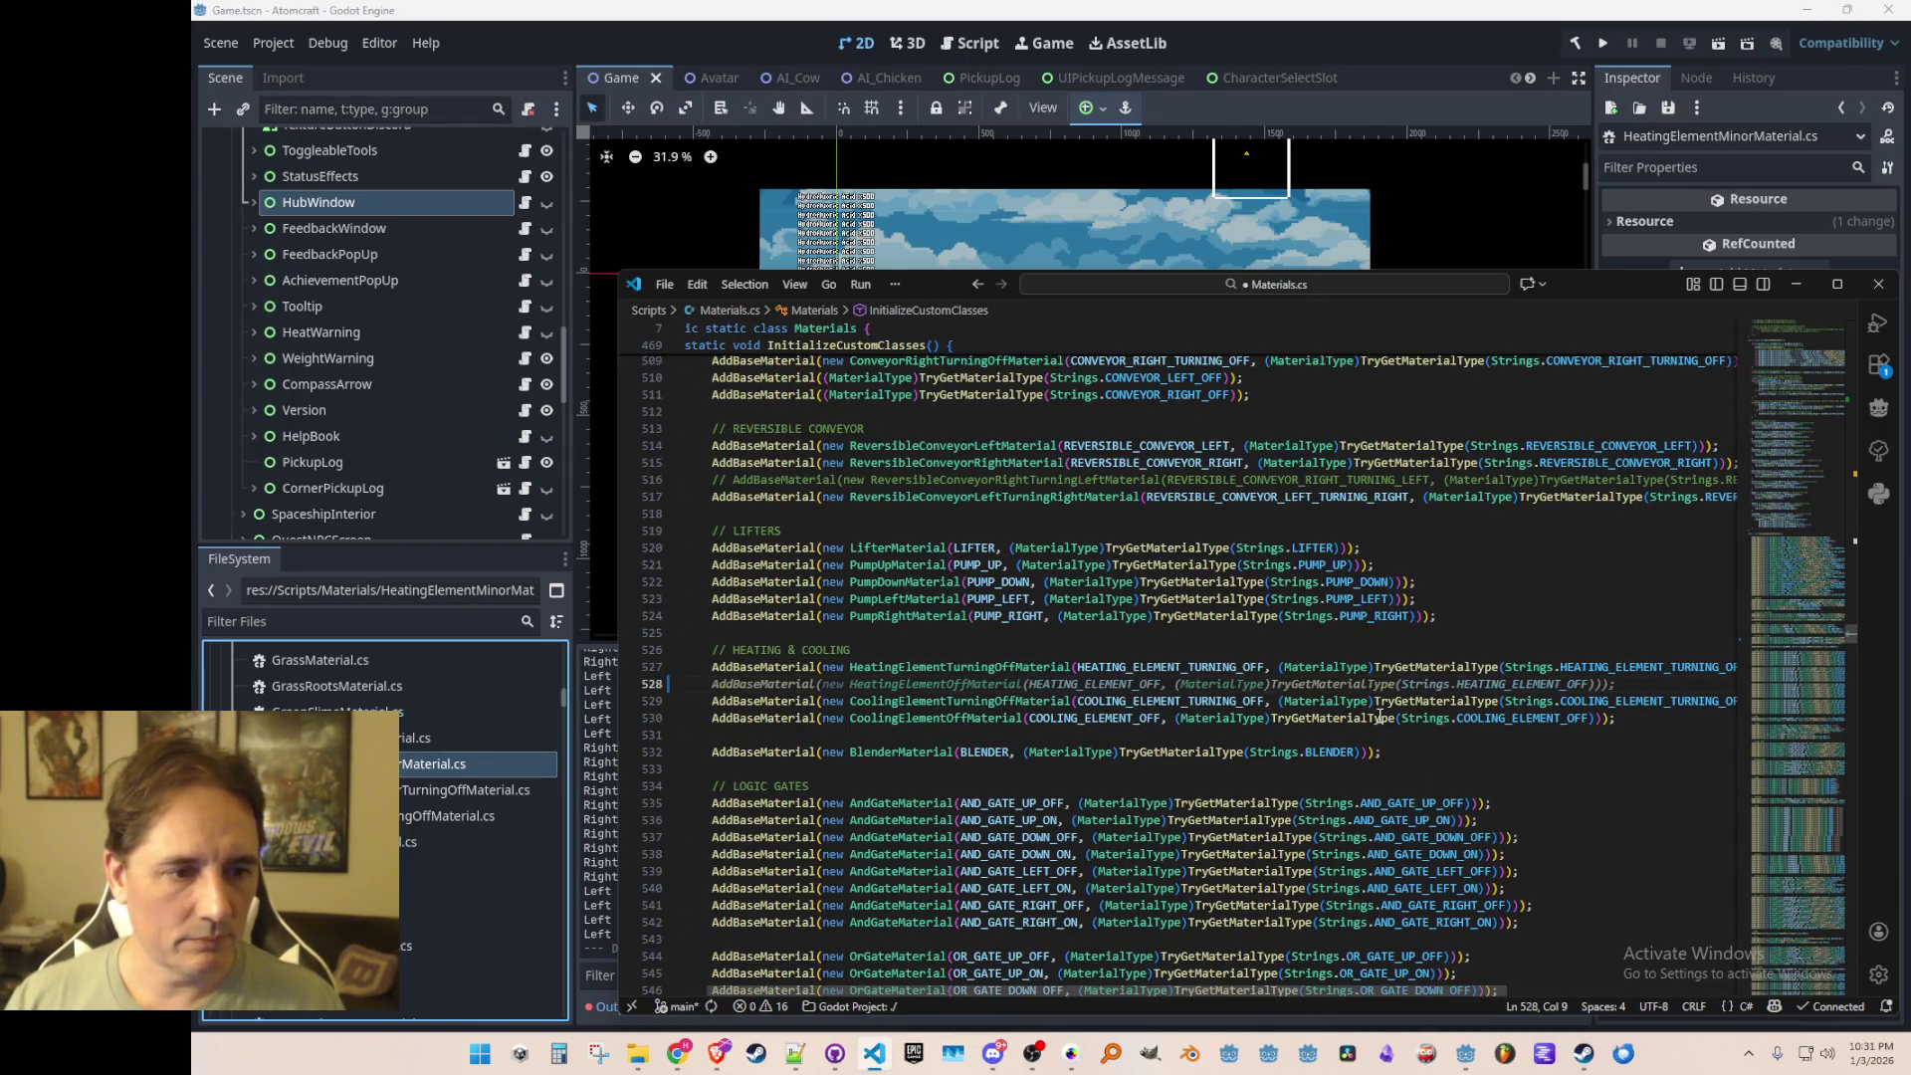
pyautogui.press('Tab')
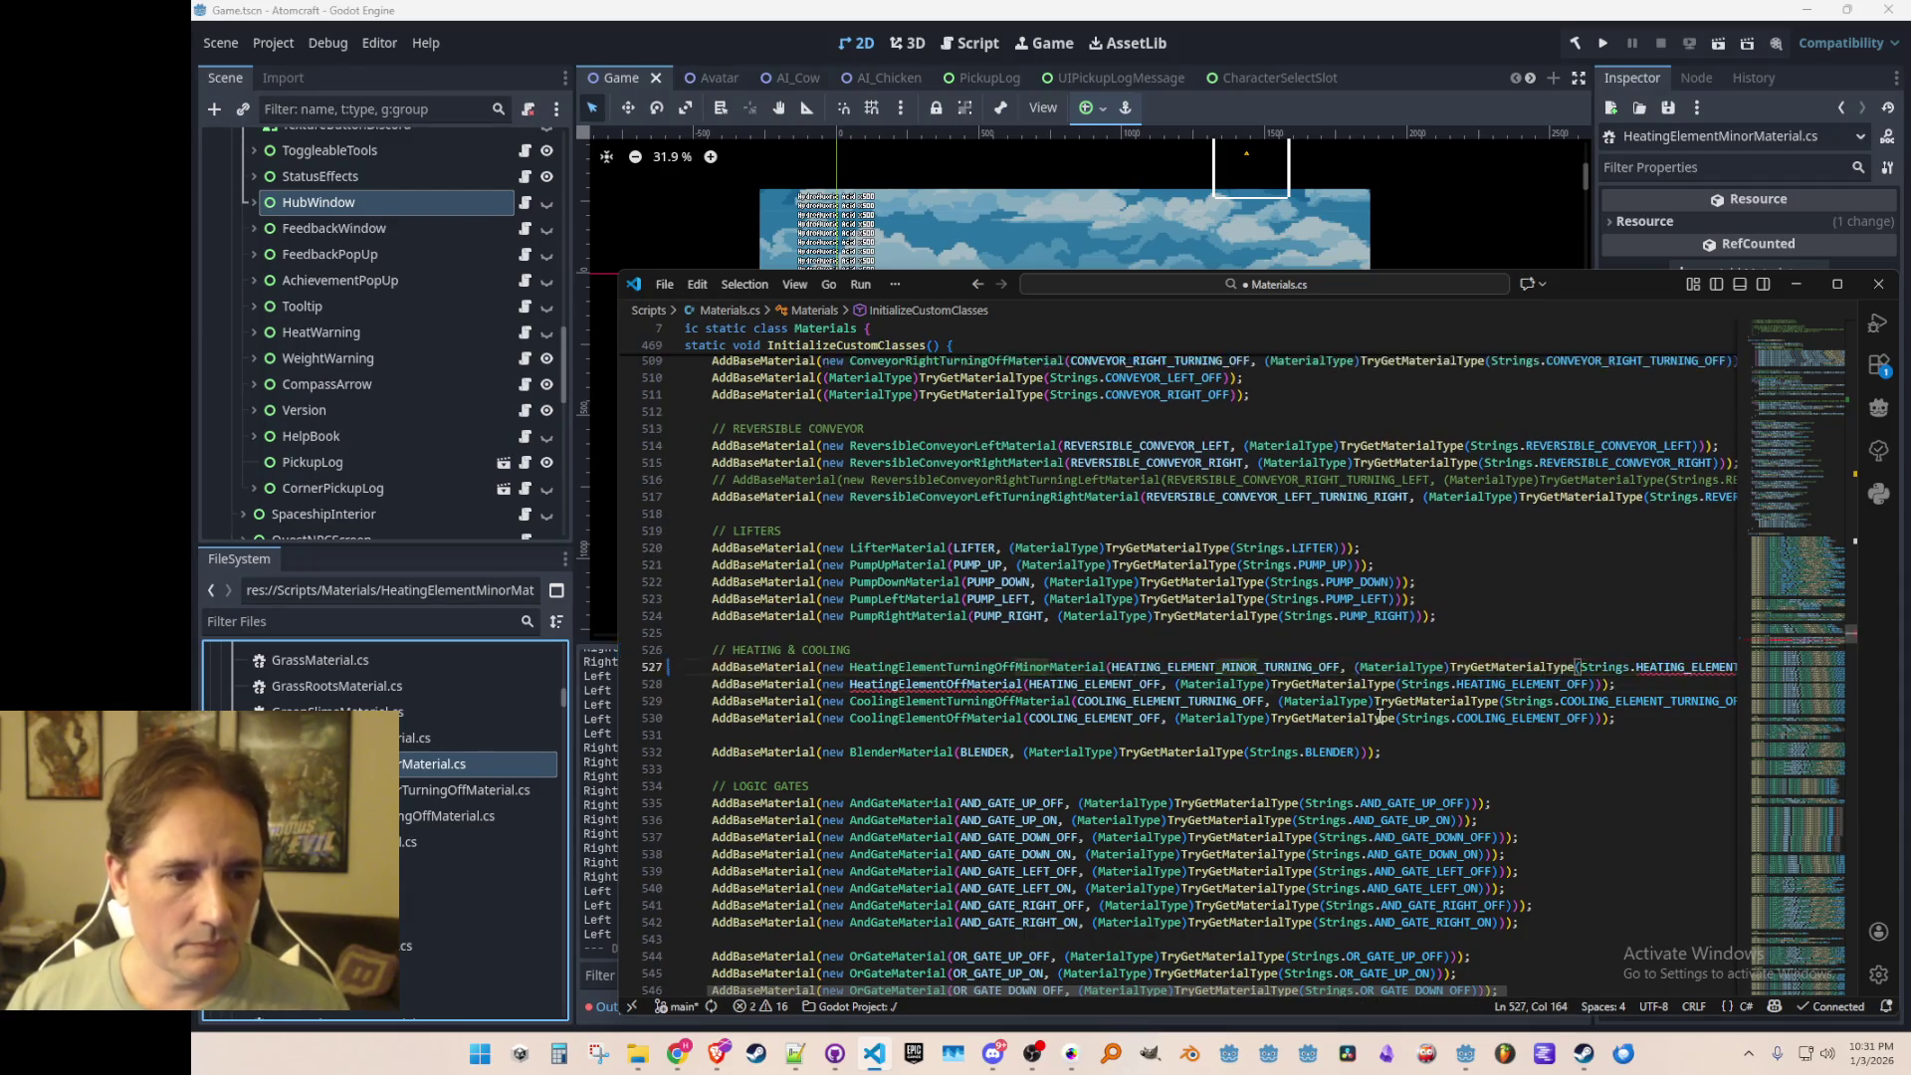
pyautogui.press('Escape')
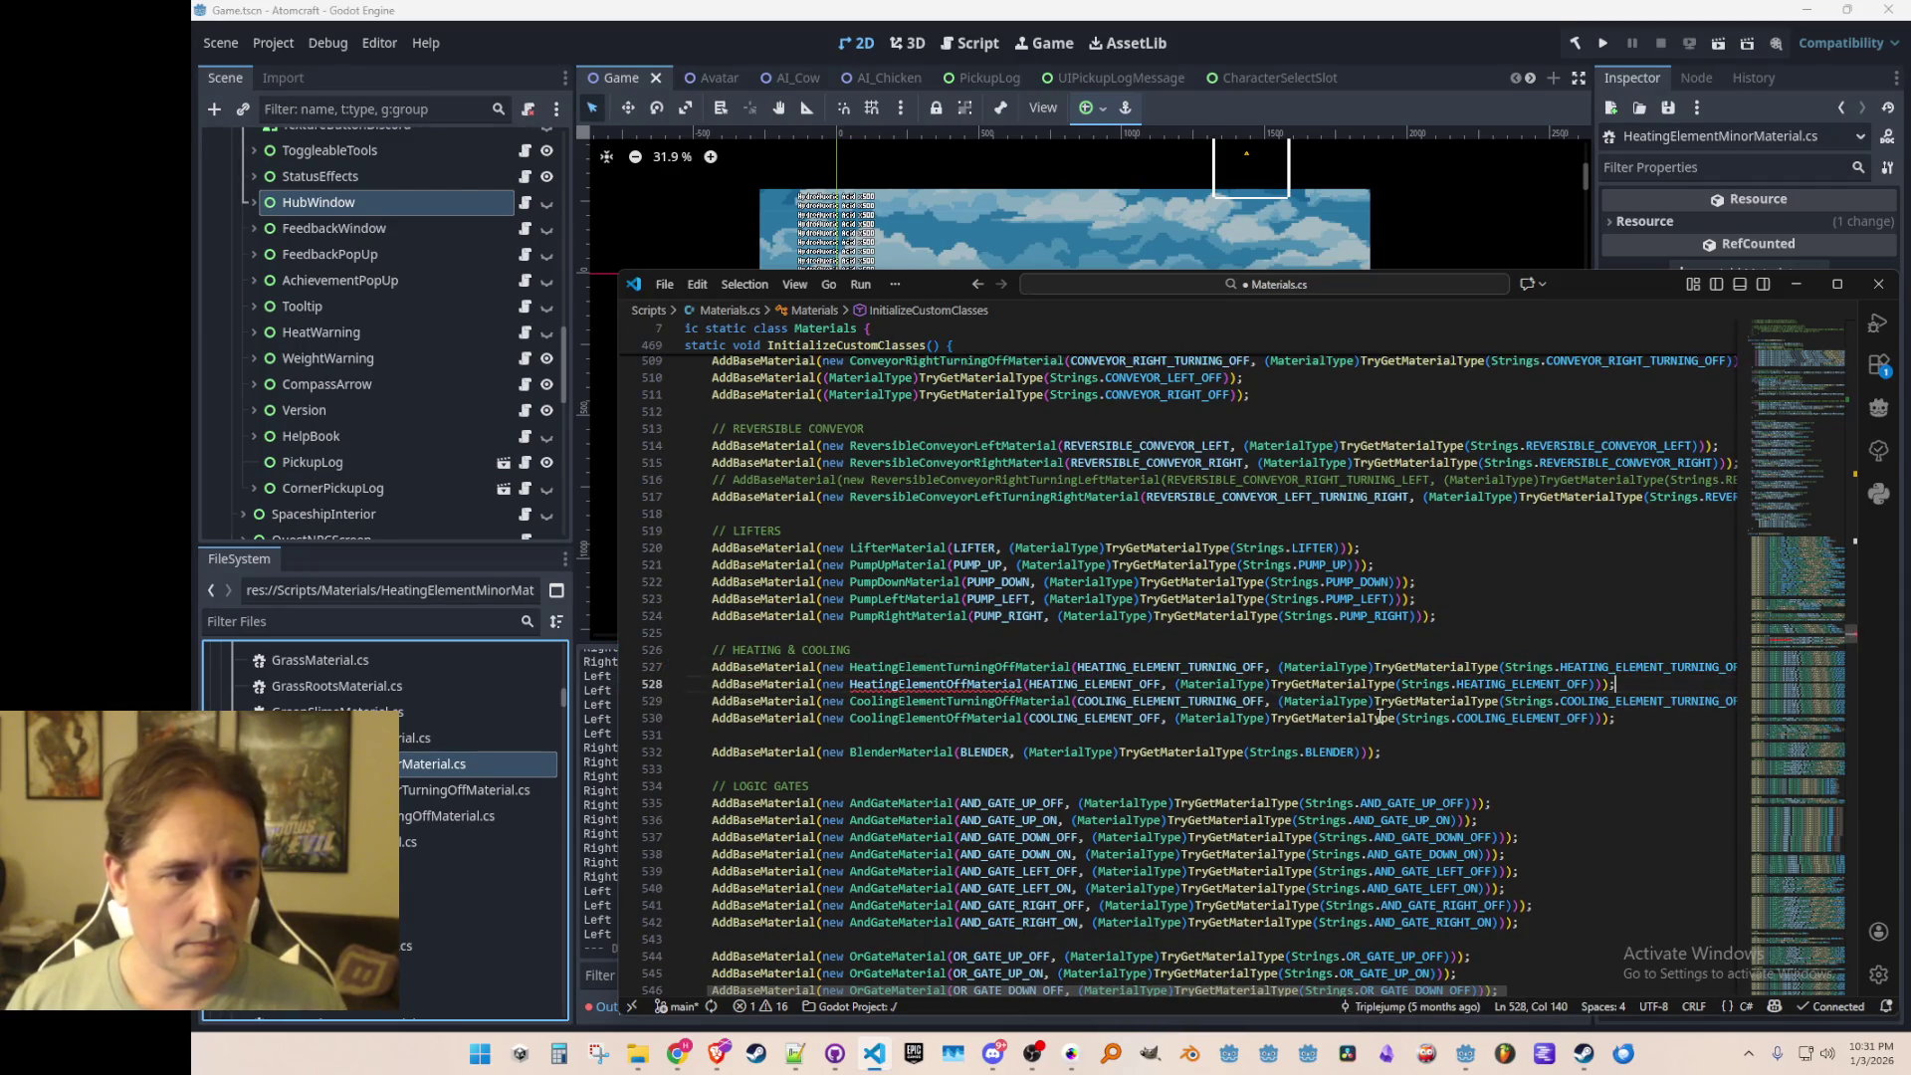
pyautogui.press('Home')
pyautogui.hotkey('ctrl', 'Right')
pyautogui.hotkey('ctrl', 'Right')
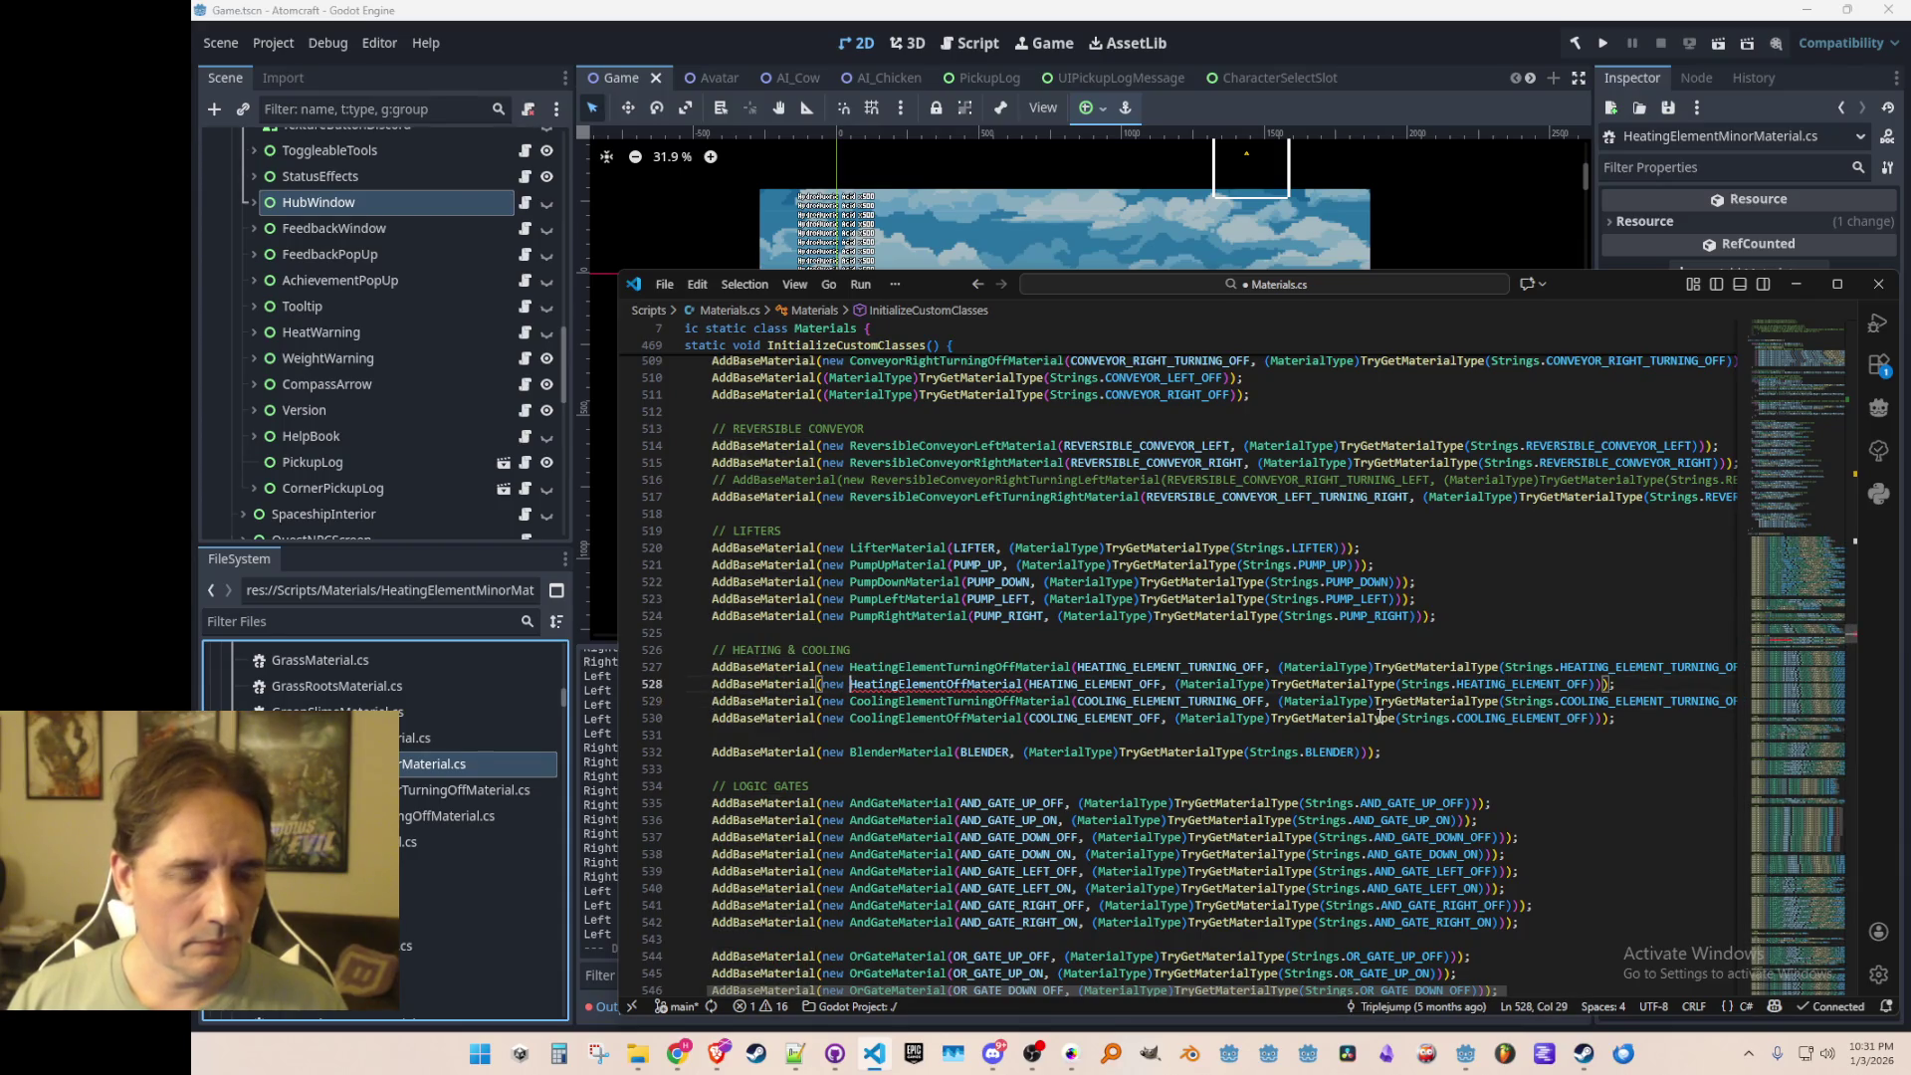
pyautogui.hotkey('shift', 'End')
pyautogui.press('Delete')
pyautogui.write('Minor')
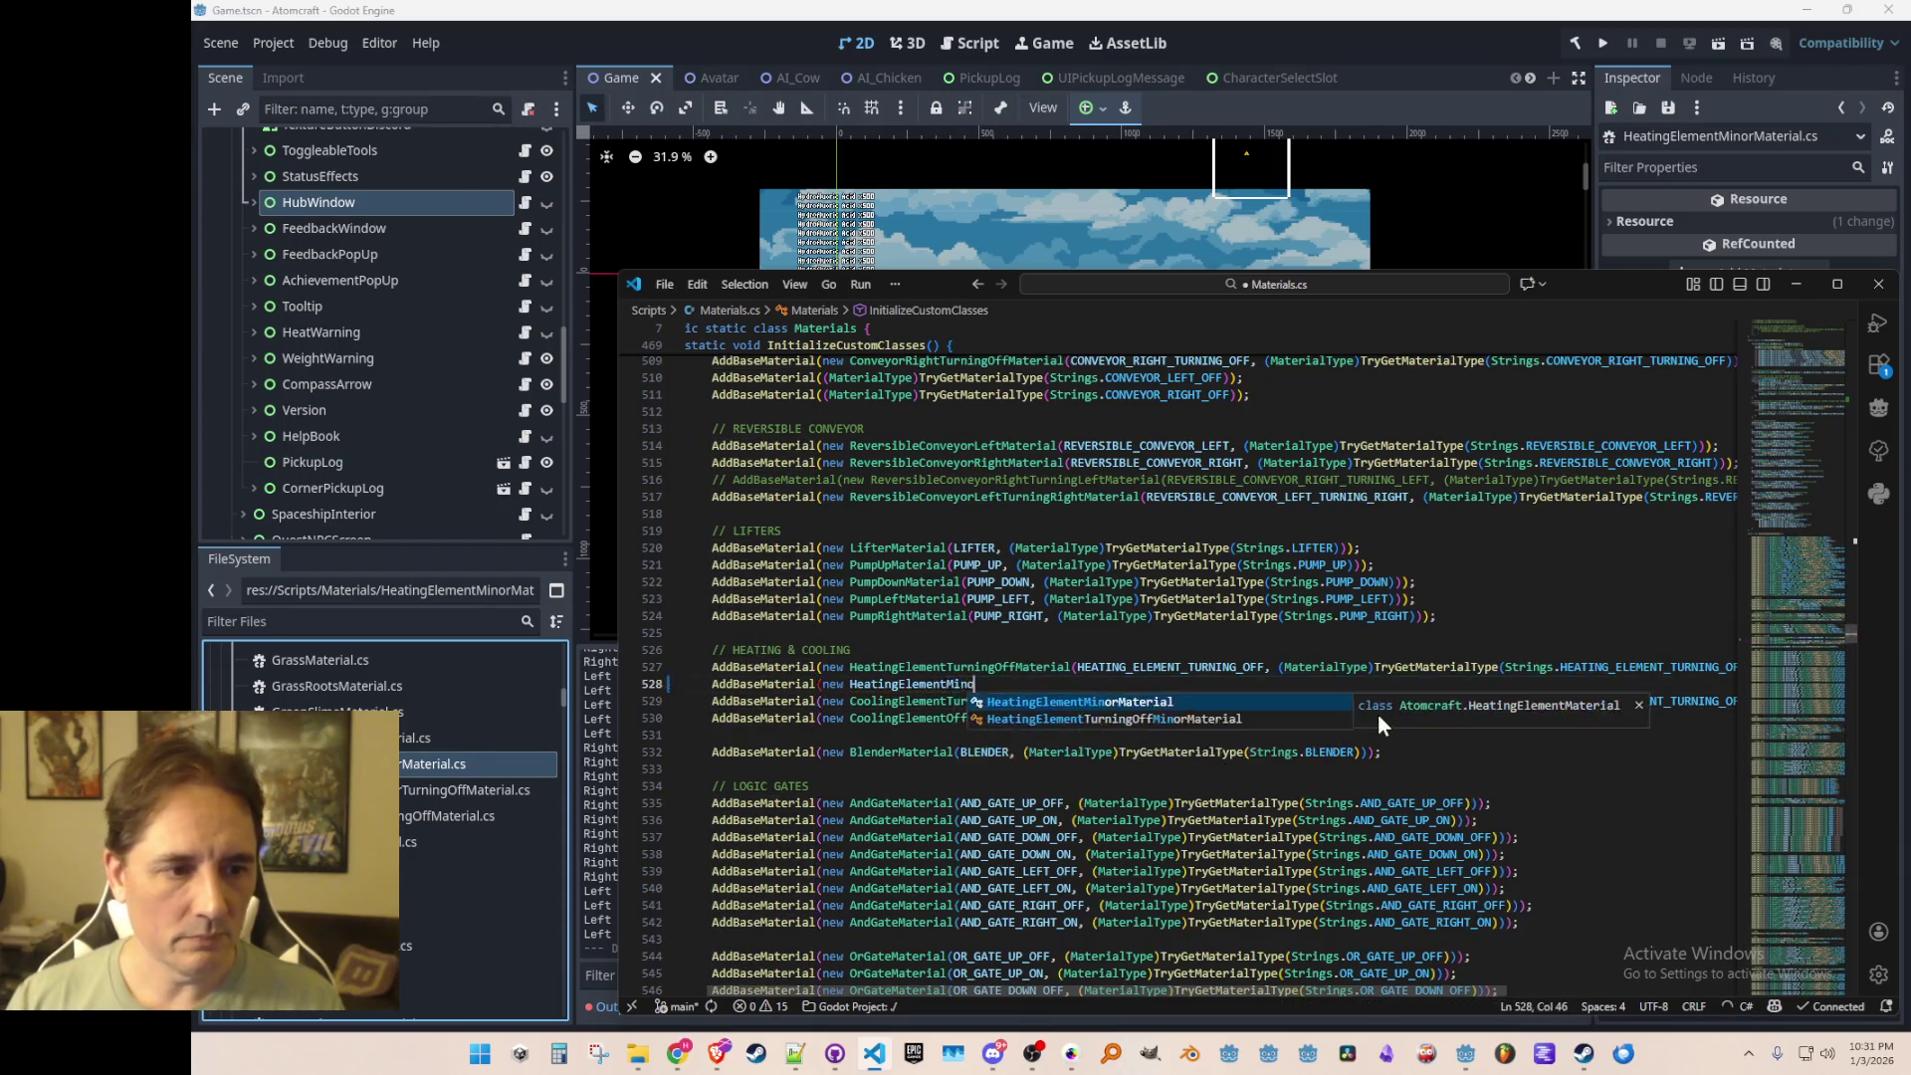
pyautogui.press('Down')
pyautogui.press('Tab')
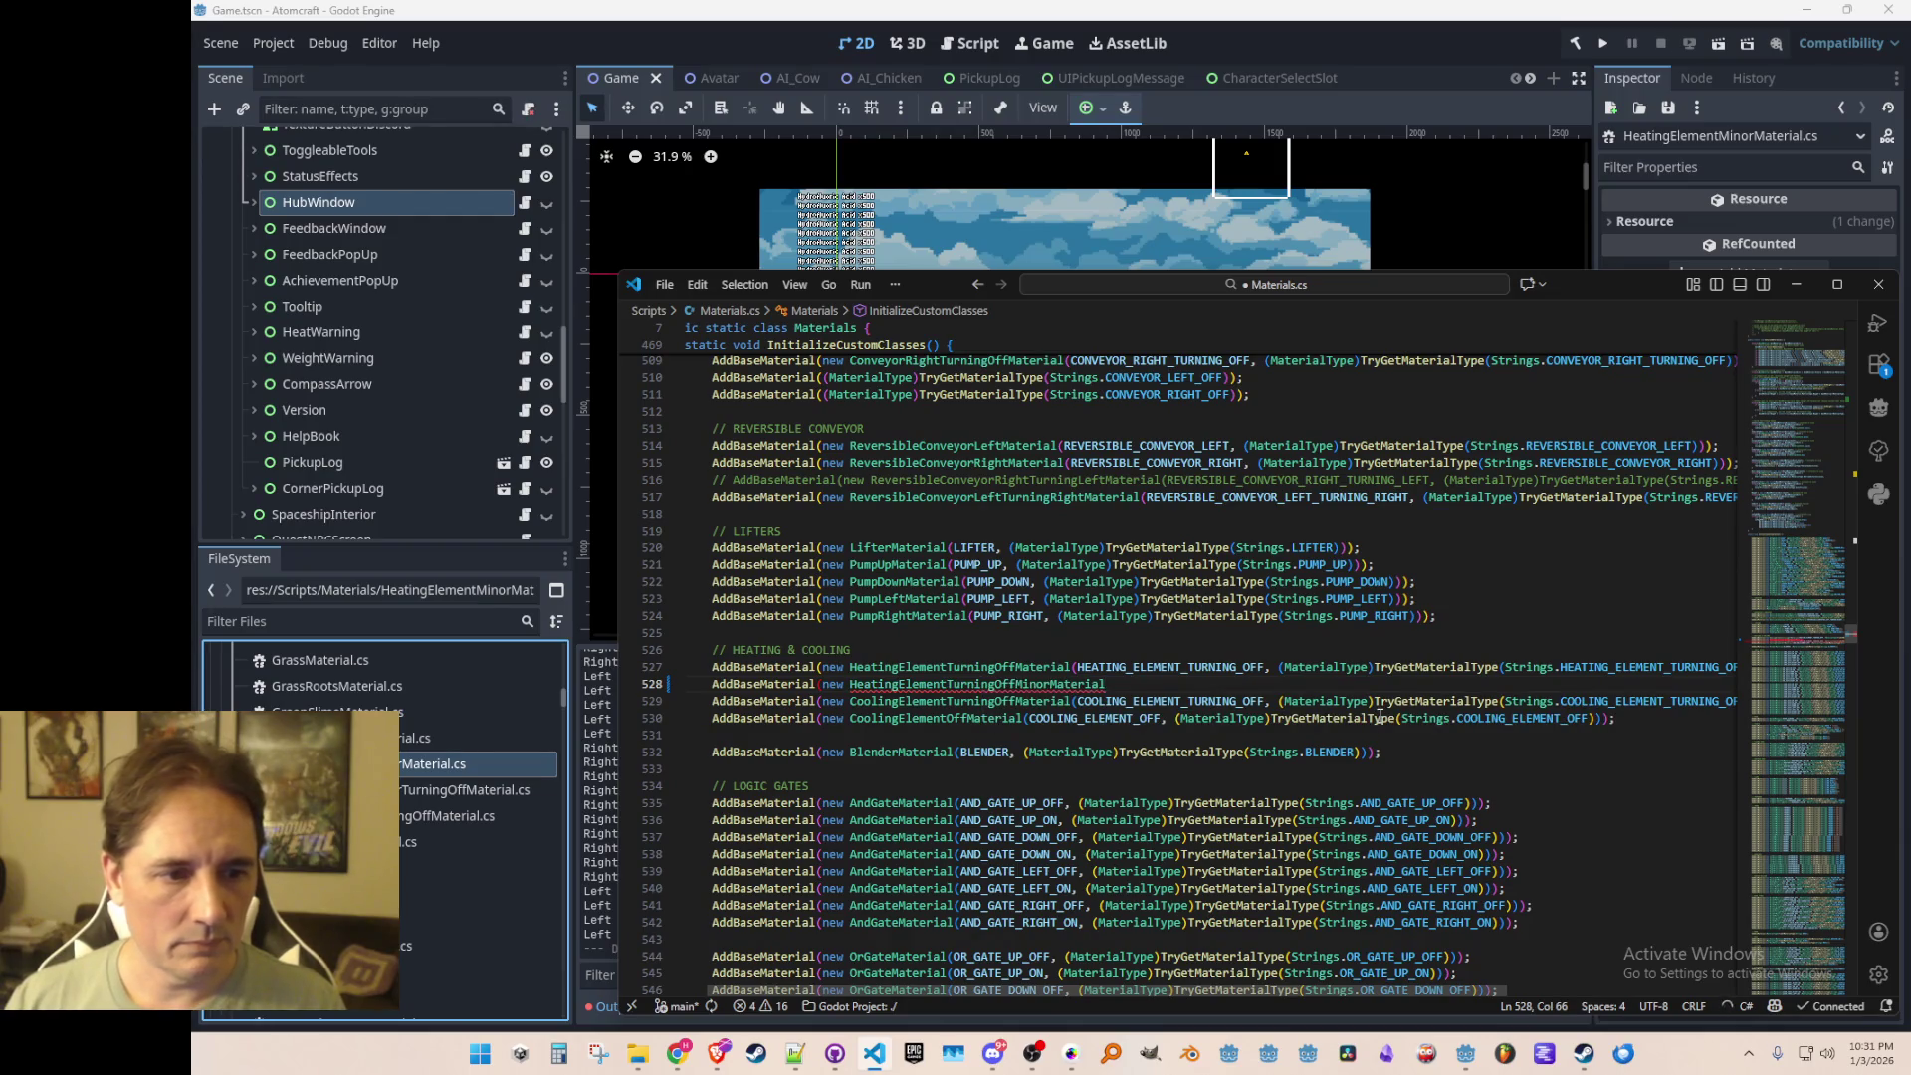
pyautogui.press('Tab')
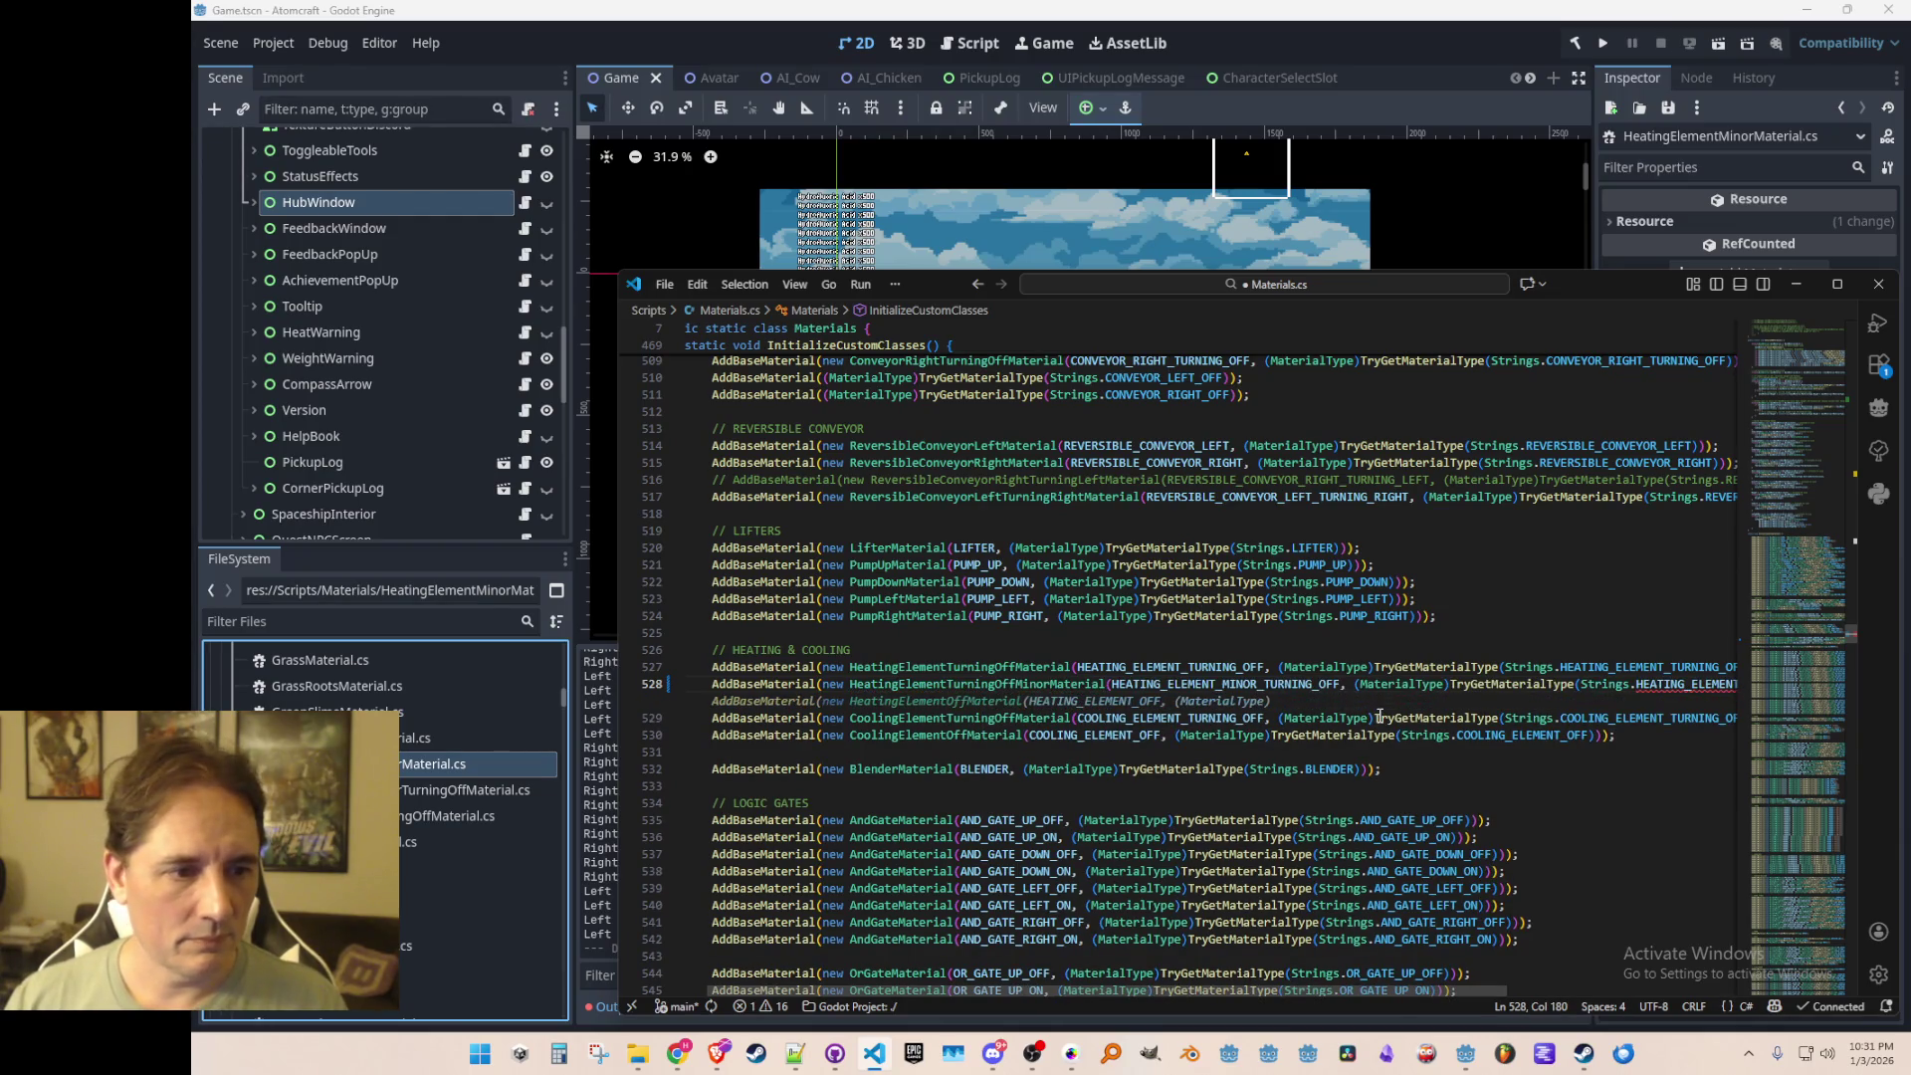
# Step: Start an AddBaseMaterial(new Cooling line on line 530, then undo it
pyautogui.press('Down')
pyautogui.press('Home')
pyautogui.press('Home')
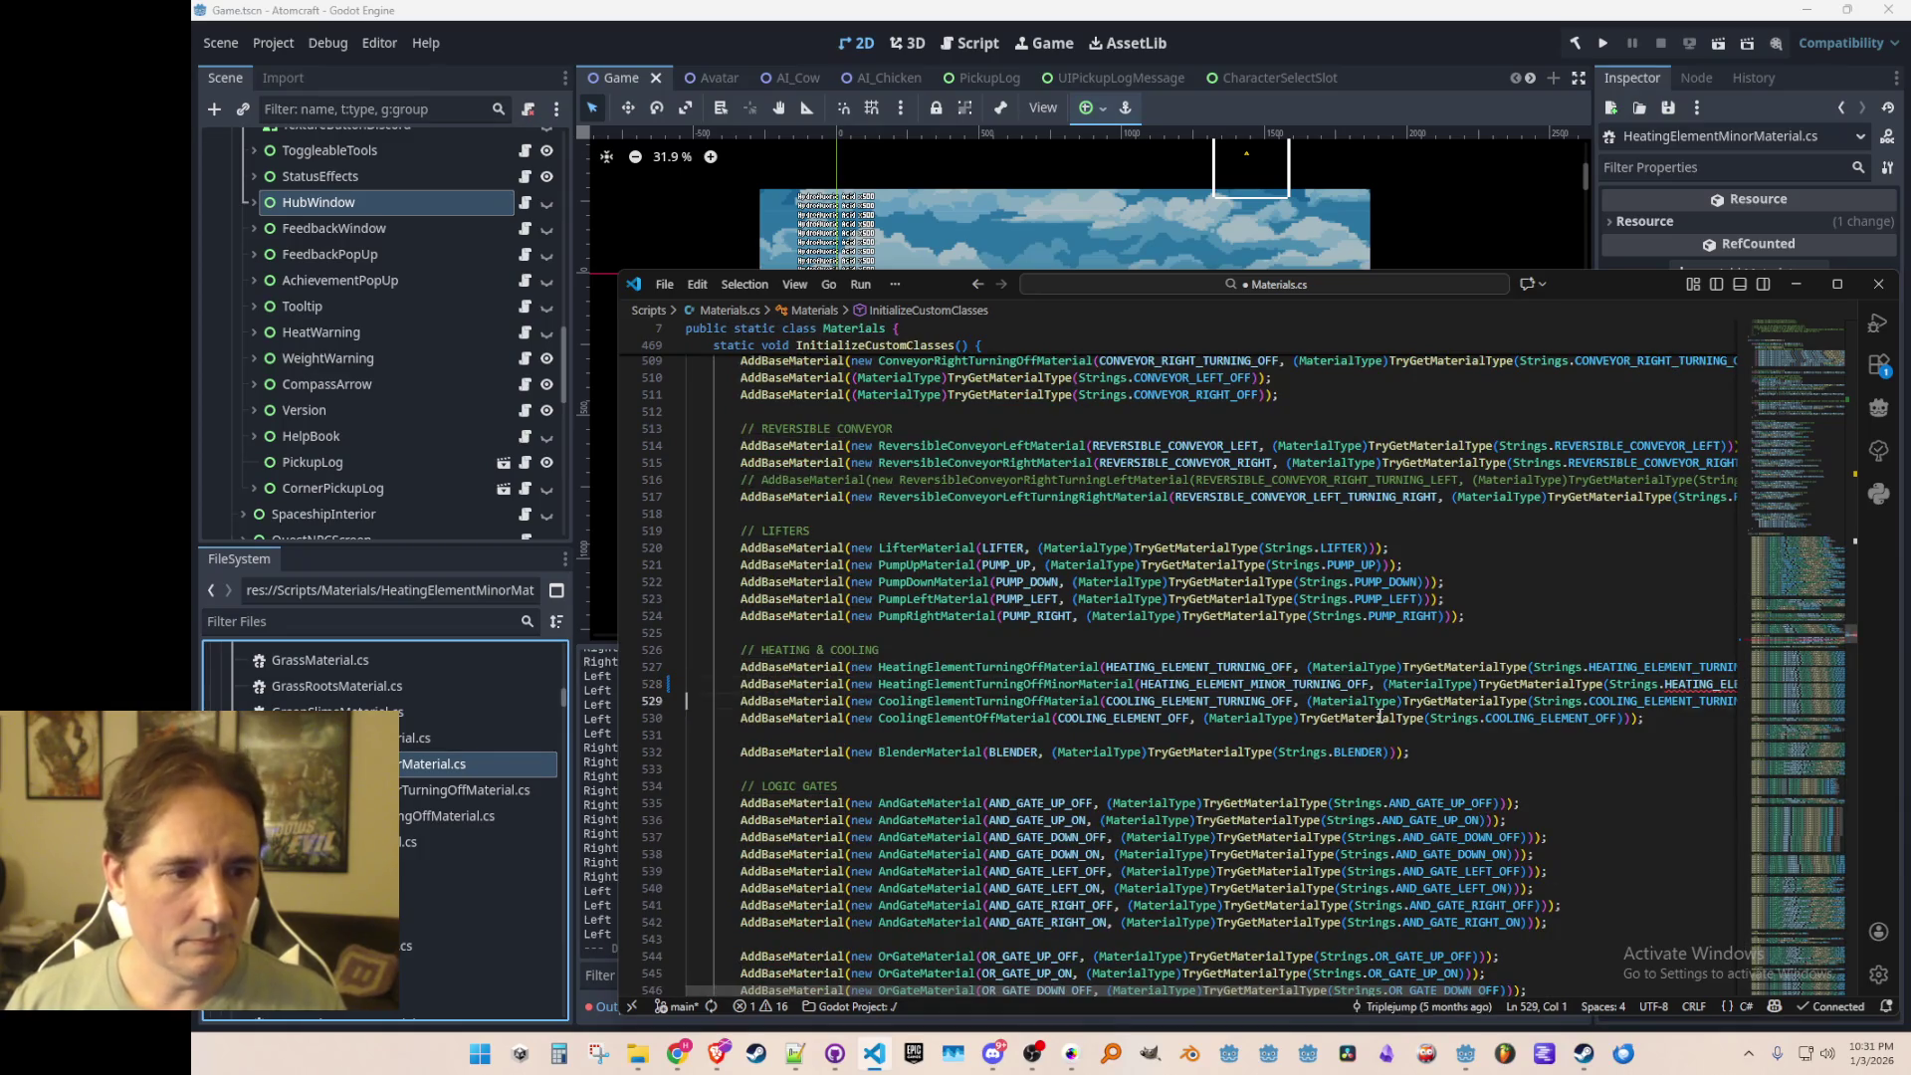
pyautogui.press('End')
pyautogui.press('Return')
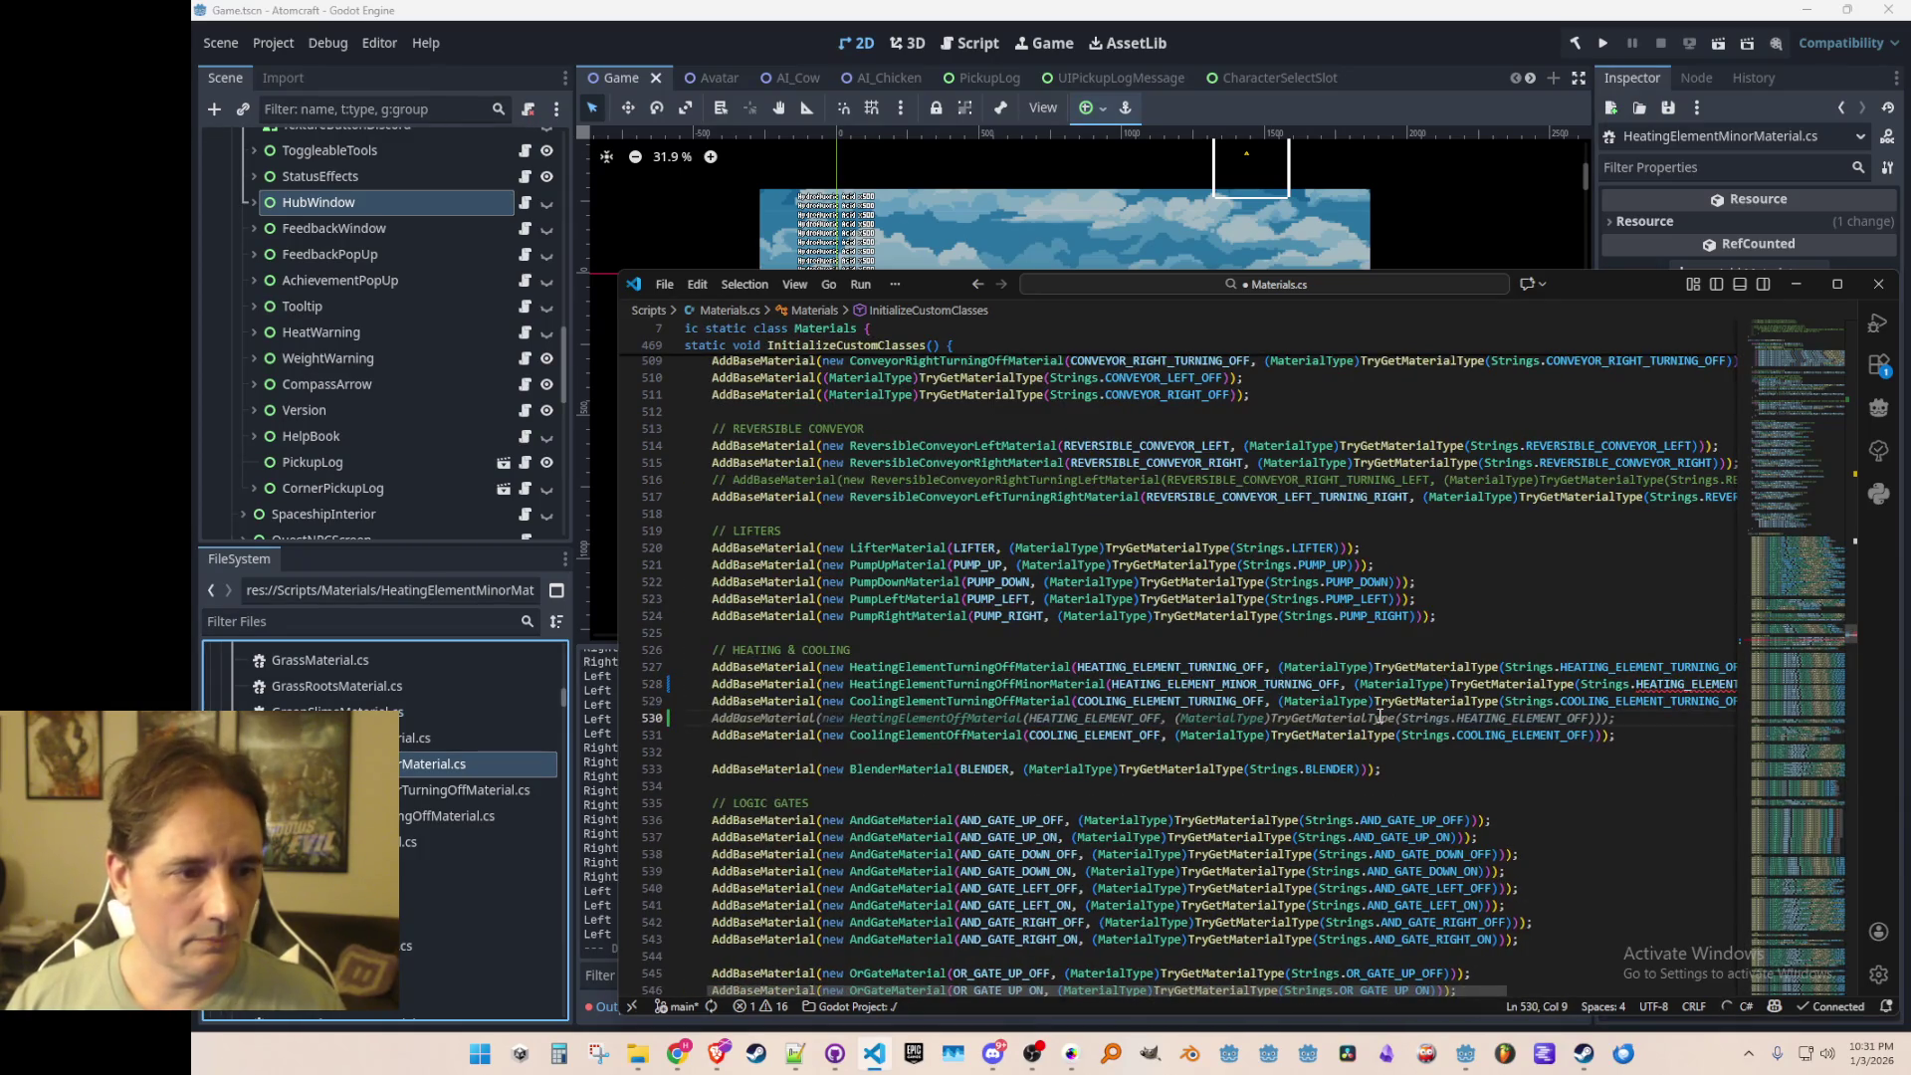
pyautogui.write('Ad')
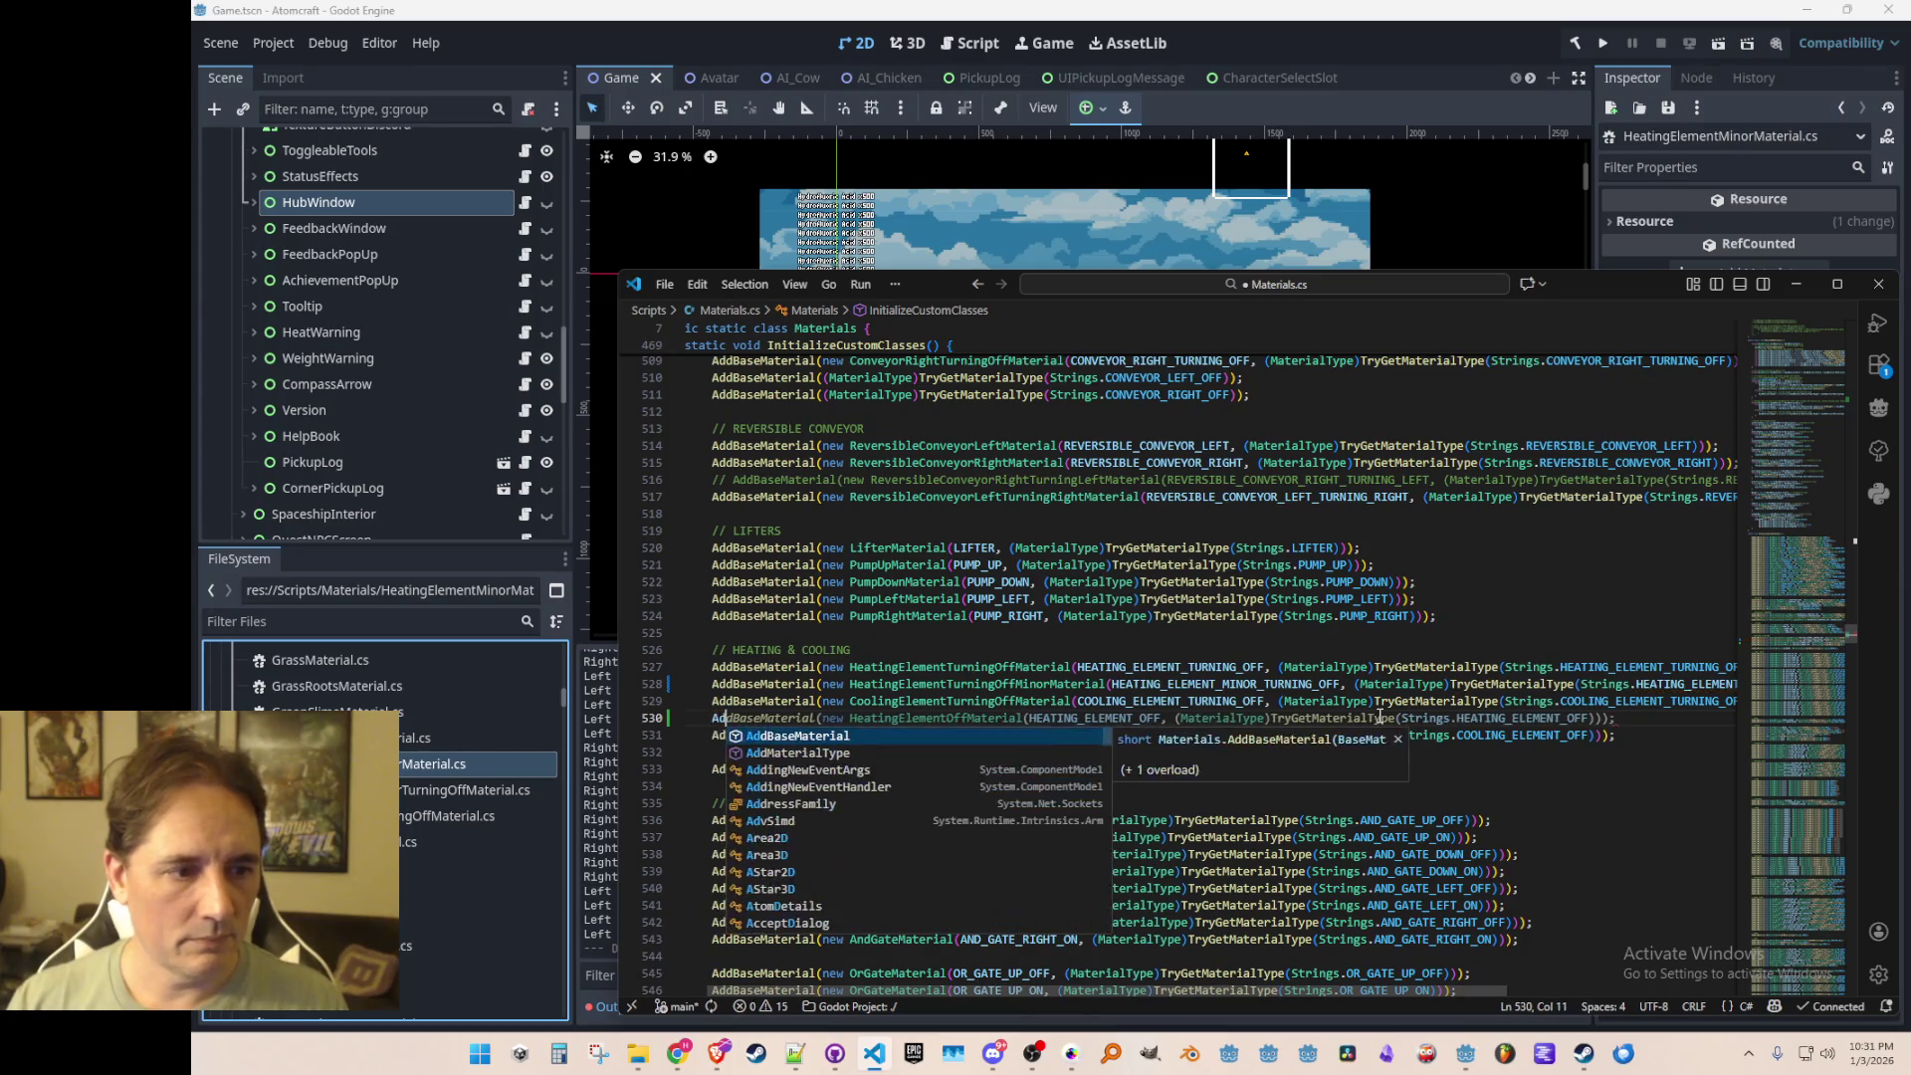
pyautogui.write('dBaseMaterial(new Cooling')
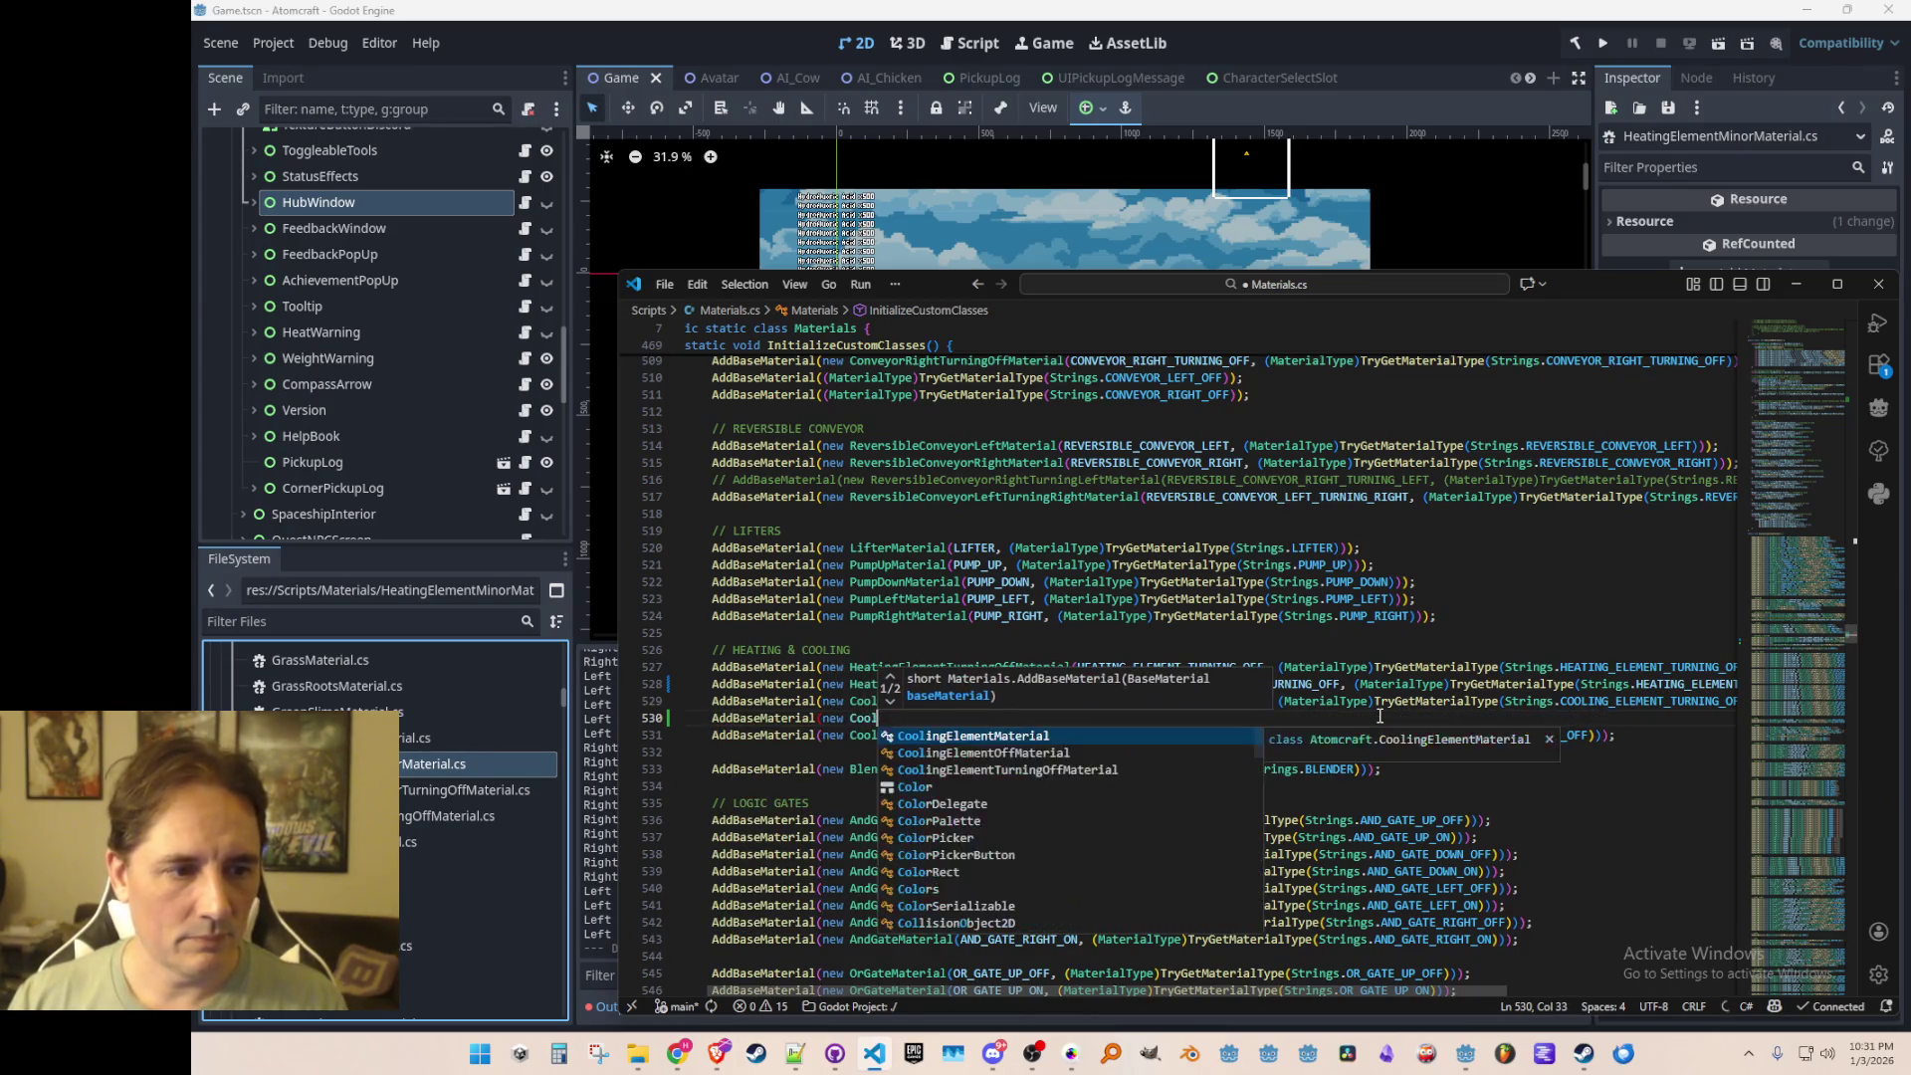
pyautogui.hotkey('ctrl', 'z')
pyautogui.hotkey('ctrl', 'z')
pyautogui.hotkey('ctrl', 'z')
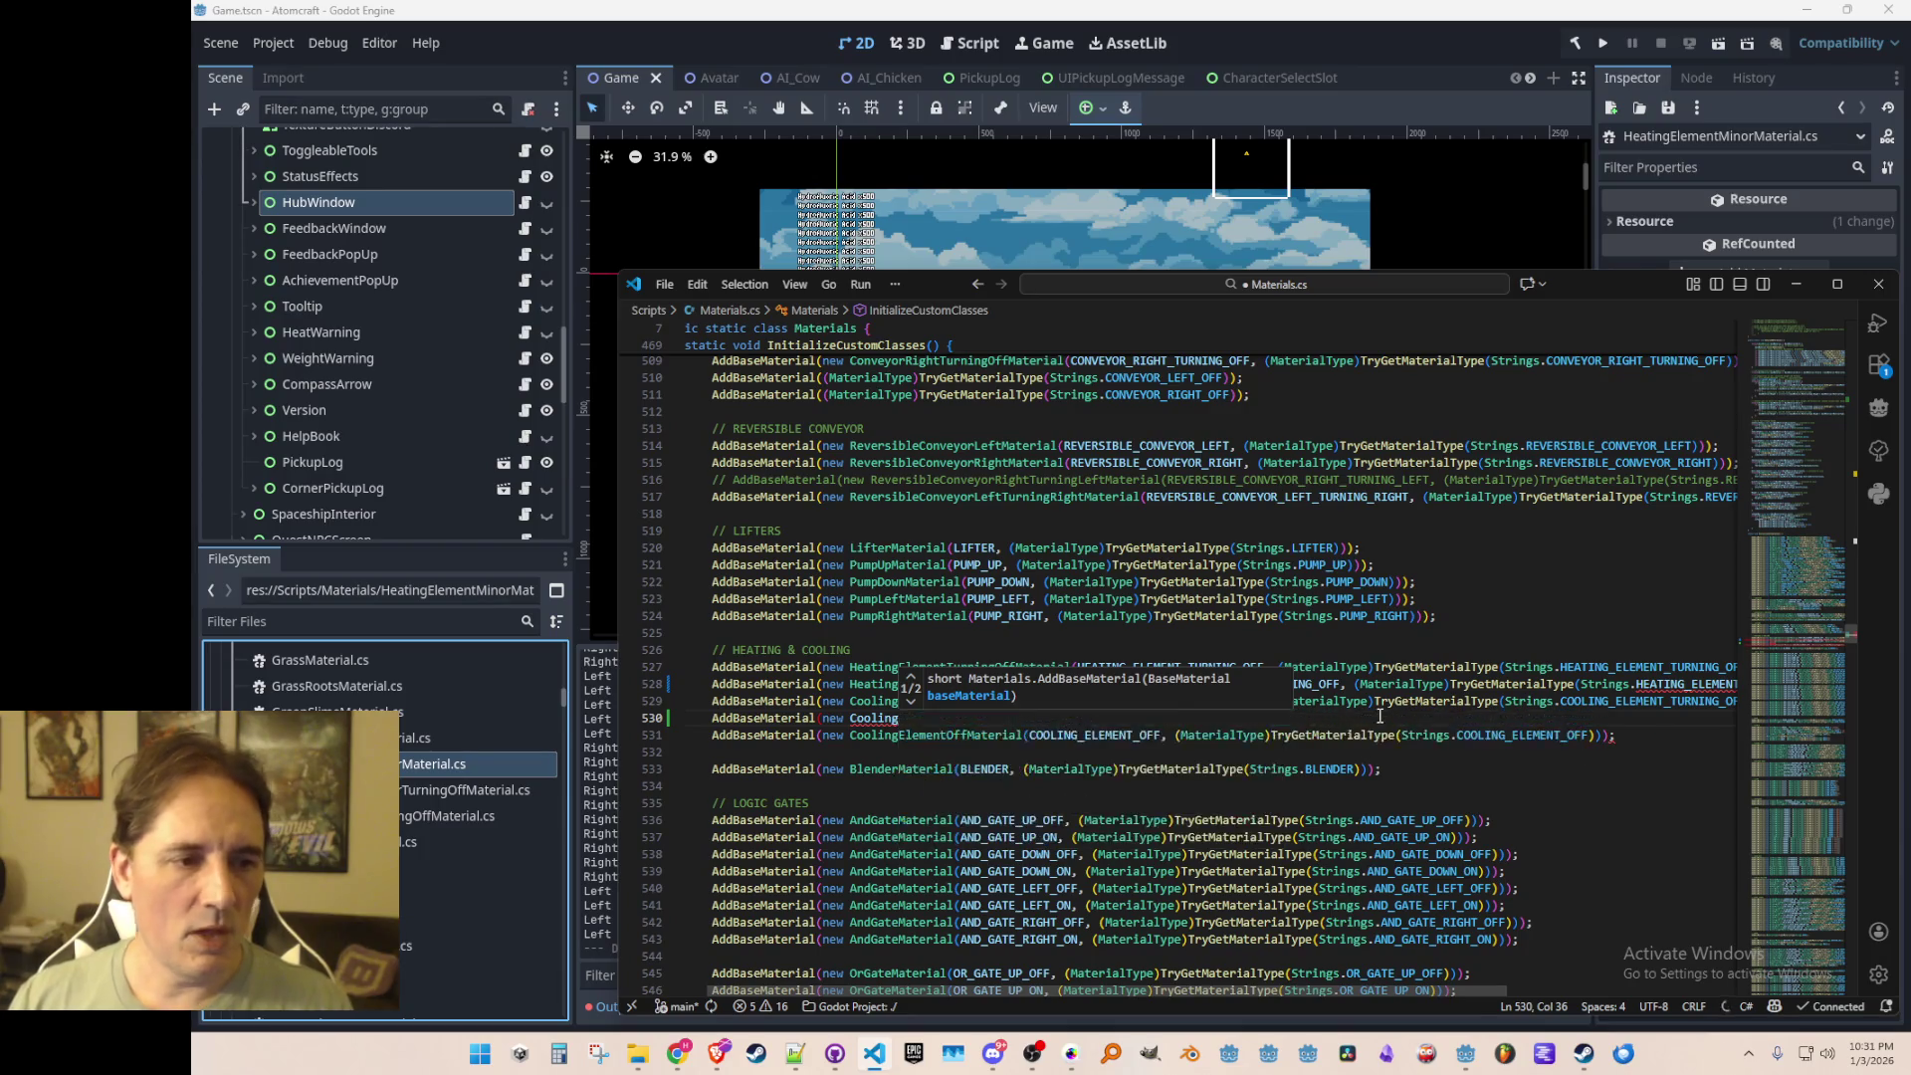
pyautogui.press('Left')
pyautogui.press('Left')
pyautogui.press('Left')
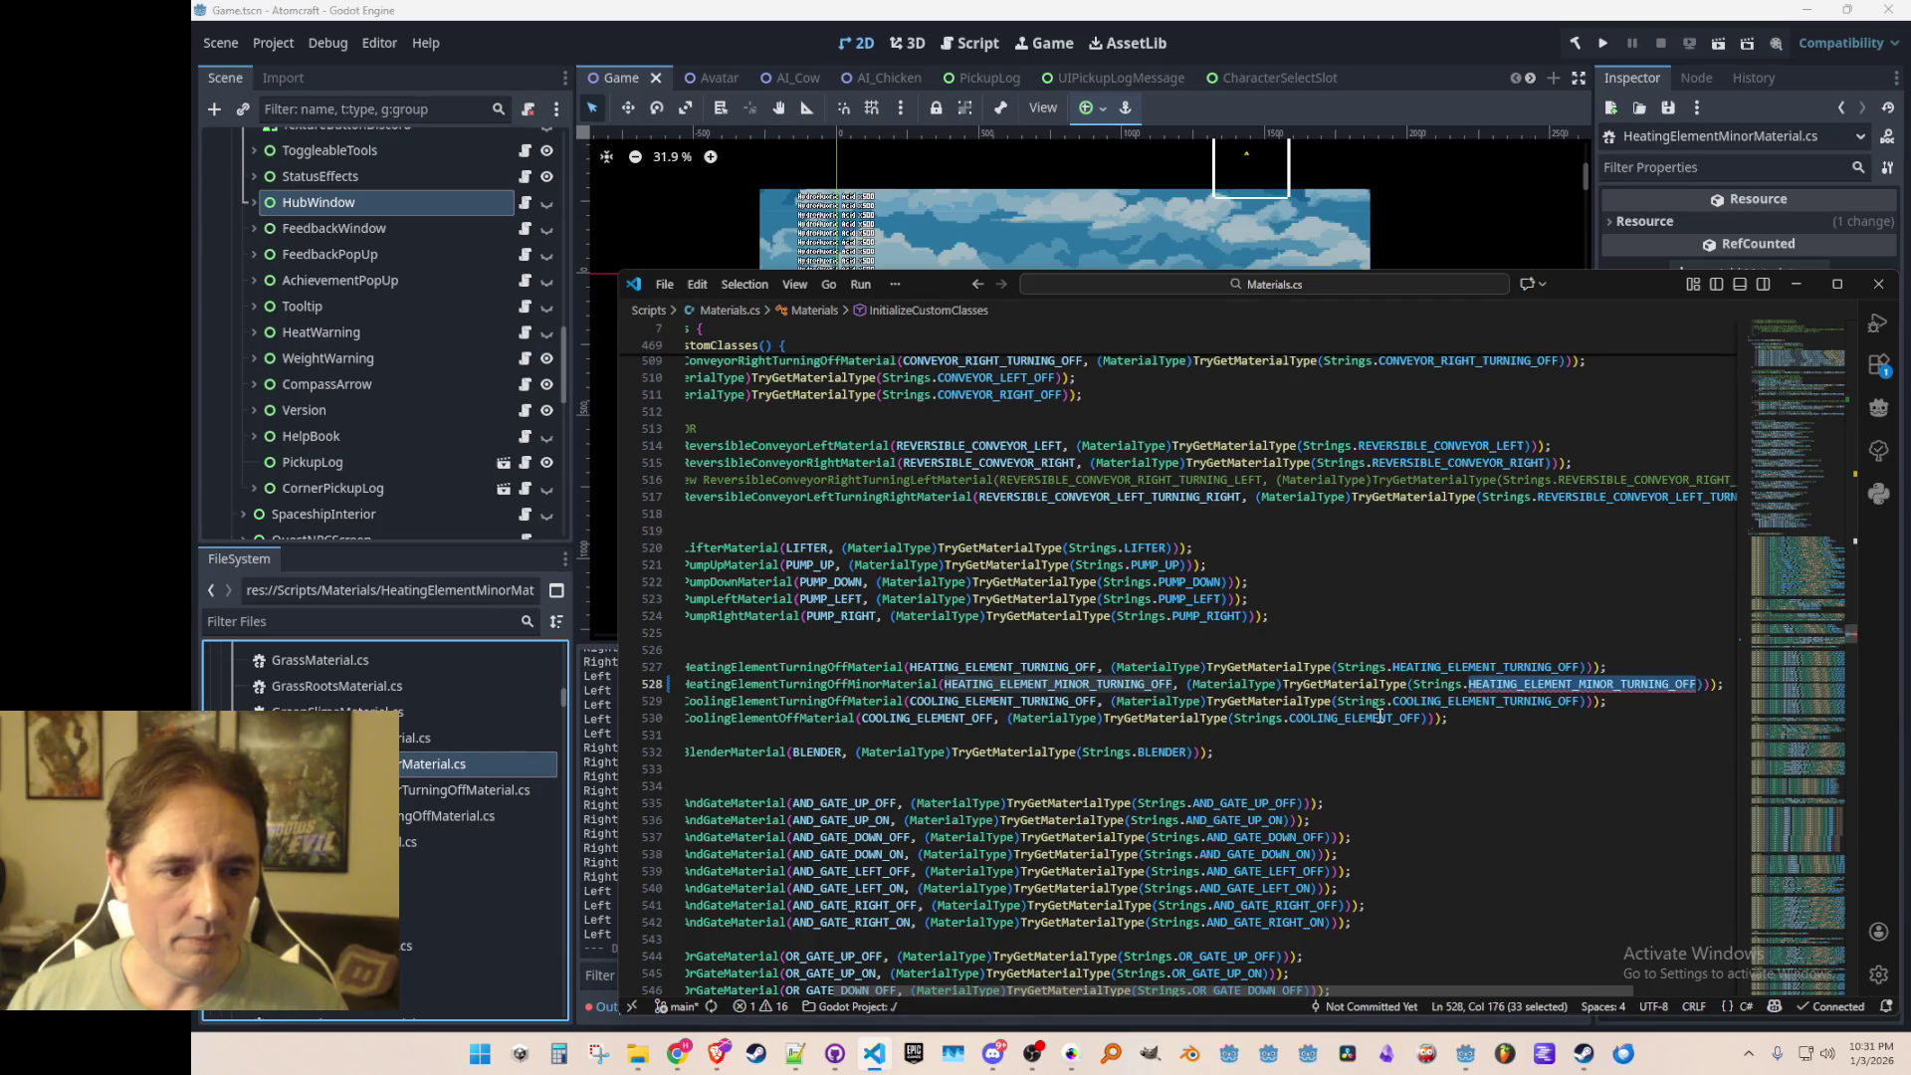
# Step: In Strings.cs, add HEATING_ELEMENT_MINOR, Minor Turning Off and Minor Off string constants, and save
pyautogui.press('Up')
pyautogui.press('F12')
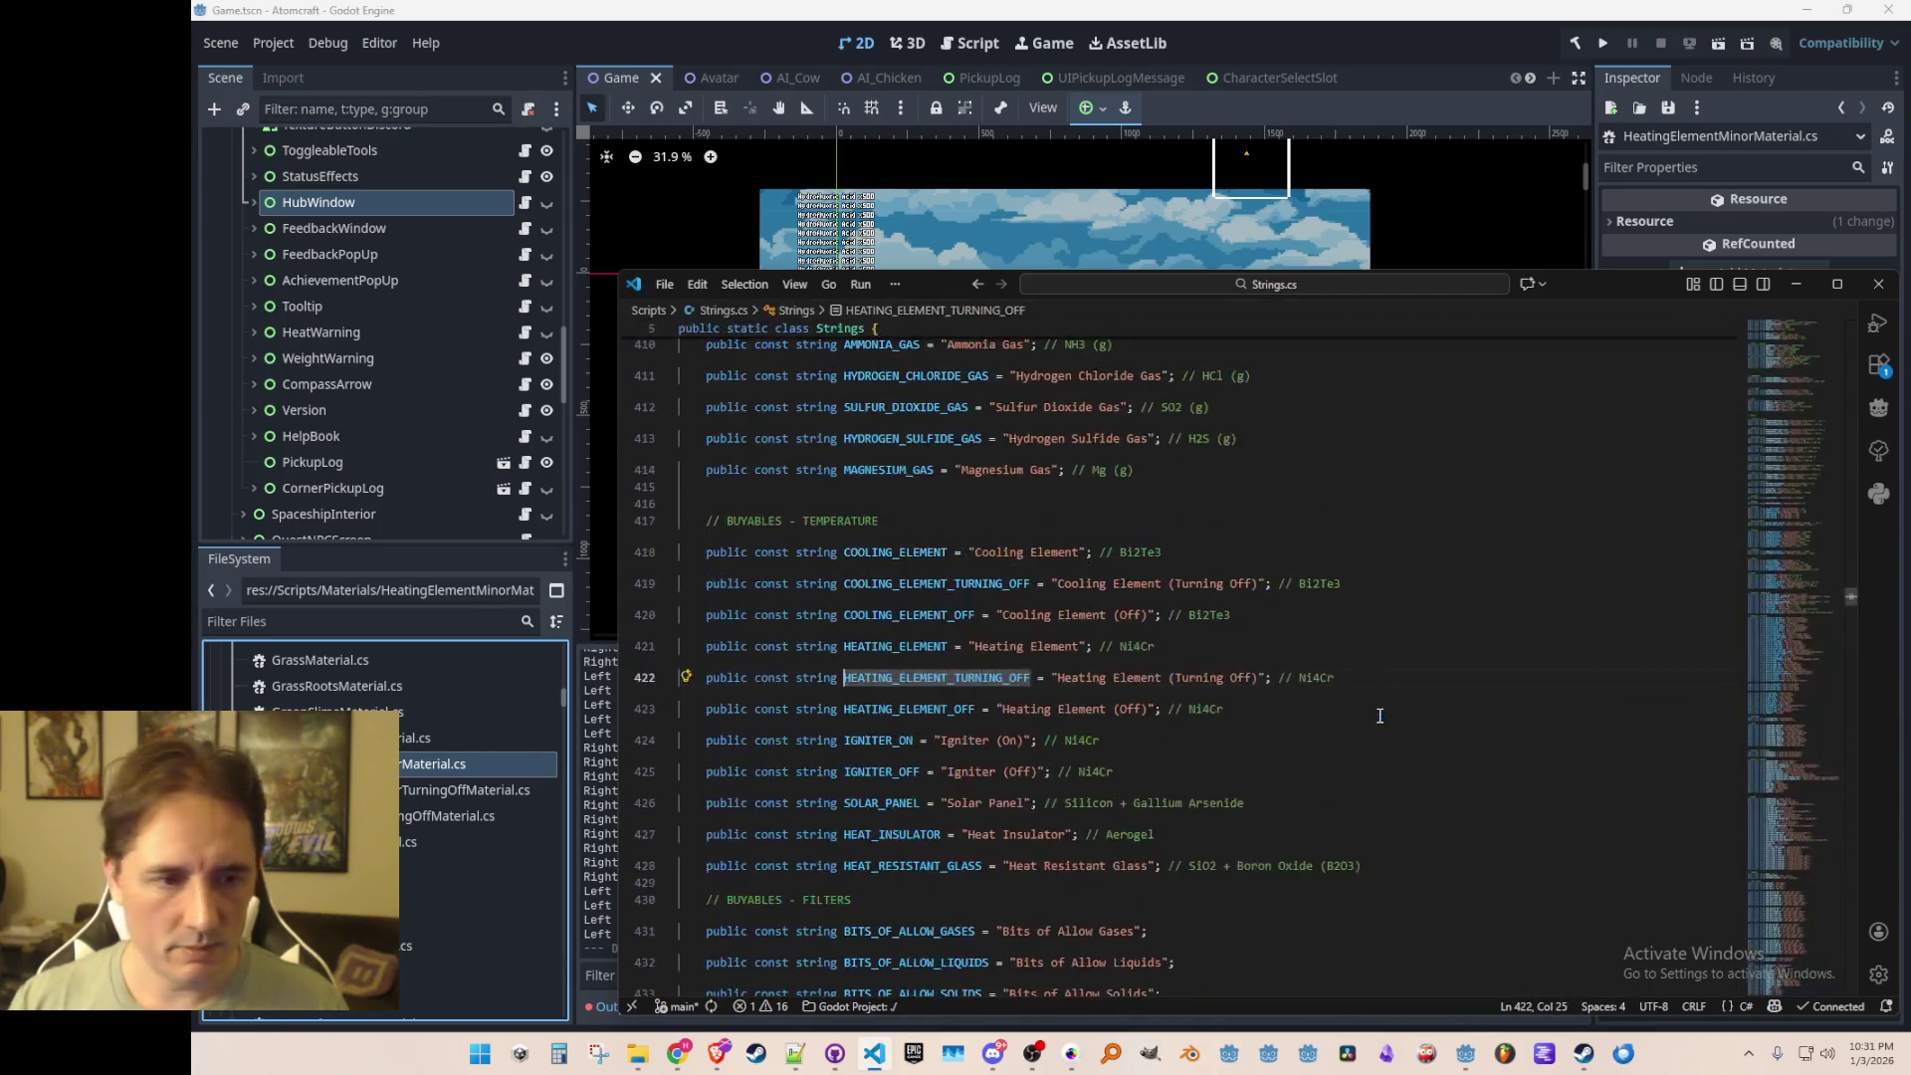
pyautogui.press('End')
pyautogui.press('Down')
pyautogui.press('Return')
pyautogui.write('public const st')
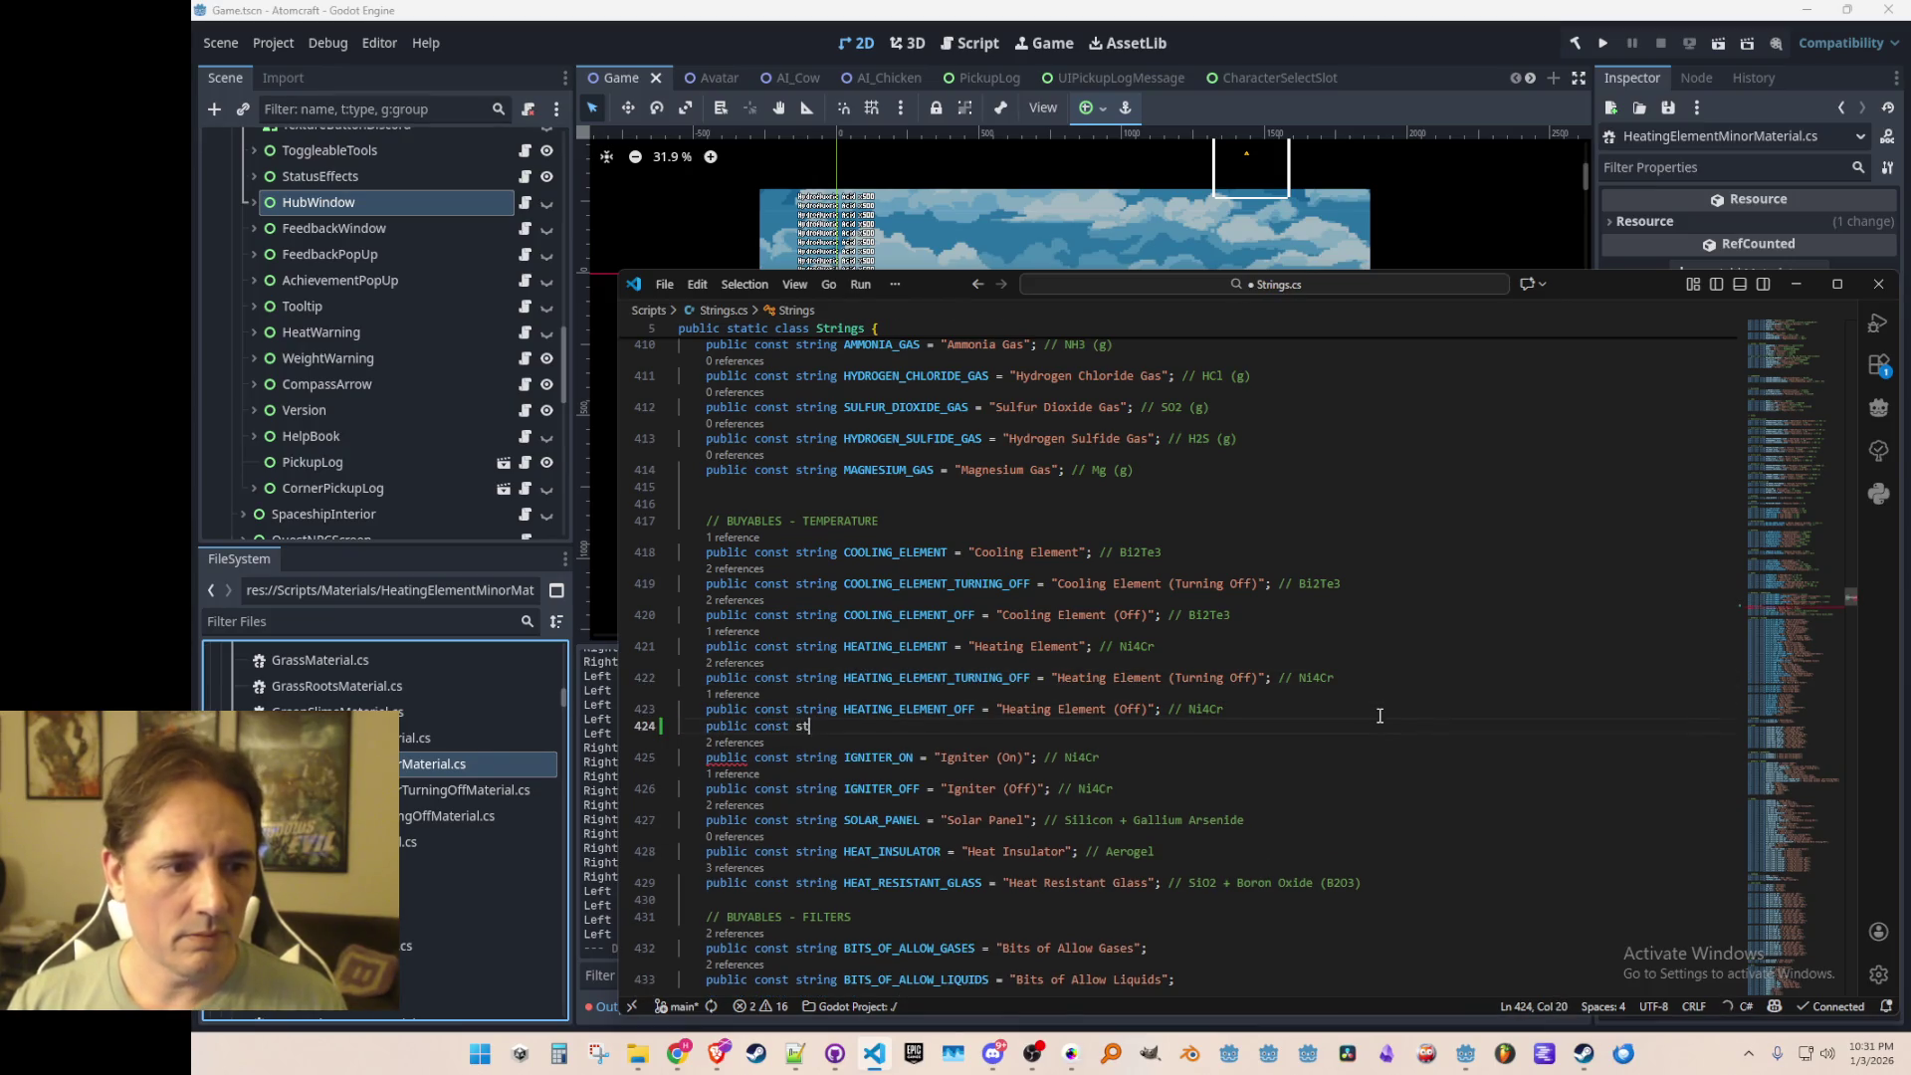
pyautogui.write('r')
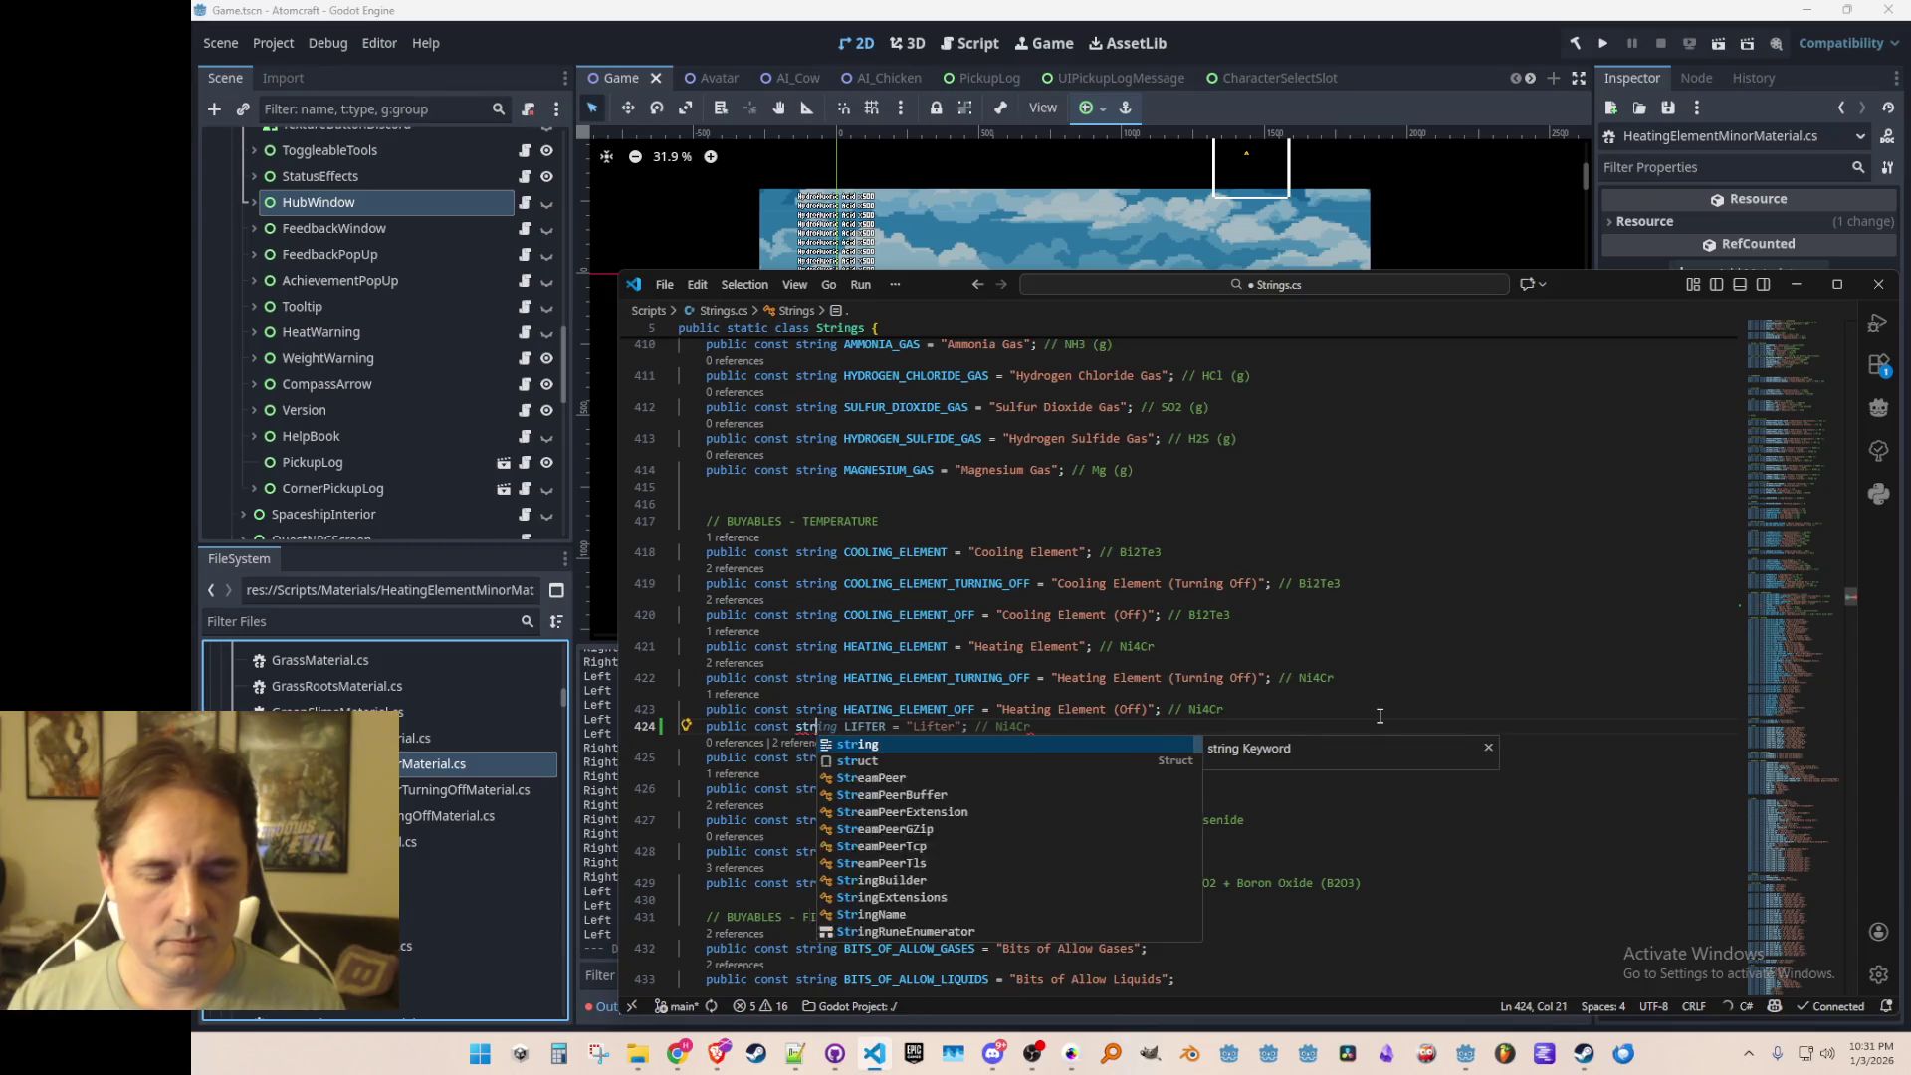
pyautogui.write('ing HEATING_ELEMENT_MINOR')
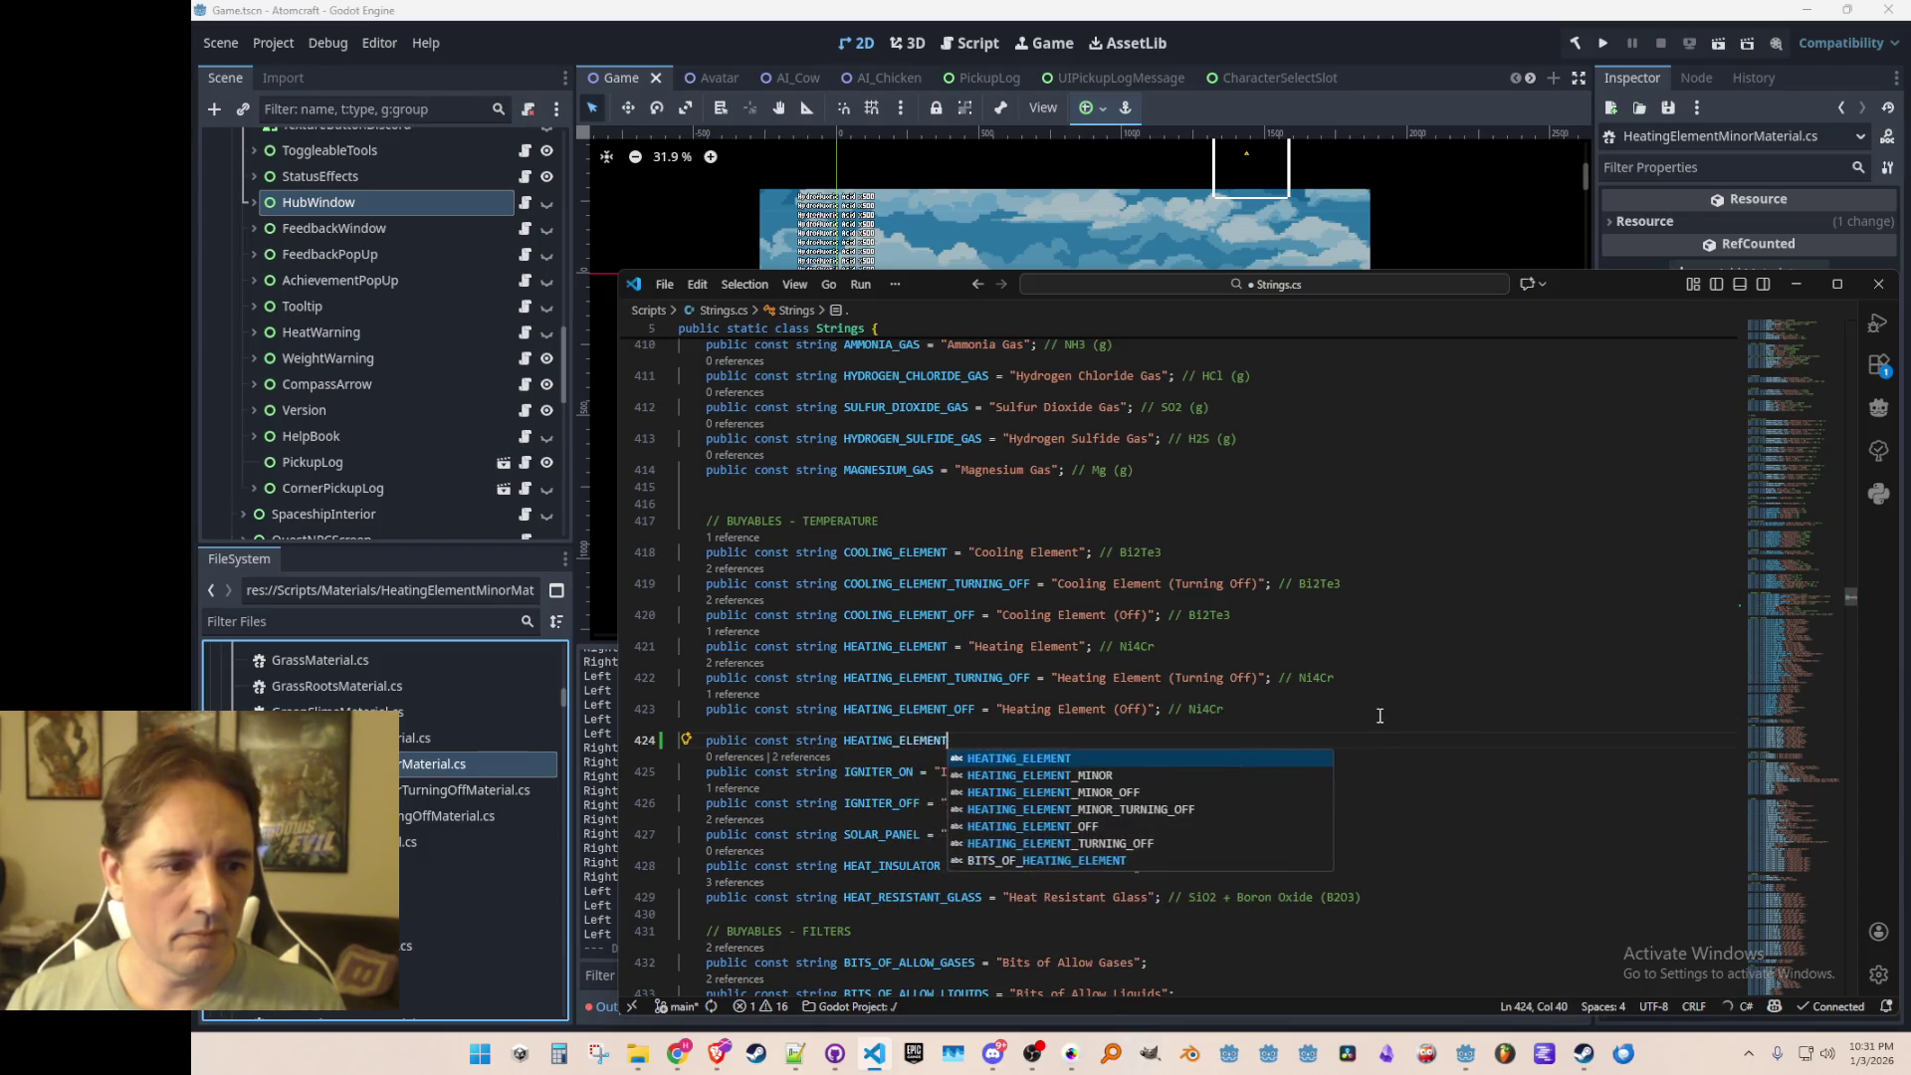
pyautogui.press('Tab')
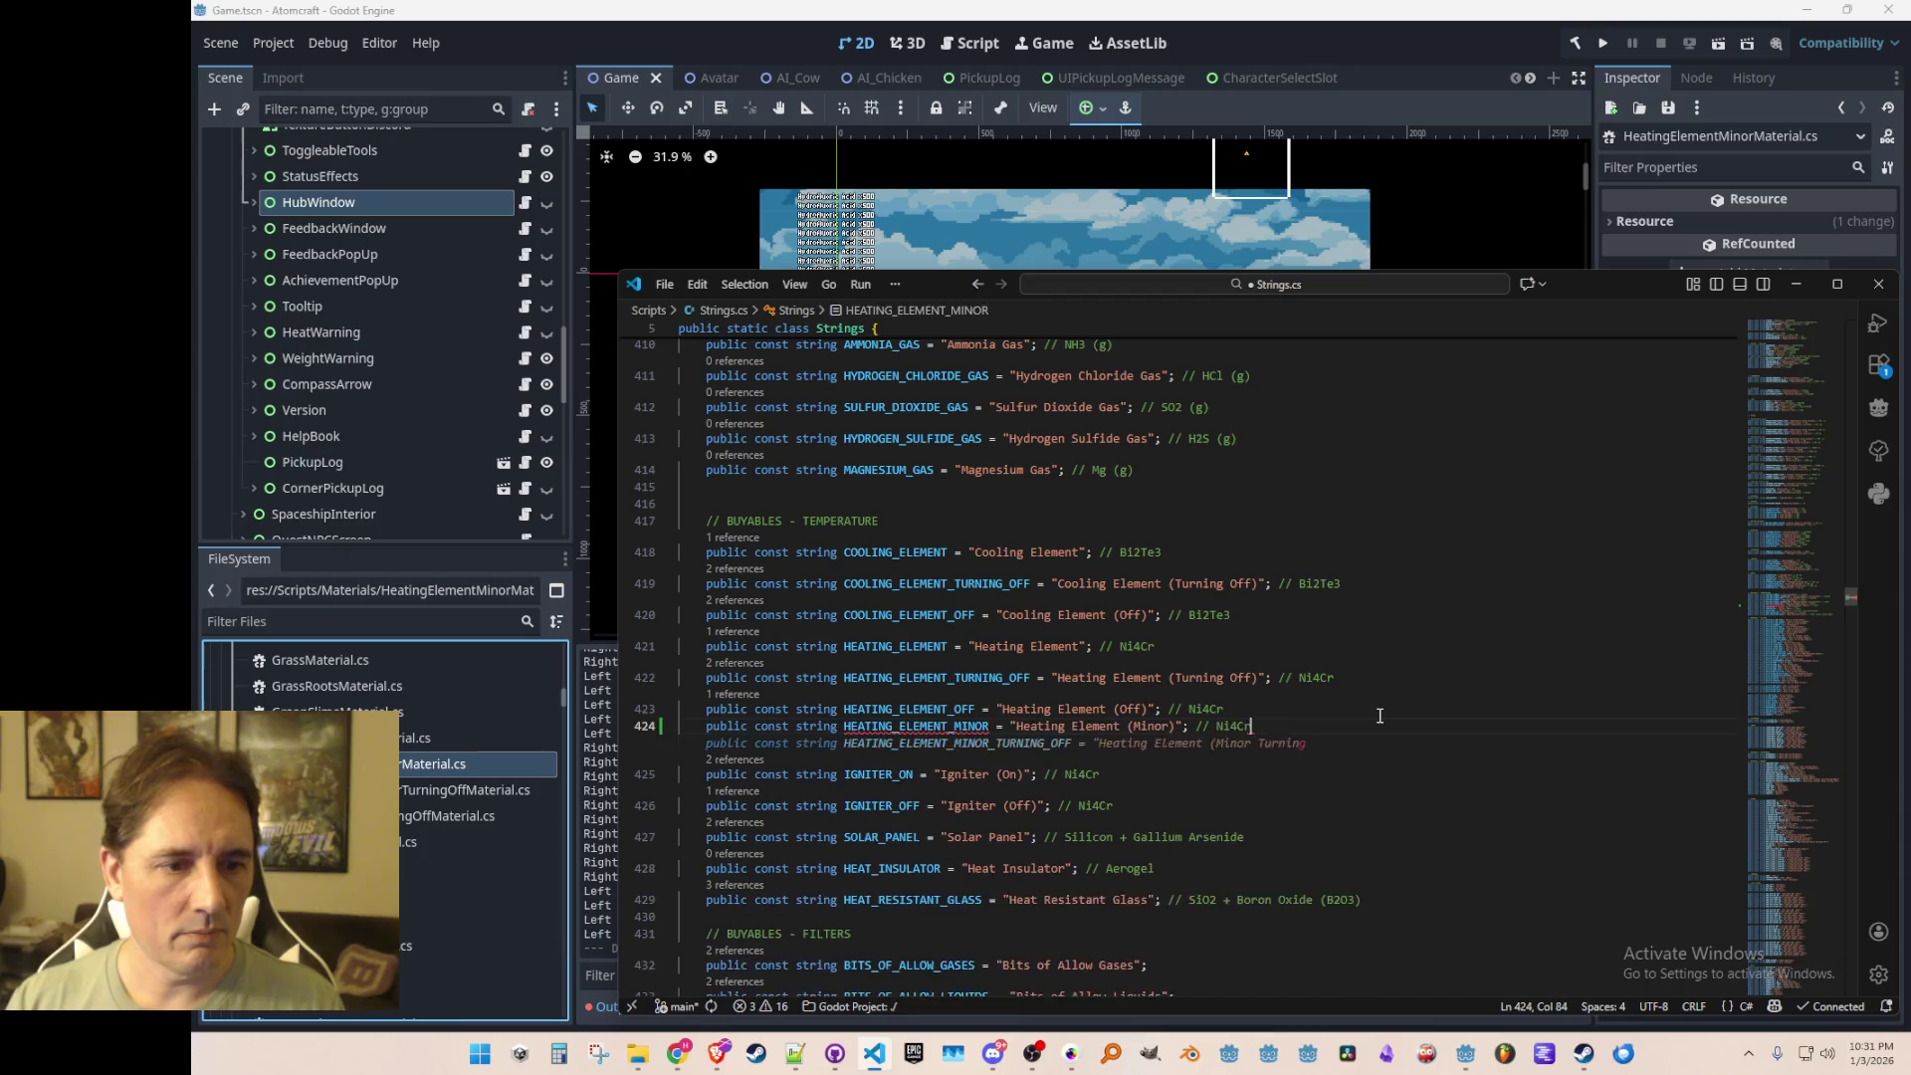
pyautogui.press('Tab')
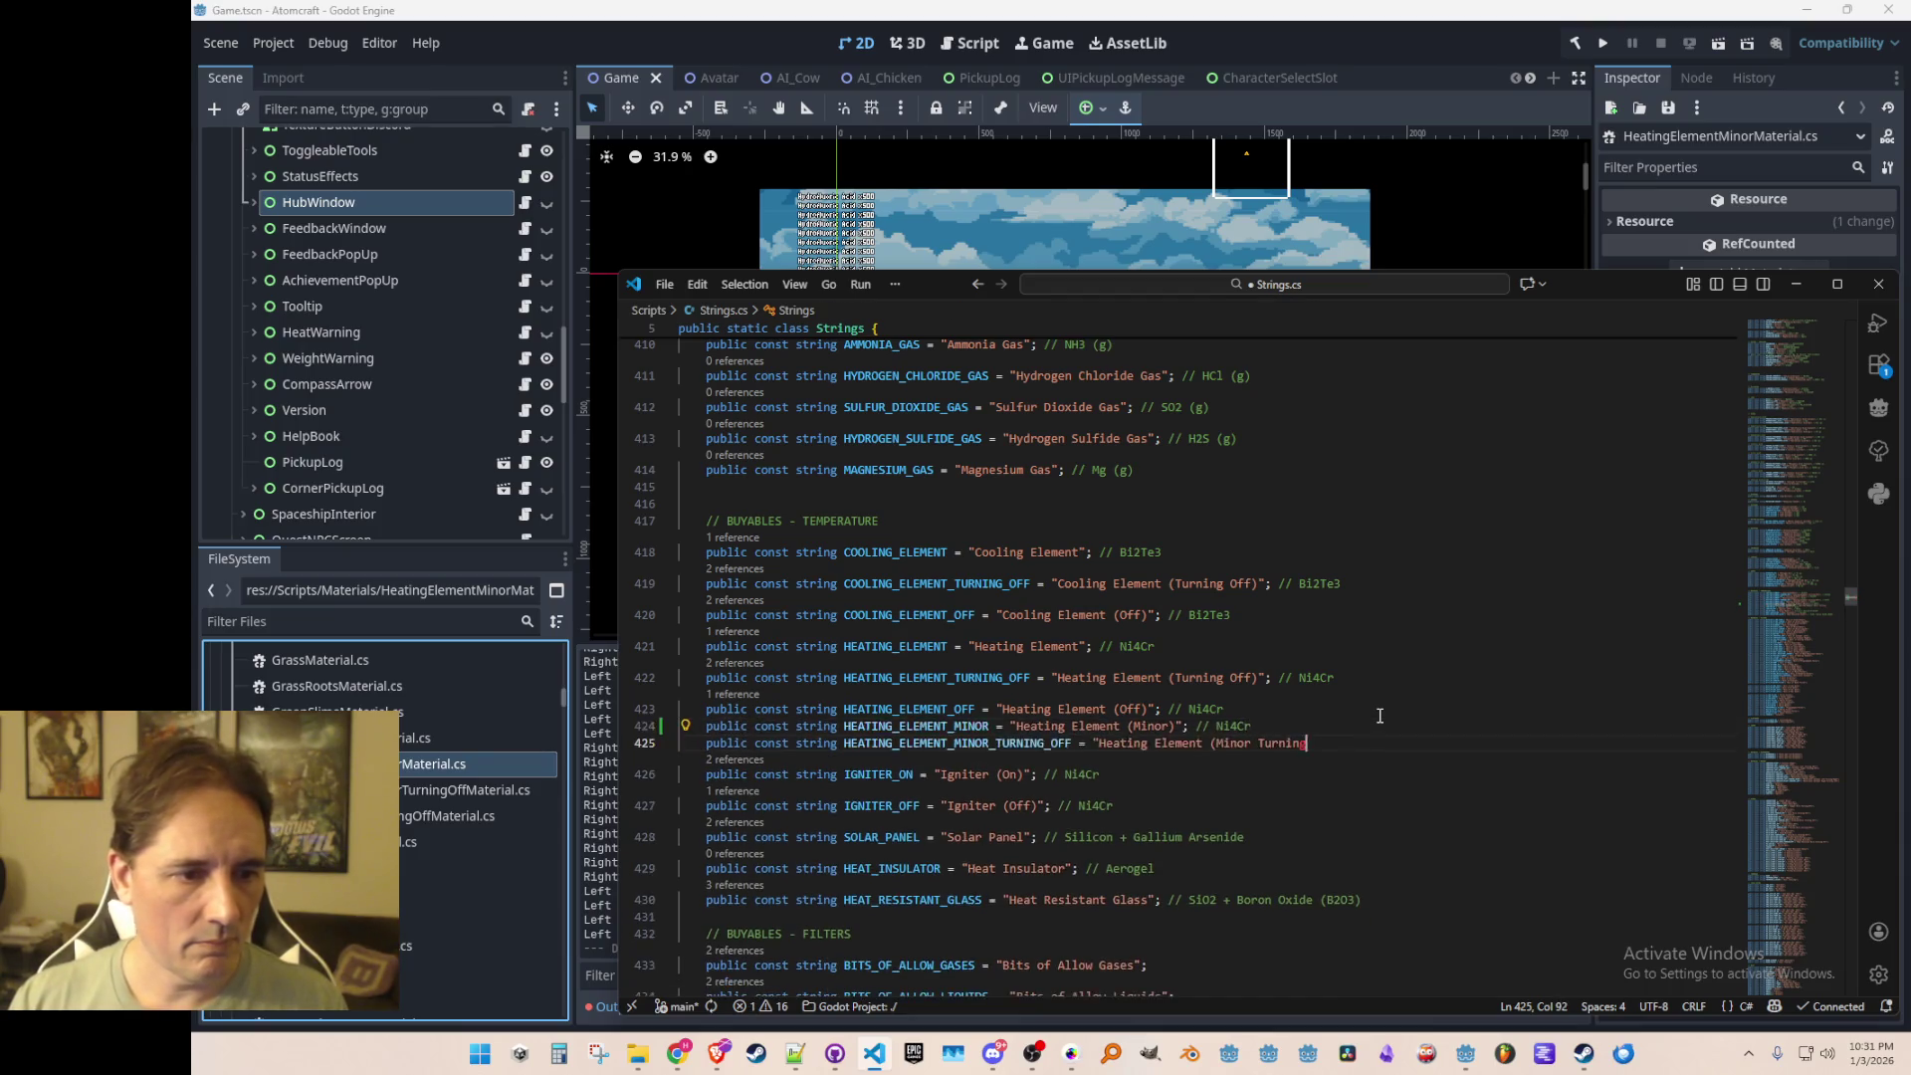
pyautogui.press('Tab')
pyautogui.press('Tab')
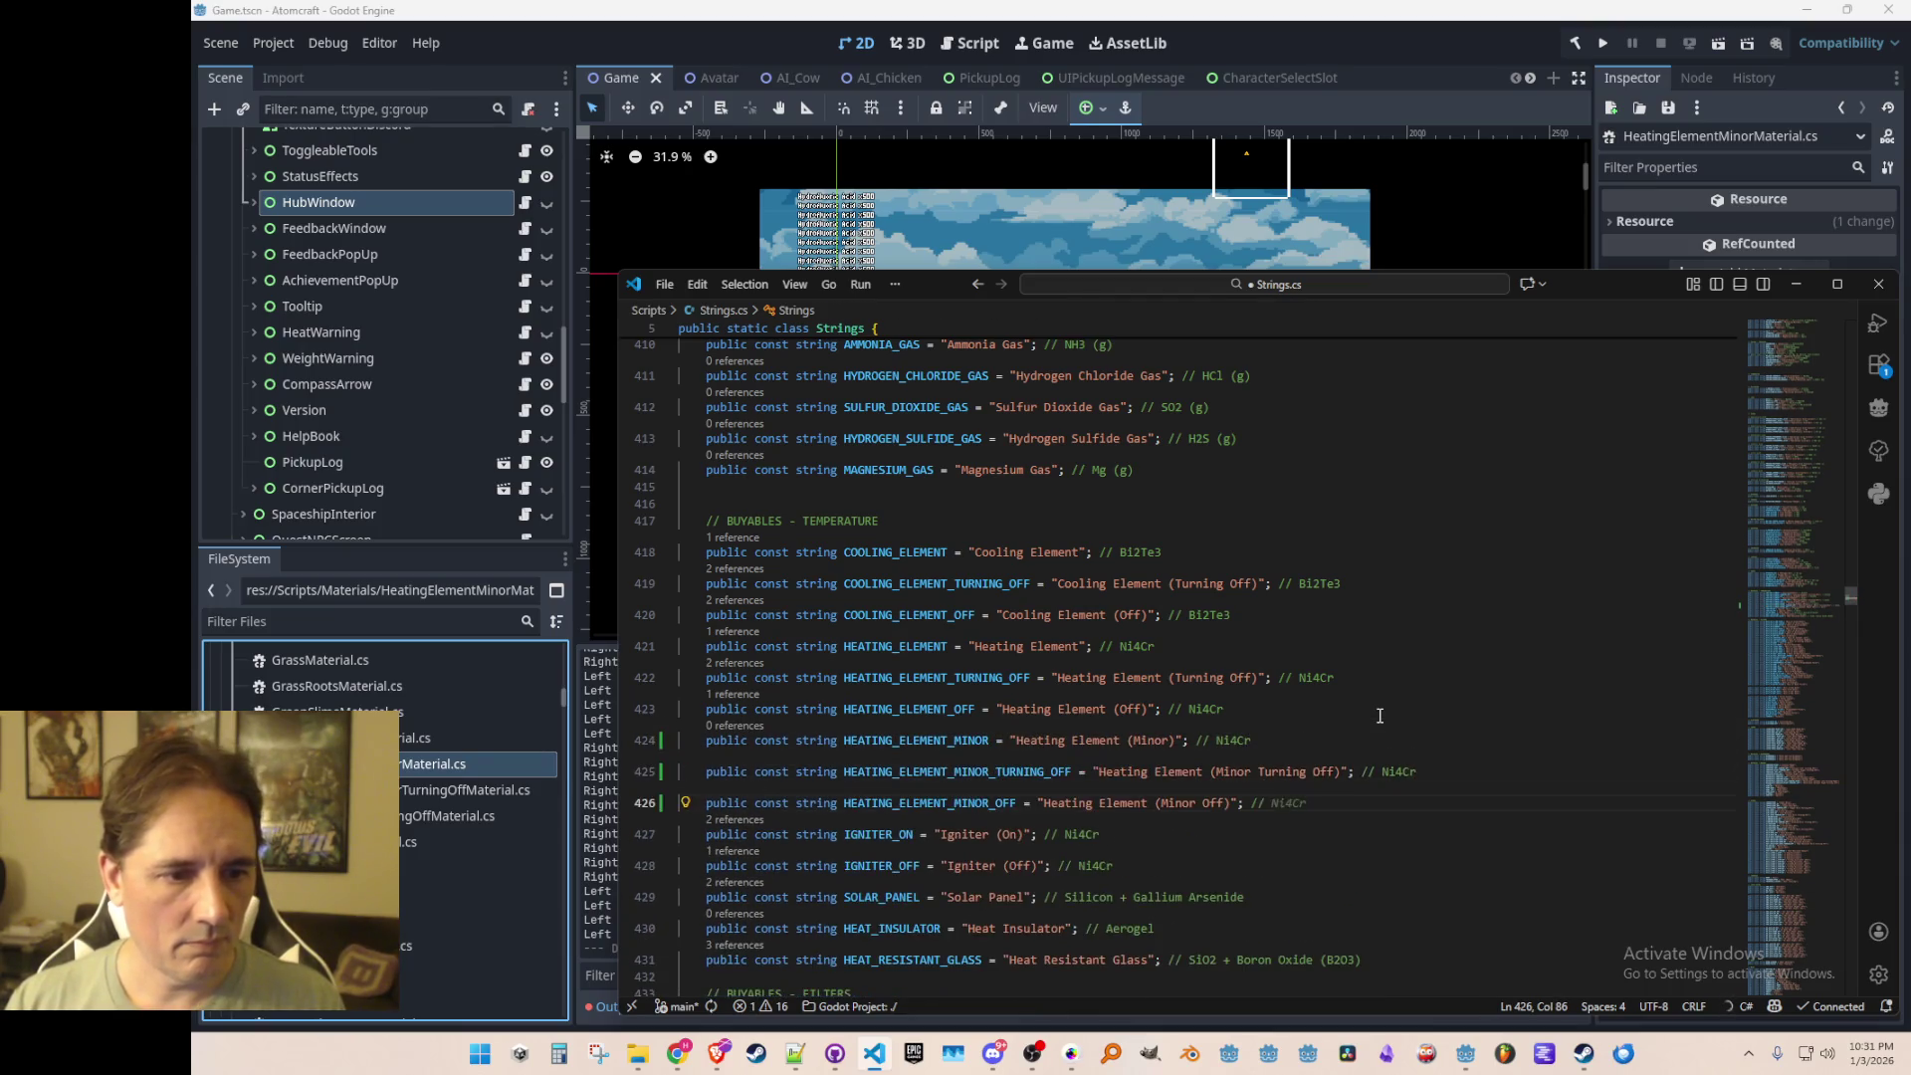
pyautogui.hotkey('ctrl', 's')
# Step: Return to Materials.cs at the start of line 528
pyautogui.hotkey('ctrl', 'Tab')
pyautogui.press('Down')
pyautogui.press('Down')
pyautogui.press('Home')
pyautogui.press('Home')
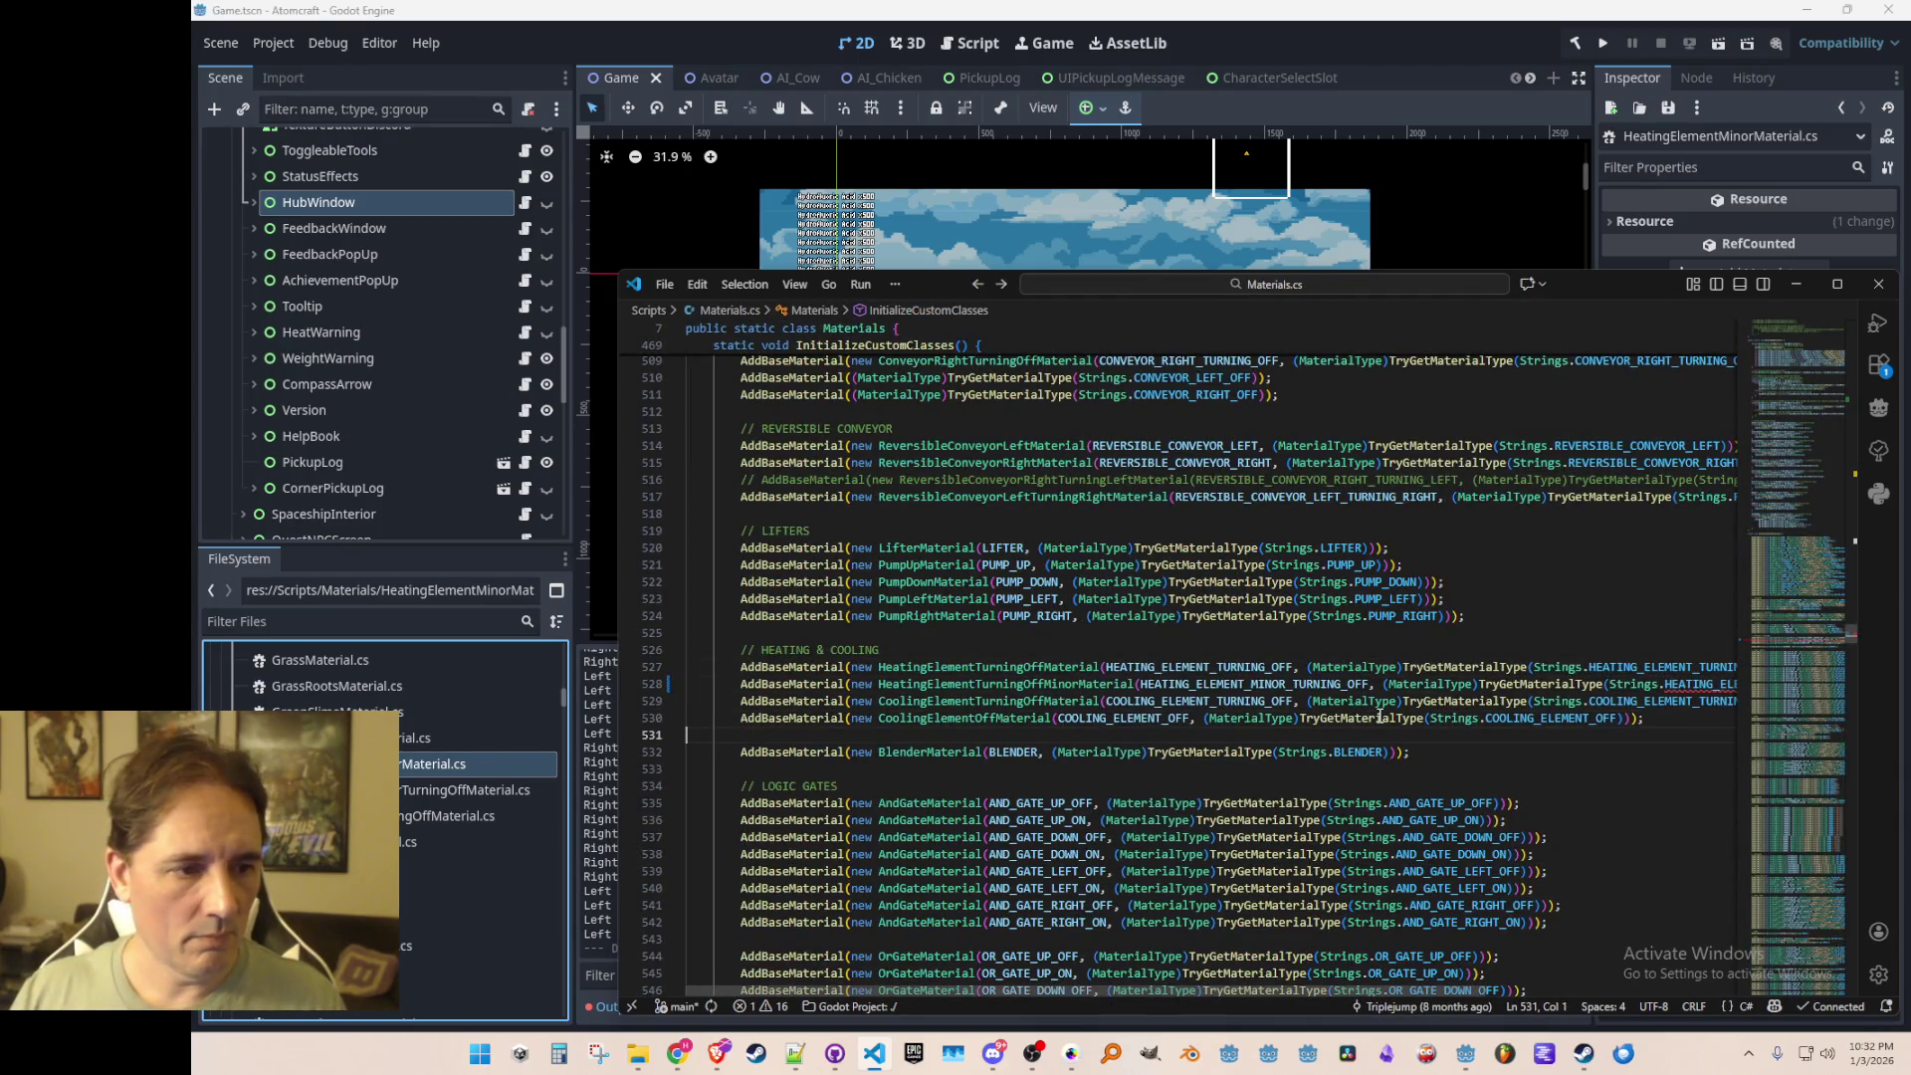
# Step: Add AddBaseMaterial(new HeatingElementMinorMaterial(...)) for HEATING_ELEMENT_MINOR below the Heating Element line, and save
pyautogui.press('Up')
pyautogui.press('Up')
pyautogui.press('Up')
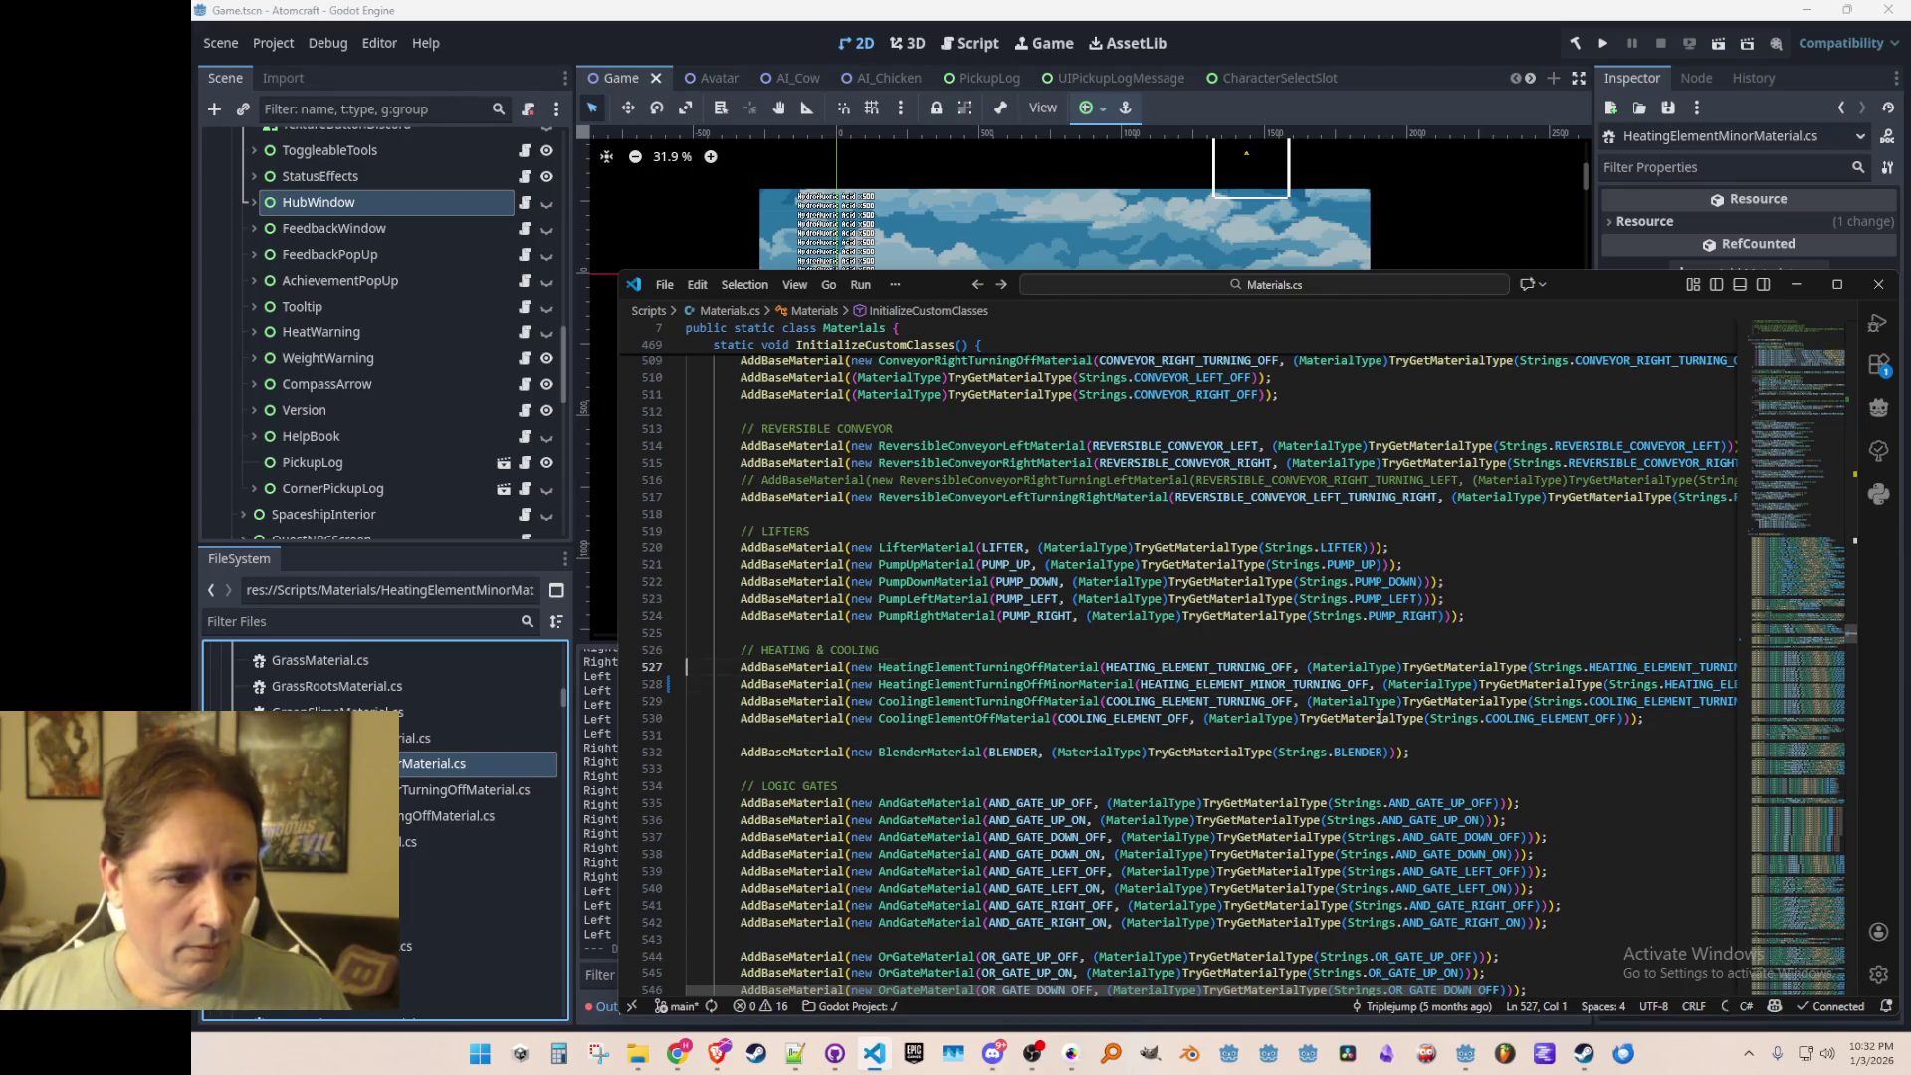
pyautogui.hotkey('ctrl', 'f')
pyautogui.write('HeatingElement')
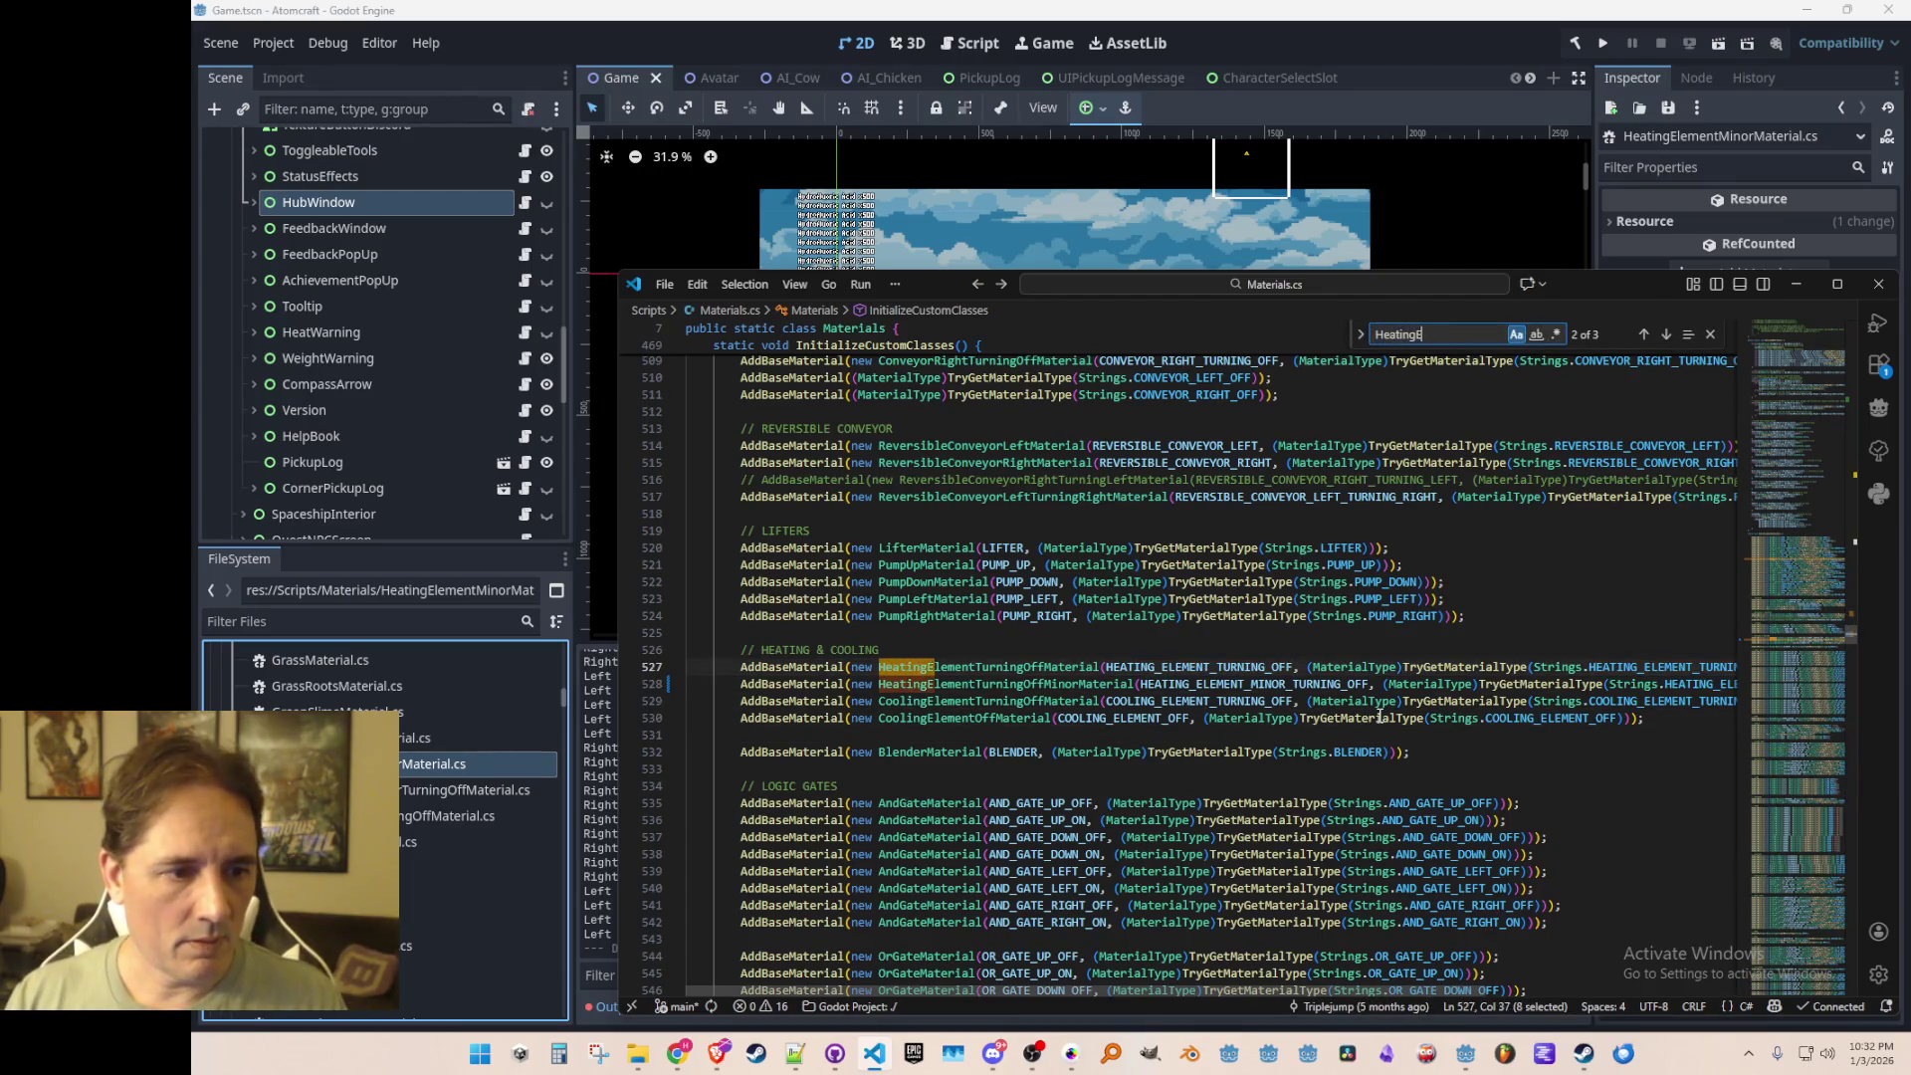
pyautogui.hotkey('shift', 'Return')
pyautogui.press('Escape')
pyautogui.press('End')
pyautogui.press('Return')
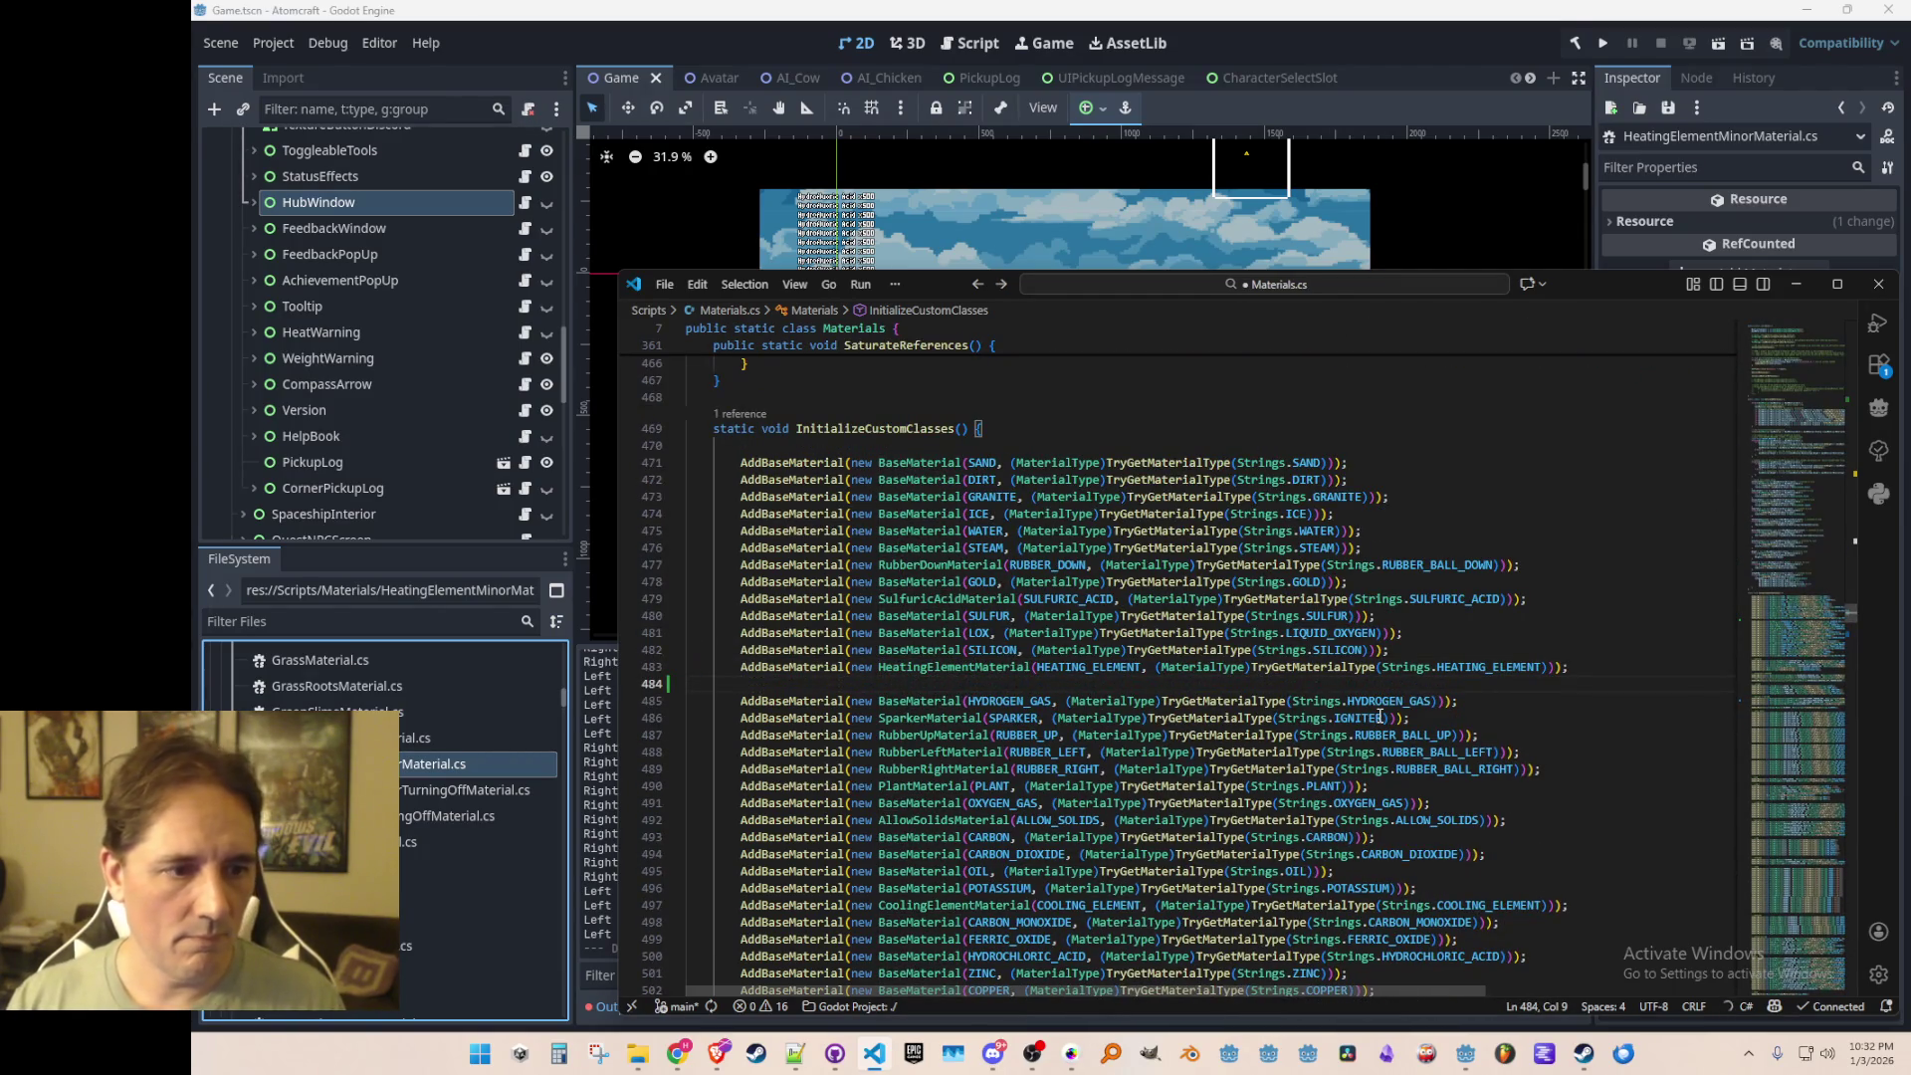
pyautogui.write('AddBaseMaterial(')
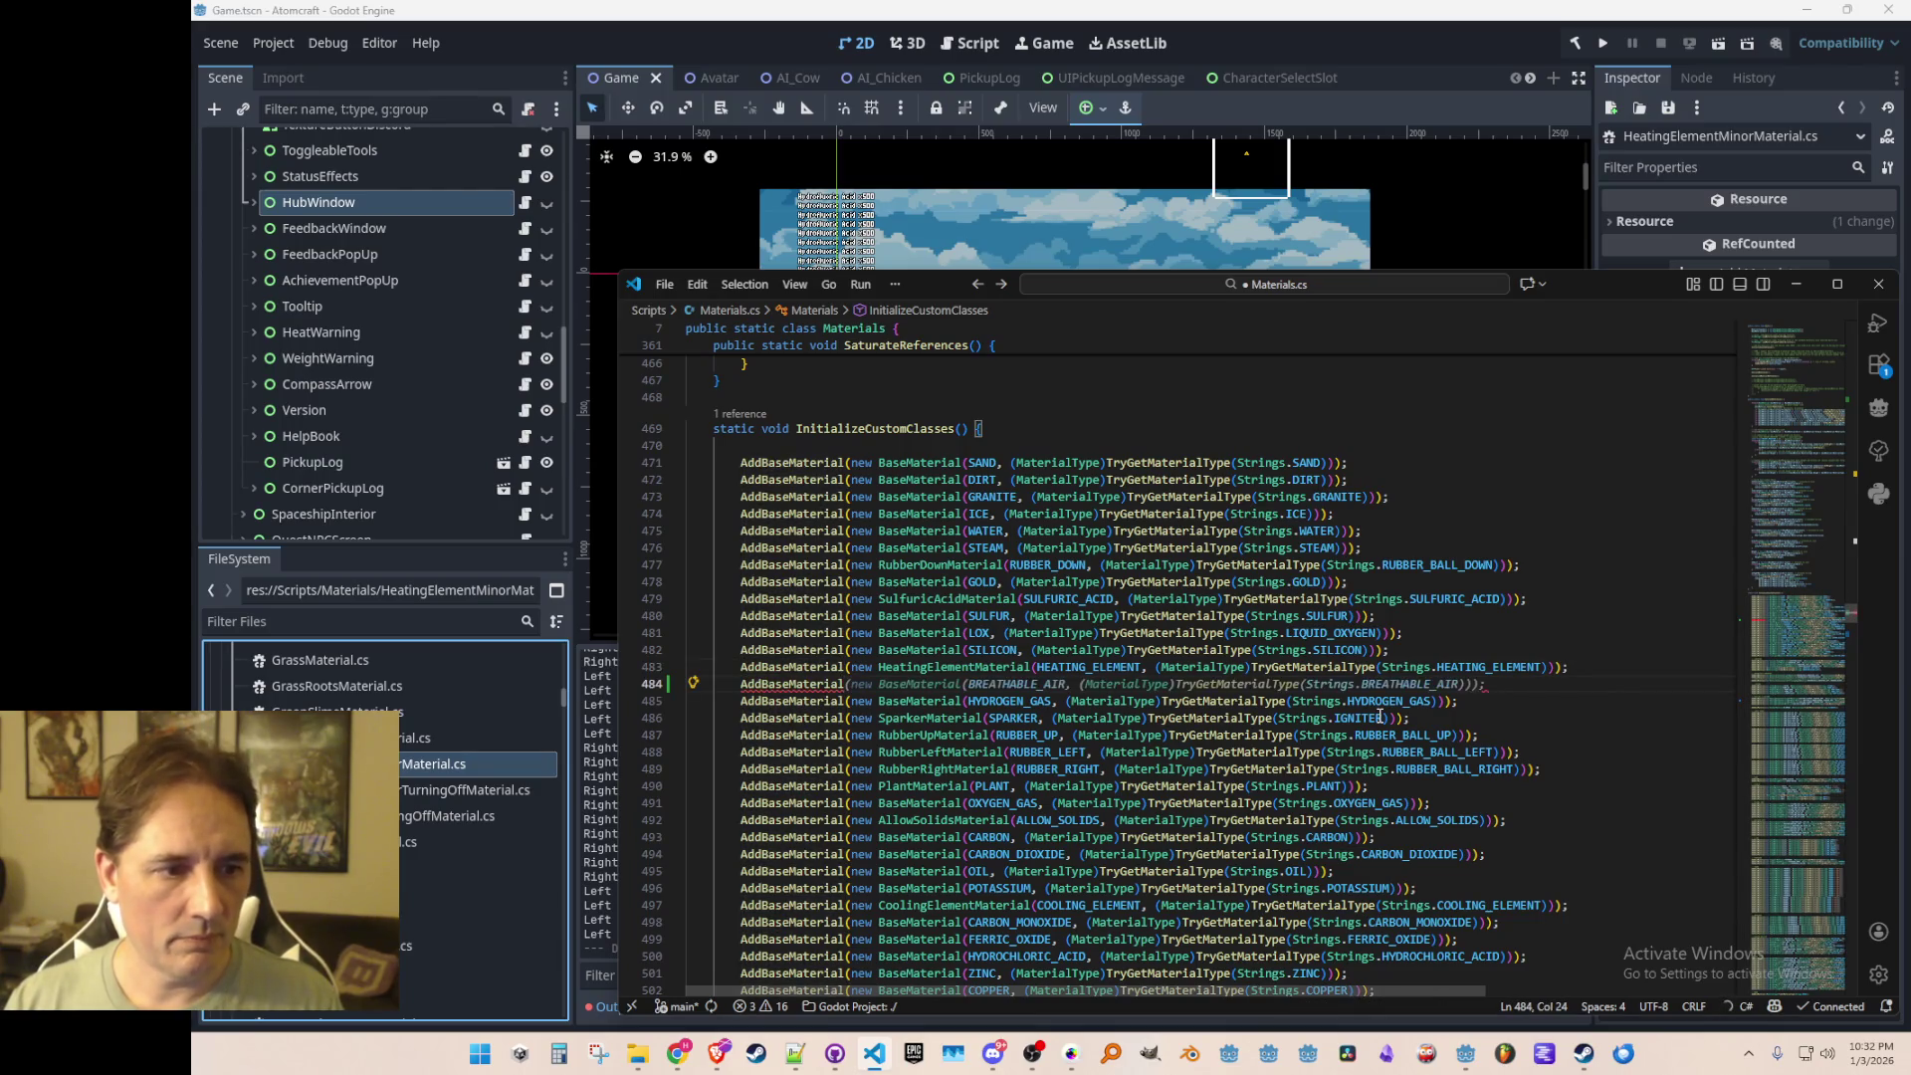
pyautogui.write('new H')
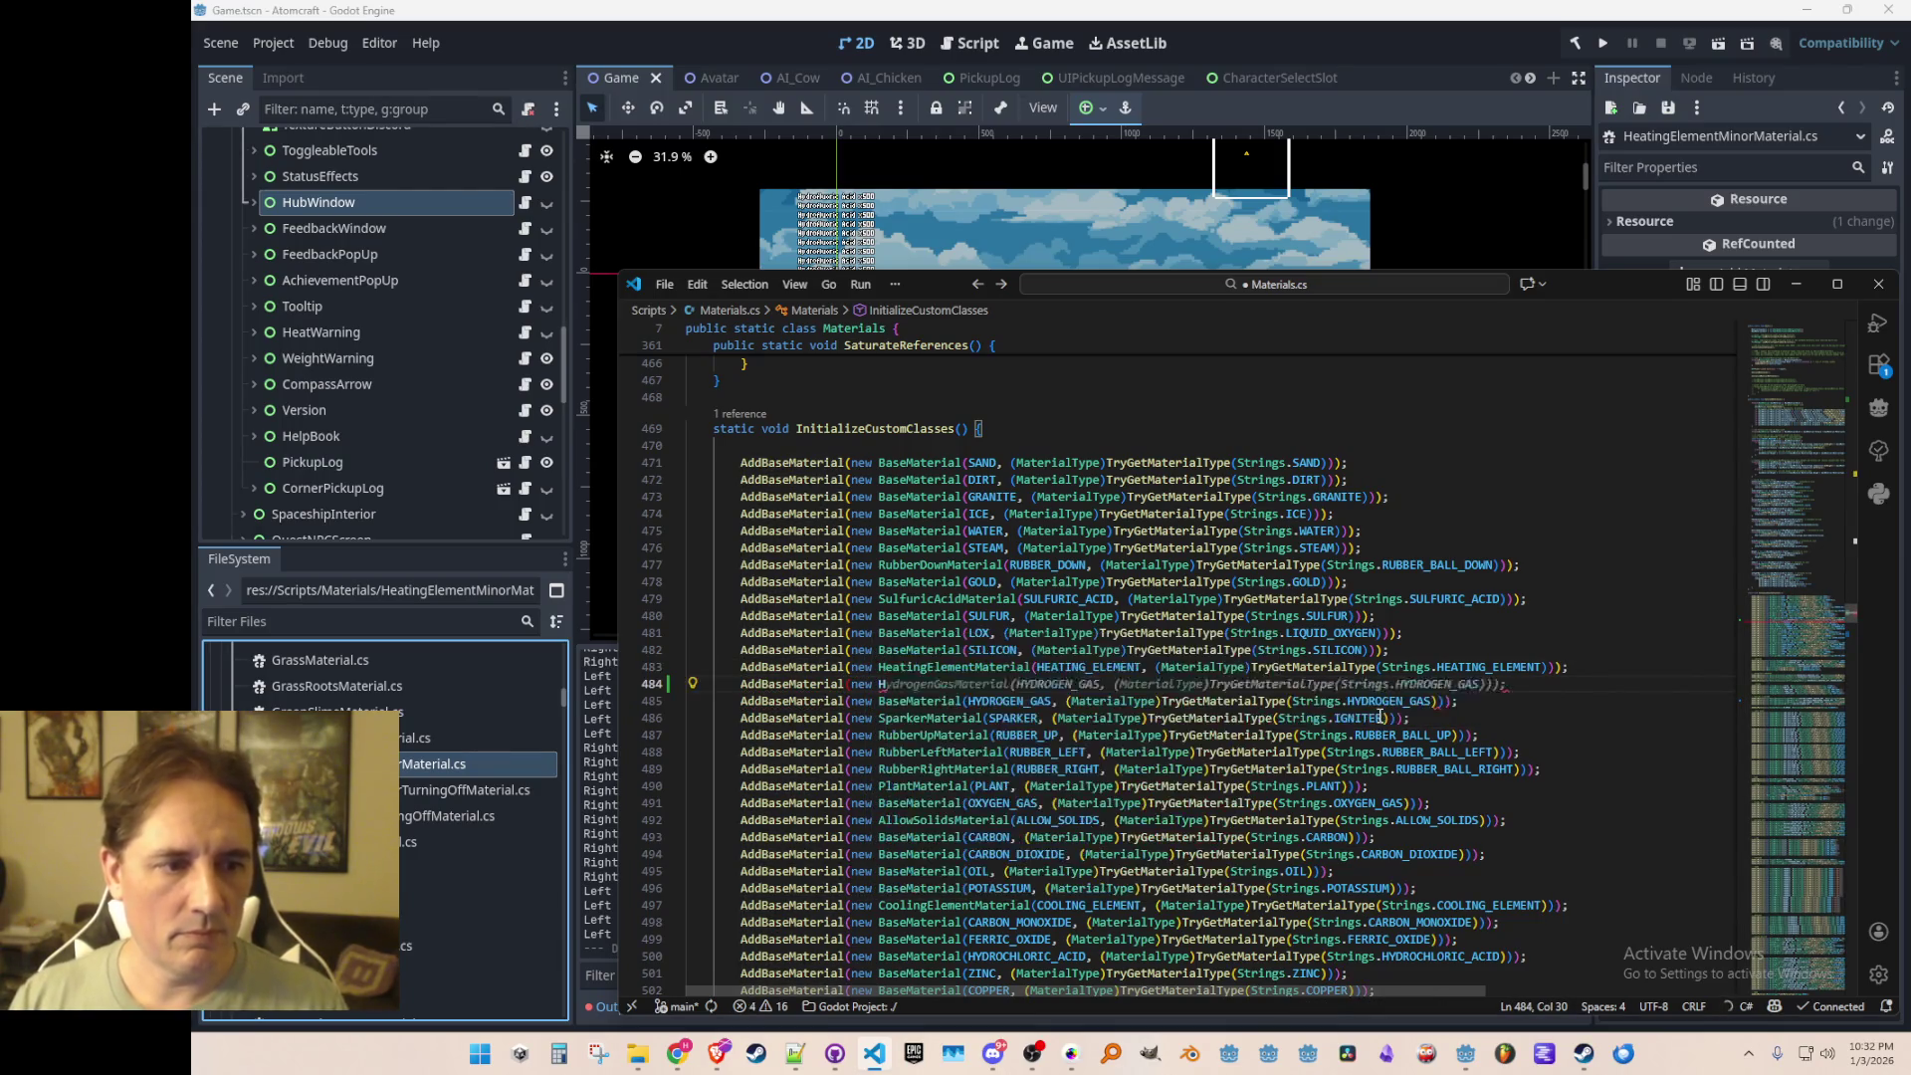
pyautogui.write('eatingE')
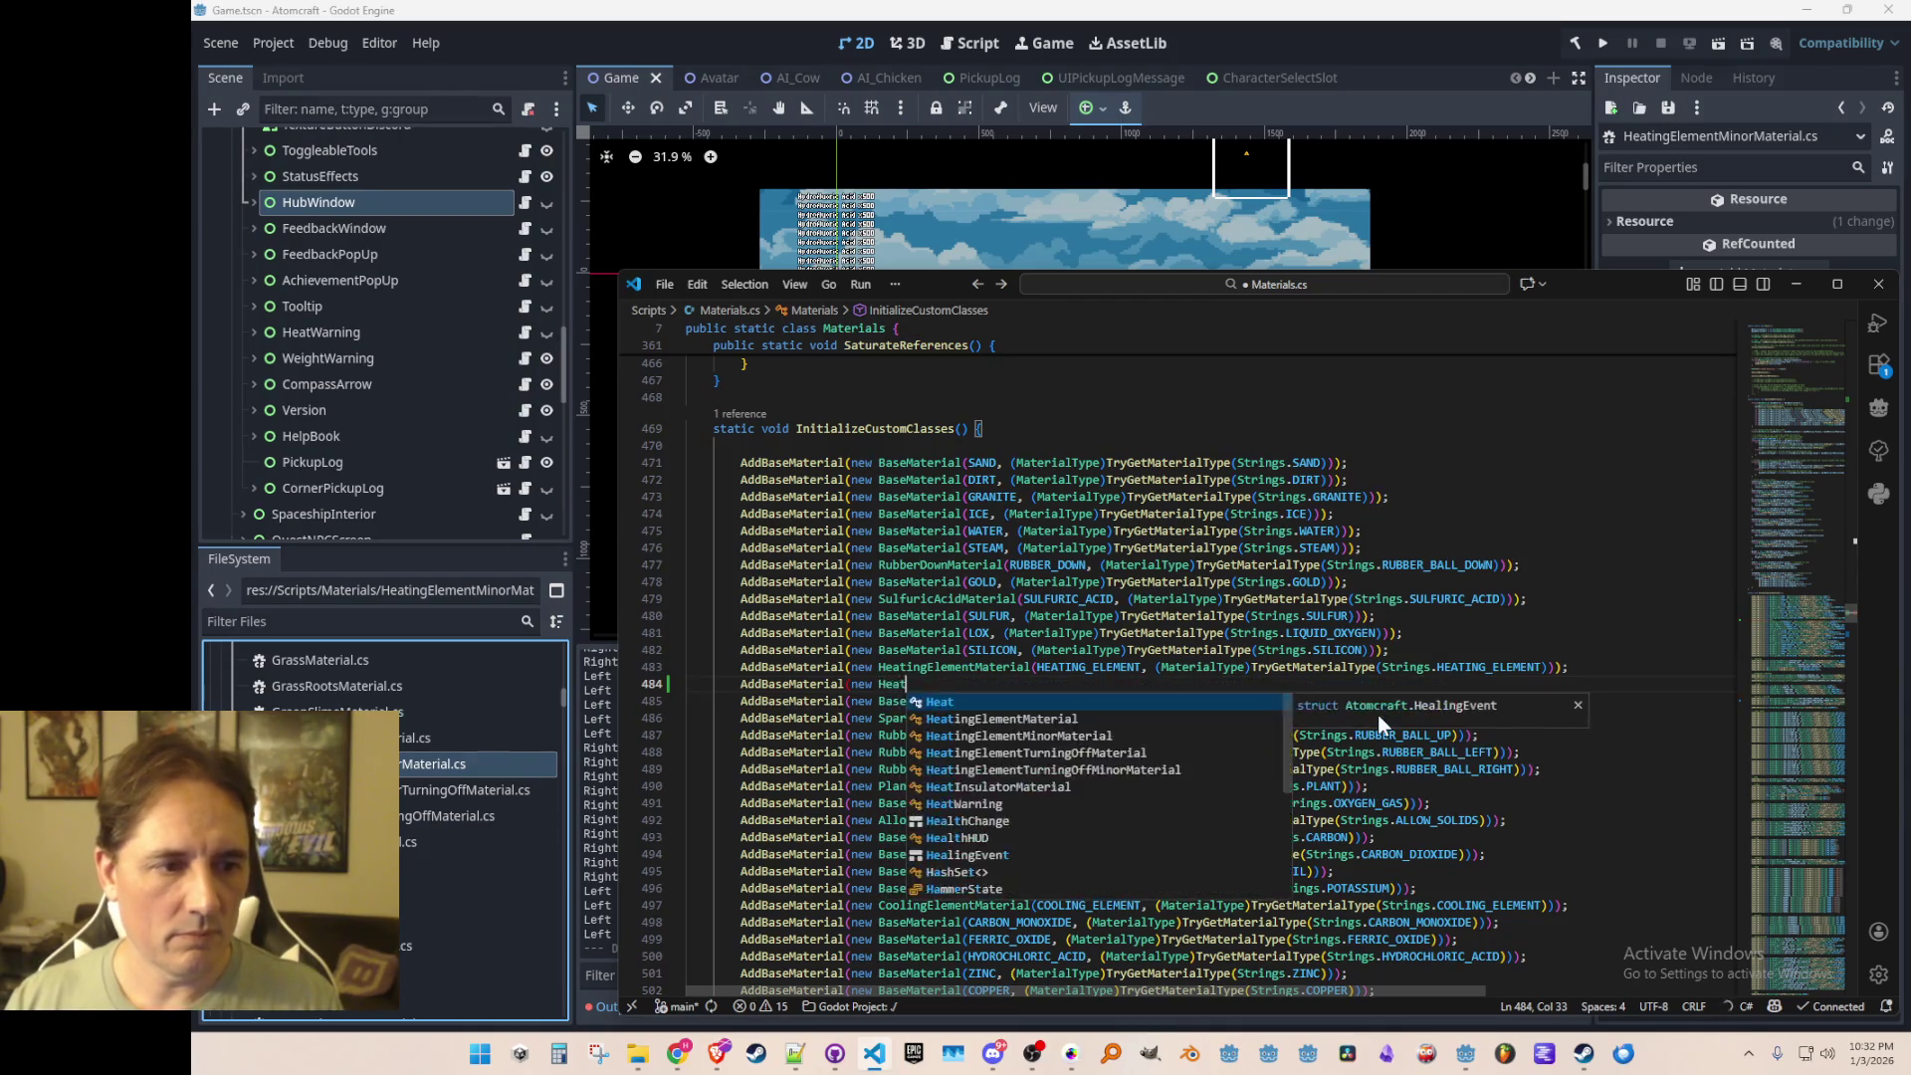
pyautogui.press('Down')
pyautogui.press('Tab')
pyautogui.press('Tab')
pyautogui.hotkey('ctrl', 's')
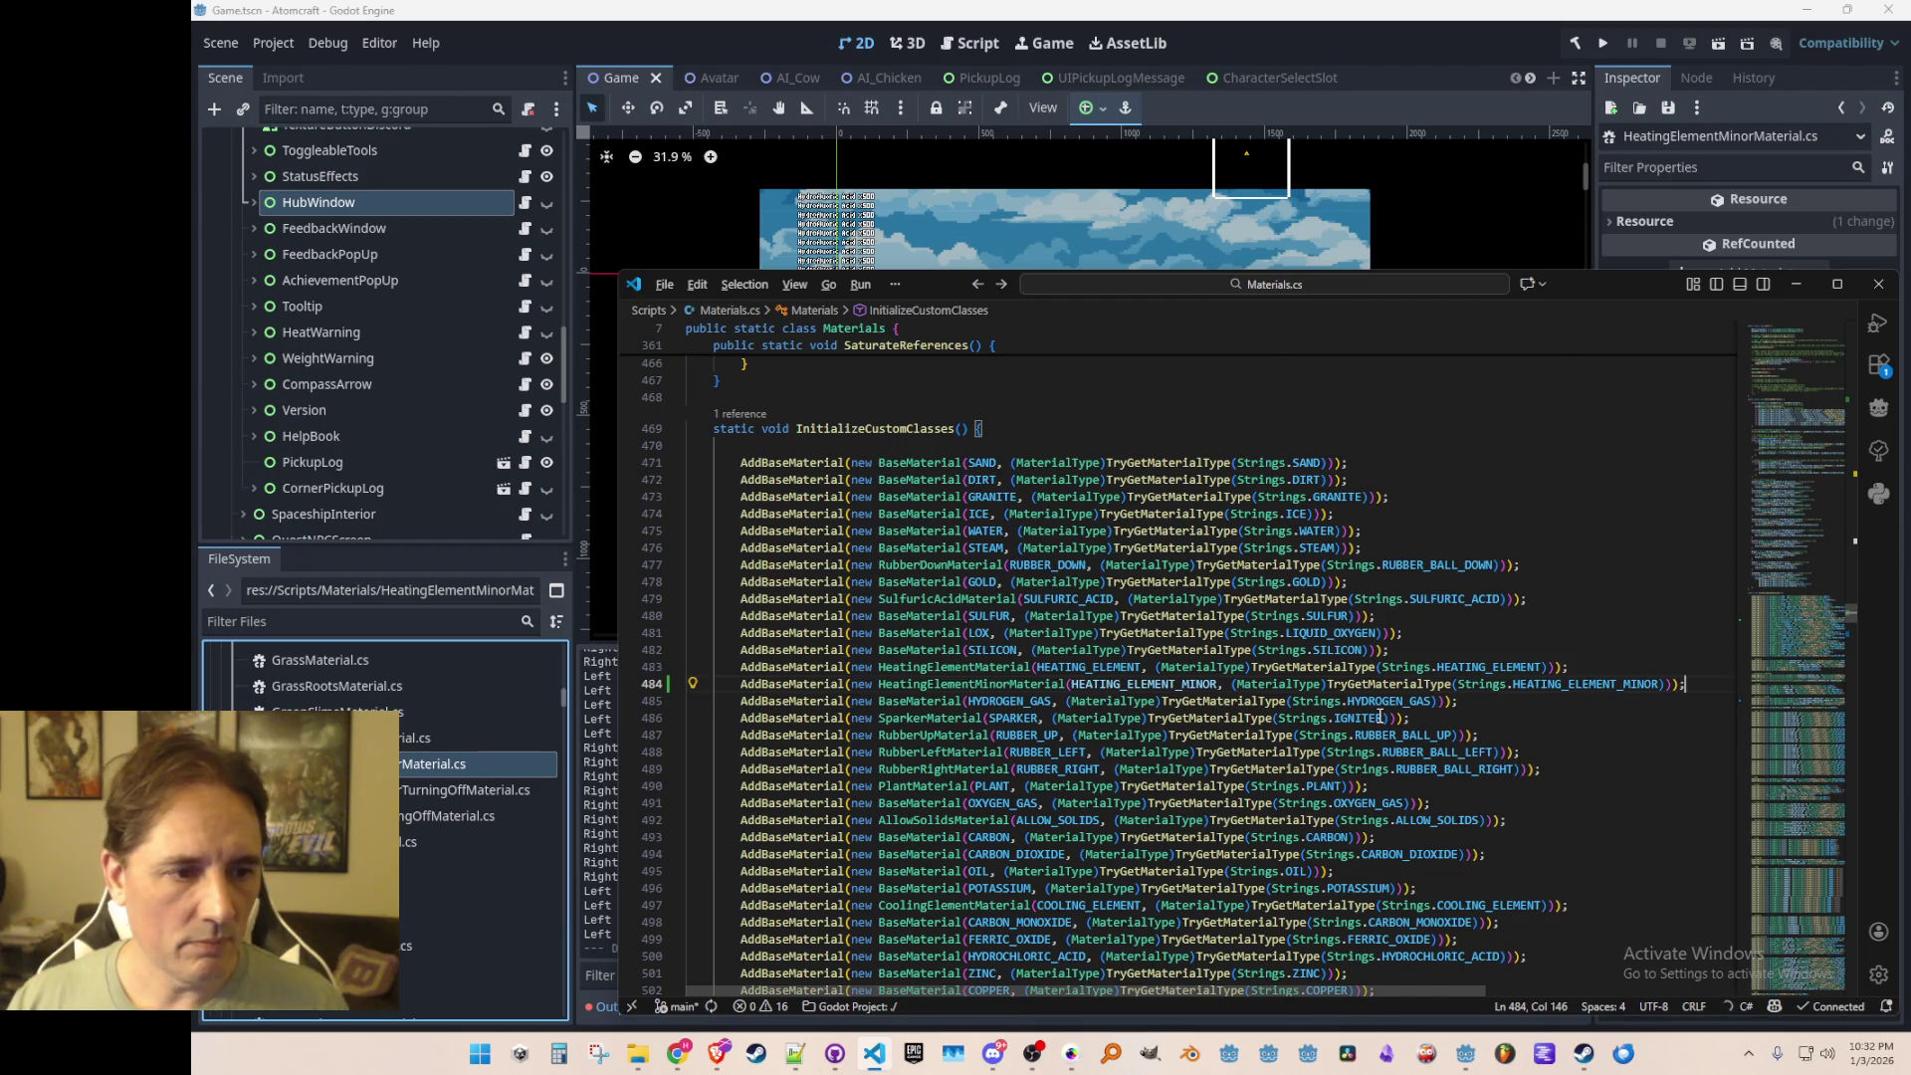
# Step: Locate the HEATING_ELEMENT_TURNING_OFF reference assignment further down Materials.cs
pyautogui.press('pagedown')
pyautogui.press('End')
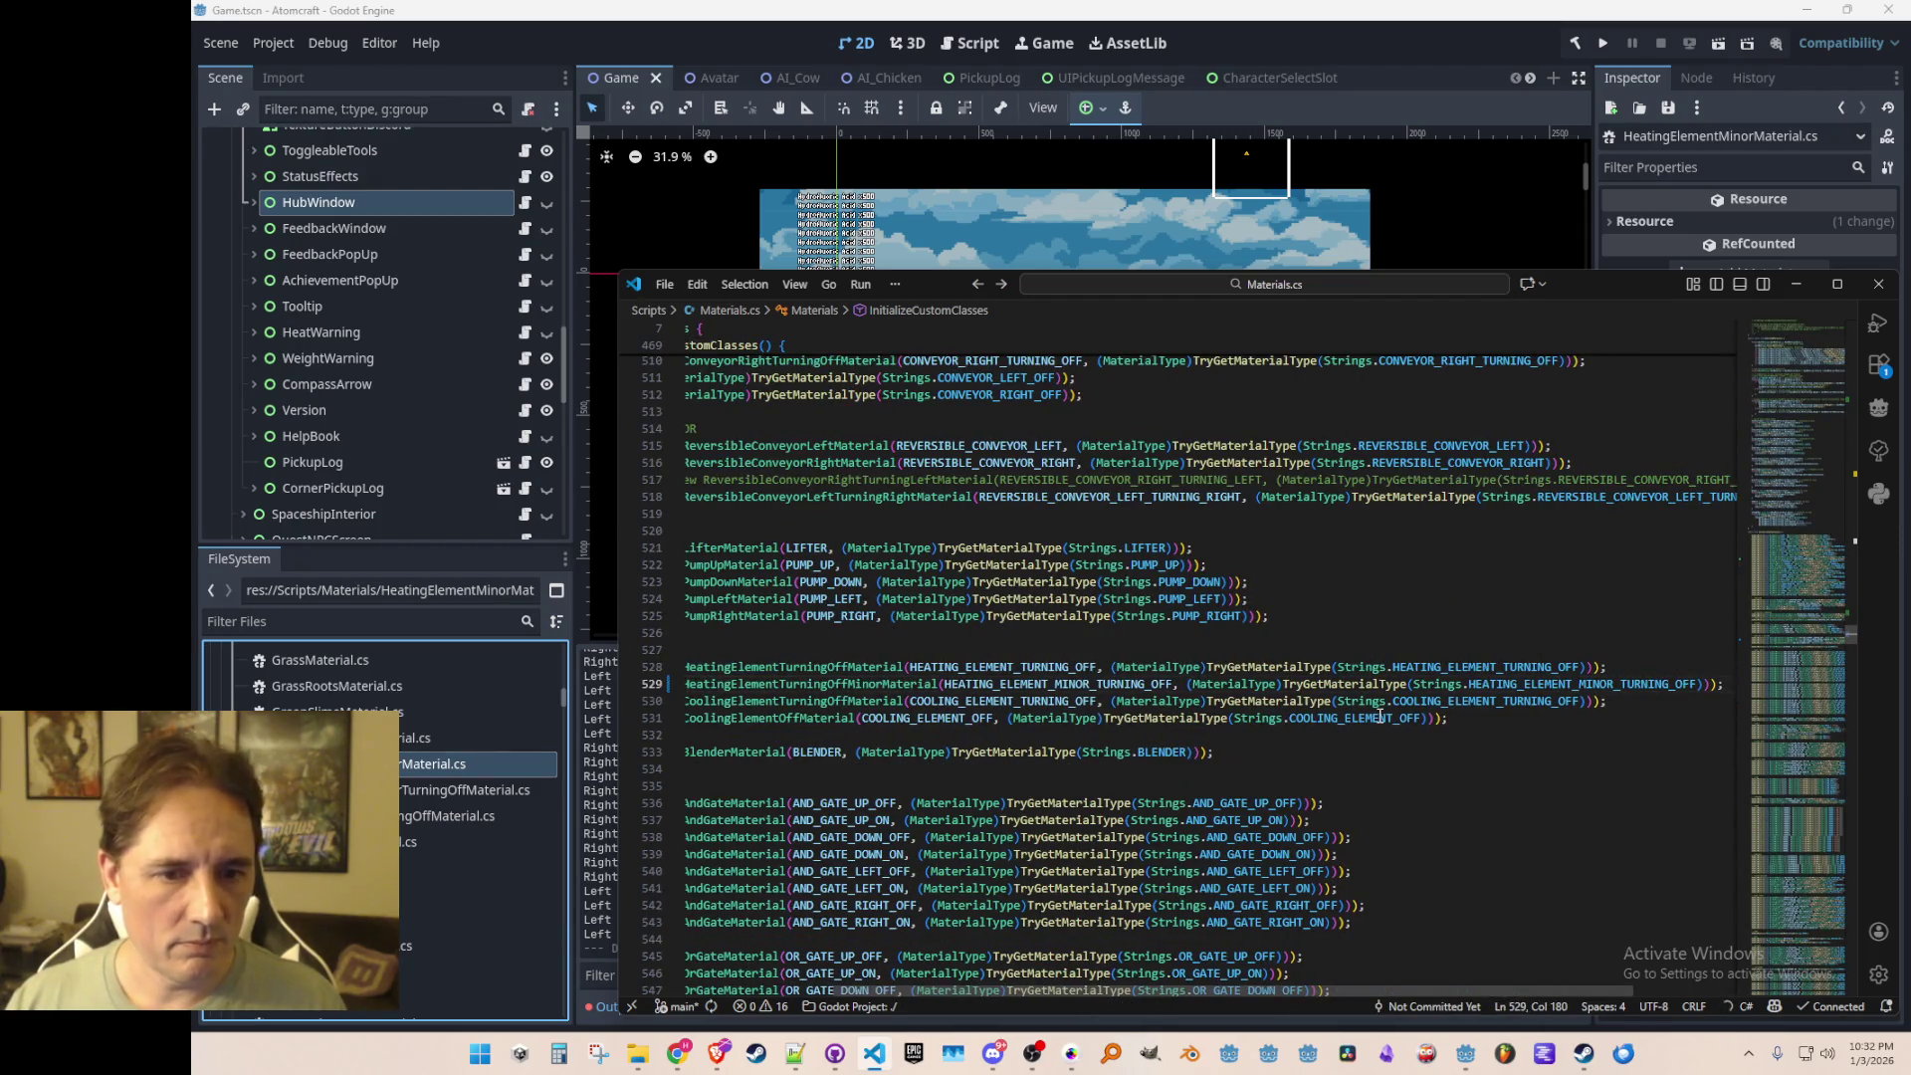
pyautogui.press('Up')
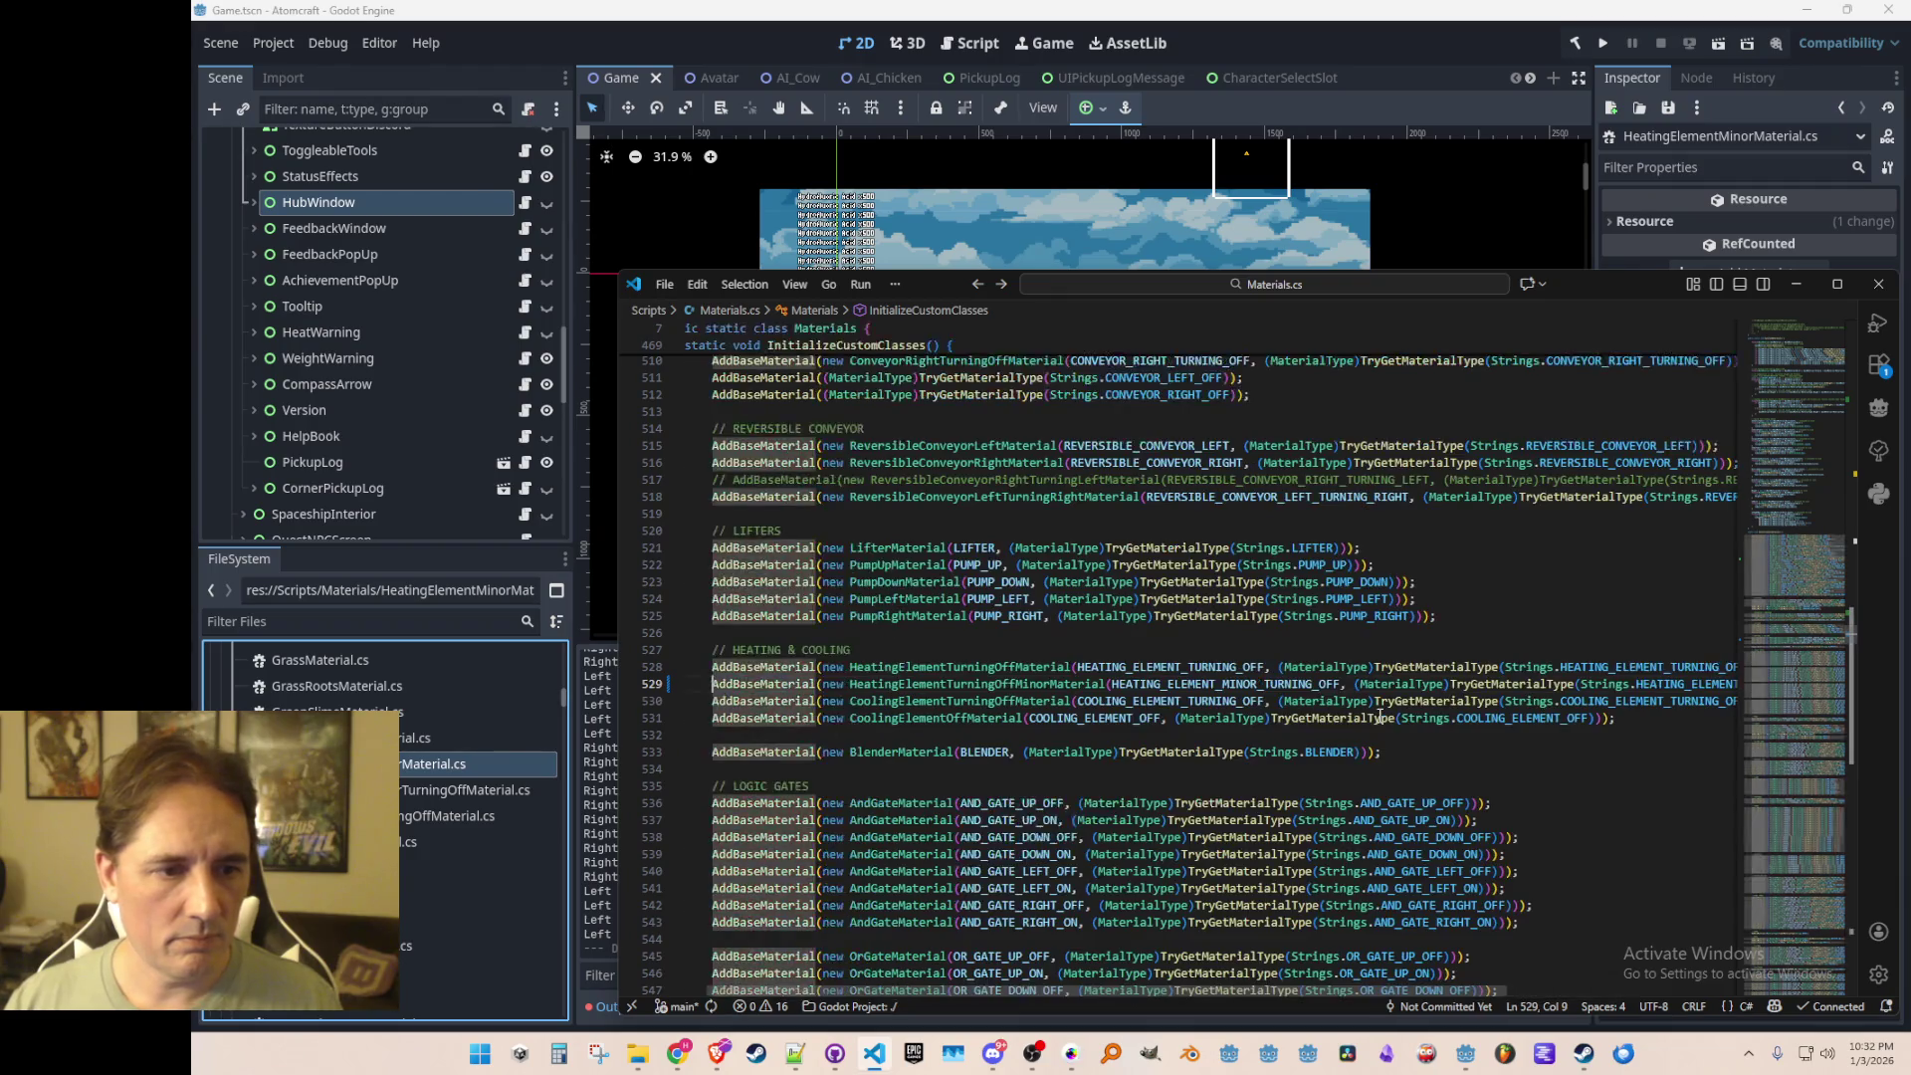
pyautogui.hotkey('ctrl', 'shift', 'Right')
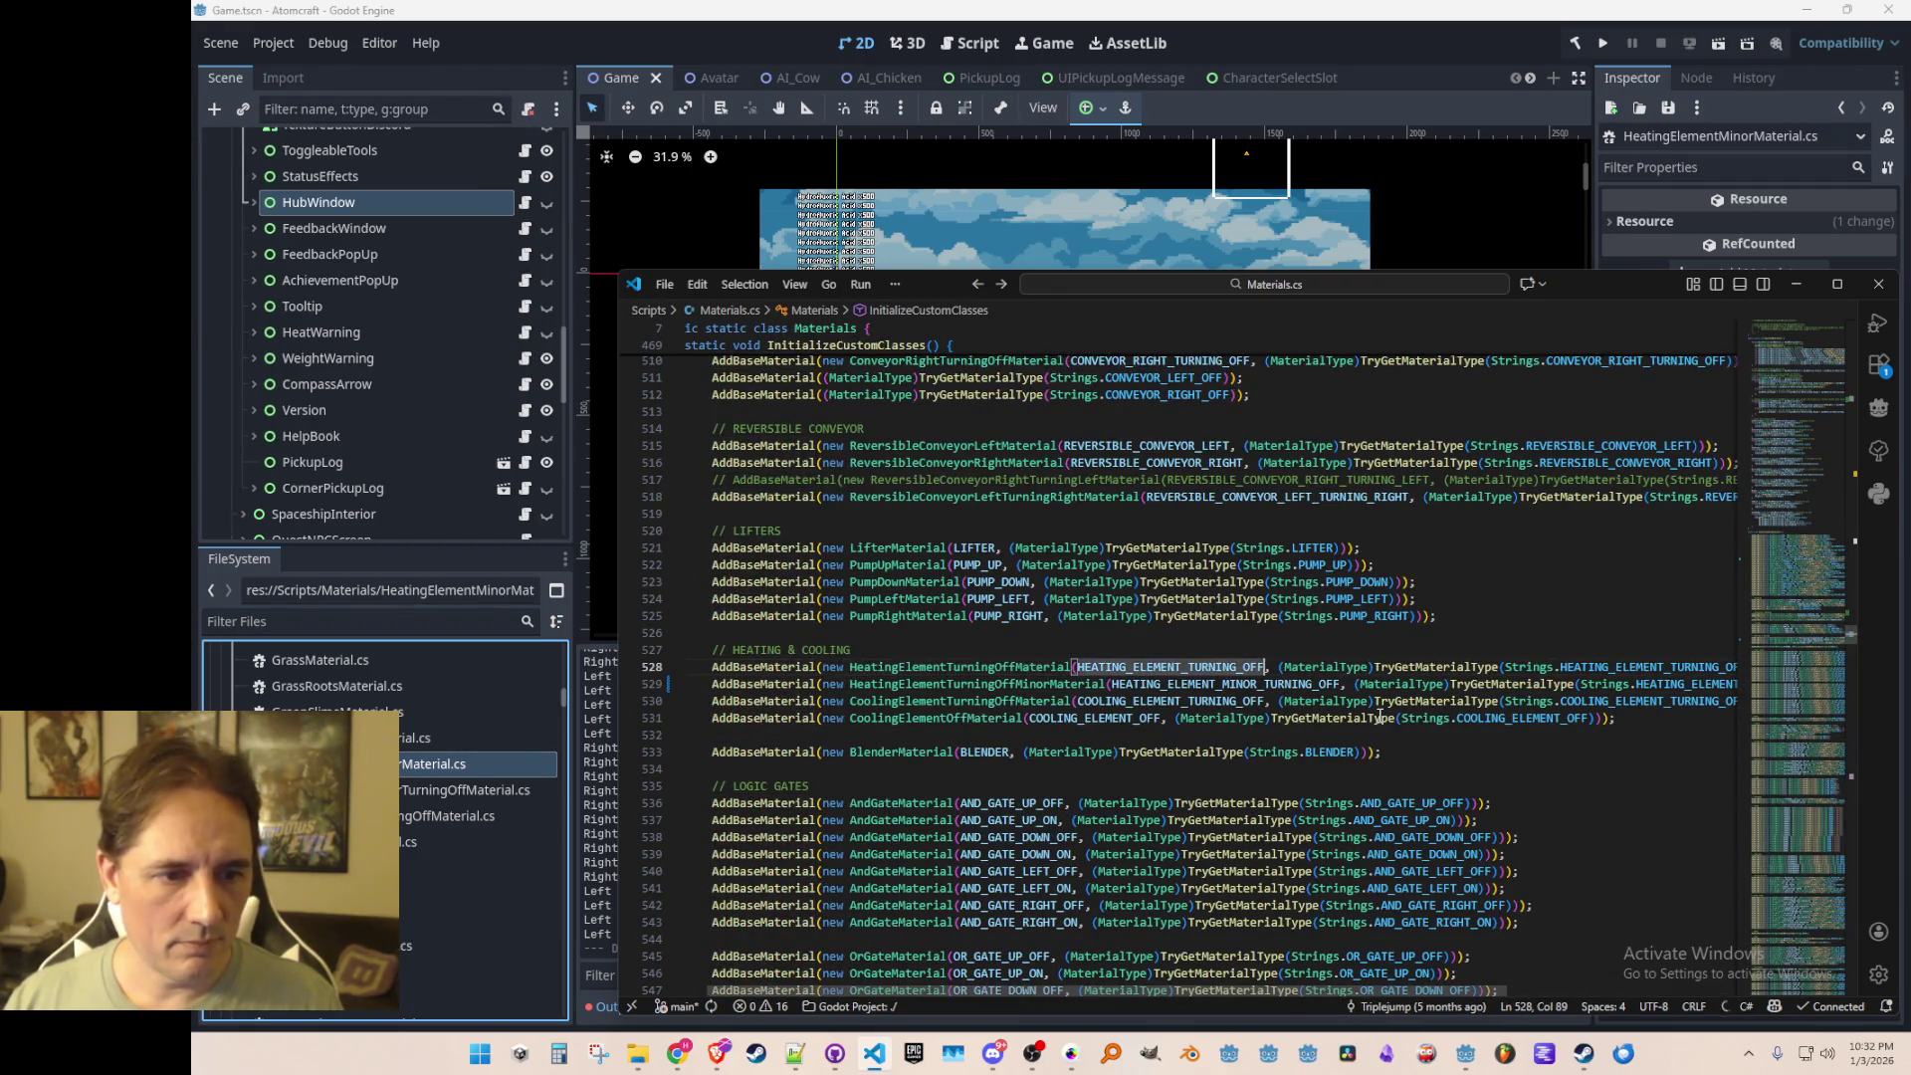
pyautogui.hotkey('ctrl', 'f')
pyautogui.press('Return')
pyautogui.press('Escape')
pyautogui.press('End')
# Step: Below HEATING_ELEMENT_OFF, assign the three HEATING_ELEMENT_MINOR variants via GetBaseMaterialId, and save
pyautogui.press('Down')
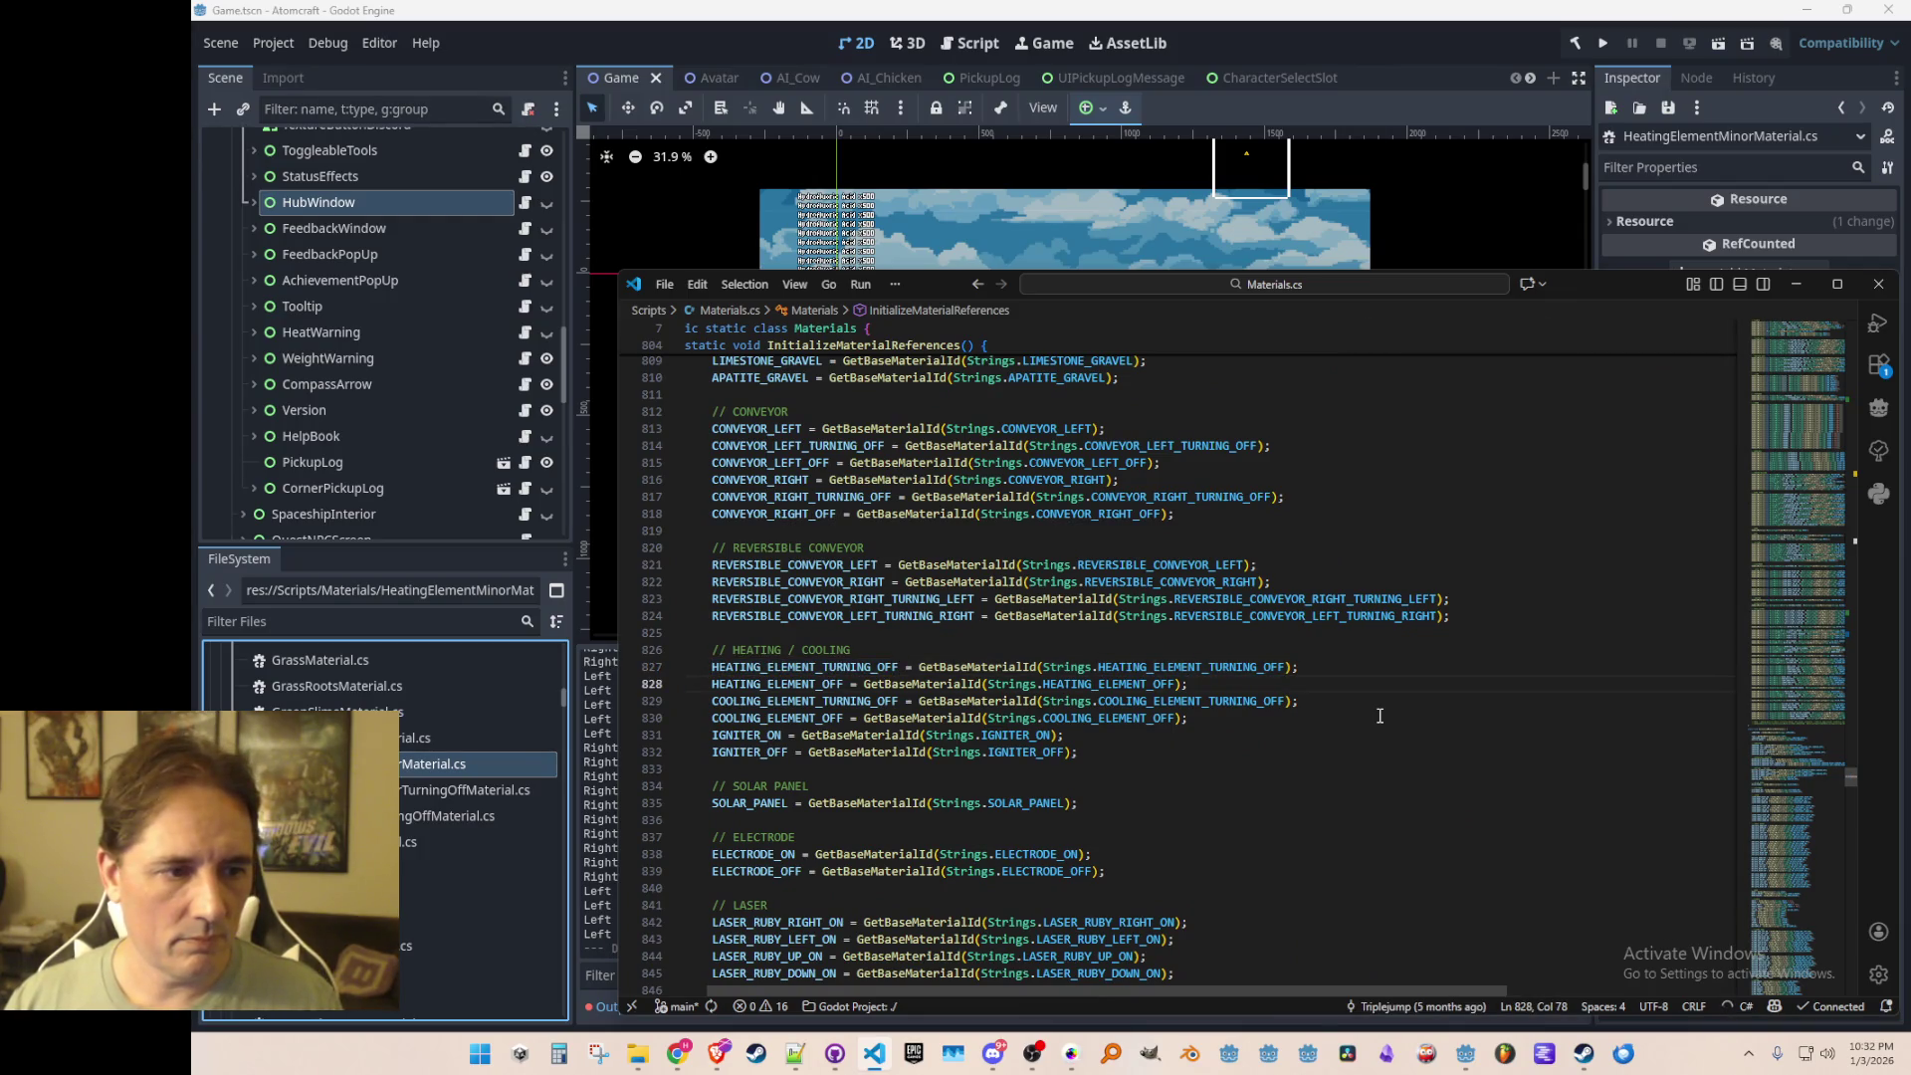
pyautogui.press('Return')
pyautogui.write('HEATING_')
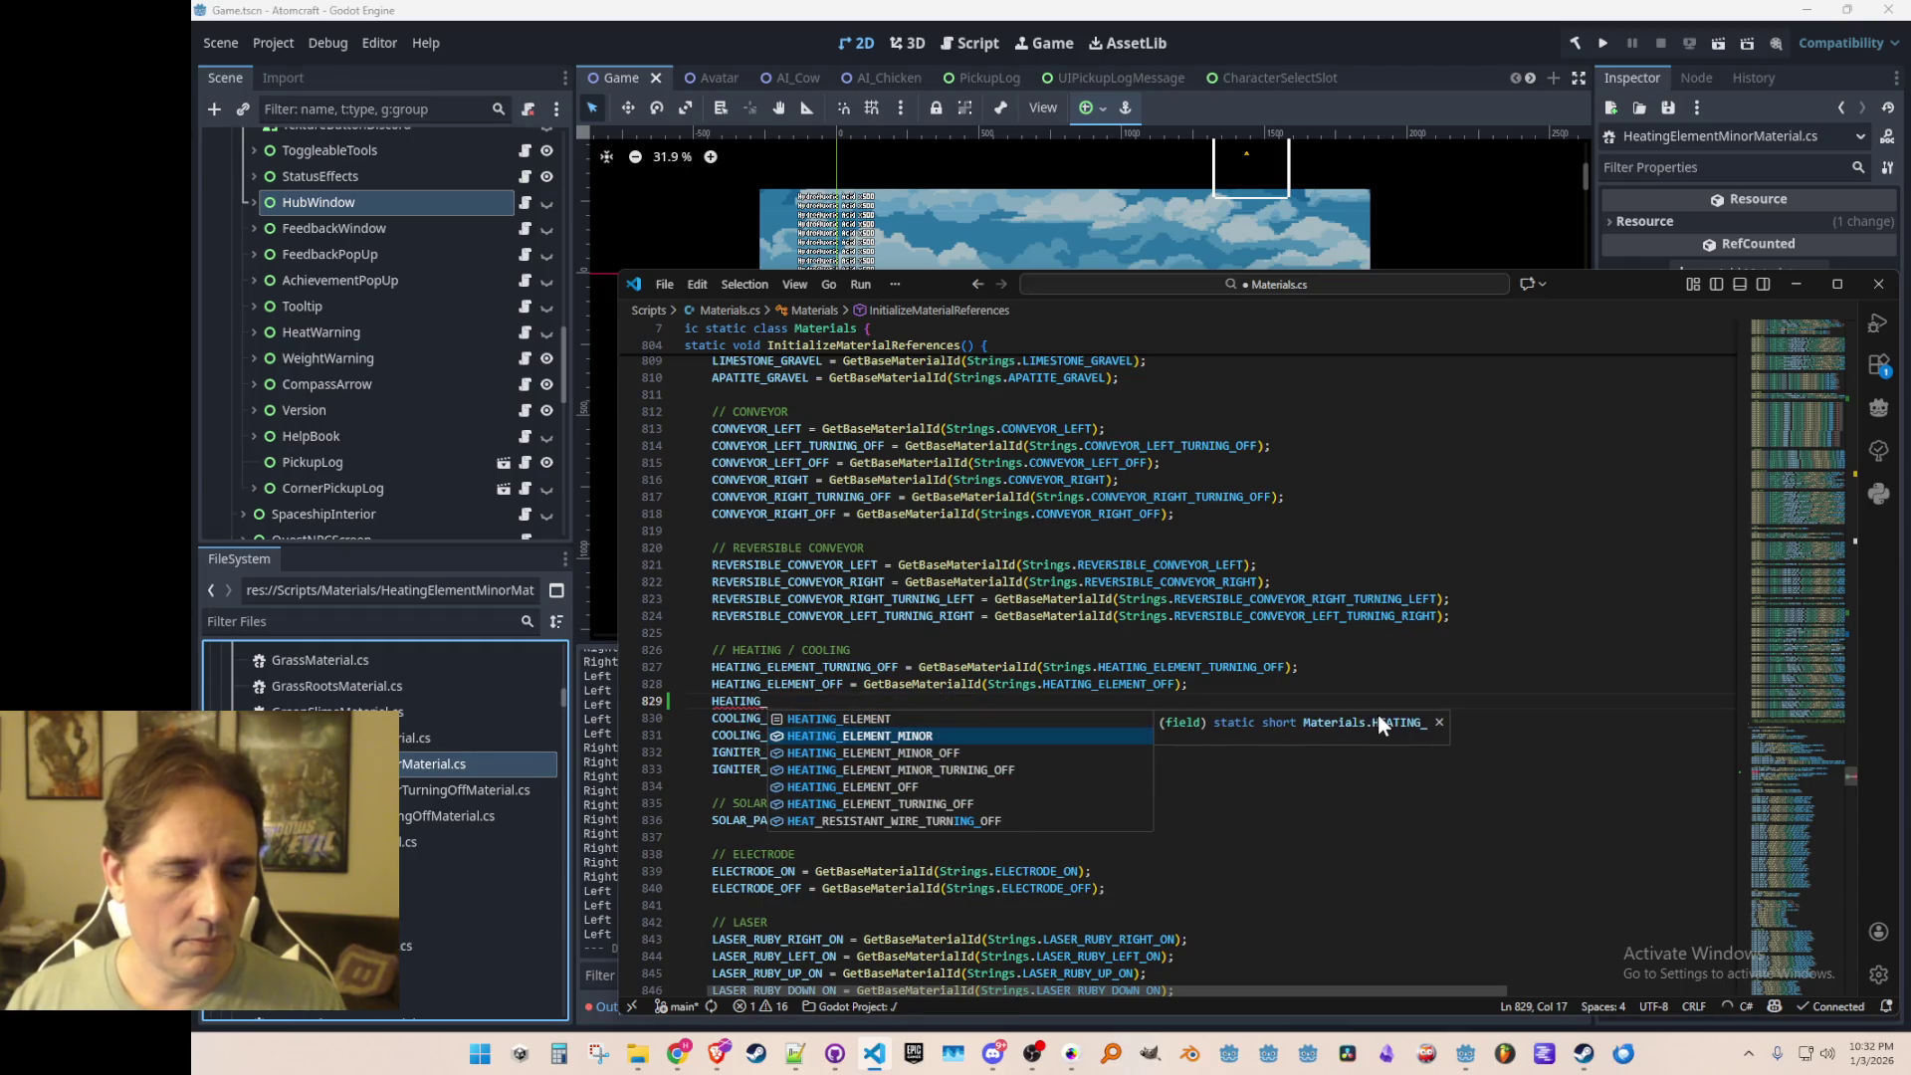
pyautogui.press('Tab')
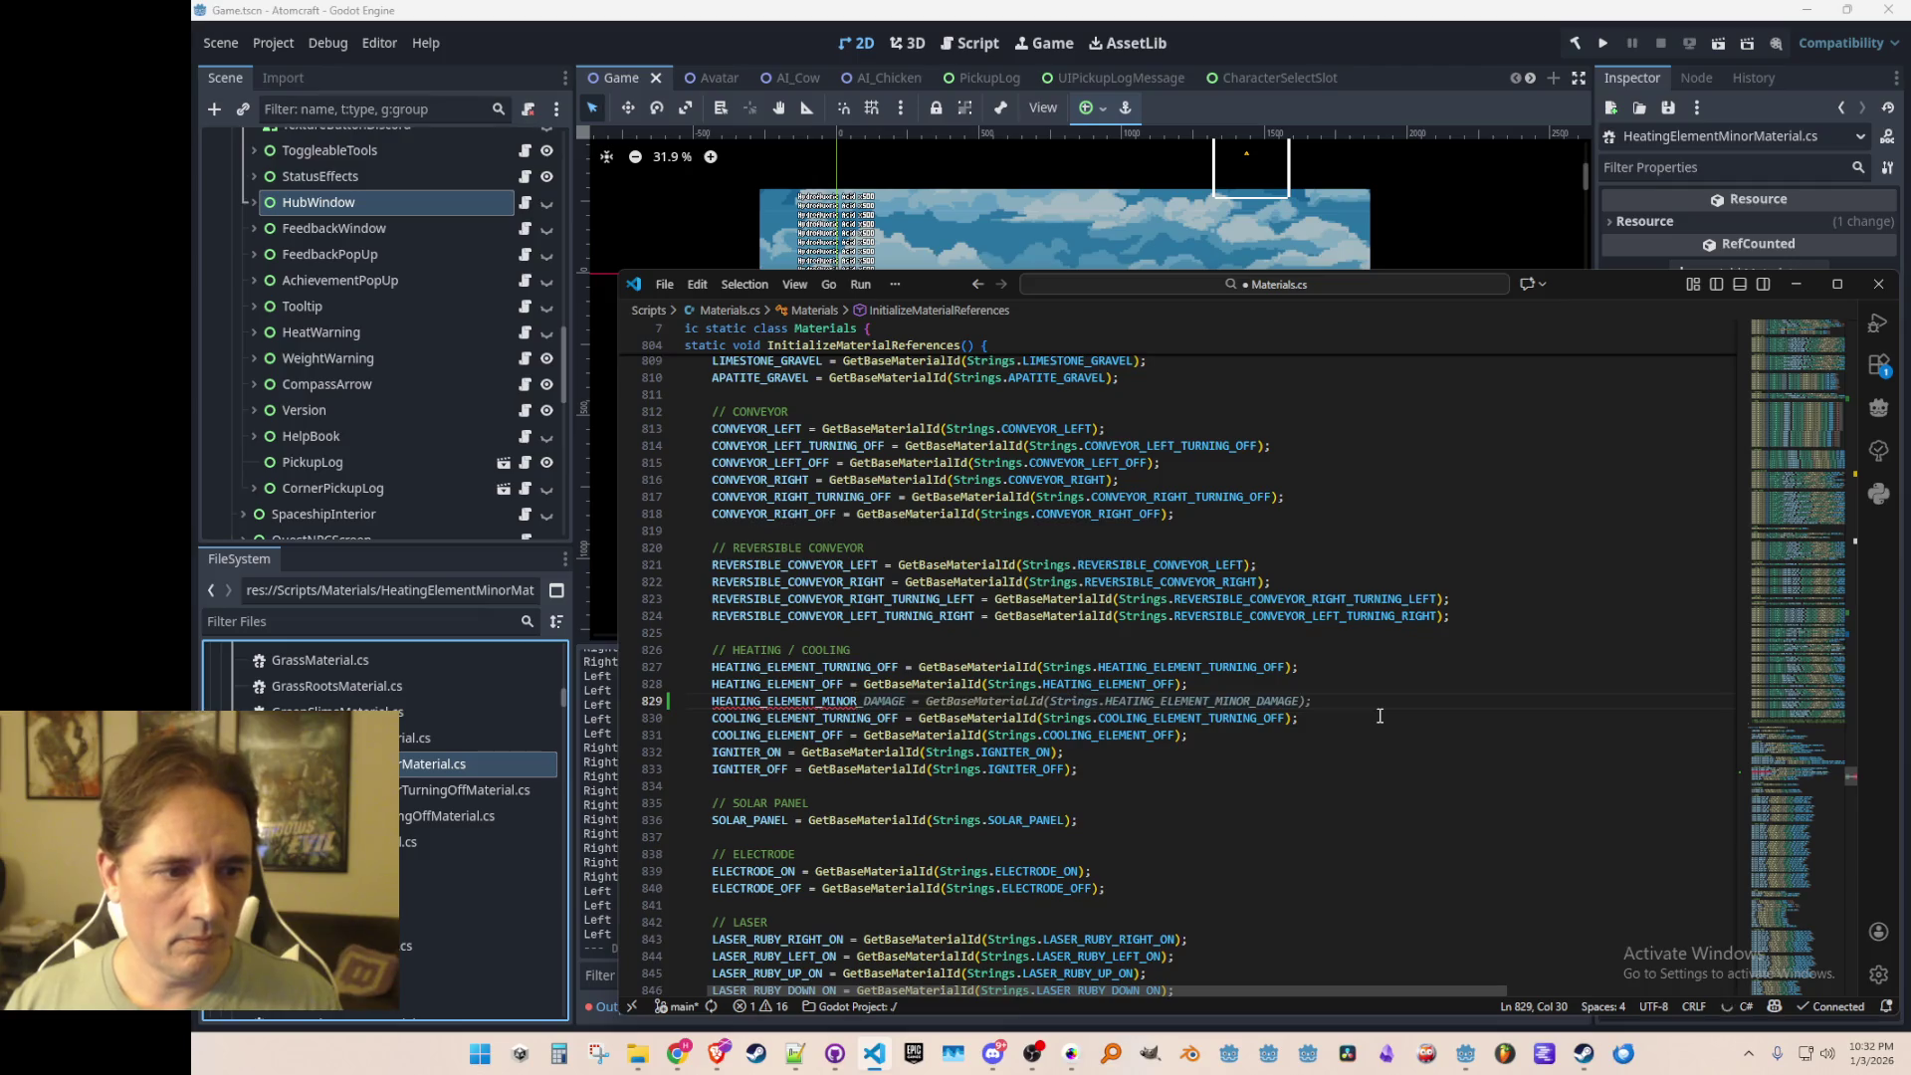
pyautogui.press('Tab')
pyautogui.press('Return')
pyautogui.write('HEATING_ELEMENT_MINOR);')
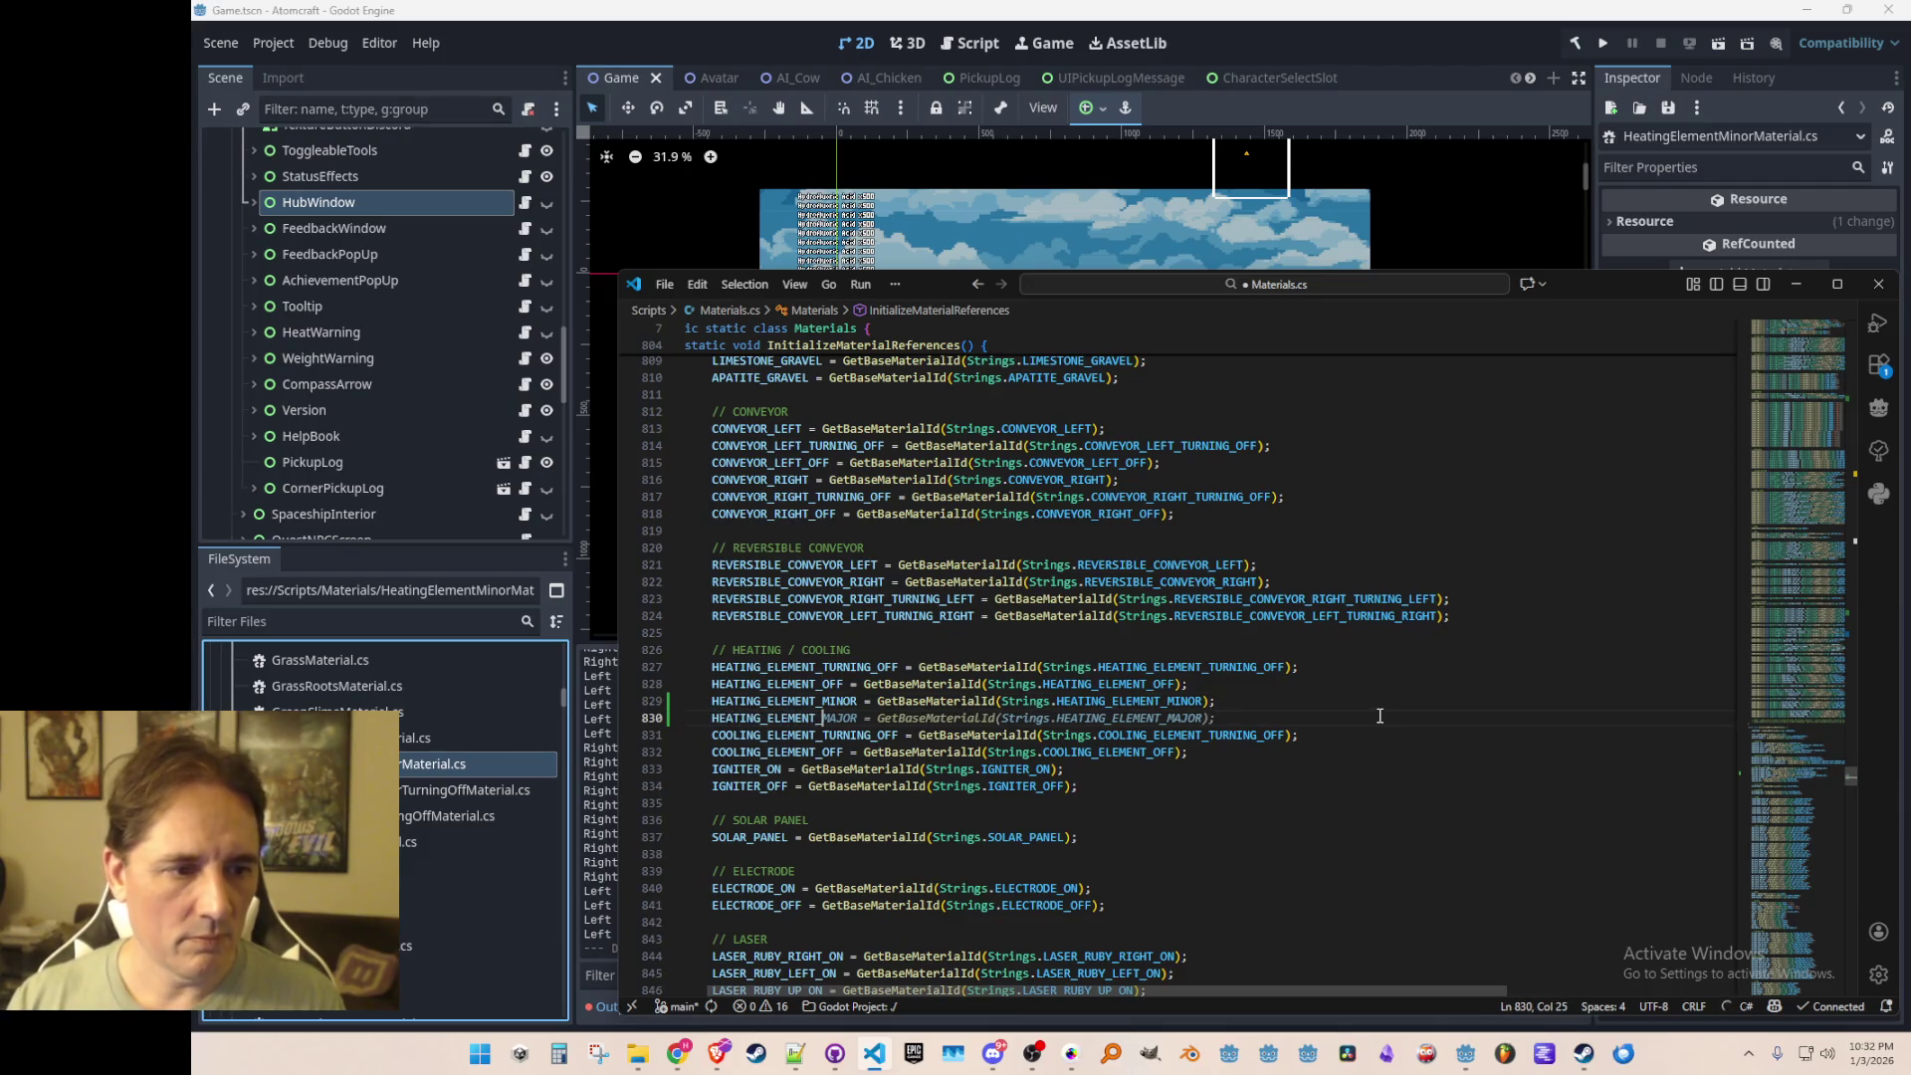
pyautogui.press('Down')
pyautogui.press('Down')
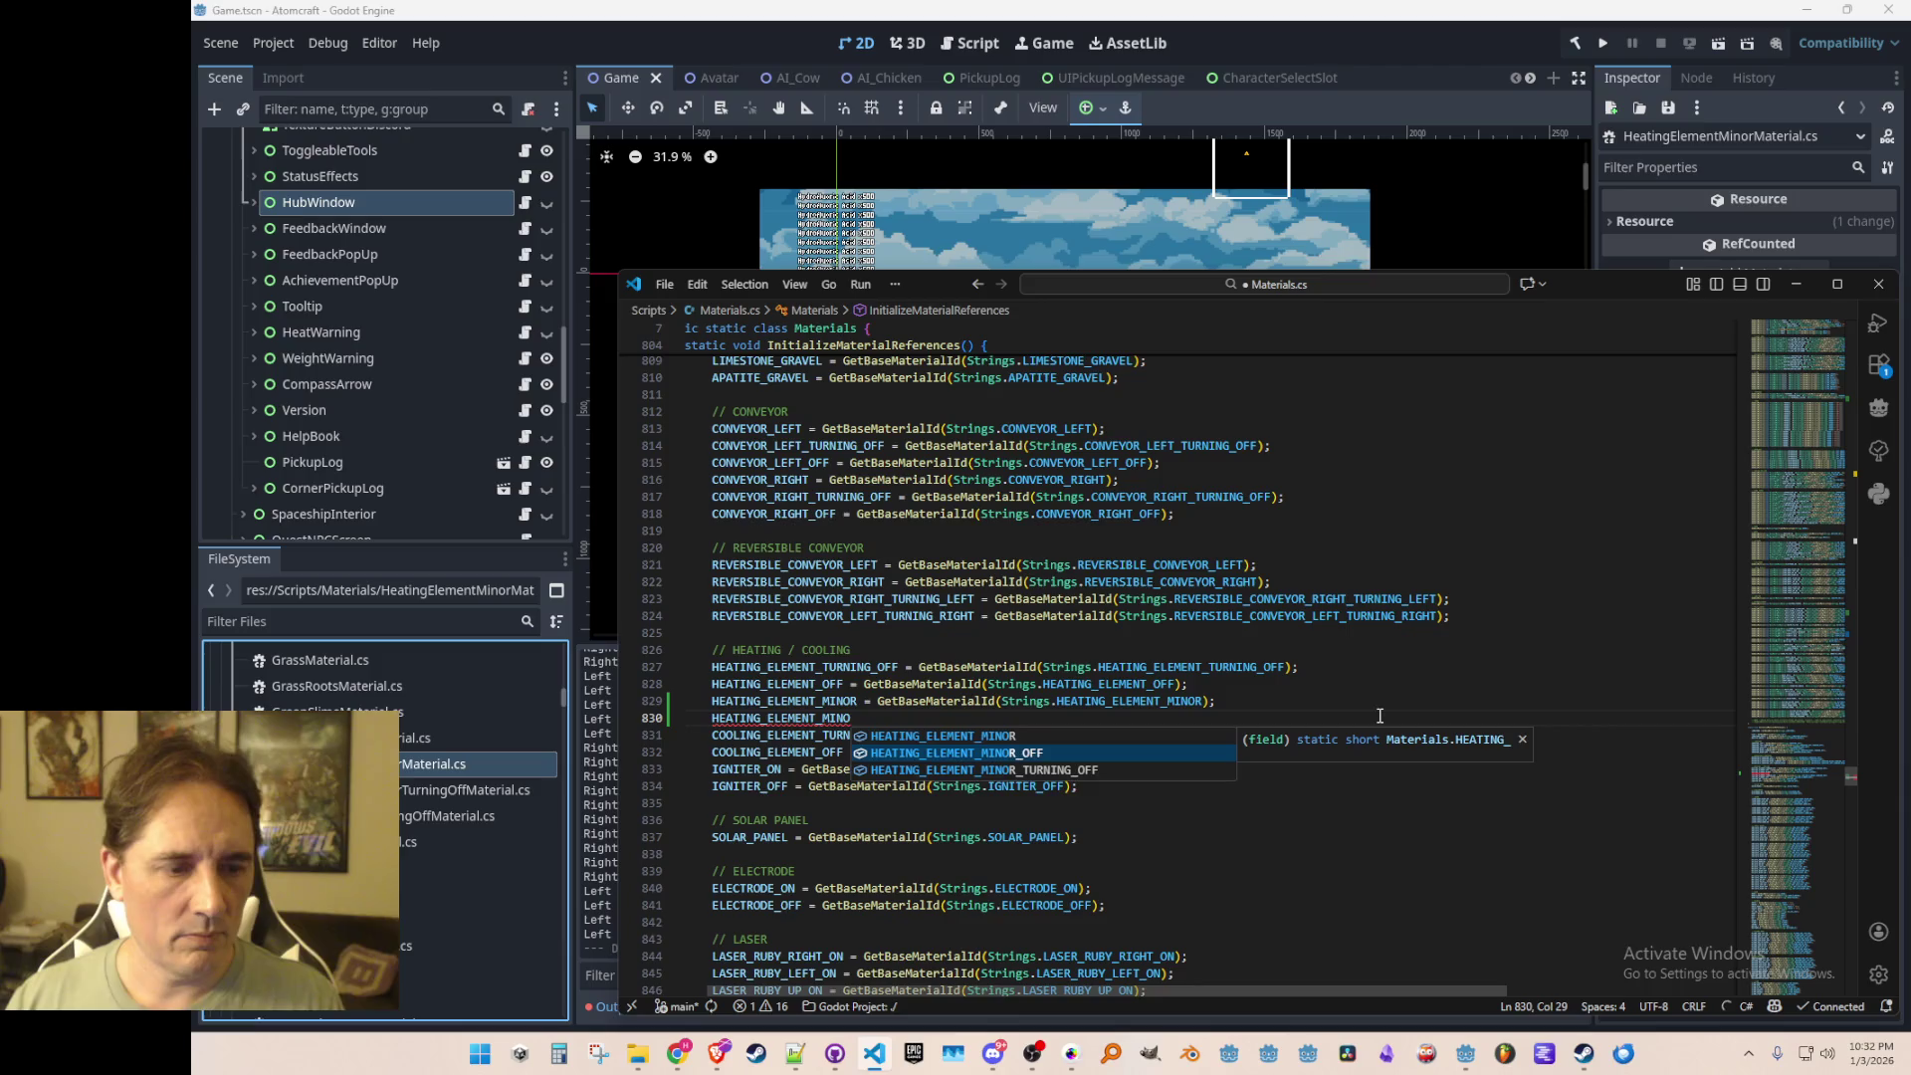
pyautogui.press('Tab')
pyautogui.press('Tab')
pyautogui.press('Return')
pyautogui.write('HEATING_ELEMENT_MI')
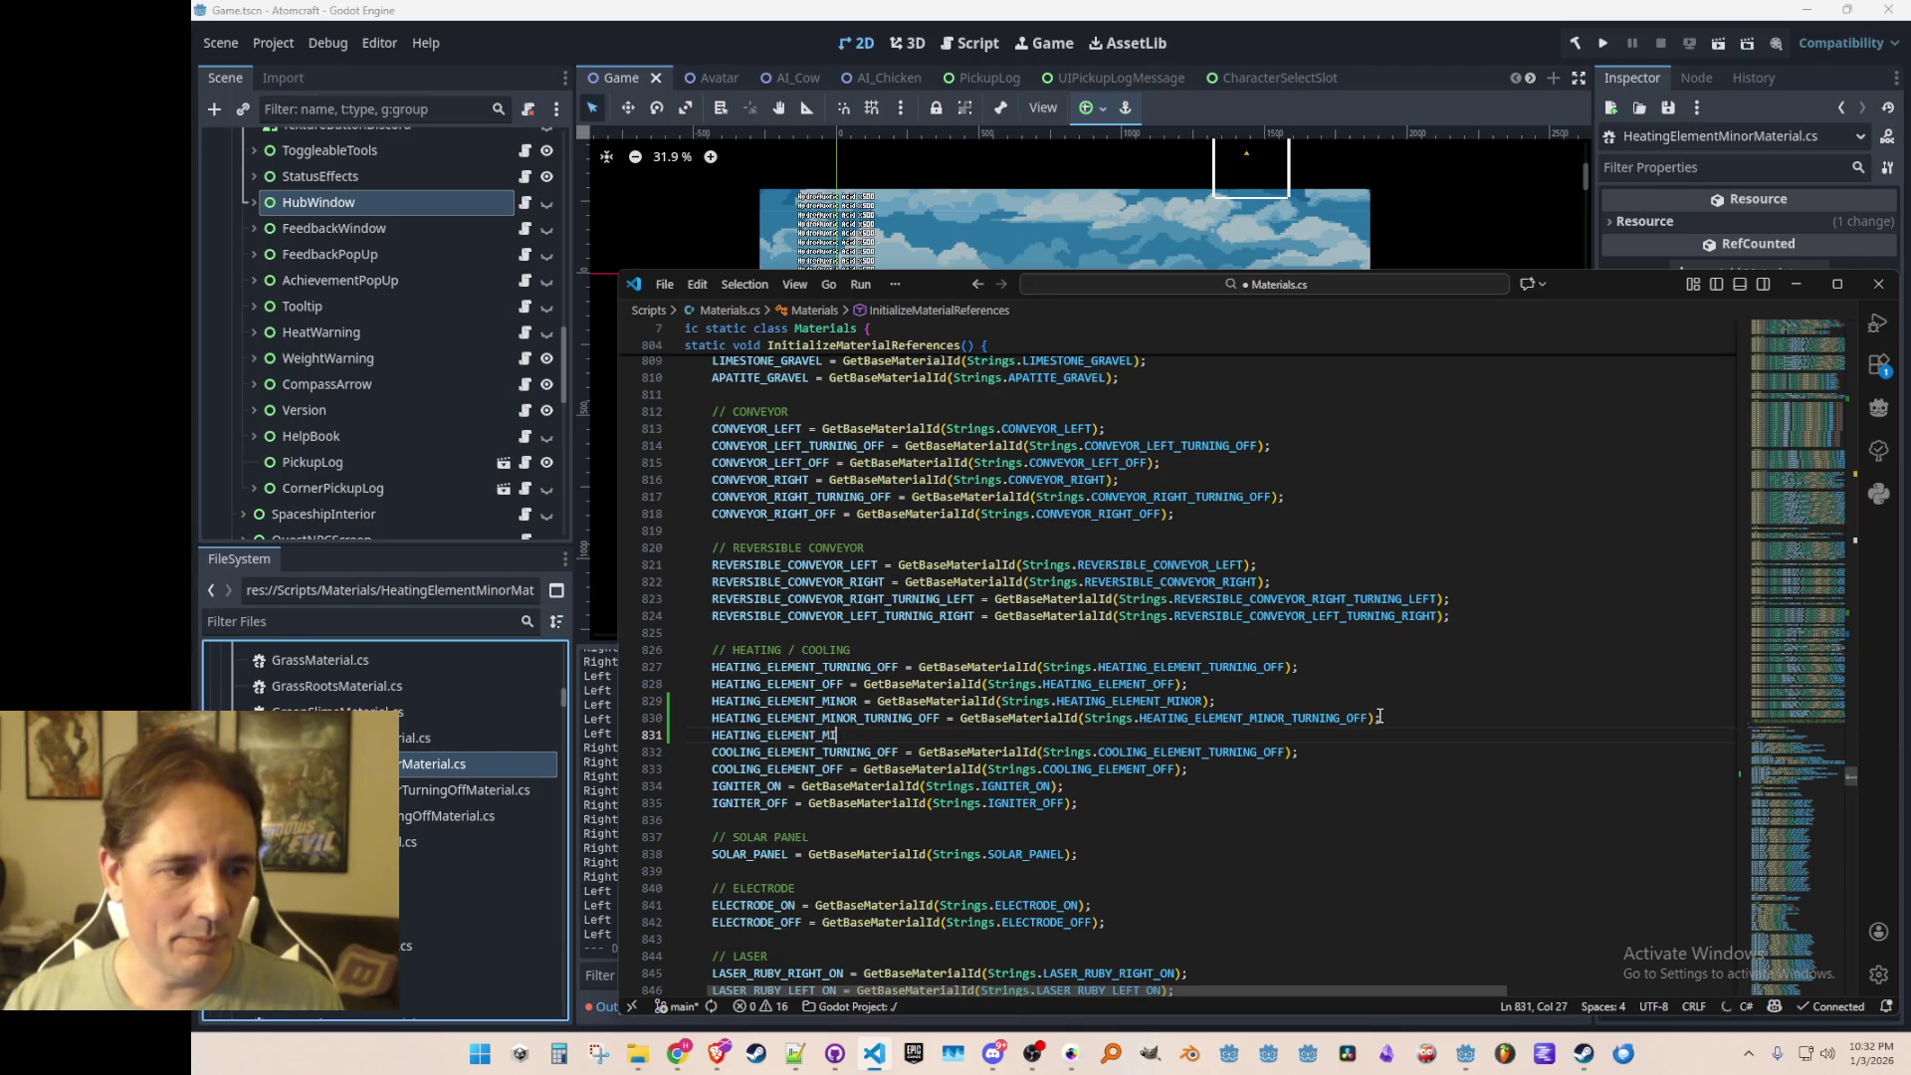
pyautogui.write('NOR_OFF')
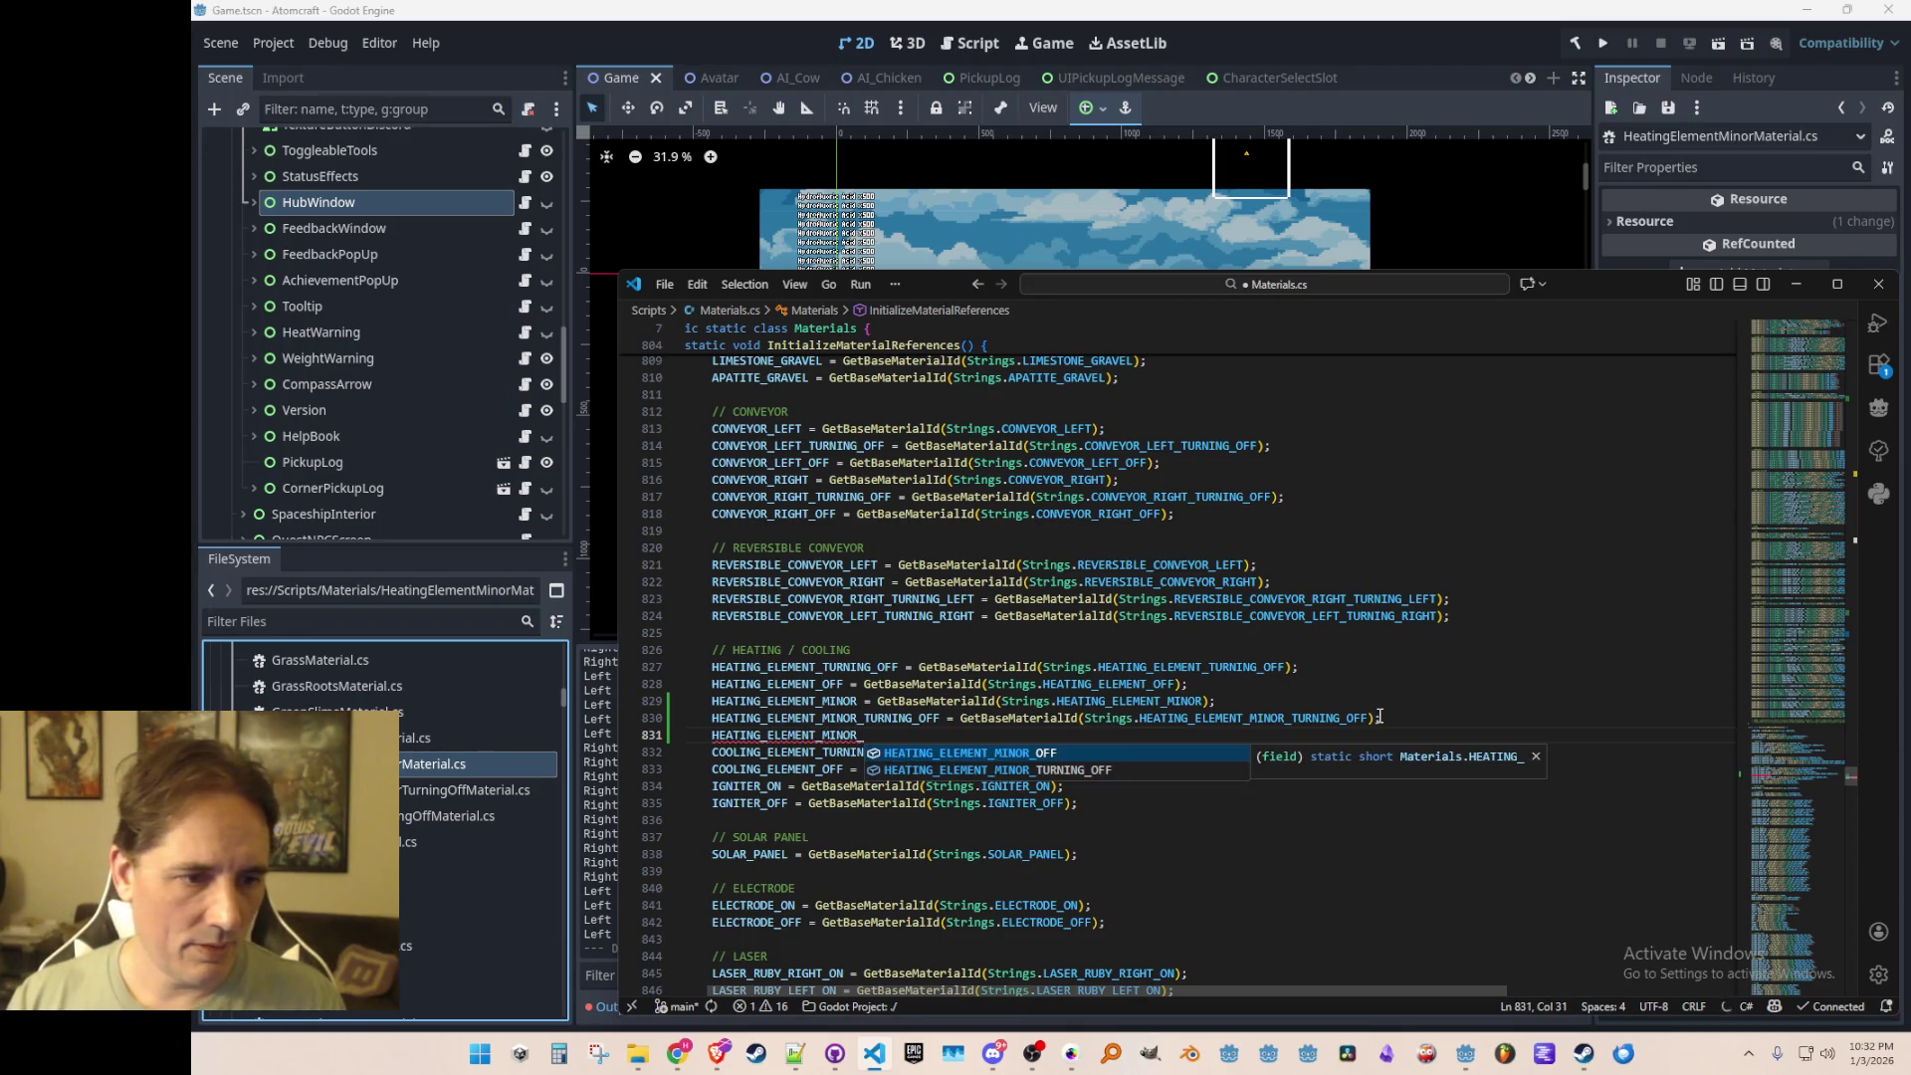
pyautogui.press('Tab')
pyautogui.hotkey('ctrl', 's')
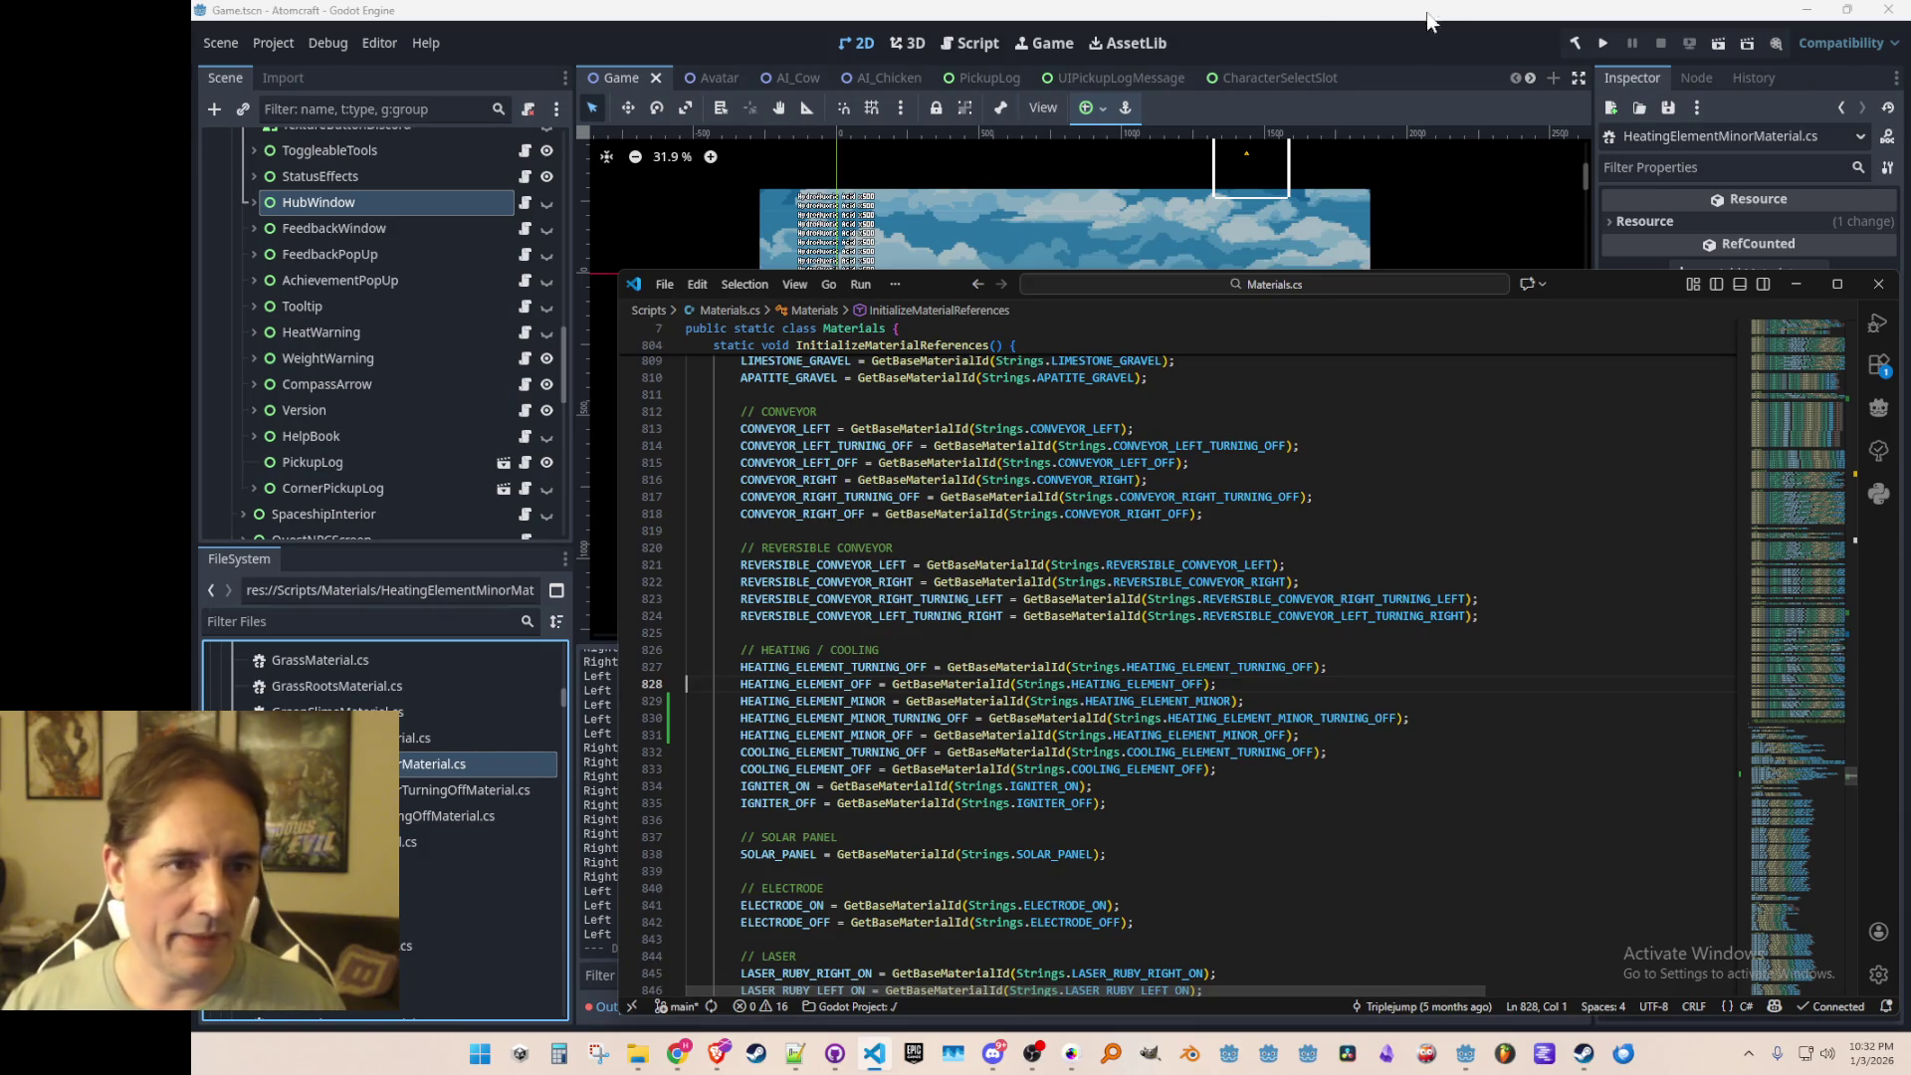
pyautogui.click(597, 1020)
# Step: Paste the three copied Heating Element JSON files into the Materials folder
pyautogui.moveTo(637, 1057)
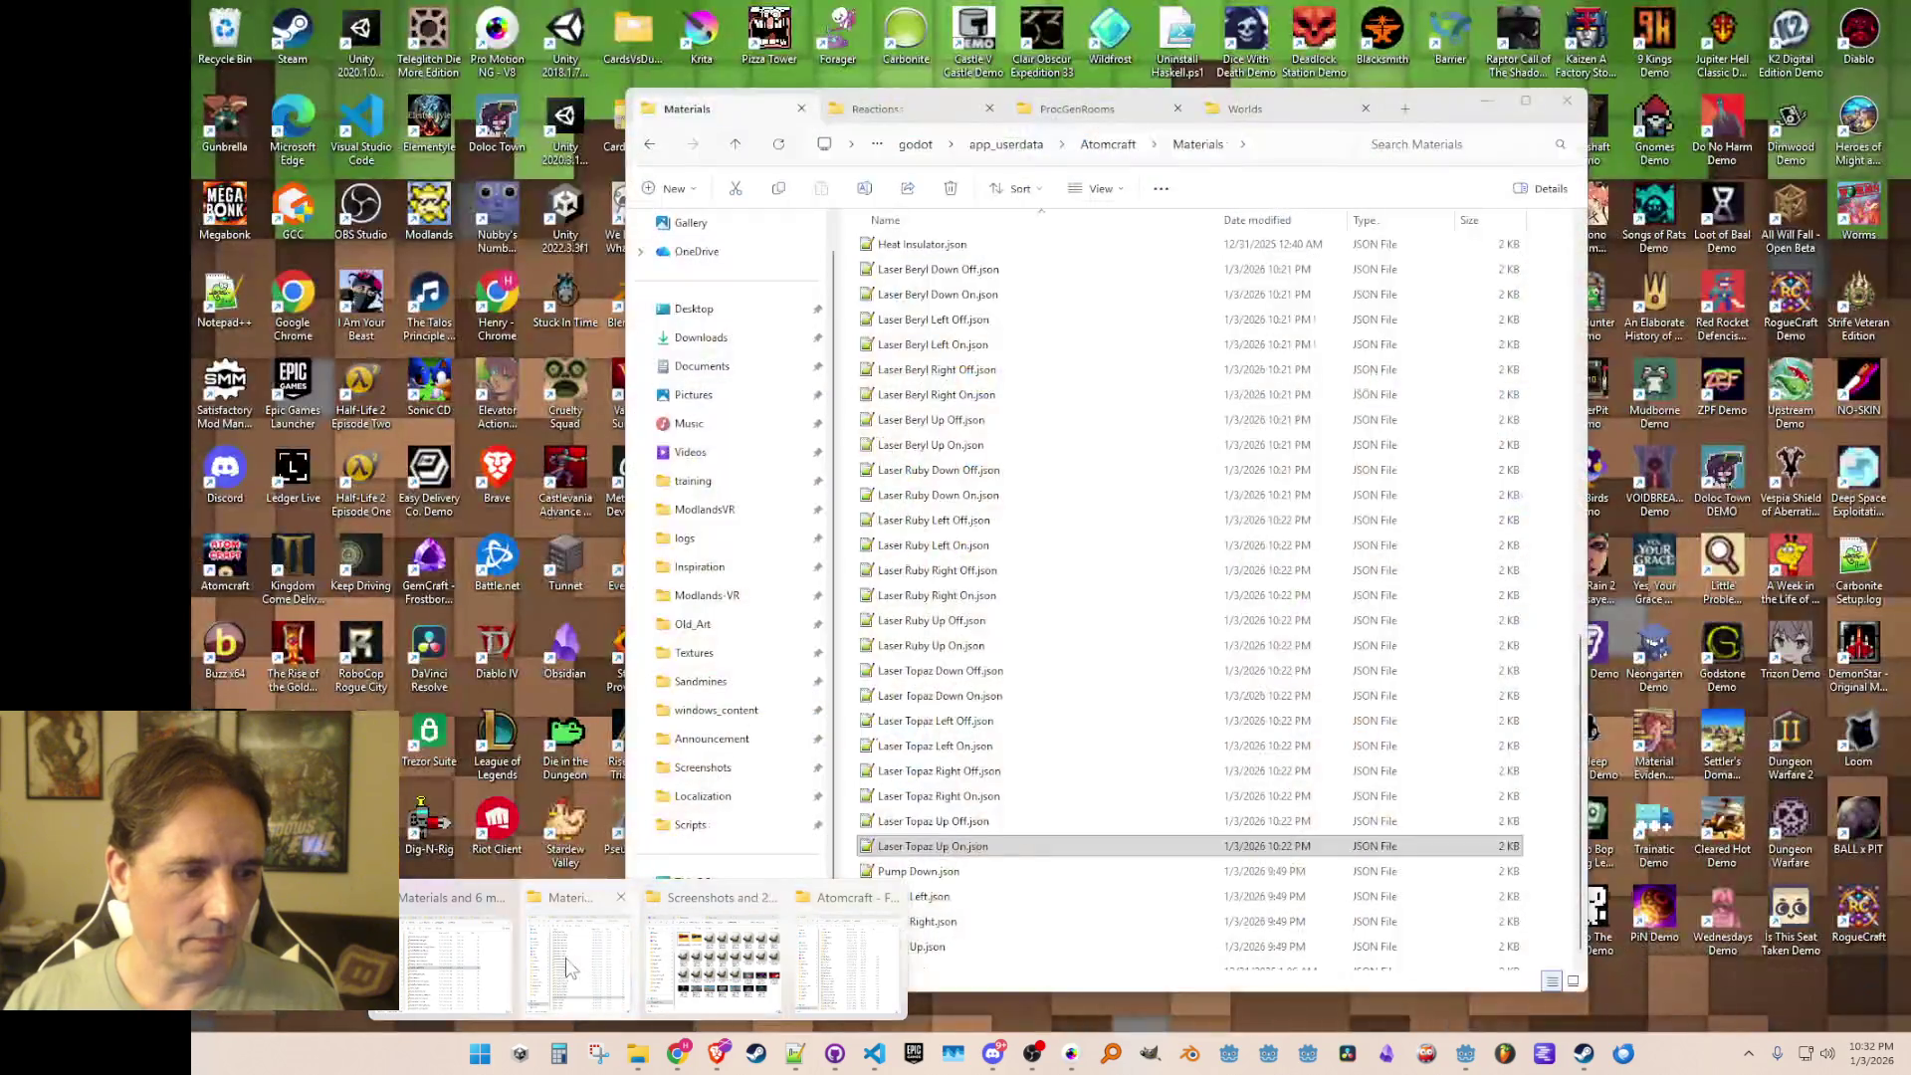
pyautogui.click(564, 957)
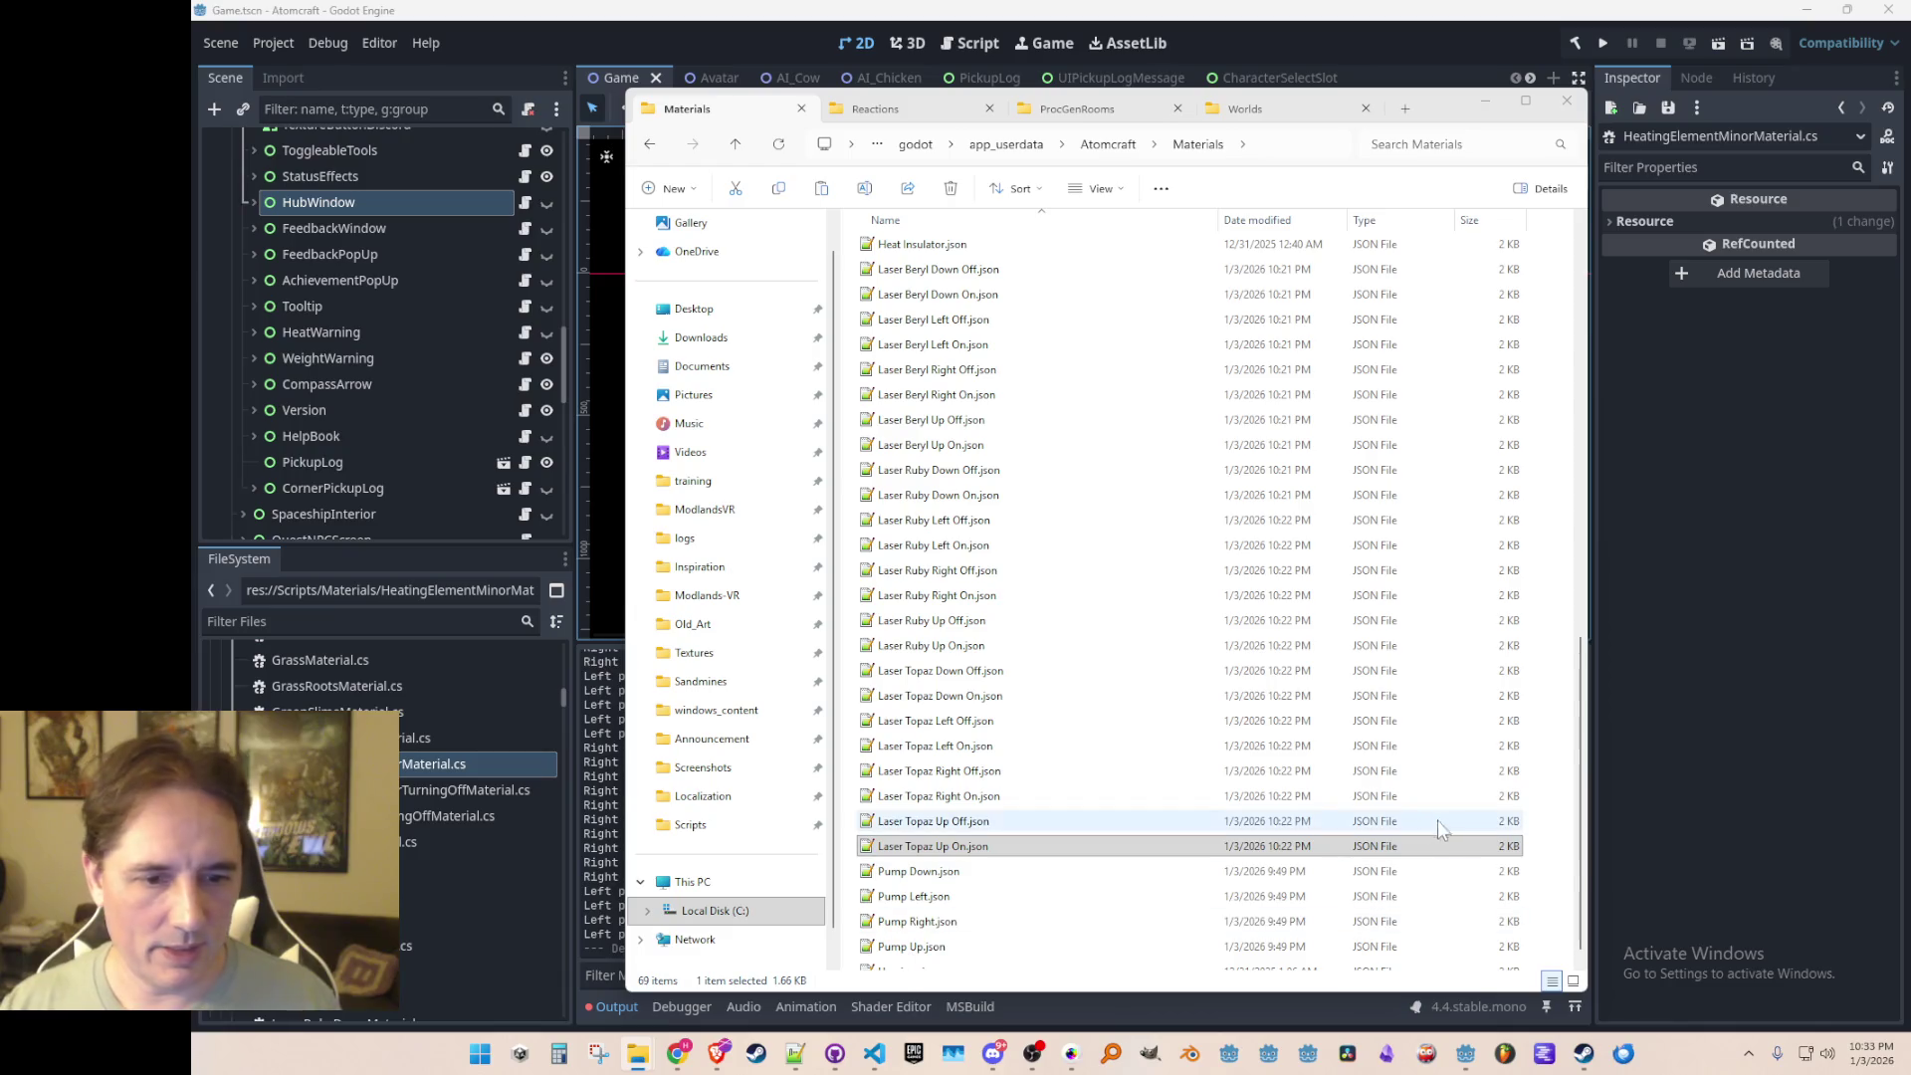
pyautogui.click(1543, 753)
pyautogui.scroll(-2, 1543, 766)
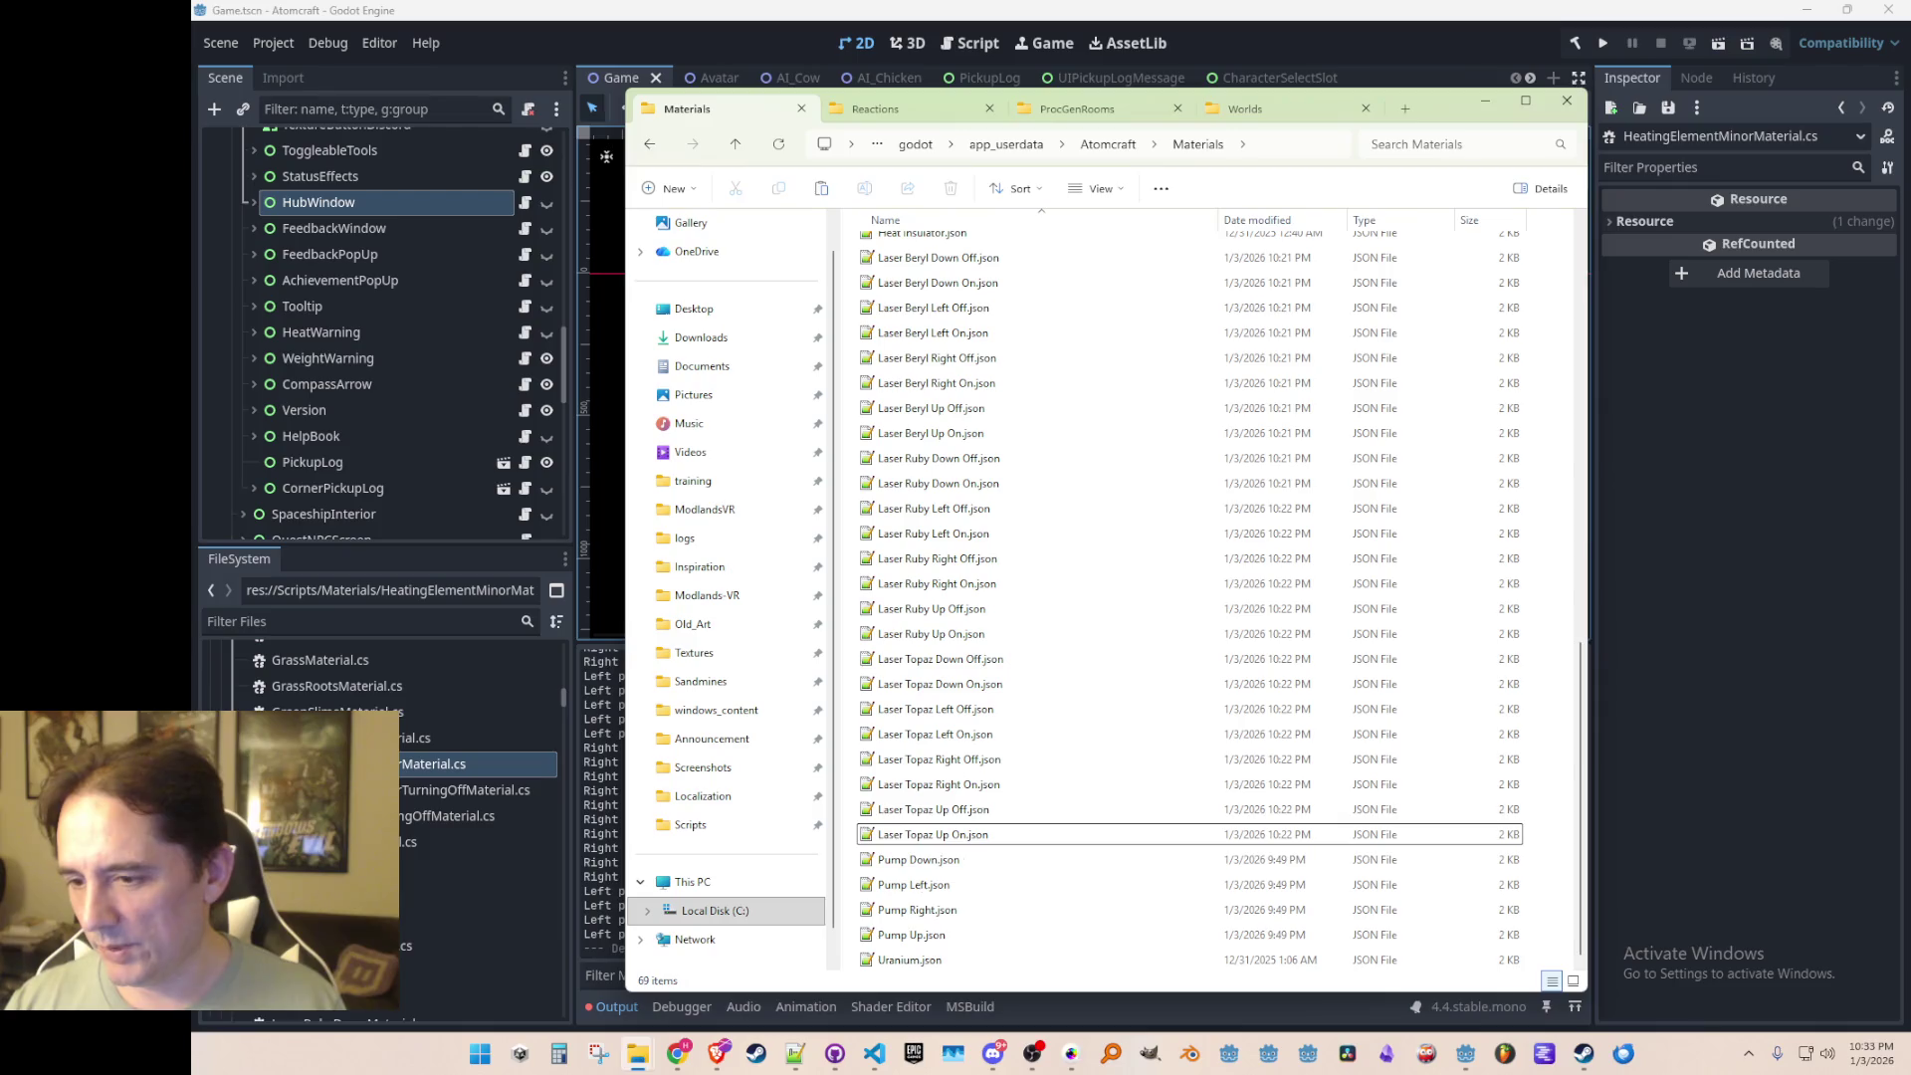
pyautogui.click(1568, 876)
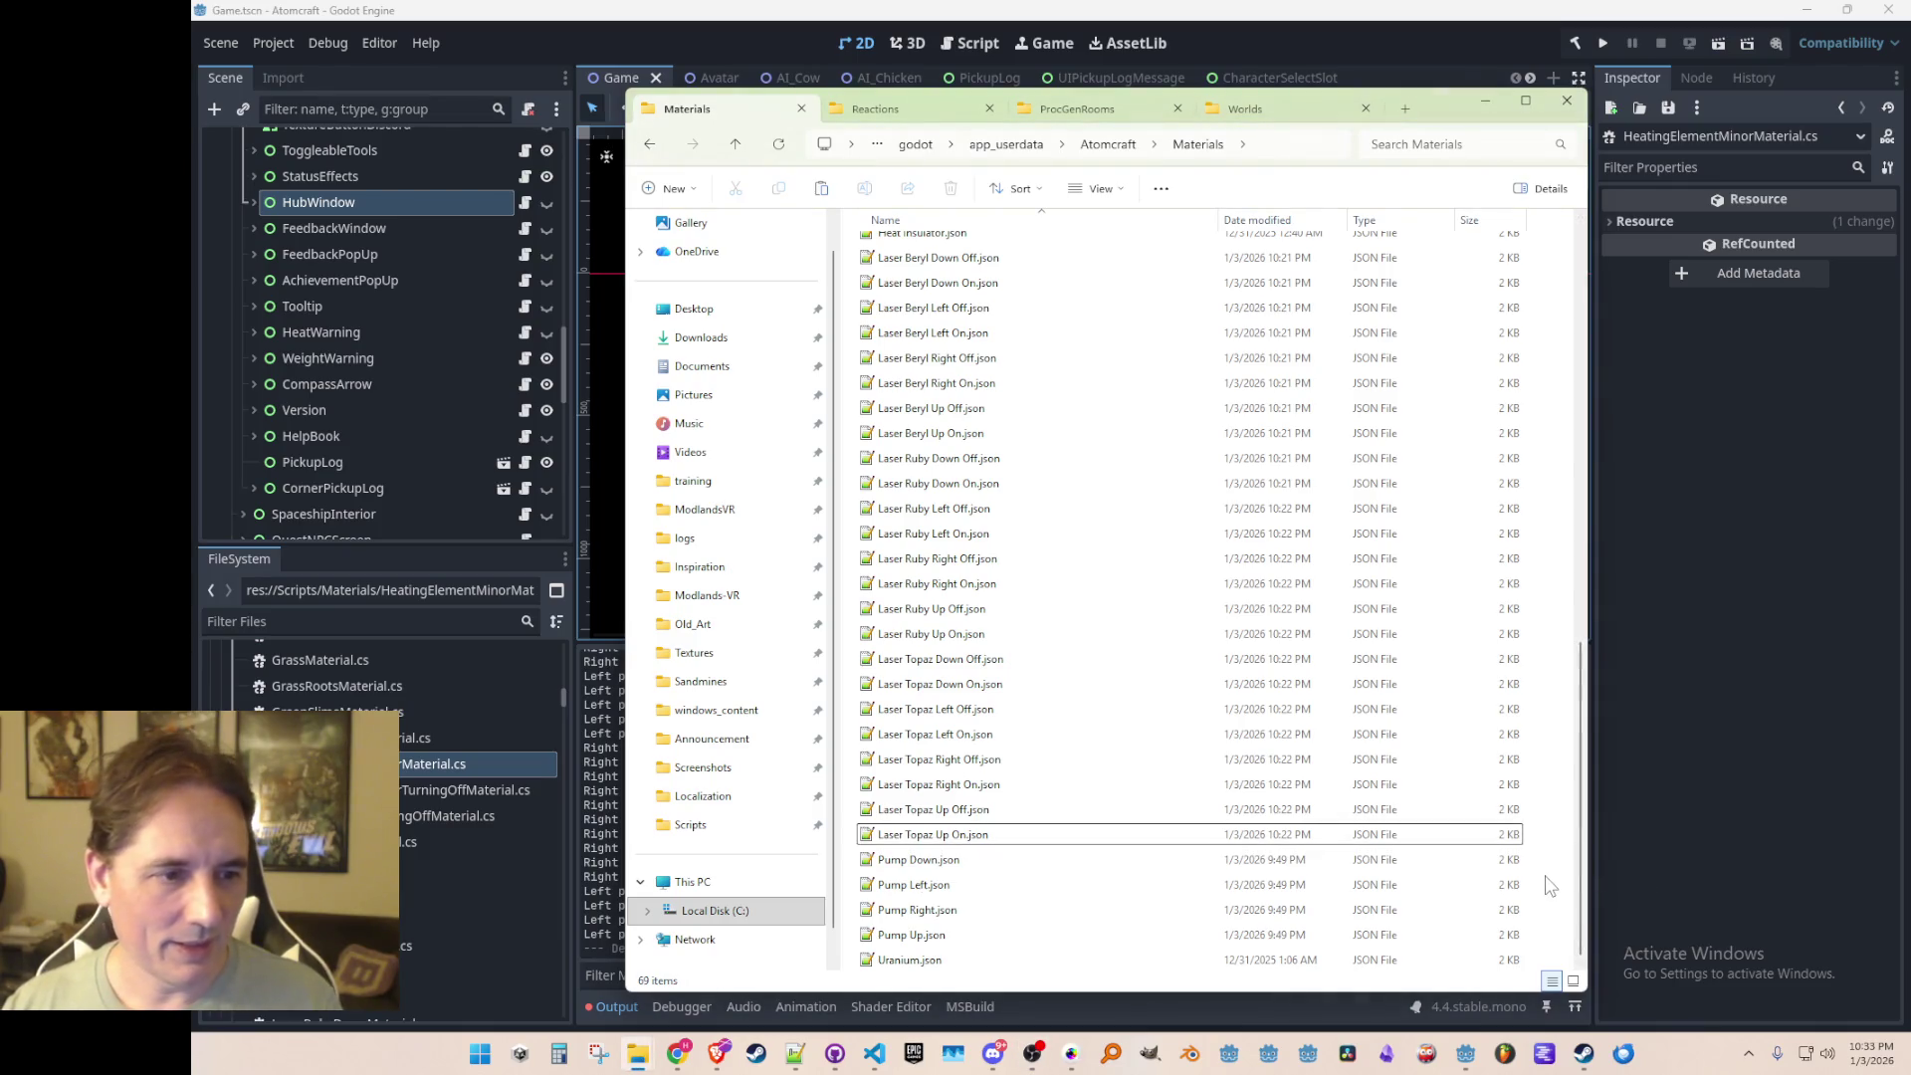
pyautogui.hotkey('ctrl', 'v')
pyautogui.scroll(5, 1583, 807)
pyautogui.scroll(-2, 1588, 800)
# Step: Rename the copies to Heating Element Minor (Off).json and Heating Element Minor (Turning Off).json
pyautogui.click(1036, 481)
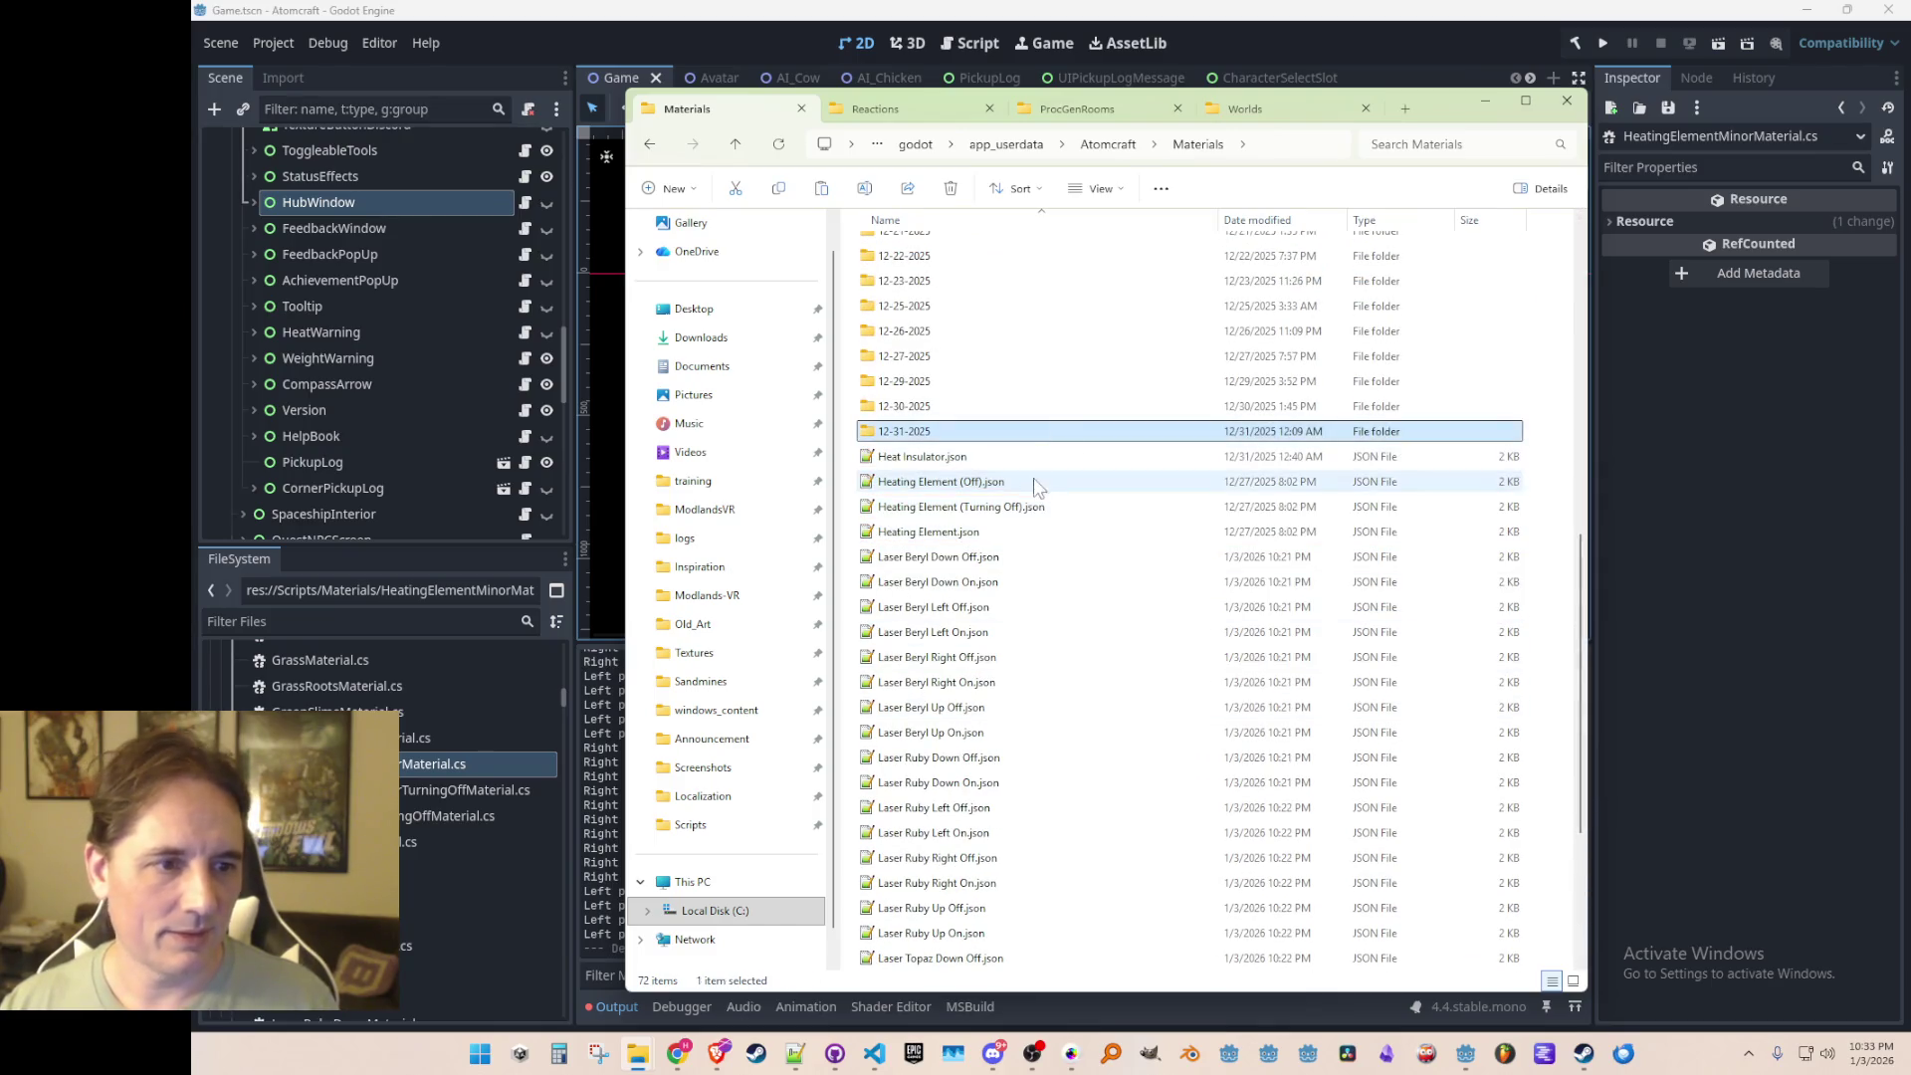
pyautogui.press('F2')
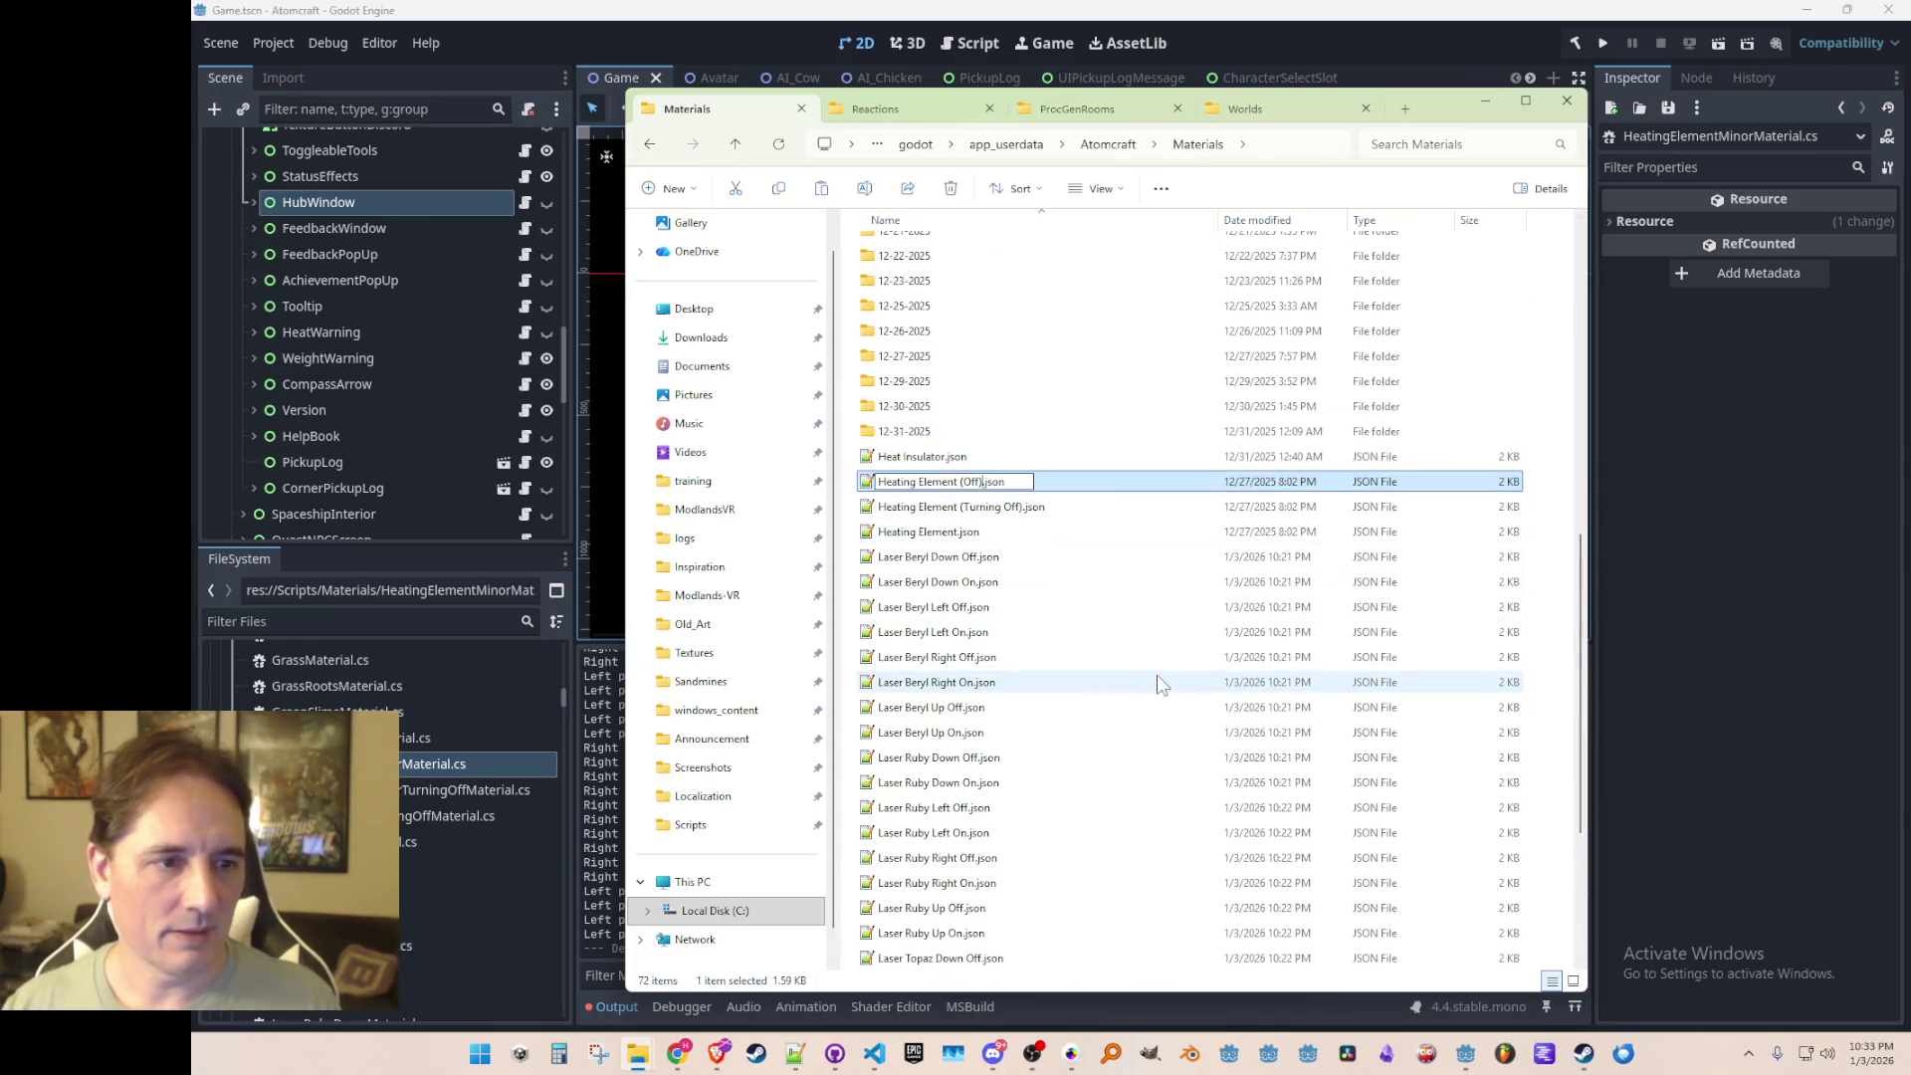
pyautogui.write('Minor')
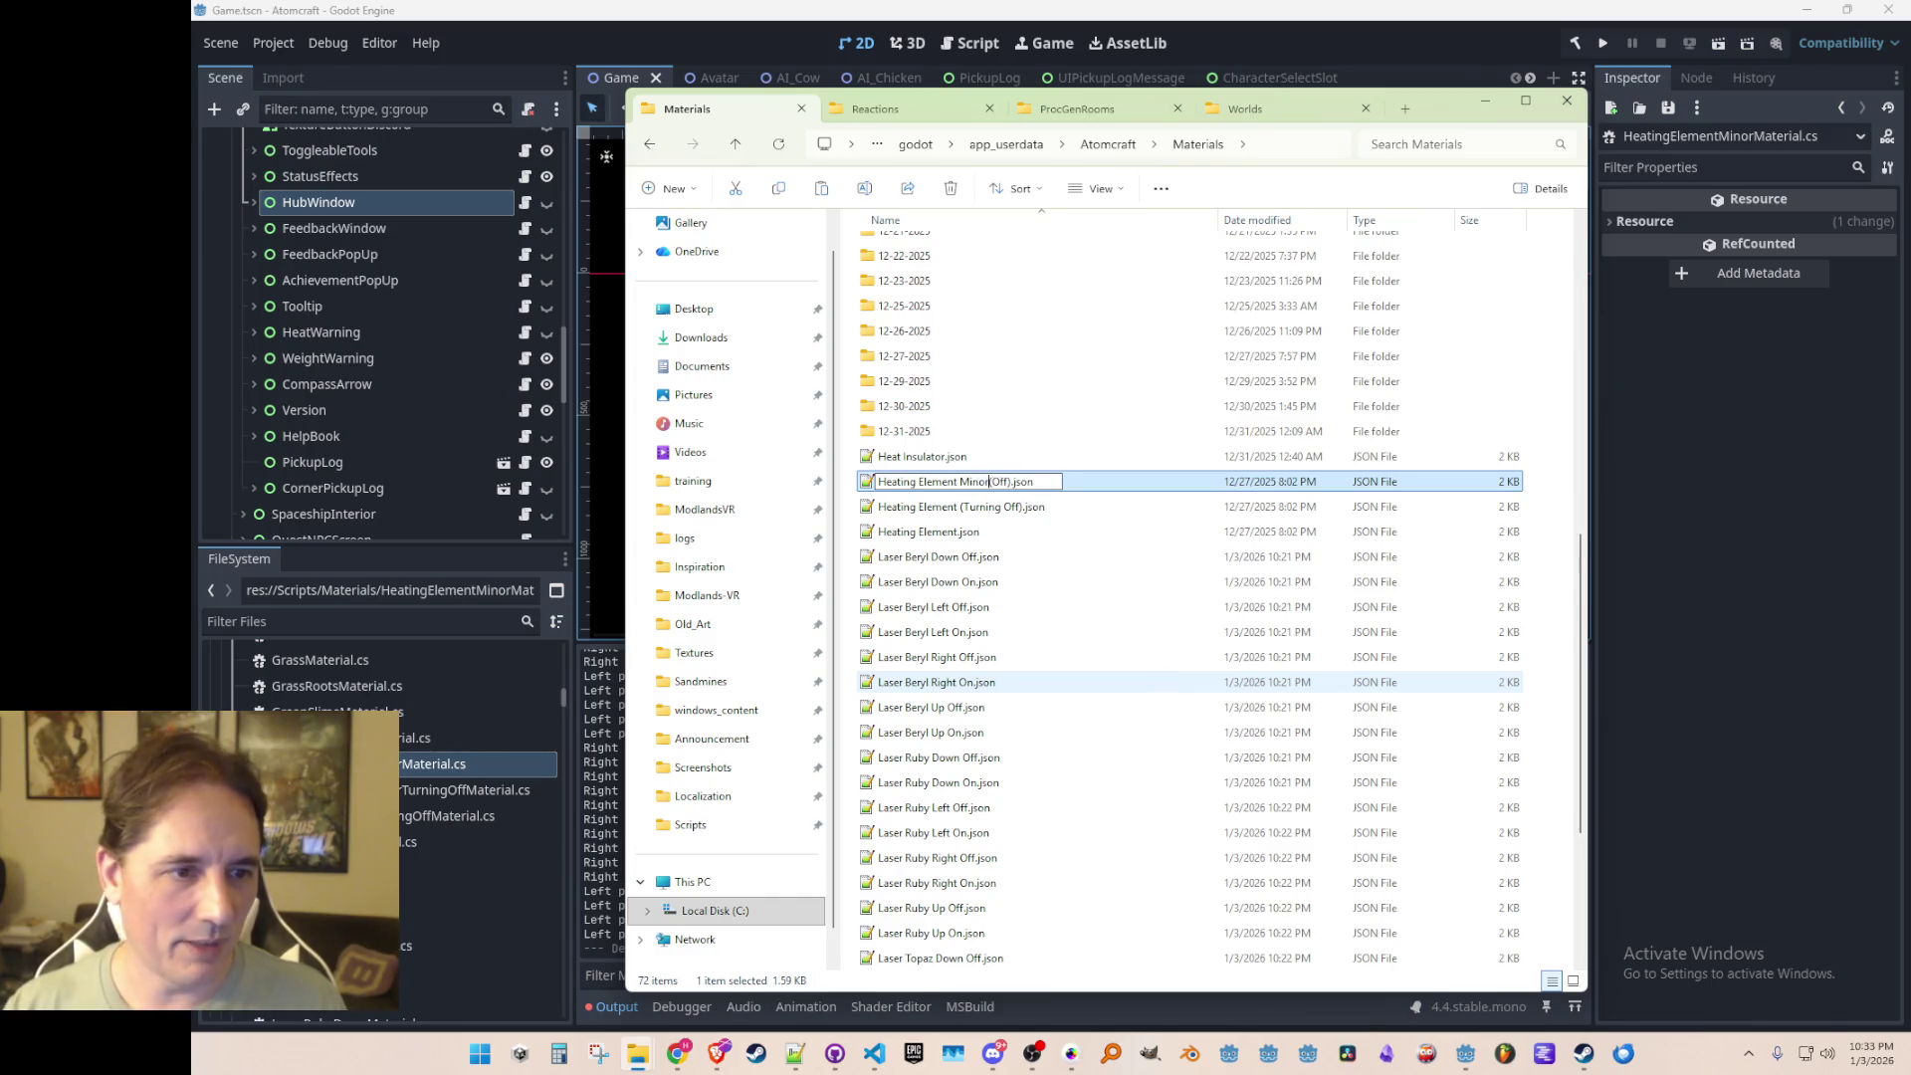
pyautogui.hotkey('ctrl', 'shift', 'Left')
pyautogui.press('Return')
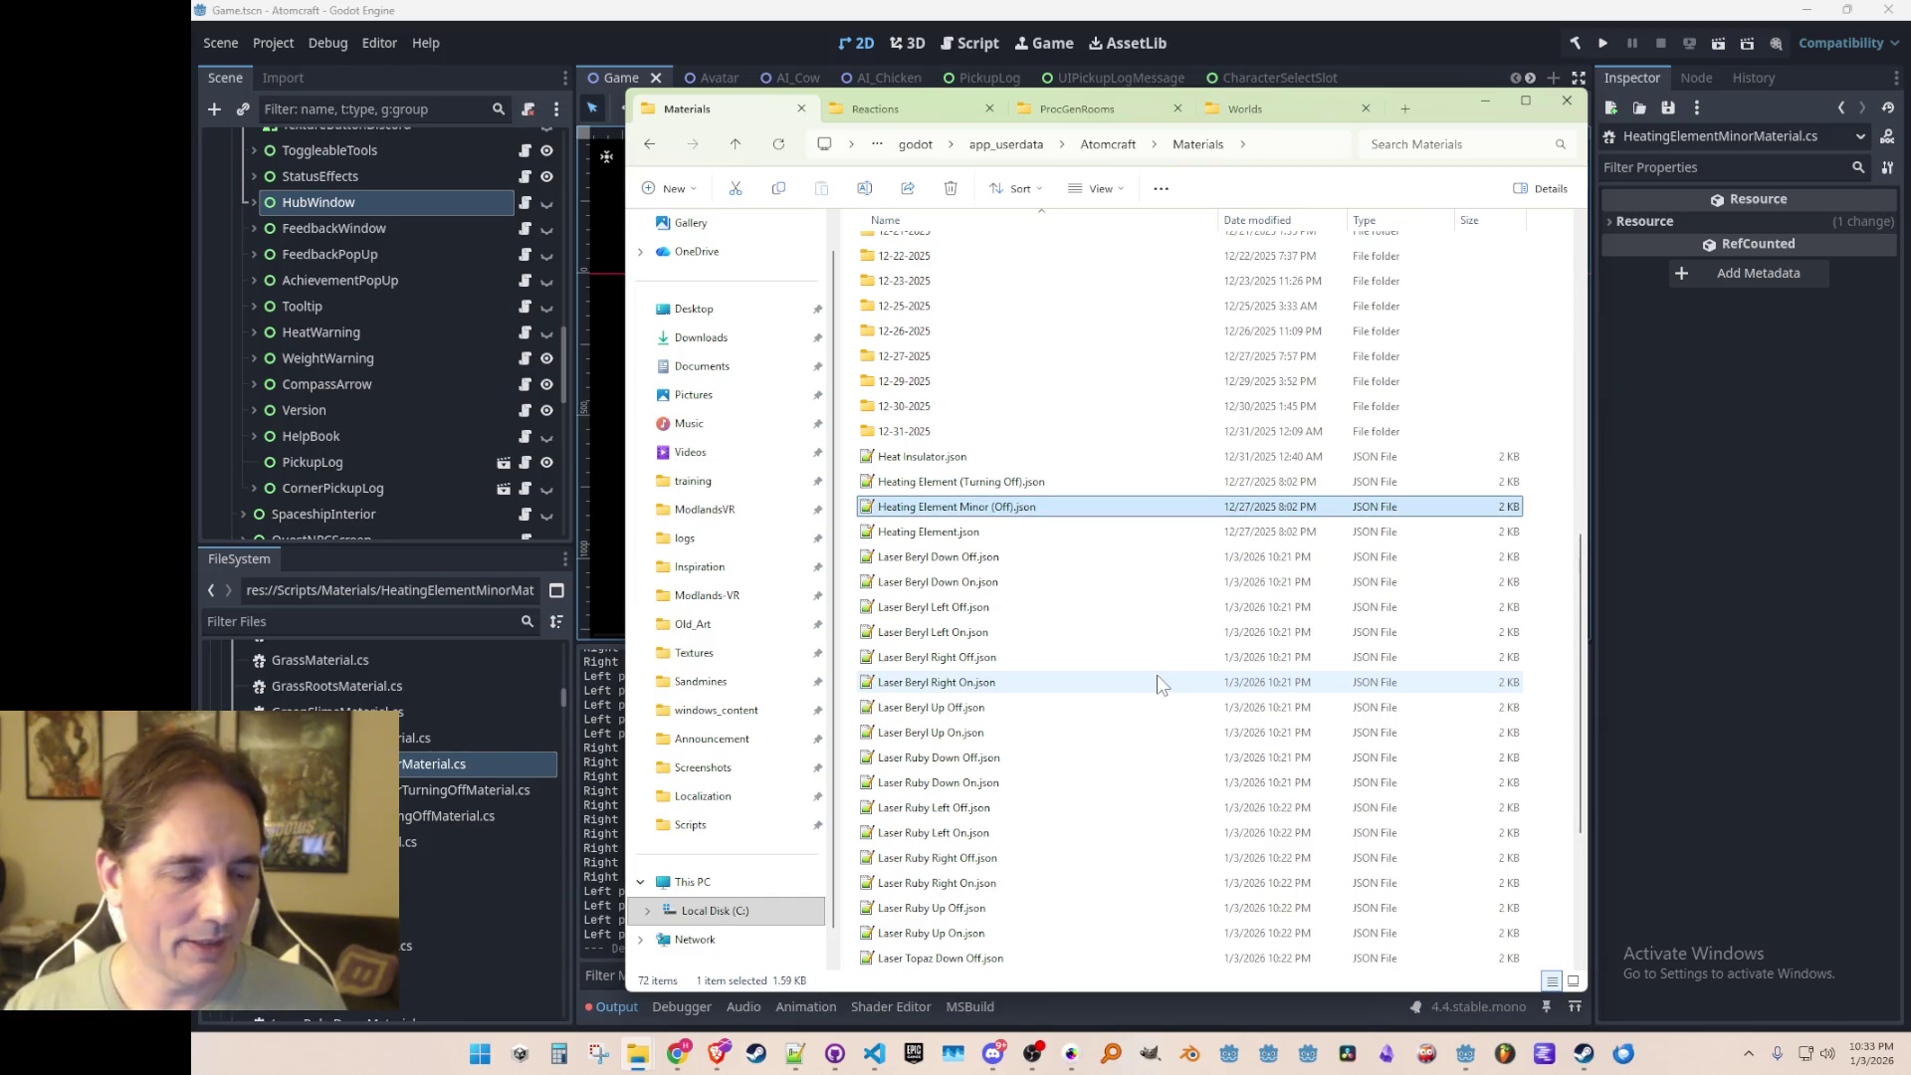
pyautogui.press('Up')
pyautogui.press('F2')
pyautogui.press('Right')
pyautogui.write('Minor')
pyautogui.press('Return')
# Step: Rename the remaining copy to Heating Element Minor.json
pyautogui.click(1040, 532)
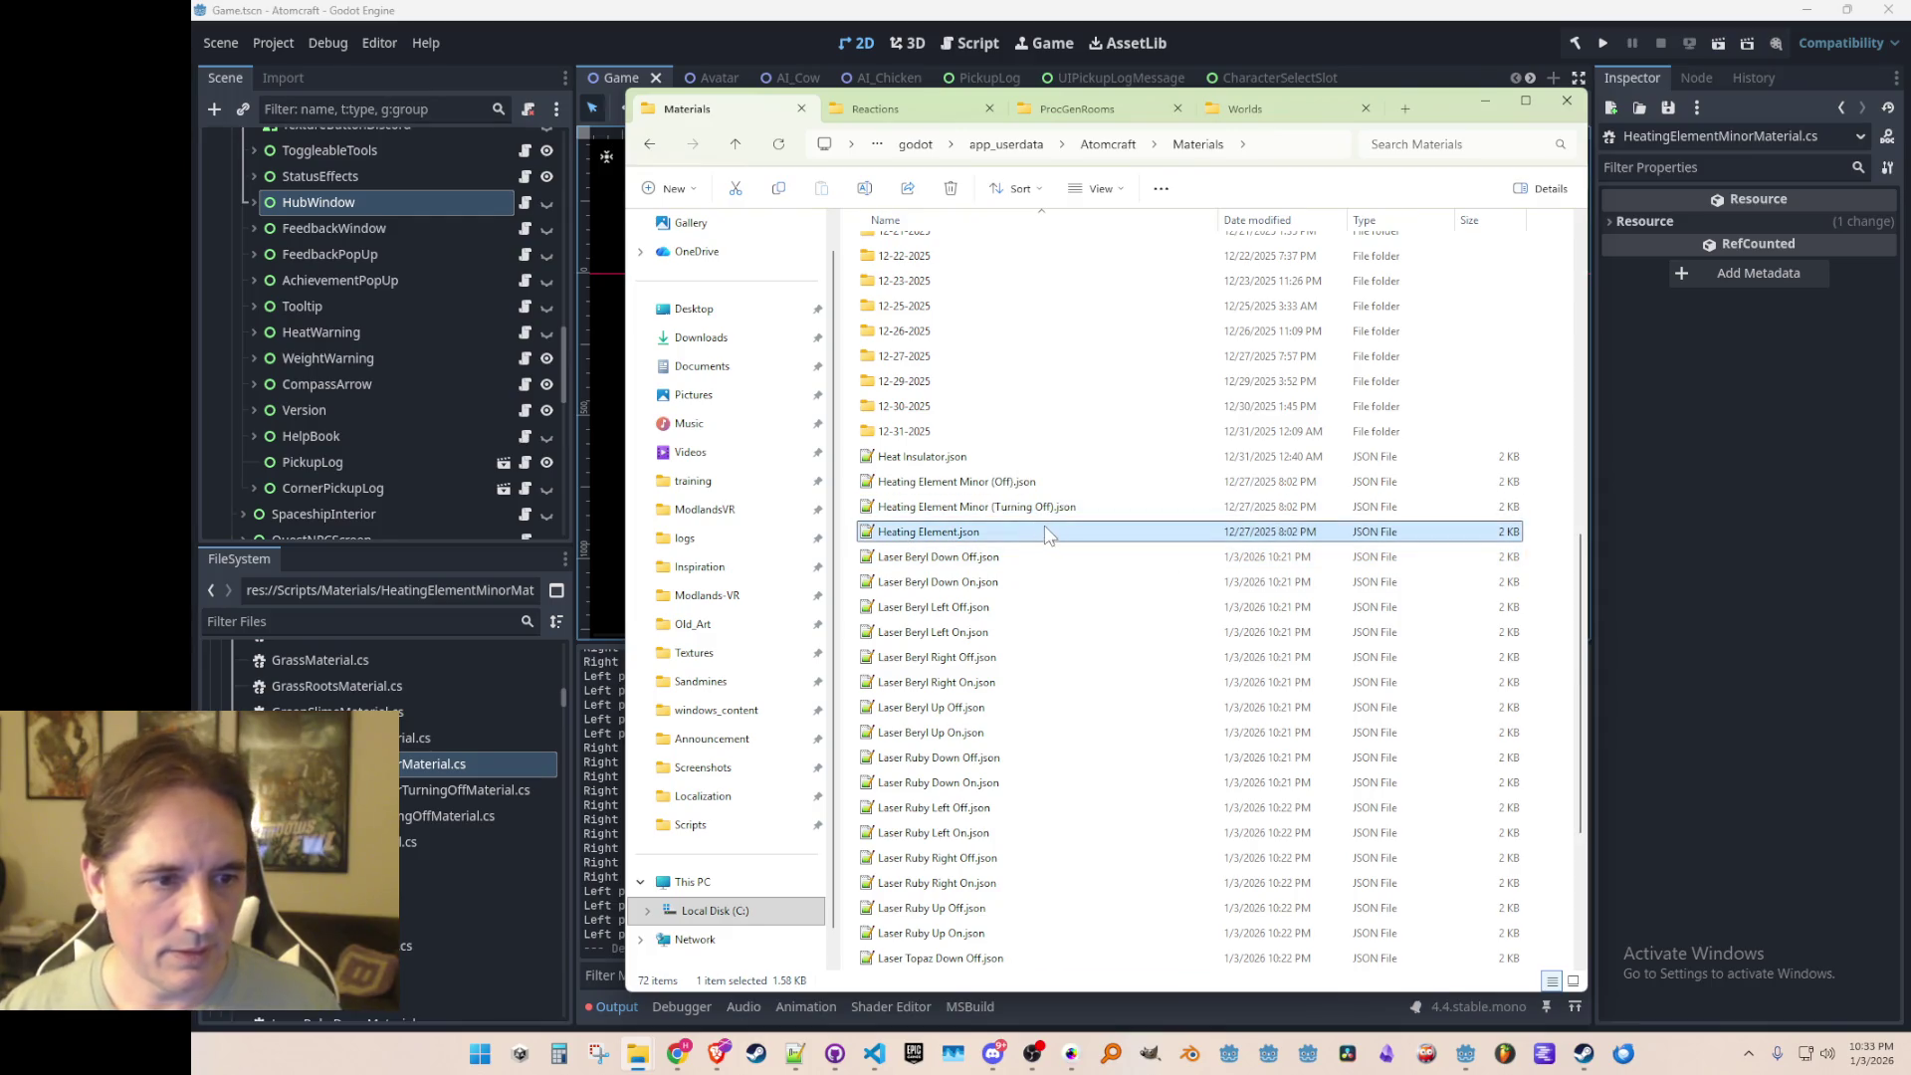
pyautogui.press('F2')
pyautogui.write('Minor')
pyautogui.press('Return')
pyautogui.scroll(5, 1057, 568)
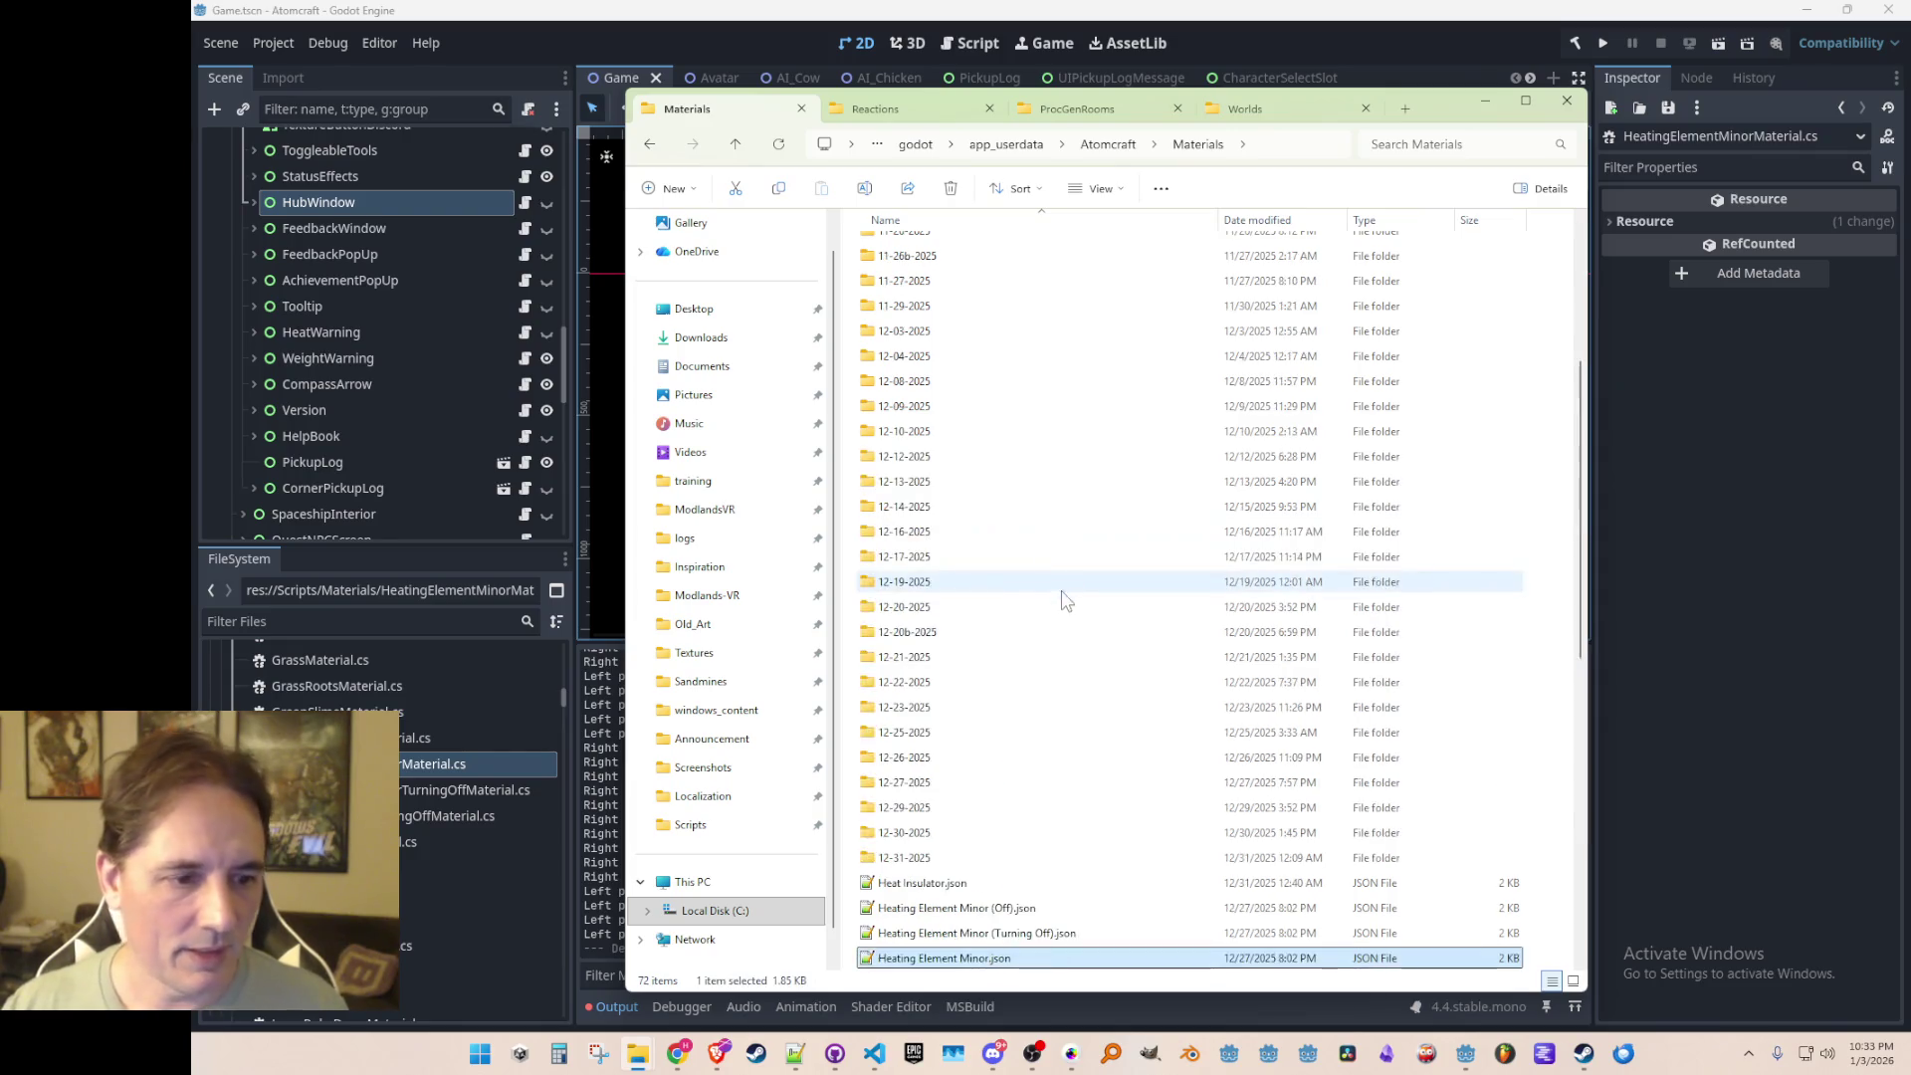
pyautogui.scroll(-4, 1063, 597)
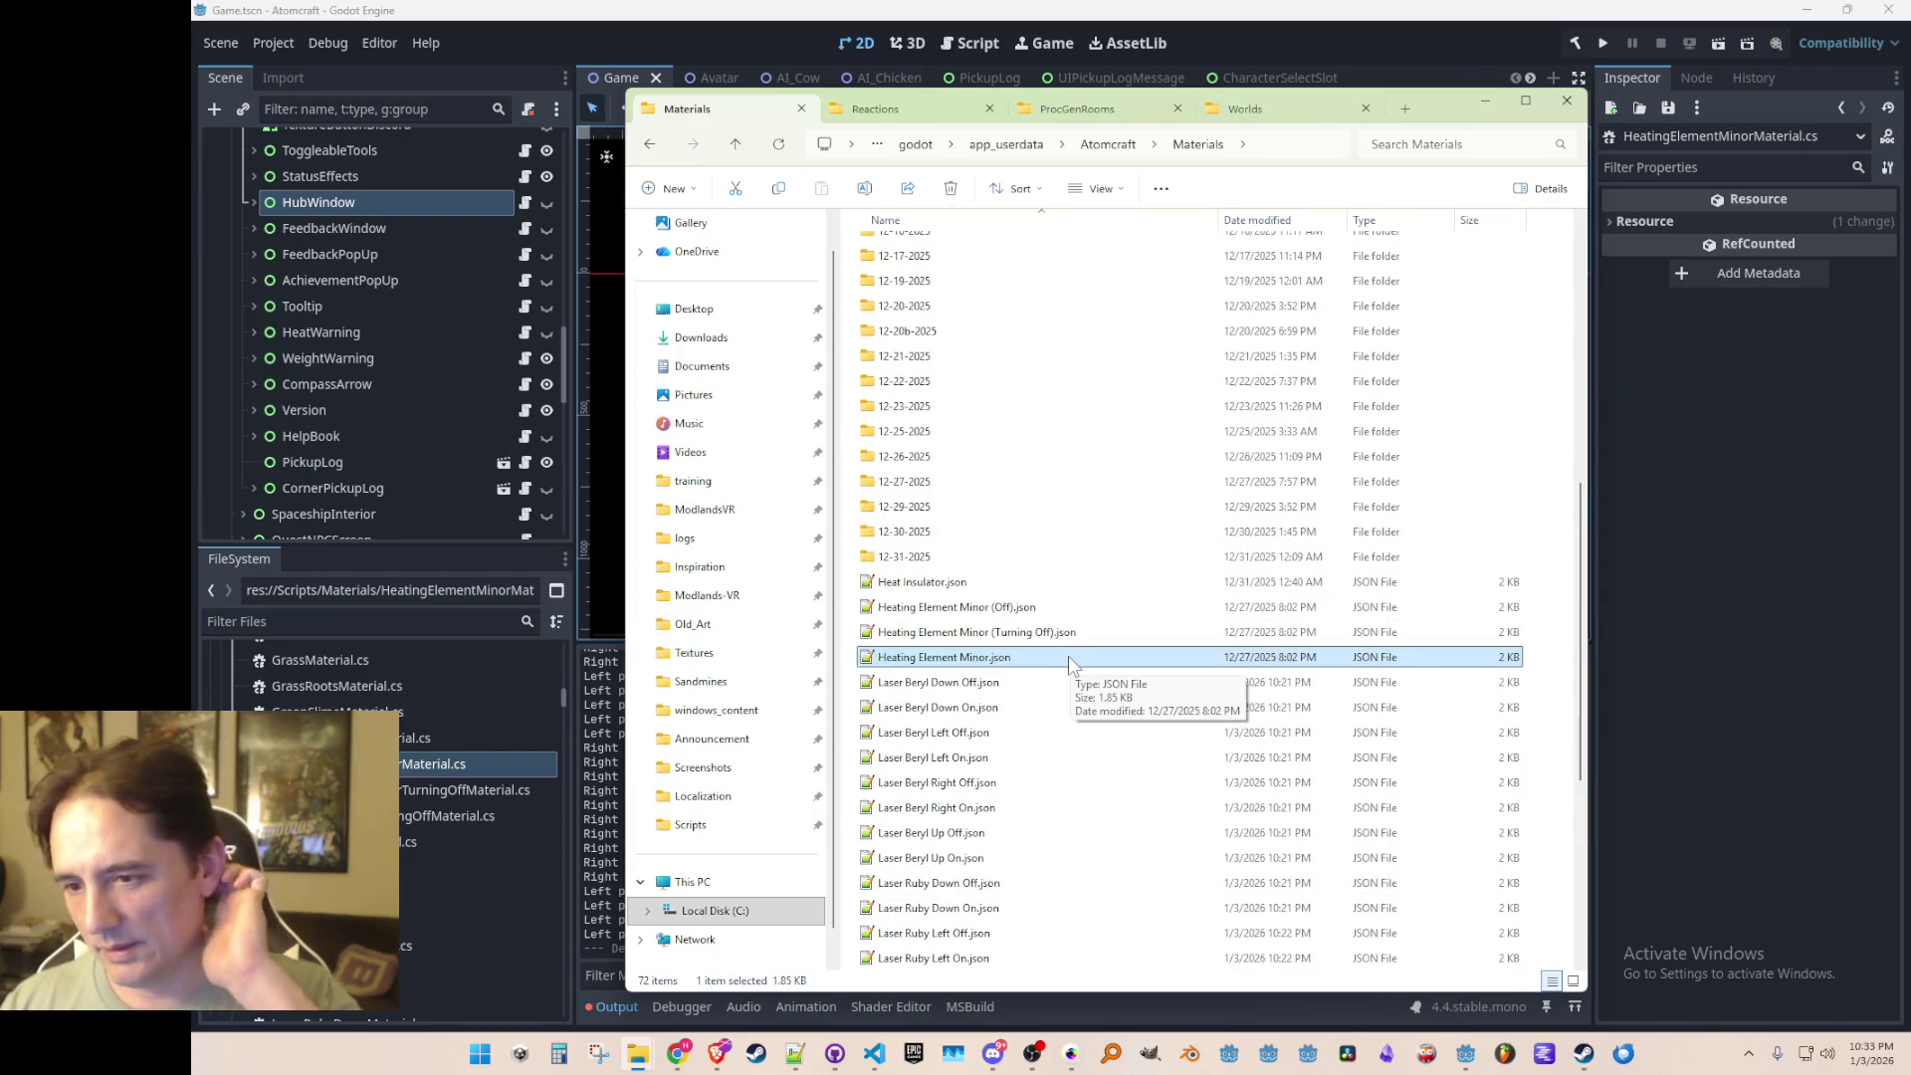
pyautogui.hotkey('alt', 'Tab')
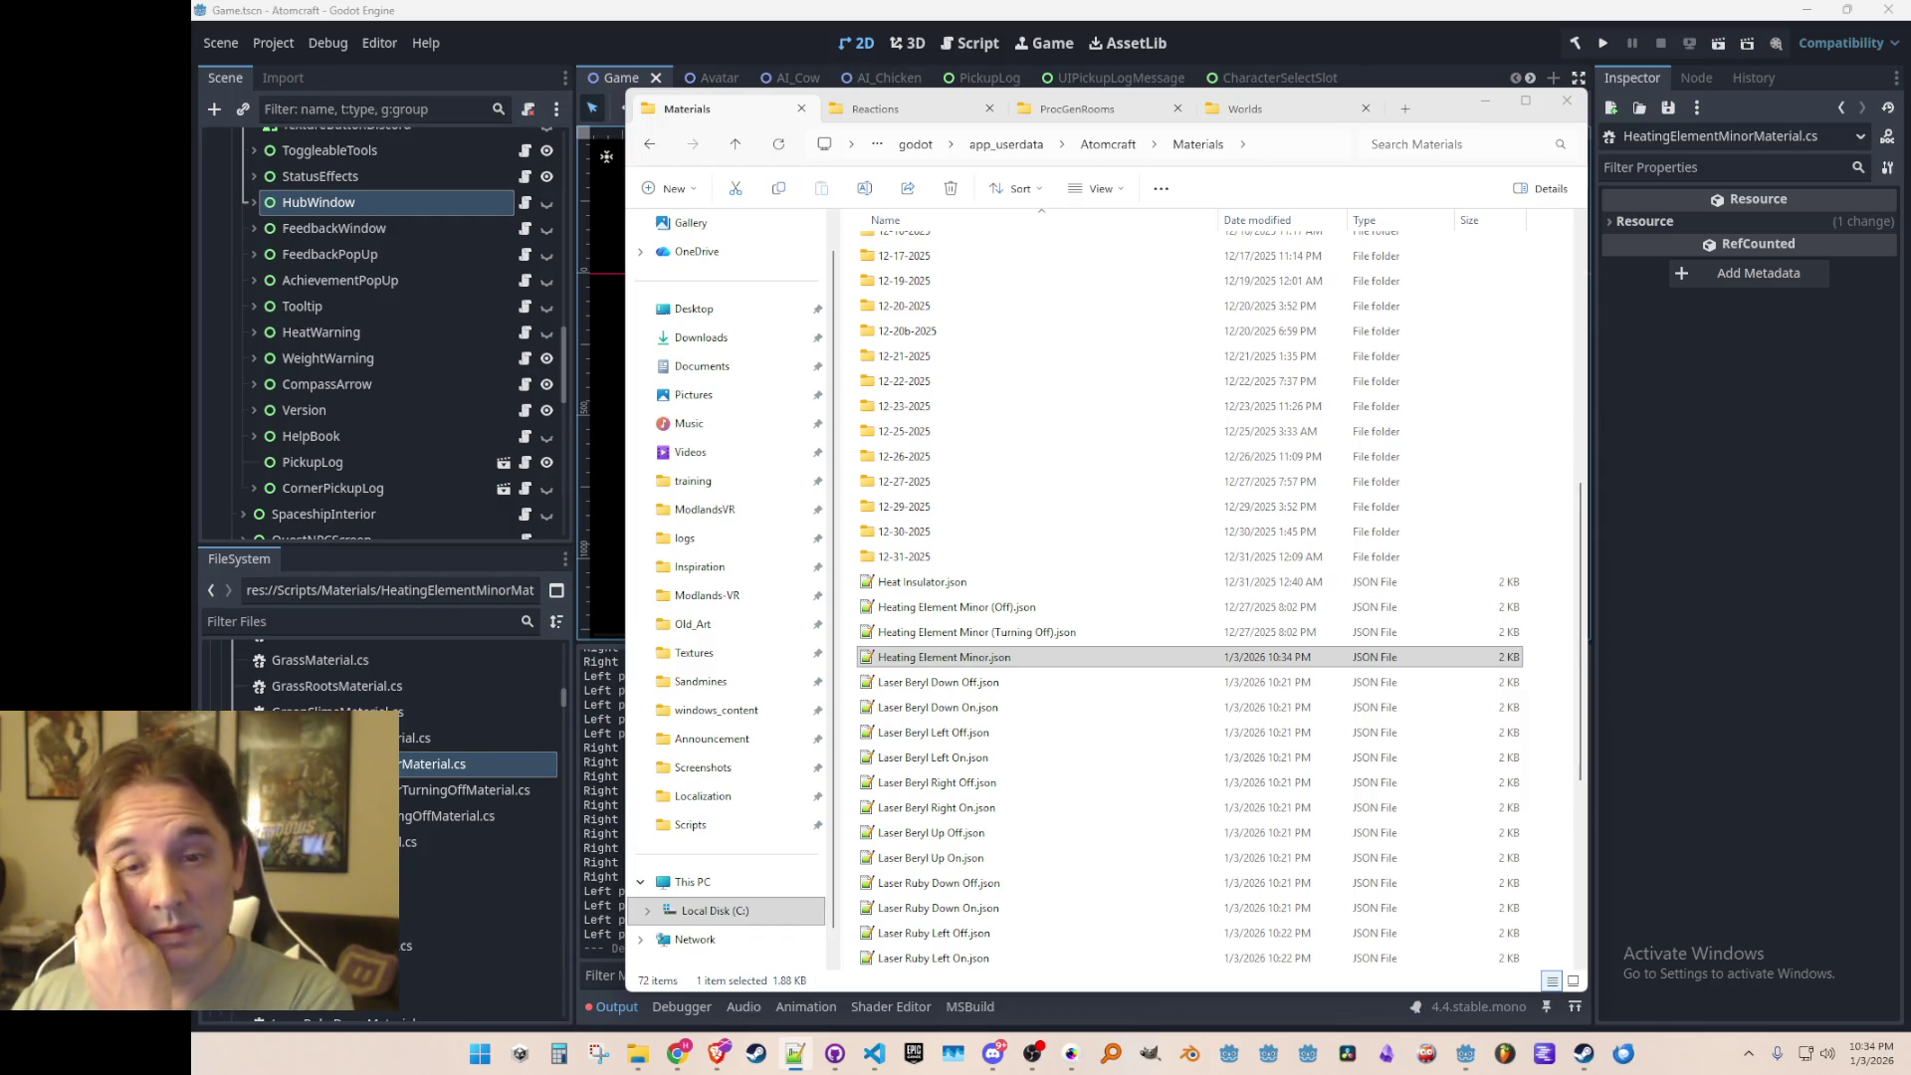
# Step: Check the Heating Element Minor (Turning Off), Minor and Minor (Off) JSON files, then show the desktop
pyautogui.click(1049, 635)
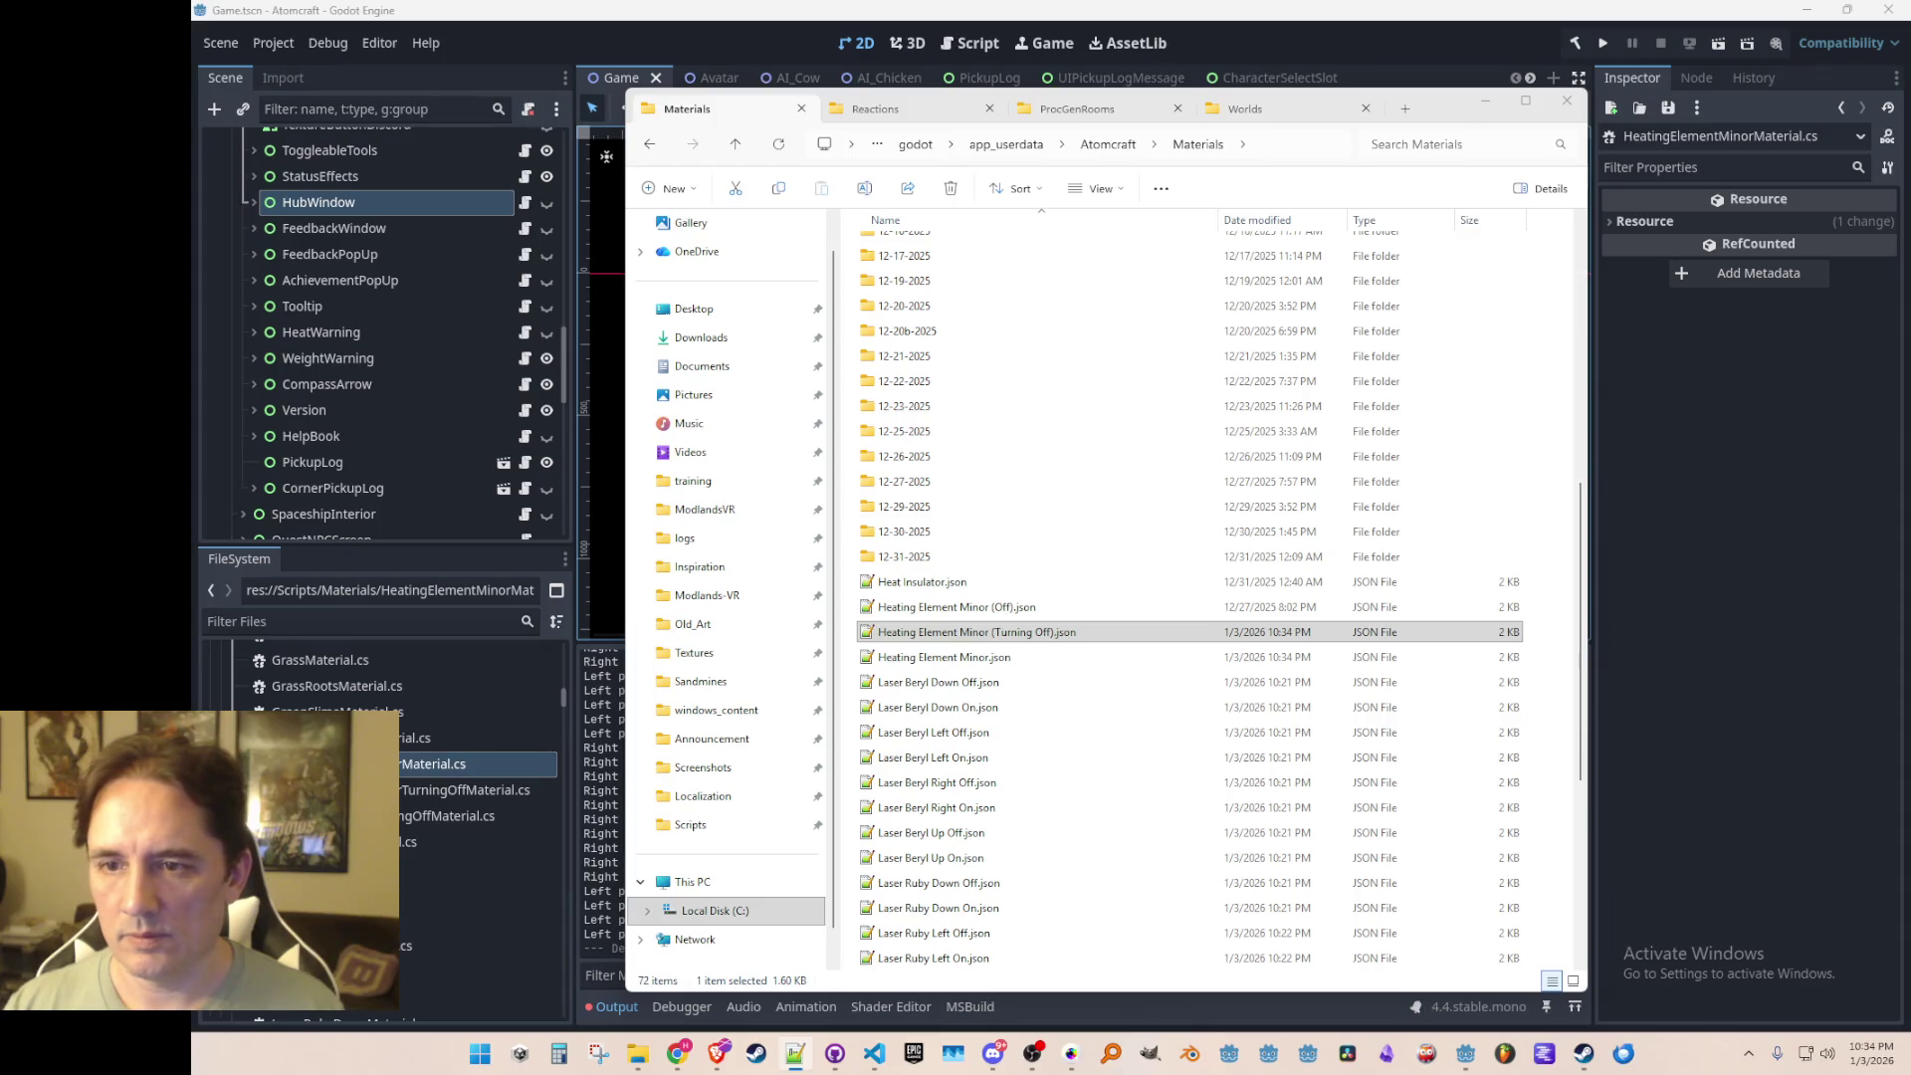
pyautogui.click(971, 659)
pyautogui.press('Up')
pyautogui.press('Up')
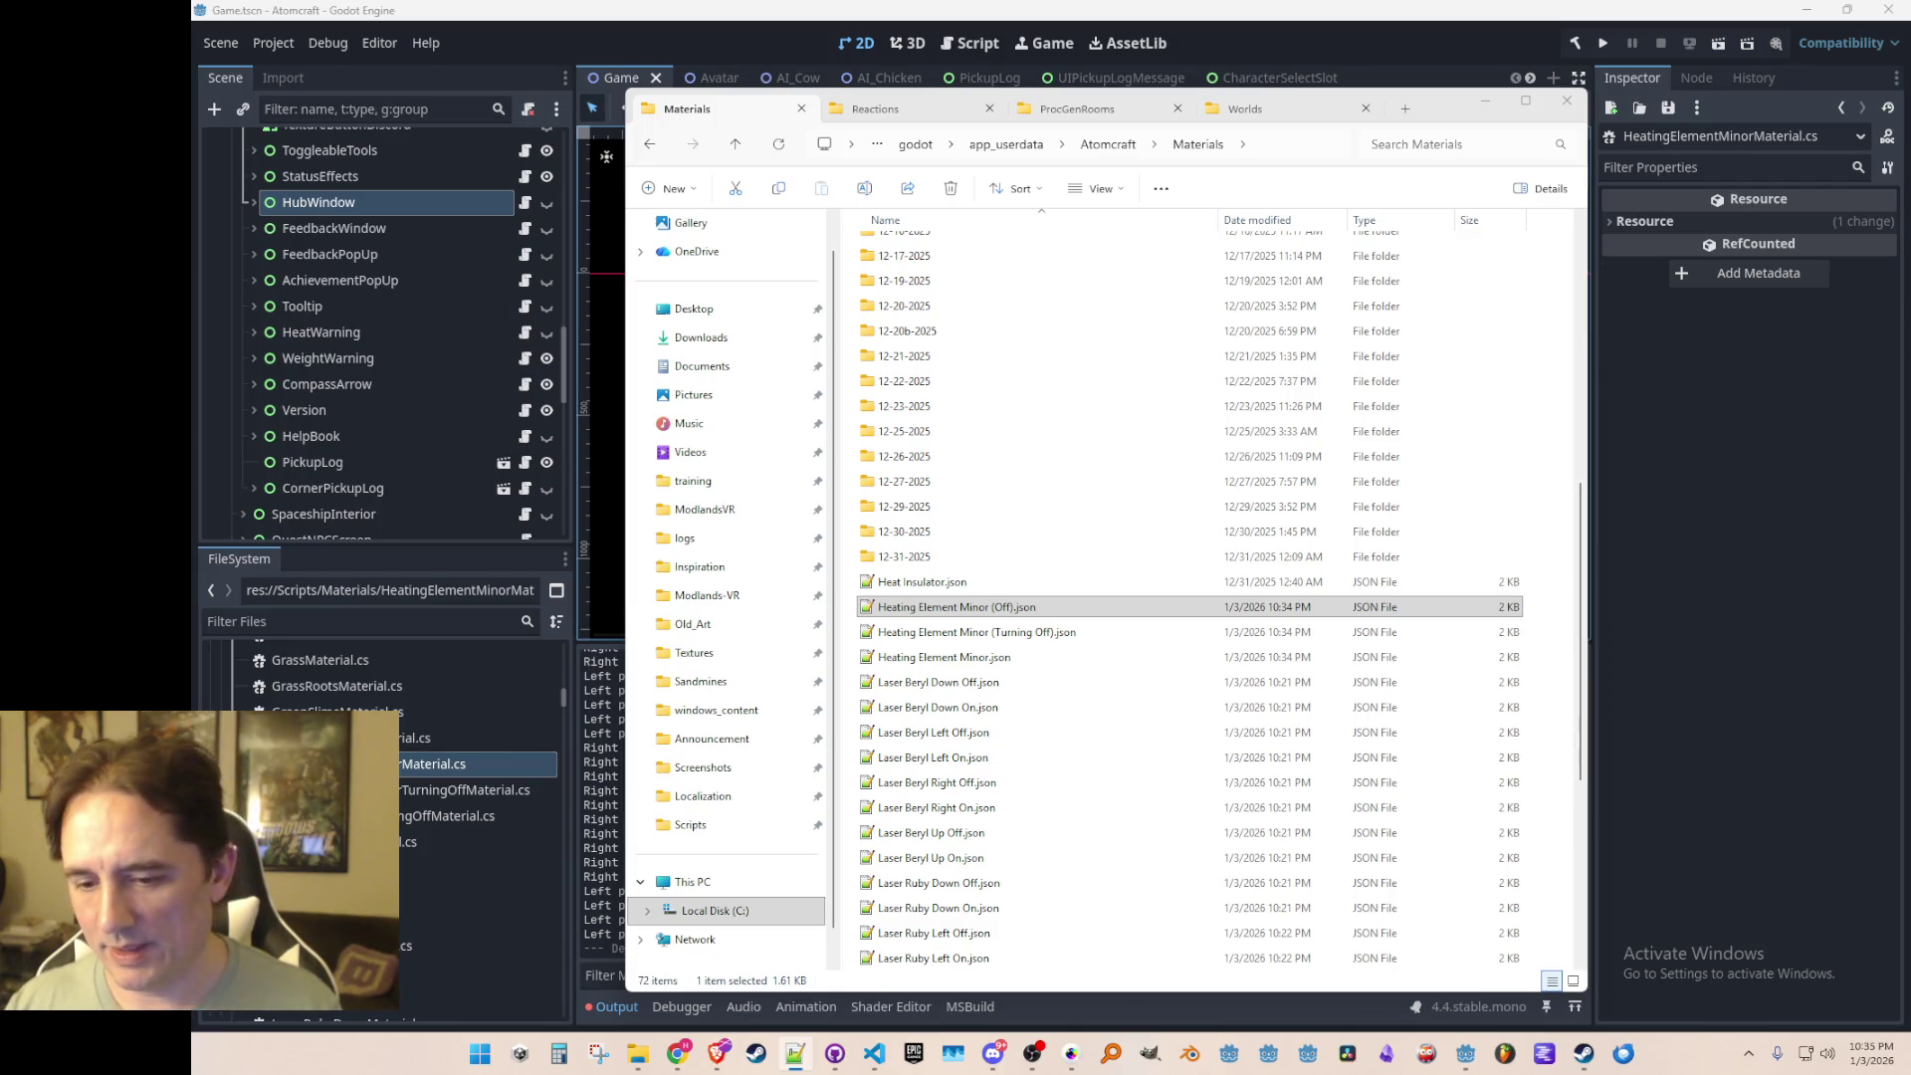
pyautogui.press('super+d')
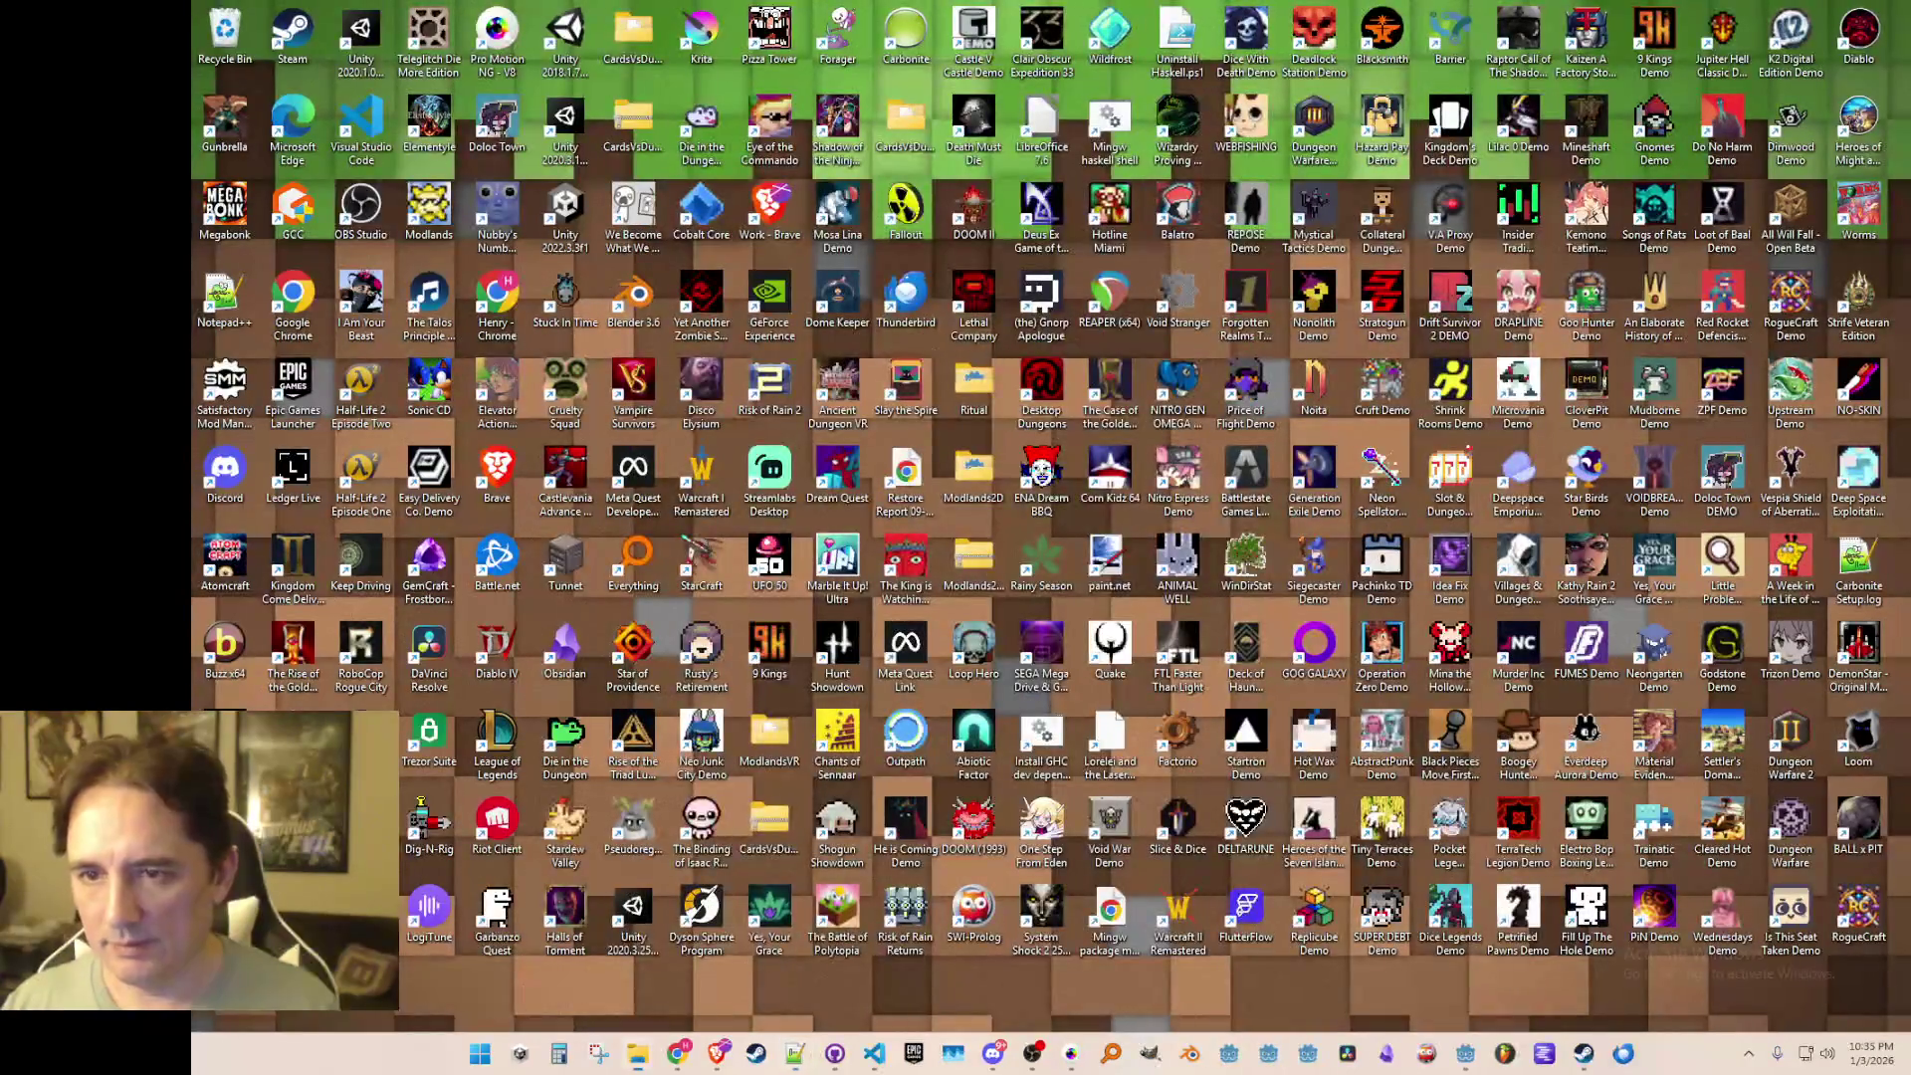
# Step: Paste a copy of Bits of Heating Element.json into Materials and rename it Bits of Heating Element Minor.json
pyautogui.press('super+d')
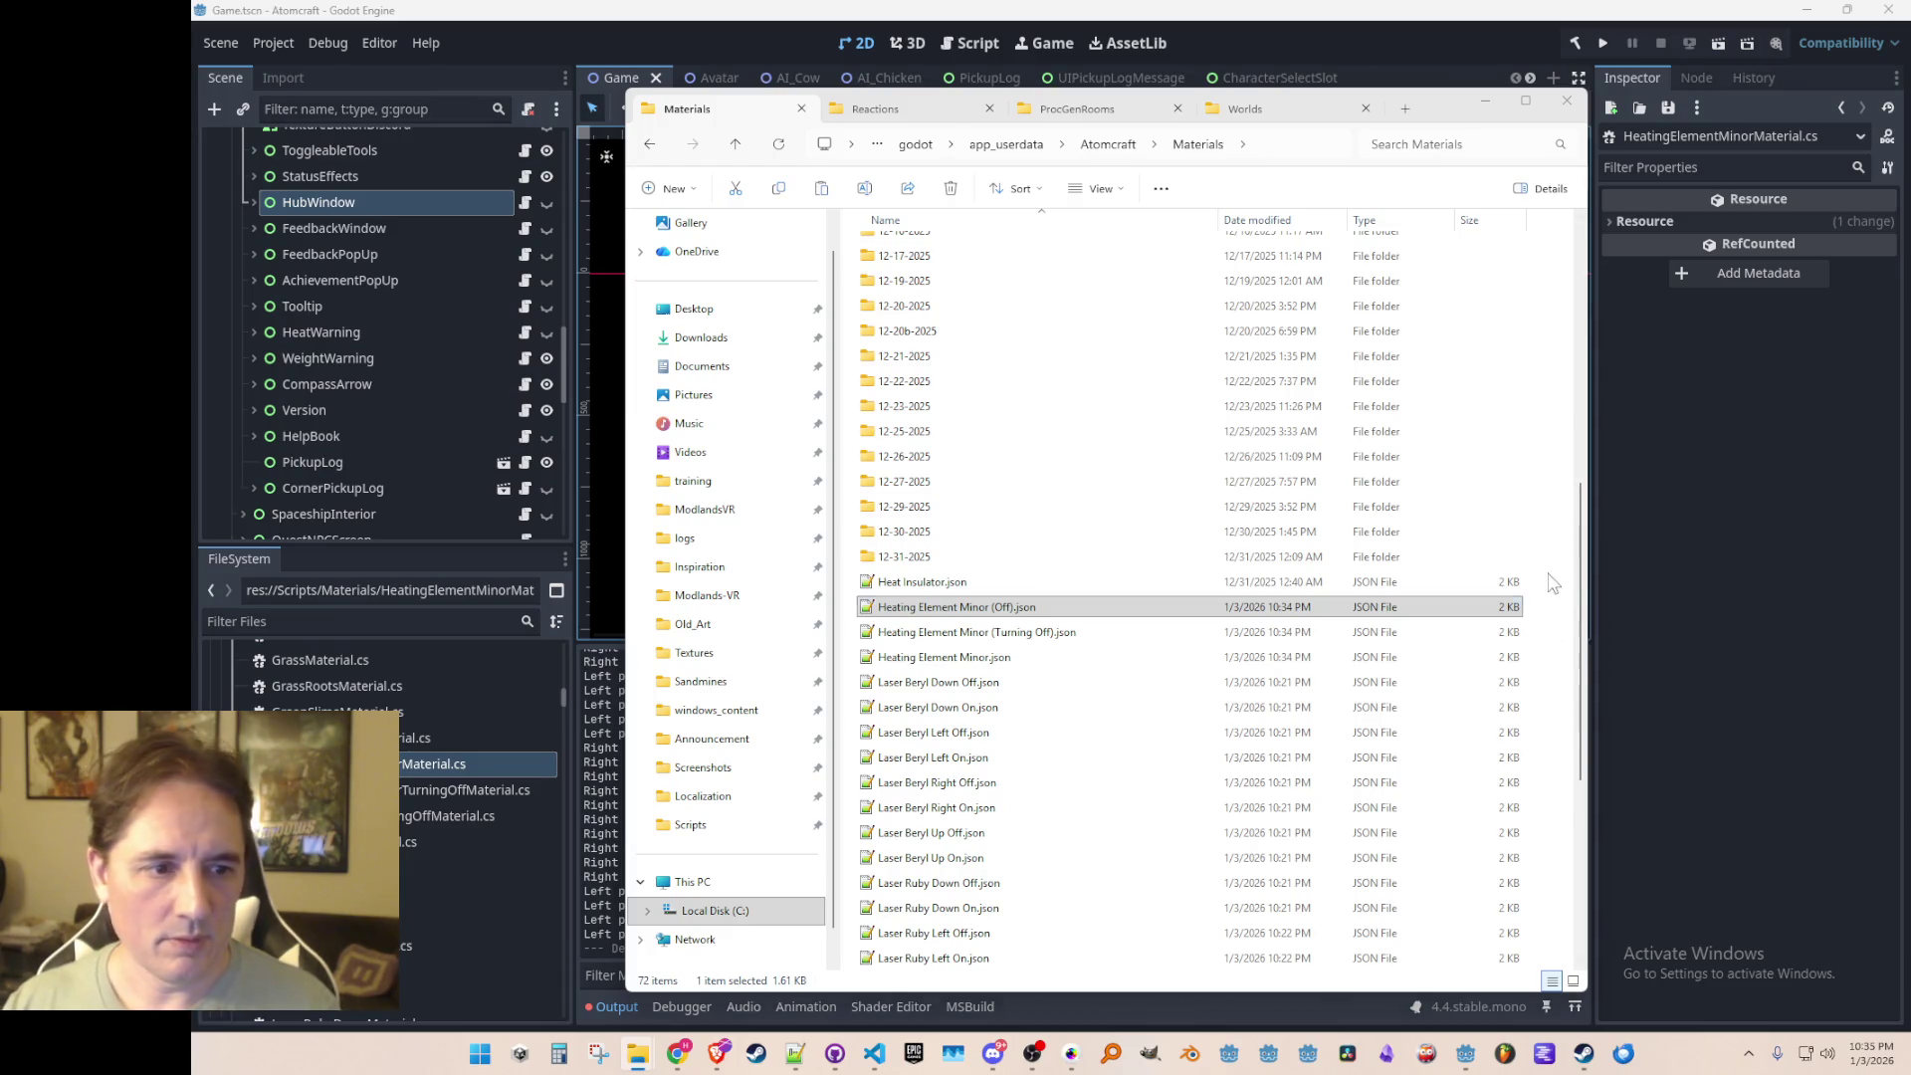
pyautogui.click(1521, 616)
pyautogui.hotkey('ctrl', 'v')
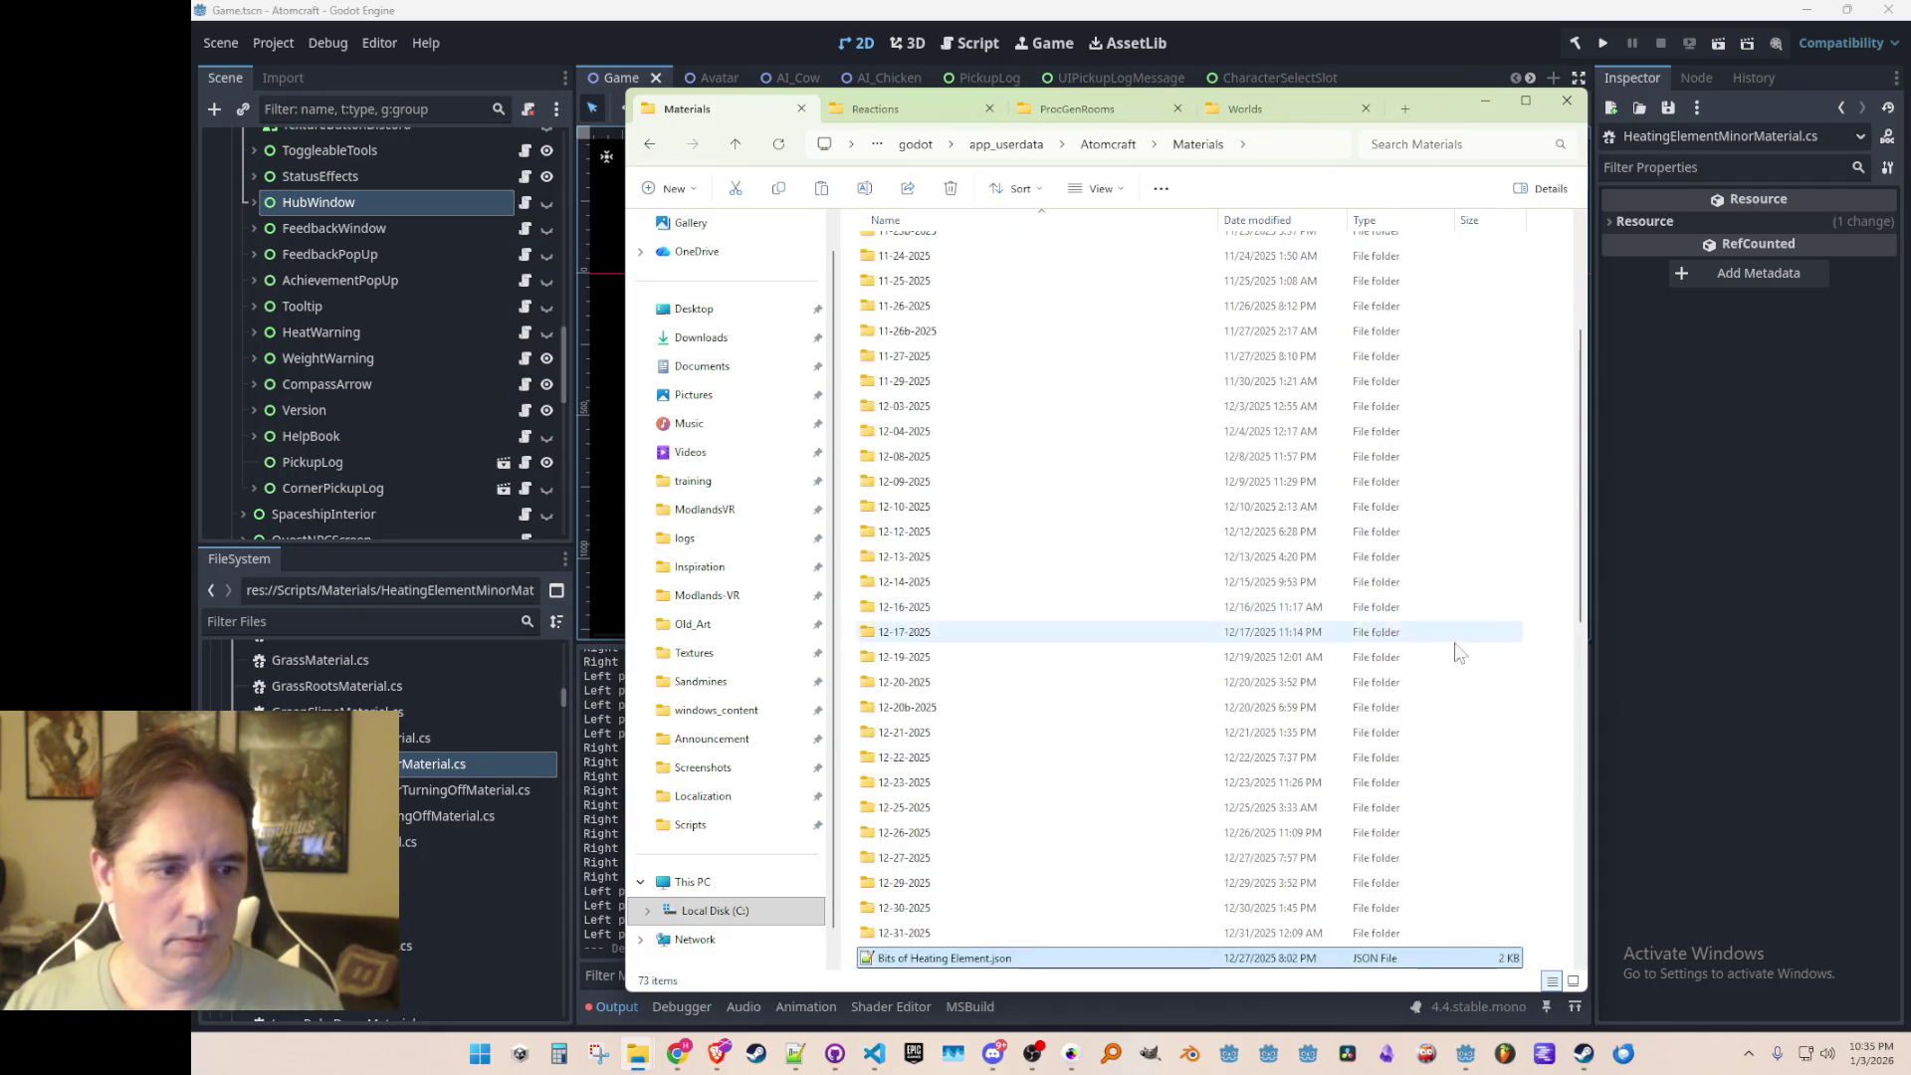
pyautogui.click(794, 1053)
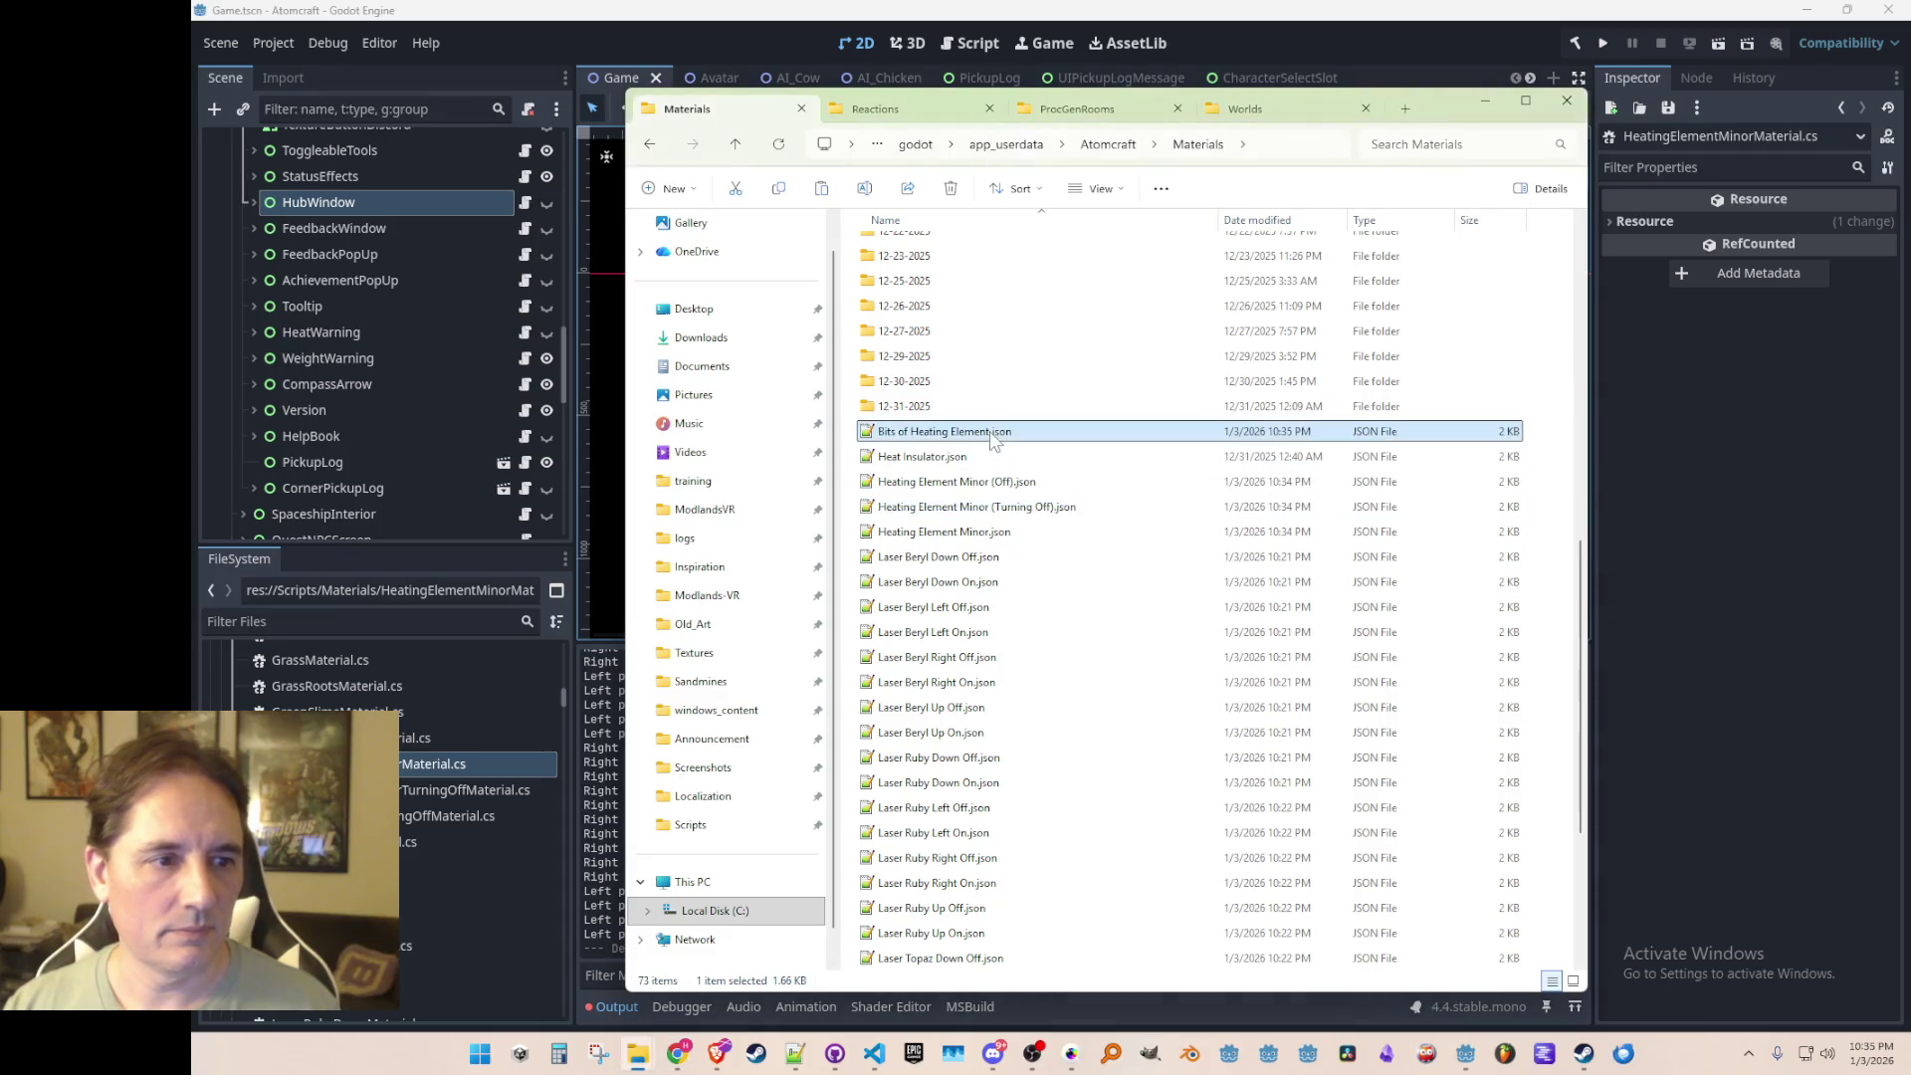
pyautogui.press('F2')
pyautogui.write('Minor')
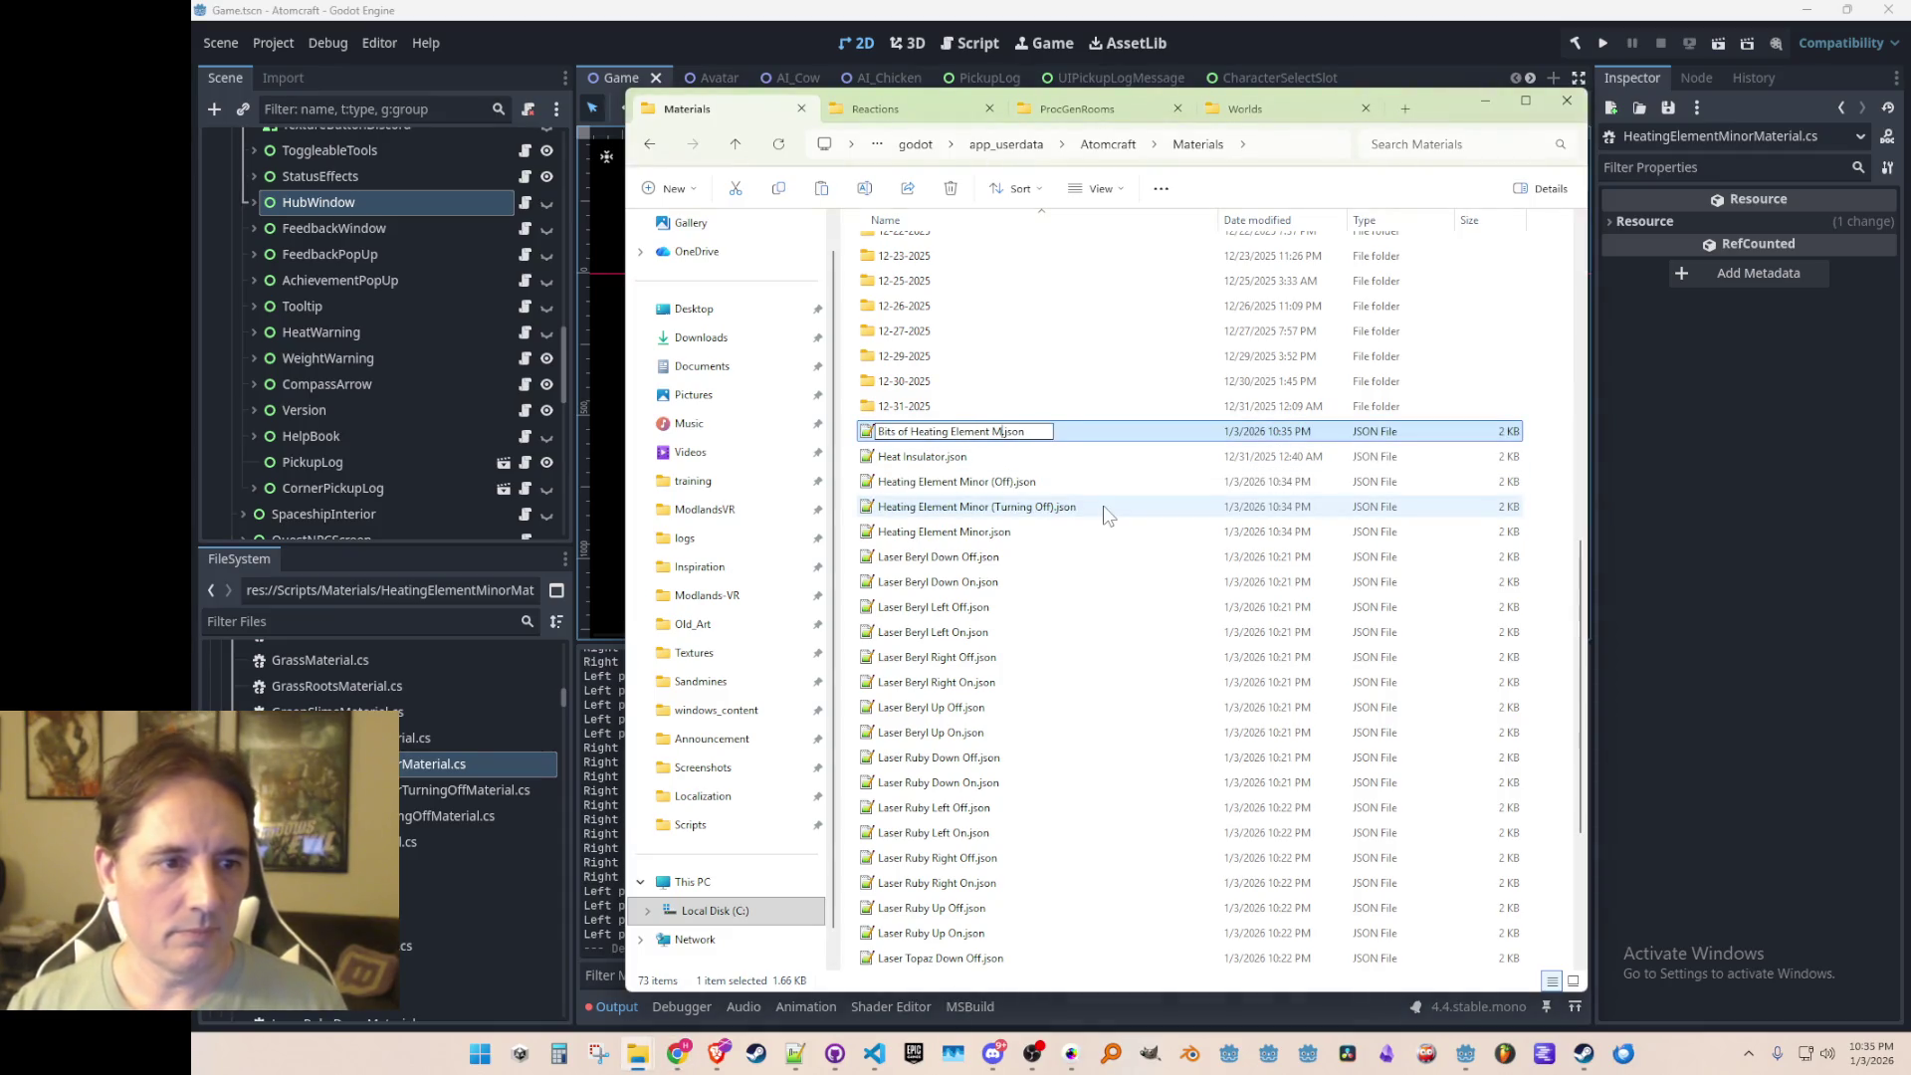
pyautogui.press('Return')
pyautogui.hotkey('alt', 'Tab')
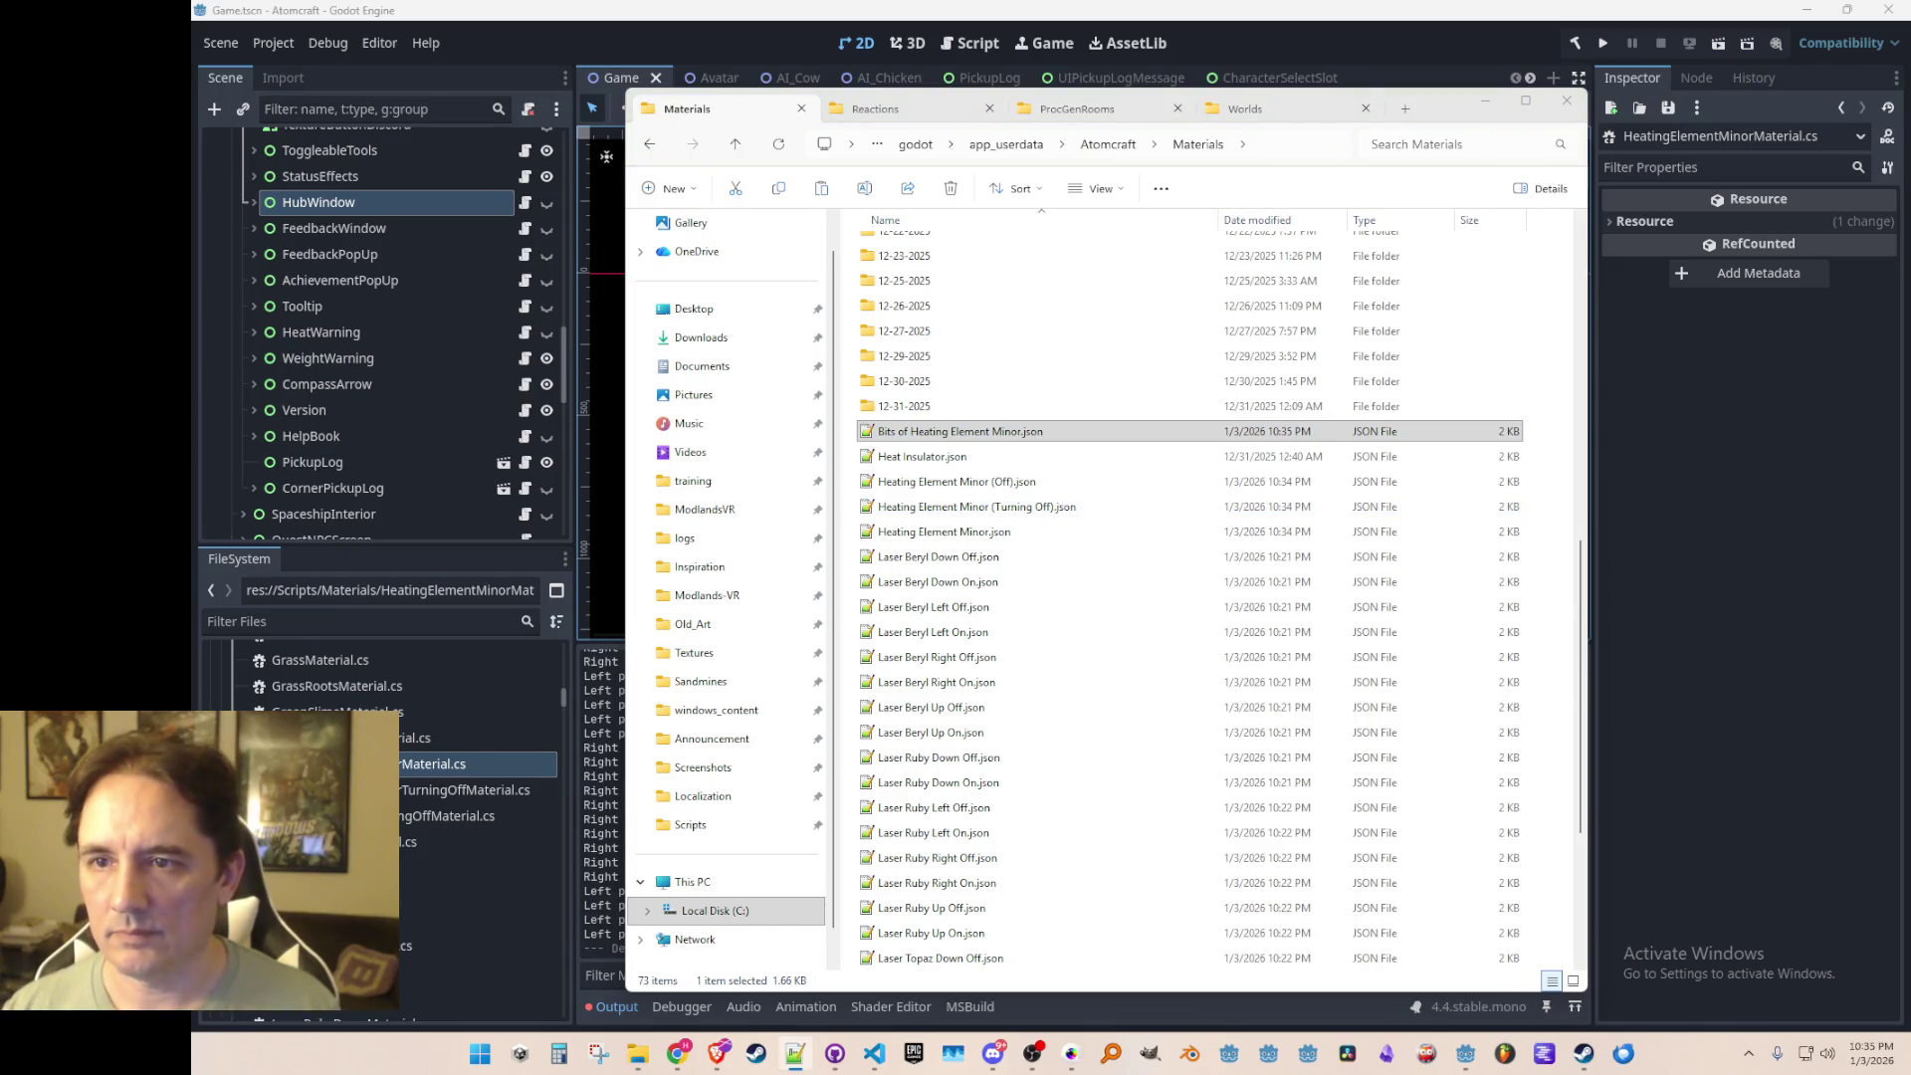
pyautogui.click(1332, 28)
# Step: Jump to the Strings definition in Visual Studio Code and find the BITS_OF constants
pyautogui.click(874, 1053)
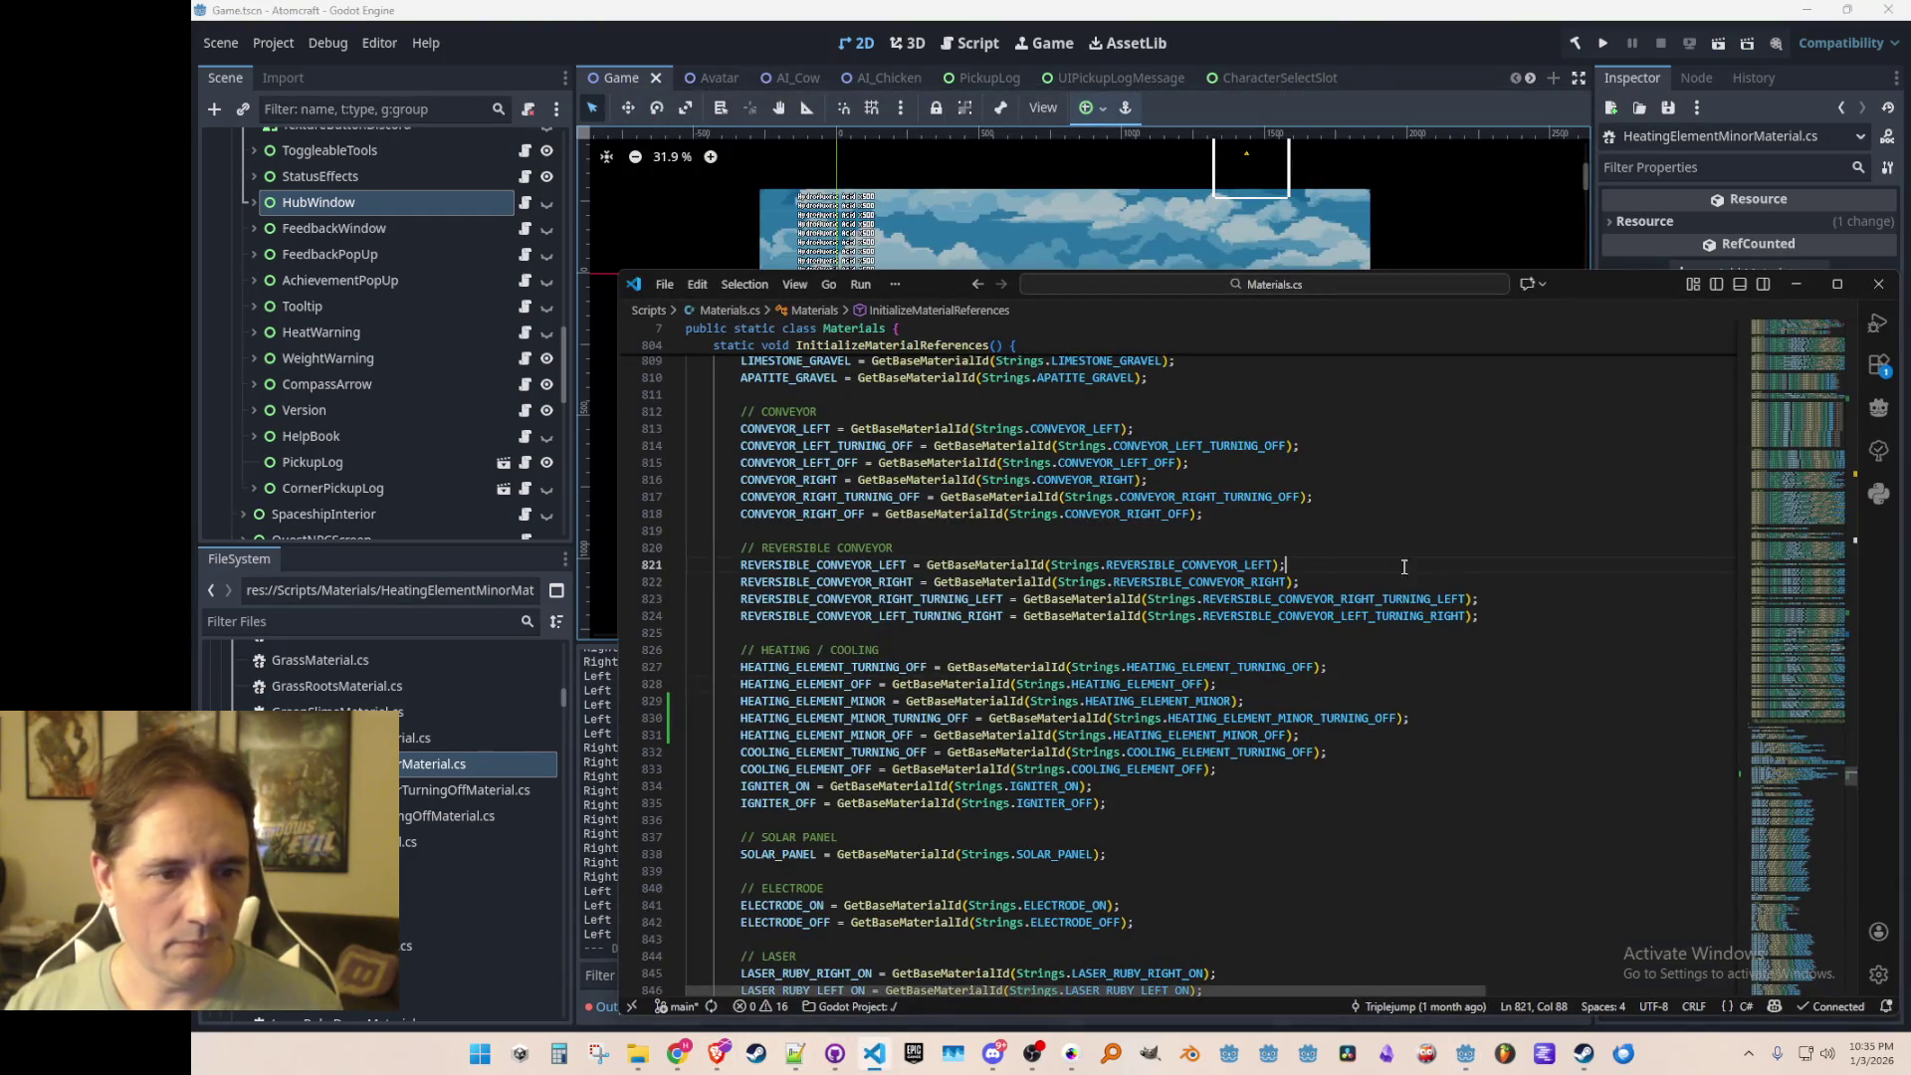
pyautogui.rightClick(1061, 703)
pyautogui.click(1143, 427)
pyautogui.hotkey('ctrl', 'f')
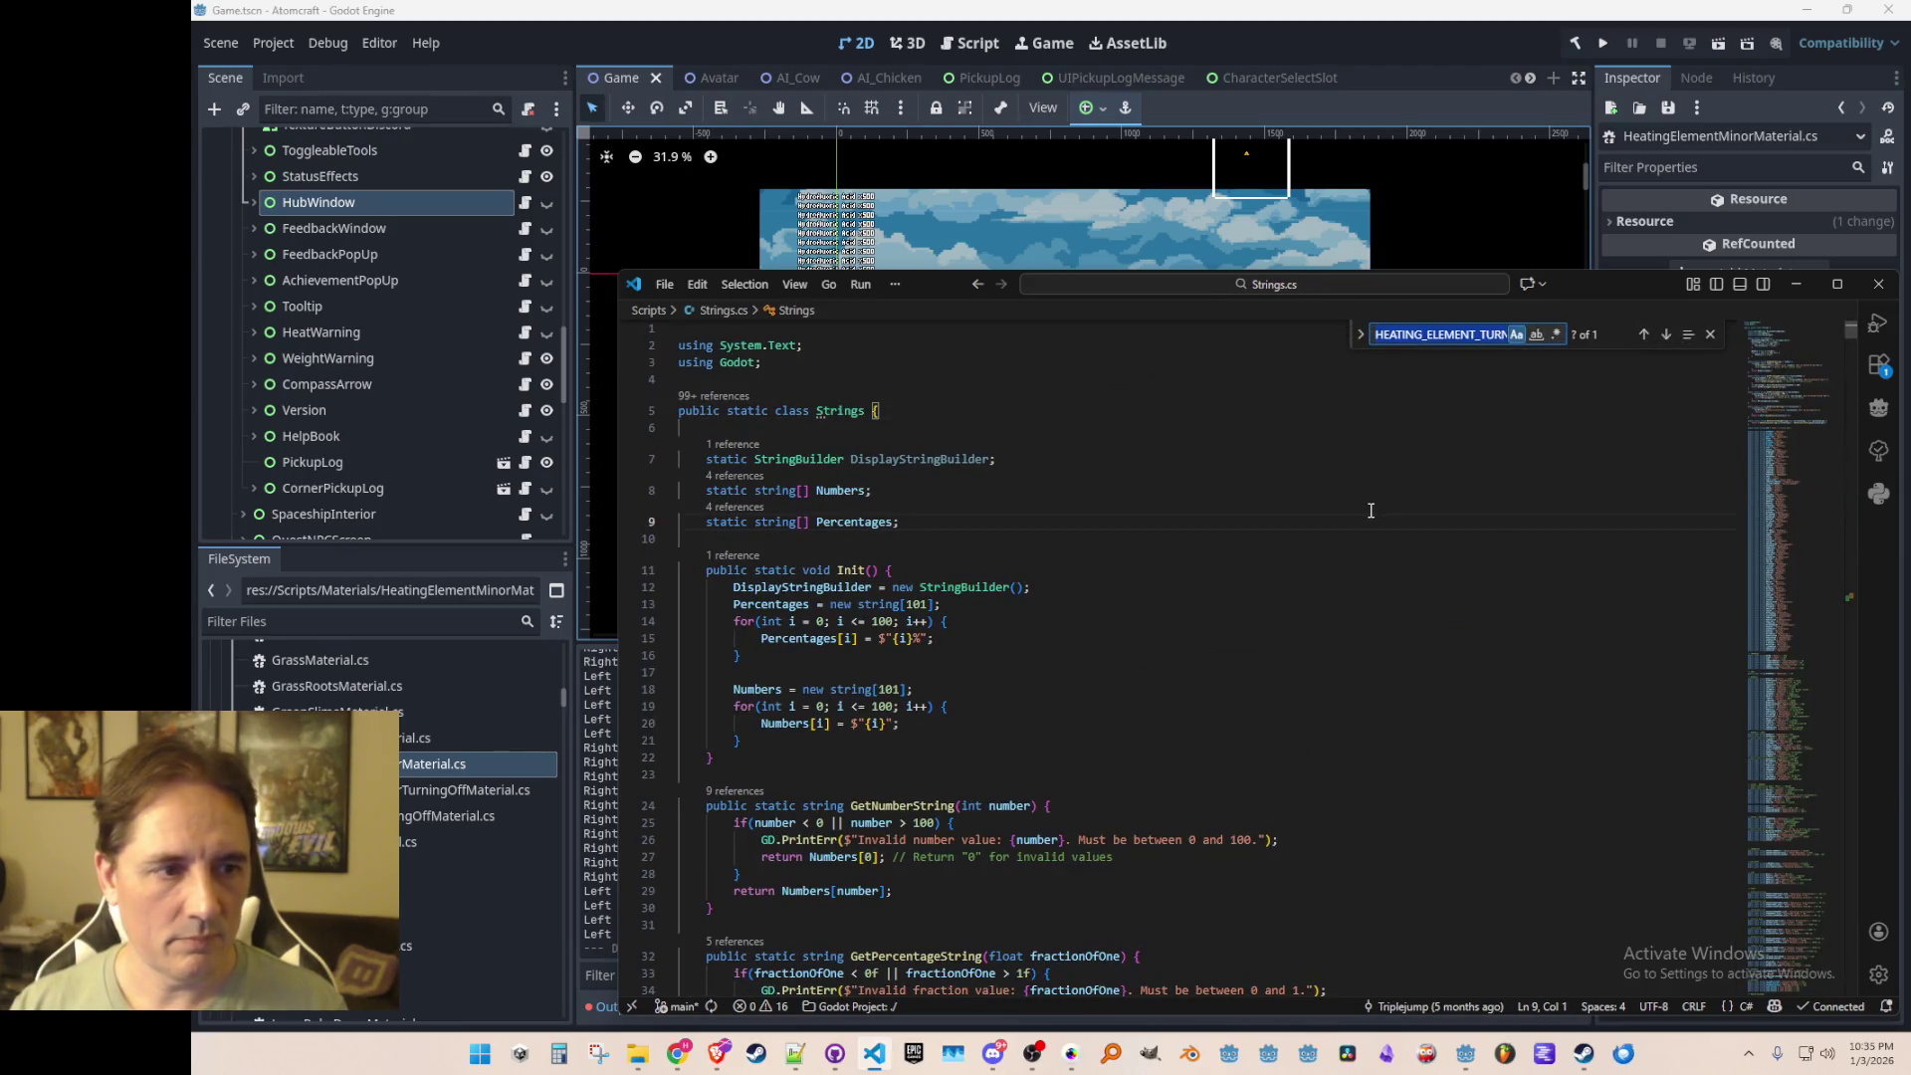
pyautogui.write('BITS_OF')
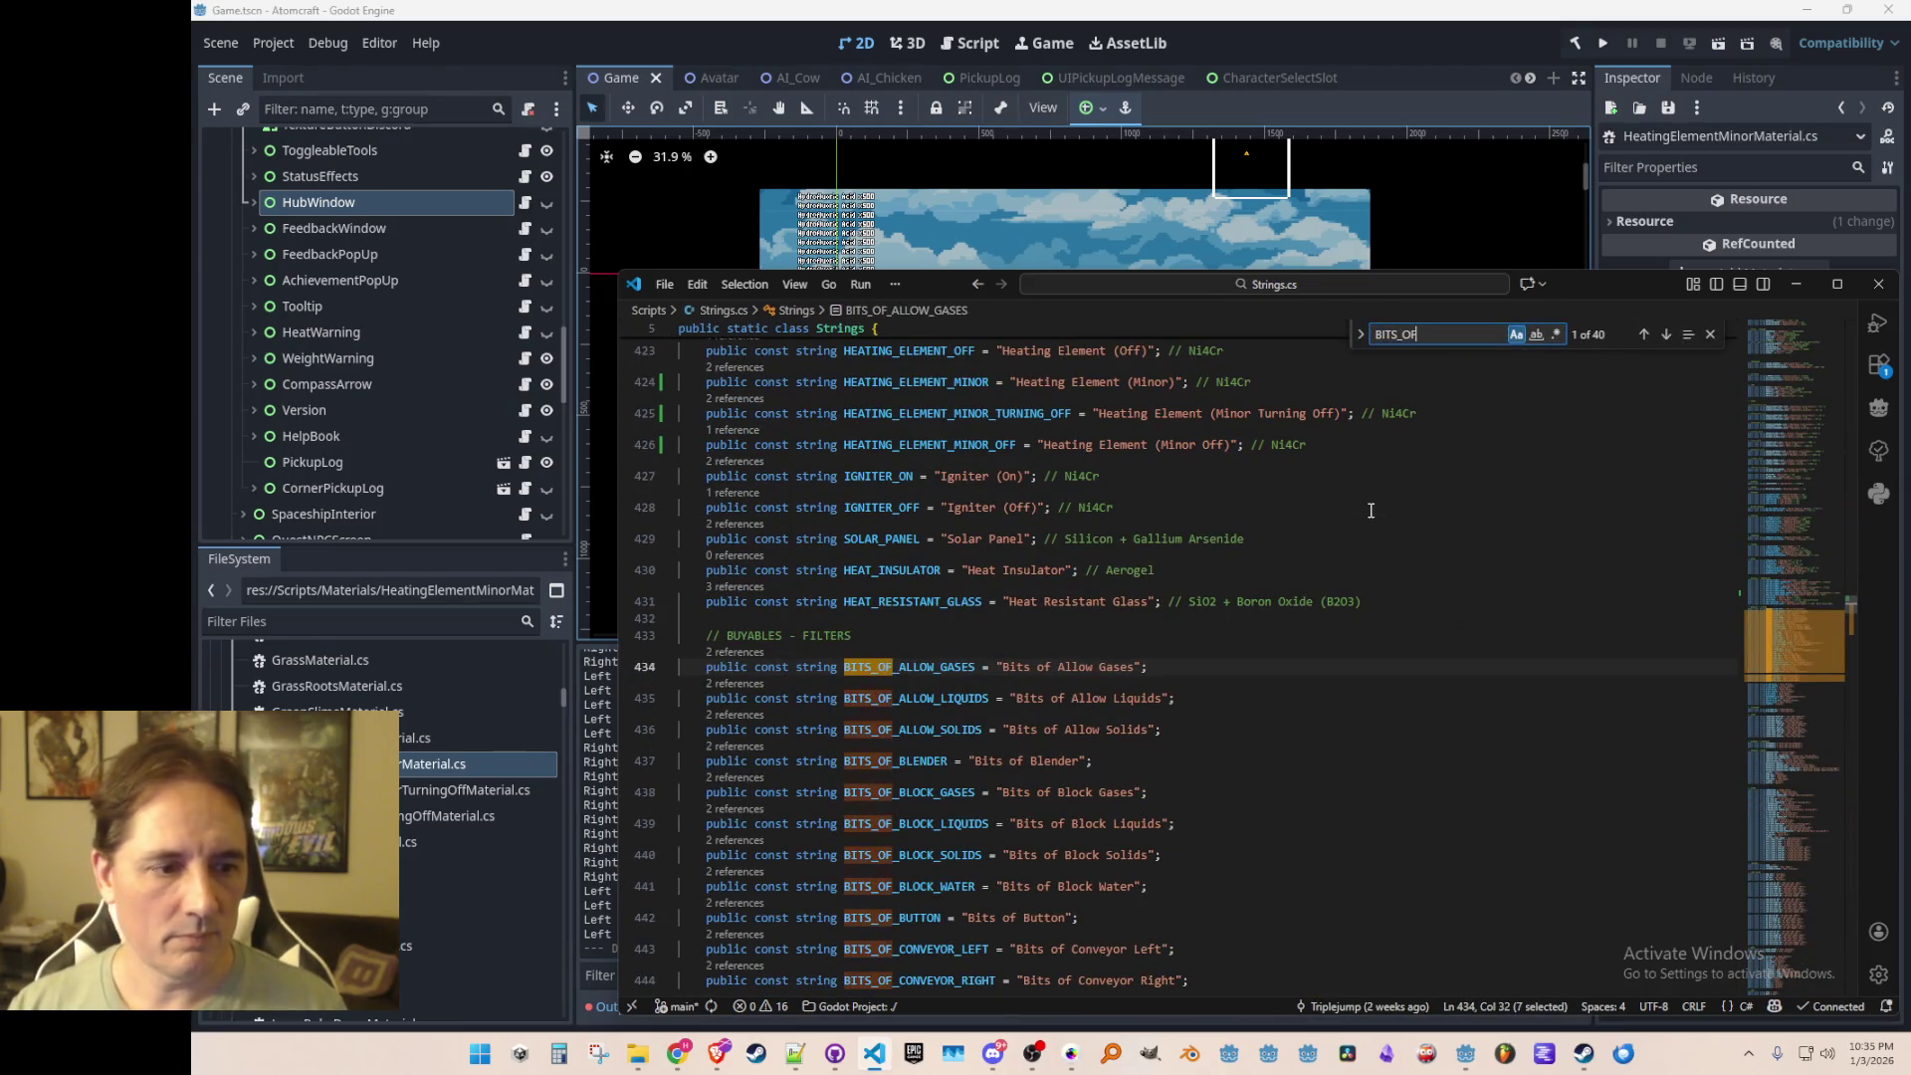
pyautogui.press('Escape')
pyautogui.scroll(-5, 1444, 579)
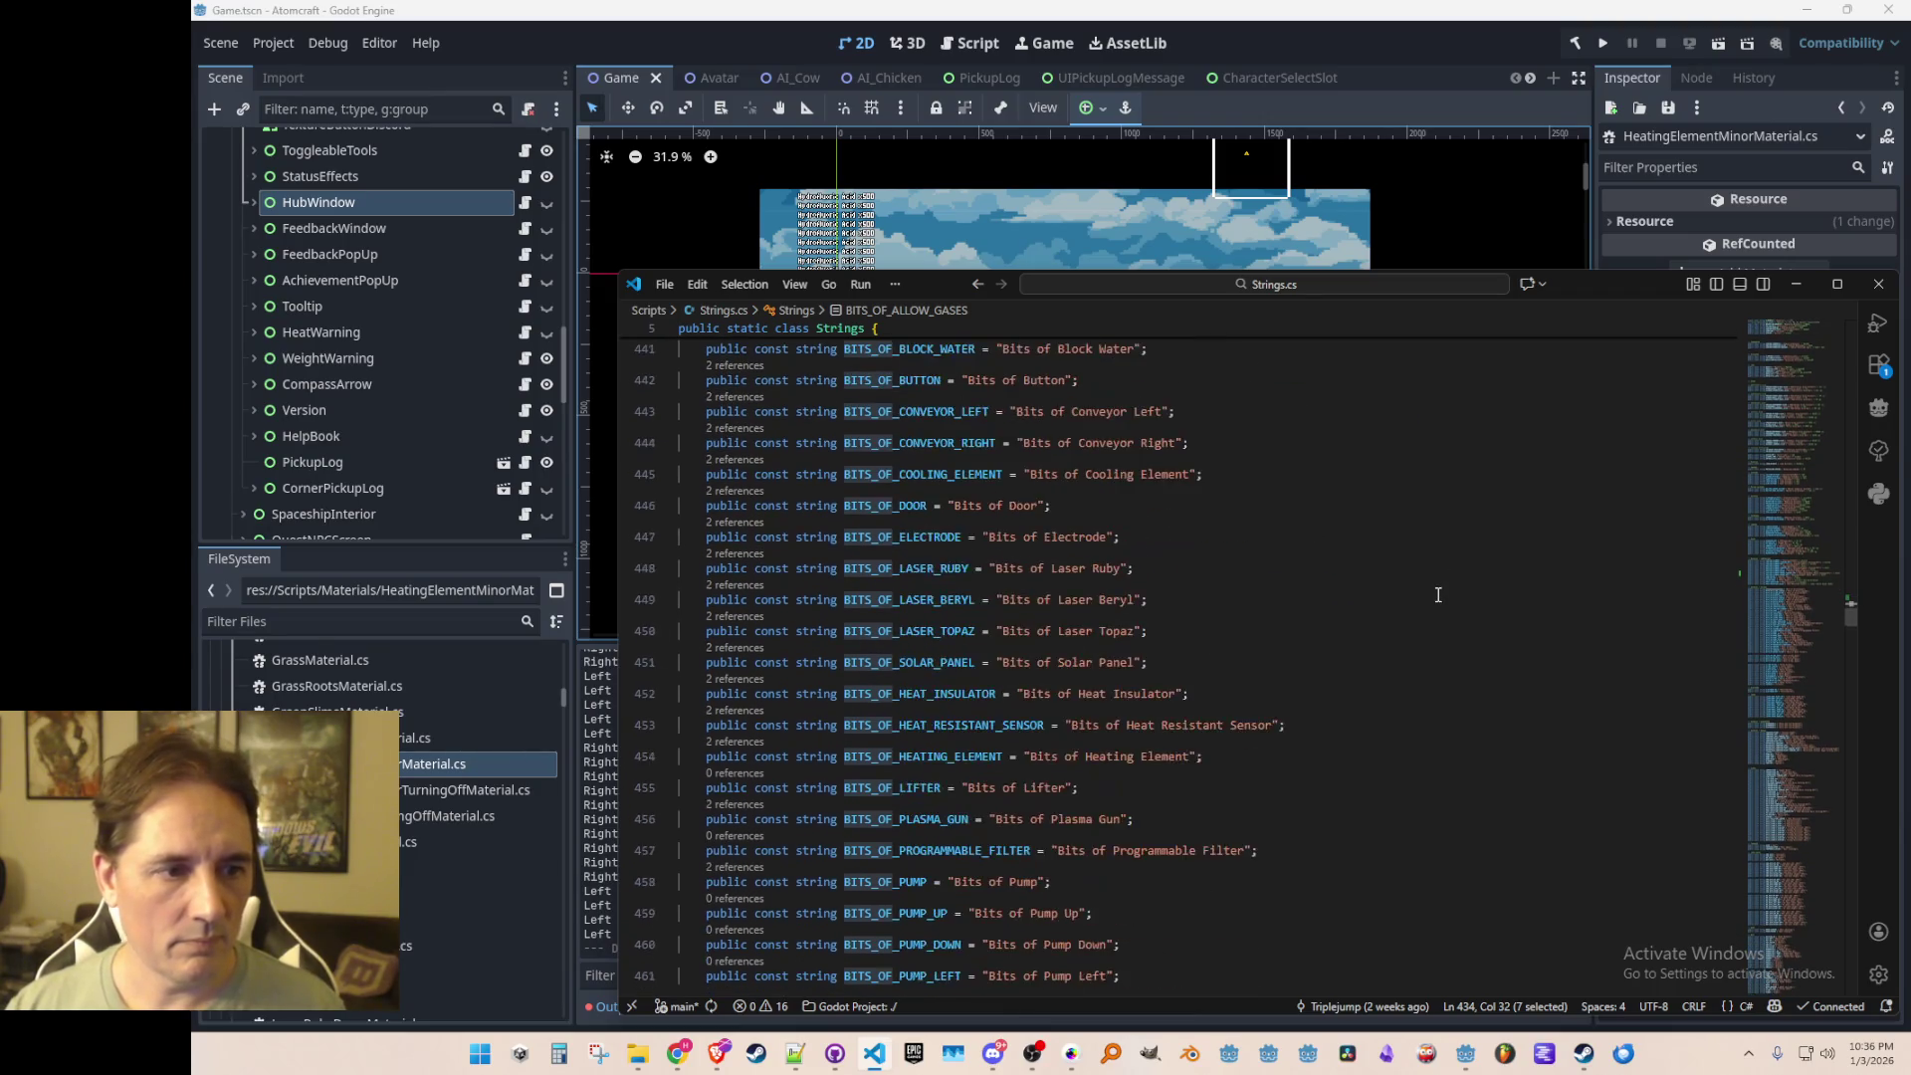
# Step: Duplicate the BITS_OF_HEATING_ELEMENT line in Strings.cs
pyautogui.click(1467, 626)
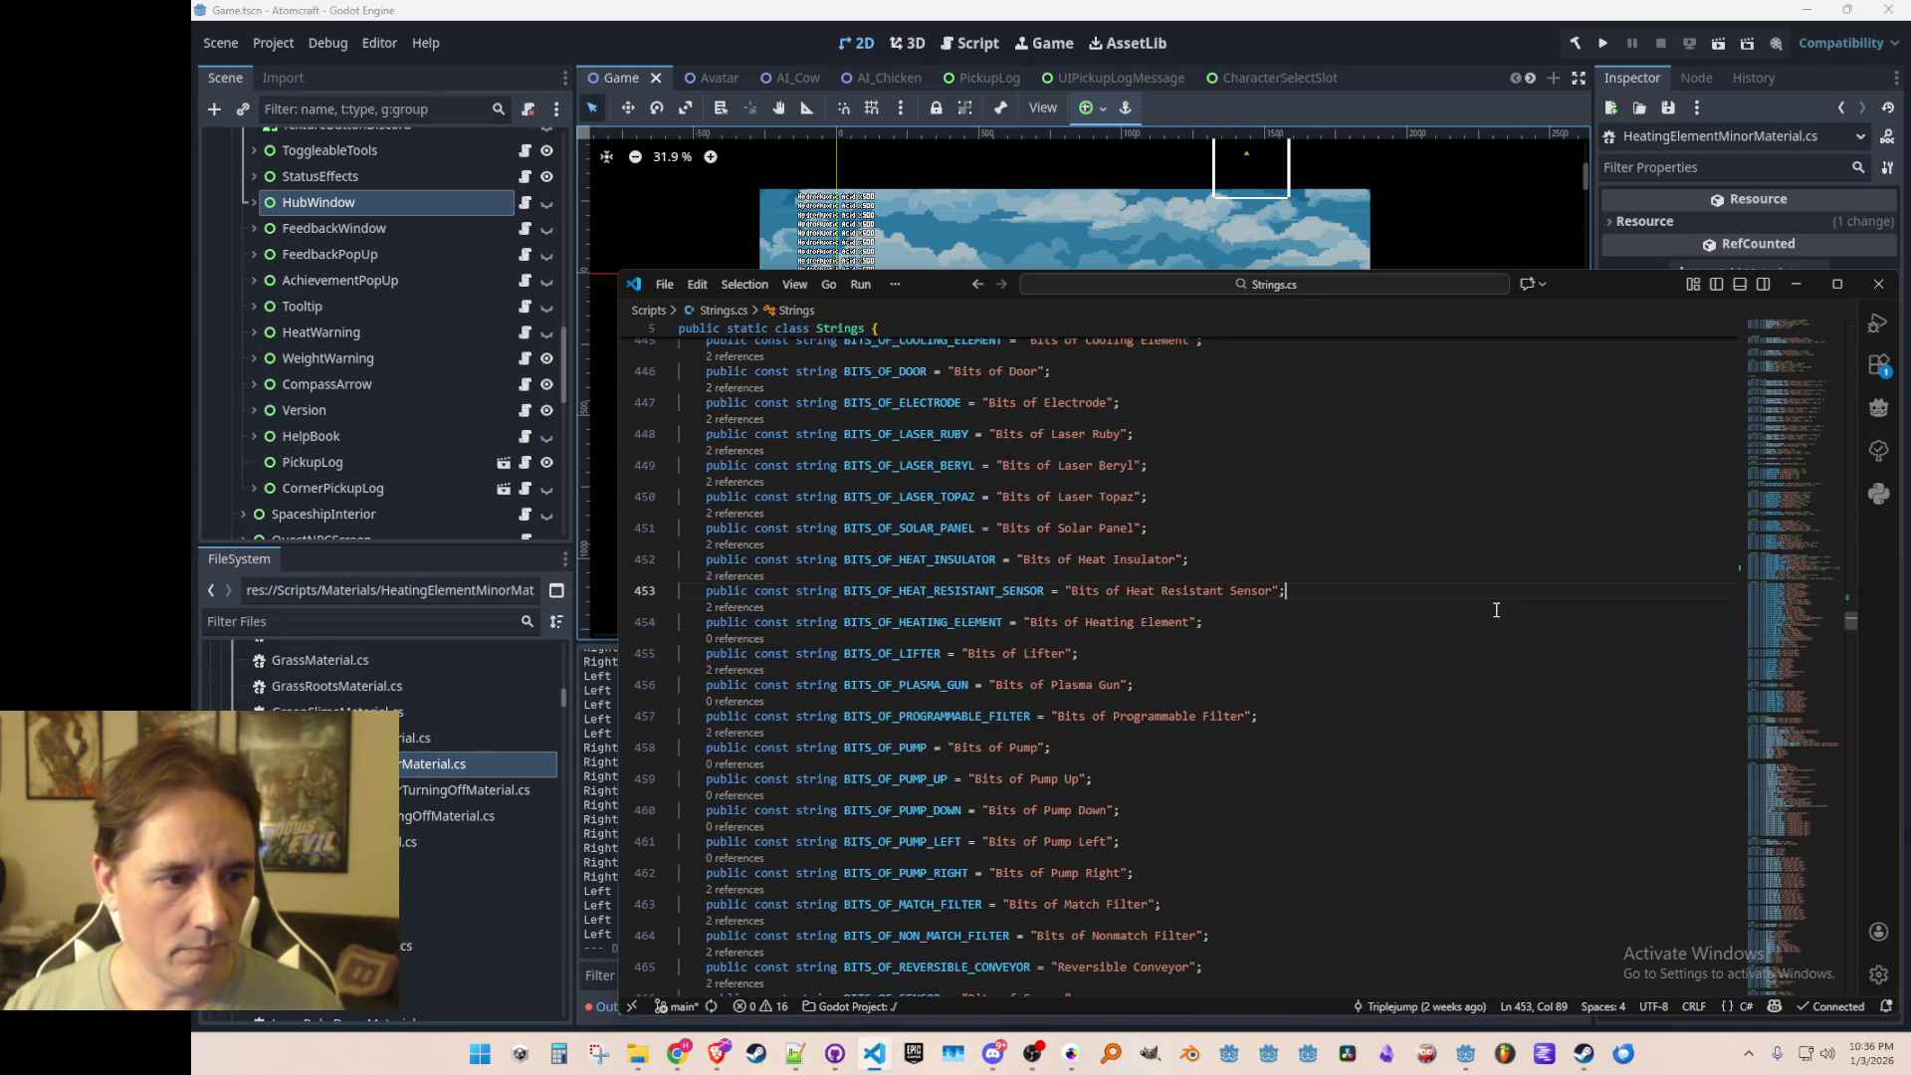
pyautogui.press('Return')
pyautogui.write('"Bits of Heating Element Minor"')
pyautogui.press('Up')
pyautogui.press('End')
pyautogui.hotkey('shift', 'alt', 'Down')
# Step: Turn the copy into BITS_OF_HEATING_ELEMENT_MINOR = "Bits of Heating Element Minor"
pyautogui.hotkey('shift', 'ctrl', 'Left')
pyautogui.hotkey('shift', 'ctrl', 'Left')
pyautogui.hotkey('shift', 'ctrl', 'Left')
pyautogui.press('BackSpace')
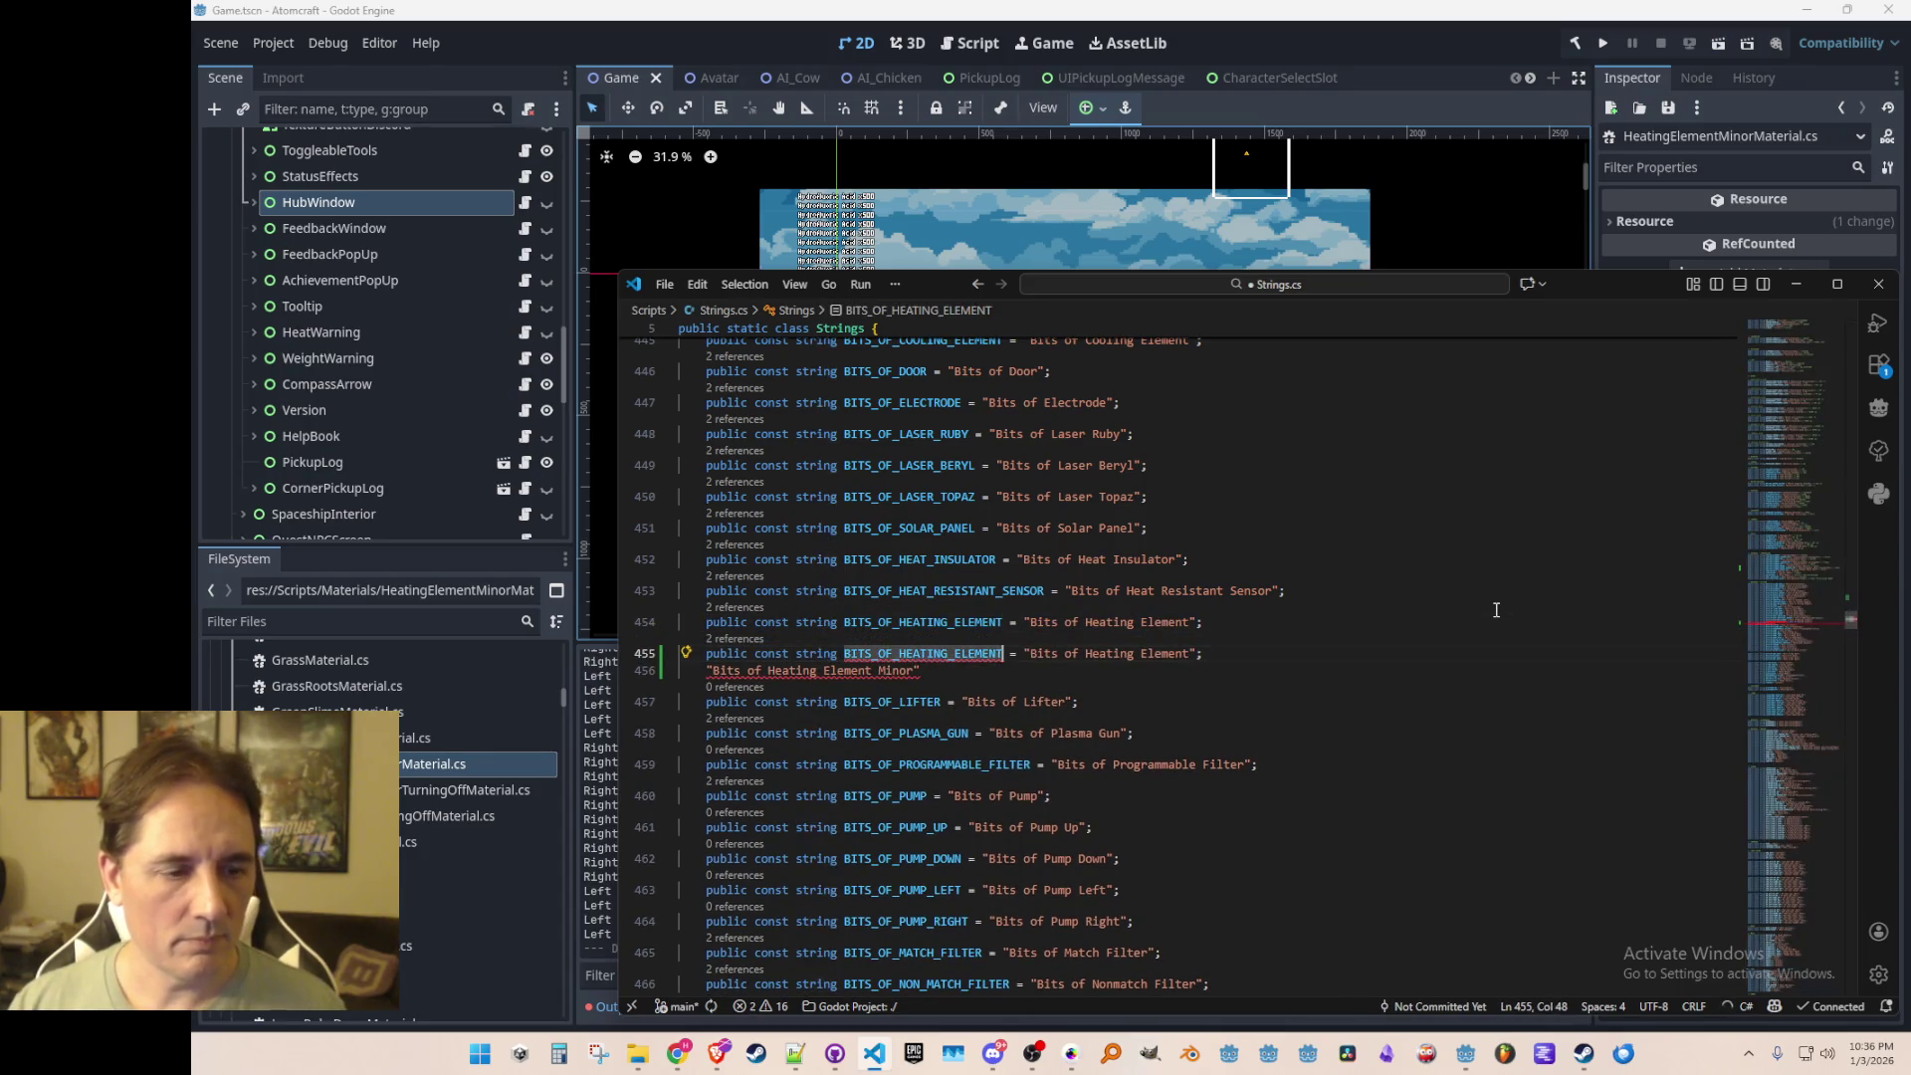
pyautogui.write('_MINOR =')
pyautogui.hotkey('shift', 'ctrl', 'Right')
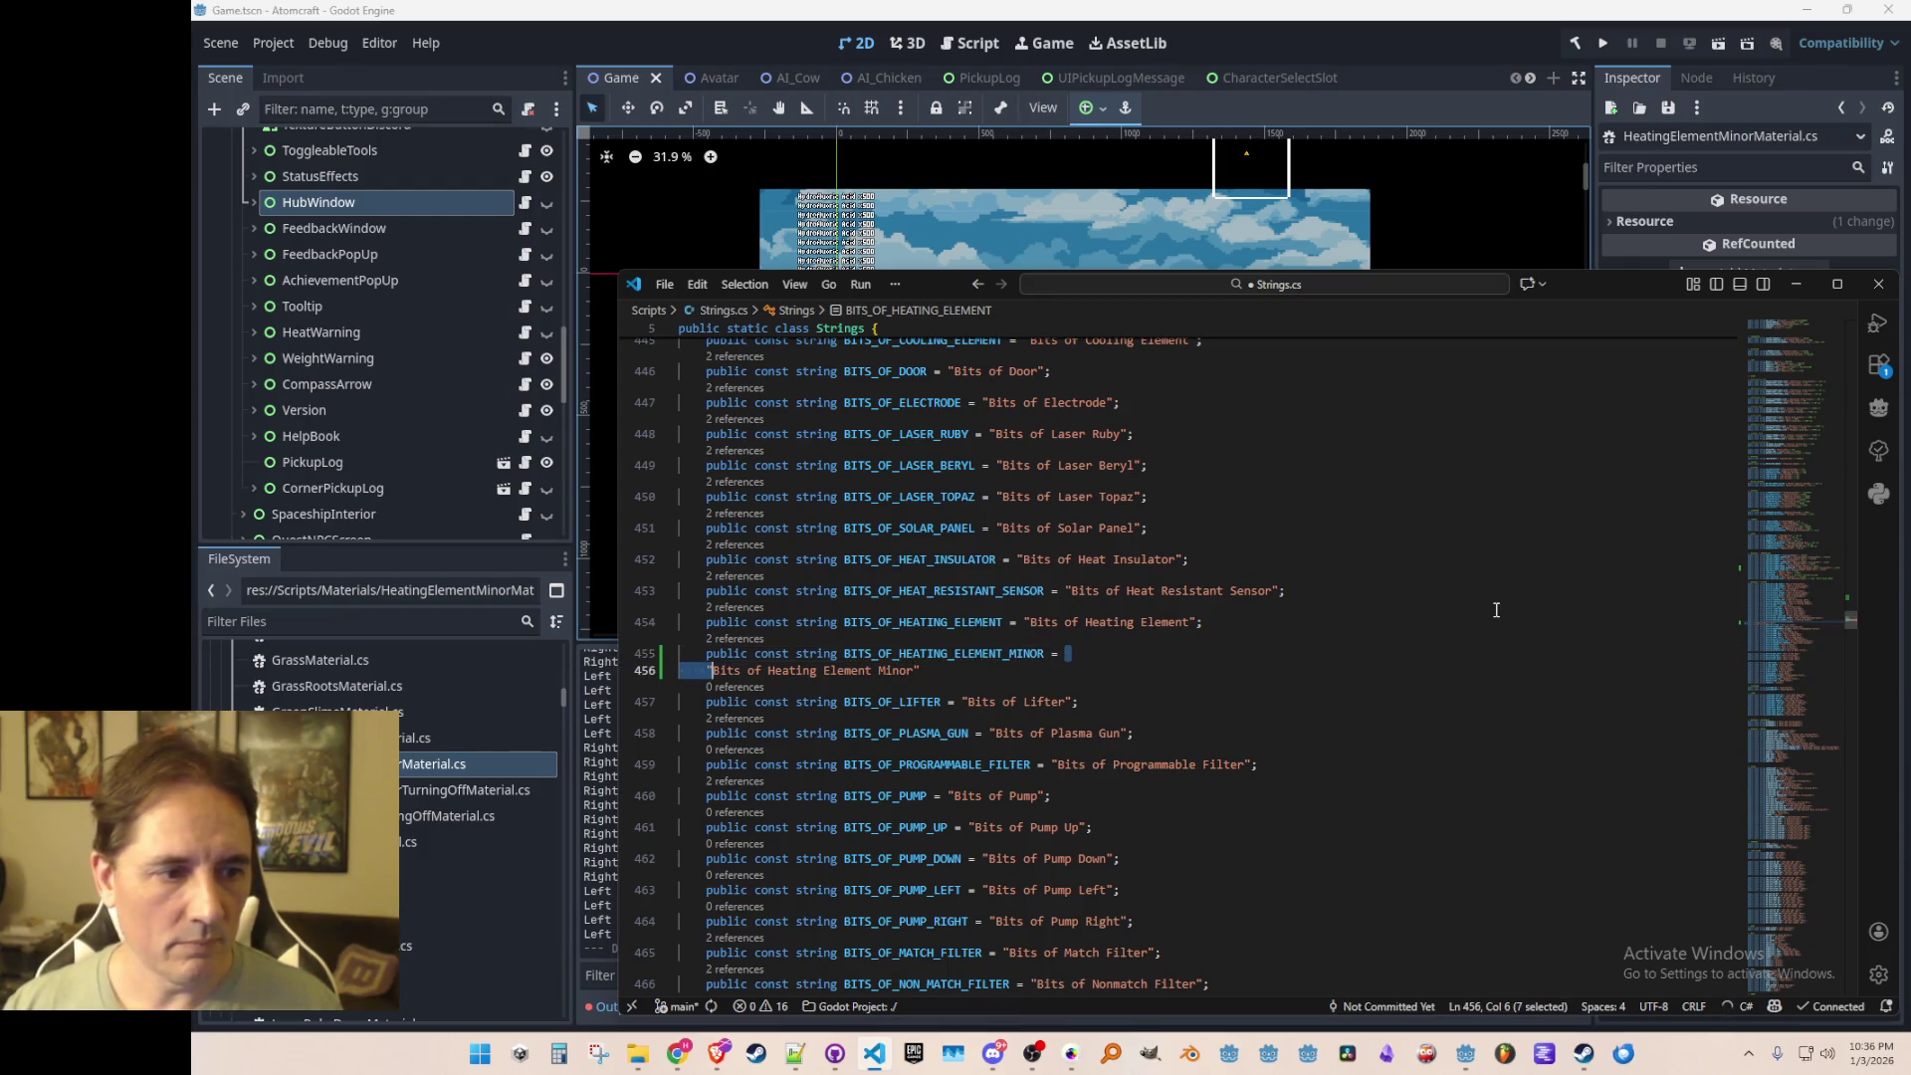
pyautogui.write('"')
pyautogui.press('End')
pyautogui.press('Right')
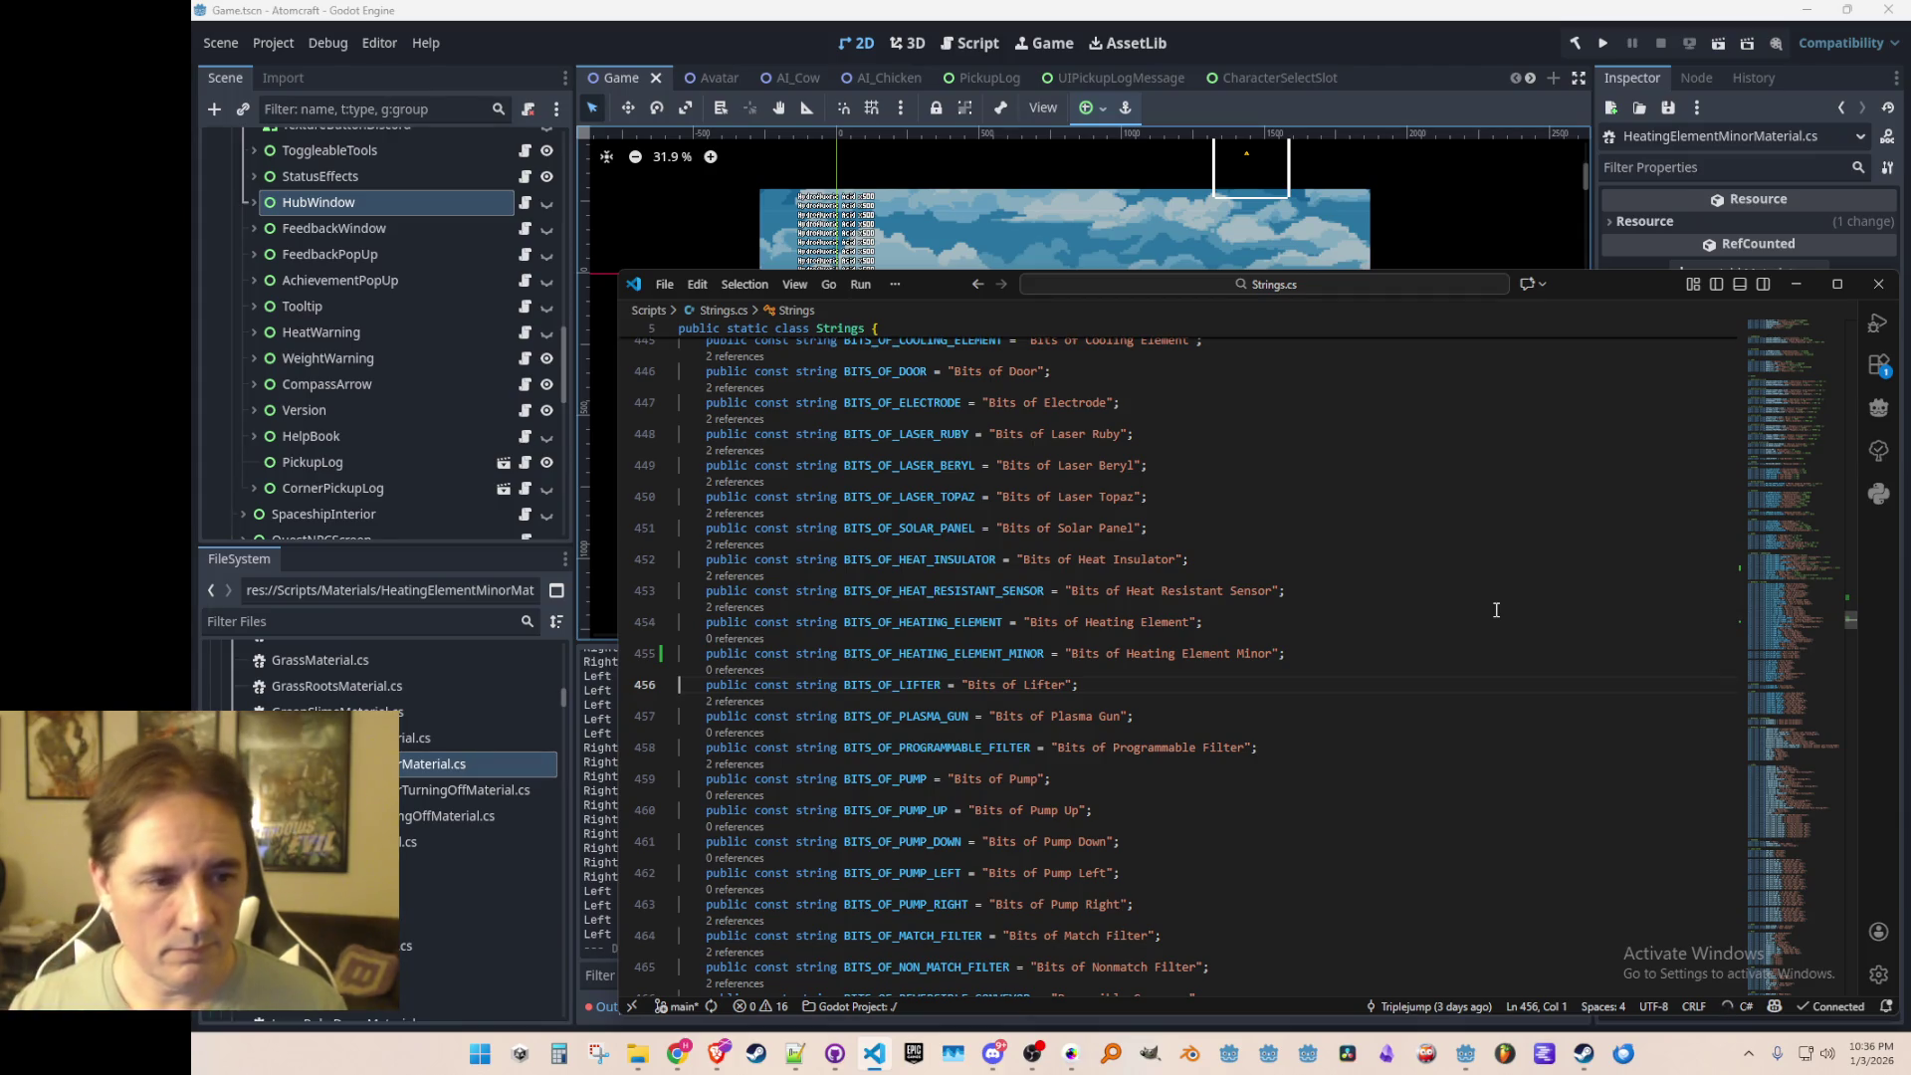
pyautogui.press('Up')
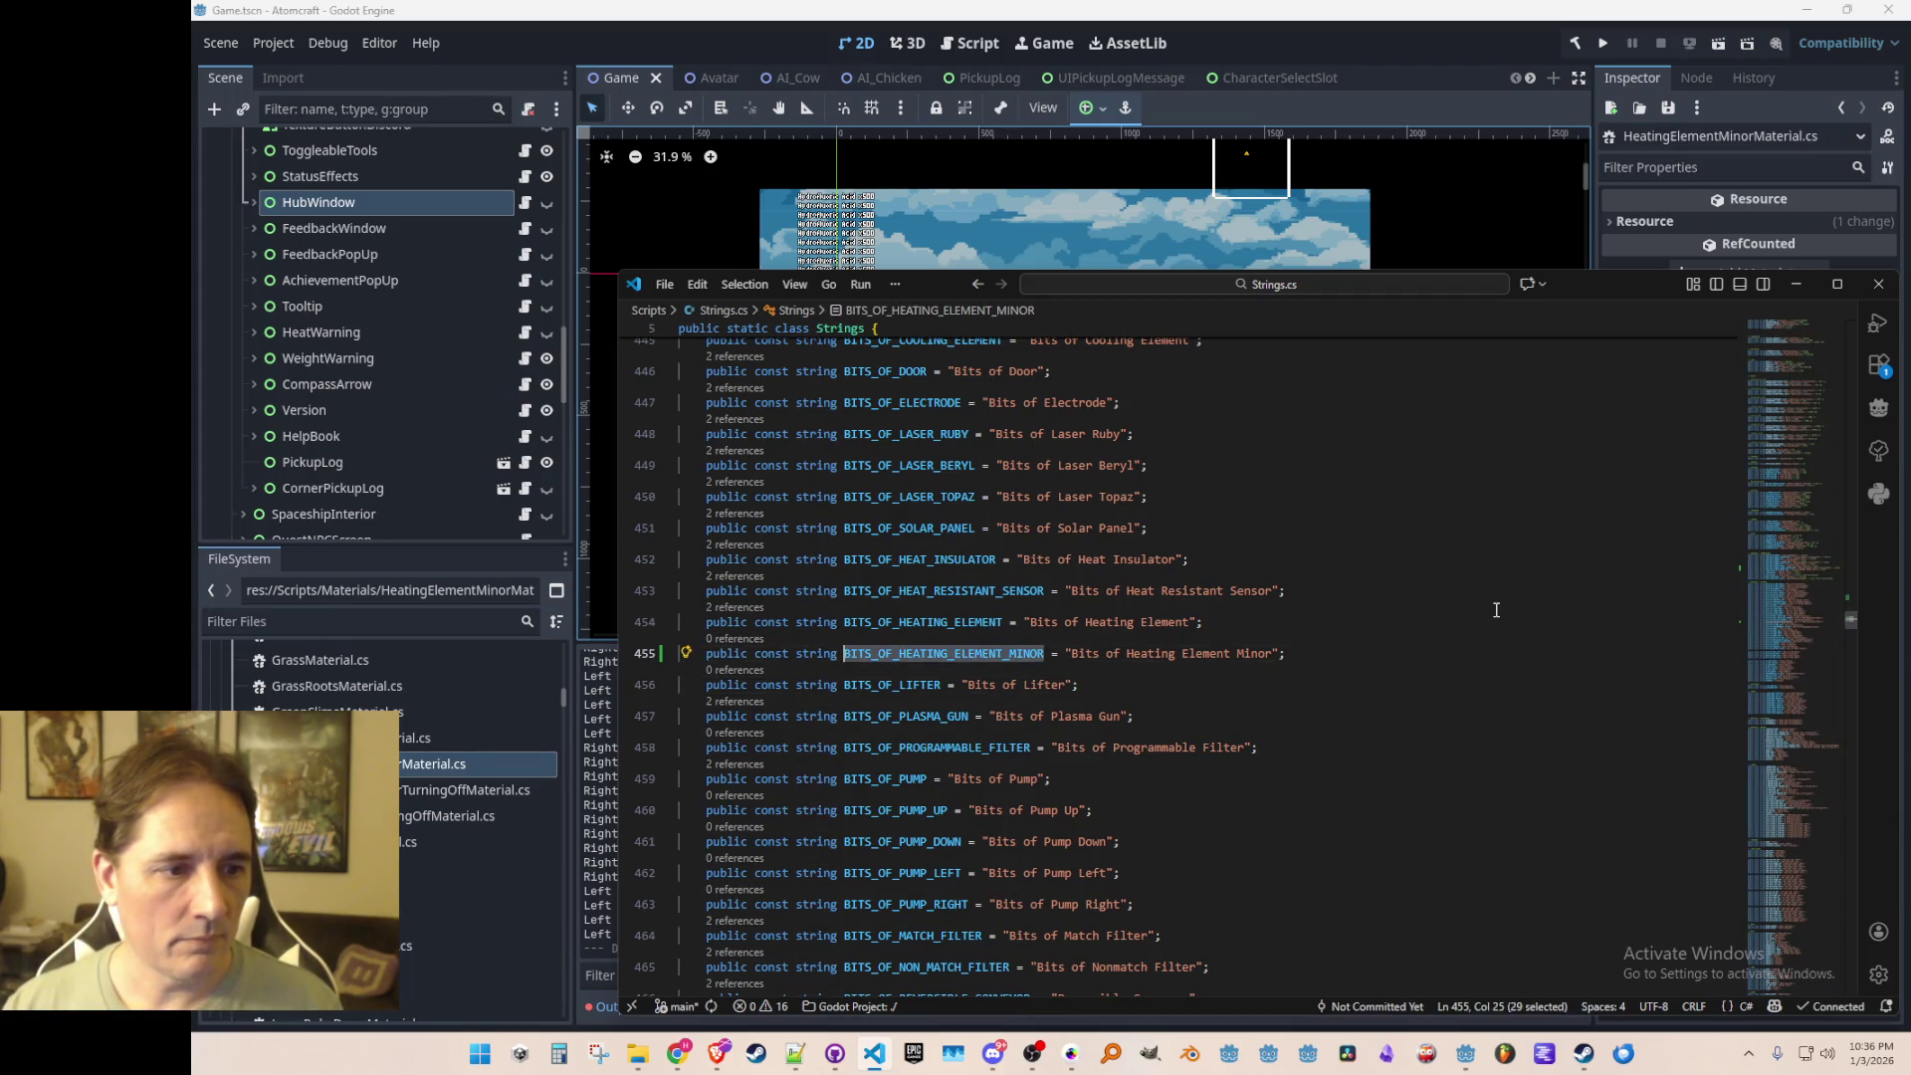
pyautogui.click(736, 607)
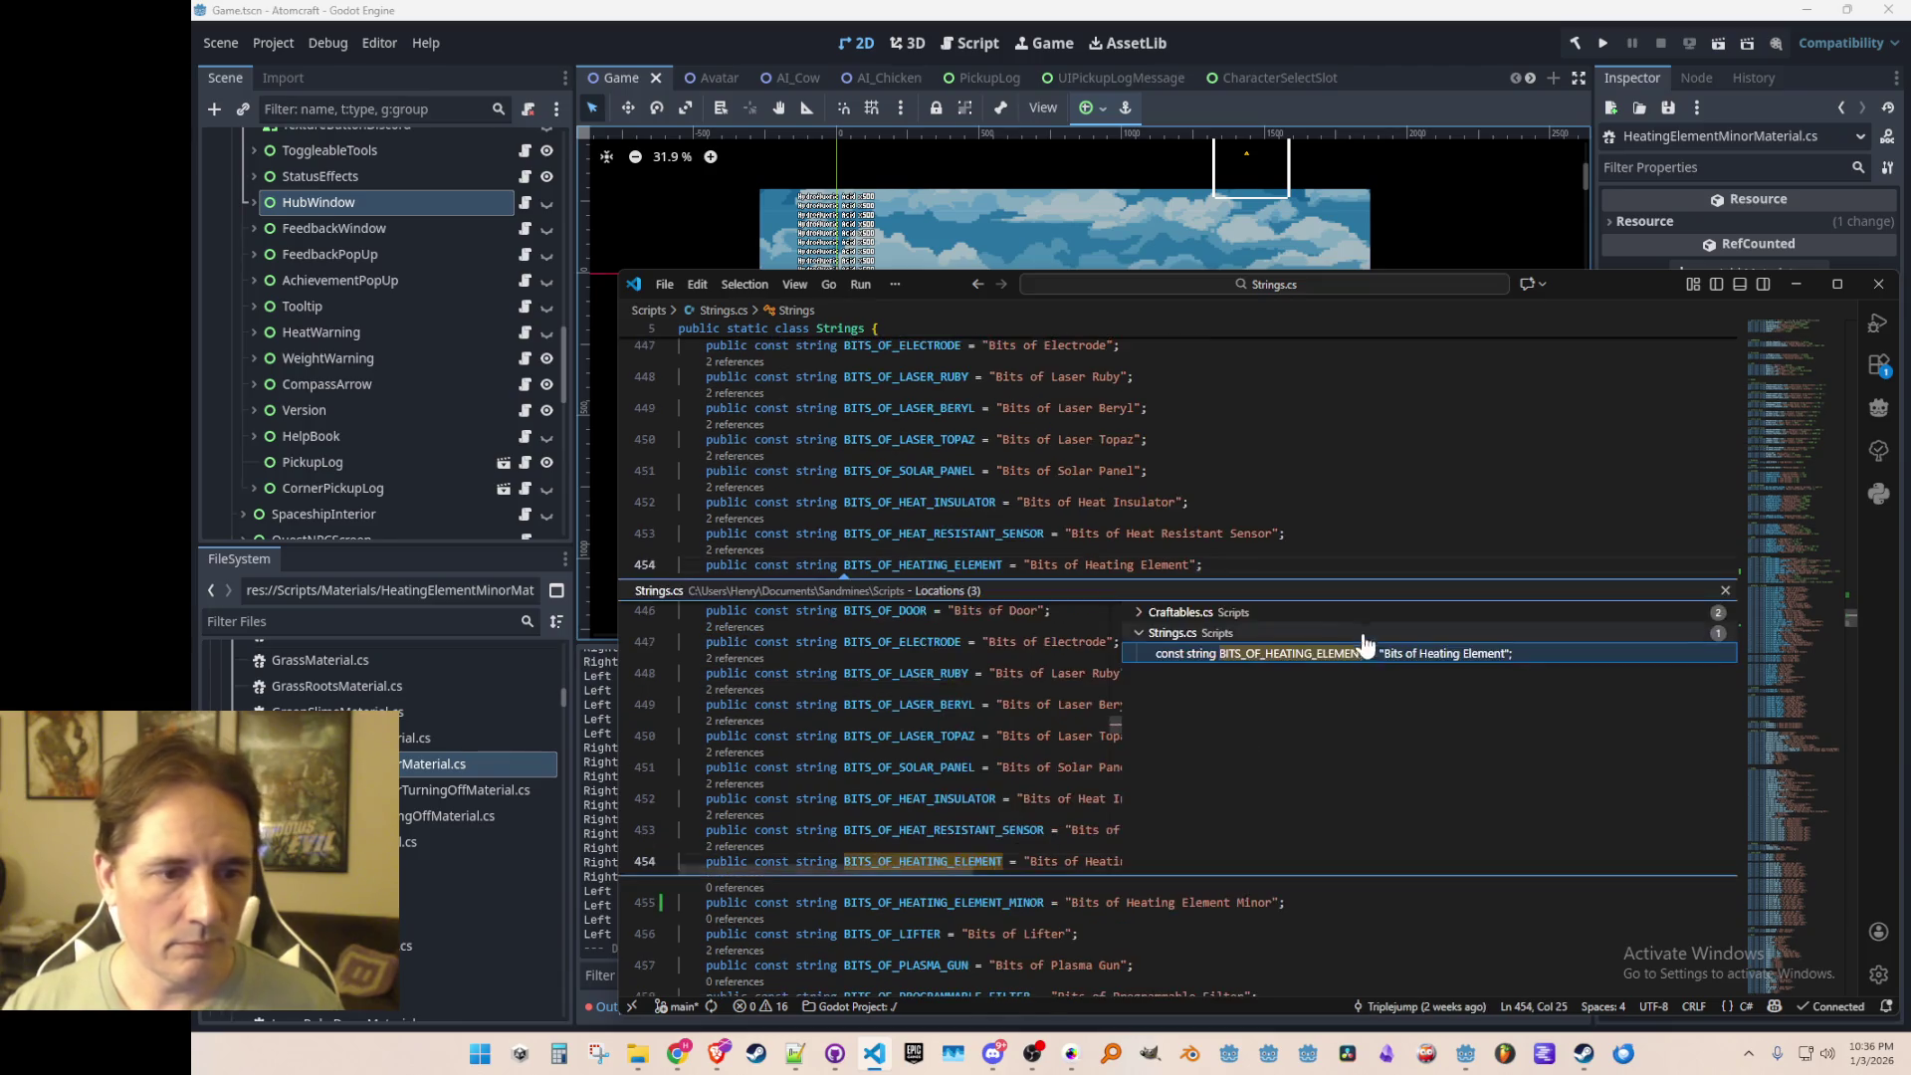
# Step: Open Craftables.cs at the Bits of Heating Element recipe from the references list
pyautogui.click(1230, 611)
pyautogui.click(1249, 633)
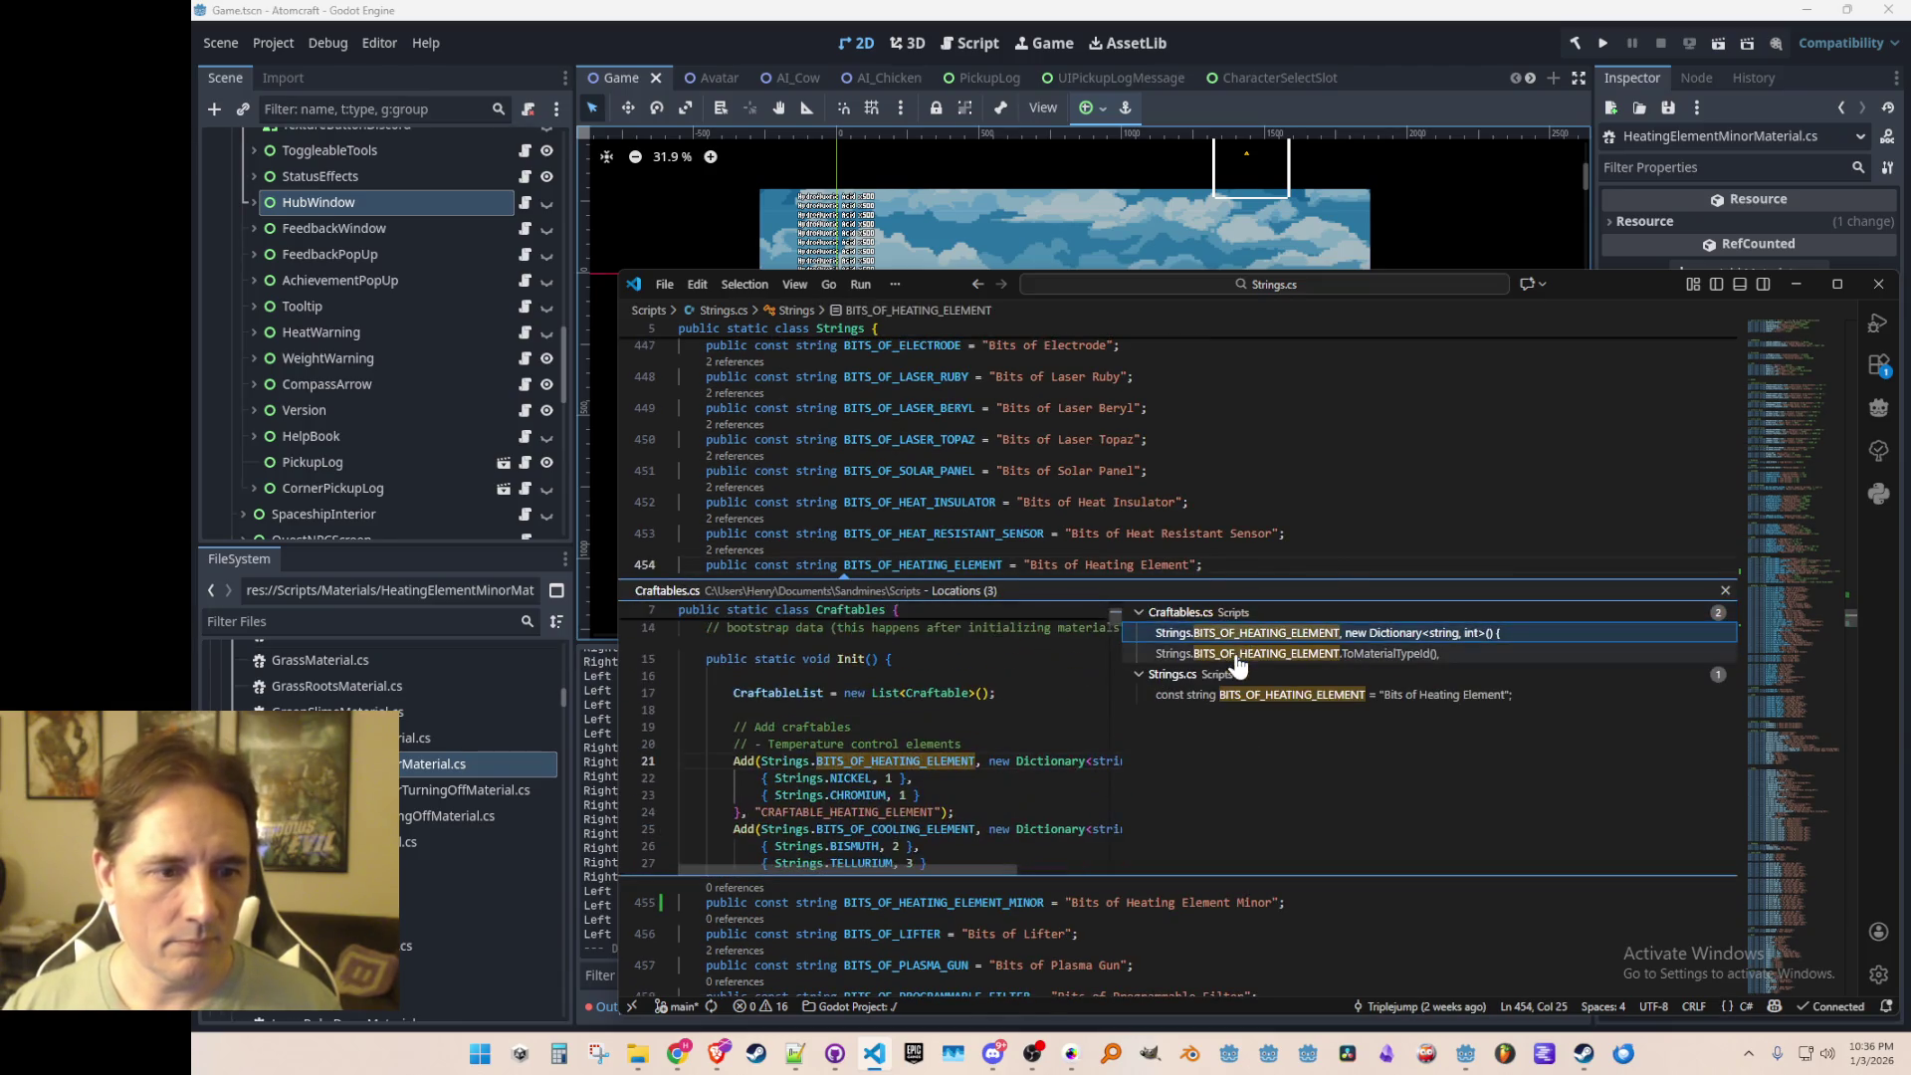
pyautogui.doubleClick(1251, 639)
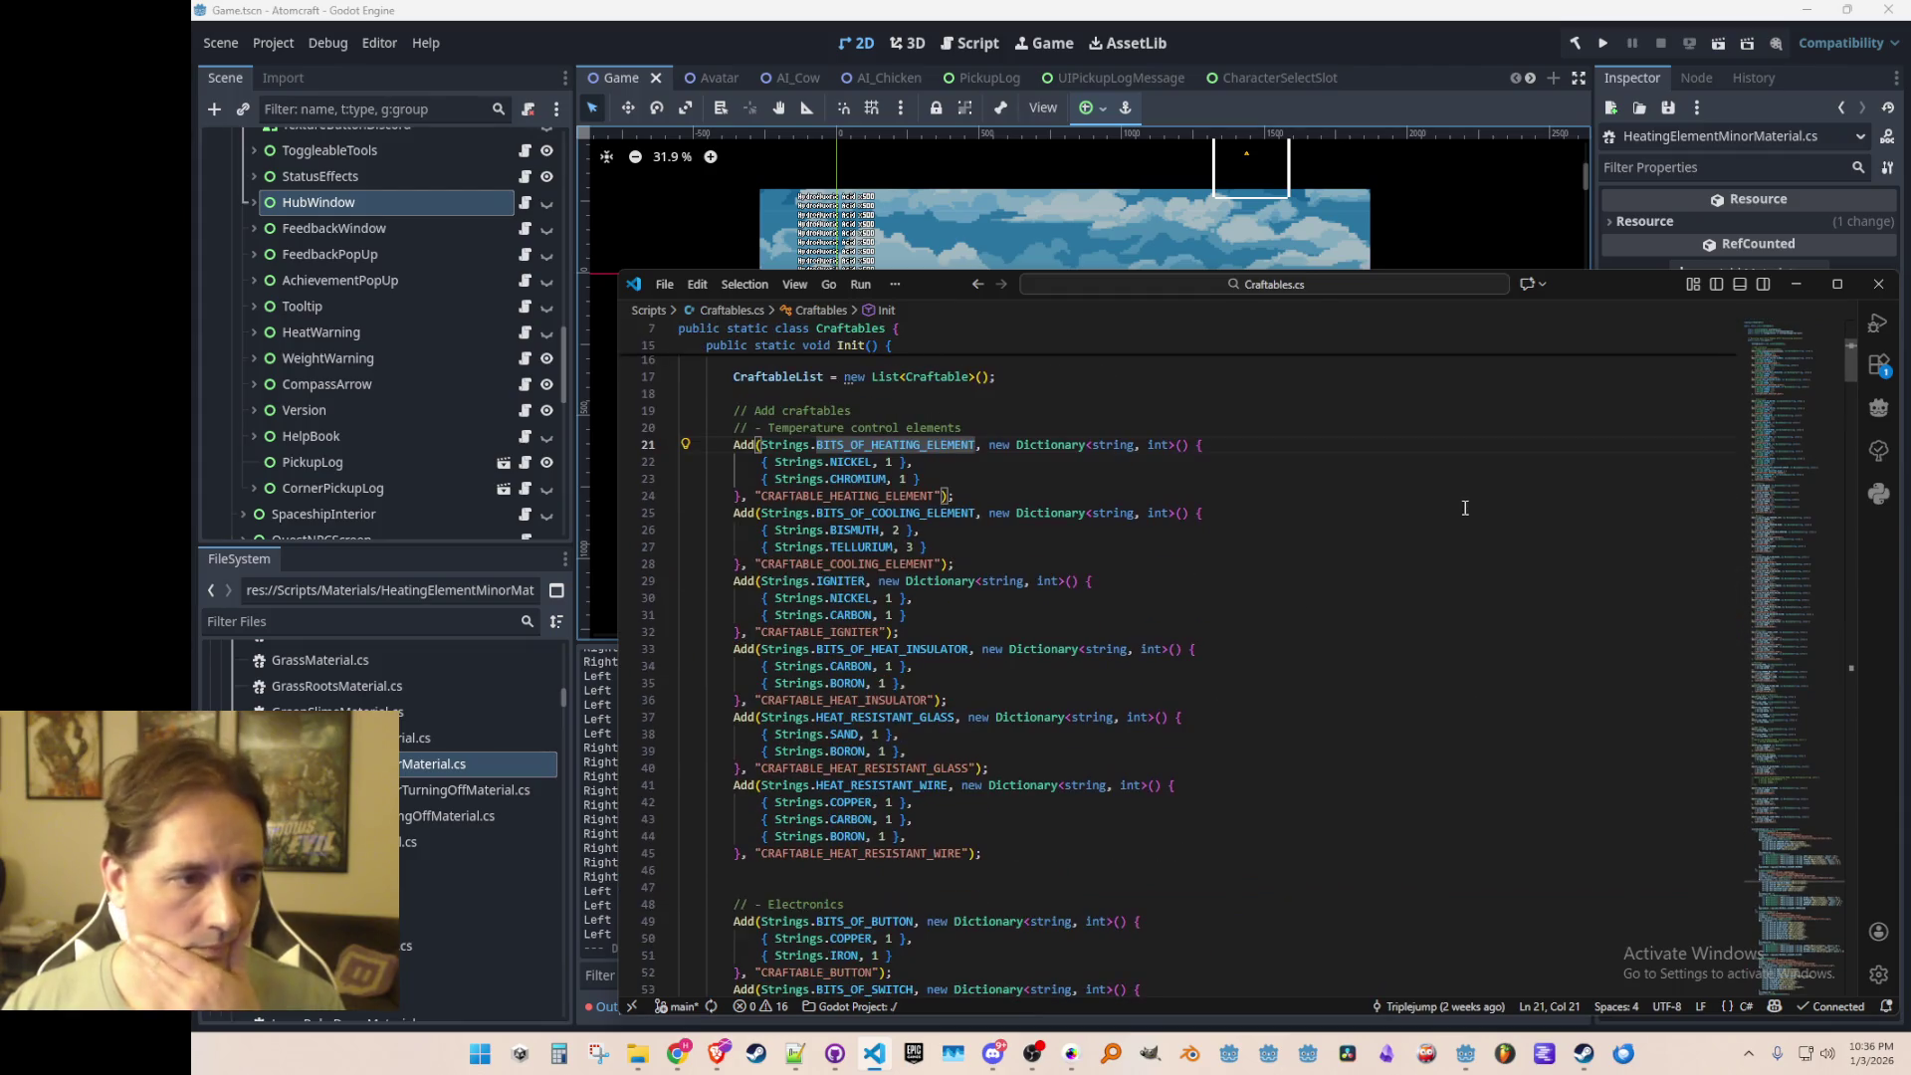
pyautogui.click(1418, 537)
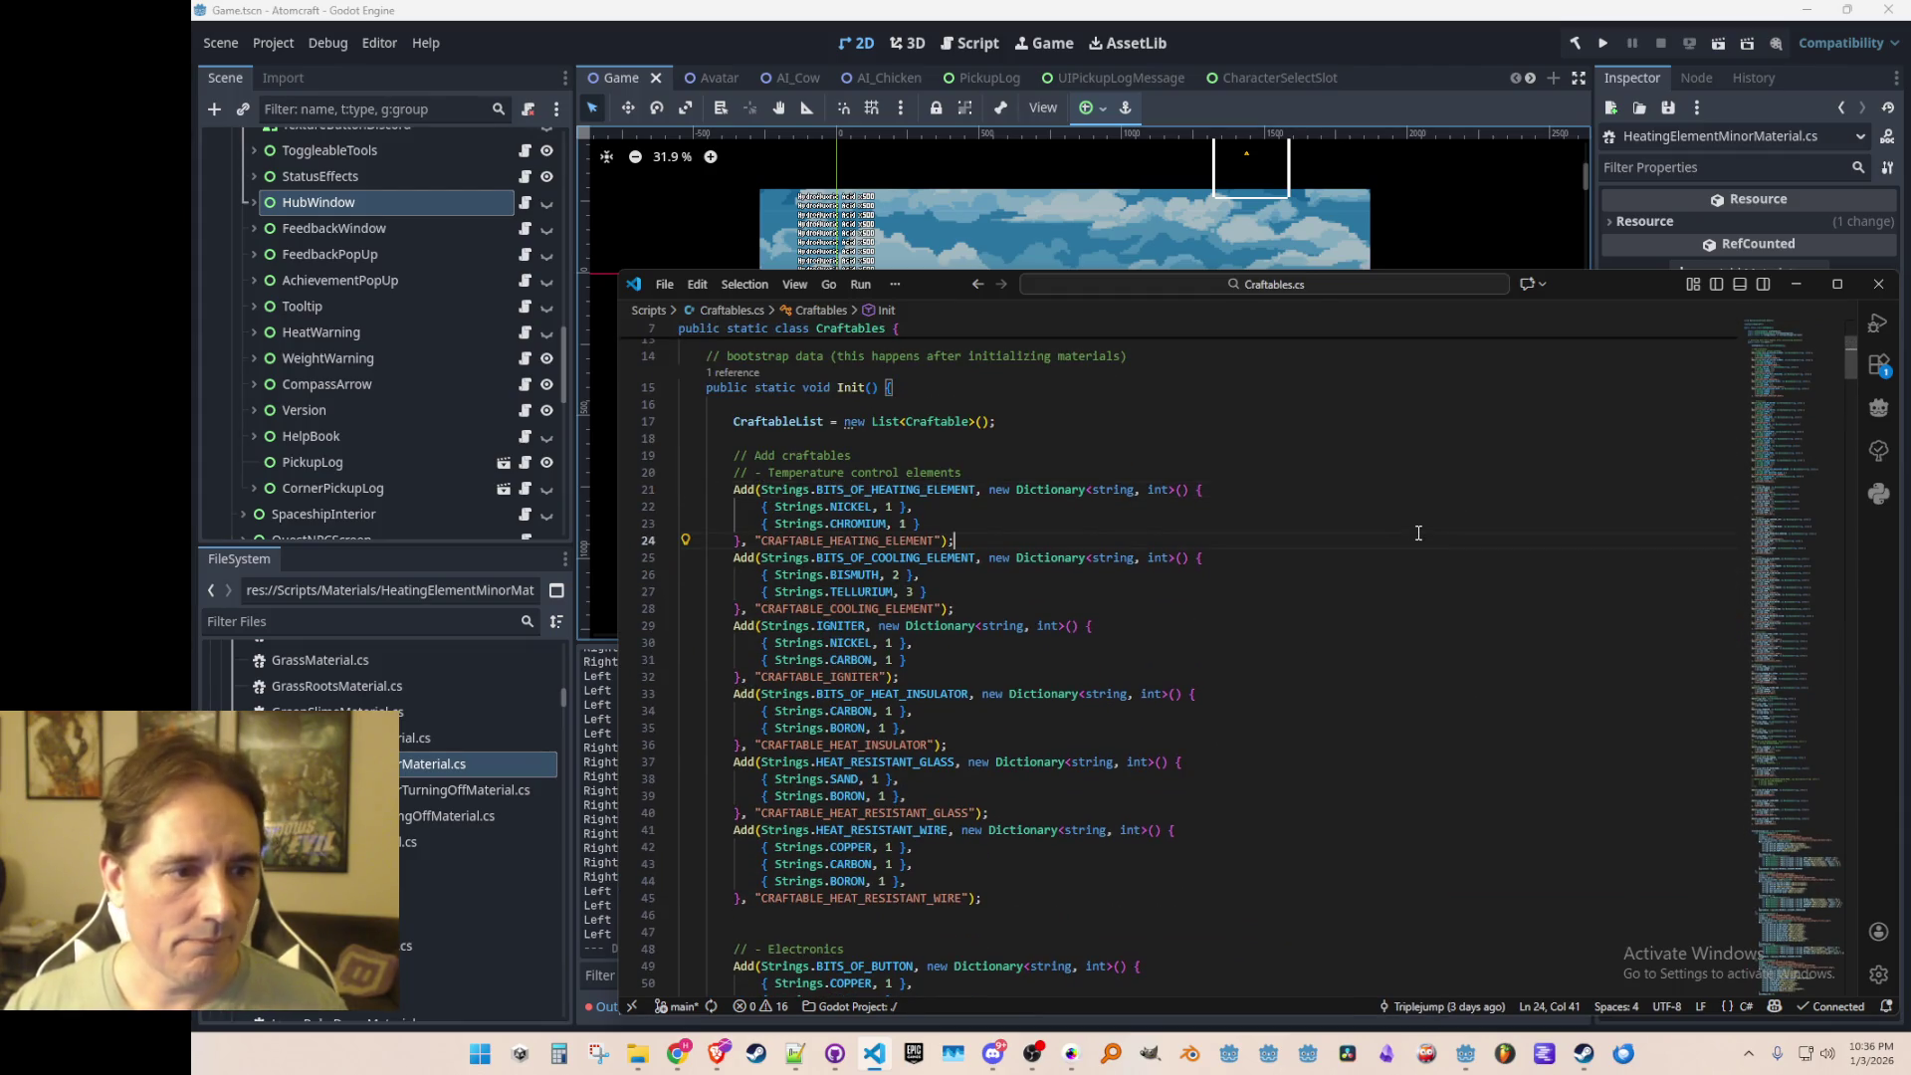
# Step: Add a BITS_OF_HEATING_ELEMENT_MINOR recipe needing 1 NICKEL and 1 CHROMIUM below the heating element one
pyautogui.press('Return')
pyautogui.write('Add')
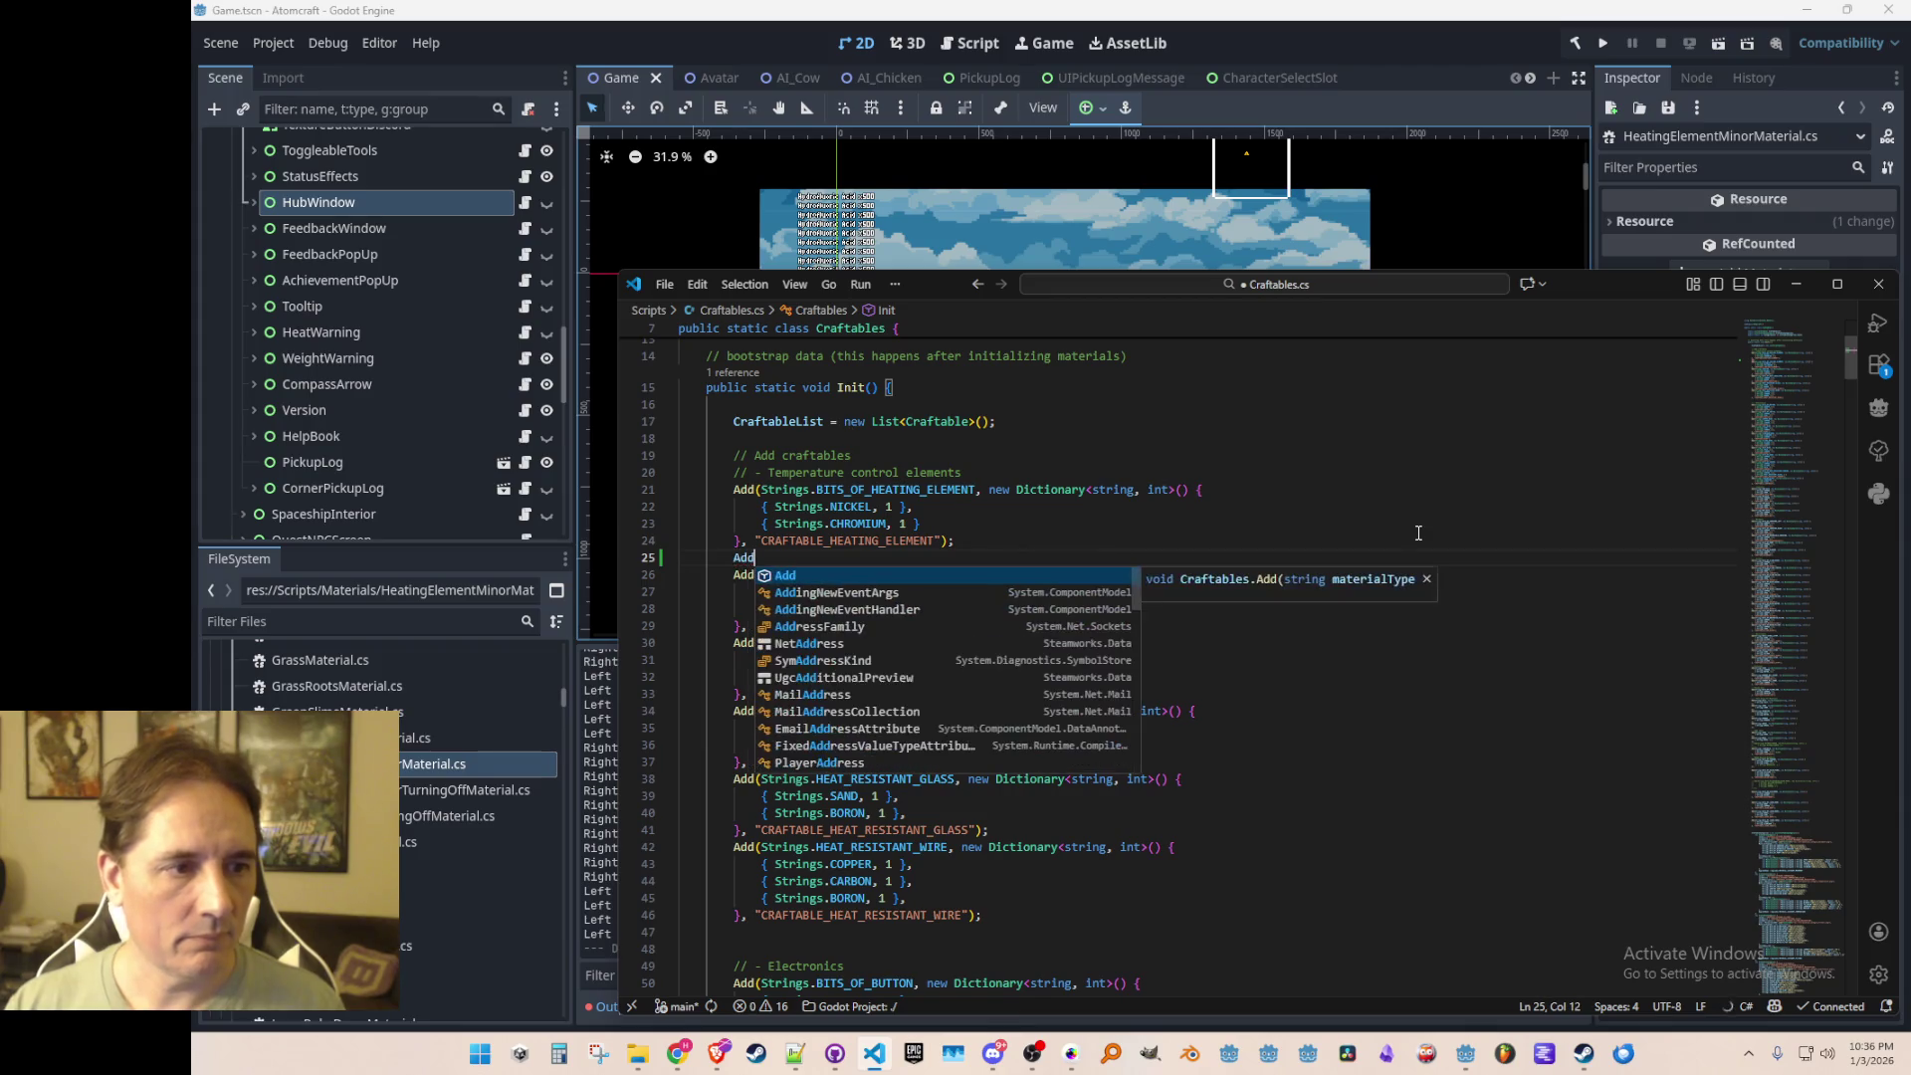
pyautogui.write('(Str')
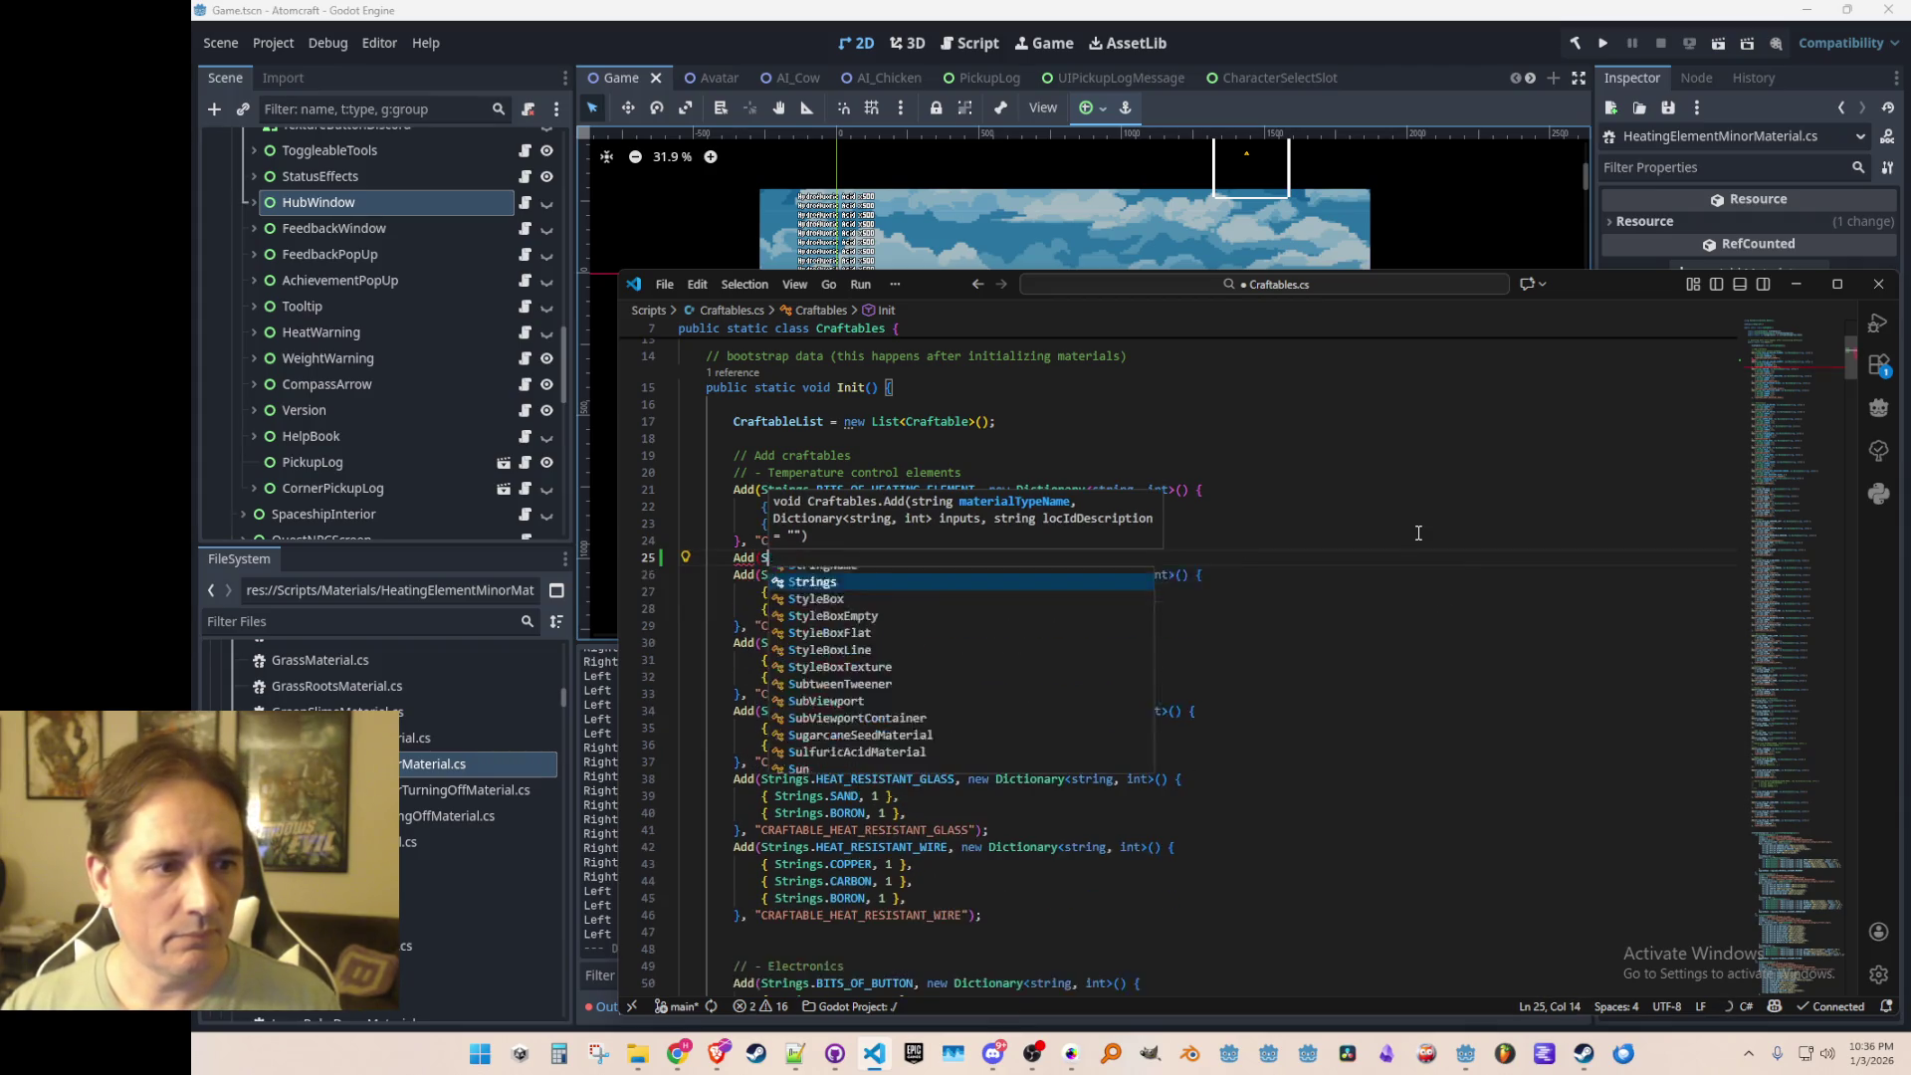
pyautogui.press('Escape')
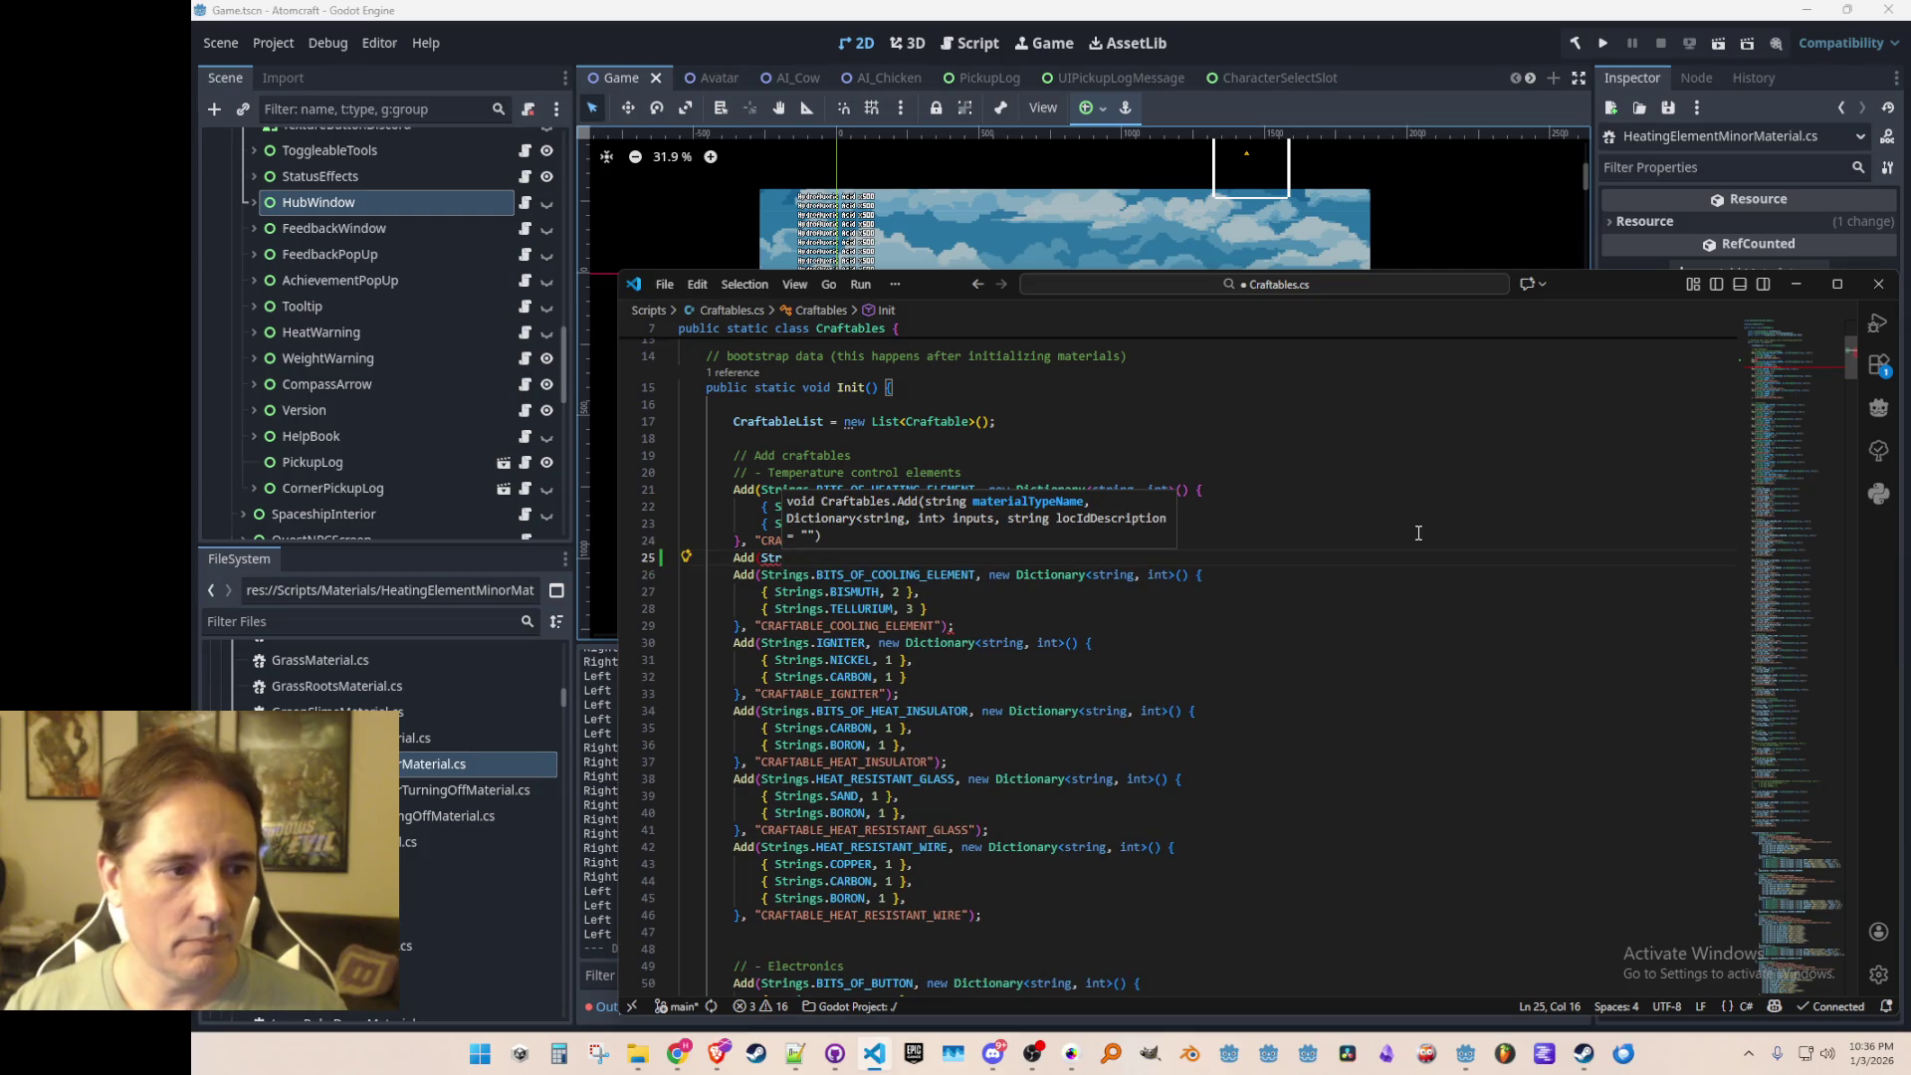
pyautogui.press('Escape')
pyautogui.write('in')
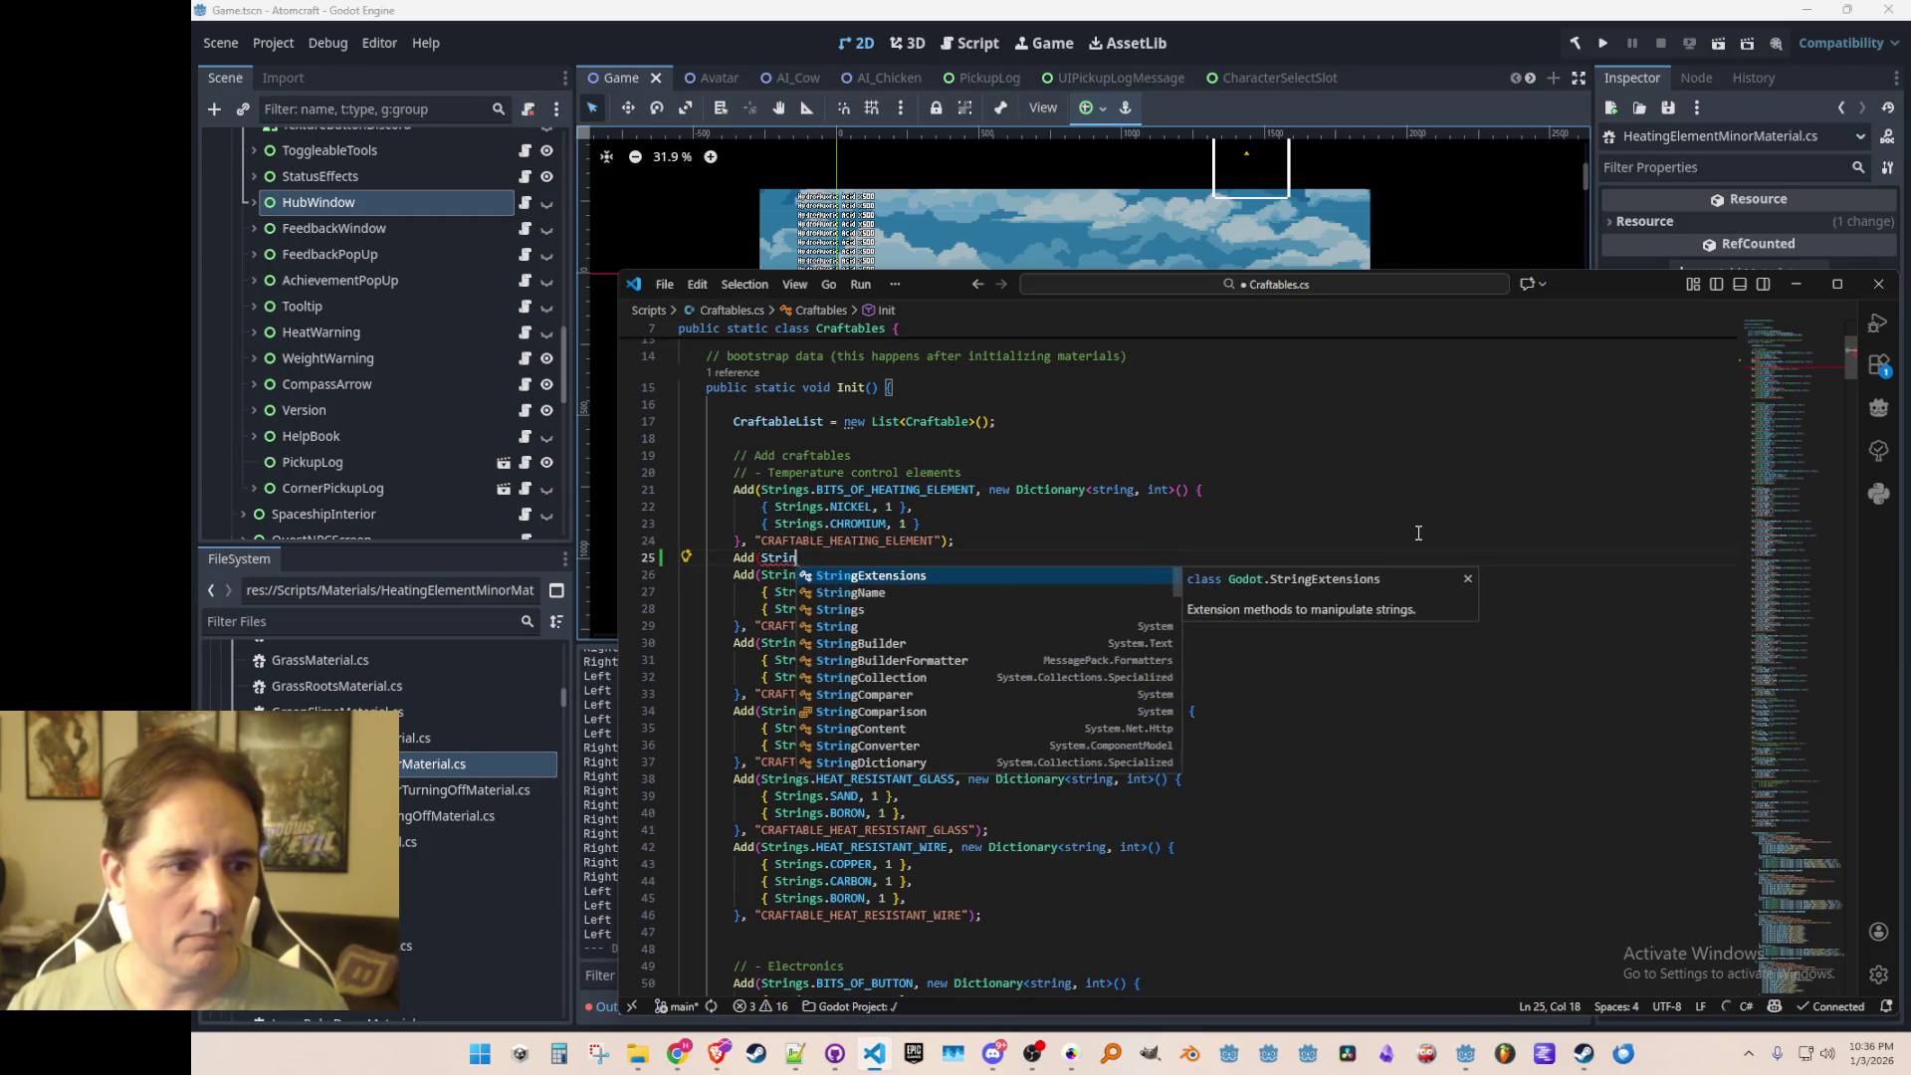
pyautogui.press('Tab')
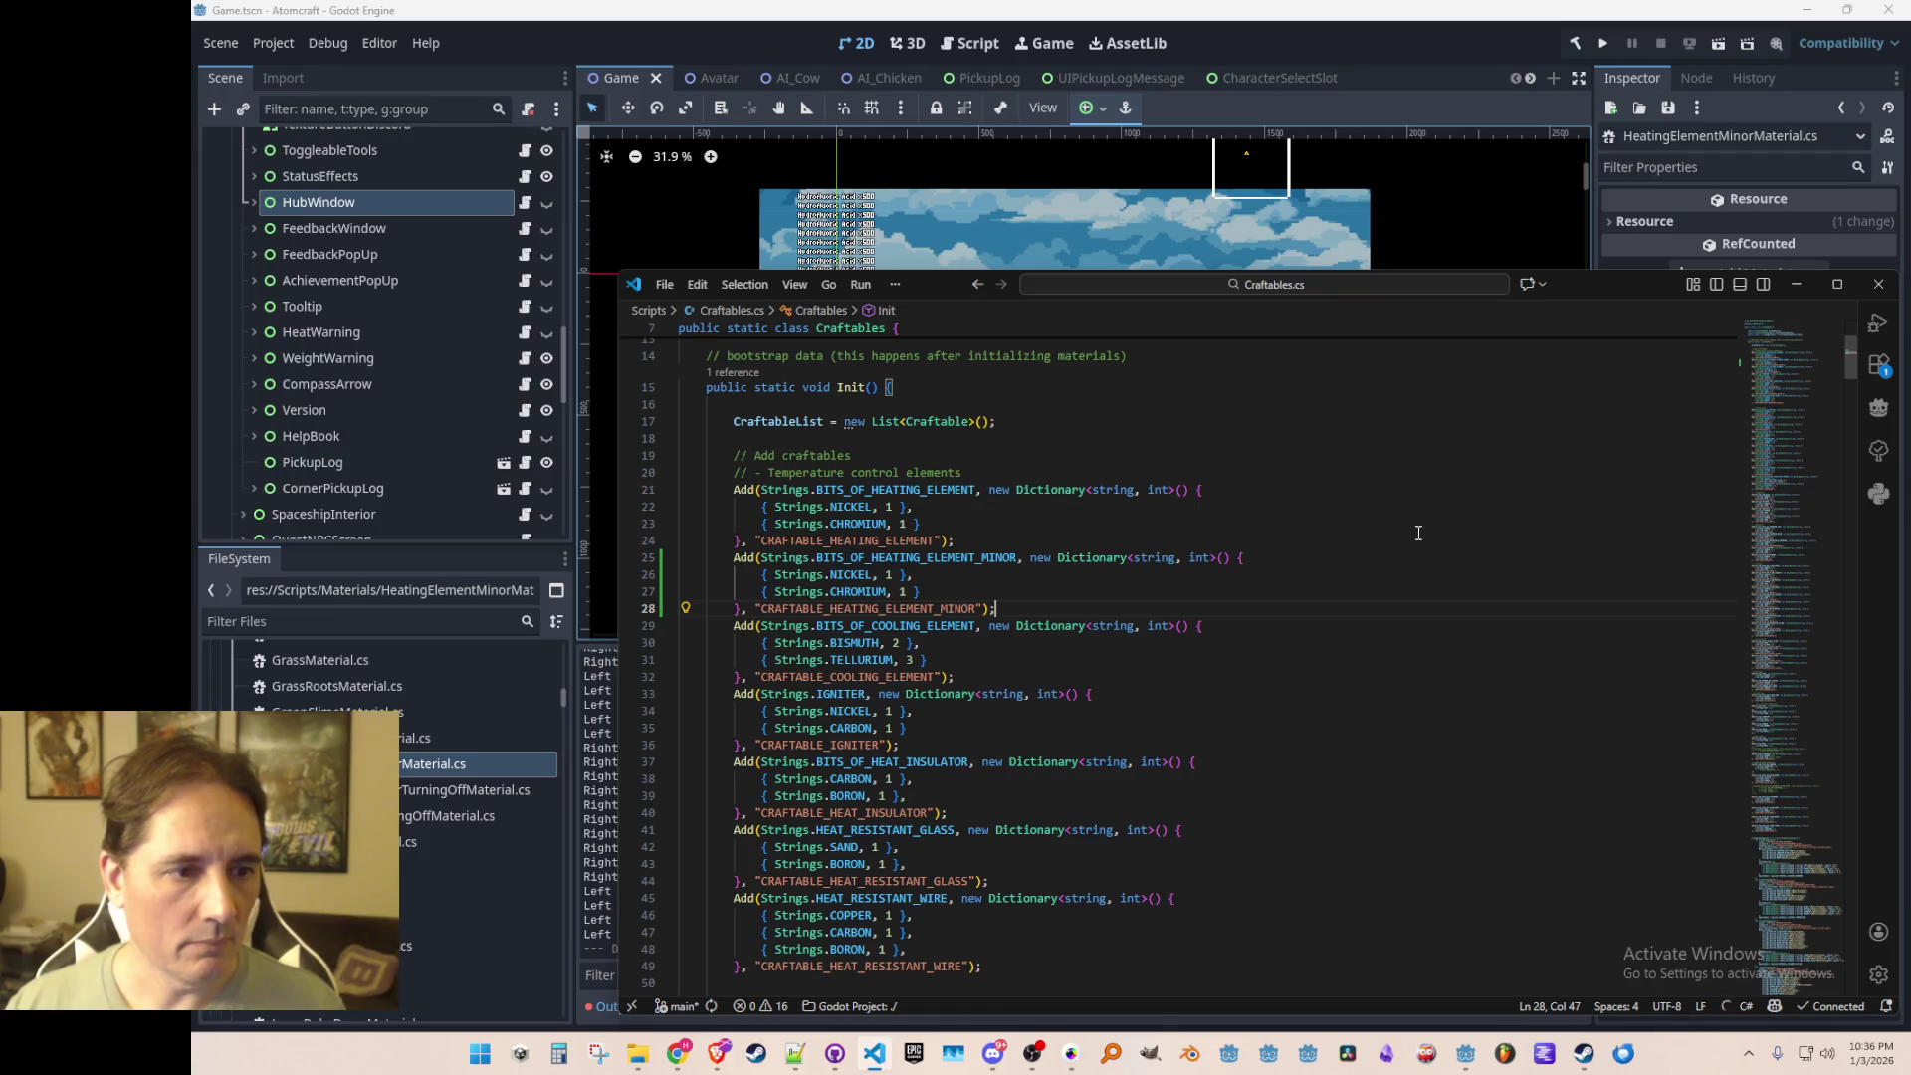
# Step: Review the new recipe, then move to the temperature control section comment
pyautogui.press('Up')
pyautogui.press('Home')
pyautogui.press('Home')
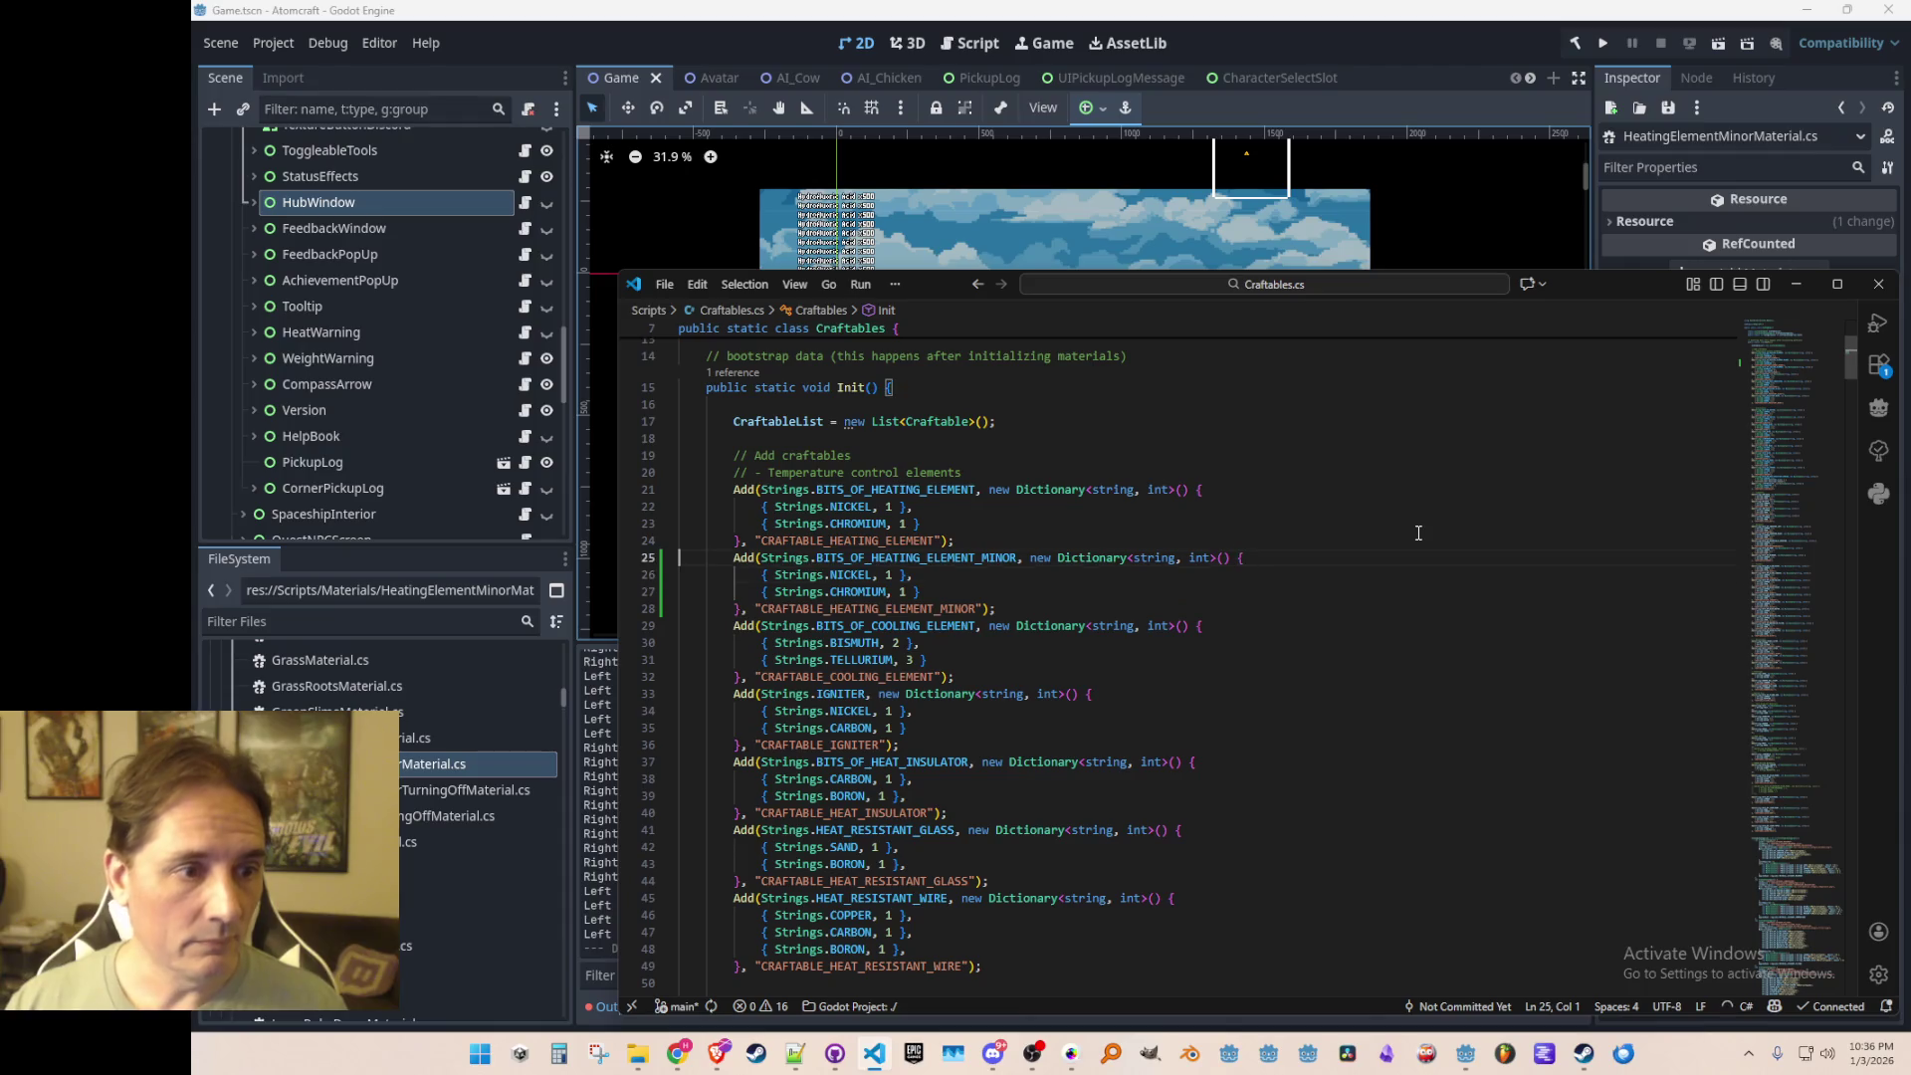
pyautogui.press('Up')
pyautogui.press('Up')
pyautogui.hotkey('ctrl', 'Right')
pyautogui.hotkey('ctrl', 'Right')
pyautogui.hotkey('ctrl', 'Right')
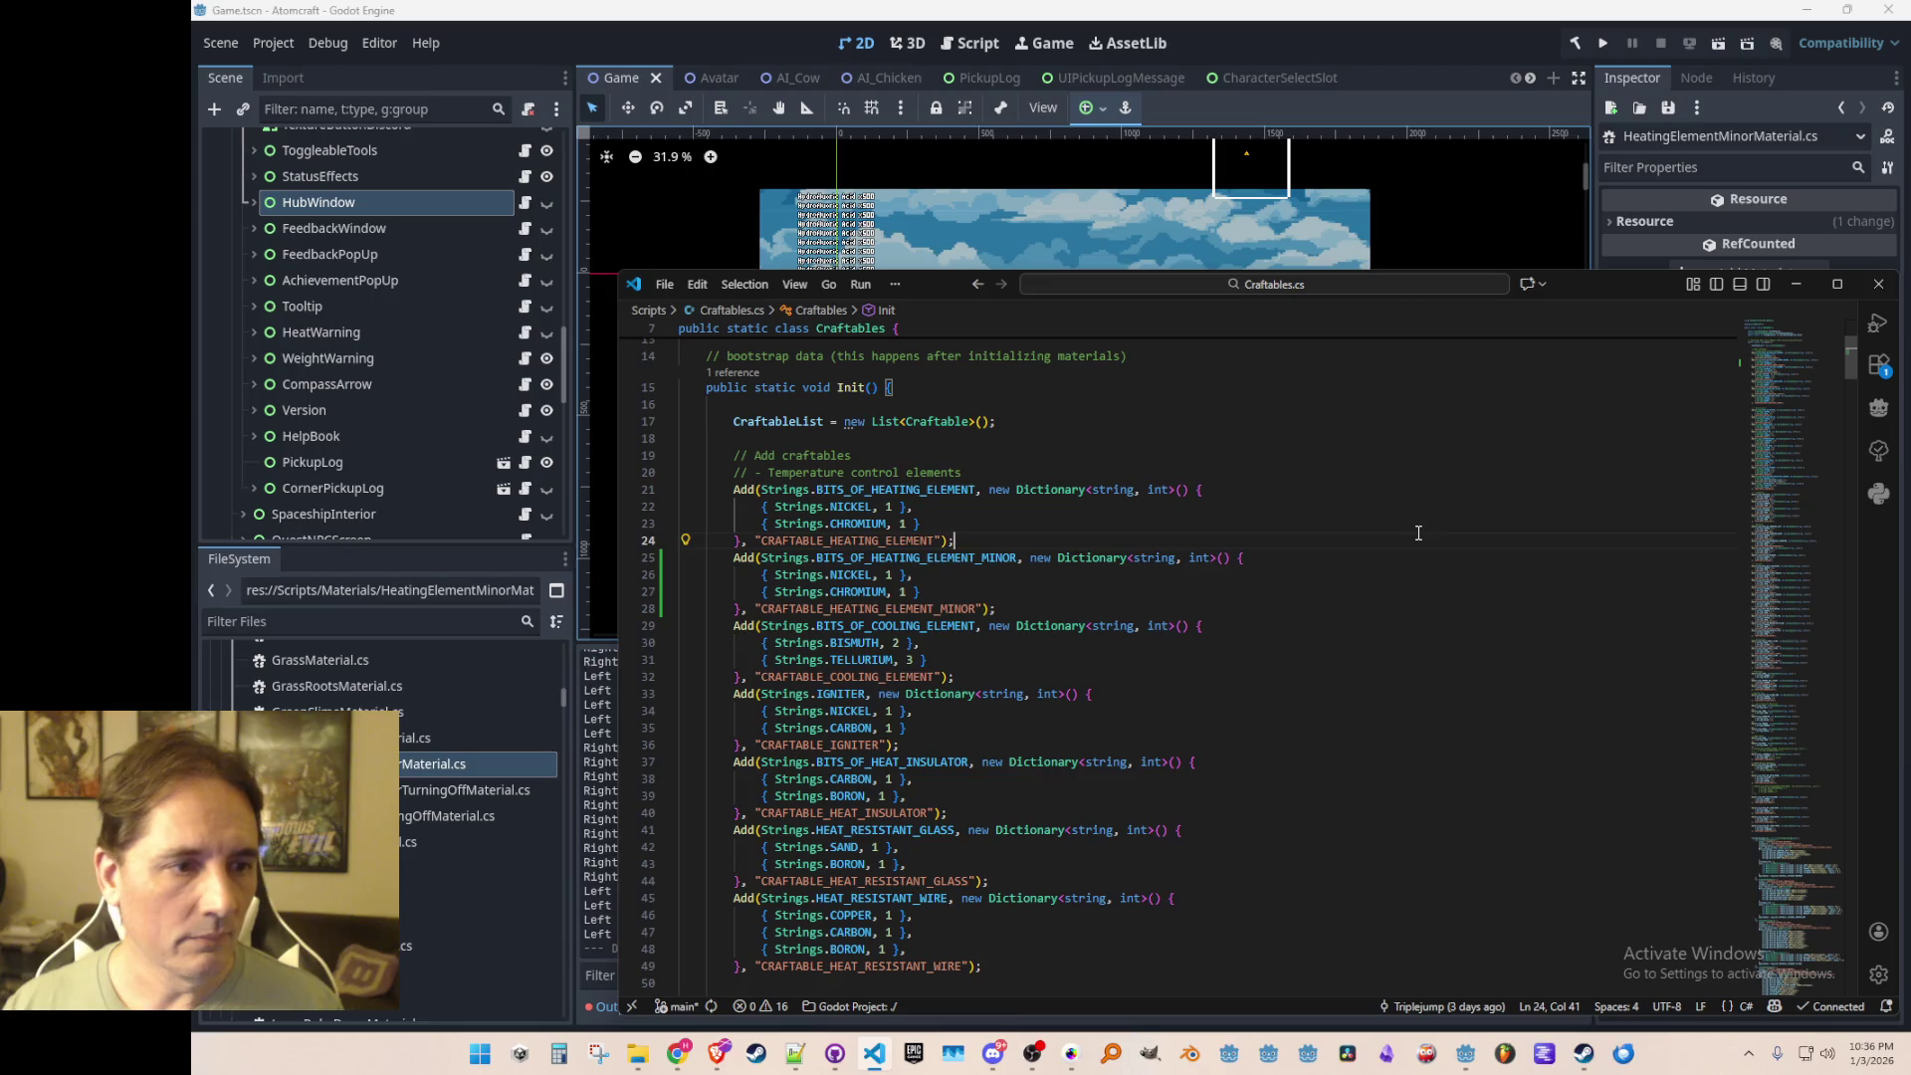
pyautogui.hotkey('ctrl', 'Left')
pyautogui.press('Home')
pyautogui.press('Home')
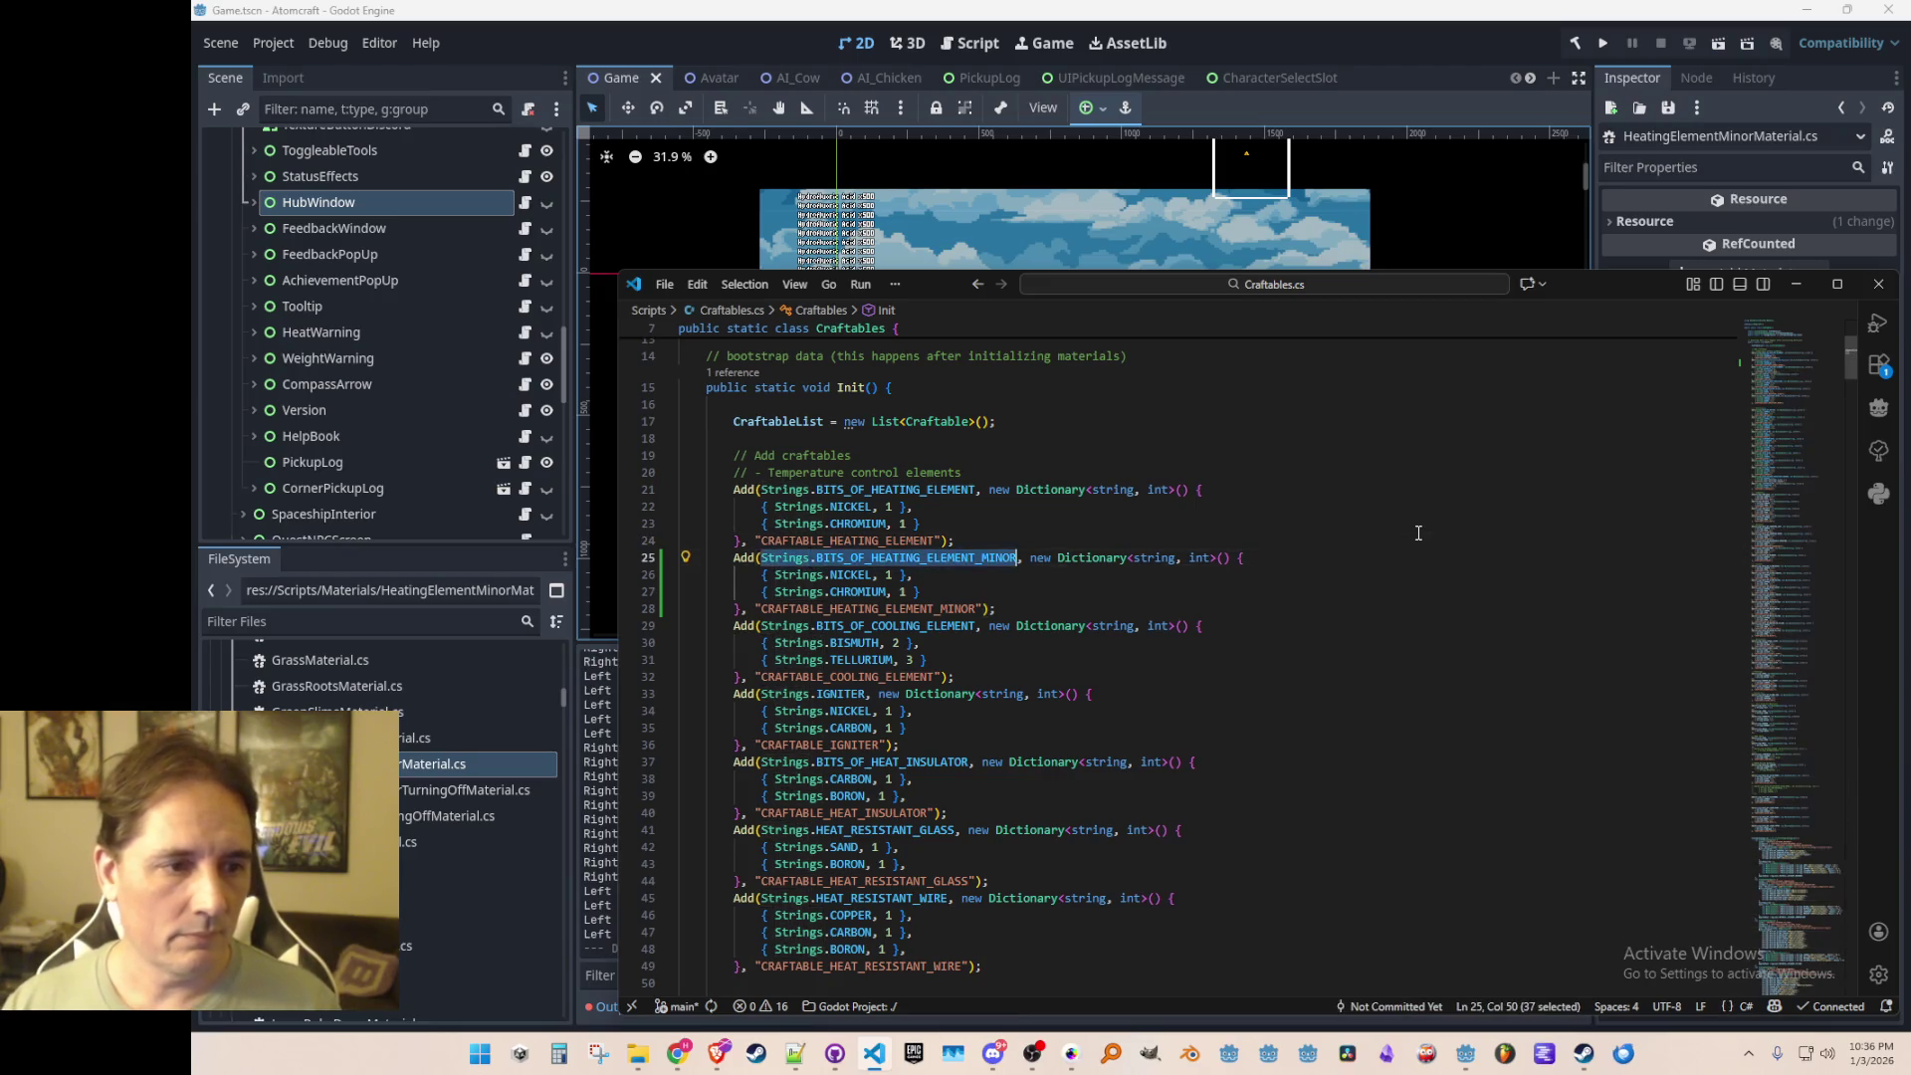
pyautogui.press('Up')
pyautogui.press('Up')
pyautogui.press('Up')
pyautogui.press('Up')
pyautogui.press('Up')
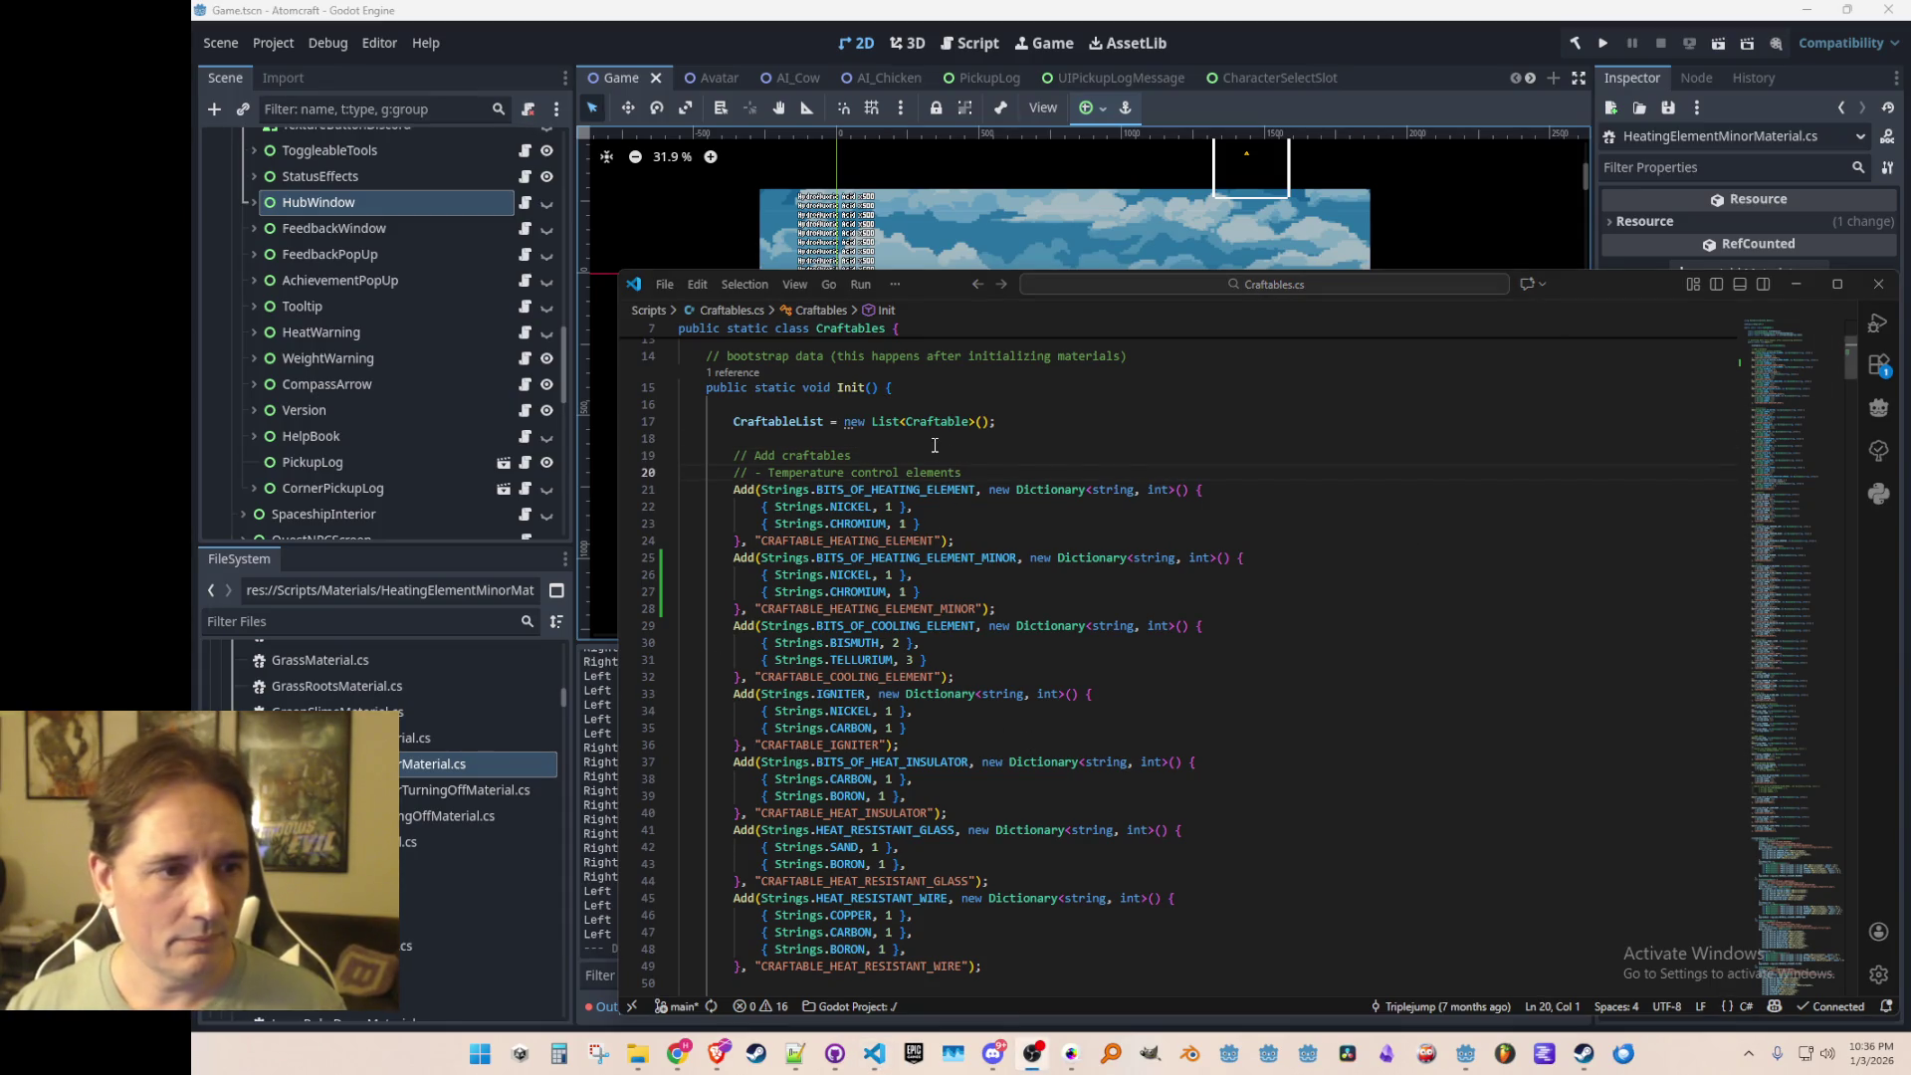
pyautogui.click(974, 466)
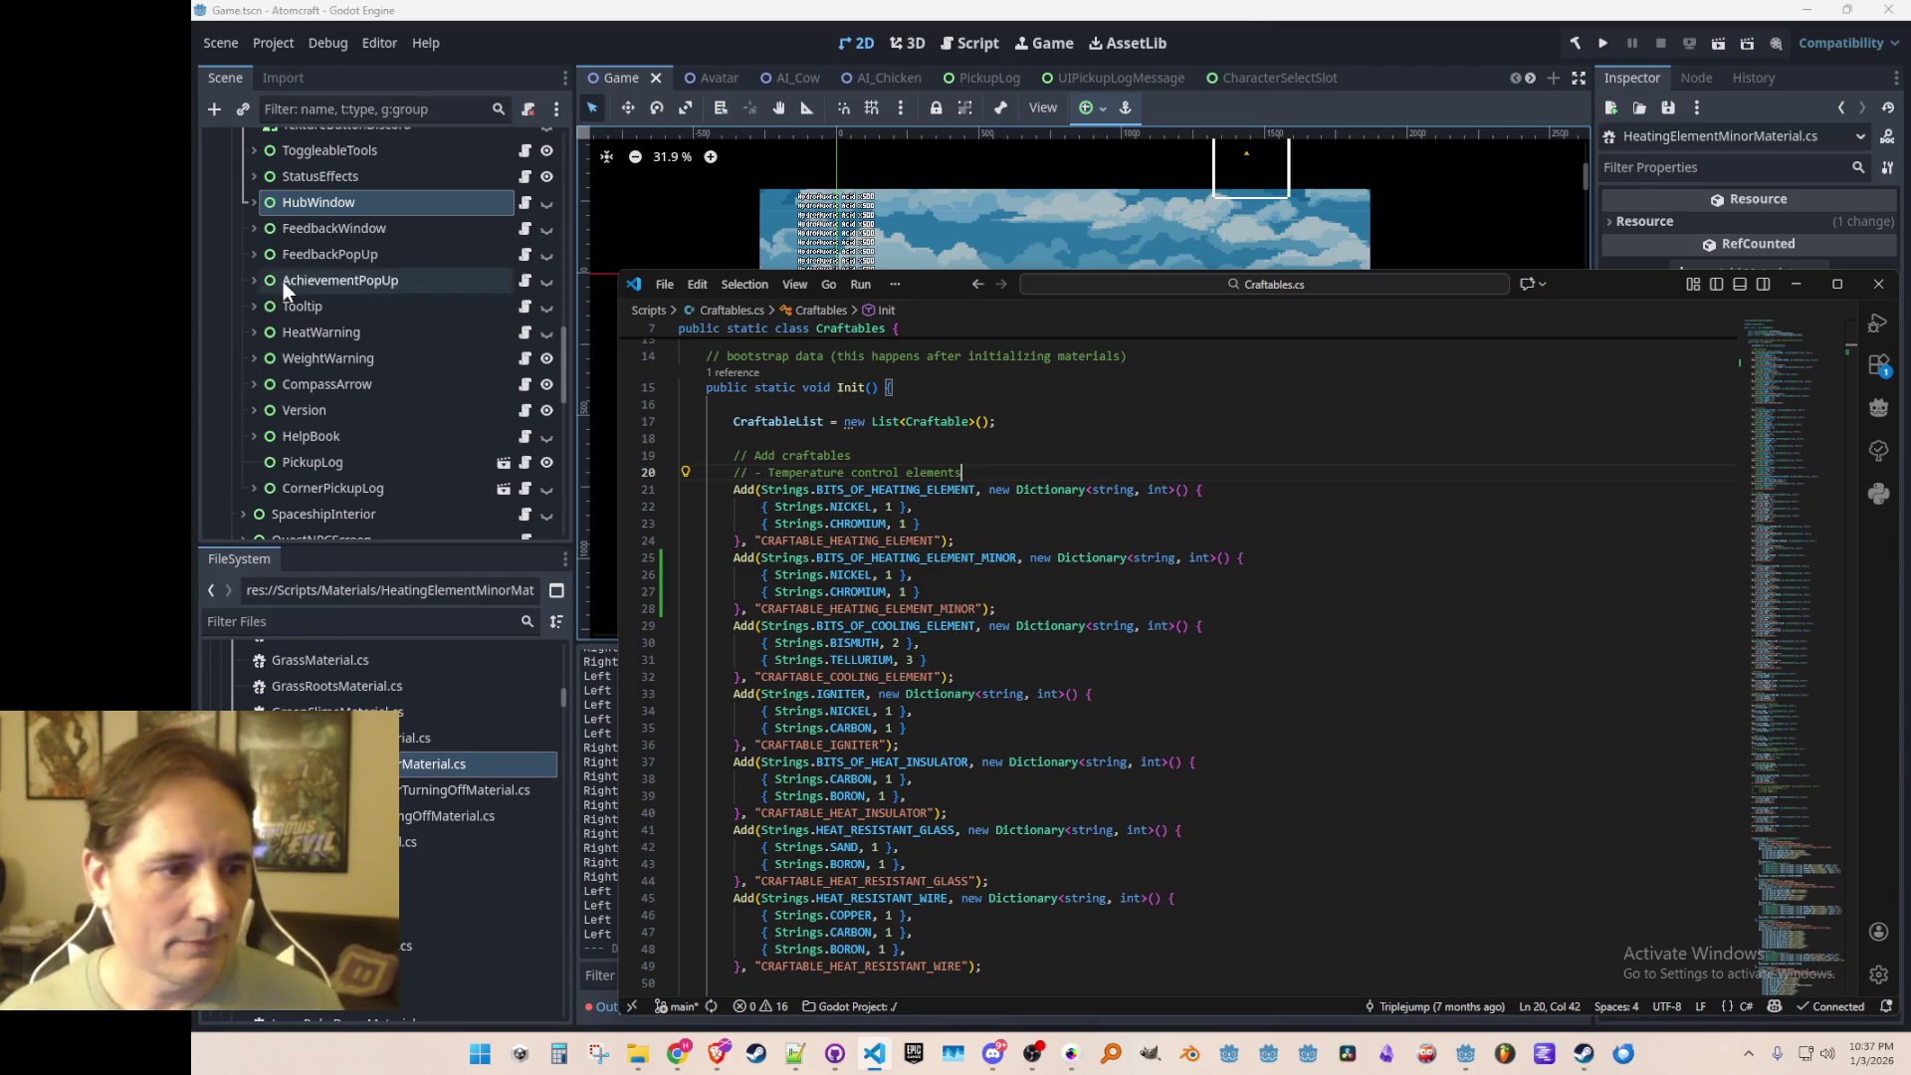
# Step: Open the temperature category's BITS_OF_HEATING_ELEMENT reference in Craftables.cs
pyautogui.doubleClick(961, 557)
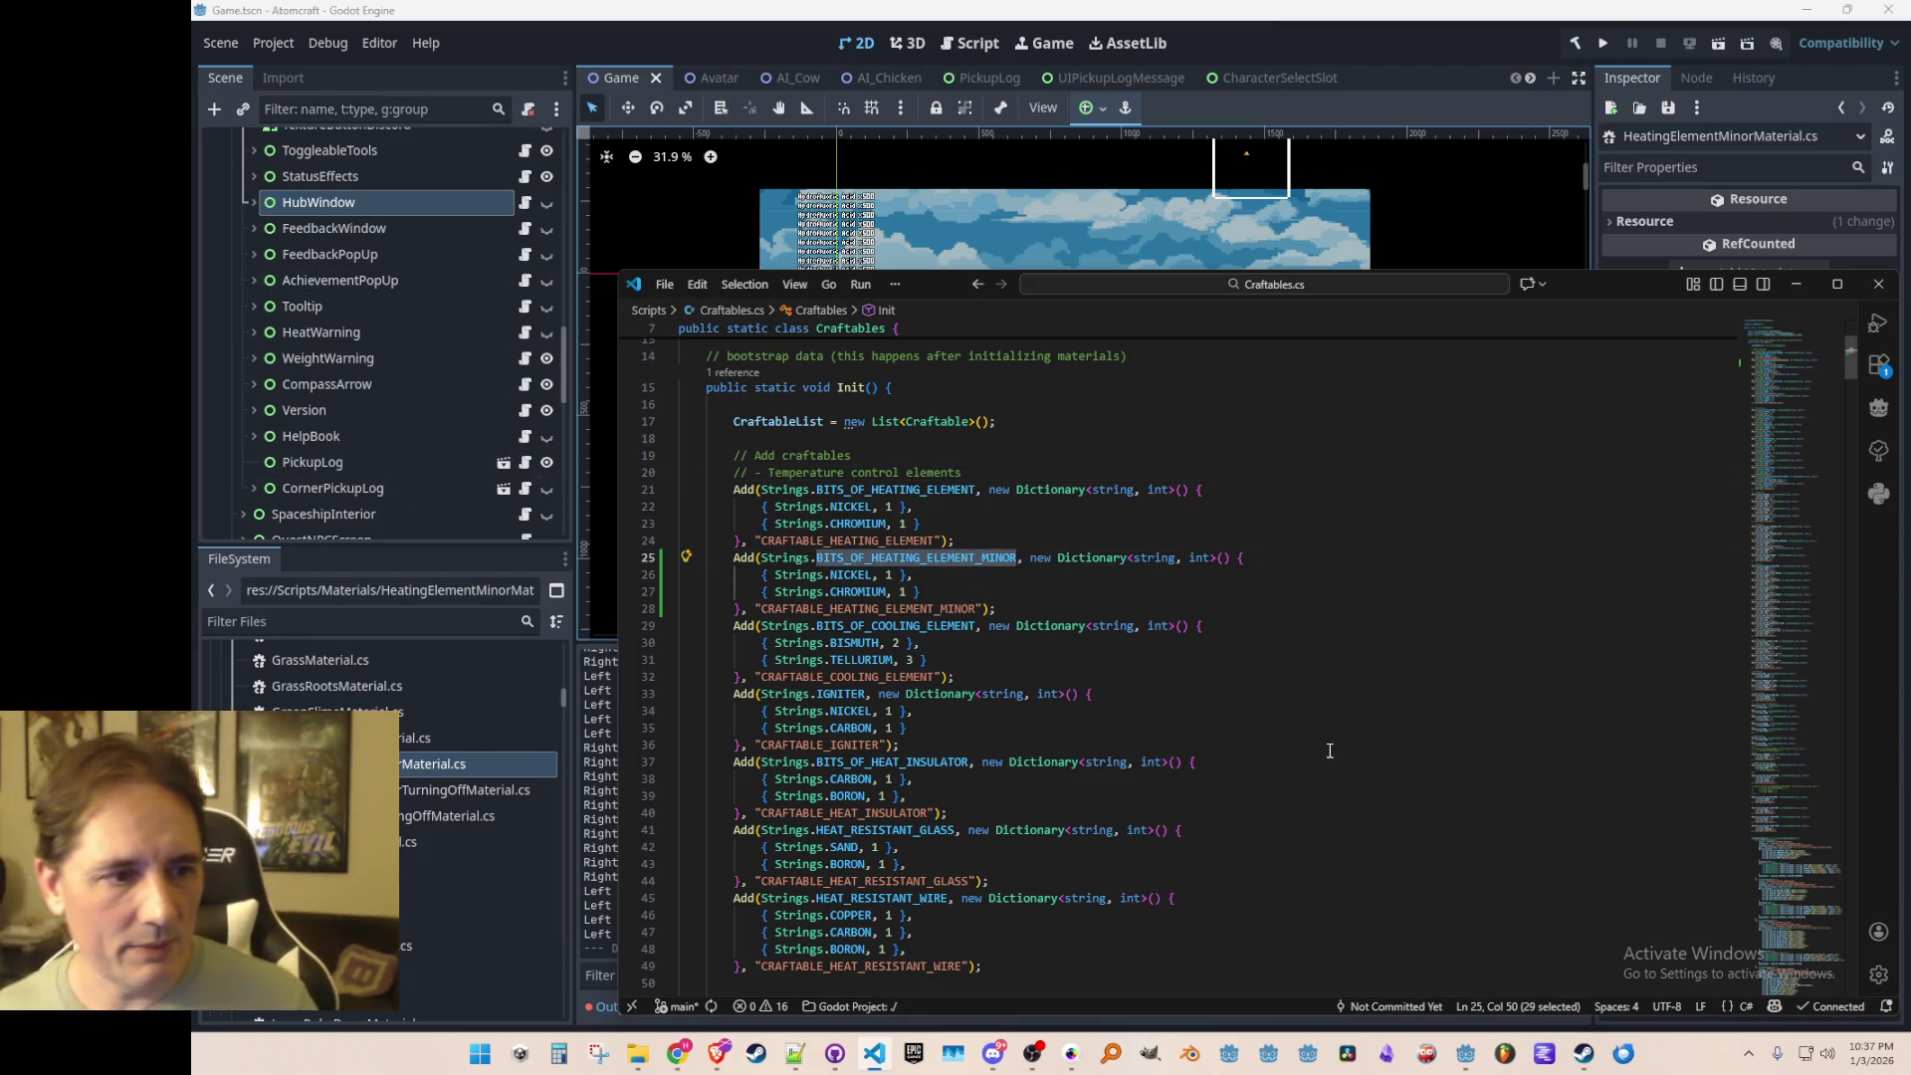
pyautogui.press('F12')
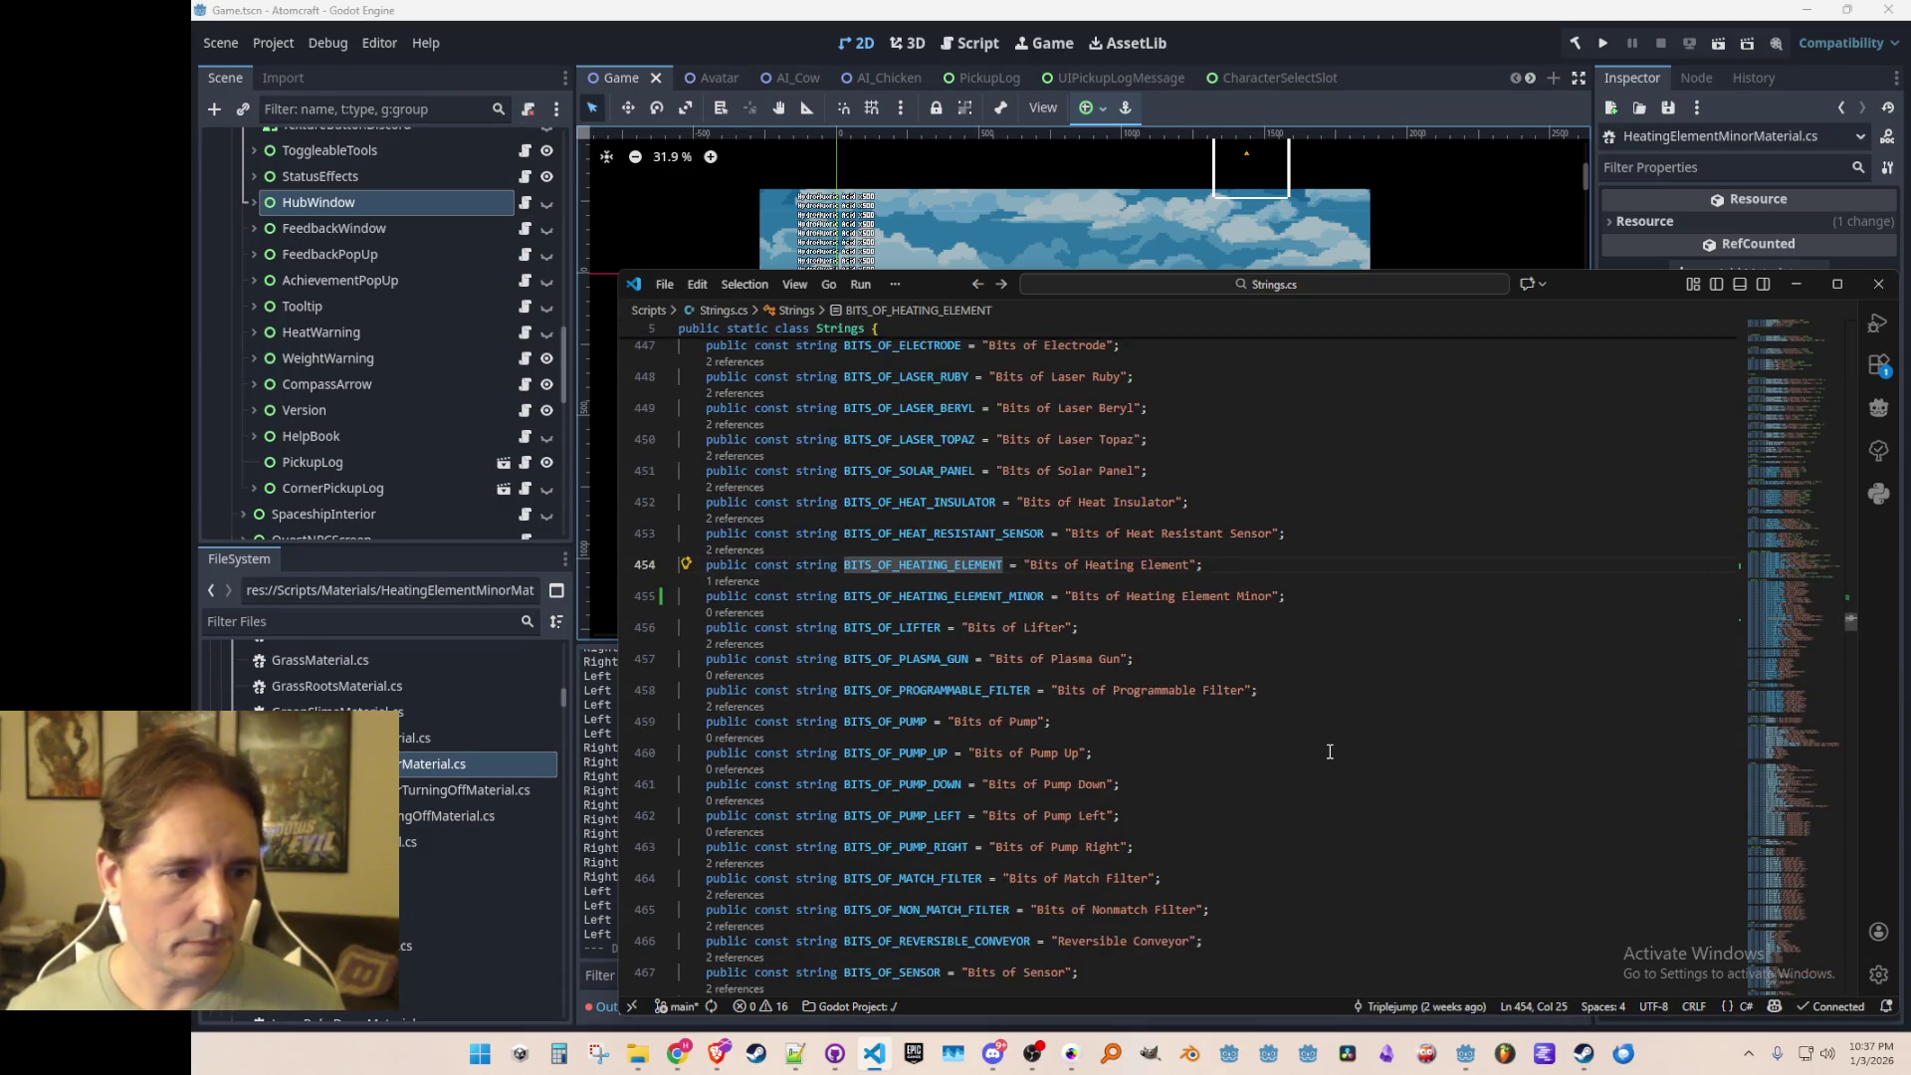
pyautogui.click(739, 582)
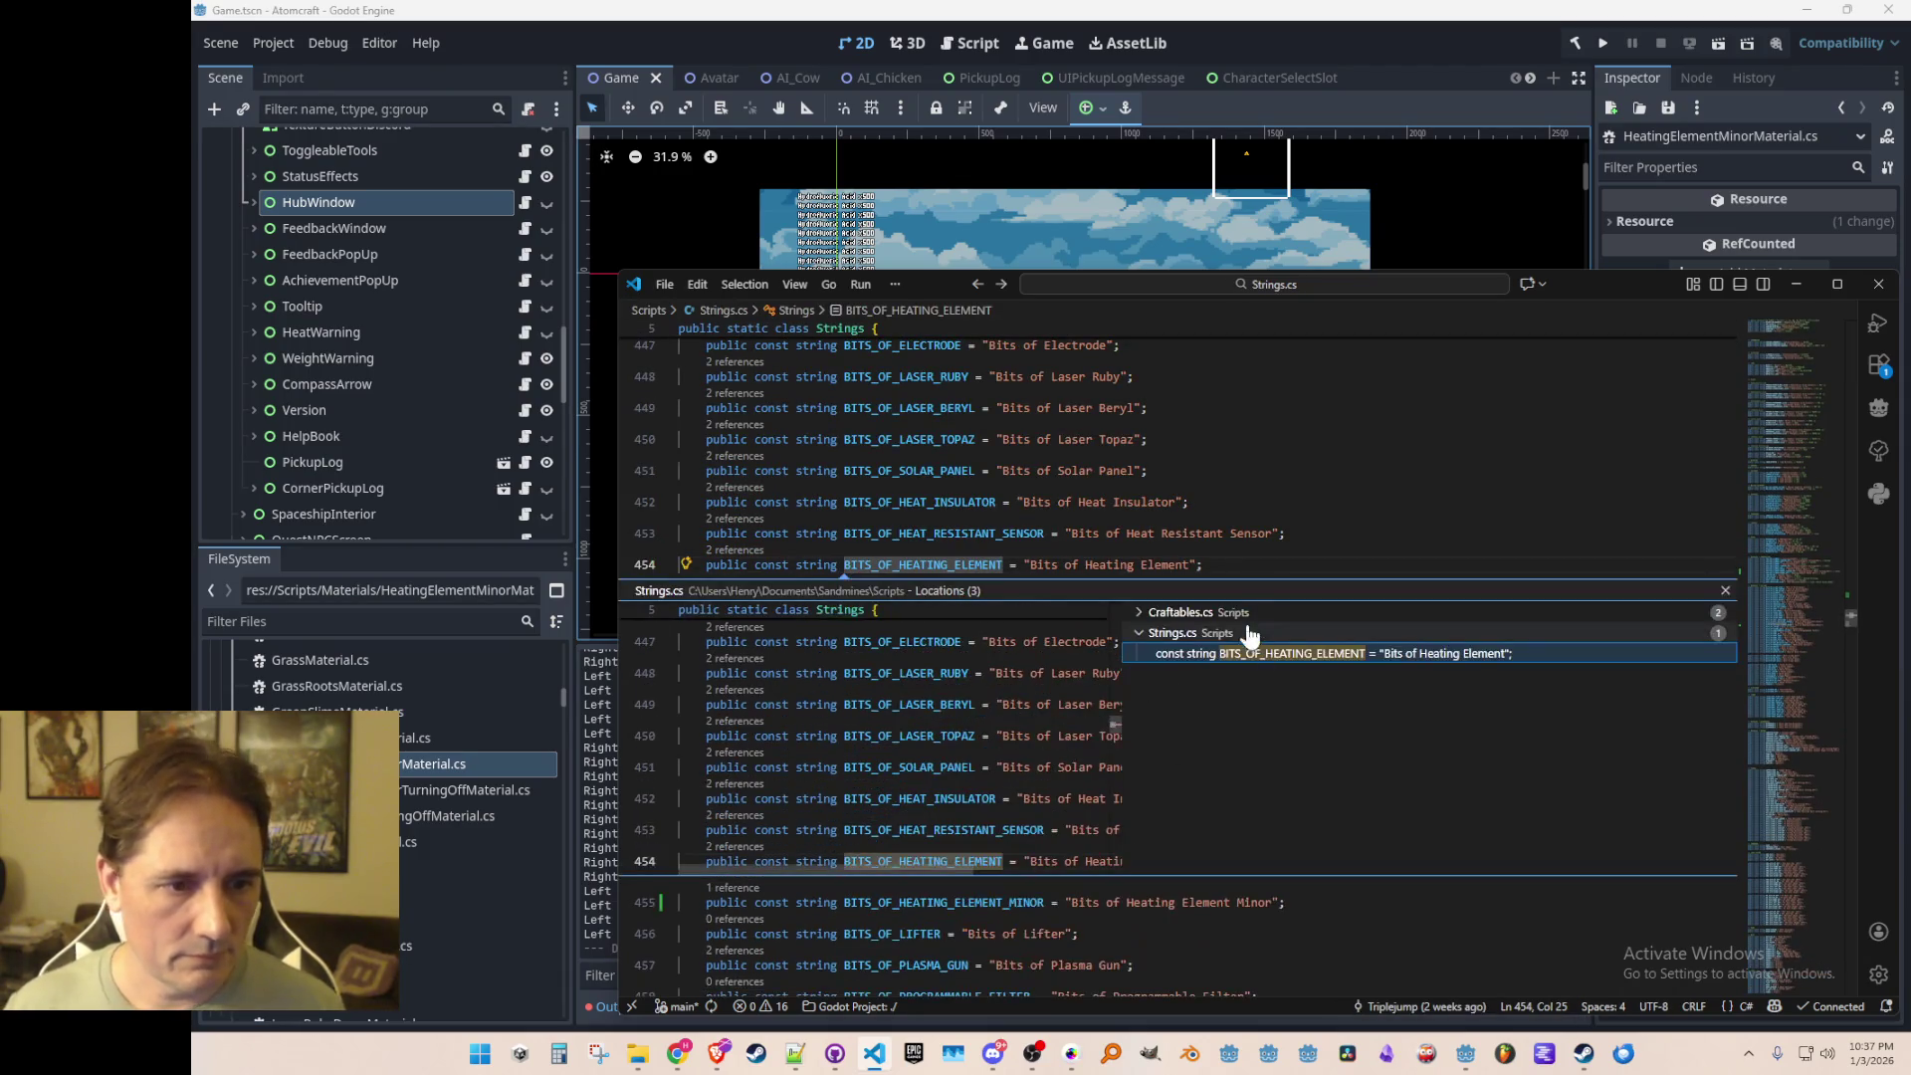
pyautogui.click(1245, 612)
pyautogui.click(1234, 633)
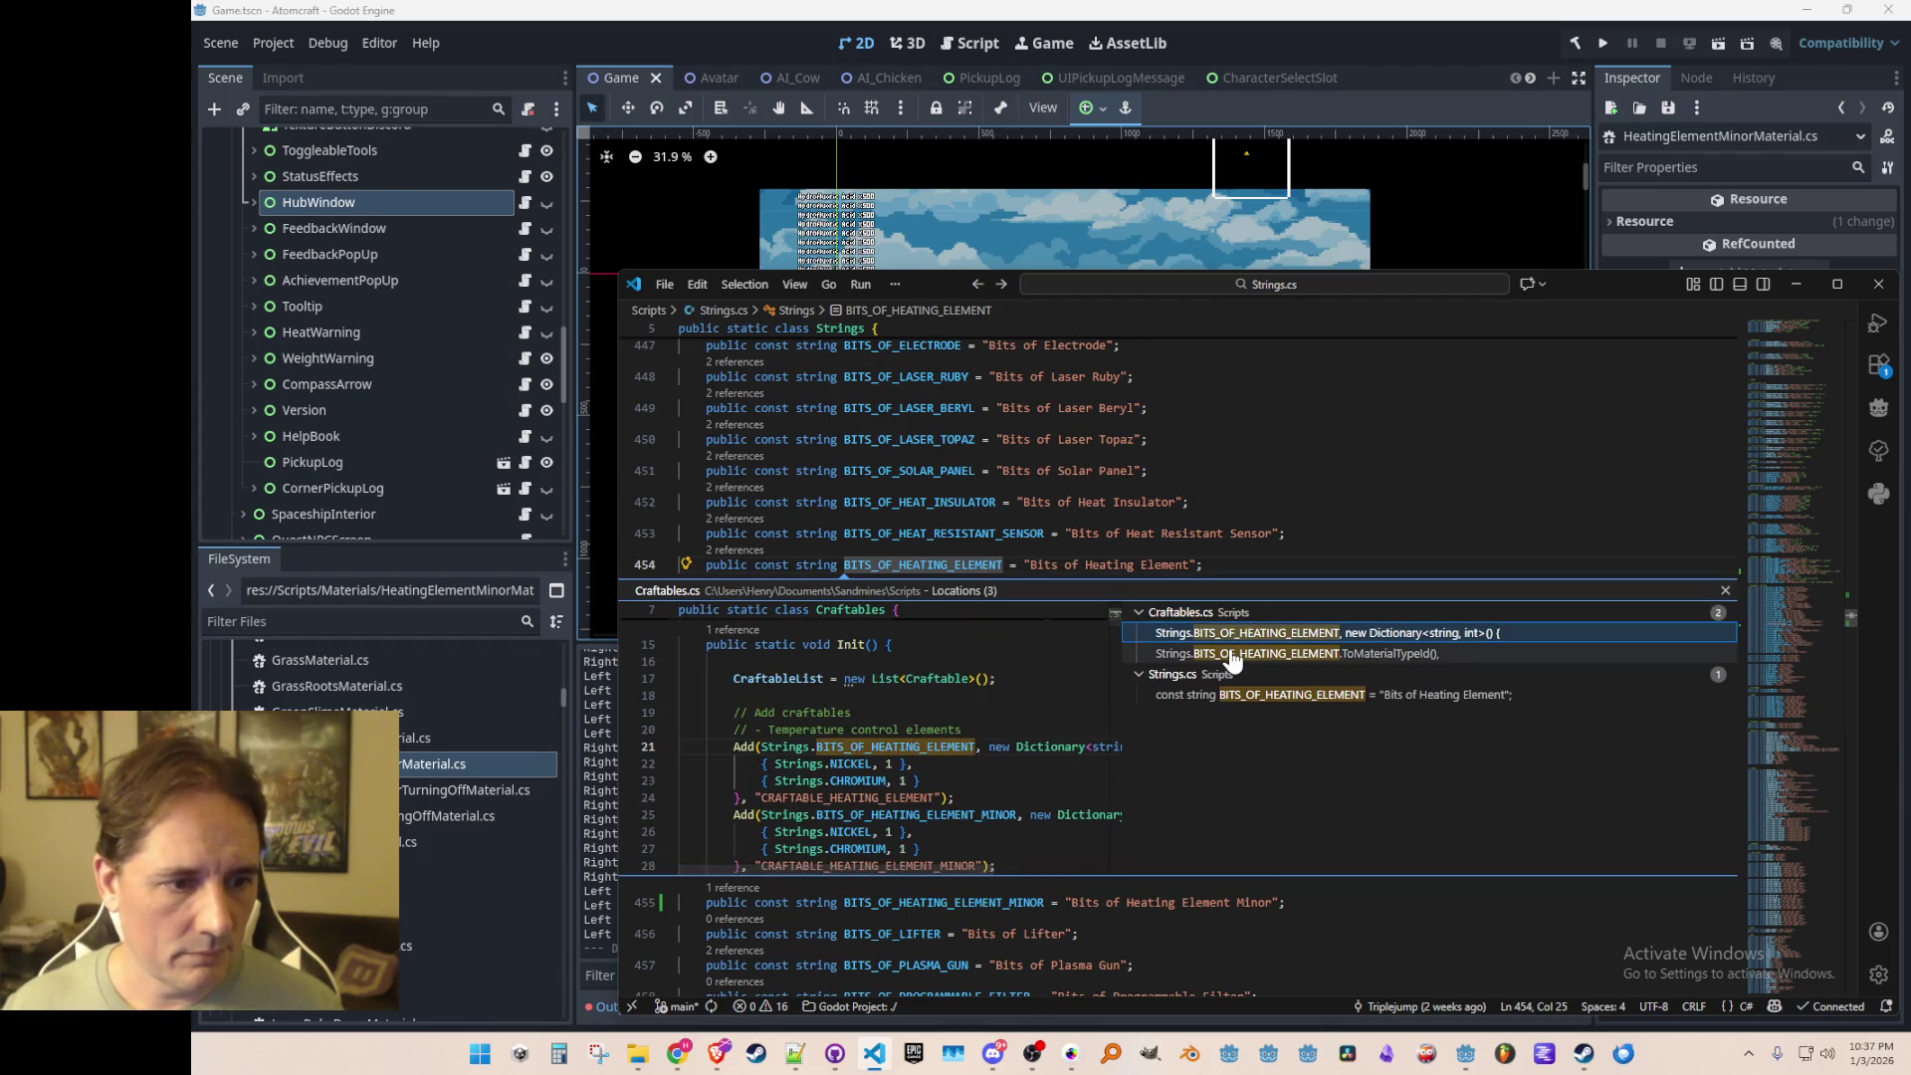
pyautogui.doubleClick(1235, 654)
# Step: Add Strings.BITS_OF_HEATING_ELEMENT_MINOR.ToMaterialTypeId() below it, save, and run the game in Godot
pyautogui.press('End')
pyautogui.press('Return')
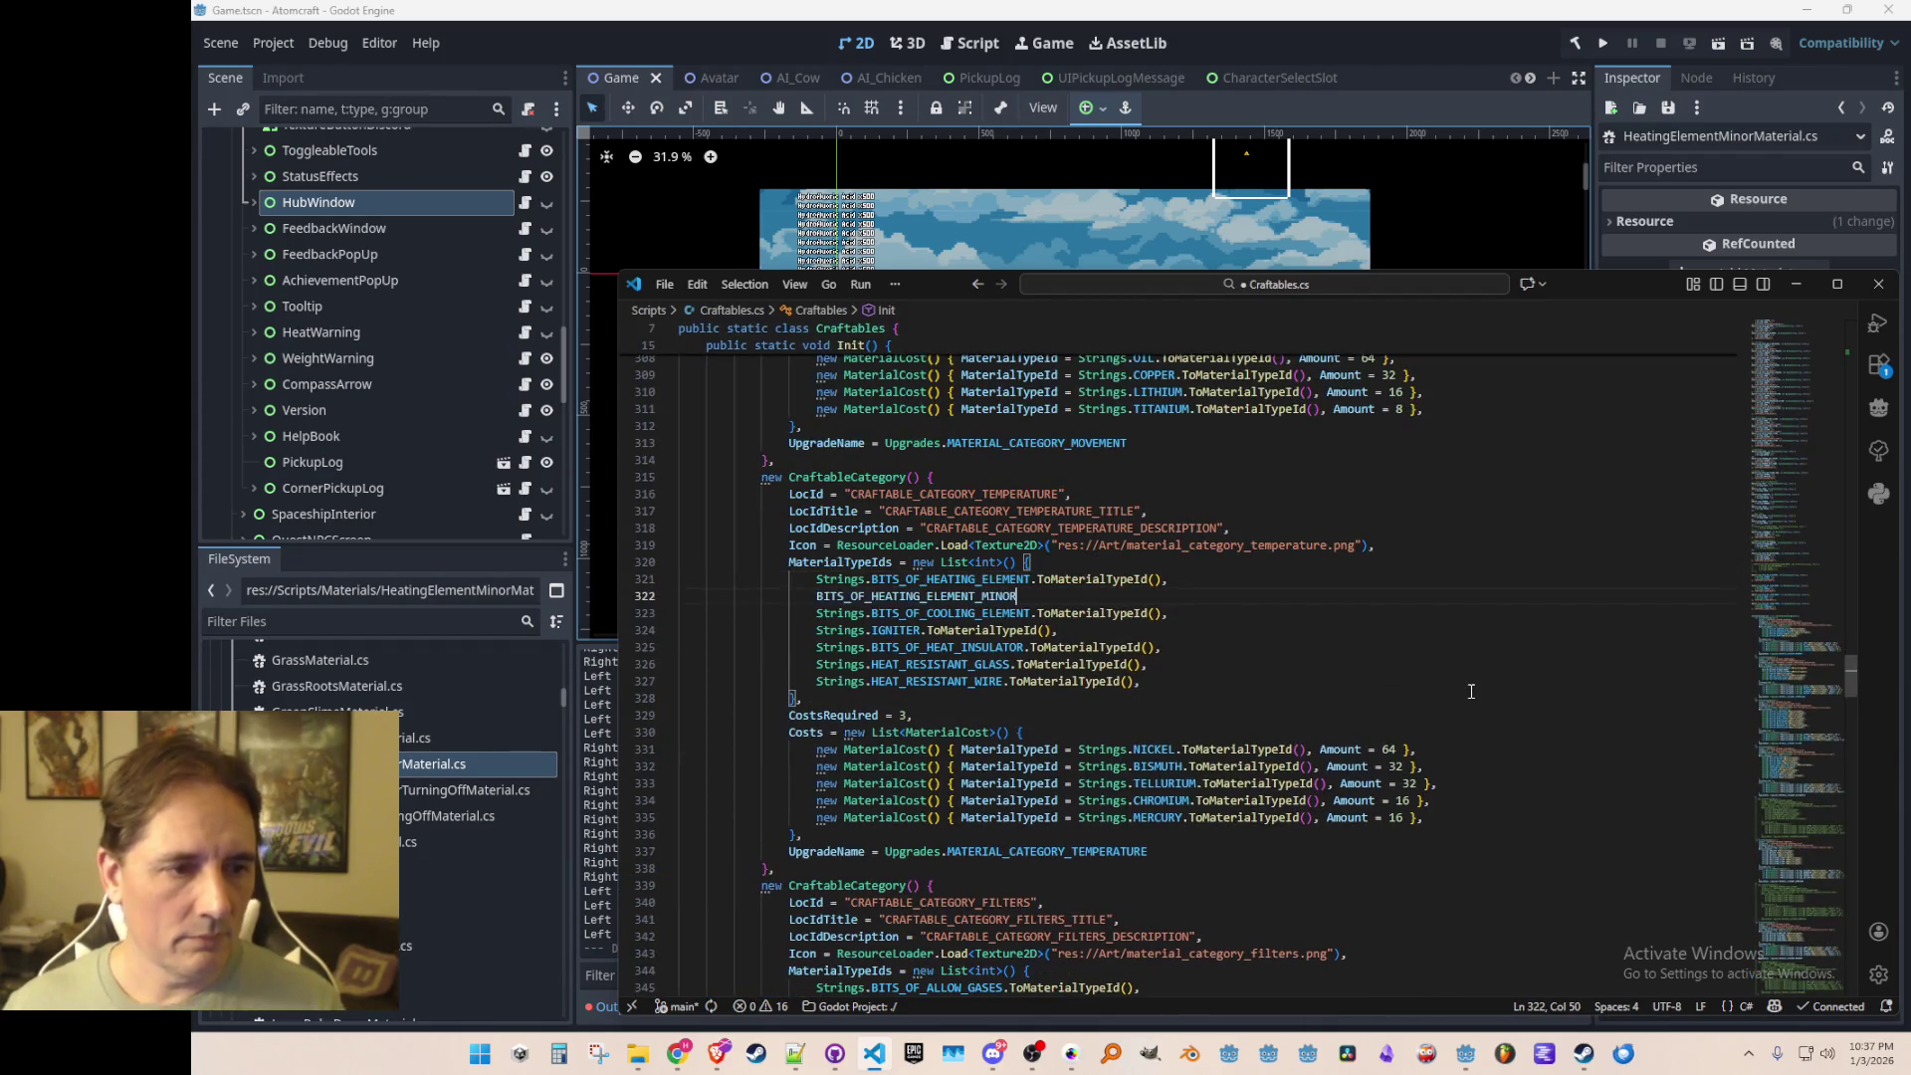
pyautogui.write('BITS_OF_')
pyautogui.press('Tab')
pyautogui.press('Tab')
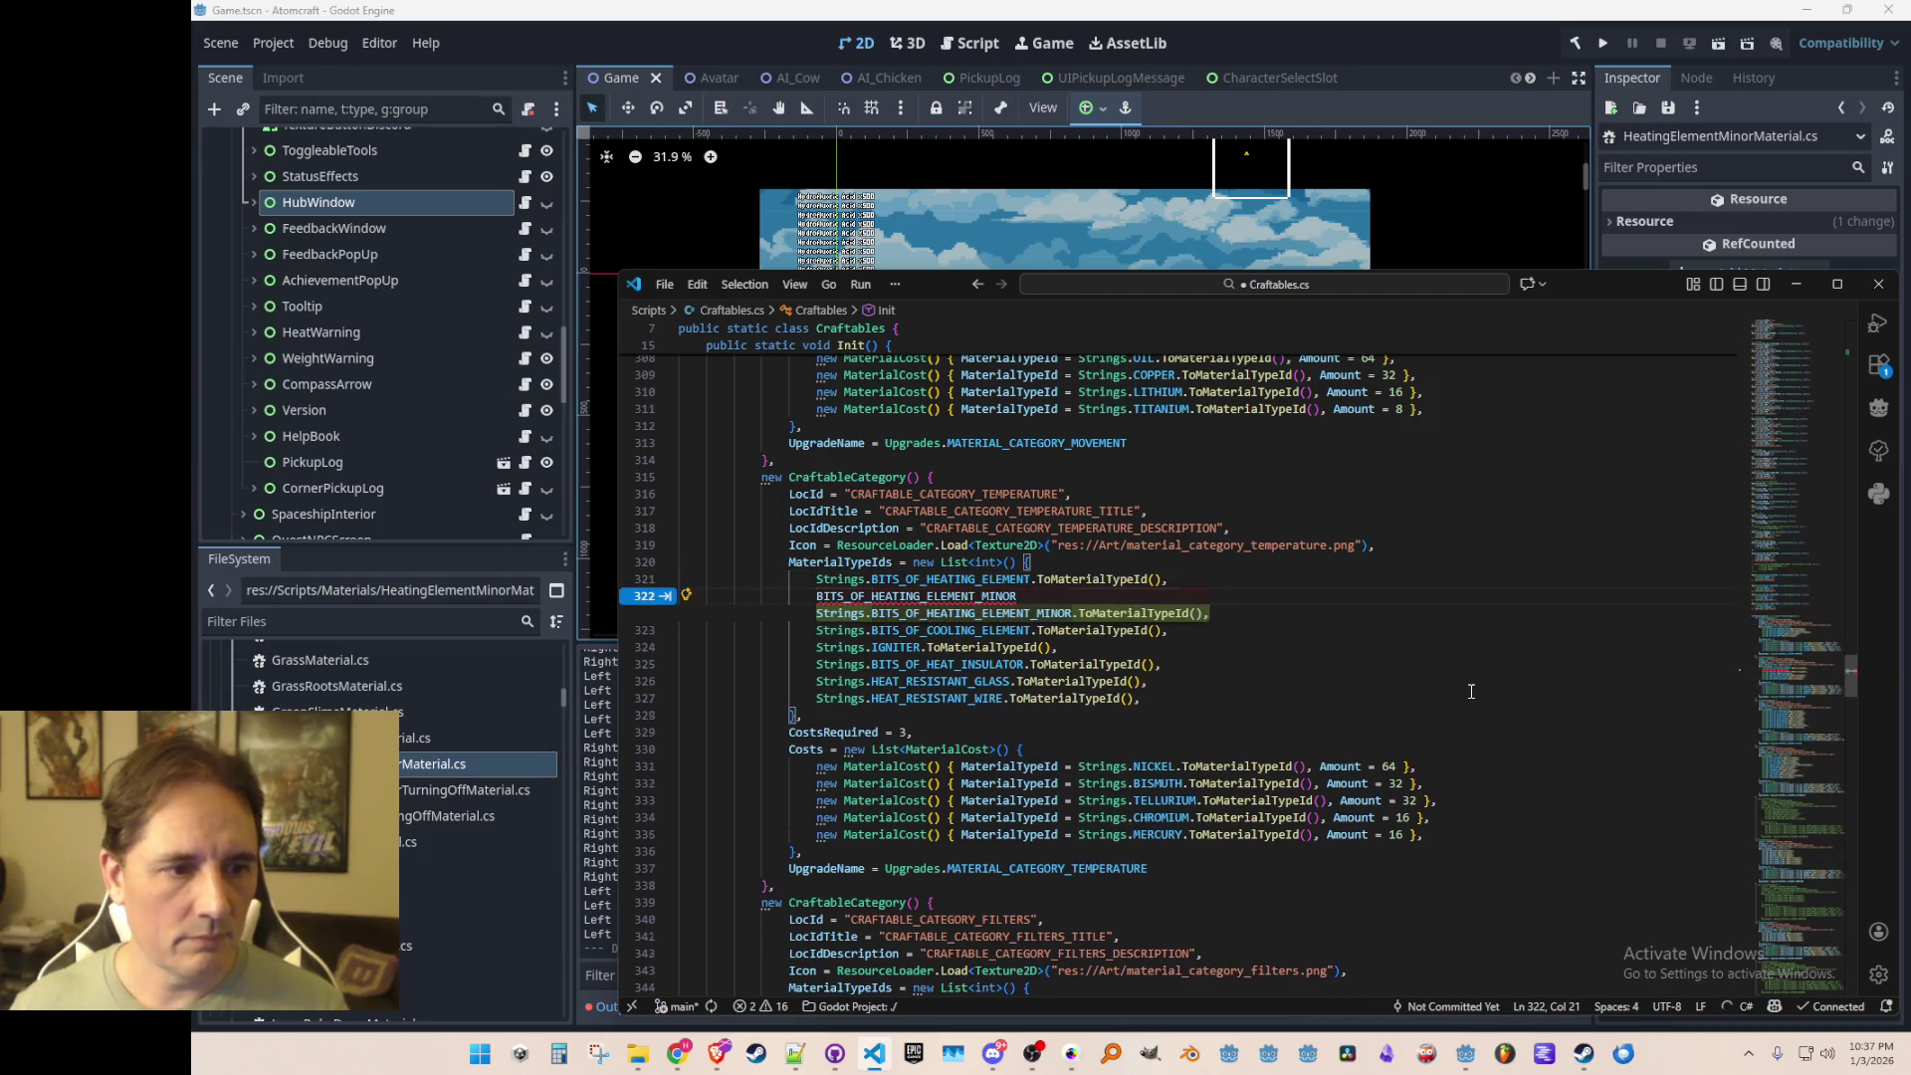
pyautogui.hotkey('ctrl', 's')
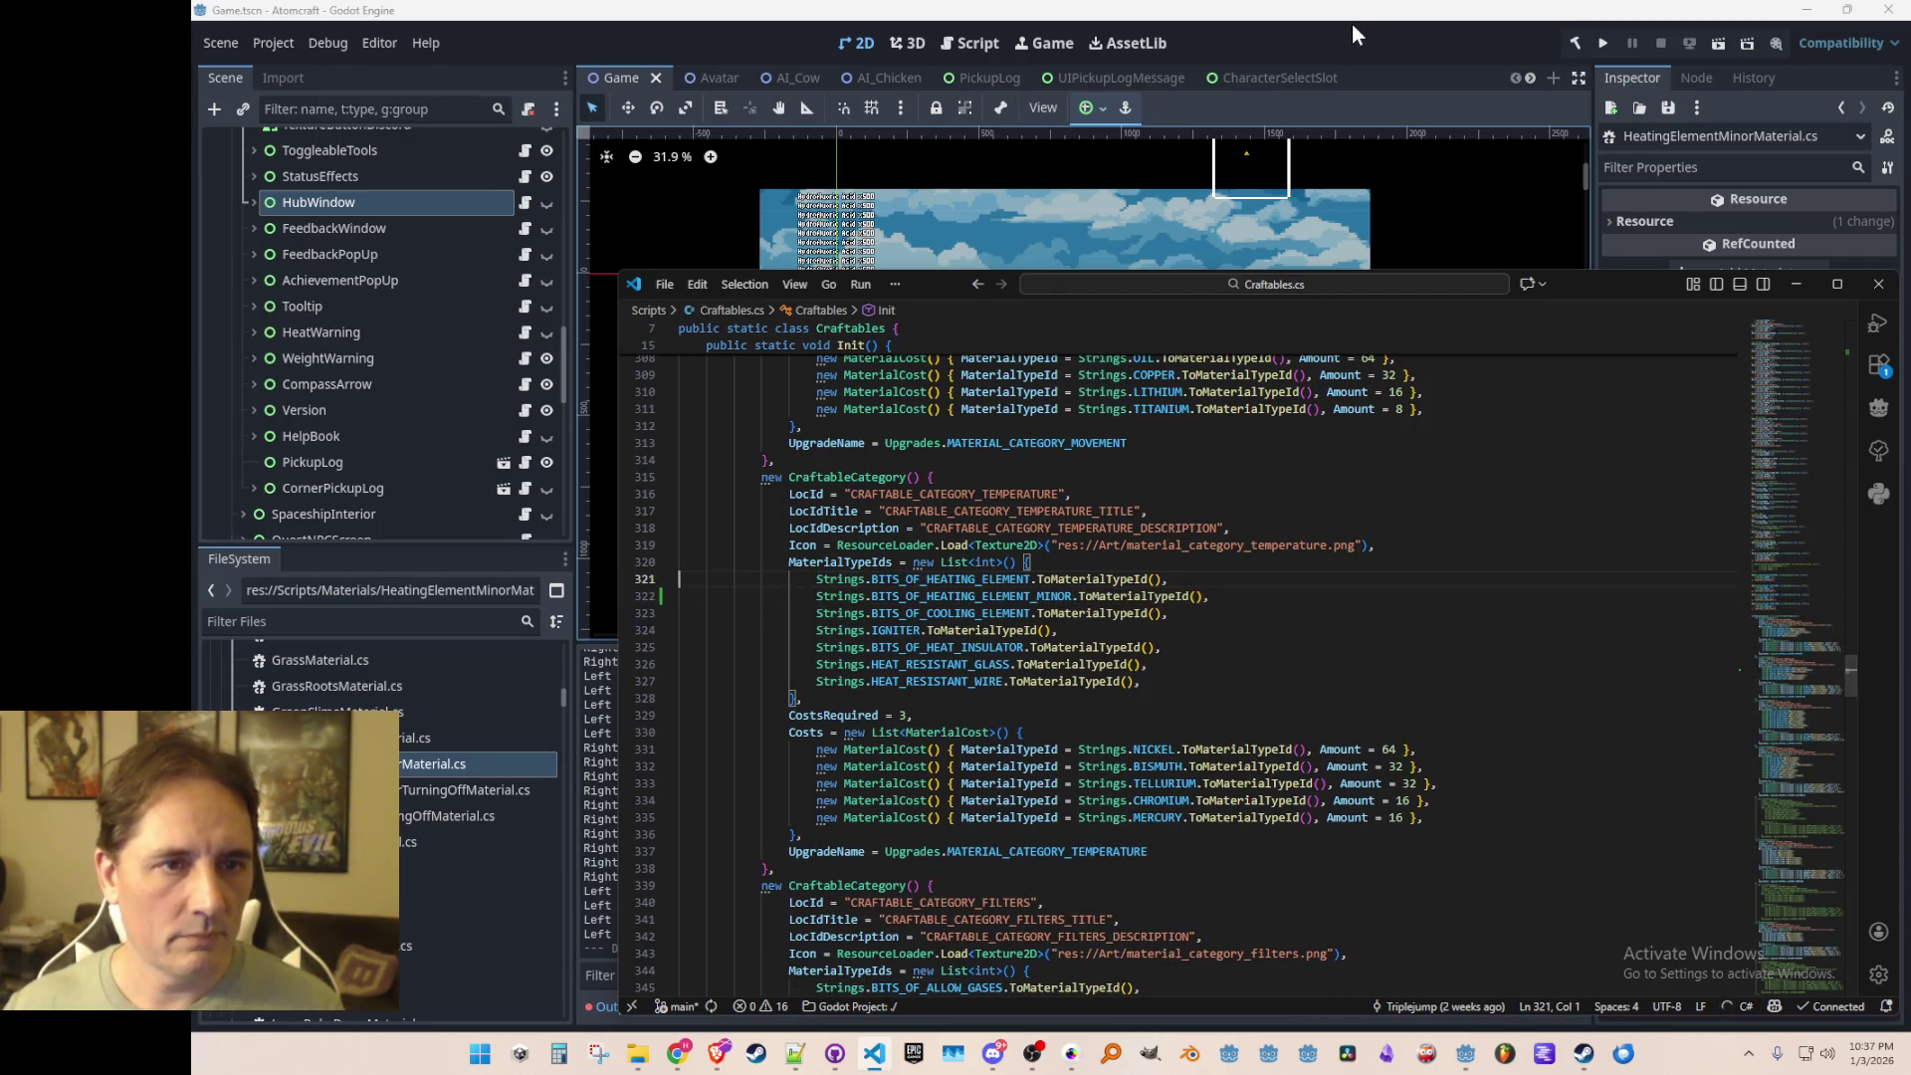
pyautogui.click(1354, 24)
pyautogui.click(1603, 45)
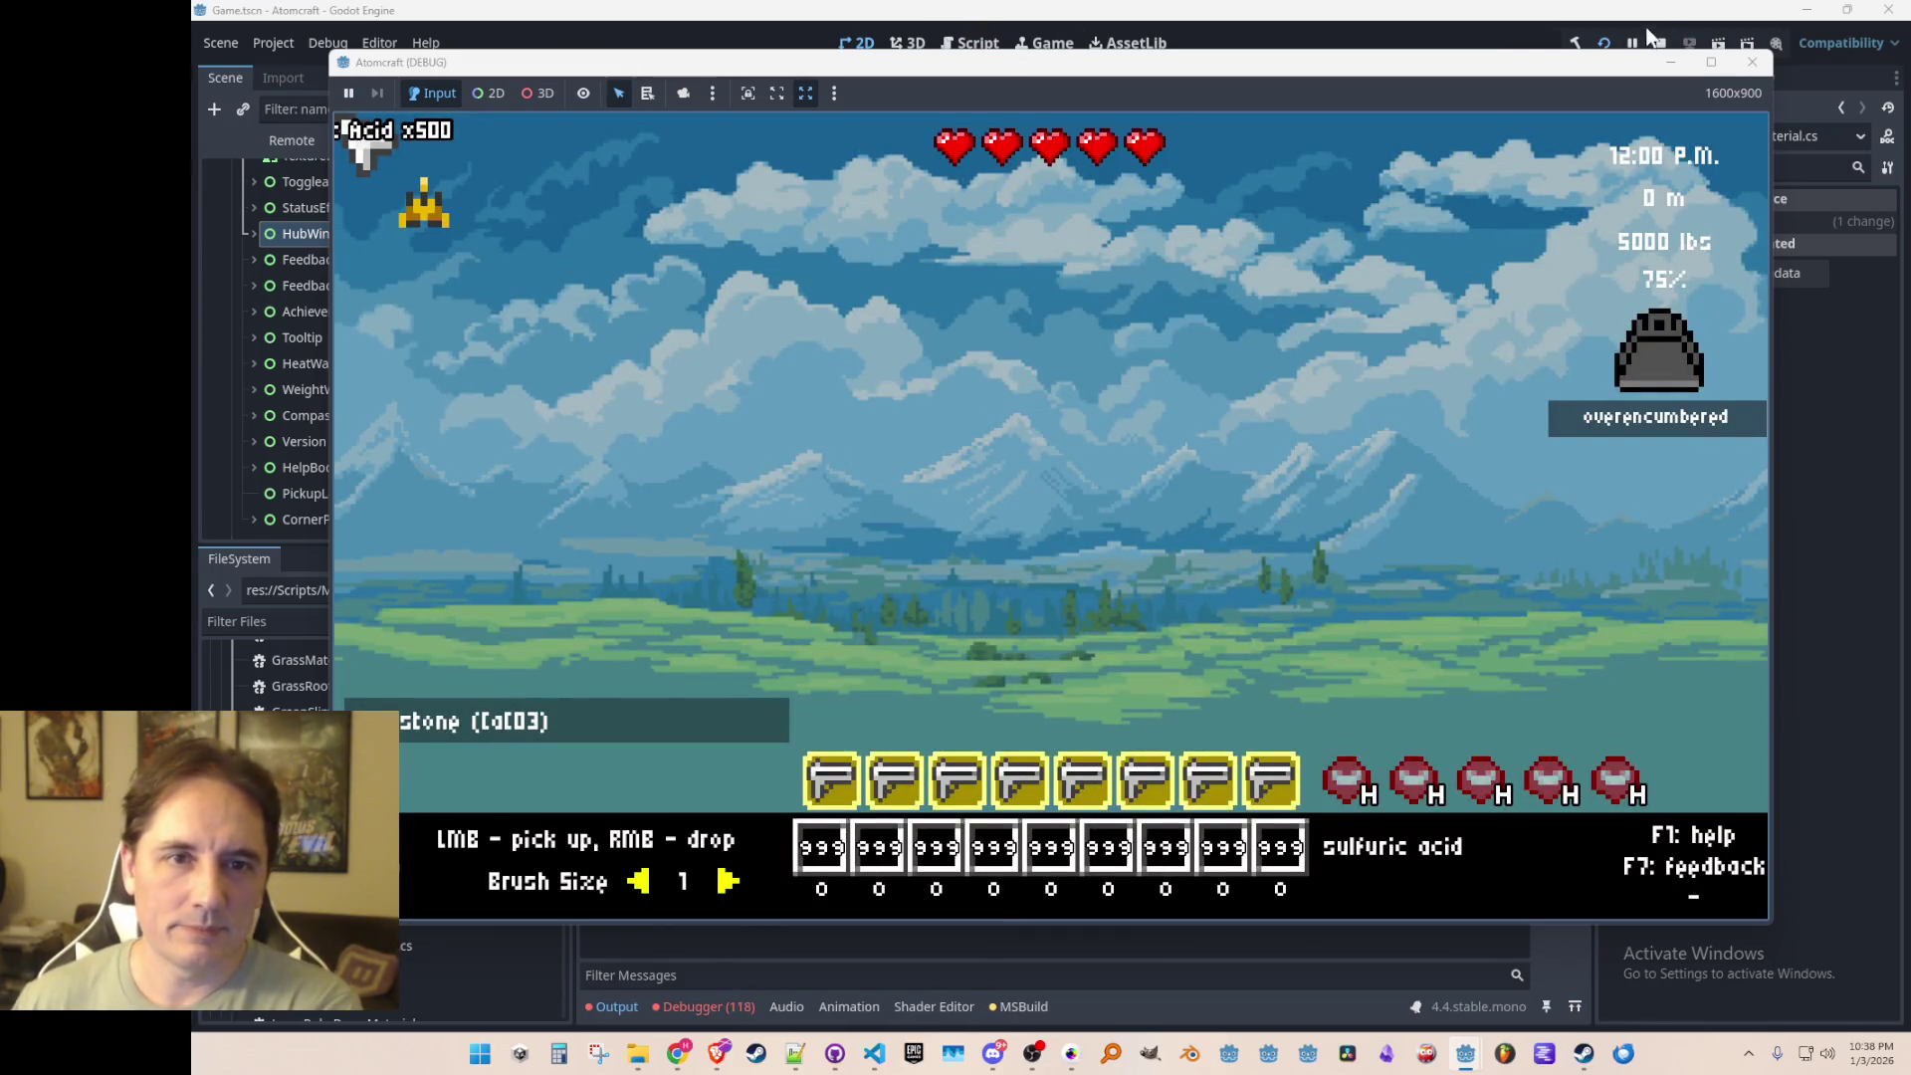
# Step: Stop the game after the 'Heating Element (Minor)' not found error and bring up the Materials folder
pyautogui.click(1660, 43)
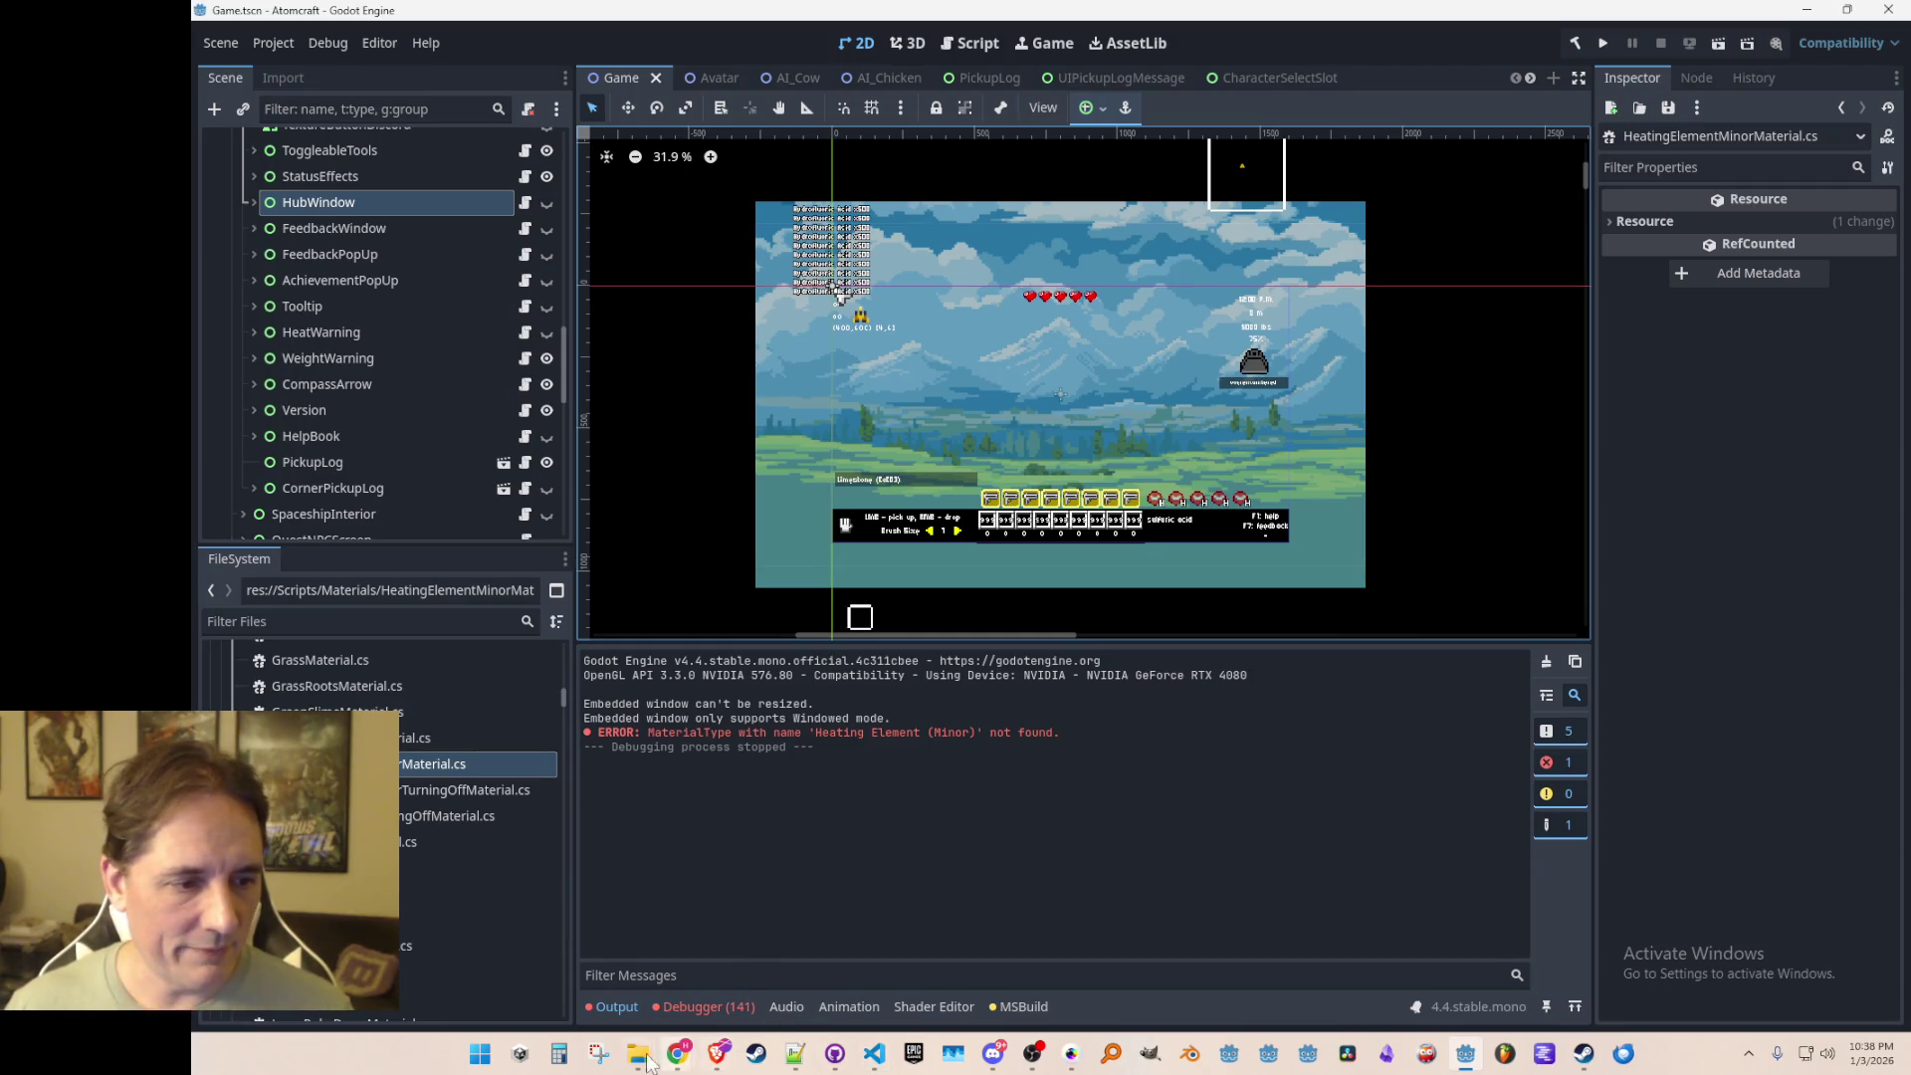
pyautogui.moveTo(647, 1058)
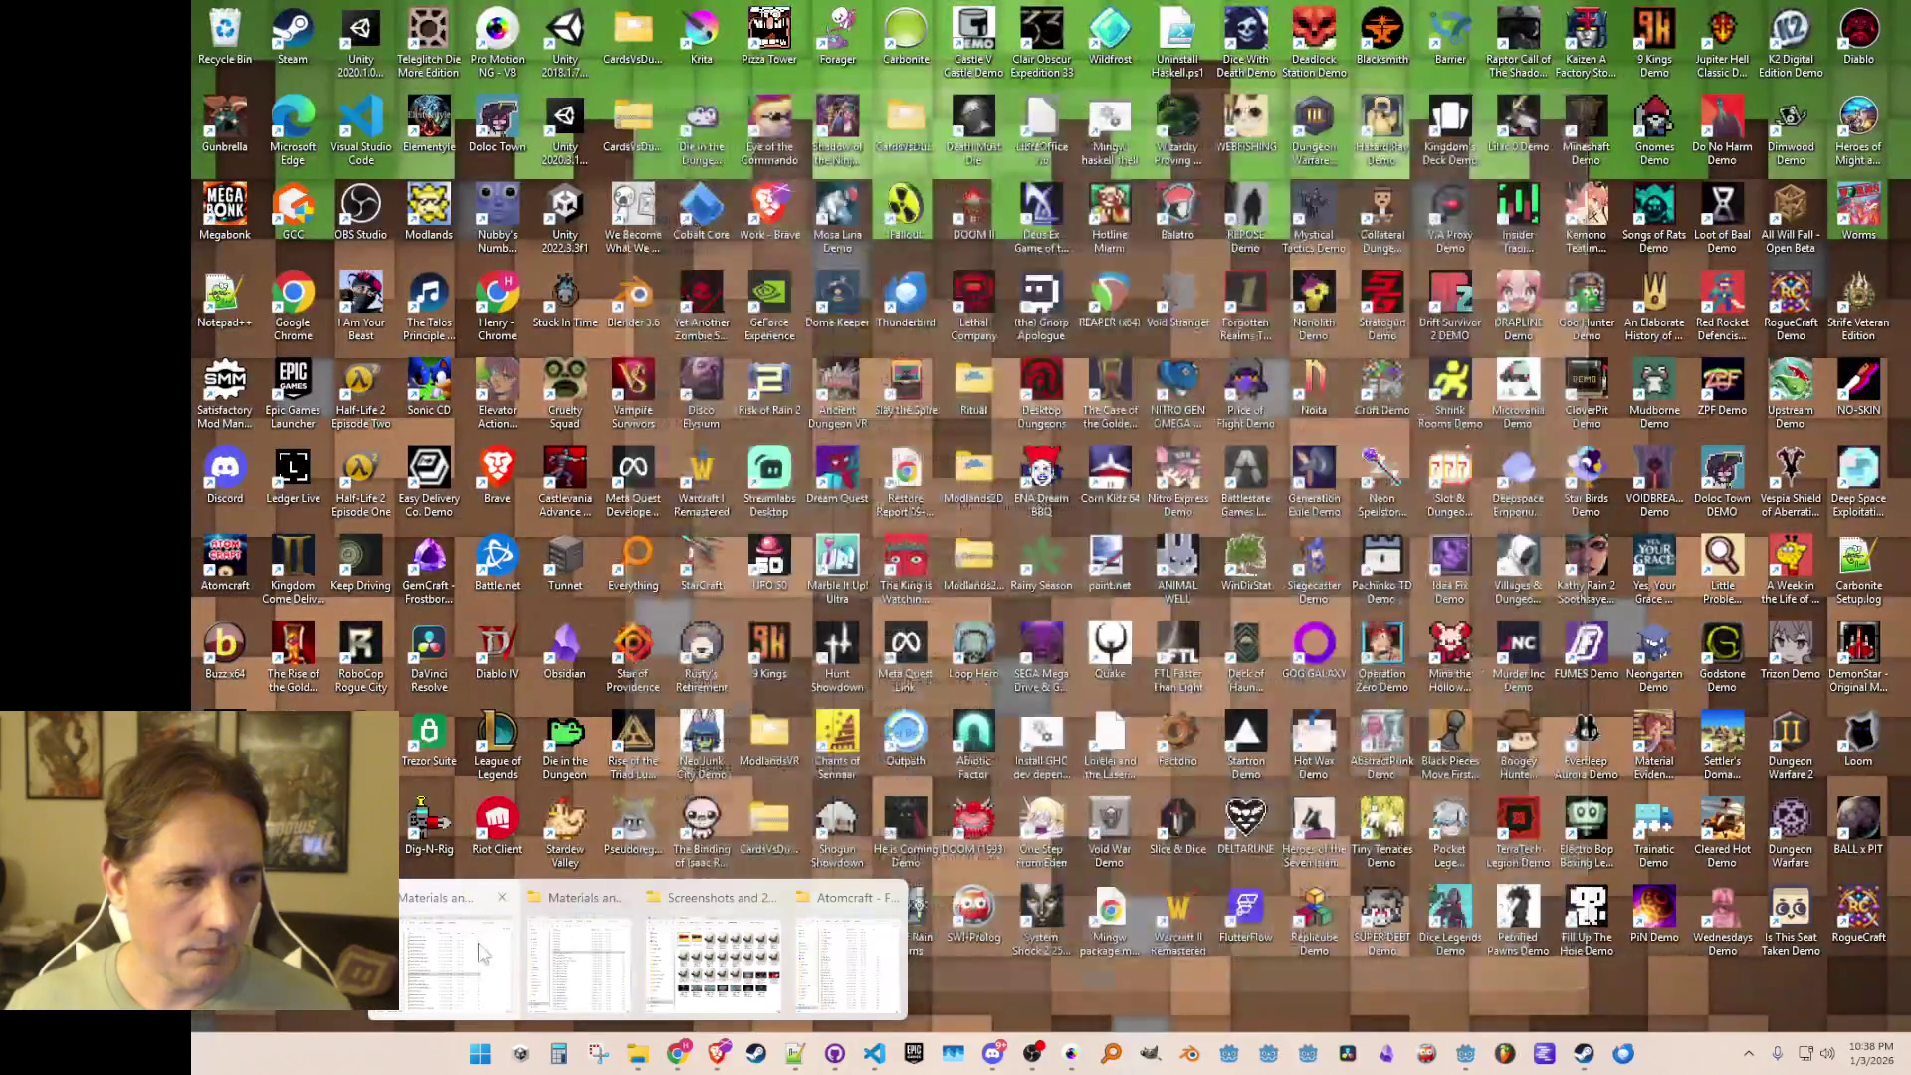
pyautogui.click(575, 953)
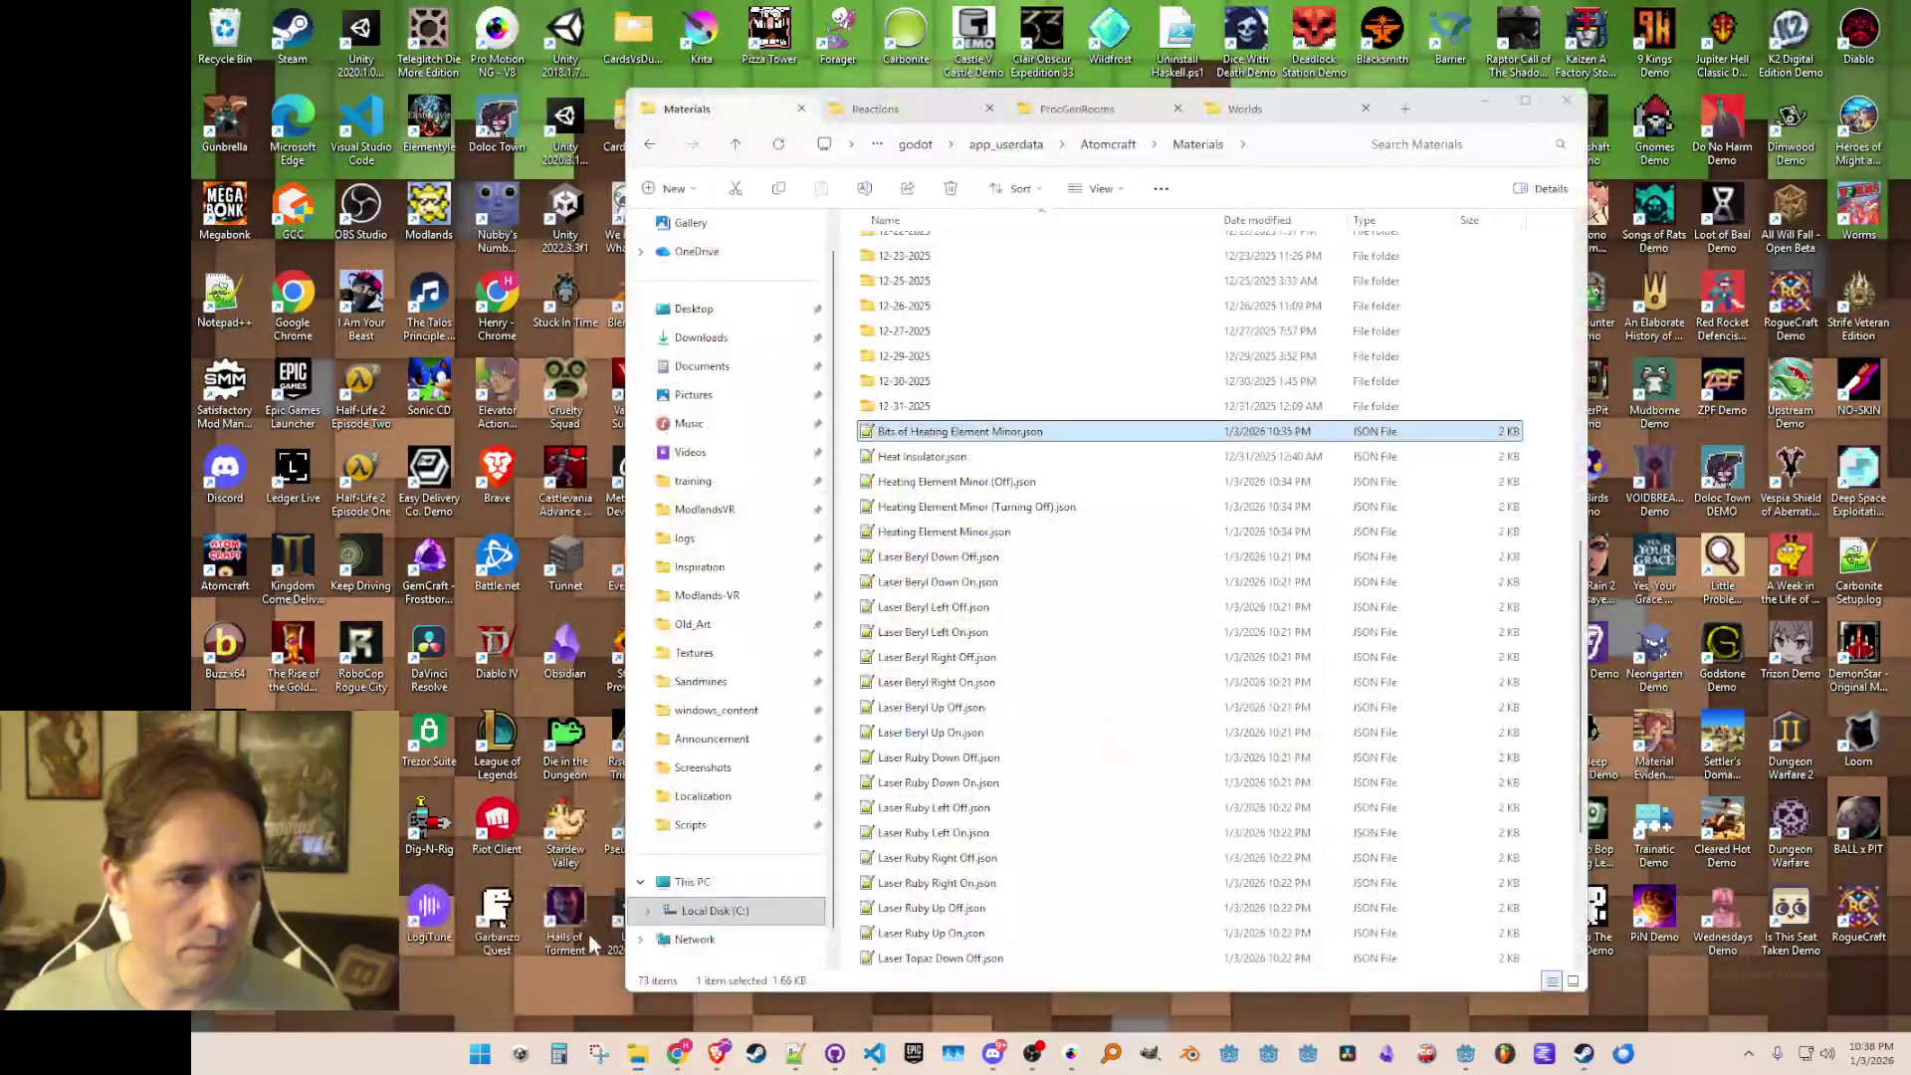
# Step: Check Heating Element Minor.json, then return to Craftables.cs in Visual Studio Code
pyautogui.click(972, 533)
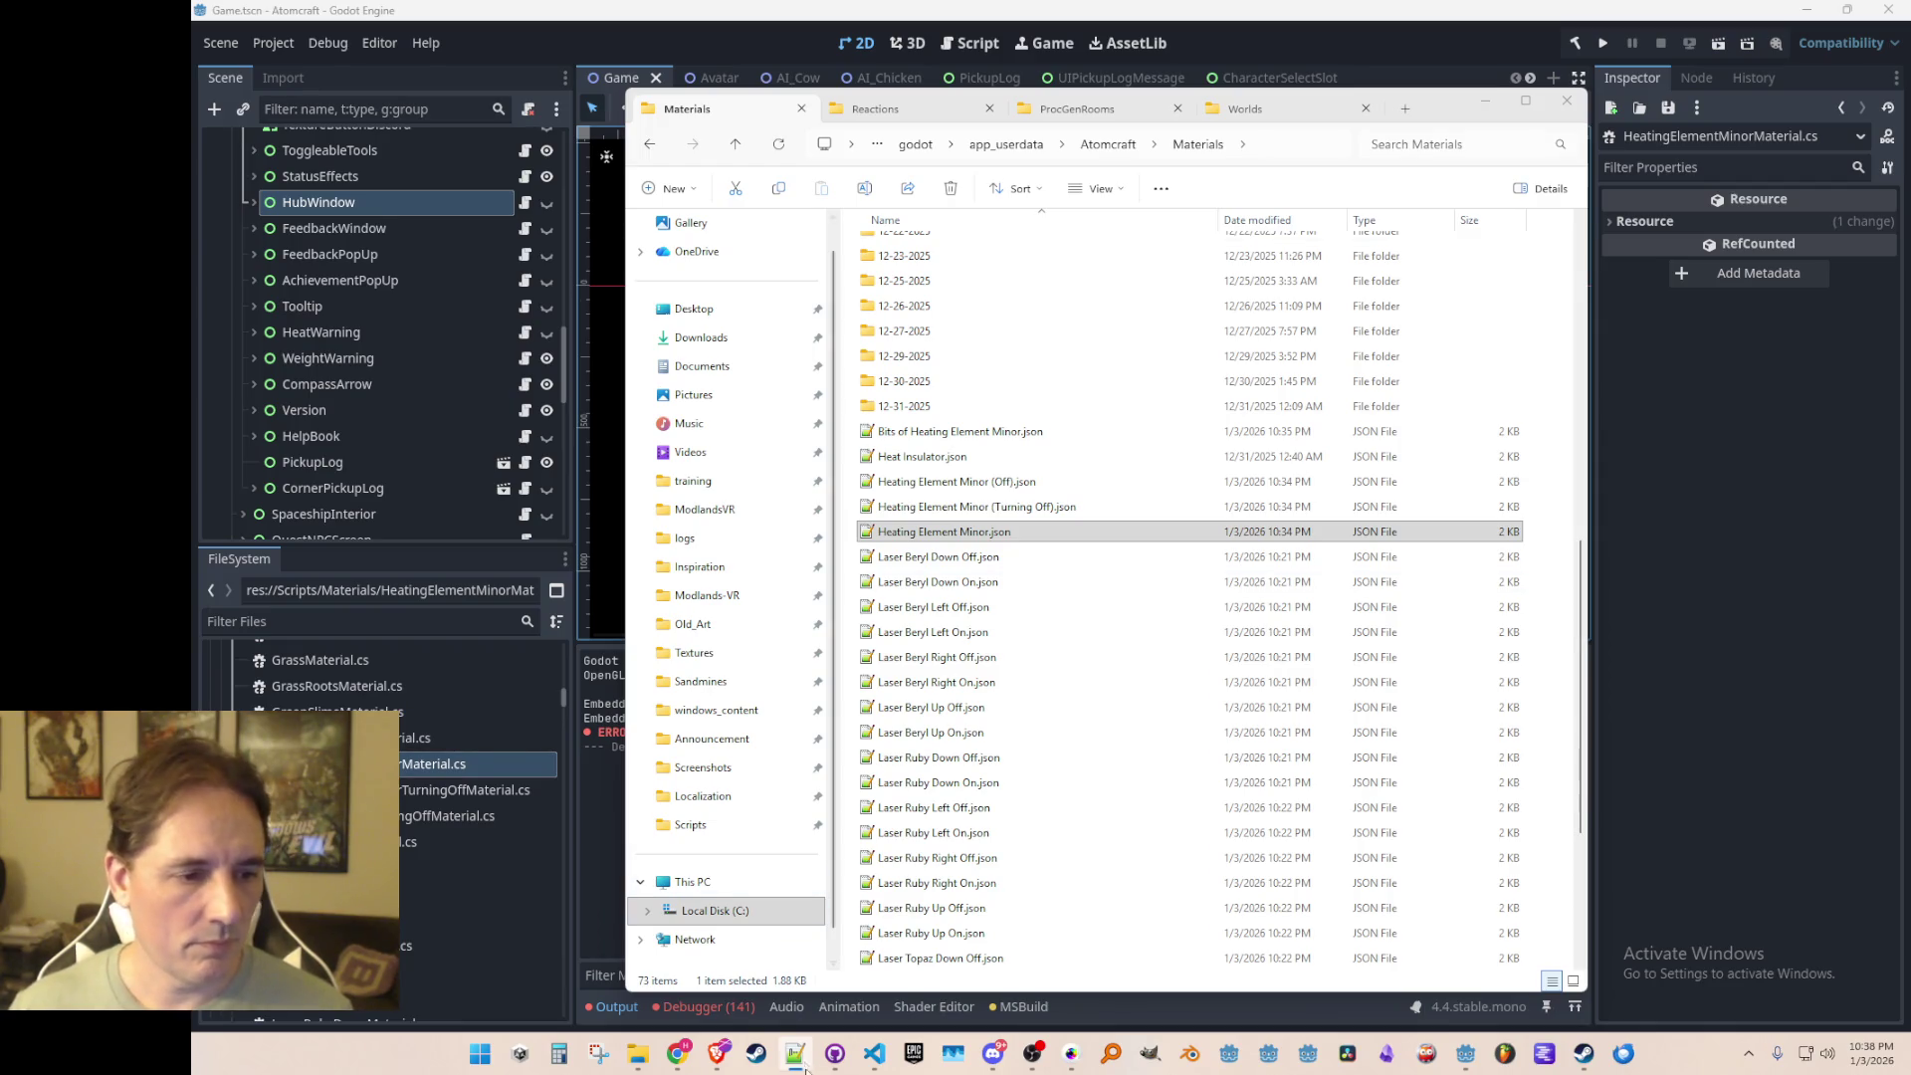
pyautogui.click(873, 1054)
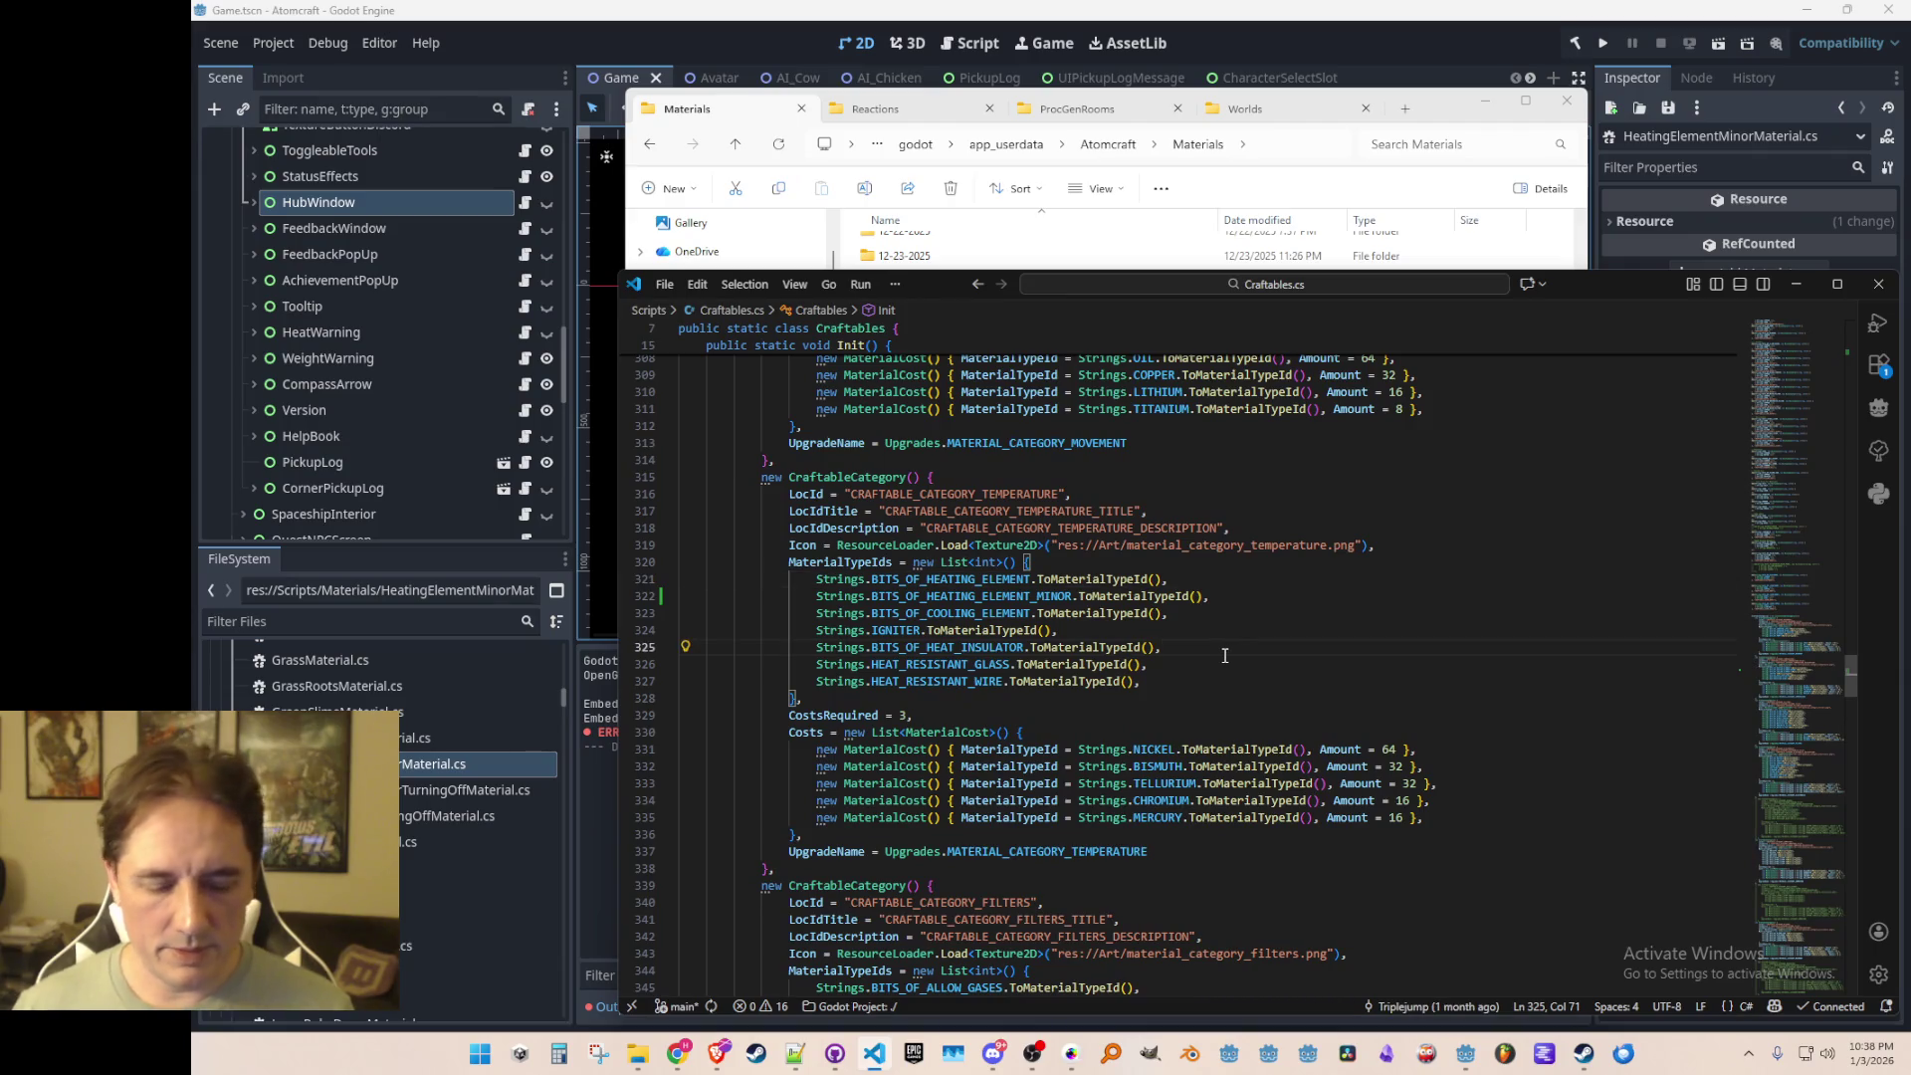
# Step: Jump to the BITS_OF_HEATING_ELEMENT_MINOR definition and search Strings.cs for 'Heating Element'
pyautogui.rightClick(1061, 596)
pyautogui.click(1210, 423)
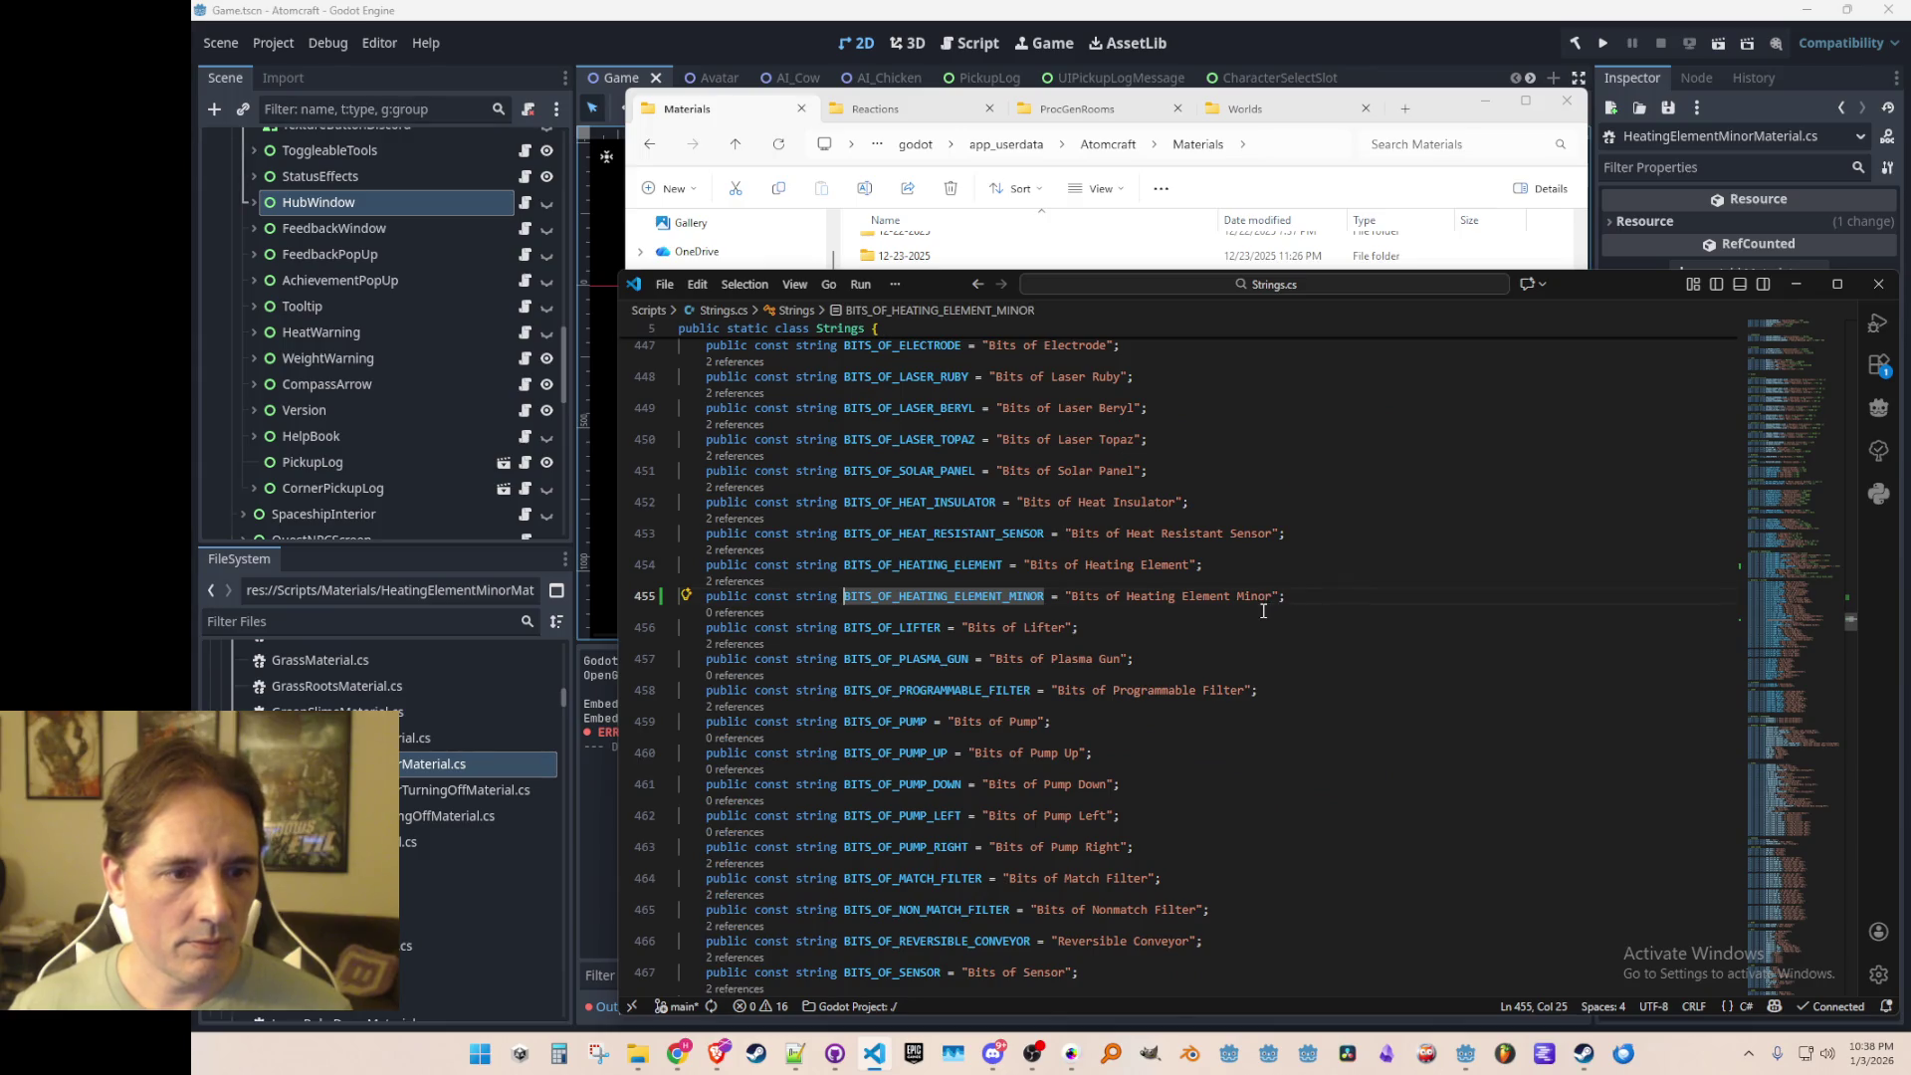
pyautogui.click(1218, 595)
pyautogui.hotkey('ctrl', 'Right')
pyautogui.hotkey('ctrl', 'shift', 'Left')
pyautogui.hotkey('ctrl', 'shift', 'Left')
pyautogui.hotkey('ctrl', 'f')
pyautogui.press('Return')
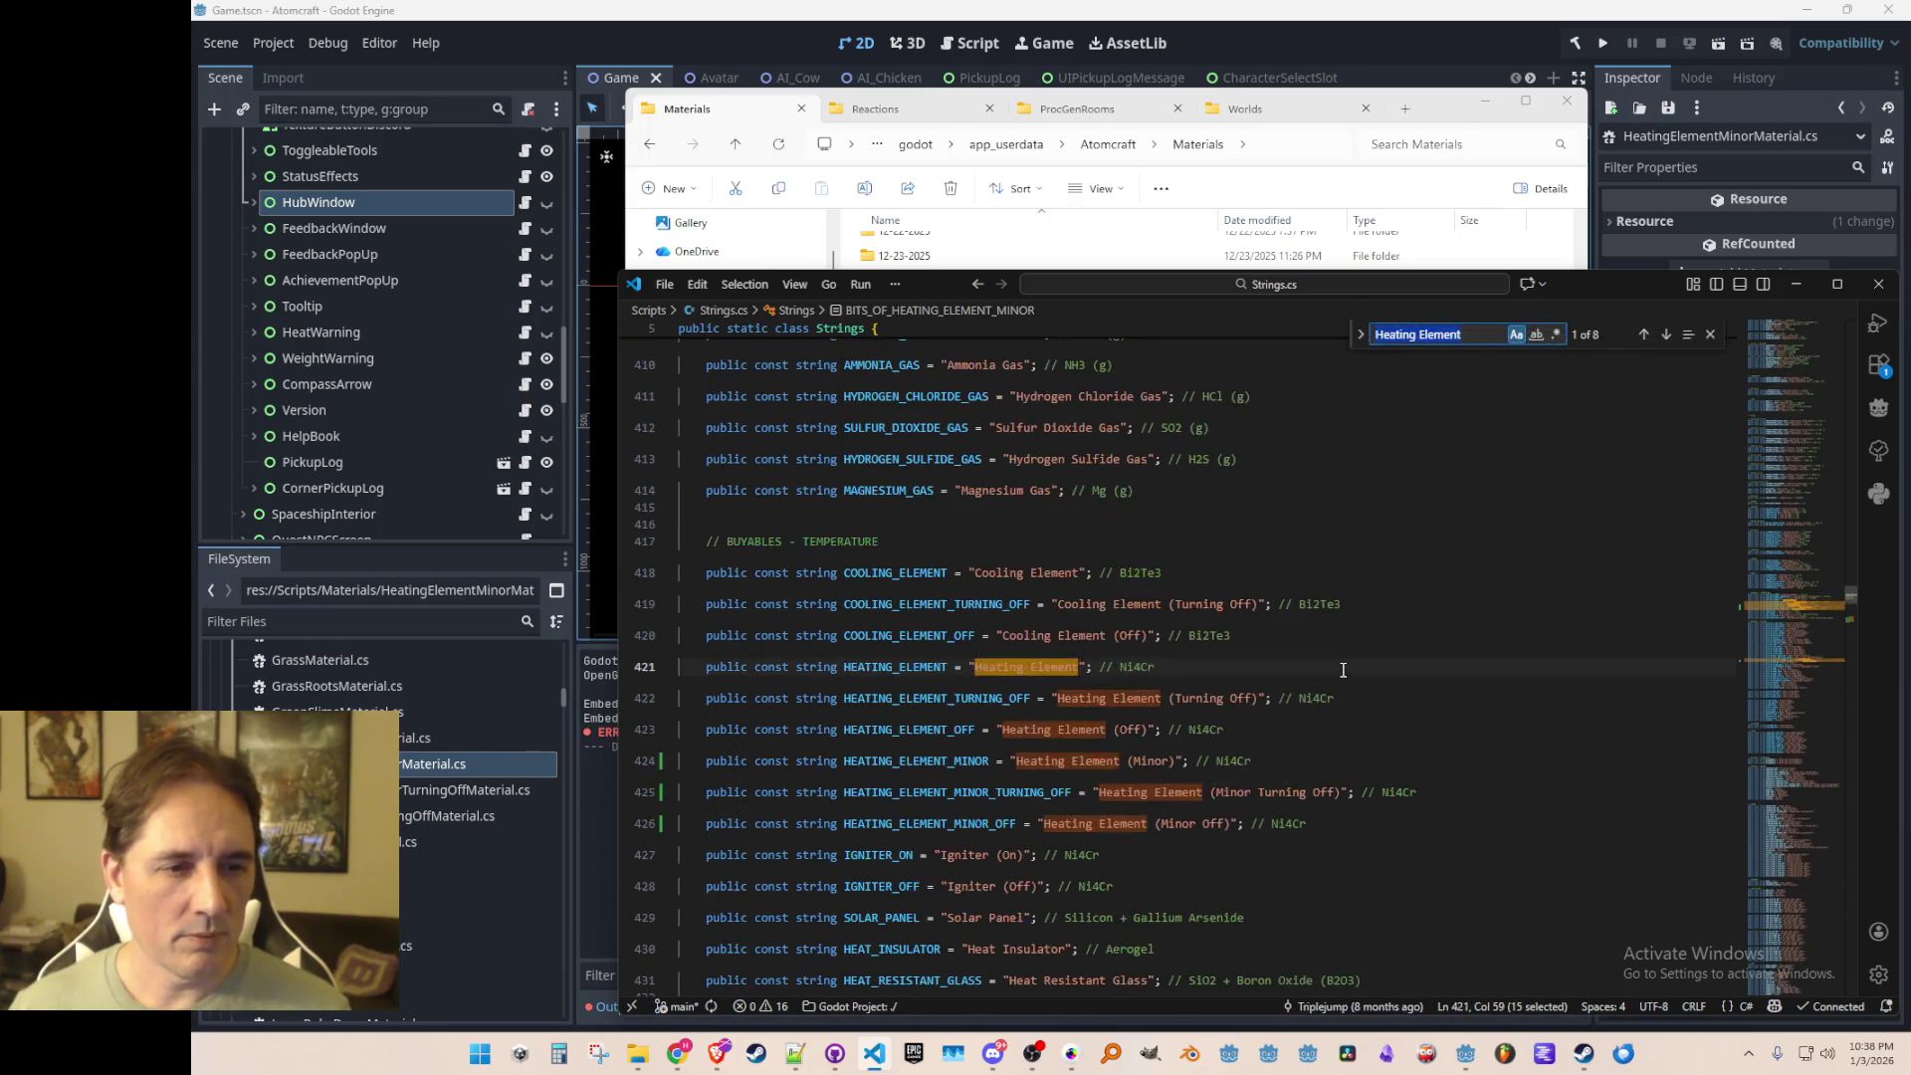
pyautogui.press('Escape')
# Step: Rename the materials to 'Heating Element Minor', '(Turning Off)' and '(Off)' variants, then rerun the game
pyautogui.press('Down')
pyautogui.press('Down')
pyautogui.press('Down')
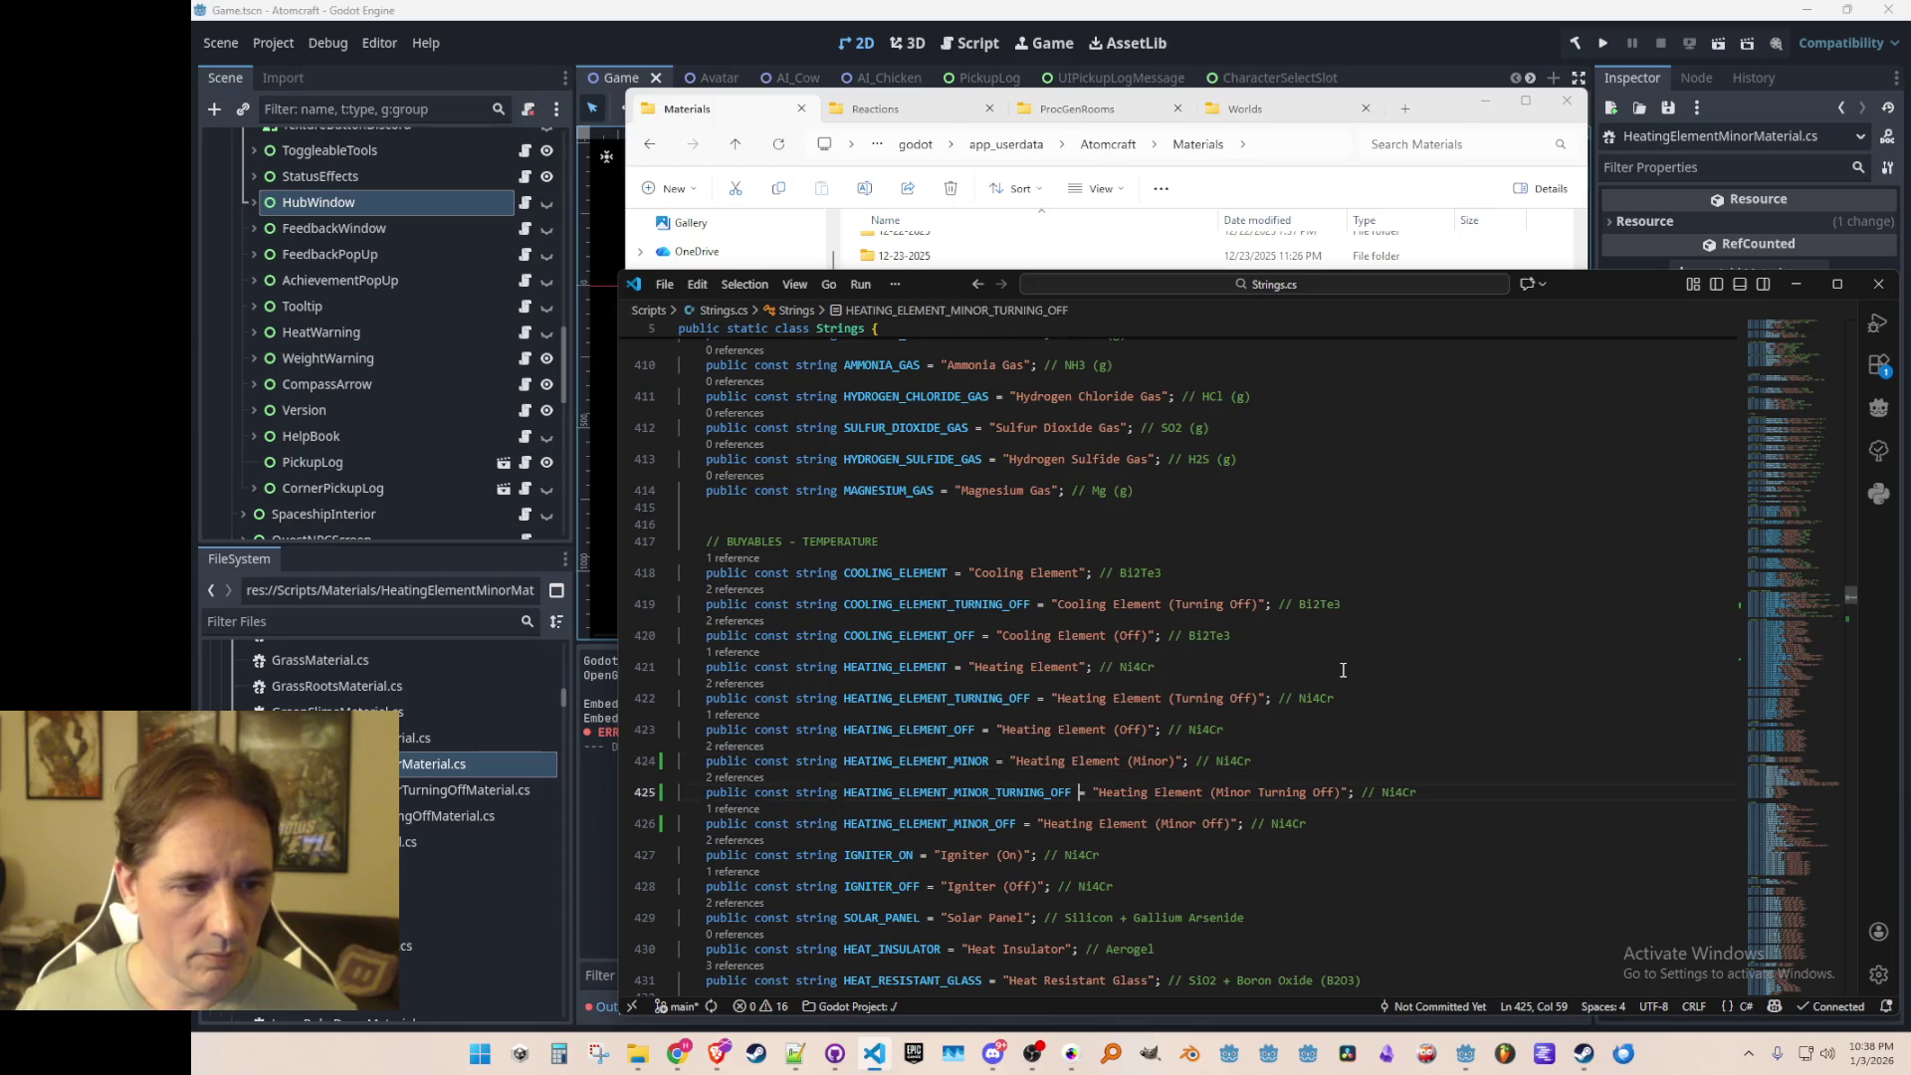
pyautogui.hotkey('ctrl', 'Left')
pyautogui.press('BackSpace')
pyautogui.hotkey('ctrl', 'Right')
pyautogui.press('Delete')
pyautogui.press('Down')
pyautogui.press('Delete')
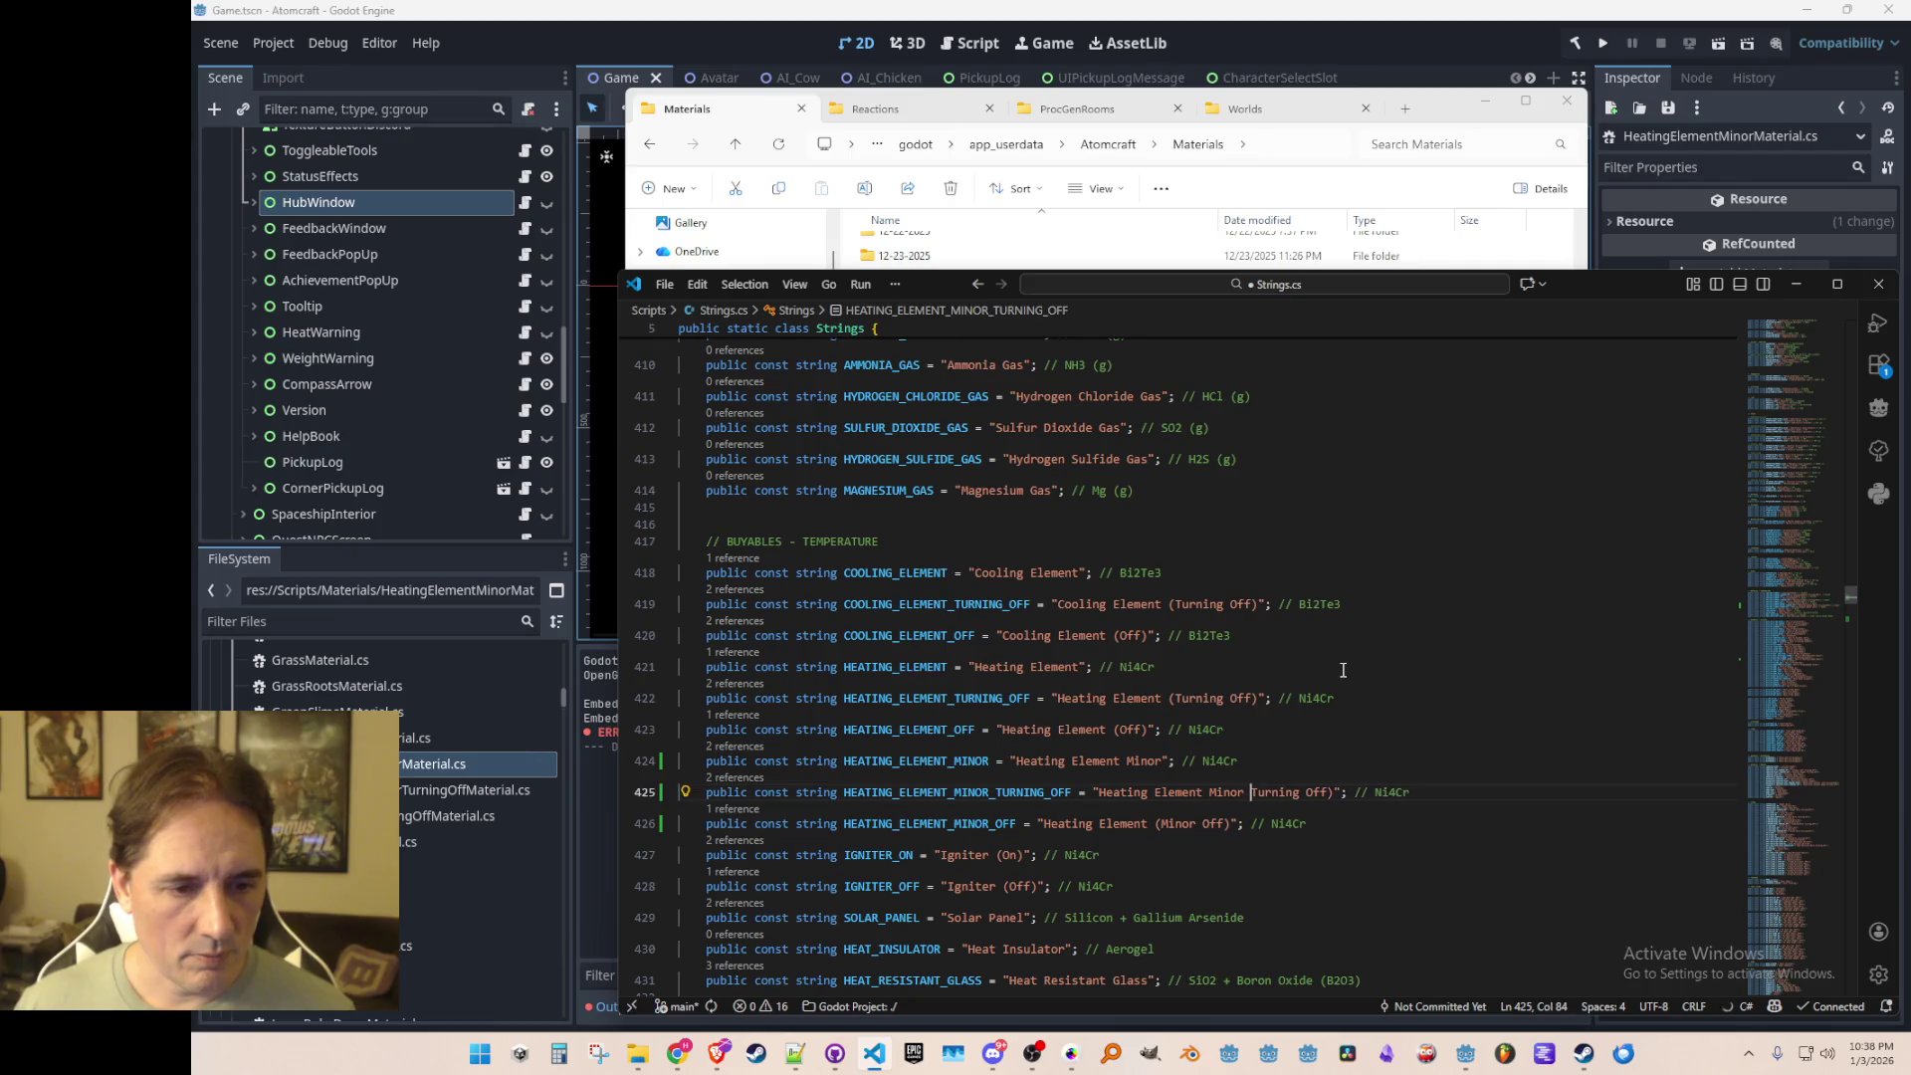
pyautogui.write('(')
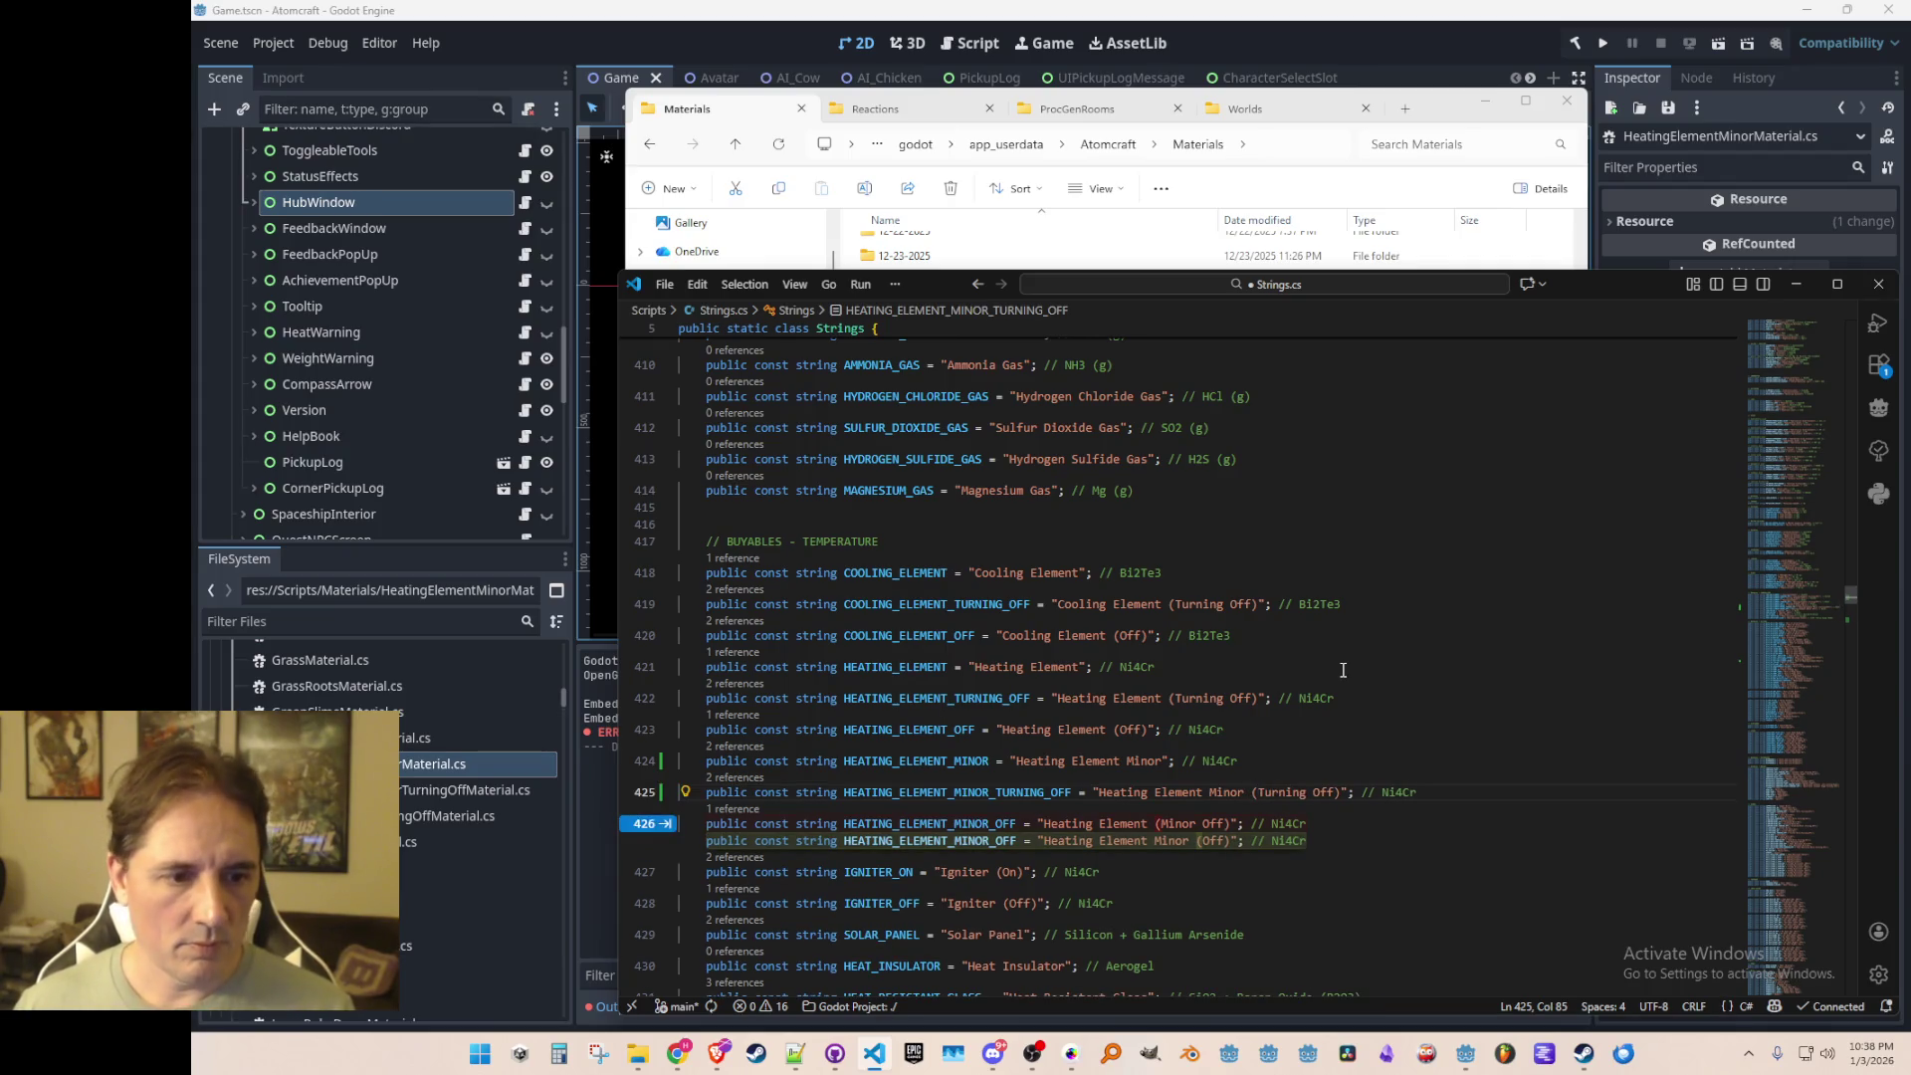
pyautogui.press('Tab')
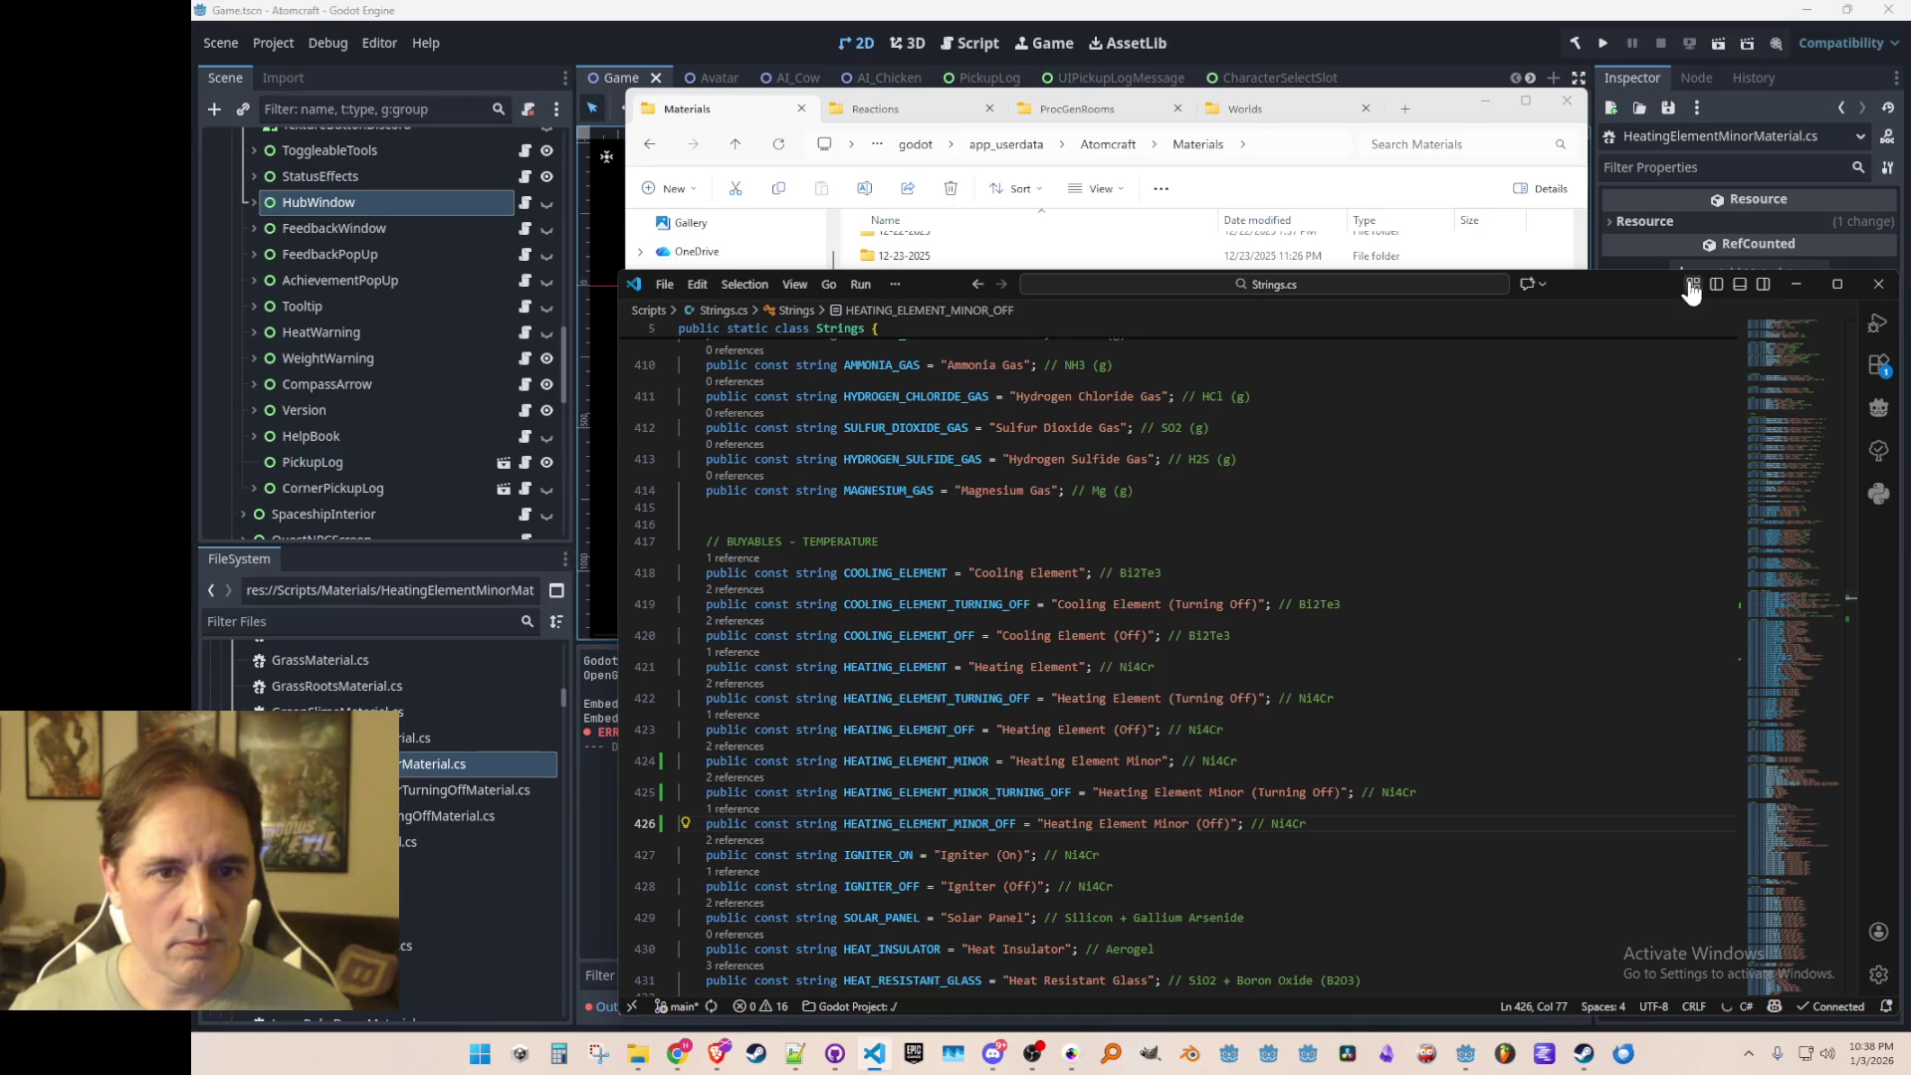
pyautogui.click(1797, 284)
pyautogui.click(1603, 56)
pyautogui.click(1603, 48)
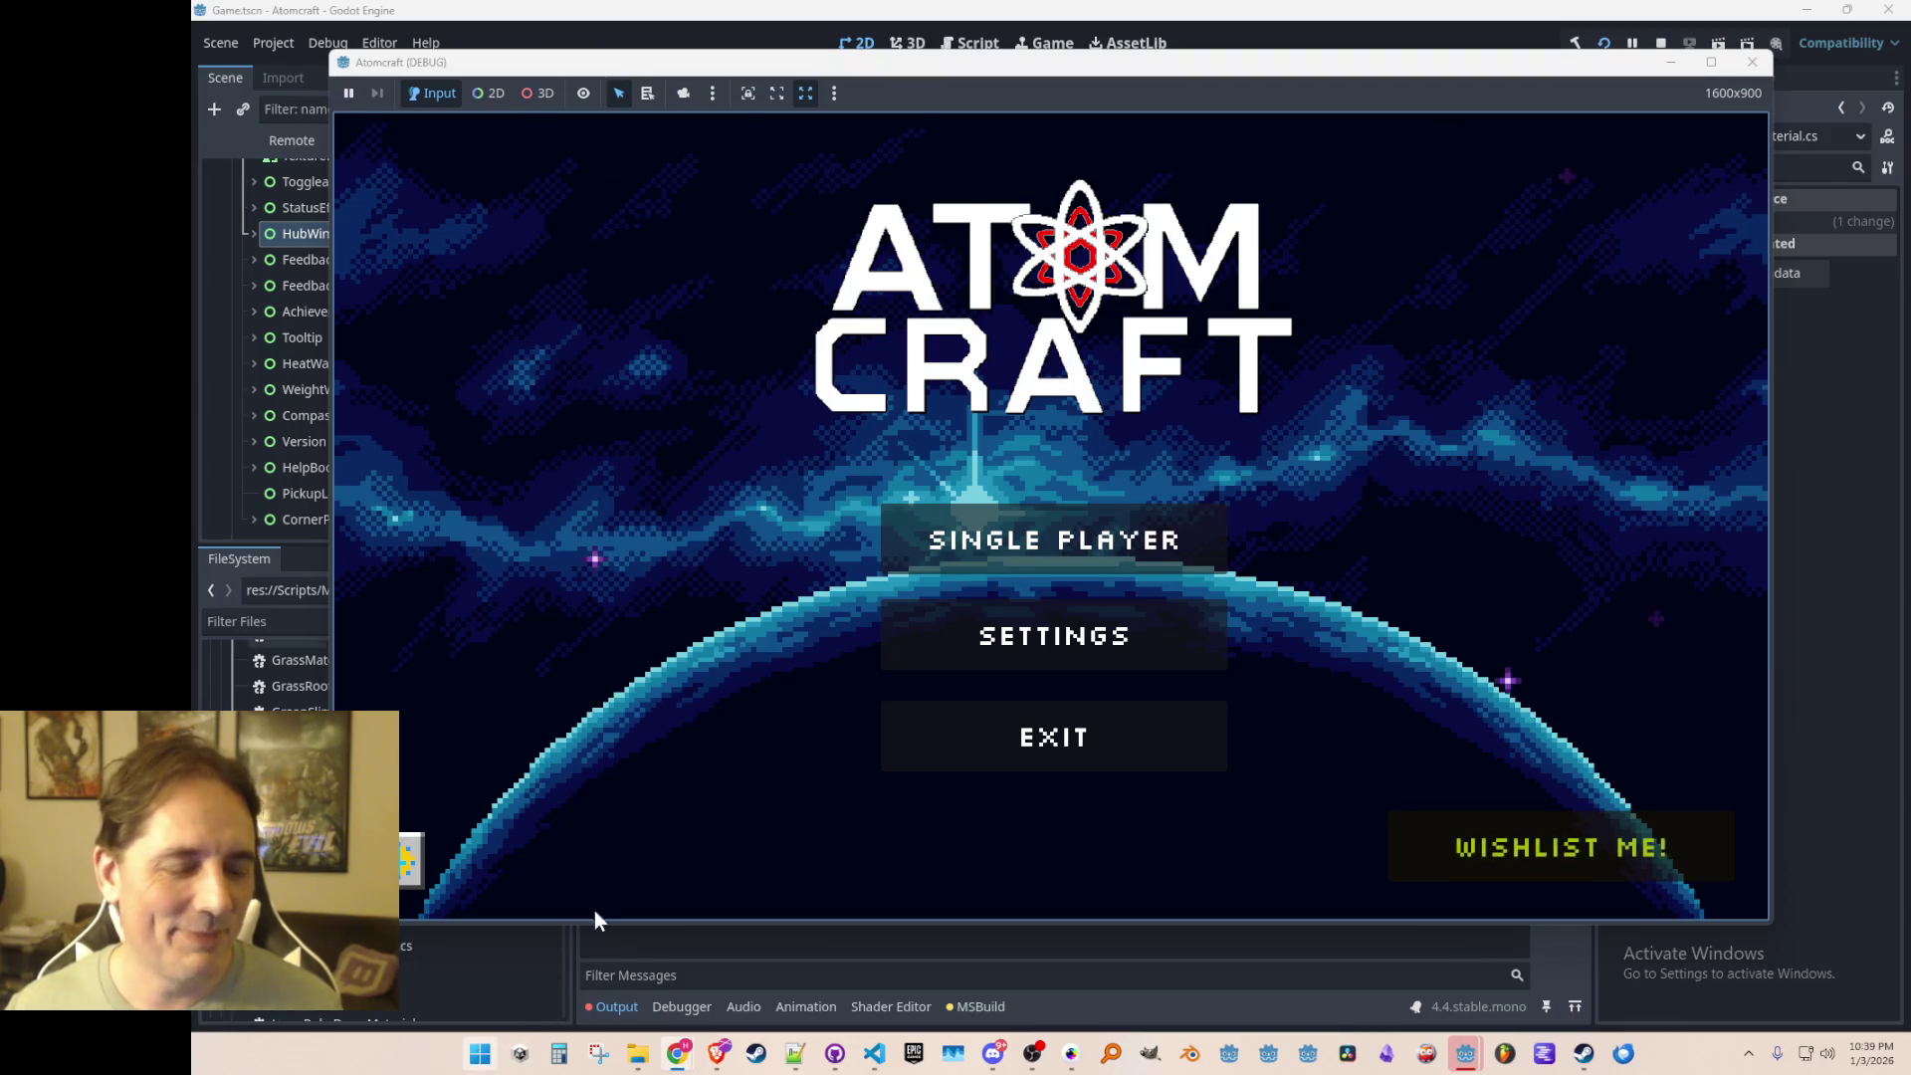
# Step: Start Single Player with a profile, load the TEST 4 world, and walk onto the hill by the lake
pyautogui.click(975, 542)
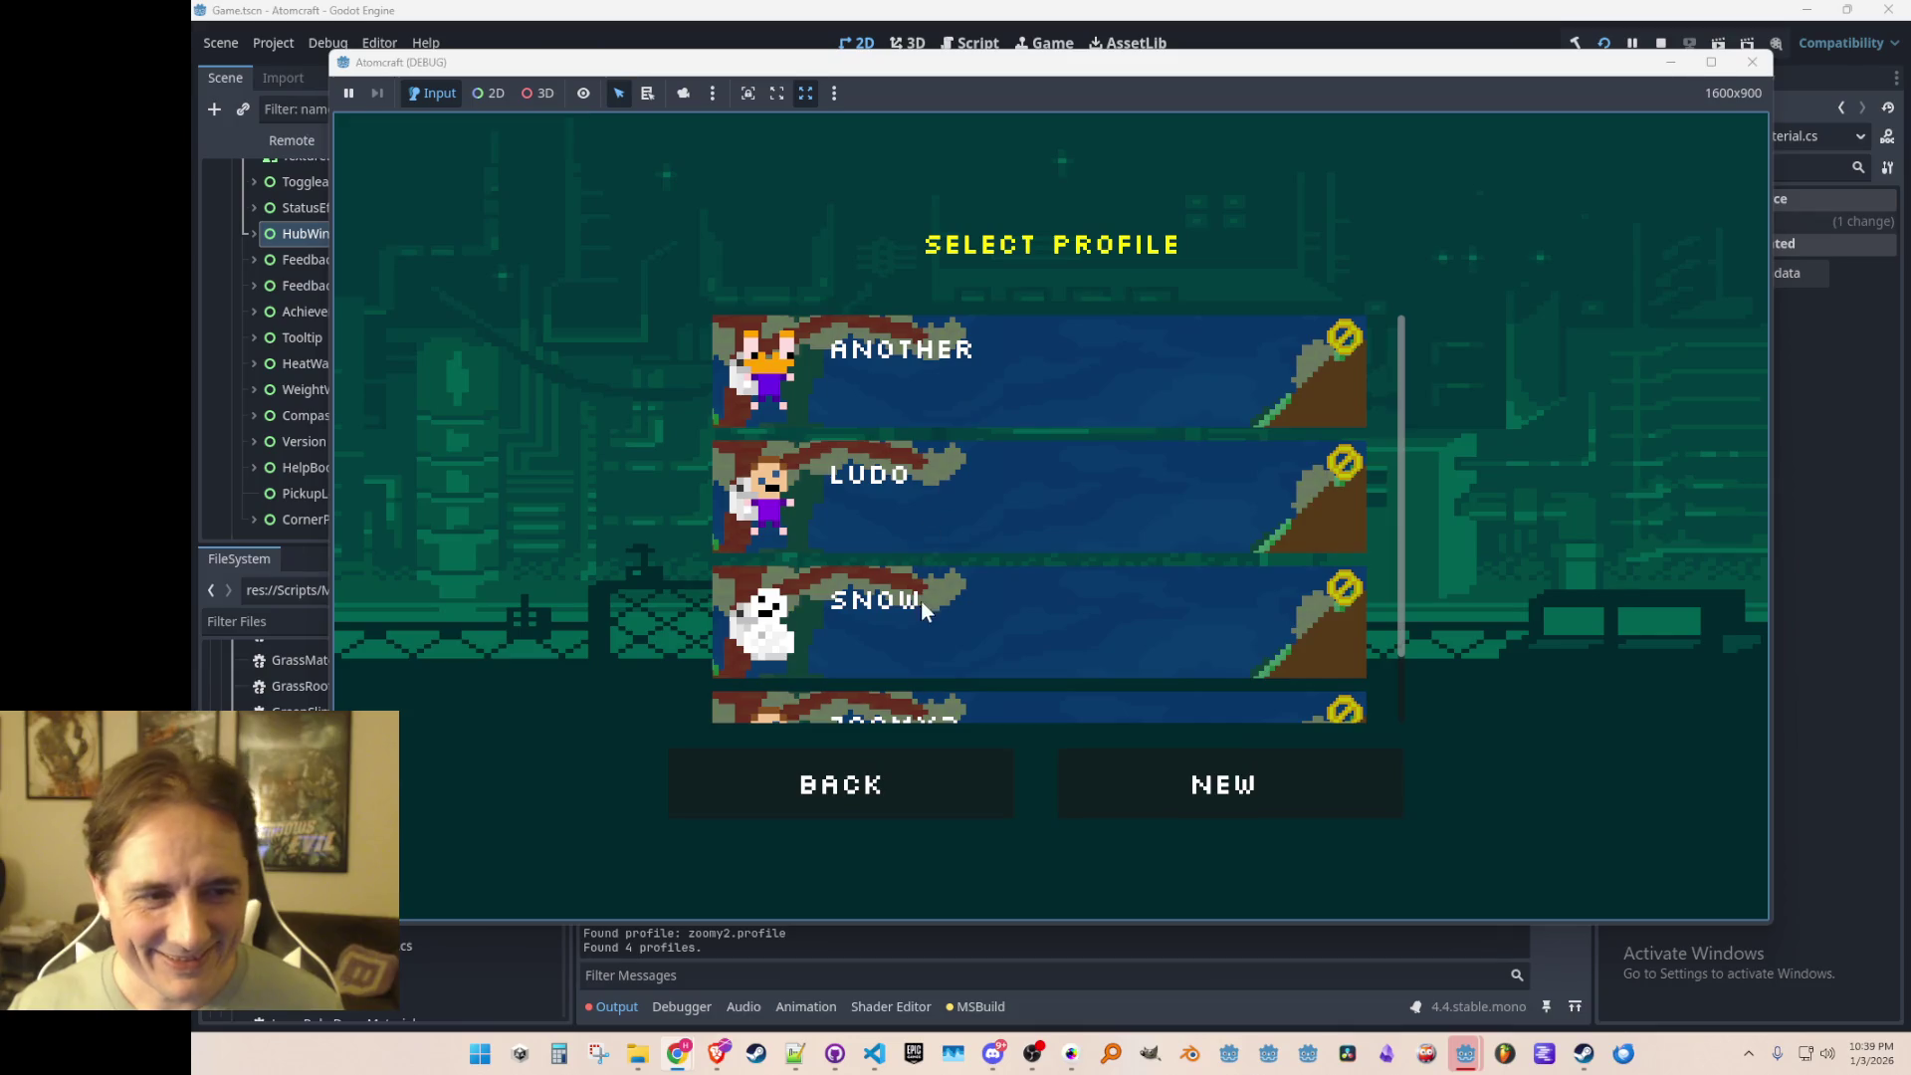
pyautogui.click(922, 599)
pyautogui.click(1016, 370)
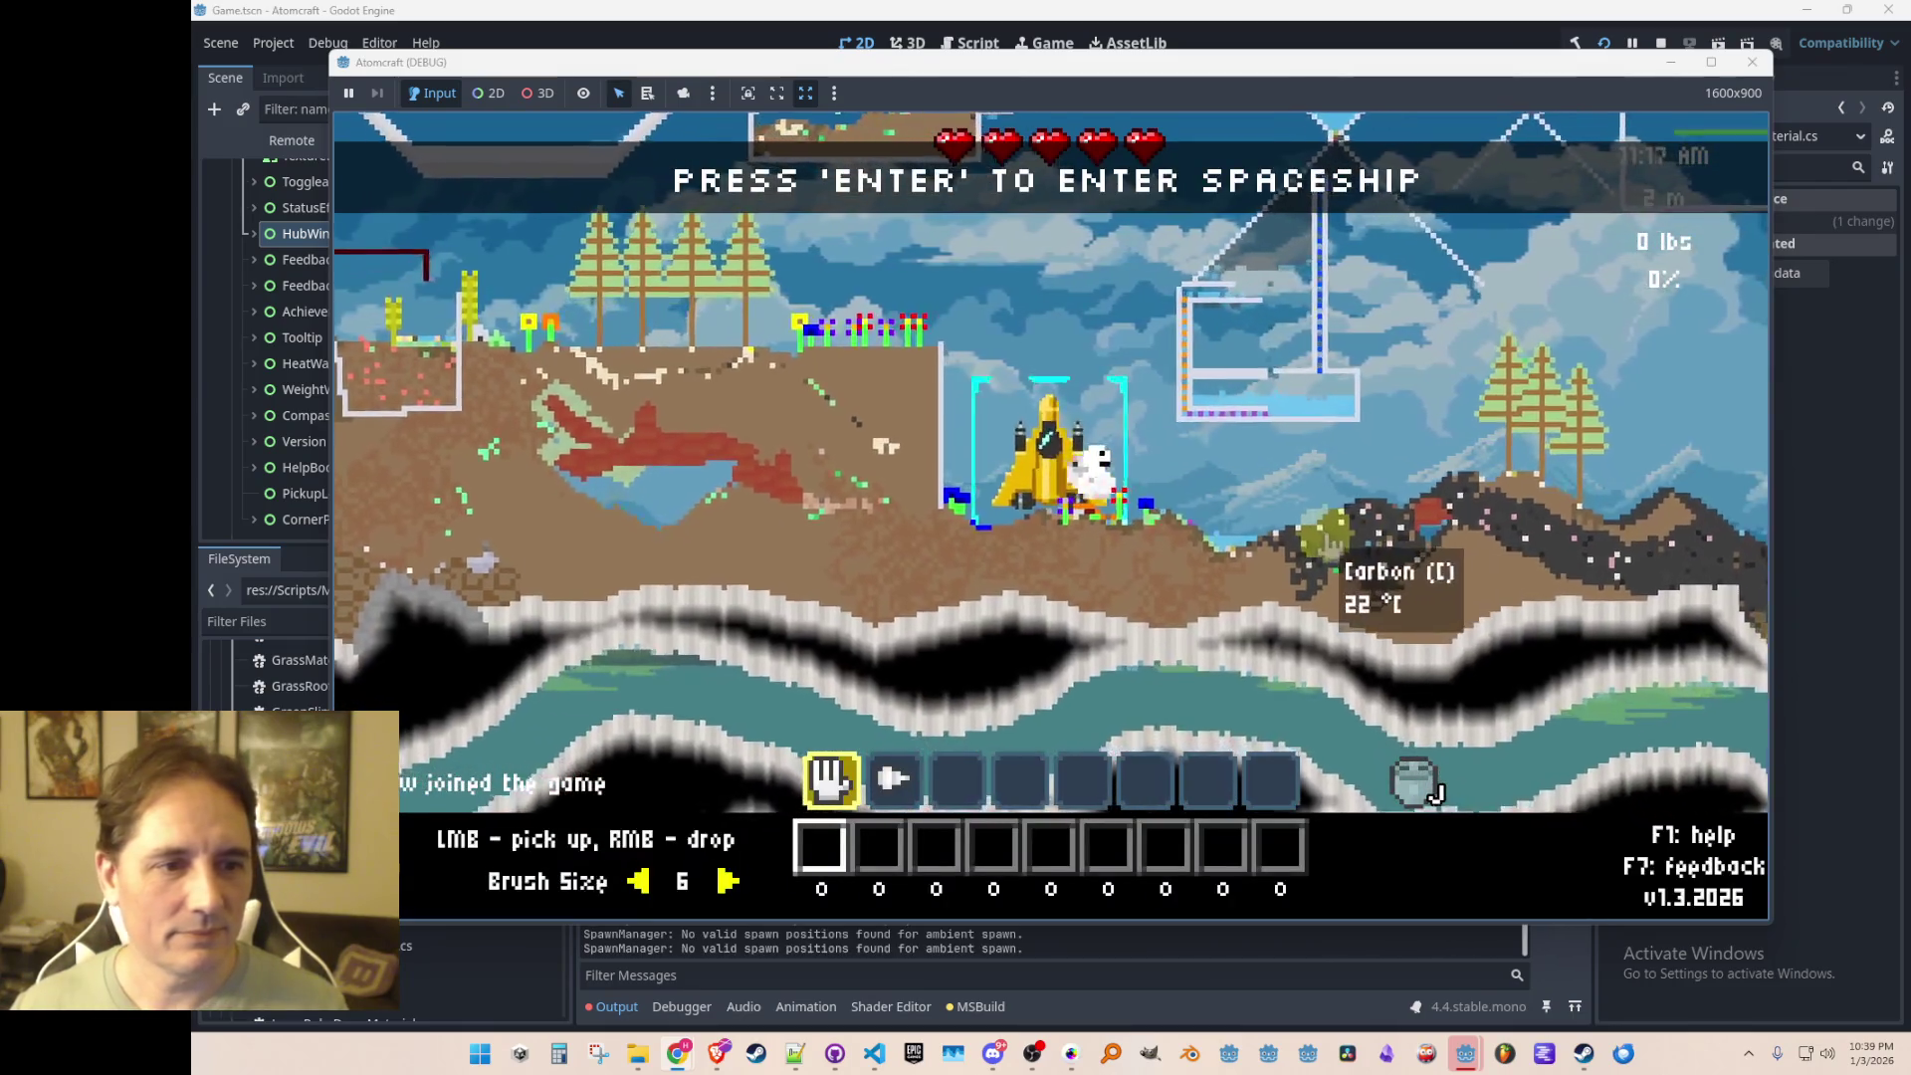
pyautogui.press('d')
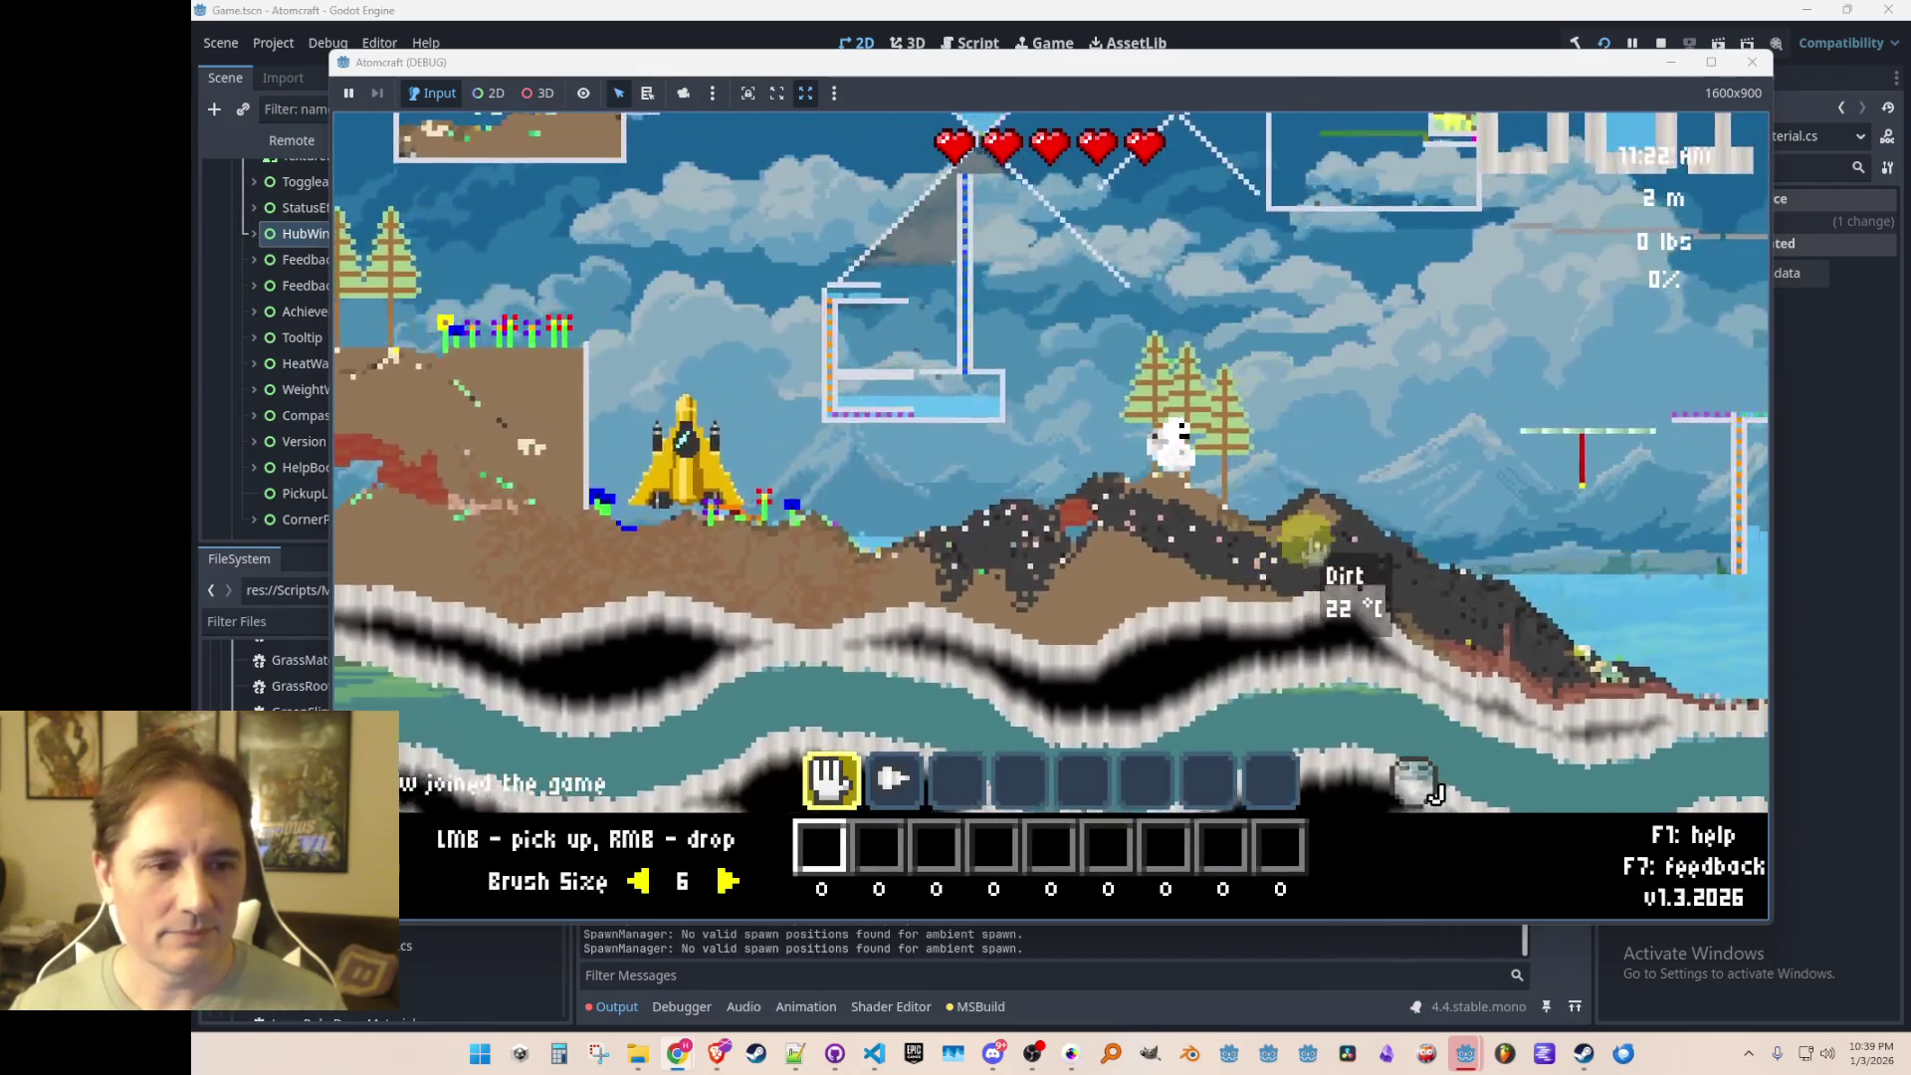
pyautogui.press('d')
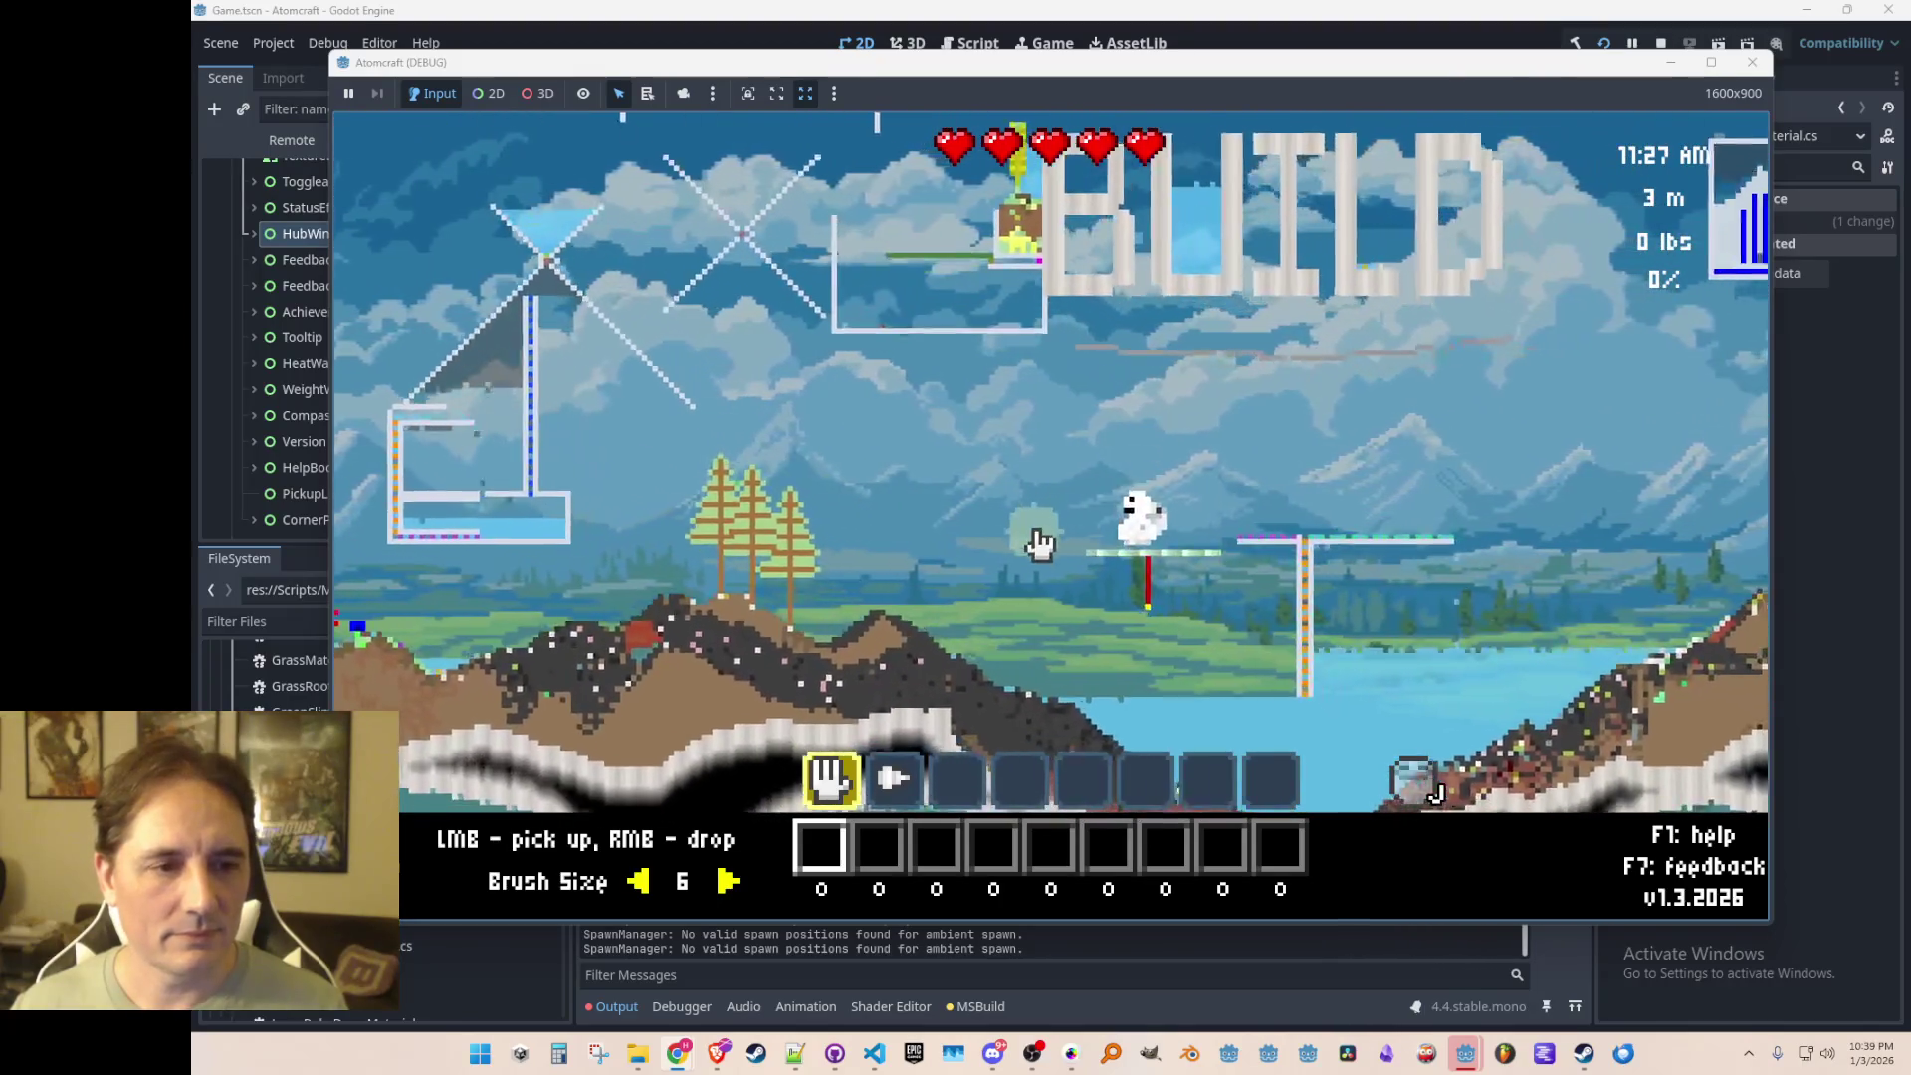
pyautogui.press('a')
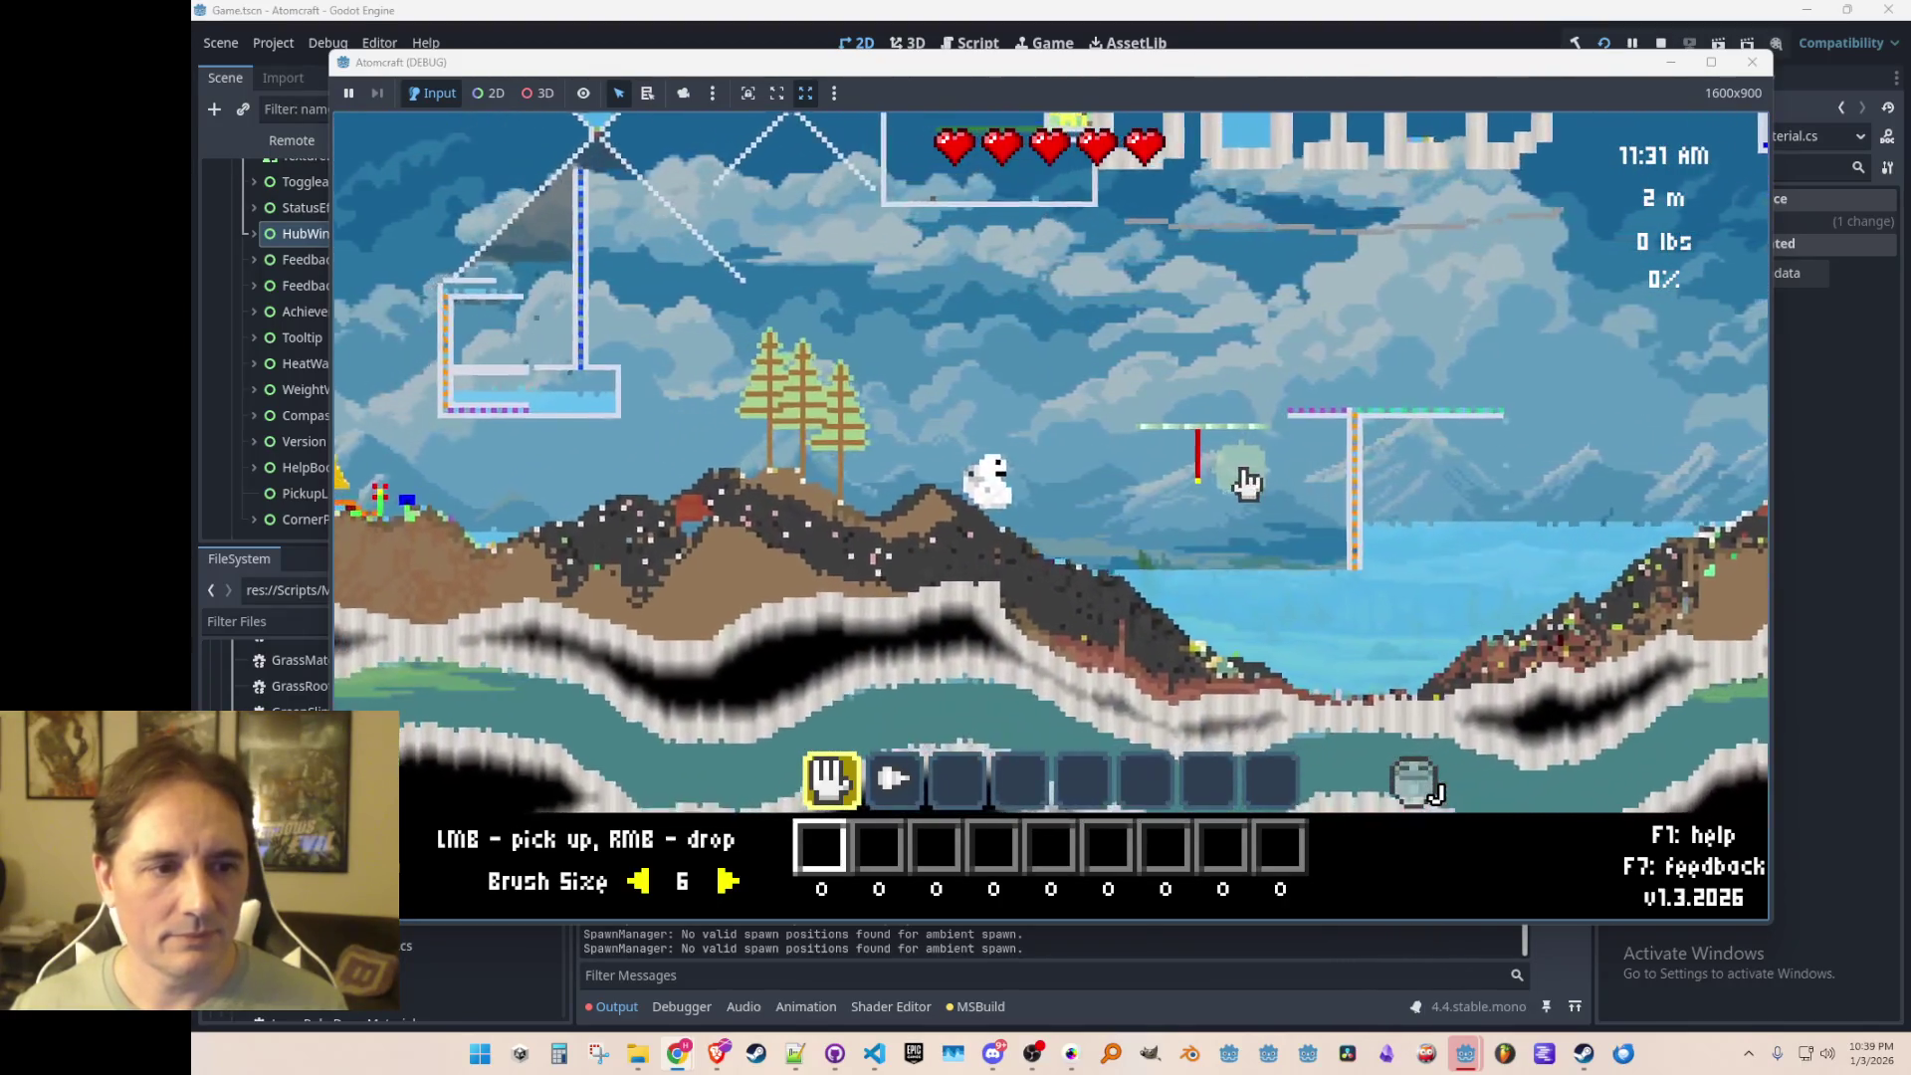
pyautogui.press('Tab')
# Step: View the Bits of Heating Element Minor recipe in the hub's heating crafting category, then stop the game
pyautogui.click(734, 254)
pyautogui.click(926, 298)
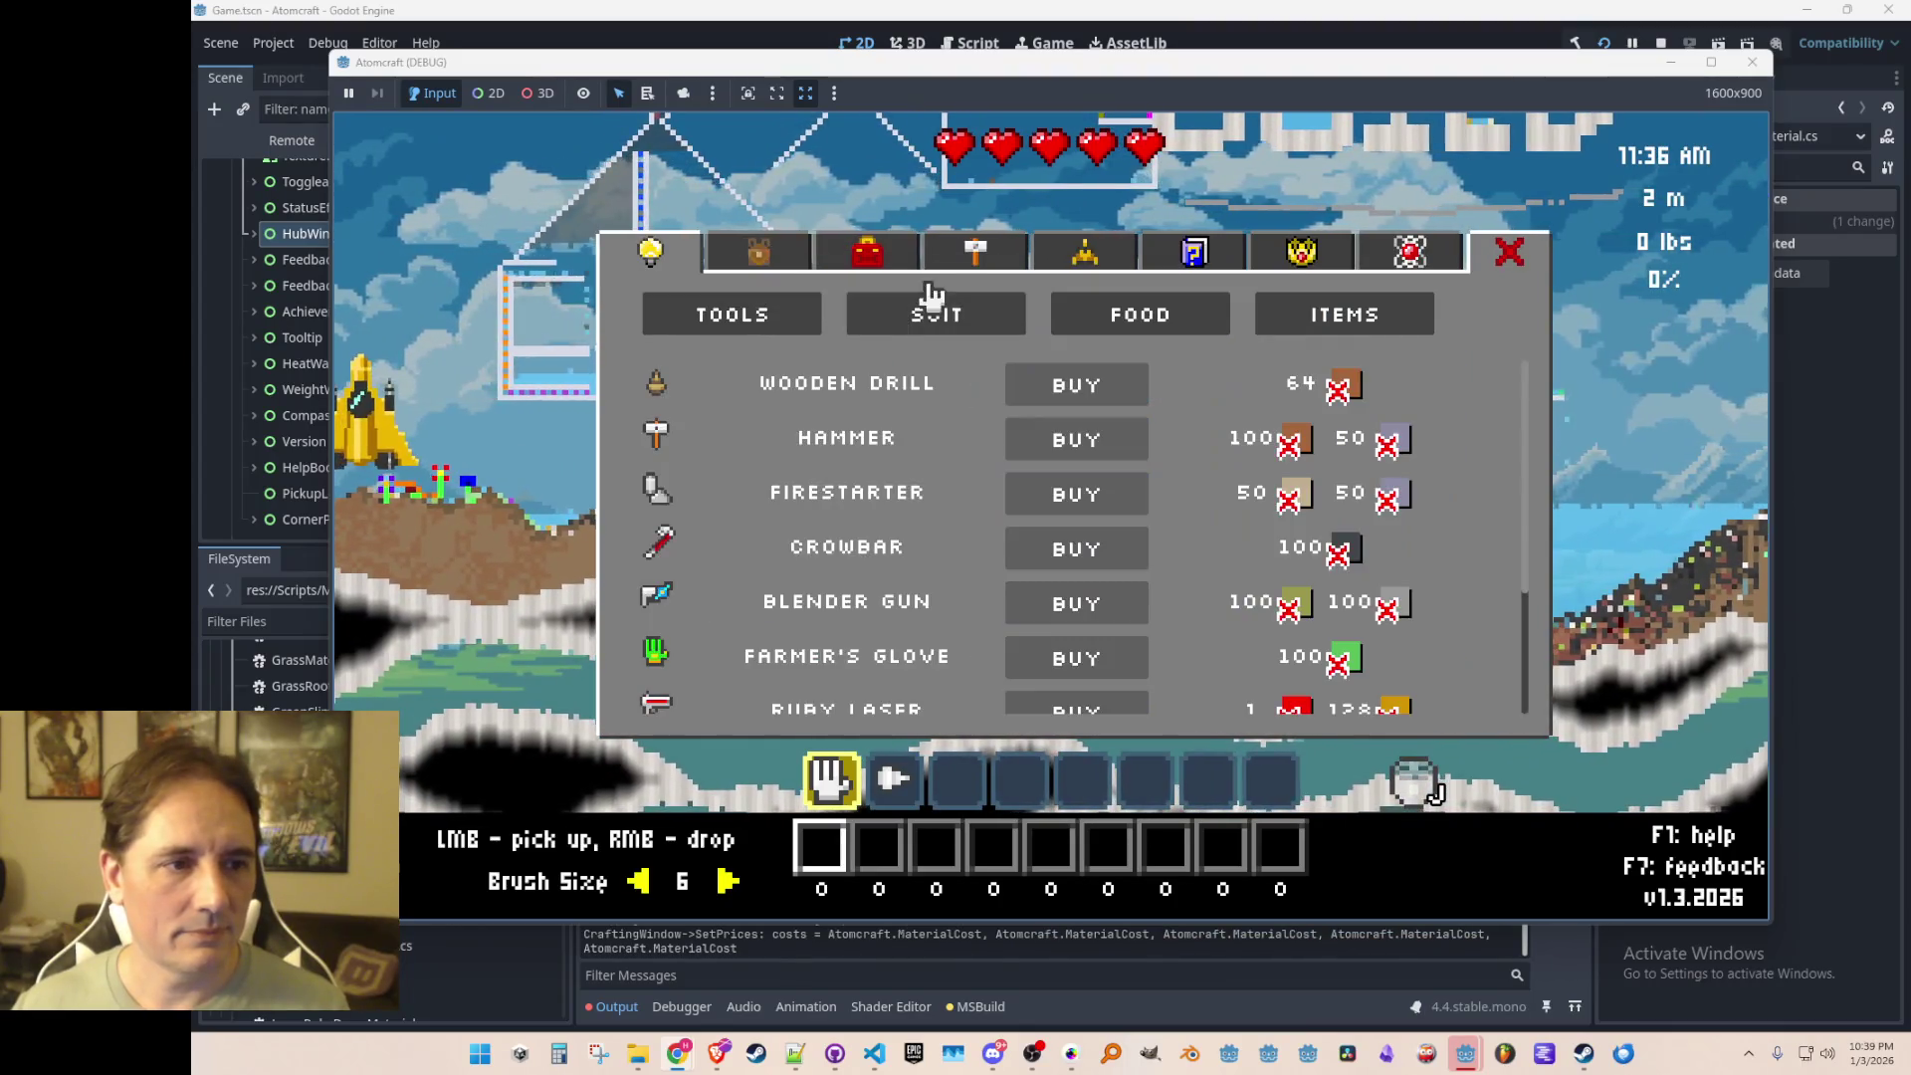
pyautogui.click(976, 254)
pyautogui.click(709, 316)
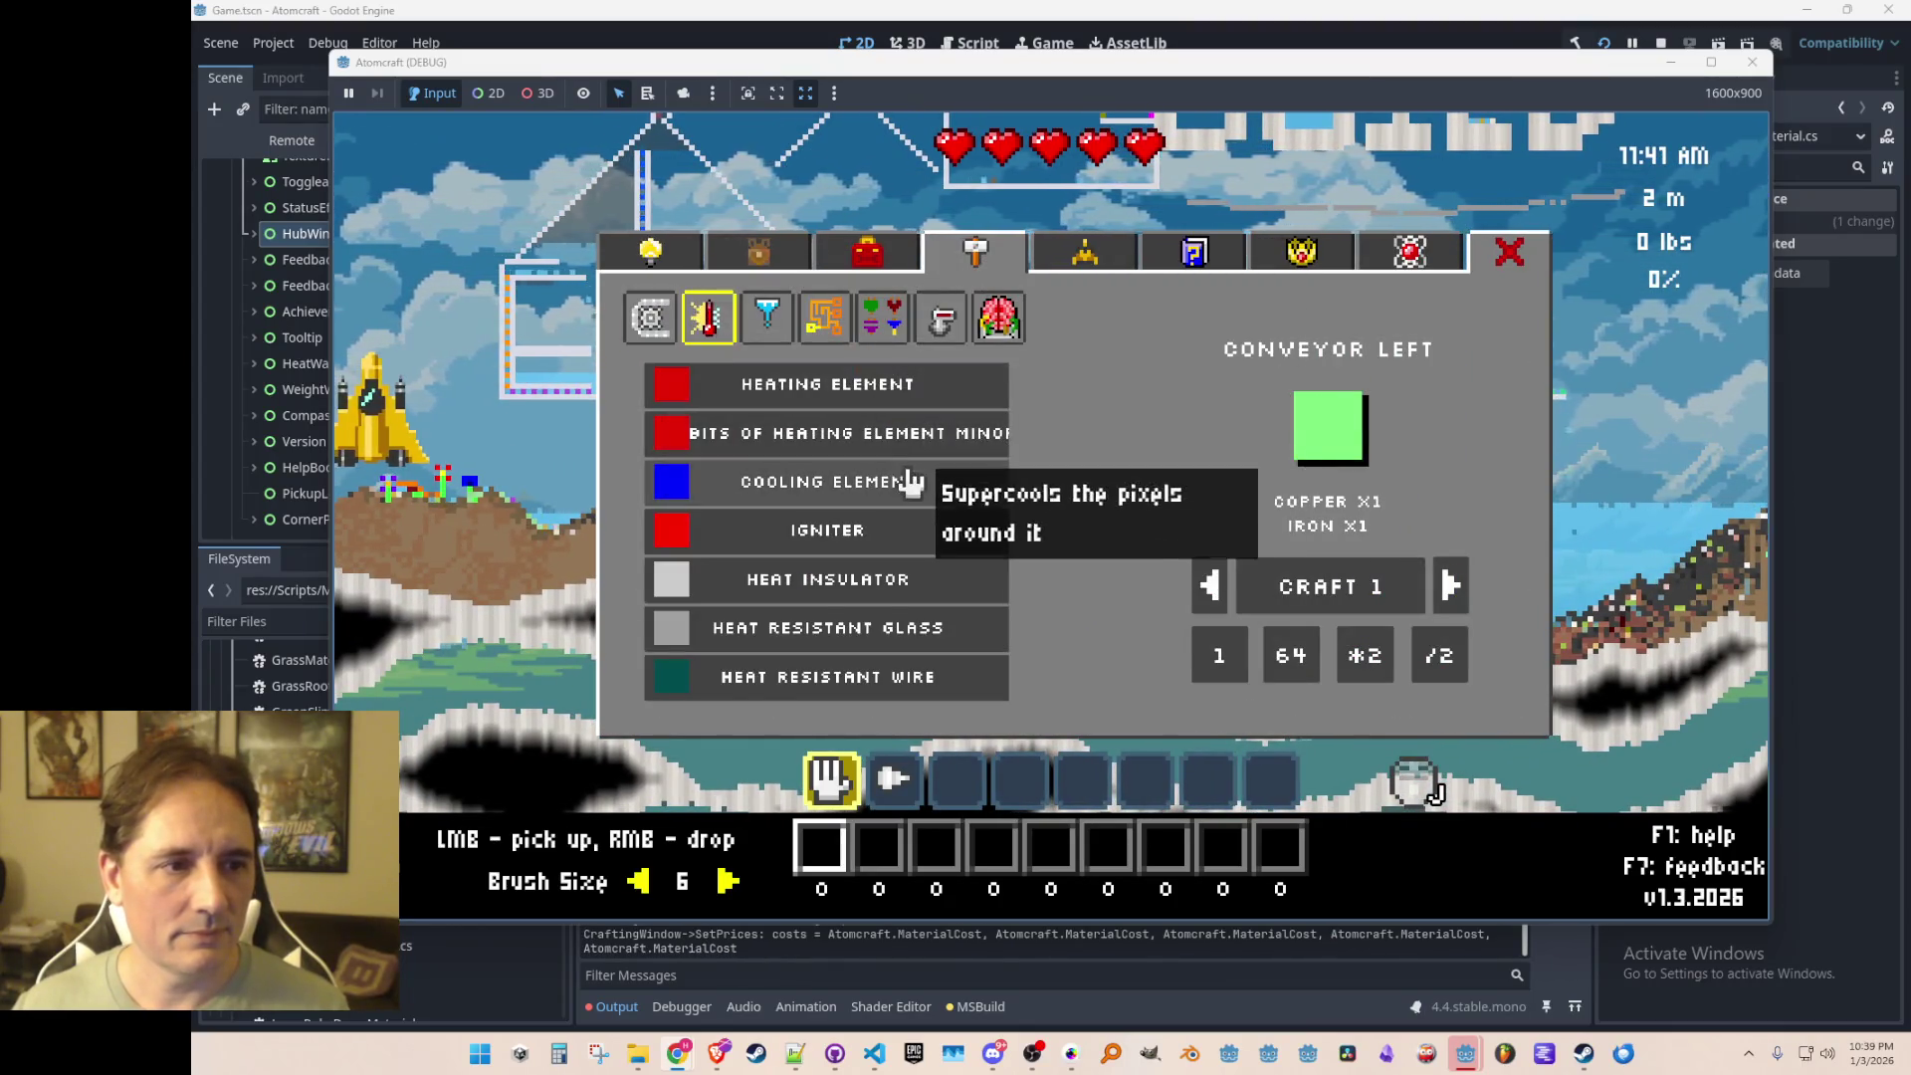
pyautogui.click(958, 446)
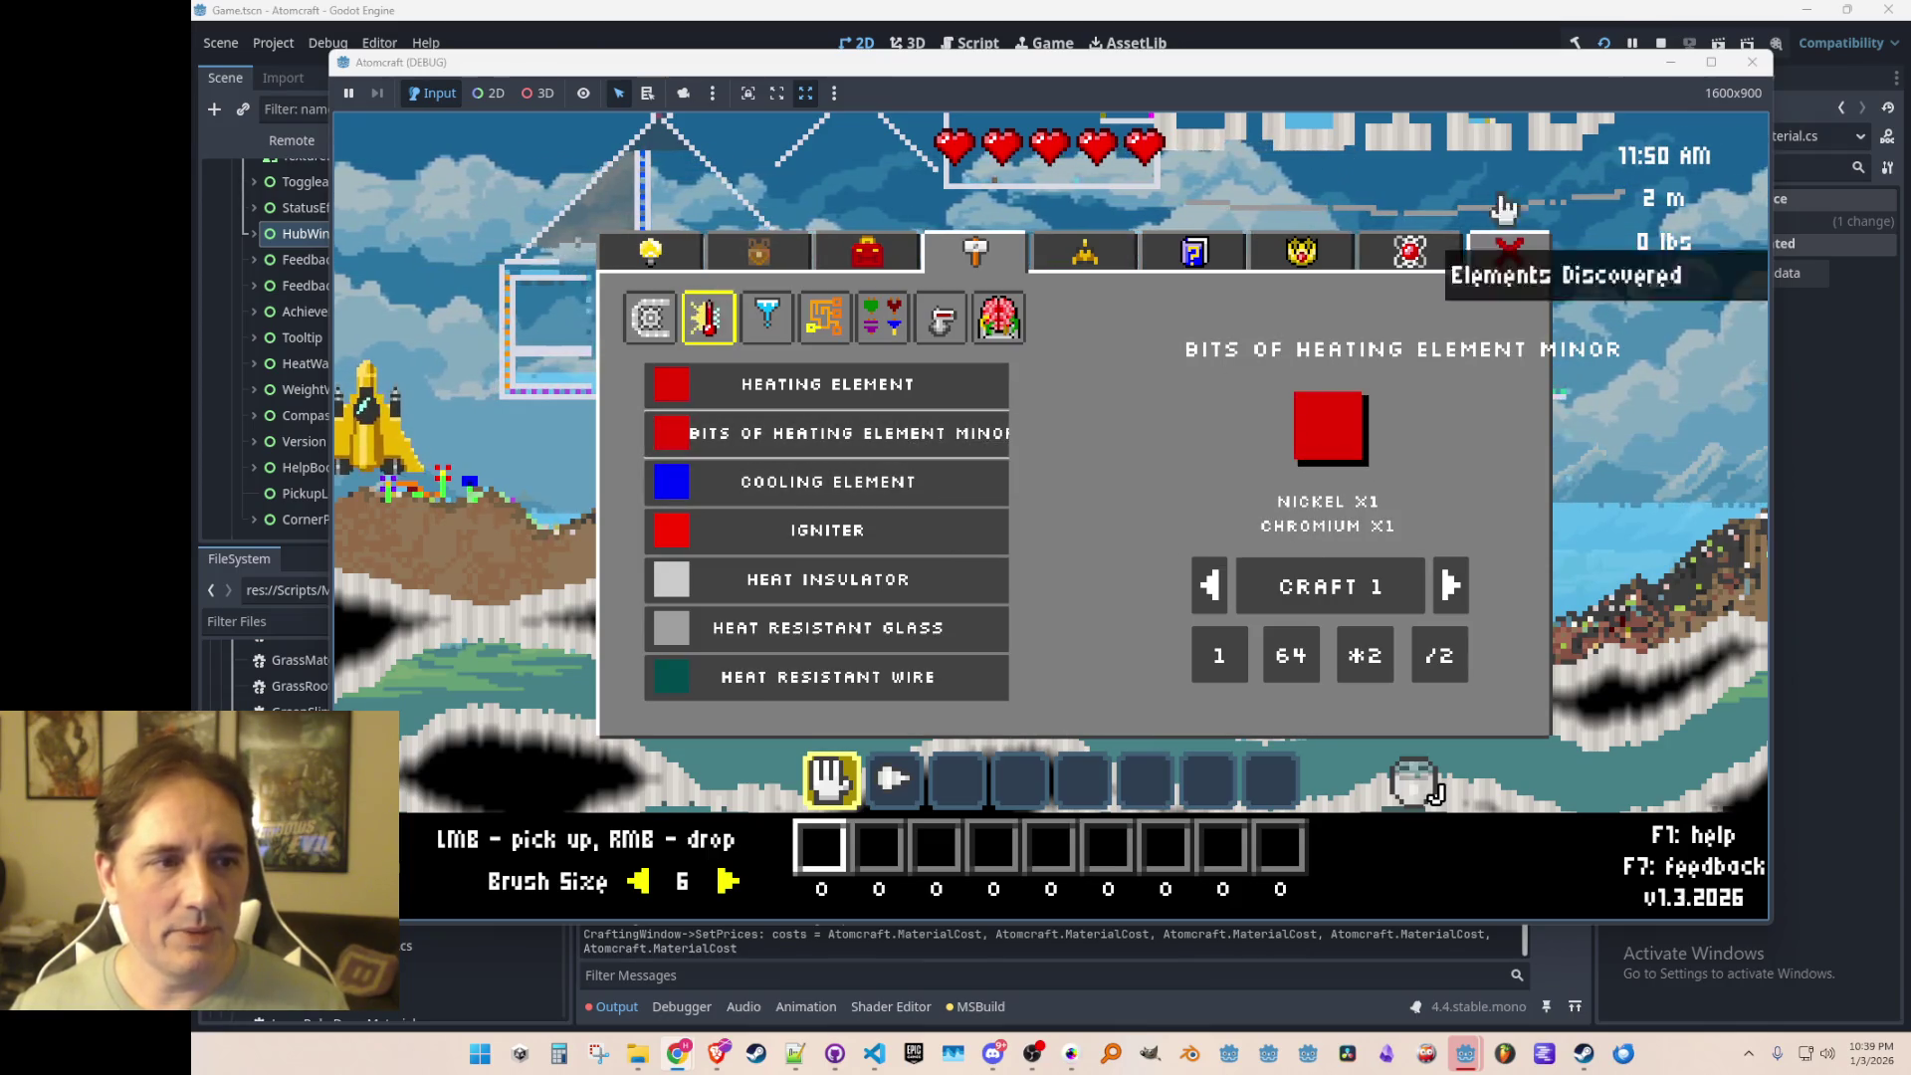
pyautogui.click(1657, 42)
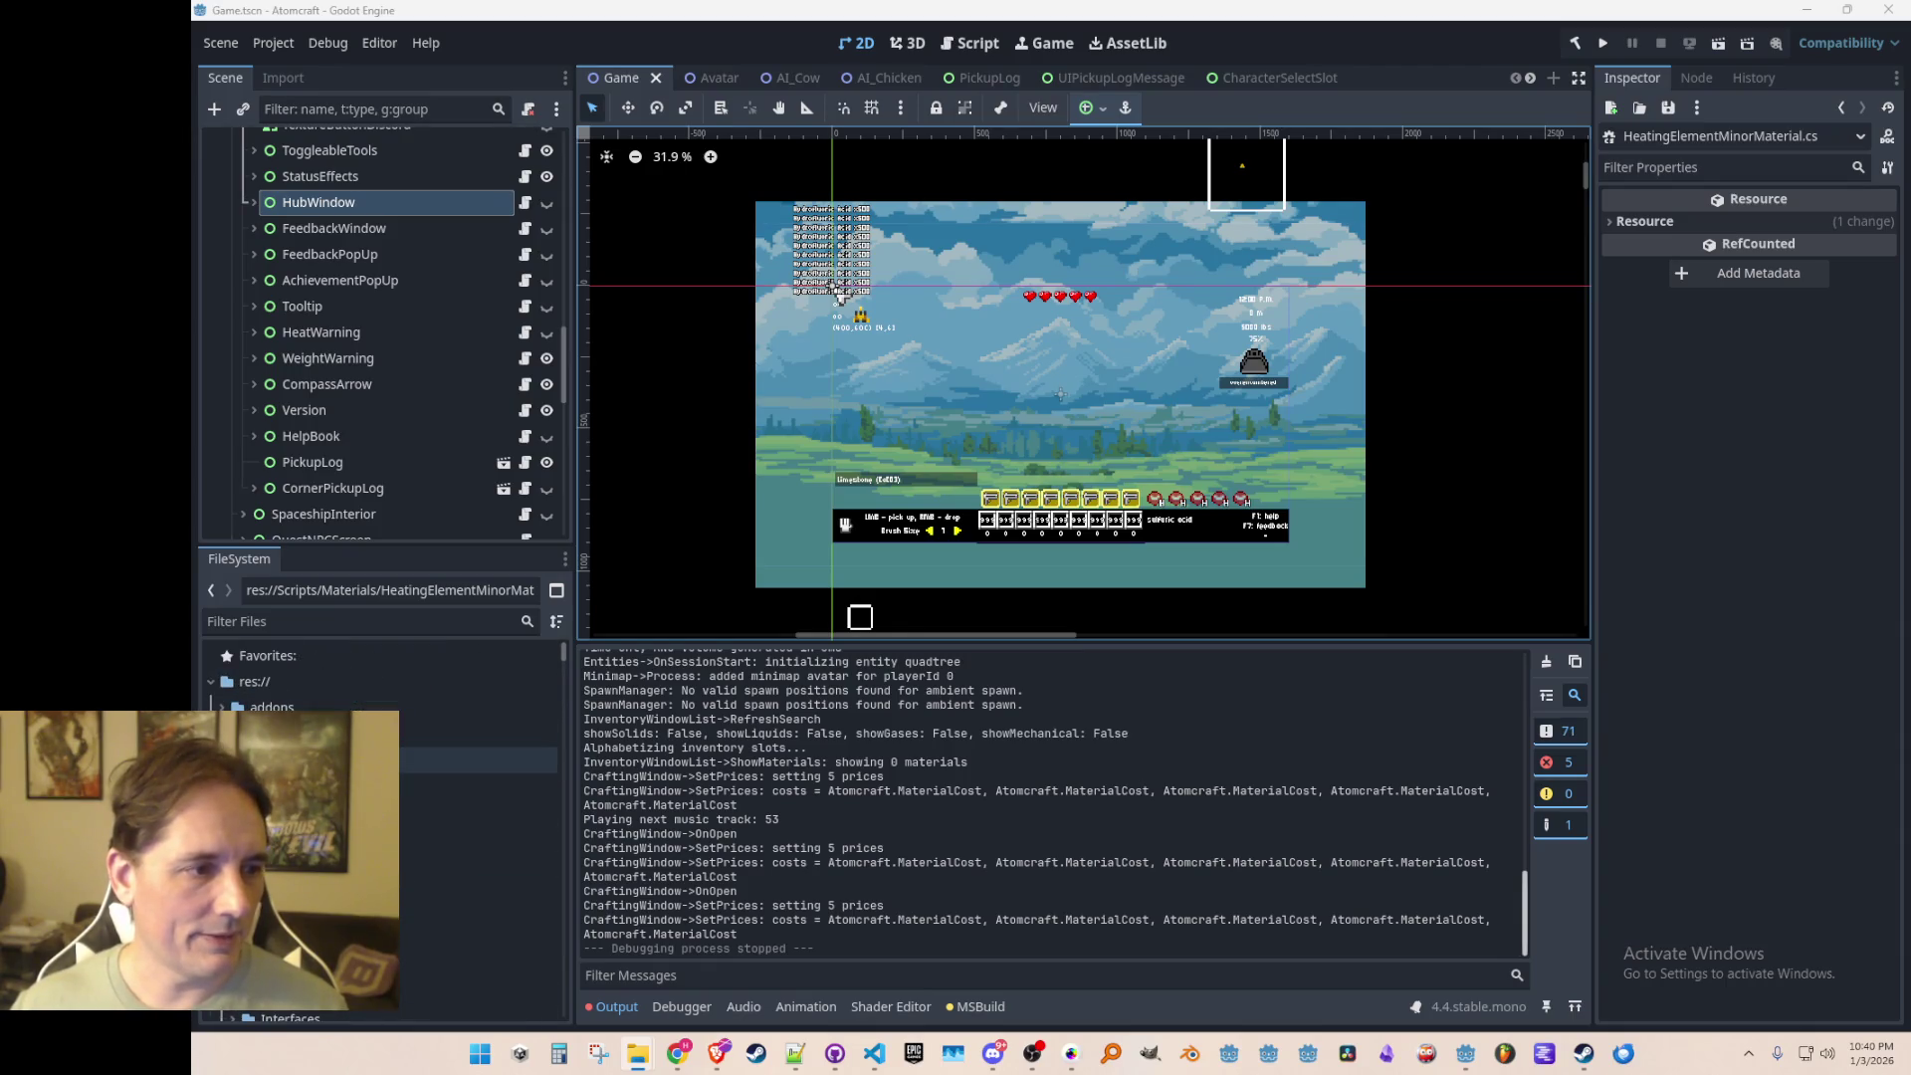
# Step: Delete LocalizedStrings.csv from the project and relaunch the game
pyautogui.press('Up')
pyautogui.press('Up')
pyautogui.press('Up')
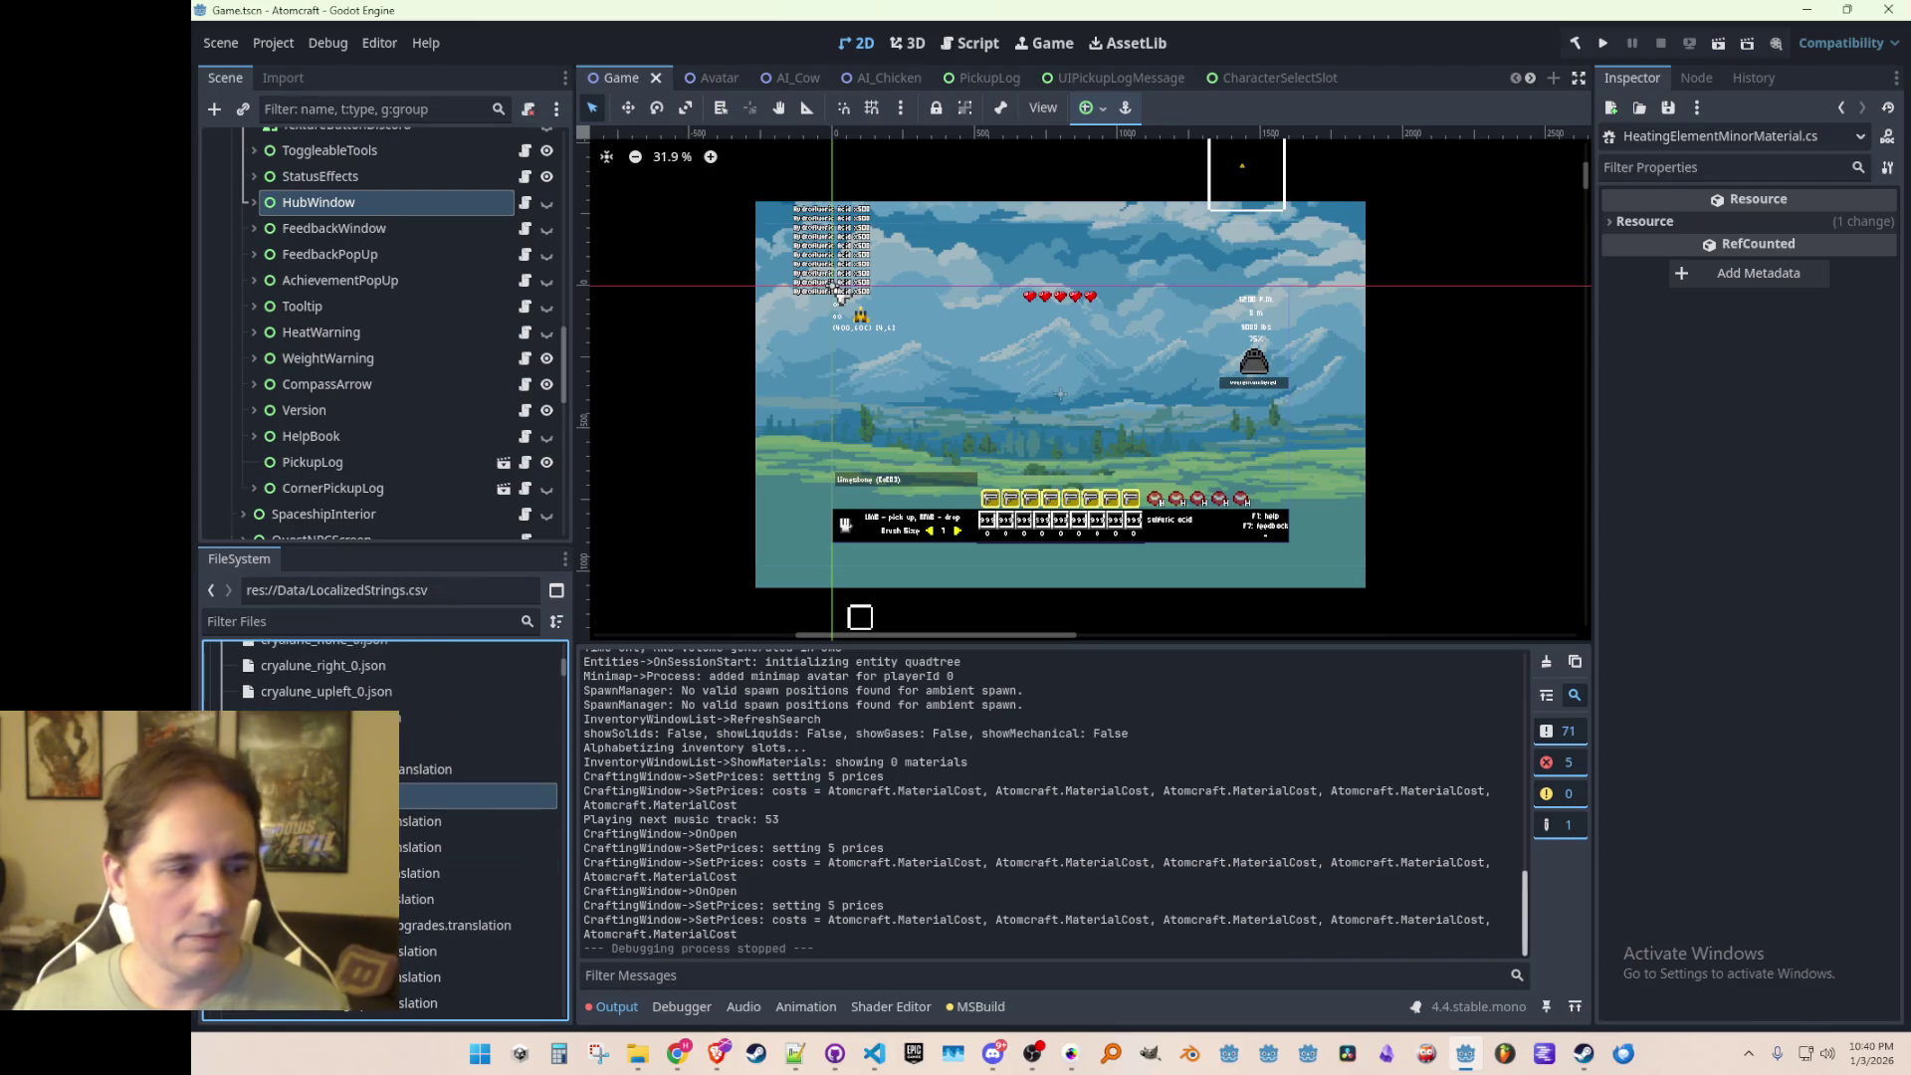
pyautogui.press('Delete')
pyautogui.press('Return')
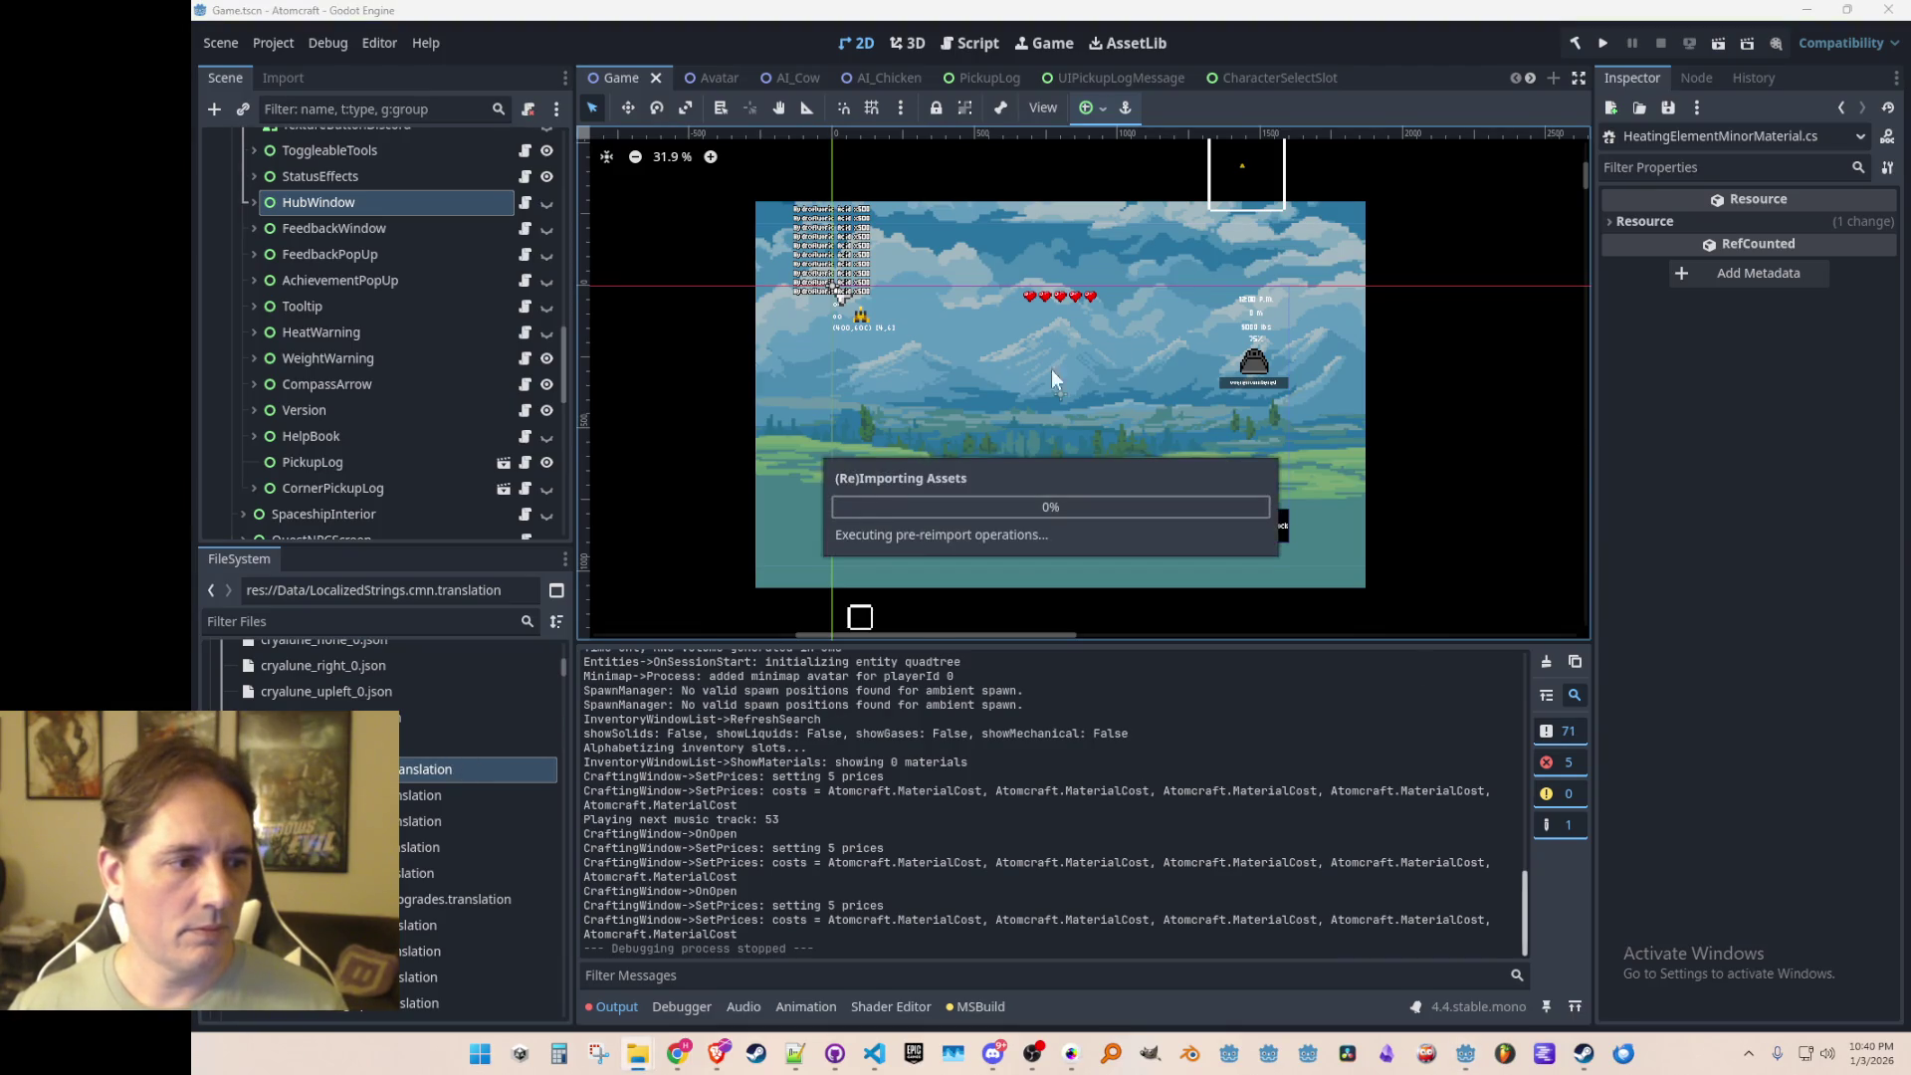
pyautogui.click(1601, 40)
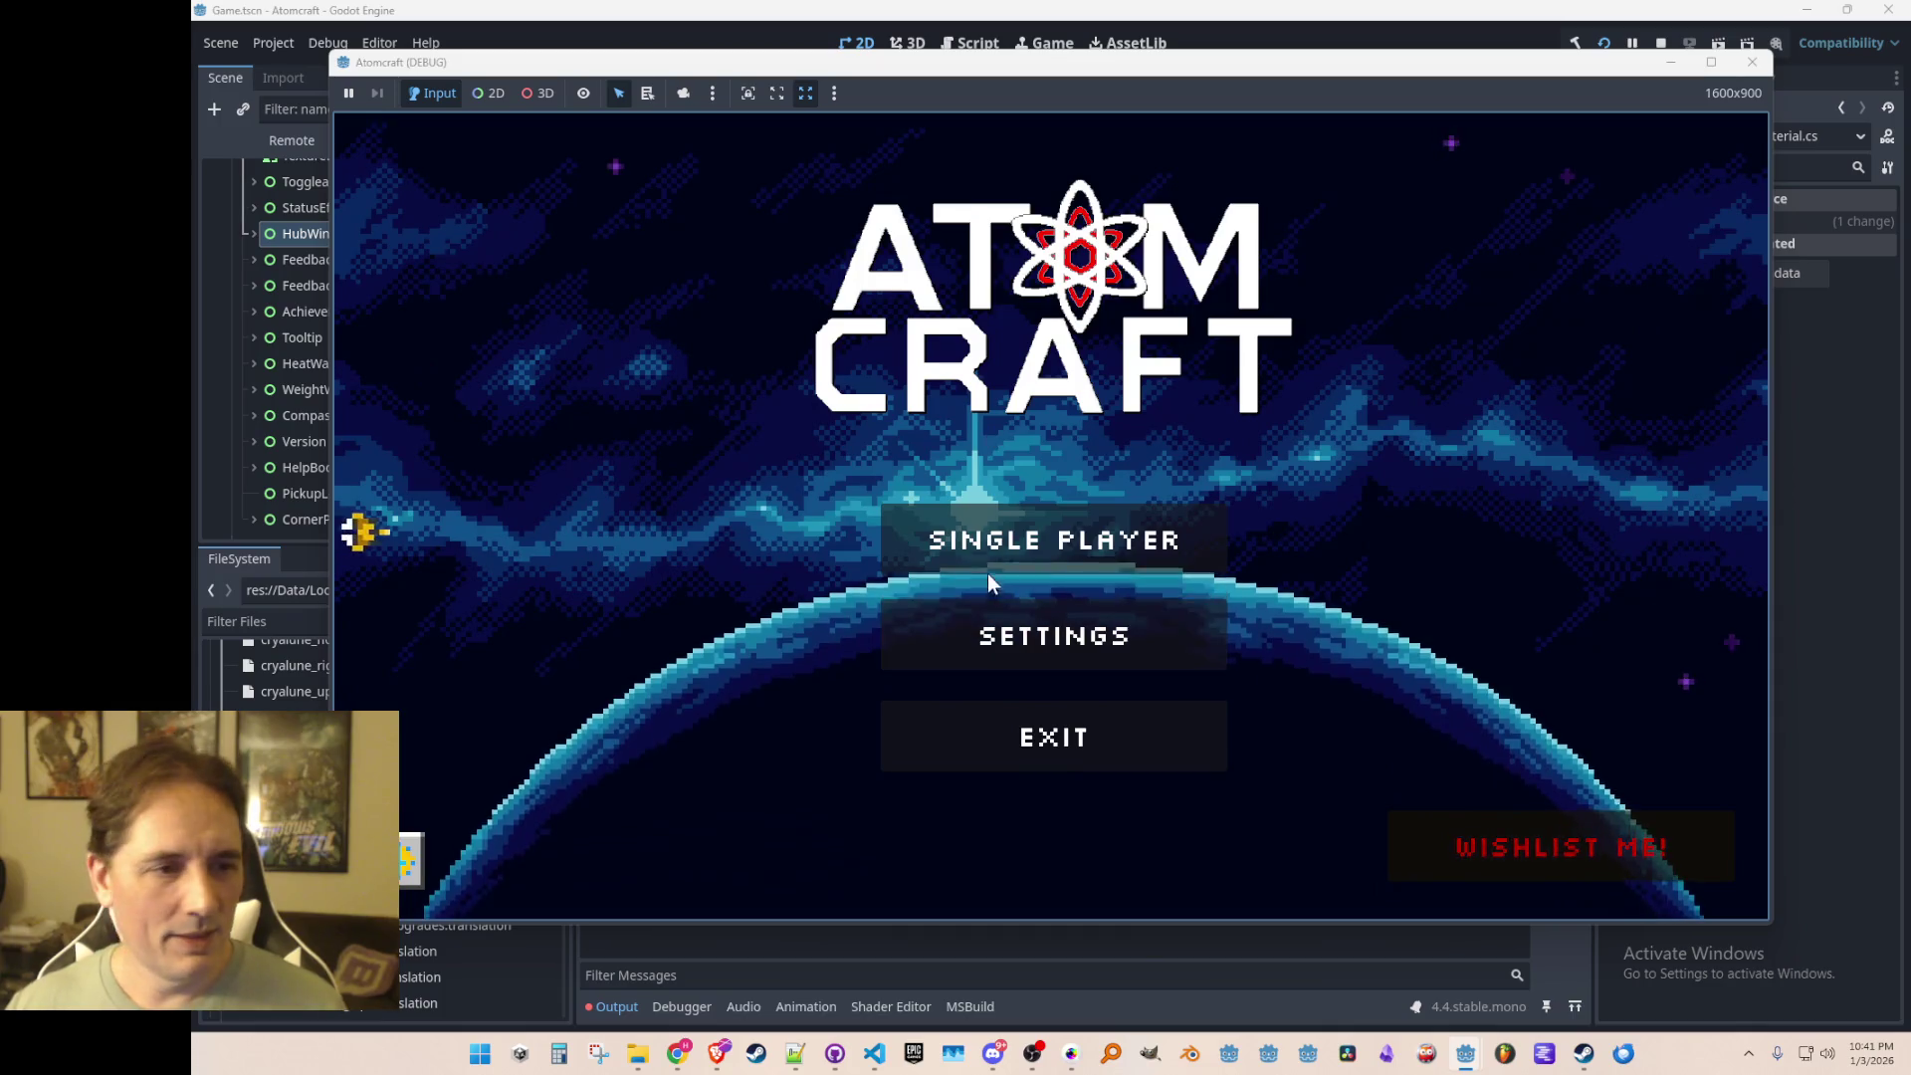
# Step: Start Single Player, choose a profile, and load the TEST 4 world
pyautogui.click(992, 548)
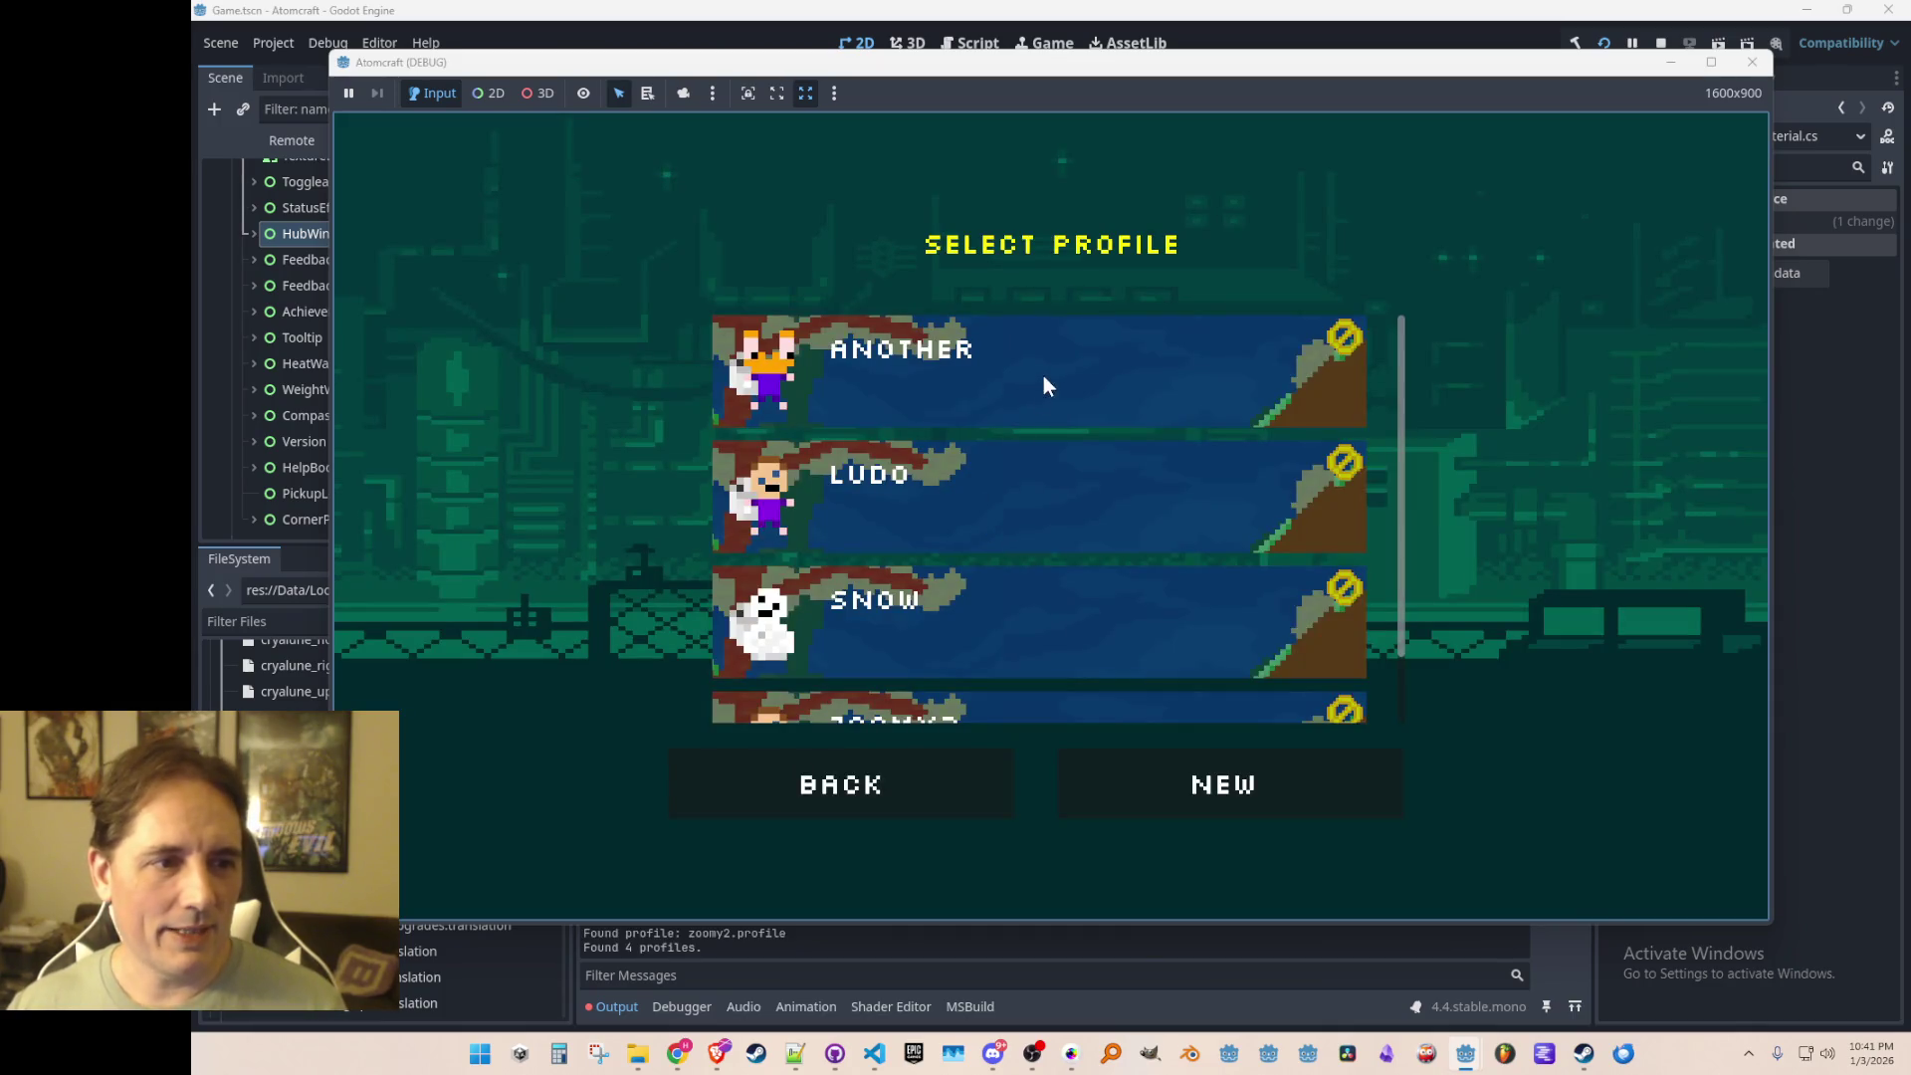
pyautogui.scroll(-2, 876, 525)
pyautogui.scroll(2, 948, 560)
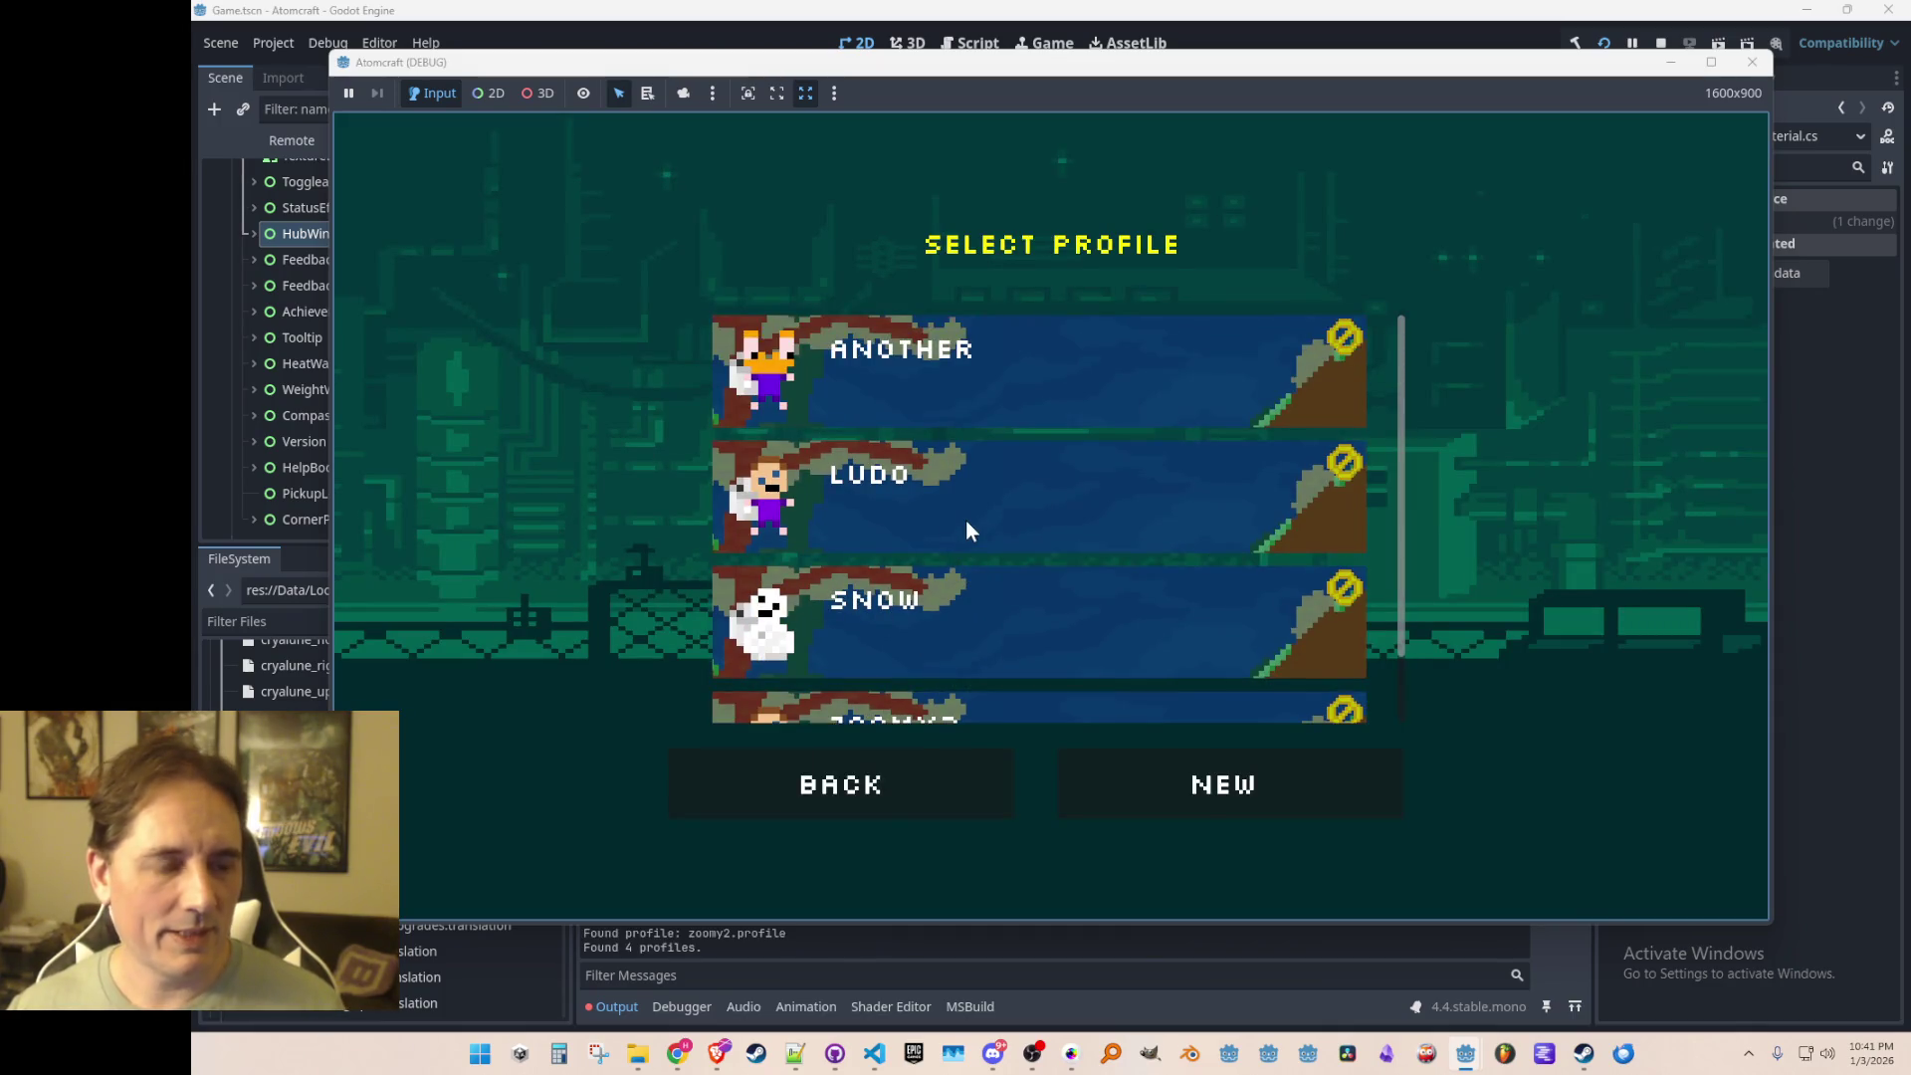
pyautogui.scroll(-2, 956, 548)
pyautogui.scroll(2, 977, 533)
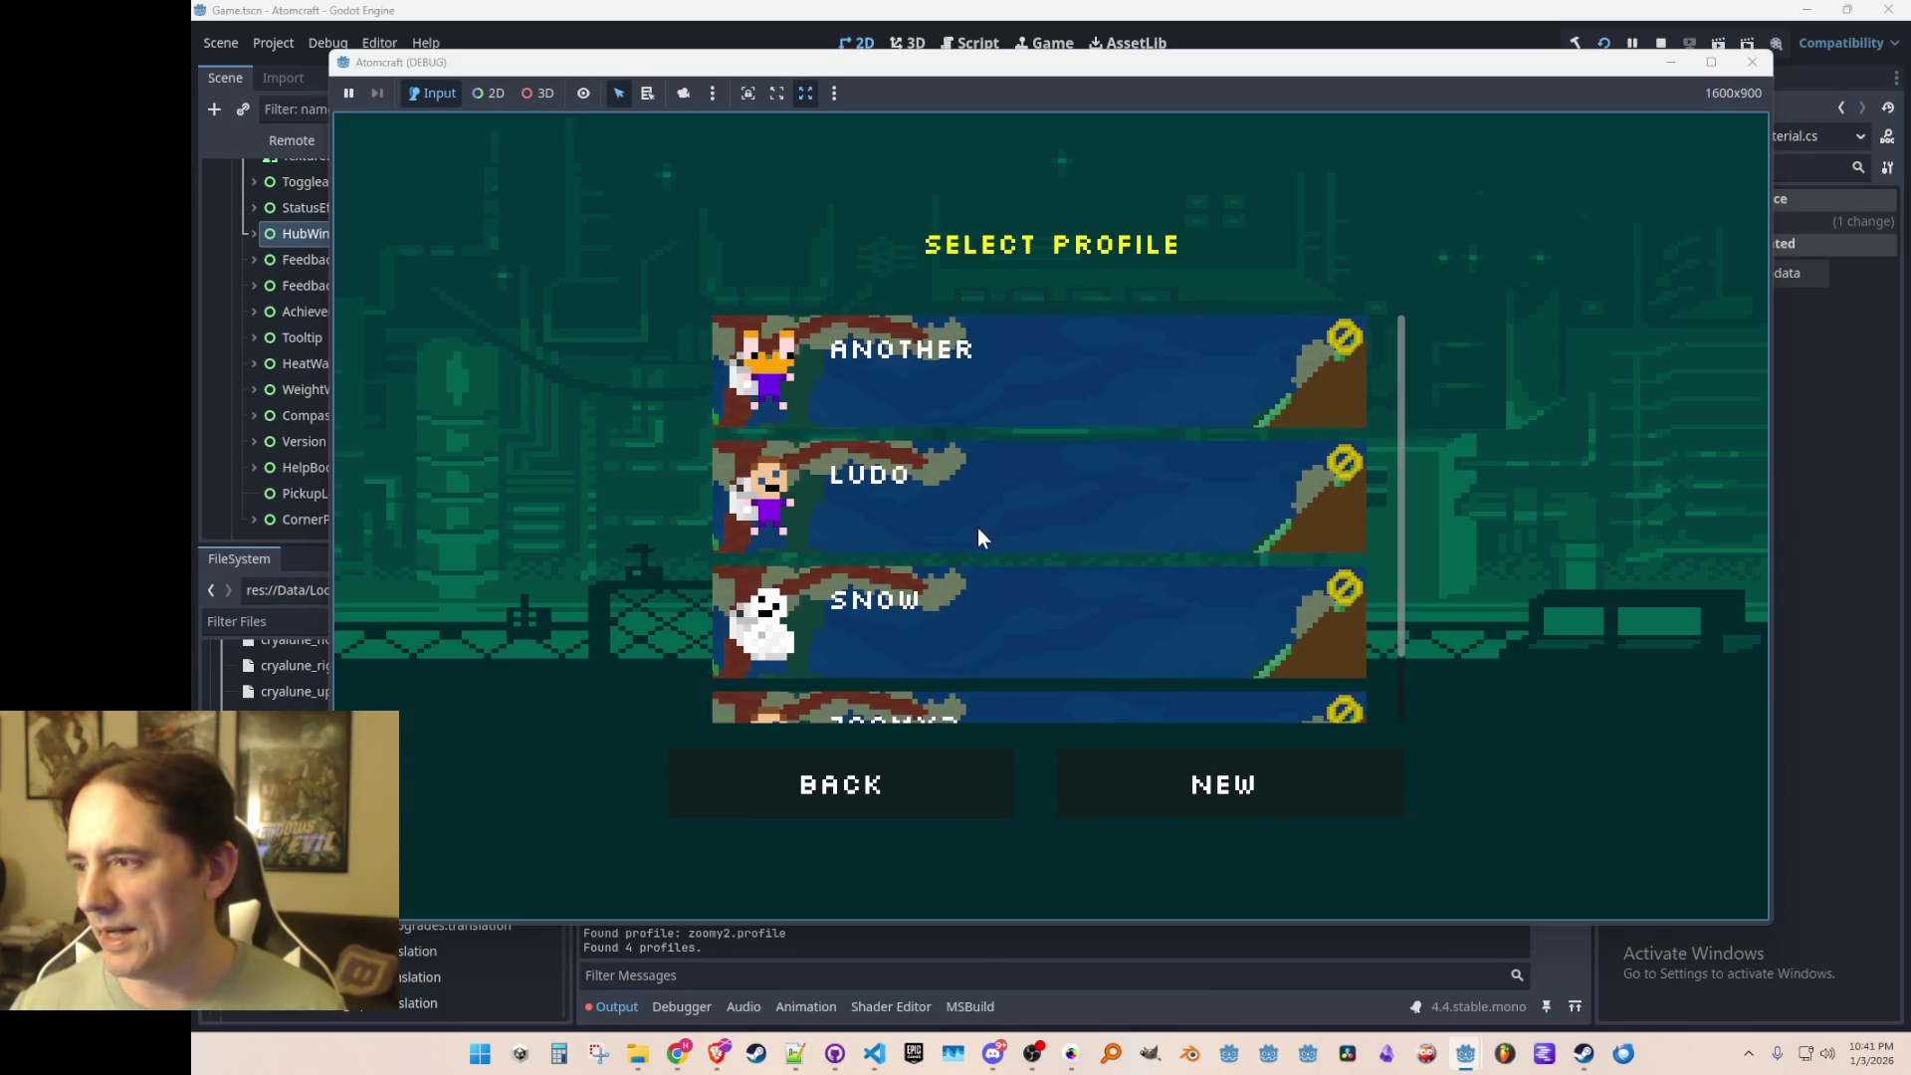
pyautogui.scroll(-2, 998, 502)
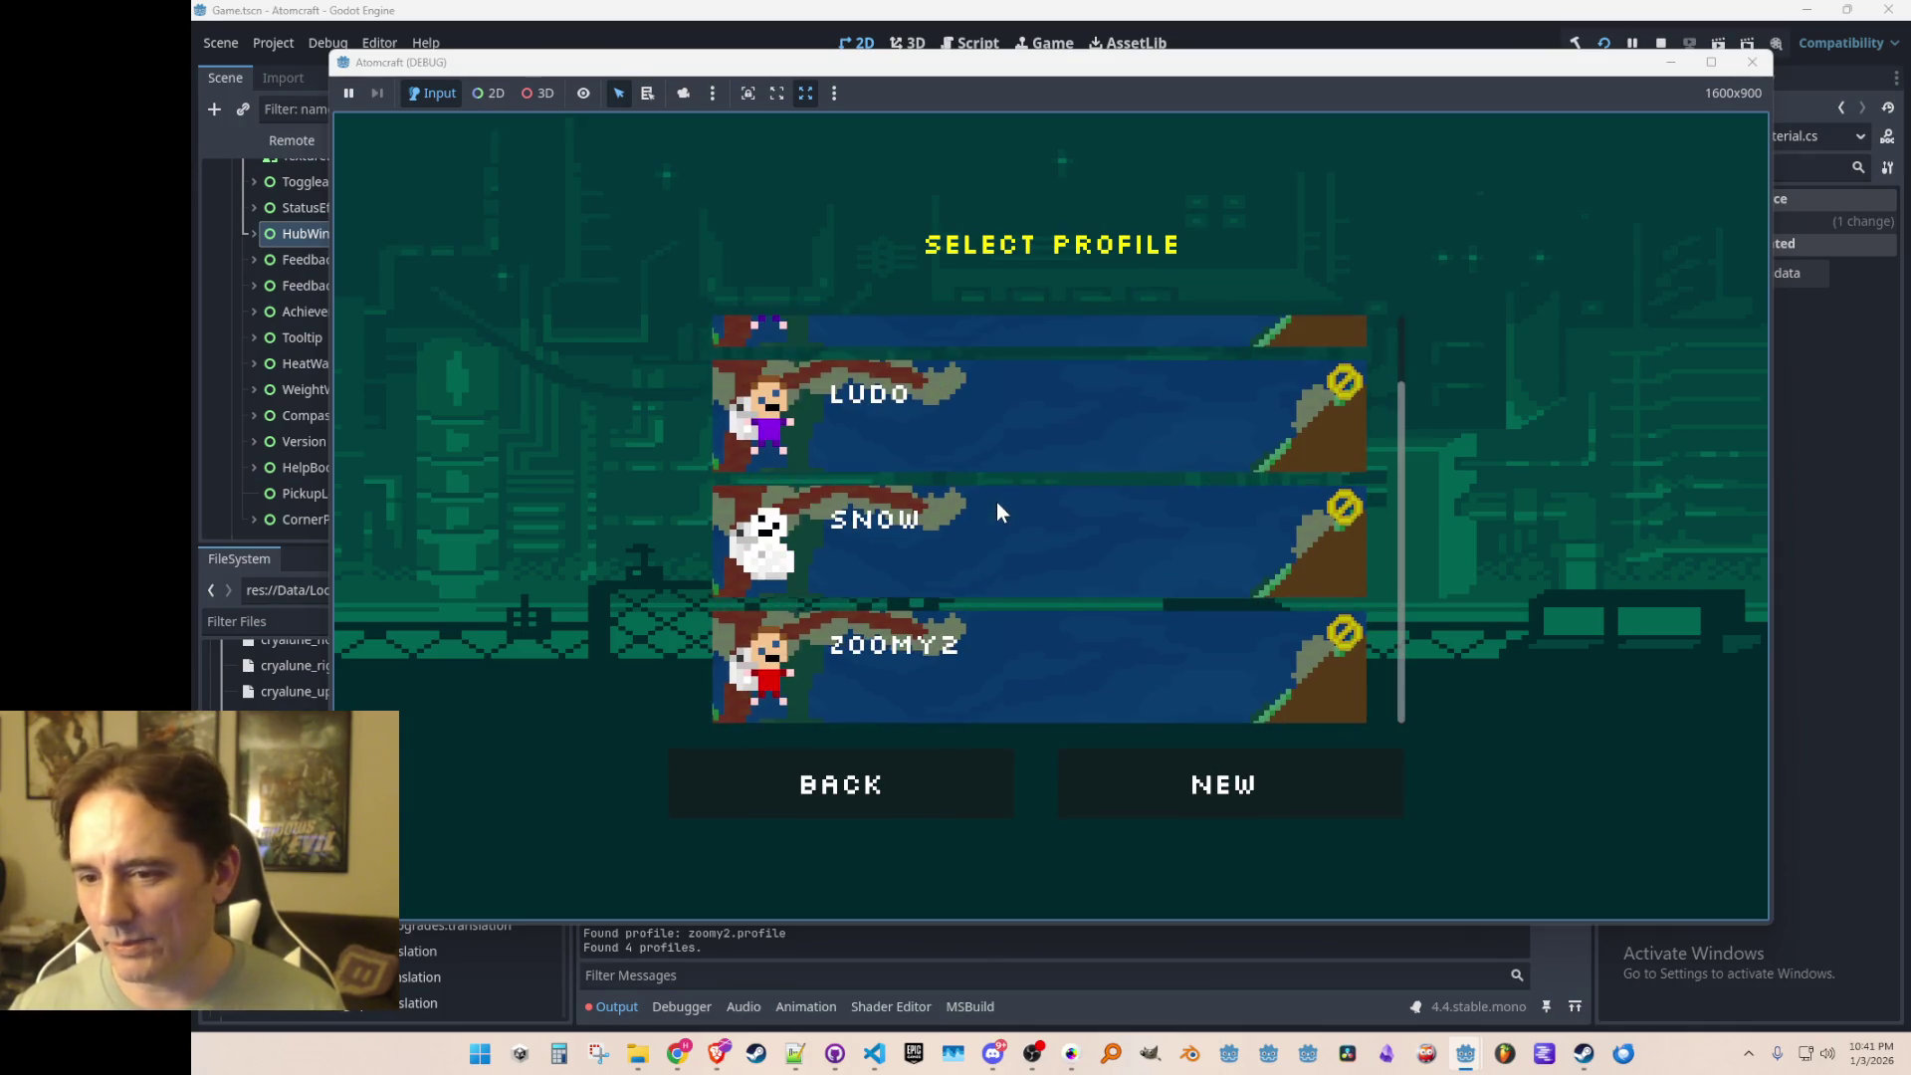
pyautogui.click(1008, 548)
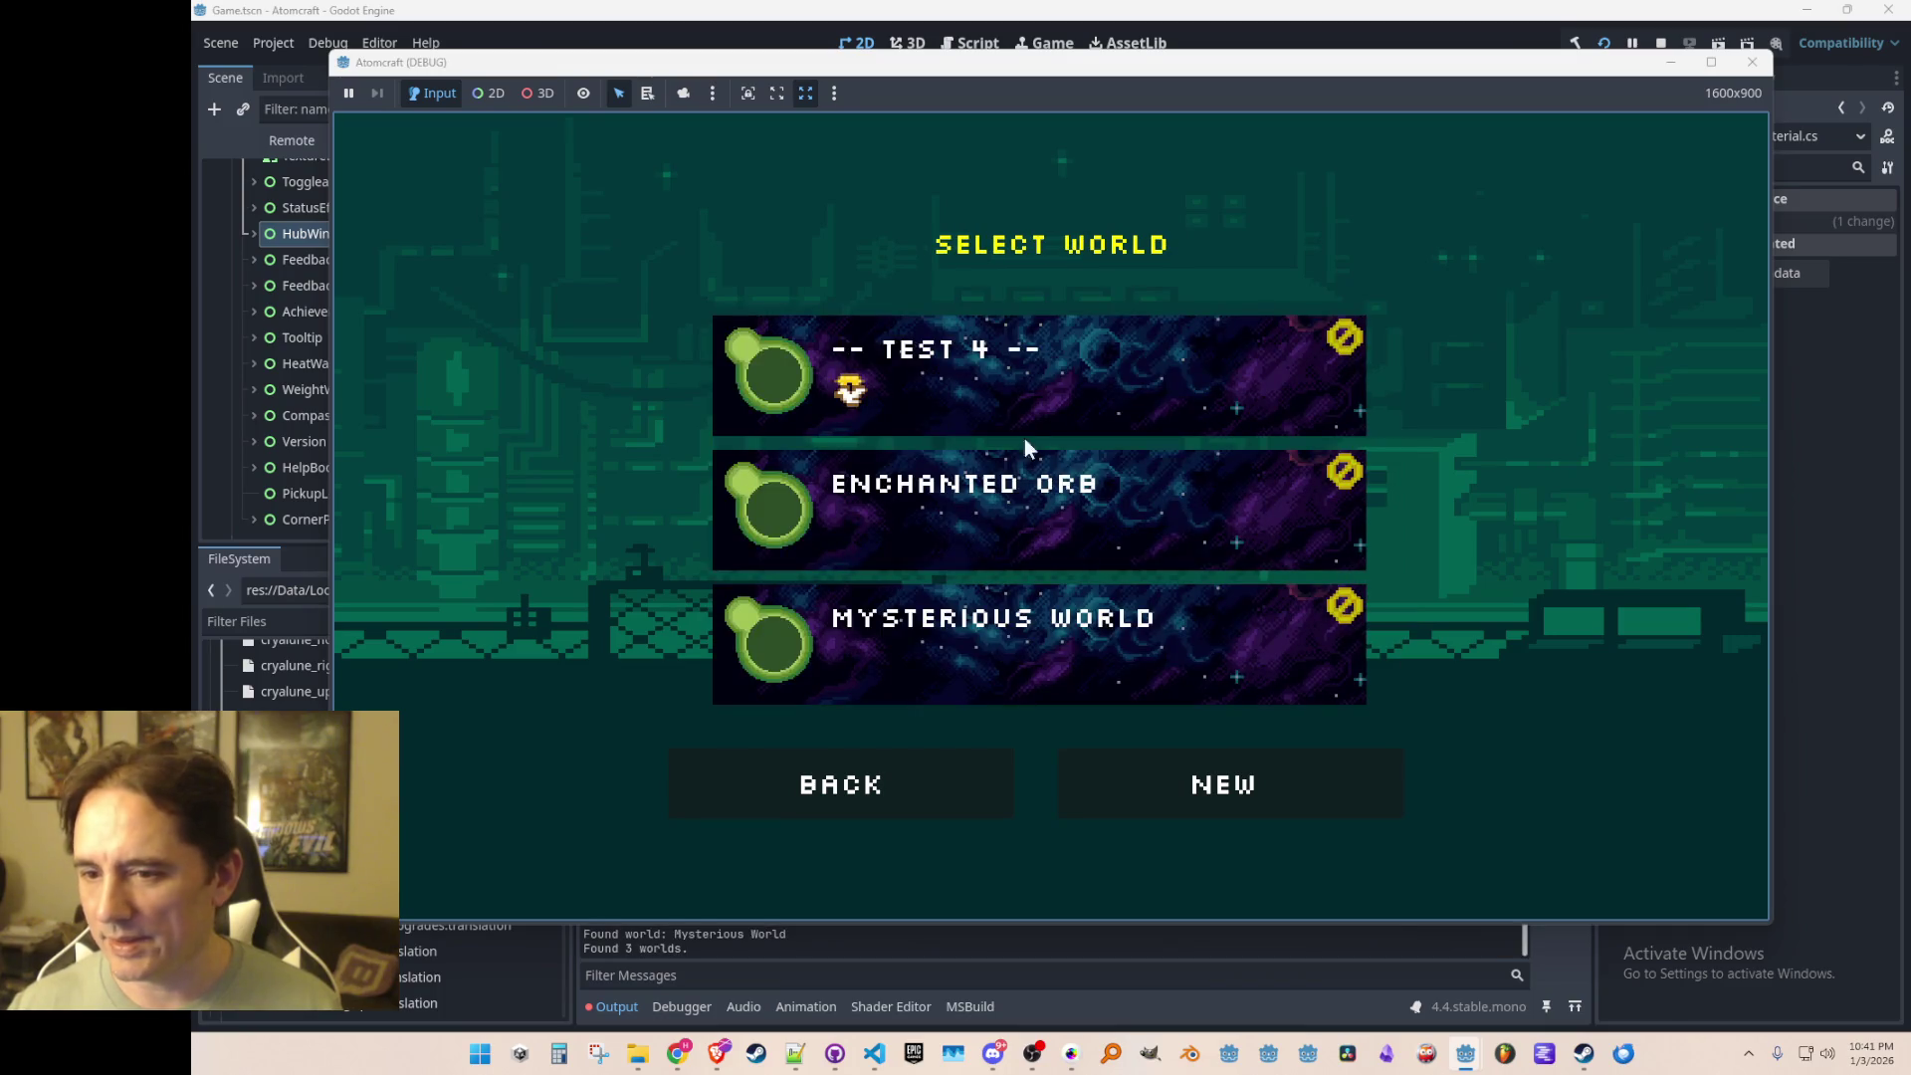
pyautogui.click(1029, 373)
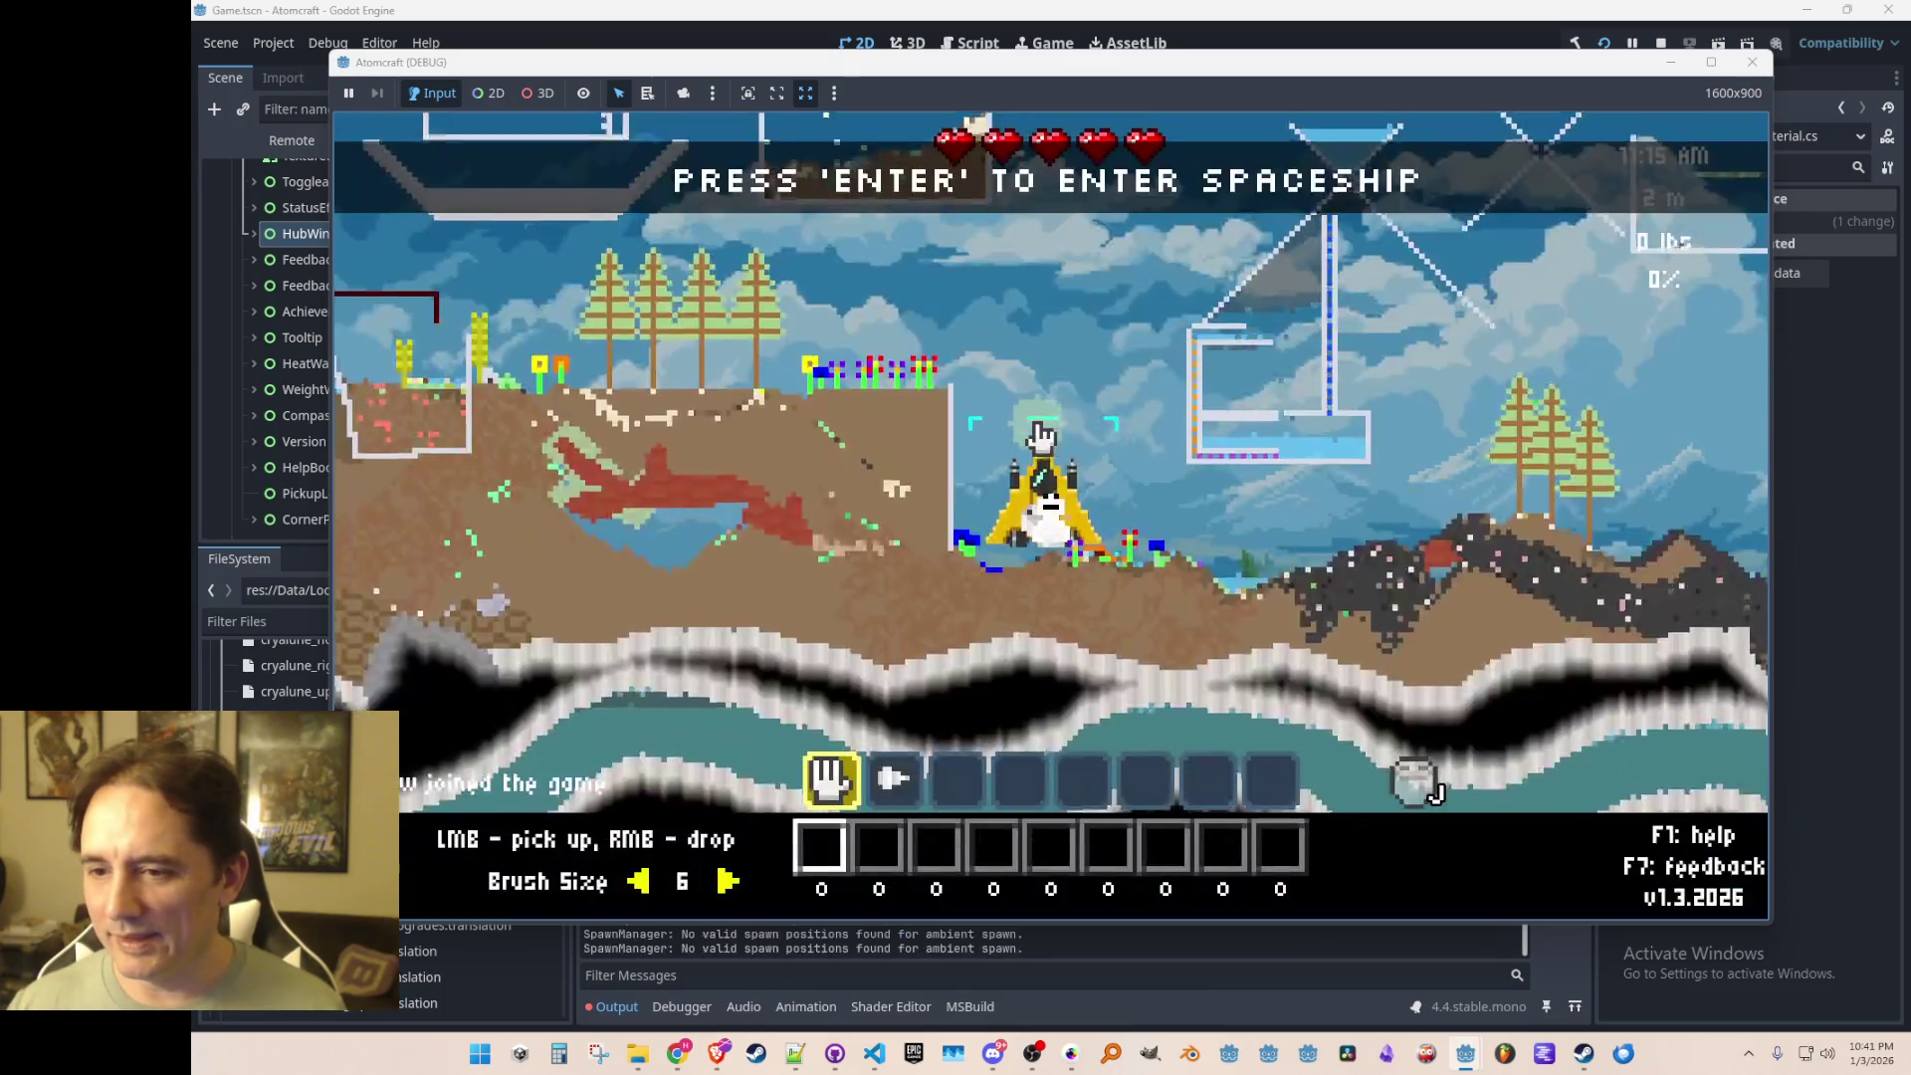
# Step: Walk the player right through the water, onto the platform, and fly around
pyautogui.press('d')
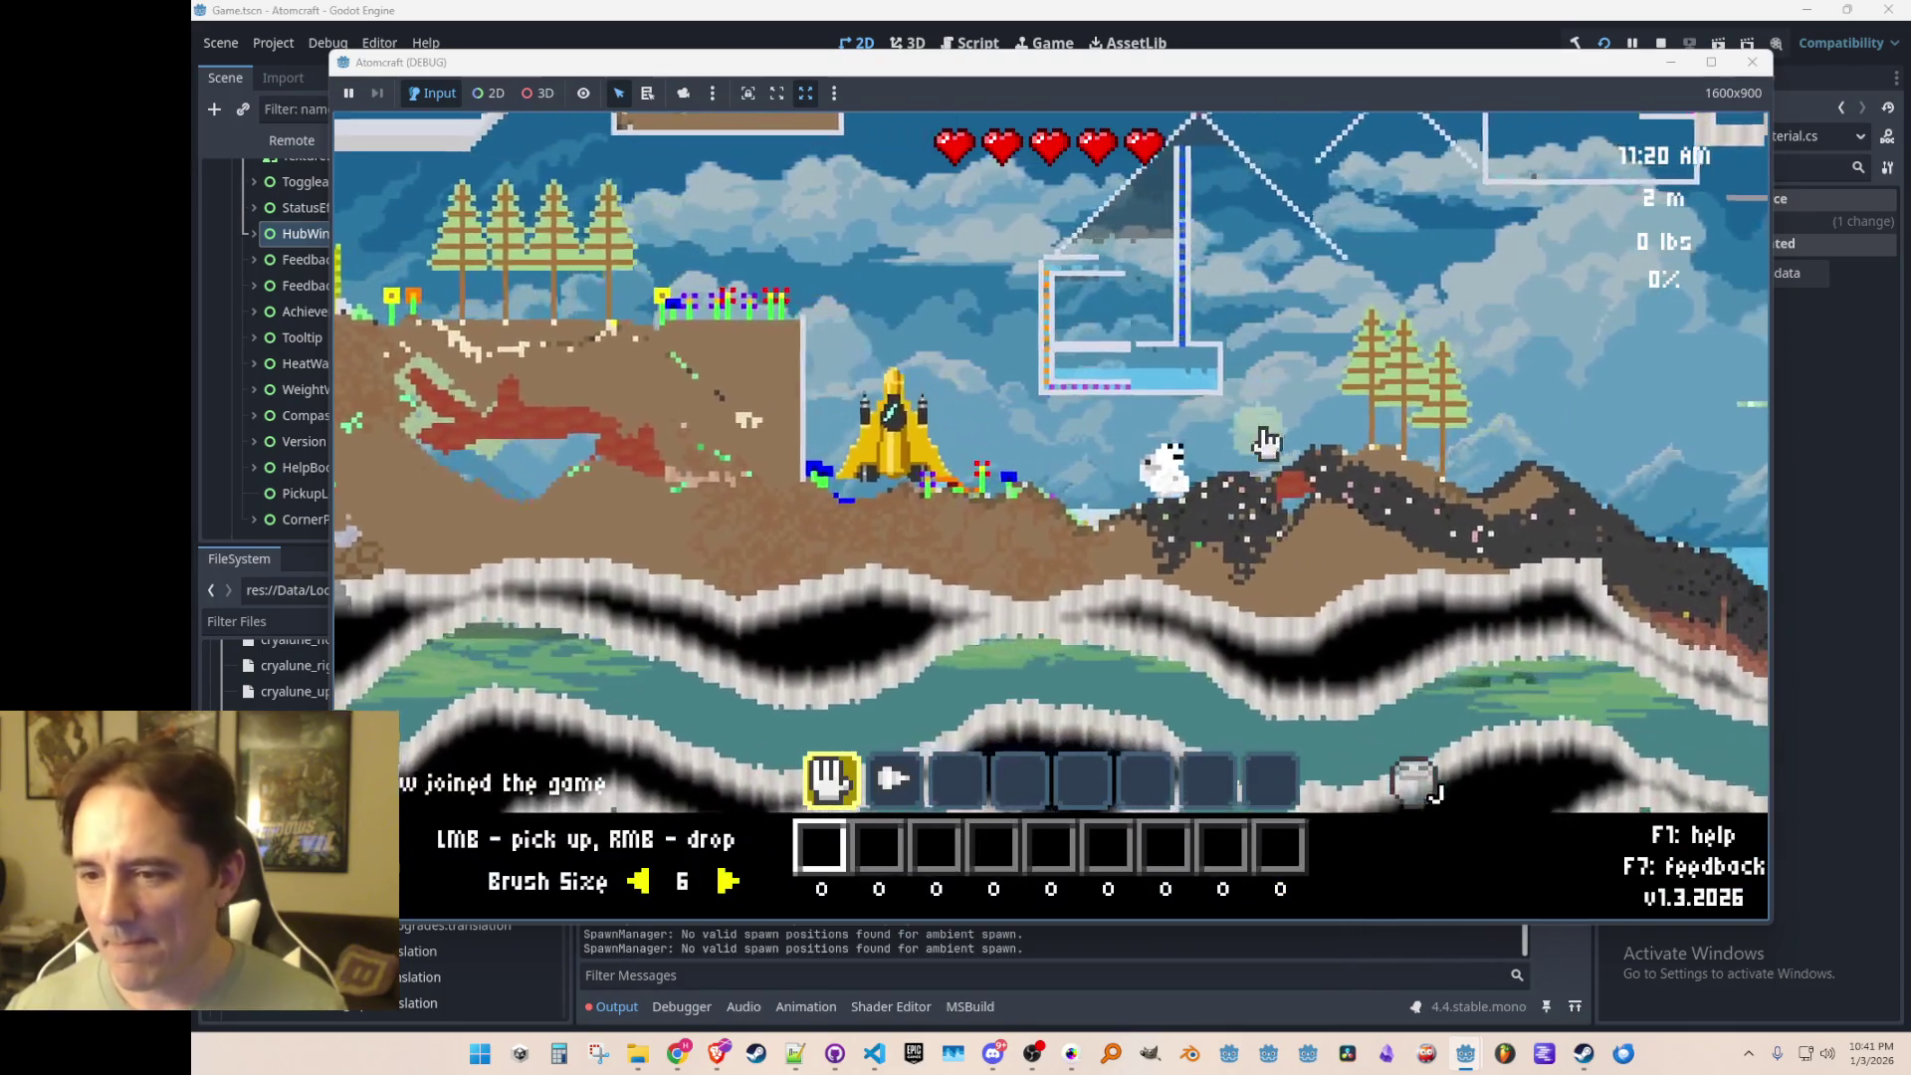
pyautogui.press('d')
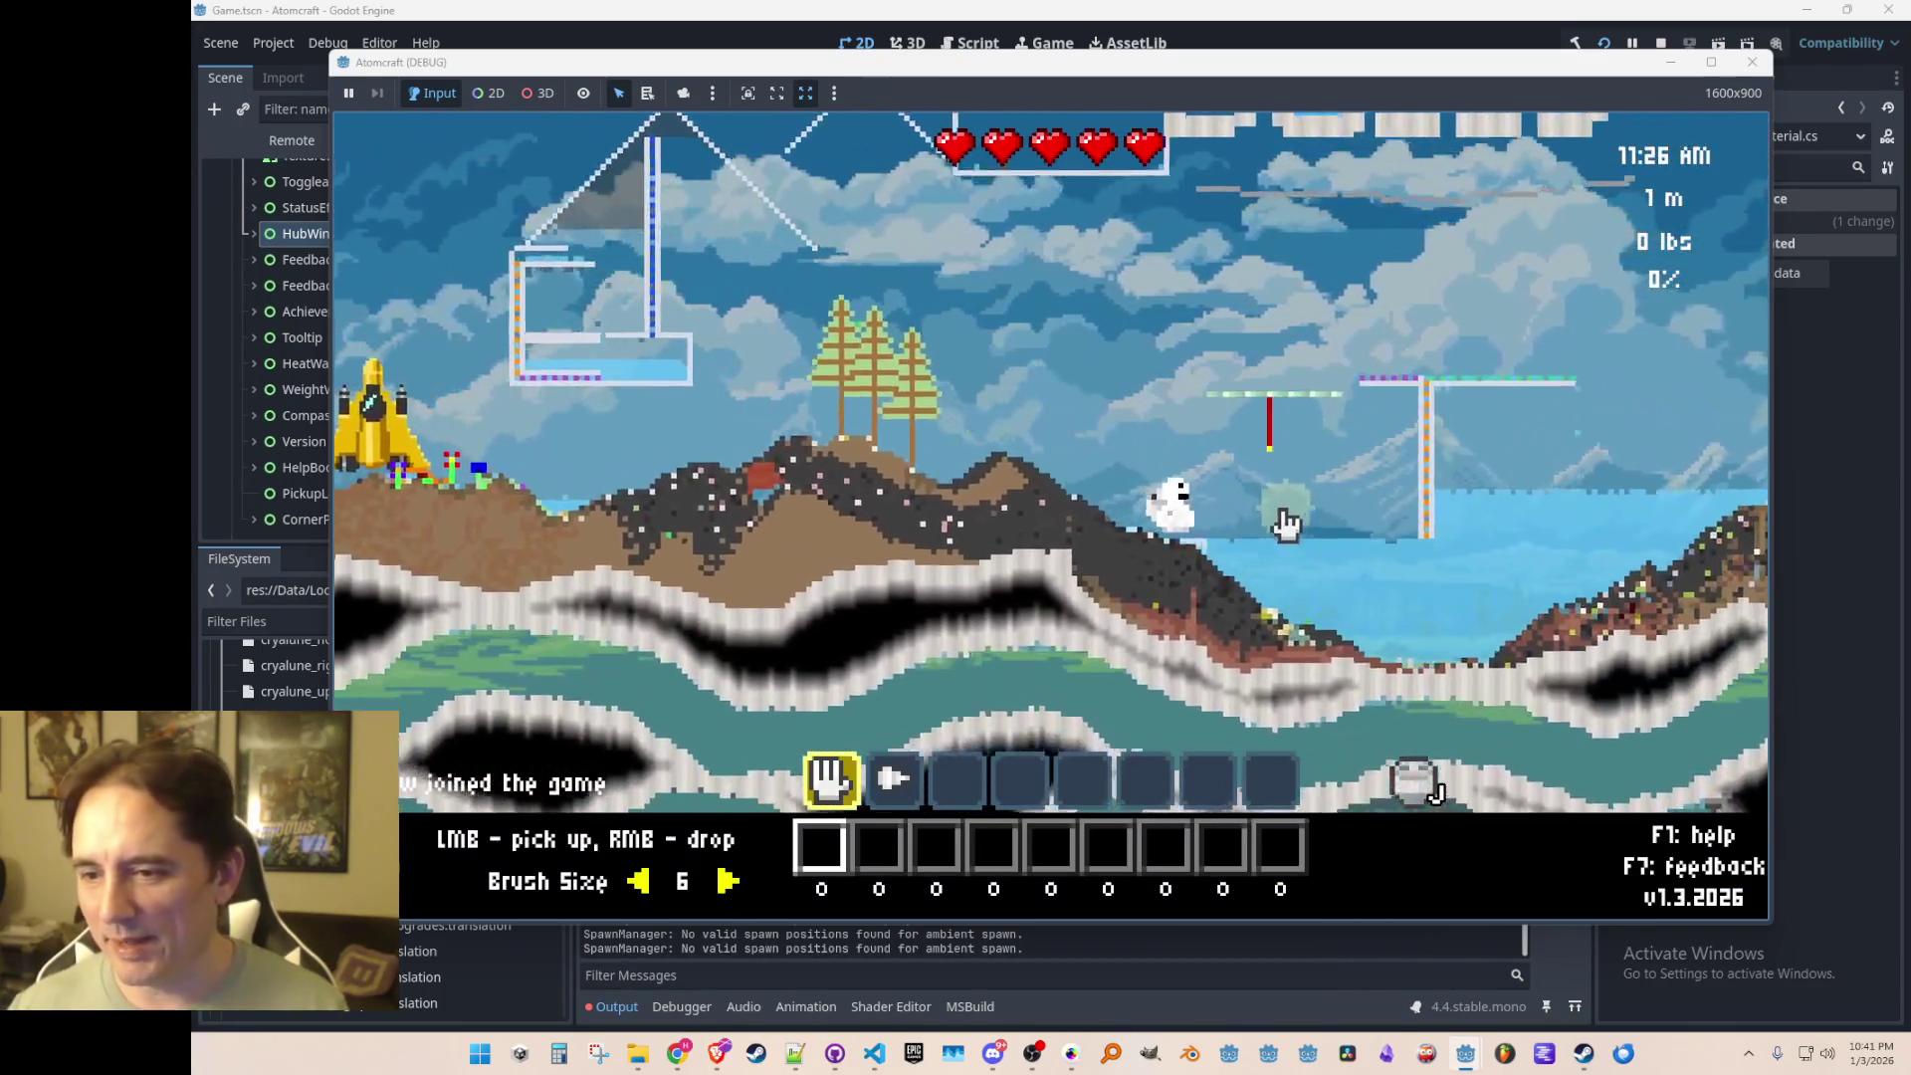
pyautogui.press('d')
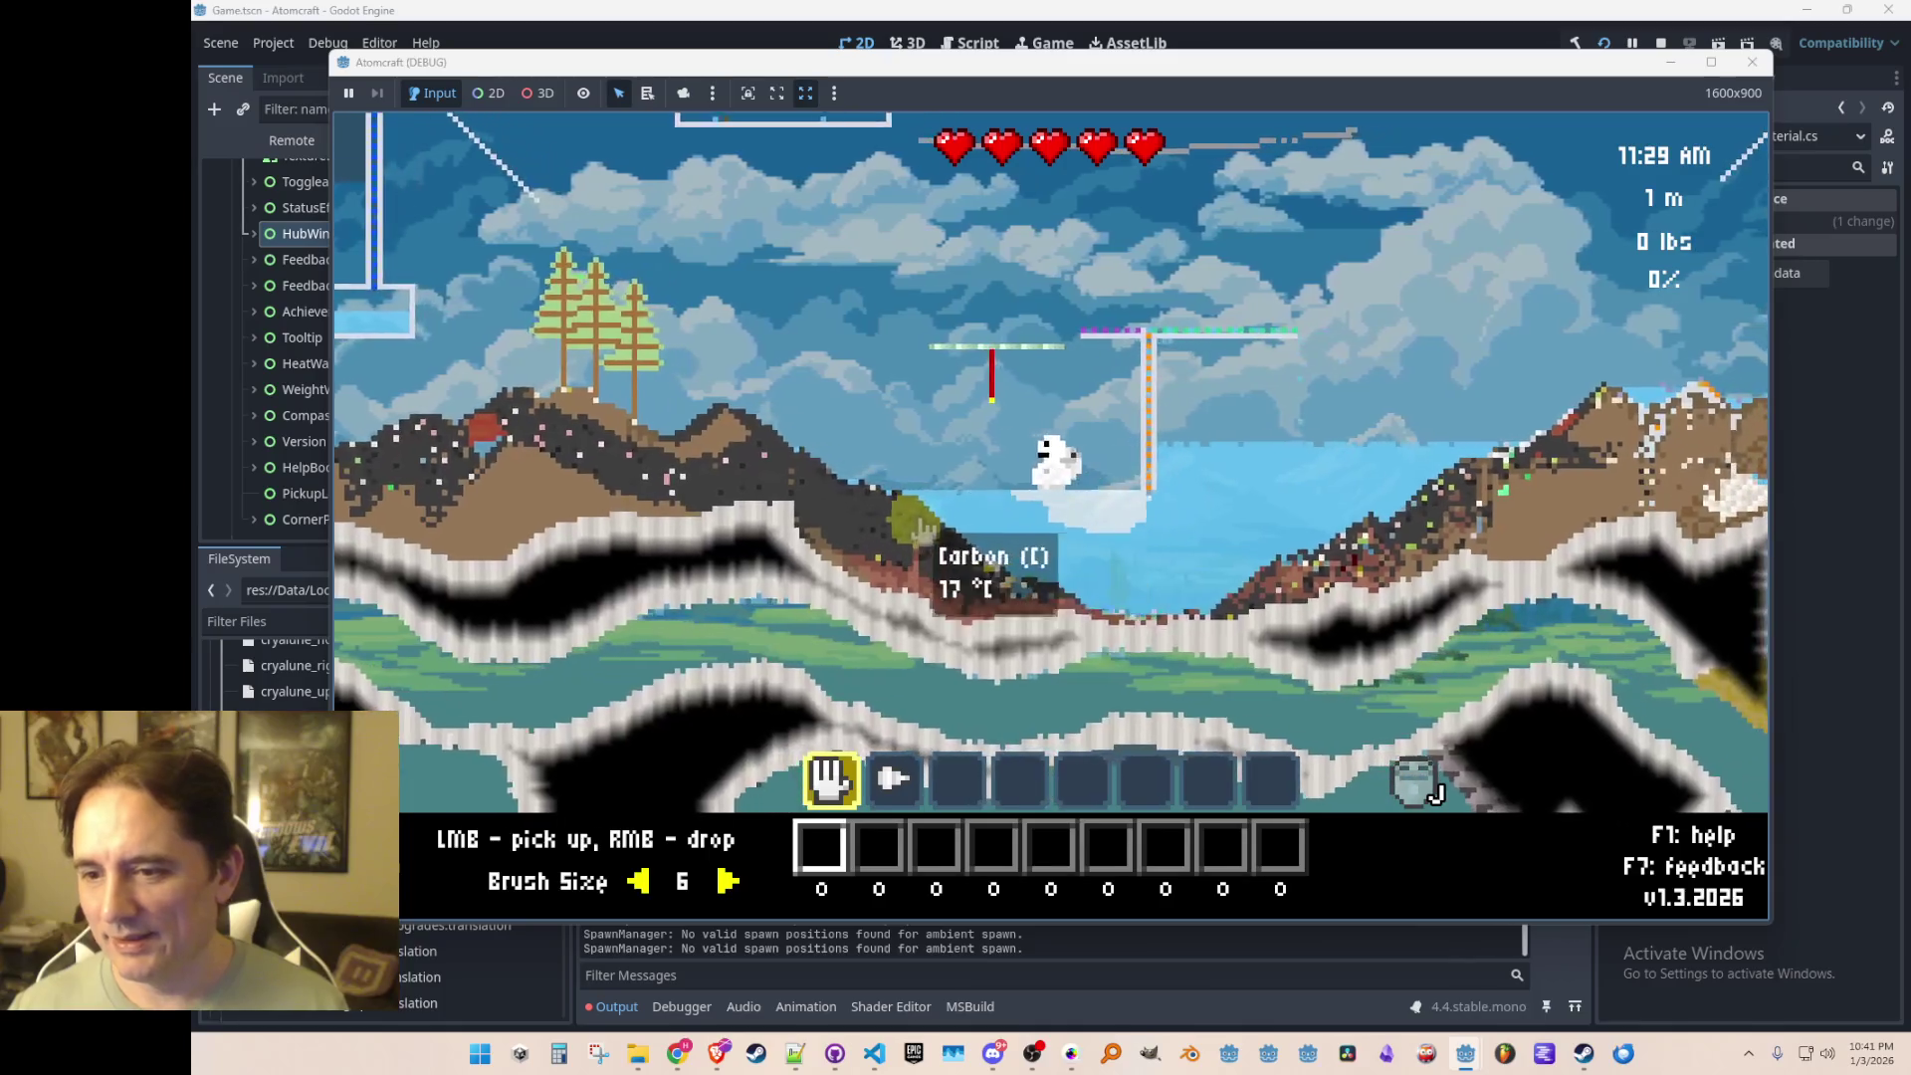
pyautogui.press('d')
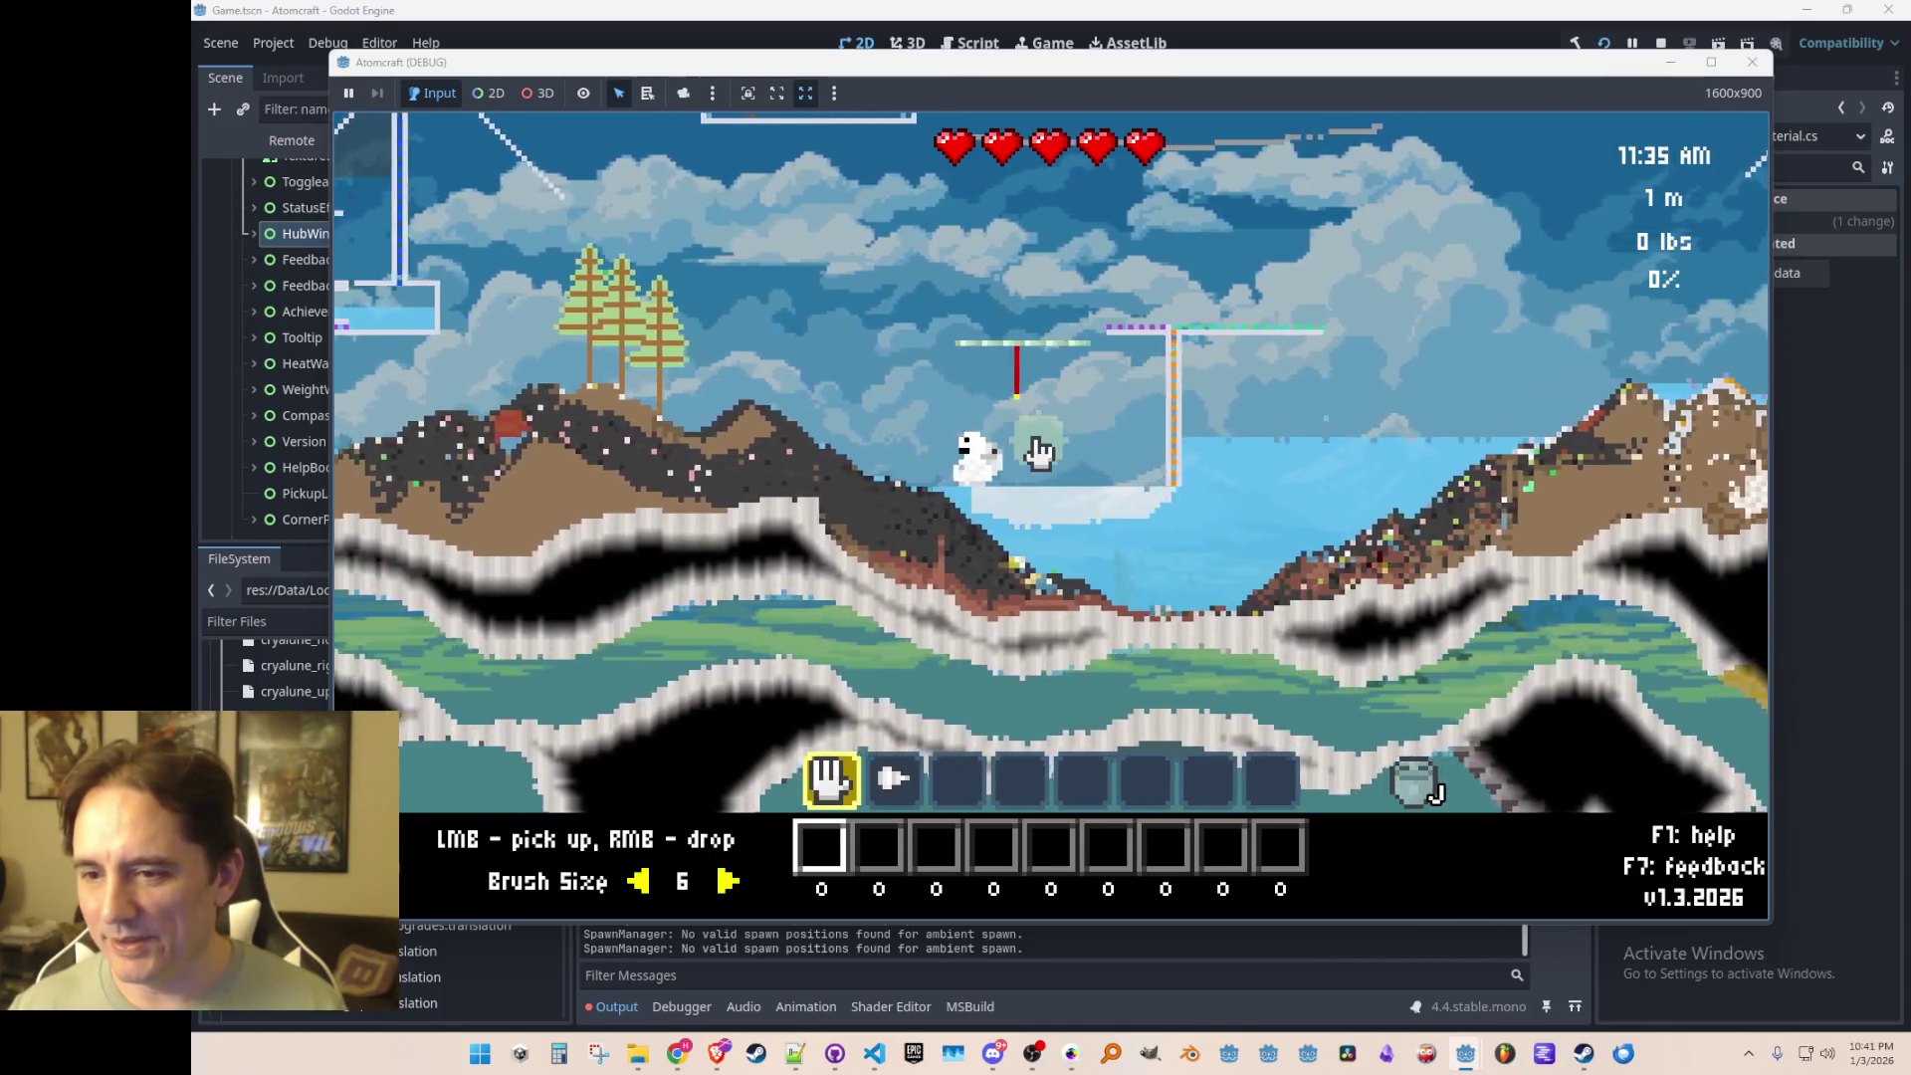
pyautogui.press('space')
pyautogui.press('d')
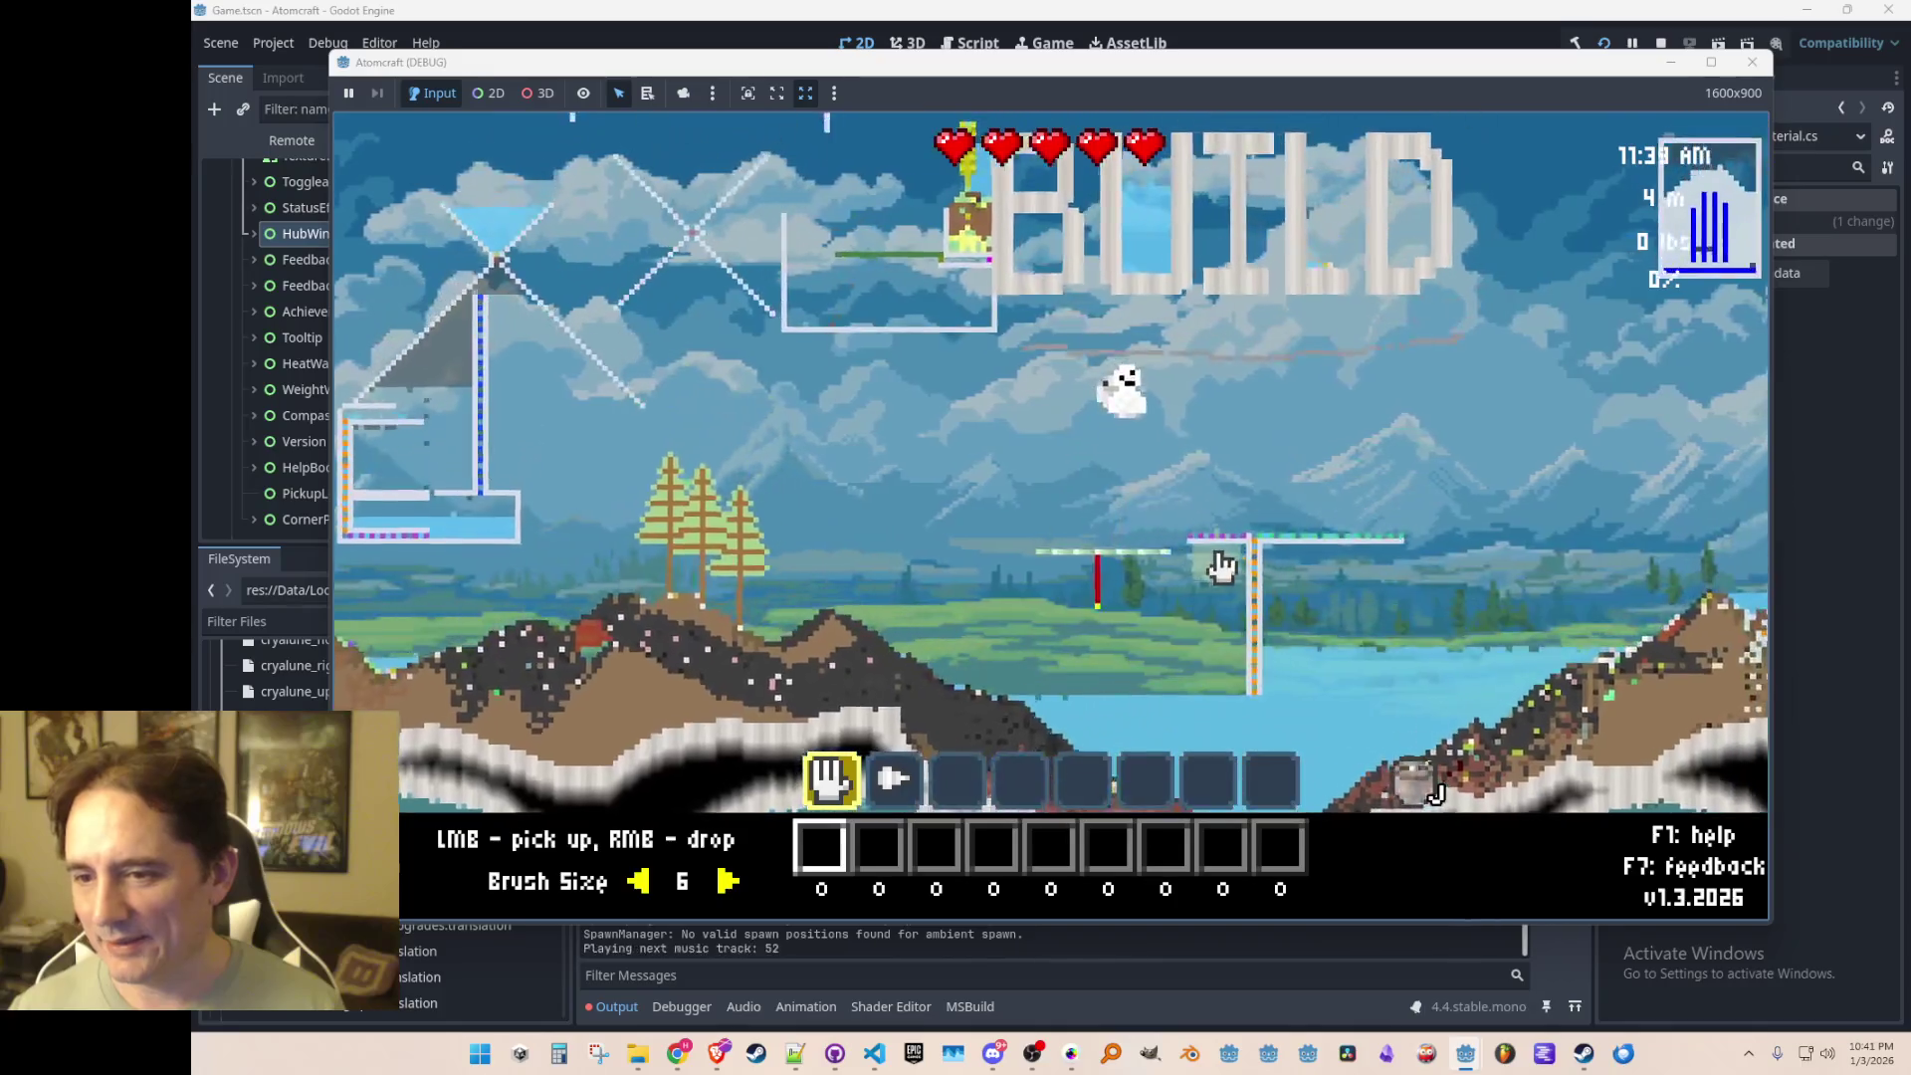
pyautogui.press('d')
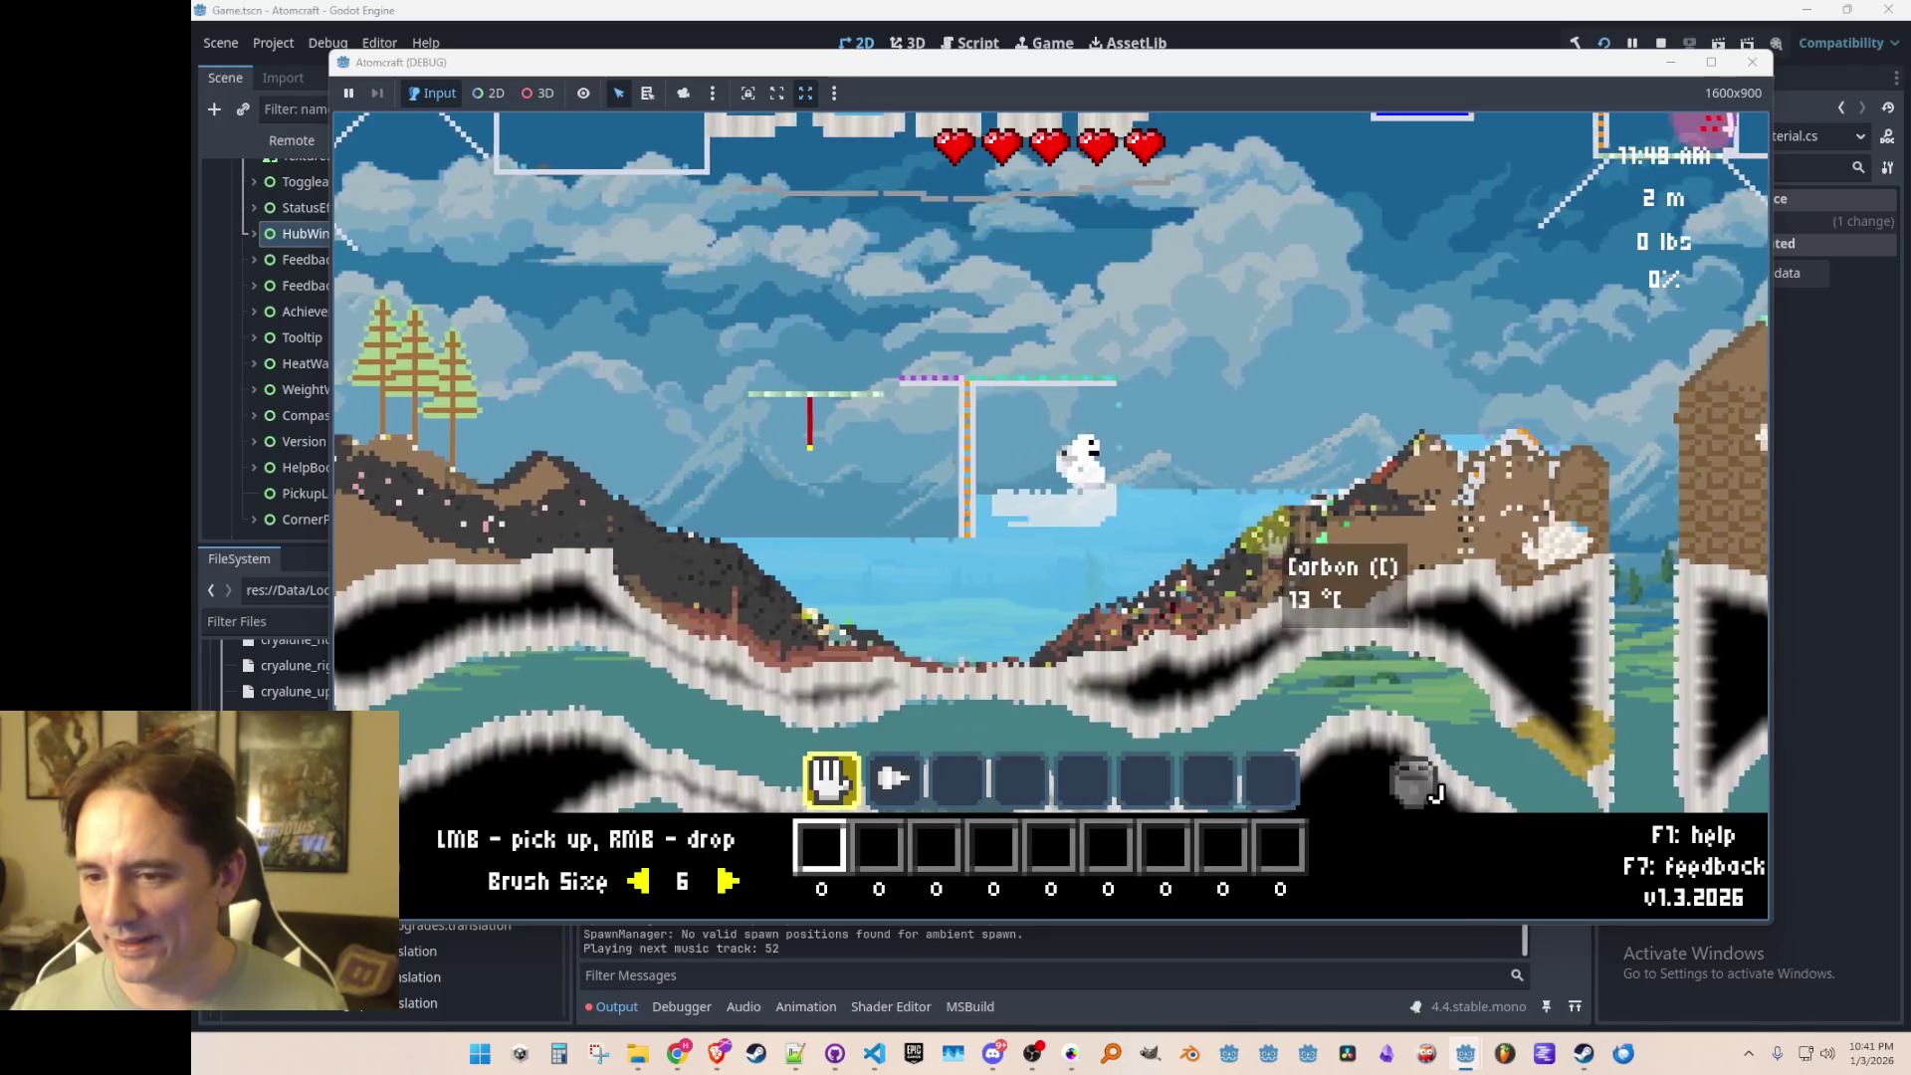
pyautogui.press('d')
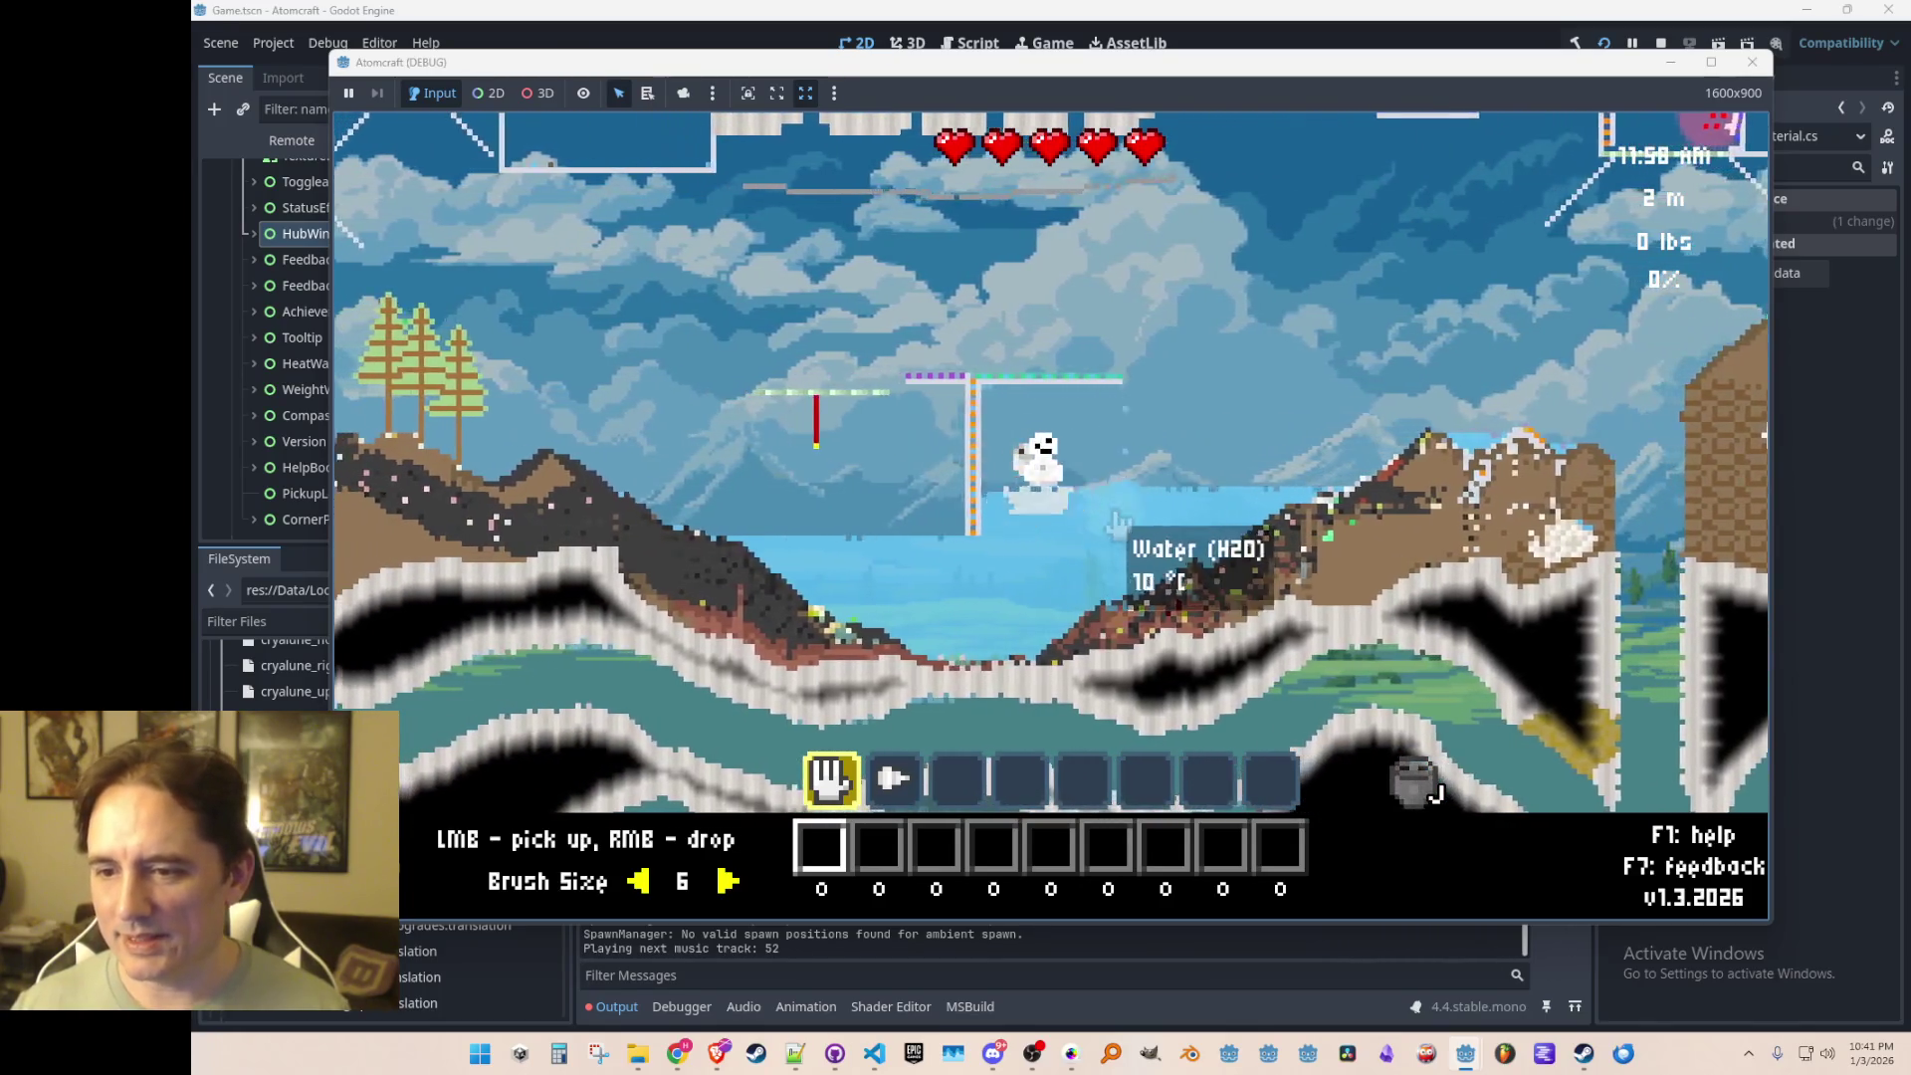
pyautogui.press('w')
pyautogui.press('d')
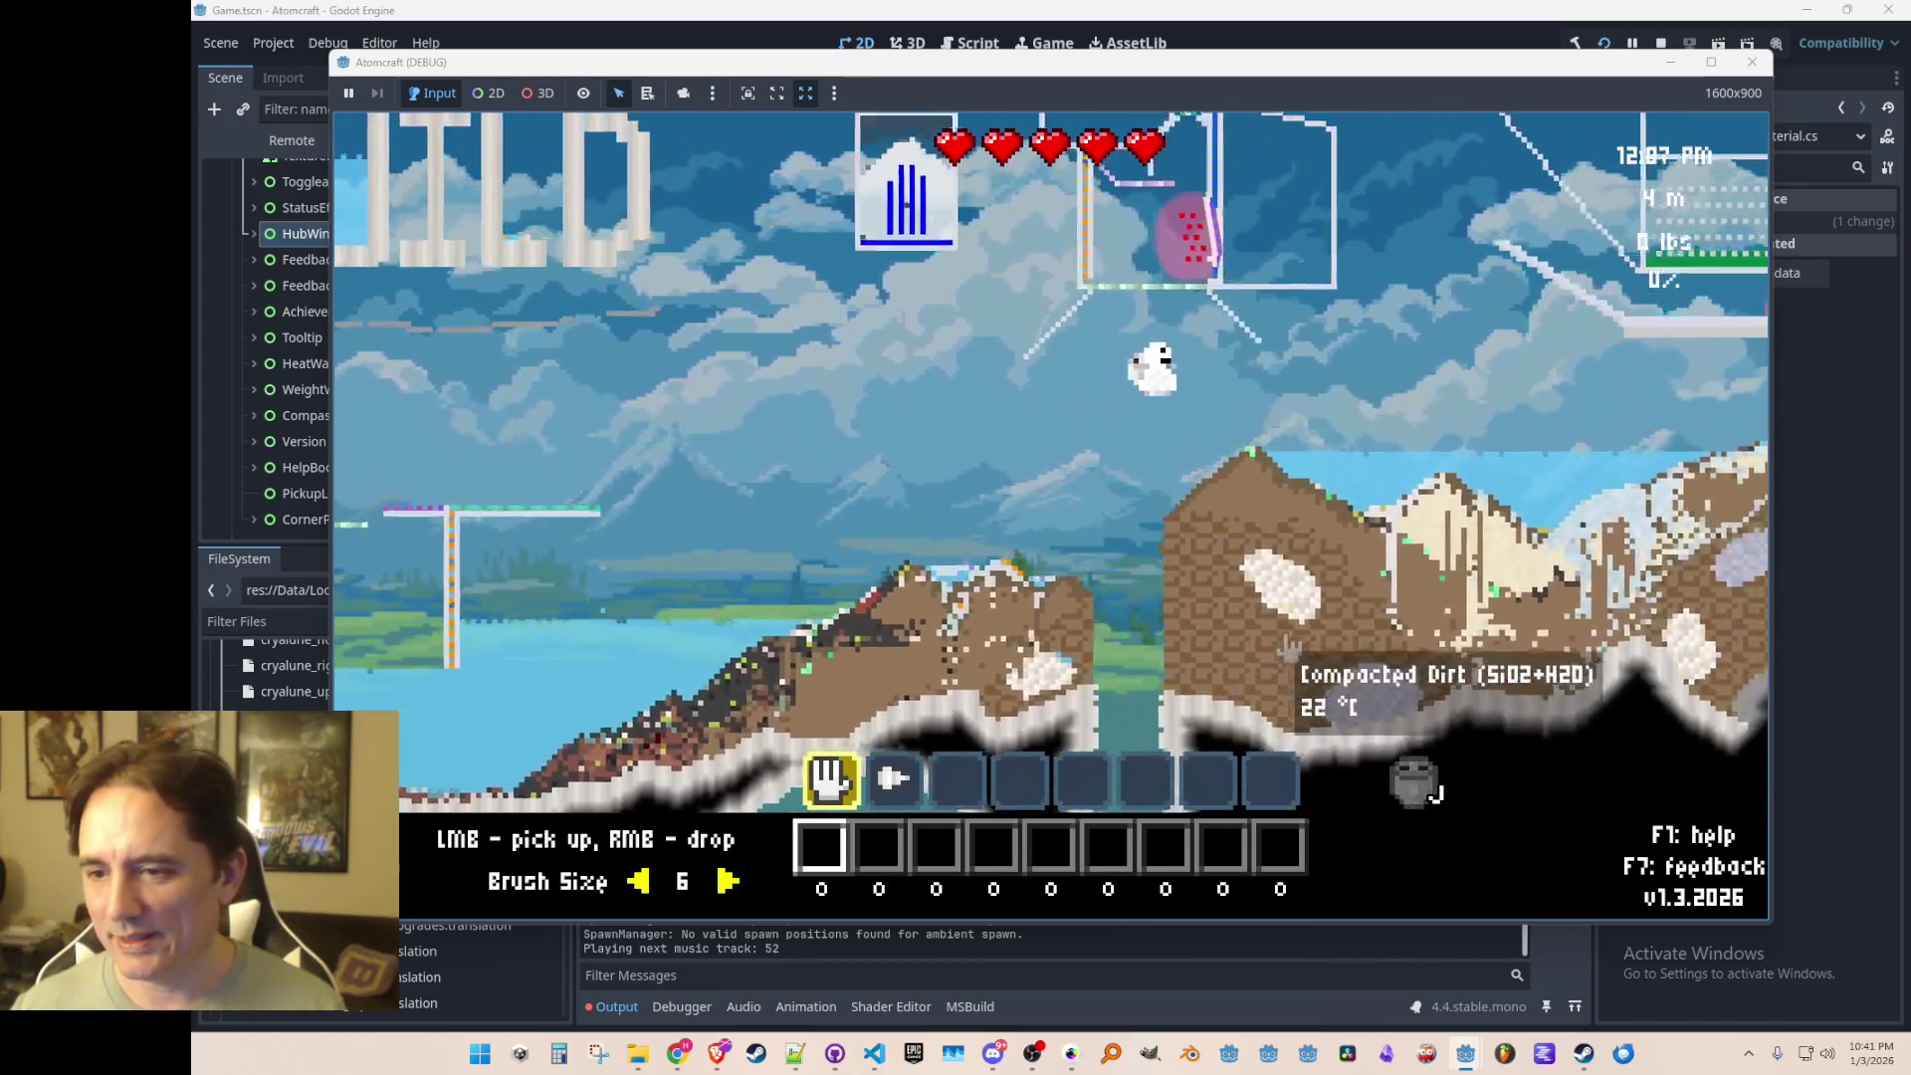
pyautogui.press('d')
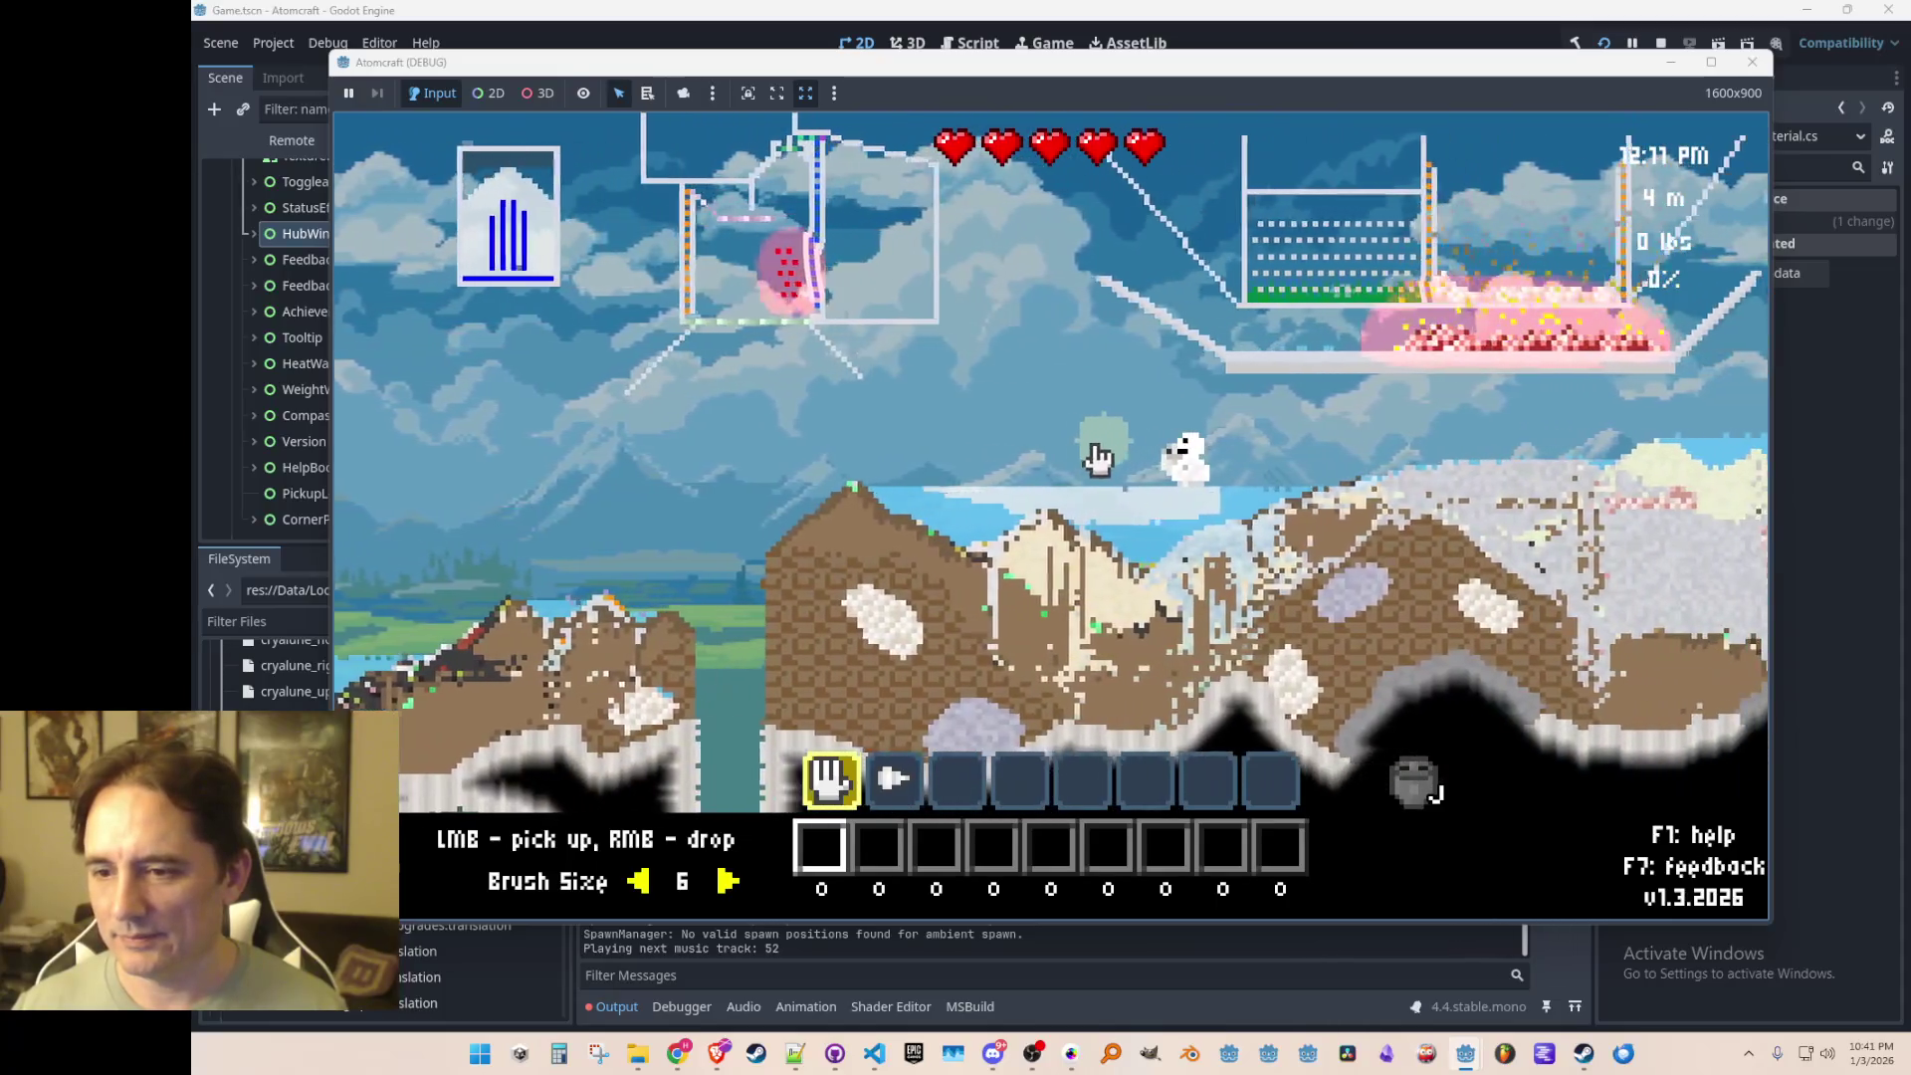
pyautogui.press('a')
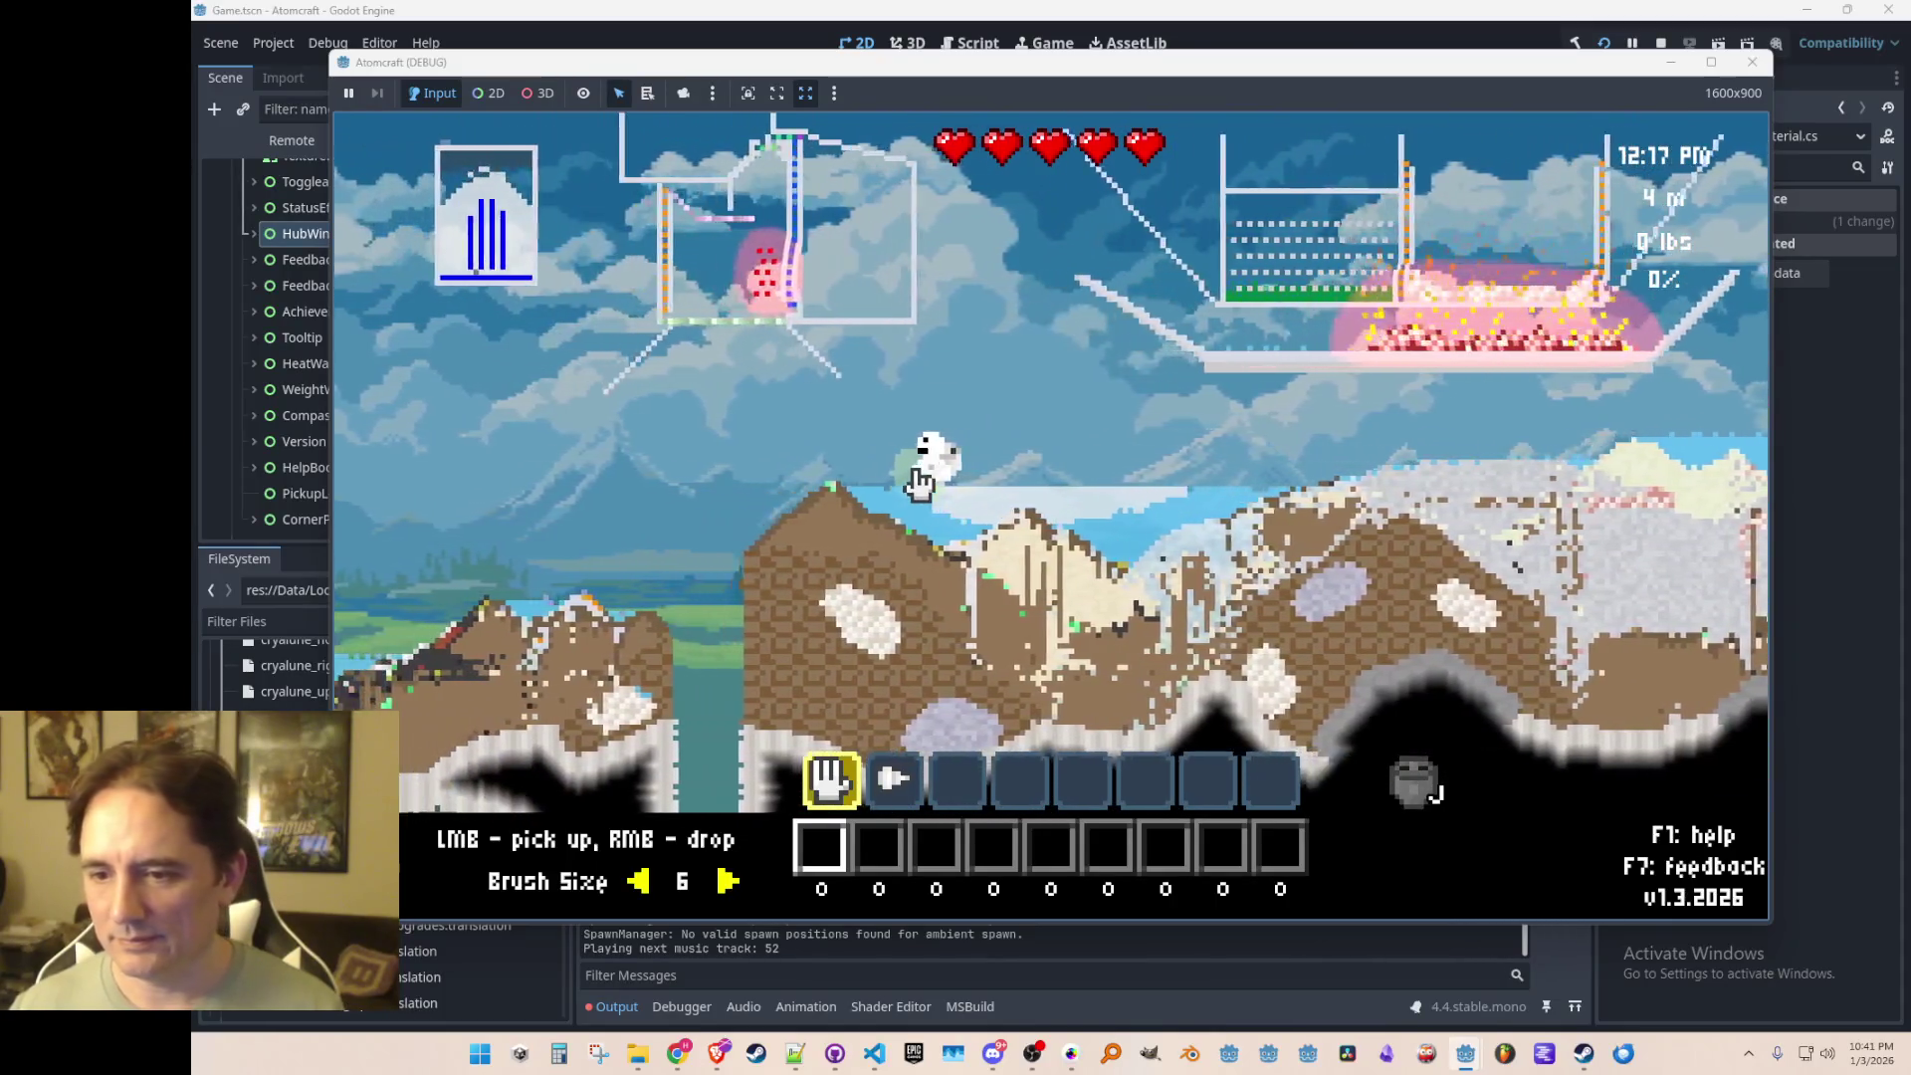
# Step: Check the crafting window's temperature category for Bits of Heating Element Minor, then stop the game
pyautogui.click(690, 202)
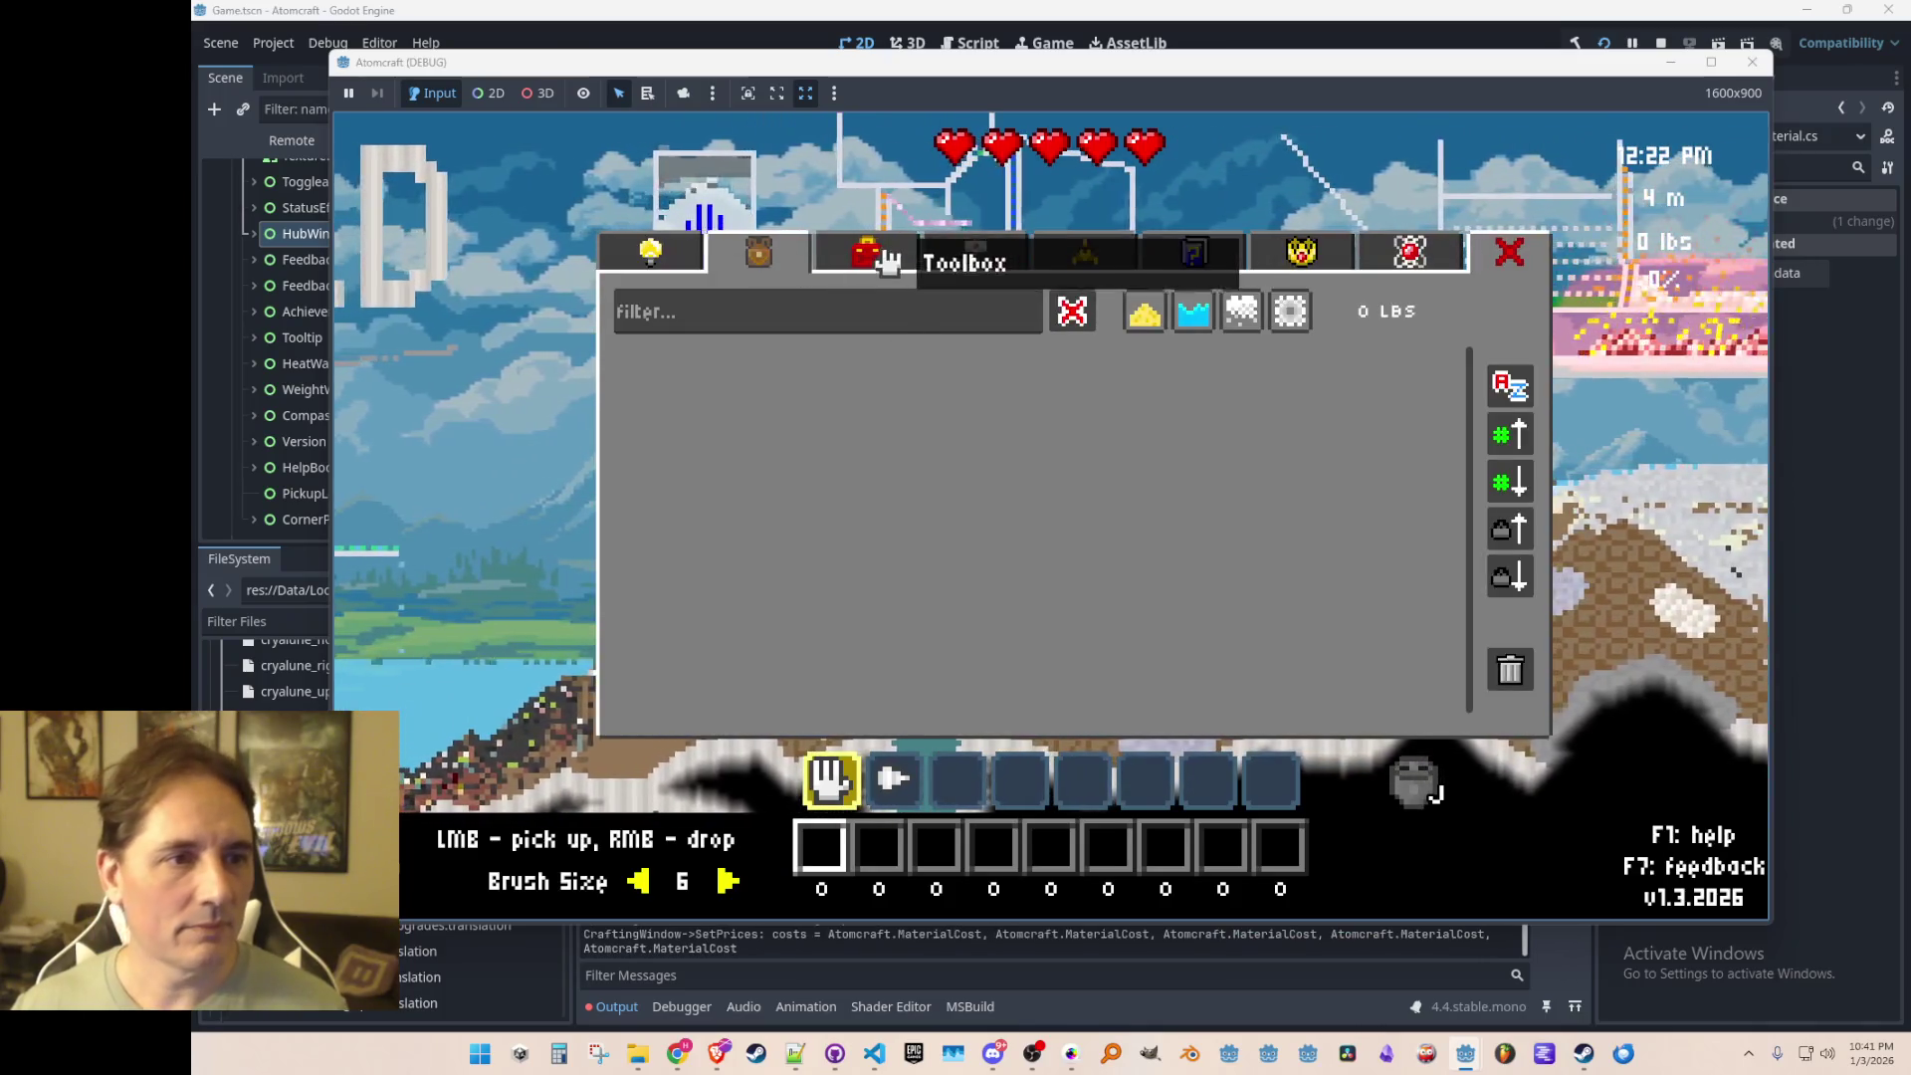
pyautogui.click(867, 252)
pyautogui.click(976, 251)
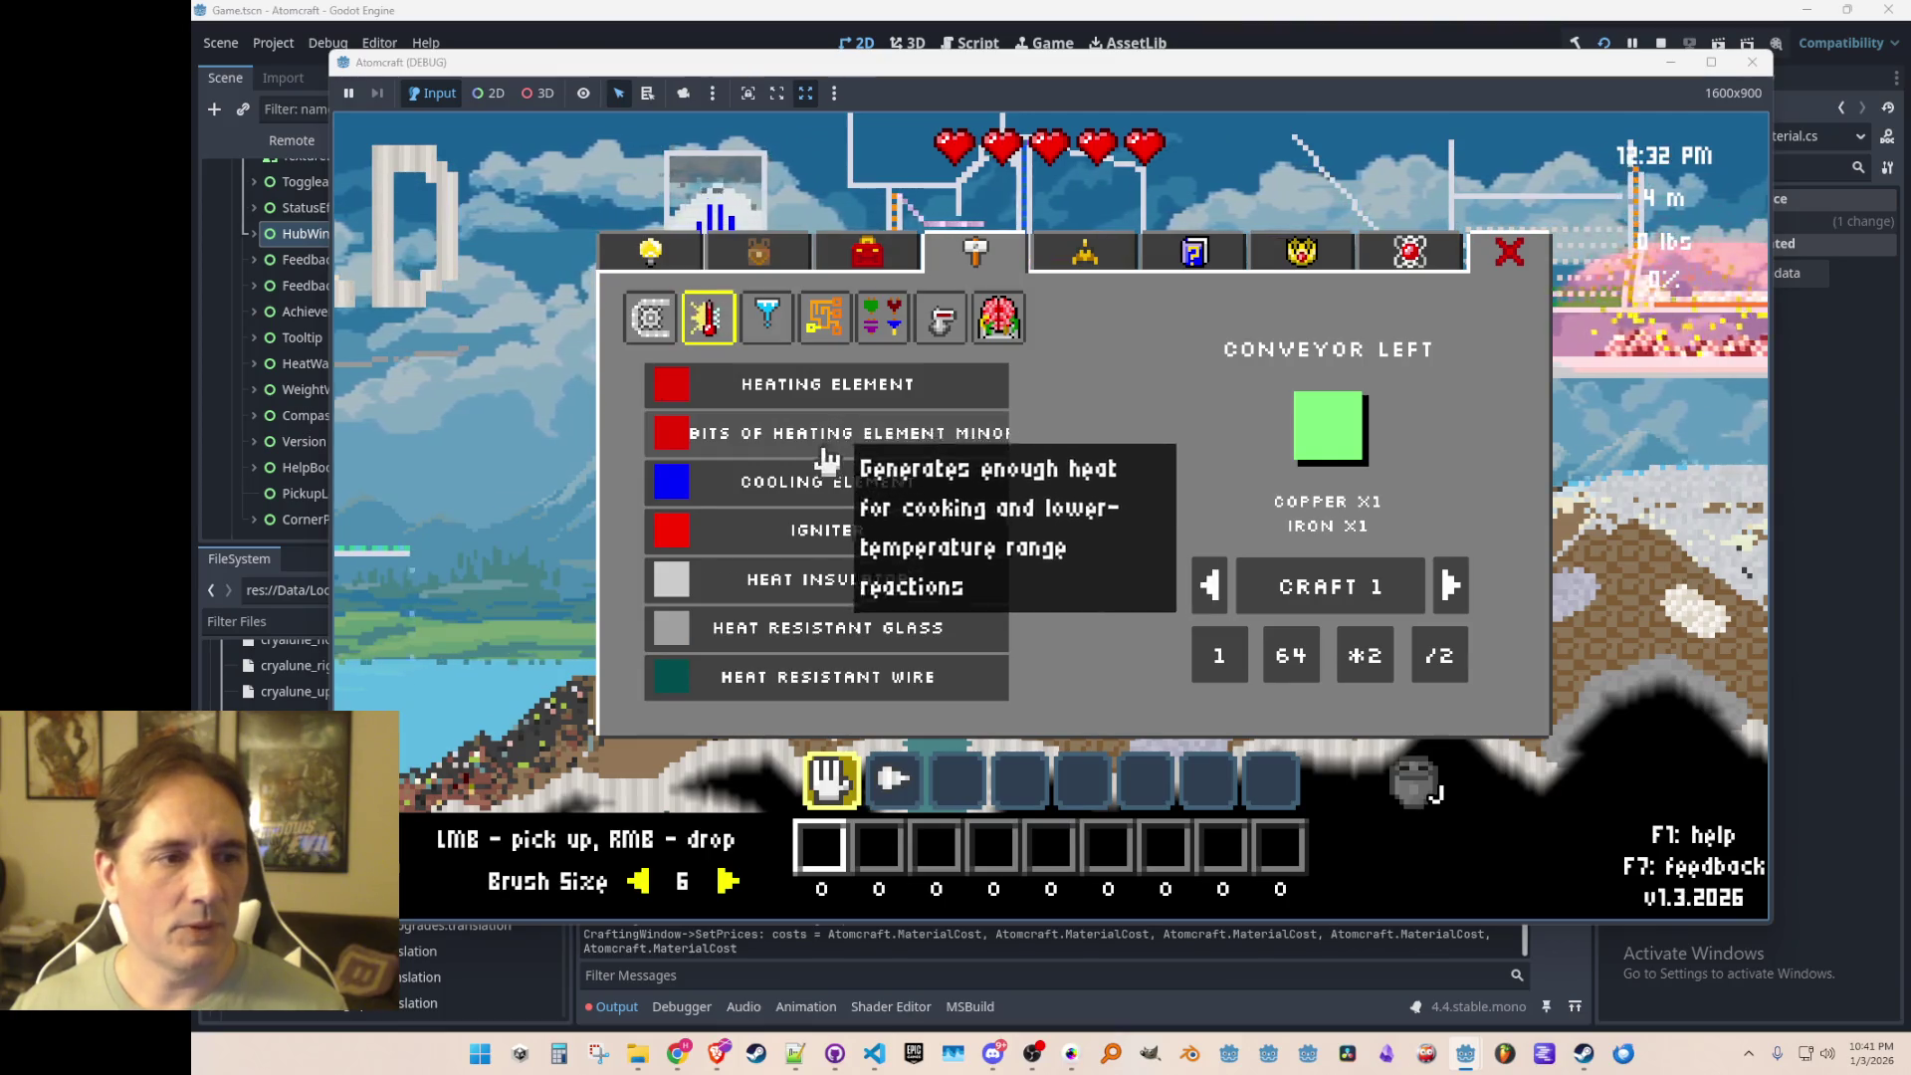
pyautogui.click(1659, 44)
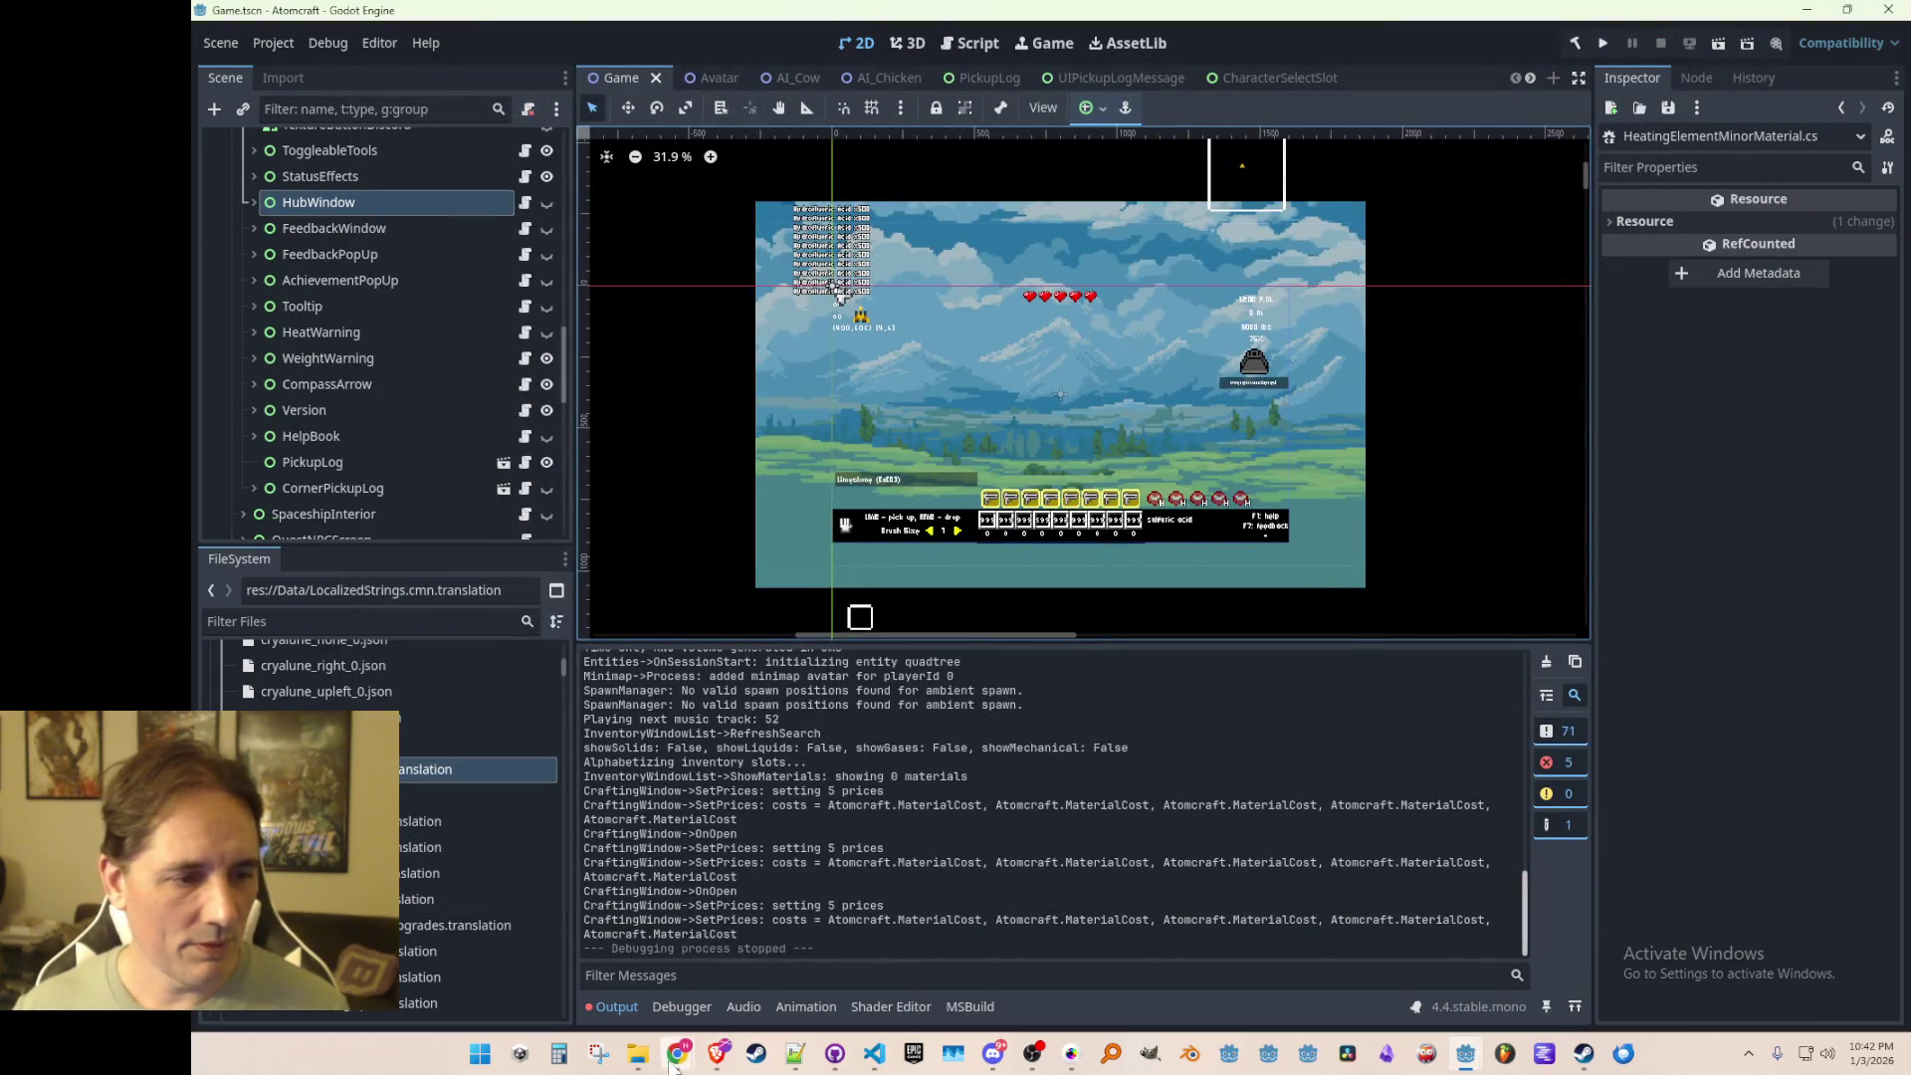
# Step: Select Heating Element Minor (Off).json in the Atomcraft Materials folder, then close that Explorer window
pyautogui.moveTo(637, 1057)
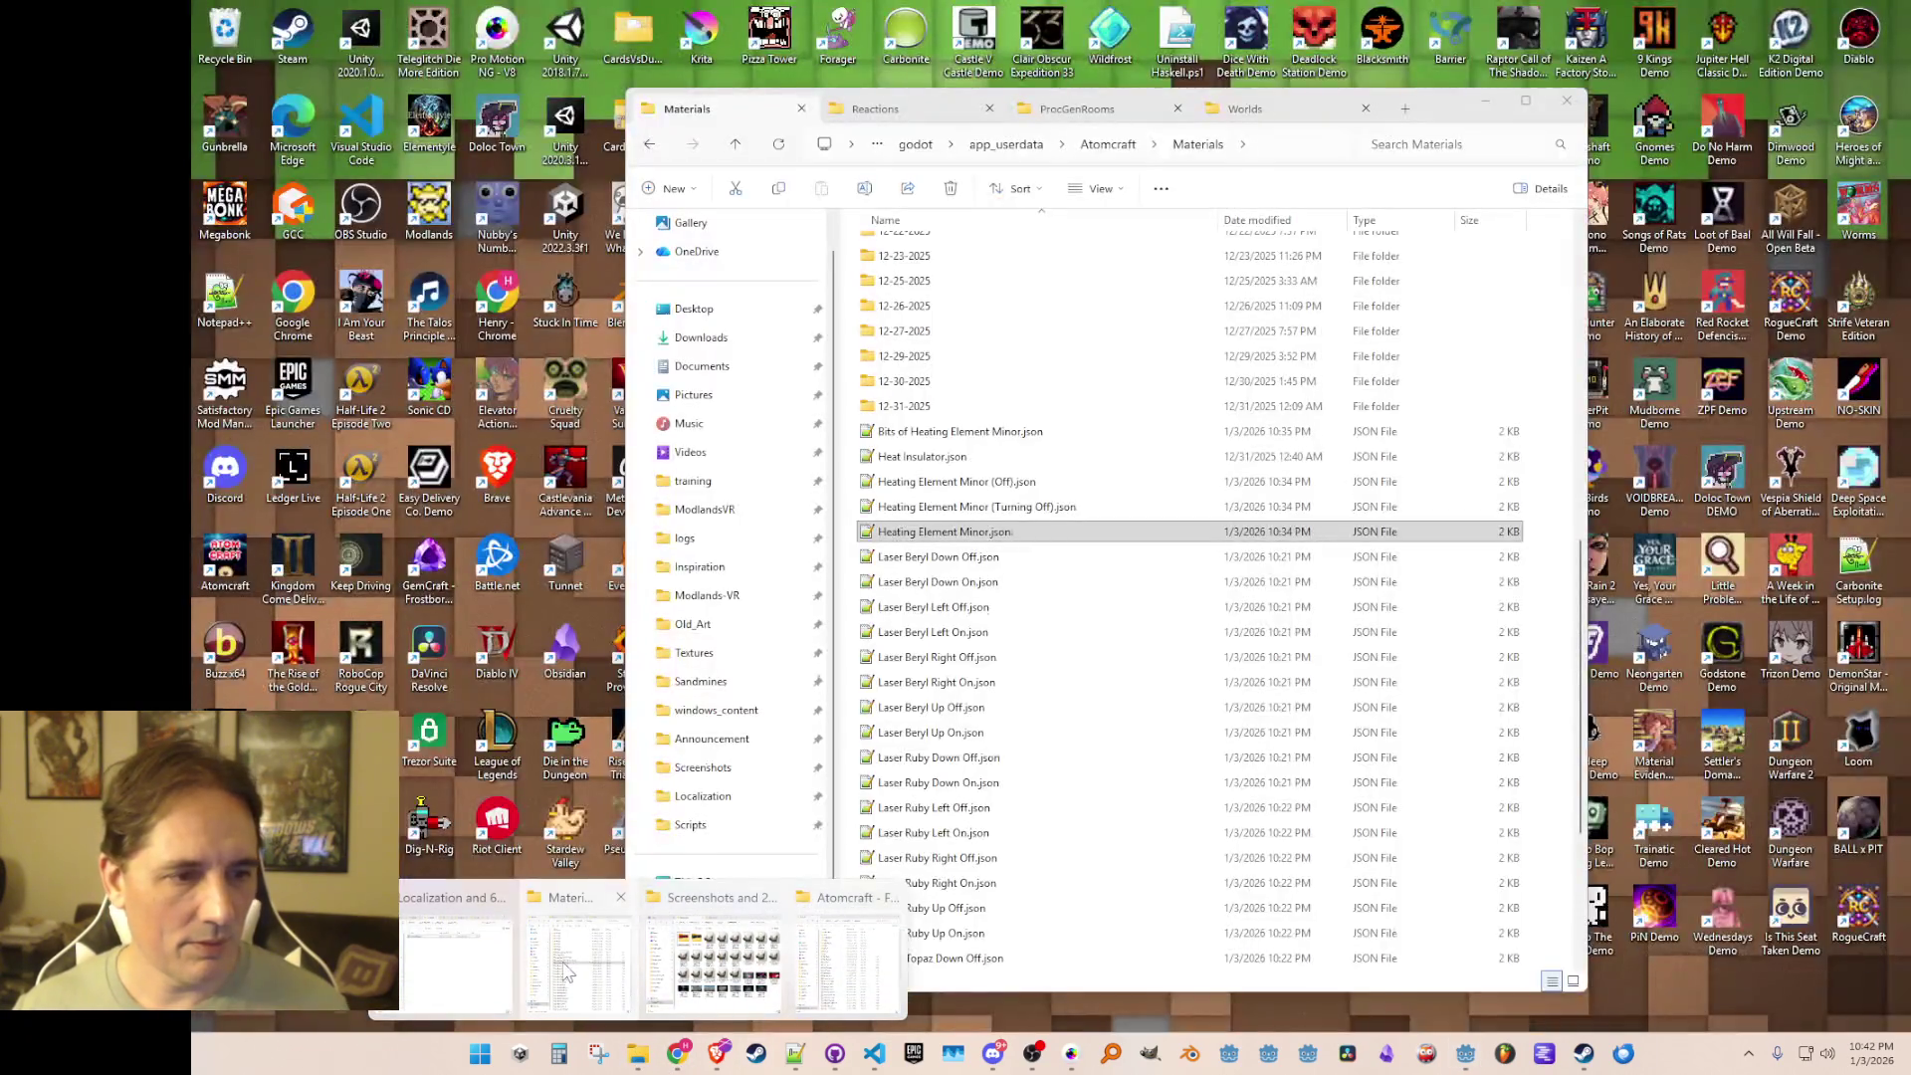
pyautogui.click(567, 970)
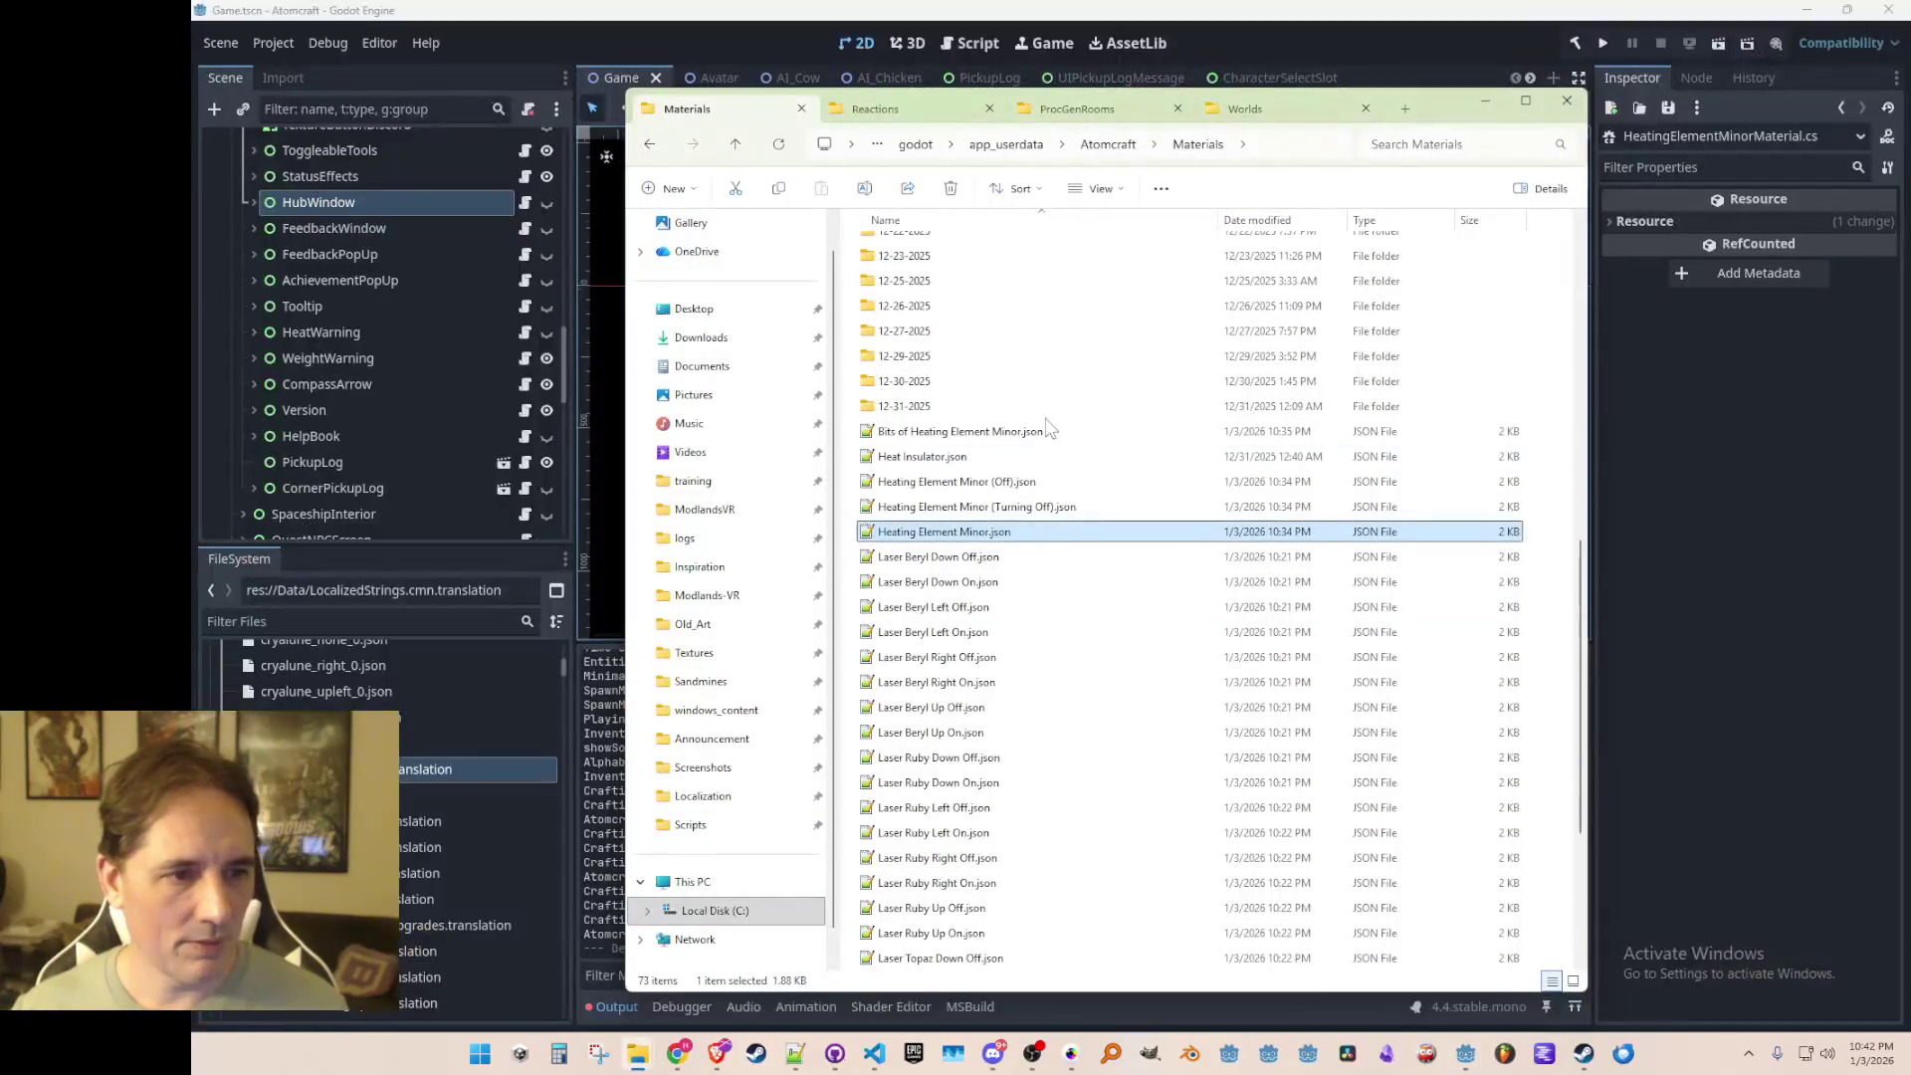
pyautogui.click(984, 484)
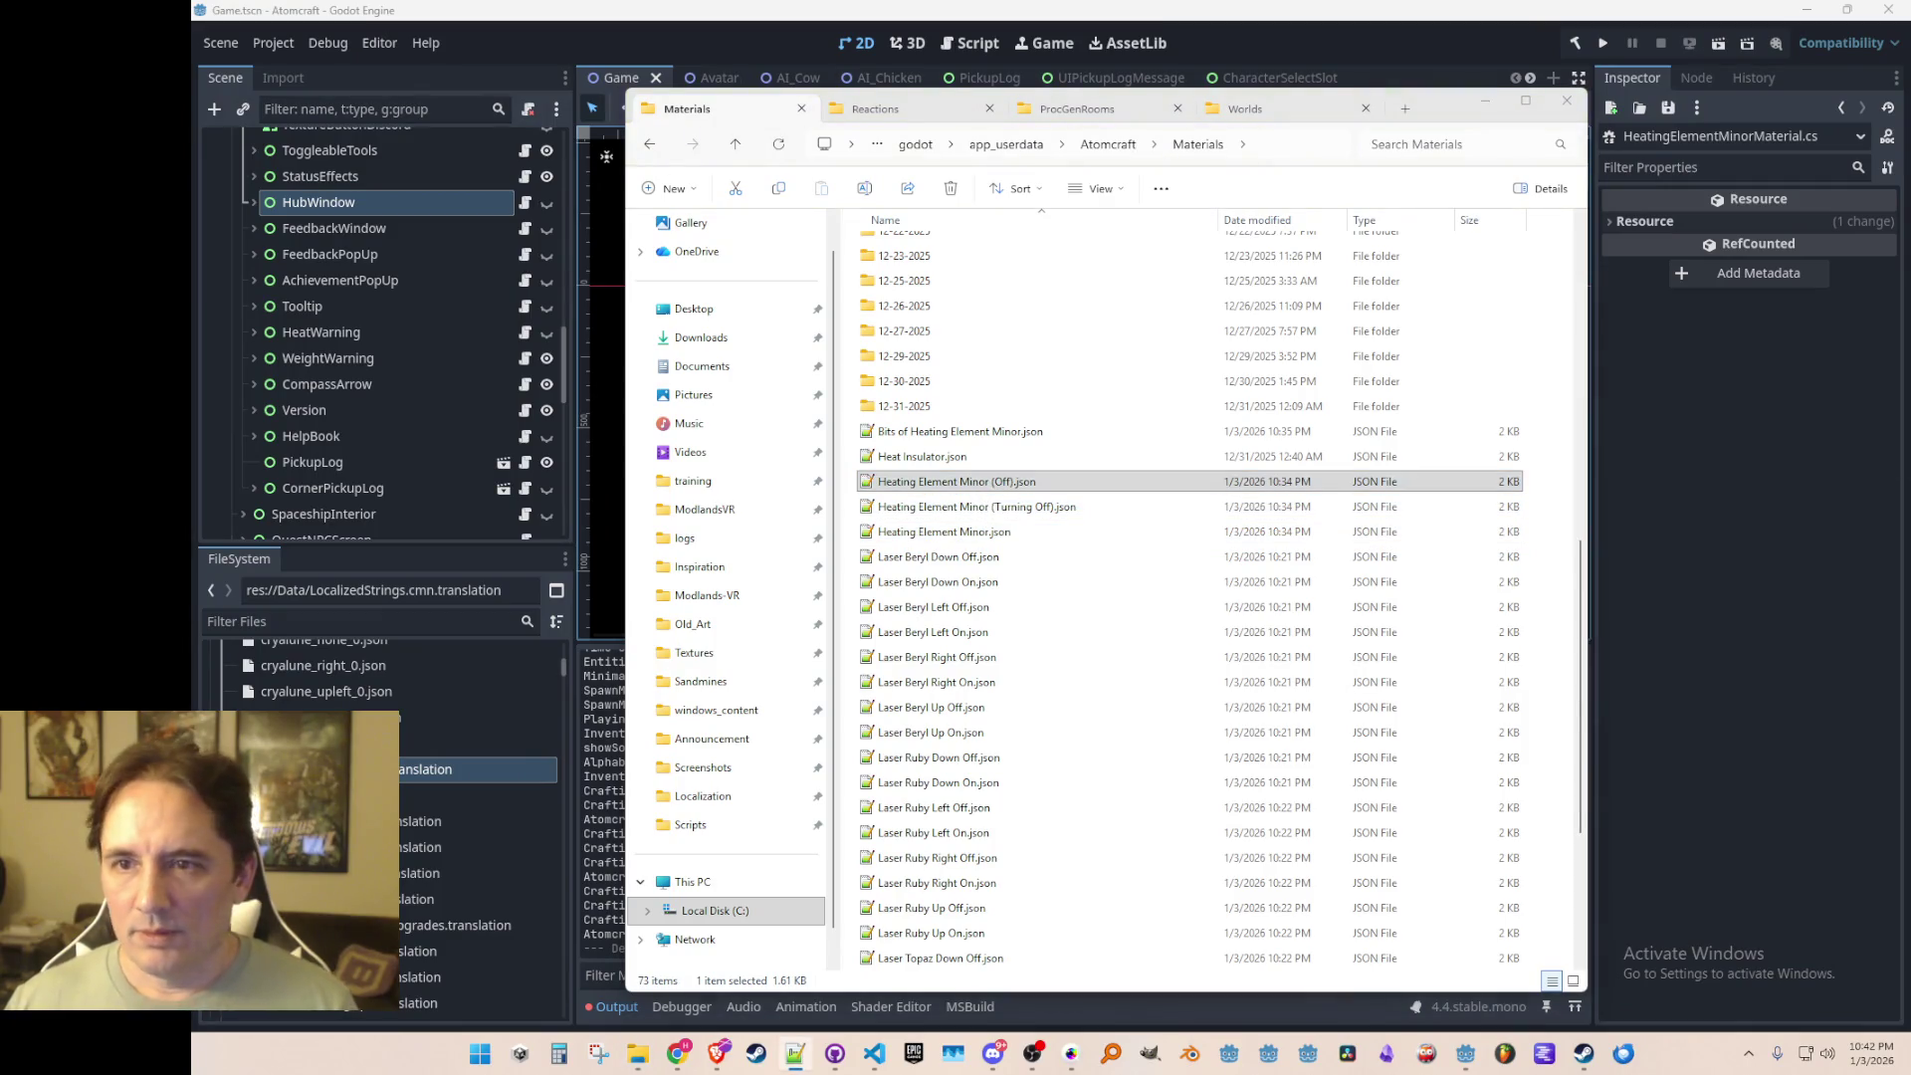
pyautogui.hotkey('alt', 'Tab')
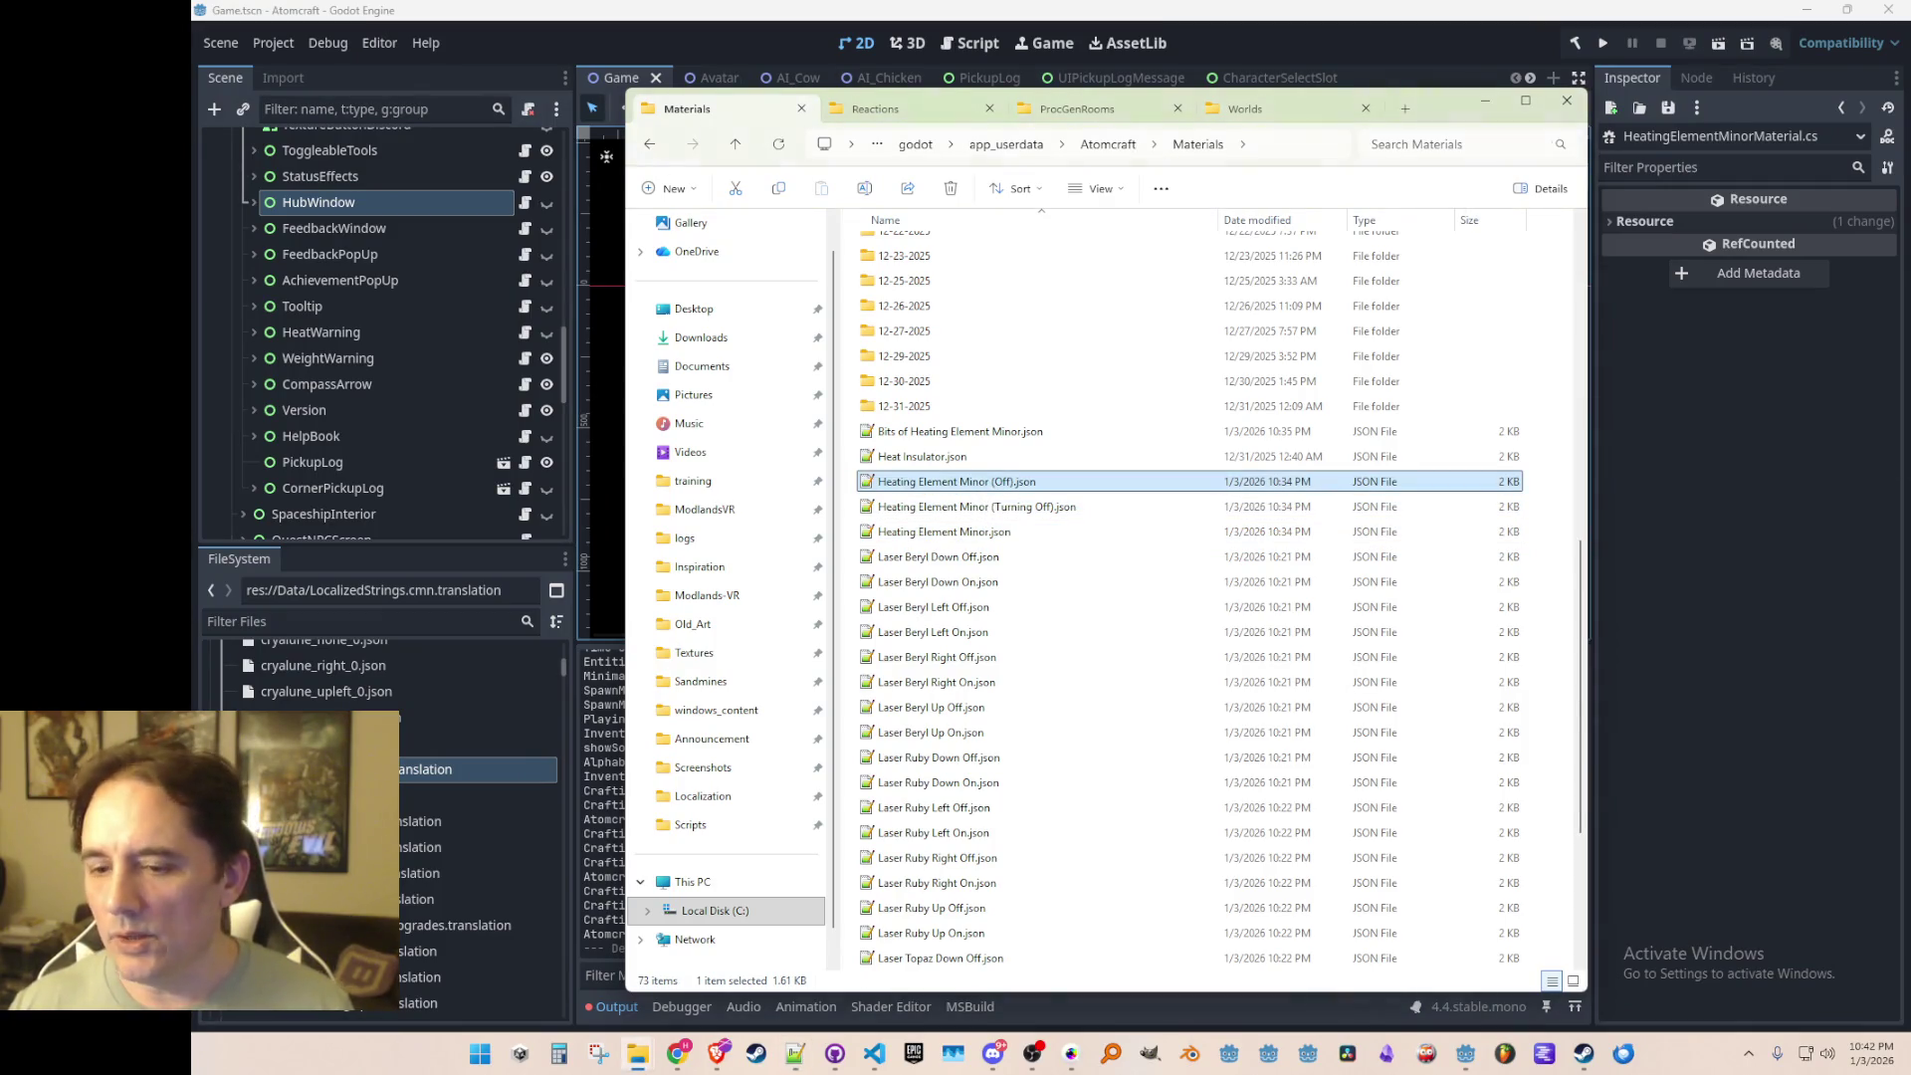
pyautogui.hotkey('alt', 'Tab')
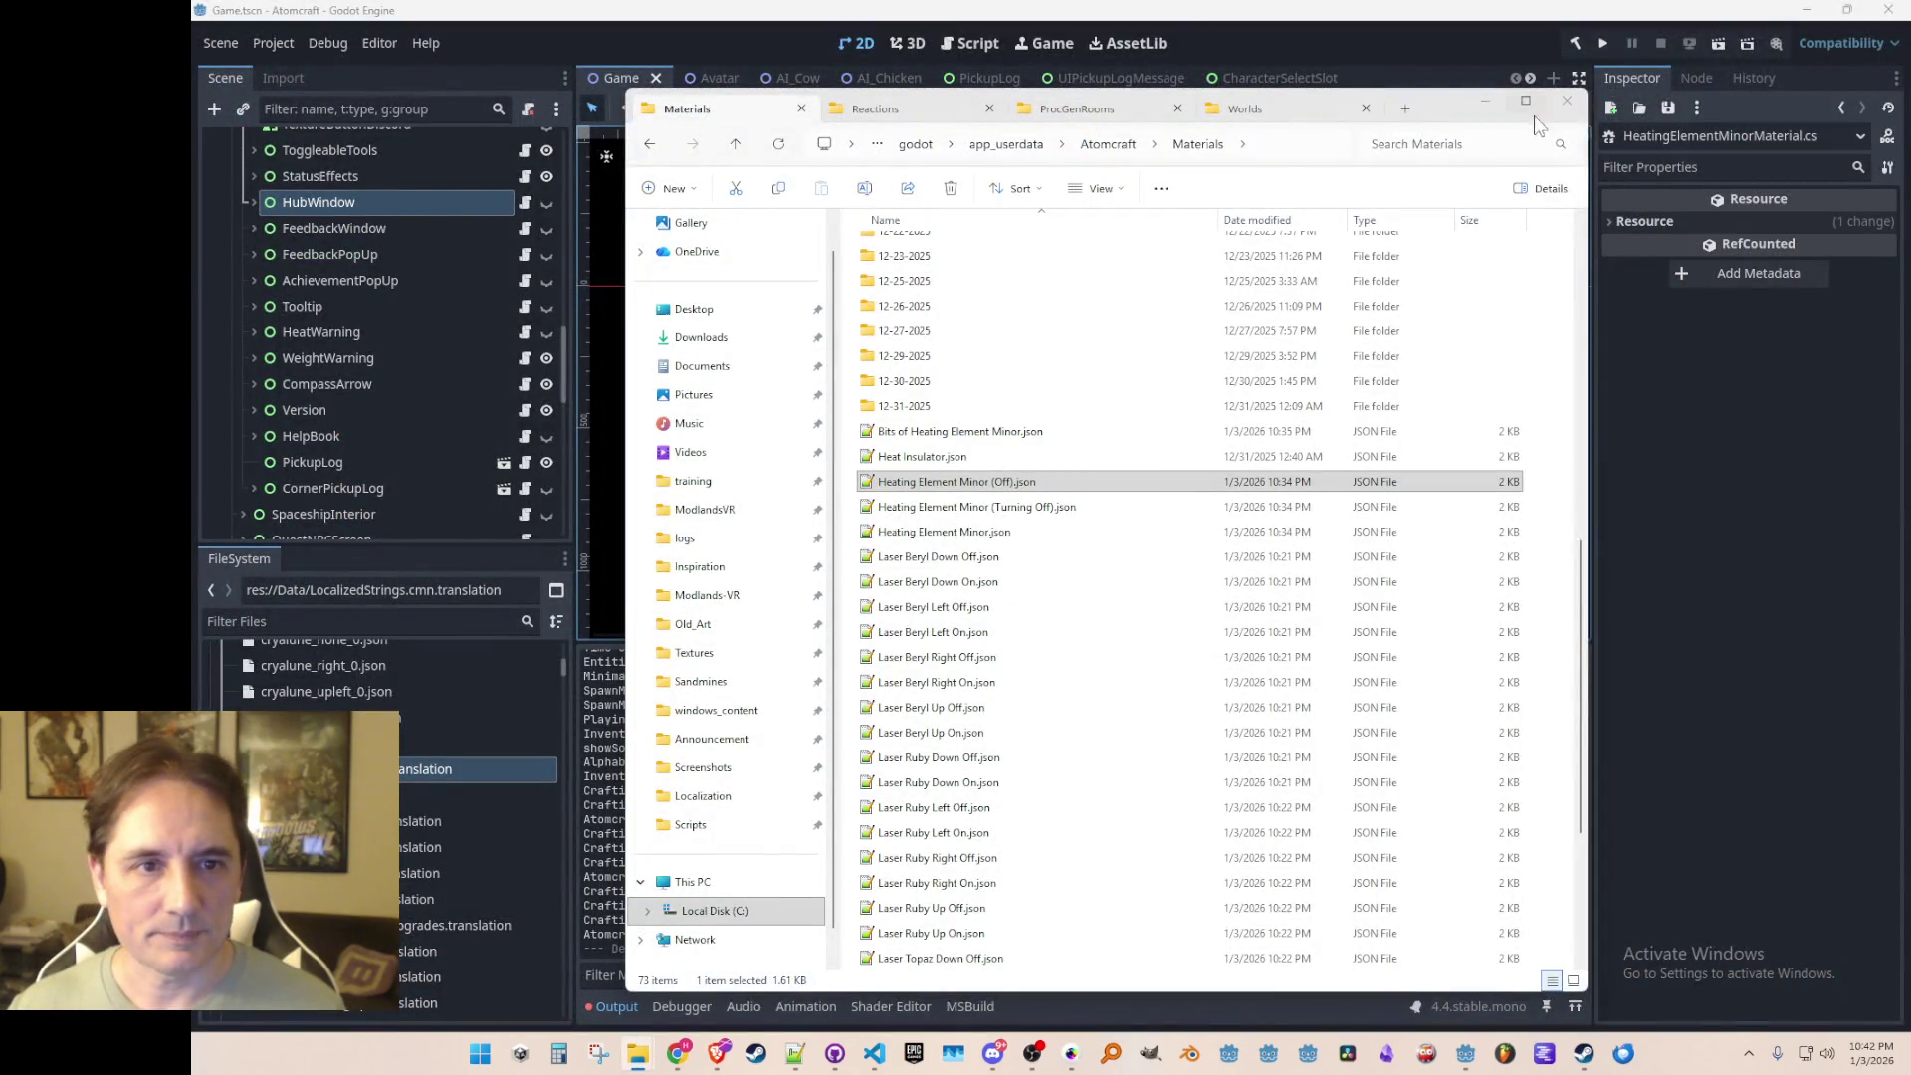
pyautogui.hotkey('alt', 'F4')
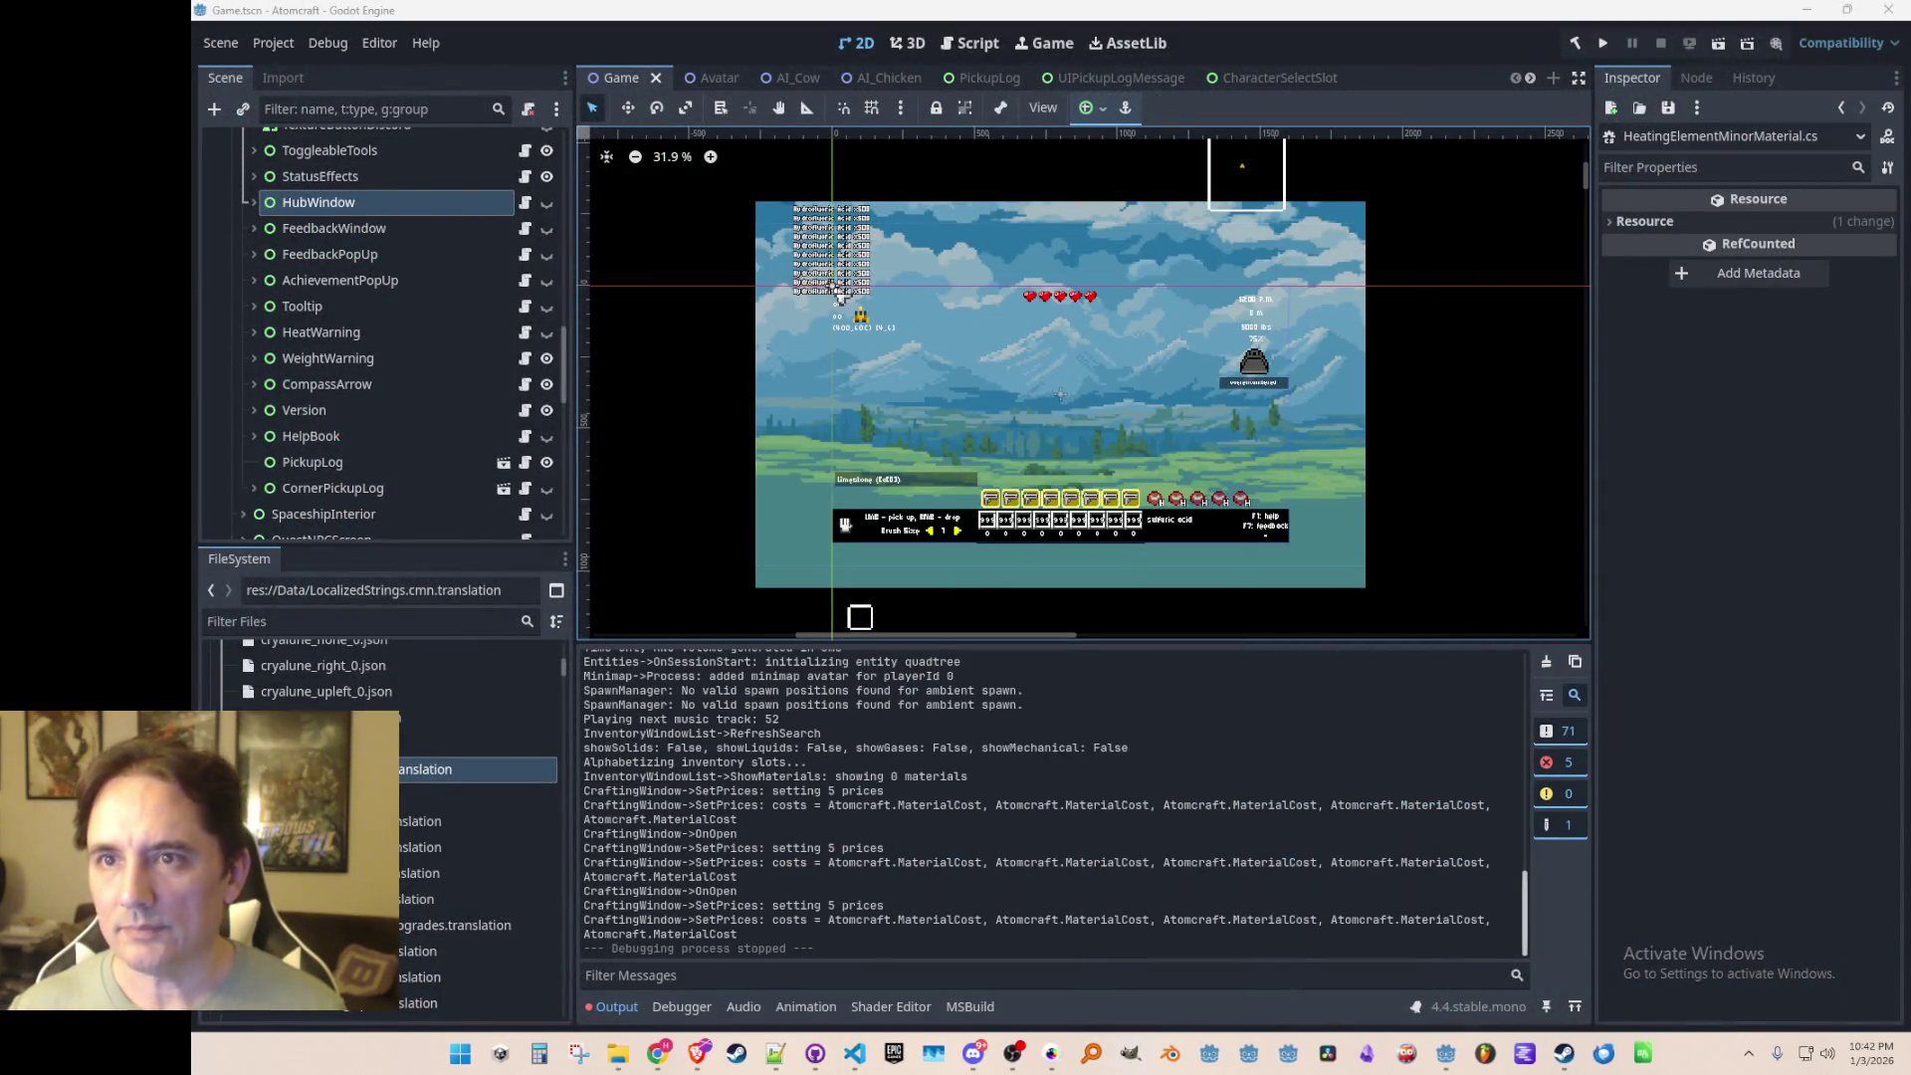
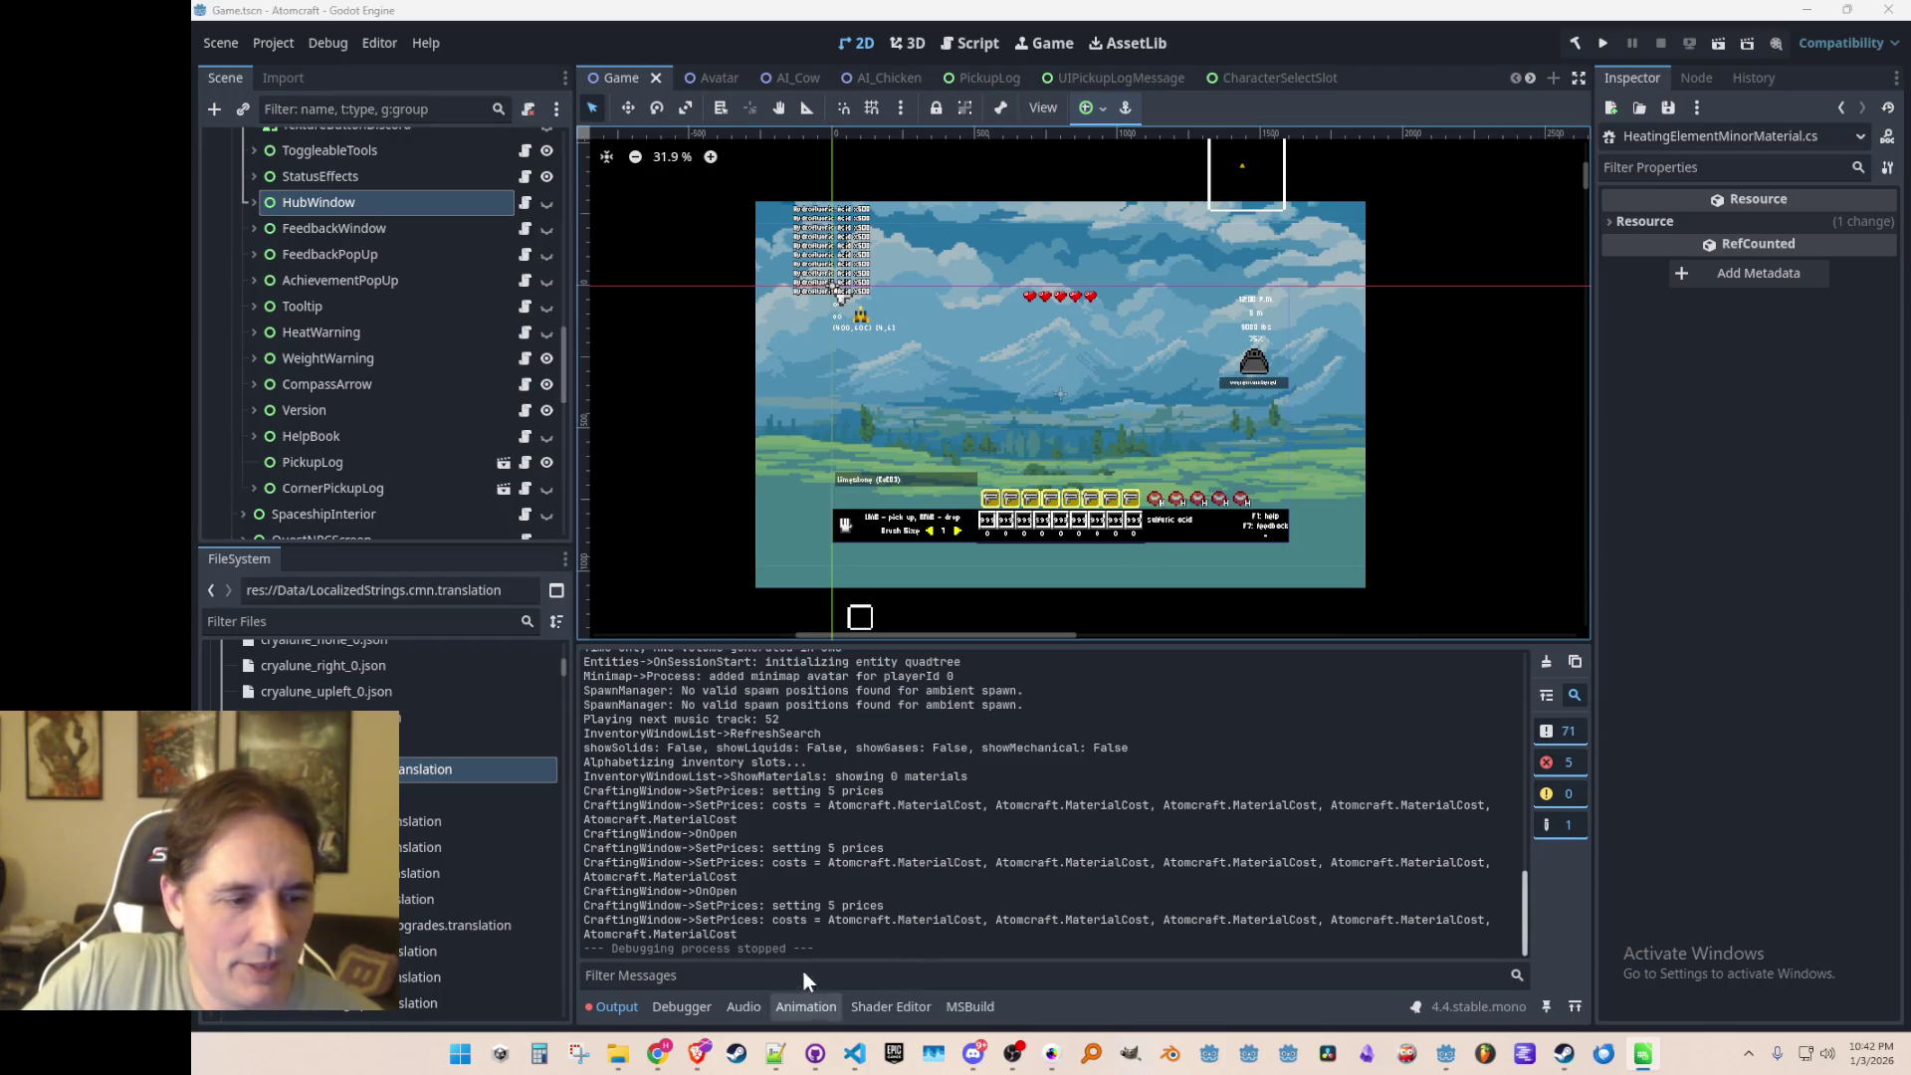
# Step: Glance at Strings.cs in VS Code, then return and bring the Materials folder window forward
pyautogui.click(856, 1057)
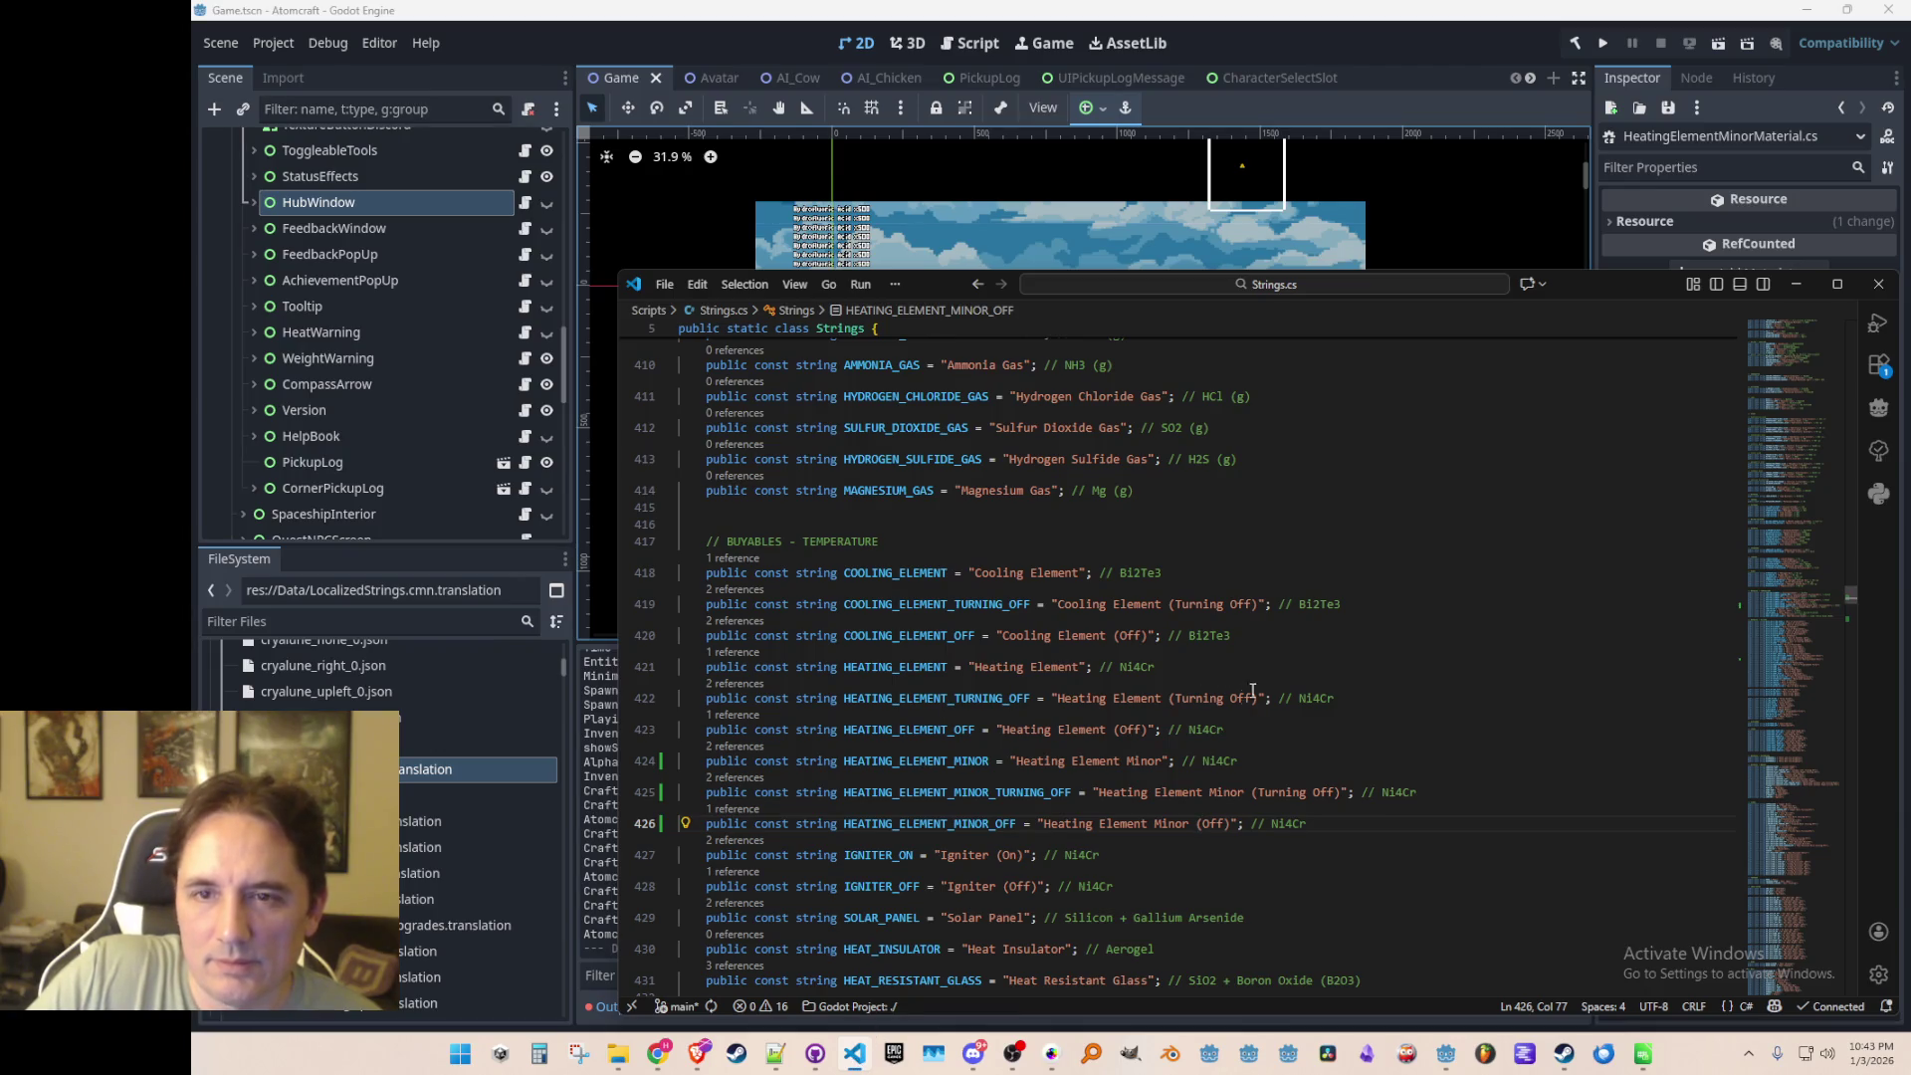
pyautogui.click(1346, 50)
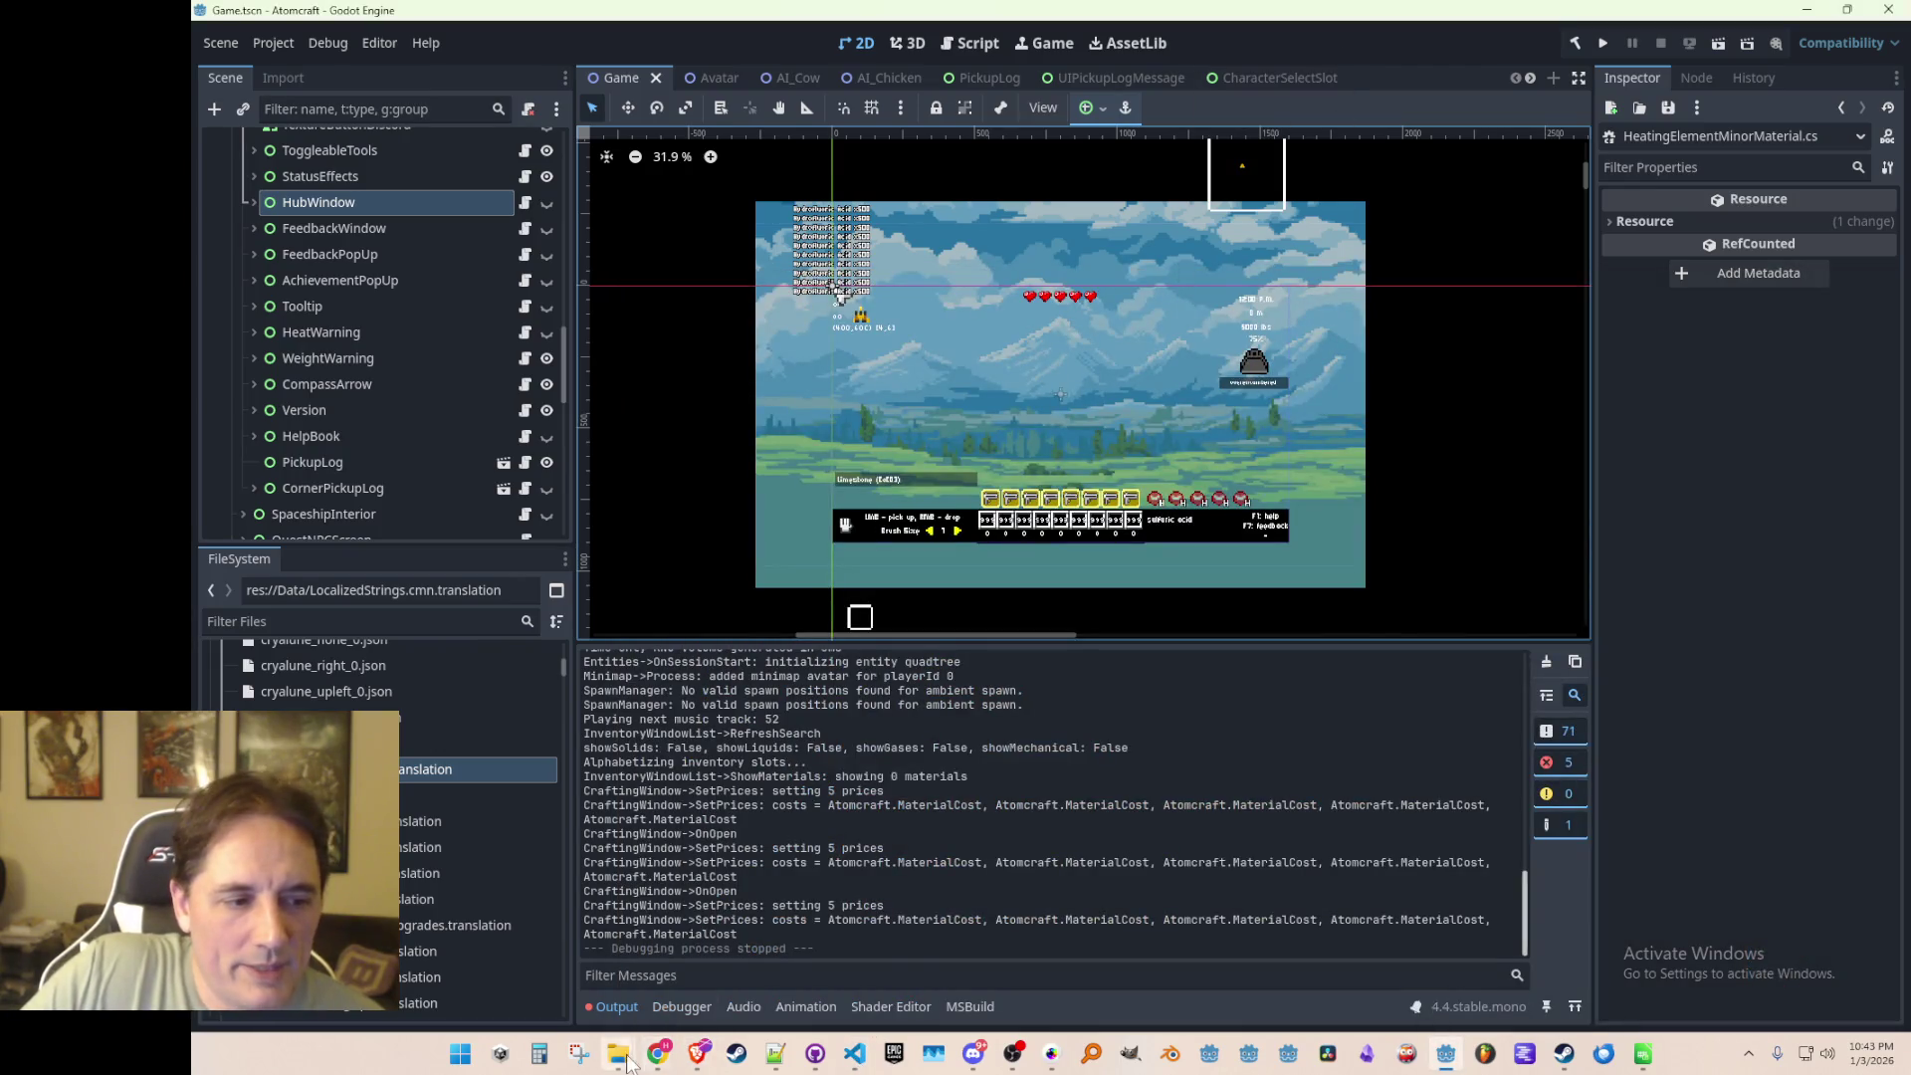
pyautogui.moveTo(619, 1054)
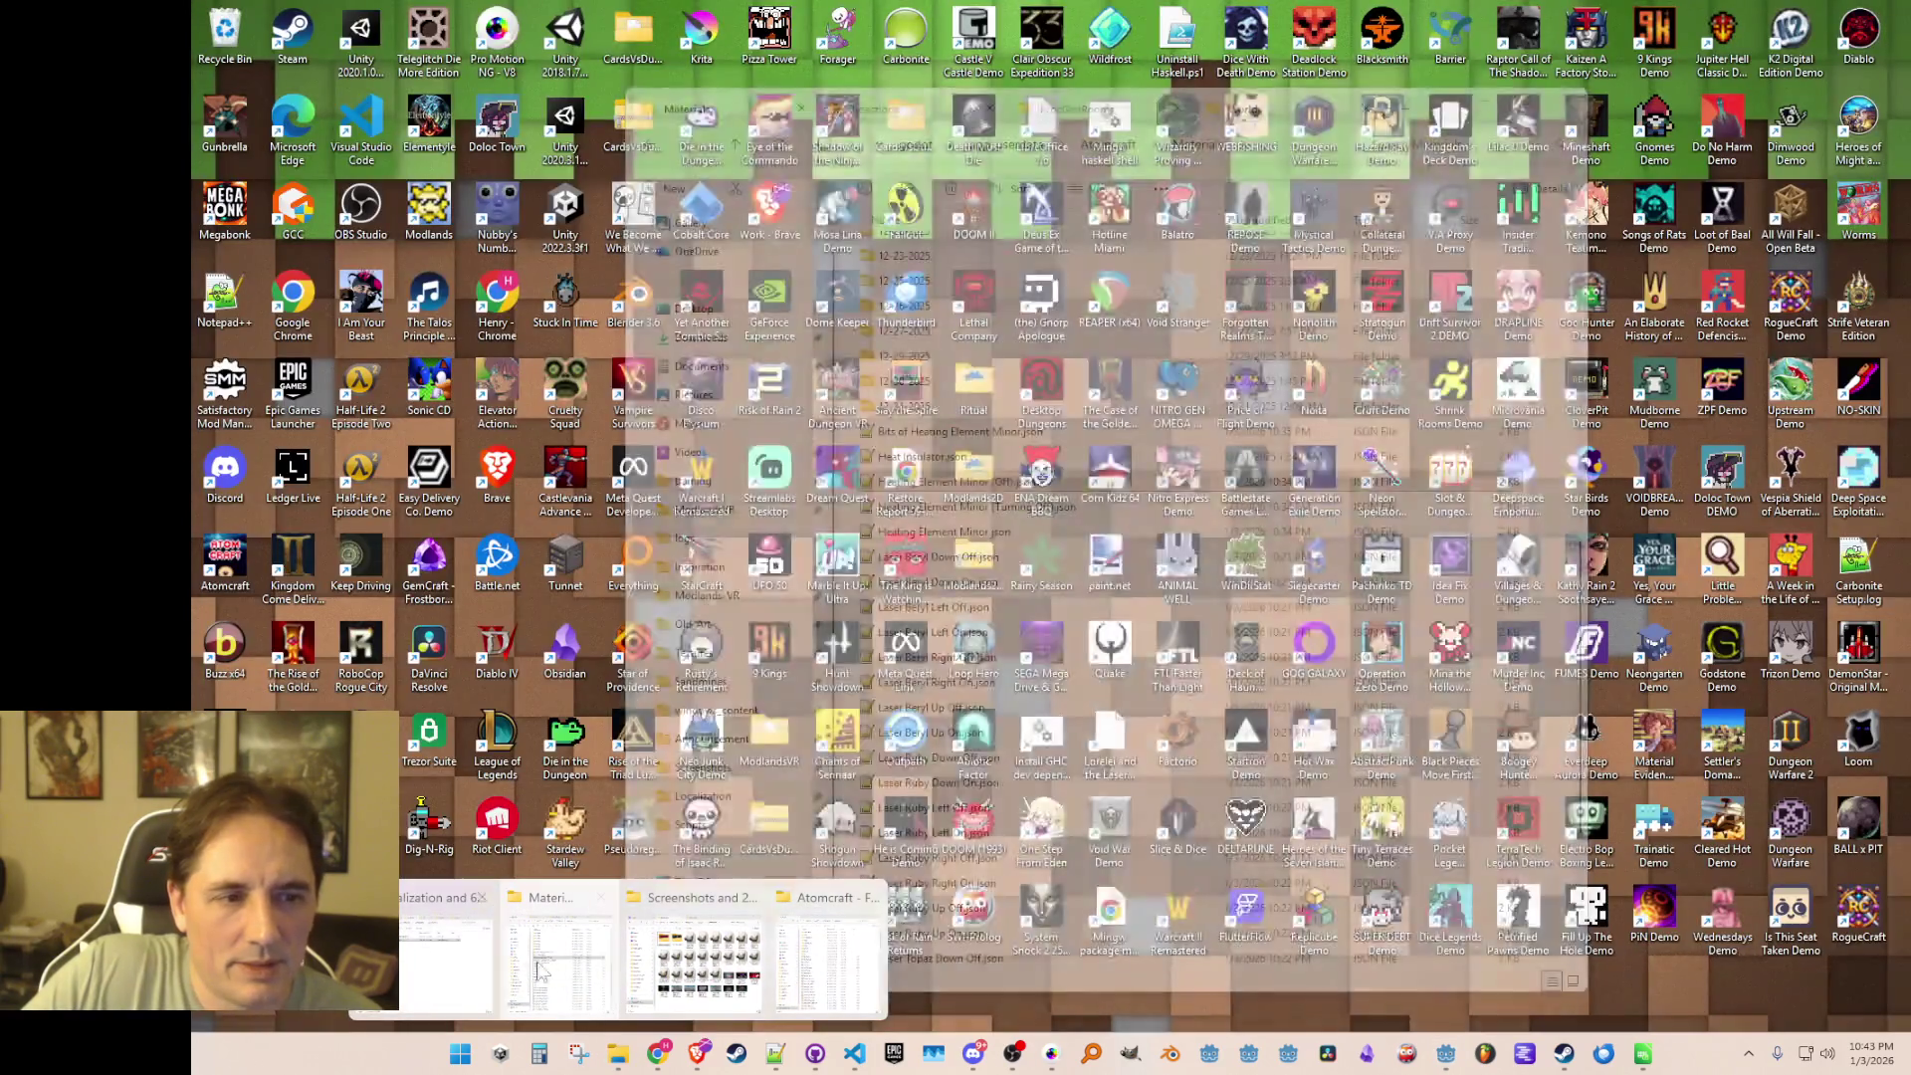
pyautogui.click(586, 965)
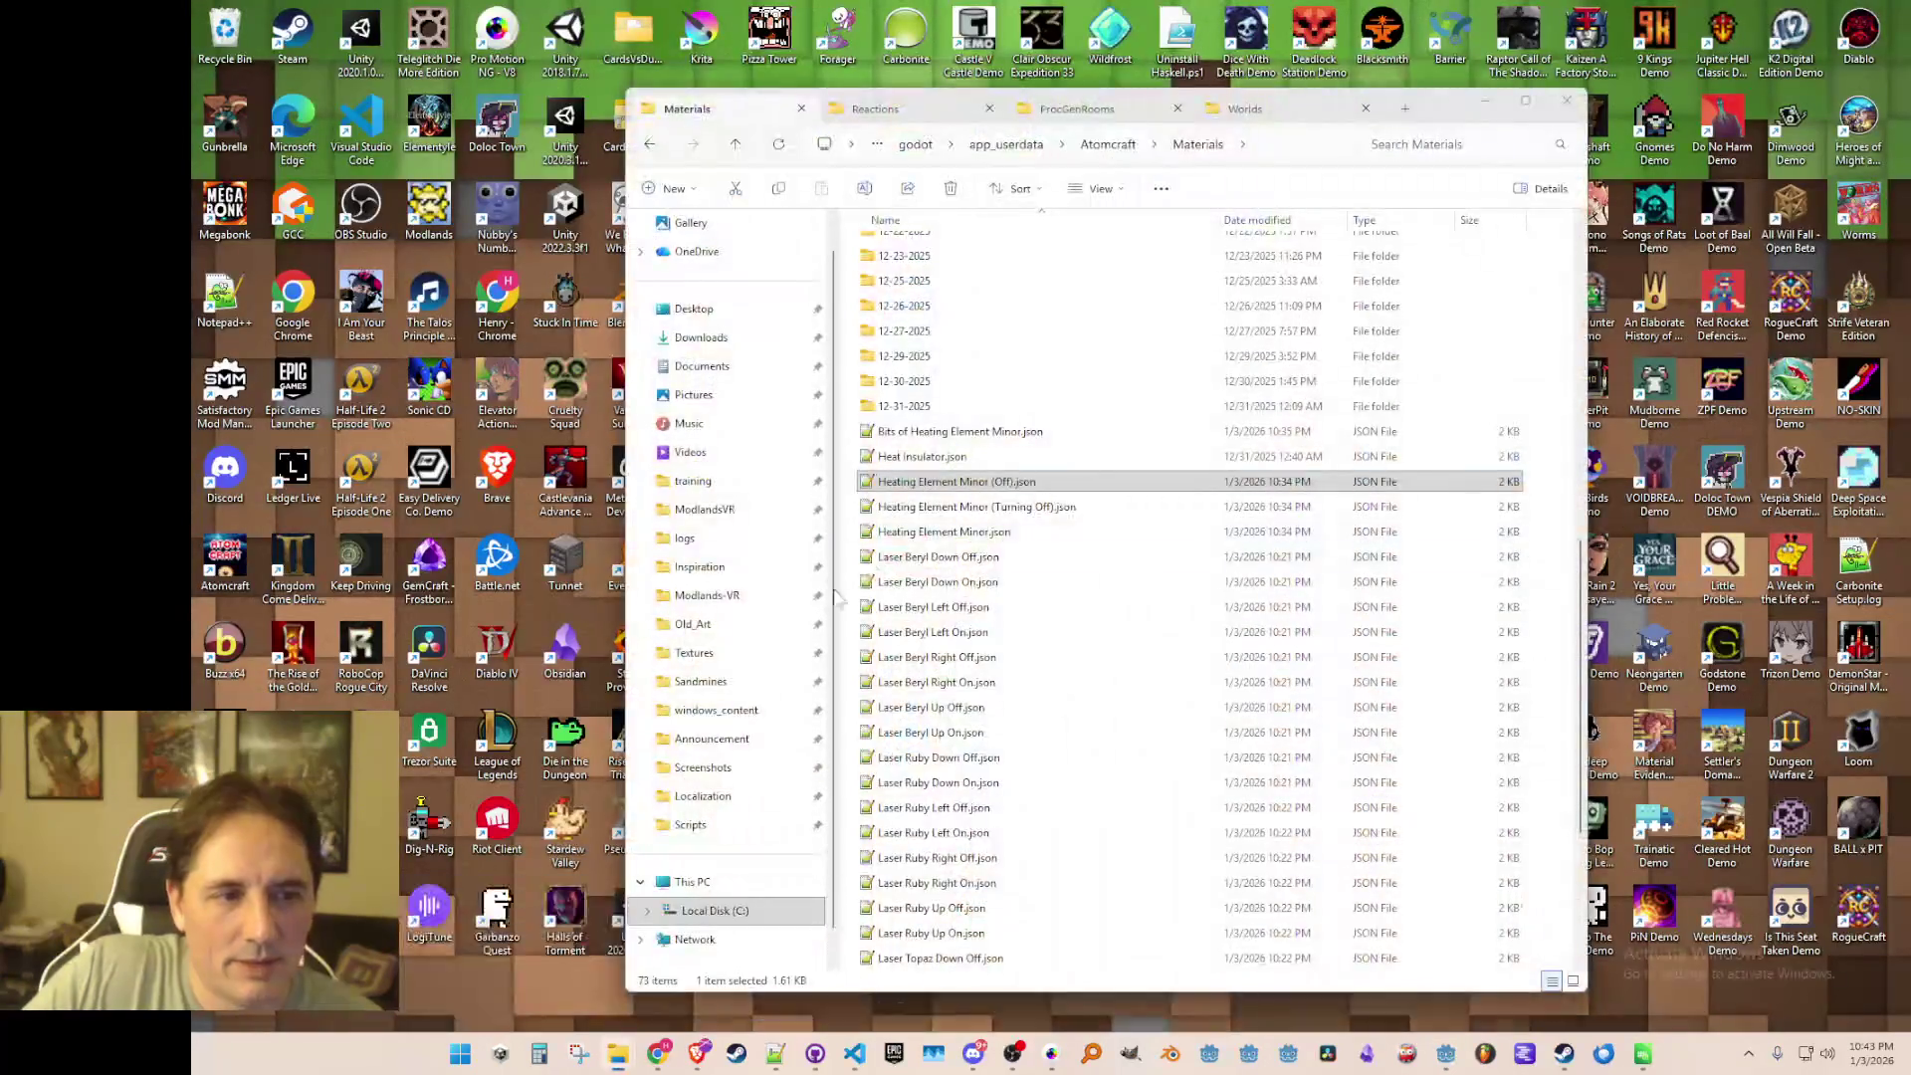
# Step: Select Bits of Heating Element Minor.json, close the Materials window, and pick LocalizedStrings.cmn.translation in Godot
pyautogui.click(998, 434)
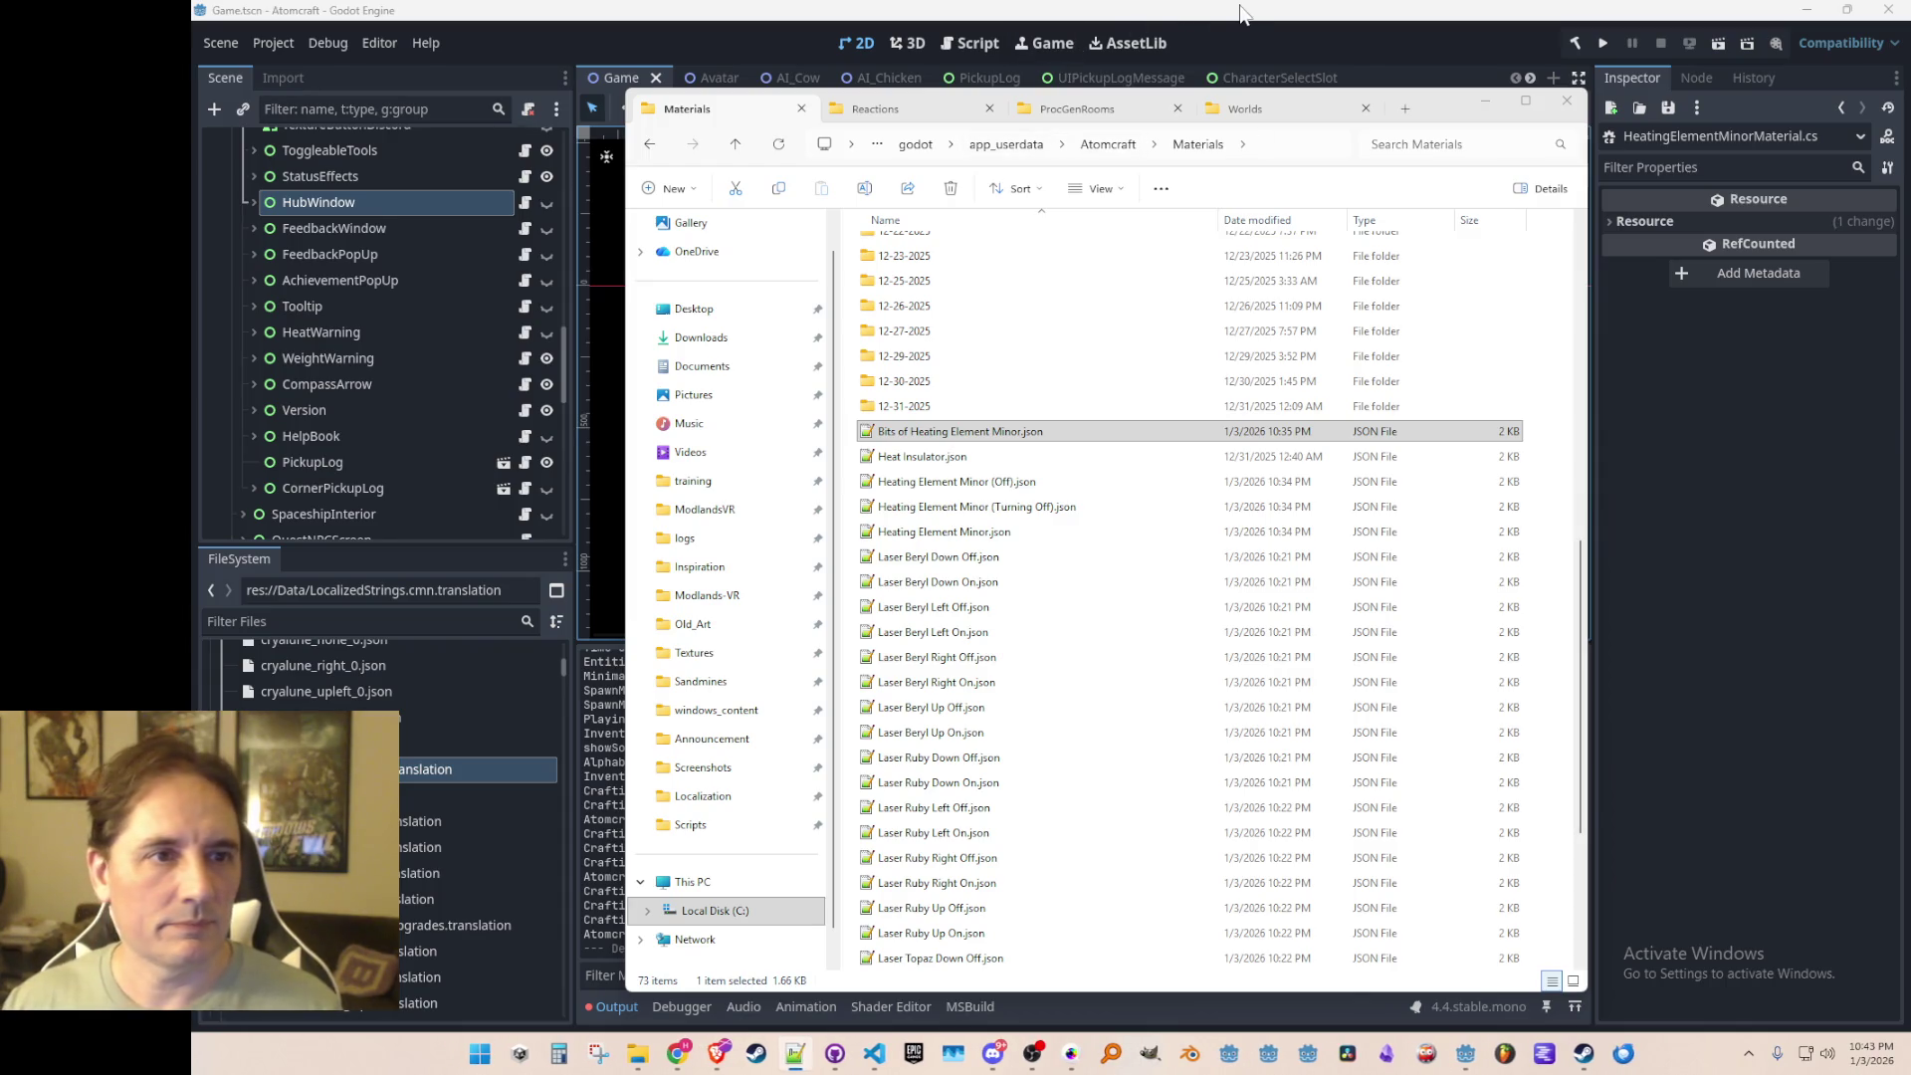
pyautogui.hotkey('alt', 'F4')
pyautogui.press('Delete')
pyautogui.press('Return')
pyautogui.click(468, 769)
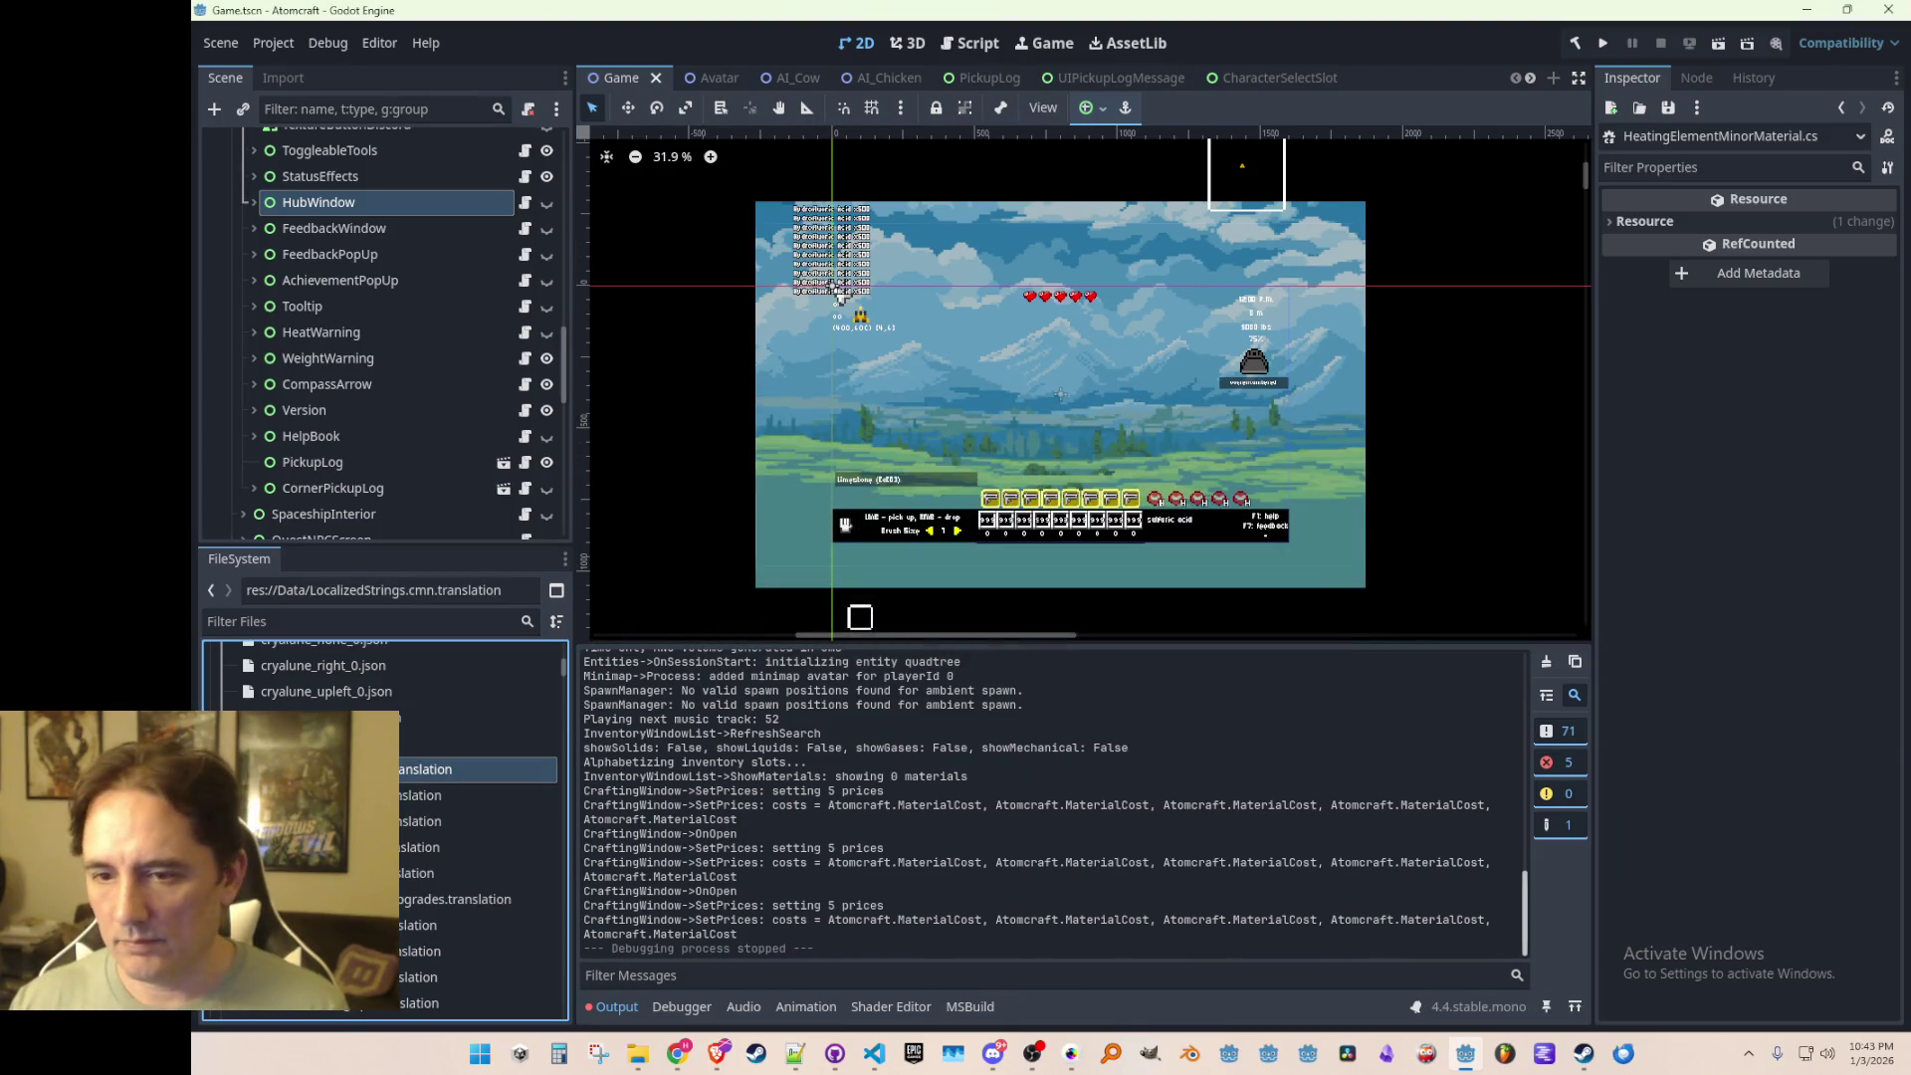
# Step: Save the Game scene, run Atomcraft, and advance from the title menu to profile selection
pyautogui.press('super+e')
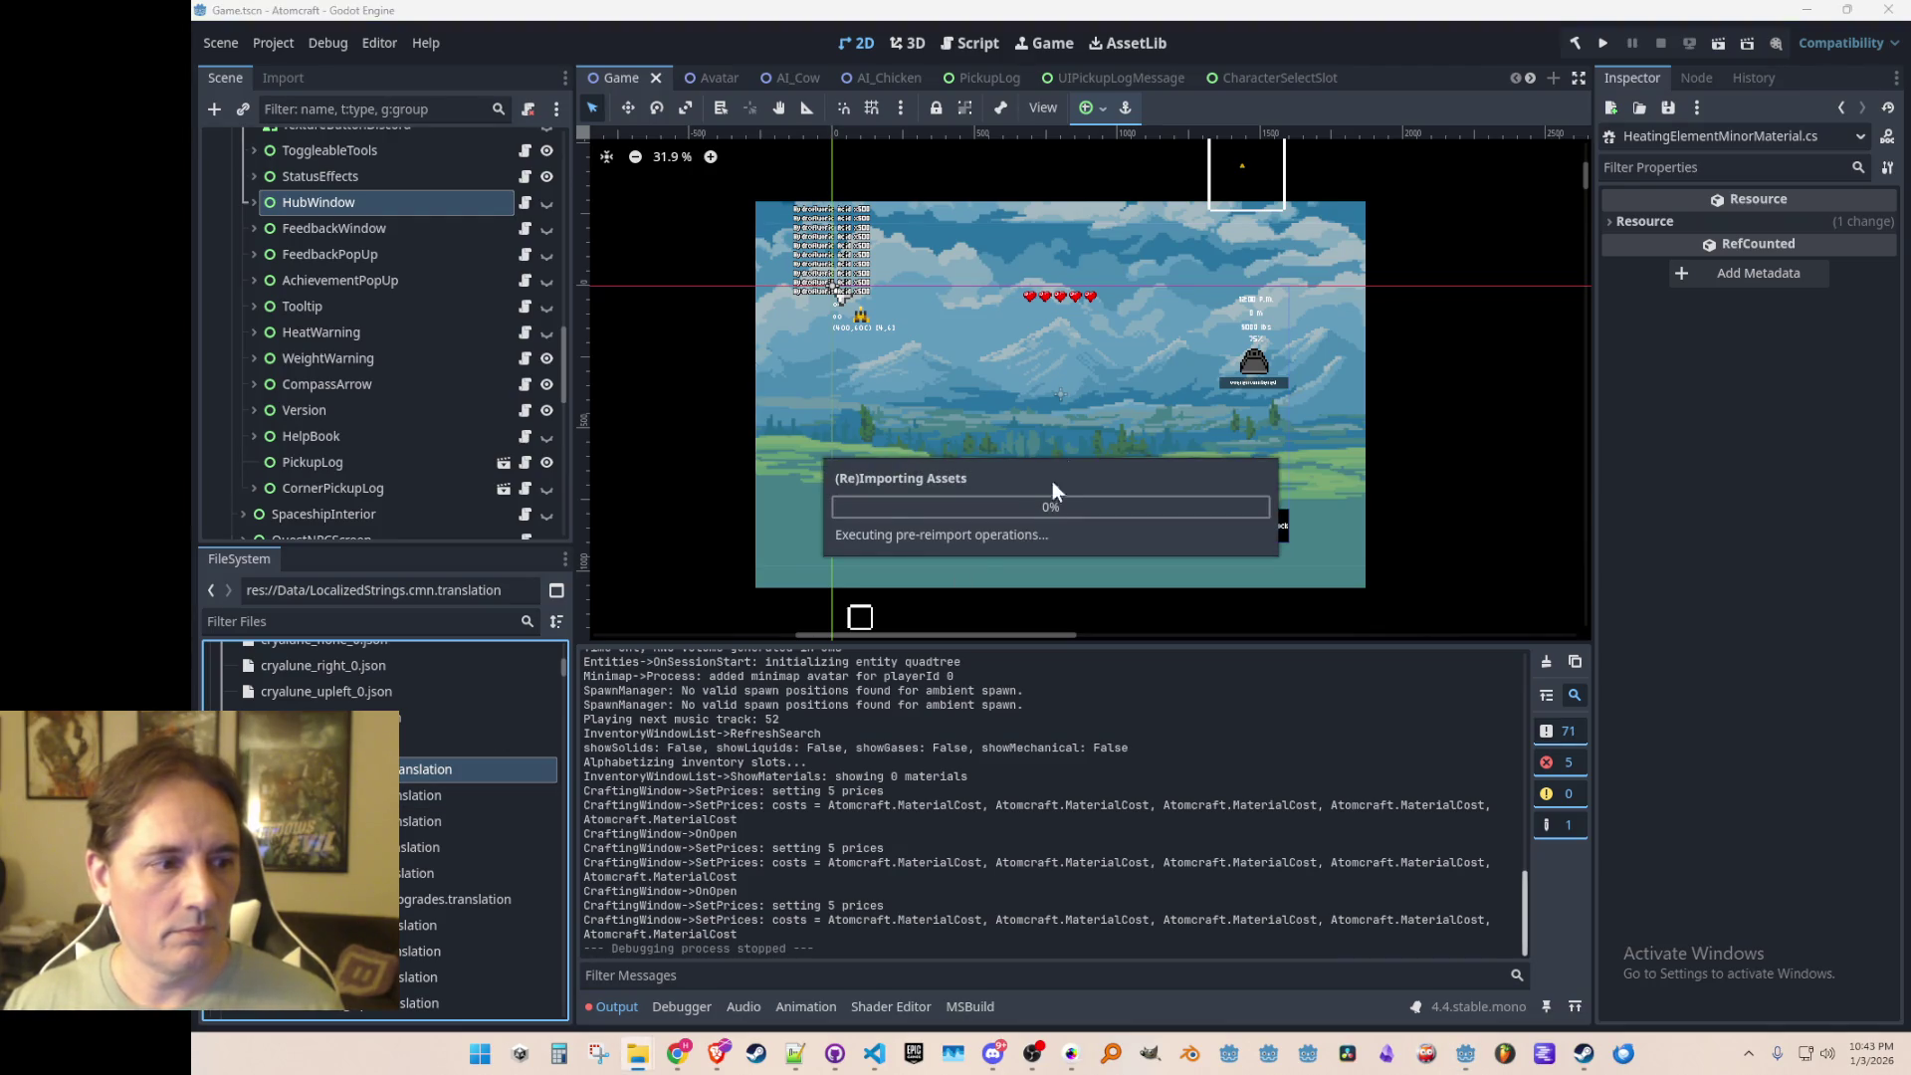
pyautogui.hotkey('ctrl', 's')
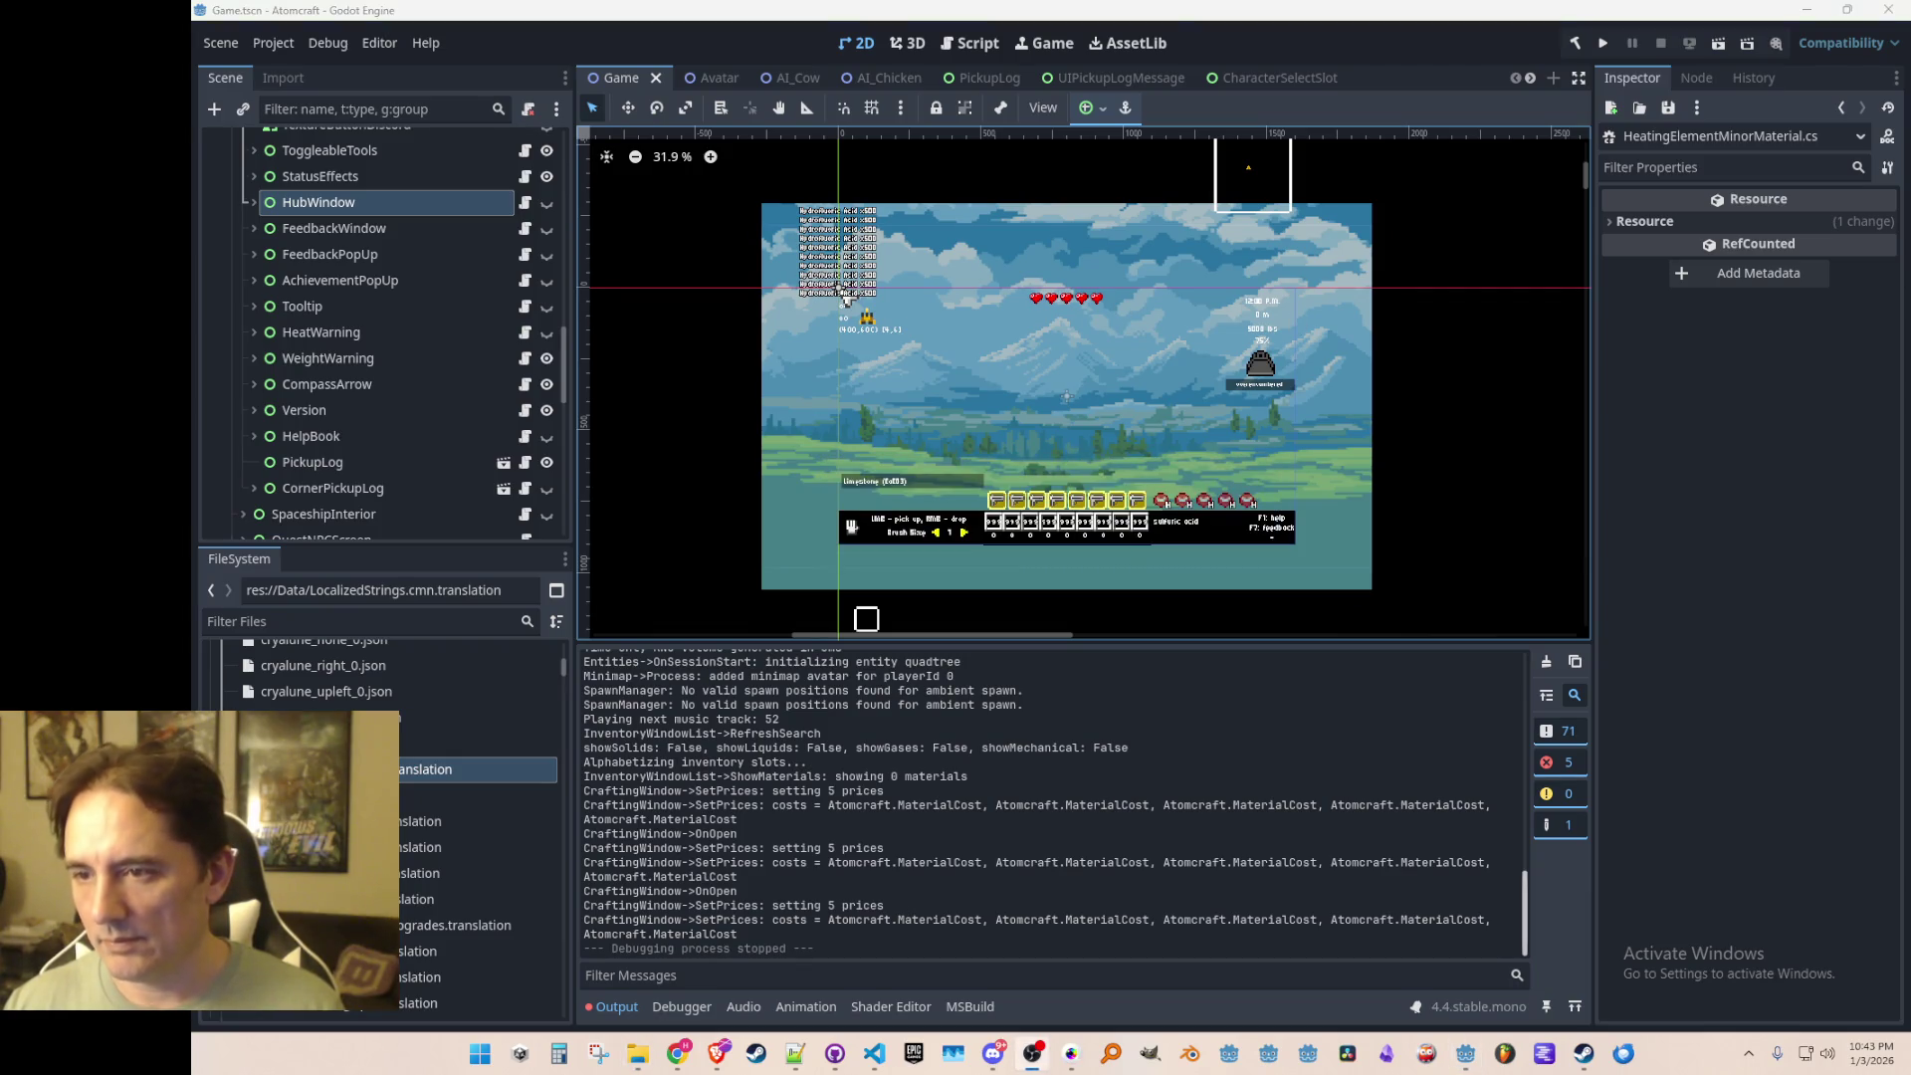
pyautogui.hotkey('ctrl', 's')
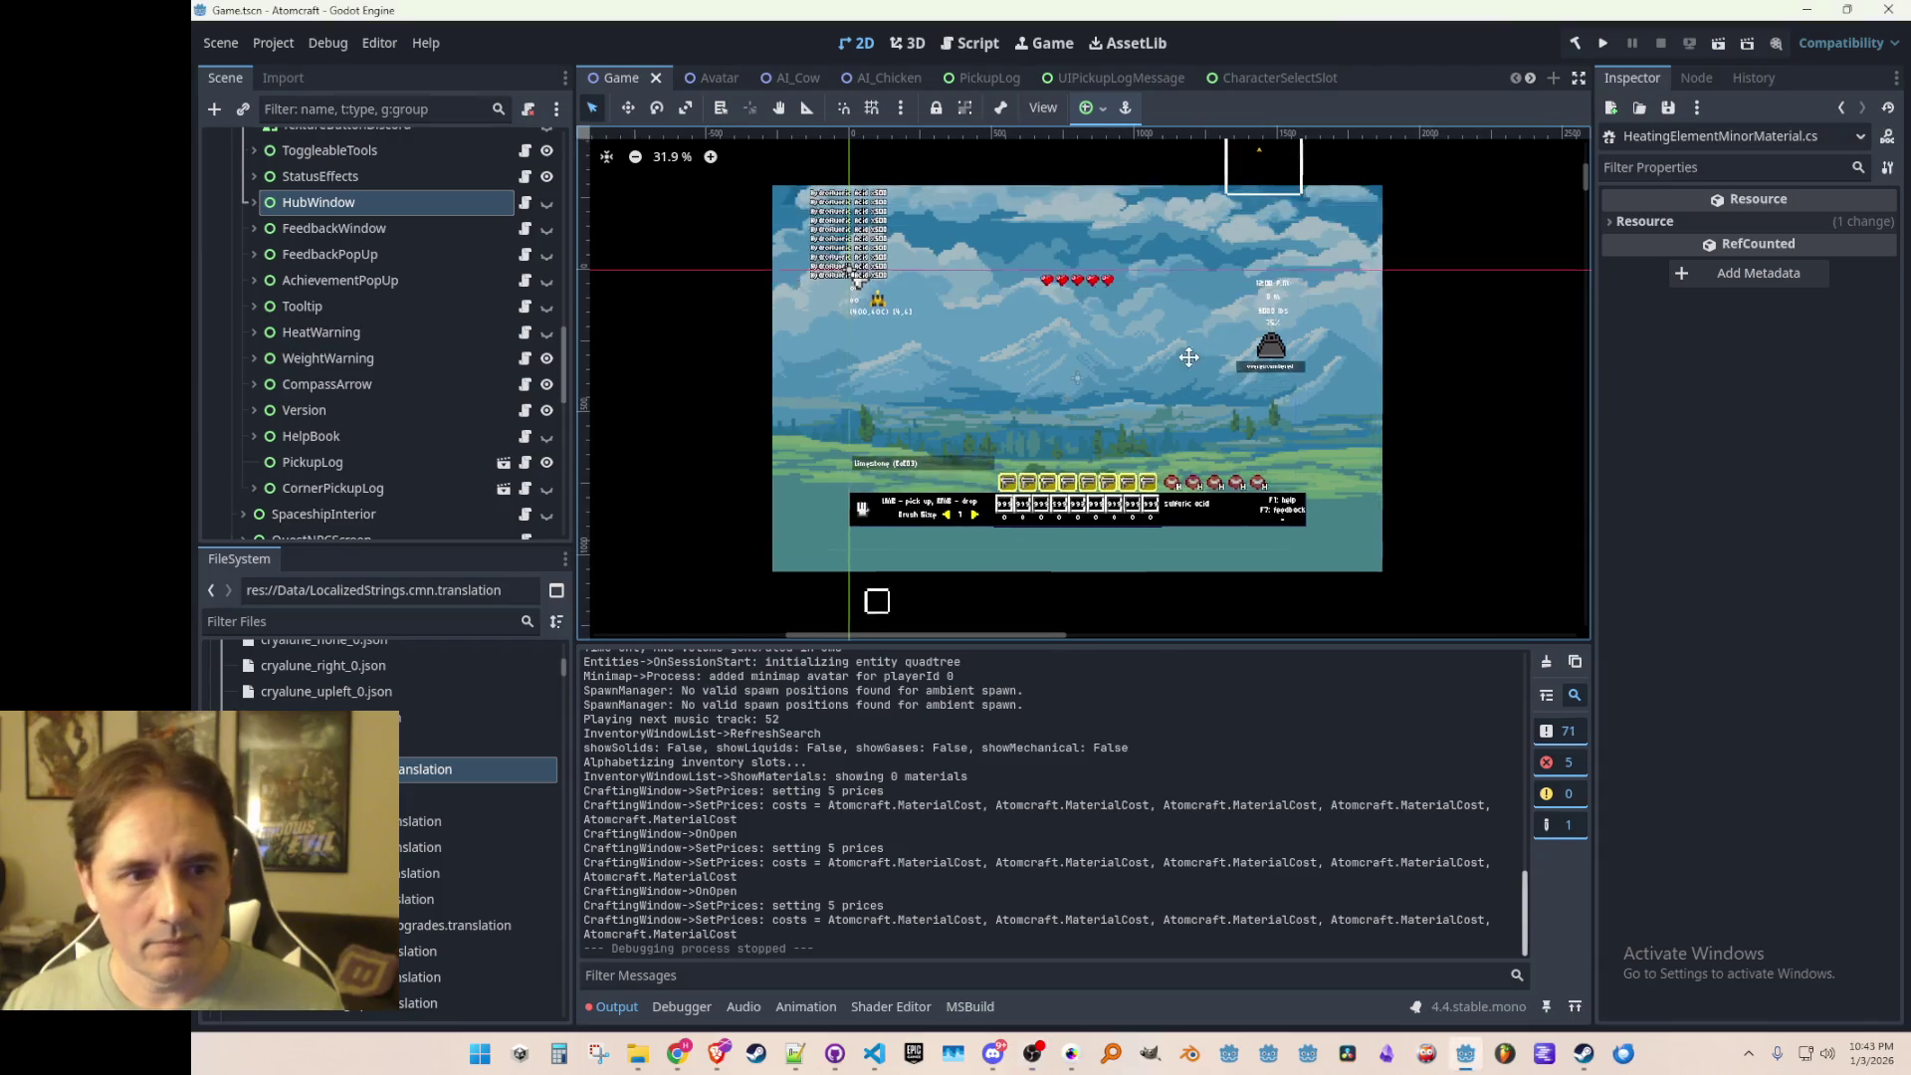
pyautogui.click(1604, 44)
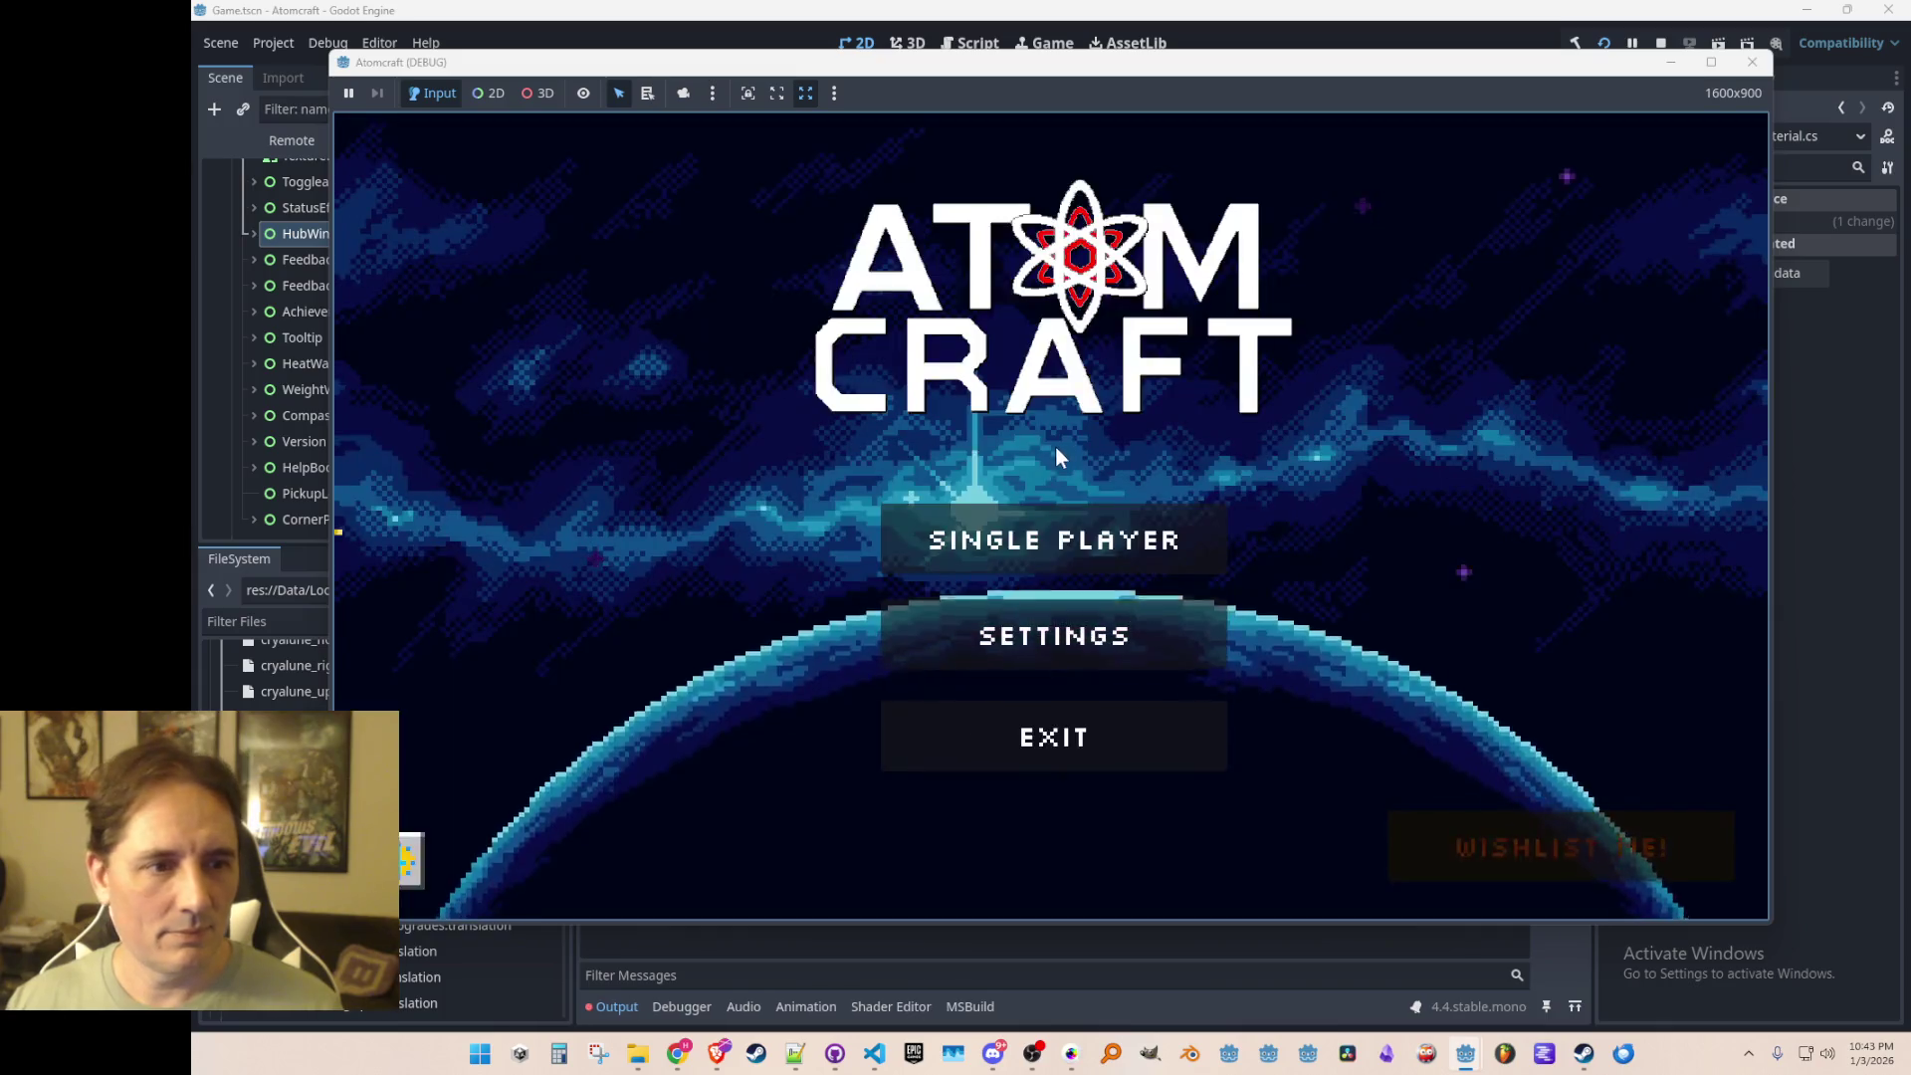
pyautogui.click(1006, 536)
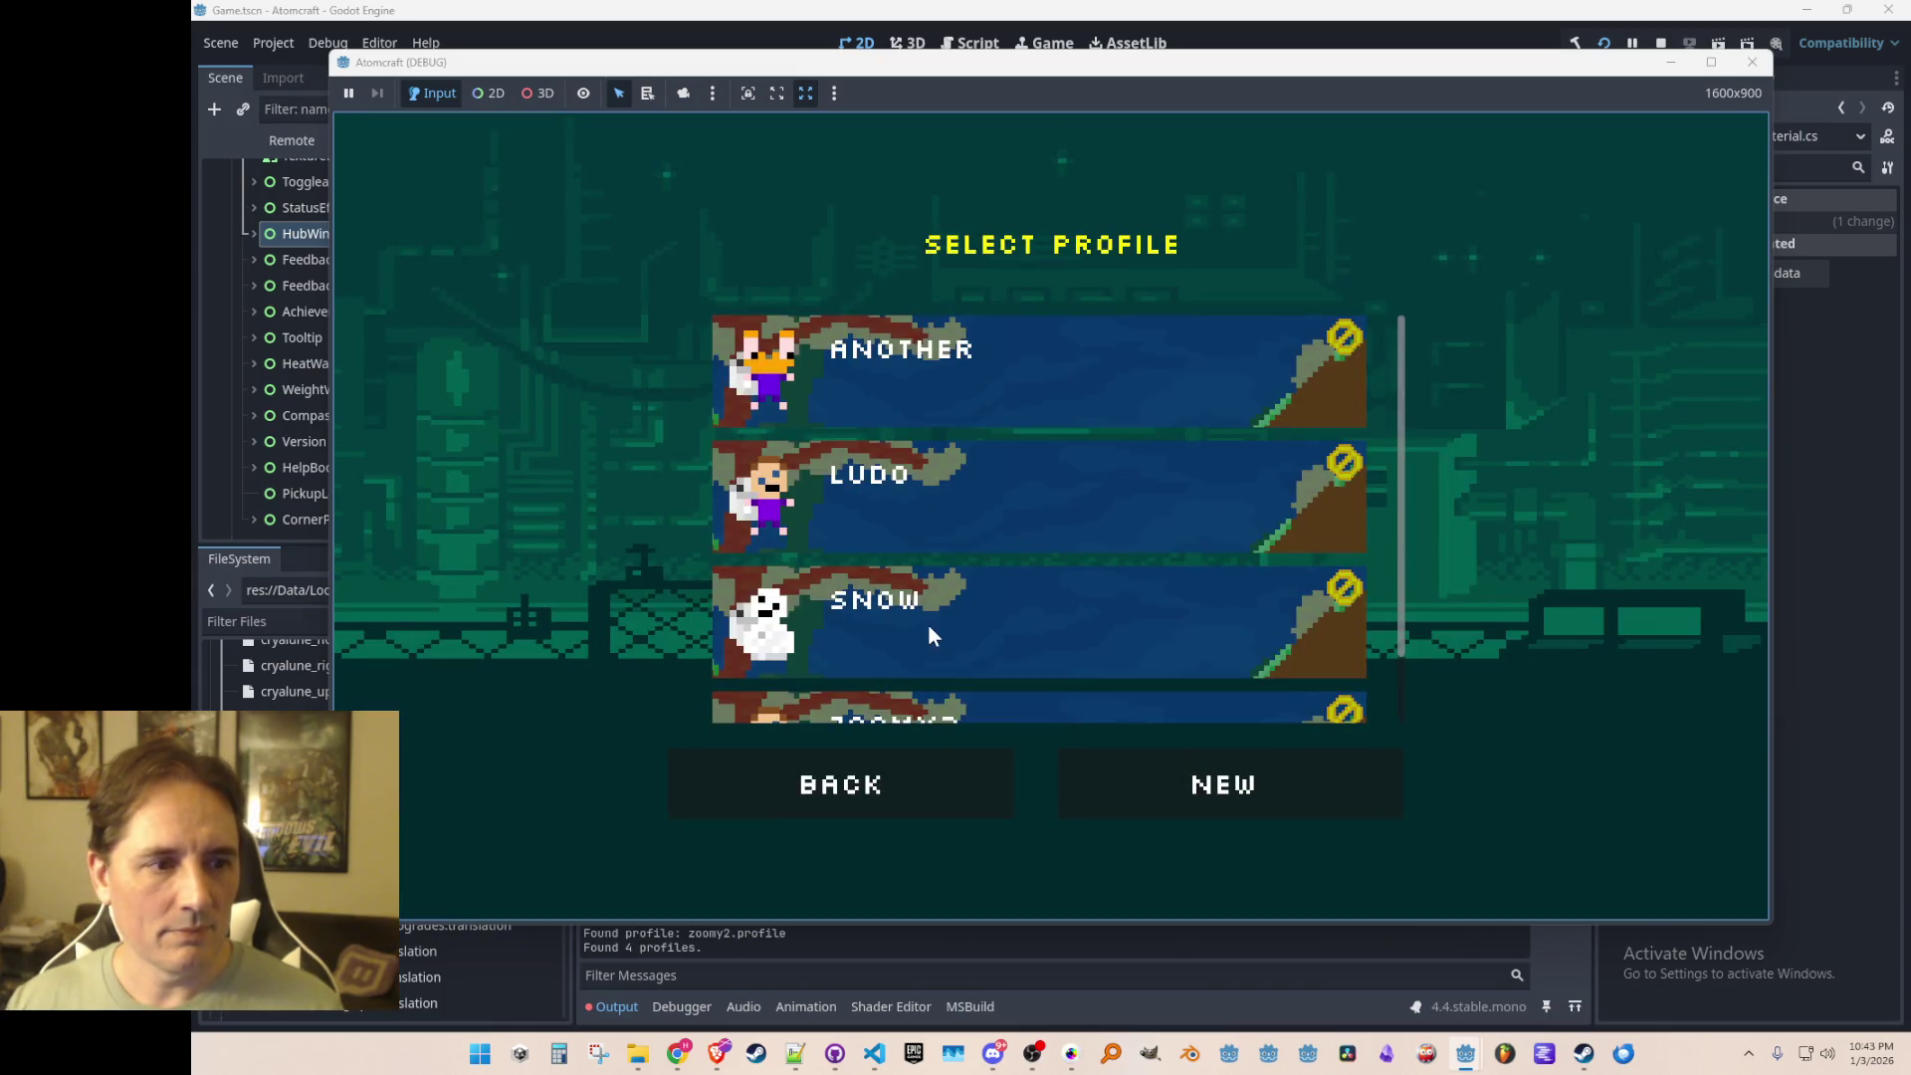
# Step: Pick a saved profile, load a world, and fly the character up over the pyramid
pyautogui.click(874, 481)
pyautogui.click(1079, 474)
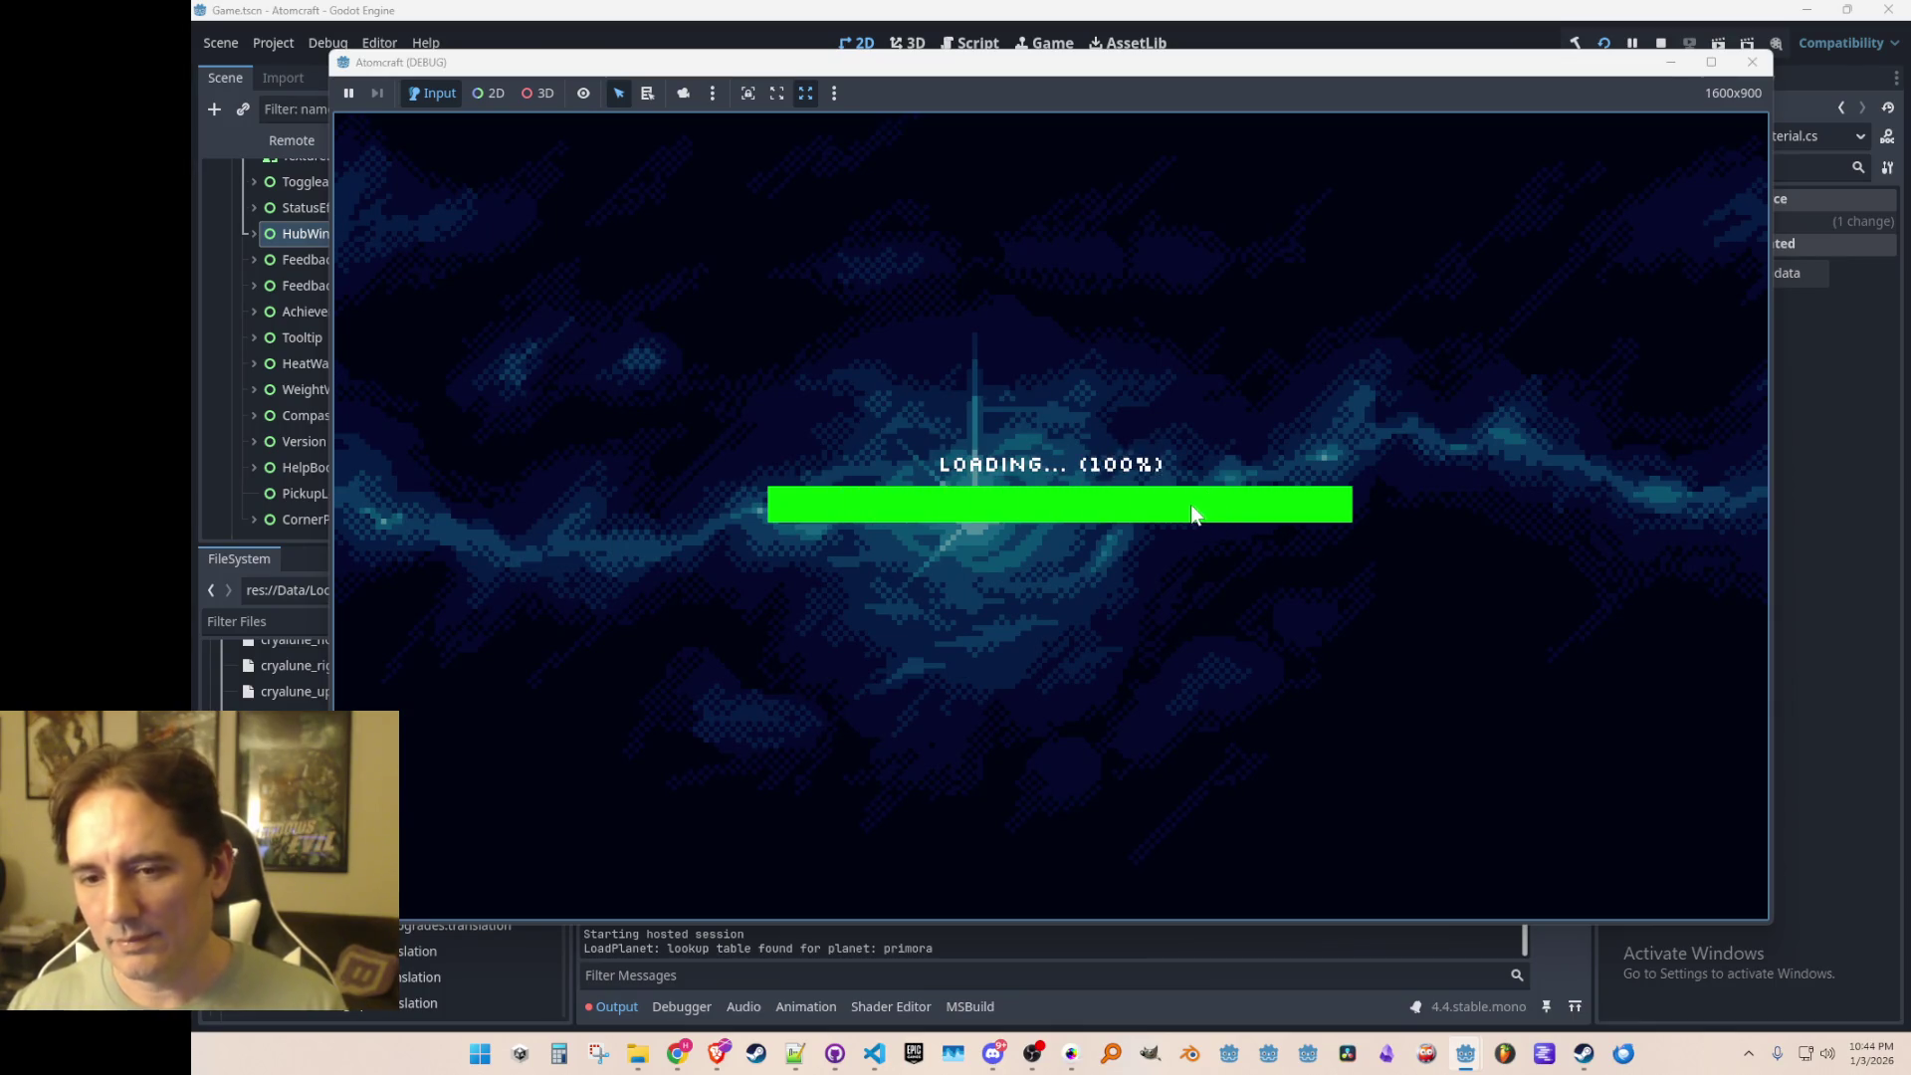
pyautogui.press('a')
pyautogui.press('w')
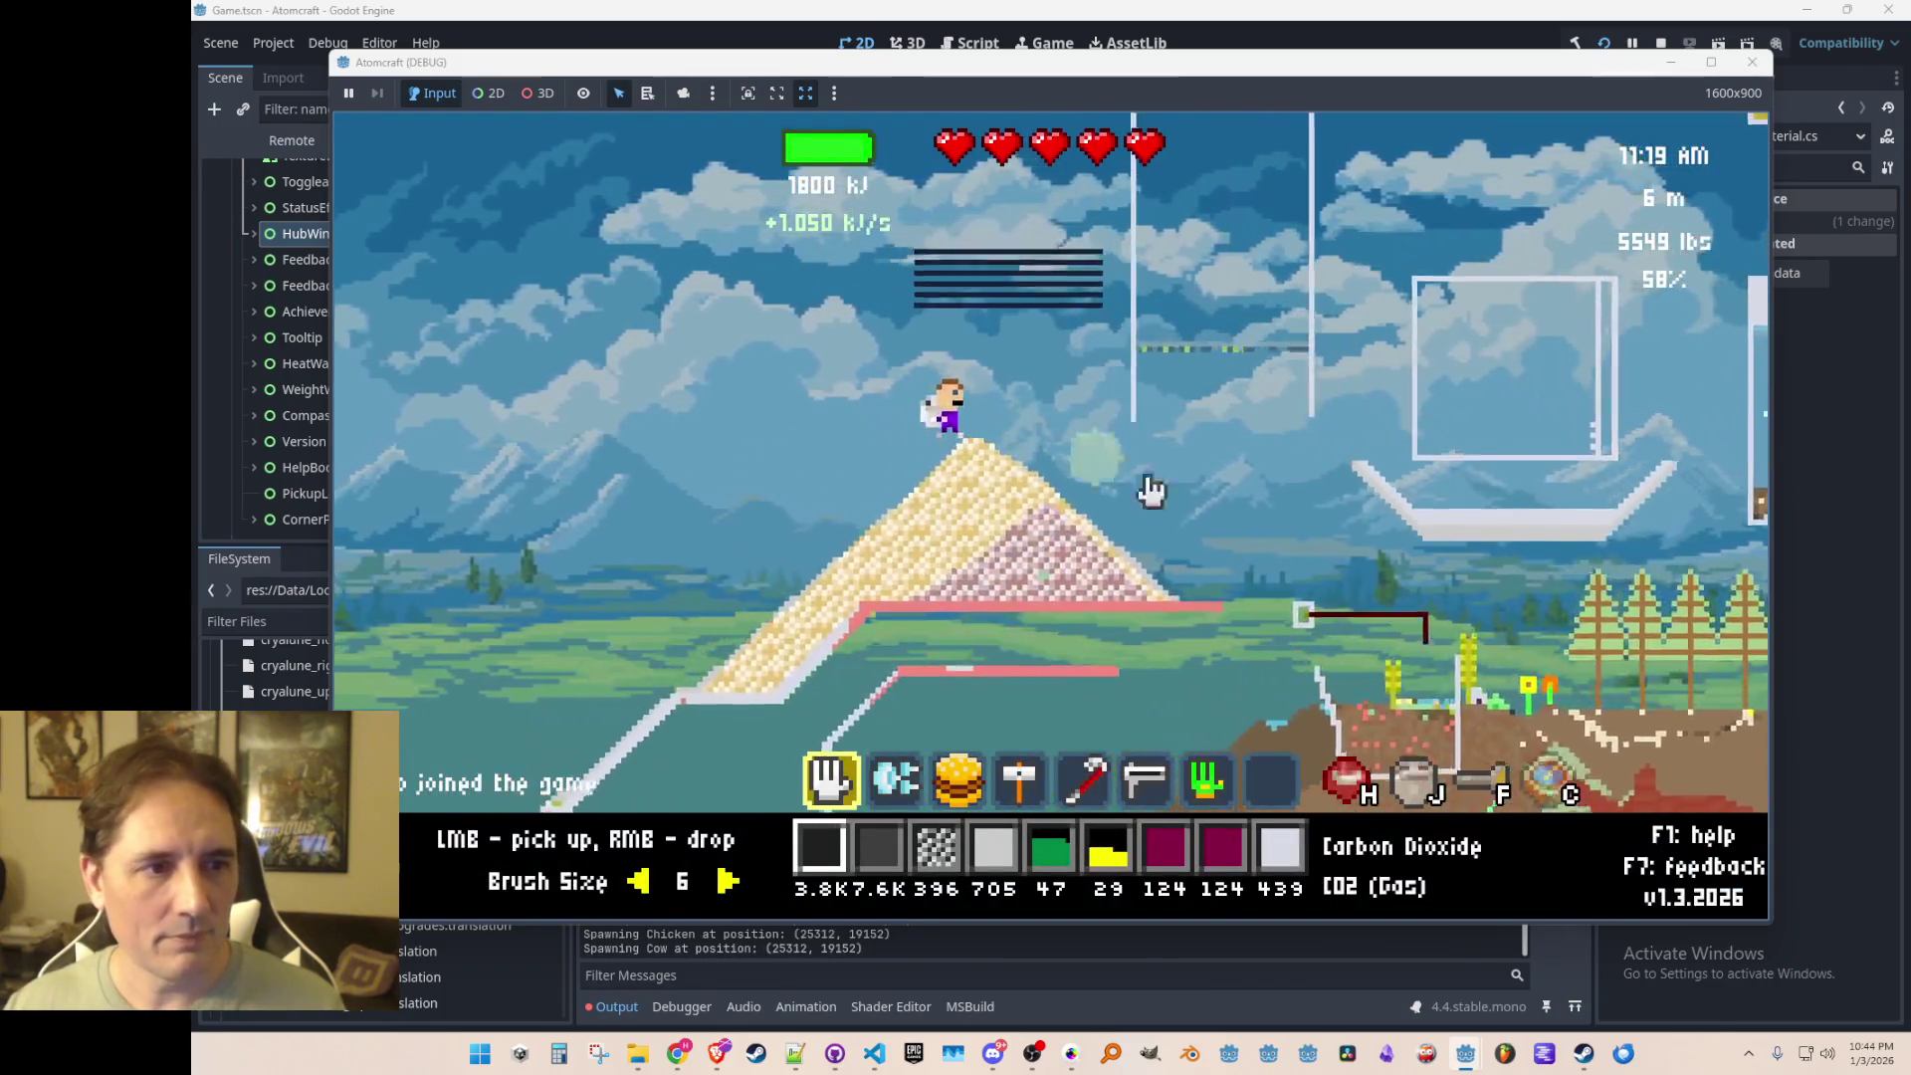
pyautogui.press('d')
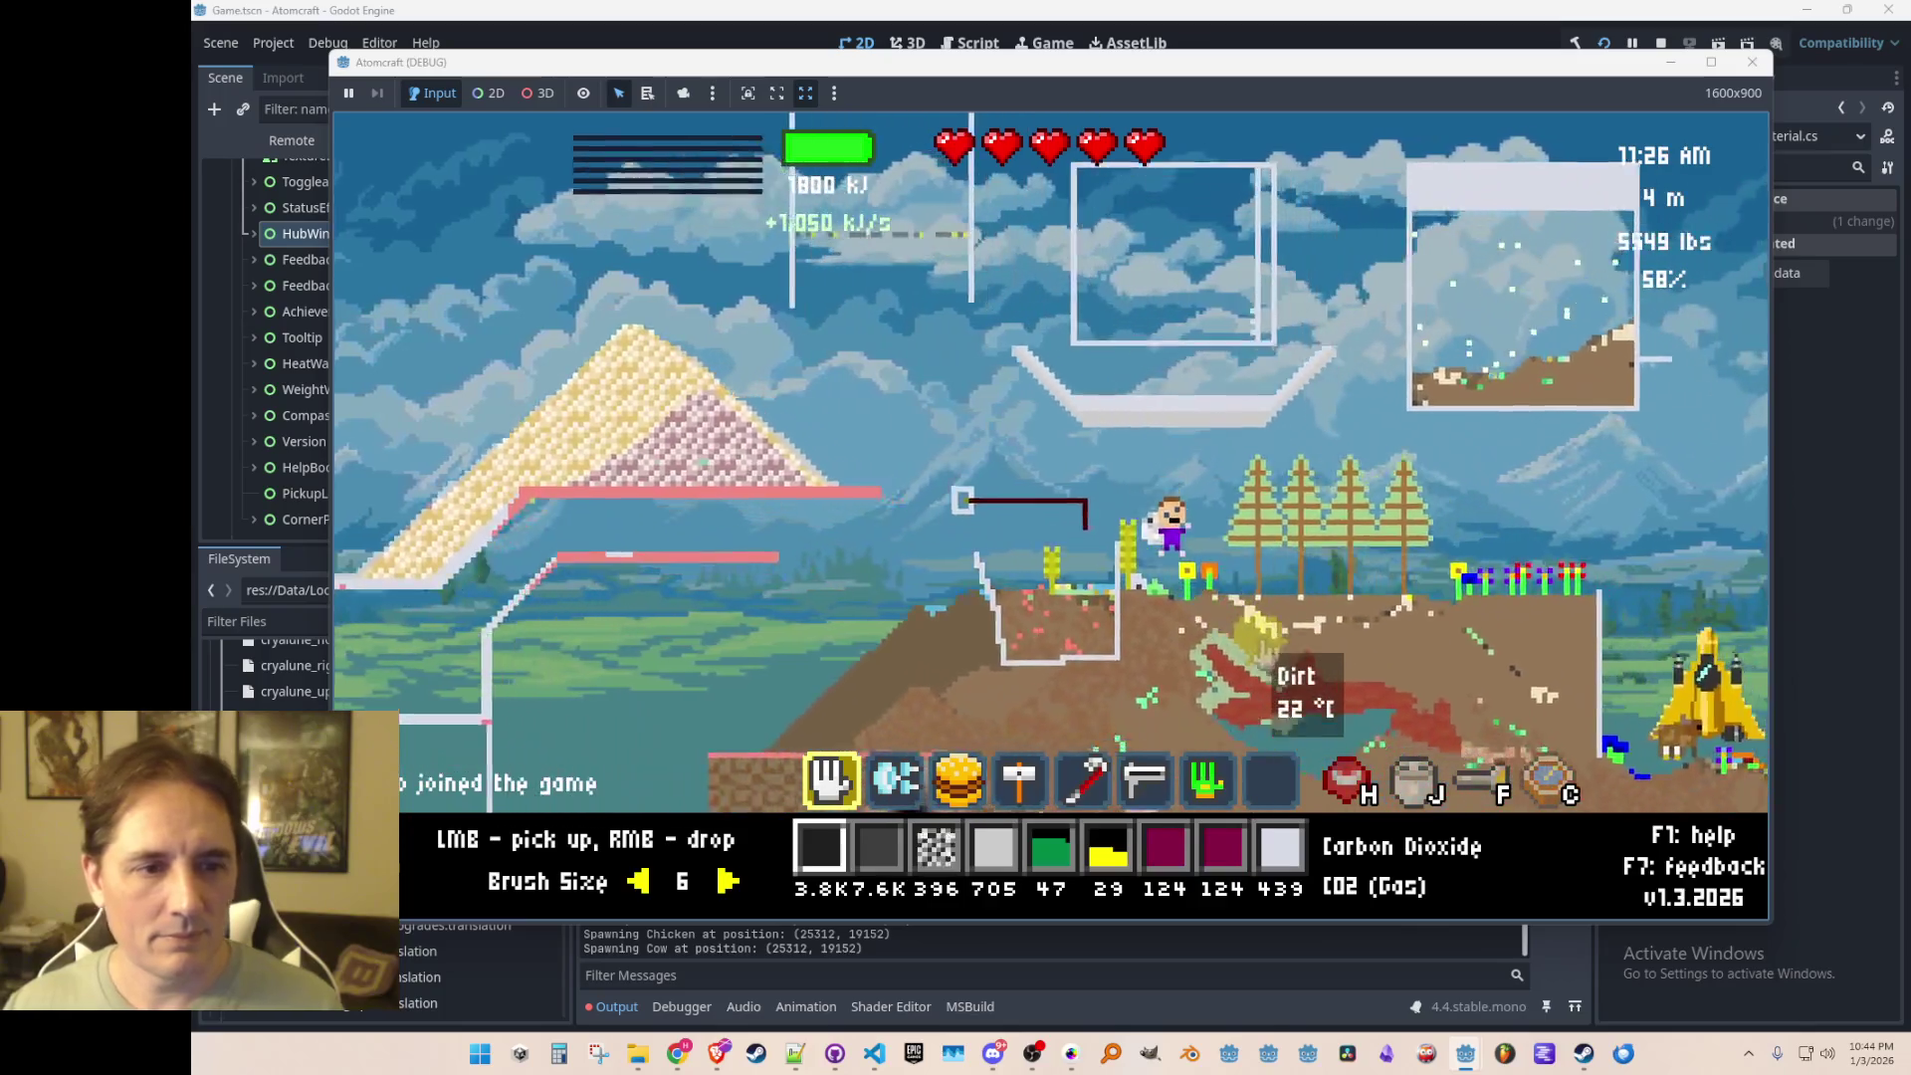
pyautogui.press('d')
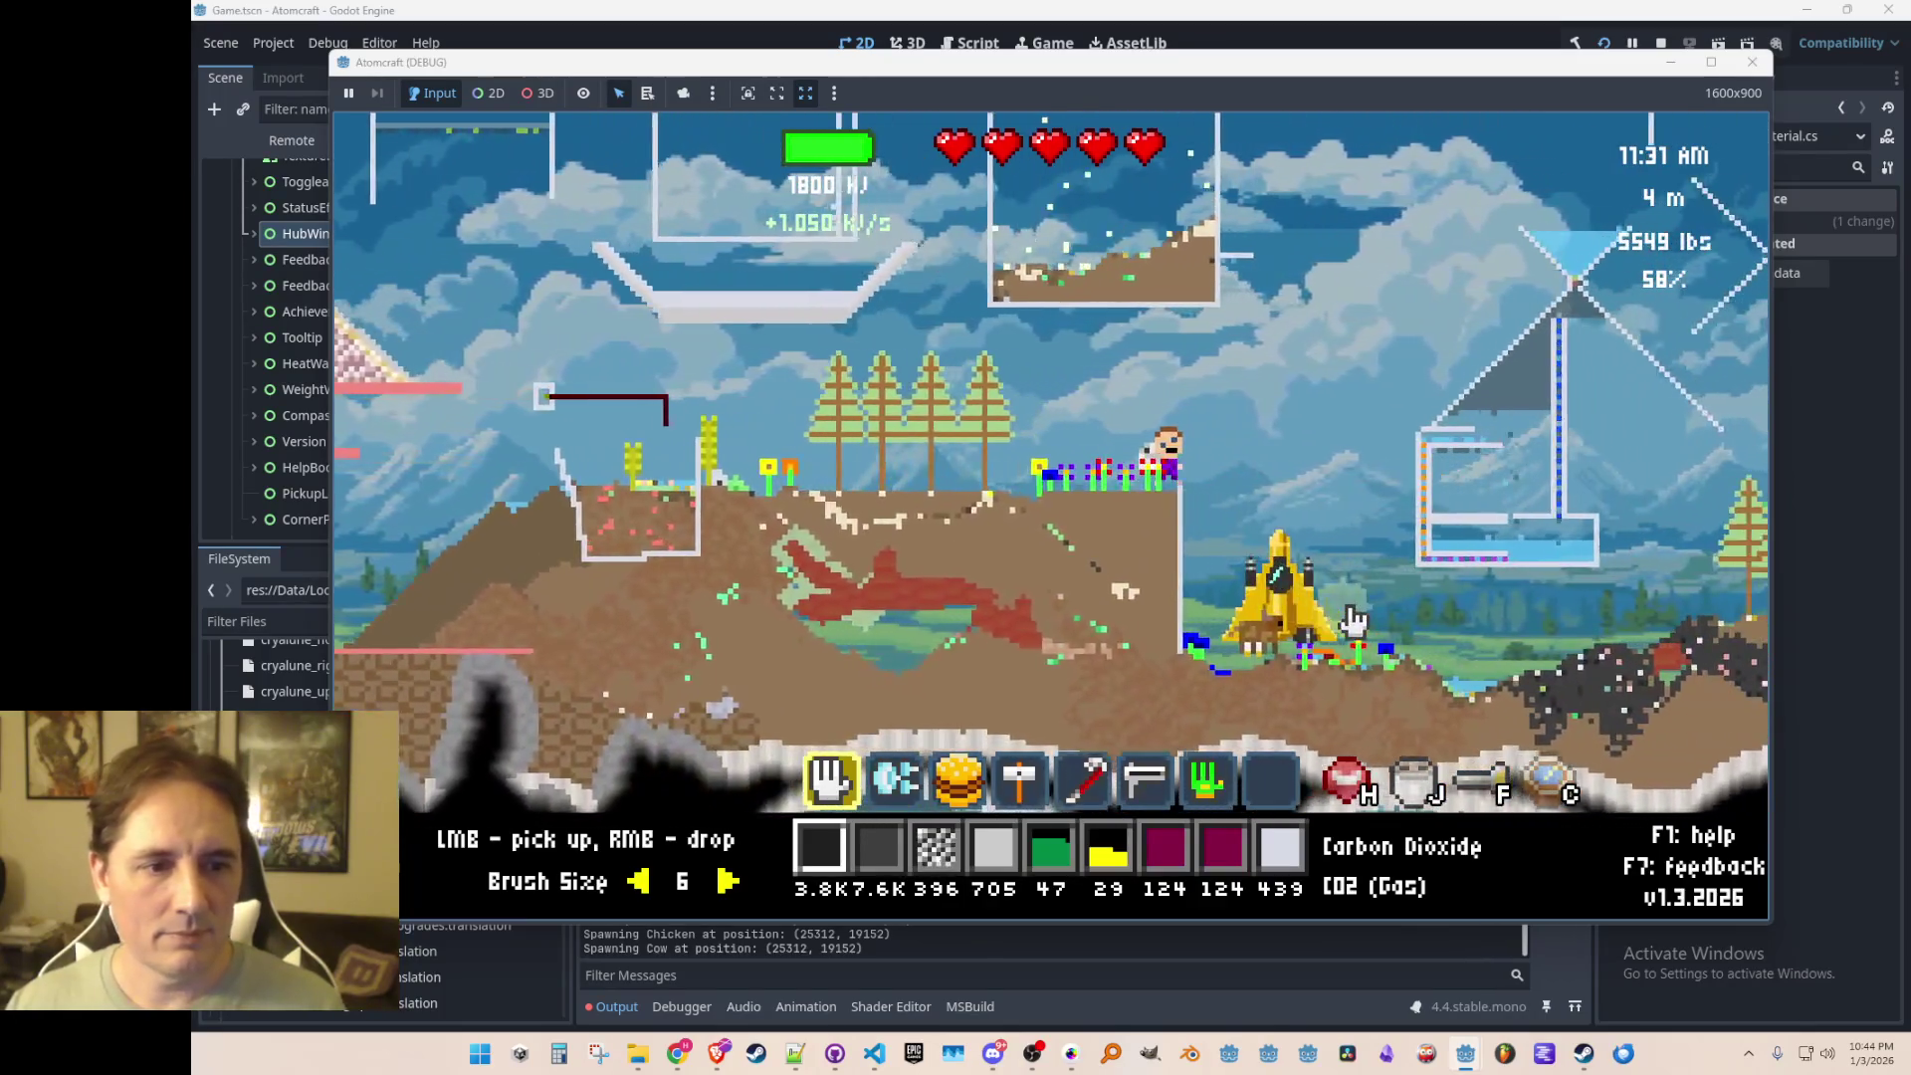
# Step: Fly right past the BUILD sign onto the rocky hill, then bring up the pause menu
pyautogui.press('d')
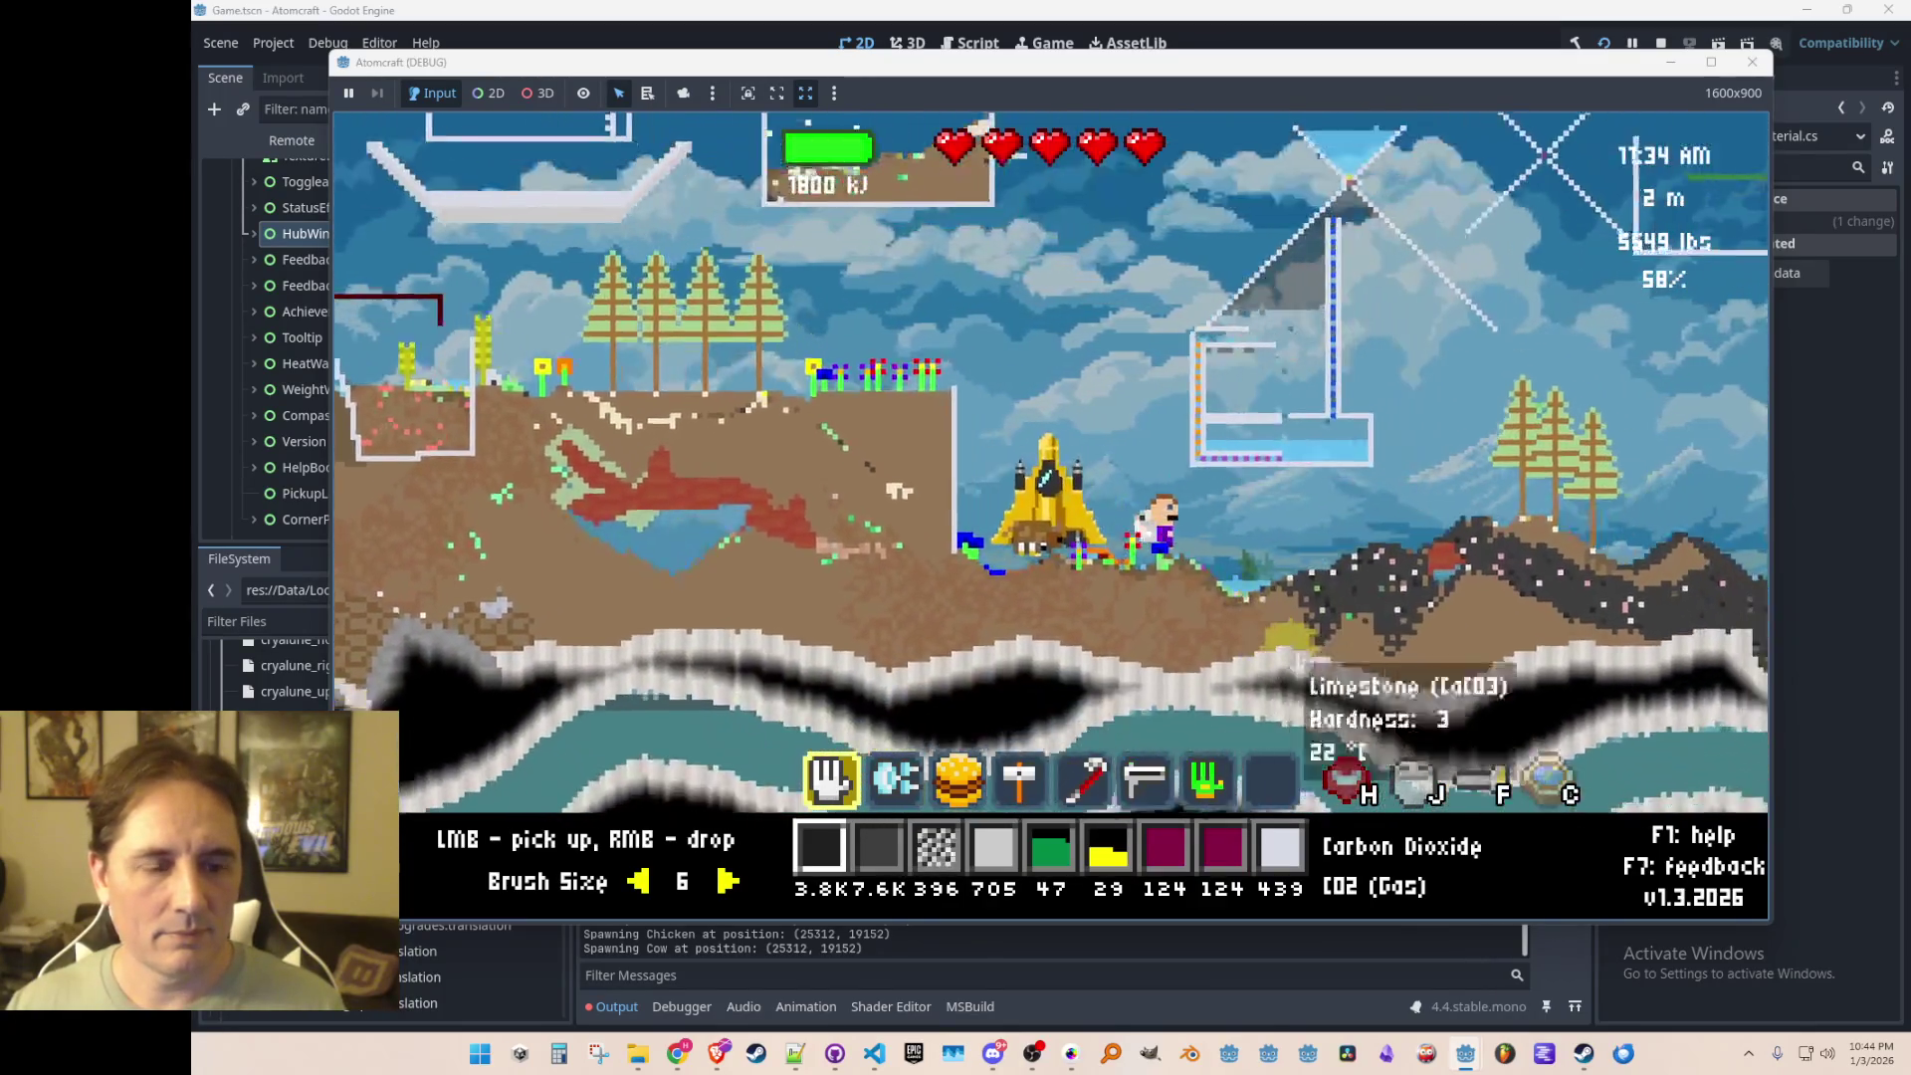
pyautogui.press('d')
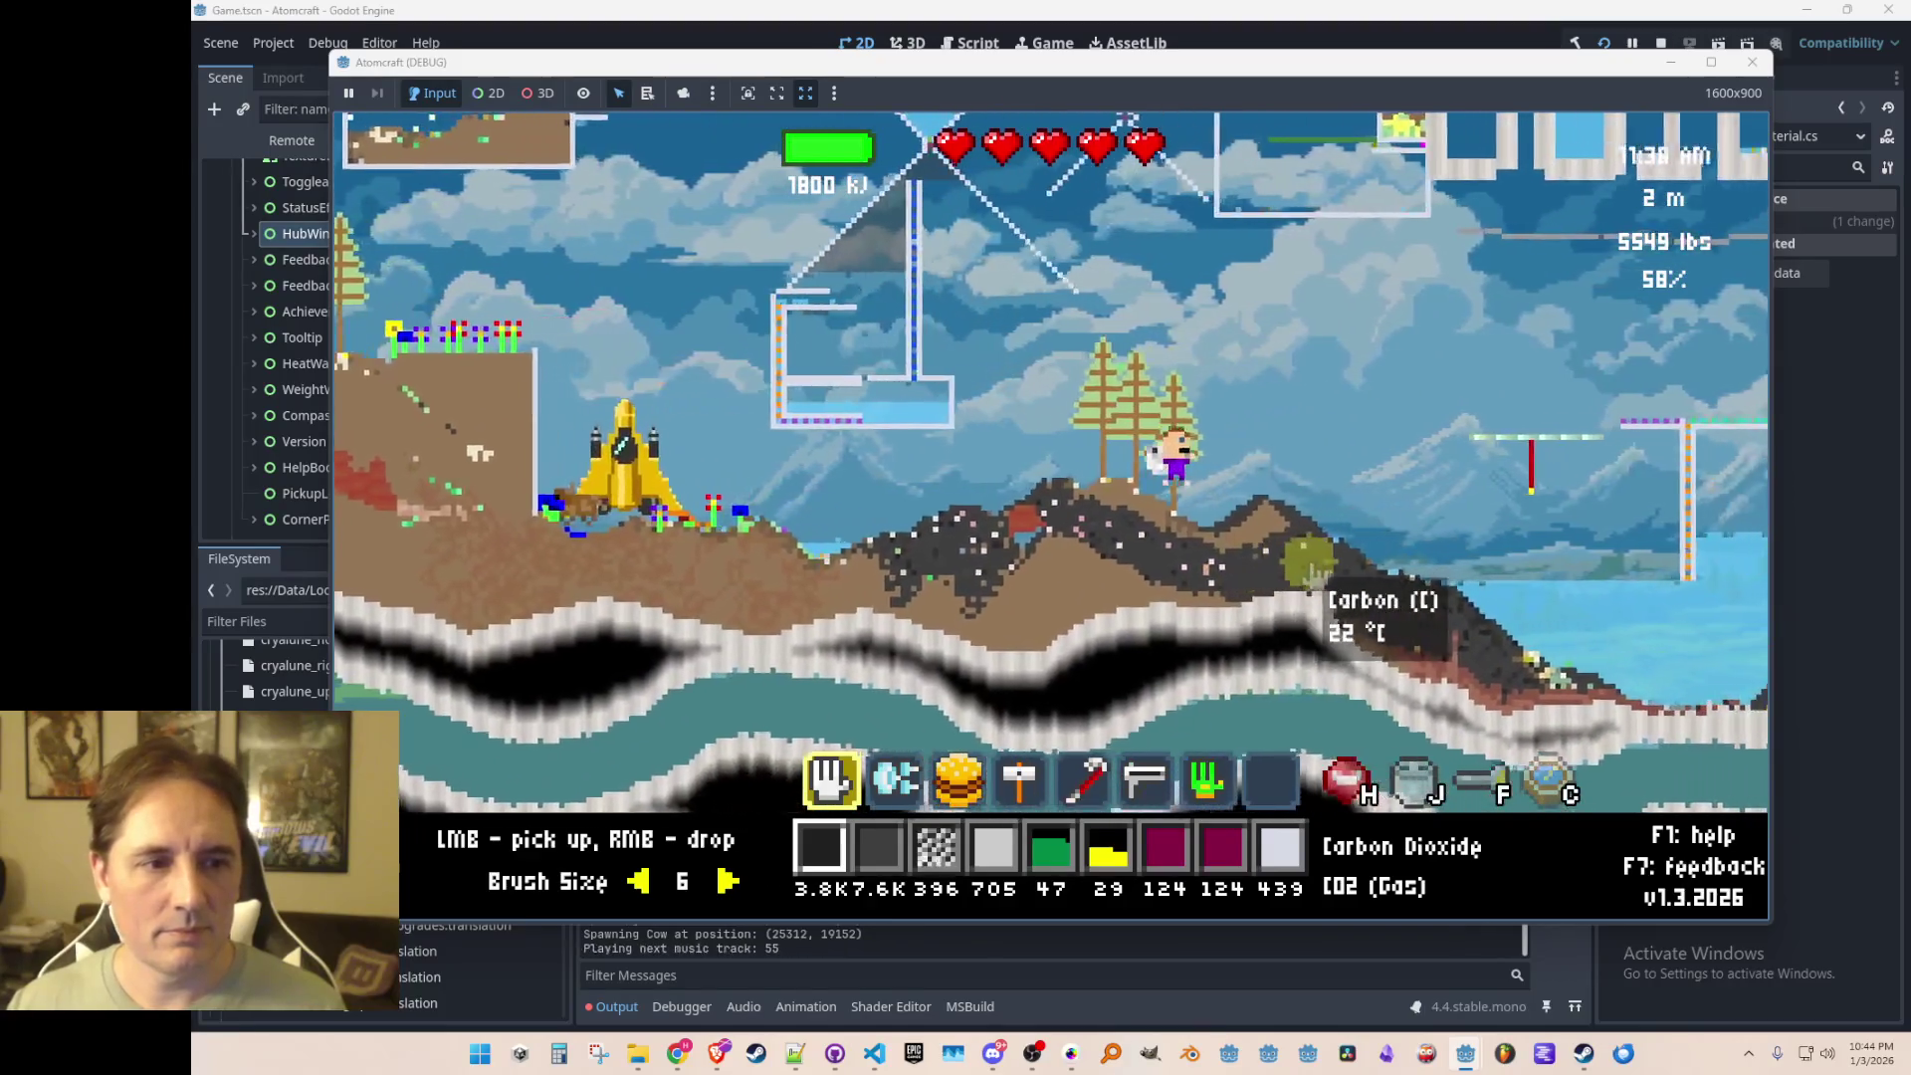
pyautogui.press('d')
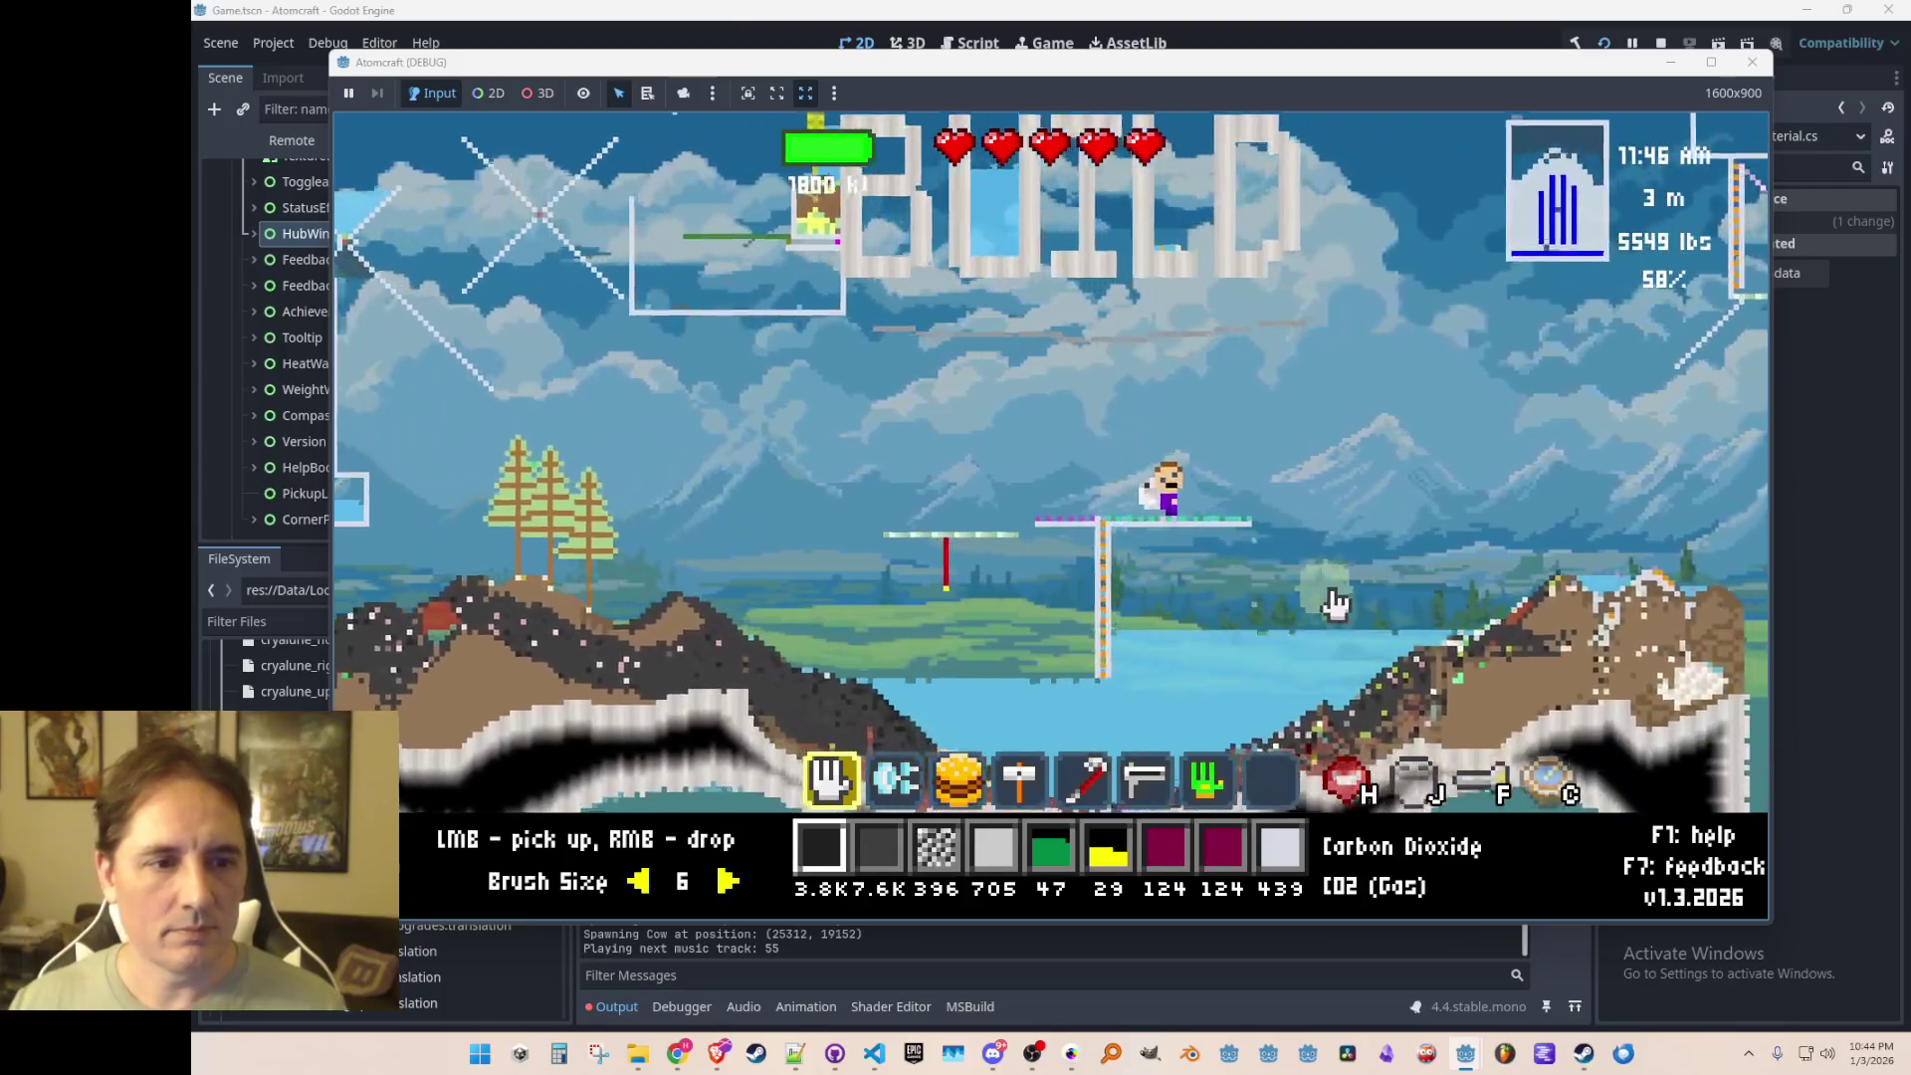
pyautogui.press('d')
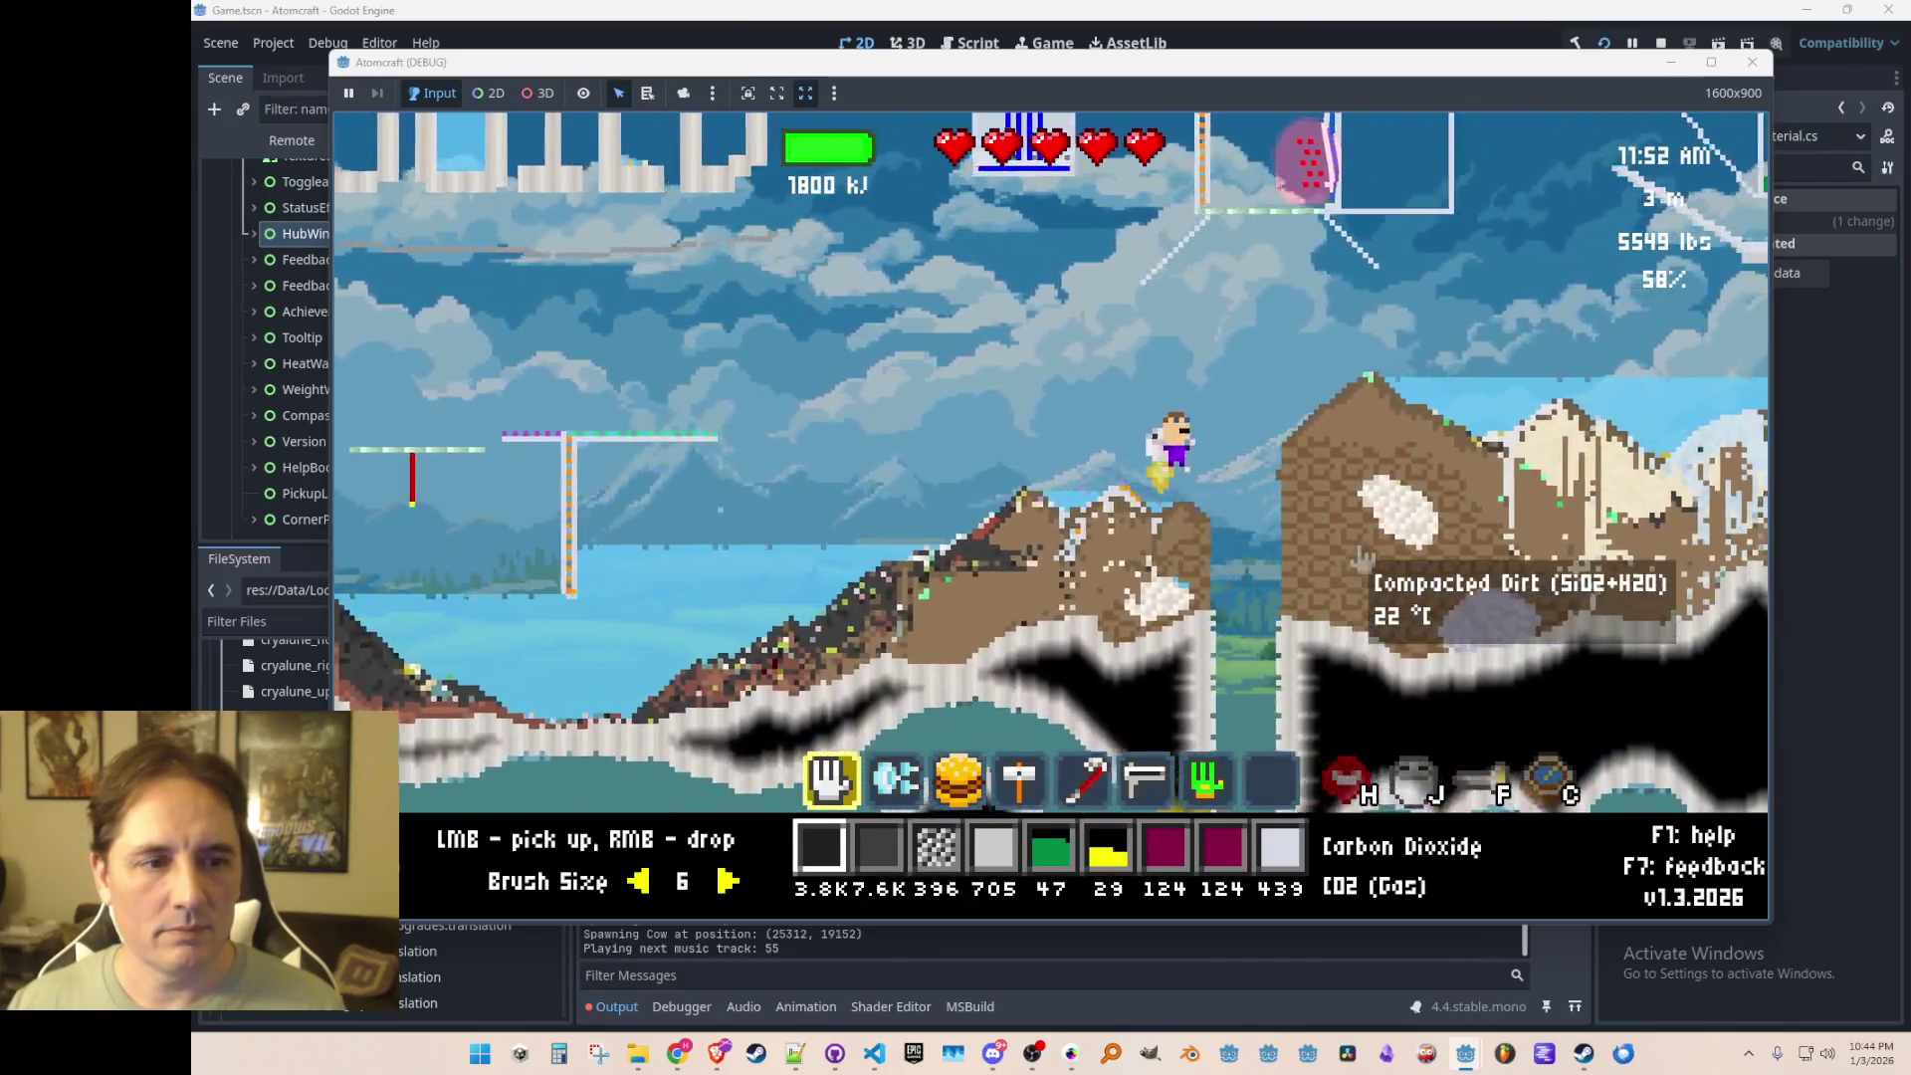
pyautogui.press('d')
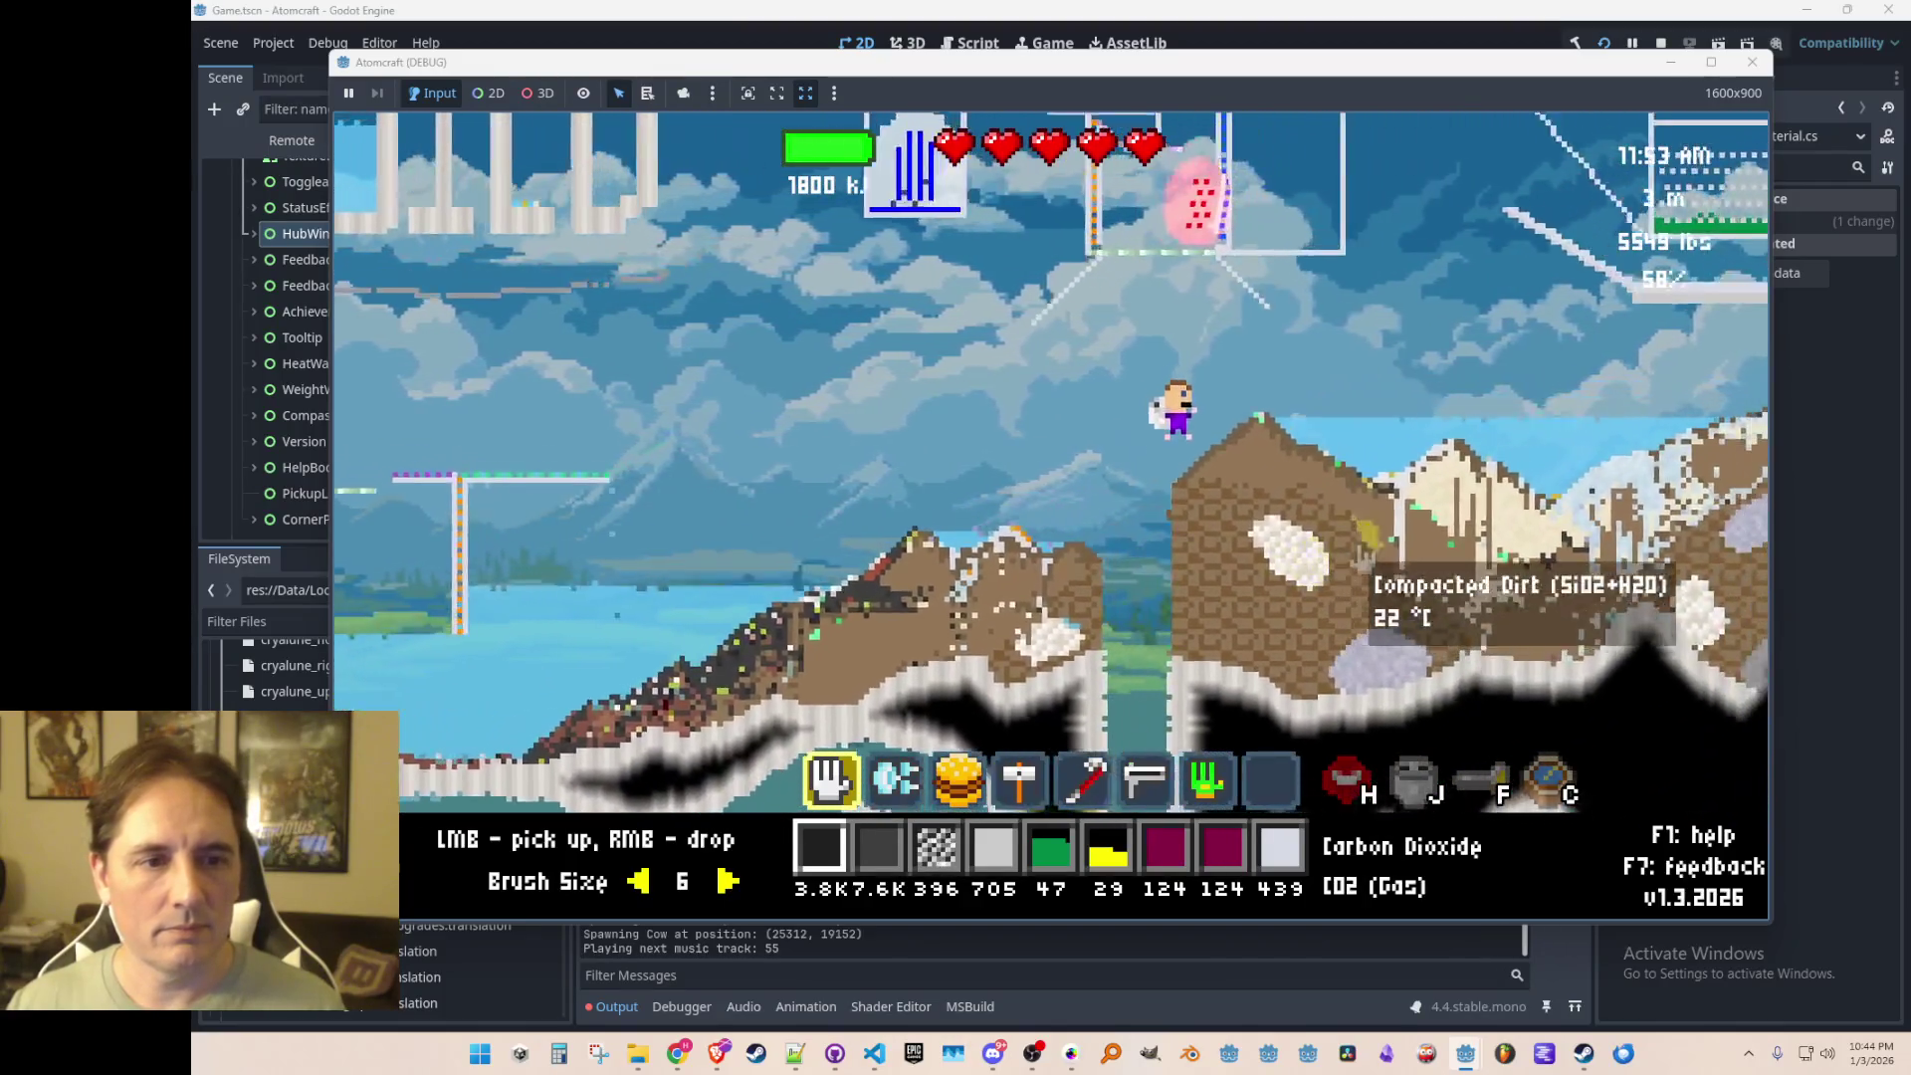
pyautogui.press('d')
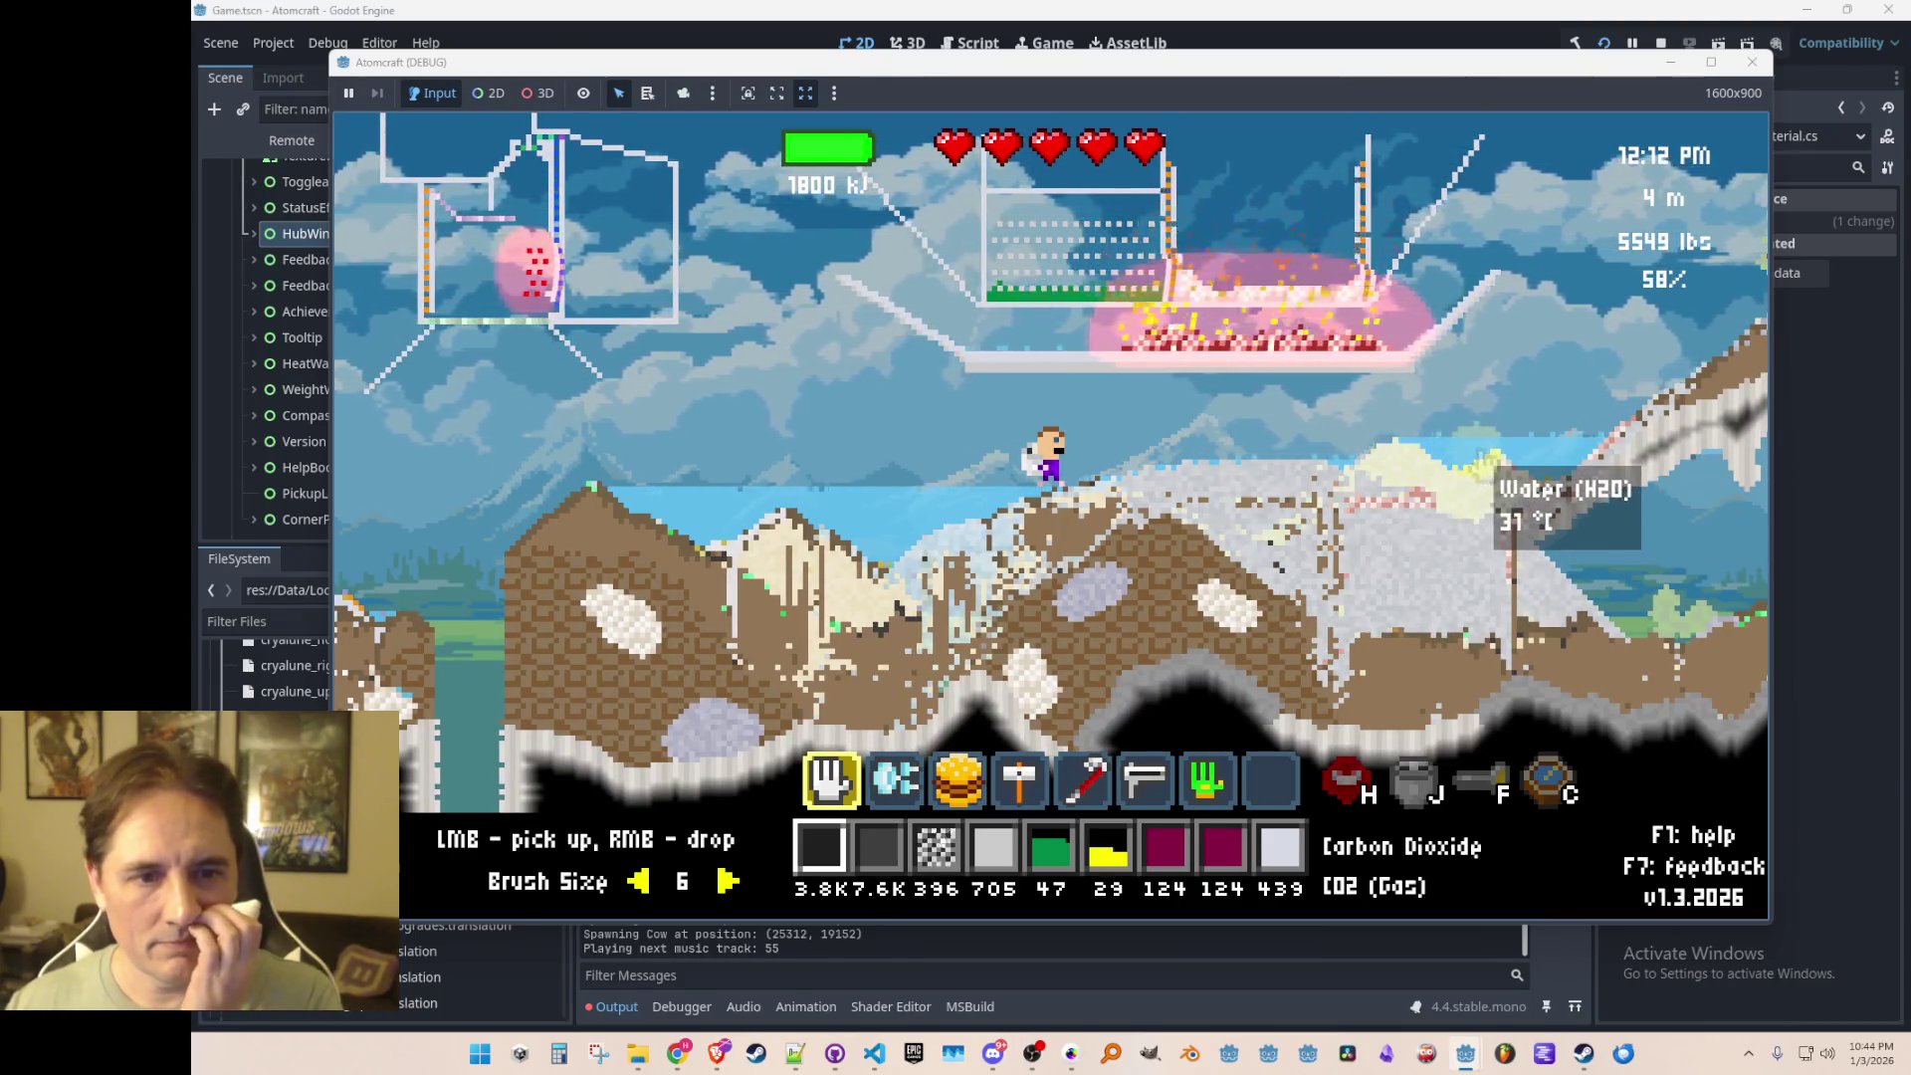
pyautogui.press('Tab')
pyautogui.press('Tab')
pyautogui.press('Escape')
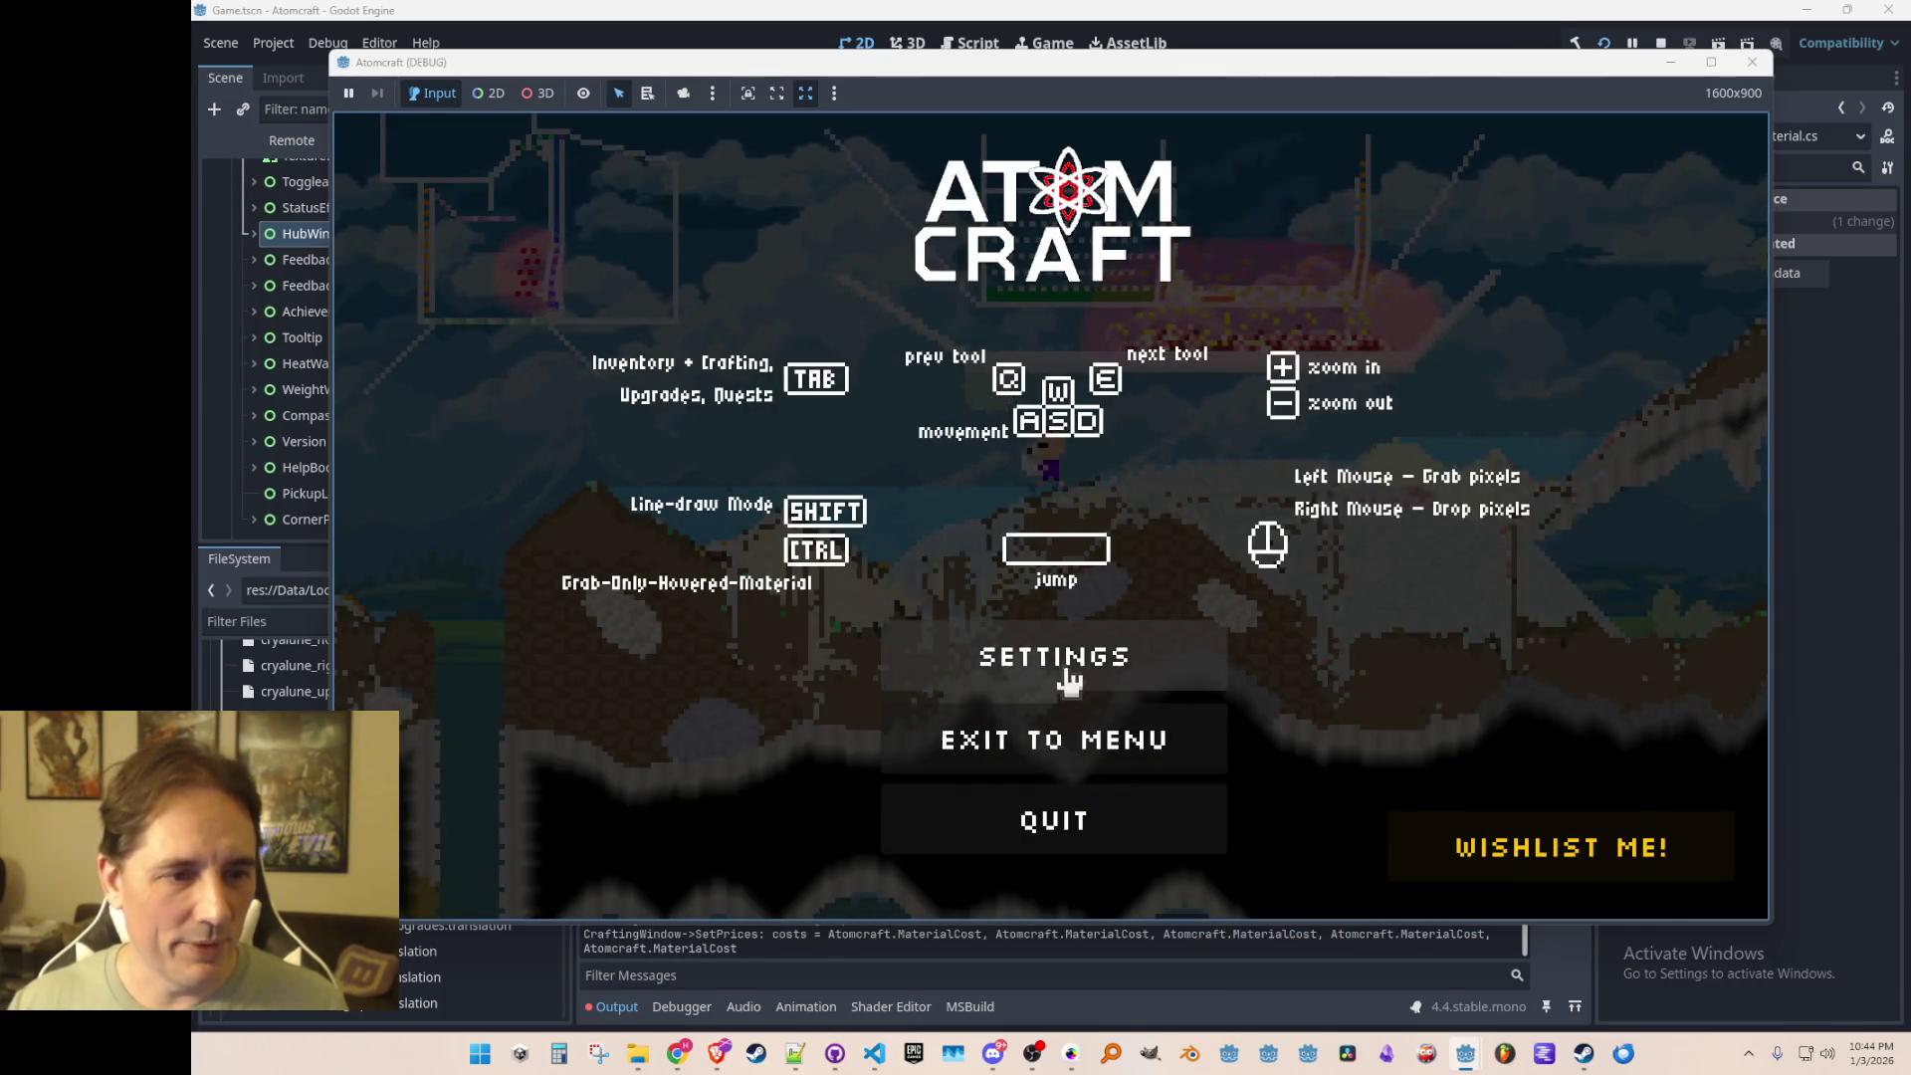
# Step: Switch the game's temperature units to Kelvin in Settings and apply
pyautogui.click(1067, 669)
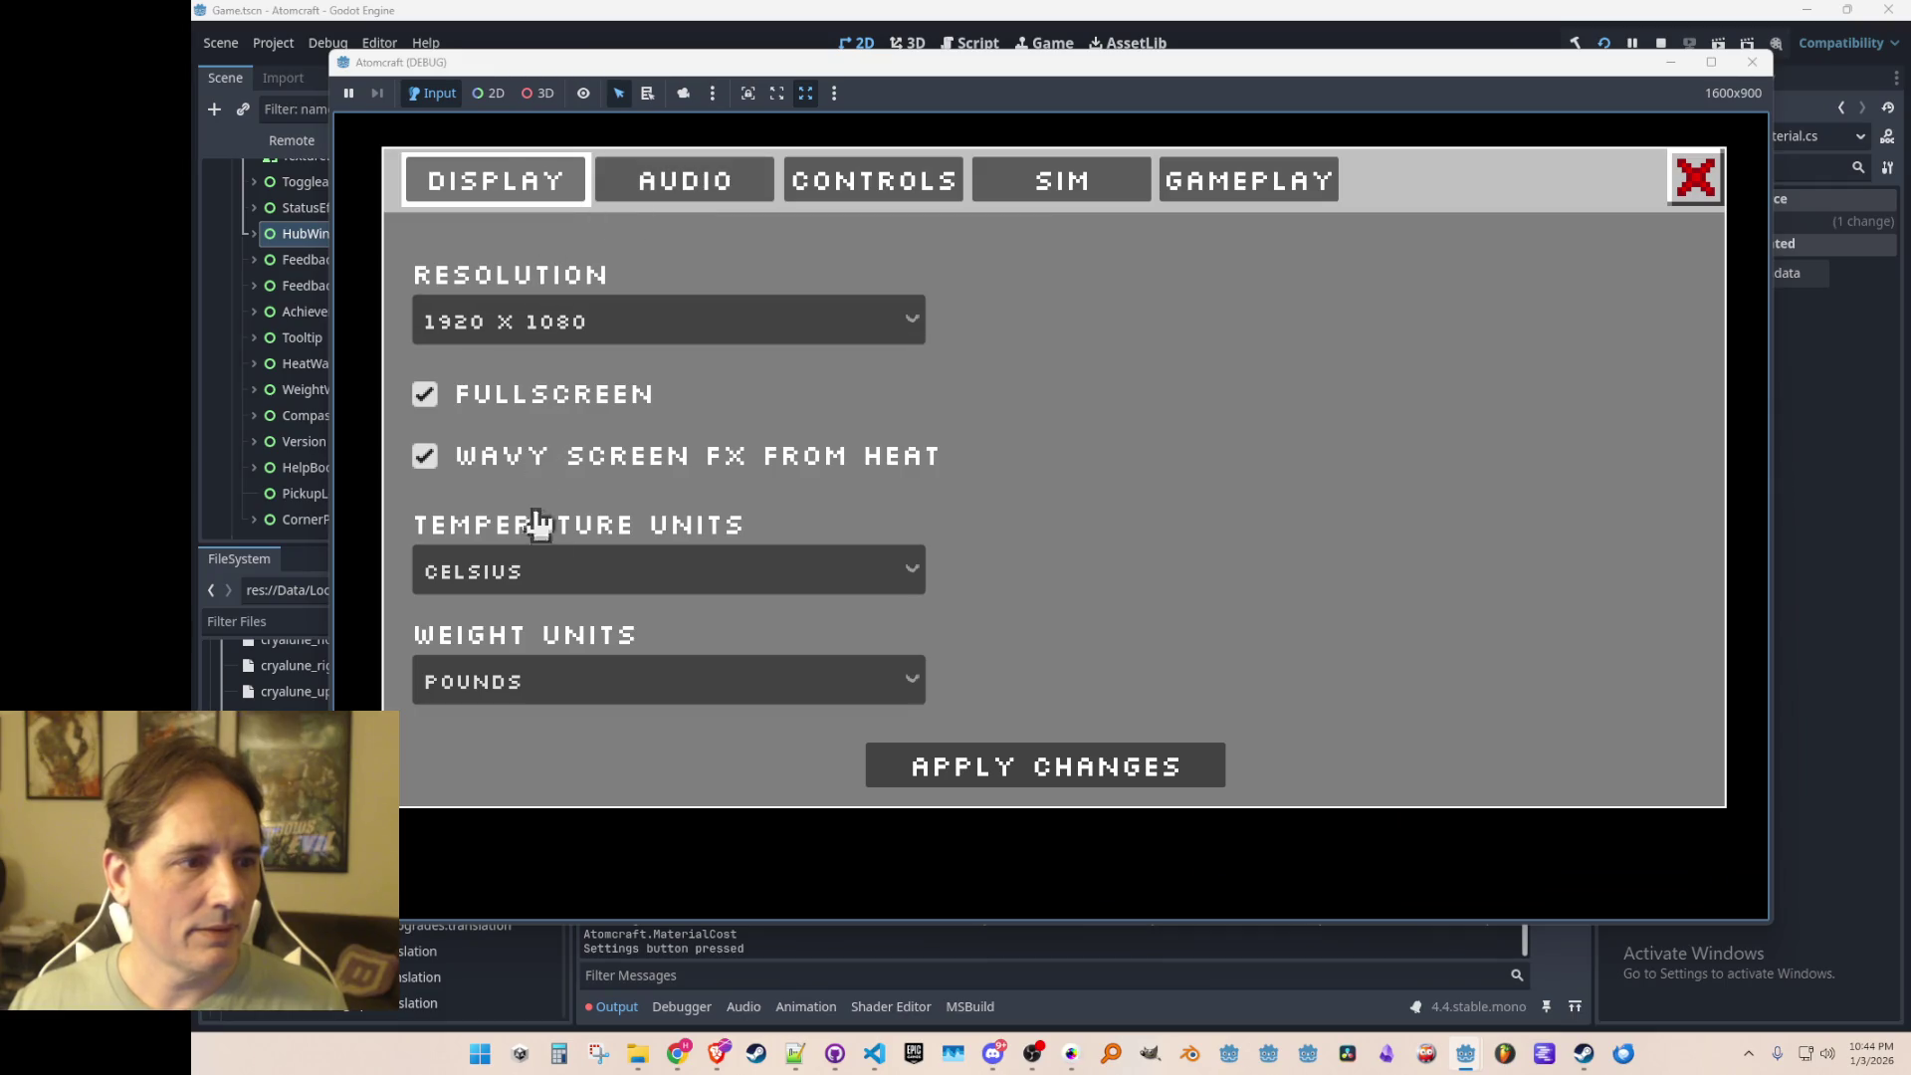
pyautogui.click(558, 582)
pyautogui.click(532, 615)
pyautogui.click(965, 773)
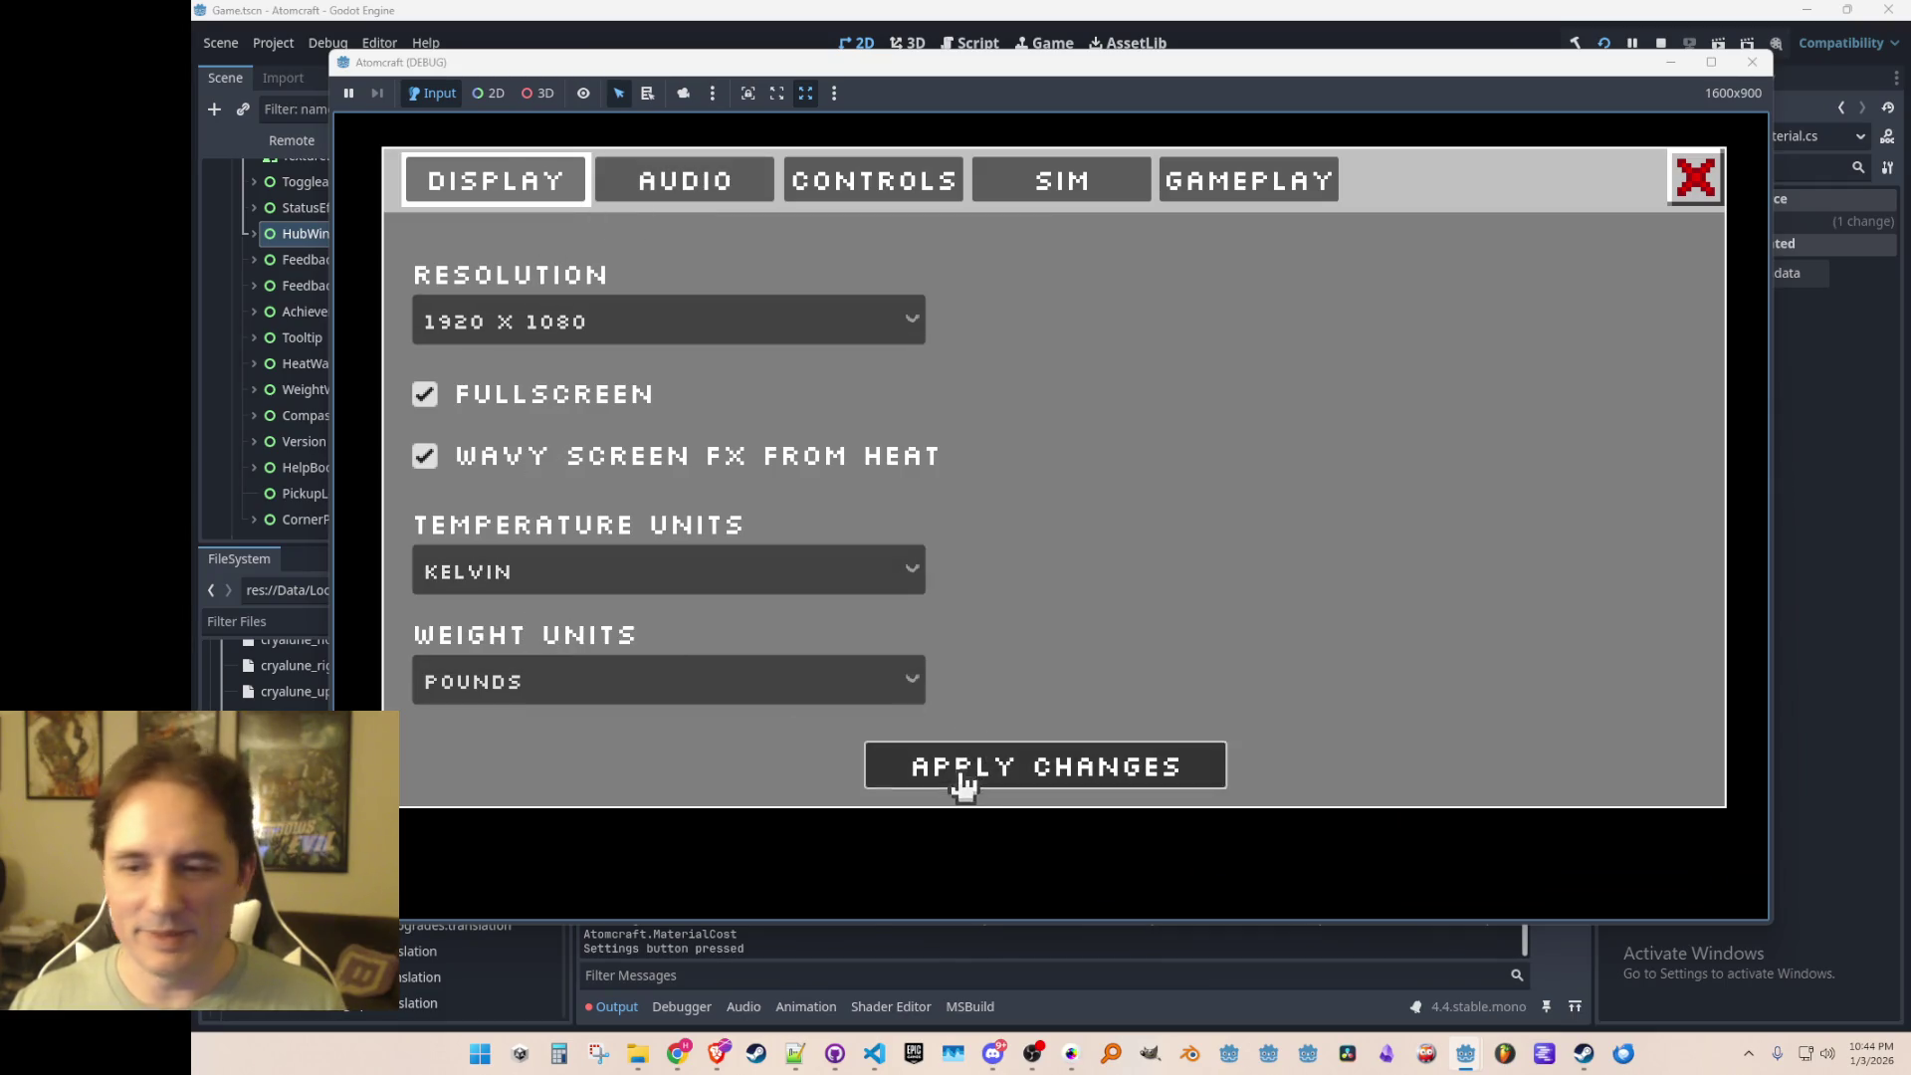
pyautogui.press('Escape')
pyautogui.press('Escape')
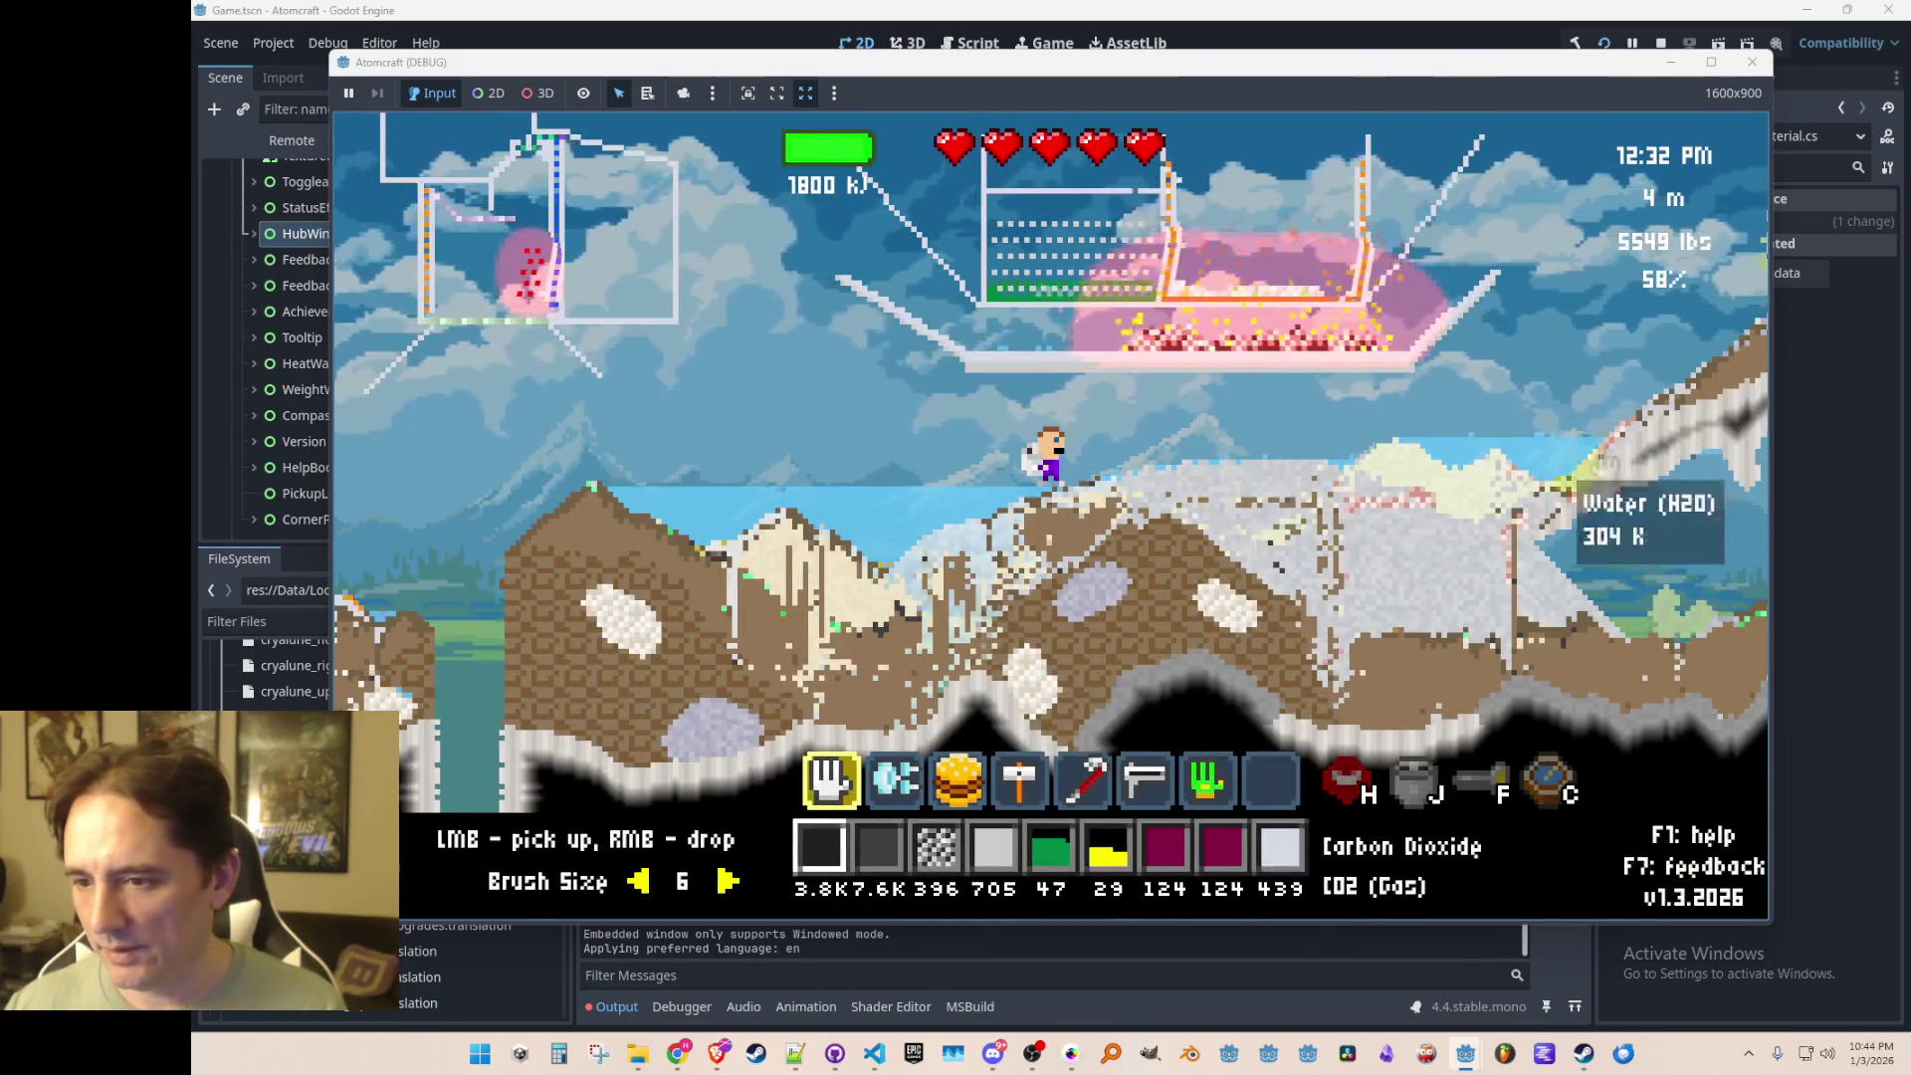
# Step: Craft 64 Heating Element Minor from the heating and cooling recipes
pyautogui.press('Tab')
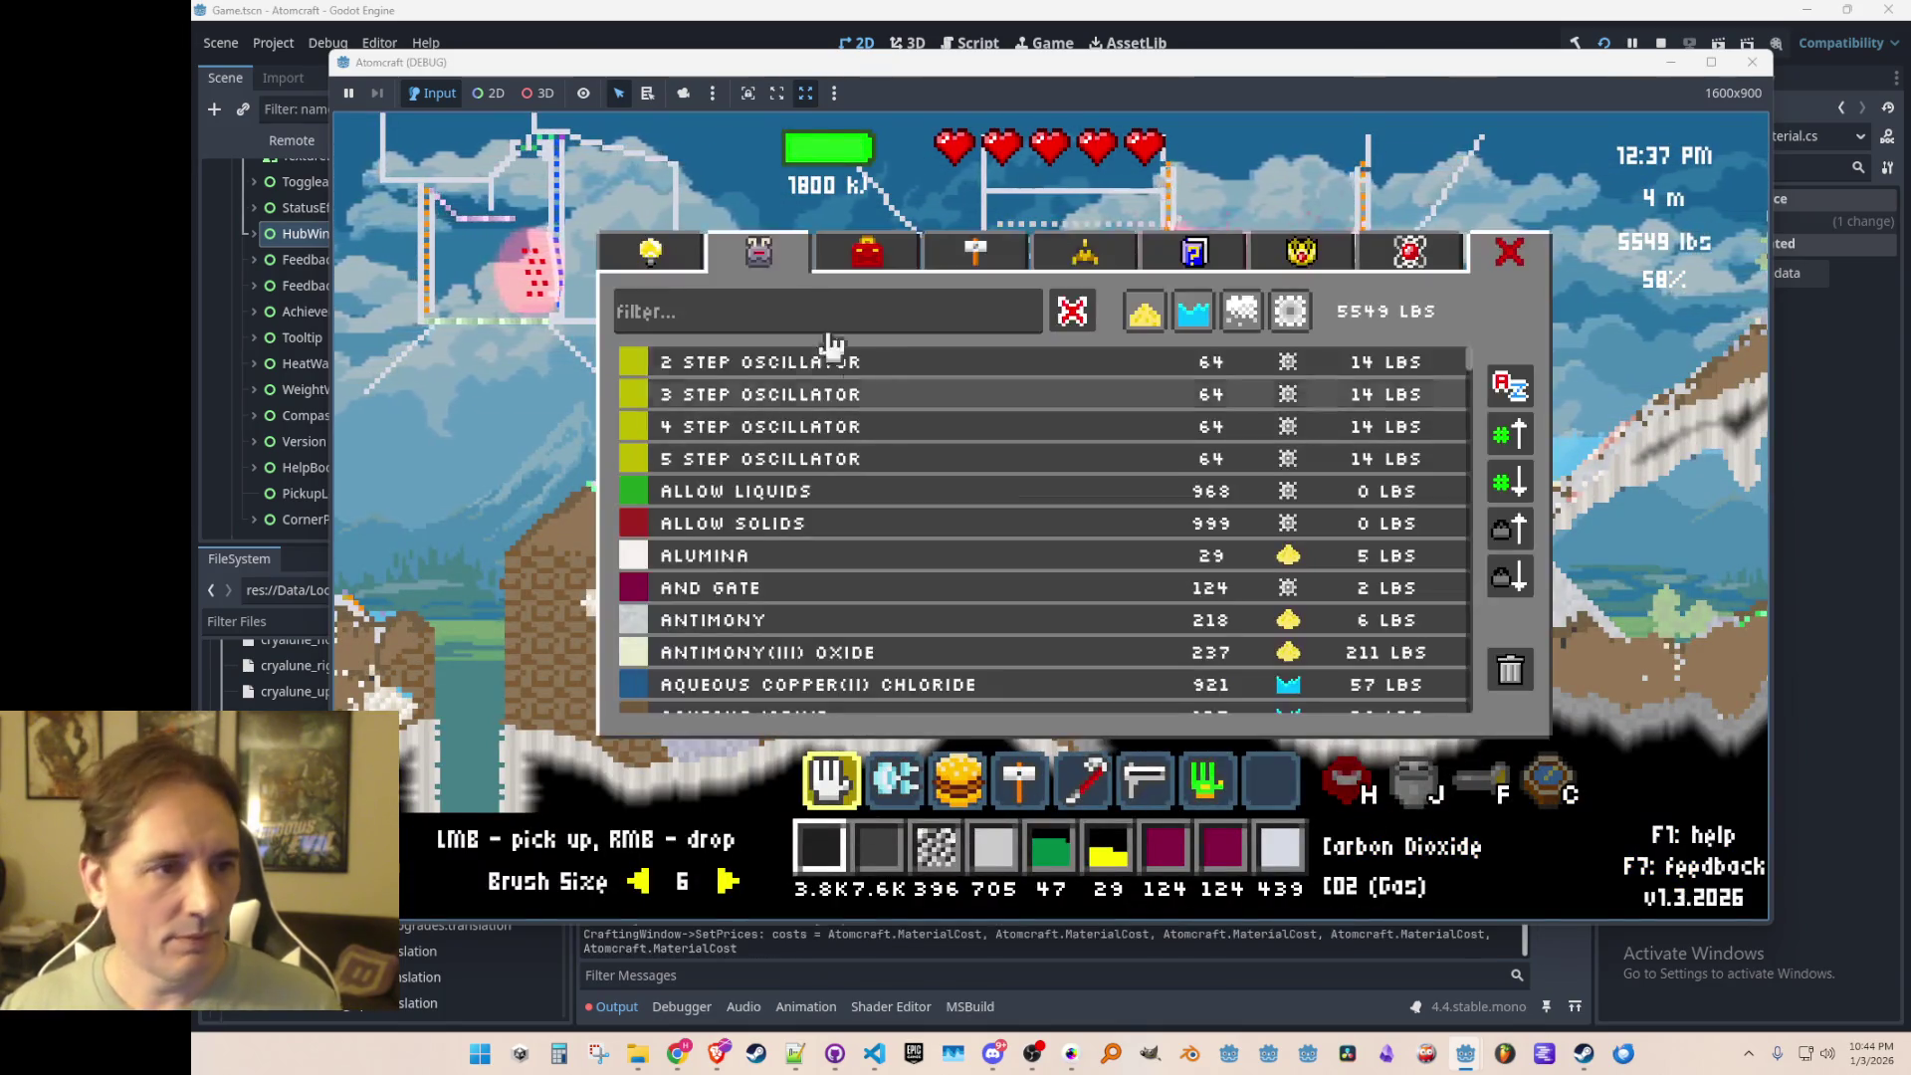
pyautogui.click(864, 254)
pyautogui.click(976, 268)
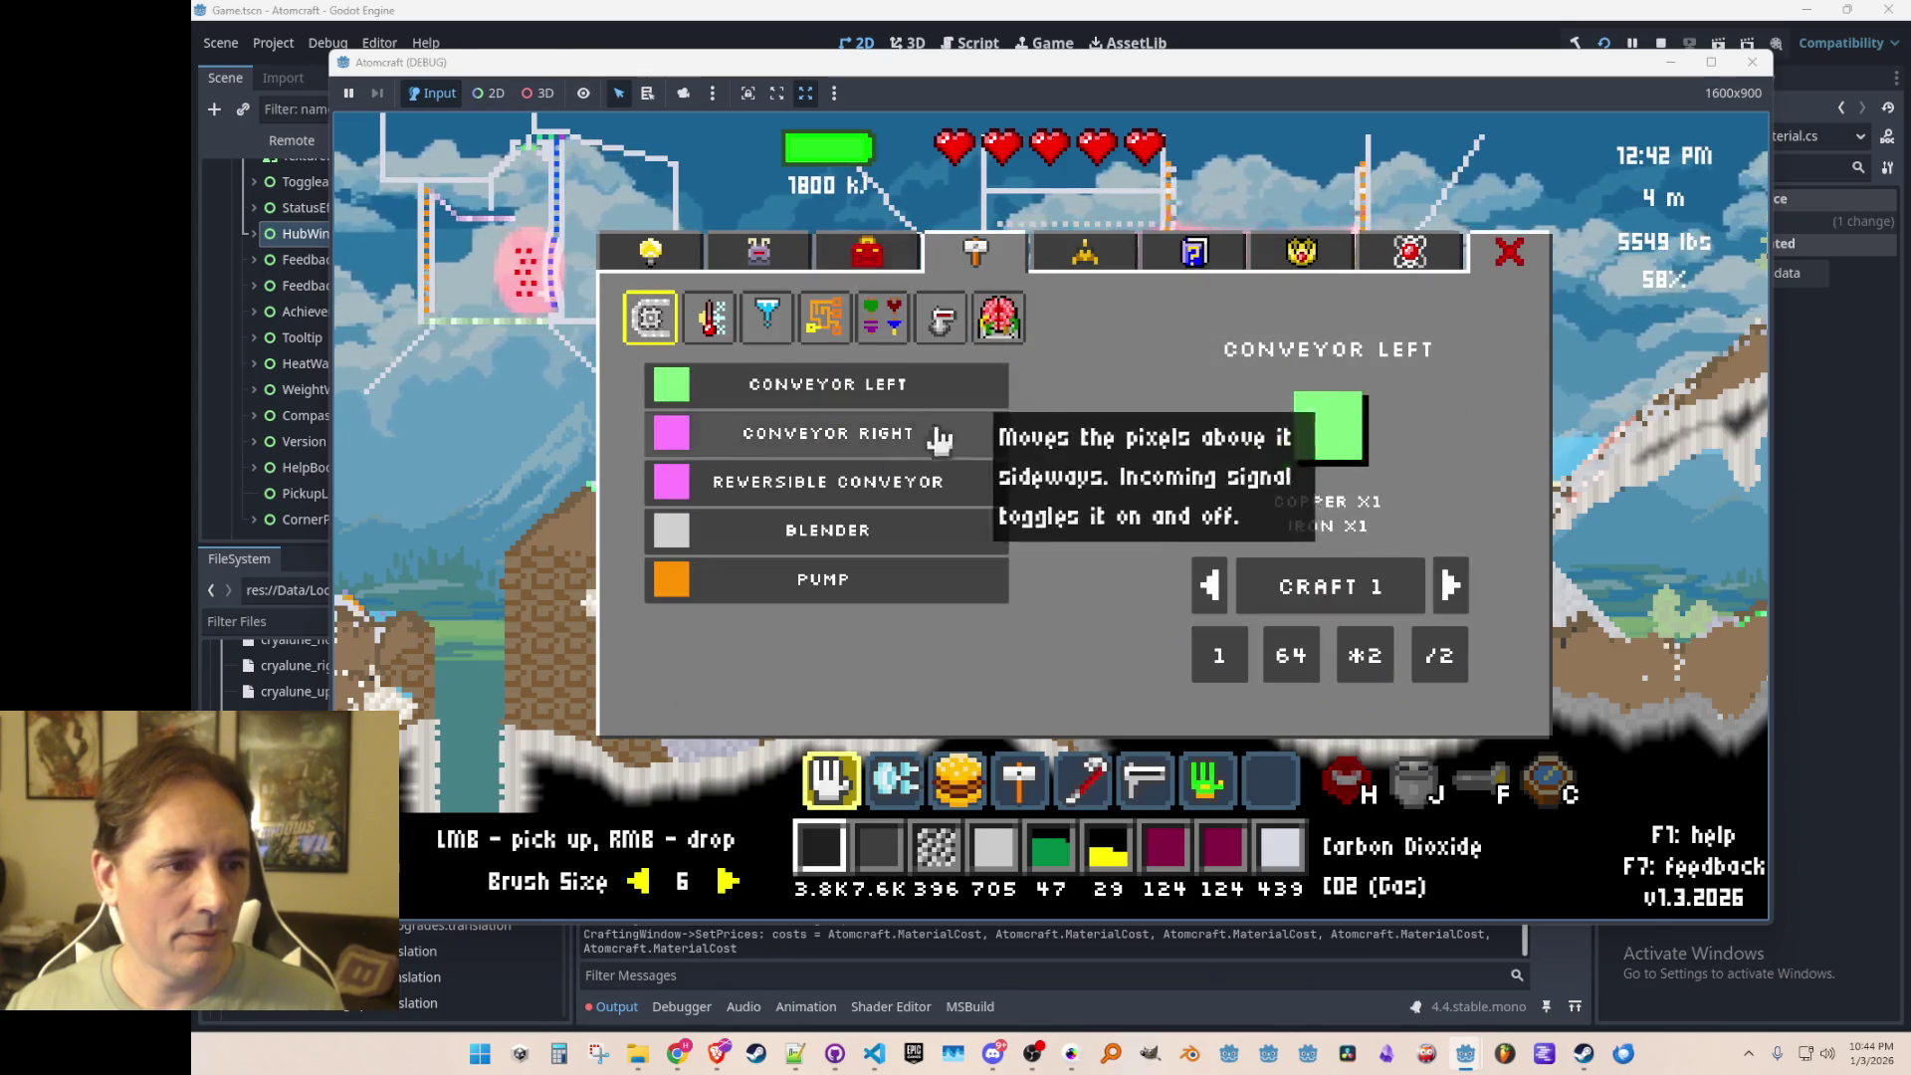
pyautogui.click(708, 315)
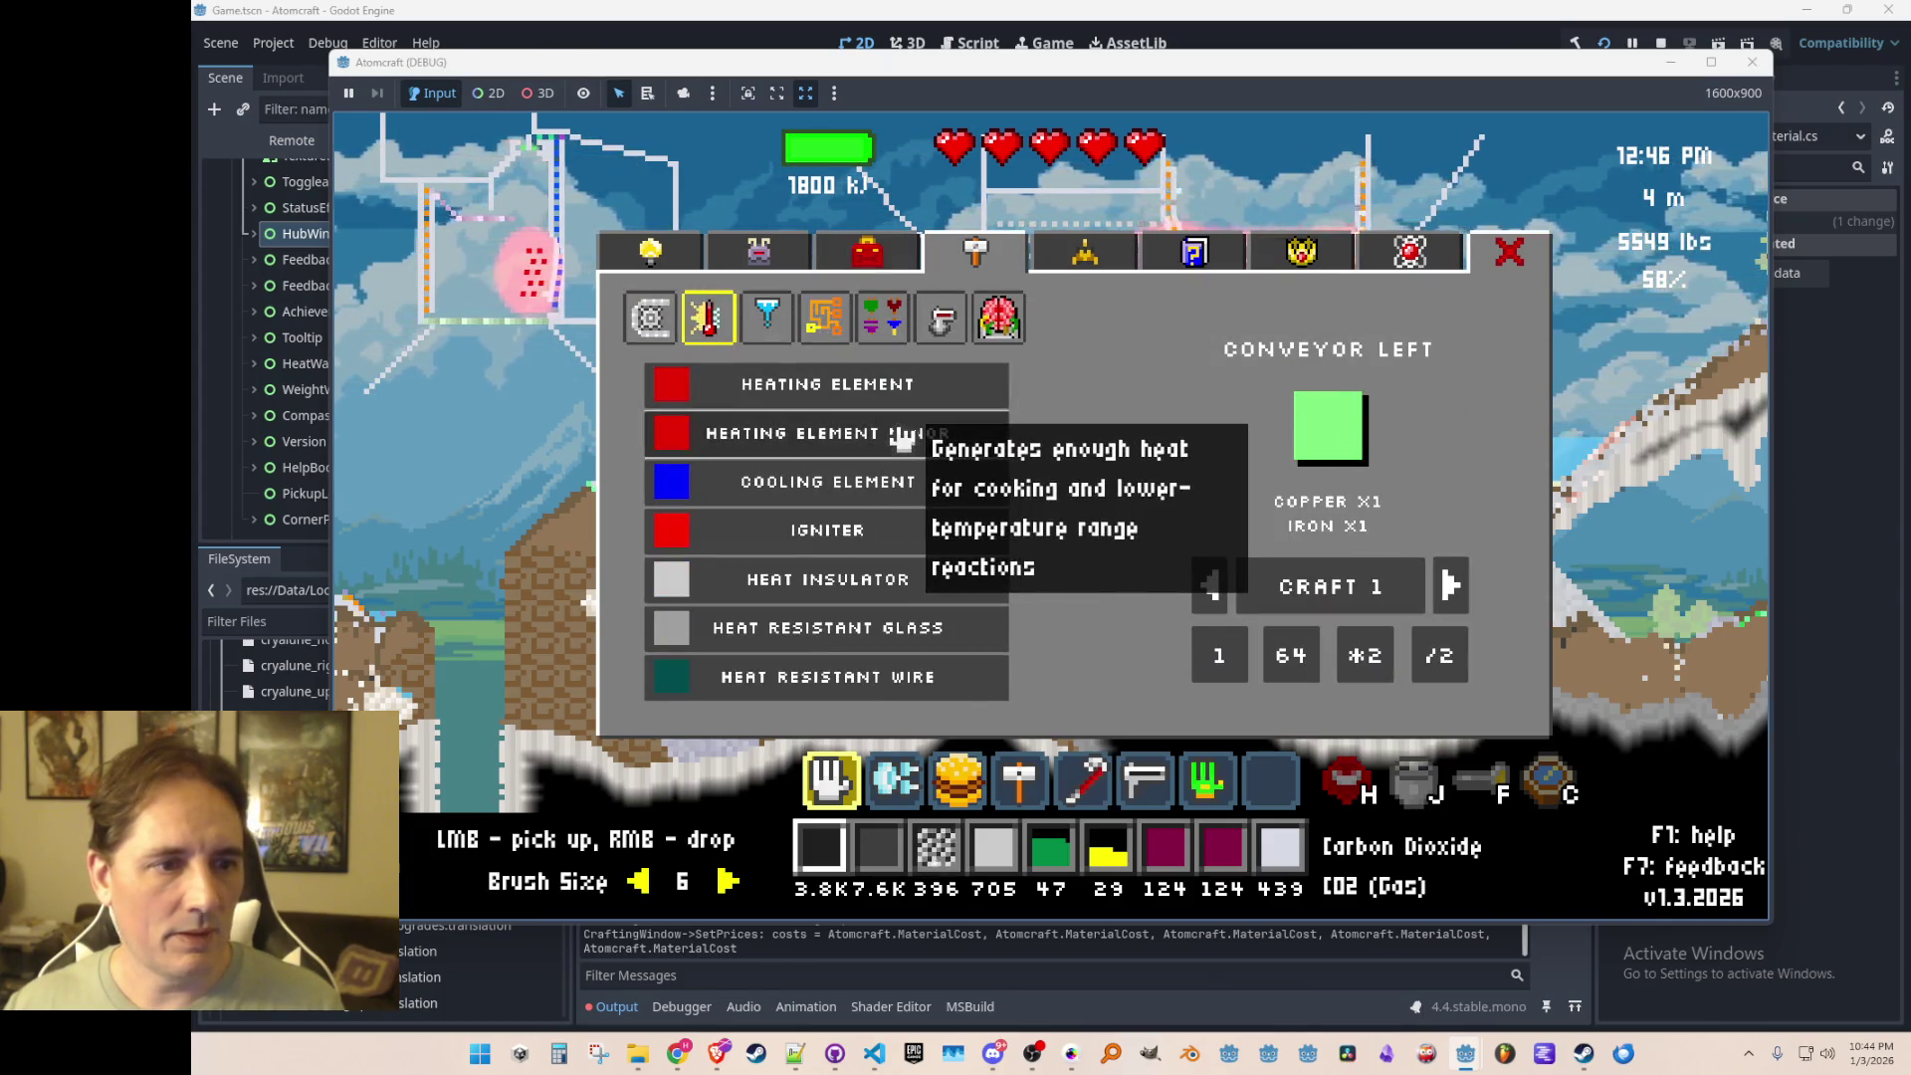
pyautogui.click(856, 437)
pyautogui.click(1275, 677)
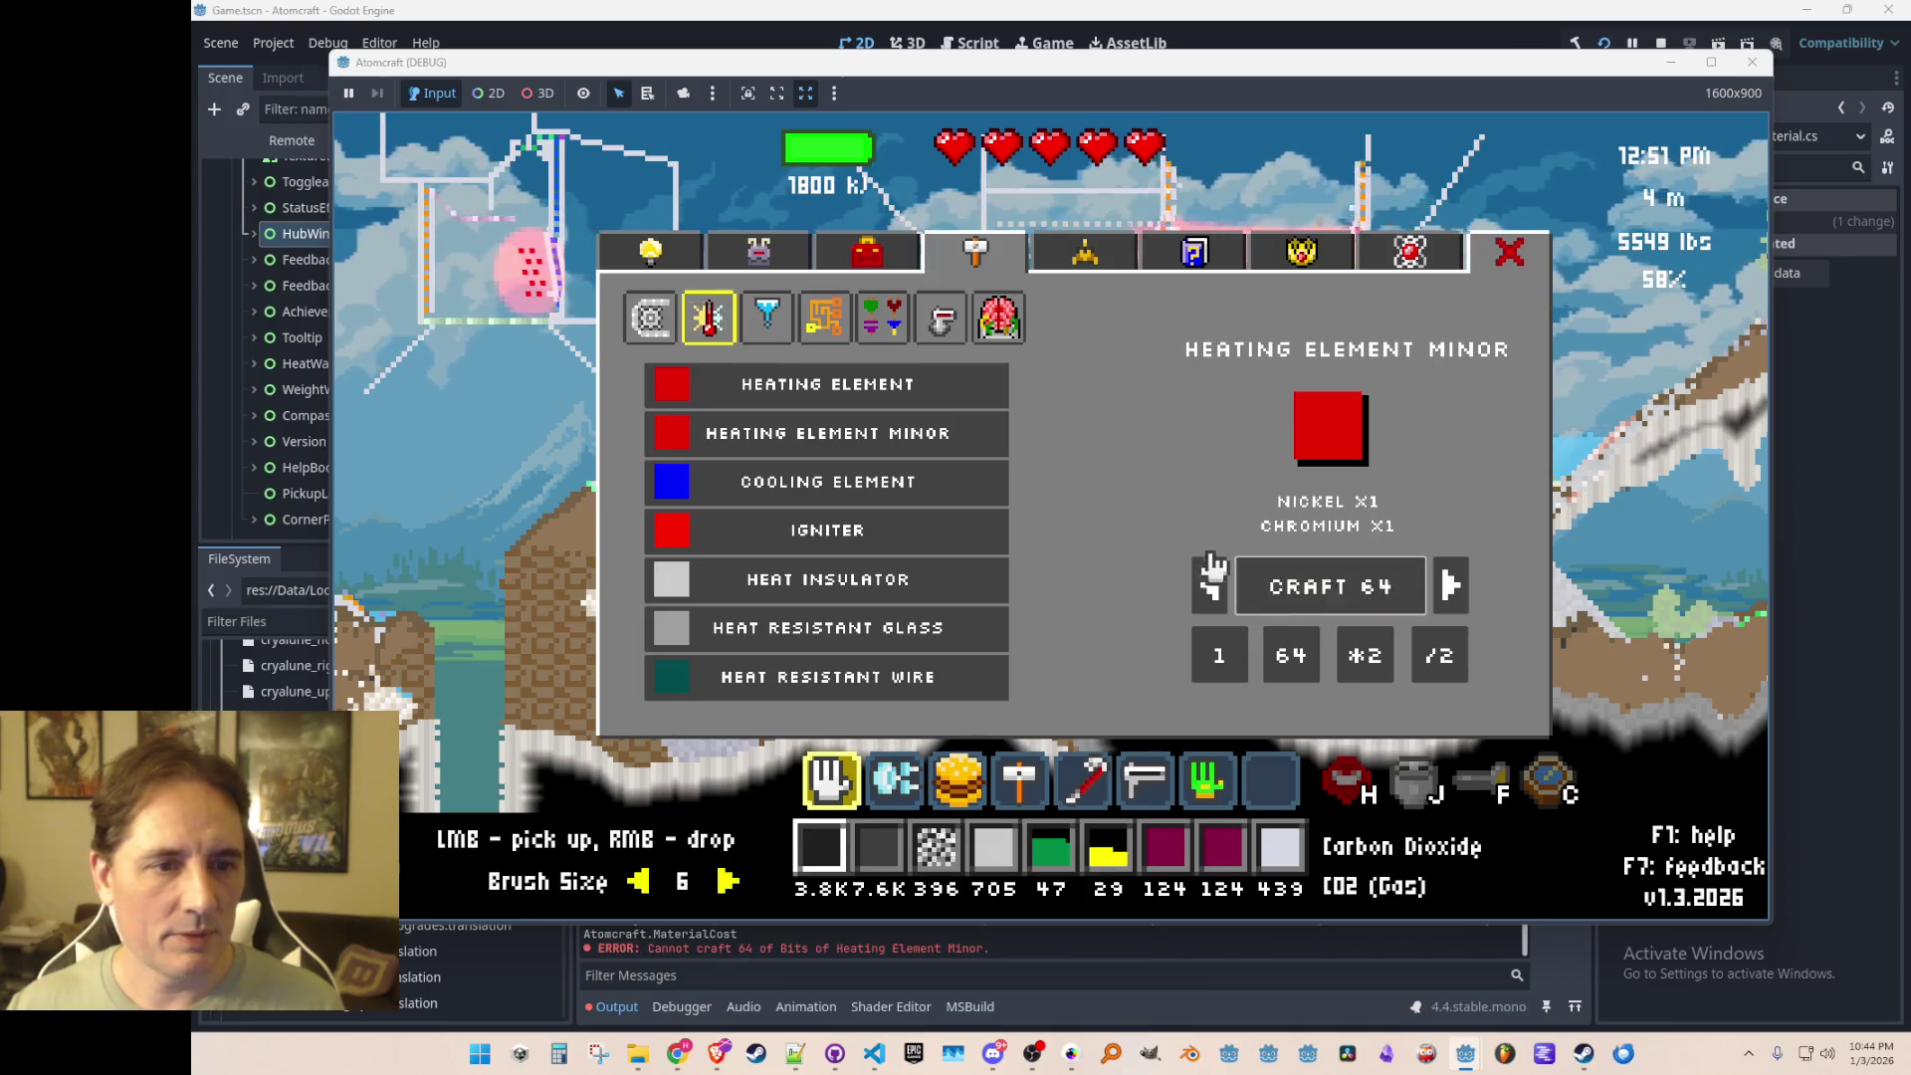
pyautogui.click(1245, 584)
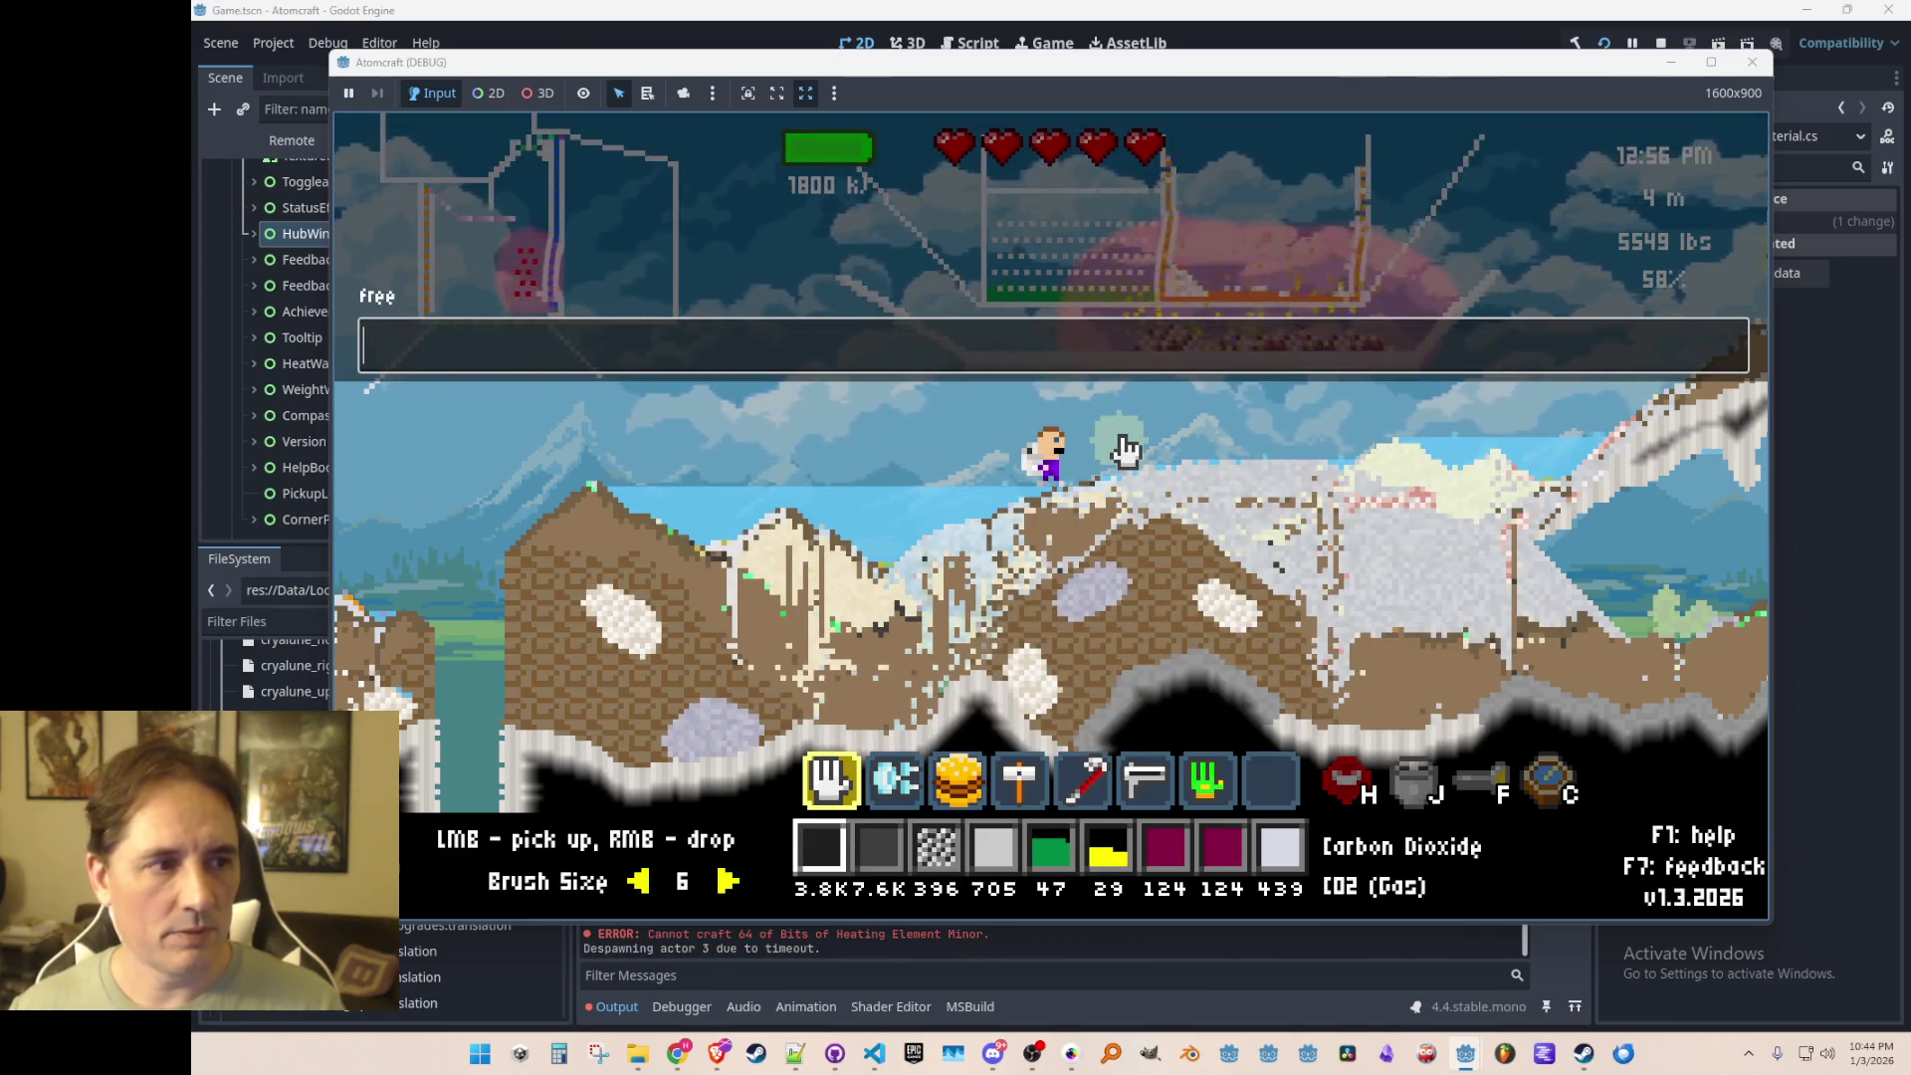
pyautogui.press('c')
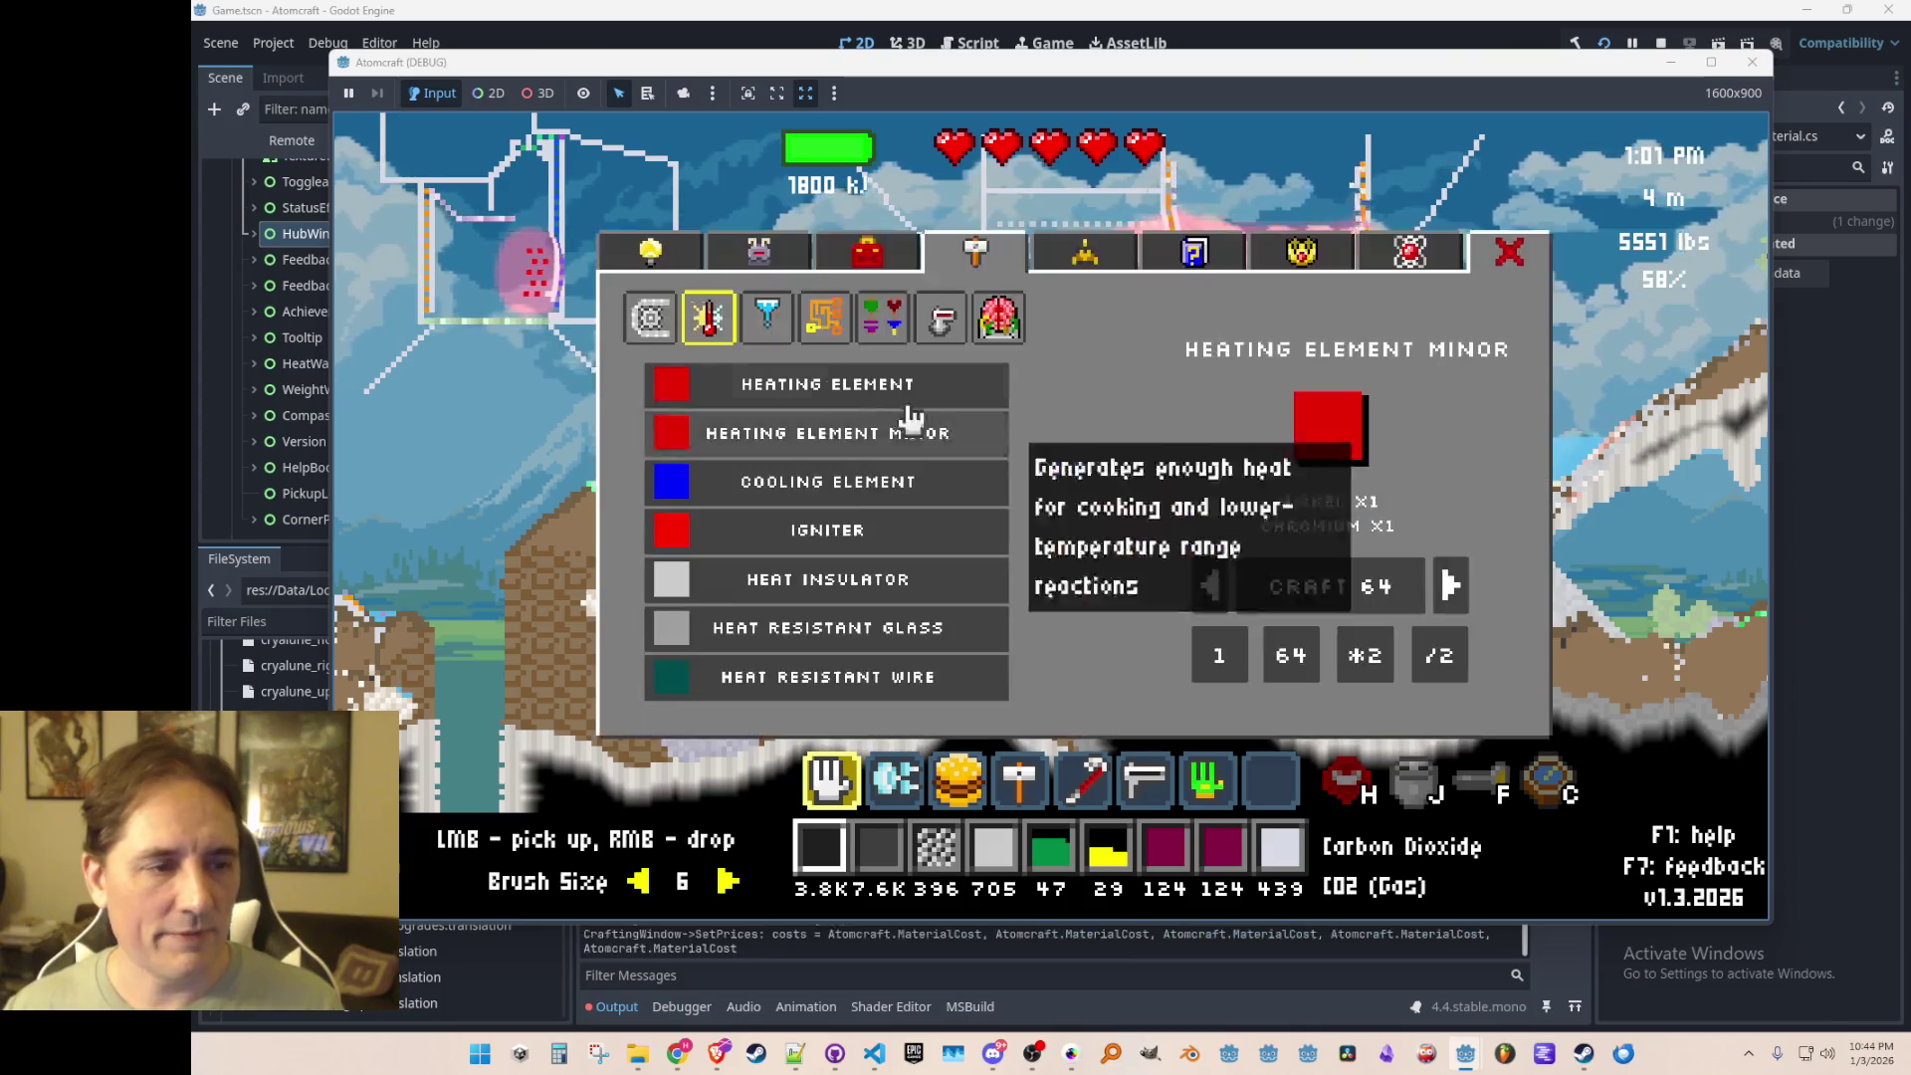
# Step: Filter the inventory for 'heating' and put Heating Element Minor on the hotbar
pyautogui.click(781, 254)
pyautogui.write('heating')
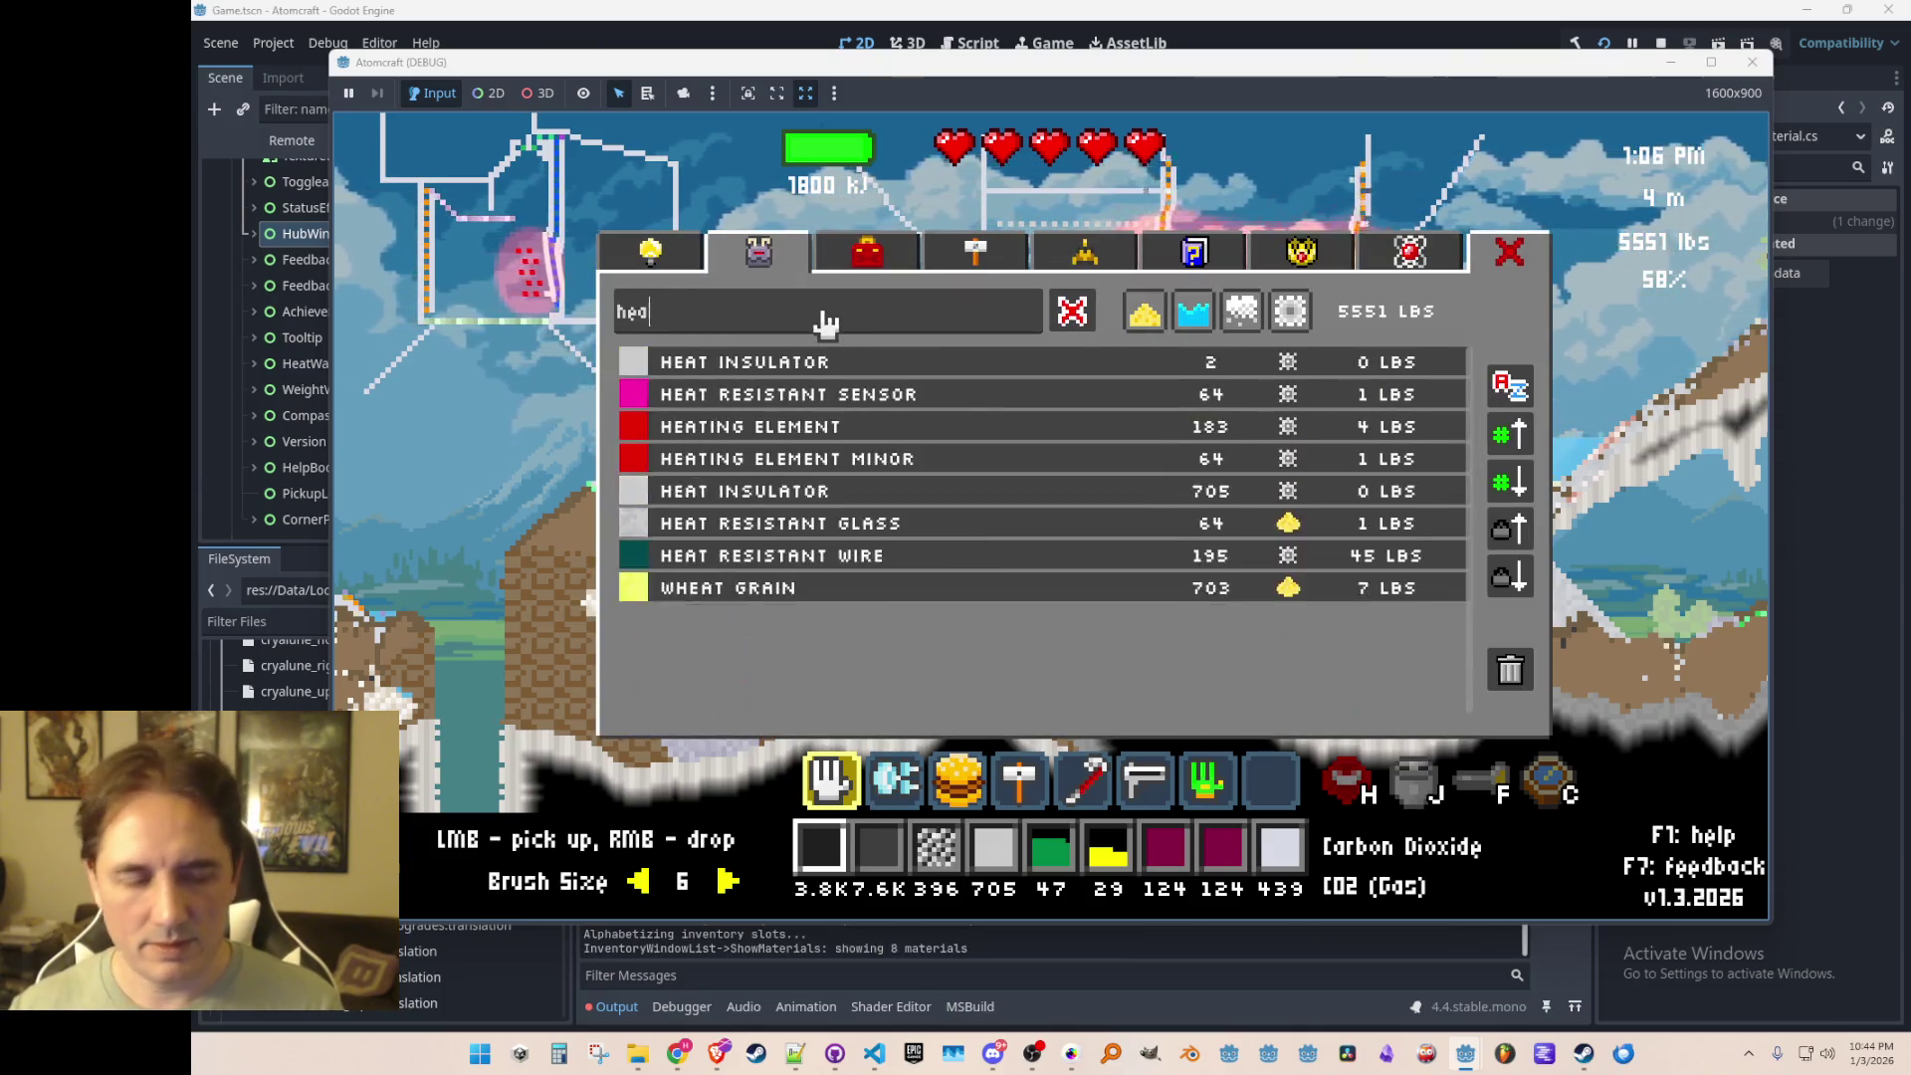
pyautogui.click(1000, 398)
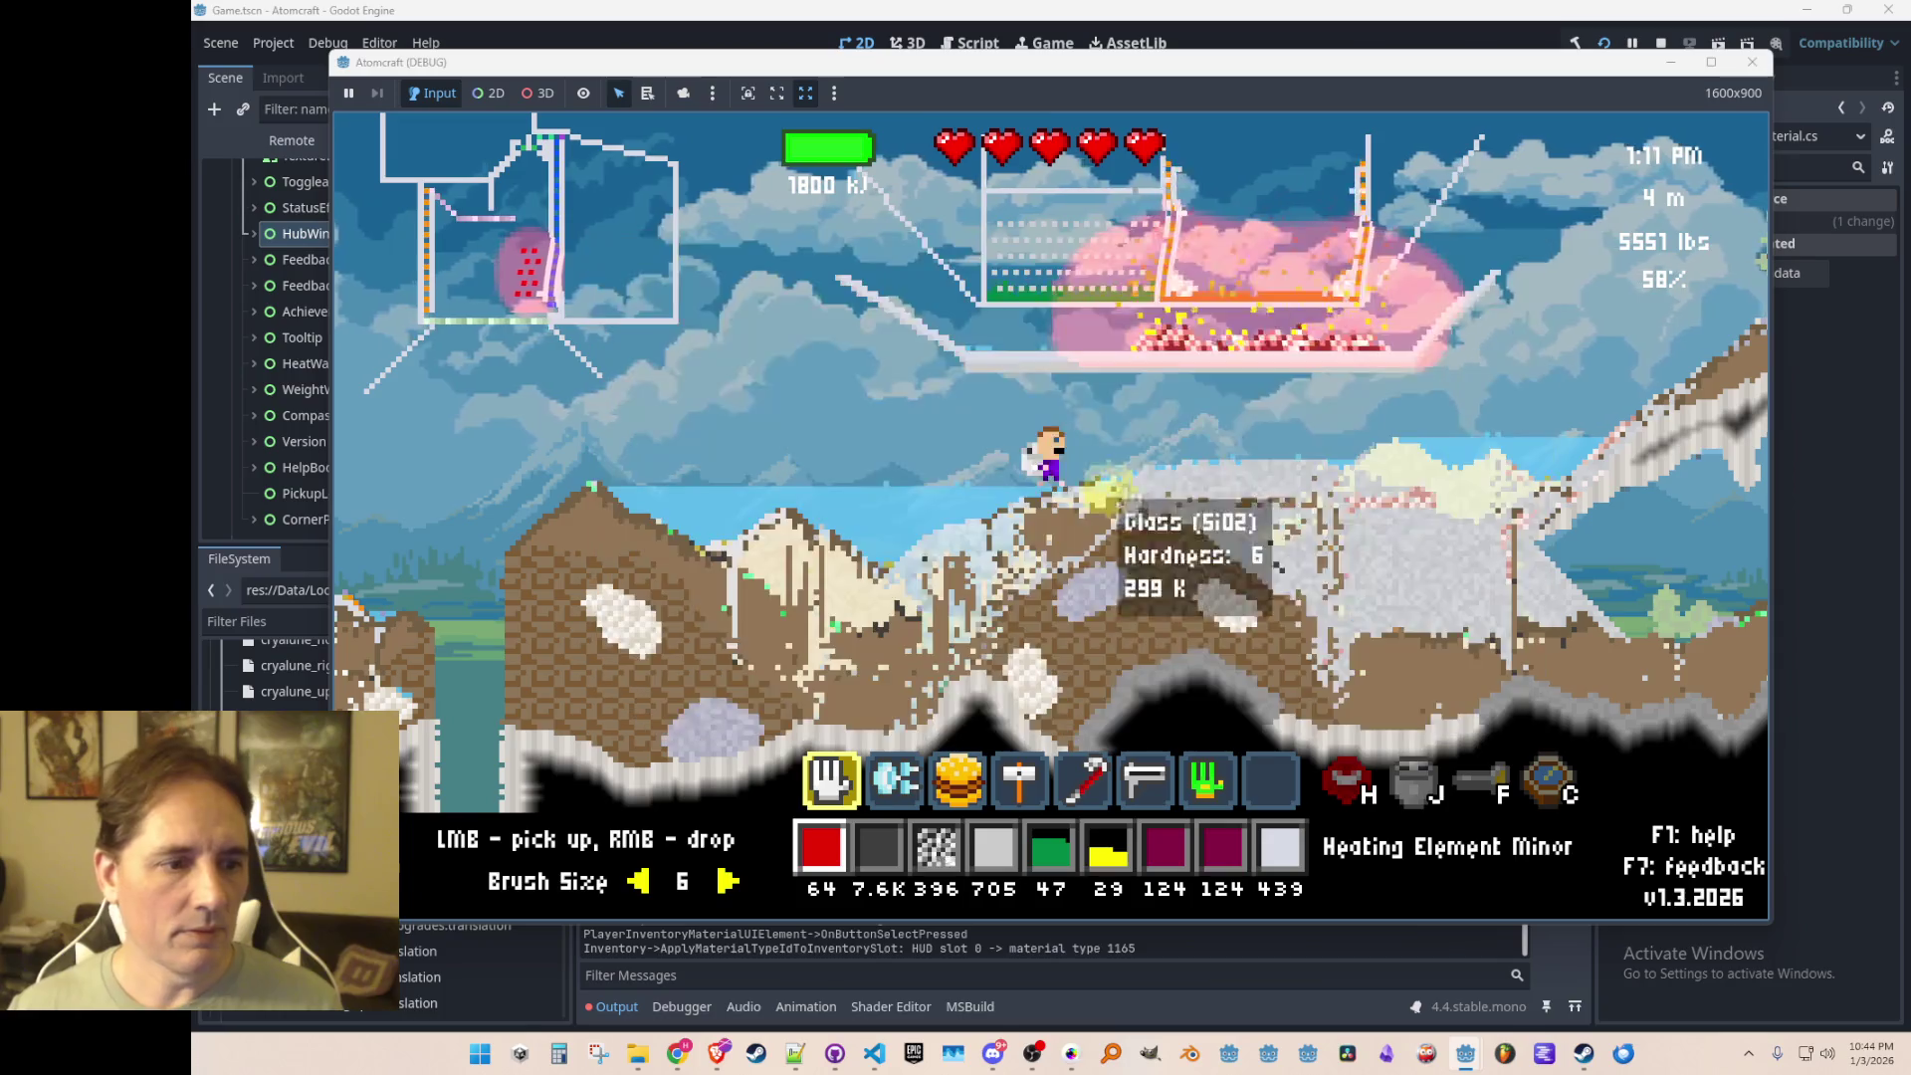
# Step: Move right and collect material from the furnace area
pyautogui.press('4')
pyautogui.press('d')
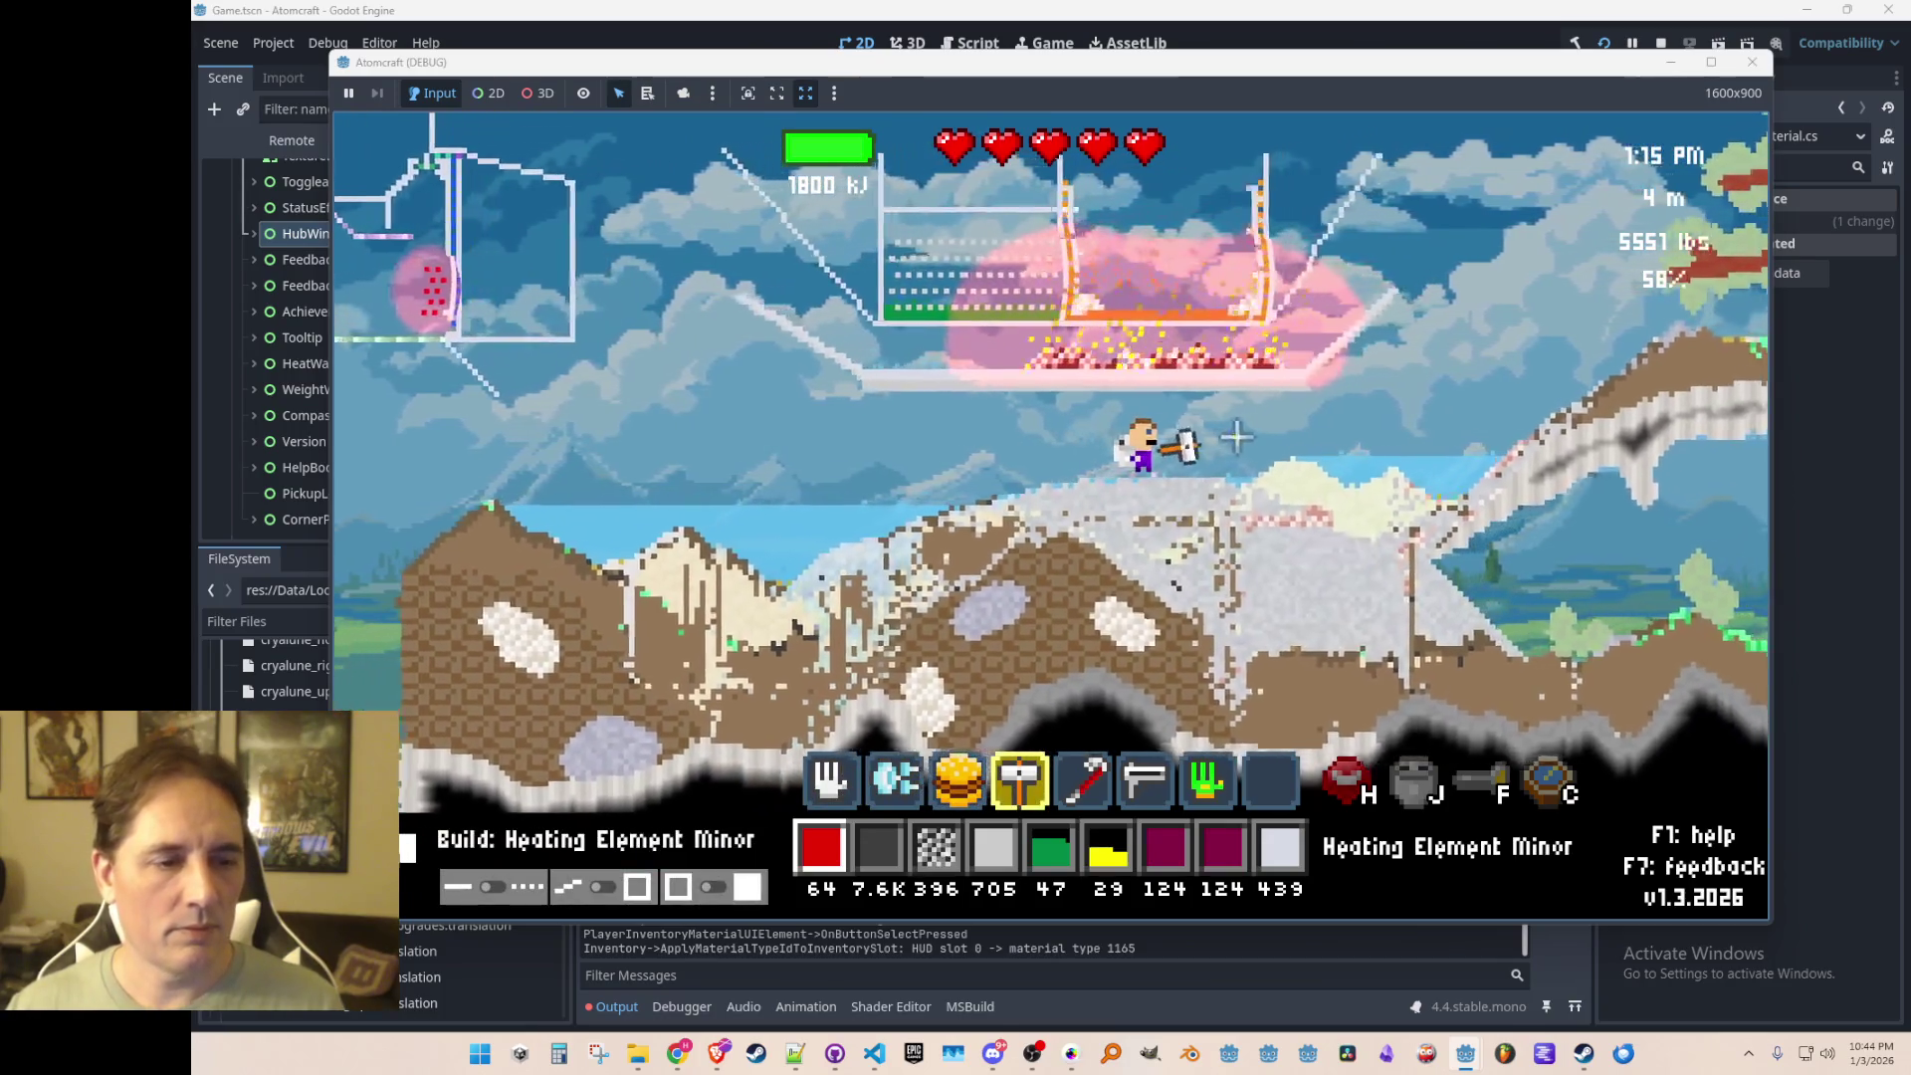
pyautogui.press('1')
pyautogui.moveTo(947, 384); pyautogui.dragTo(1229, 384)
pyautogui.press('d')
pyautogui.press('d')
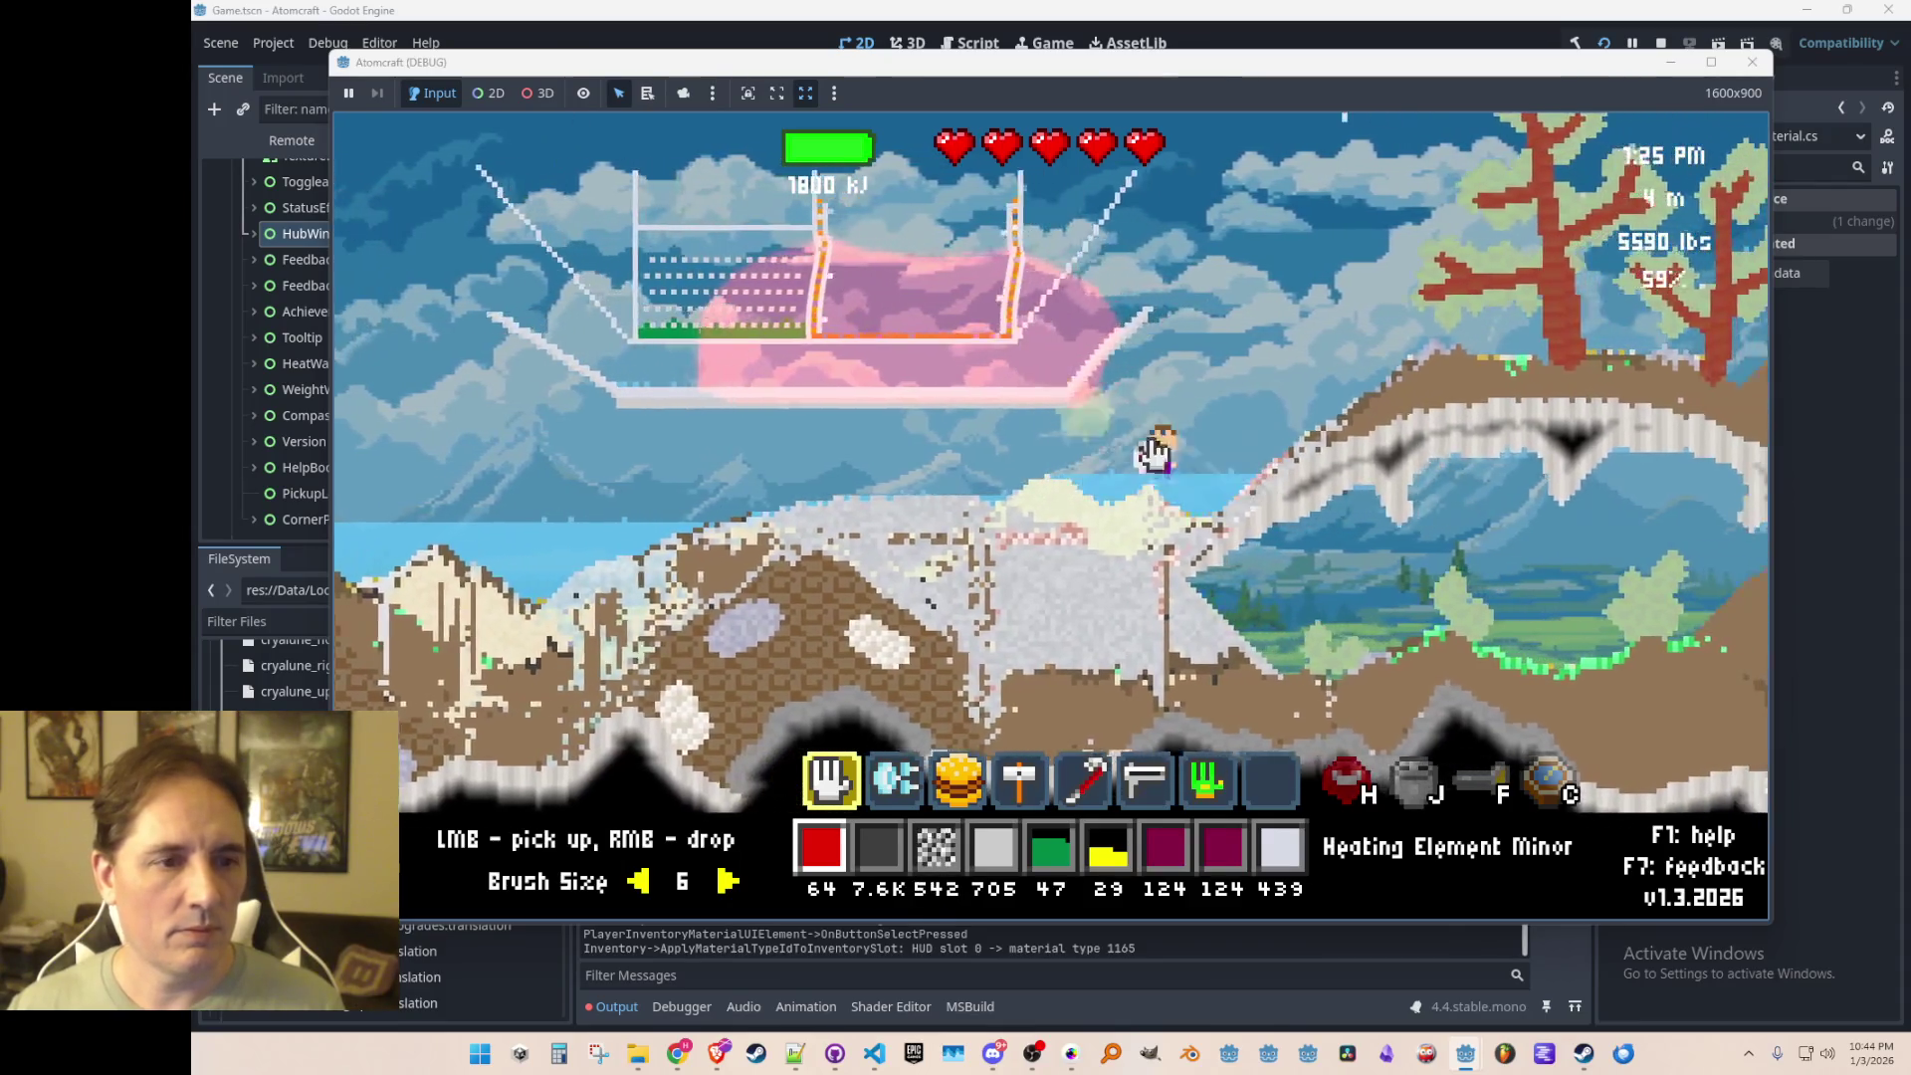
pyautogui.press('w')
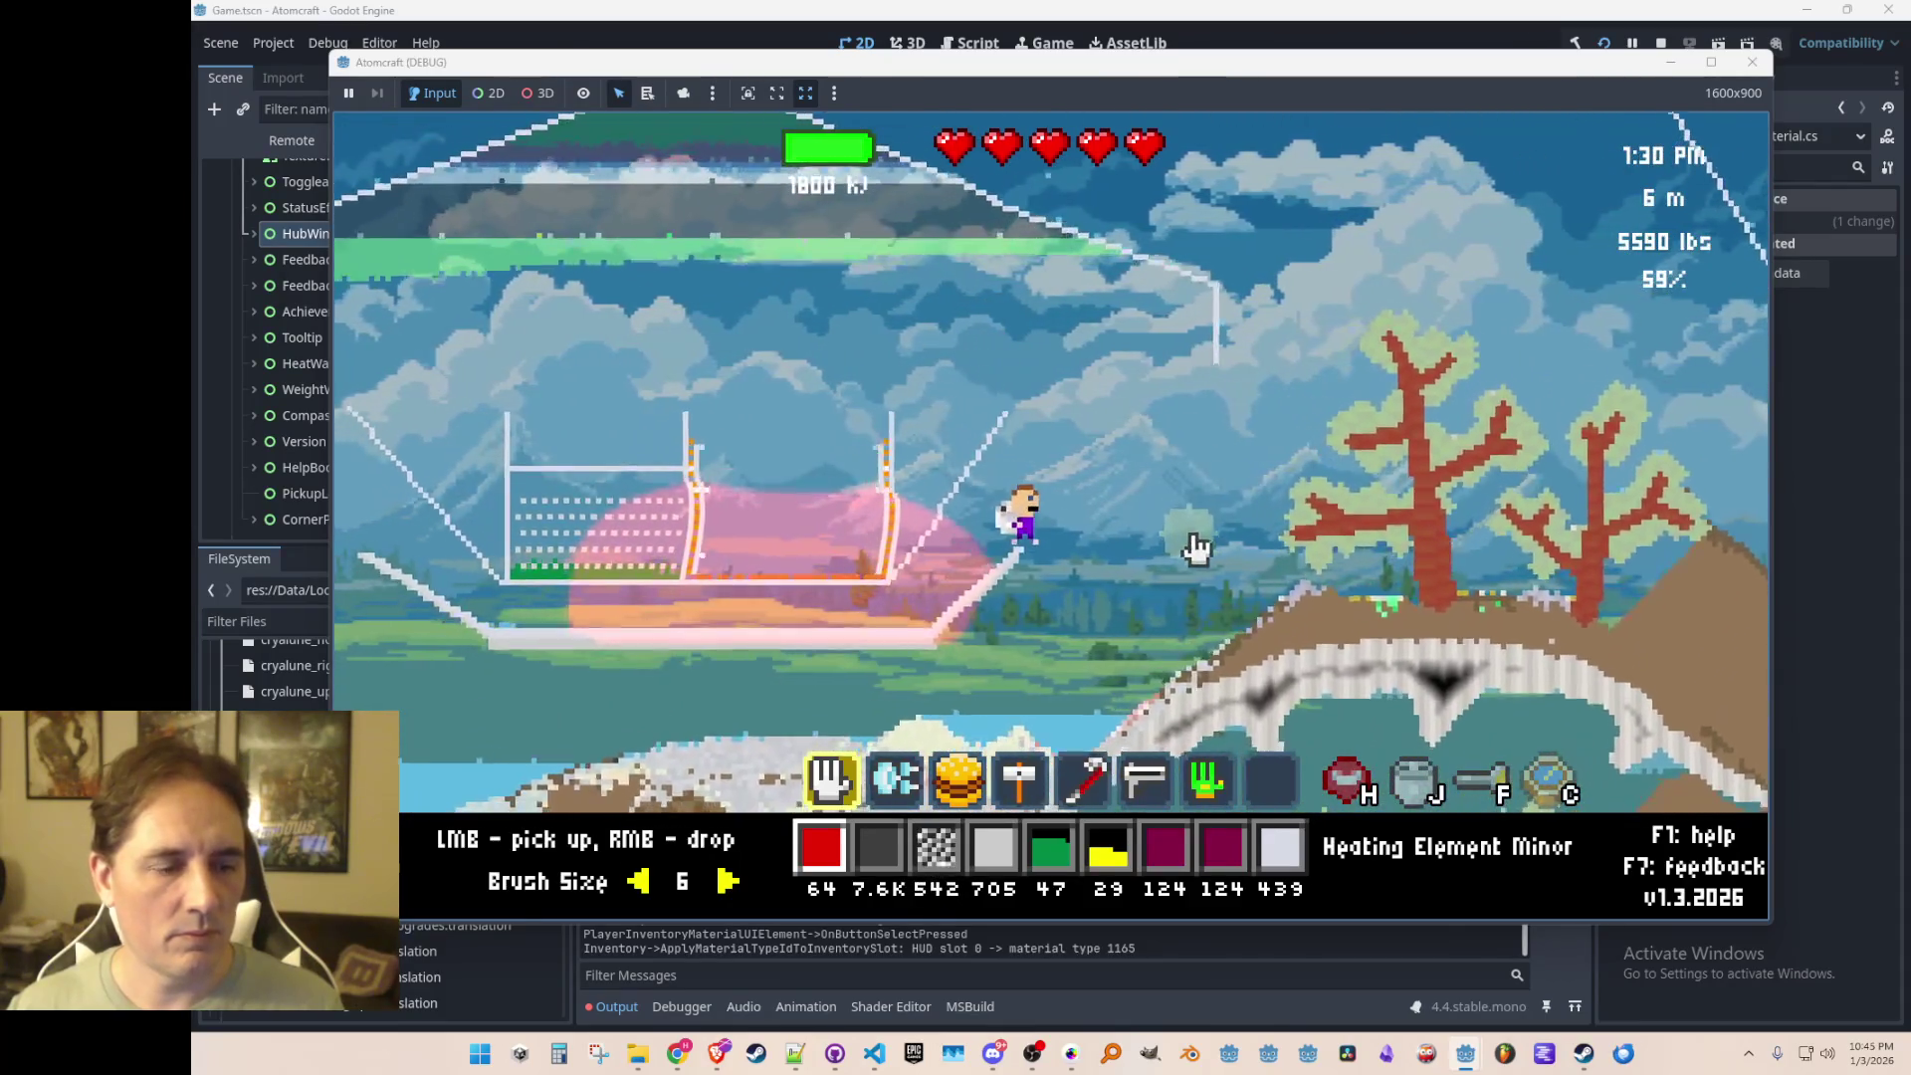
# Step: Draw a red Heating Element Minor line in the sky, collect it back, and lay the strip again
pyautogui.press('2')
pyautogui.press('4')
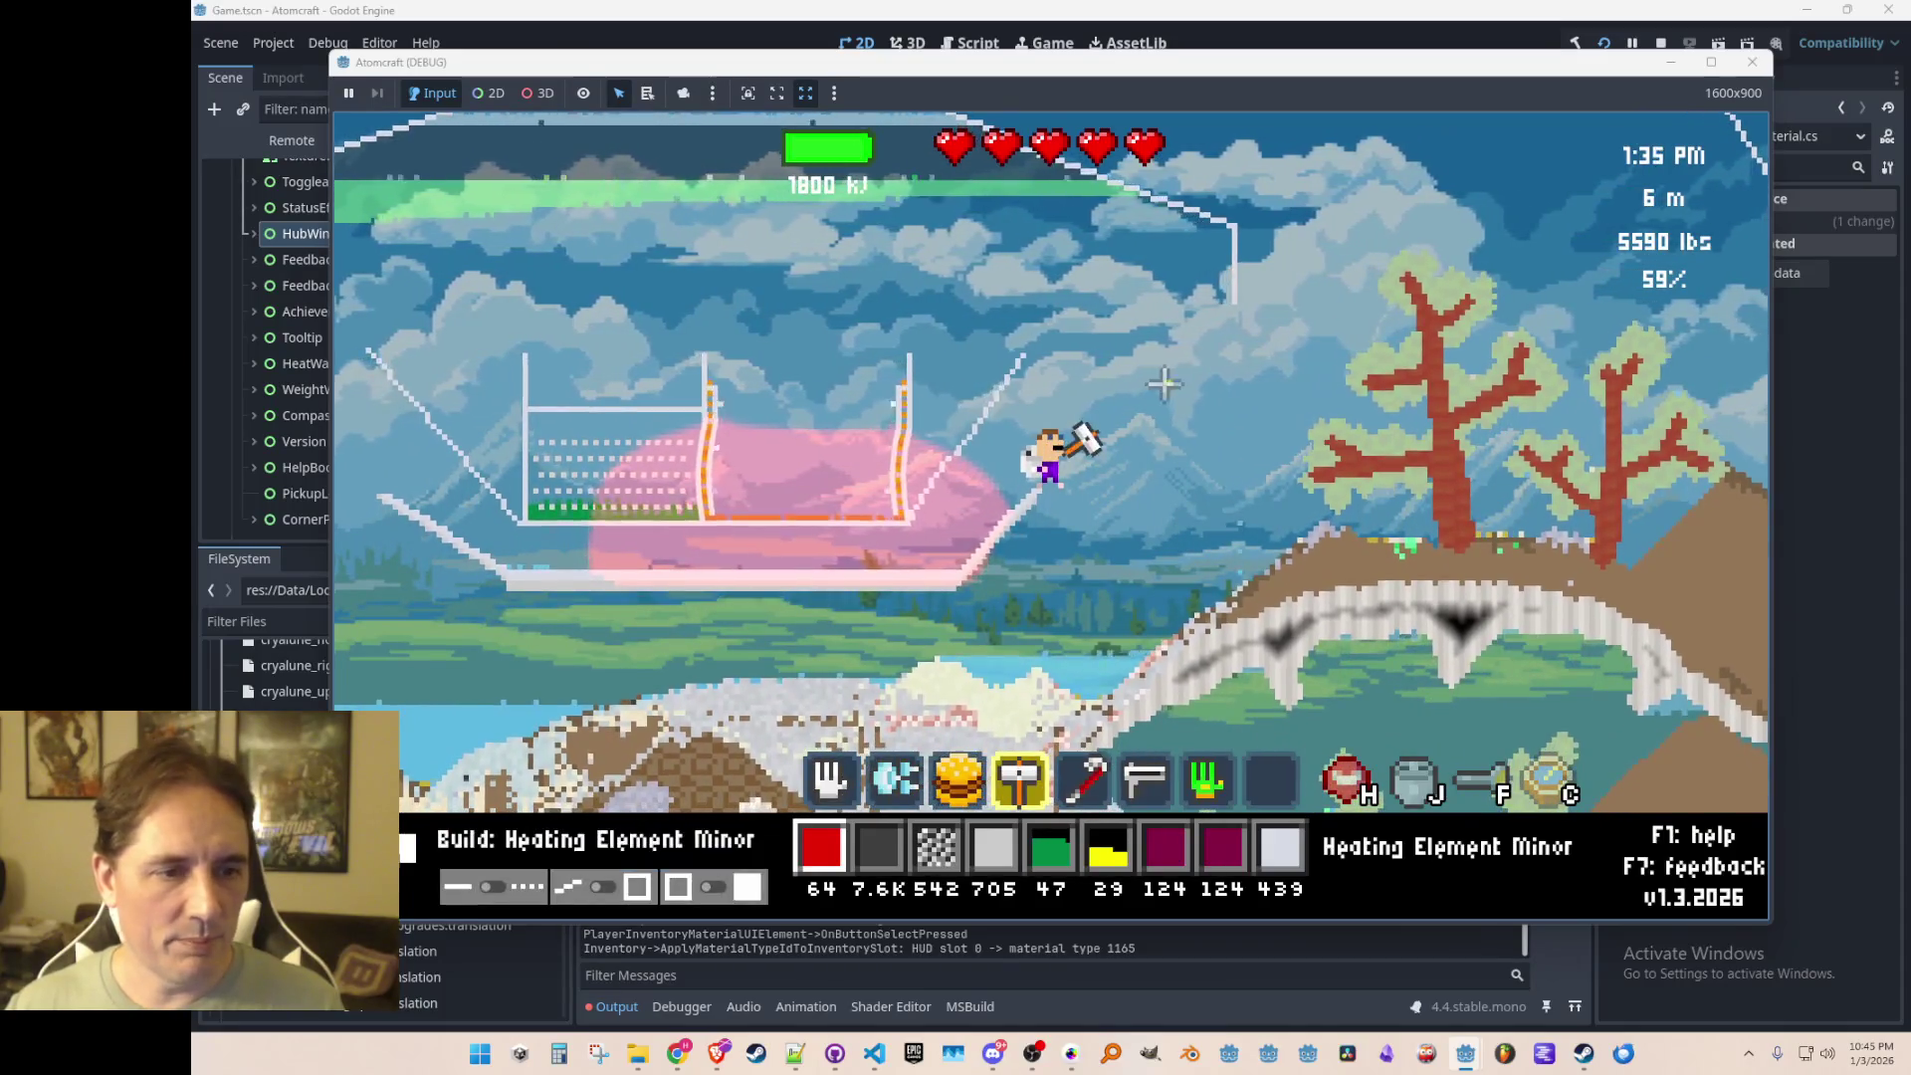
pyautogui.moveTo(1135, 369); pyautogui.dragTo(1210, 370)
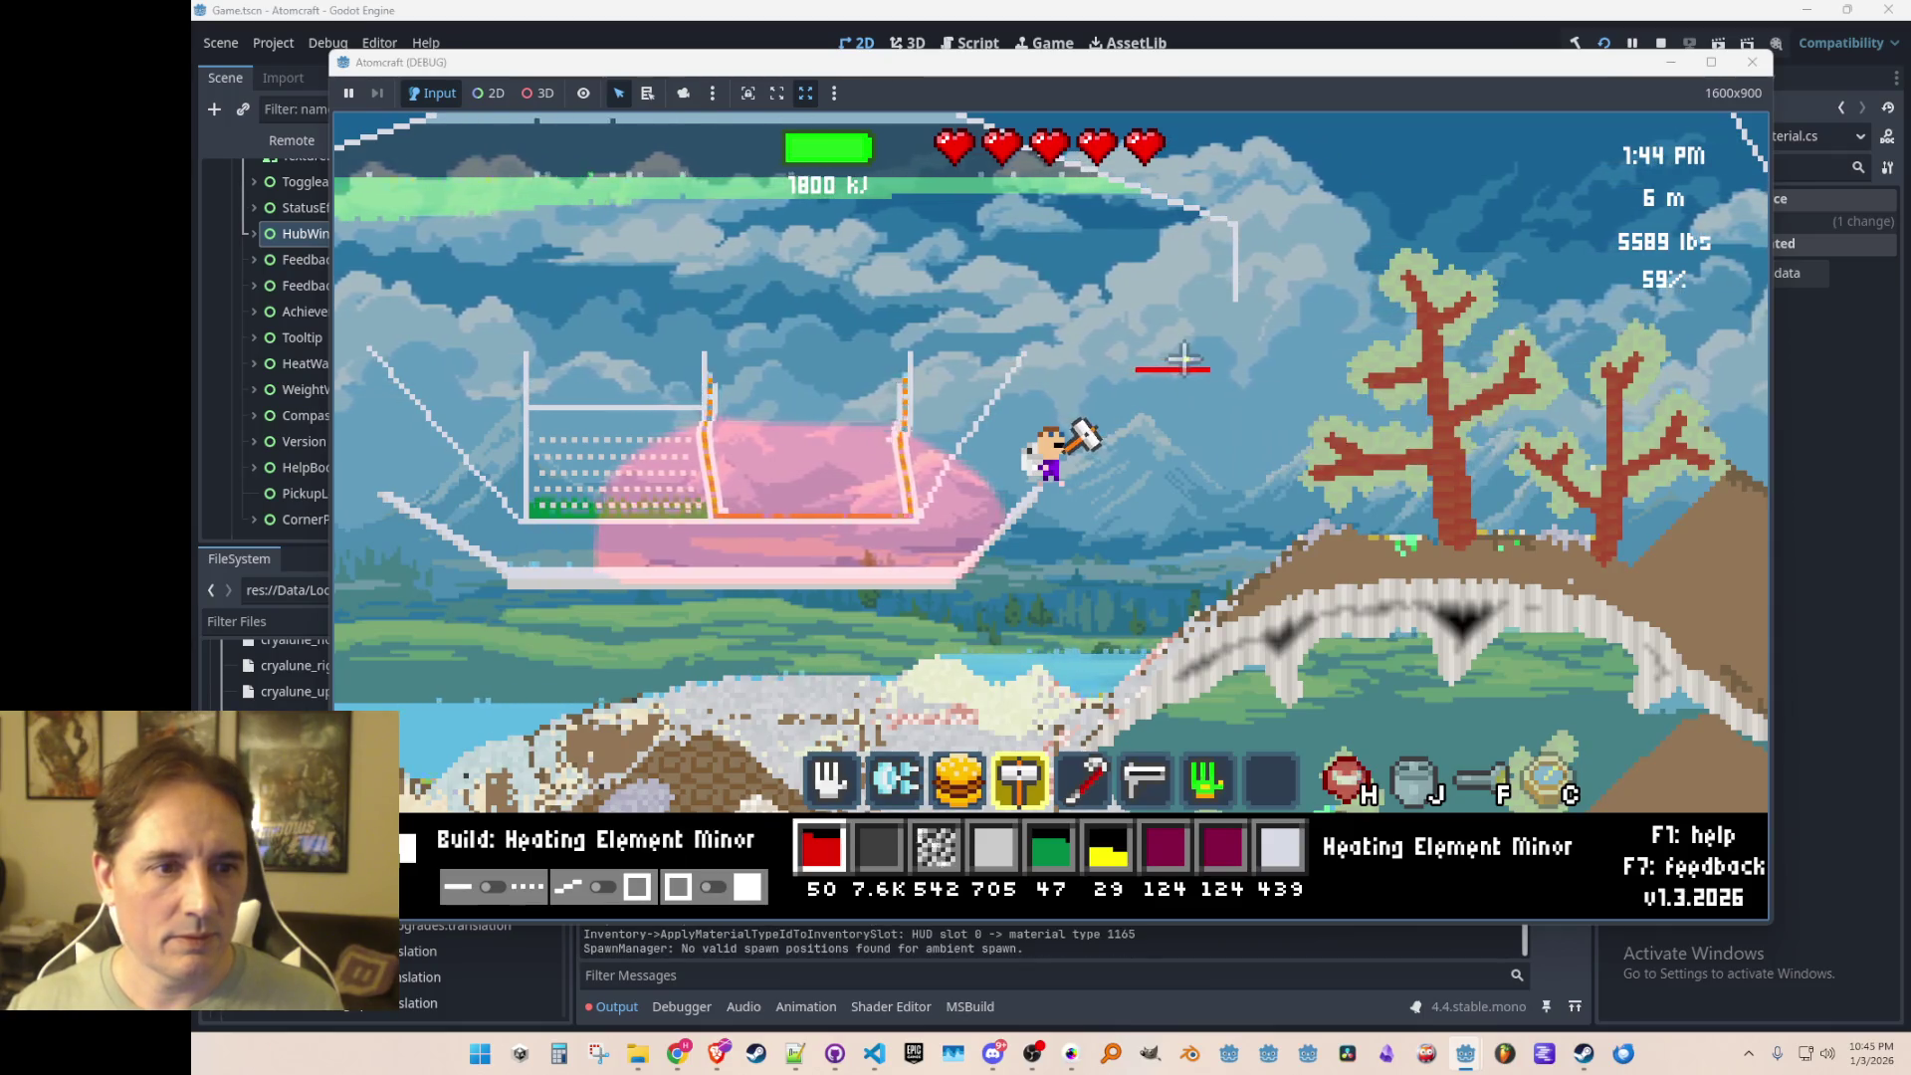
pyautogui.press('1')
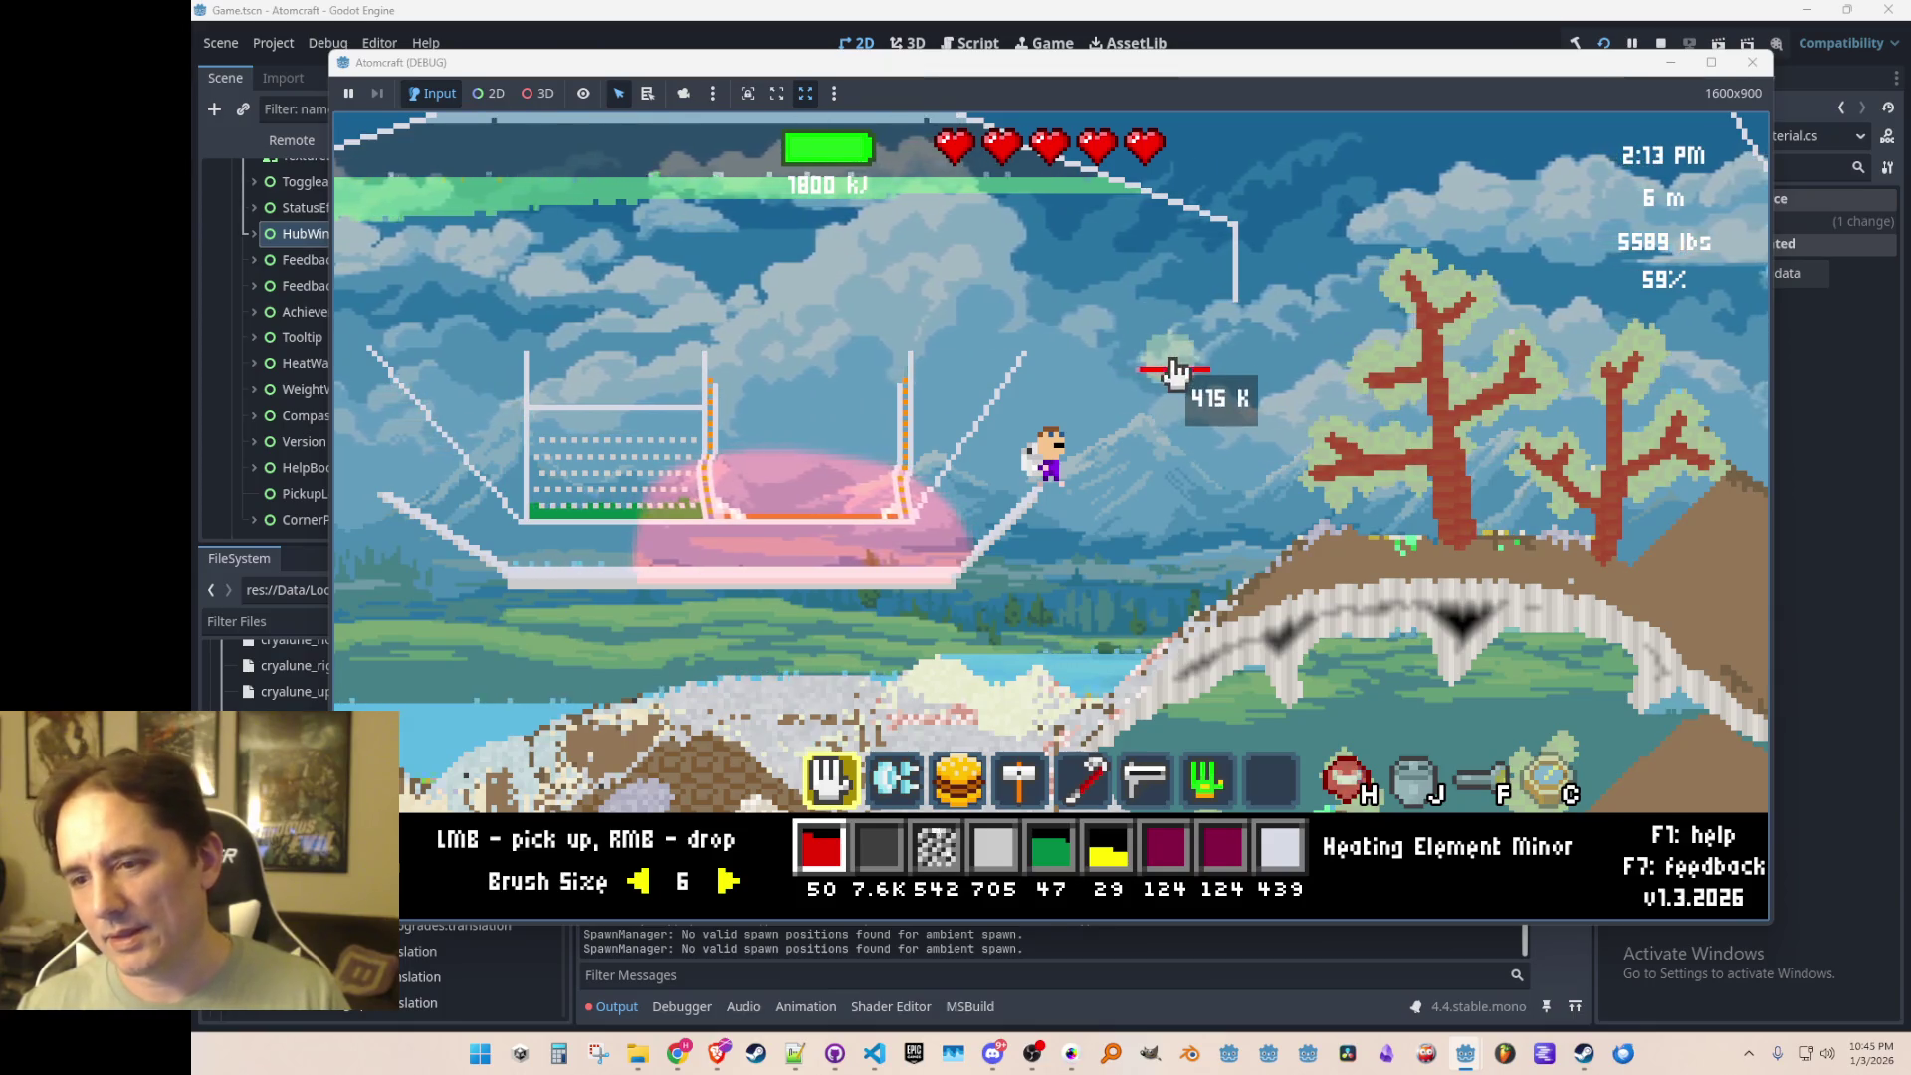
pyautogui.press('2')
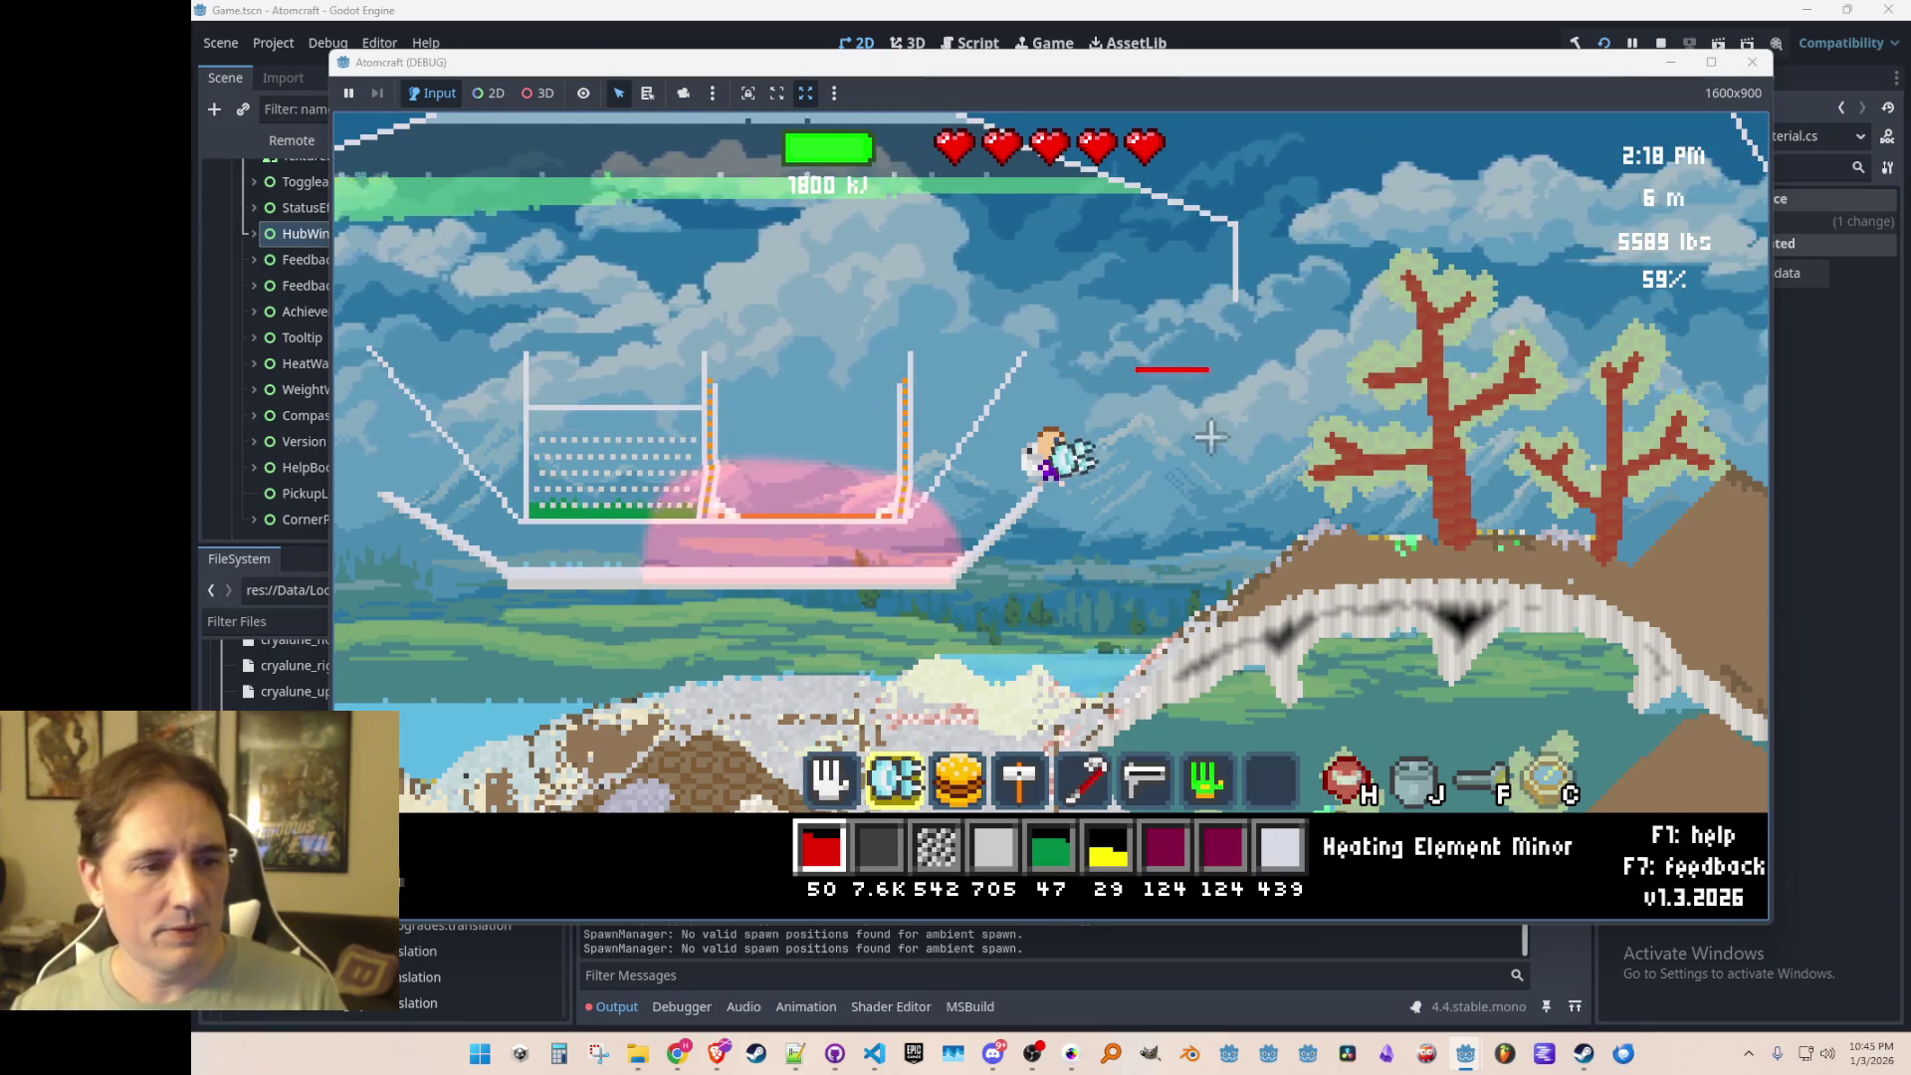
pyautogui.moveTo(1095, 553); pyautogui.dragTo(976, 533)
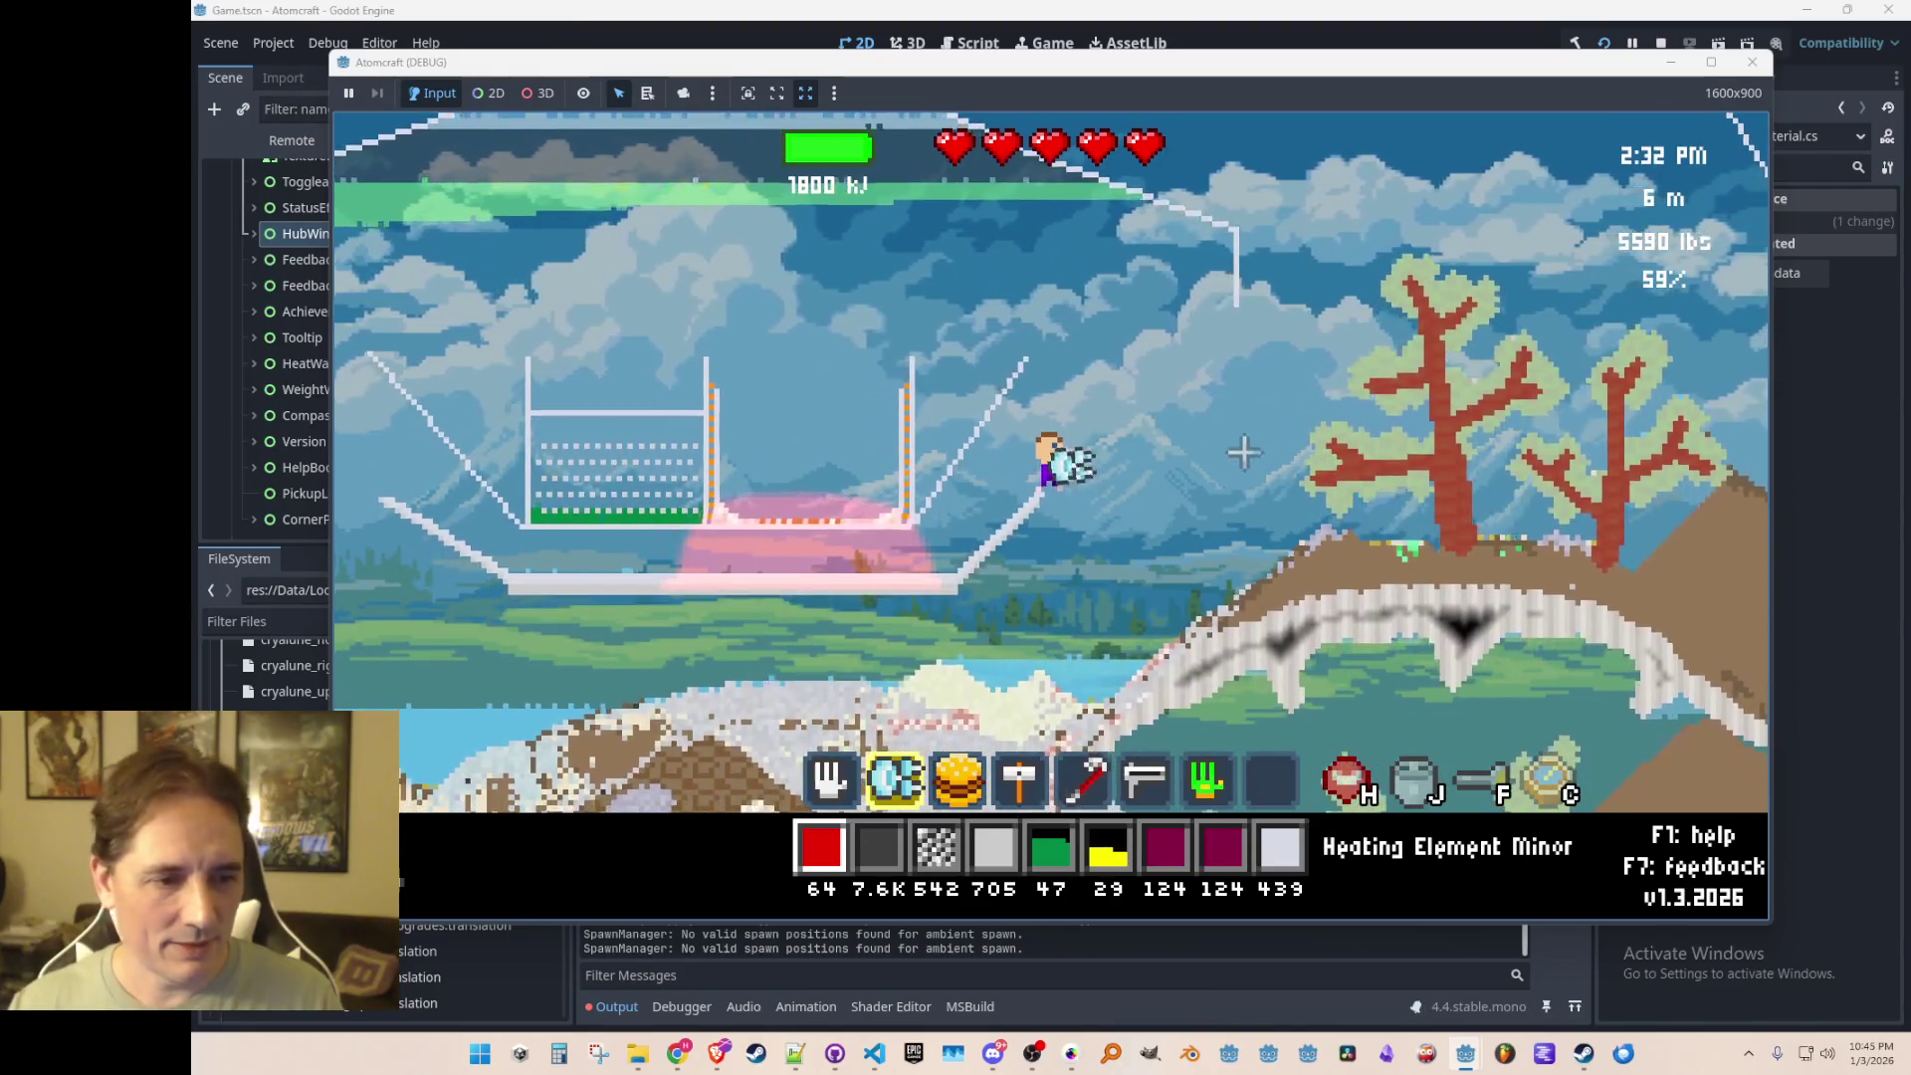
pyautogui.scroll(-2, 1228, 405)
pyautogui.moveTo(1126, 374)
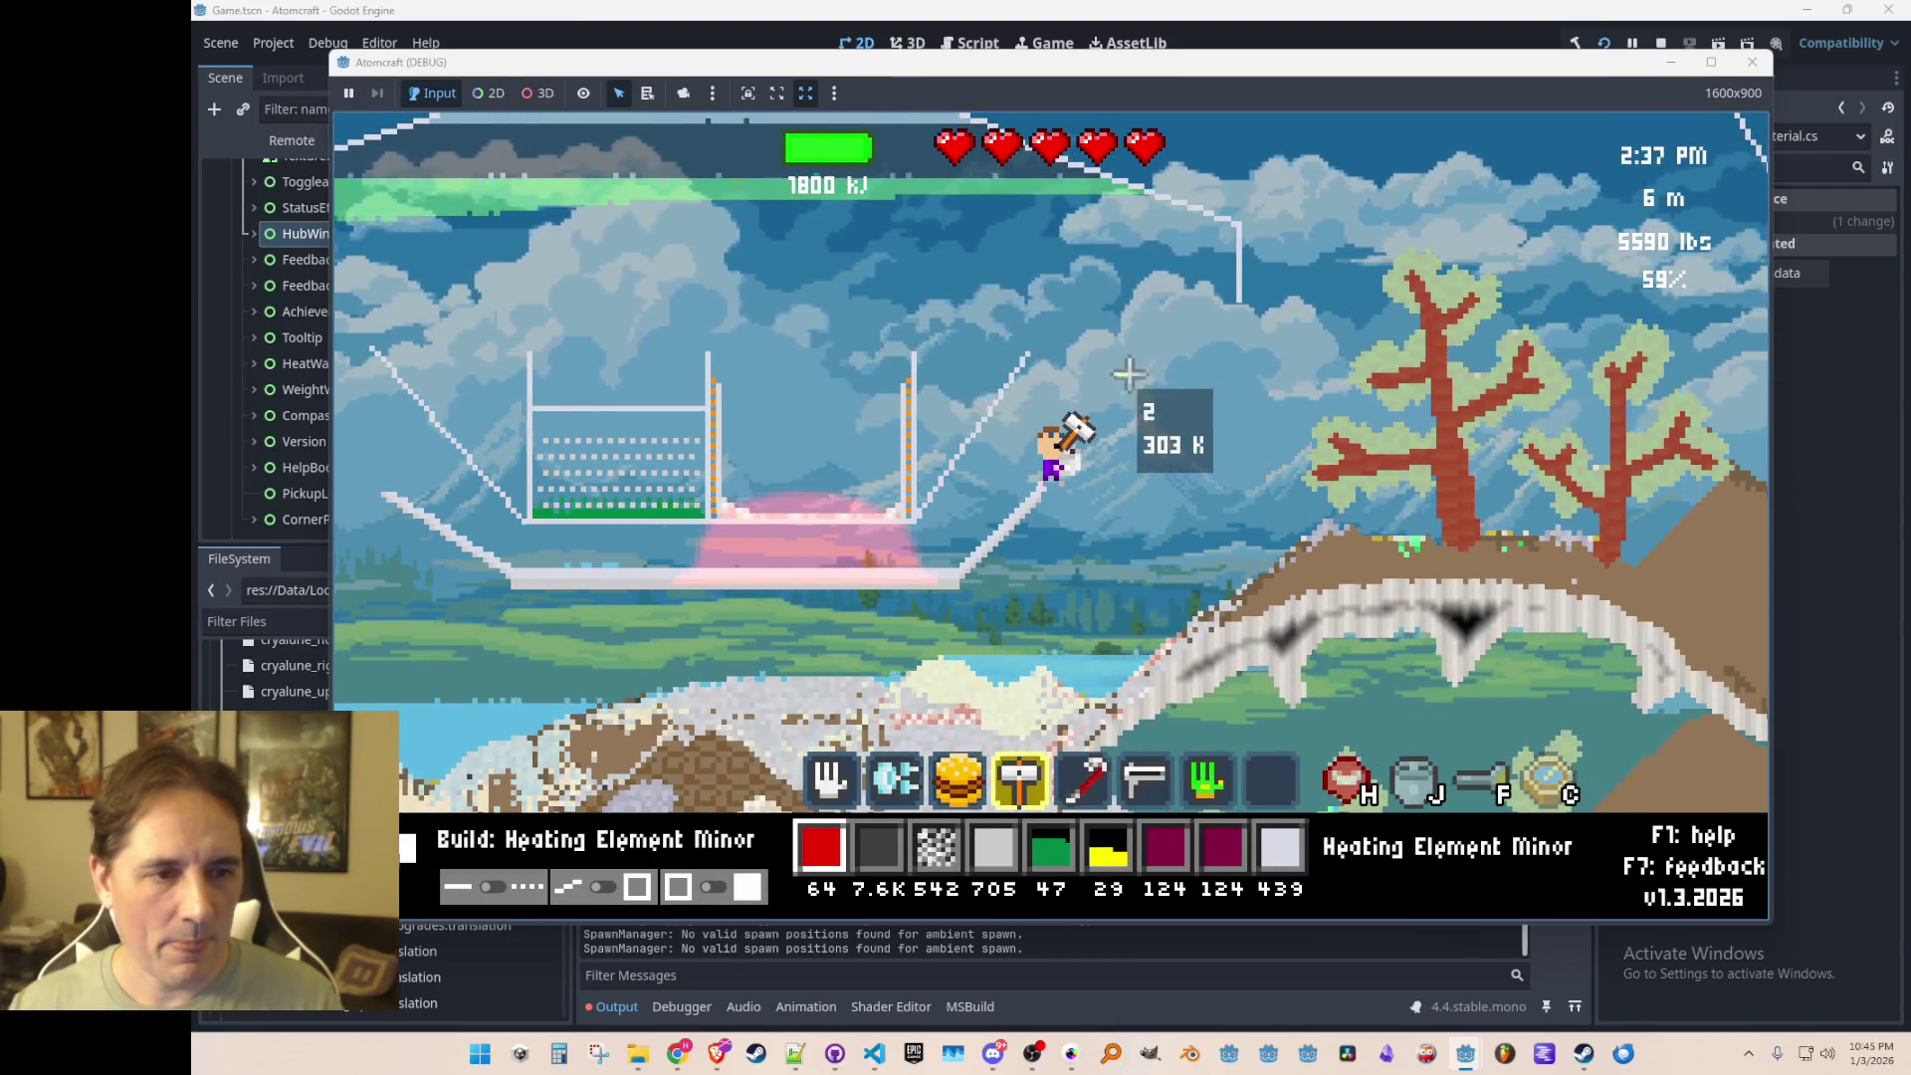
pyautogui.moveTo(1209, 374); pyautogui.dragTo(1219, 376)
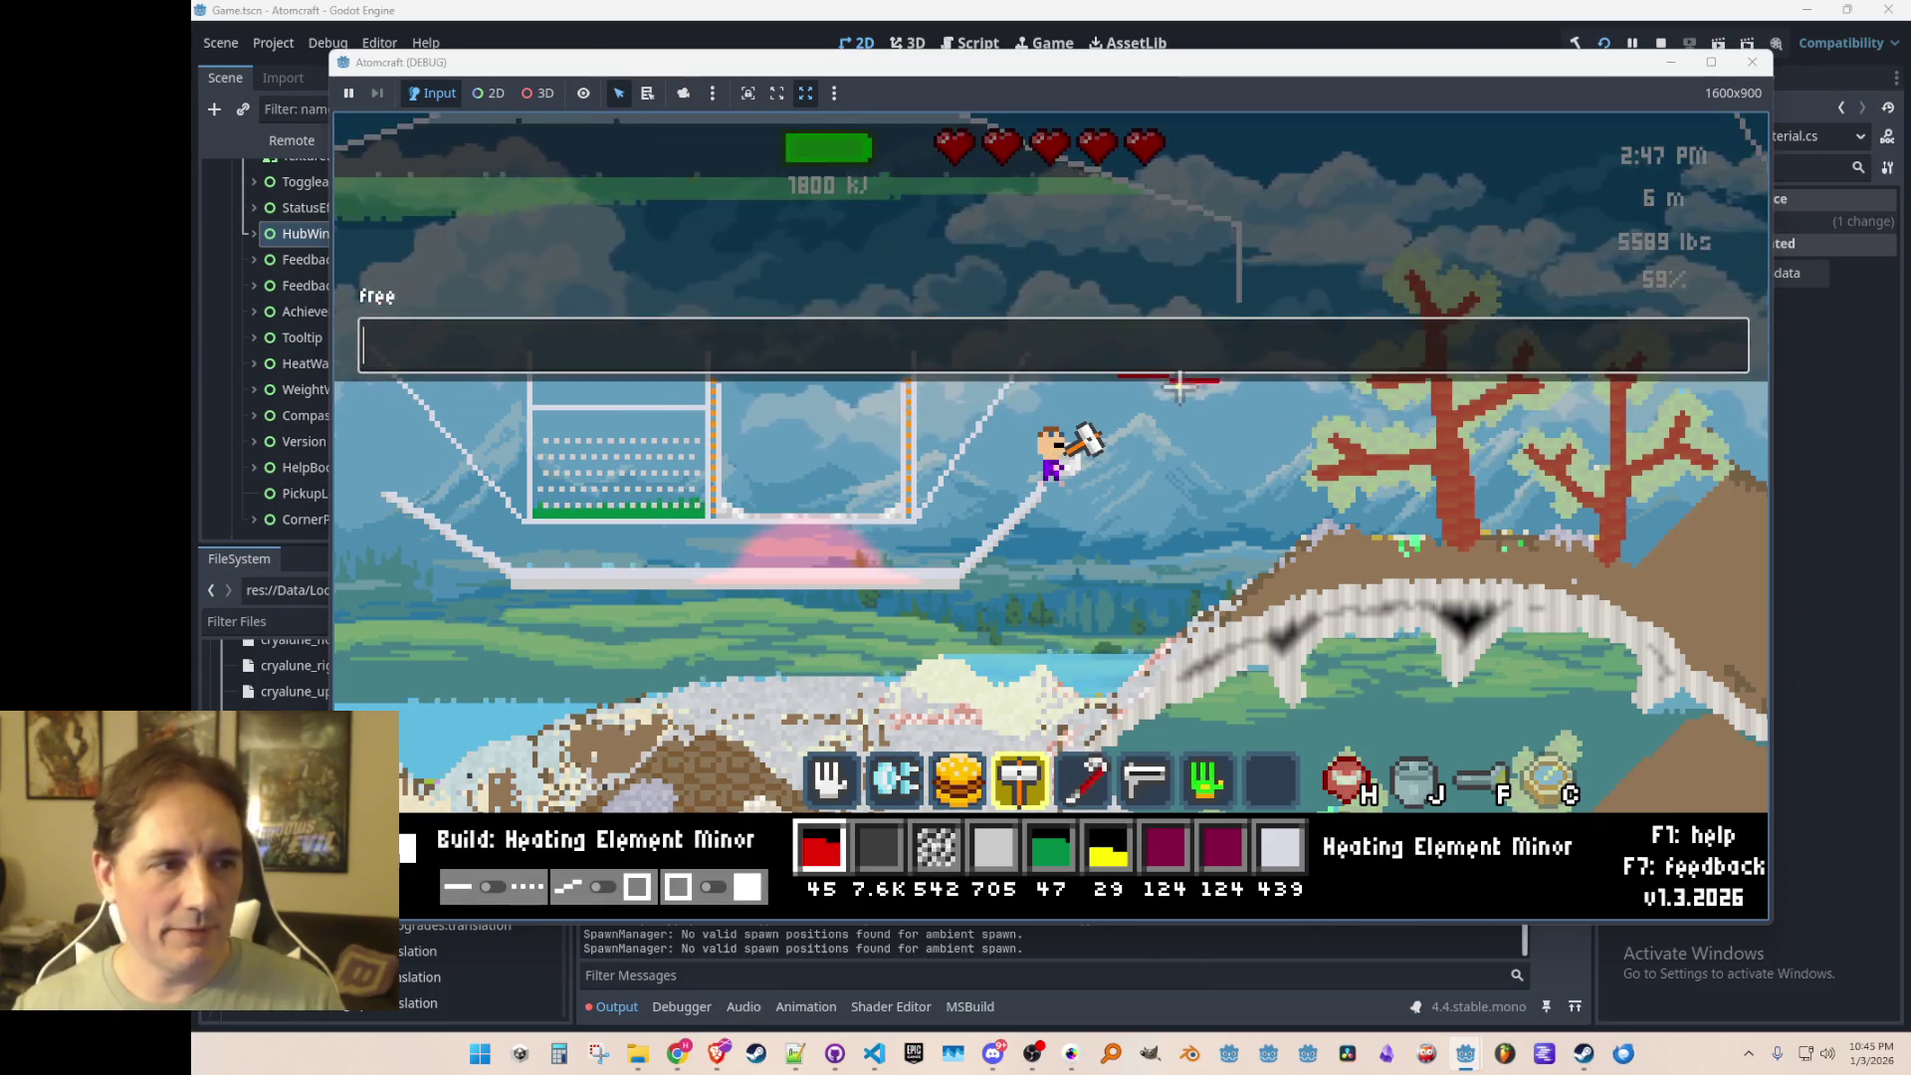
# Step: Give Chicken (Raw) via the console, equip it, and drop it onto the heating strip
pyautogui.write('give Chic')
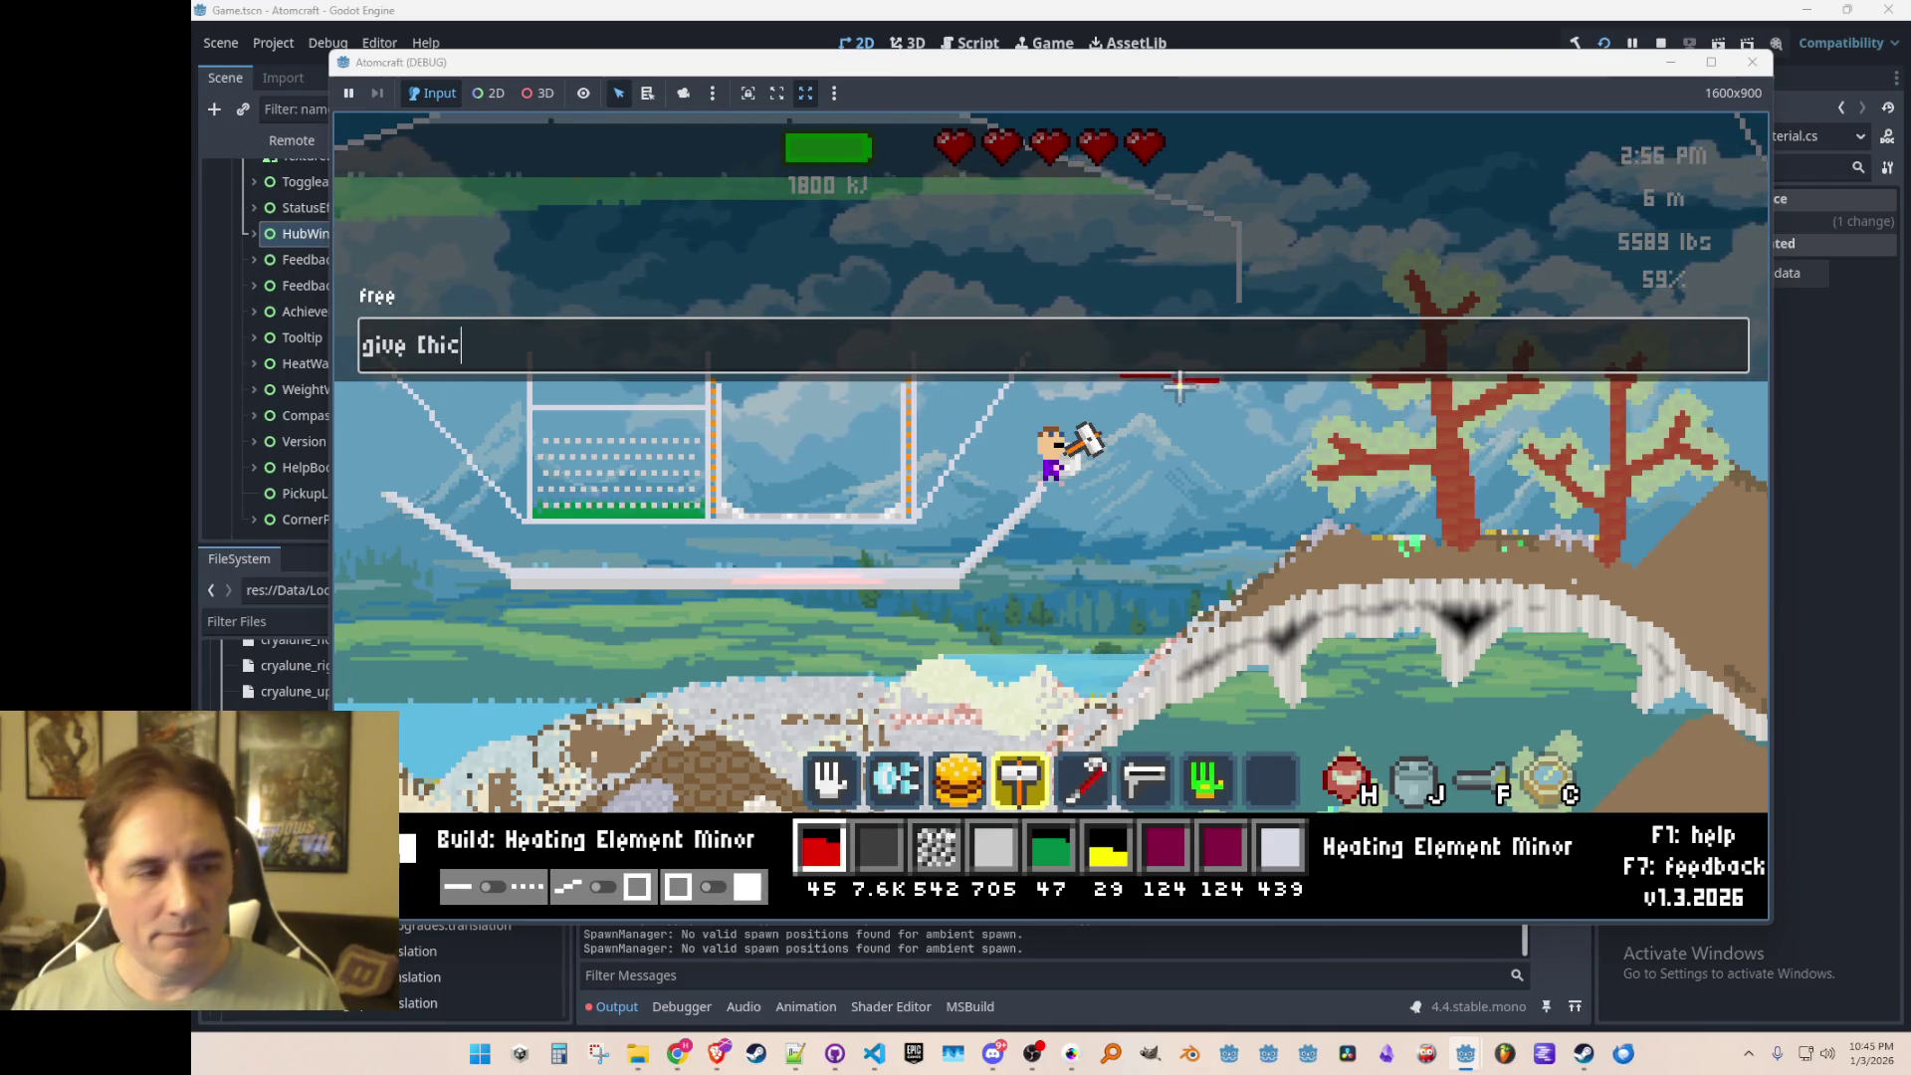
pyautogui.write('n)')
pyautogui.press('Return')
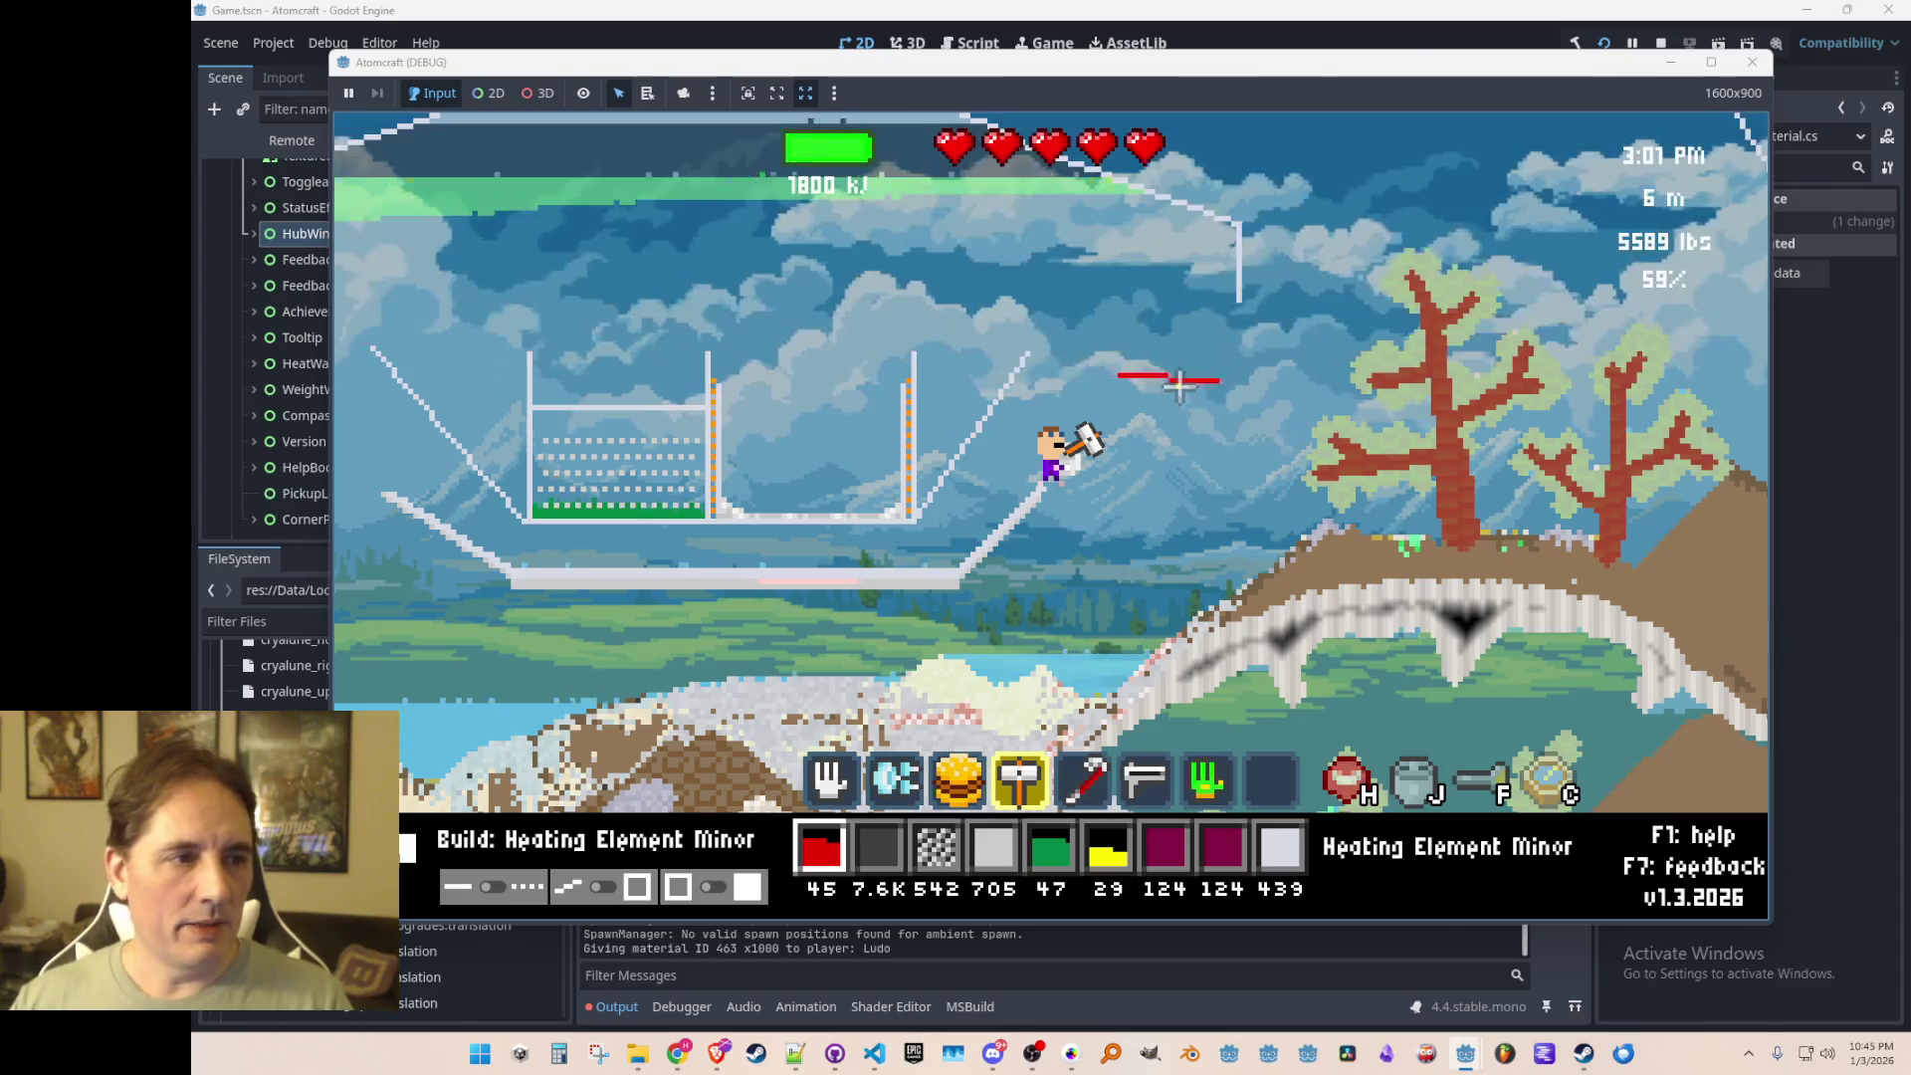
pyautogui.hotkey('ctrl', 'a')
pyautogui.write('chicke')
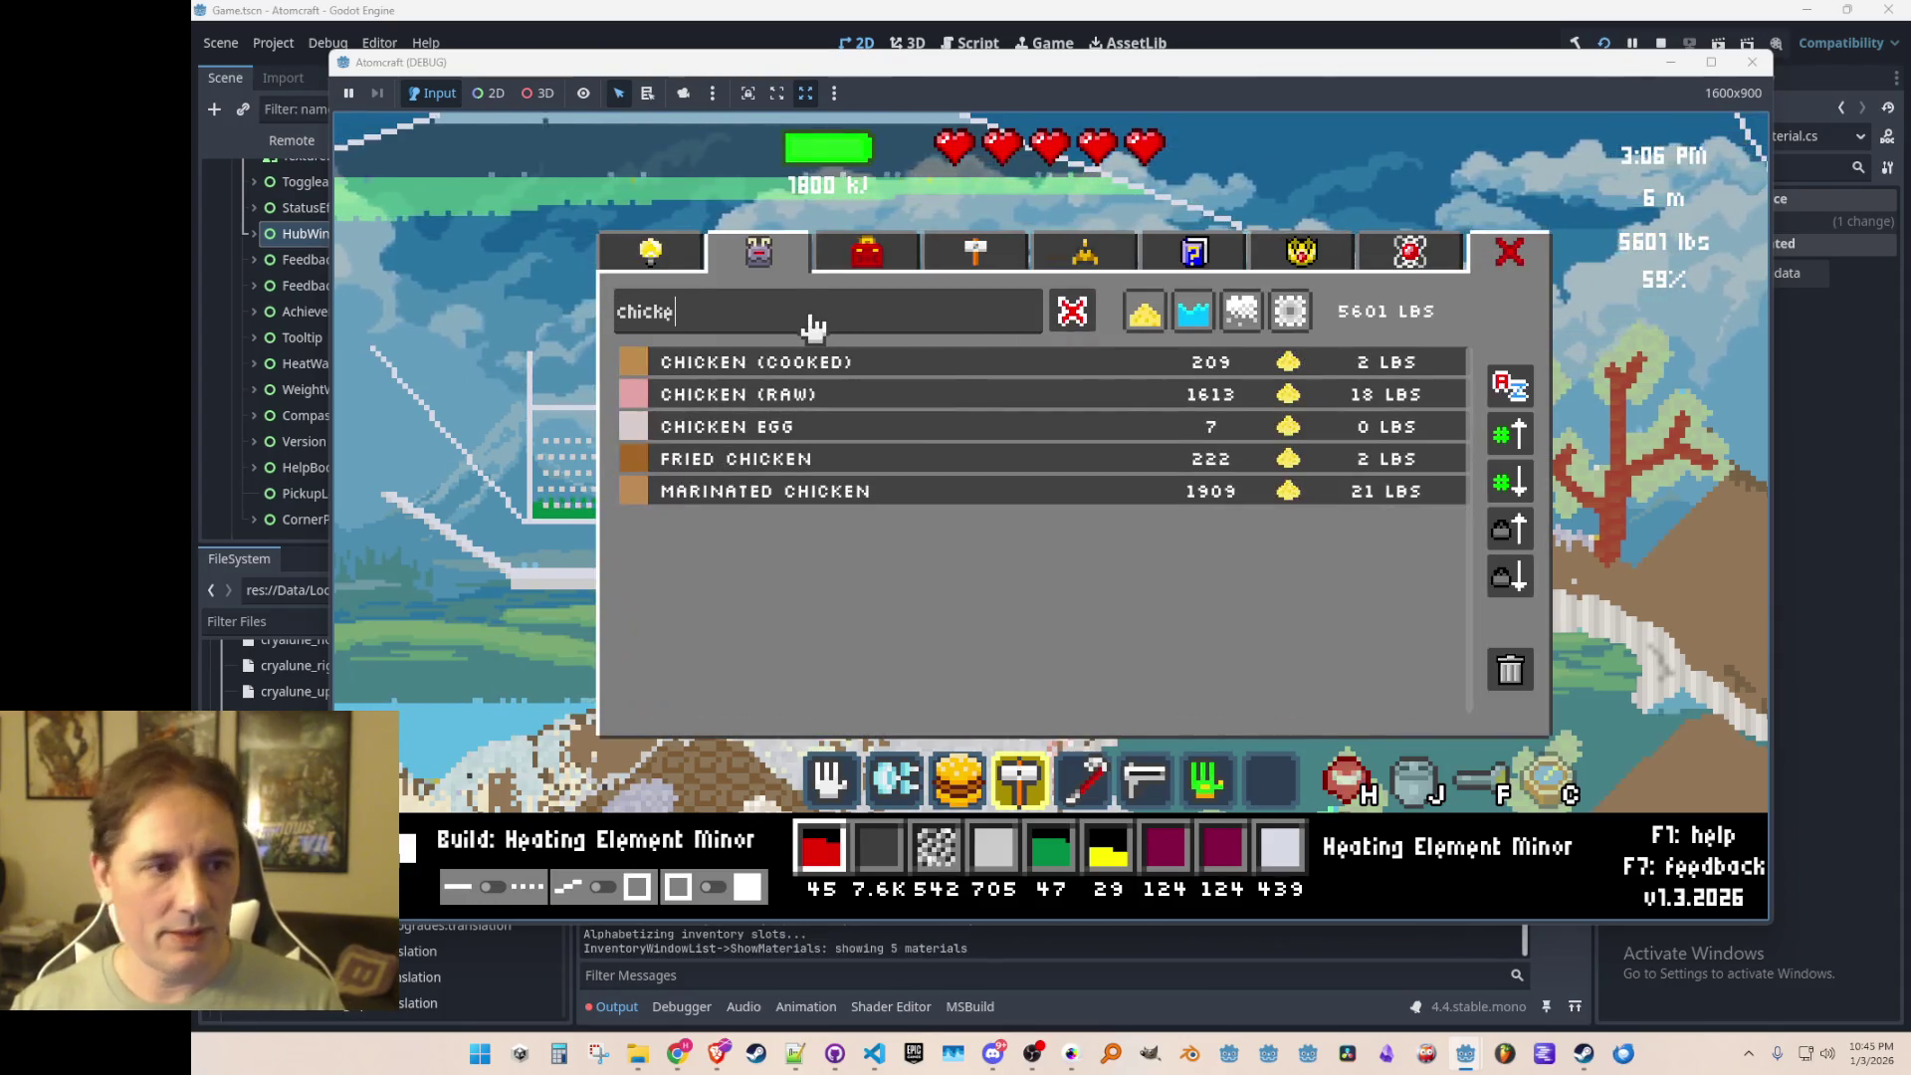
pyautogui.click(808, 398)
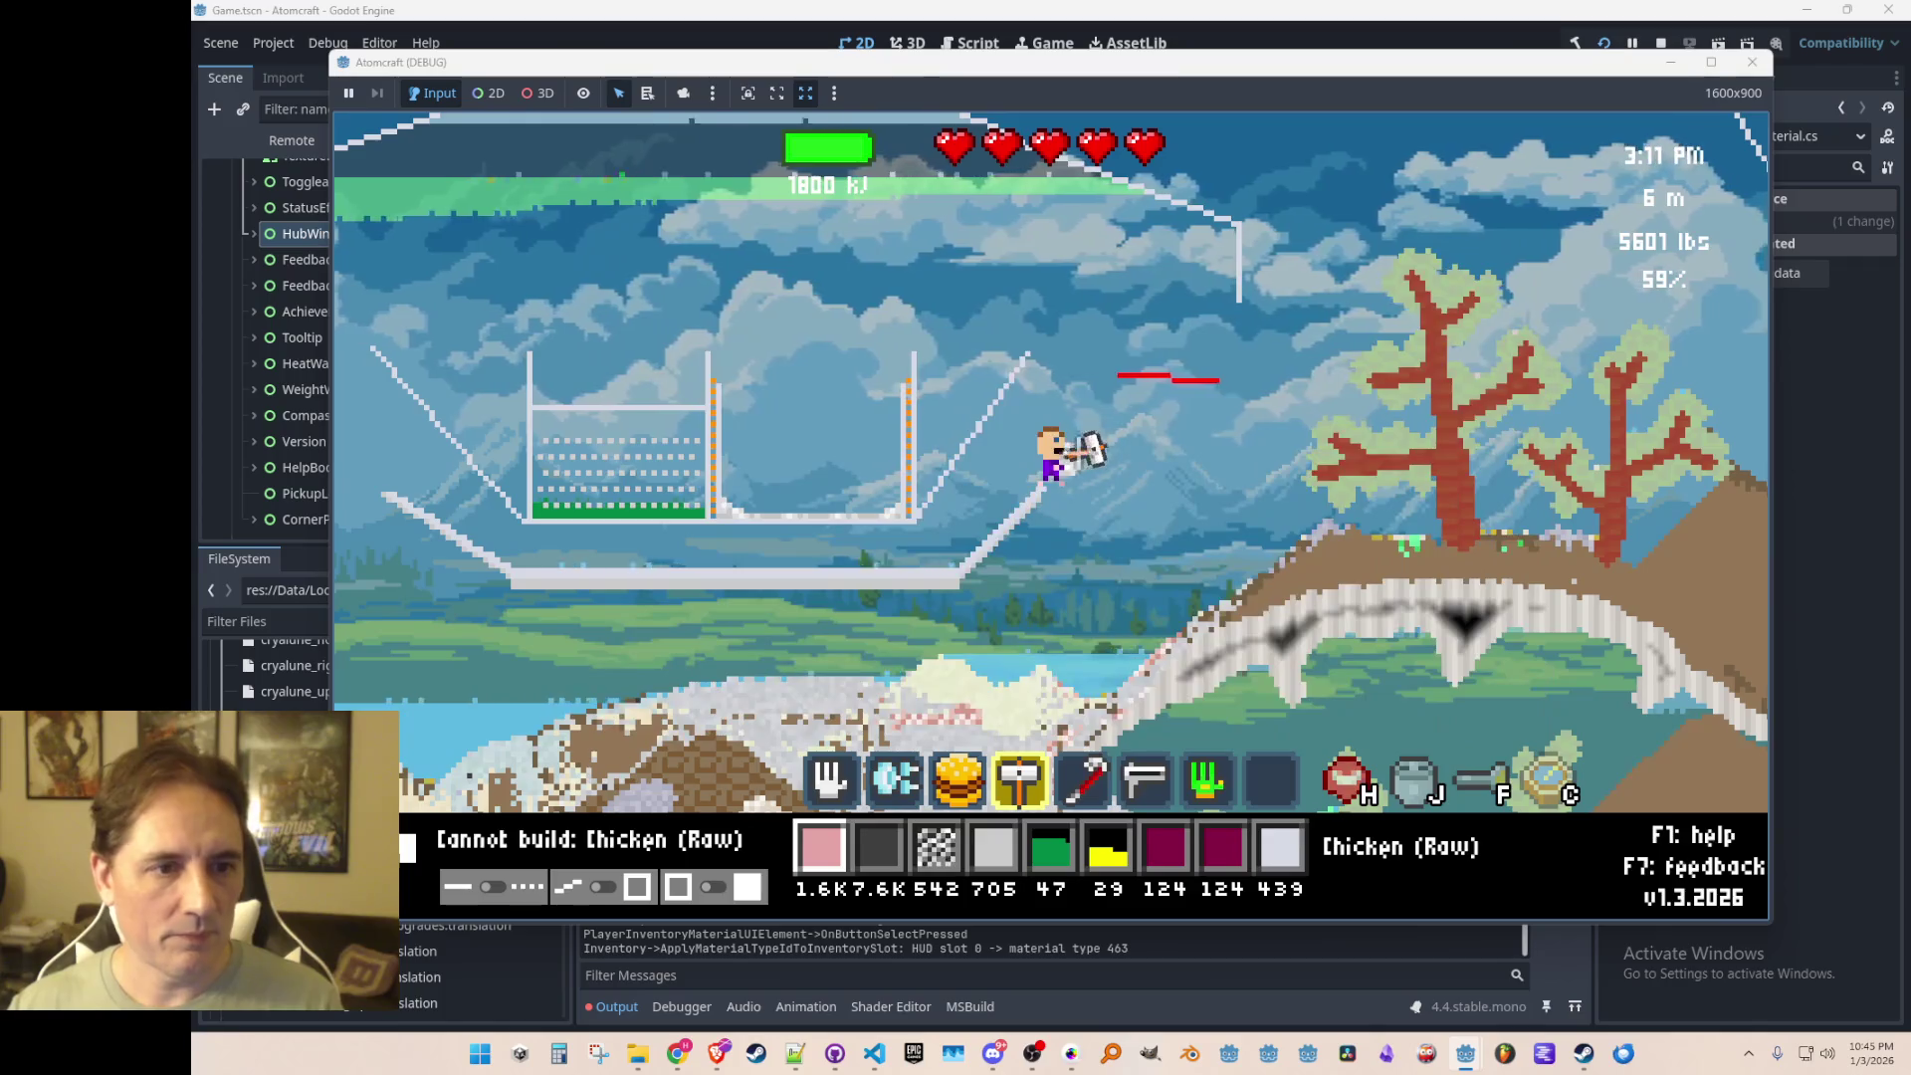
pyautogui.scroll(3, 1162, 356)
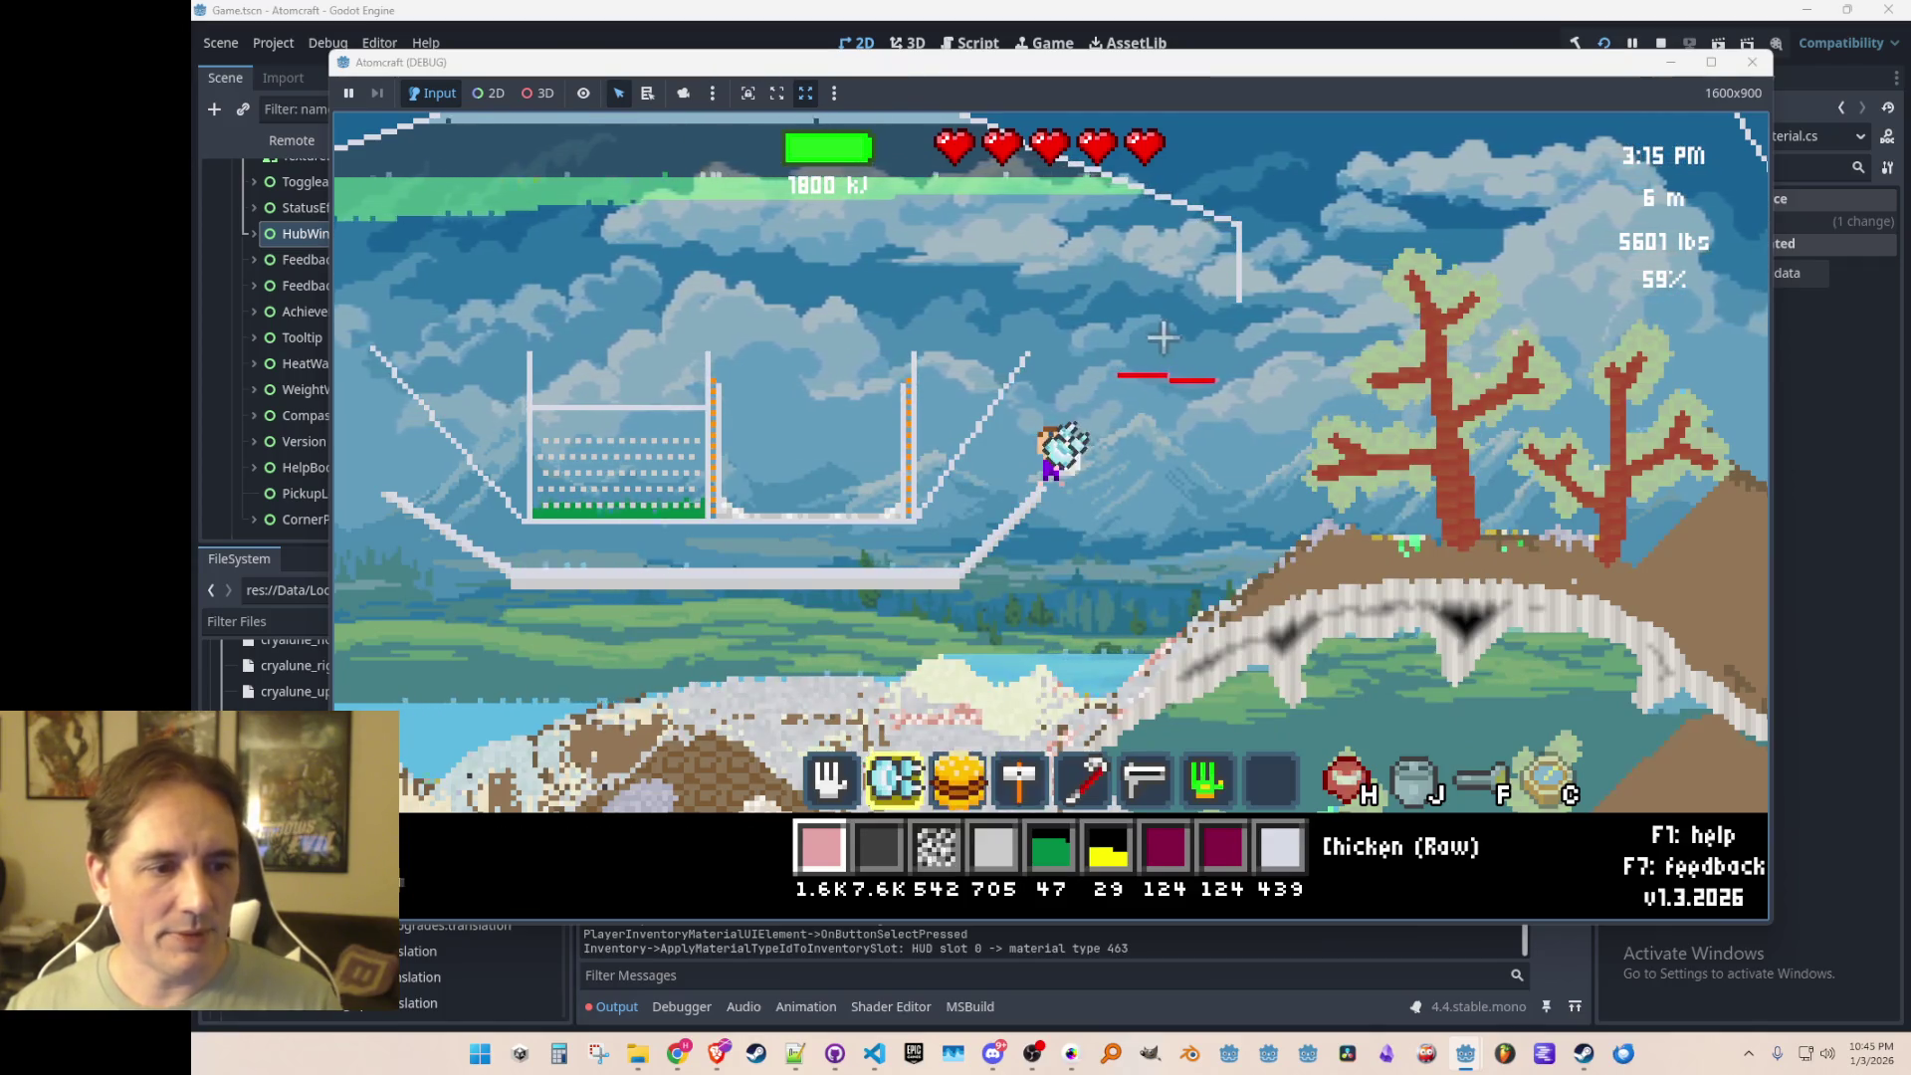
pyautogui.rightClick(1161, 338)
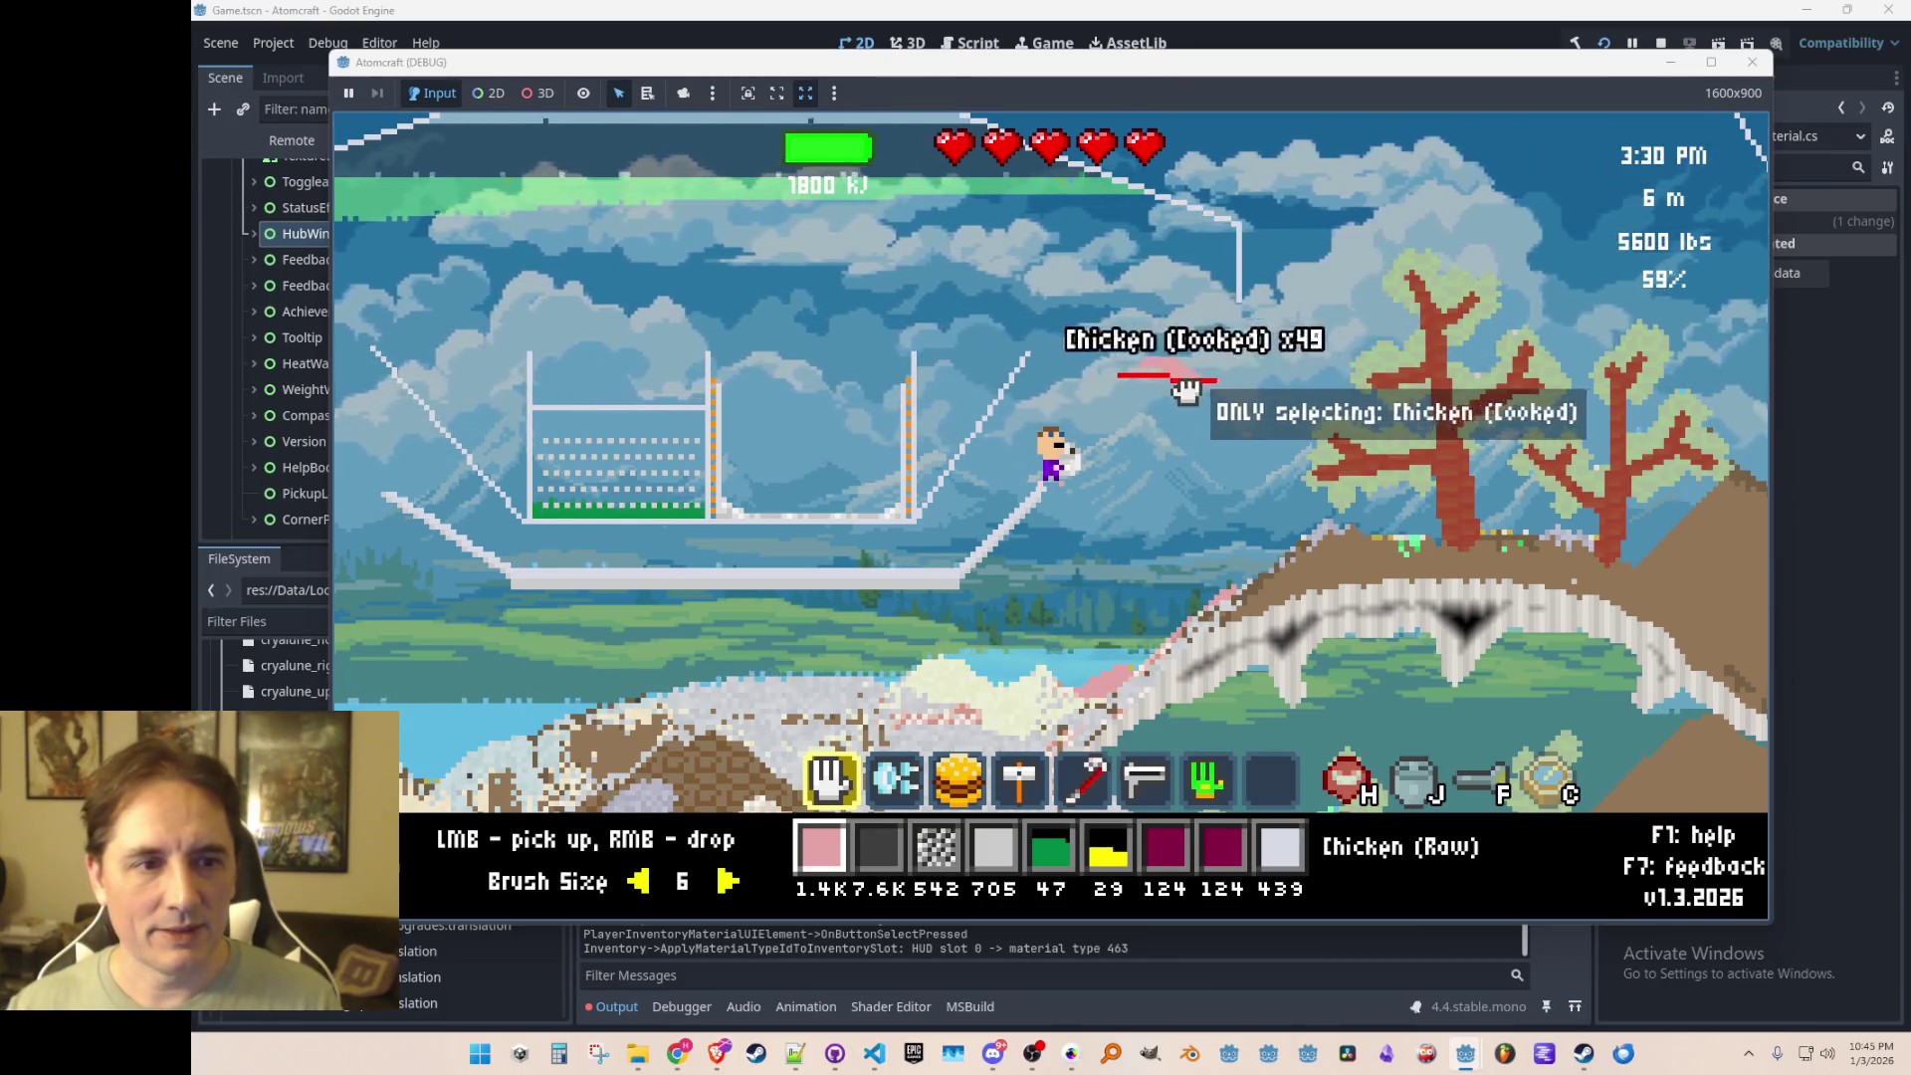
# Step: Pick up the cooked chicken and give raw hamburger through the console
pyautogui.click(1095, 707)
pyautogui.write('give Hamburger (Ra')
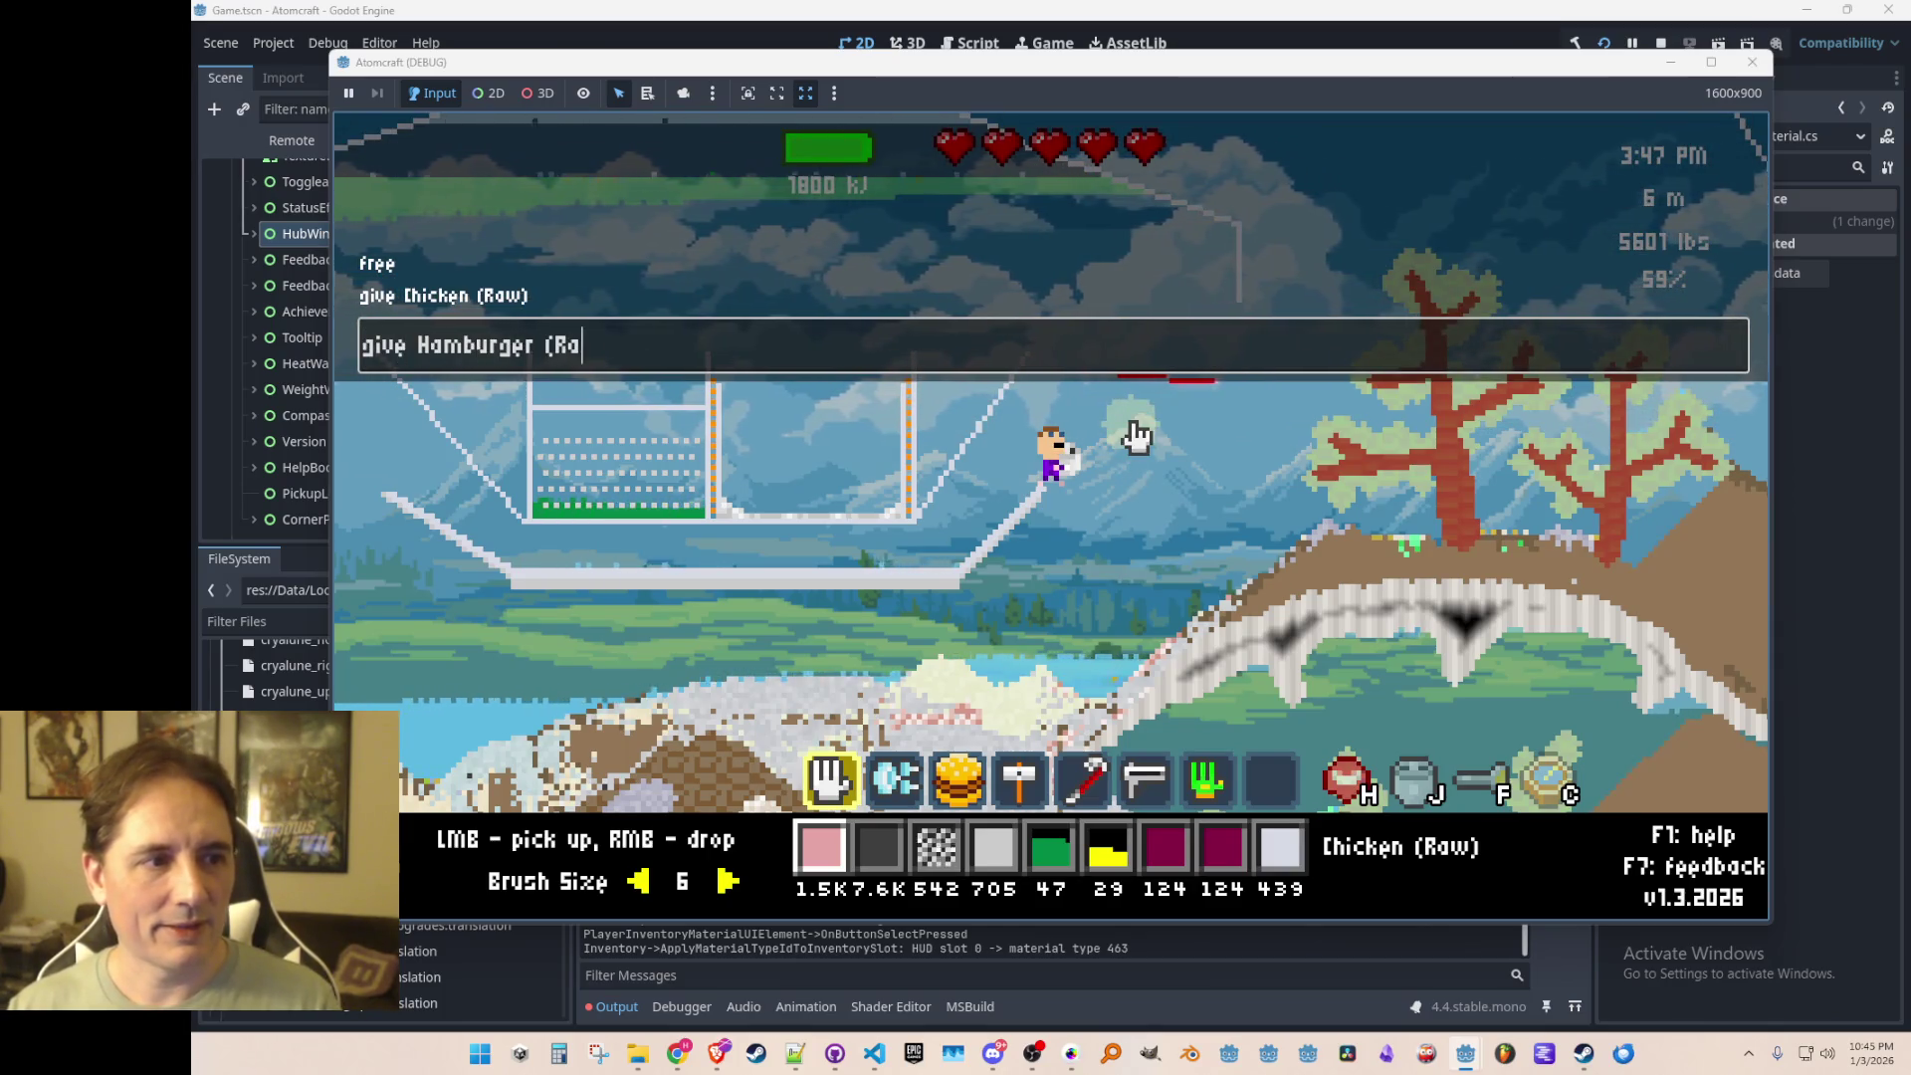
pyautogui.write('w)')
pyautogui.press('Return')
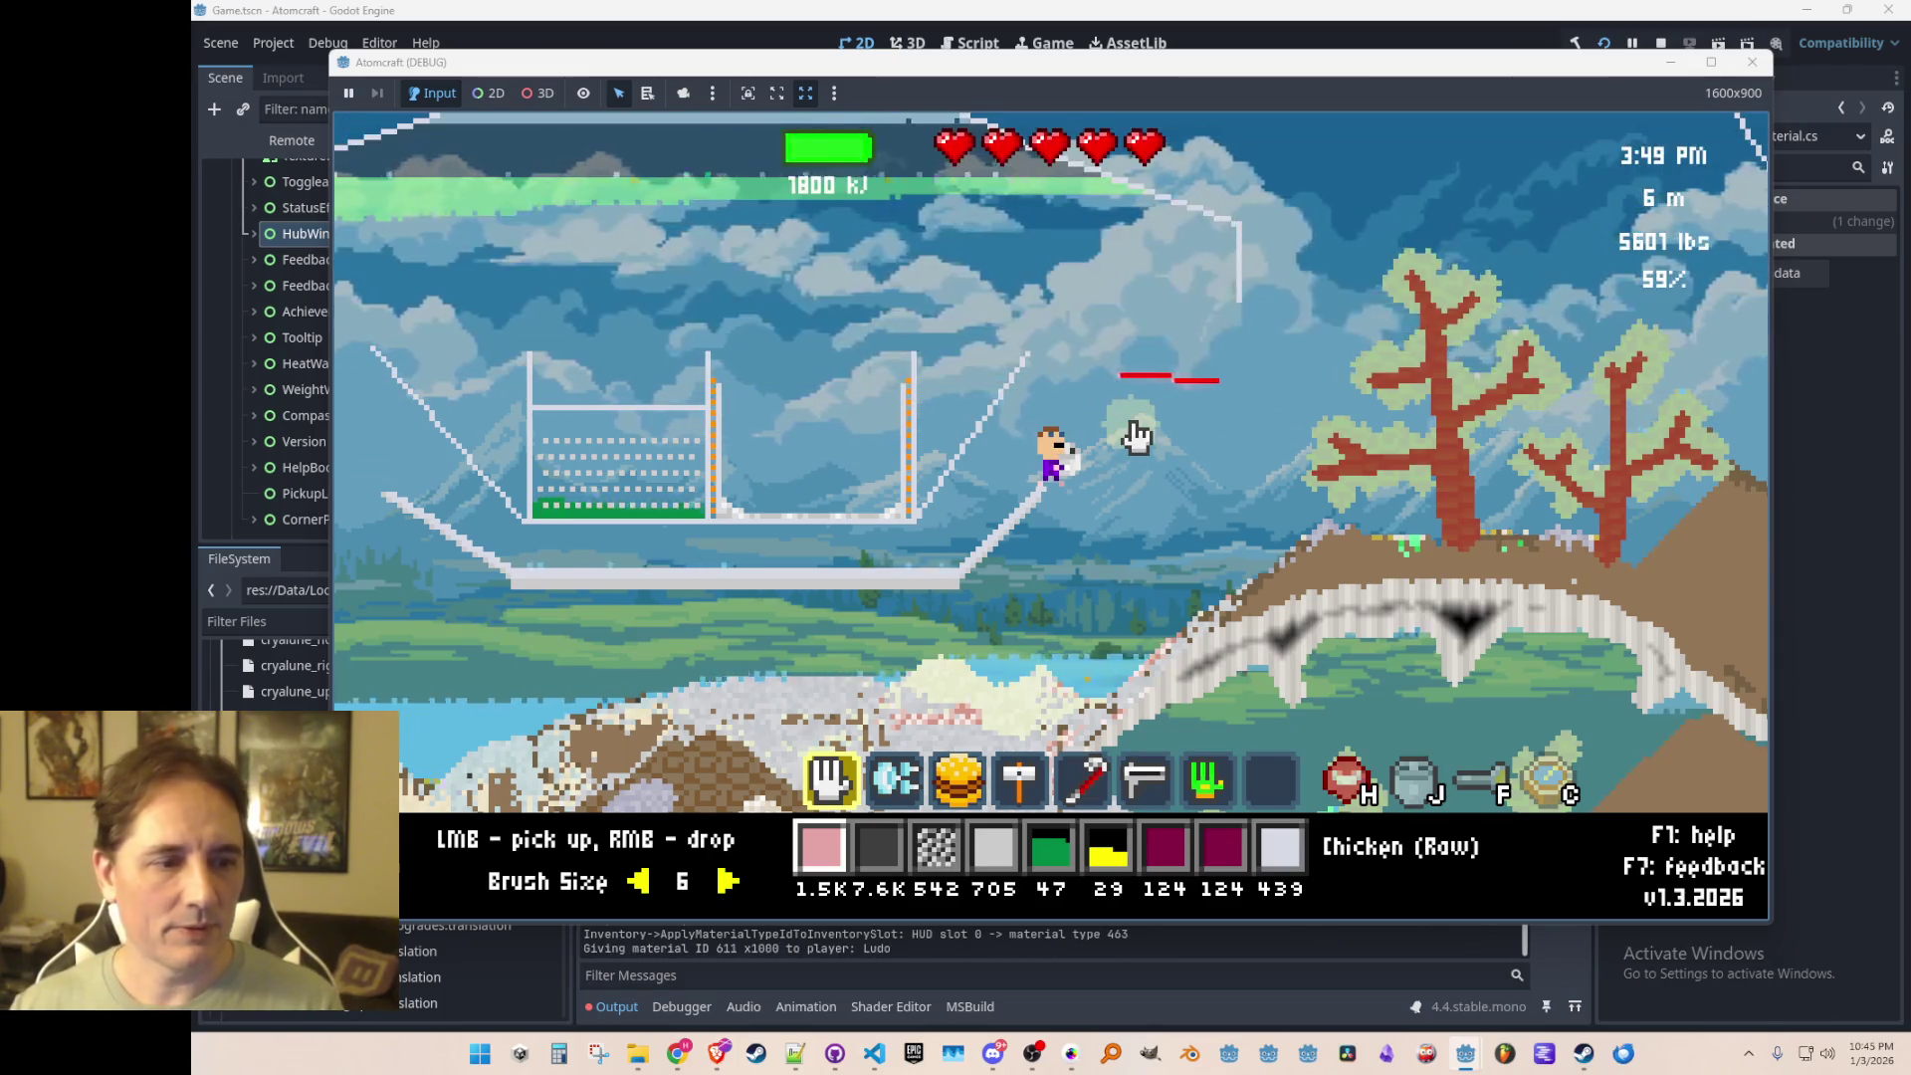
# Step: Equip Hamburger (Raw), drop it on the heating strip, and pick up only the cooked Hamburger
pyautogui.press('i')
pyautogui.hotkey('ctrl', 'a')
pyautogui.write('hamber')
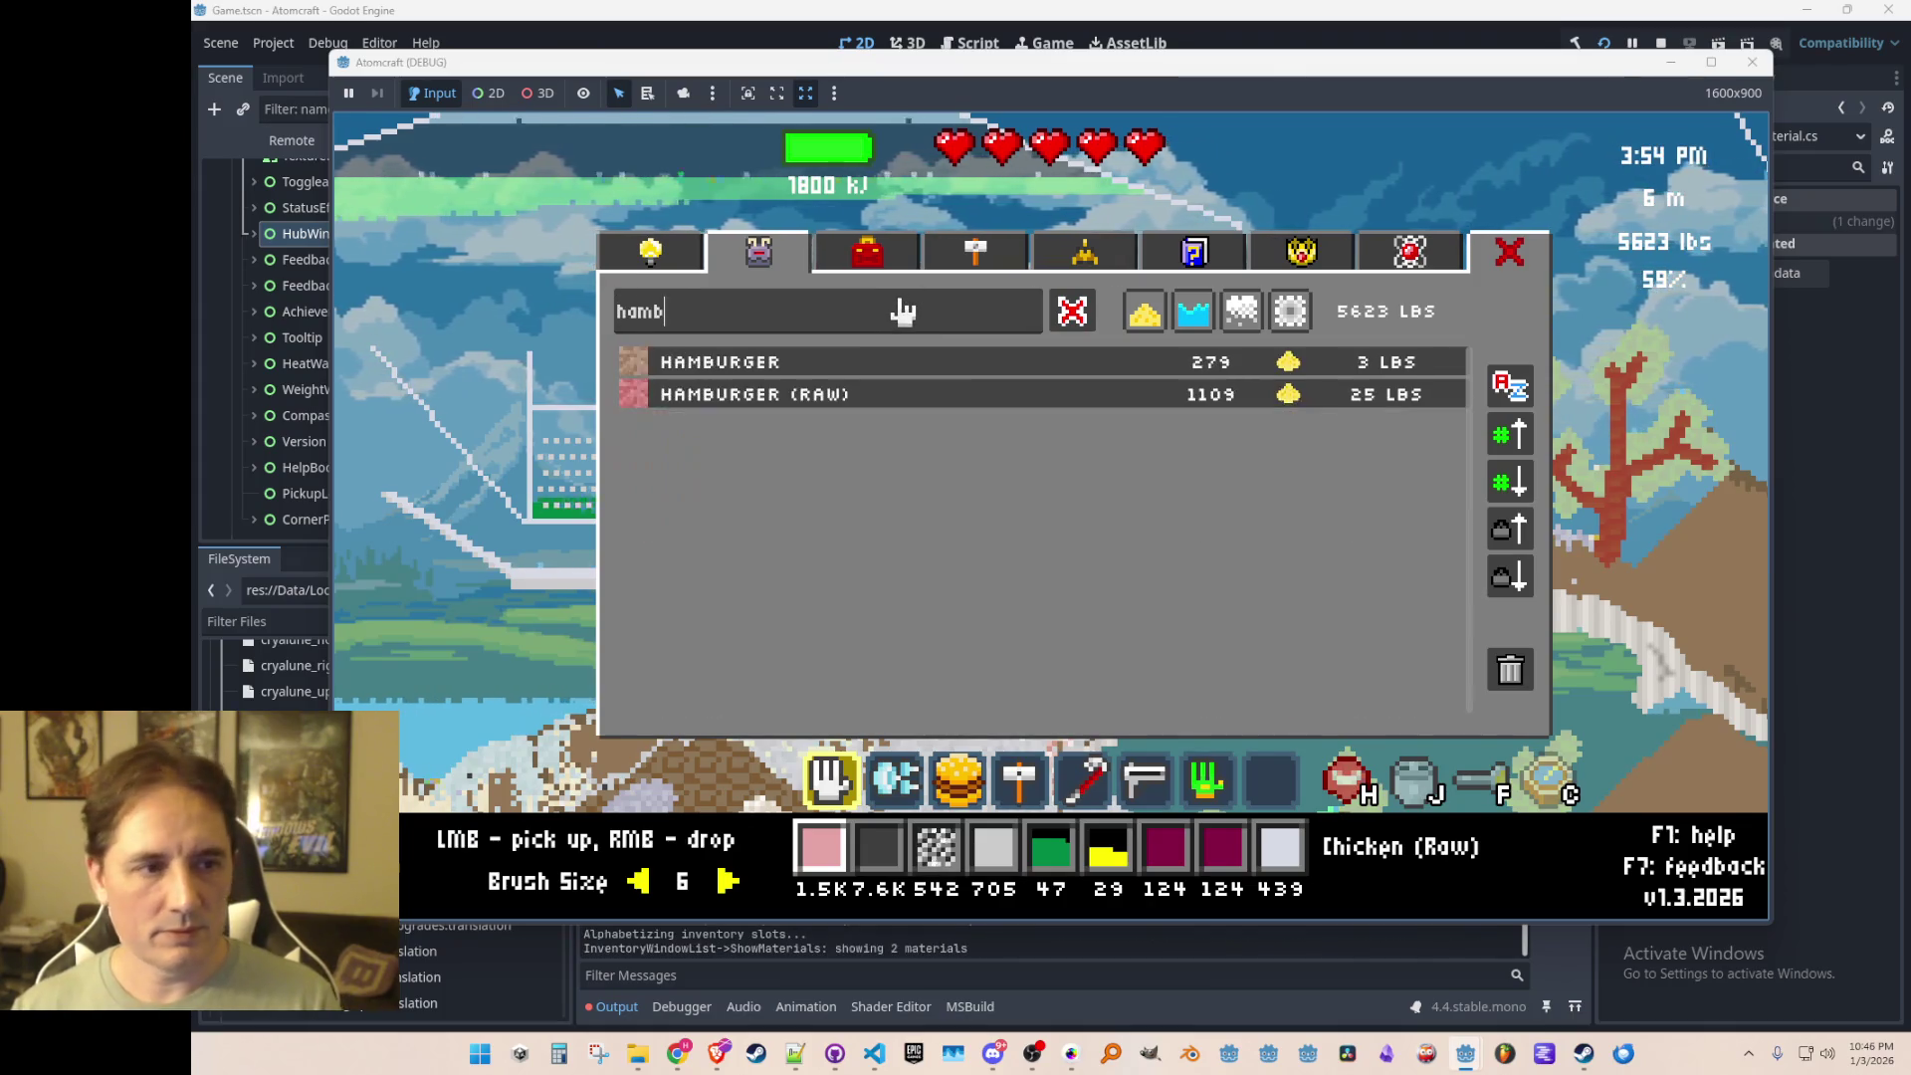
pyautogui.press('BackSpace')
pyautogui.press('BackSpace')
pyautogui.press('BackSpace')
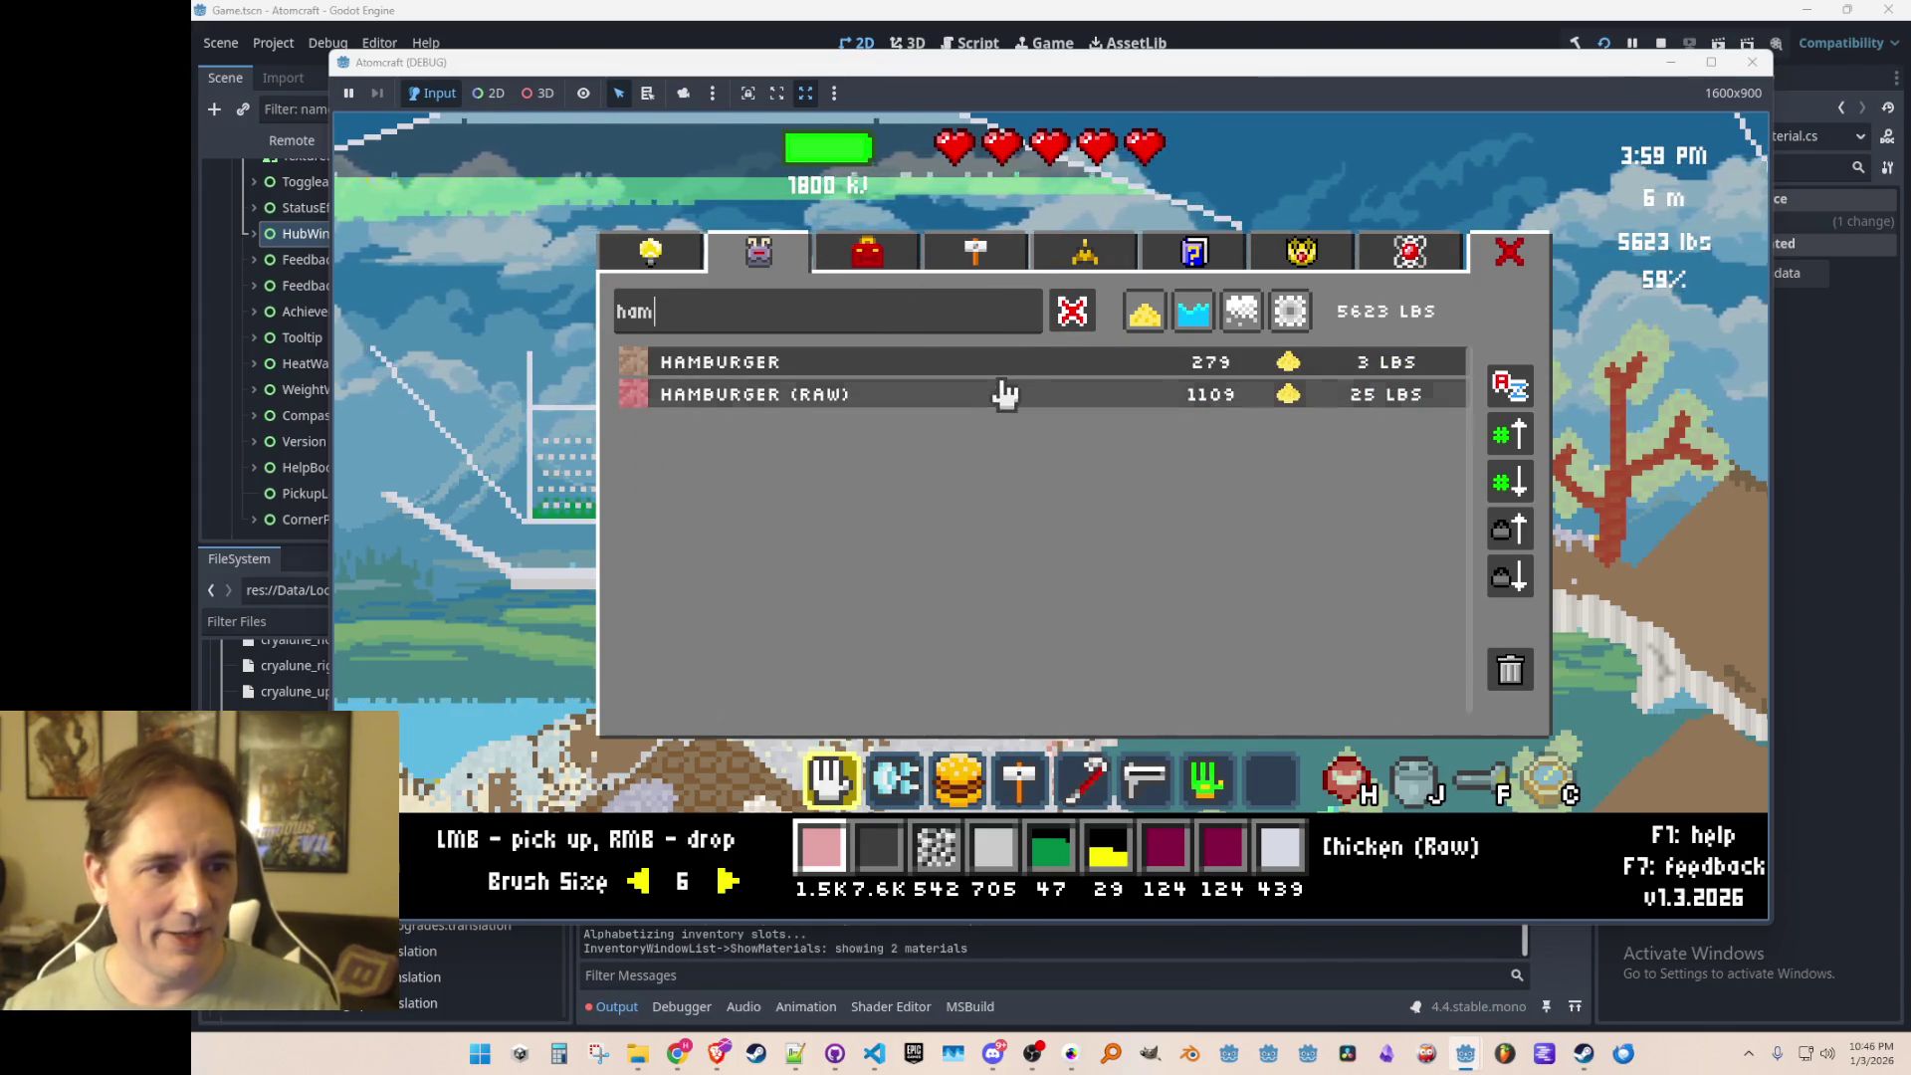
pyautogui.click(995, 399)
pyautogui.rightClick(1172, 329)
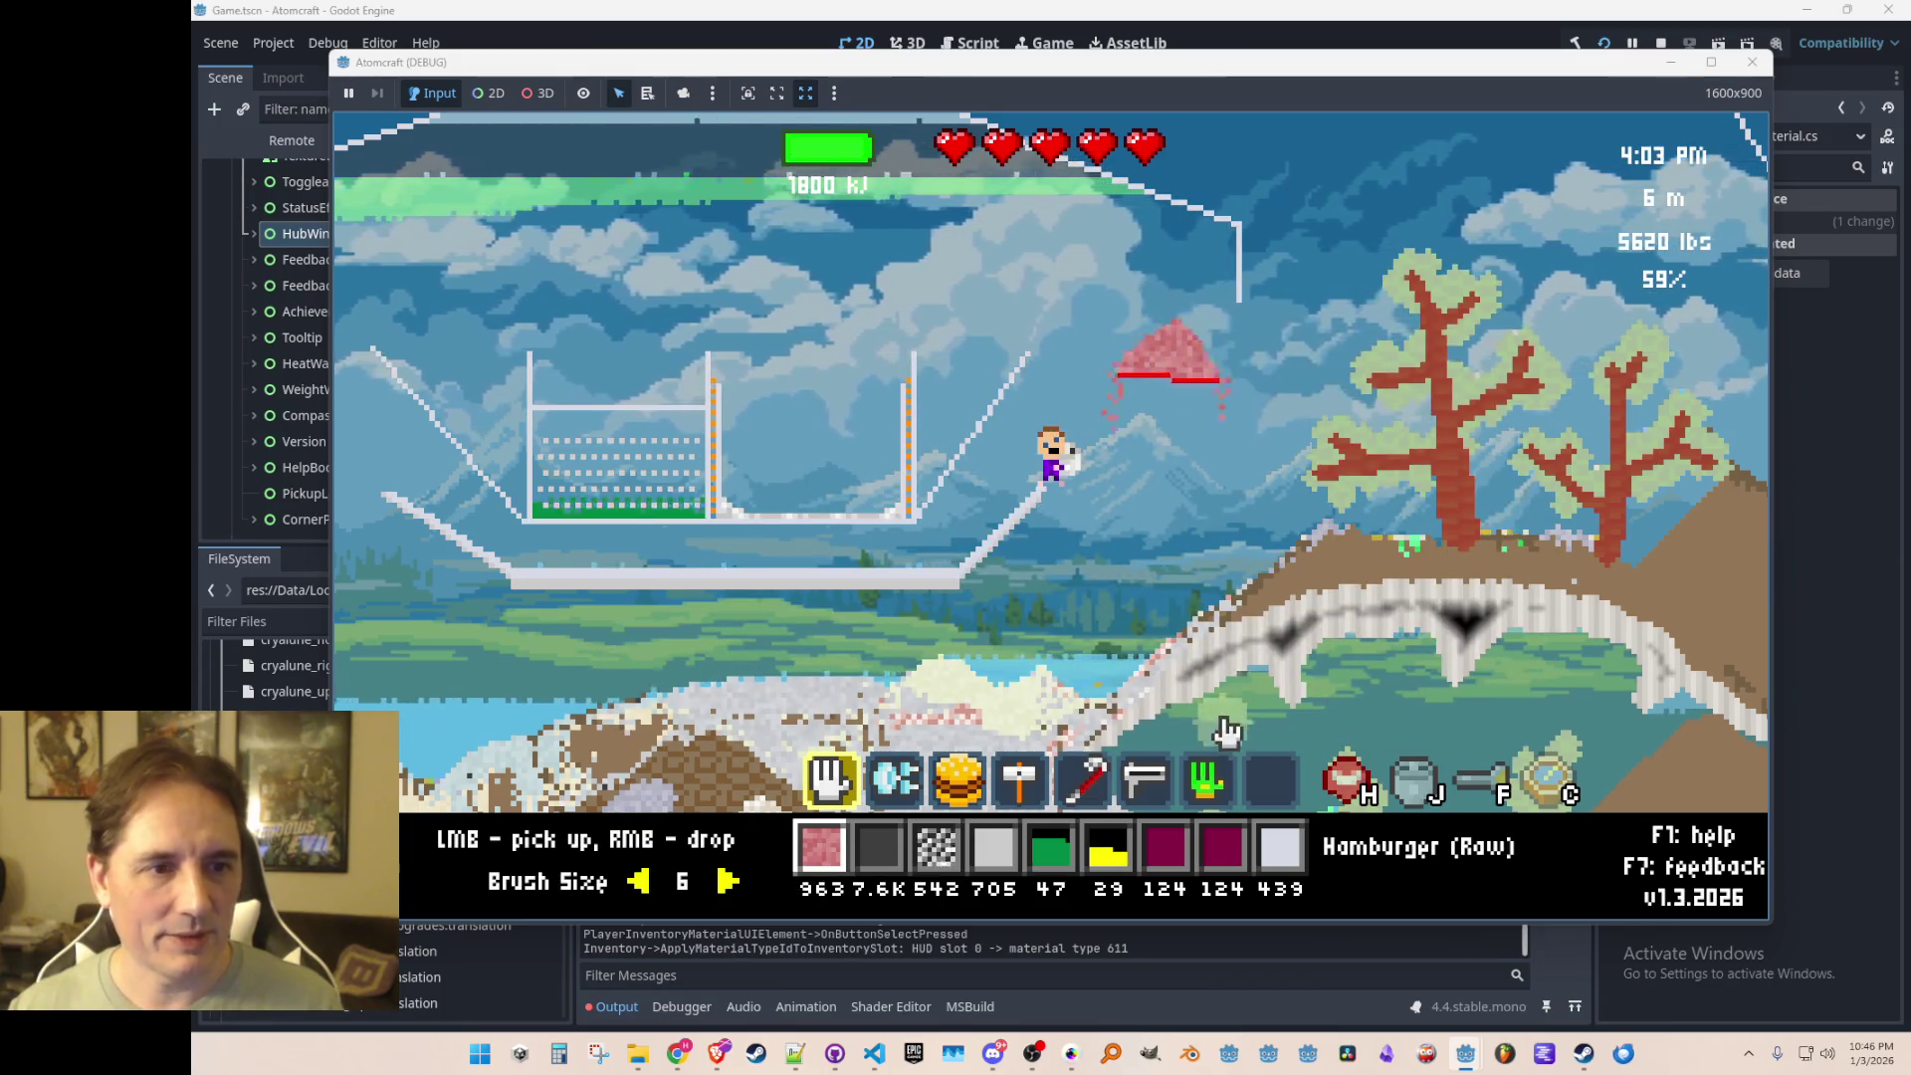
pyautogui.moveTo(1189, 396)
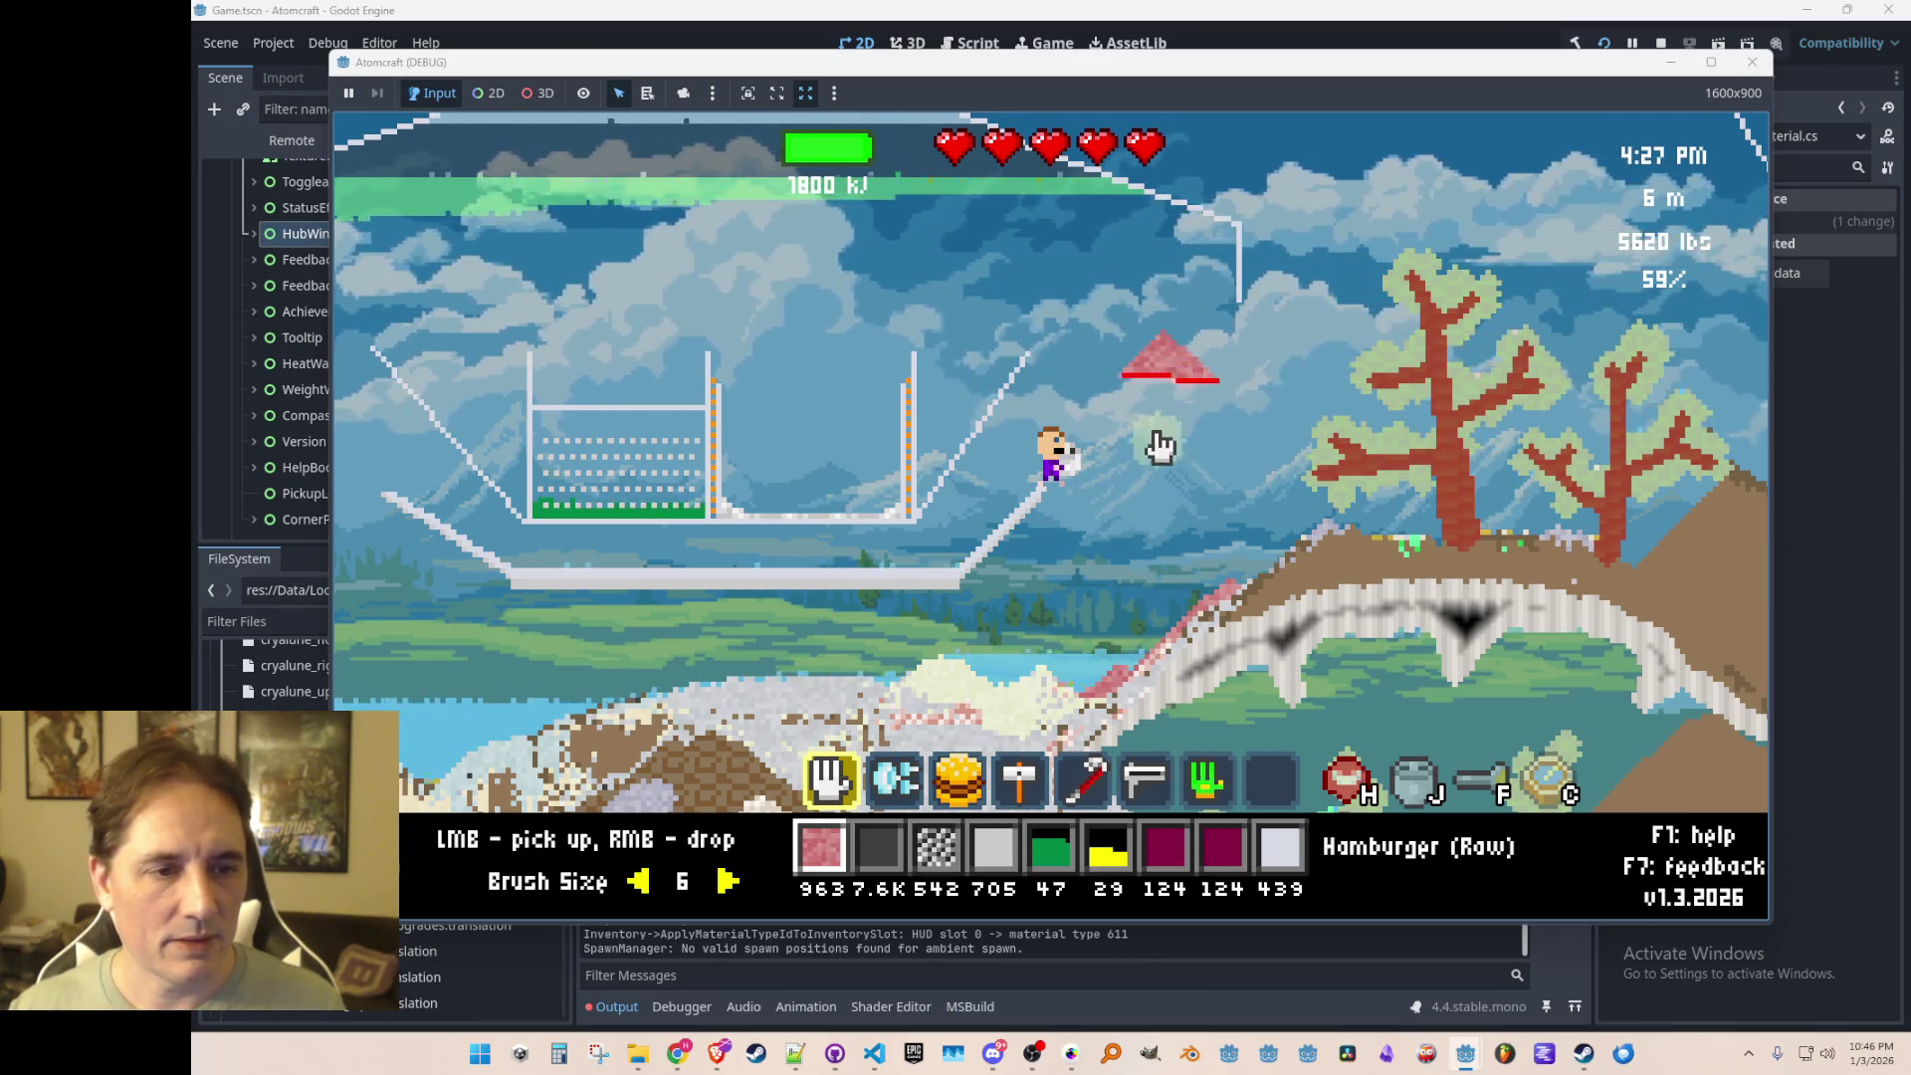
pyautogui.middleClick(1164, 400)
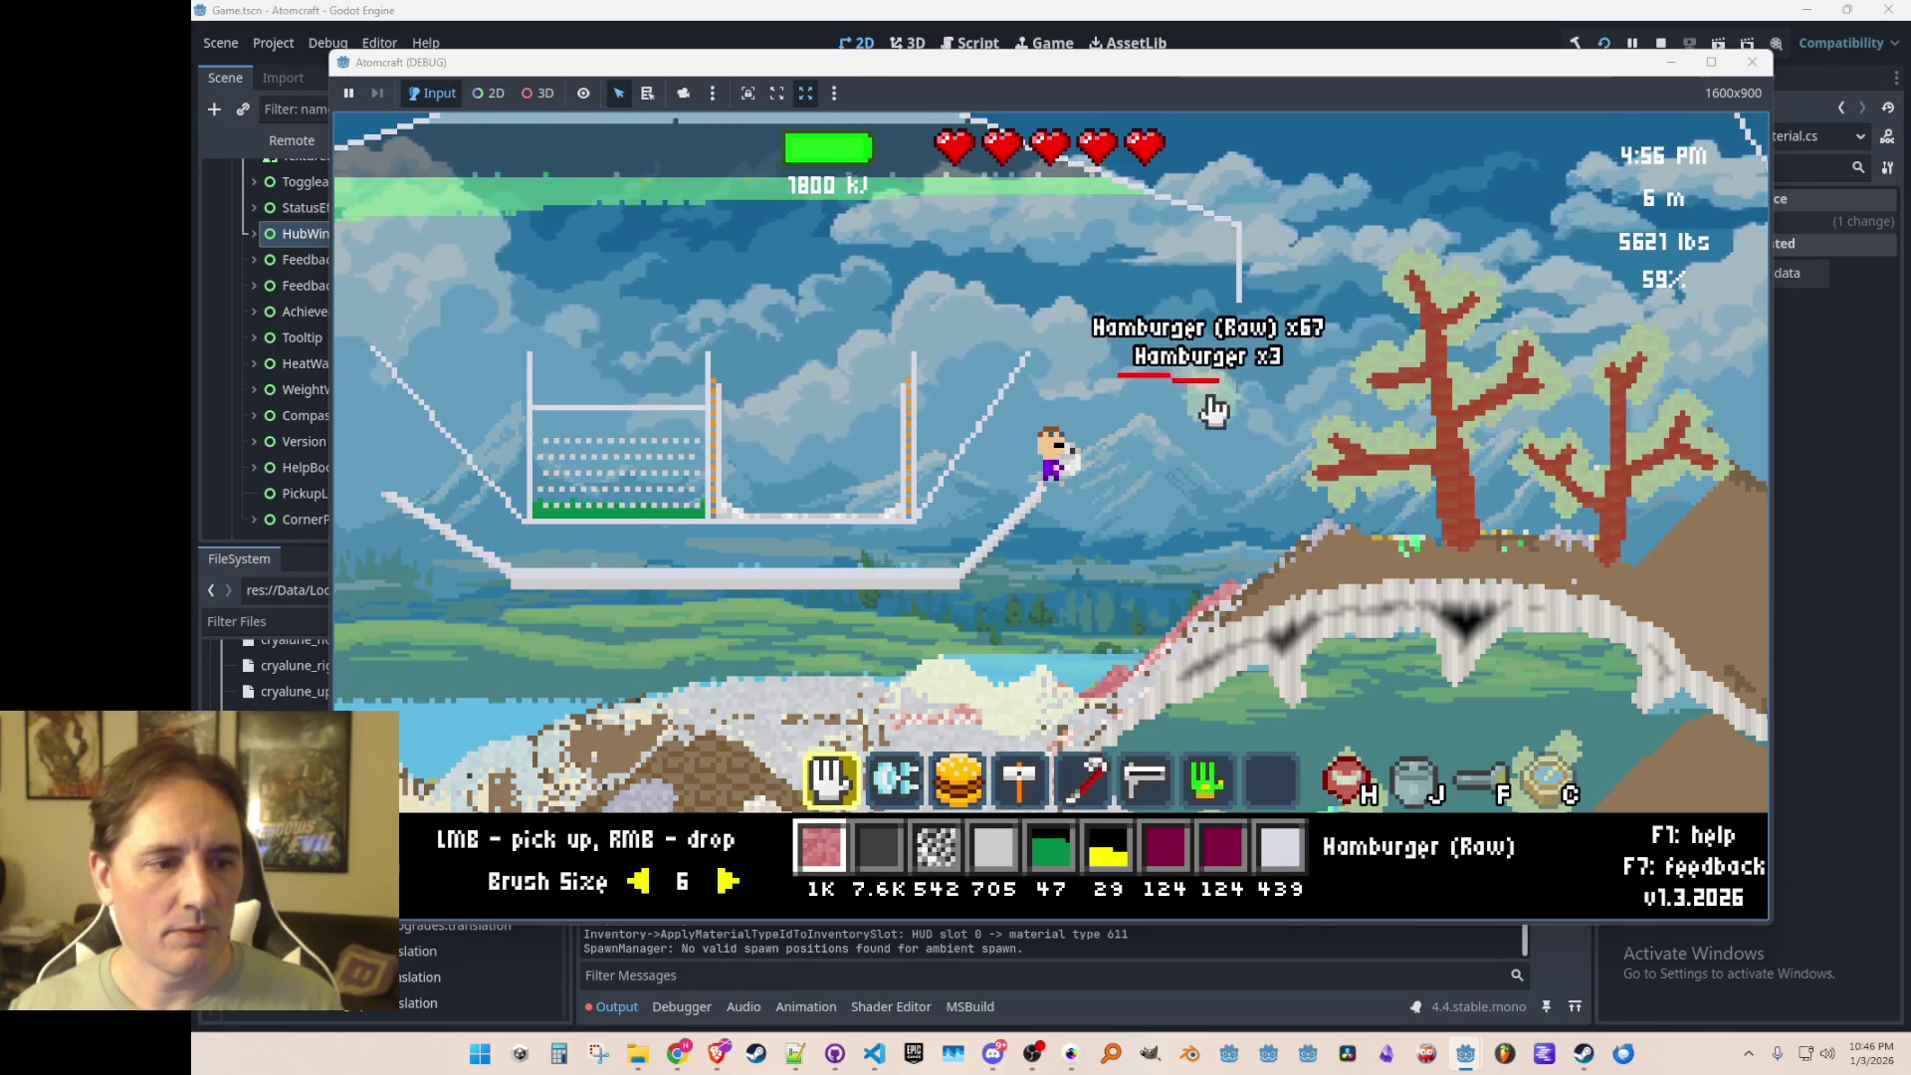
# Step: Collect the heating strip and equip Heating Element Minor from an inventory search for 'heat'
pyautogui.press('2')
pyautogui.press('d')
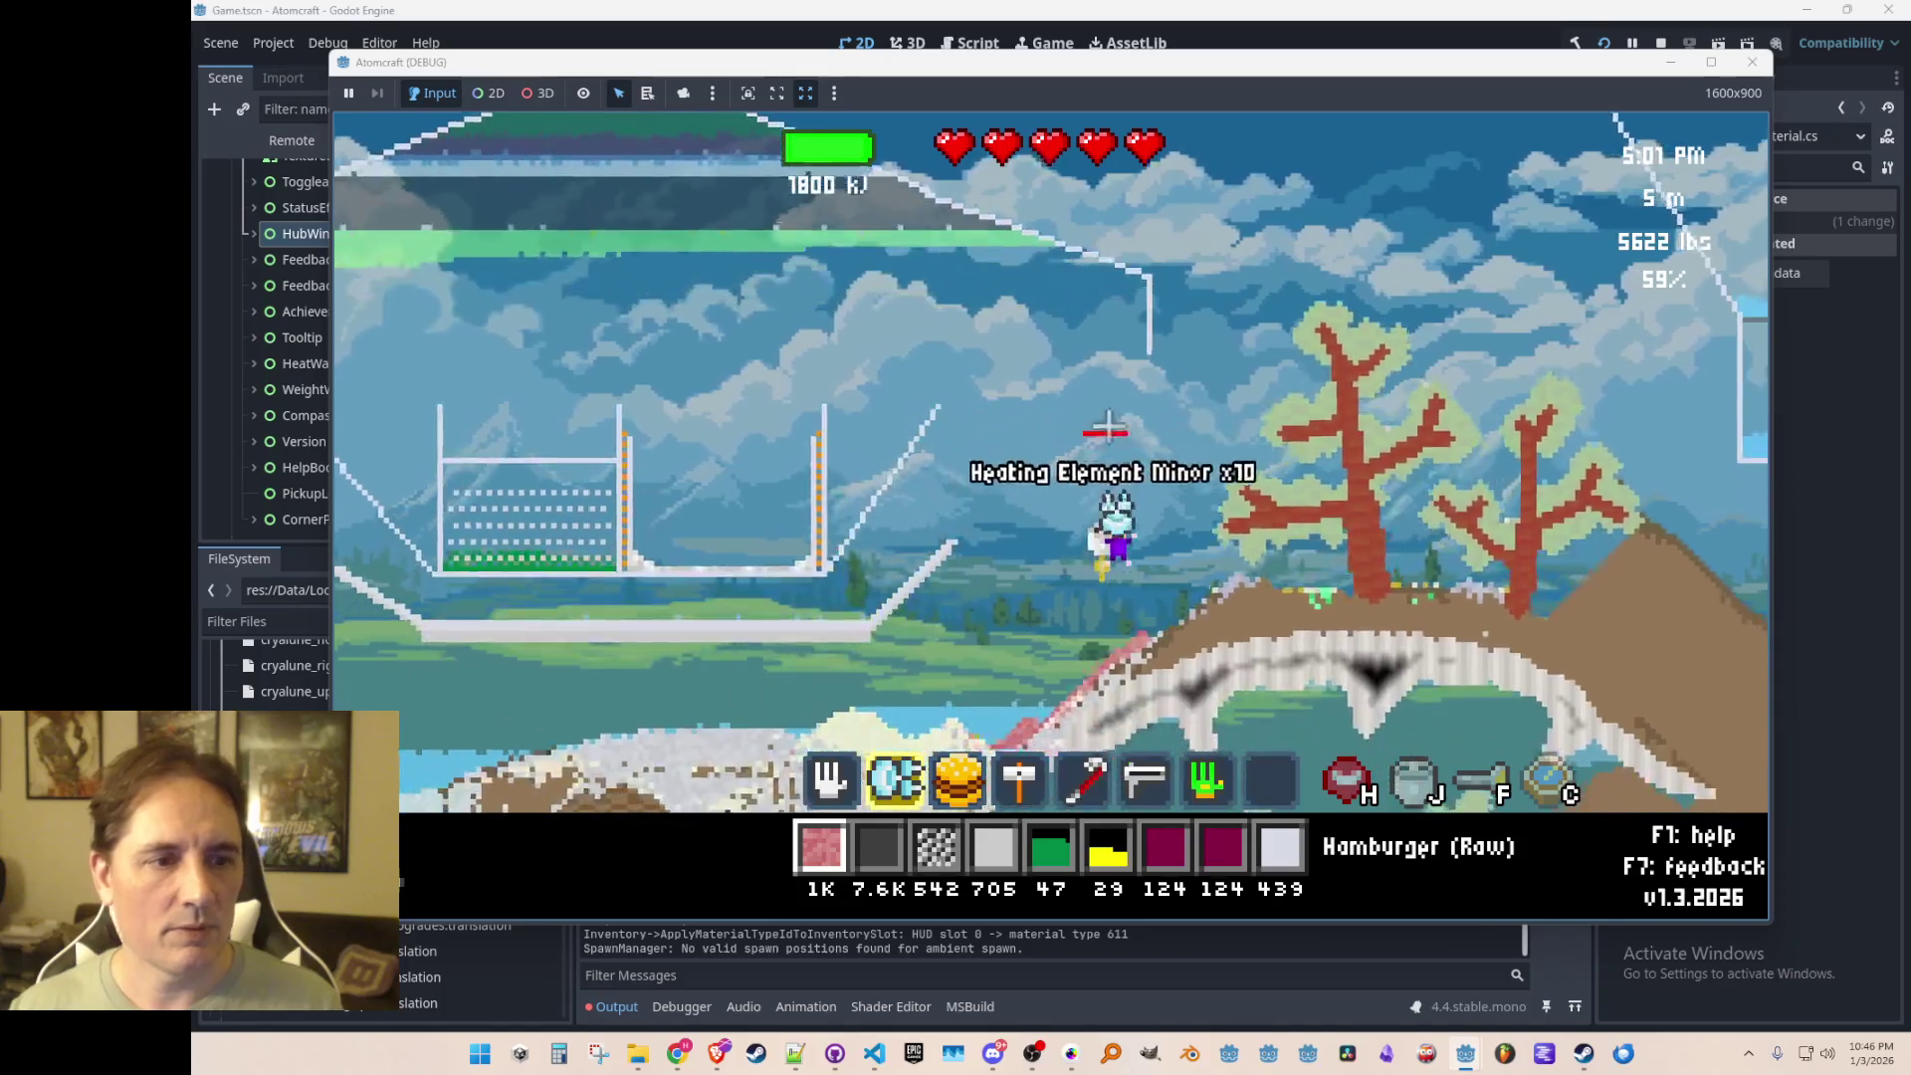
pyautogui.press('a')
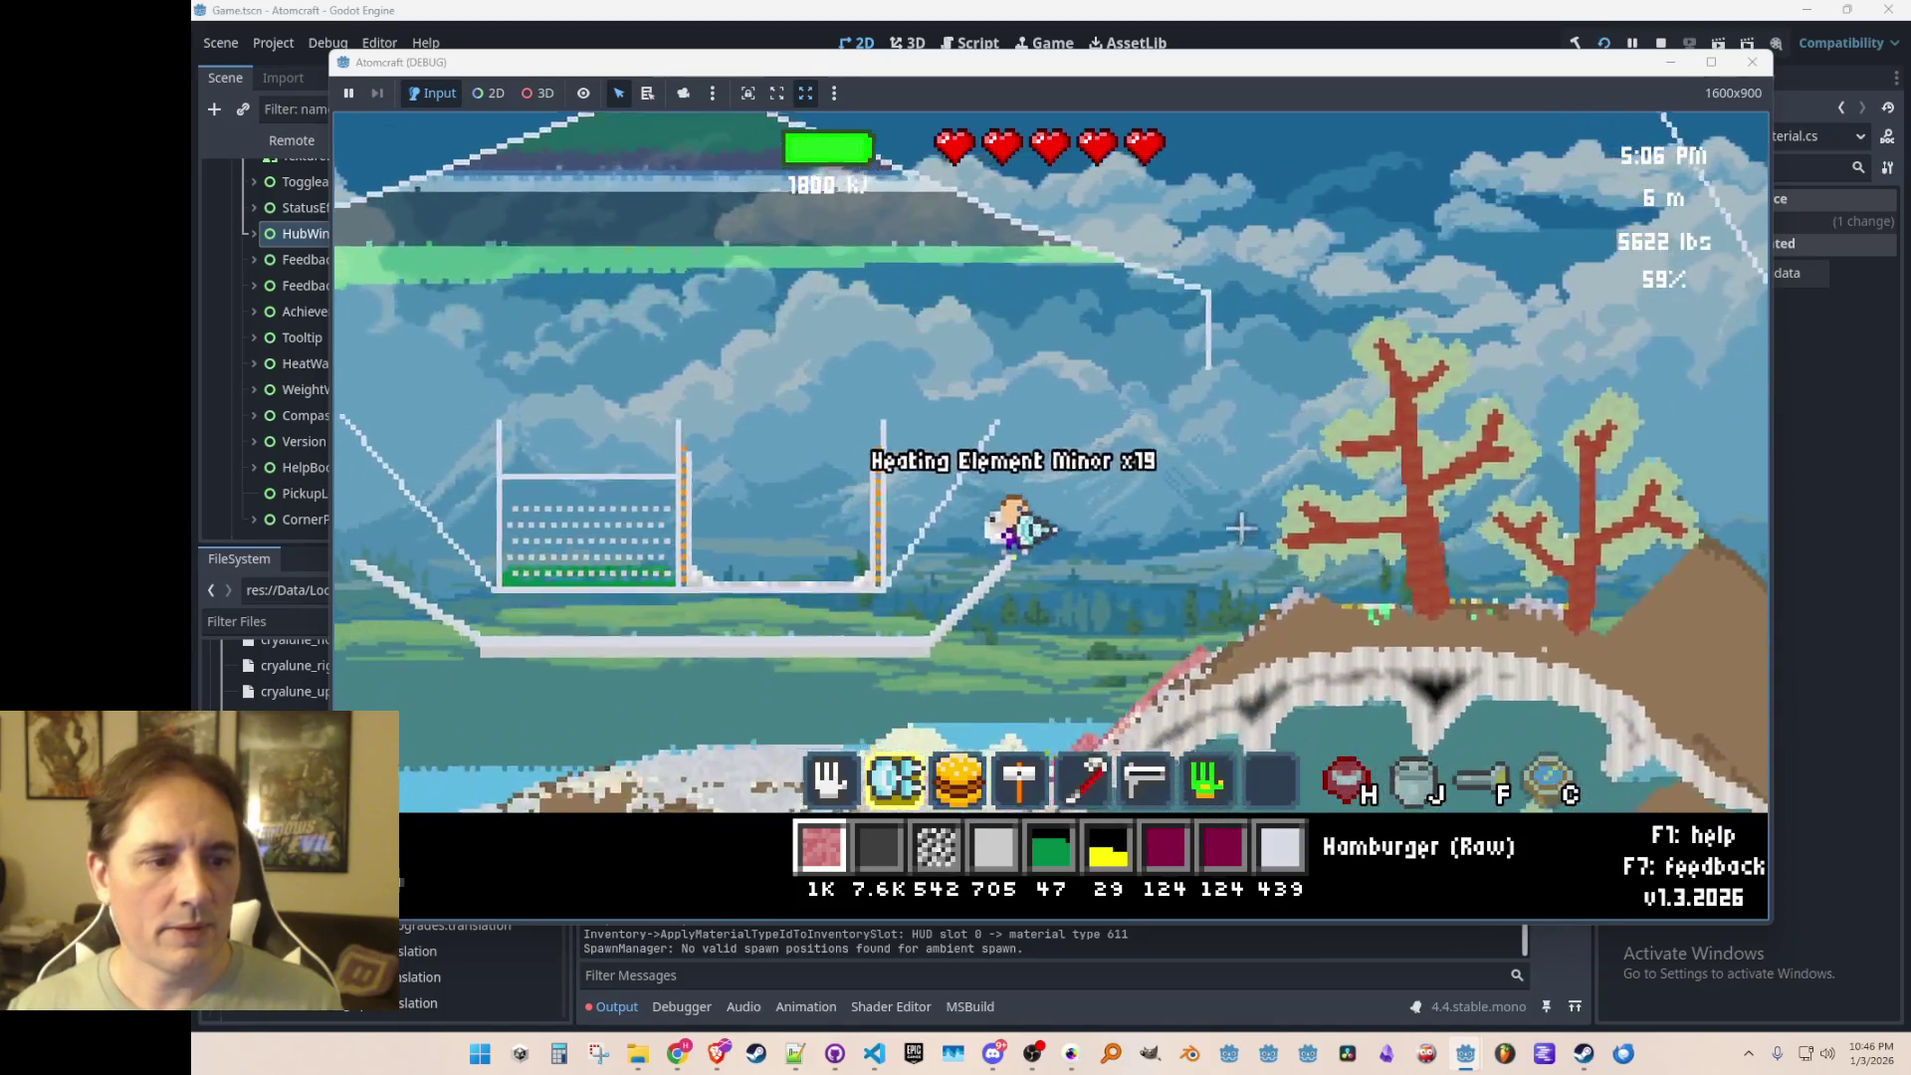
pyautogui.press('i')
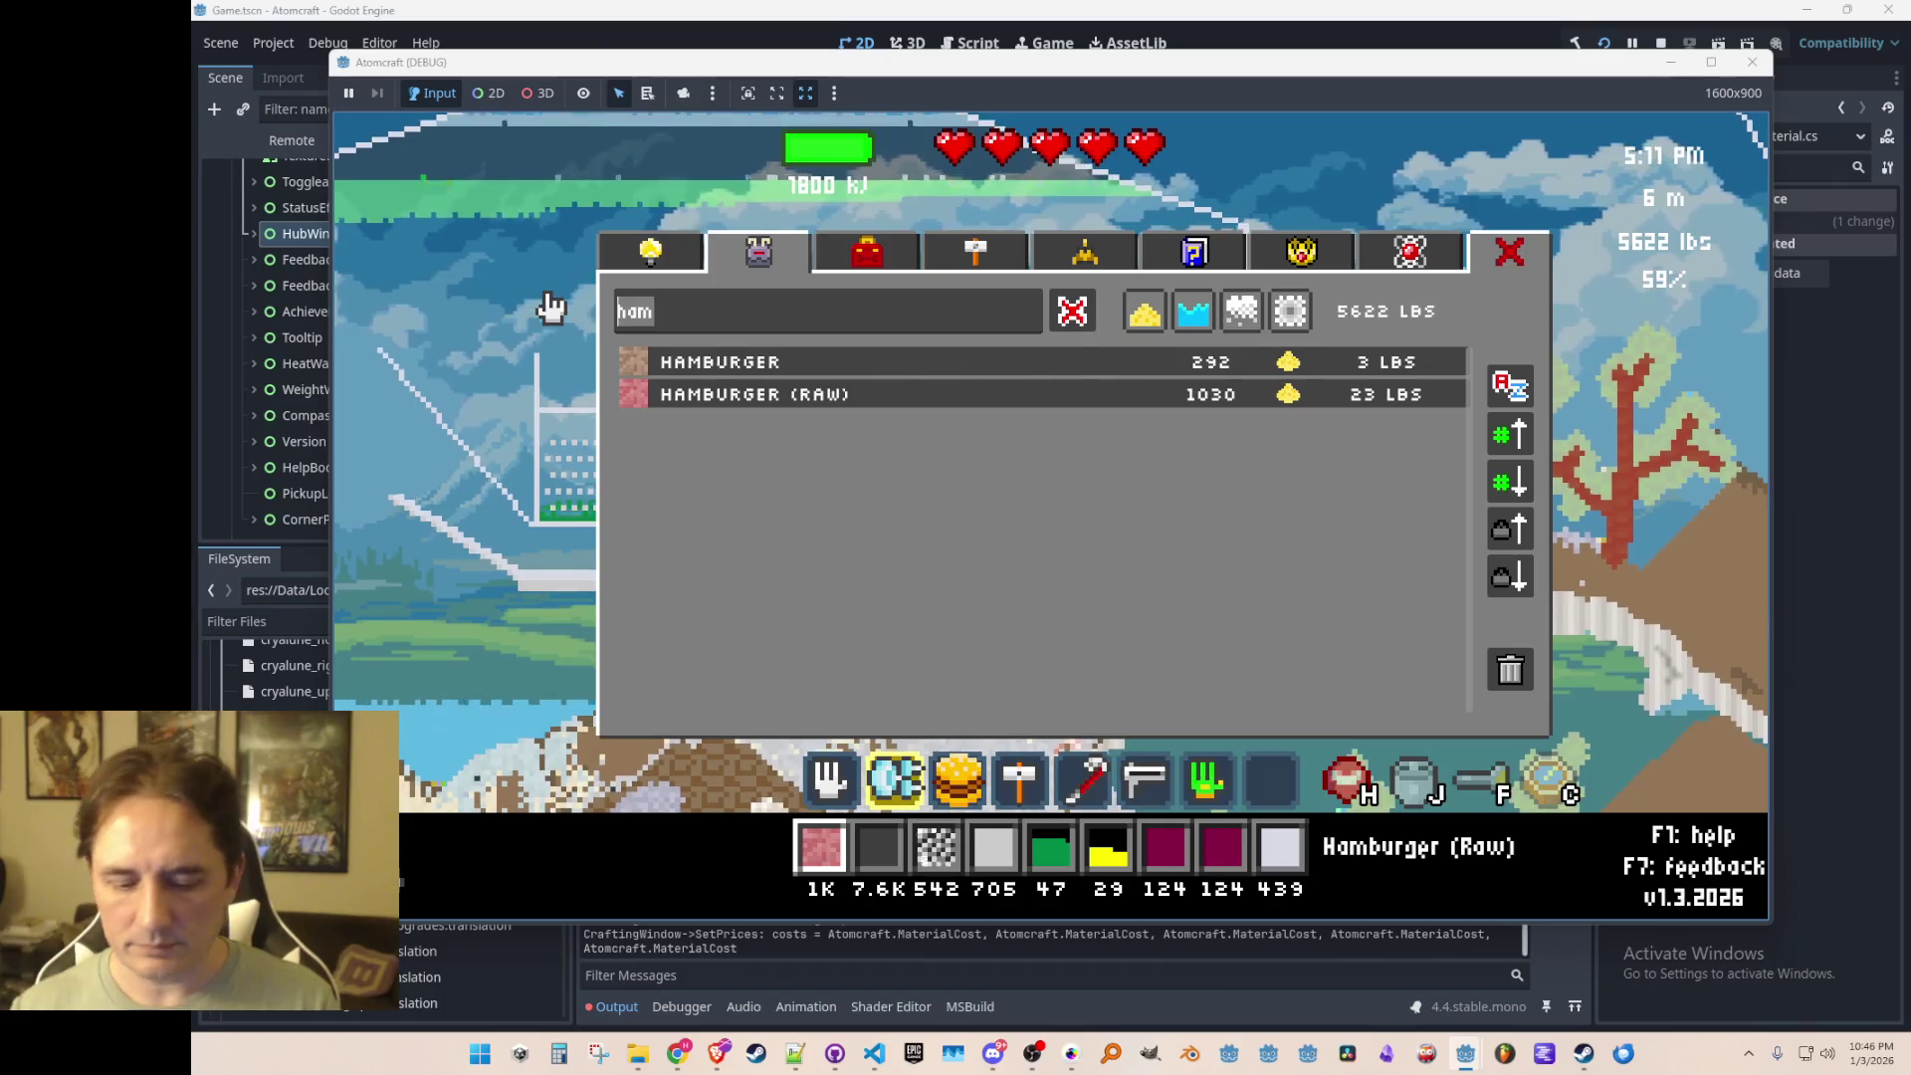
pyautogui.press('BackSpace')
pyautogui.press('BackSpace')
pyautogui.press('BackSpace')
pyautogui.write('heat')
pyautogui.click(878, 851)
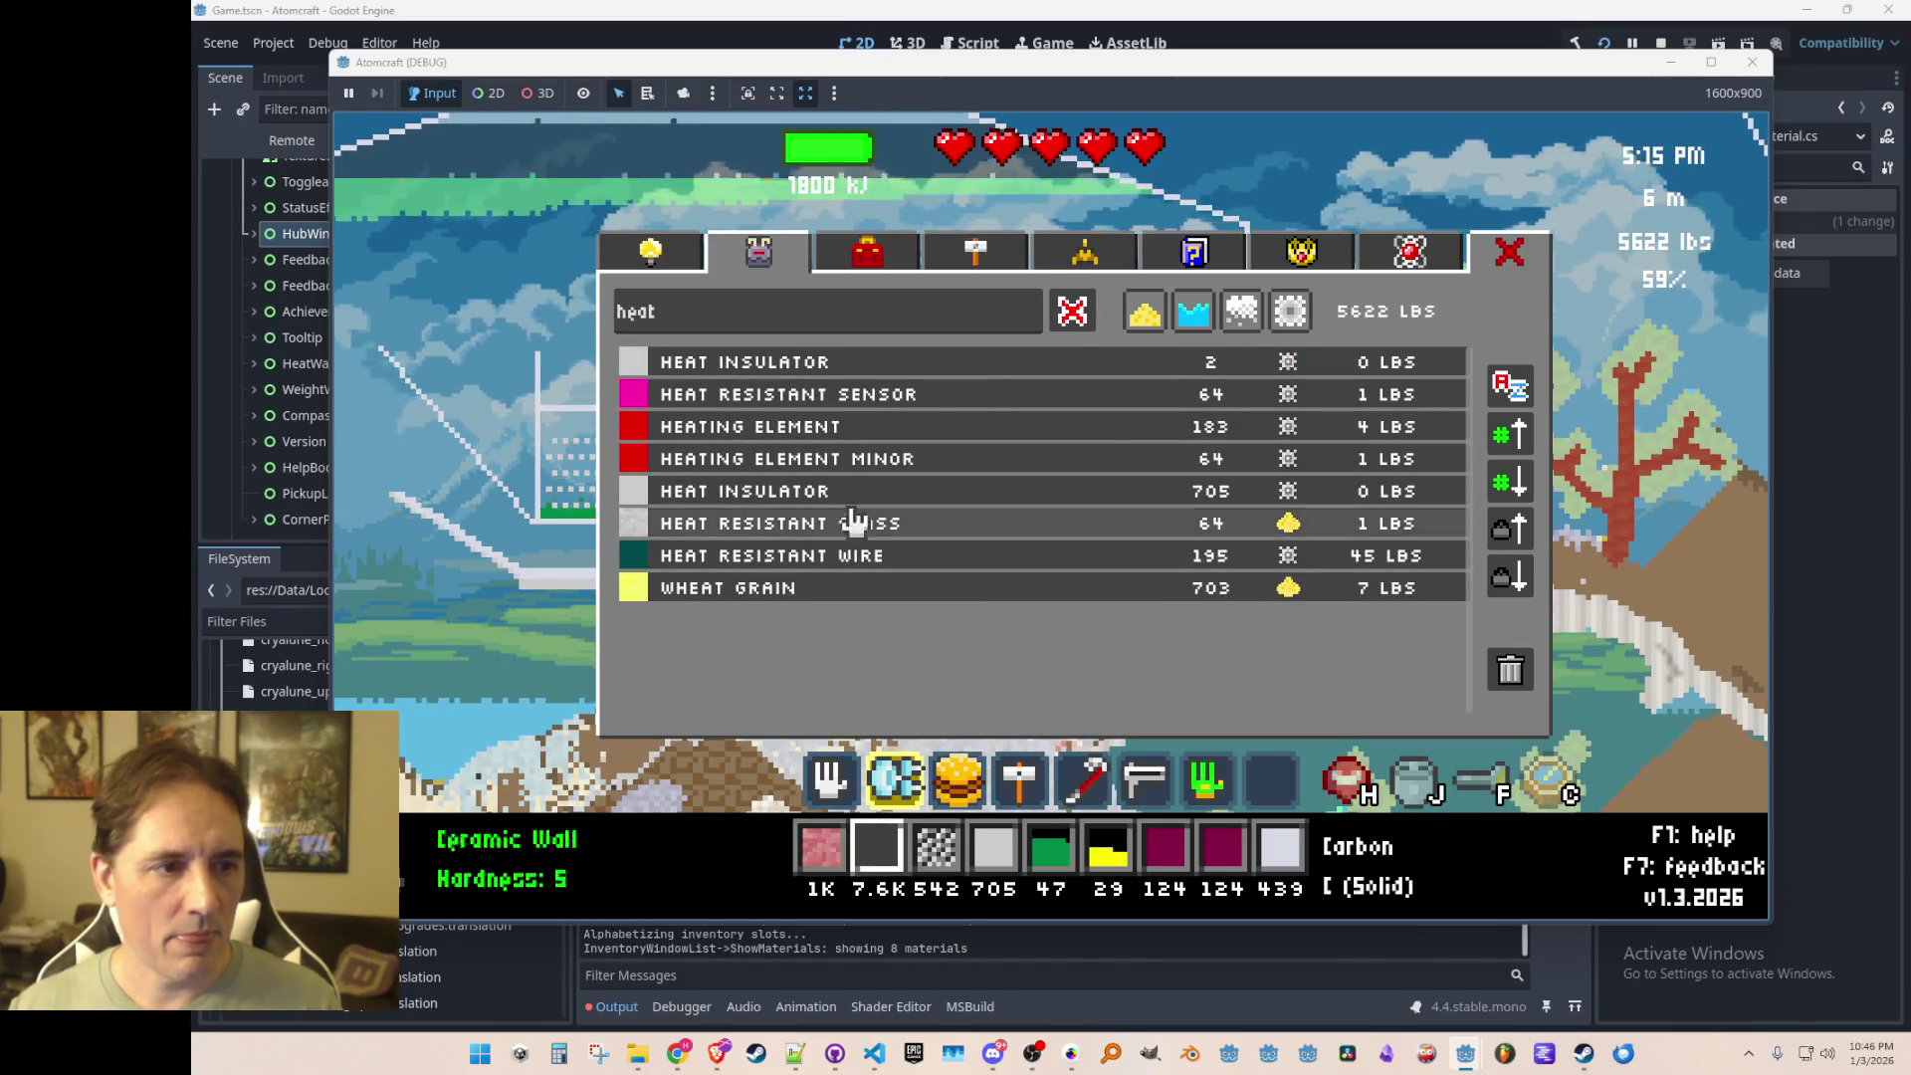
pyautogui.click(858, 460)
pyautogui.press('i')
# Step: Draw a new Heating Element Minor piece in the sky and drop raw hamburger onto it
pyautogui.scroll(-2, 1115, 504)
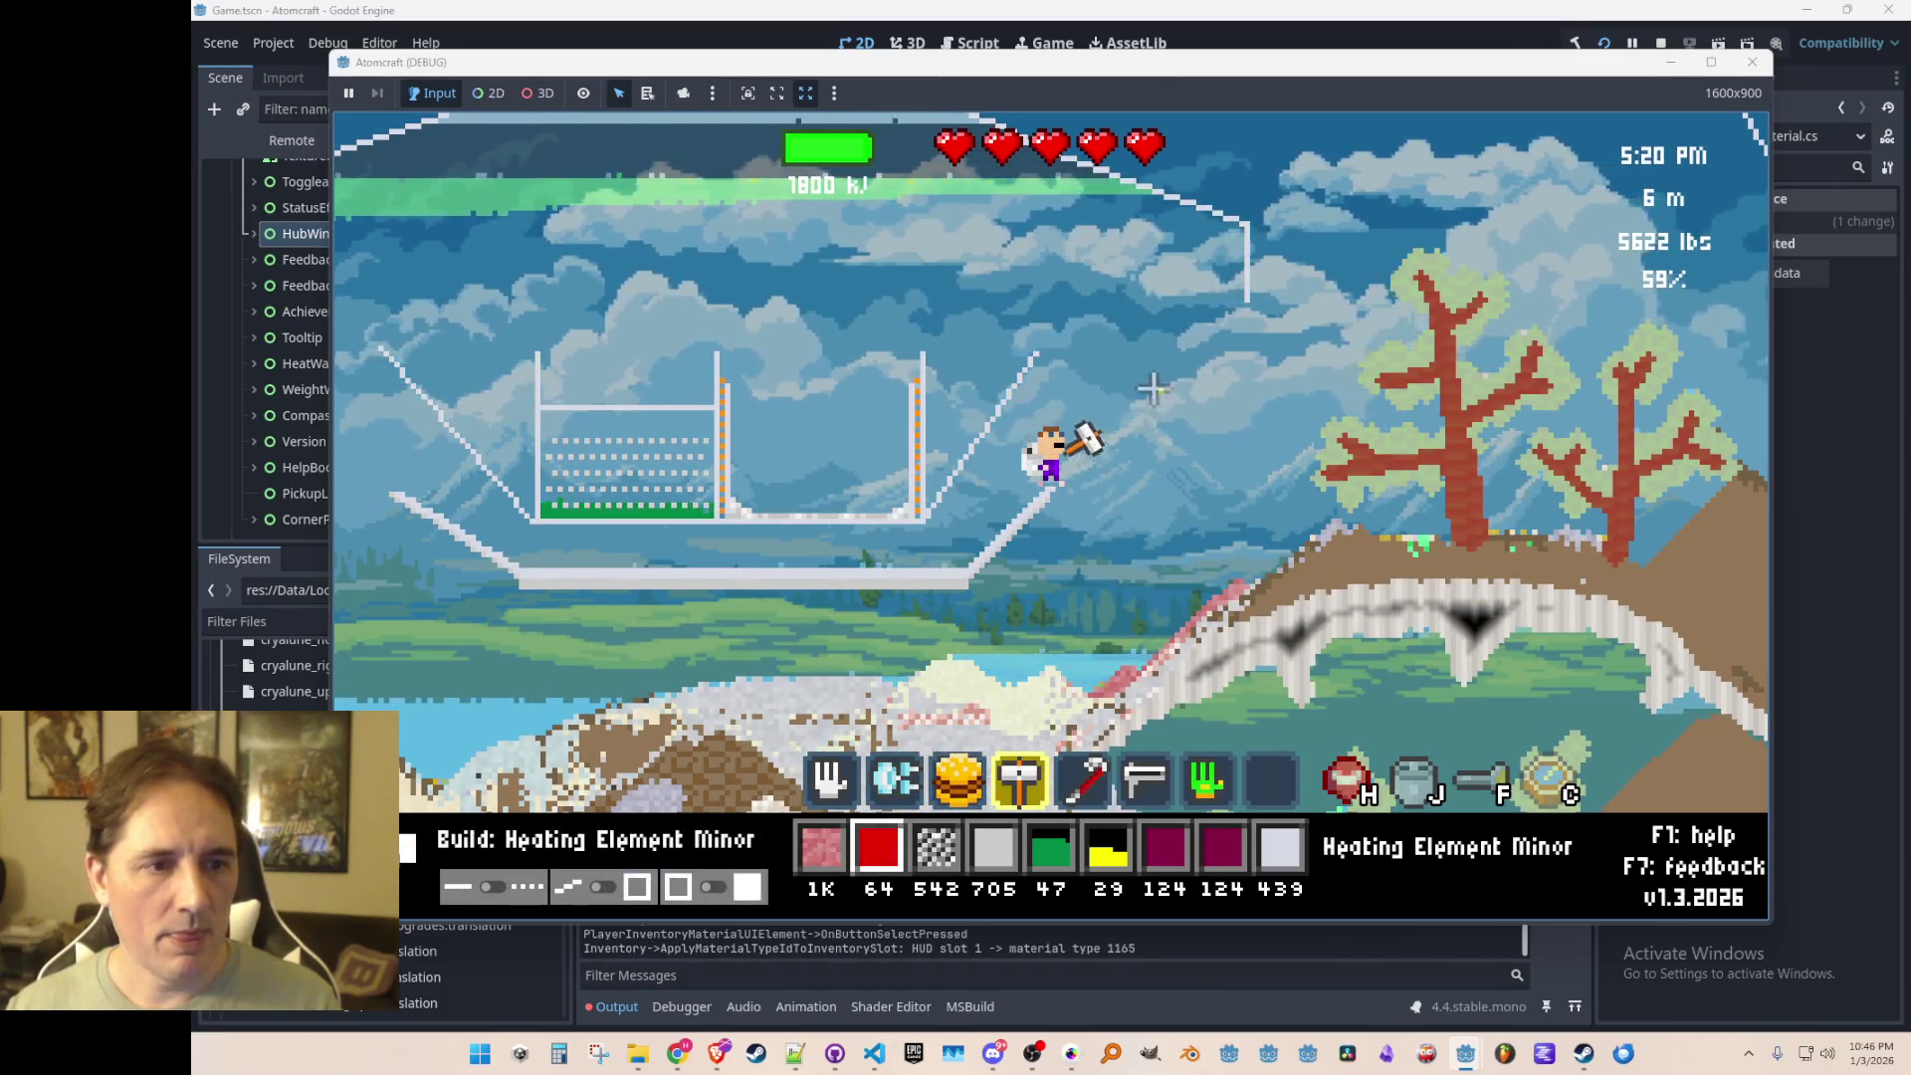
pyautogui.moveTo(1097, 345)
pyautogui.mouseDown()
pyautogui.moveTo(1138, 386)
pyautogui.moveTo(1173, 351)
pyautogui.mouseUp()
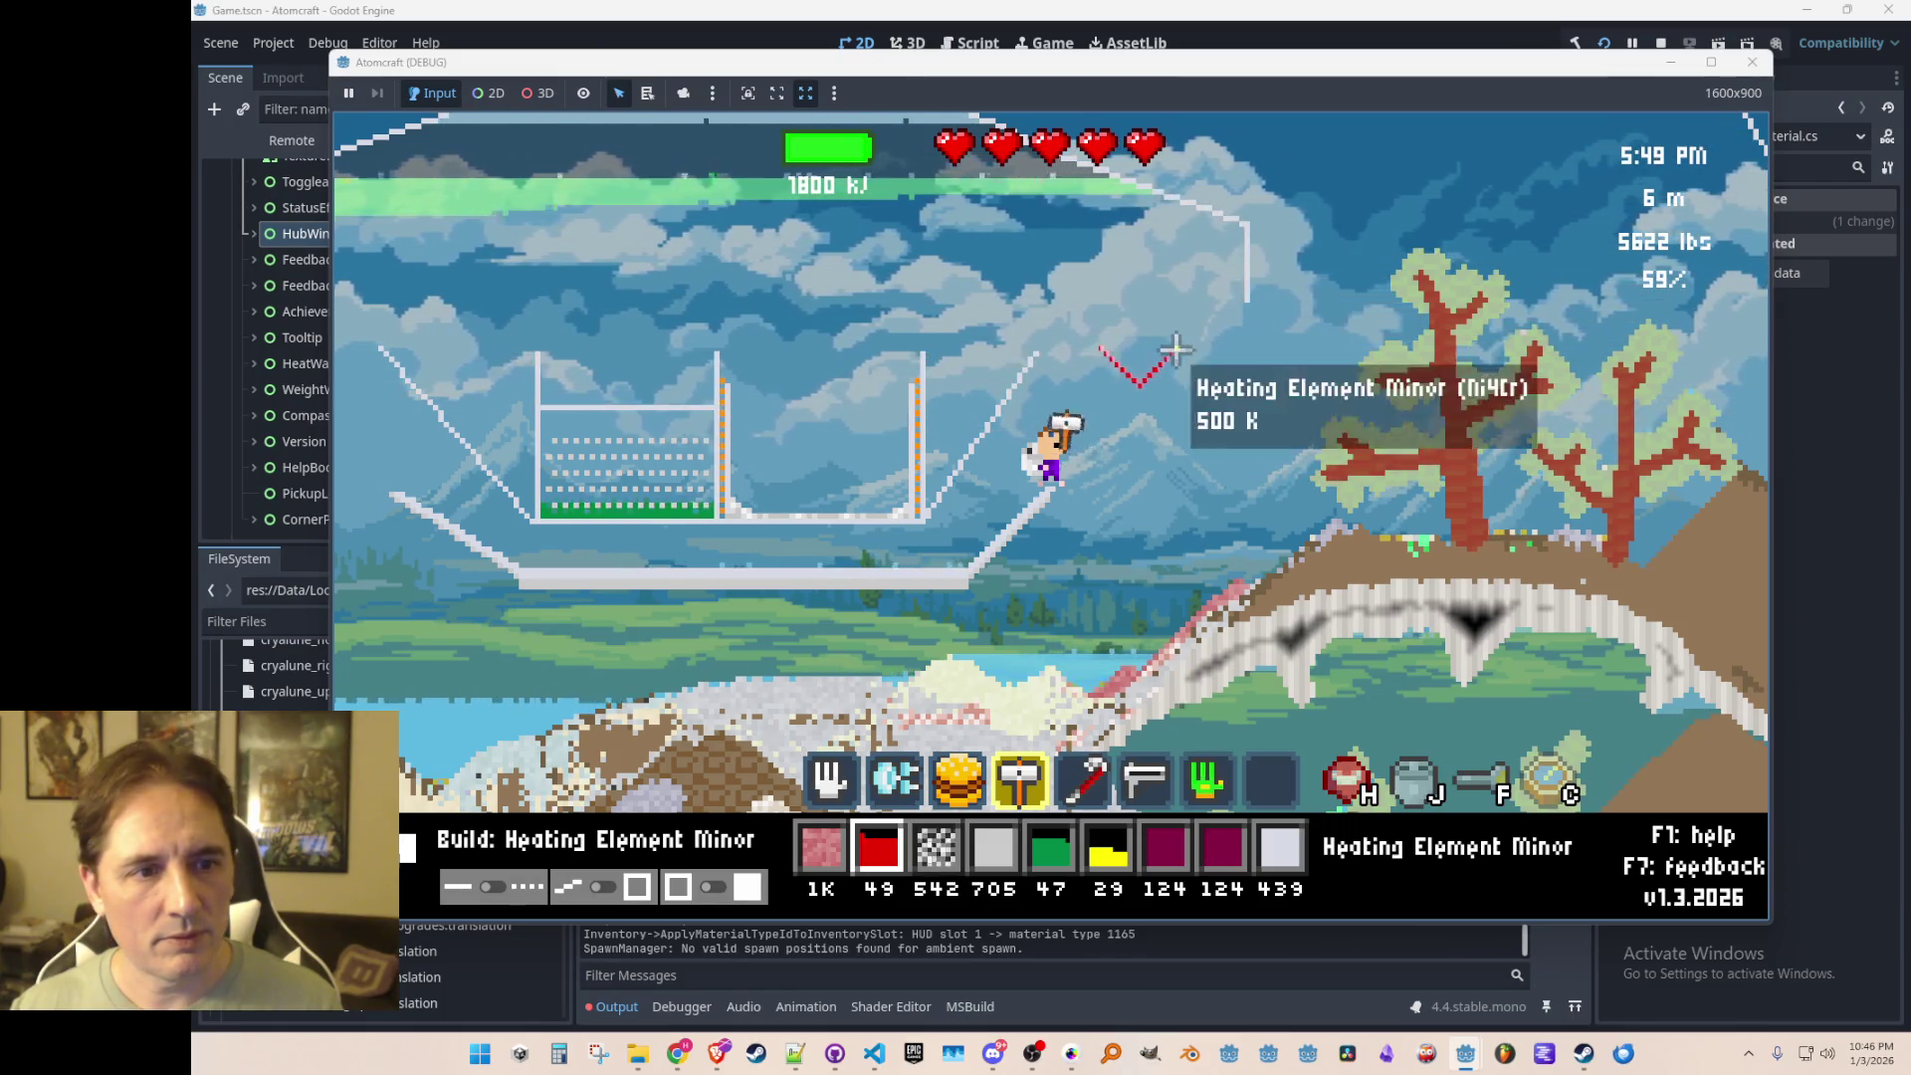
pyautogui.scroll(-1, 1208, 443)
pyautogui.scroll(2, 1204, 439)
pyautogui.scroll(1, 1200, 435)
pyautogui.scroll(-1, 1194, 431)
pyautogui.scroll(3, 1194, 430)
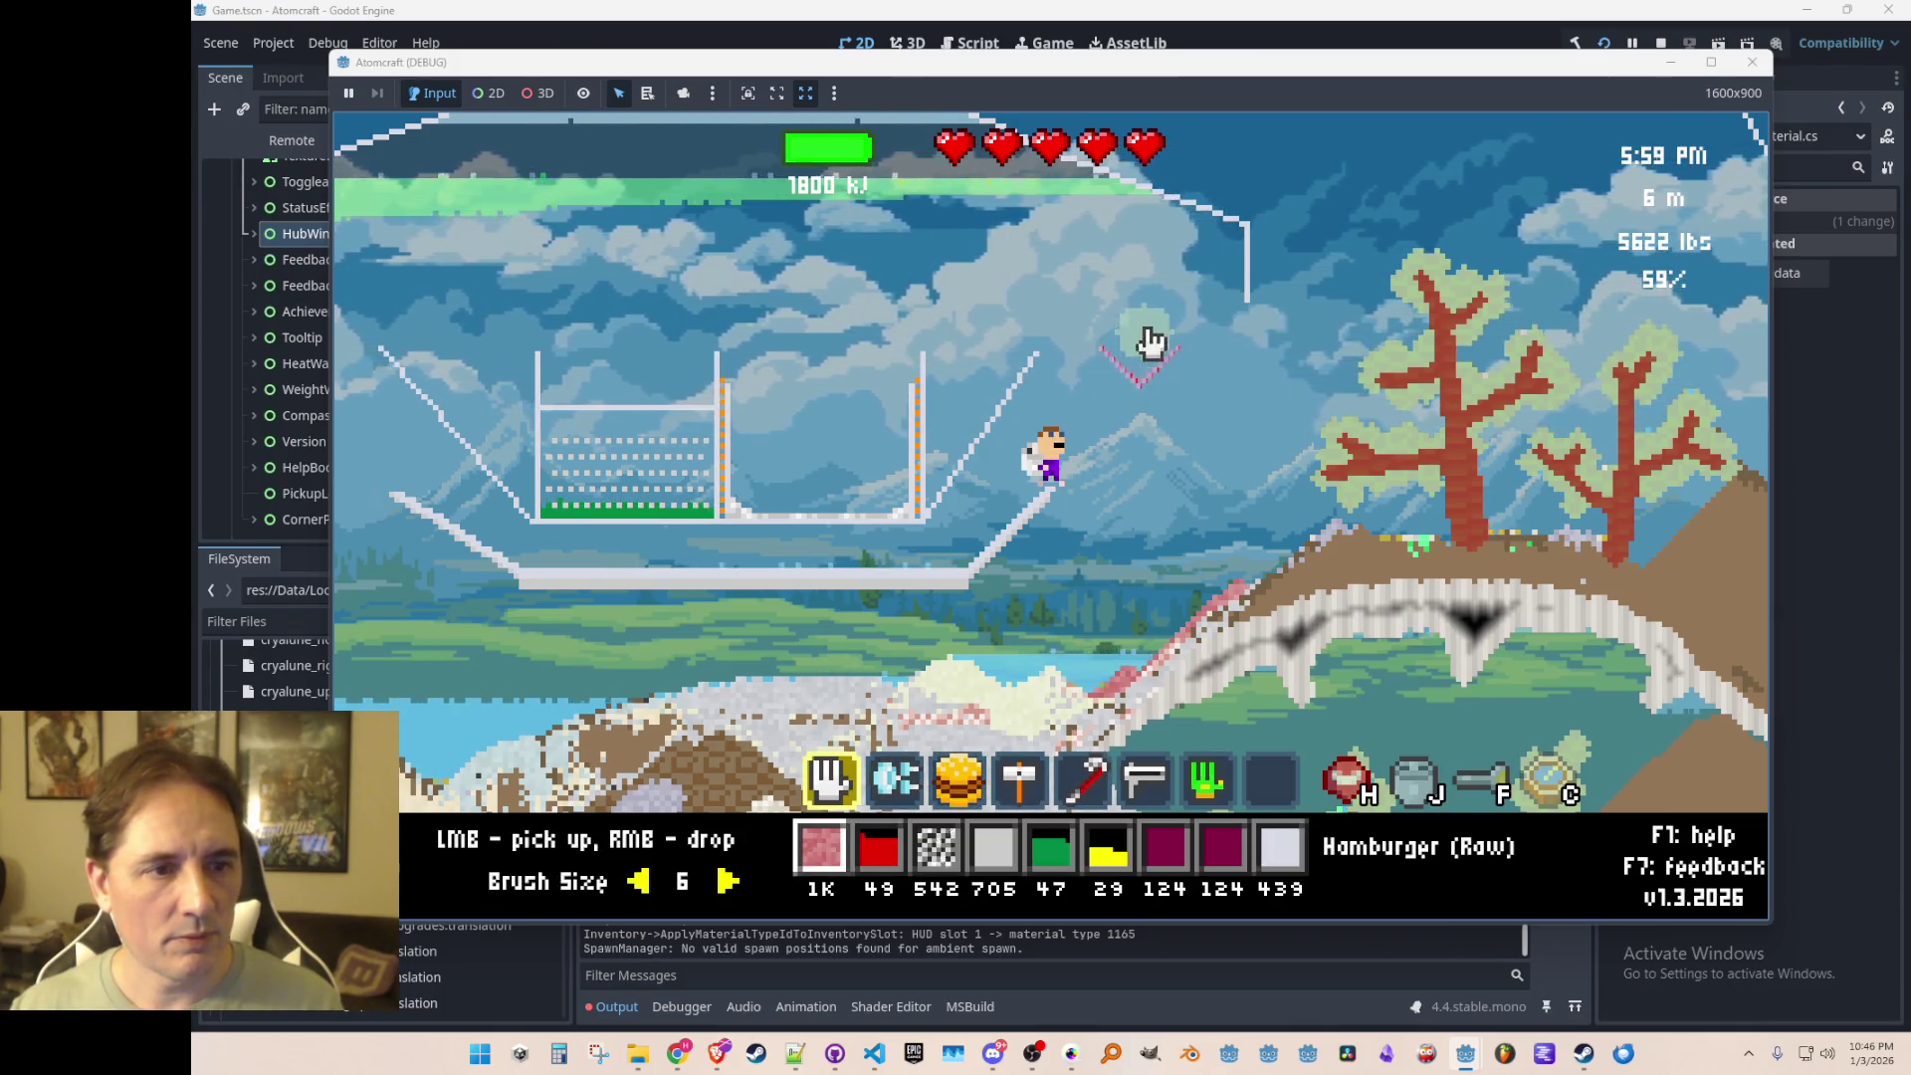
pyautogui.rightClick(1152, 342)
pyautogui.scroll(-3, 1174, 450)
pyautogui.scroll(3, 1175, 448)
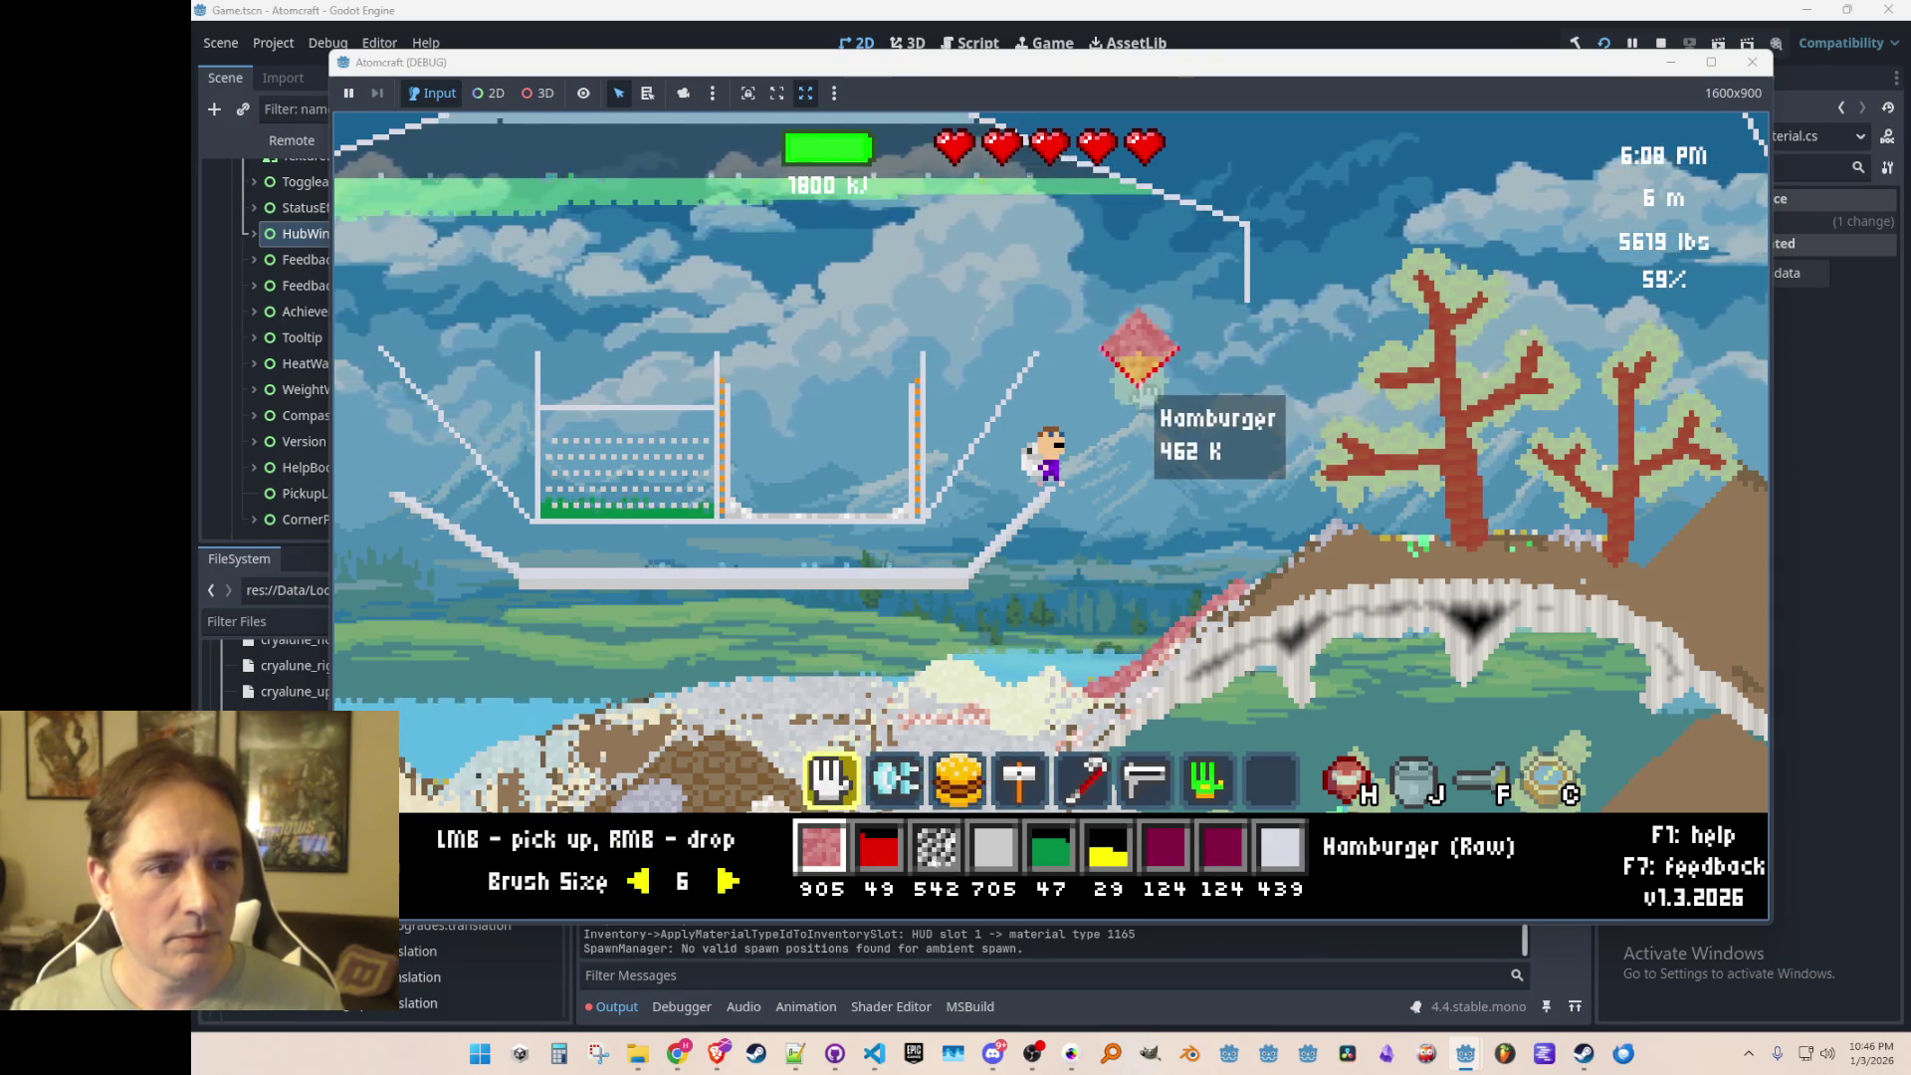
# Step: Pick up the hamburger and heating element pieces, then stop the running game
pyautogui.click(1145, 396)
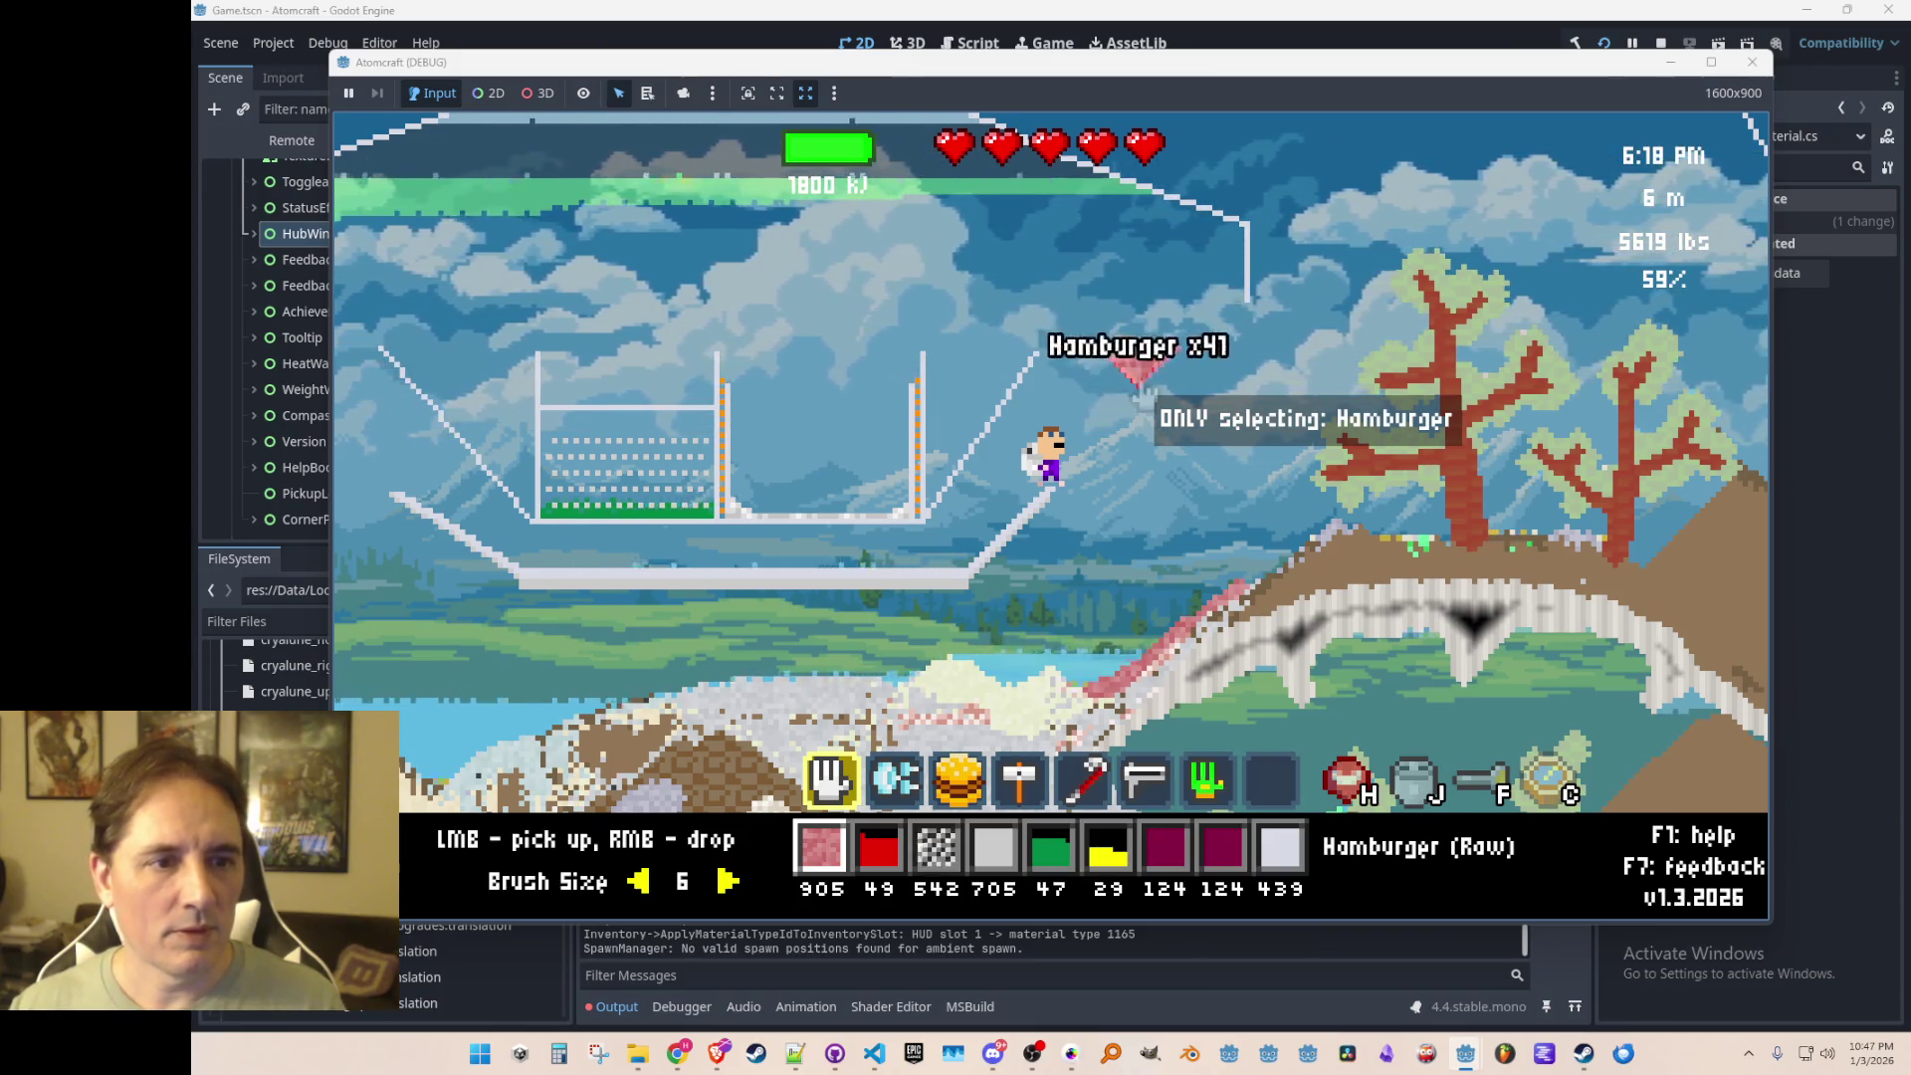
pyautogui.moveTo(1144, 397); pyautogui.dragTo(1144, 393)
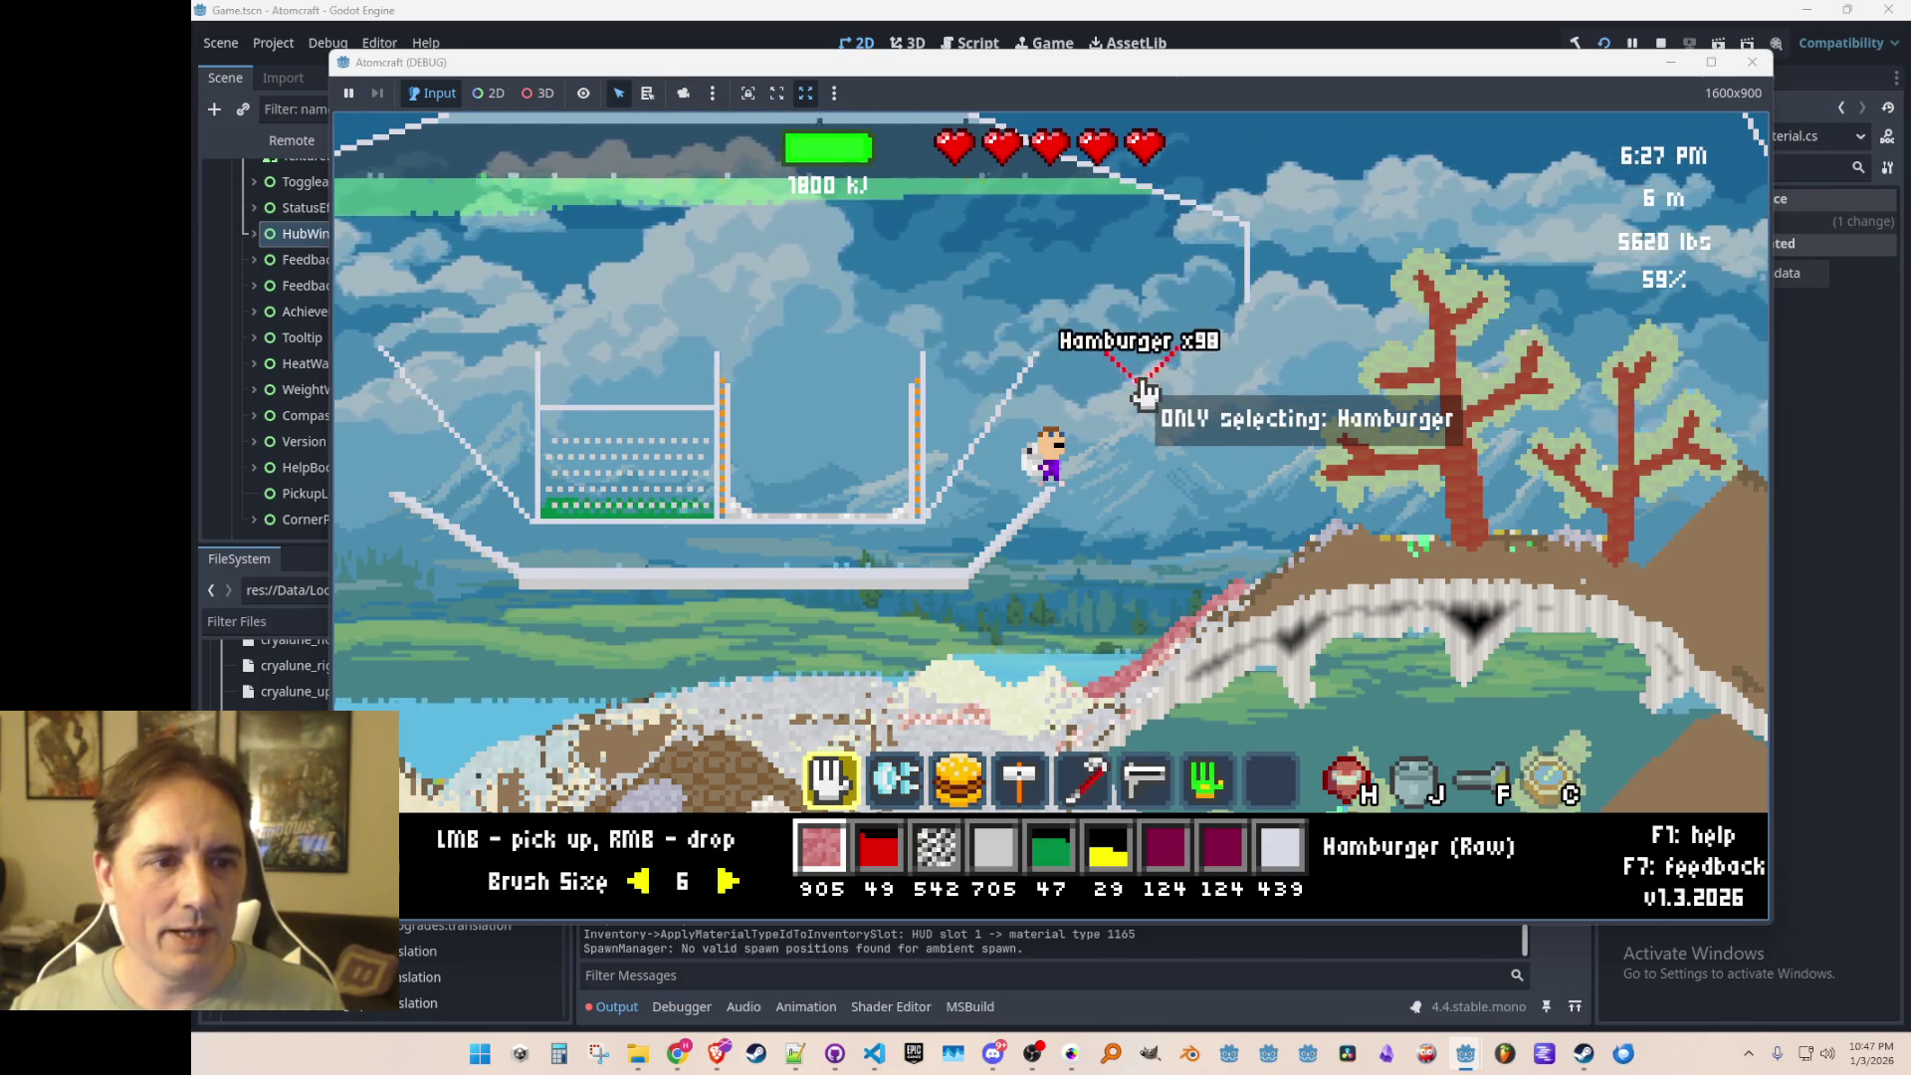
pyautogui.press('2')
pyautogui.press('w')
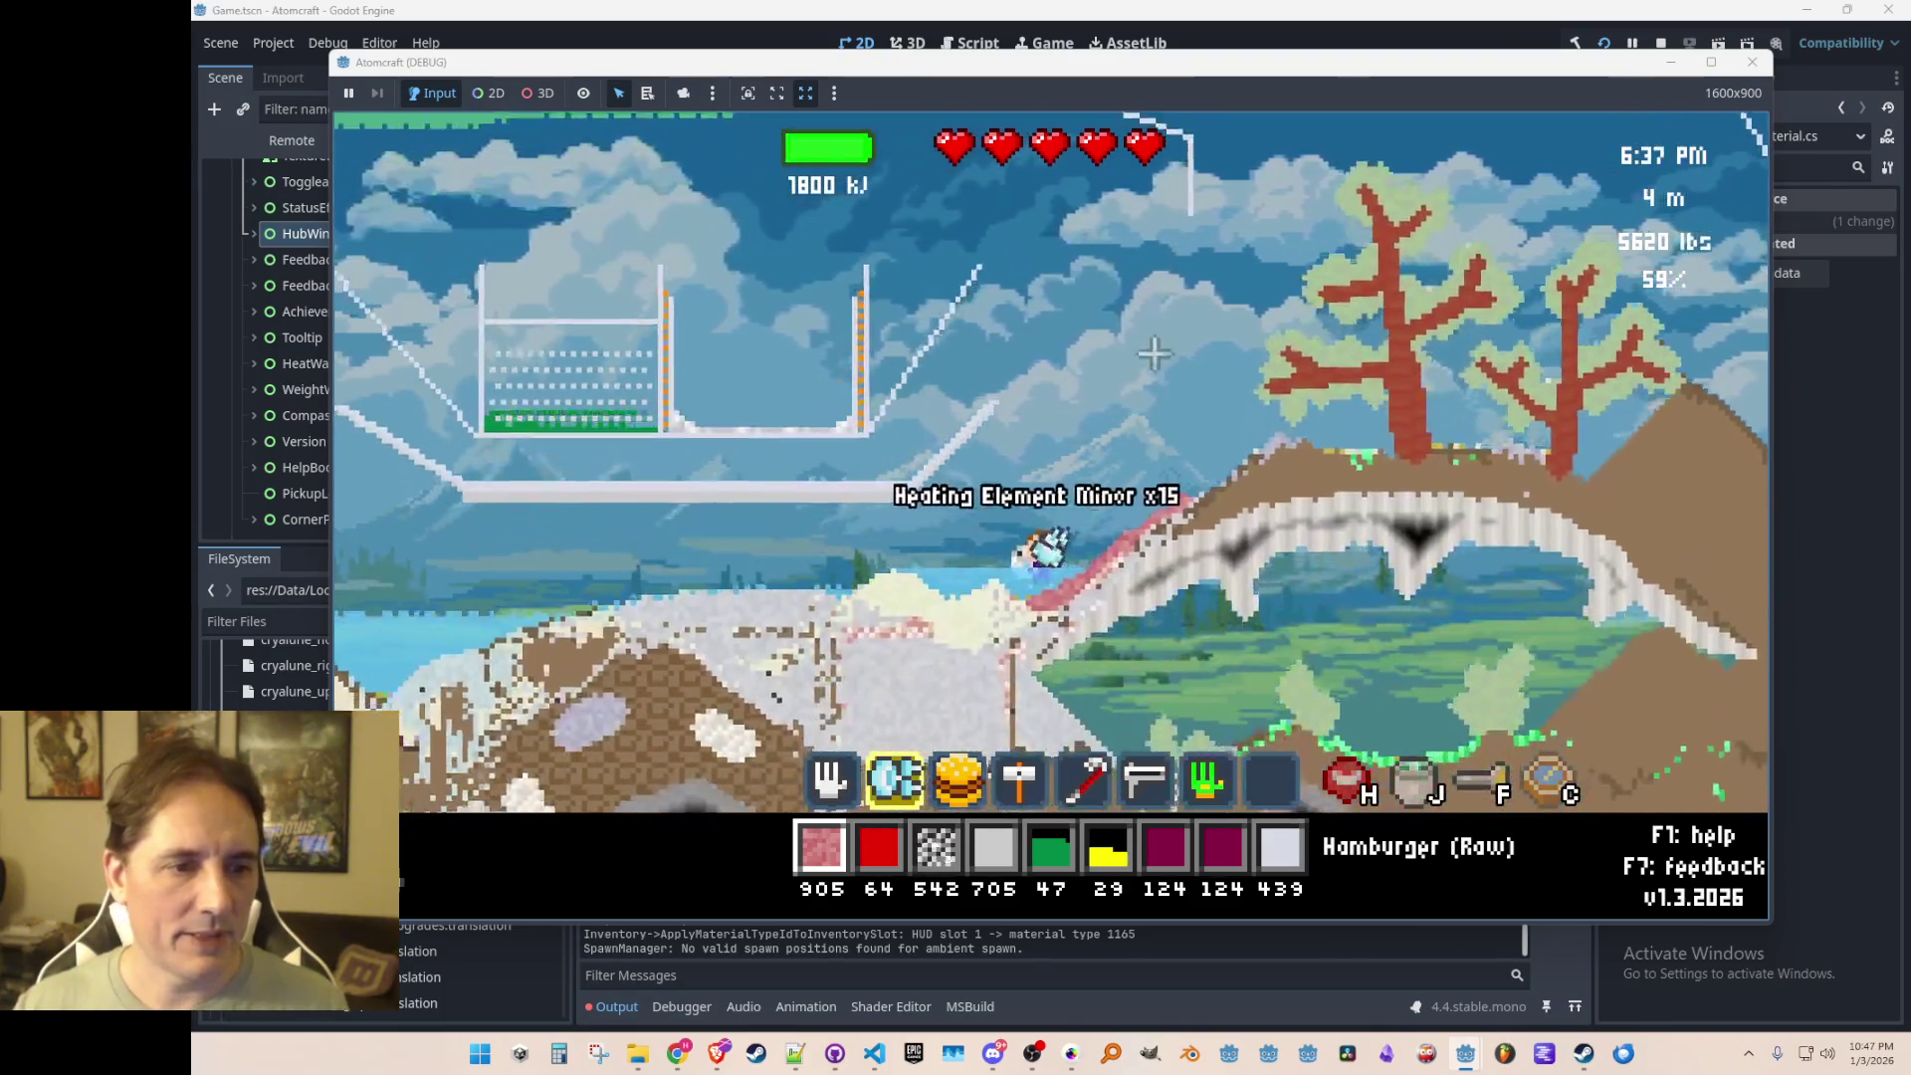
pyautogui.press('1')
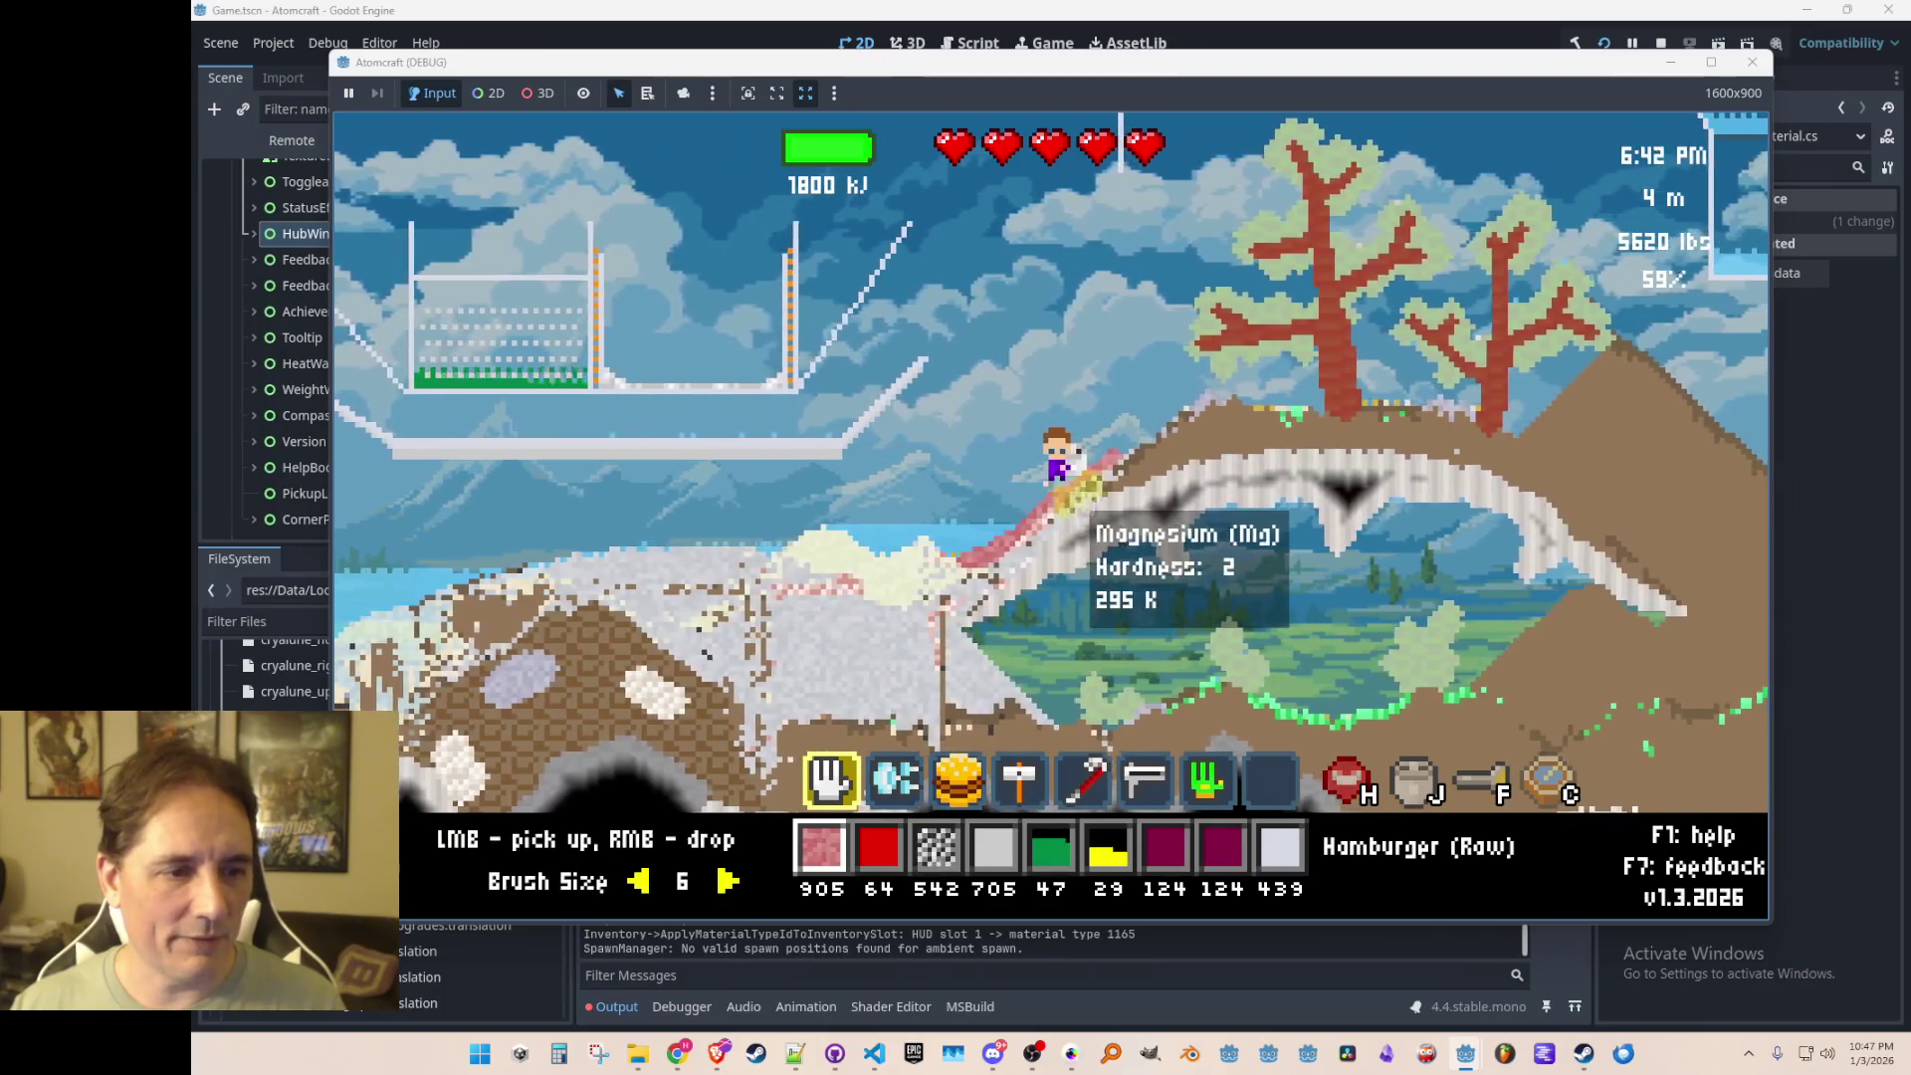
pyautogui.click(1108, 480)
pyautogui.moveTo(1108, 481)
pyautogui.mouseDown()
pyautogui.moveTo(1046, 503)
pyautogui.moveTo(1029, 553)
pyautogui.moveTo(1232, 444)
pyautogui.moveTo(990, 555)
pyautogui.mouseUp()
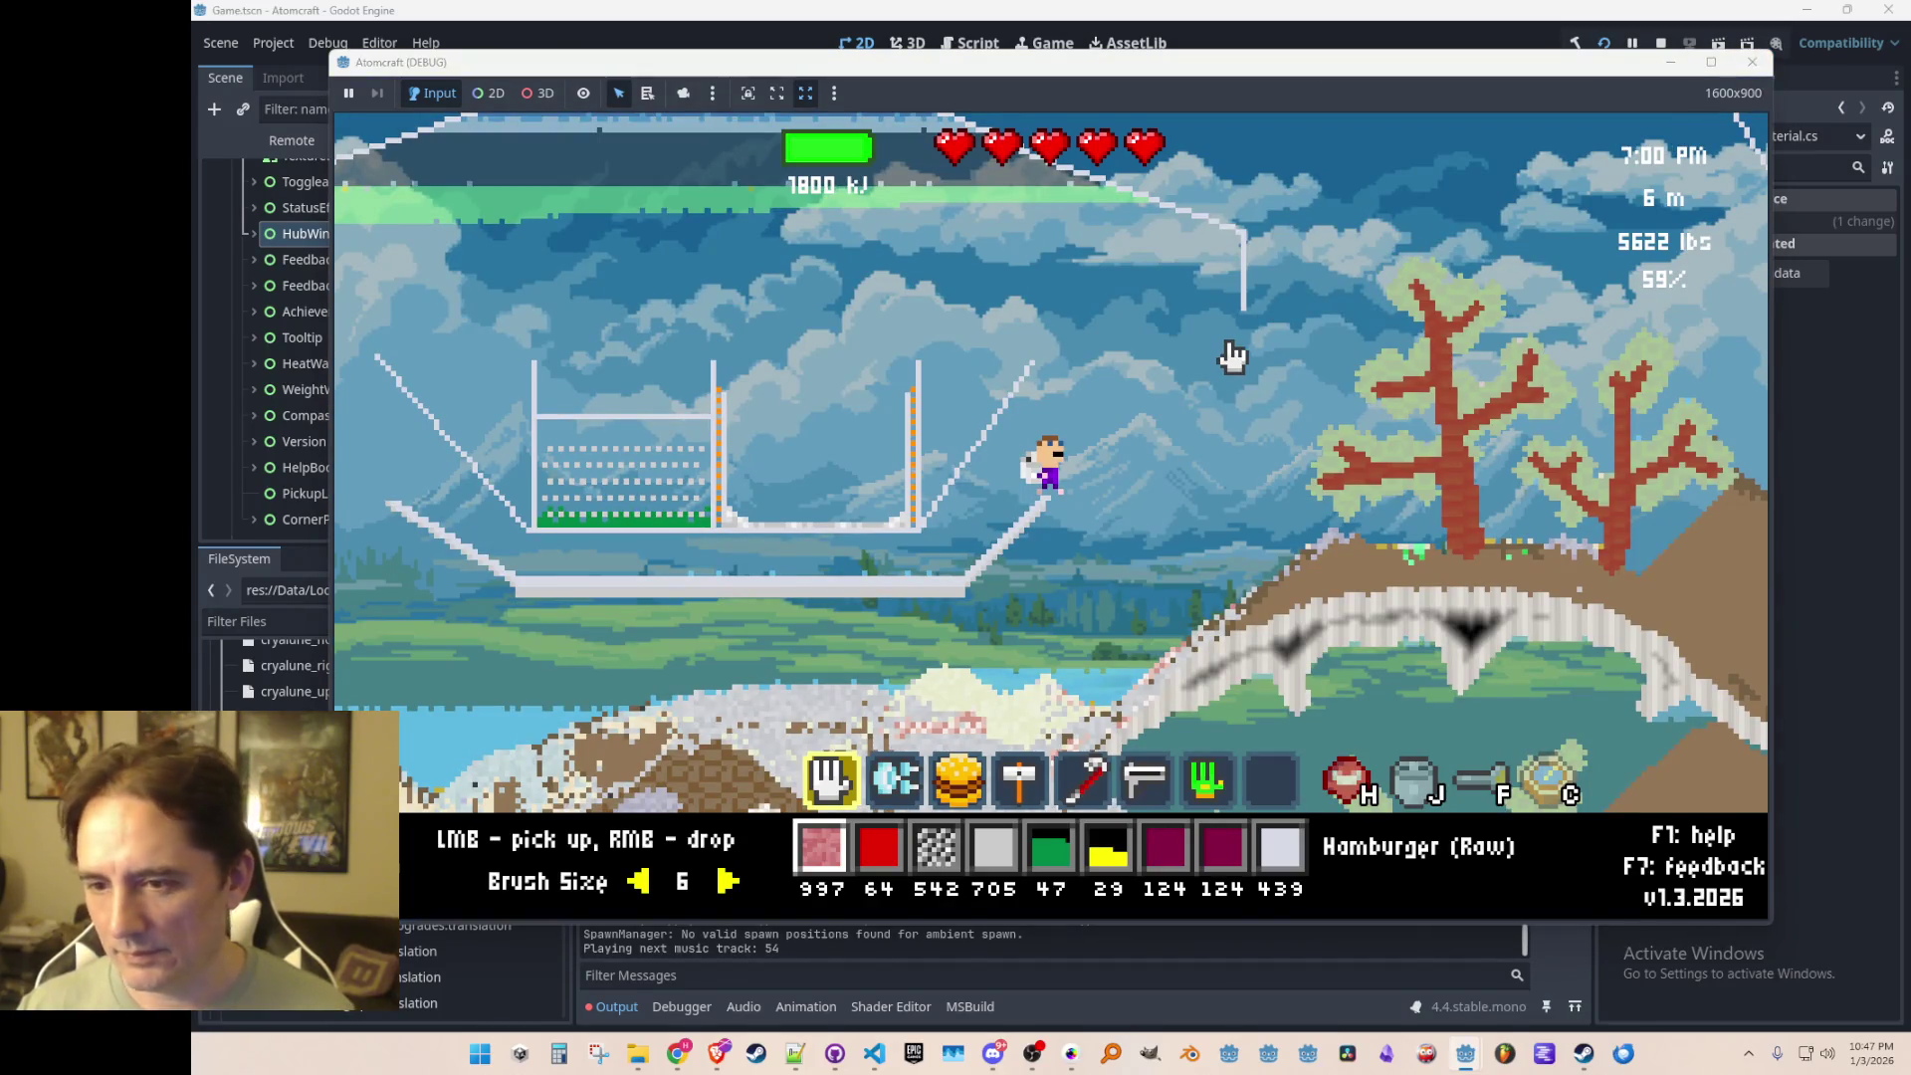
pyautogui.press('F8')
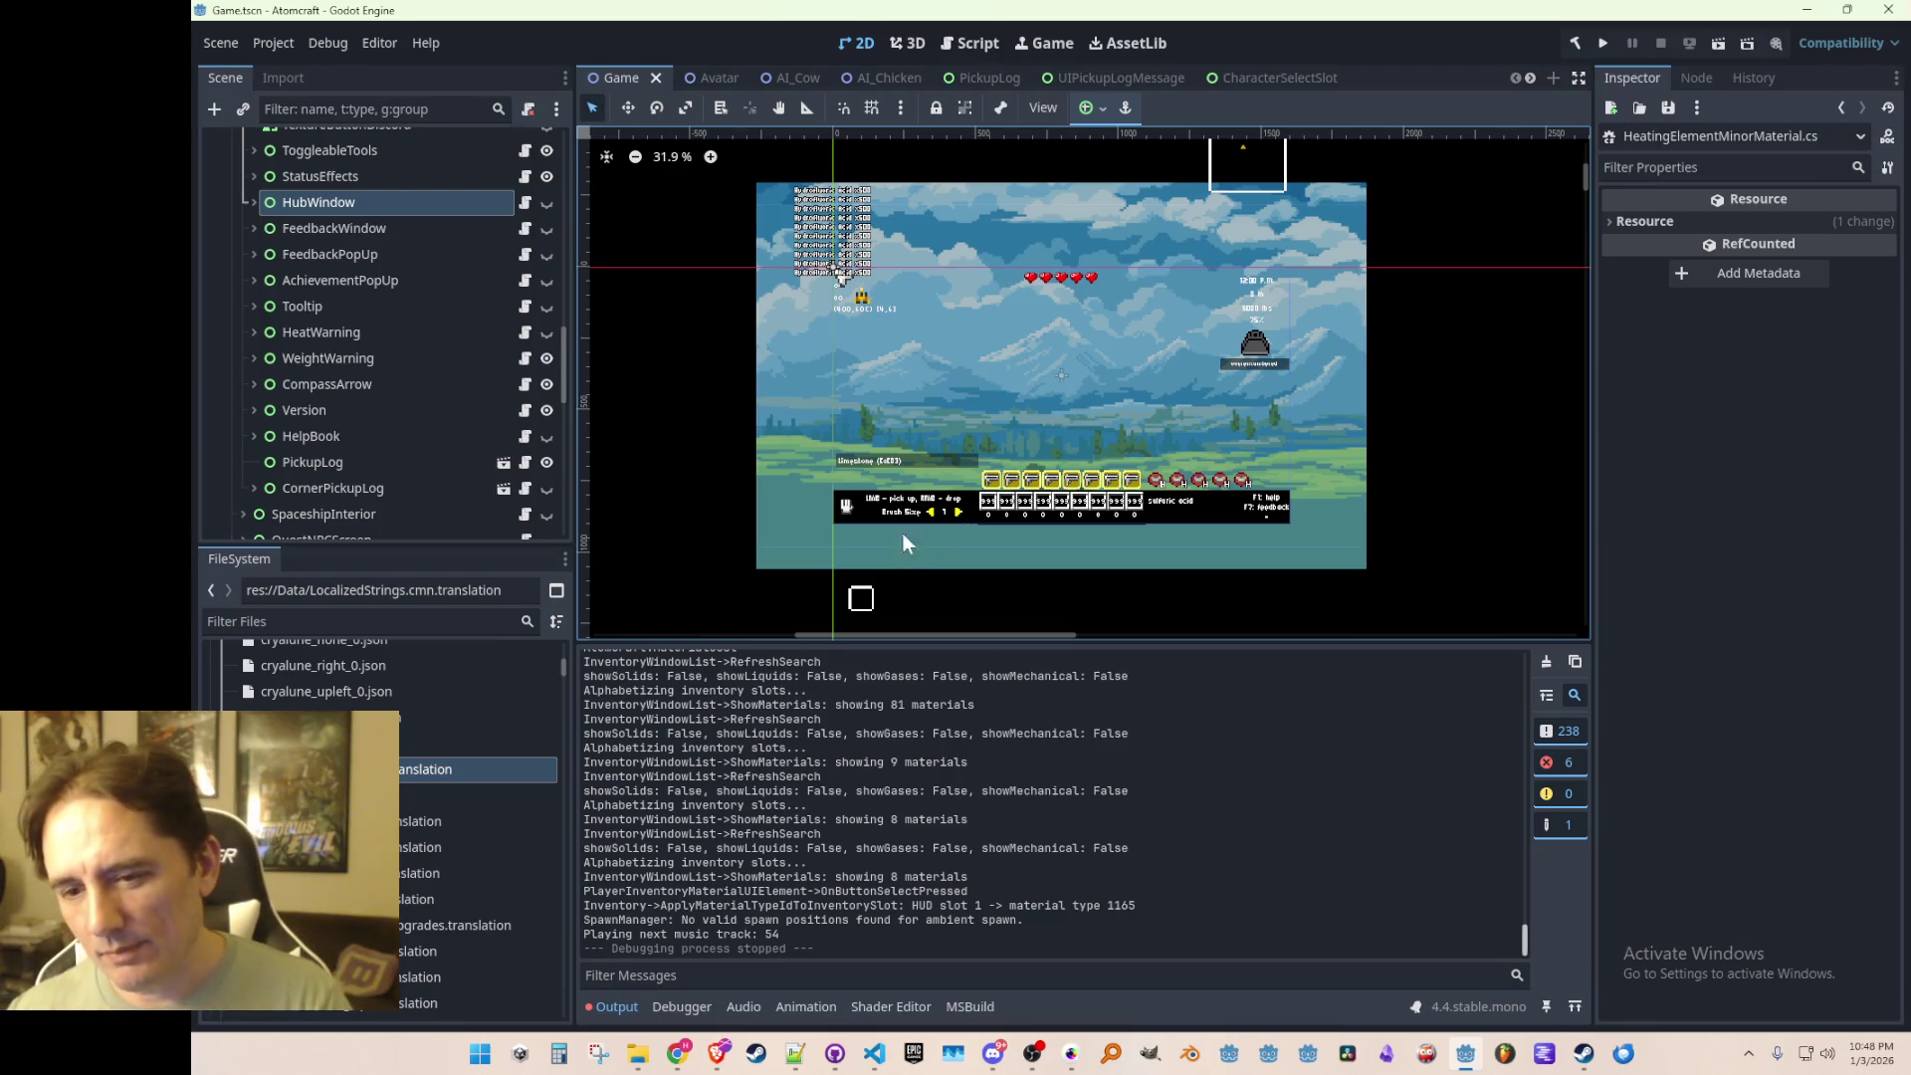
# Step: Pan the 2D viewport slightly and save the Game scene
pyautogui.moveTo(1059, 282)
pyautogui.mouseDown()
pyautogui.moveTo(1111, 289)
pyautogui.moveTo(1049, 301)
pyautogui.mouseUp()
pyautogui.hotkey('ctrl', 's')
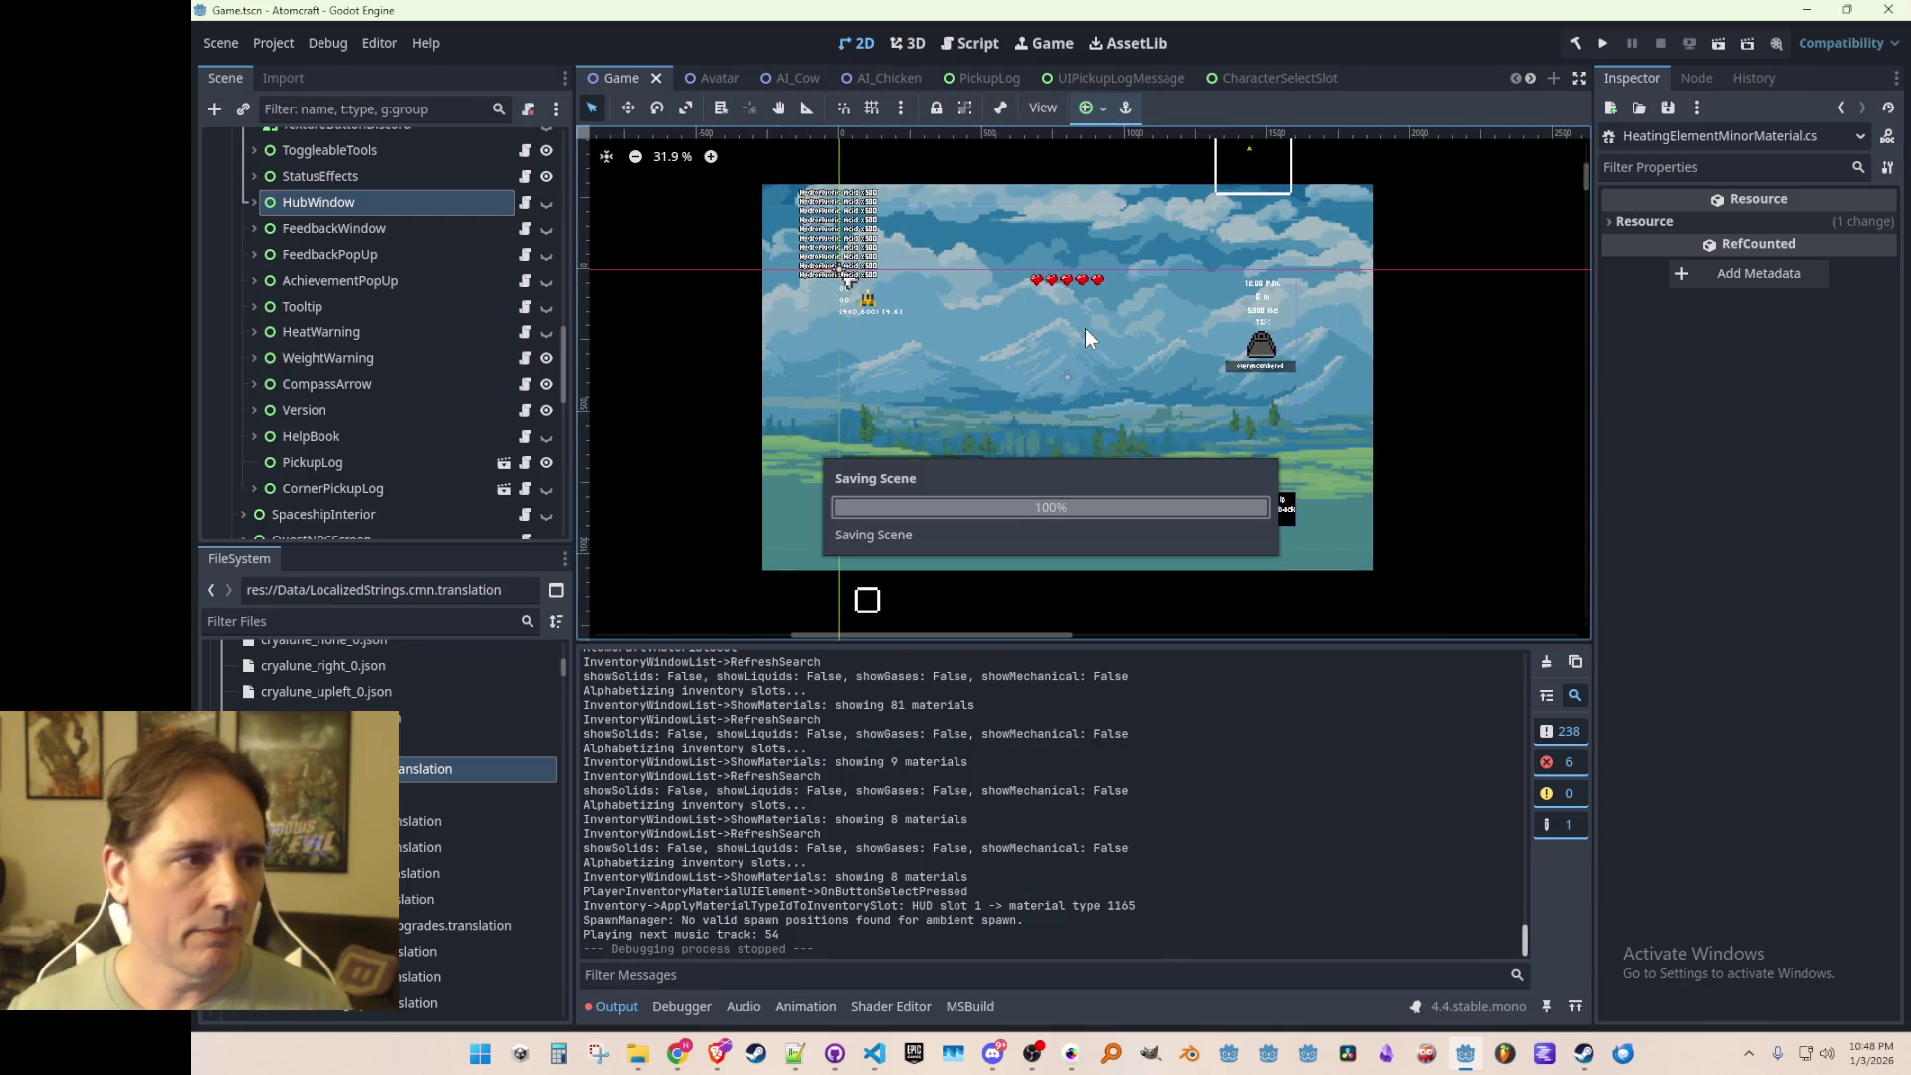
pyautogui.click(875, 1054)
# Step: Peek at the Materials folder window, then return to the Godot editor
pyautogui.click(874, 1053)
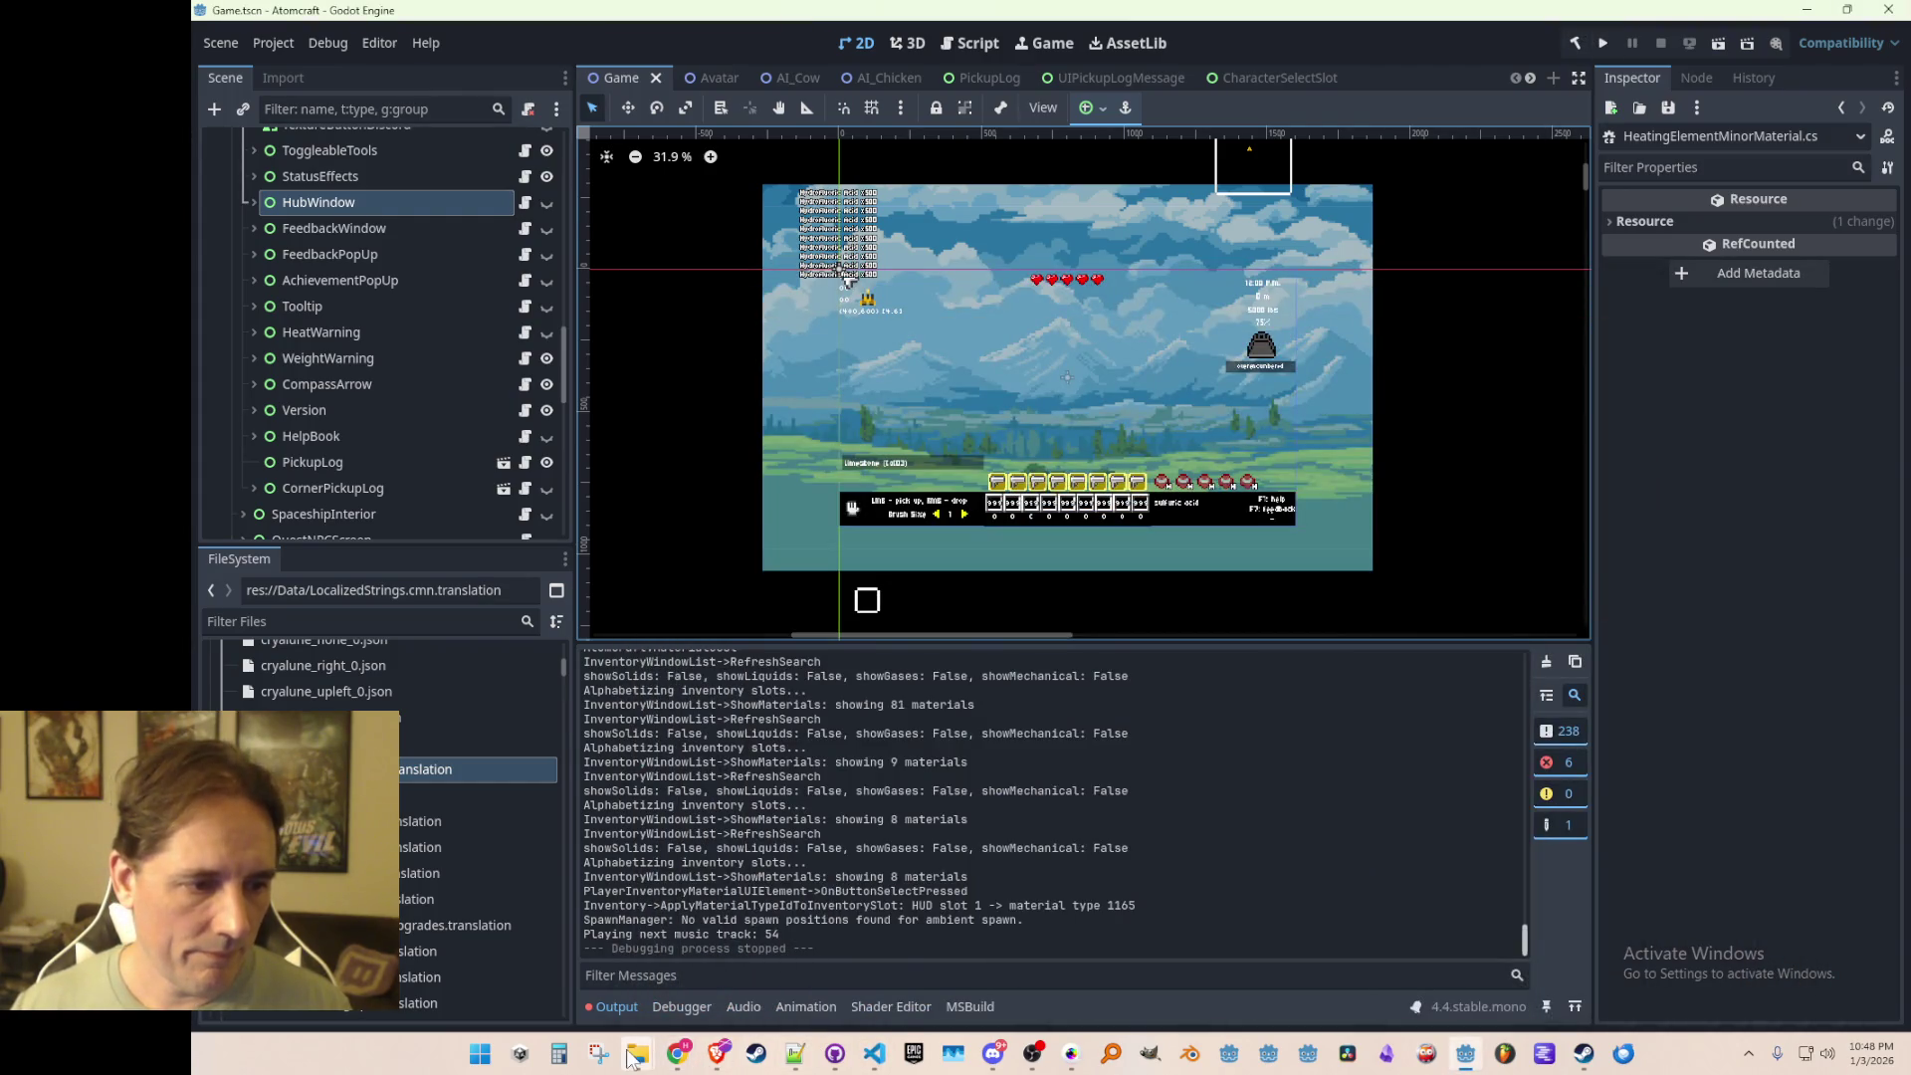
pyautogui.moveTo(638, 1053)
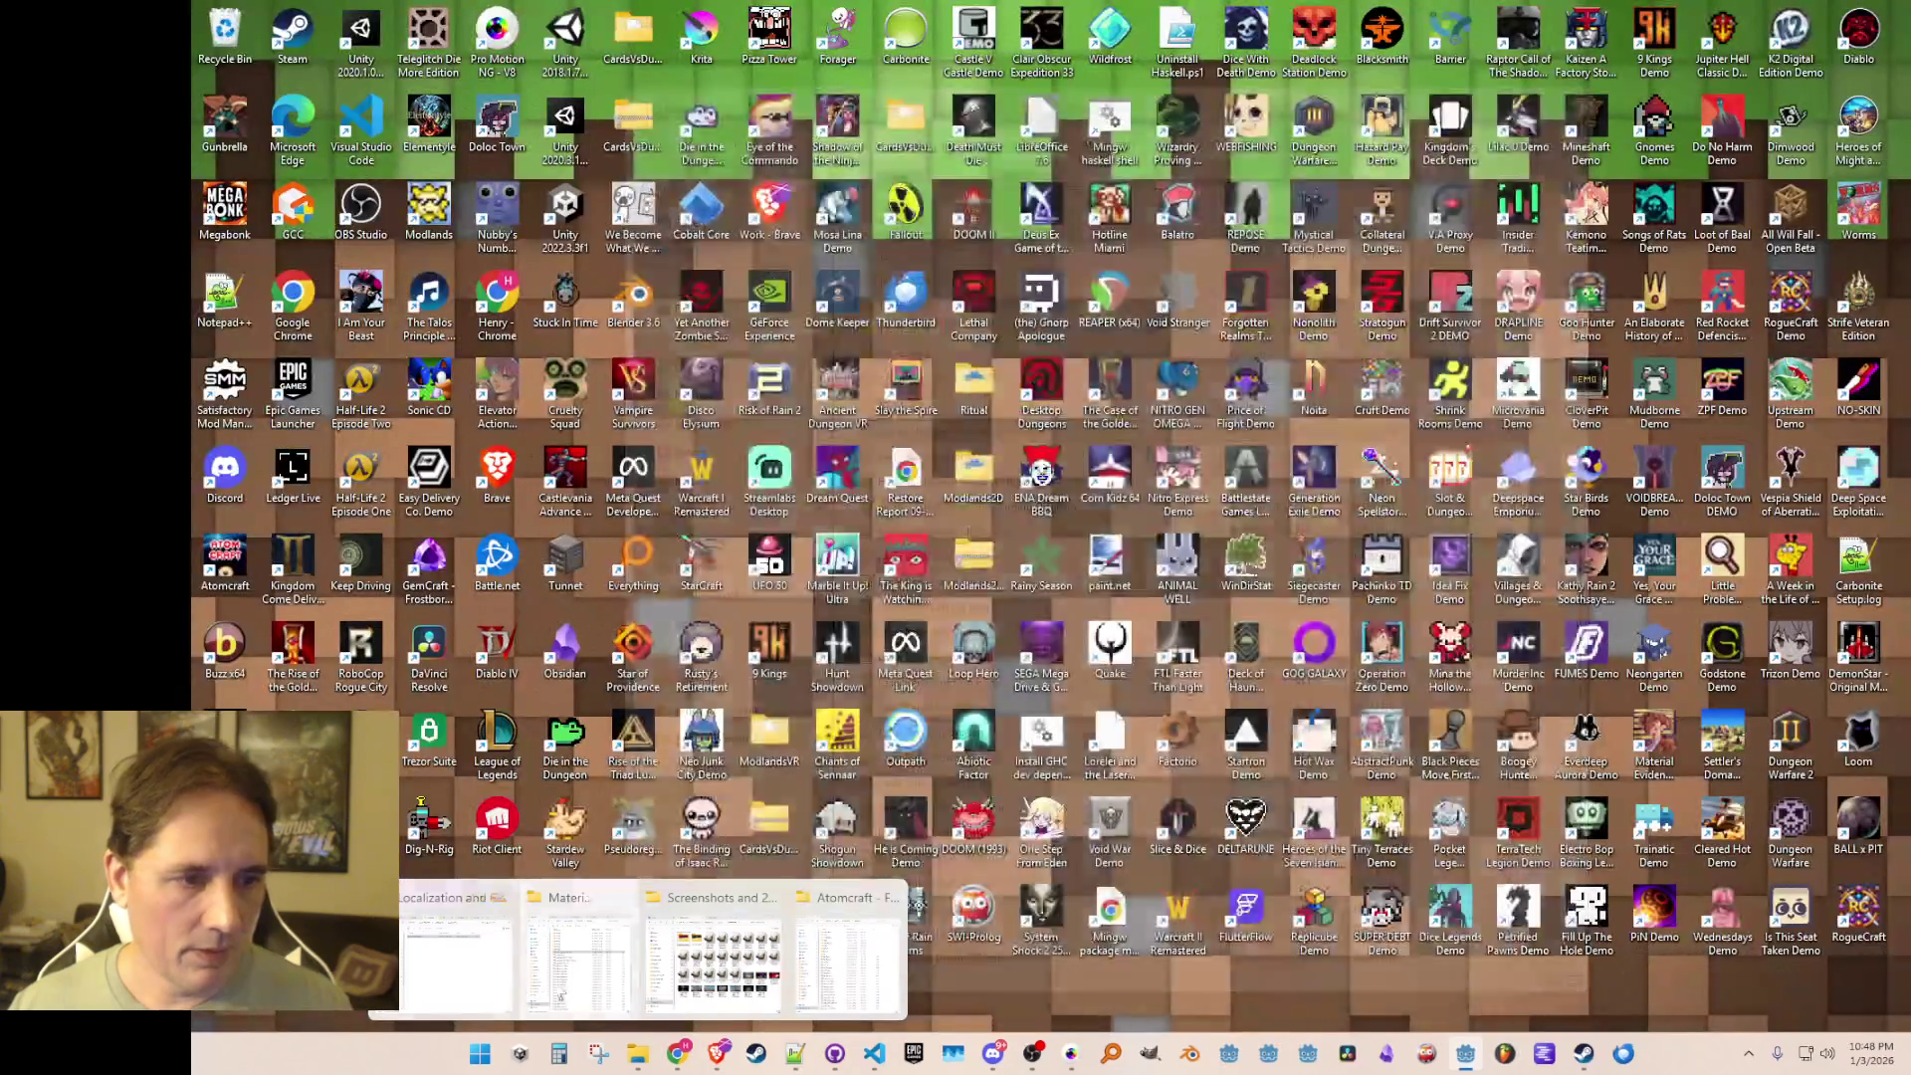
pyautogui.click(561, 993)
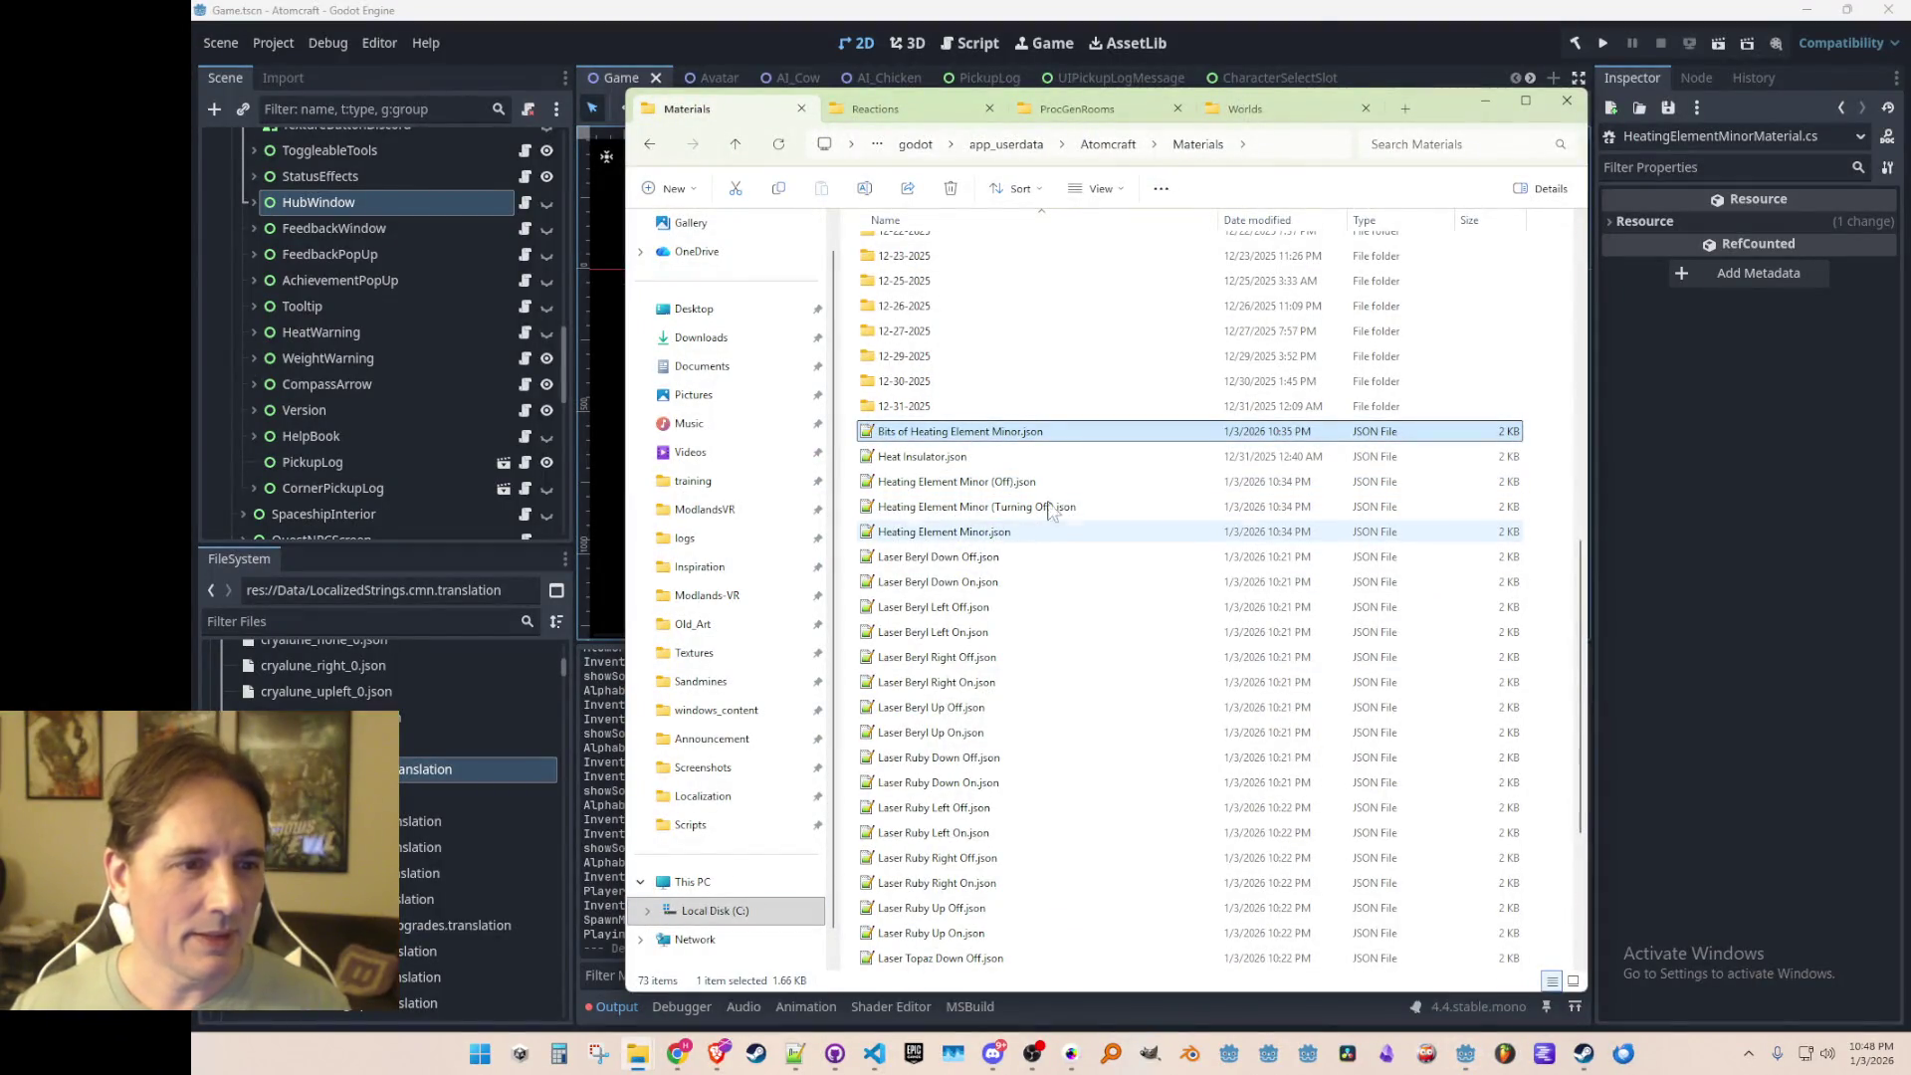
pyautogui.click(1330, 48)
# Step: Review HEATING_ELEMENT_MINOR_OFF references in Strings.cs and their uses in Materials.cs
pyautogui.click(876, 1055)
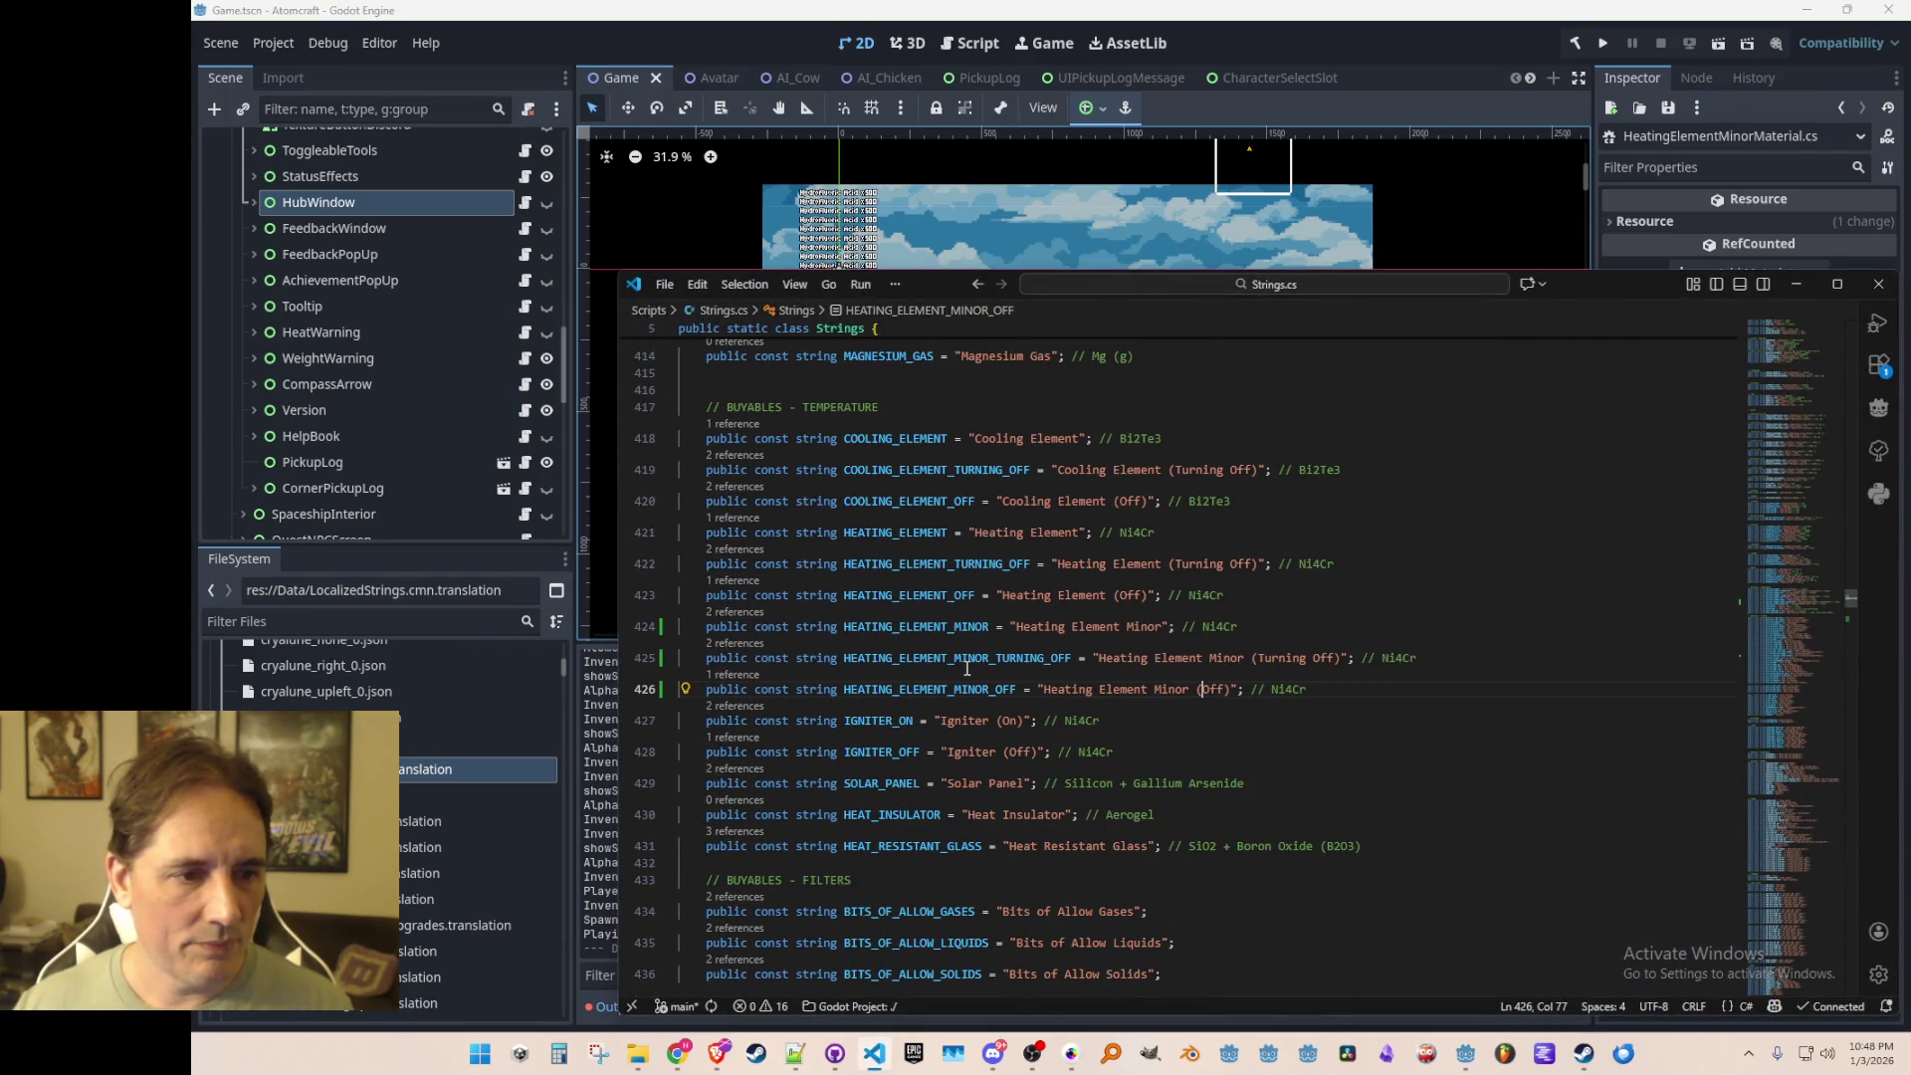
pyautogui.click(742, 676)
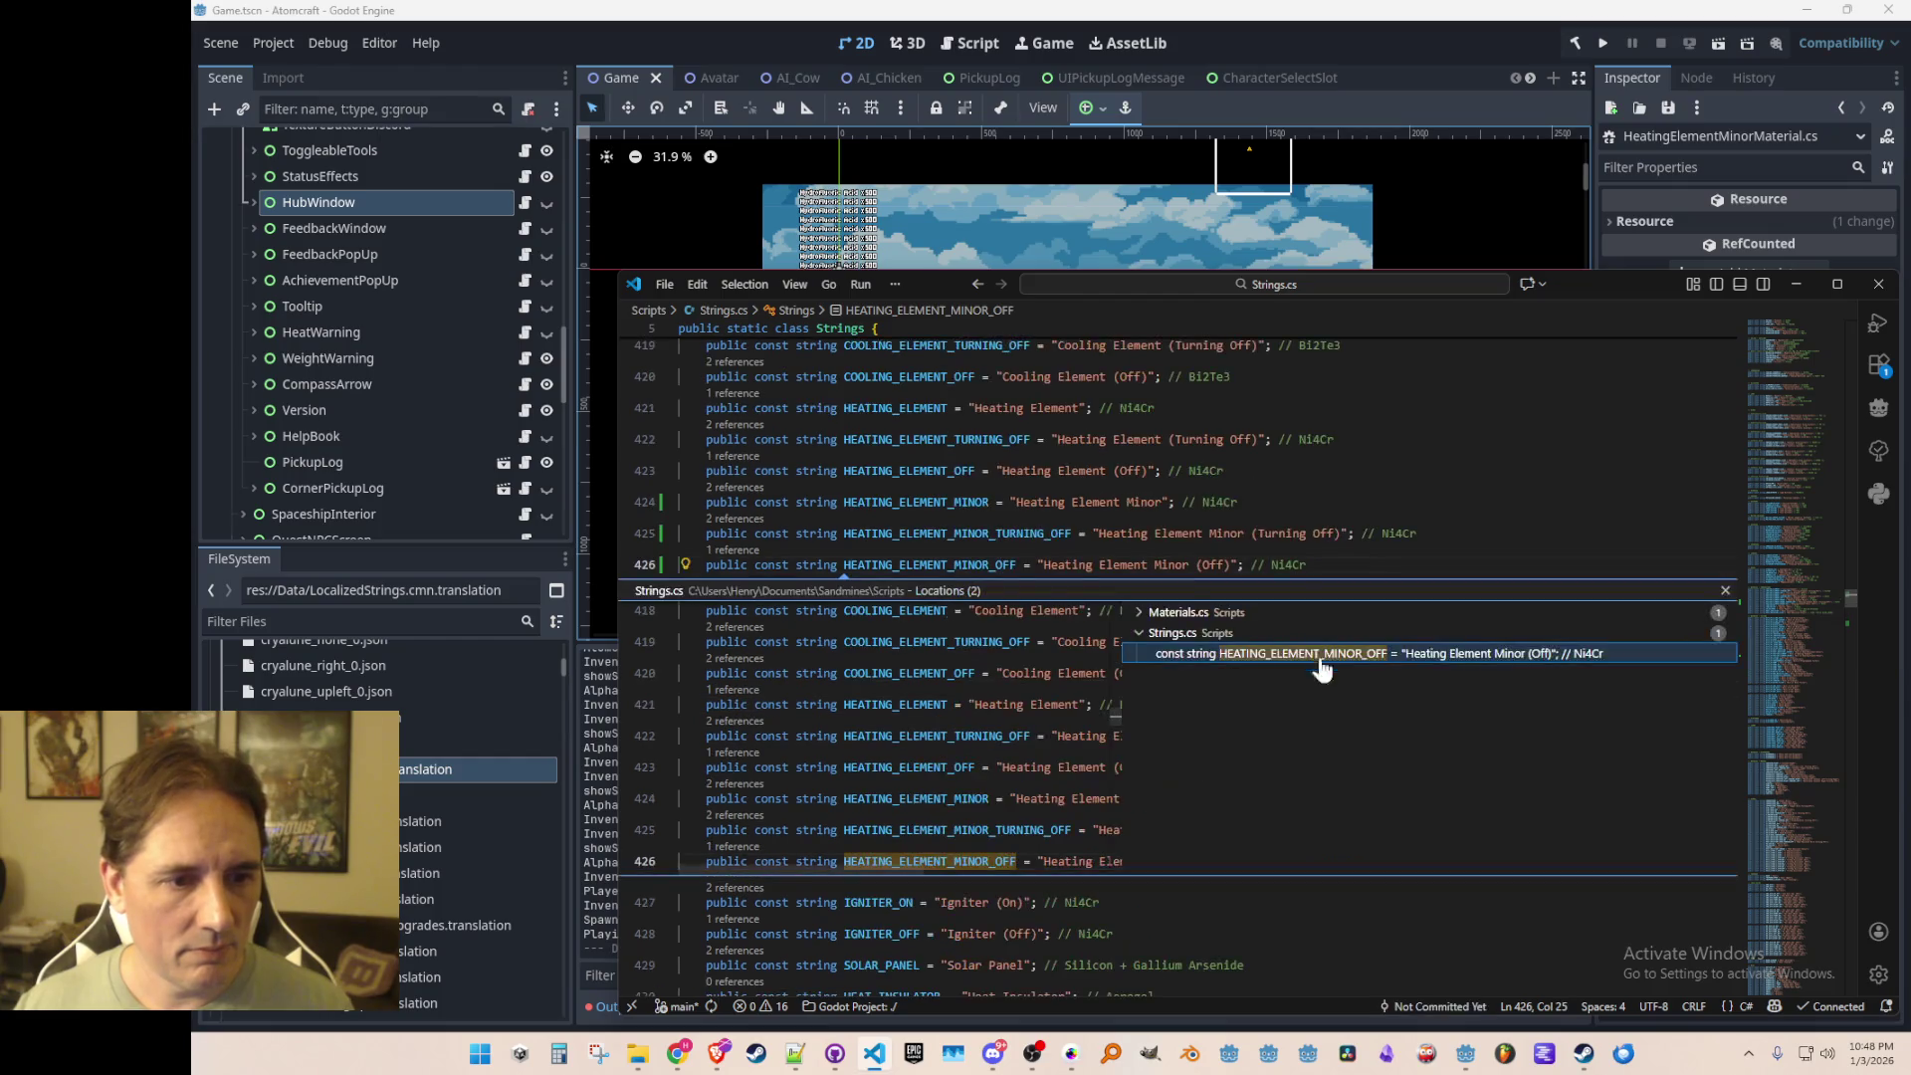
pyautogui.click(1259, 613)
pyautogui.doubleClick(1260, 637)
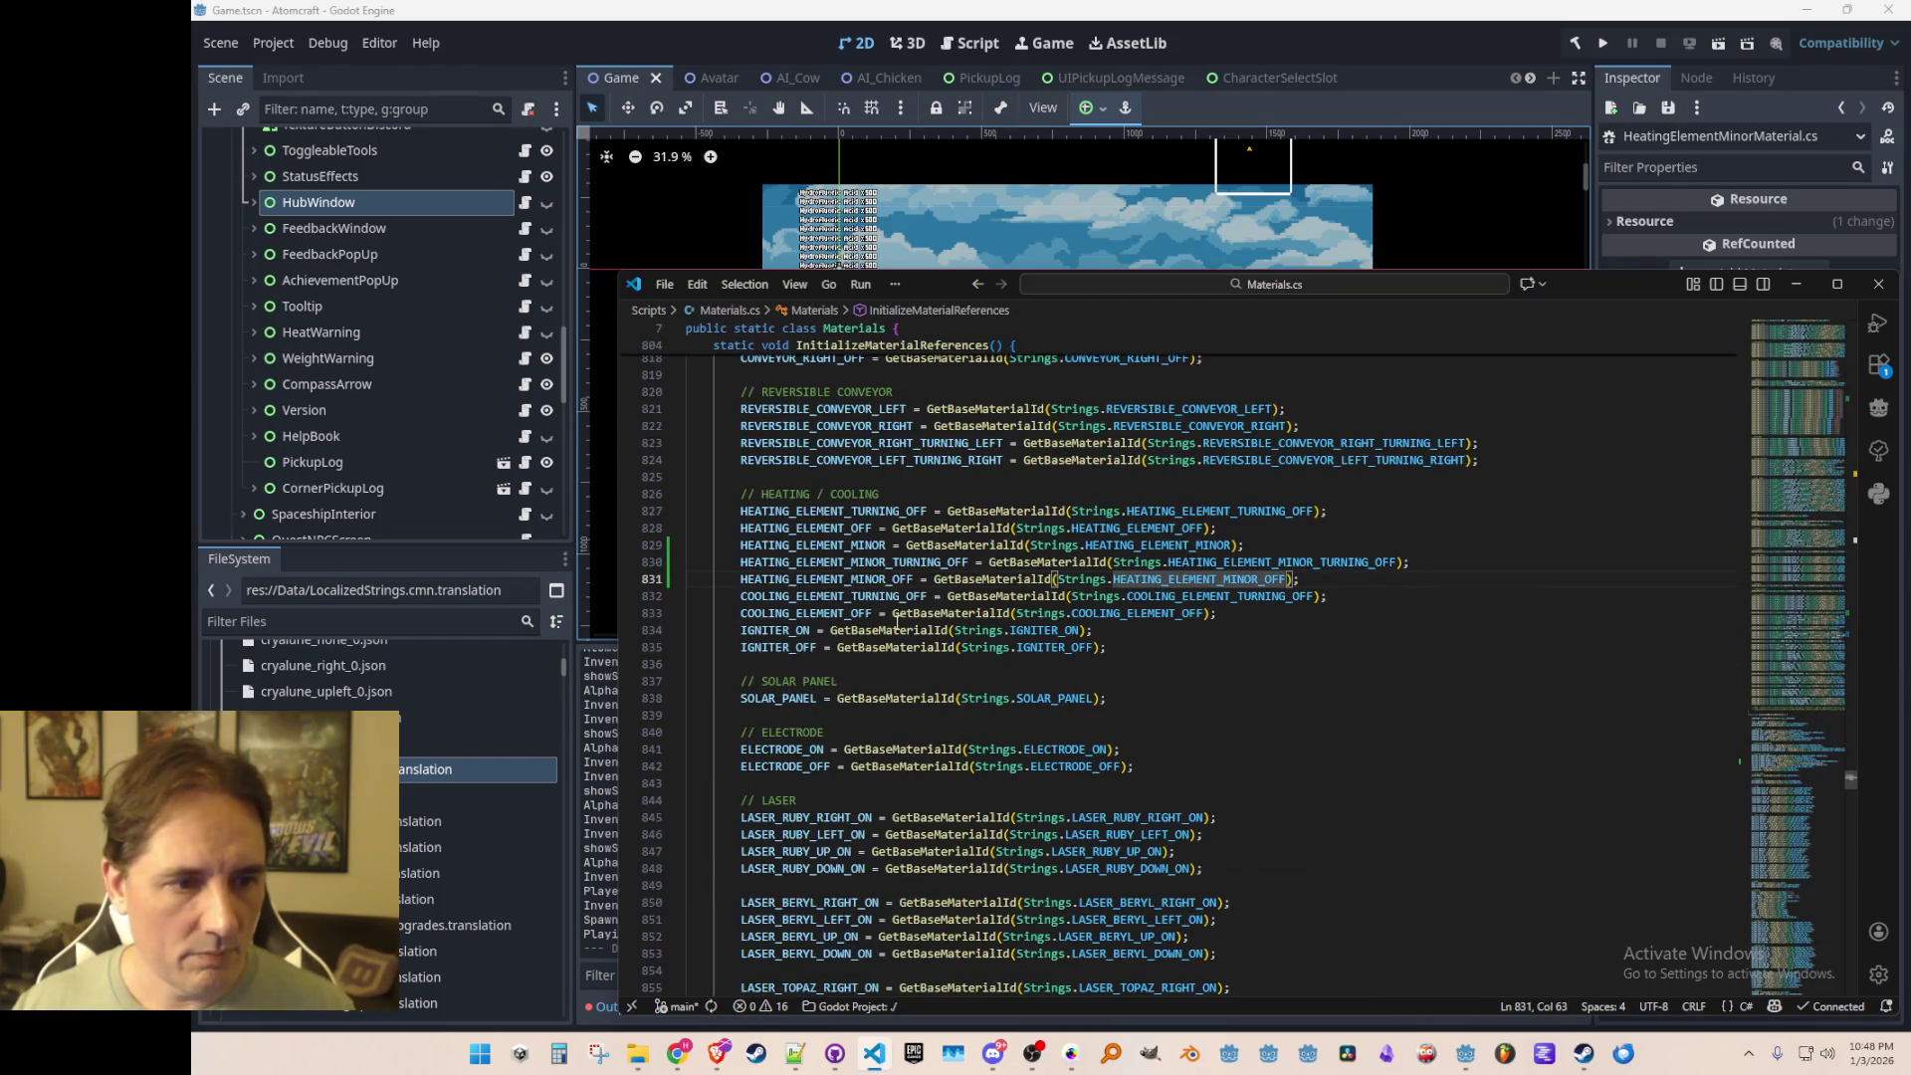
pyautogui.click(844, 579)
pyautogui.click(854, 563)
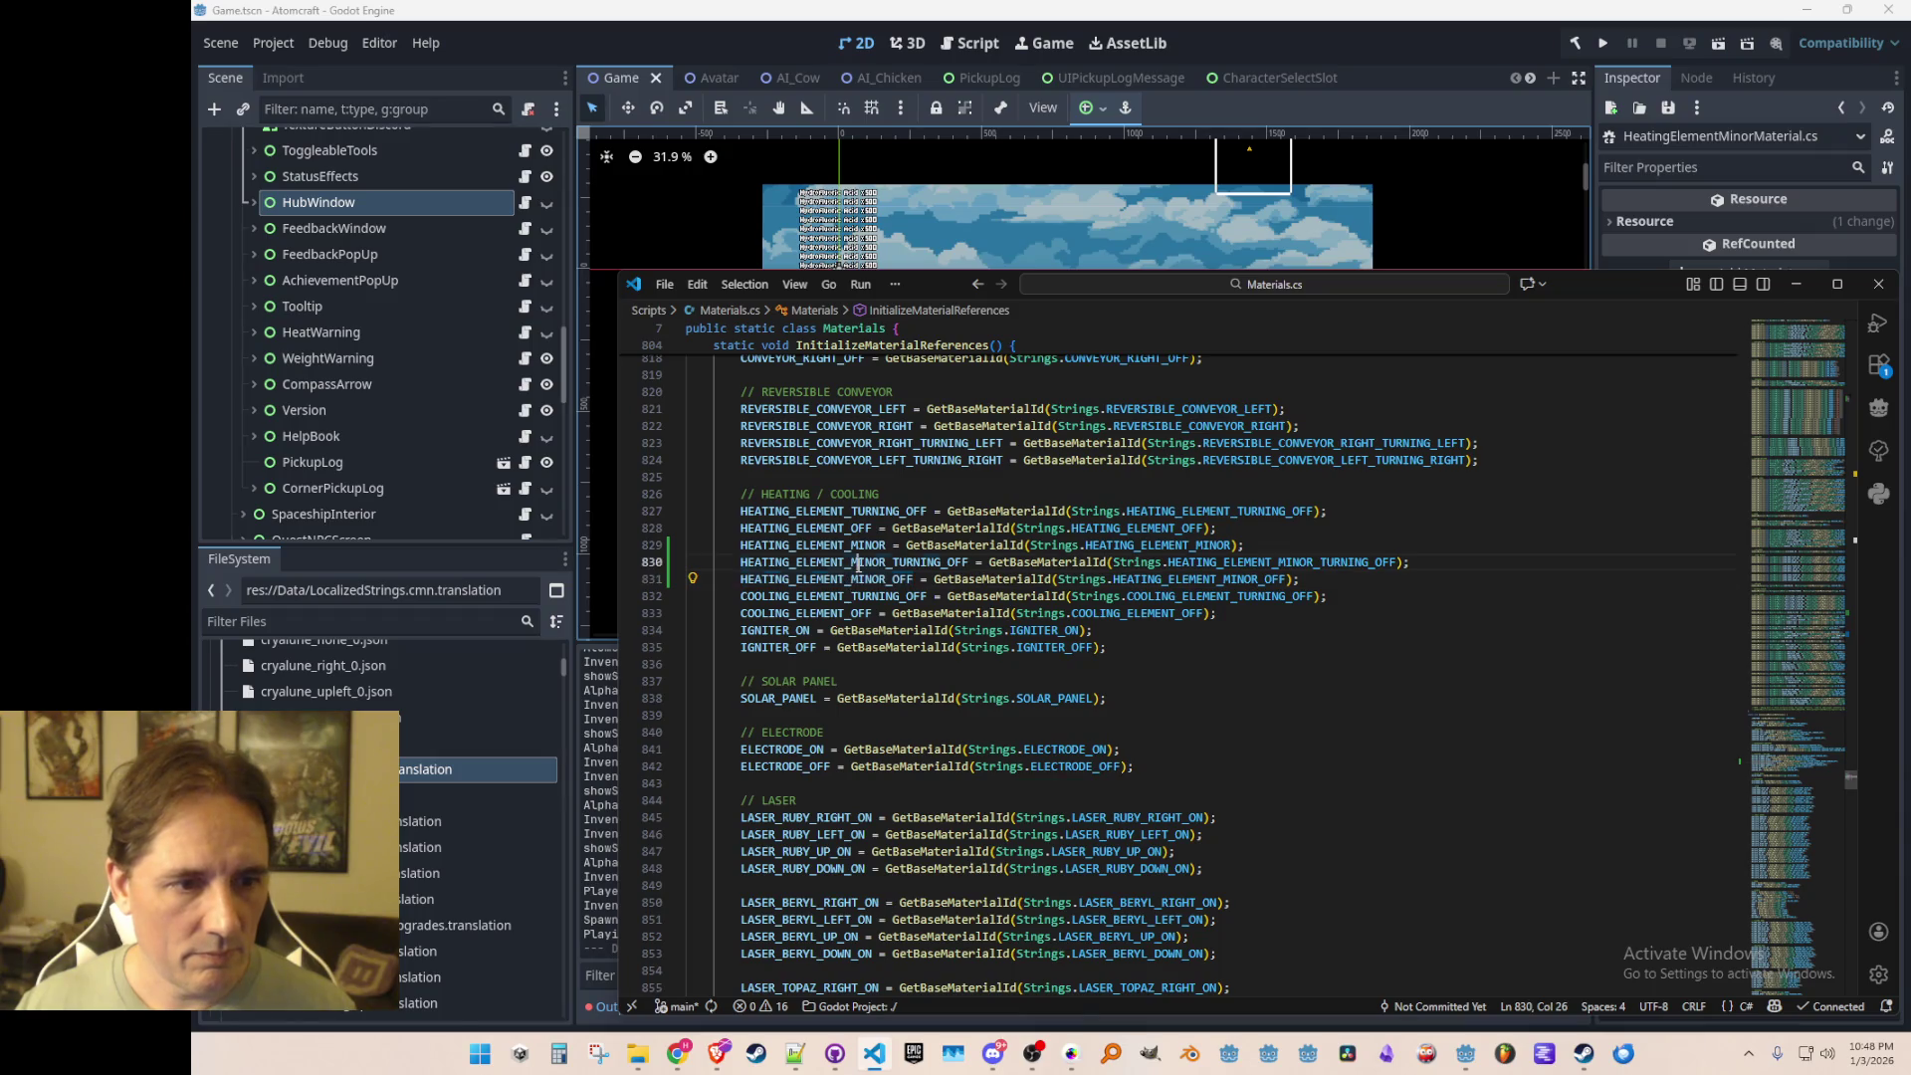
pyautogui.click(842, 546)
pyautogui.click(1205, 546)
pyautogui.click(1206, 562)
pyautogui.click(1210, 579)
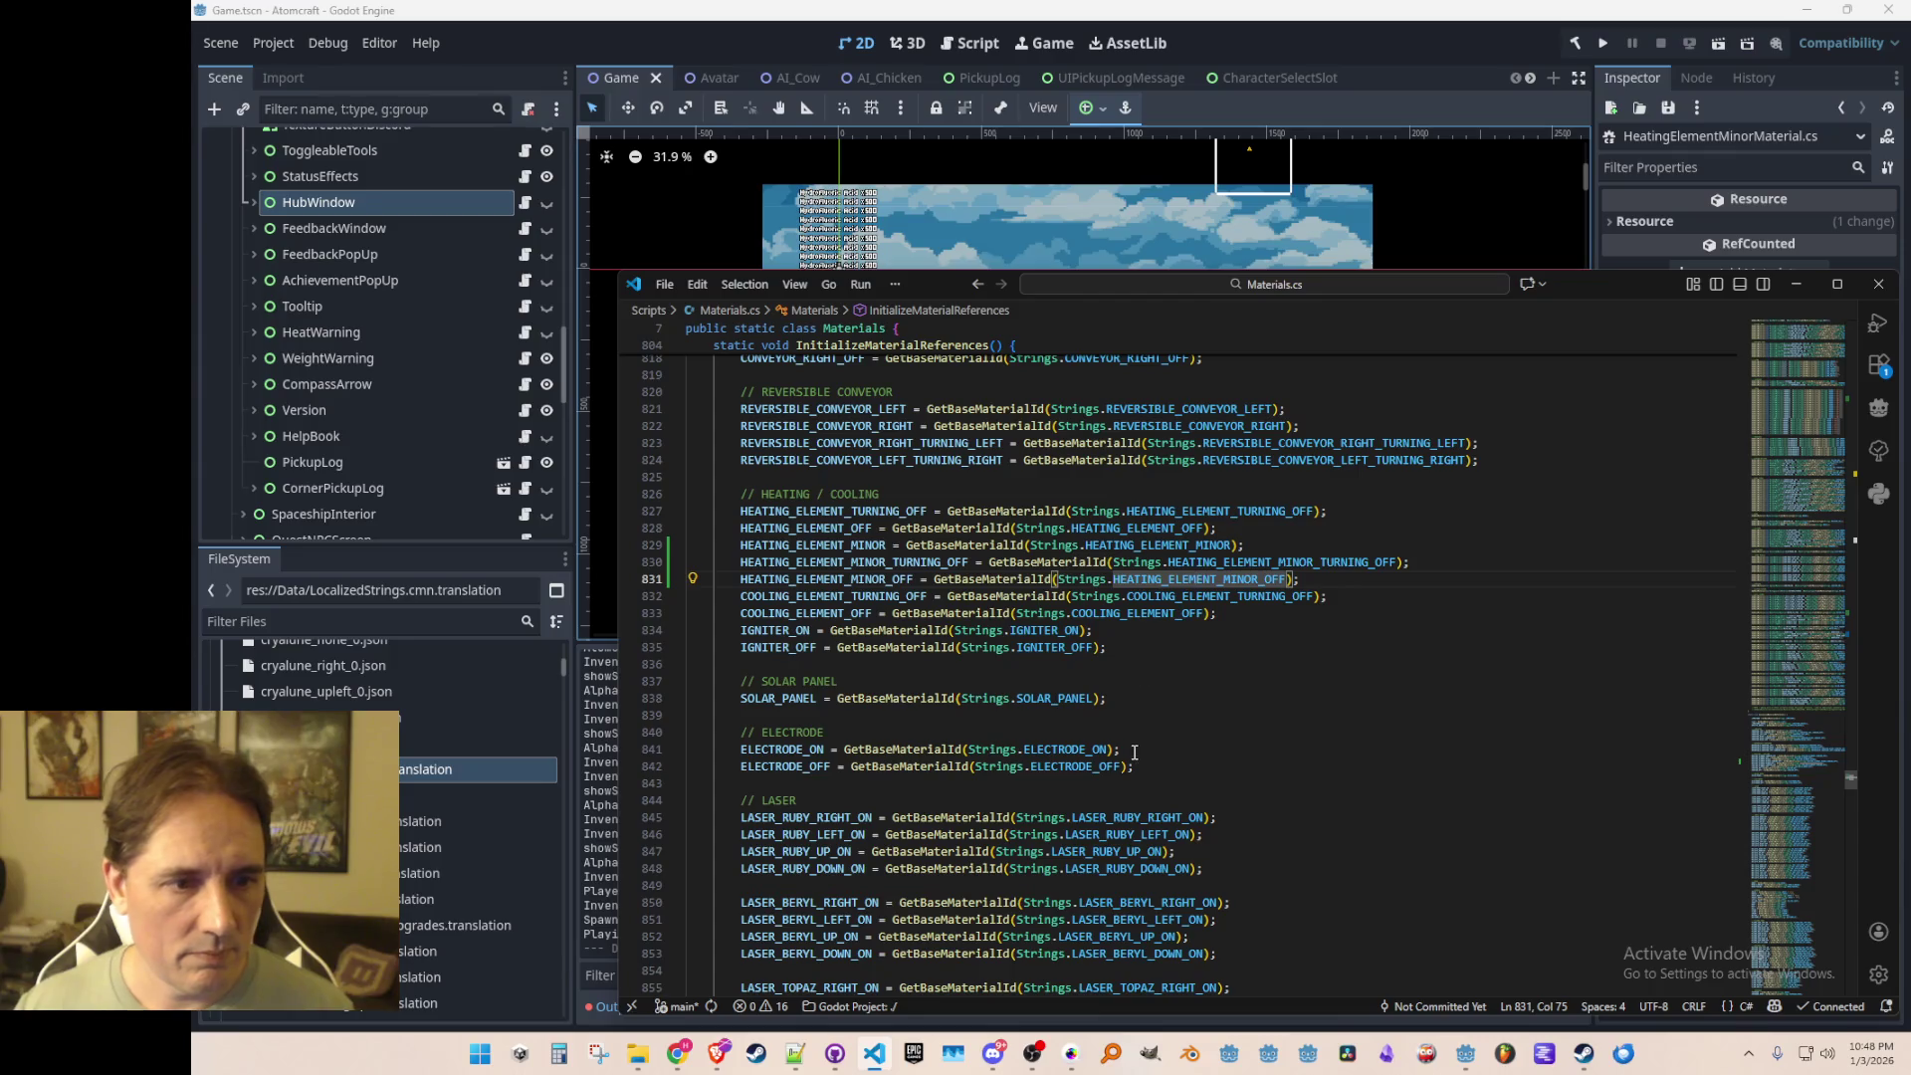
# Step: Jump to the HEATING_ELEMENT_MINOR definition, then select Heating Element Minor (Turning Off).json
pyautogui.moveTo(649, 1053)
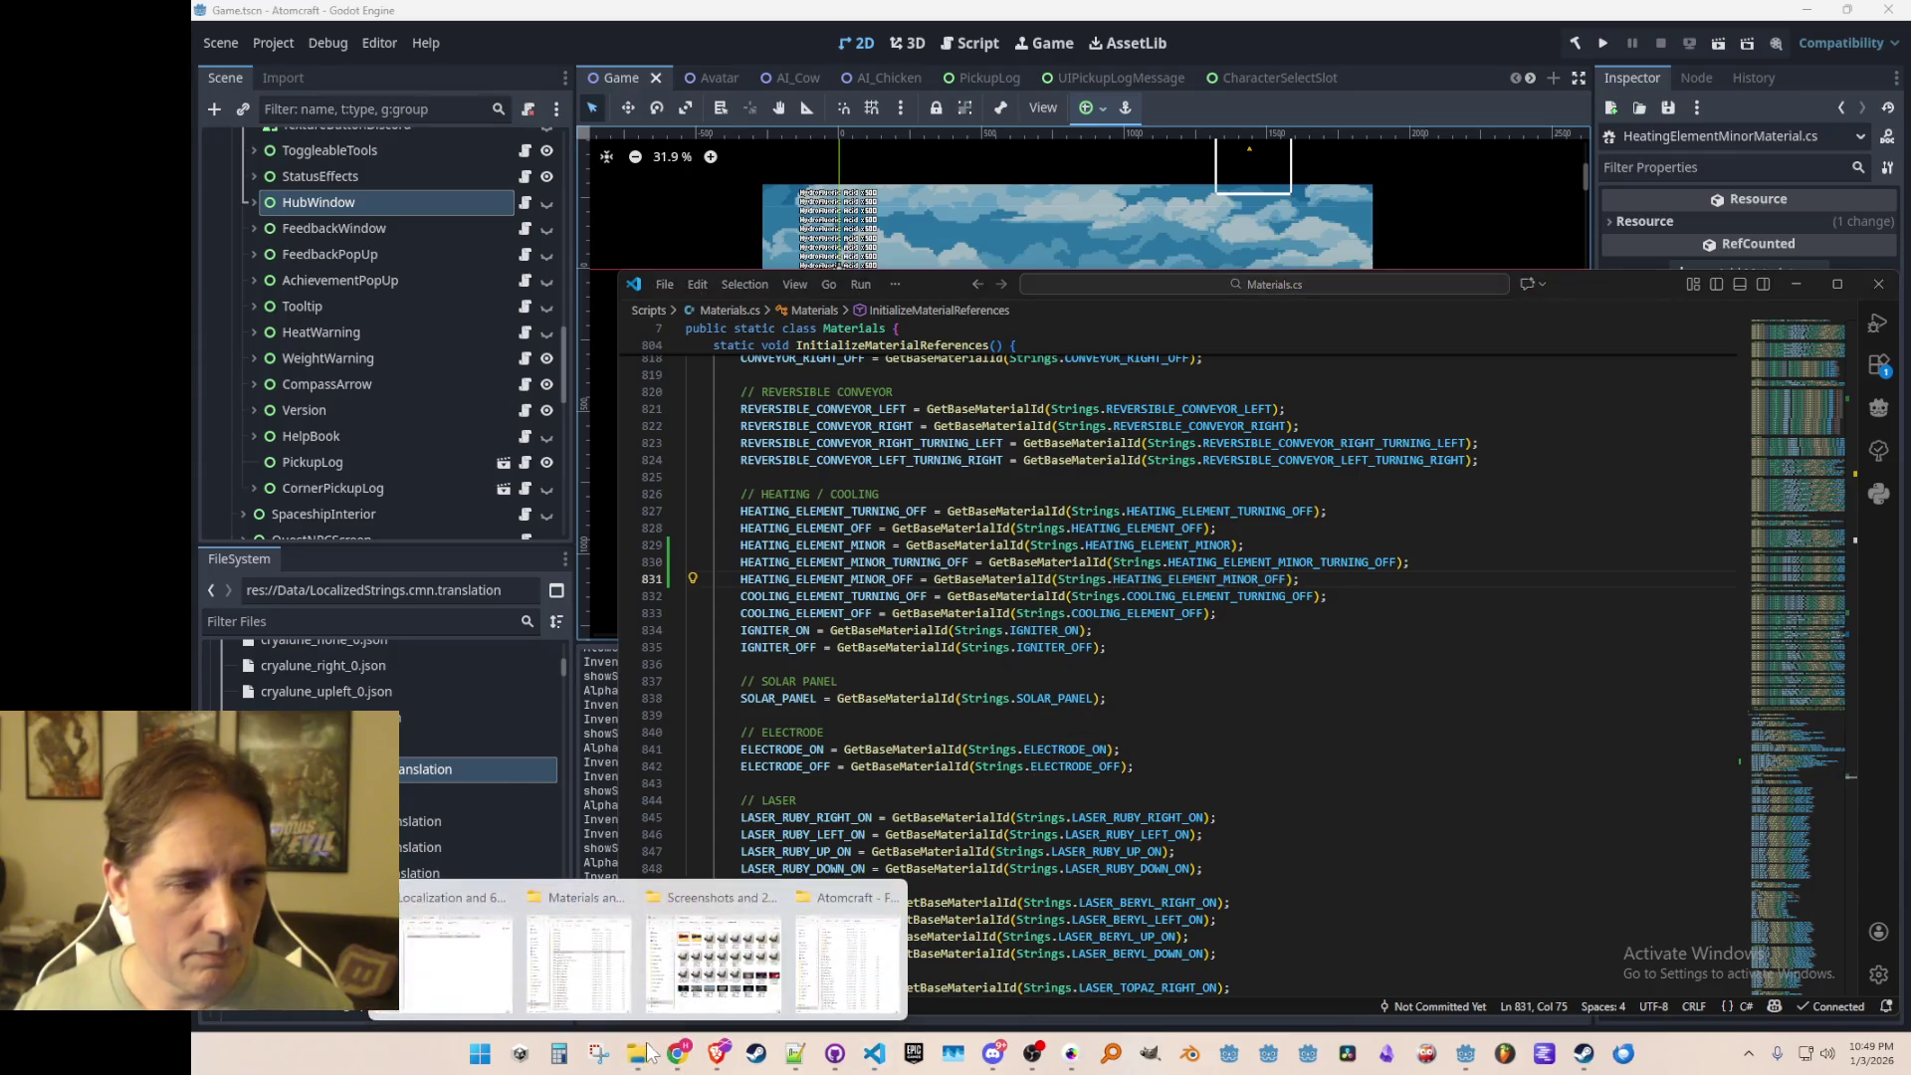
pyautogui.rightClick(1220, 546)
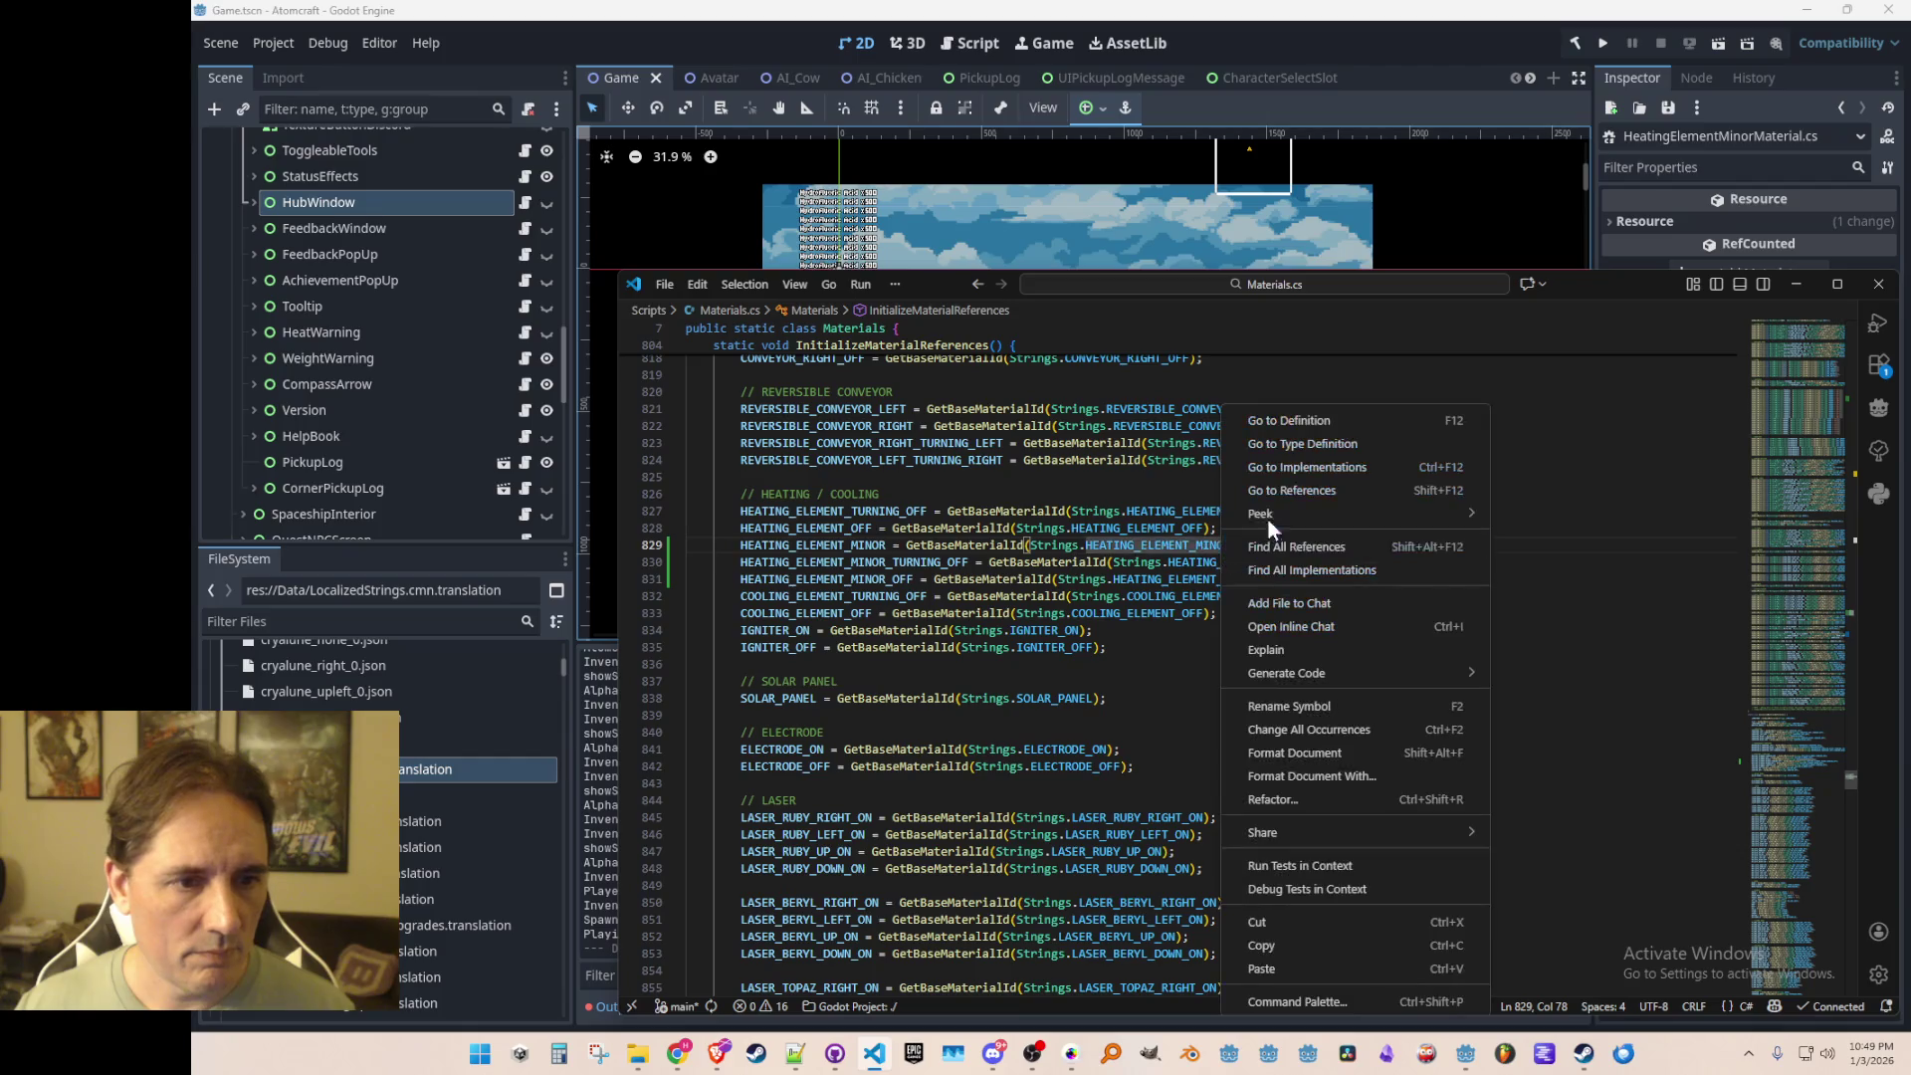
pyautogui.click(1289, 420)
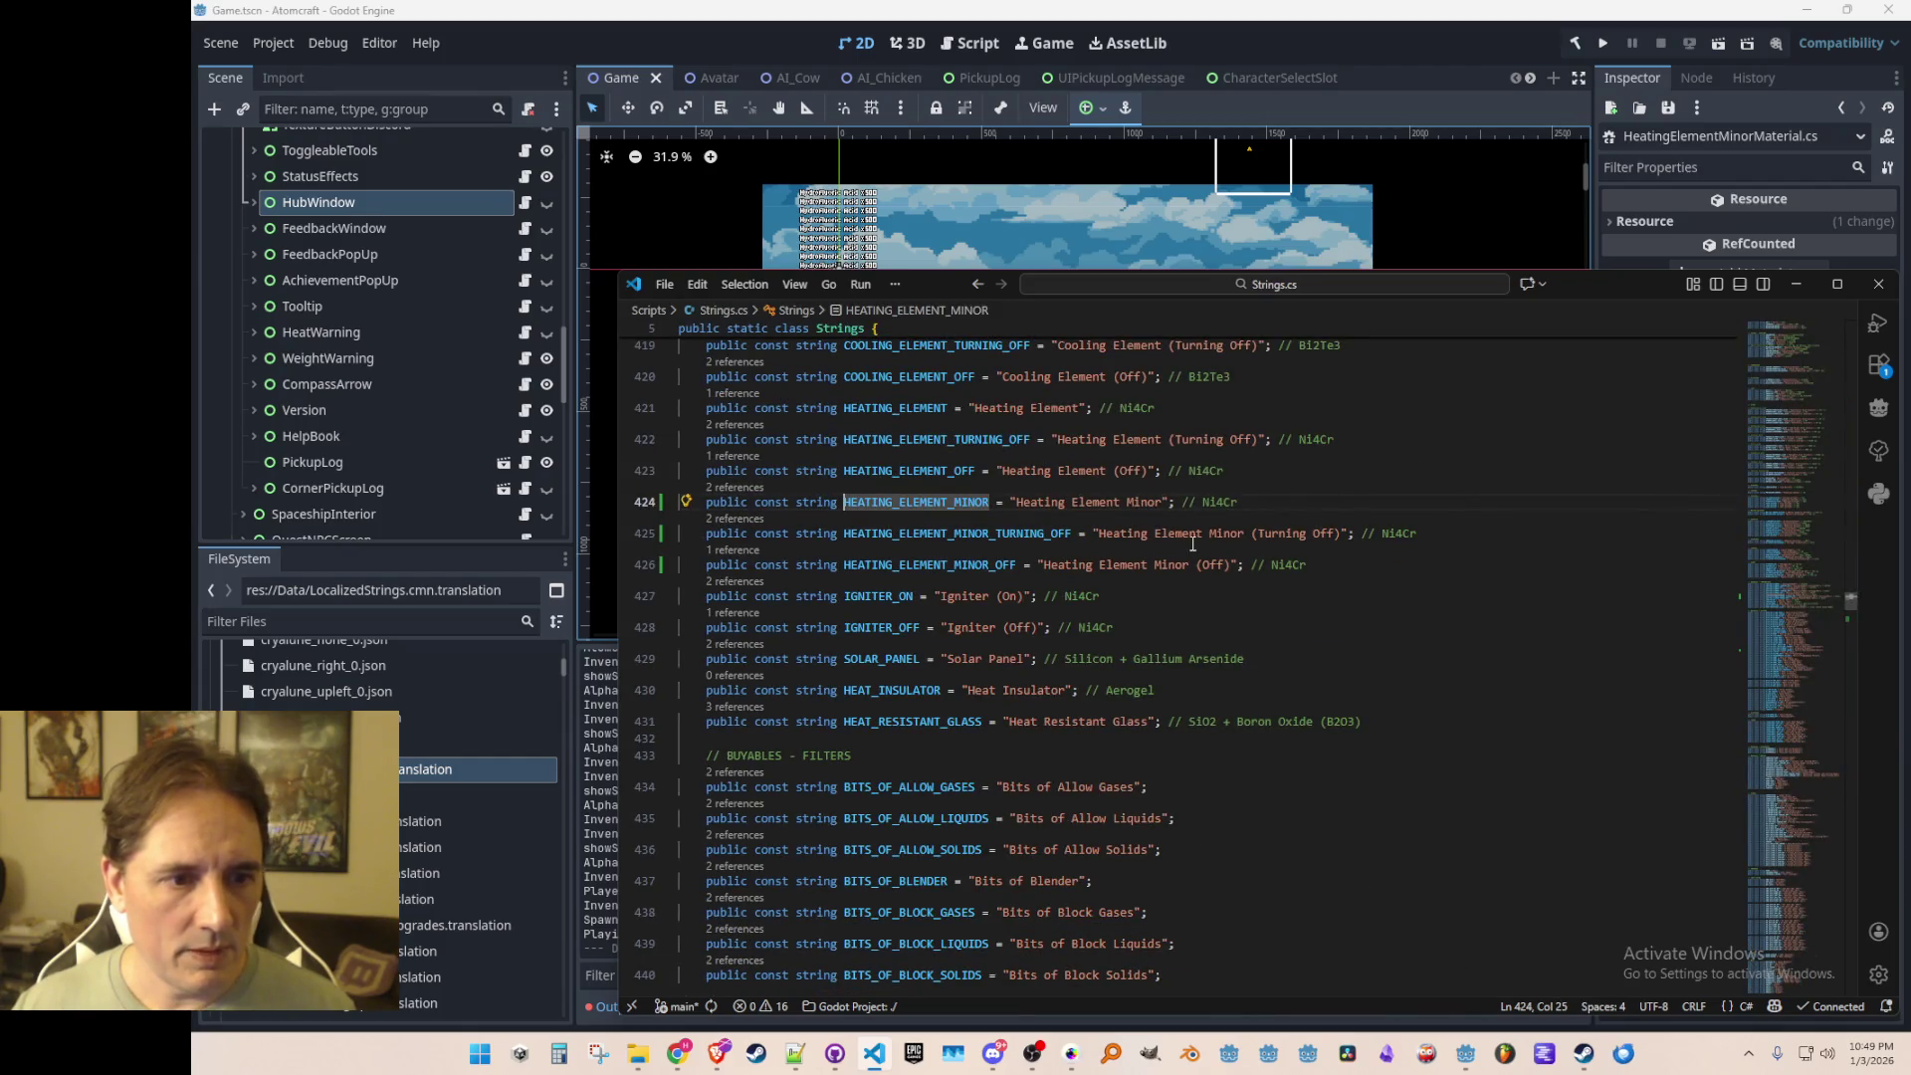
pyautogui.moveTo(637, 1053)
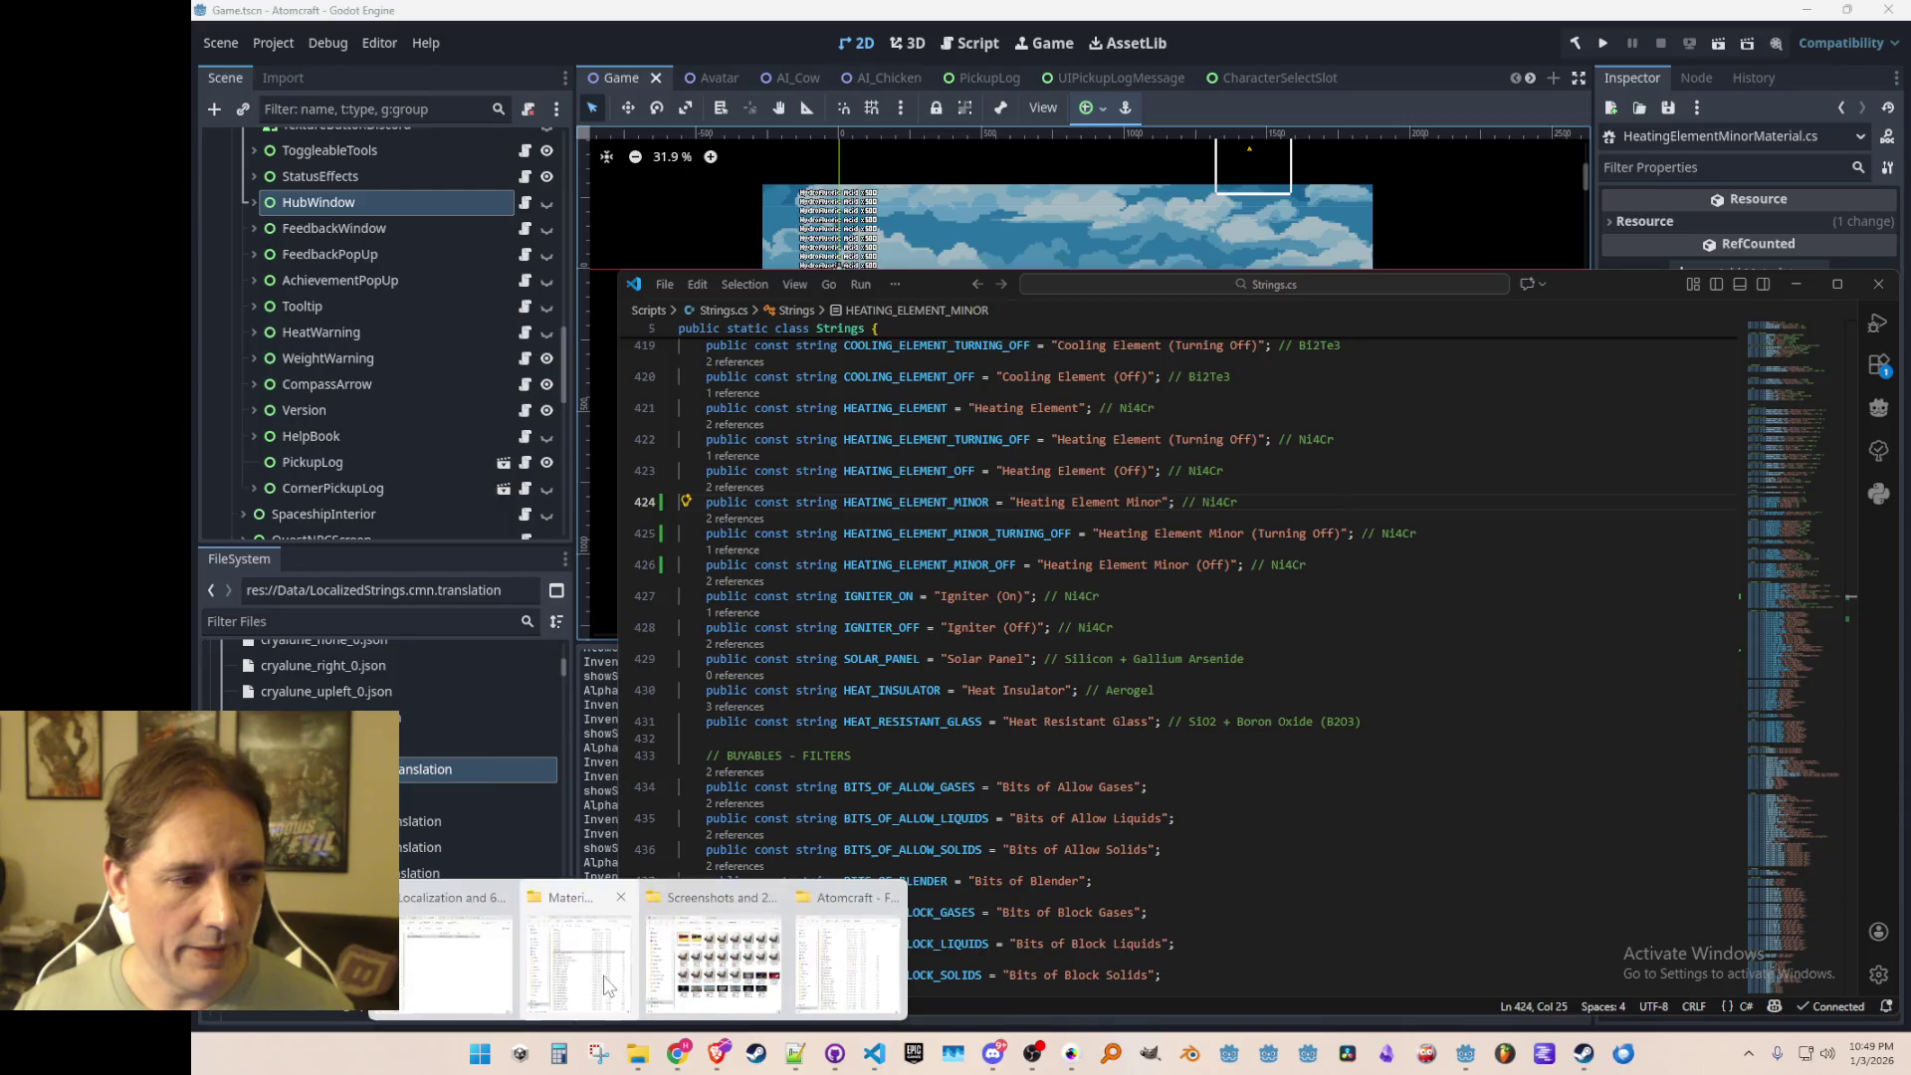
pyautogui.click(584, 957)
pyautogui.click(1016, 511)
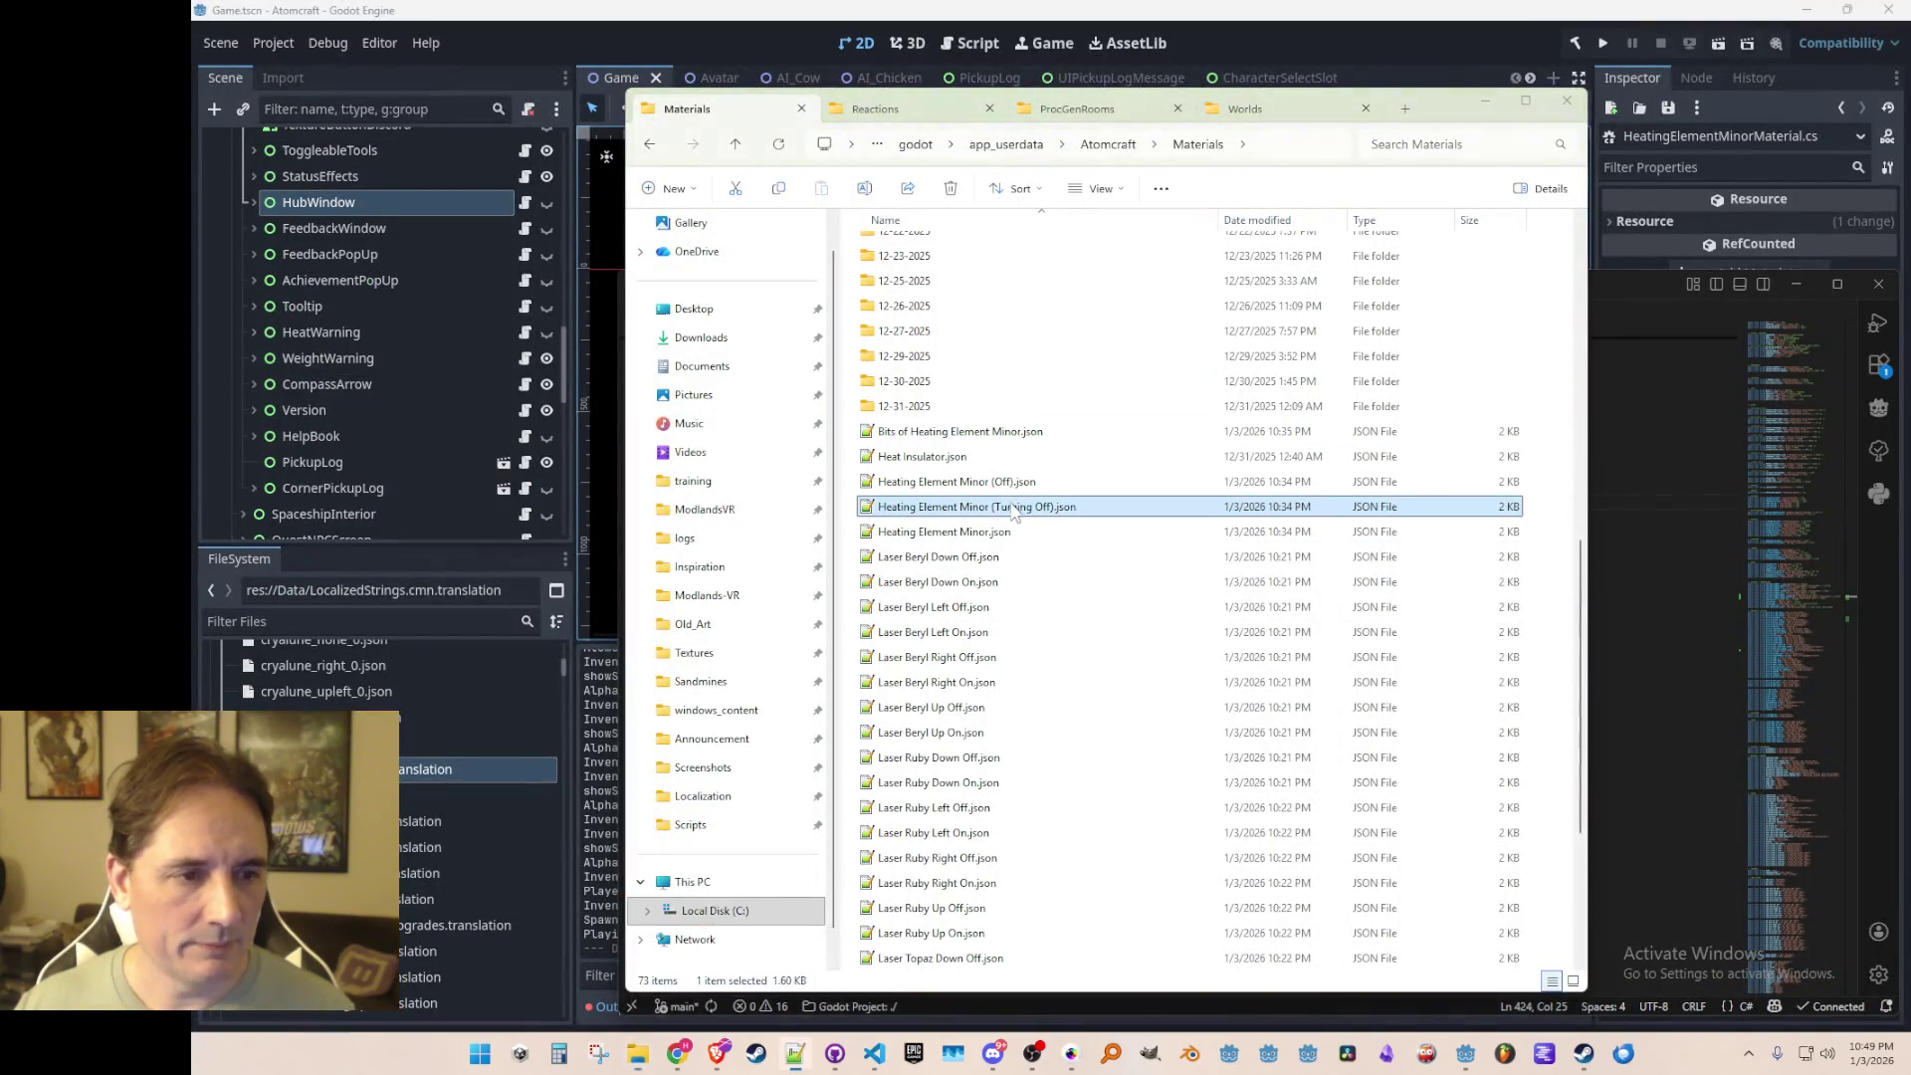
# Step: Compare the file sizes of the Heating Element Minor (Off), (Turning Off) and base JSON files
pyautogui.click(1005, 483)
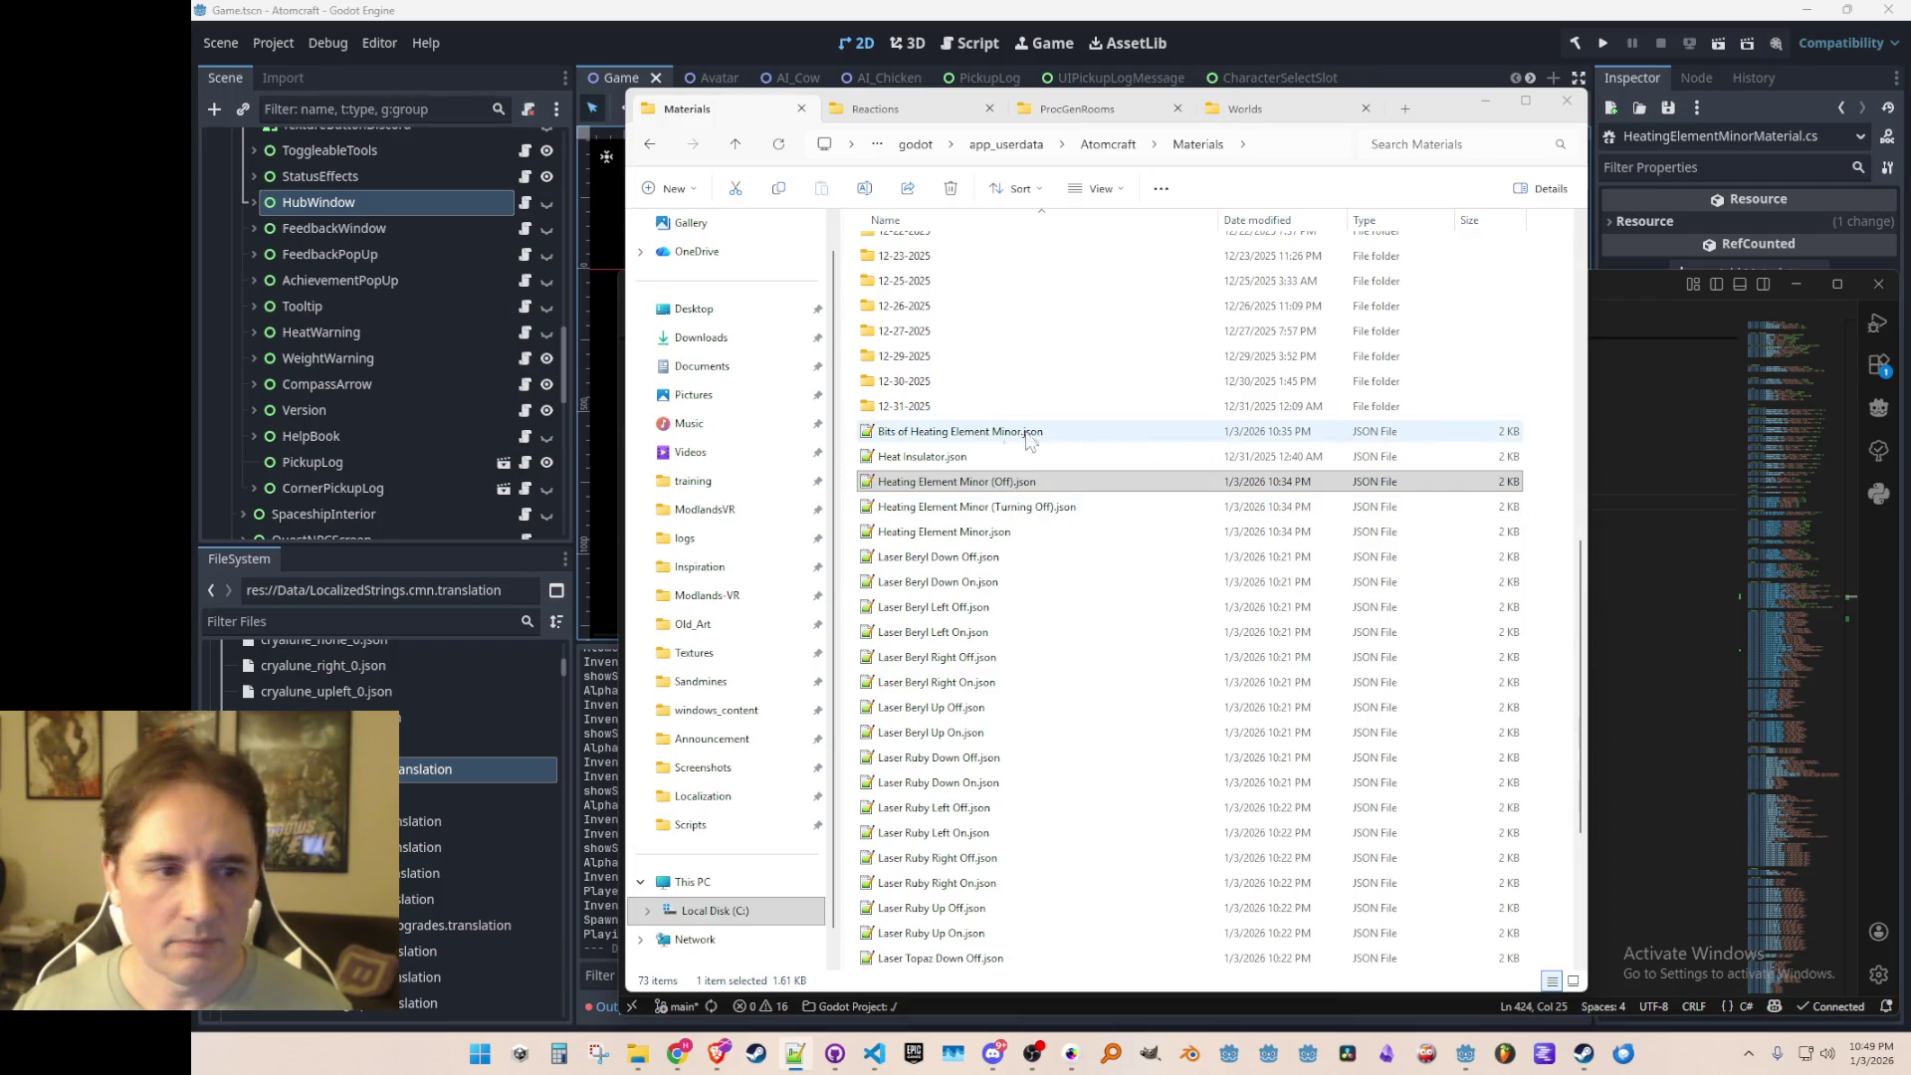
pyautogui.click(984, 509)
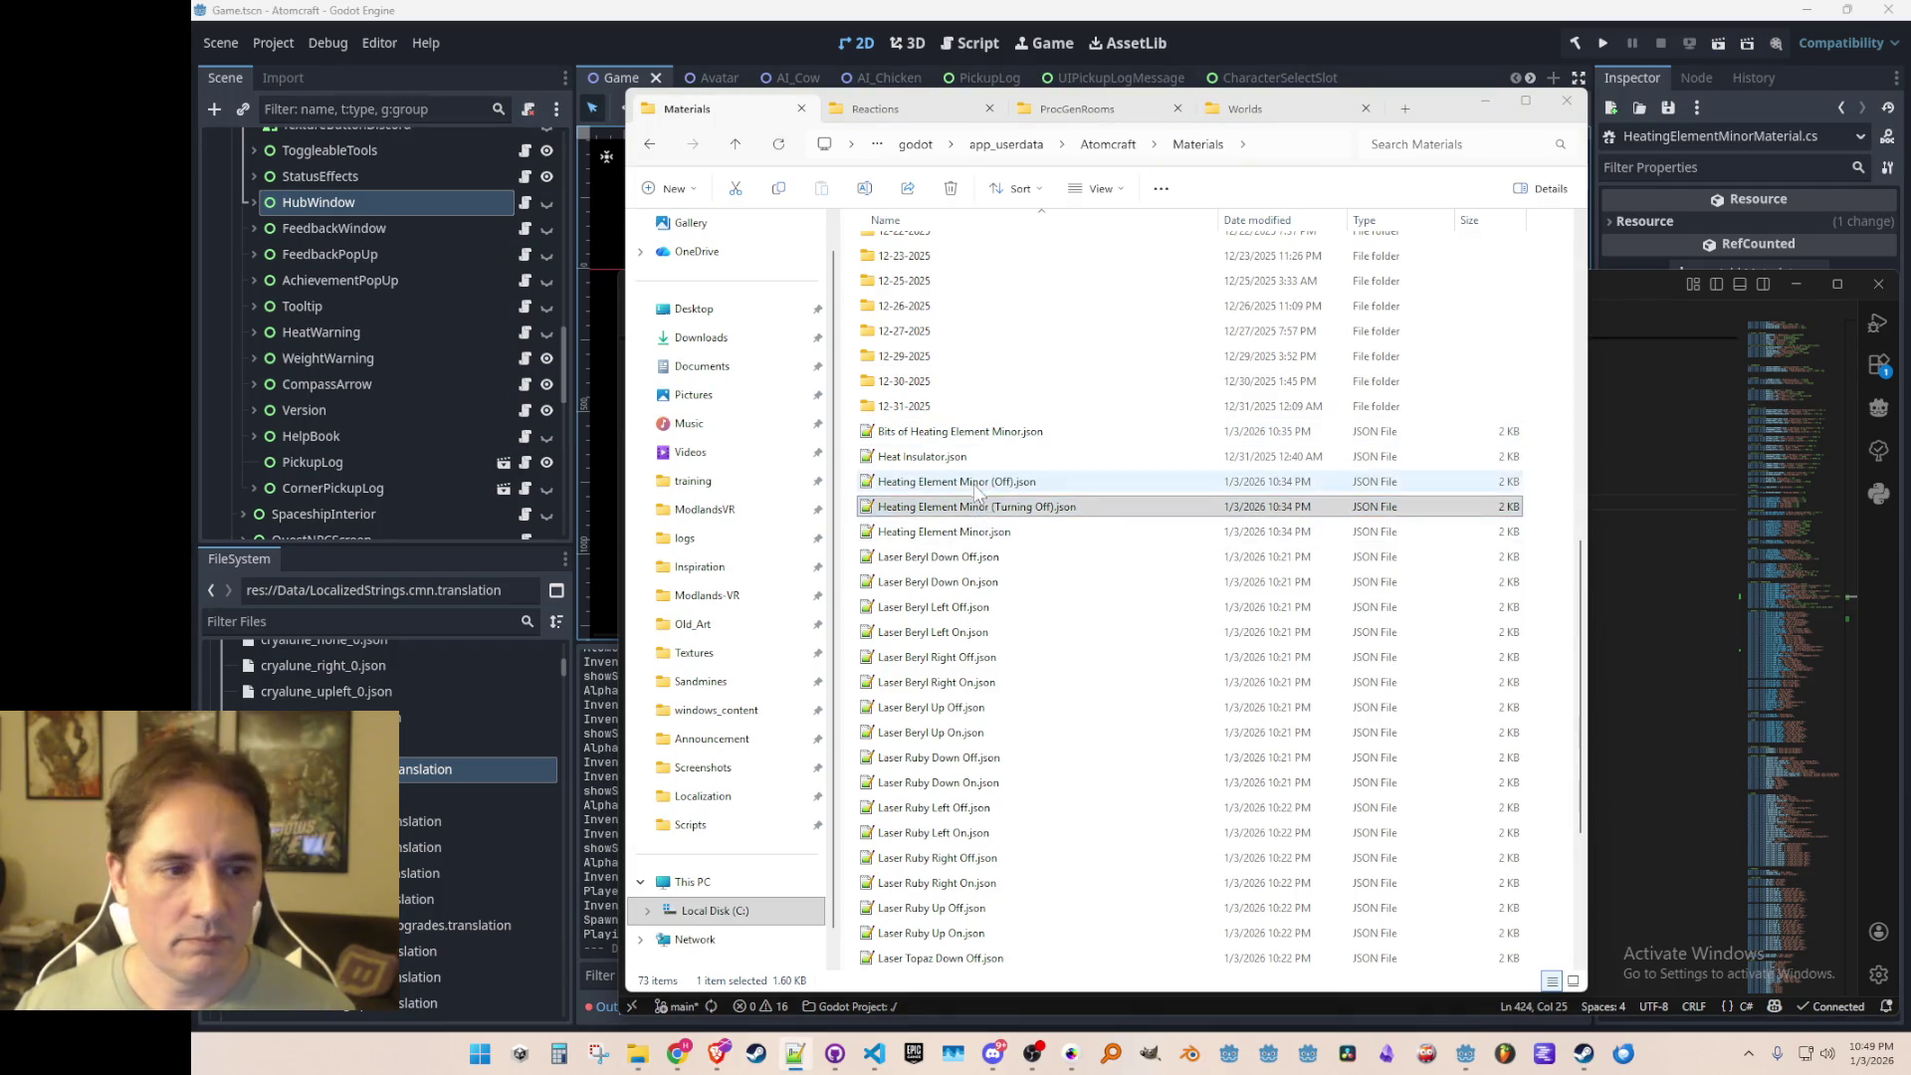
pyautogui.click(965, 535)
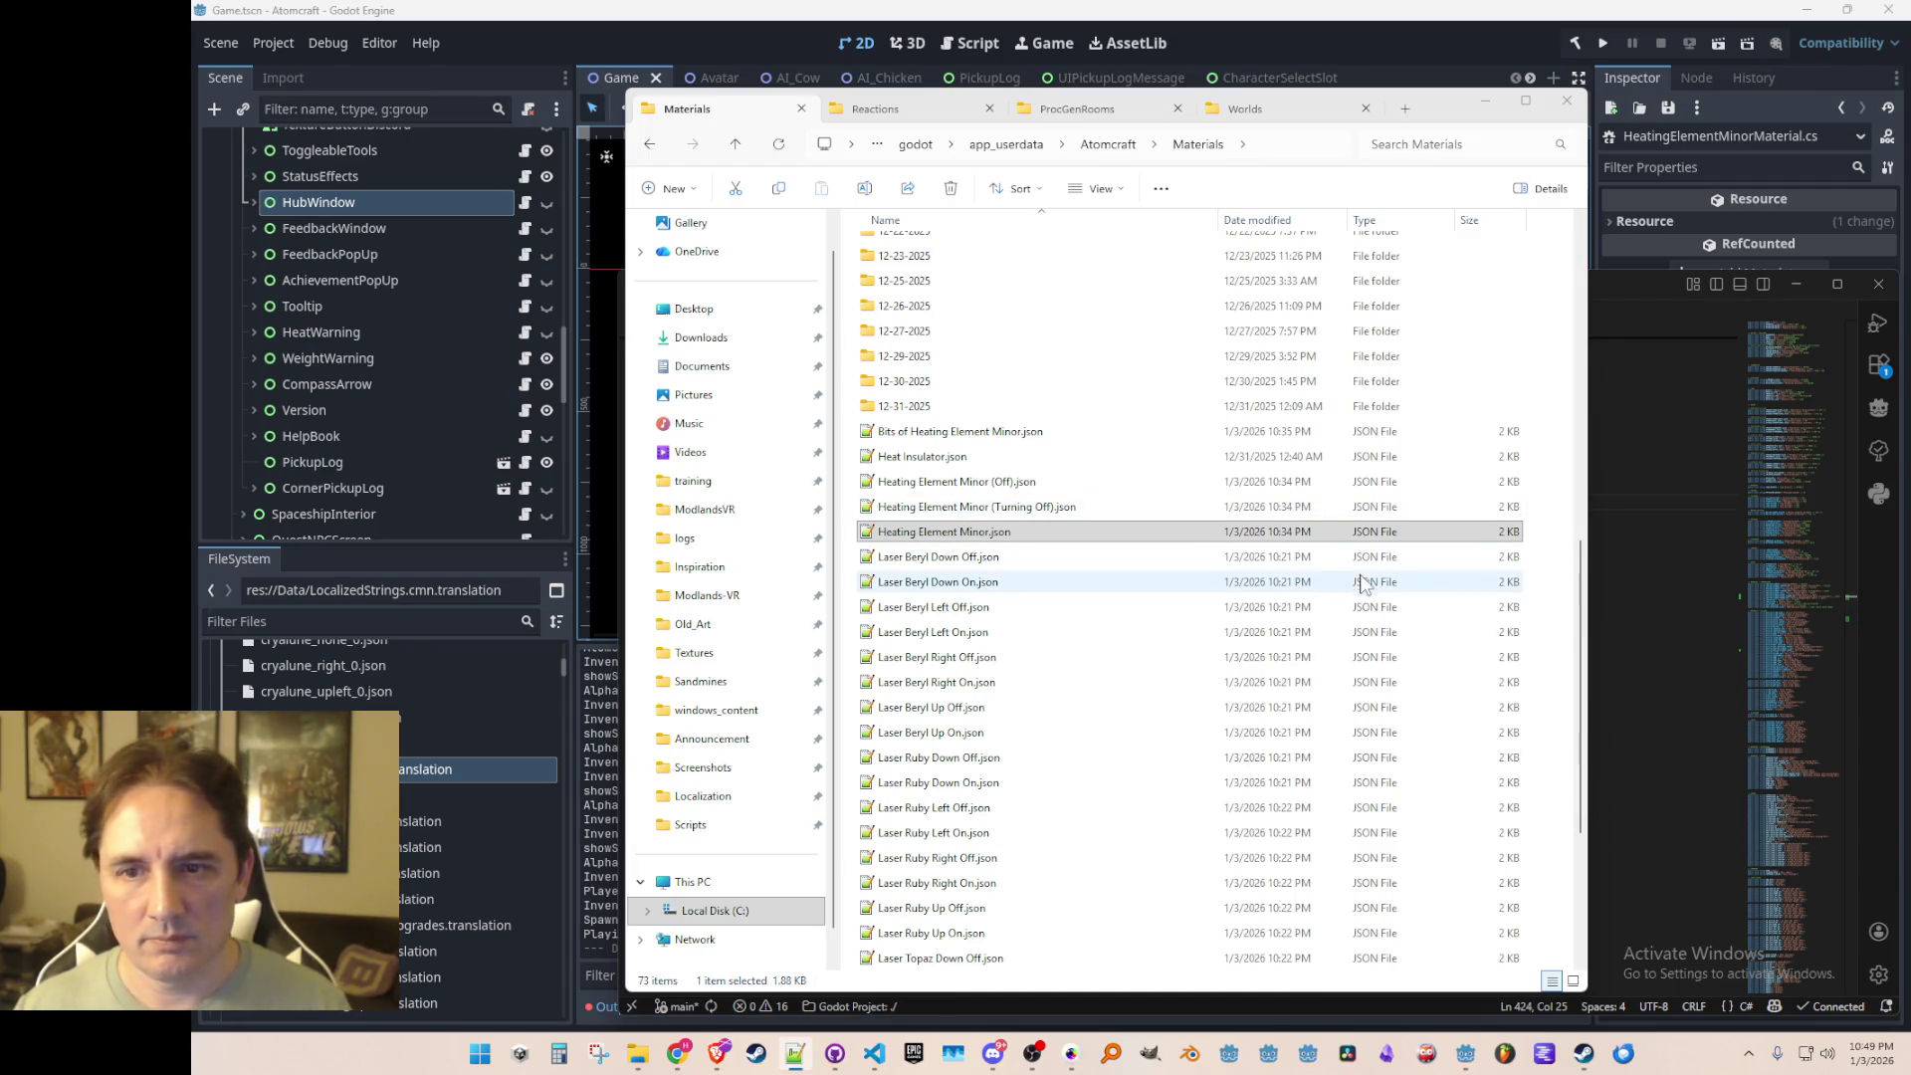
pyautogui.click(1029, 507)
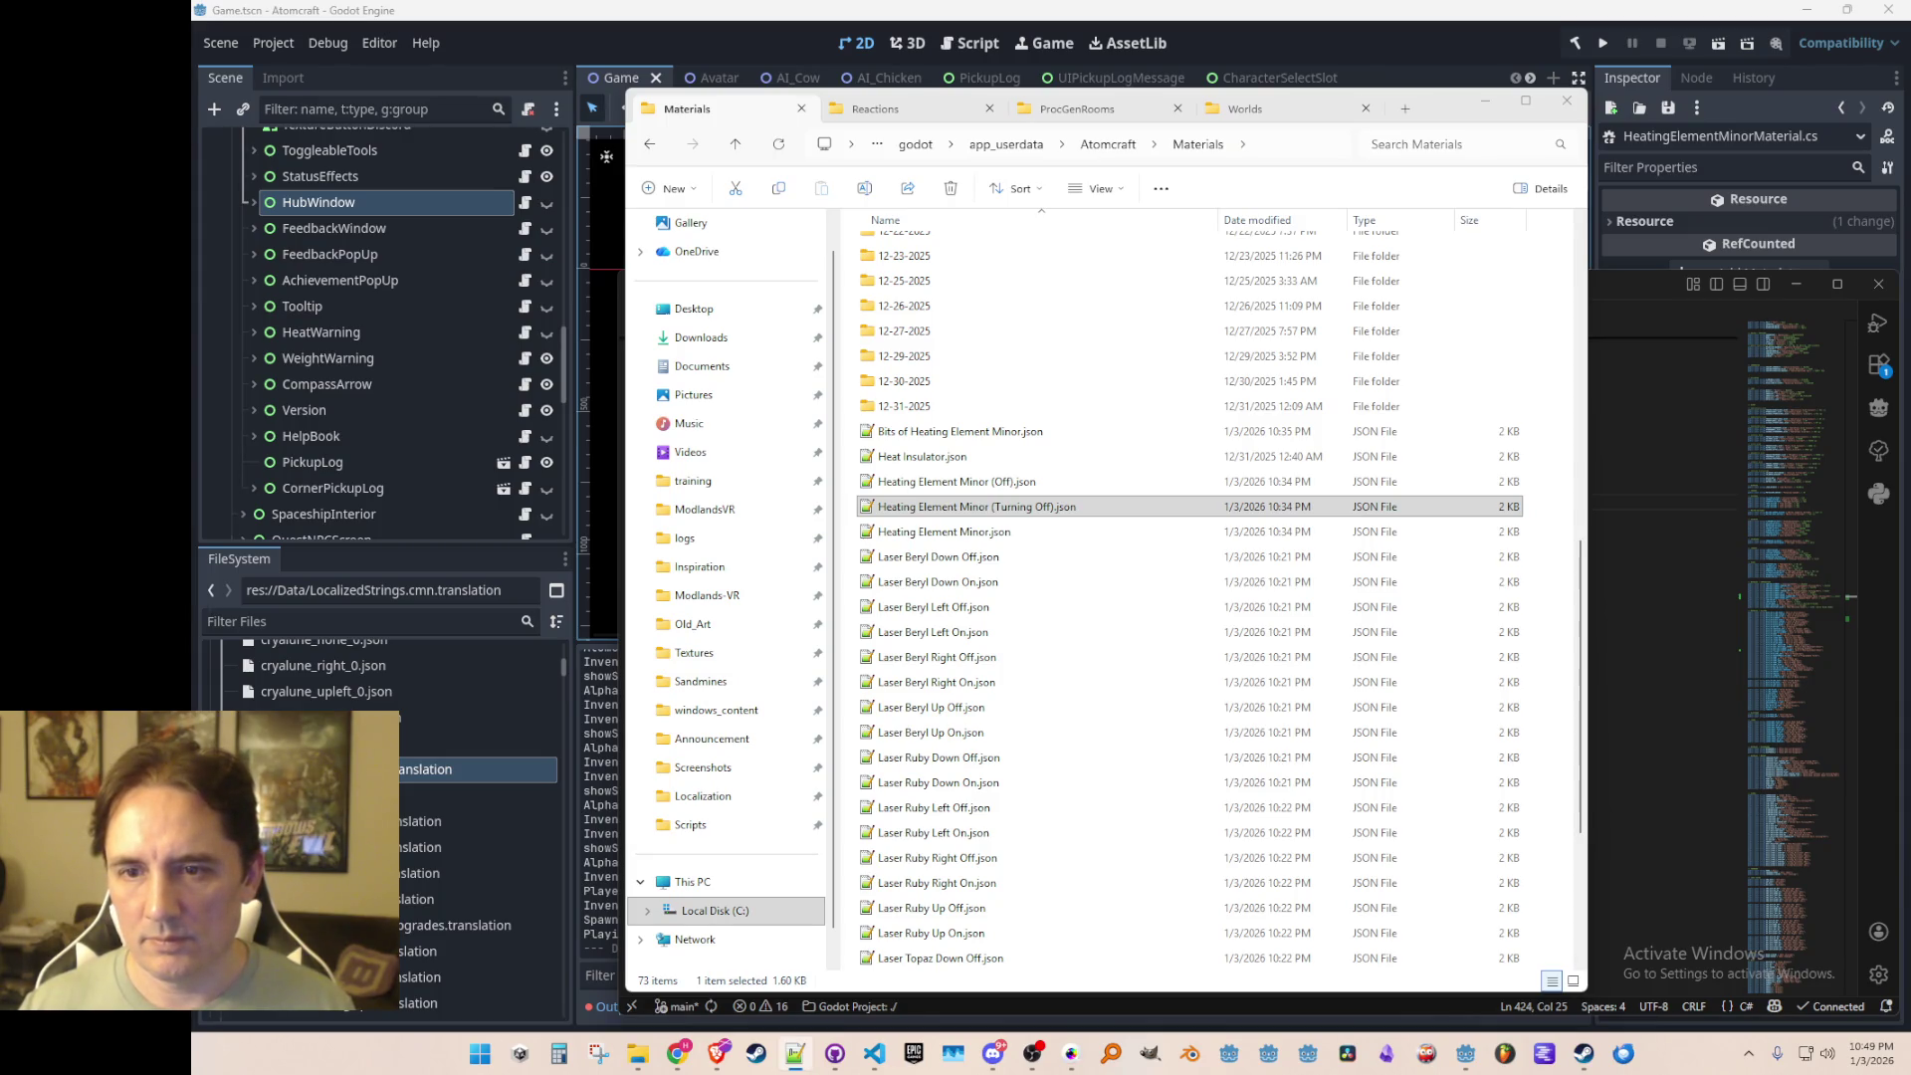
pyautogui.click(1054, 482)
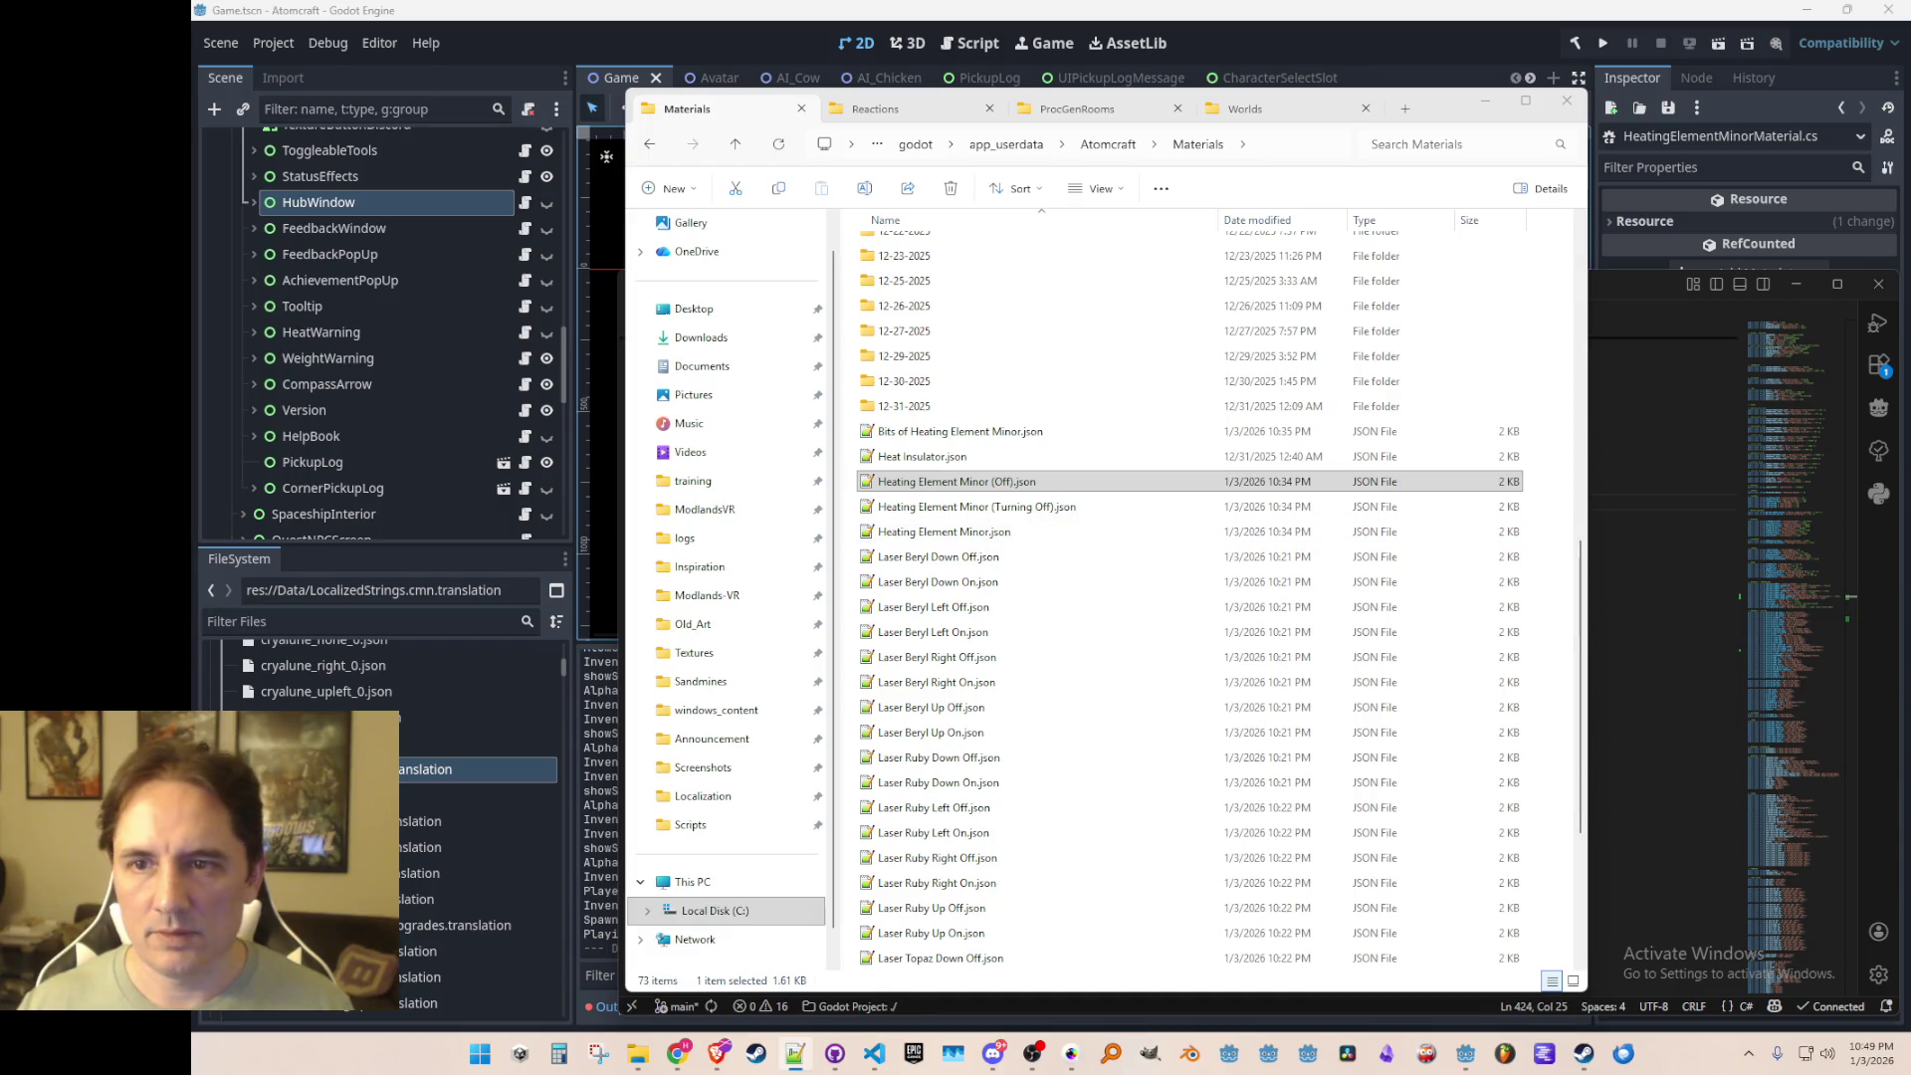
pyautogui.click(976, 506)
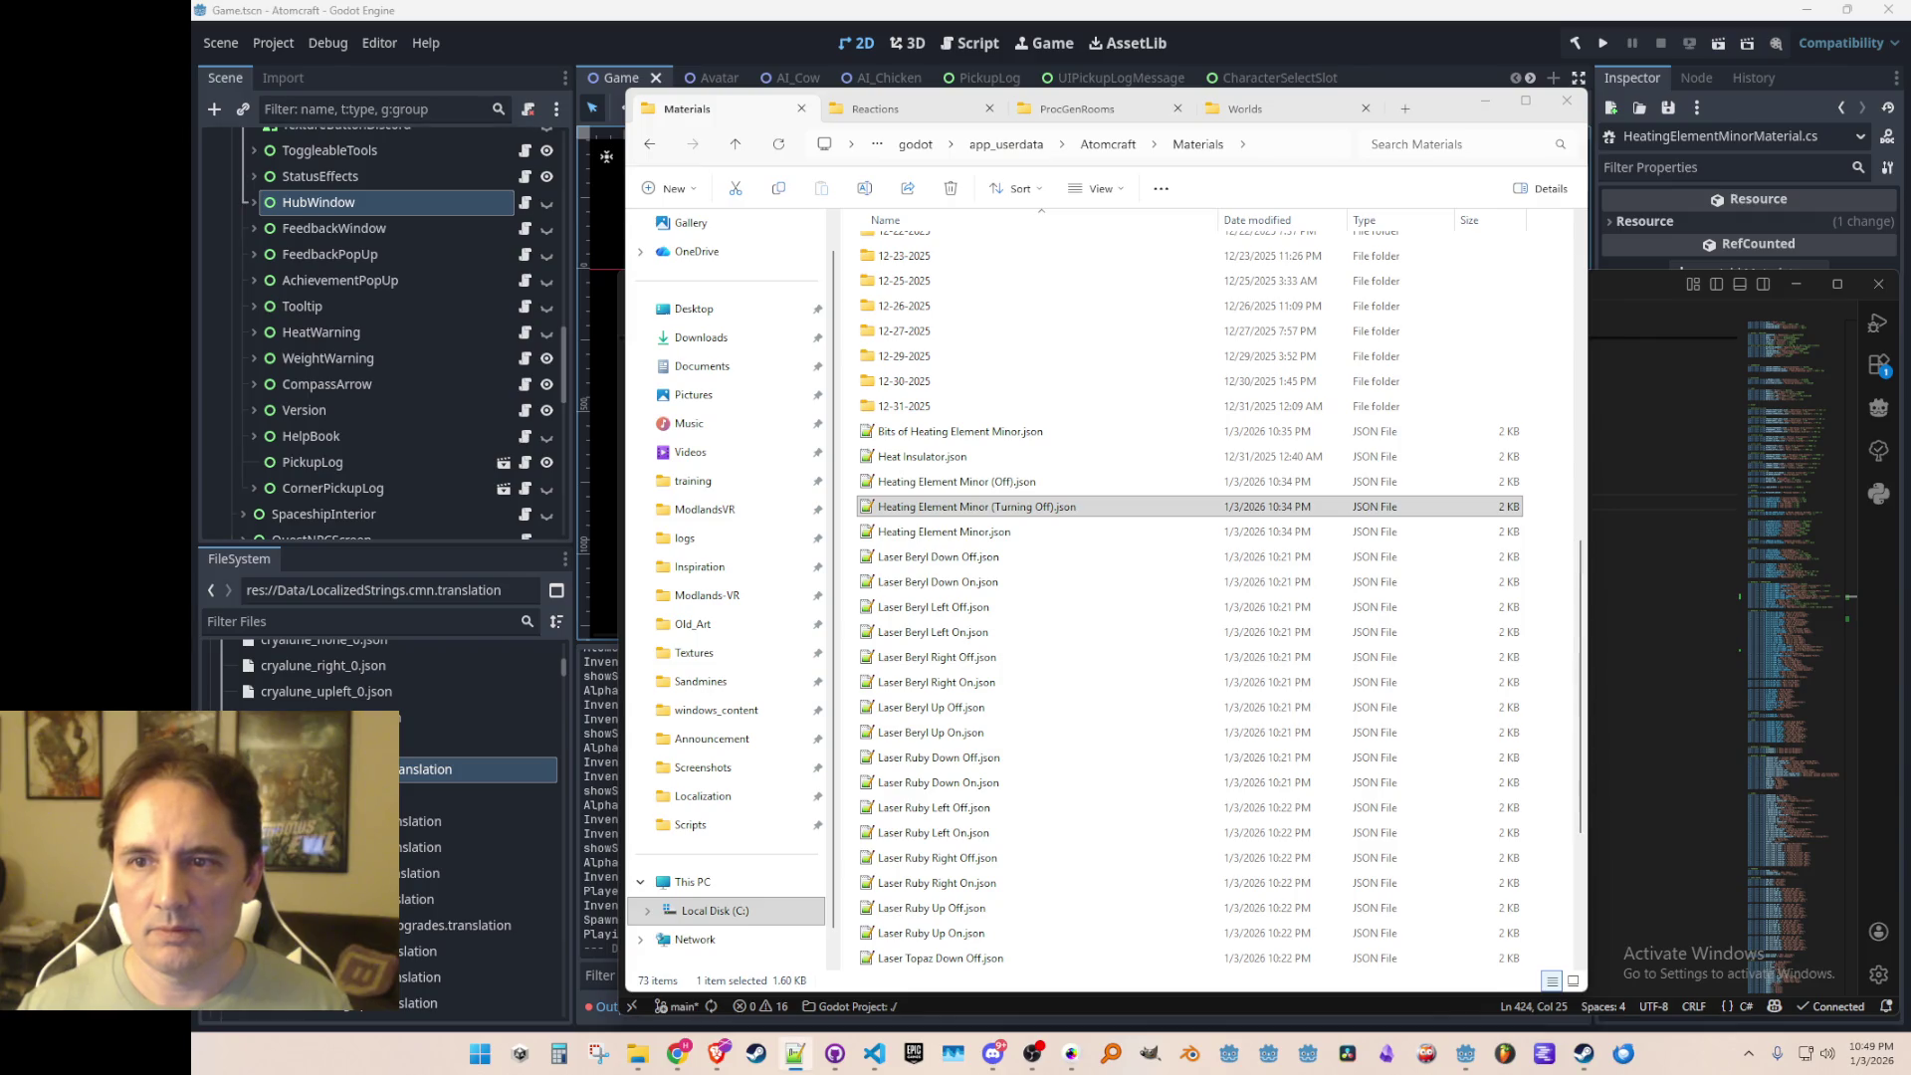
pyautogui.click(1113, 531)
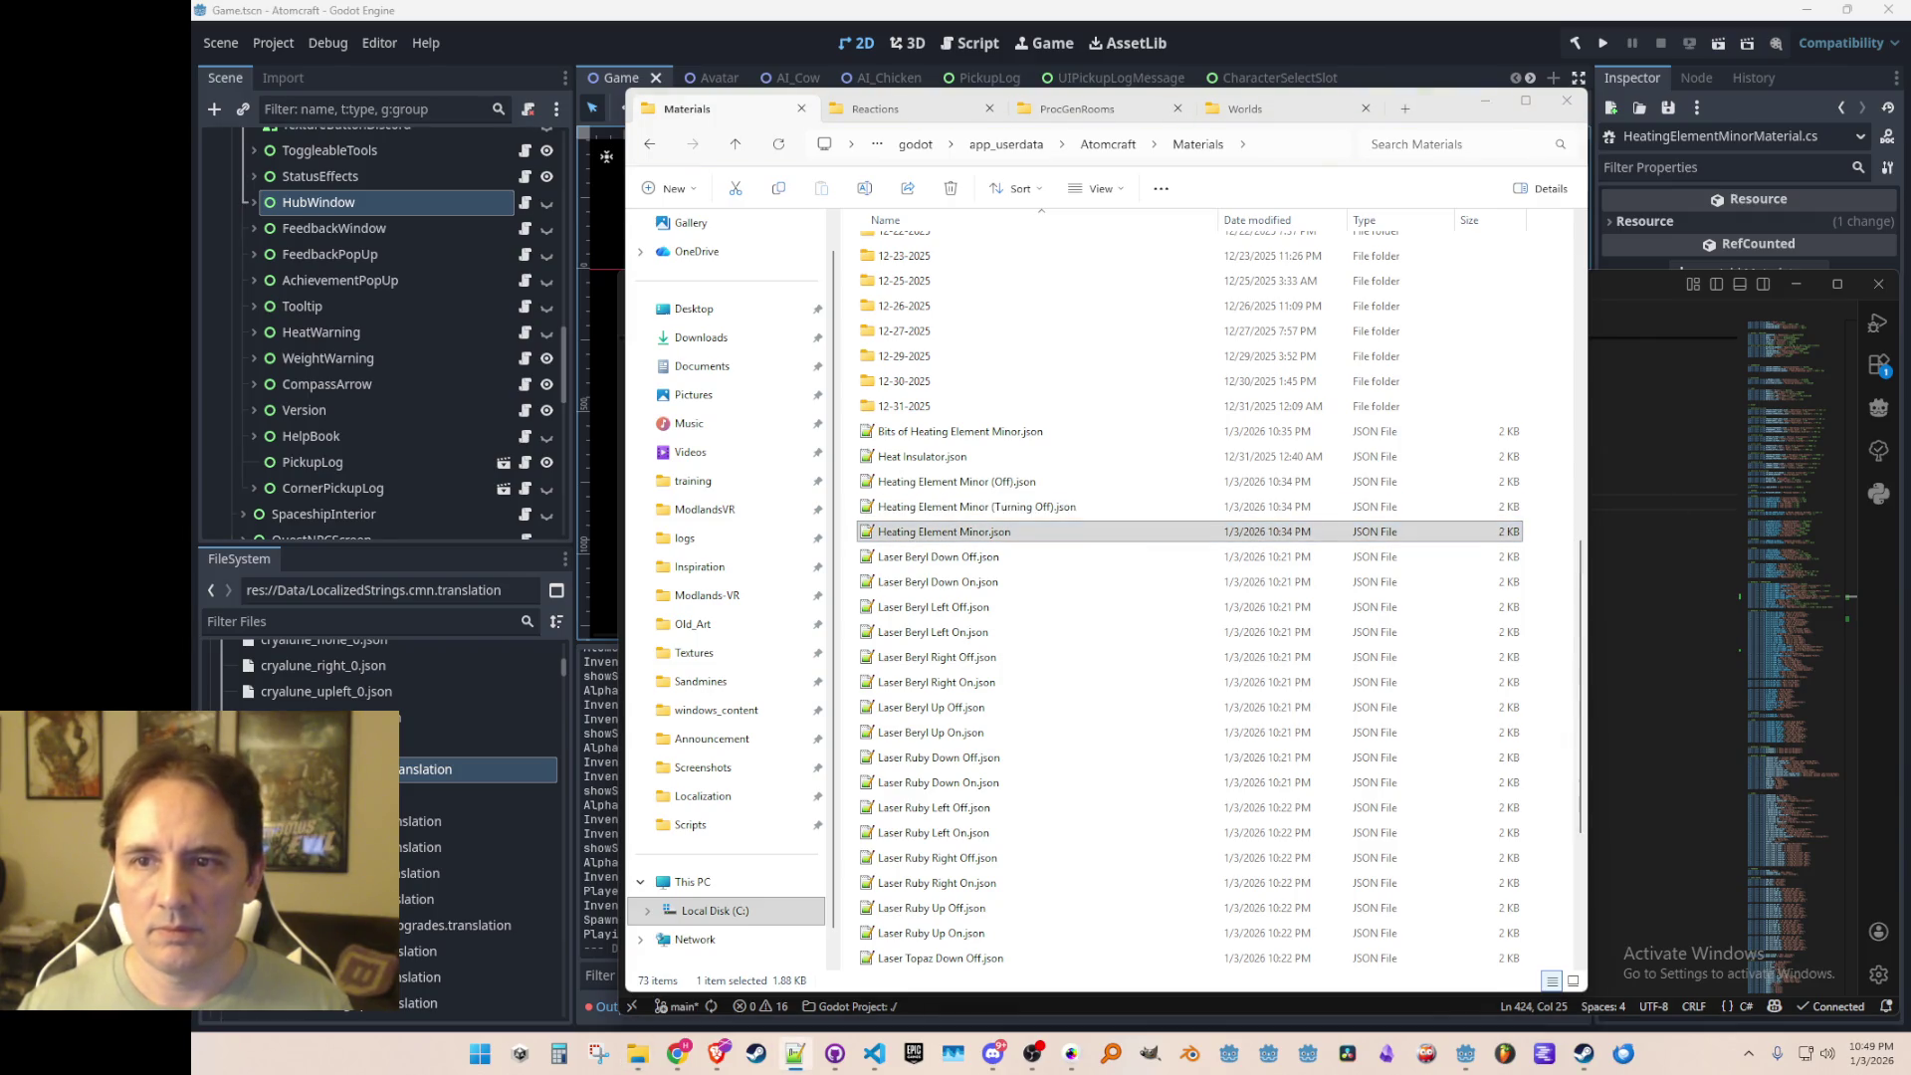
# Step: Check the size of Bits of Heating Element Minor.json, then return to Strings.cs in Visual Studio Code
pyautogui.click(996, 432)
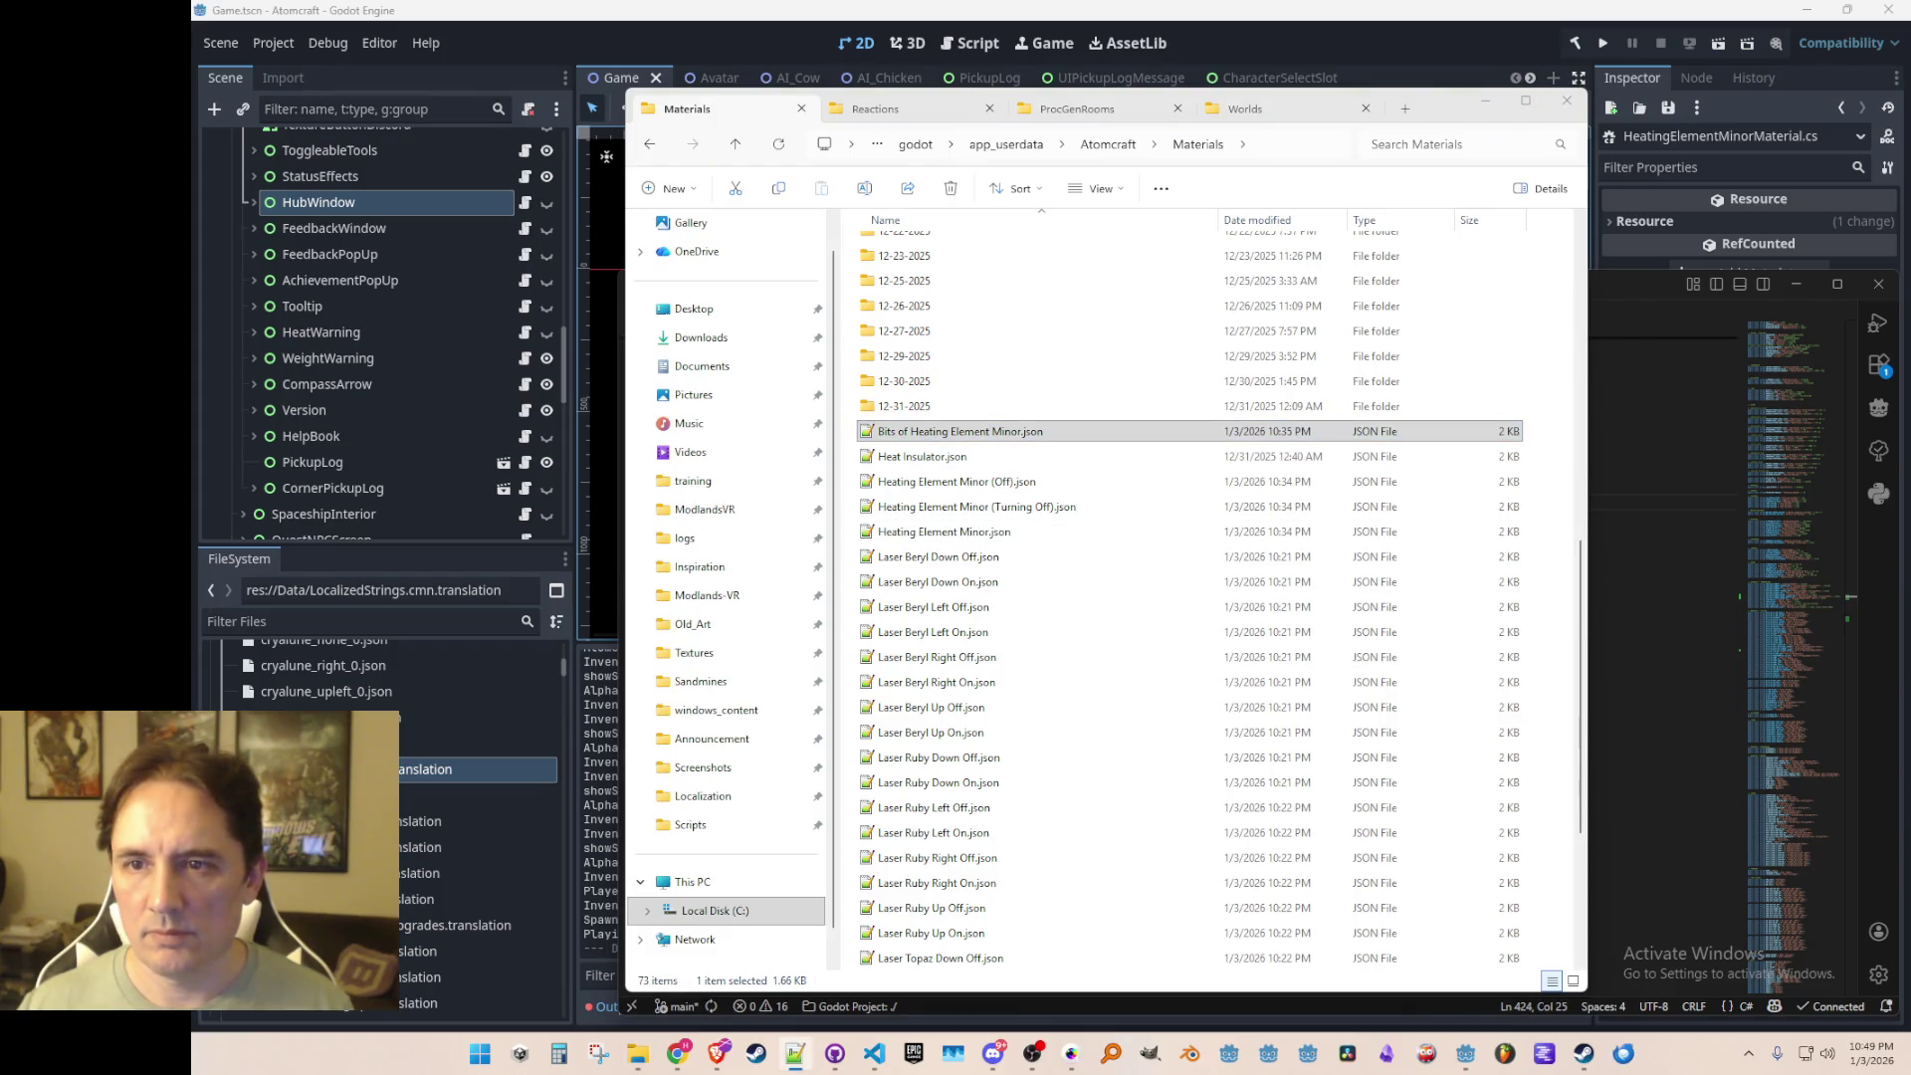
pyautogui.click(1487, 103)
pyautogui.click(1484, 627)
# Step: Open Materials.cs through the quick file search
pyautogui.hotkey('ctrl', 'p')
pyautogui.write('B')
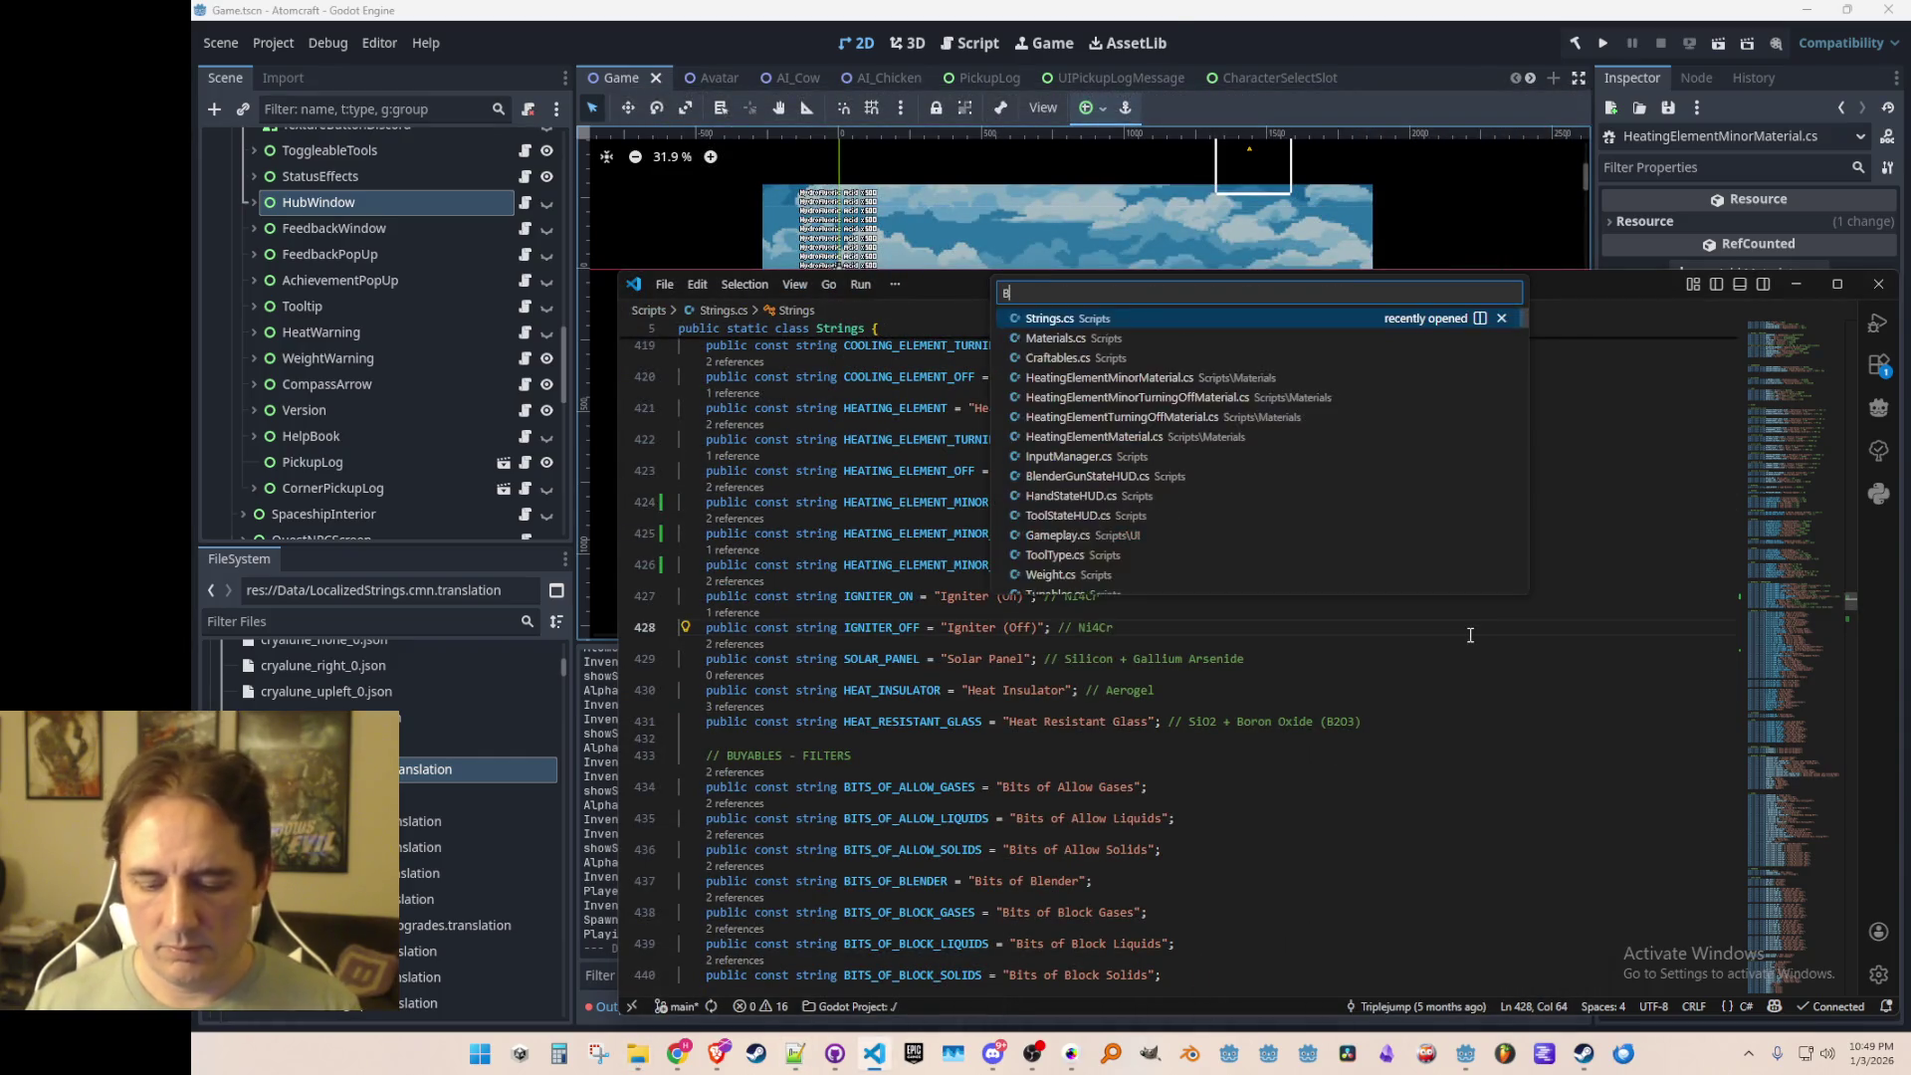
pyautogui.press('Escape')
pyautogui.hotkey('ctrl', 'p')
pyautogui.write('Mater')
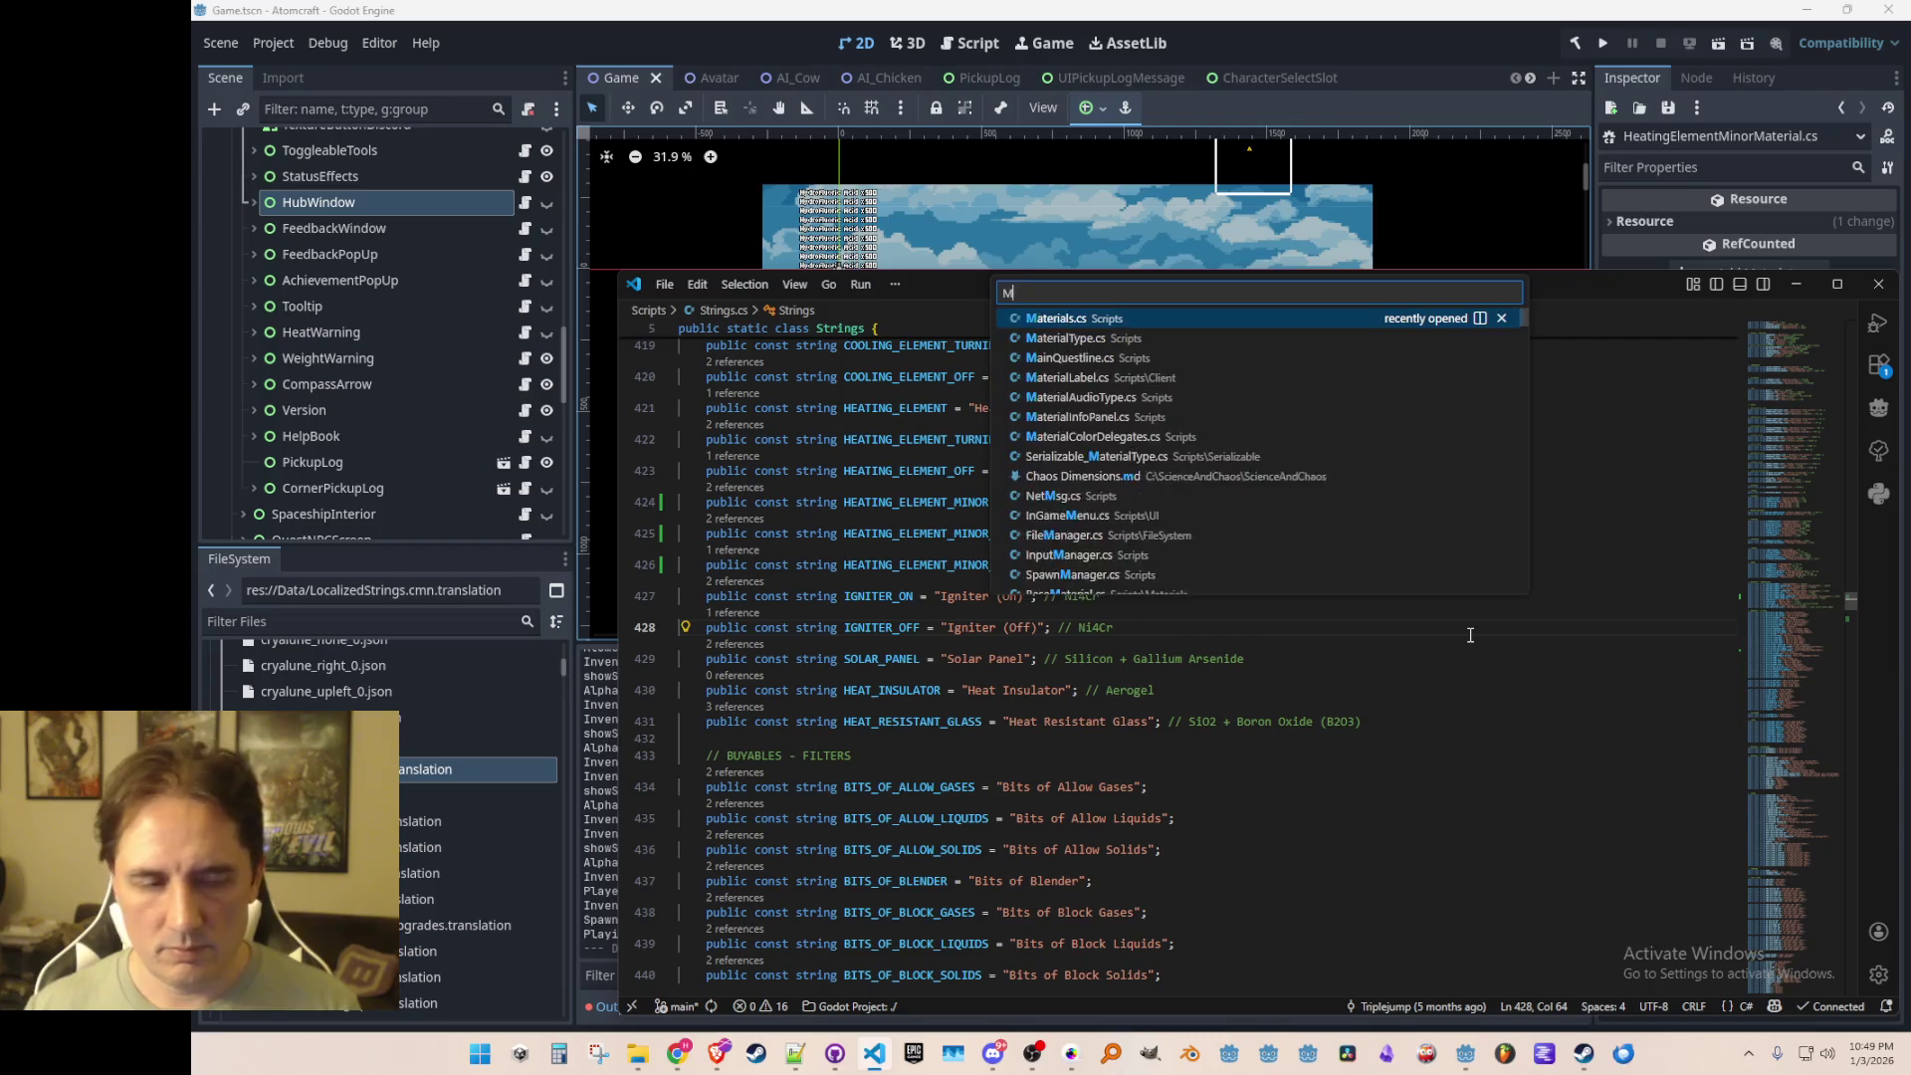
pyautogui.press('Return')
# Step: Search Materials.cs for HEATING_ELEMENT_MINOR and land on its registration at line 484
pyautogui.click(1529, 511)
pyautogui.press('Down')
pyautogui.press('Down')
pyautogui.press('Home')
pyautogui.hotkey('ctrl', 'shift', 'Right')
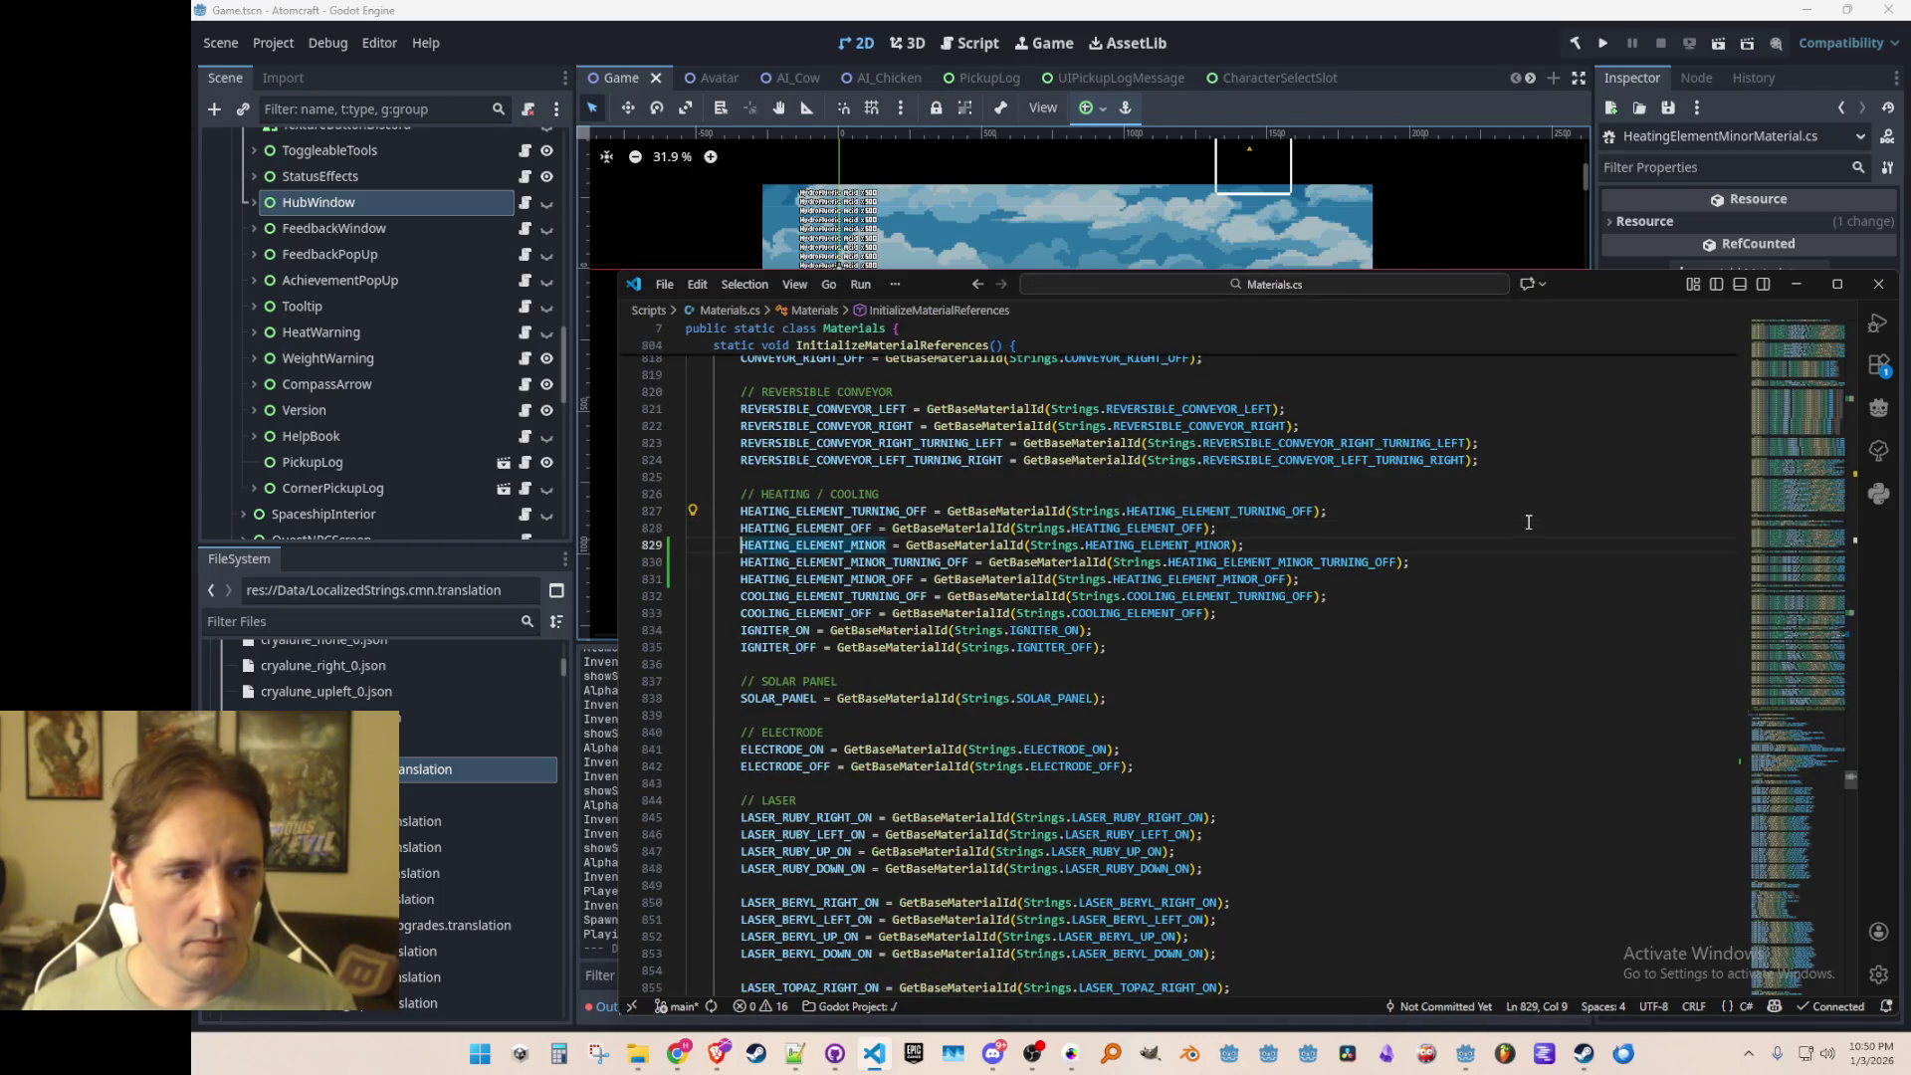
pyautogui.hotkey('ctrl', 'f')
pyautogui.hotkey('shift', 'Return')
pyautogui.press('Return')
pyautogui.press('Return')
pyautogui.press('Return')
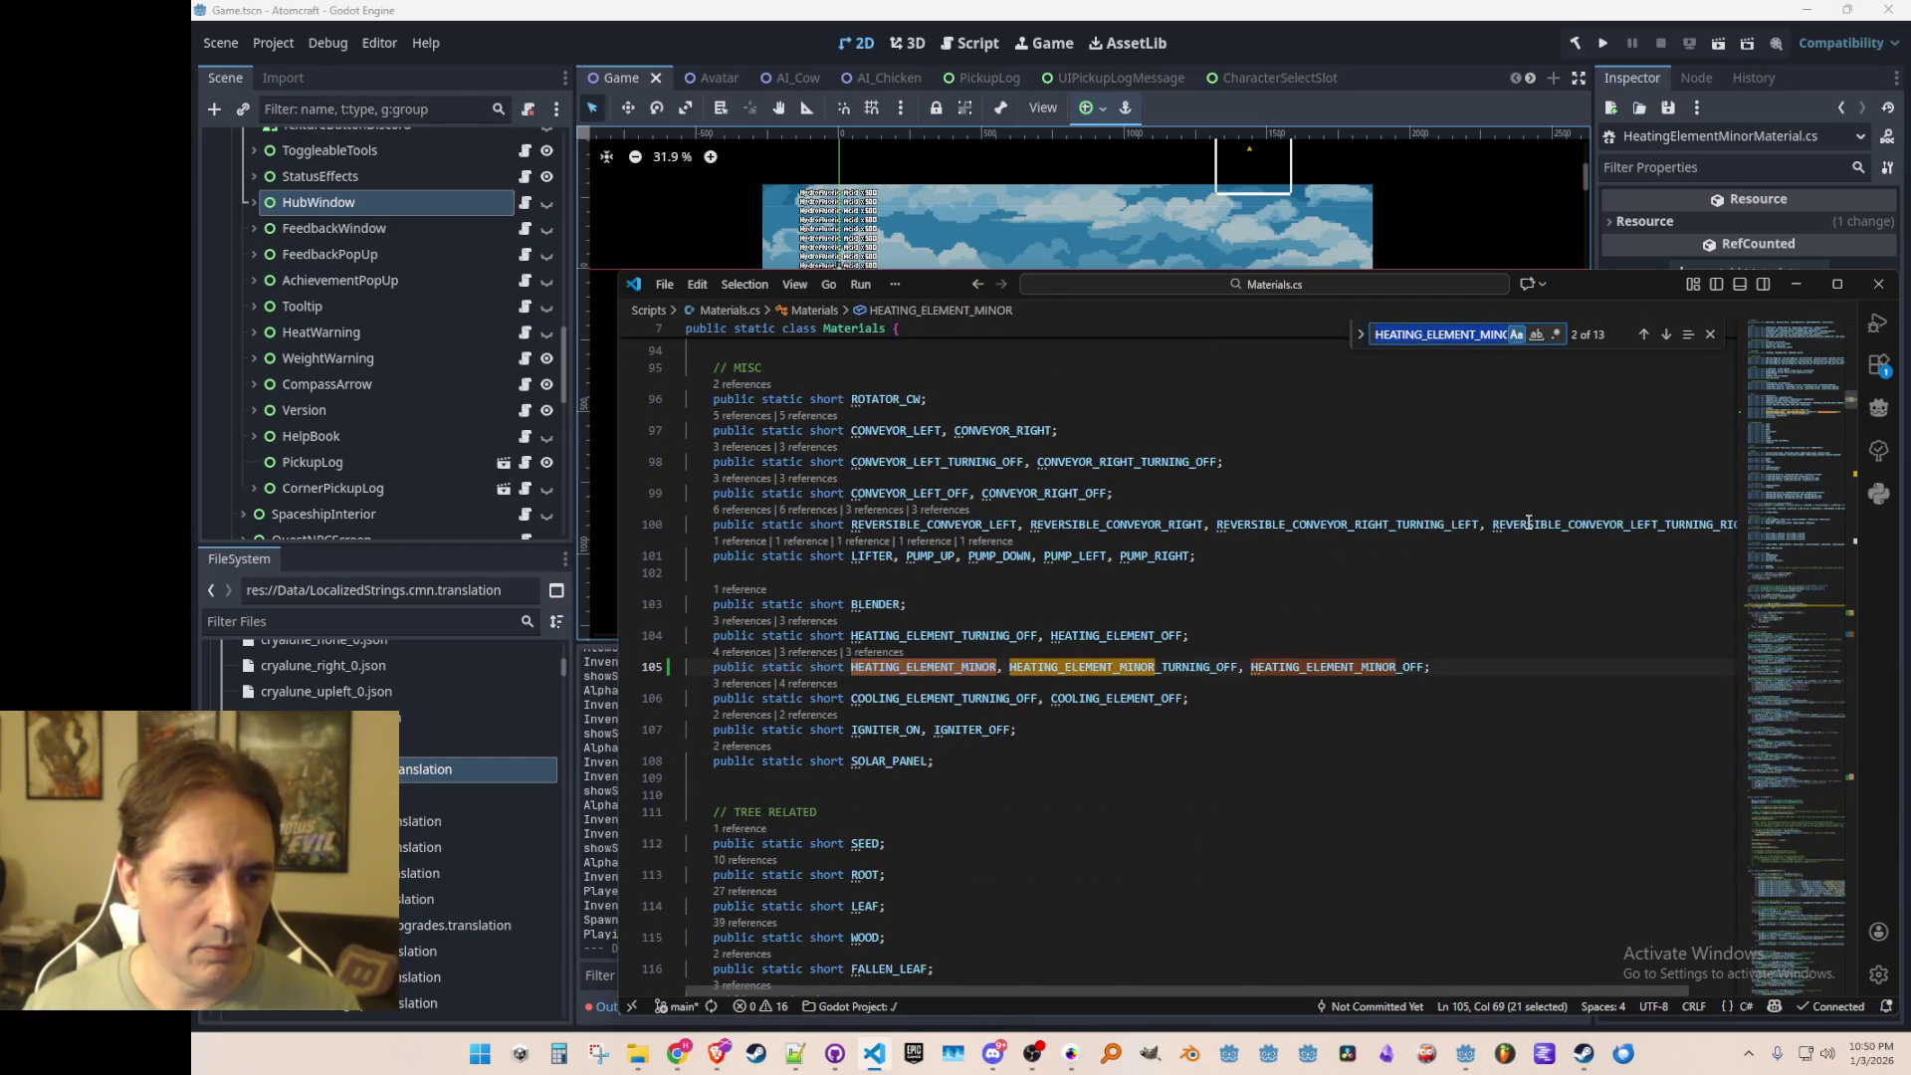
pyautogui.press('Escape')
pyautogui.press('Home')
pyautogui.press('Home')
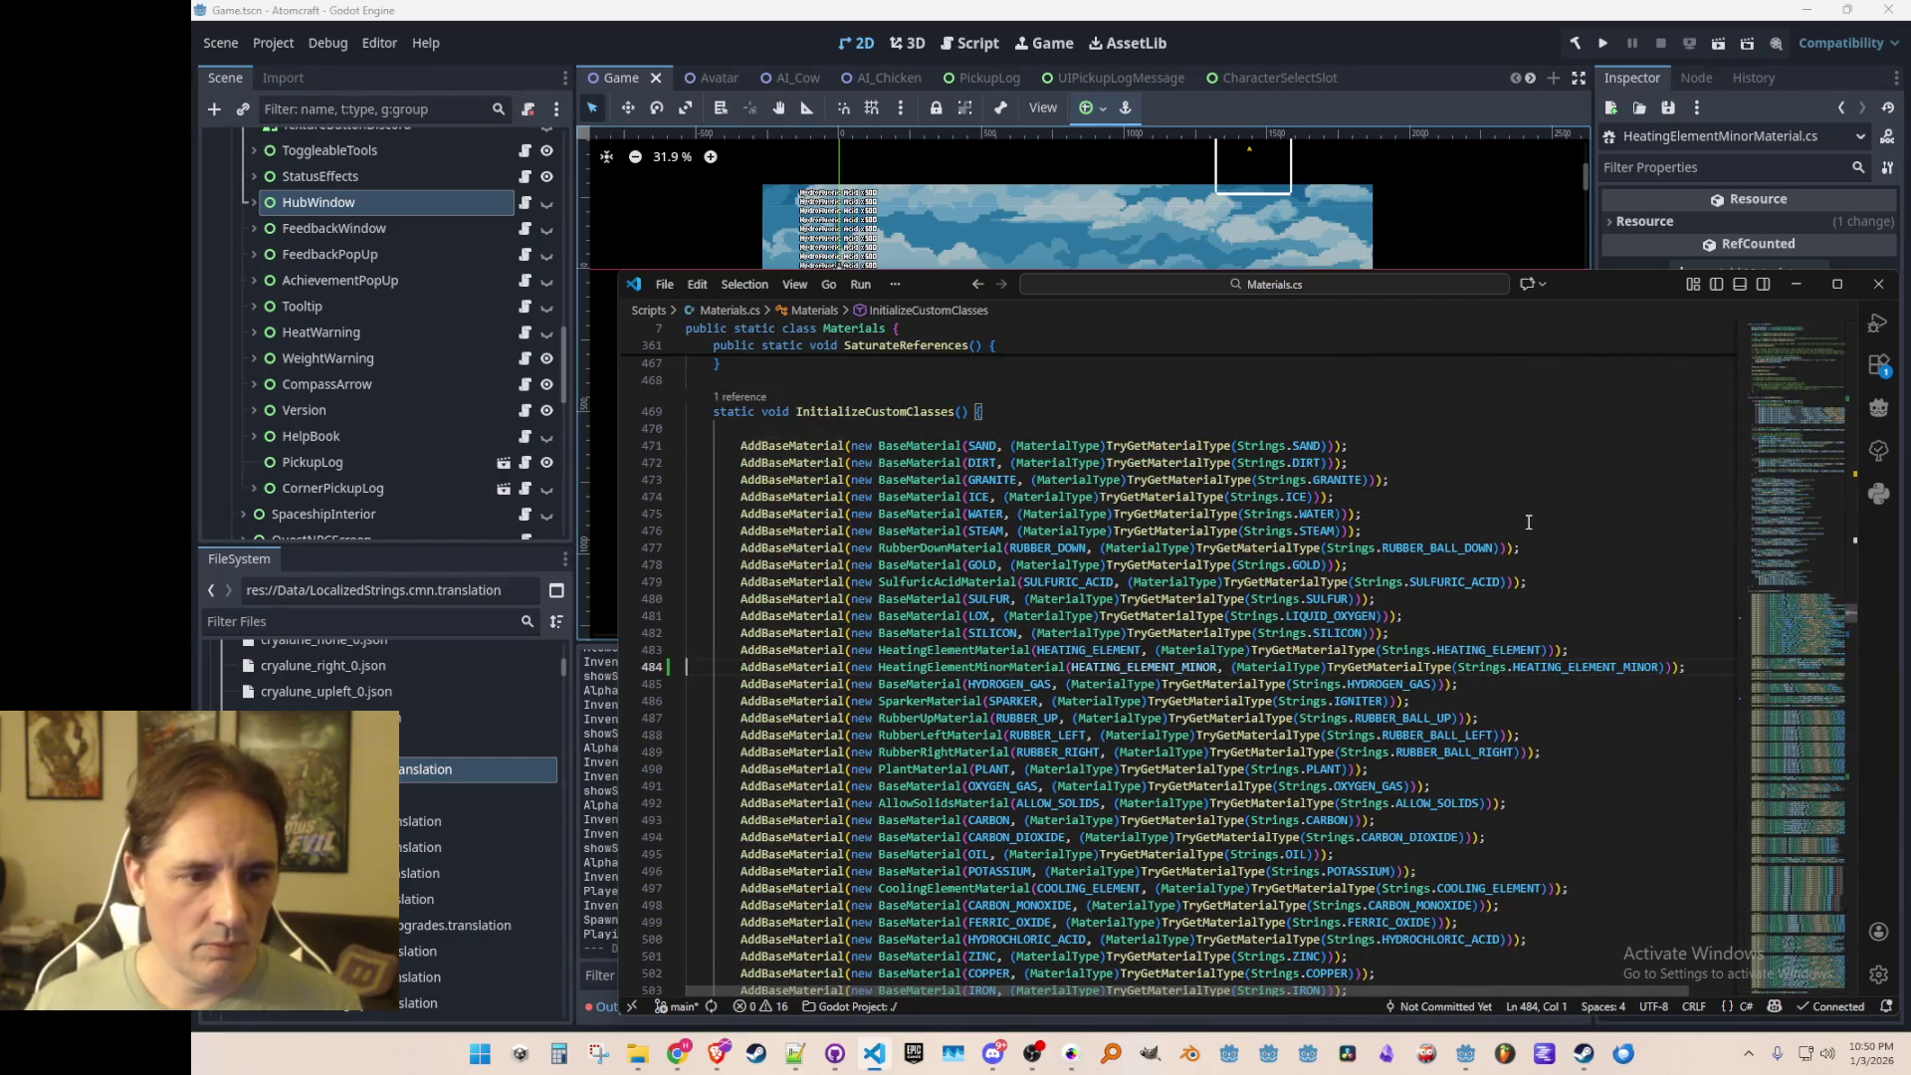
pyautogui.scroll(-2, 1503, 525)
pyautogui.press('Down')
pyautogui.press('End')
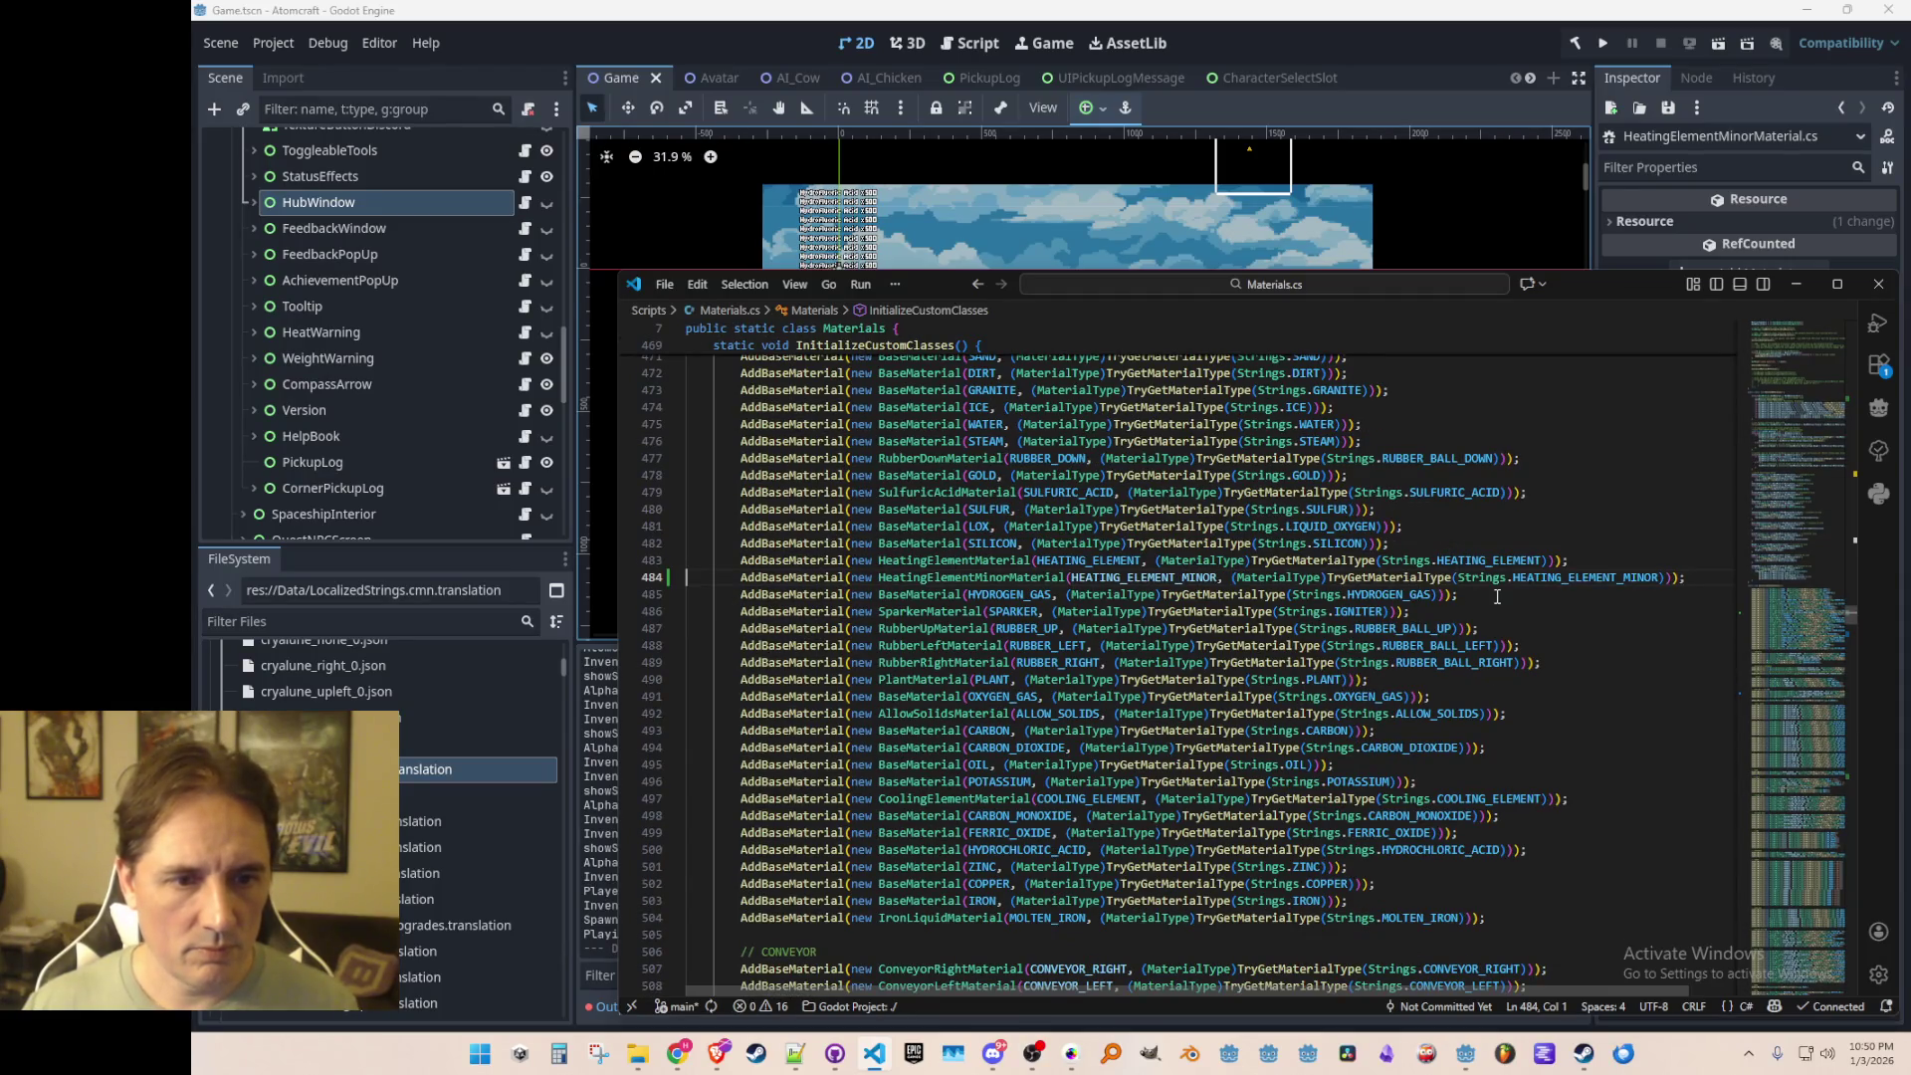
# Step: Inspect the HeatingElementMinorMaterial registration on line 484 and go to the class definition
pyautogui.click(983, 577)
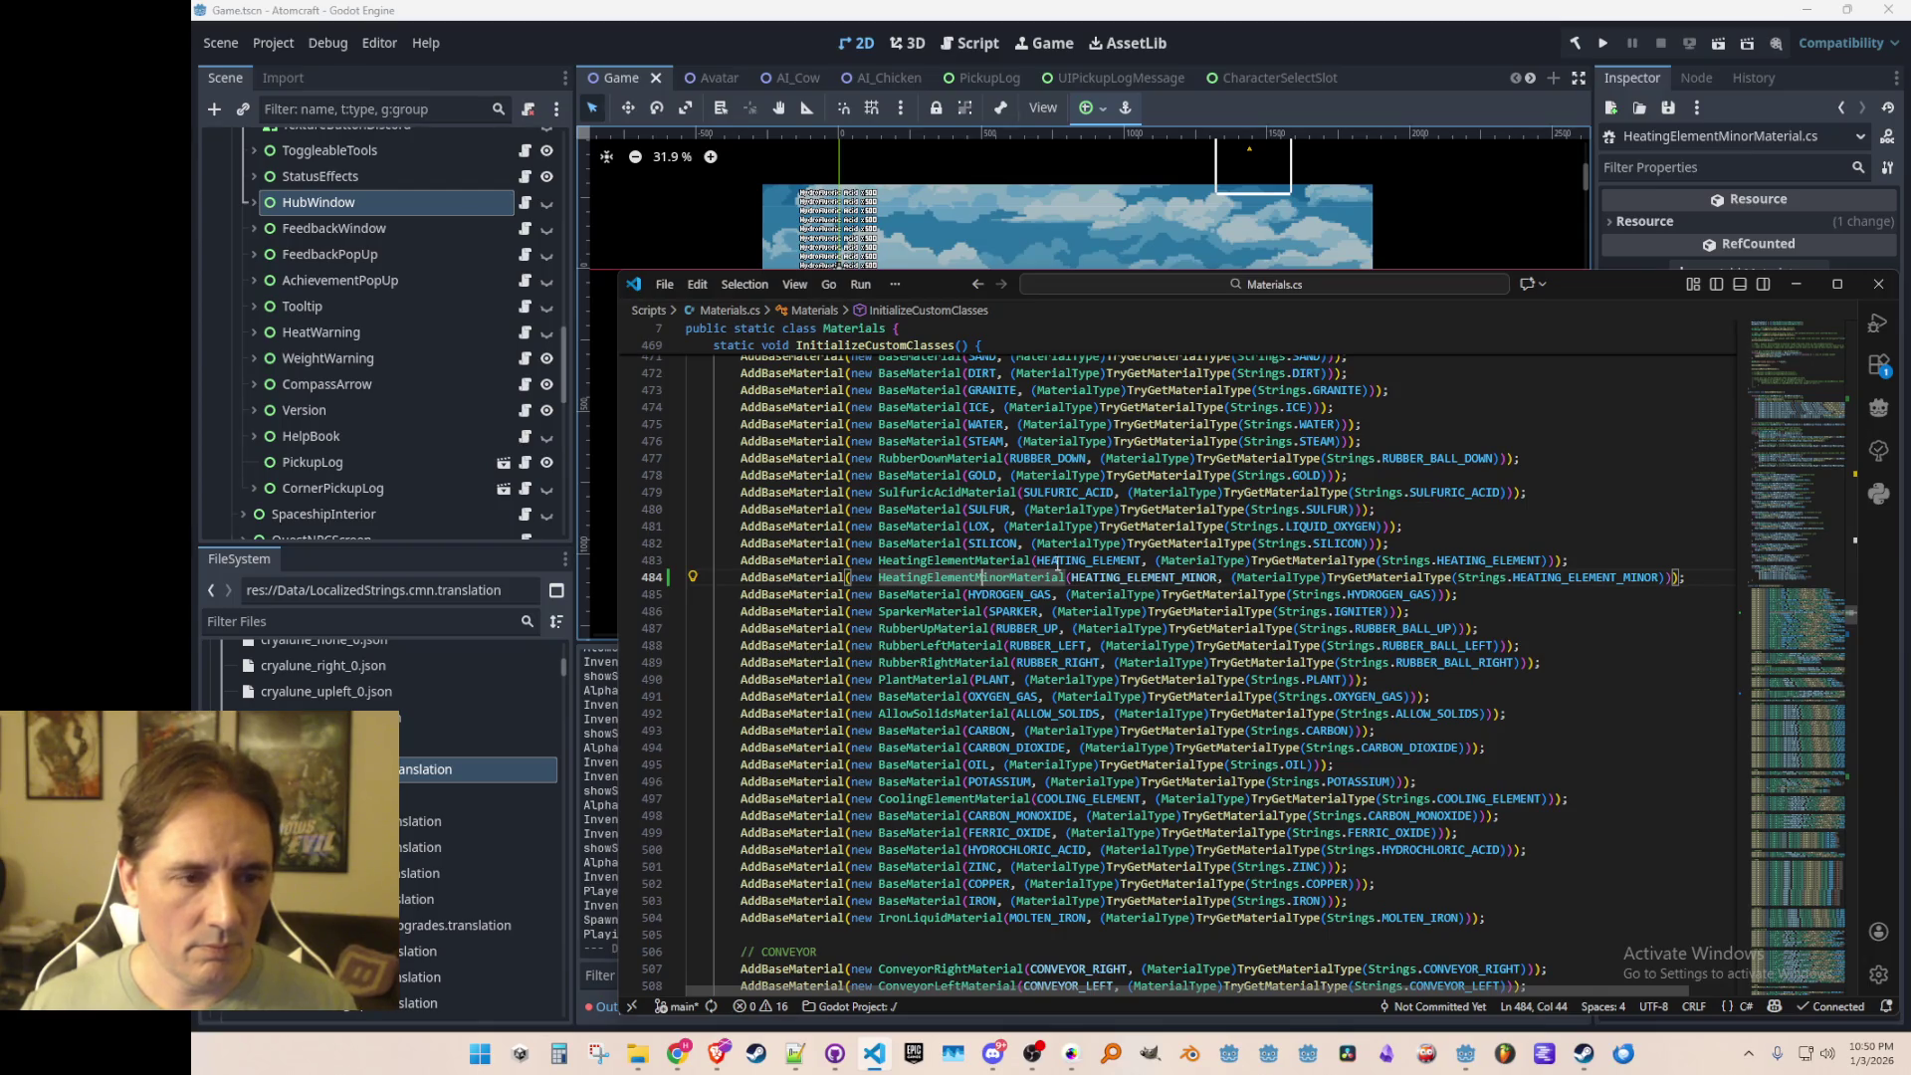
pyautogui.click(1114, 579)
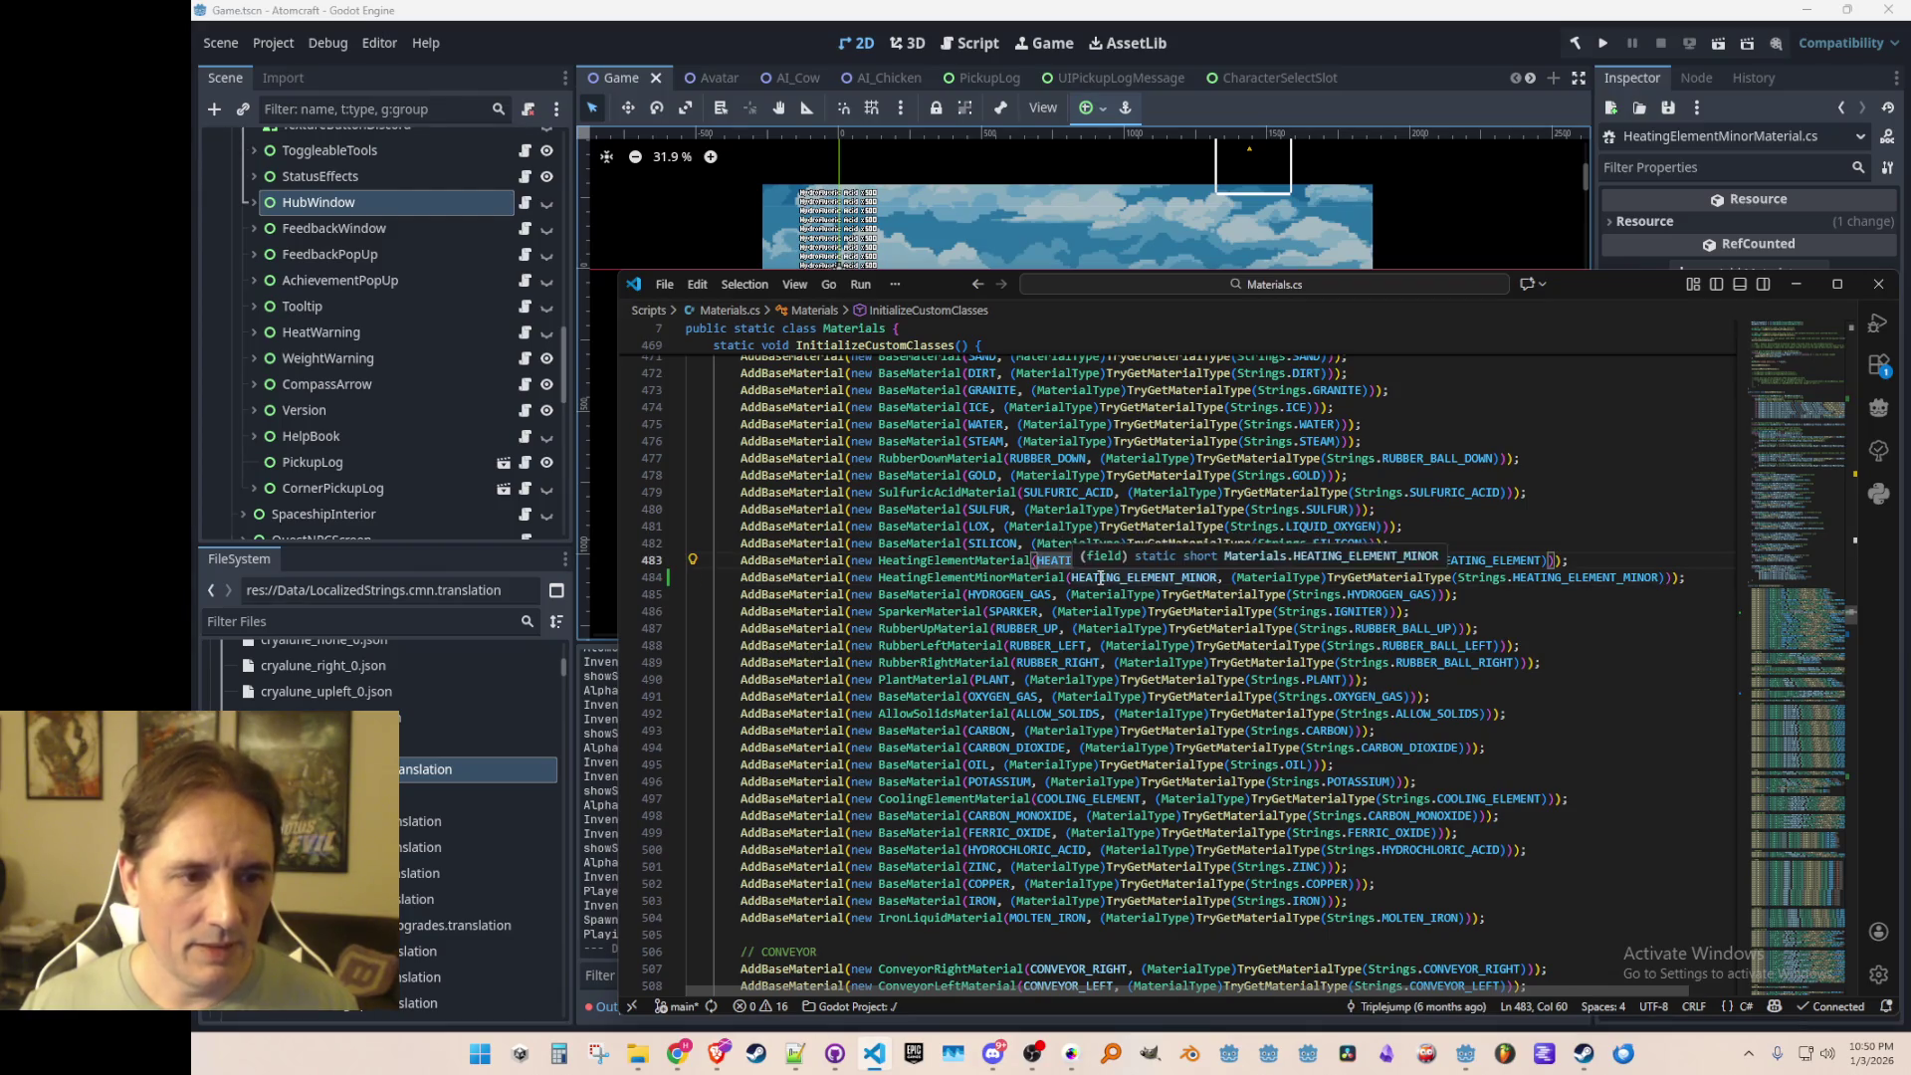
pyautogui.click(1102, 578)
pyautogui.doubleClick(1102, 577)
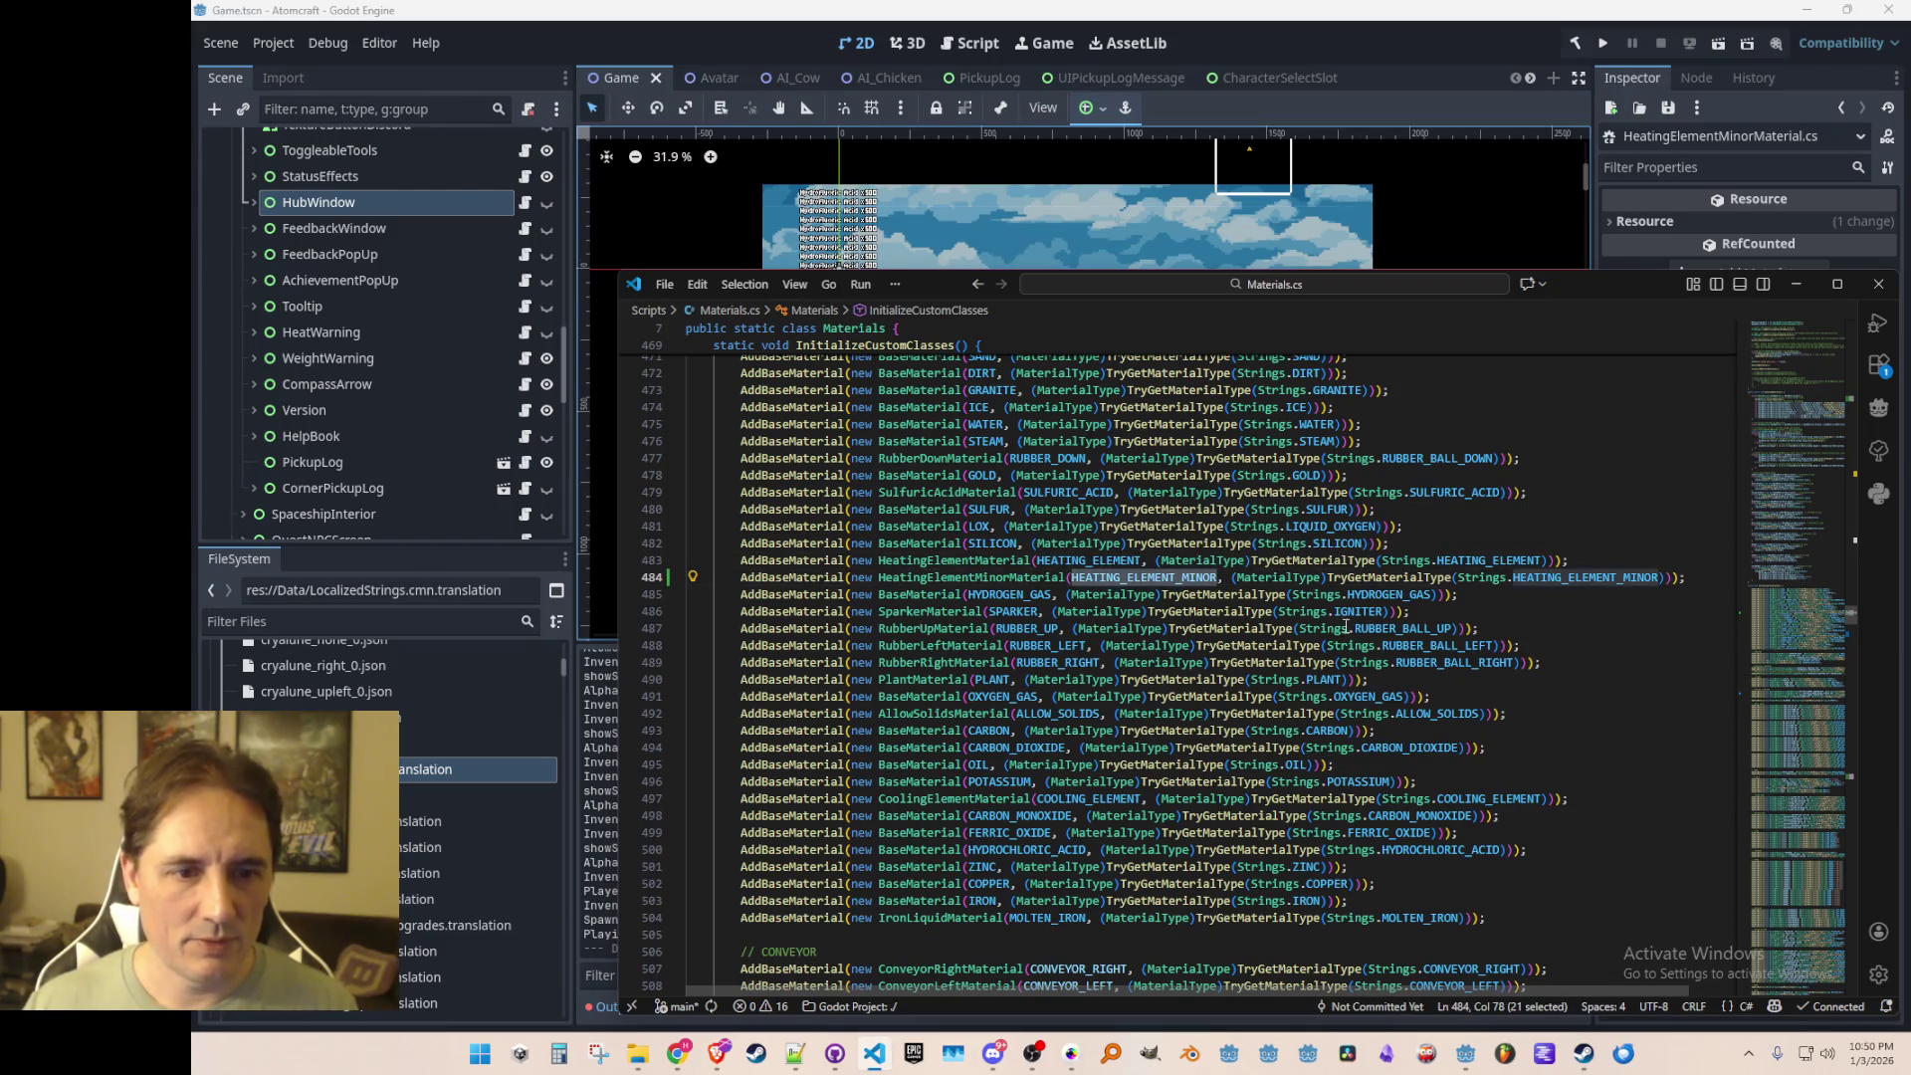
pyautogui.click(1013, 578)
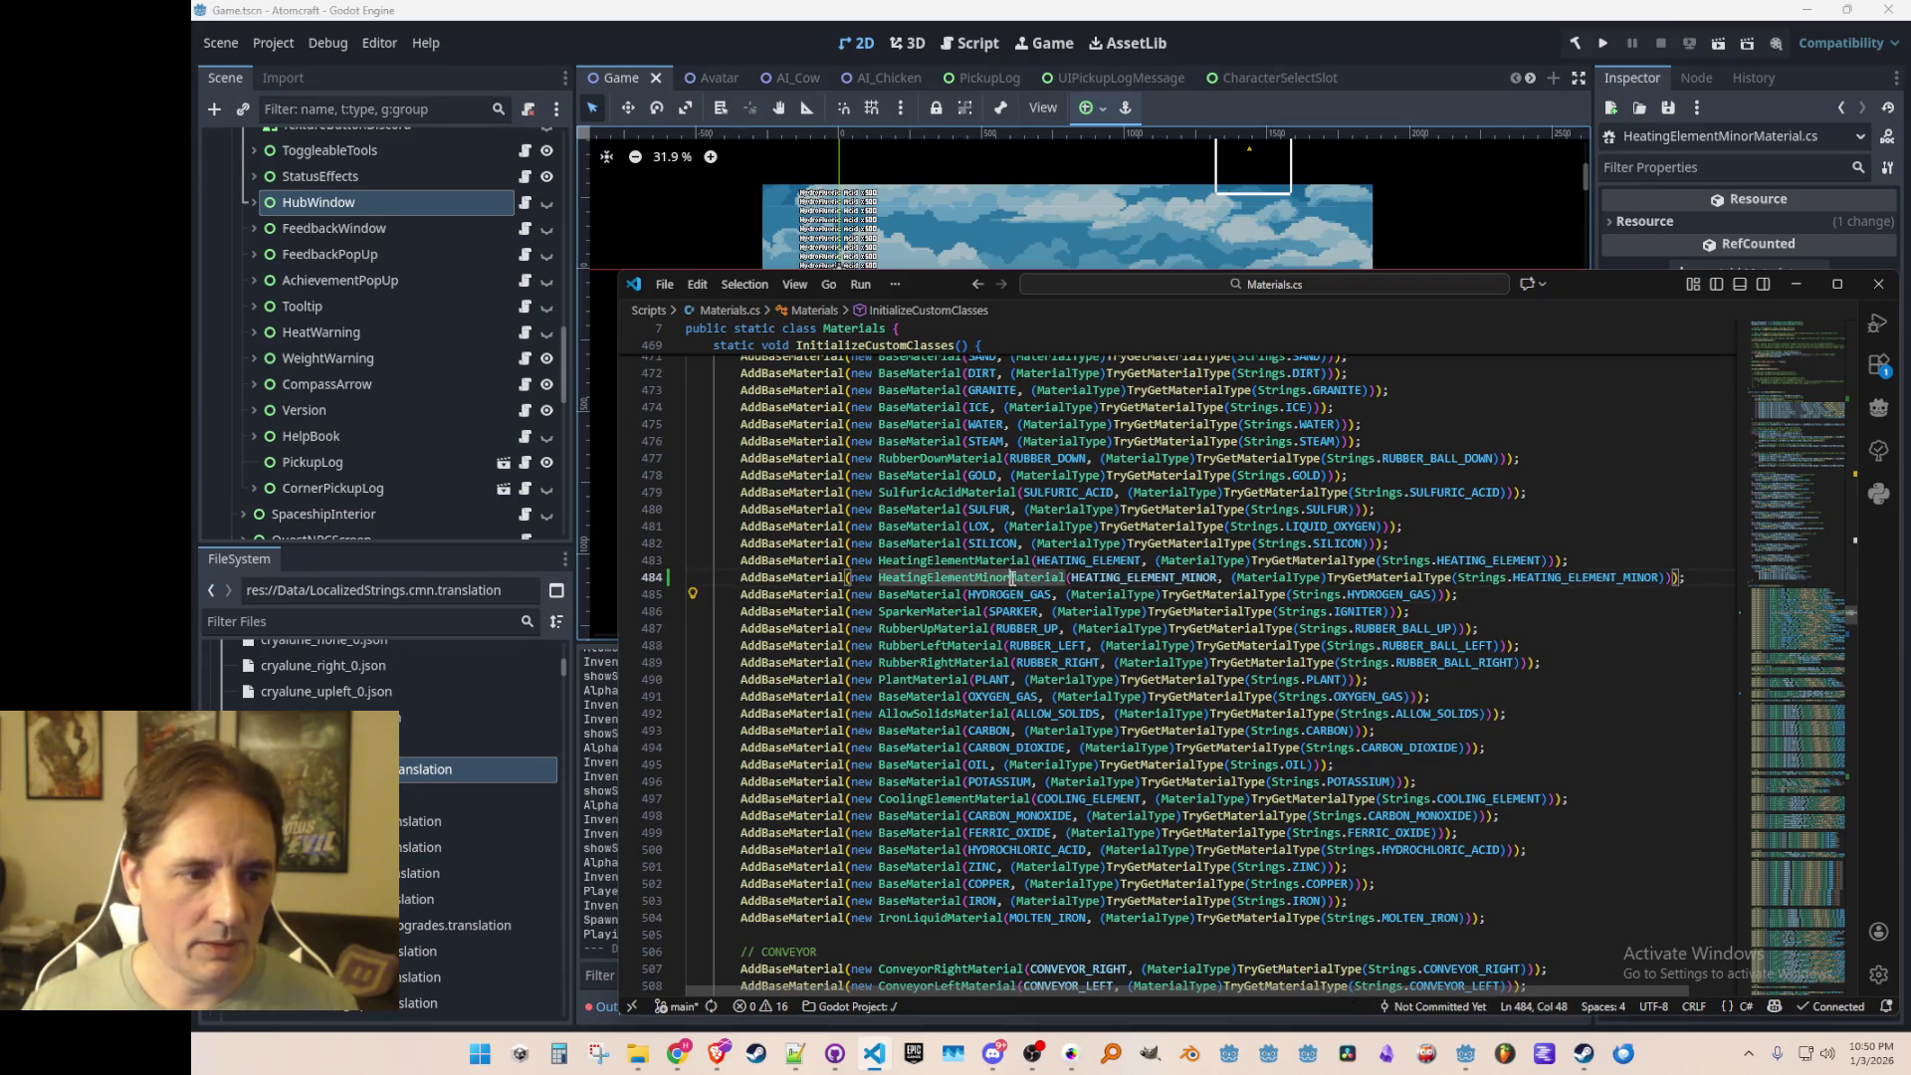
pyautogui.rightClick(1013, 579)
pyautogui.click(1101, 419)
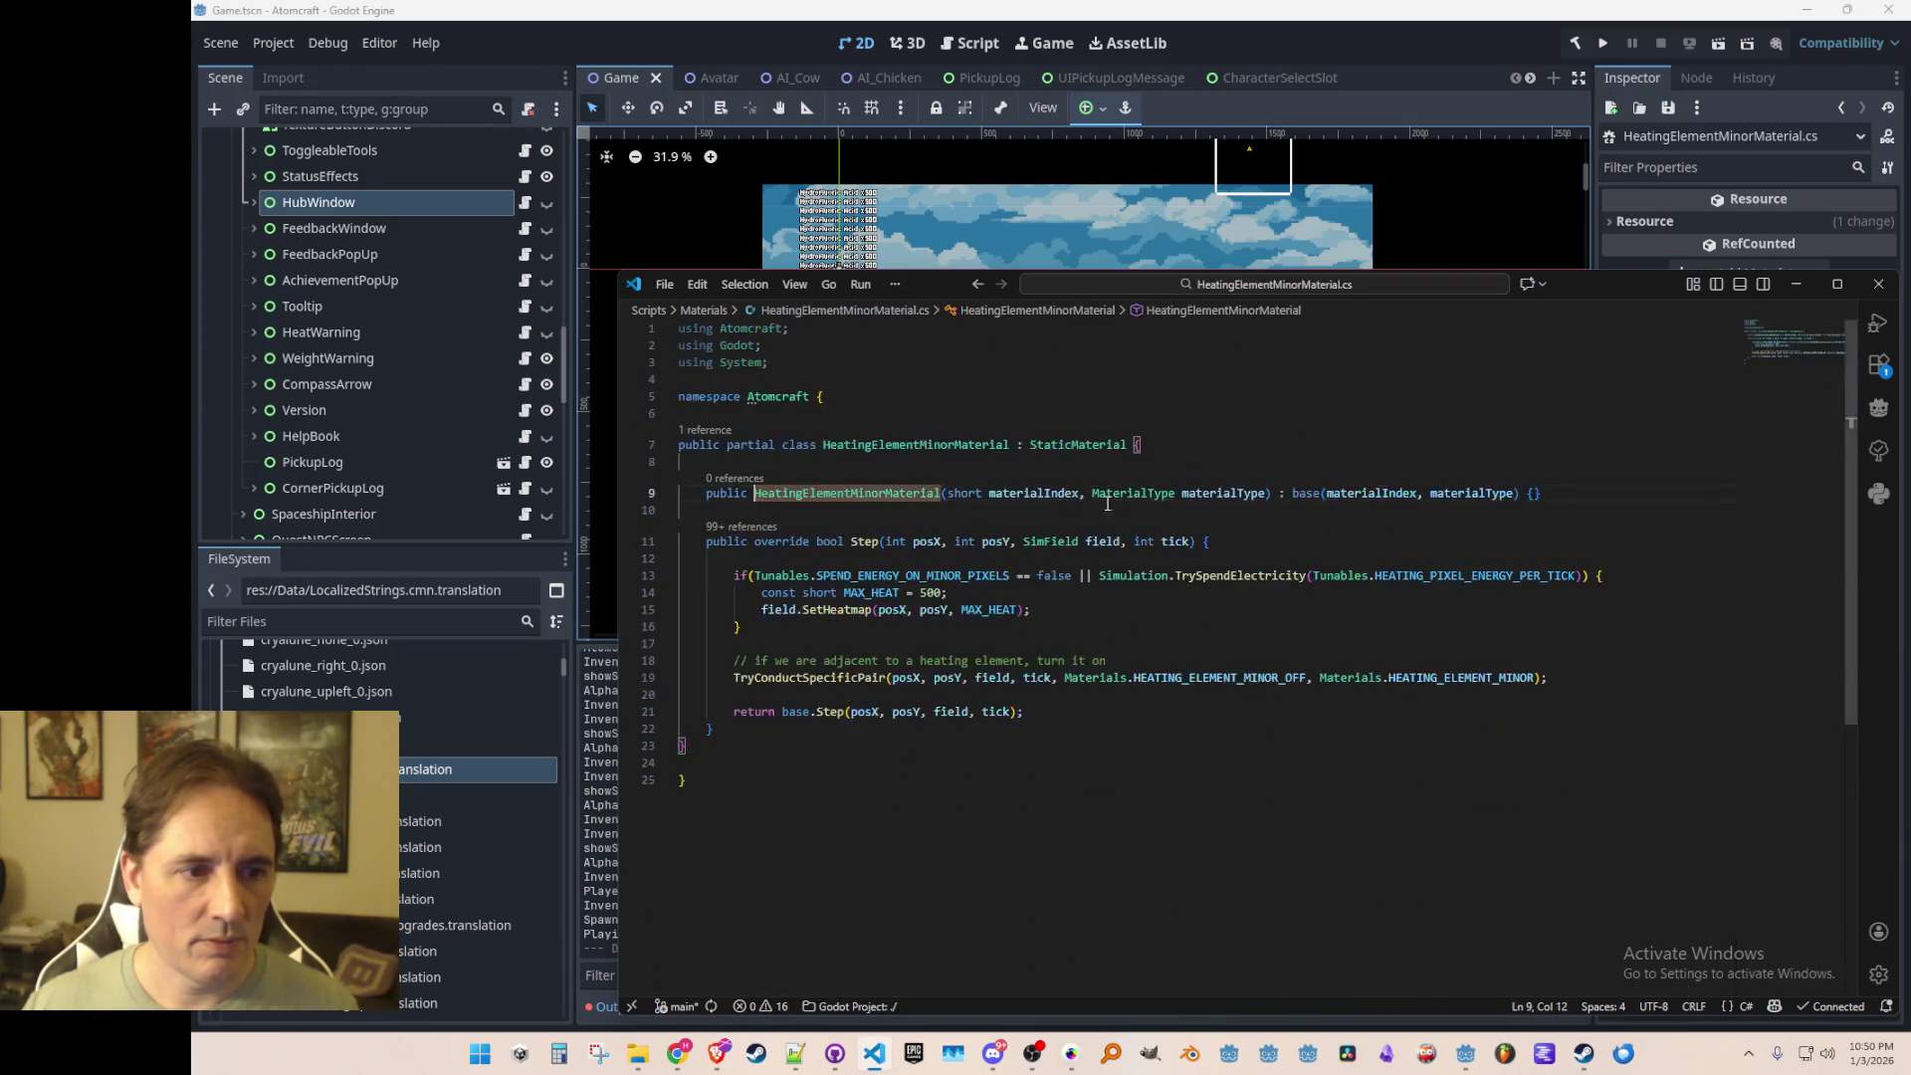
# Step: Check the HEATING_ELEMENT_MINOR_OFF occurrences in HeatingElementMinorMaterial.cs's Step method
pyautogui.moveTo(1230, 673)
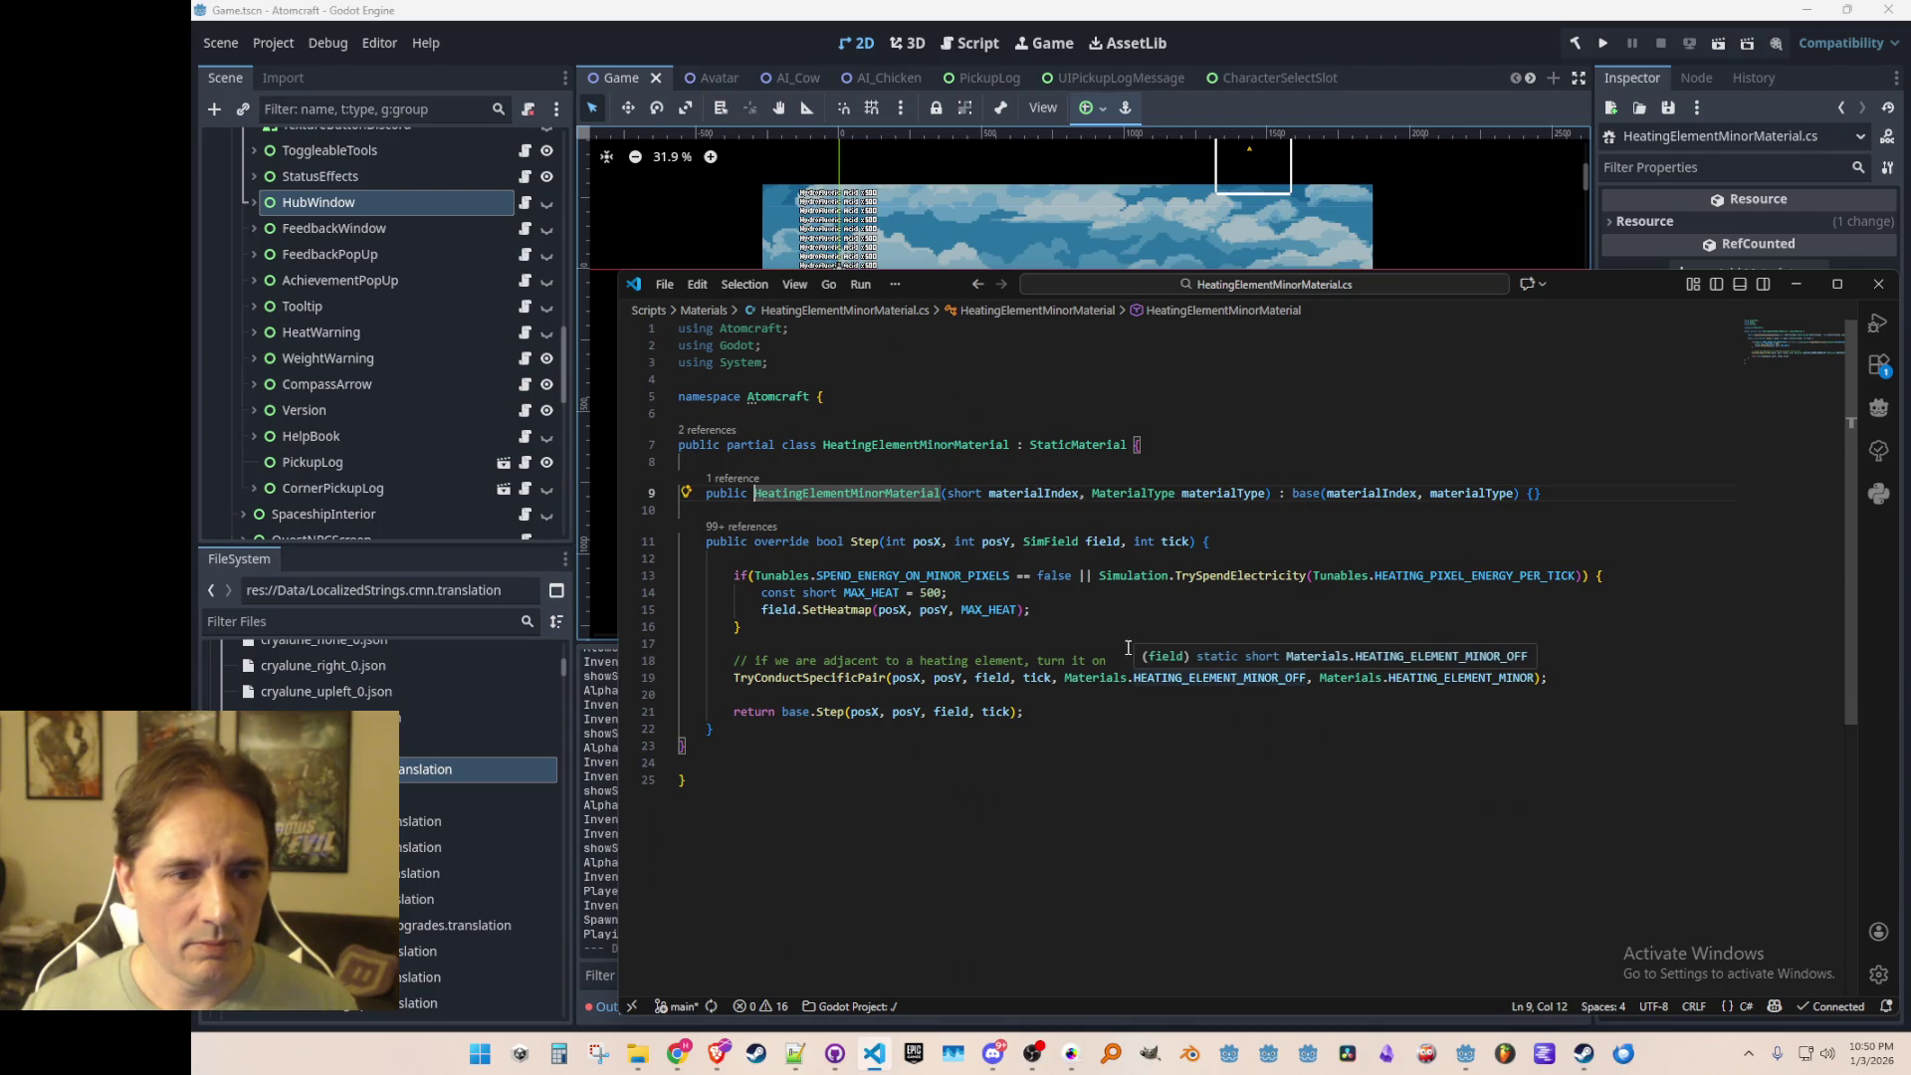
pyautogui.click(1129, 814)
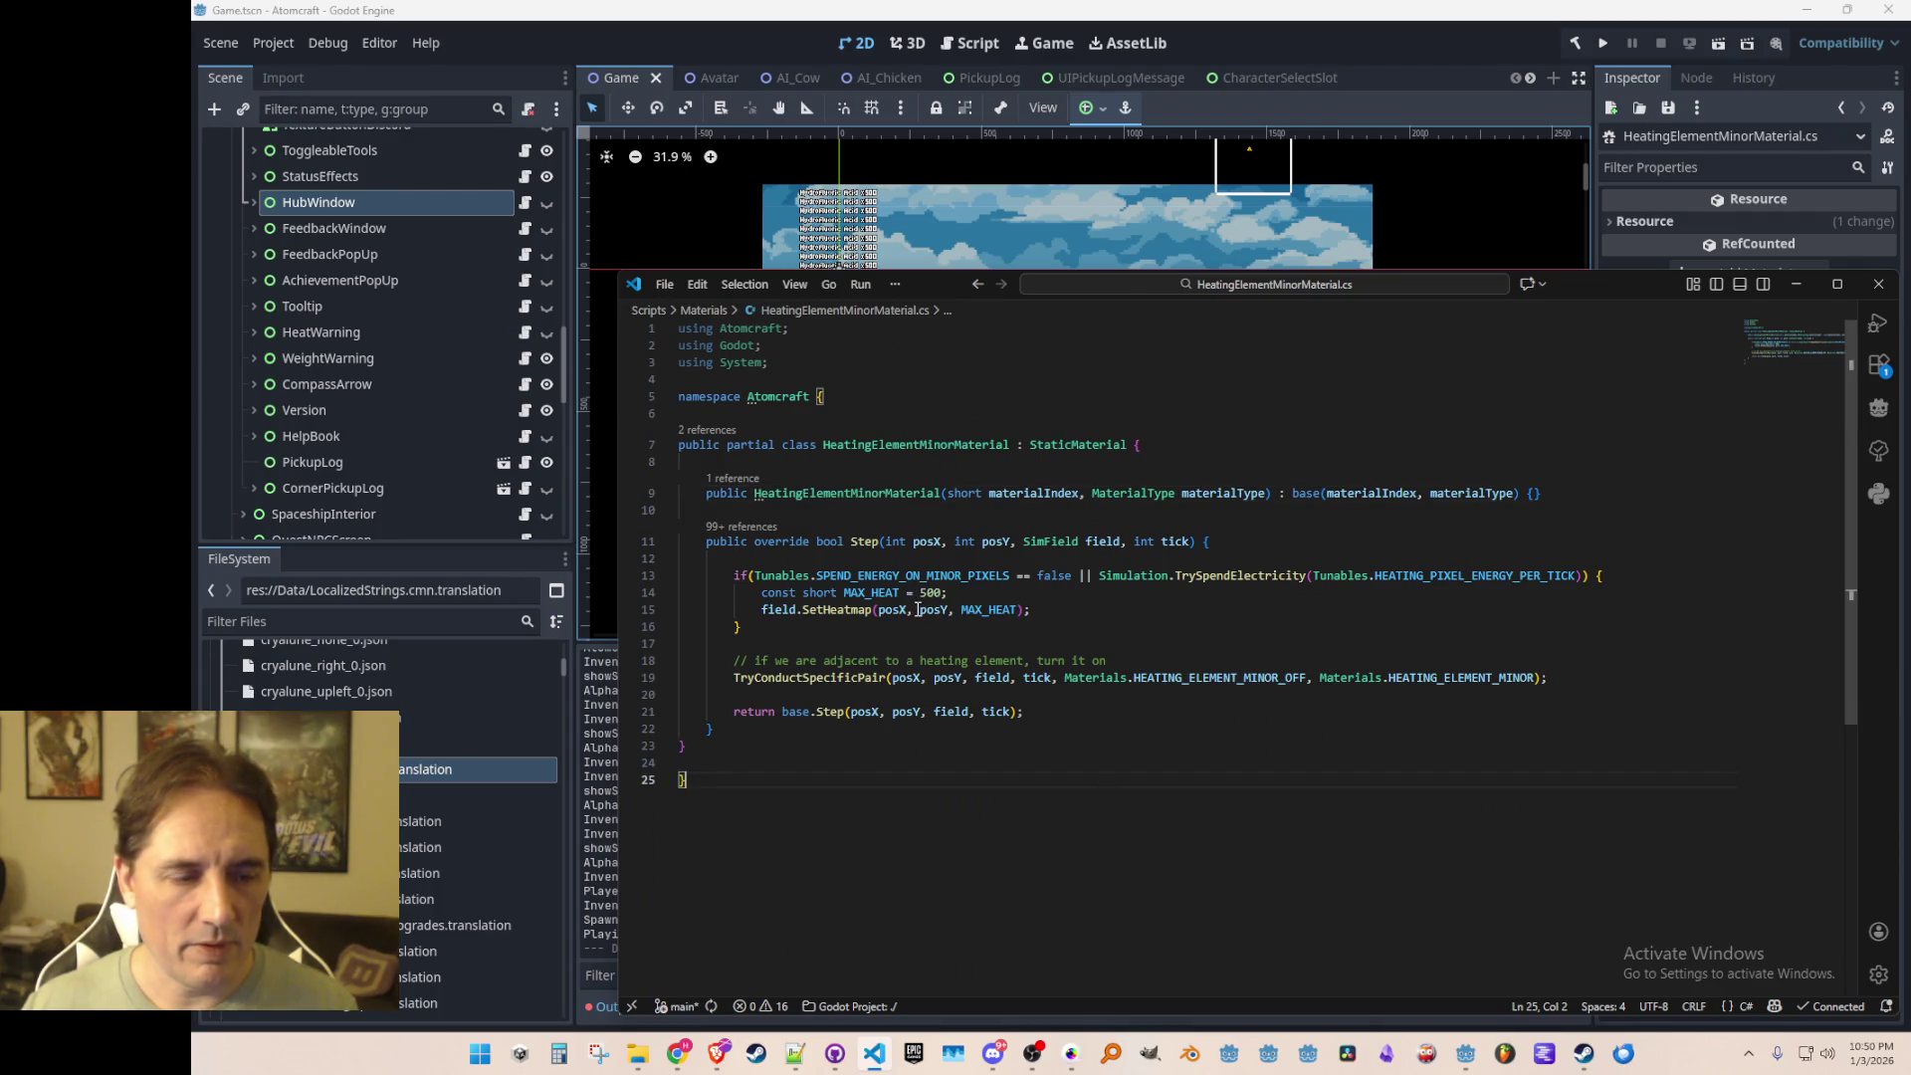
pyautogui.click(1205, 685)
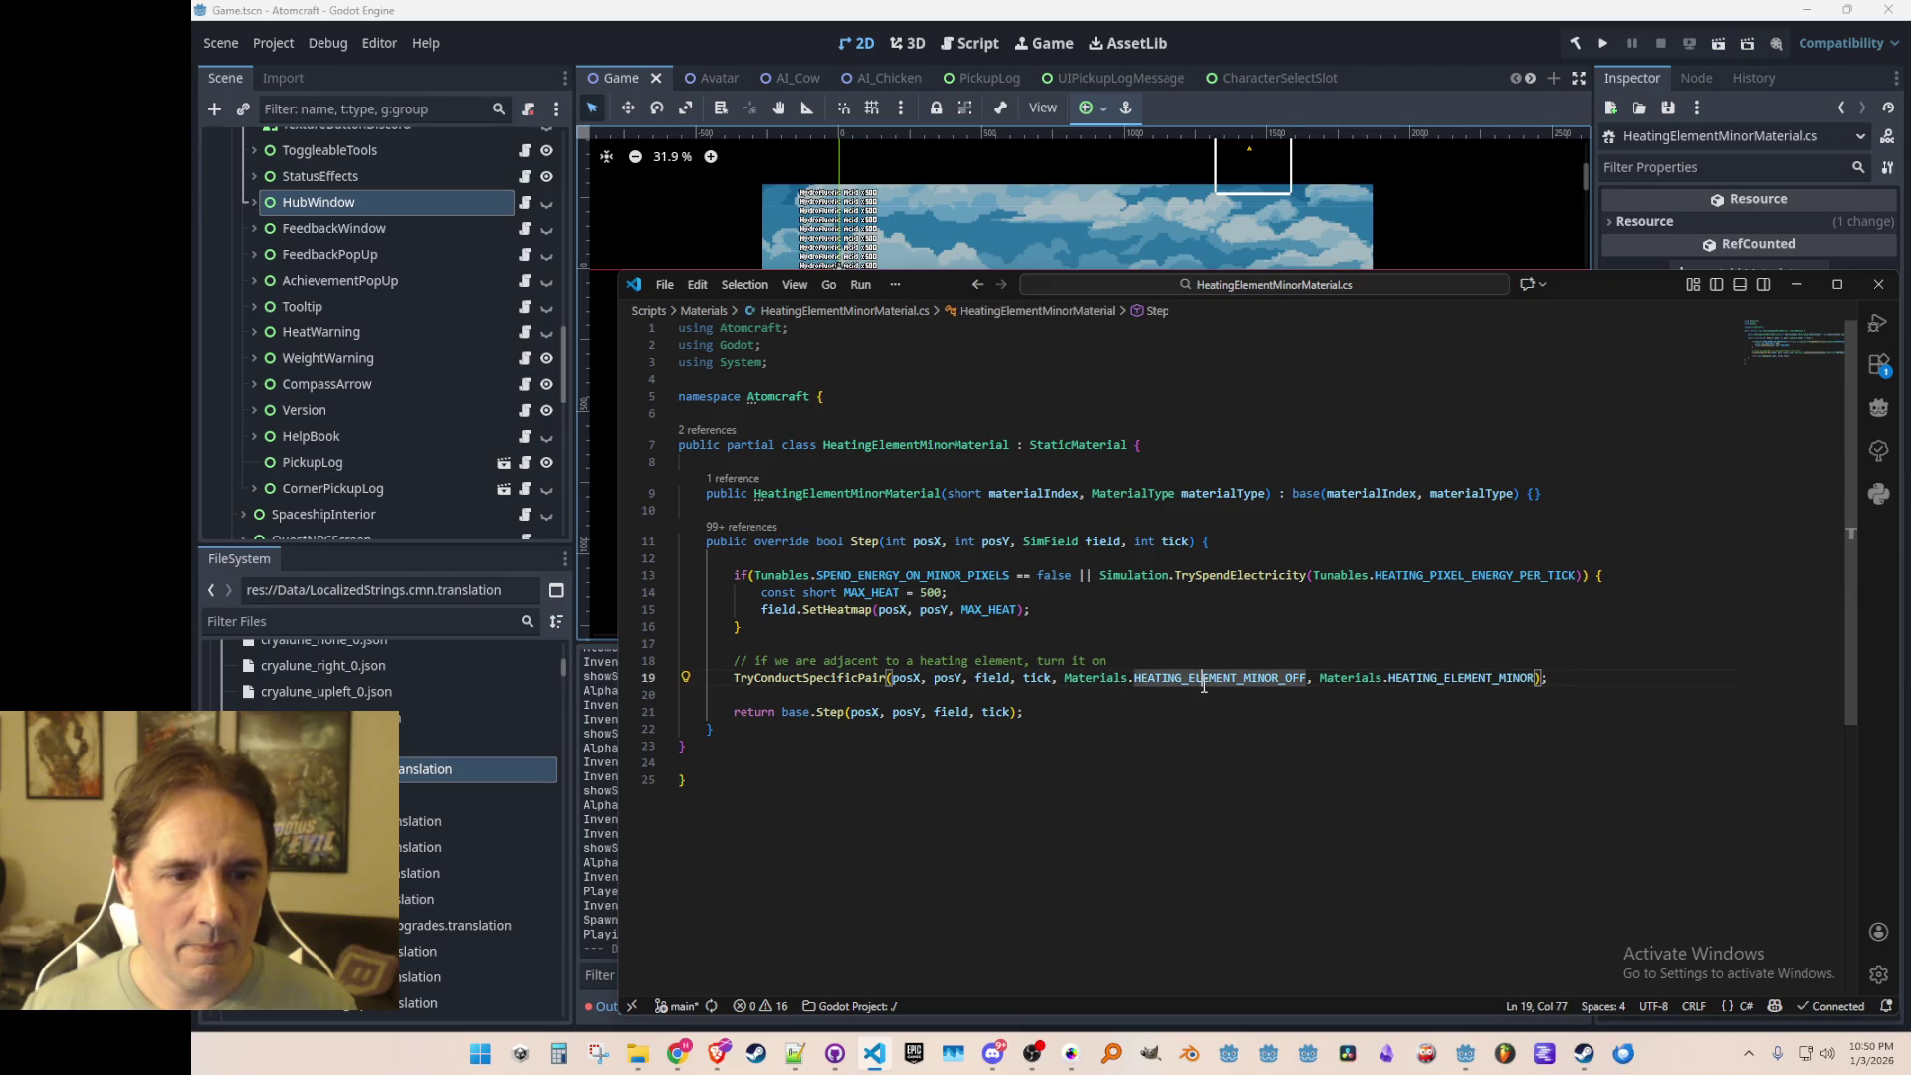
pyautogui.click(1150, 776)
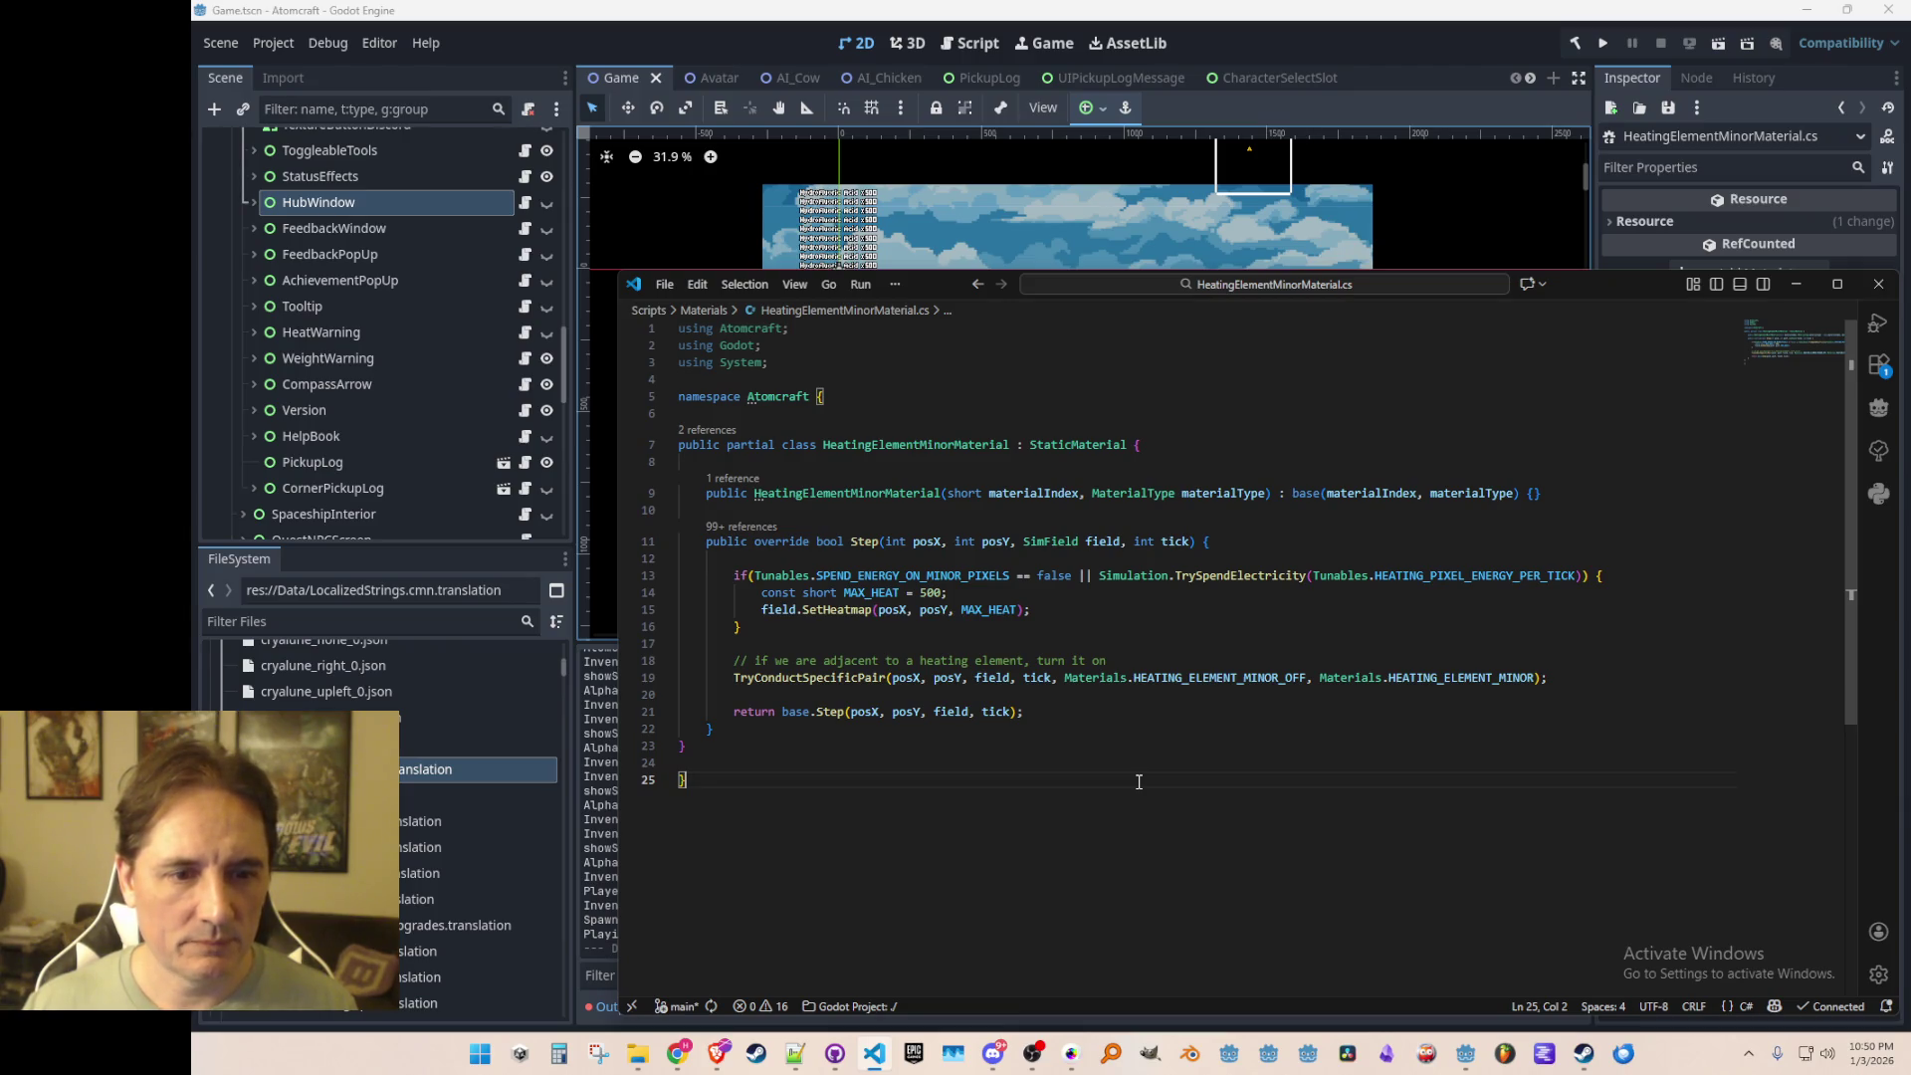
pyautogui.hotkey('ctrl', 'p')
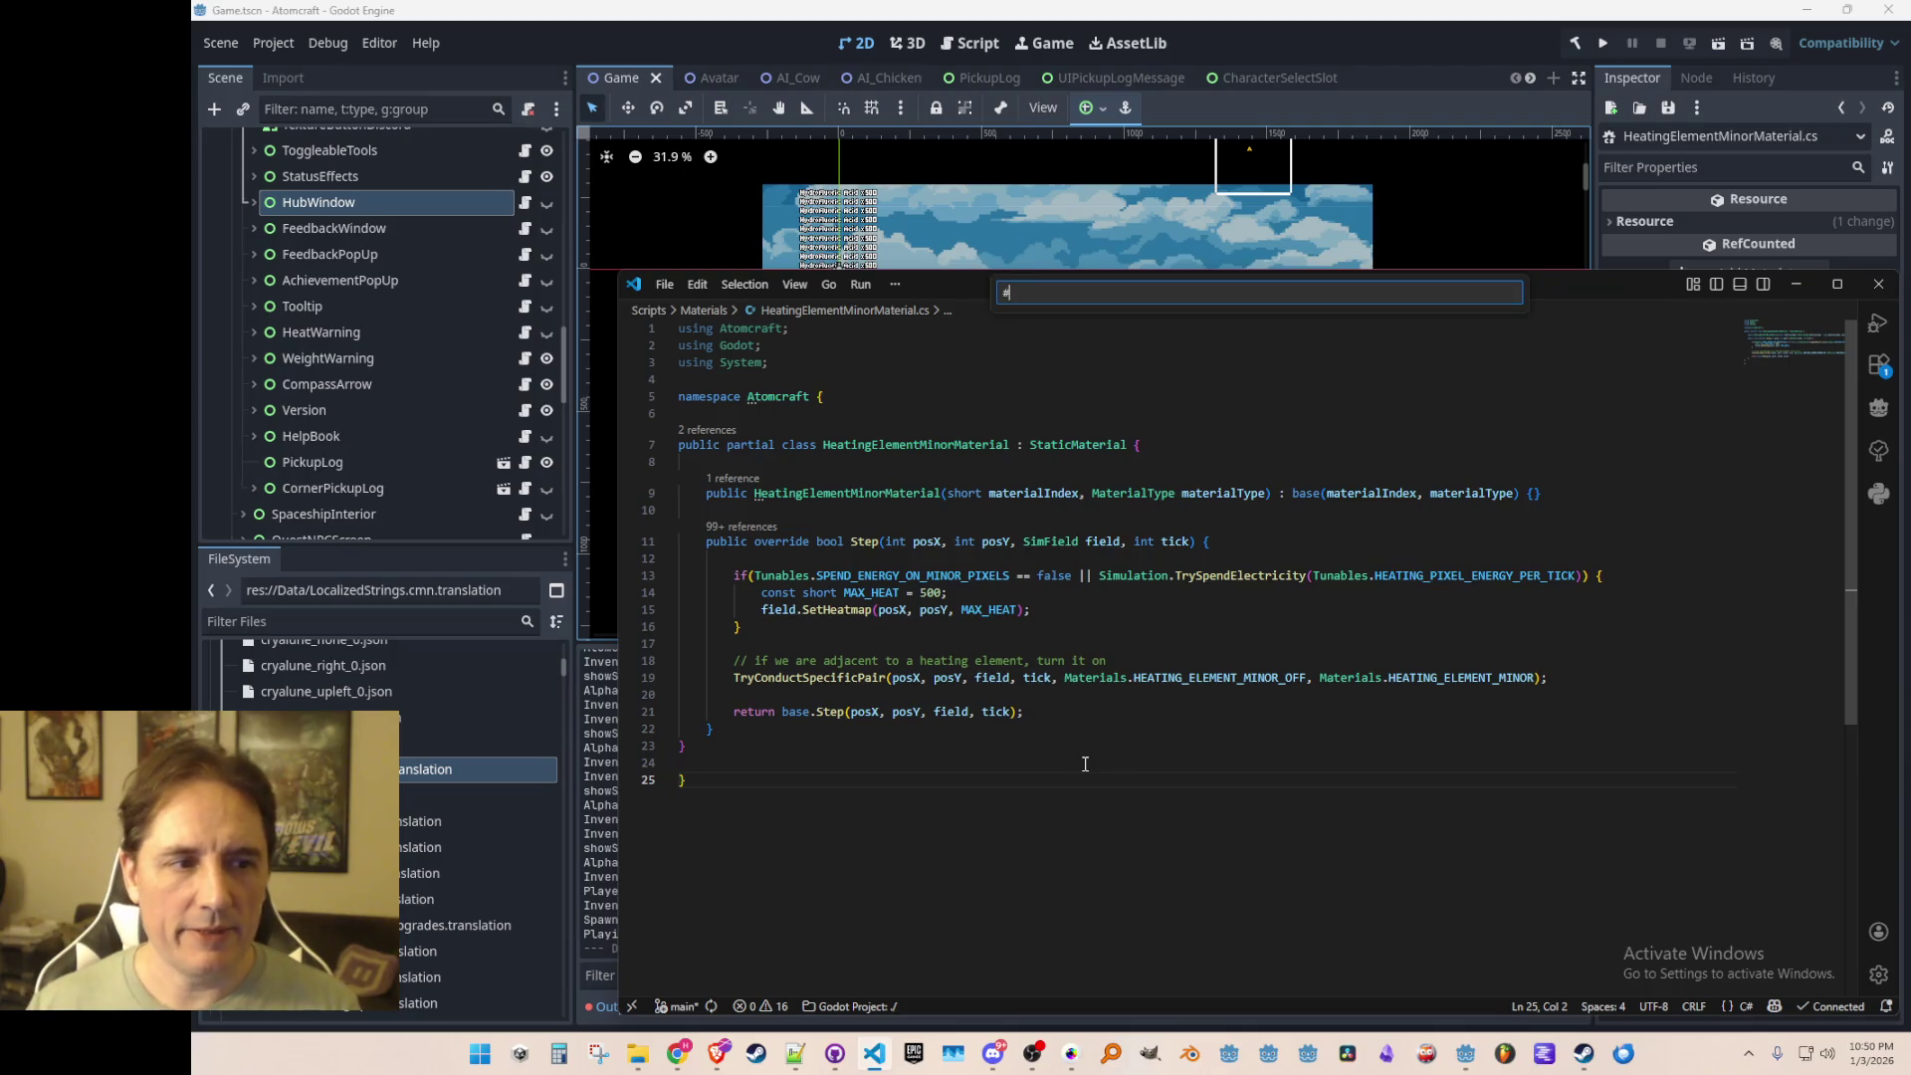
# Step: Open HeatingElementMinorTurningOffMaterial.cs and review its Step method around line 12
pyautogui.write('Heating')
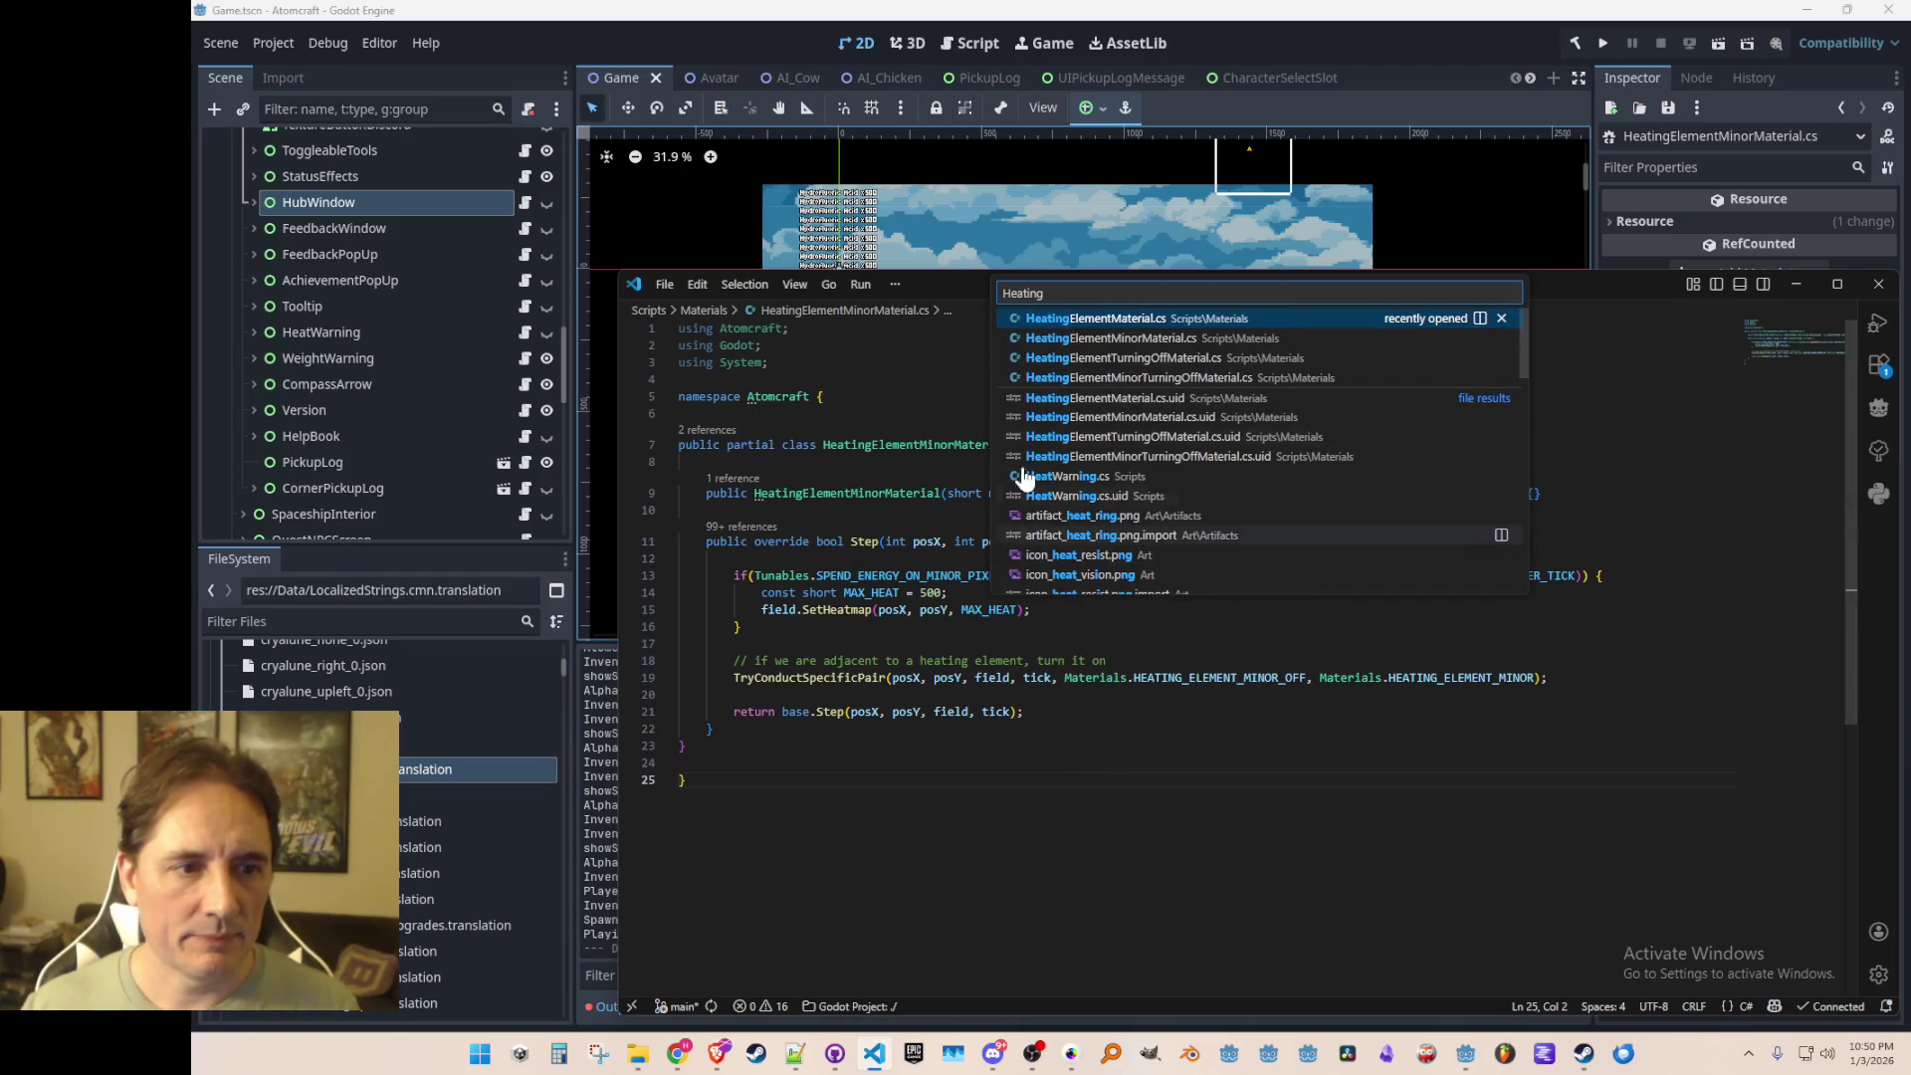
pyautogui.click(1073, 378)
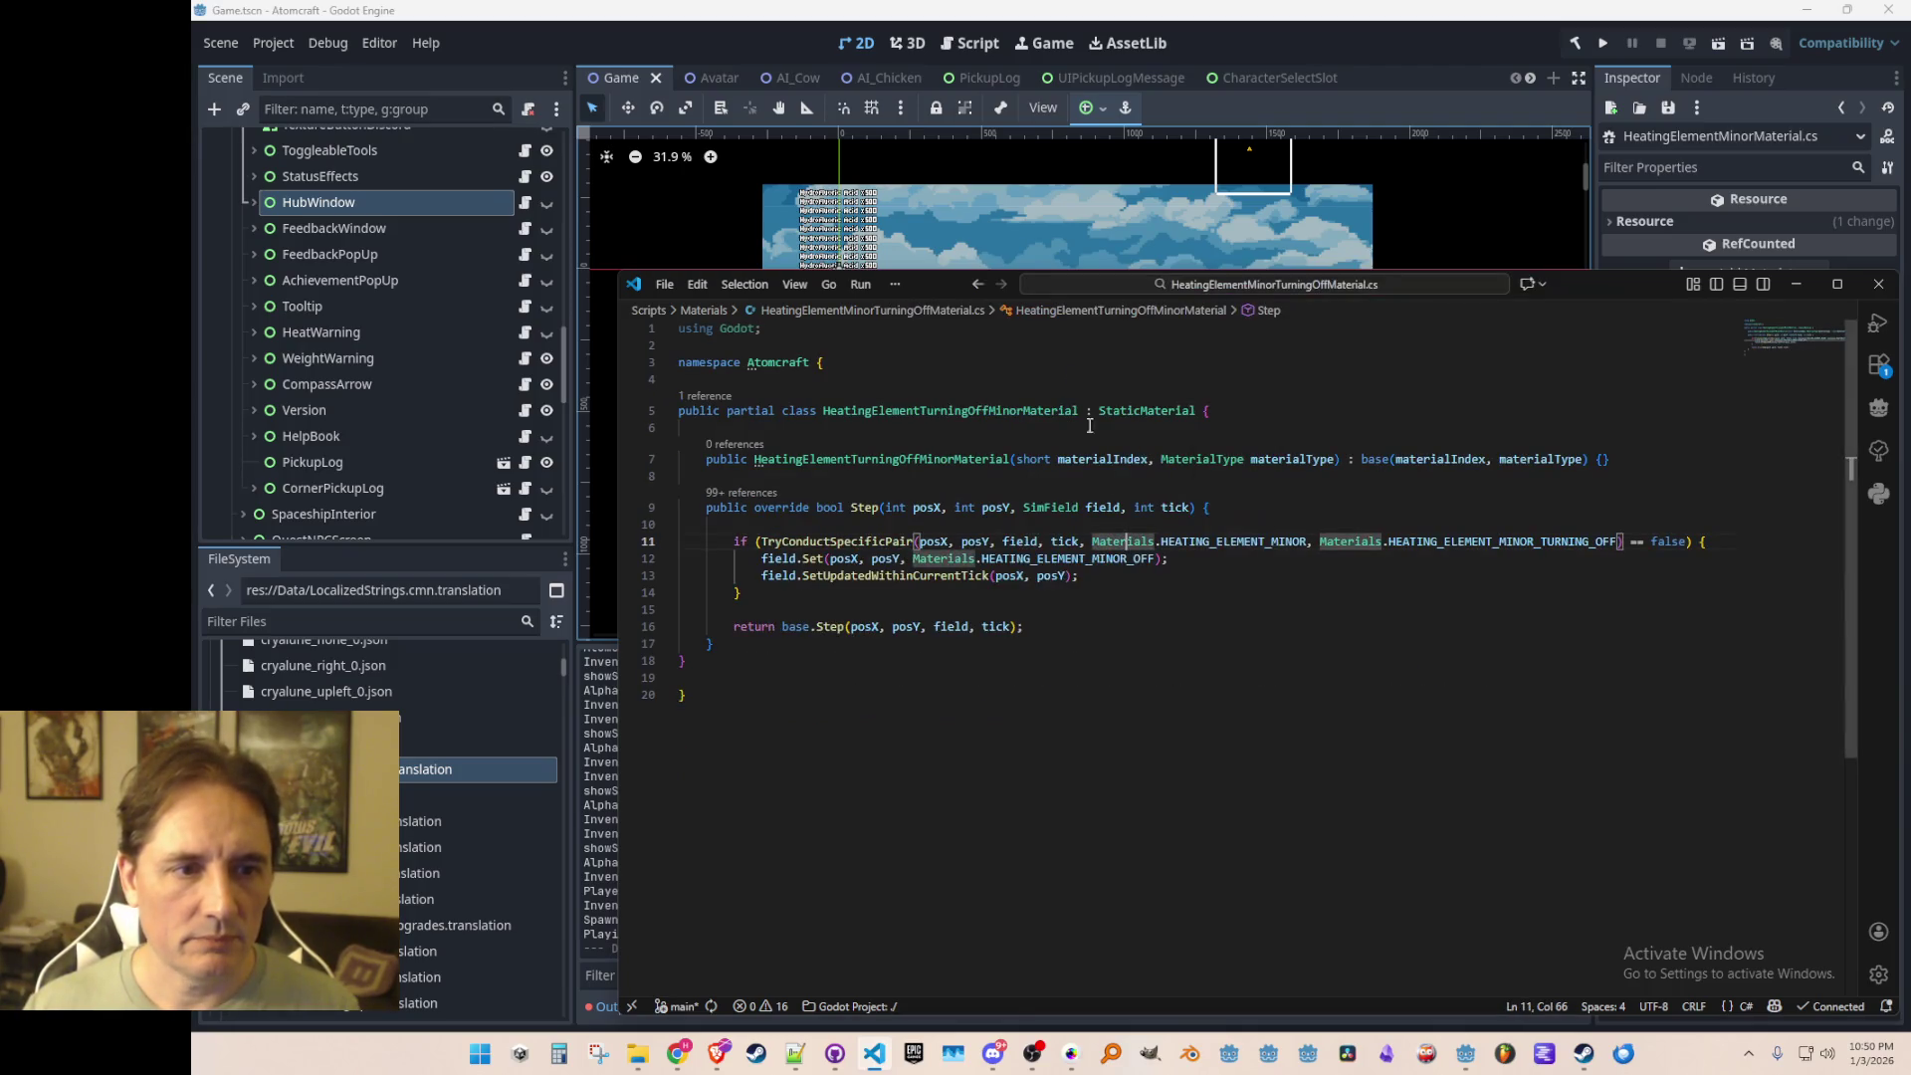
pyautogui.click(1102, 735)
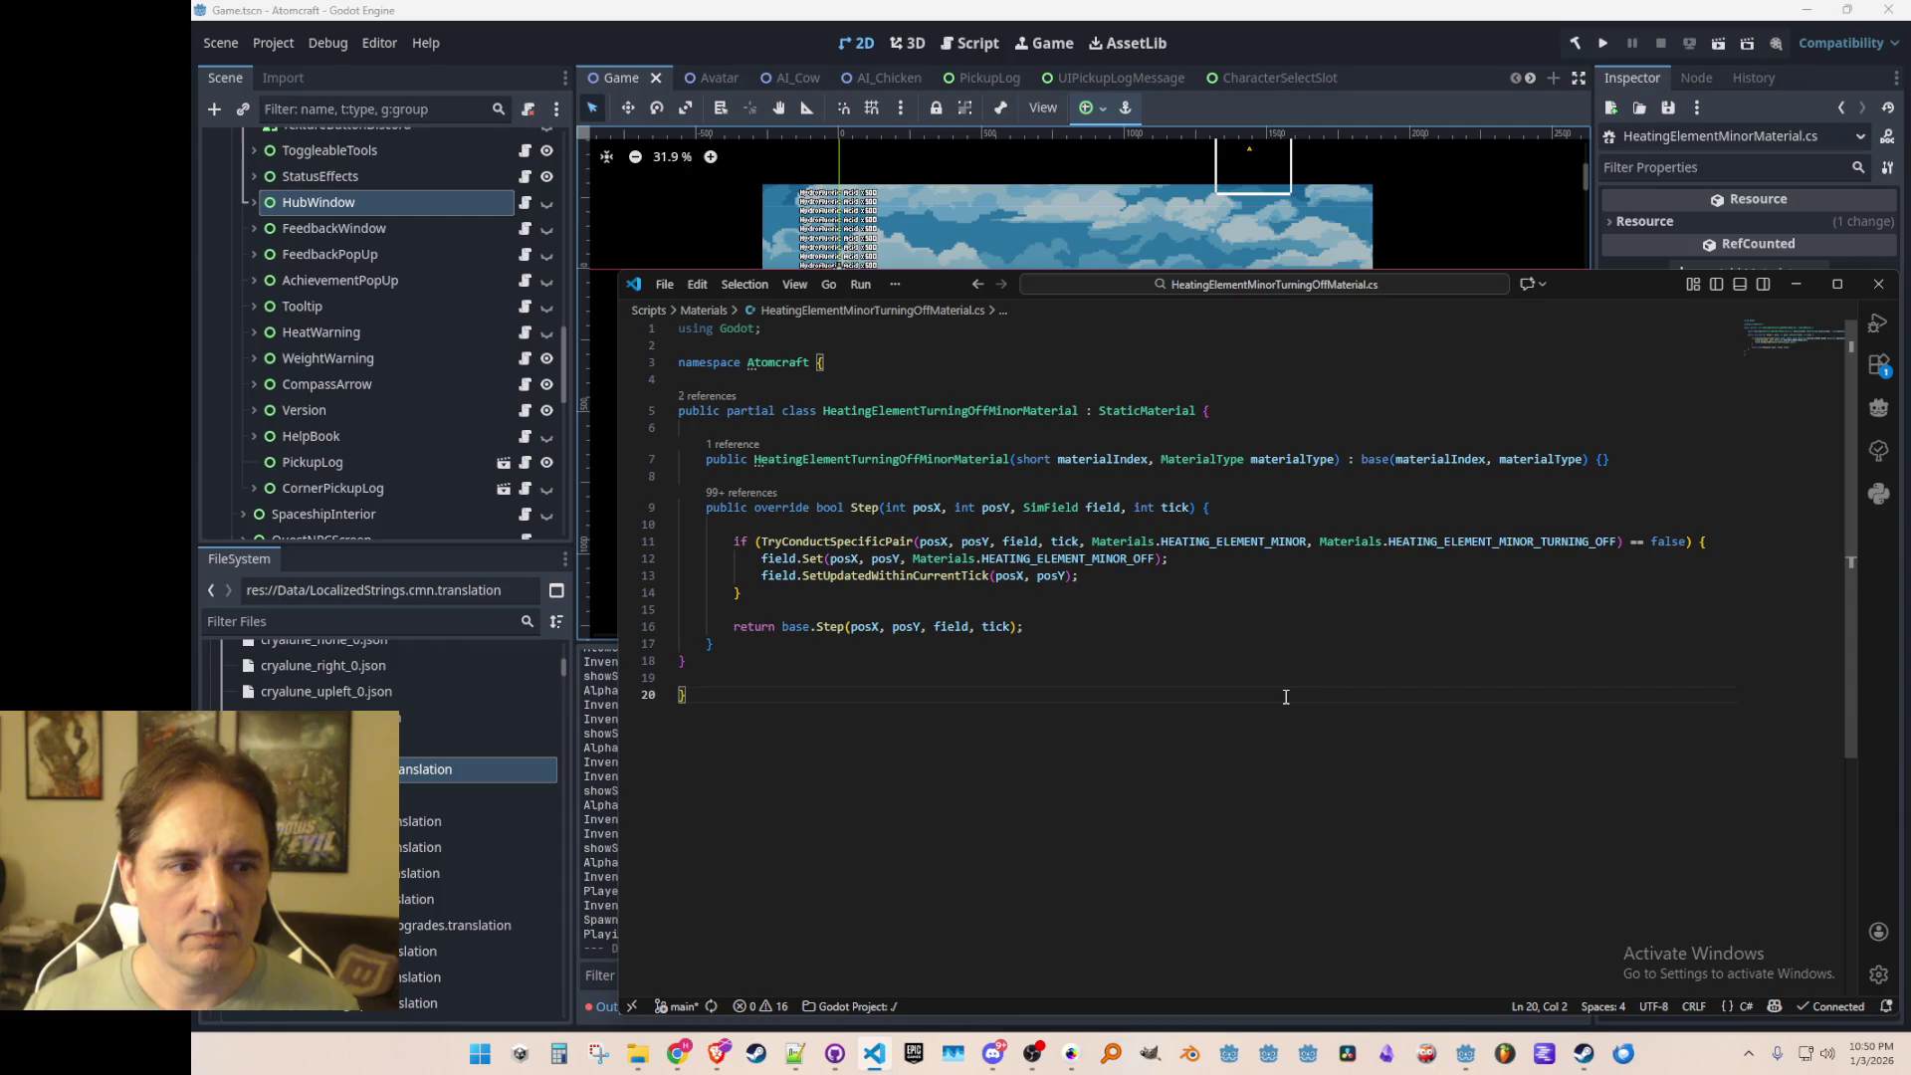
pyautogui.press('Up')
pyautogui.press('Up')
pyautogui.press('Up')
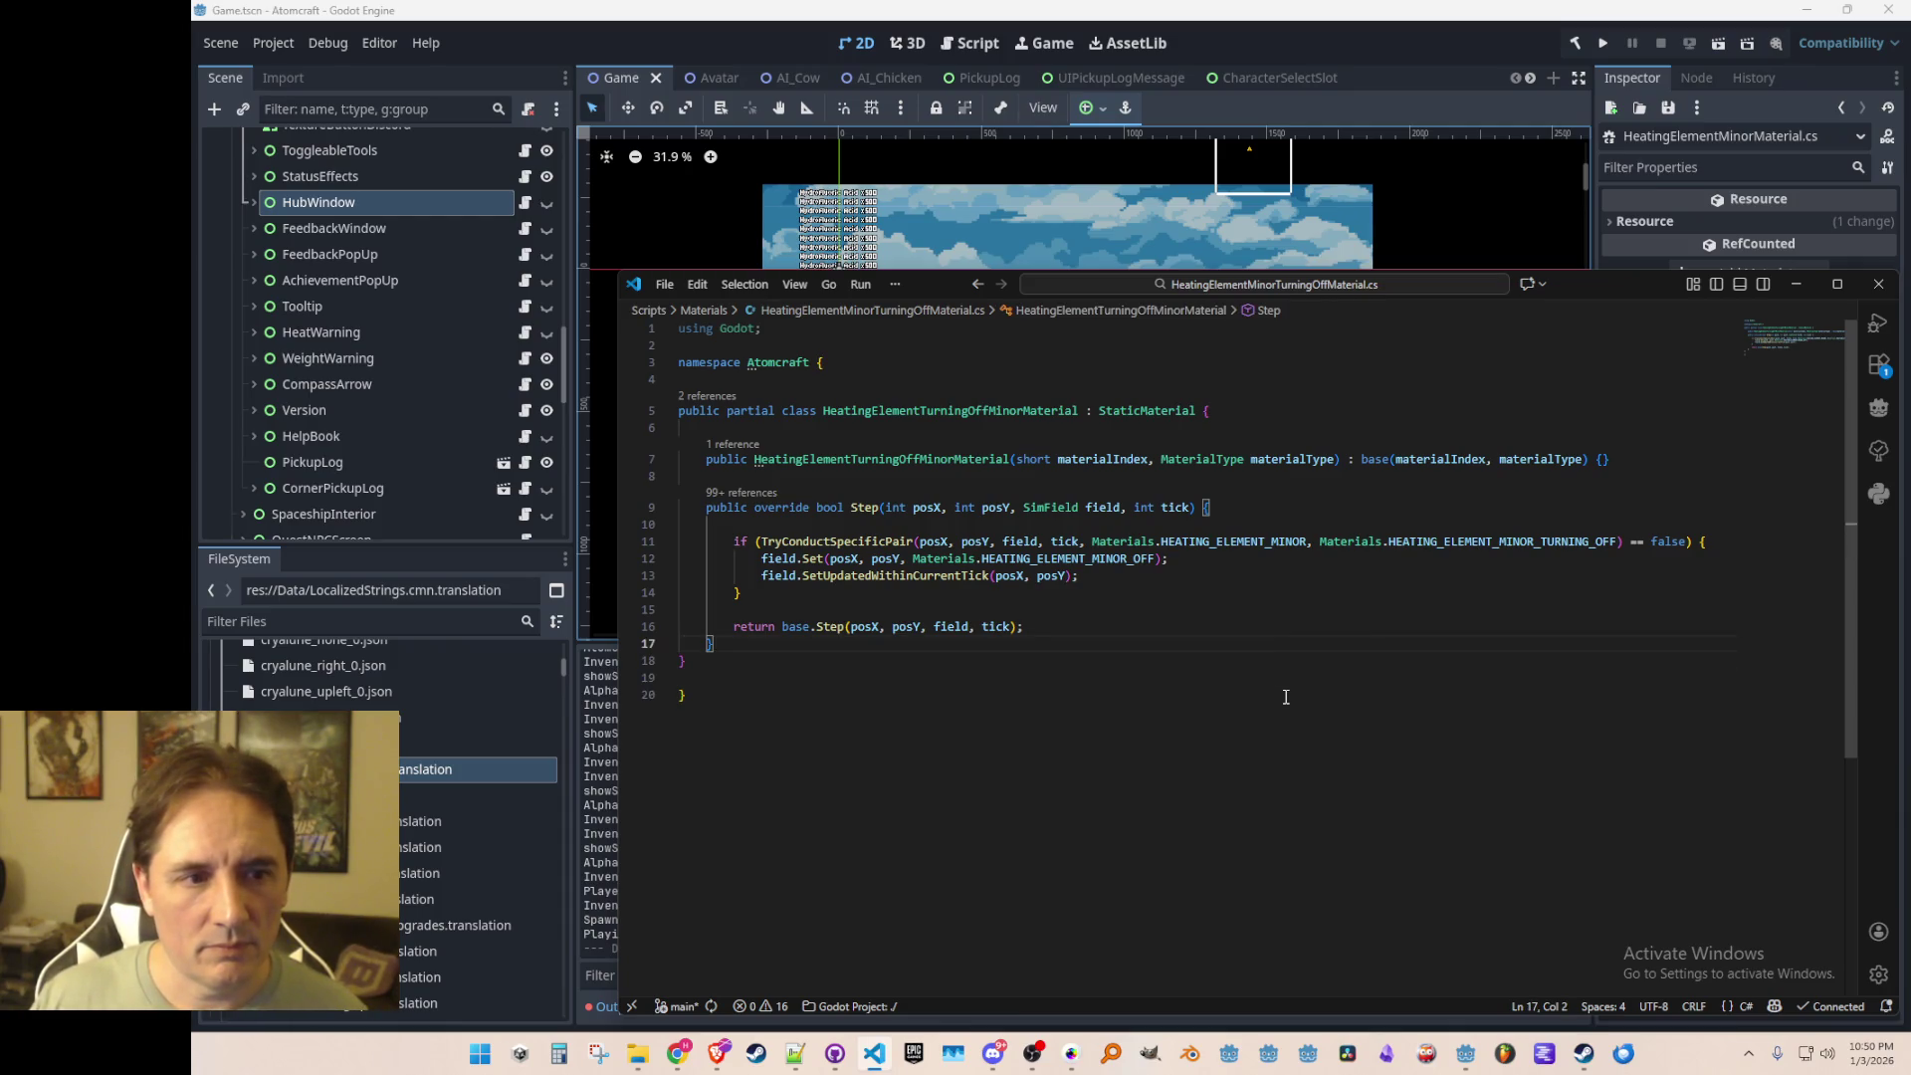
pyautogui.press('Up')
pyautogui.press('Up')
pyautogui.press('Up')
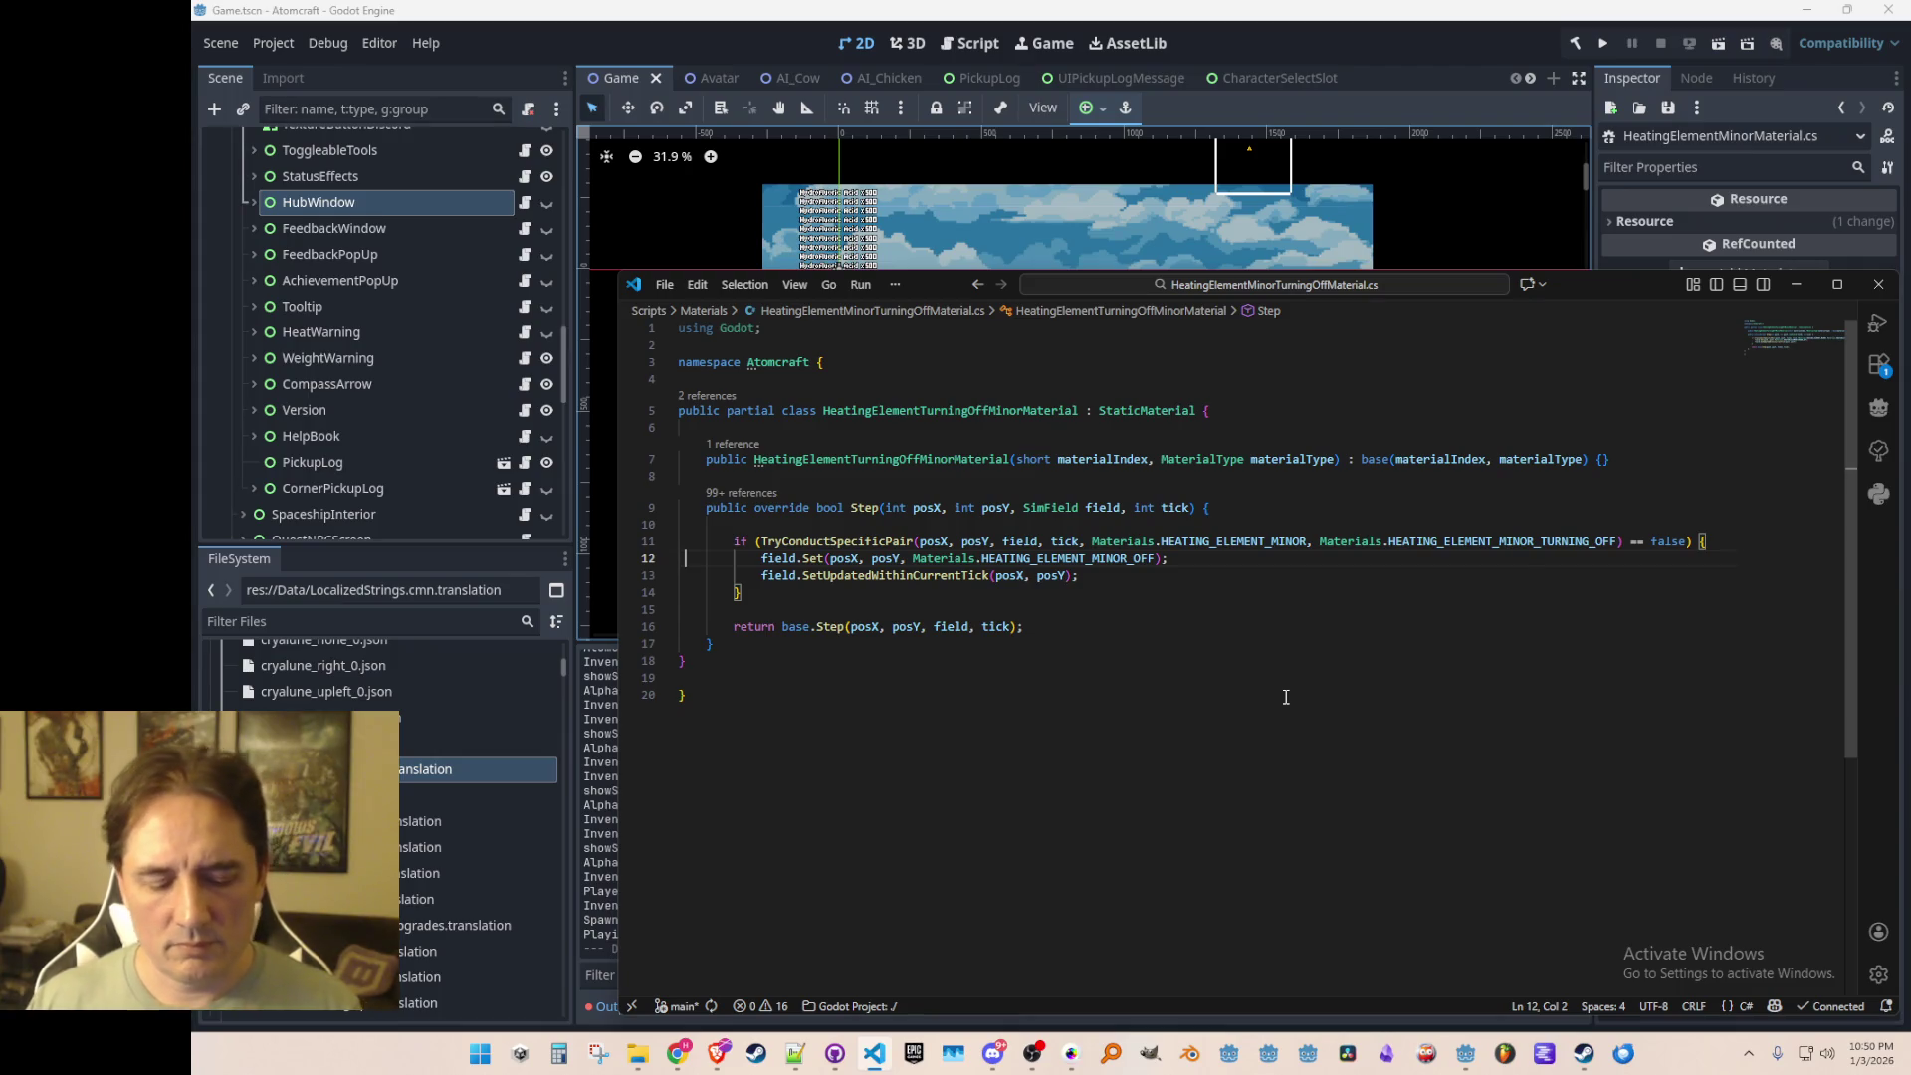
# Step: Compare it against HeatingElementTurningOffMaterial.cs, then return to Materials.cs line 484
pyautogui.hotkey('ctrl', 'p')
pyautogui.write('HeatingEleme')
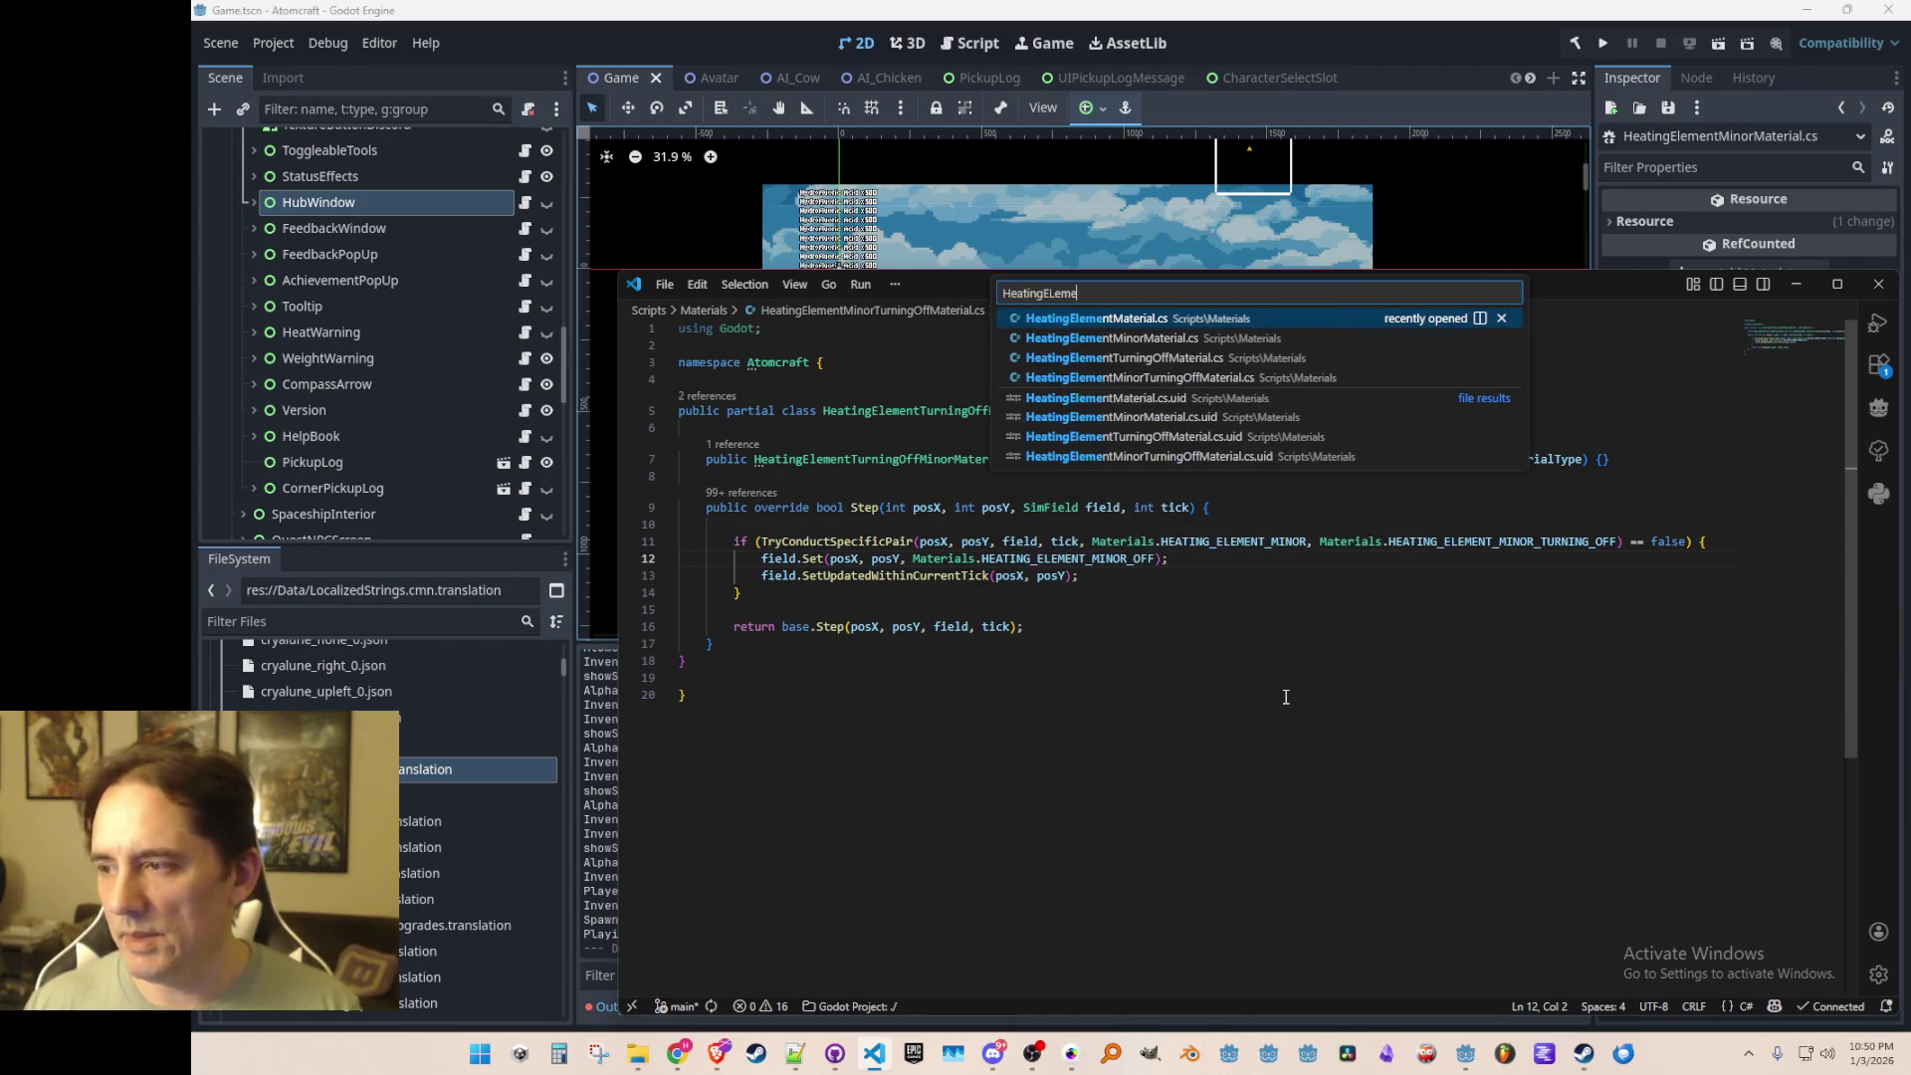
pyautogui.click(1195, 360)
pyautogui.hotkey('ctrl', 'Tab')
pyautogui.hotkey('ctrl', 'Tab')
pyautogui.hotkey('ctrl', 'Tab')
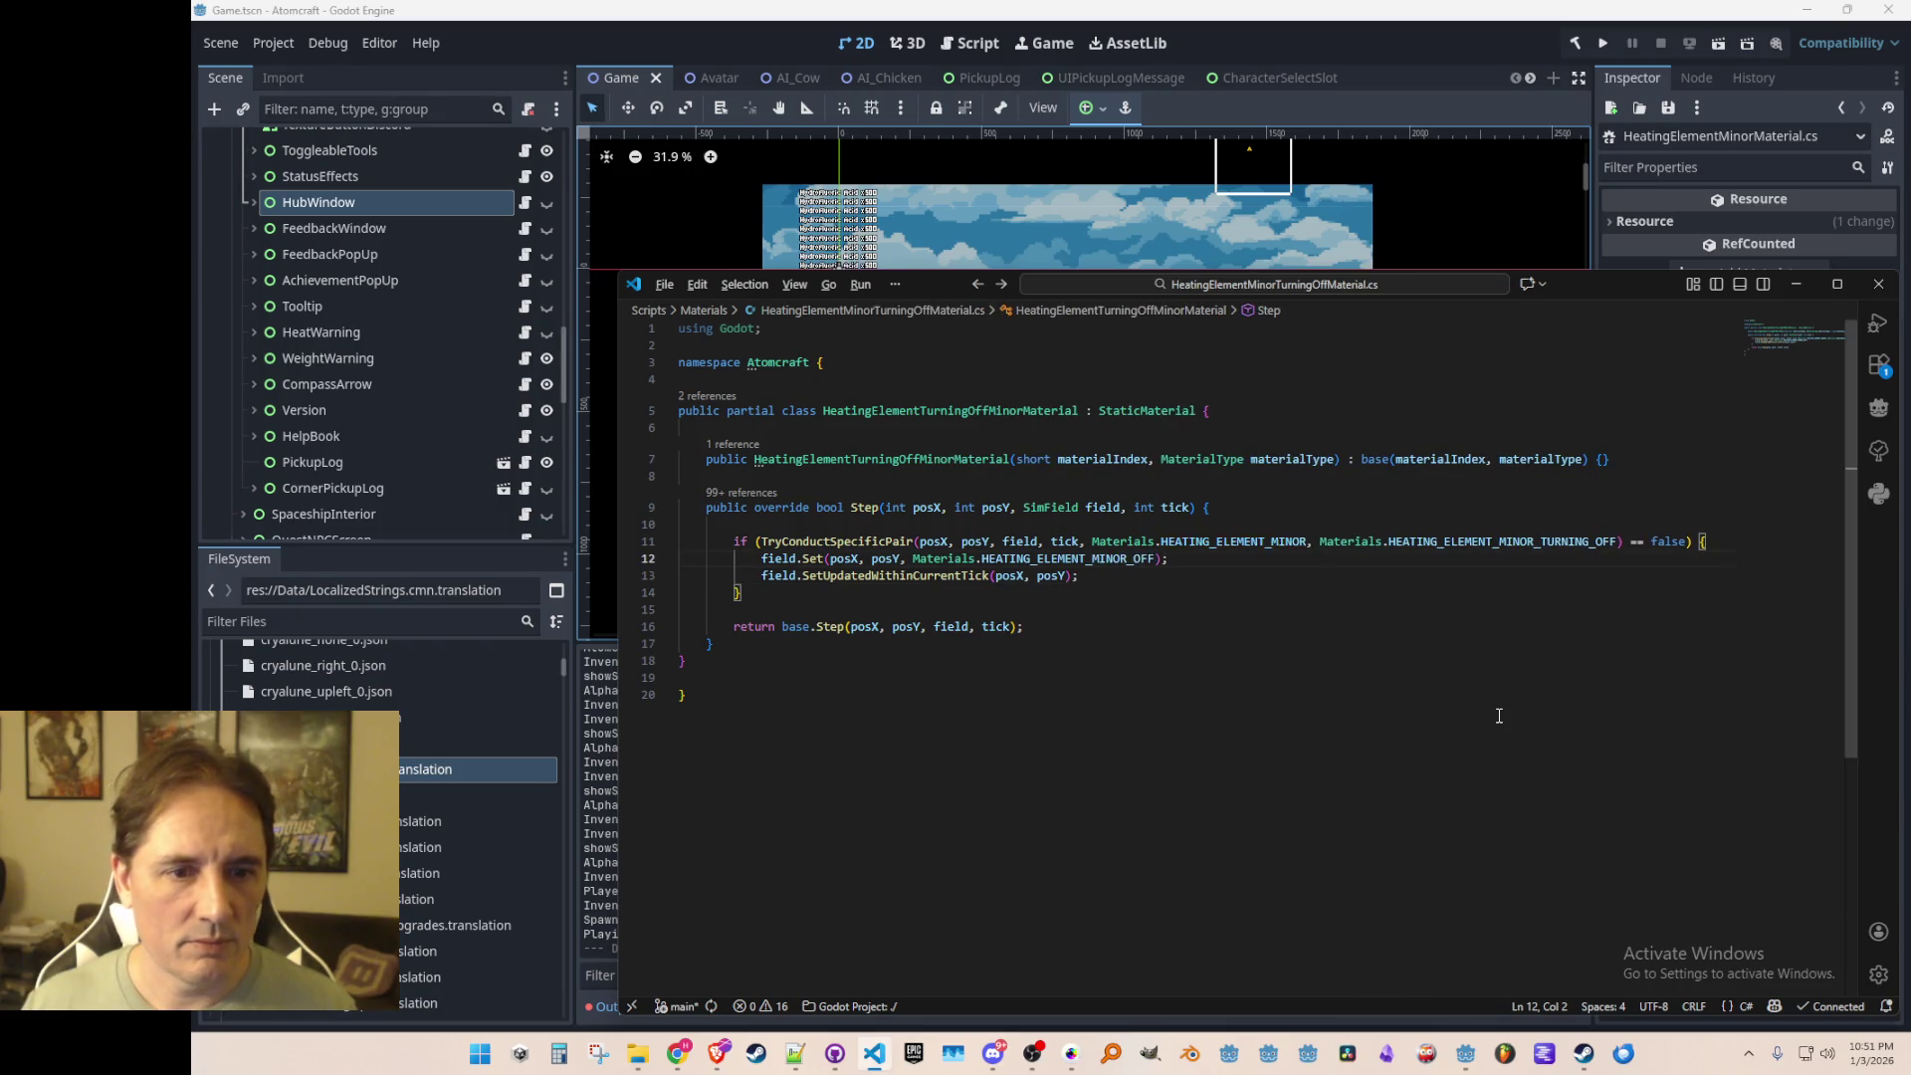
pyautogui.hotkey('ctrl', 'Tab')
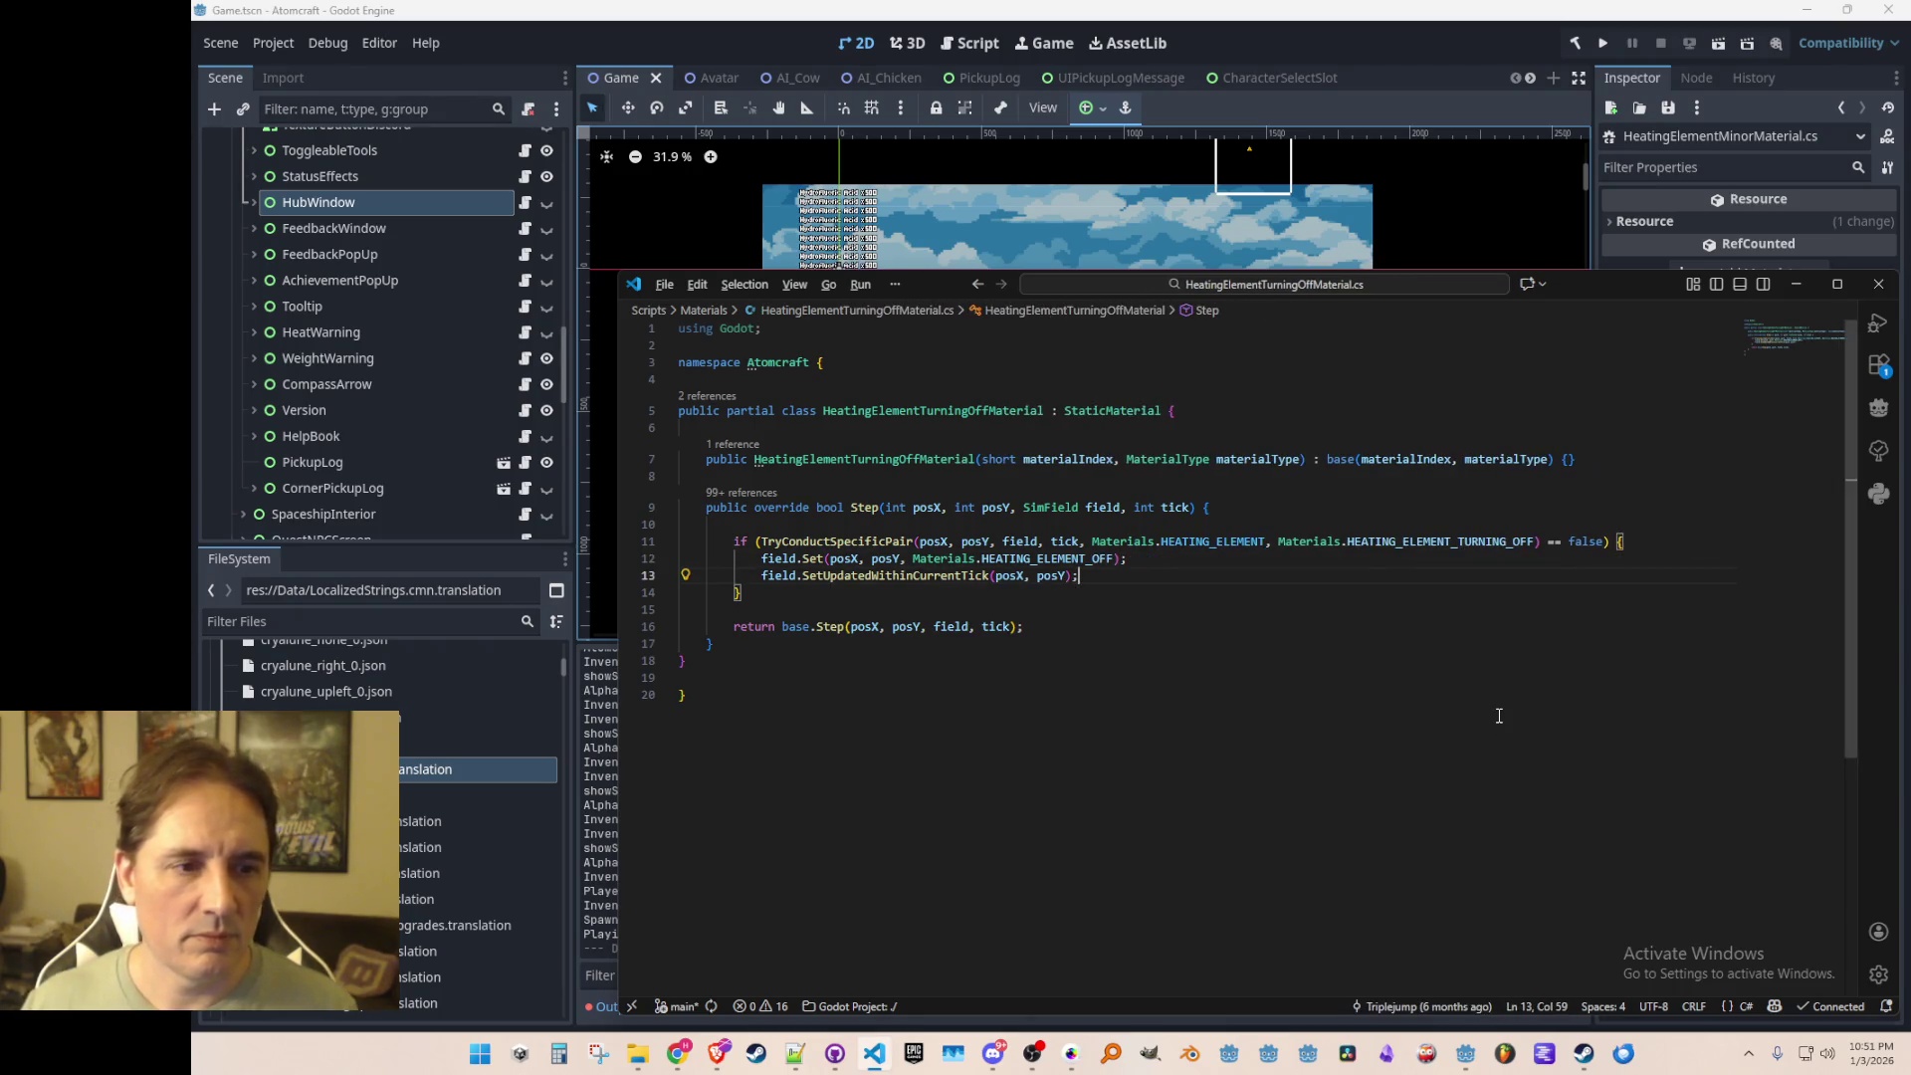
pyautogui.hotkey('ctrl', 'Tab')
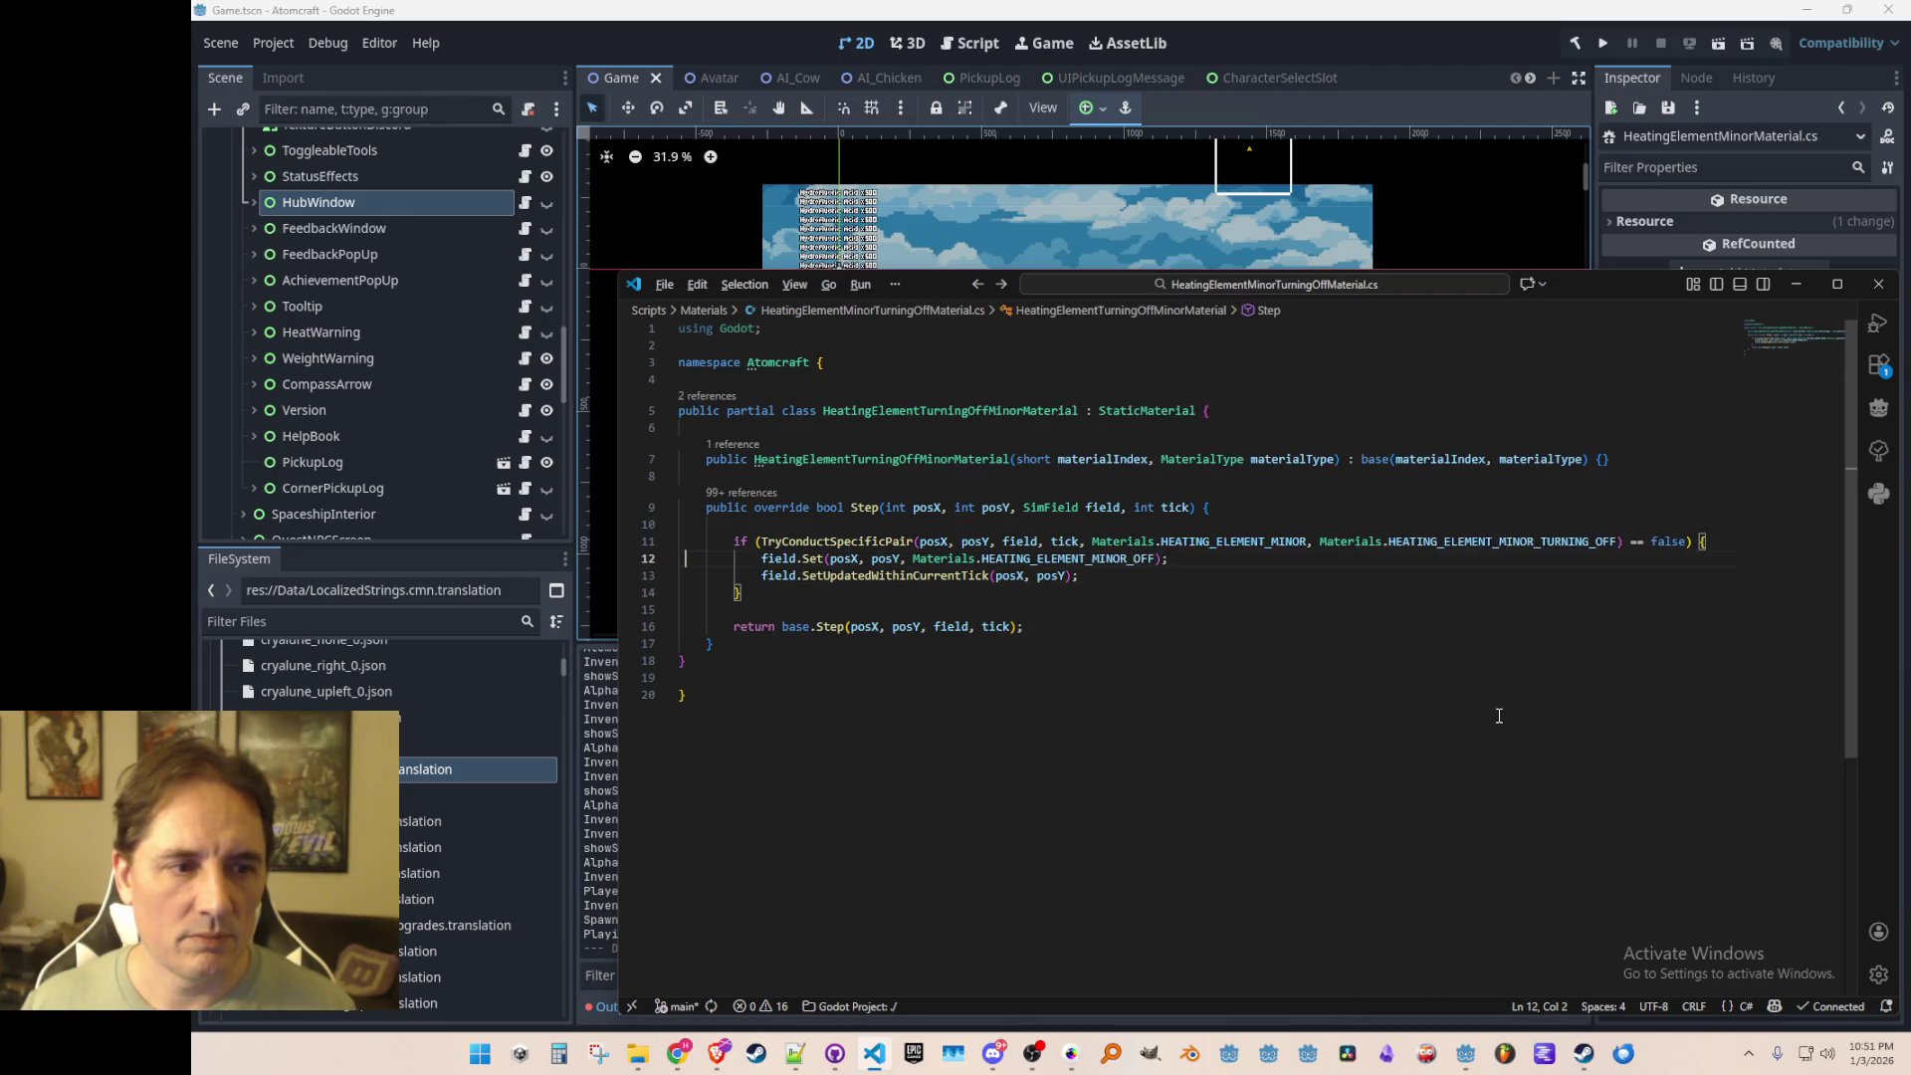
pyautogui.hotkey('ctrl', 'Tab')
pyautogui.hotkey('ctrl', 'Tab')
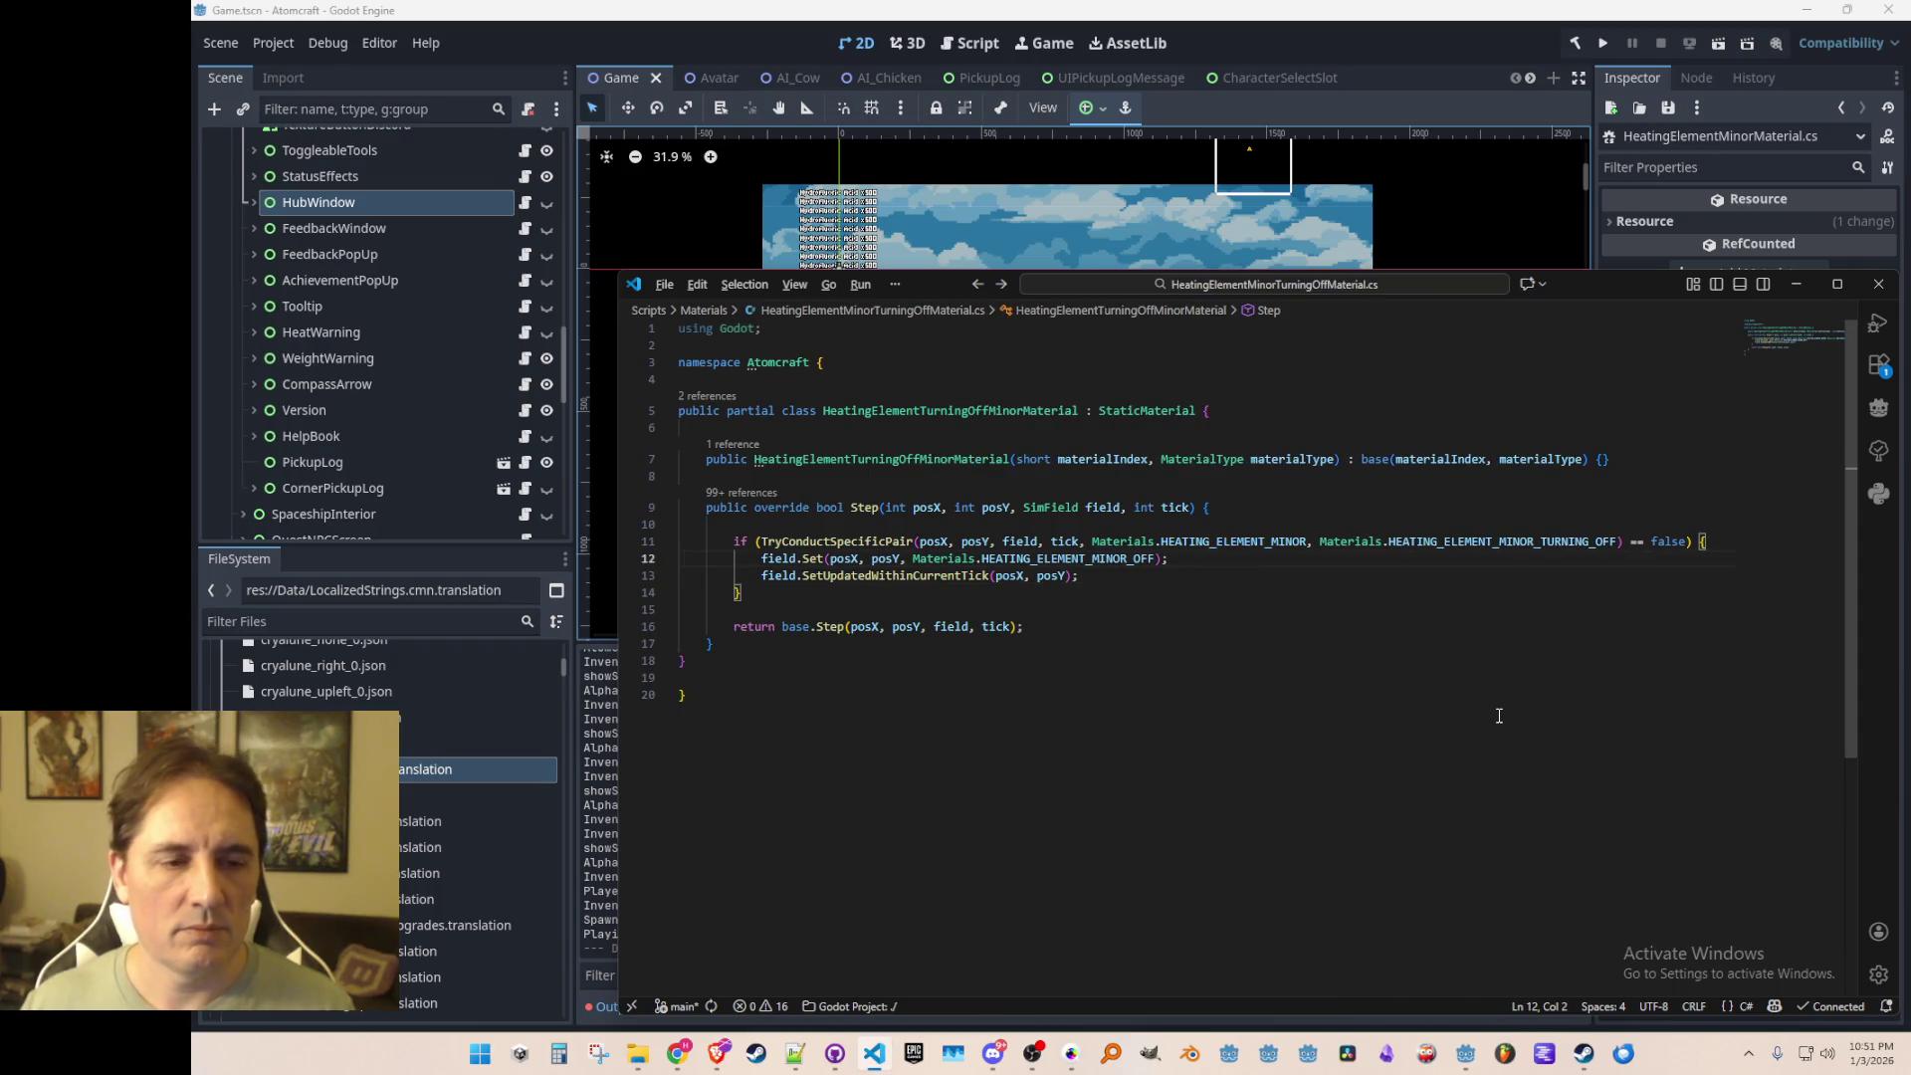
pyautogui.hotkey('ctrl', 'Tab')
pyautogui.hotkey('ctrl', 'Tab')
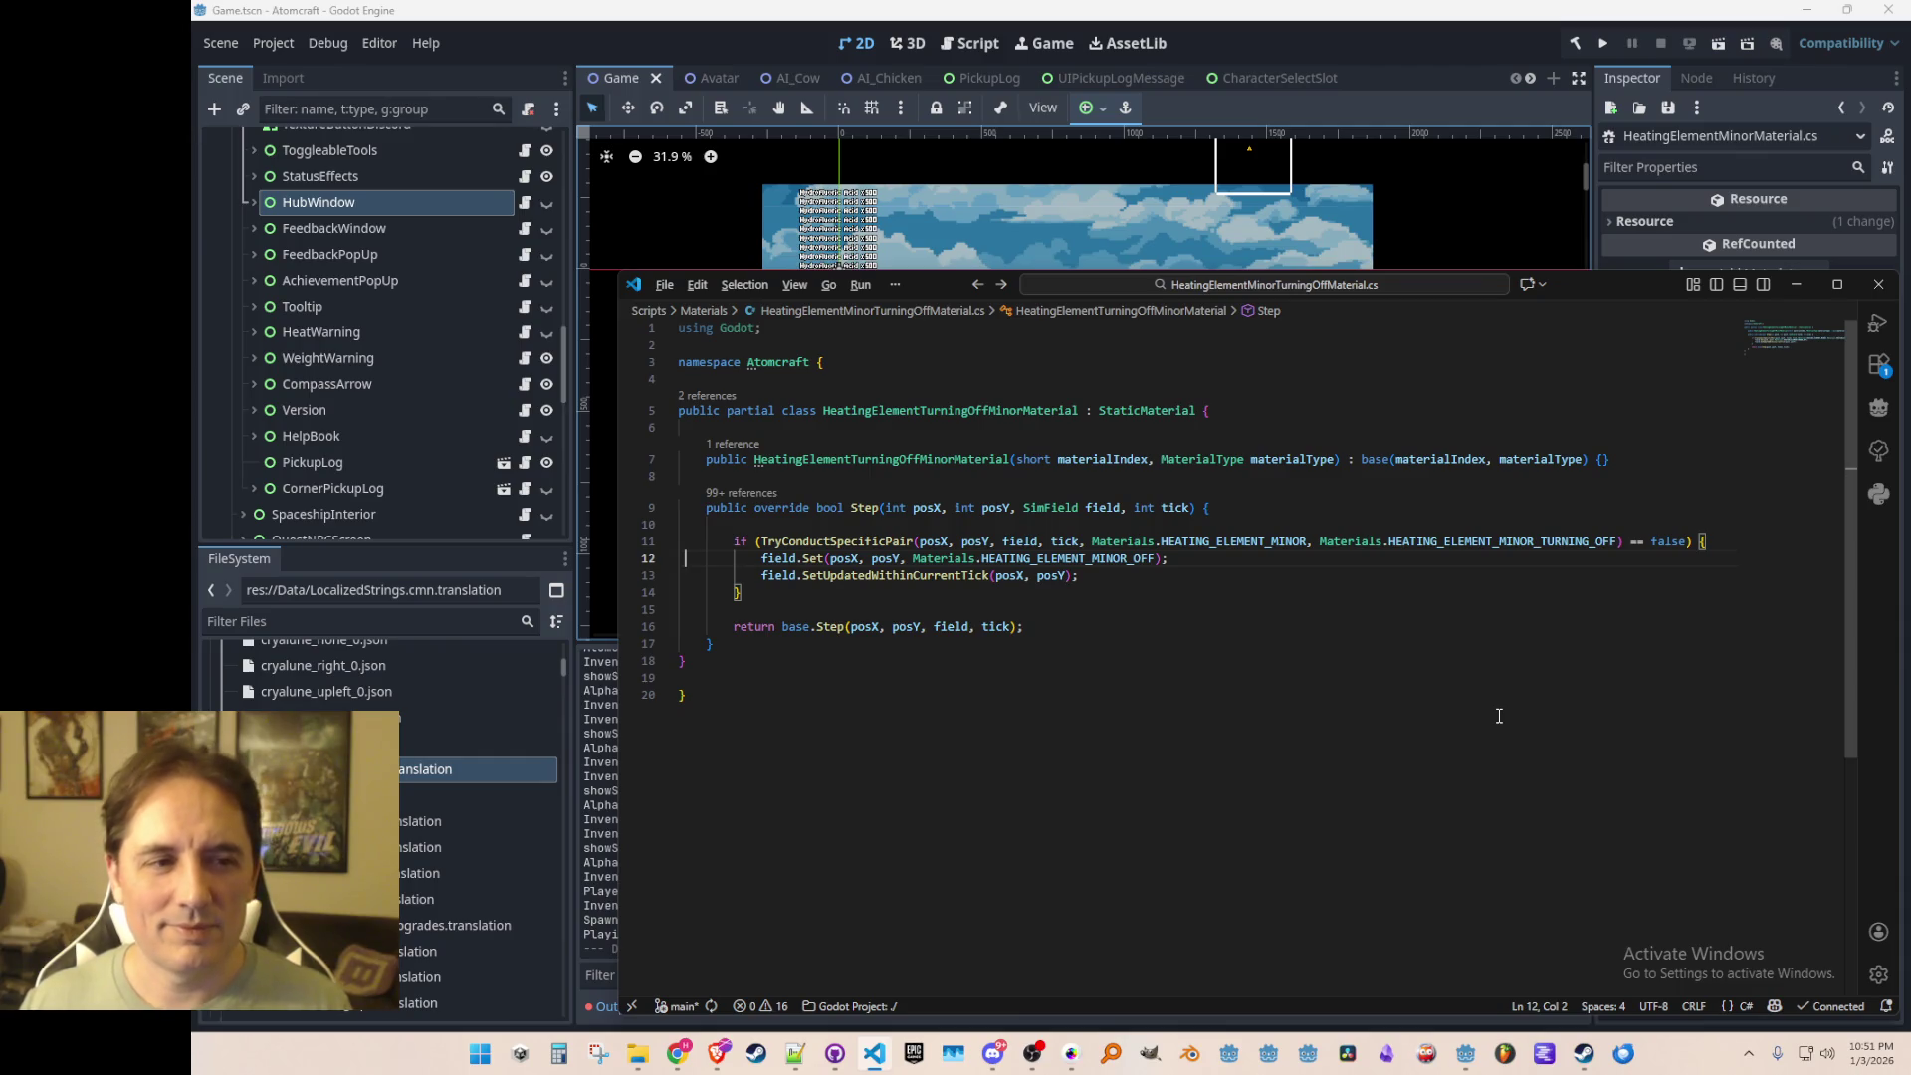
pyautogui.hotkey('ctrl', 'Tab')
pyautogui.hotkey('ctrl', 'Tab')
pyautogui.hotkey('ctrl', 'Tab')
pyautogui.hotkey('ctrl', 'Tab')
pyautogui.hotkey('ctrl', 'Tab')
pyautogui.hotkey('ctrl', 'Tab')
pyautogui.hotkey('ctrl', 'Tab')
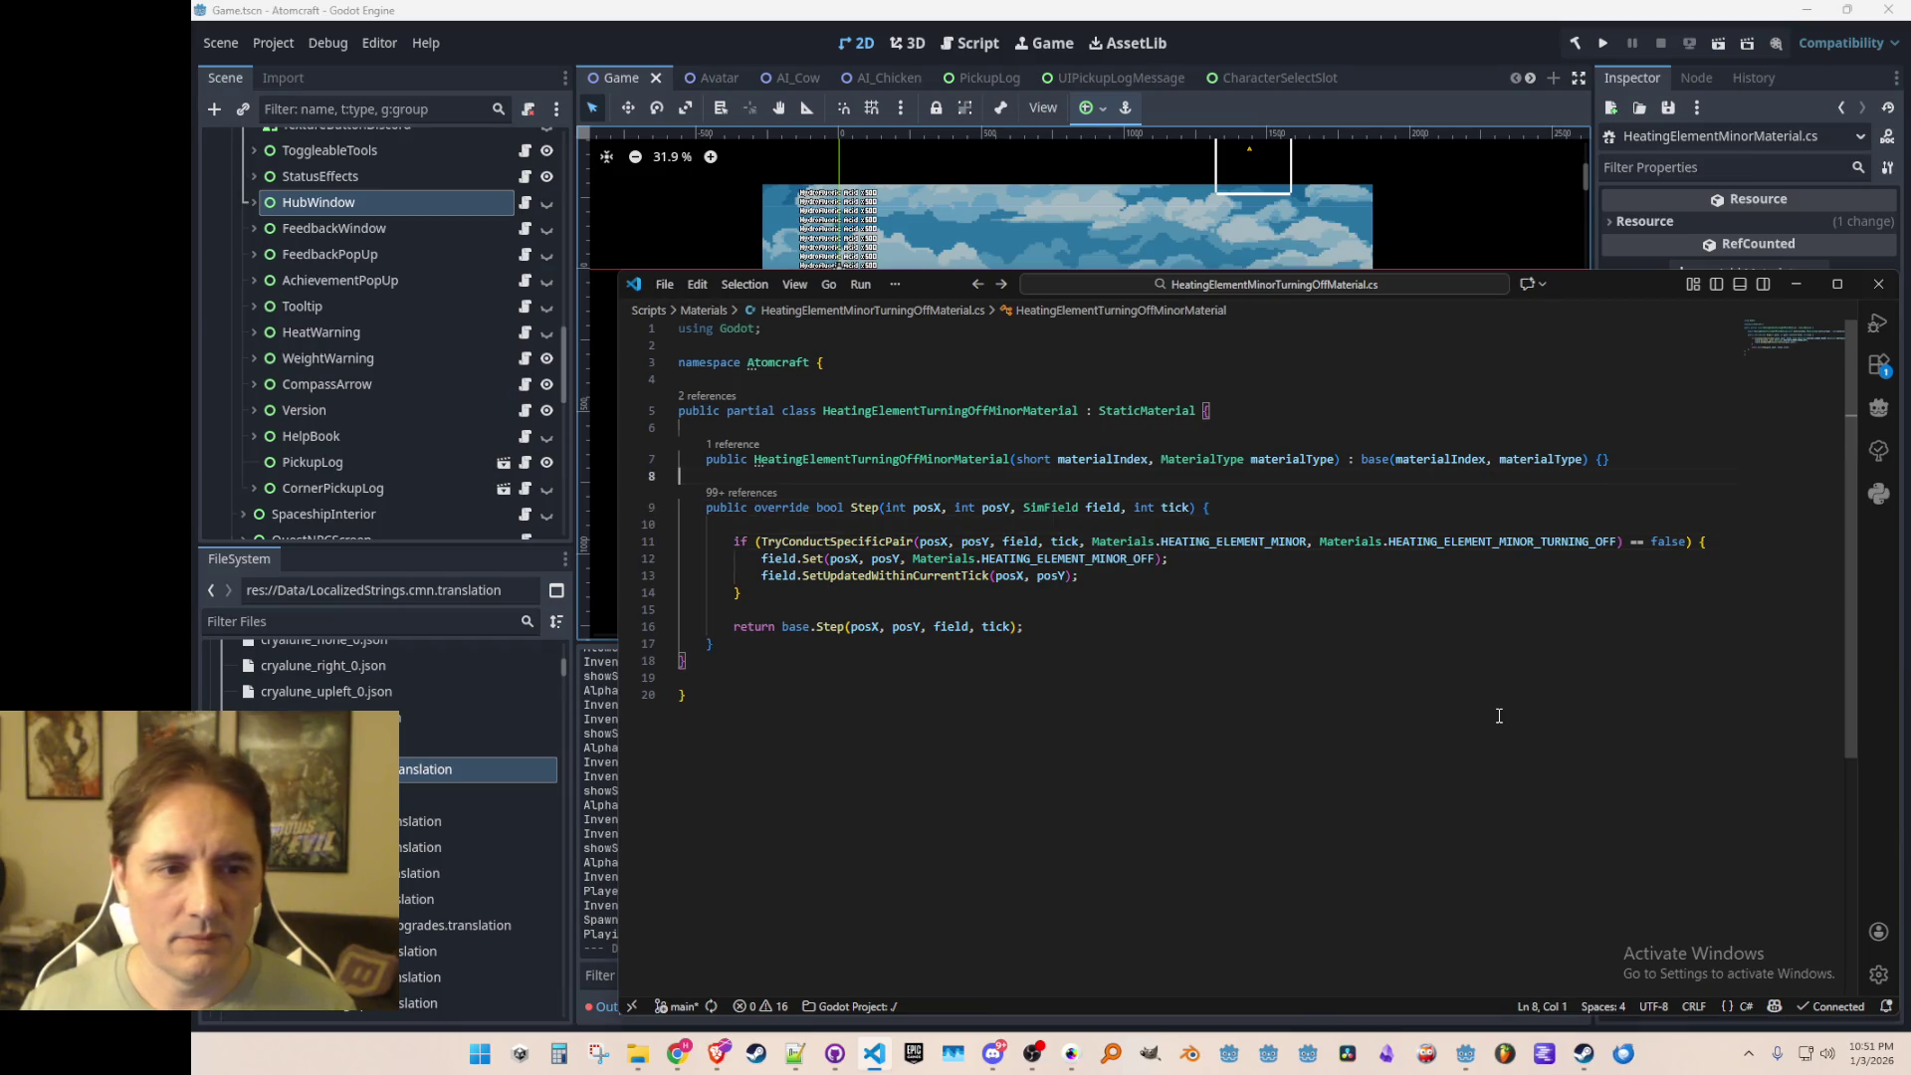
pyautogui.press('Up')
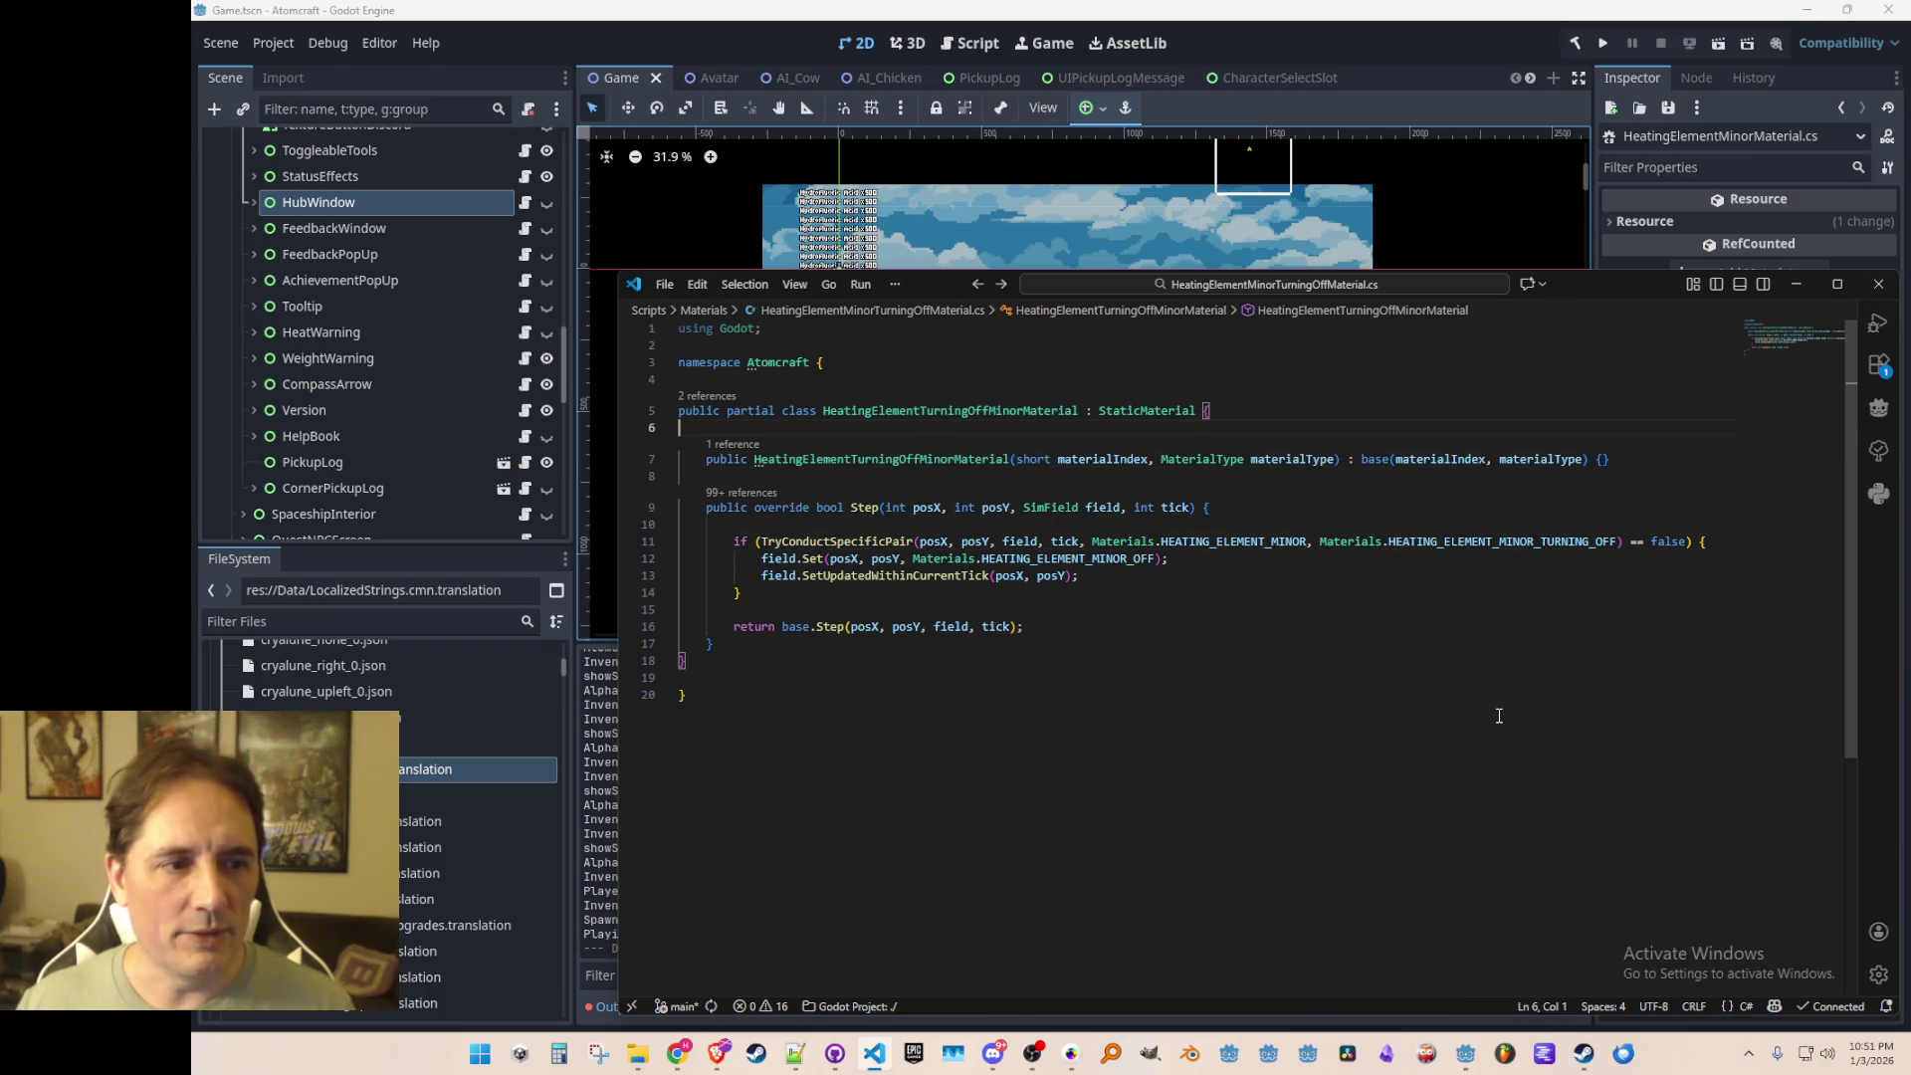
pyautogui.hotkey('alt', 'Left')
pyautogui.hotkey('alt', 'Left')
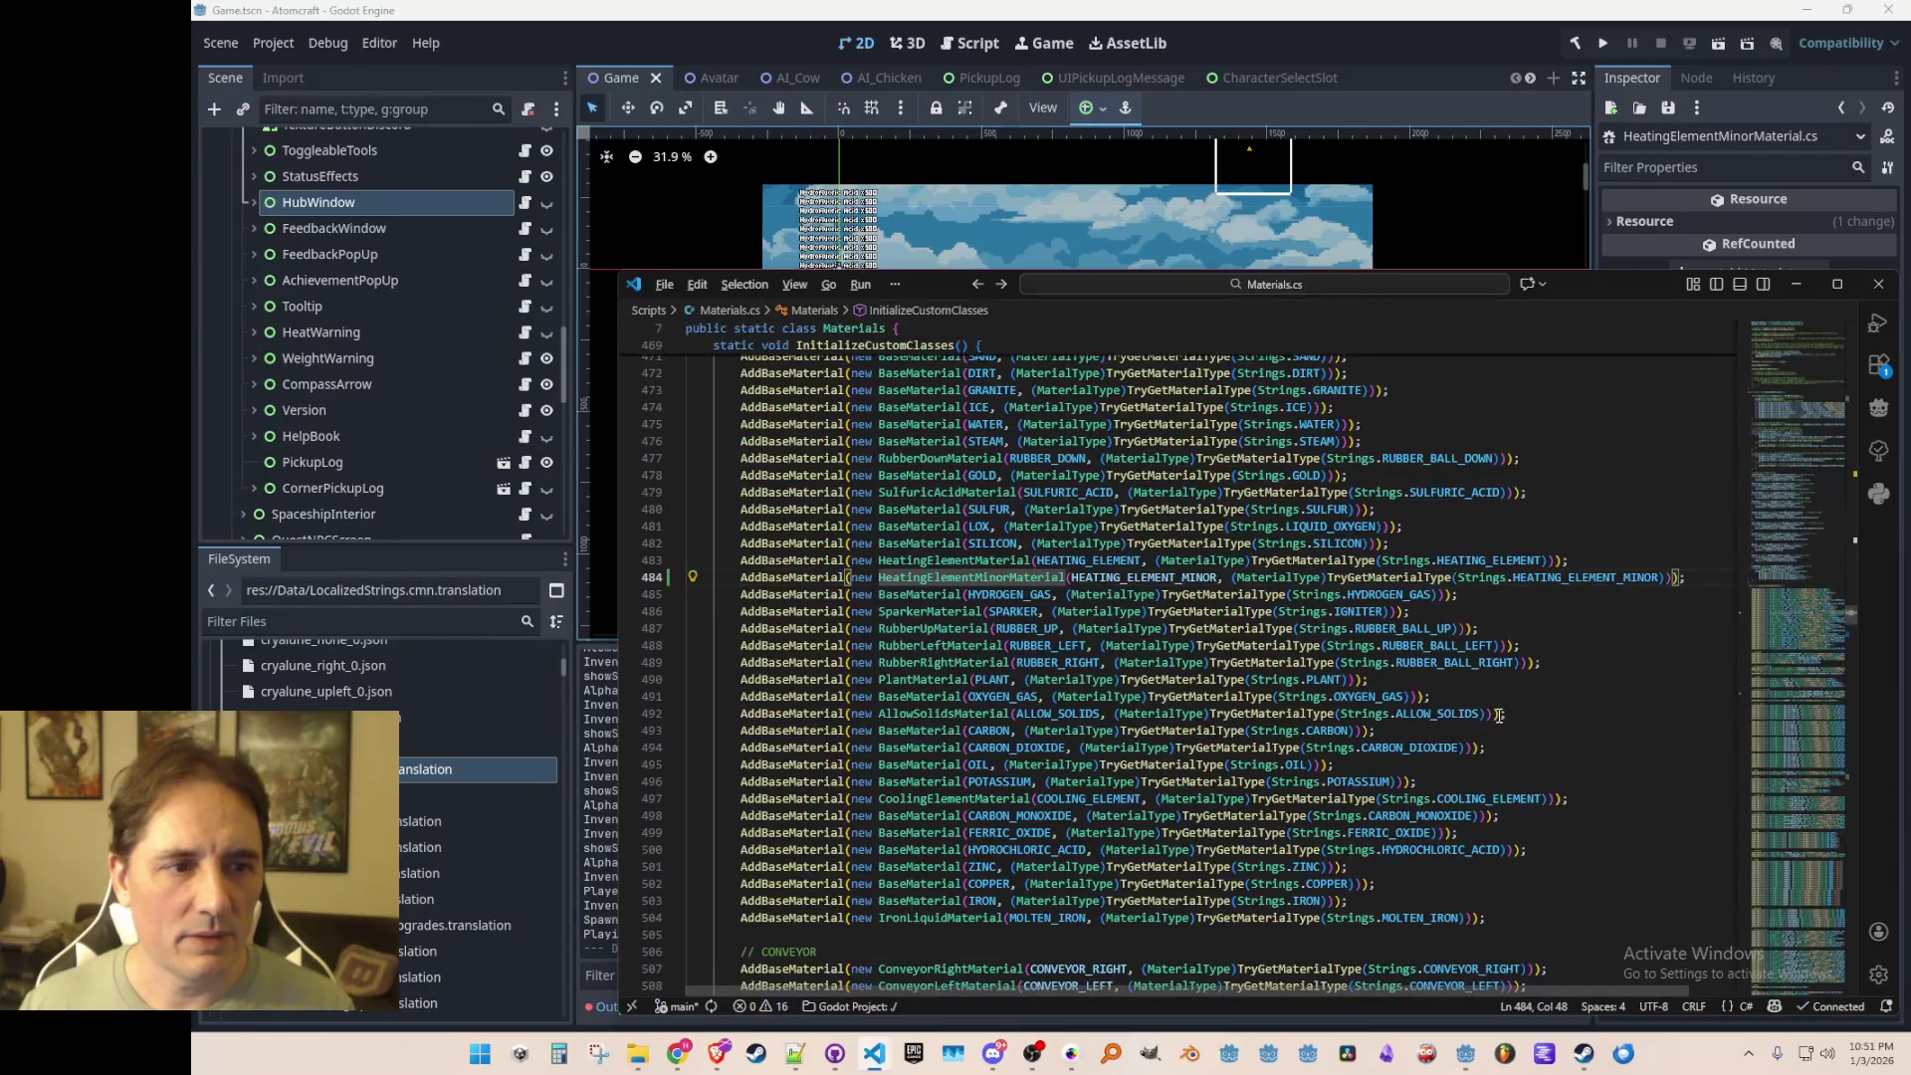
# Step: Review the Heating Element Minor registrations at lines 484 and 529, then launch Atomcraft from Godot
pyautogui.press('Left')
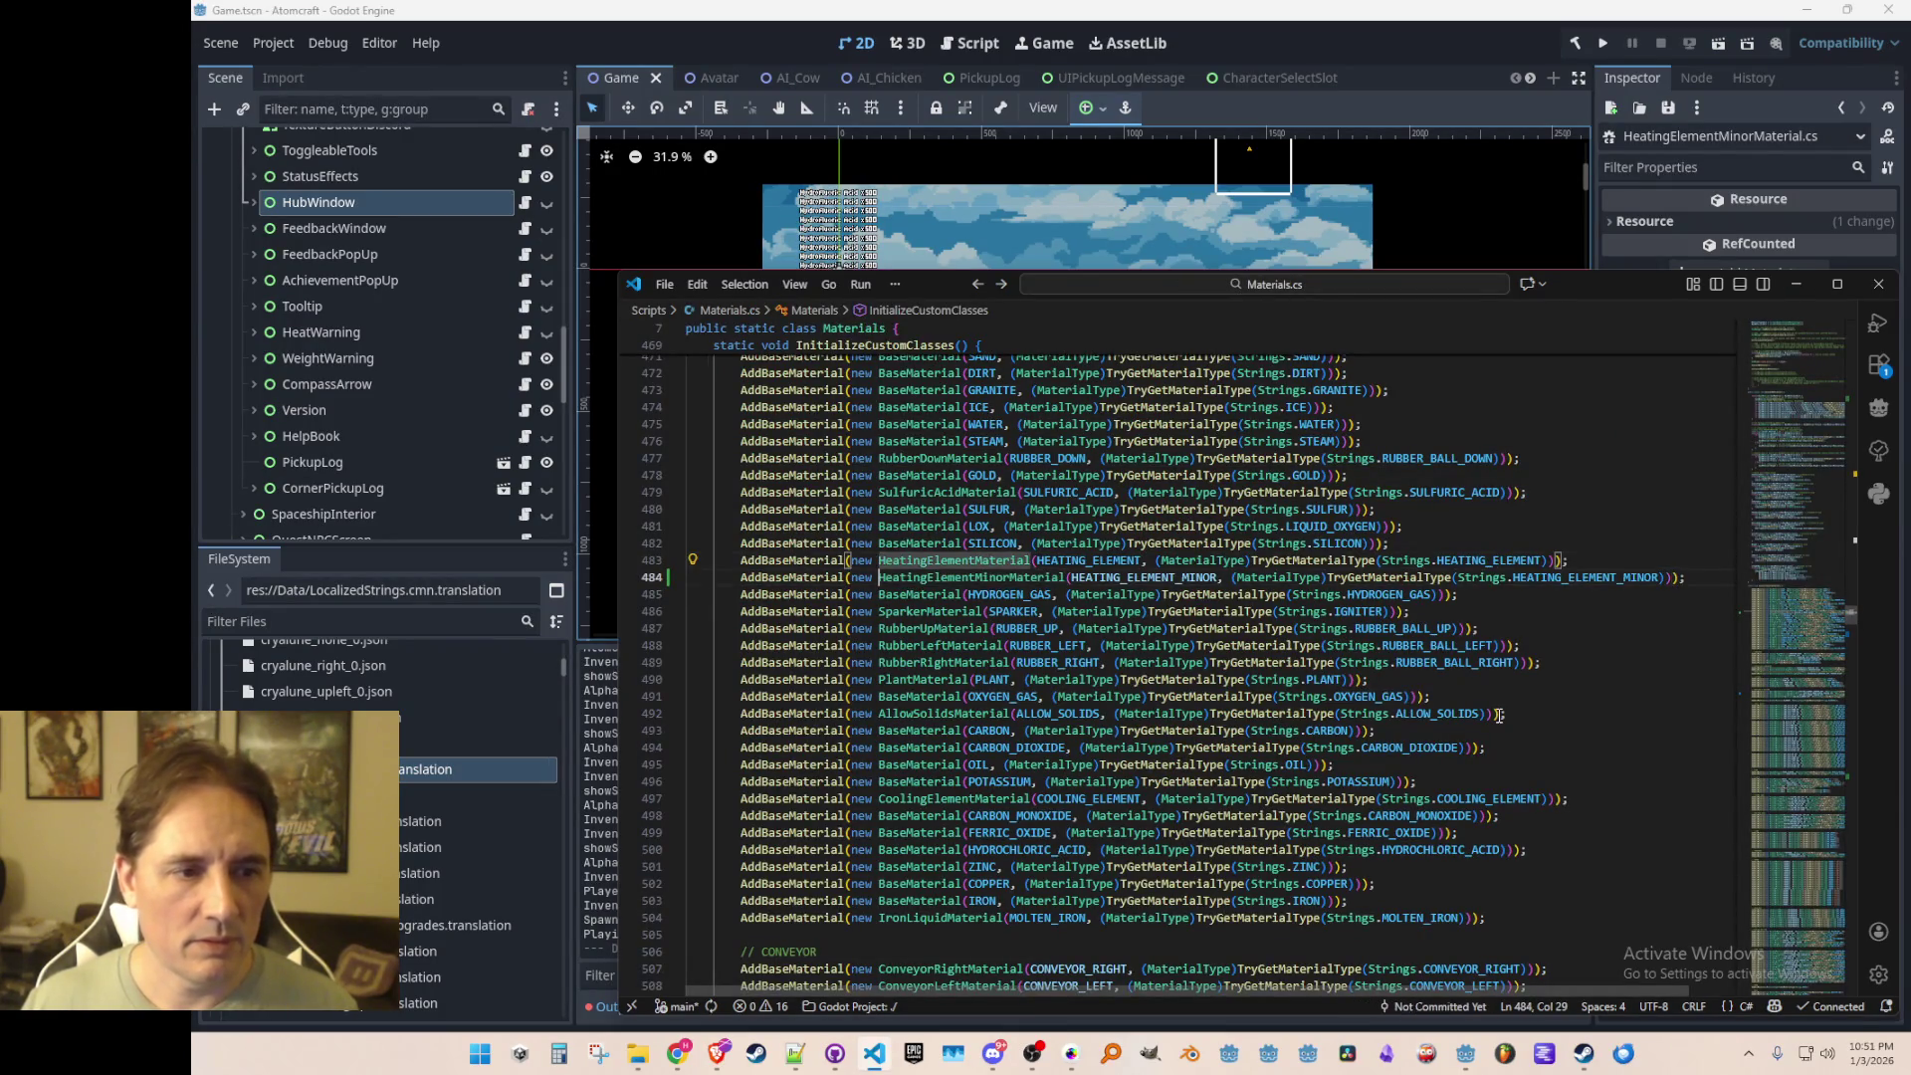
pyautogui.scroll(-10, 1425, 878)
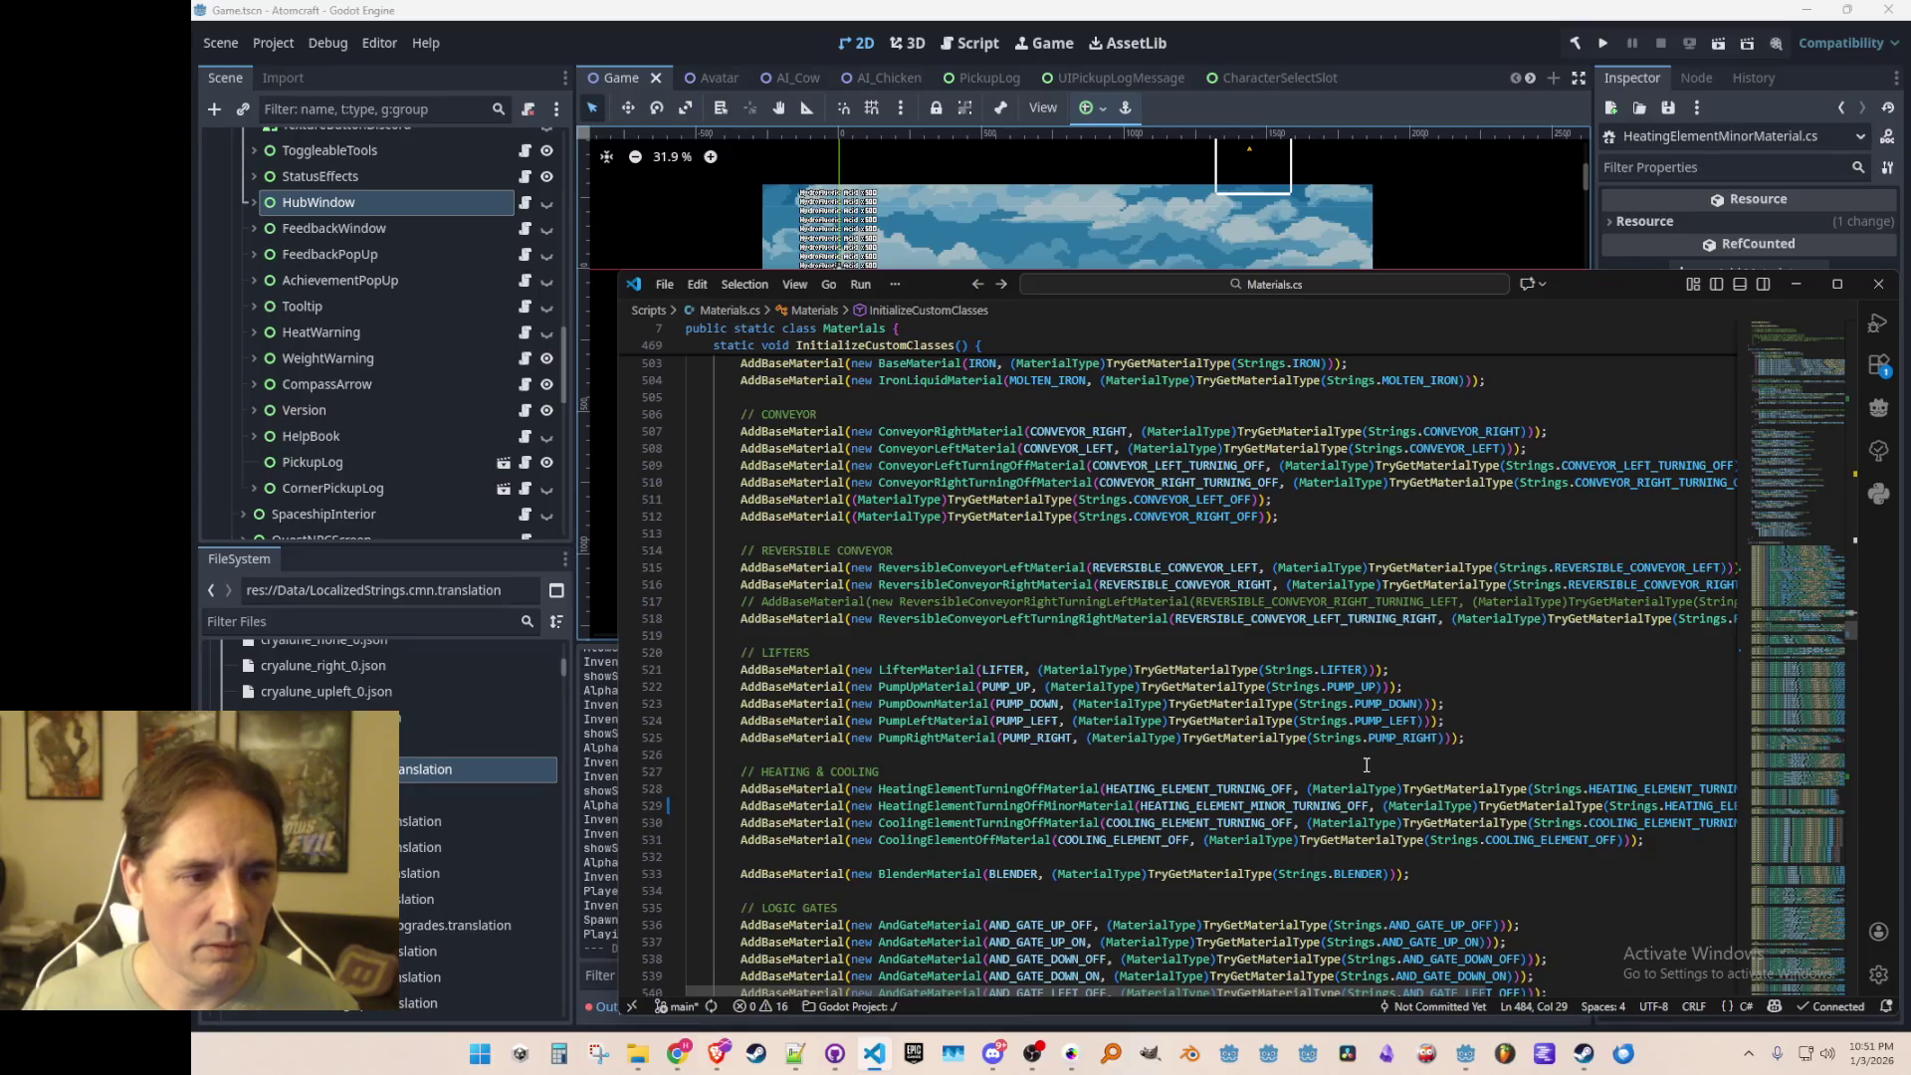
pyautogui.moveTo(1145, 809)
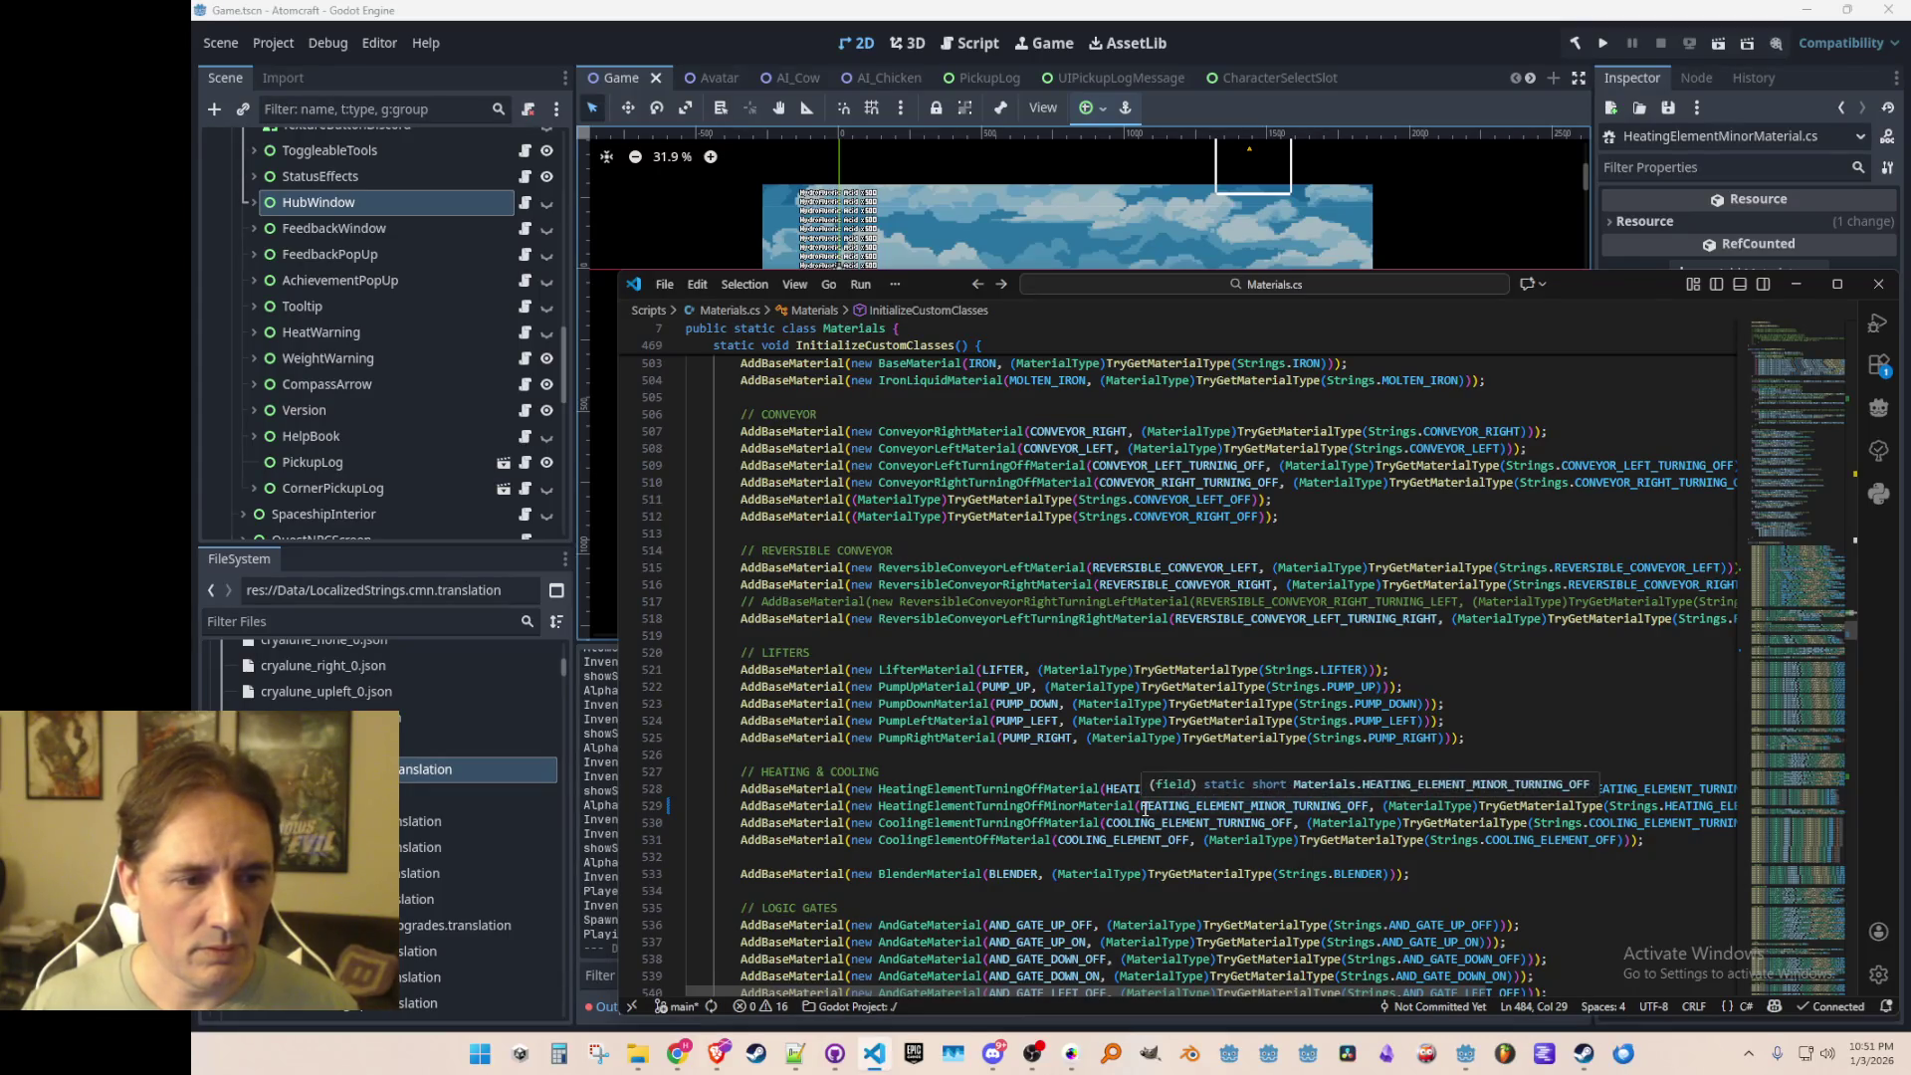
pyautogui.click(1022, 806)
pyautogui.scroll(-4, 1576, 704)
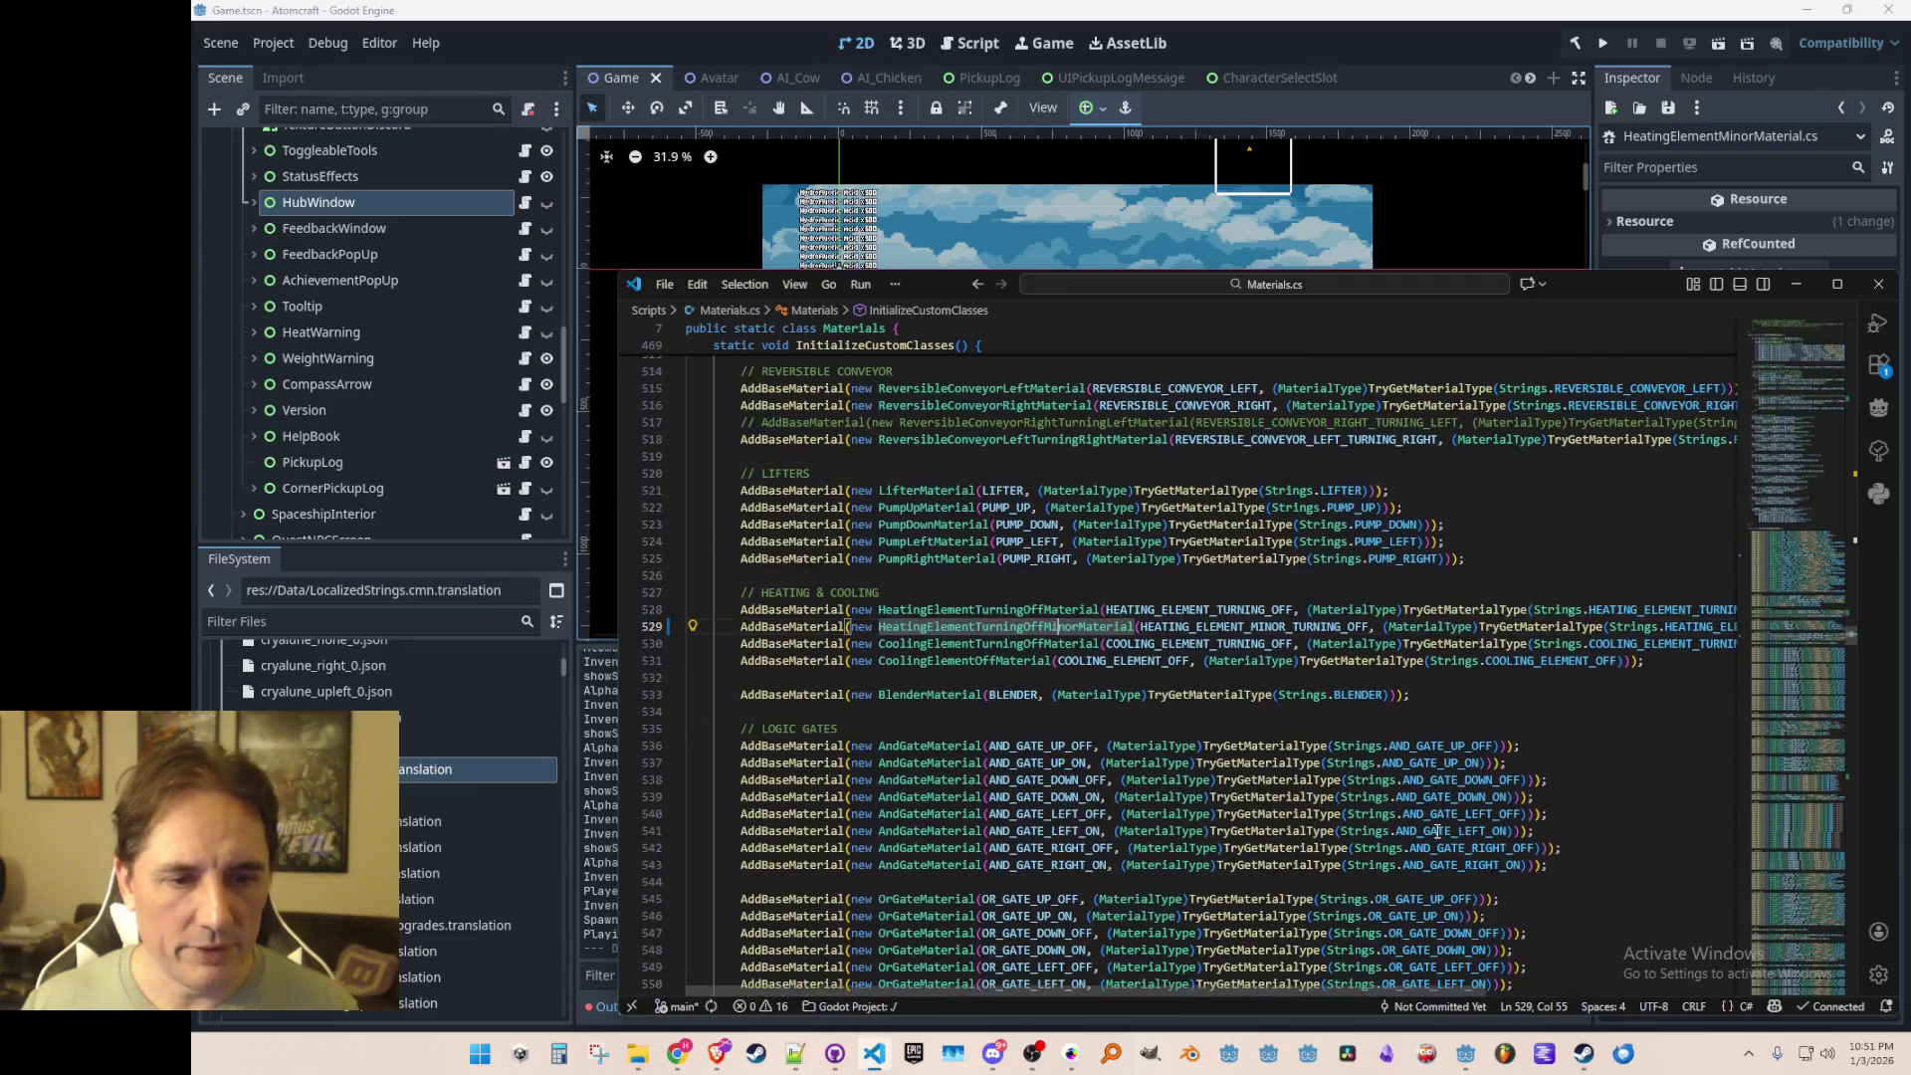
pyautogui.press('End')
pyautogui.press('Left')
pyautogui.press('Left')
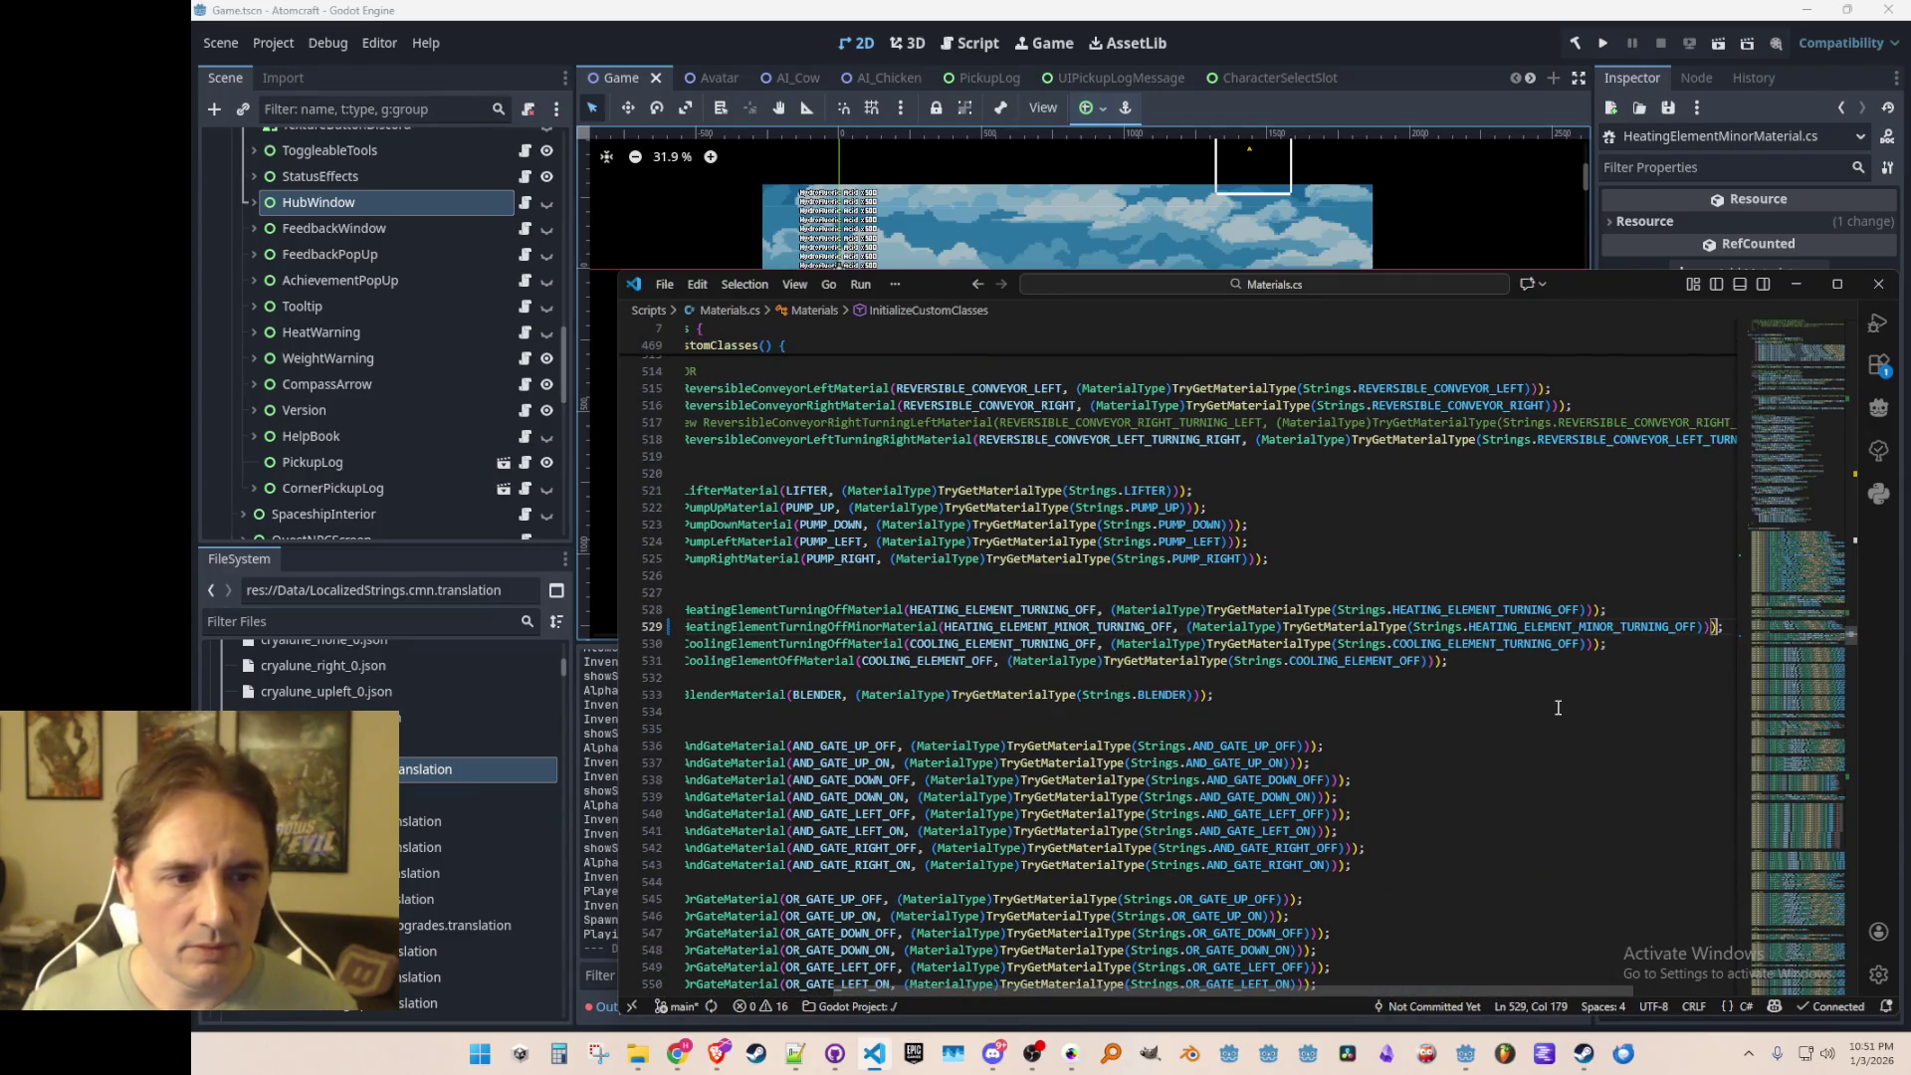
pyautogui.press('Home')
pyautogui.press('Home')
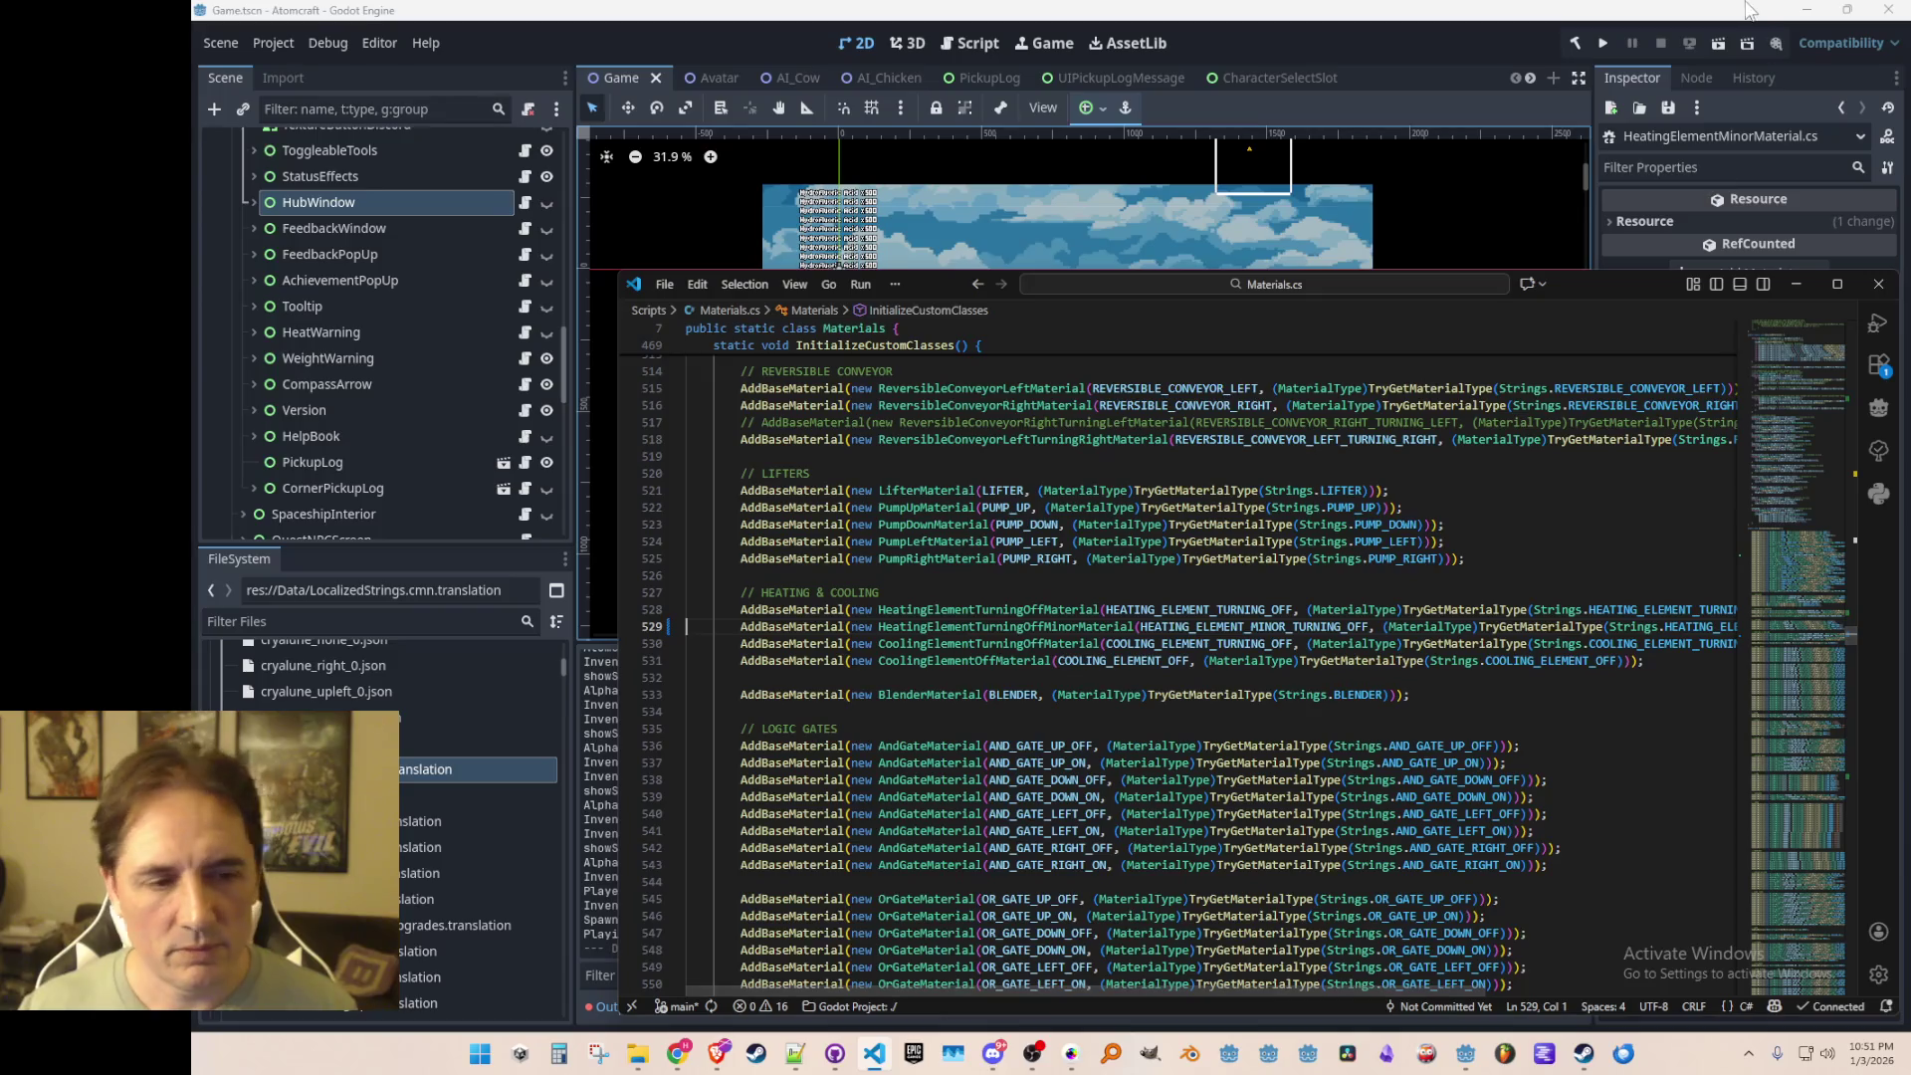
pyautogui.click(1599, 45)
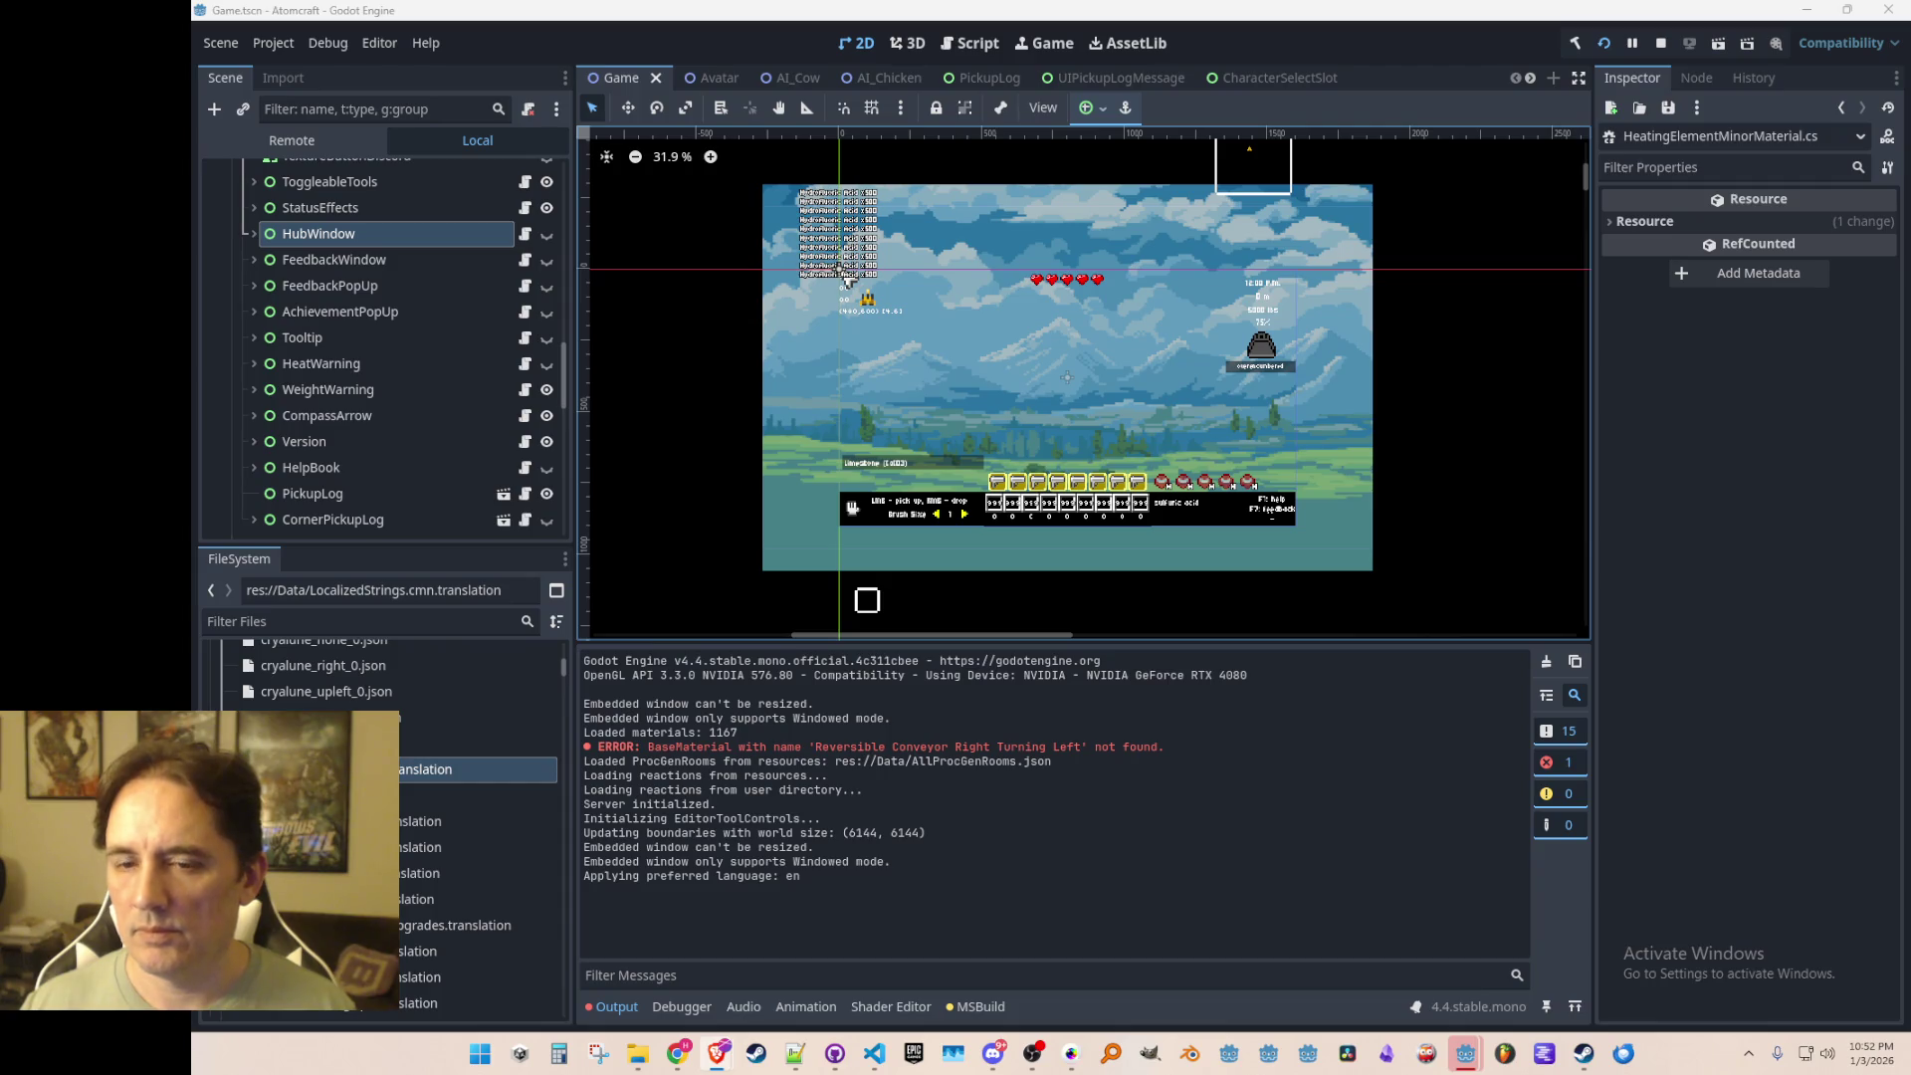
# Step: Start a single player game with the player profile in the TEST 4 world
pyautogui.moveTo(1470, 1067)
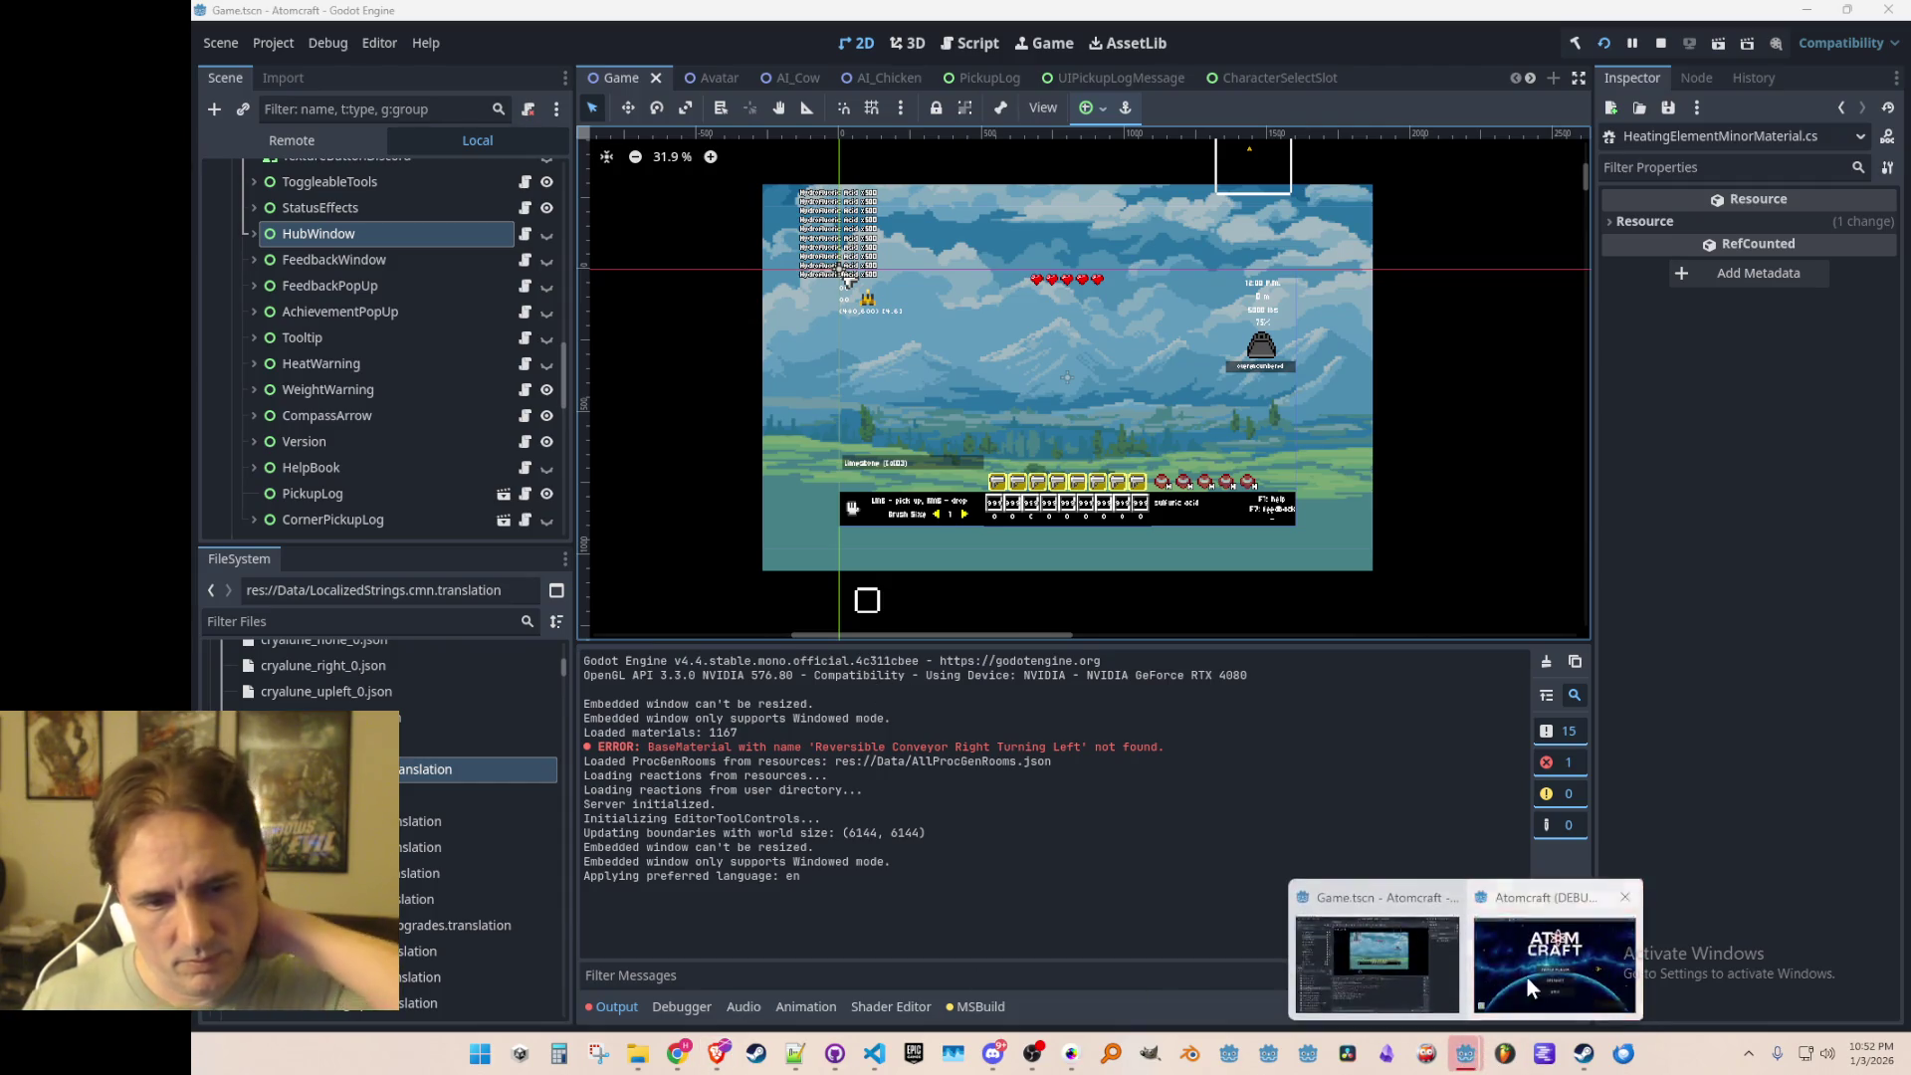
pyautogui.click(1588, 946)
pyautogui.click(1012, 540)
pyautogui.scroll(-1, 1028, 448)
pyautogui.scroll(1, 1027, 444)
pyautogui.click(995, 509)
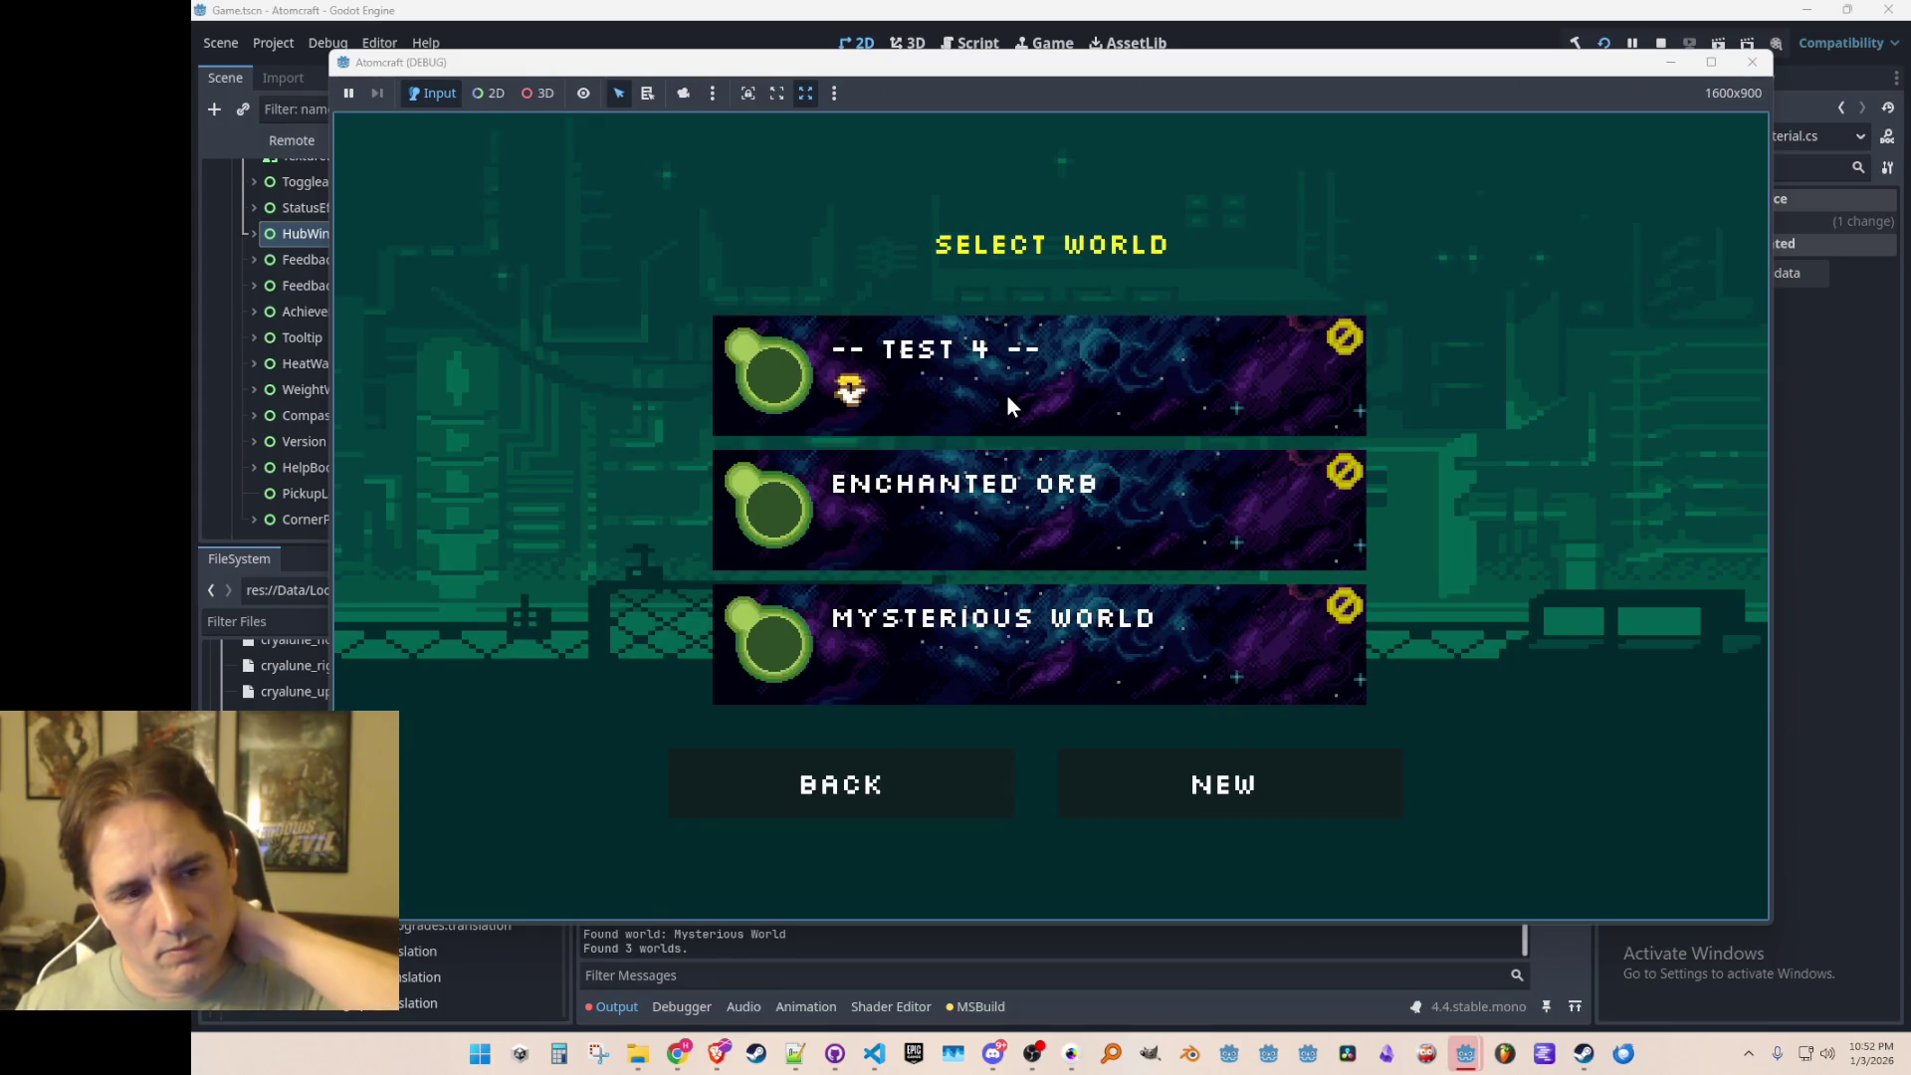
pyautogui.click(1010, 396)
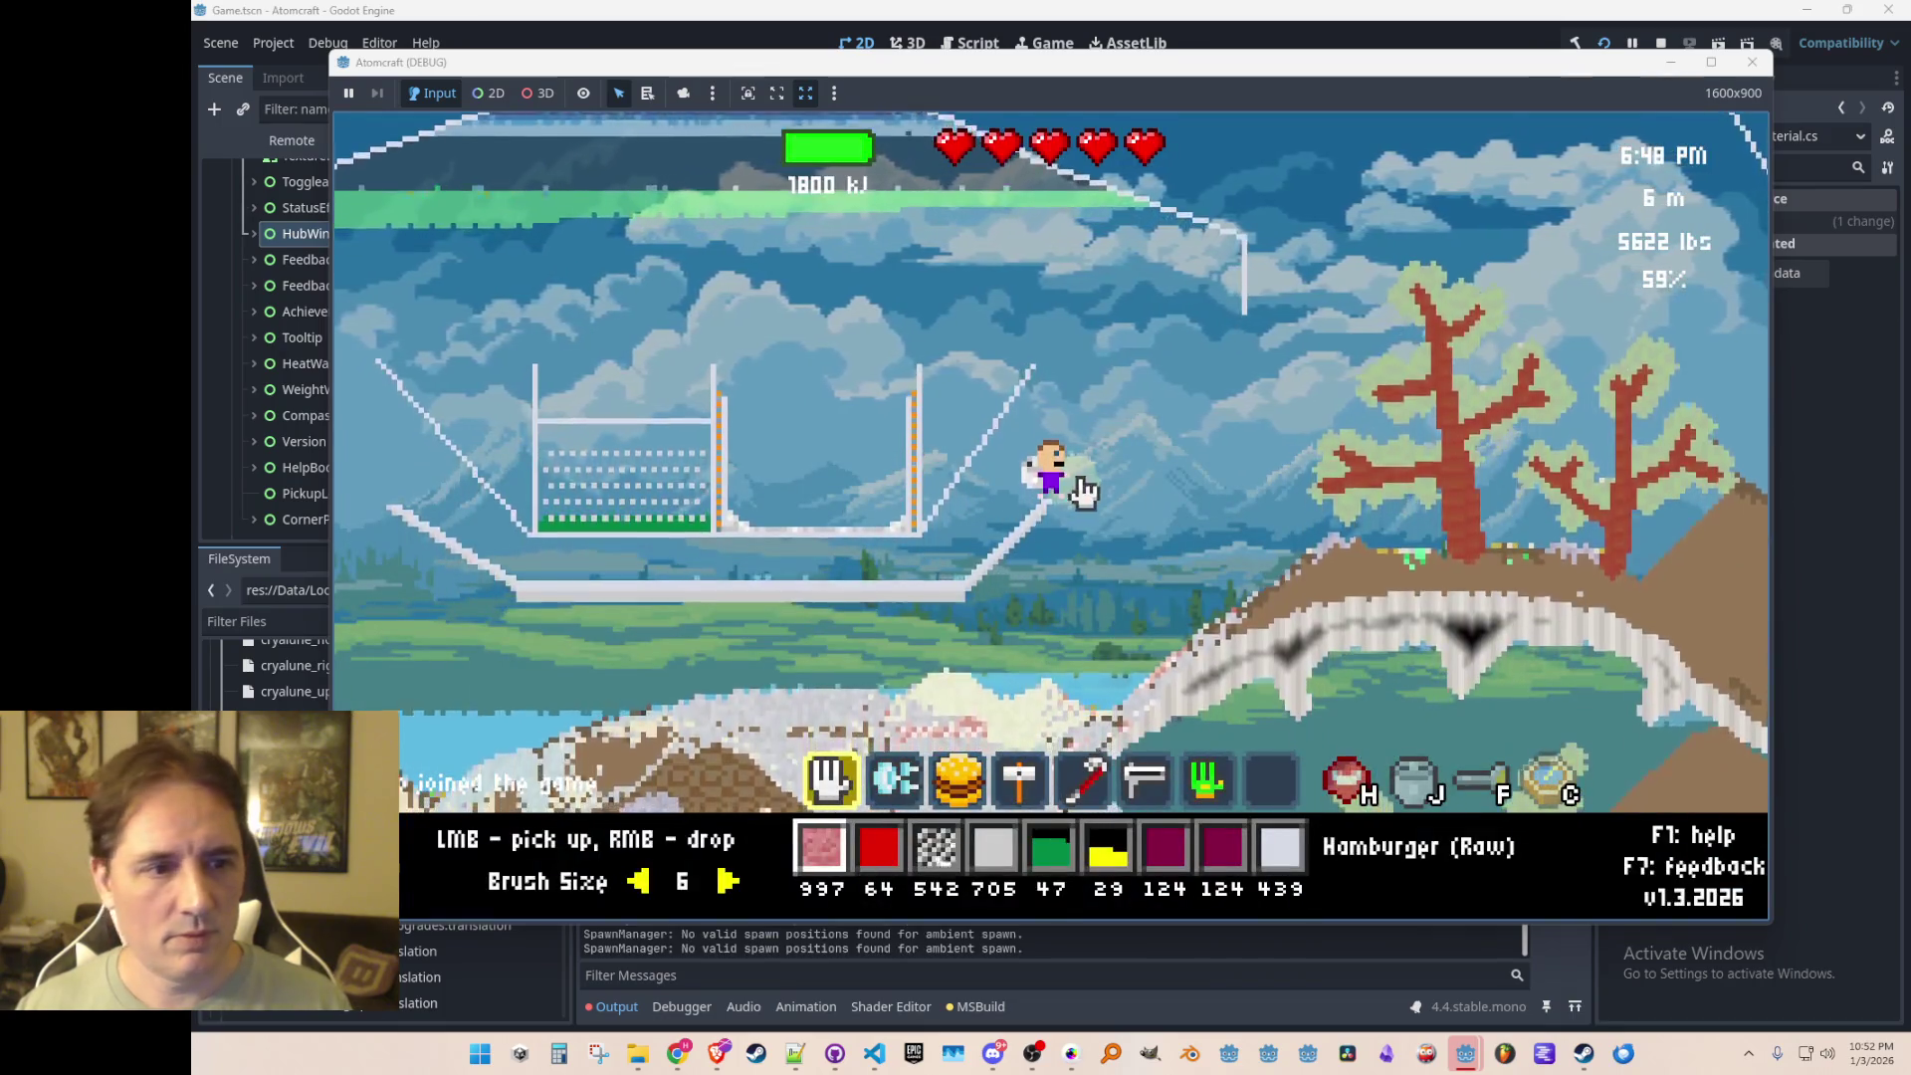
# Step: Build a red Heating Element Minor strip in the sky and drop raw hamburger onto it
pyautogui.scroll(1, 1168, 493)
pyautogui.scroll(-3, 1155, 487)
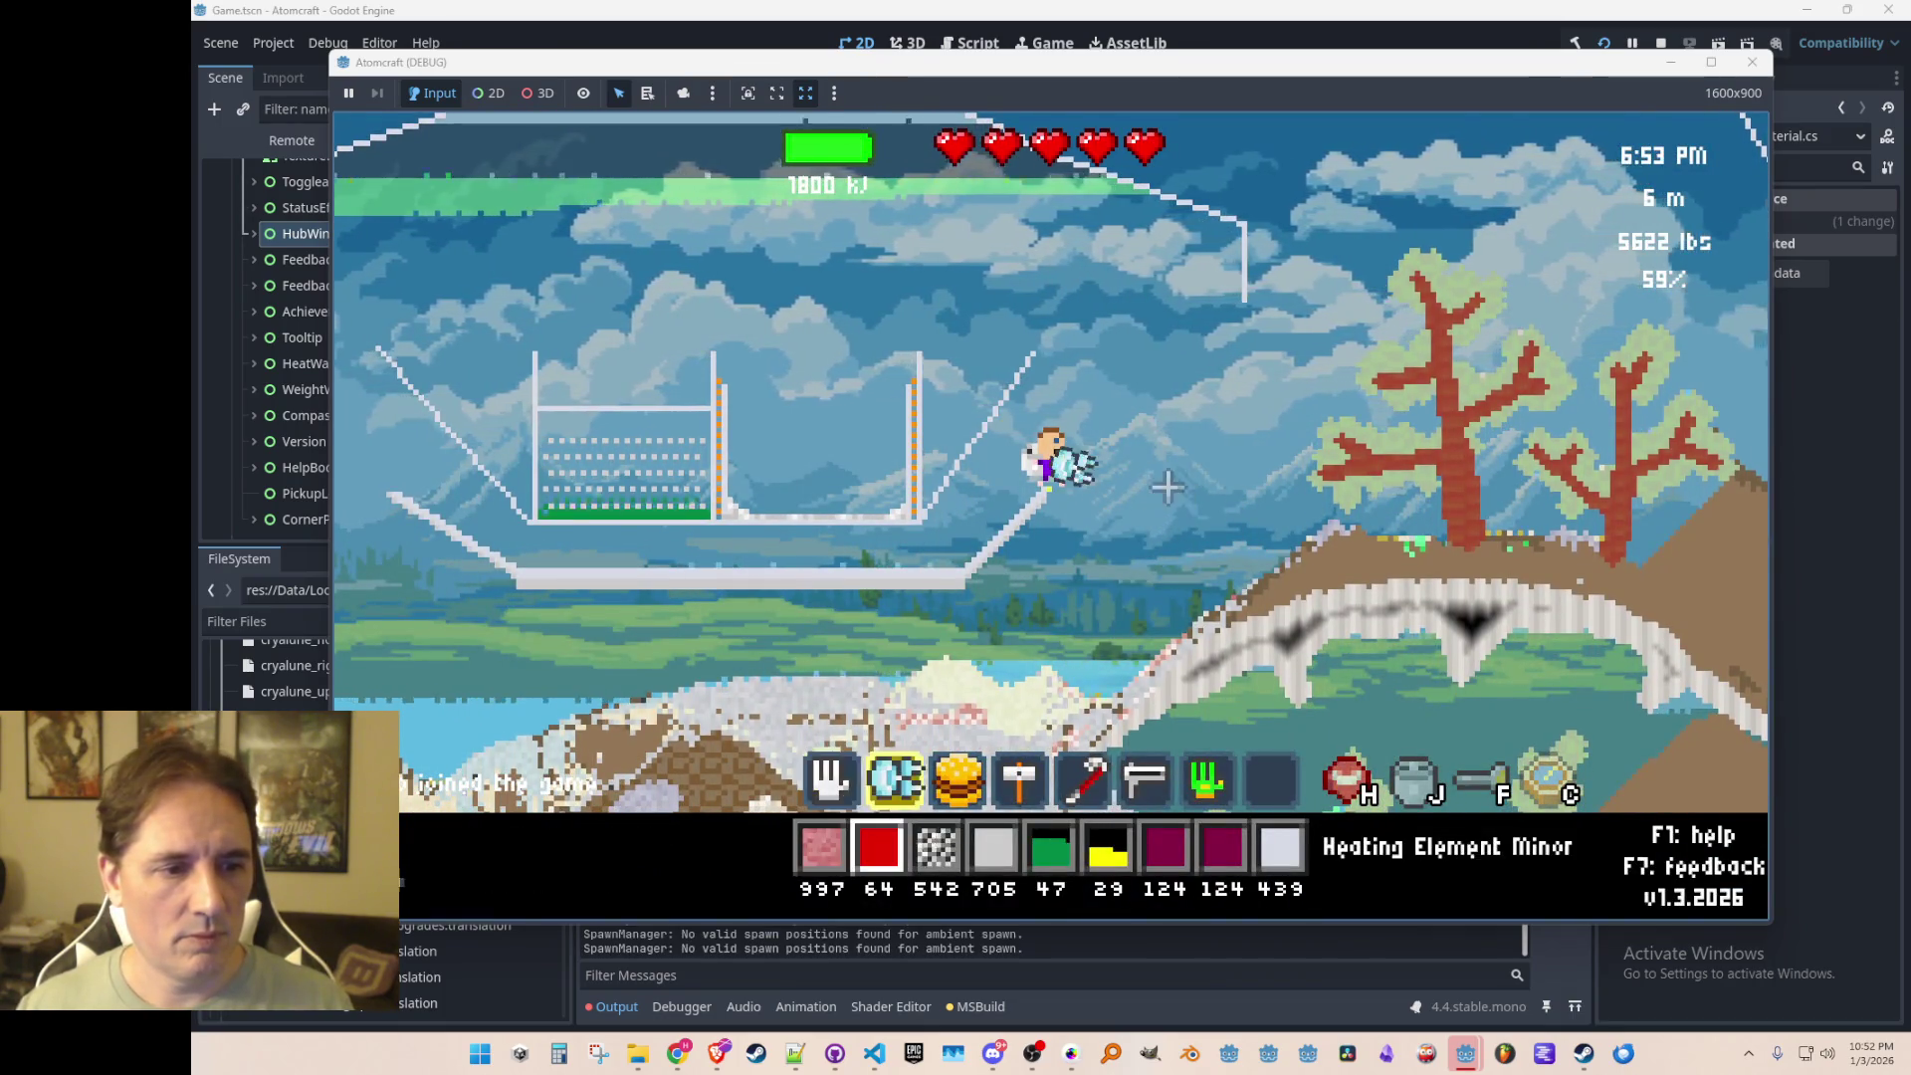
pyautogui.moveTo(1134, 382); pyautogui.dragTo(1222, 381)
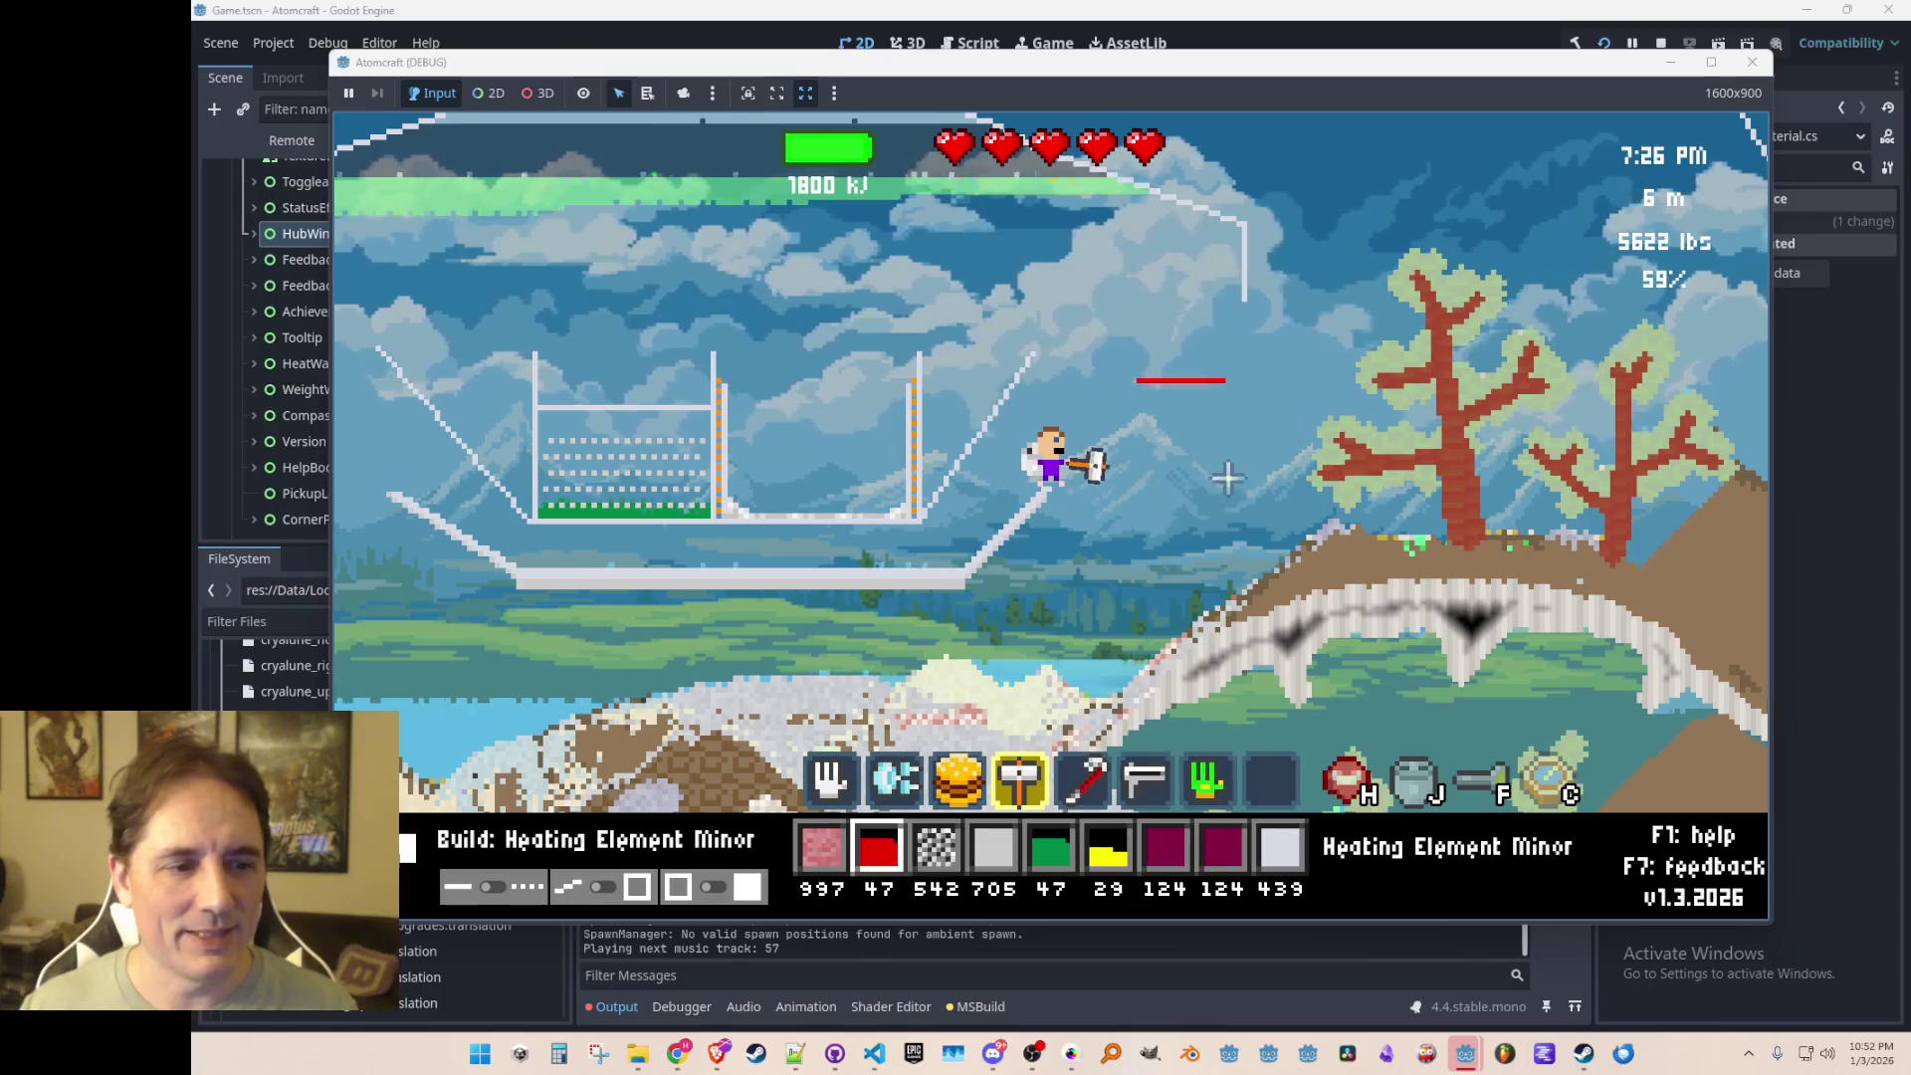
pyautogui.press('6')
pyautogui.press('7')
pyautogui.scroll(-8, 1194, 476)
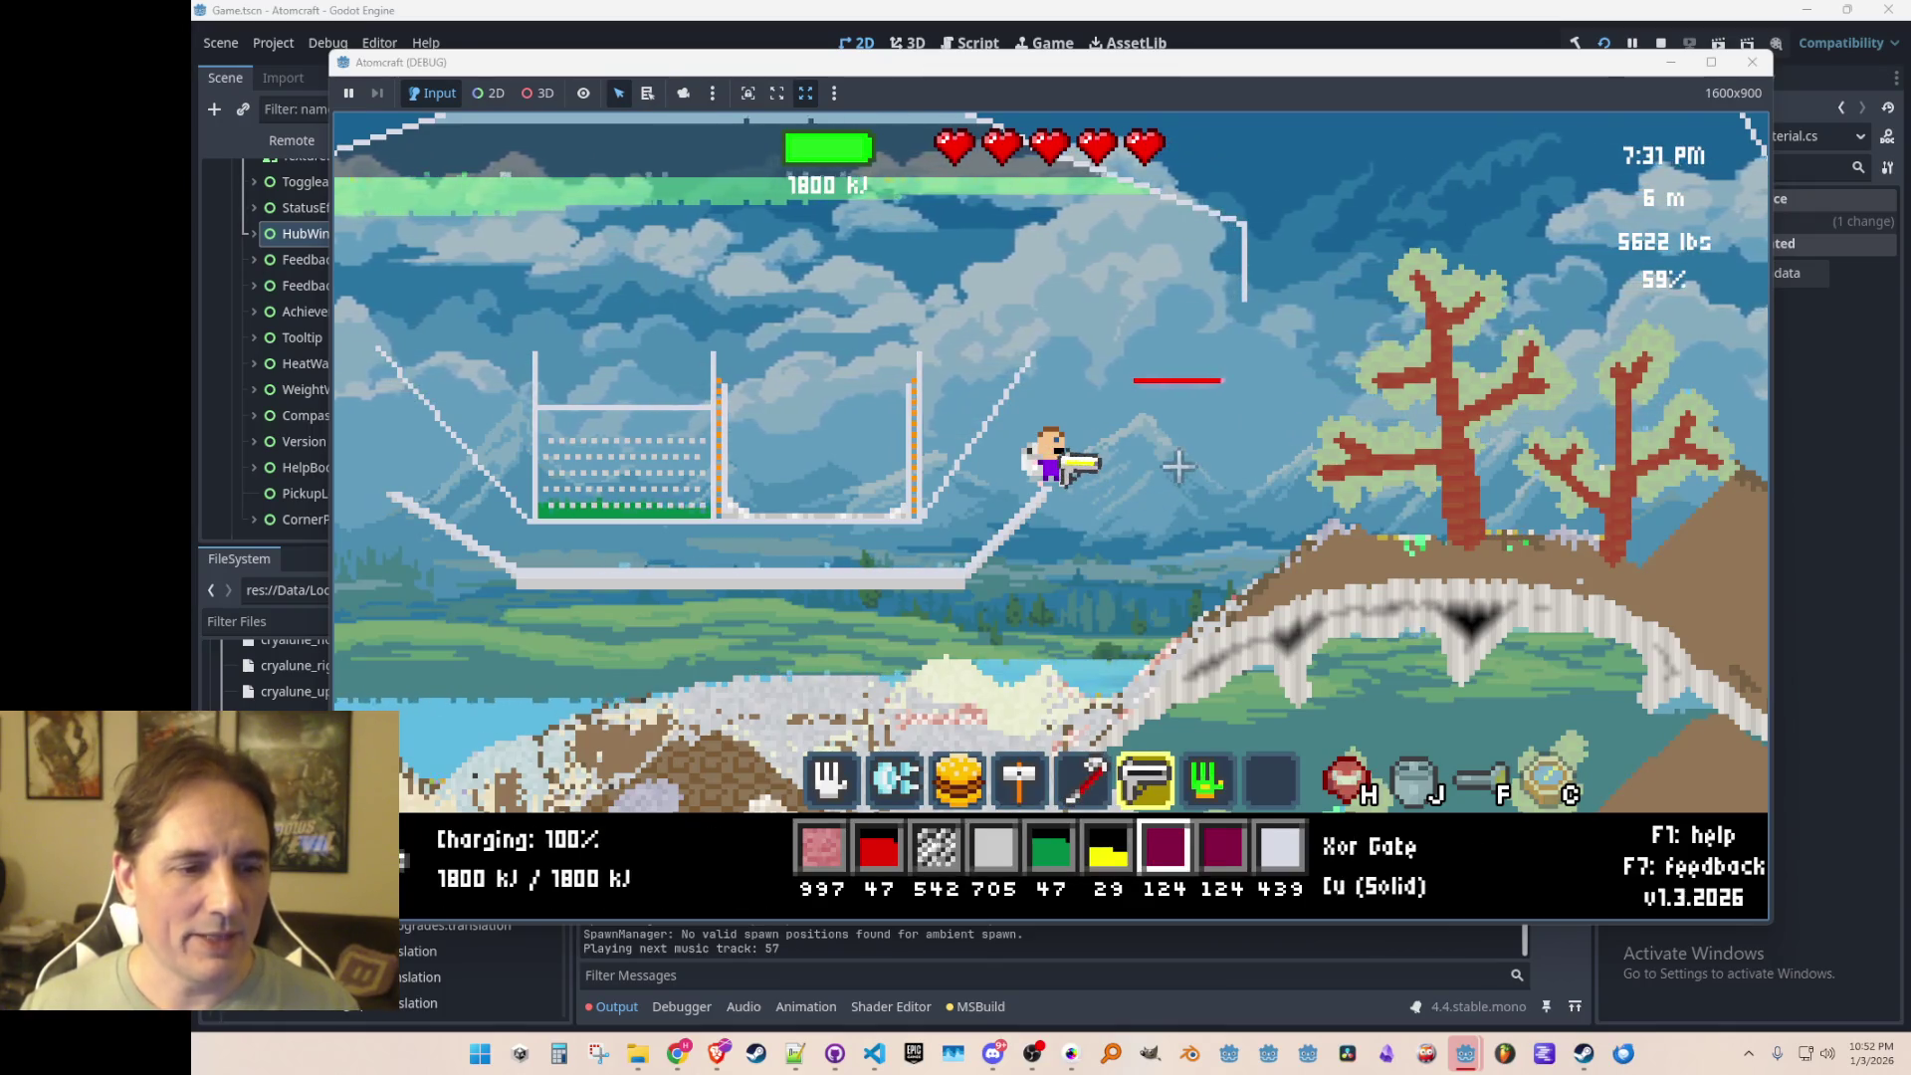
pyautogui.press('1')
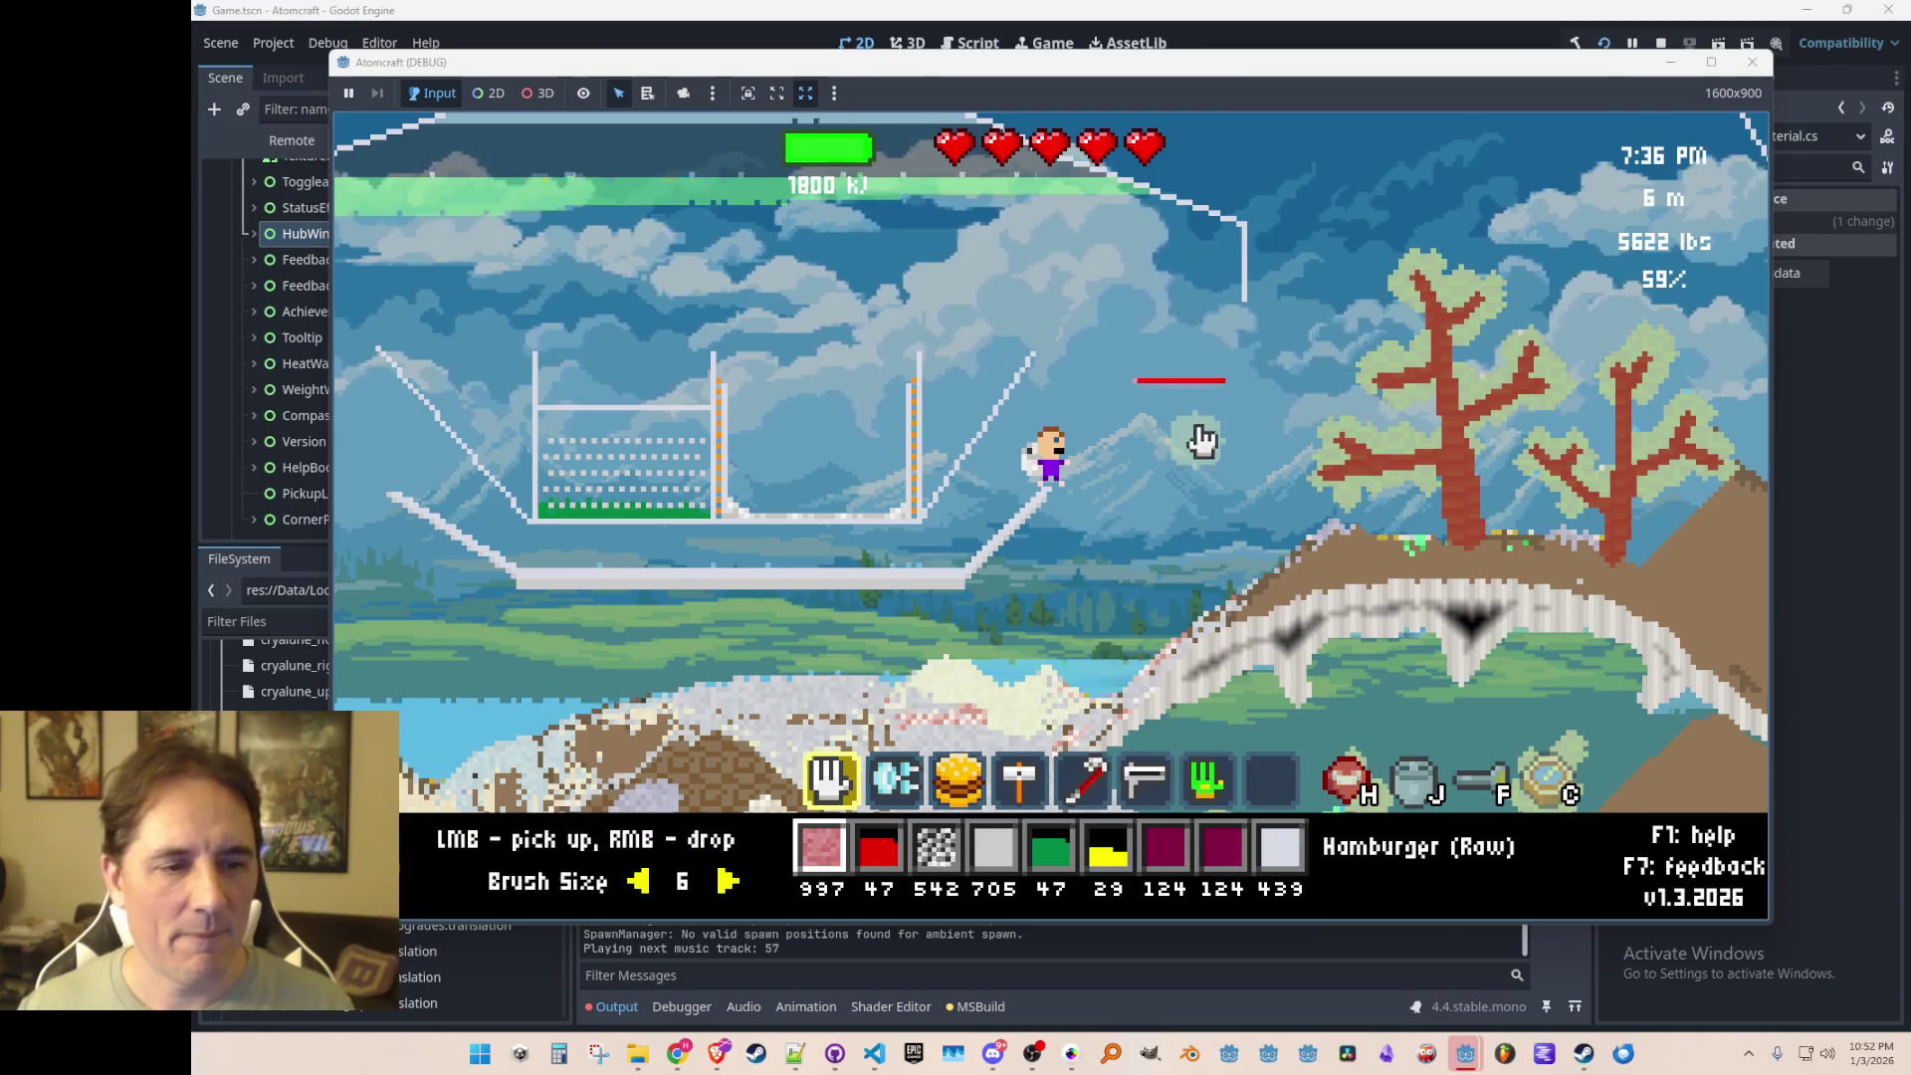
pyautogui.rightClick(1189, 353)
# Step: Collect the hamburger back off the heater and close the game
pyautogui.moveTo(1185, 383)
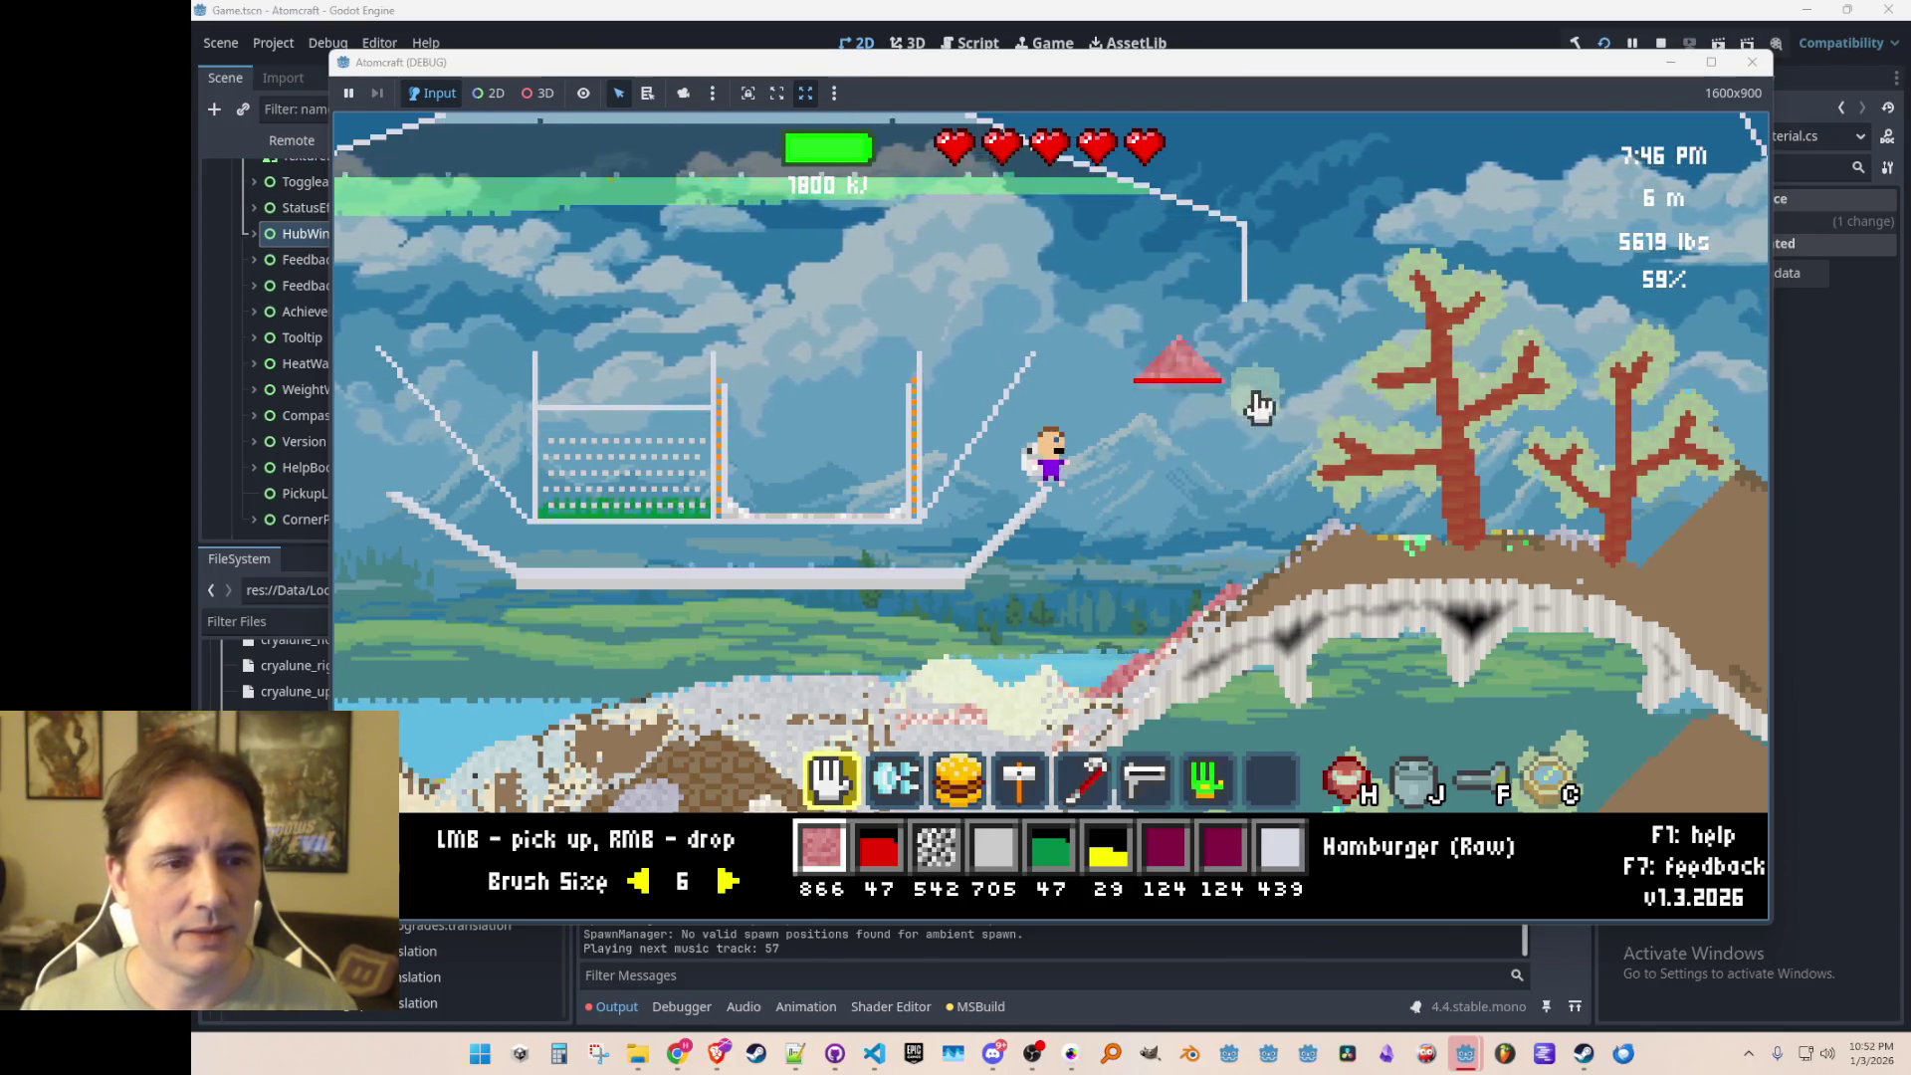
pyautogui.click(1190, 385)
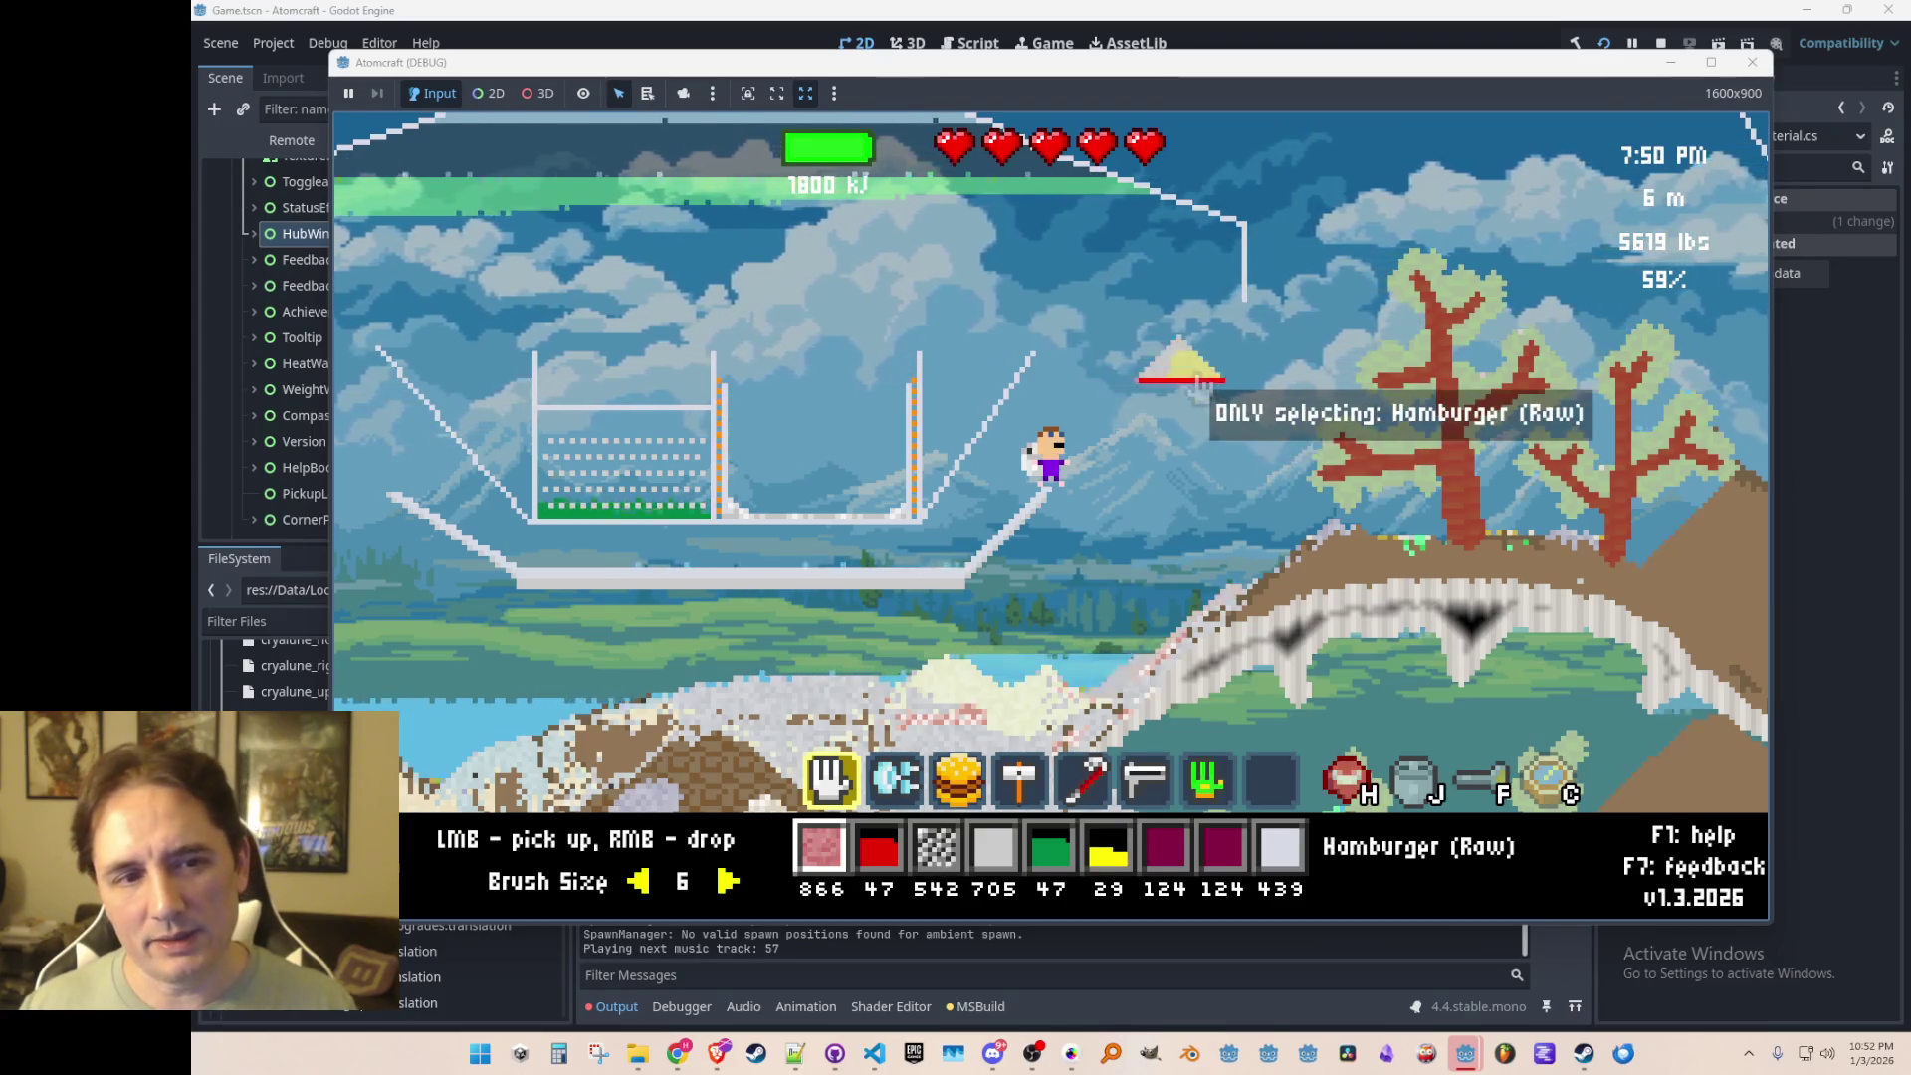
pyautogui.moveTo(1160, 392)
pyautogui.mouseDown()
pyautogui.moveTo(1125, 667)
pyautogui.moveTo(1105, 637)
pyautogui.moveTo(1289, 423)
pyautogui.moveTo(1582, 136)
pyautogui.mouseUp()
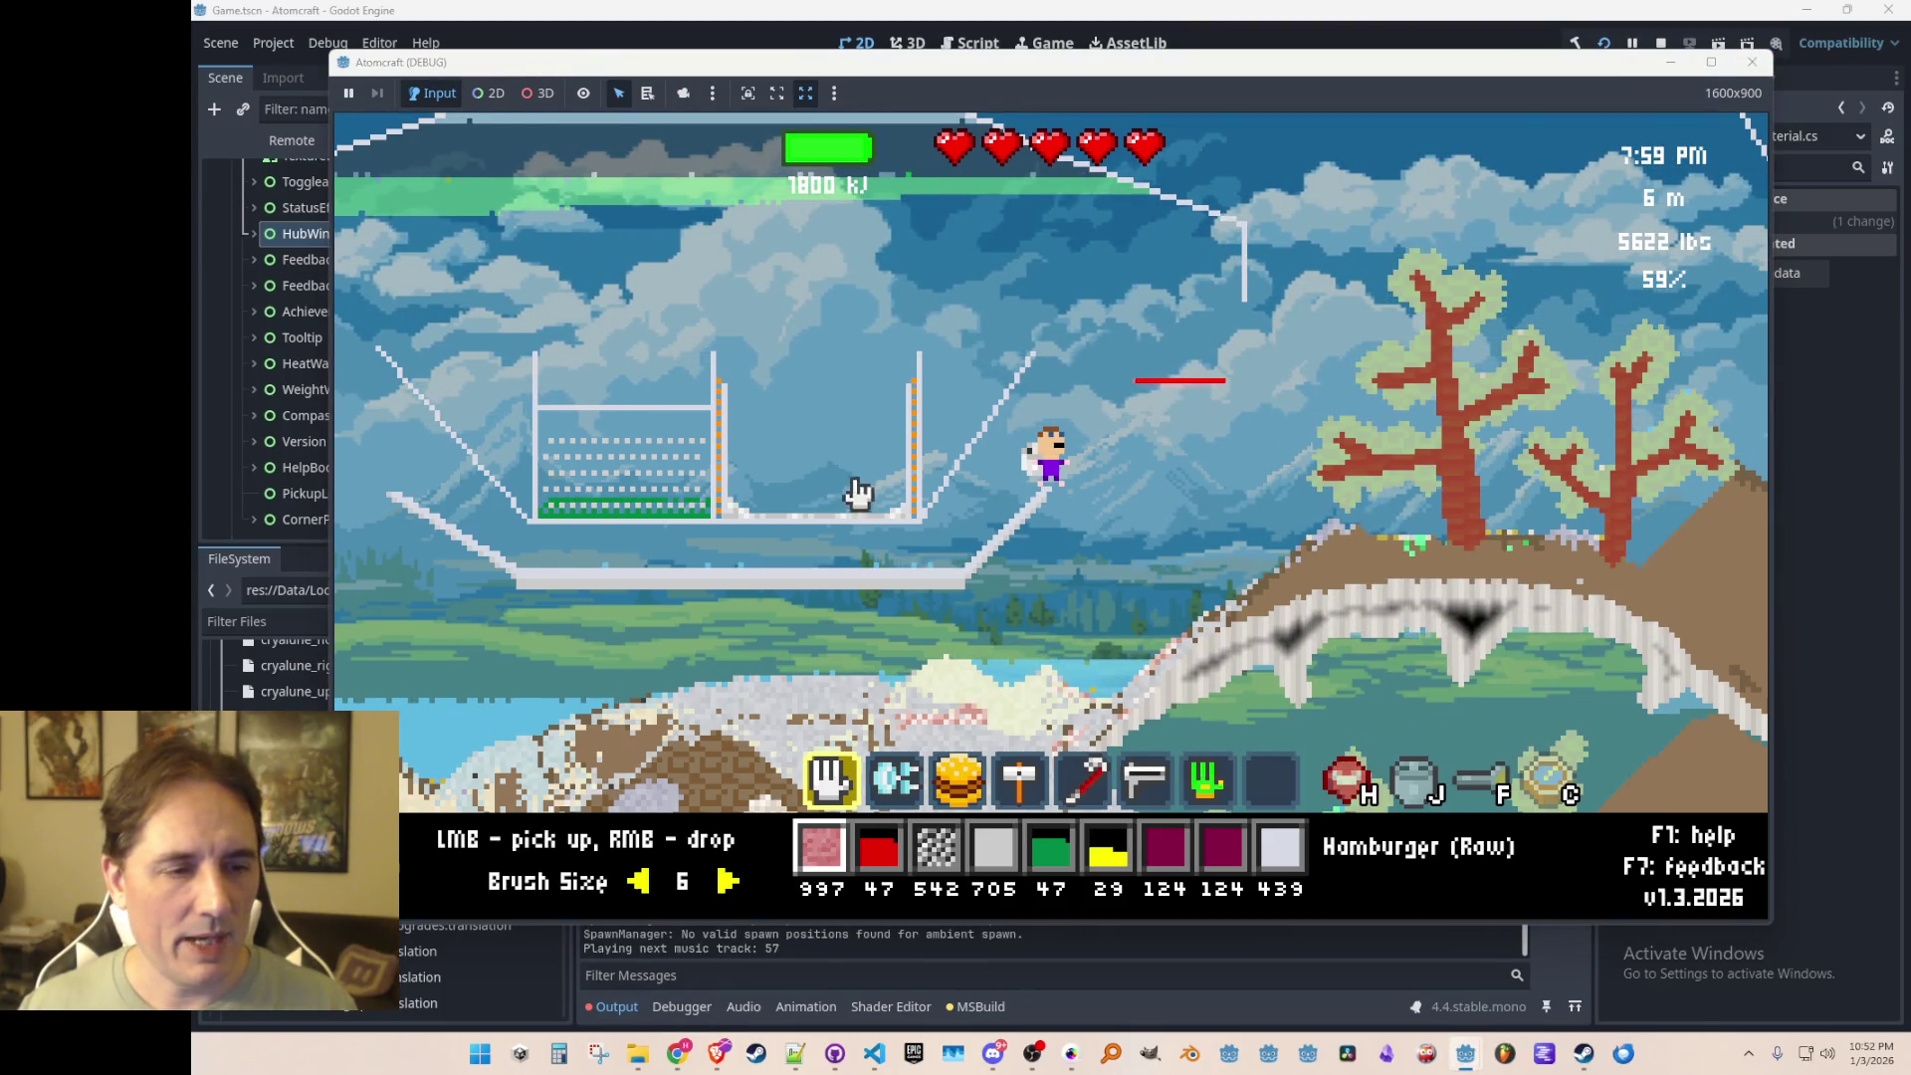
pyautogui.press('F8')
# Step: Select the Heating Element Minor (Off) and (Turning Off) JSON files, then bring Materials.cs back
pyautogui.moveTo(638, 1054)
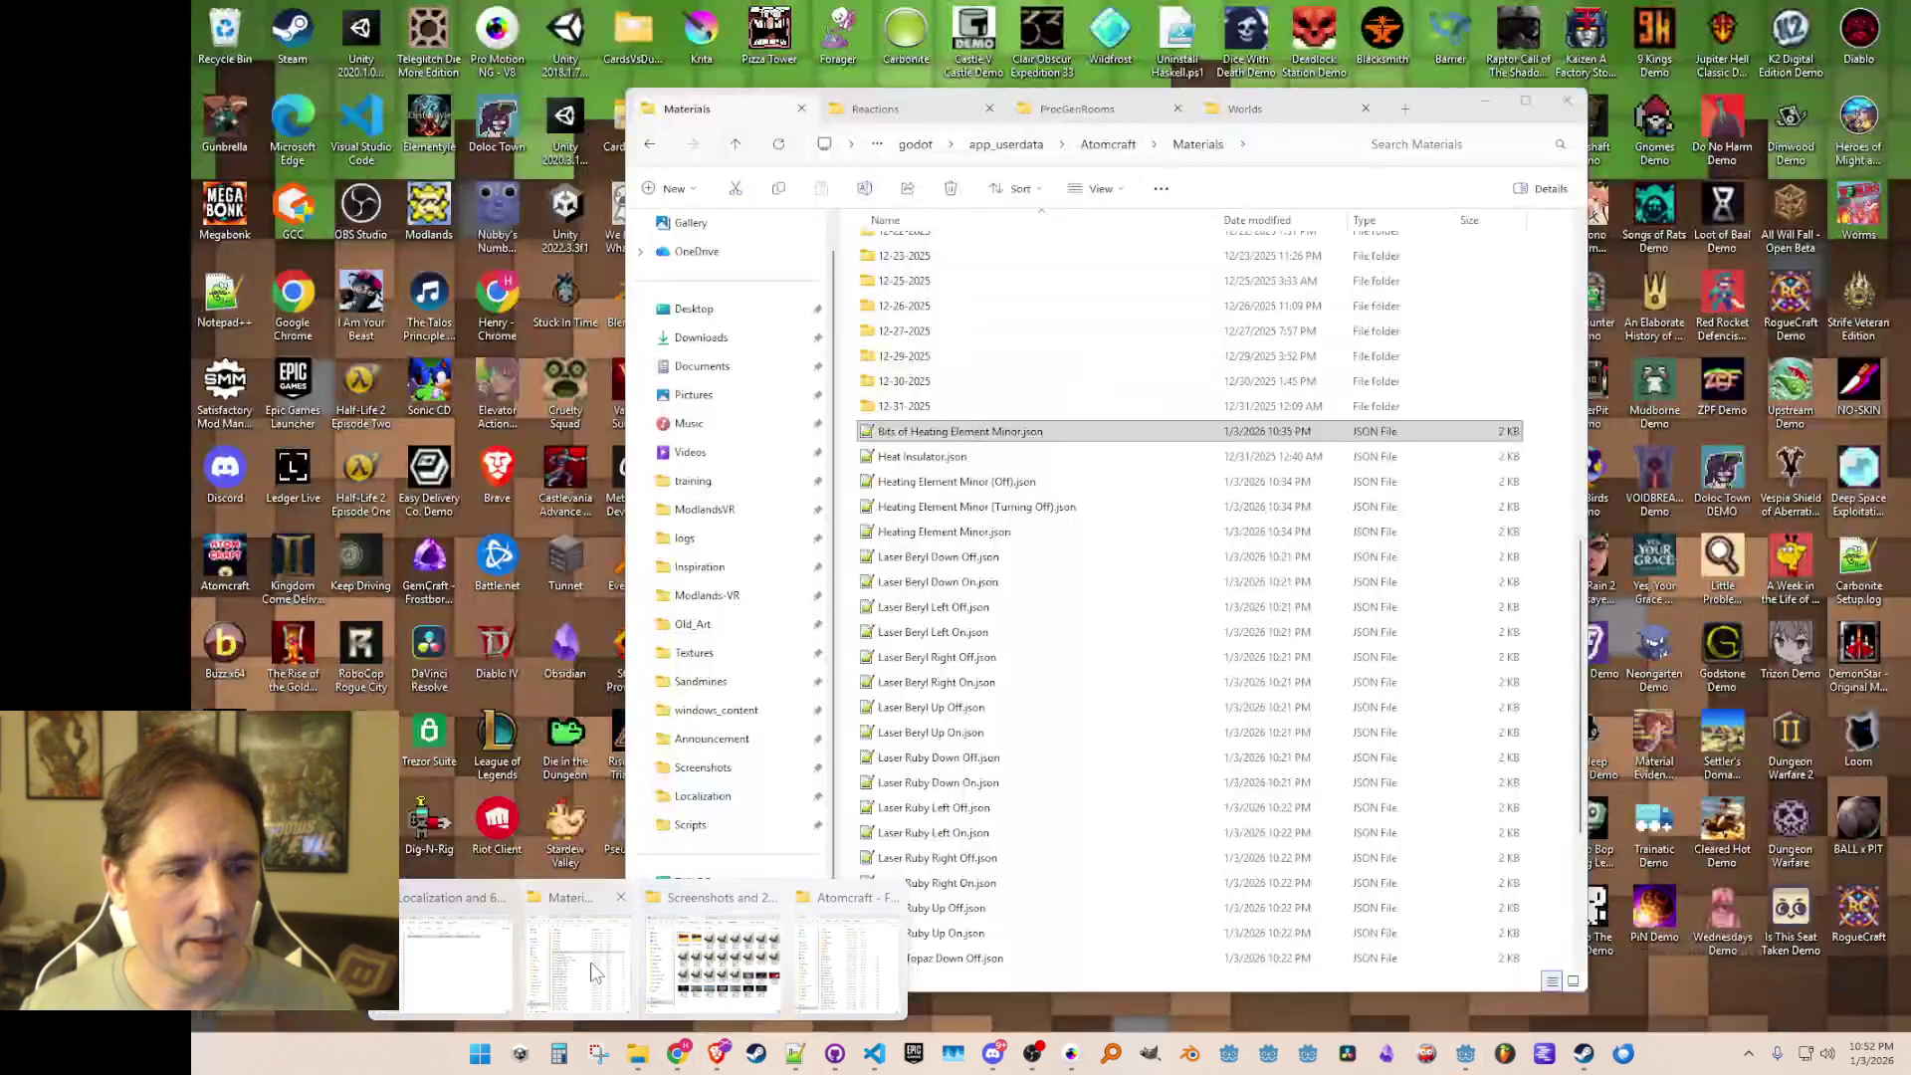
pyautogui.click(596, 970)
pyautogui.click(950, 483)
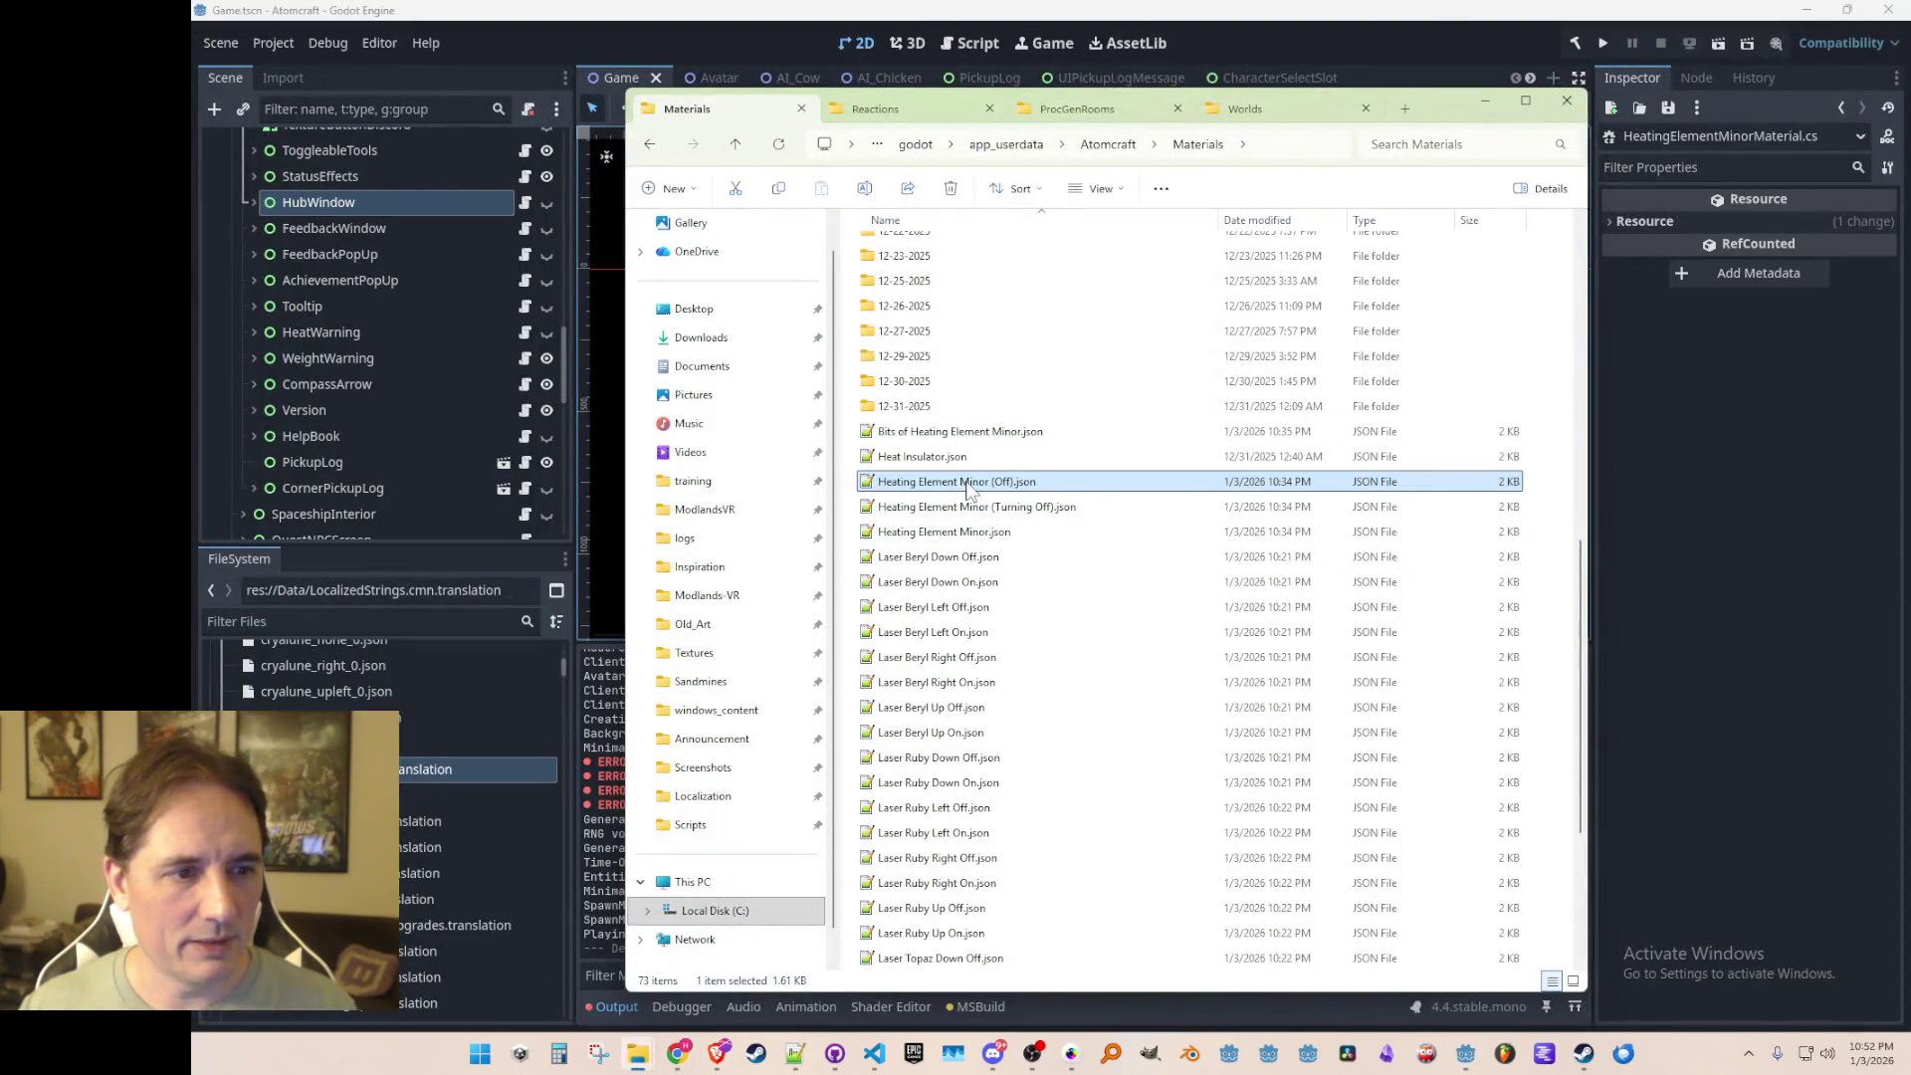
pyautogui.click(957, 510)
pyautogui.click(1381, 14)
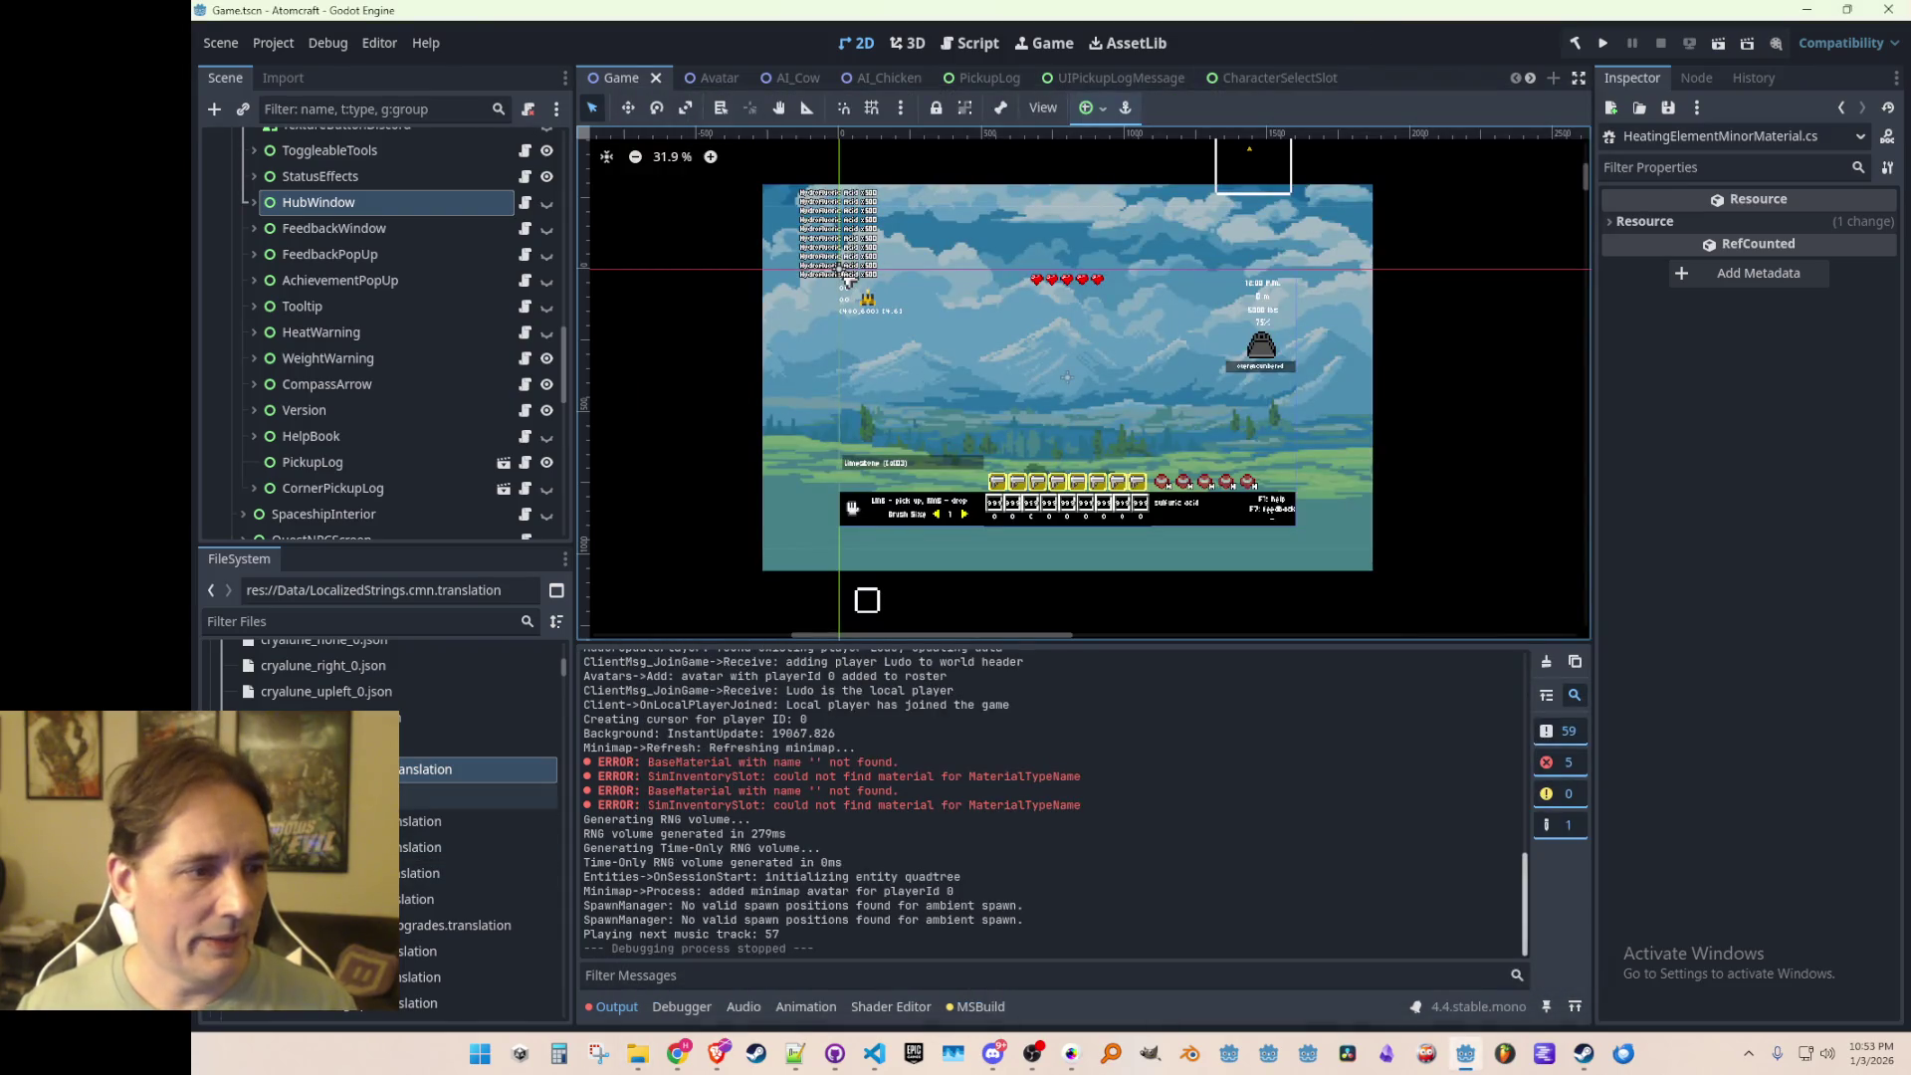
pyautogui.click(876, 1057)
pyautogui.hotkey('ctrl', 'p')
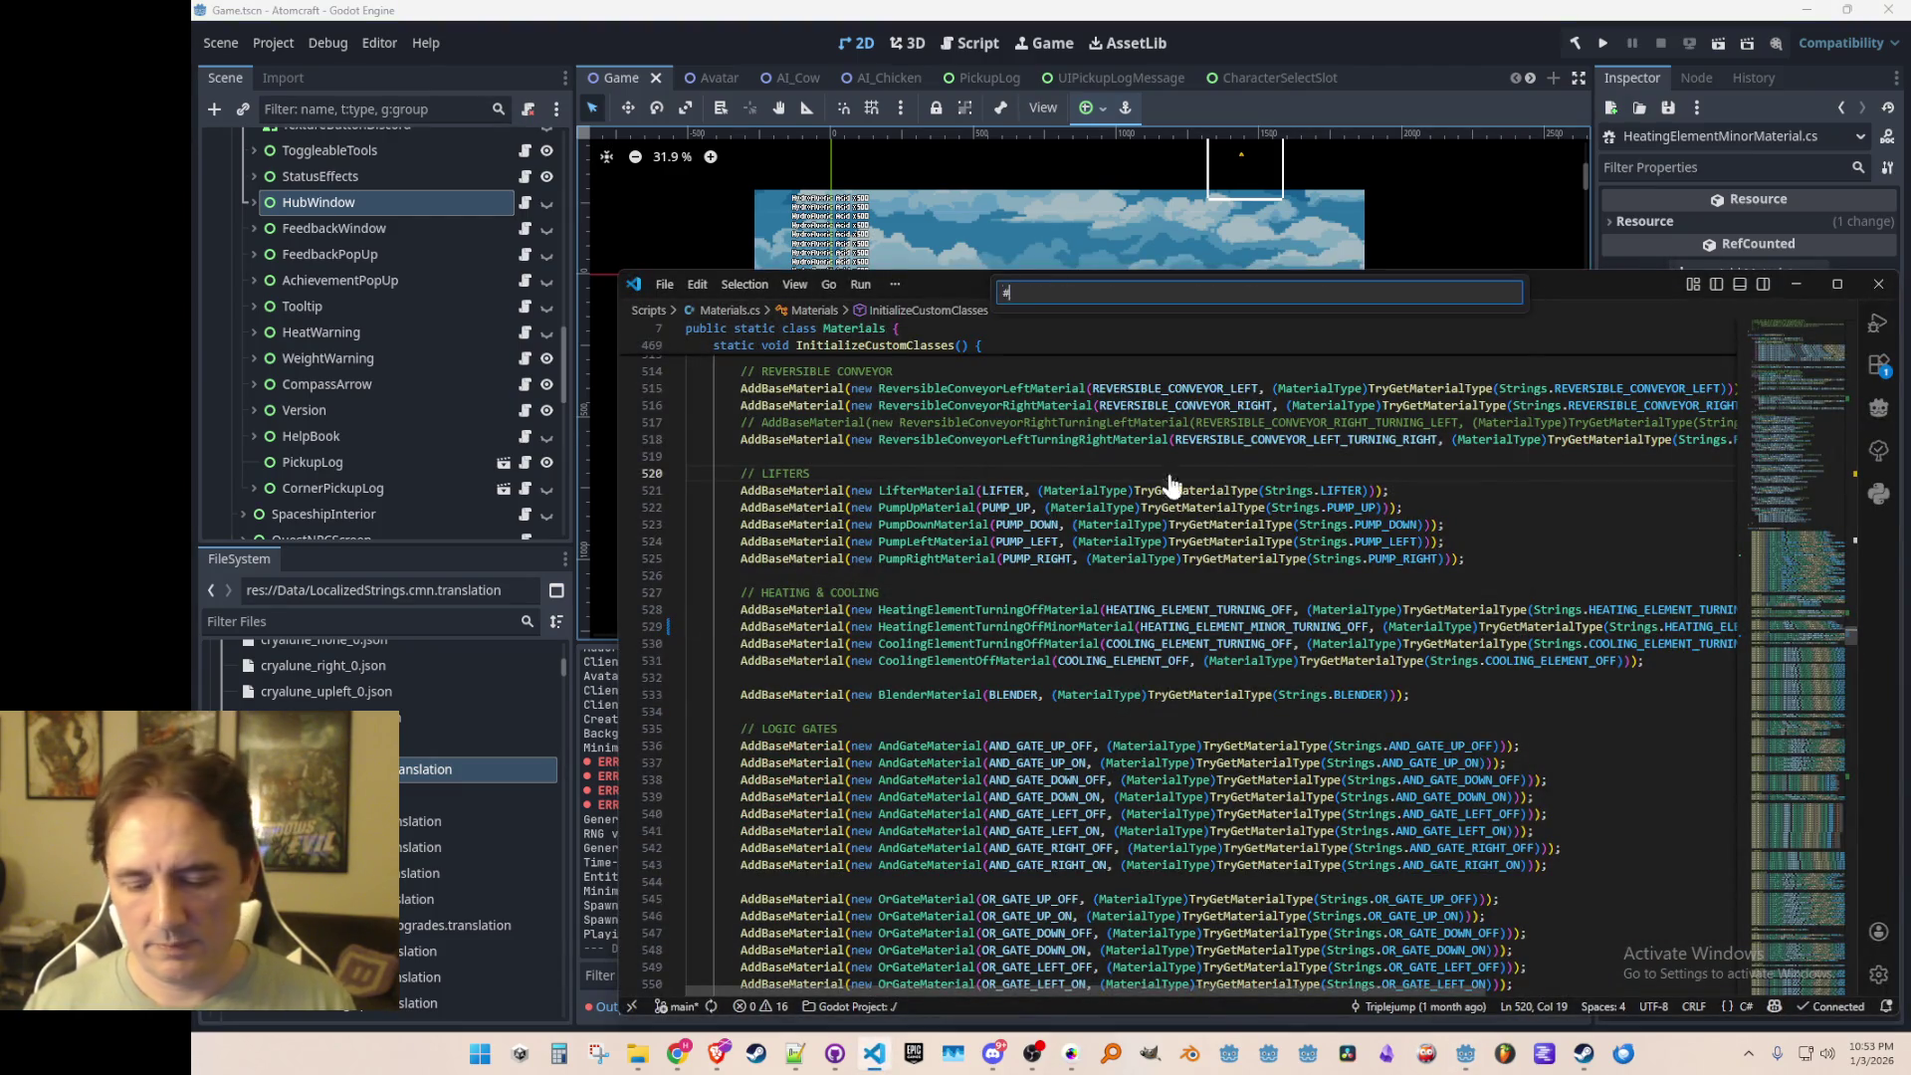
# Step: Open HeatingElementMinorMaterial.cs, then relaunch Atomcraft and continue past the title screen
pyautogui.write('Heating')
pyautogui.click(1135, 338)
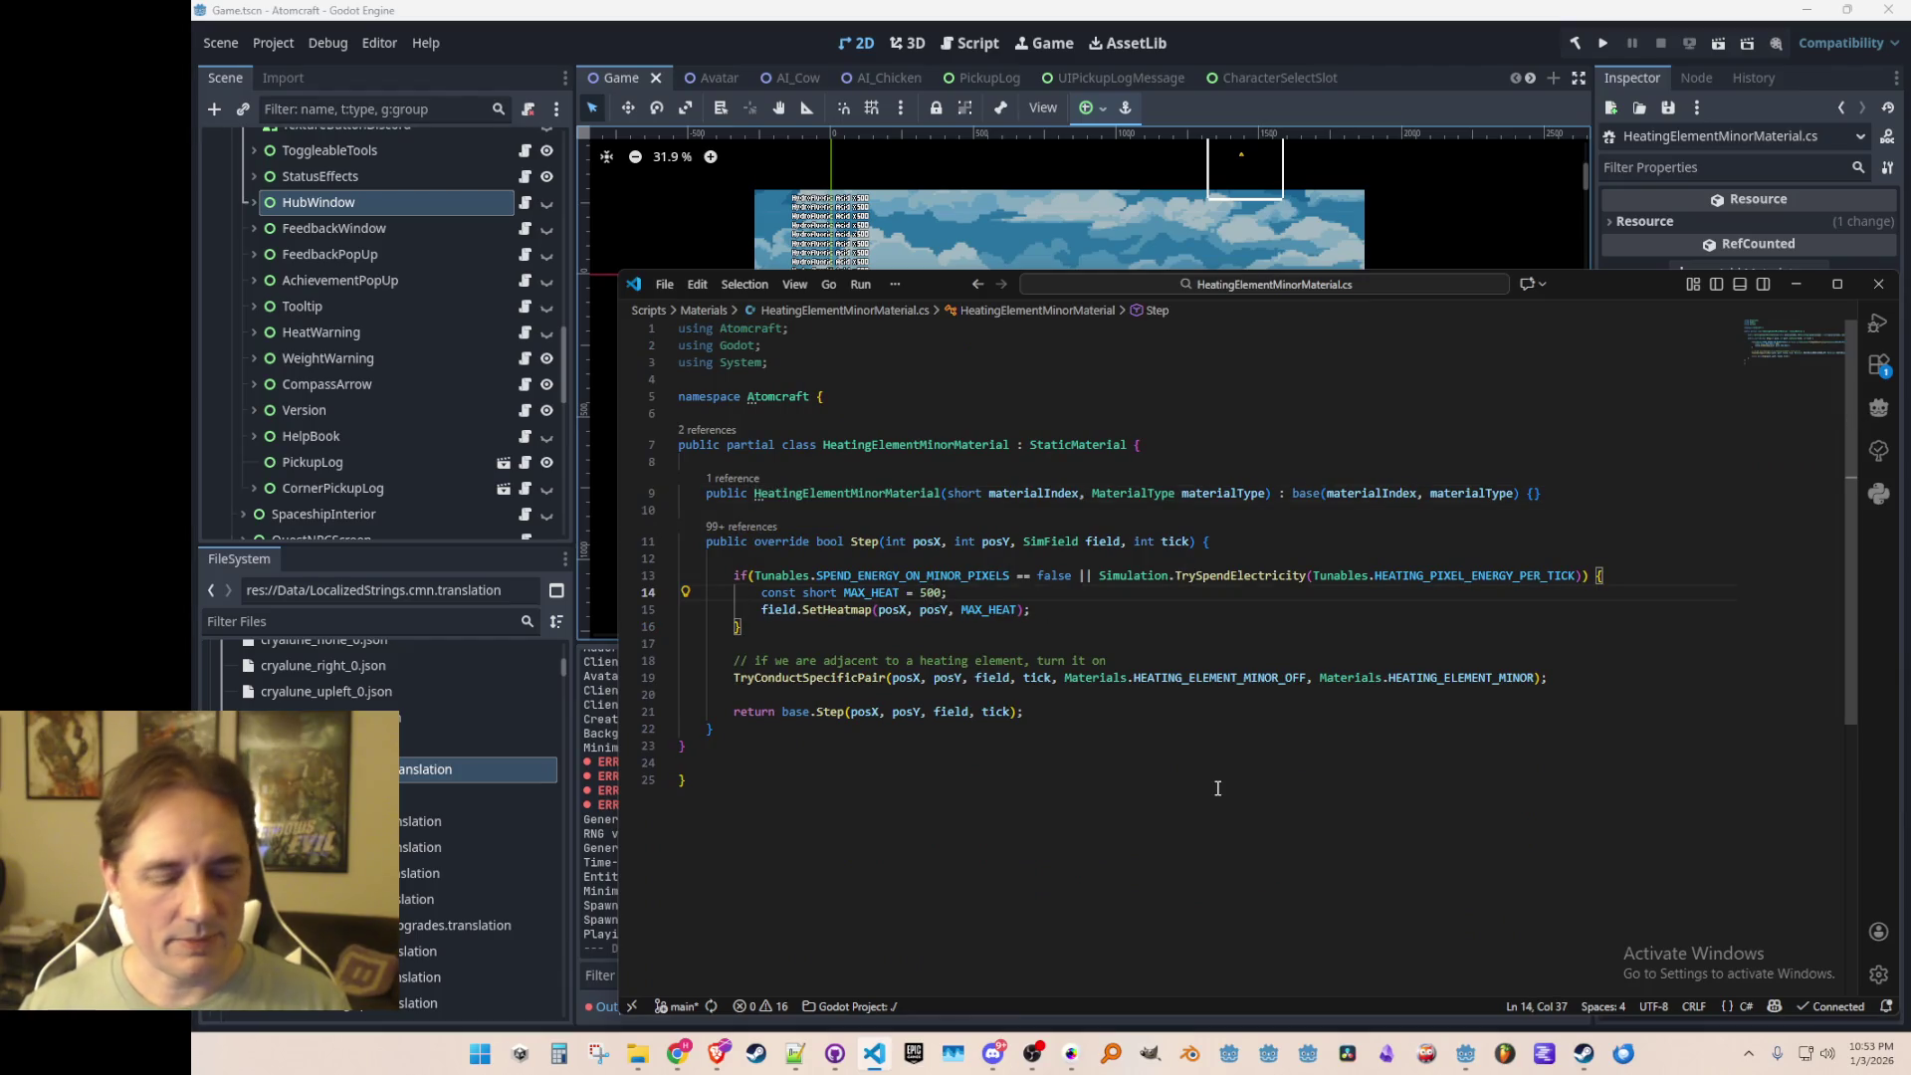
pyautogui.click(1511, 51)
pyautogui.click(1602, 41)
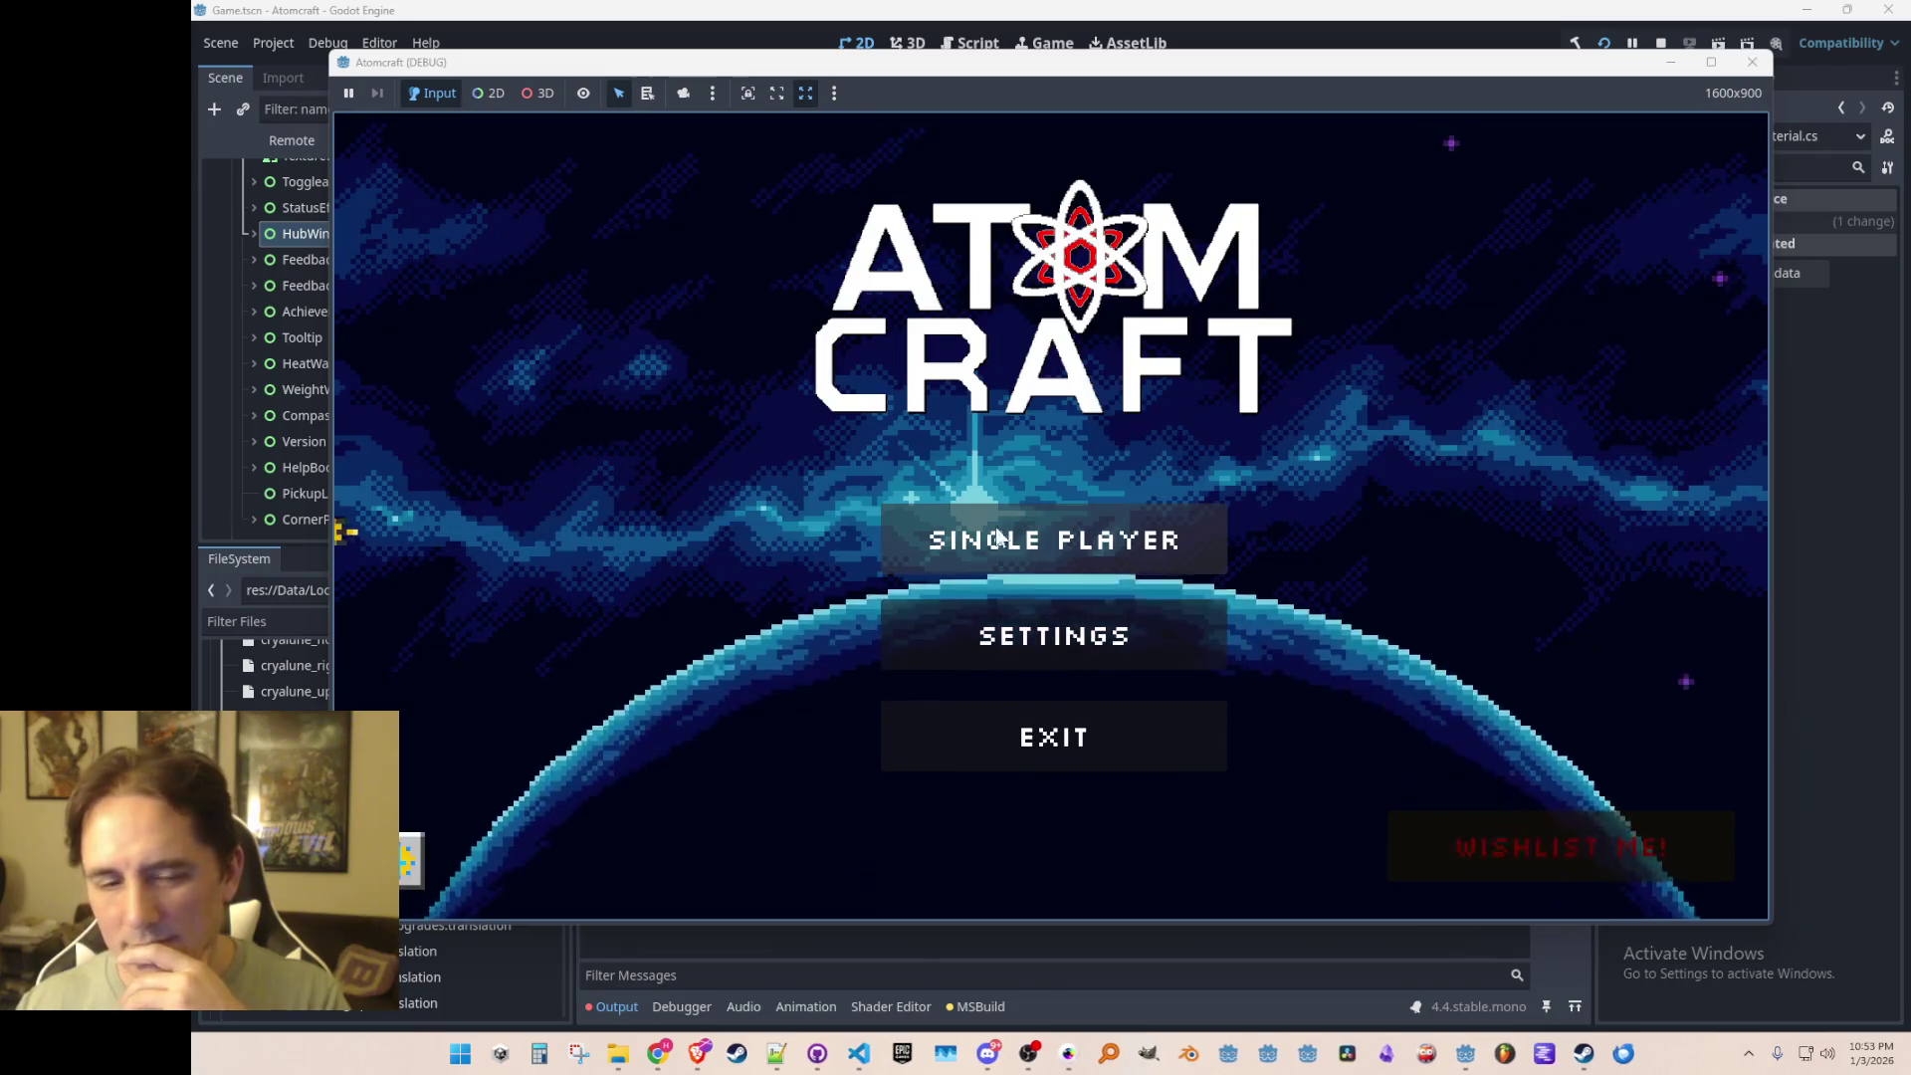
pyautogui.click(1029, 514)
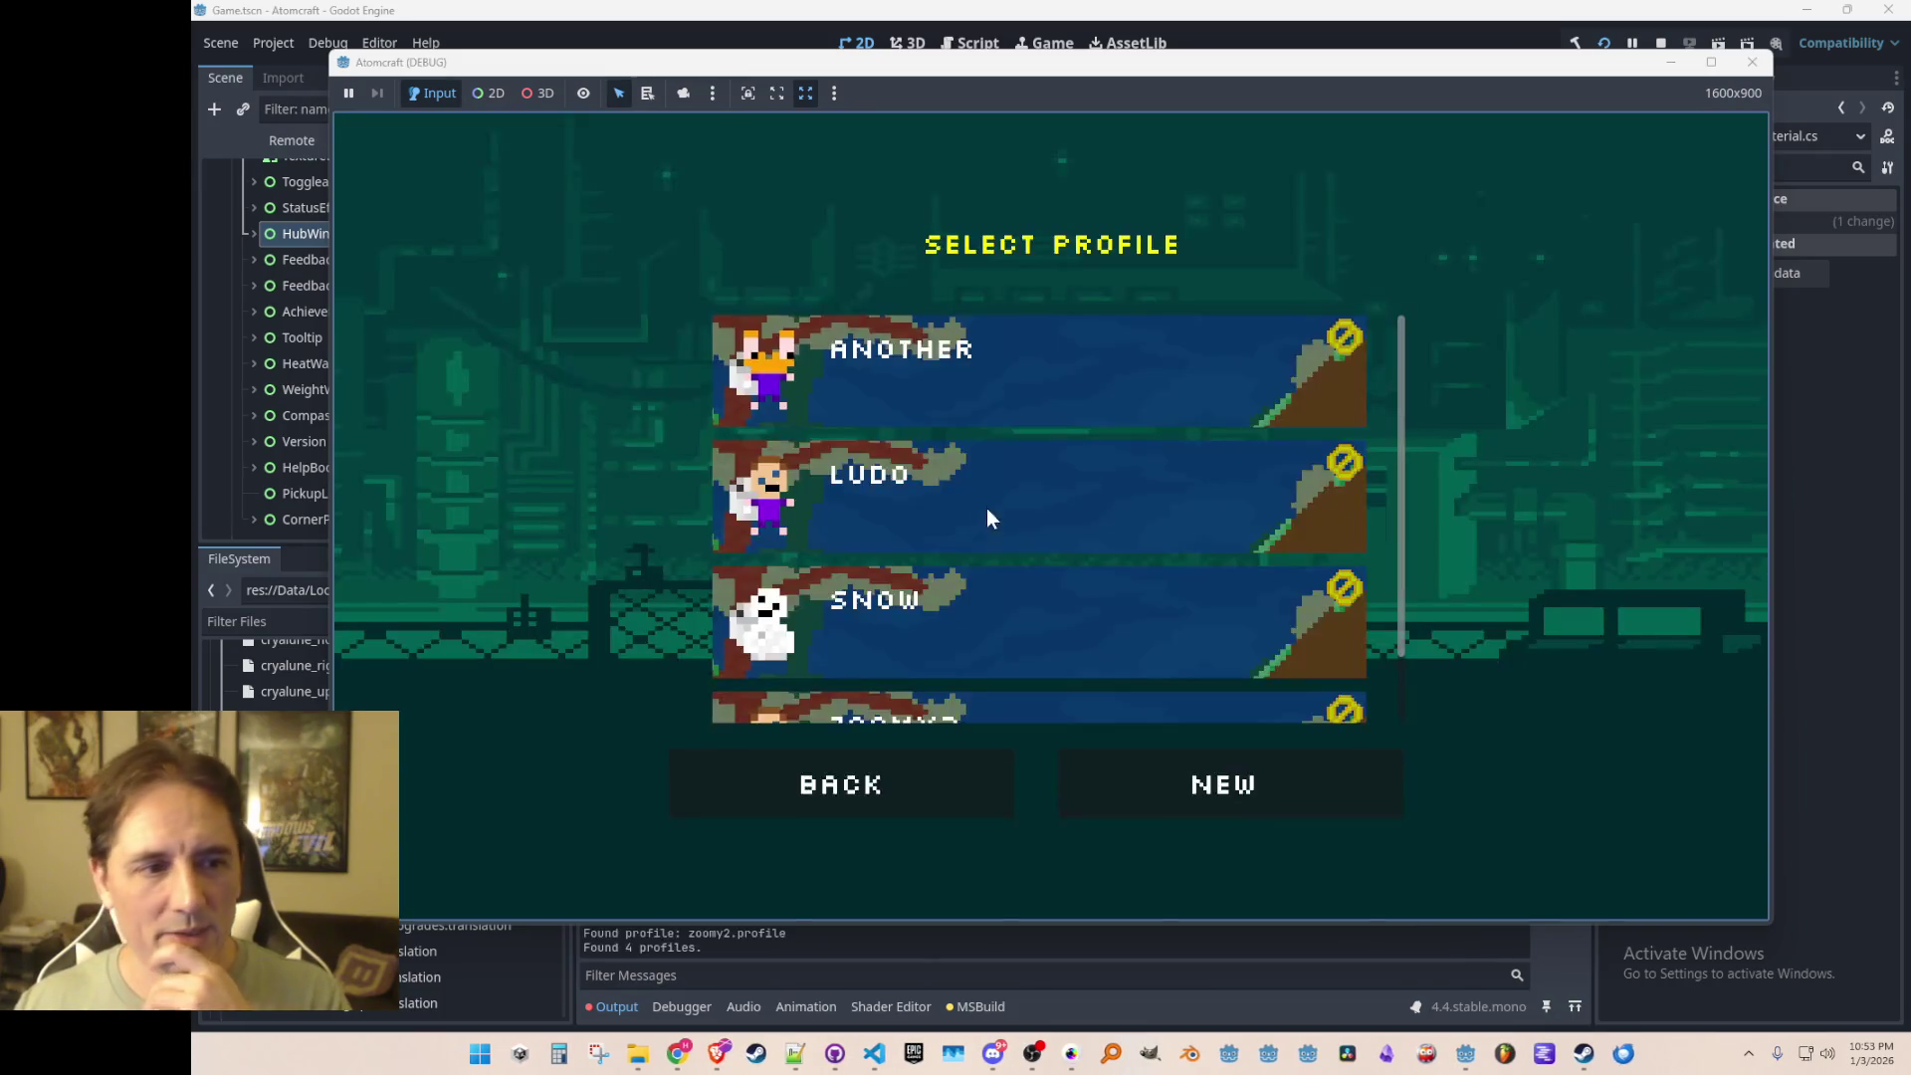
# Step: Load TEST 4, drop raw hamburger on the red heater, and pick up the cooked hamburger
pyautogui.click(960, 502)
pyautogui.click(978, 372)
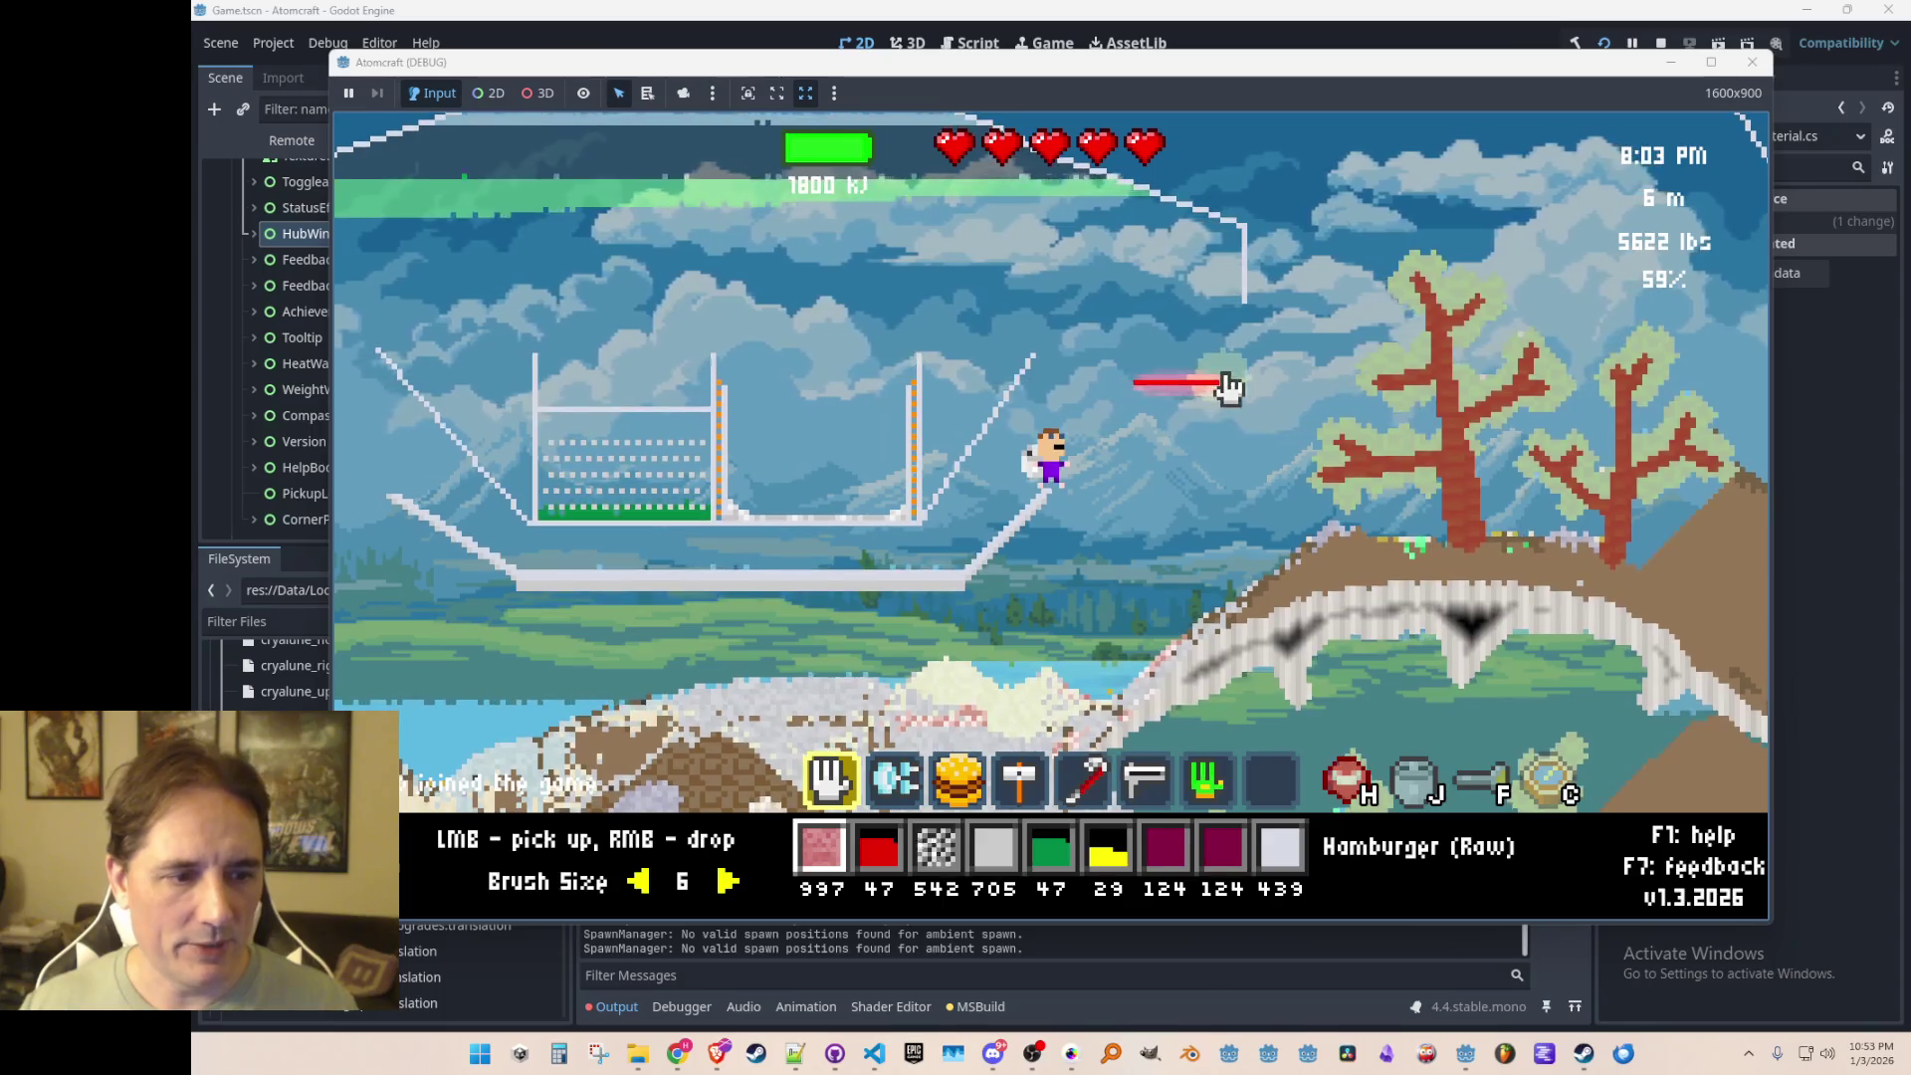
pyautogui.rightClick(1190, 327)
pyautogui.scroll(-3, 1179, 333)
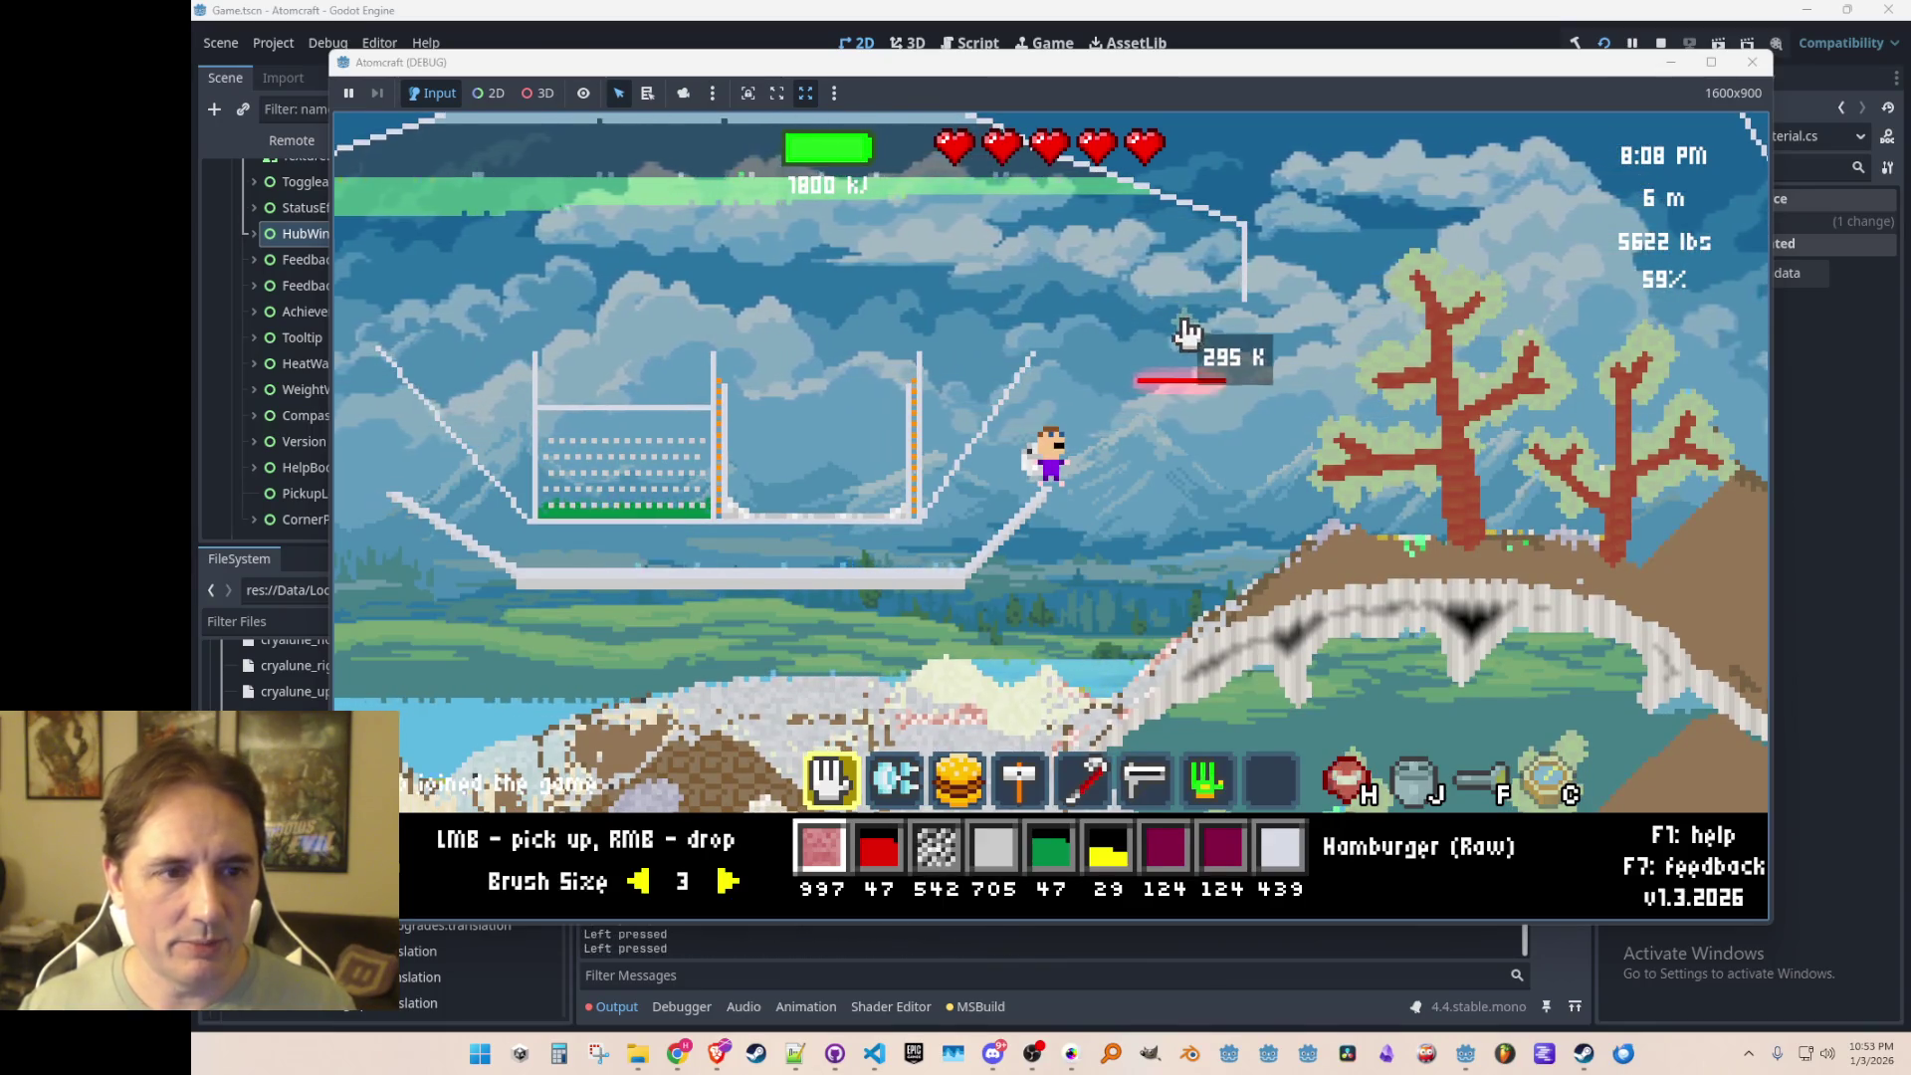
pyautogui.press('7')
pyautogui.press('1')
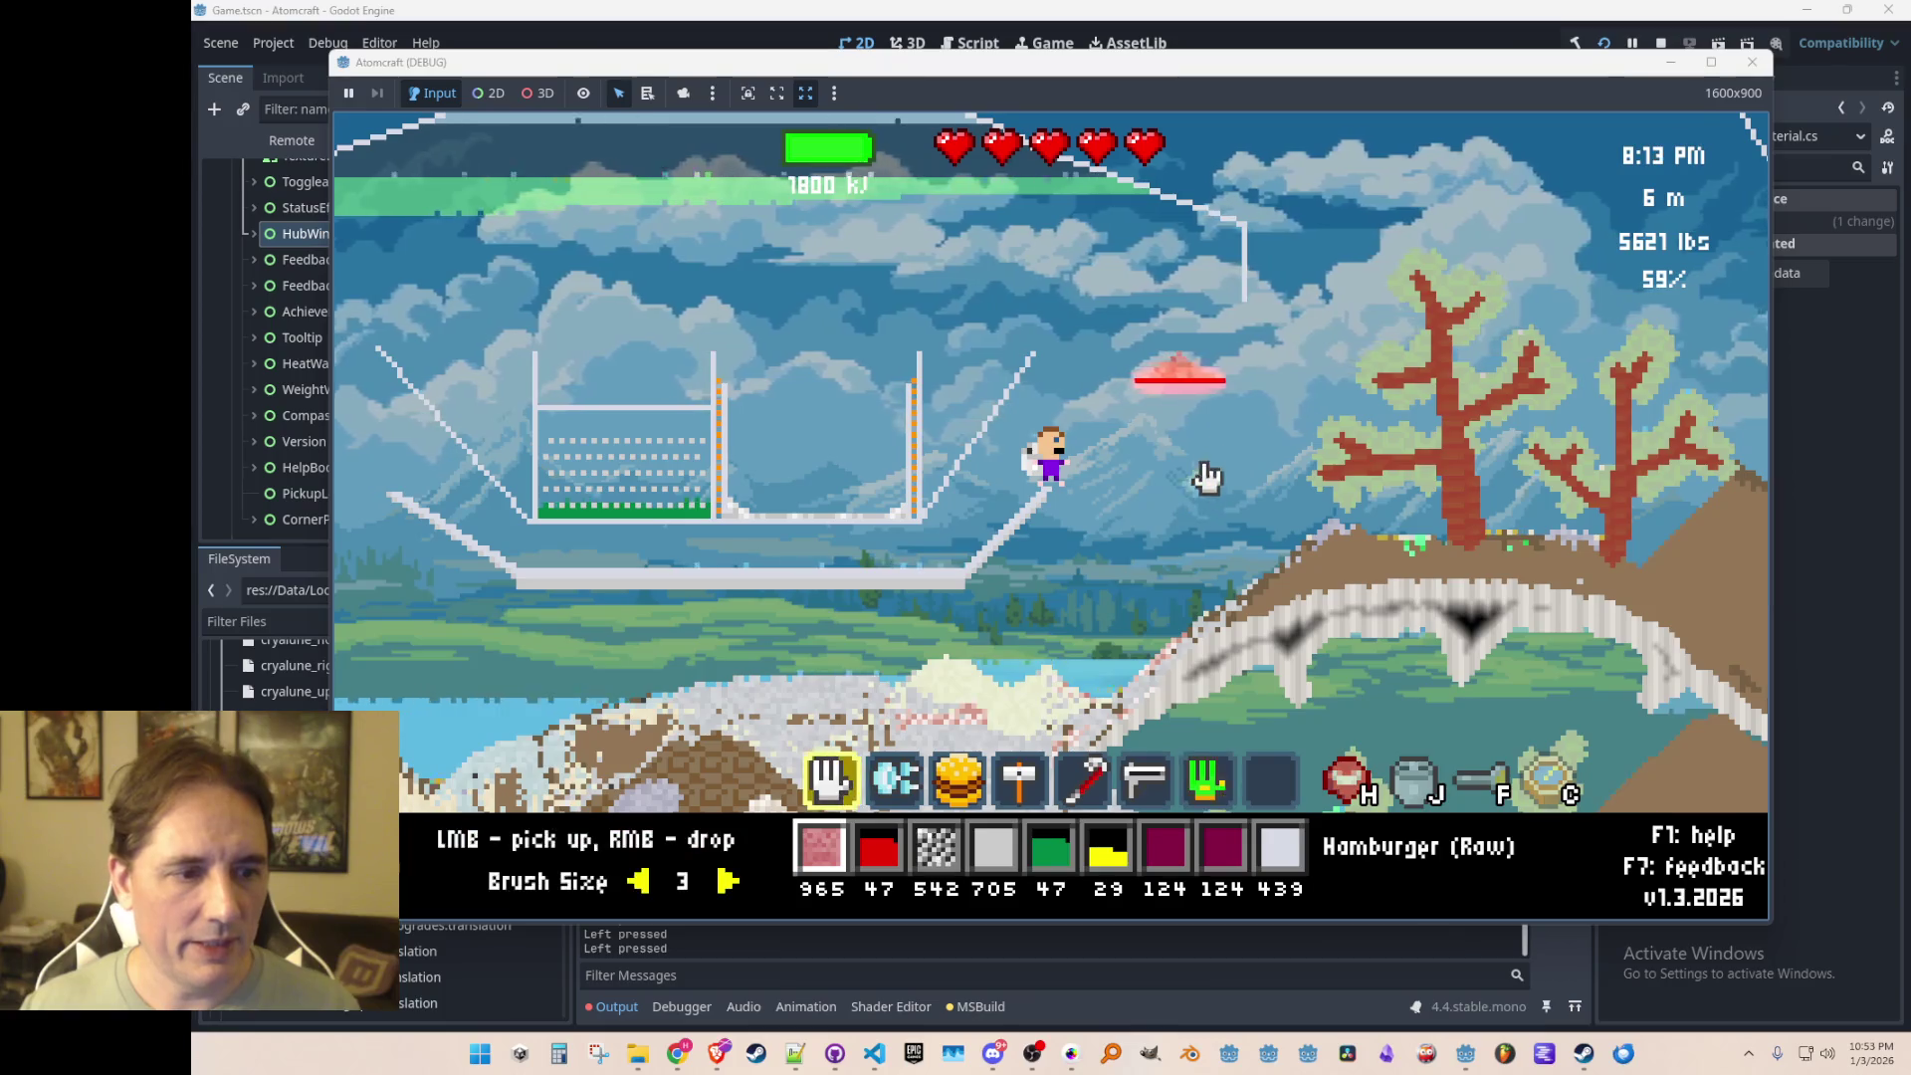
pyautogui.click(1177, 376)
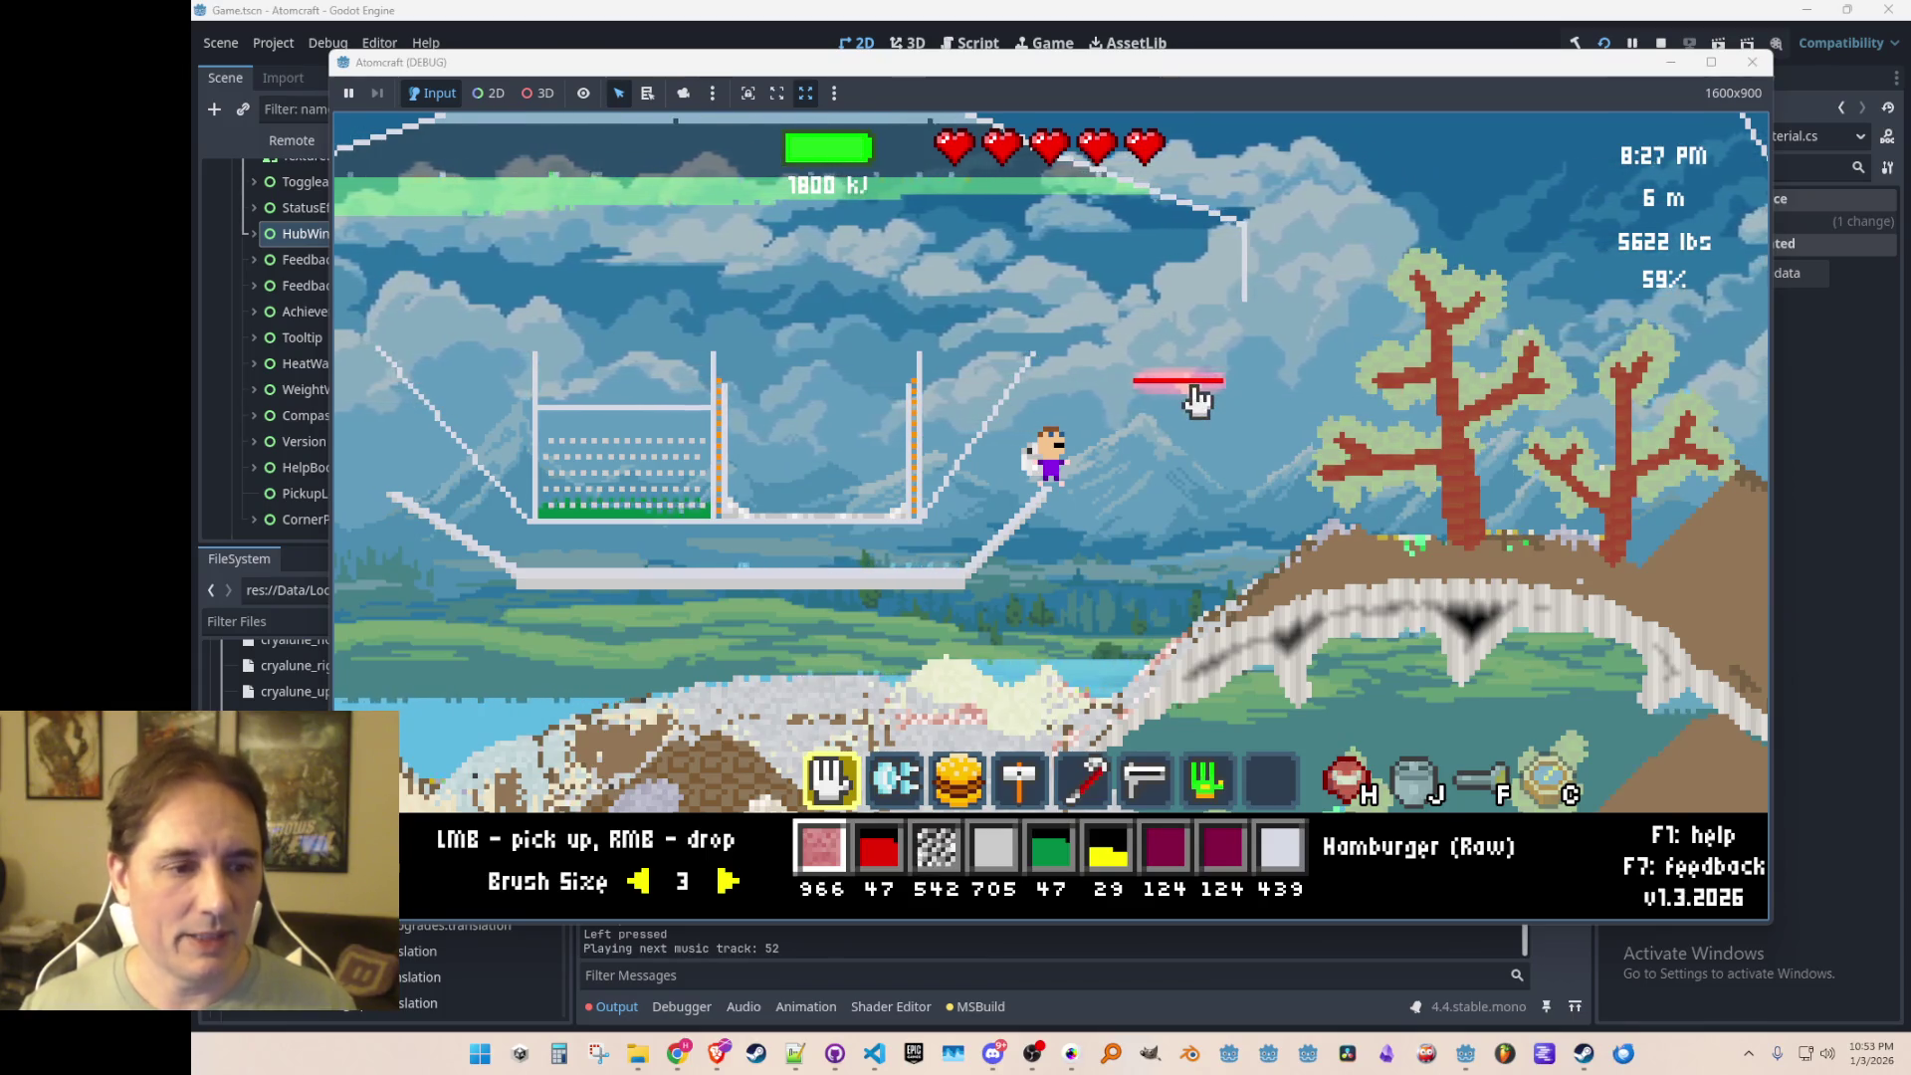
# Step: Filter the material inventory for chicken and make Chicken (Raw) the active material
pyautogui.press('Tab')
pyautogui.write('chicken')
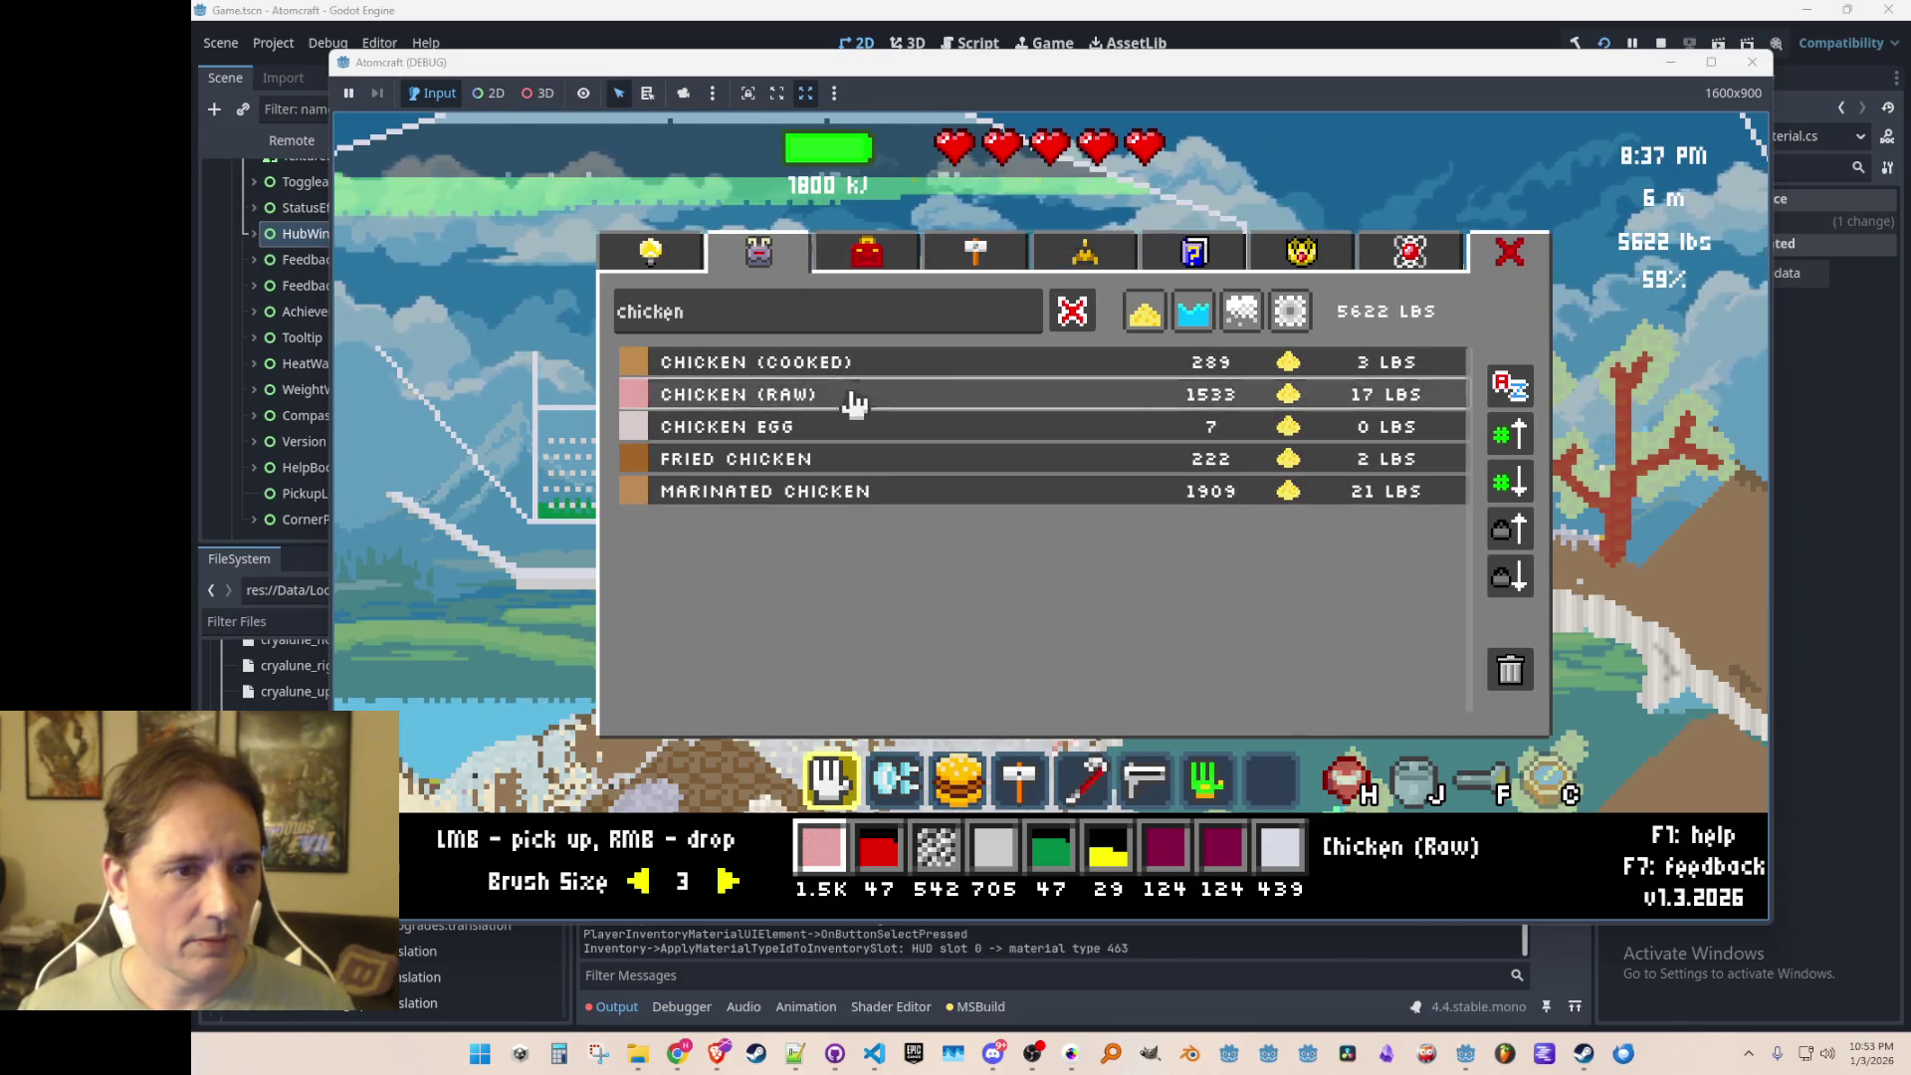
pyautogui.click(841, 402)
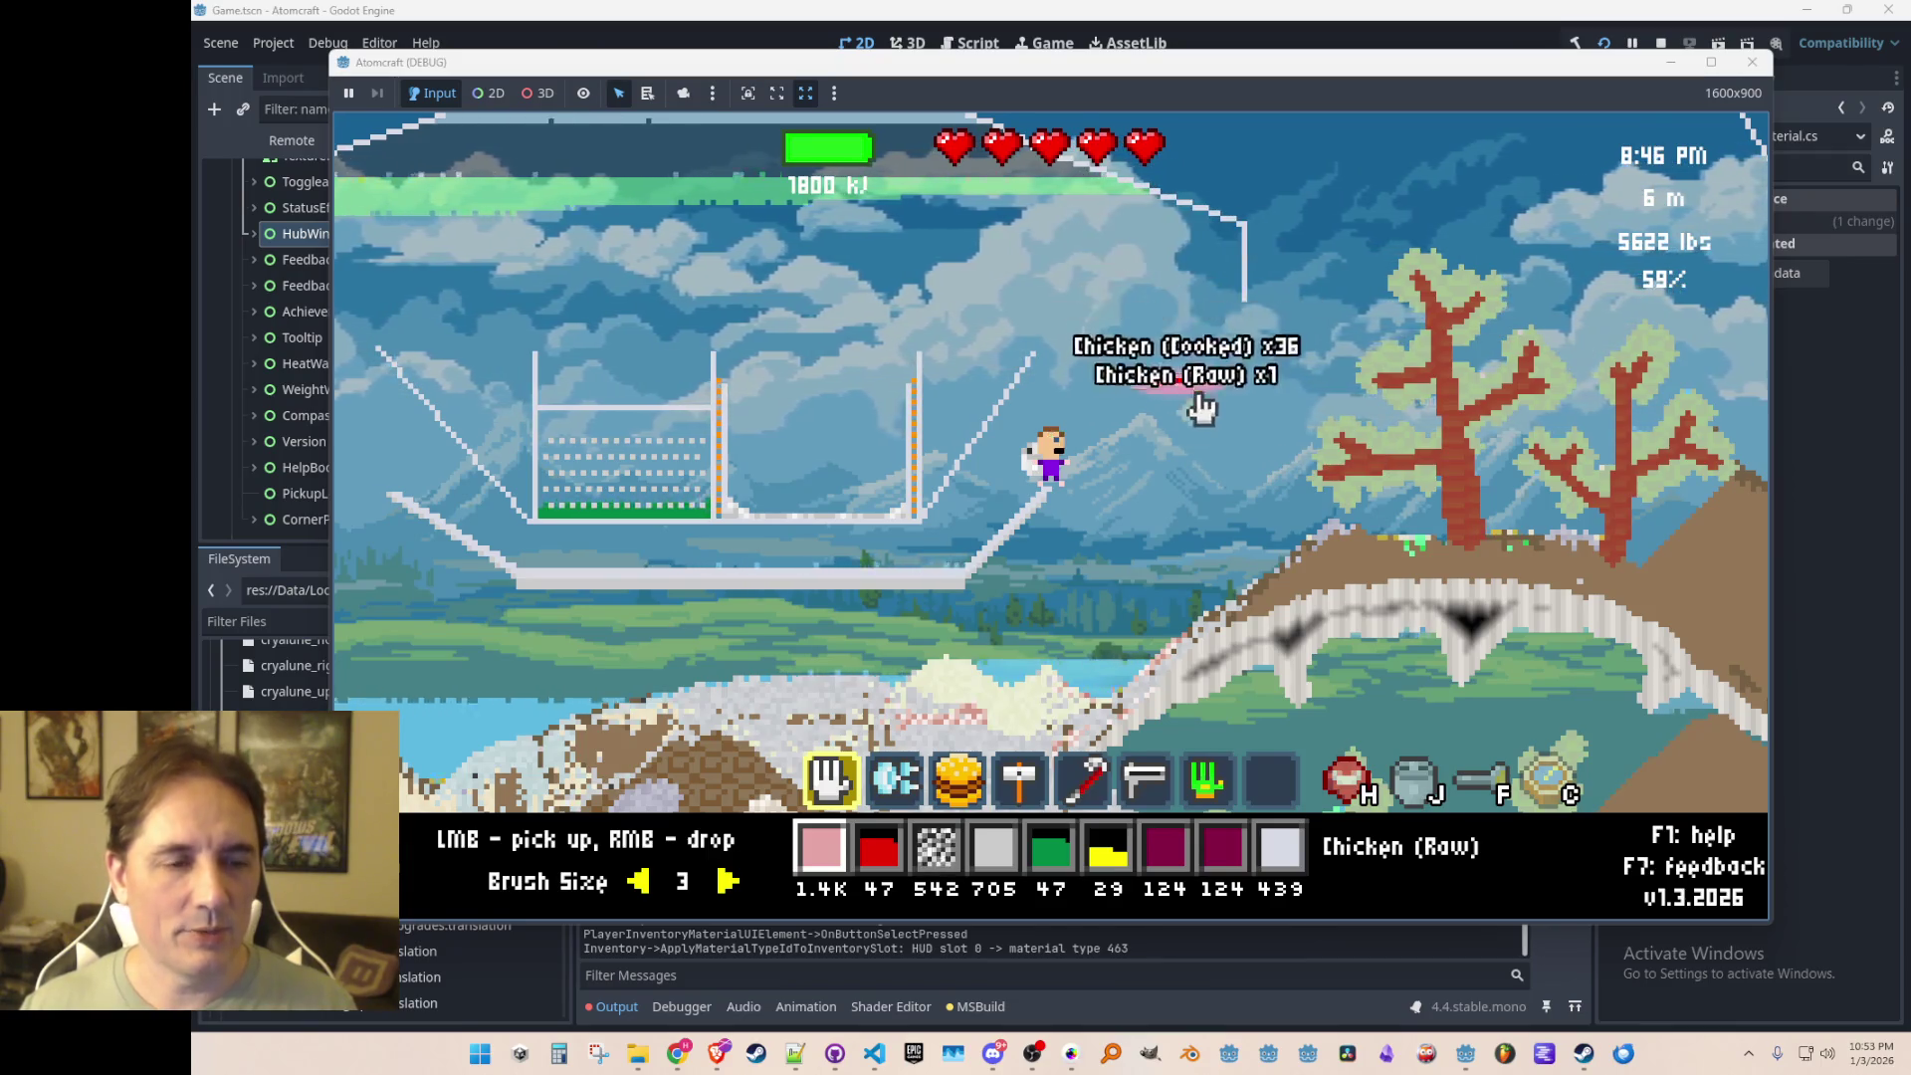
pyautogui.press('Tab')
pyautogui.press('Tab')
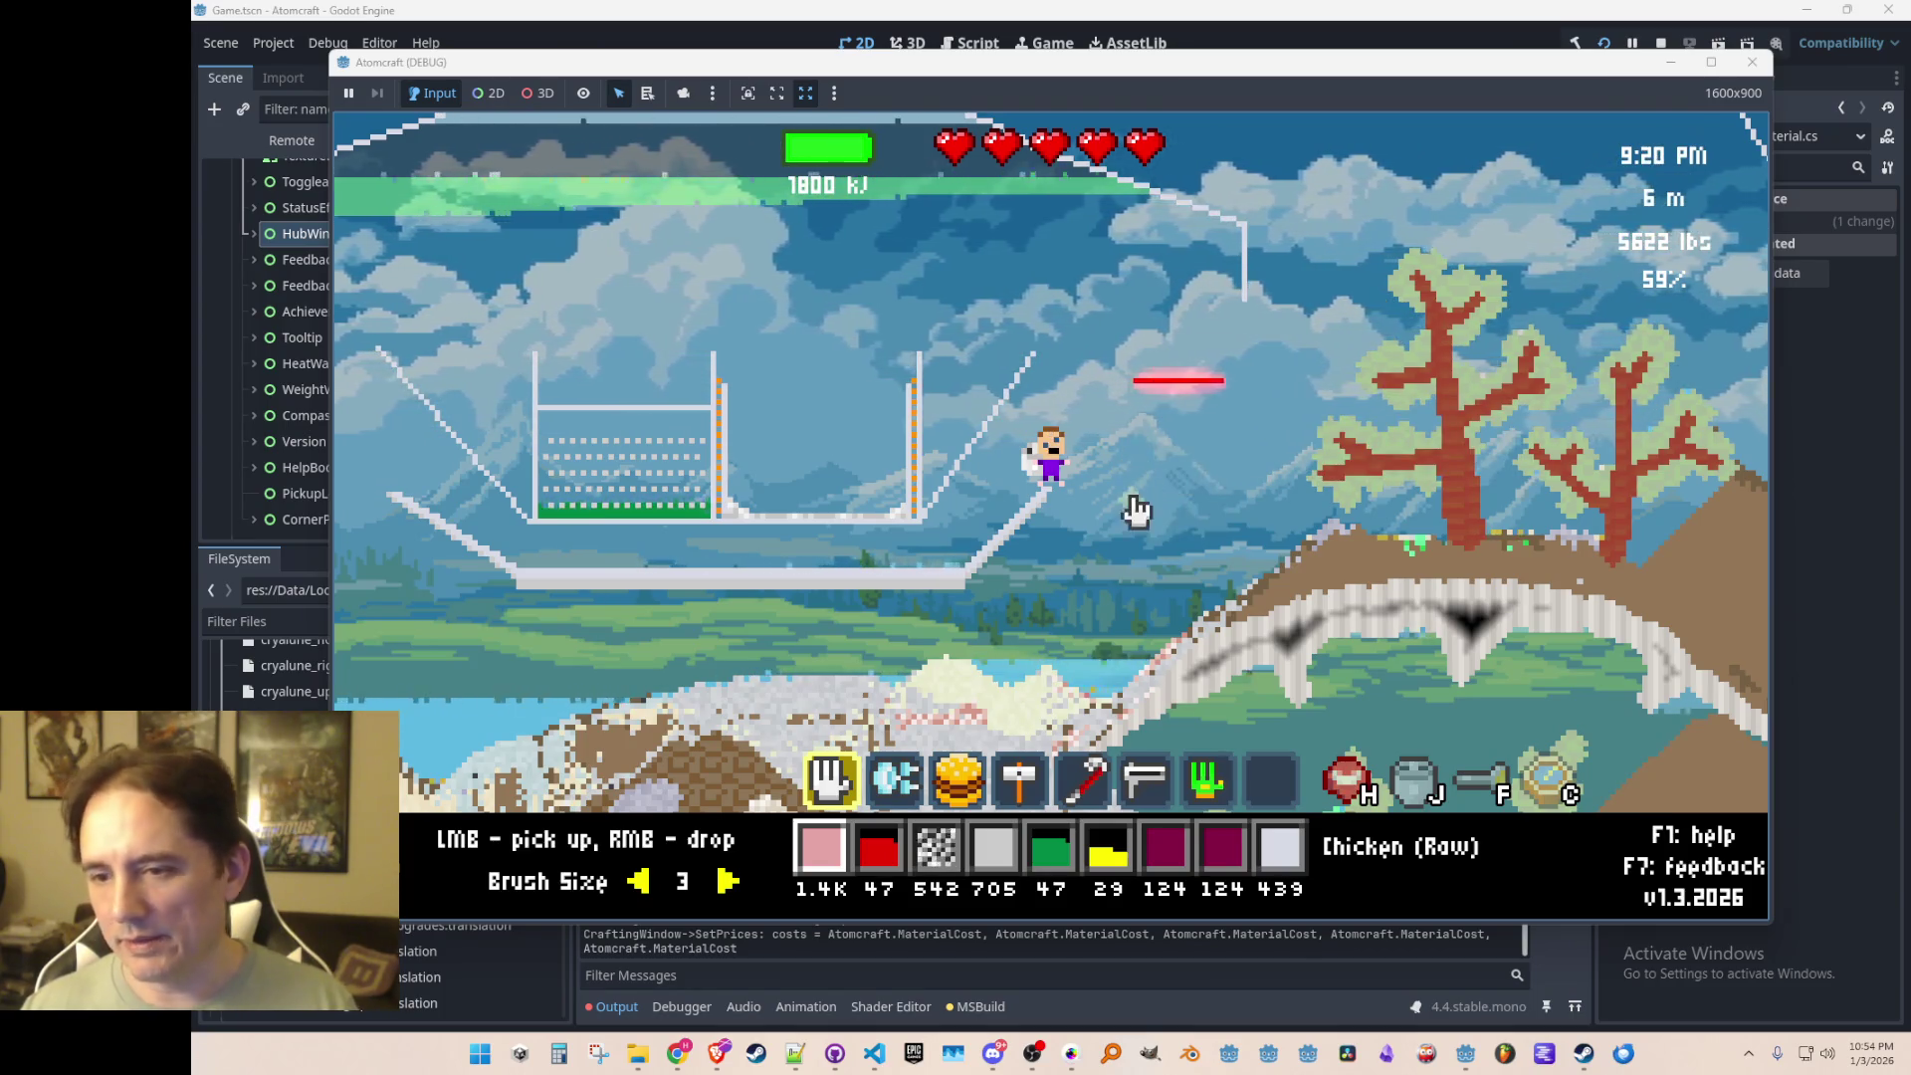
# Step: Fly with the thruster to collect Heating Element Minor, then stop the game
pyautogui.press('2')
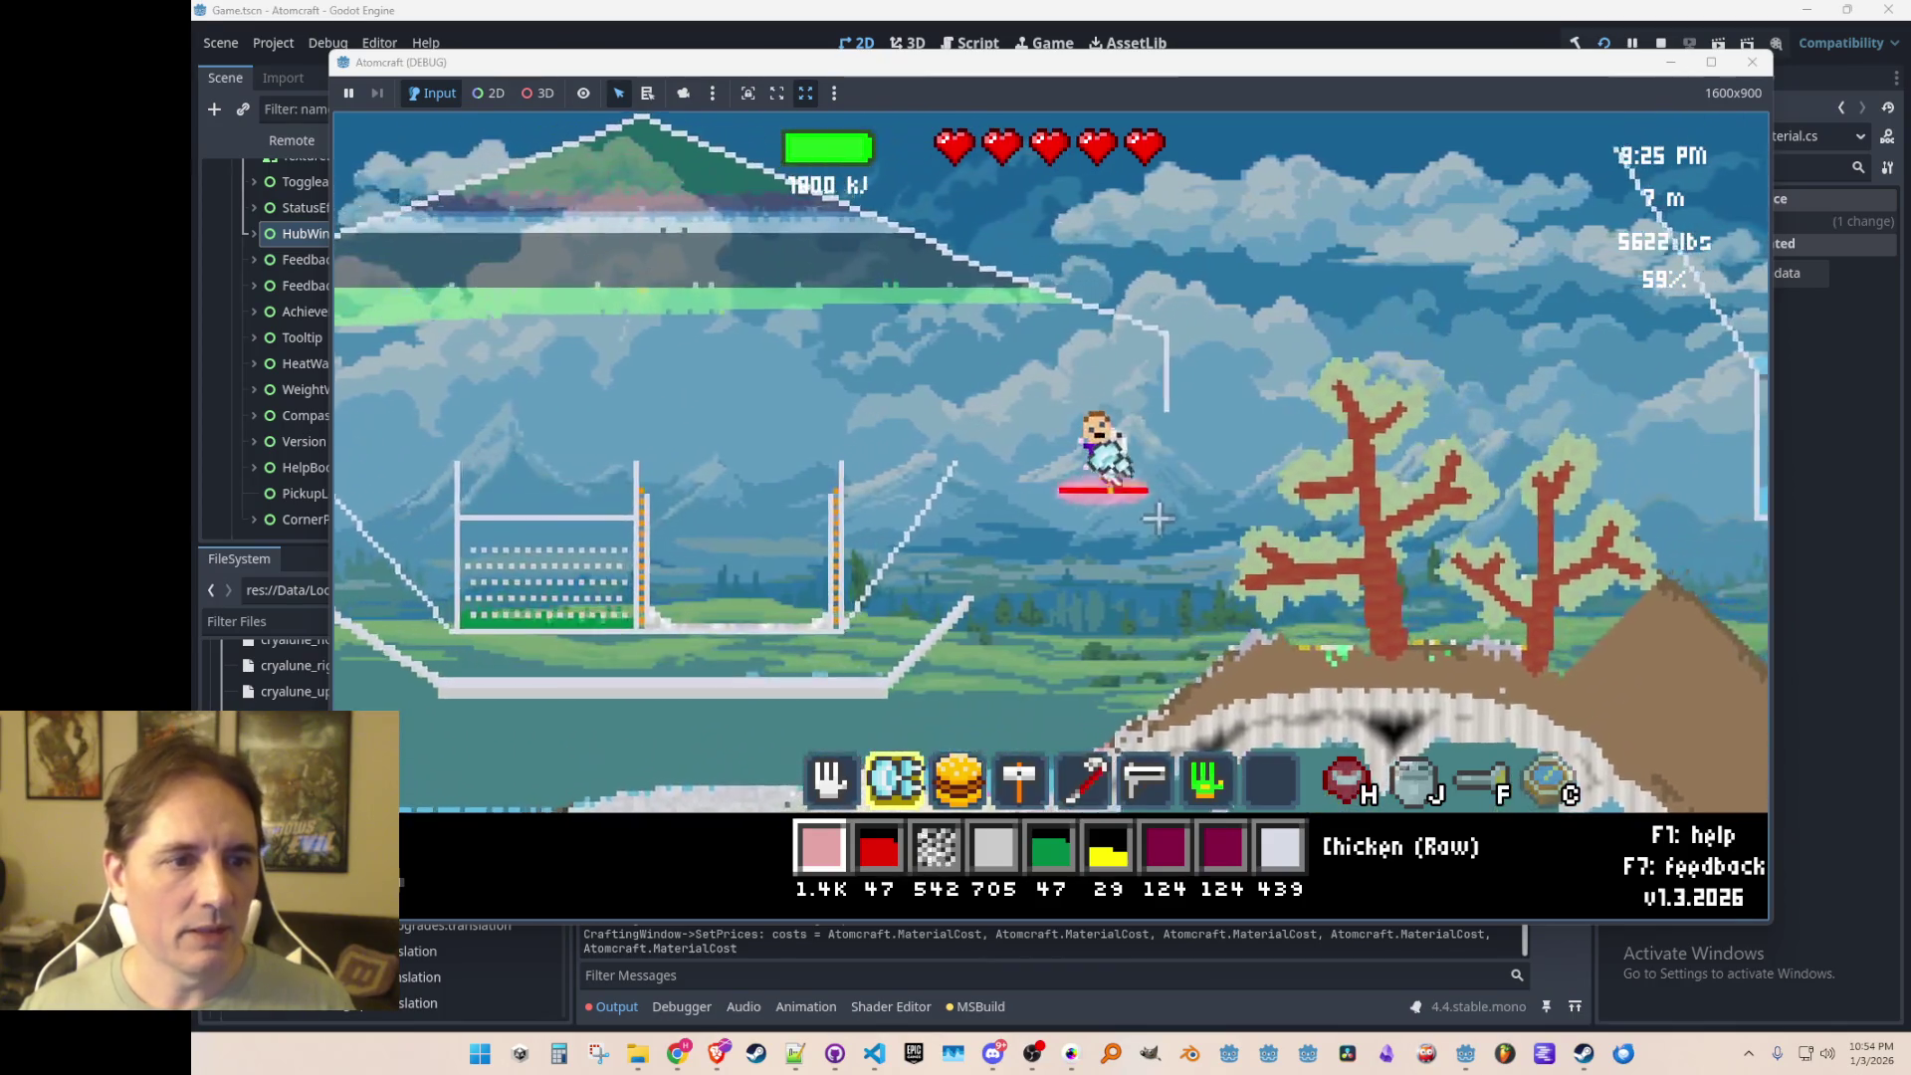
pyautogui.press('a')
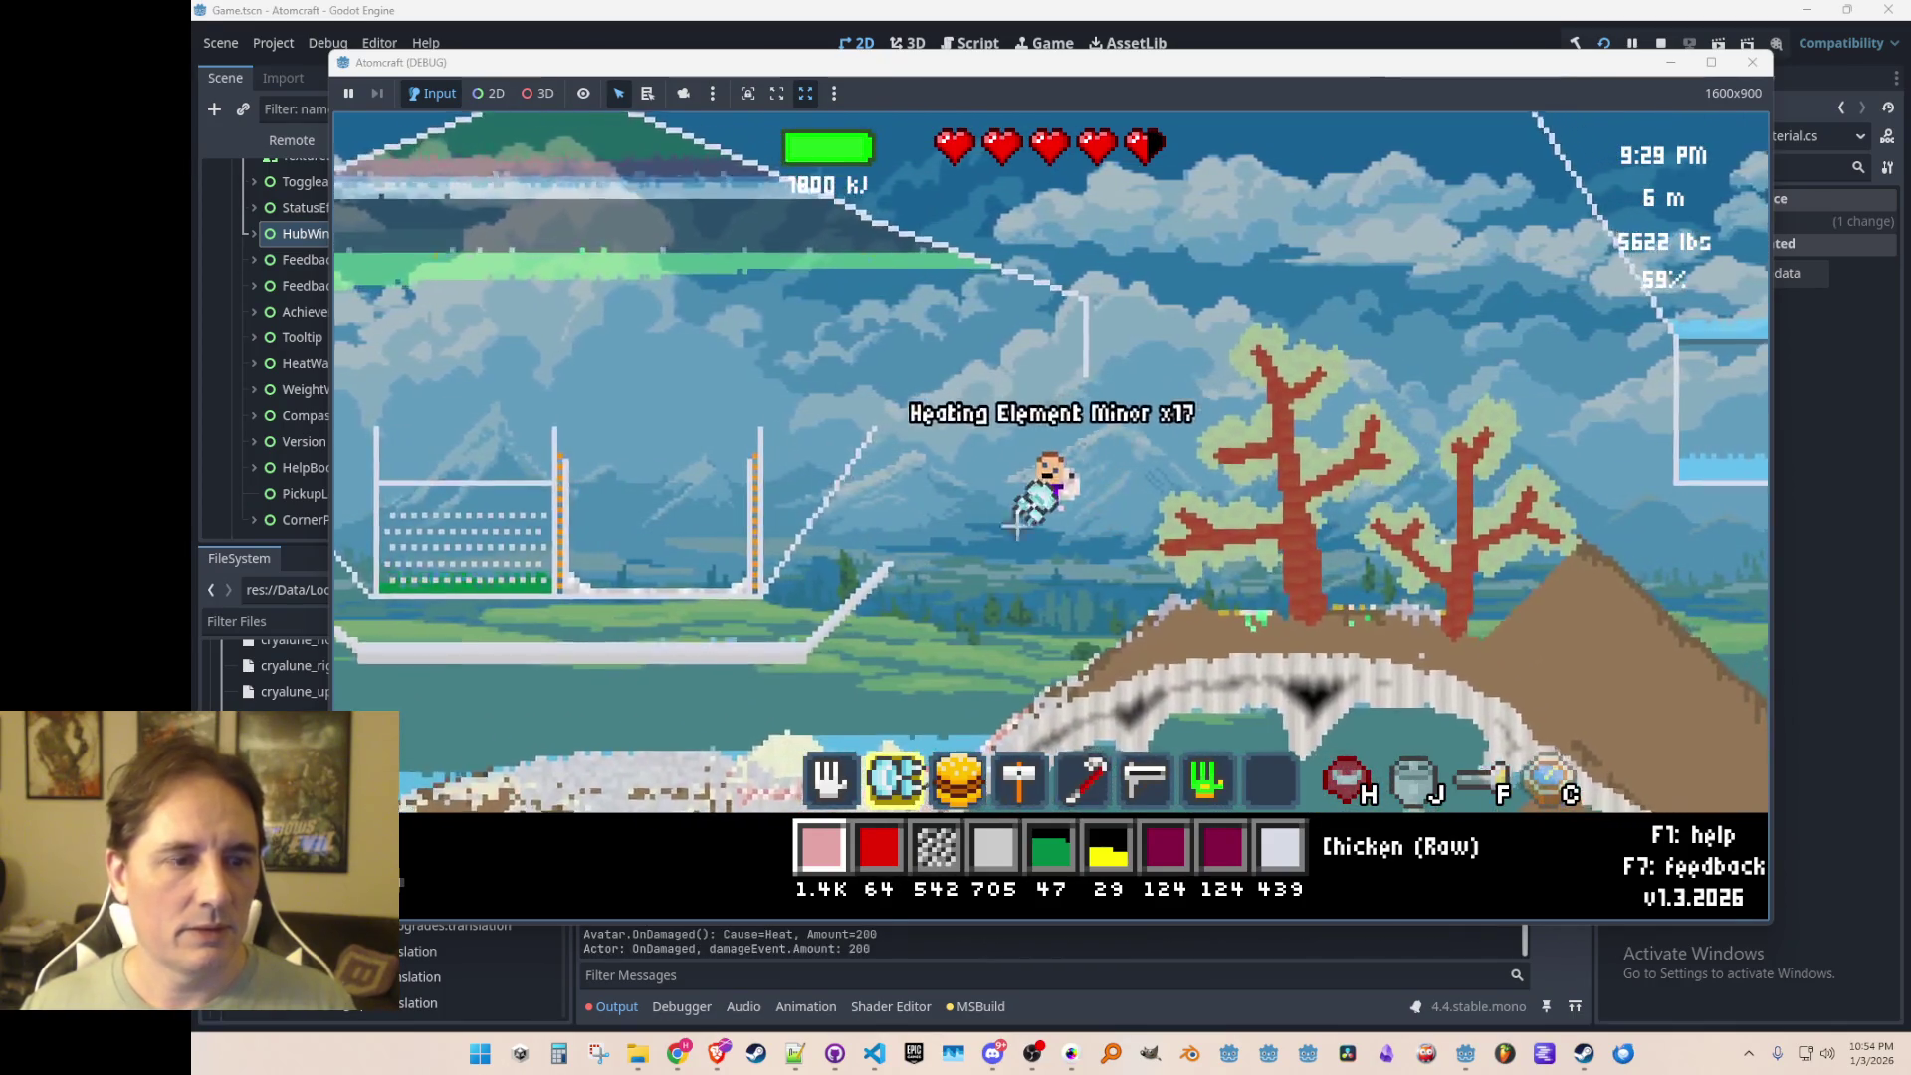
pyautogui.press('a')
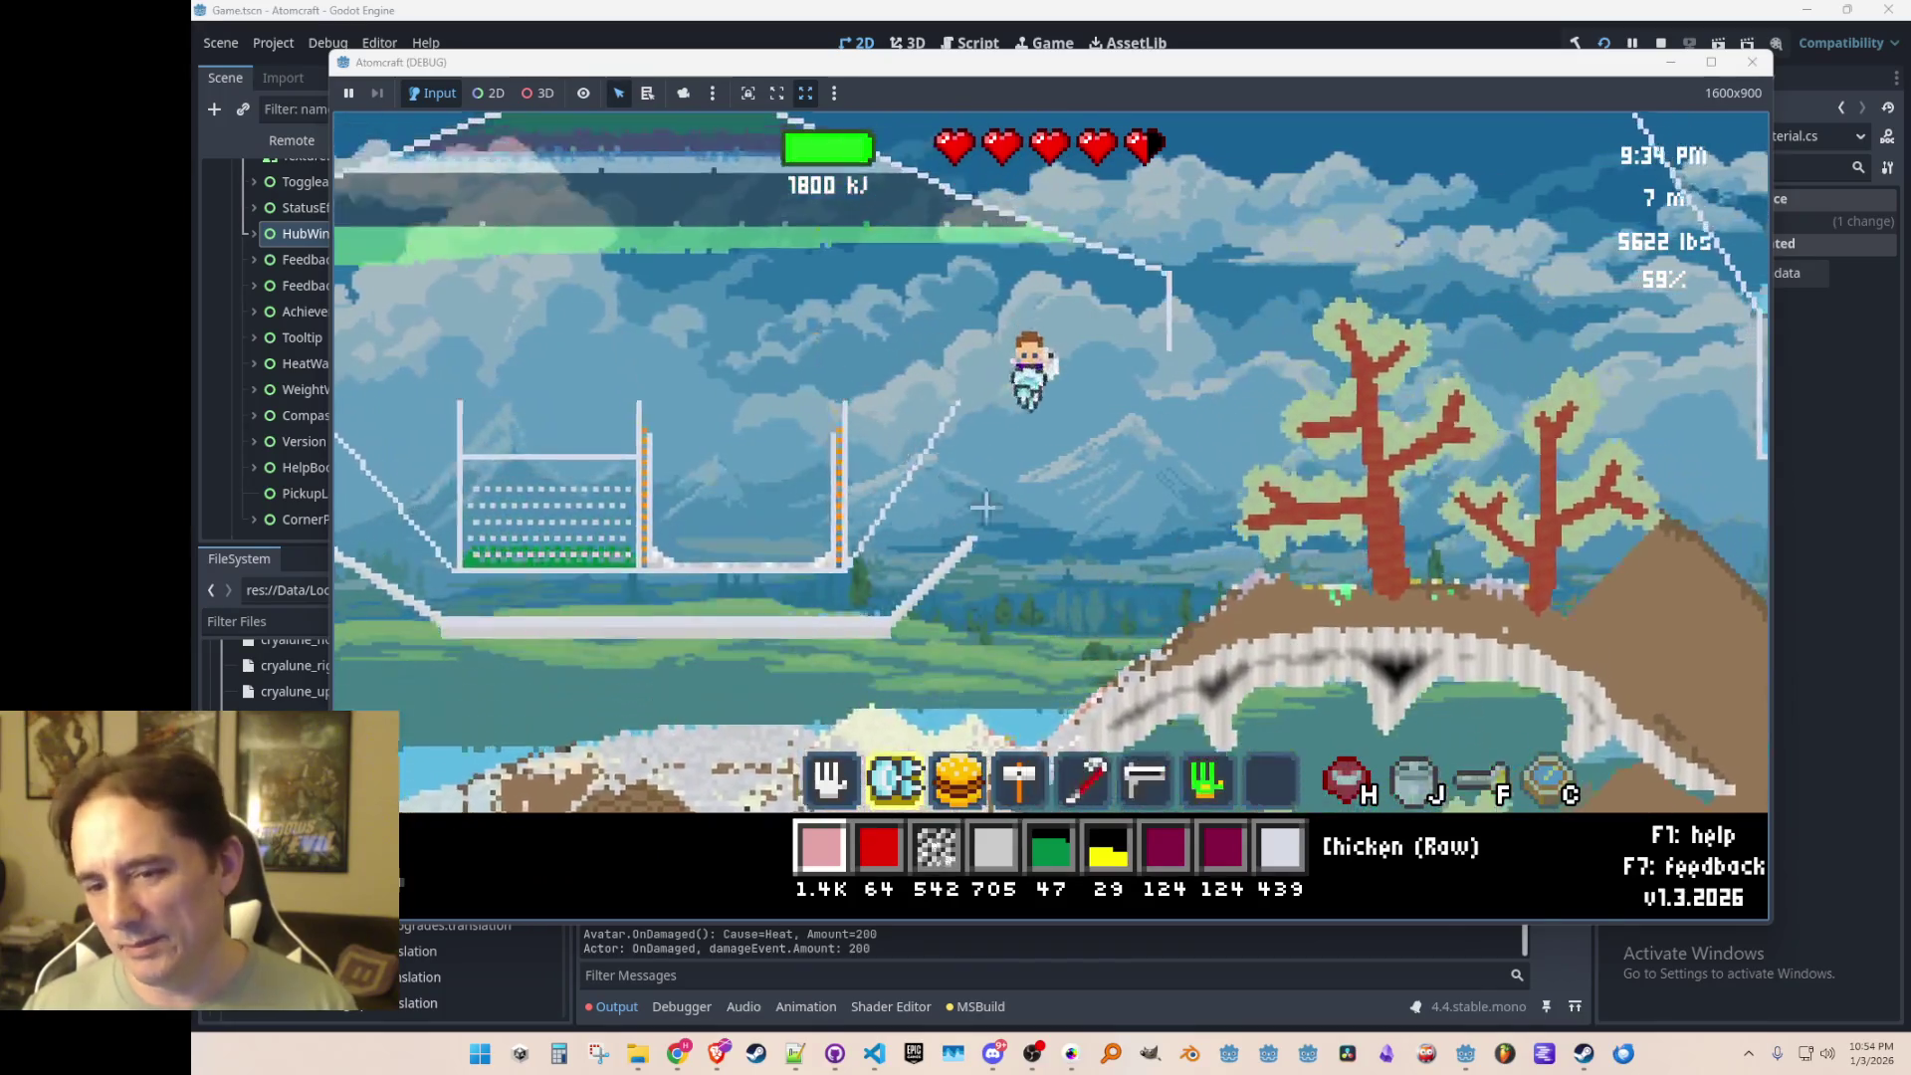
pyautogui.press('a')
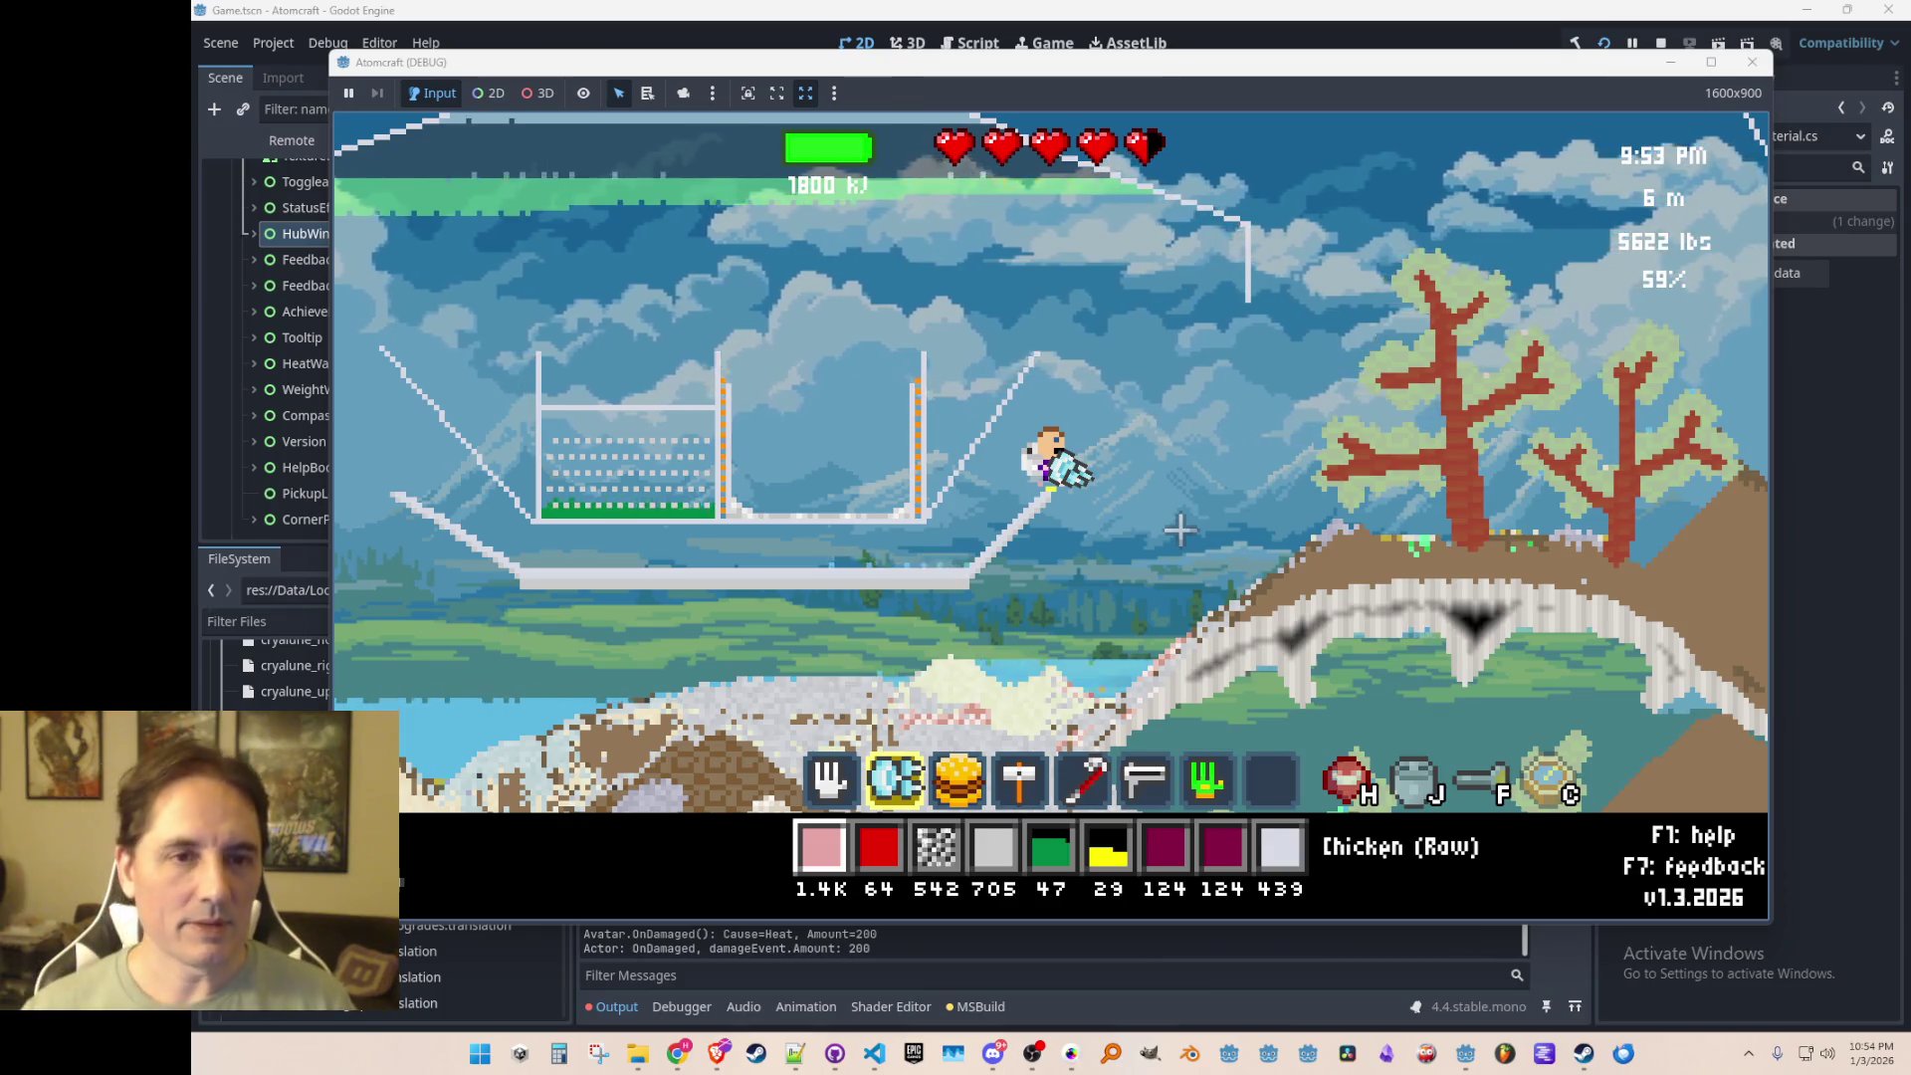
pyautogui.click(1657, 43)
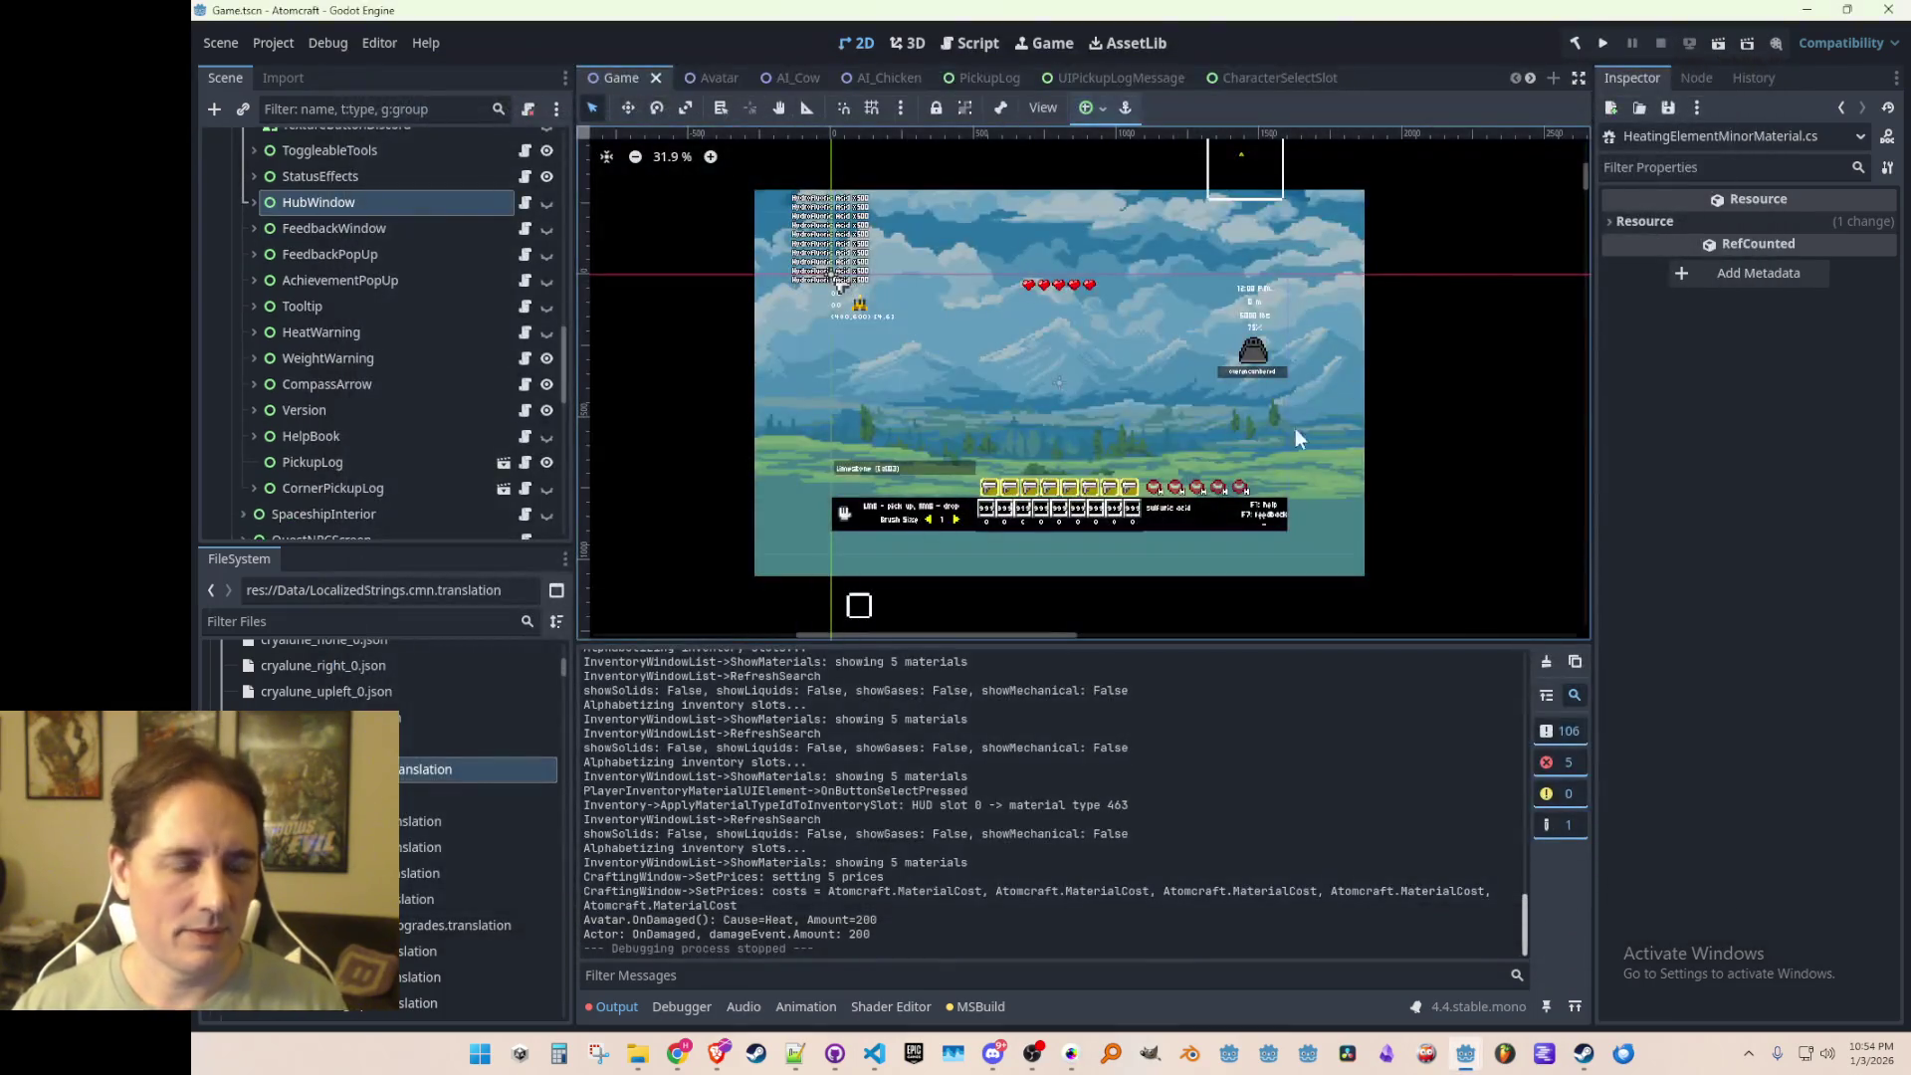
# Step: Save the scene and collapse the Gameplay node in the scene tree
pyautogui.hotkey('ctrl', 's')
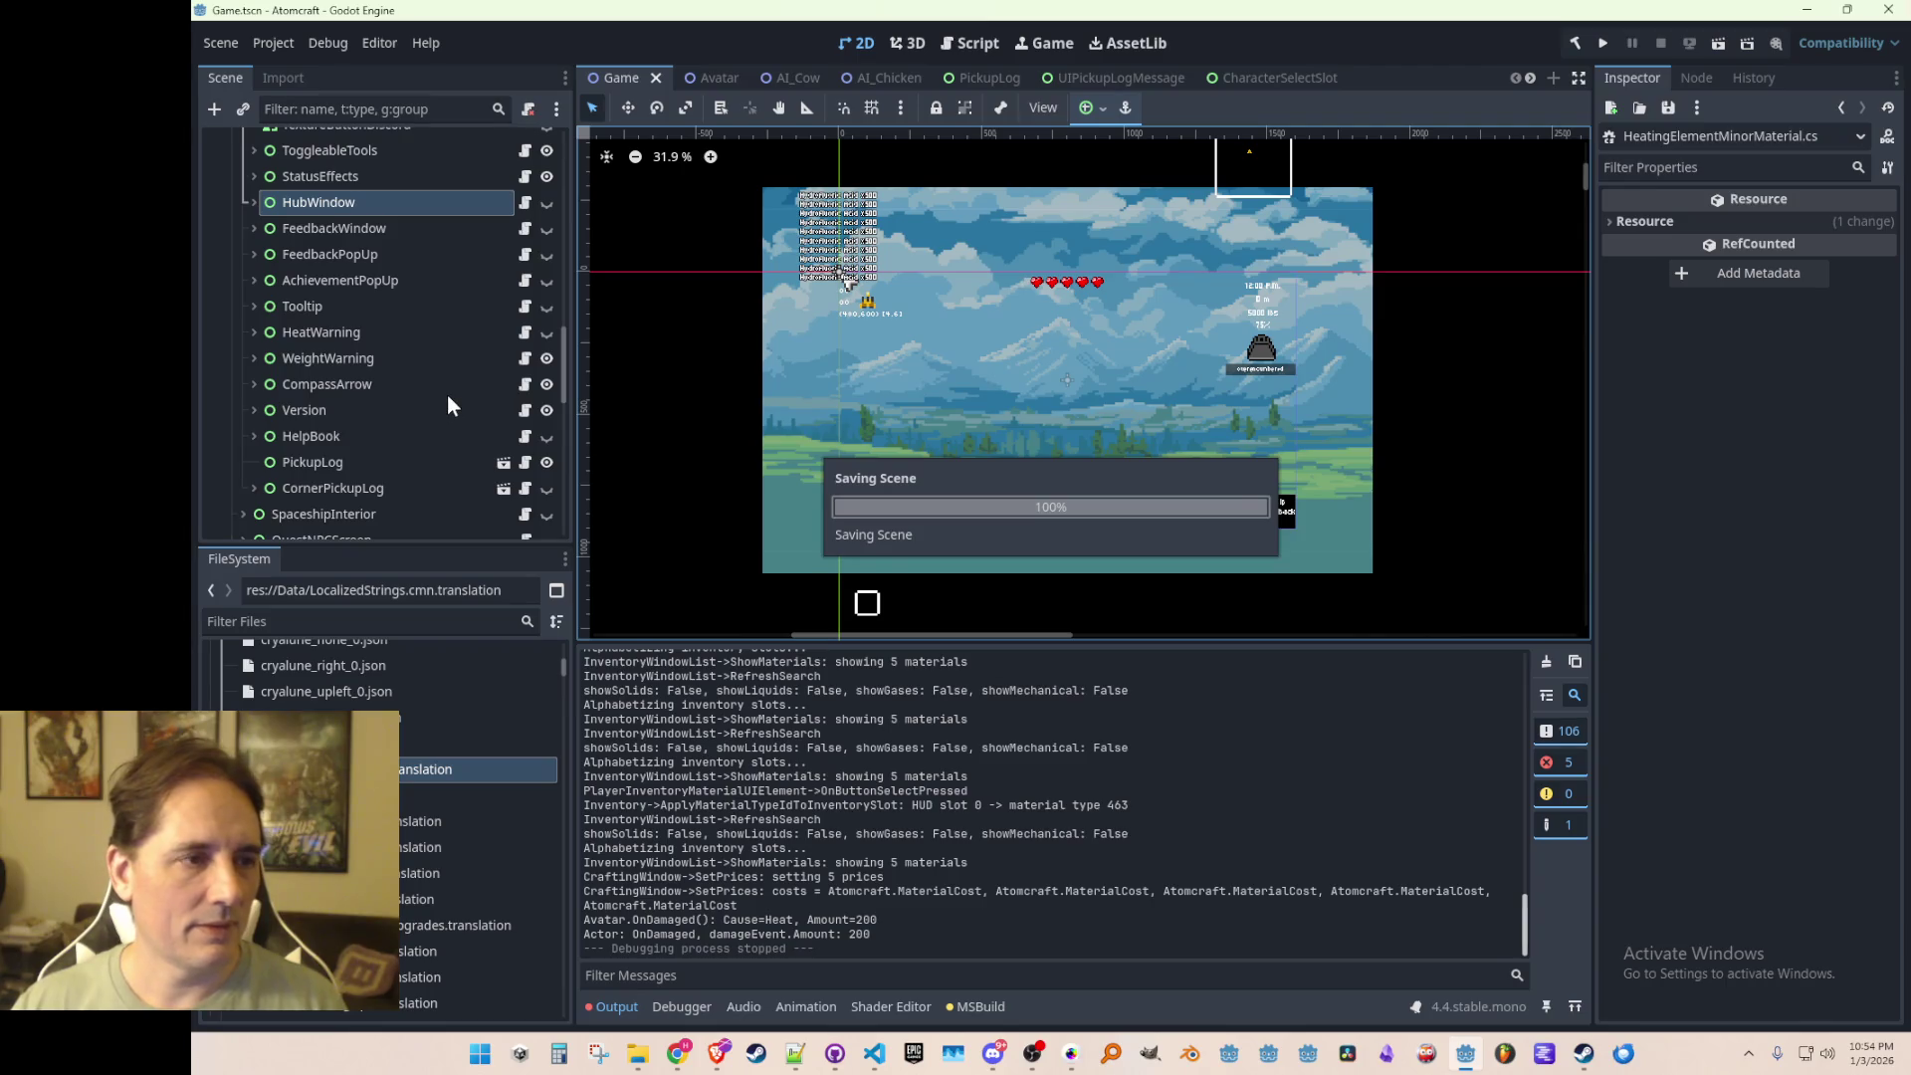
pyautogui.scroll(10, 308, 321)
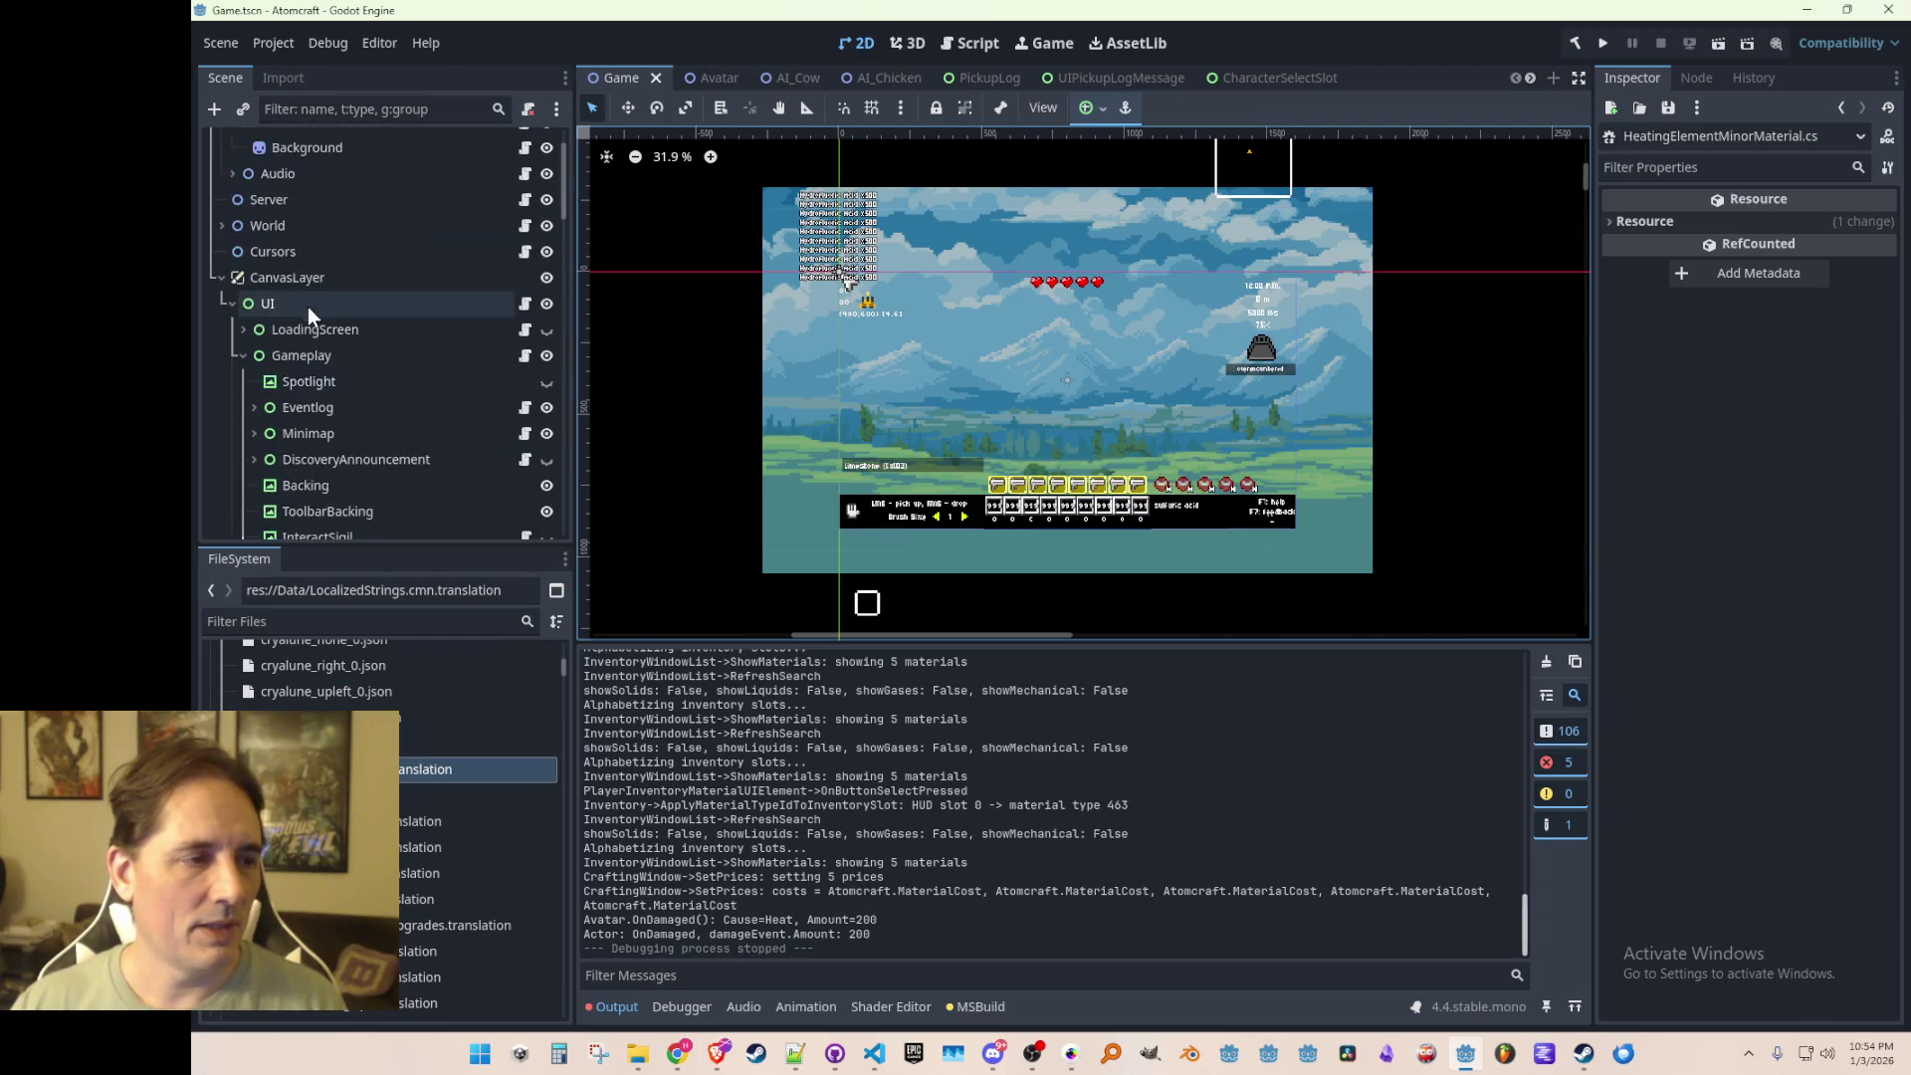
pyautogui.click(243, 356)
pyautogui.scroll(-2, 426, 350)
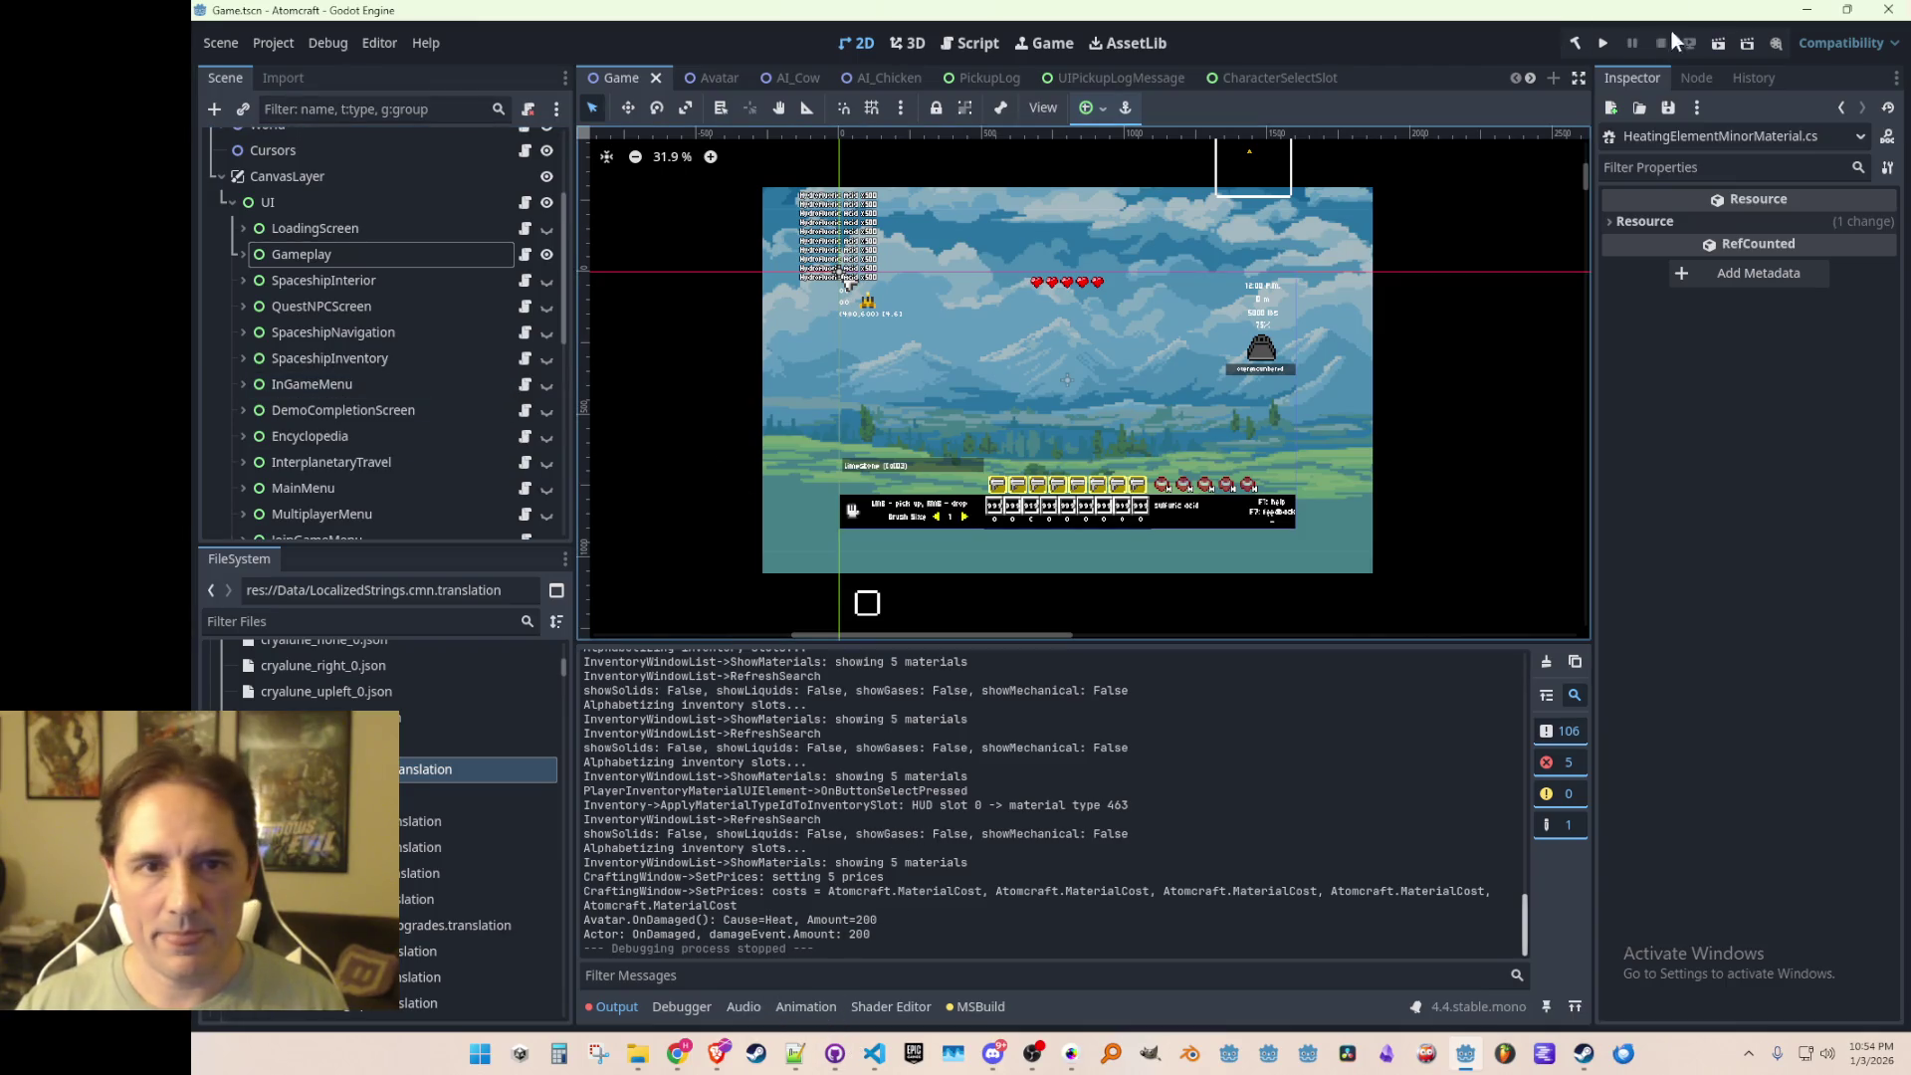
# Step: Launch the game and load a world in single player with a profile
pyautogui.click(1603, 39)
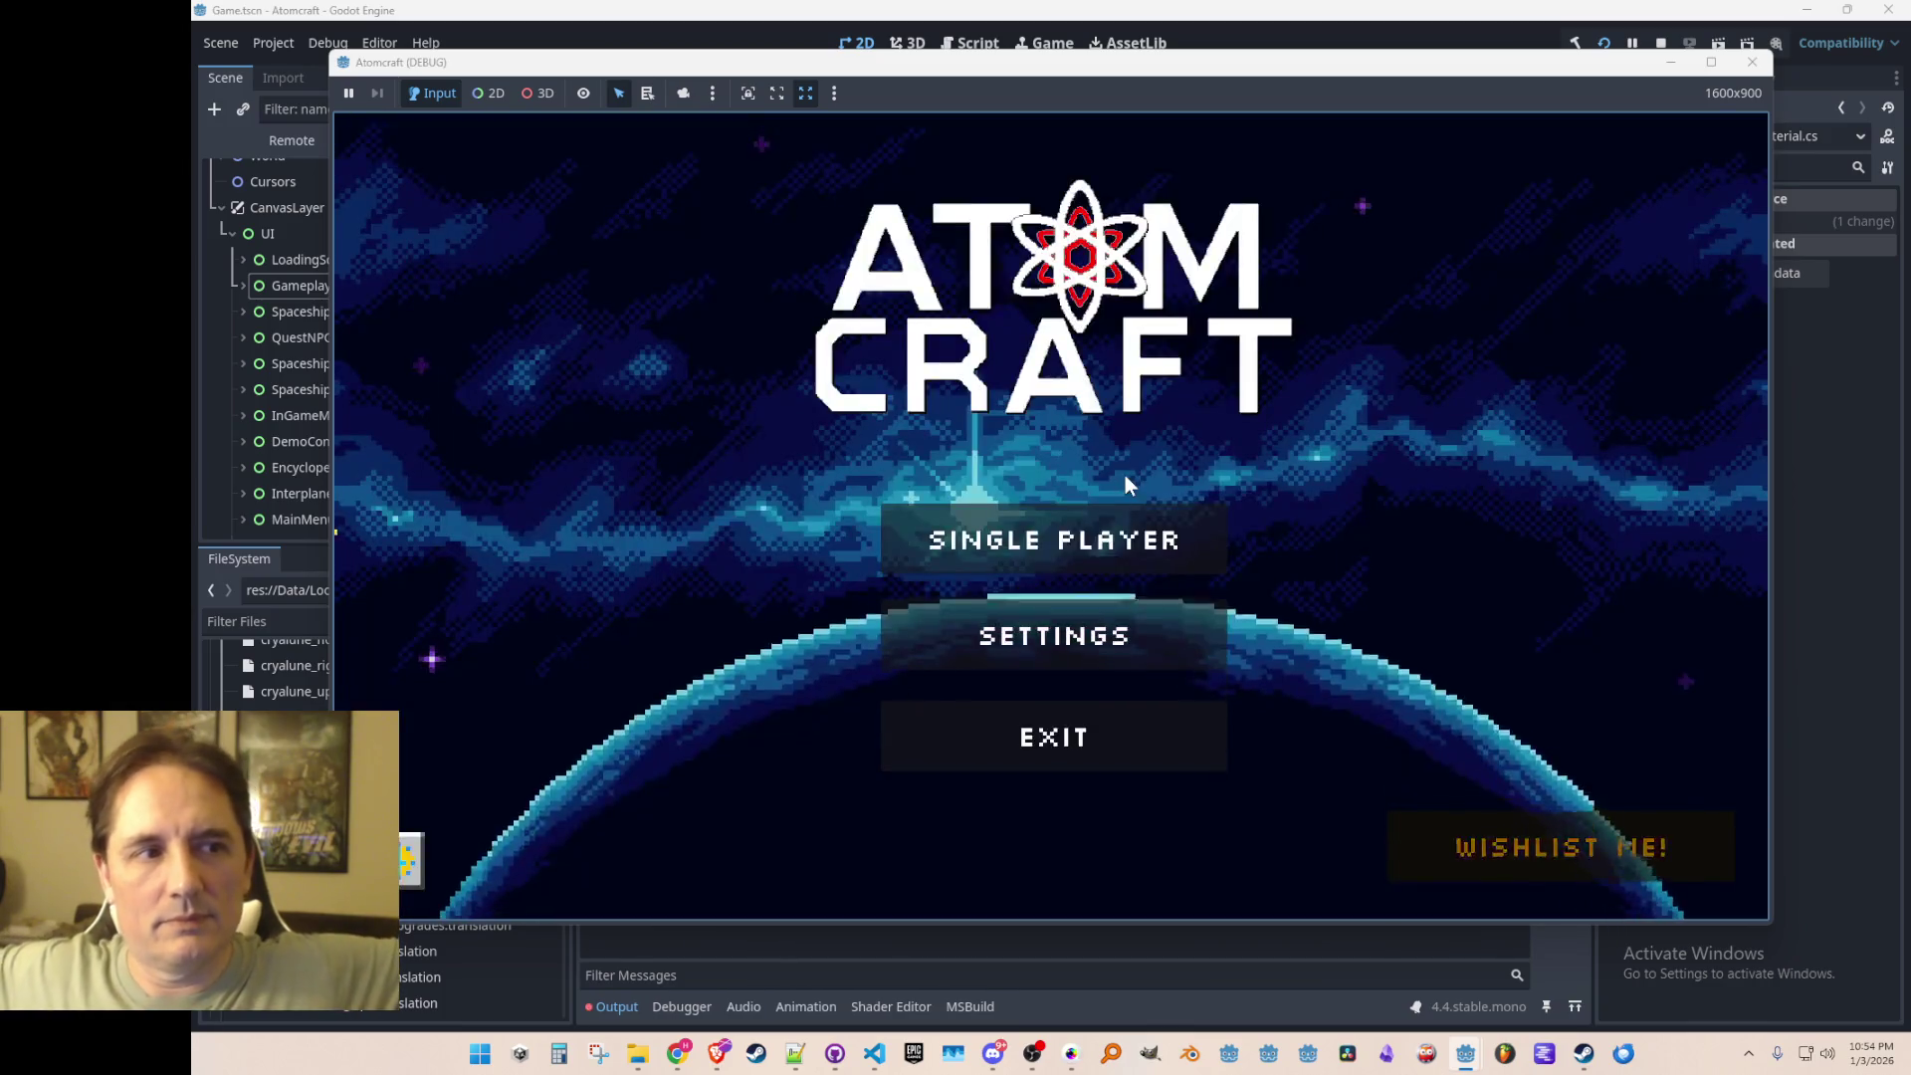
pyautogui.click(1075, 528)
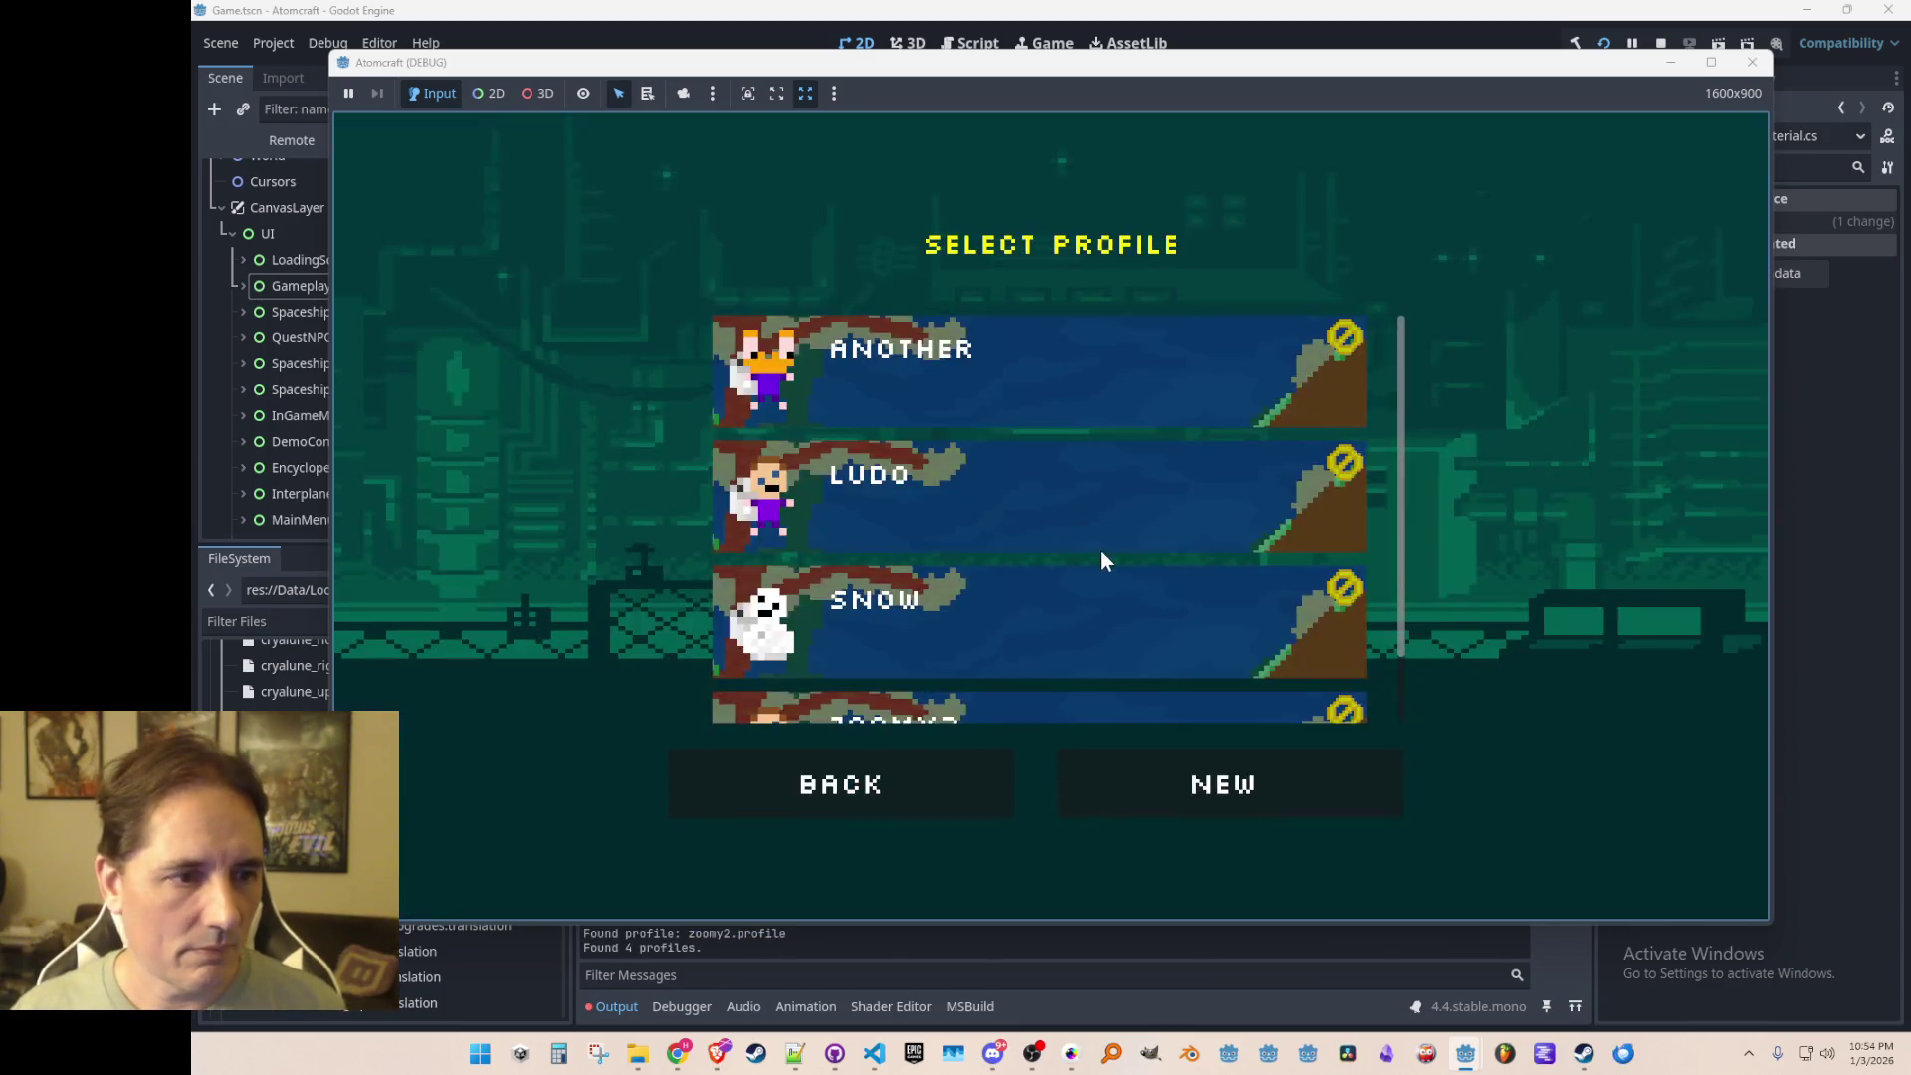
pyautogui.click(1080, 436)
pyautogui.click(1065, 434)
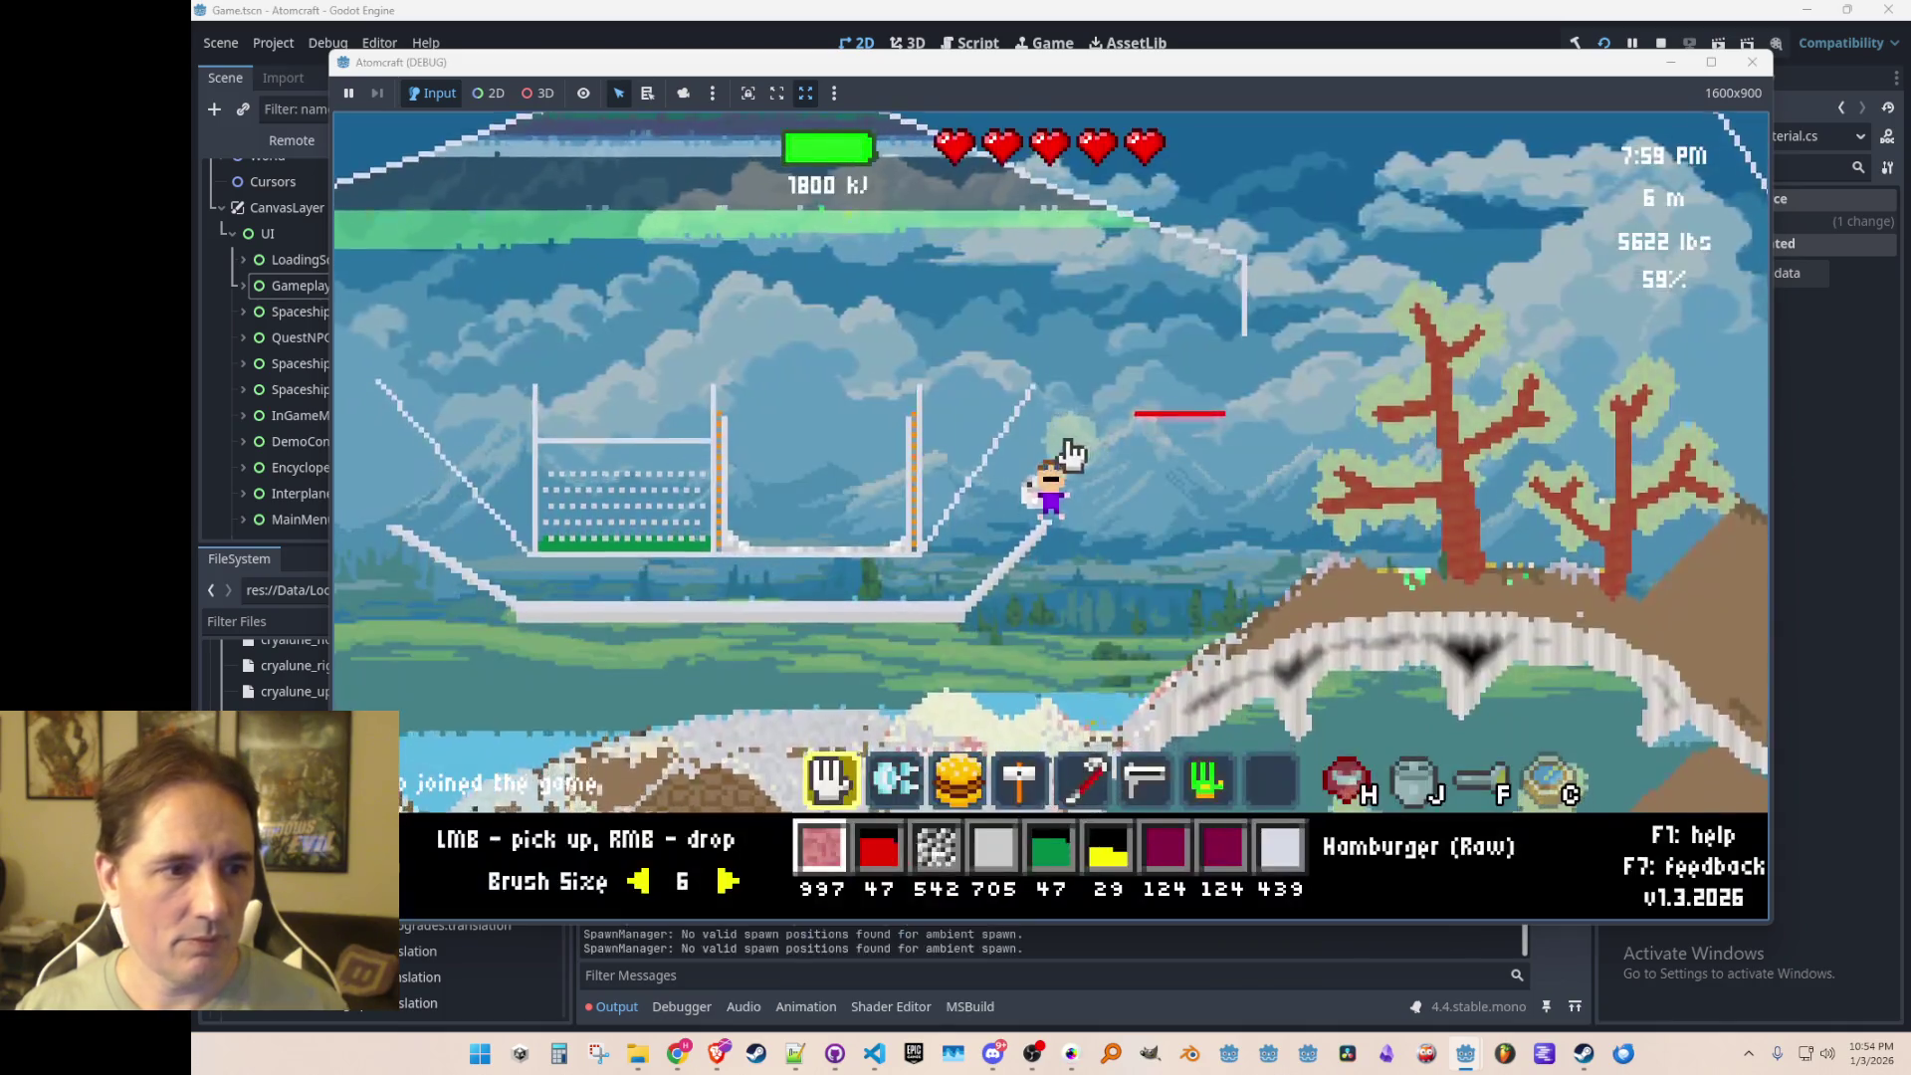
# Step: Run export_all_materials in the in-game console, then open res://Data/ in the project files
pyautogui.press('`')
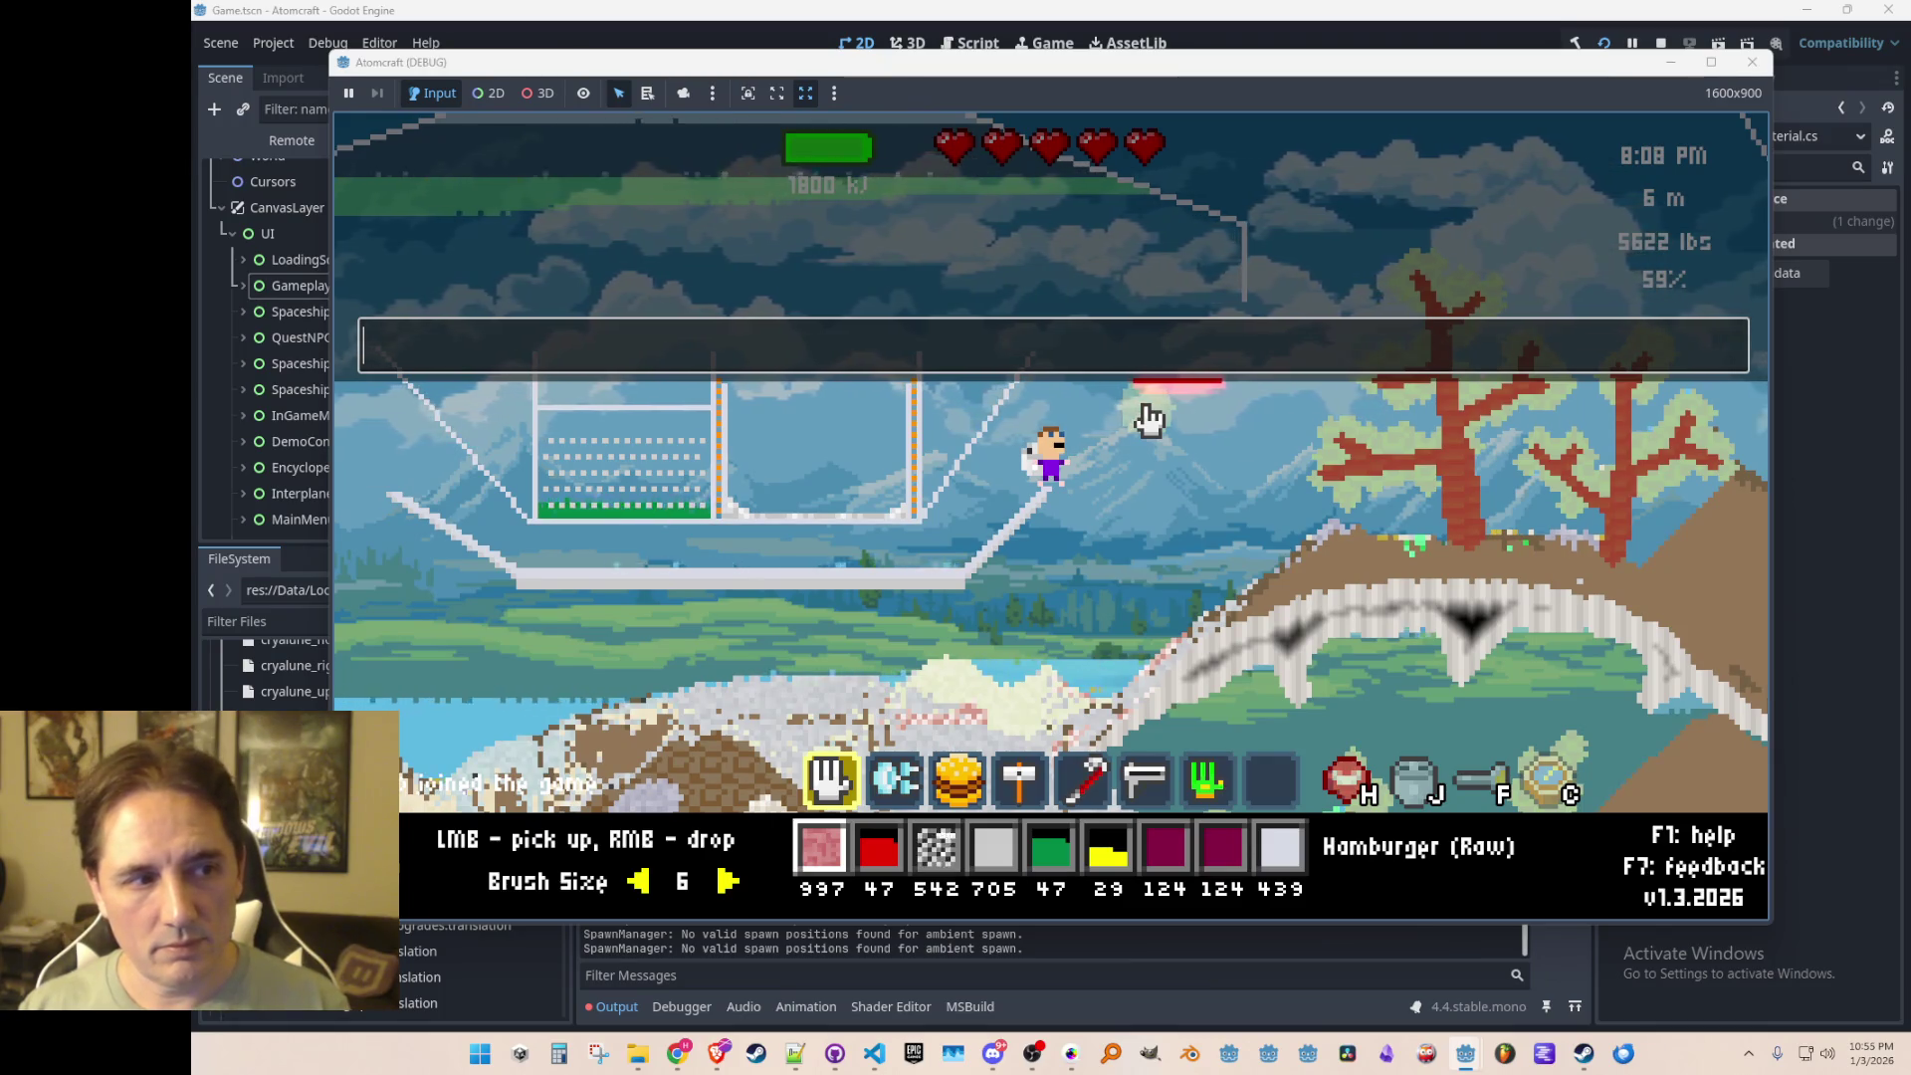
pyautogui.write('expa')
pyautogui.press('BackSpace')
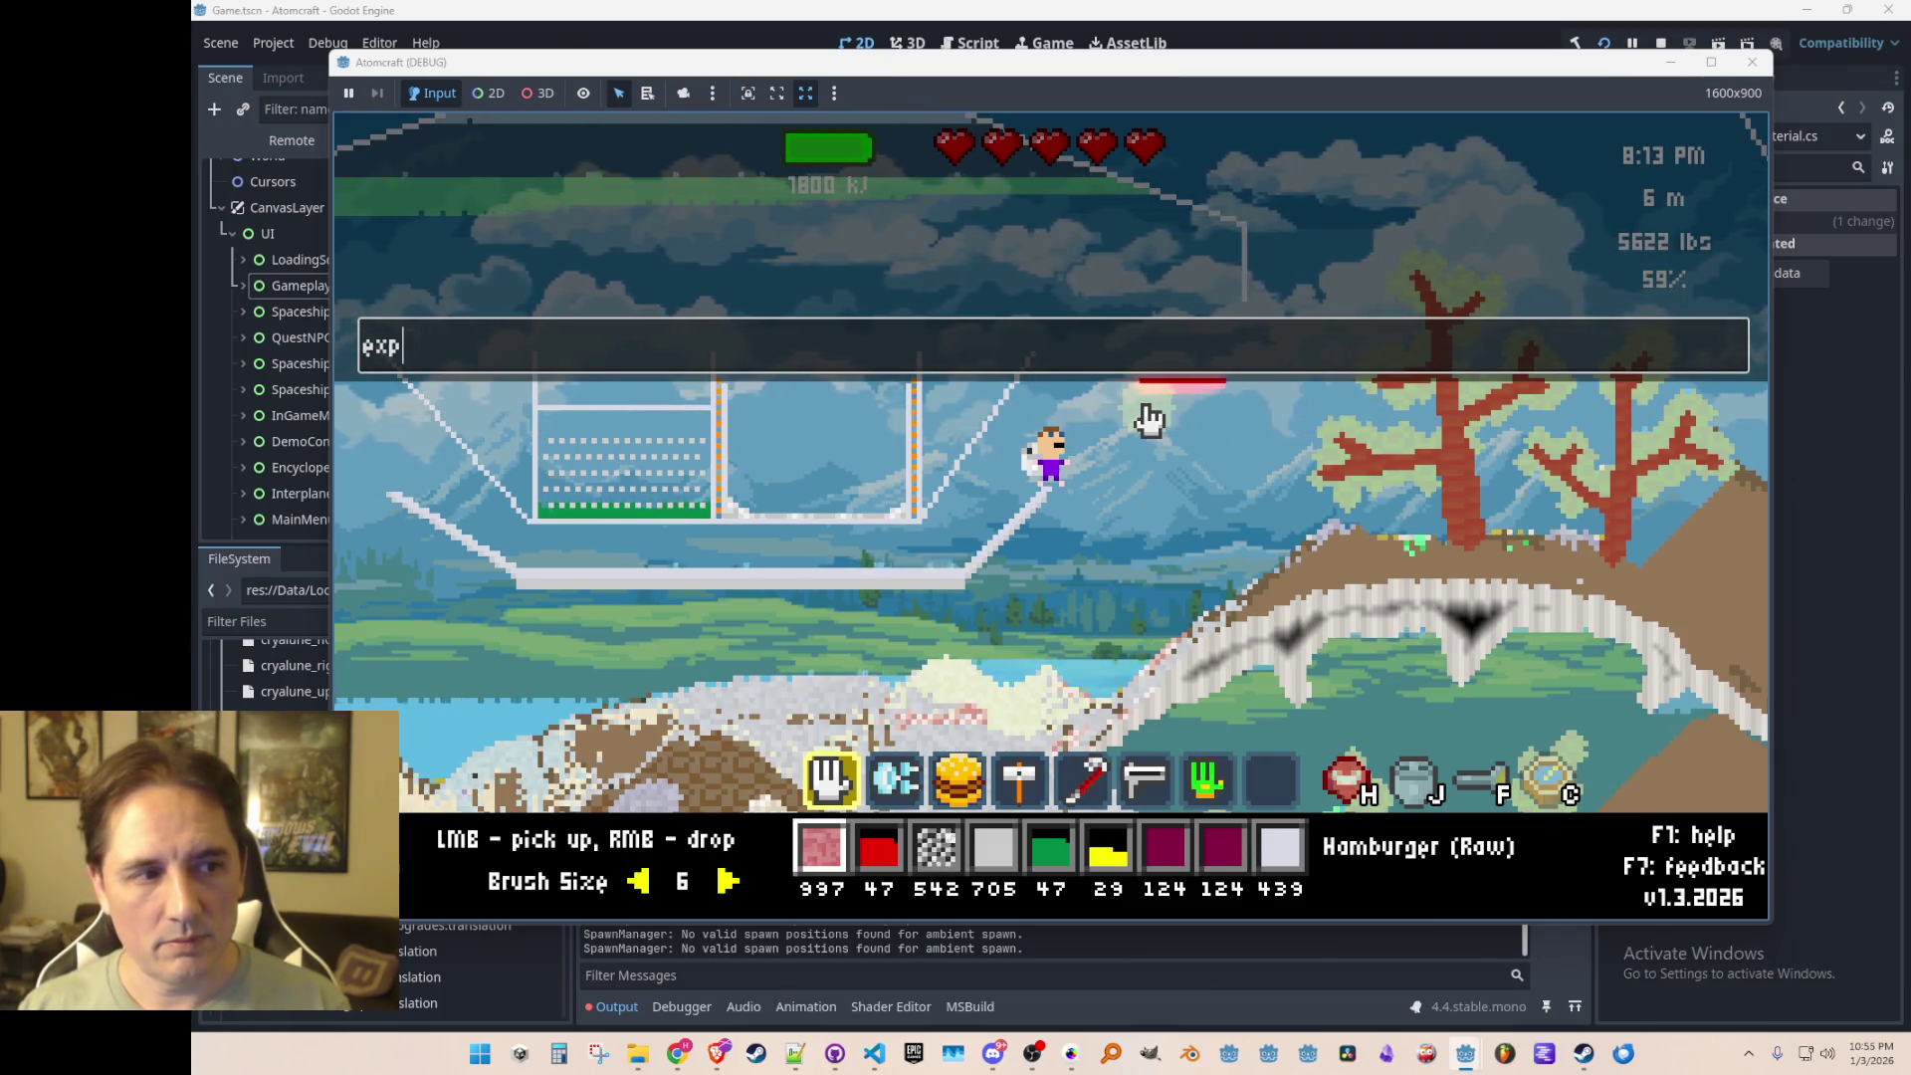
pyautogui.write('ort_all_materials')
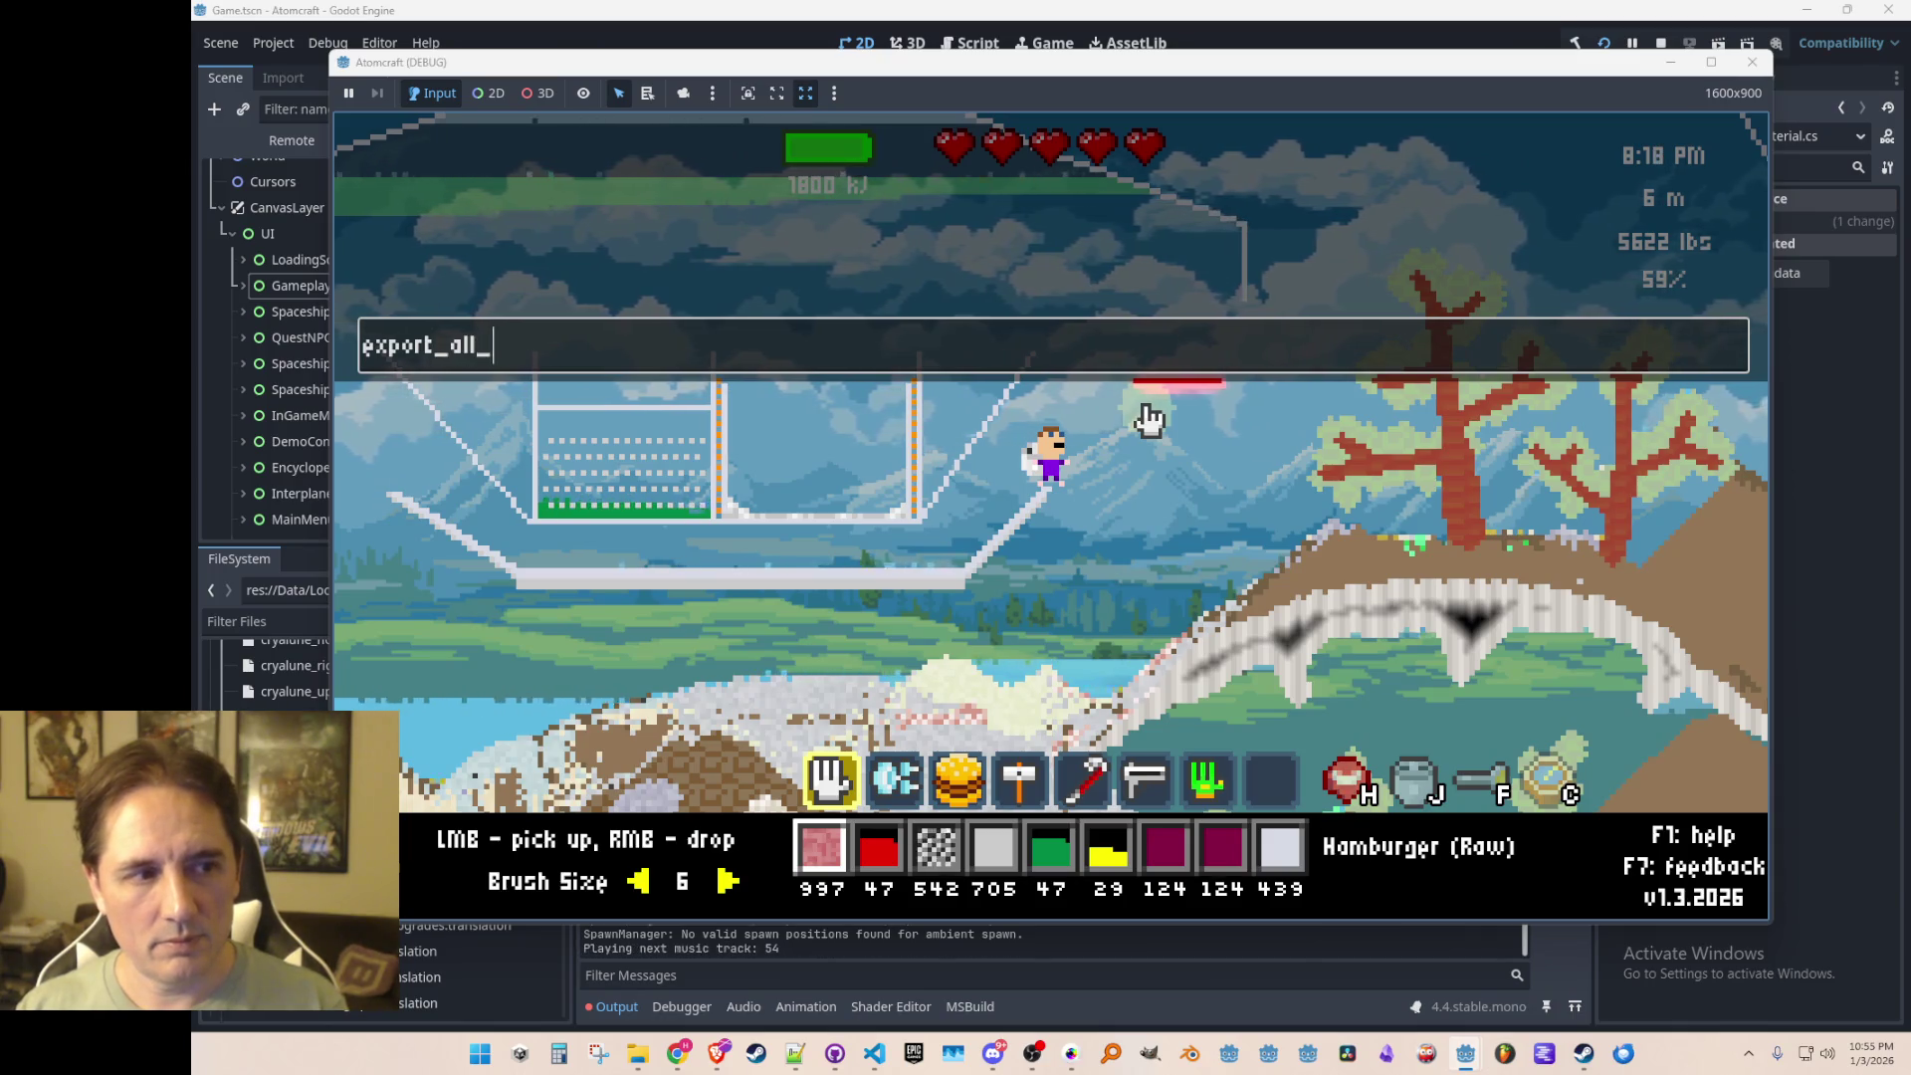
pyautogui.press('Return')
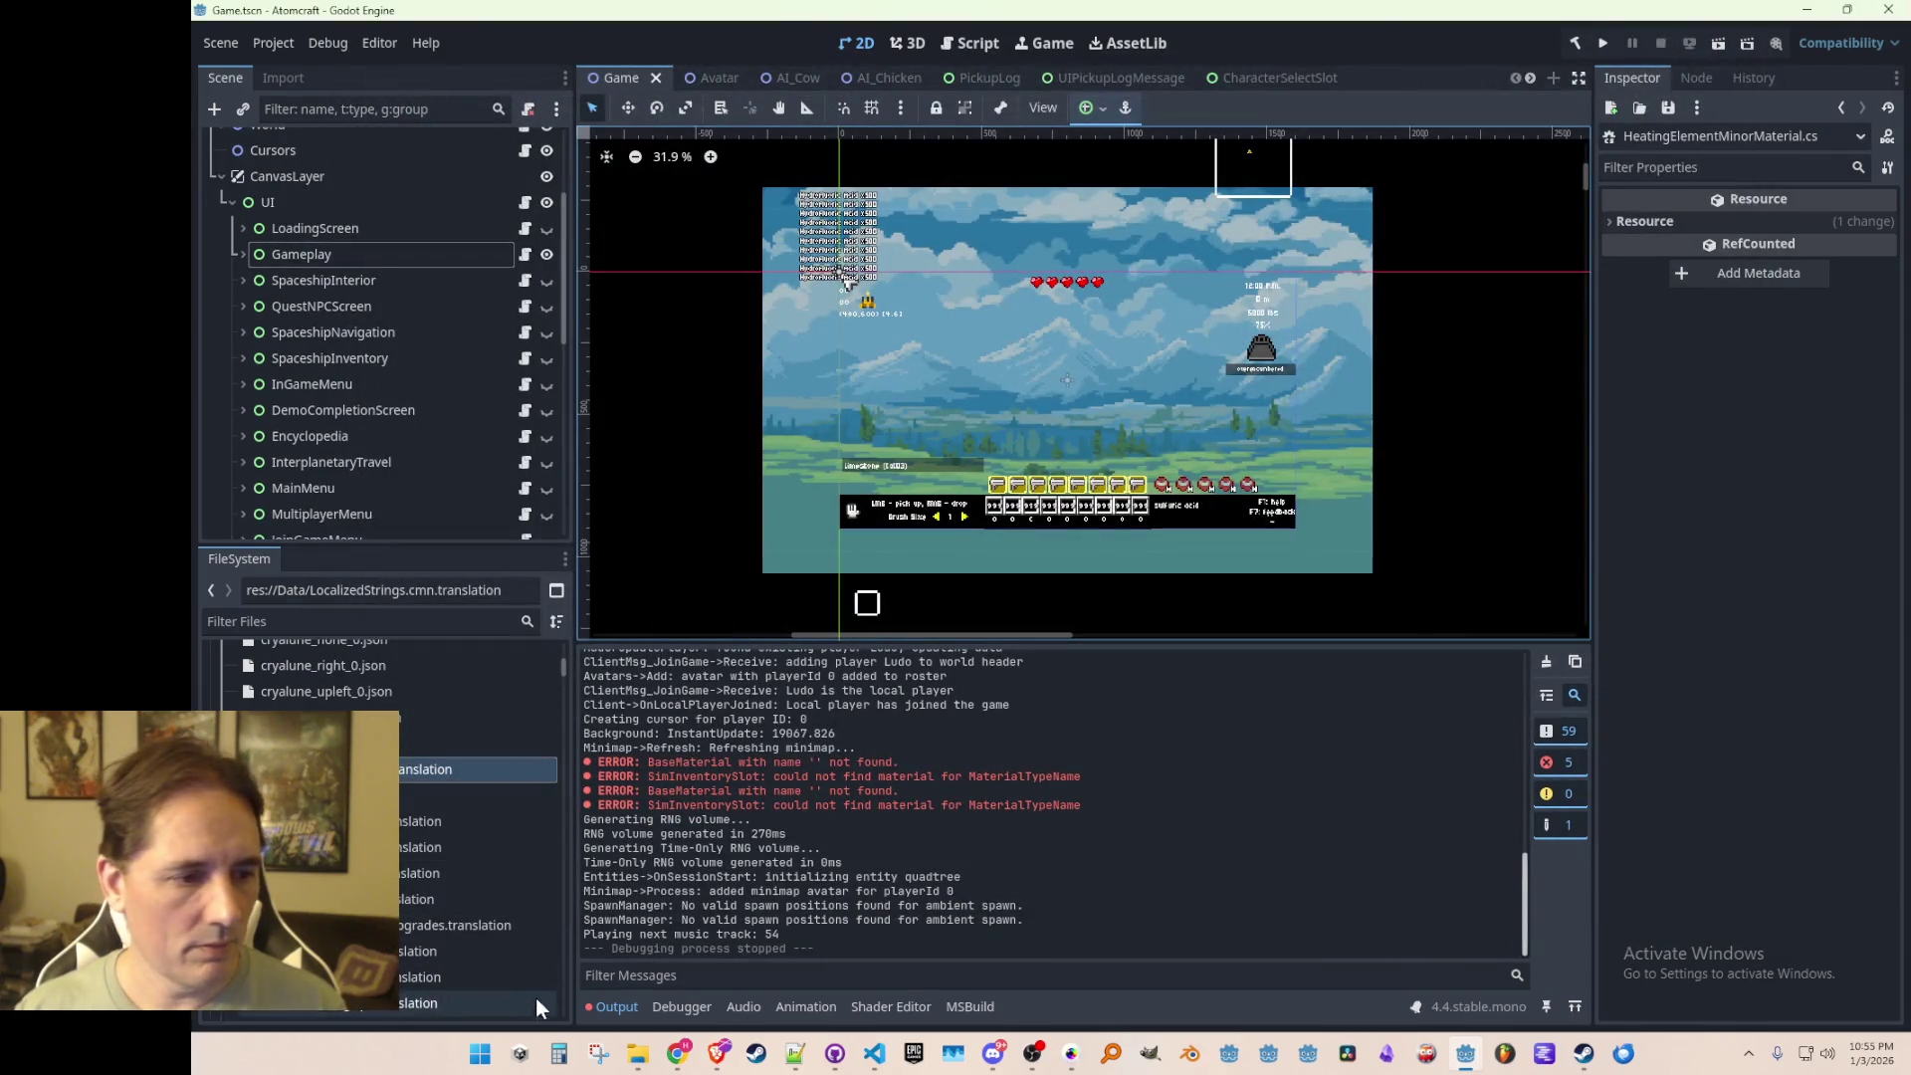
pyautogui.scroll(15, 478, 846)
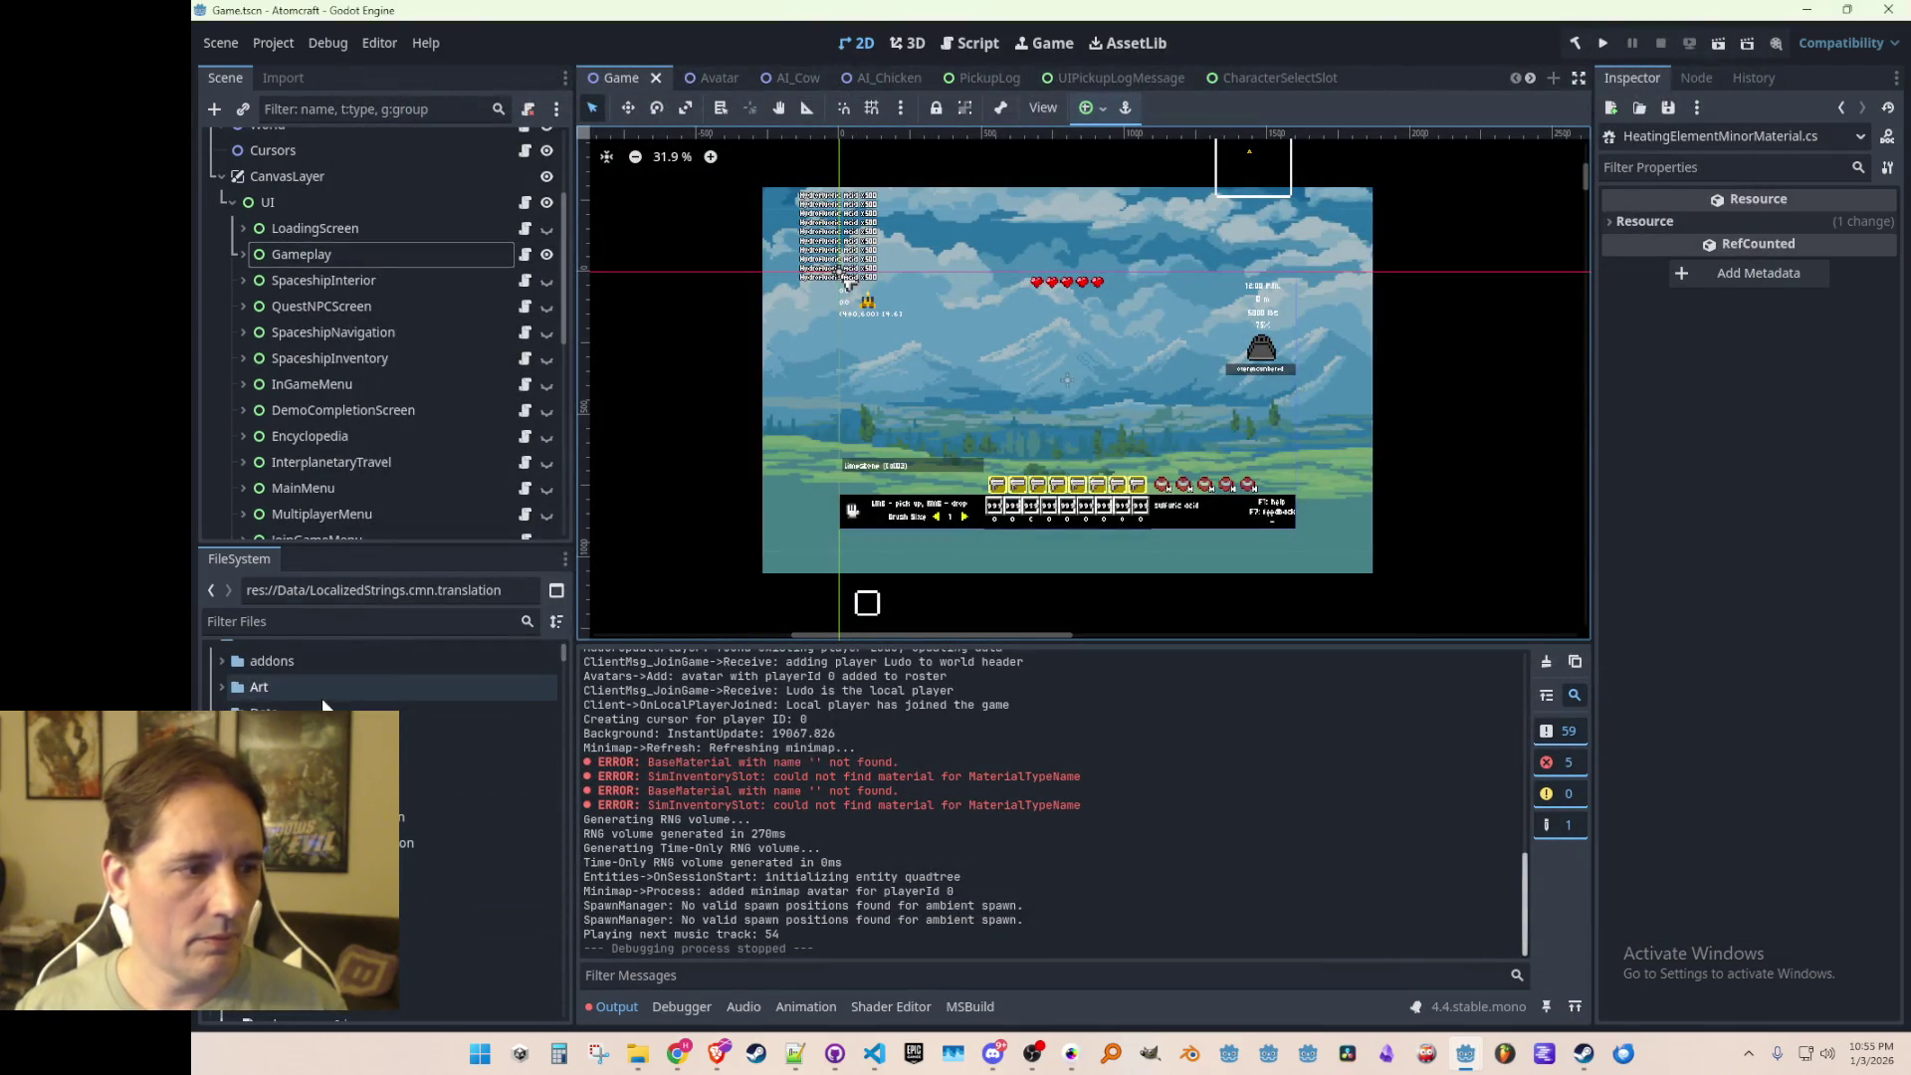
pyautogui.click(325, 708)
# Step: Move AllMaterials.json into Godot's Data folder and confirm removing it from Materials
pyautogui.moveTo(637, 1057)
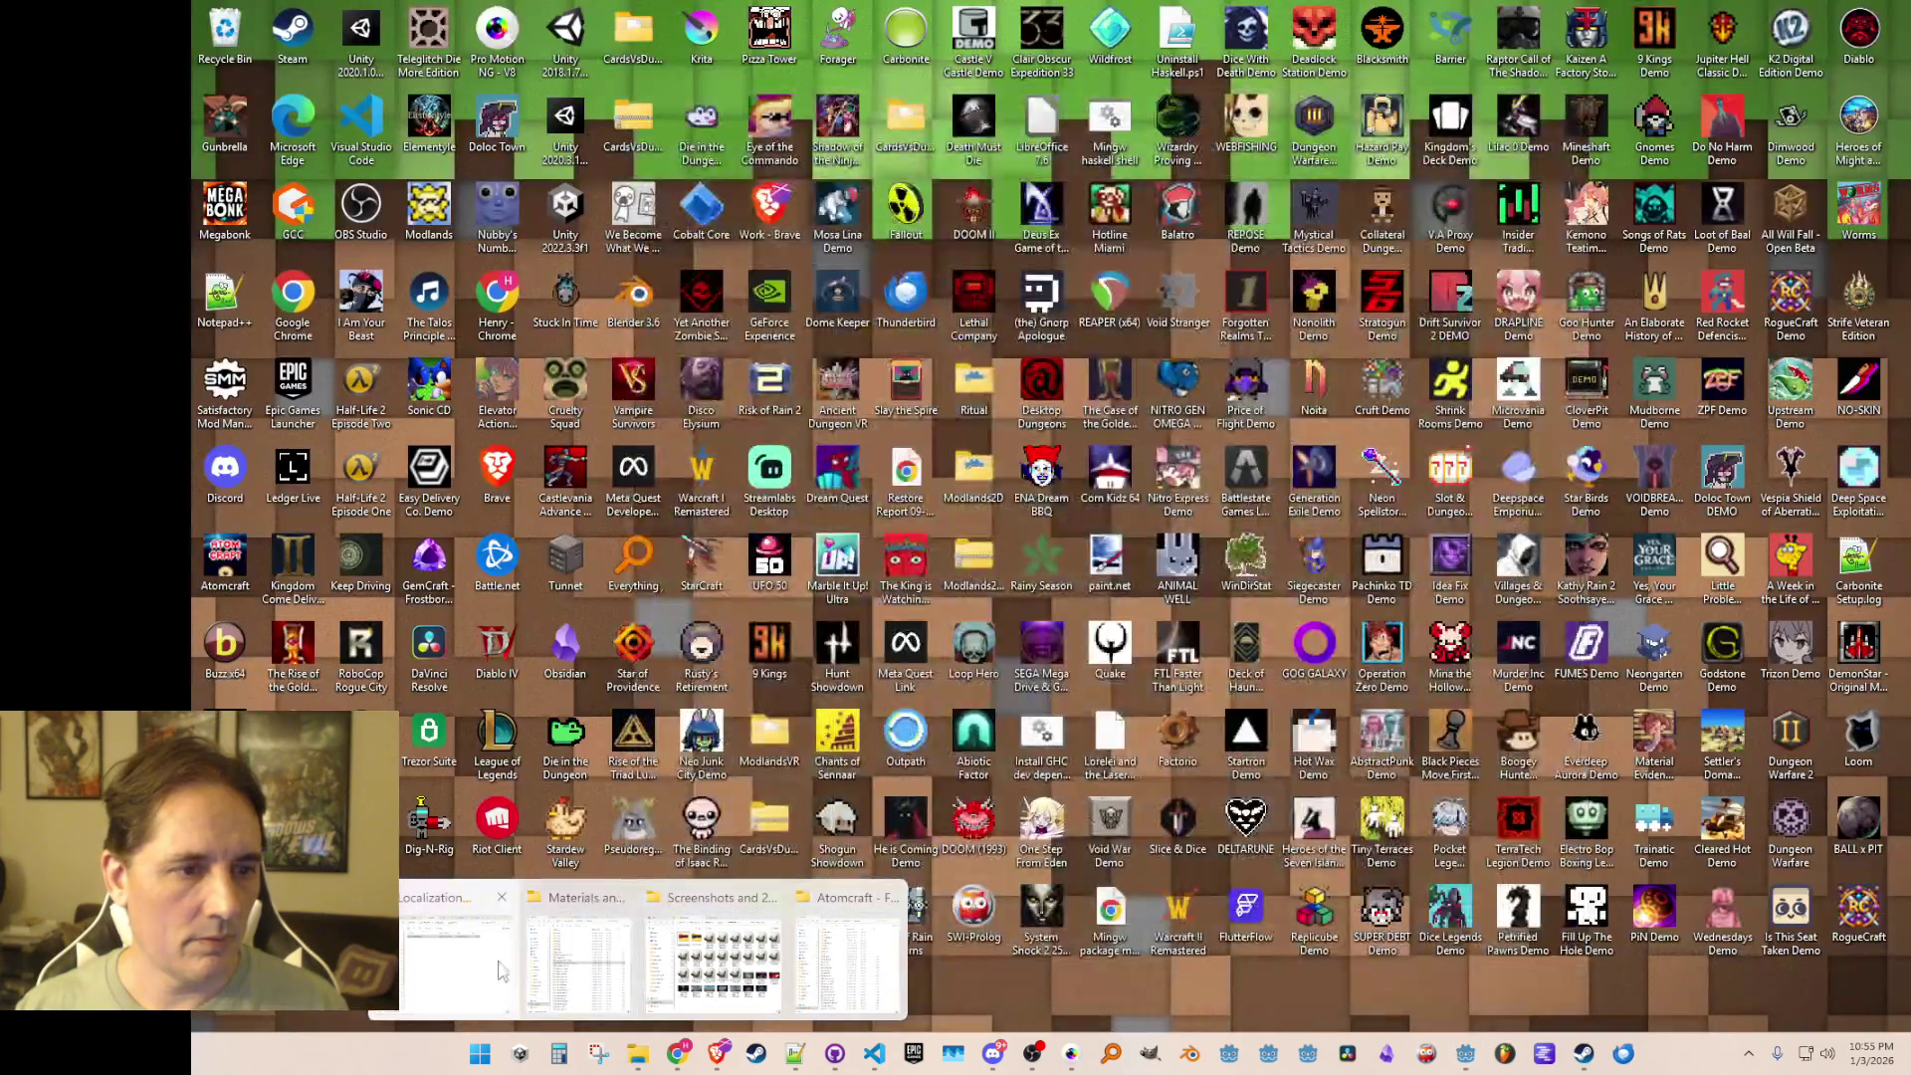
pyautogui.click(458, 956)
pyautogui.moveTo(916, 431)
pyautogui.mouseDown()
pyautogui.moveTo(419, 687)
pyautogui.moveTo(329, 712)
pyautogui.mouseUp()
pyautogui.press('Delete')
pyautogui.press('Return')
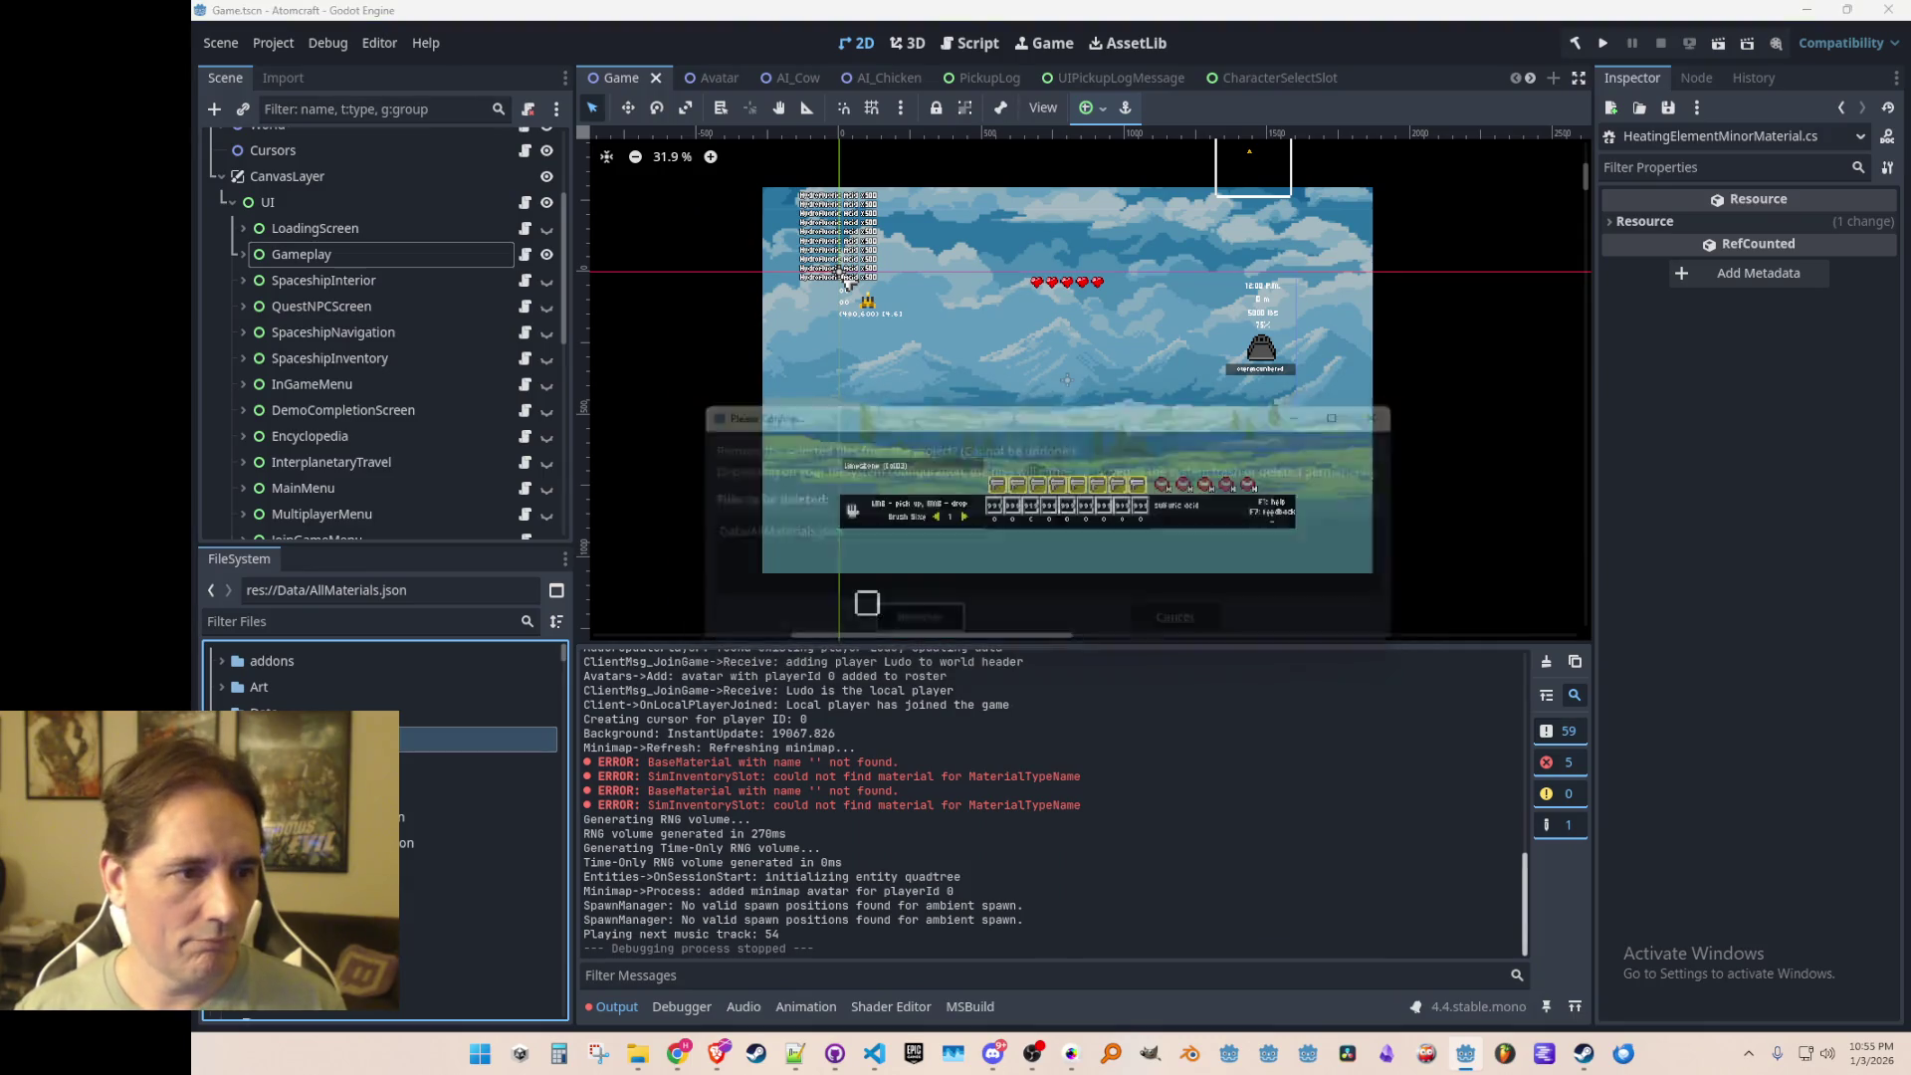
# Step: Create a new folder named 01-03-2026 in the Materials folder
pyautogui.hotkey('alt', 'Tab')
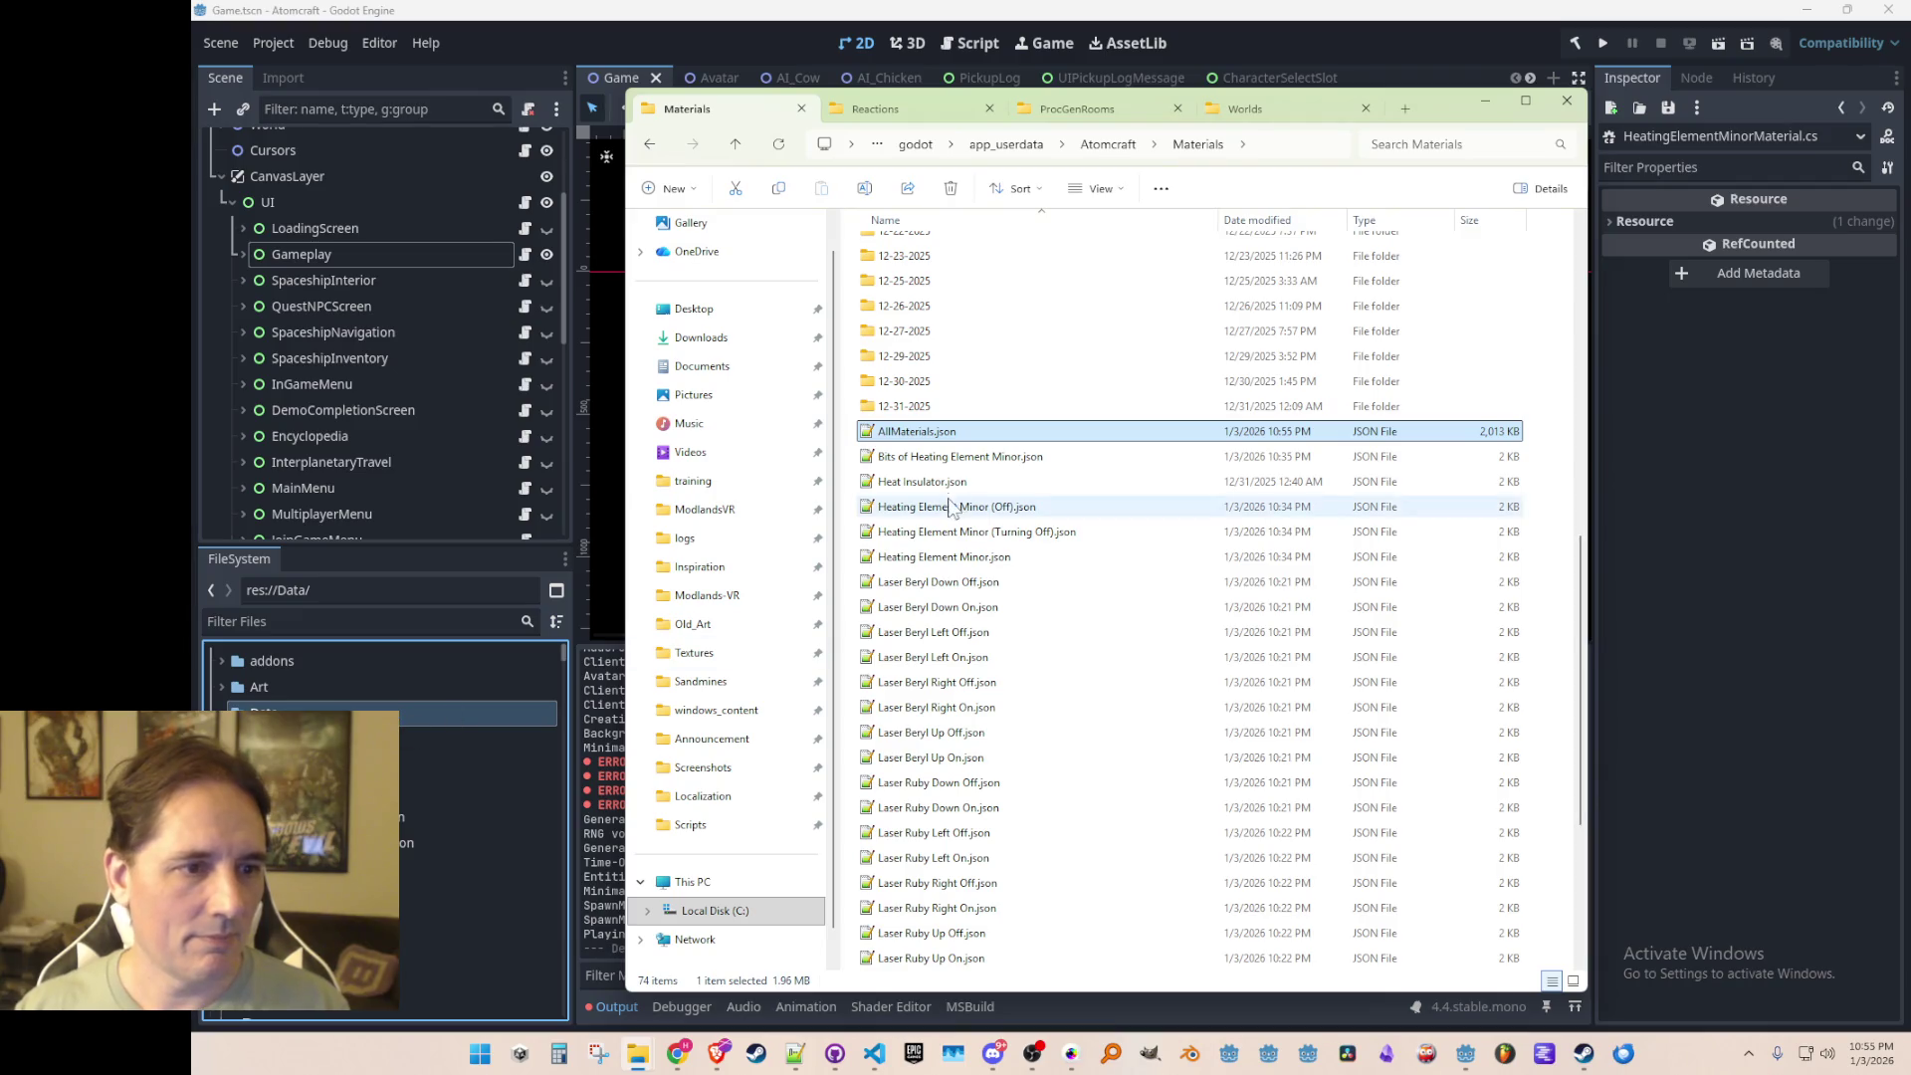
pyautogui.rightClick(1553, 498)
pyautogui.moveTo(1614, 643)
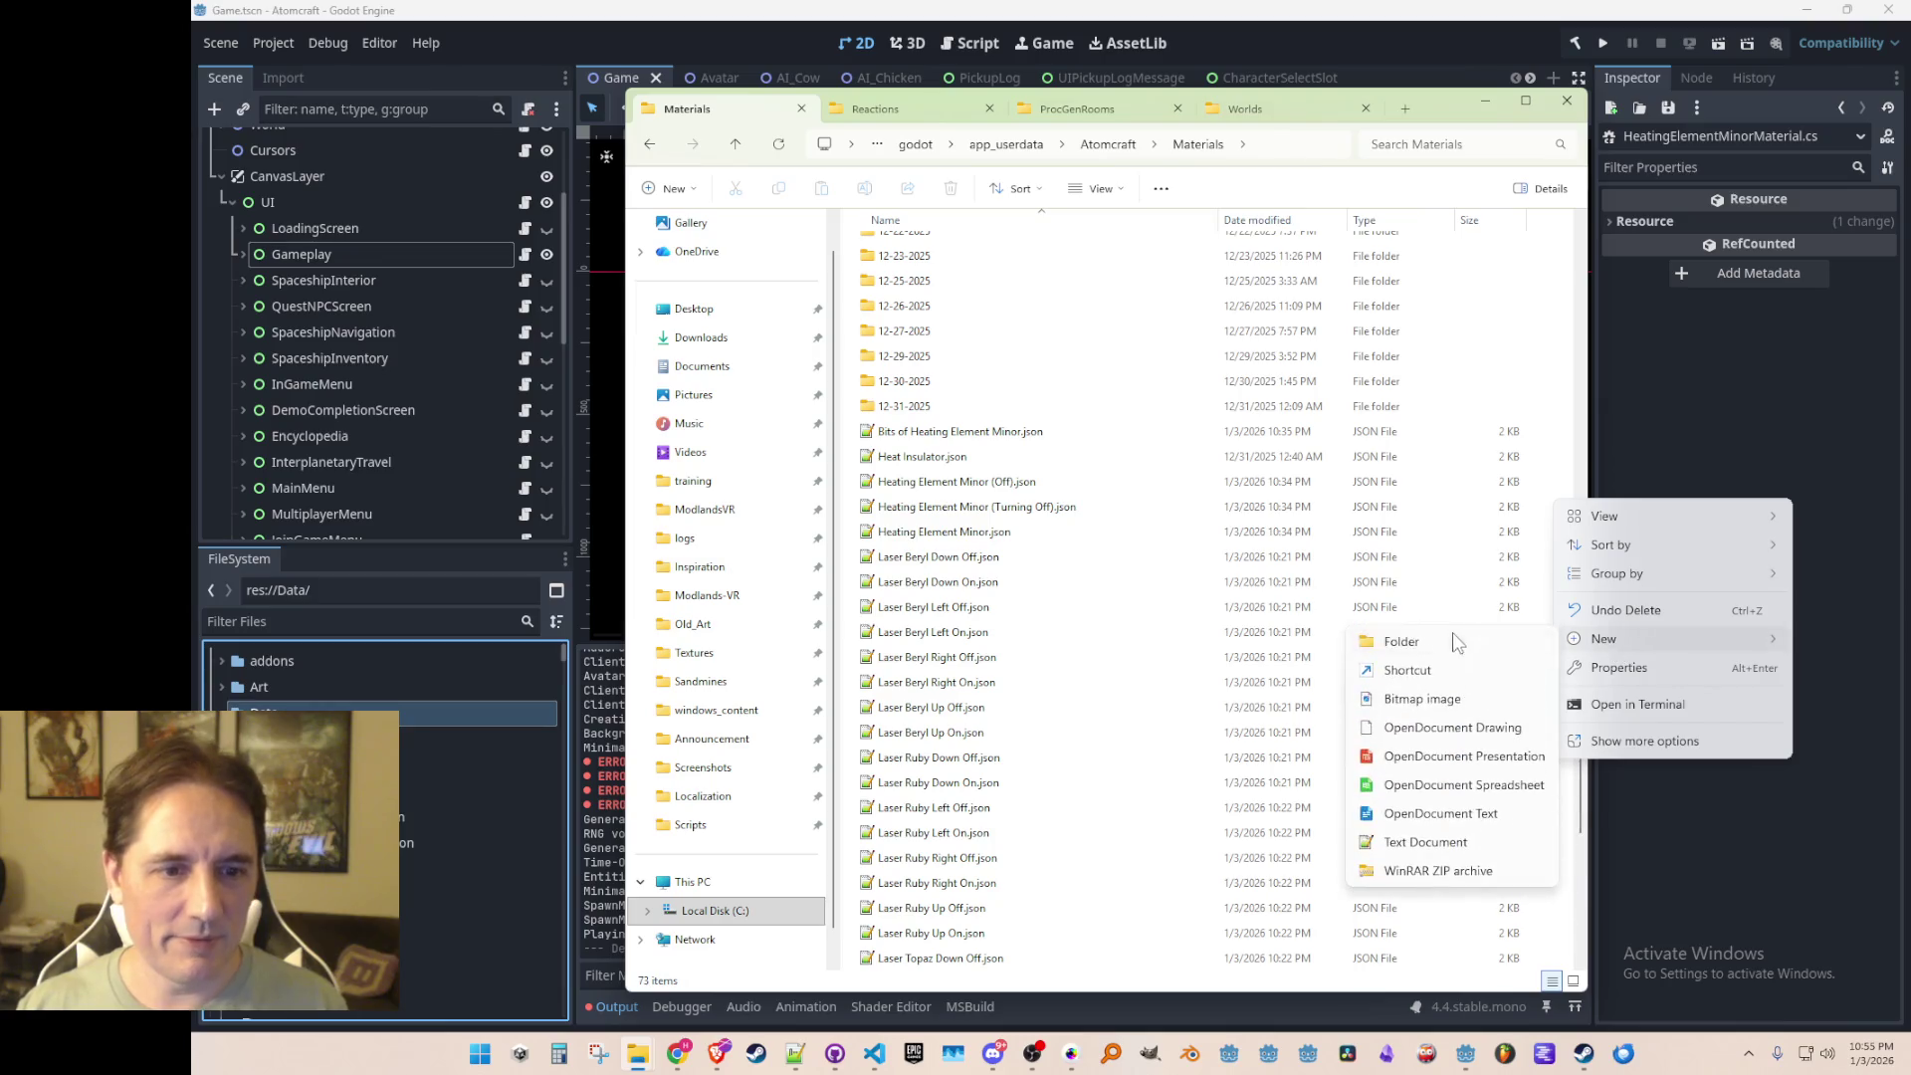
pyautogui.click(1456, 645)
pyautogui.write('01-03-2026')
pyautogui.press('Return')
# Step: Move the 34 material JSON files, Bits of Heating Element Minor.json through Uranium.json, into 01-03-2026
pyautogui.scroll(-10, 1195, 645)
pyautogui.click(1195, 407)
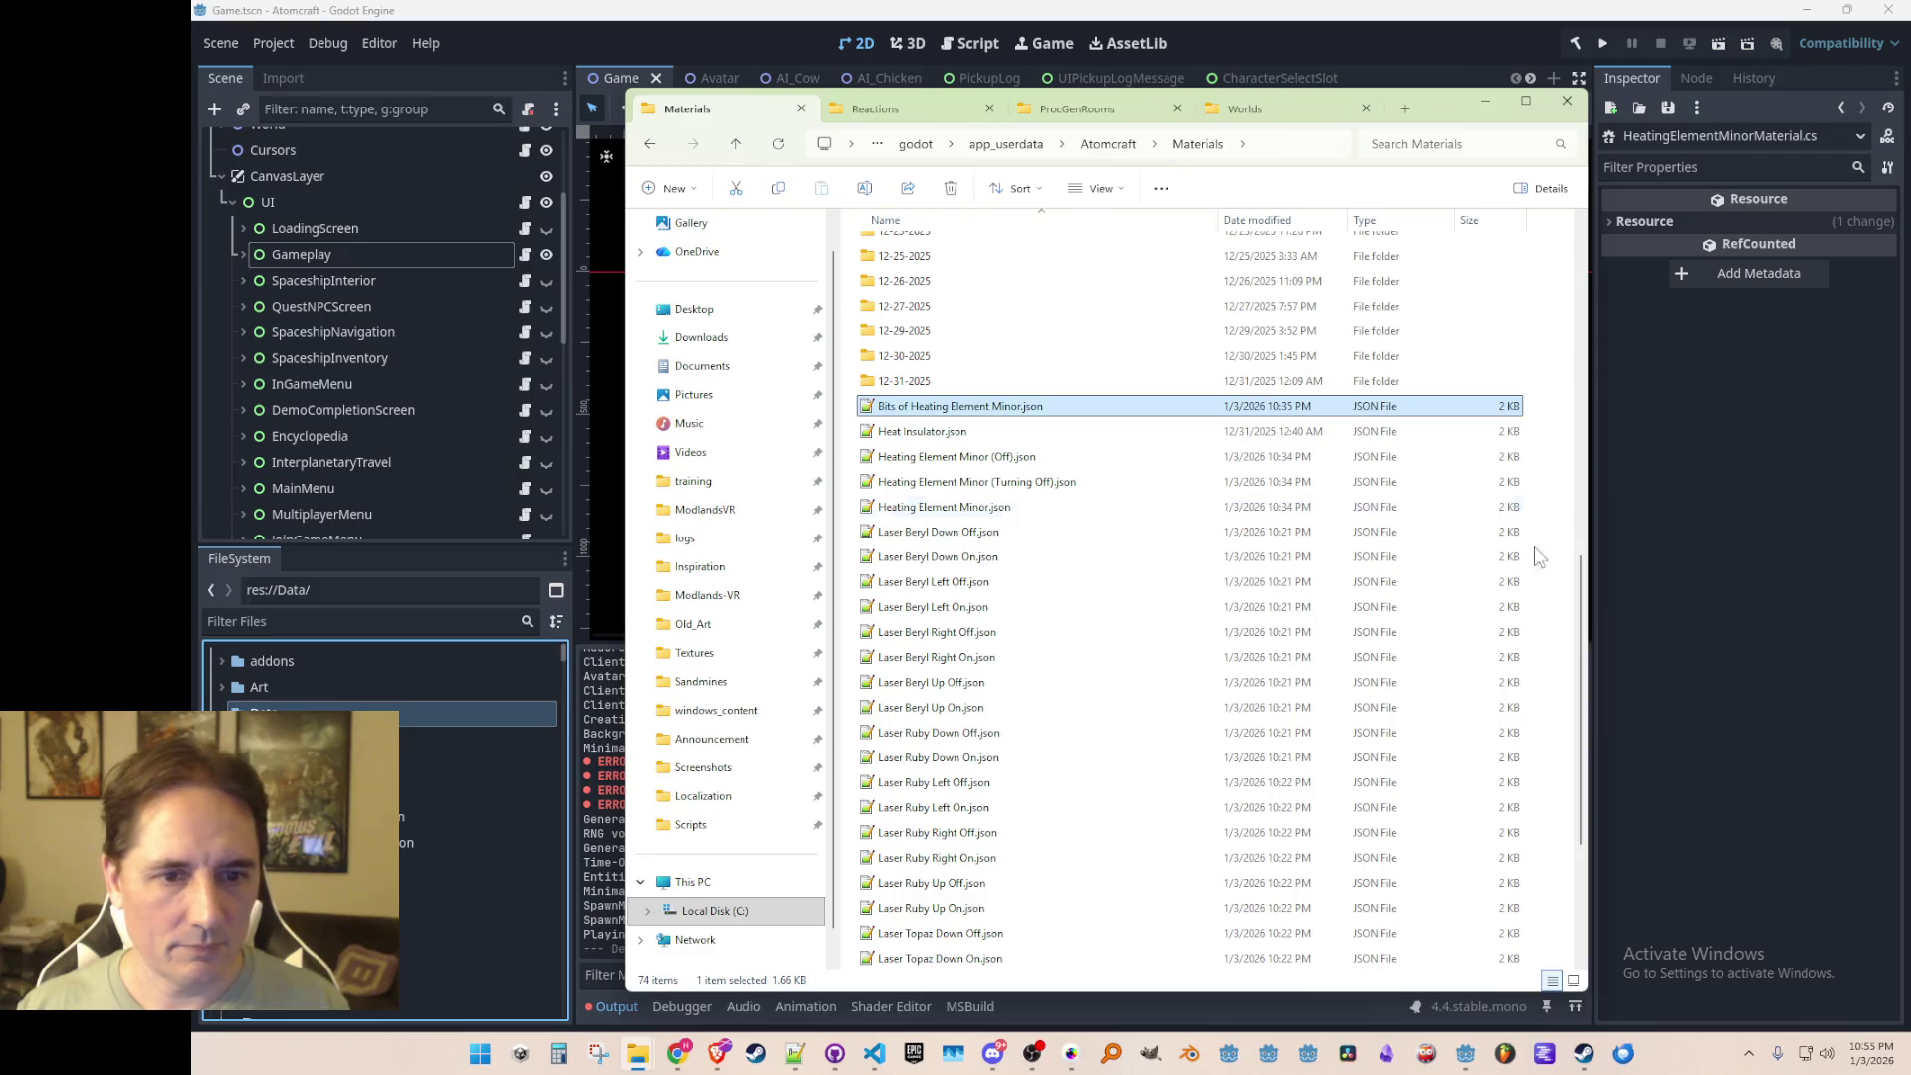
pyautogui.scroll(-4, 1583, 587)
pyautogui.keyDown('shift'); pyautogui.click(1078, 960); pyautogui.keyUp('shift')
pyautogui.scroll(7, 1095, 687)
pyautogui.moveTo(984, 649)
pyautogui.mouseDown()
pyautogui.moveTo(1063, 391)
pyautogui.moveTo(1003, 231)
pyautogui.moveTo(980, 284)
pyautogui.mouseUp()
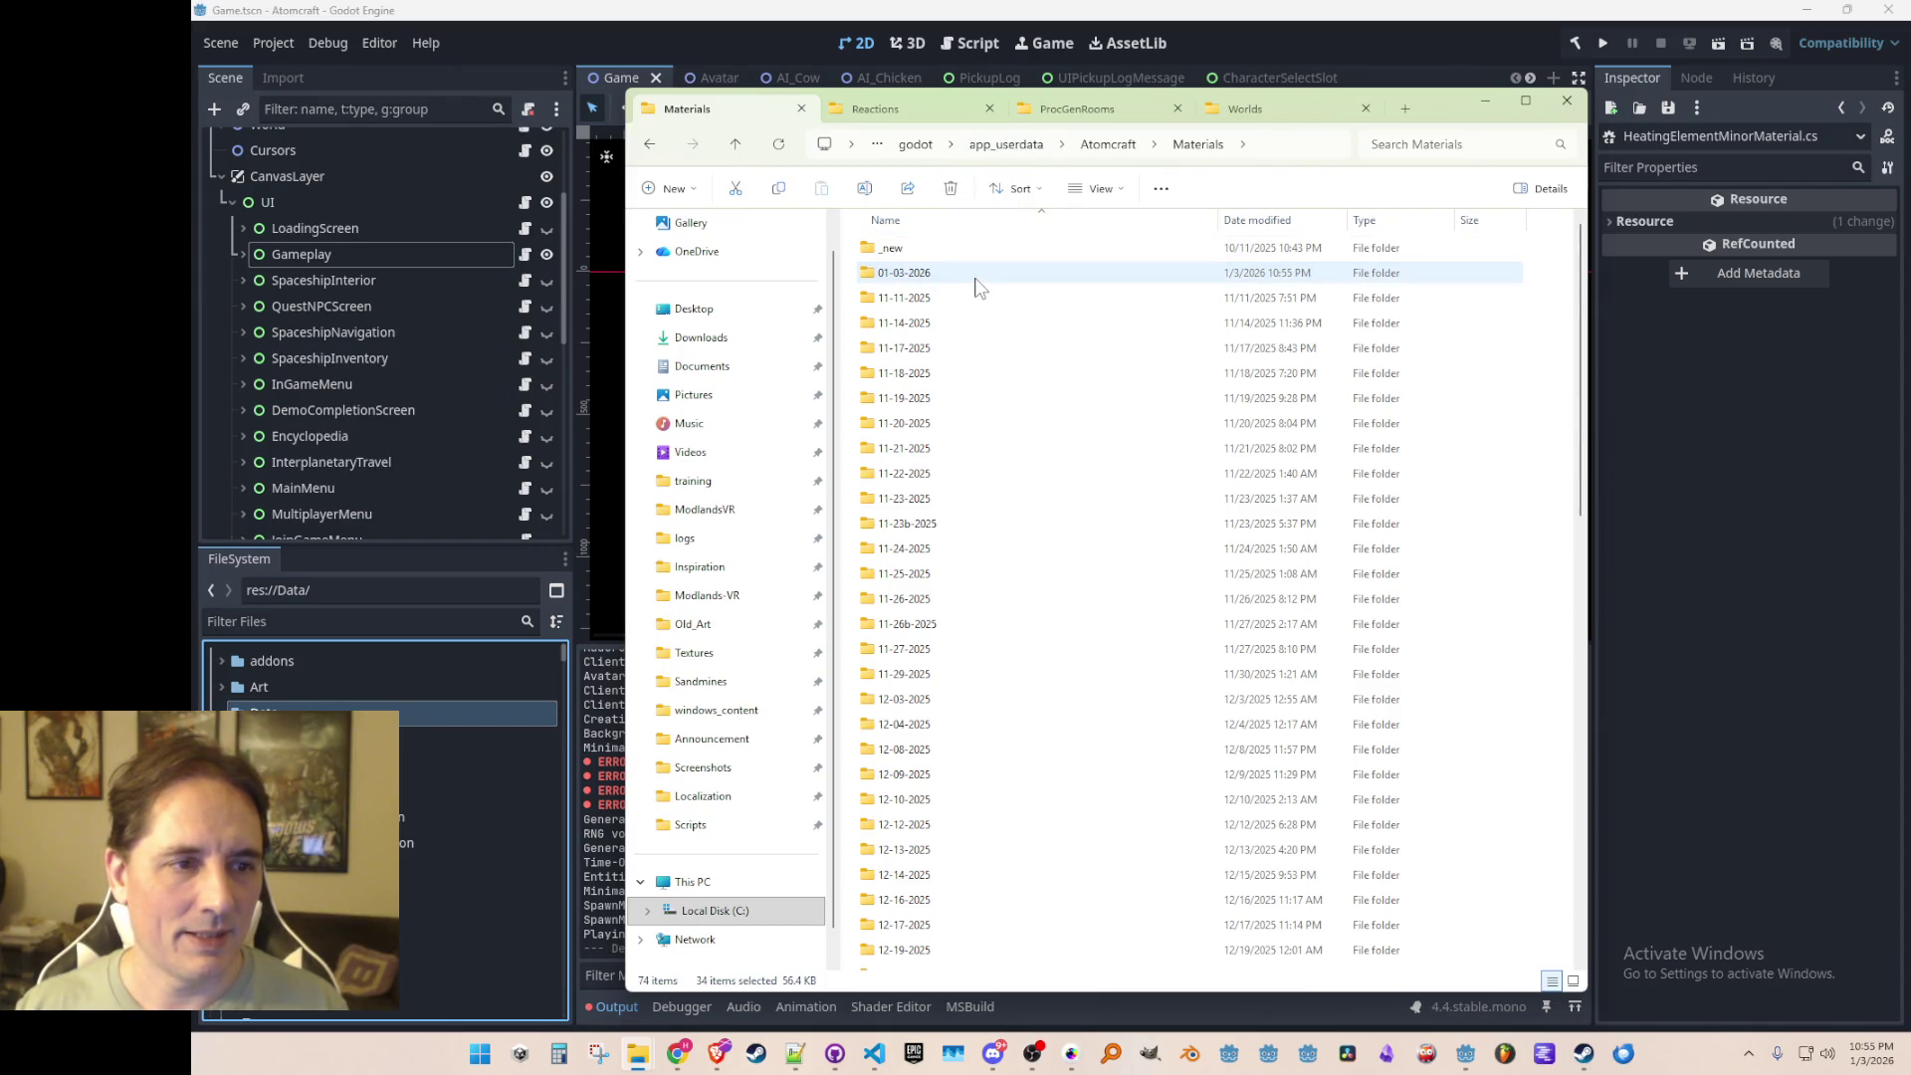
# Step: Check the 01-03-2026 folder's contents, then return to Godot and save the scene
pyautogui.doubleClick(901, 272)
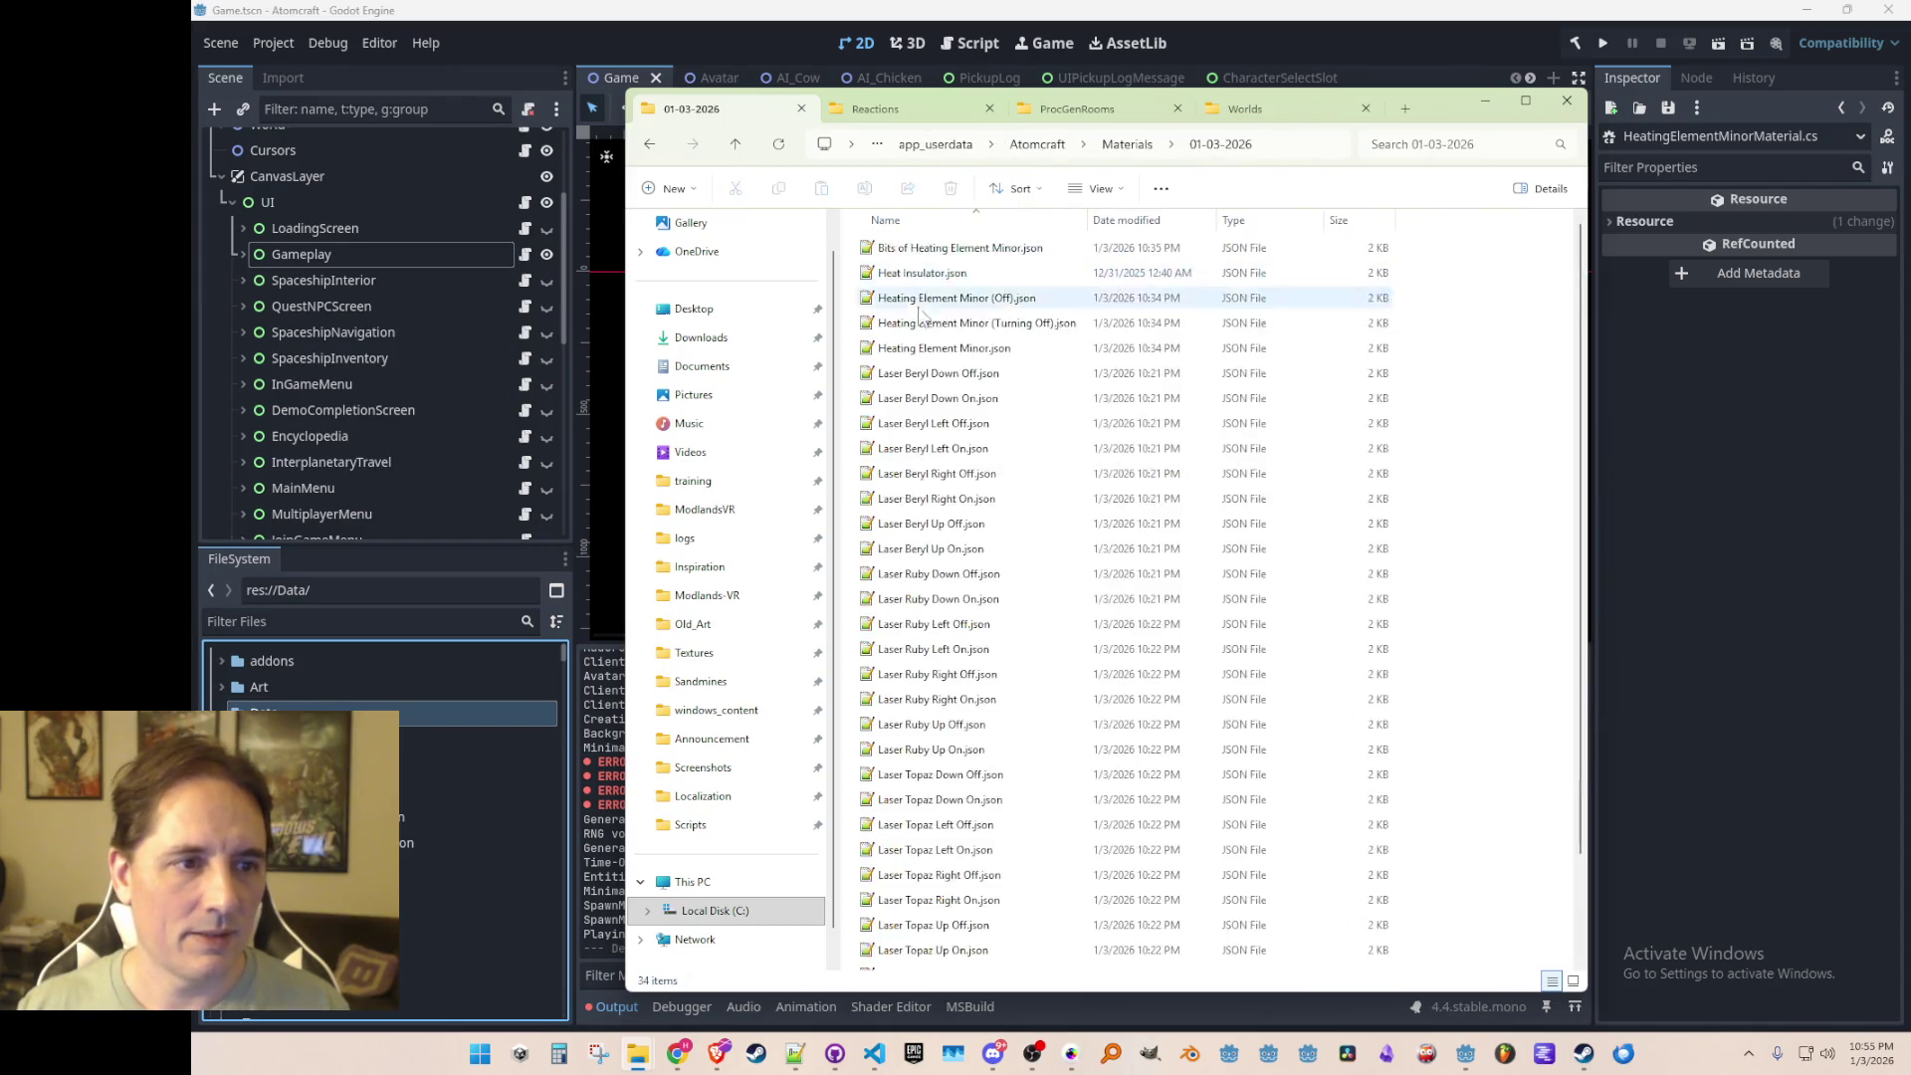
pyautogui.click(736, 145)
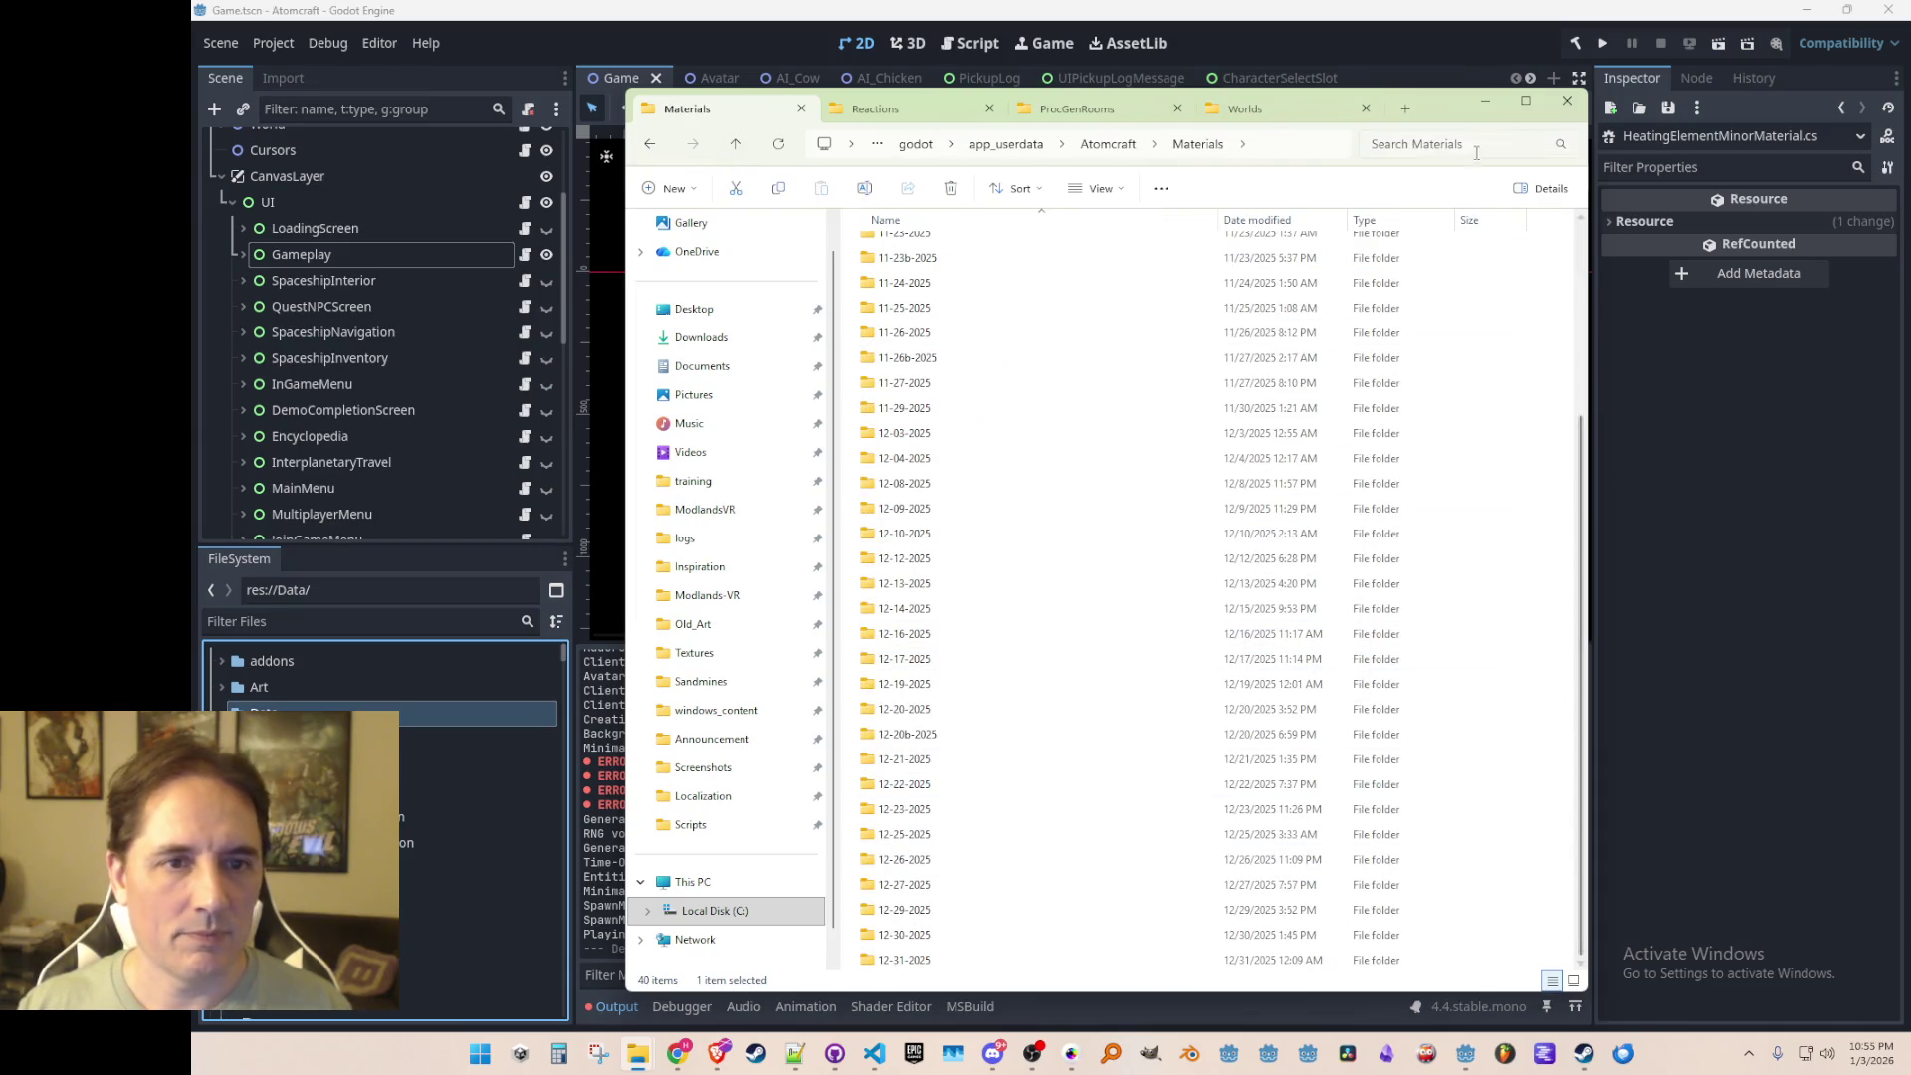
pyautogui.click(1486, 102)
pyautogui.hotkey('ctrl', 's')
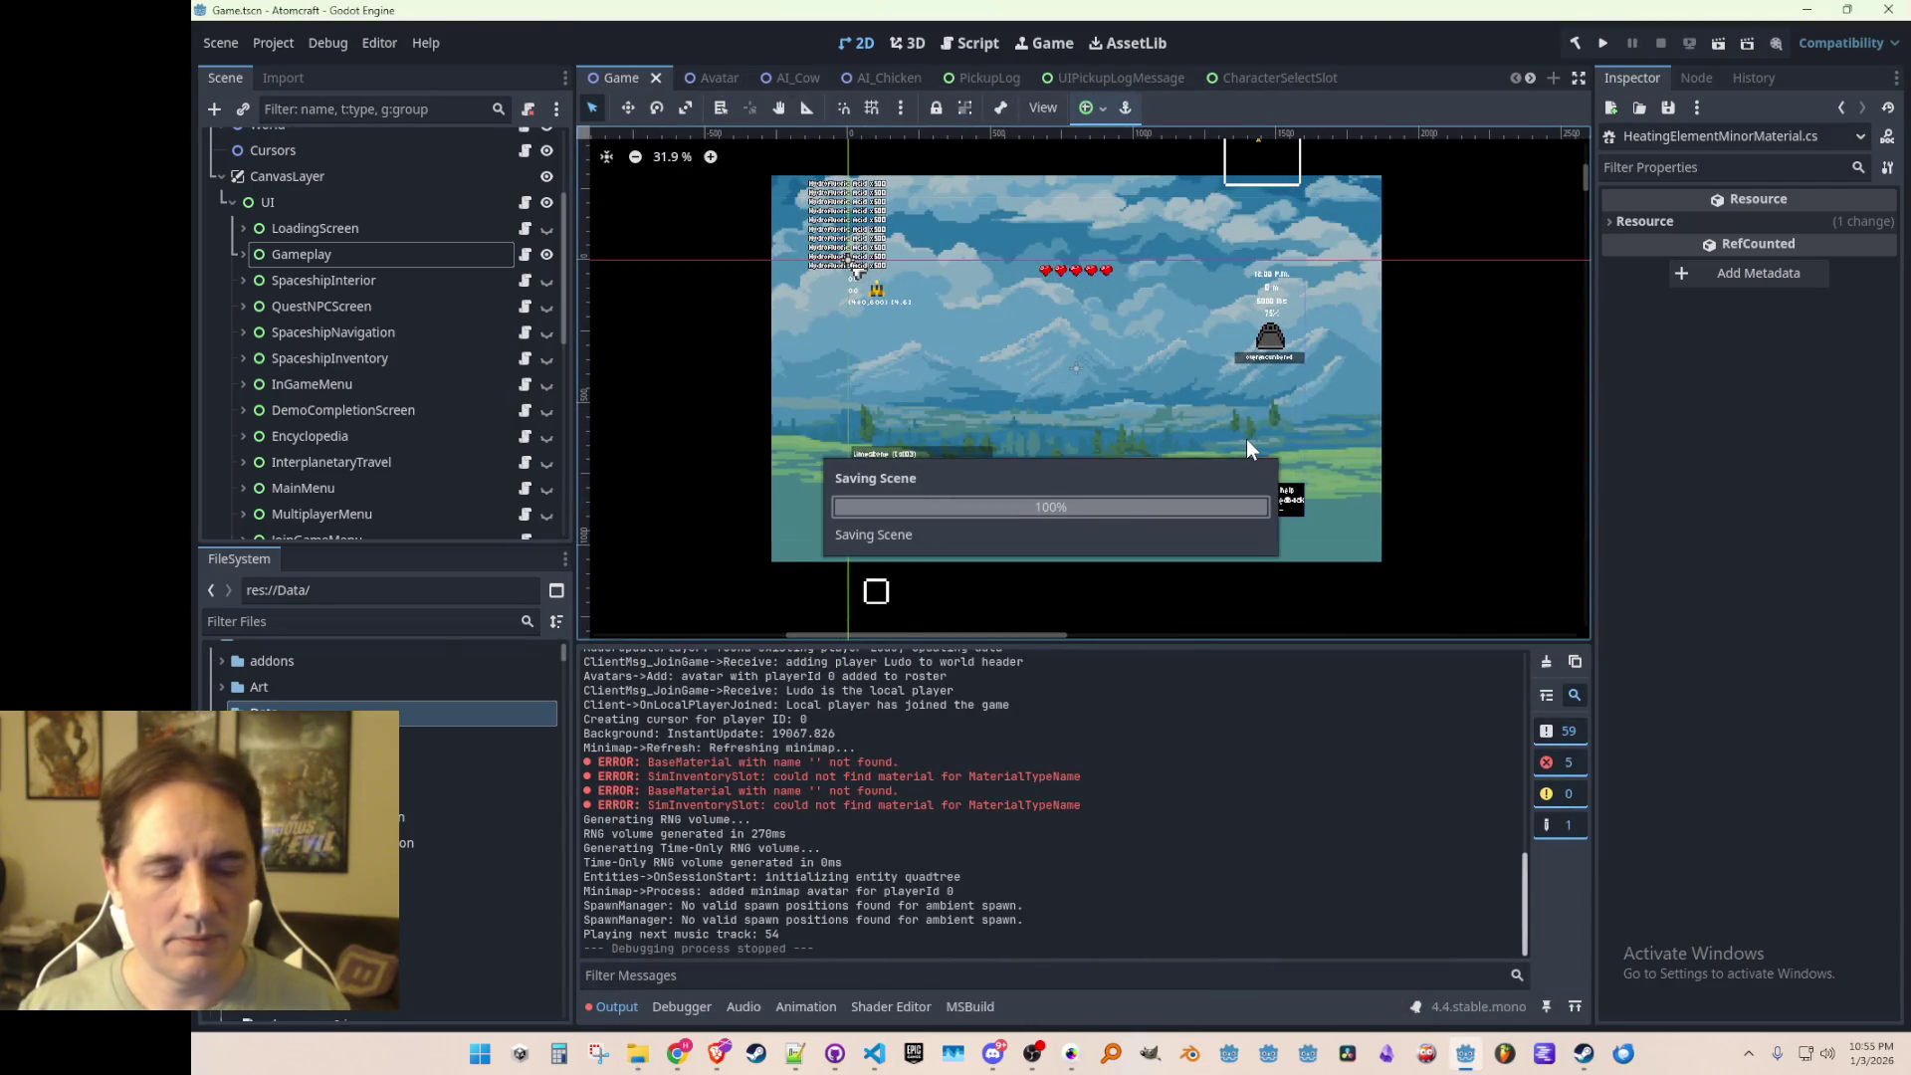
# Step: Run Atomcraft and load the TEST 4 world through Single Player and a profile
pyautogui.click(1604, 46)
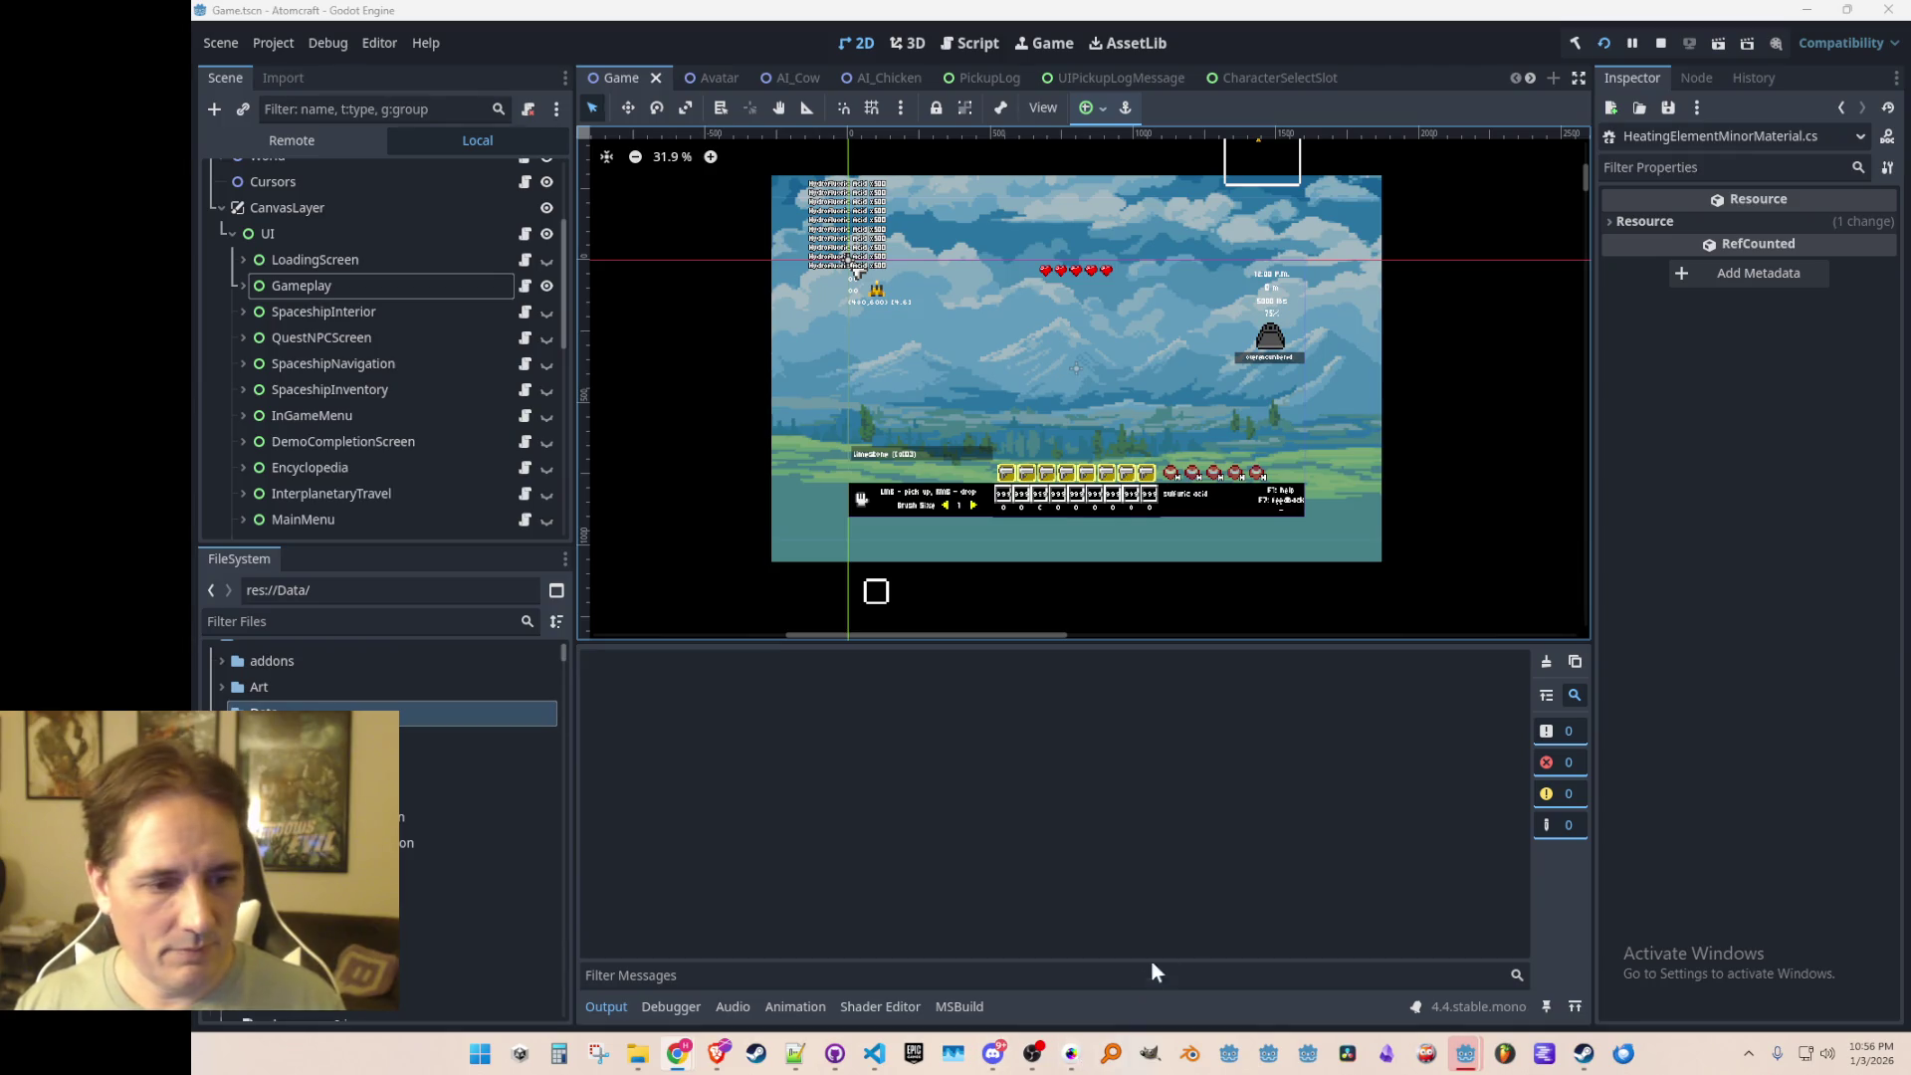
pyautogui.moveTo(1470, 1065)
pyautogui.click(1504, 955)
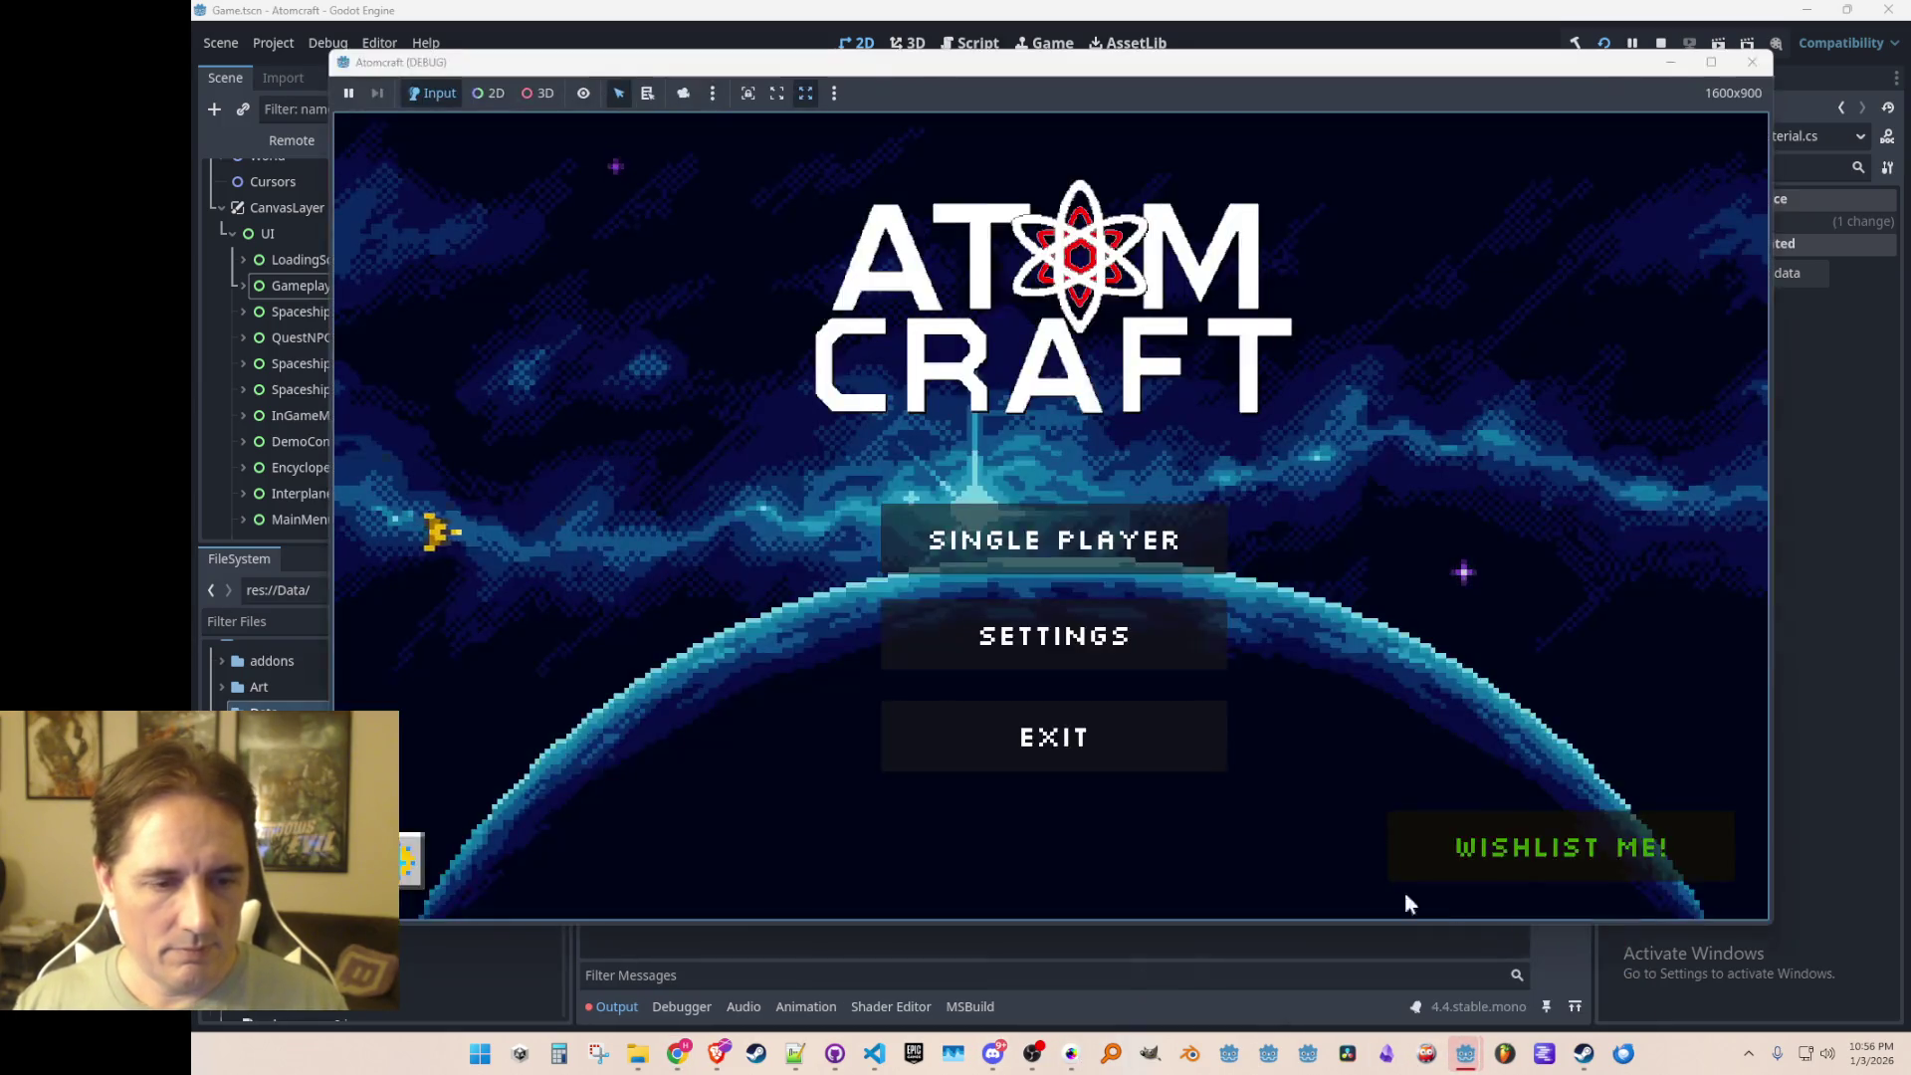
pyautogui.click(1149, 549)
pyautogui.click(1077, 498)
pyautogui.click(1023, 384)
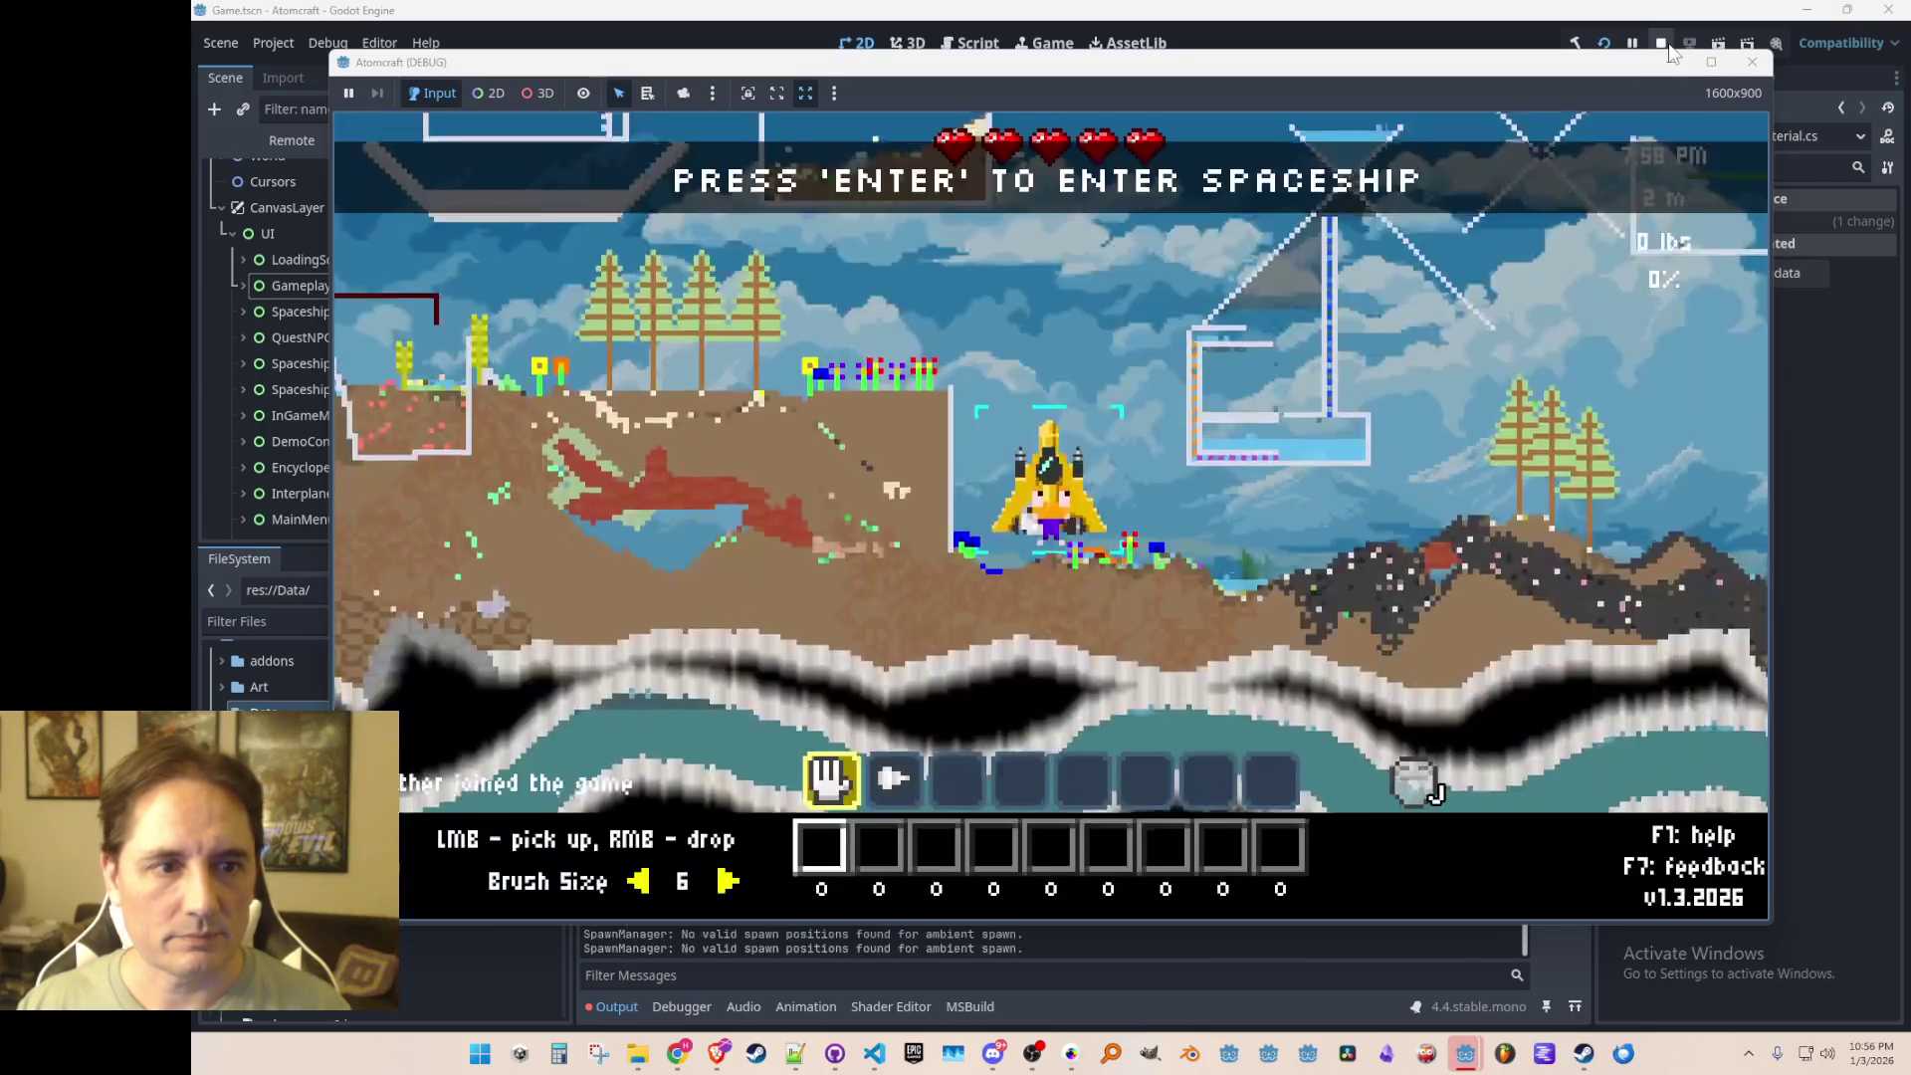
# Step: Stop and relaunch the game, then go to Single Player profile selection
pyautogui.click(1661, 44)
pyautogui.click(1600, 44)
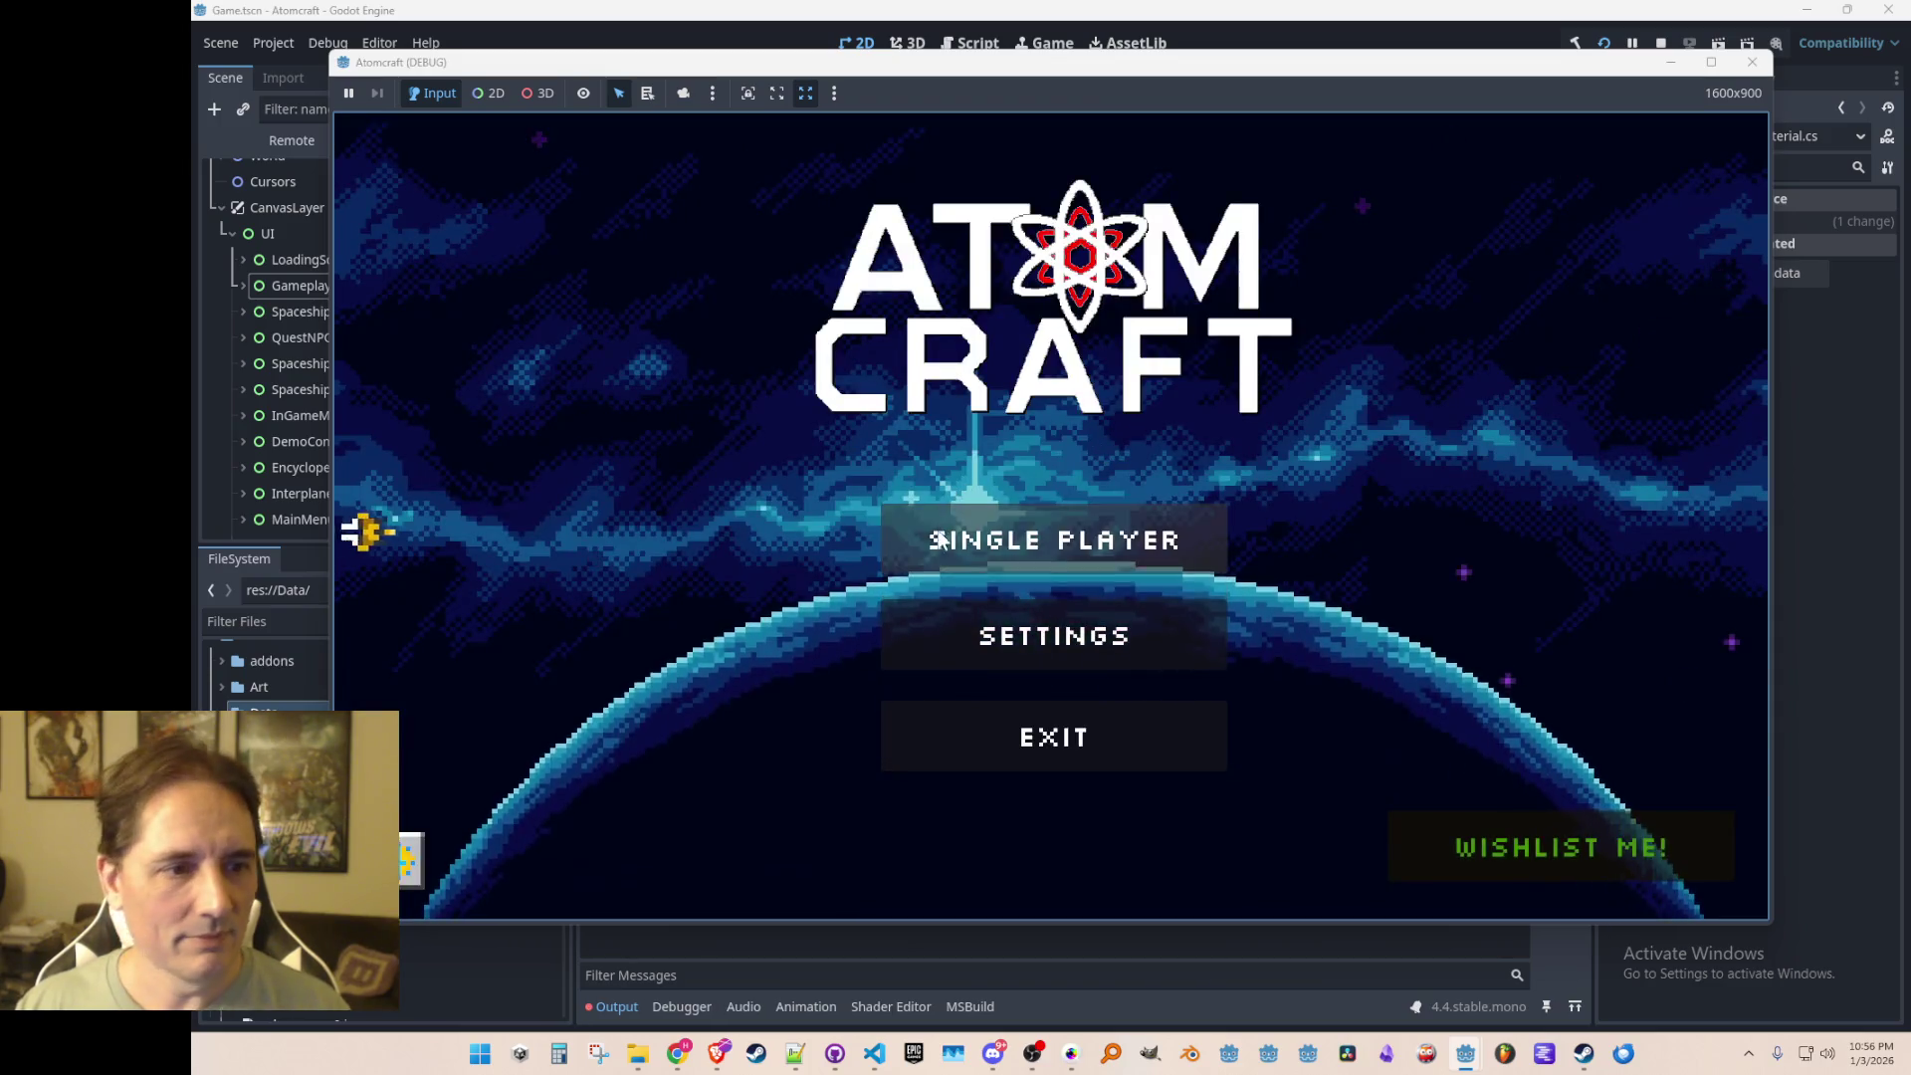
pyautogui.click(896, 539)
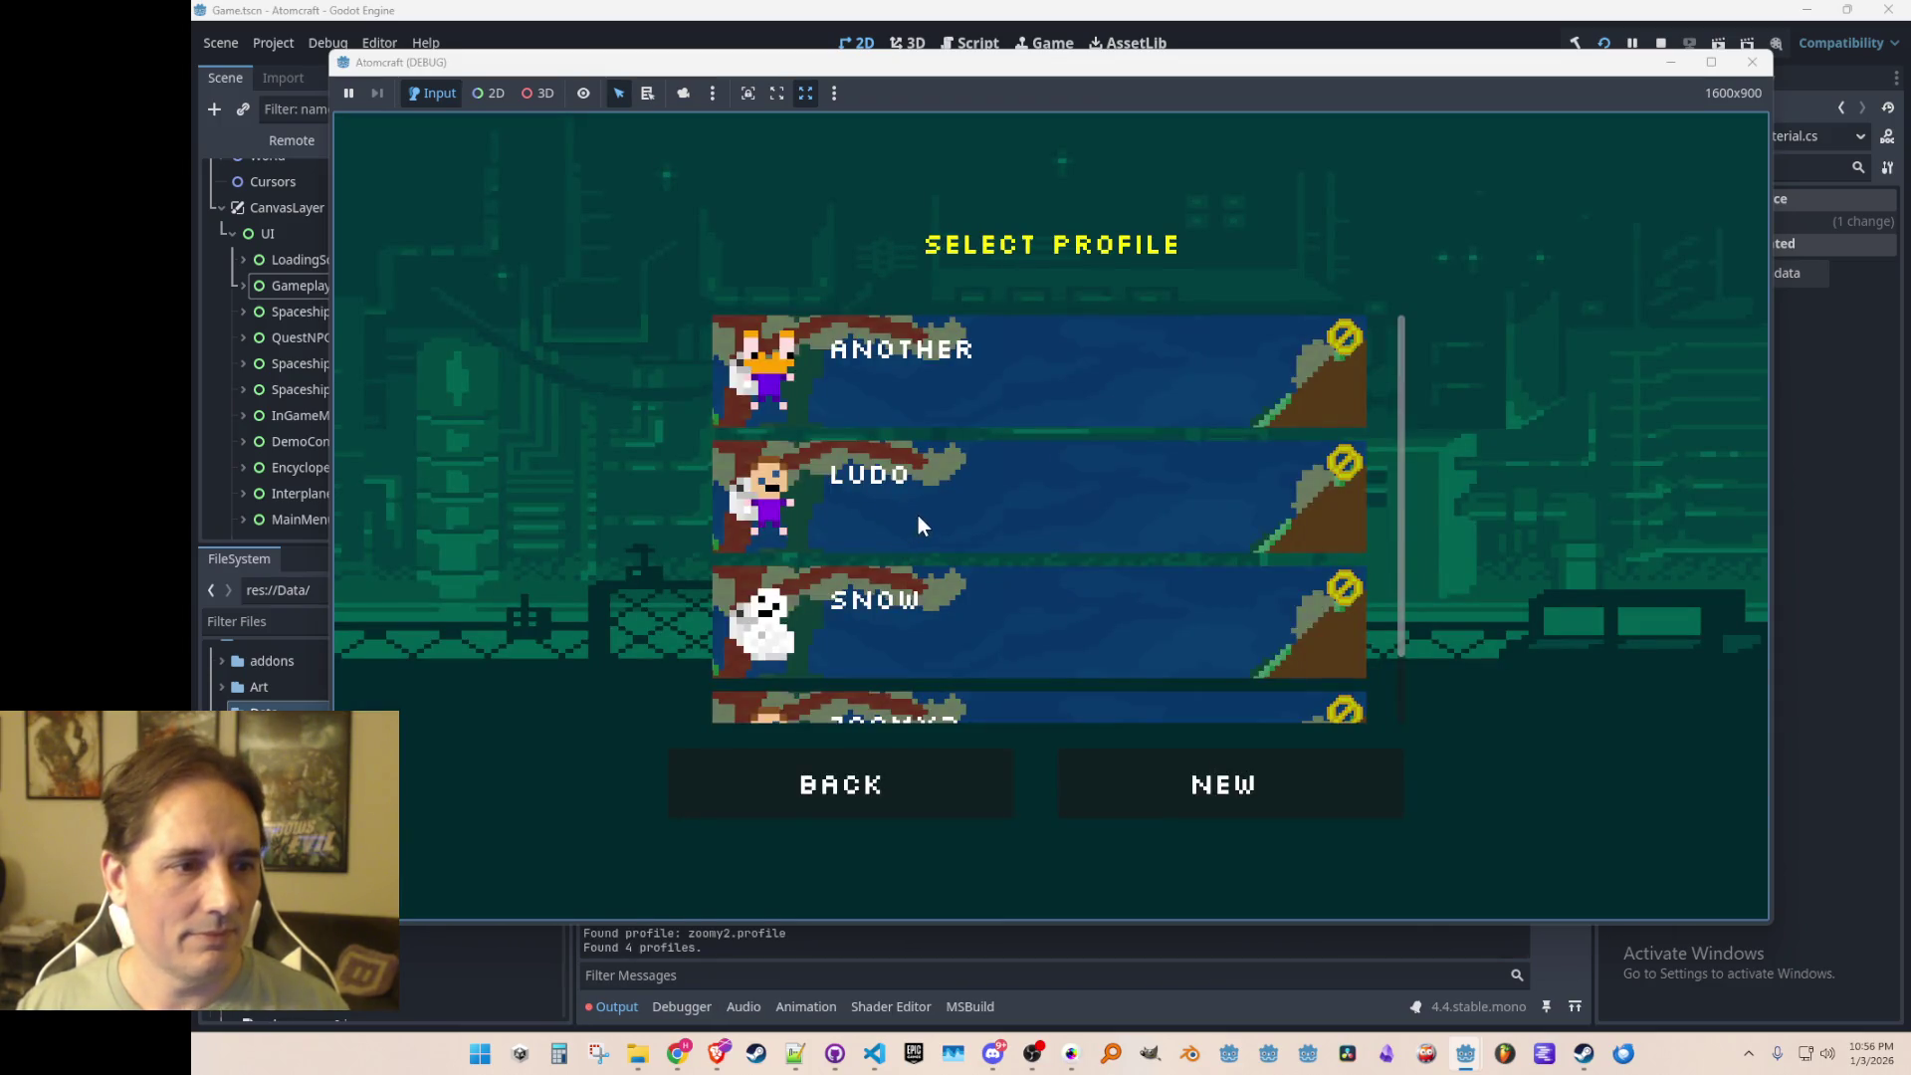
# Step: Load TEST 4 as LUDO, drop raw hamburger in the sky and pick it up
pyautogui.click(918, 516)
pyautogui.click(1025, 364)
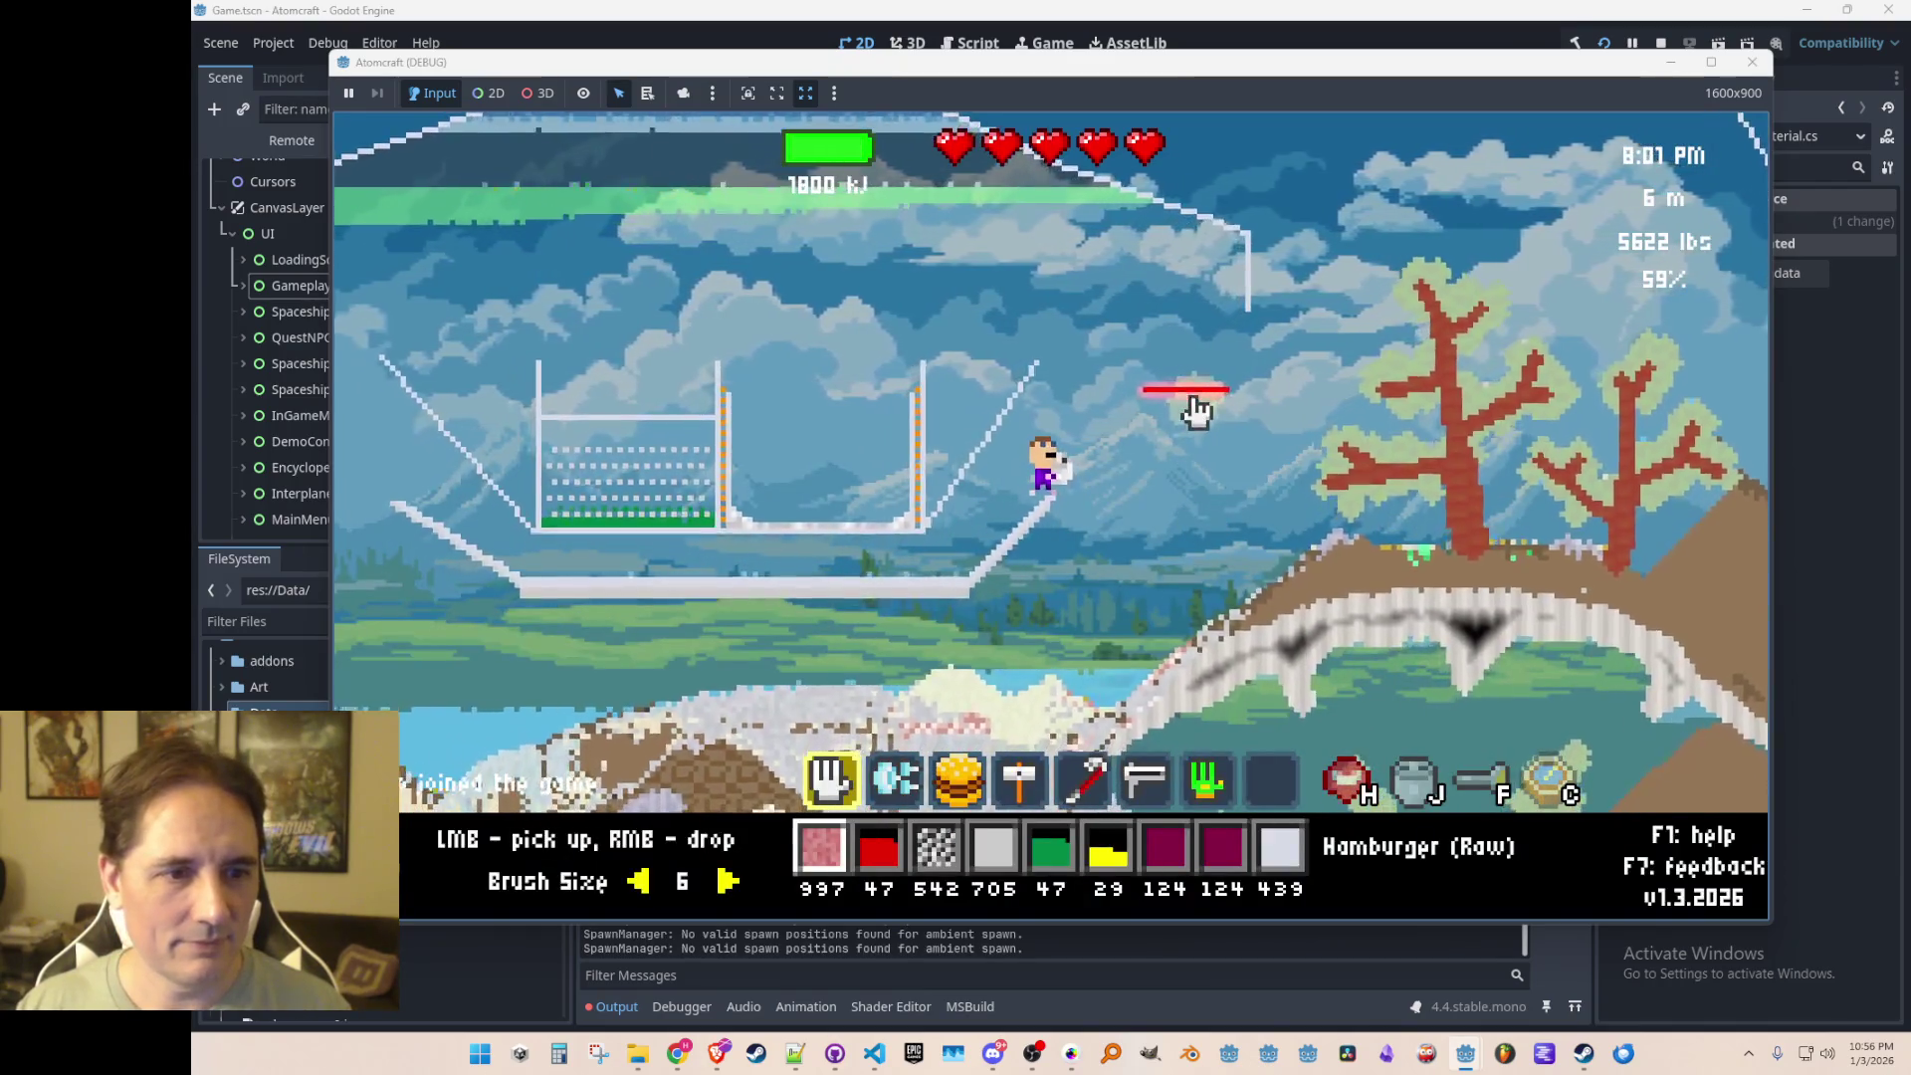
pyautogui.rightClick(1189, 333)
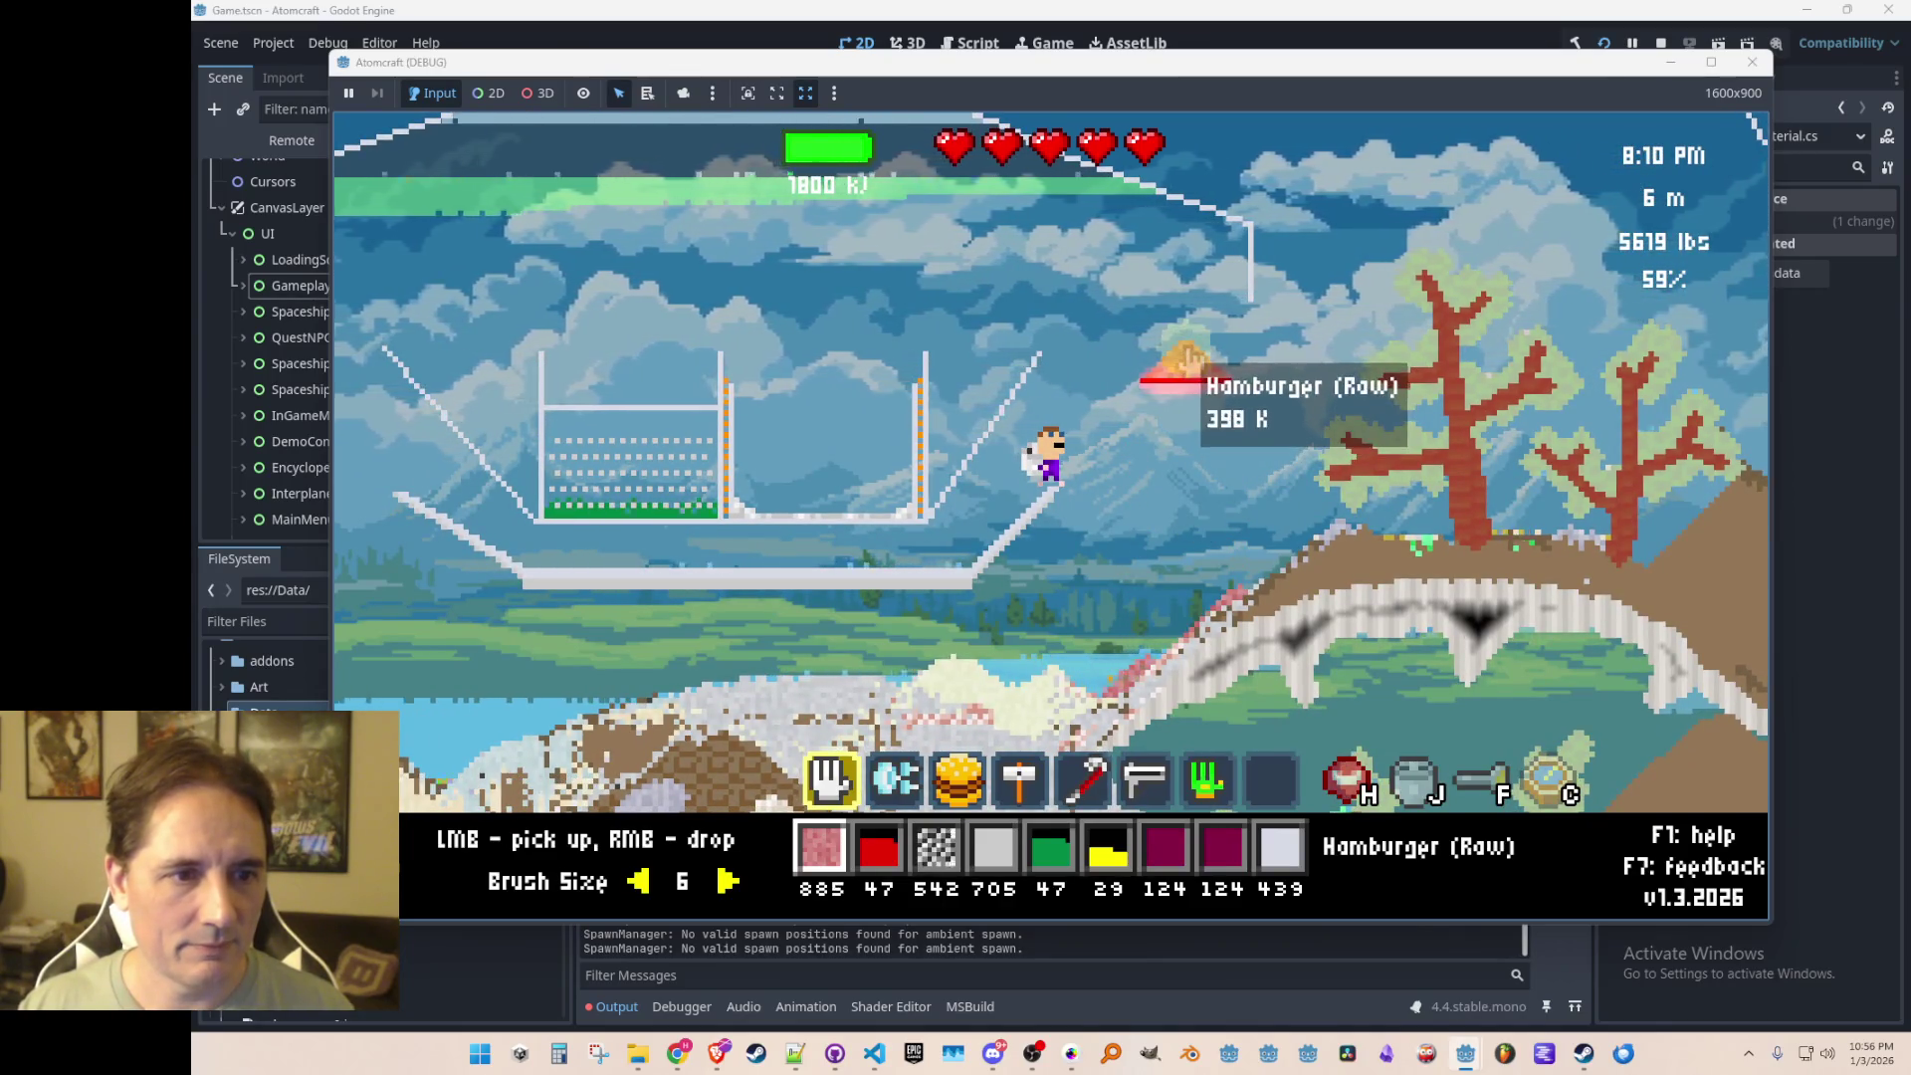
pyautogui.click(1171, 386)
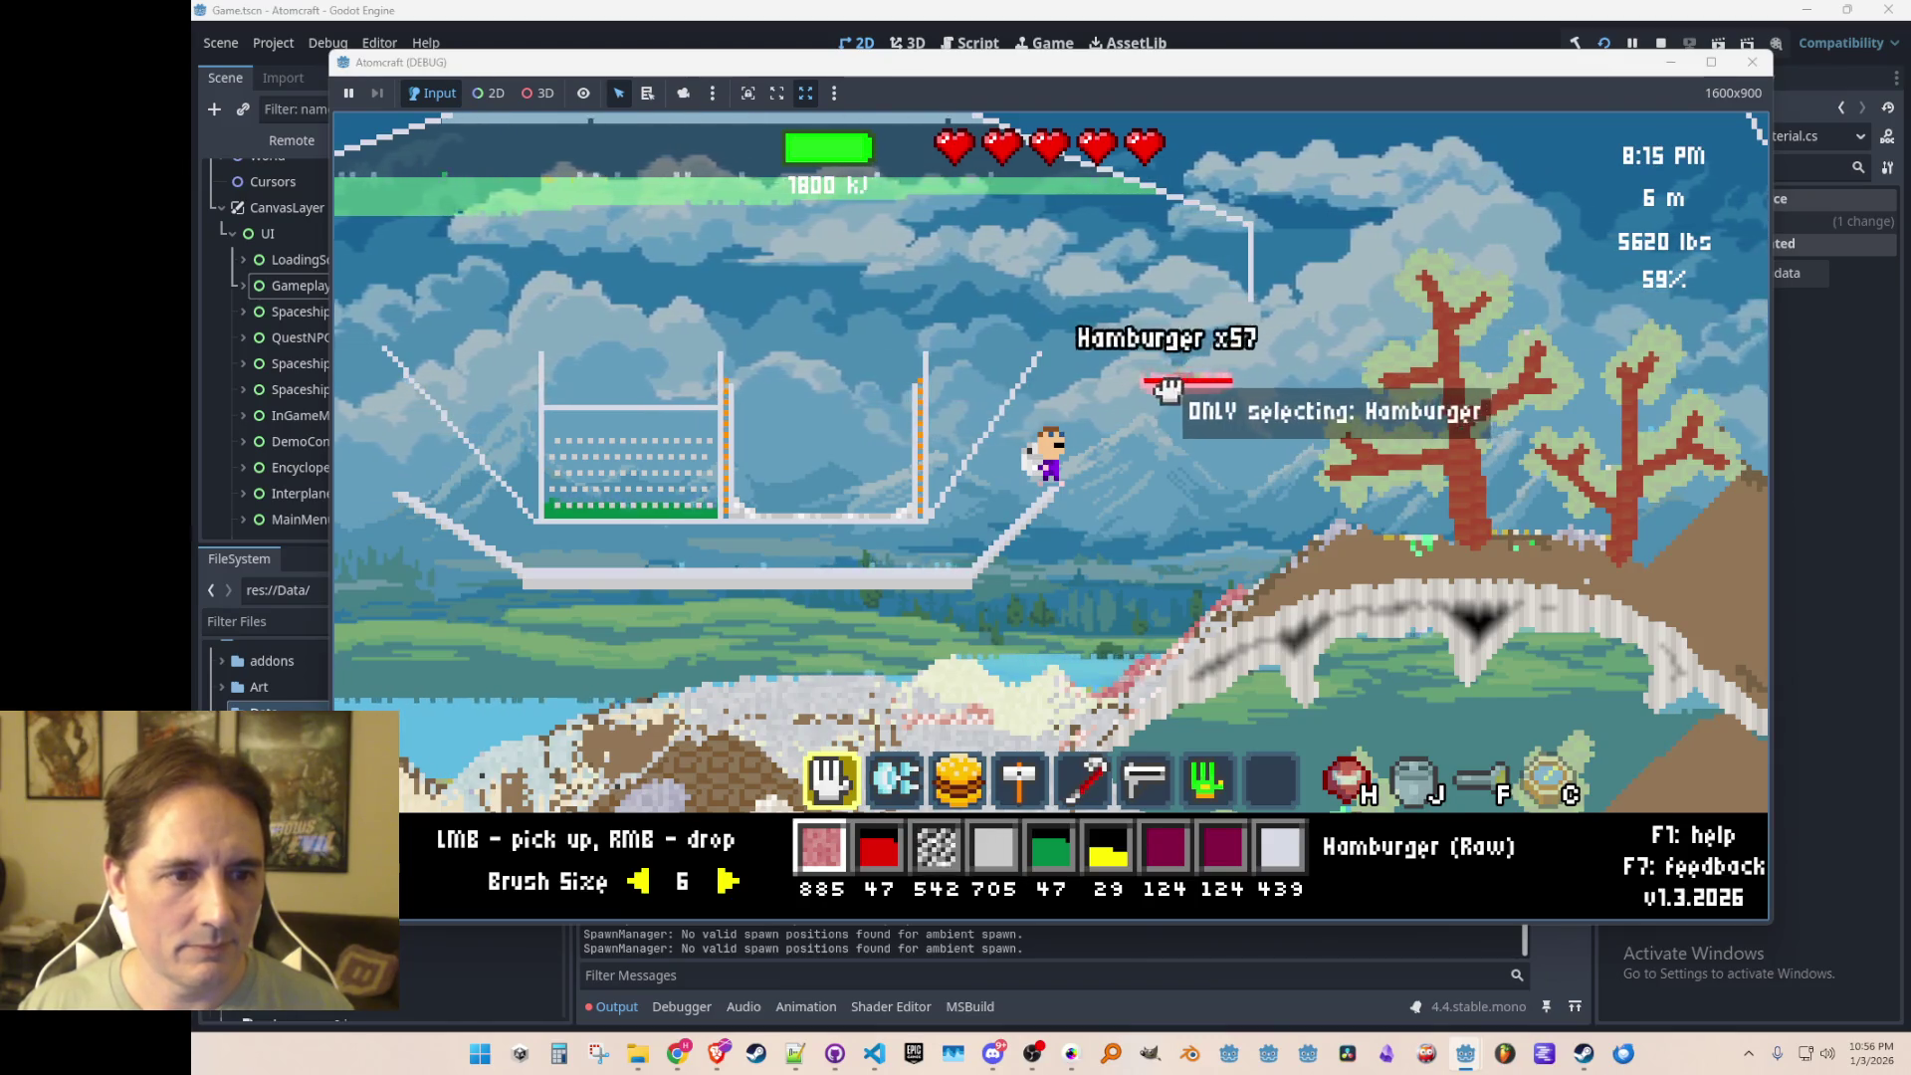
# Step: Grab the hamburger lying on the ground with the hand tool and carry it up
pyautogui.press('2')
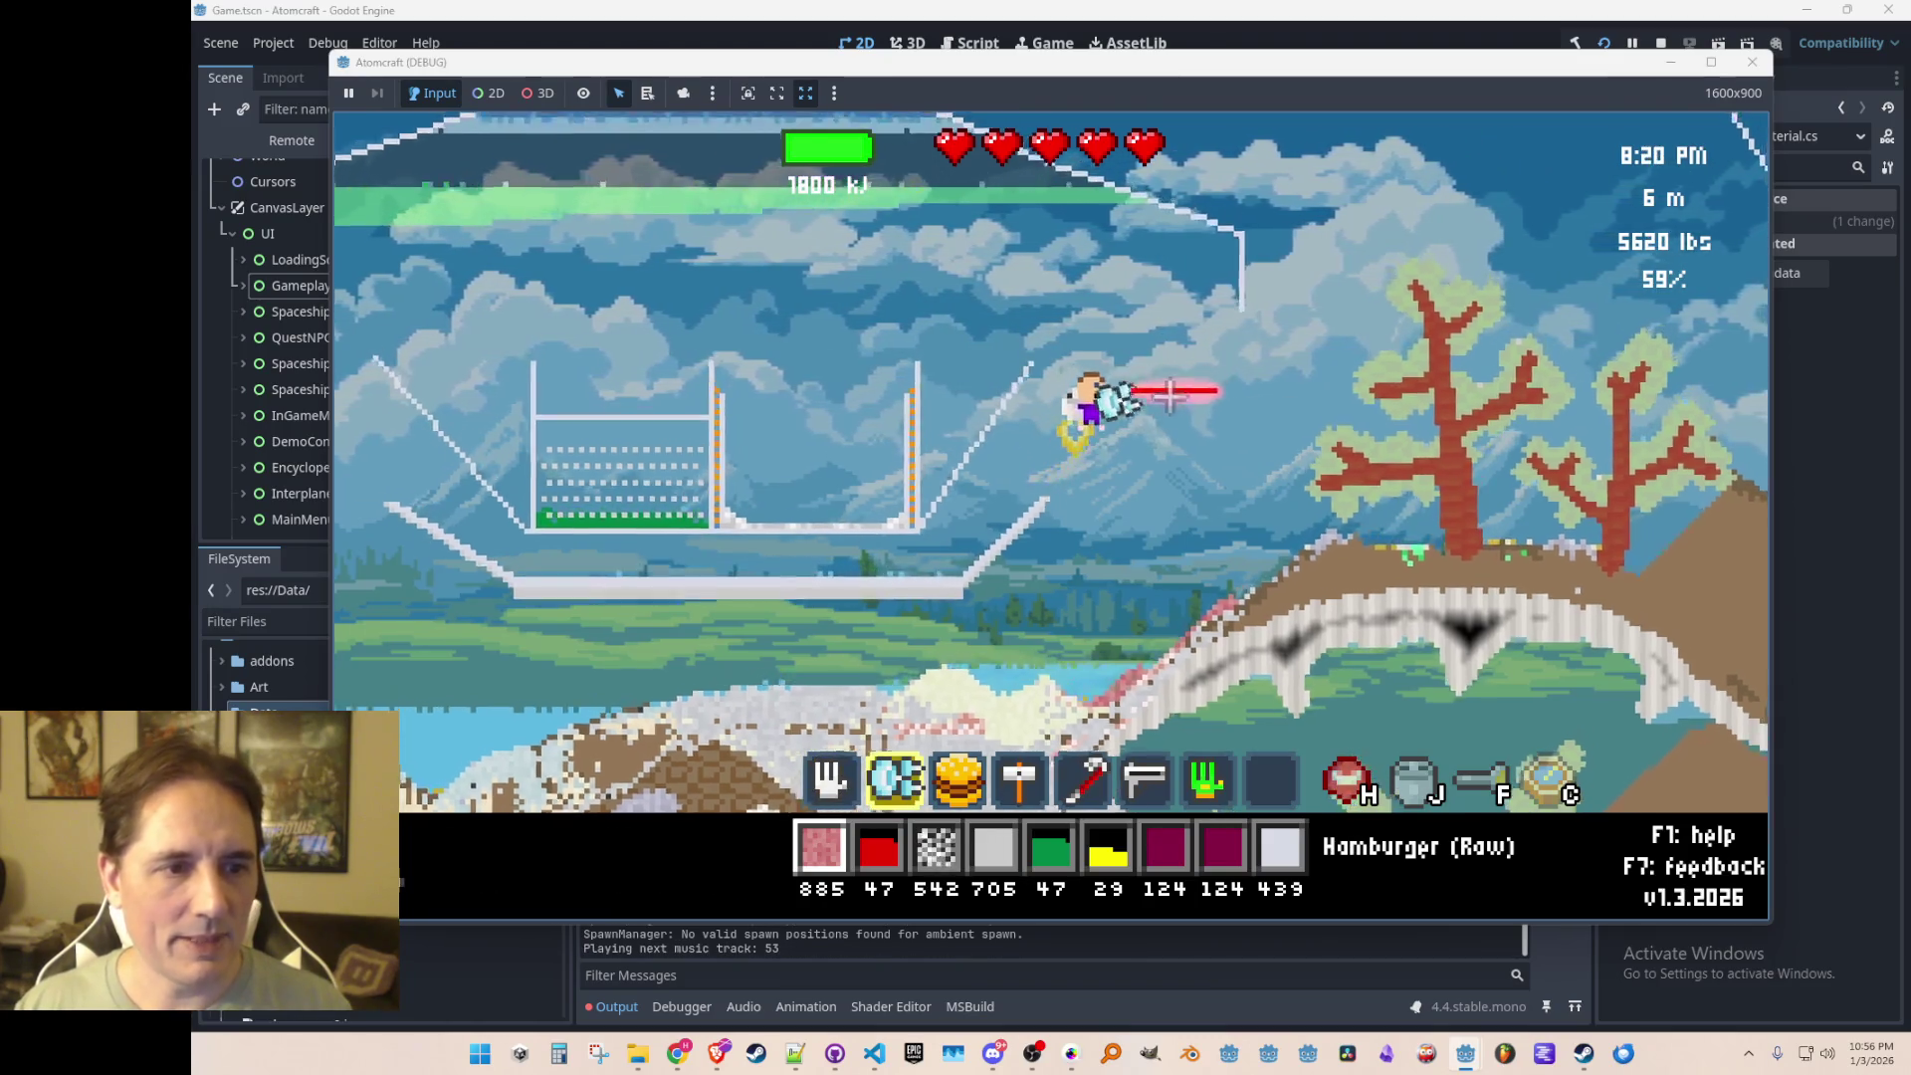
pyautogui.press('1')
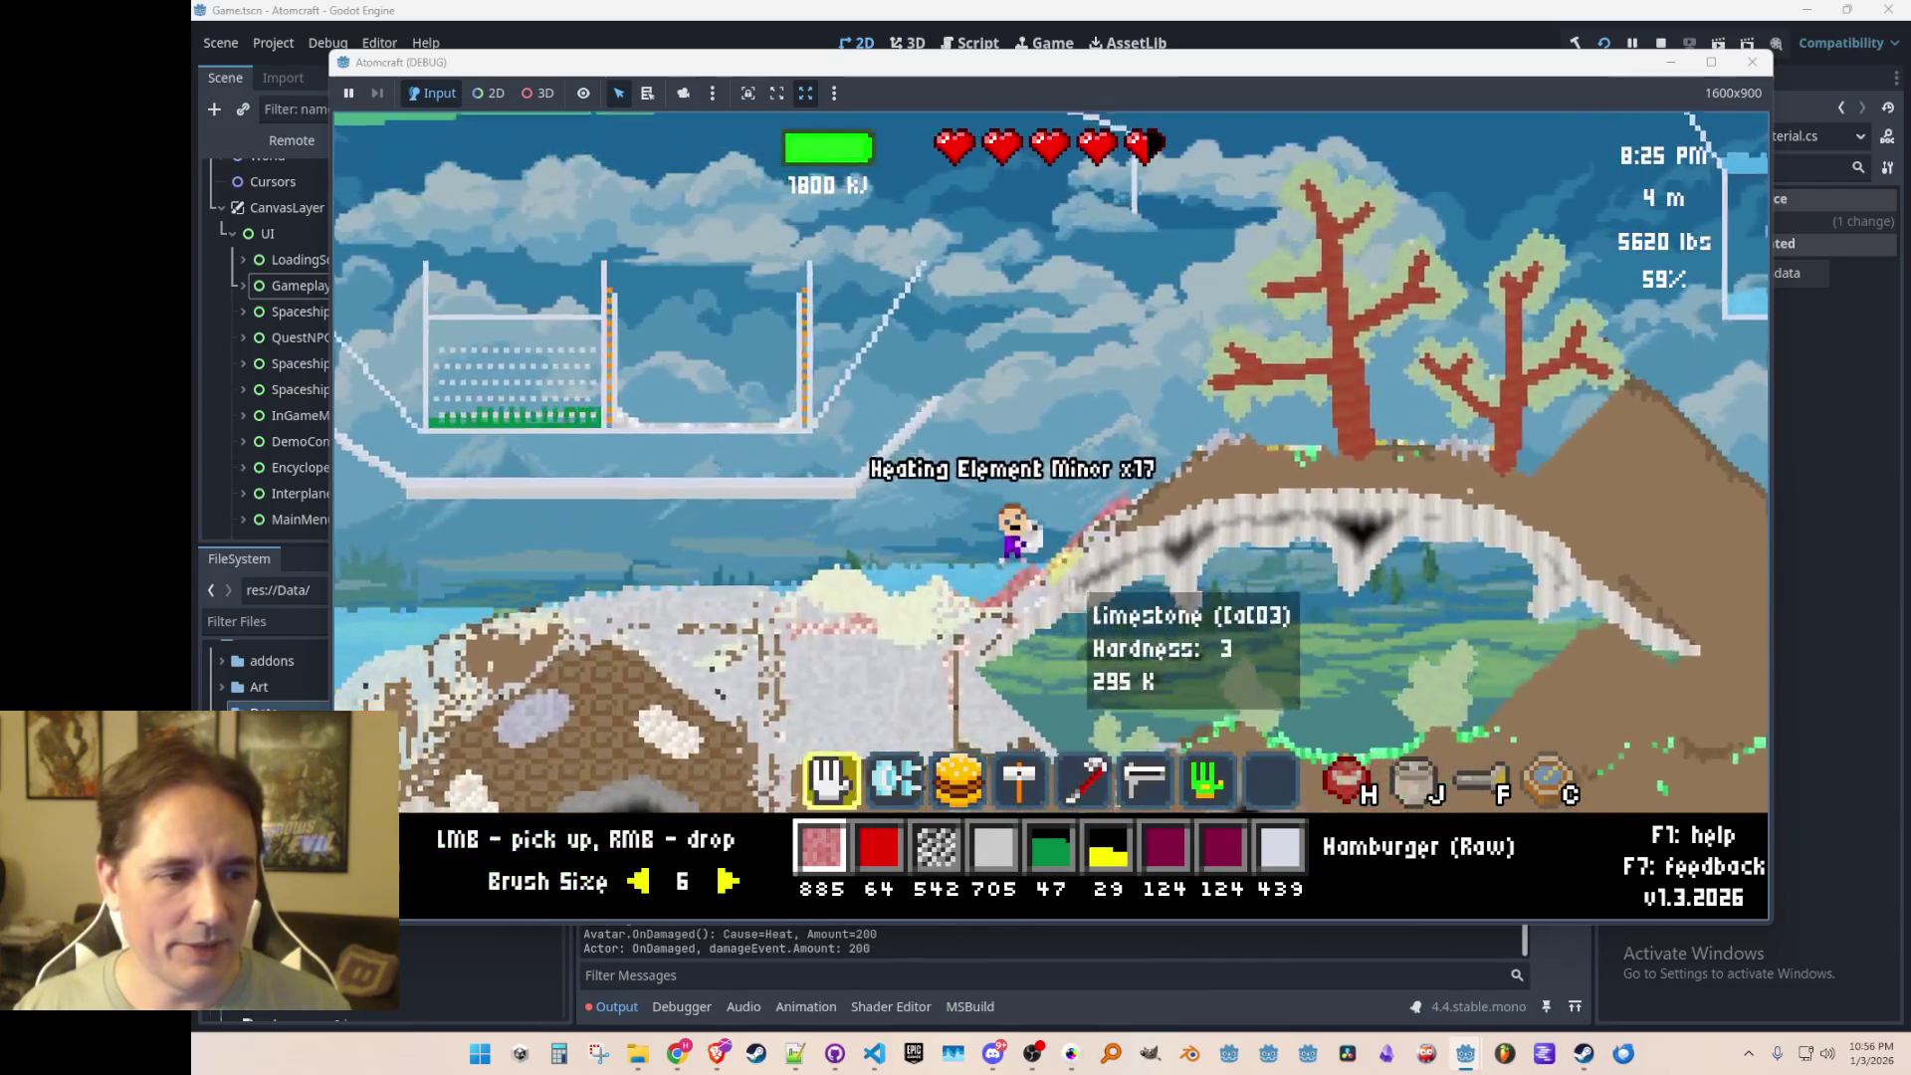
pyautogui.moveTo(1035, 558)
pyautogui.mouseDown()
pyautogui.moveTo(1010, 552)
pyautogui.moveTo(1160, 401)
pyautogui.mouseUp()
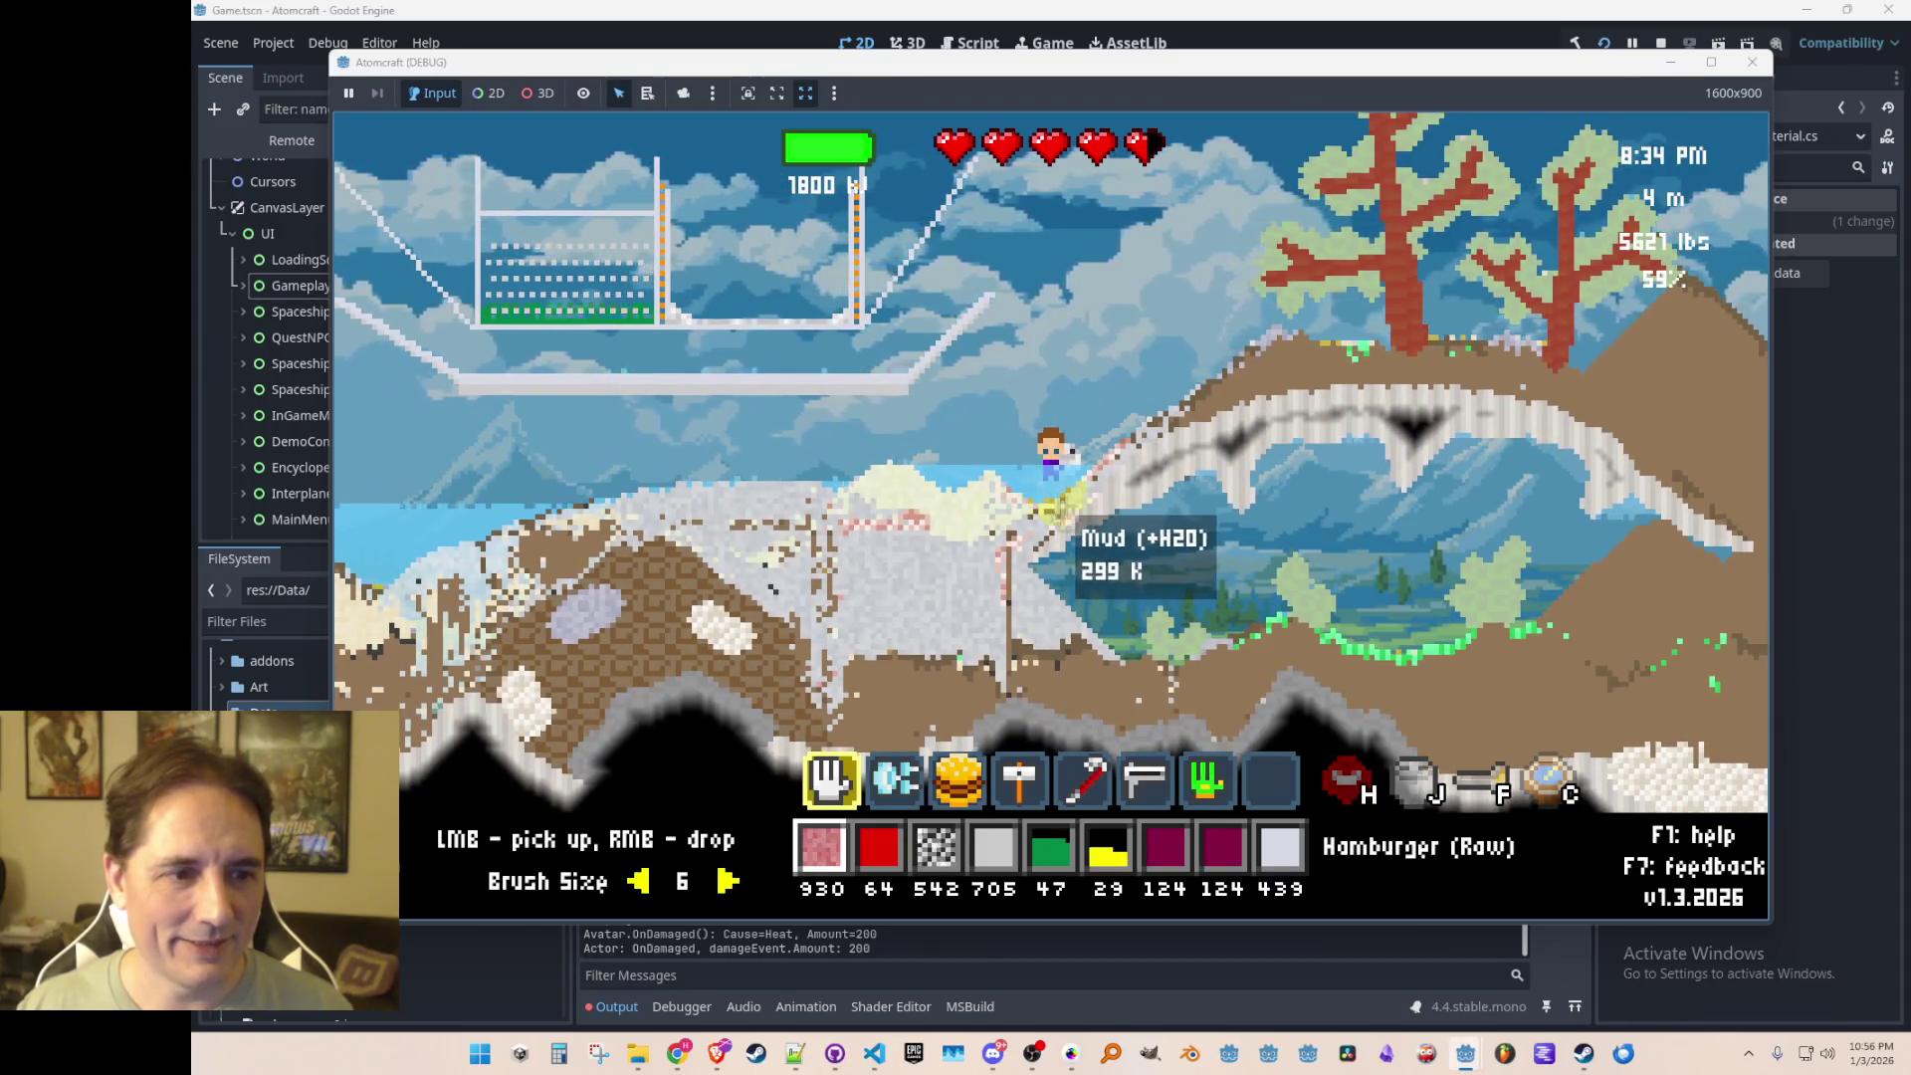
pyautogui.click(1075, 502)
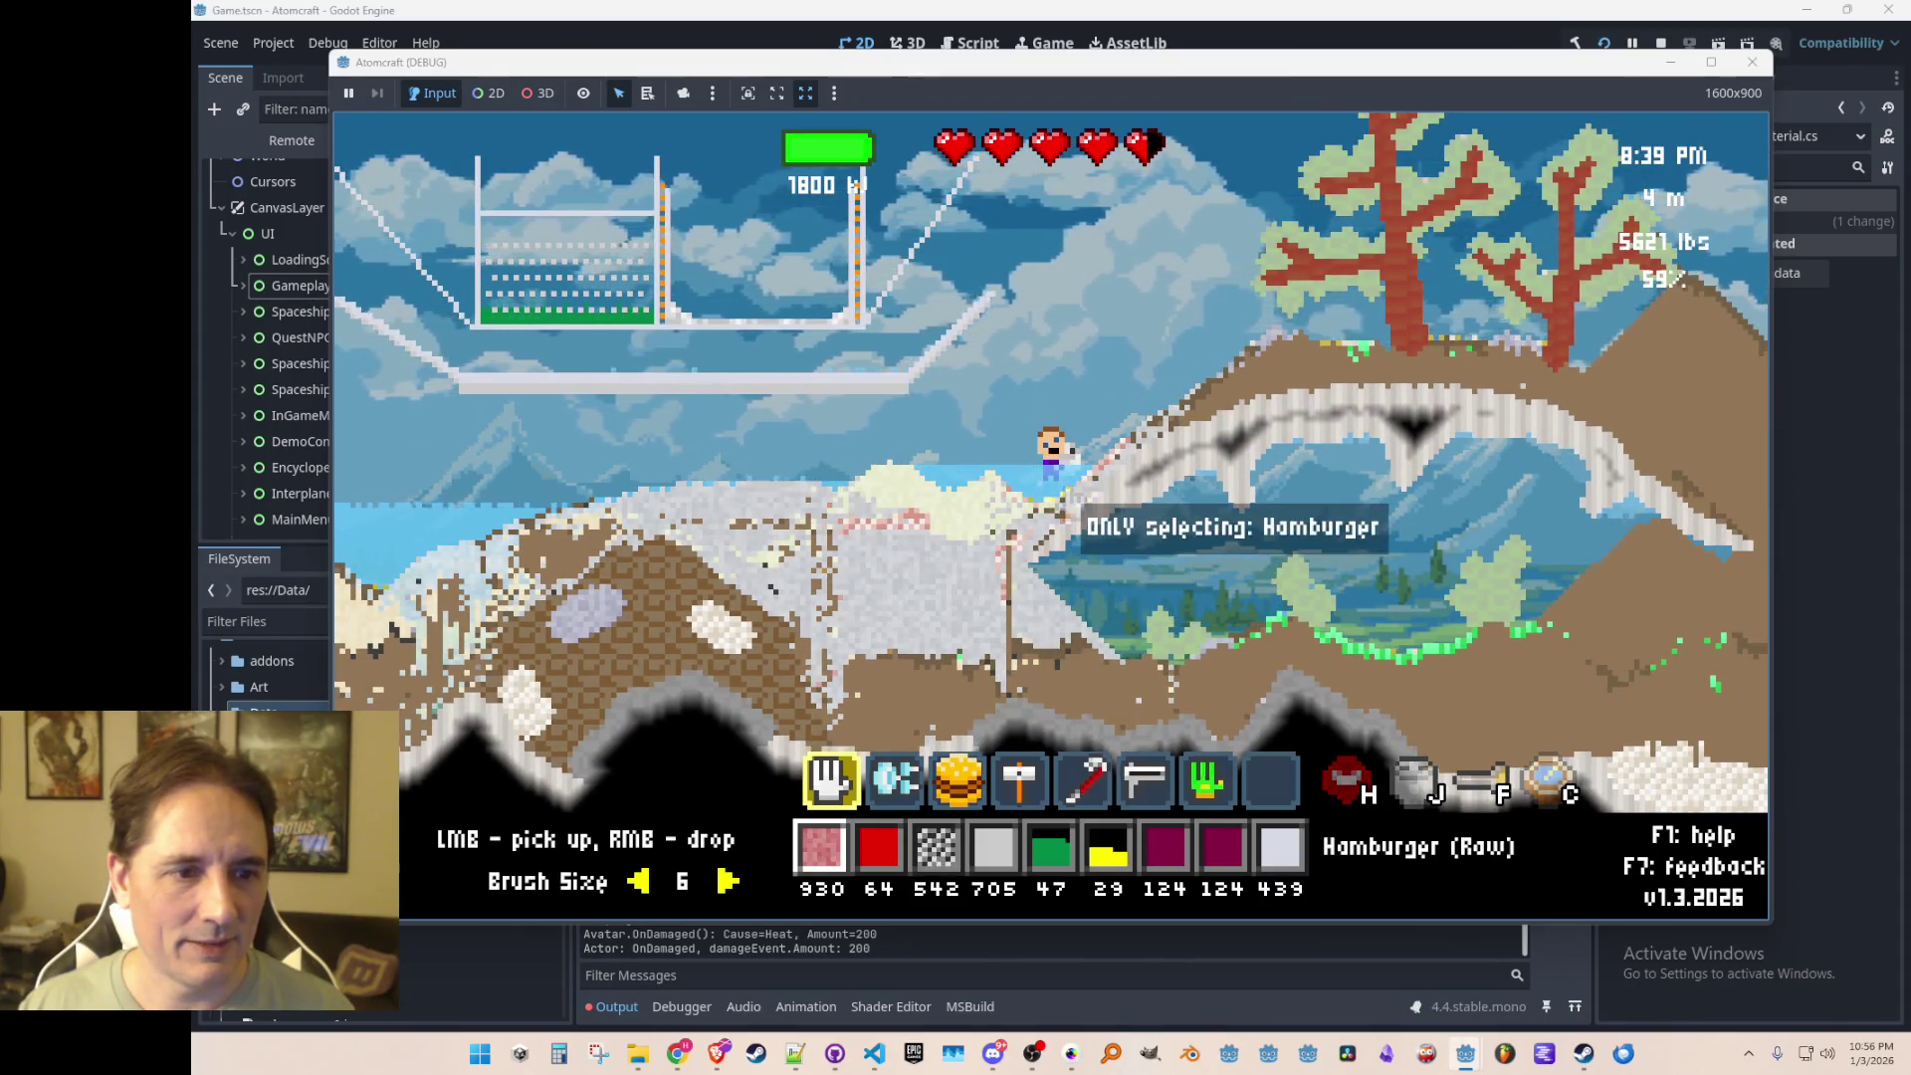
pyautogui.moveTo(1092, 465); pyautogui.dragTo(1238, 343)
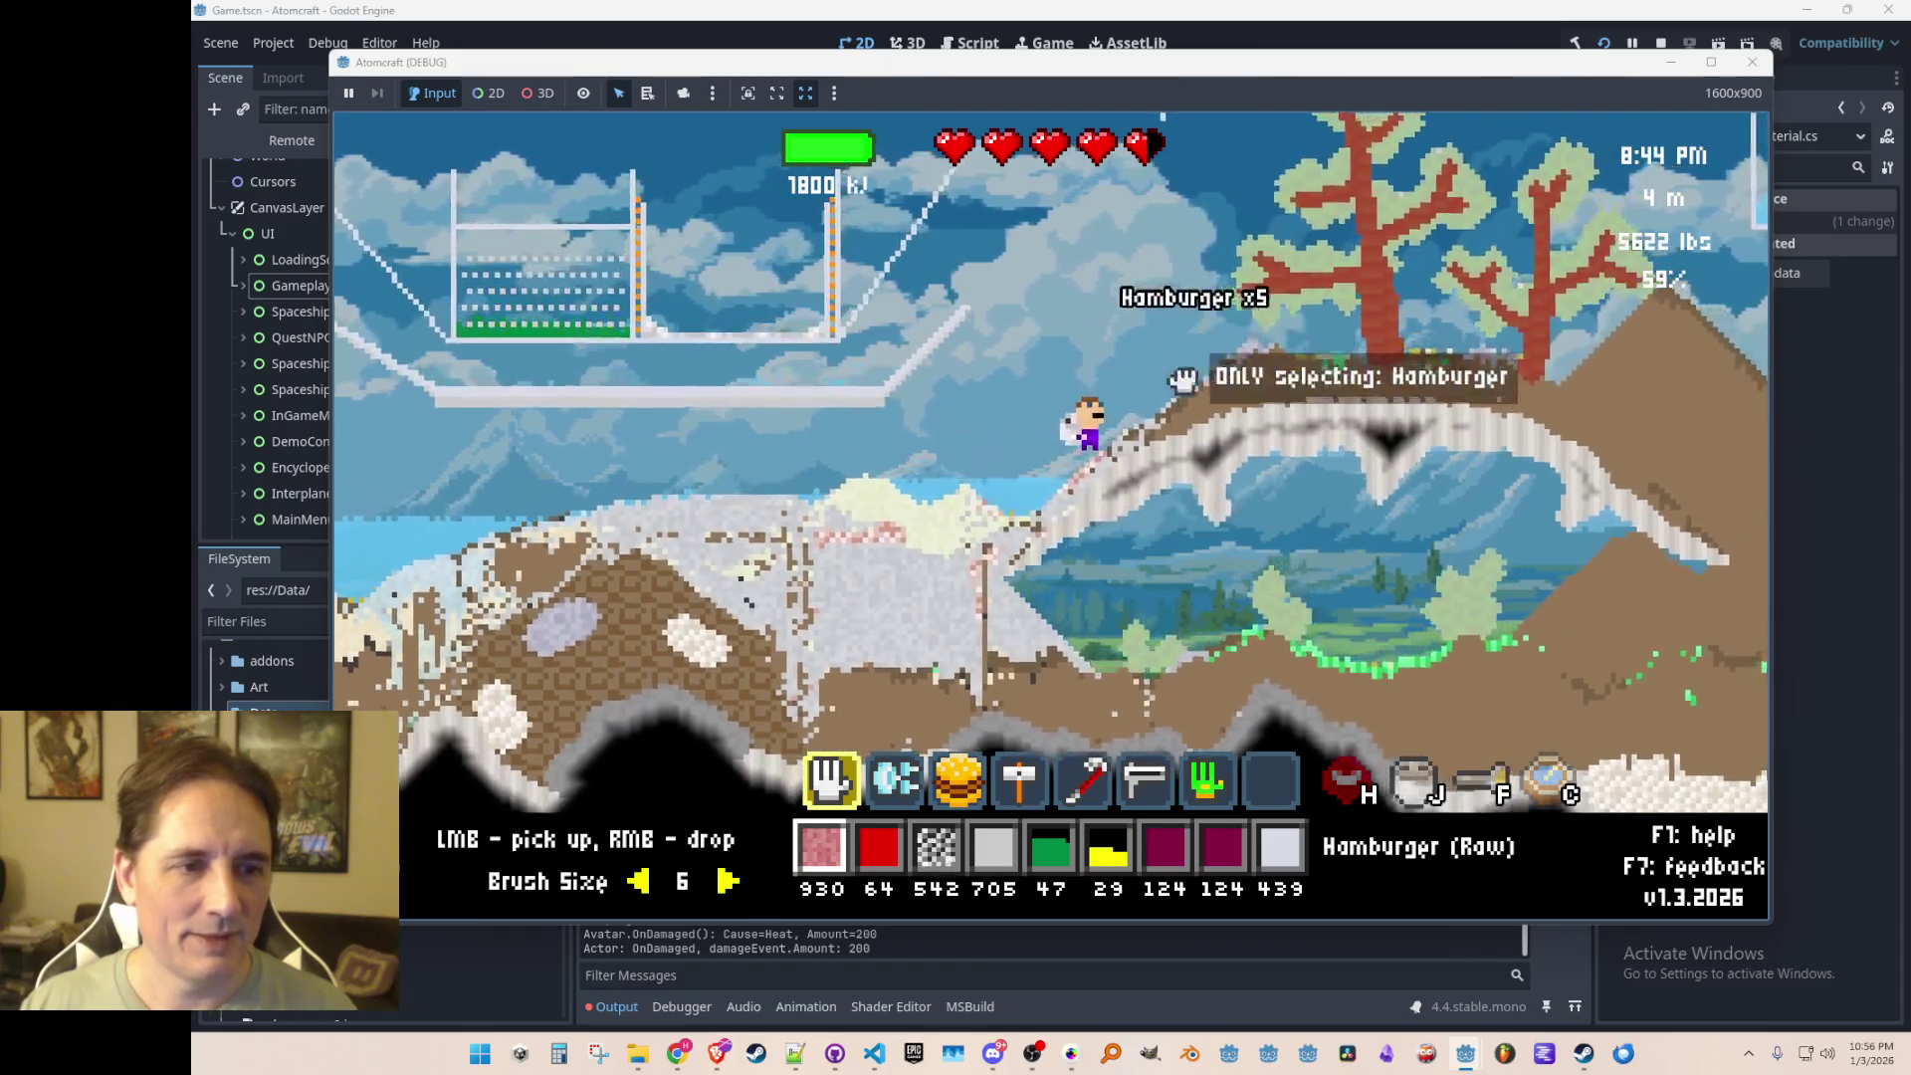
# Step: Fly the character around and up, then stop the running game
pyautogui.press('w')
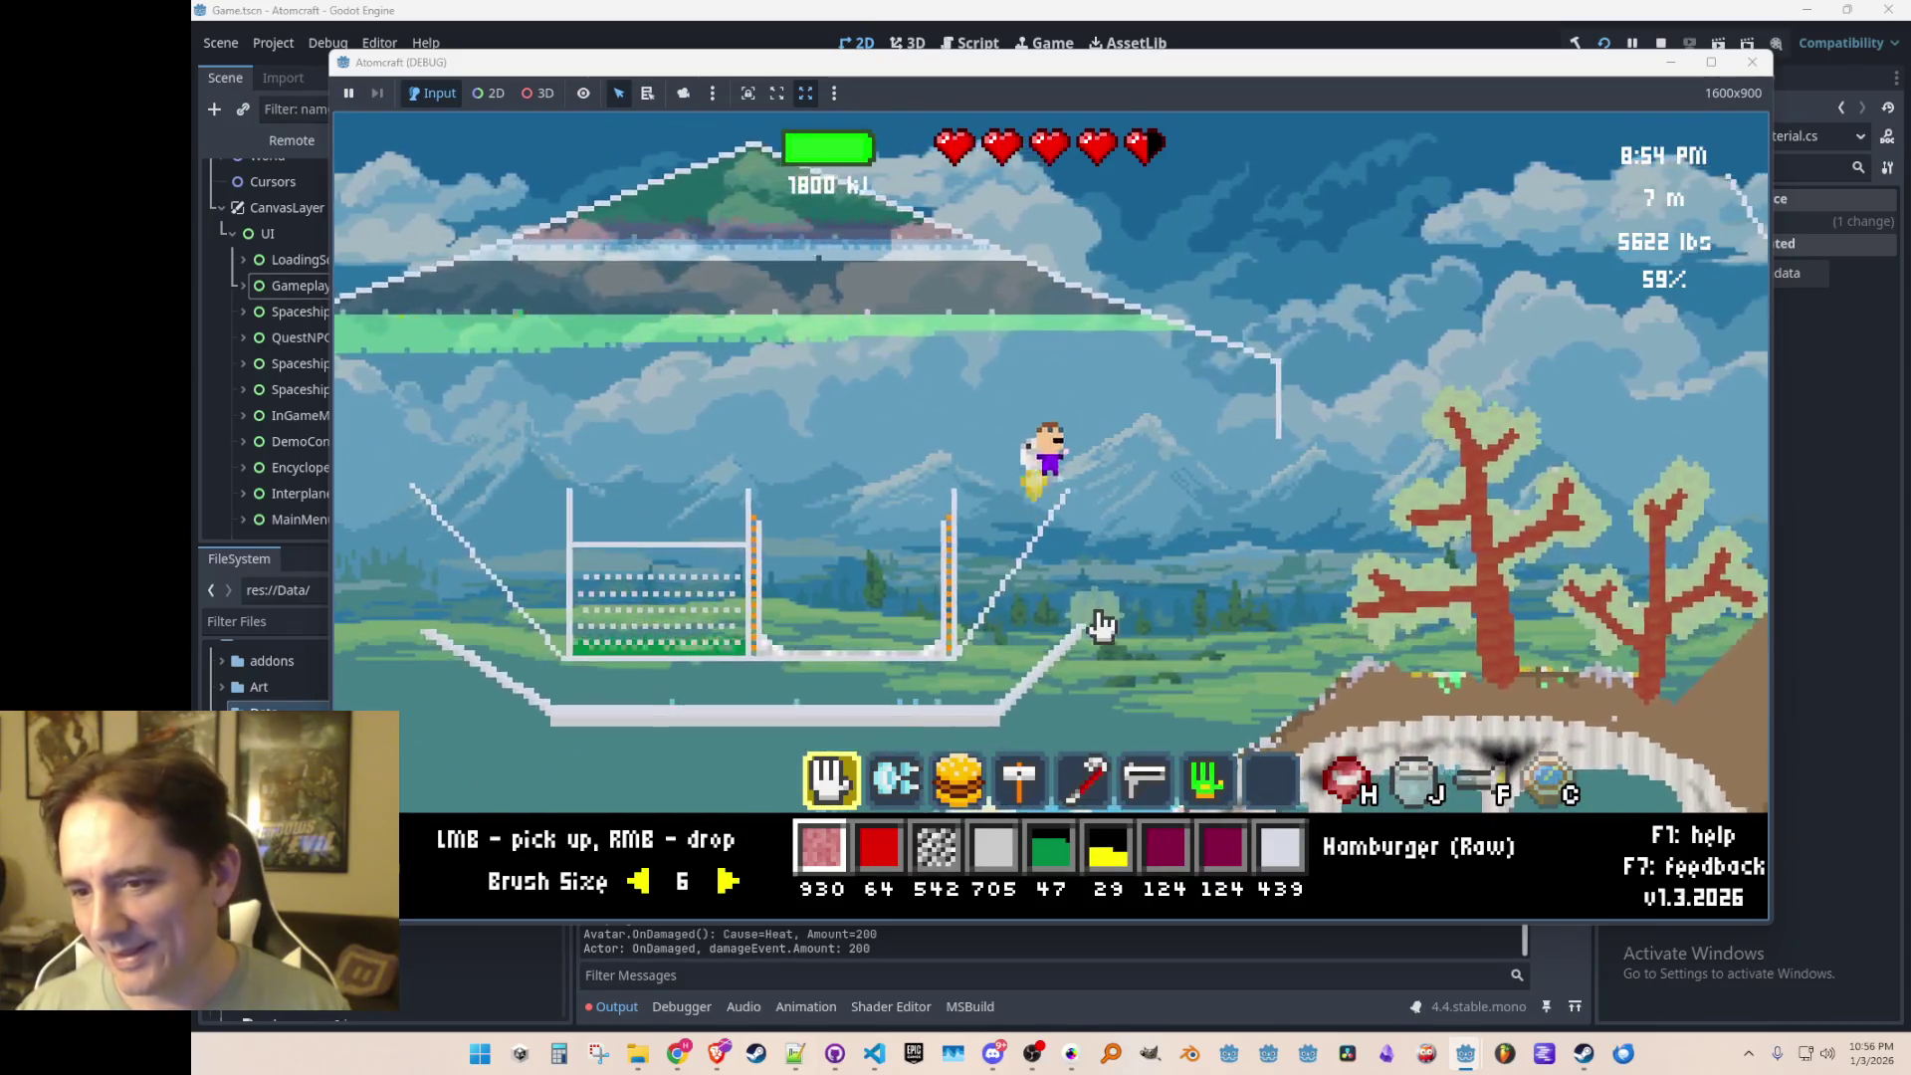
pyautogui.press('d')
pyautogui.press('w')
pyautogui.press('a')
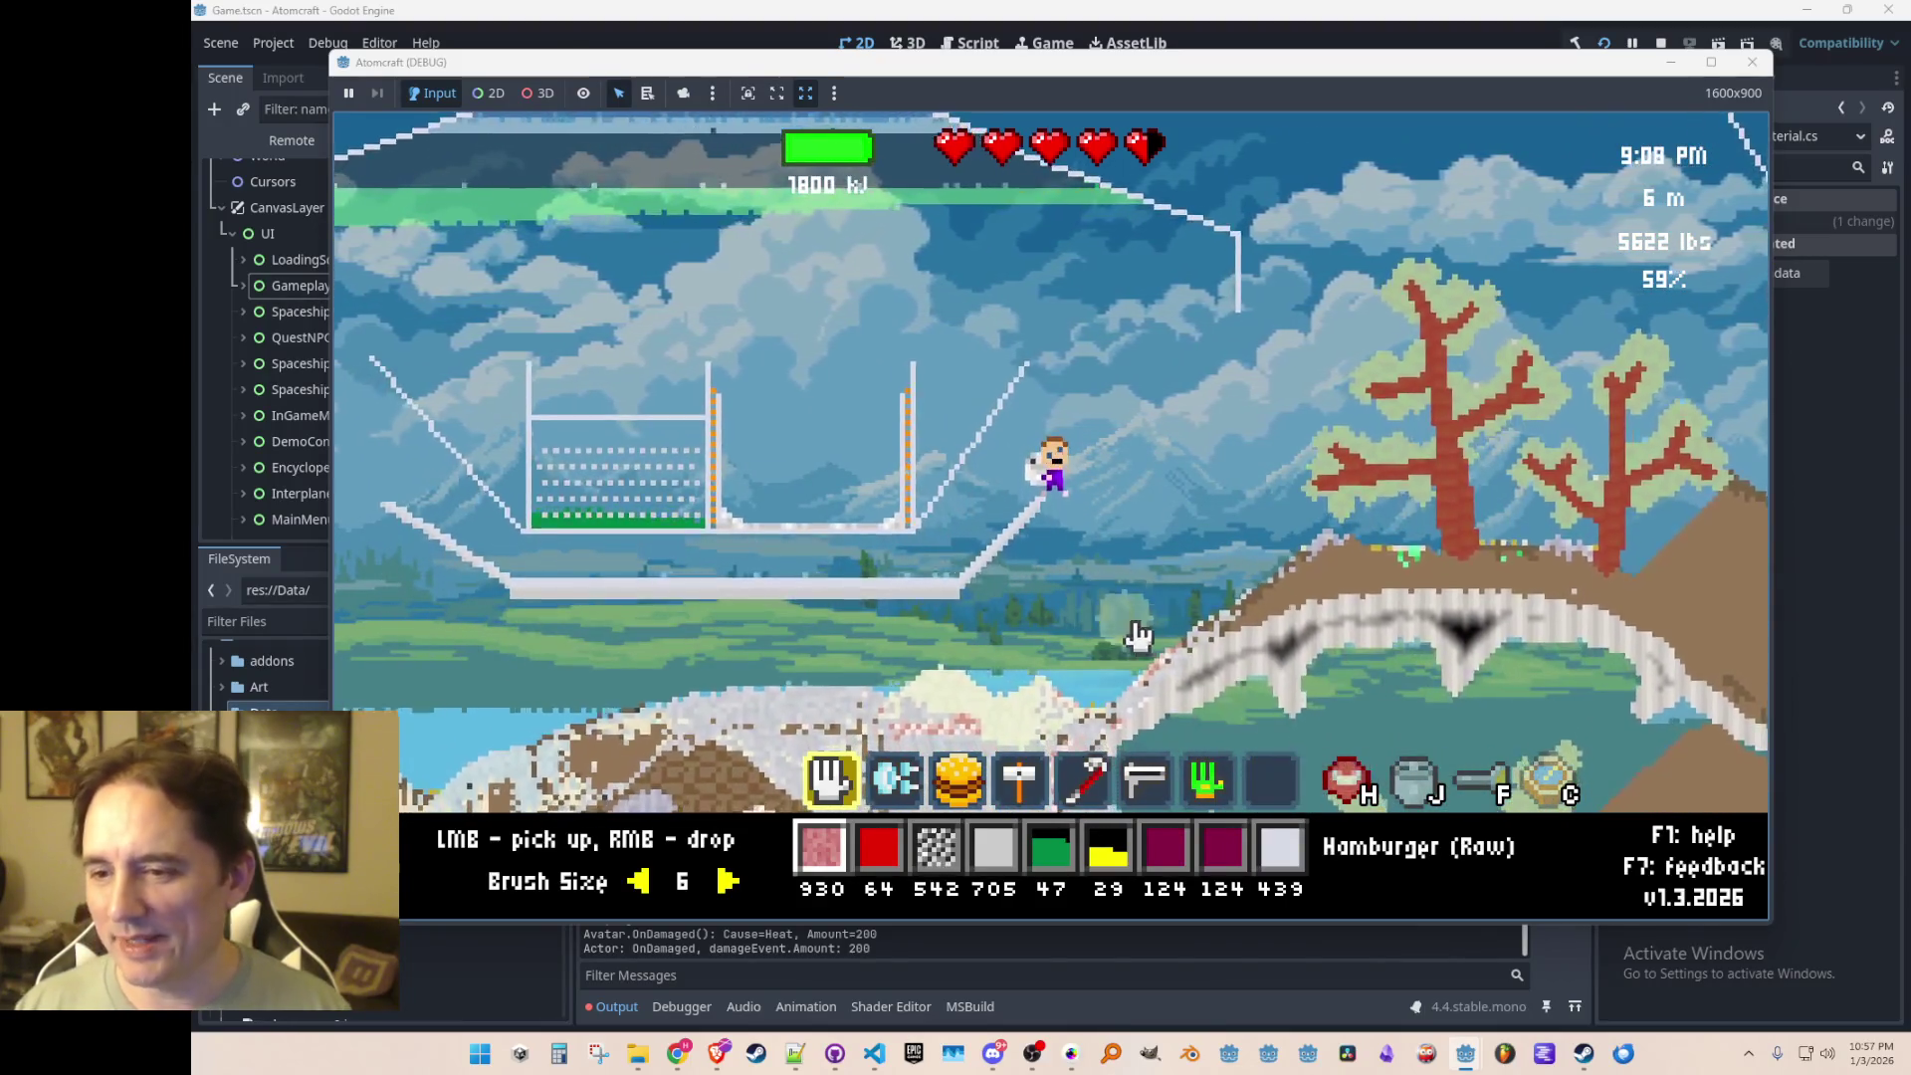
pyautogui.press('w')
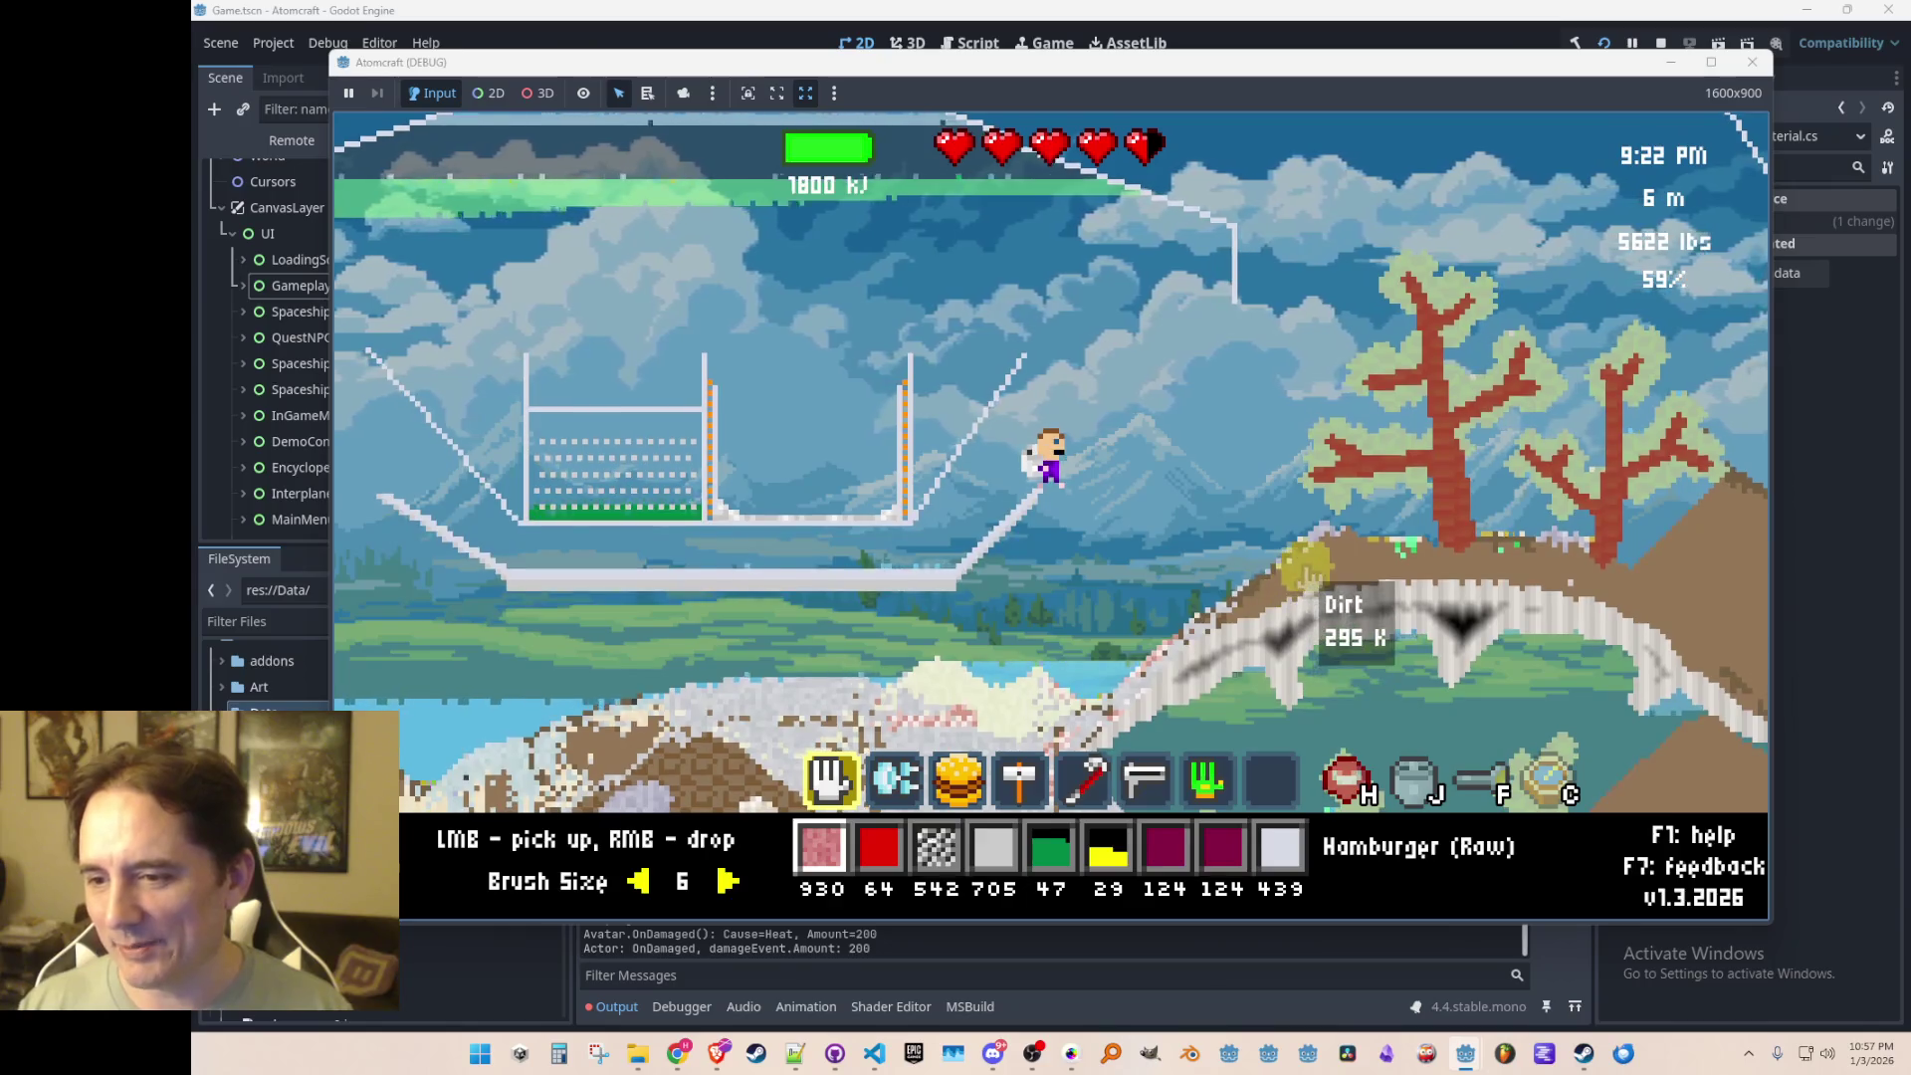
pyautogui.press('w')
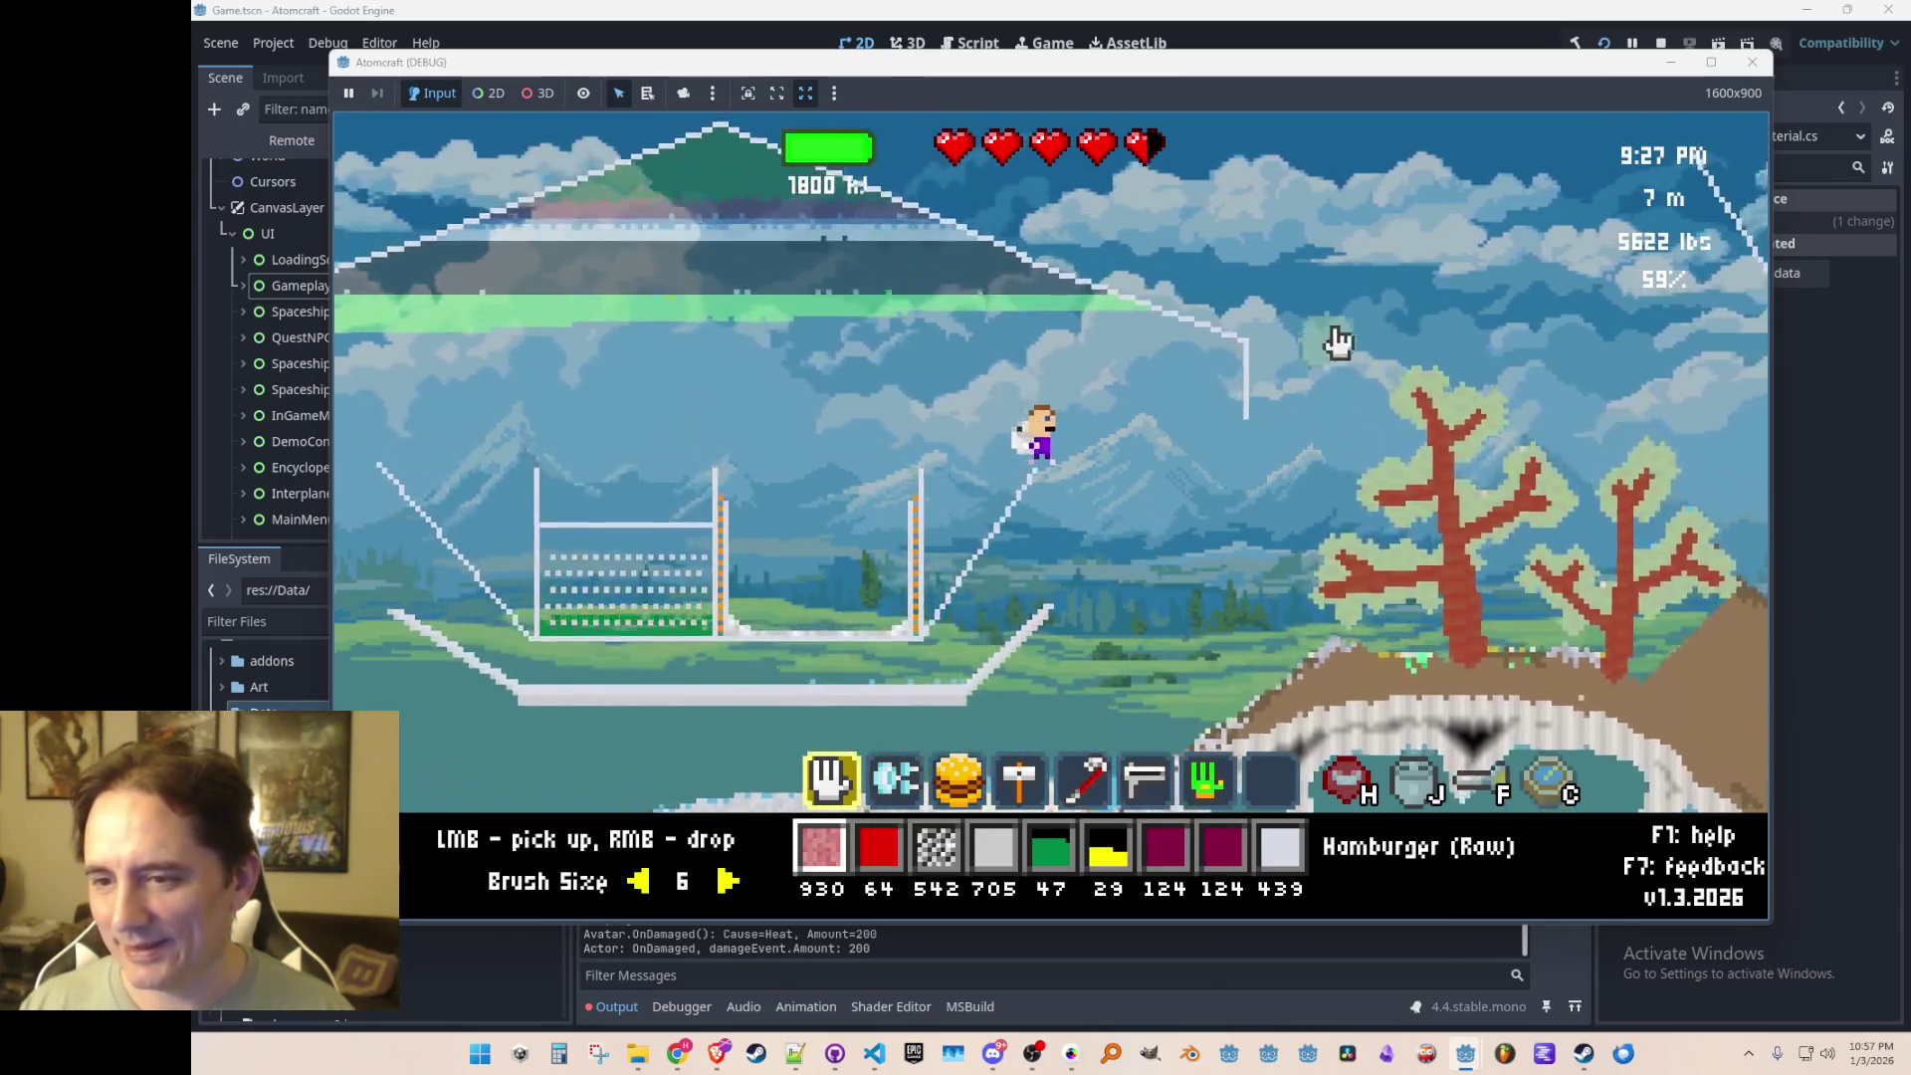
pyautogui.click(1657, 42)
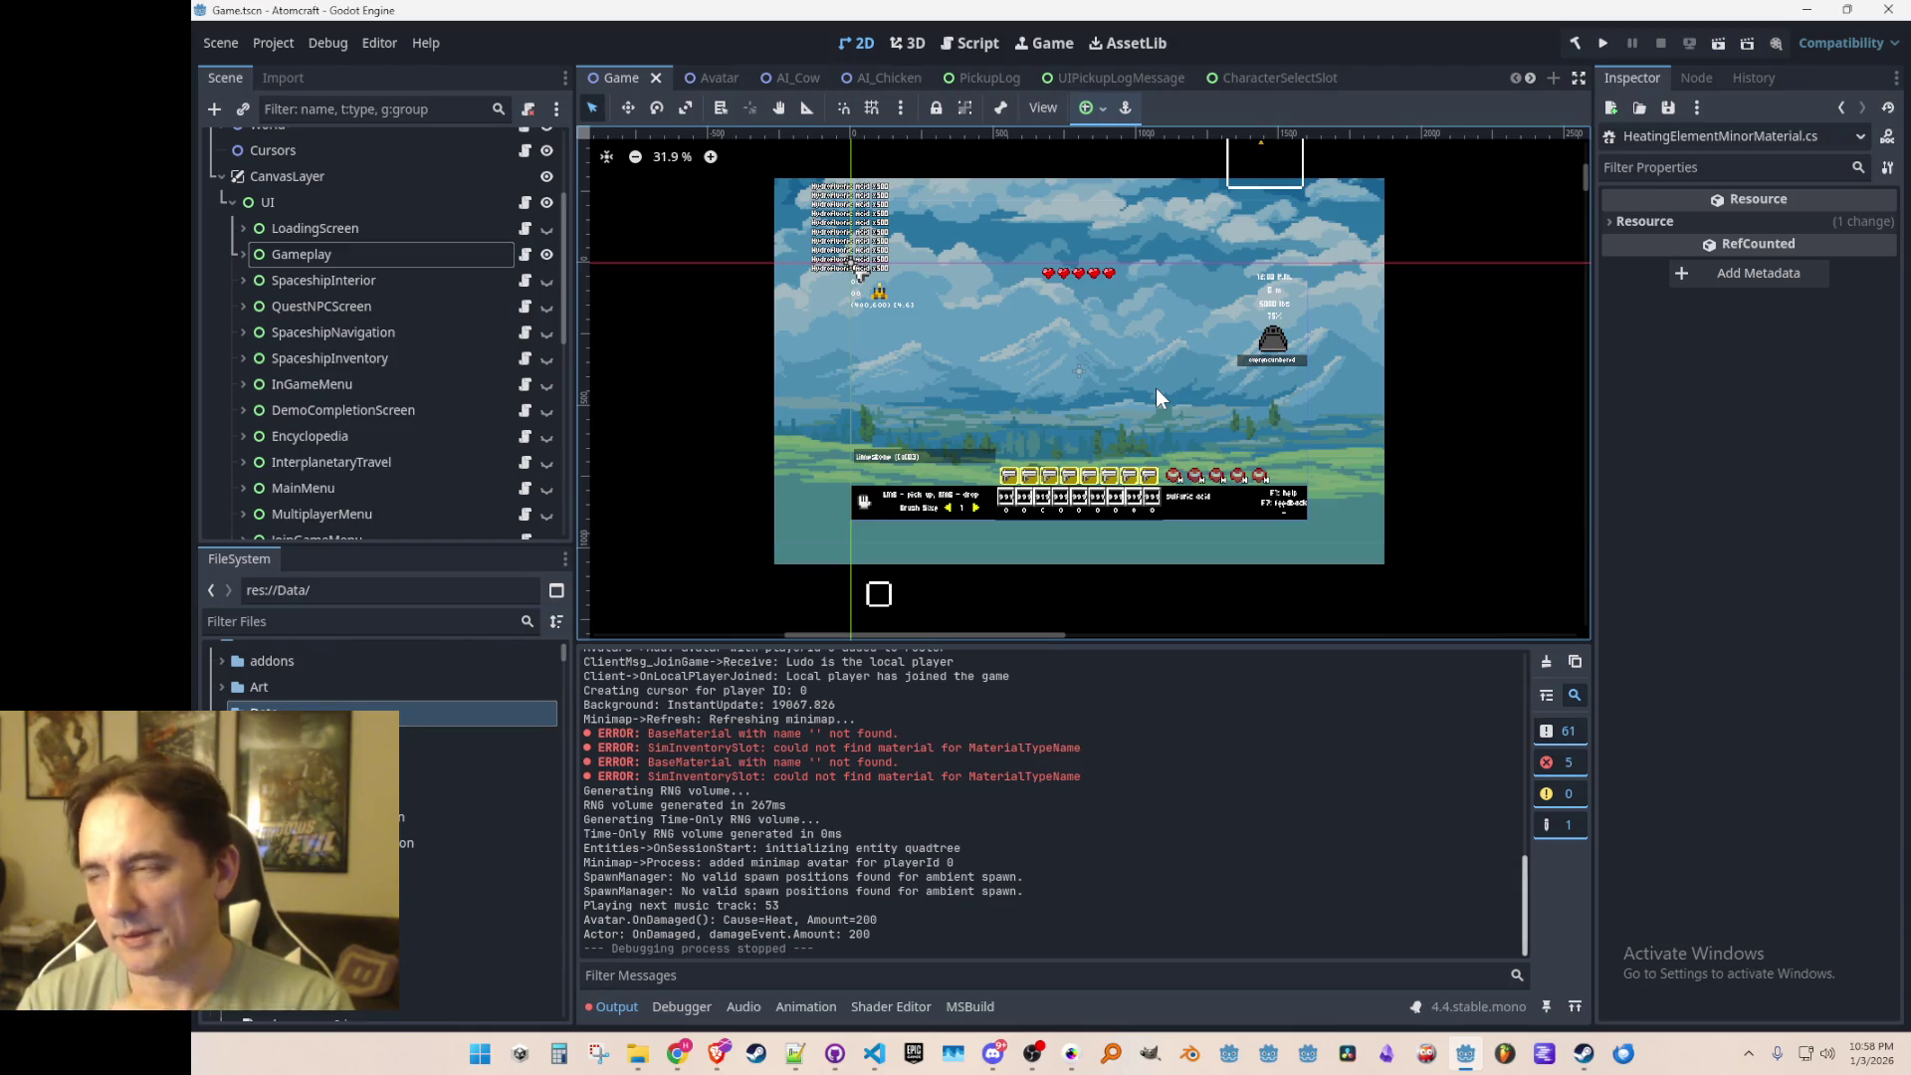
# Step: Collapse SelectWorldMenu and make NewWorldMenu visible with its children expanded
pyautogui.scroll(-5, 398, 388)
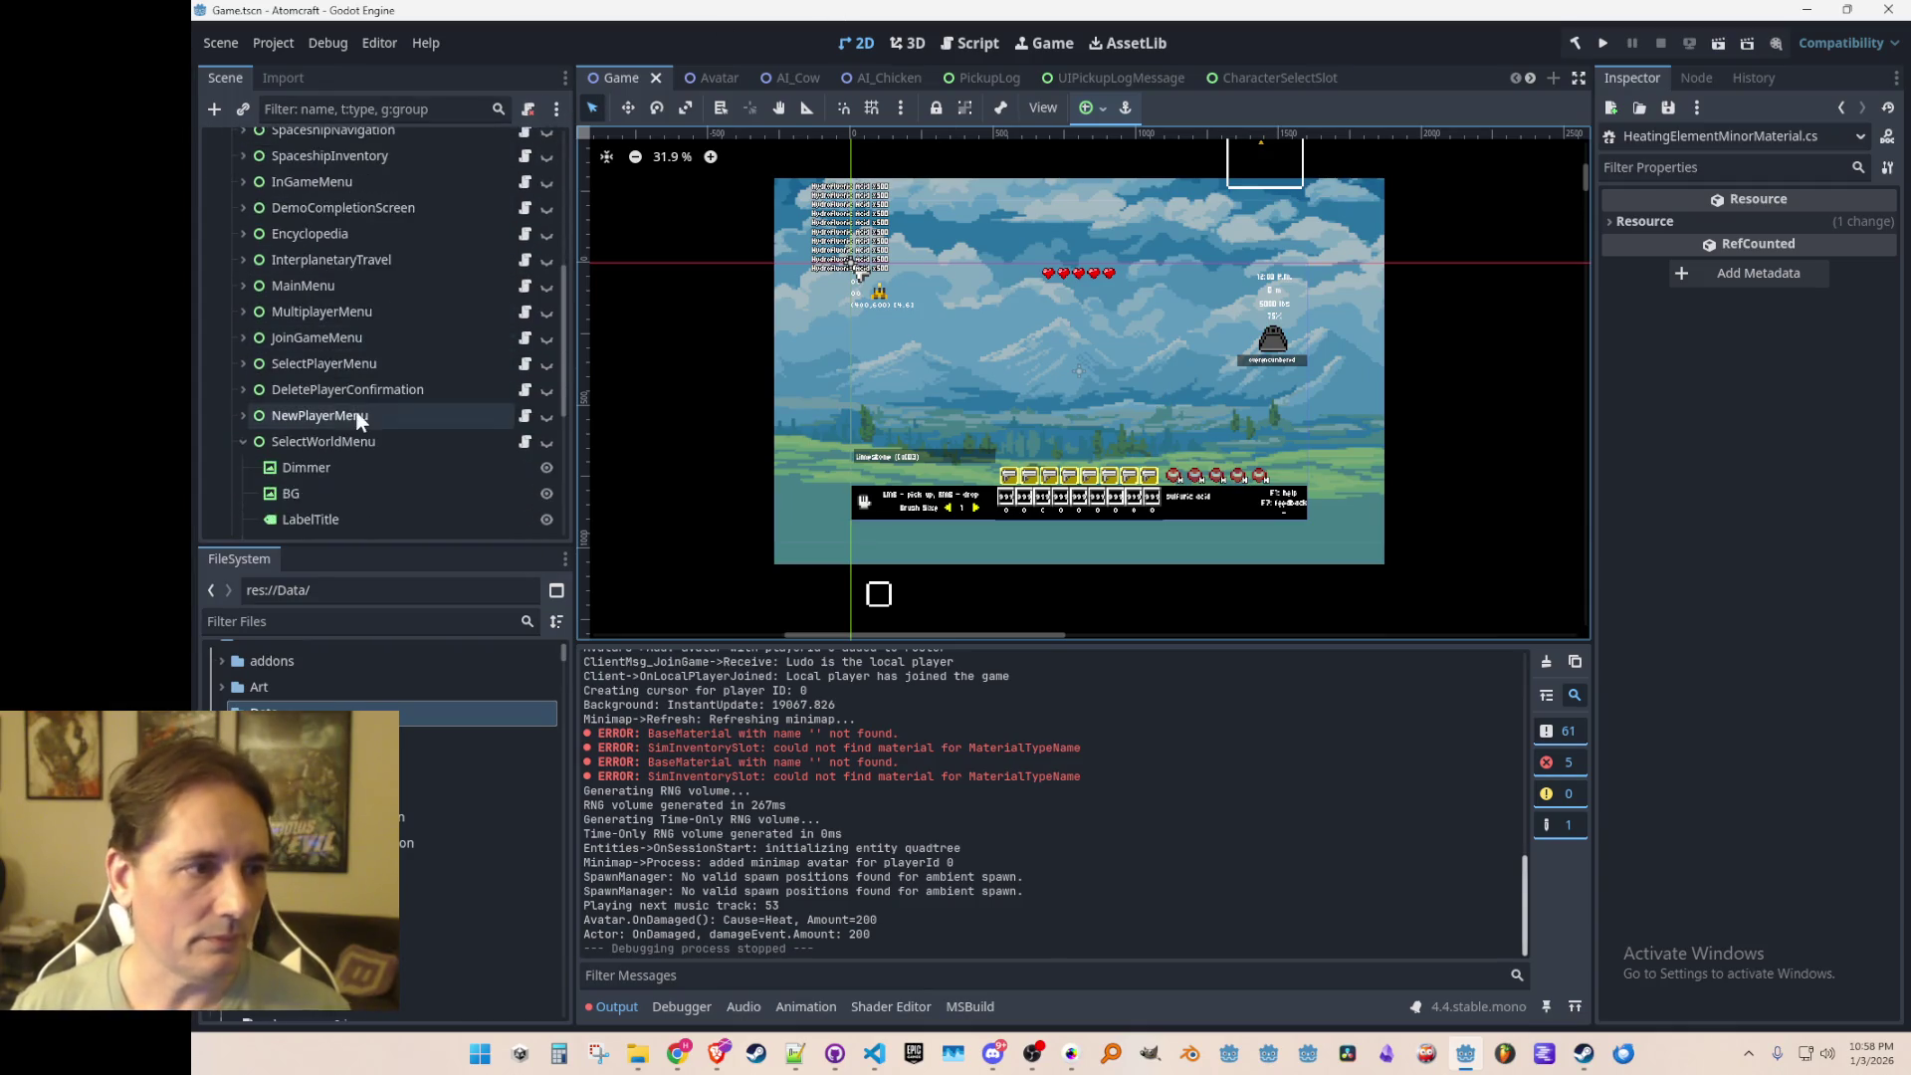
pyautogui.click(244, 340)
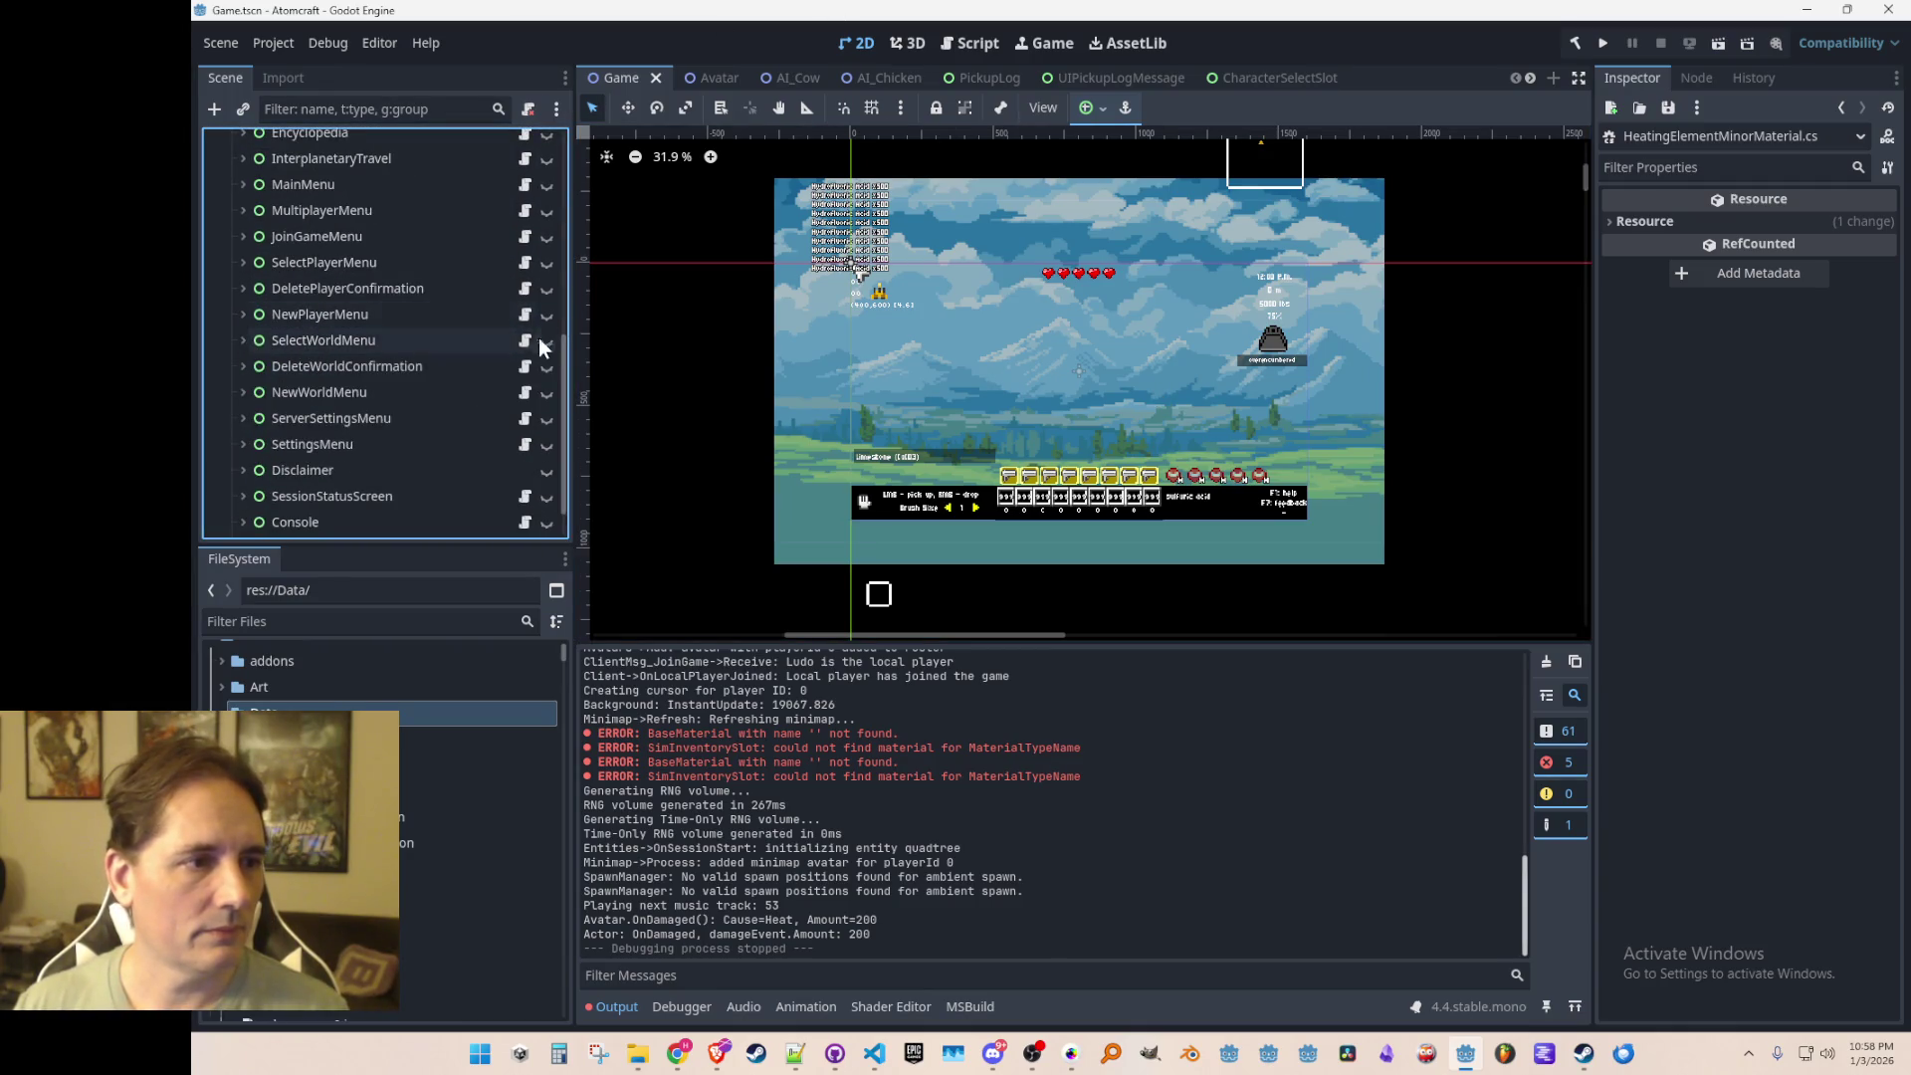
pyautogui.click(547, 393)
pyautogui.scroll(2, 1114, 412)
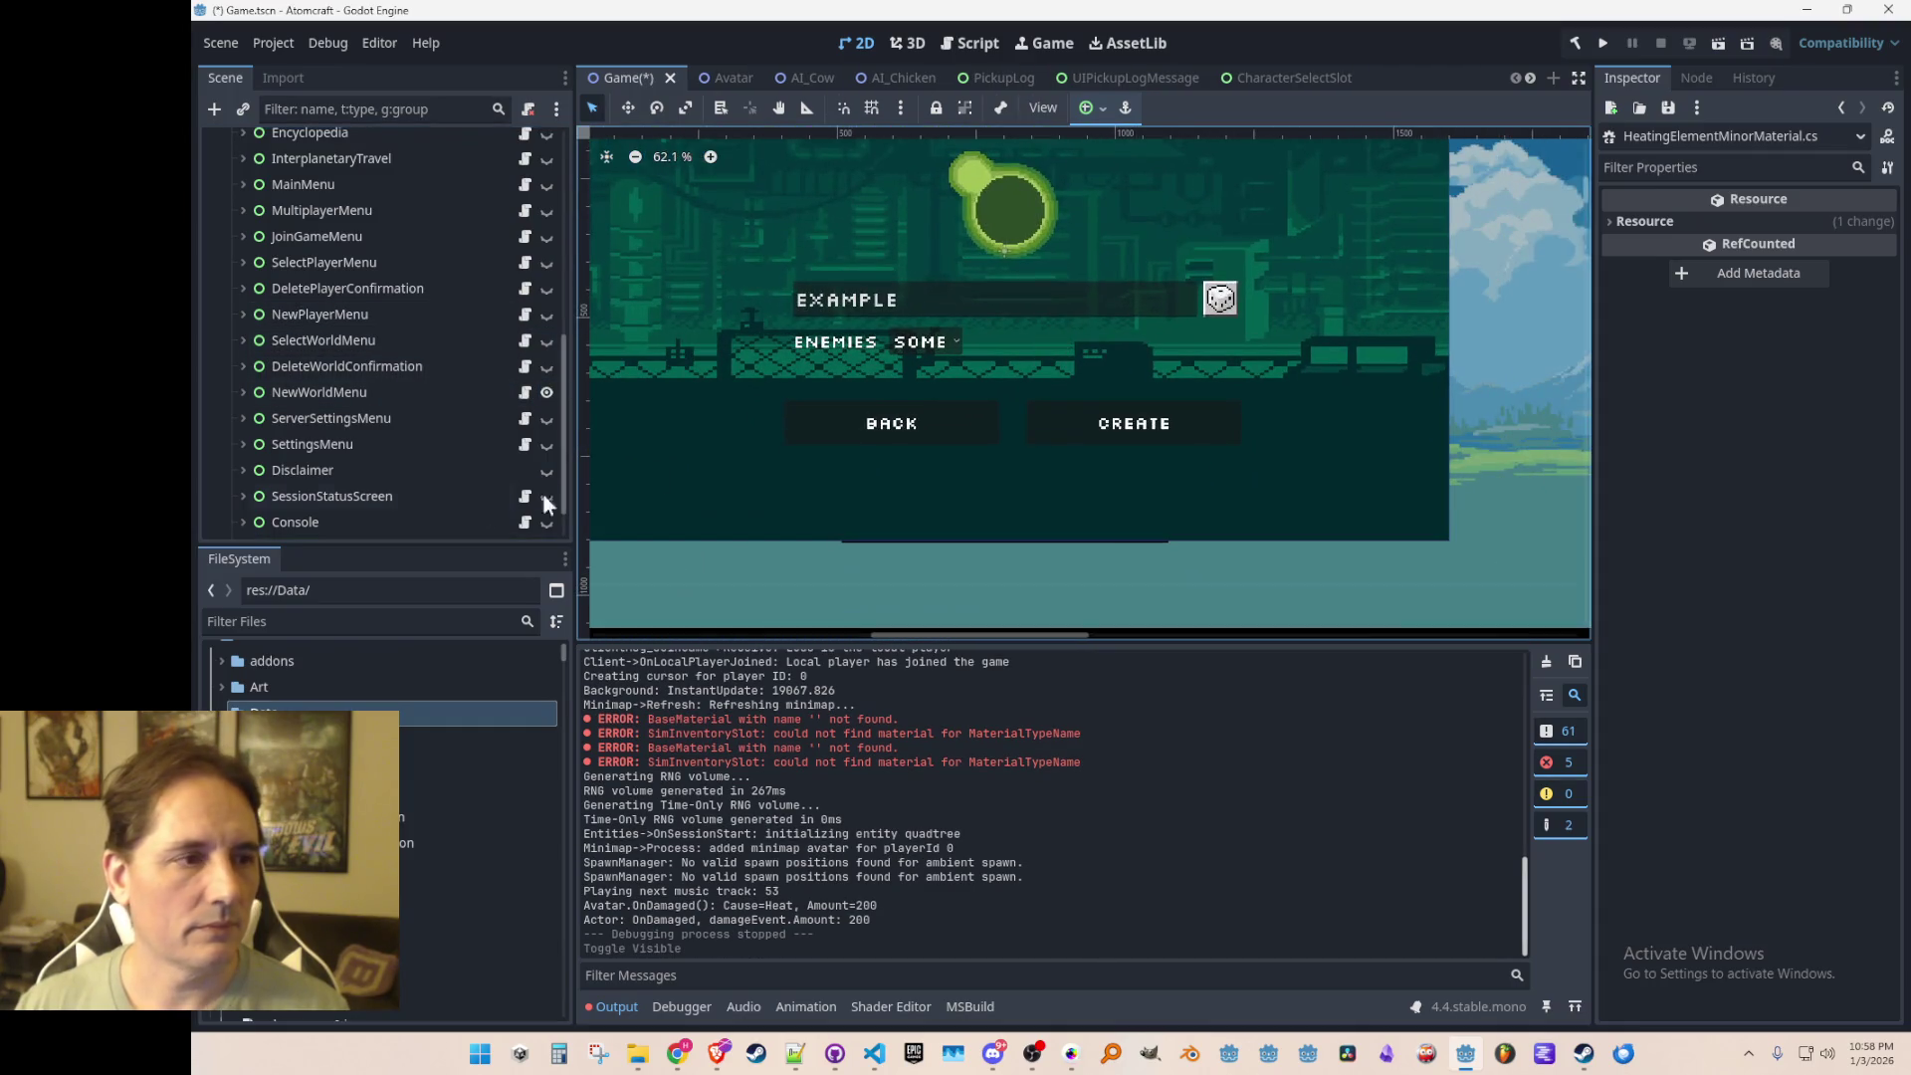
pyautogui.click(243, 392)
# Step: Copy the TextureButtonRandomize dice button node from NewWorldMenu
pyautogui.click(1220, 298)
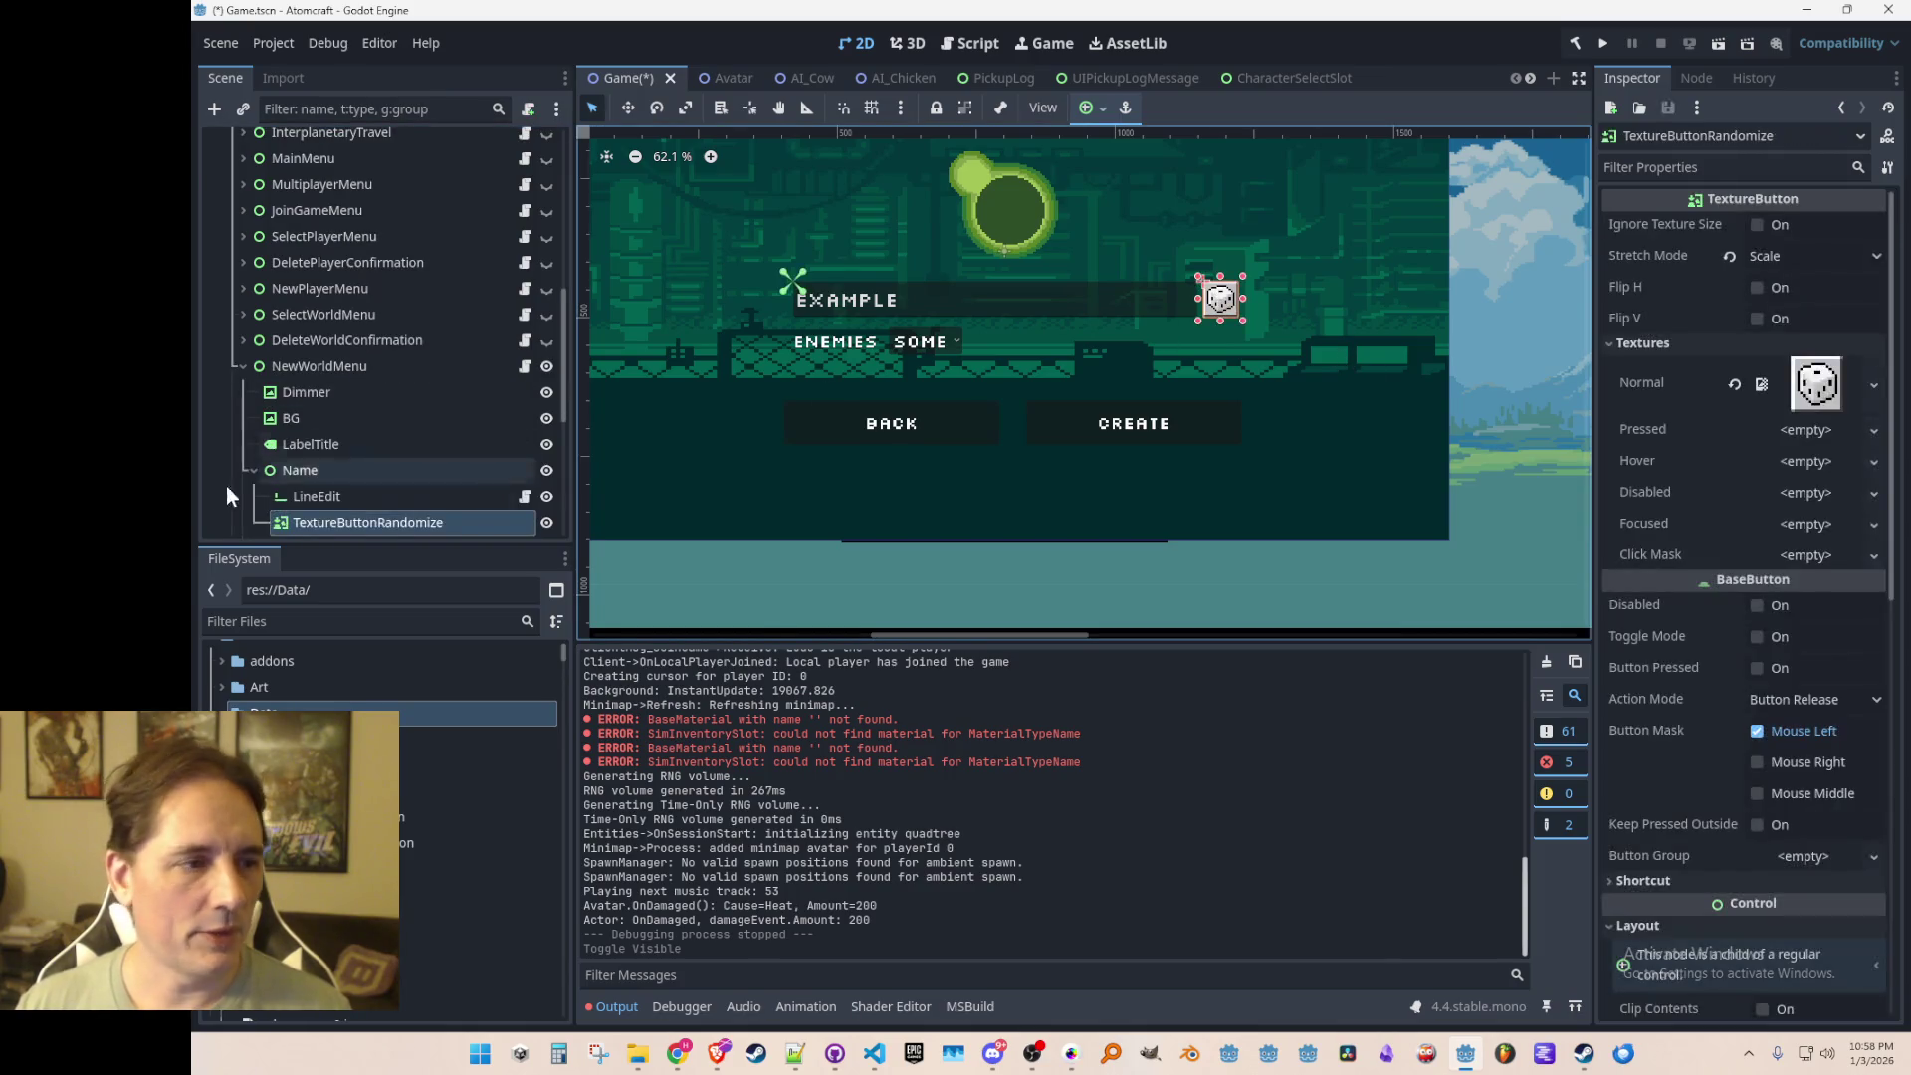
pyautogui.scroll(-2, 298, 463)
pyautogui.click(325, 374)
pyautogui.click(328, 421)
pyautogui.rightClick(374, 421)
pyautogui.click(440, 547)
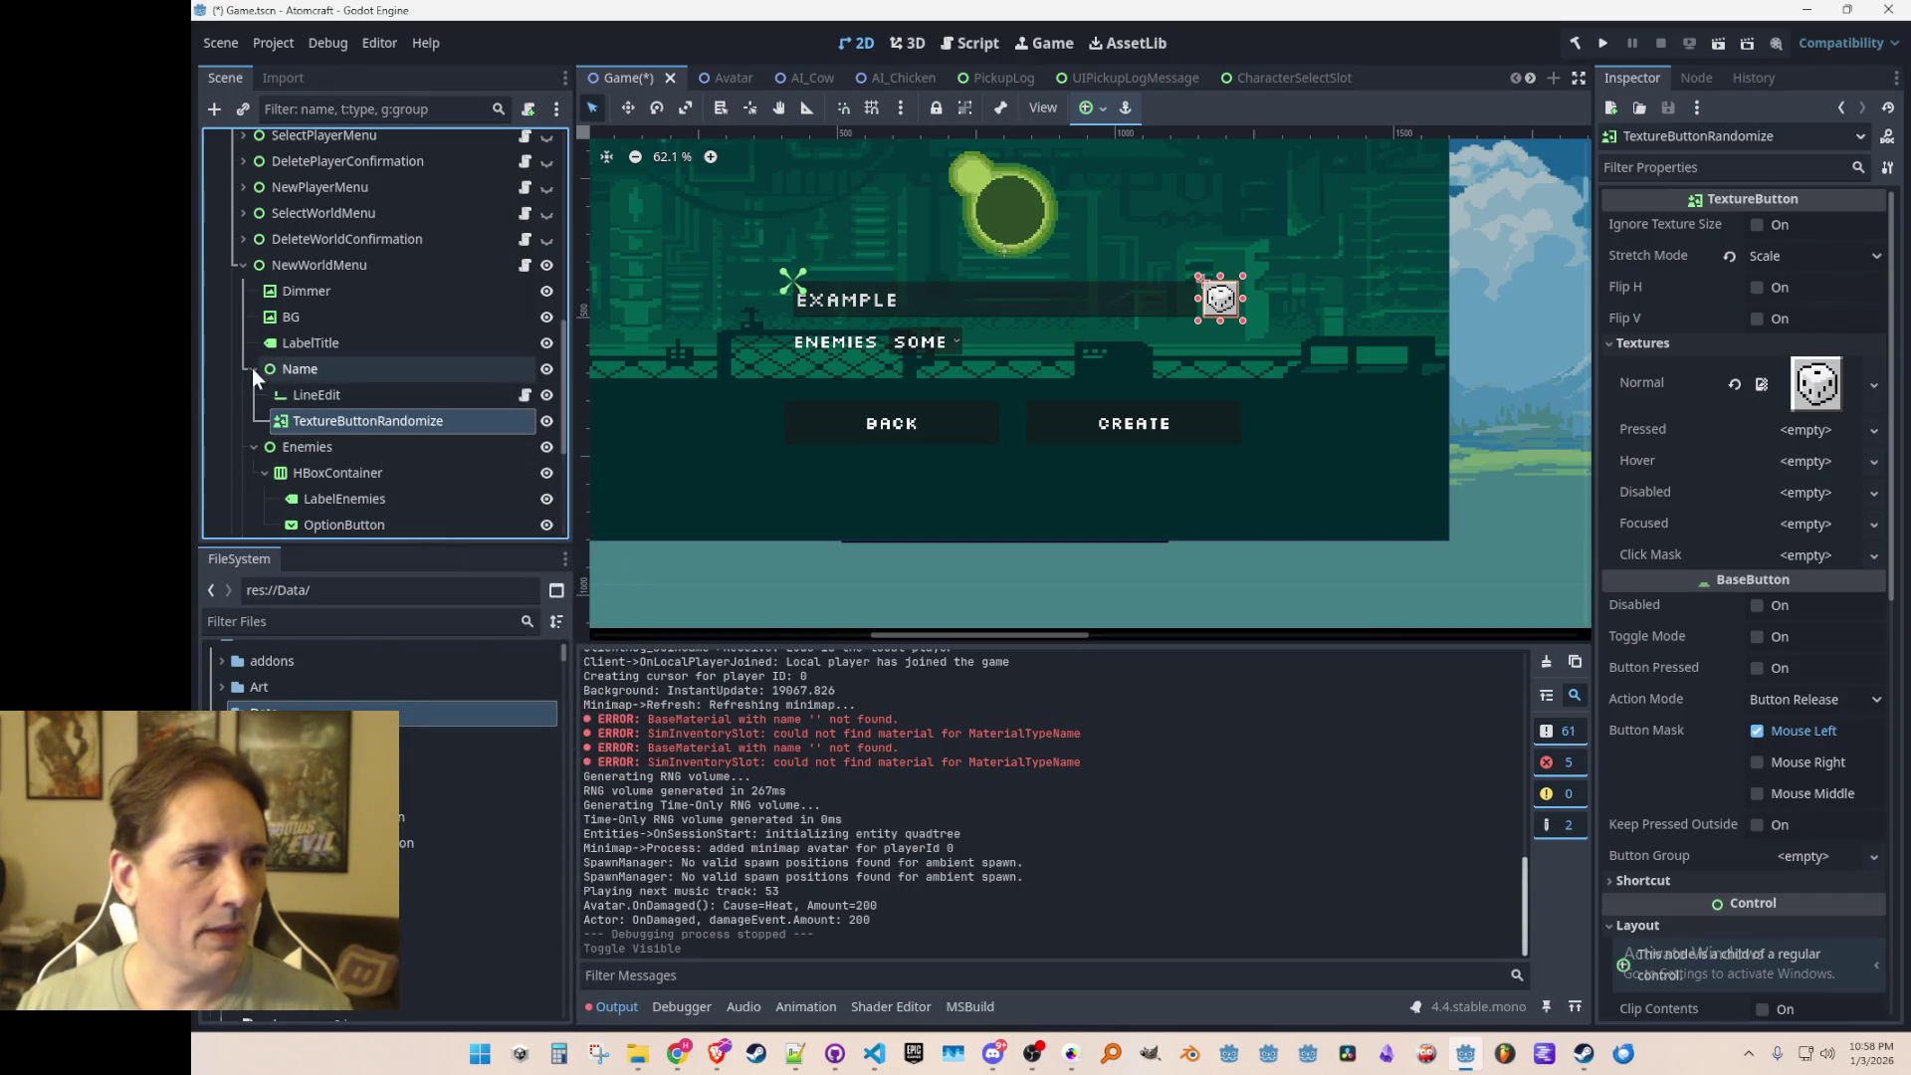
# Step: Show NewPlayerMenu in the viewport and hide NewWorldMenu
pyautogui.click(253, 368)
pyautogui.click(244, 265)
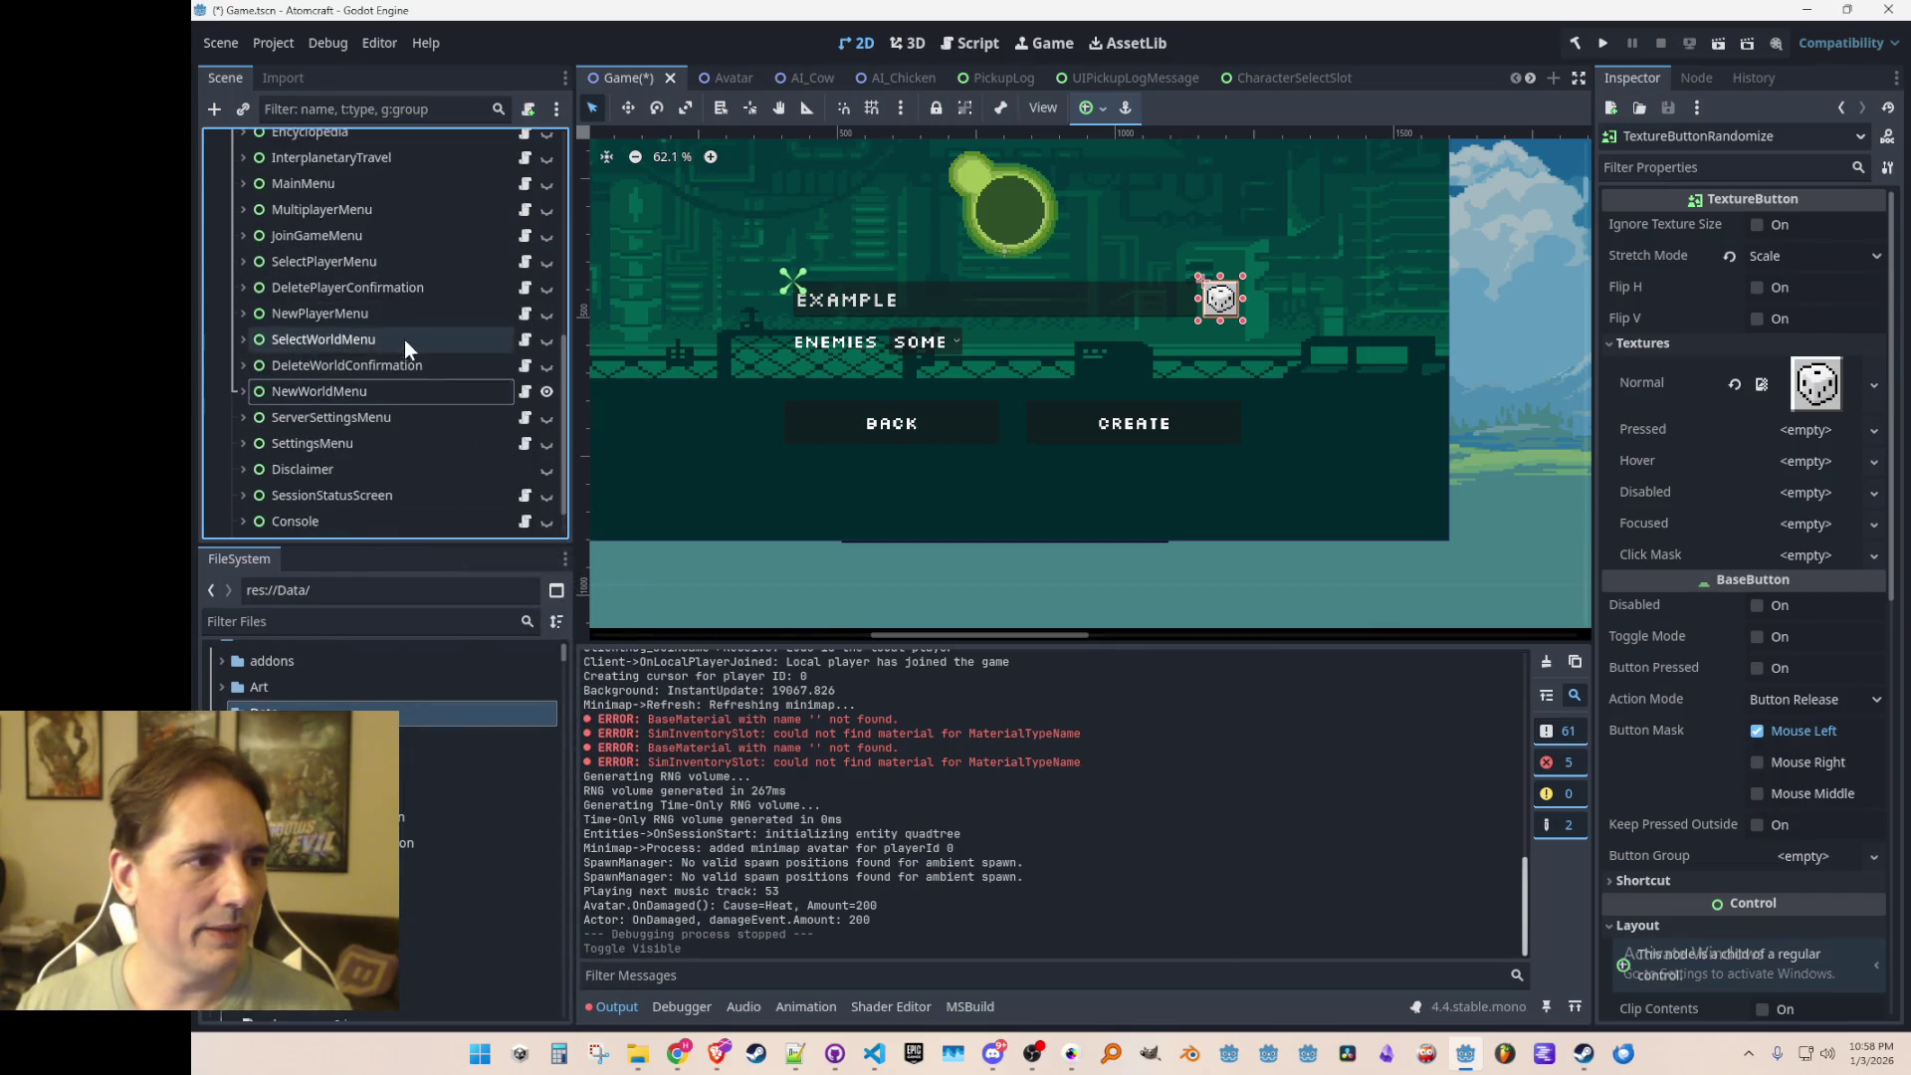
pyautogui.click(438, 314)
pyautogui.click(547, 315)
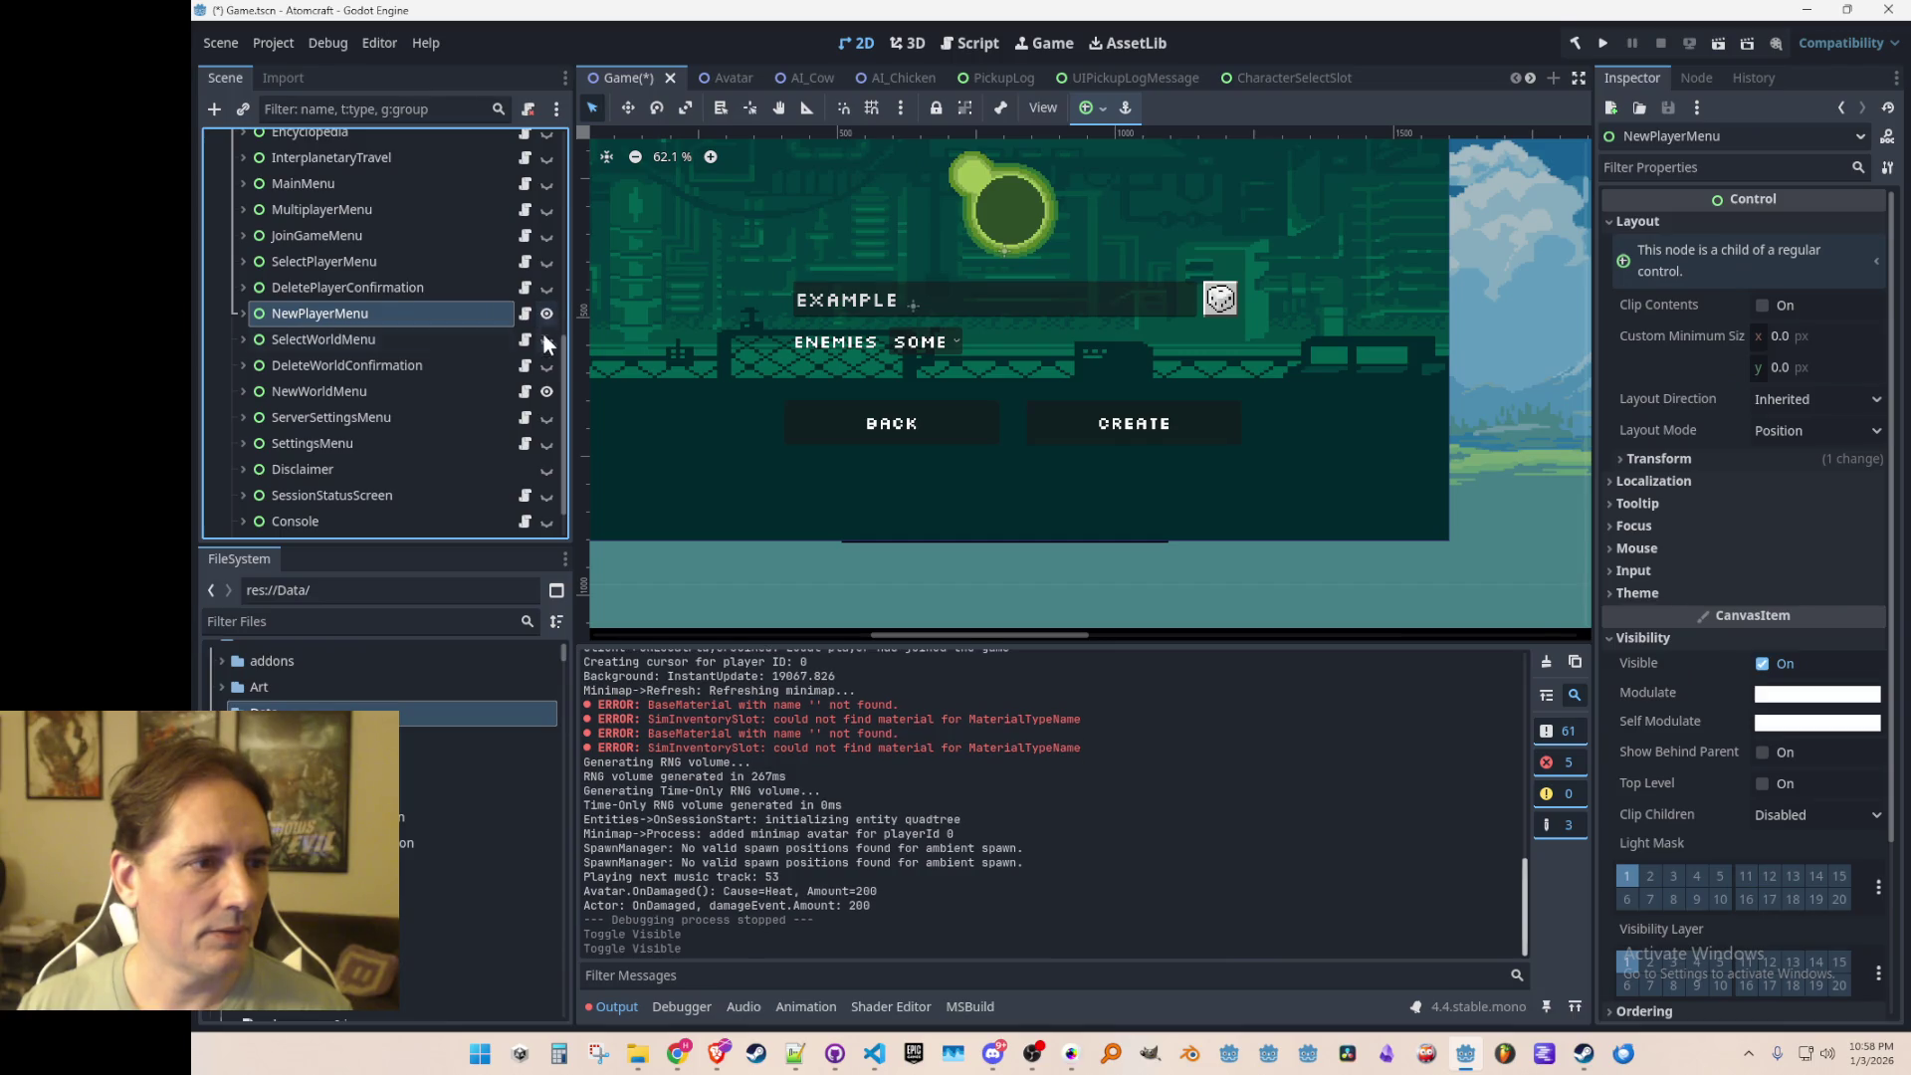
pyautogui.click(526, 392)
pyautogui.click(547, 391)
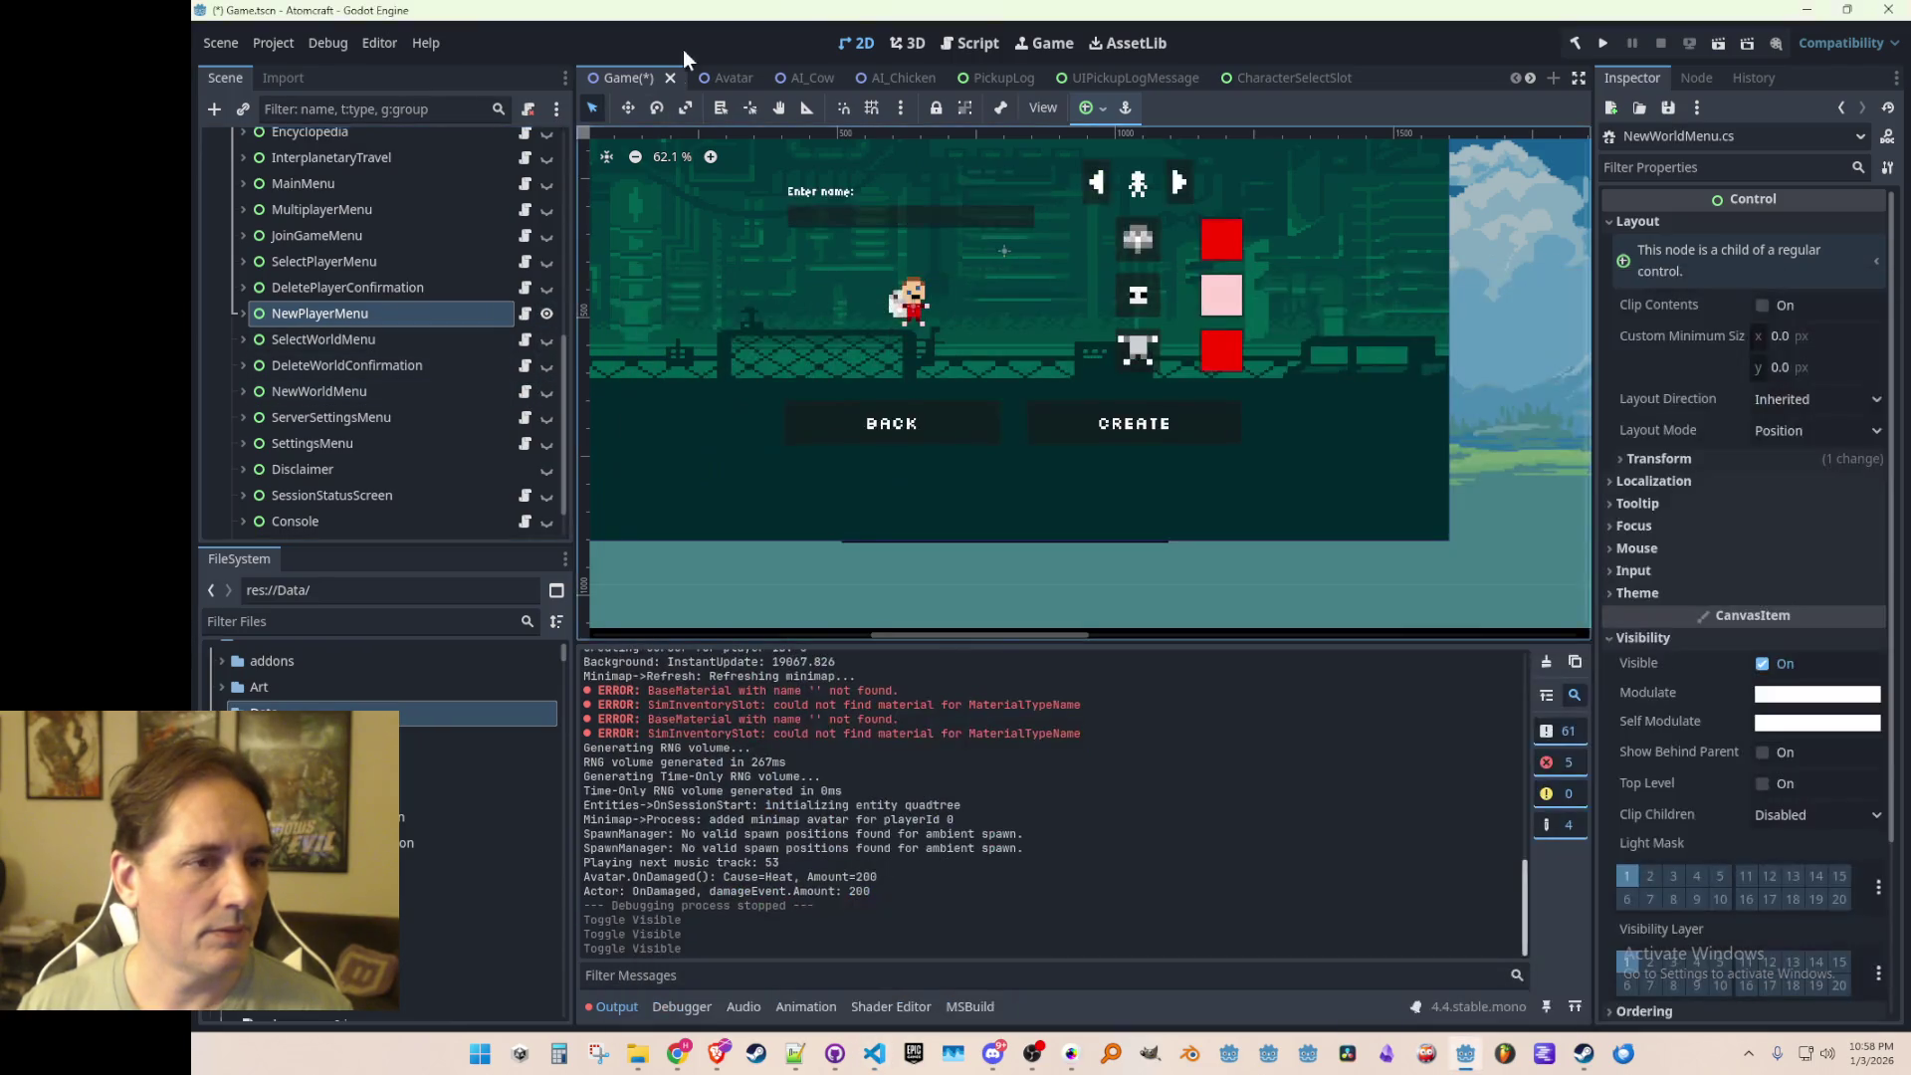
# Step: Paste the dice randomize button under NewPlayerMenu
pyautogui.moveTo(855, 276)
pyautogui.mouseDown()
pyautogui.moveTo(995, 362)
pyautogui.moveTo(1087, 328)
pyautogui.moveTo(1174, 342)
pyautogui.moveTo(1079, 359)
pyautogui.mouseUp()
pyautogui.scroll(1, 1079, 359)
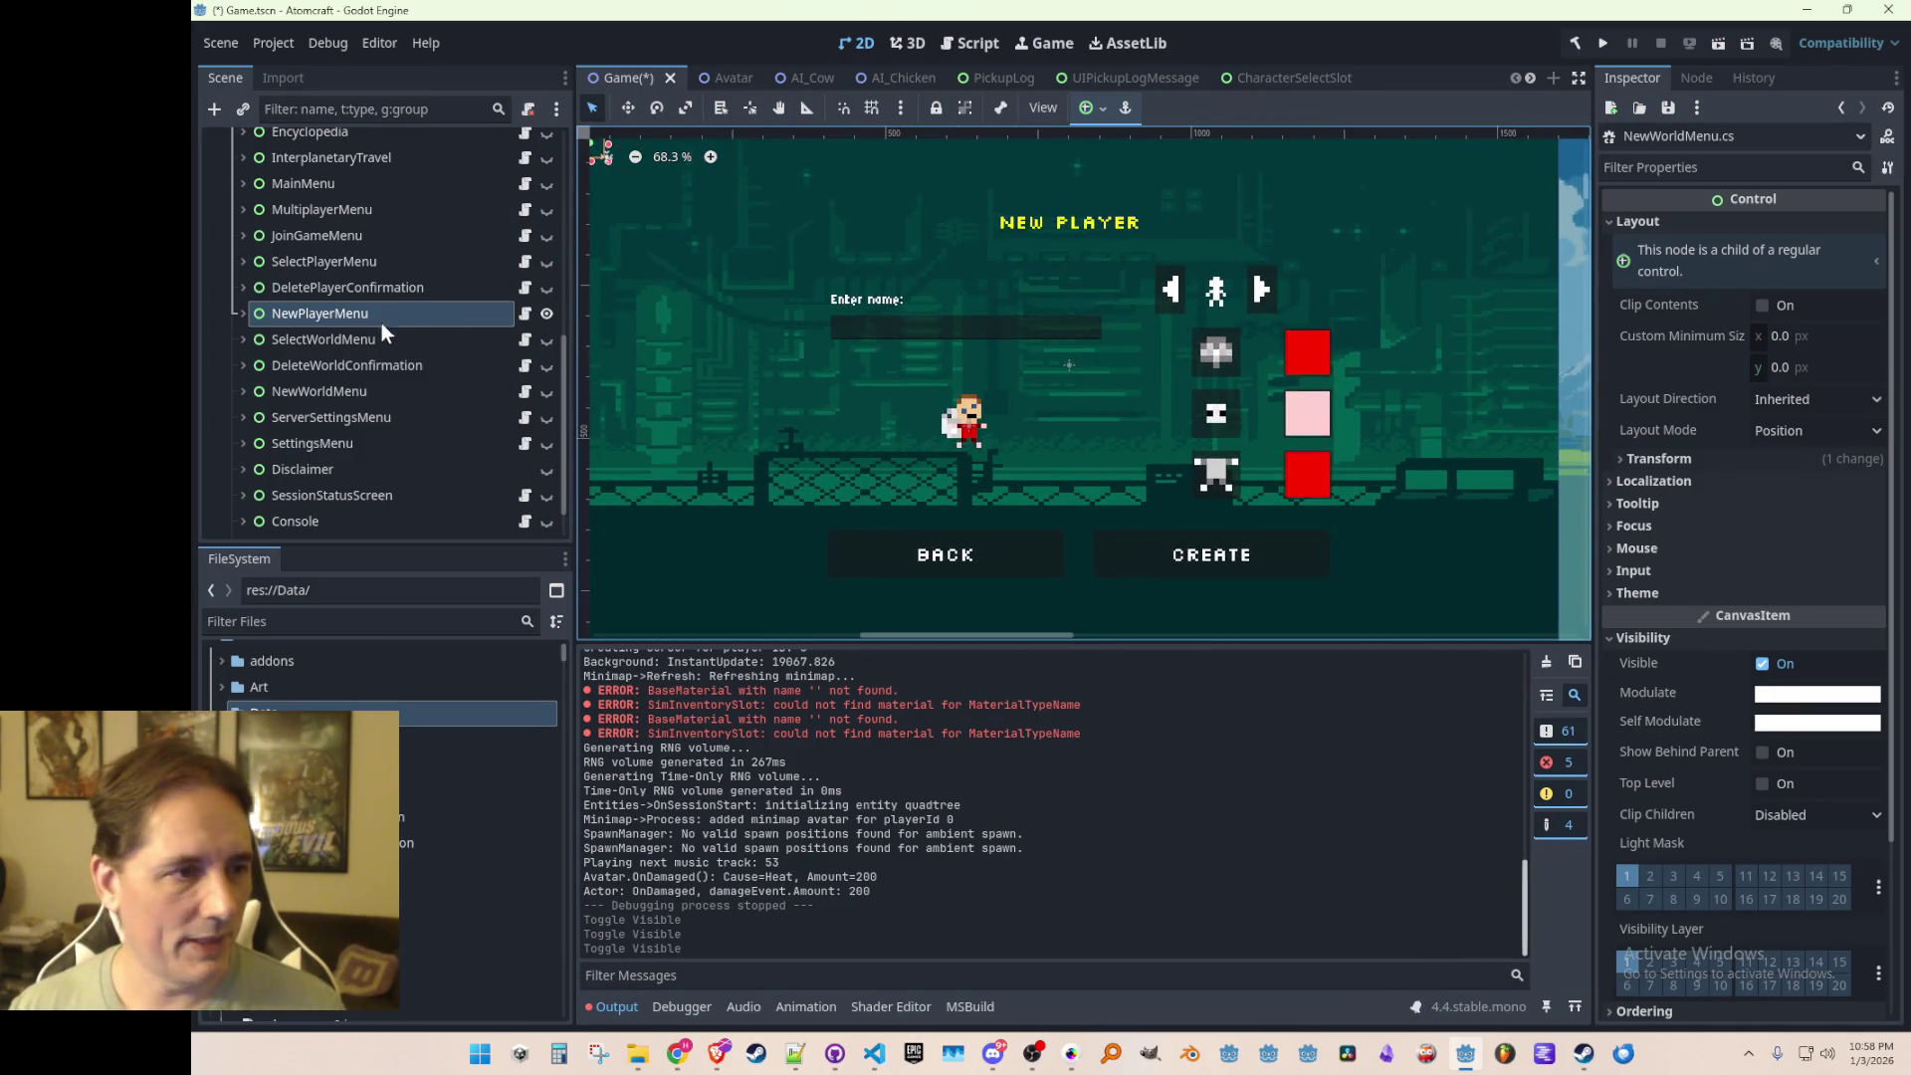
pyautogui.click(243, 313)
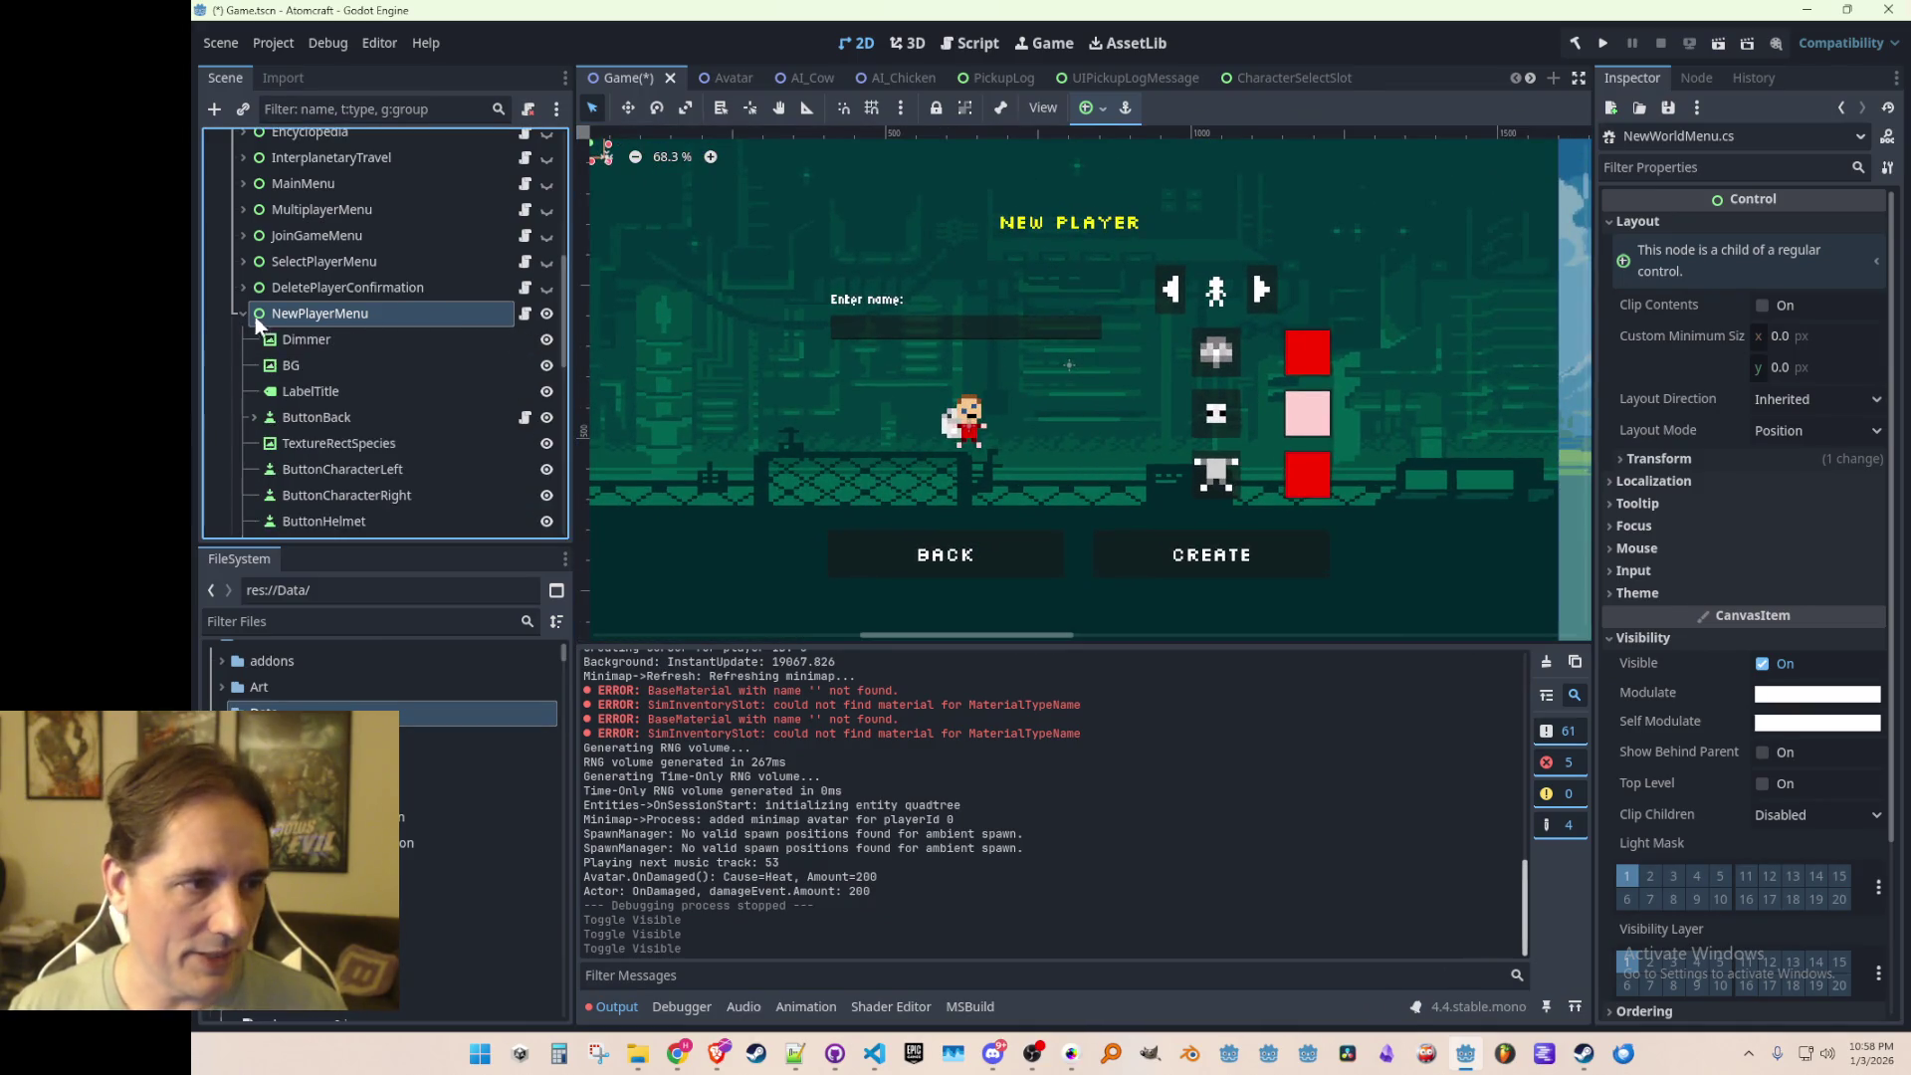
pyautogui.rightClick(394, 317)
pyautogui.click(472, 499)
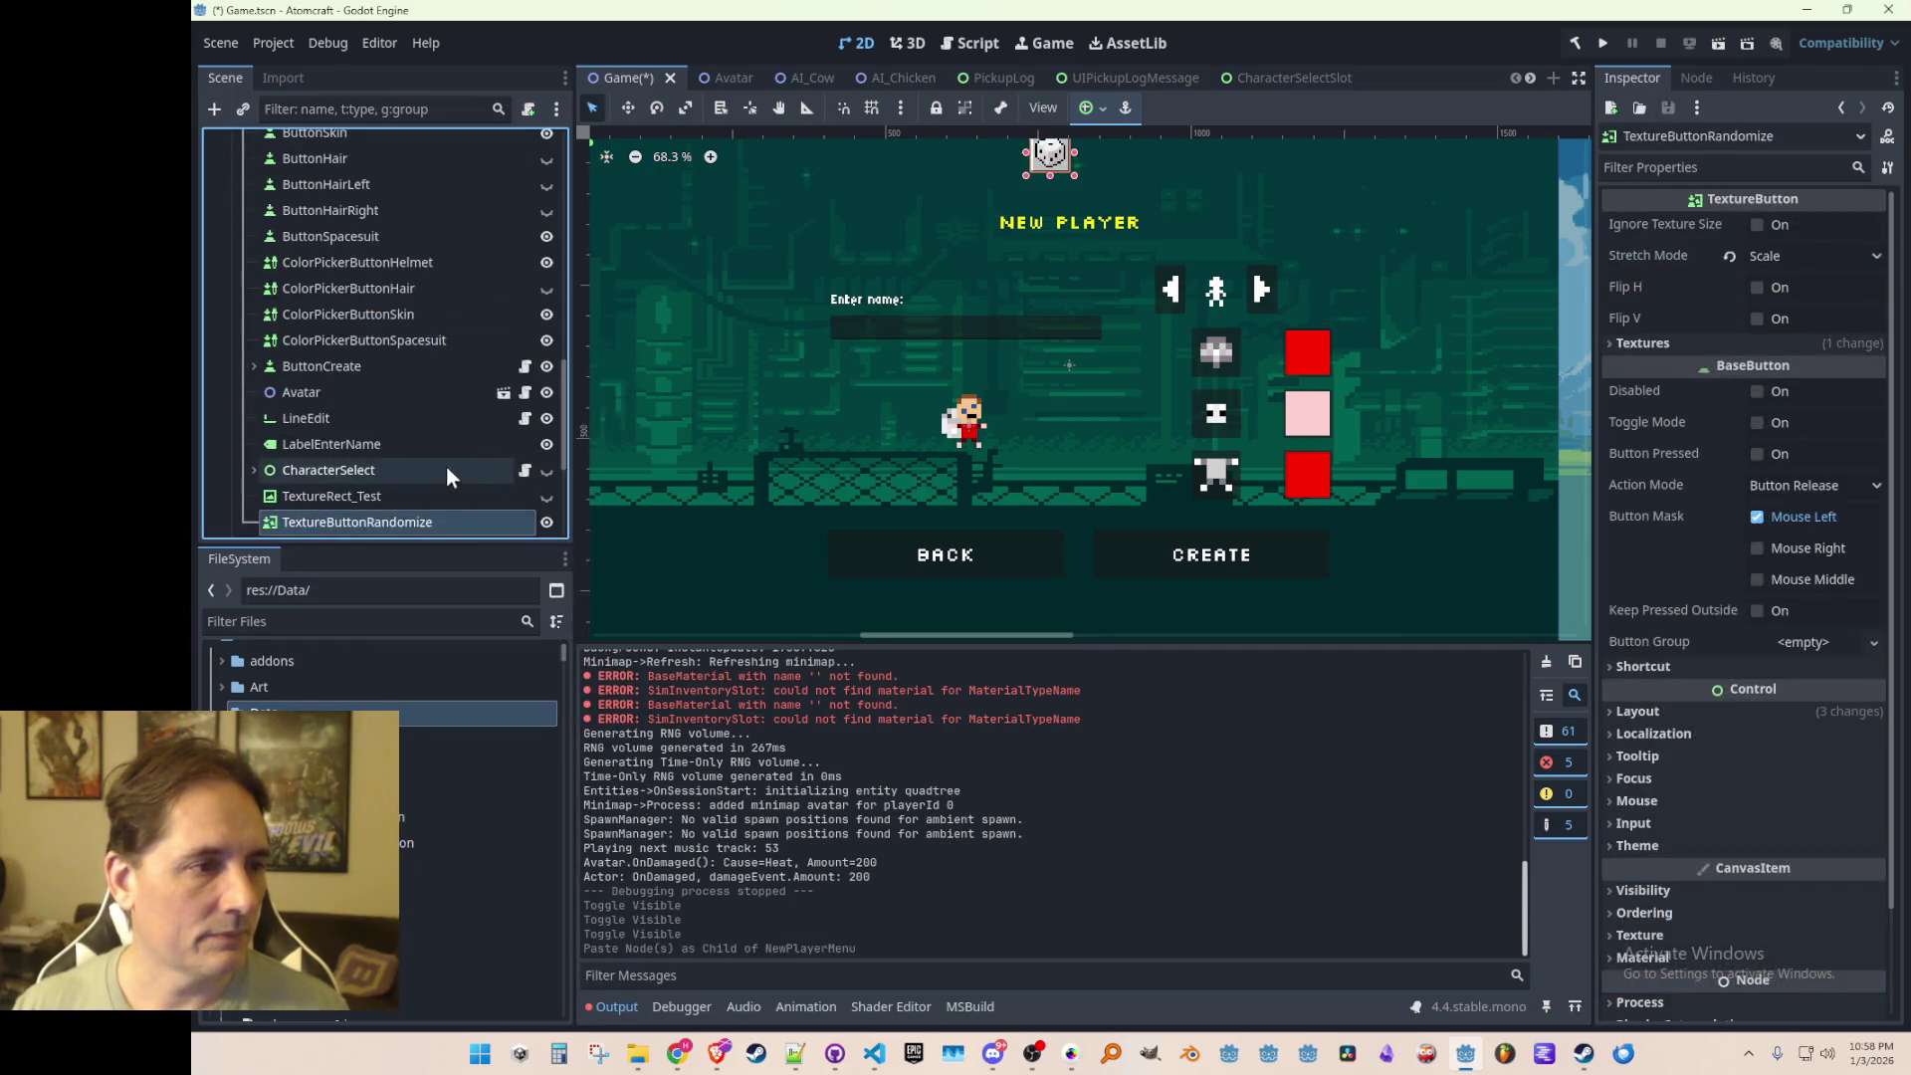
pyautogui.moveTo(357, 516)
pyautogui.mouseDown()
pyautogui.moveTo(424, 320)
pyautogui.moveTo(428, 403)
pyautogui.moveTo(432, 317)
pyautogui.moveTo(372, 439)
pyautogui.moveTo(376, 386)
pyautogui.mouseUp()
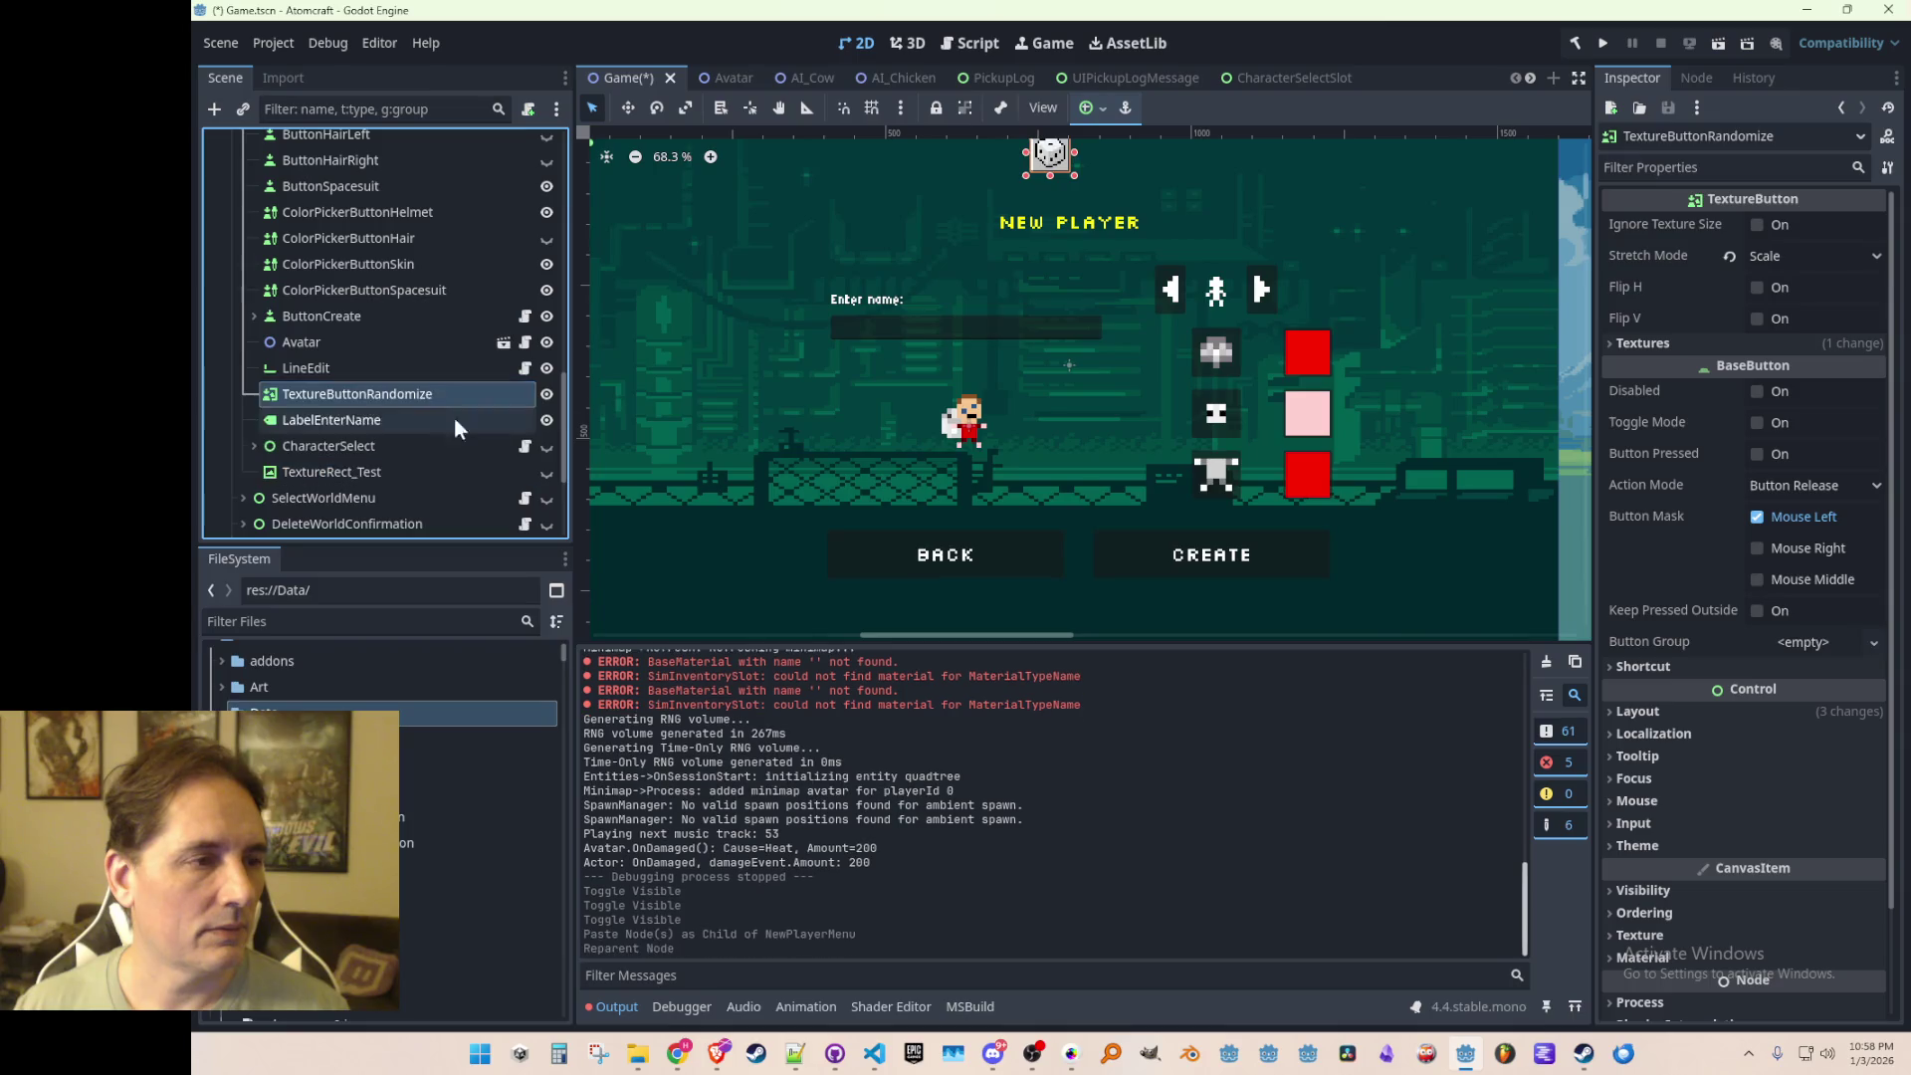
# Step: Drag the dice button down beside the name field, around x 868
pyautogui.scroll(5, 946, 209)
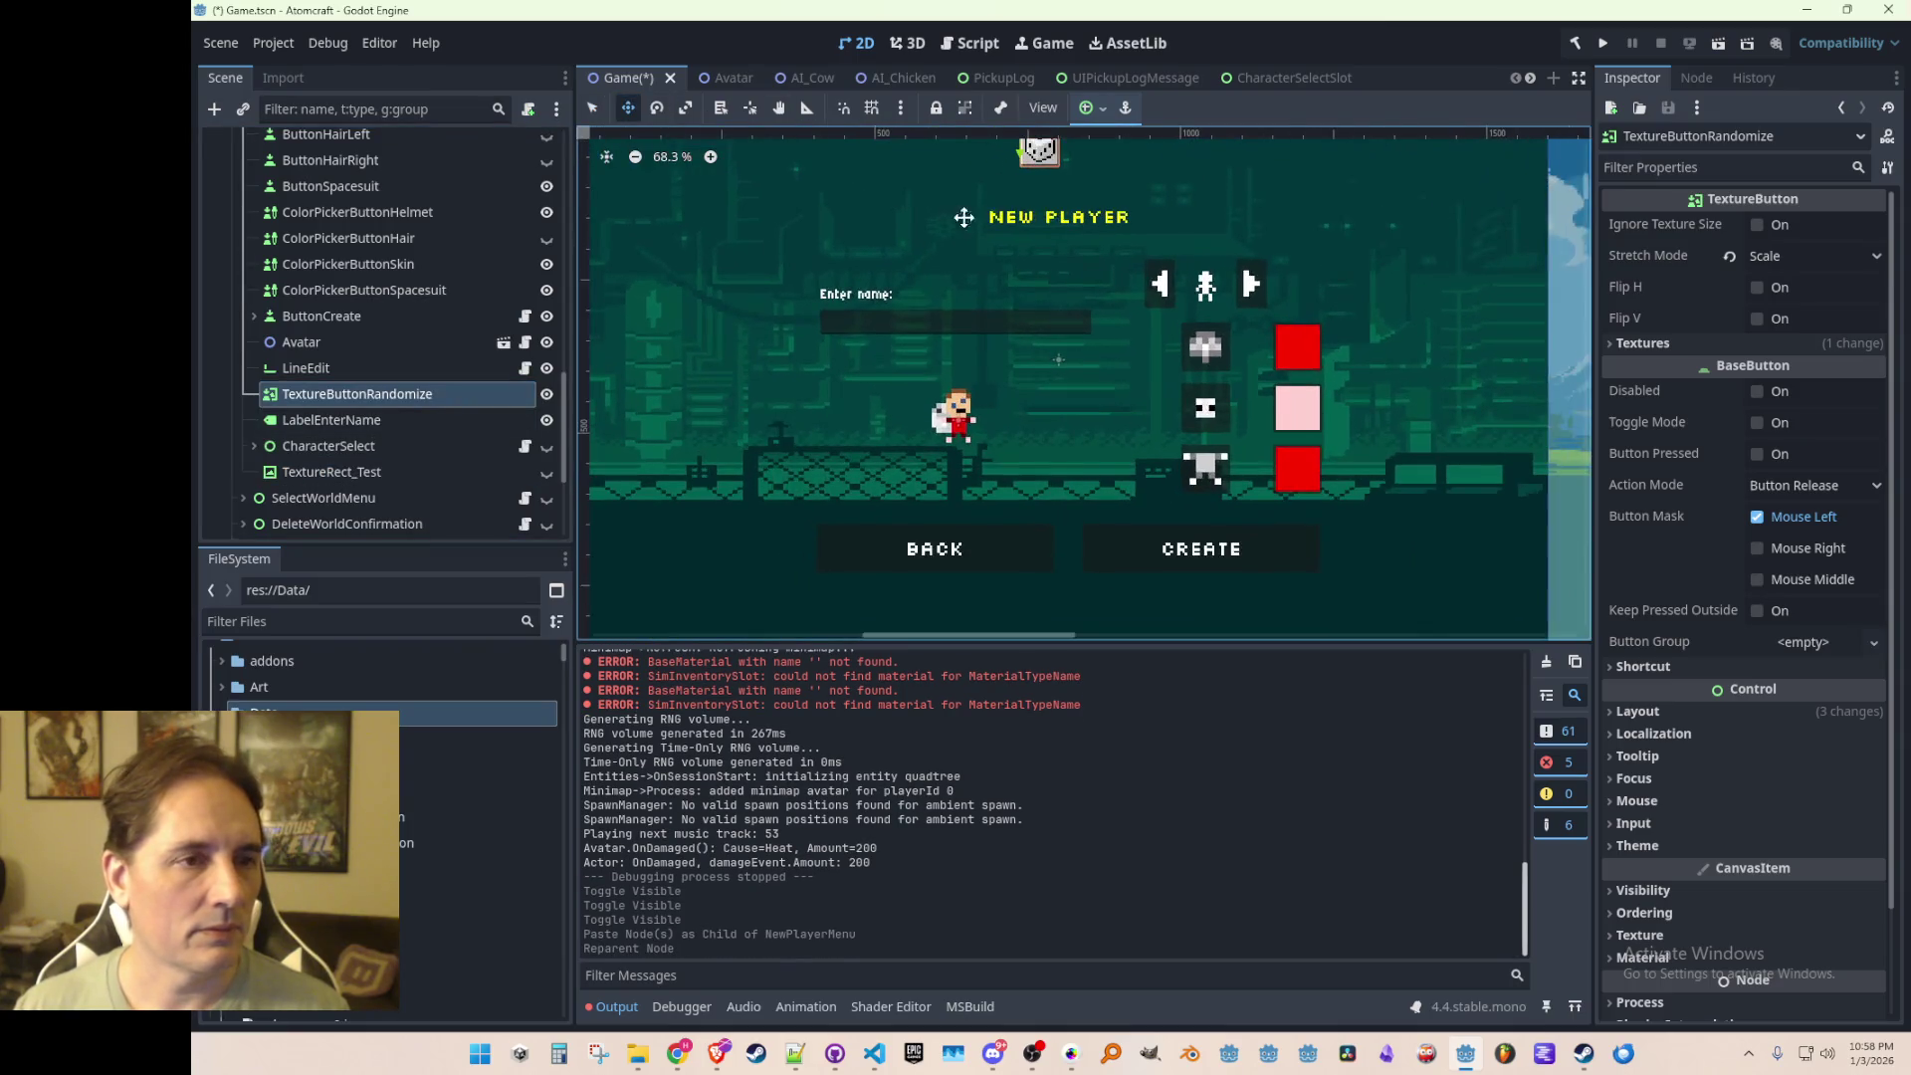
pyautogui.scroll(-4, 1035, 204)
pyautogui.moveTo(1036, 204)
pyautogui.mouseDown()
pyautogui.moveTo(1054, 308)
pyautogui.moveTo(1106, 329)
pyautogui.mouseUp()
pyautogui.scroll(12, 1106, 330)
pyautogui.scroll(3, 1106, 406)
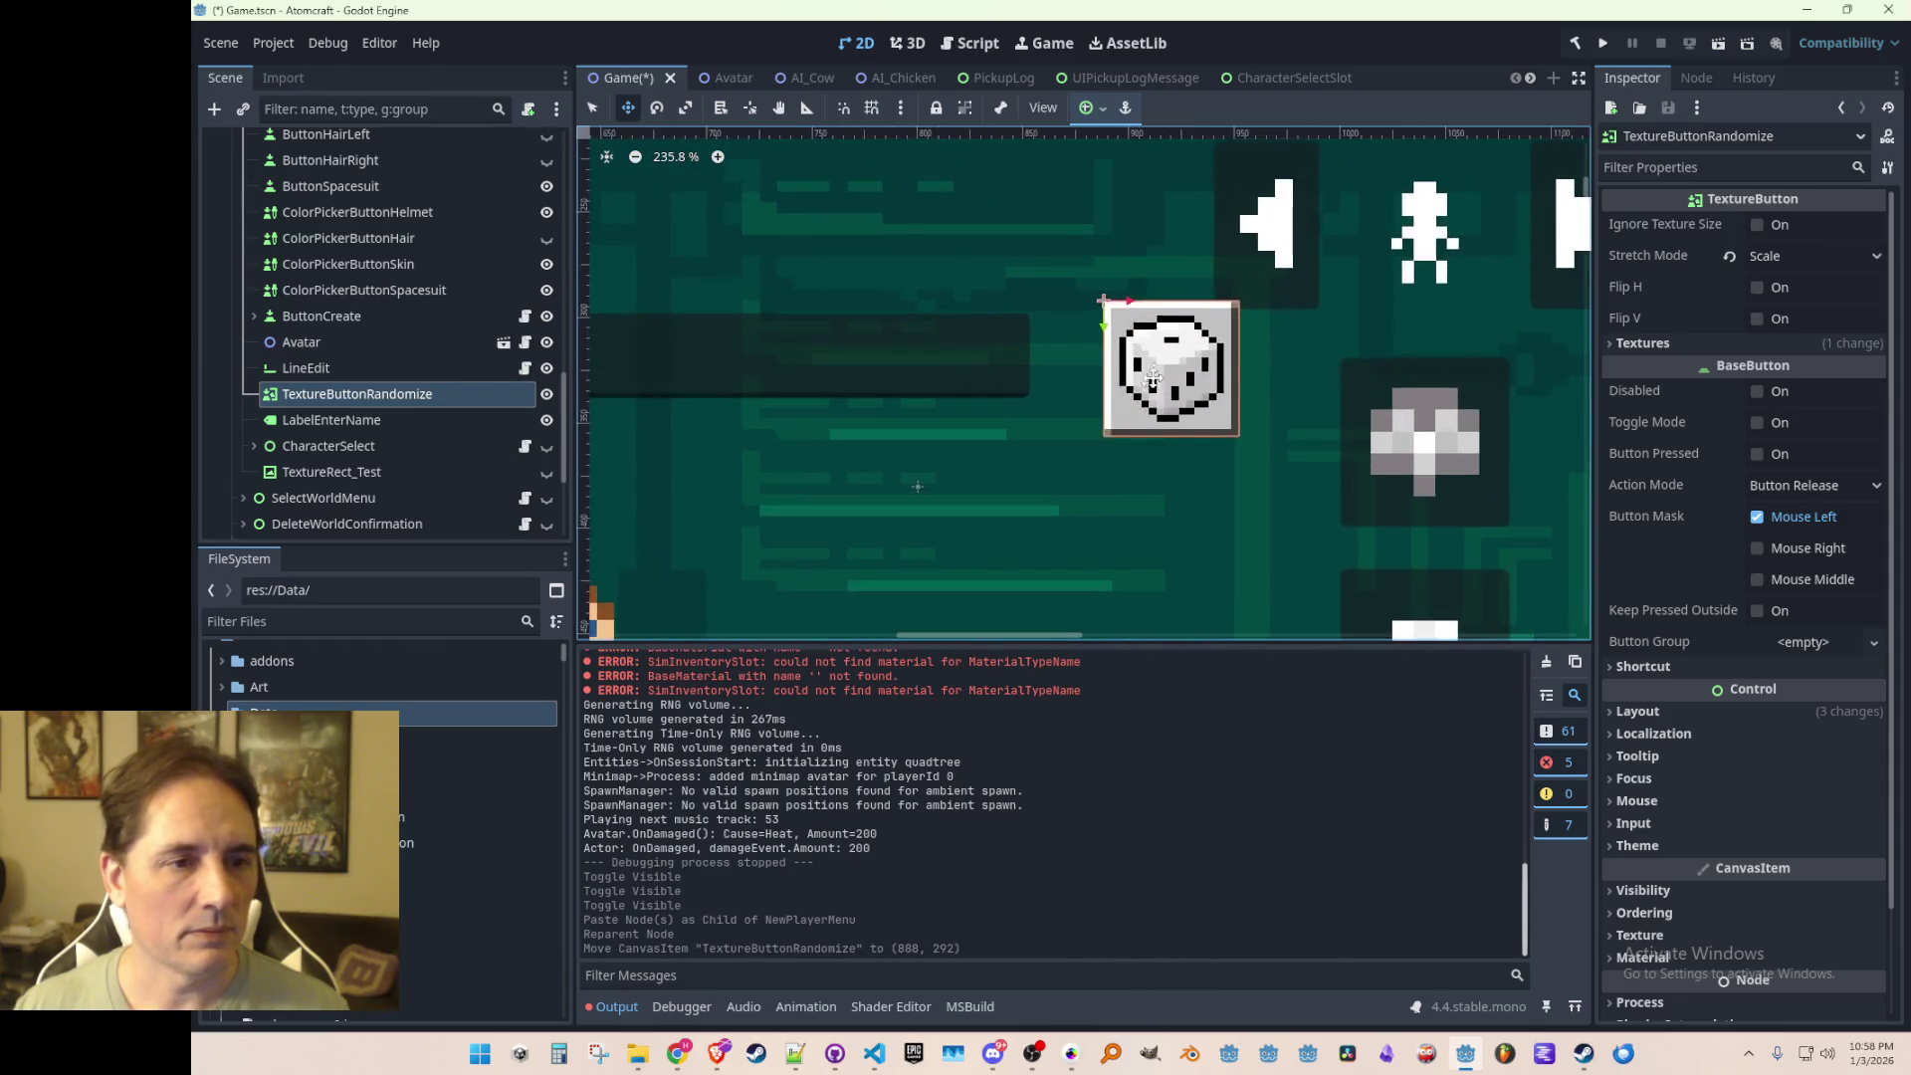
pyautogui.moveTo(1106, 406); pyautogui.dragTo(1059, 406)
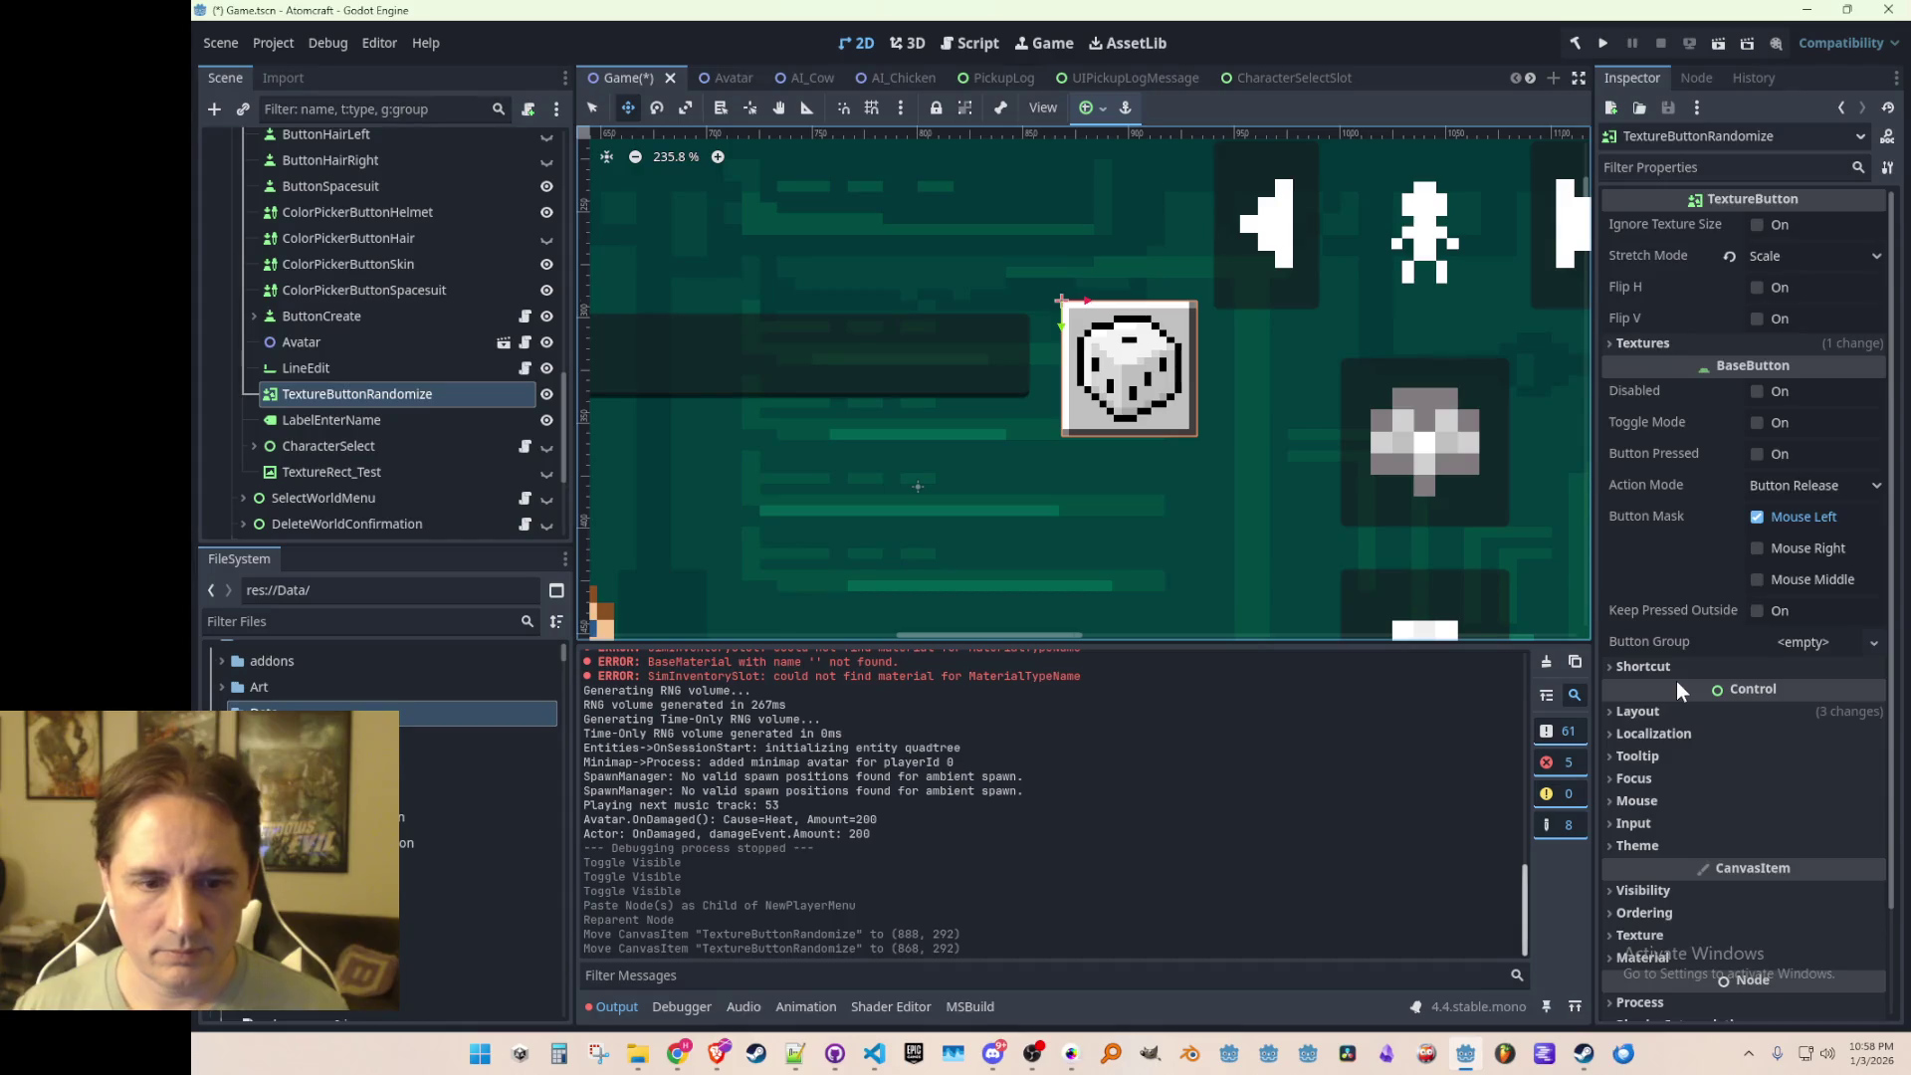
pyautogui.scroll(-3, 1677, 681)
pyautogui.scroll(-5, 1398, 480)
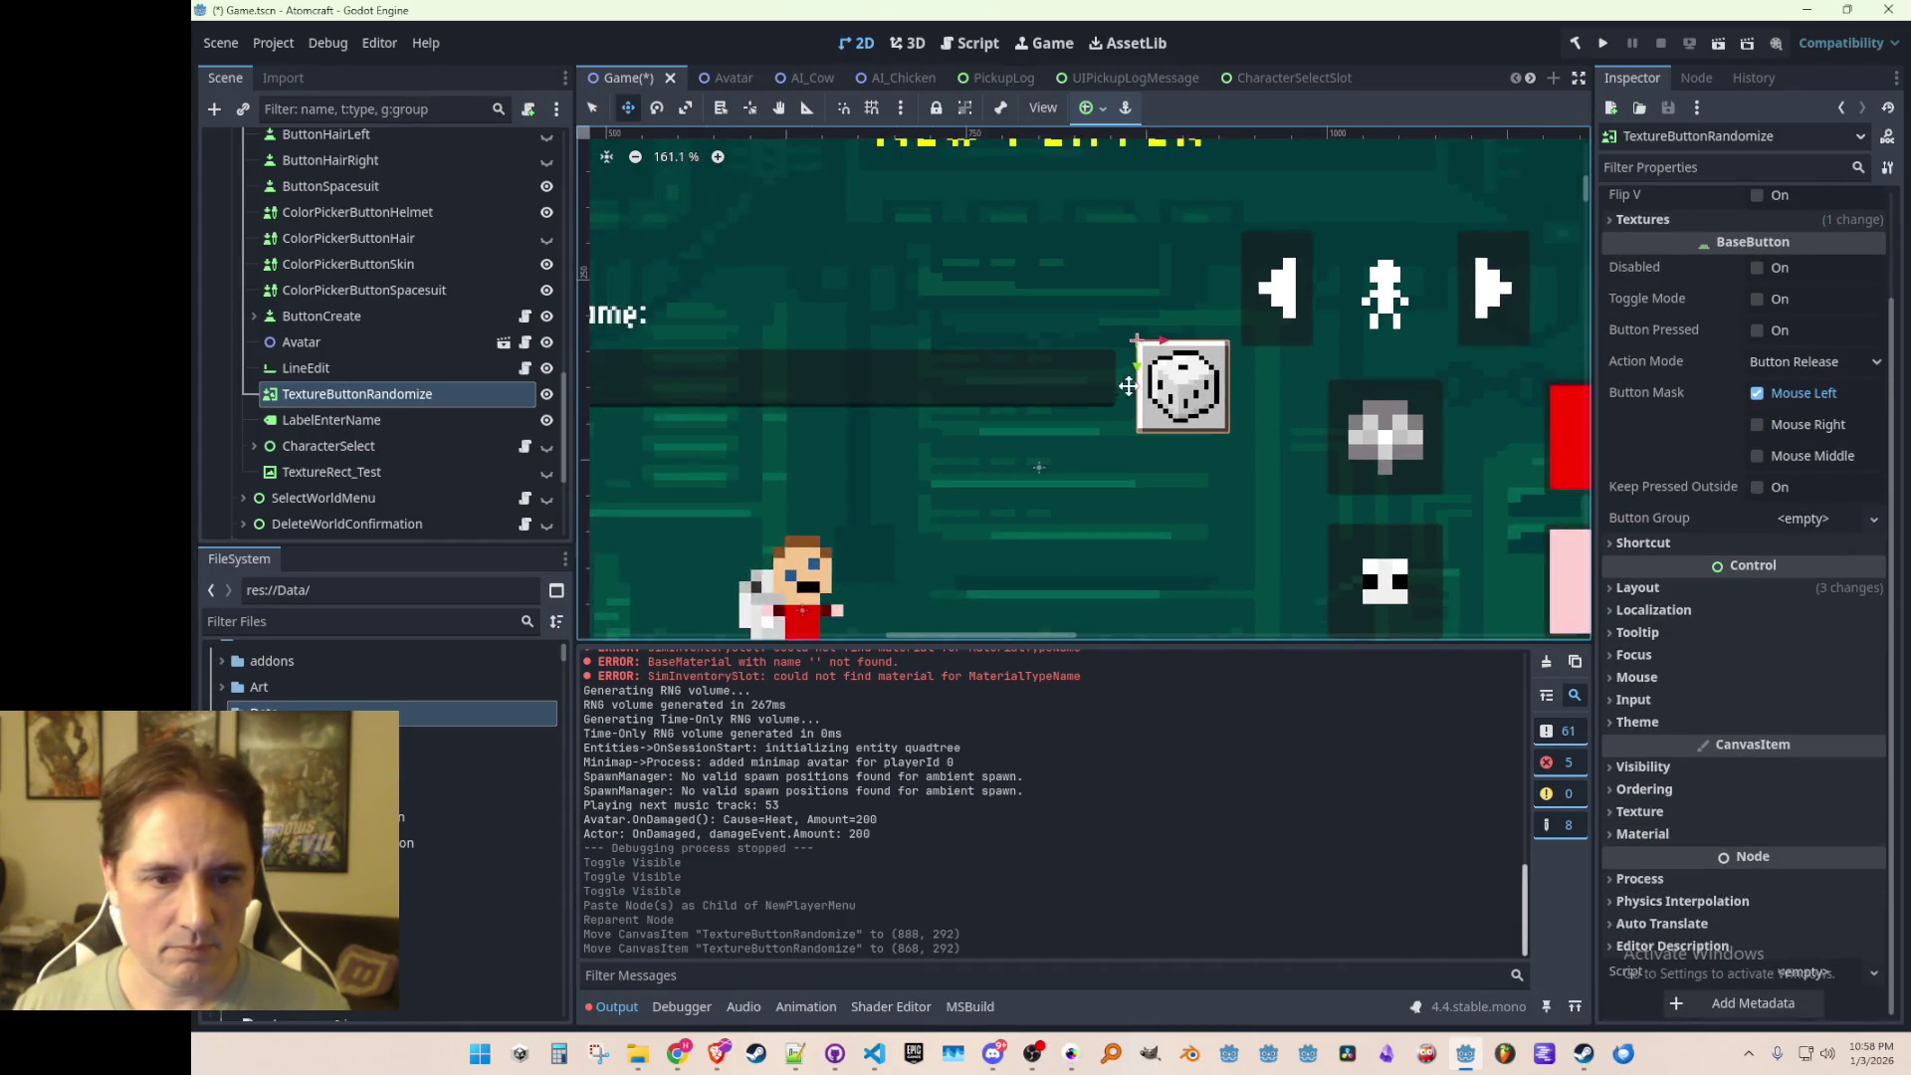
# Step: Resize the dice button to 32×32 and nudge it beside the name field
pyautogui.click(1693, 587)
pyautogui.scroll(-6, 1698, 683)
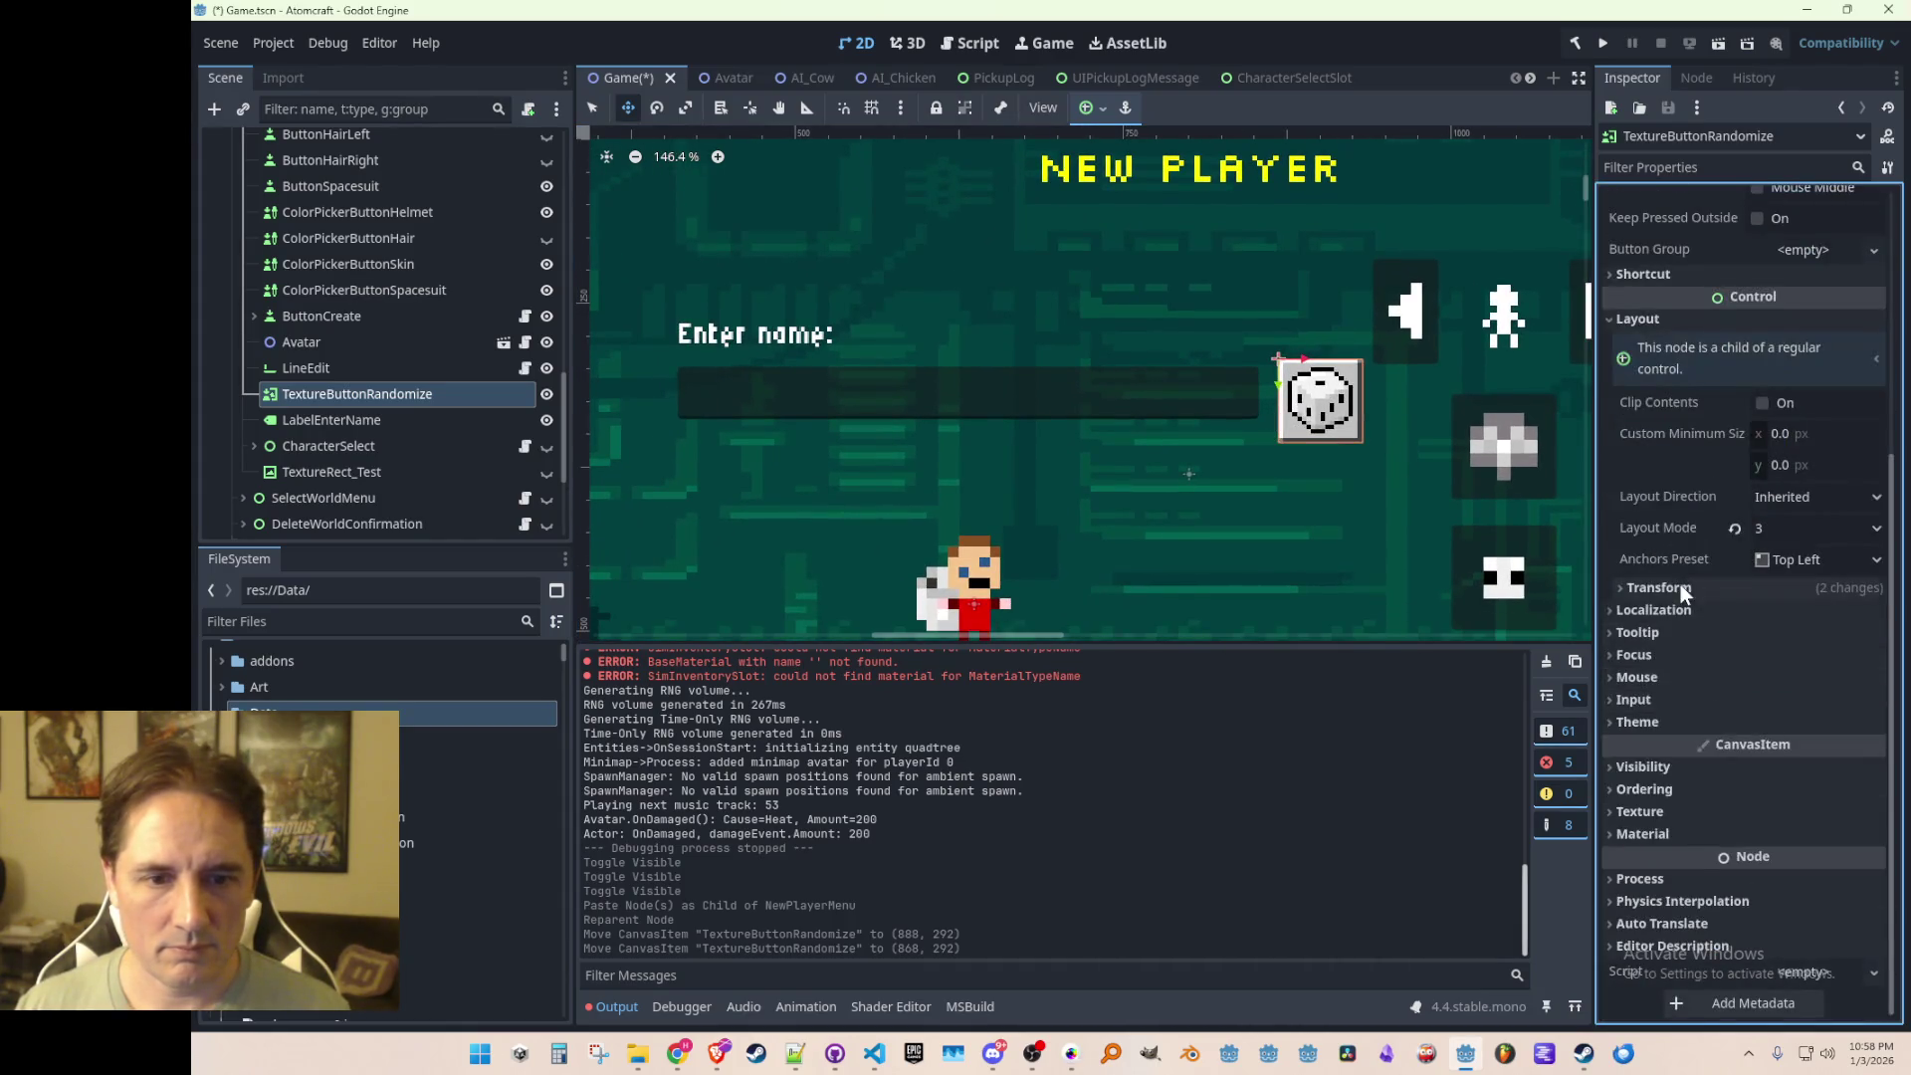
pyautogui.click(1677, 587)
pyautogui.click(1809, 616)
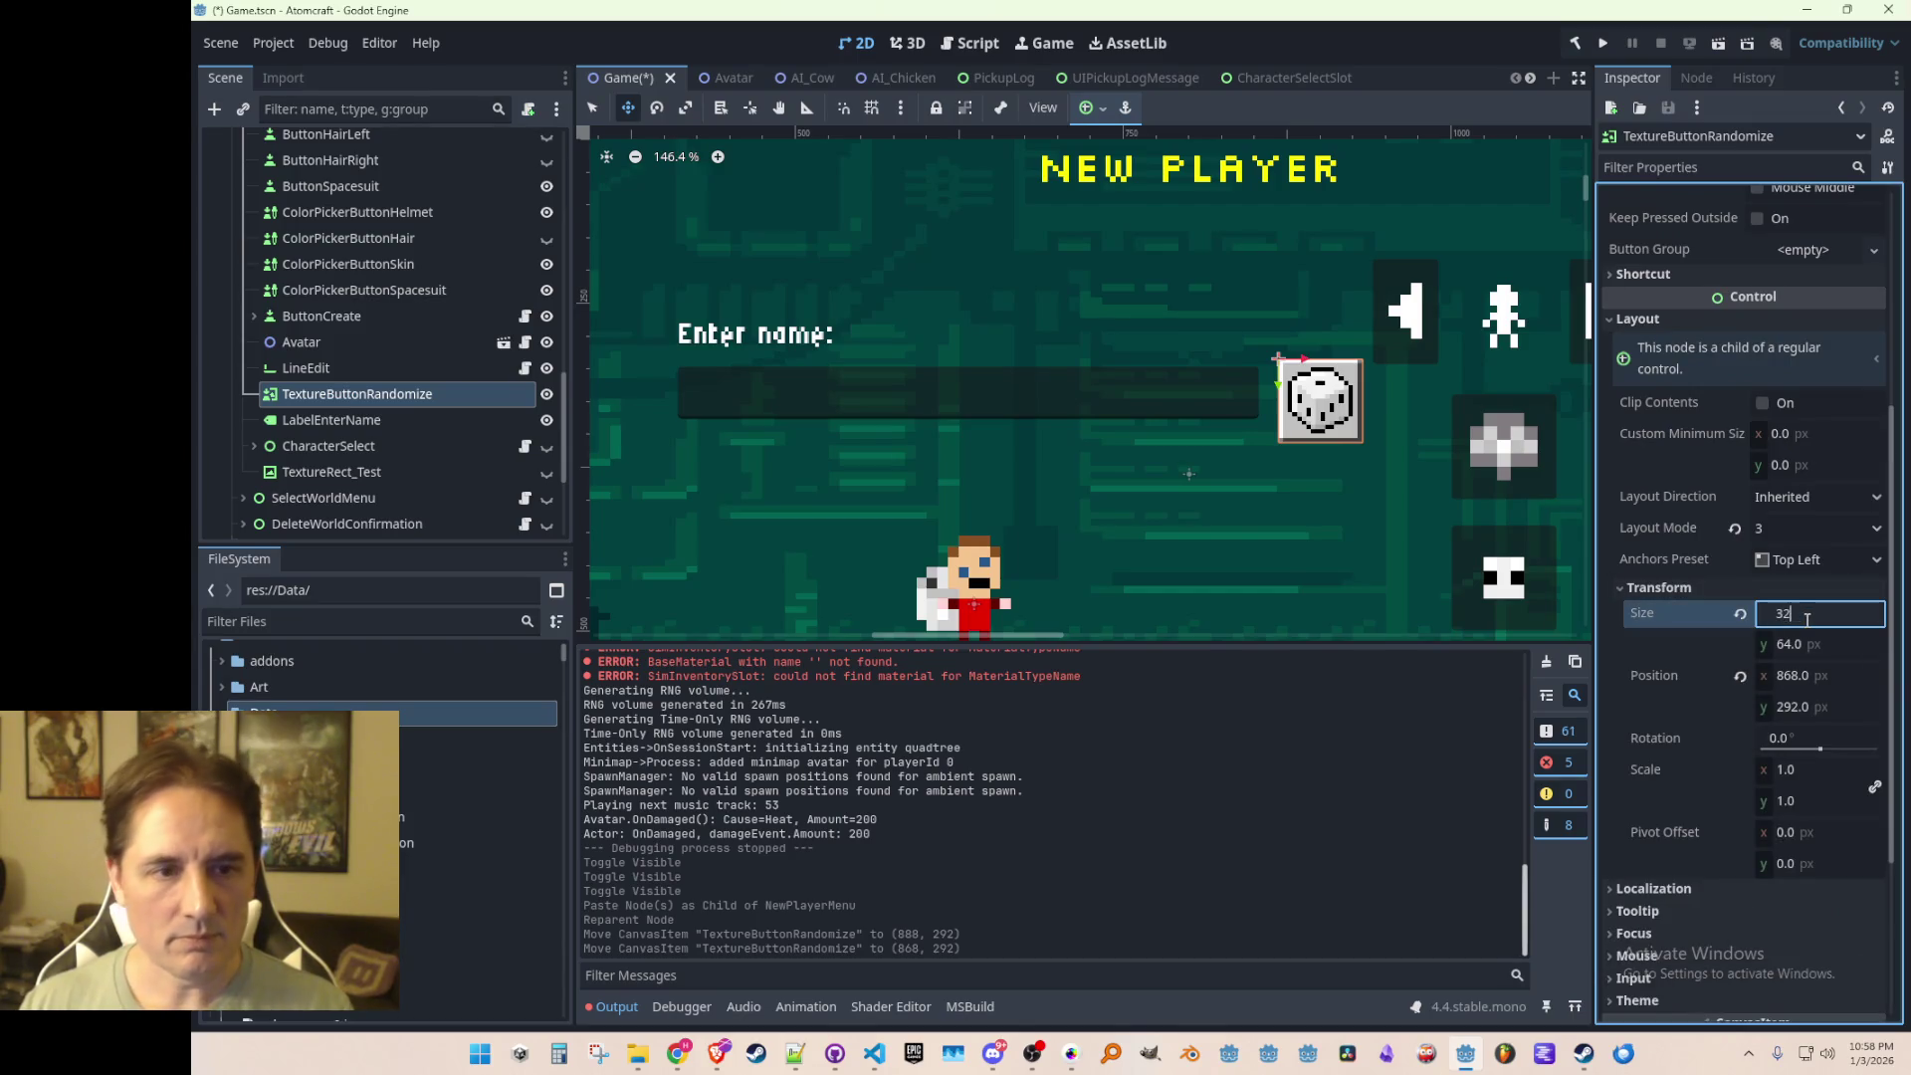
pyautogui.press('Tab')
pyautogui.write('32')
pyautogui.press('Tab')
pyautogui.scroll(5, 1326, 395)
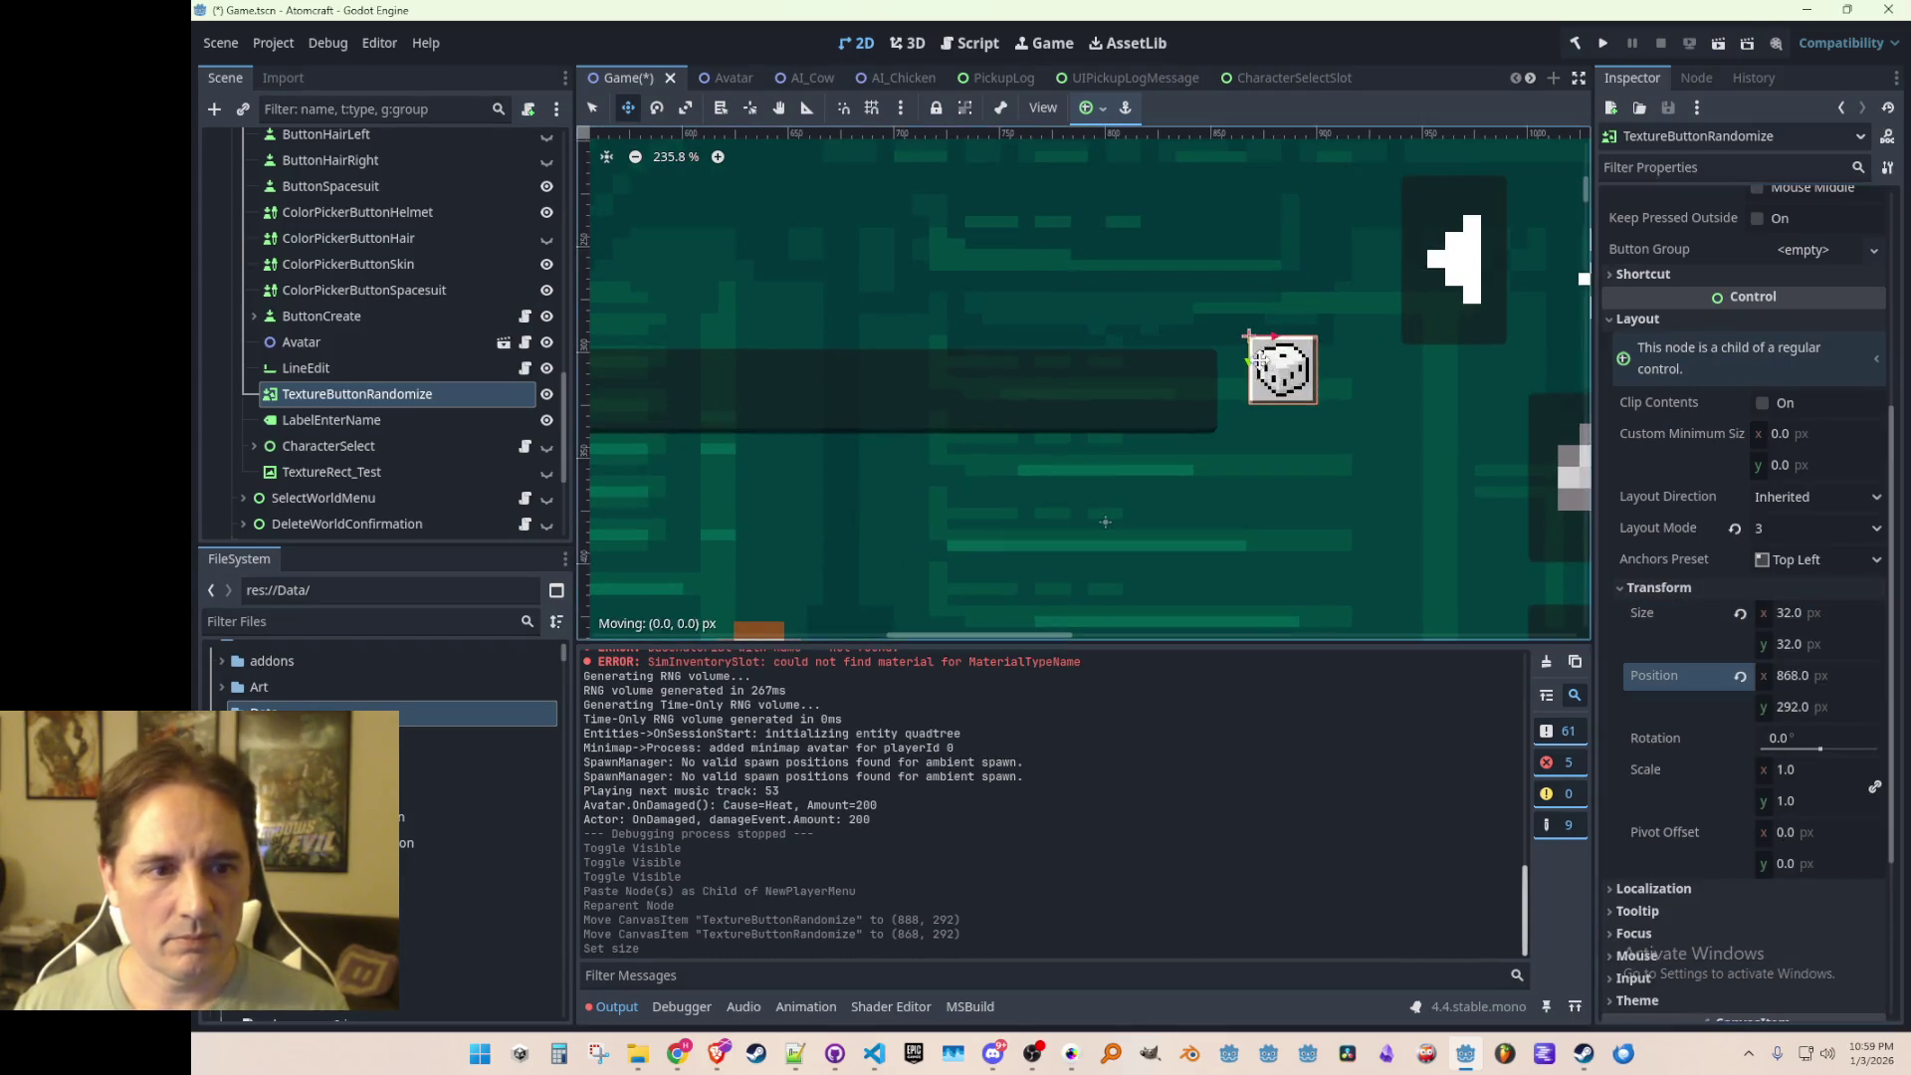
pyautogui.moveTo(1261, 358); pyautogui.dragTo(1256, 374)
# Step: Resize the dice button to 48×48 and push it against the name field's end
pyautogui.click(1833, 615)
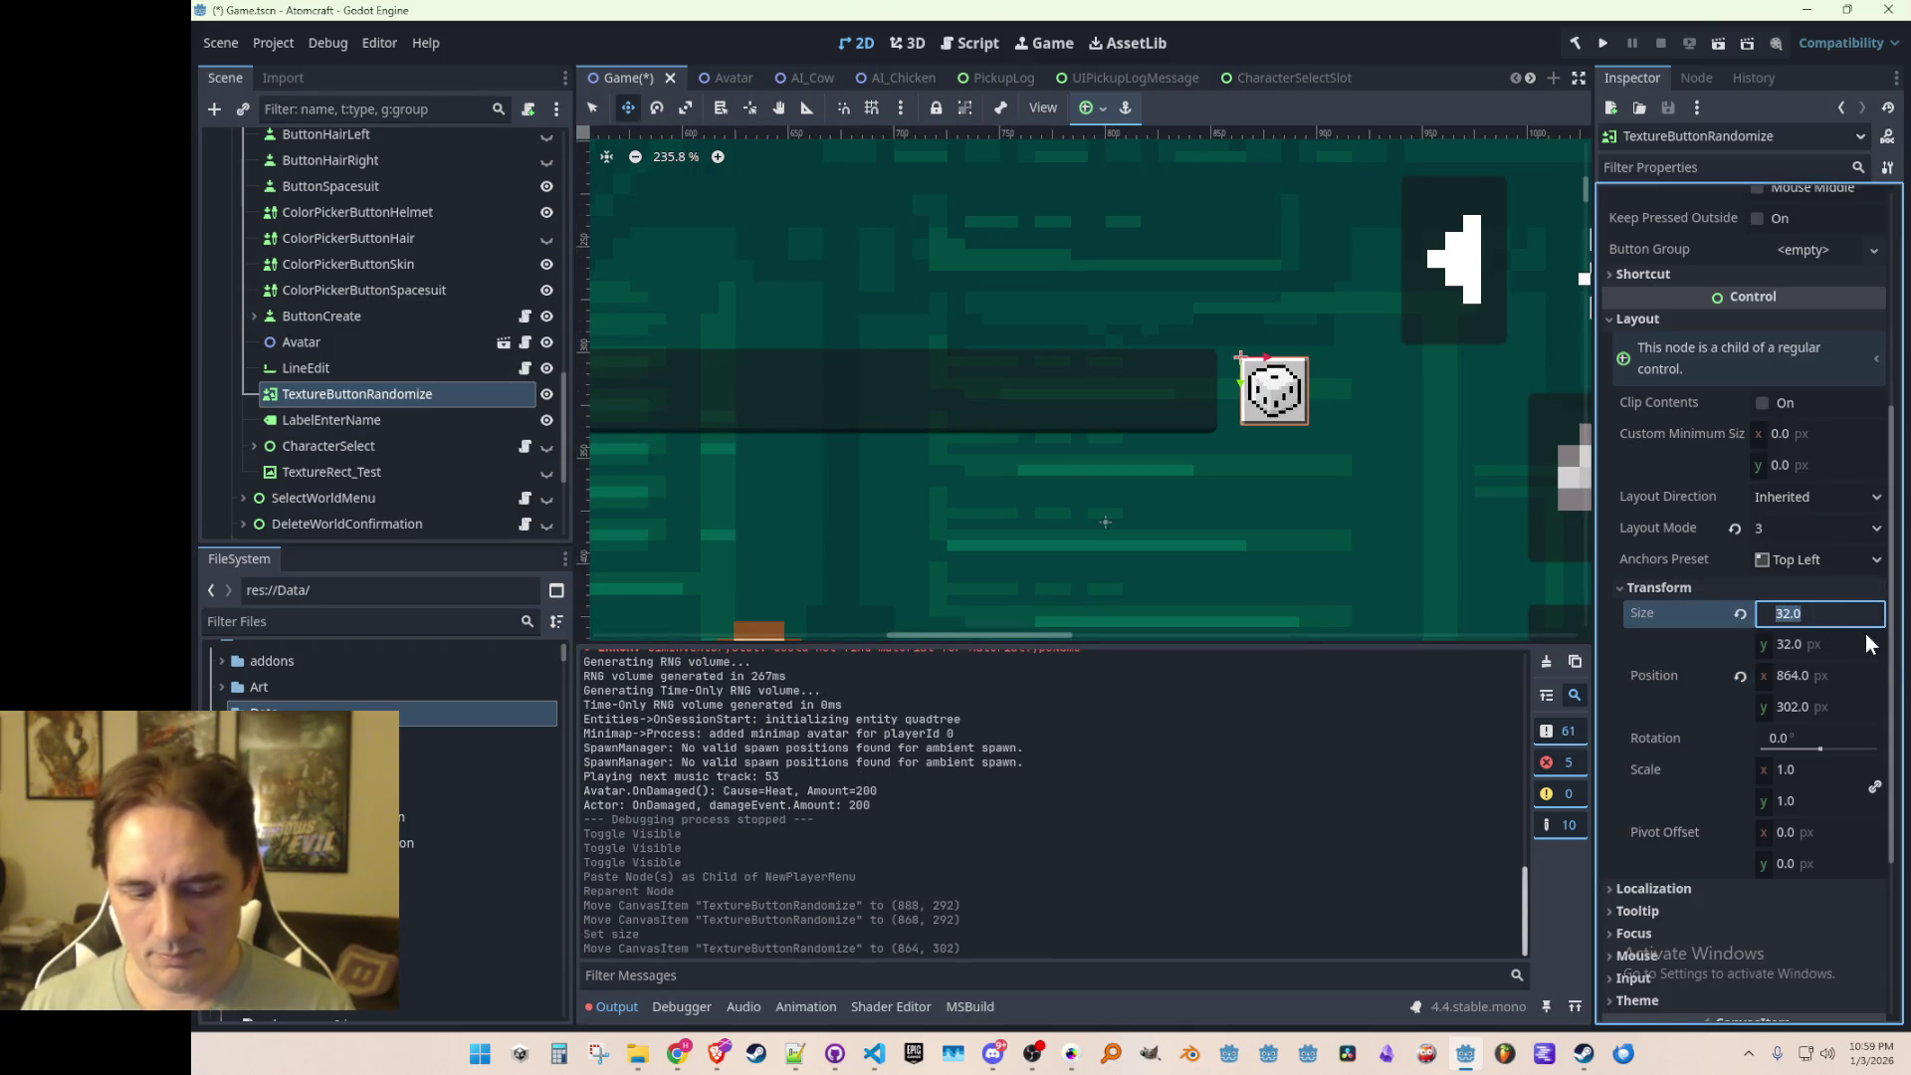
pyautogui.write('48')
pyautogui.press('Tab')
pyautogui.write('48')
pyautogui.press('Return')
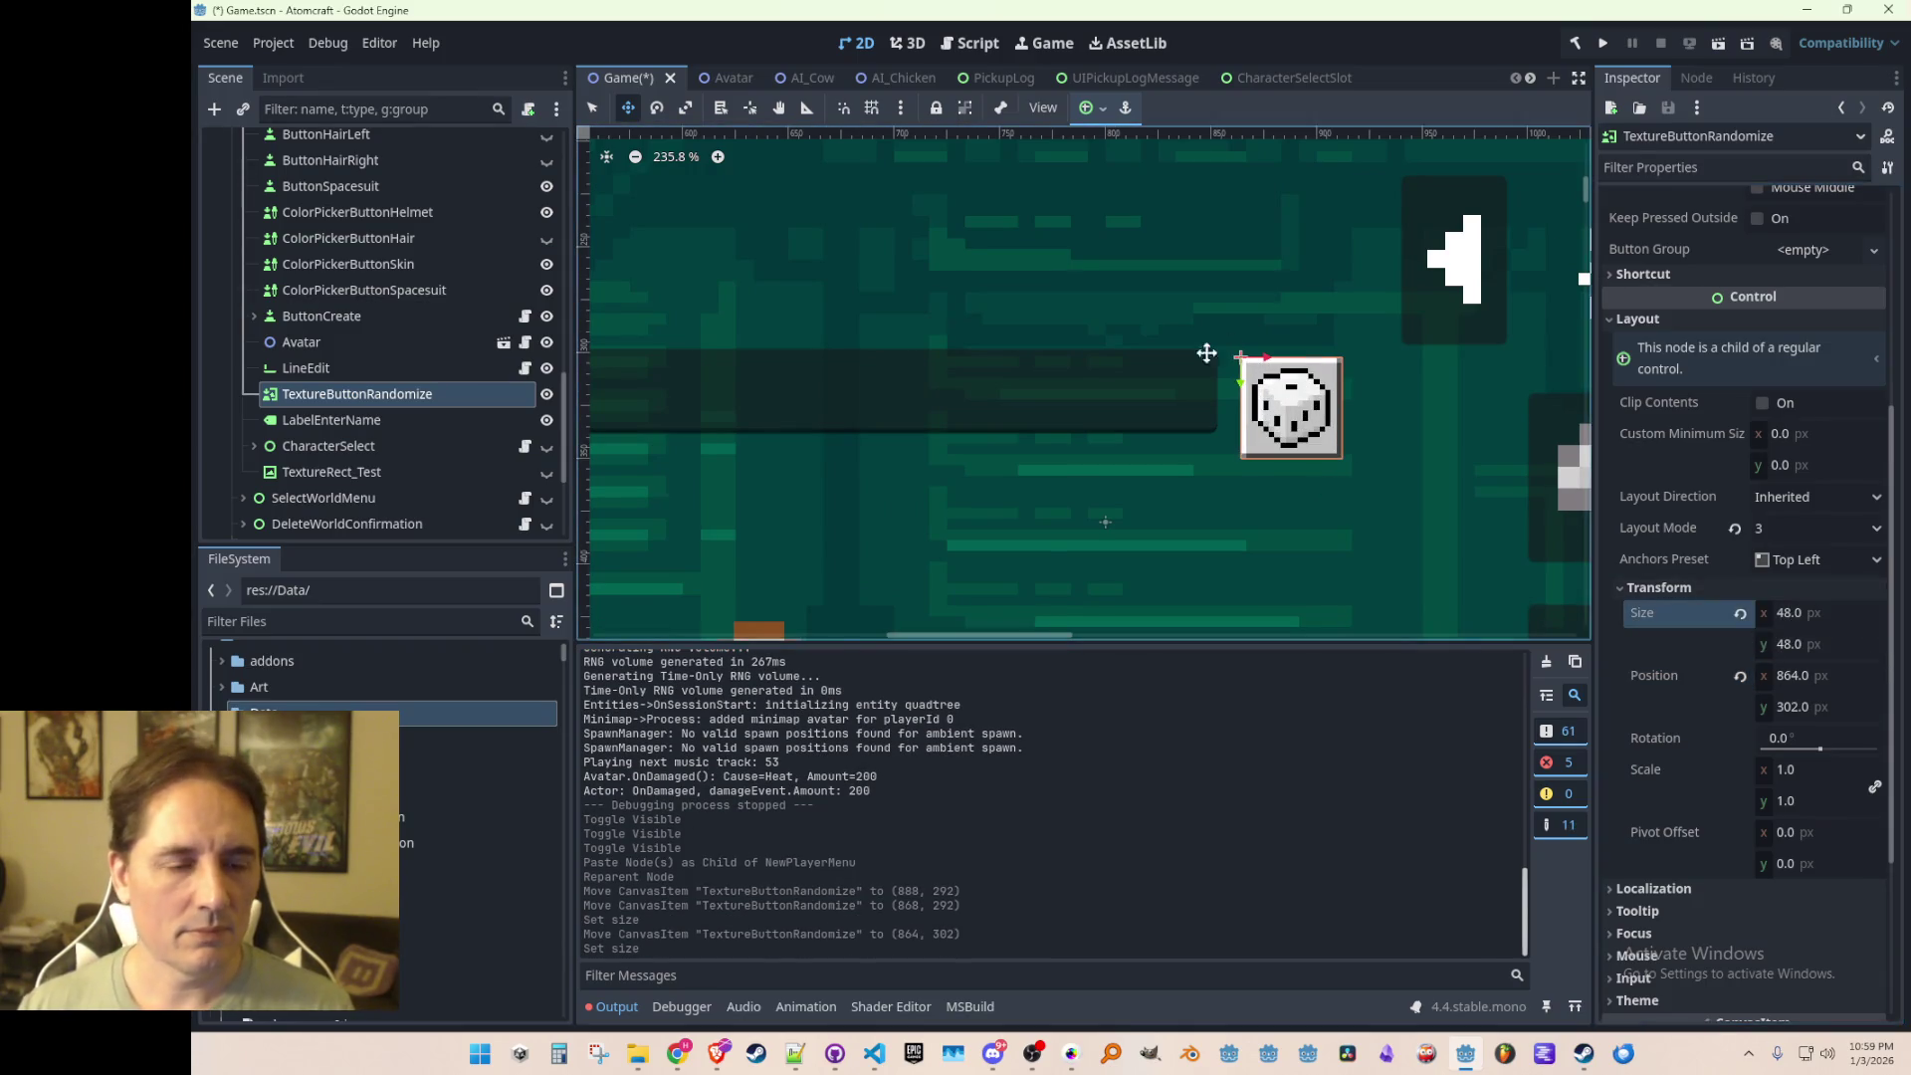
pyautogui.scroll(-4, 1230, 347)
pyautogui.scroll(10, 1184, 367)
pyautogui.moveTo(1193, 368)
pyautogui.mouseDown()
pyautogui.moveTo(1030, 319)
pyautogui.moveTo(1153, 343)
pyautogui.mouseUp()
pyautogui.scroll(5, 1102, 339)
pyautogui.scroll(-11, 1112, 366)
pyautogui.scroll(-8, 1153, 344)
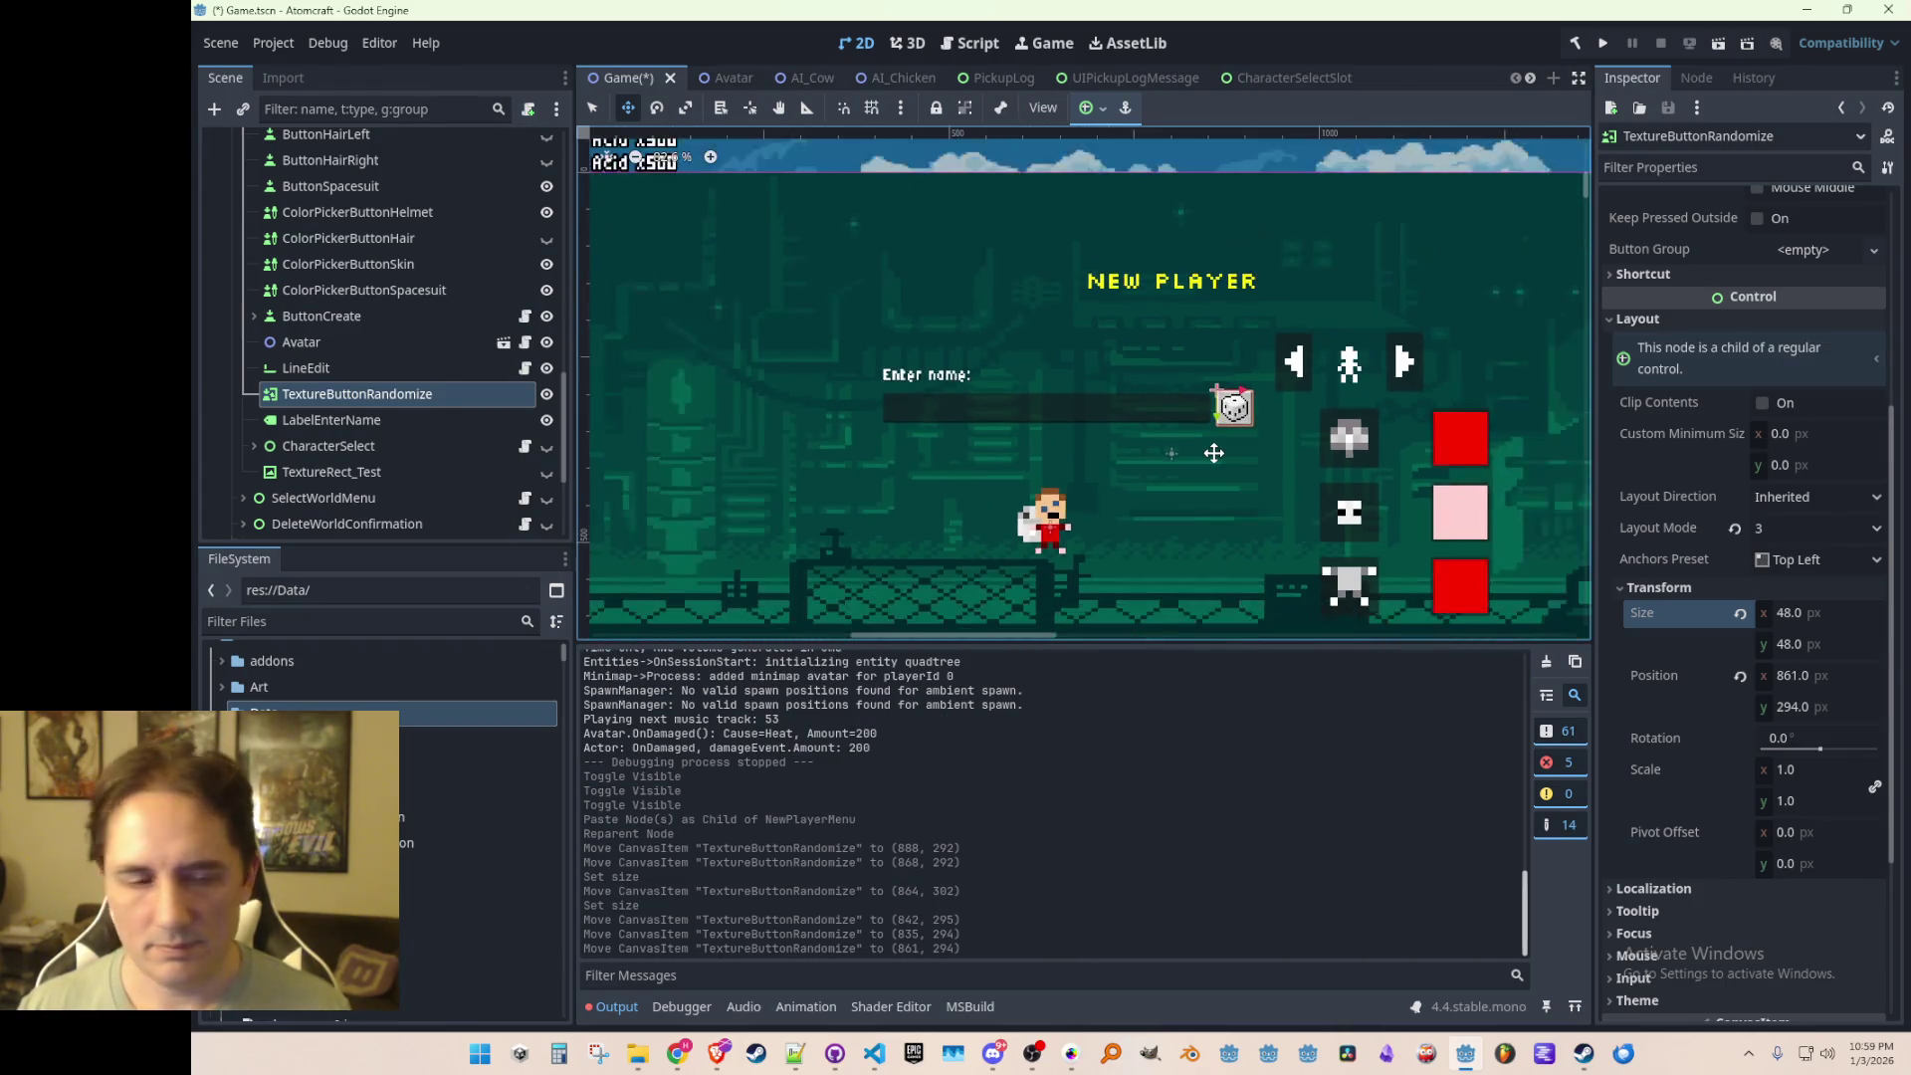
pyautogui.scroll(-6, 1210, 455)
pyautogui.moveTo(1208, 455); pyautogui.dragTo(1205, 335)
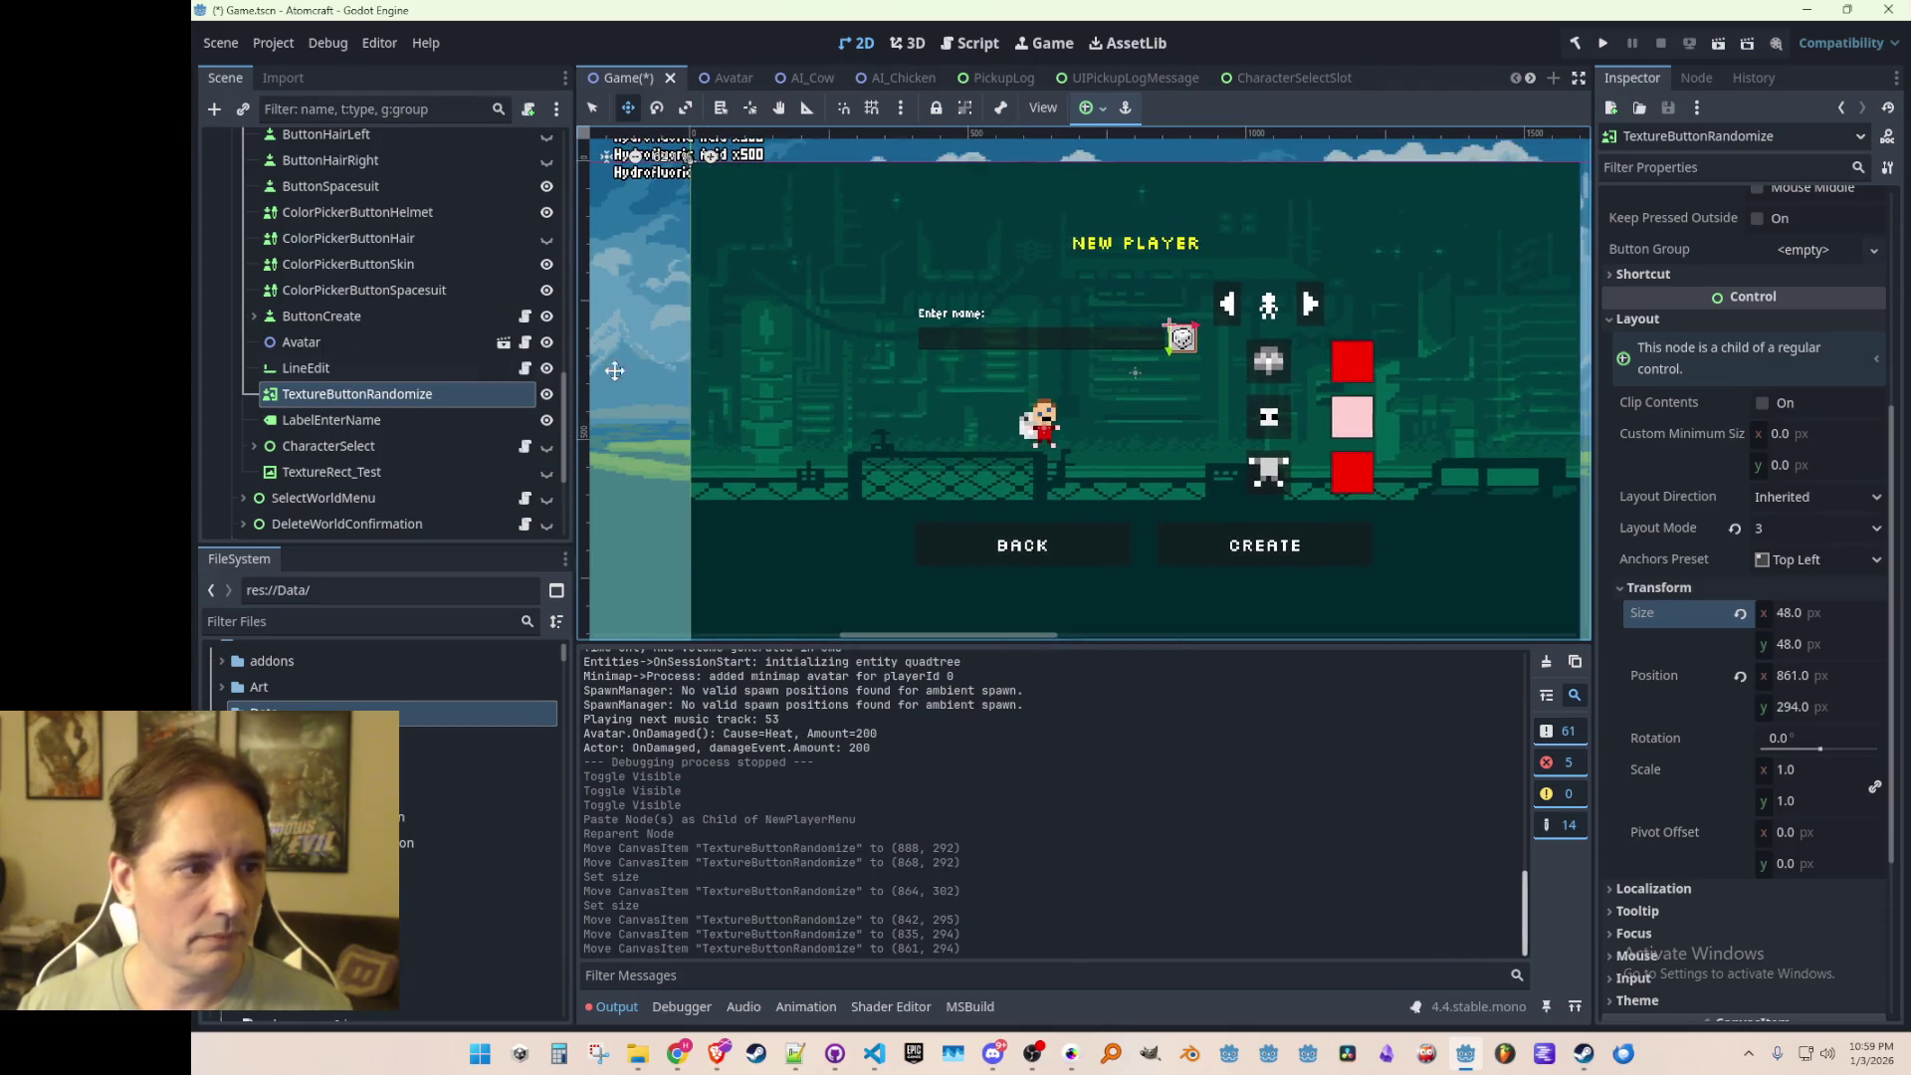
# Step: Move LabelEnterName above LineEdit in the Scene tree
pyautogui.keyDown('ctrl'); pyautogui.click(354, 367); pyautogui.keyUp('ctrl')
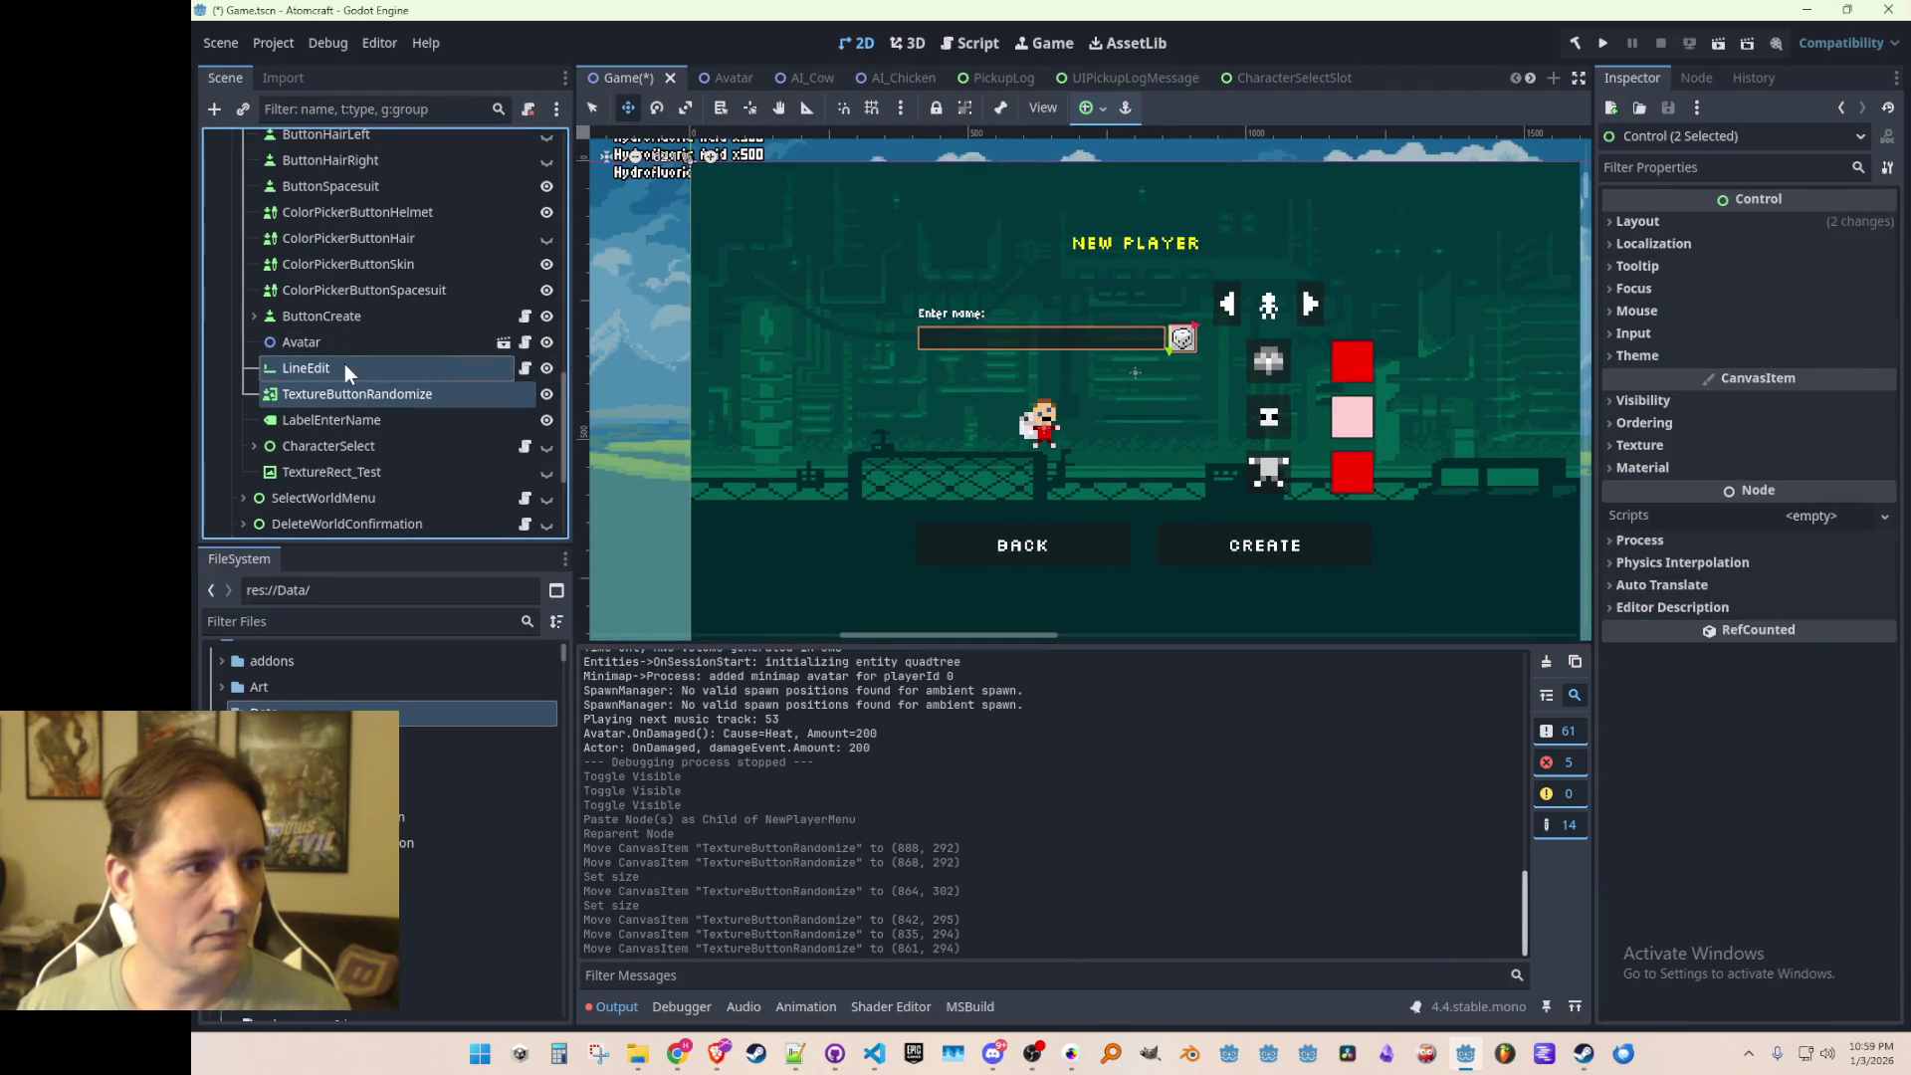
pyautogui.keyDown('ctrl'); pyautogui.click(343, 366); pyautogui.keyUp('ctrl')
pyautogui.click(373, 348)
pyautogui.moveTo(356, 419); pyautogui.dragTo(351, 367)
# Step: Shift the label, name field and dice button left together, fine-tune the button, and save
pyautogui.keyDown('shift'); pyautogui.click(338, 418); pyautogui.keyUp('shift')
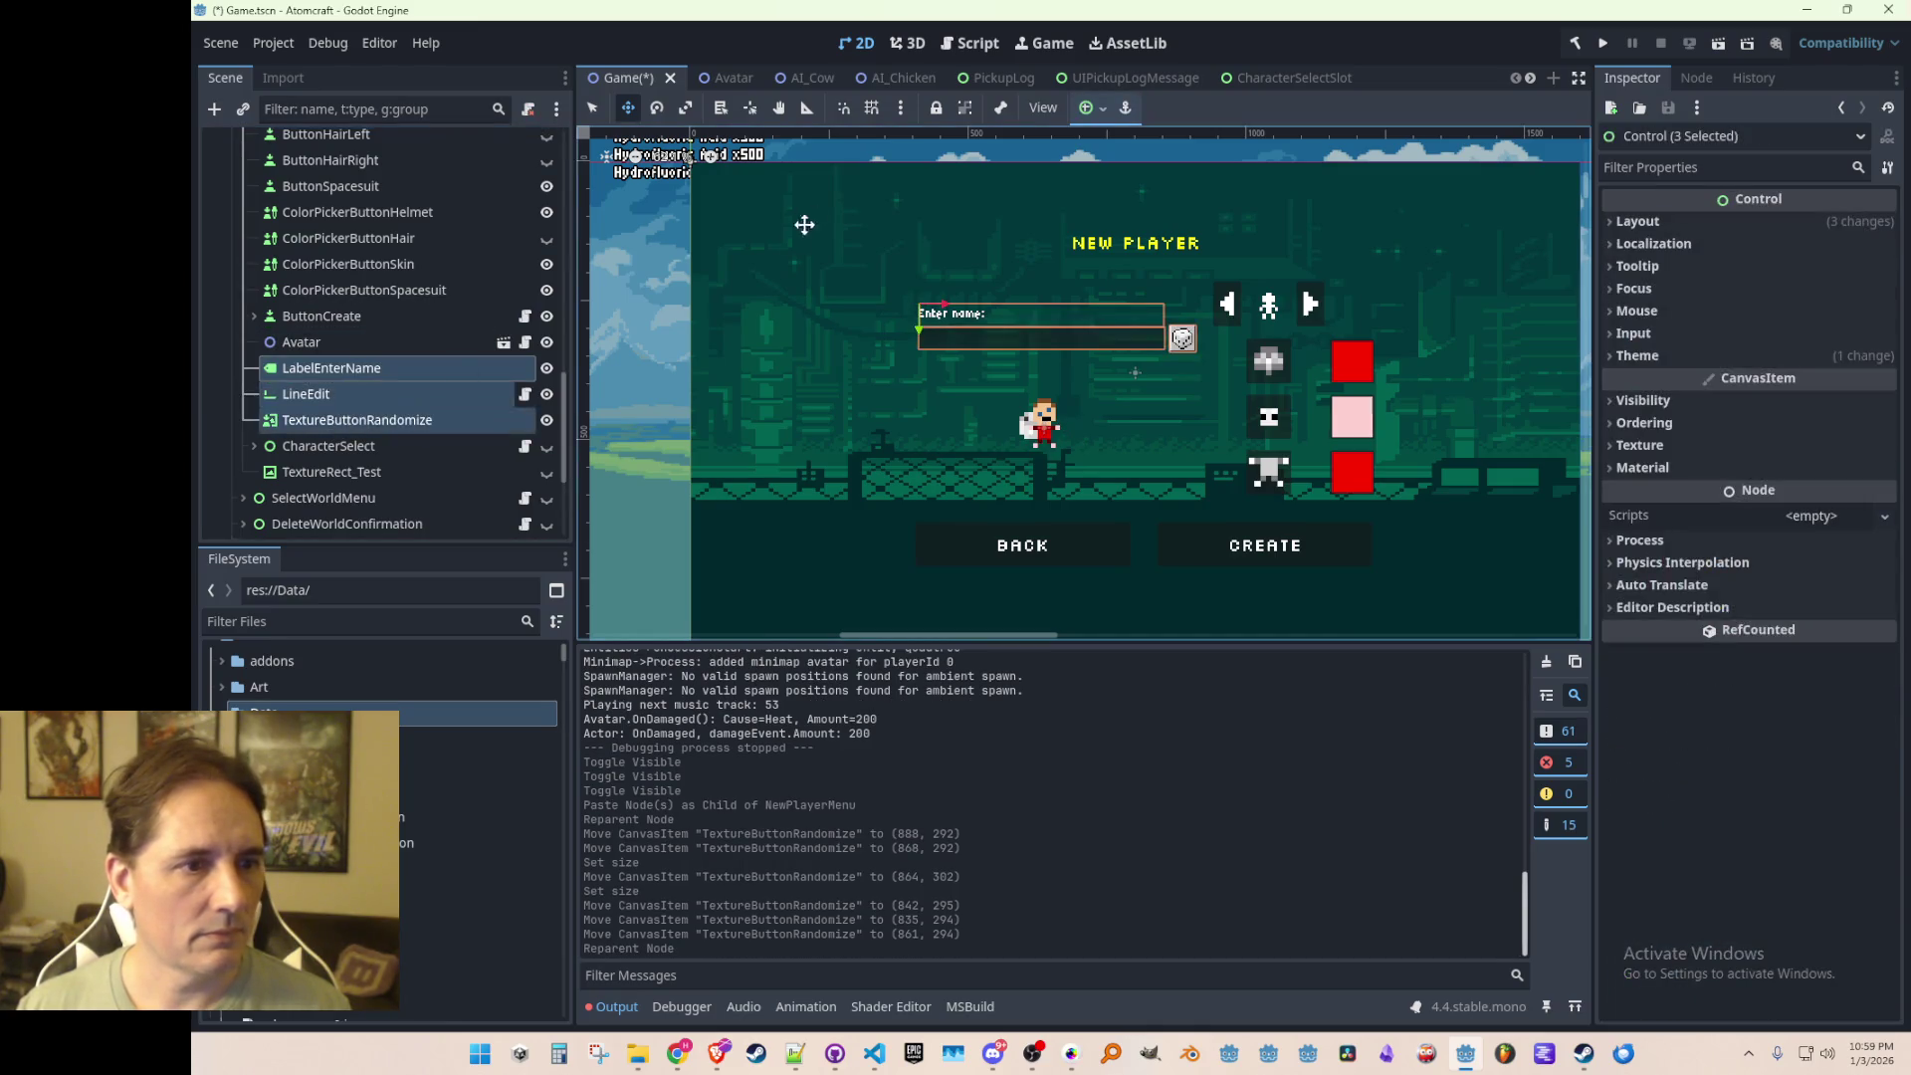
pyautogui.scroll(2, 1010, 338)
pyautogui.moveTo(1015, 334)
pyautogui.mouseDown()
pyautogui.moveTo(990, 331)
pyautogui.moveTo(1005, 352)
pyautogui.mouseUp()
pyautogui.click(311, 406)
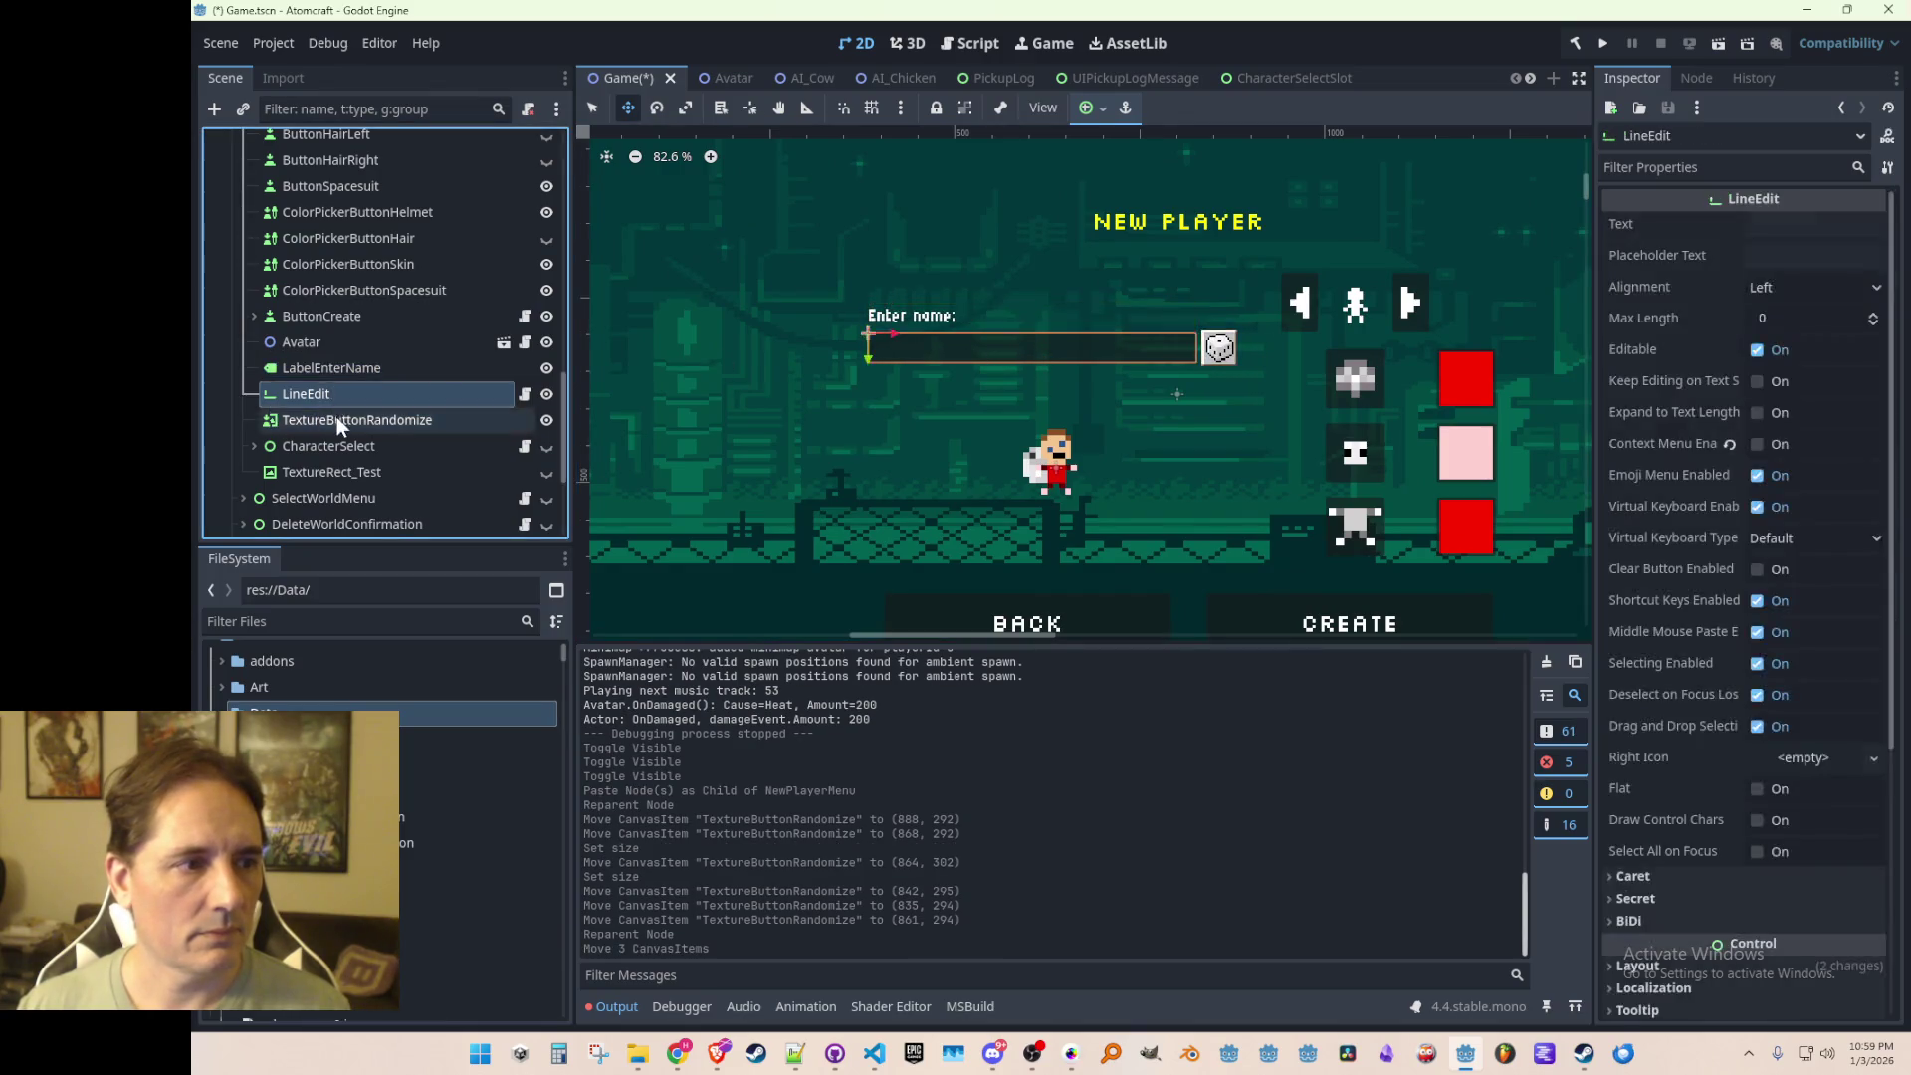
pyautogui.click(337, 416)
pyautogui.scroll(5, 1187, 383)
pyautogui.moveTo(1271, 256); pyautogui.dragTo(1272, 257)
pyautogui.scroll(-5, 1195, 423)
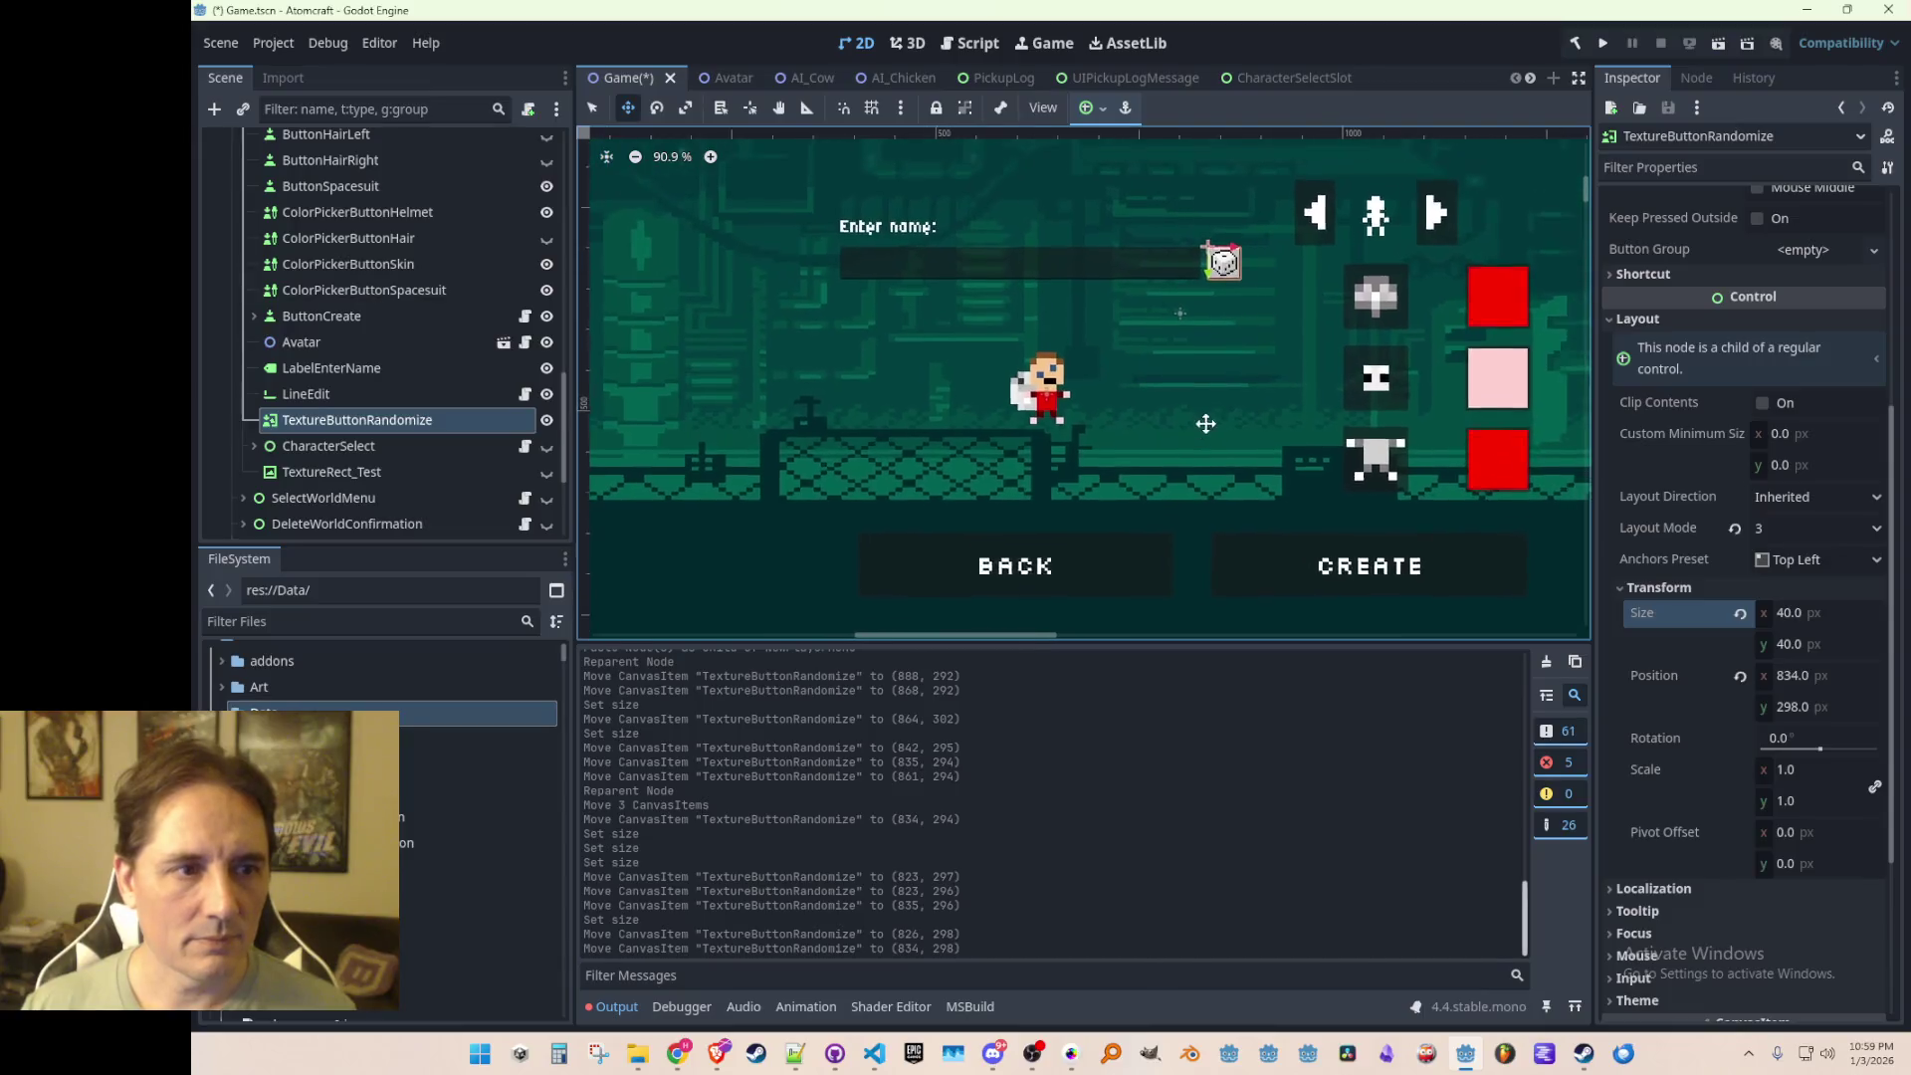
pyautogui.scroll(-1, 1182, 431)
pyautogui.scroll(1, 1156, 425)
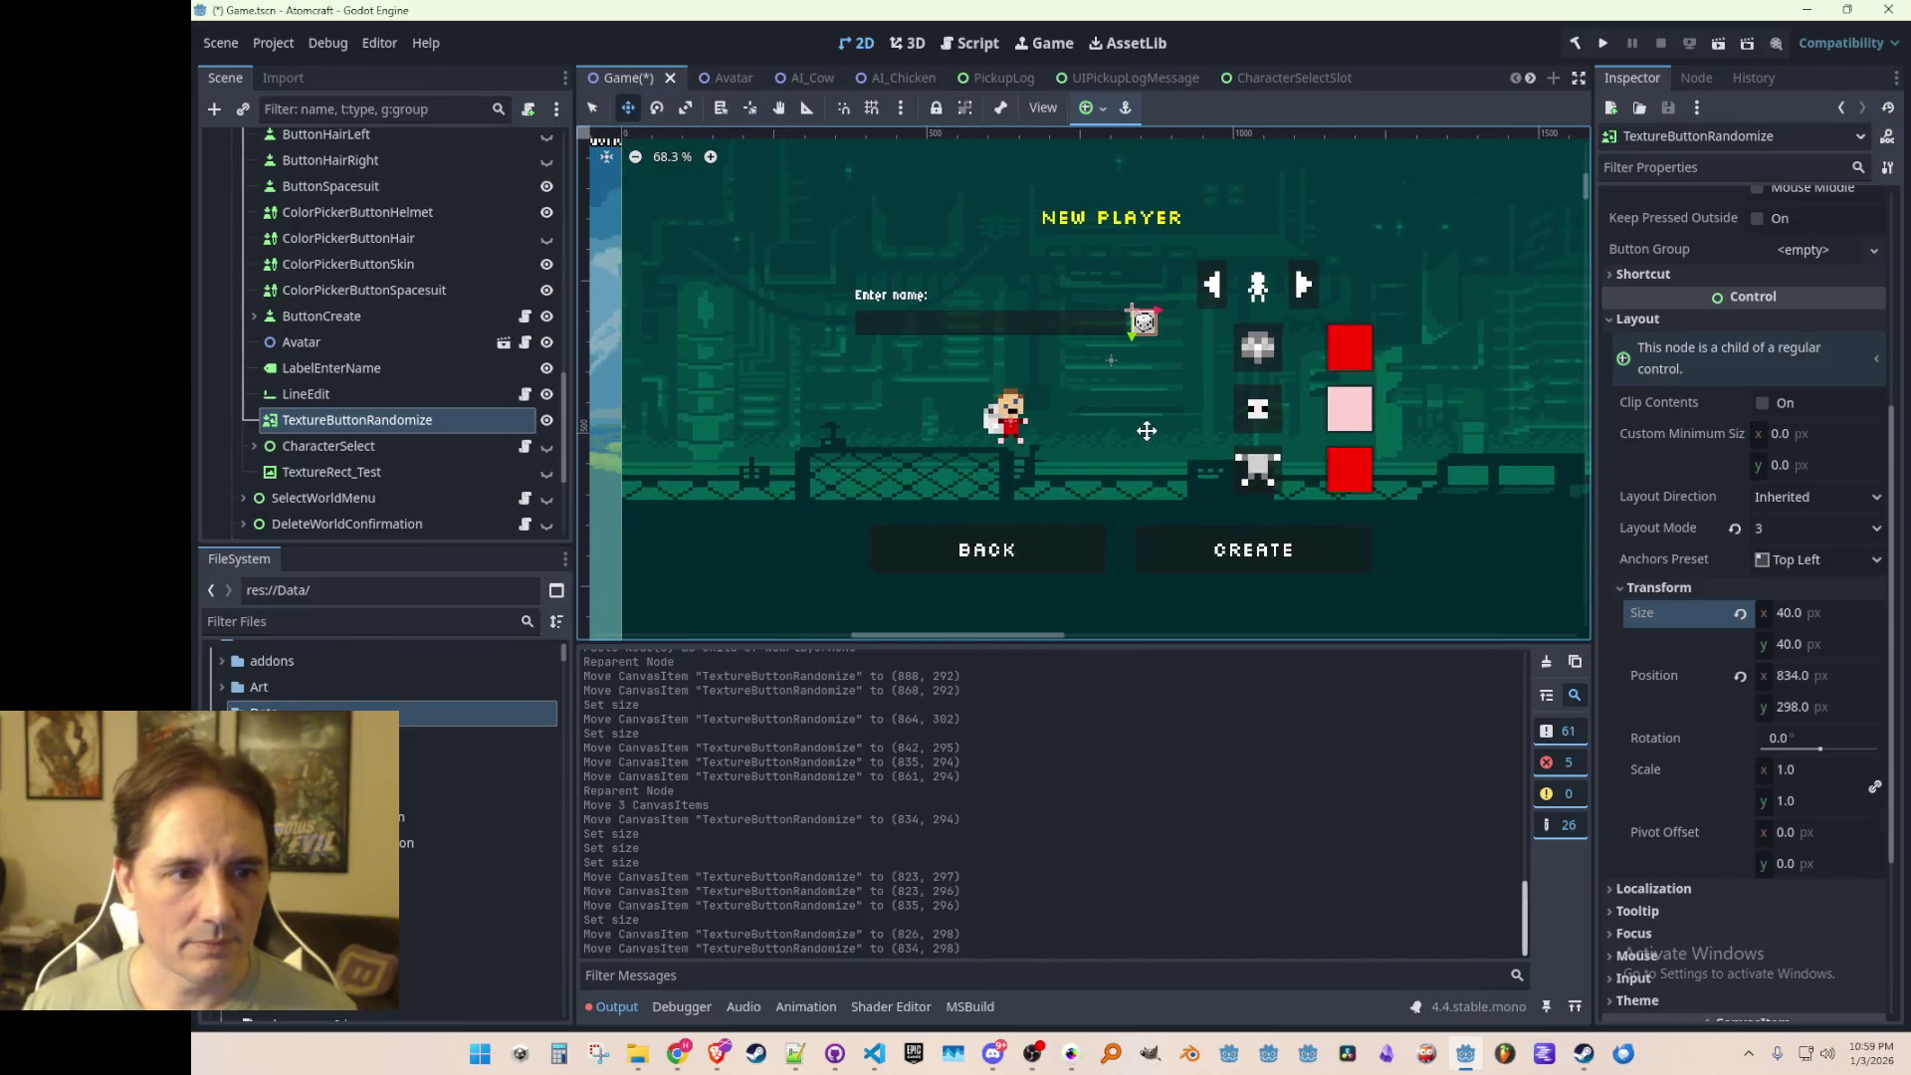
pyautogui.hotkey('ctrl', 's')
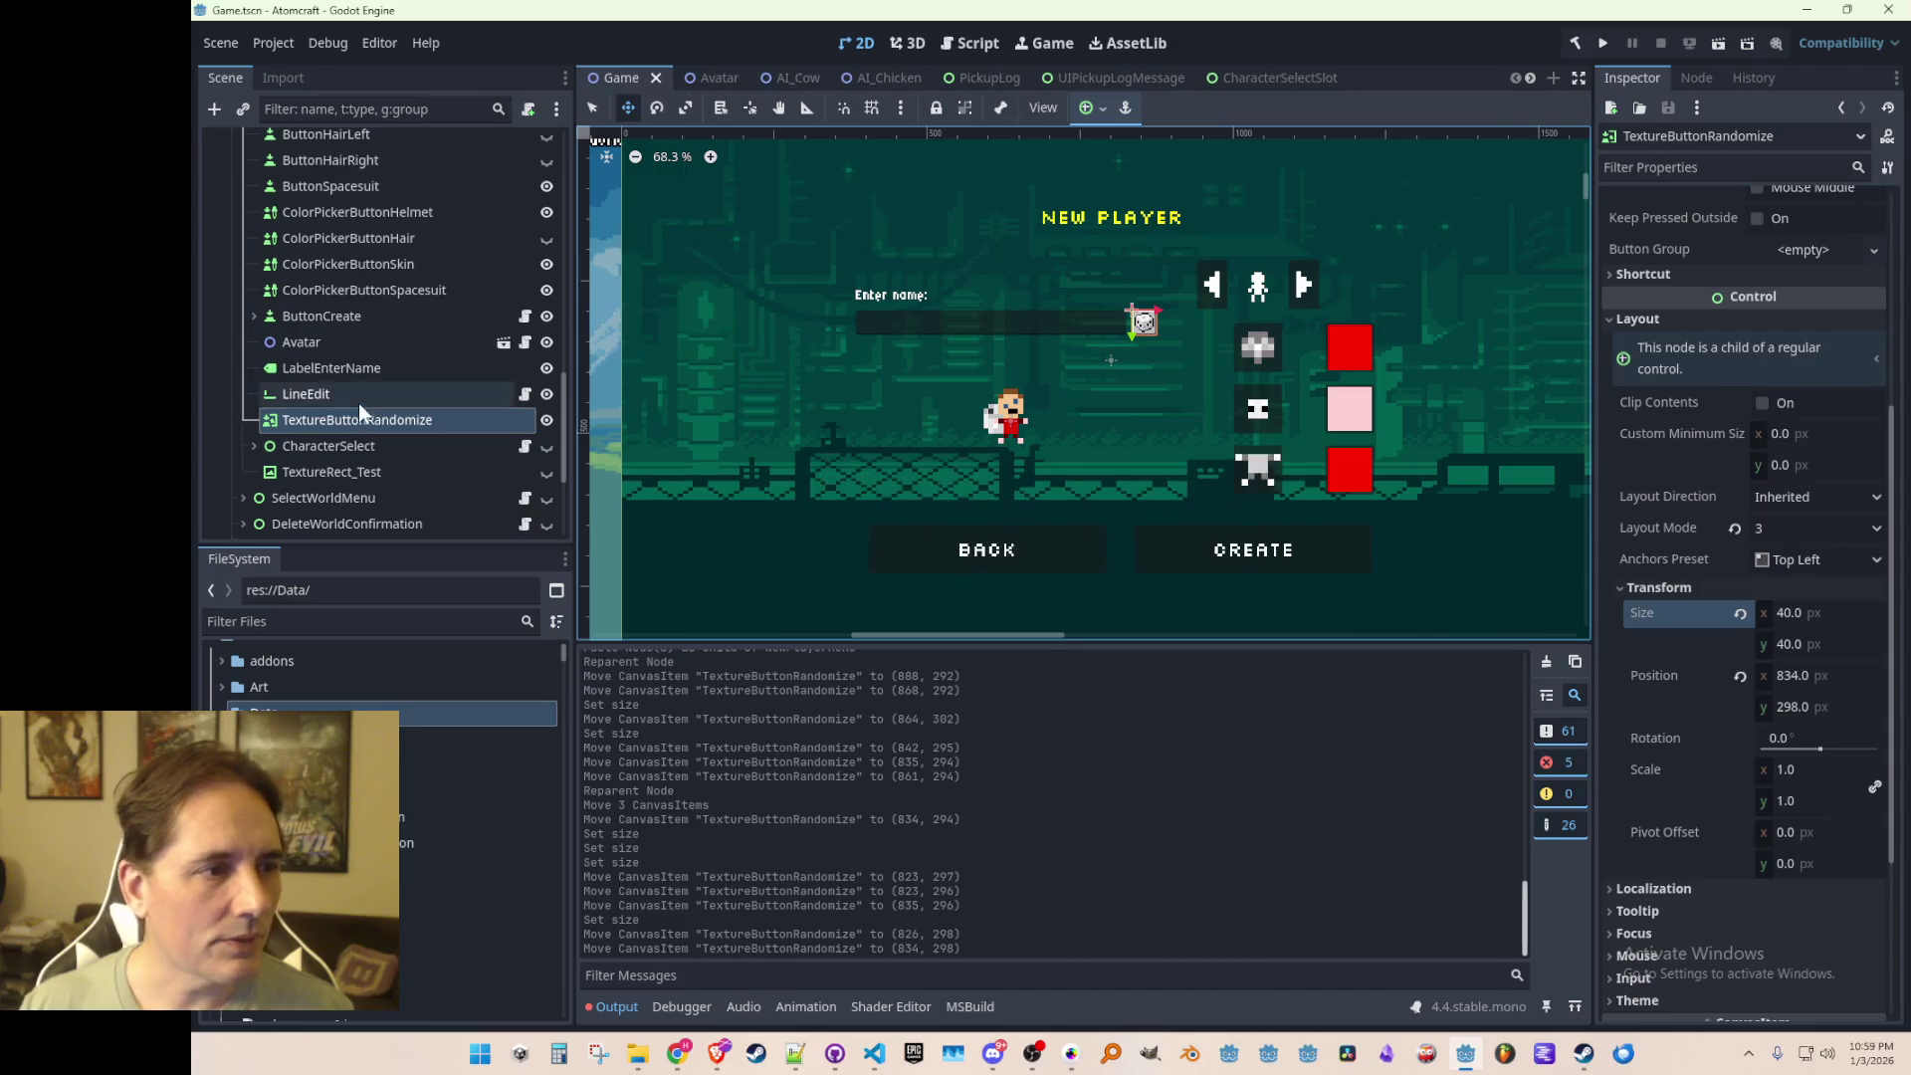
# Step: Glance at the New Player menu script, then reselect the TextureButtonRandomize node
pyautogui.click(358, 398)
pyautogui.click(380, 421)
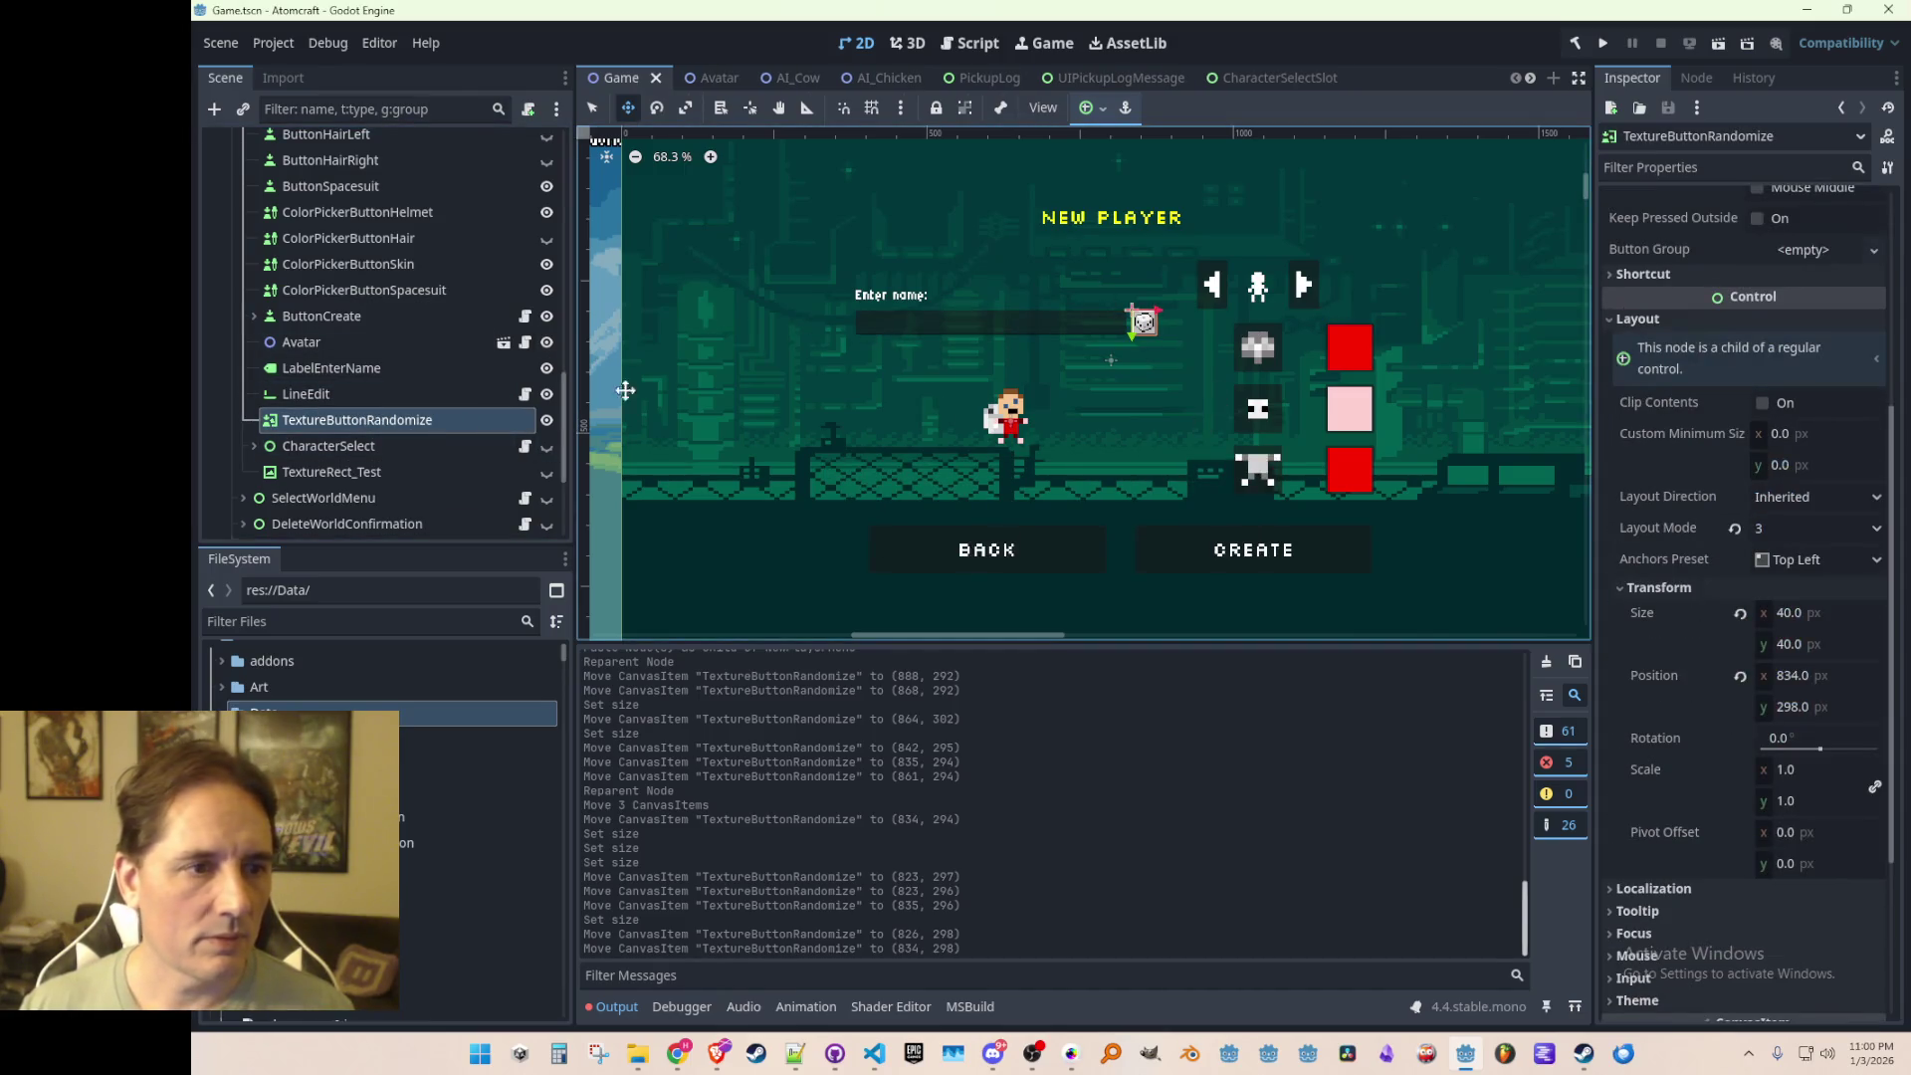
pyautogui.scroll(8, 374, 434)
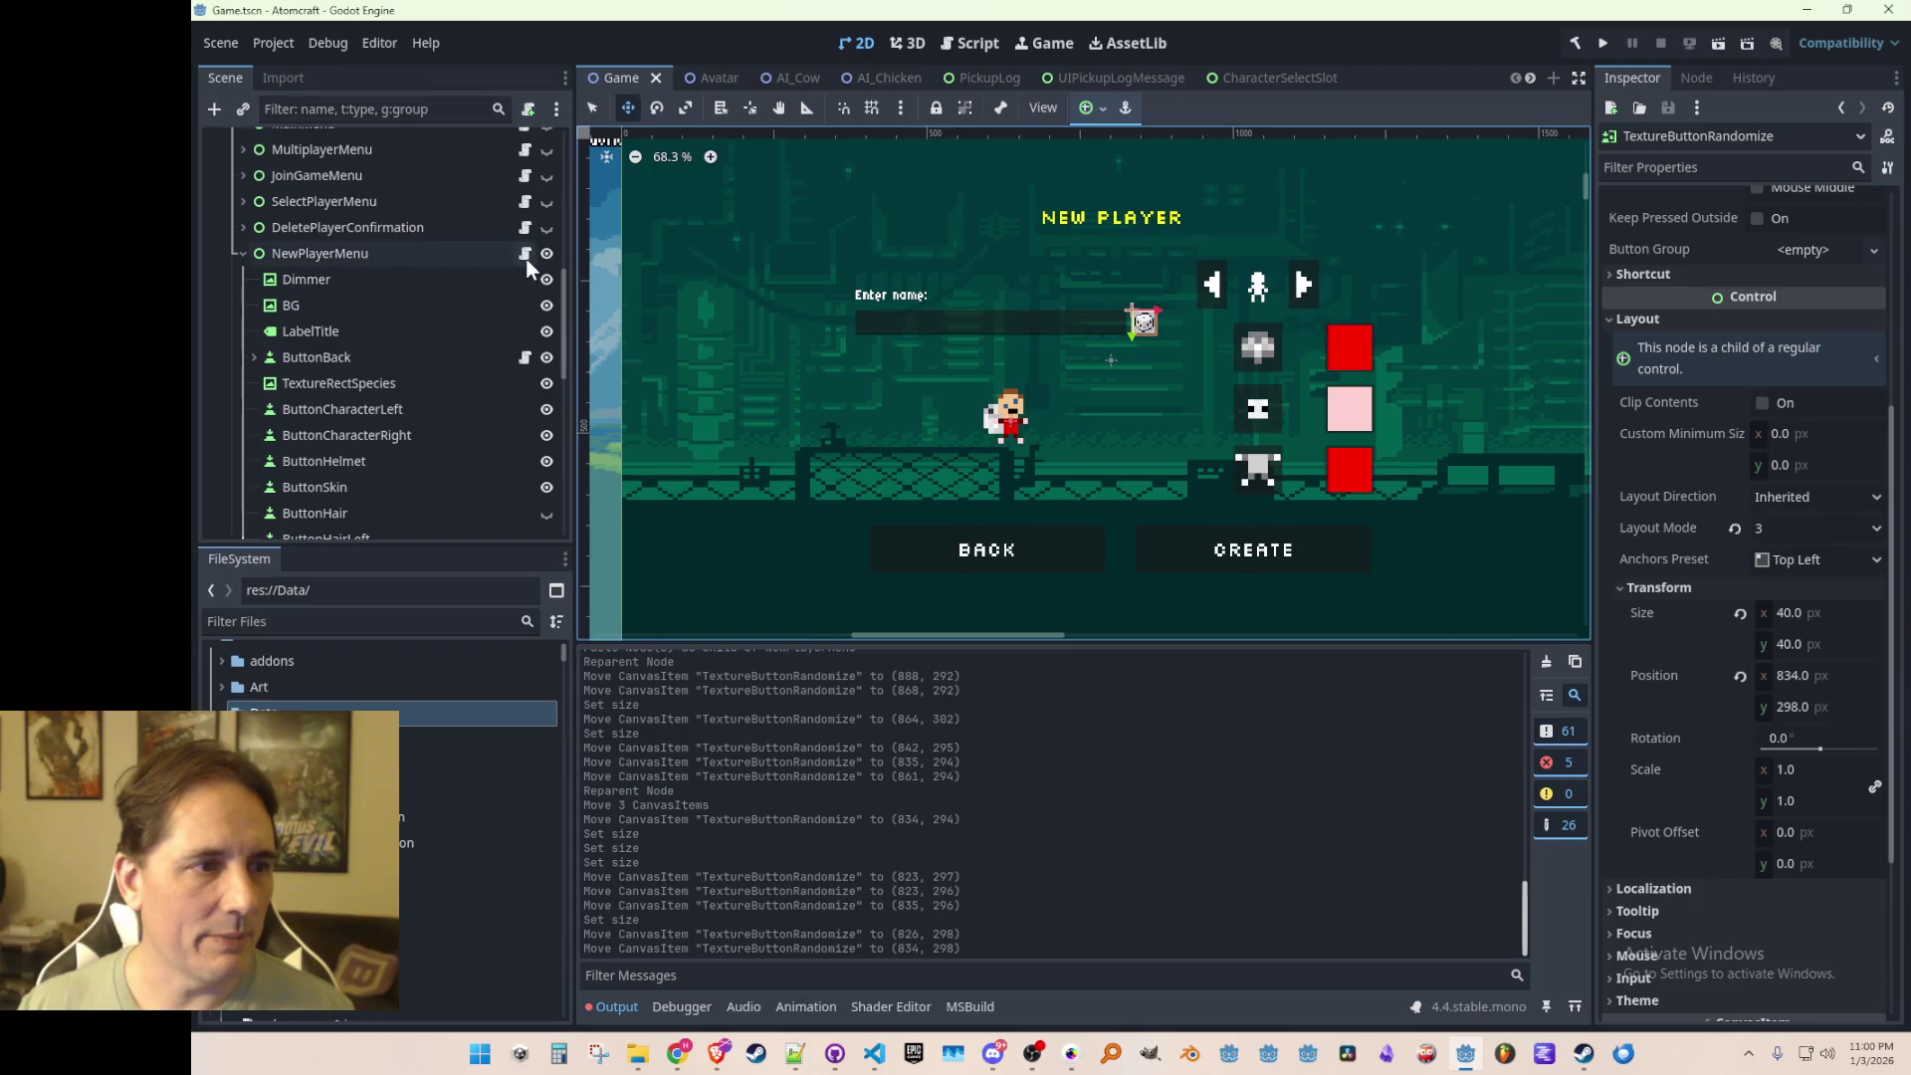
pyautogui.click(524, 253)
pyautogui.click(770, 38)
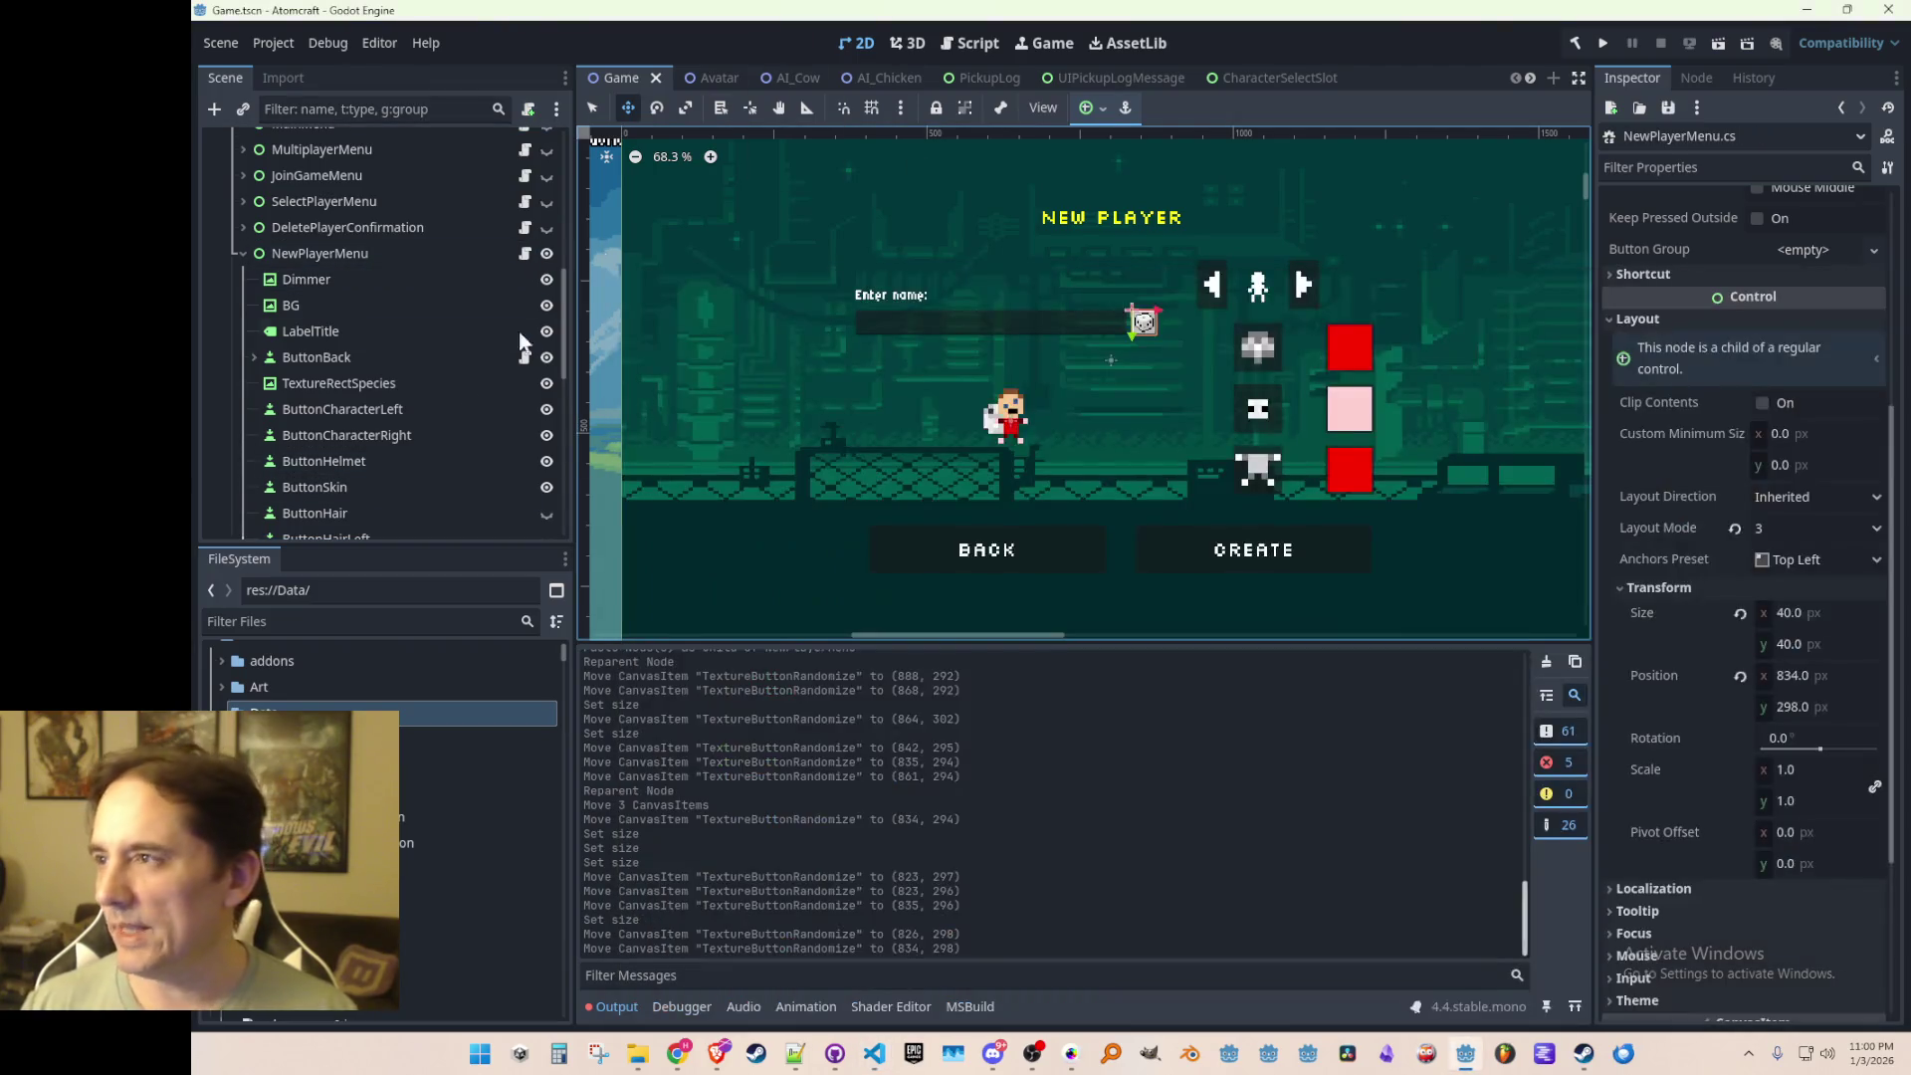
pyautogui.scroll(-7, 420, 356)
pyautogui.click(406, 466)
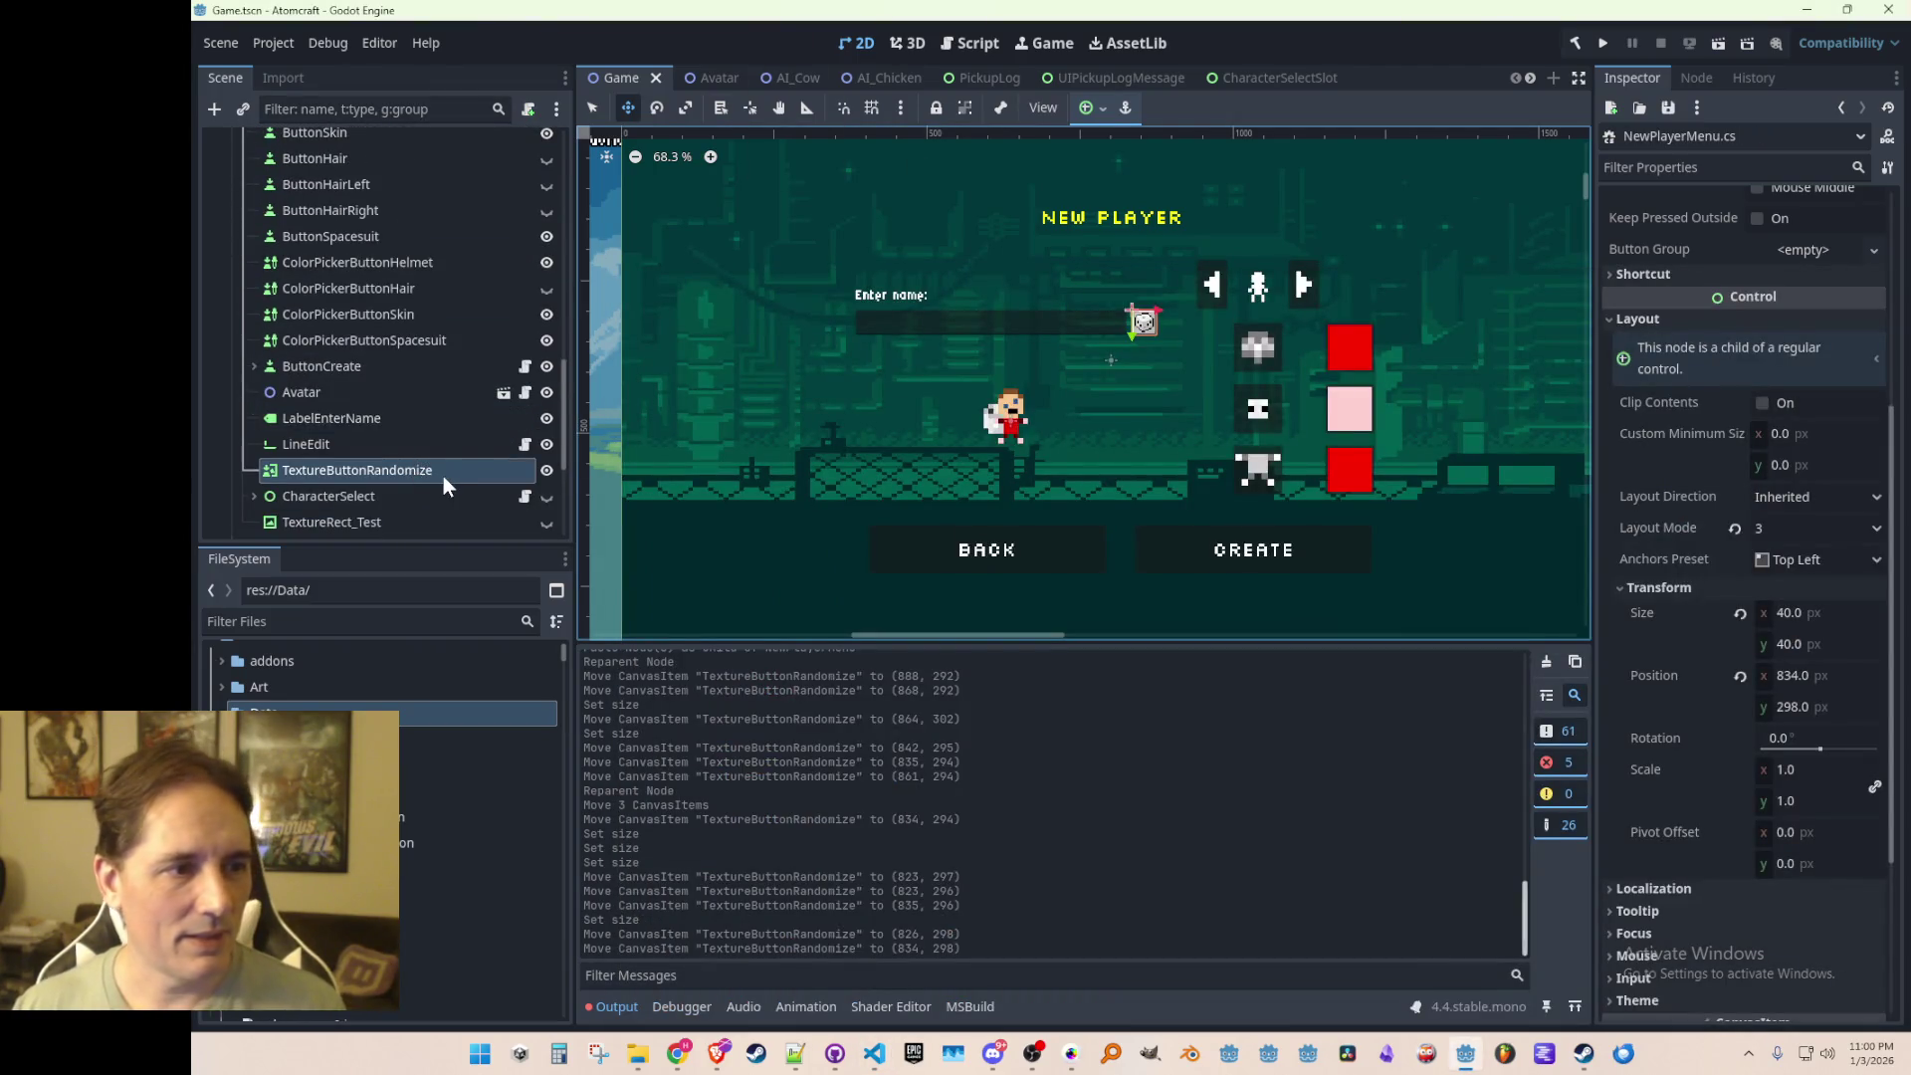
pyautogui.scroll(-1, 444, 476)
# Step: Declare a 'TextureButton TextureButtonRandomizeName;' field after the color picker declarations in NewPlayerMenu.cs and save
pyautogui.hotkey('alt', 'Tab')
pyautogui.scroll(-1, 1209, 626)
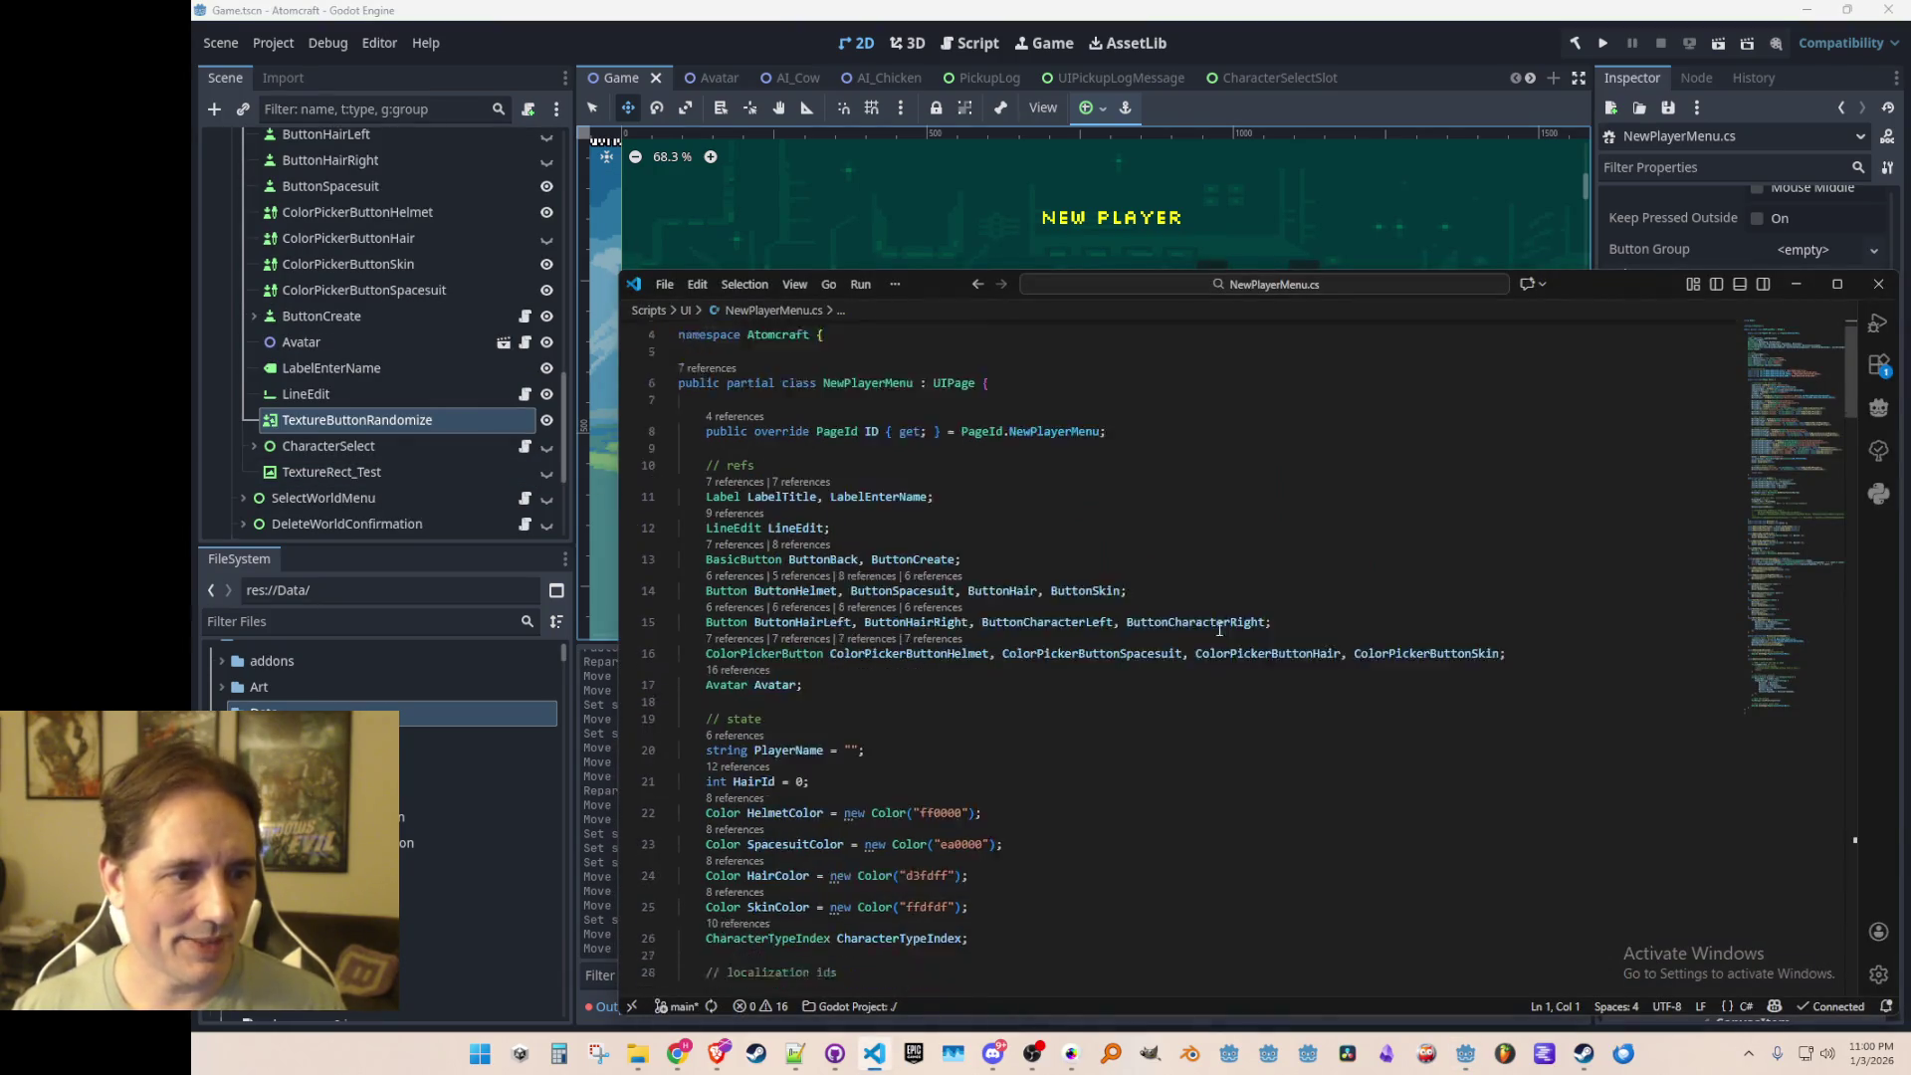
pyautogui.click(1599, 653)
pyautogui.press('Return')
pyautogui.write('Textyr')
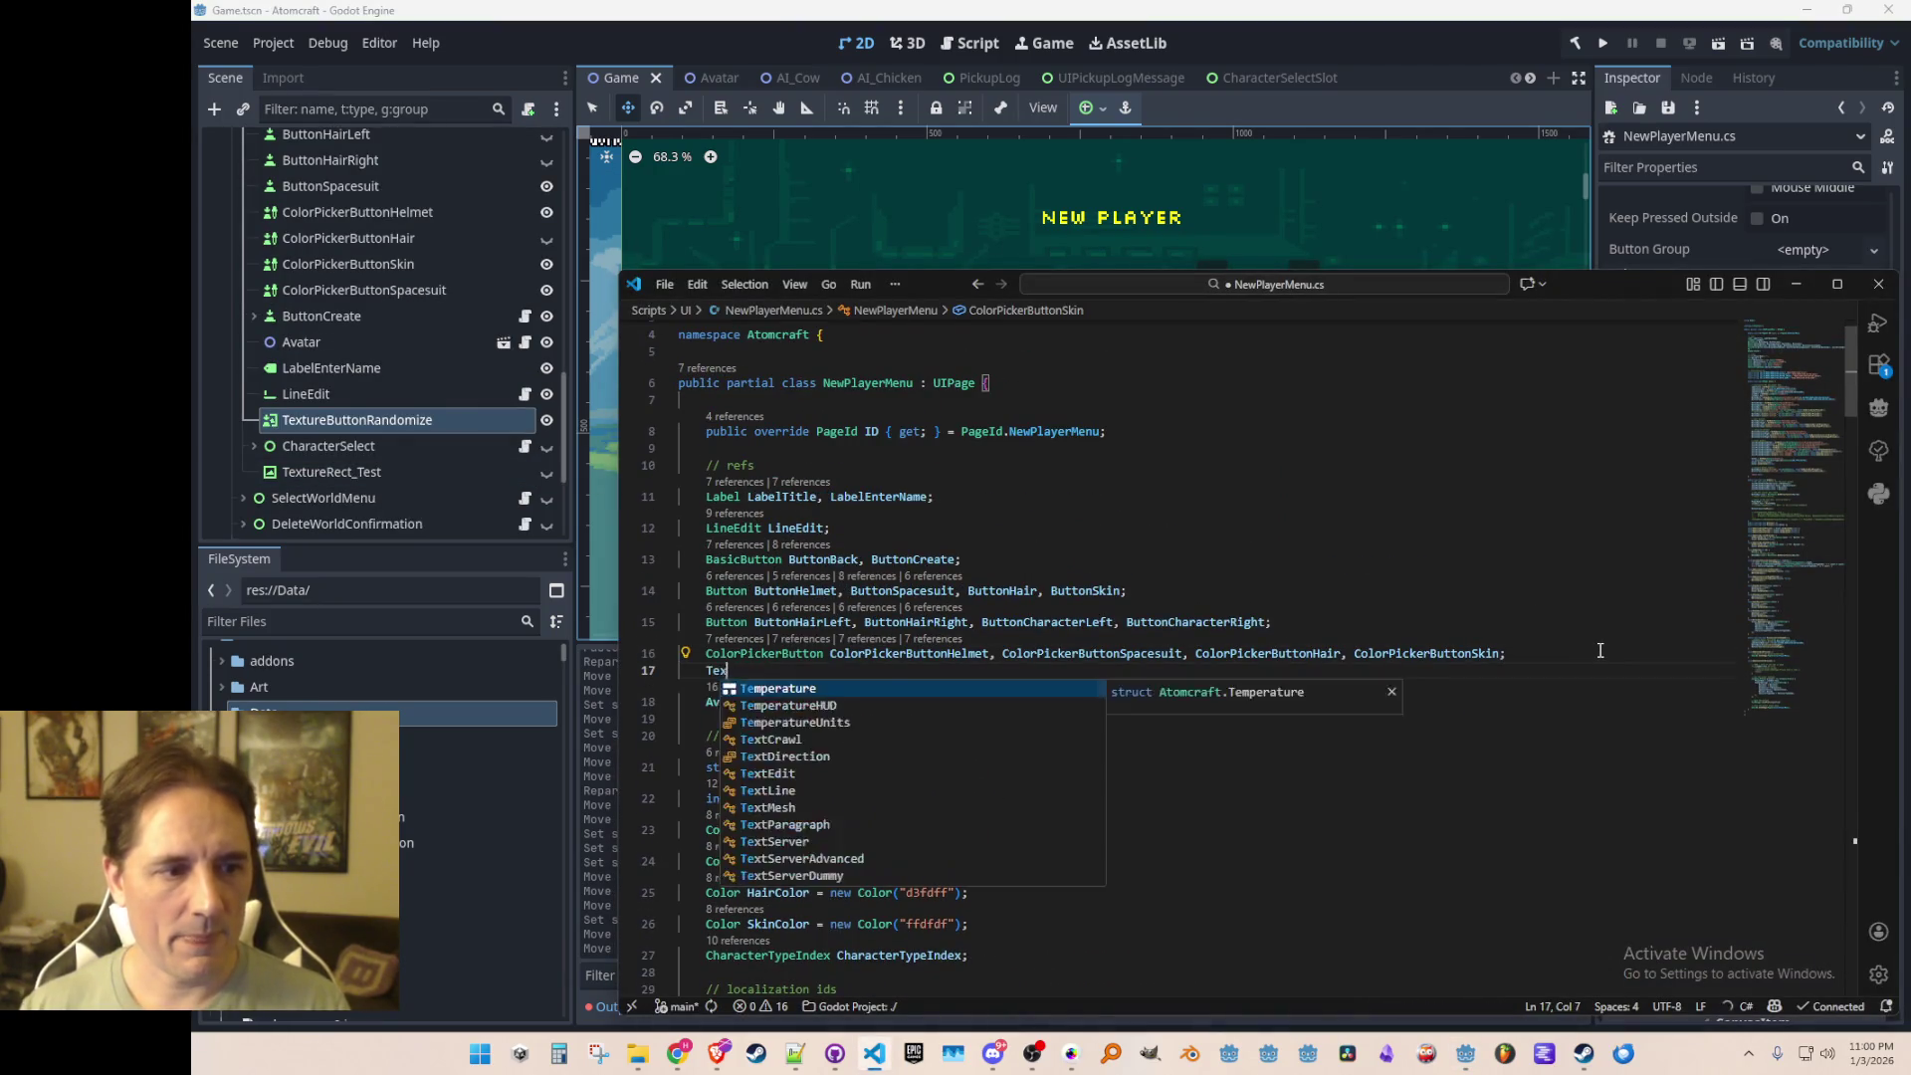
pyautogui.press('BackSpace')
pyautogui.press('BackSpace')
pyautogui.write('ureBu')
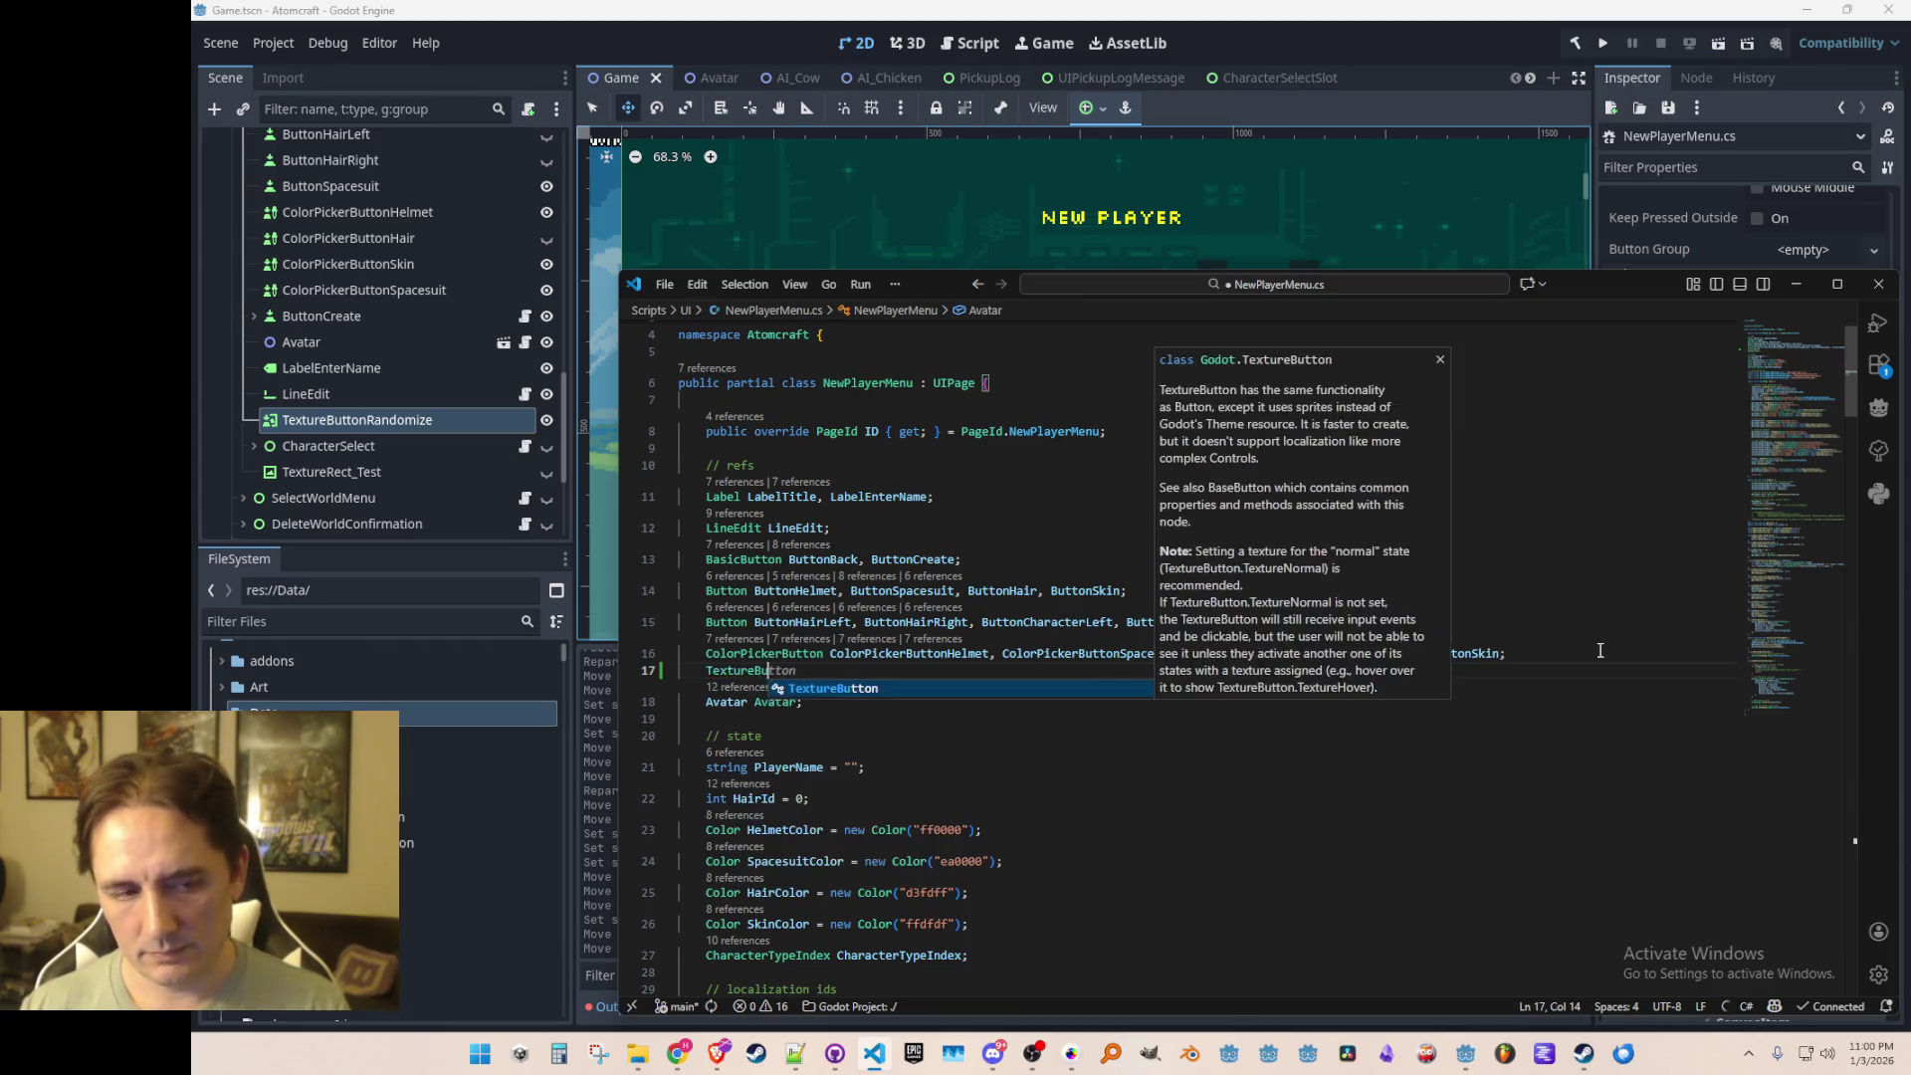
pyautogui.press('Tab')
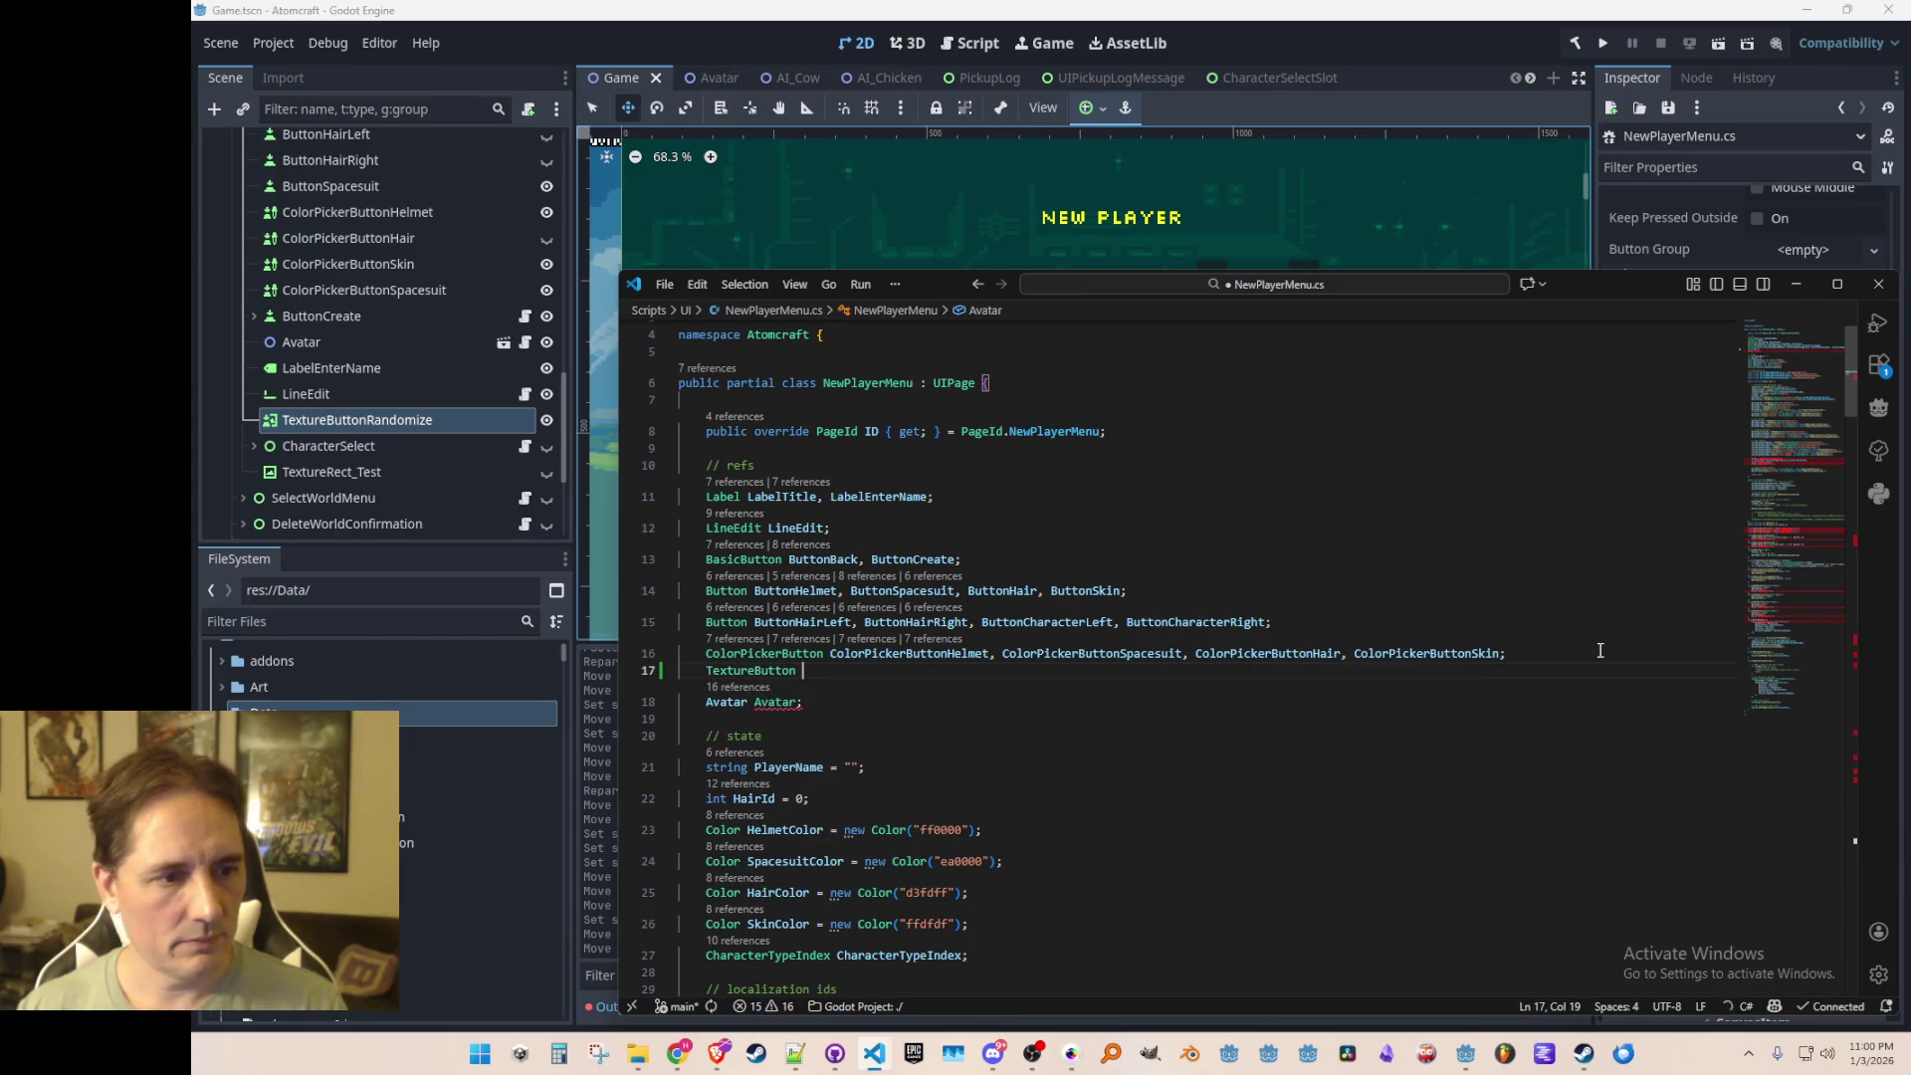
pyautogui.write('TextureButtonRandomizeName;')
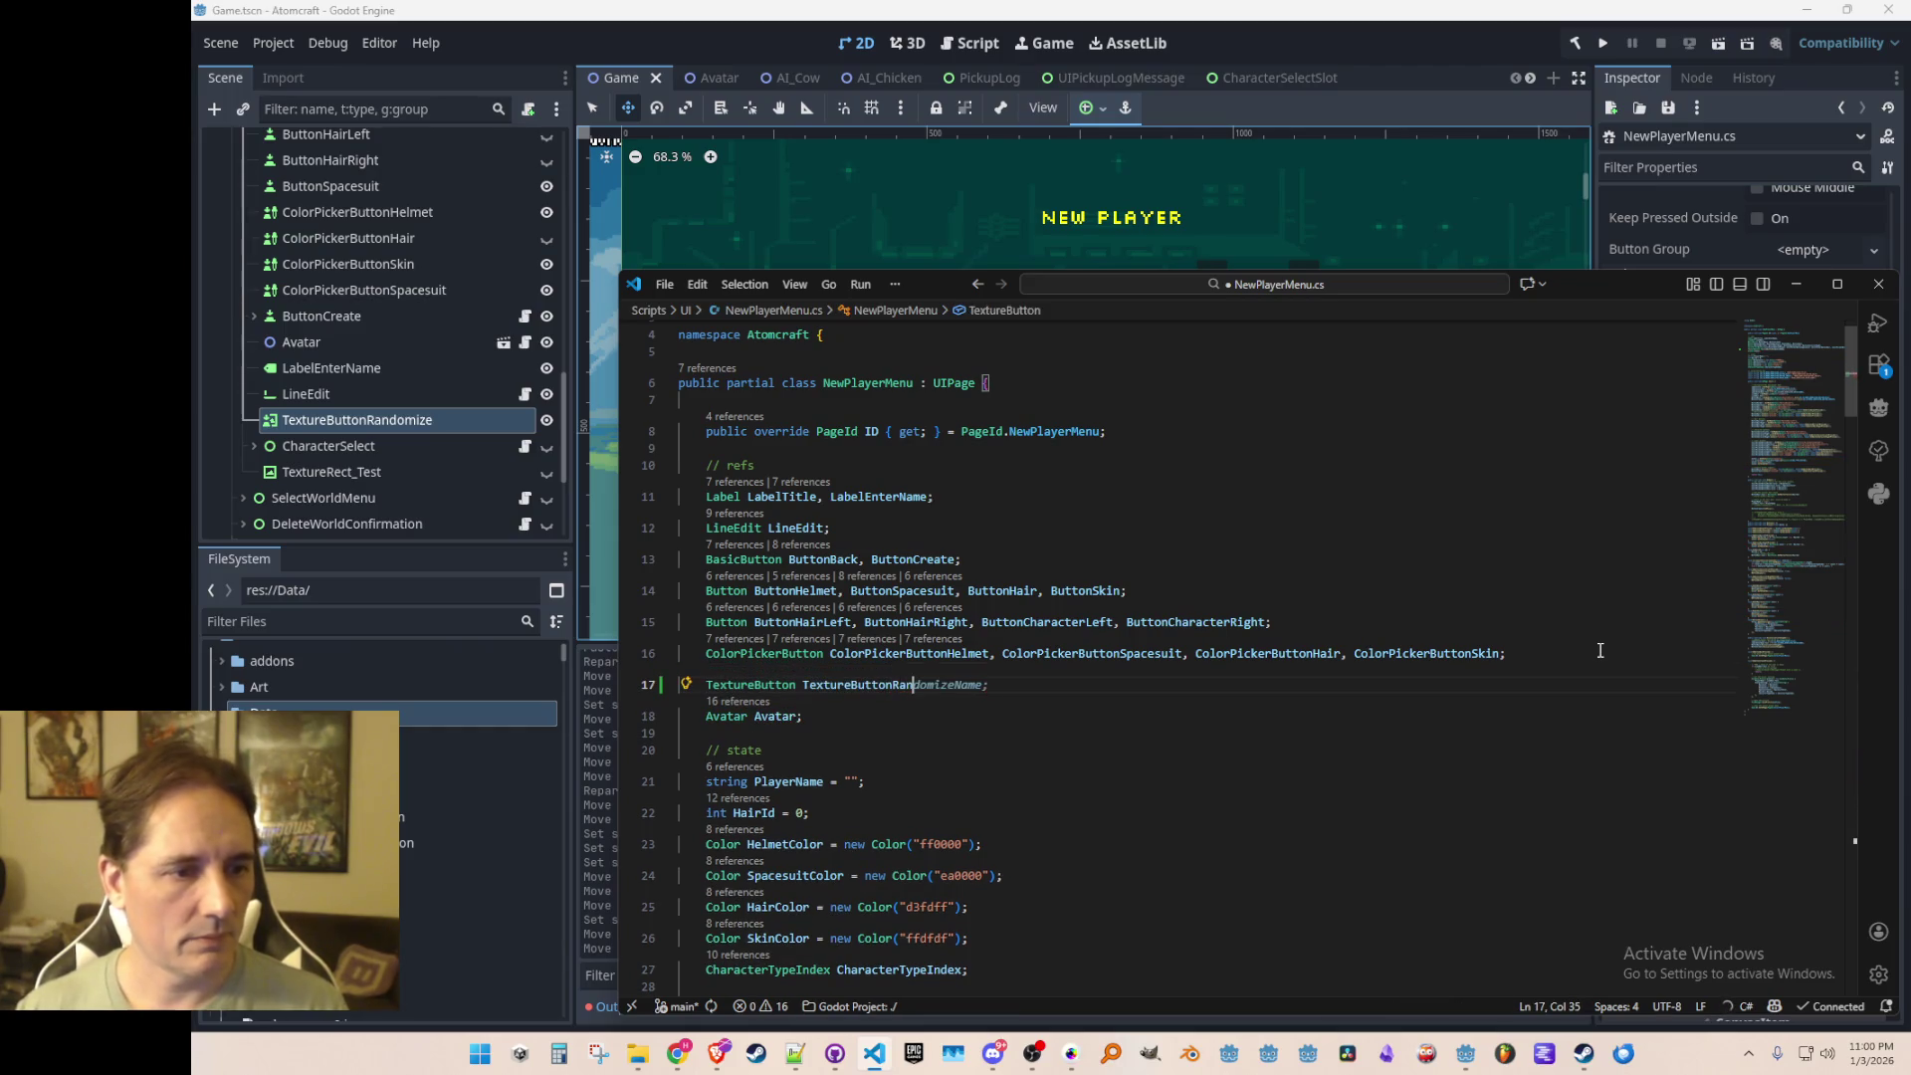
pyautogui.hotkey('ctrl', 's')
# Step: Rename the dice button node in Godot to TextureButtonRandomizeName and save the scene
pyautogui.click(479, 419)
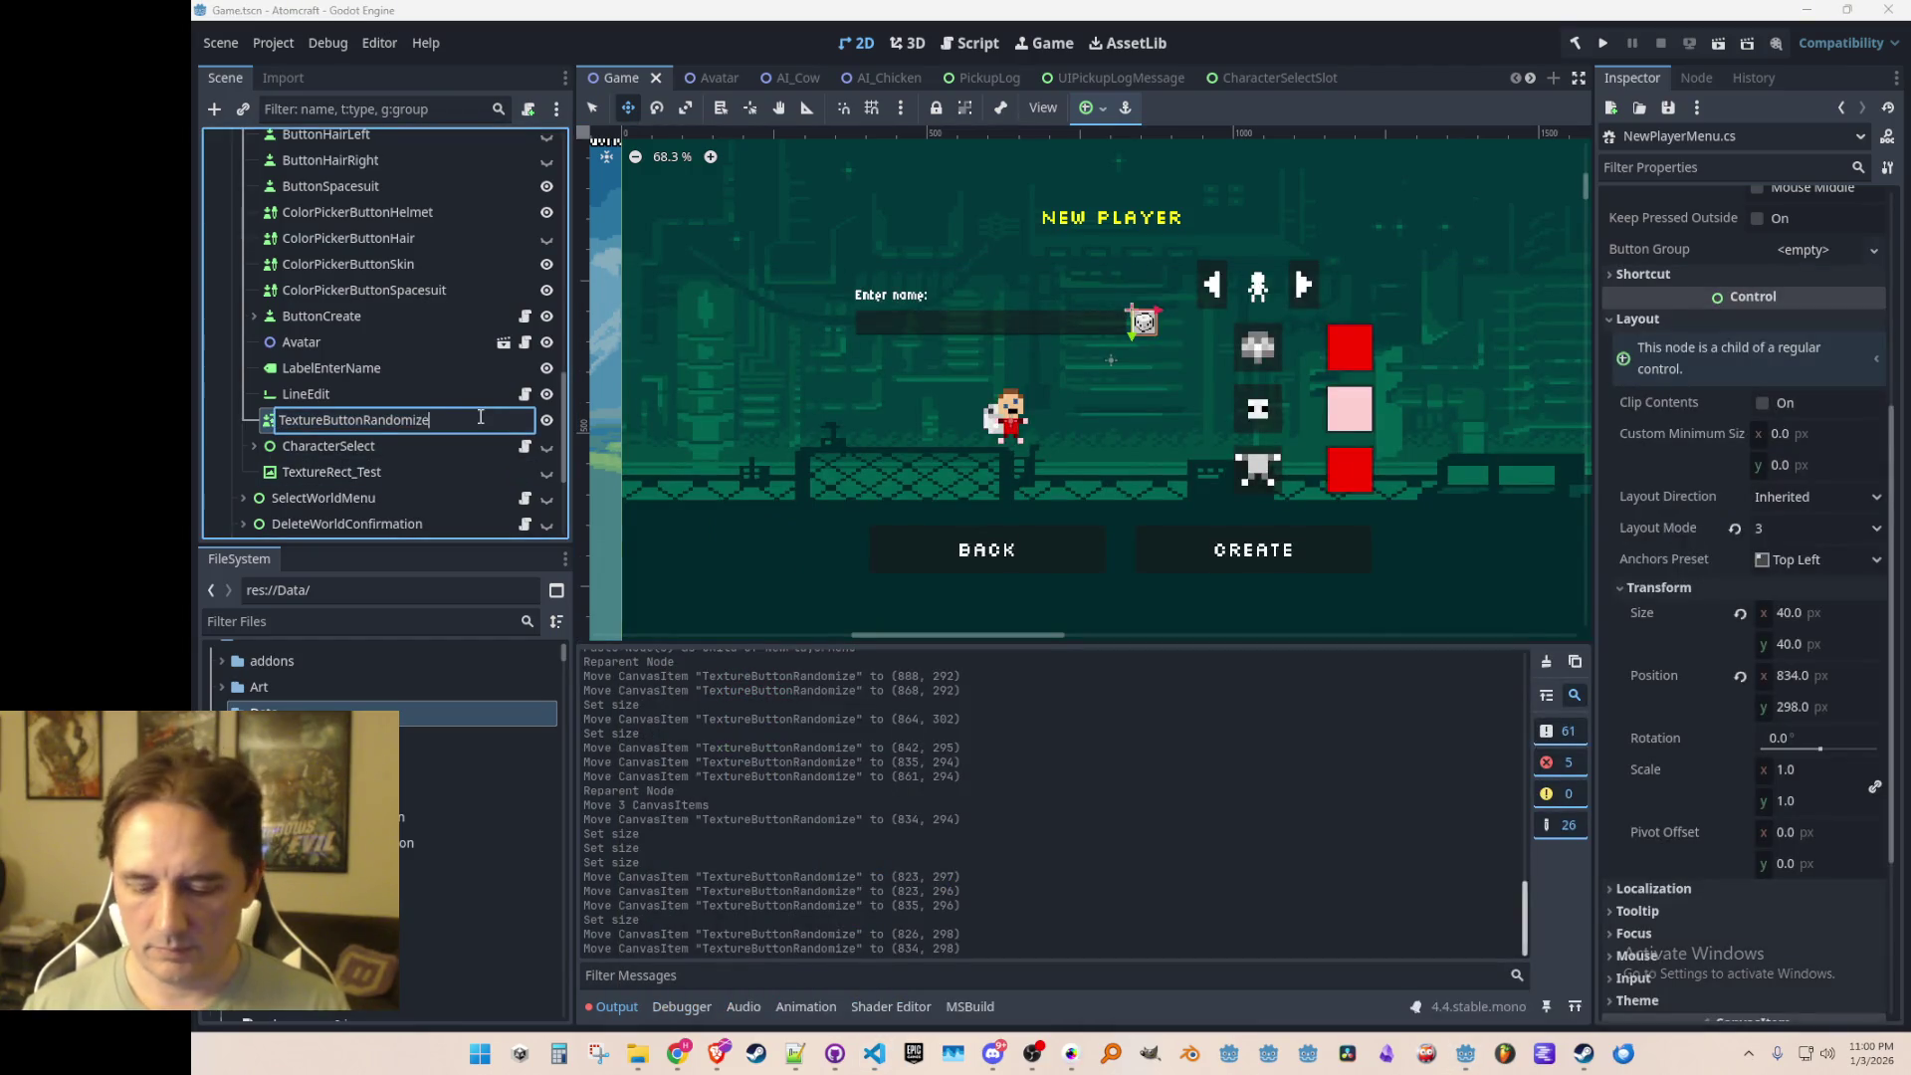
pyautogui.write('Name')
pyautogui.press('Return')
pyautogui.hotkey('ctrl', 's')
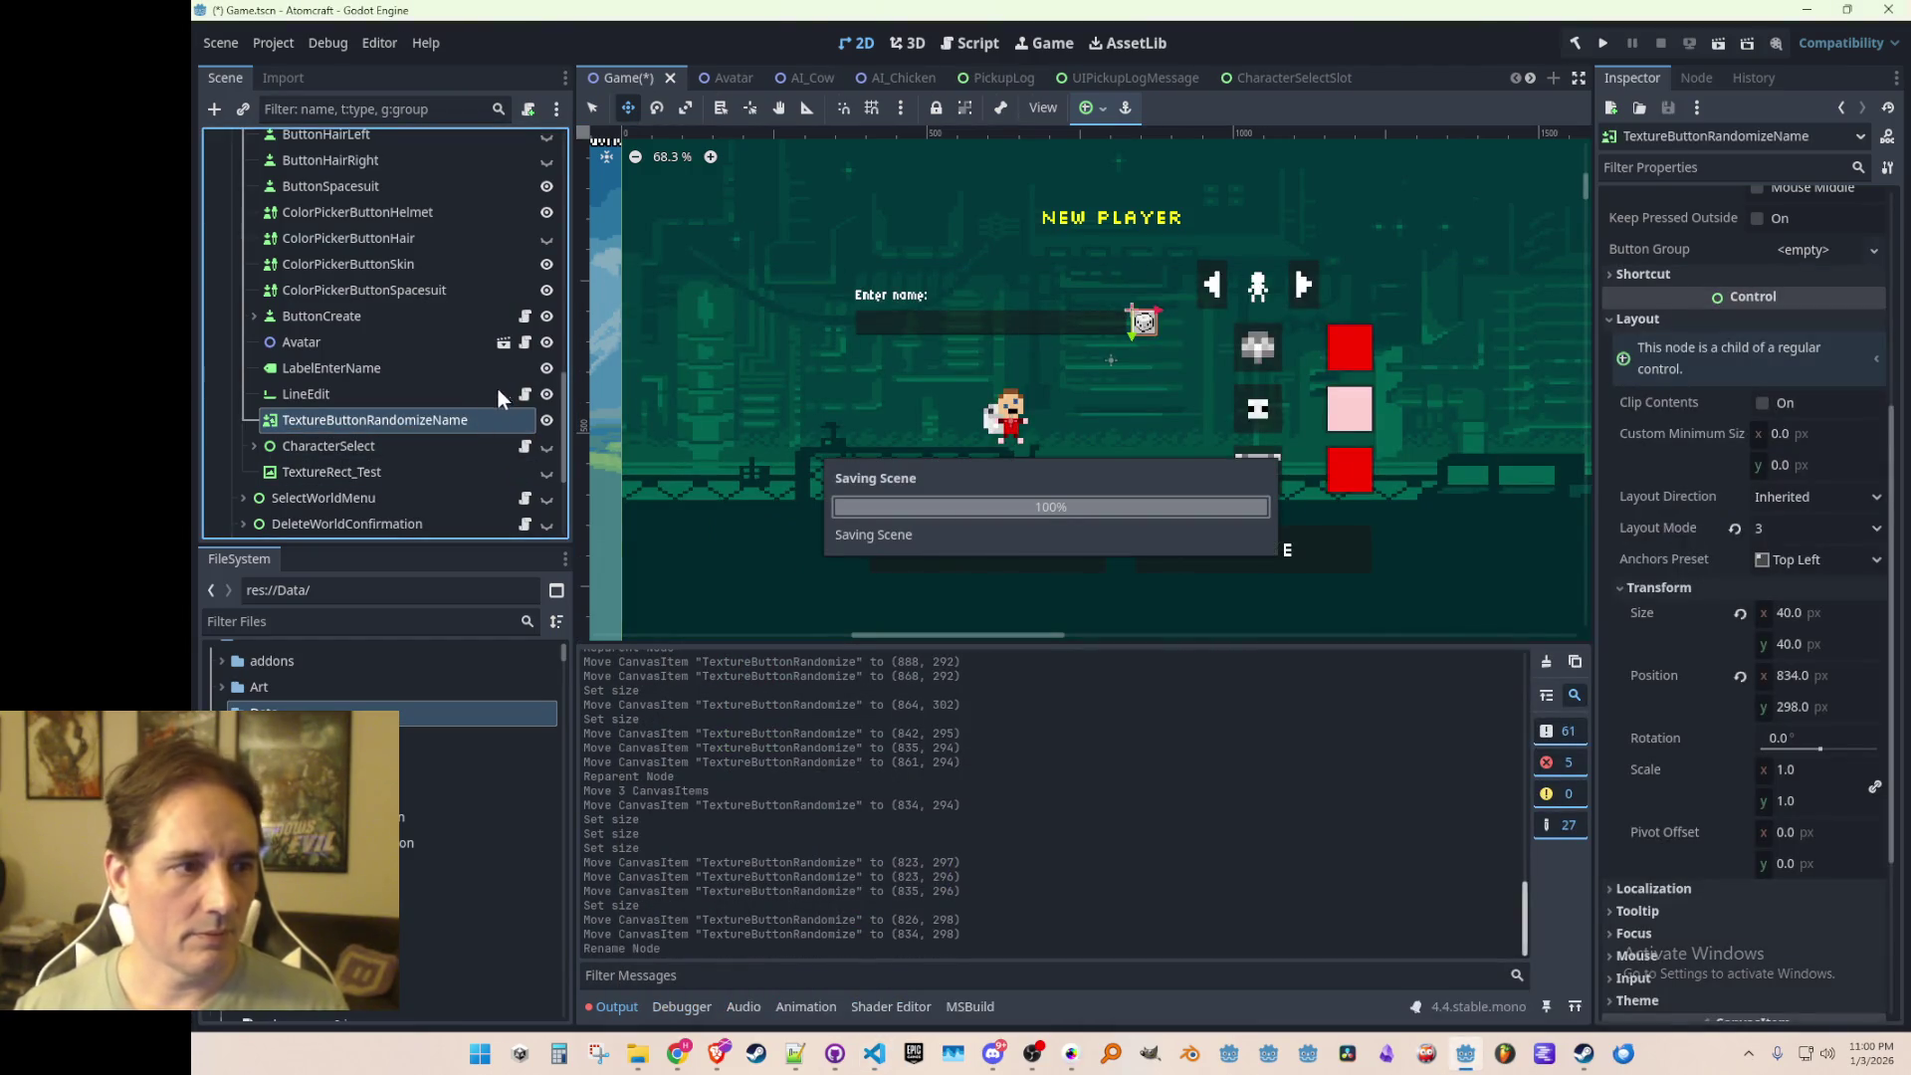
# Step: Review the new TextureButtonRandomizeName declaration in NewPlayerMenu.cs and scroll further down the script
pyautogui.hotkey('alt', 'Tab')
pyautogui.doubleClick(944, 683)
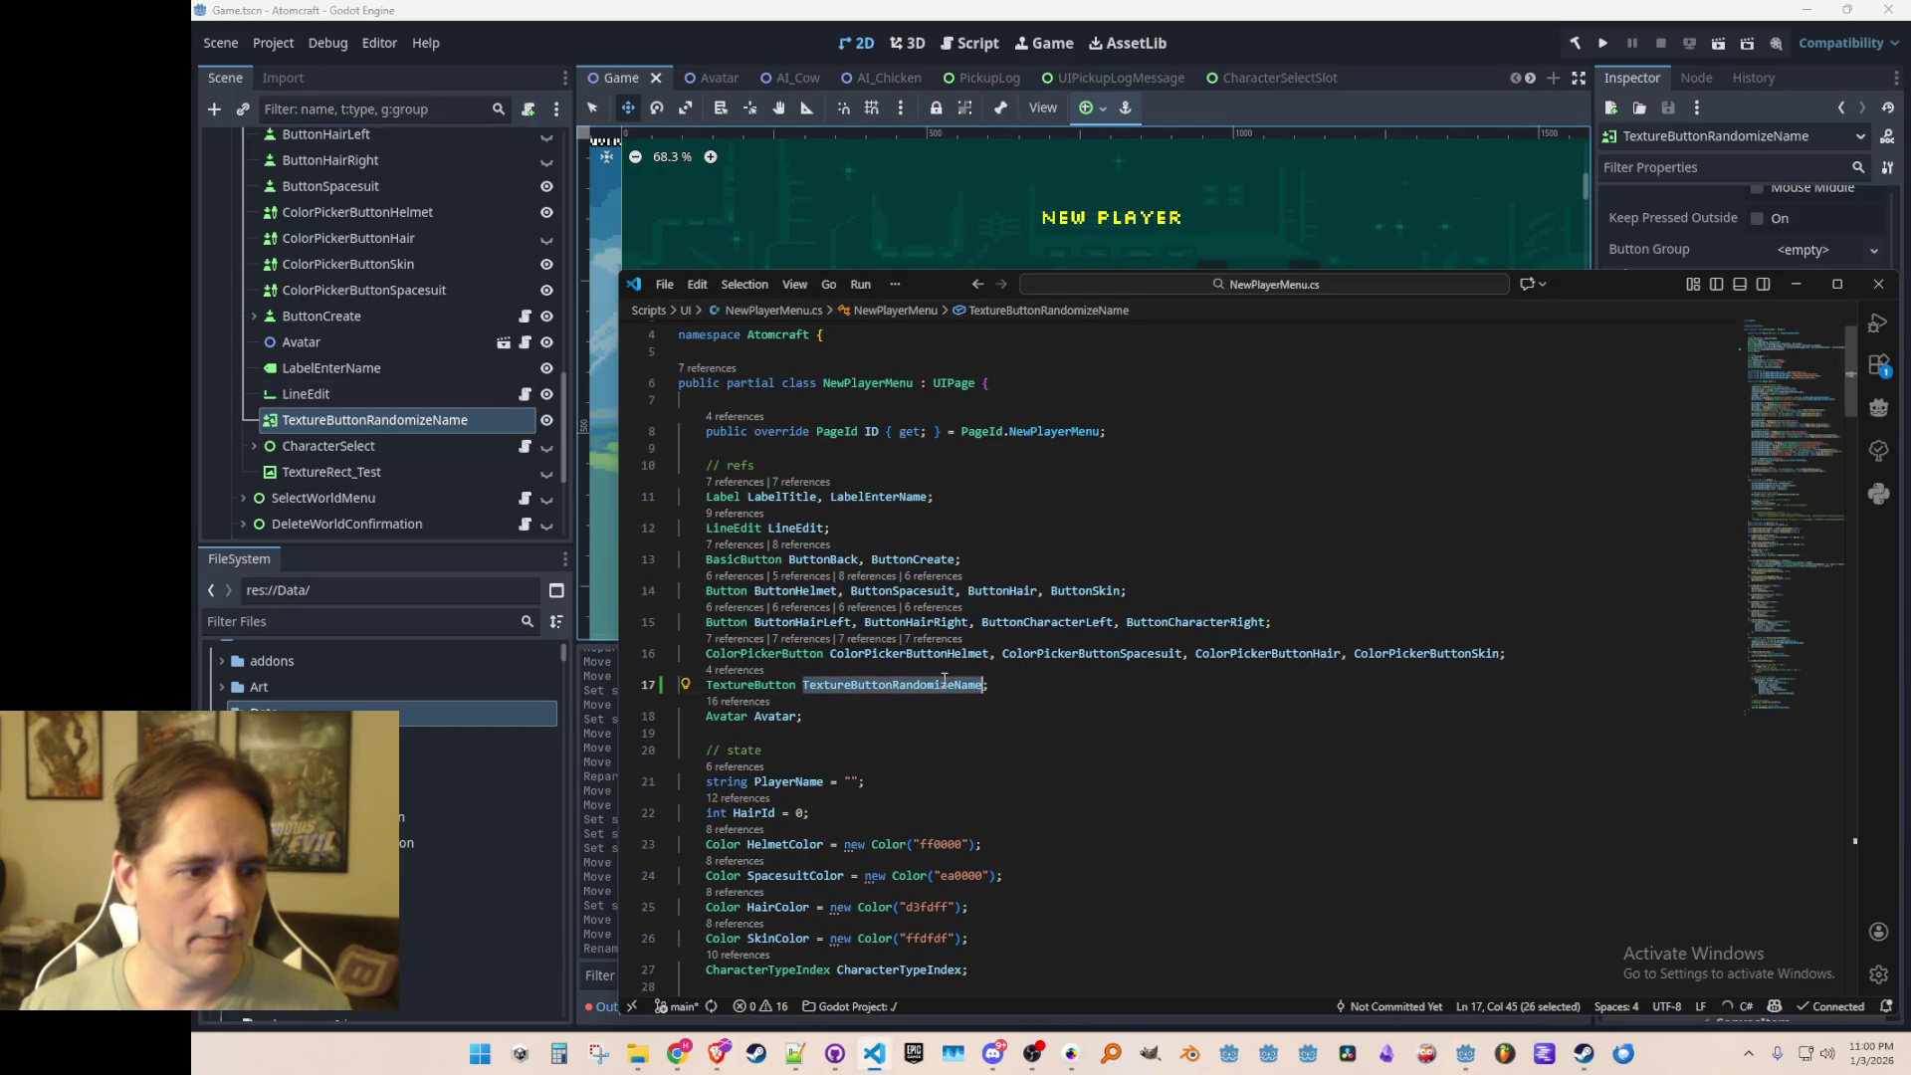
pyautogui.click(945, 684)
pyautogui.scroll(-10, 1270, 605)
# Step: In Init, look up TextureButtonRandomizeName with GetNode and subscribe its Pressed event
pyautogui.scroll(-6, 1270, 606)
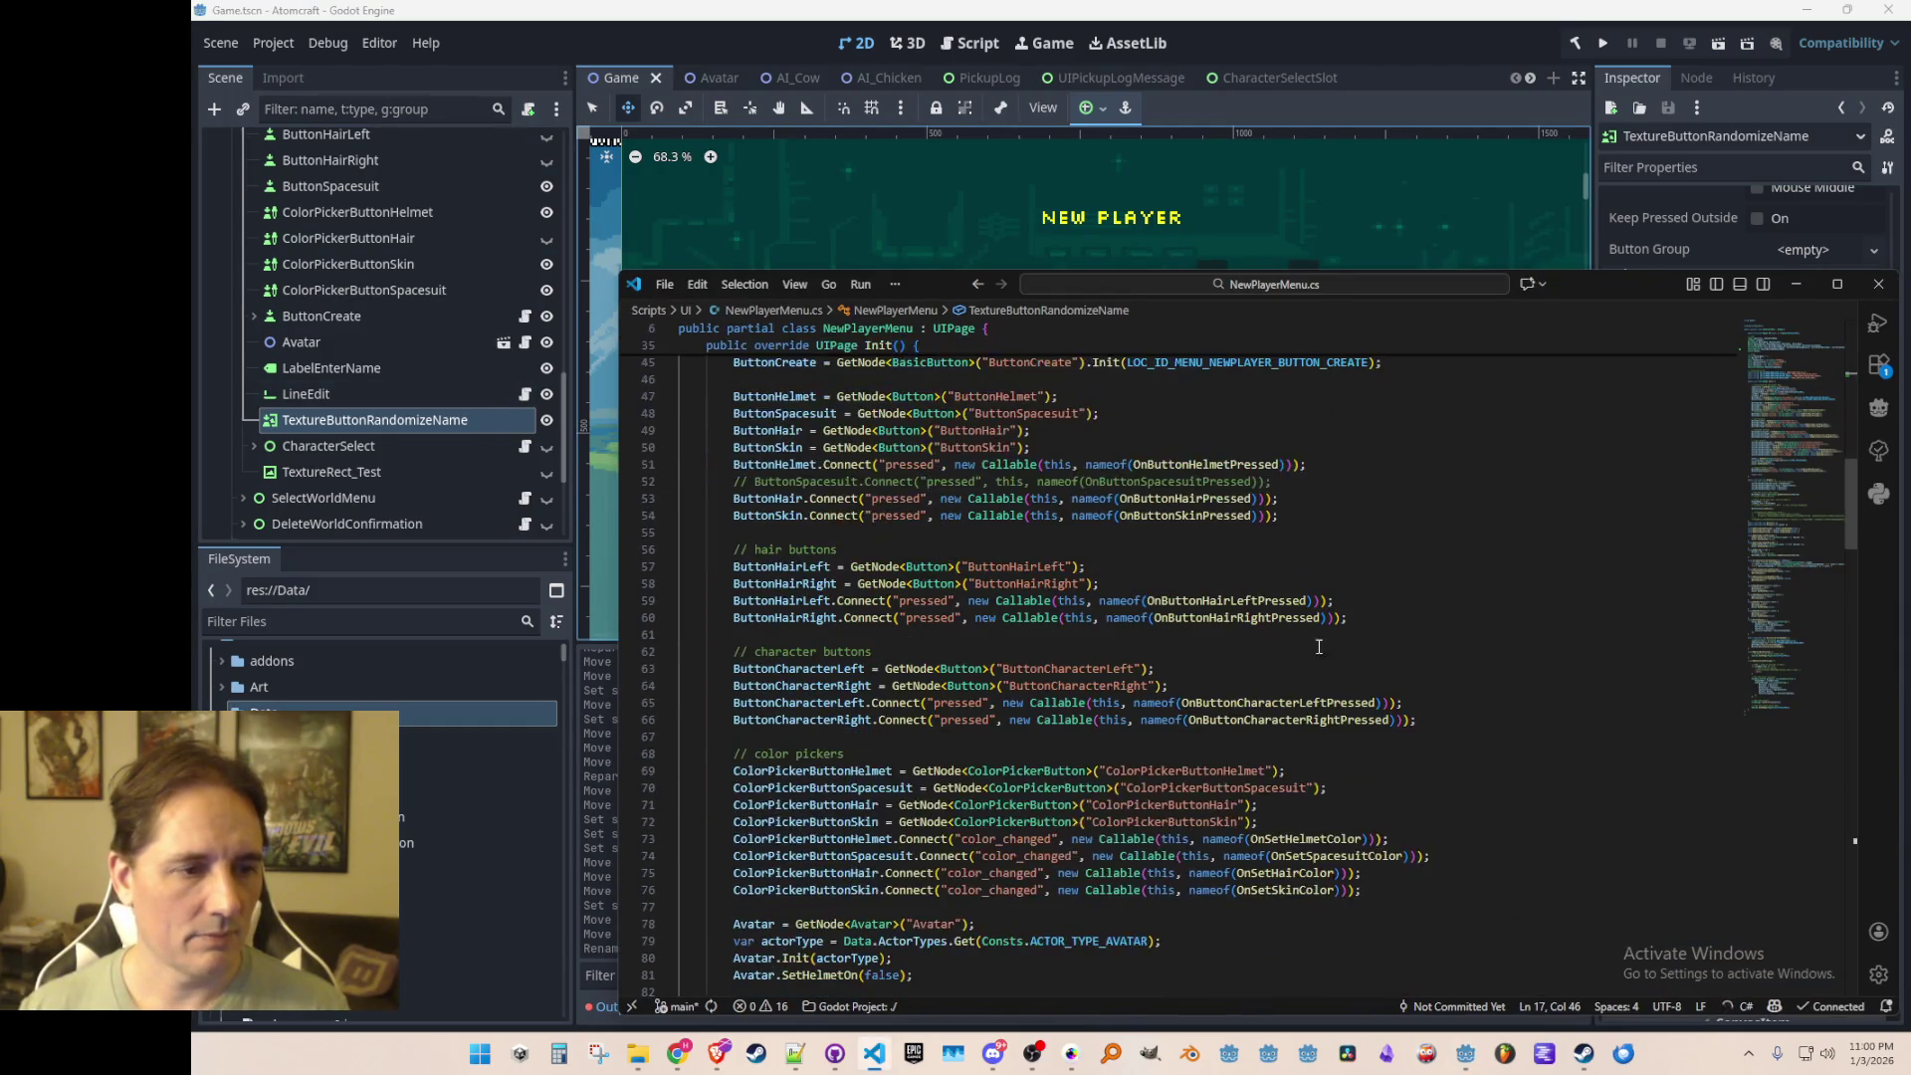
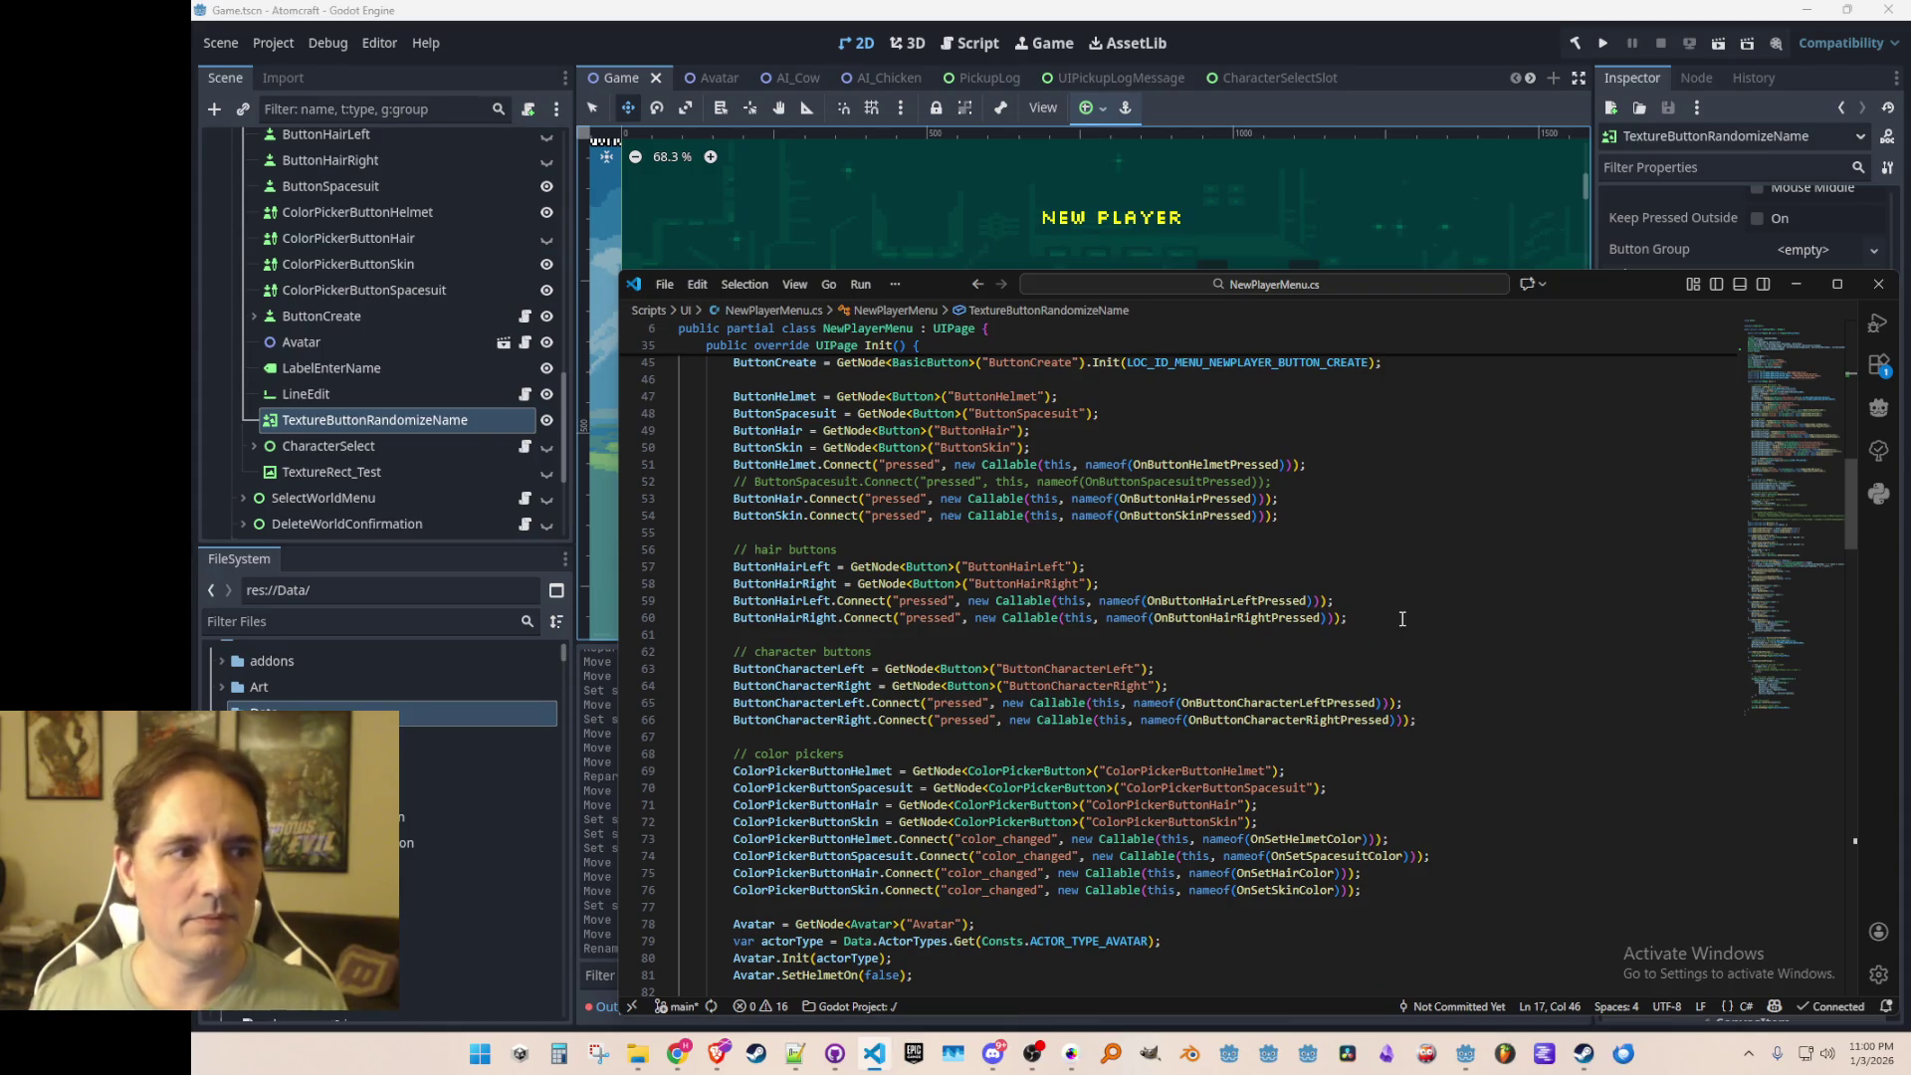
pyautogui.scroll(-6, 1642, 652)
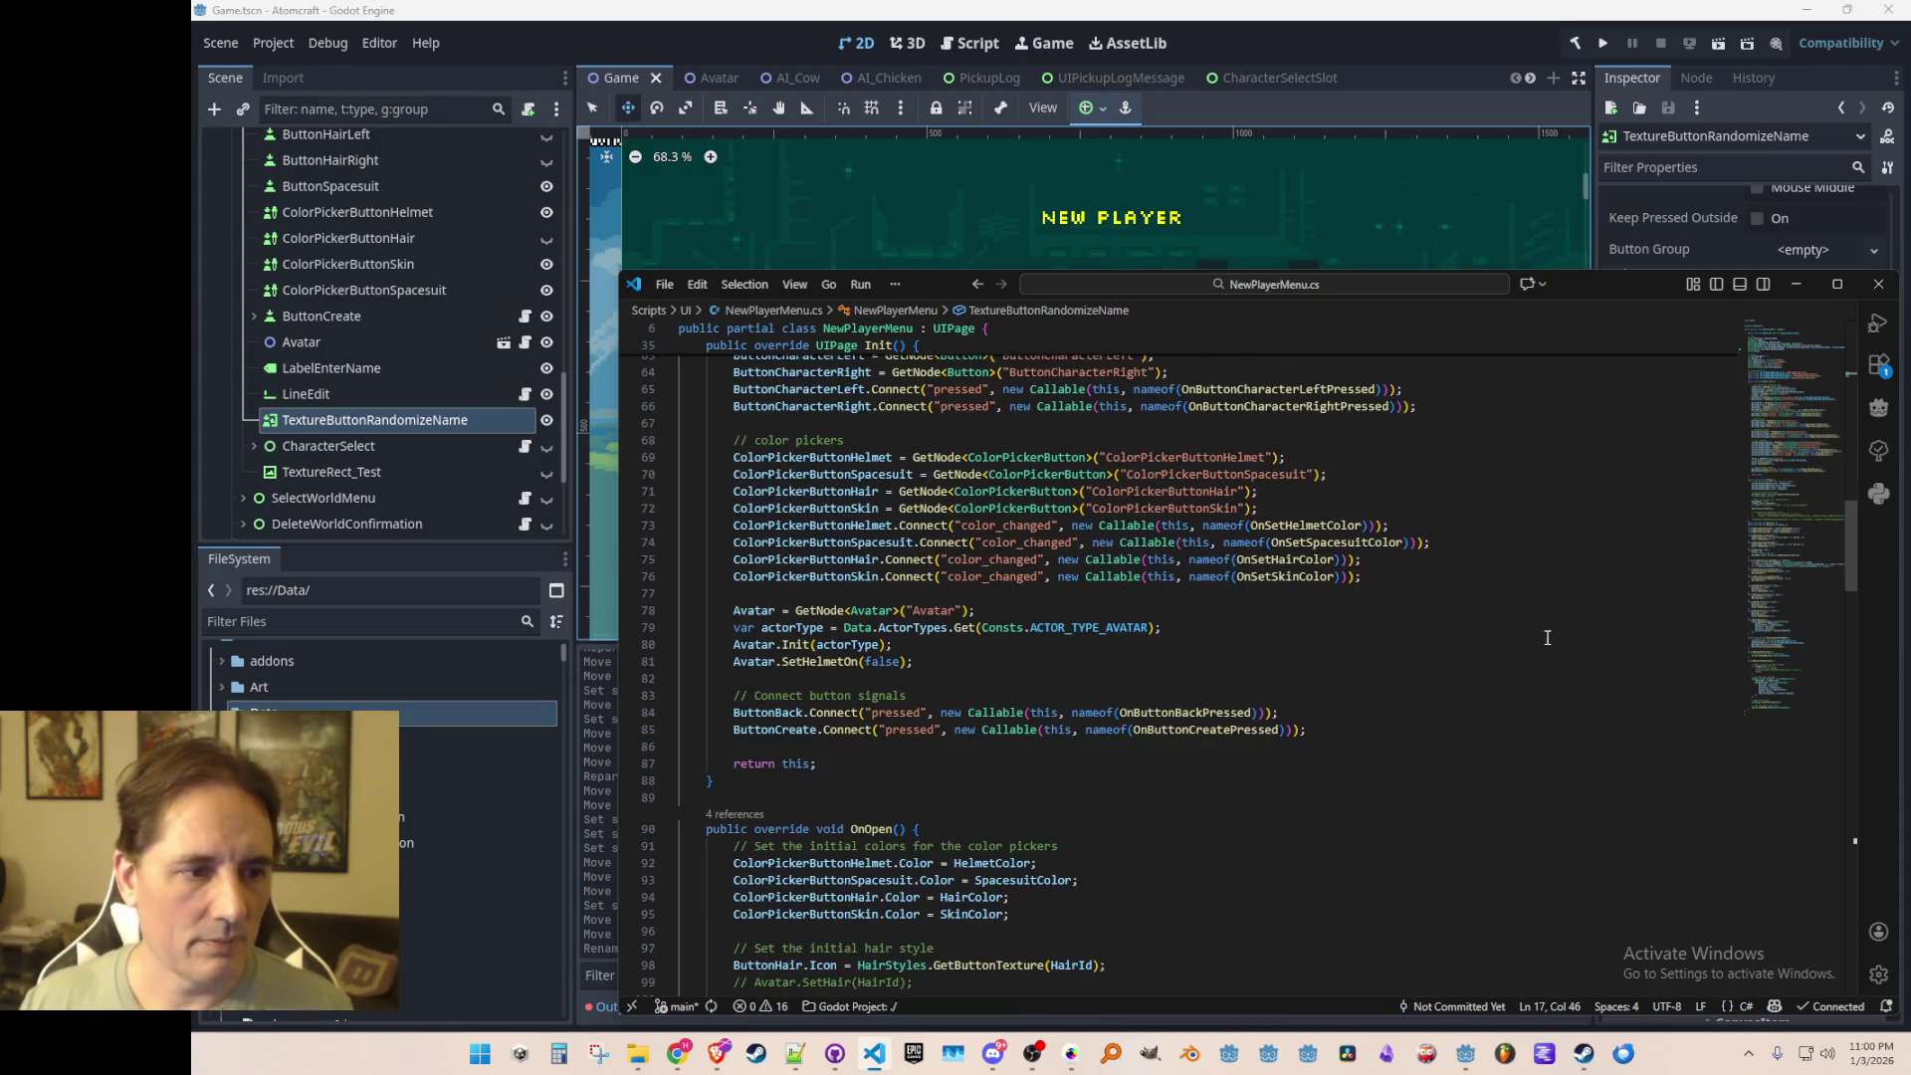
# Step: In Init, look up TextureButtonRandomizeName with GetNode and subscribe its Pressed event
pyautogui.click(1536, 597)
pyautogui.press('Return')
pyautogui.write('TextureButtonRandomizeName')
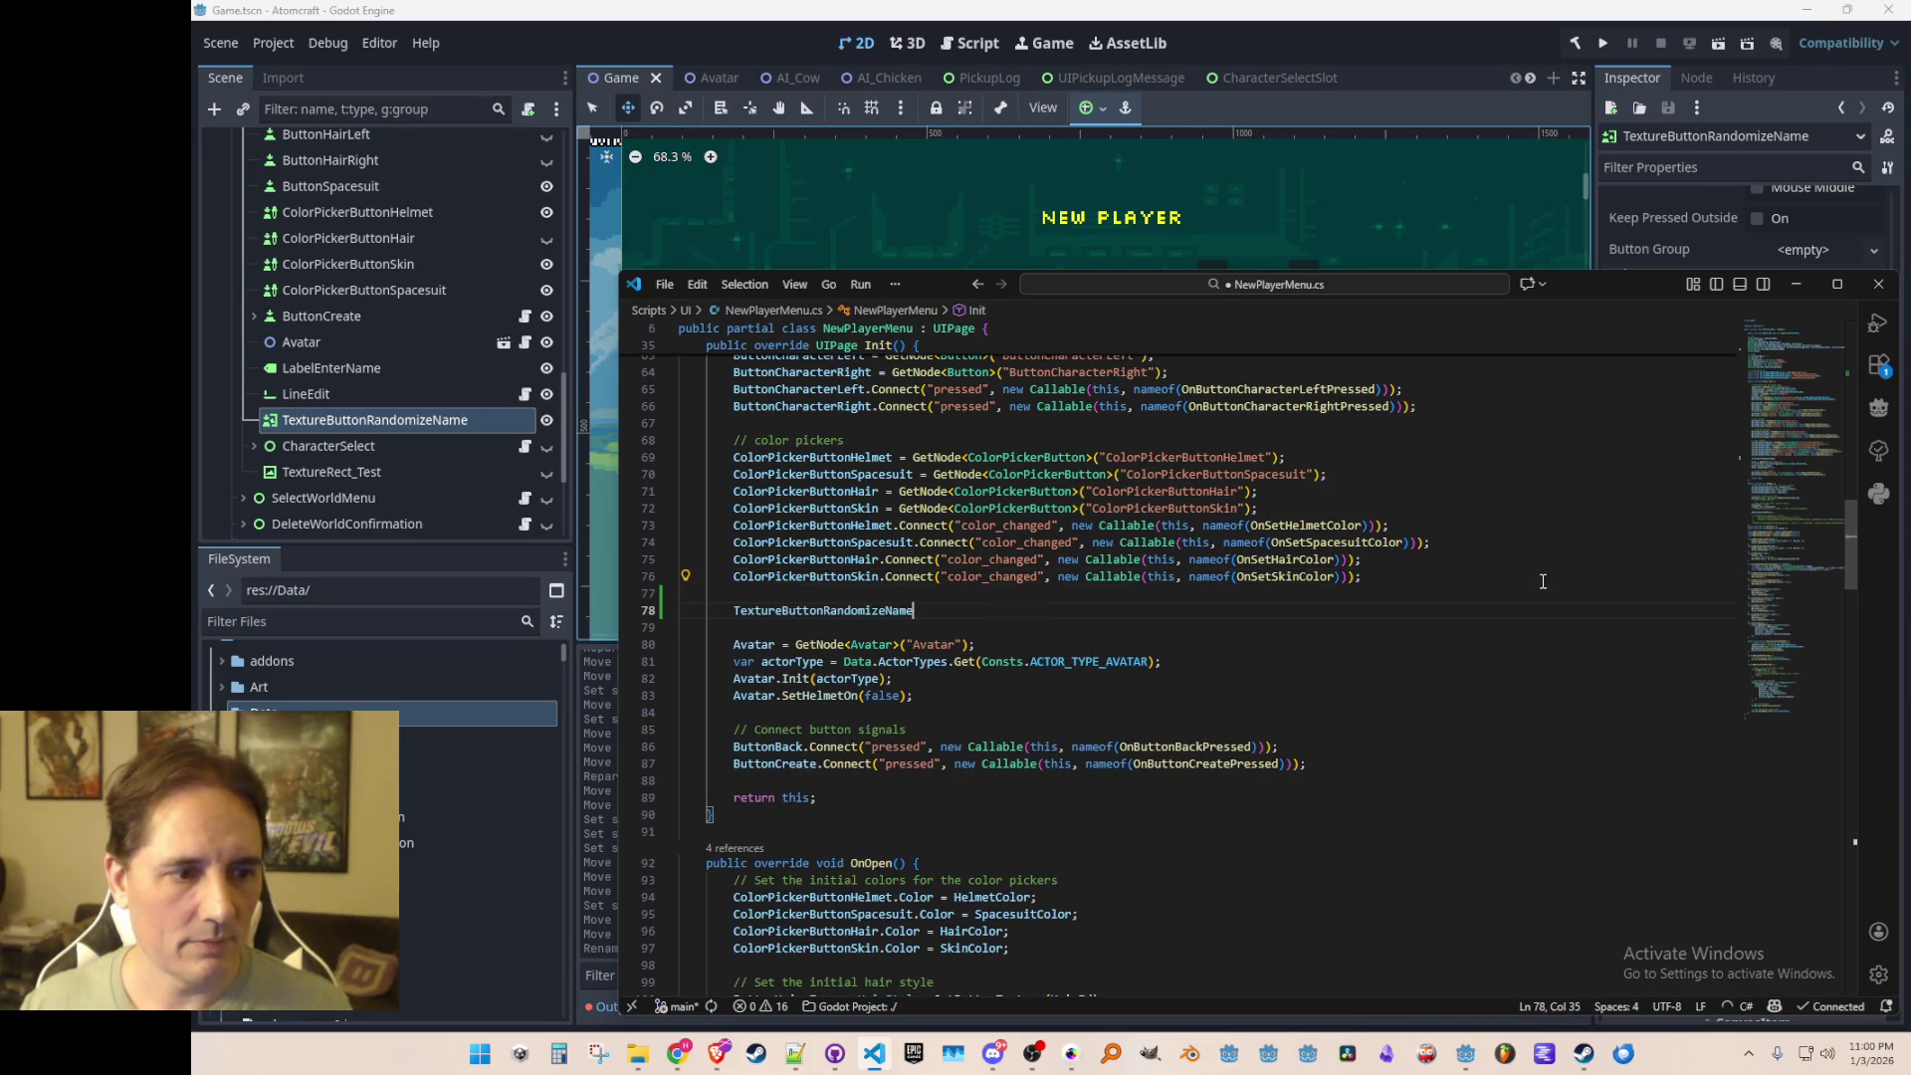
pyautogui.press('Tab')
pyautogui.press('Tab')
pyautogui.hotkey('ctrl', 's')
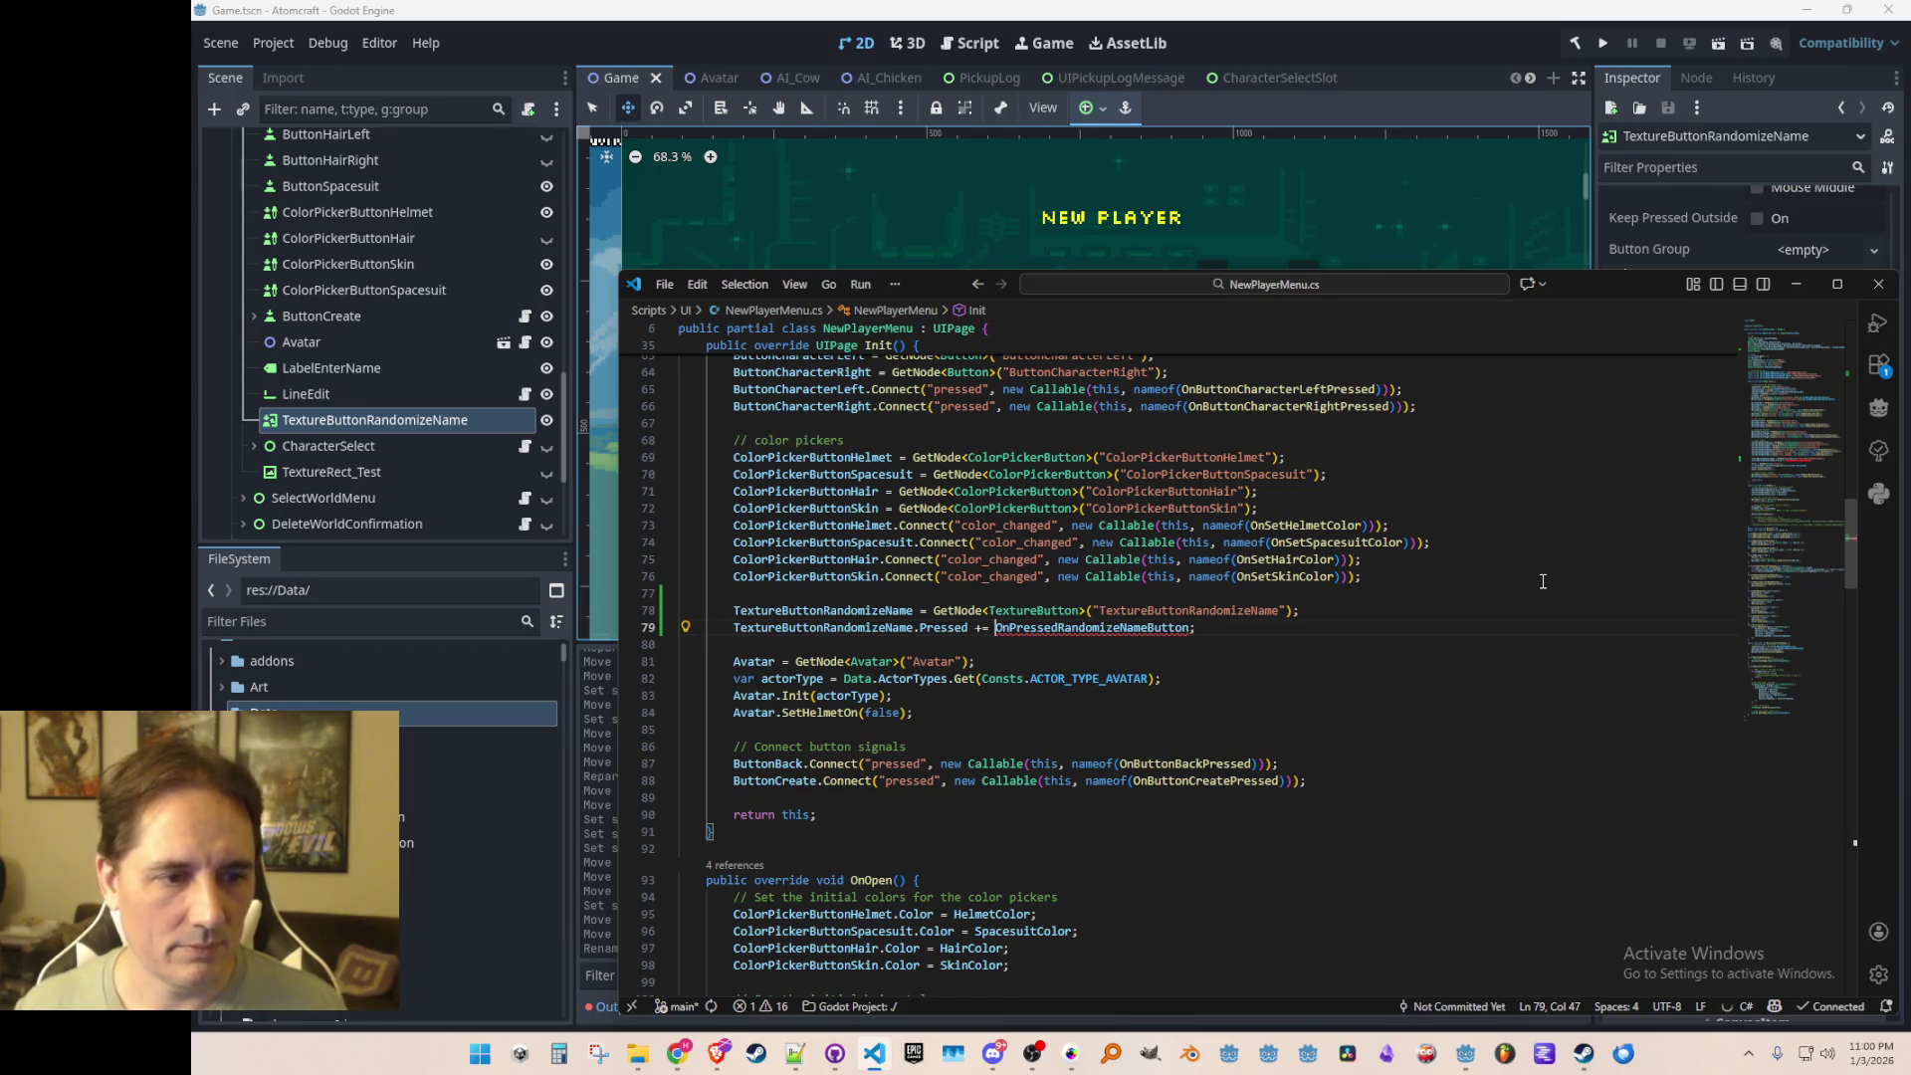
pyautogui.press('Down')
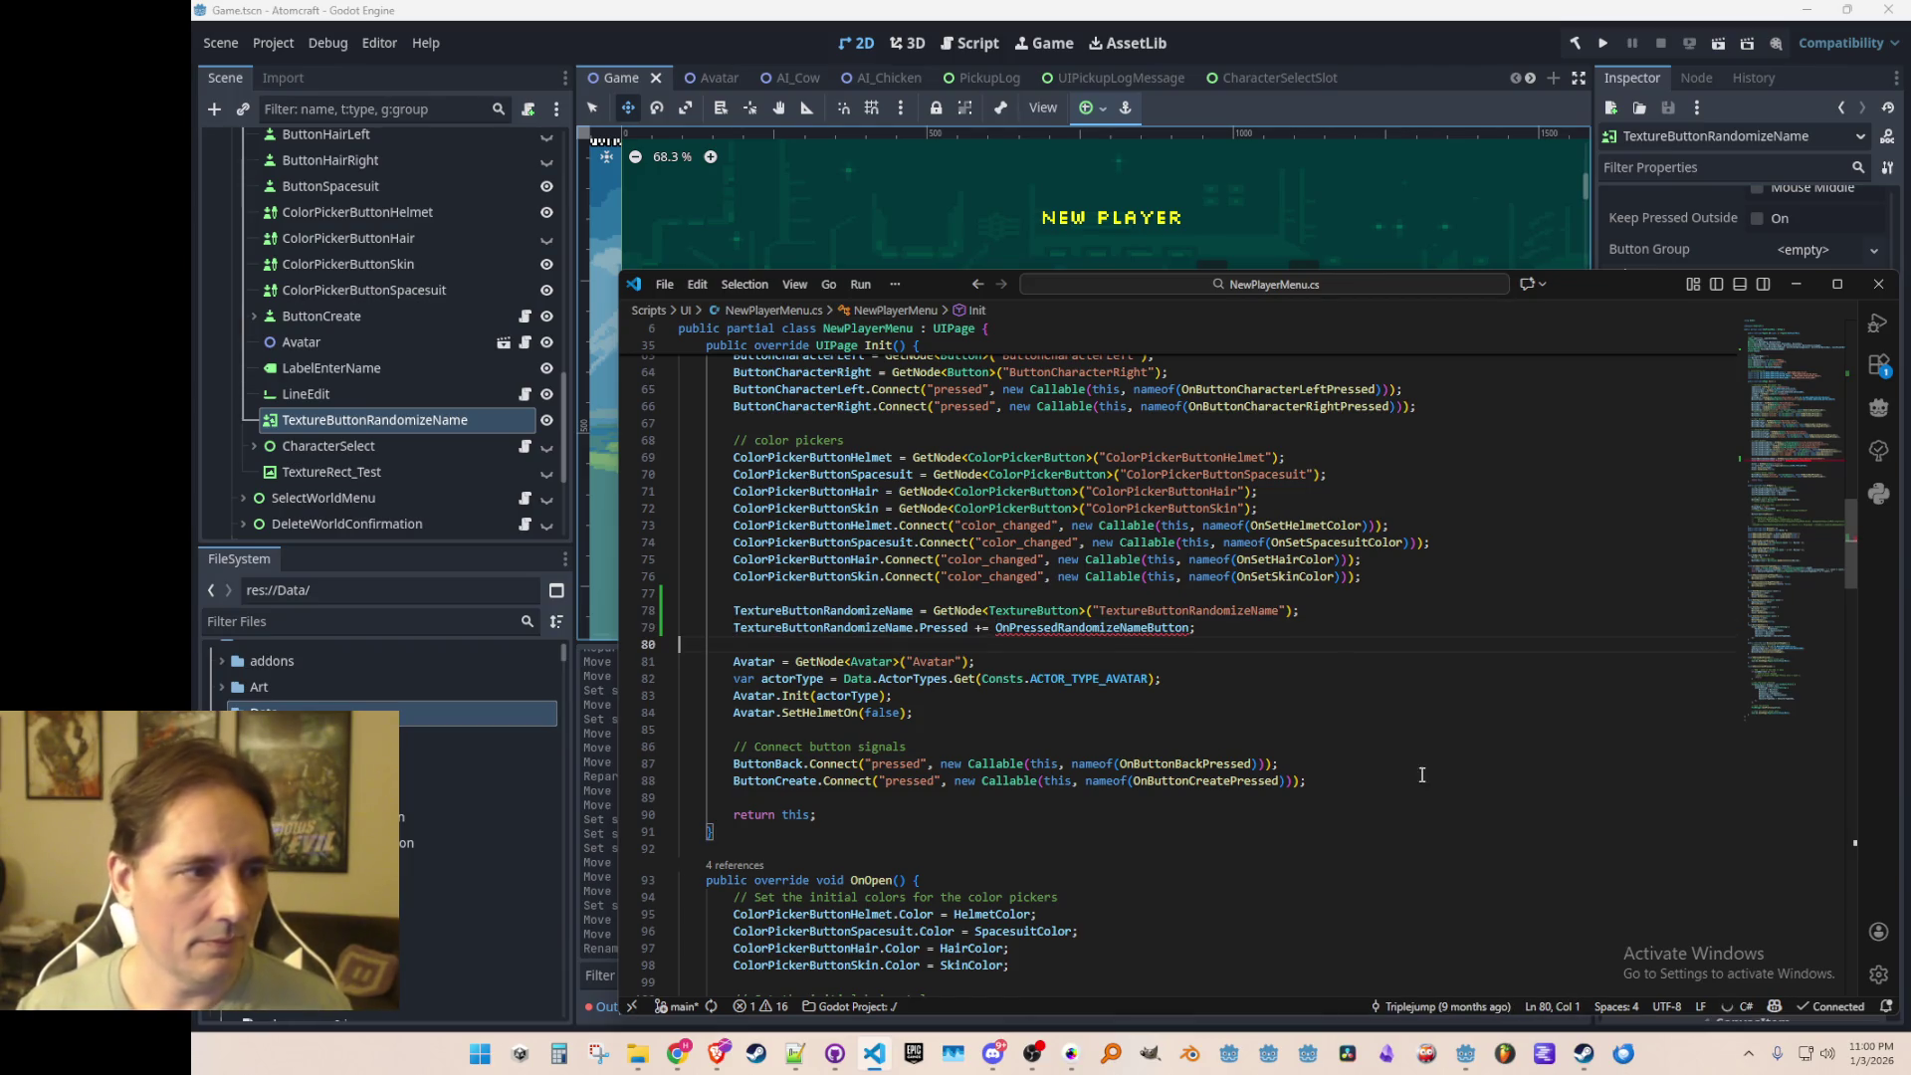
# Step: Add OnPressedRandomizeNameButton() setting LineEdit.Text to GetRandomPlayerName(), and save
pyautogui.scroll(-10, 1374, 737)
pyautogui.scroll(-2, 1347, 655)
pyautogui.scroll(-3, 1407, 559)
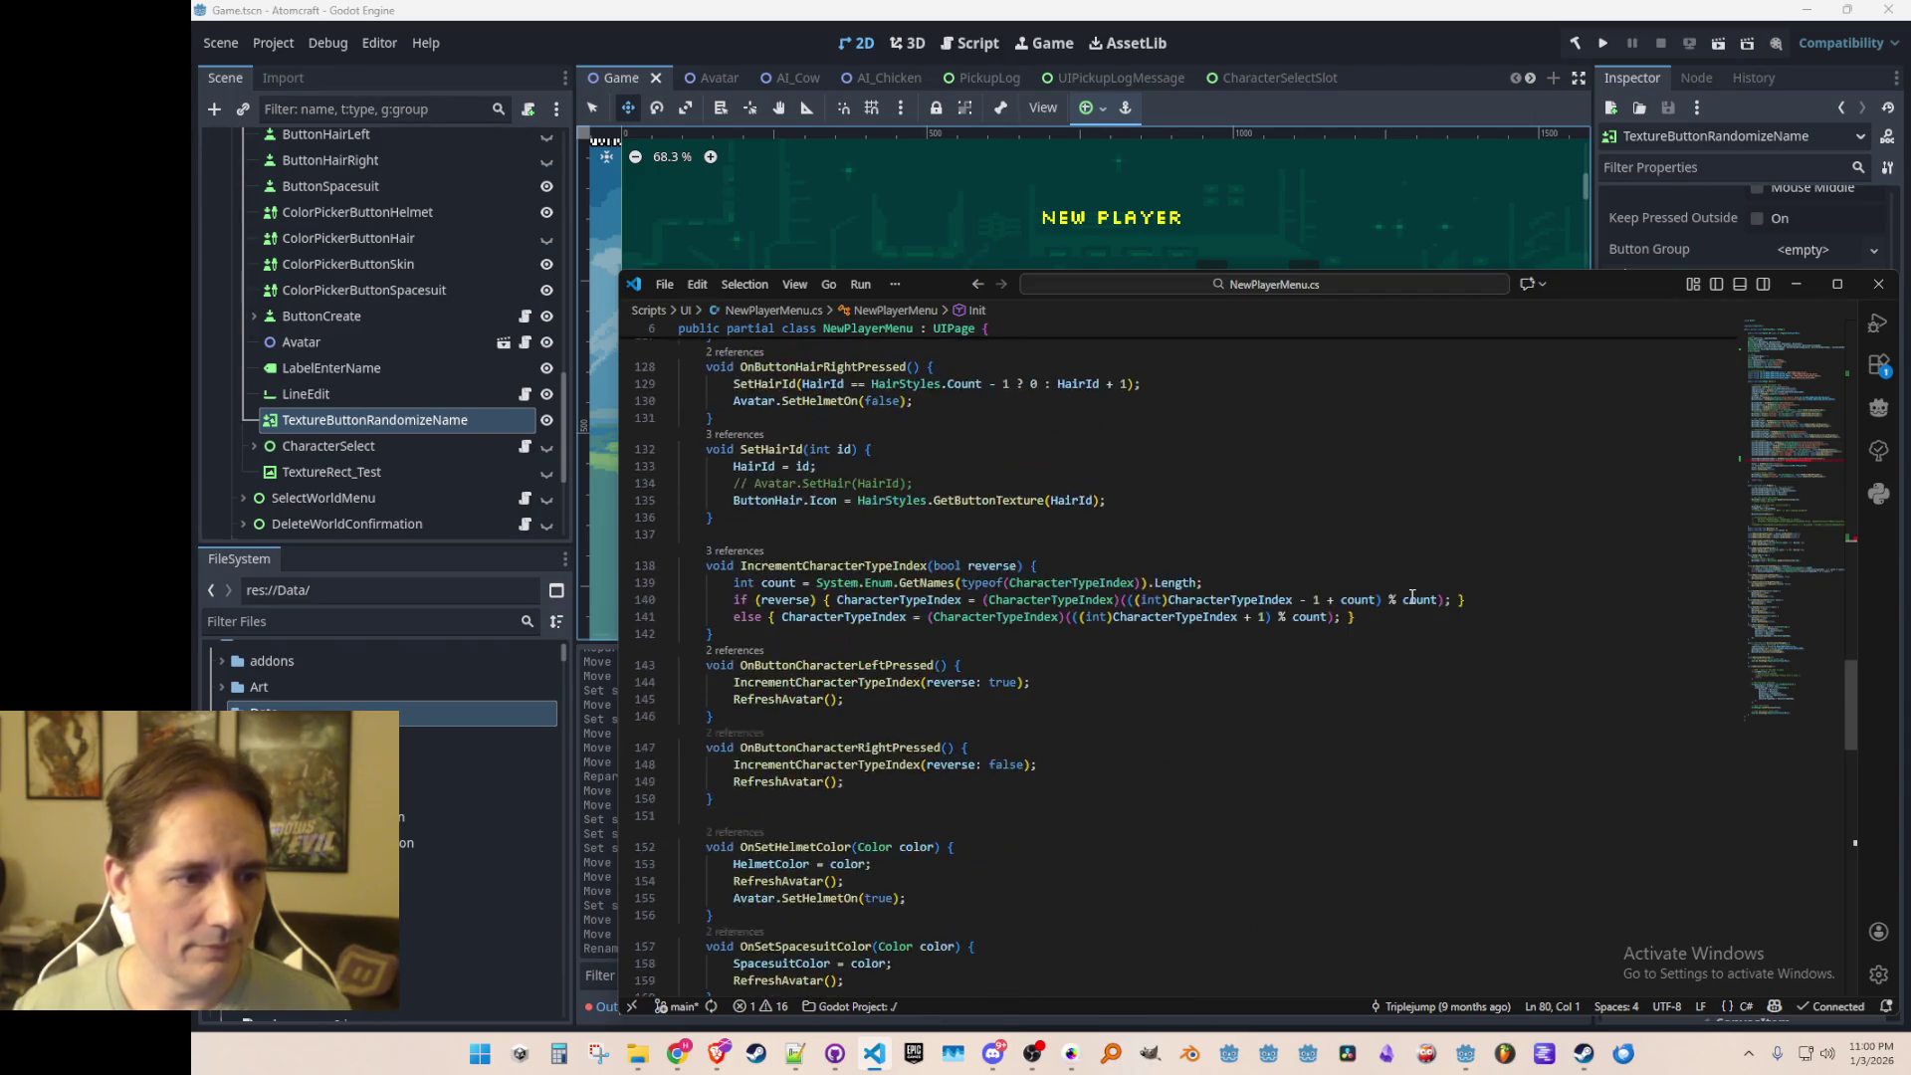
pyautogui.scroll(5, 1407, 558)
pyautogui.click(1469, 531)
pyautogui.scroll(-2, 1468, 549)
pyautogui.click(1467, 564)
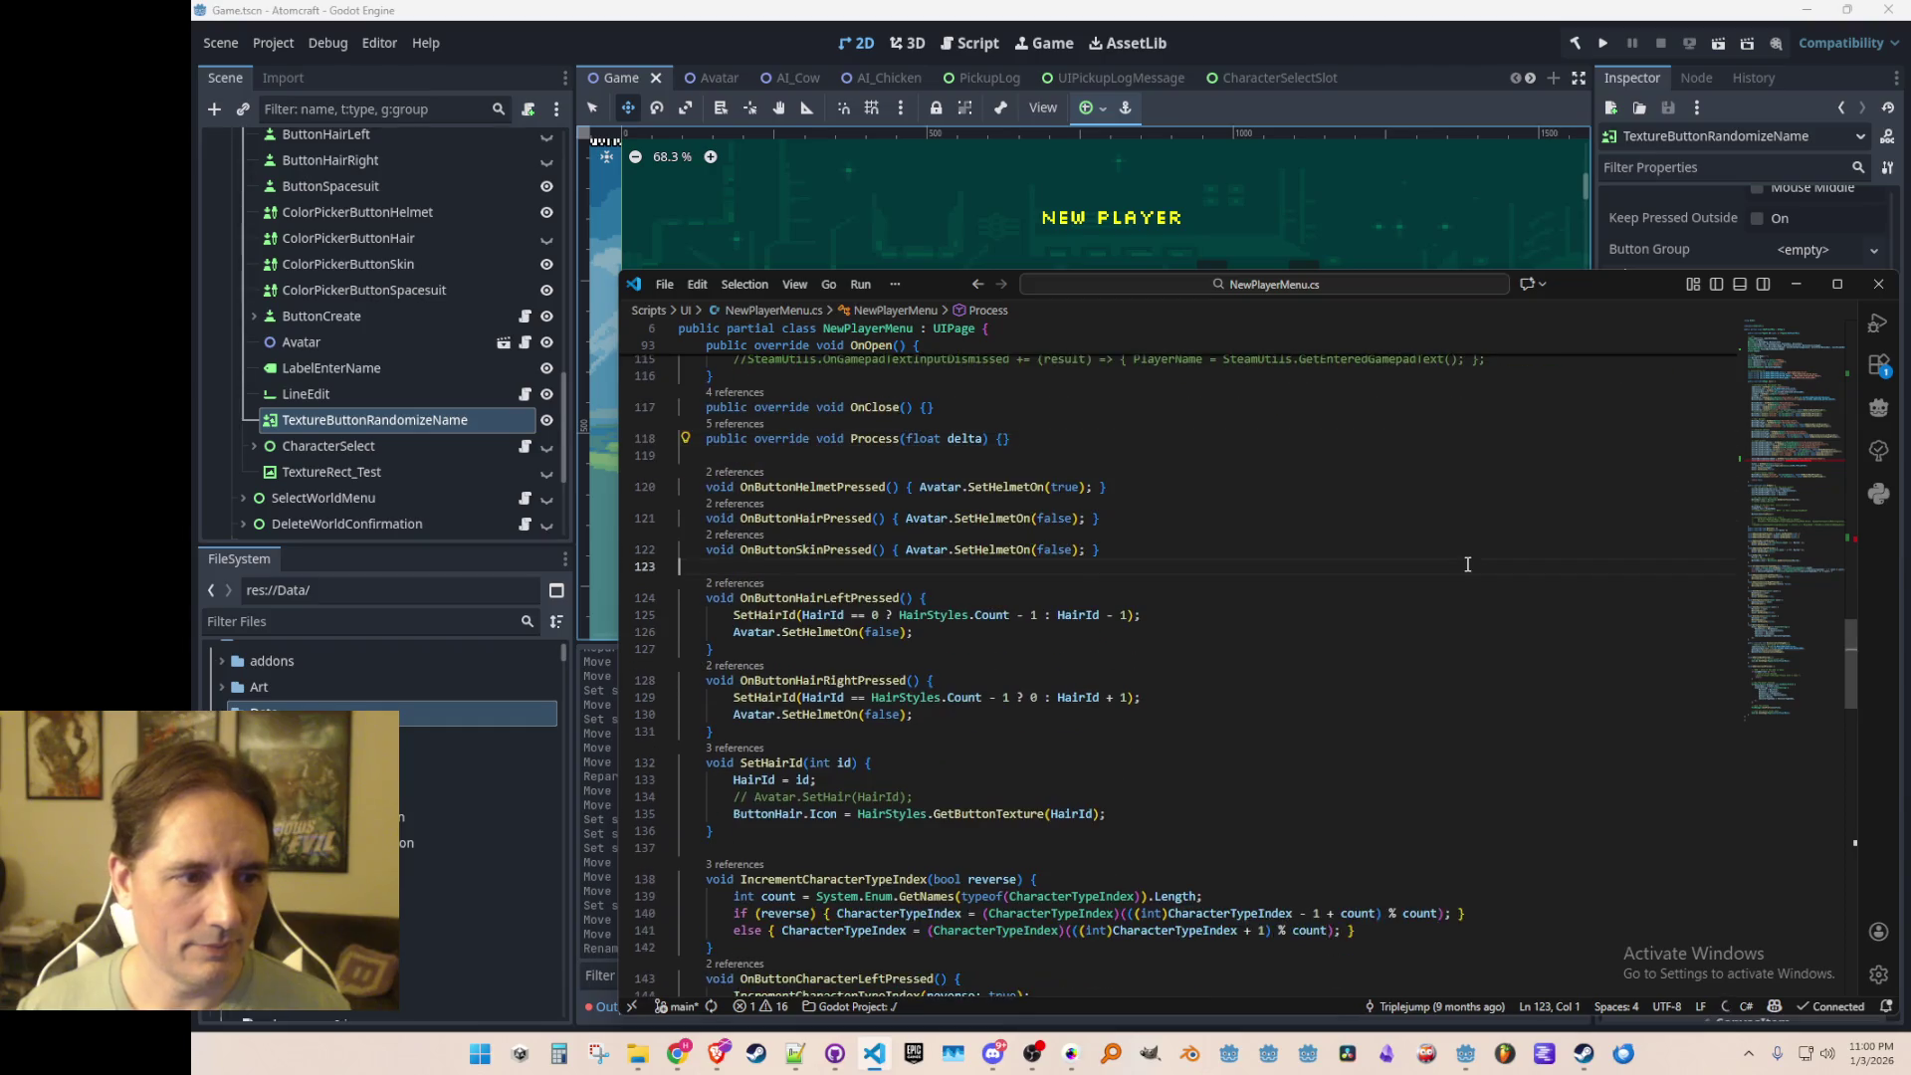
pyautogui.press('Return')
pyautogui.press('Return')
pyautogui.press('Up')
pyautogui.write('d OnPressedRandomizeNameButton')
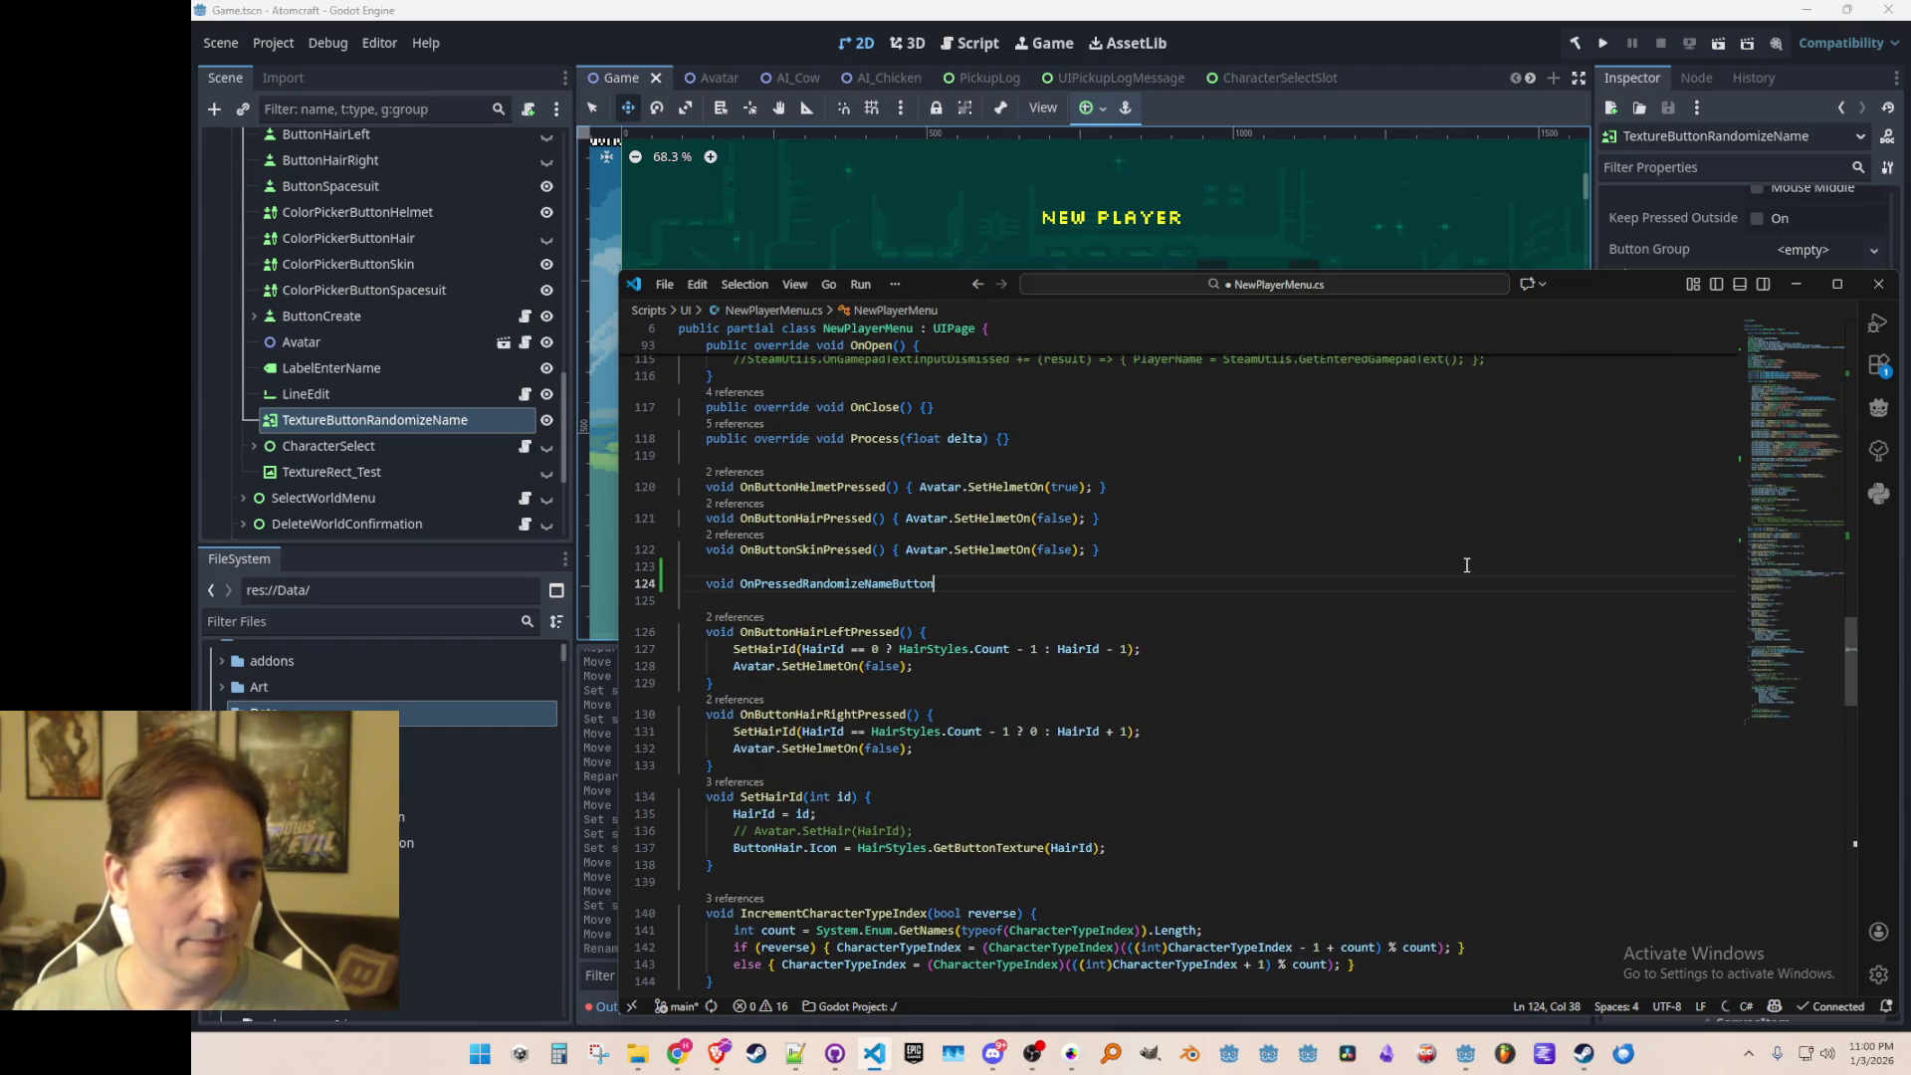
pyautogui.write('() {')
pyautogui.press('Return')
pyautogui.write('LineEdit.Text = GetRandomPlayerName();')
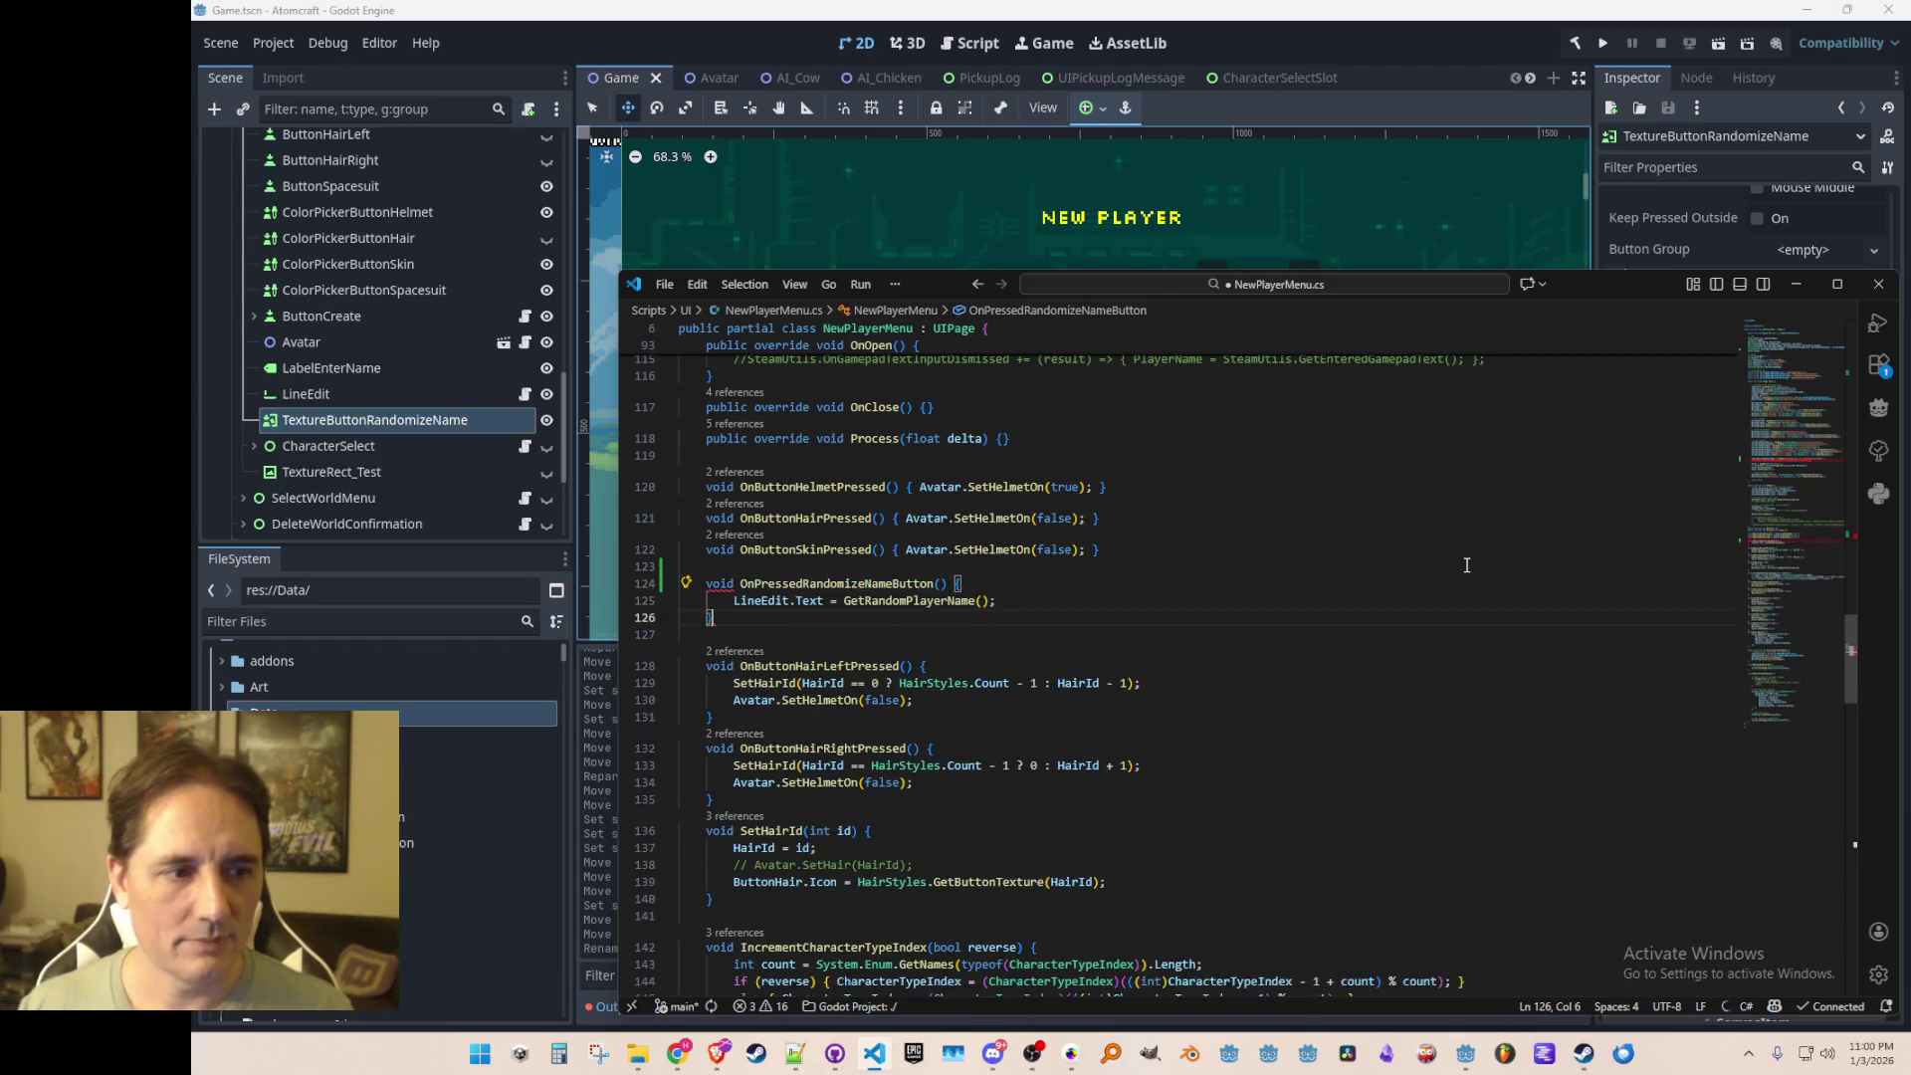
pyautogui.press('Up')
pyautogui.hotkey('ctrl', 's')
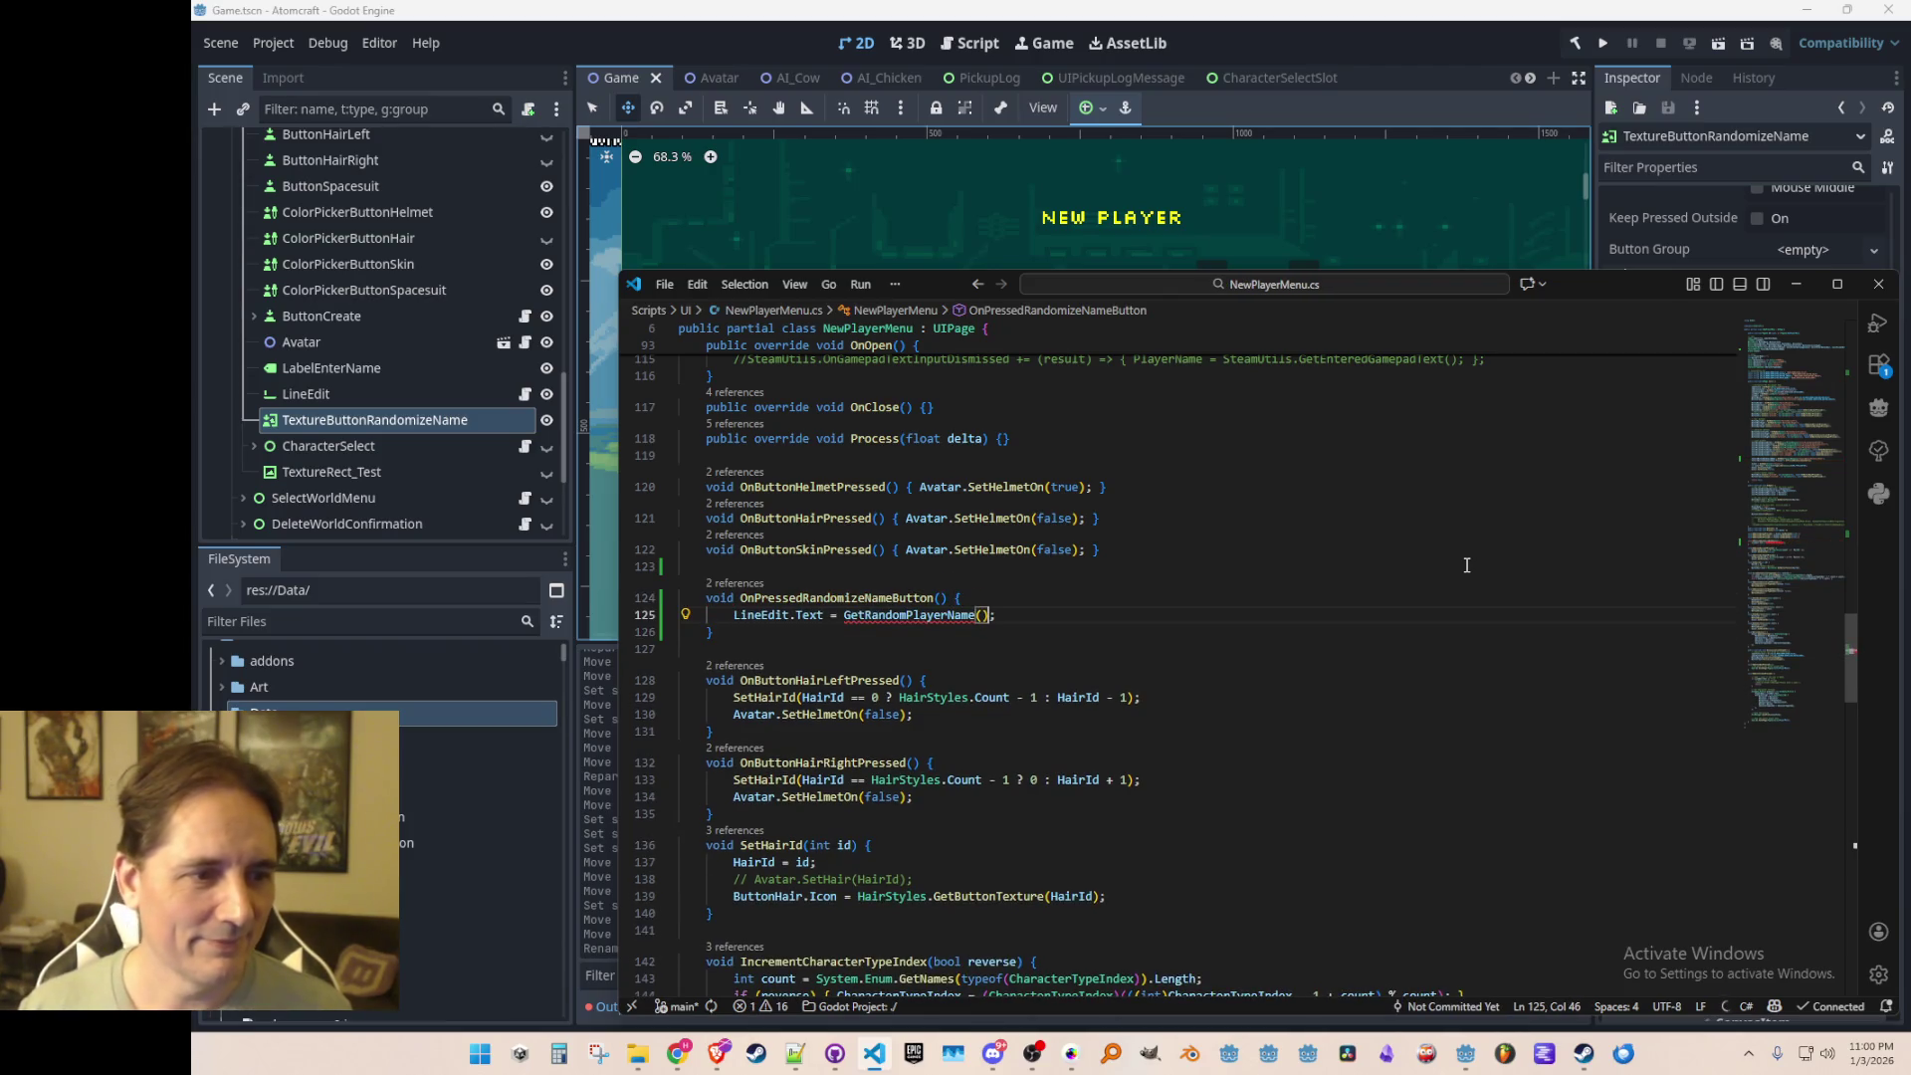
# Step: Add a GetRandomPlayerName() method returning "Ludo", save, and switch to Godot
pyautogui.scroll(-5, 1254, 664)
pyautogui.scroll(3, 1272, 660)
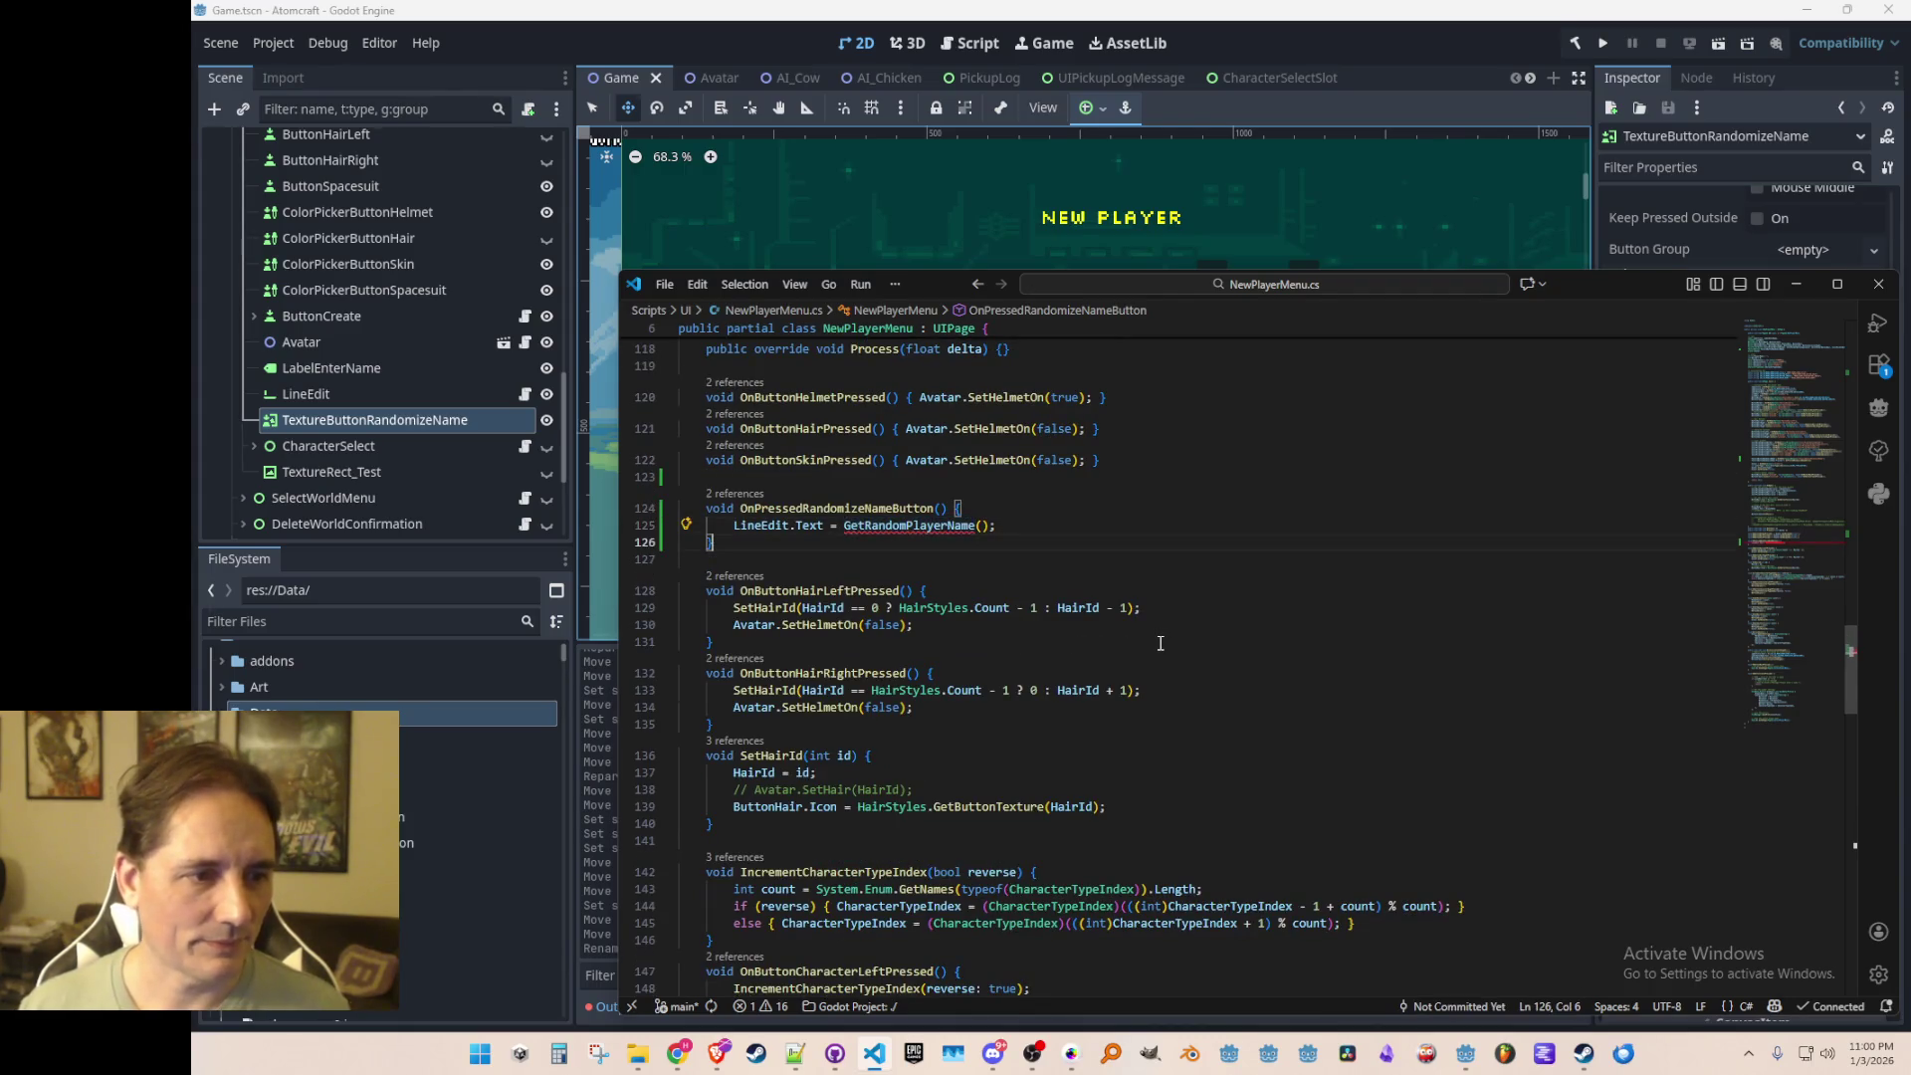
pyautogui.press('Down')
pyautogui.press('Return')
pyautogui.press('Return')
pyautogui.write('string GetRandomPlayerName() {')
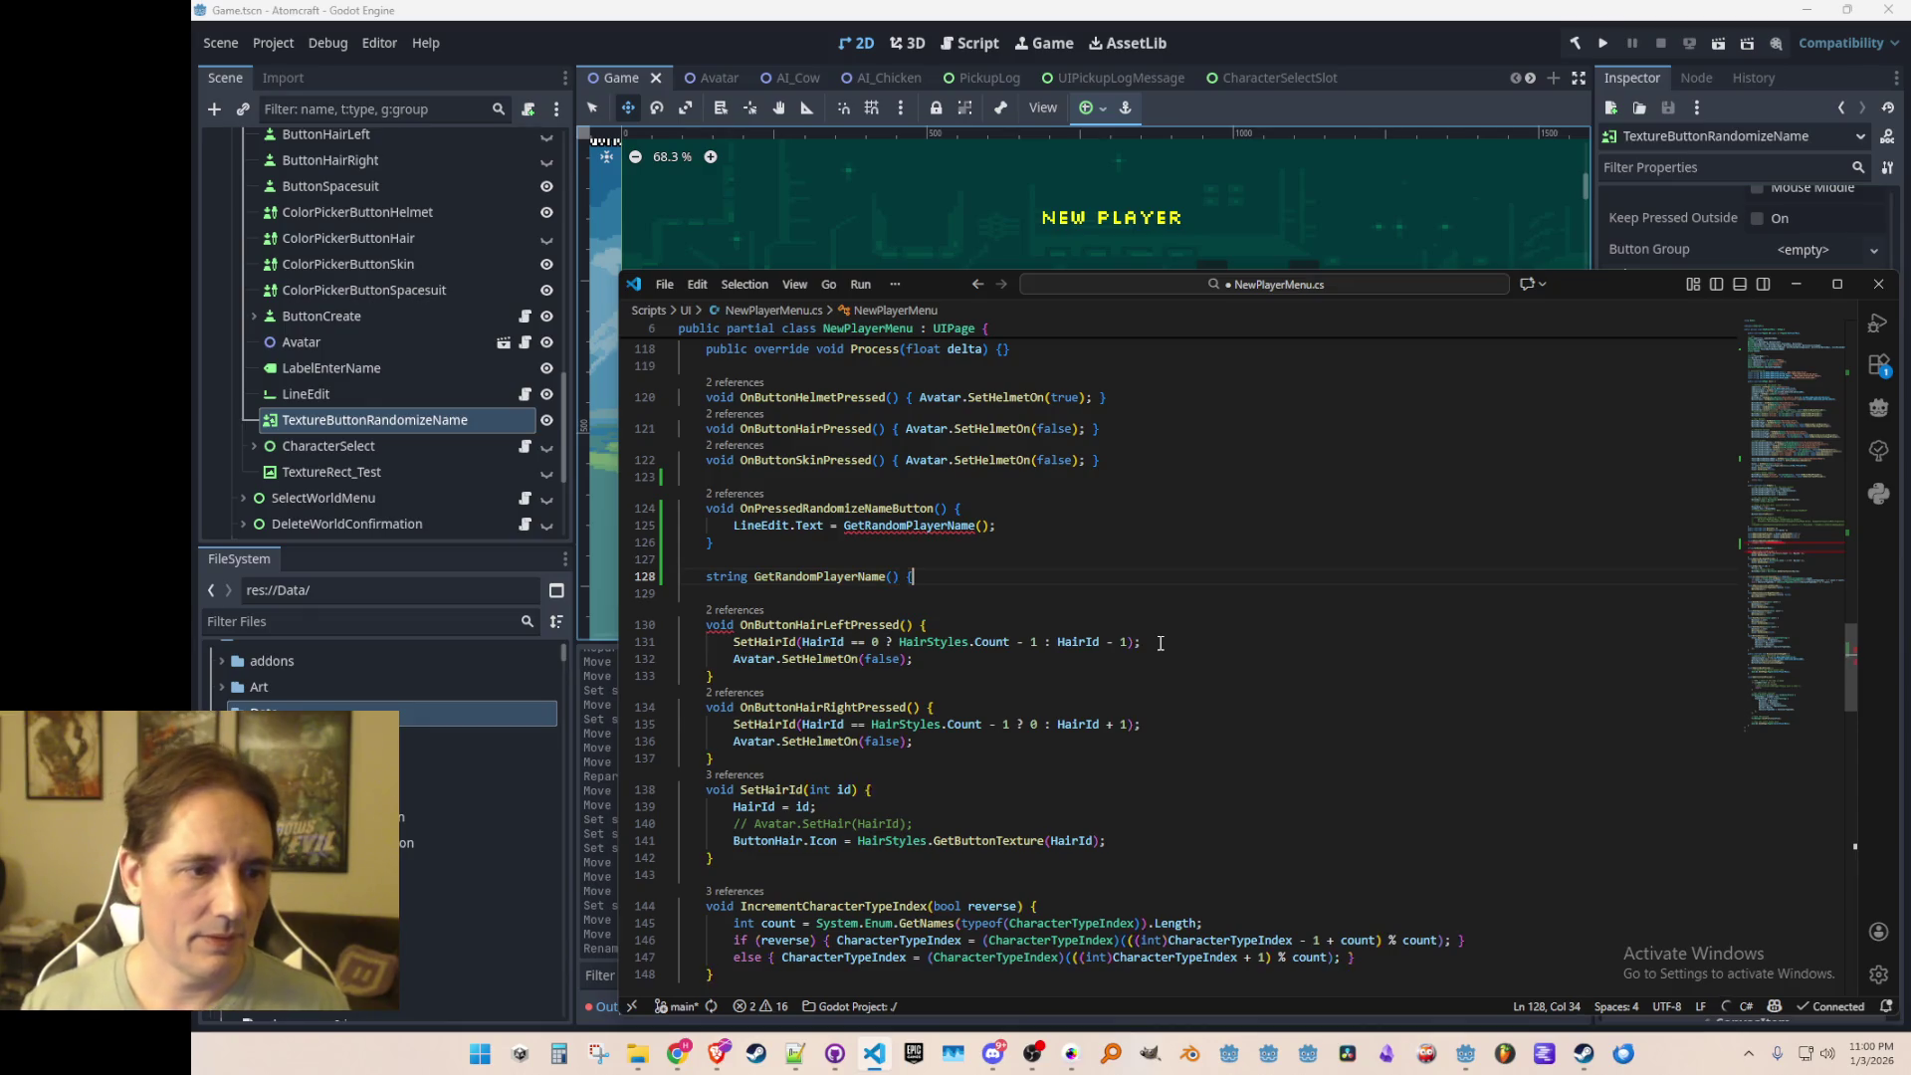
pyautogui.press('Return')
pyautogui.write('}')
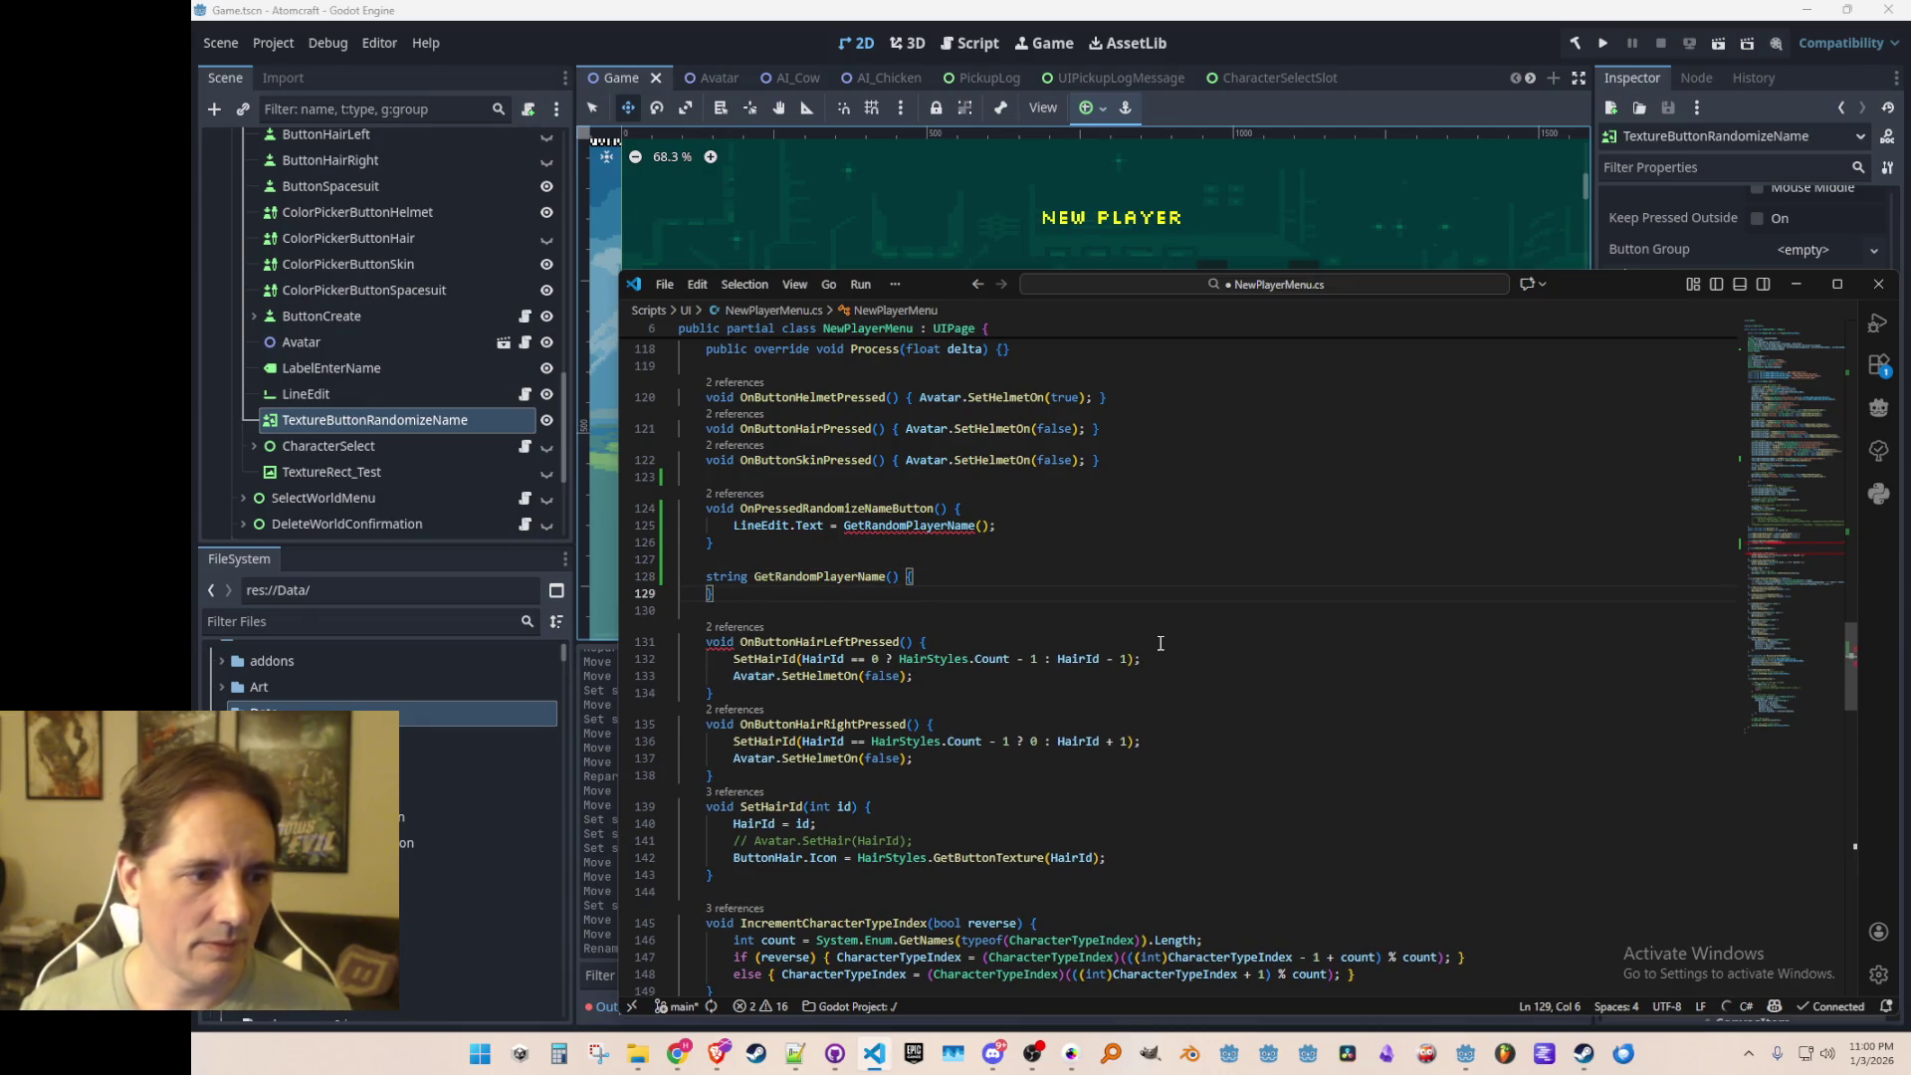
pyautogui.press('Up')
pyautogui.press('End')
pyautogui.press('Return')
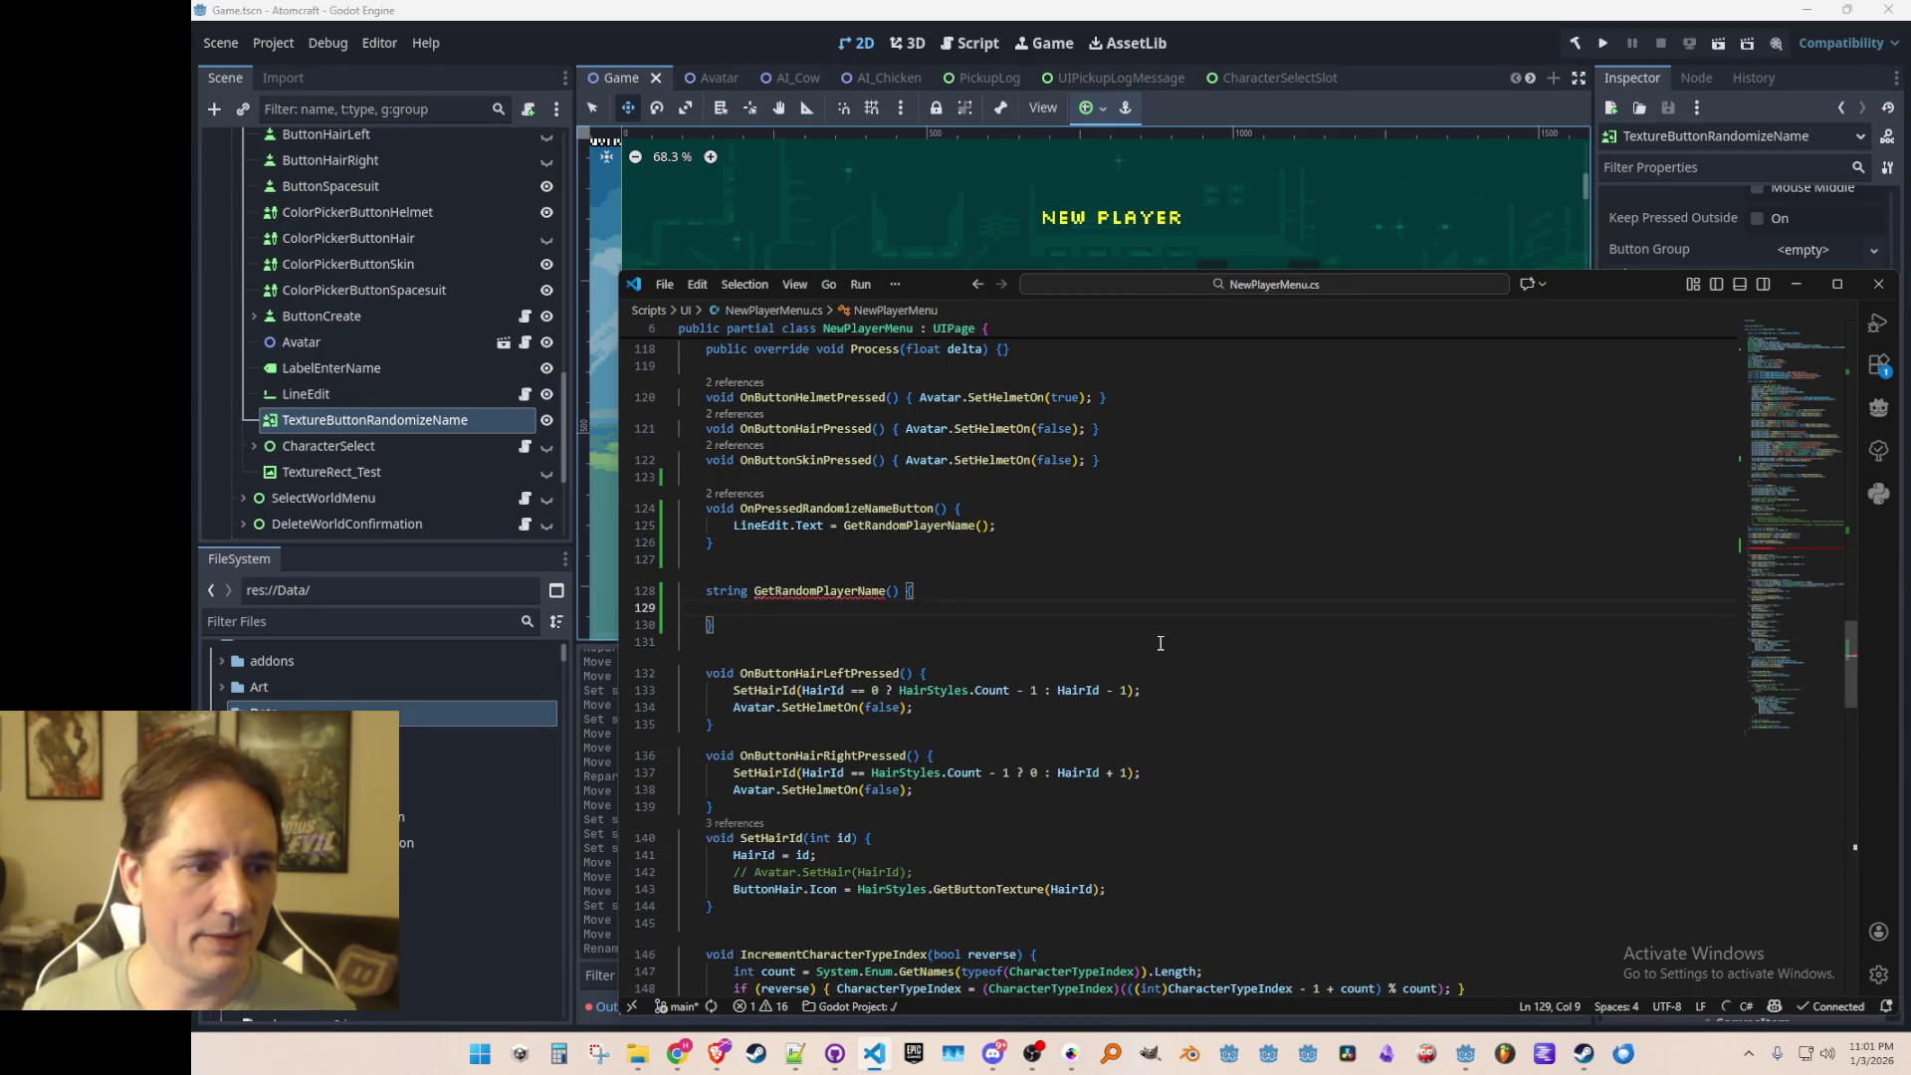
pyautogui.write('re')
pyautogui.write('";')
pyautogui.press('BackSpace')
pyautogui.press('BackSpace')
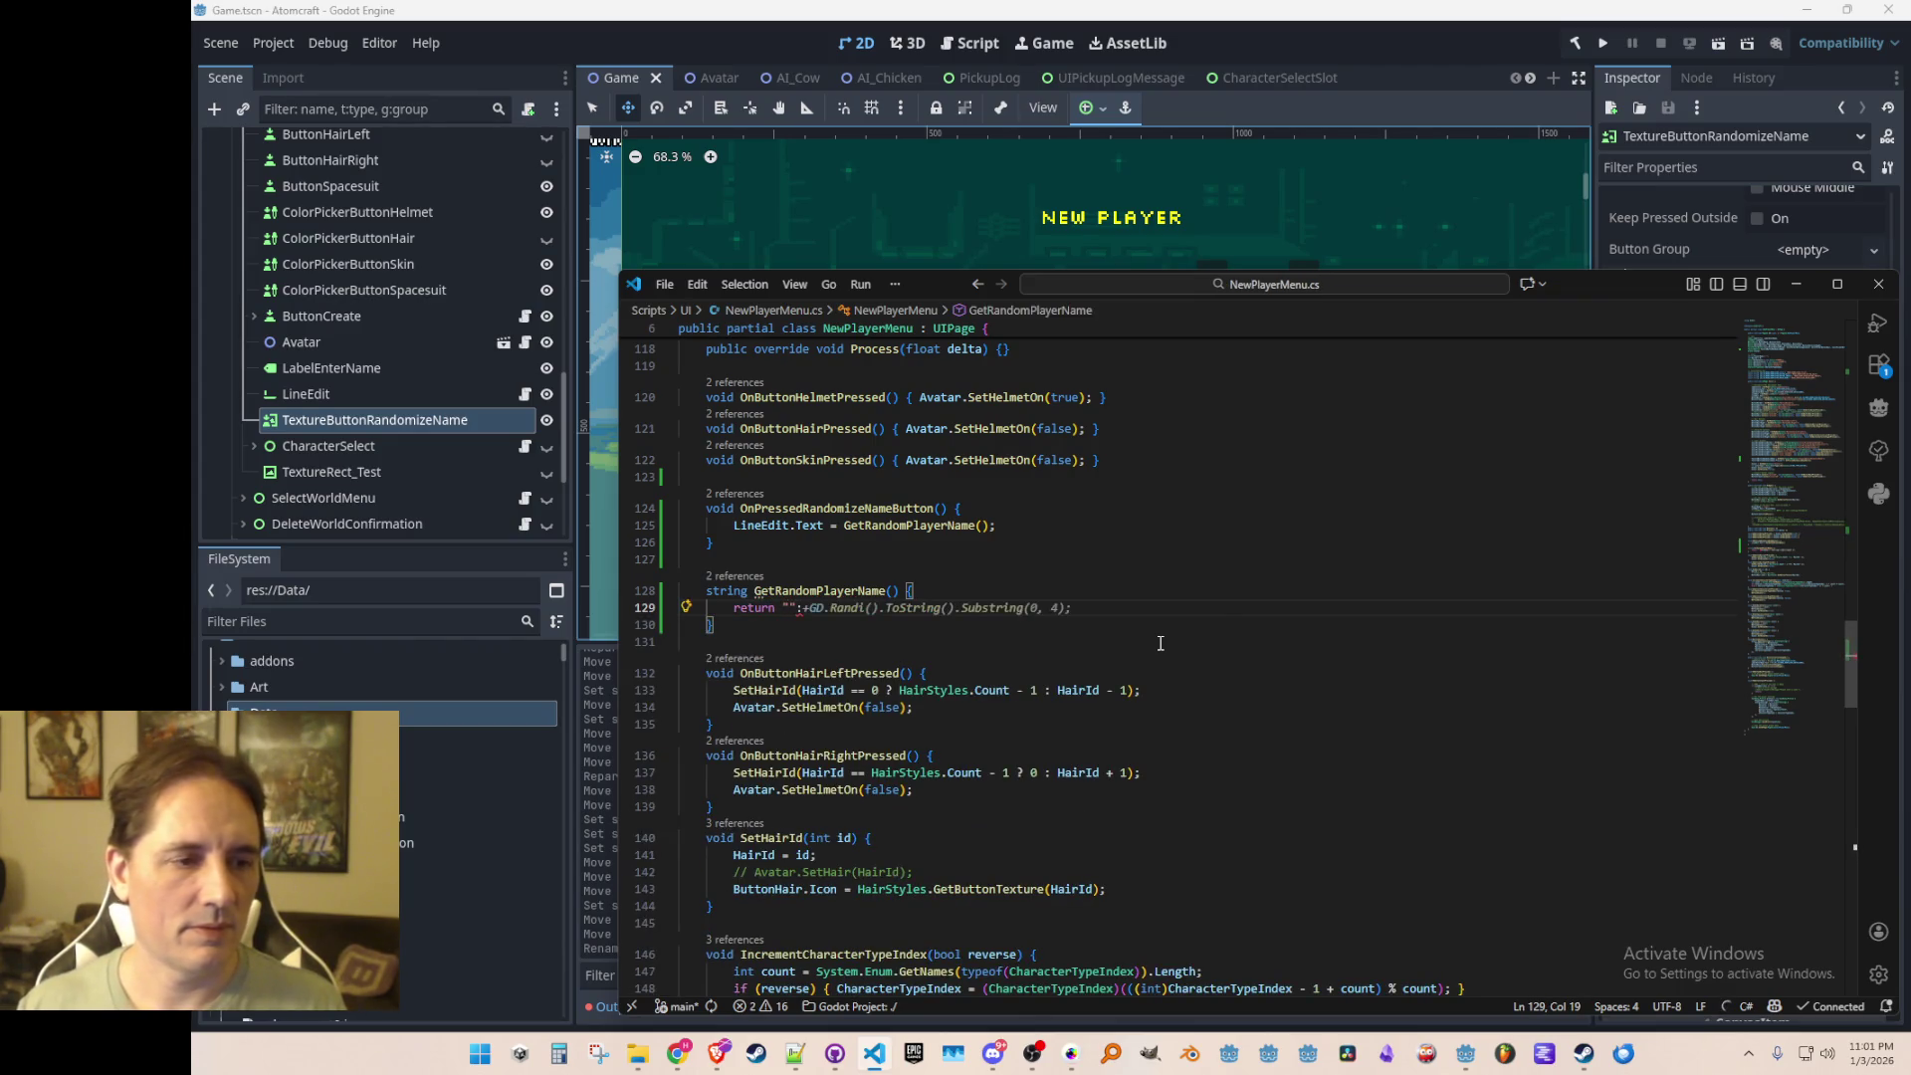
pyautogui.write('Ludo"')
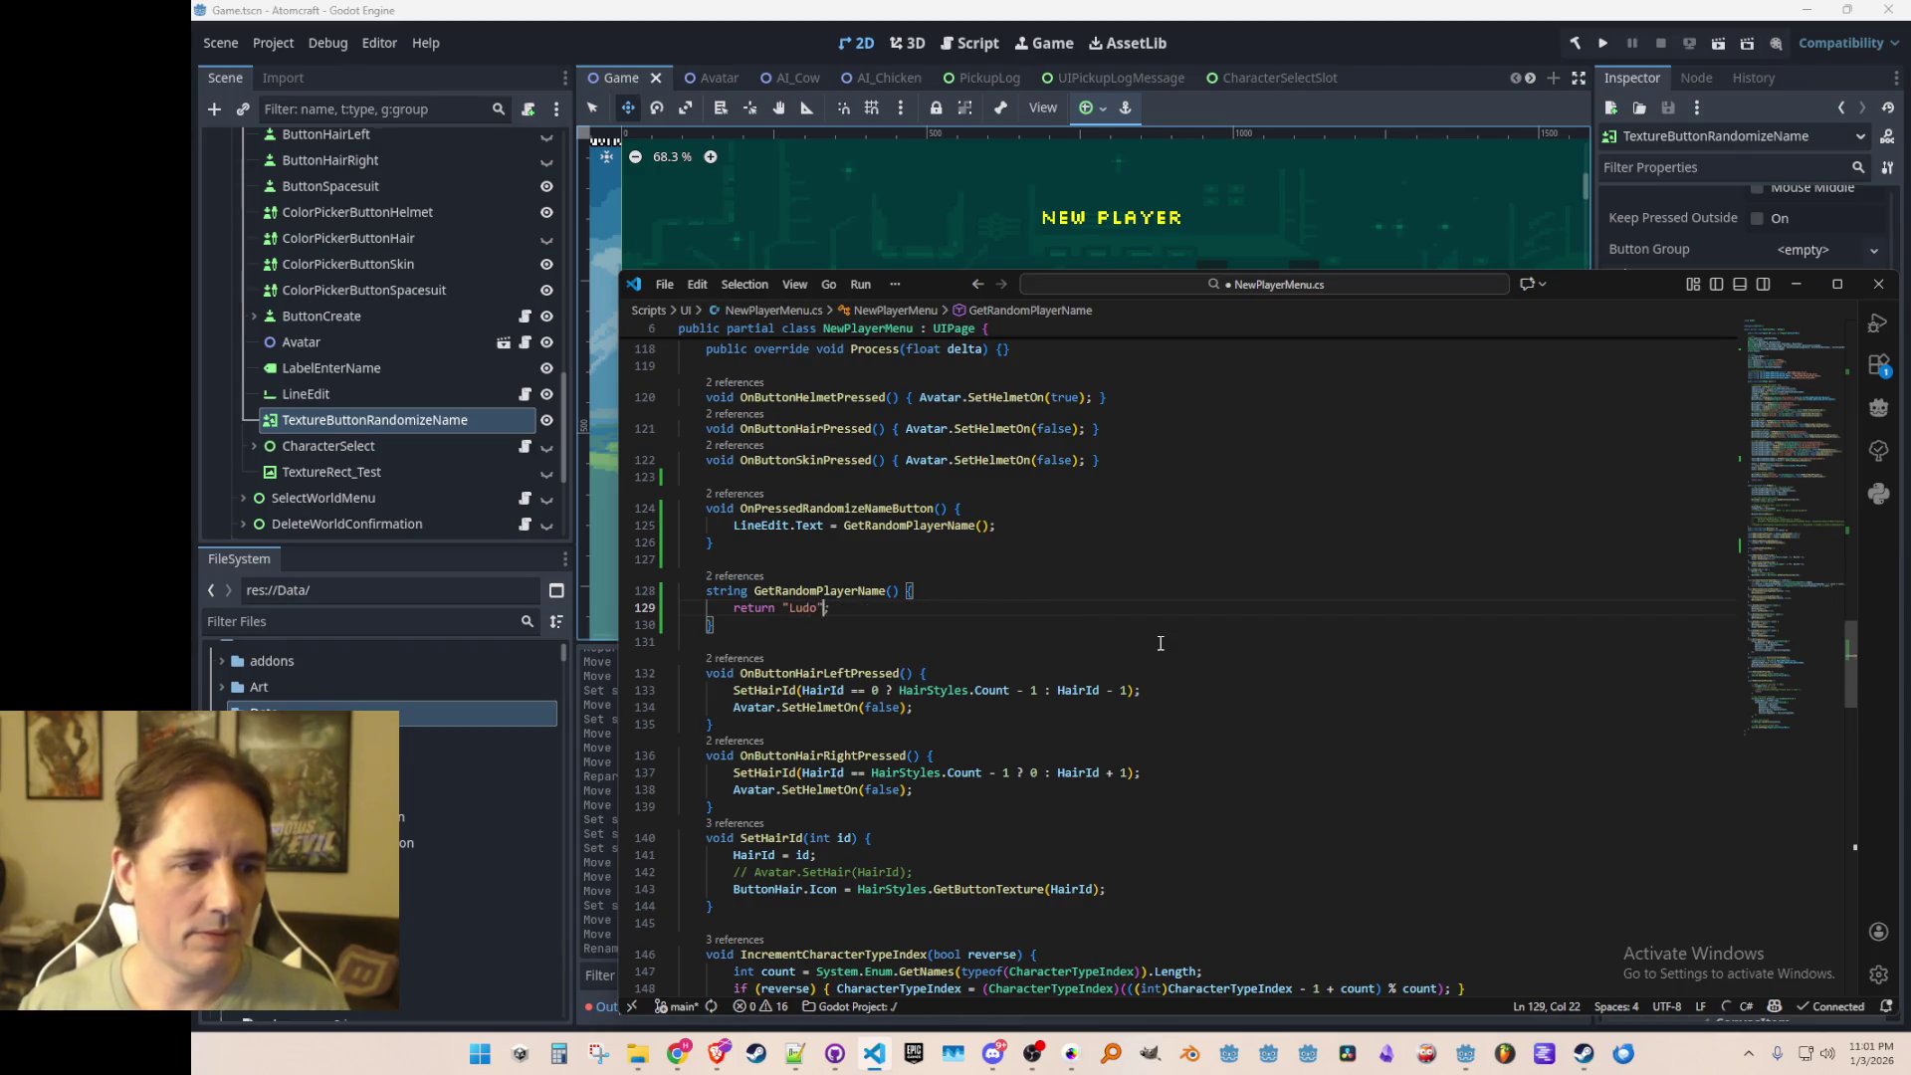
pyautogui.write(';')
pyautogui.hotkey('ctrl', 's')
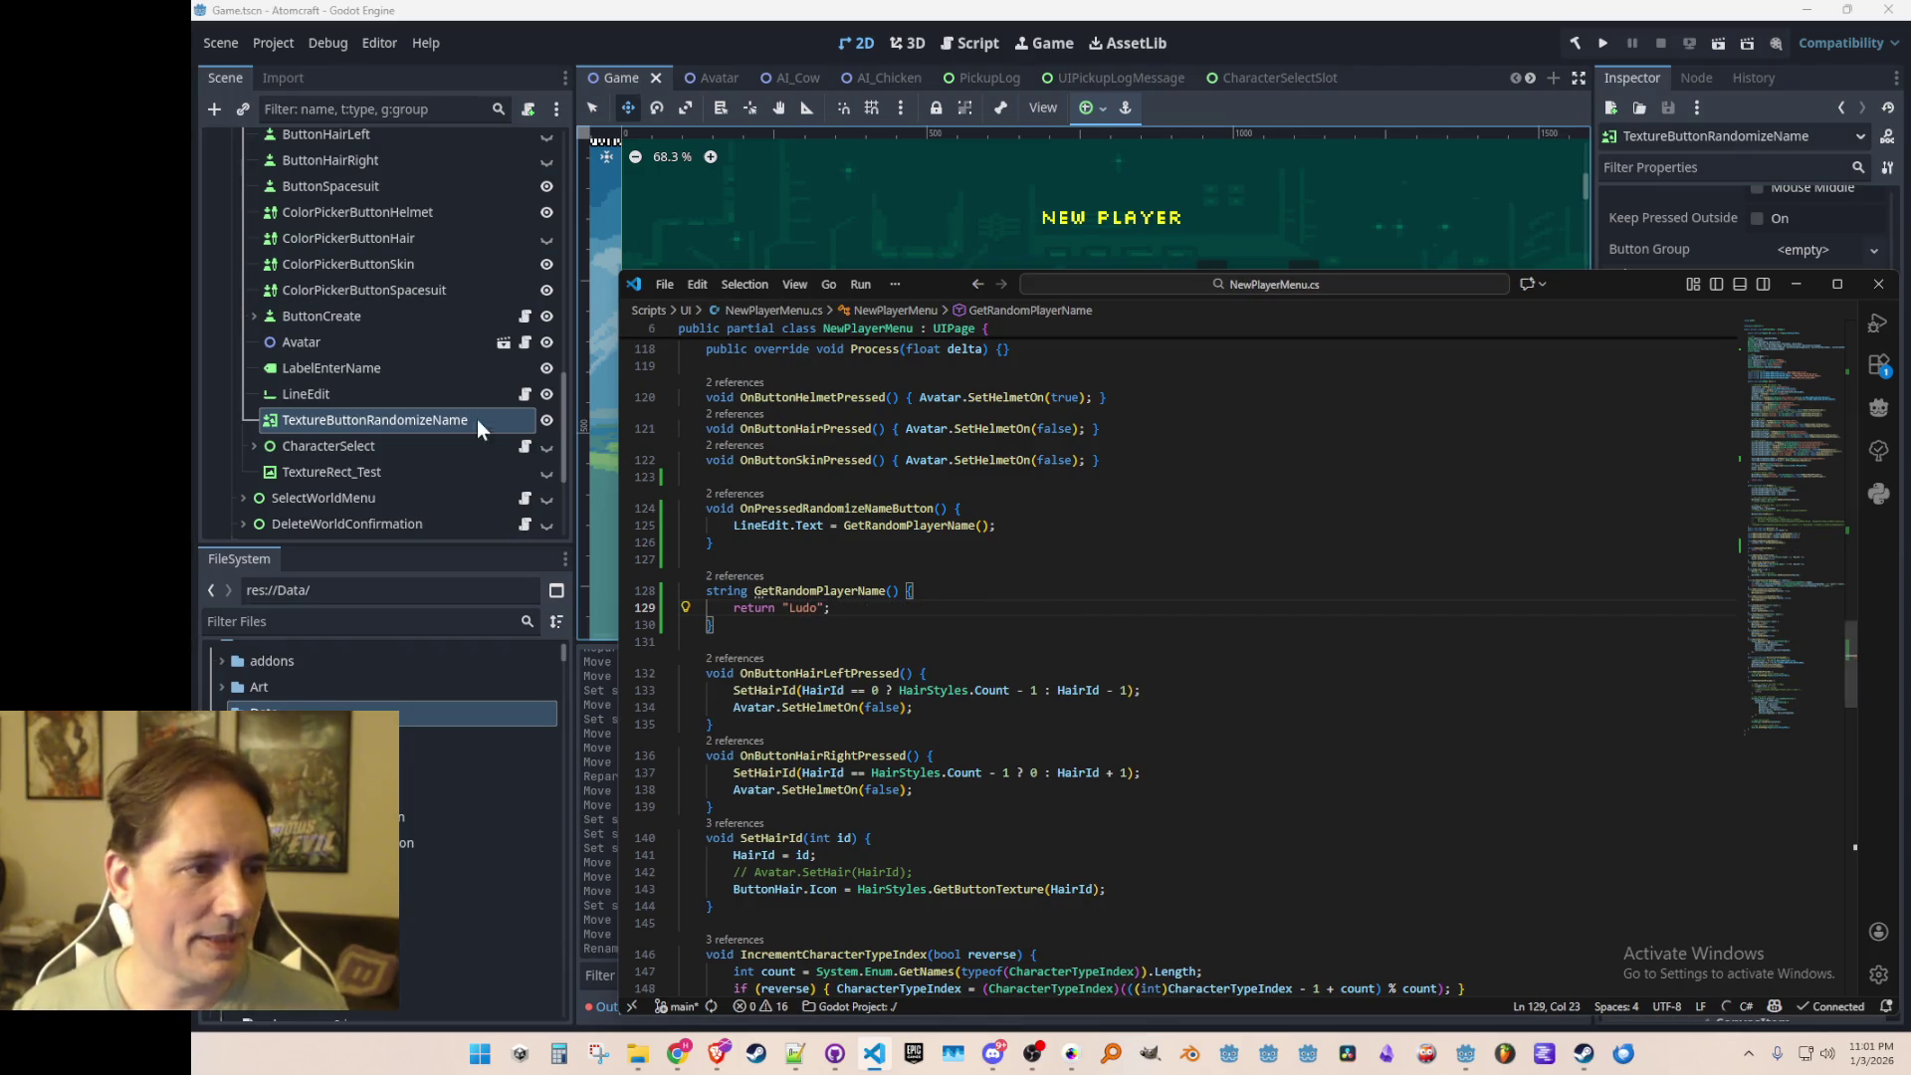
pyautogui.click(862, 66)
# Step: In OnOpen, replace the hard-coded "Ludo" name lines with OnPressedRandomizeNameButton(); and save
pyautogui.scroll(-1, 1294, 263)
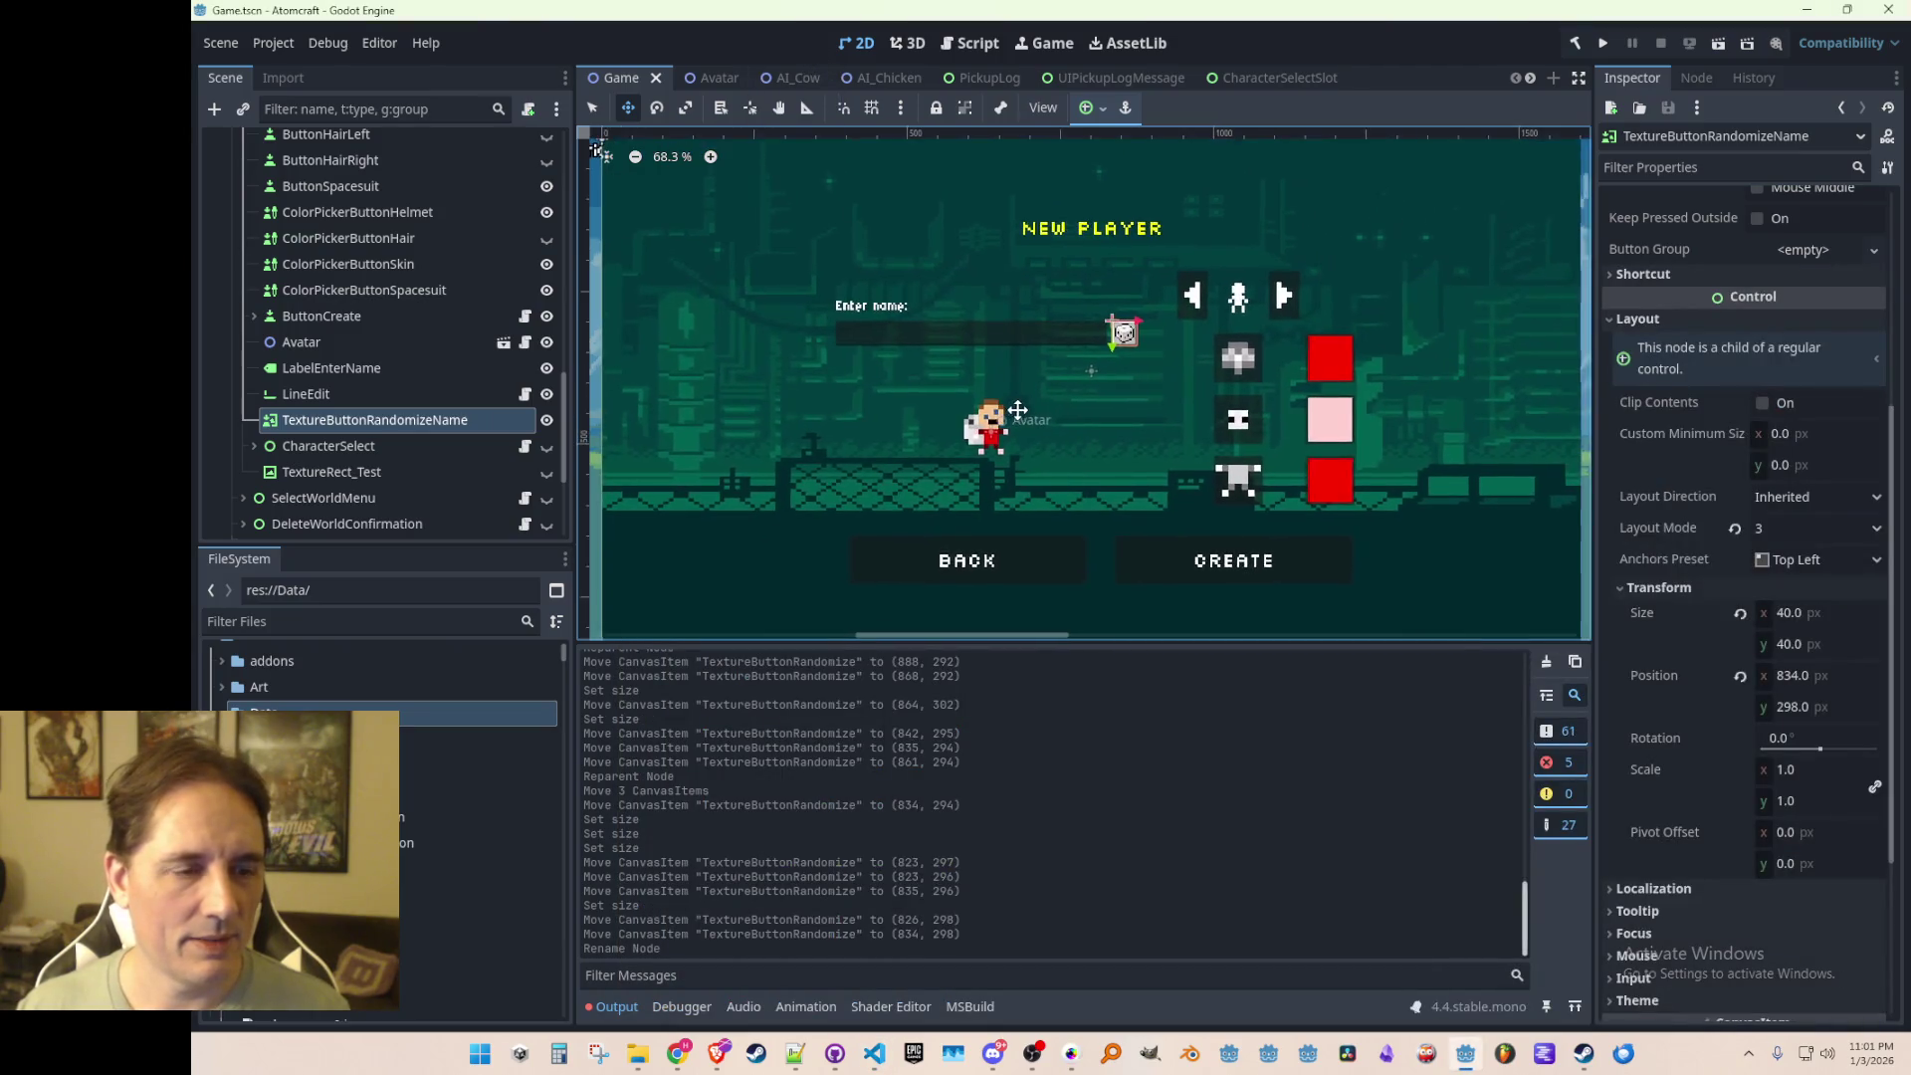
pyautogui.hotkey('alt', 'Tab')
pyautogui.click(1181, 547)
pyautogui.scroll(3, 1205, 575)
pyautogui.scroll(-2, 1195, 577)
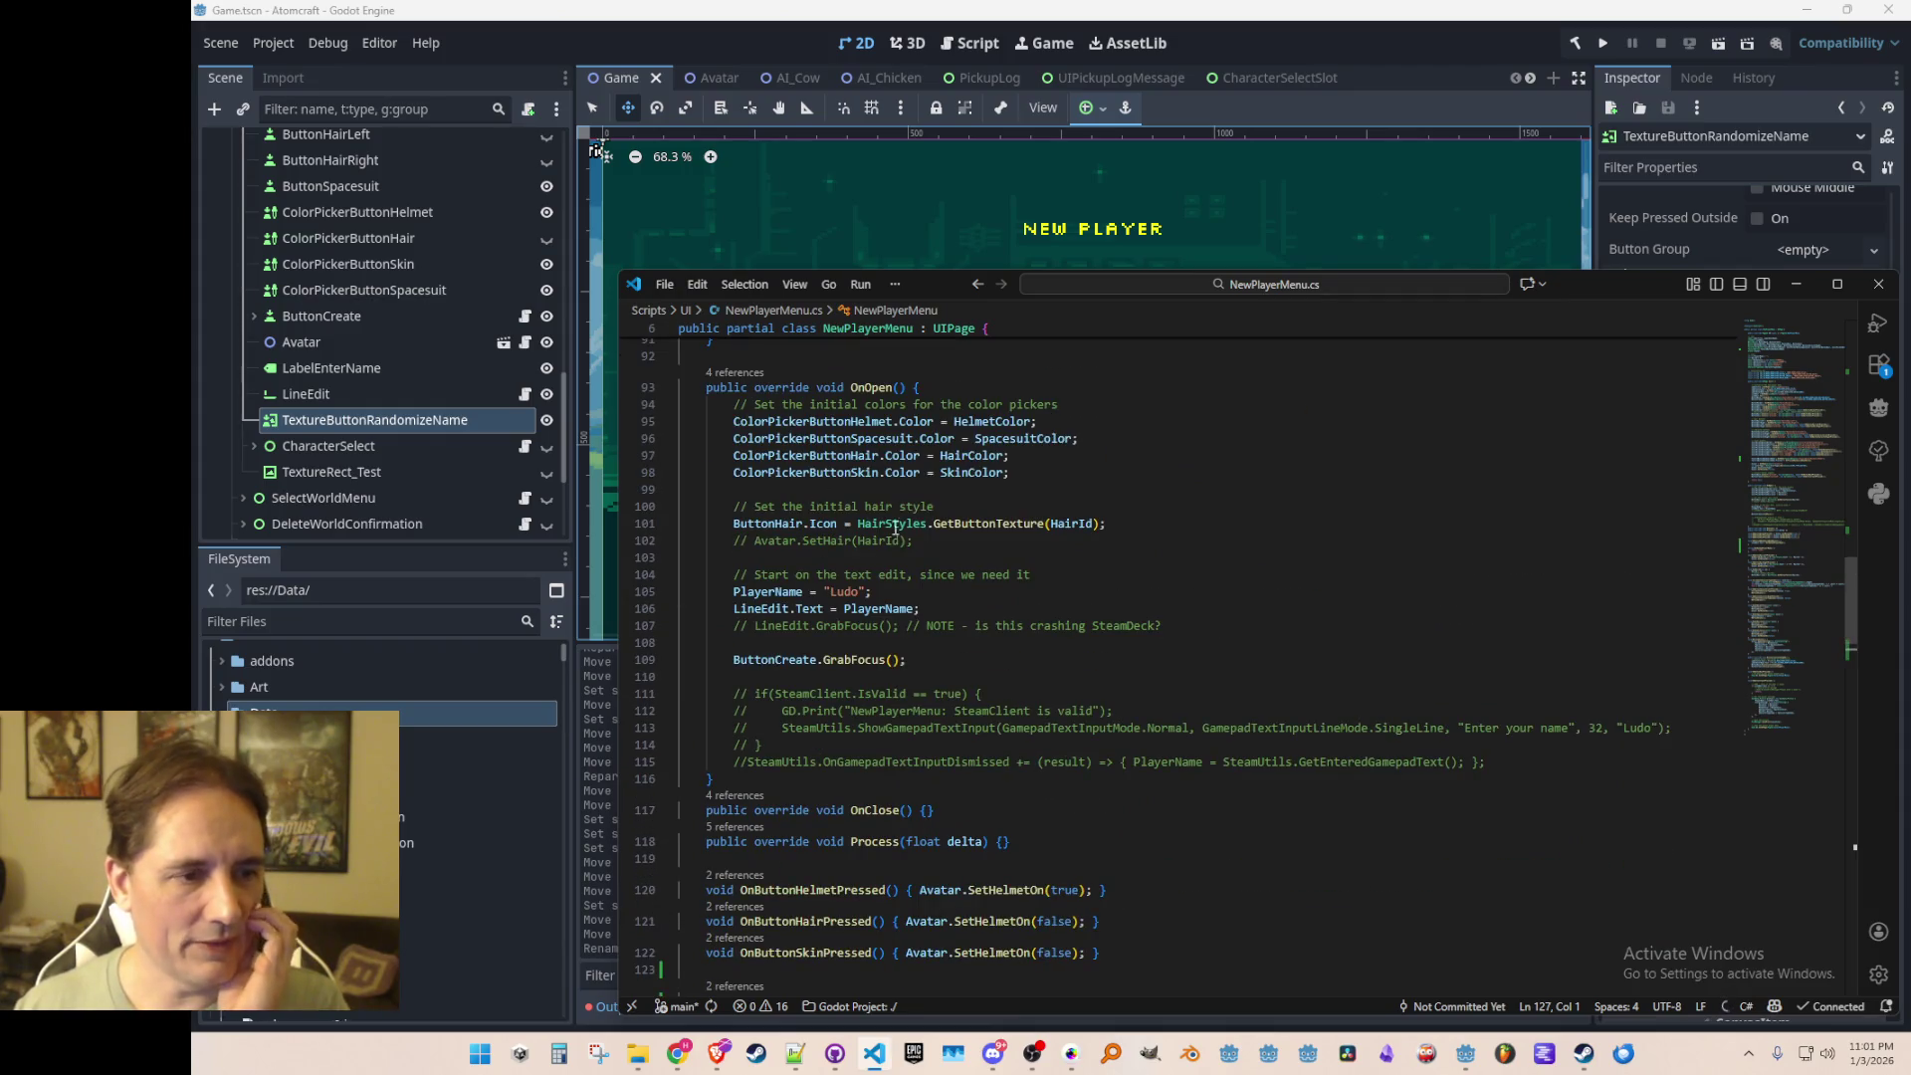
pyautogui.scroll(-7, 1014, 554)
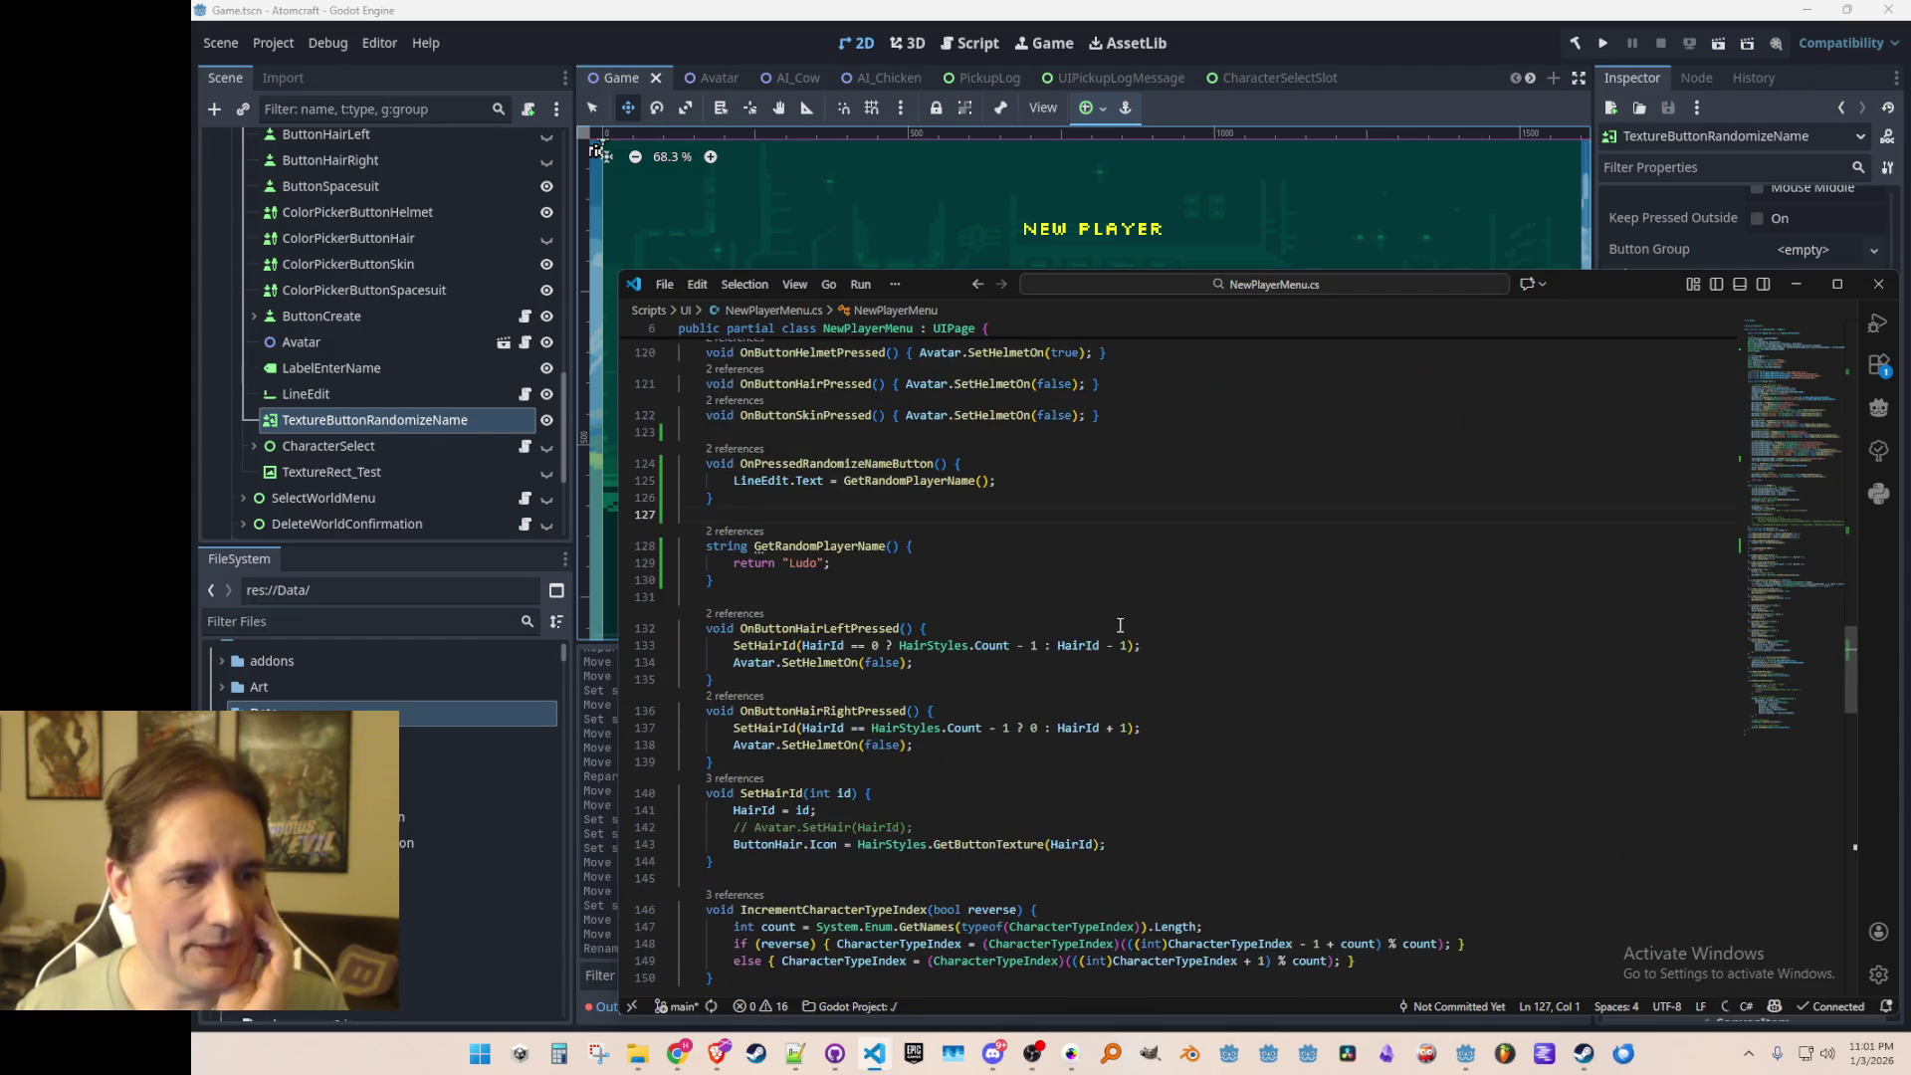
pyautogui.scroll(1, 877, 660)
pyautogui.scroll(6, 830, 661)
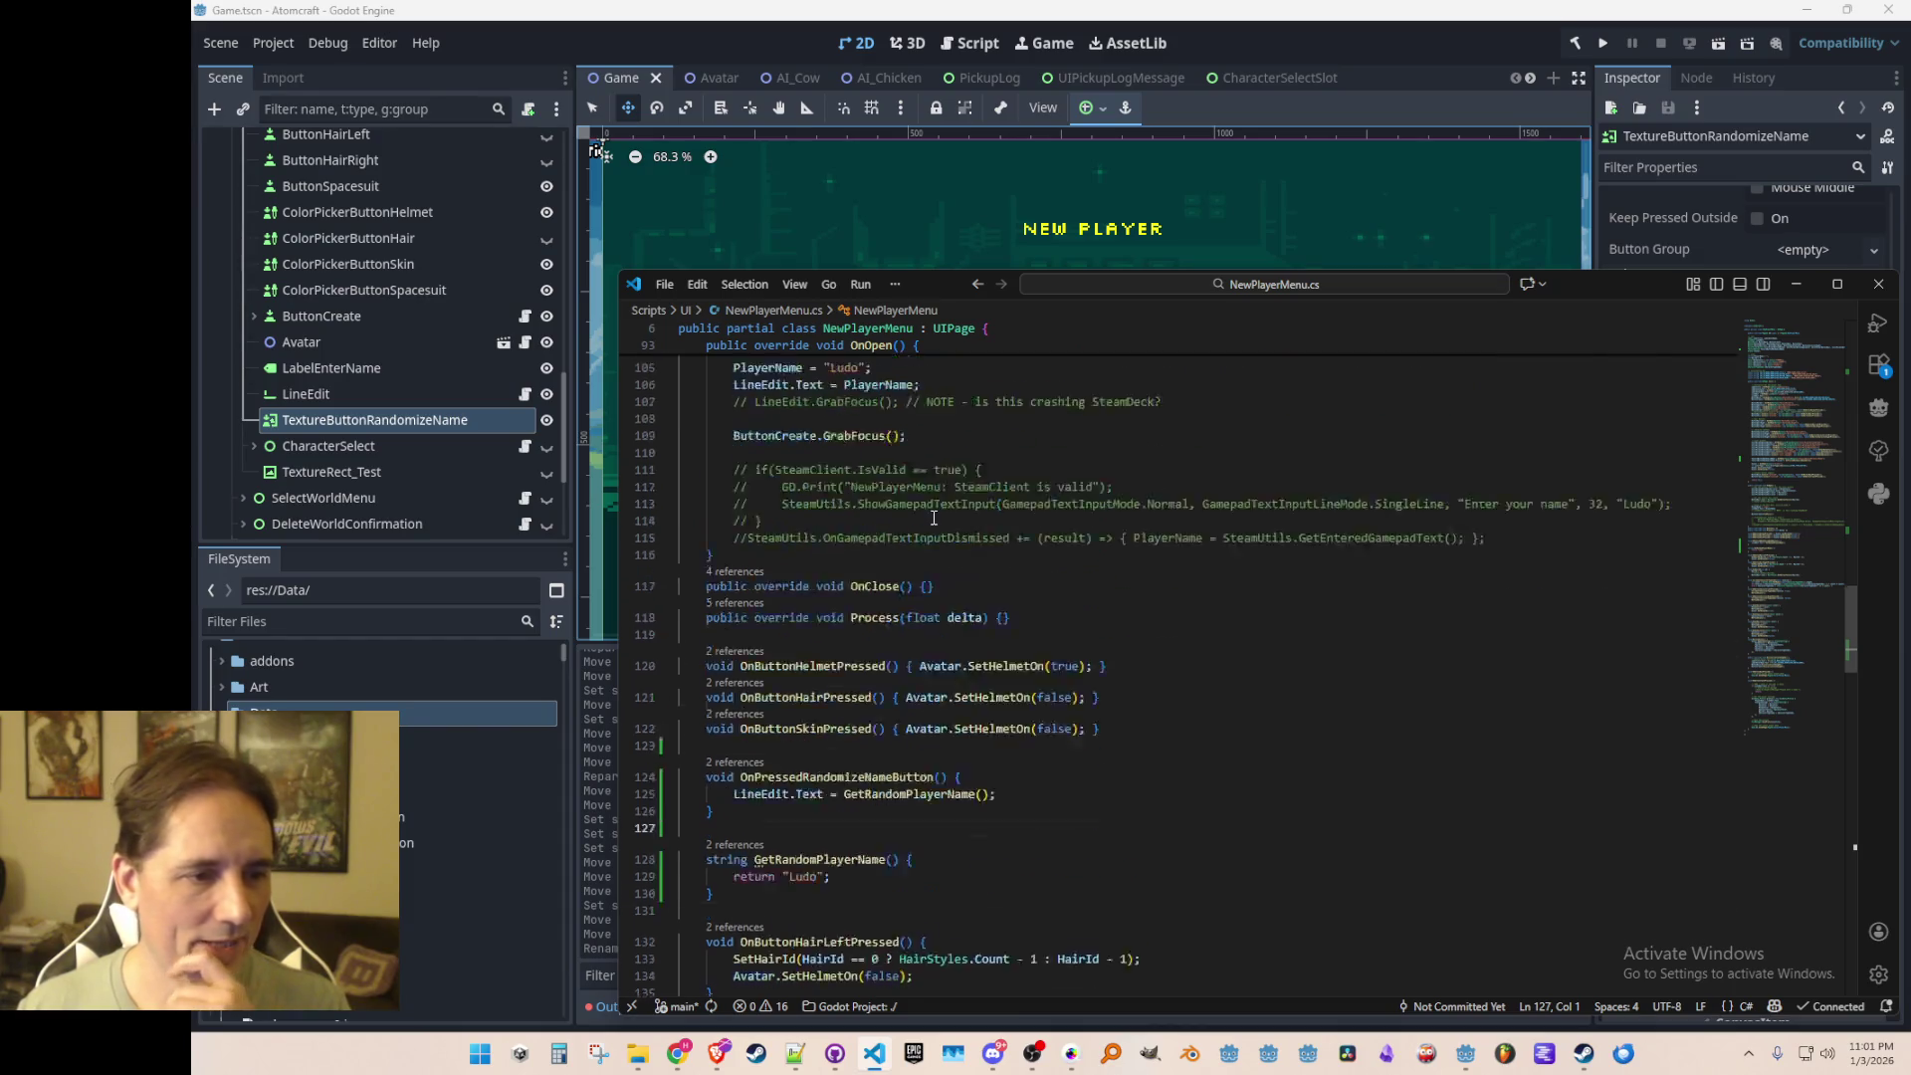
pyautogui.scroll(-6, 989, 622)
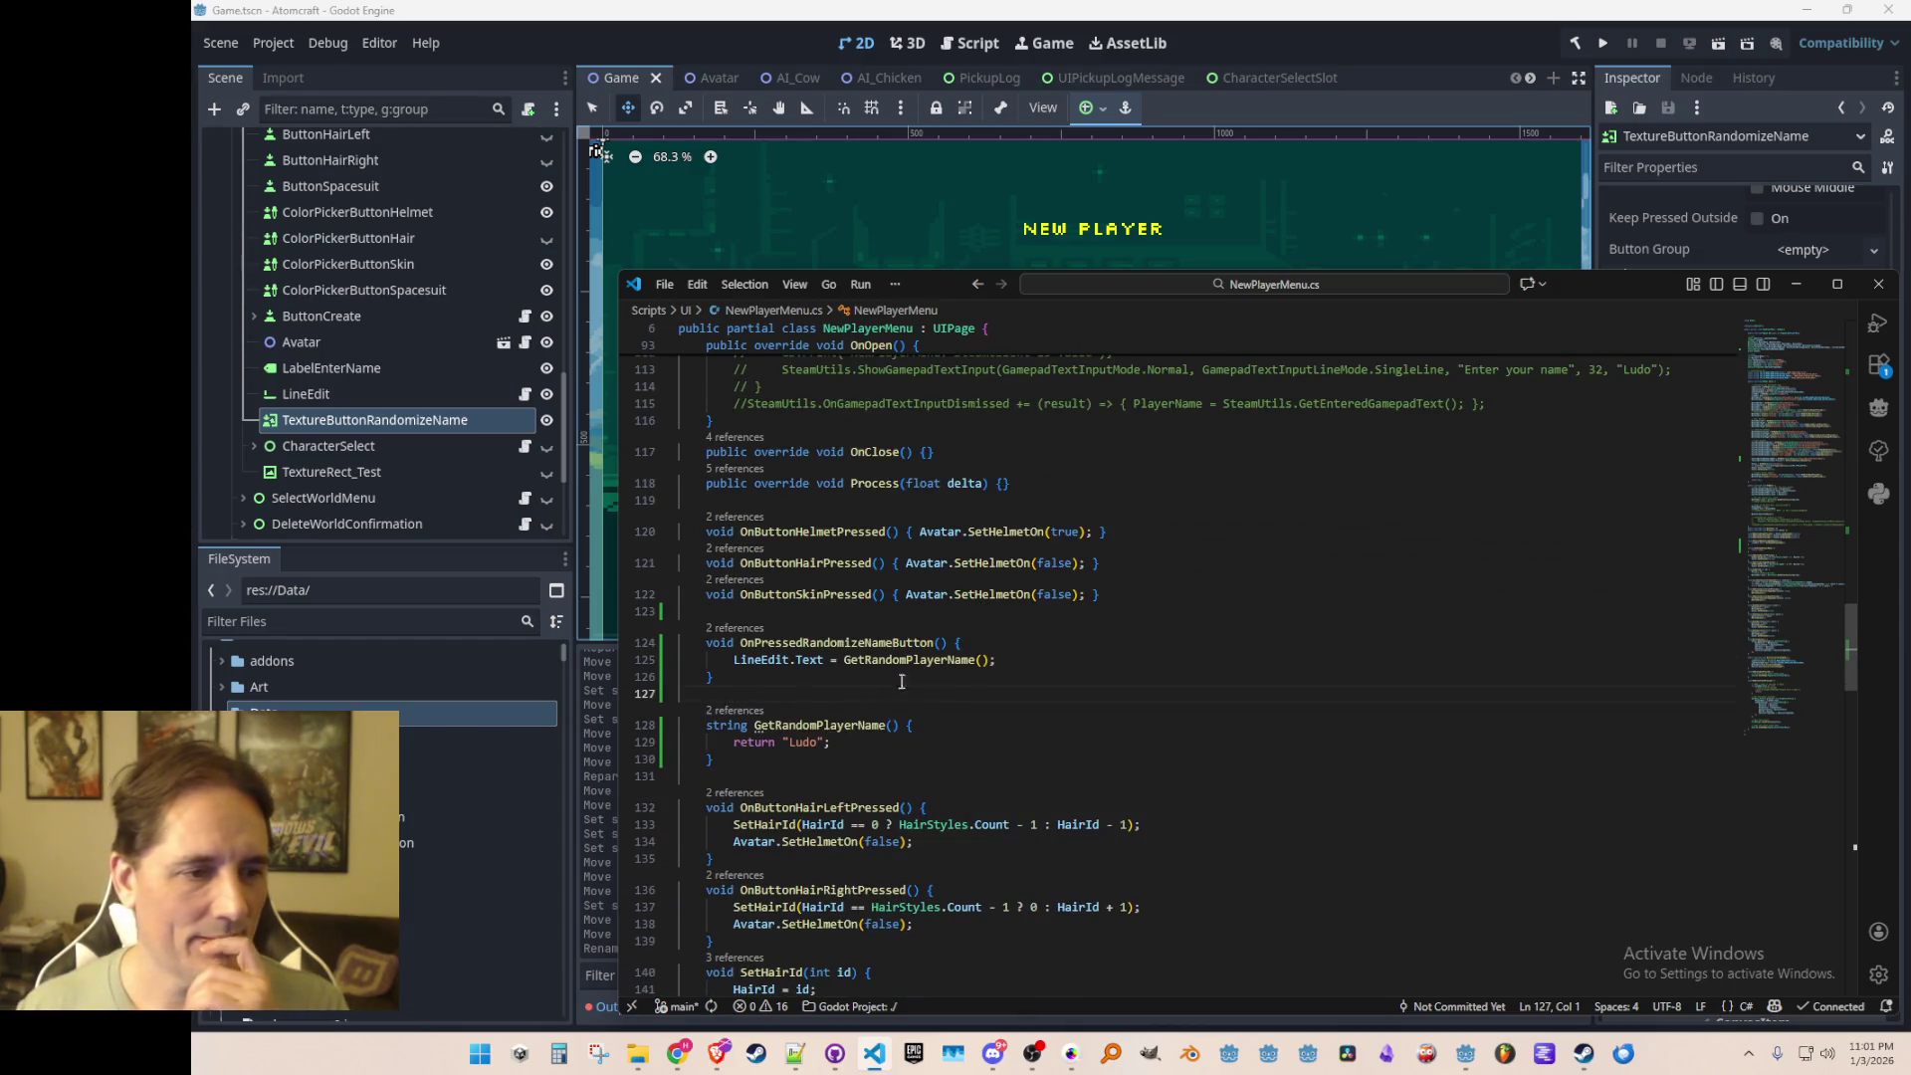
pyautogui.click(812, 726)
pyautogui.press('Up')
pyautogui.press('Up')
pyautogui.press('Up')
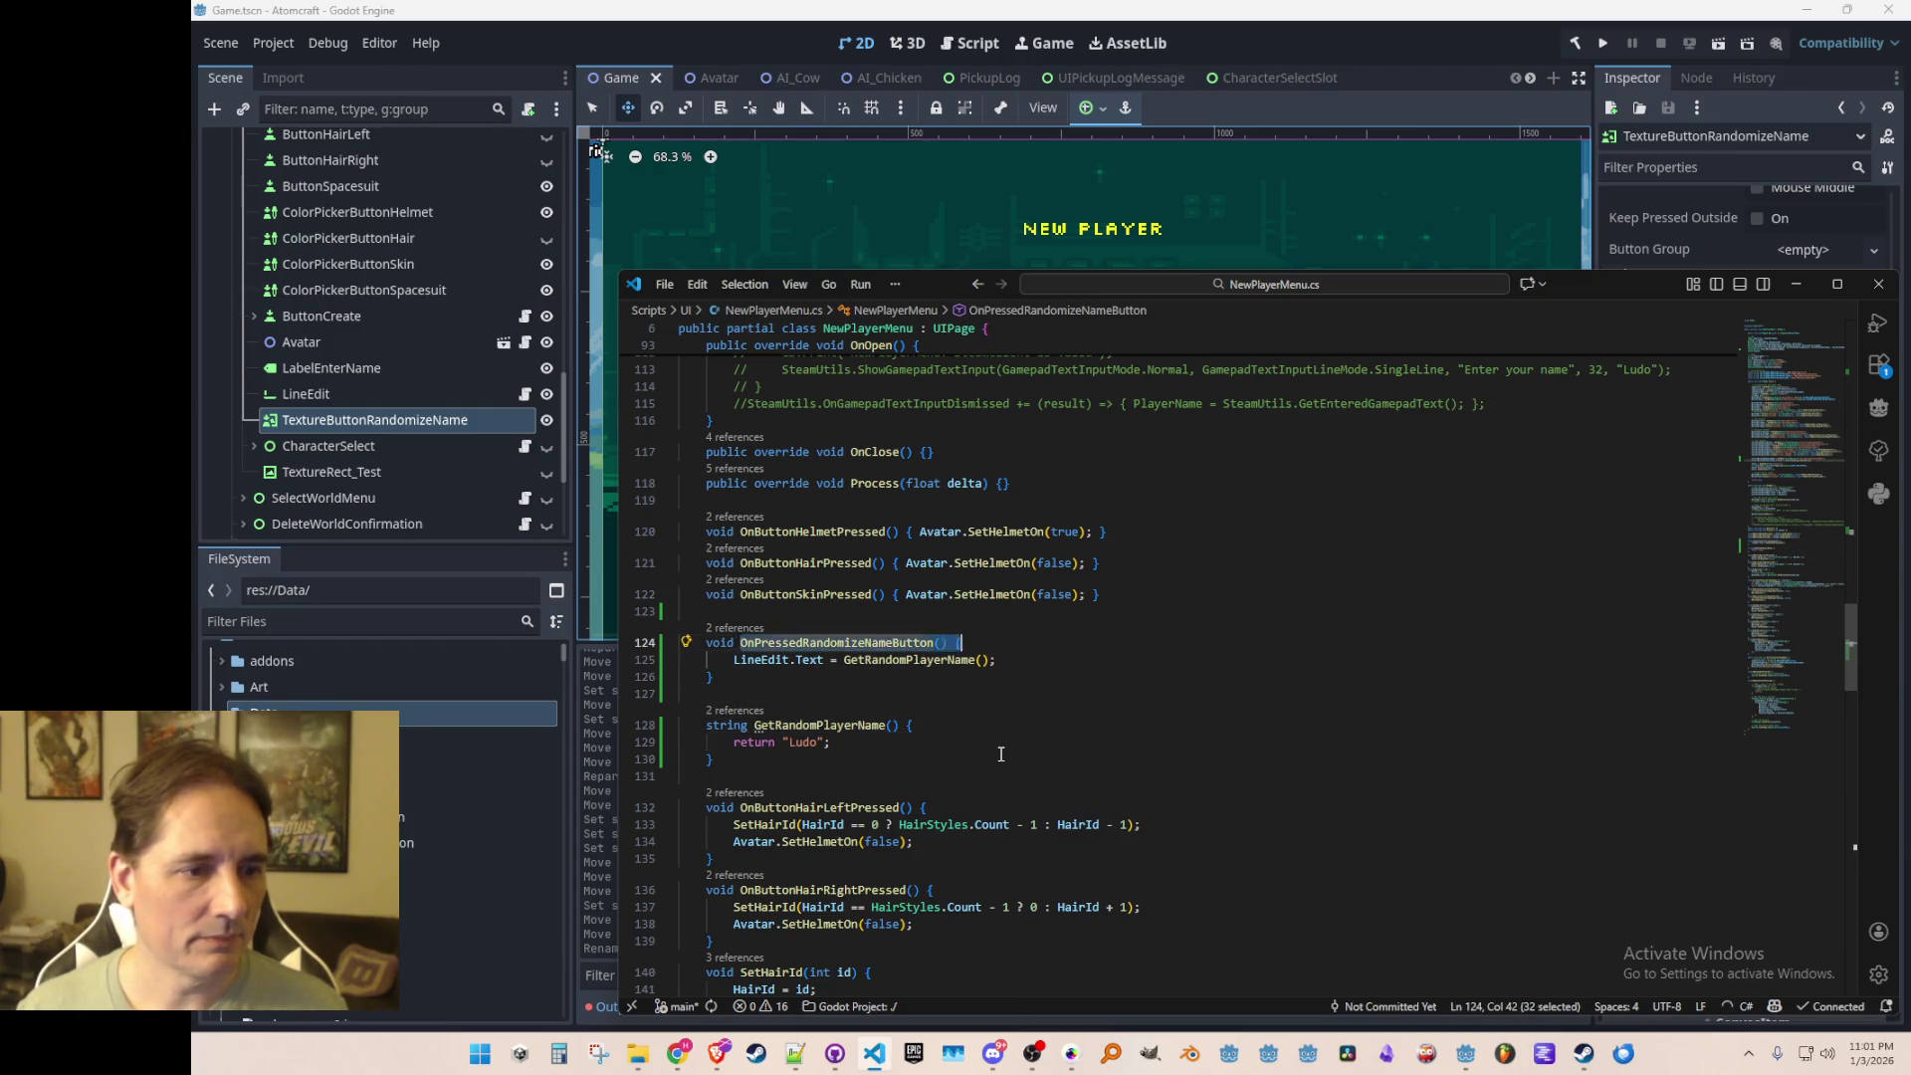
pyautogui.press('Home')
pyautogui.scroll(8, 1170, 722)
pyautogui.scroll(-3, 1170, 722)
pyautogui.click(1296, 563)
pyautogui.press('Return')
pyautogui.write('OnPressedRandomizeNameButton();')
pyautogui.press('Up')
pyautogui.press('Up')
pyautogui.press('Home')
pyautogui.hotkey('shift', 'Down')
pyautogui.hotkey('shift', 'Down')
pyautogui.press('Delete')
pyautogui.hotkey('ctrl', 's')
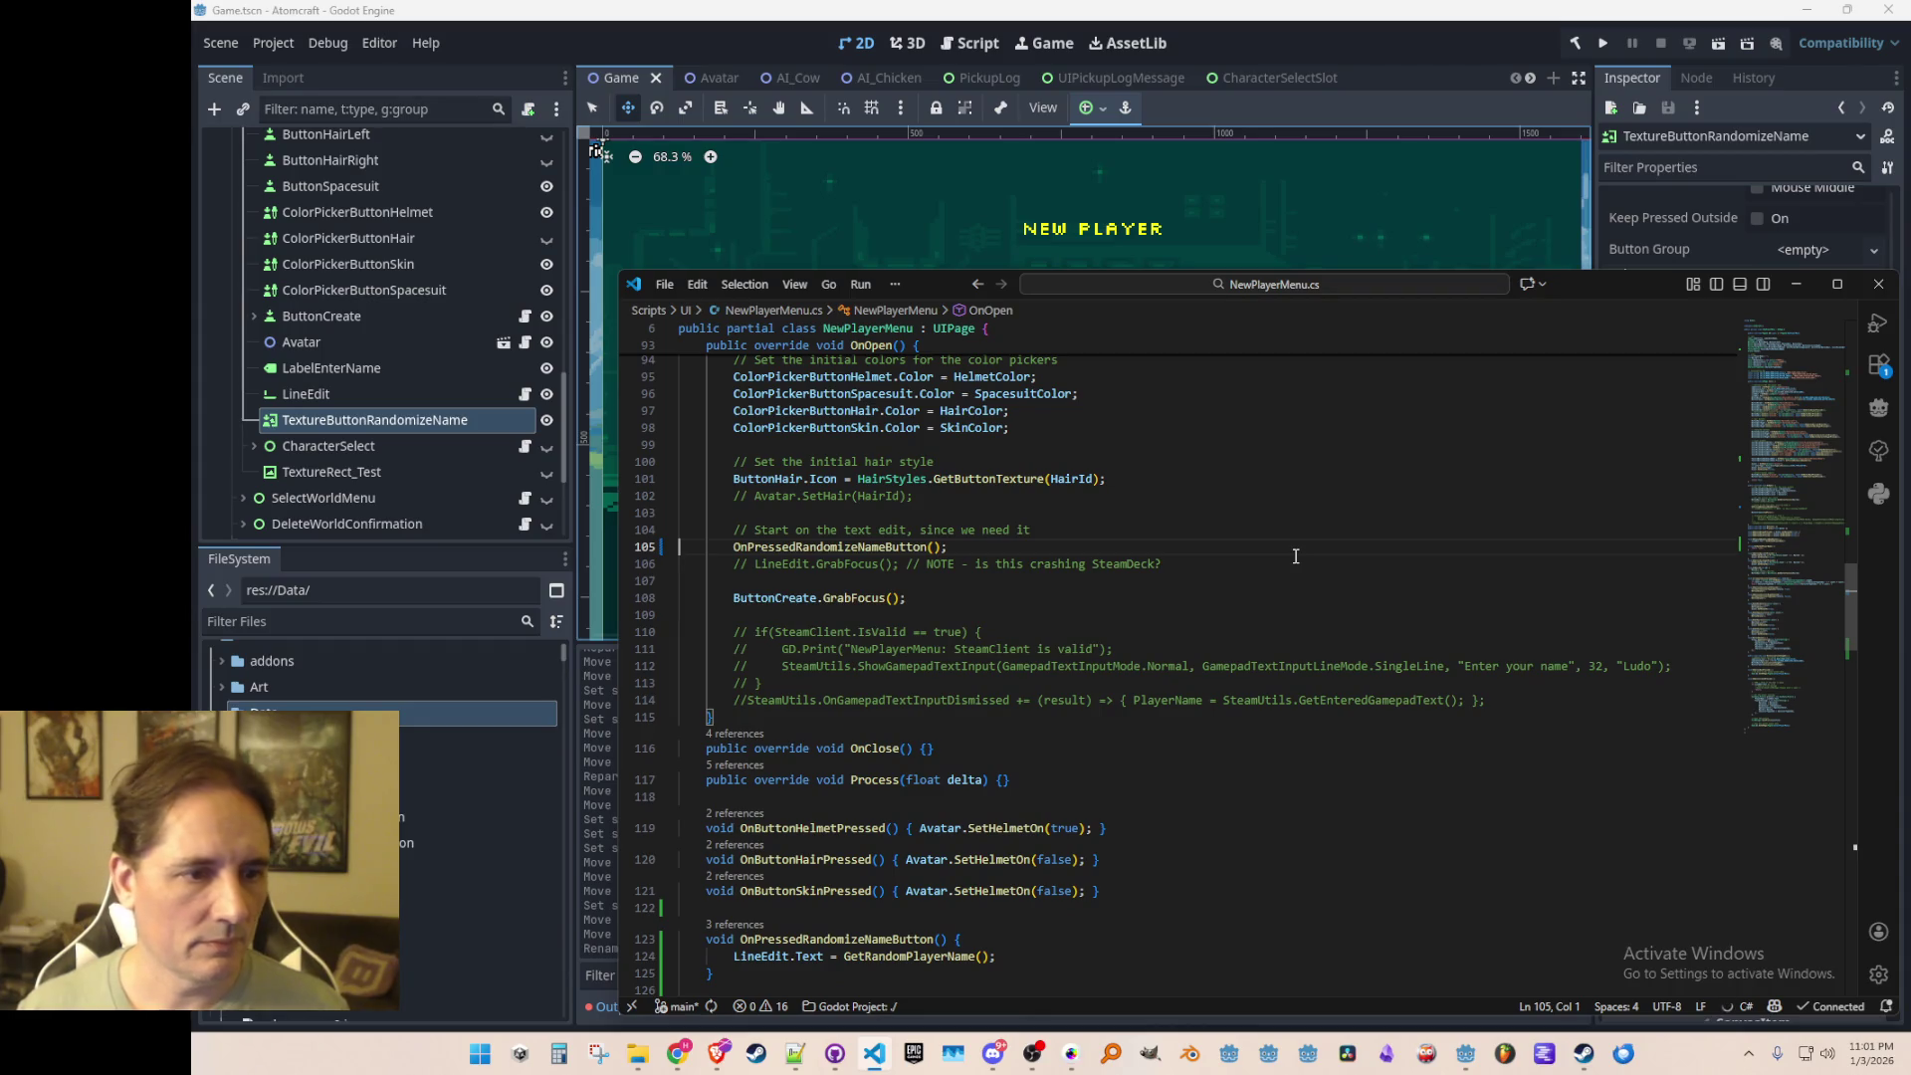
# Step: Navigate back to the GetRandomPlayerName method in NewPlayerMenu.cs
pyautogui.press('Down')
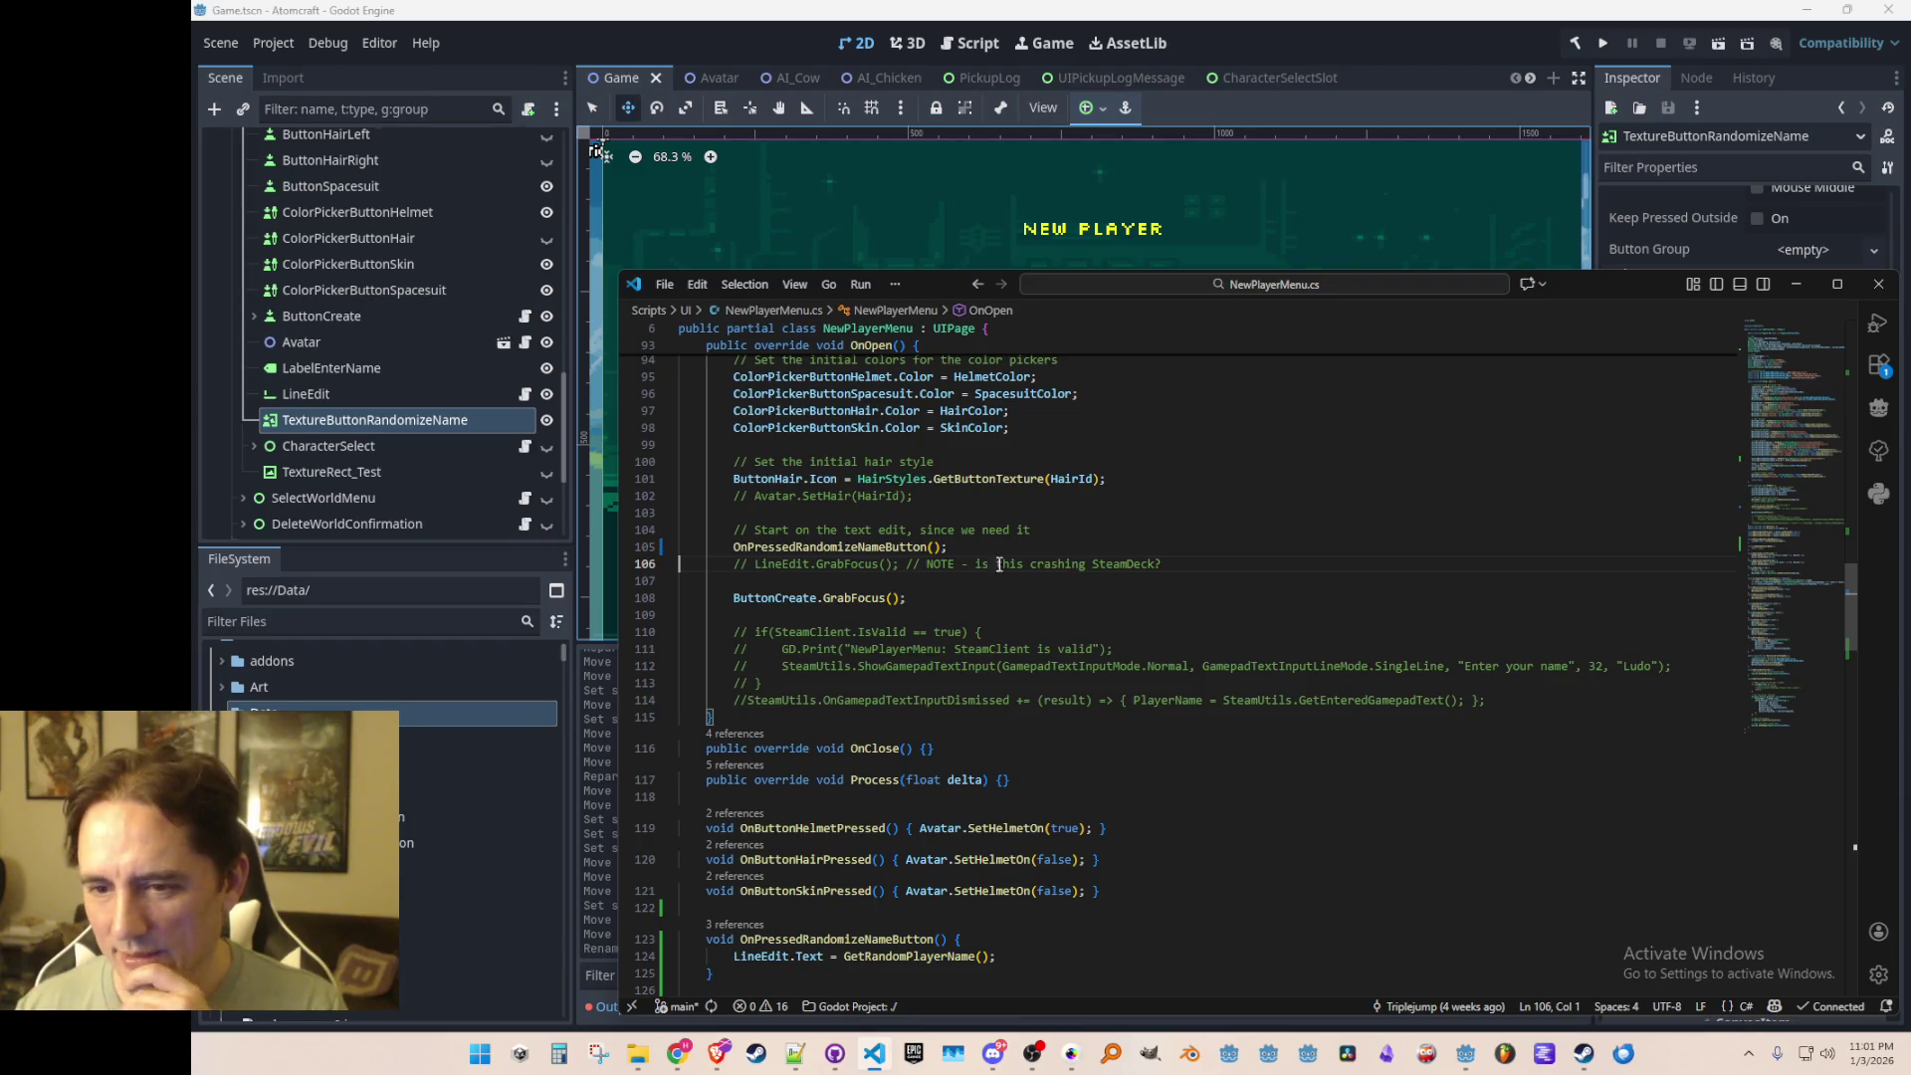
pyautogui.click(1062, 611)
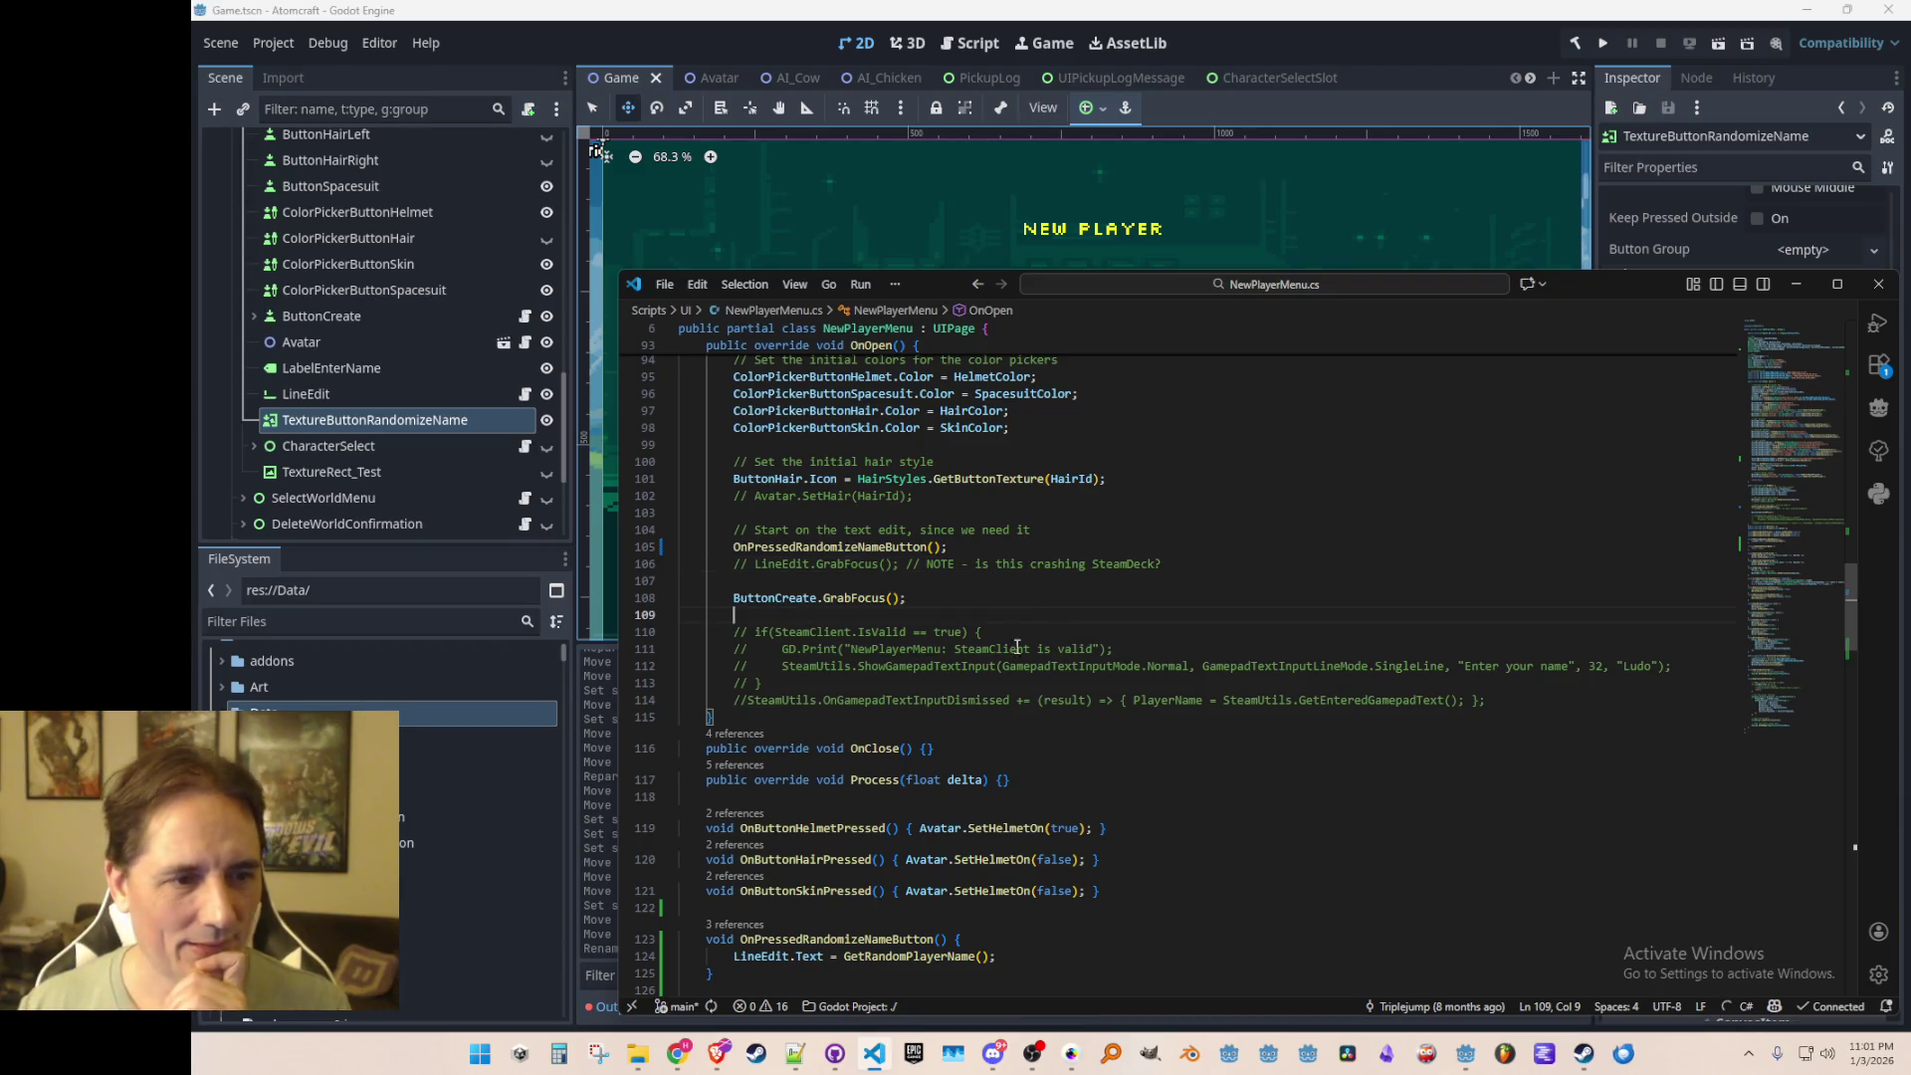
pyautogui.scroll(-8, 1017, 635)
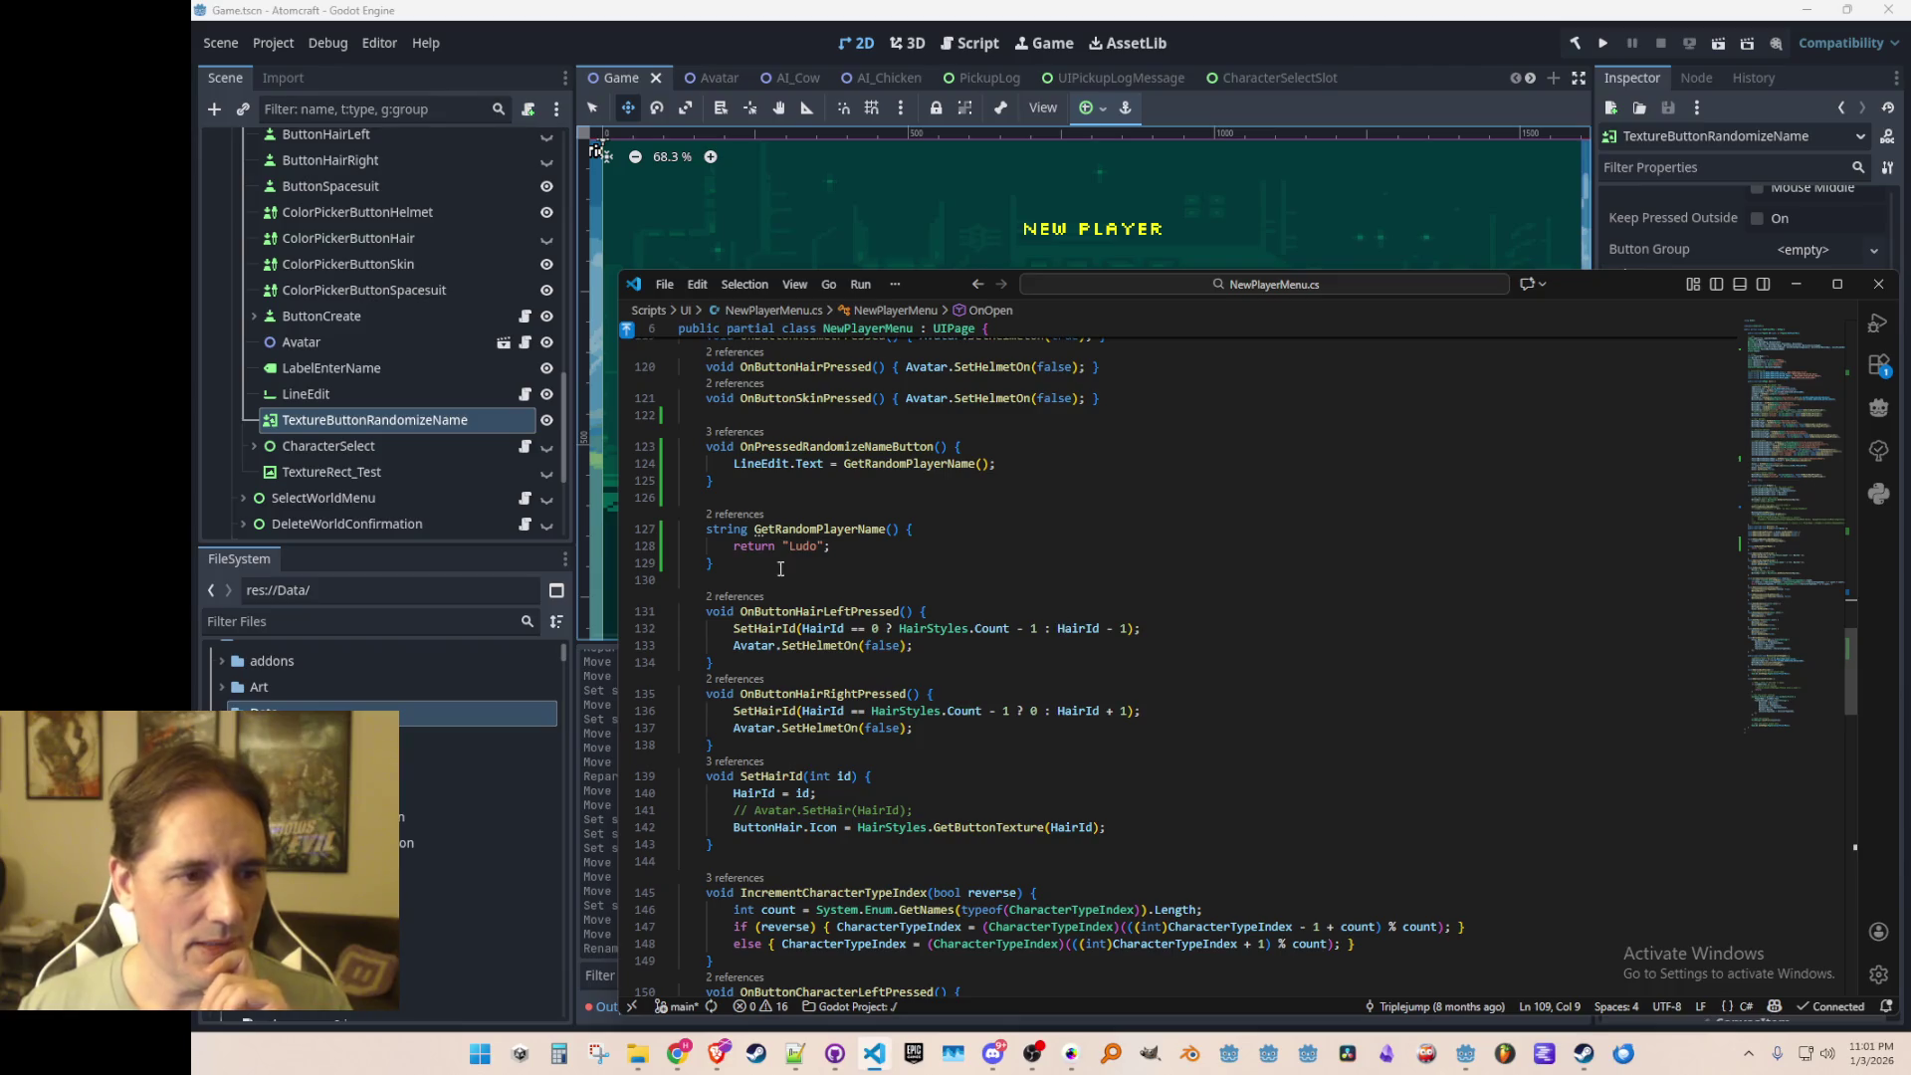
pyautogui.click(876, 547)
pyautogui.scroll(20, 1163, 687)
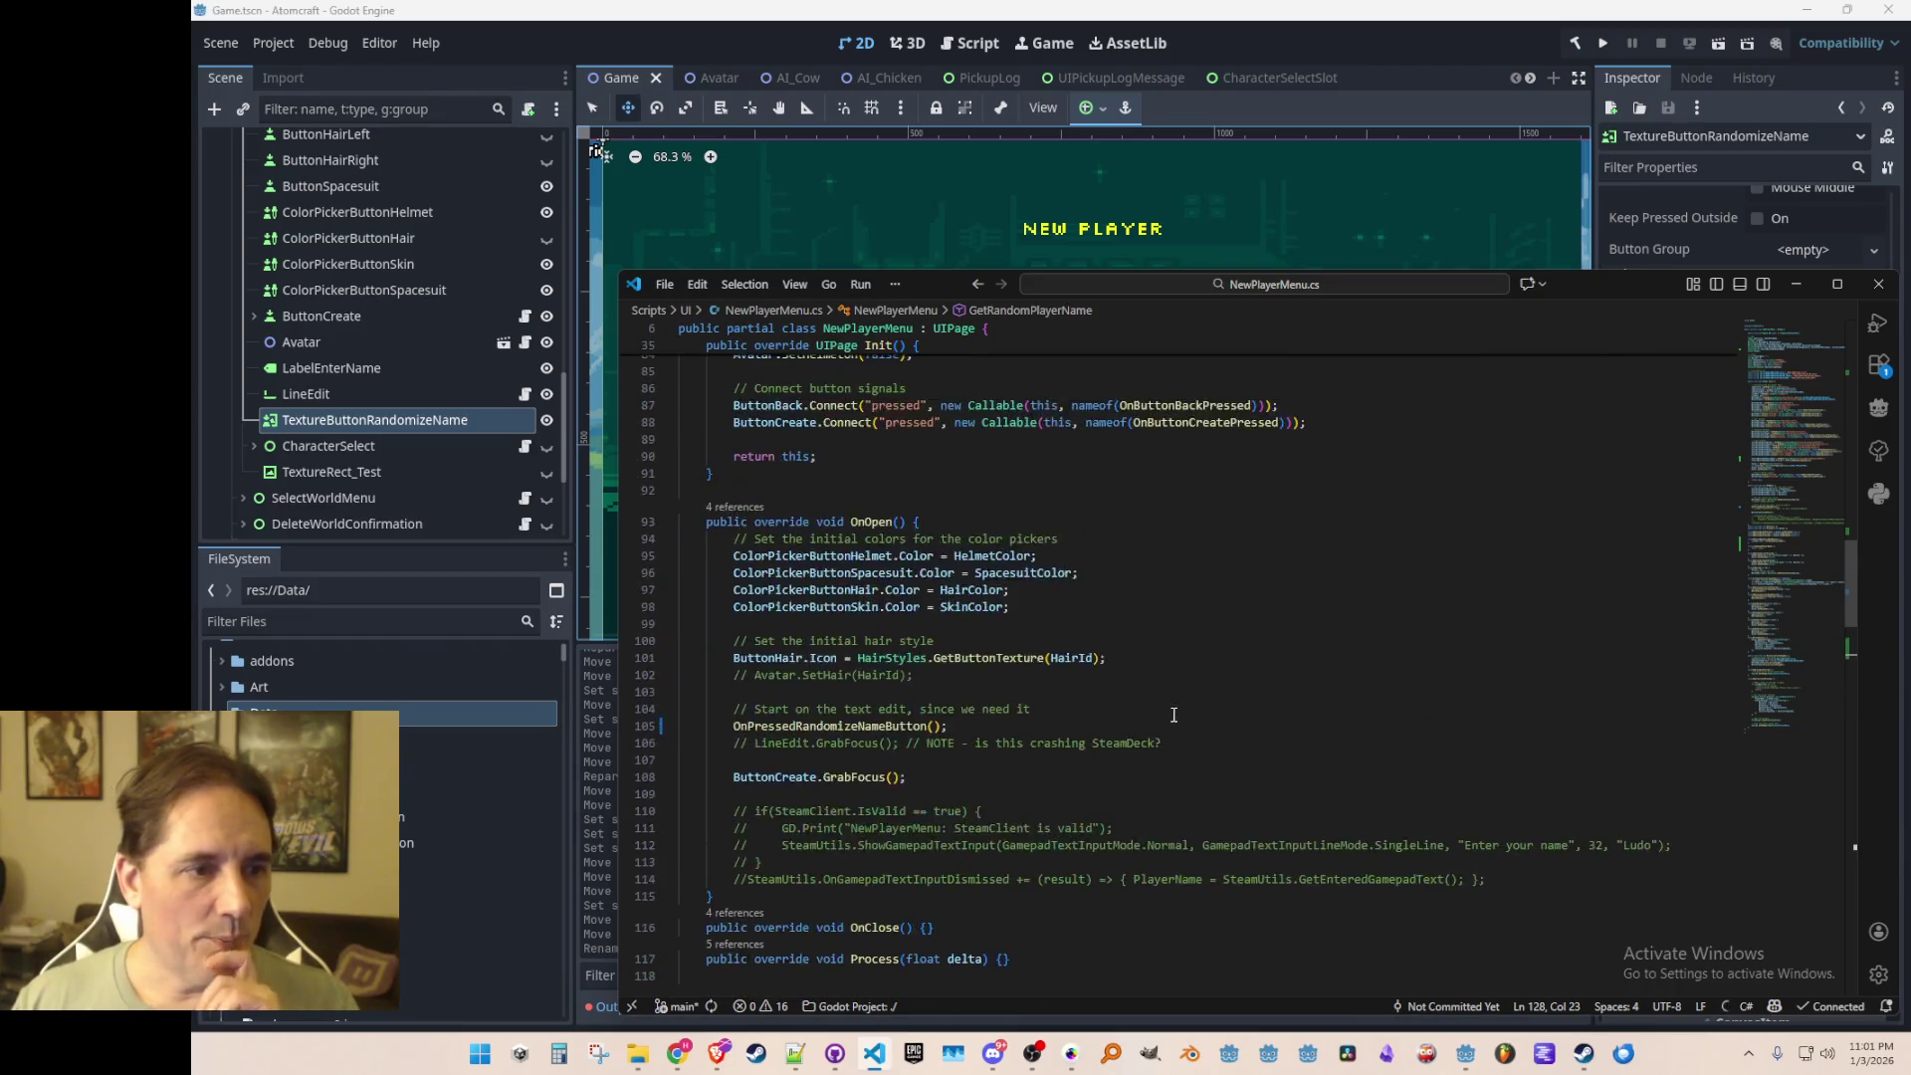
pyautogui.scroll(2, 1168, 697)
pyautogui.click(1099, 635)
pyautogui.hotkey('alt', 'Left')
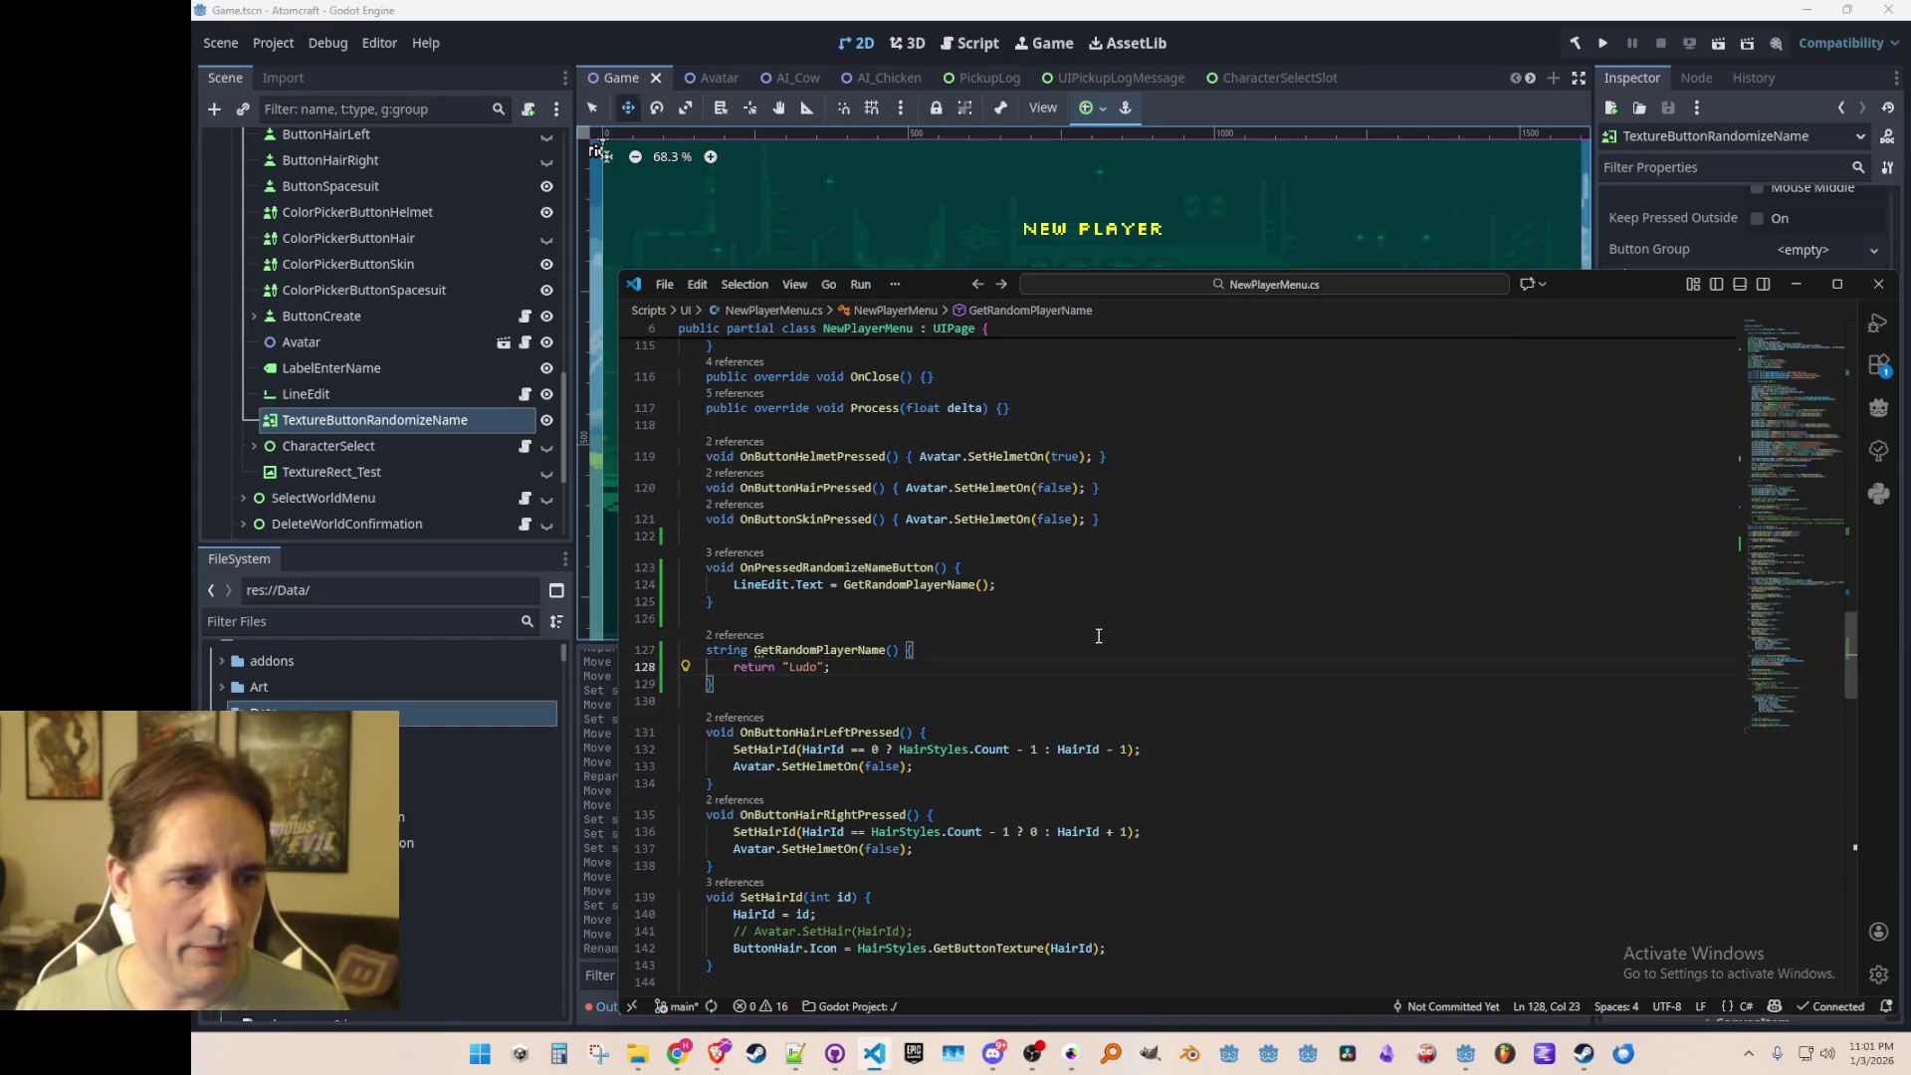
pyautogui.scroll(-3, 1091, 675)
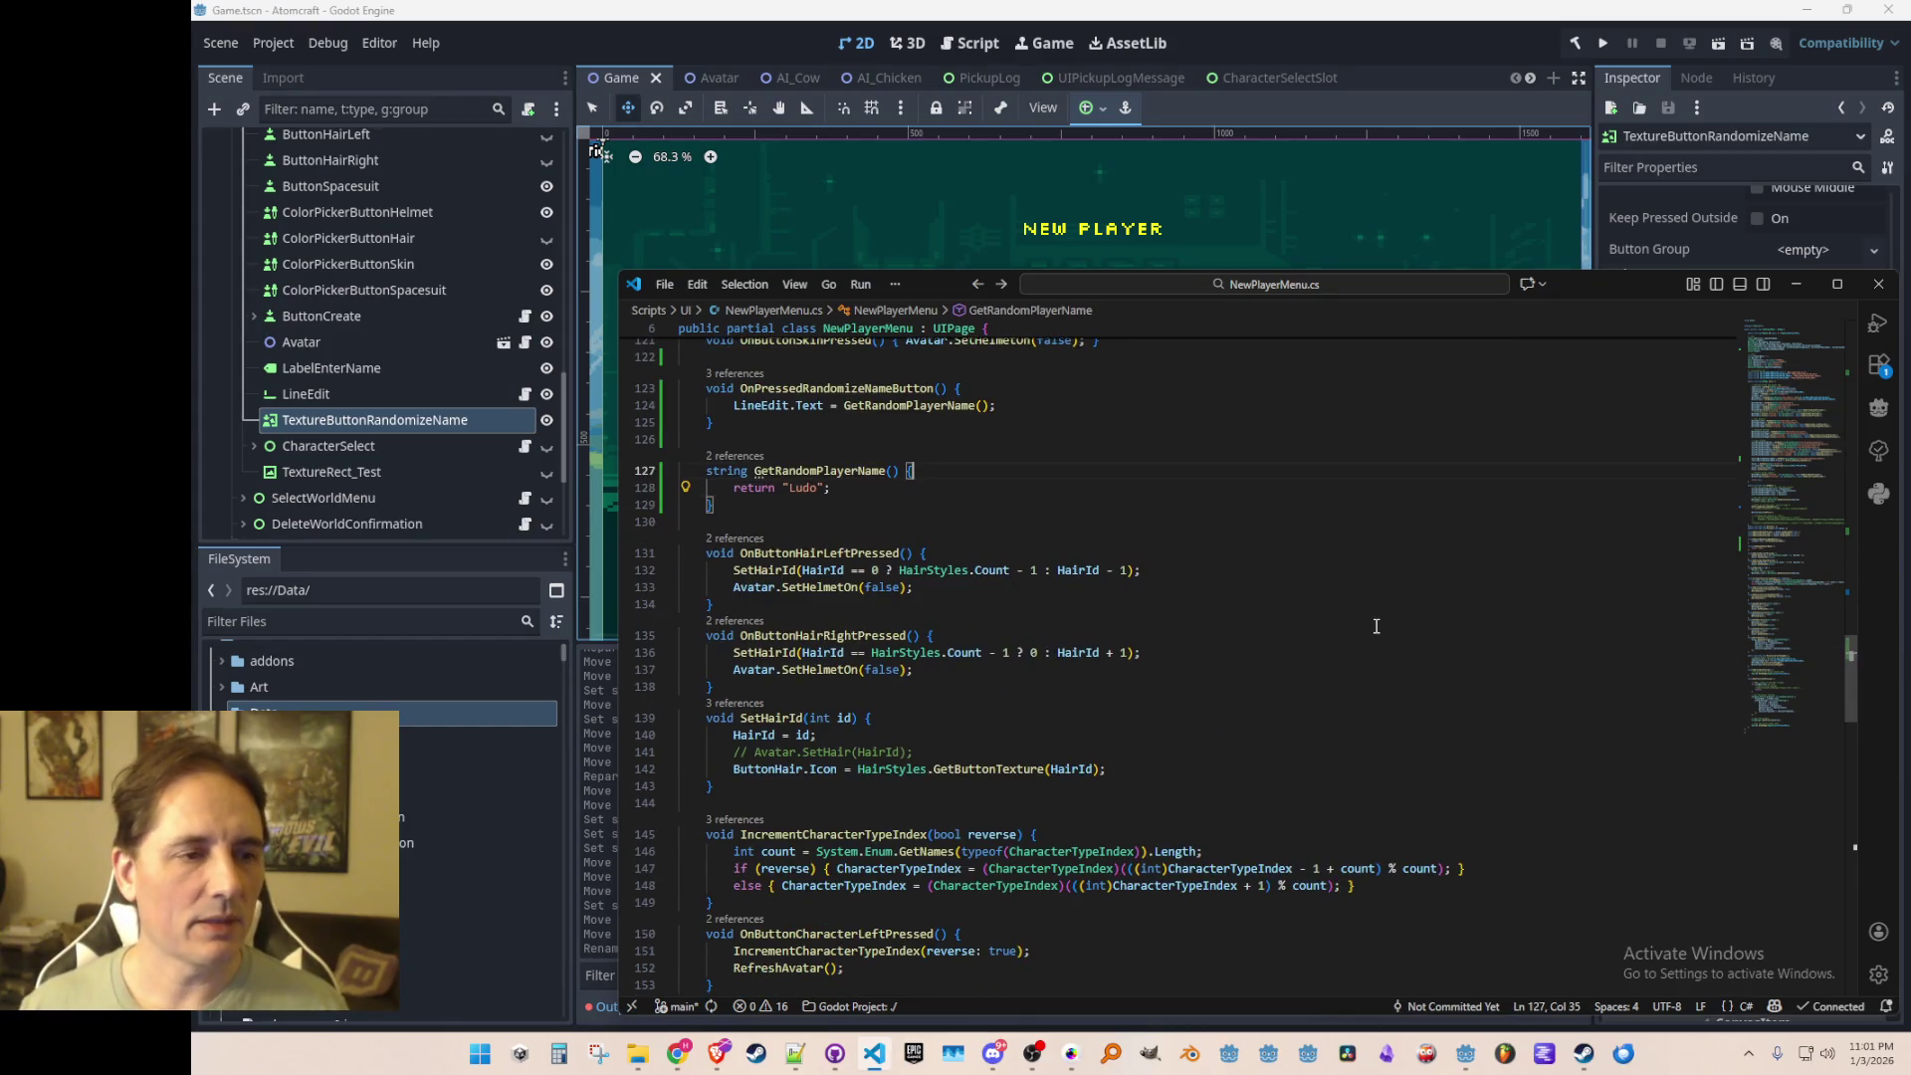
# Step: Add a switch on CharacterTypeIndex whose Human case returns a random male or female name
pyautogui.press('Return')
pyautogui.write('switch(CharacterTypeIndex')
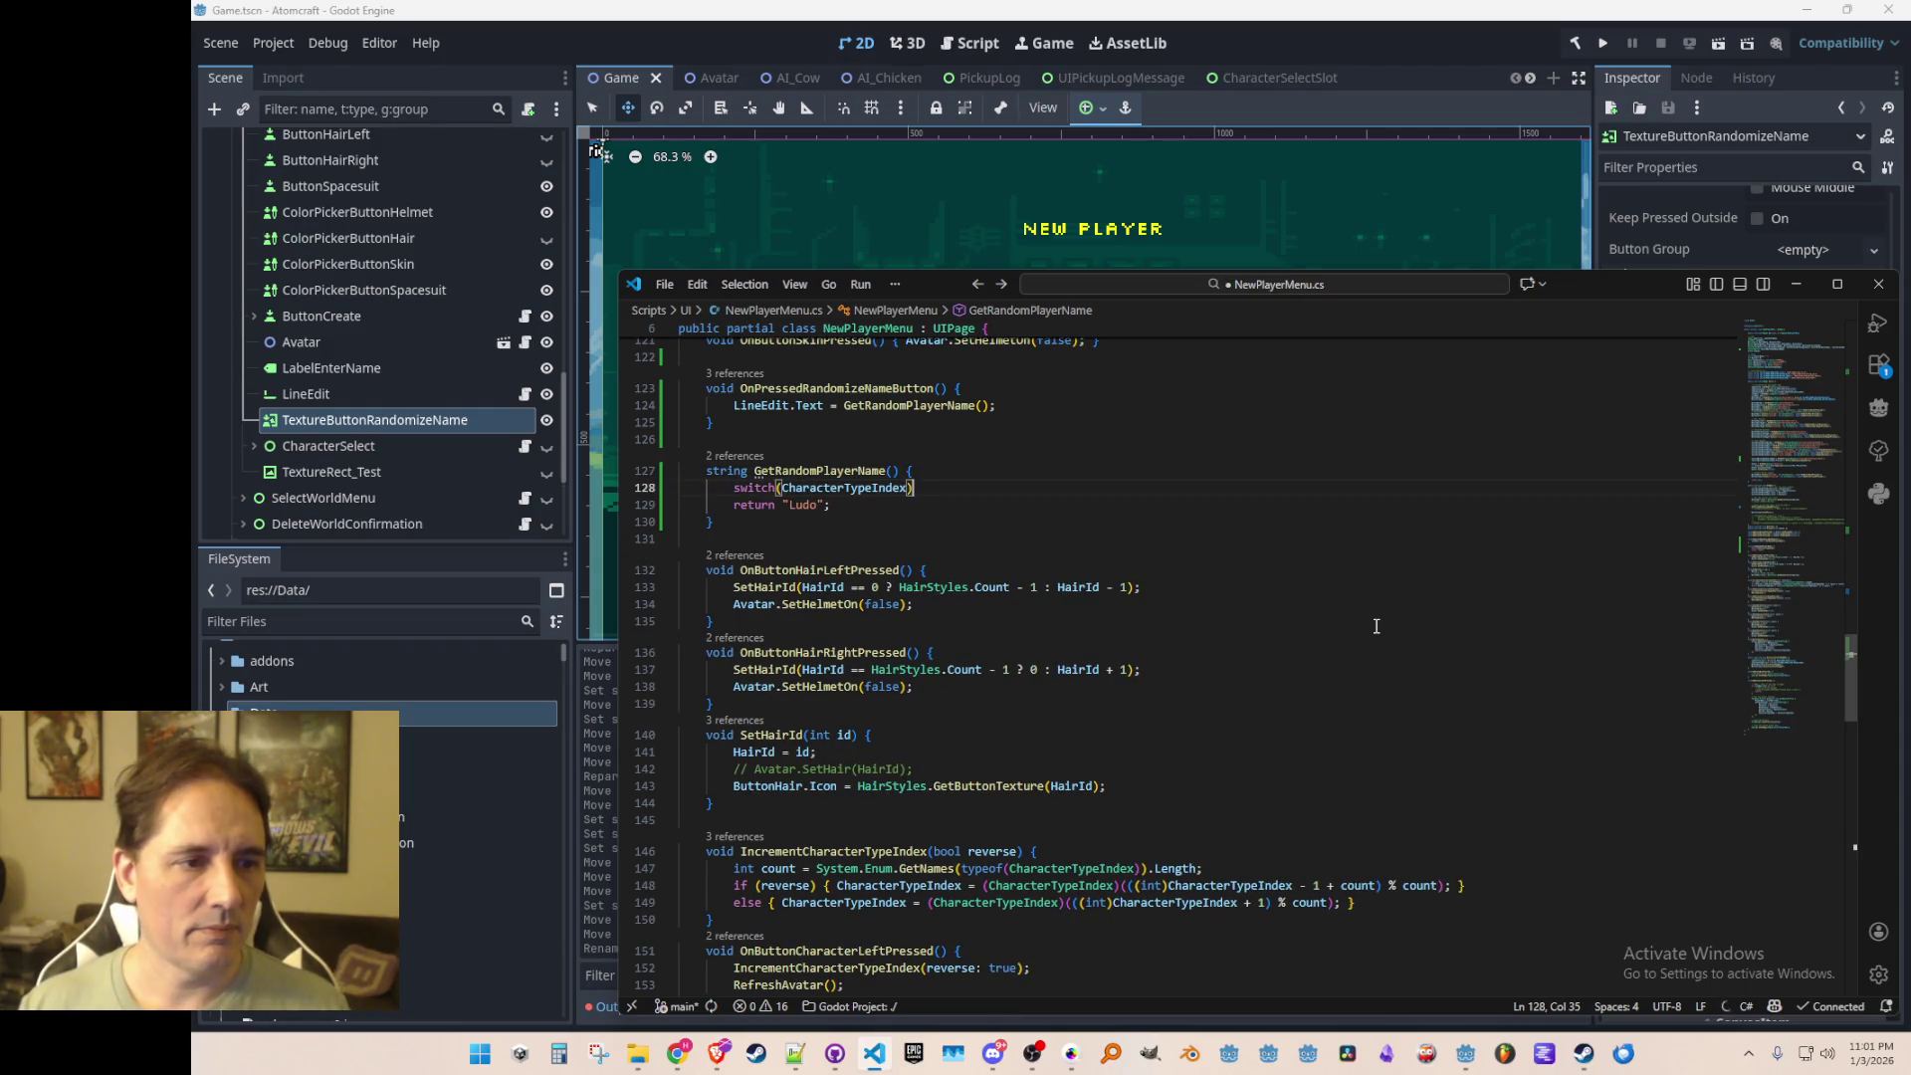
pyautogui.press('Tab')
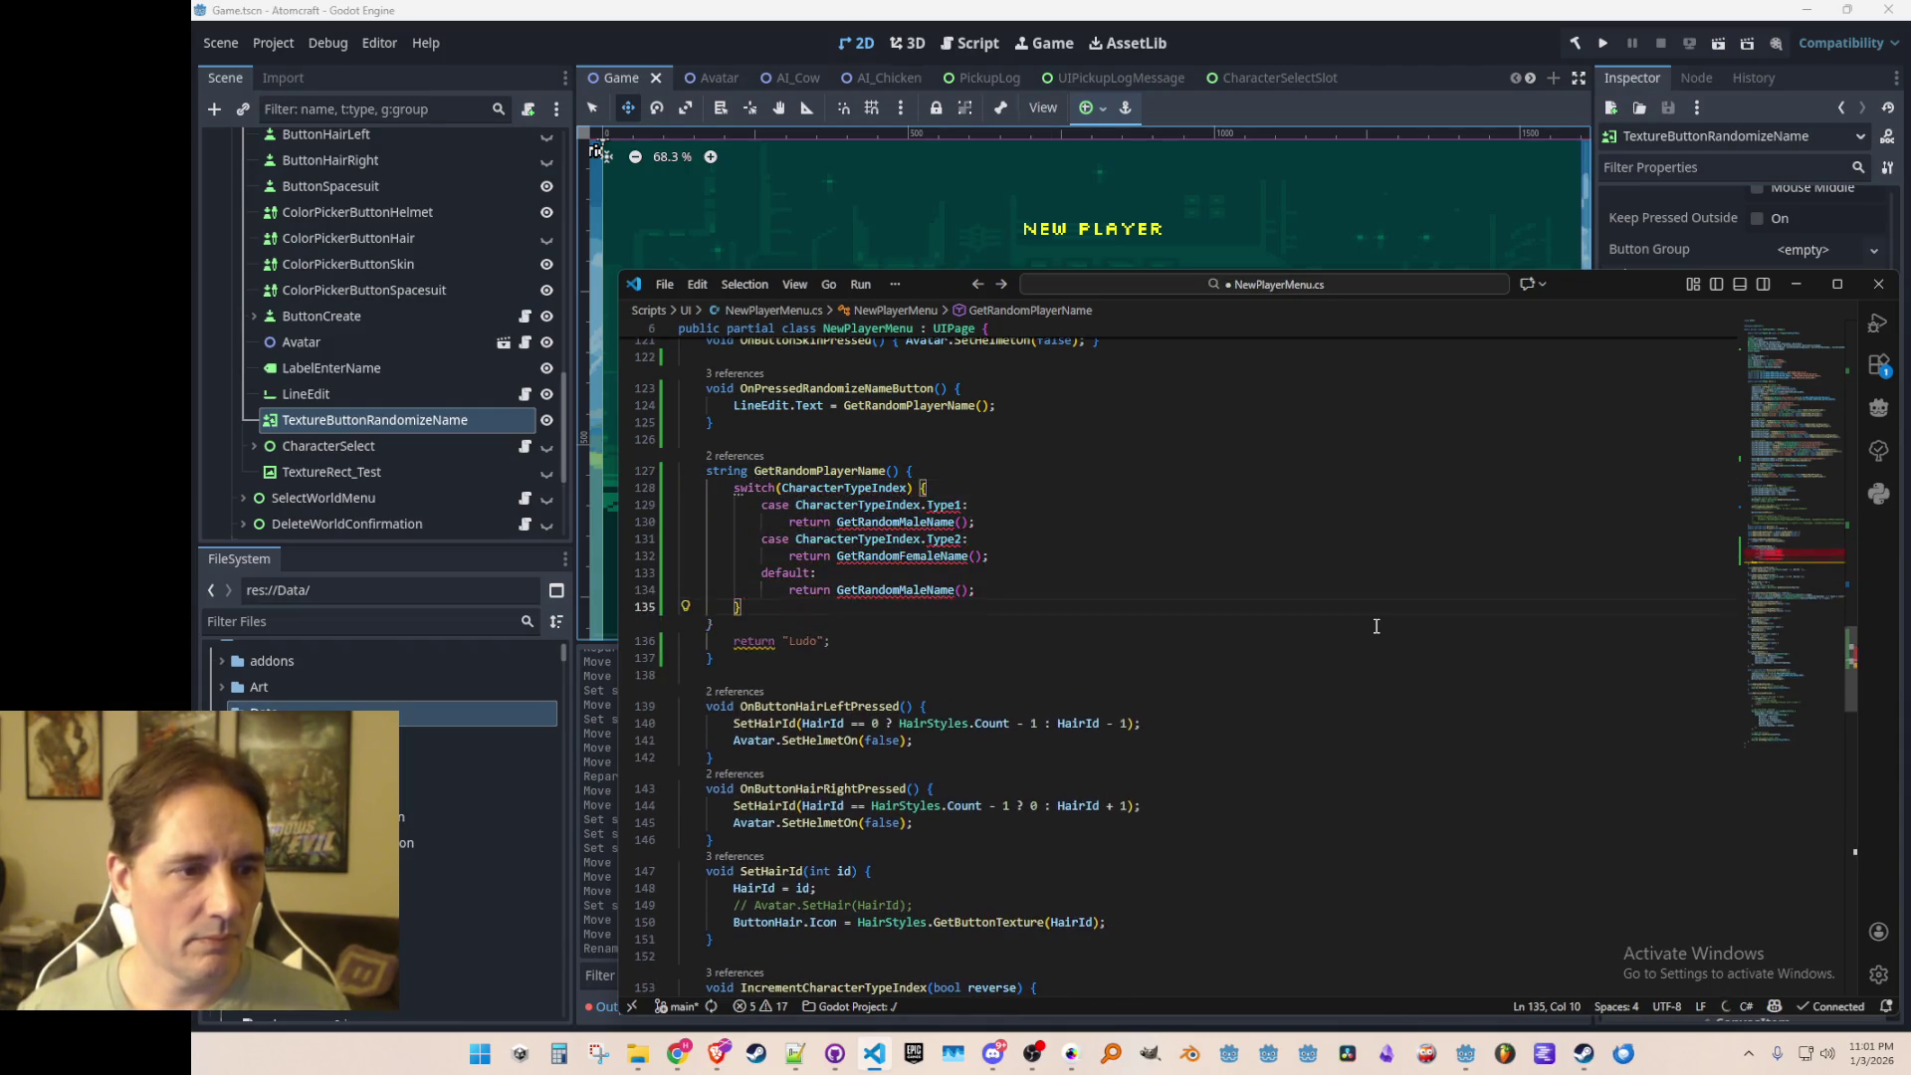
pyautogui.hotkey('shift', 'Tab')
pyautogui.press('BackSpace')
pyautogui.write('H')
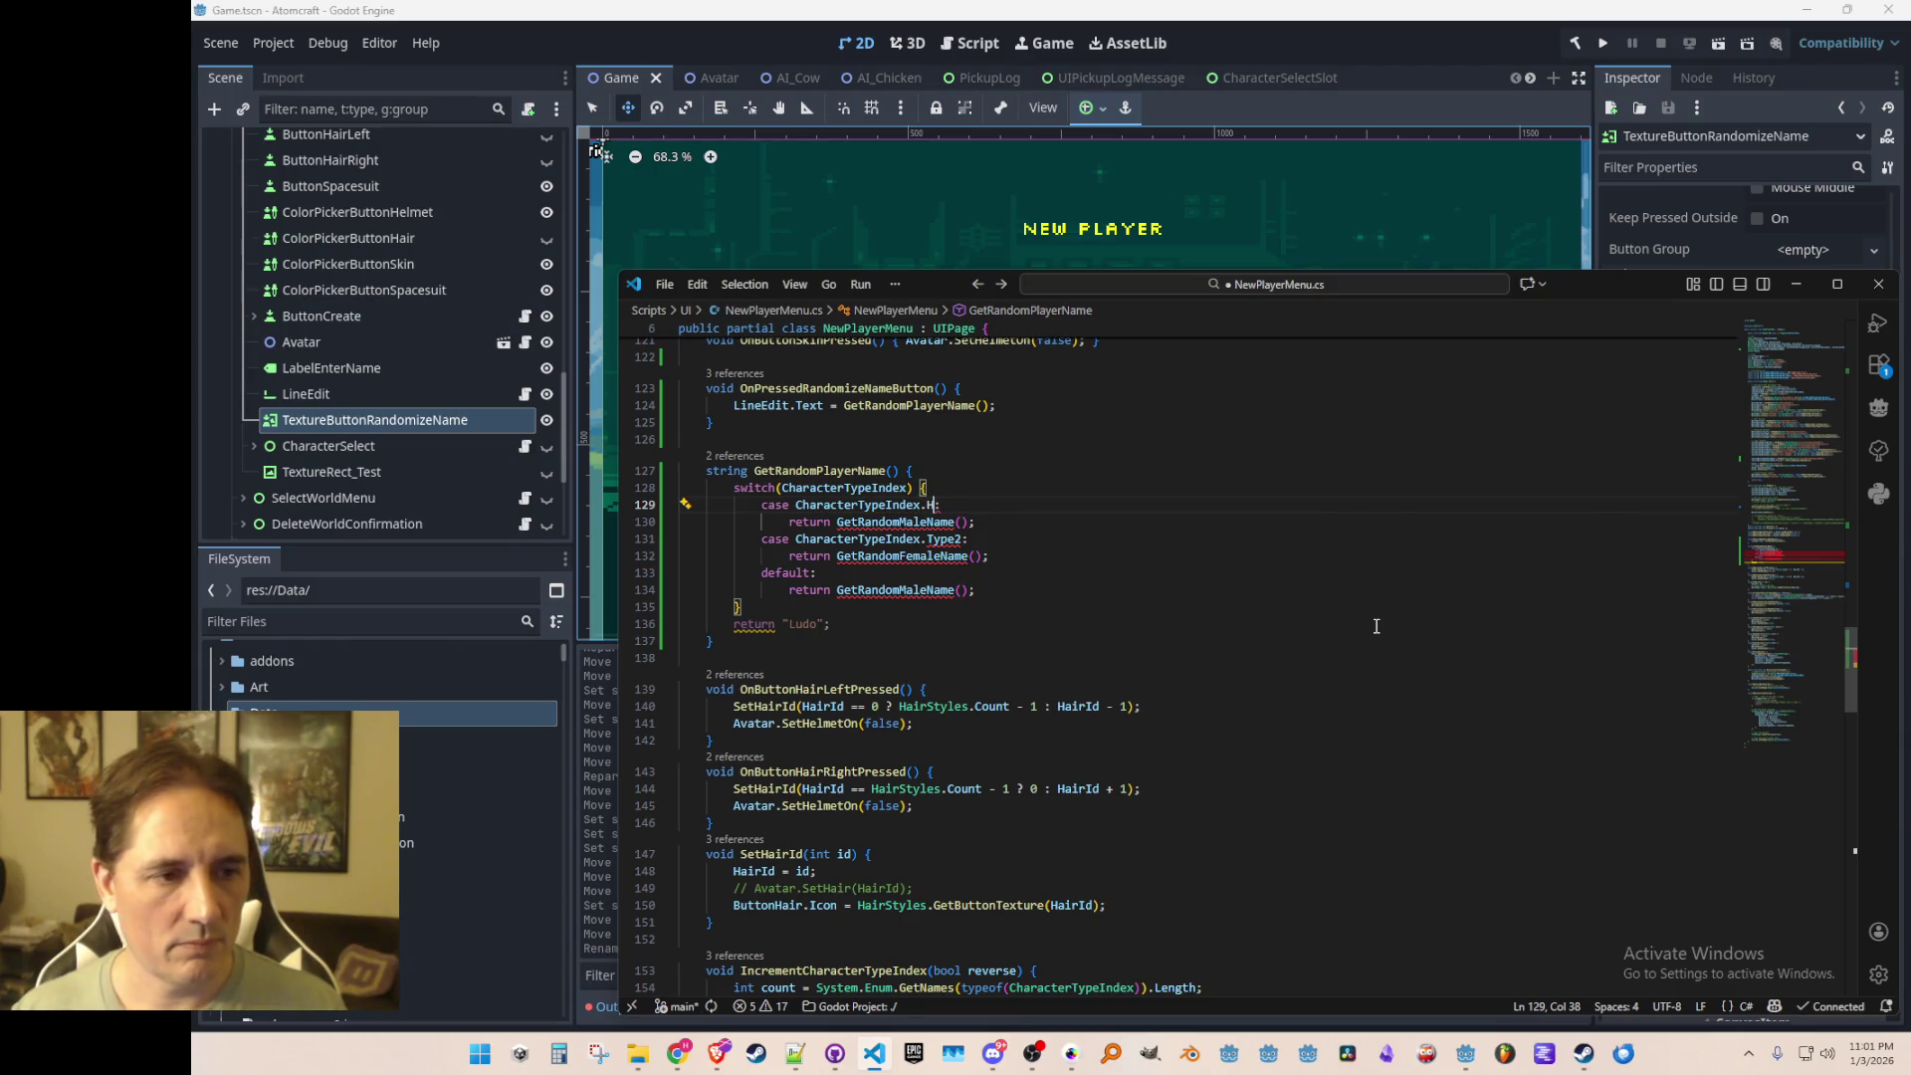
pyautogui.write('uman:')
pyautogui.press('Down')
pyautogui.press('Home')
pyautogui.press('Home')
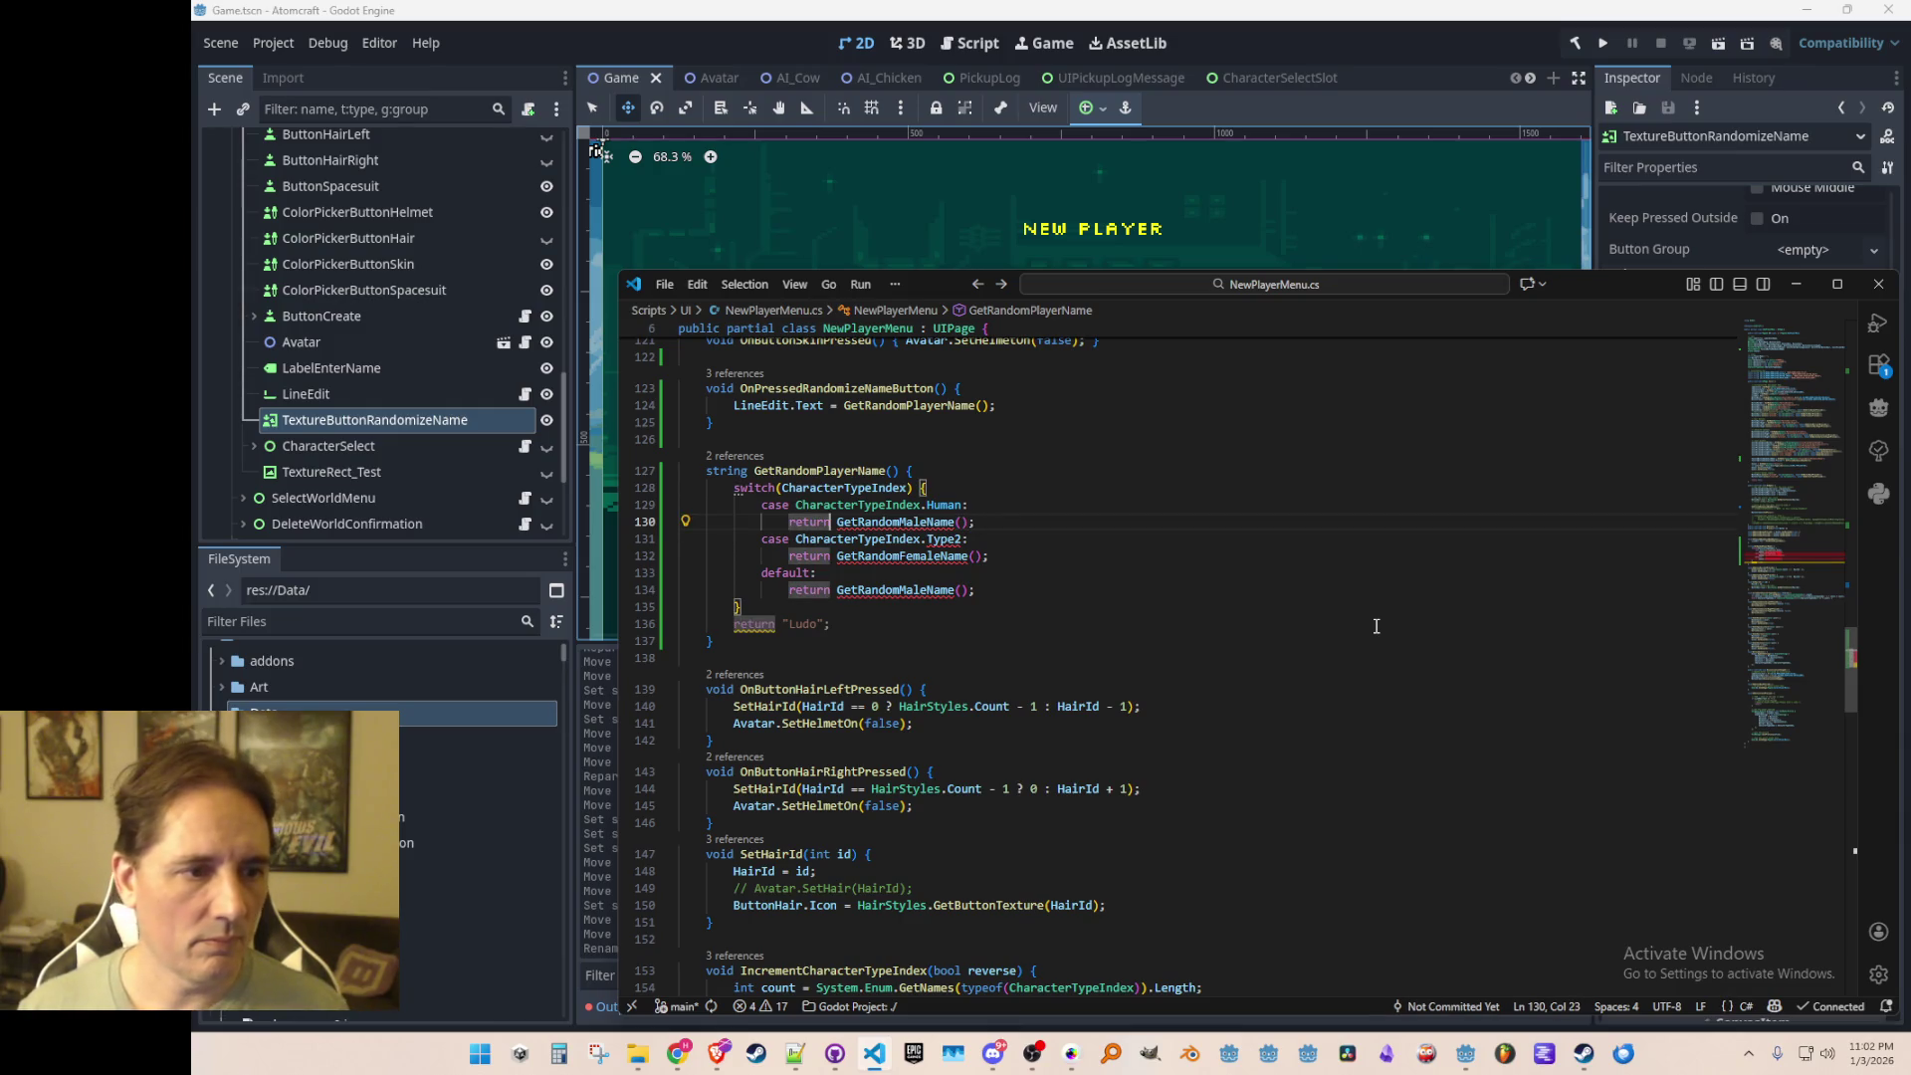
pyautogui.hotkey('shift', 'End')
pyautogui.press('Delete')
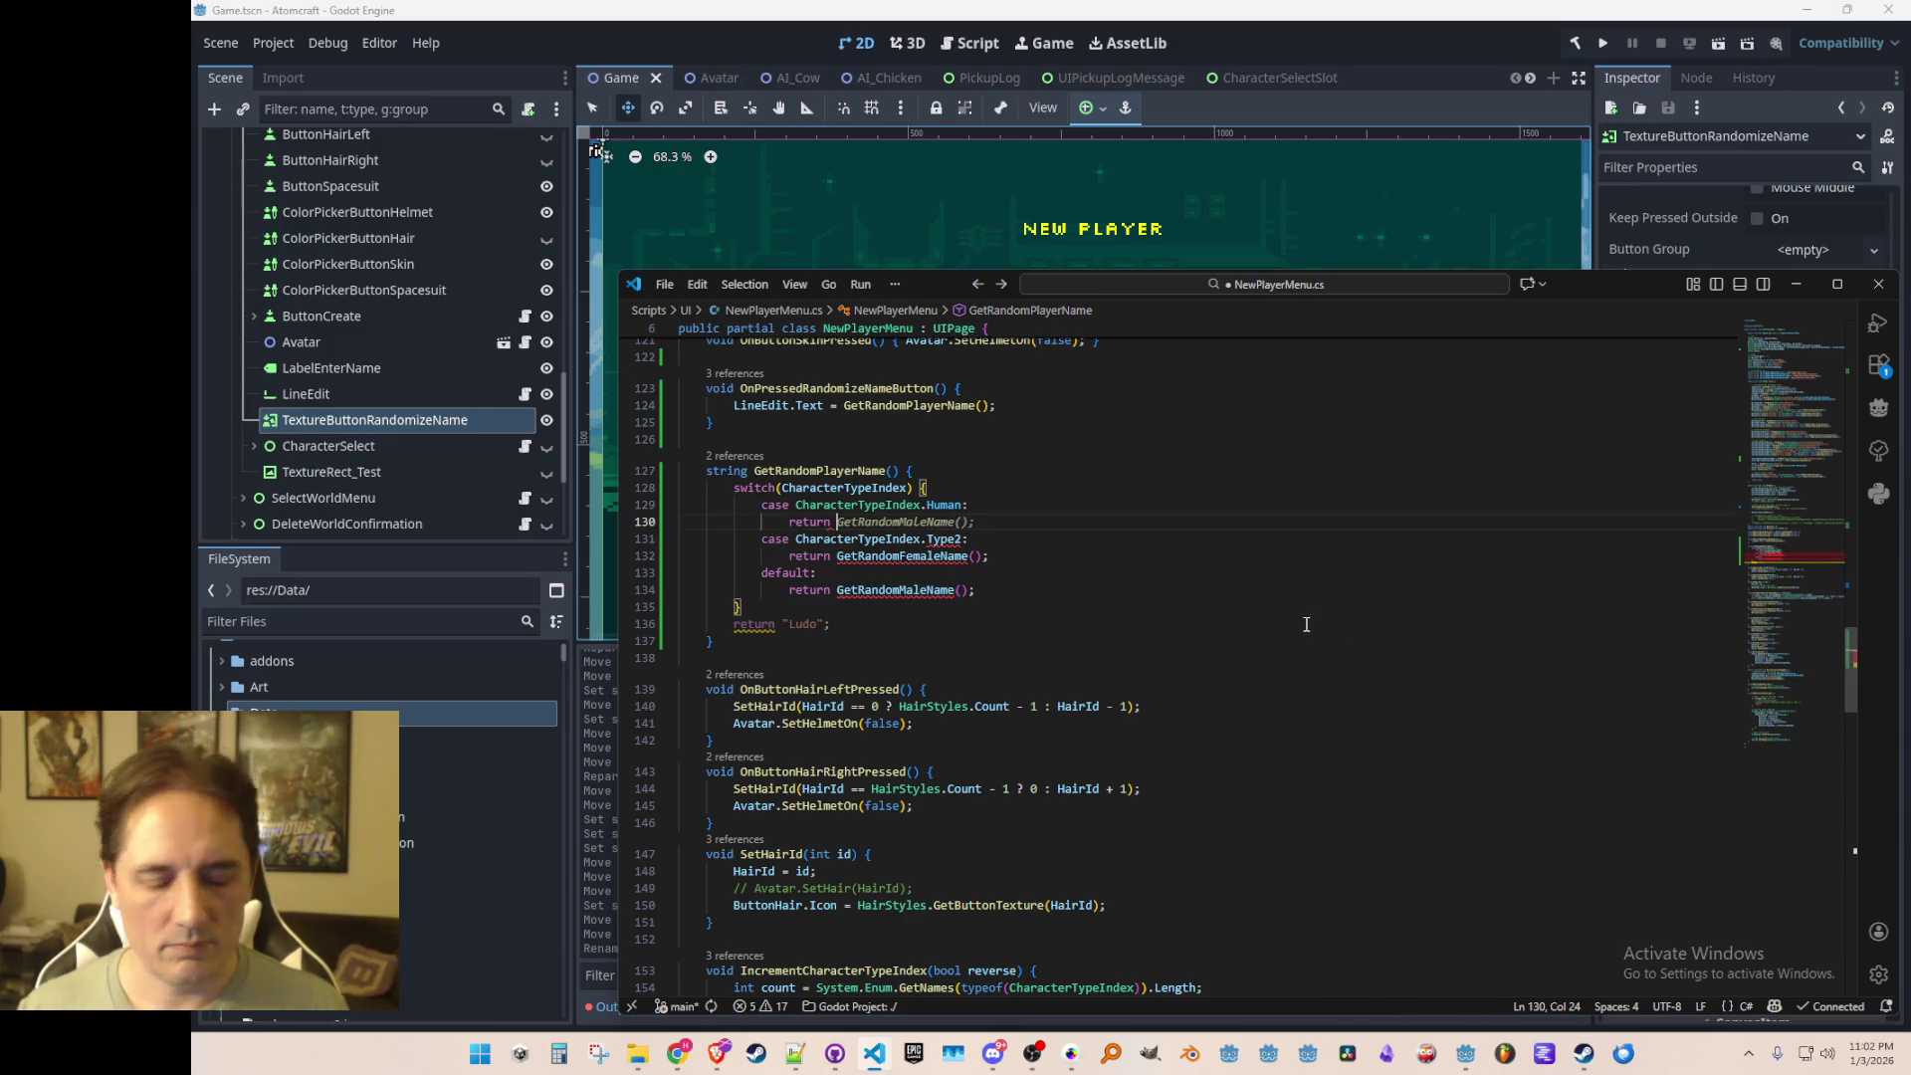
pyautogui.write('GD.R')
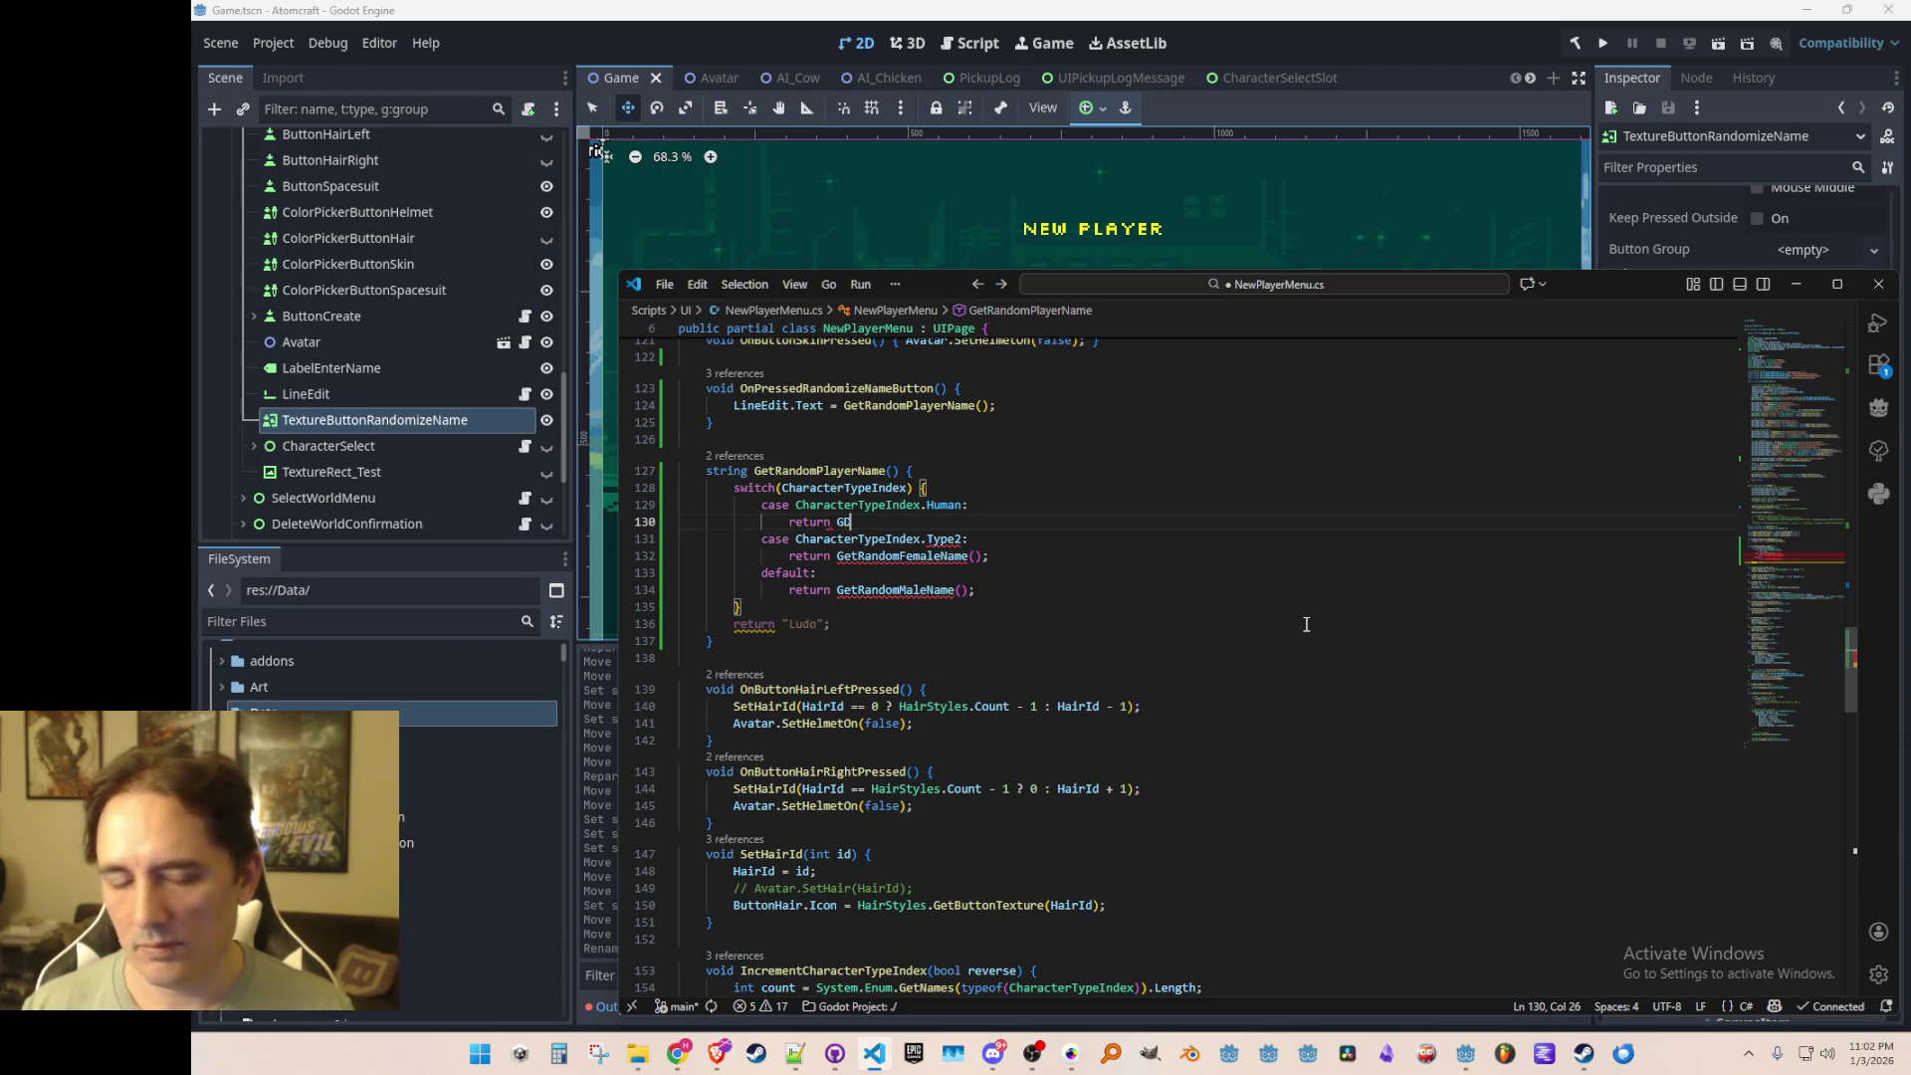
pyautogui.press('Tab')
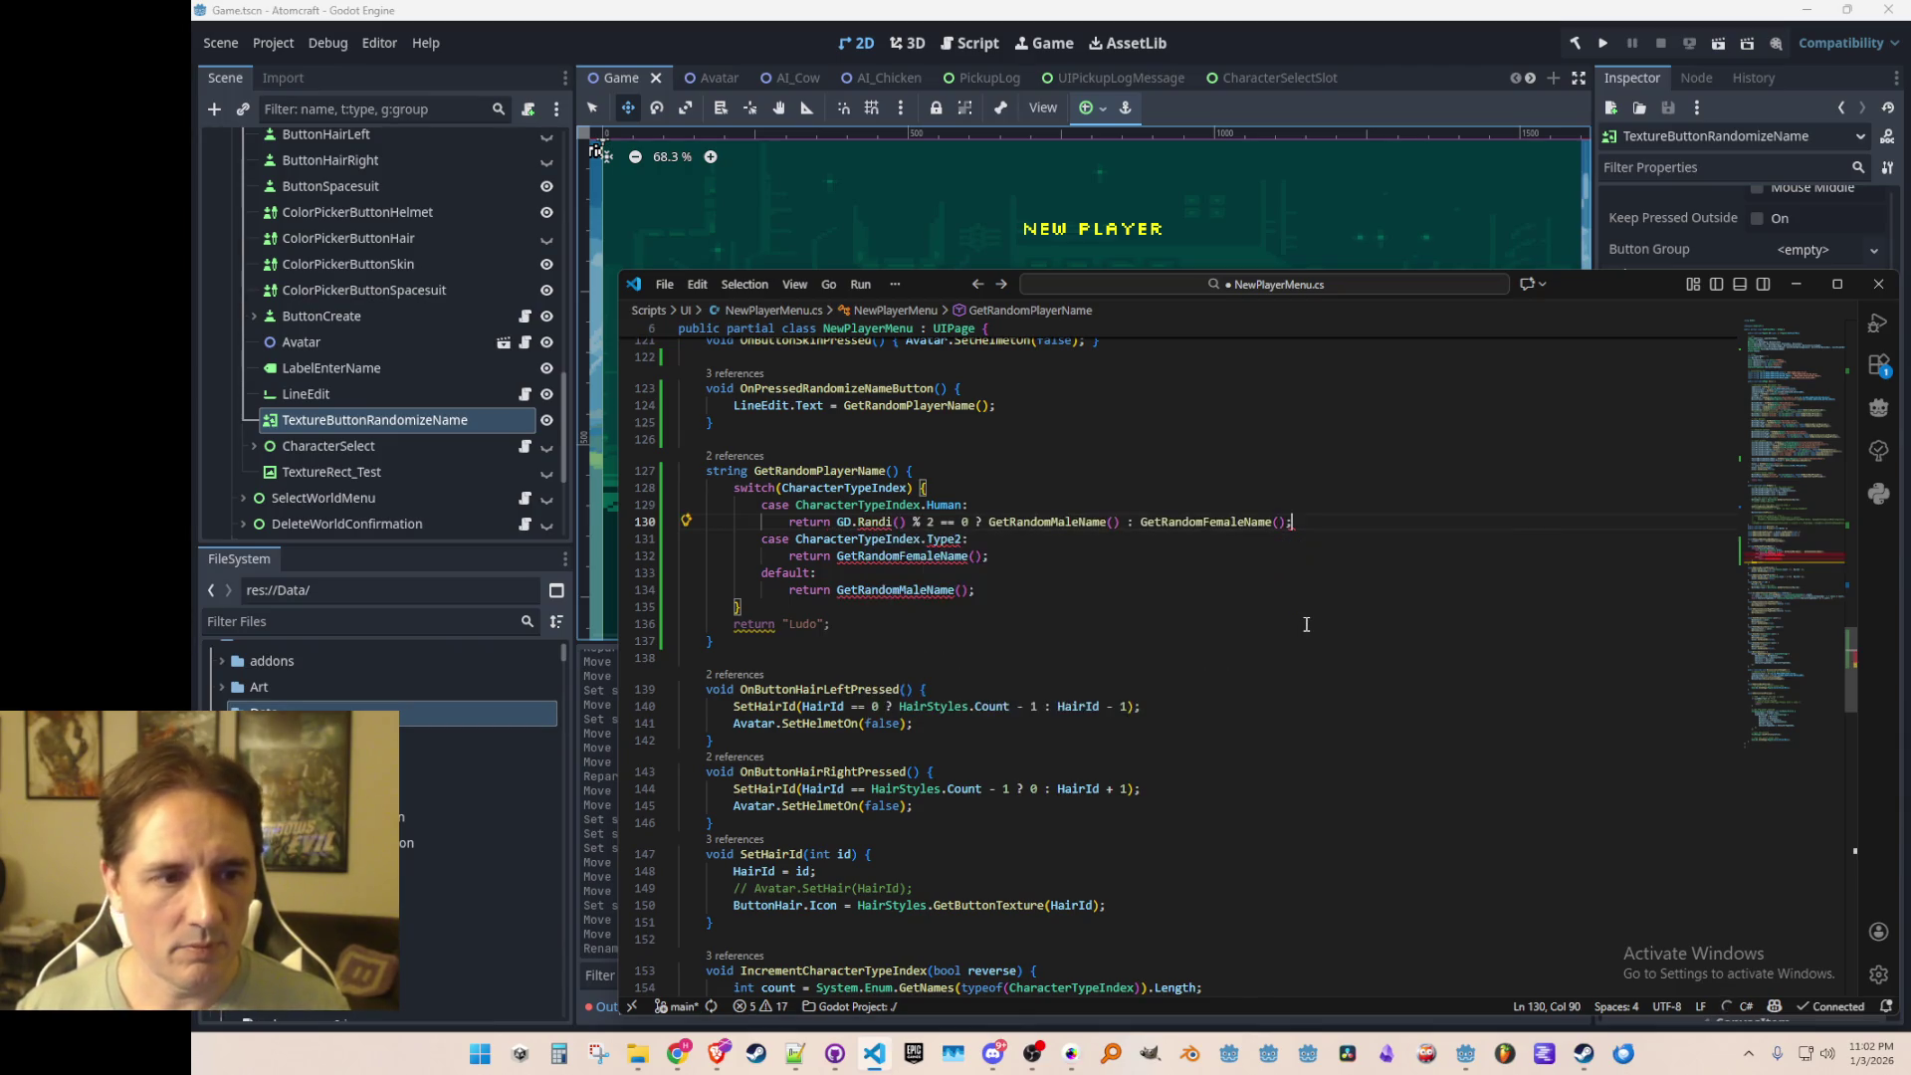
pyautogui.press('Home')
pyautogui.hotkey('ctrl', 'Right')
pyautogui.hotkey('ctrl', 'Right')
pyautogui.hotkey('ctrl', 'Right')
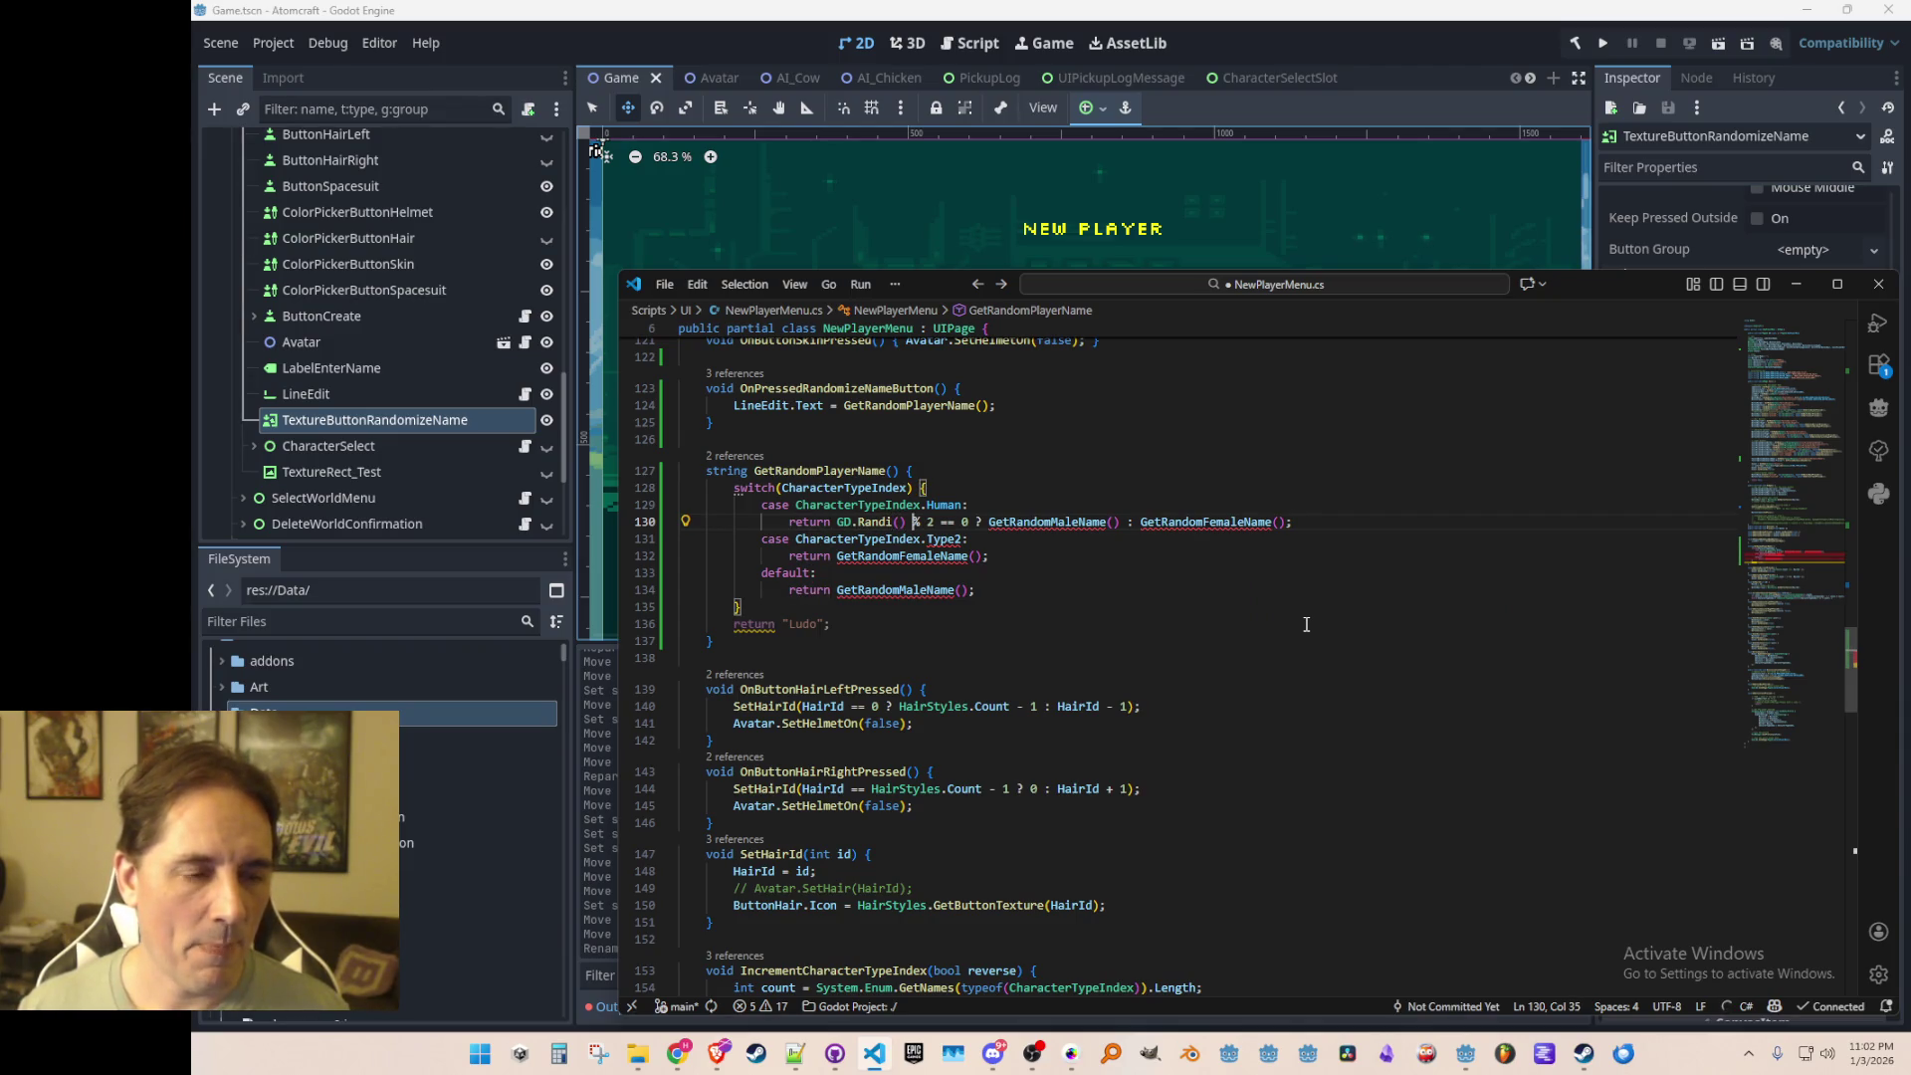
# Step: Make the second case Slug returning an empty string, delete the default case, and save
pyautogui.press('Home')
pyautogui.press('Home')
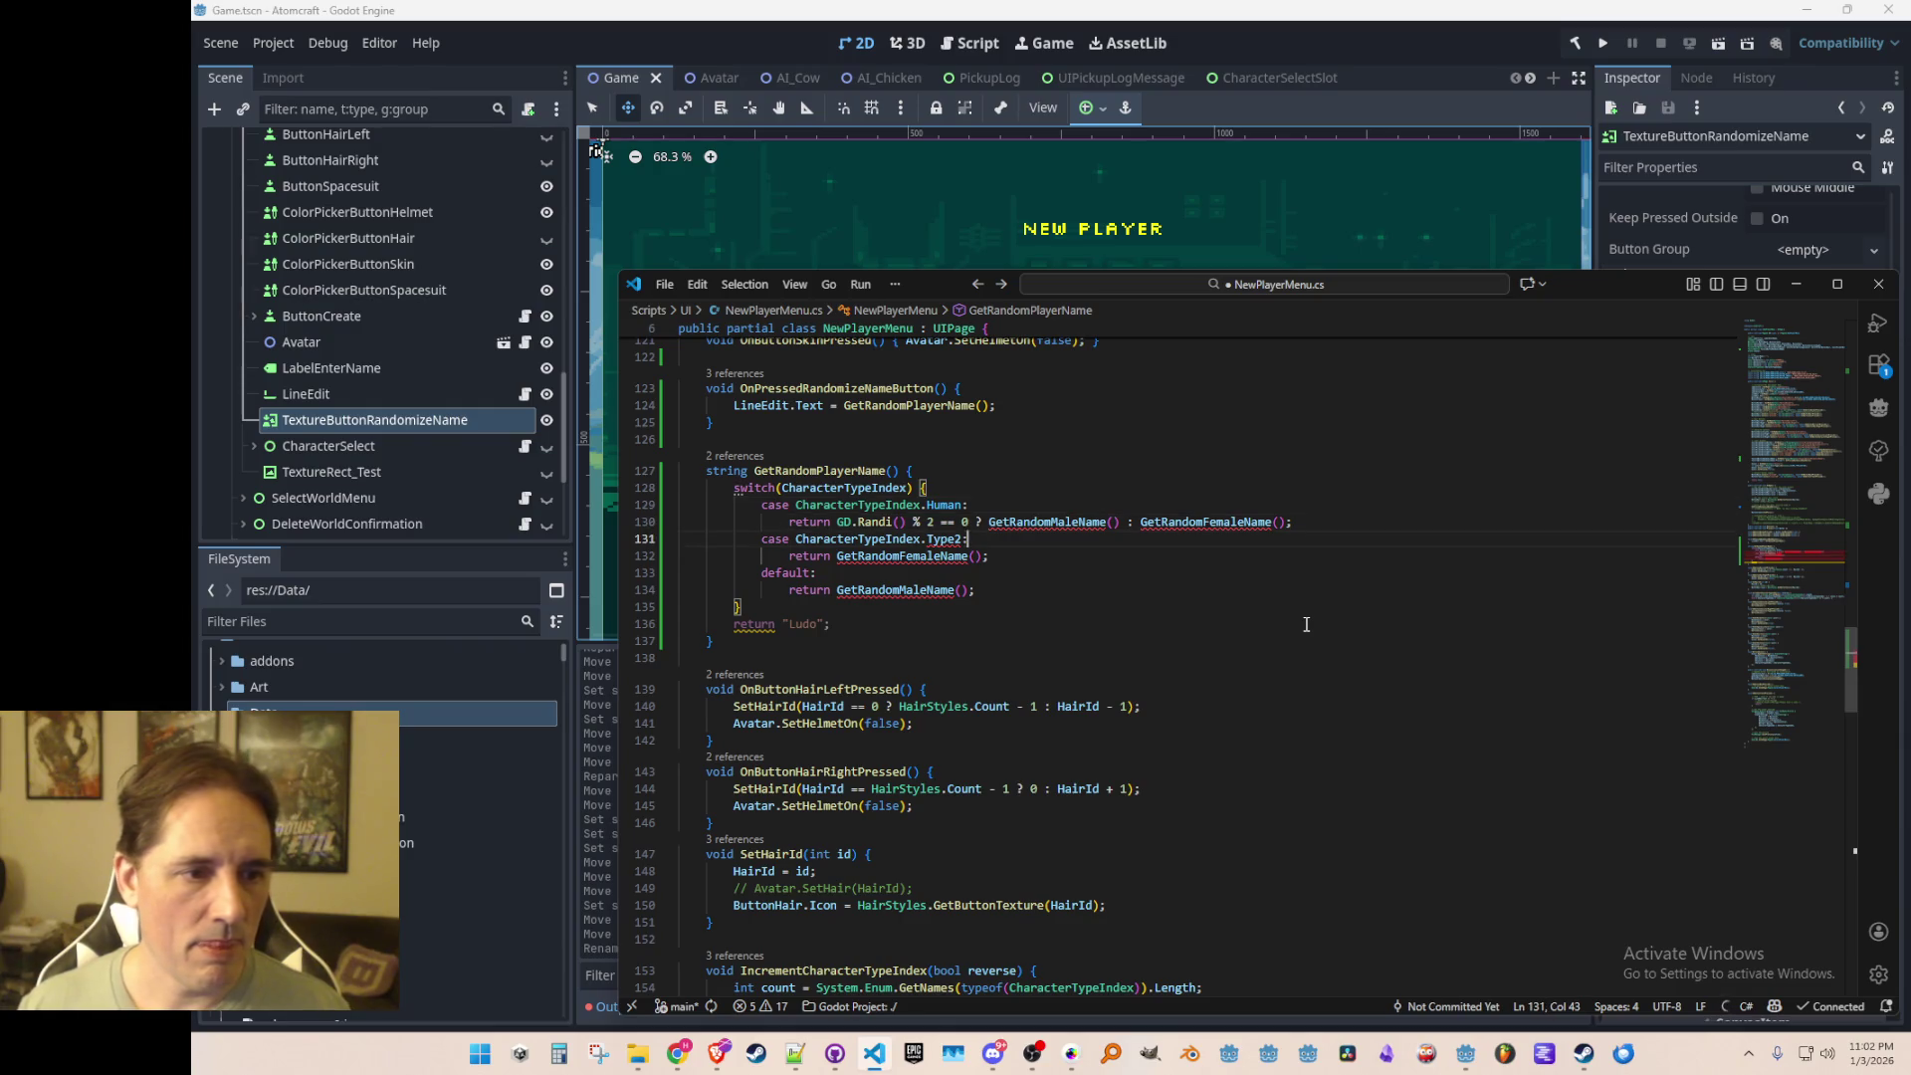
pyautogui.write('Slug')
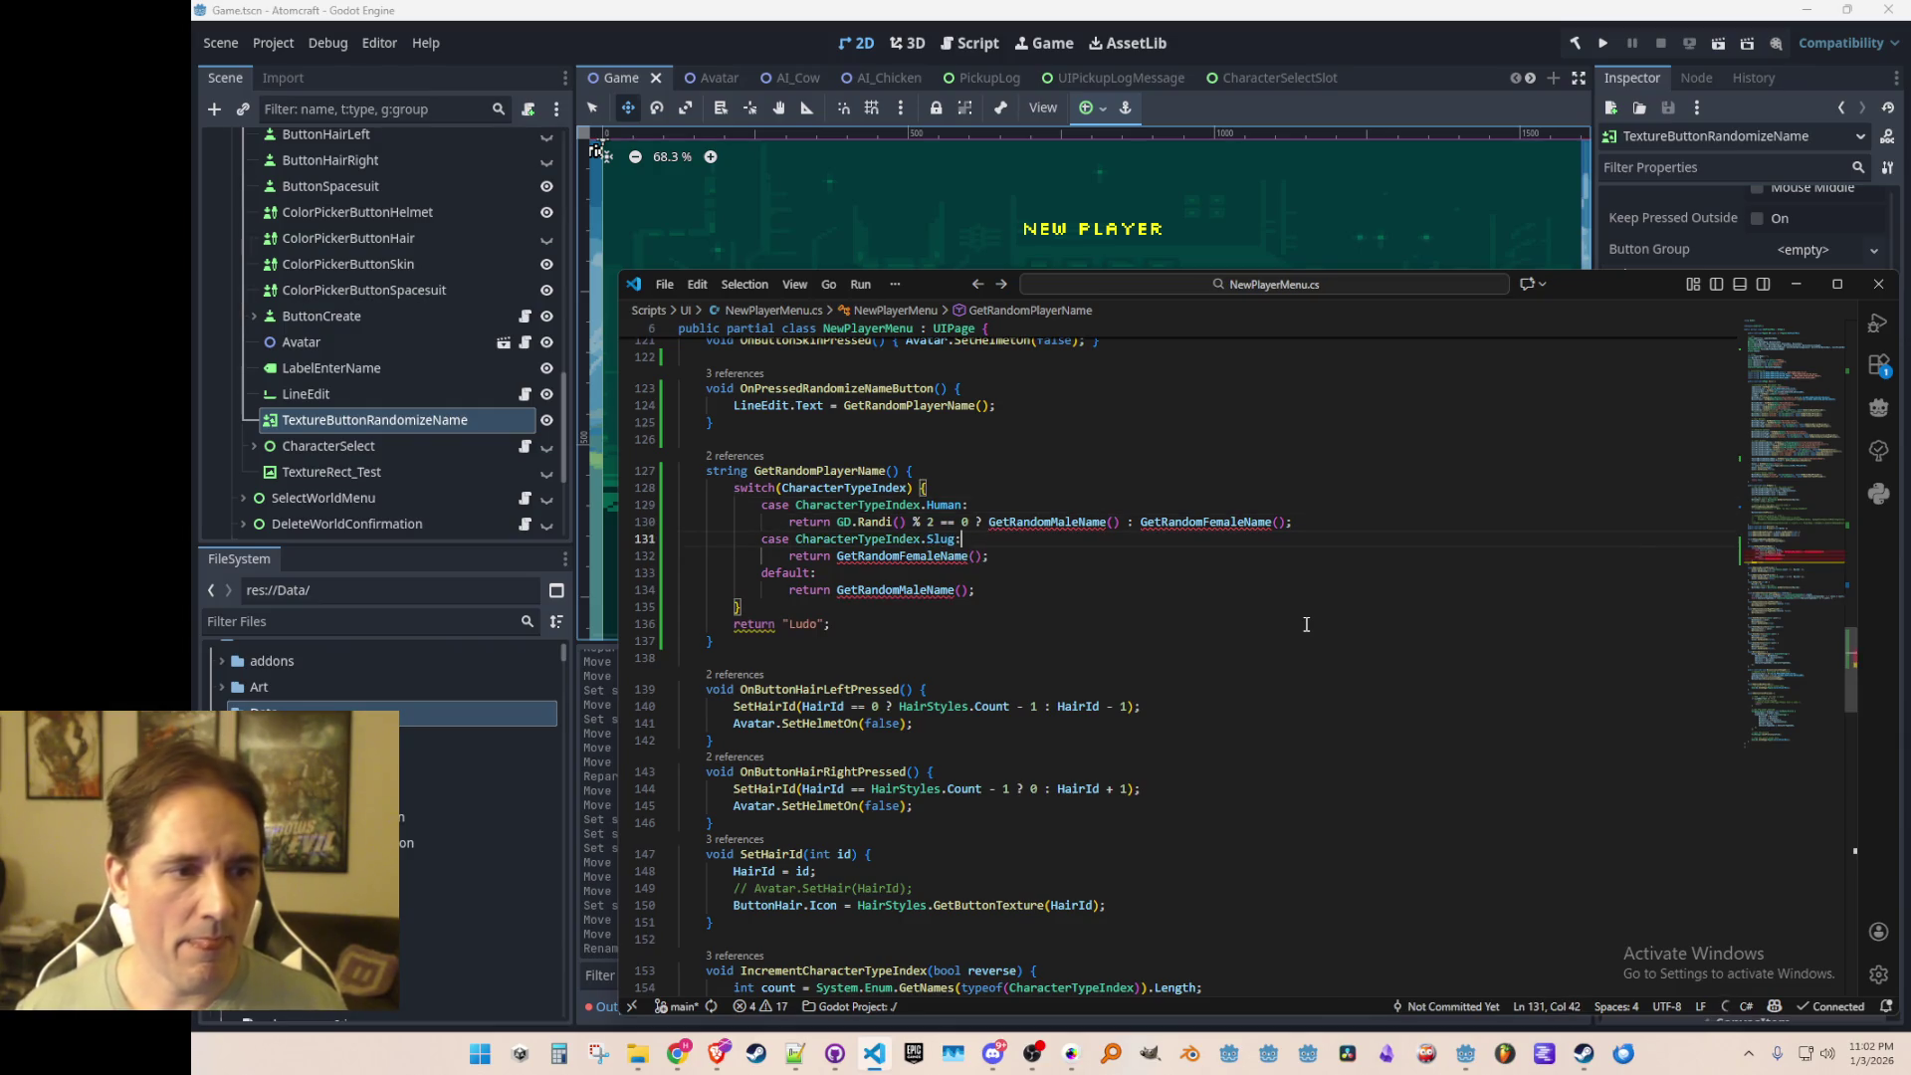
pyautogui.press('Down')
pyautogui.press('Home')
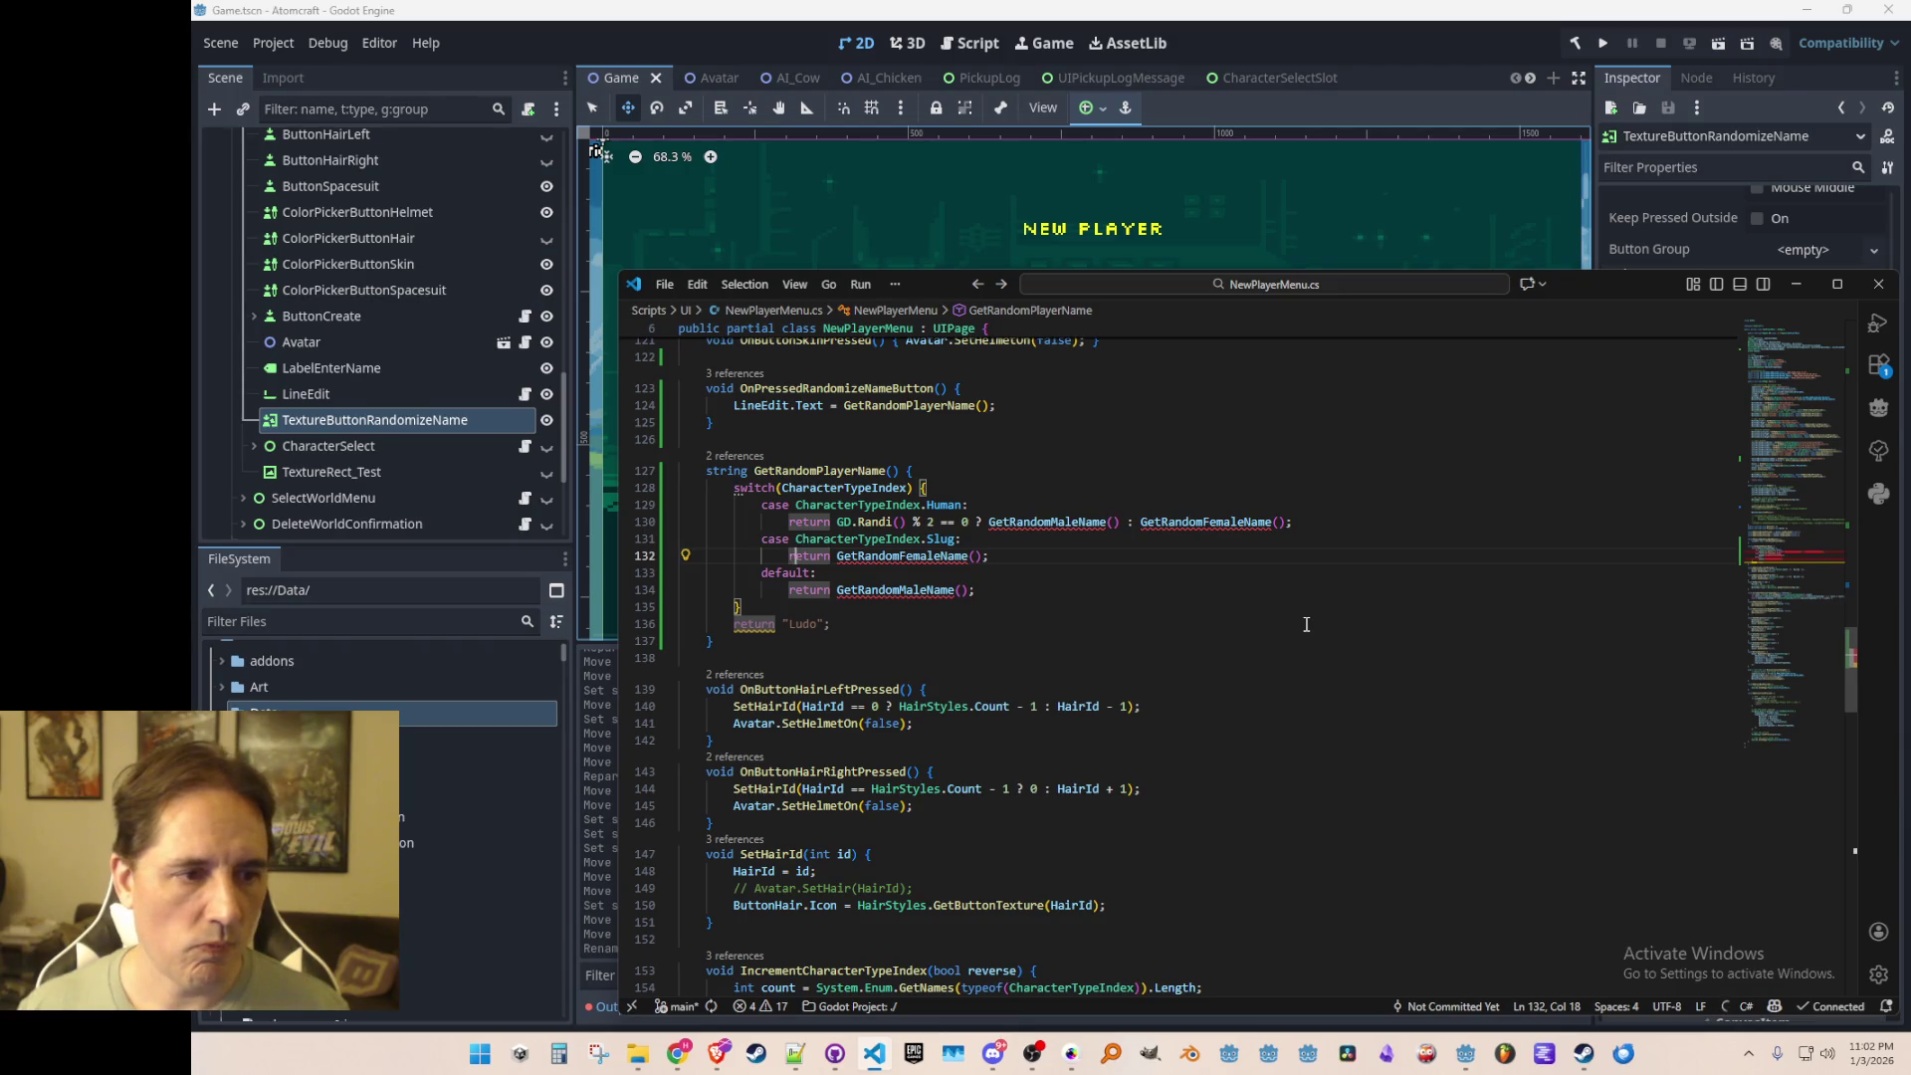
pyautogui.hotkey('shift', 'End')
pyautogui.write('"')
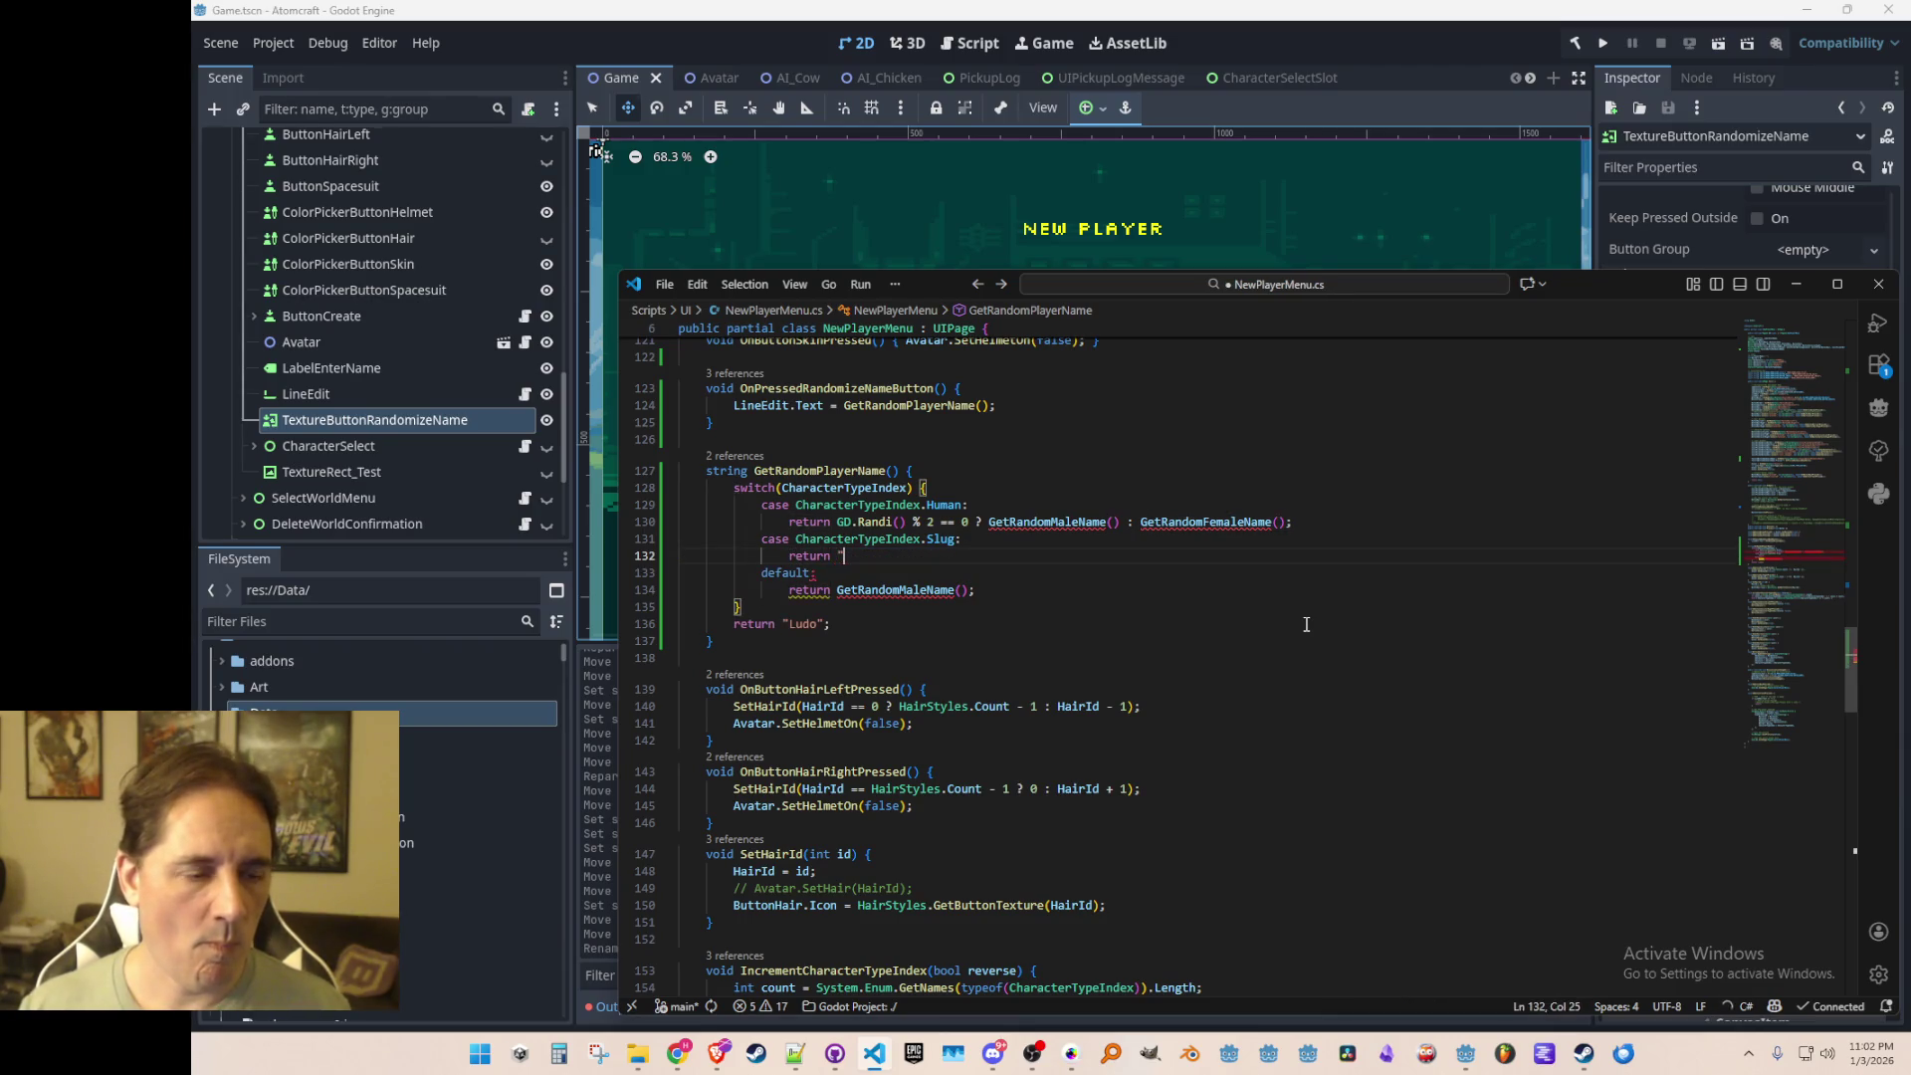
pyautogui.hotkey('ctrl', 's')
pyautogui.press('Down')
pyautogui.hotkey('shift', 'End')
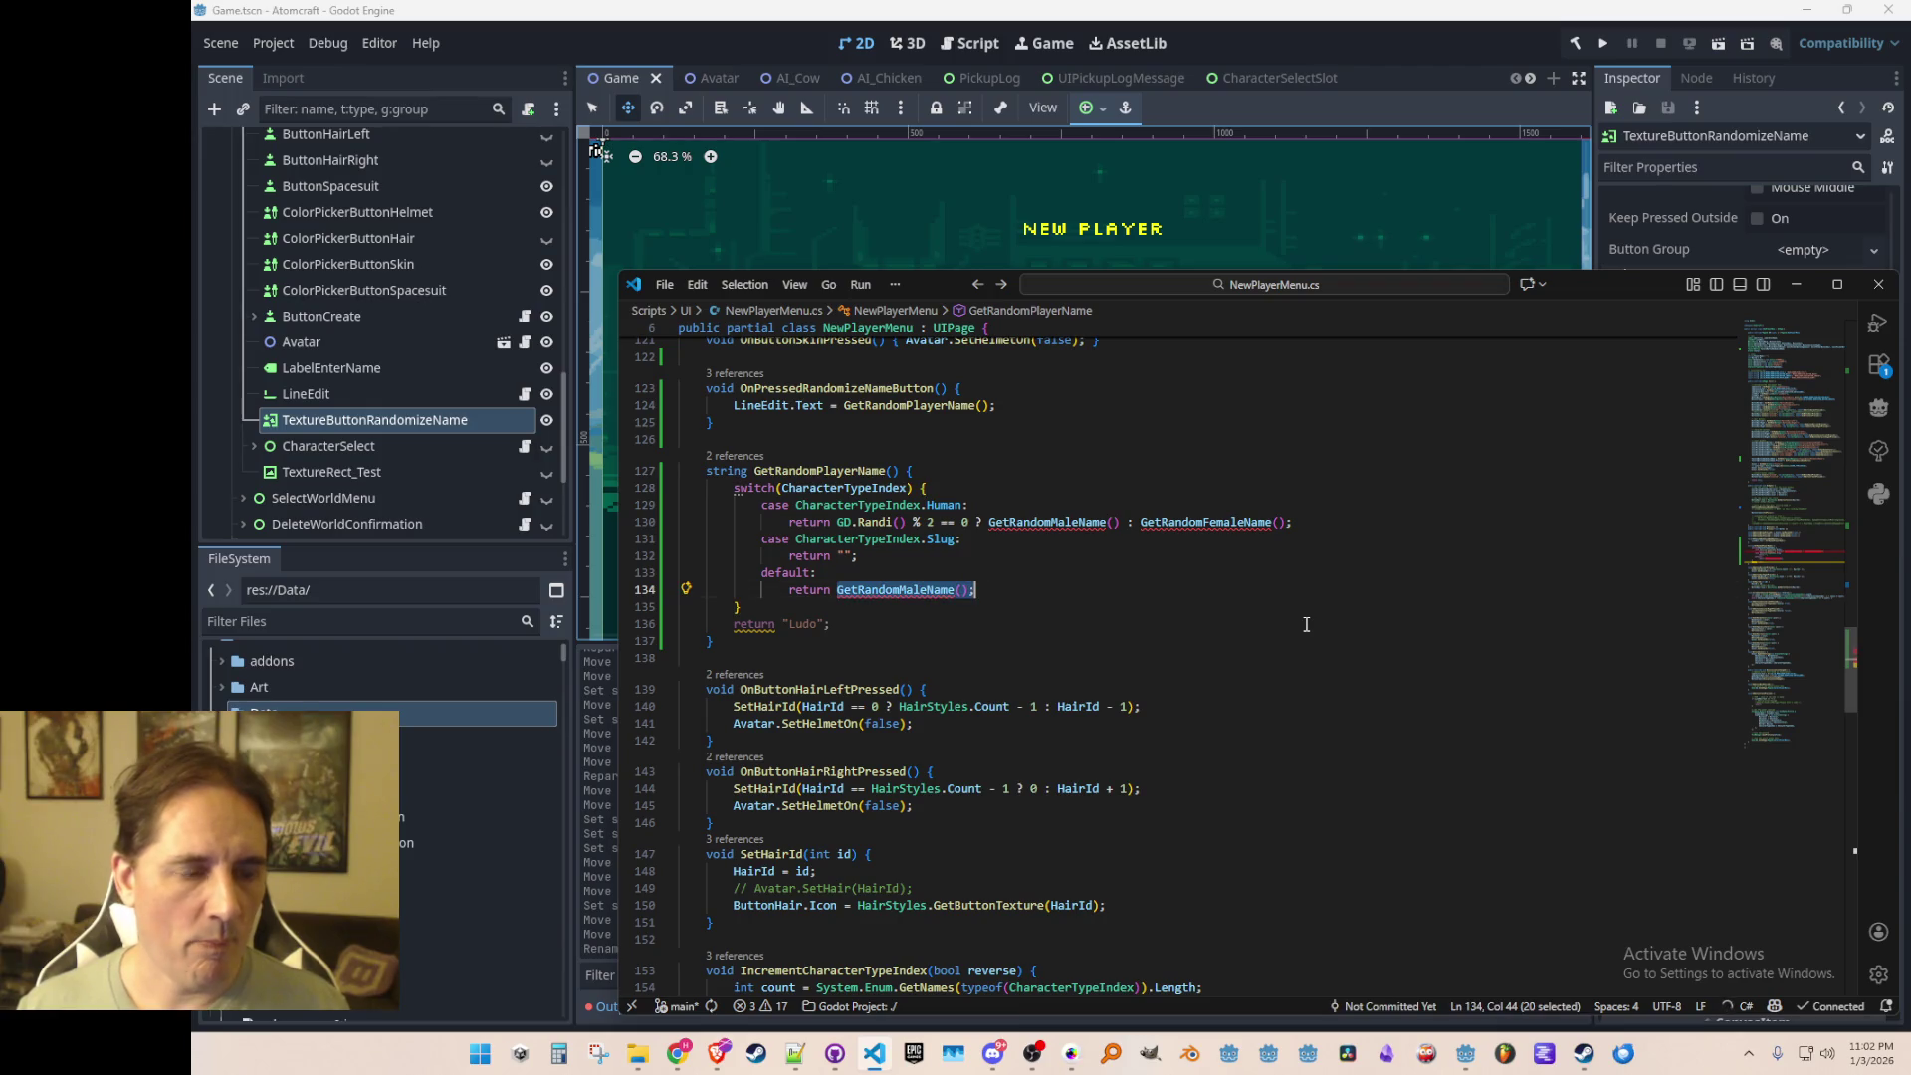
pyautogui.hotkey('ctrl', 'BackSpace')
pyautogui.hotkey('ctrl', 'BackSpace')
pyautogui.hotkey('ctrl', 'BackSpace')
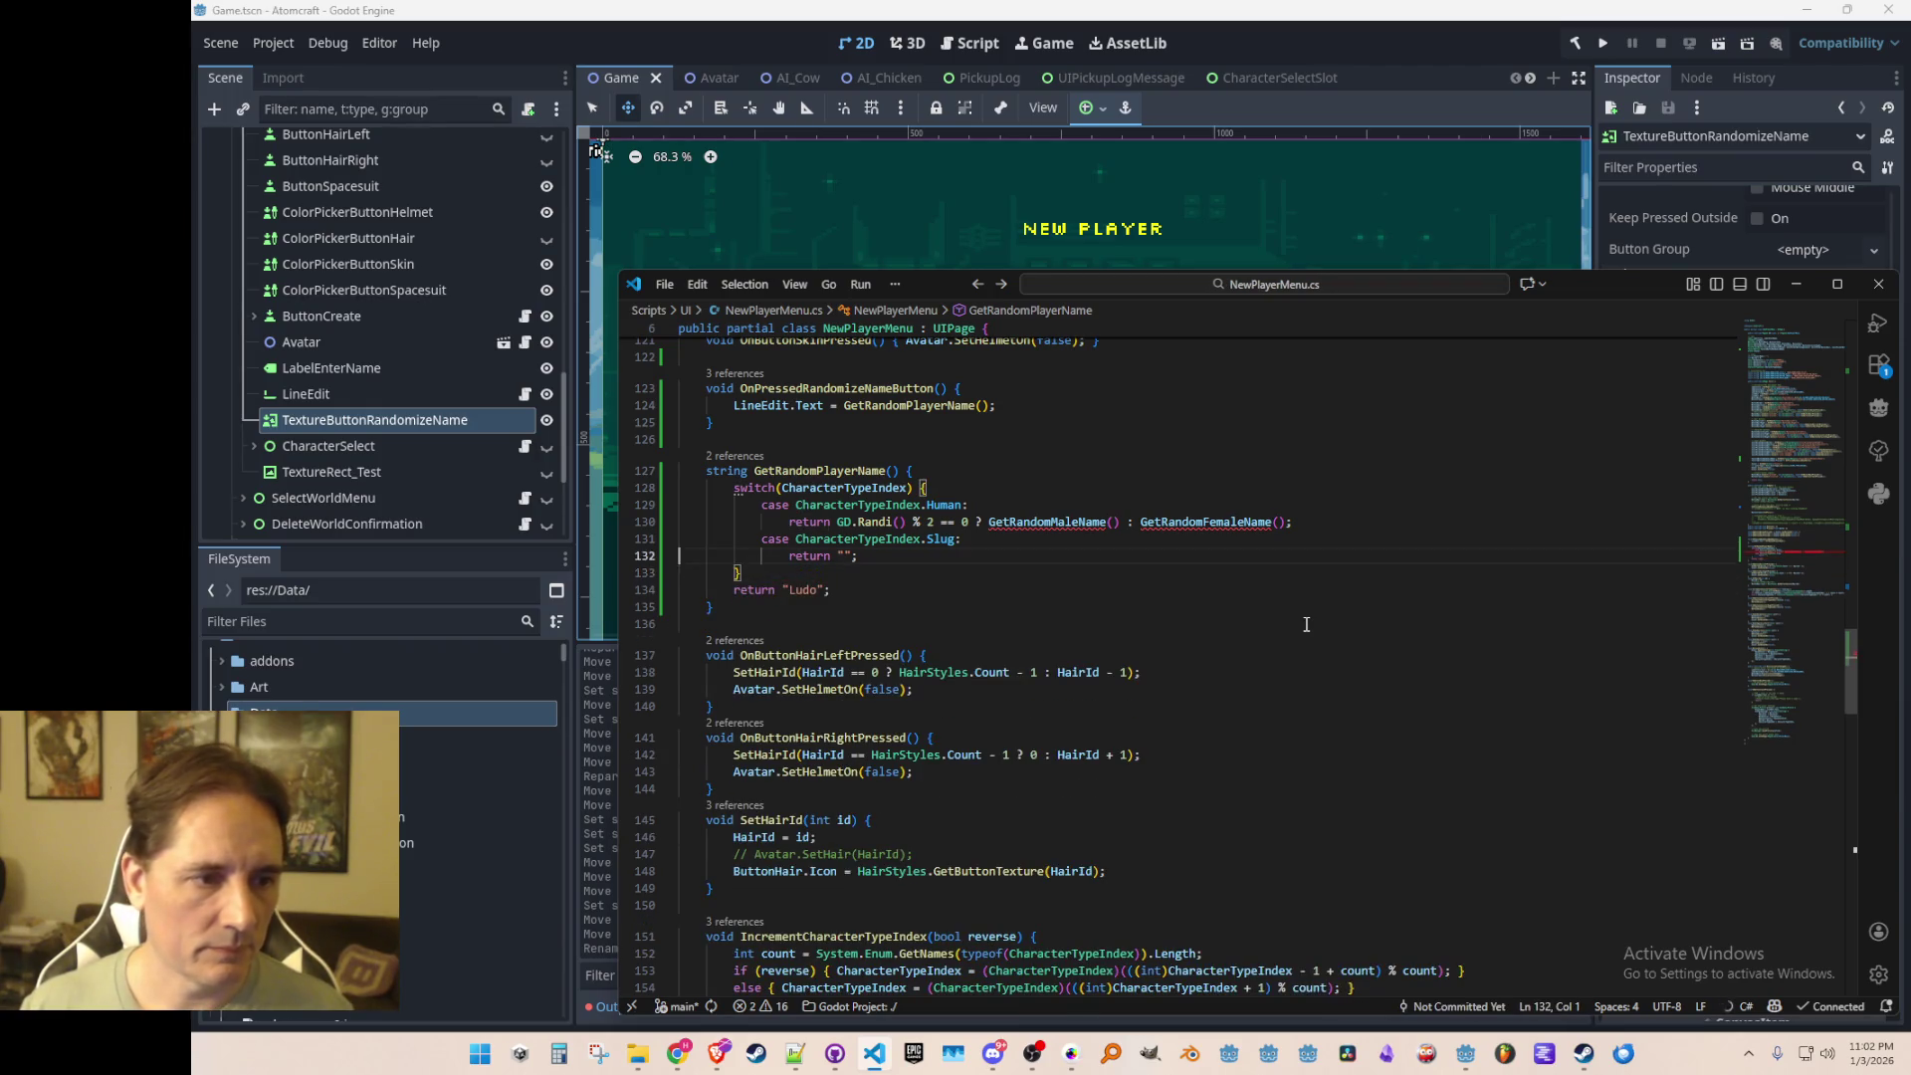
# Step: Duplicate the Slug case into Robot and Fire cases returning empty strings
pyautogui.hotkey('shift', 'Up')
pyautogui.hotkey('ctrl', 'c')
pyautogui.hotkey('ctrl', 'v')
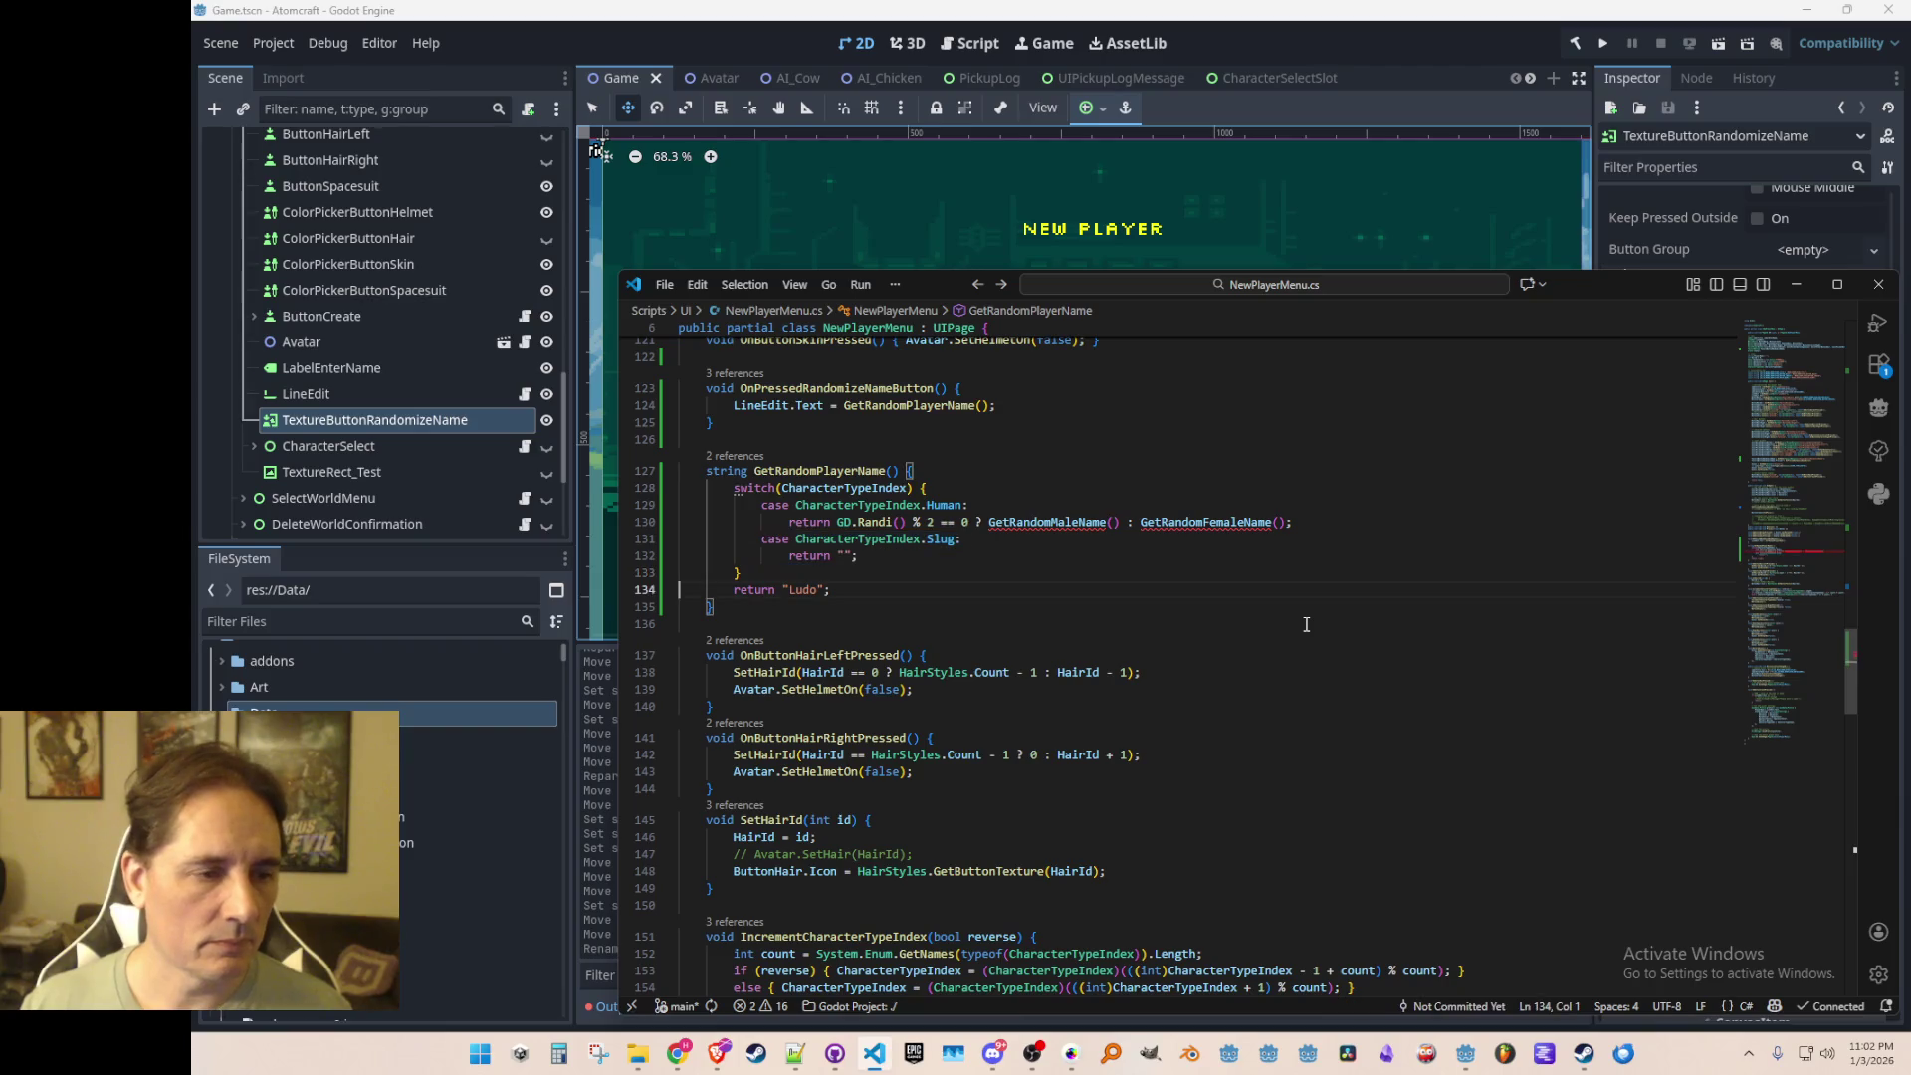
pyautogui.press('Up')
pyautogui.press('Up')
pyautogui.press('End')
pyautogui.press('Left')
pyautogui.hotkey('ctrl', 'BackSpace')
pyautogui.write('R')
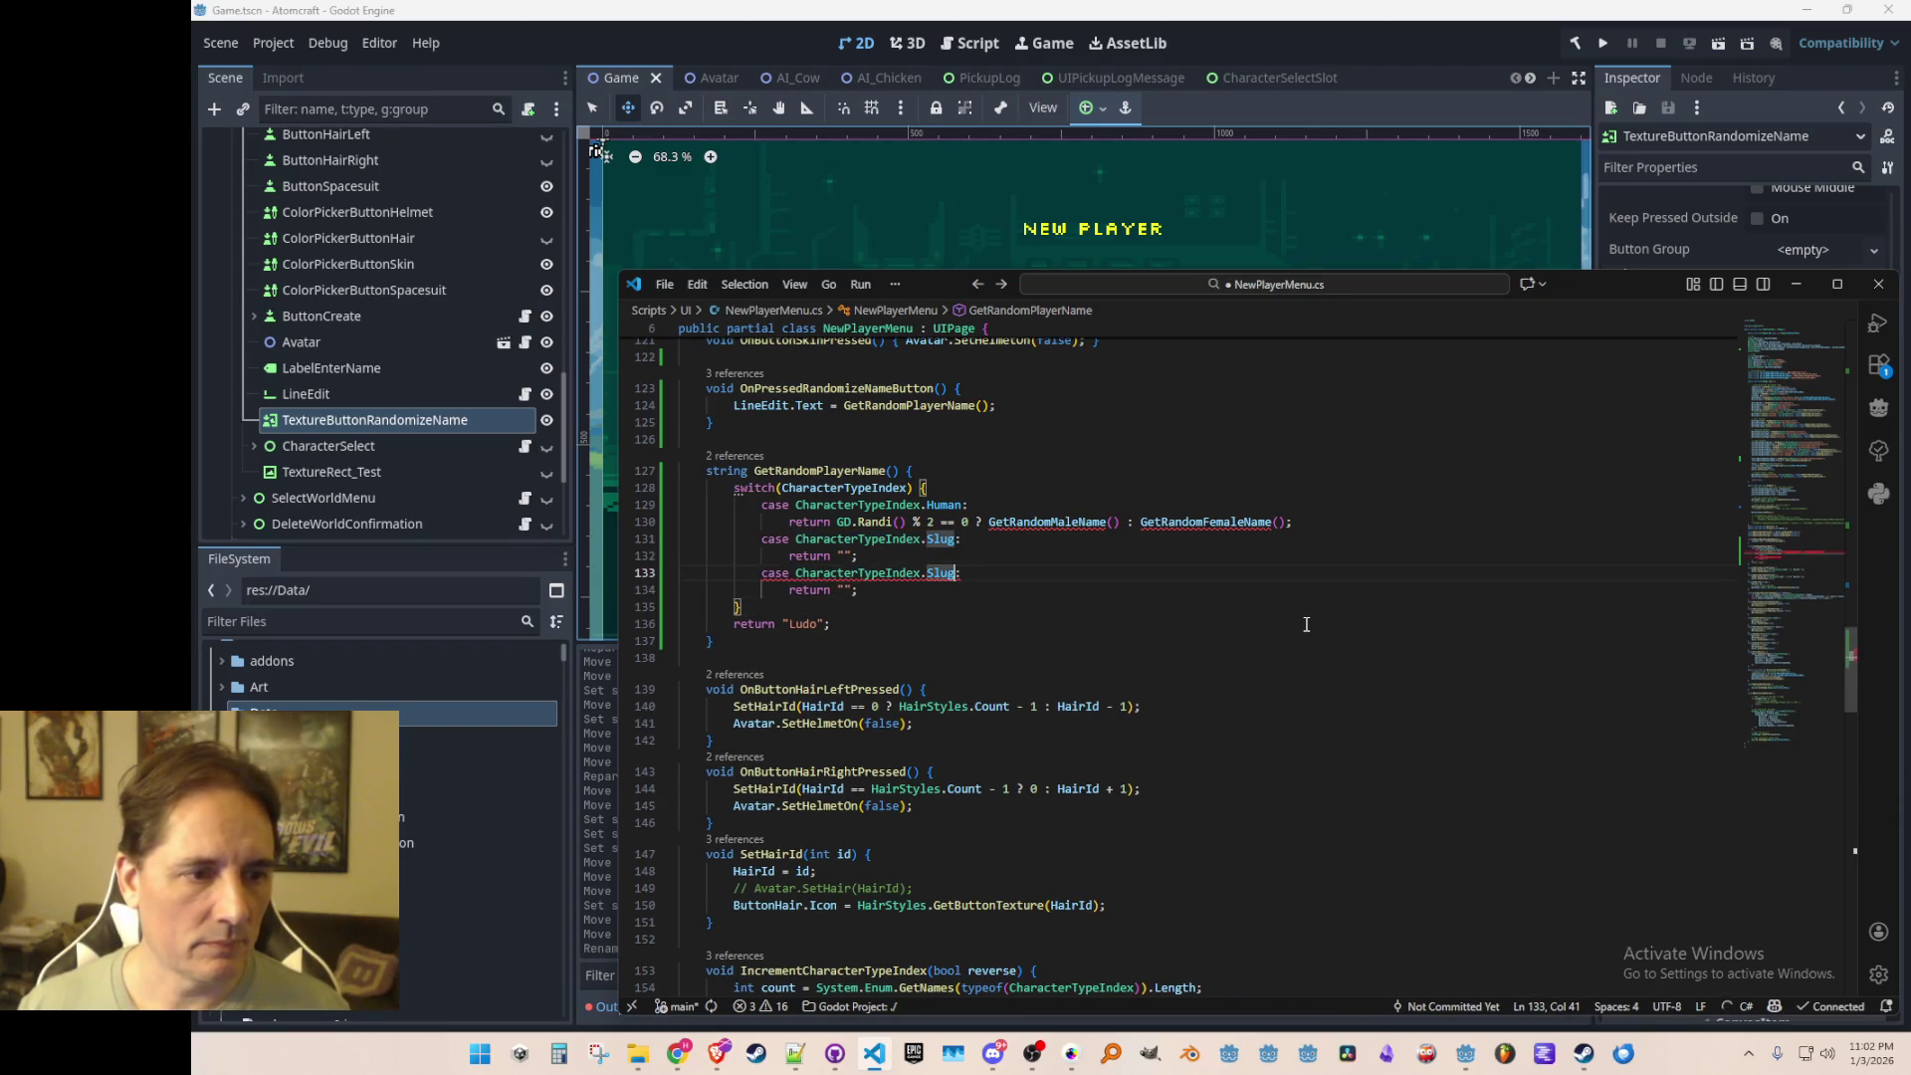
pyautogui.press('Home')
pyautogui.hotkey('shift', 'Down')
pyautogui.hotkey('shift', 'Down')
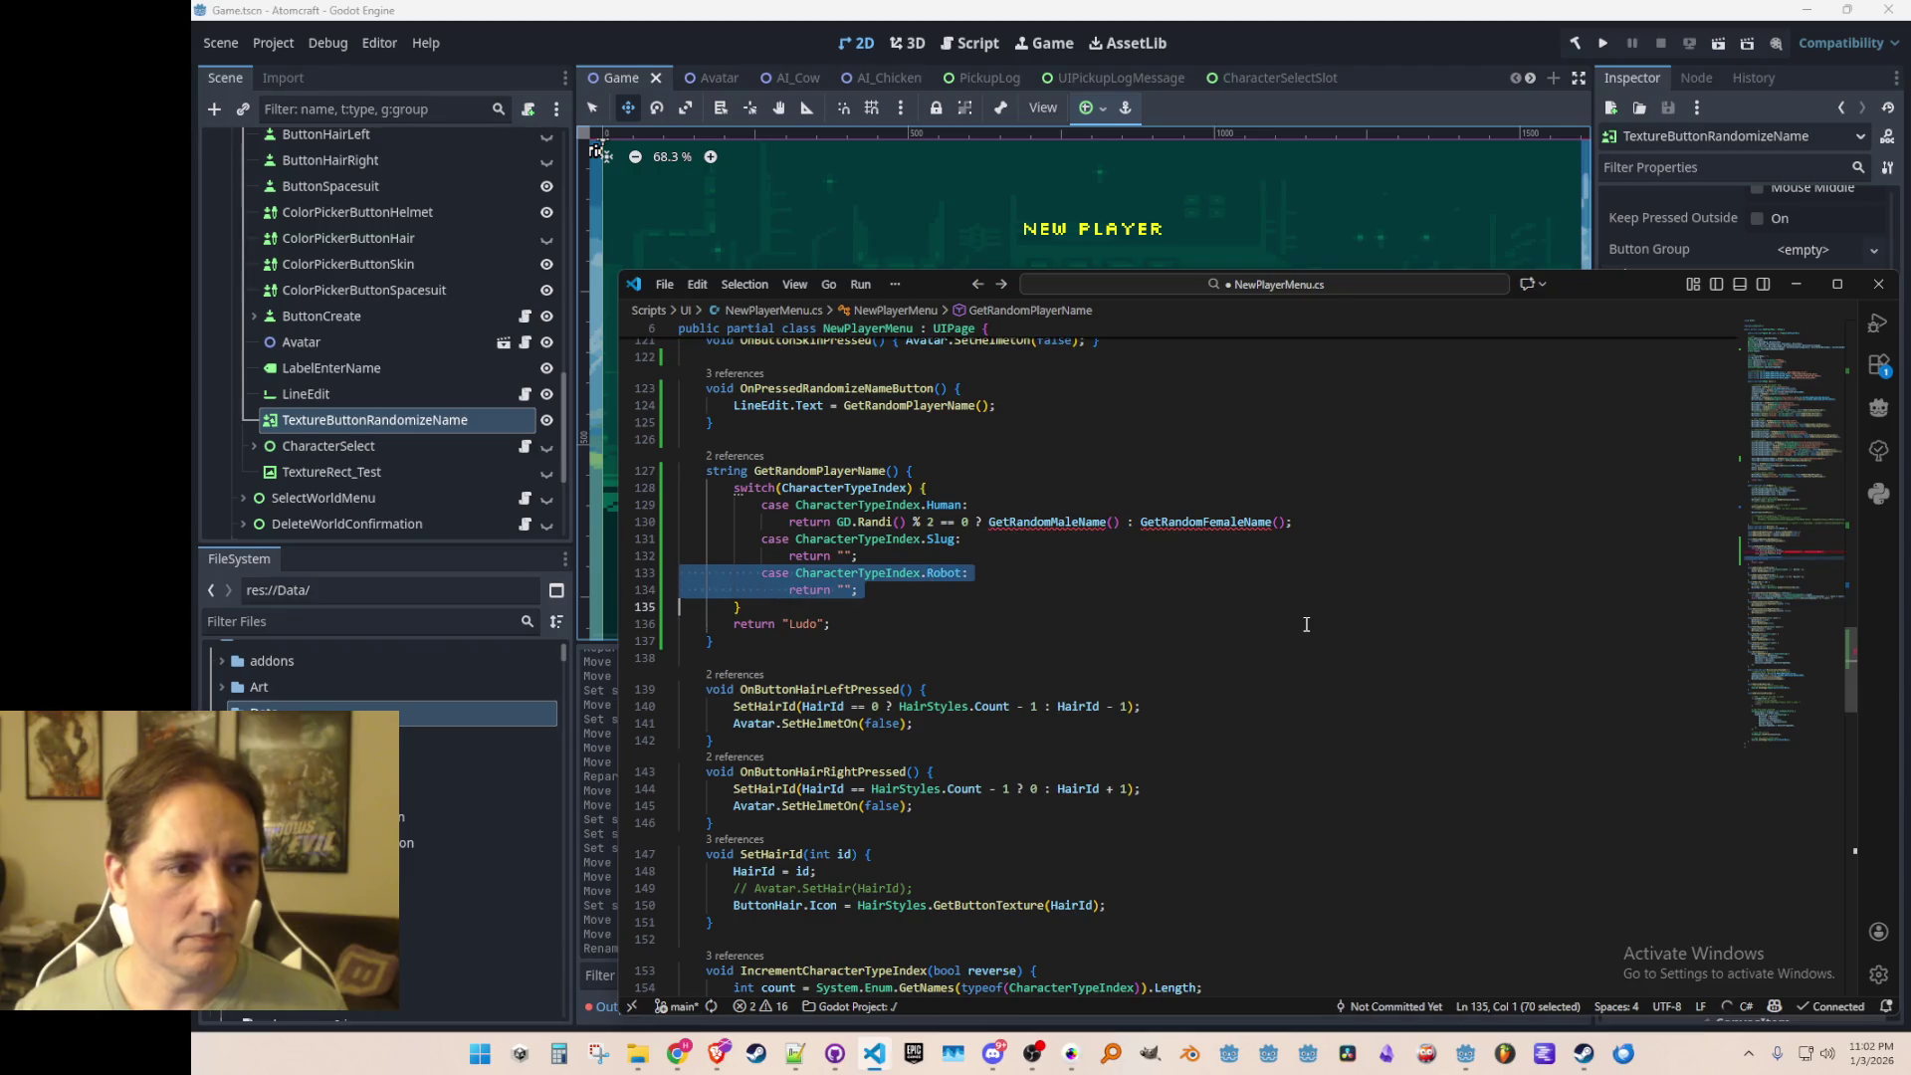
pyautogui.hotkey('ctrl', 'c')
pyautogui.press('Right')
pyautogui.hotkey('ctrl', 'v')
pyautogui.press('BackSpace')
pyautogui.press('BackSpace')
pyautogui.press('BackSpace')
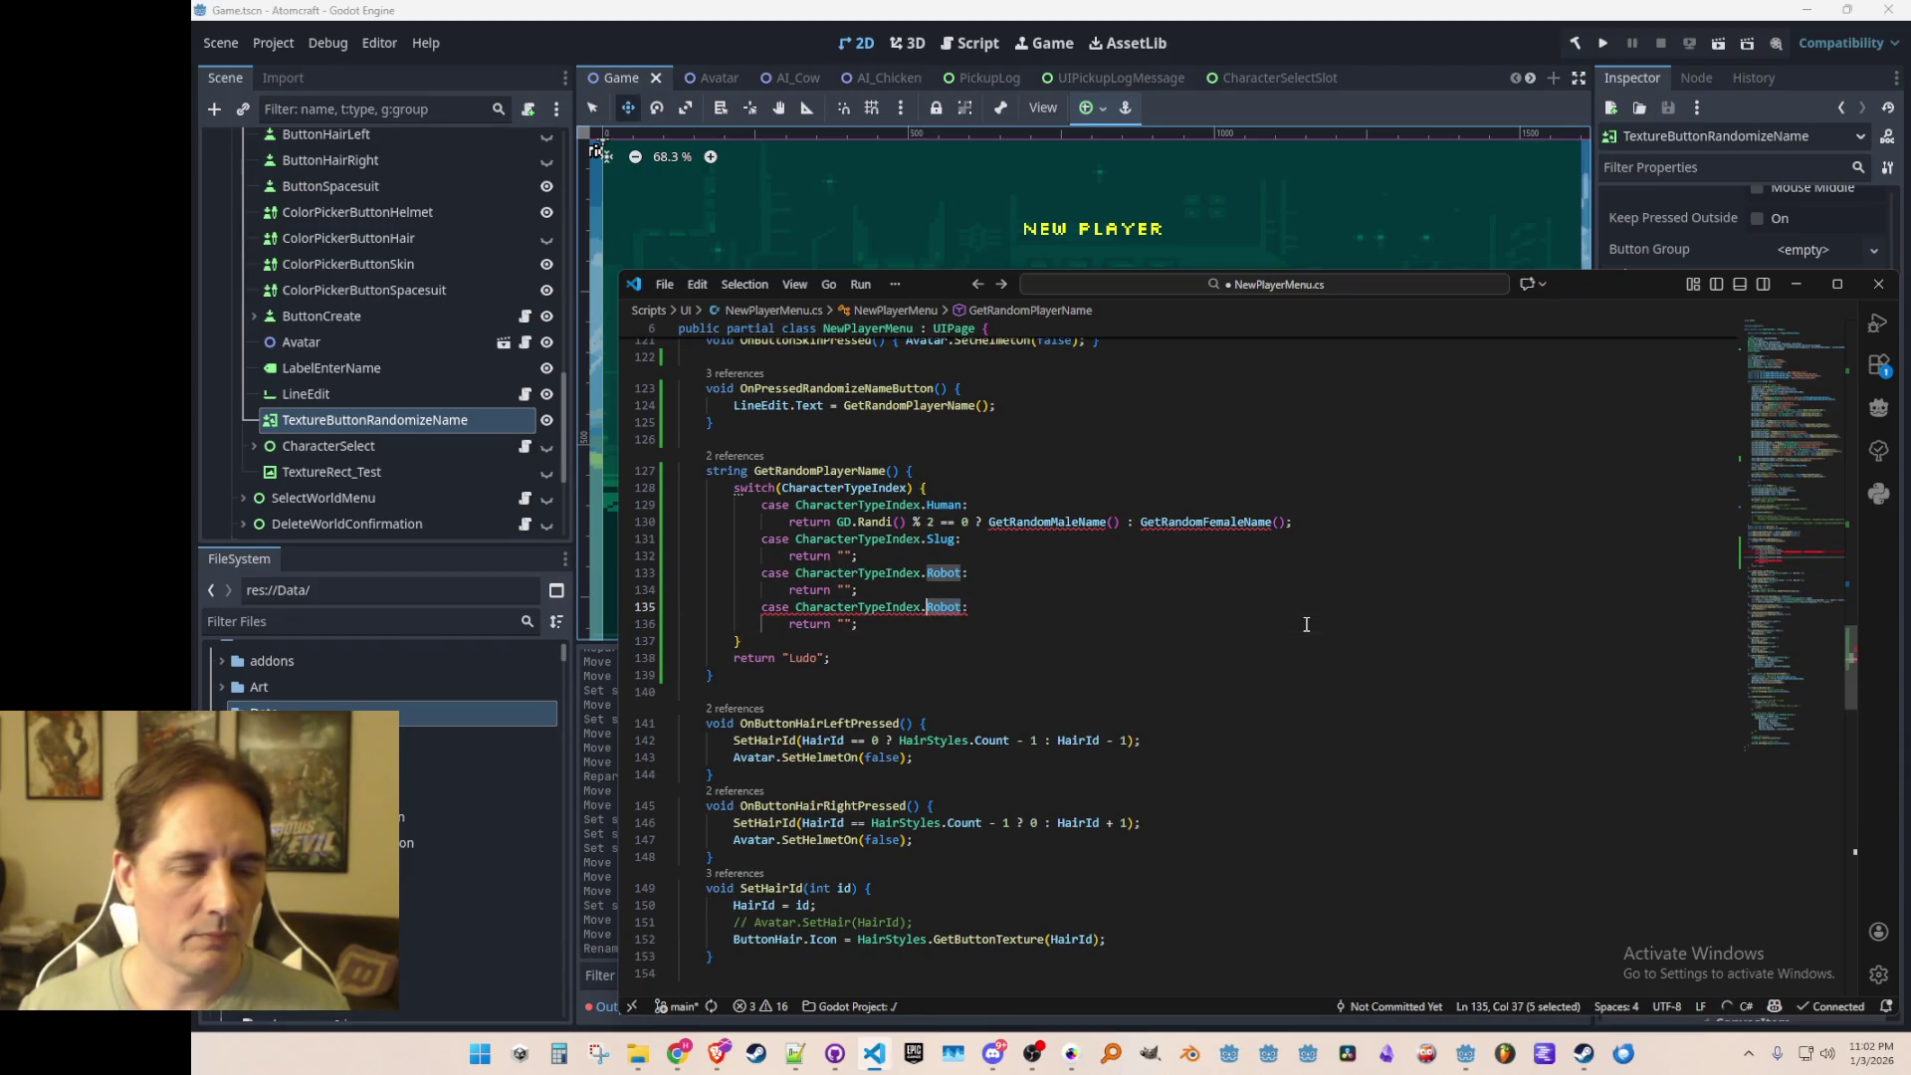
pyautogui.write('Fire')
# Step: Duplicate the Fire case into Mushroom and Snowman cases returning empty strings
pyautogui.hotkey('ctrl', 'l')
pyautogui.hotkey('ctrl', 'l')
pyautogui.hotkey('ctrl', 'c')
pyautogui.press('Left')
pyautogui.hotkey('ctrl', 'v')
pyautogui.press('End')
pyautogui.press('Left')
pyautogui.hotkey('ctrl', 'shift', 'Left')
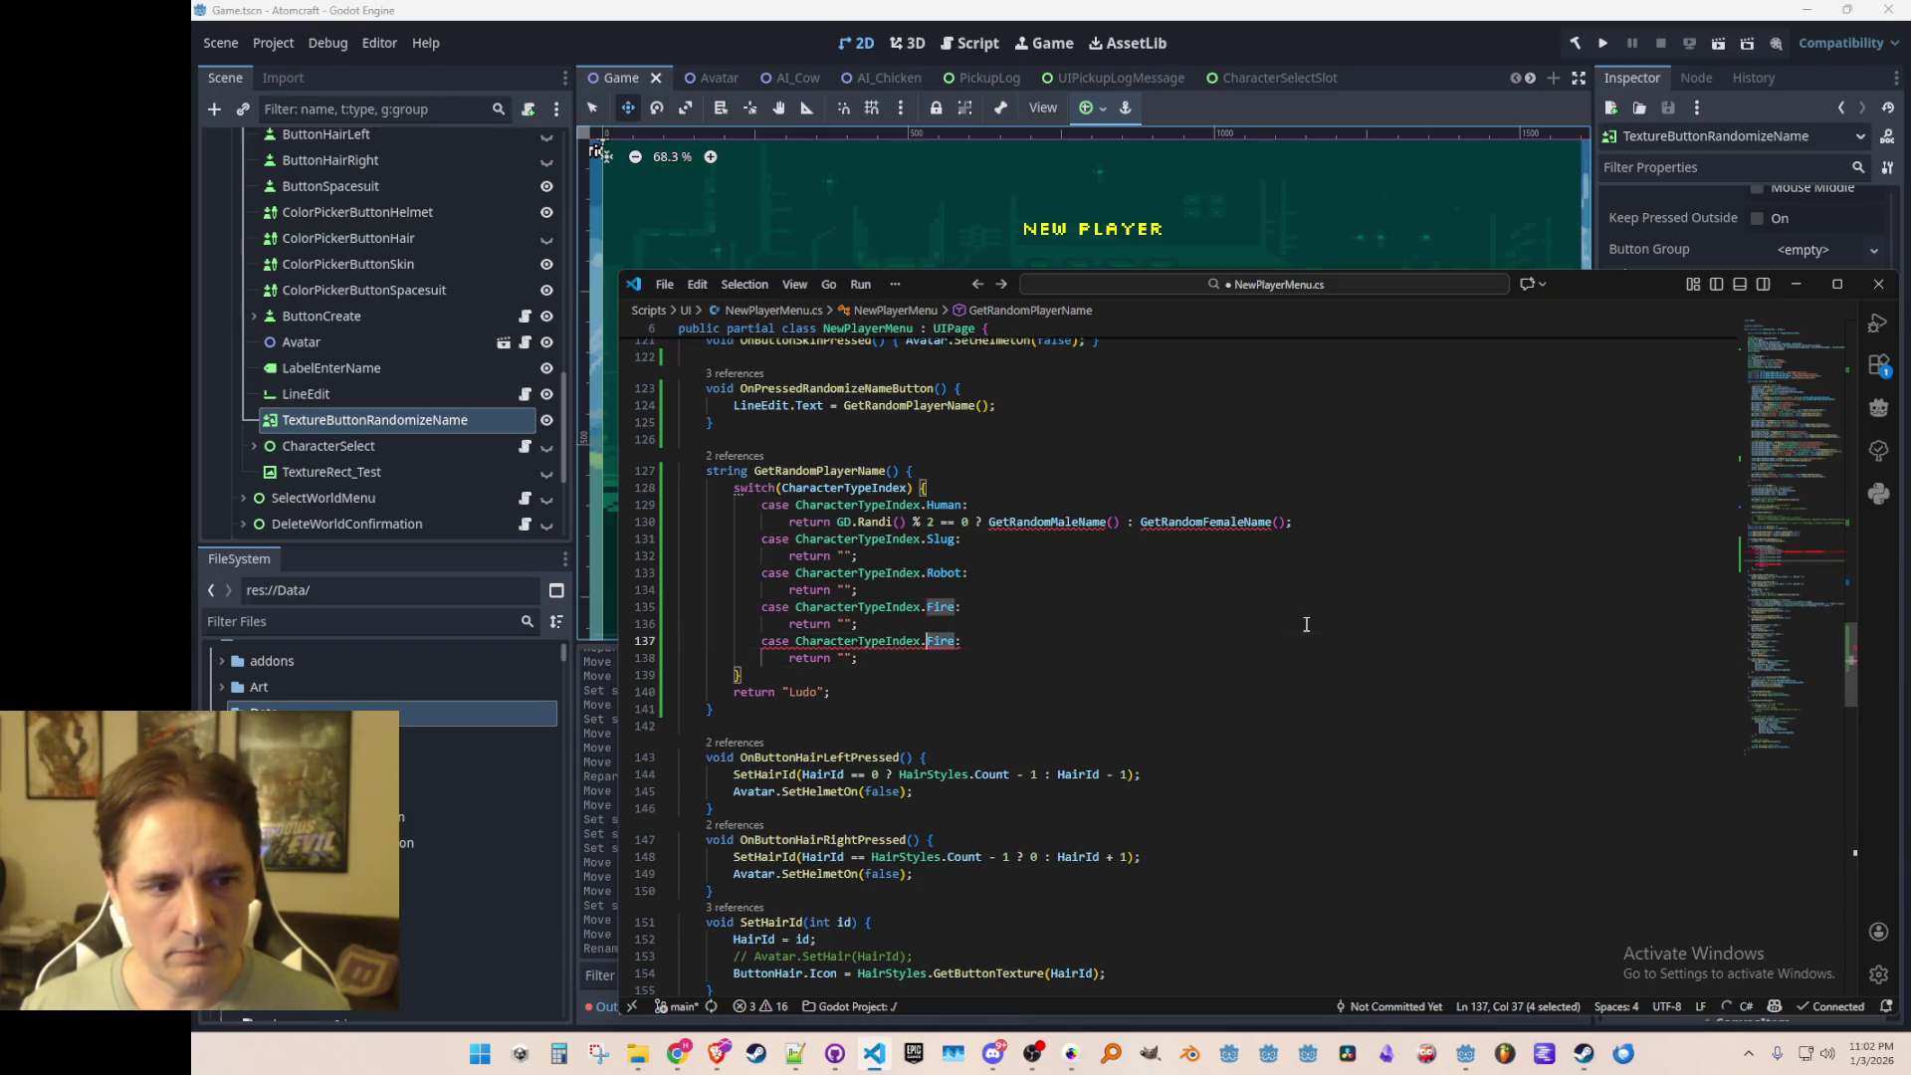
pyautogui.write('Mushroom')
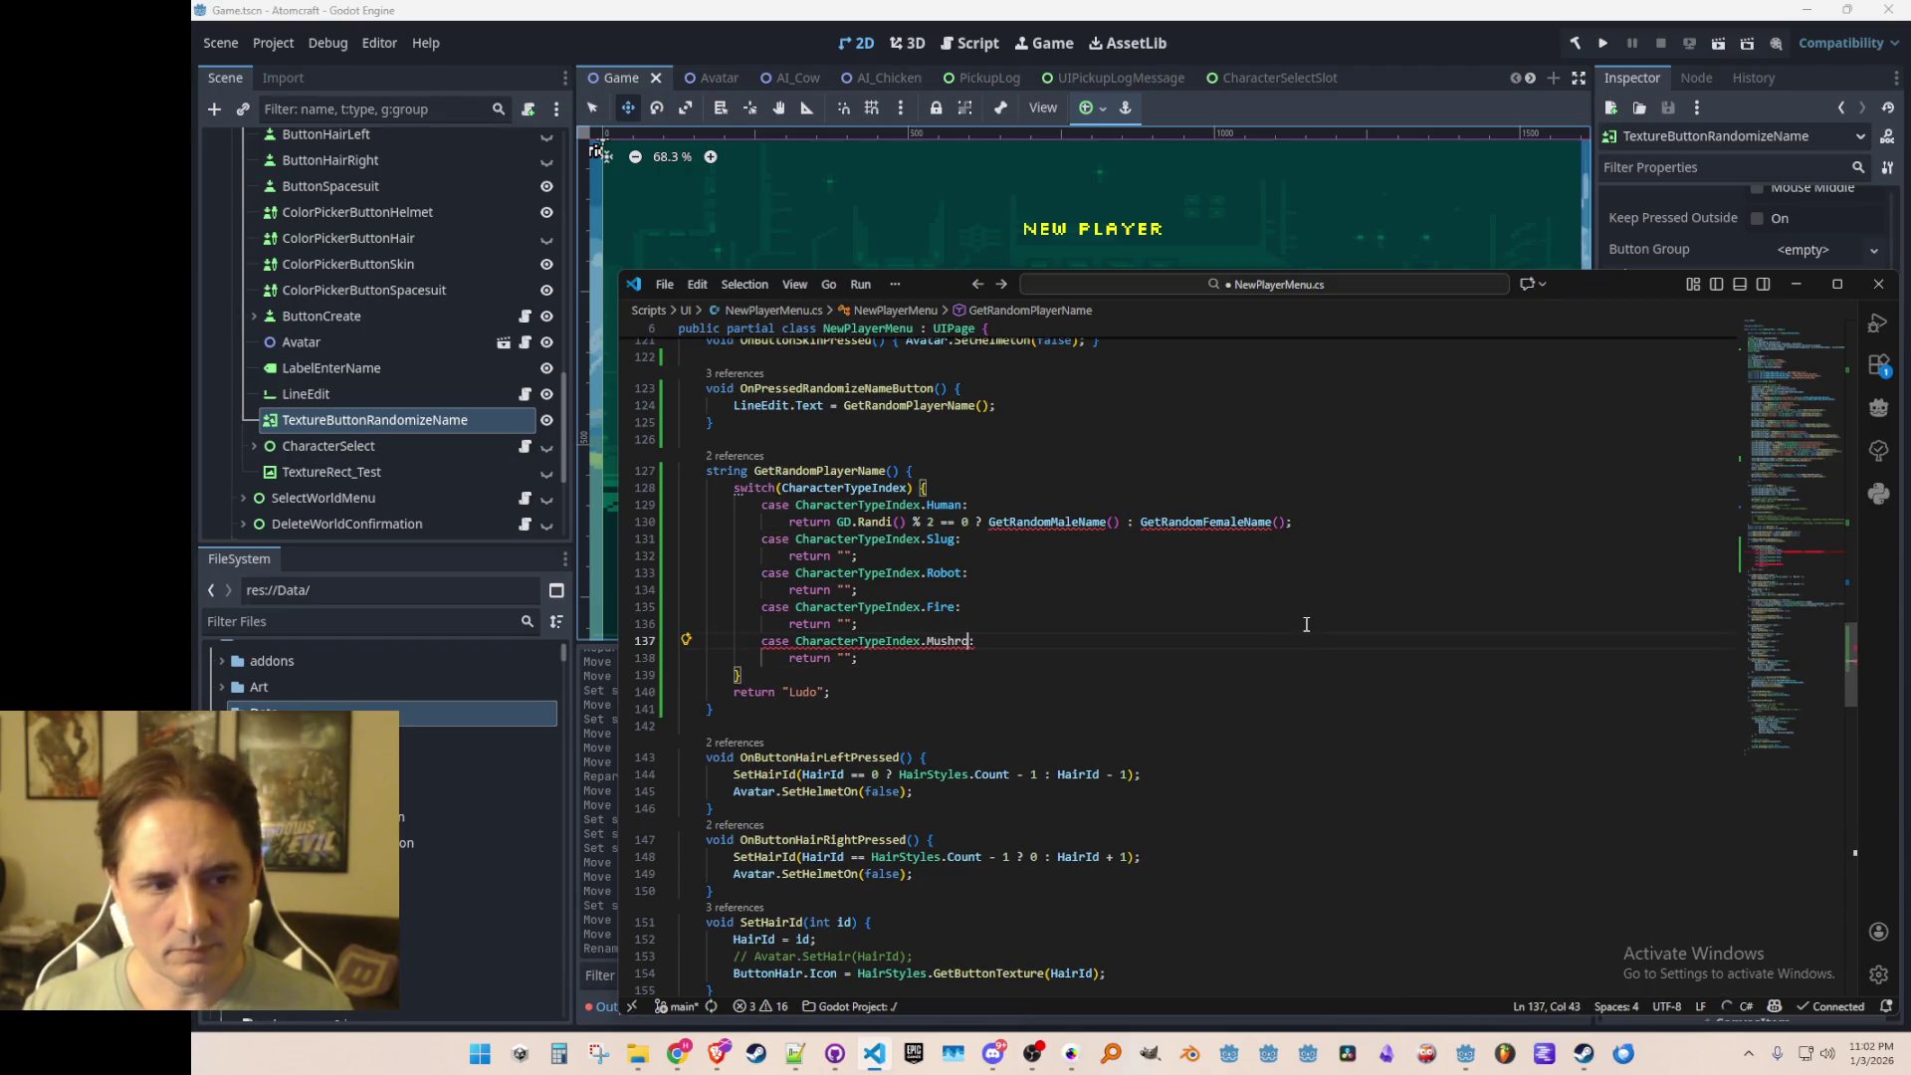
pyautogui.press('Home')
pyautogui.press('Home')
pyautogui.hotkey('ctrl', 'l')
pyautogui.hotkey('ctrl', 'l')
pyautogui.hotkey('ctrl', 'c')
pyautogui.press('Left')
pyautogui.hotkey('ctrl', 'v')
pyautogui.press('End')
pyautogui.press('Left')
pyautogui.hotkey('ctrl', 'shift', 'Left')
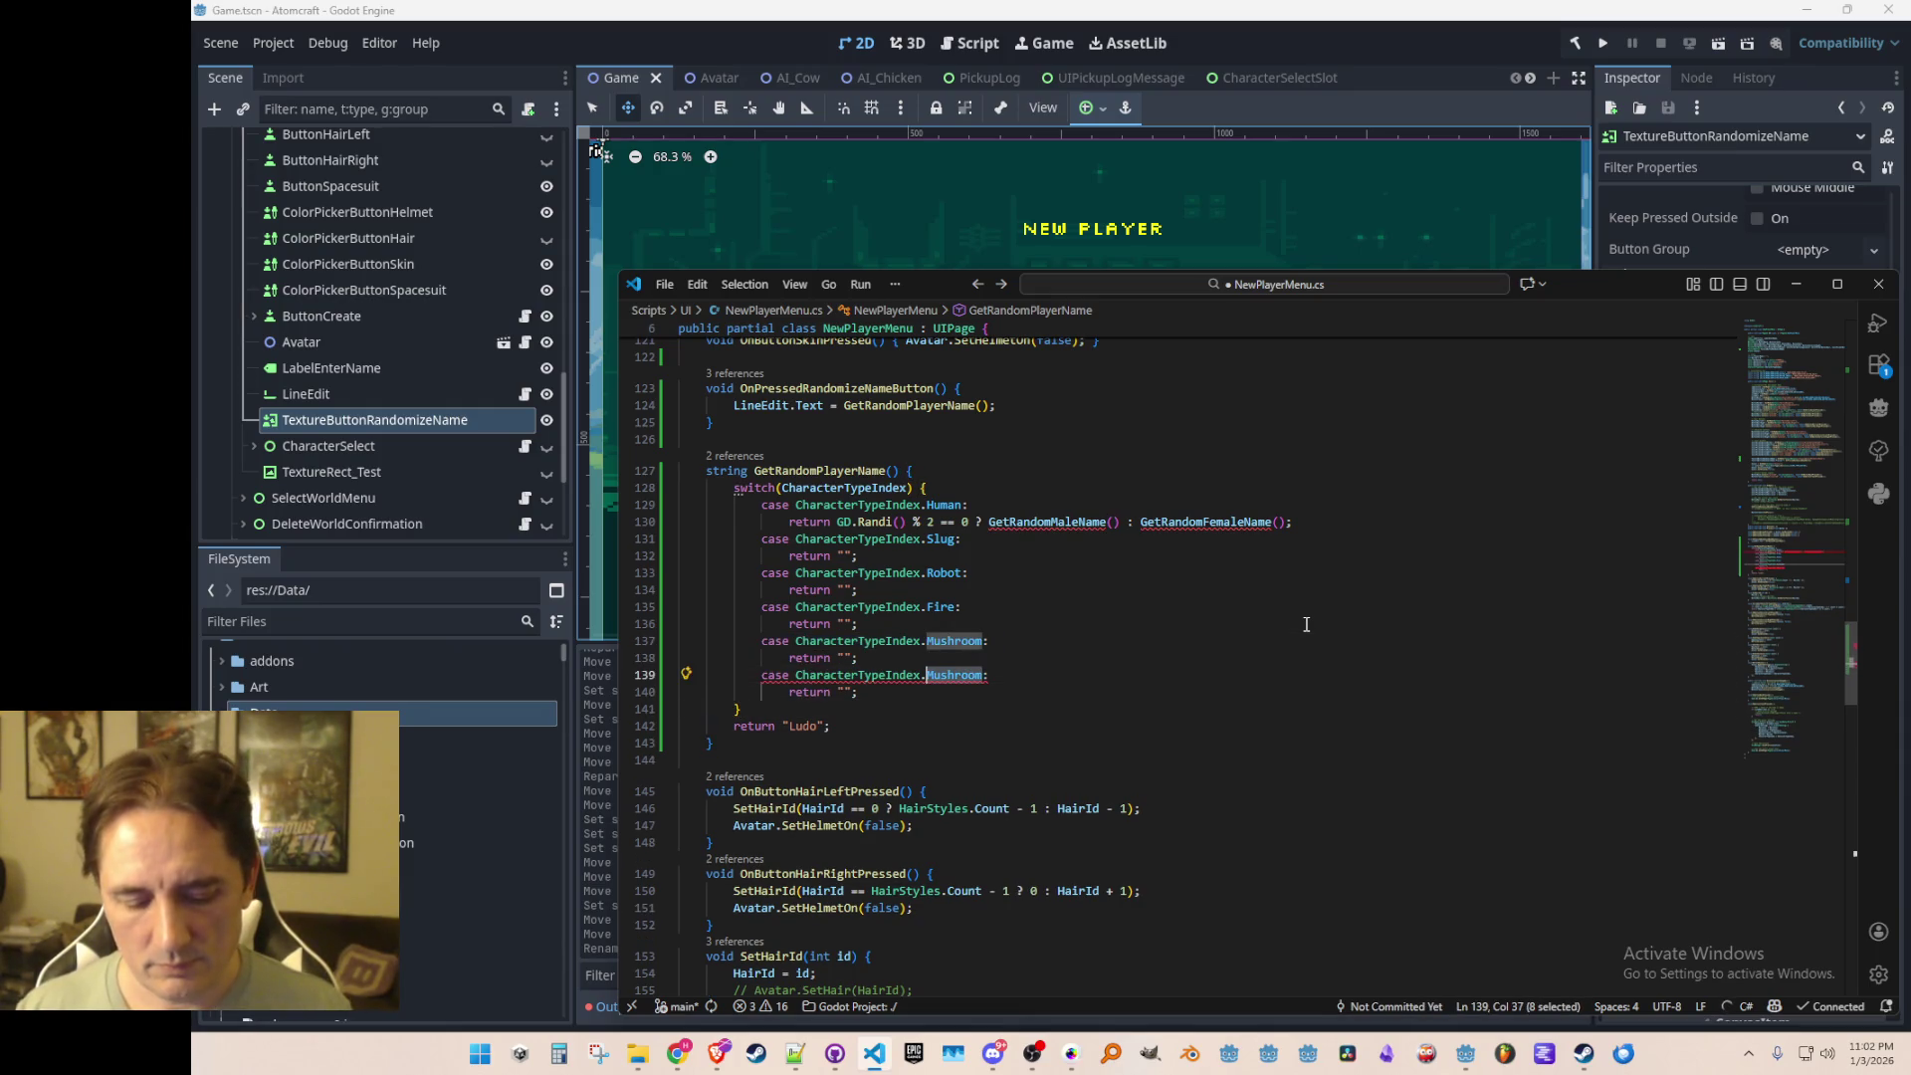
pyautogui.write('Snowman')
pyautogui.press('Escape')
pyautogui.press('Up')
pyautogui.press('Home')
pyautogui.press('Home')
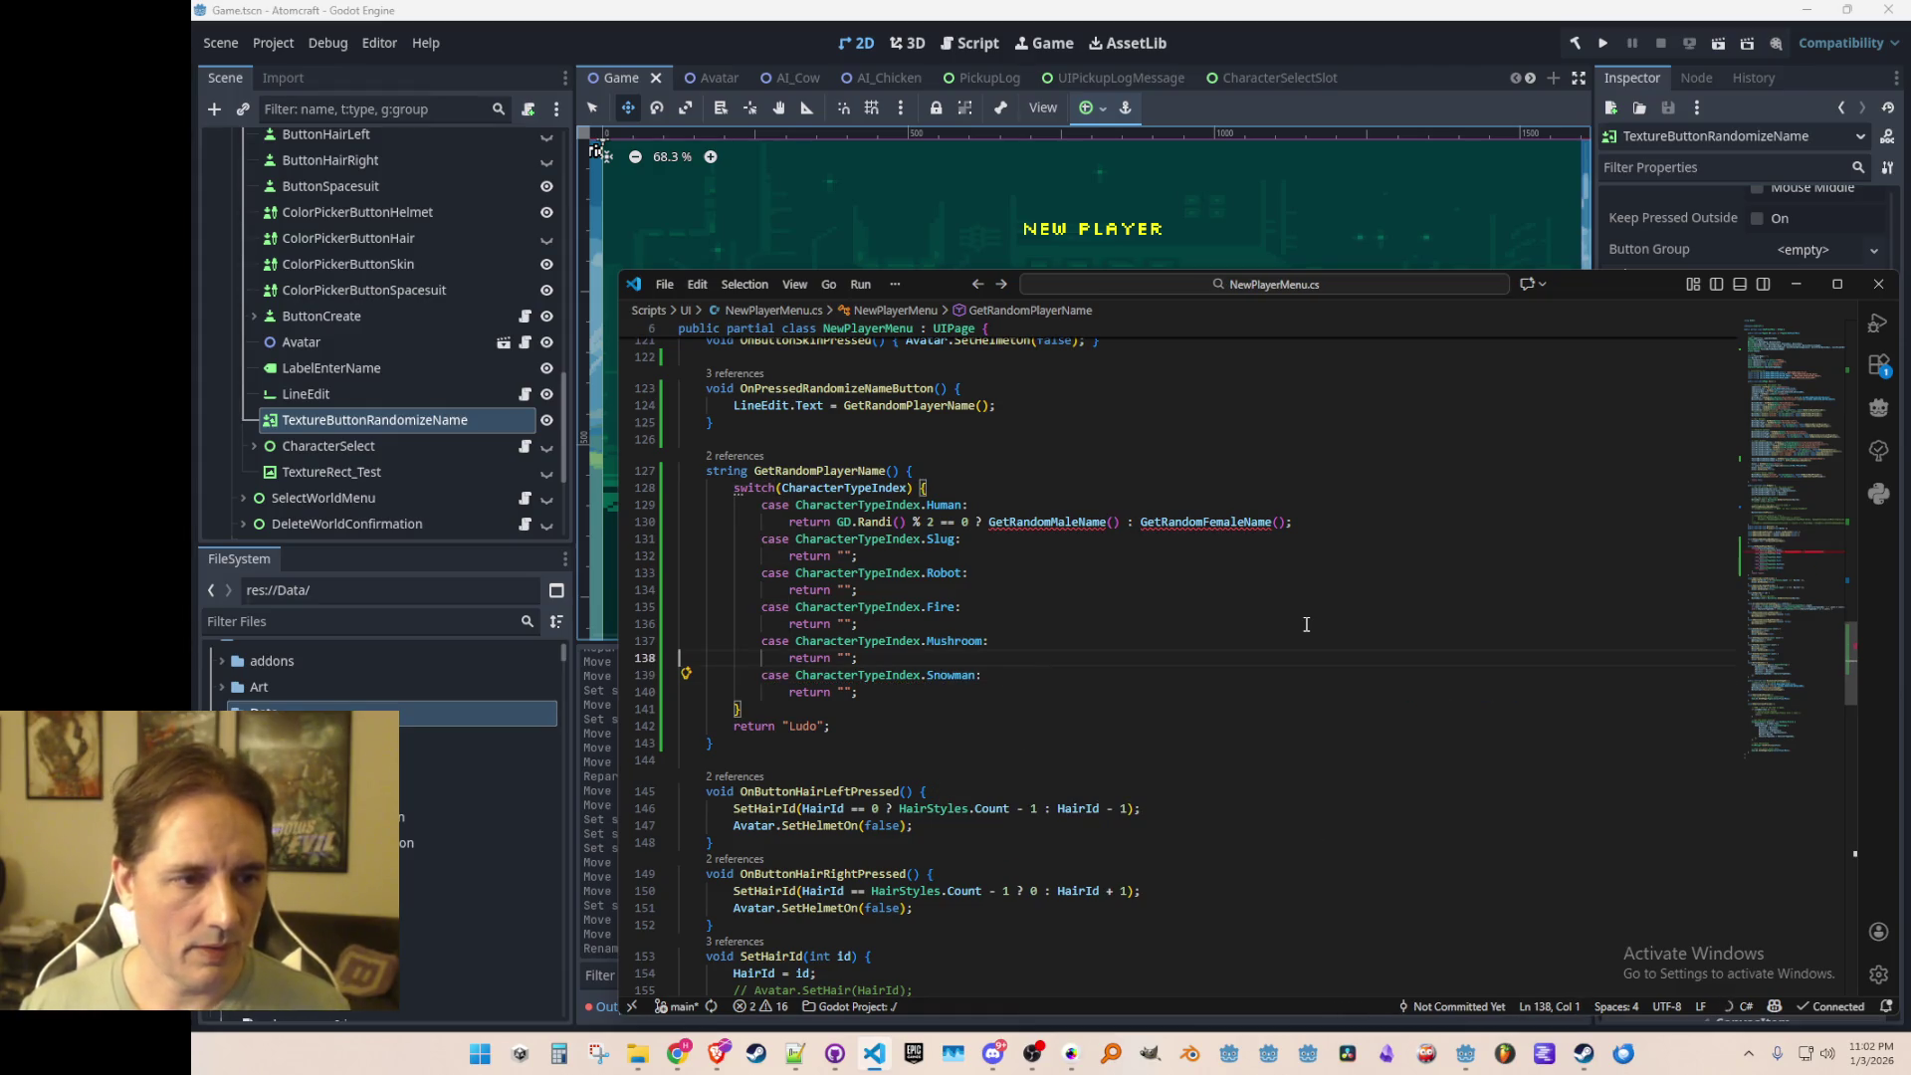
# Step: Insert blank lines above GetRandomPlayerName for new code
pyautogui.scroll(3, 1307, 624)
pyautogui.scroll(-3, 1344, 558)
pyautogui.click(1391, 476)
pyautogui.press('Up')
pyautogui.press('Return')
pyautogui.press('Return')
pyautogui.press('Up')
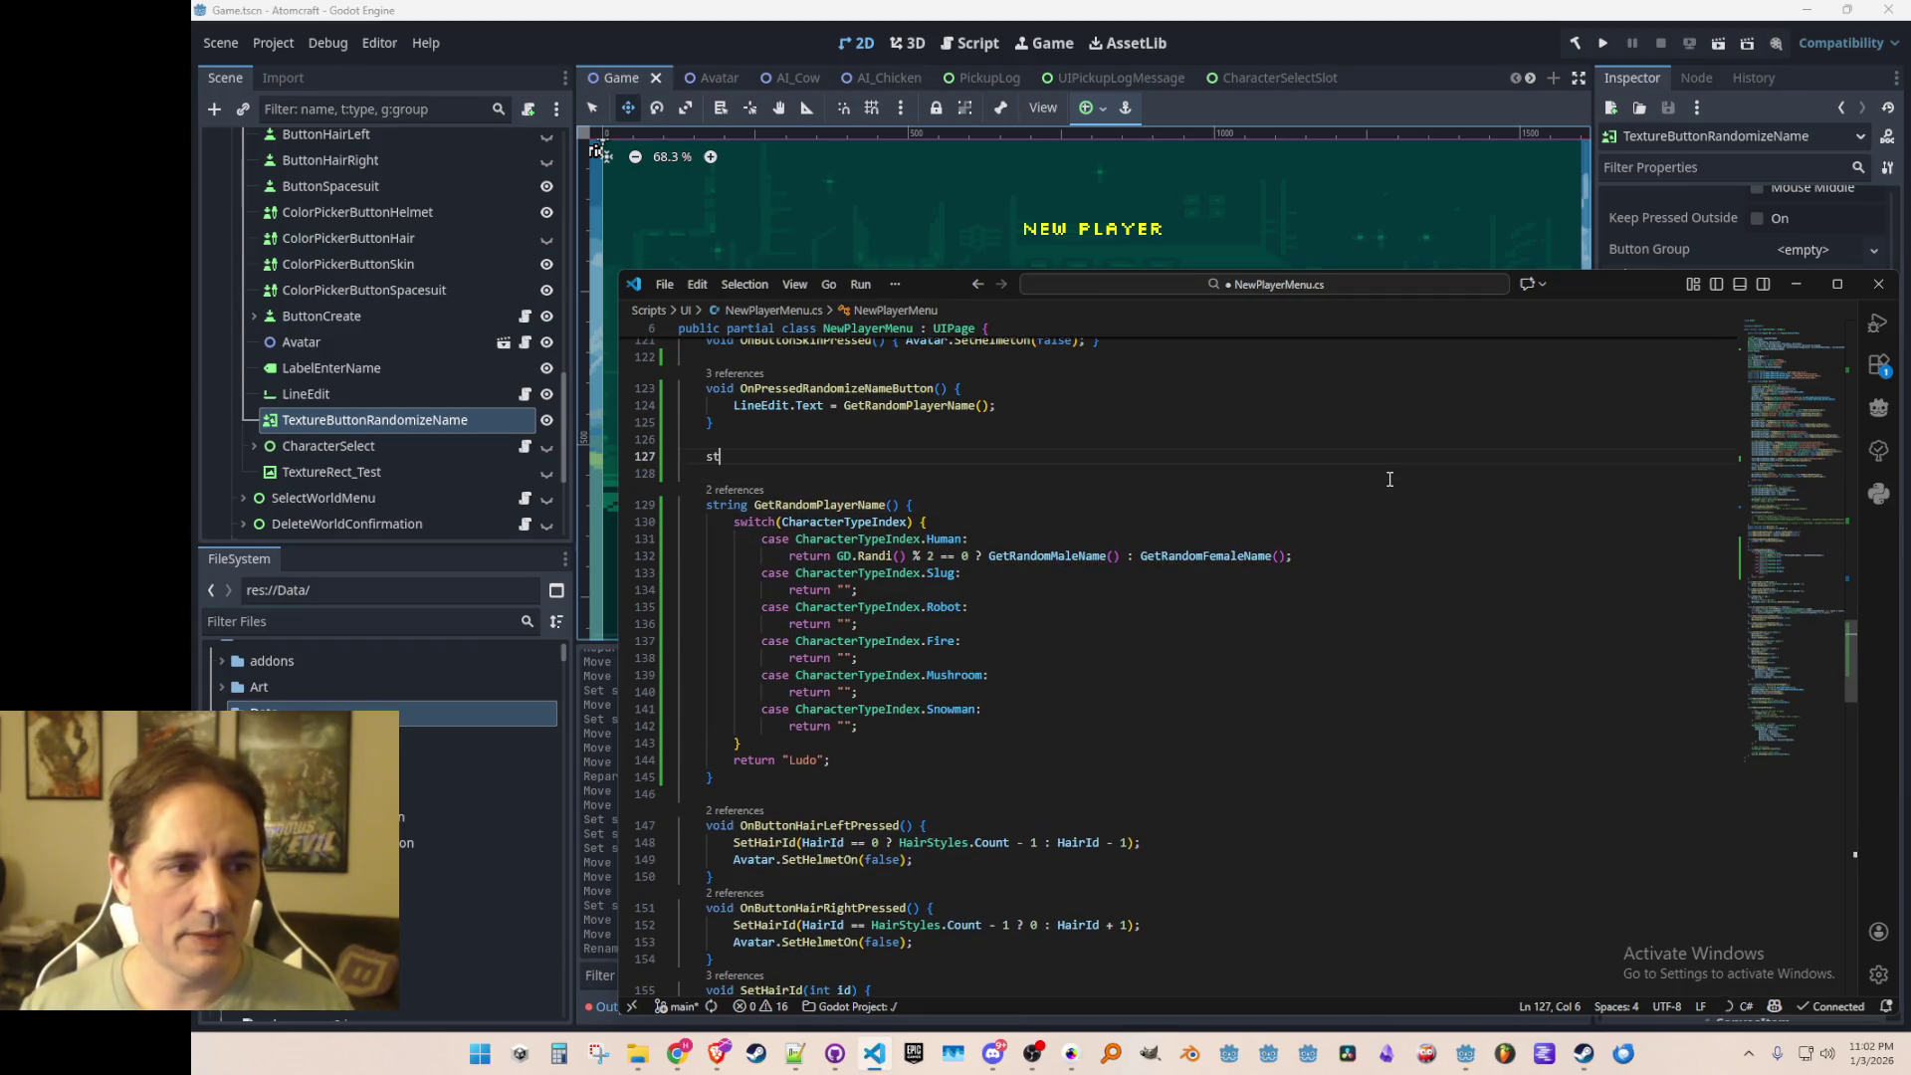
# Step: Start a static string declaration, undoing Copilot's suggested GetRandomMaleName helper
pyautogui.write('static string')
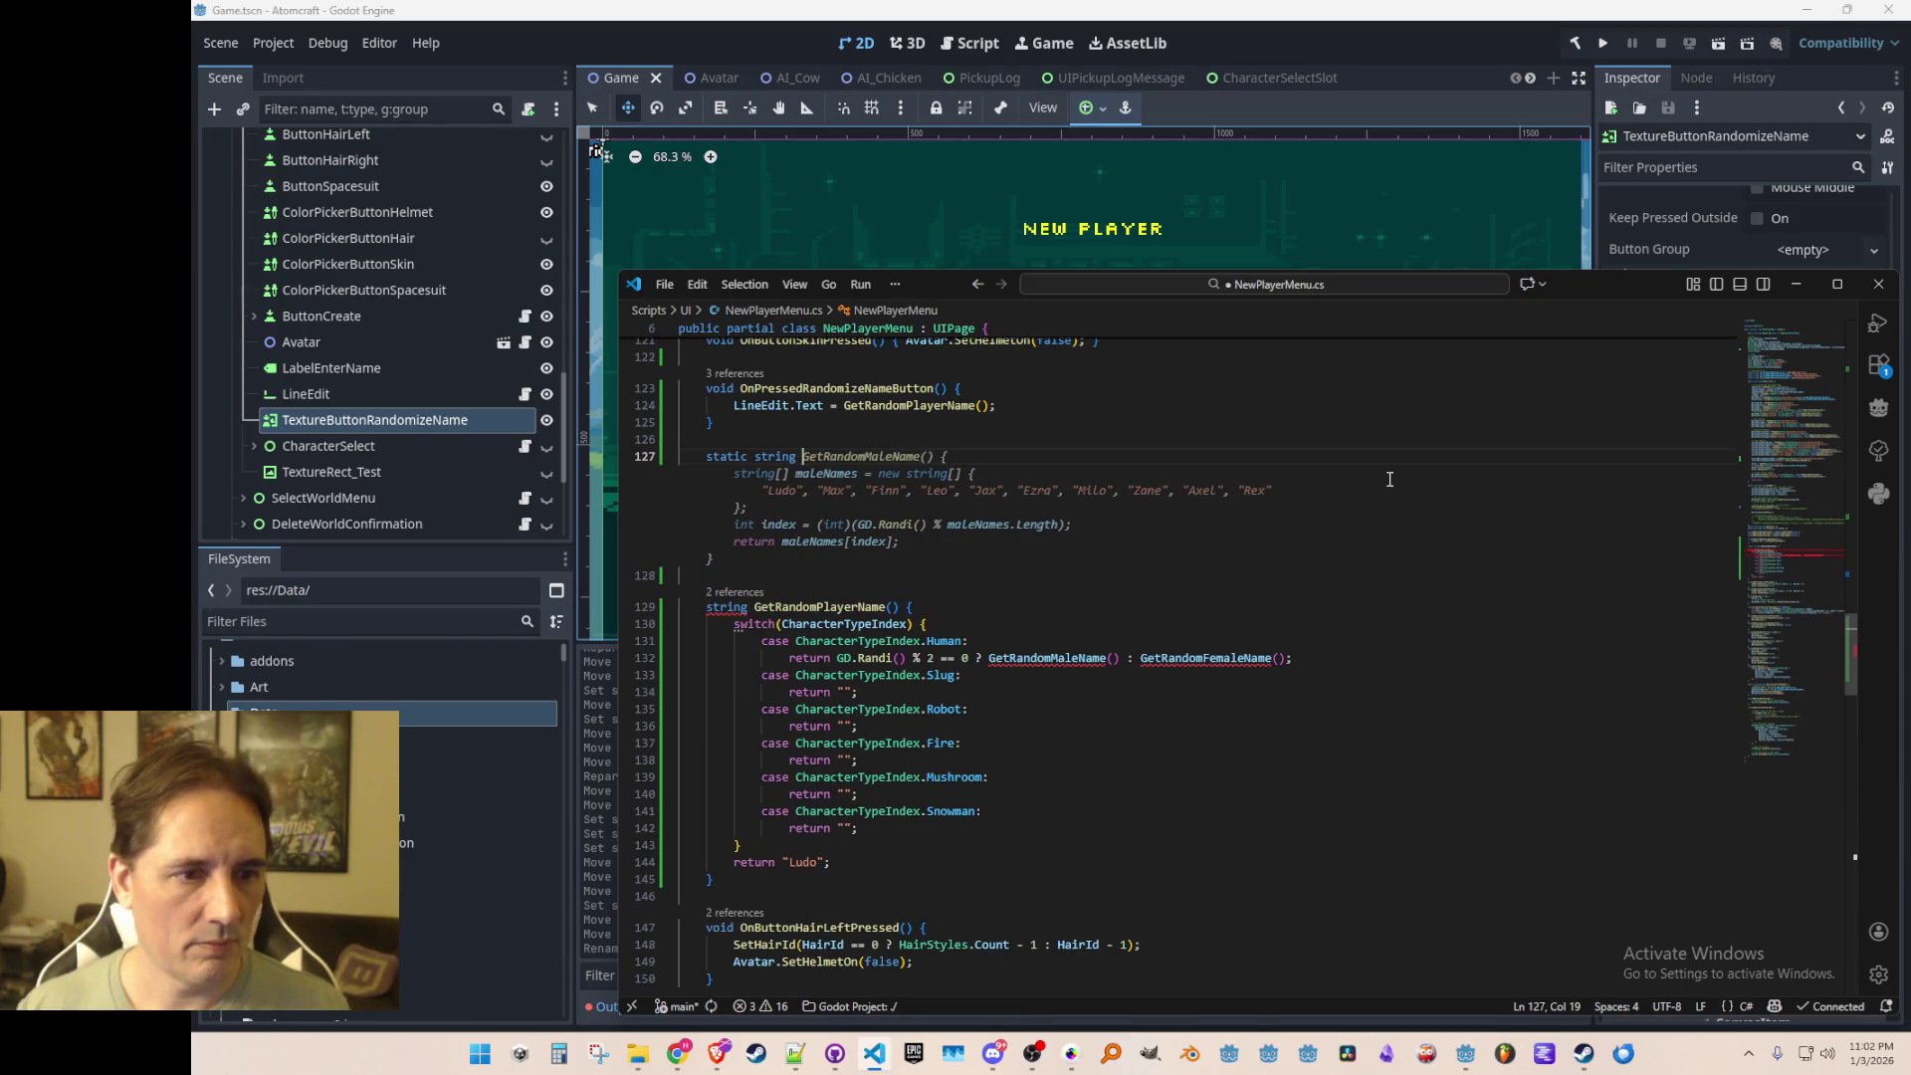
pyautogui.press('Tab')
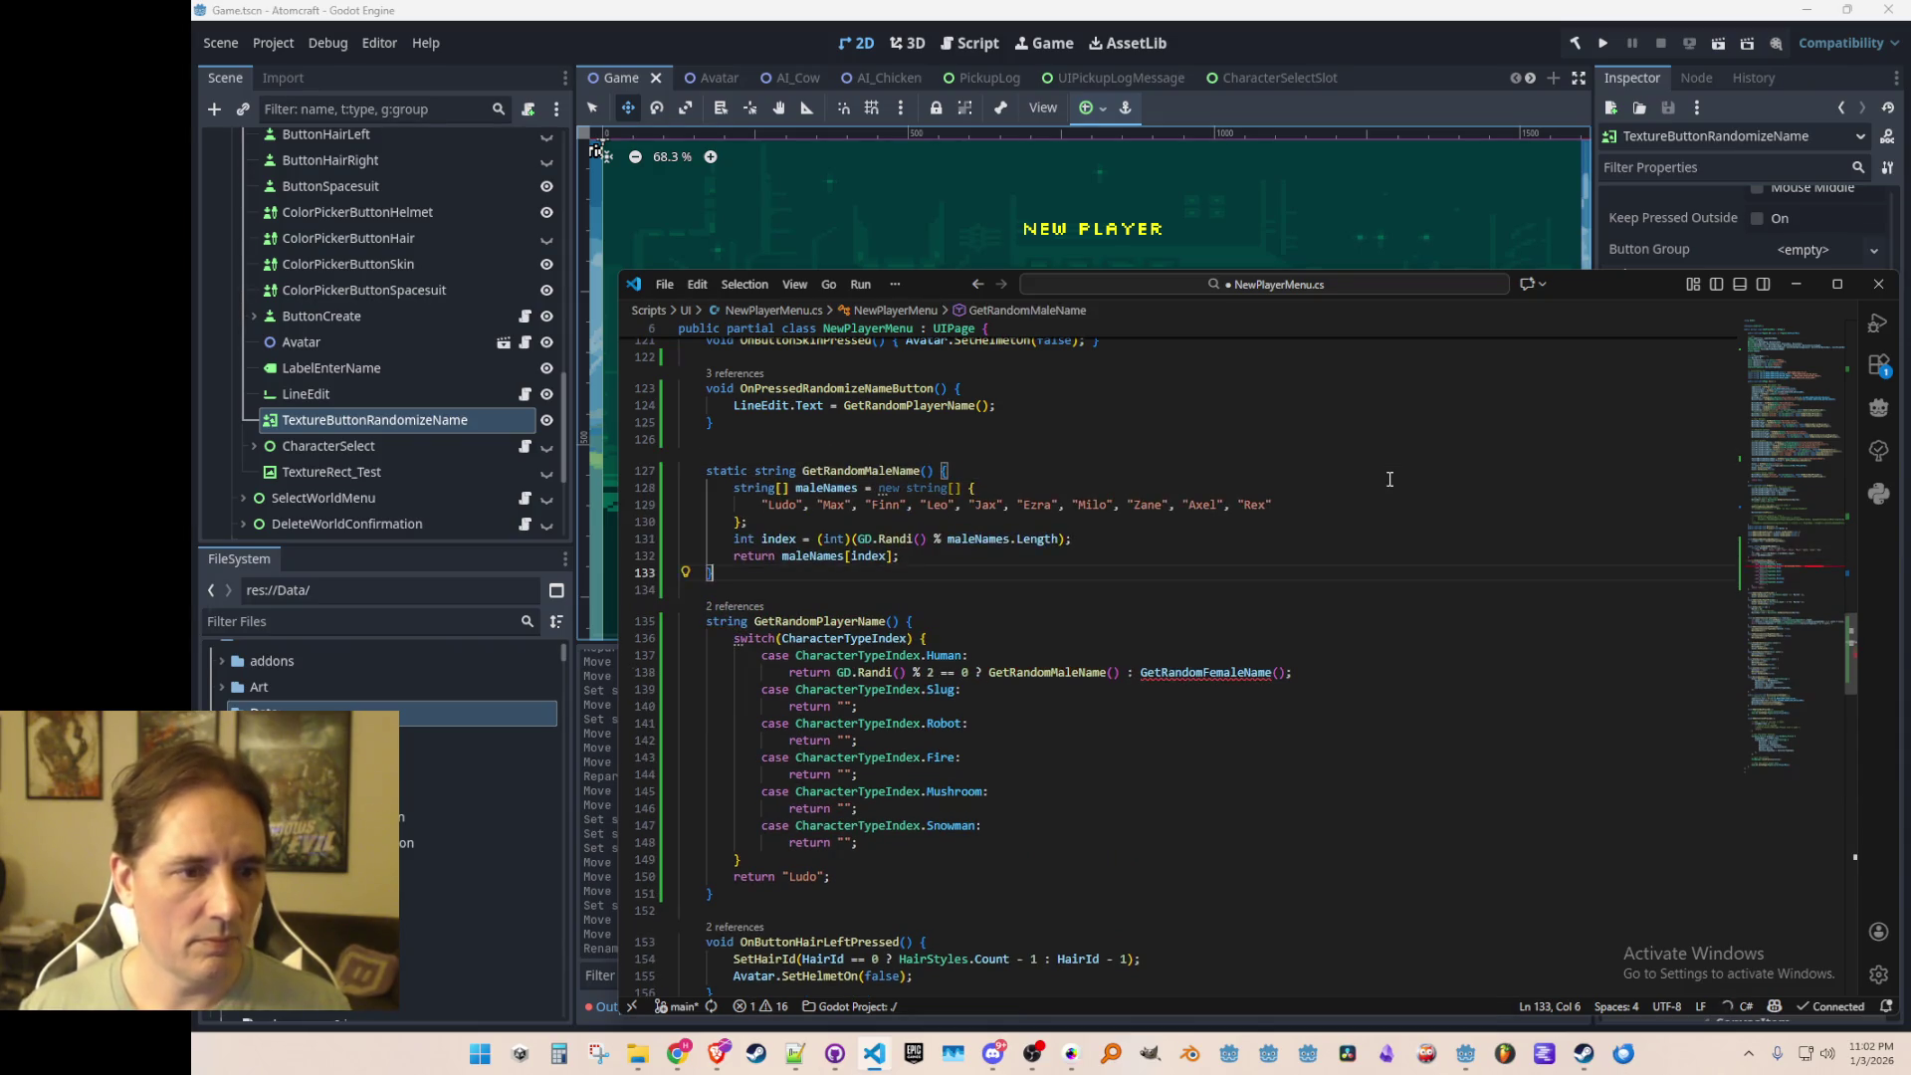
pyautogui.press('Left')
pyautogui.press('Left')
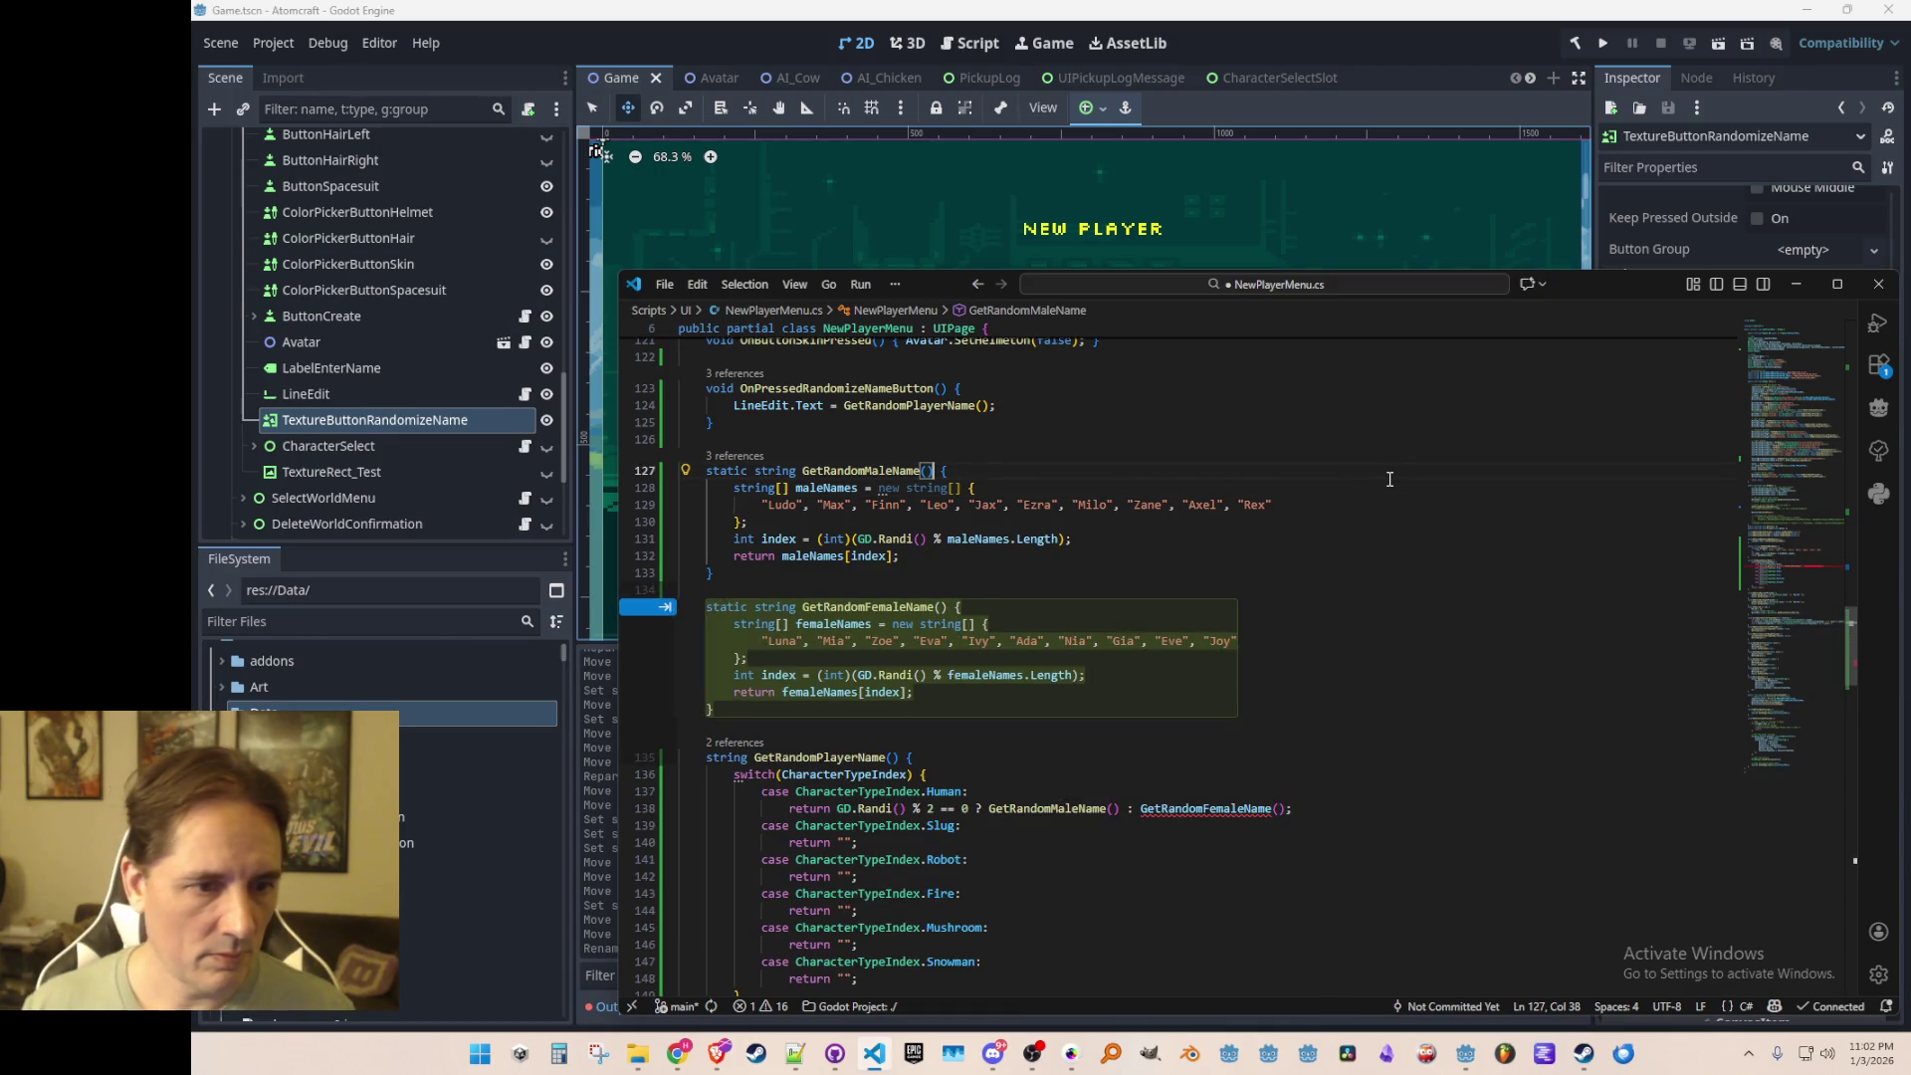
pyautogui.hotkey('ctrl', 'z')
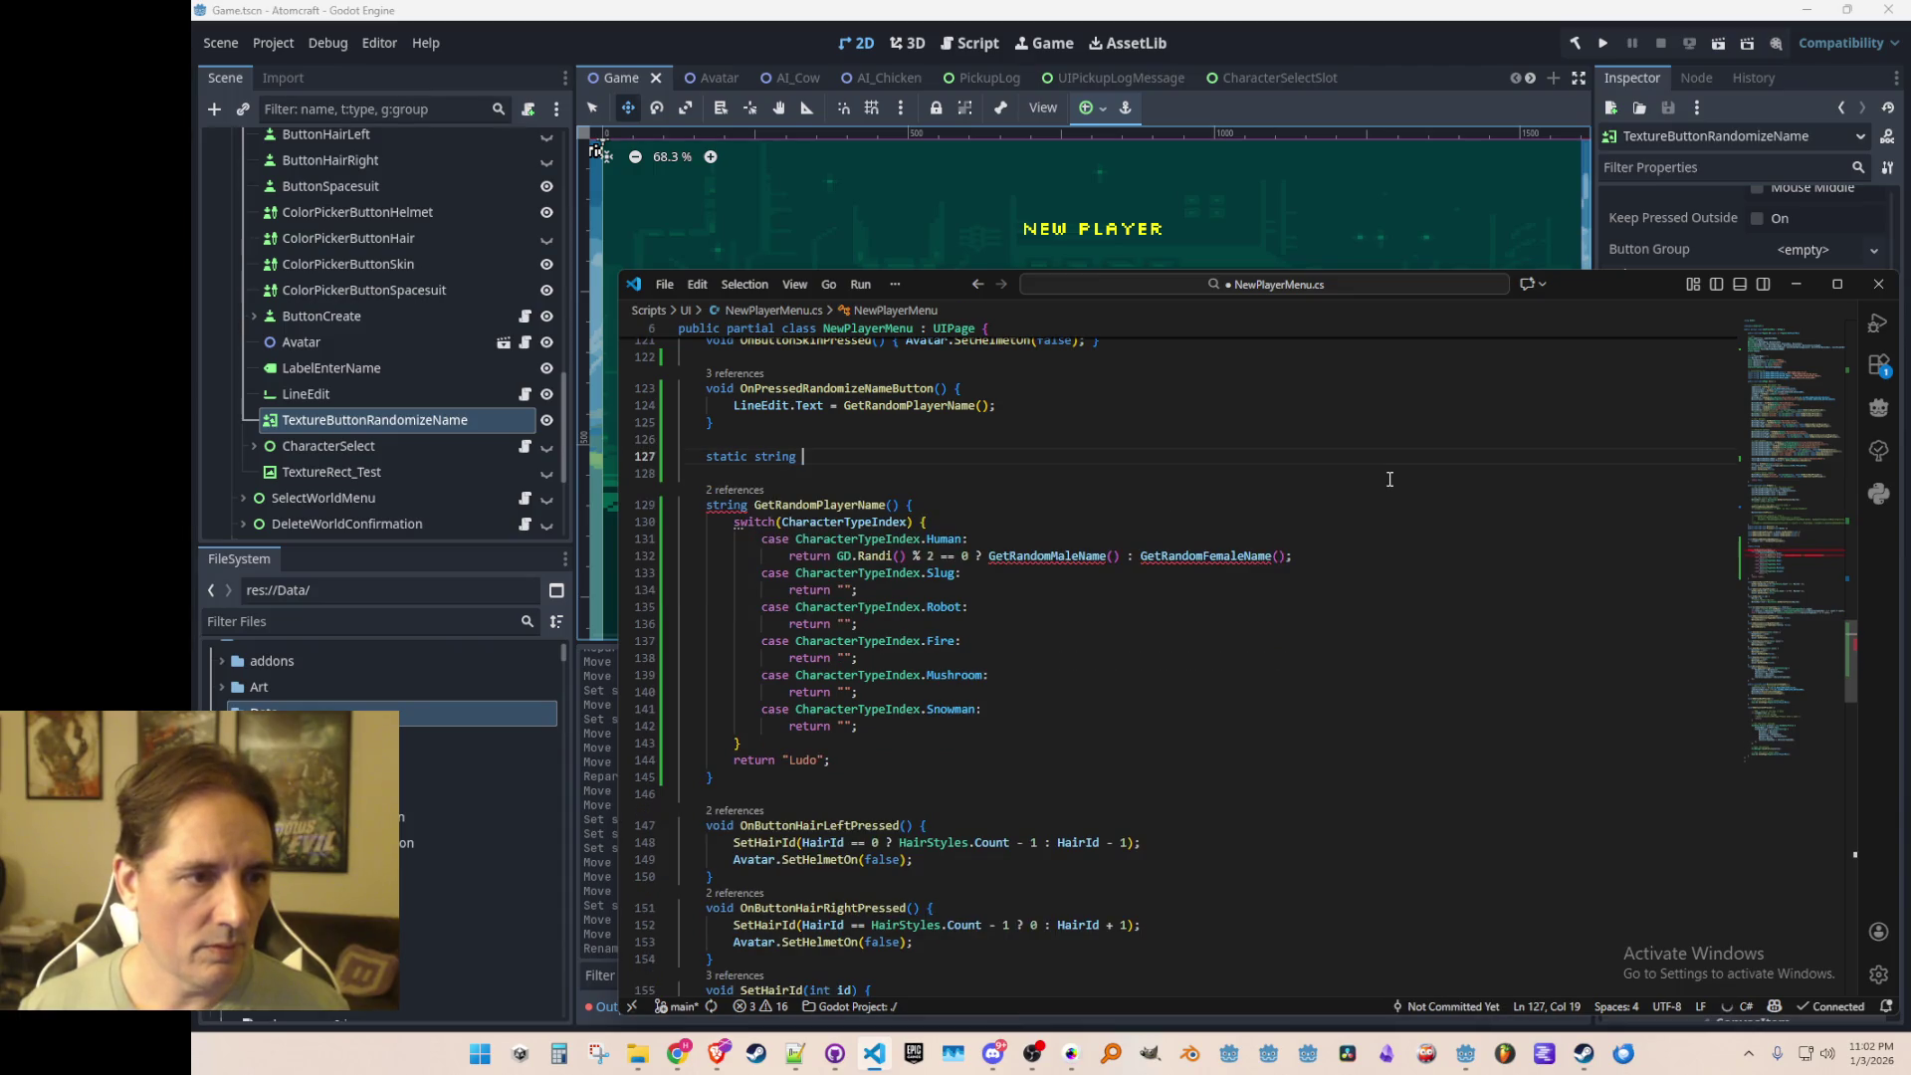
# Step: Declare static string[] HumanNames filled with Copilot's suggested human names and save
pyautogui.write('HumanRN')
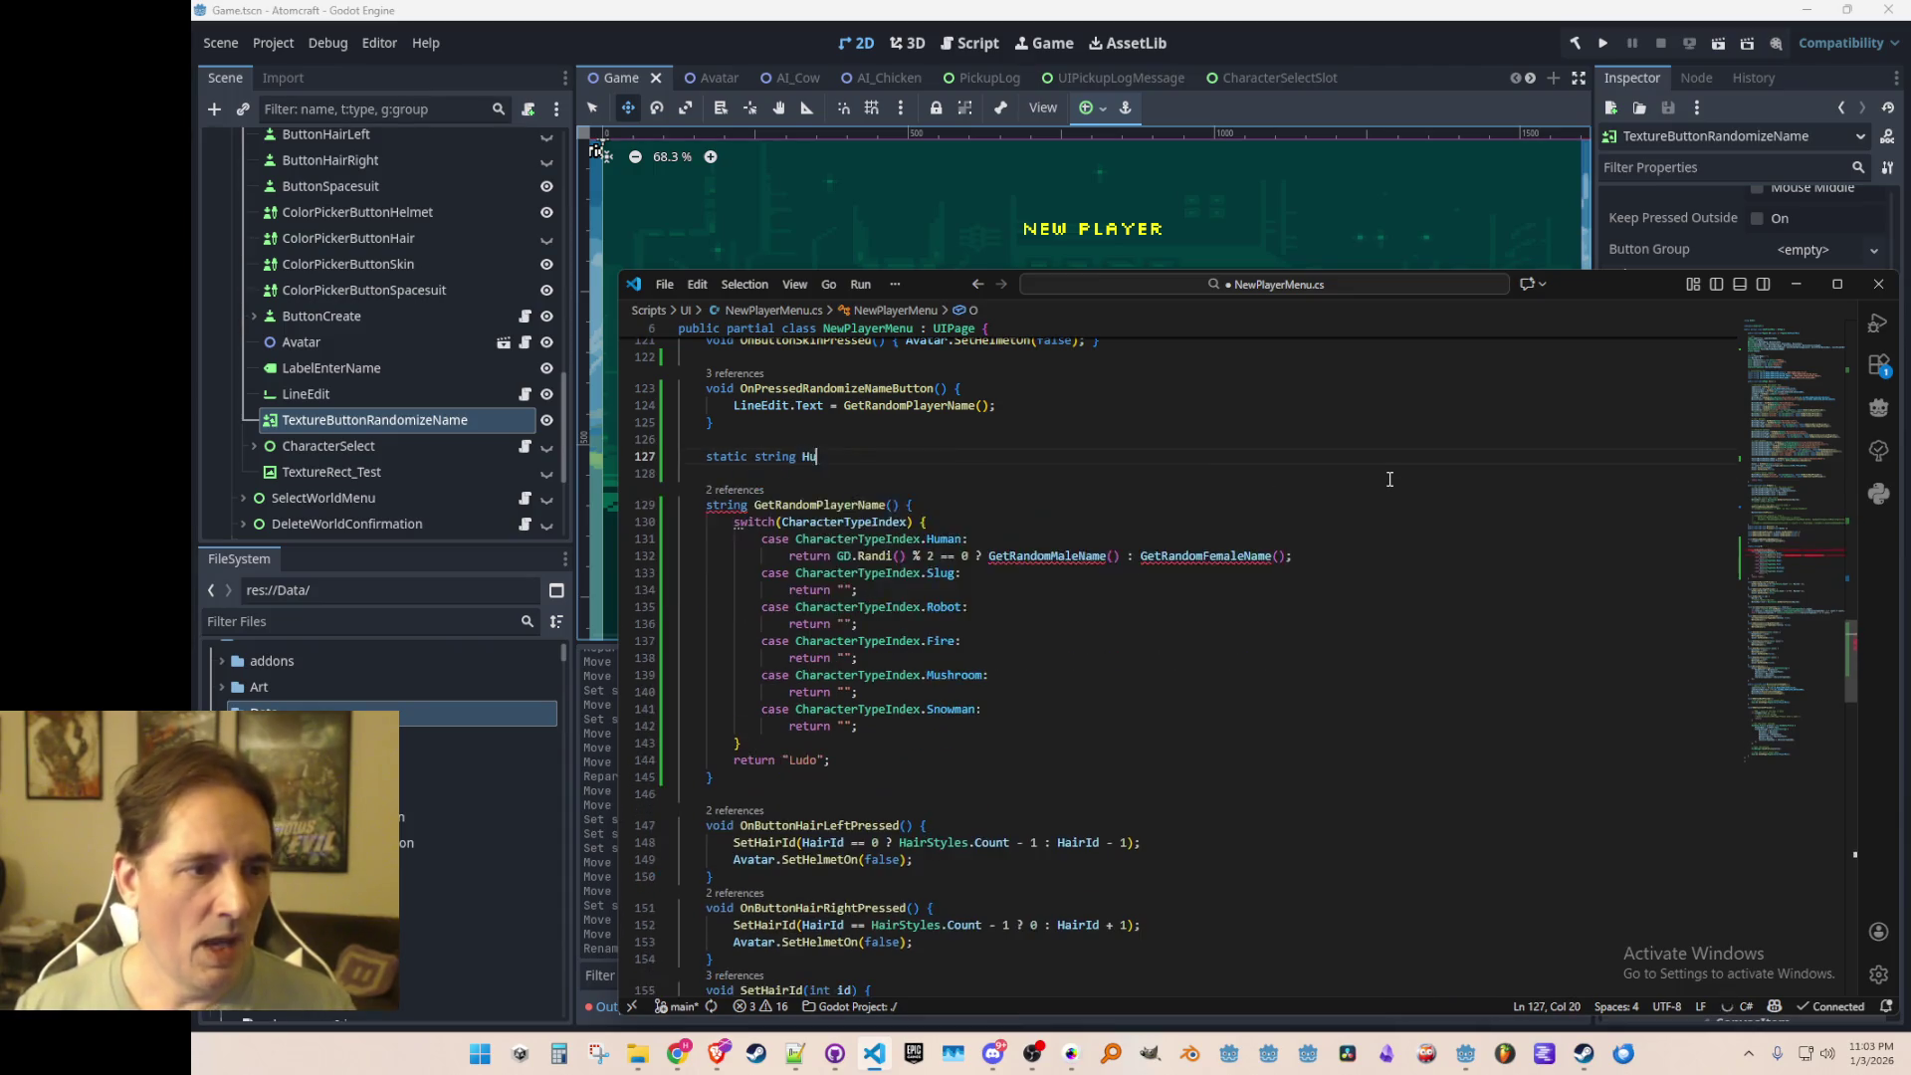
pyautogui.press('BackSpace')
pyautogui.press('BackSpace')
pyautogui.write('Names')
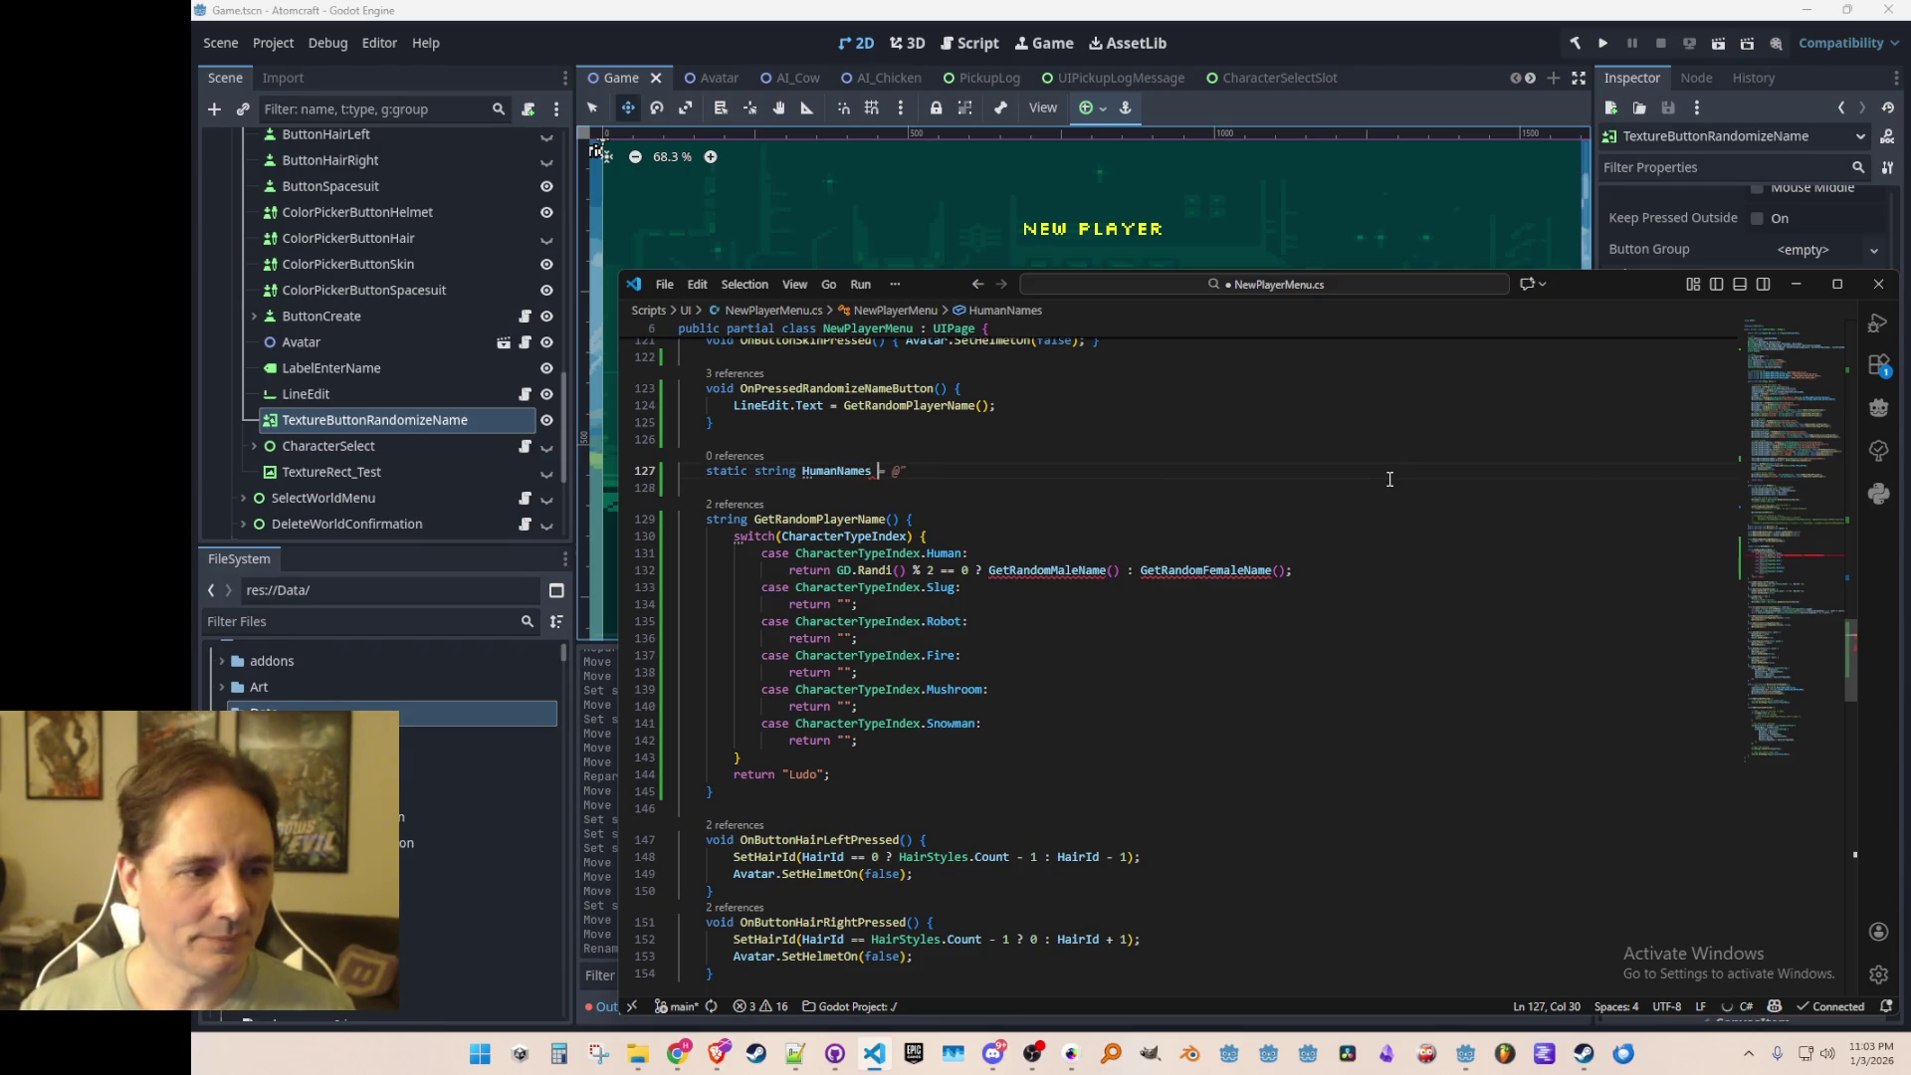
pyautogui.hotkey('ctrl', 'Left')
pyautogui.press('Left')
pyautogui.write('[]')
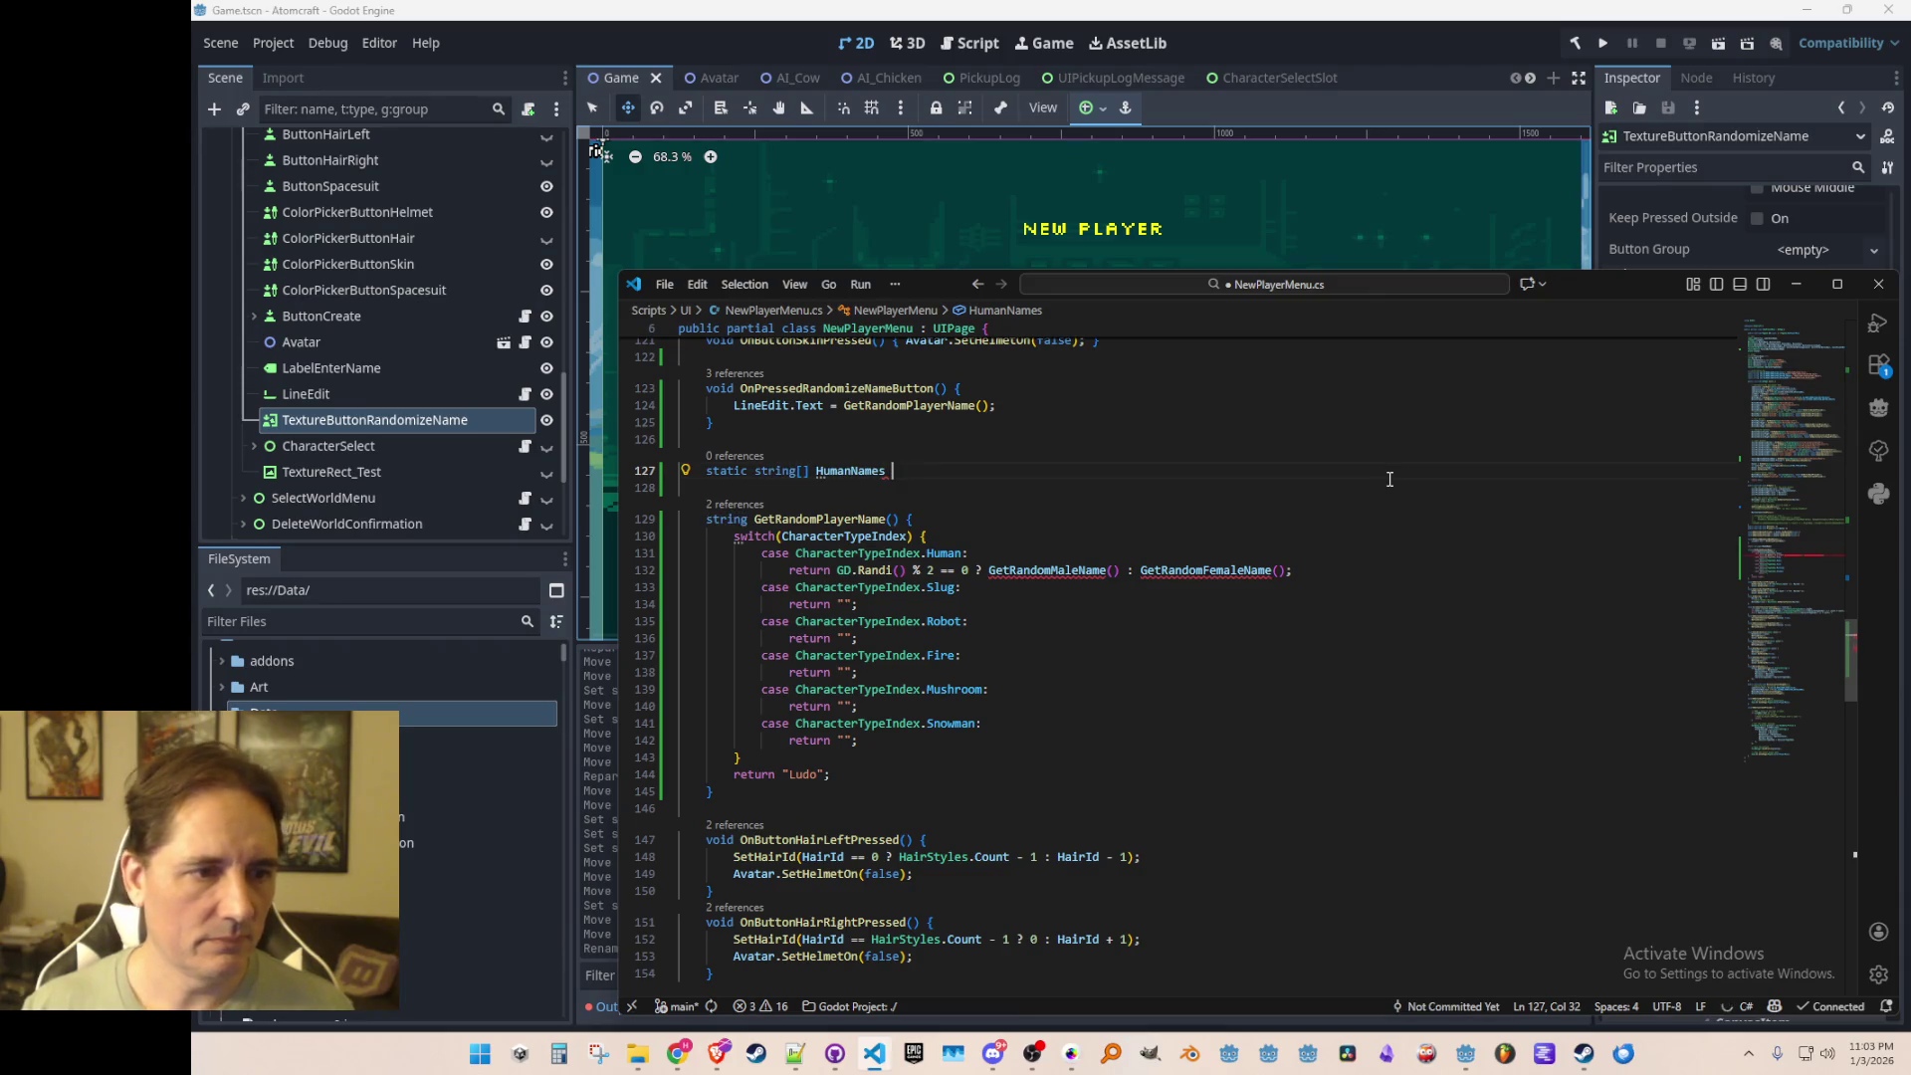
pyautogui.press('End')
pyautogui.write('new')
pyautogui.press('BackSpace')
pyautogui.press('BackSpace')
pyautogui.press('BackSpace')
pyautogui.write('=')
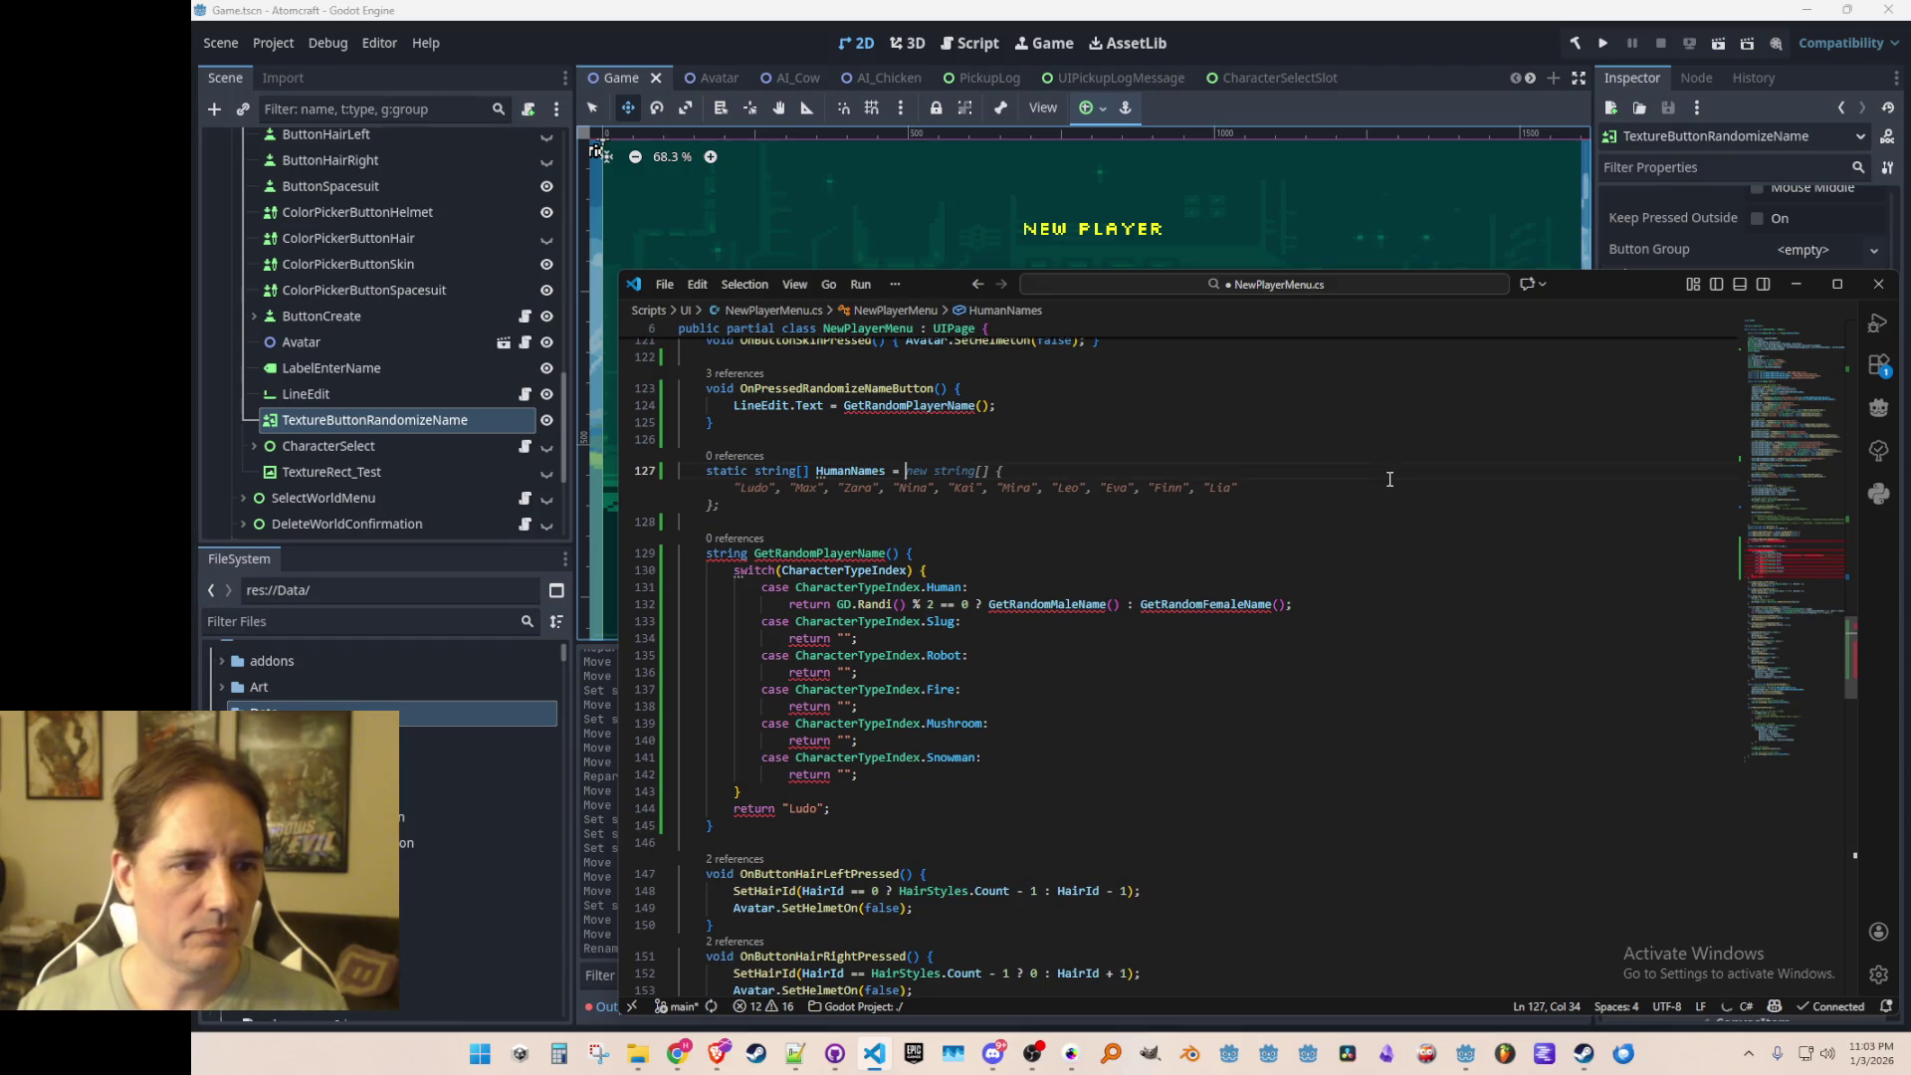
pyautogui.press('Tab')
pyautogui.hotkey('ctrl', 's')
# Step: Join the HumanNames array onto a single line
pyautogui.hotkey('shift', 'Home')
pyautogui.press('BackSpace')
pyautogui.press('BackSpace')
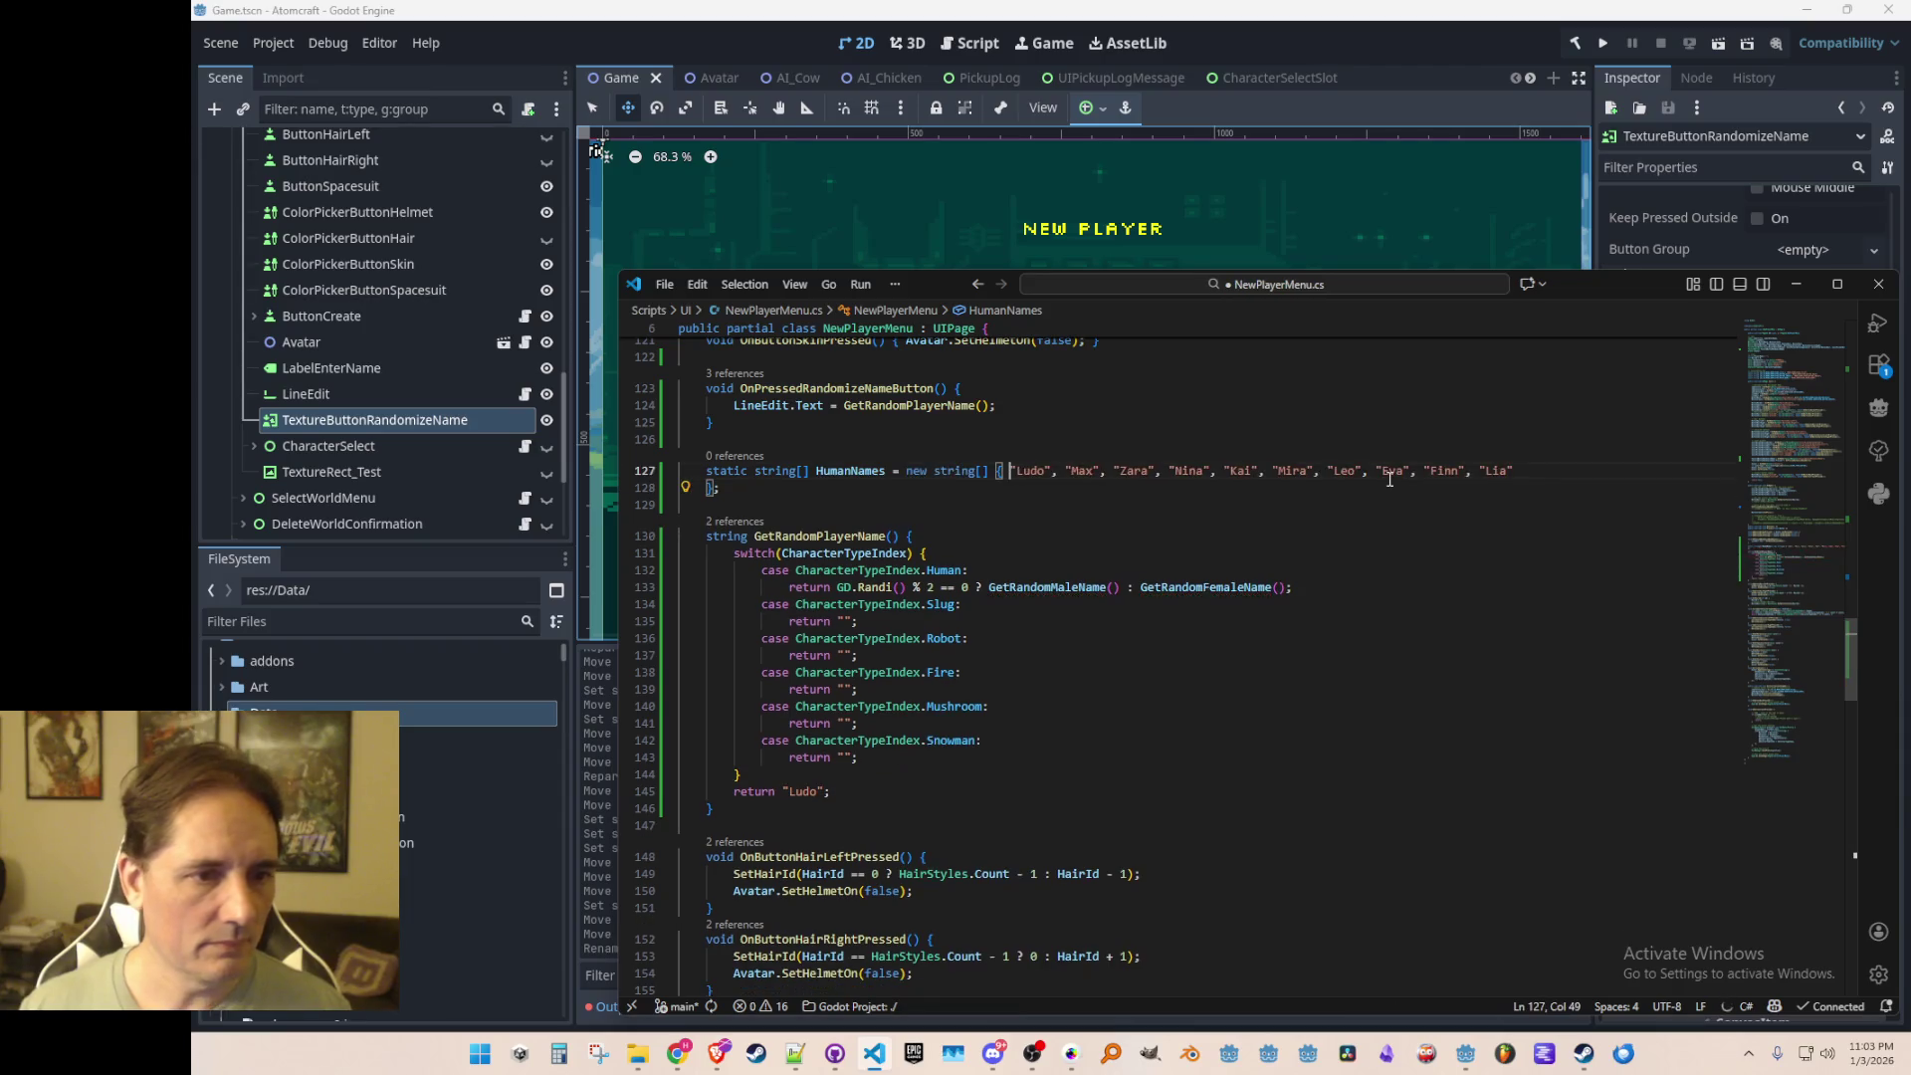
pyautogui.press('Down')
pyautogui.press('Home')
pyautogui.press('BackSpace')
pyautogui.press('BackSpace')
pyautogui.press('BackSpace')
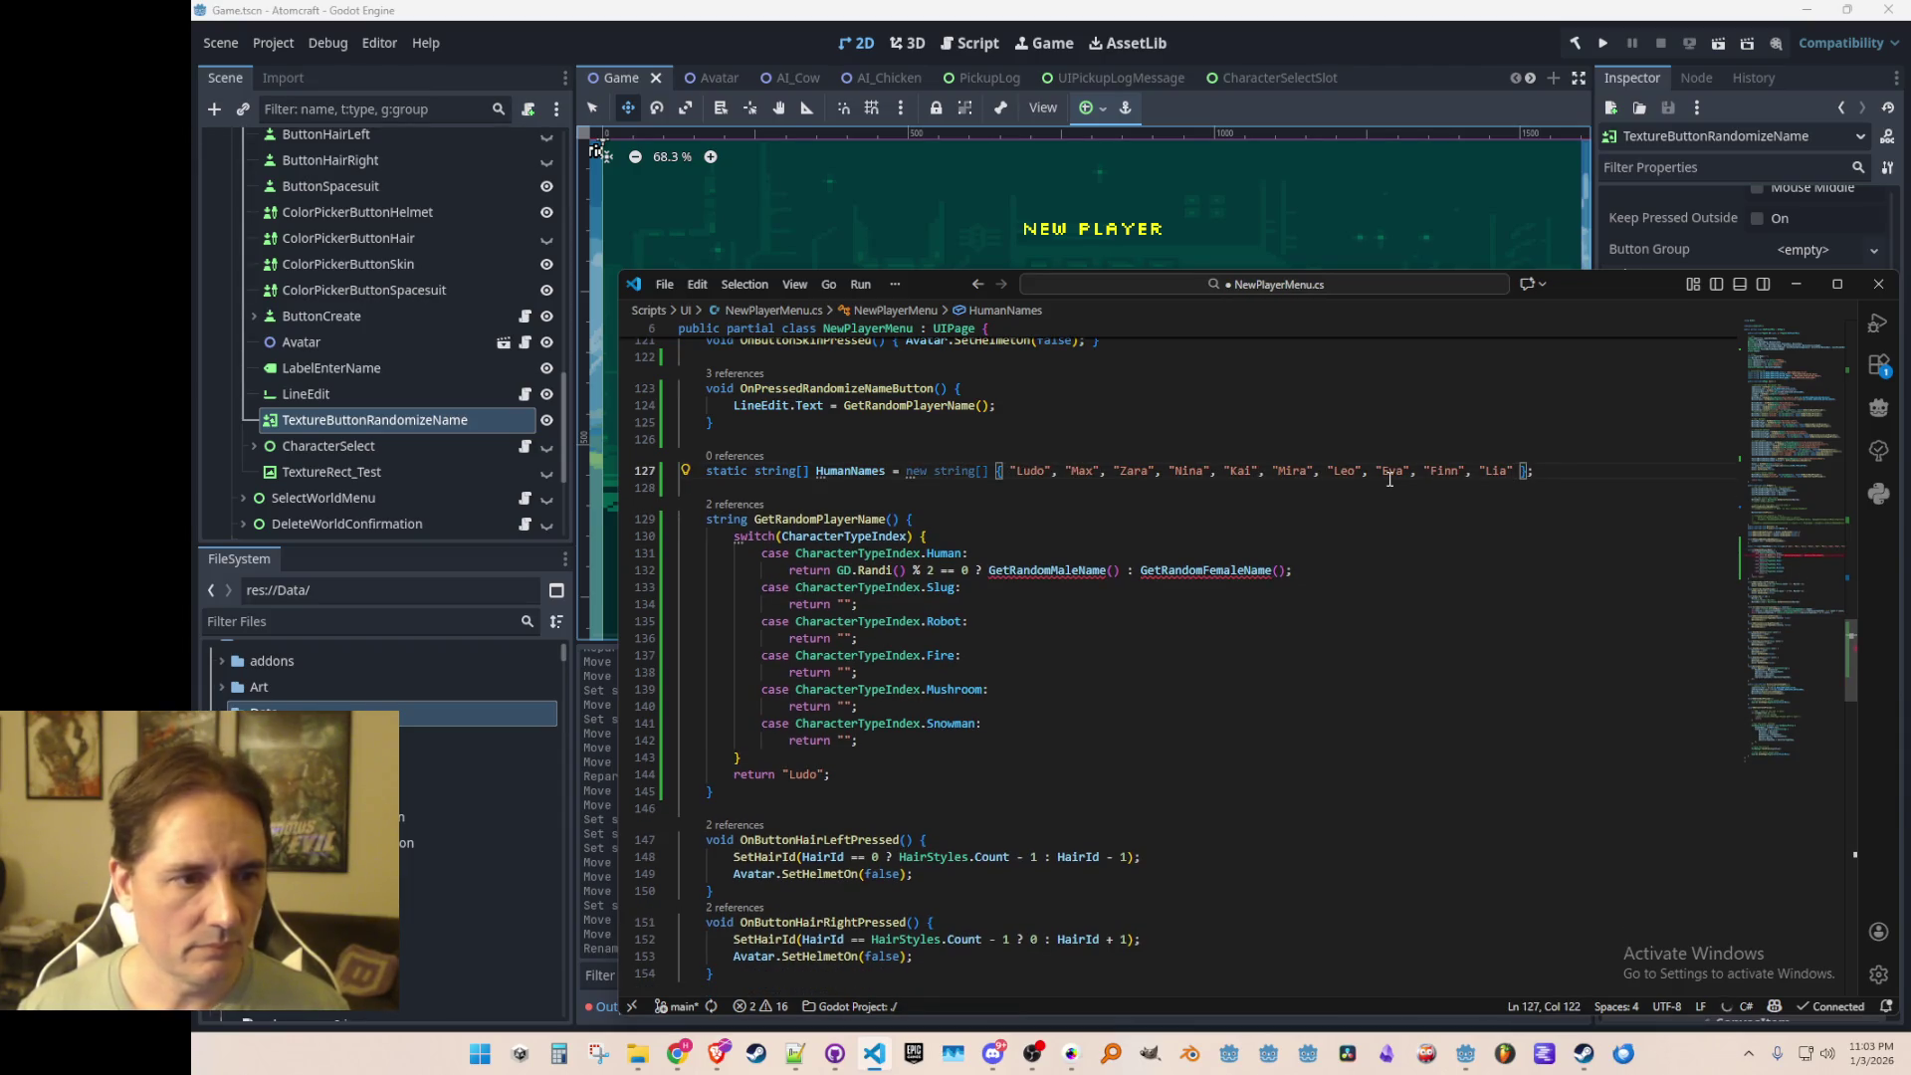
# Step: Add a static string[] SlugNames array below HumanNames from Copilot's suggestion and save
pyautogui.press('End')
pyautogui.press('Return')
pyautogui.write('stat')
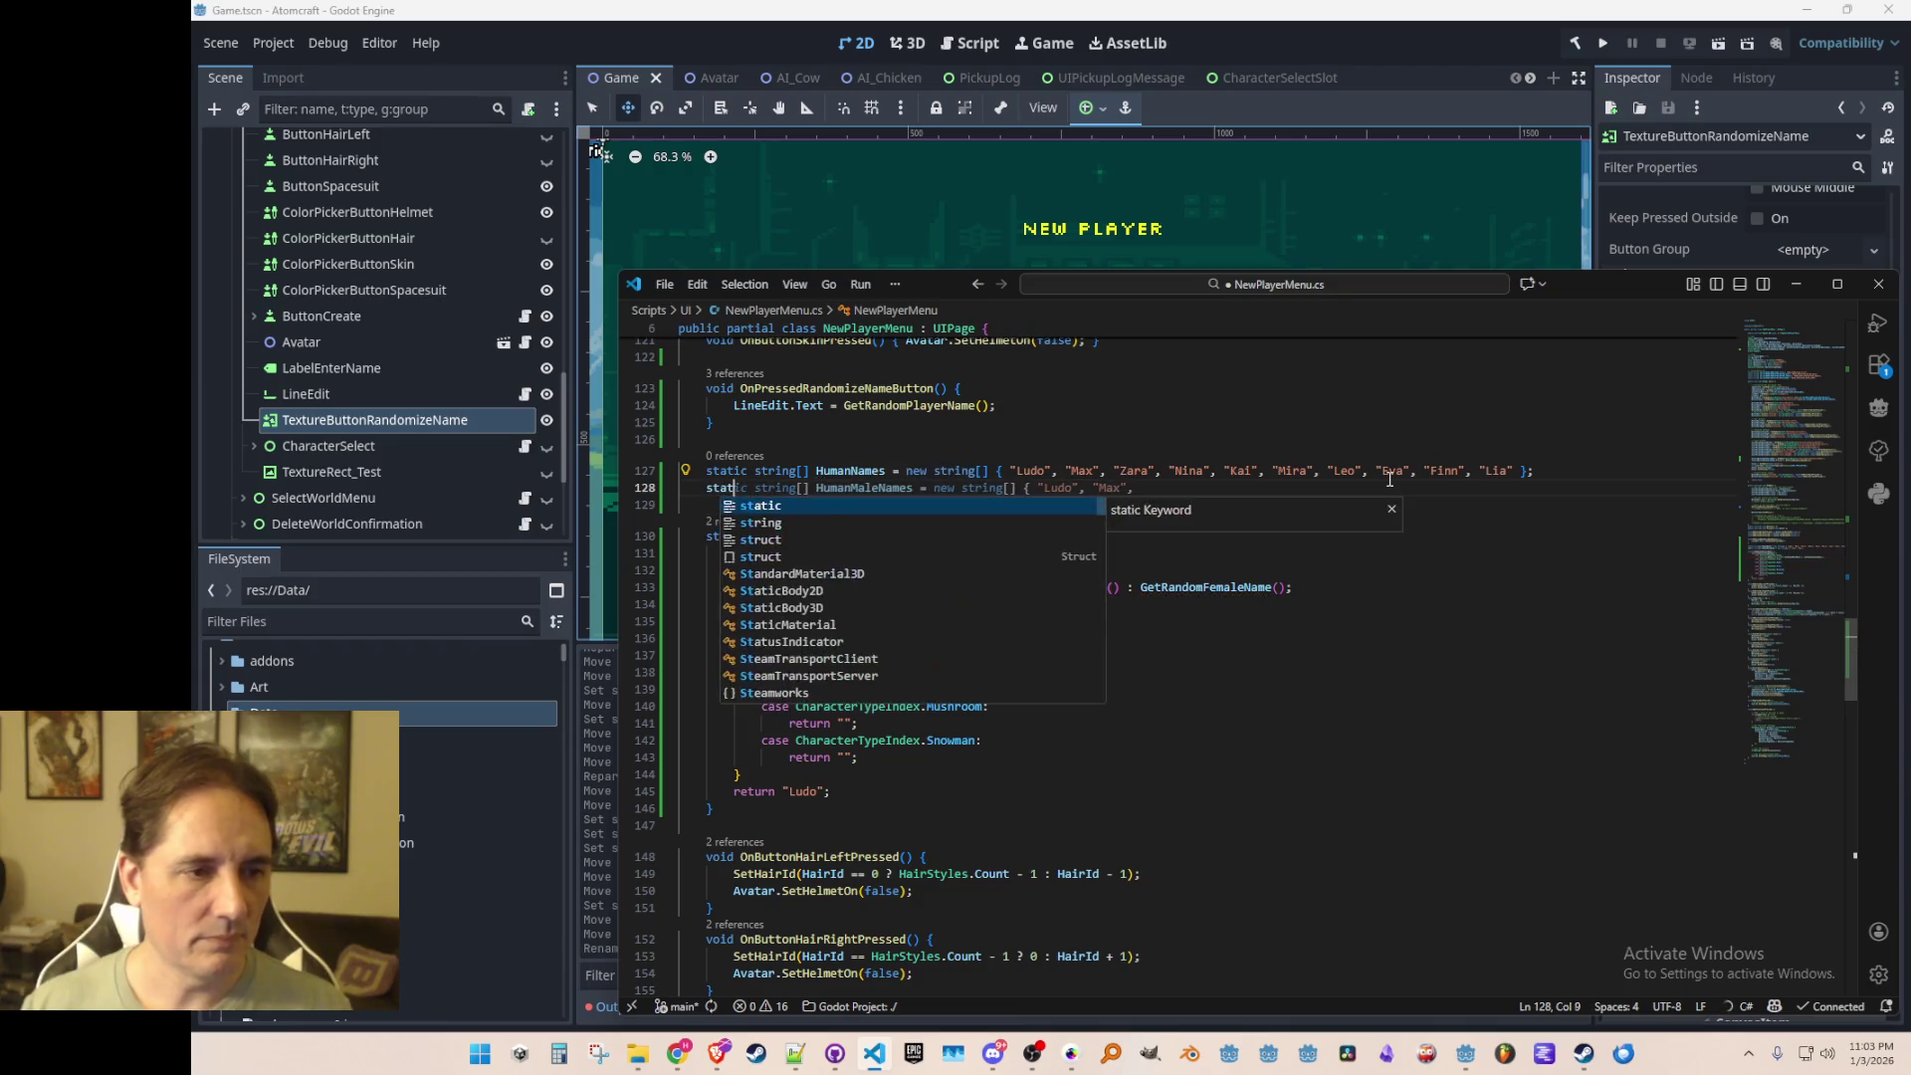
pyautogui.write('ic string[] Human')
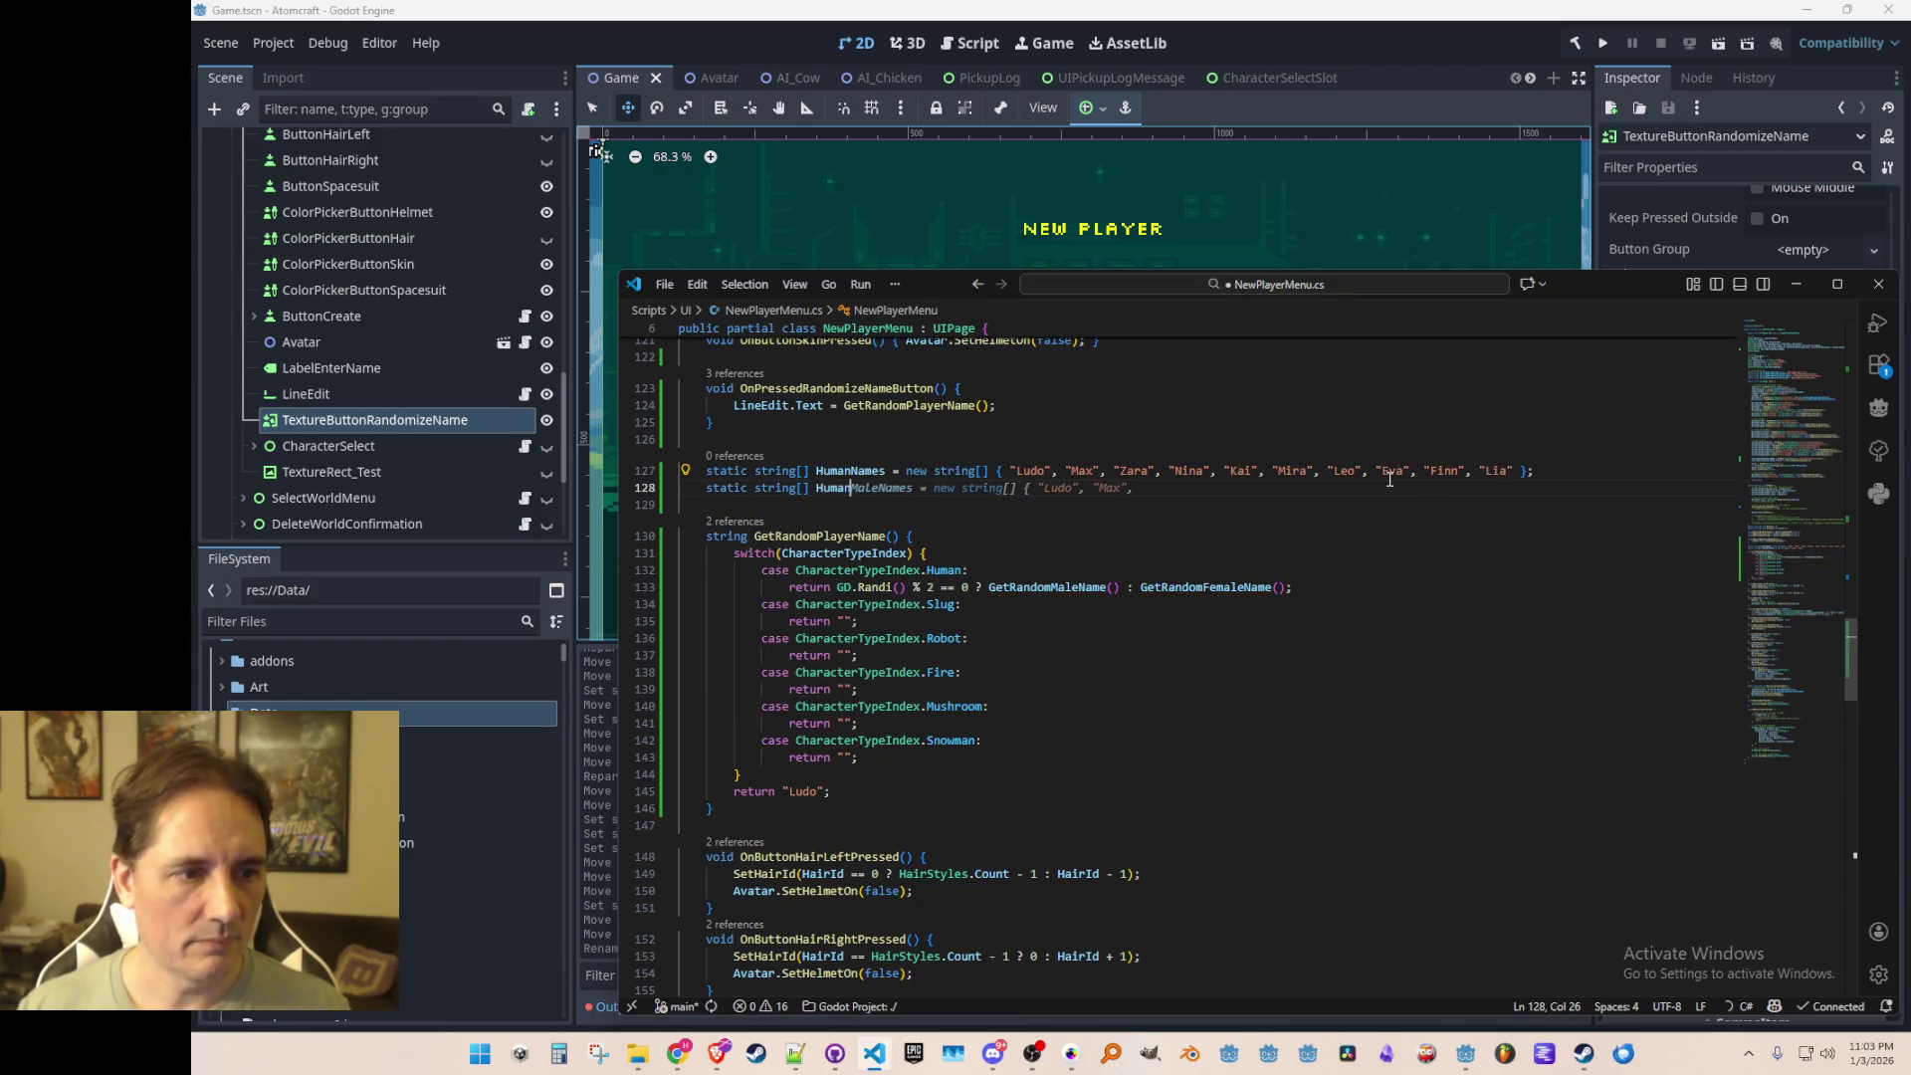
pyautogui.press('BackSpace')
pyautogui.press('BackSpace')
pyautogui.press('BackSpace')
pyautogui.press('BackSpace')
pyautogui.press('BackSpace')
pyautogui.write('SlugNames')
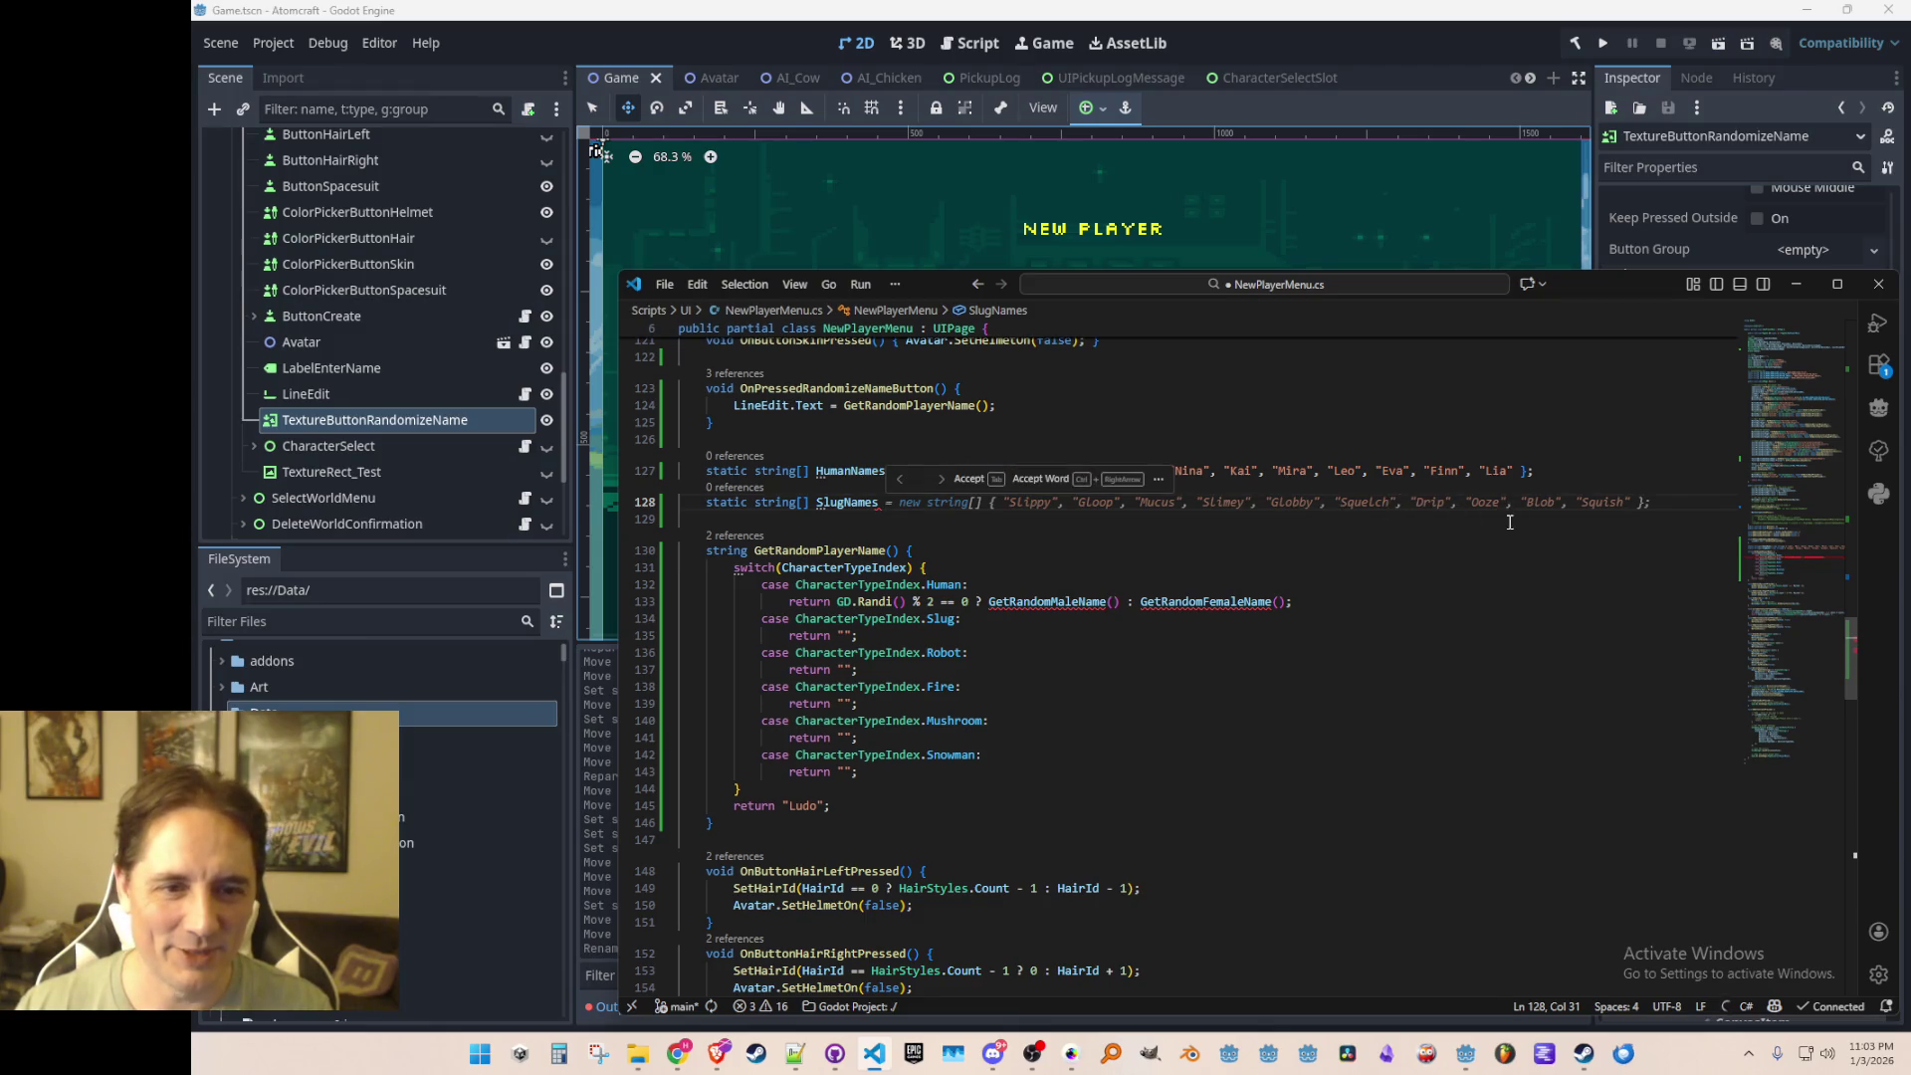
pyautogui.press('Tab')
pyautogui.hotkey('ctrl', 's')
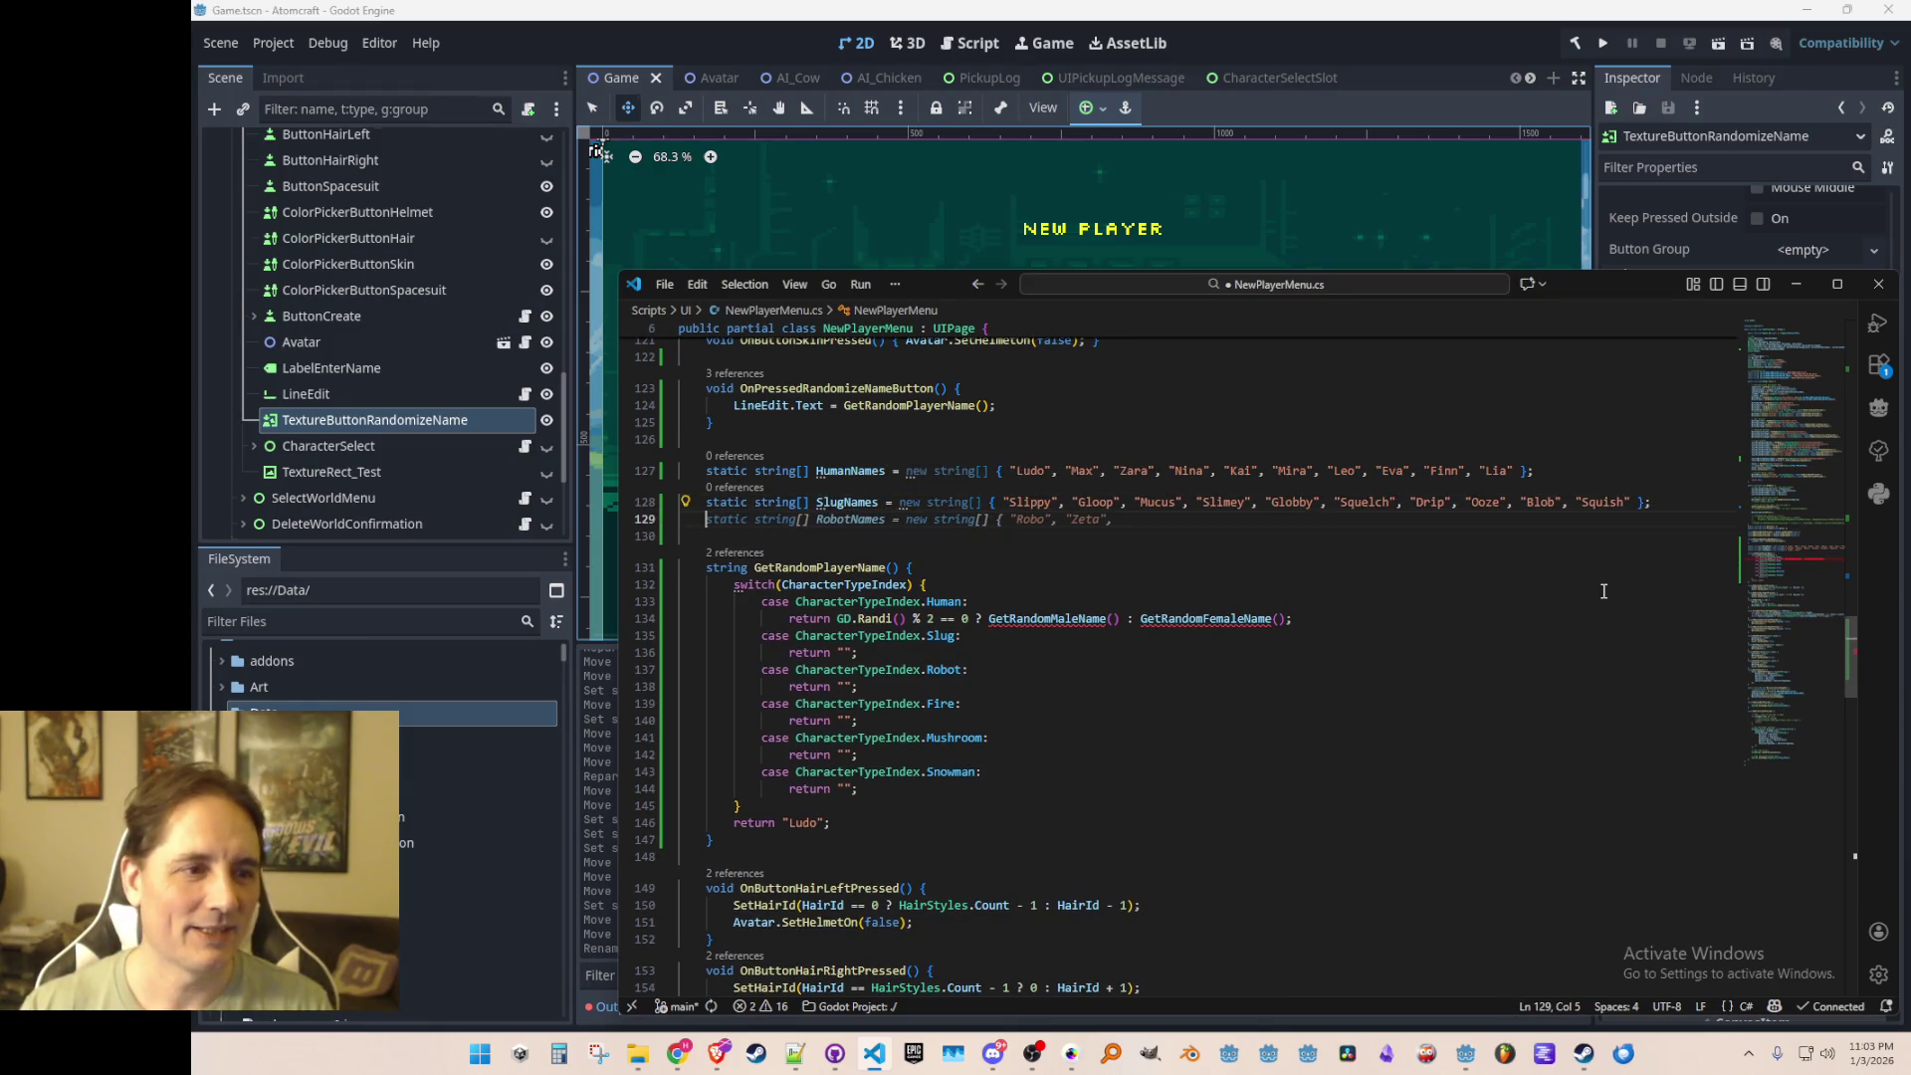
# Step: Add the RobotNames, FireNames, MushroomNames and SnowmanNames arrays from Copilot's suggestions
pyautogui.press('Tab')
pyautogui.press('Tab')
pyautogui.press('Tab')
pyautogui.press('Tab')
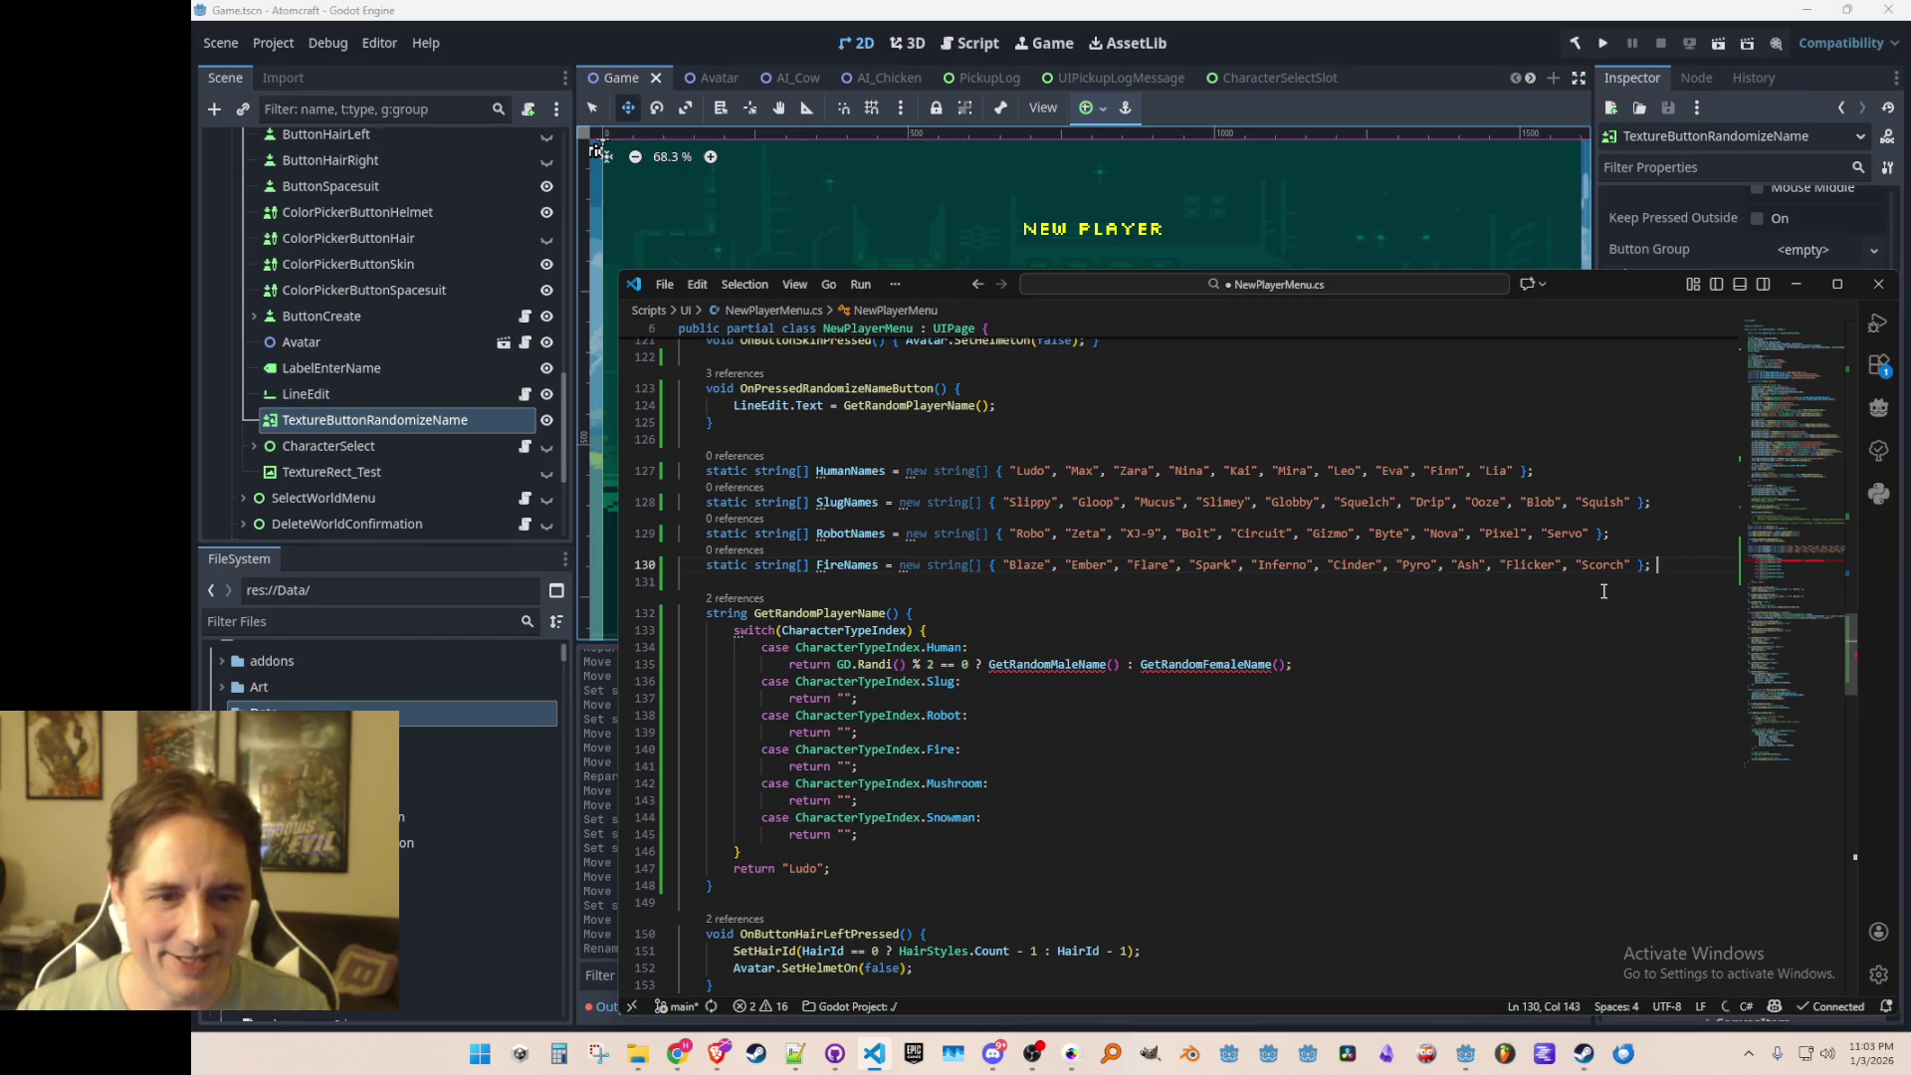
pyautogui.press('Return')
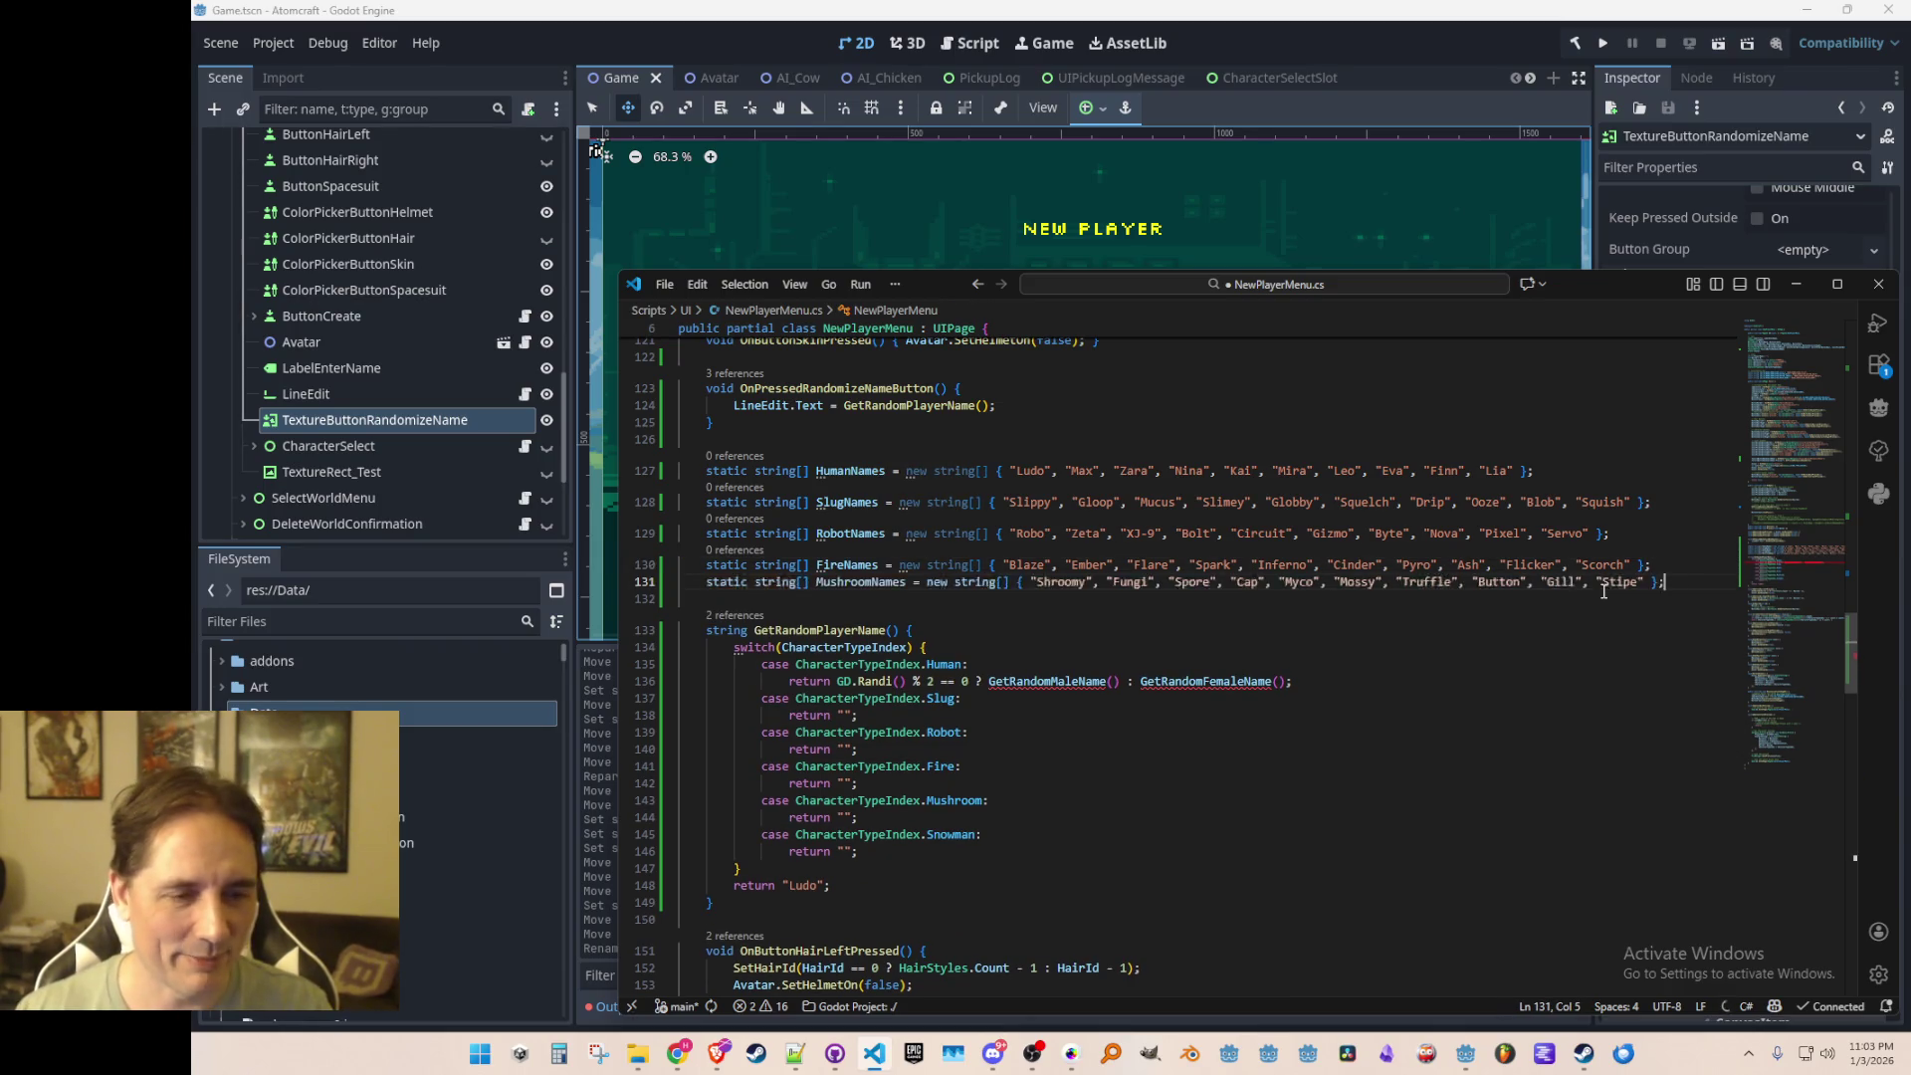
pyautogui.press('Tab')
pyautogui.press('Return')
pyautogui.press('Tab')
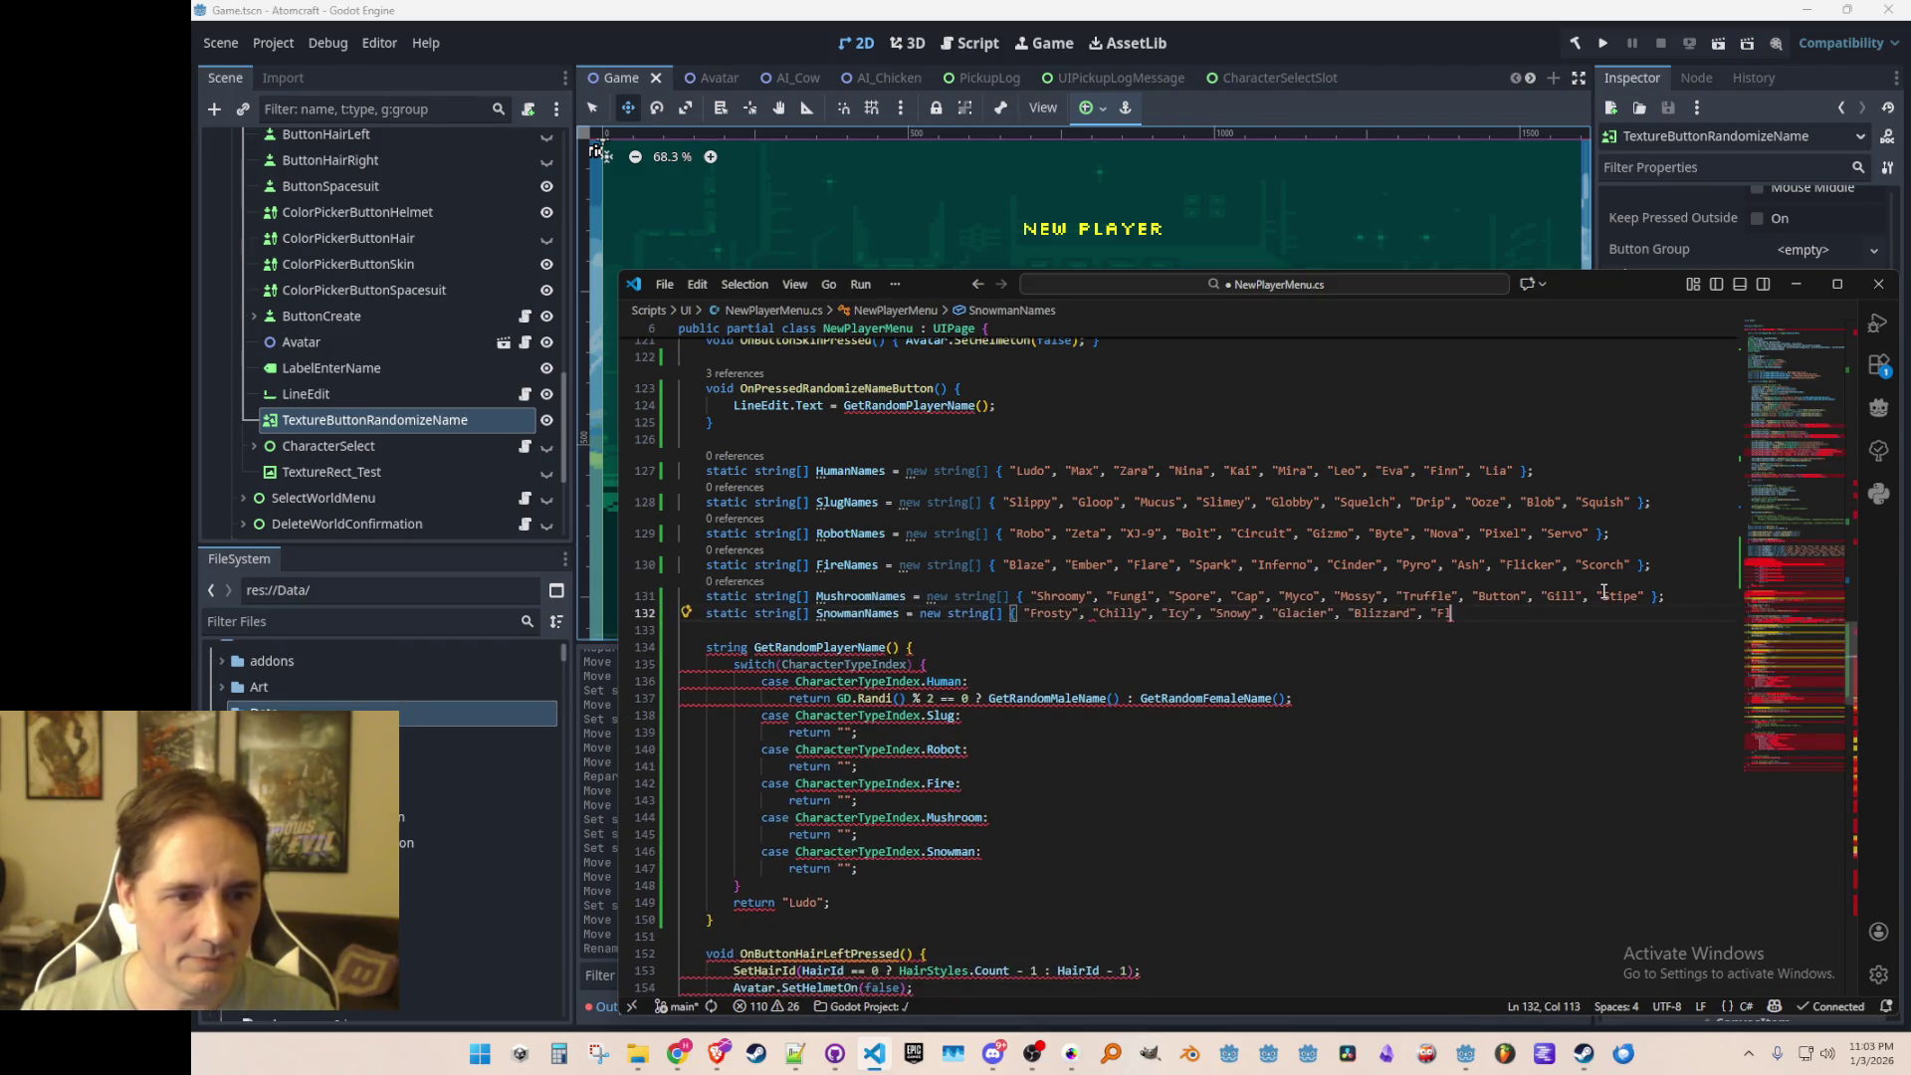
pyautogui.press('Tab')
pyautogui.press('Down')
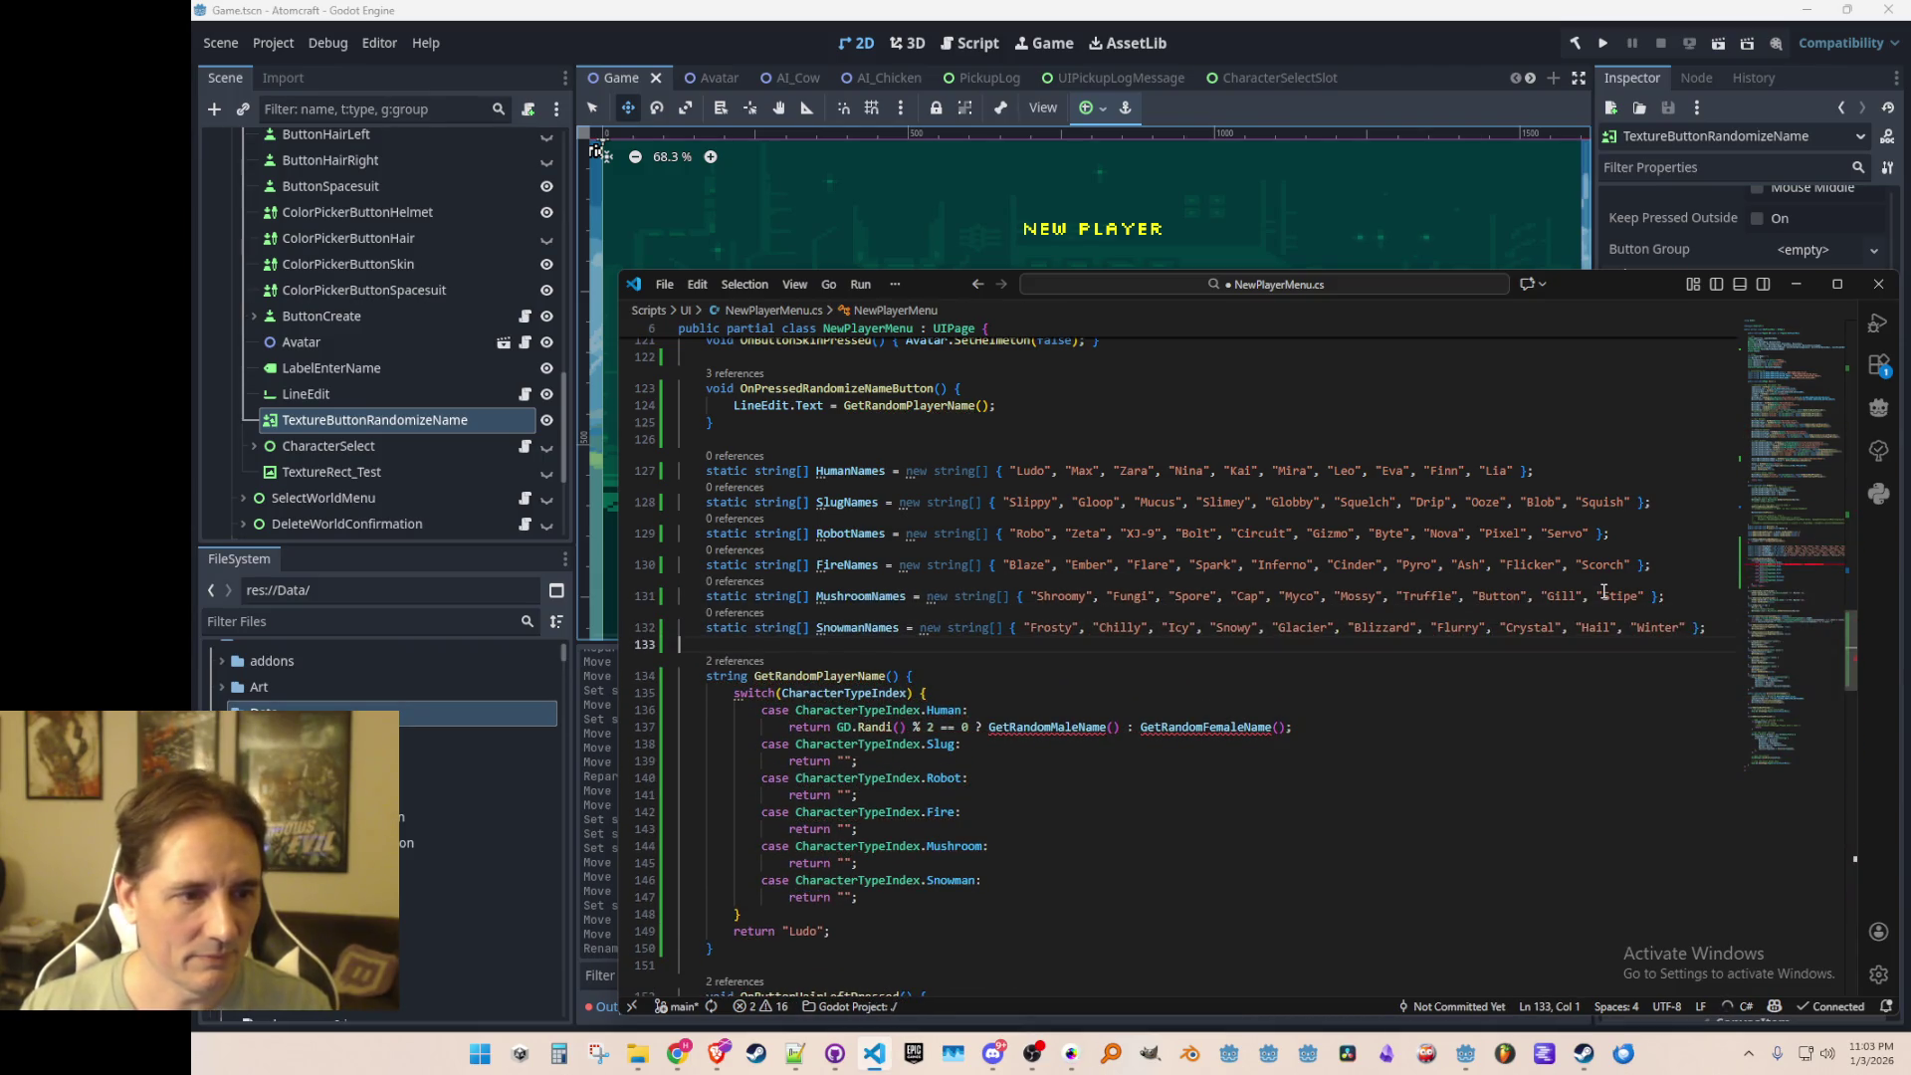
# Step: Select the HumanNames array name to reuse in the random name code
pyautogui.press('Down')
pyautogui.press('Down')
pyautogui.press('Down')
pyautogui.hotkey('ctrl', 'Right')
pyautogui.hotkey('ctrl', 'Right')
pyautogui.hotkey('ctrl', 'Right')
pyautogui.press('Left')
pyautogui.press('Left')
pyautogui.press('Left')
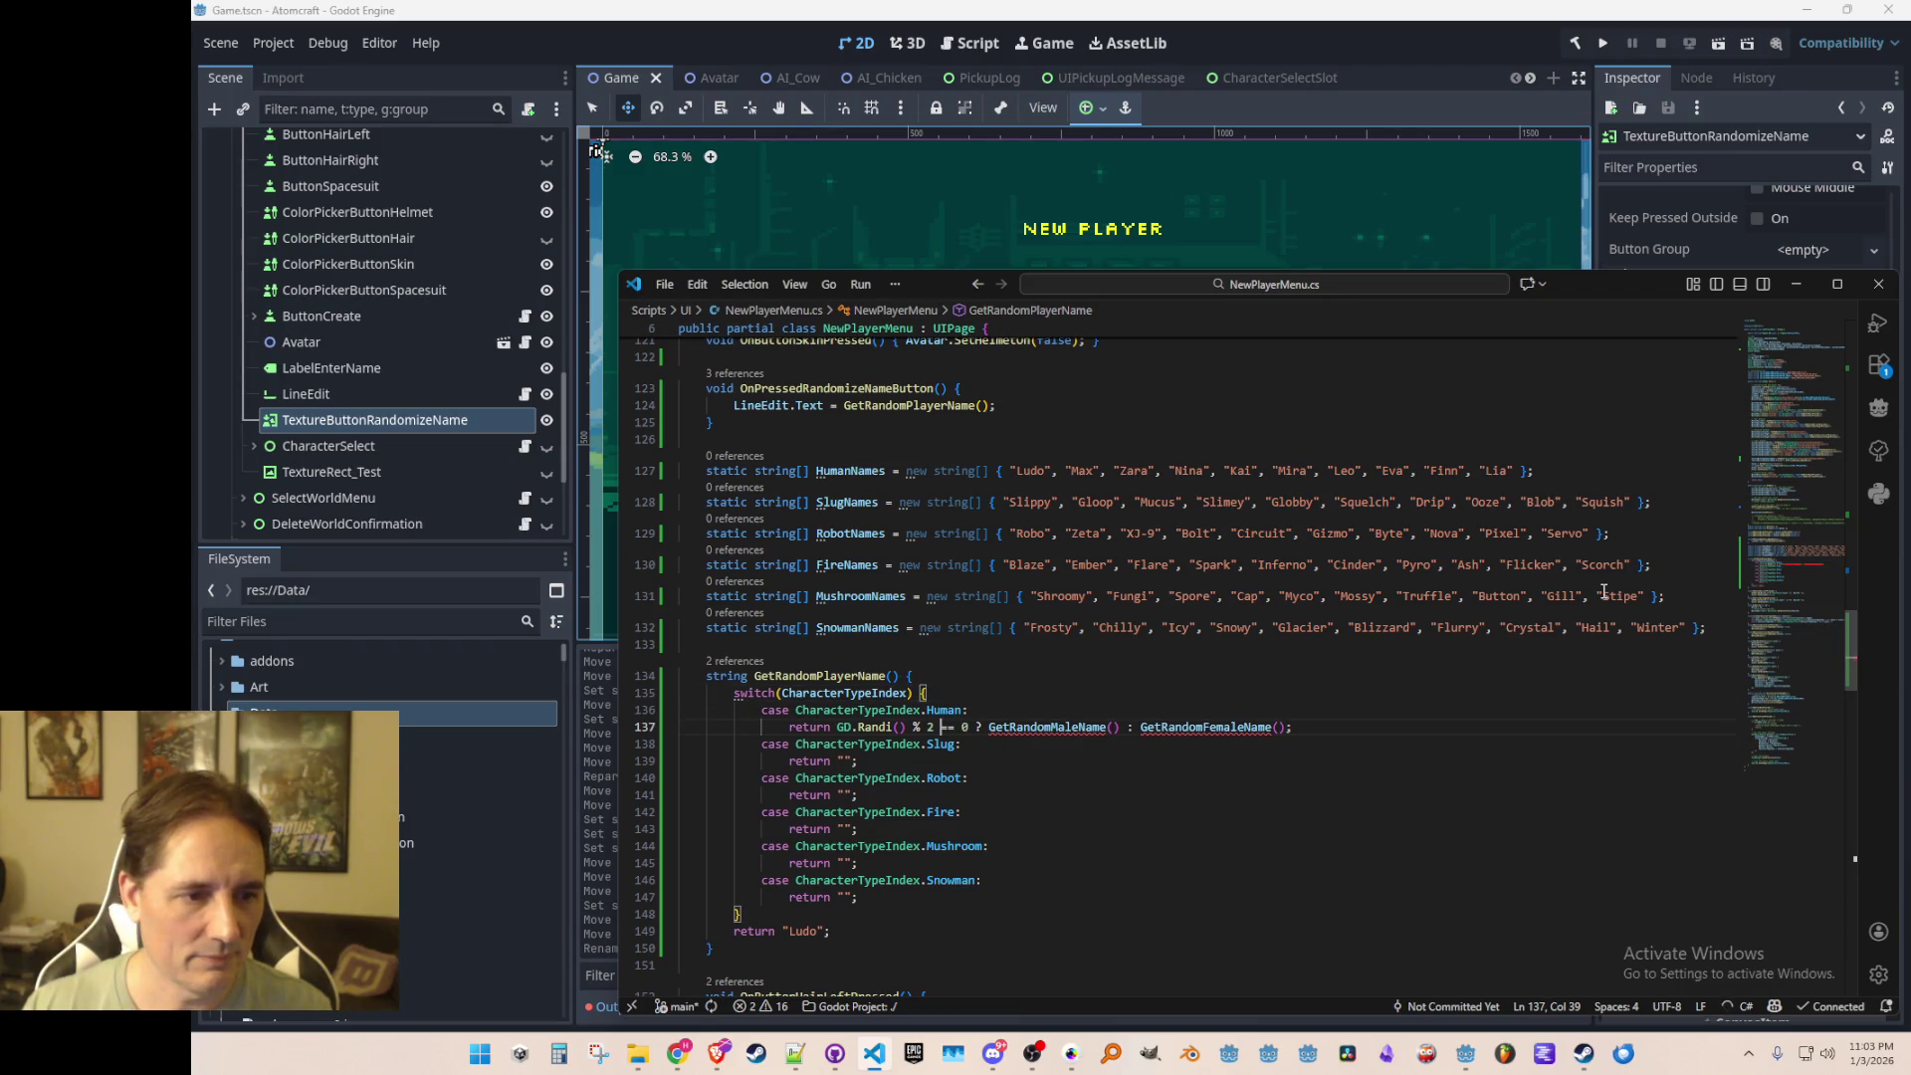
pyautogui.doubleClick(850, 470)
pyautogui.hotkey('ctrl', 'c')
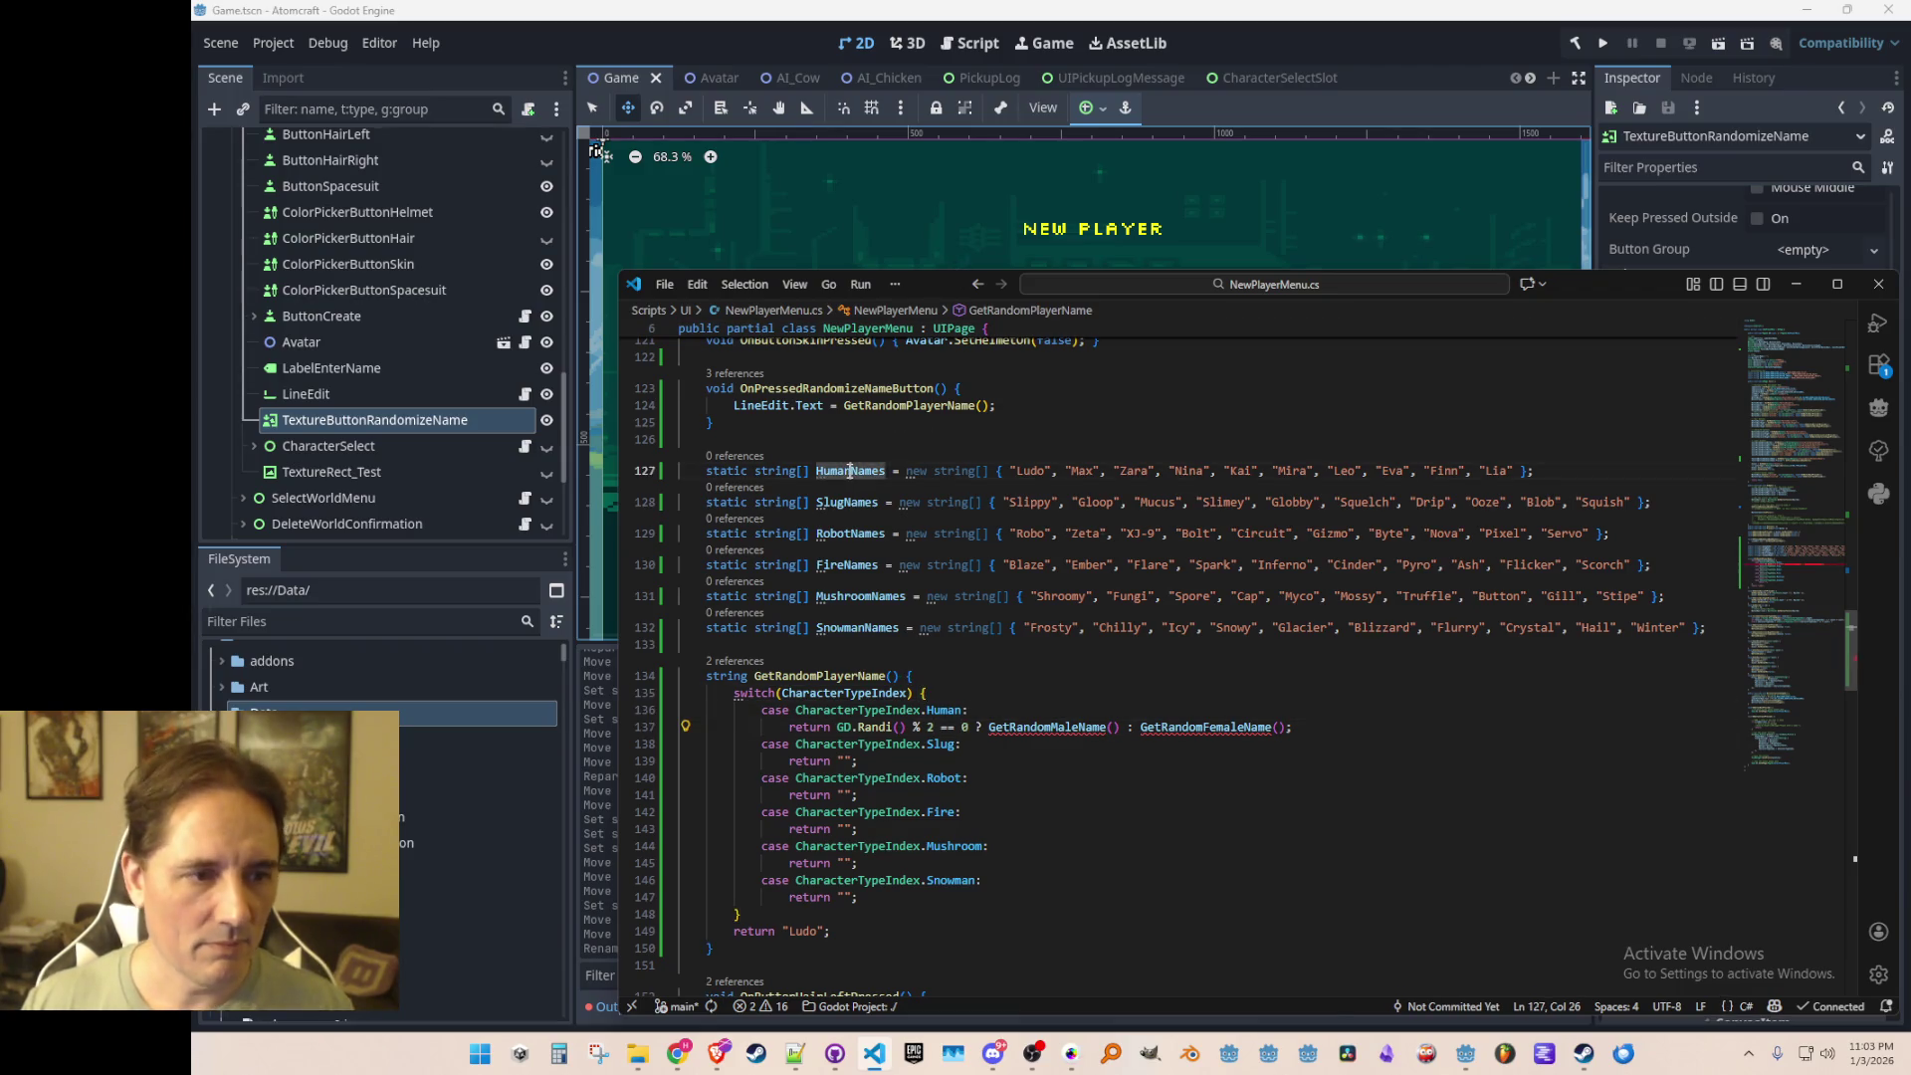
# Step: In the human case, replace the 2 with HumanNames.Length and drop the male/female name choice
pyautogui.scroll(-2, 1076, 702)
pyautogui.hotkey('alt', 'Left')
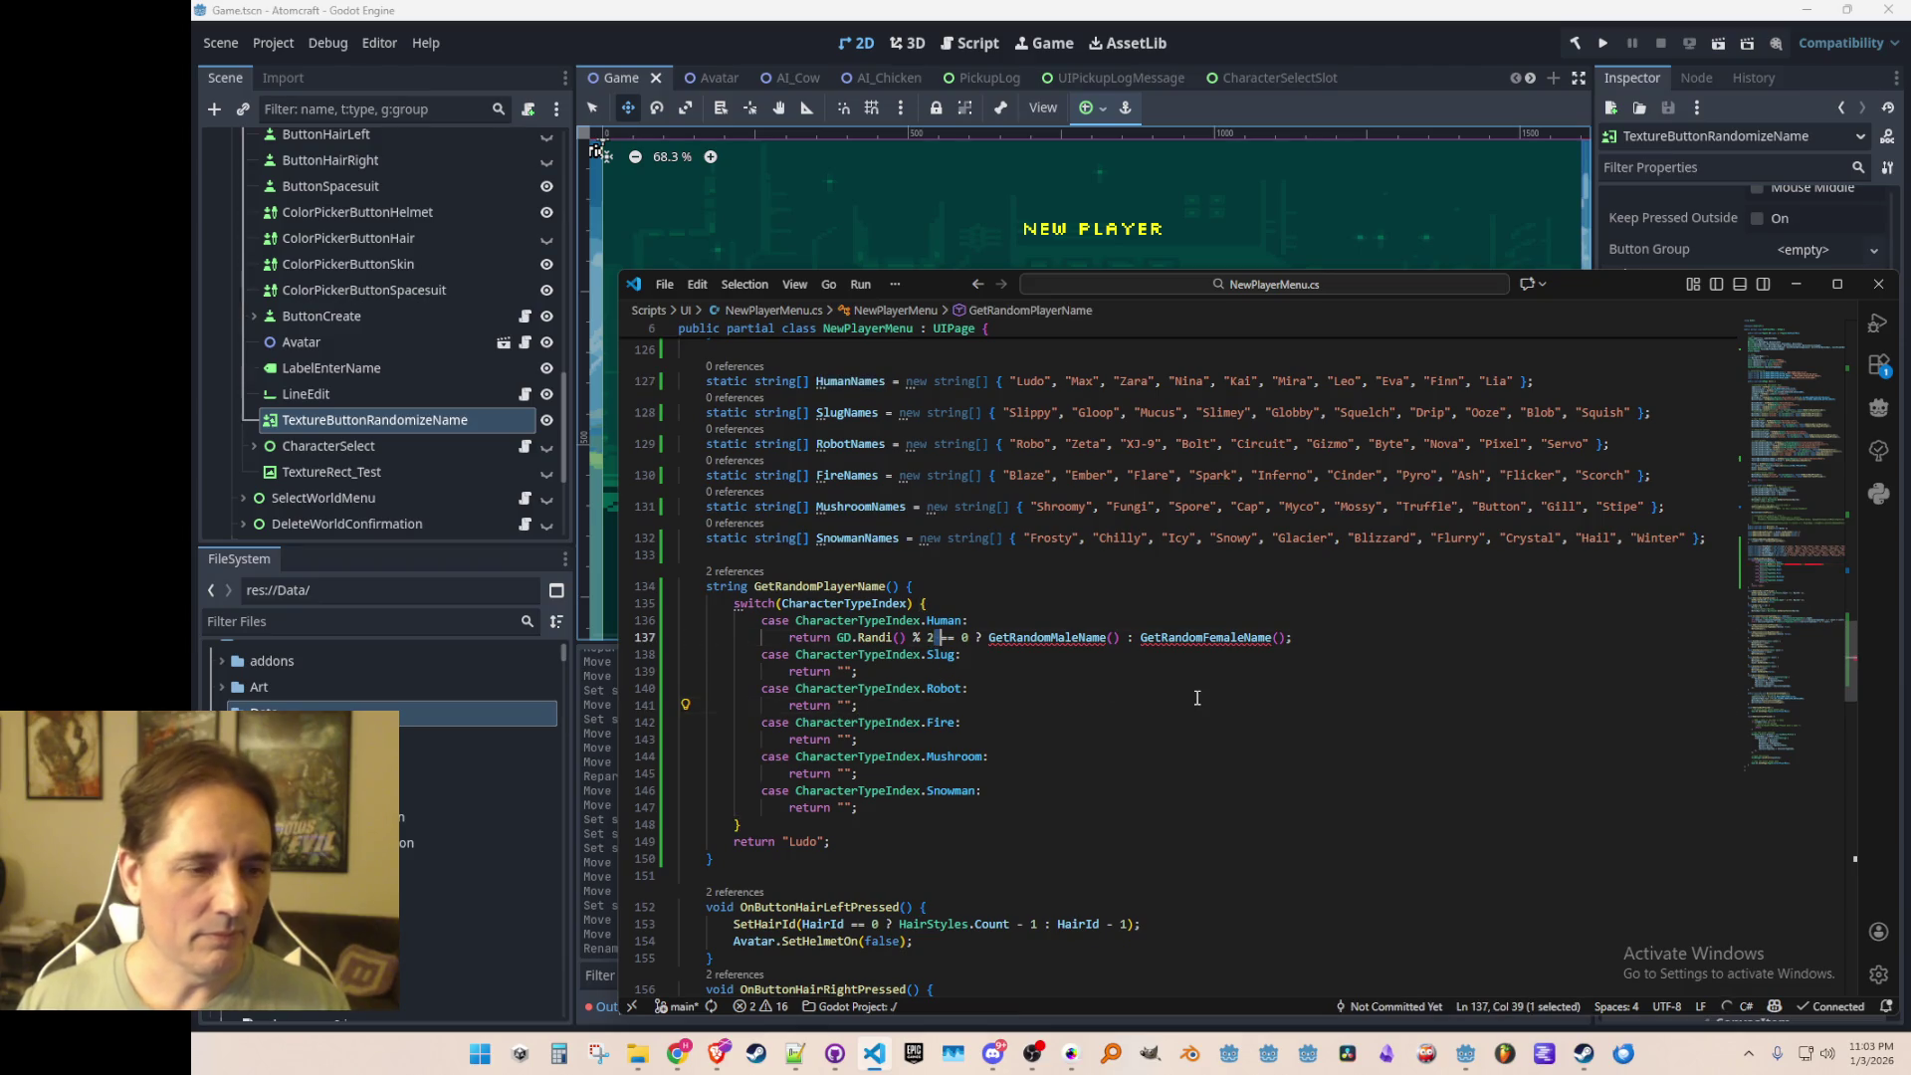
pyautogui.hotkey('ctrl', 'v')
pyautogui.write('.Length')
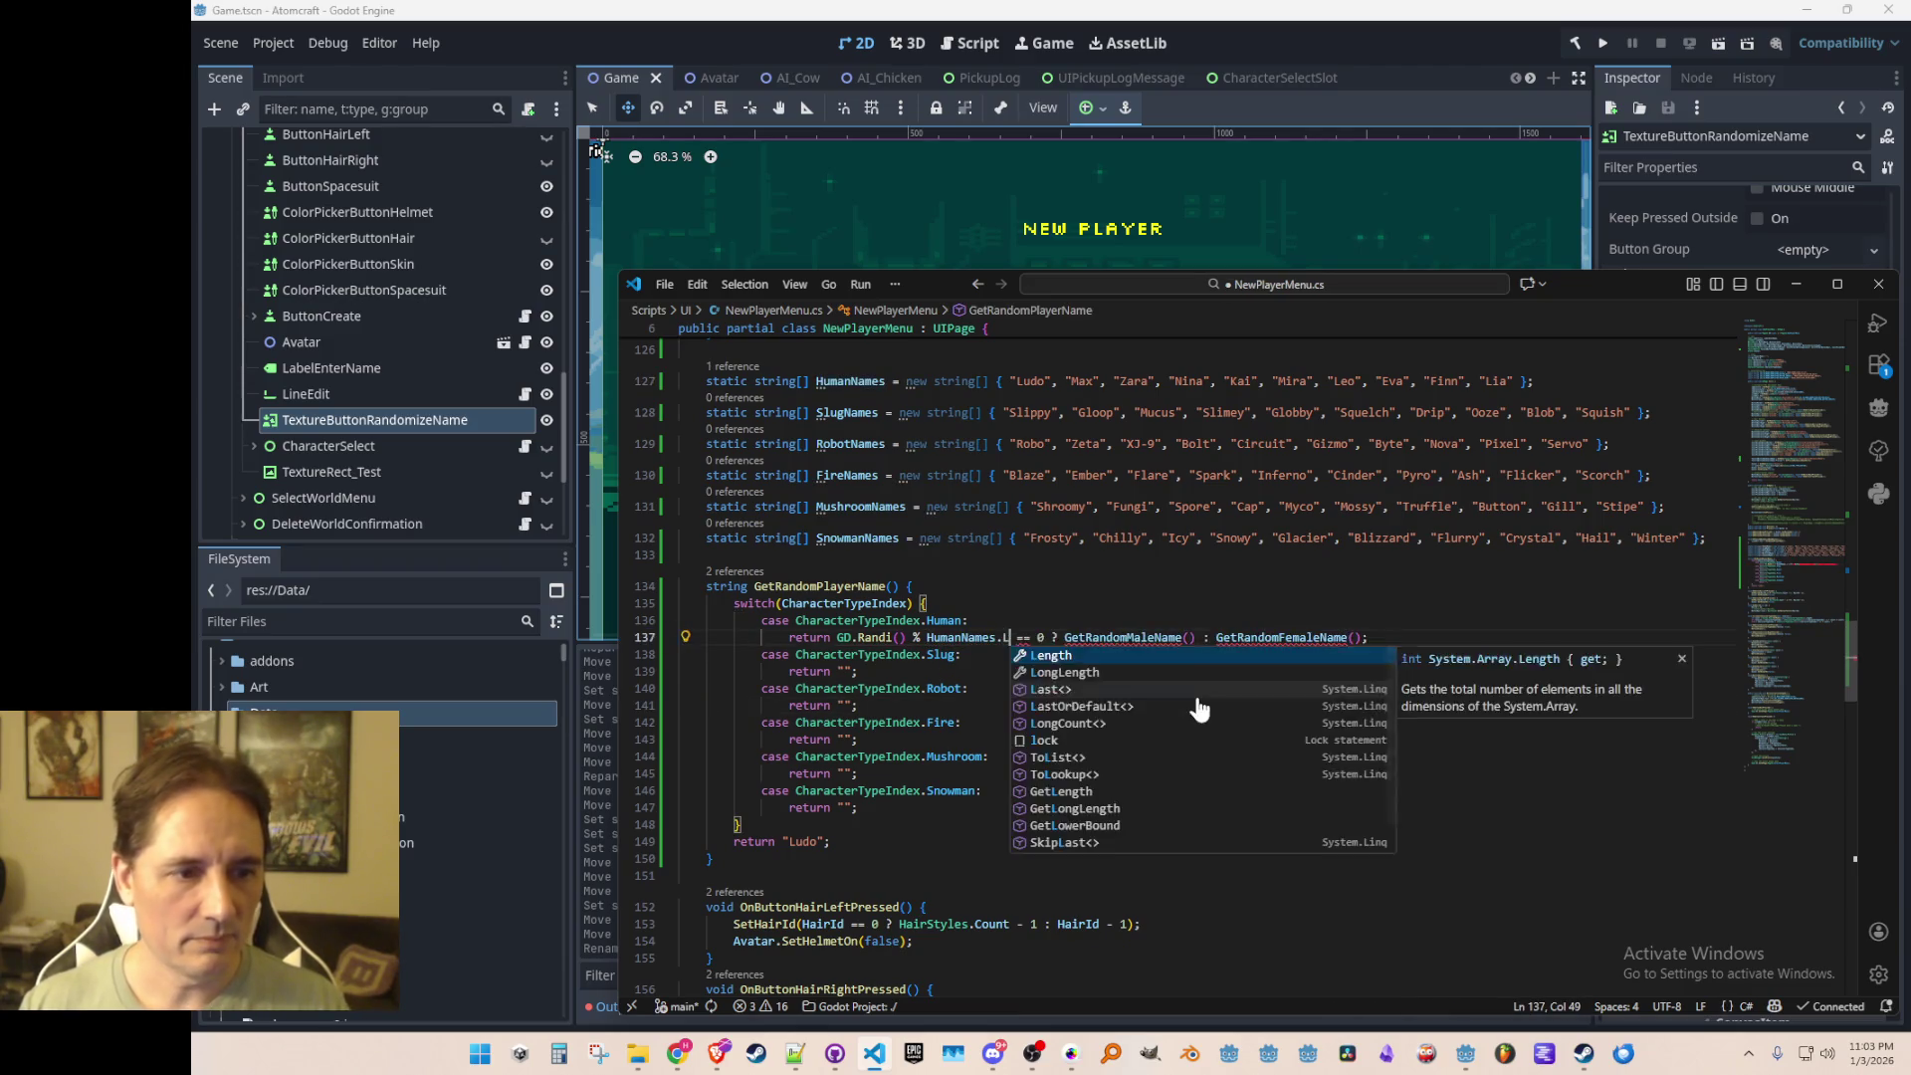
pyautogui.hotkey('ctrl', 'Right')
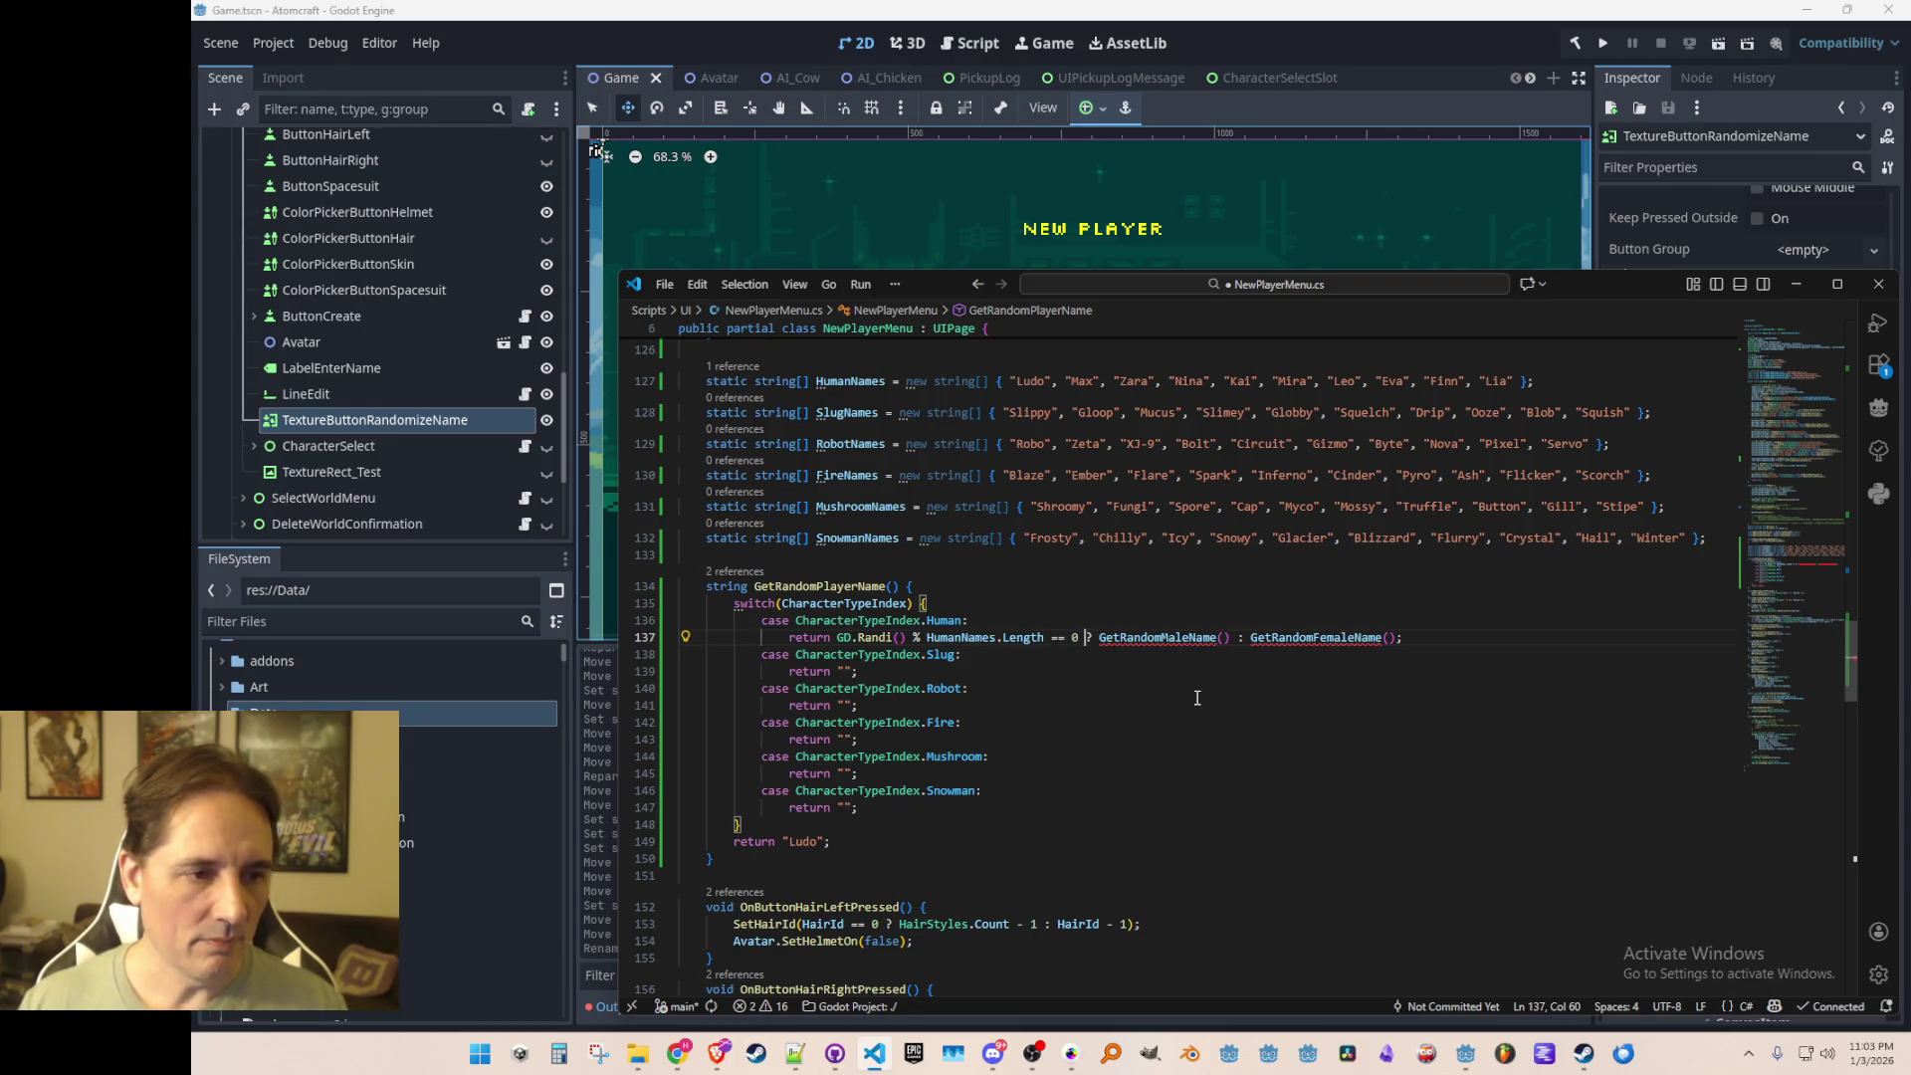
pyautogui.hotkey('ctrl', 'Left')
pyautogui.hotkey('ctrl', 'Left')
pyautogui.hotkey('ctrl', 'Left')
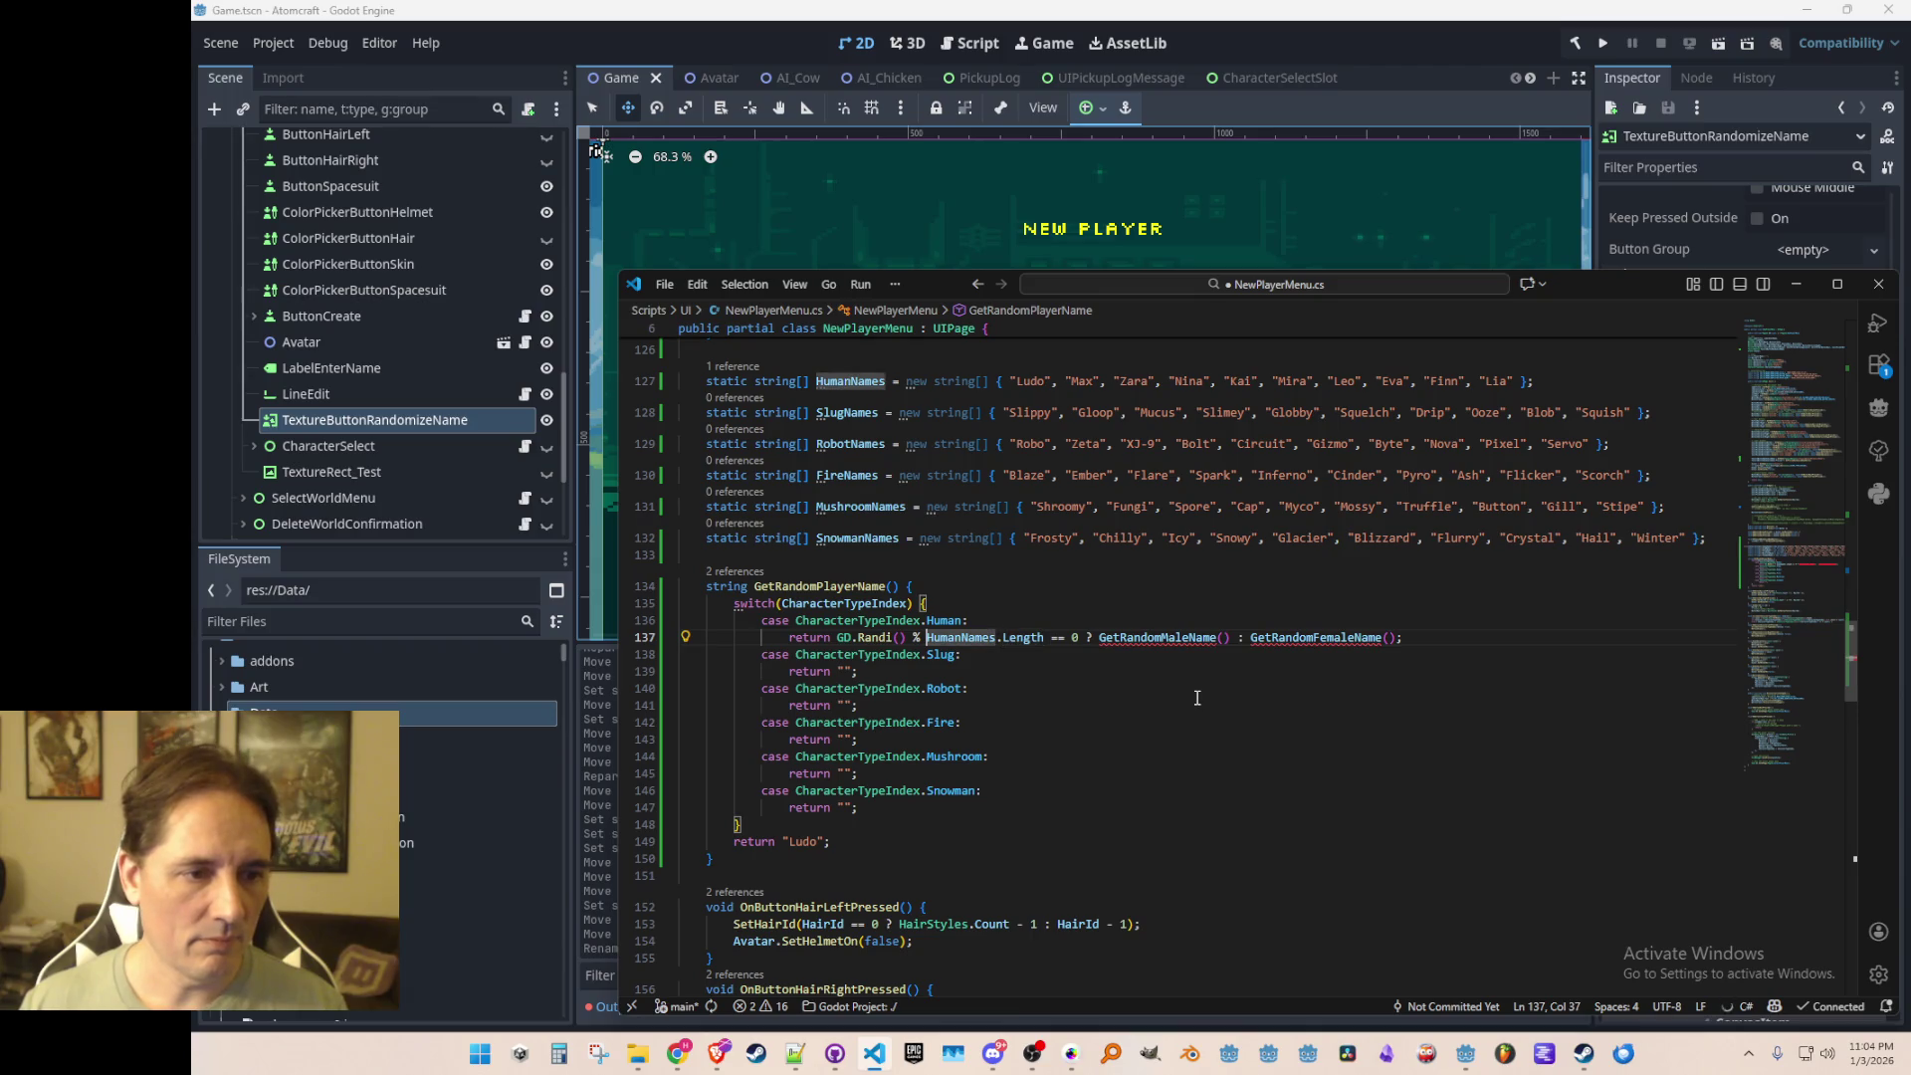
pyautogui.hotkey('ctrl', 'Right')
pyautogui.hotkey('shift', 'End')
pyautogui.hotkey('shift', 'Left')
pyautogui.write('.L')
pyautogui.press('Tab')
# Step: Wrap the human return as HumanNames[...] so it picks a random entry
pyautogui.press('Home')
pyautogui.hotkey('ctrl', 'Right')
pyautogui.press('Right')
pyautogui.write('HumanNames[')
pyautogui.press('End')
pyautogui.press('Left')
pyautogui.write(']')
# Step: Fill the slug, robot, fire, mushroom and snowman cases with random returns from their arrays, then save
pyautogui.press('Down')
pyautogui.press('Down')
pyautogui.press('BackSpace')
pyautogui.press('BackSpace')
pyautogui.press('BackSpace')
pyautogui.press('Tab')
pyautogui.press('Down')
pyautogui.press('Down')
pyautogui.press('BackSpace')
pyautogui.press('BackSpace')
pyautogui.press('BackSpace')
pyautogui.press('Tab')
pyautogui.press('Down')
pyautogui.press('Down')
pyautogui.press('BackSpace')
pyautogui.press('BackSpace')
pyautogui.press('BackSpace')
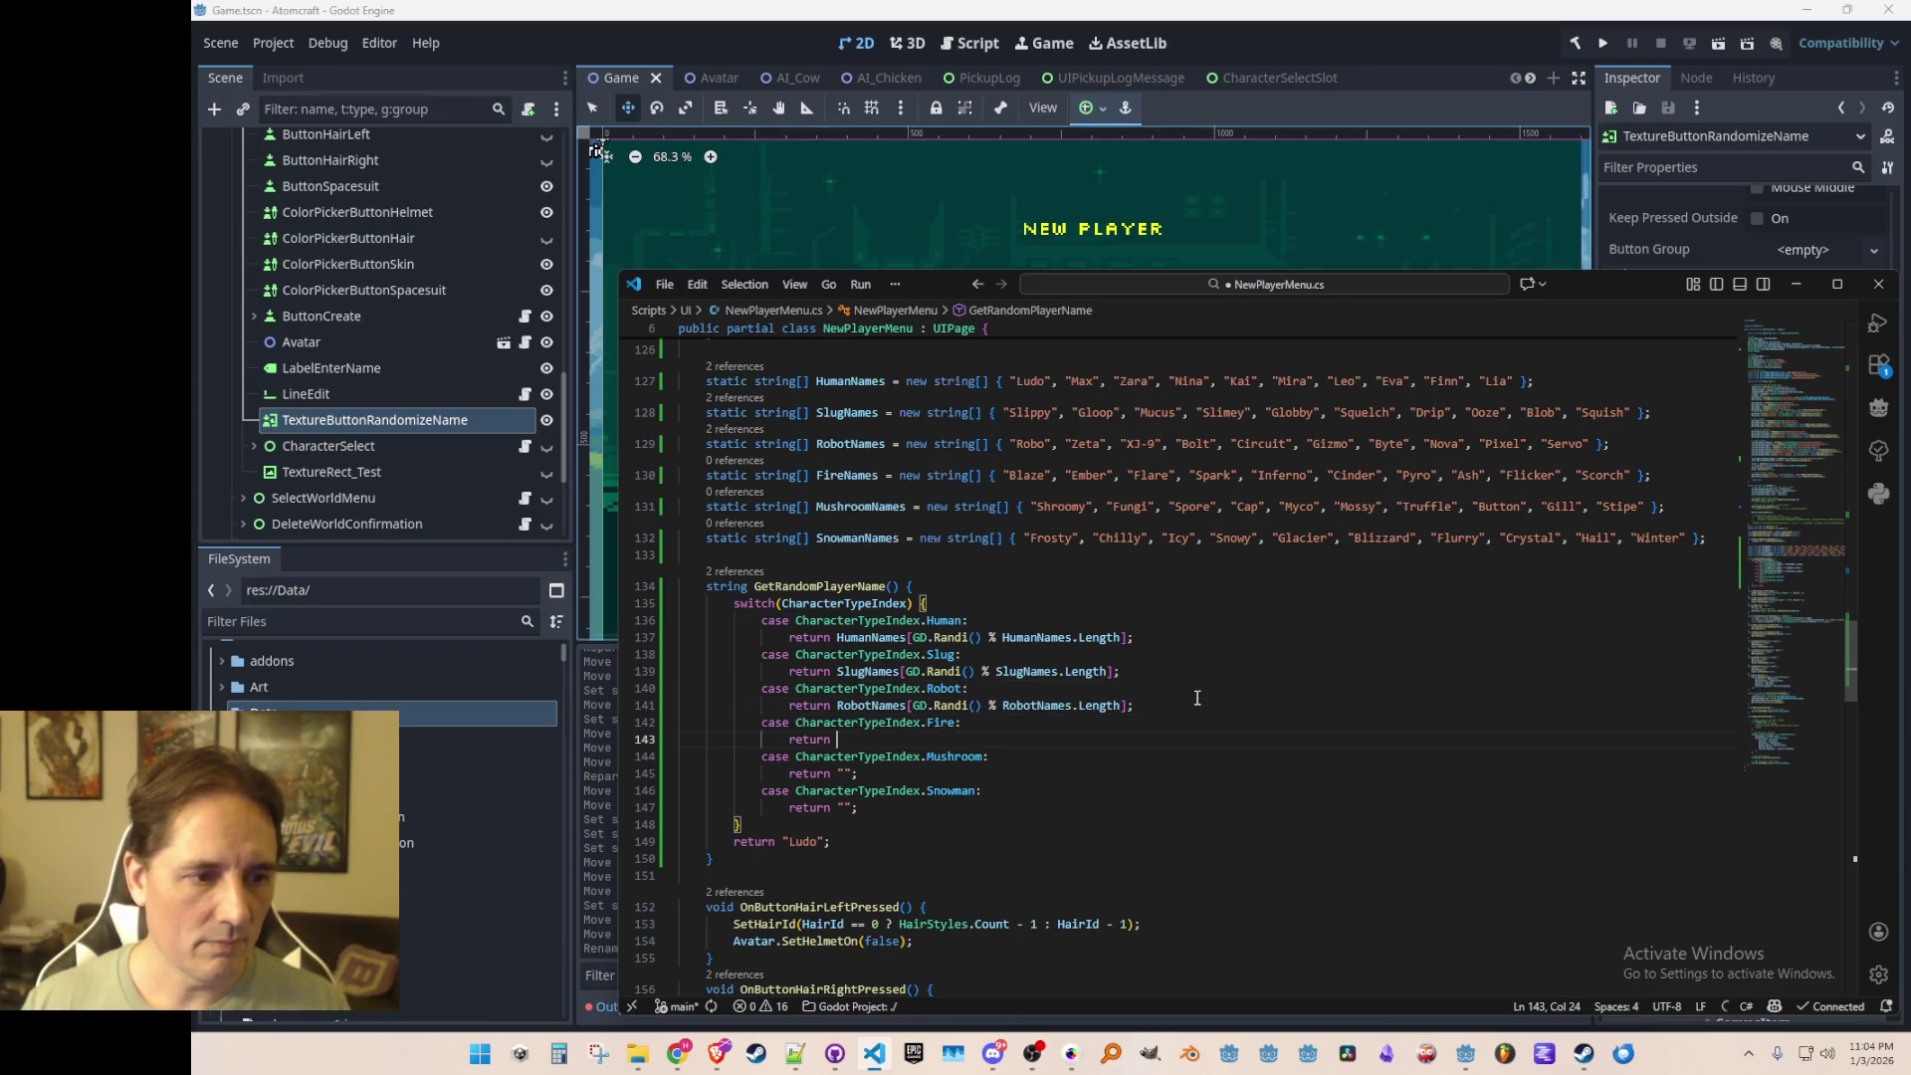
pyautogui.press('Tab')
pyautogui.press('Down')
pyautogui.press('Down')
pyautogui.press('BackSpace')
pyautogui.press('BackSpace')
pyautogui.press('BackSpace')
pyautogui.press('Tab')
pyautogui.press('Down')
pyautogui.press('Down')
pyautogui.press('BackSpace')
pyautogui.press('BackSpace')
pyautogui.press('BackSpace')
pyautogui.press('Tab')
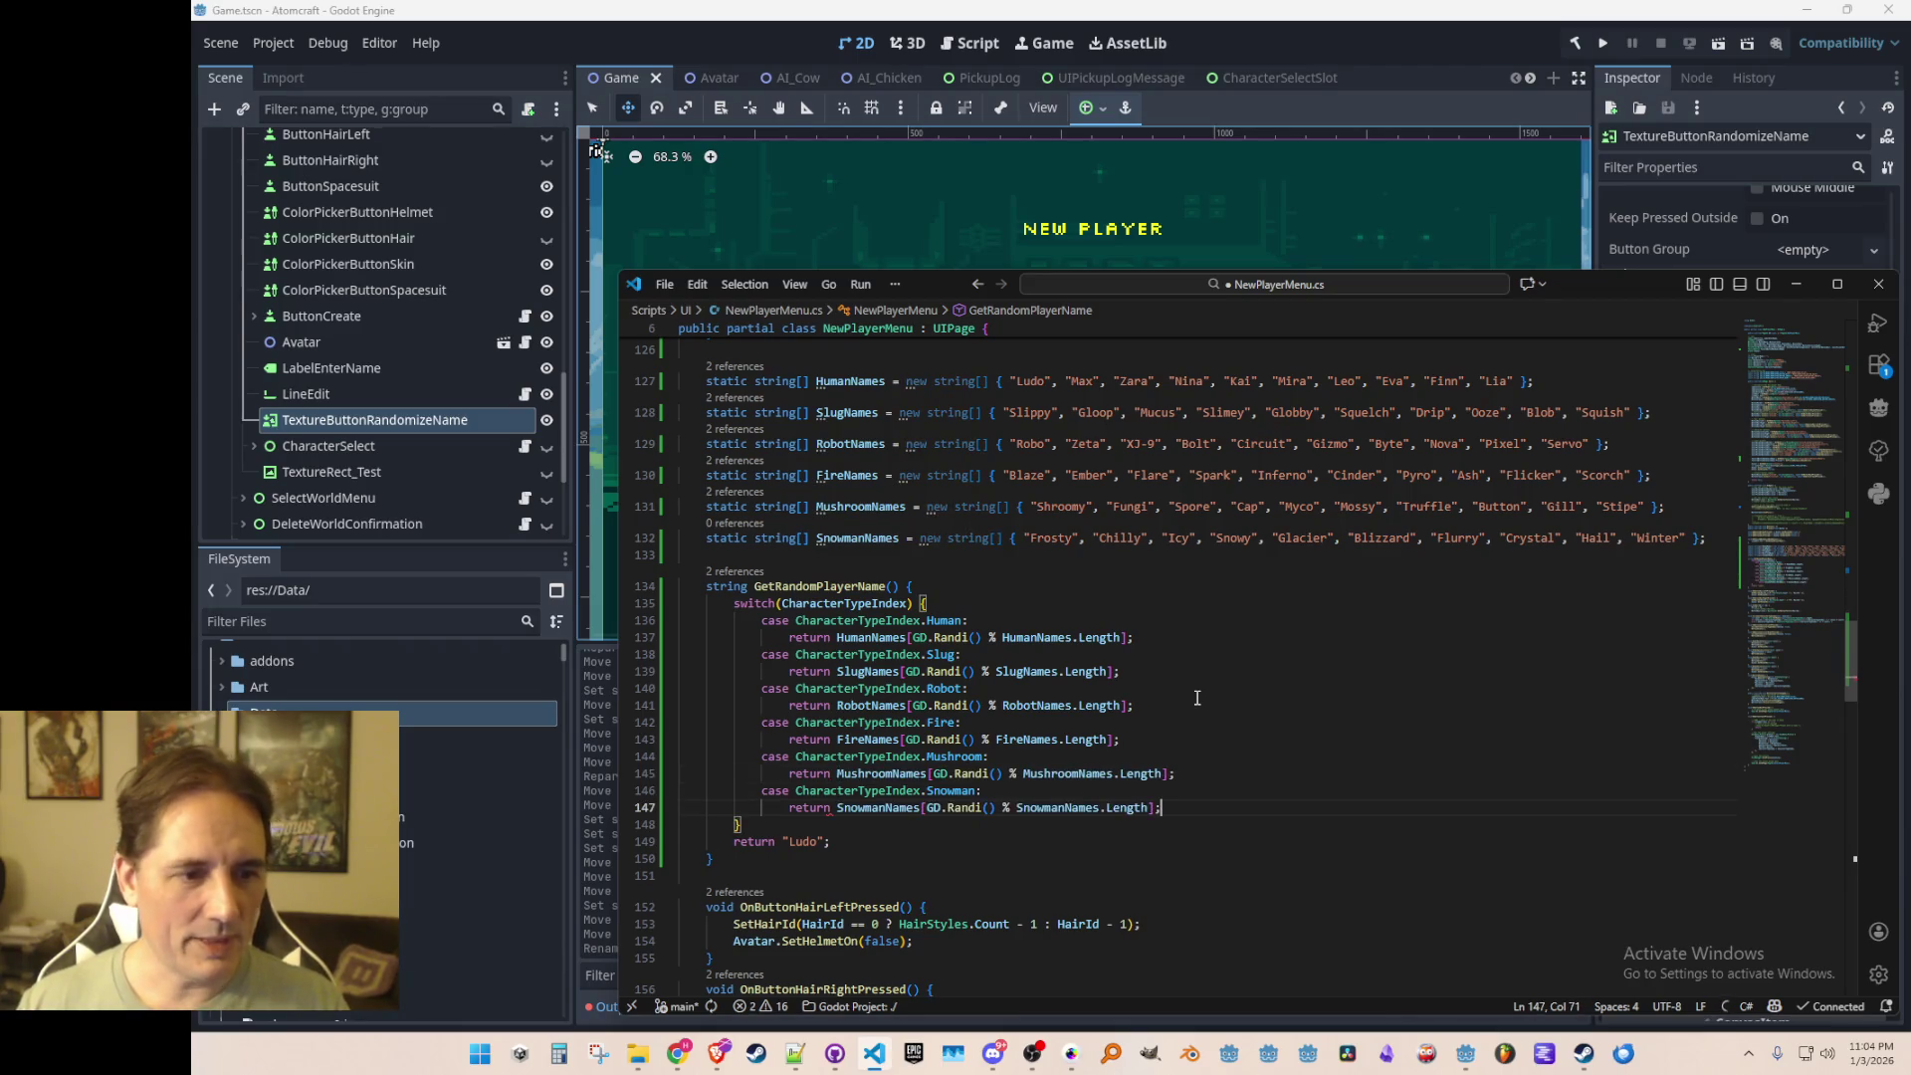
pyautogui.press('Up')
pyautogui.press('Home')
pyautogui.press('Home')
pyautogui.hotkey('ctrl', 's')
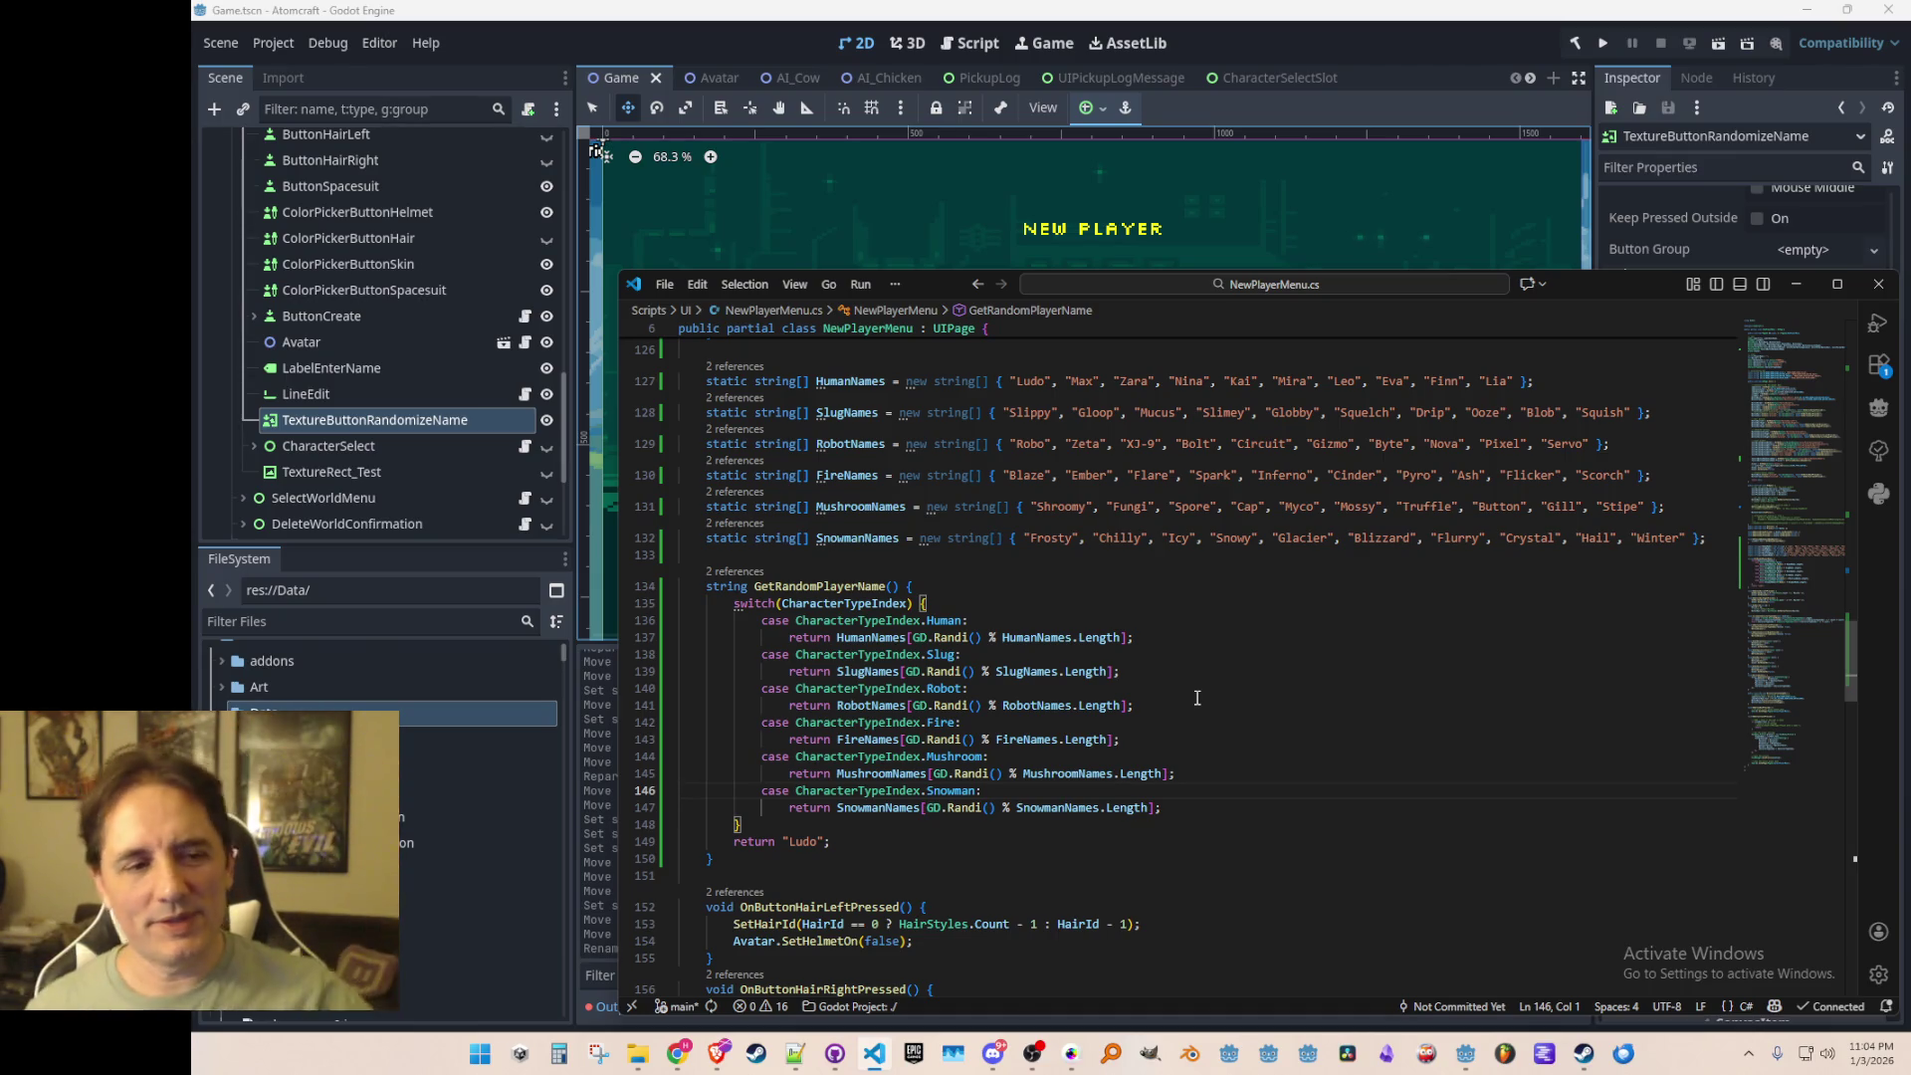
# Step: Join each case label and its return onto one line for all six species
pyautogui.press('Up')
pyautogui.press('Up')
pyautogui.press('Up')
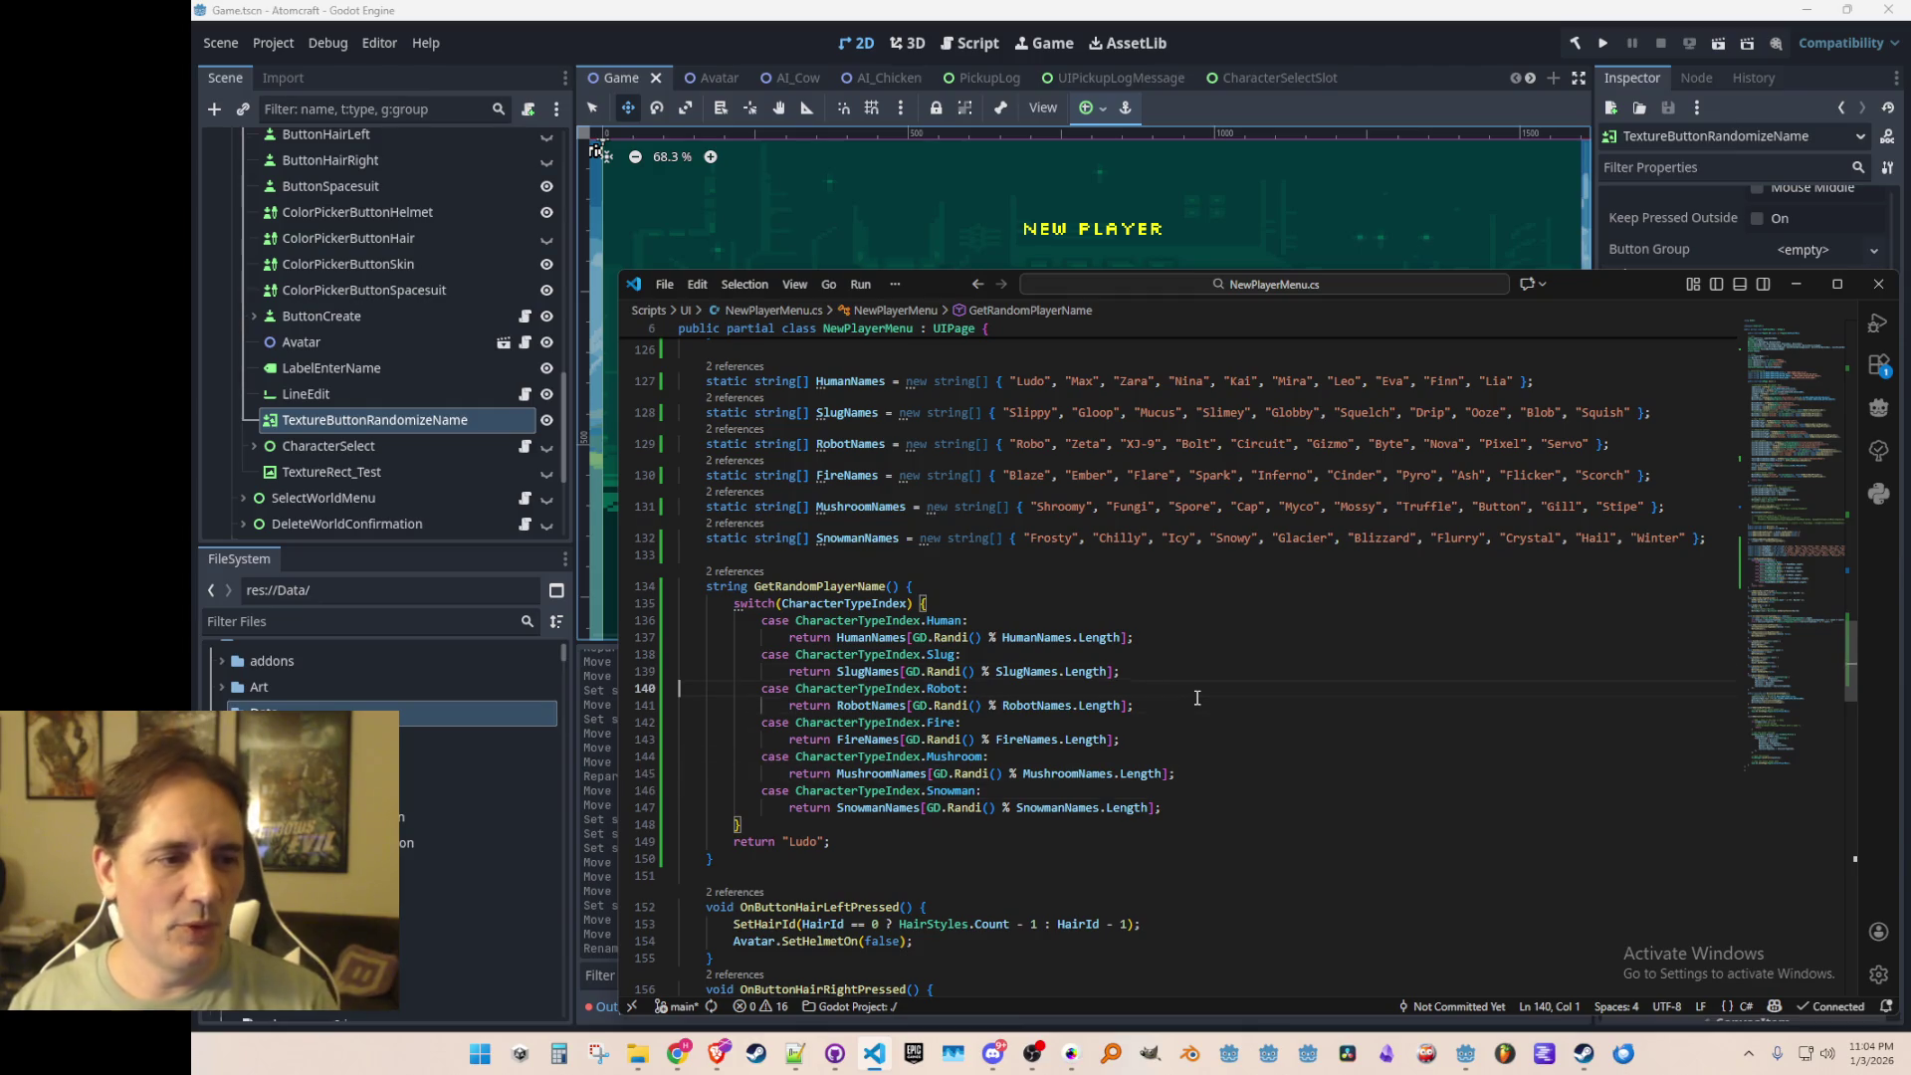
pyautogui.press('Home')
pyautogui.hotkey('shift', 'Home')
pyautogui.press('BackSpace')
pyautogui.press('BackSpace')
pyautogui.press('Down')
pyautogui.press('Down')
pyautogui.press('Home')
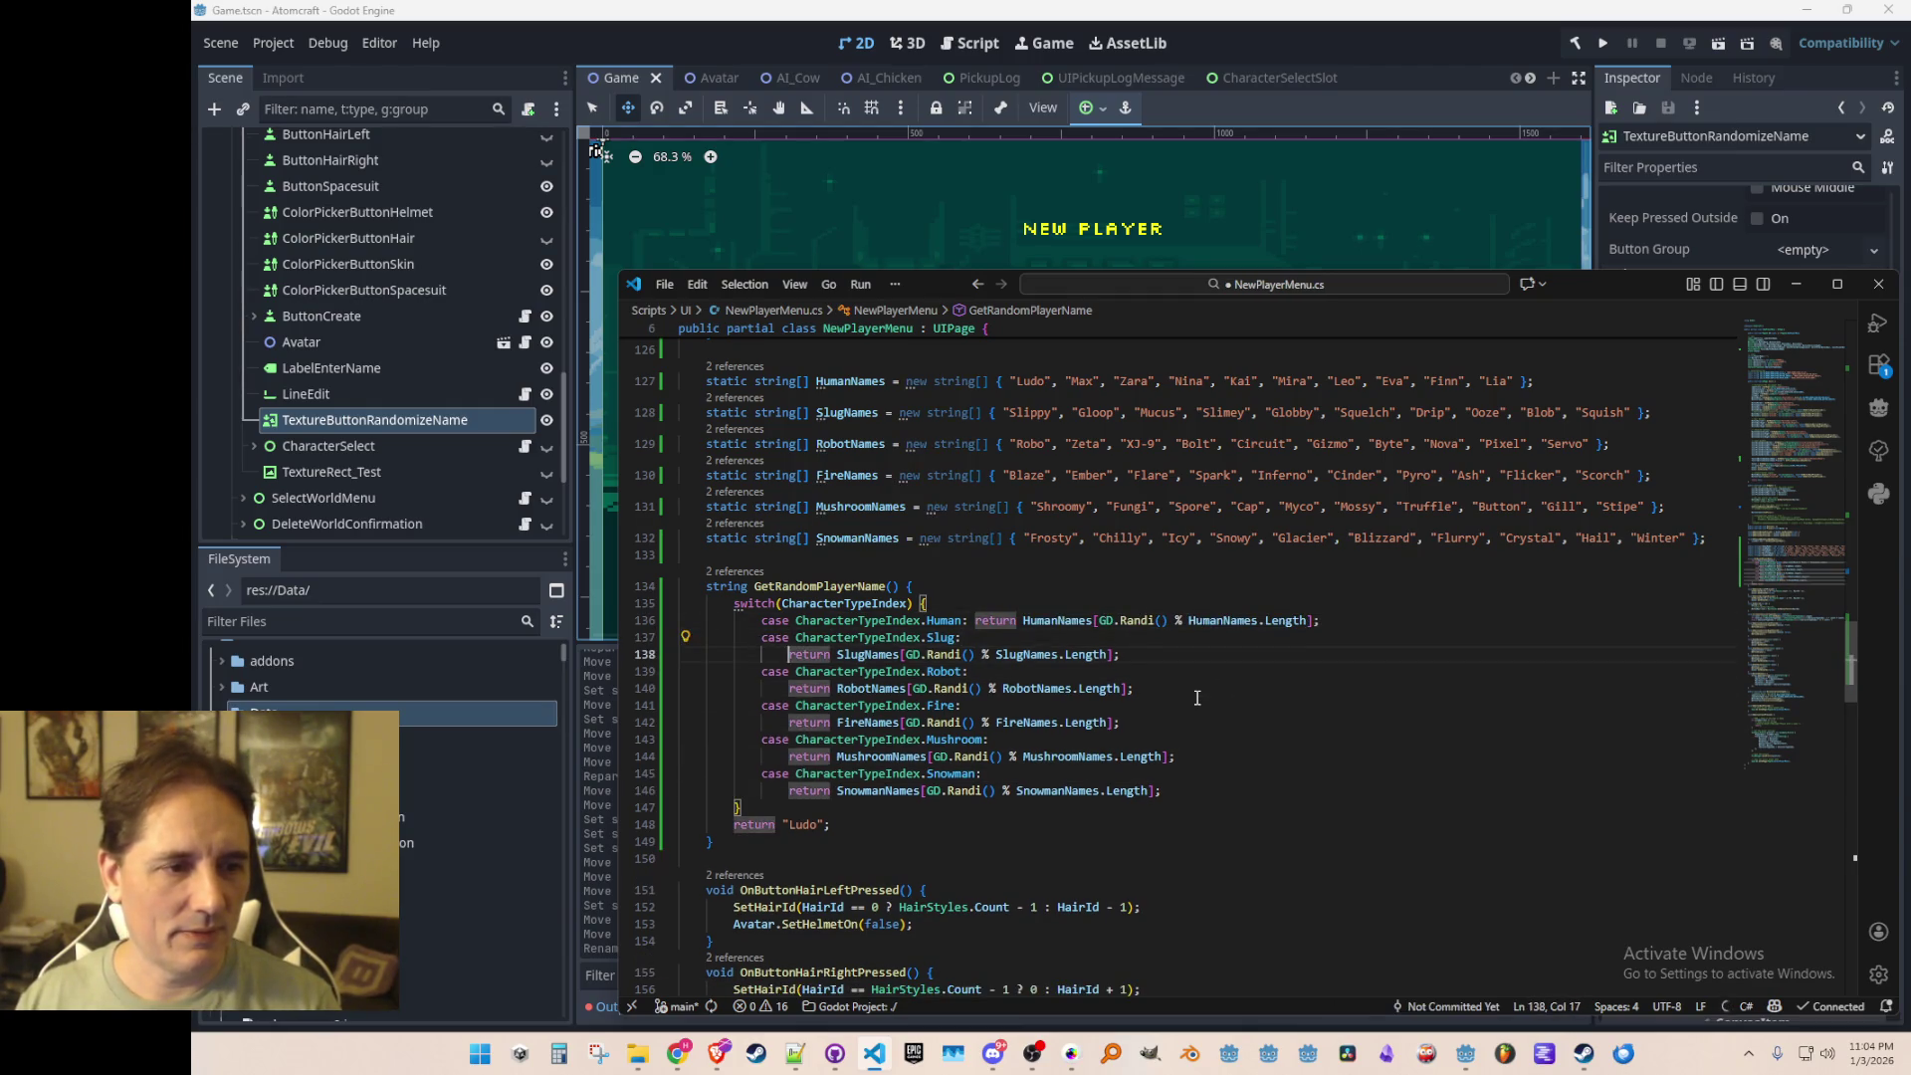
pyautogui.hotkey('shift', 'Home')
pyautogui.press('BackSpace')
pyautogui.press('BackSpace')
pyautogui.press('Down')
pyautogui.press('Down')
pyautogui.hotkey('shift', 'Home')
pyautogui.press('BackSpace')
pyautogui.press('BackSpace')
pyautogui.press('Down')
pyautogui.press('Down')
pyautogui.press('Home')
pyautogui.hotkey('shift', 'Home')
pyautogui.press('BackSpace')
pyautogui.press('BackSpace')
pyautogui.press('Down')
pyautogui.press('Down')
pyautogui.press('Home')
pyautogui.hotkey('shift', 'Home')
pyautogui.press('BackSpace')
pyautogui.press('BackSpace')
pyautogui.press('Down')
pyautogui.press('Down')
pyautogui.press('Home')
pyautogui.hotkey('shift', 'Home')
pyautogui.press('BackSpace')
pyautogui.press('BackSpace')
# Step: Save the script and move to the randomize name handler
pyautogui.hotkey('ctrl', 's')
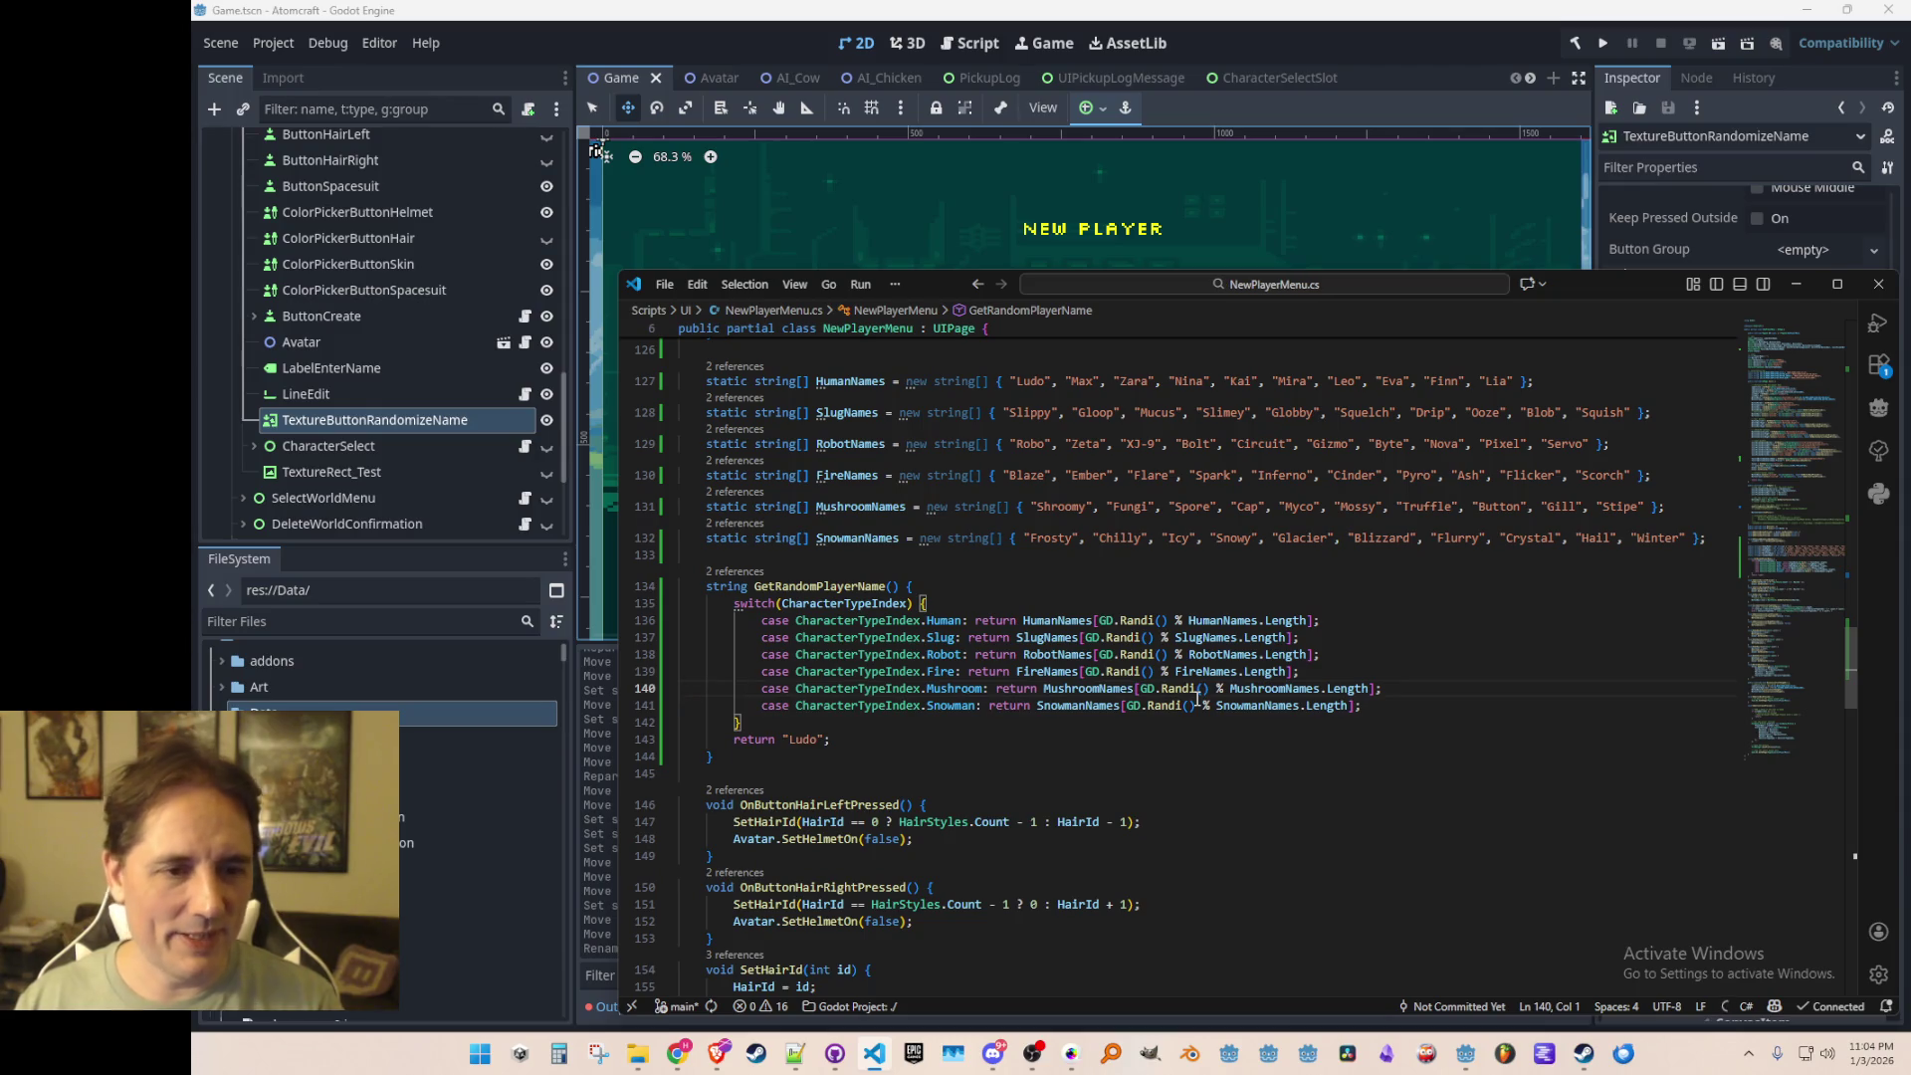
pyautogui.press('Up')
pyautogui.press('Up')
pyautogui.press('Up')
pyautogui.scroll(3, 1198, 697)
pyautogui.press('Down')
pyautogui.press('Down')
pyautogui.press('Down')
pyautogui.scroll(-1, 1197, 700)
pyautogui.press('Up')
pyautogui.press('Up')
pyautogui.press('Up')
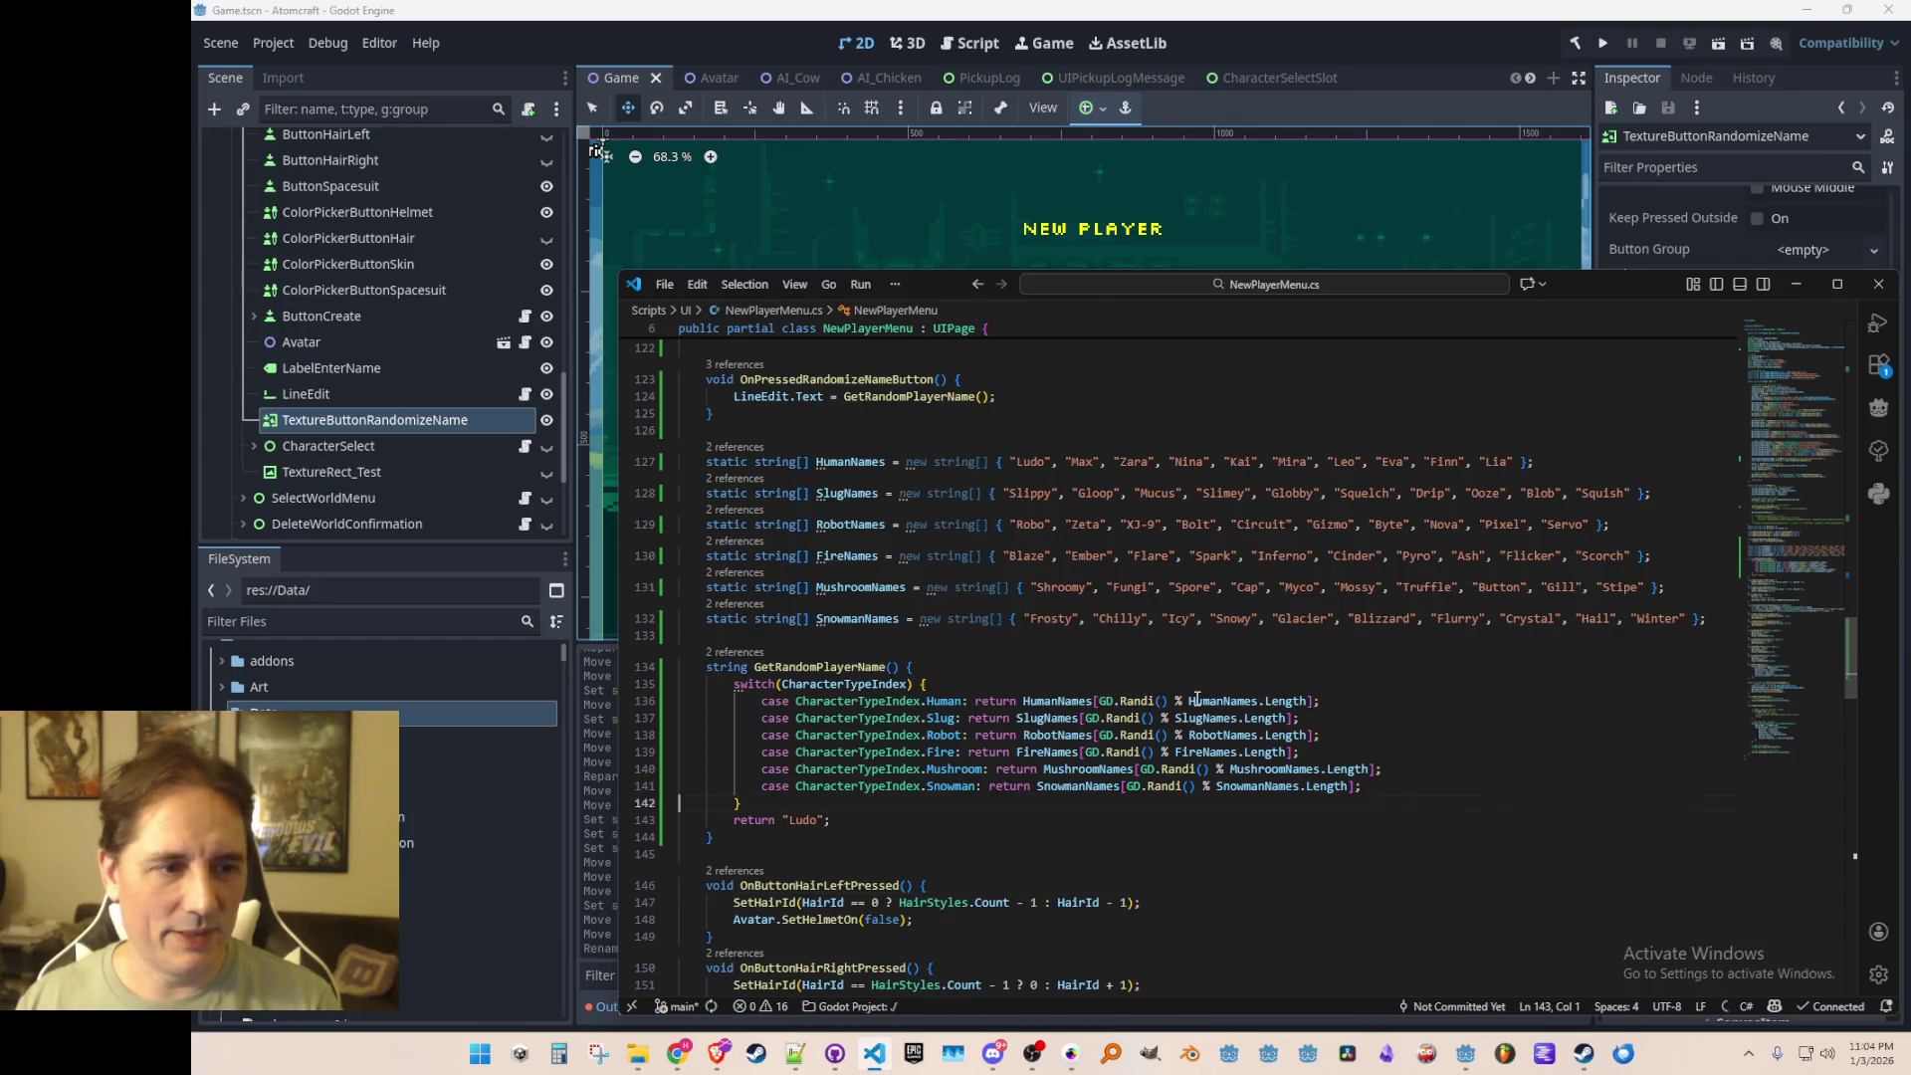
pyautogui.press('Down')
pyautogui.press('Down')
pyautogui.press('Down')
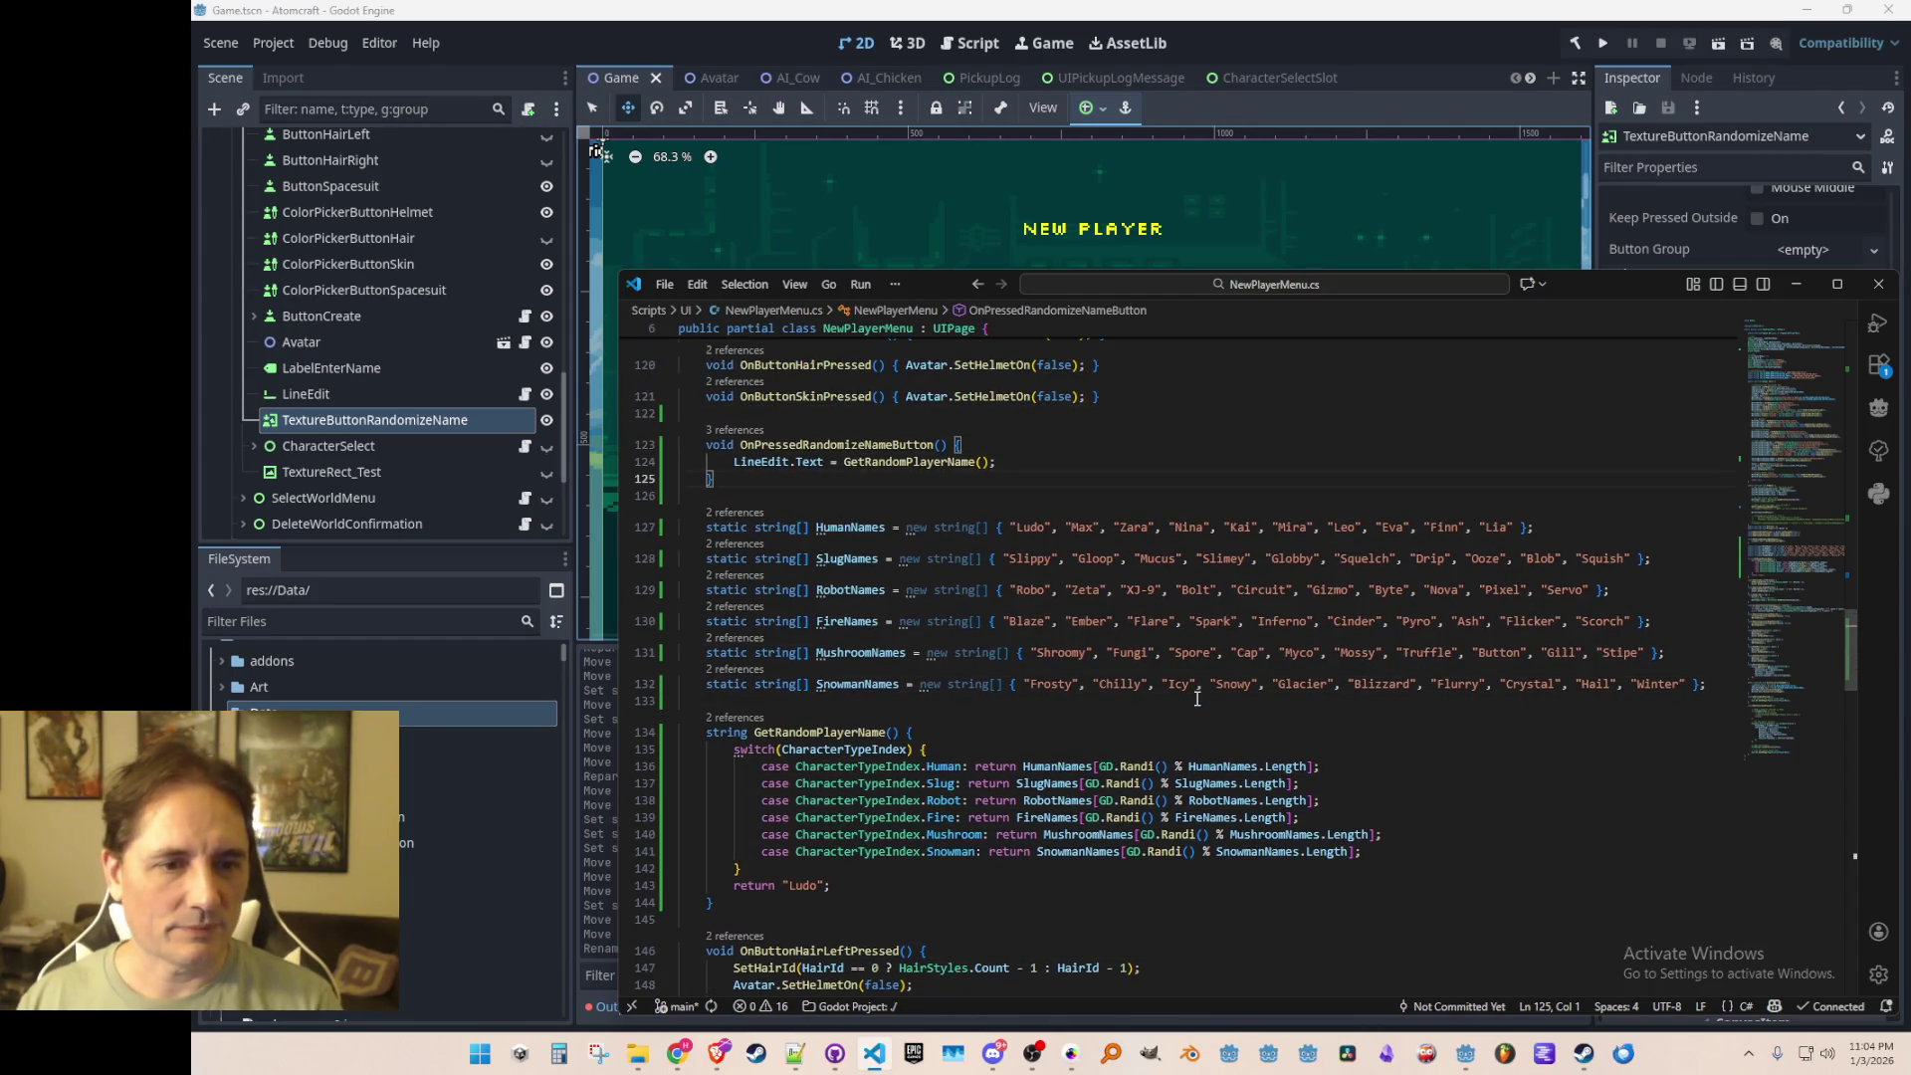
# Step: Try removing Stipe from the mushroom names, then undo to restore it
pyautogui.press('Down')
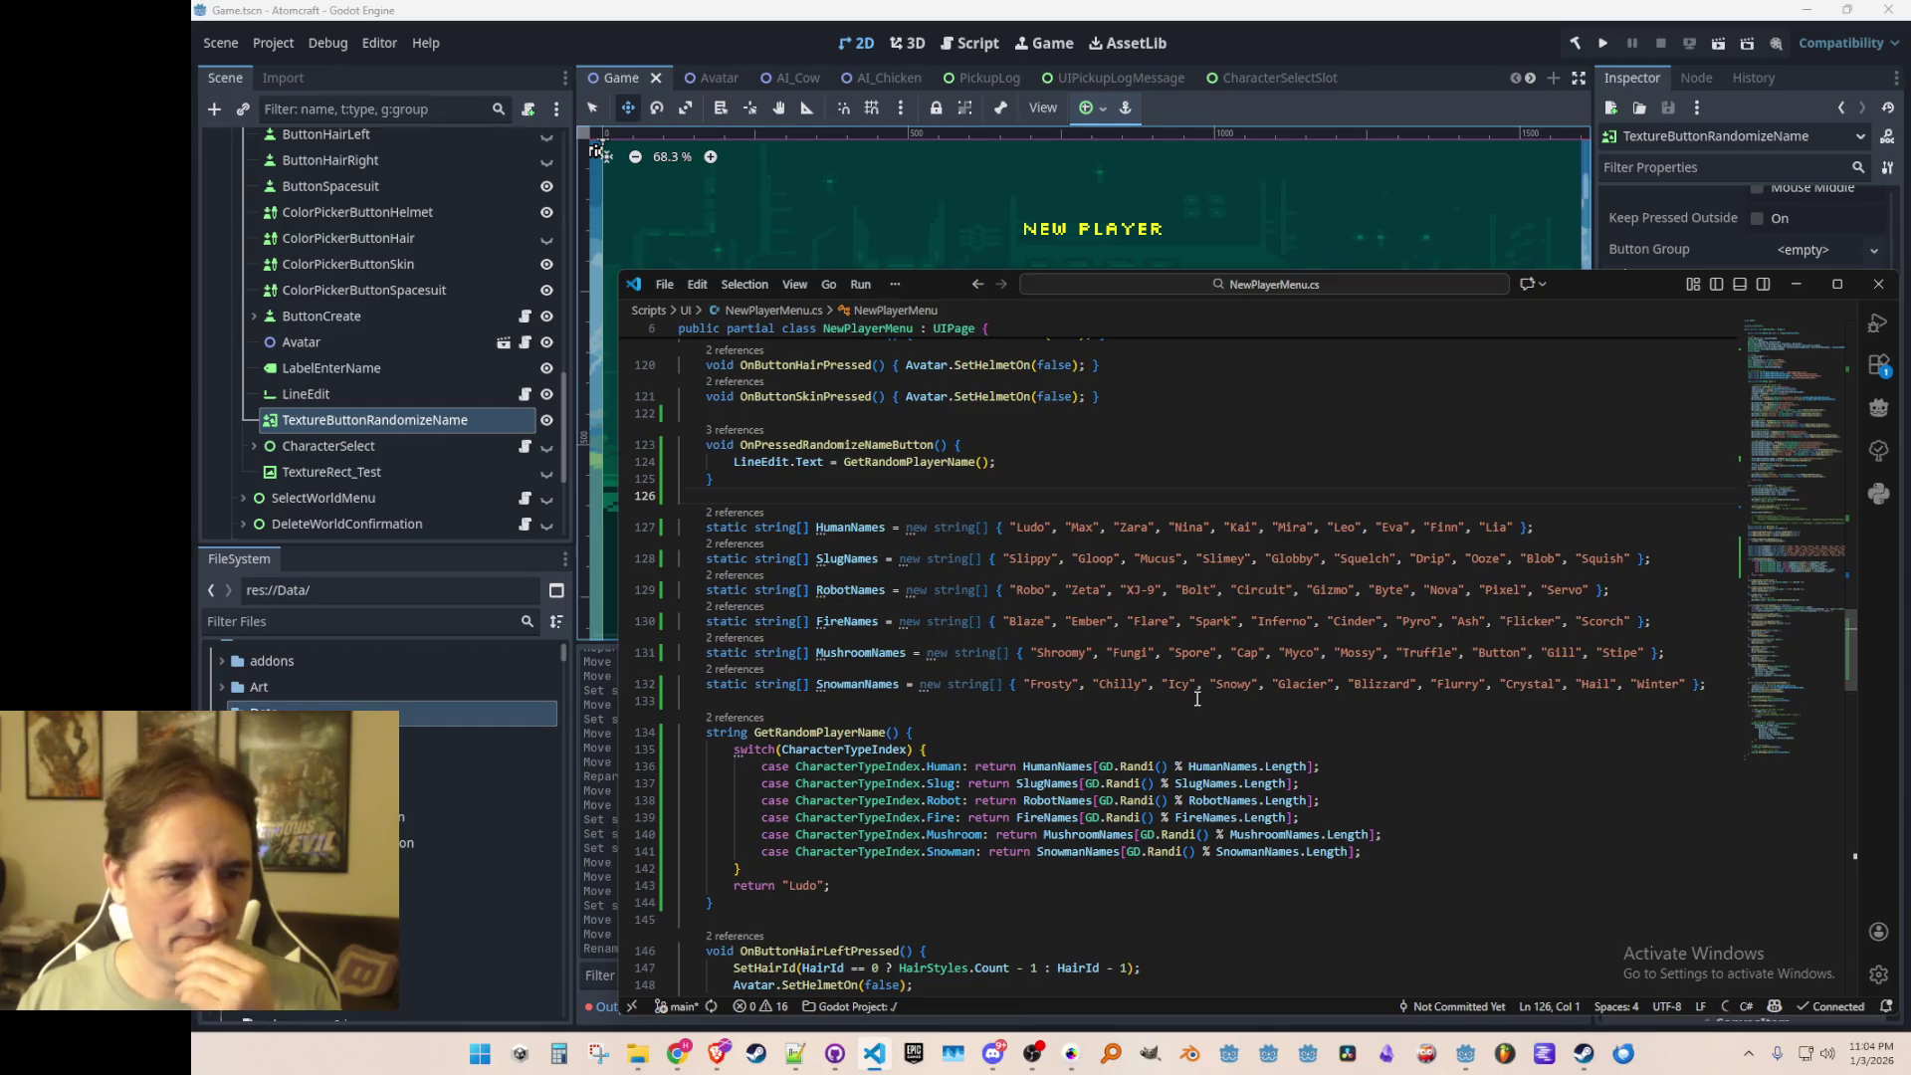
pyautogui.press('Down')
pyautogui.press('Down')
pyautogui.press('Down')
pyautogui.press('Up')
pyautogui.press('Up')
pyautogui.press('End')
pyautogui.hotkey('ctrl', 'Left')
pyautogui.hotkey('shift', 'End')
pyautogui.press('Delete')
pyautogui.write('};')
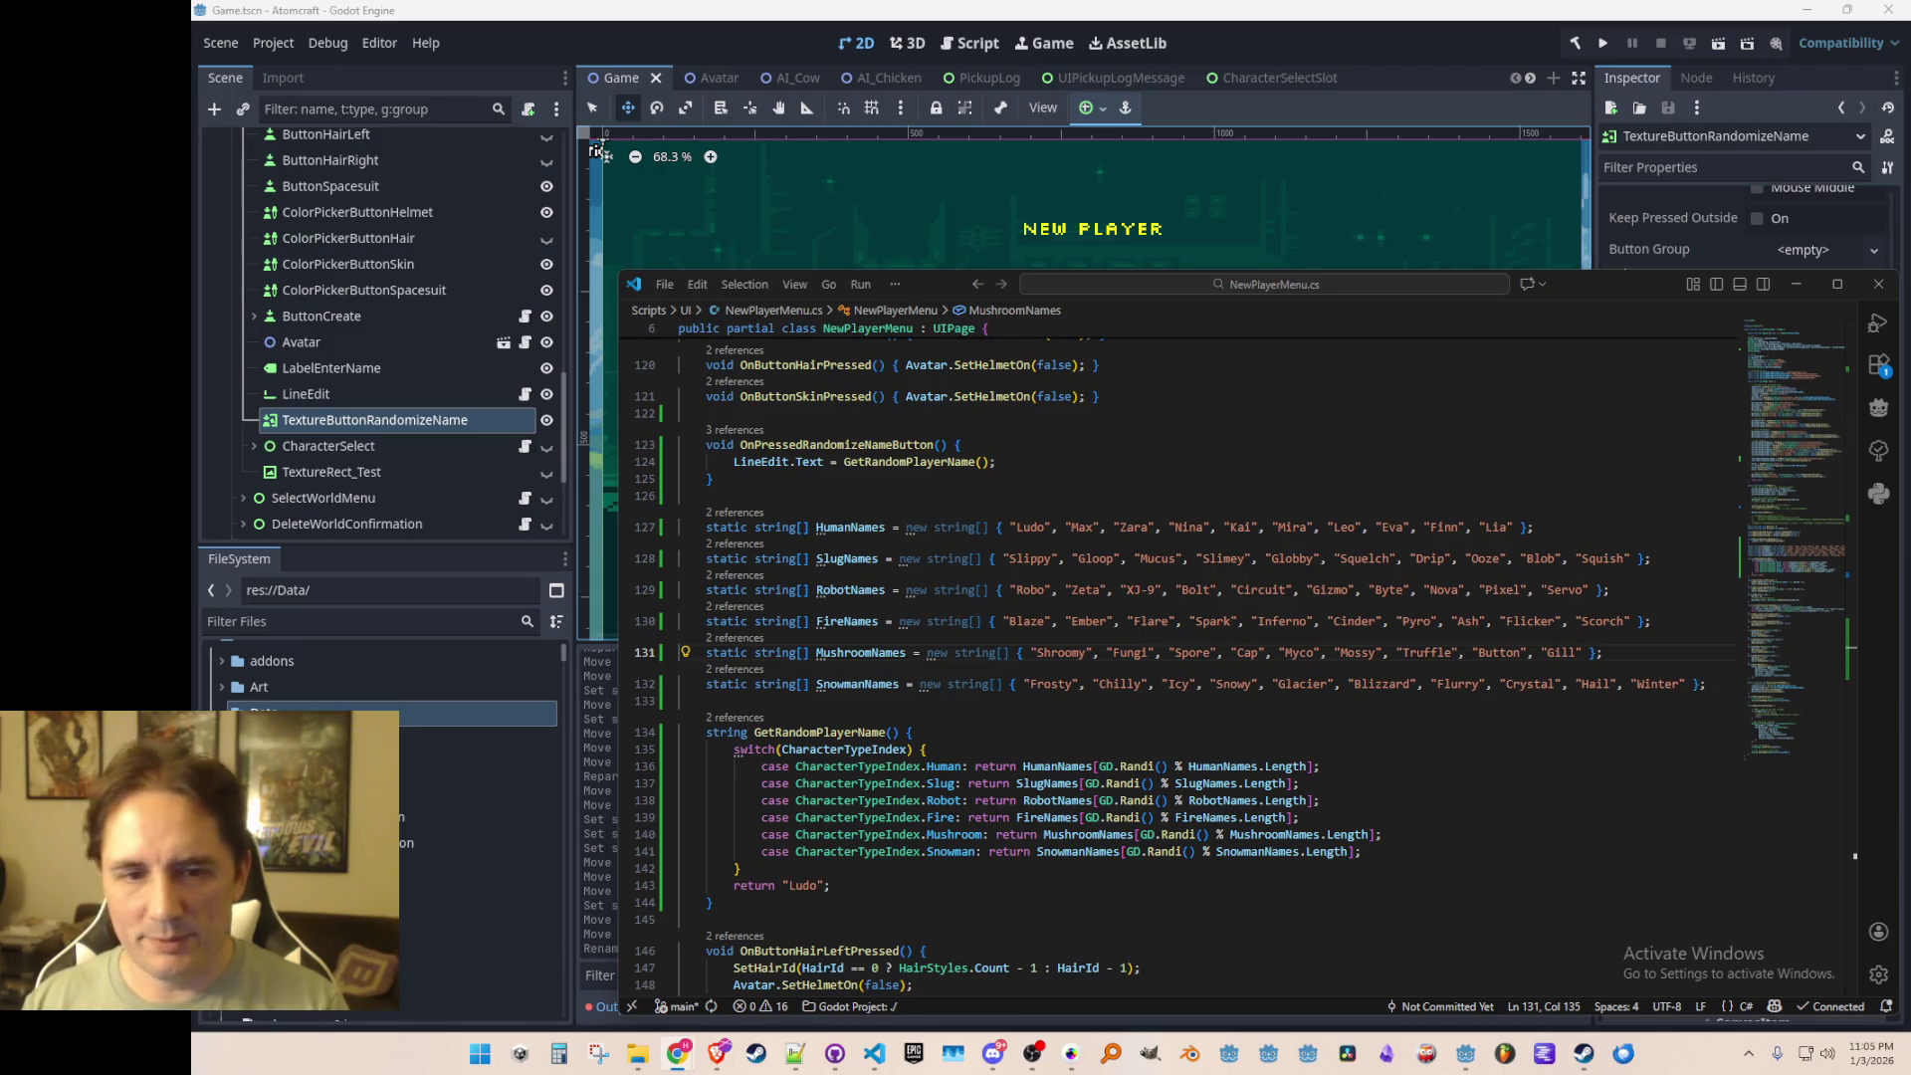
pyautogui.hotkey('ctrl', 'z')
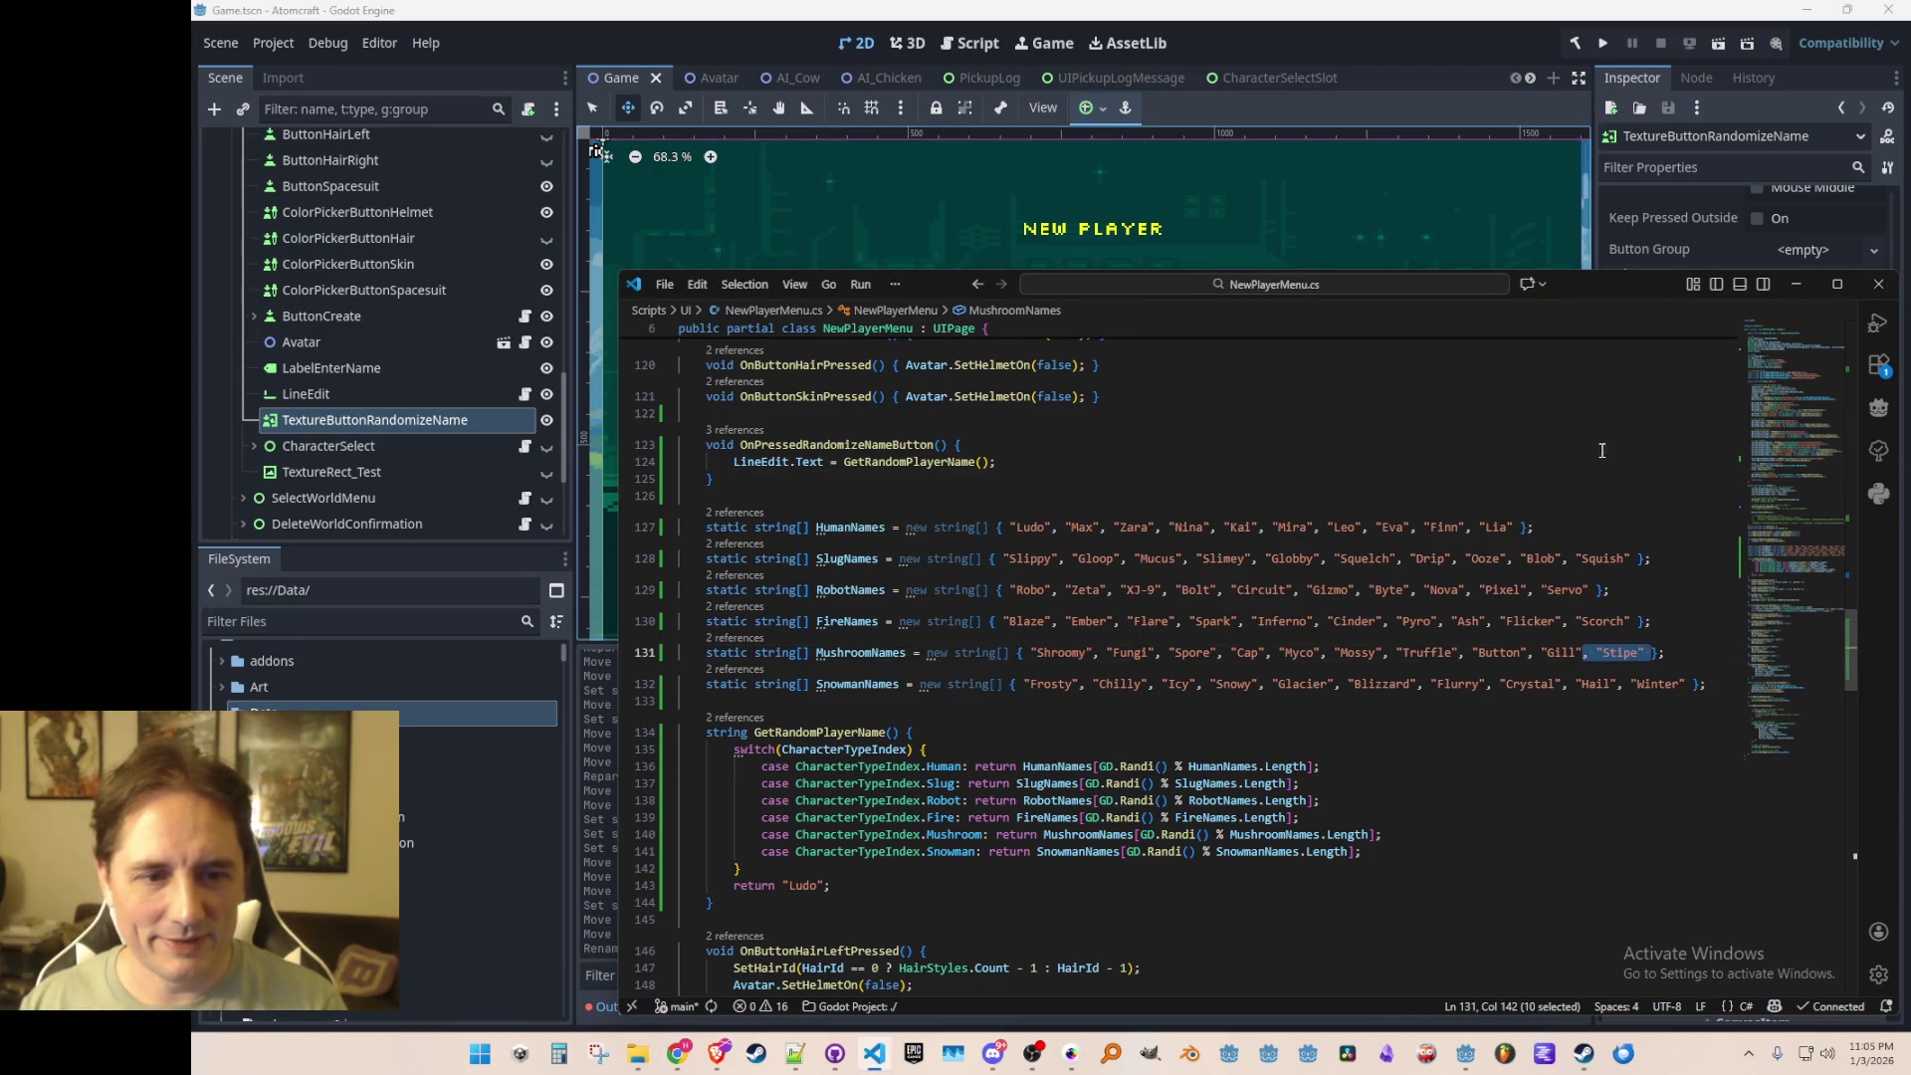
# Step: Remove XJ-9 from the robot names array
pyautogui.click(1603, 450)
pyautogui.click(1065, 699)
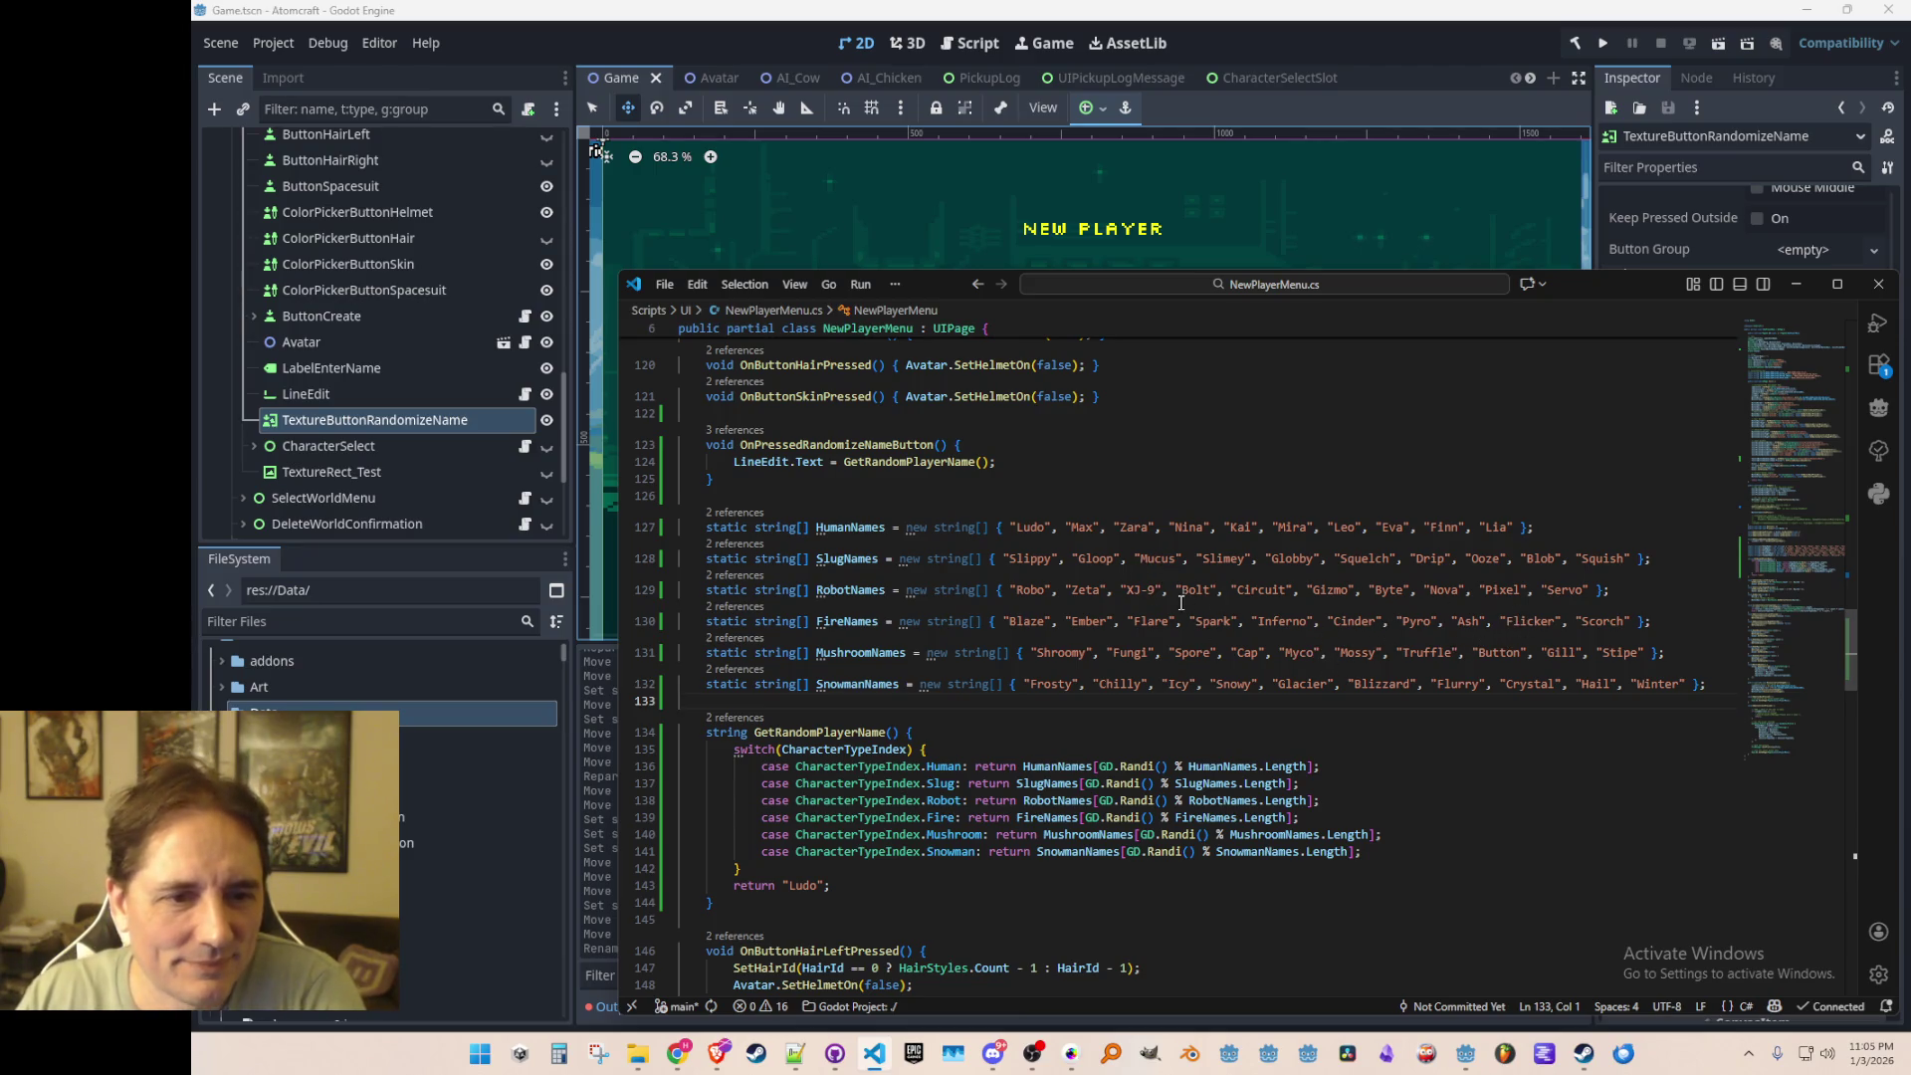
pyautogui.click(1137, 492)
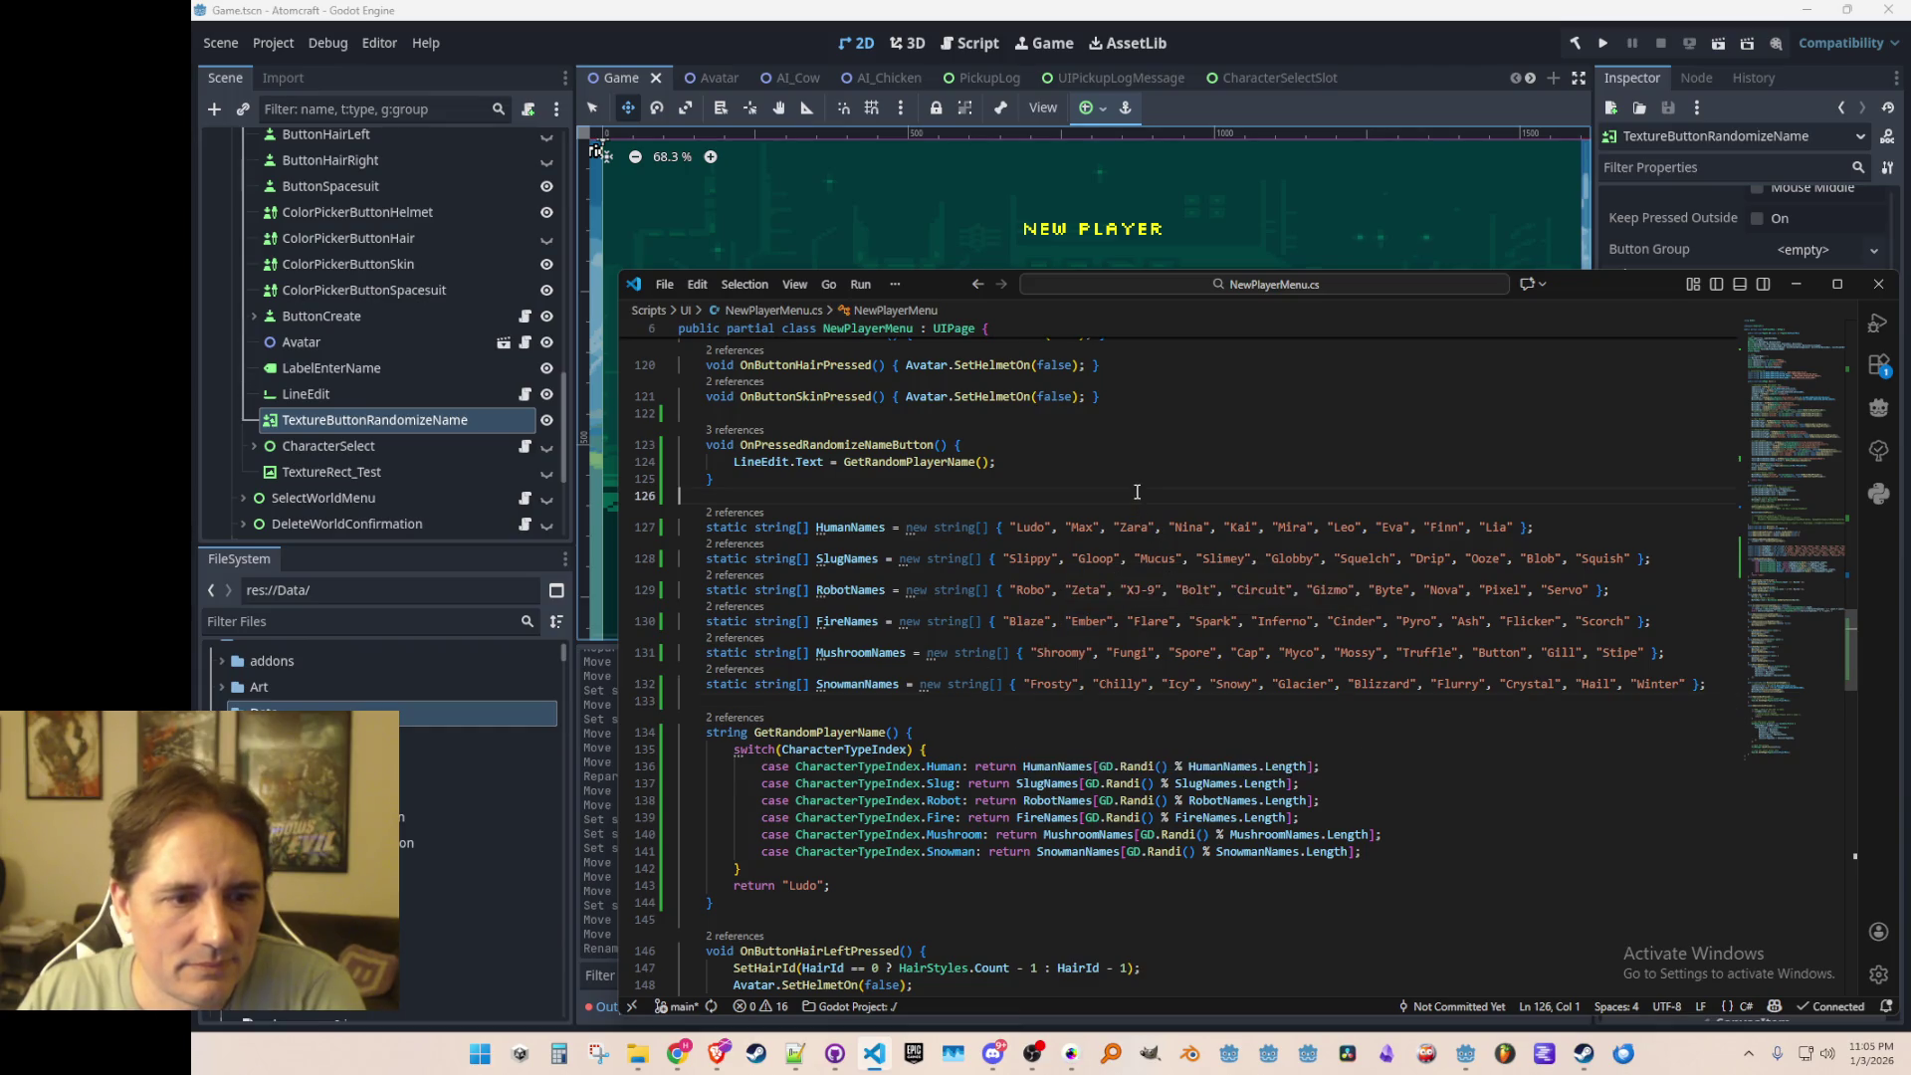
pyautogui.click(1124, 594)
pyautogui.hotkey('shift', 'Right')
pyautogui.hotkey('shift', 'Right')
pyautogui.hotkey('shift', 'Right')
pyautogui.hotkey('shift', 'Right')
pyautogui.hotkey('shift', 'Right')
pyautogui.hotkey('shift', 'Right')
pyautogui.press('Delete')
pyautogui.press('Up')
pyautogui.press('Up')
pyautogui.press('Up')
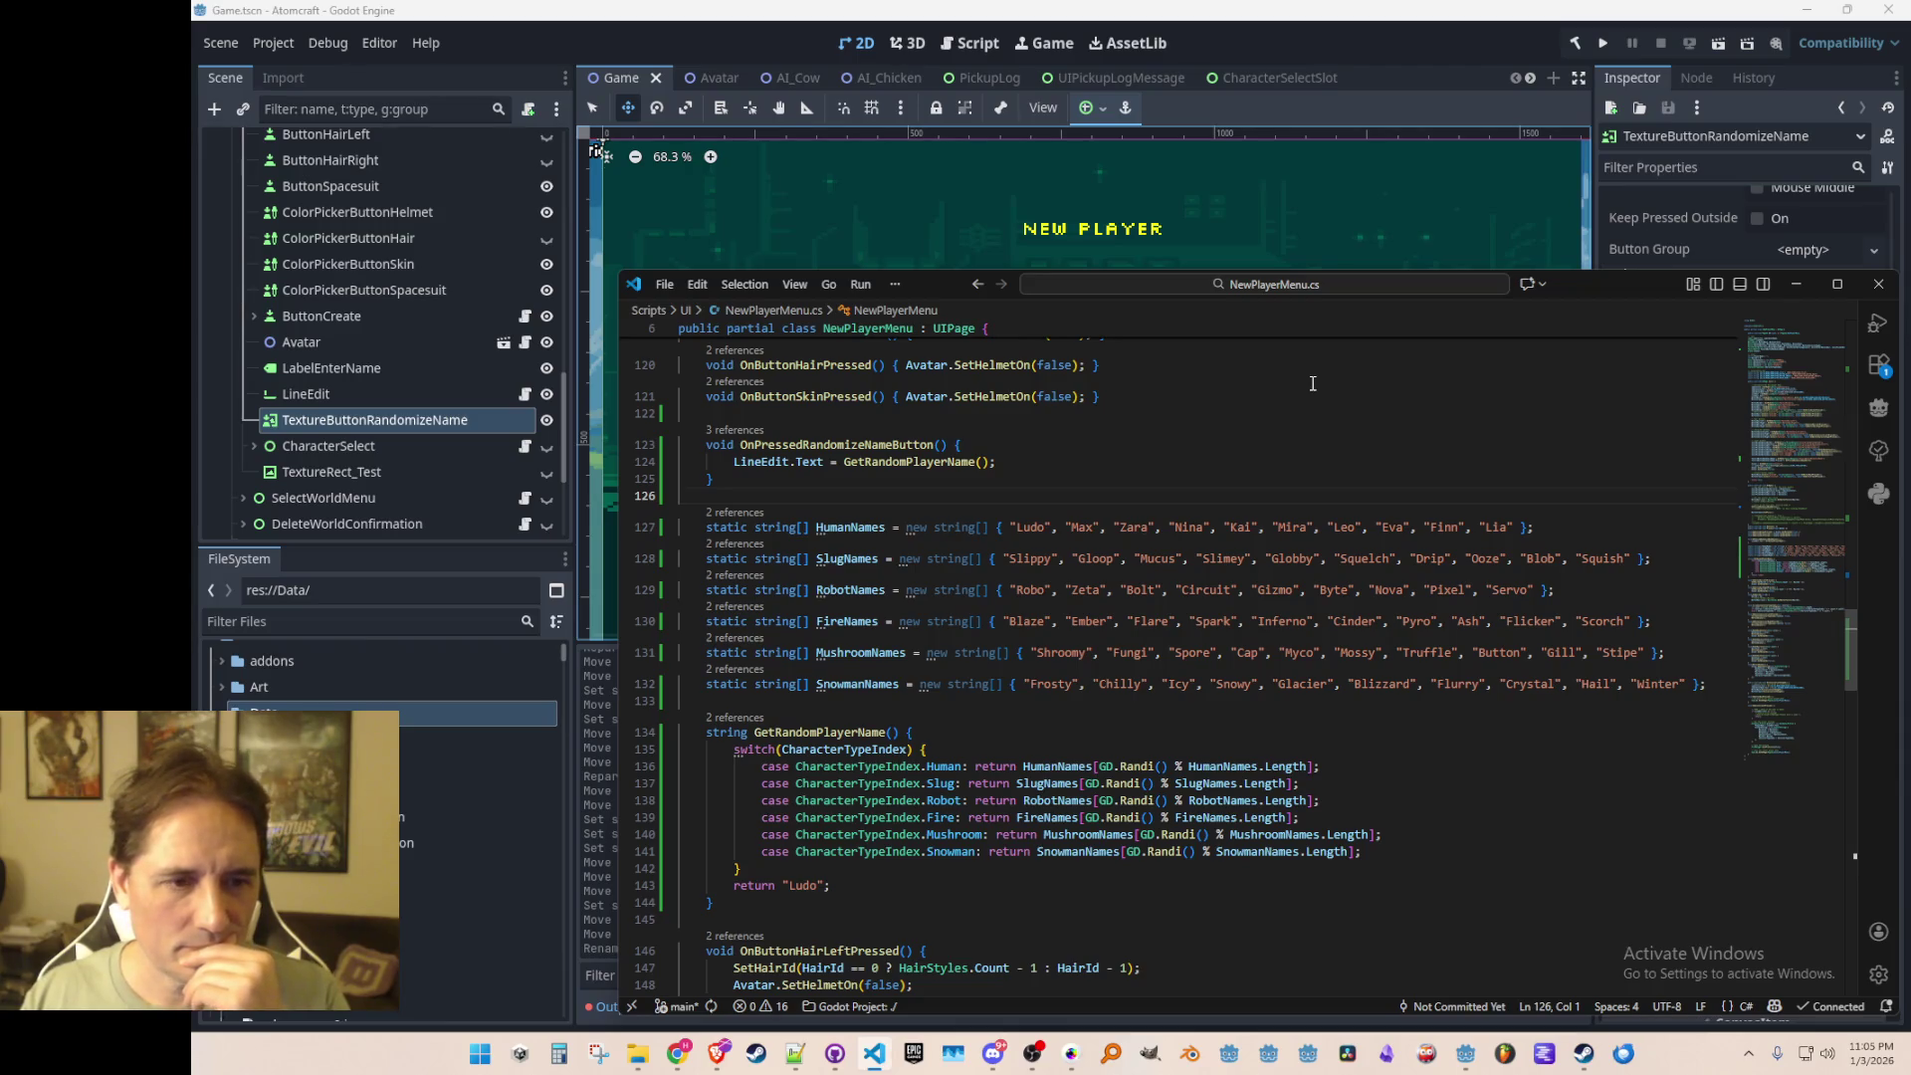
pyautogui.press('Left')
# Step: Delete Nina and Max from the HumanNames array and save NewPlayerMenu.cs
pyautogui.click(1219, 528)
pyautogui.press('BackSpace')
pyautogui.press('BackSpace')
pyautogui.press('BackSpace')
pyautogui.hotkey('ctrl', 'Left')
pyautogui.press('BackSpace')
pyautogui.press('BackSpace')
pyautogui.press('BackSpace')
pyautogui.hotkey('ctrl', 's')
# Step: Look over the edited HumanNames line and nearby name arrays before returning to Godot
pyautogui.press('End')
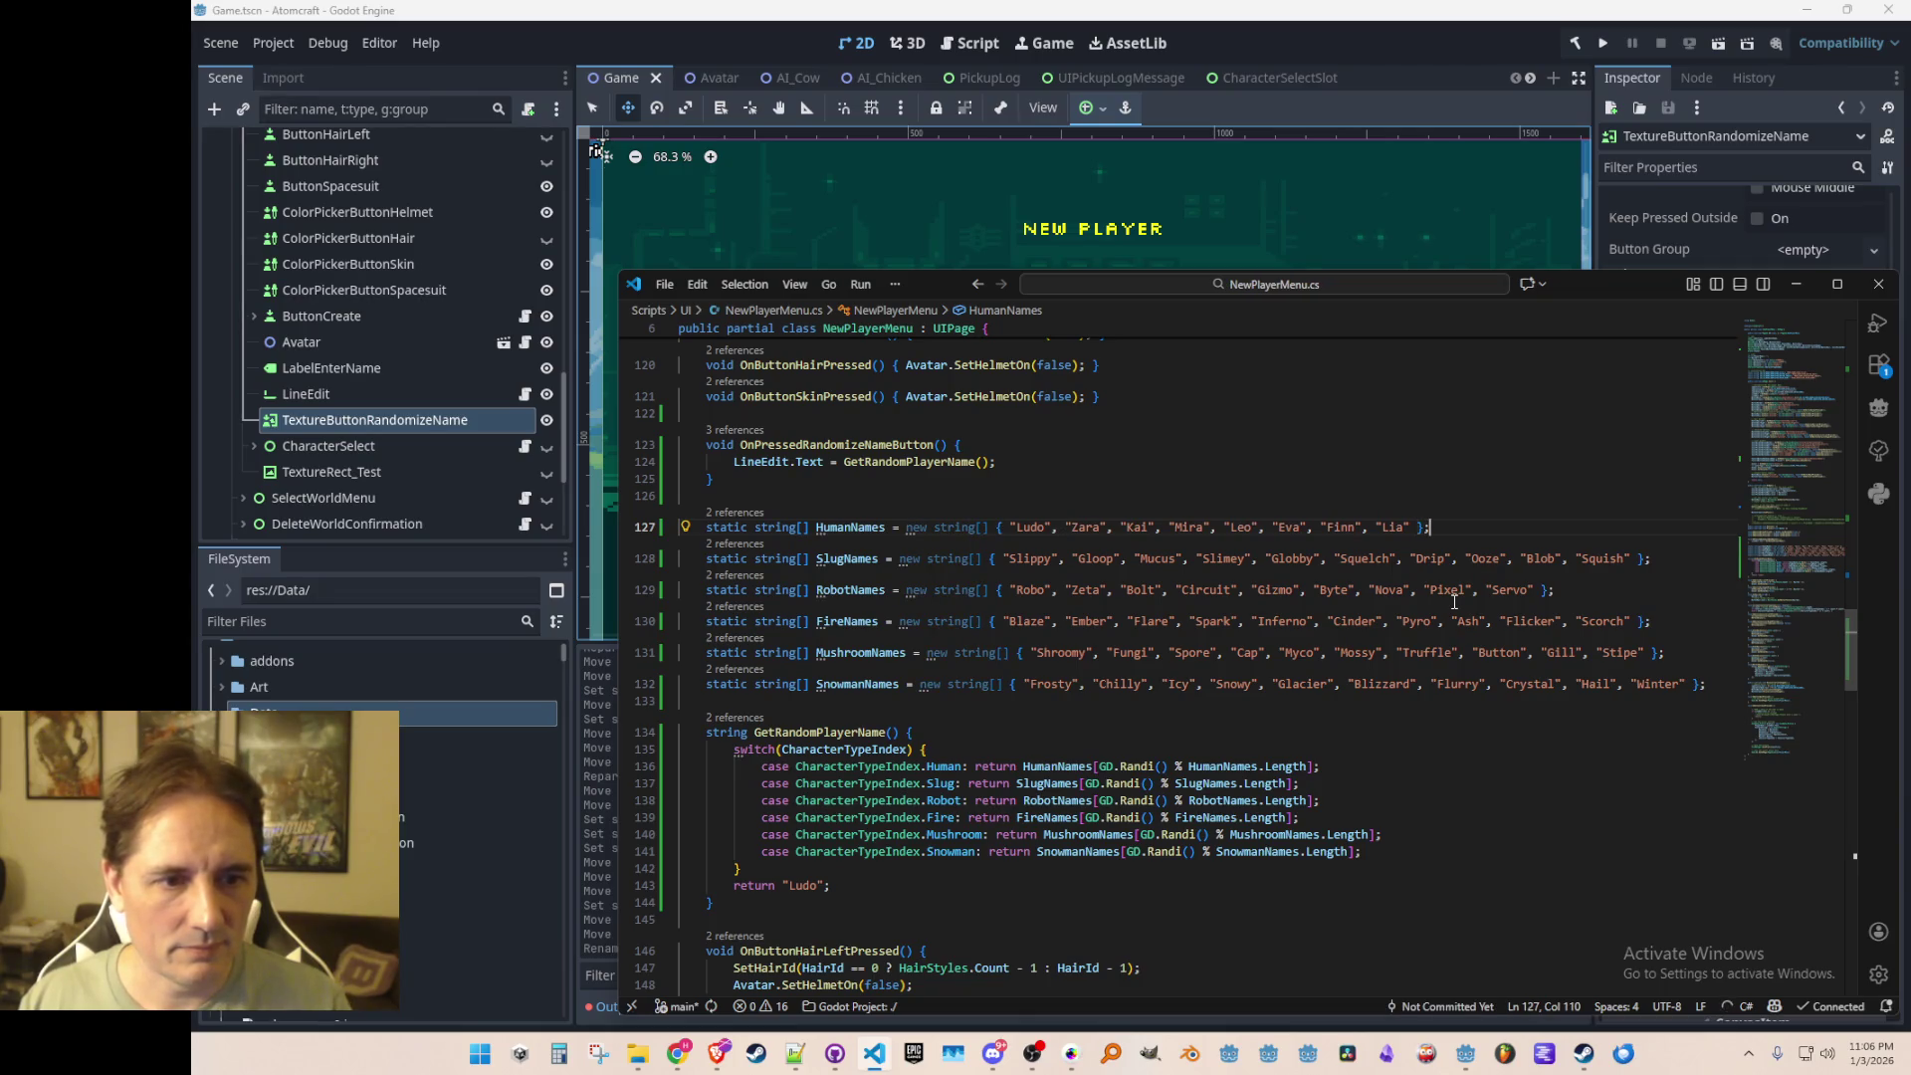
pyautogui.press('Left')
pyautogui.press('Left')
pyautogui.press('Left')
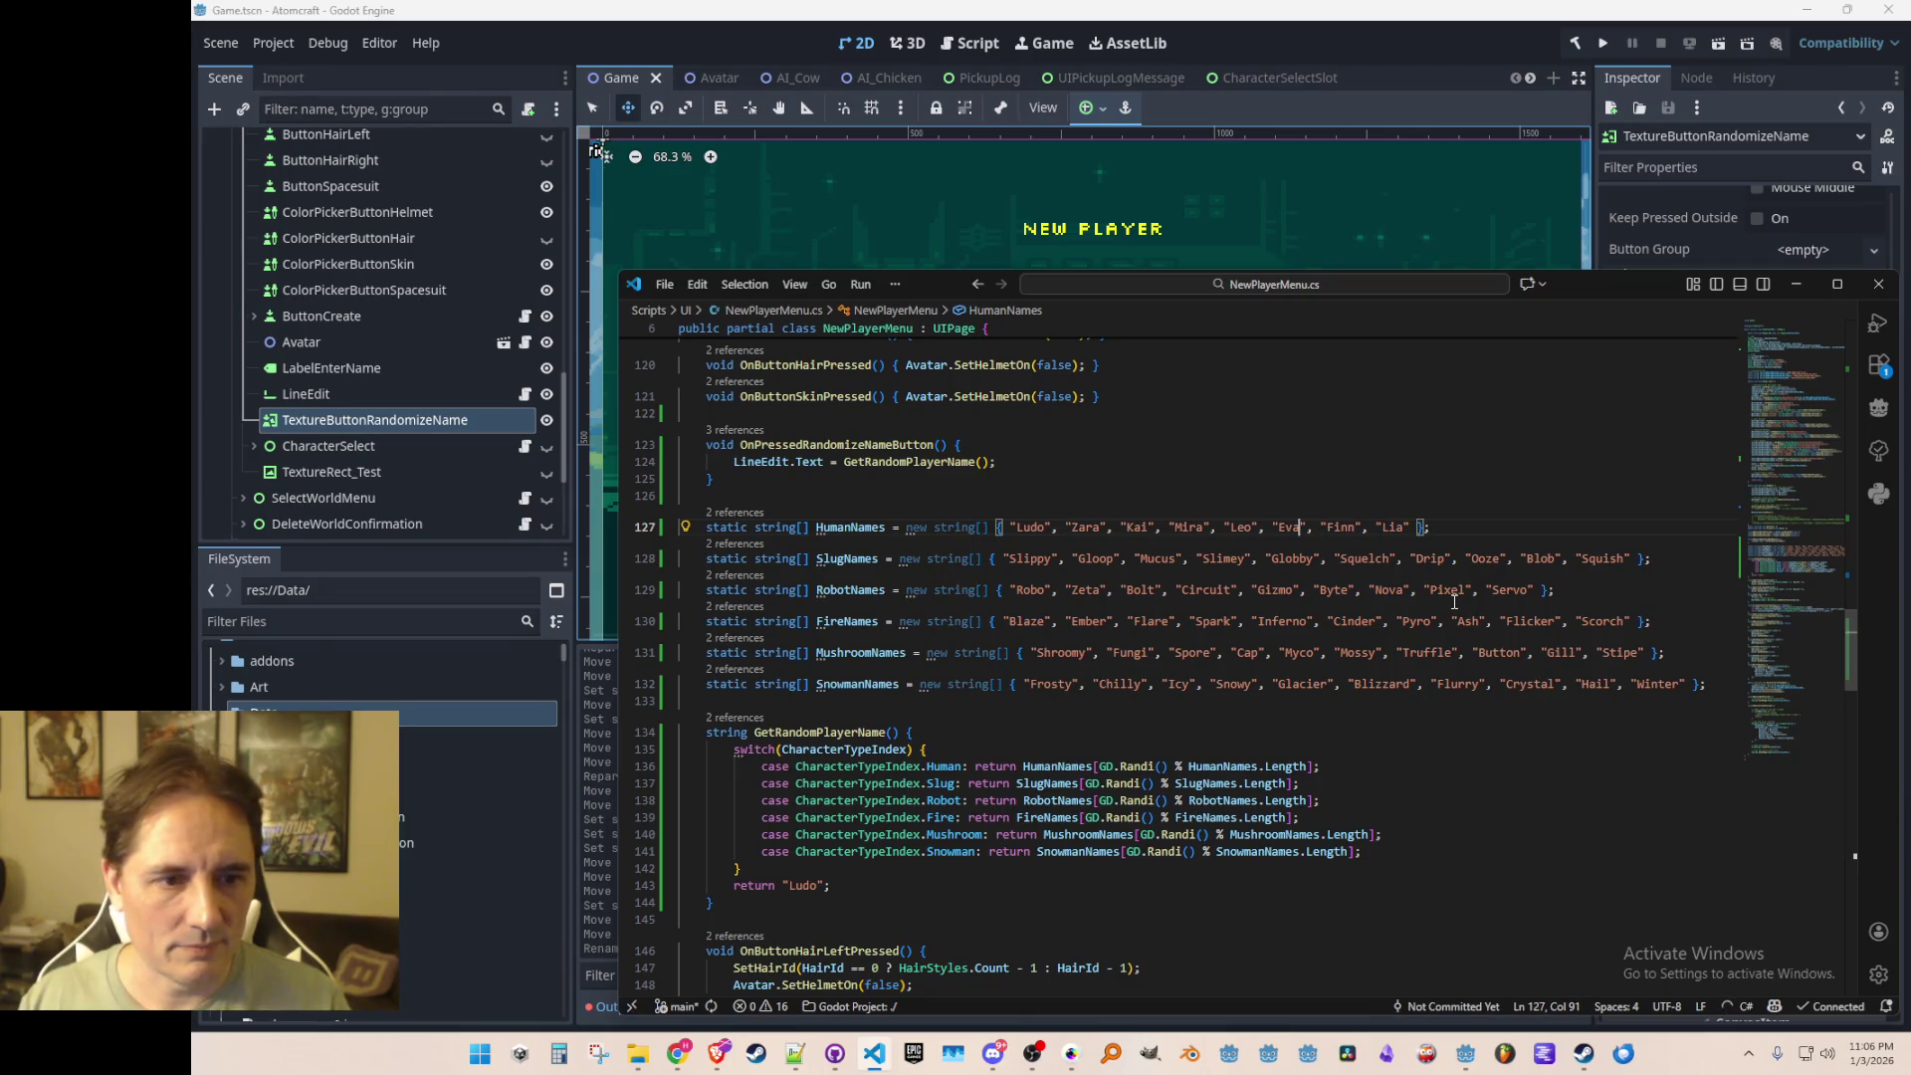
pyautogui.press('End')
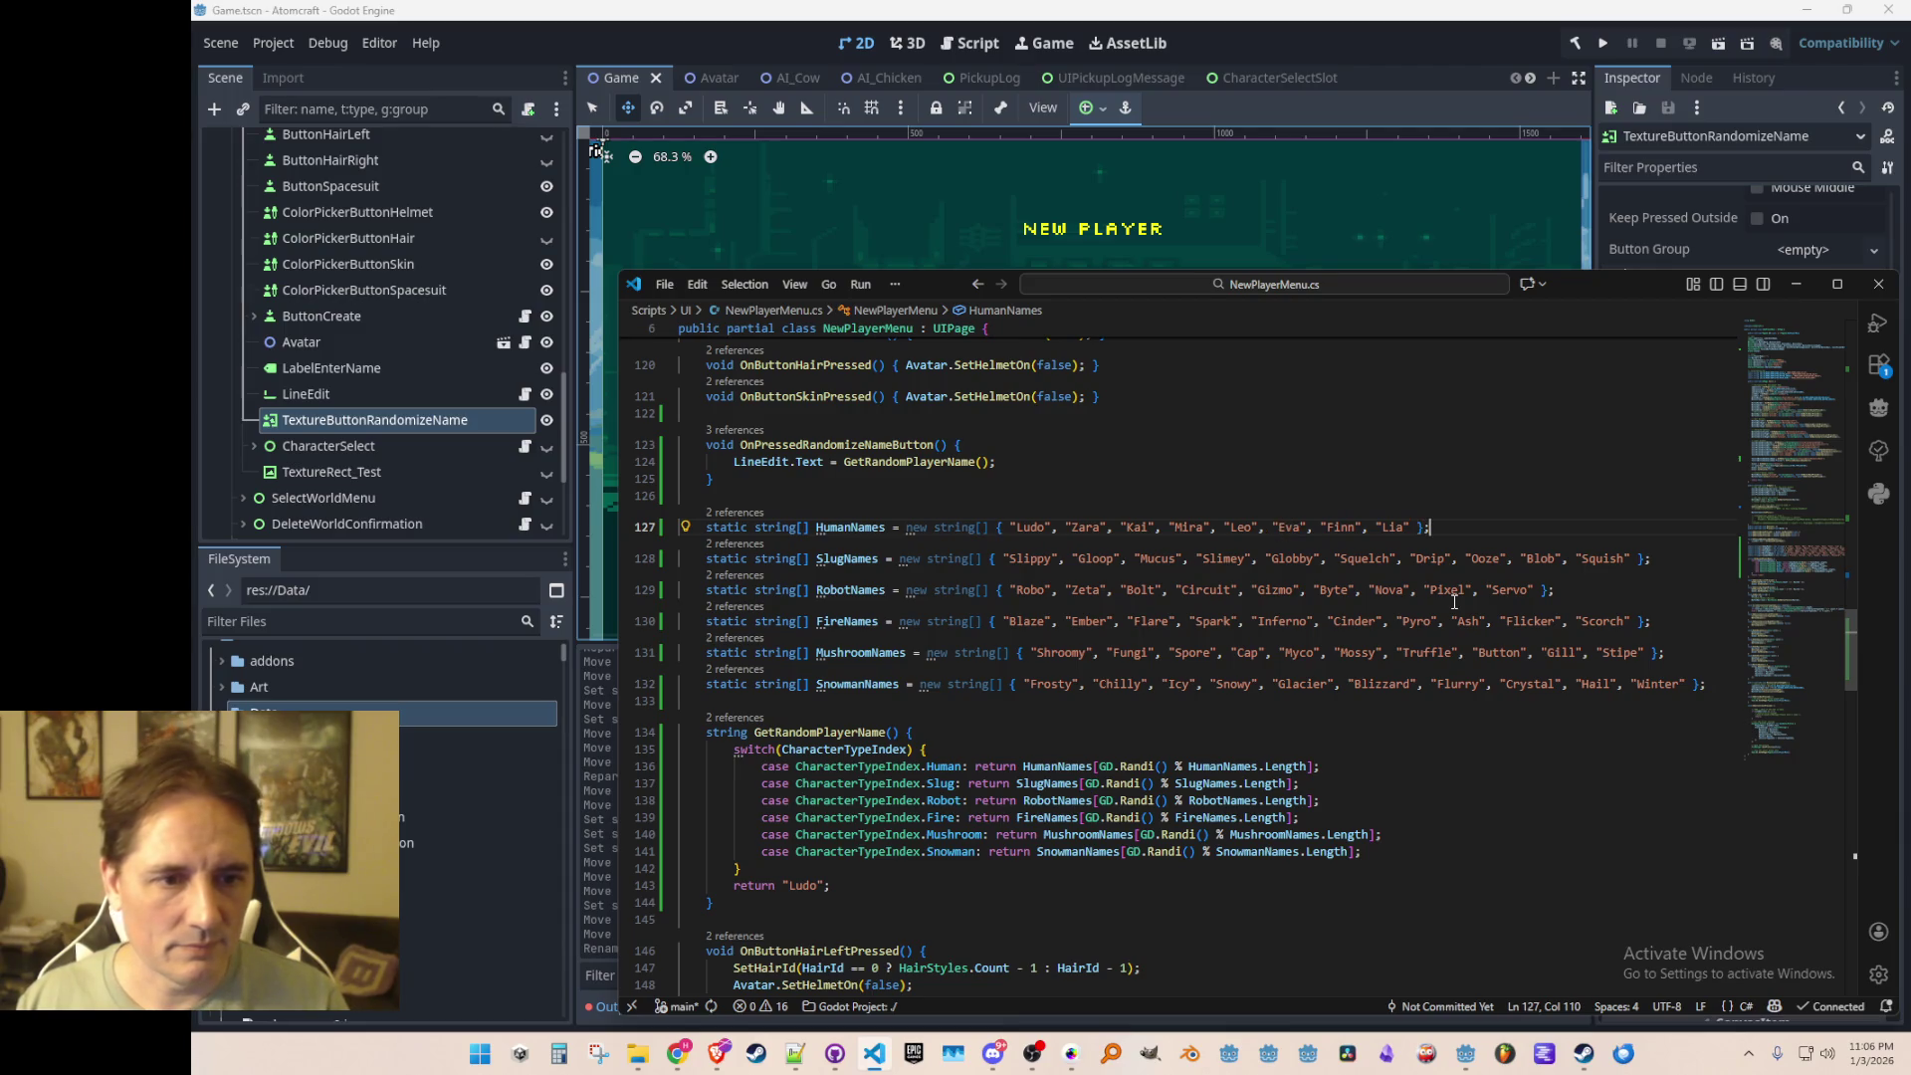
pyautogui.press('Down')
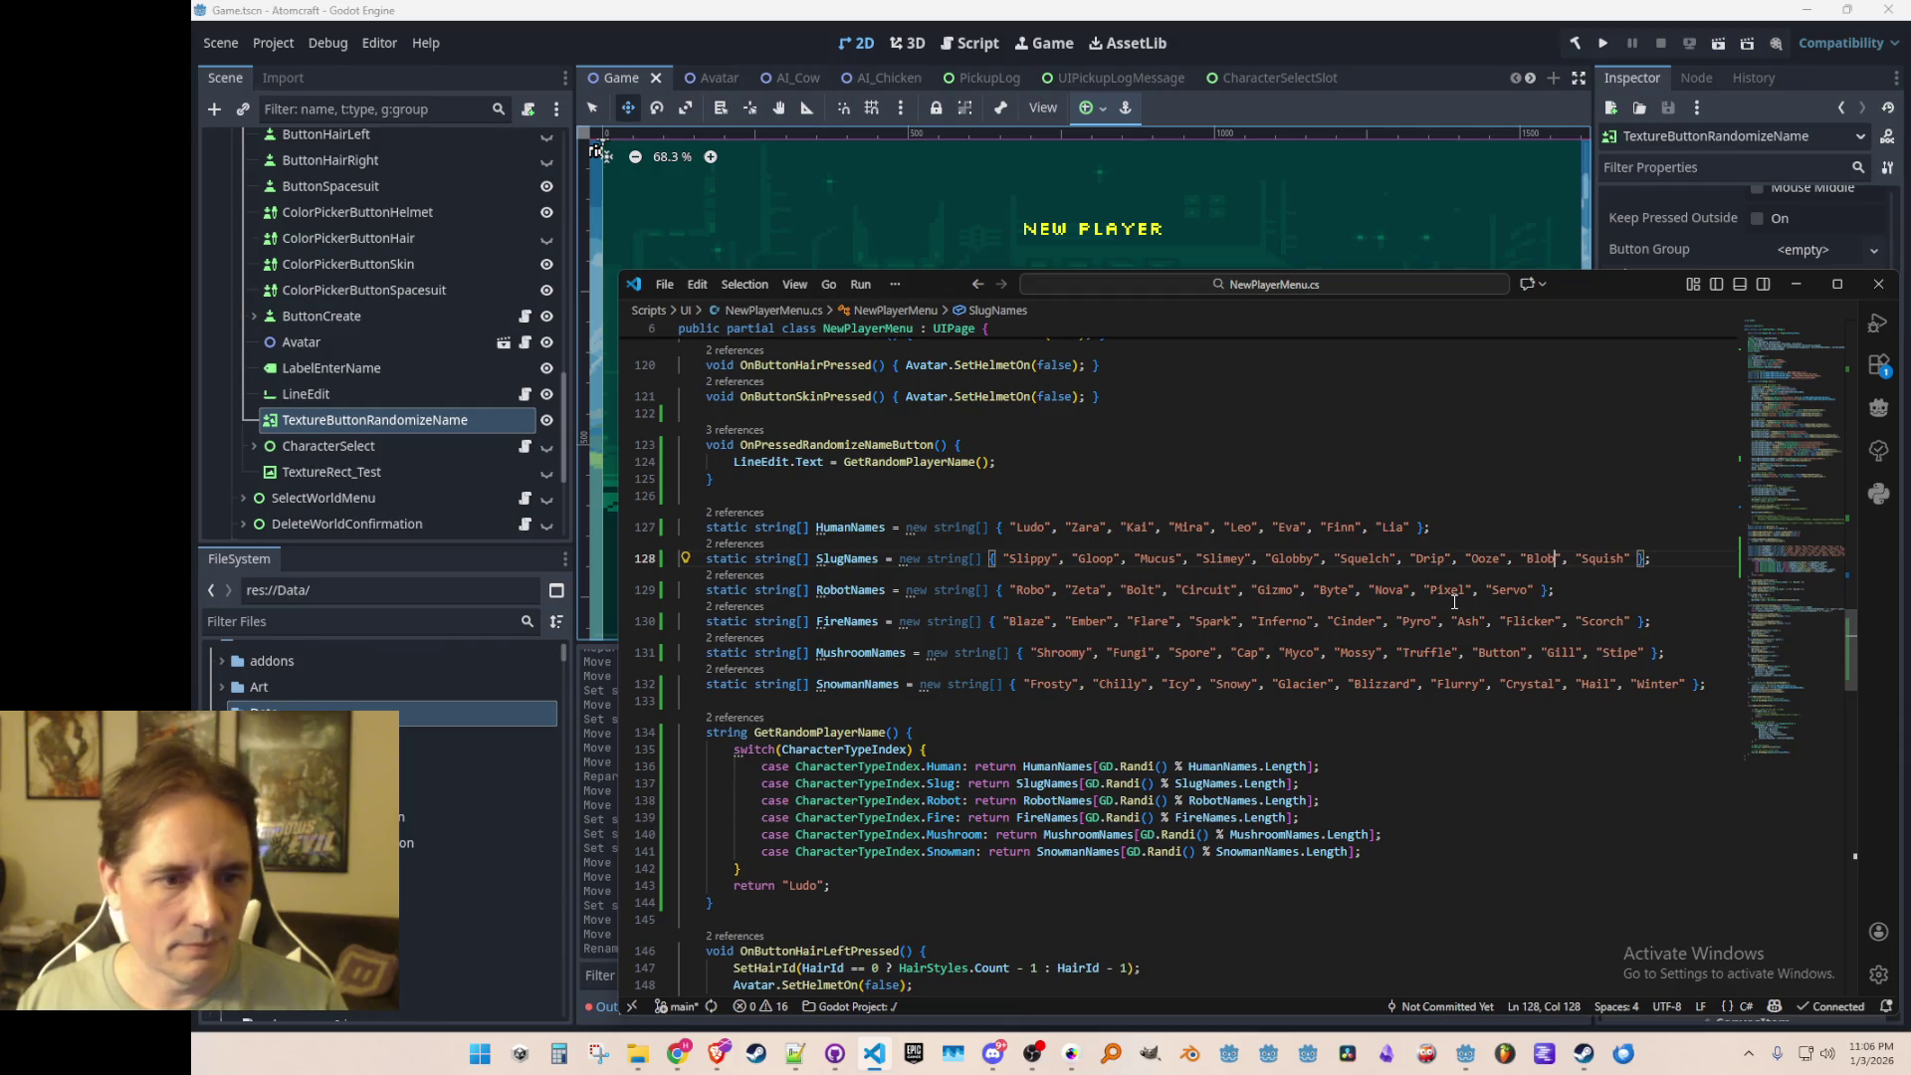
pyautogui.press('Up')
pyautogui.press('Home')
pyautogui.press('Home')
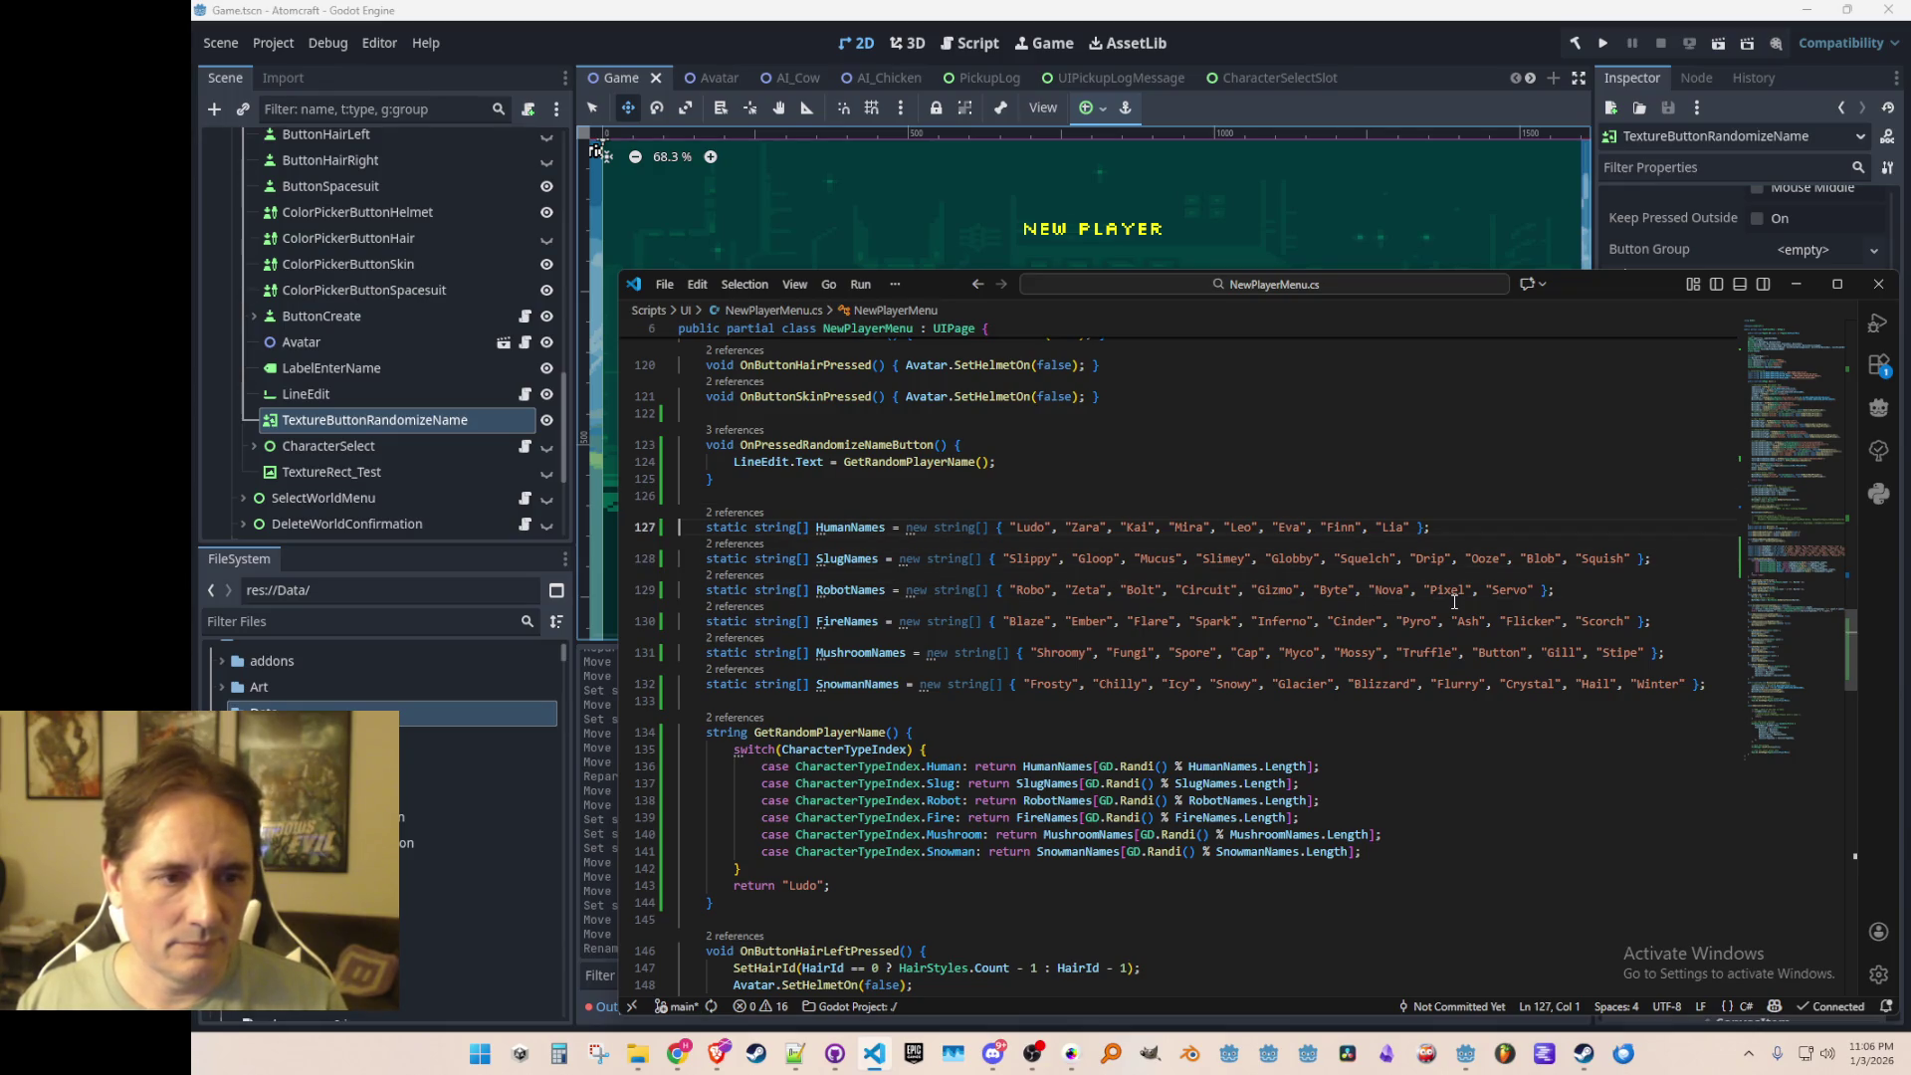
pyautogui.scroll(-3, 1331, 486)
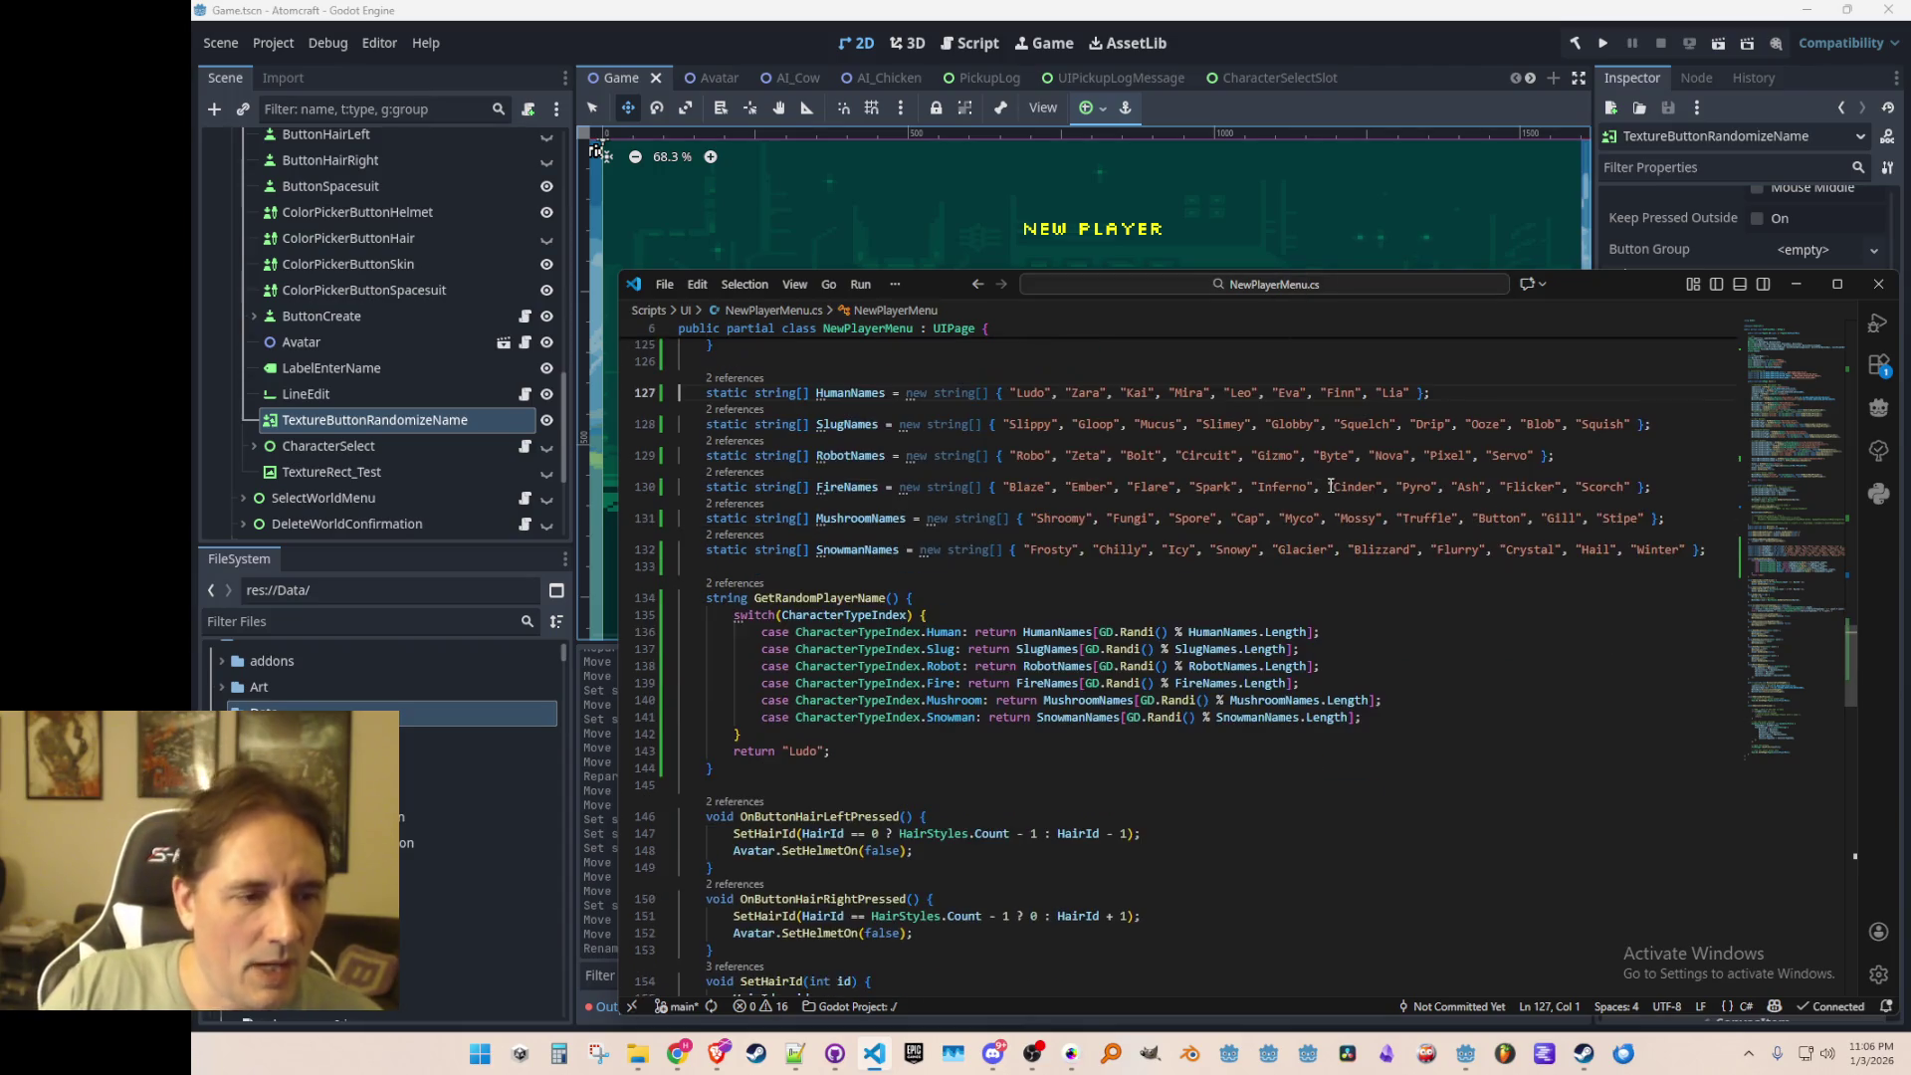
pyautogui.scroll(-4, 1335, 485)
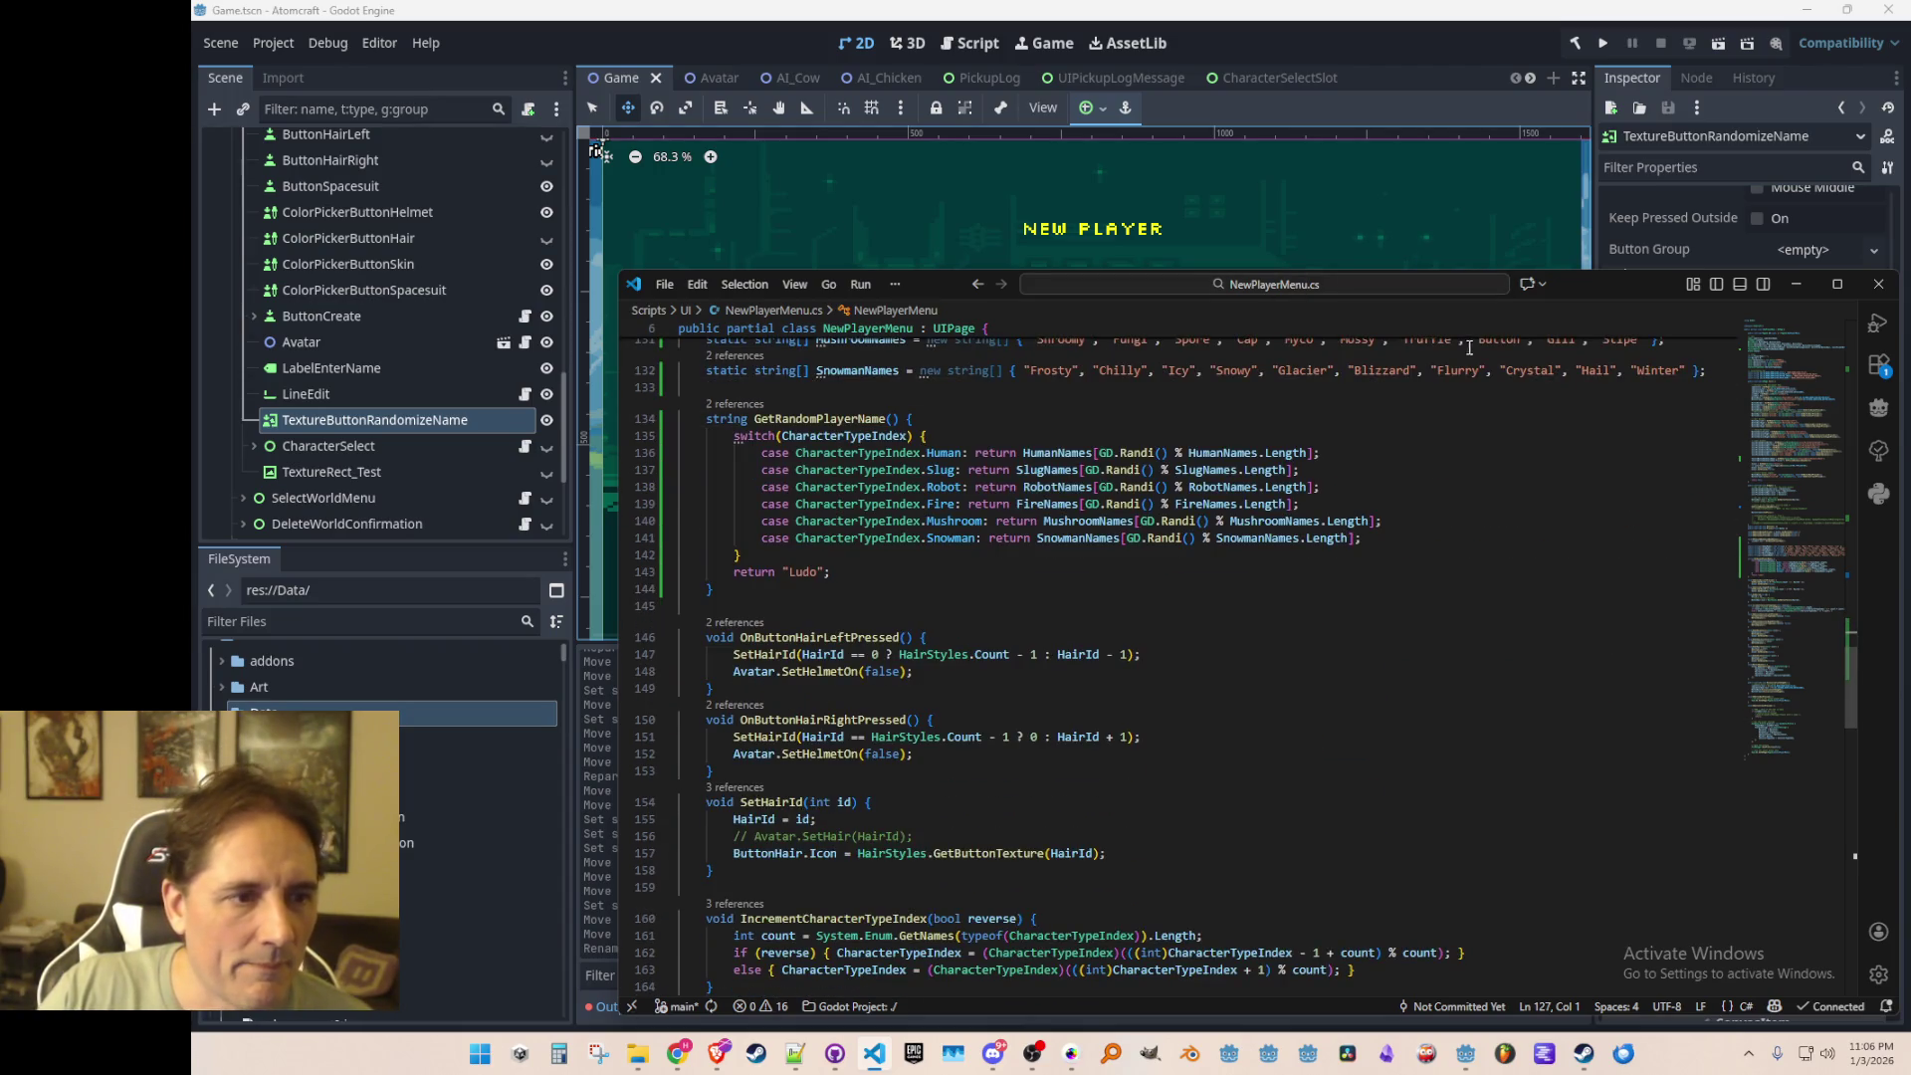
pyautogui.scroll(5, 1504, 545)
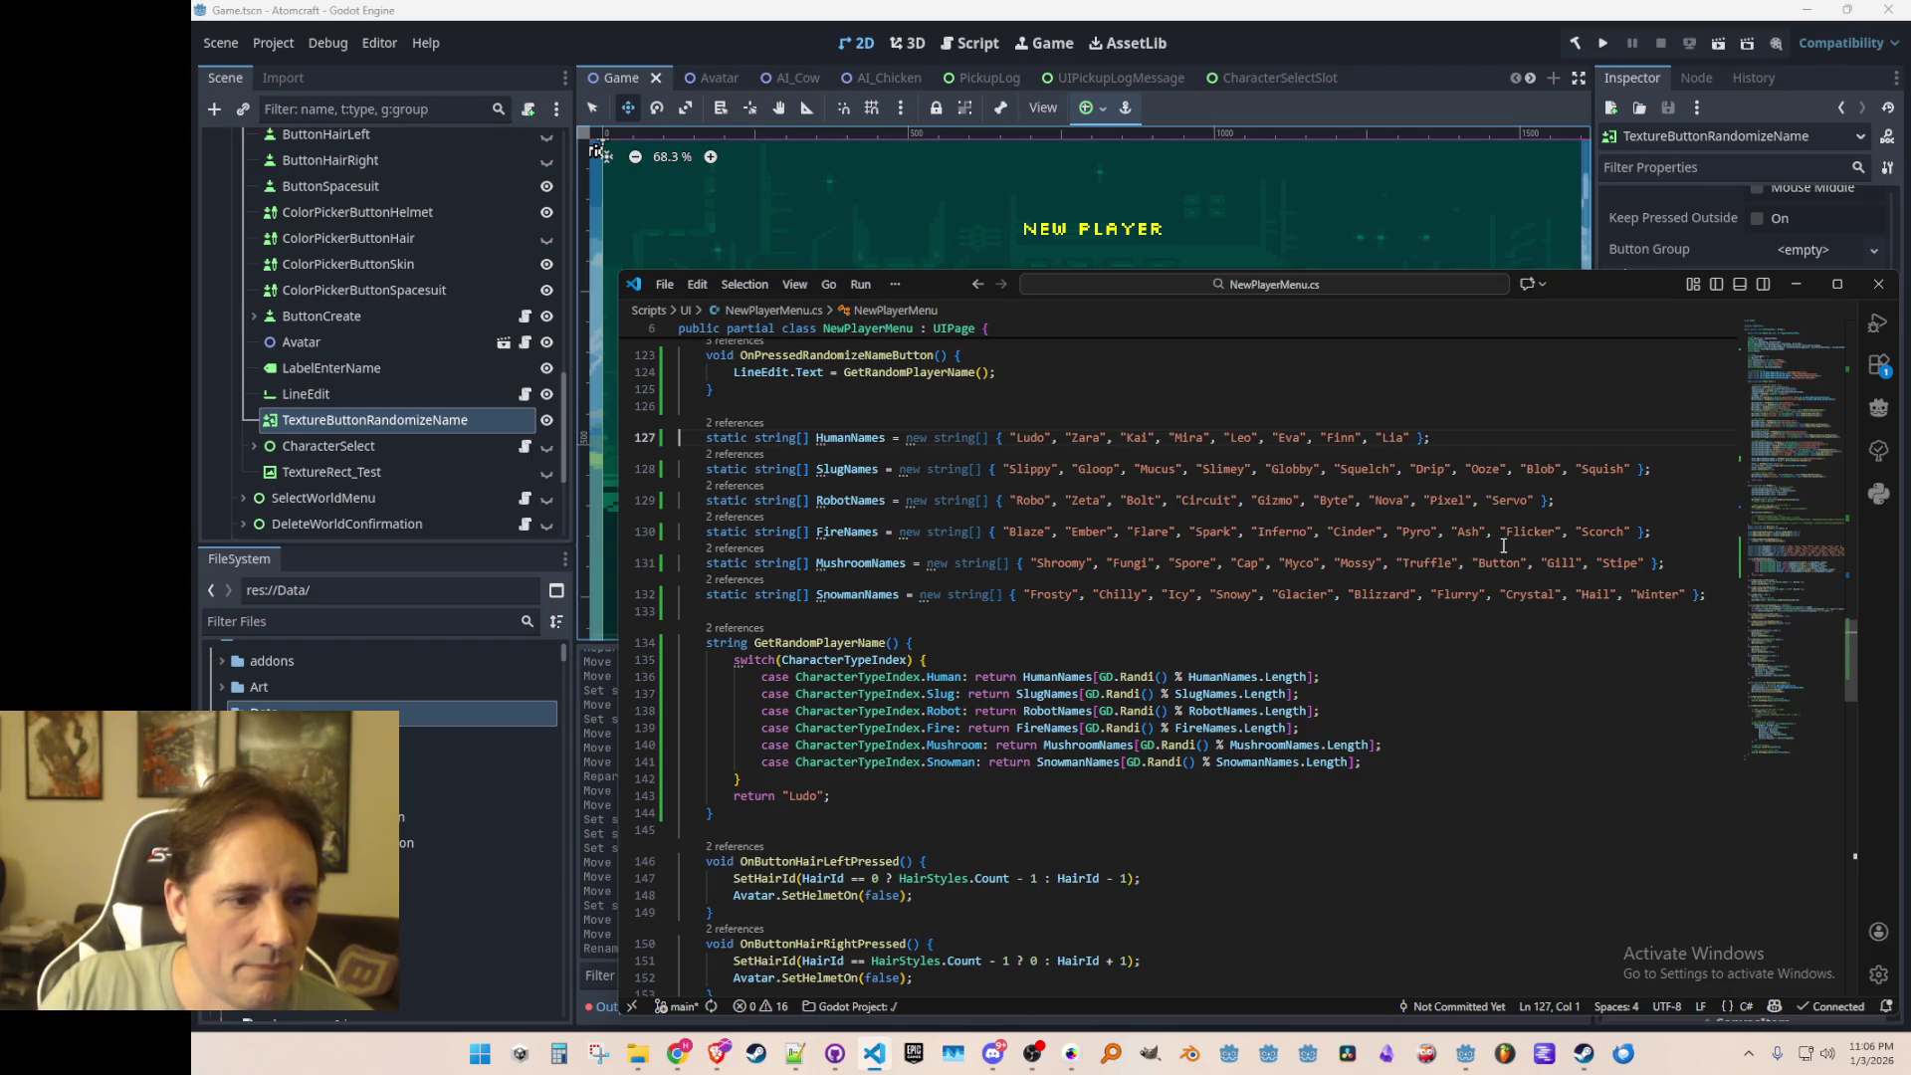
pyautogui.scroll(-6, 1504, 546)
pyautogui.scroll(3, 1498, 533)
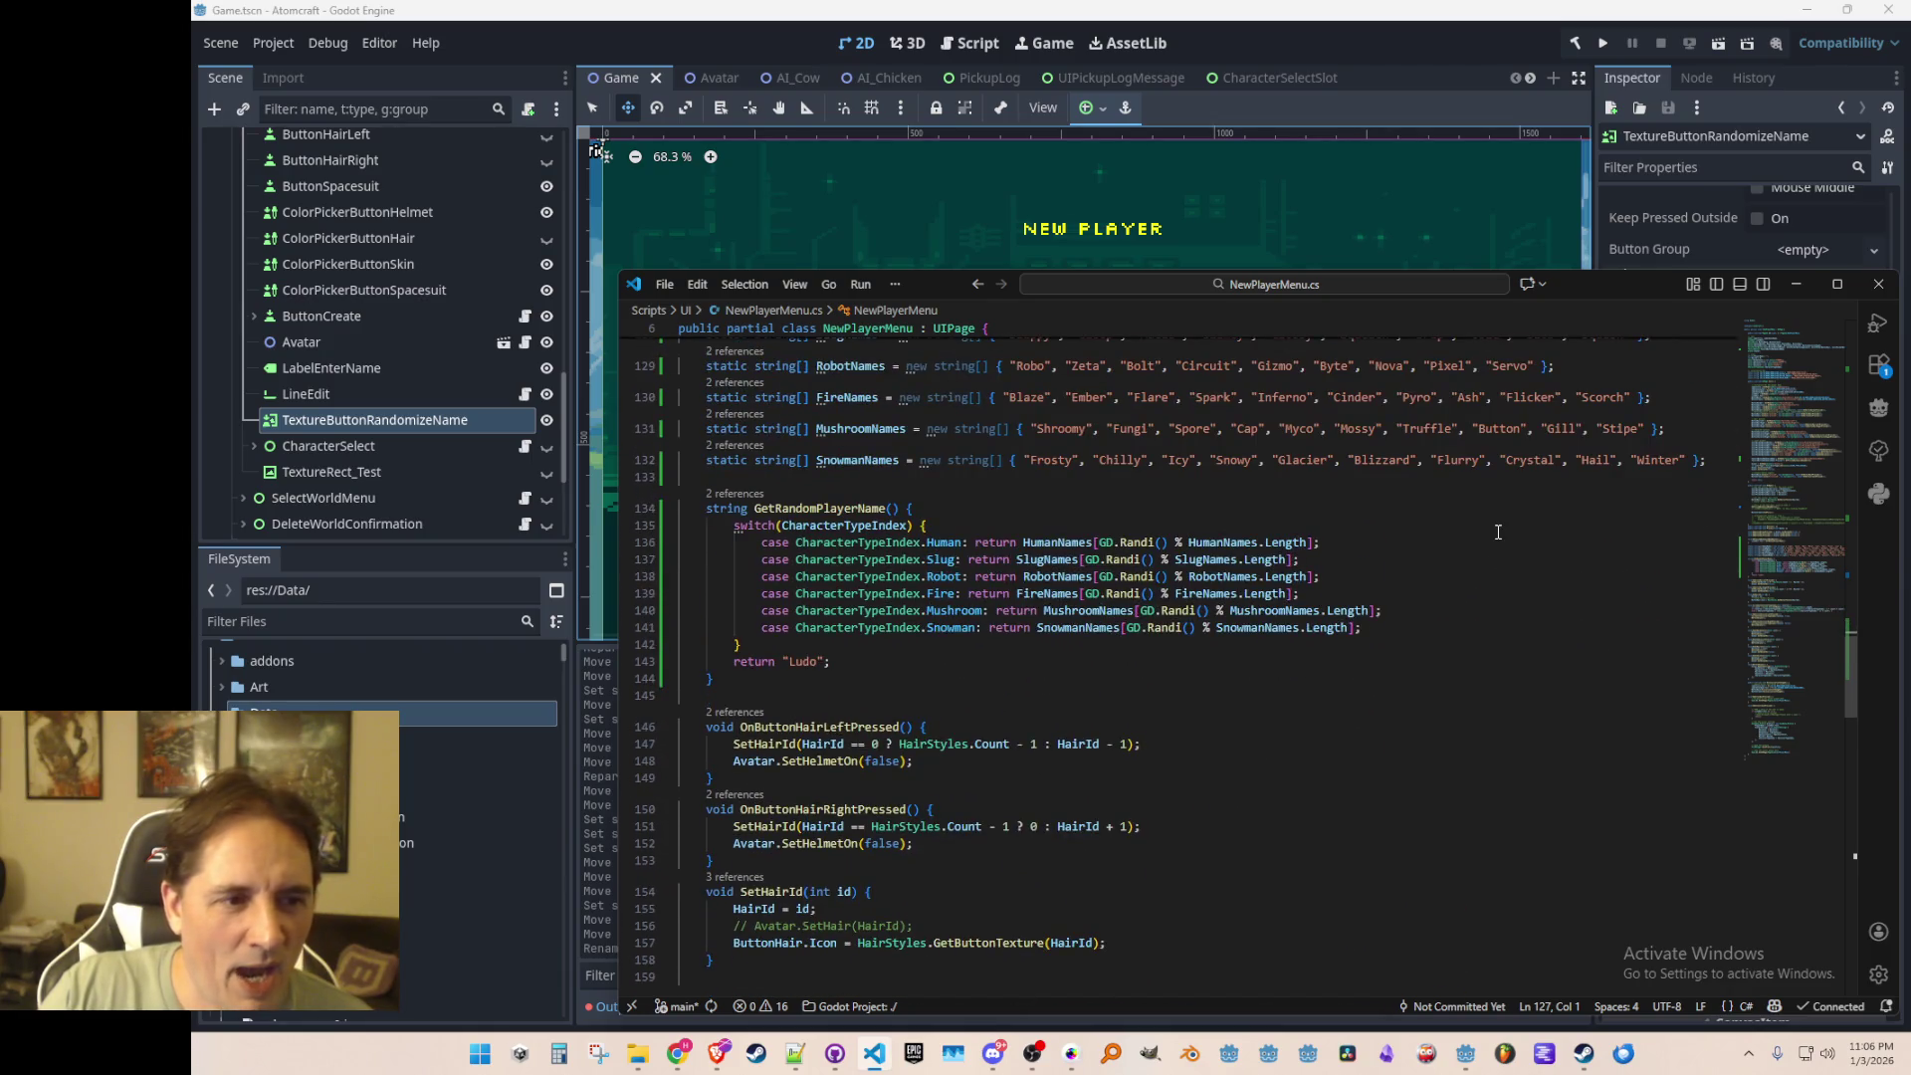
pyautogui.scroll(2, 1498, 532)
pyautogui.scroll(-3, 1498, 532)
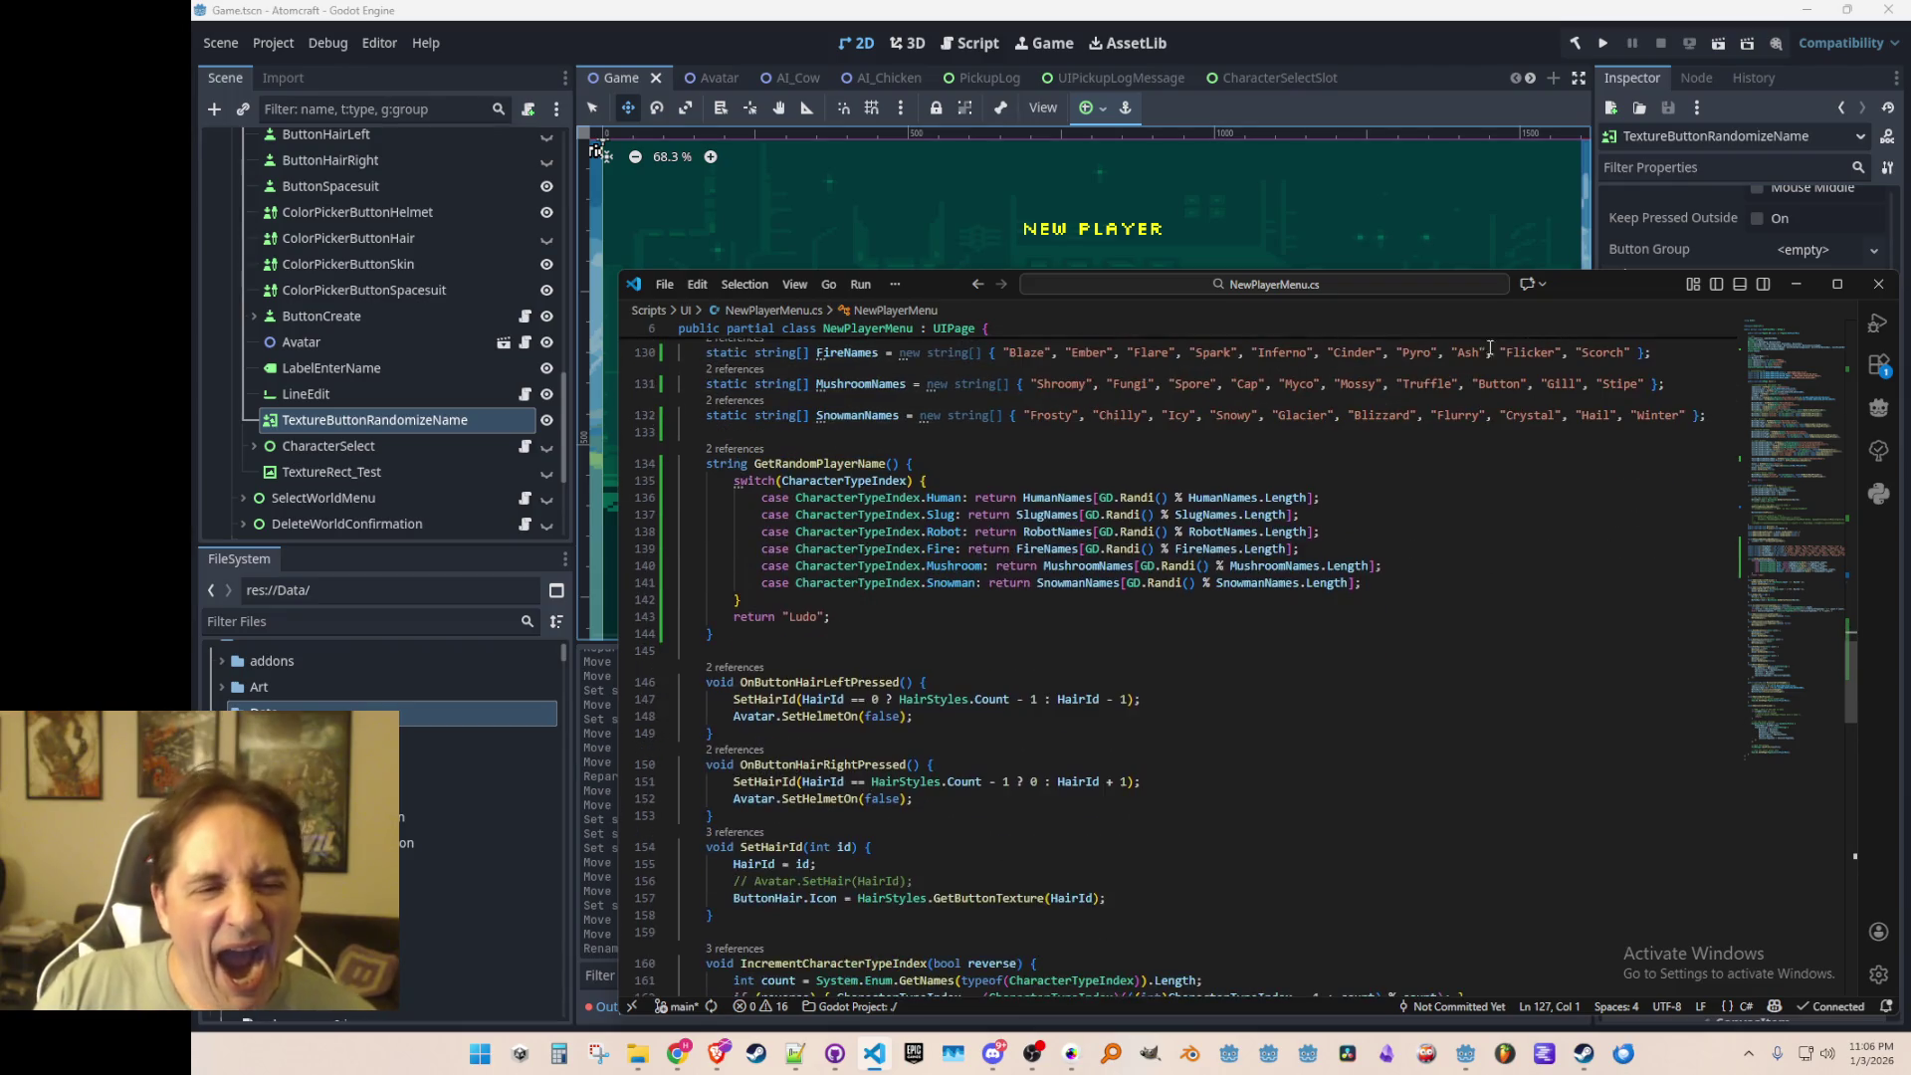
pyautogui.click(1517, 49)
# Step: Move LabelEnterName, LineEdit and TextureButtonRandomizeName up 16 px and save Game.tscn
pyautogui.scroll(-4, 1134, 445)
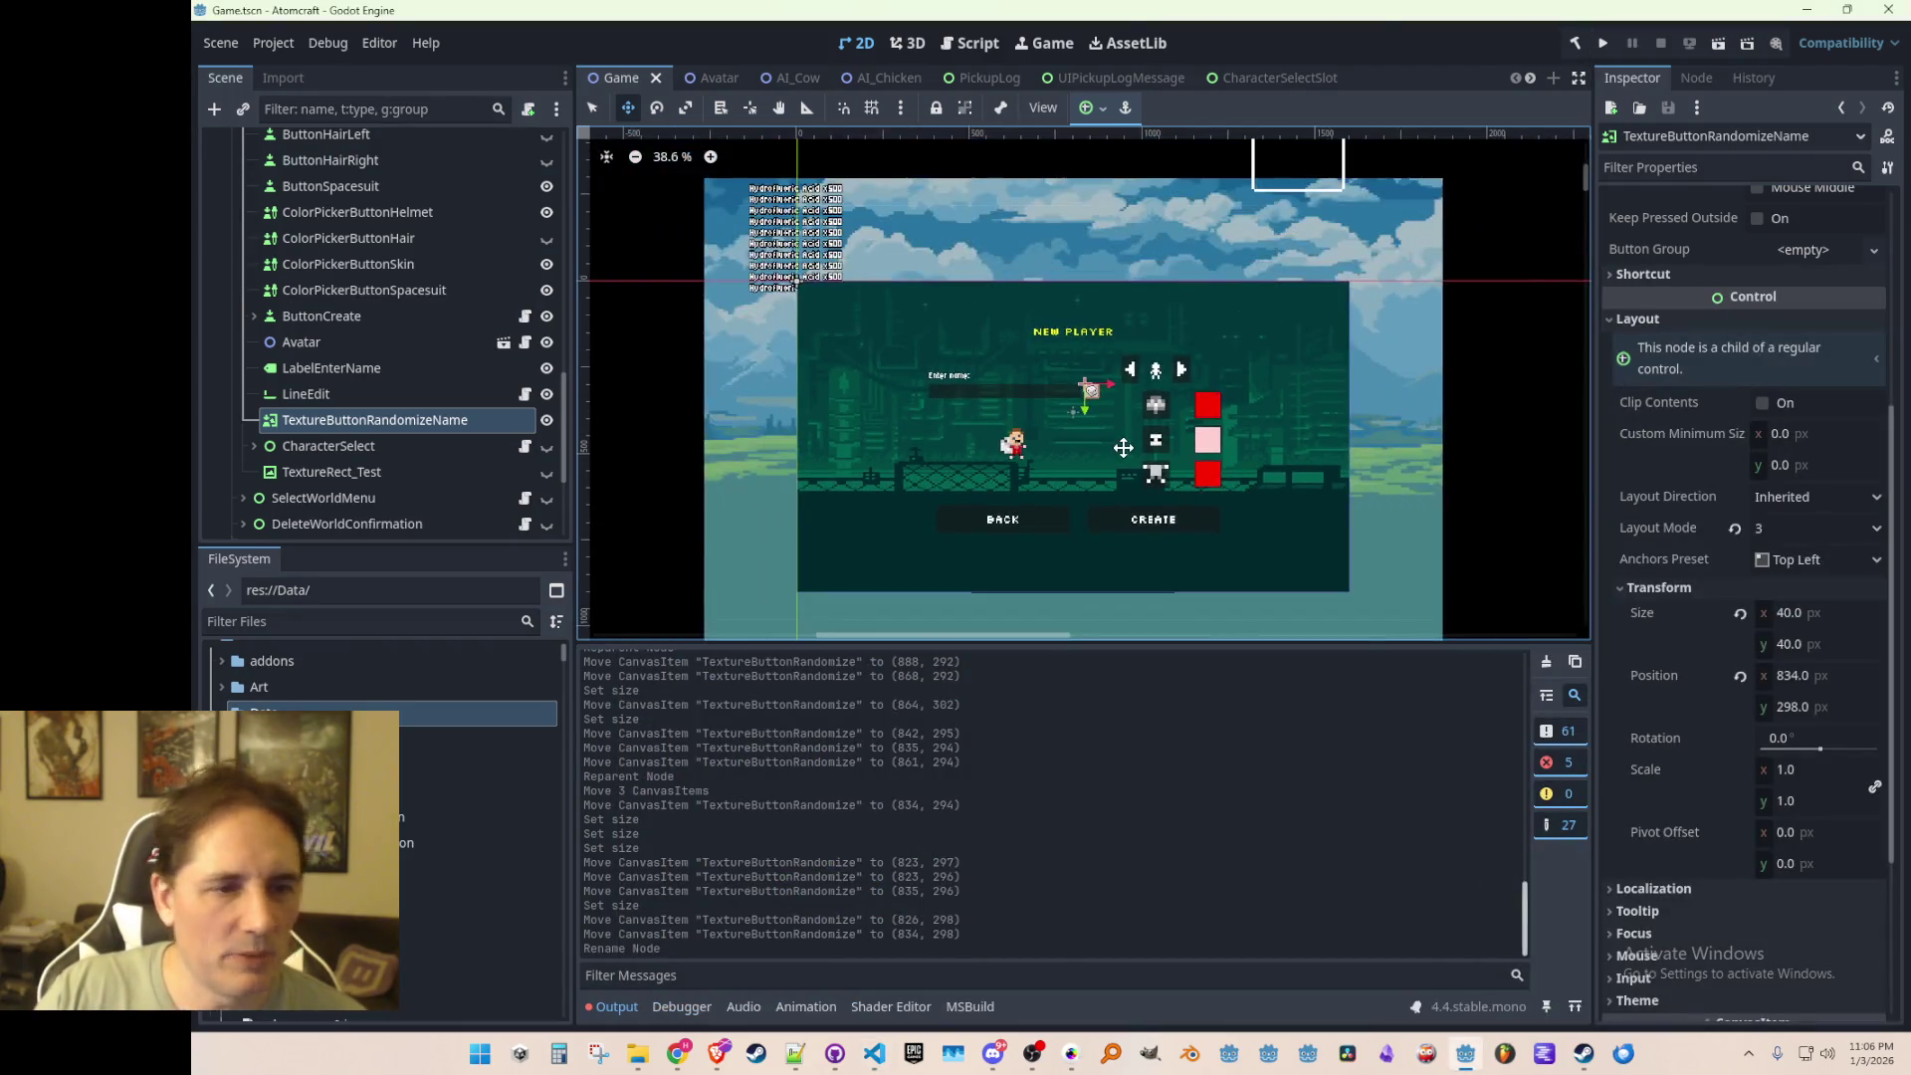
pyautogui.scroll(2, 1134, 445)
pyautogui.scroll(3, 1096, 438)
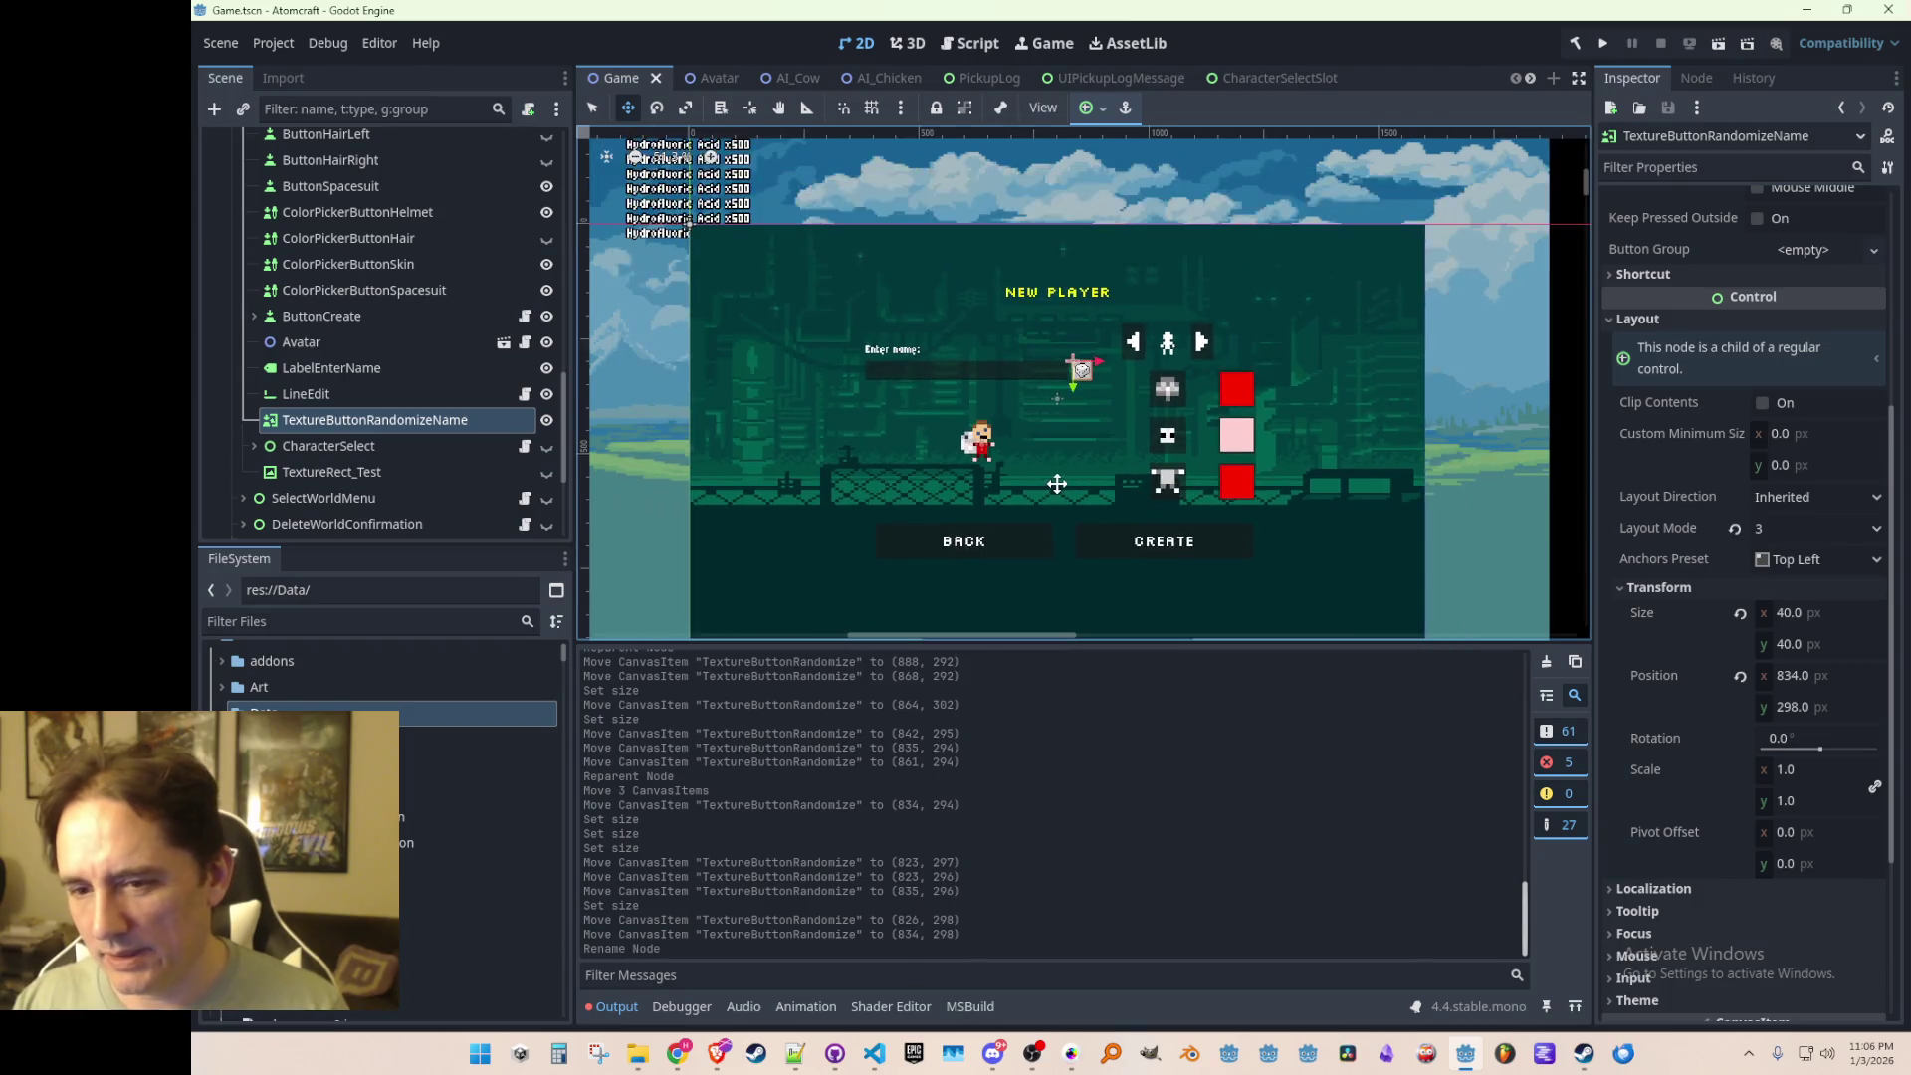
pyautogui.click(340, 394)
pyautogui.click(330, 419)
pyautogui.keyDown('shift'); pyautogui.click(335, 369); pyautogui.keyUp('shift')
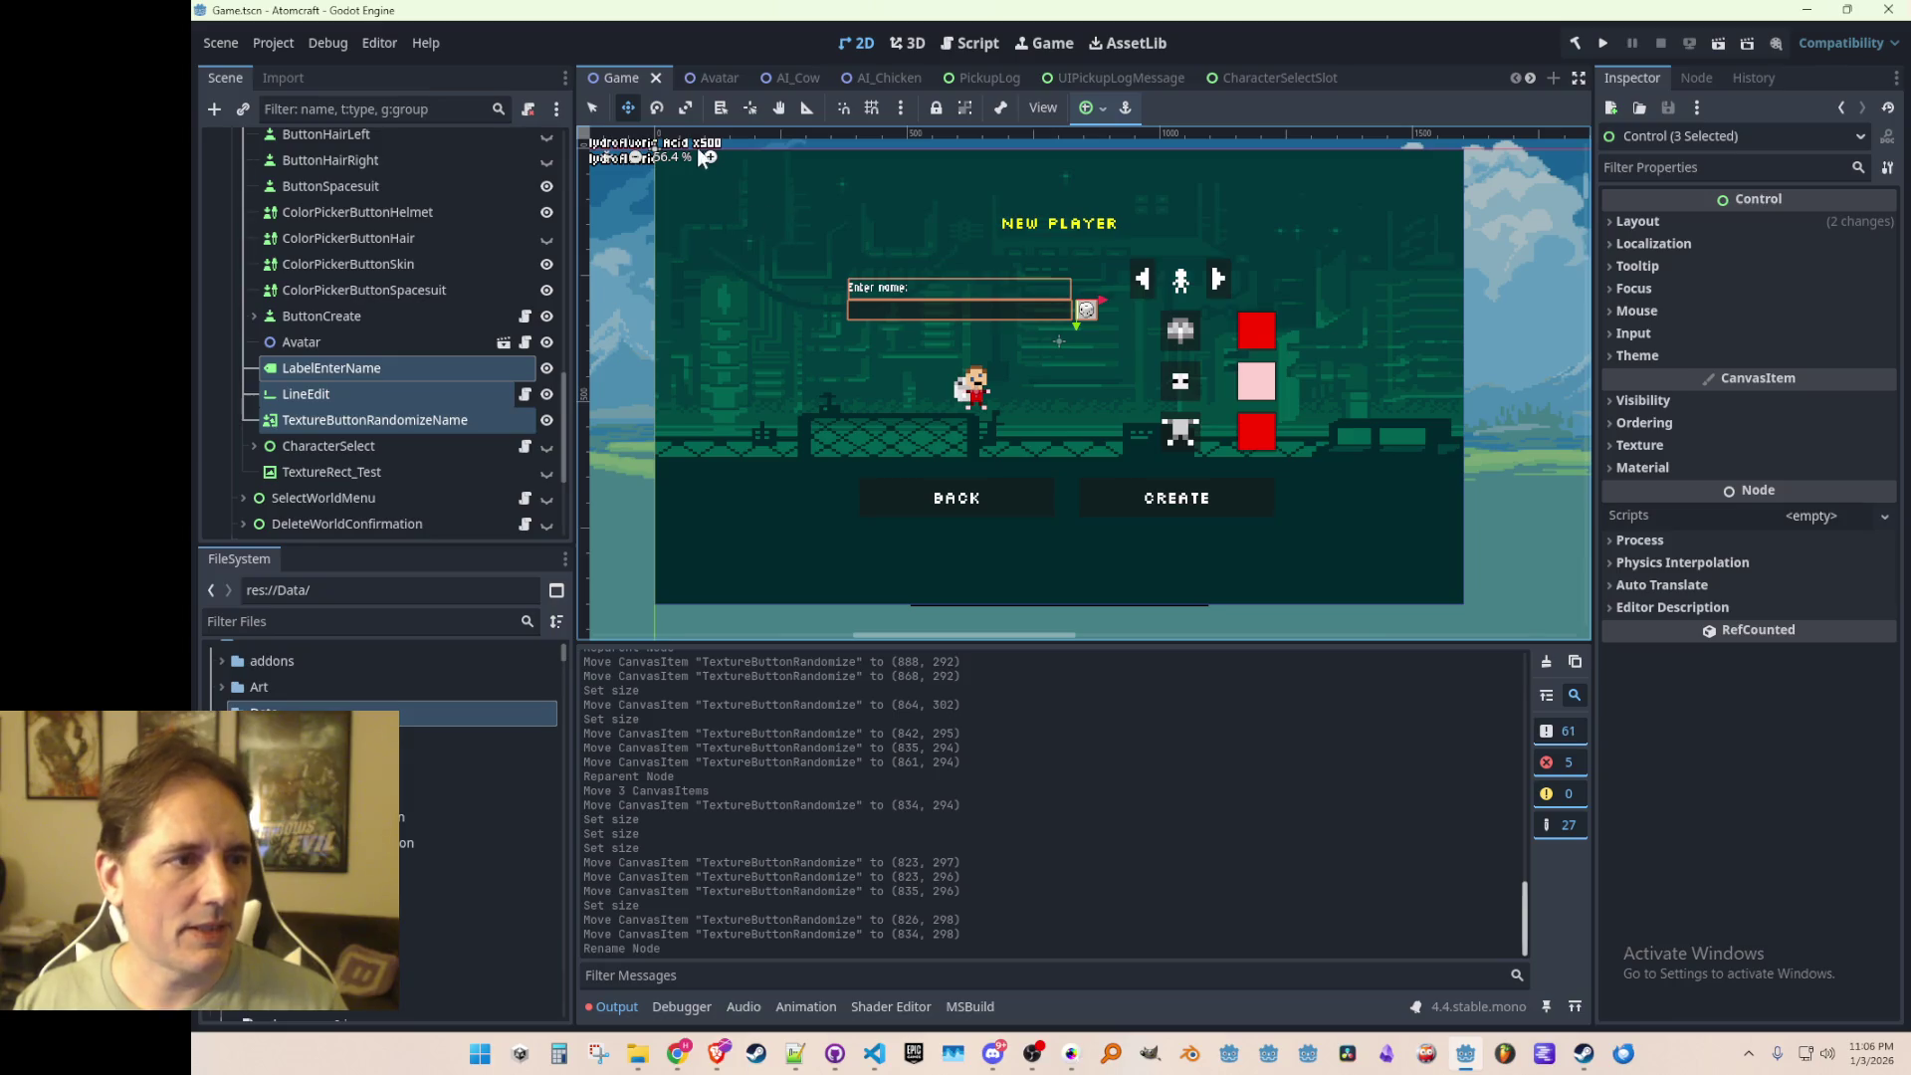
pyautogui.scroll(4, 979, 332)
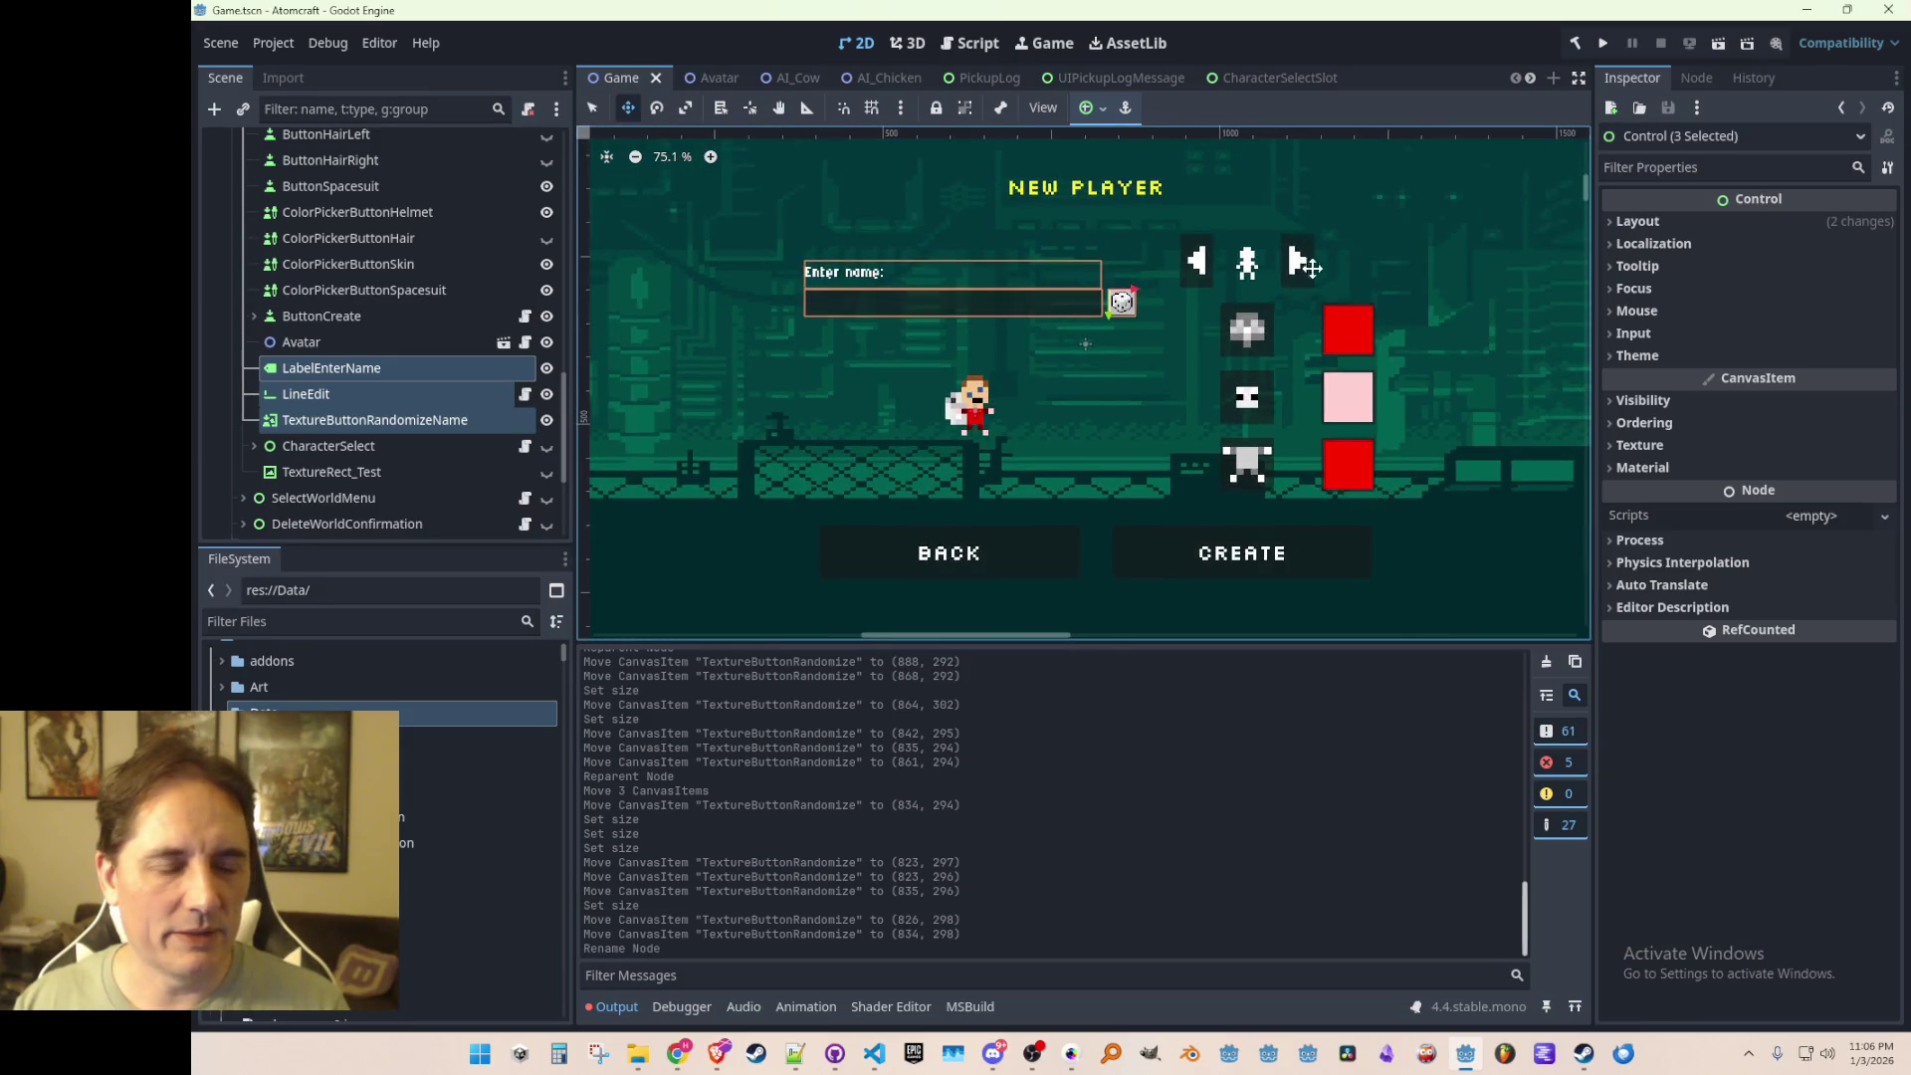
pyautogui.scroll(3, 983, 298)
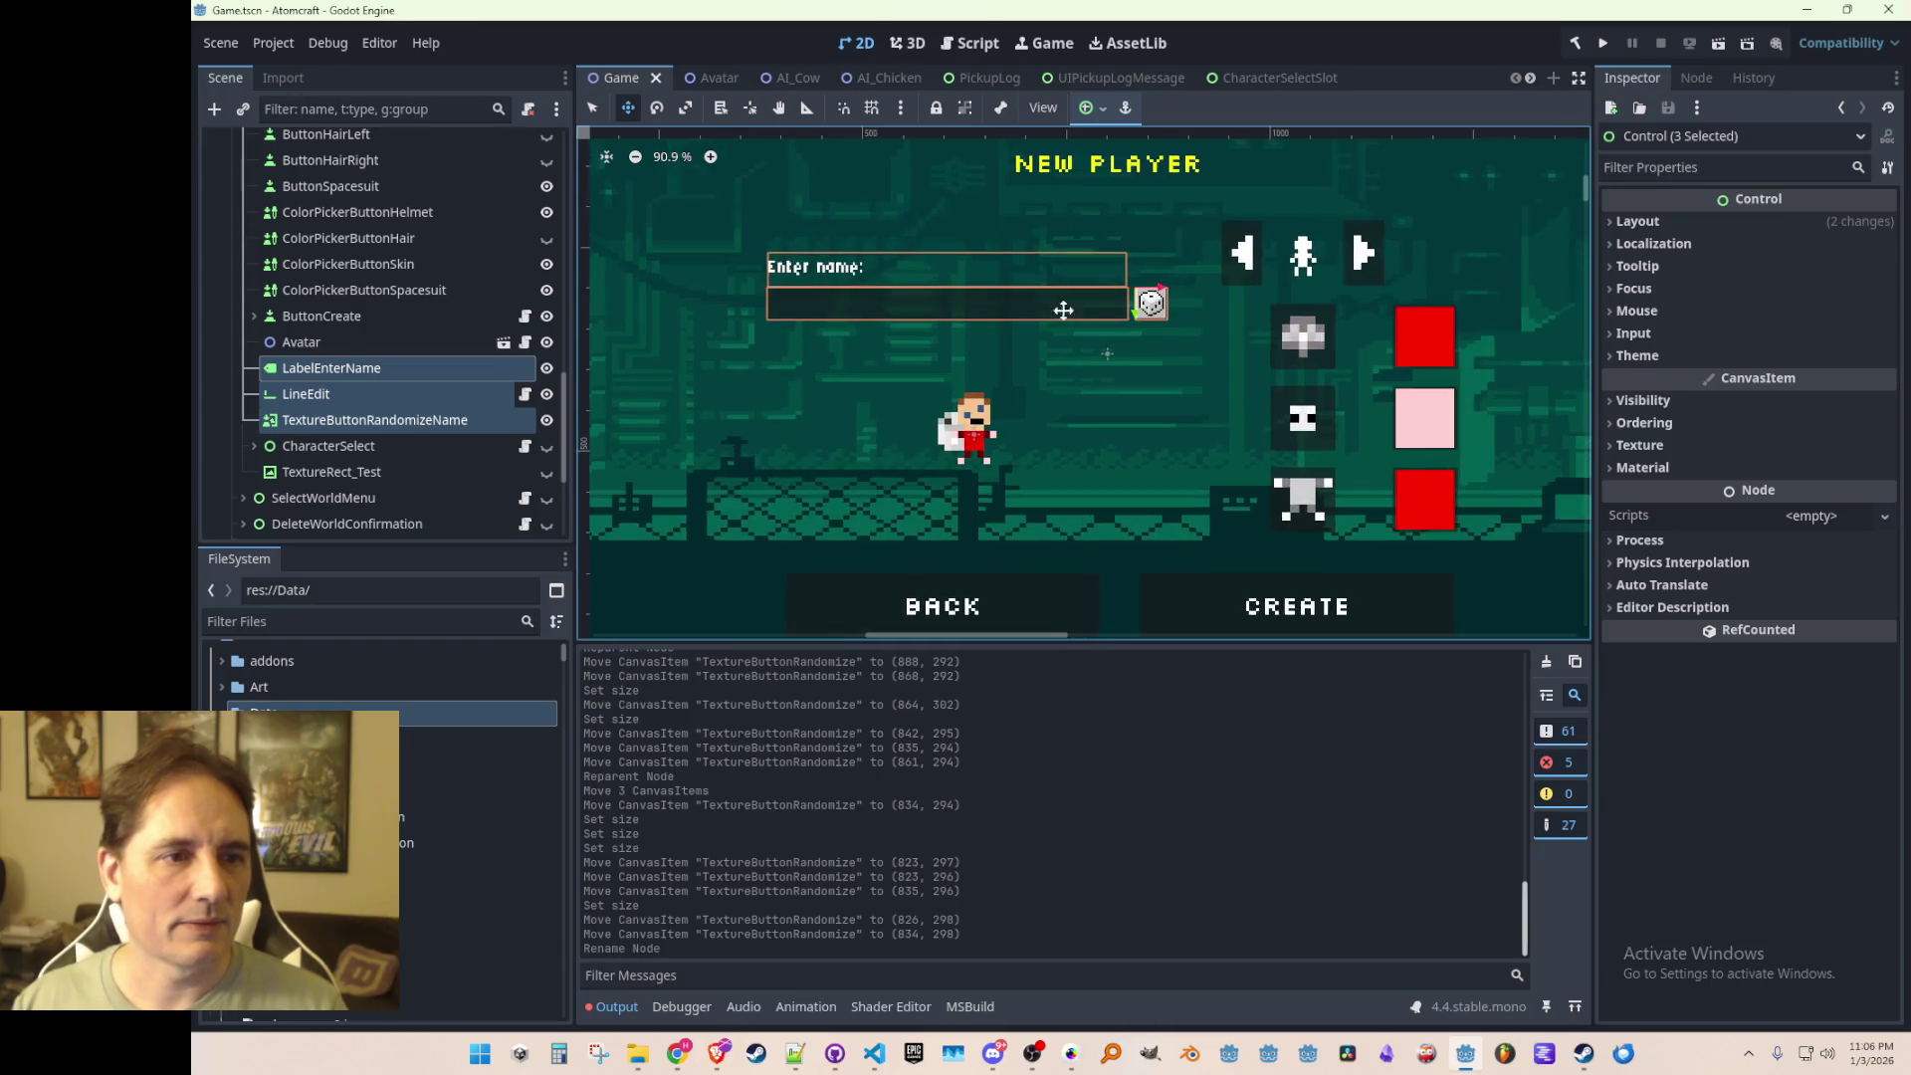
pyautogui.moveTo(1155, 351); pyautogui.dragTo(1148, 302)
pyautogui.hotkey('ctrl', 's')
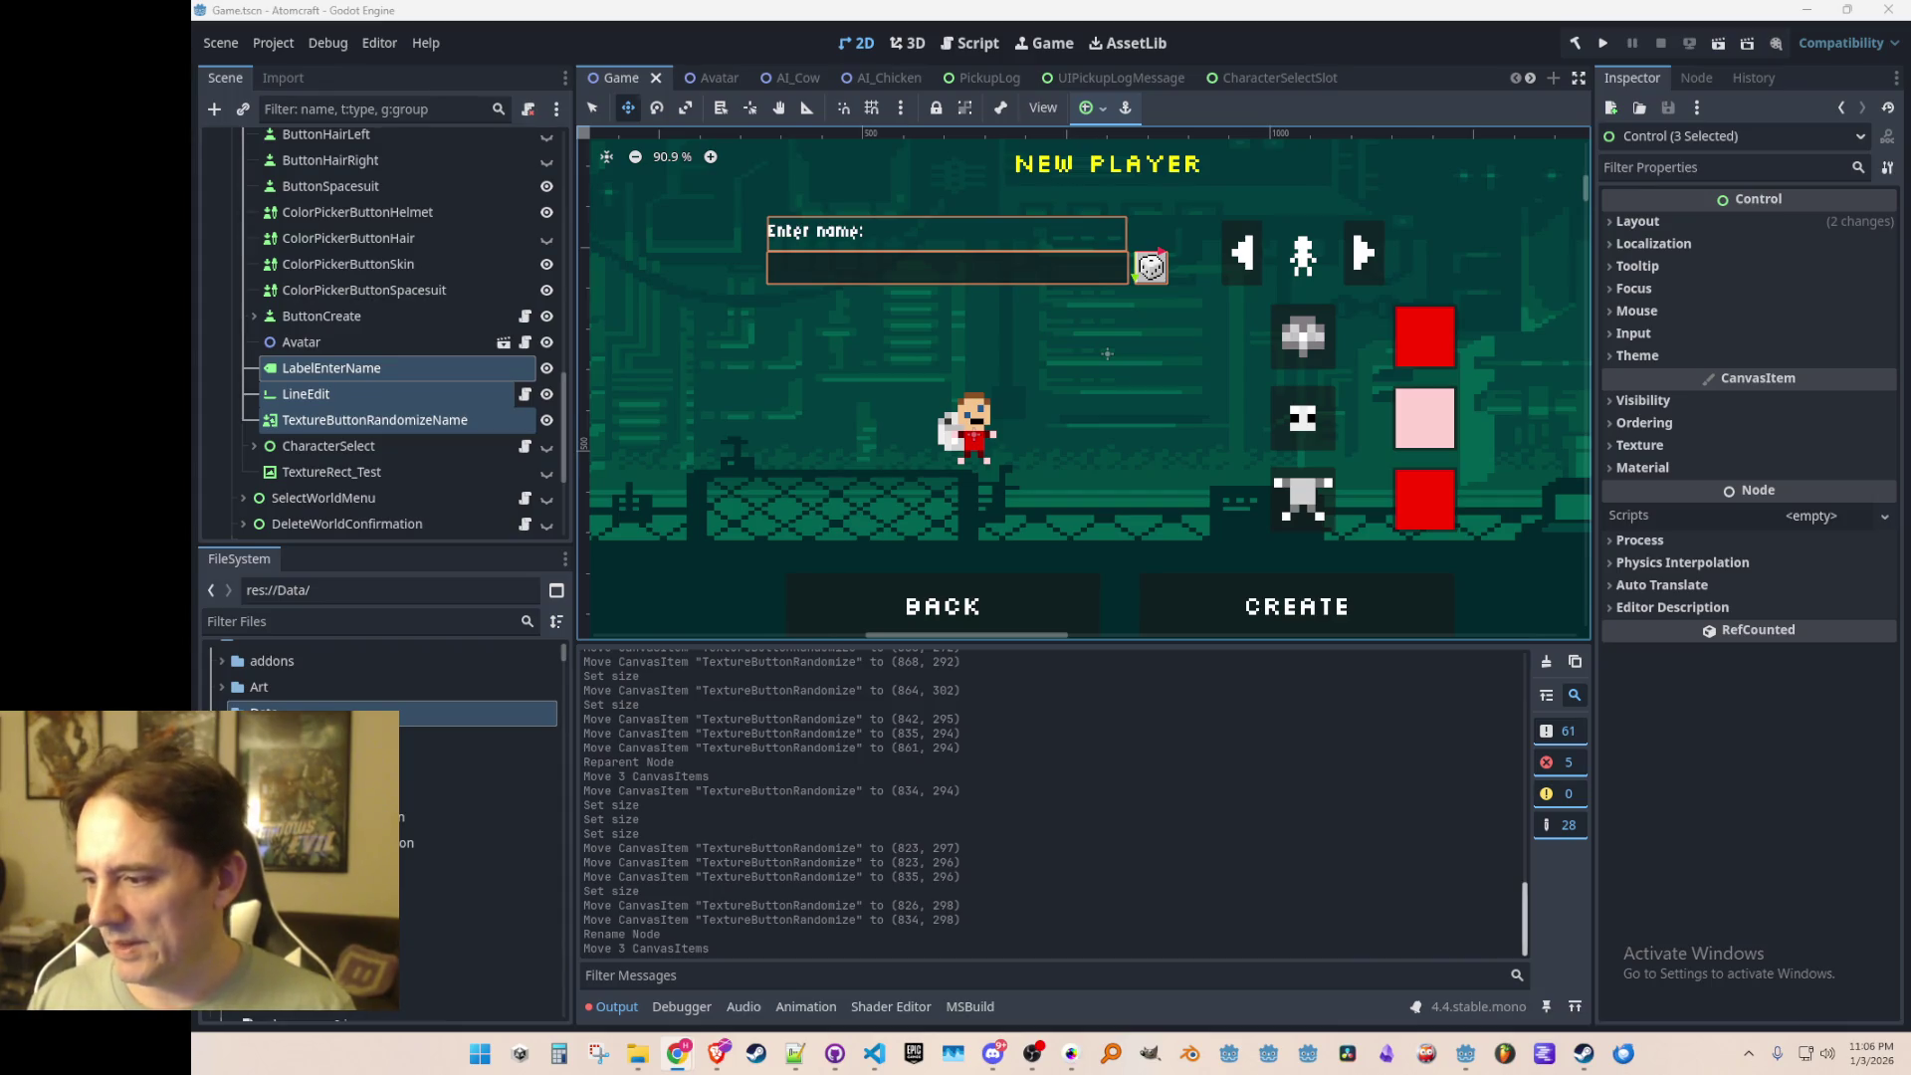
pyautogui.moveTo(997, 442)
pyautogui.mouseDown()
pyautogui.moveTo(1036, 426)
pyautogui.moveTo(1007, 409)
pyautogui.mouseUp()
pyautogui.click(332, 446)
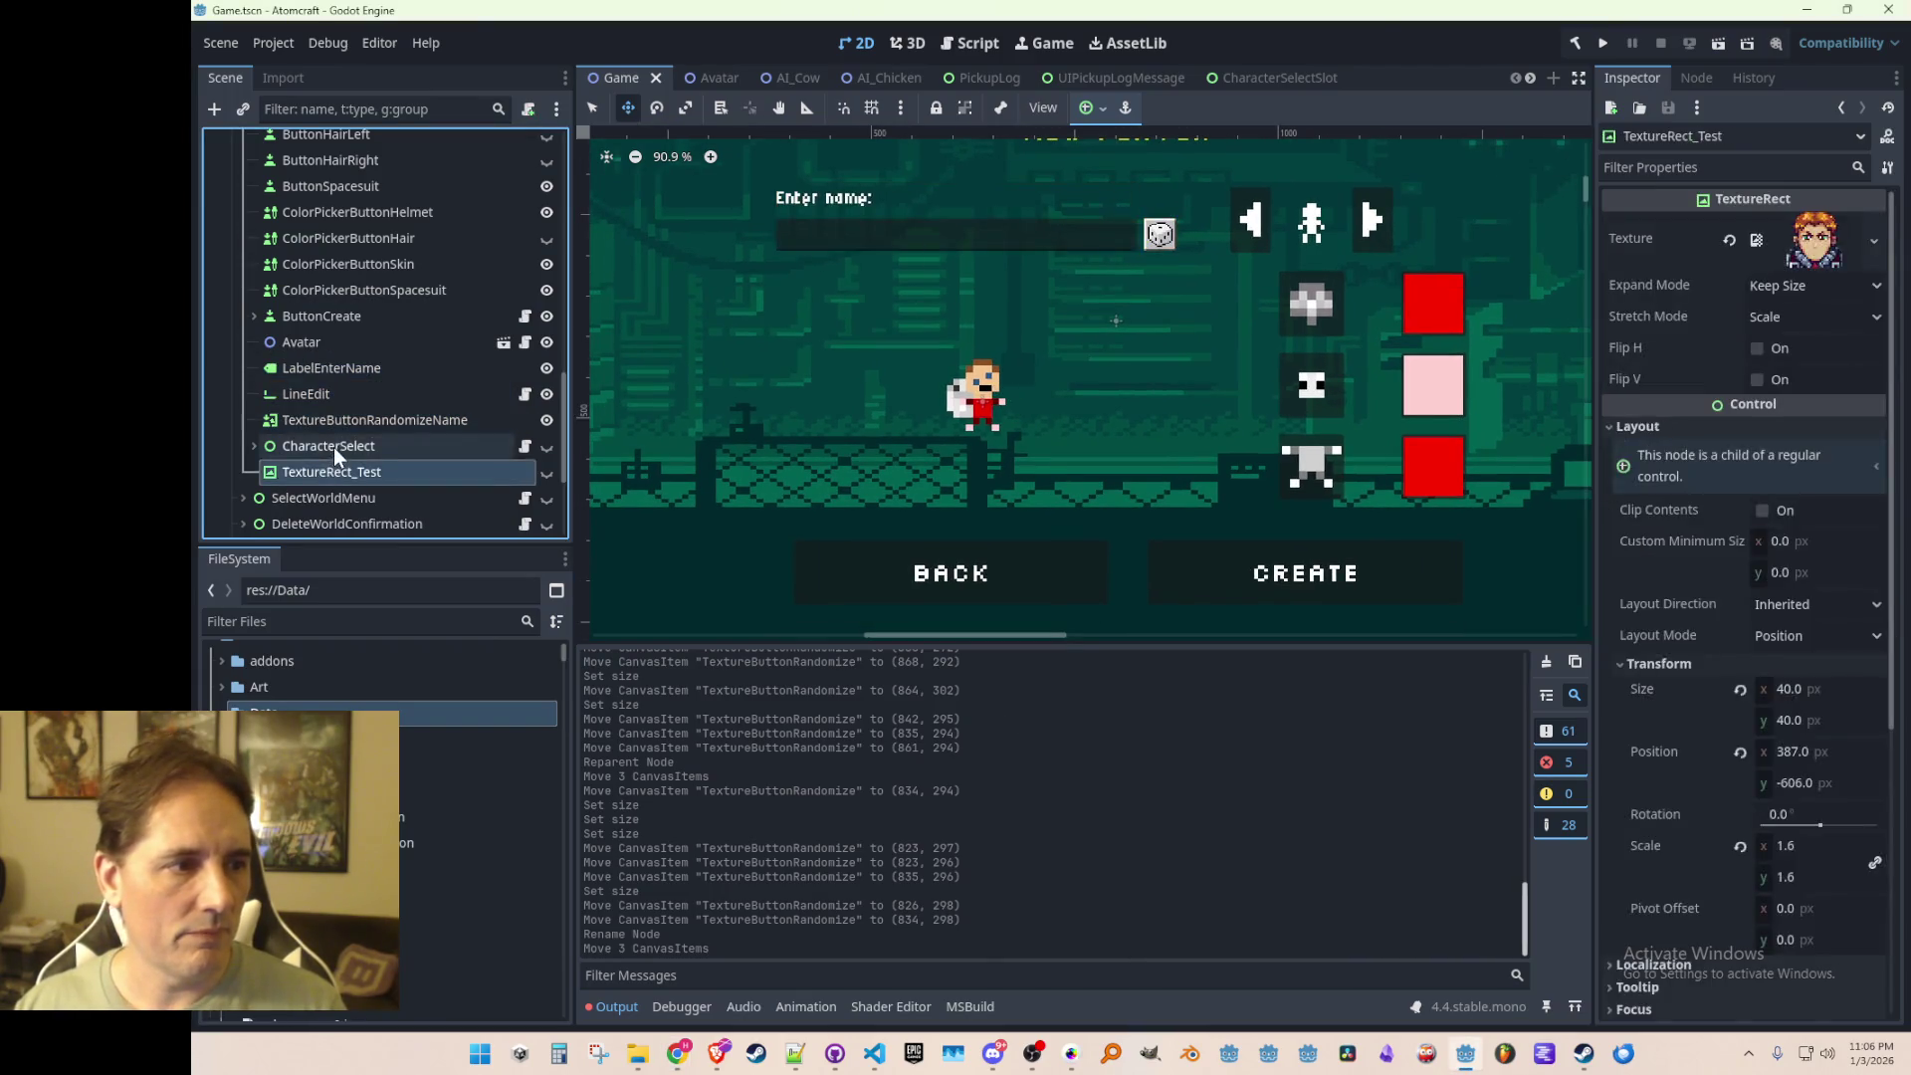
# Step: Add a Label child to CharacterSelect, placed below TextureButtonRandomizeName in the Scene tree
pyautogui.rightClick(439, 448)
pyautogui.click(603, 386)
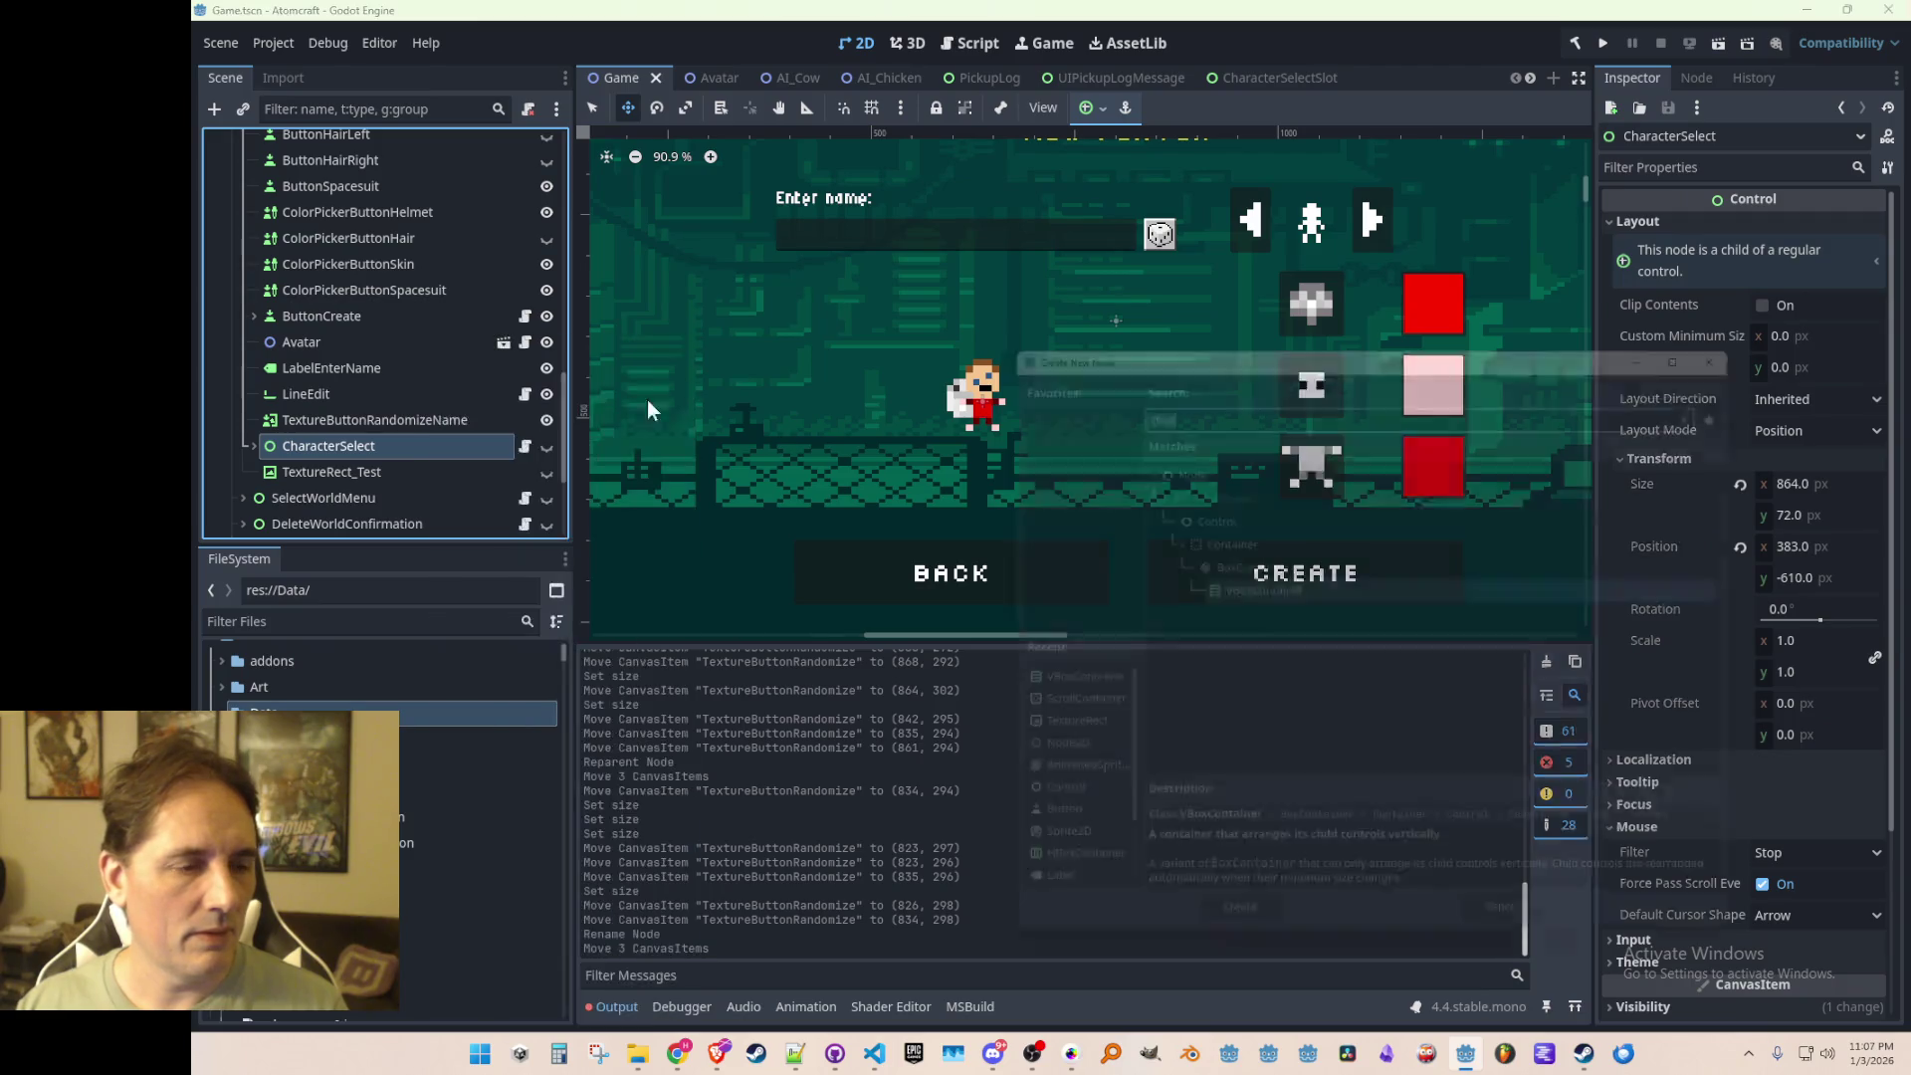
pyautogui.write('label')
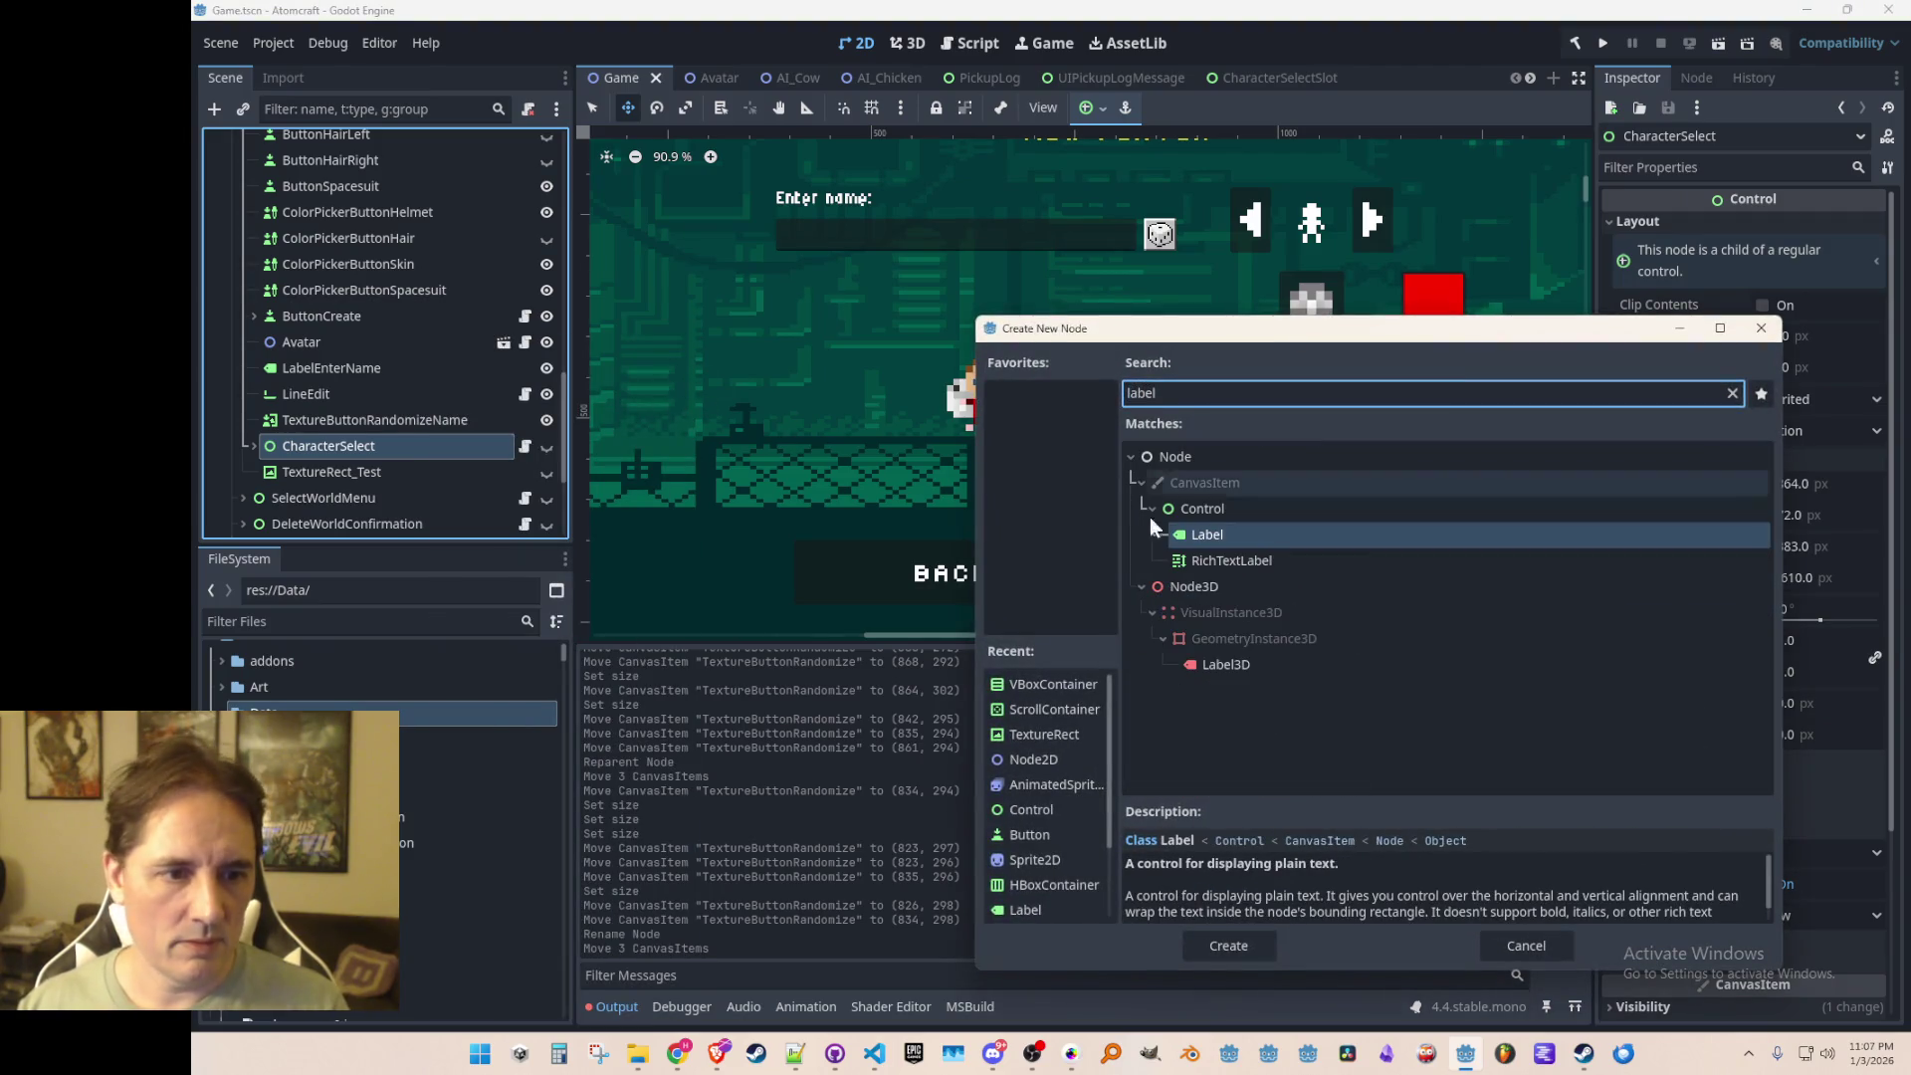
pyautogui.click(1207, 535)
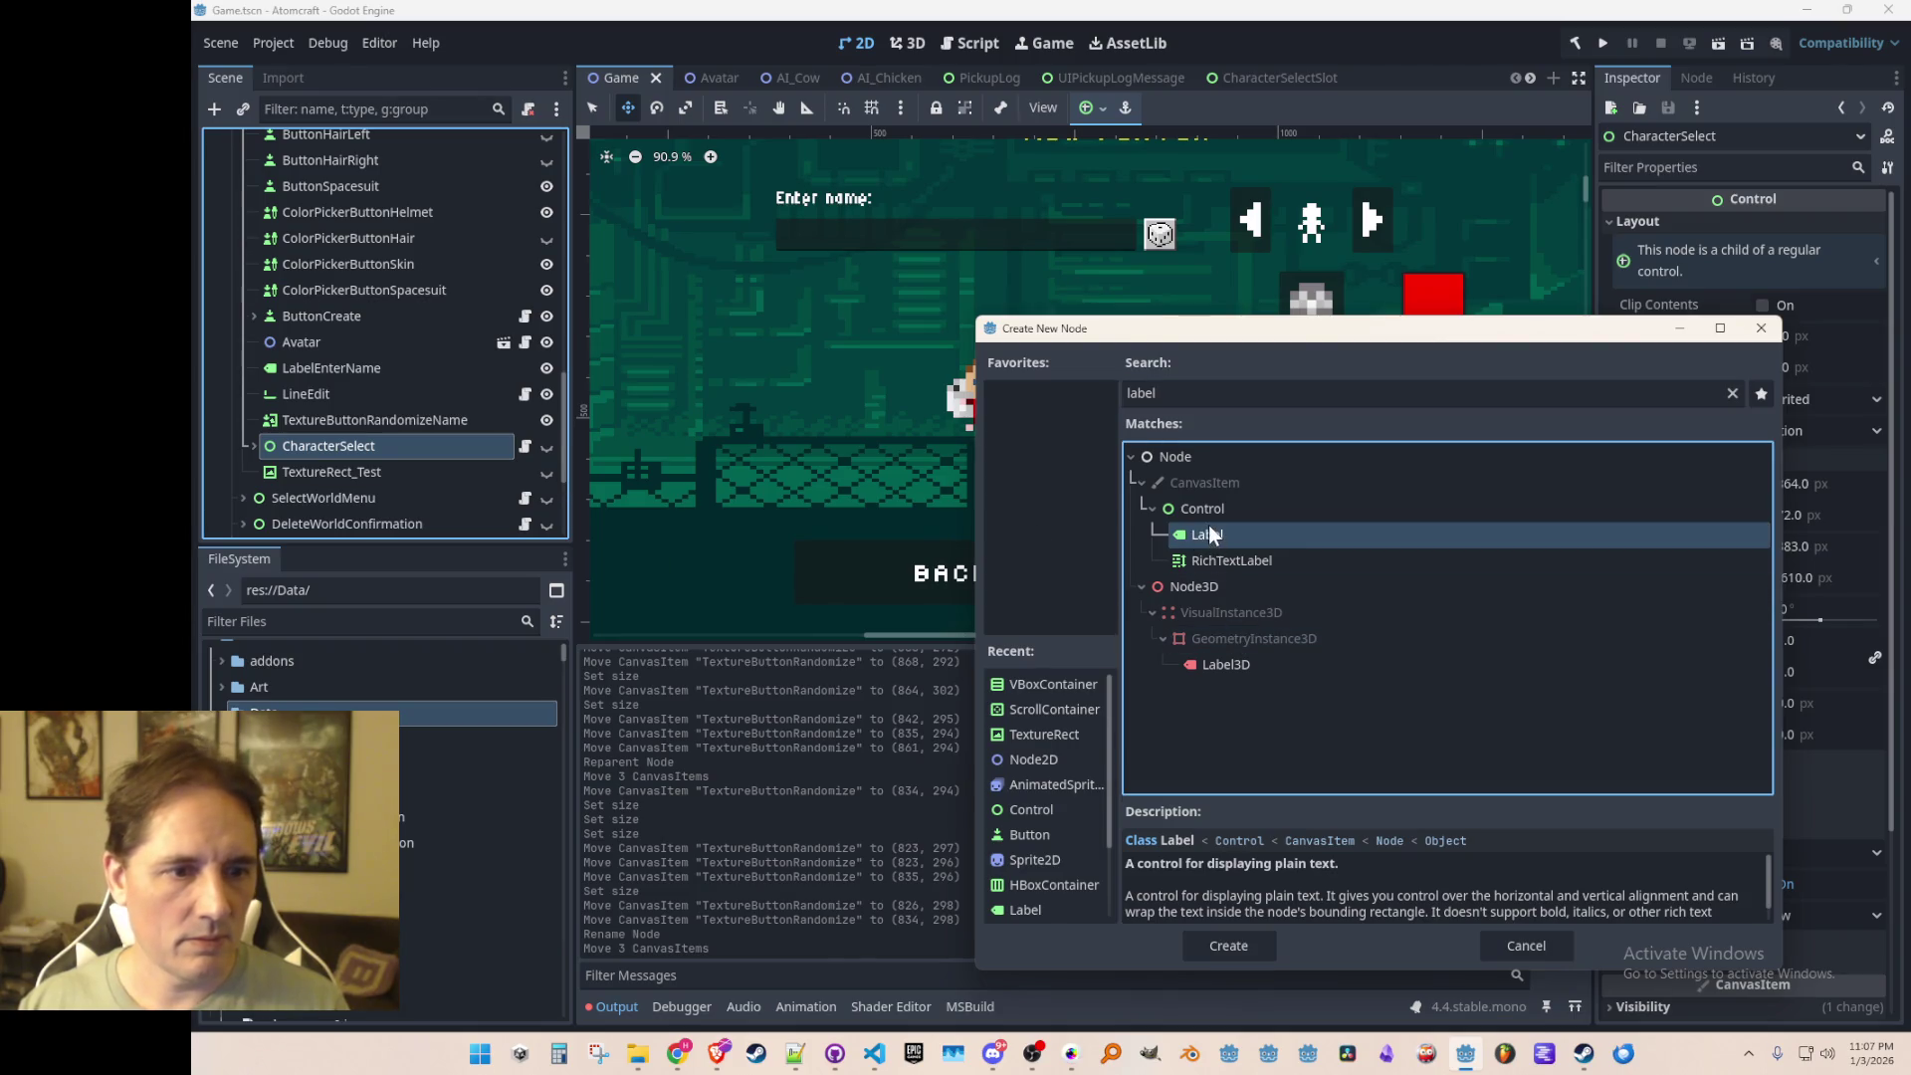
pyautogui.doubleClick(1208, 535)
pyautogui.moveTo(347, 513)
pyautogui.mouseDown()
pyautogui.moveTo(389, 312)
pyautogui.moveTo(388, 411)
pyautogui.moveTo(376, 368)
pyautogui.moveTo(313, 386)
pyautogui.moveTo(319, 453)
pyautogui.mouseUp()
pyautogui.click(256, 462)
pyautogui.click(323, 365)
# Step: Position the Label just below the name field as a 526×55 box
pyautogui.scroll(-3, 890, 352)
pyautogui.scroll(1, 890, 352)
pyautogui.scroll(-4, 883, 355)
pyautogui.moveTo(892, 145)
pyautogui.mouseDown()
pyautogui.moveTo(876, 213)
pyautogui.moveTo(891, 380)
pyautogui.moveTo(891, 295)
pyautogui.mouseUp()
pyautogui.scroll(7, 891, 383)
pyautogui.scroll(5, 890, 388)
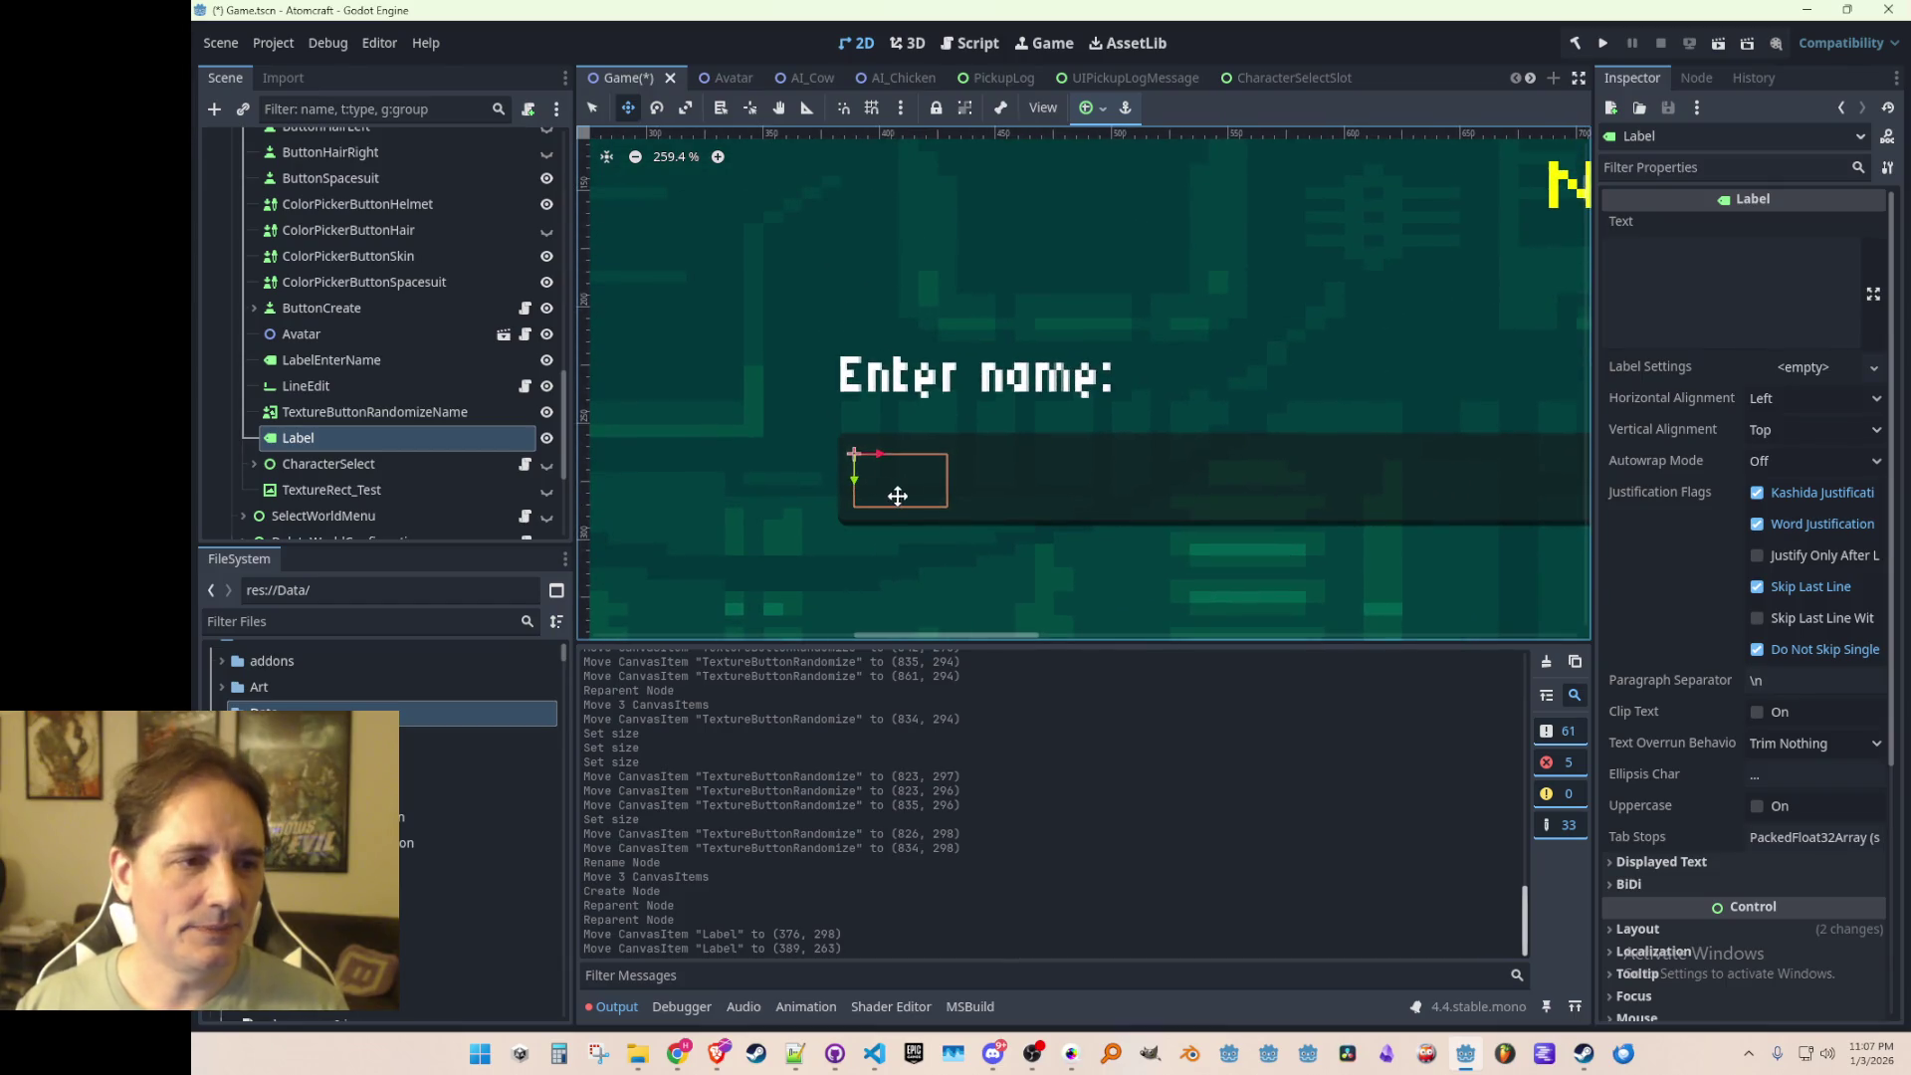
pyautogui.scroll(1, 896, 496)
pyautogui.moveTo(879, 495); pyautogui.dragTo(853, 444)
pyautogui.scroll(-4, 943, 571)
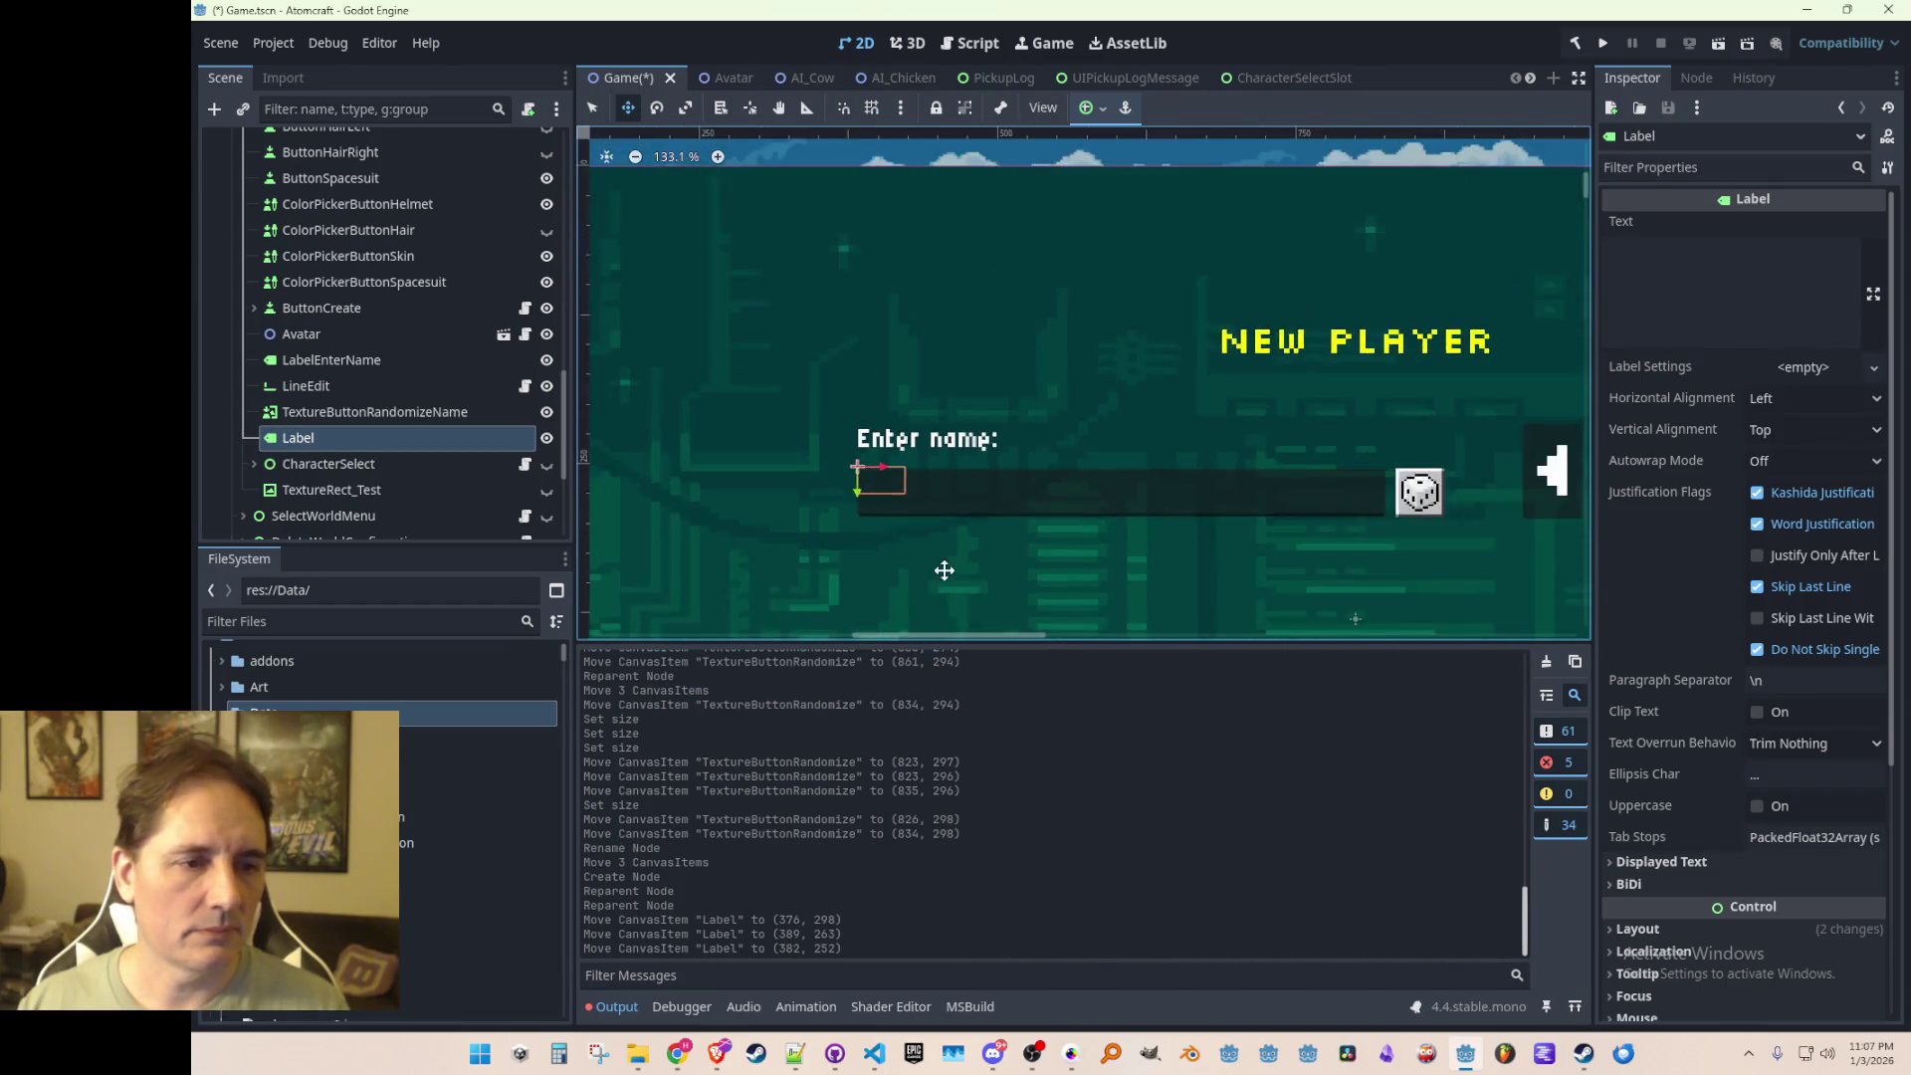
pyautogui.scroll(-3, 942, 570)
pyautogui.moveTo(844, 329)
pyautogui.mouseDown()
pyautogui.moveTo(840, 398)
pyautogui.moveTo(1088, 374)
pyautogui.moveTo(1226, 387)
pyautogui.mouseUp()
pyautogui.scroll(3, 1157, 408)
pyautogui.moveTo(951, 376); pyautogui.dragTo(949, 409)
pyautogui.scroll(-3, 950, 409)
pyautogui.click(628, 107)
pyautogui.scroll(3, 756, 398)
pyautogui.moveTo(763, 405); pyautogui.dragTo(747, 396)
pyautogui.scroll(-3, 886, 394)
pyautogui.scroll(4, 886, 394)
pyautogui.scroll(-2, 836, 371)
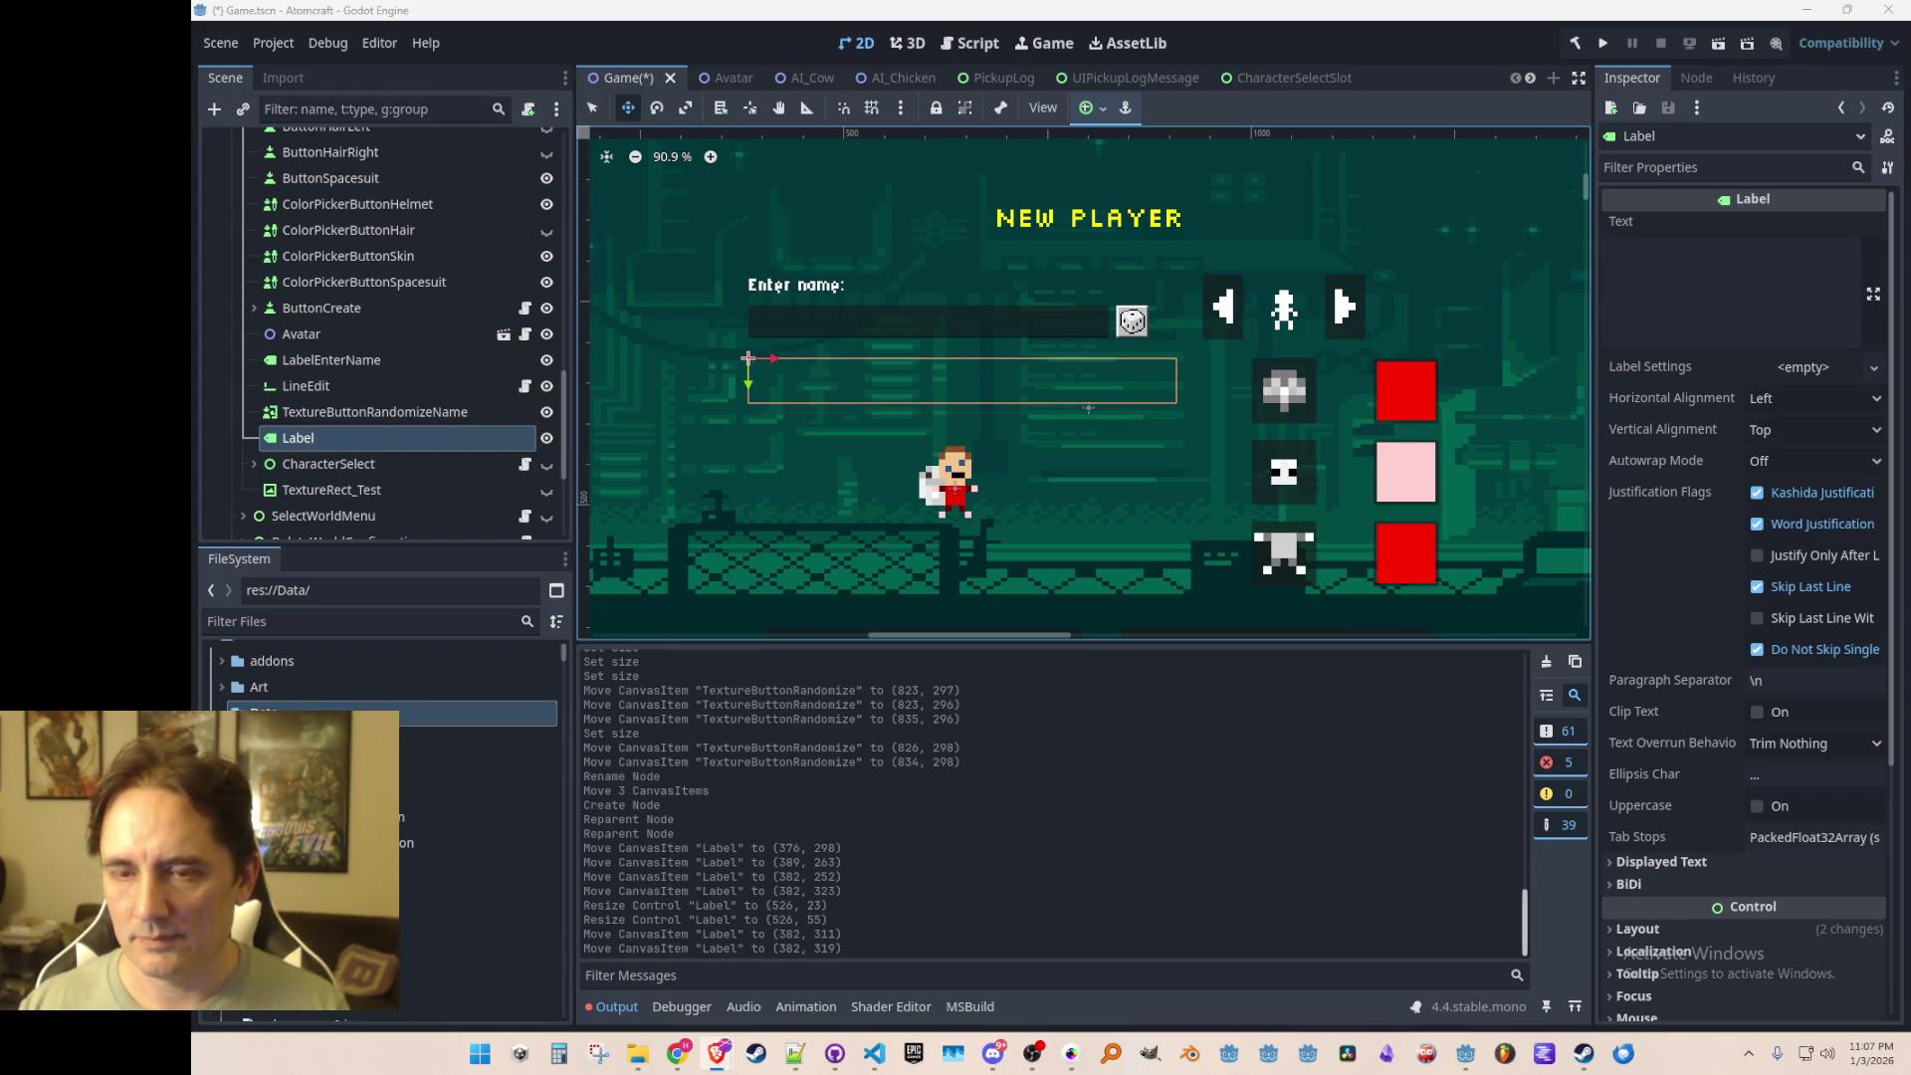
pyautogui.scroll(1, 729, 444)
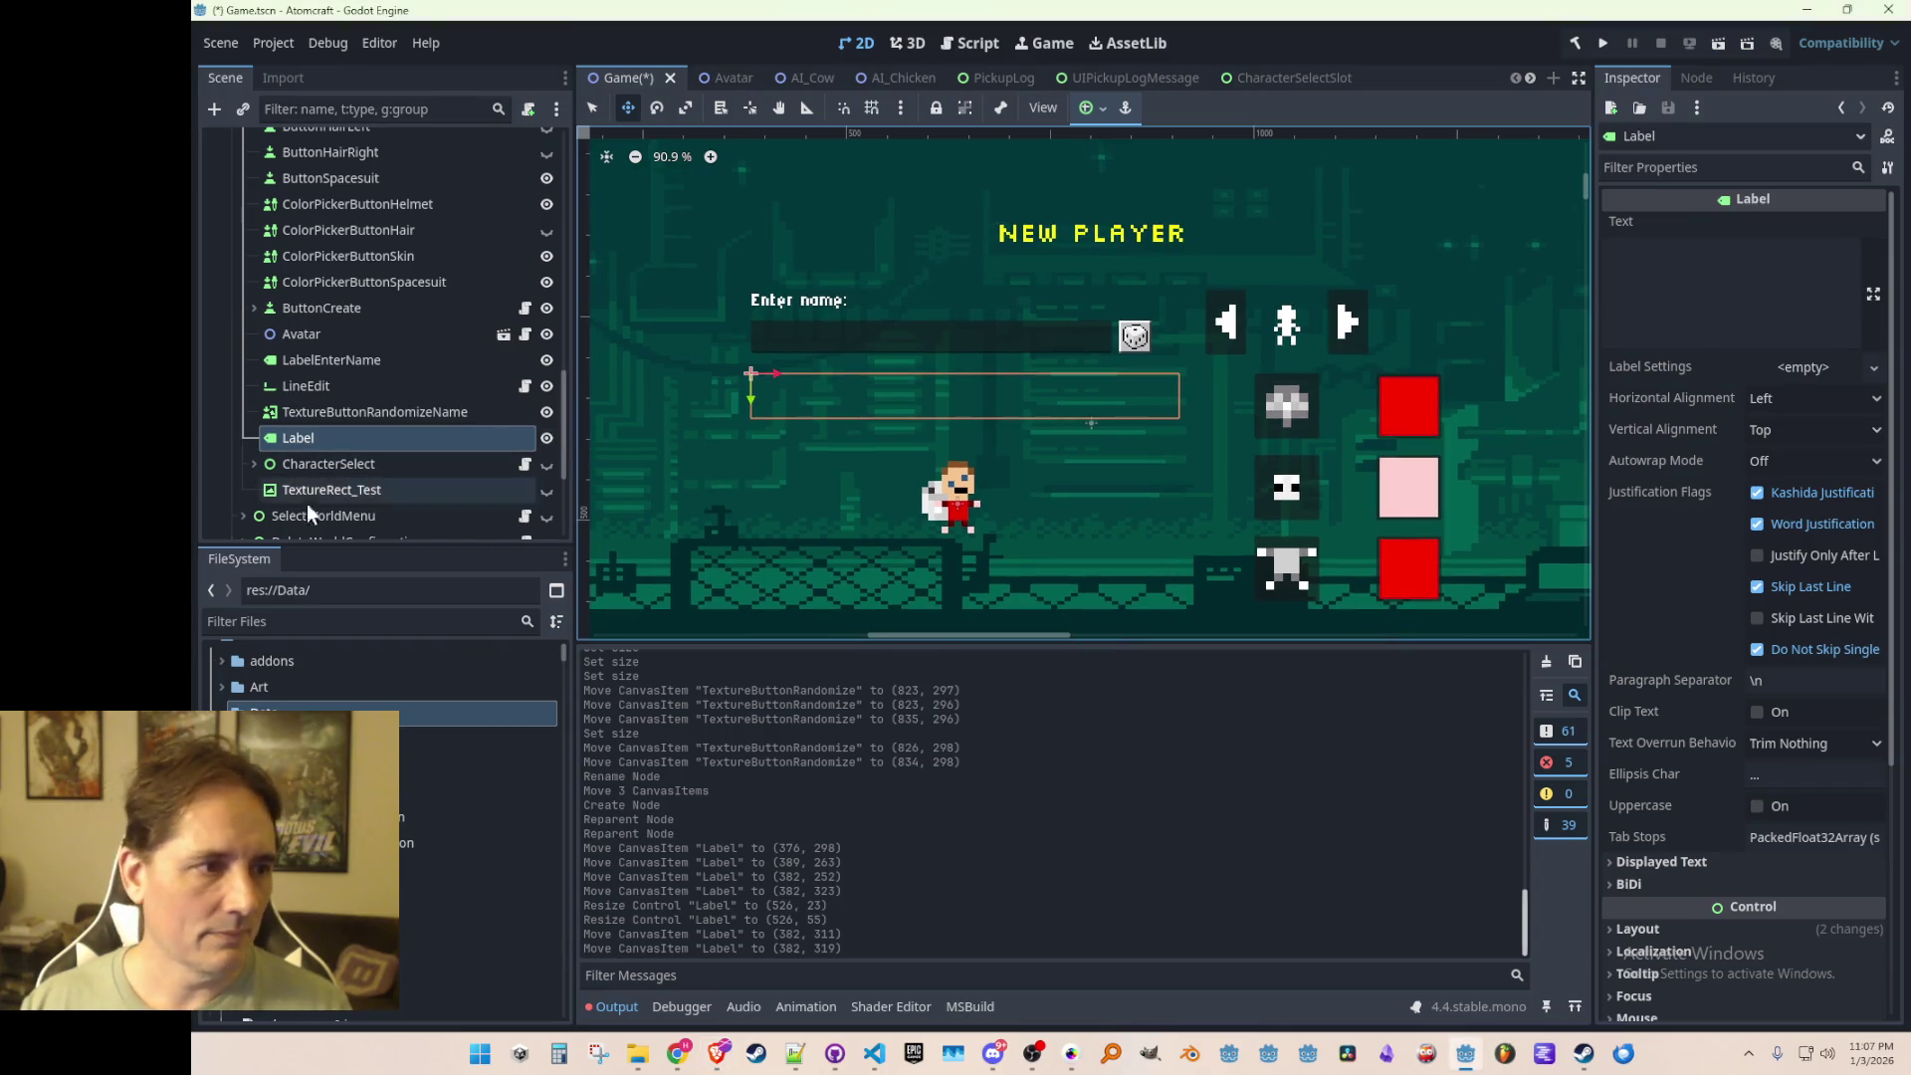
# Step: Give the Label a Silkscreen font override
pyautogui.scroll(-5, 1789, 639)
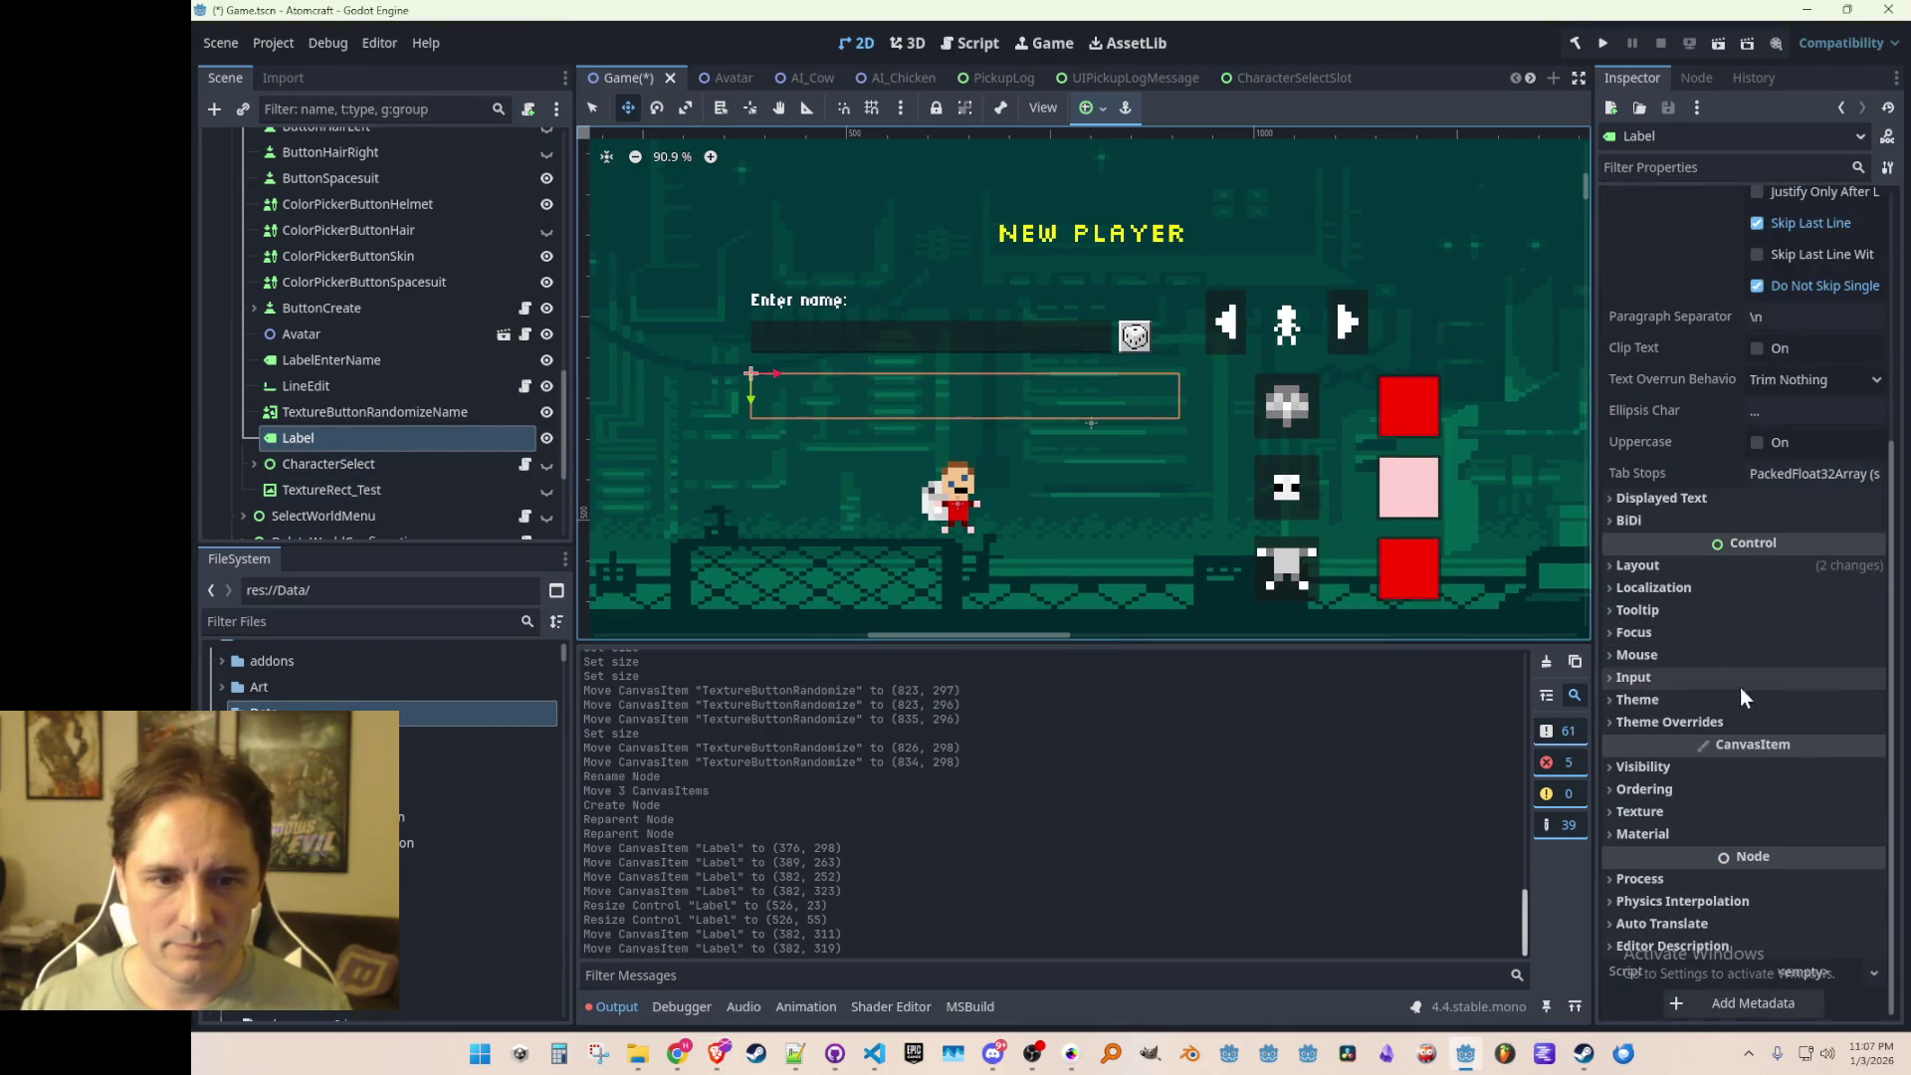
pyautogui.click(1644, 723)
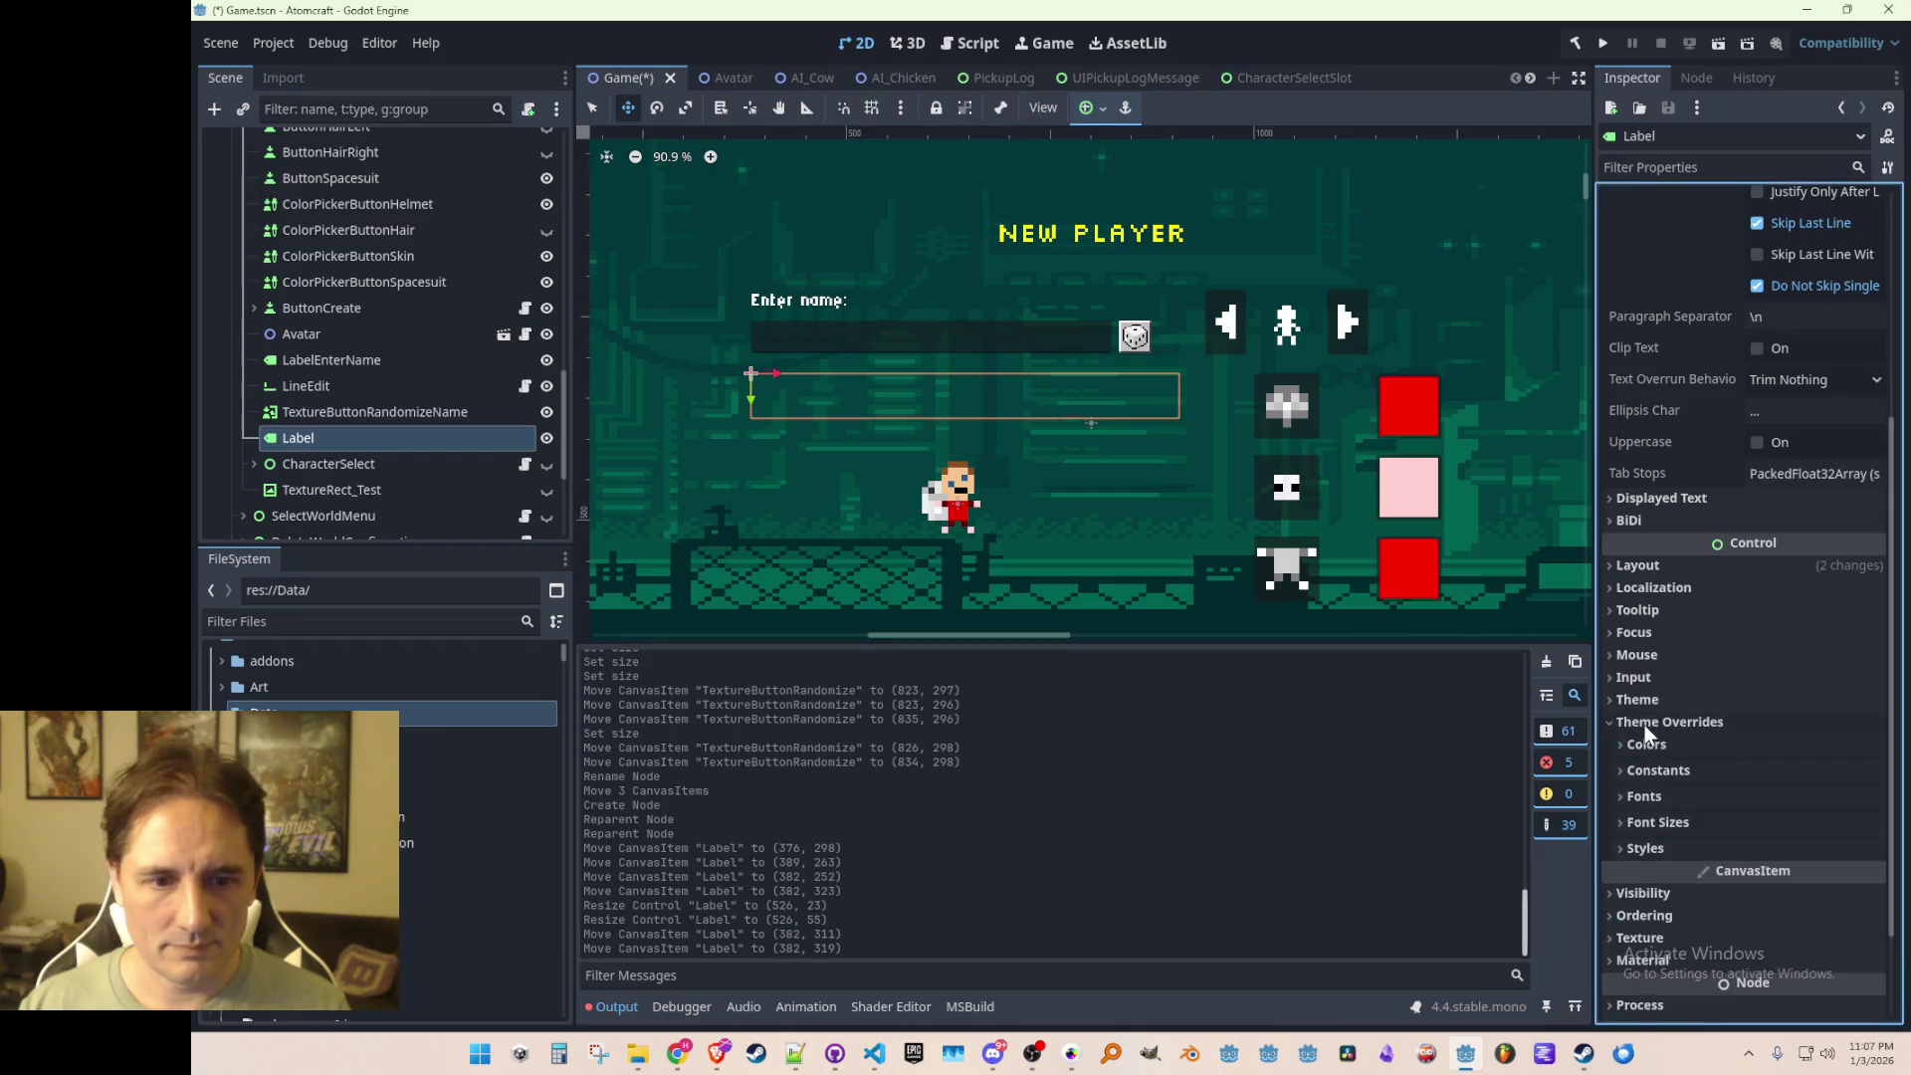
pyautogui.click(1653, 809)
pyautogui.scroll(-2, 1781, 746)
pyautogui.click(1820, 667)
pyautogui.click(1768, 778)
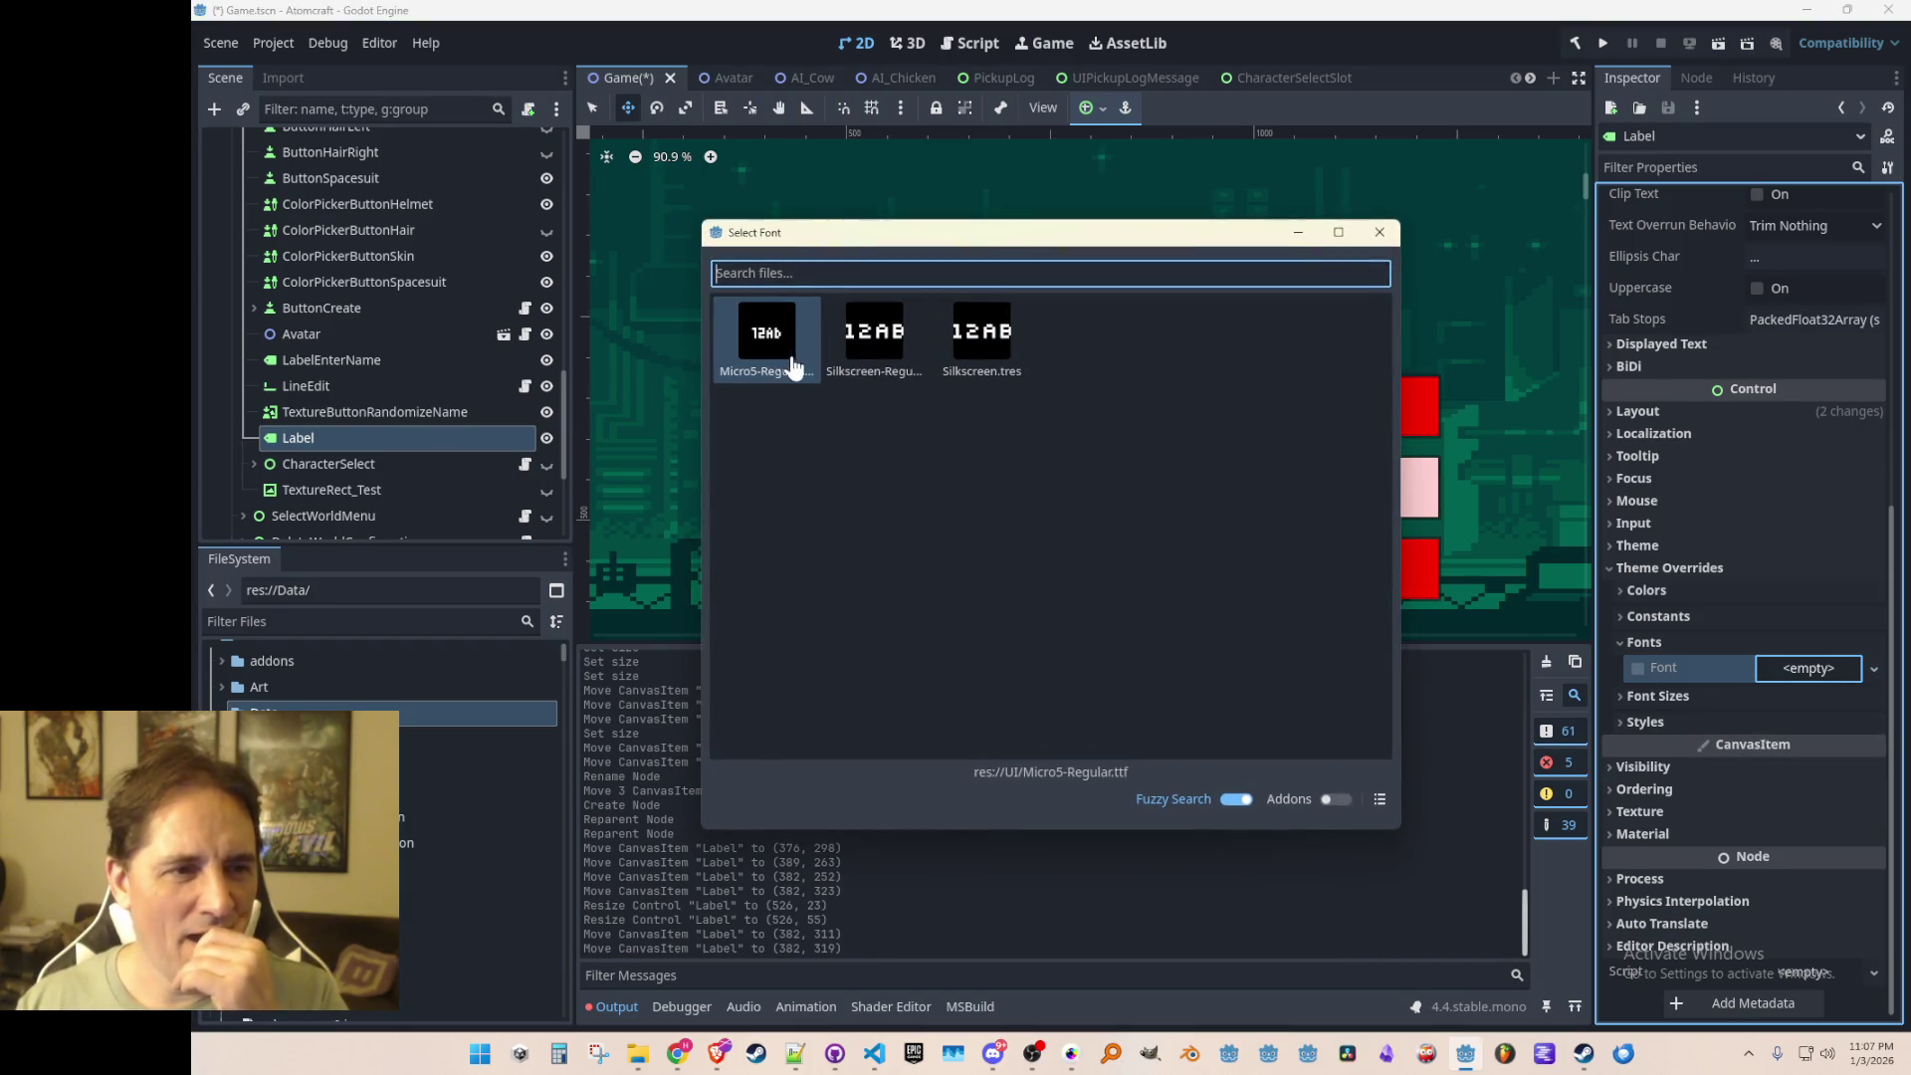
pyautogui.doubleClick(880, 349)
pyautogui.scroll(5, 1719, 433)
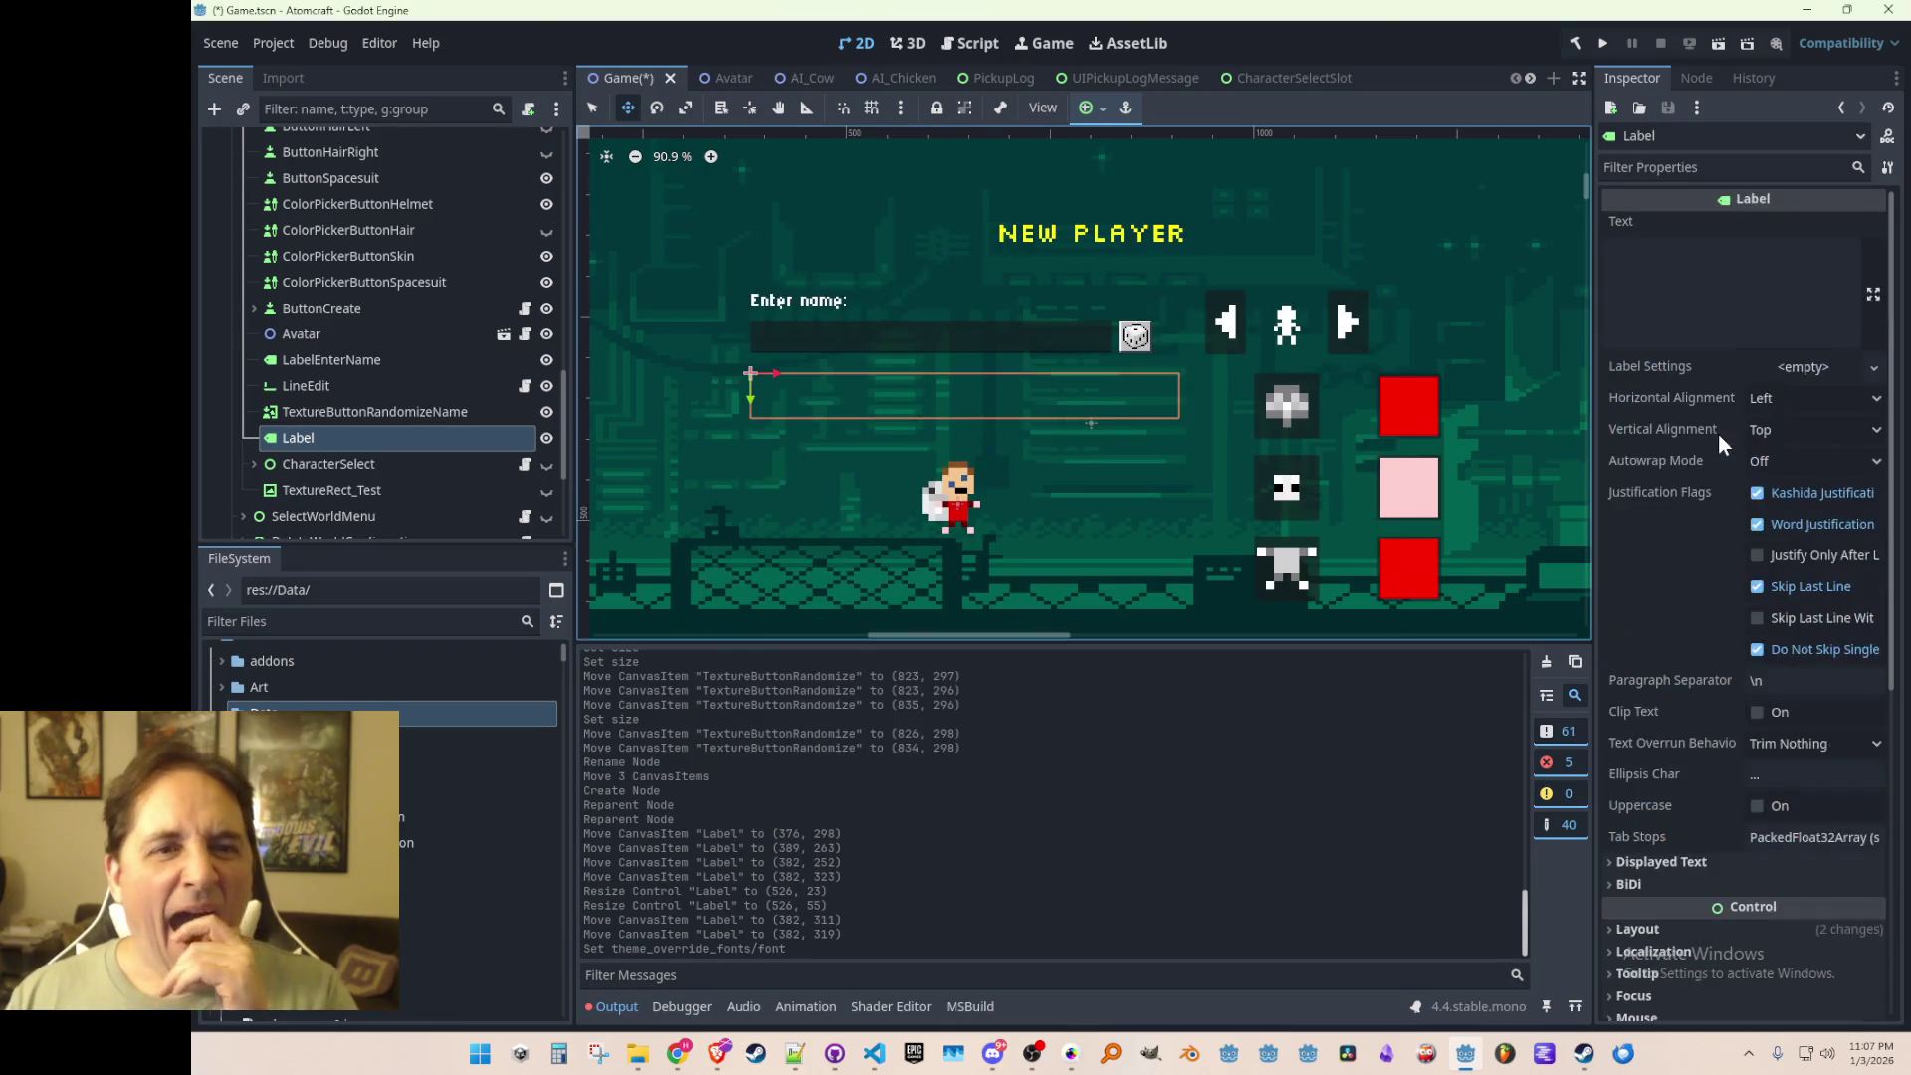
# Step: Set the Label text to 'Species: HUMAN' with 'JACK OF ALL TRADES' on a second line
pyautogui.click(1672, 278)
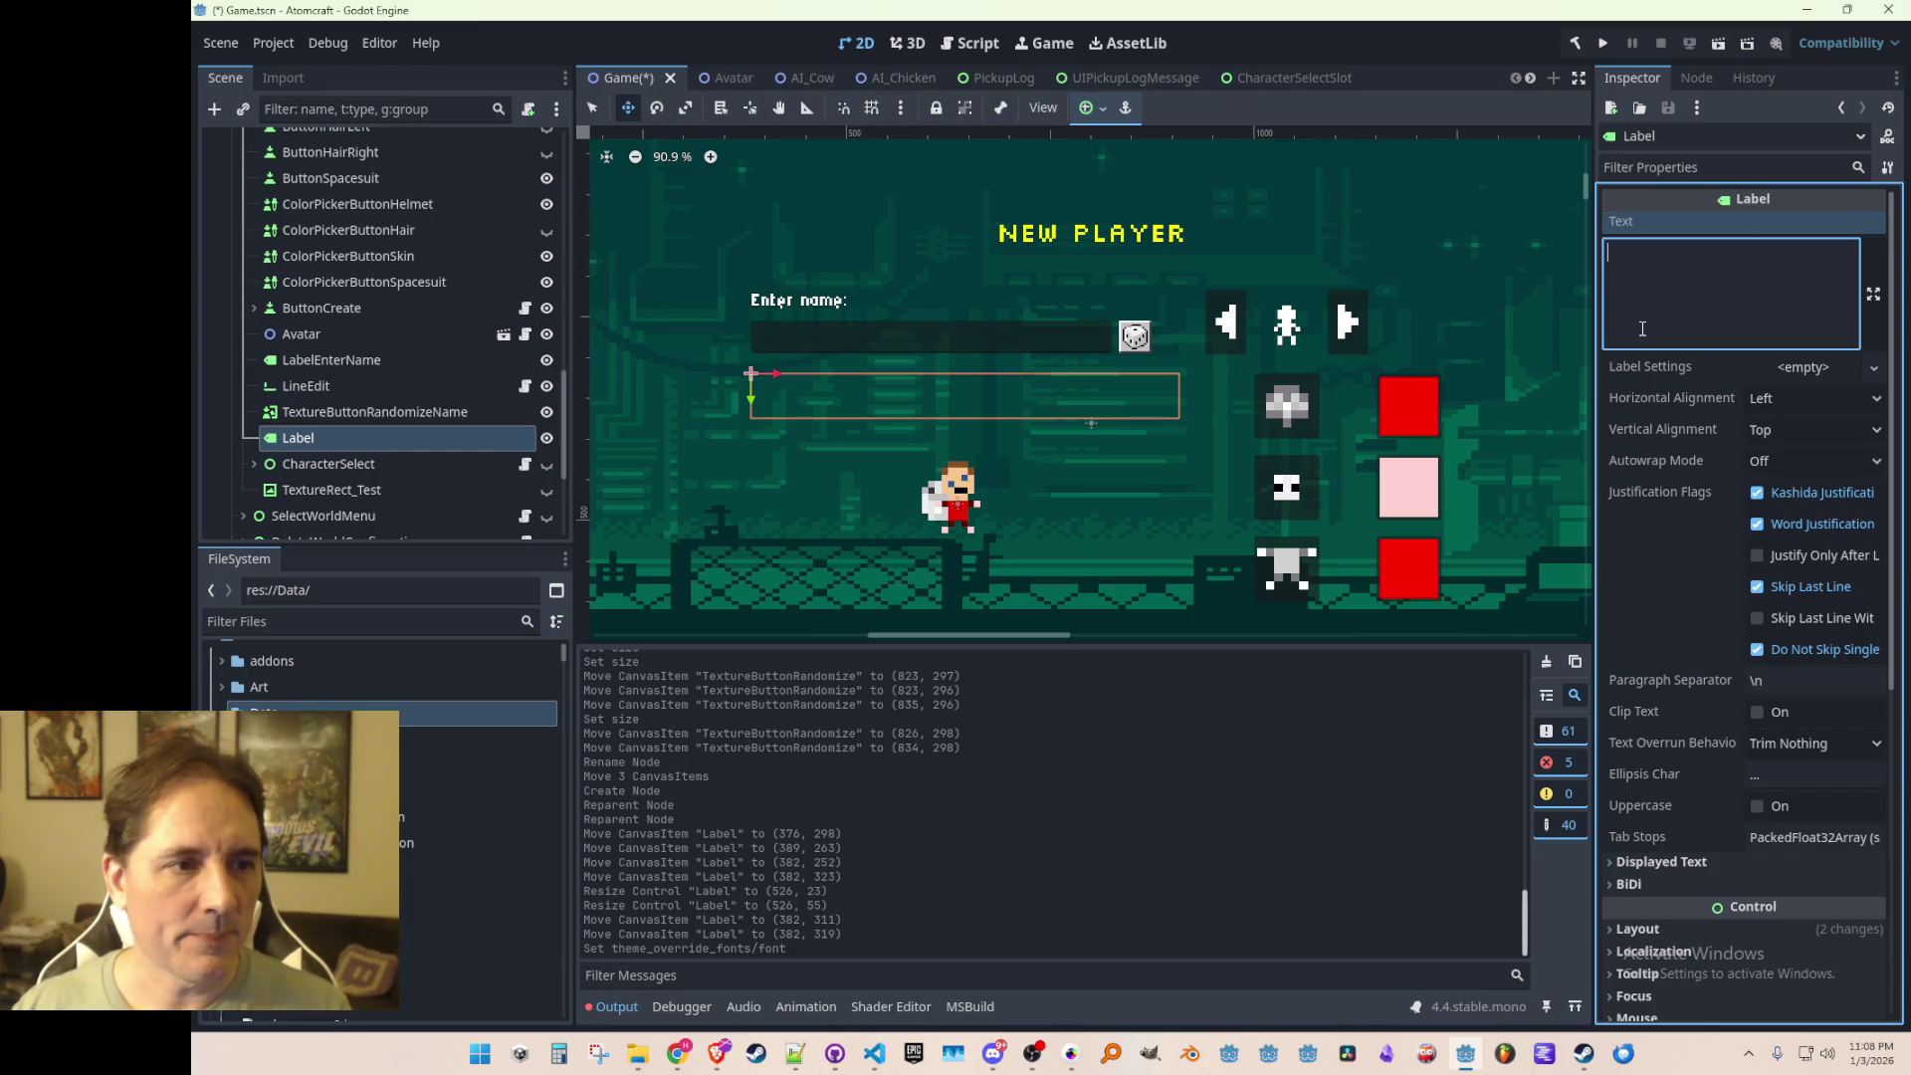
pyautogui.write('Species: ')
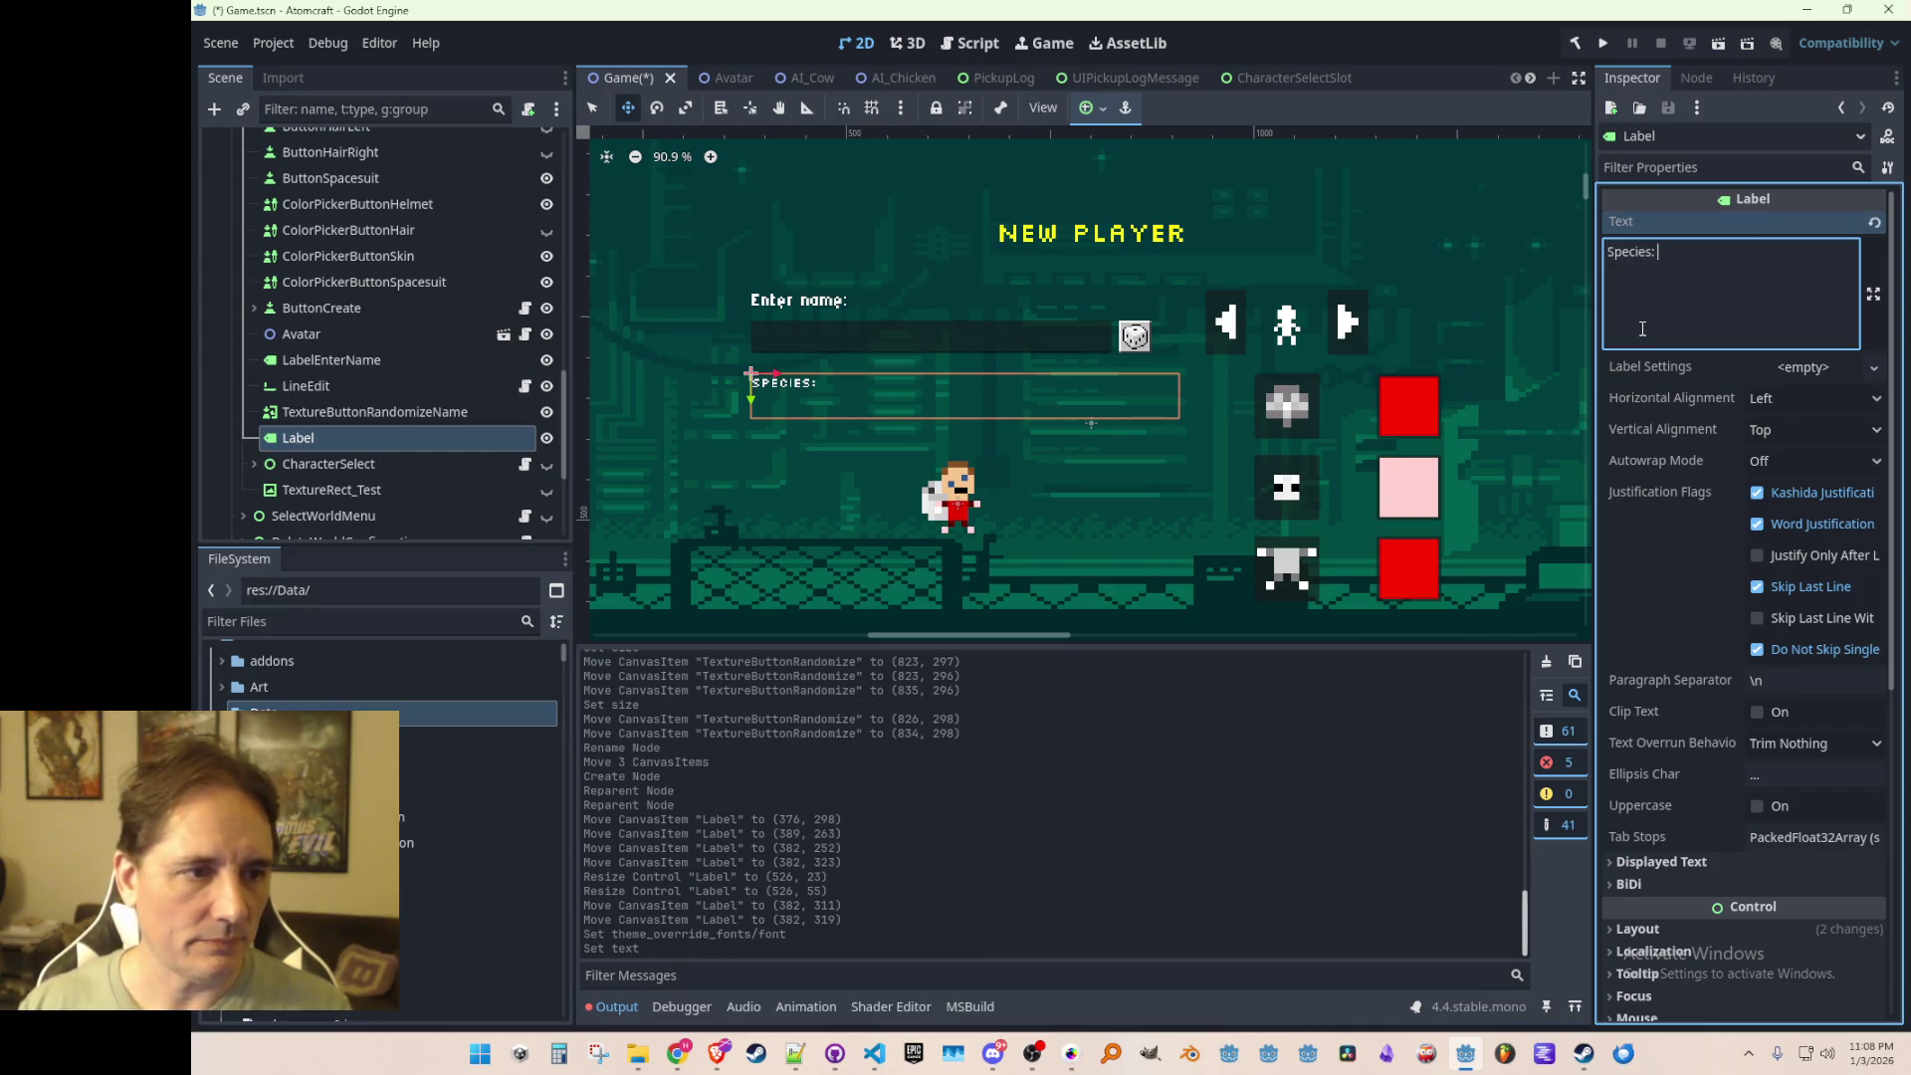
pyautogui.write('HUMAN')
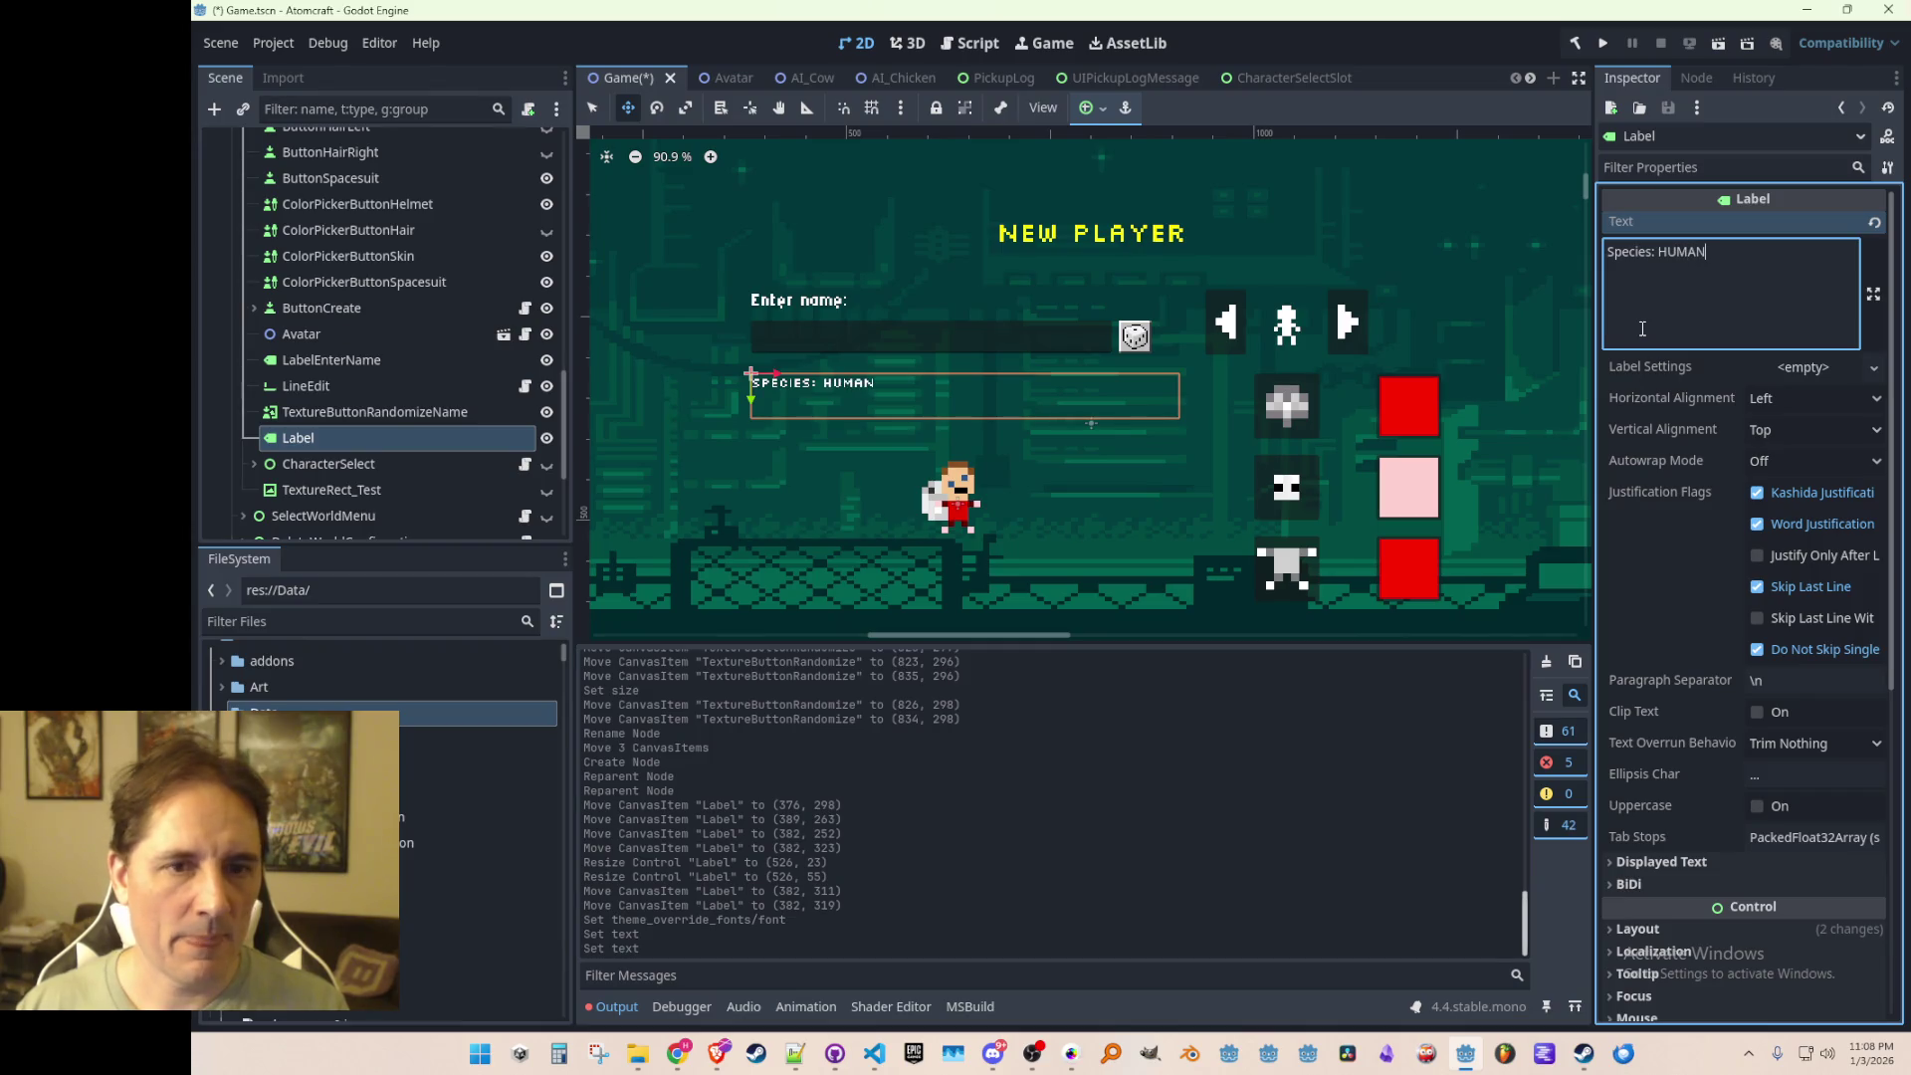
pyautogui.press('Return')
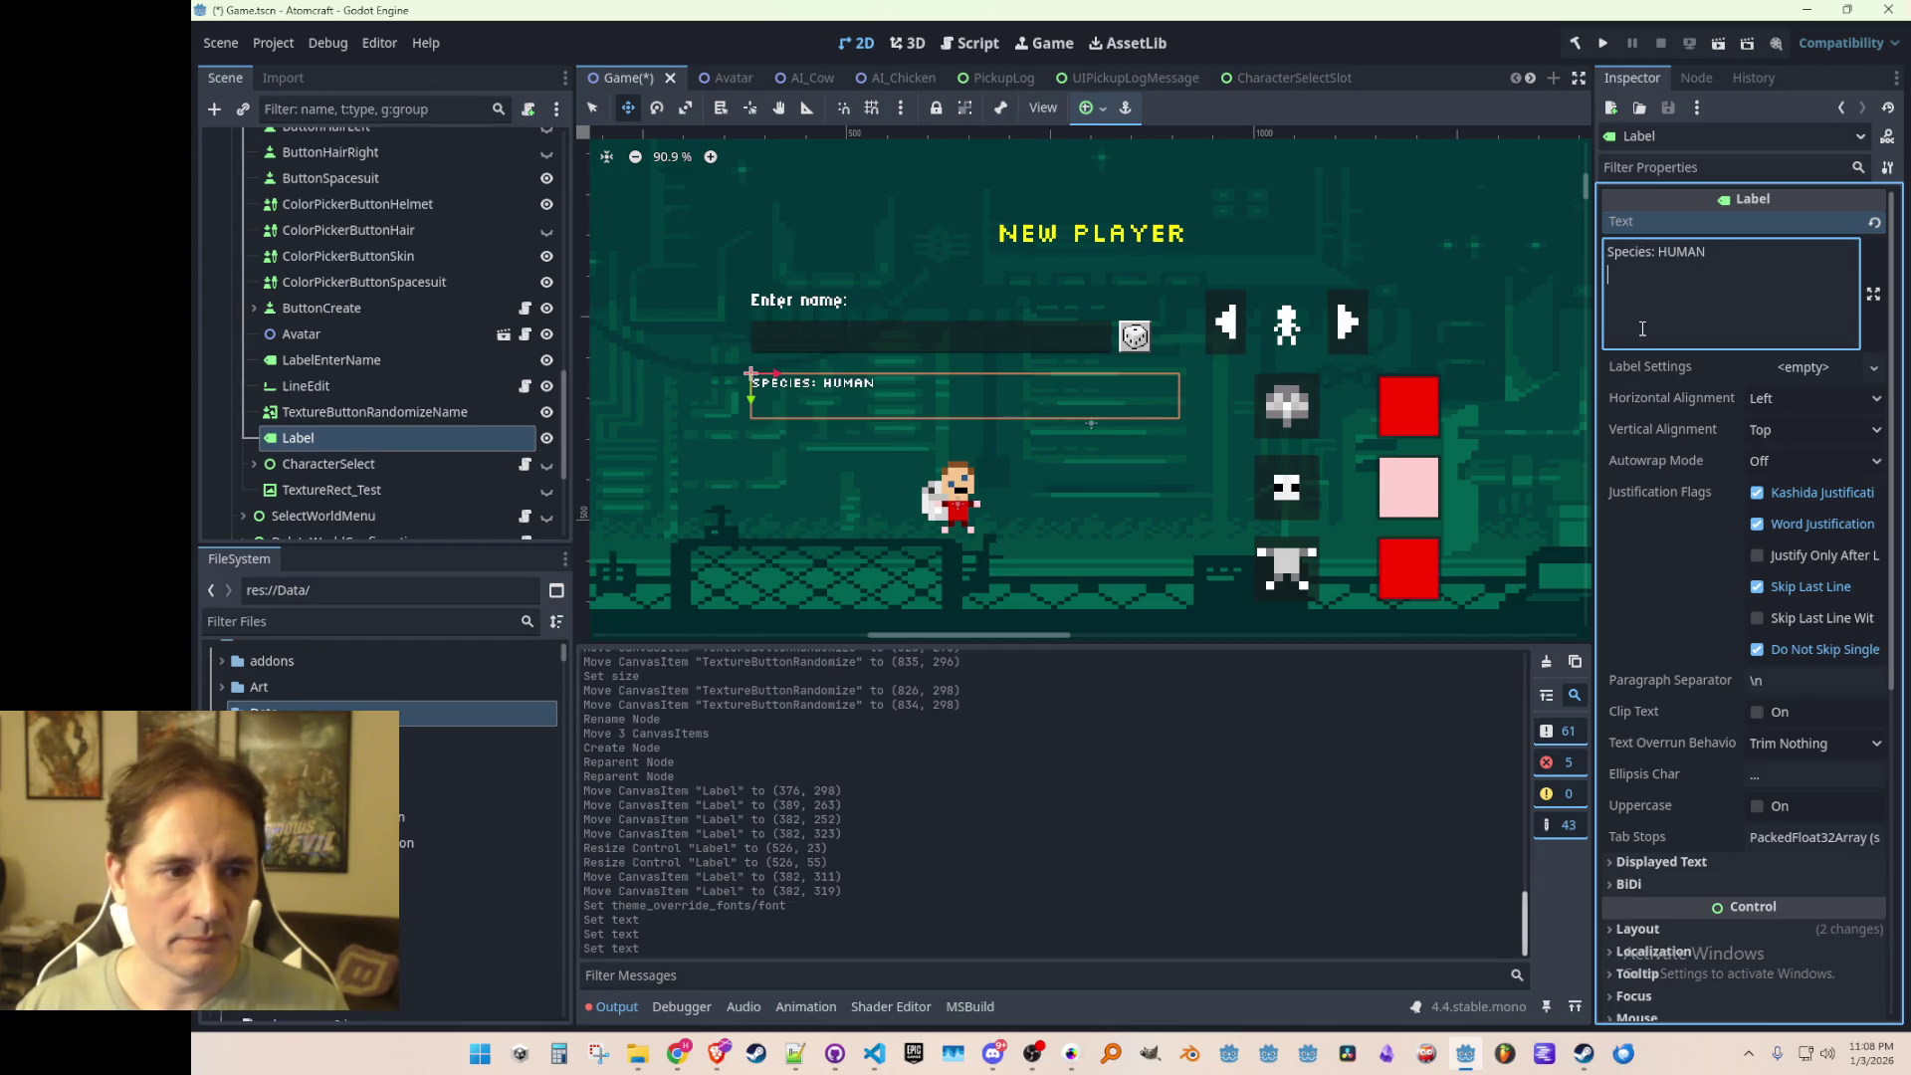
pyautogui.write('JACK OF ALL TRADS')
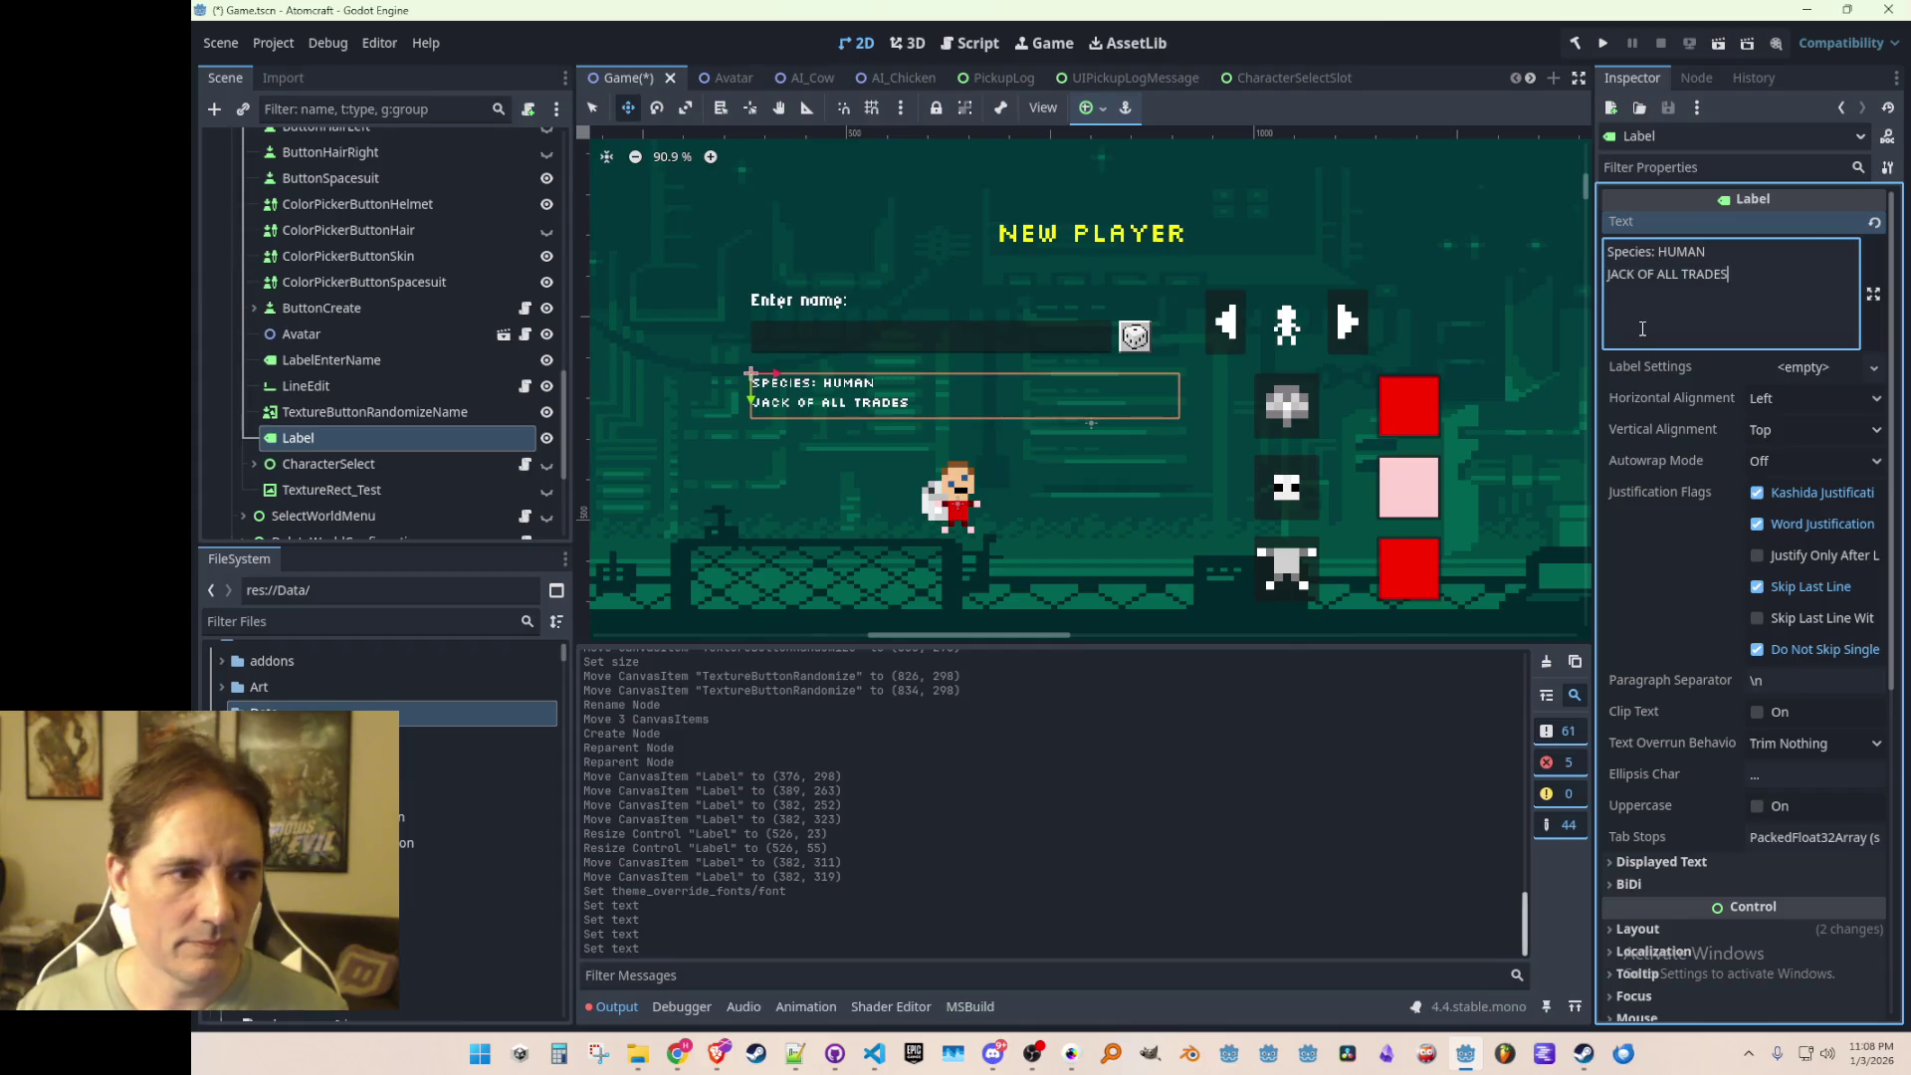
pyautogui.scroll(-2, 1198, 368)
# Step: Zoom around the canvas to check the two-line species label, then save Game.tscn
pyautogui.scroll(2, 1105, 426)
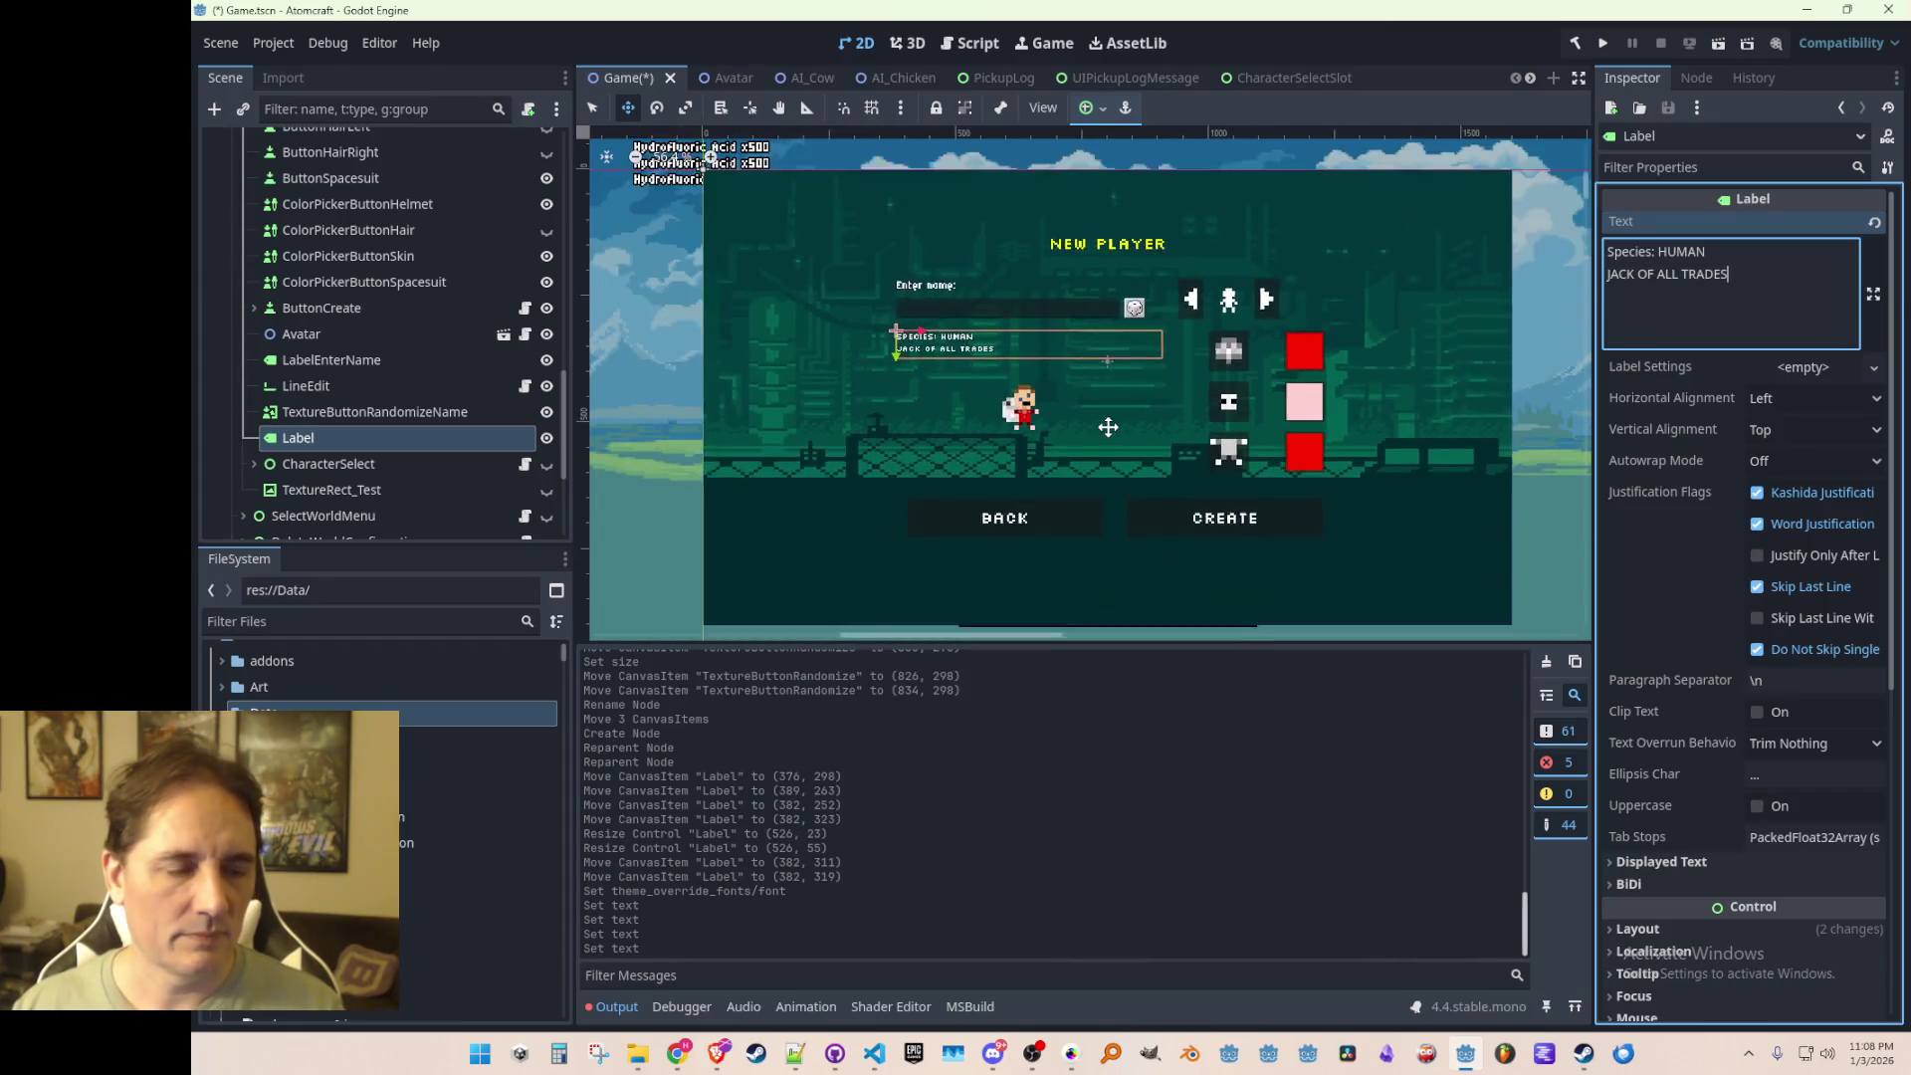
pyautogui.scroll(-2, 1059, 384)
pyautogui.scroll(2, 1059, 384)
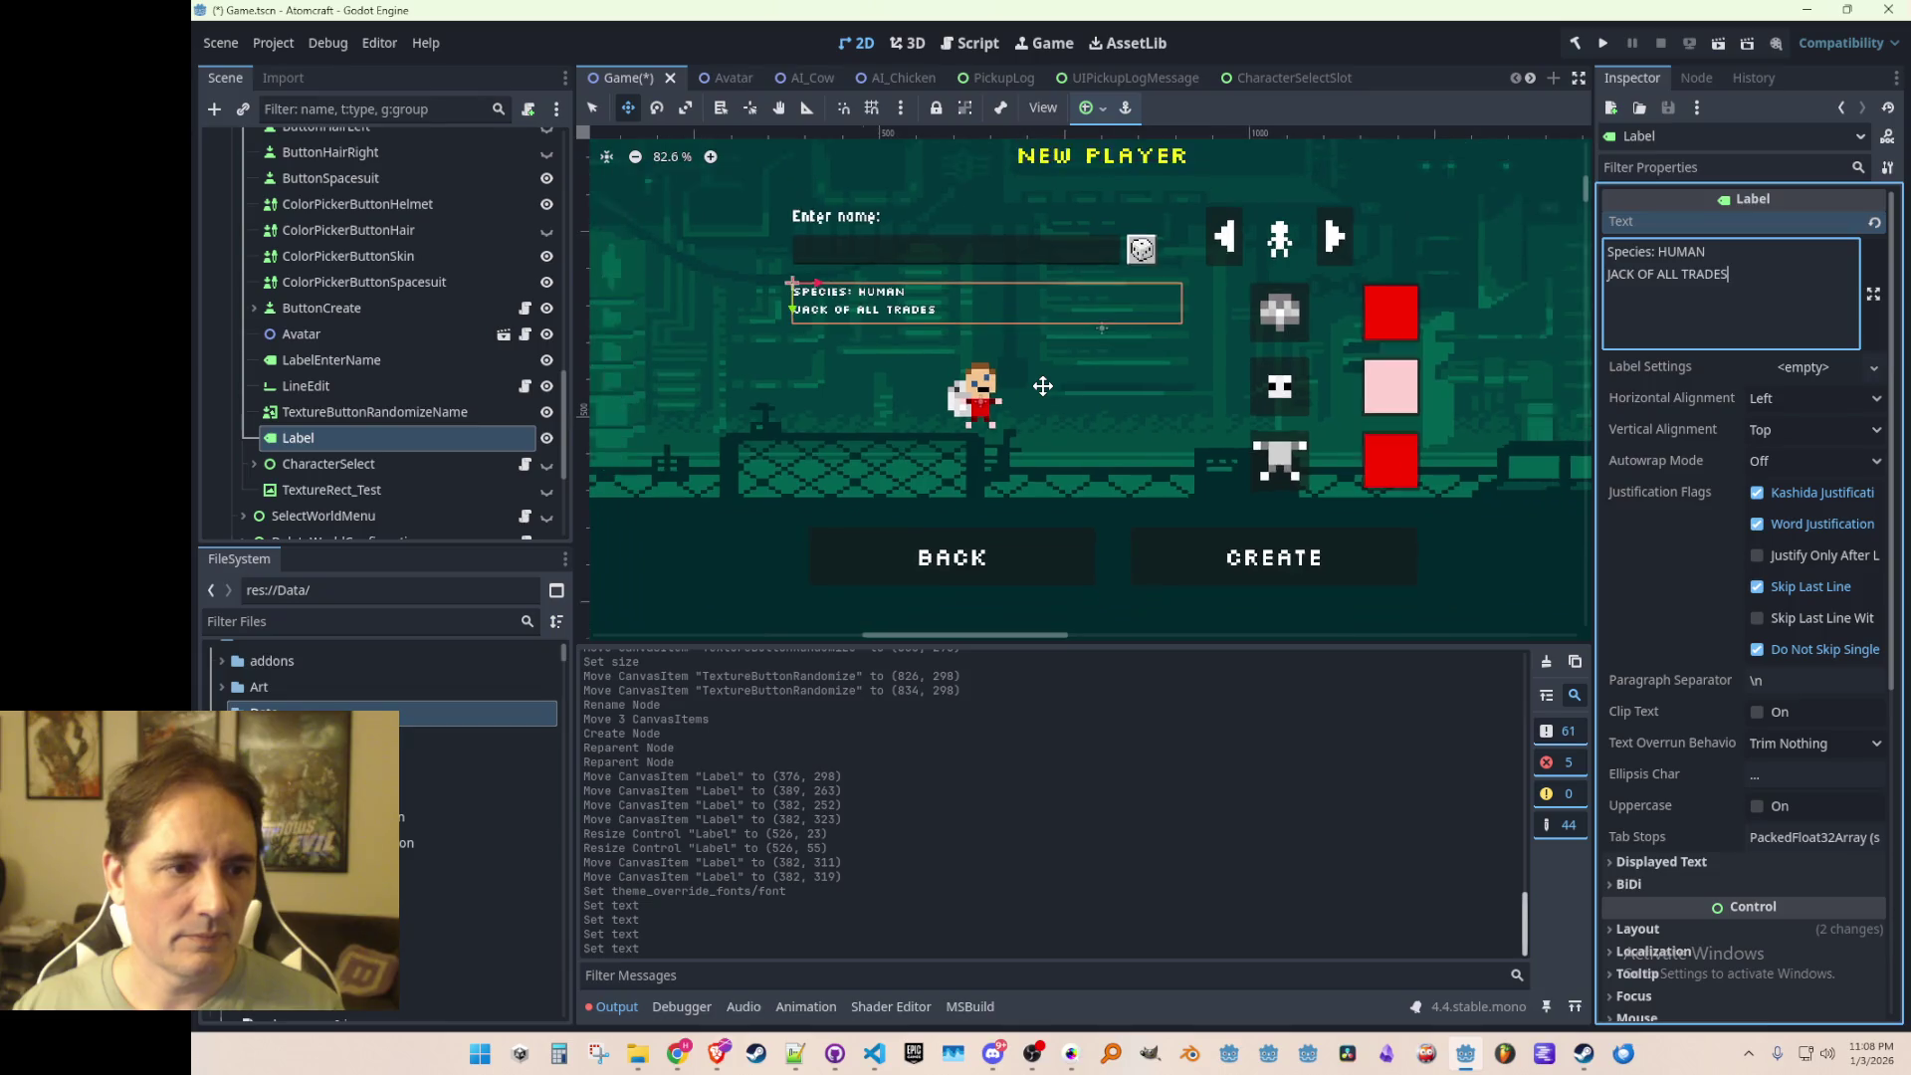
pyautogui.scroll(-3, 1059, 384)
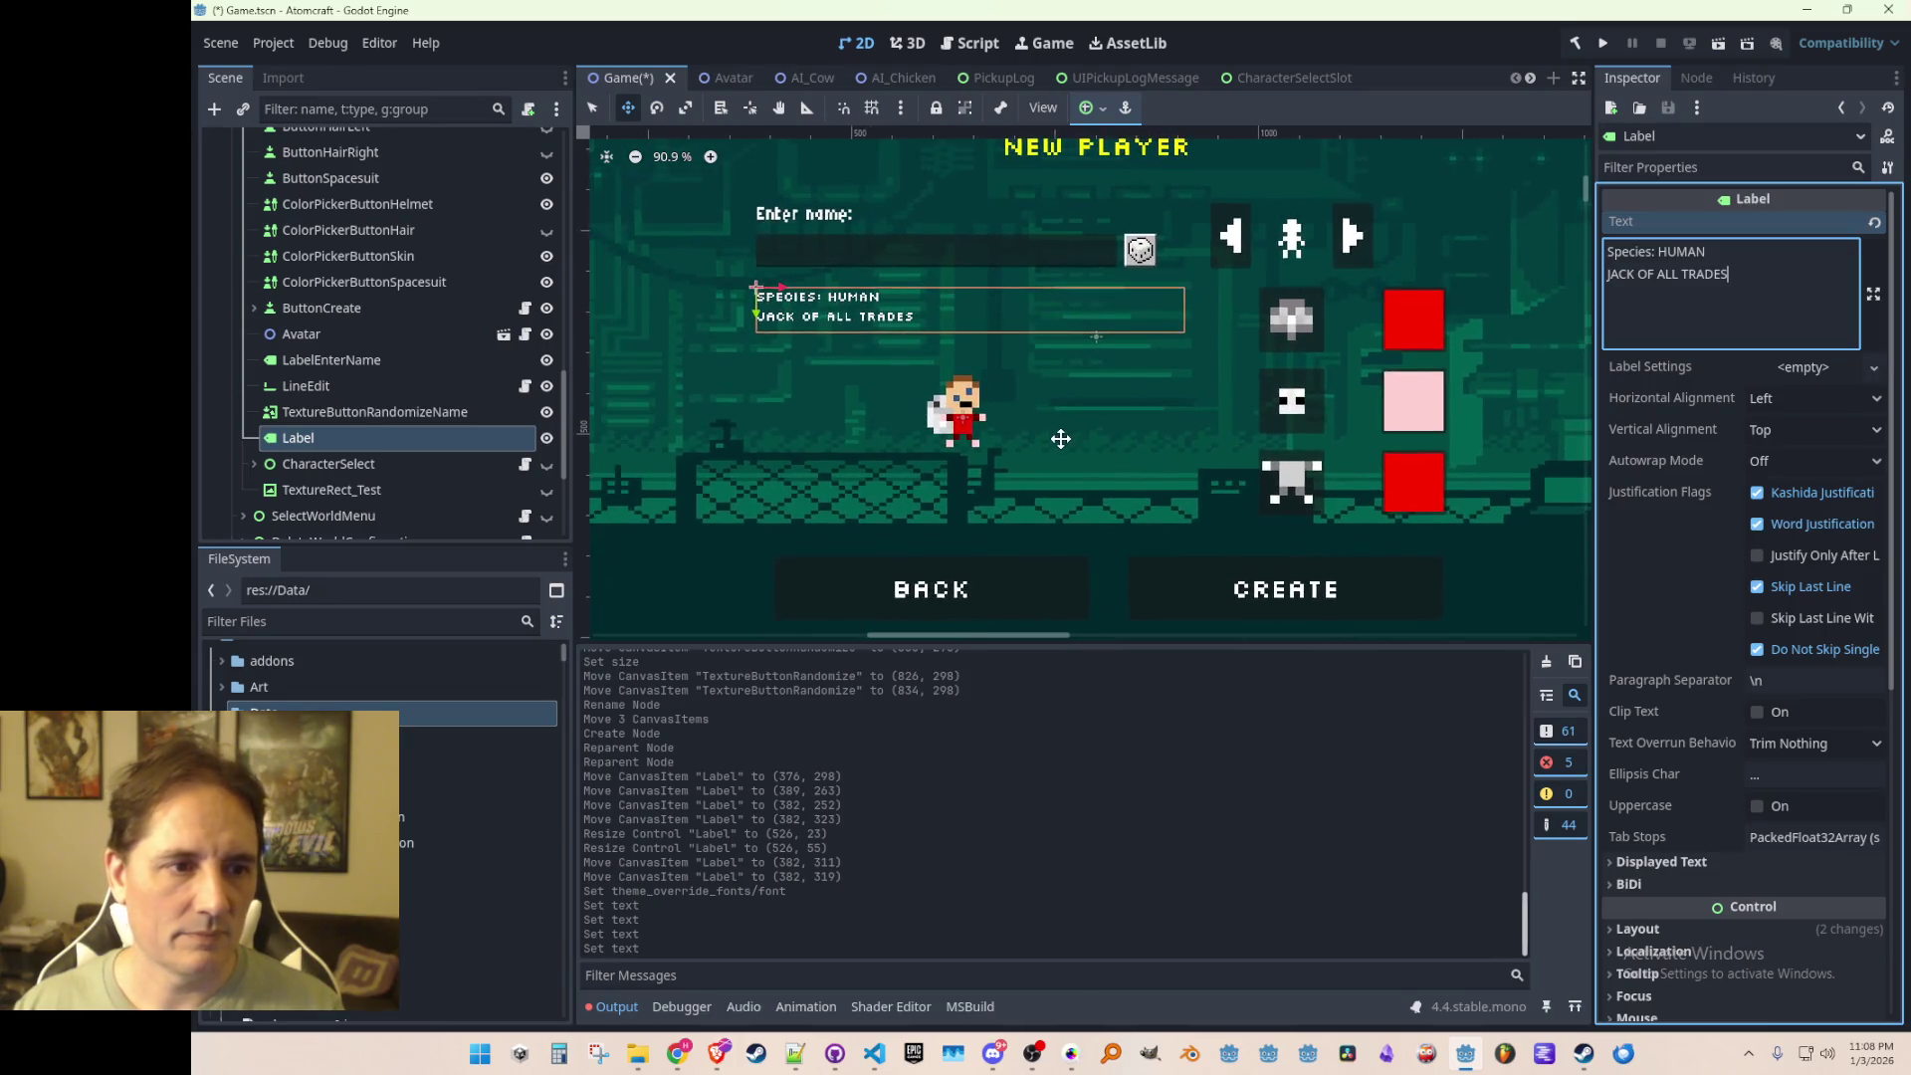
pyautogui.scroll(1, 1112, 456)
pyautogui.scroll(1, 1112, 456)
pyautogui.scroll(-2, 1112, 456)
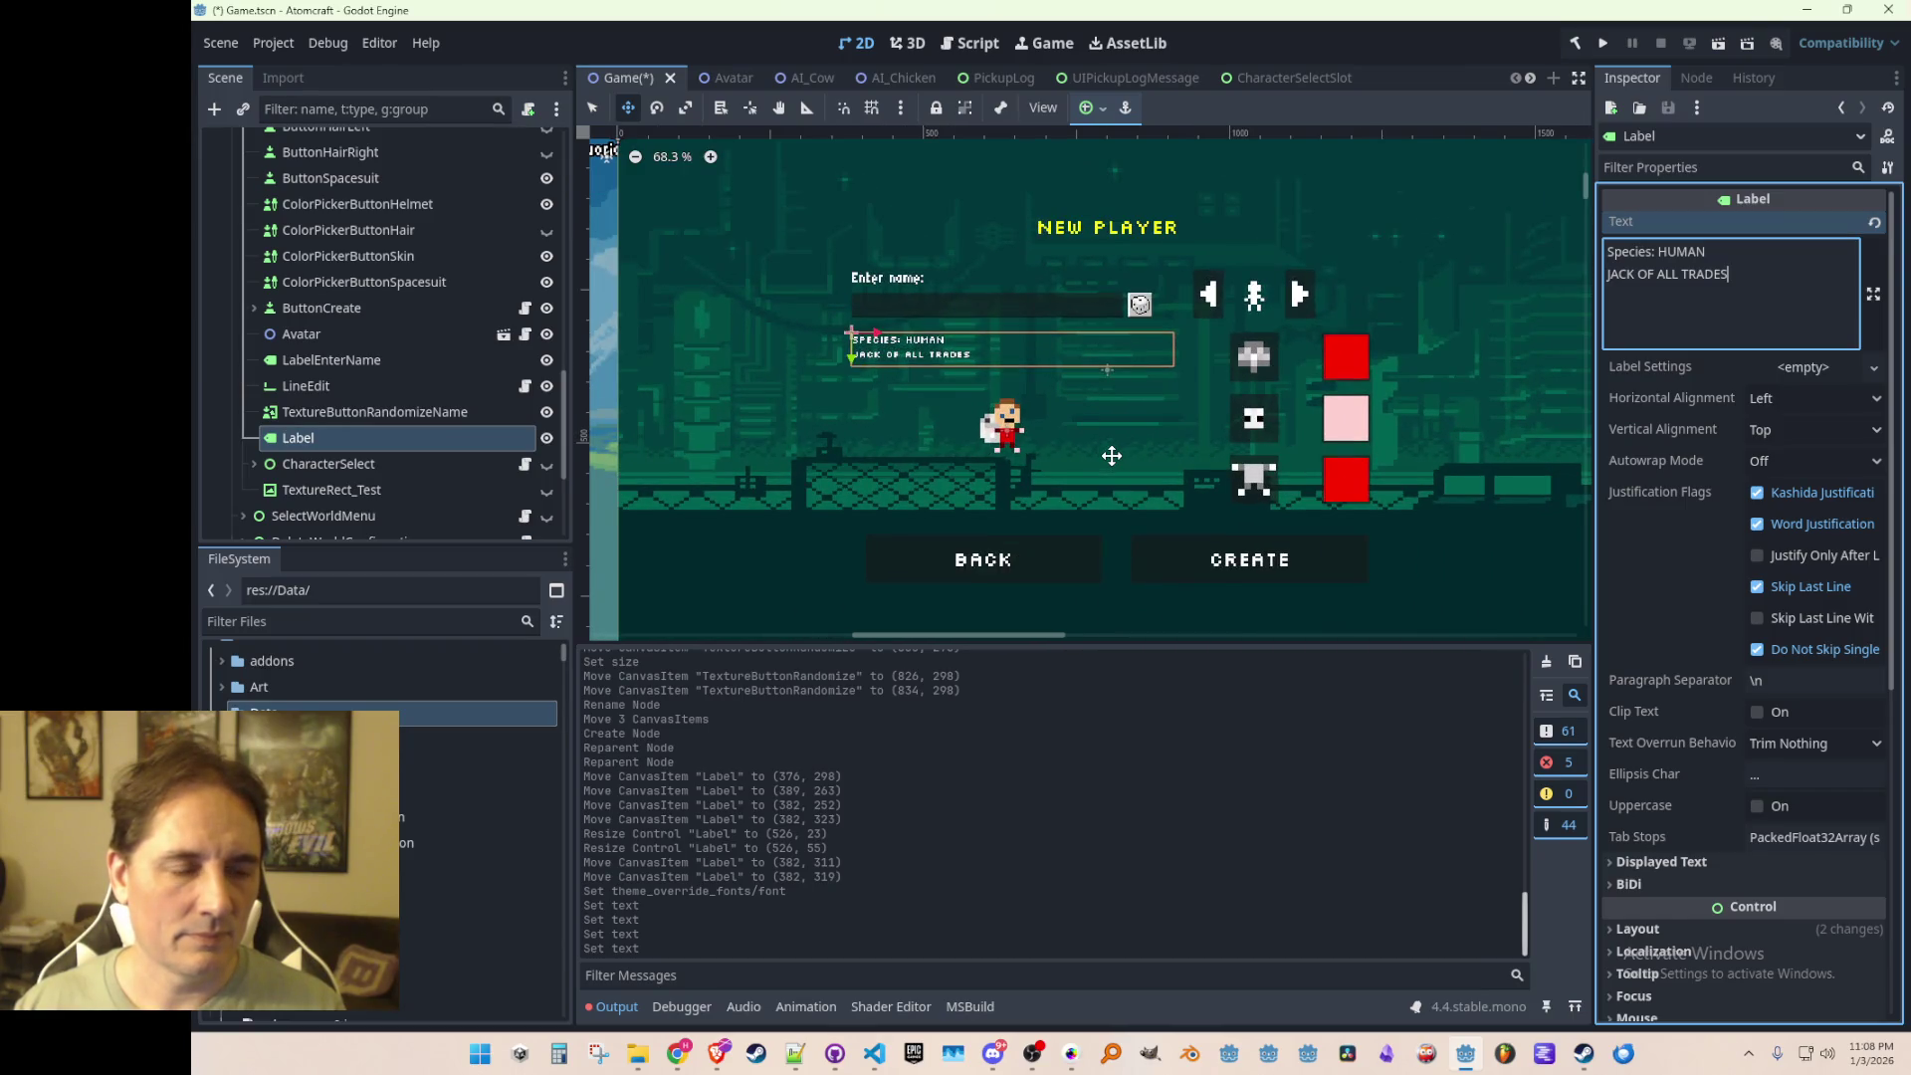
pyautogui.scroll(1, 1111, 456)
pyautogui.scroll(-1, 1110, 455)
pyautogui.scroll(1, 1110, 456)
pyautogui.scroll(1, 1110, 453)
pyautogui.scroll(-1, 1109, 443)
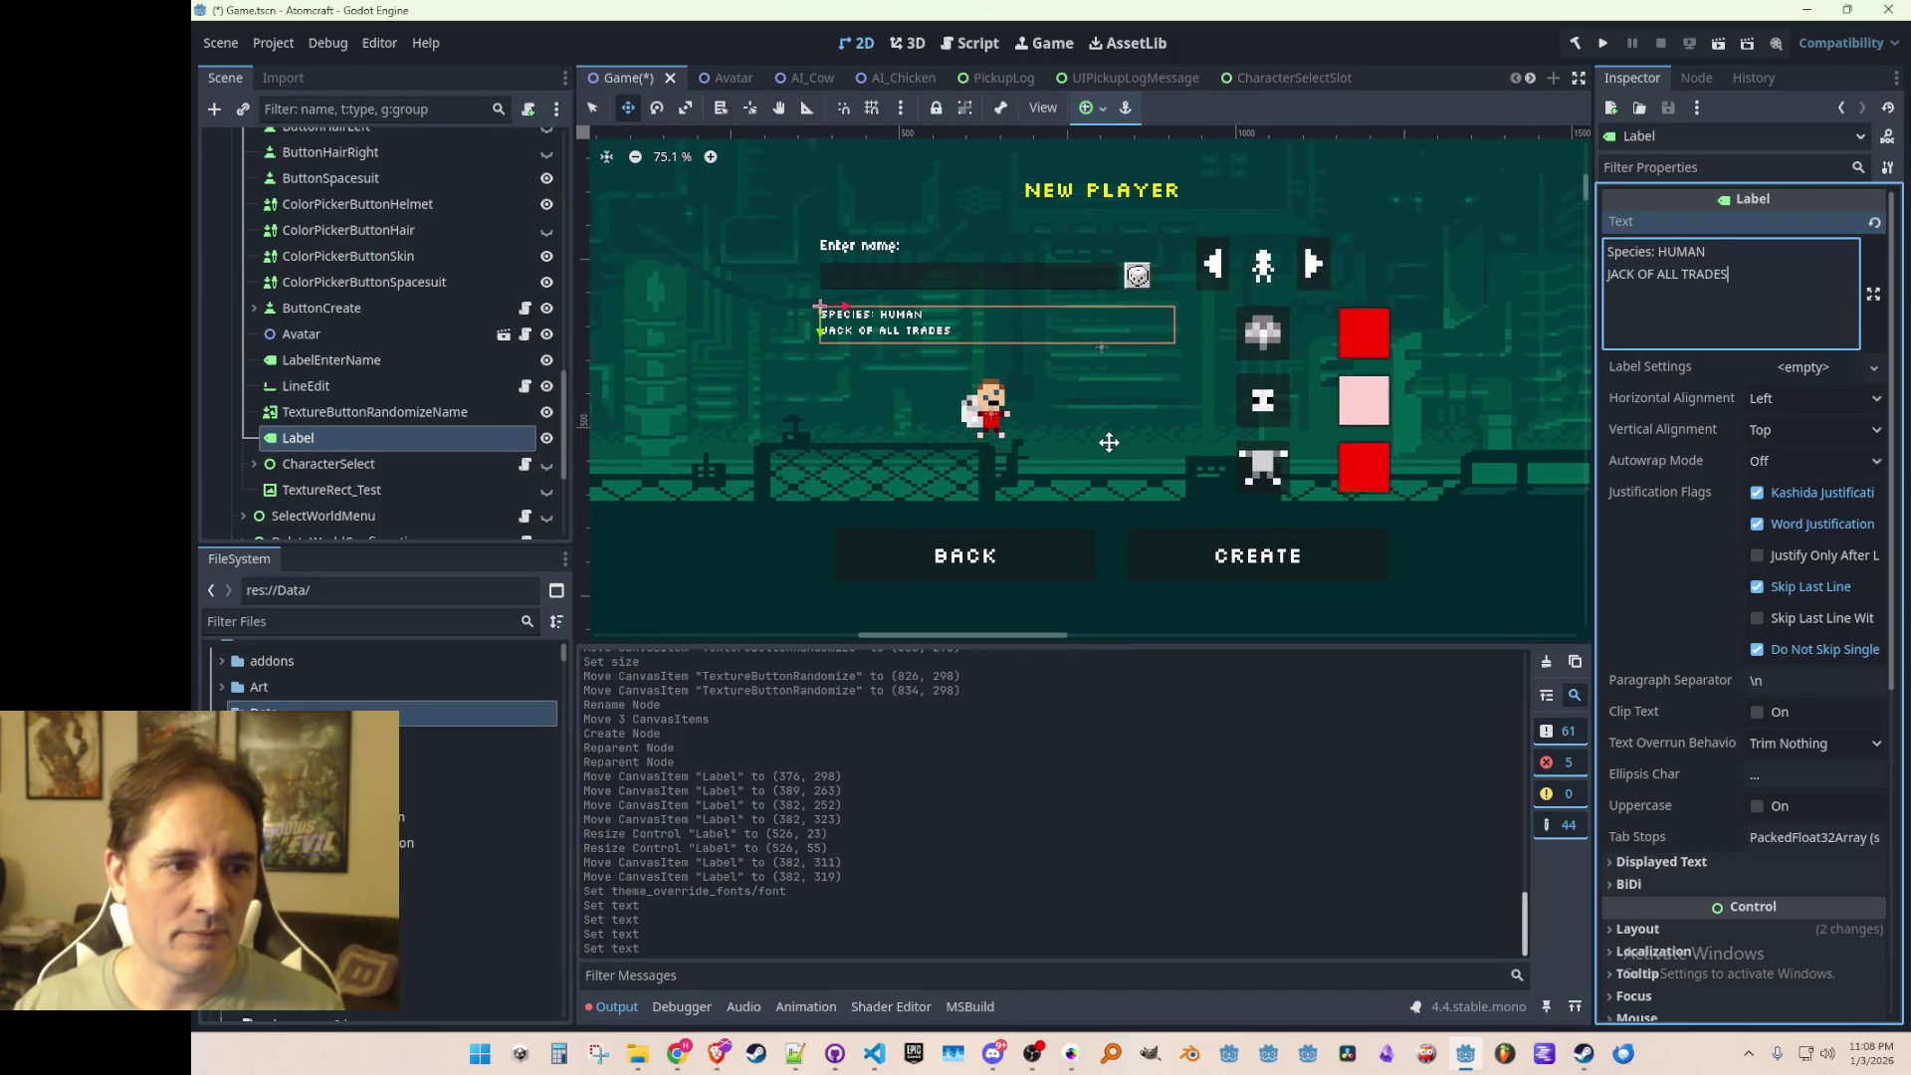
pyautogui.hotkey('ctrl', 's')
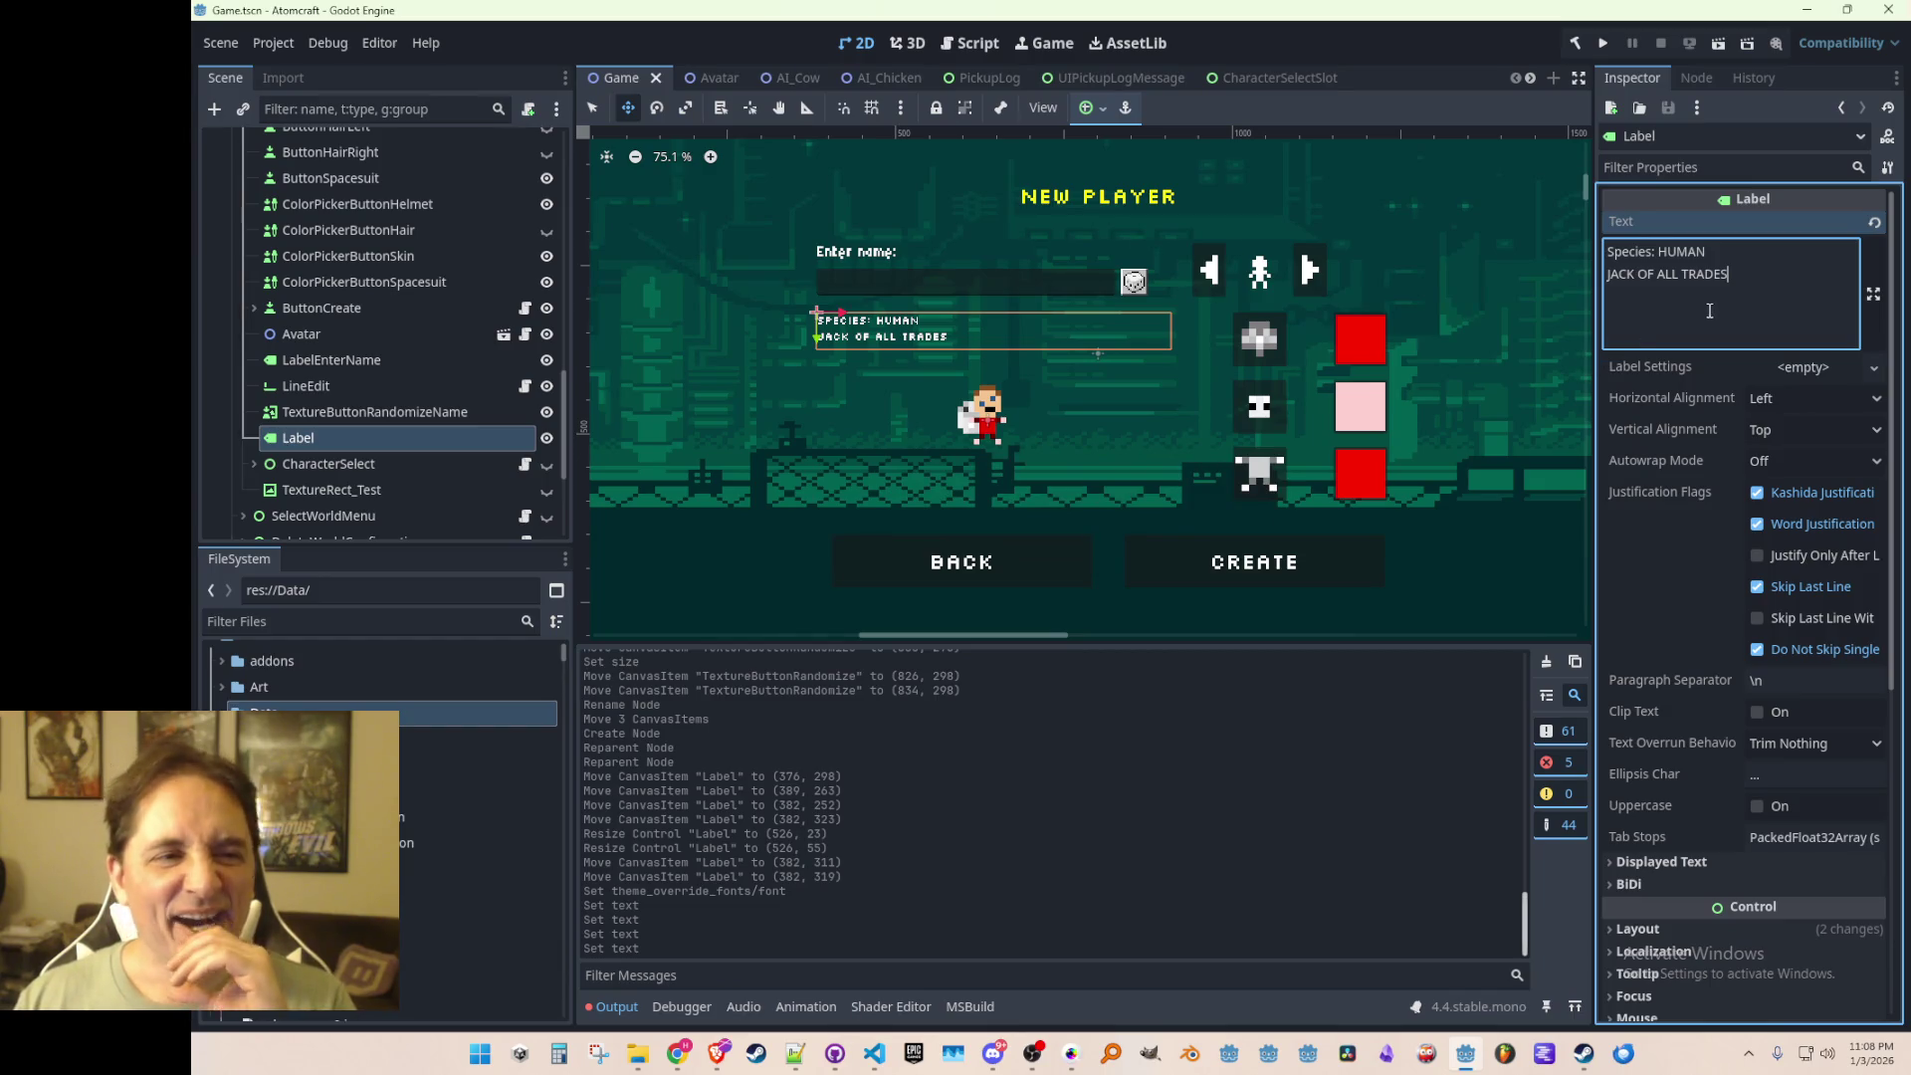
pyautogui.scroll(2, 1038, 393)
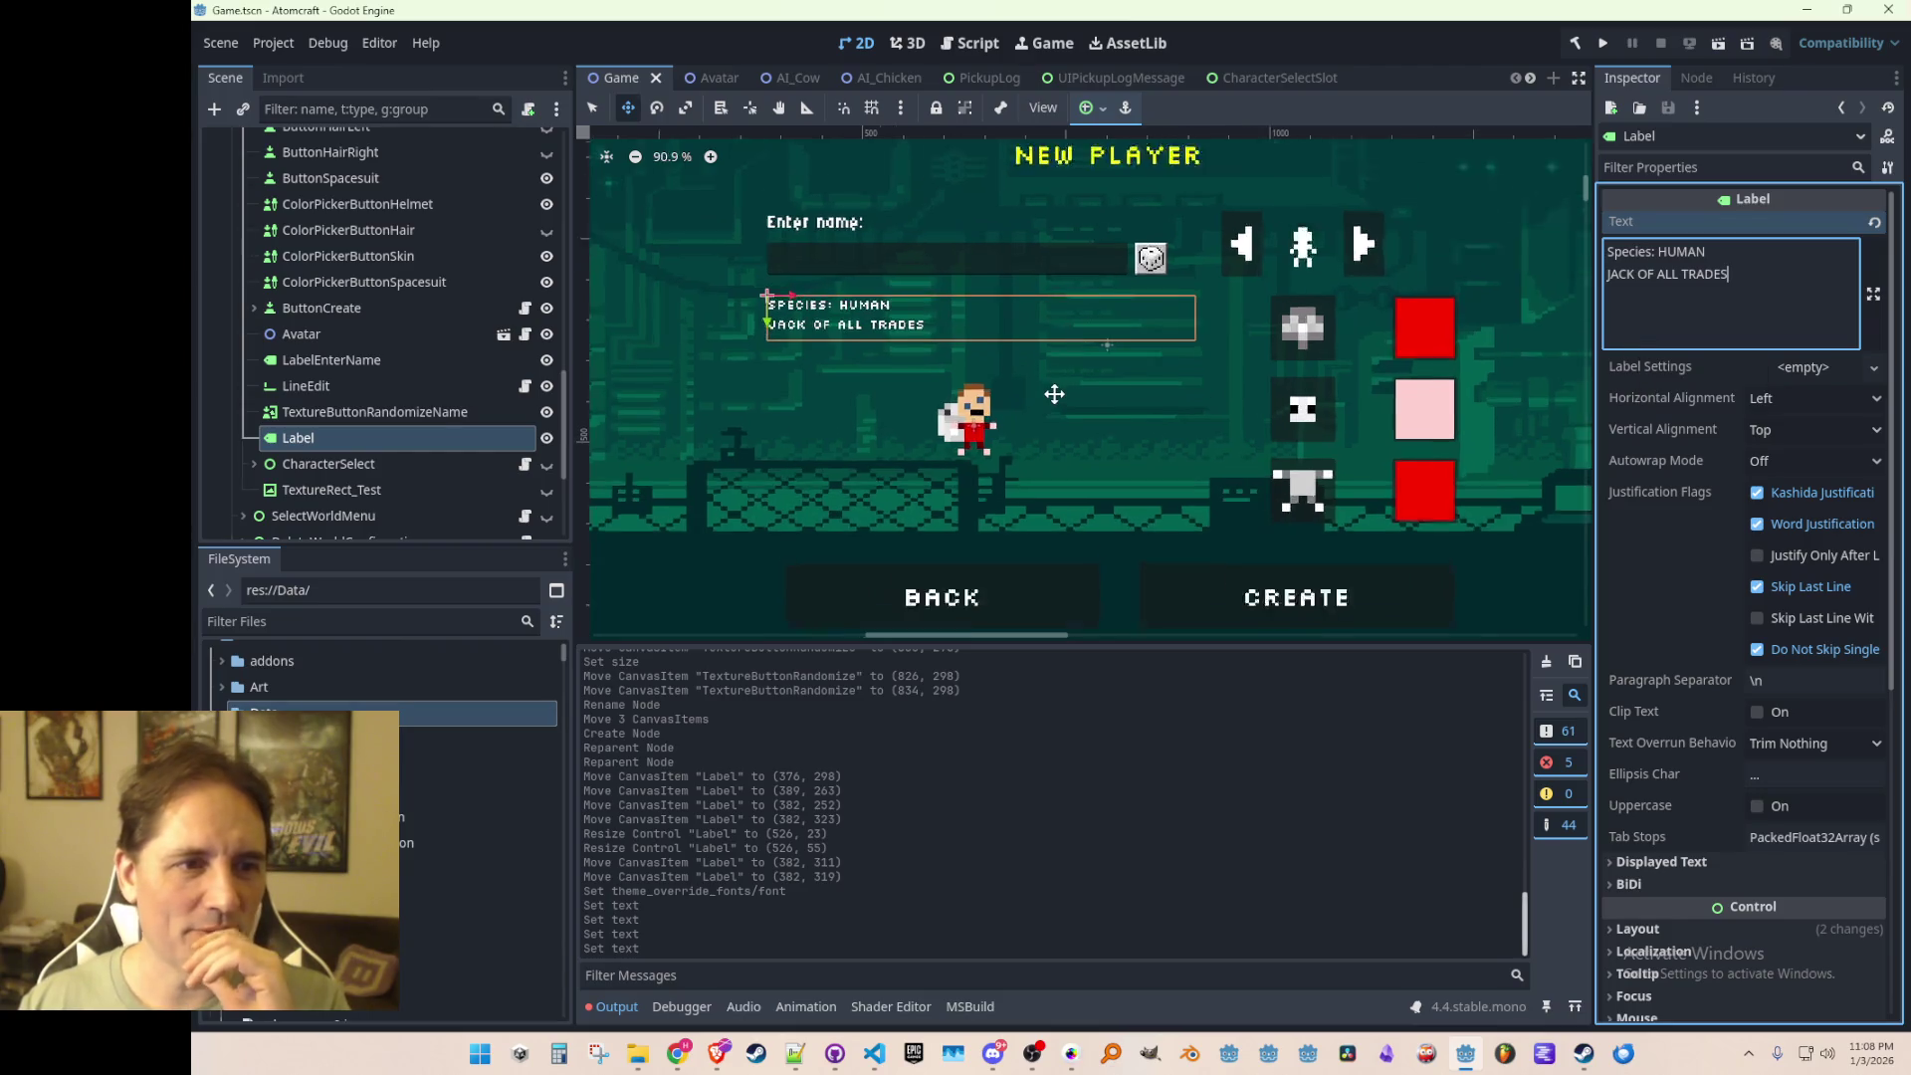
pyautogui.scroll(-1, 1039, 393)
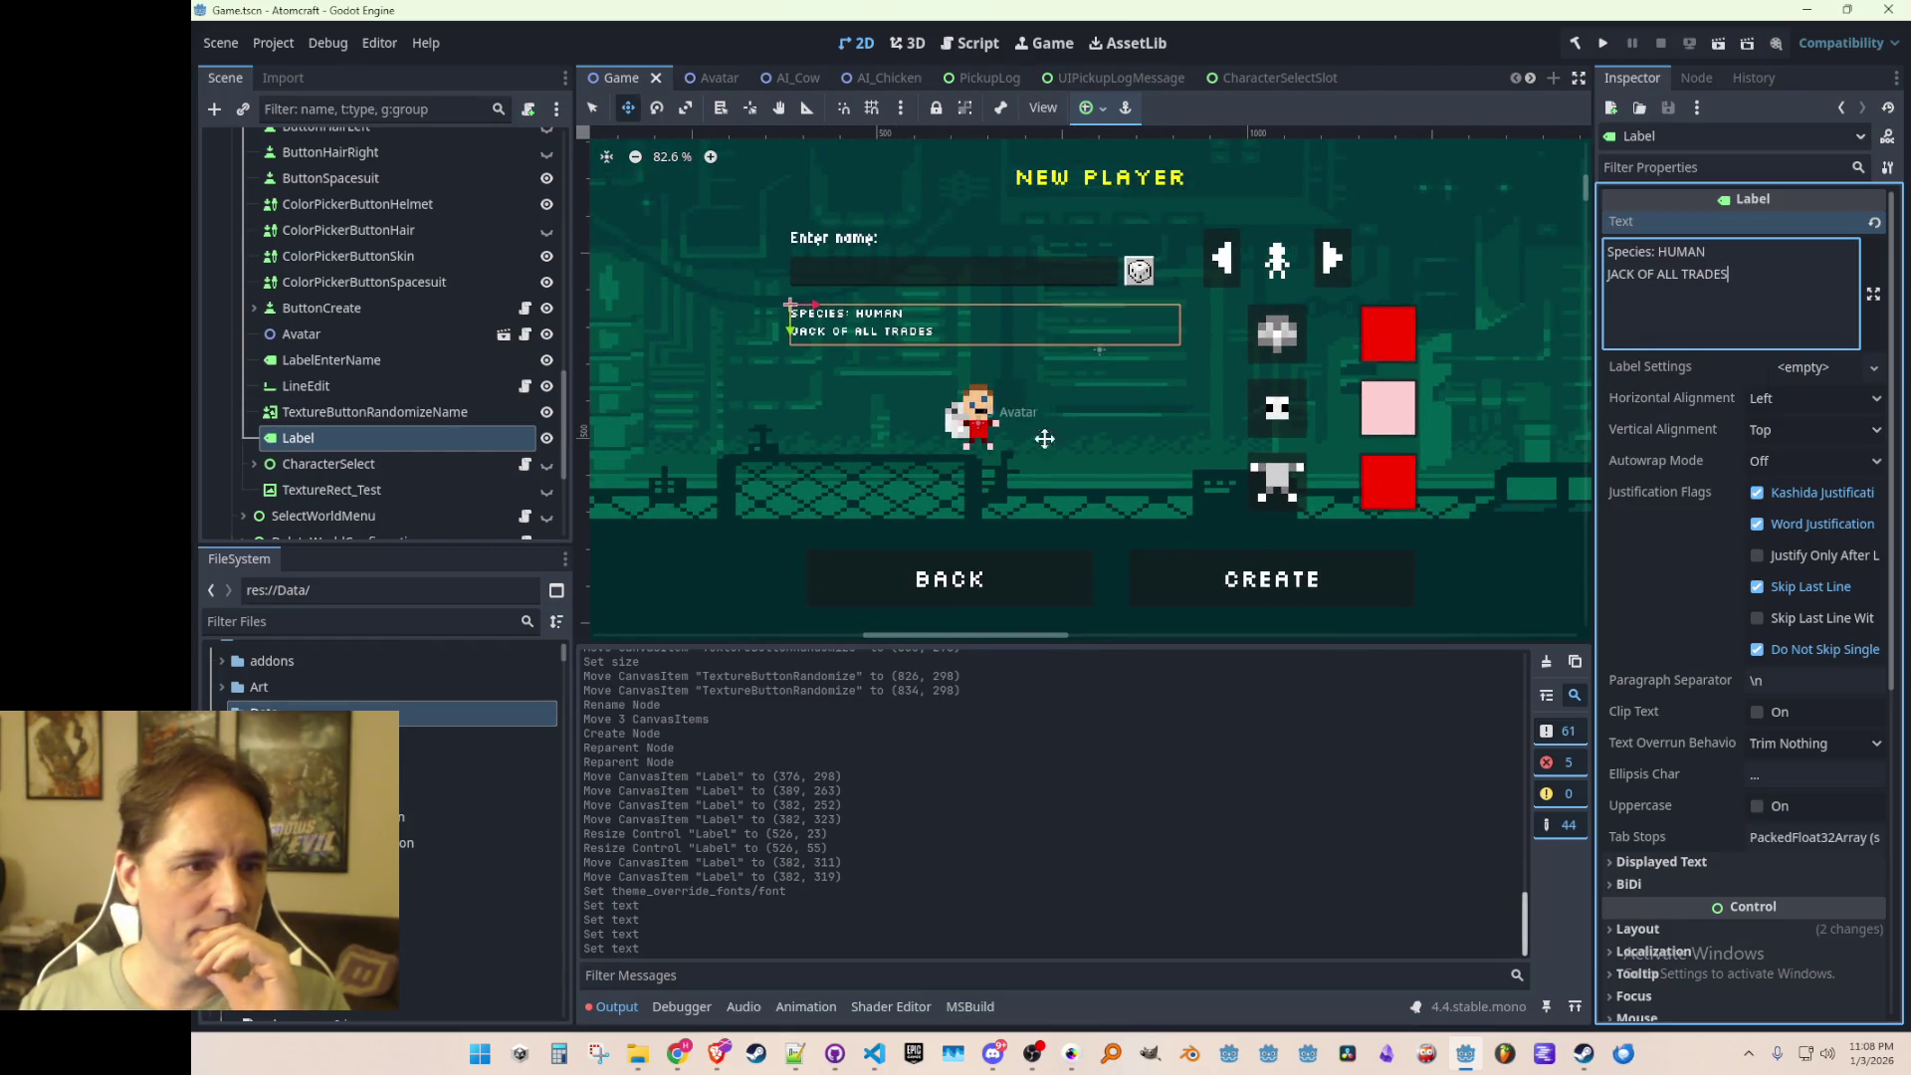
pyautogui.scroll(-10, 1782, 747)
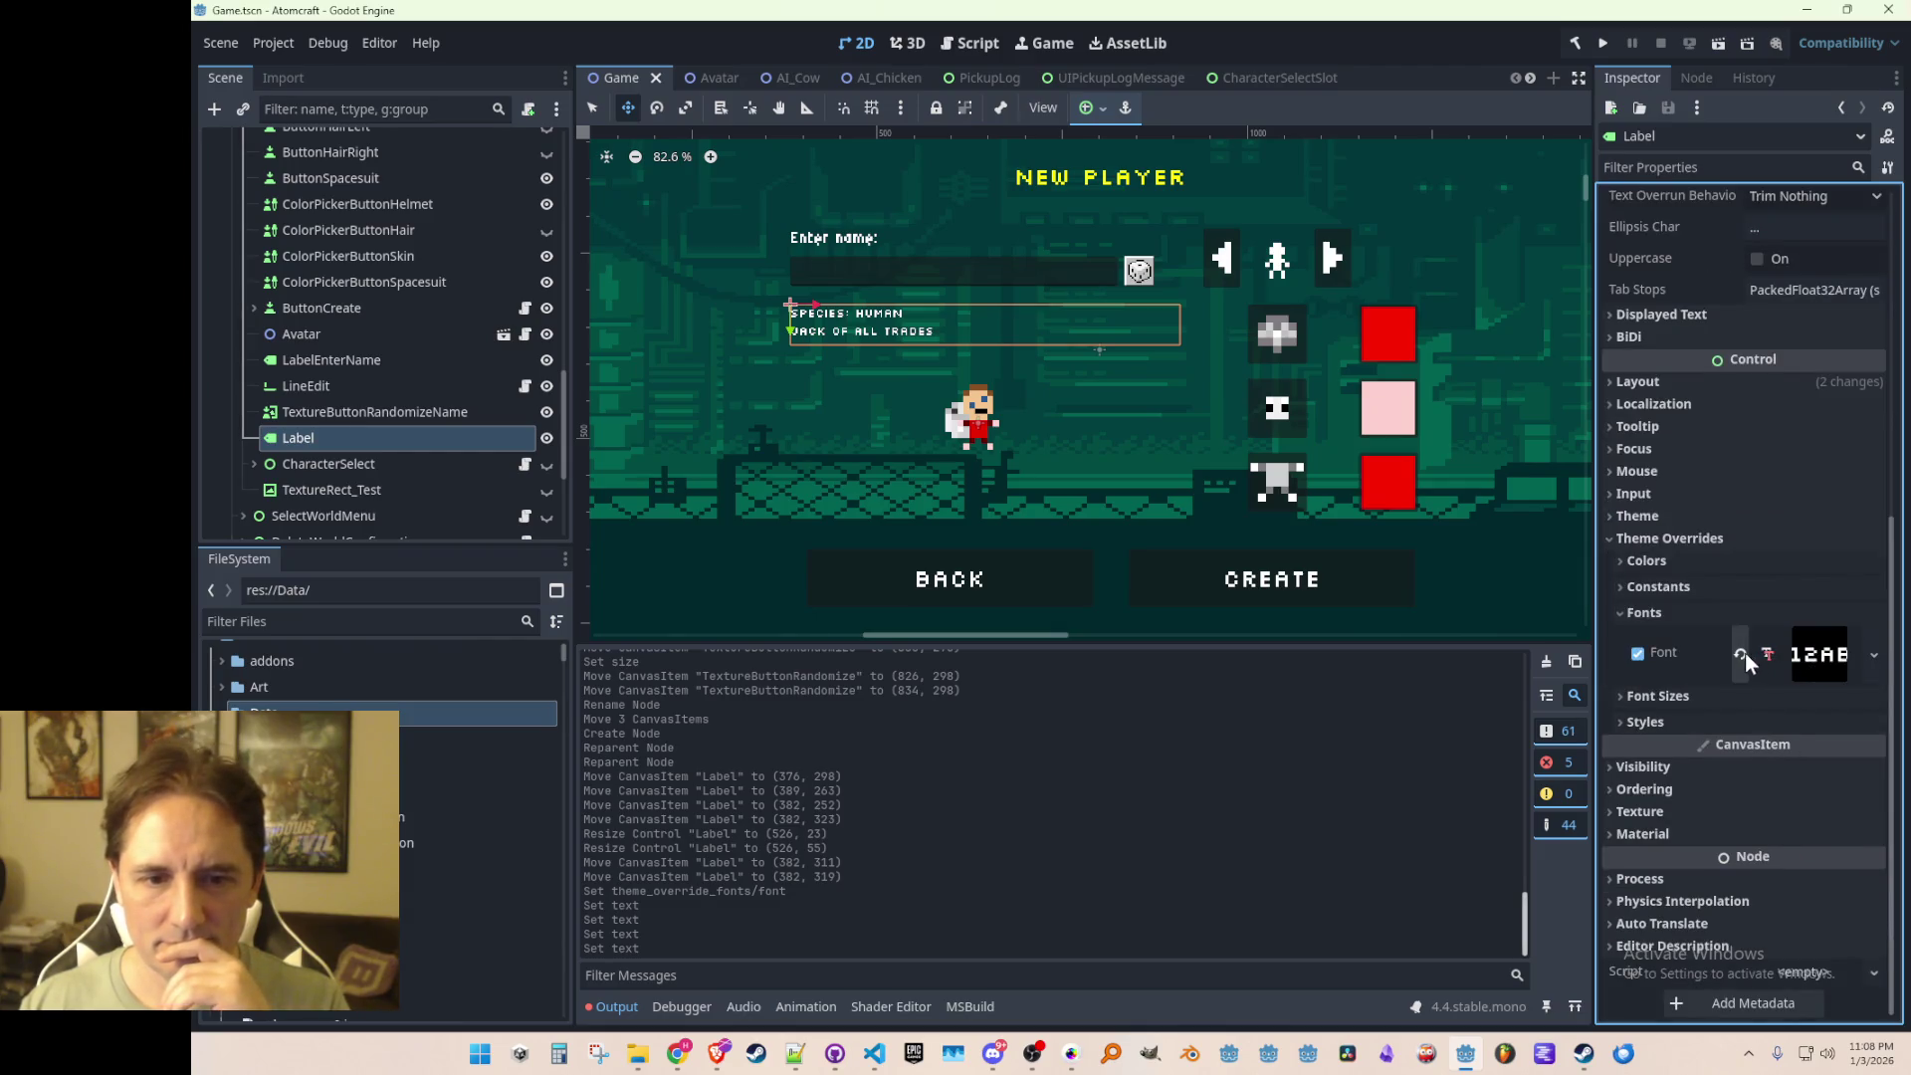
# Step: Give the species label the Micro5-Regular font with a font size override of 24
pyautogui.click(1746, 654)
pyautogui.click(1817, 667)
pyautogui.click(1759, 773)
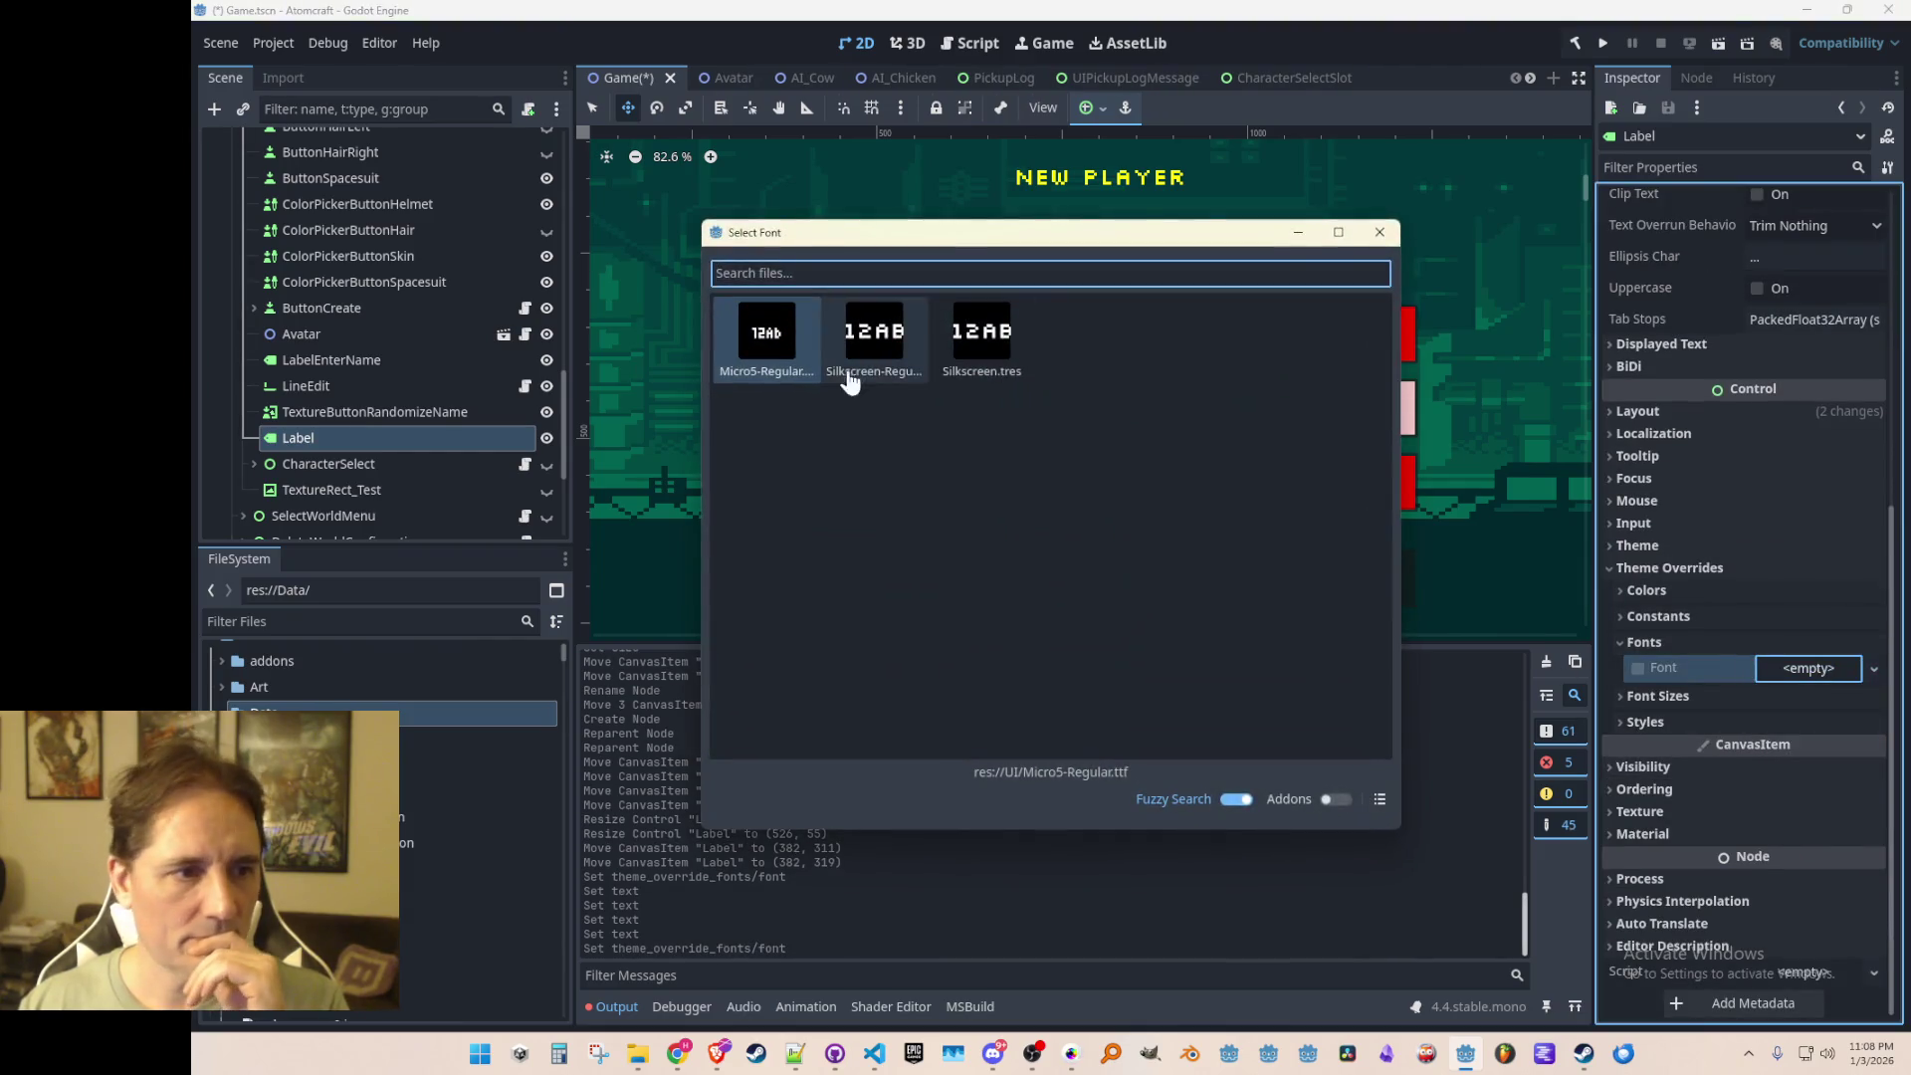
pyautogui.doubleClick(779, 360)
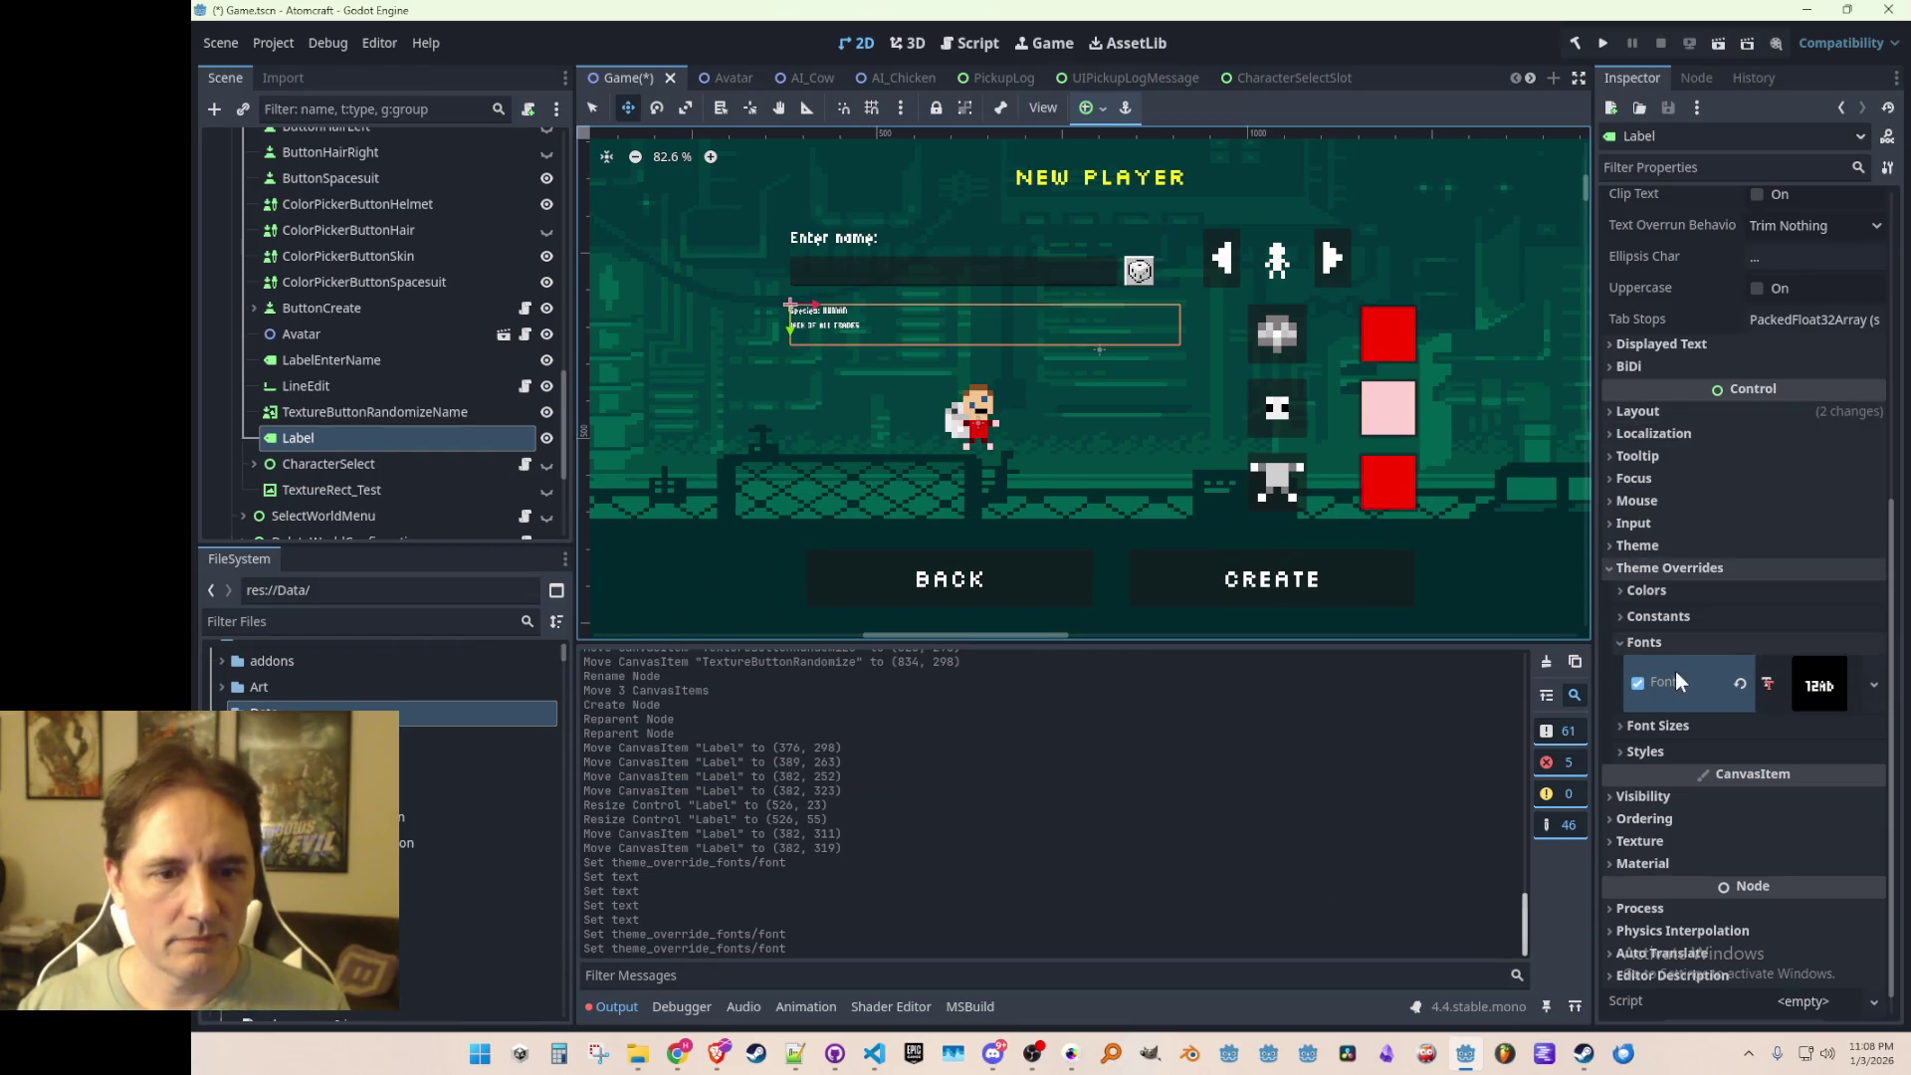
pyautogui.click(1683, 753)
pyautogui.click(1664, 729)
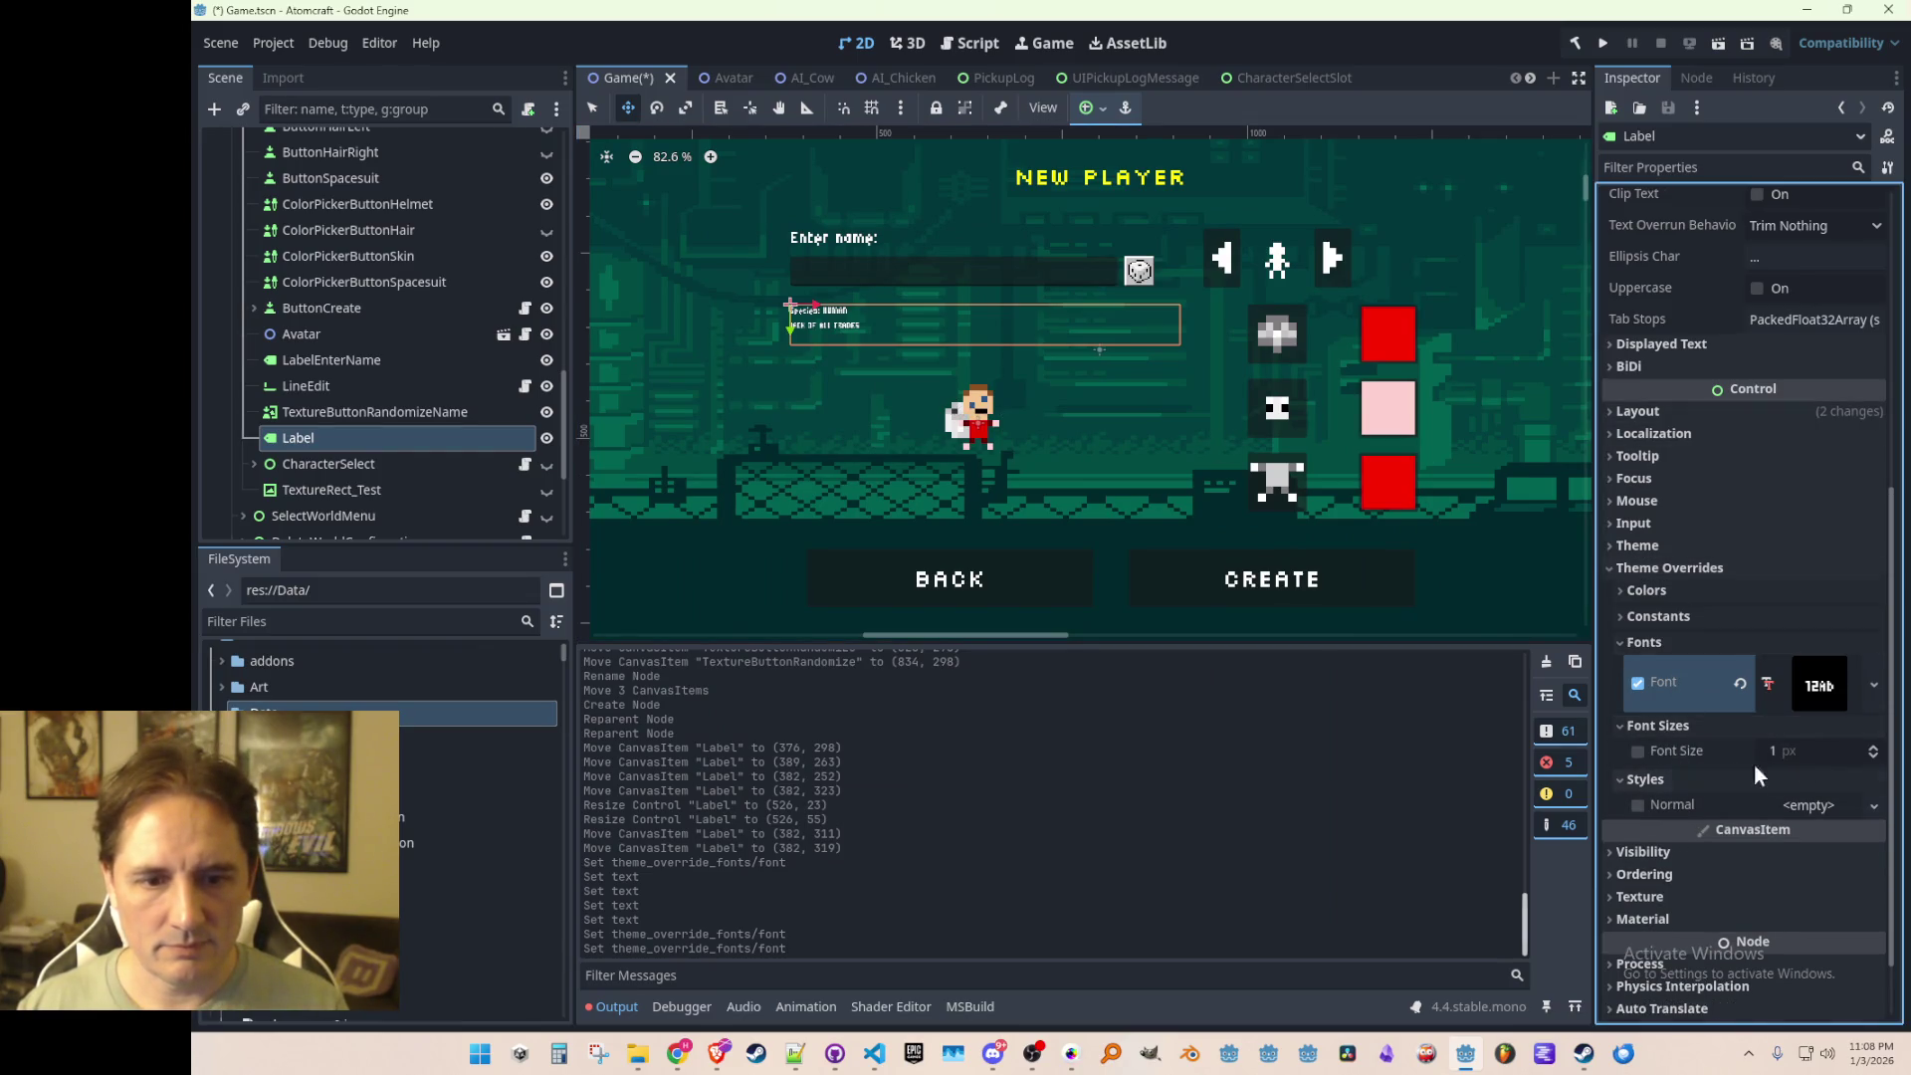
pyautogui.click(1797, 751)
pyautogui.write('24')
pyautogui.press('Return')
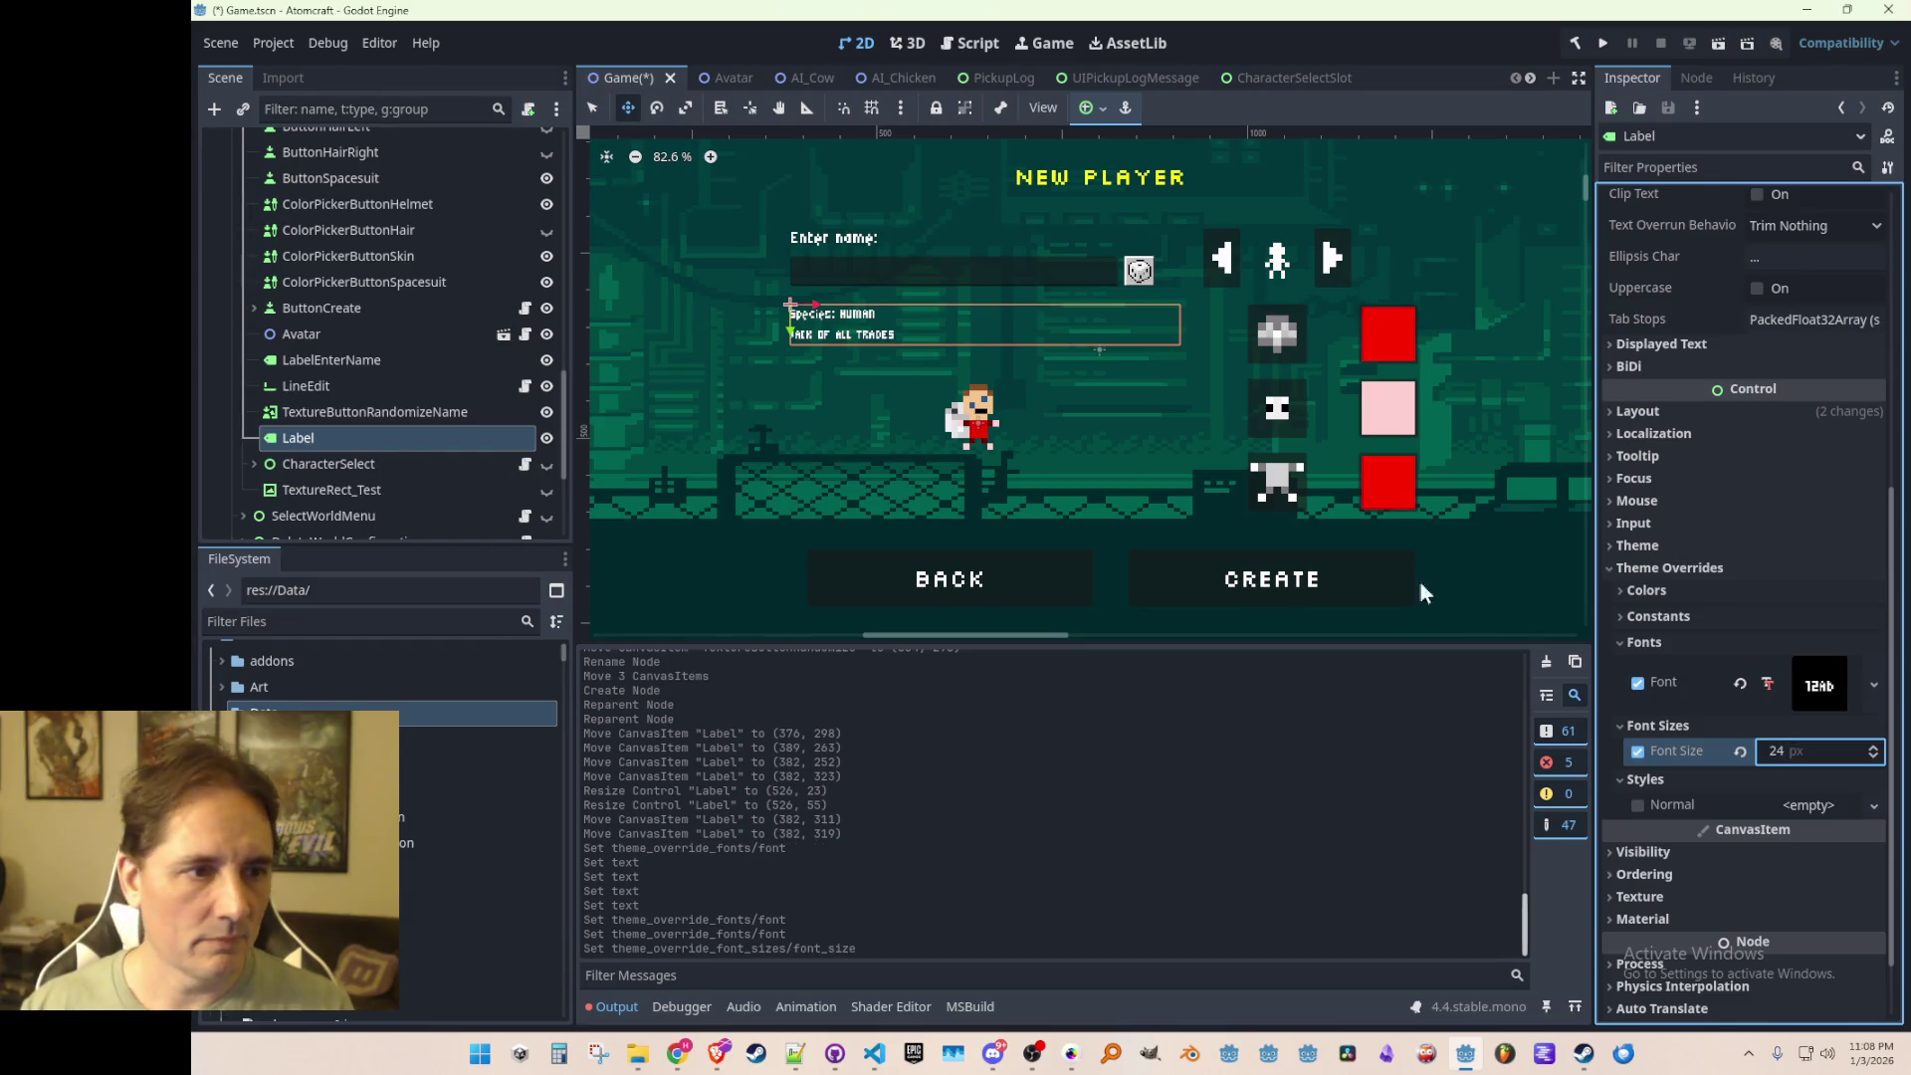
pyautogui.scroll(2, 1358, 541)
pyautogui.scroll(-2, 1357, 540)
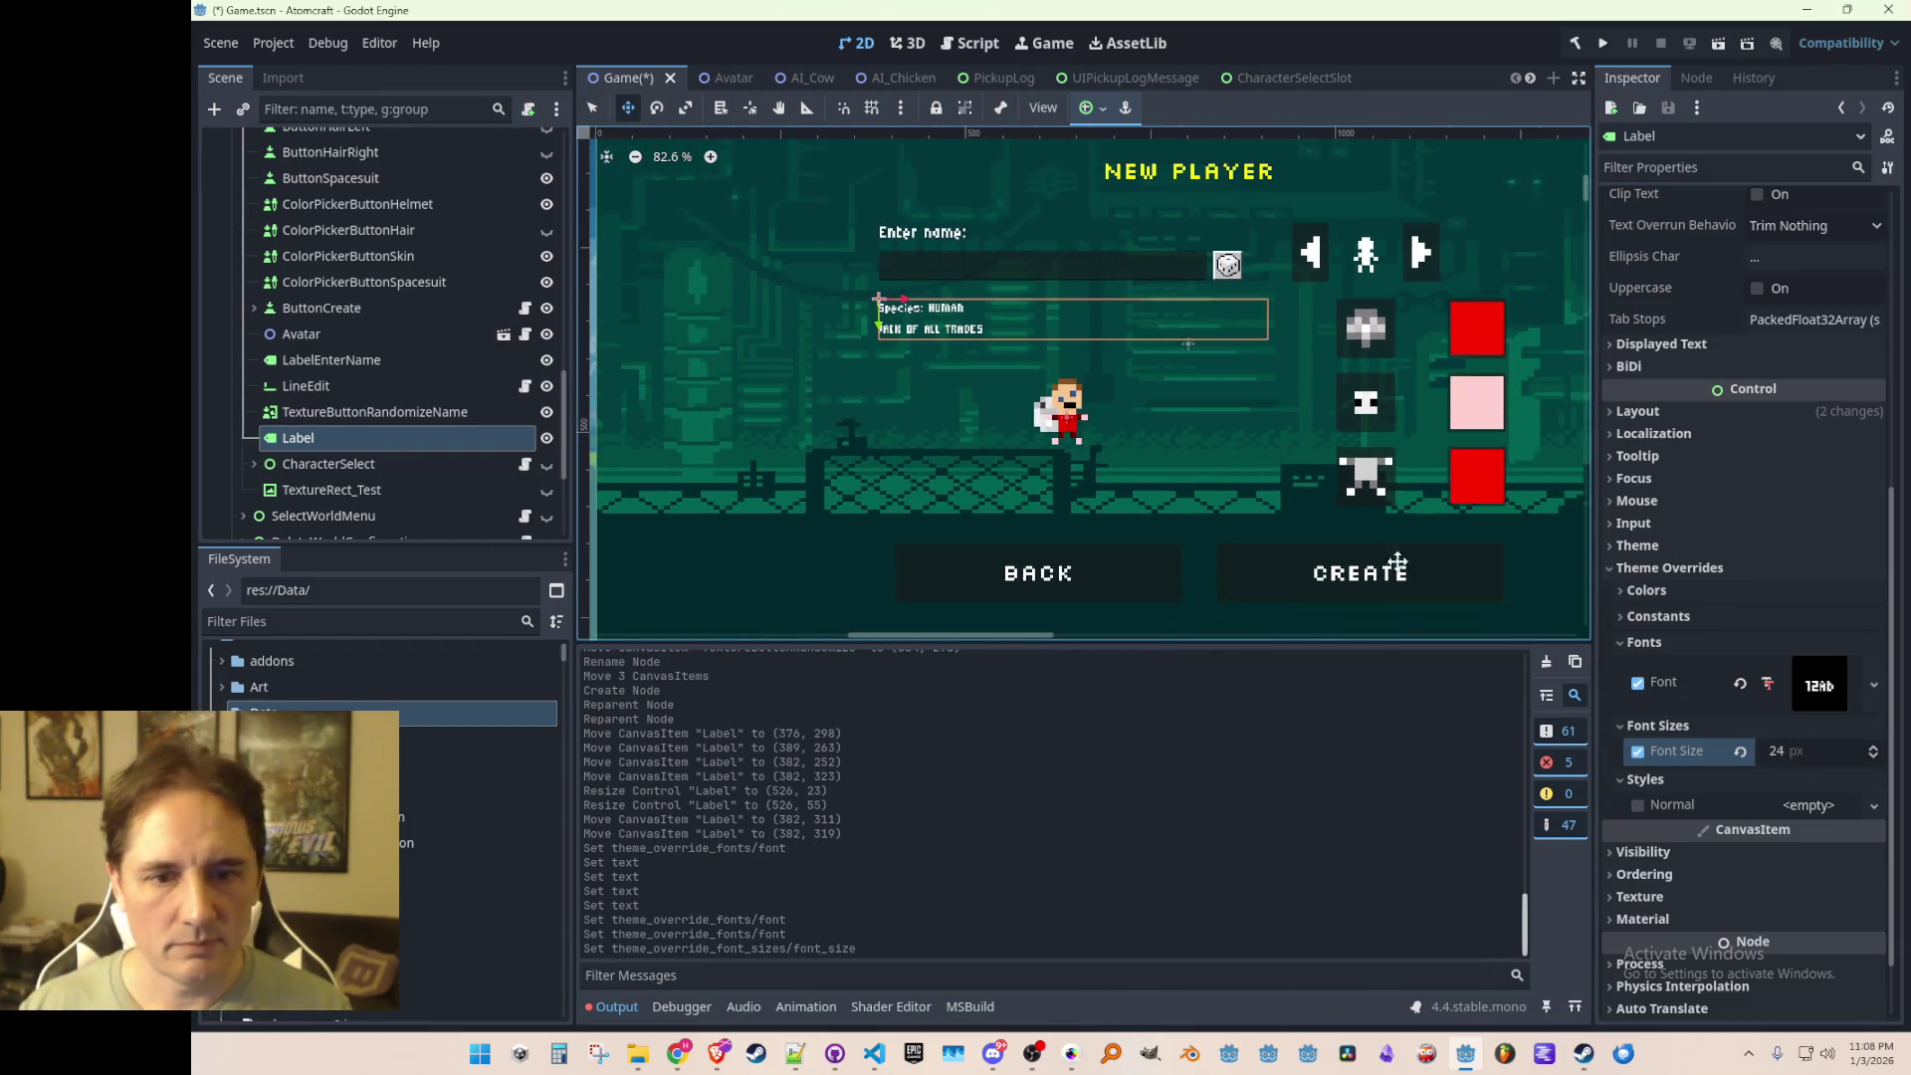
# Step: Replace the species label's font with Silkscreen from the project's fonts
pyautogui.click(1740, 684)
pyautogui.click(1808, 669)
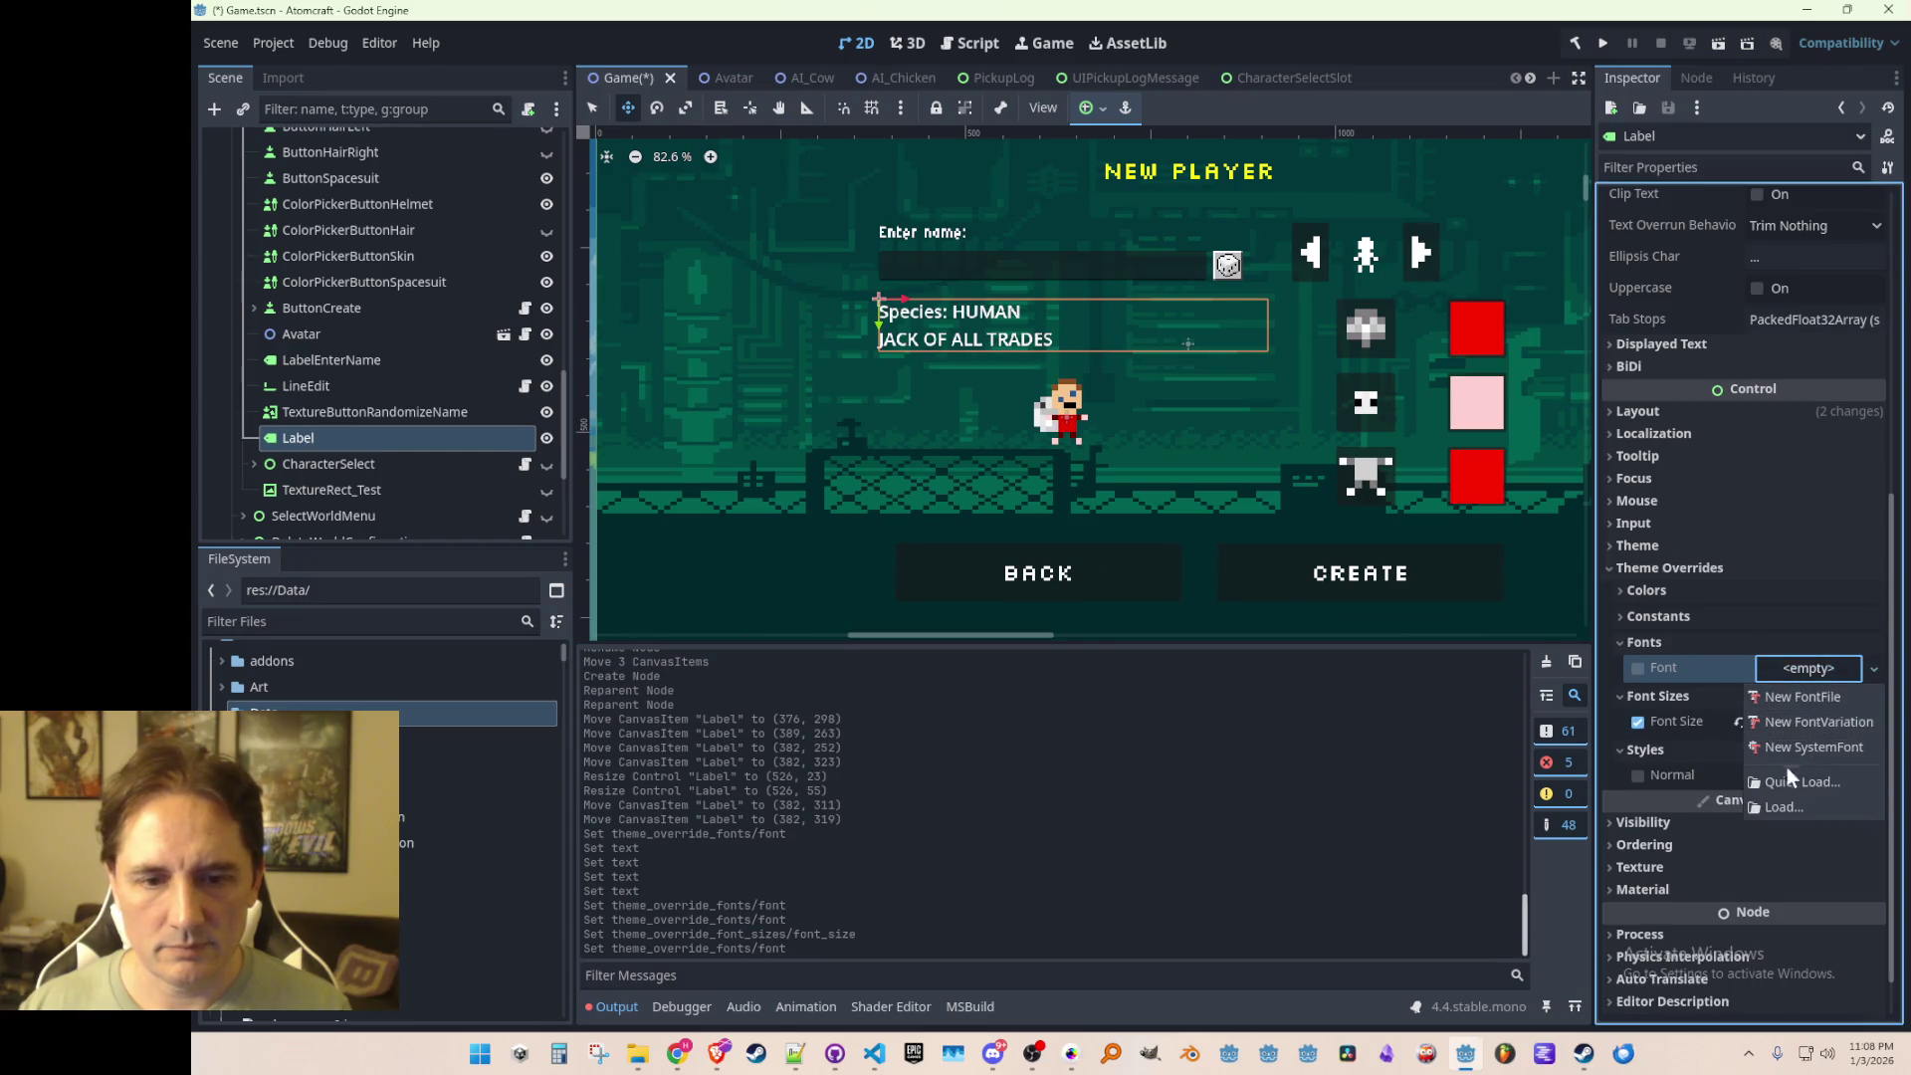
pyautogui.click(1789, 765)
pyautogui.doubleClick(876, 343)
pyautogui.scroll(2, 983, 395)
pyautogui.scroll(-2, 983, 394)
# Step: Try label font sizes 12, 16 and 18, settling on 20
pyautogui.click(1818, 751)
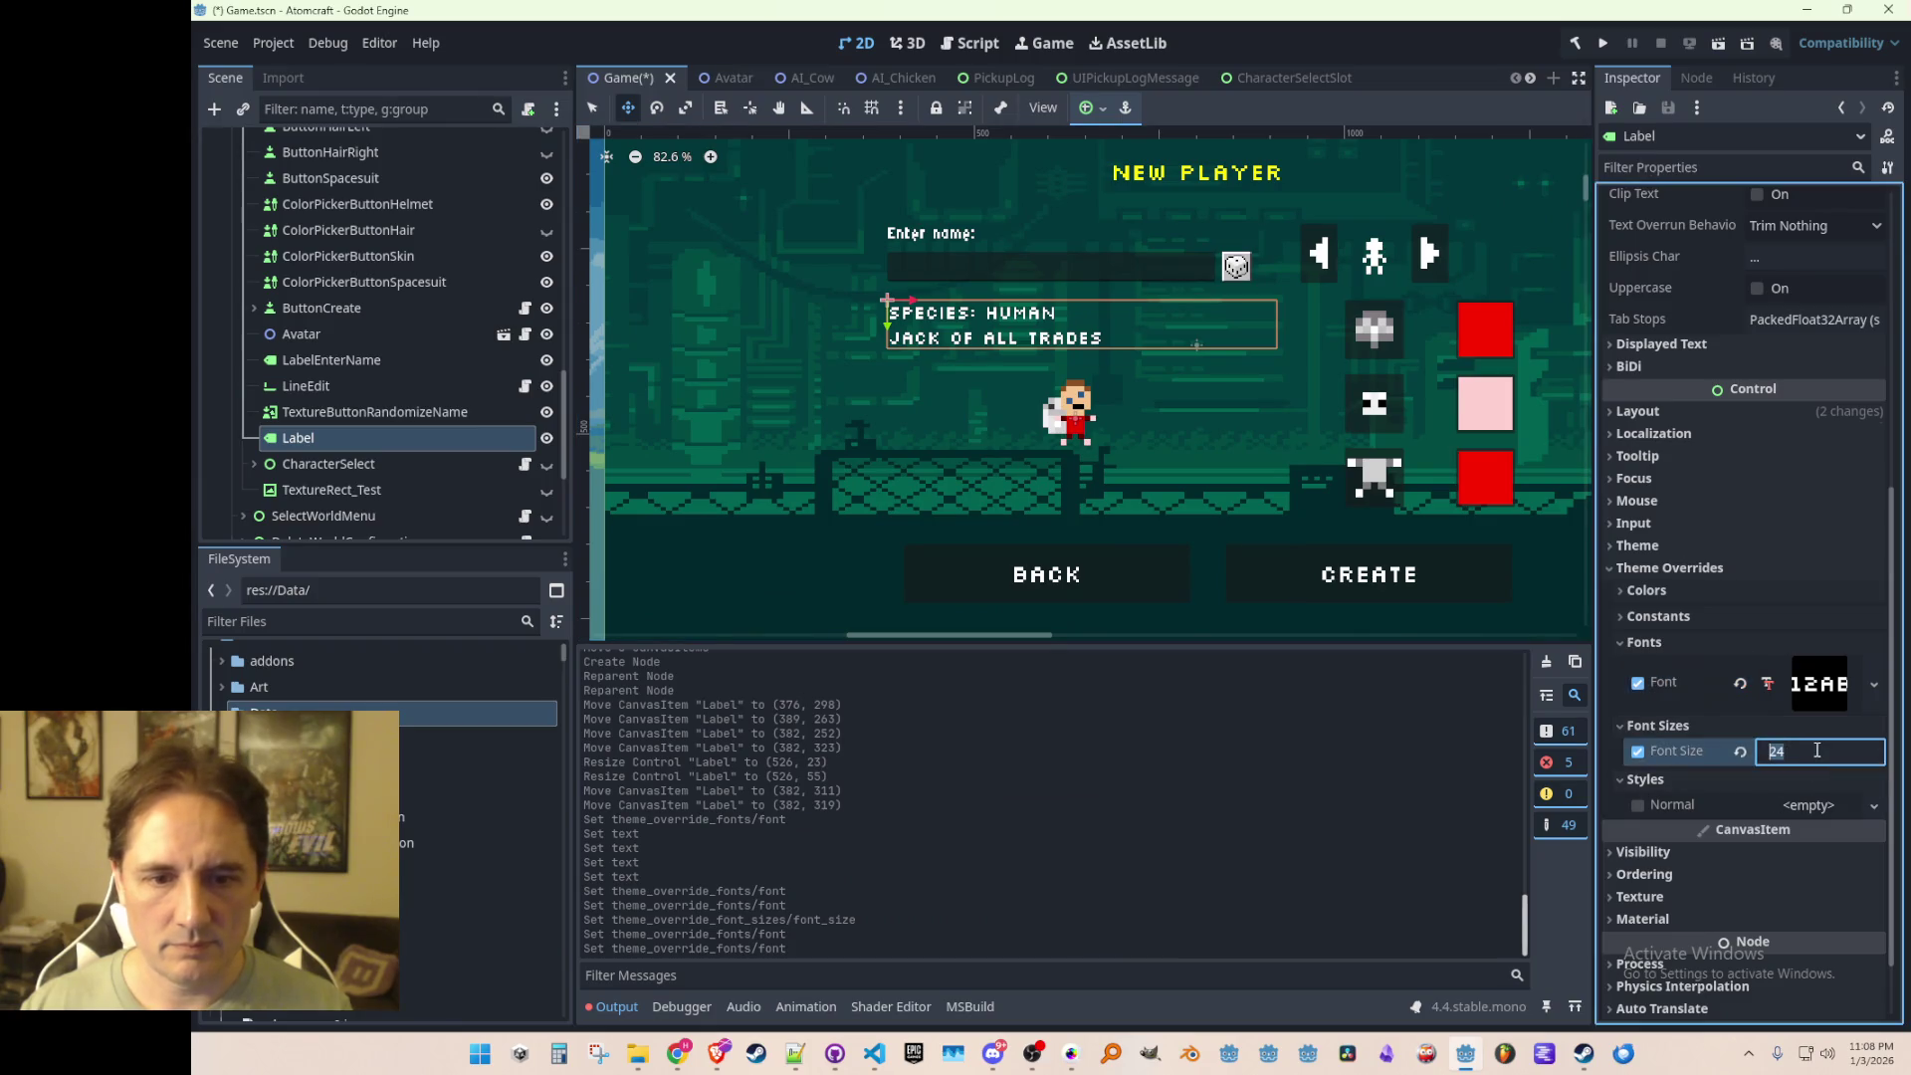
pyautogui.write('12')
pyautogui.press('Return')
pyautogui.click(1818, 750)
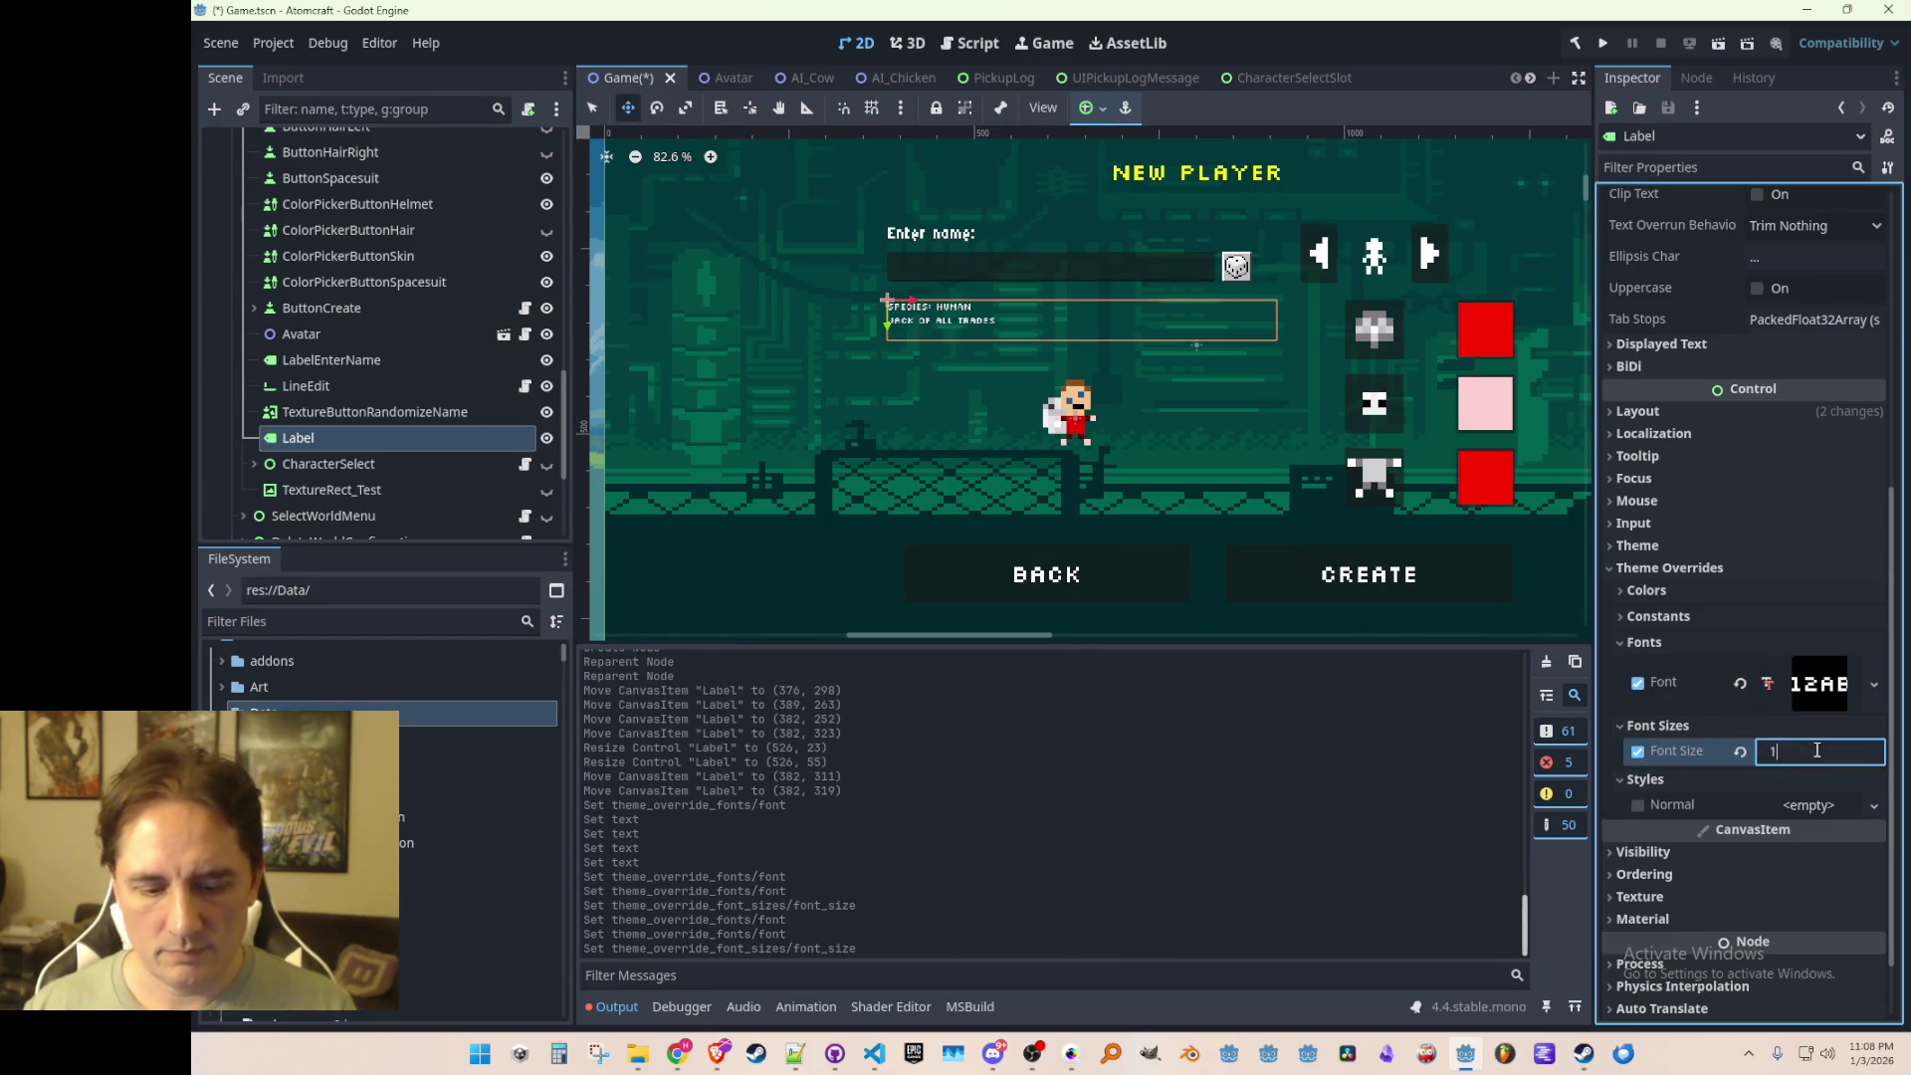
pyautogui.write('6')
pyautogui.press('Return')
pyautogui.click(1818, 750)
pyautogui.write('18')
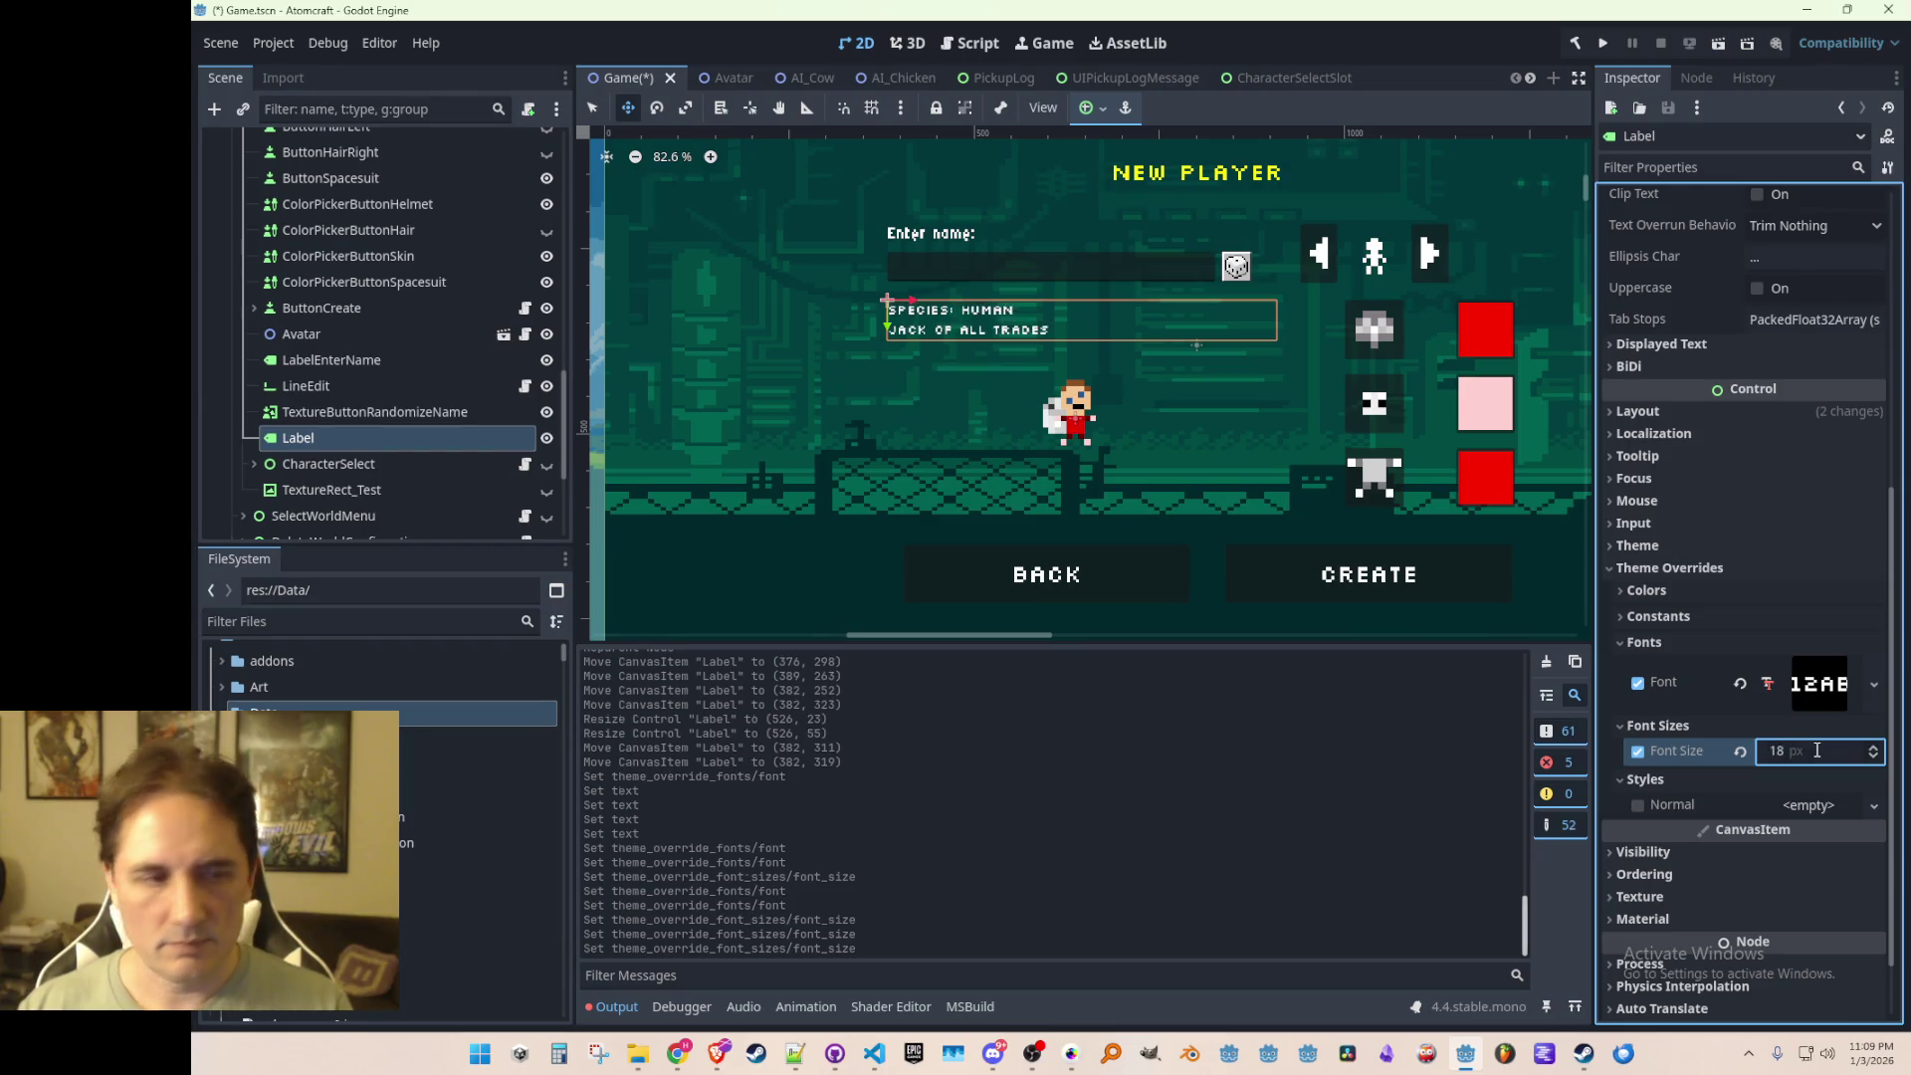
pyautogui.press('Return')
pyautogui.scroll(1, 1097, 343)
pyautogui.scroll(2, 1097, 344)
pyautogui.scroll(-1, 1097, 343)
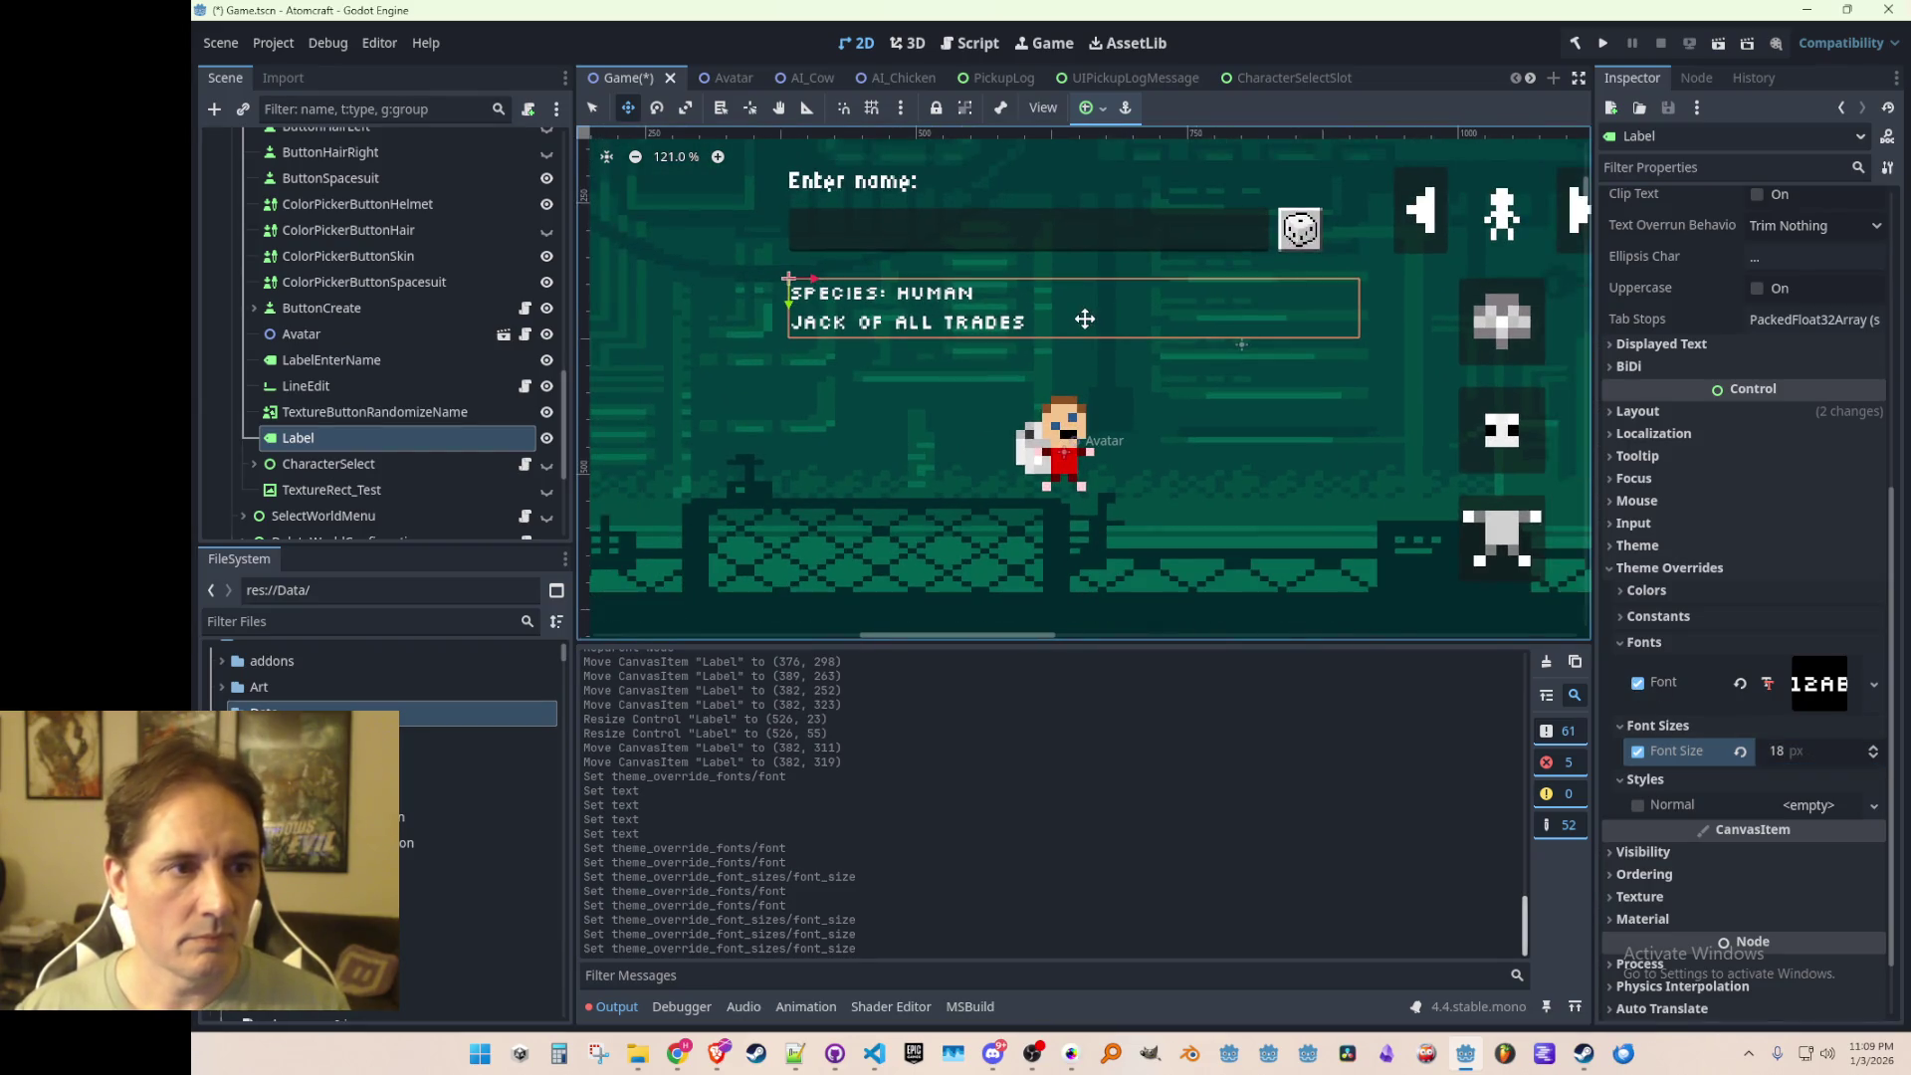
pyautogui.click(1820, 757)
pyautogui.write('20')
pyautogui.press('Return')
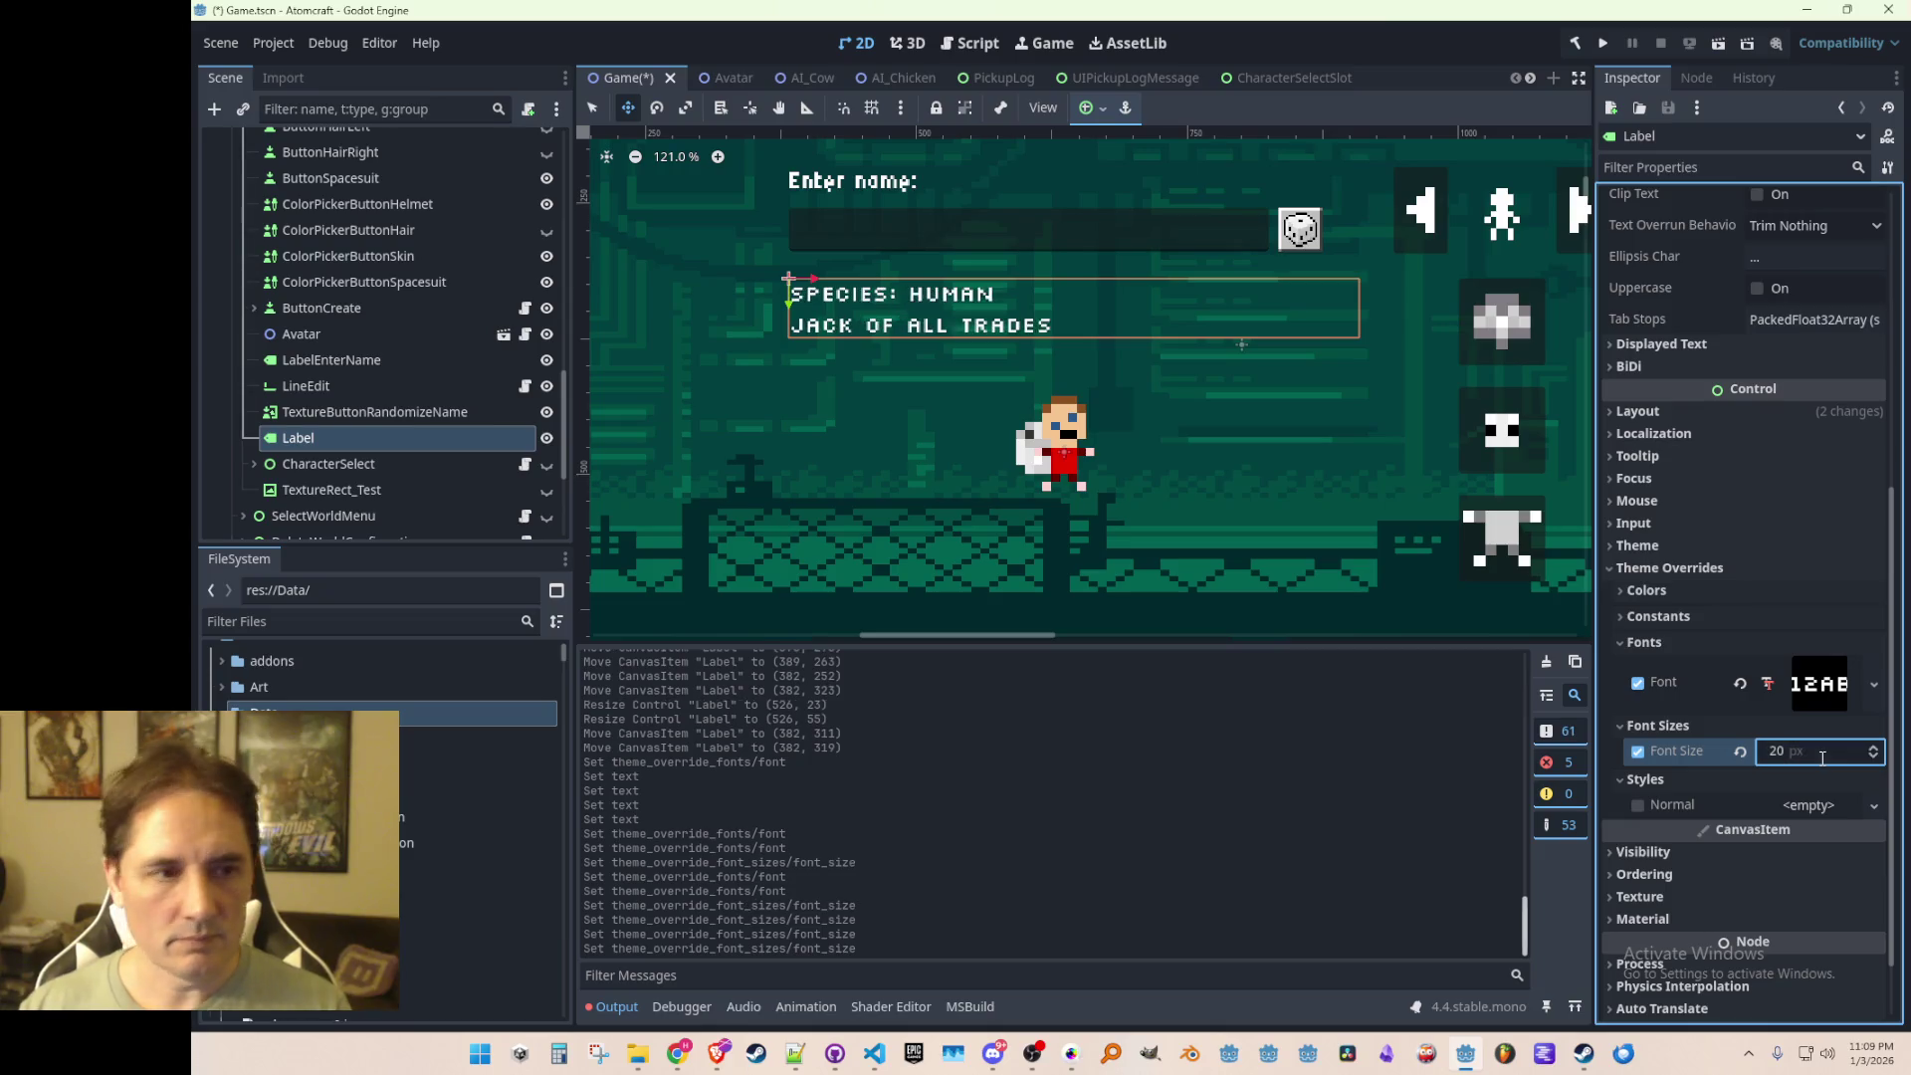
# Step: Make the species label box taller upward, to 526×65
pyautogui.click(591, 106)
pyautogui.moveTo(1364, 306); pyautogui.dragTo(1375, 307)
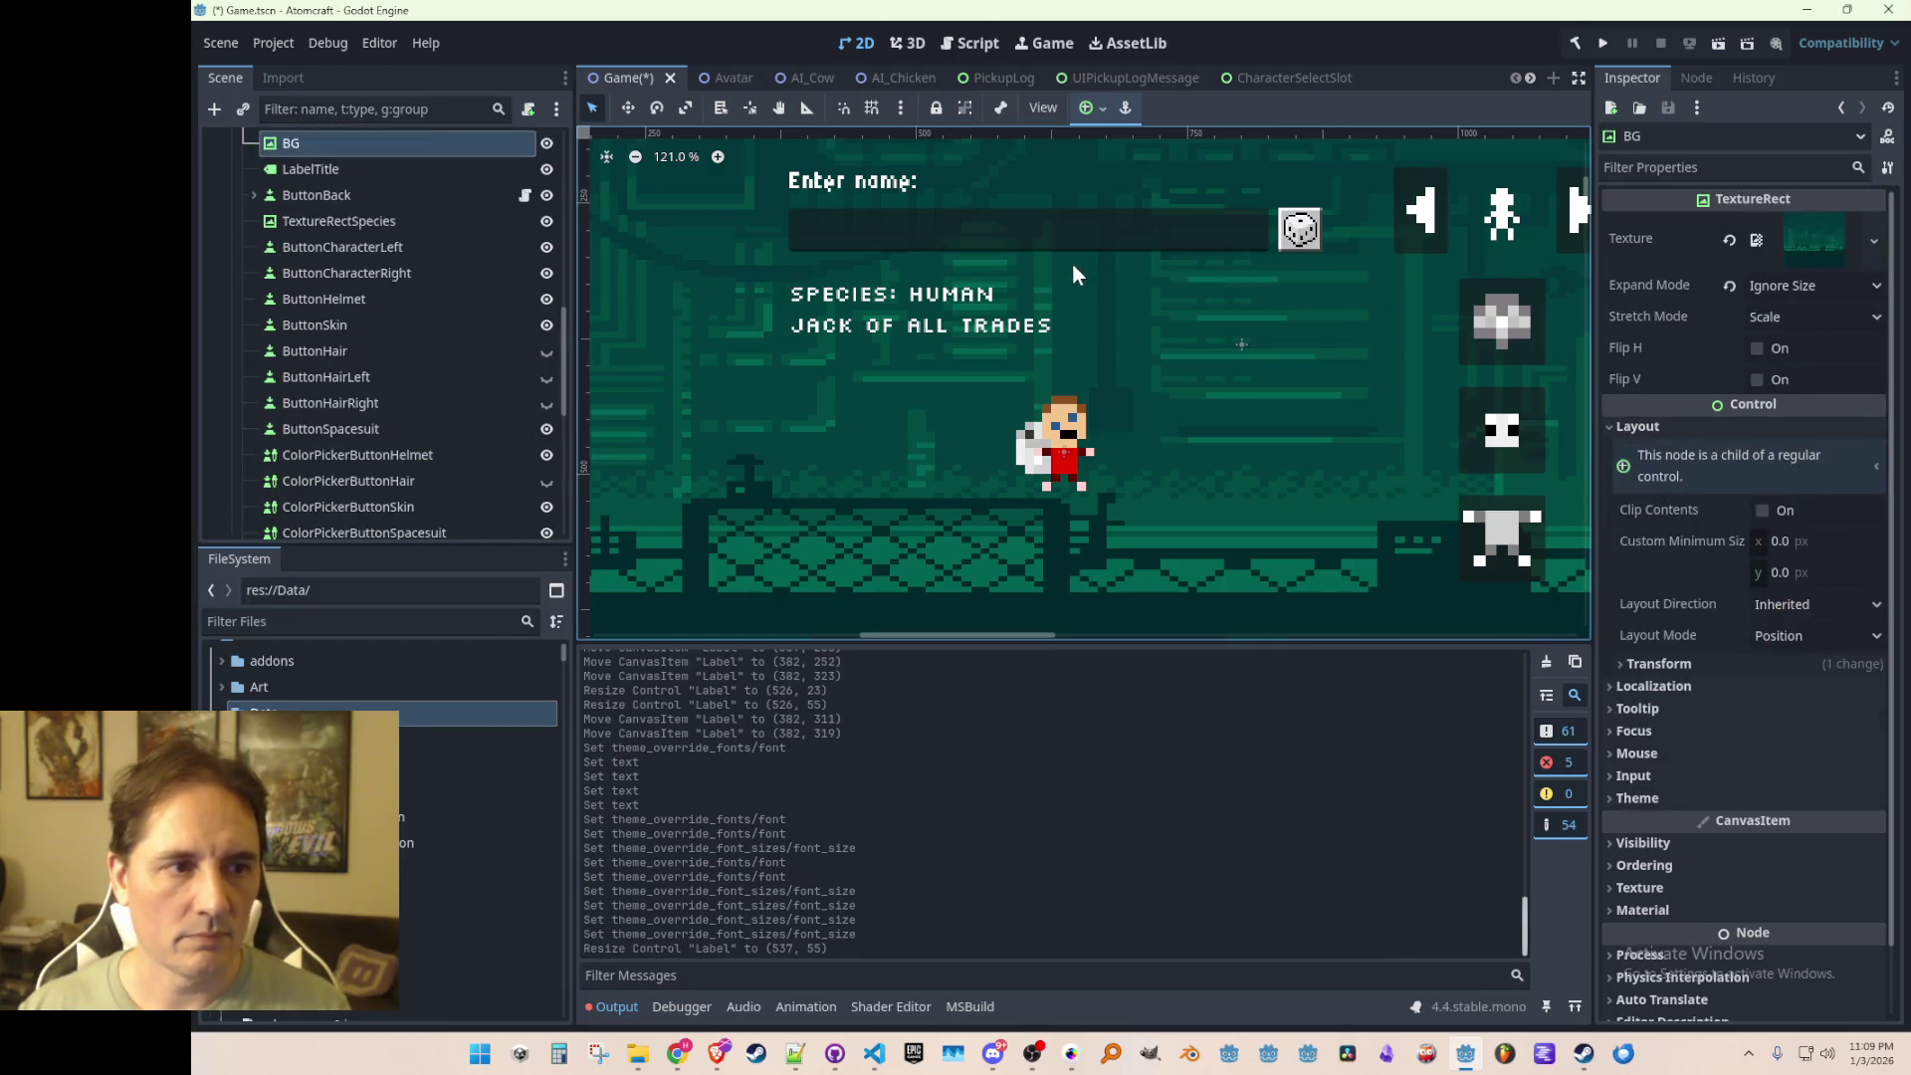
pyautogui.hotkey('ctrl', 'z')
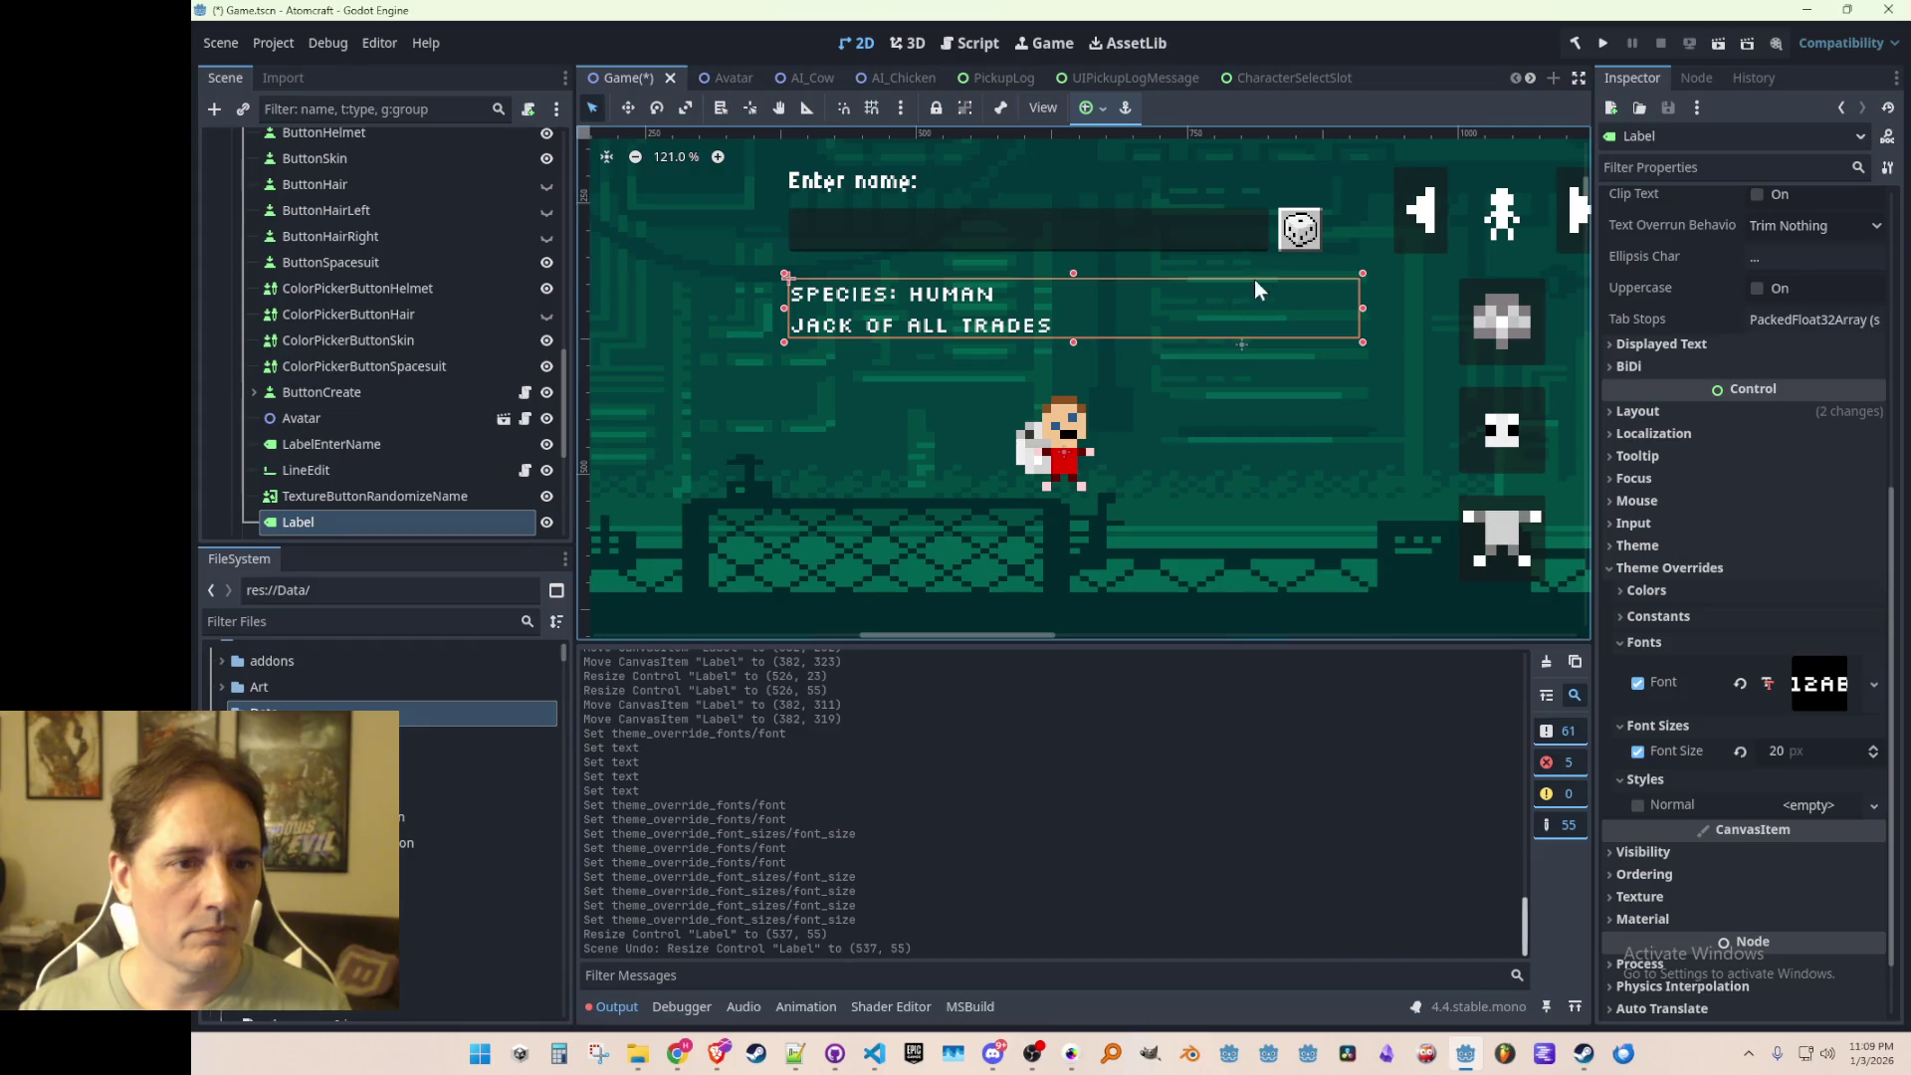
pyautogui.moveTo(1073, 283); pyautogui.dragTo(1072, 261)
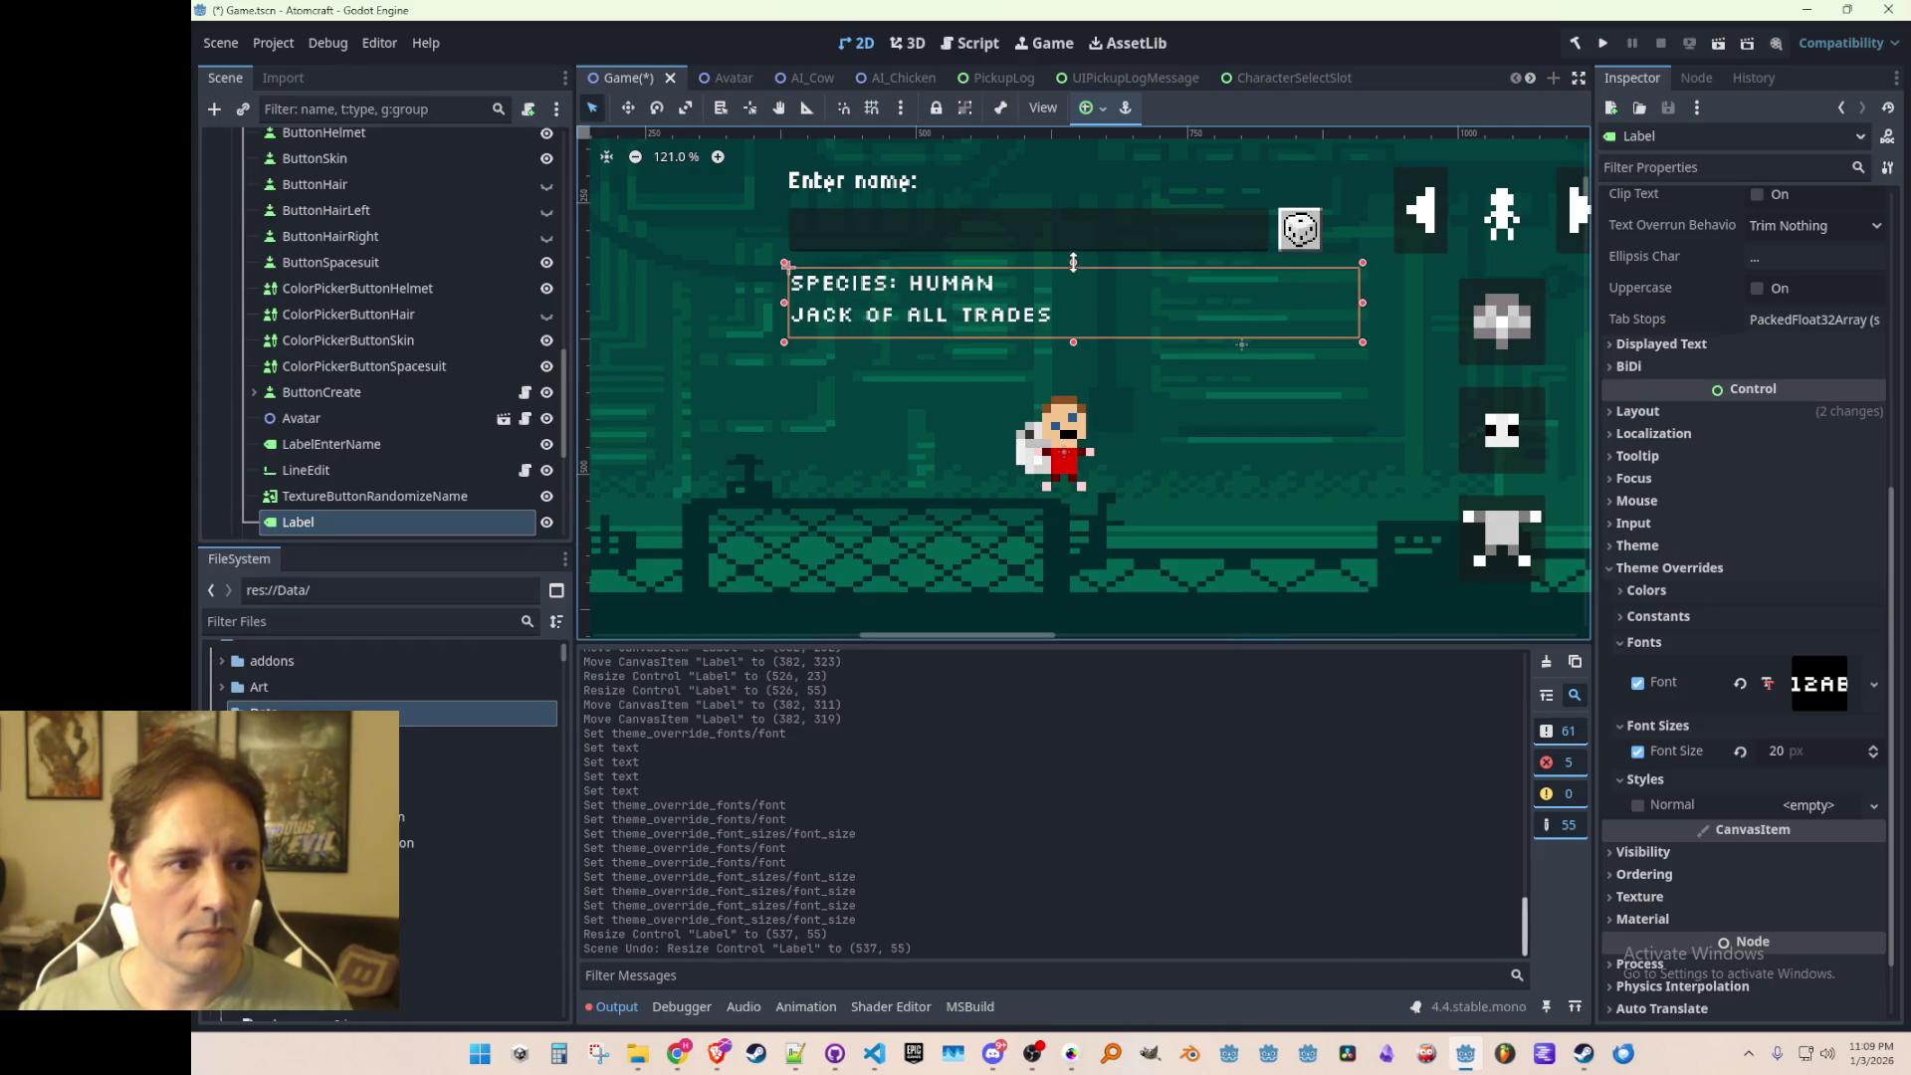
pyautogui.scroll(-4, 1143, 386)
pyautogui.scroll(-4, 1191, 482)
pyautogui.click(724, 363)
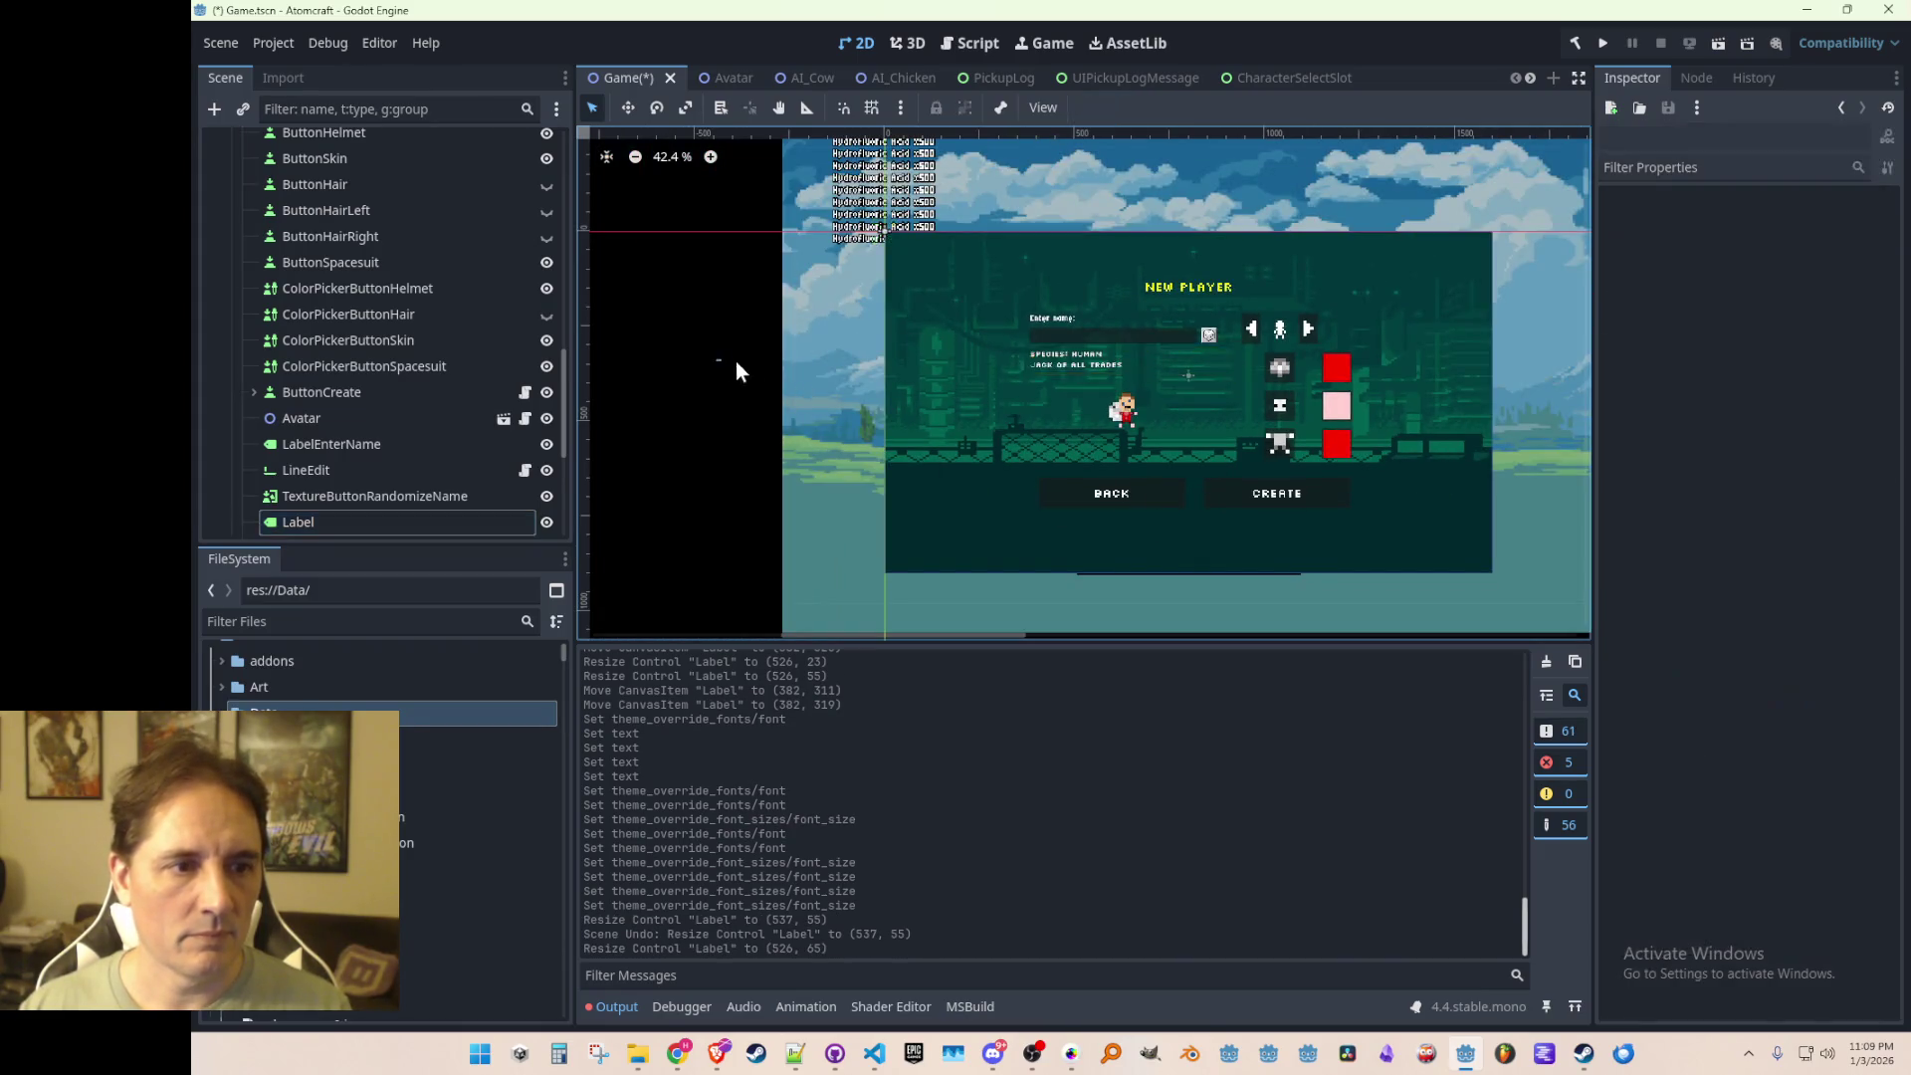
pyautogui.scroll(5, 1141, 378)
pyautogui.scroll(-1, 1245, 319)
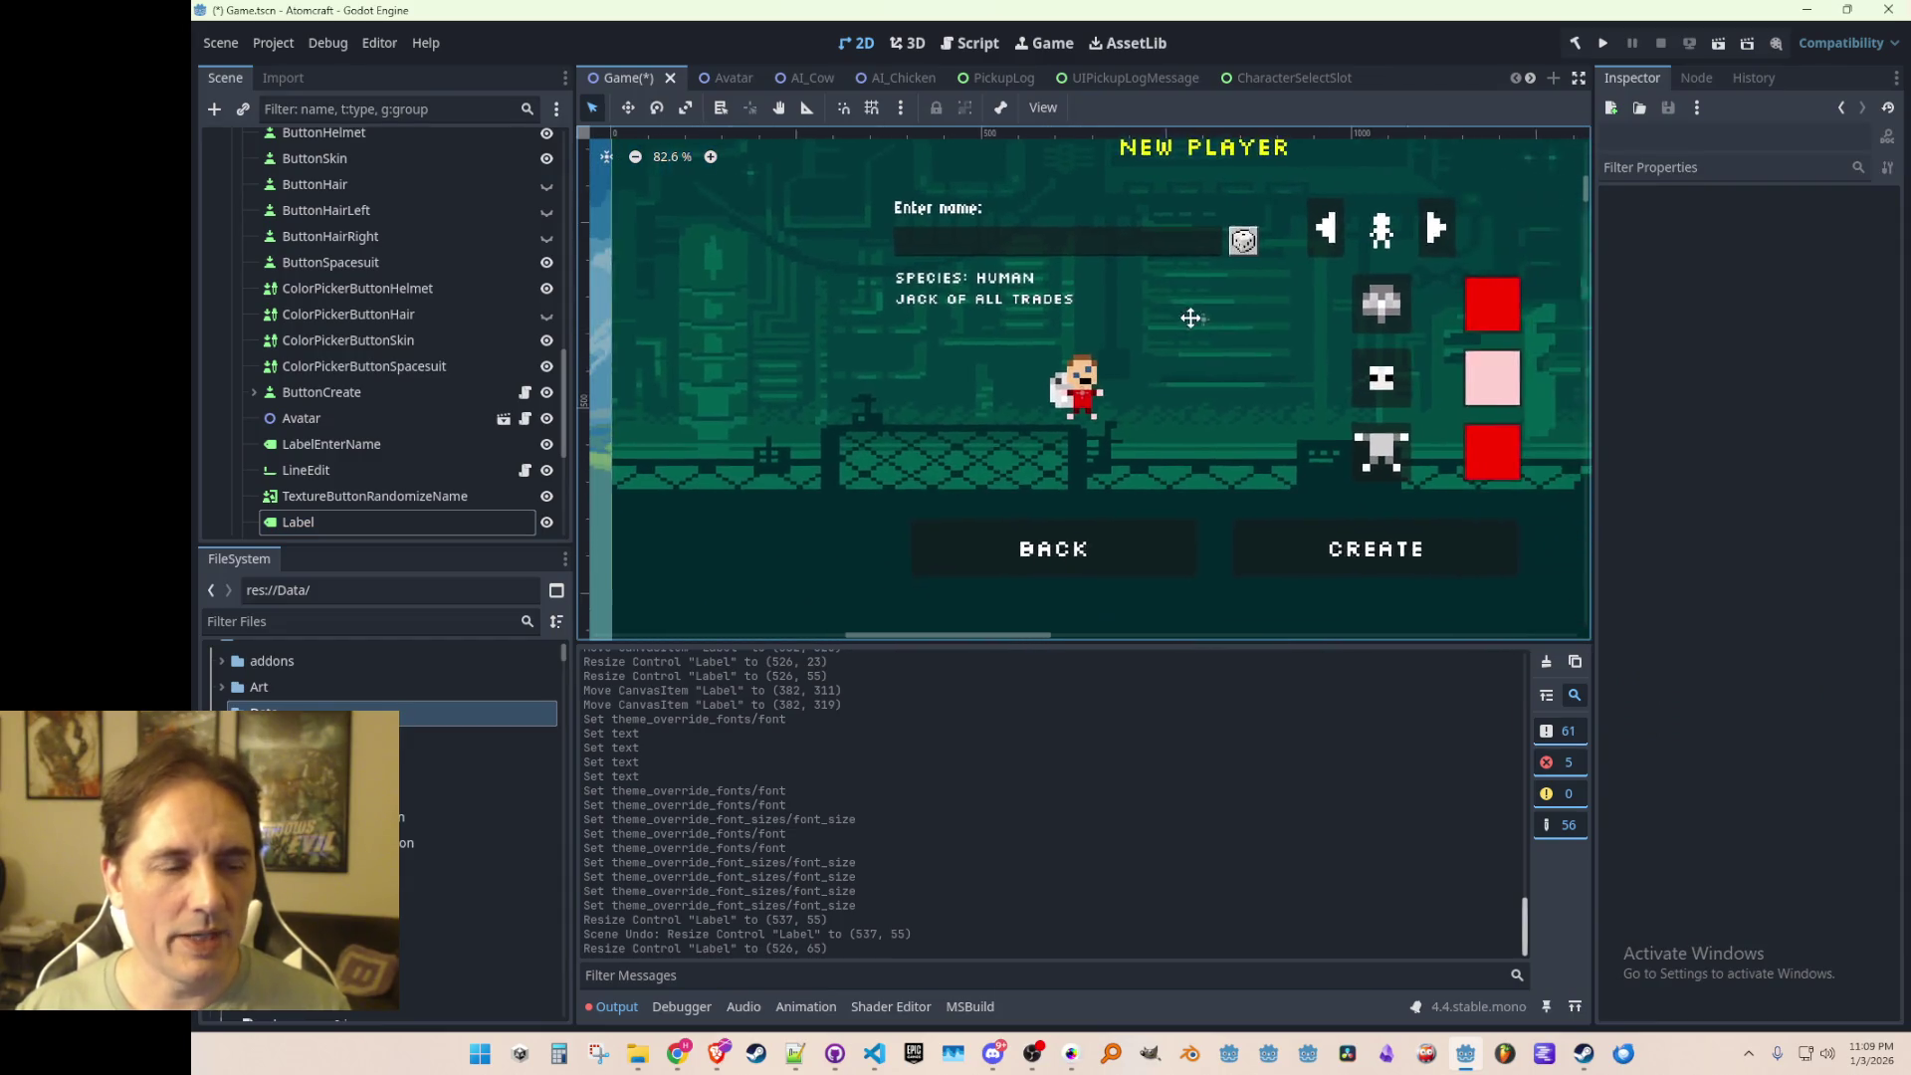
pyautogui.moveTo(1145, 406)
pyautogui.mouseDown()
pyautogui.moveTo(1125, 444)
pyautogui.moveTo(1114, 416)
pyautogui.mouseUp()
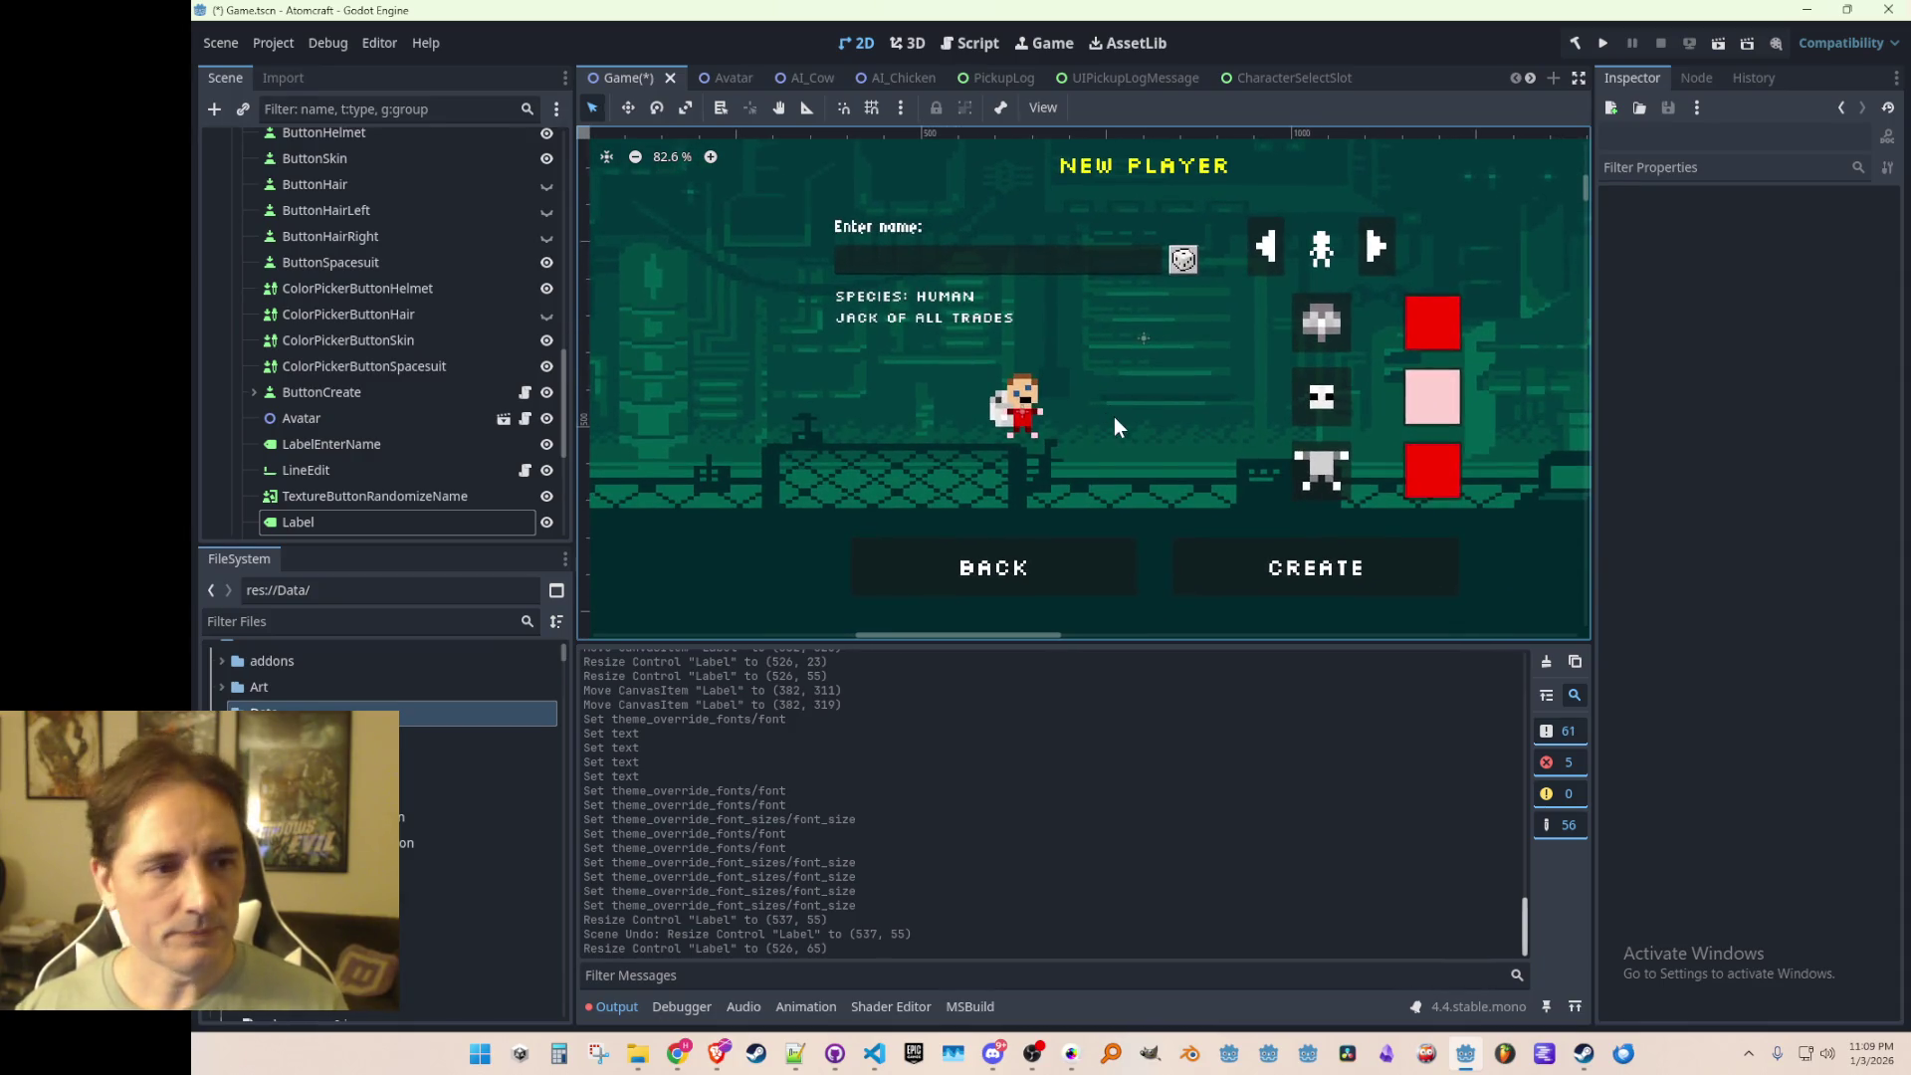
# Step: Save the scene and select the species text label node under CharacterSelect
pyautogui.hotkey('ctrl', 's')
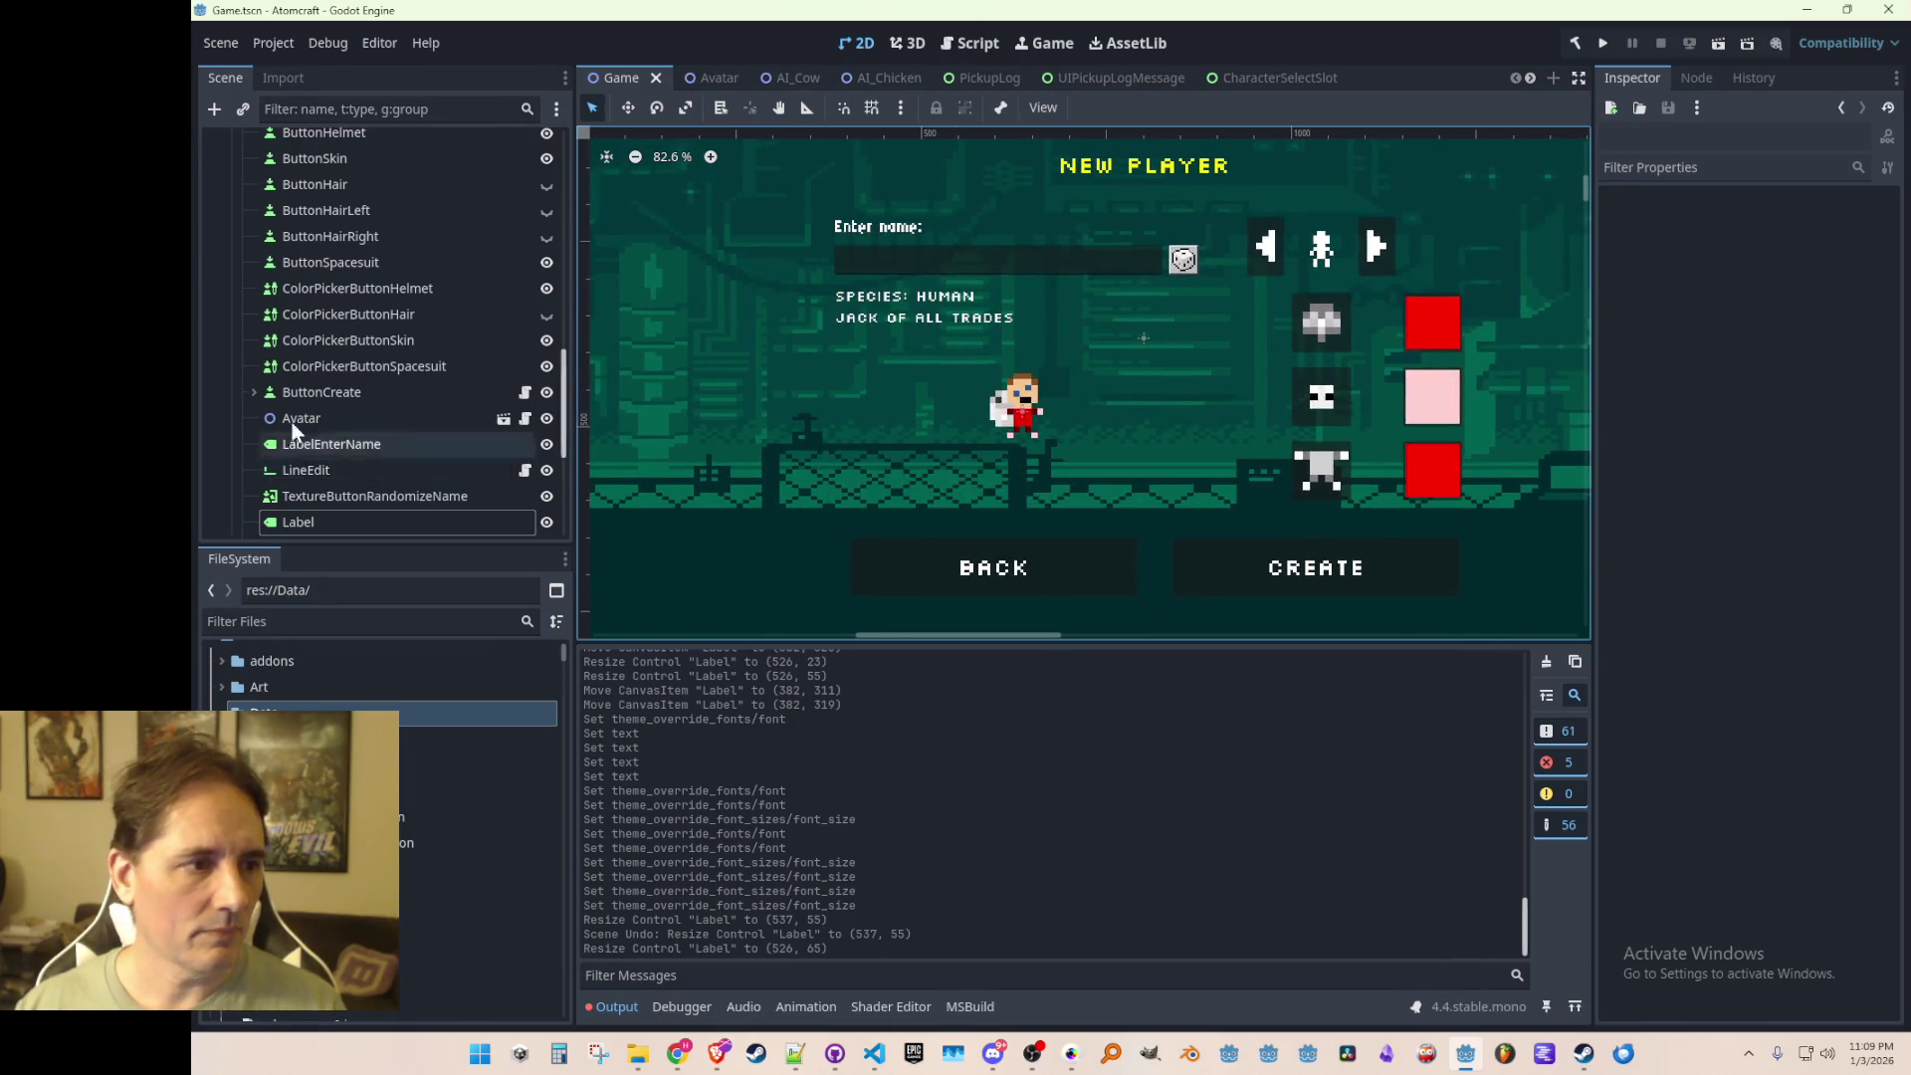
pyautogui.scroll(-3, 299, 419)
pyautogui.click(349, 398)
pyautogui.click(361, 370)
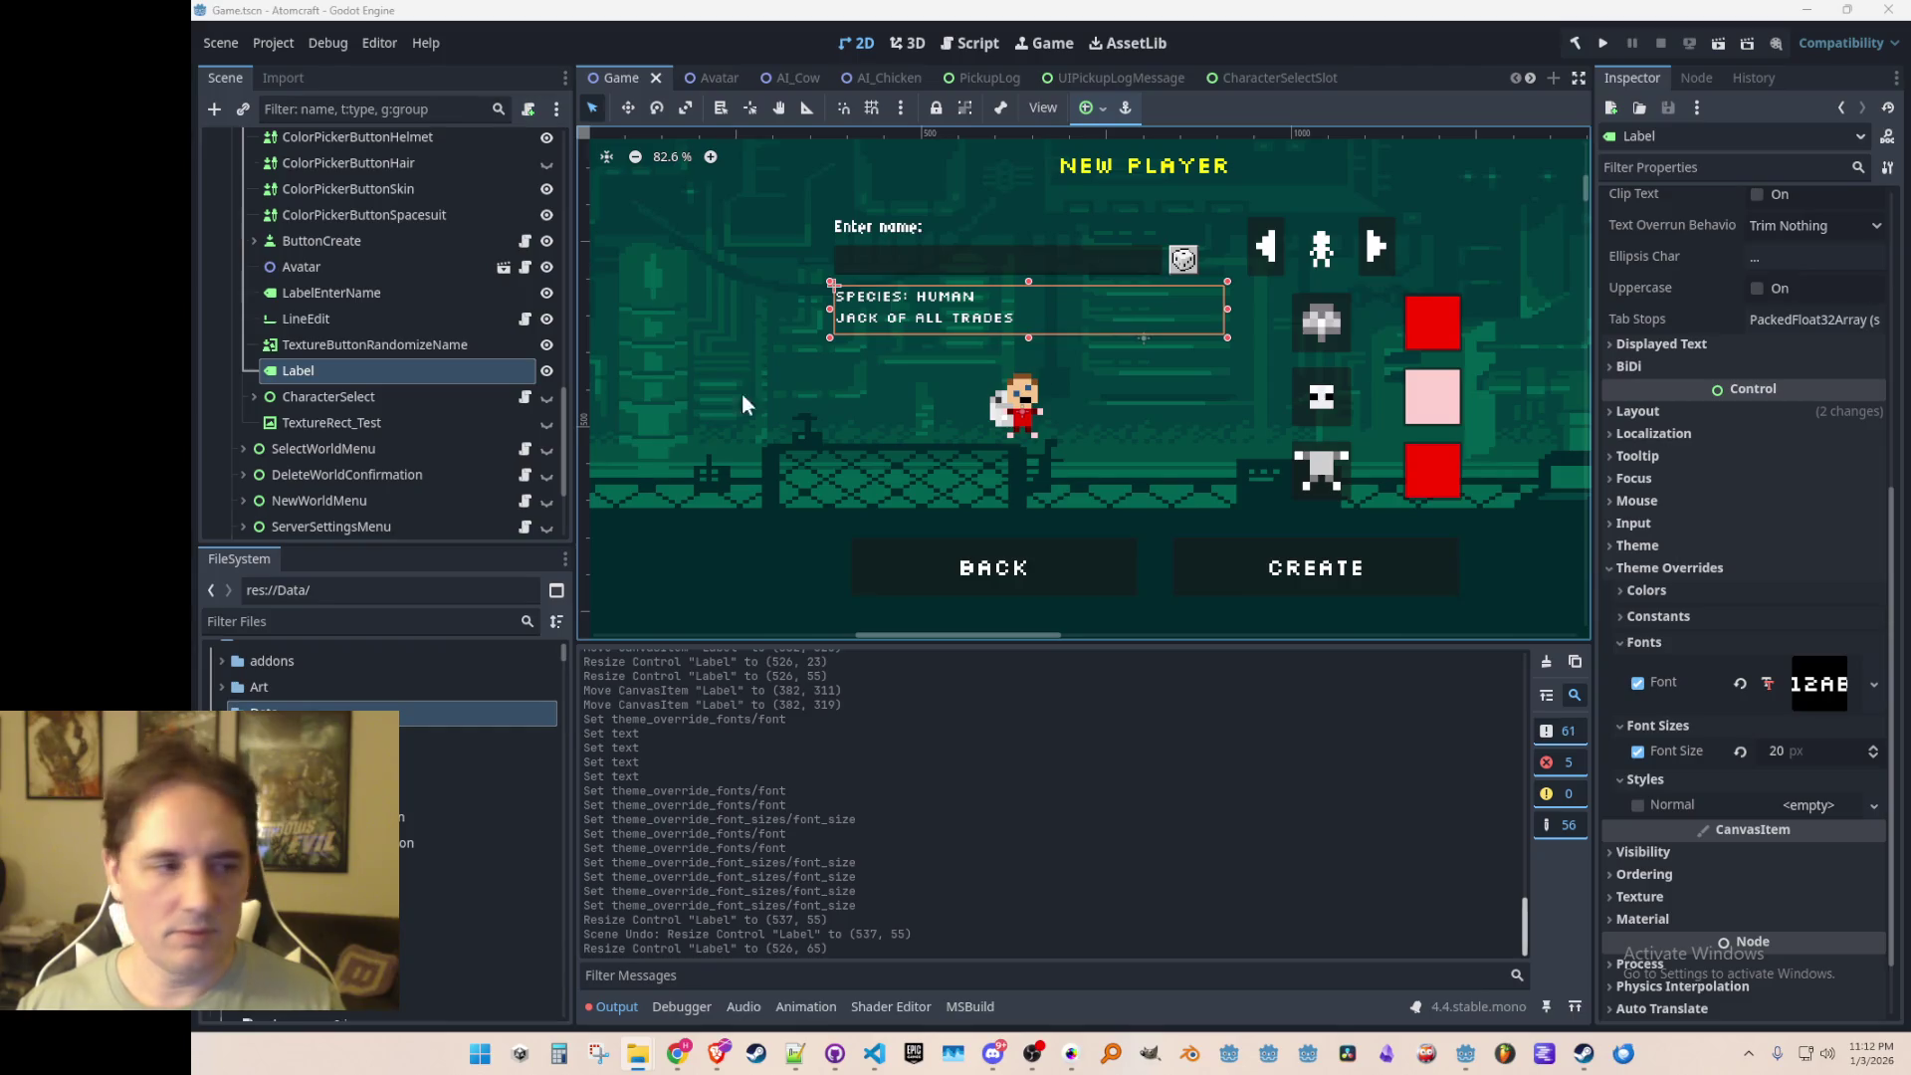
# Step: Delete LocalizedStrings.csv from the Data folder and save the scene
pyautogui.scroll(-5, 379, 756)
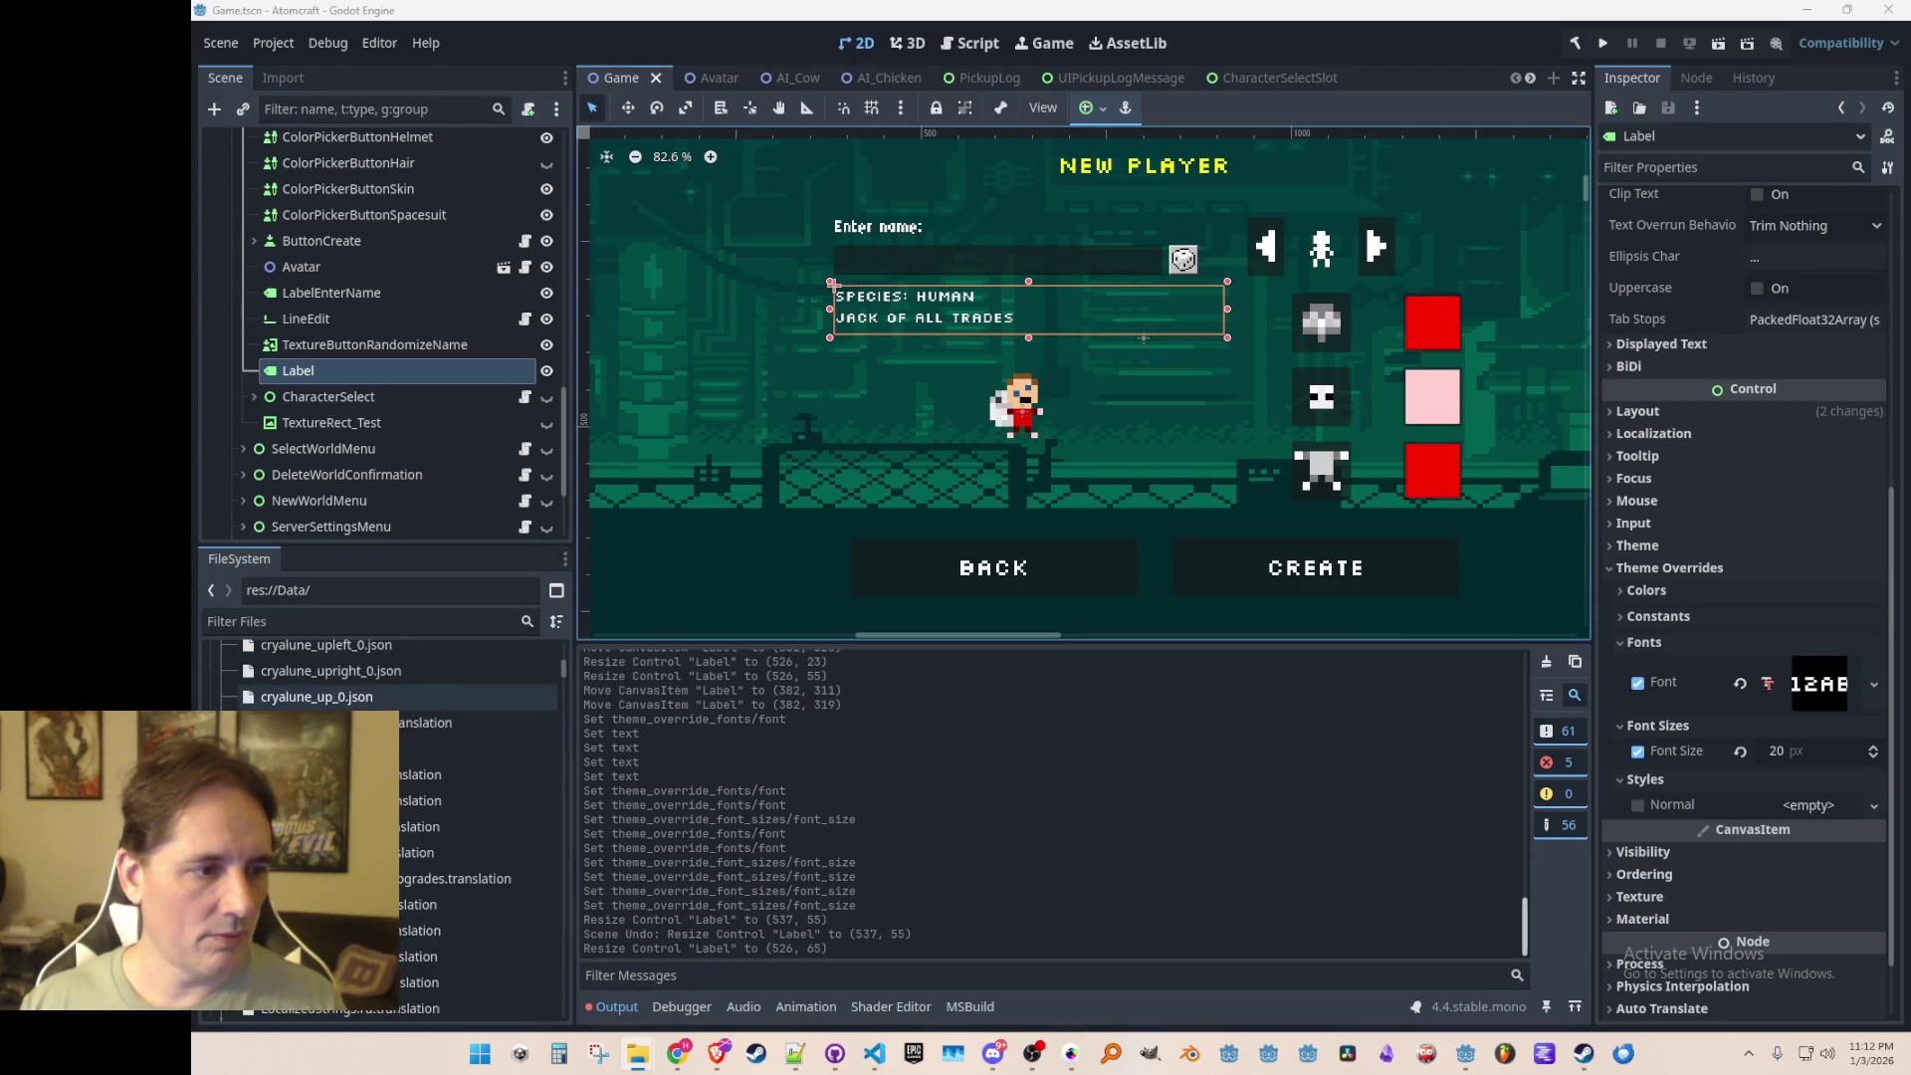
pyautogui.click(478, 748)
pyautogui.press('Delete')
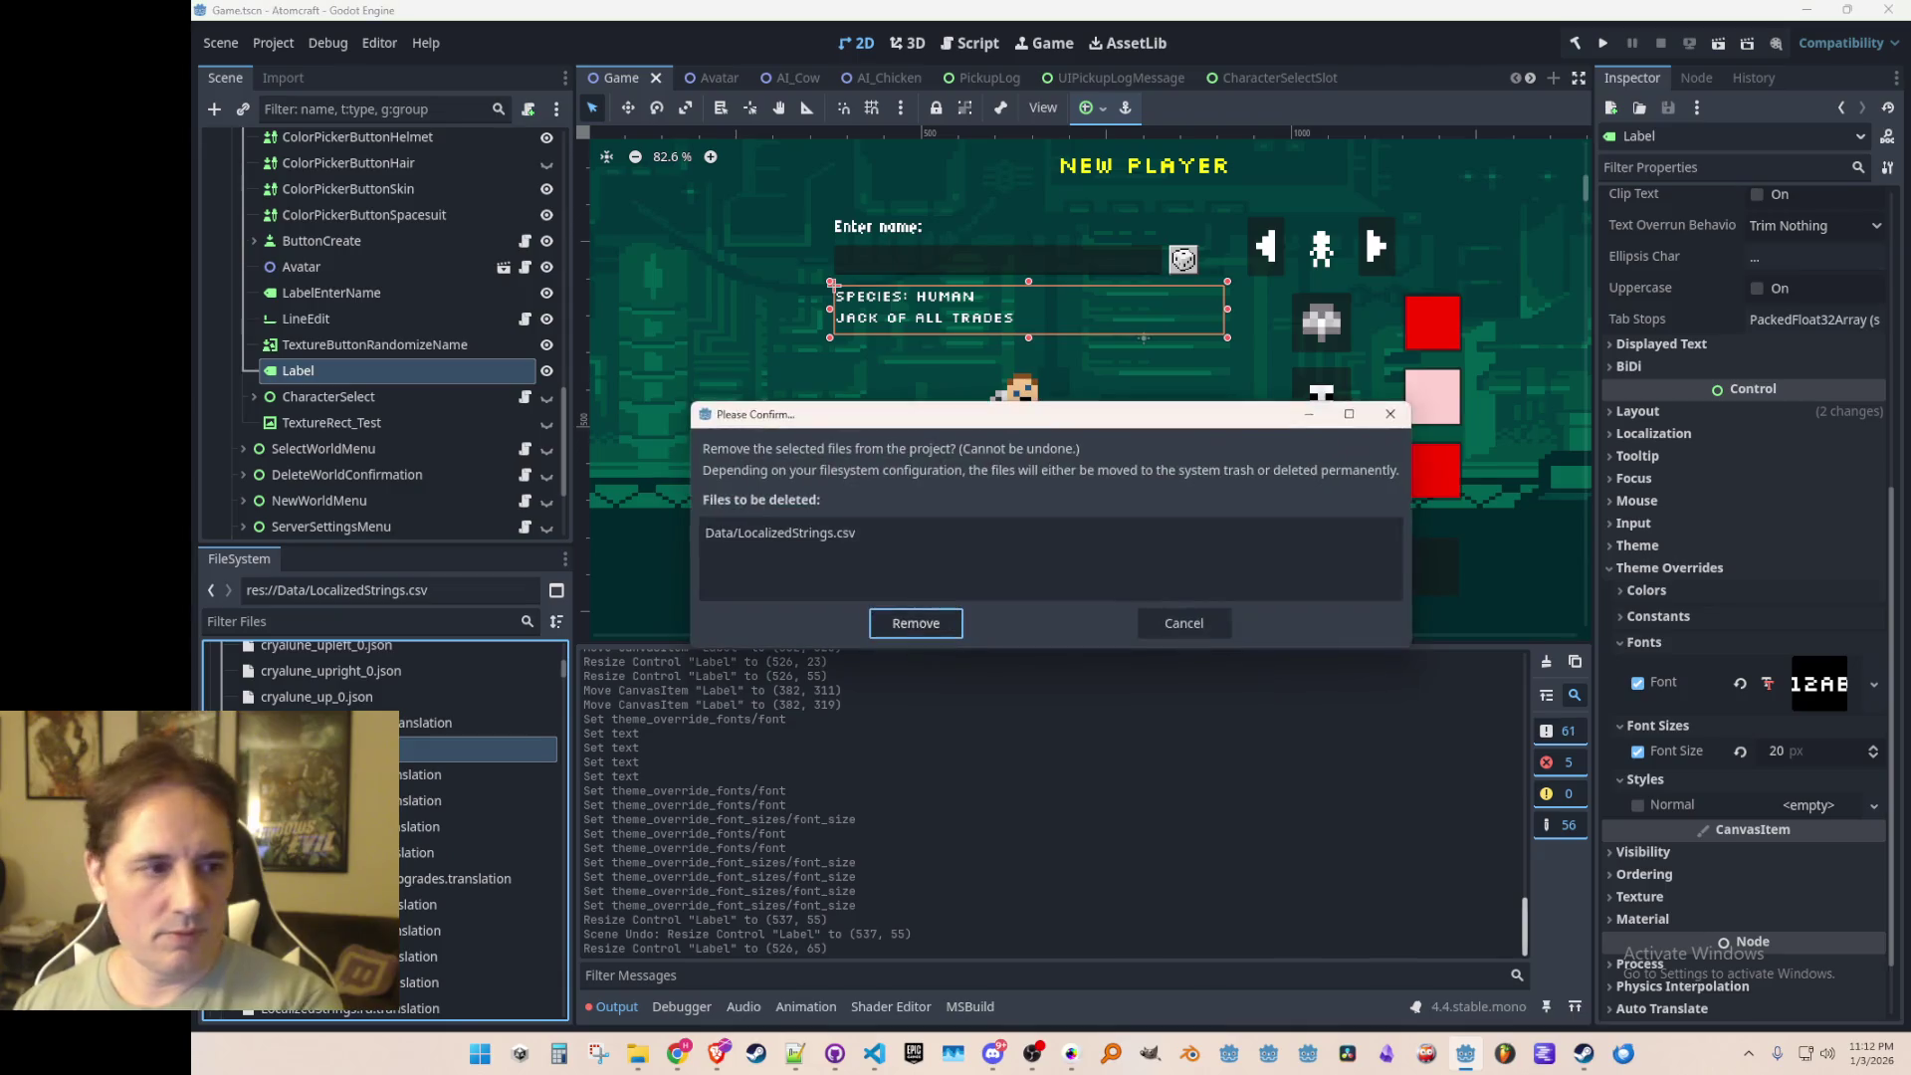
pyautogui.press('Return')
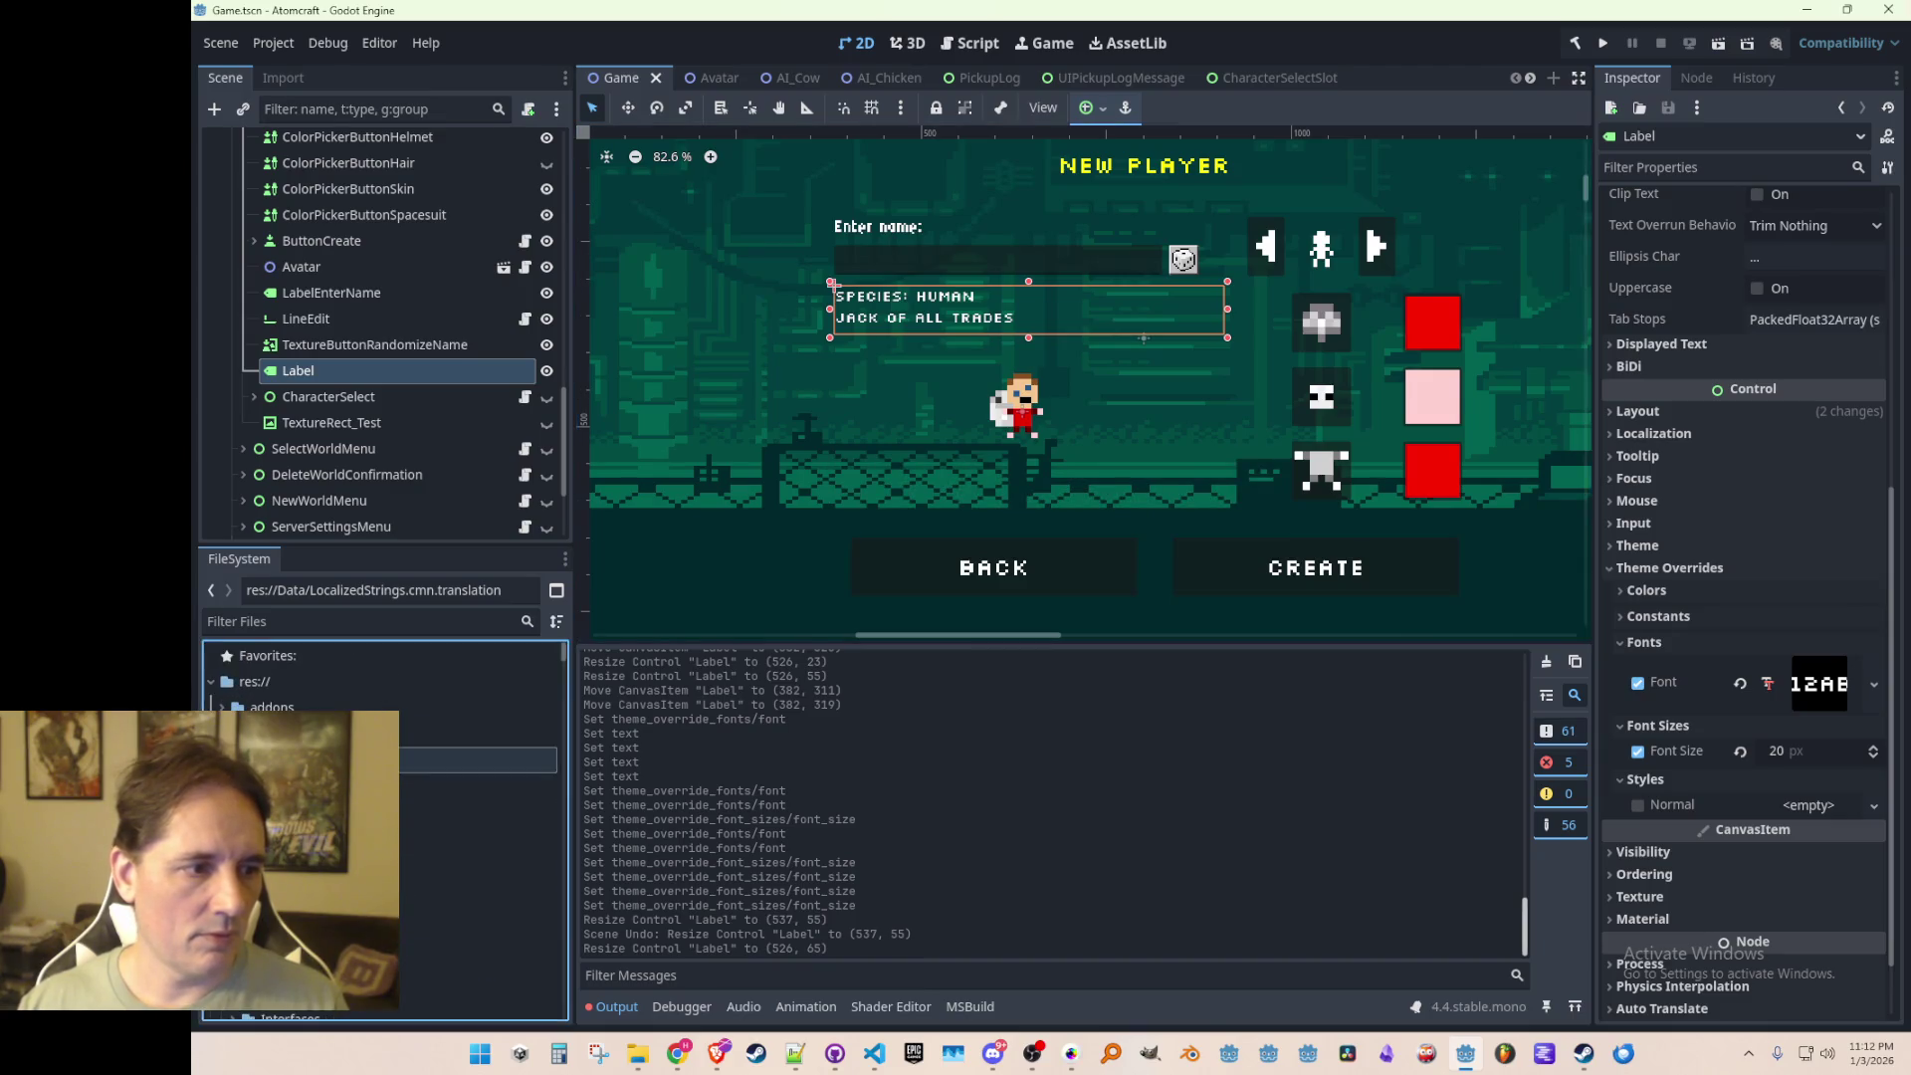
pyautogui.click(256, 682)
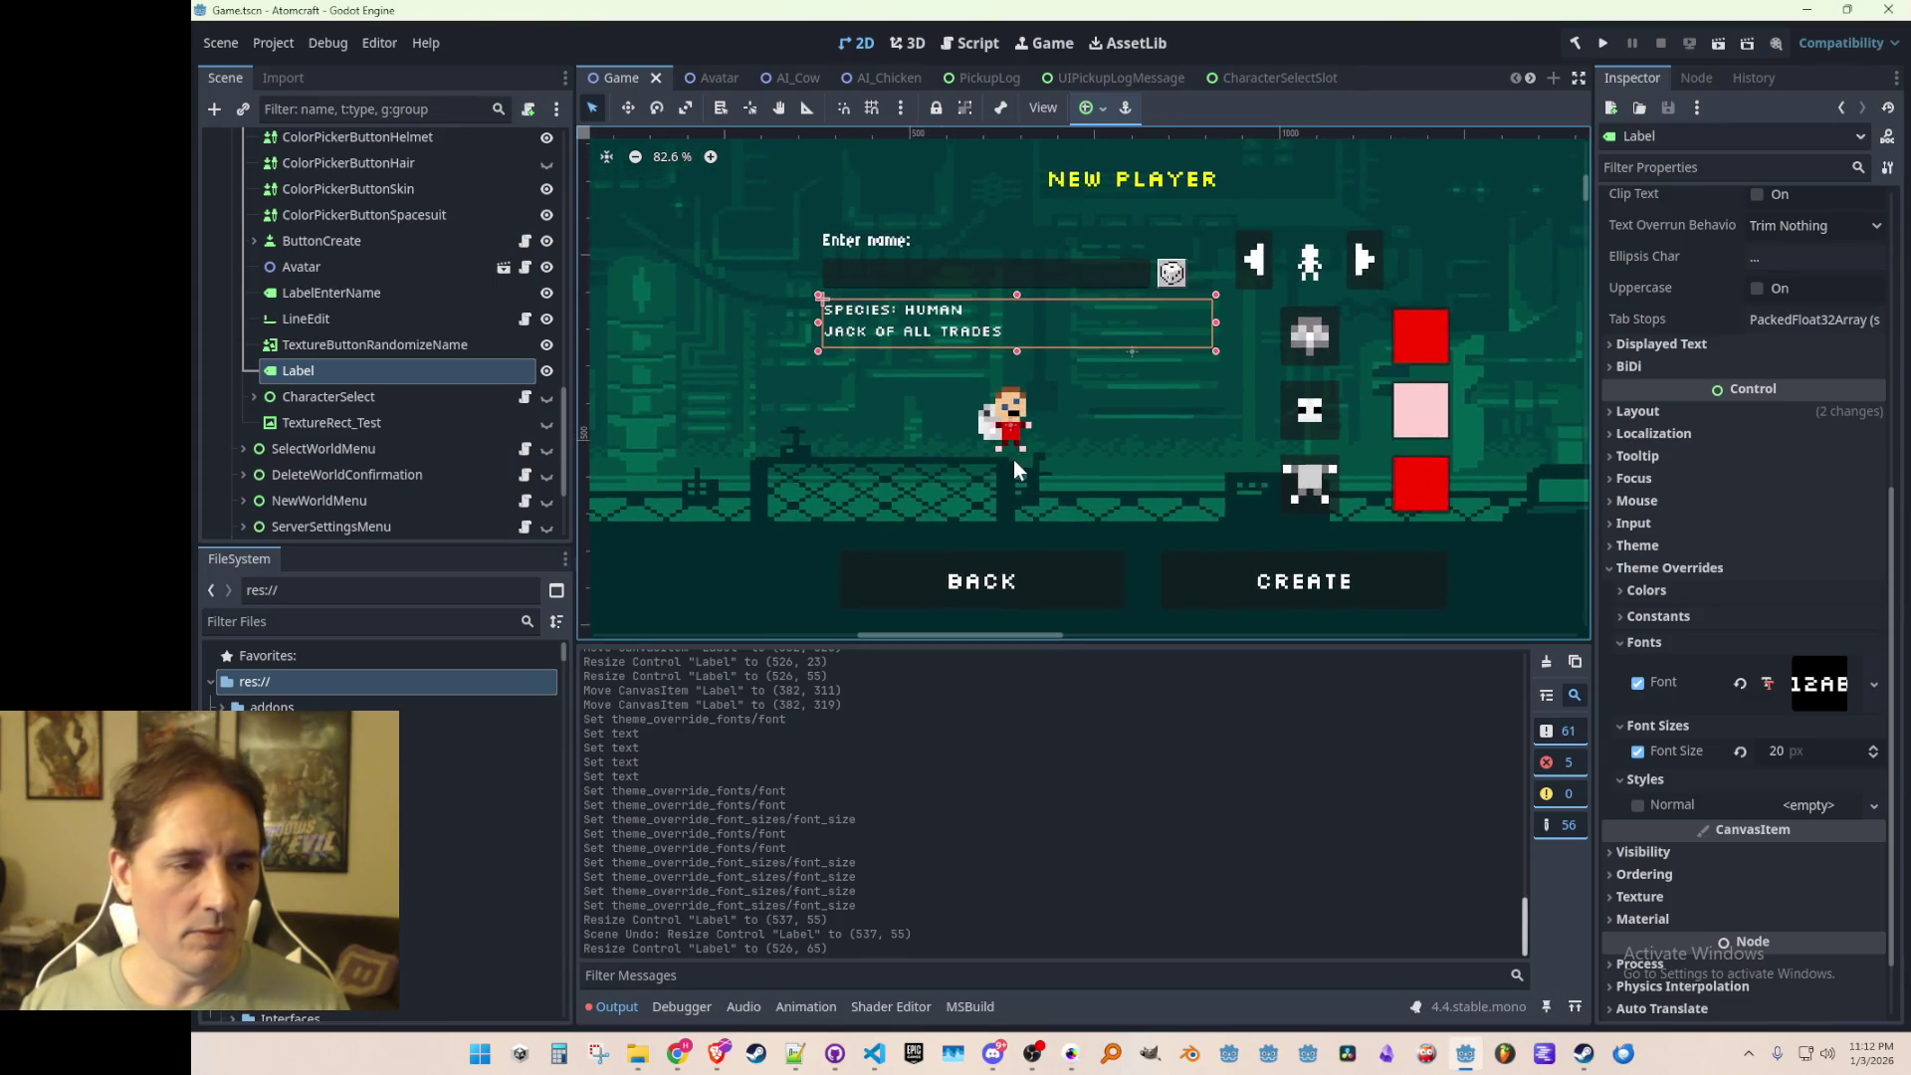
pyautogui.hotkey('ctrl', 's')
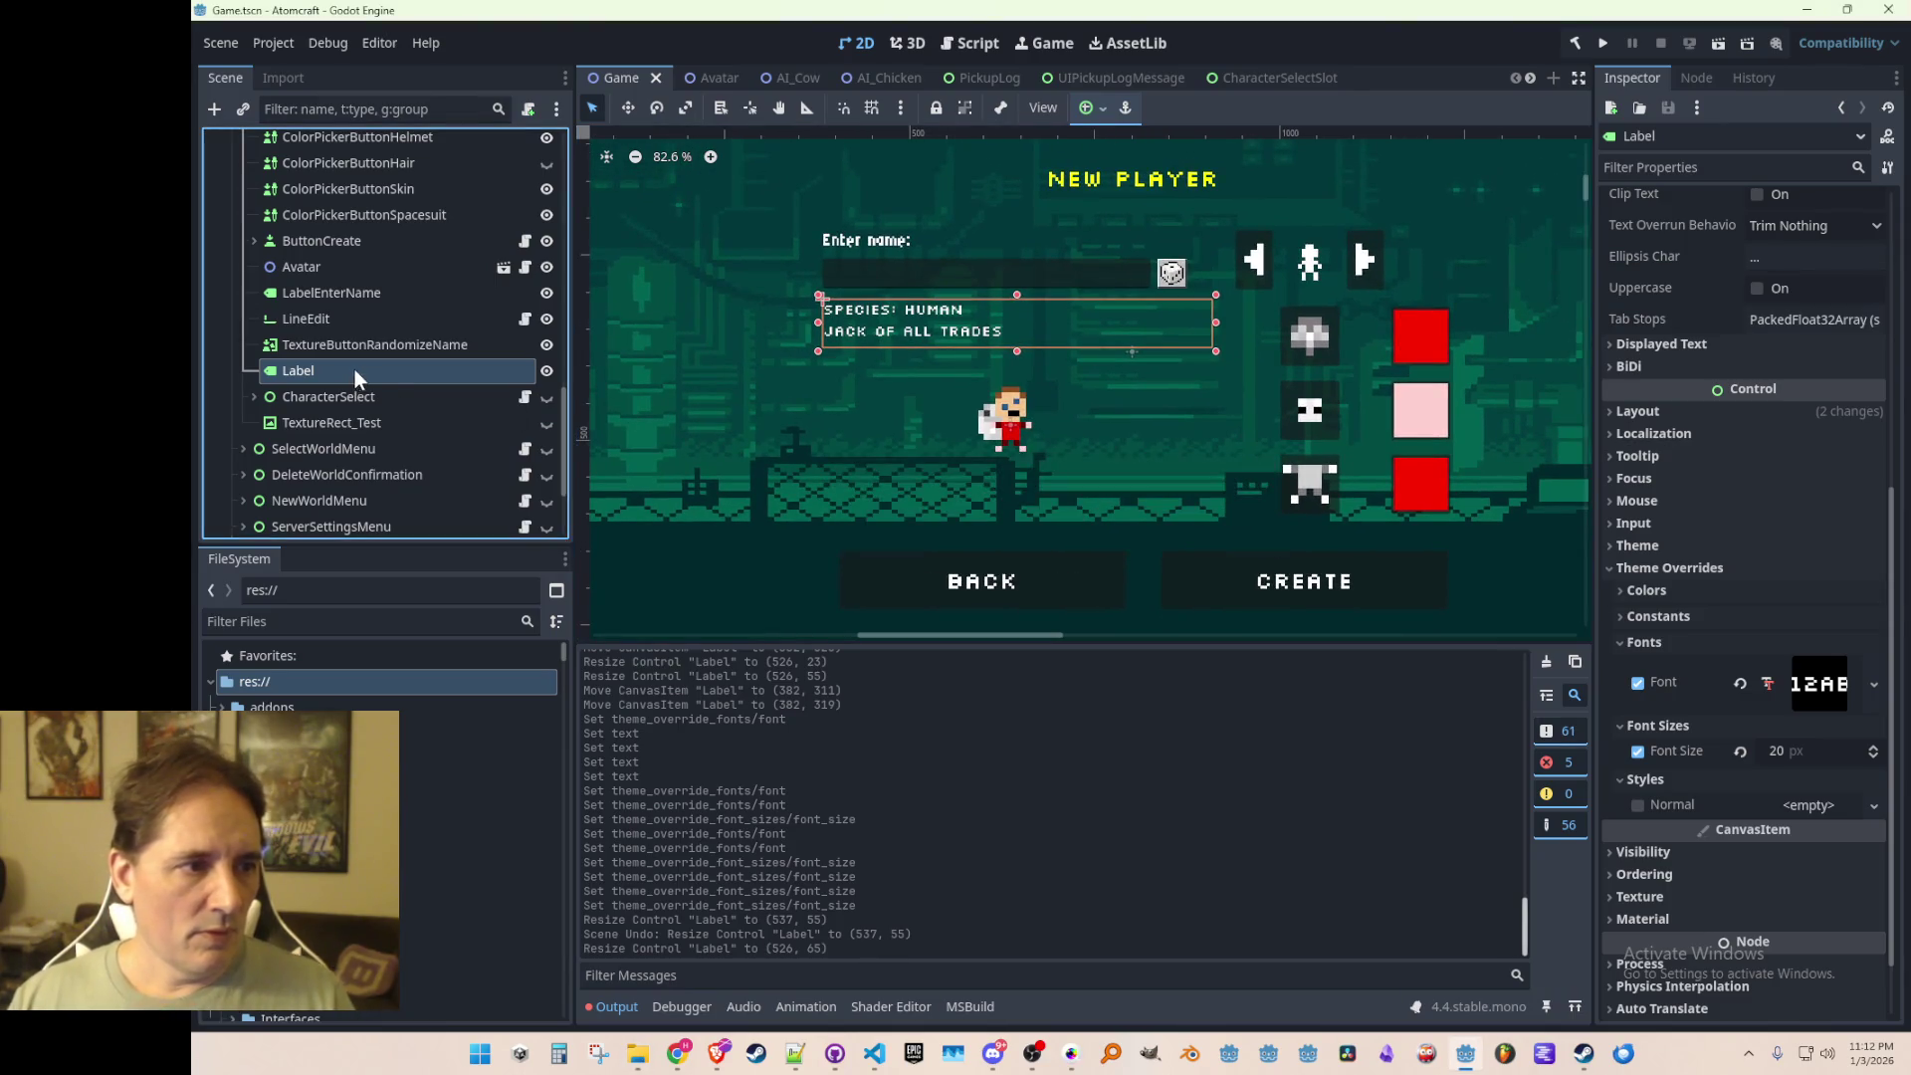
# Step: Rename the Label node to LabelSpecies and save the scene
pyautogui.doubleClick(355, 369)
pyautogui.write('Sp')
pyautogui.press('Return')
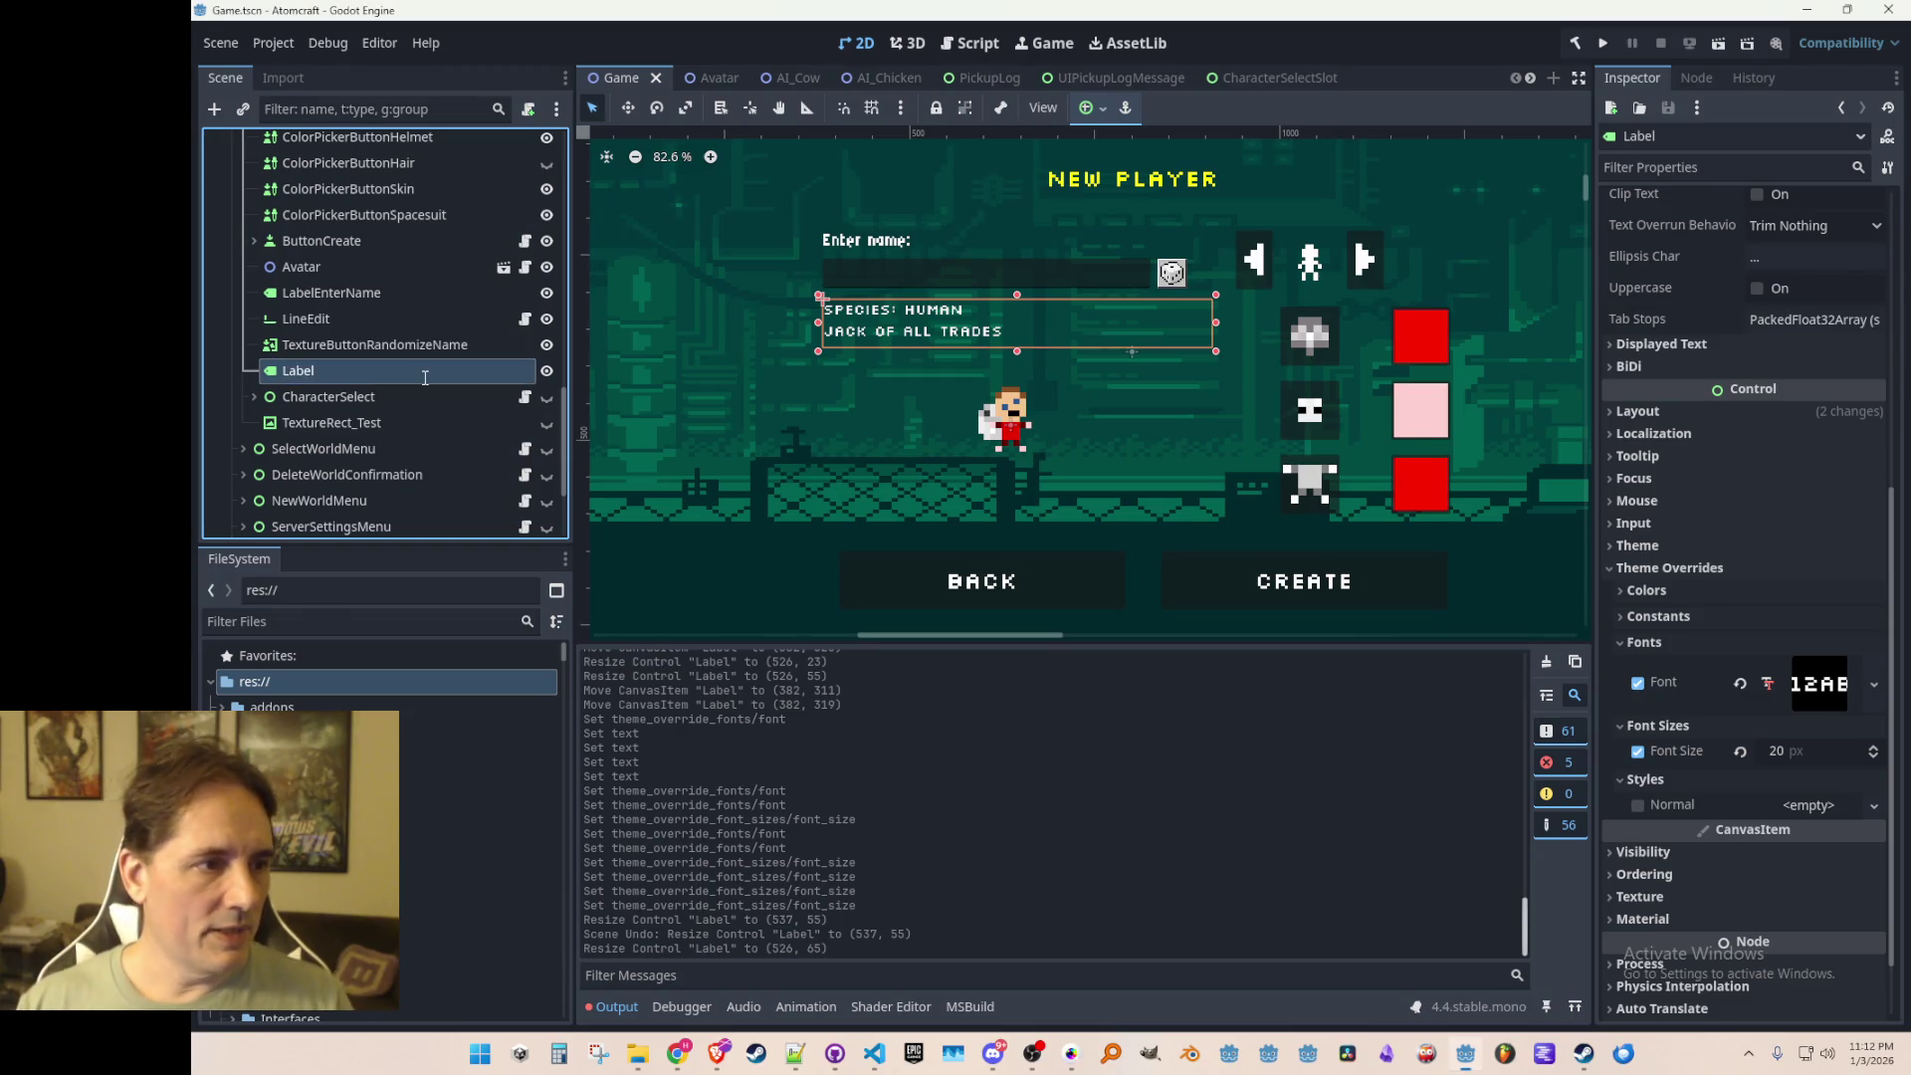
pyautogui.hotkey('ctrl', 's')
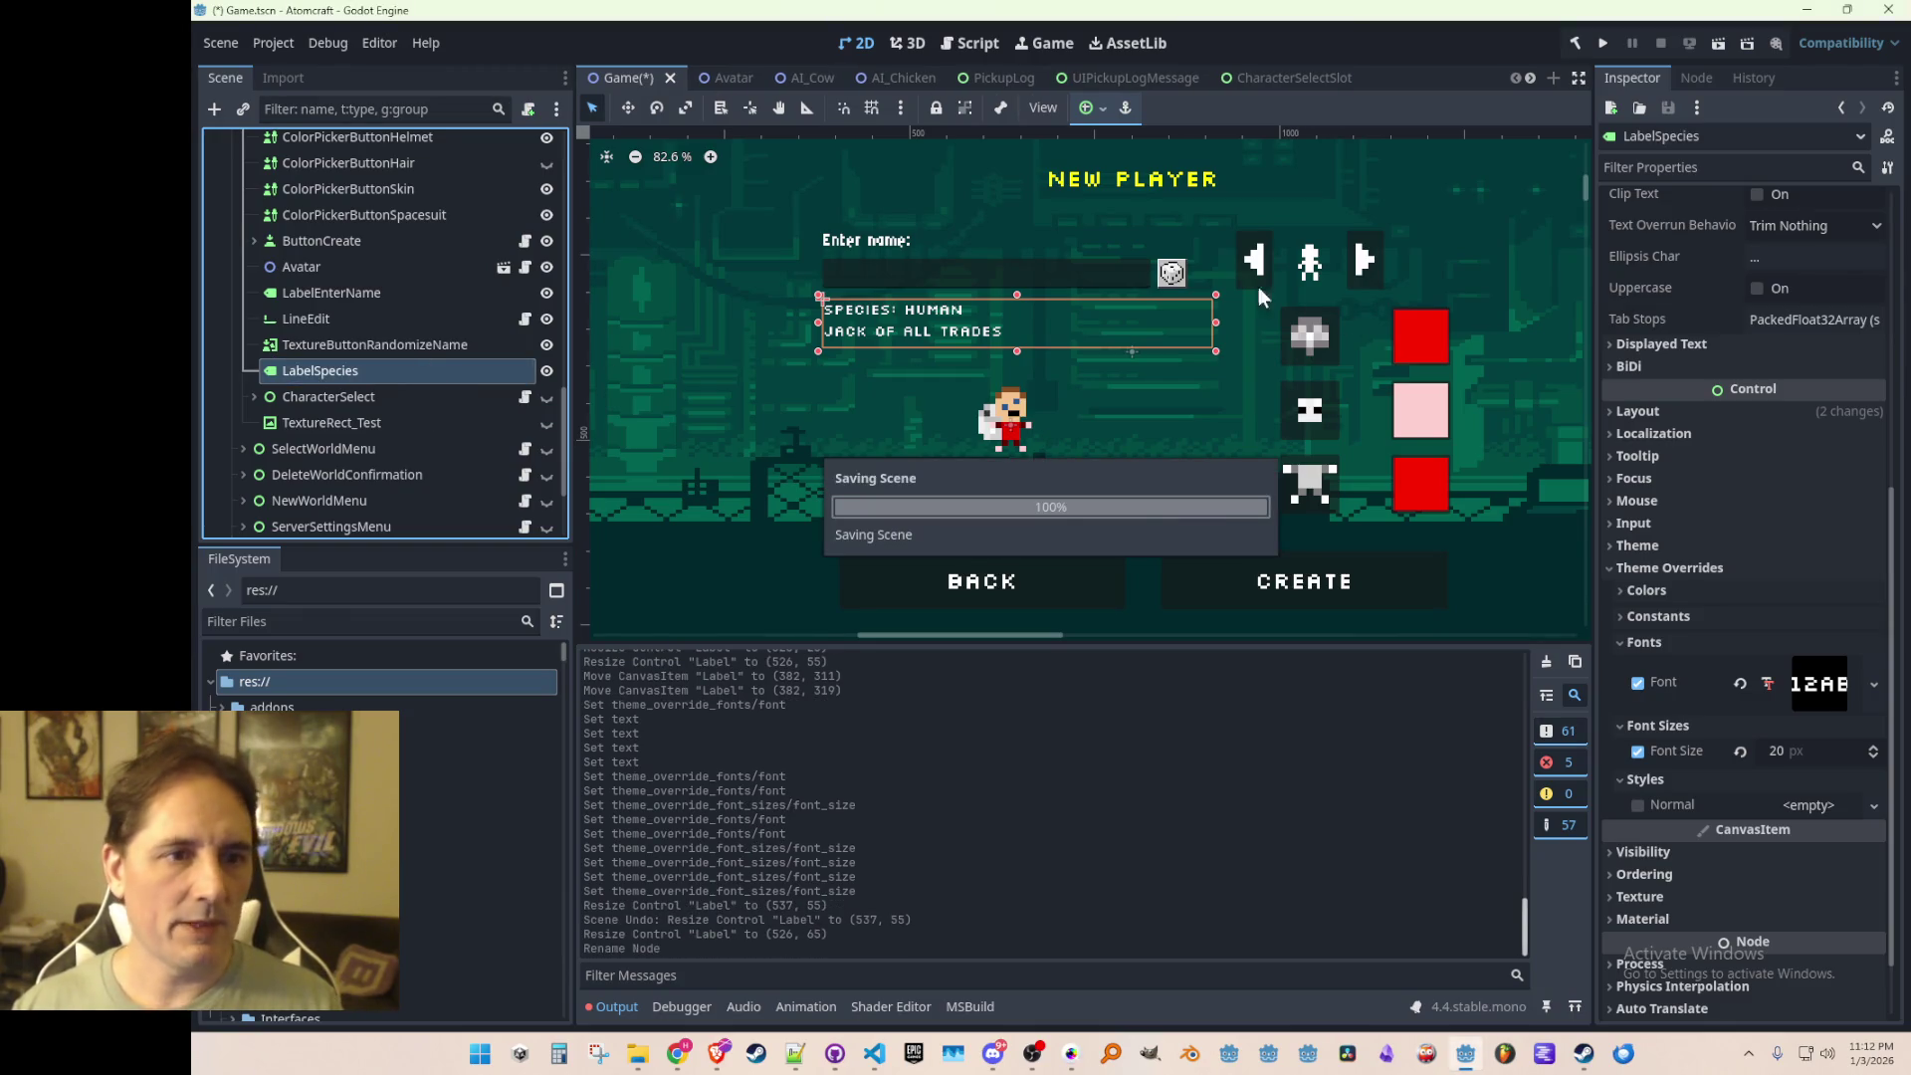
pyautogui.scroll(5, 428, 348)
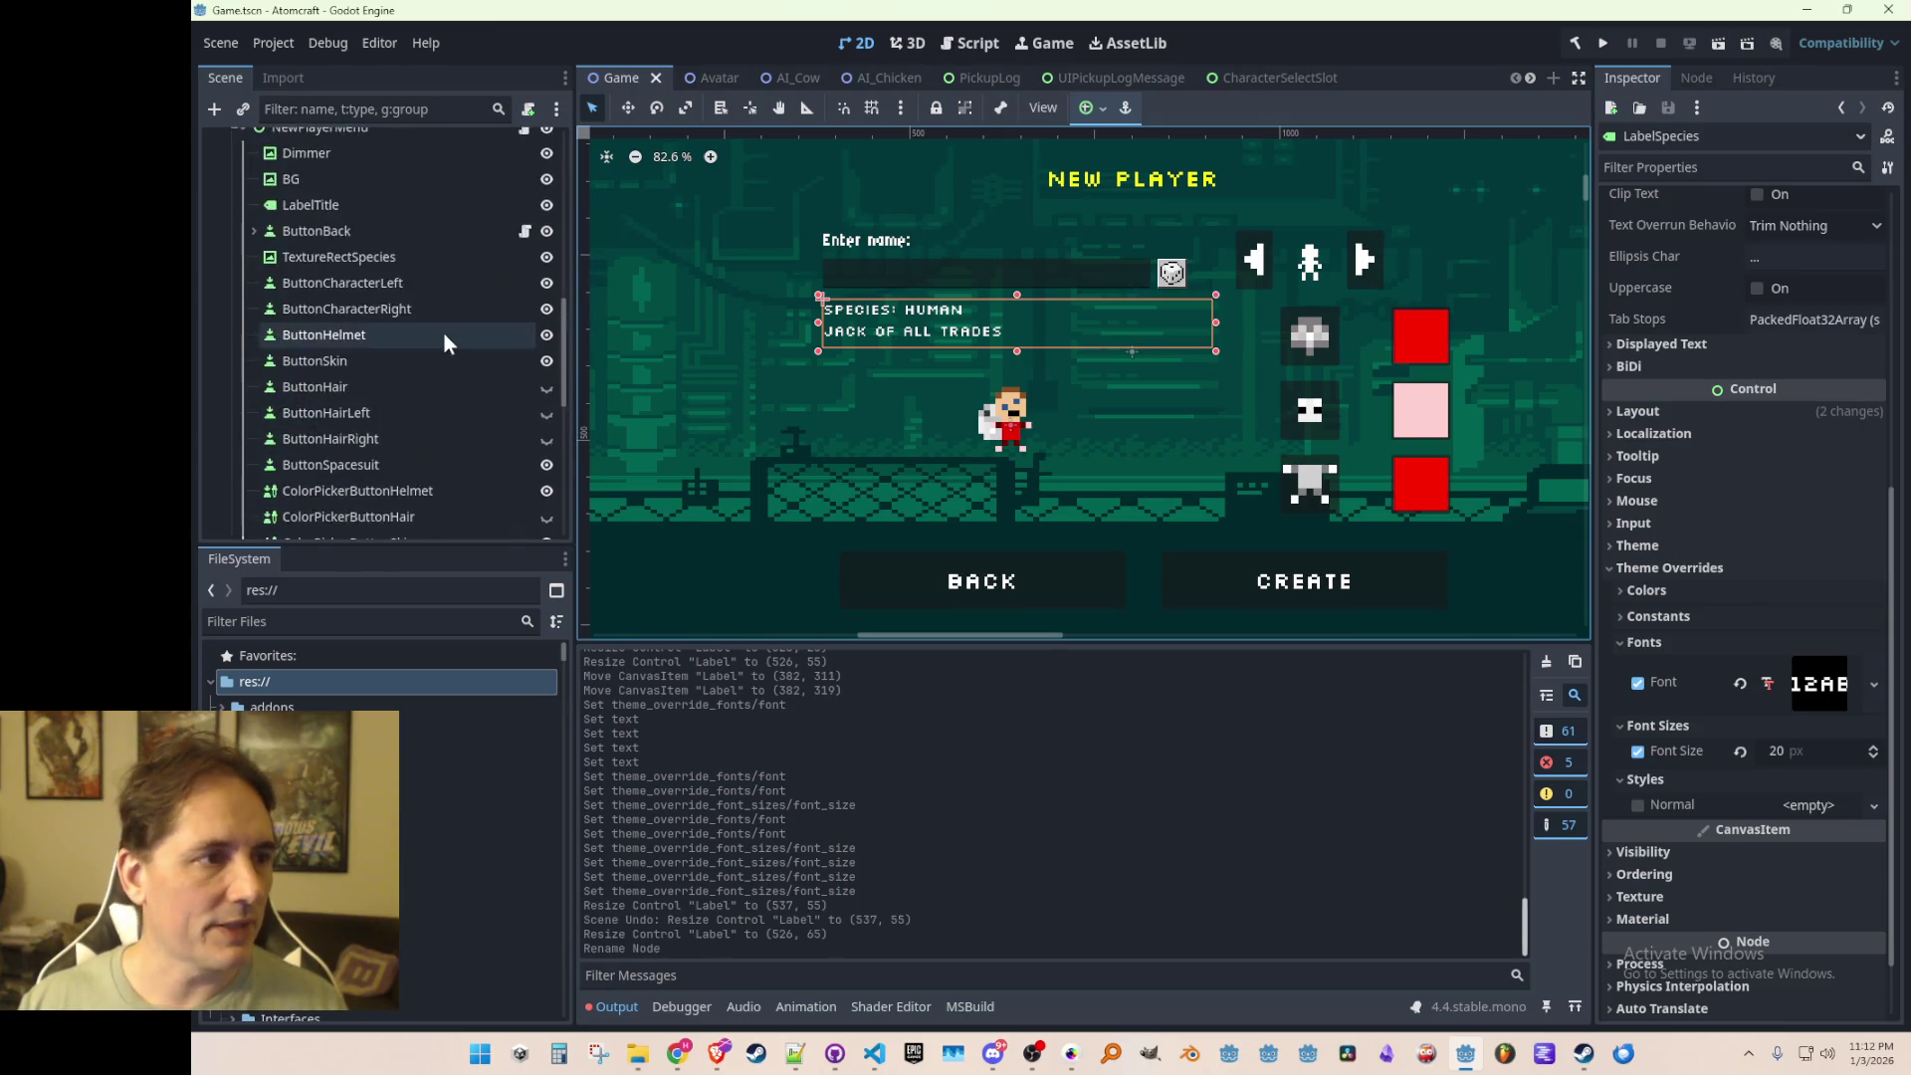
pyautogui.scroll(5, 445, 334)
pyautogui.click(523, 384)
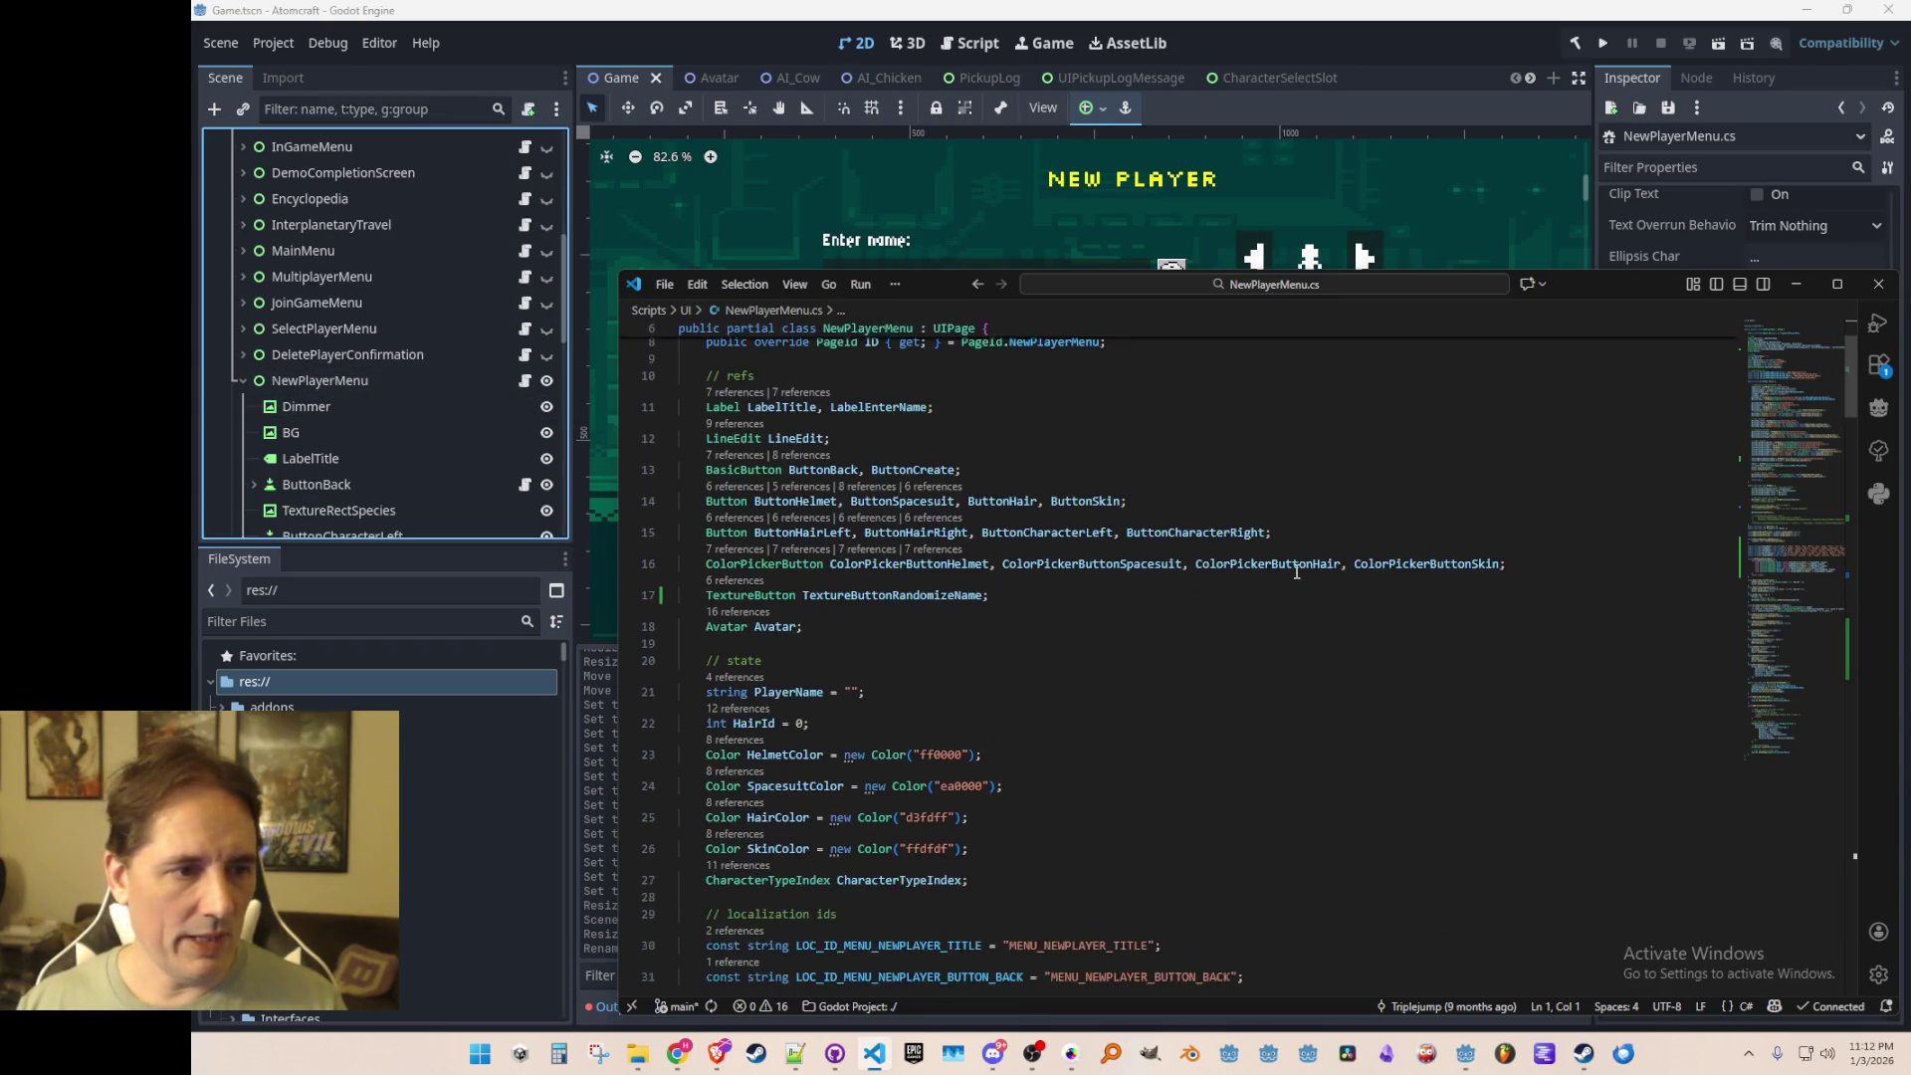
# Step: Add LabelSpecies to the script's Label declarations and save
pyautogui.write(', LabelSP')
pyautogui.press('BackSpace')
pyautogui.write('pecies')
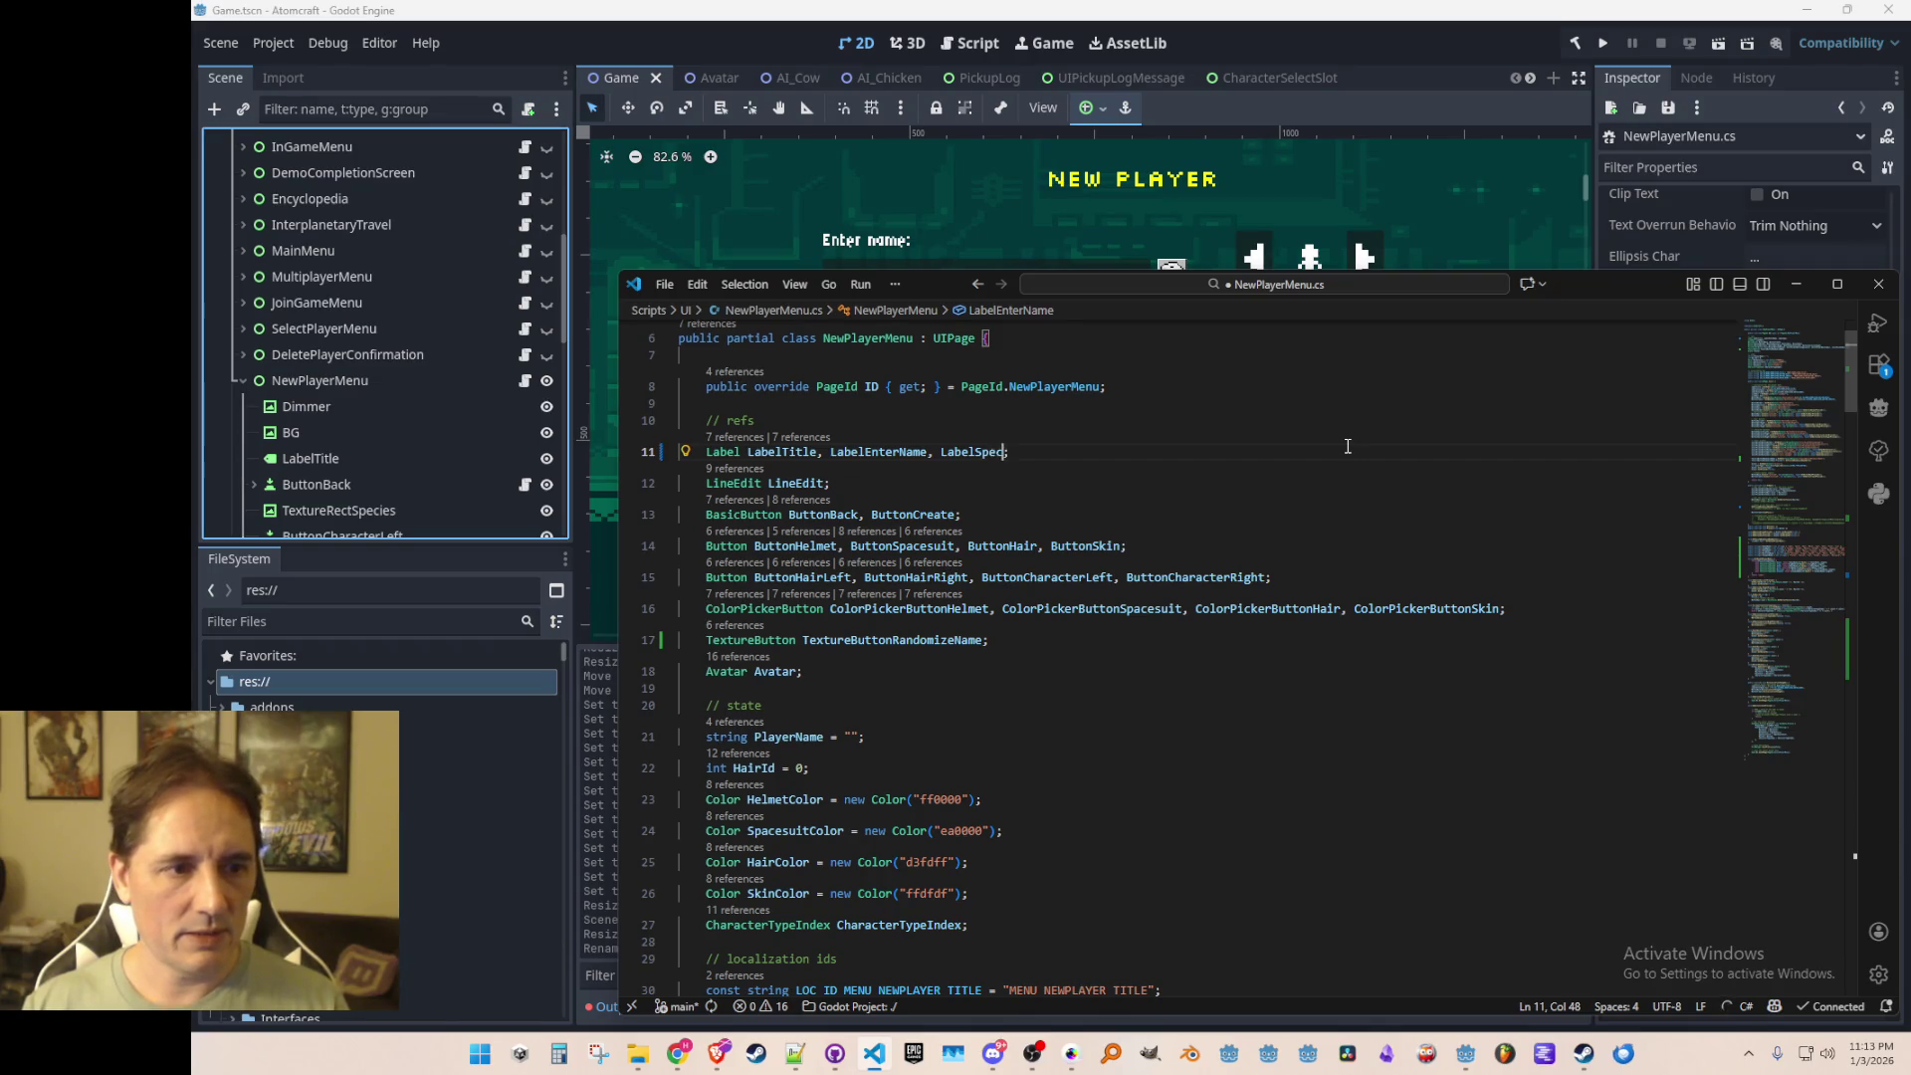
pyautogui.press('End')
pyautogui.hotkey('ctrl', 's')
# Step: Add a GetNode line fetching LabelSpecies in Init, below LabelEnterName's setup
pyautogui.doubleClick(876, 451)
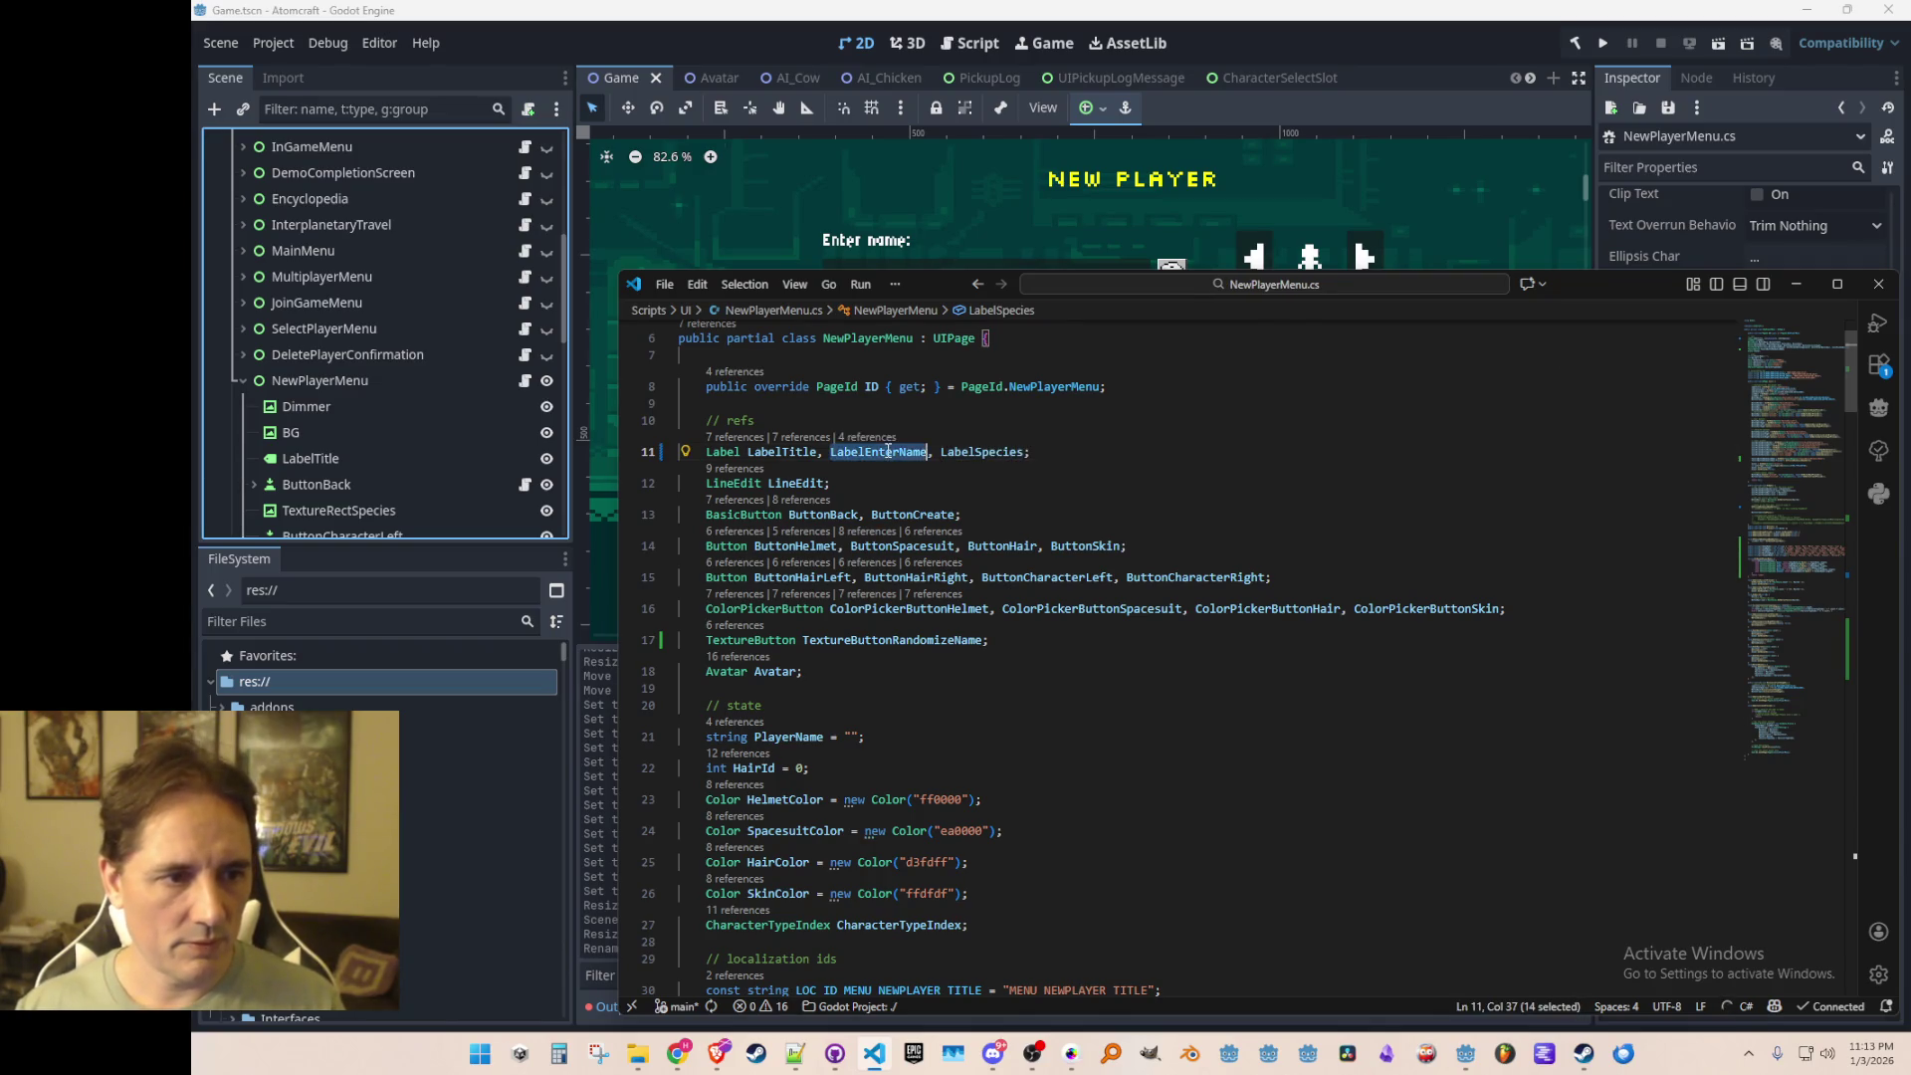
pyautogui.hotkey('ctrl', 'F3')
pyautogui.press('Down')
pyautogui.press('End')
pyautogui.press('Return')
pyautogui.write('LabelSpecies')
pyautogui.press('Tab')
pyautogui.hotkey('ctrl', 's')
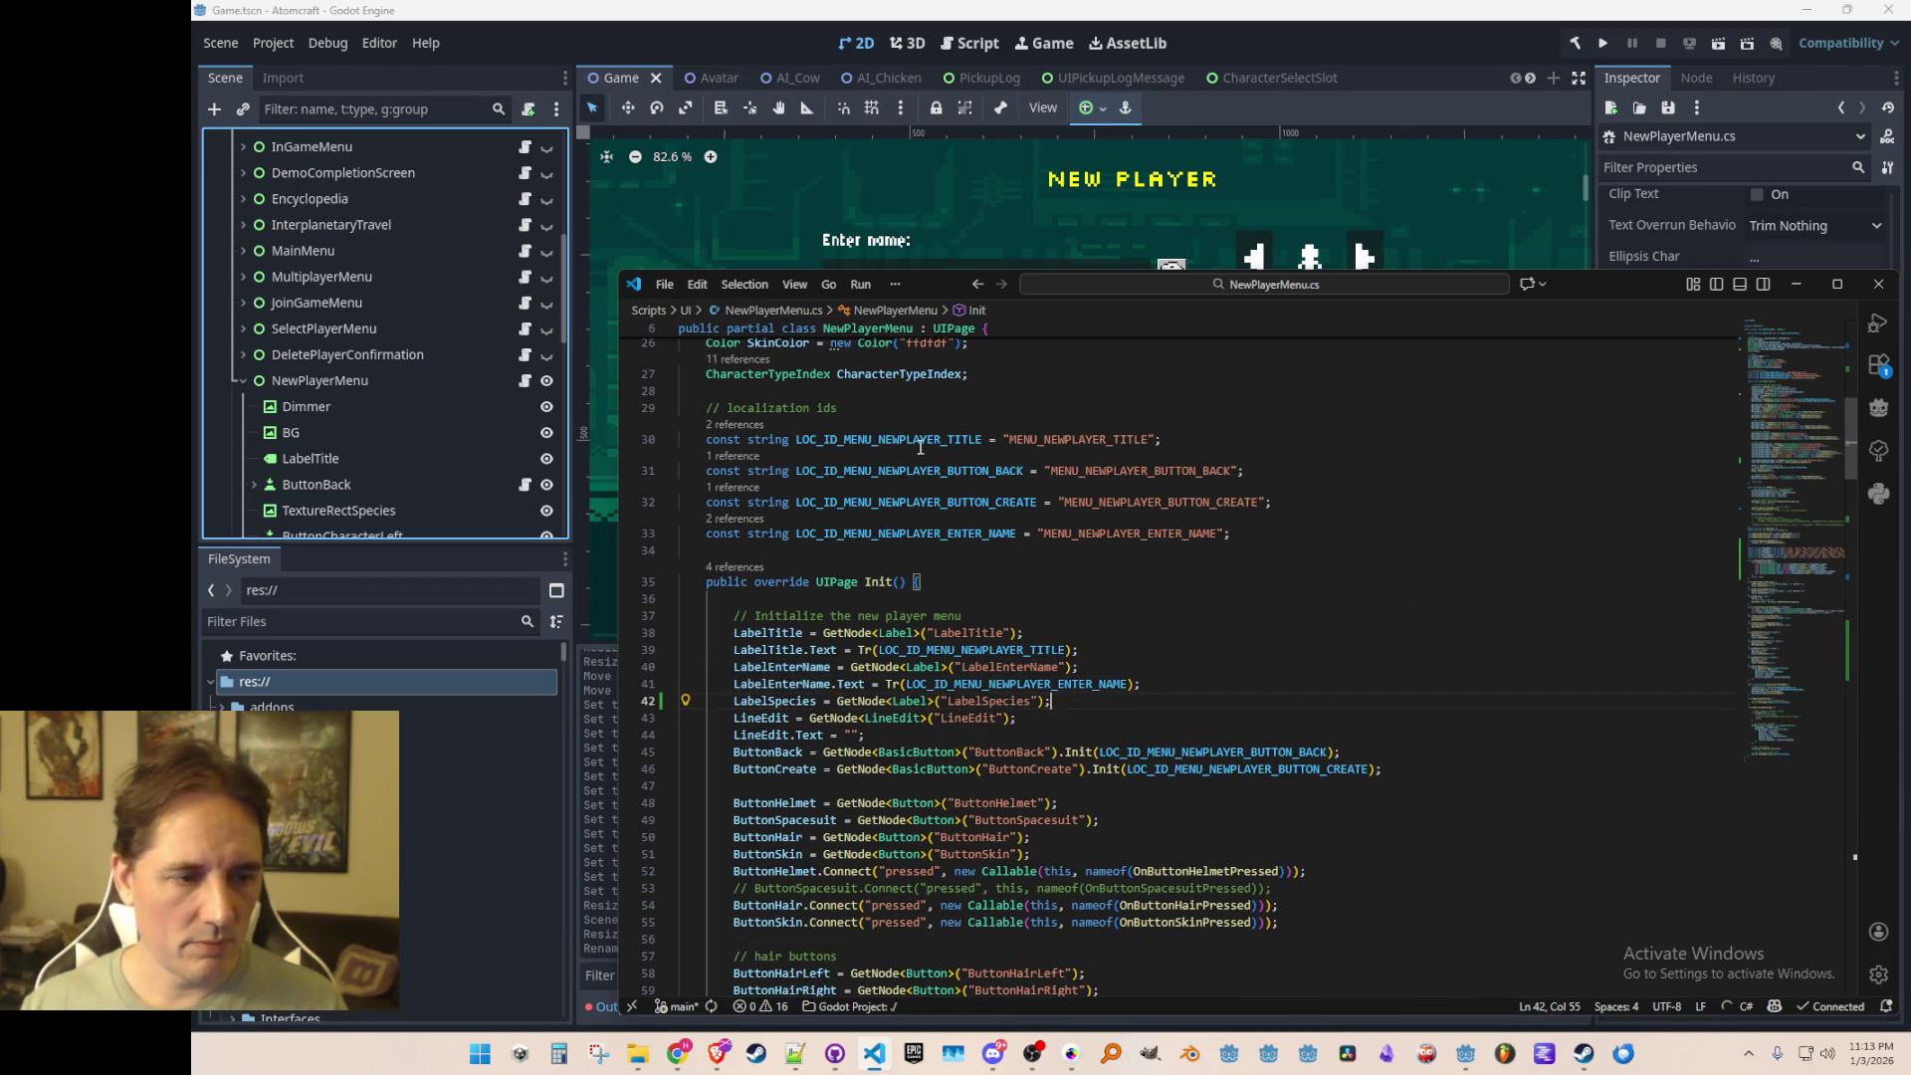
# Step: Start a LabelSpecies.Text = Tr assignment, then undo it and save the script
pyautogui.press('Return')
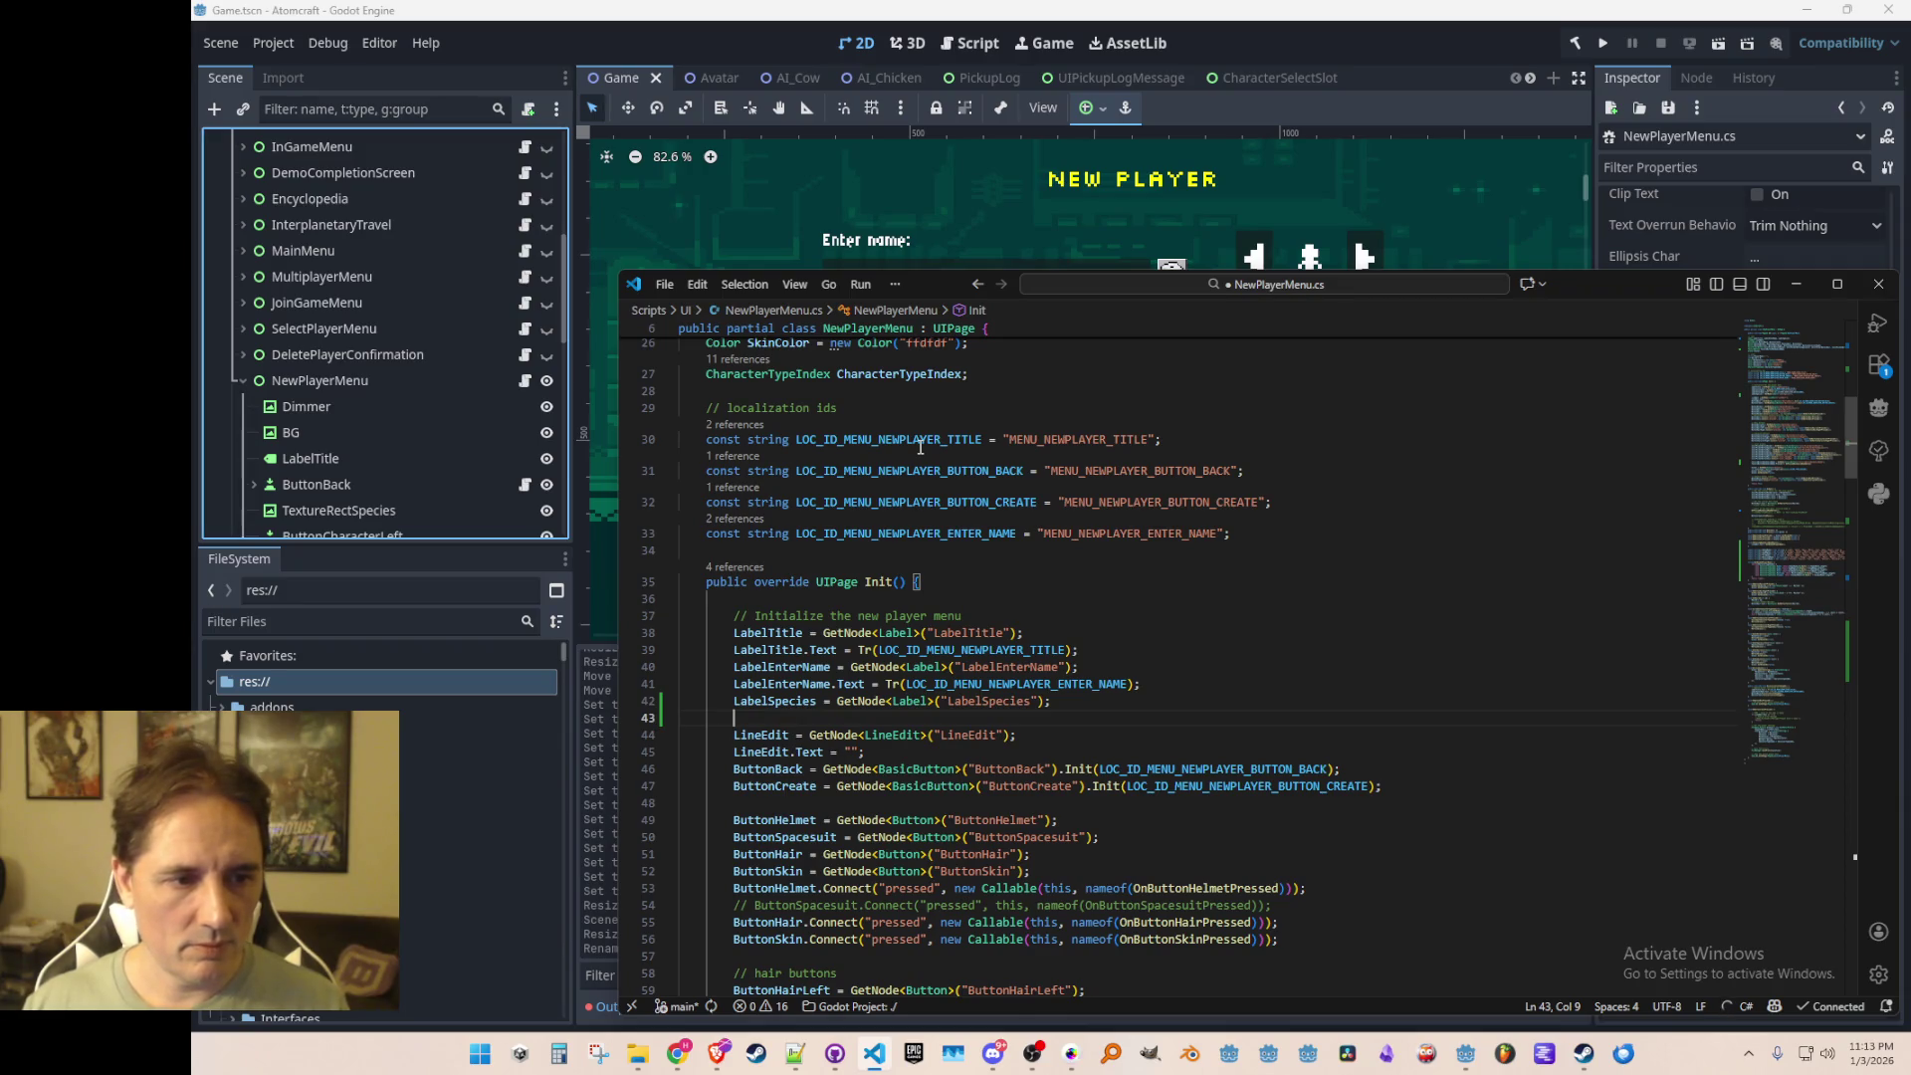
pyautogui.write('LabelSpecies.Text = Tr')
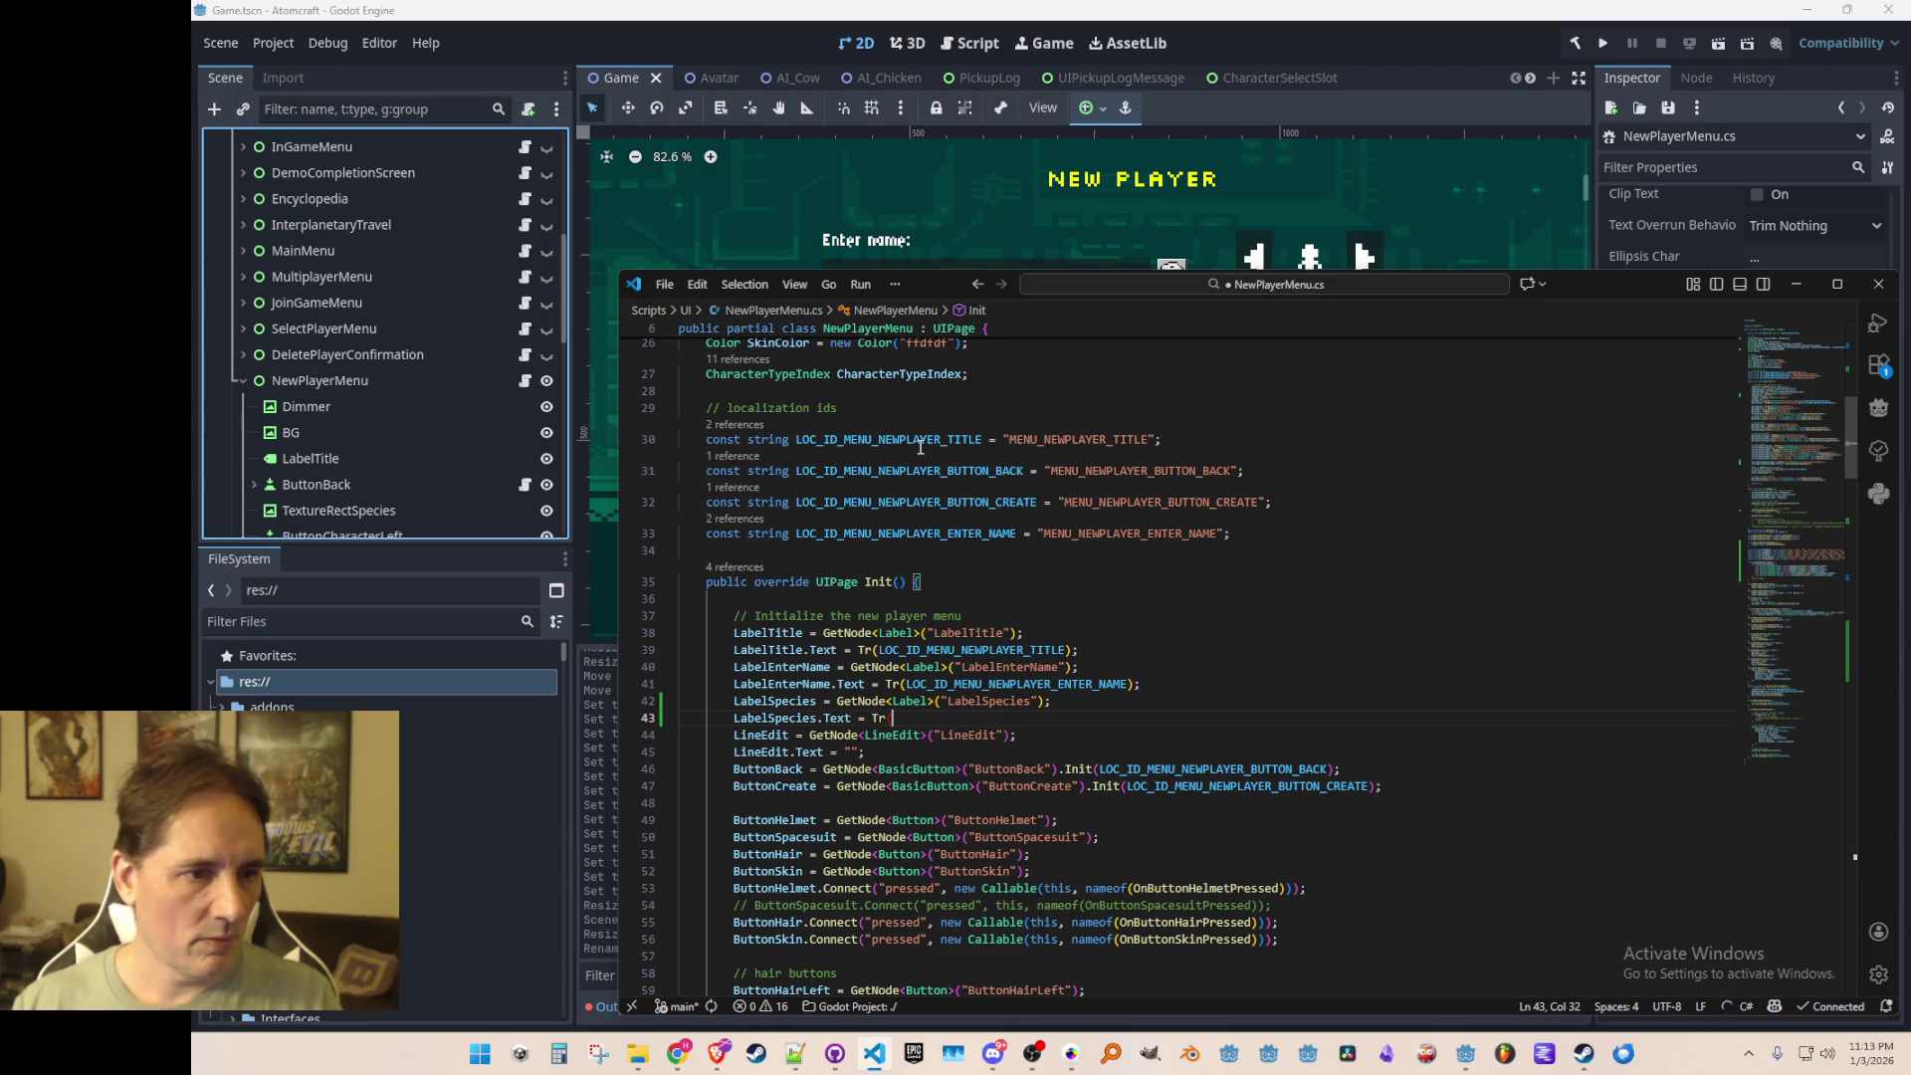
pyautogui.hotkey('ctrl', 'z')
pyautogui.hotkey('ctrl', 'z')
pyautogui.hotkey('ctrl', 's')
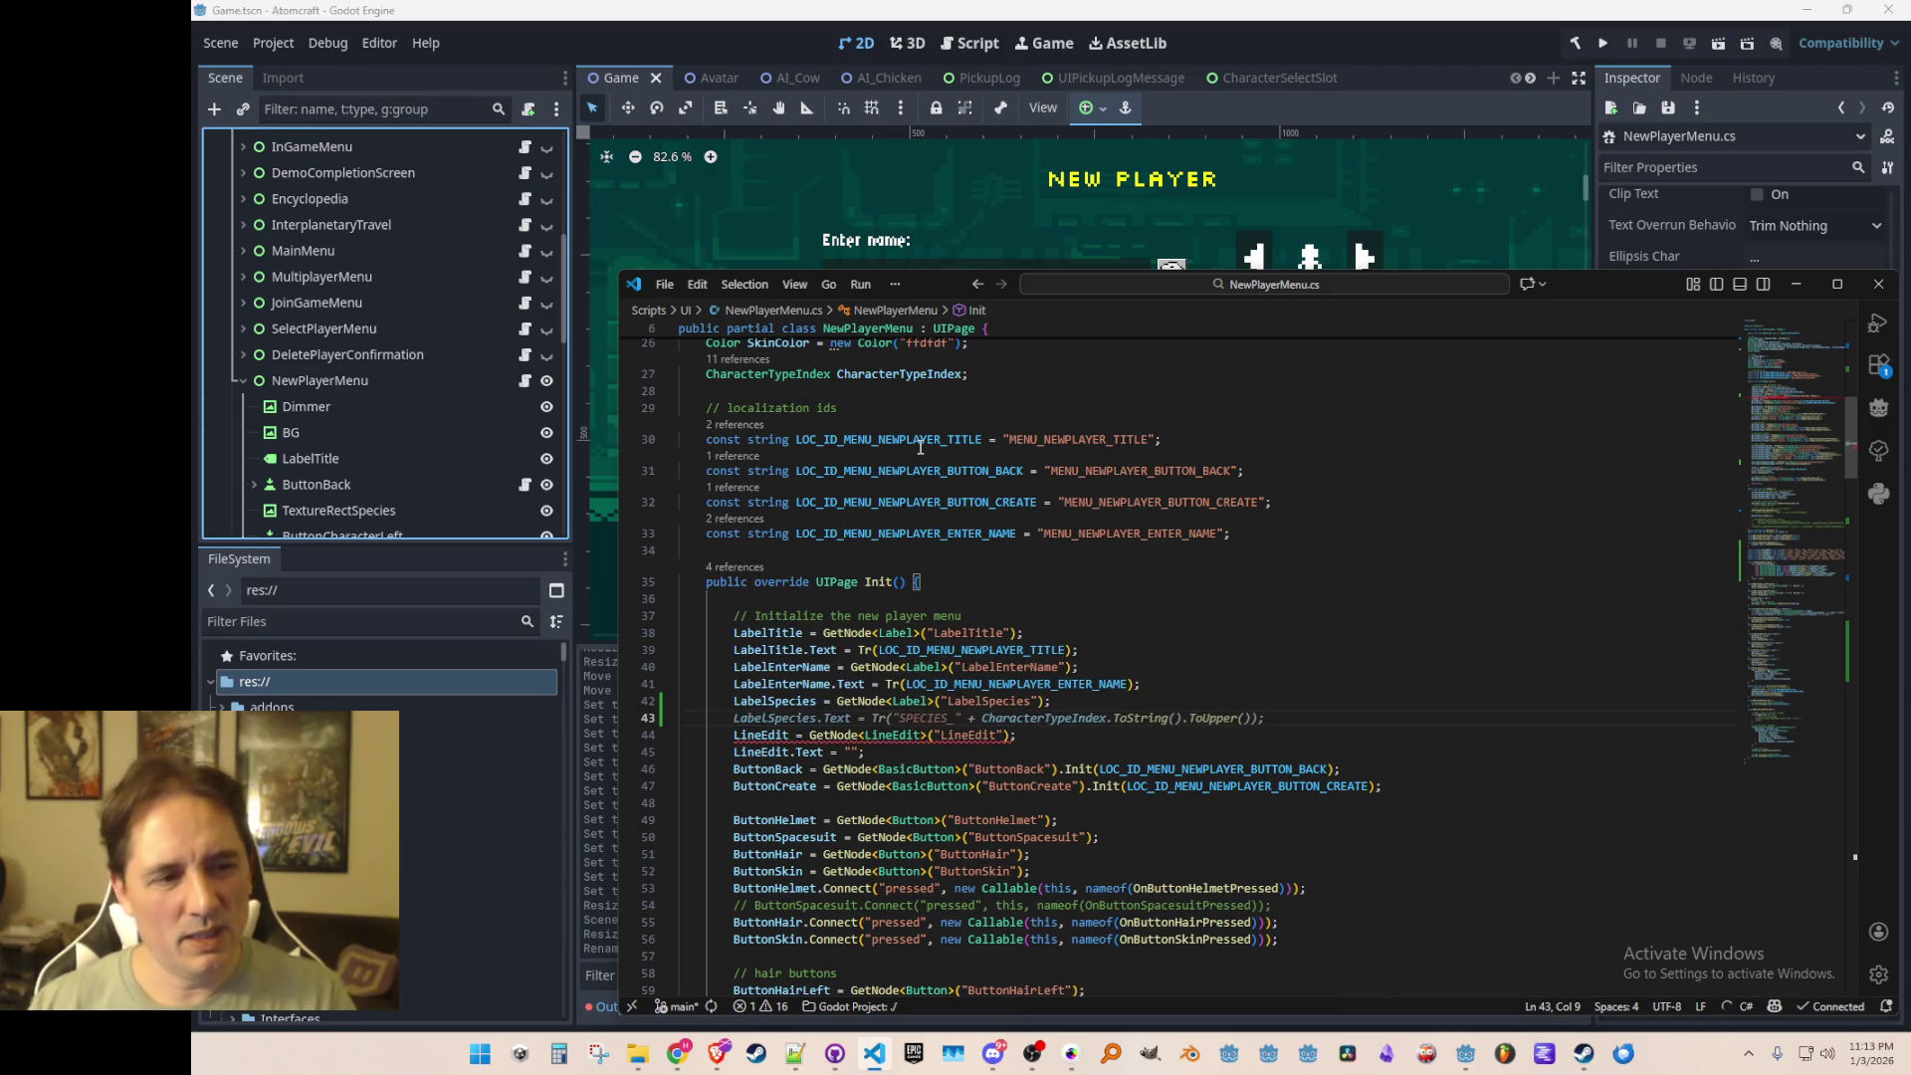
pyautogui.click(1351, 535)
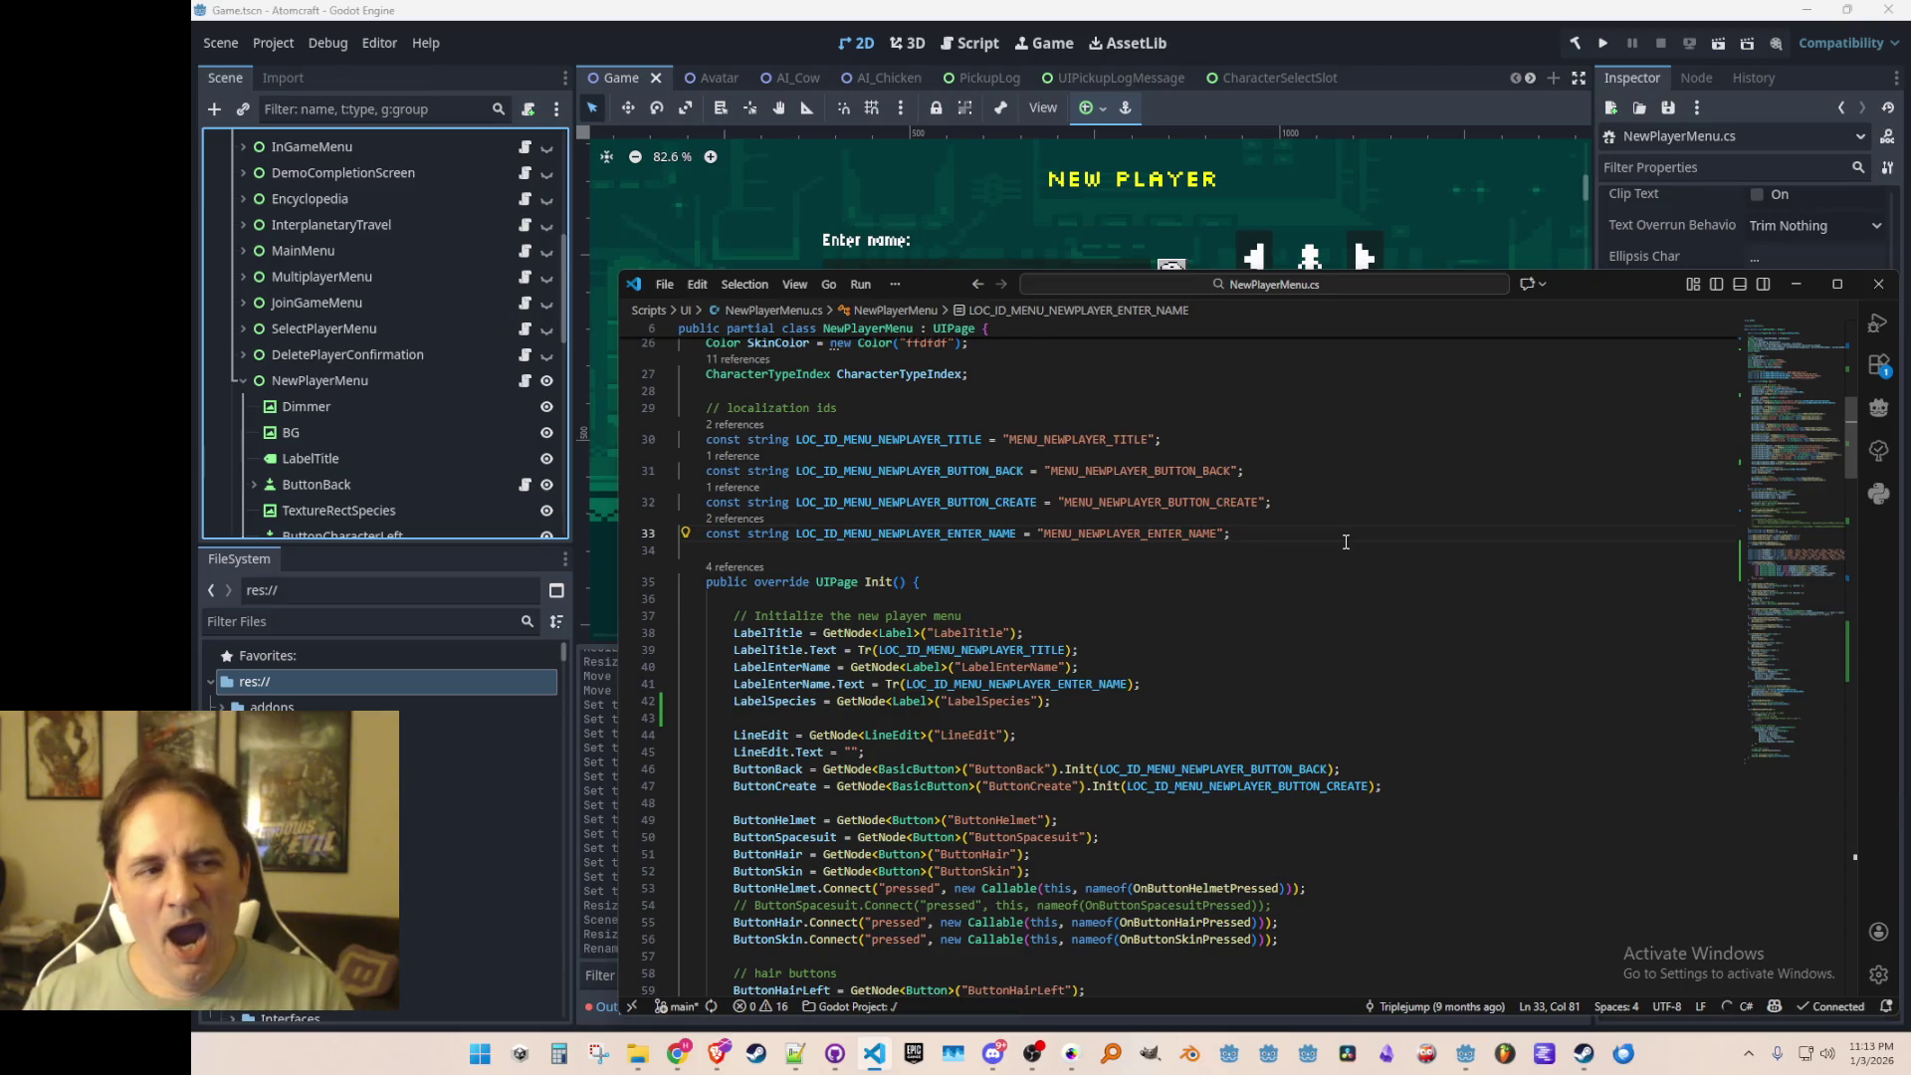
# Step: Declare a Dictionary<CharacterTypeIndex, string> field below the localization ids
pyautogui.press('Return')
pyautogui.press('Return')
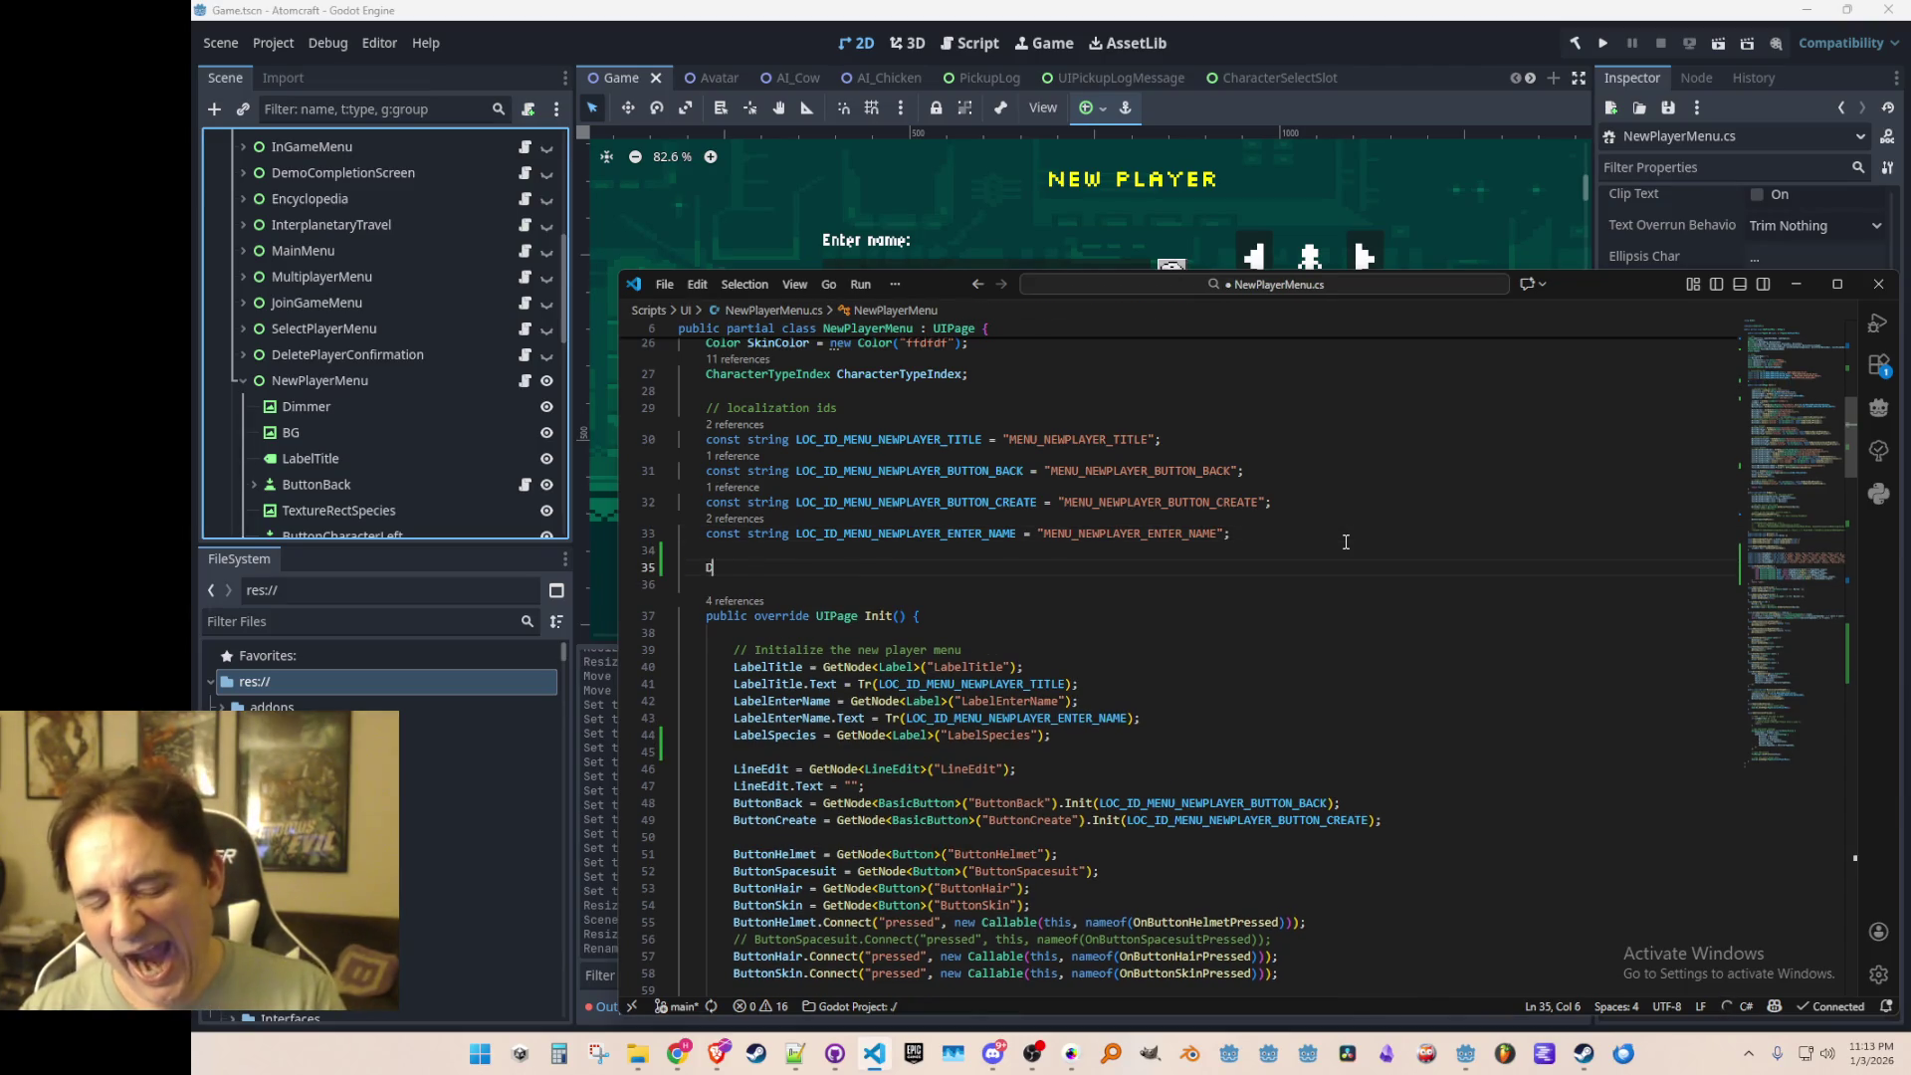
pyautogui.write('Dictionary<string, strng>')
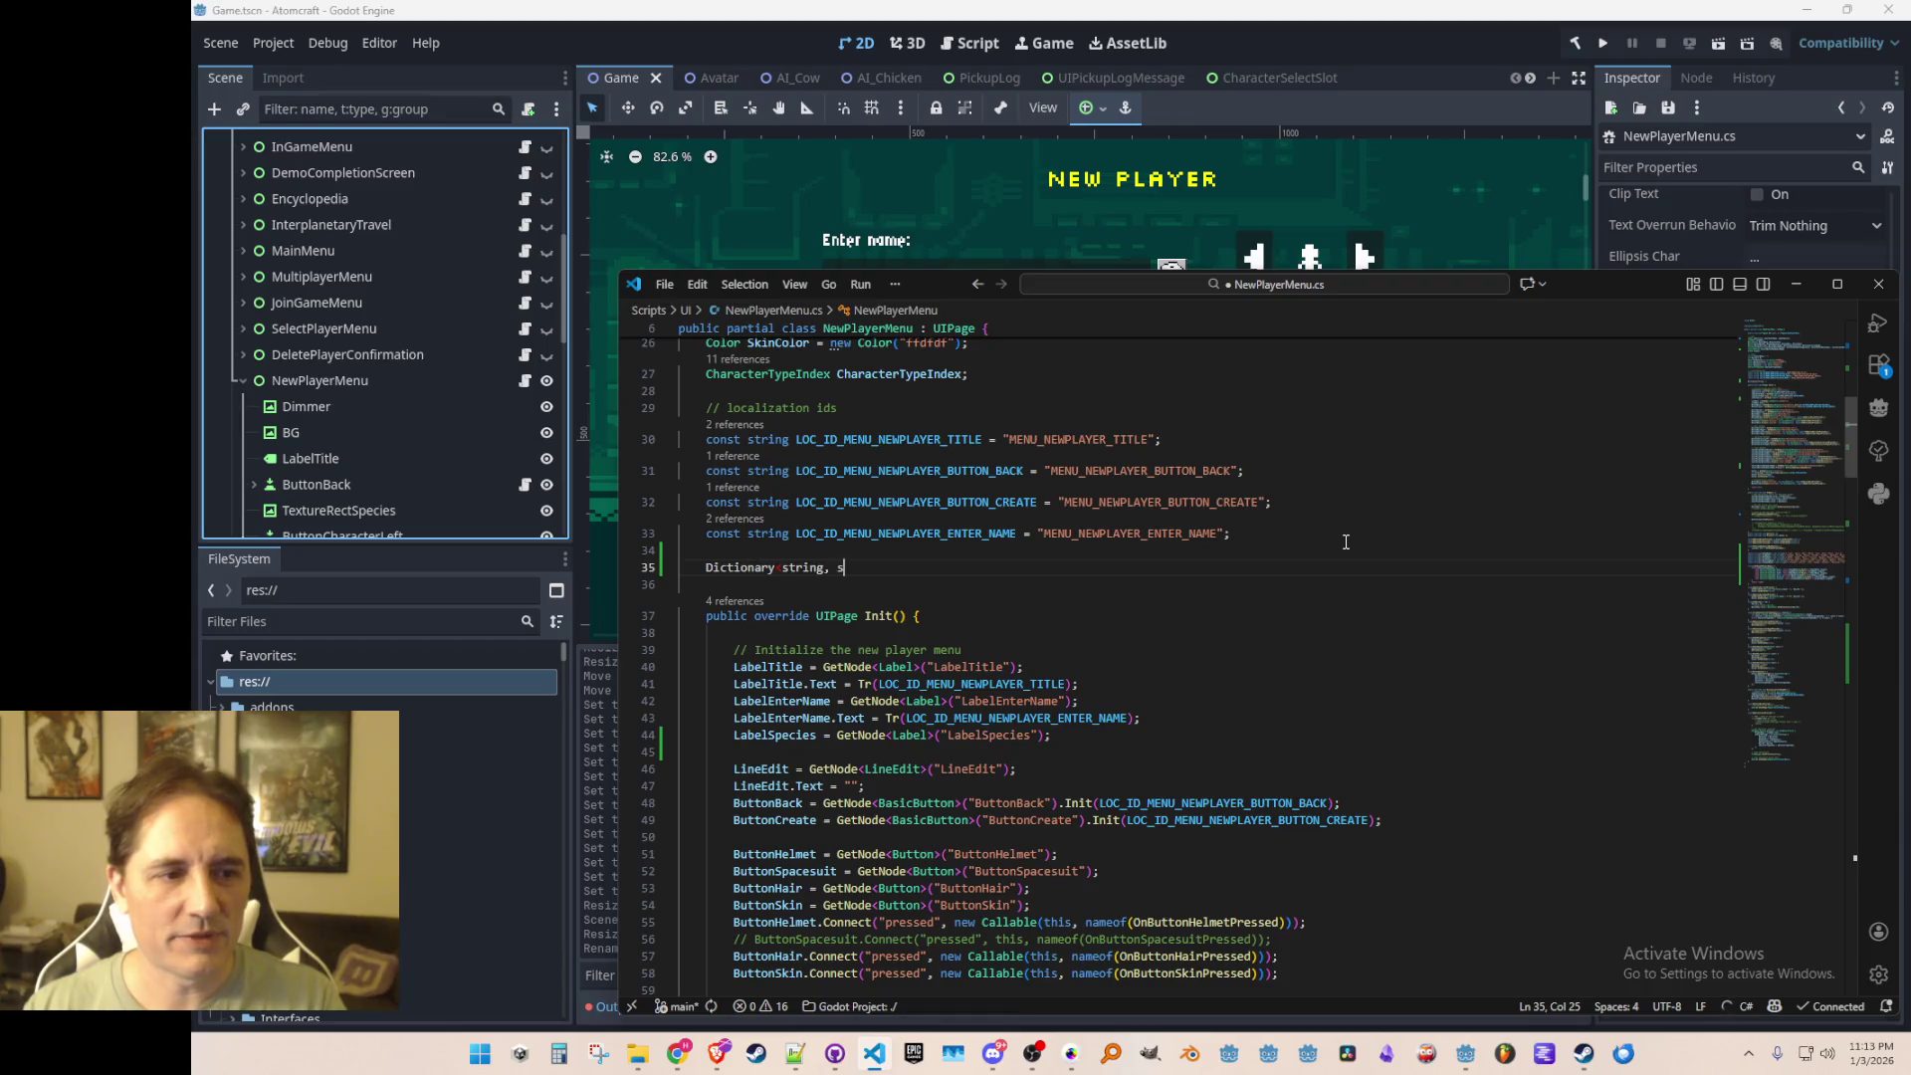
pyautogui.press('BackSpace')
pyautogui.press('BackSpace')
pyautogui.press('BackSpace')
pyautogui.write('ing>')
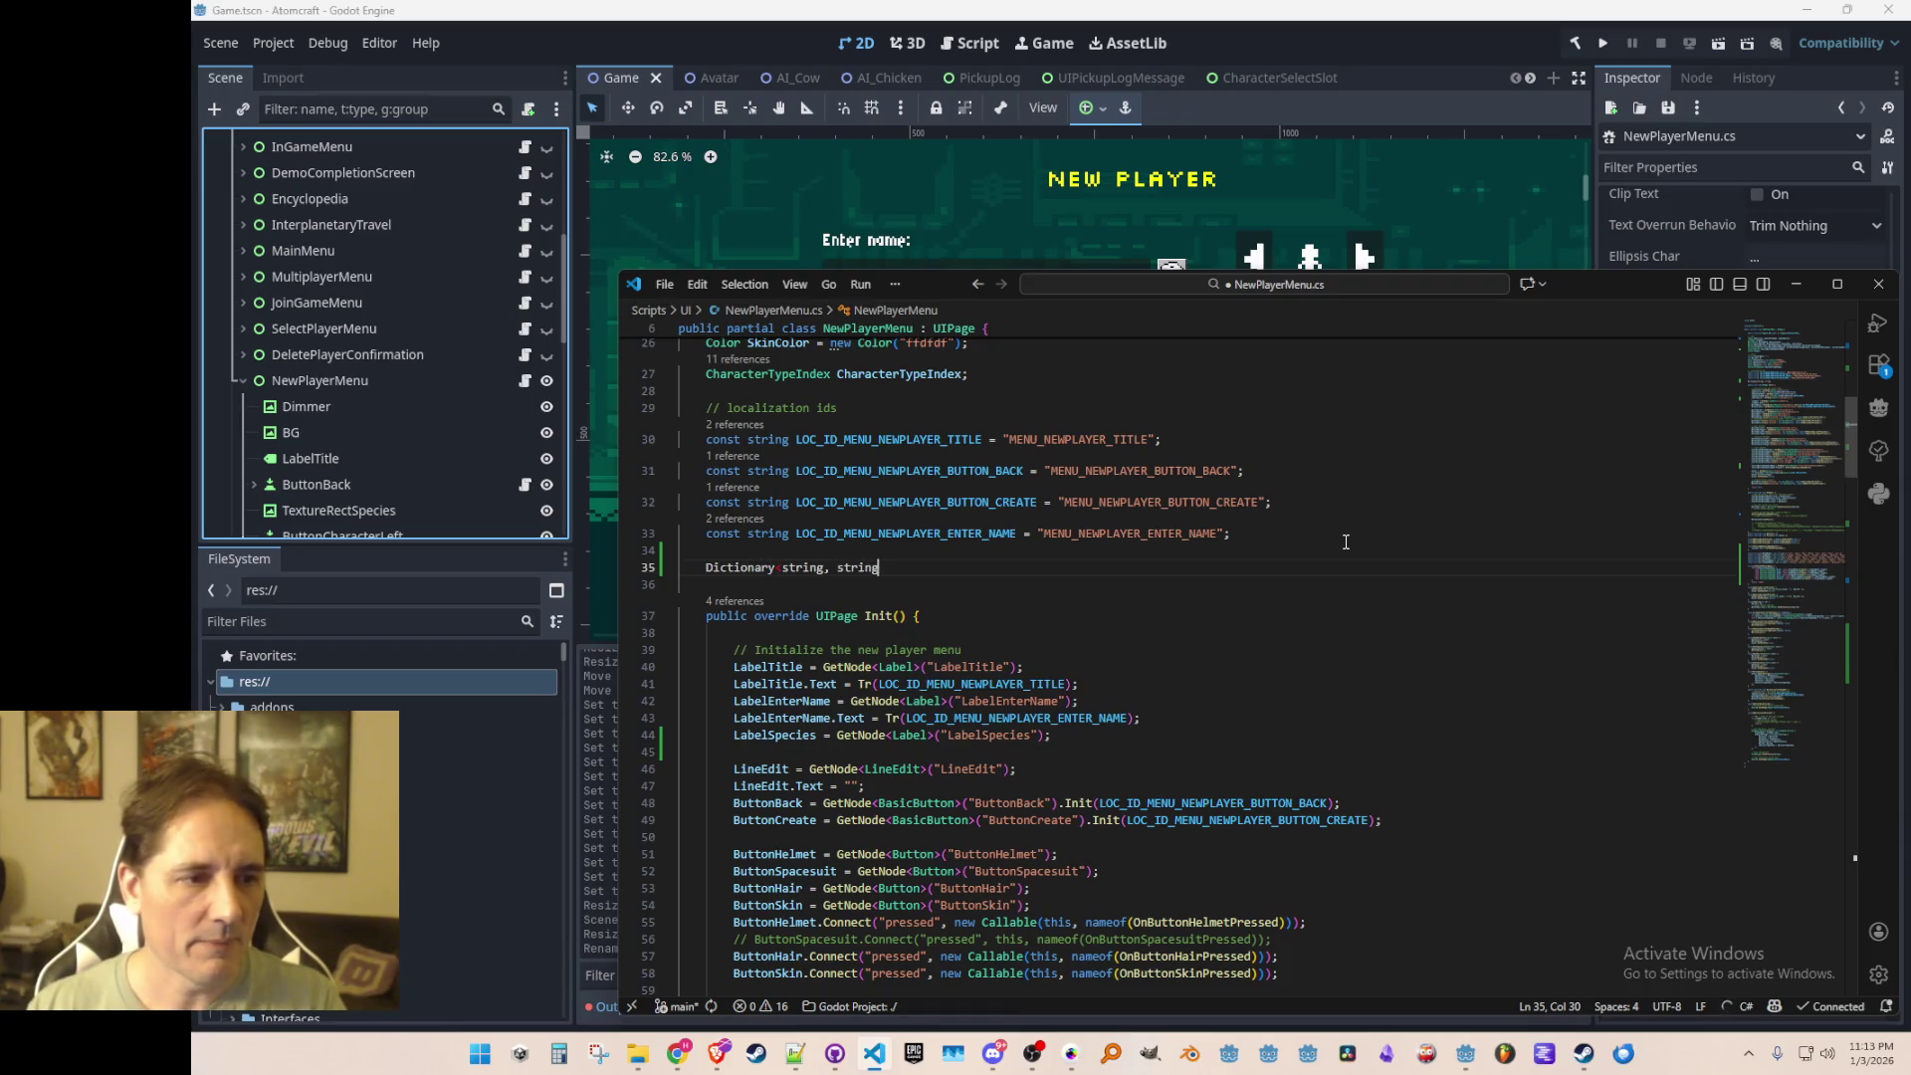
pyautogui.hotkey('ctrl', 'Left')
pyautogui.hotkey('ctrl', 'Left')
pyautogui.hotkey('ctrl', 'Left')
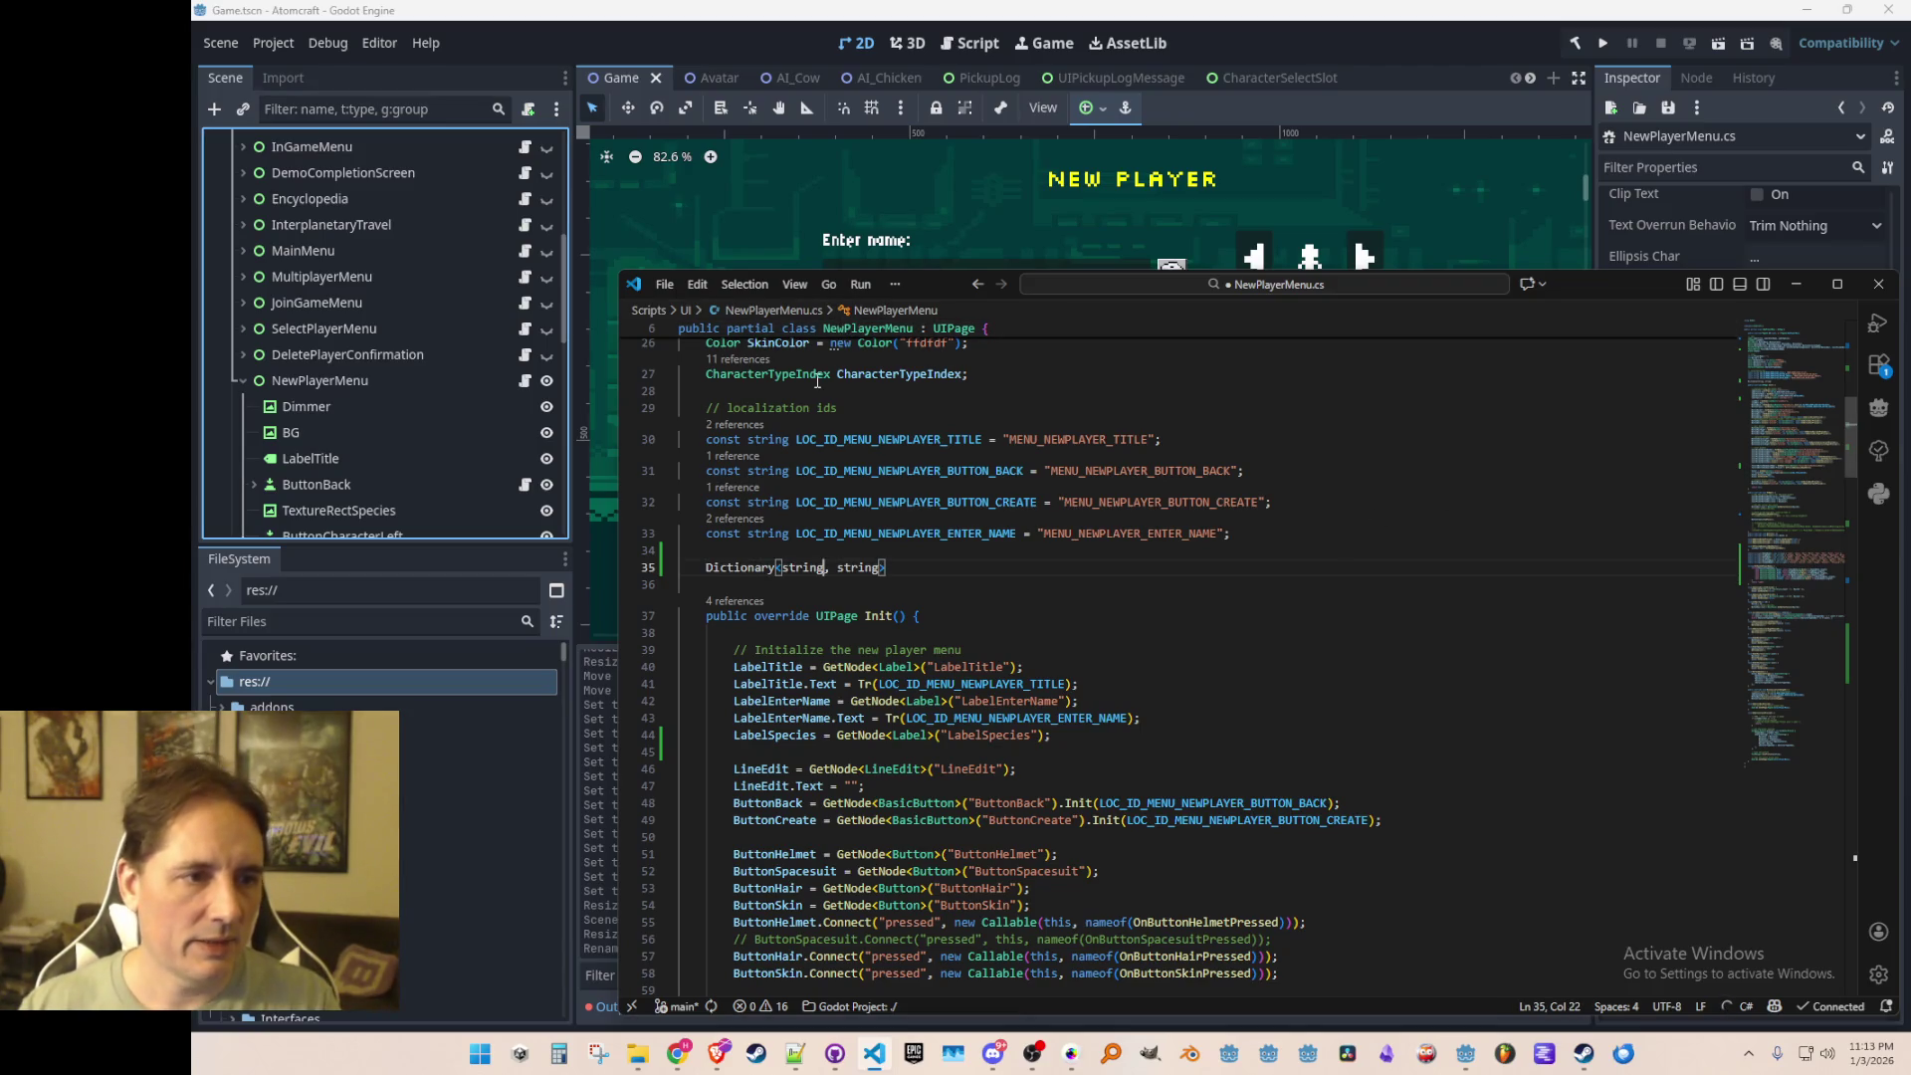
pyautogui.click(809, 567)
pyautogui.press('Home')
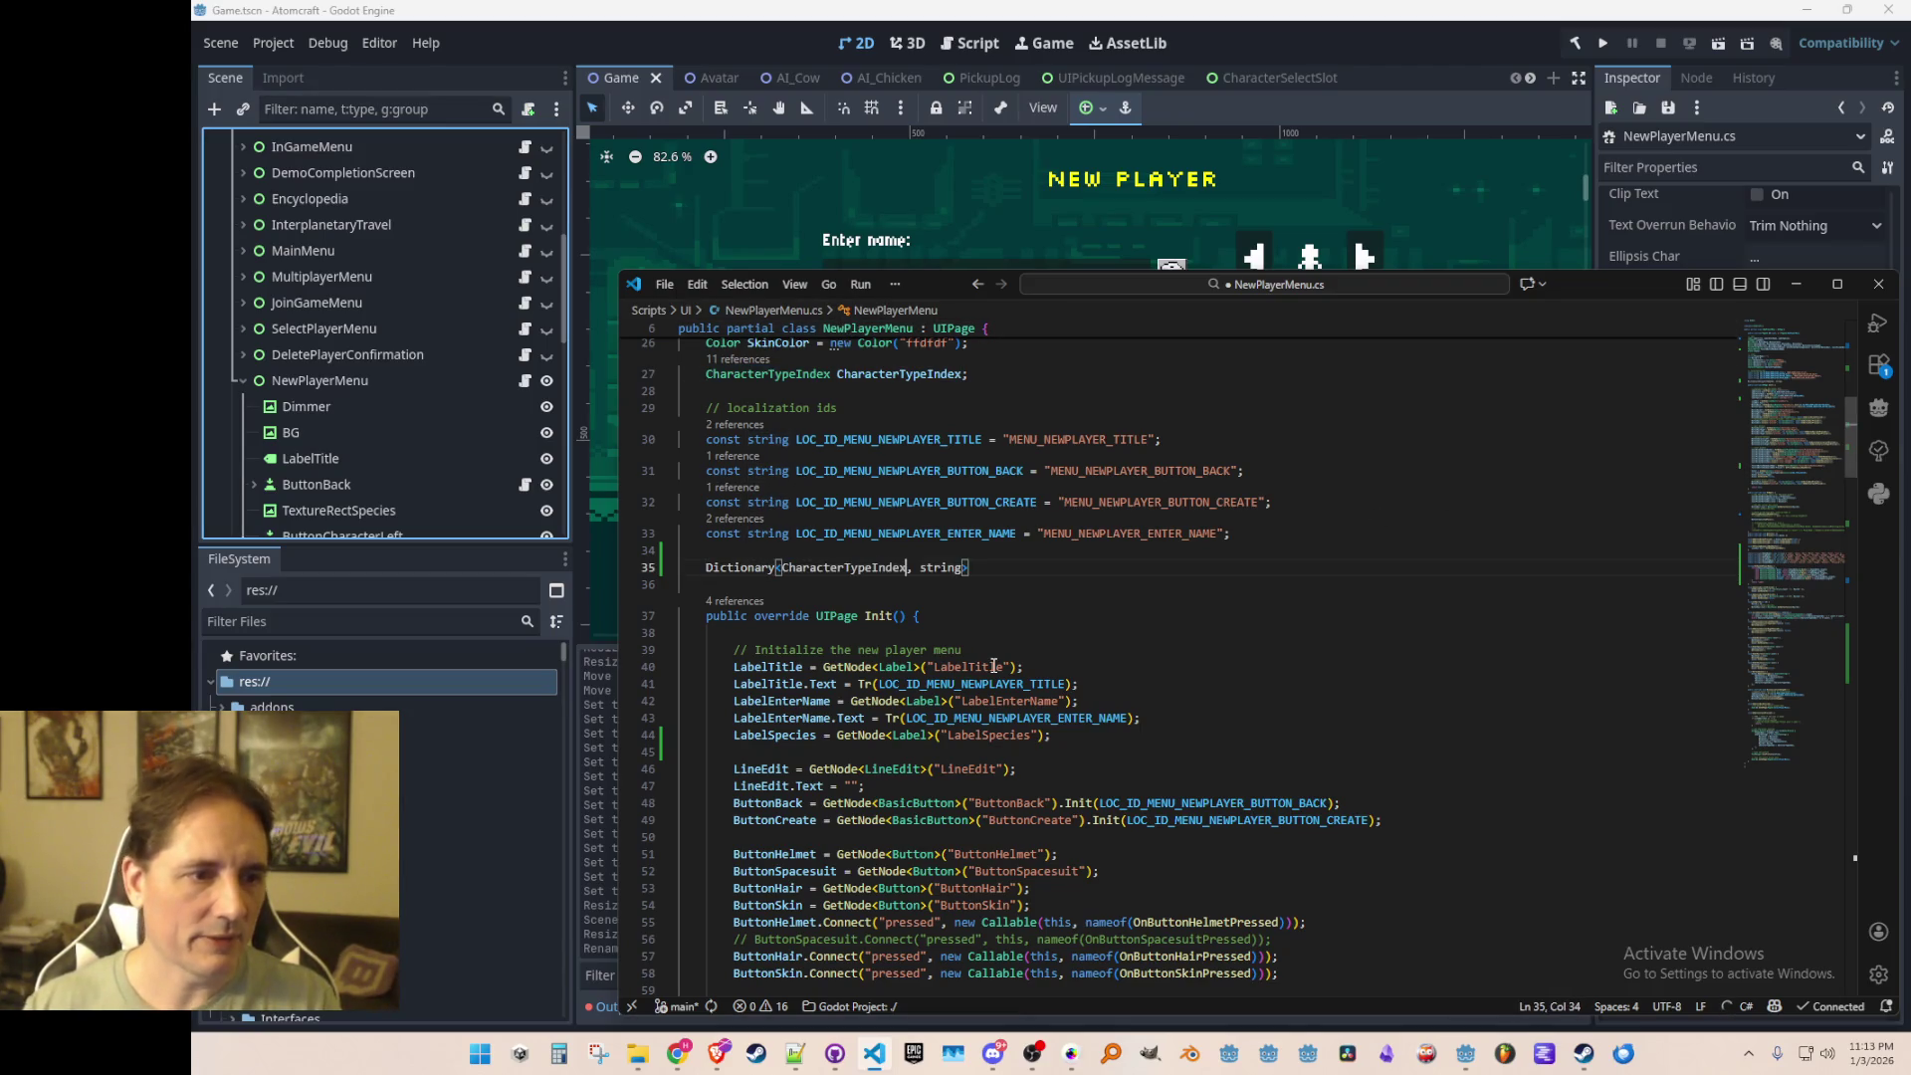
pyautogui.scroll(8, 938, 394)
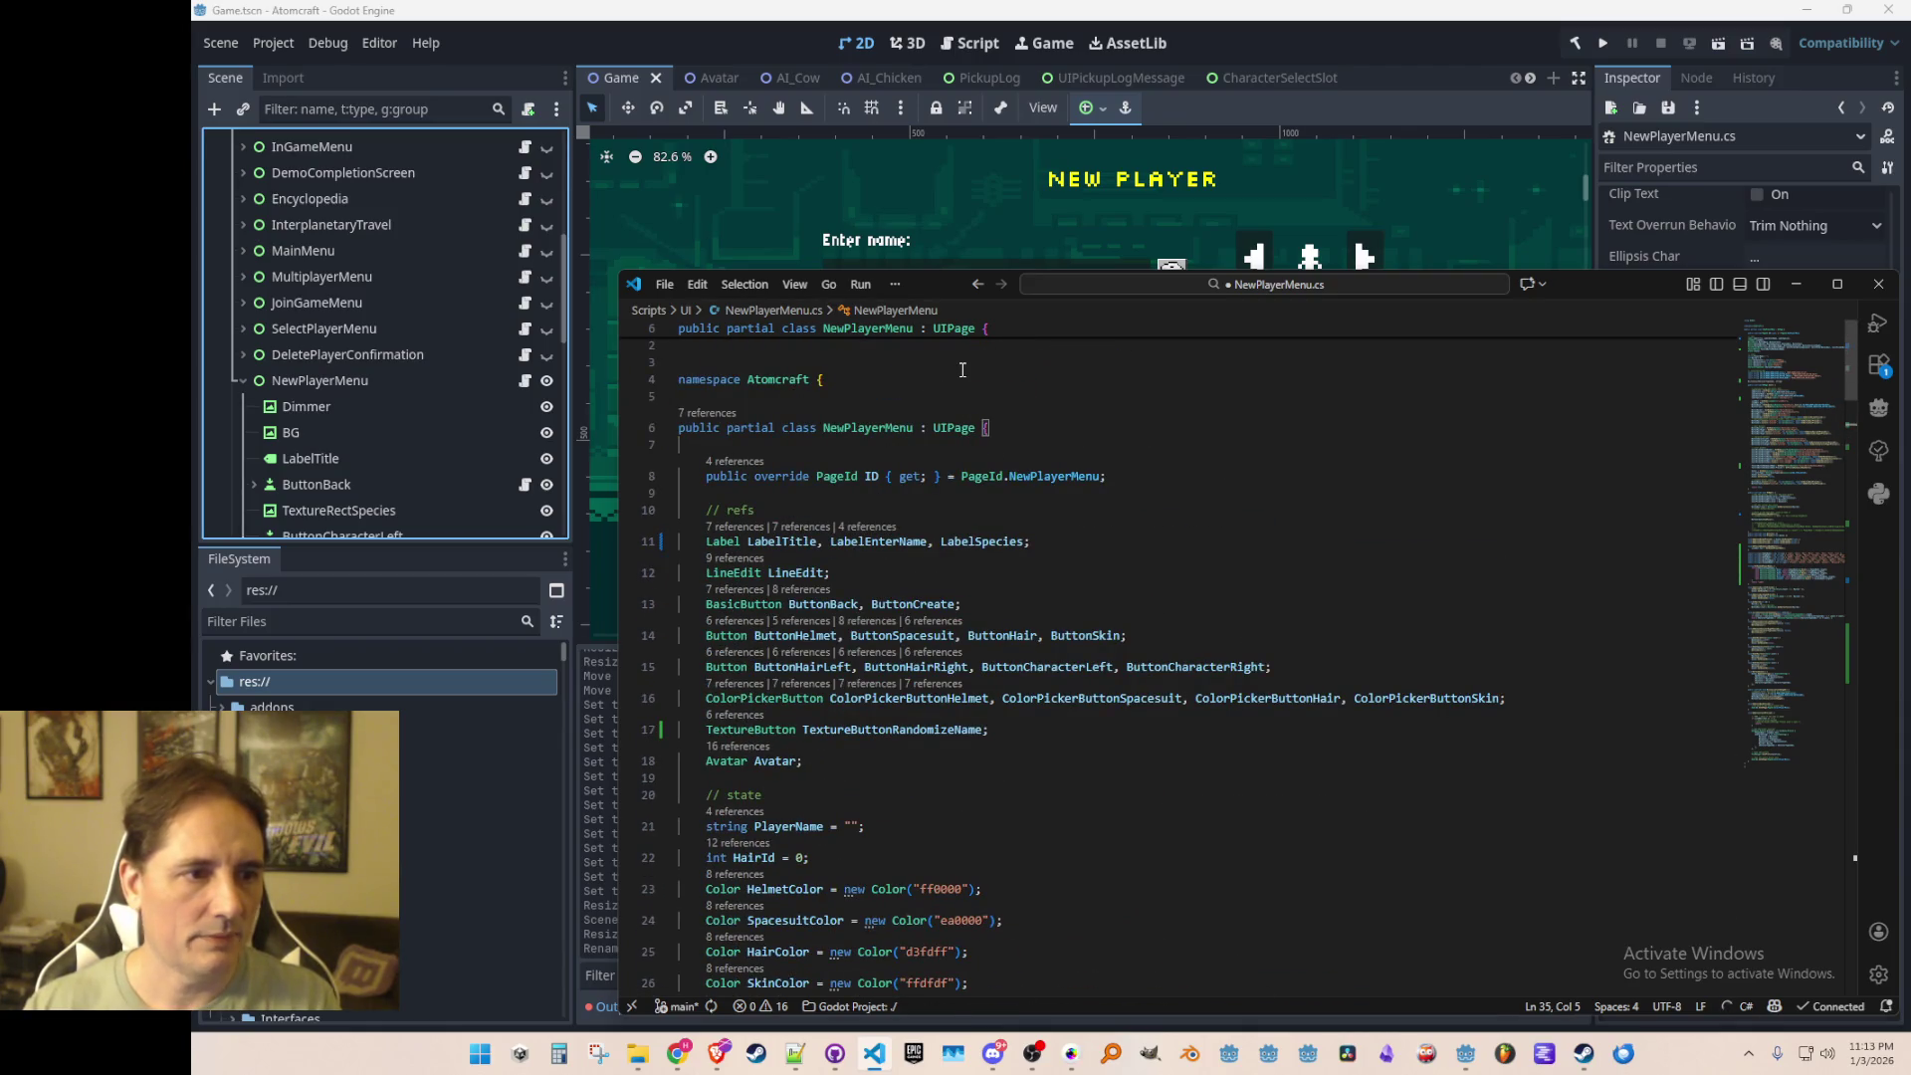
# Step: Add a 'using System.Collections.Generic;' import at the top of the file
pyautogui.click(965, 366)
pyautogui.write('ys')
pyautogui.click(929, 348)
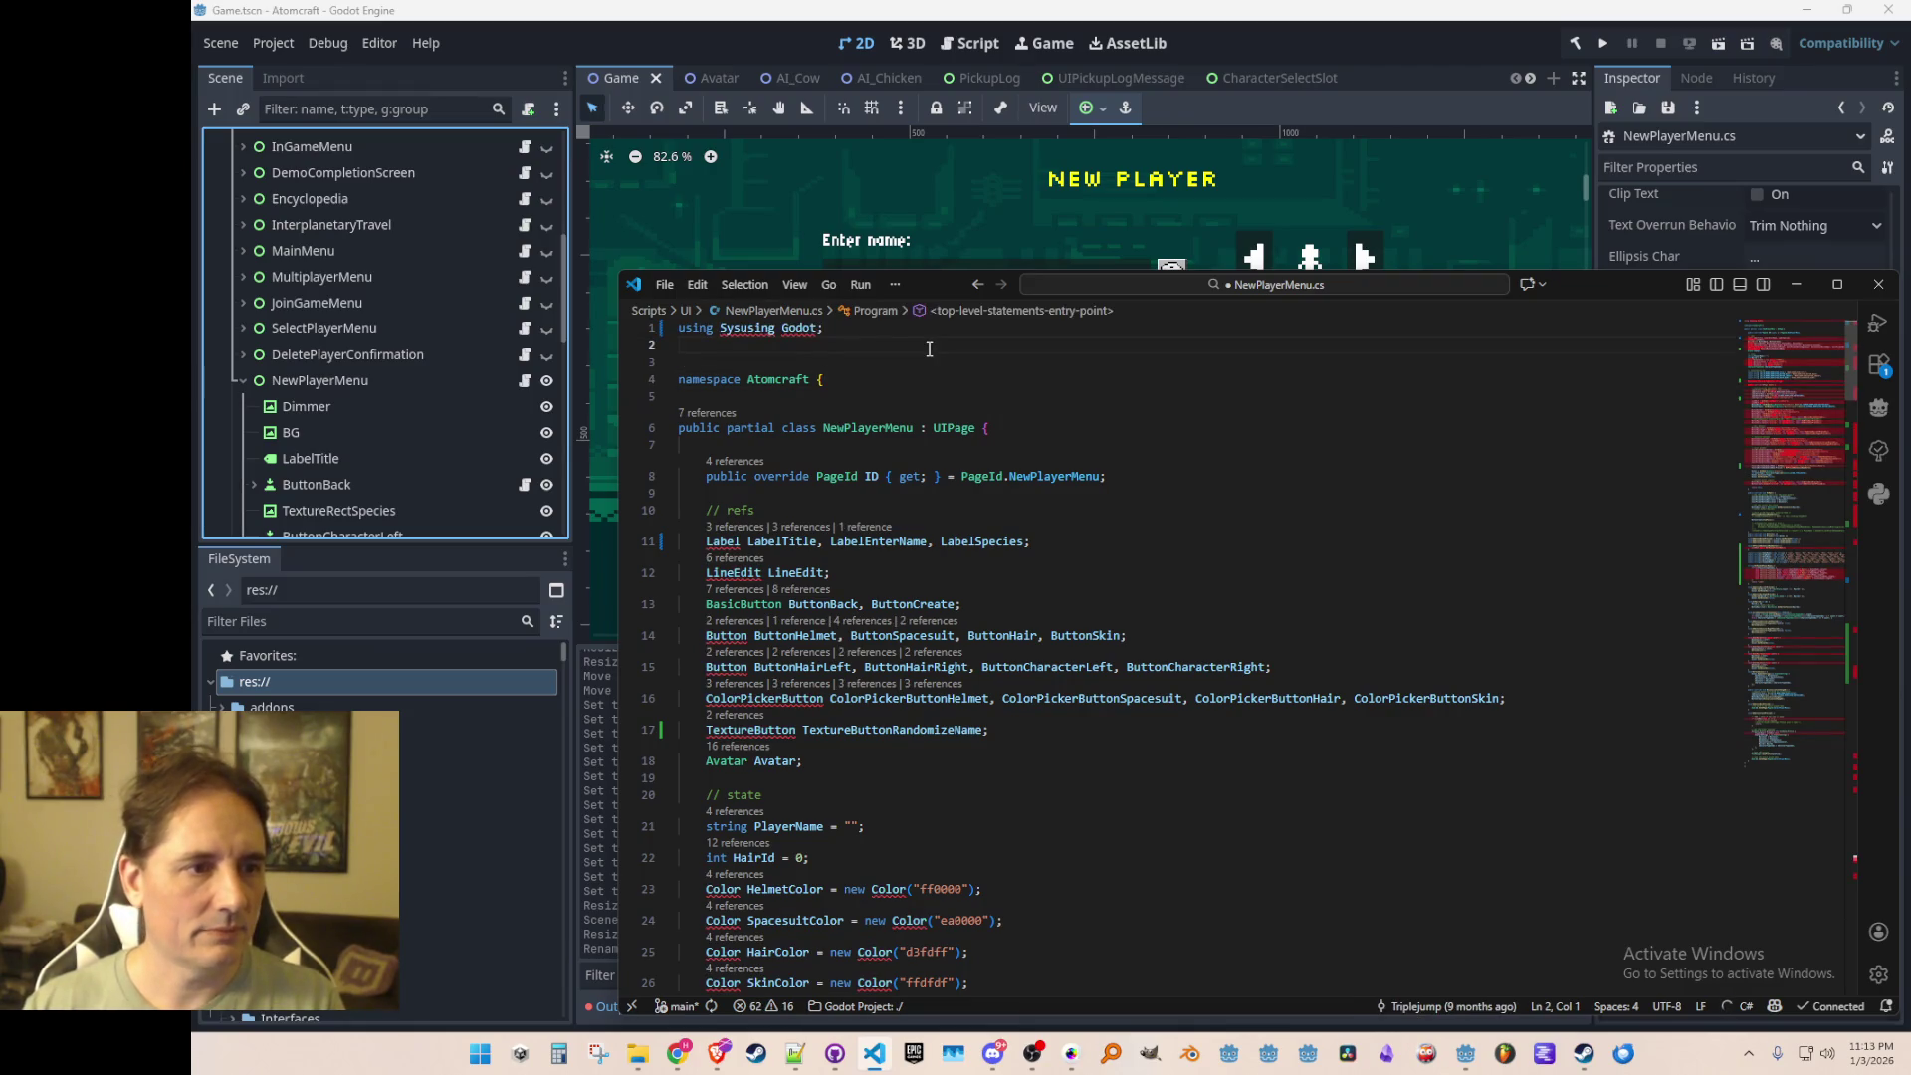
pyautogui.hotkey('ctrl', 'z')
pyautogui.hotkey('ctrl', 'z')
pyautogui.hotkey('ctrl', 'z')
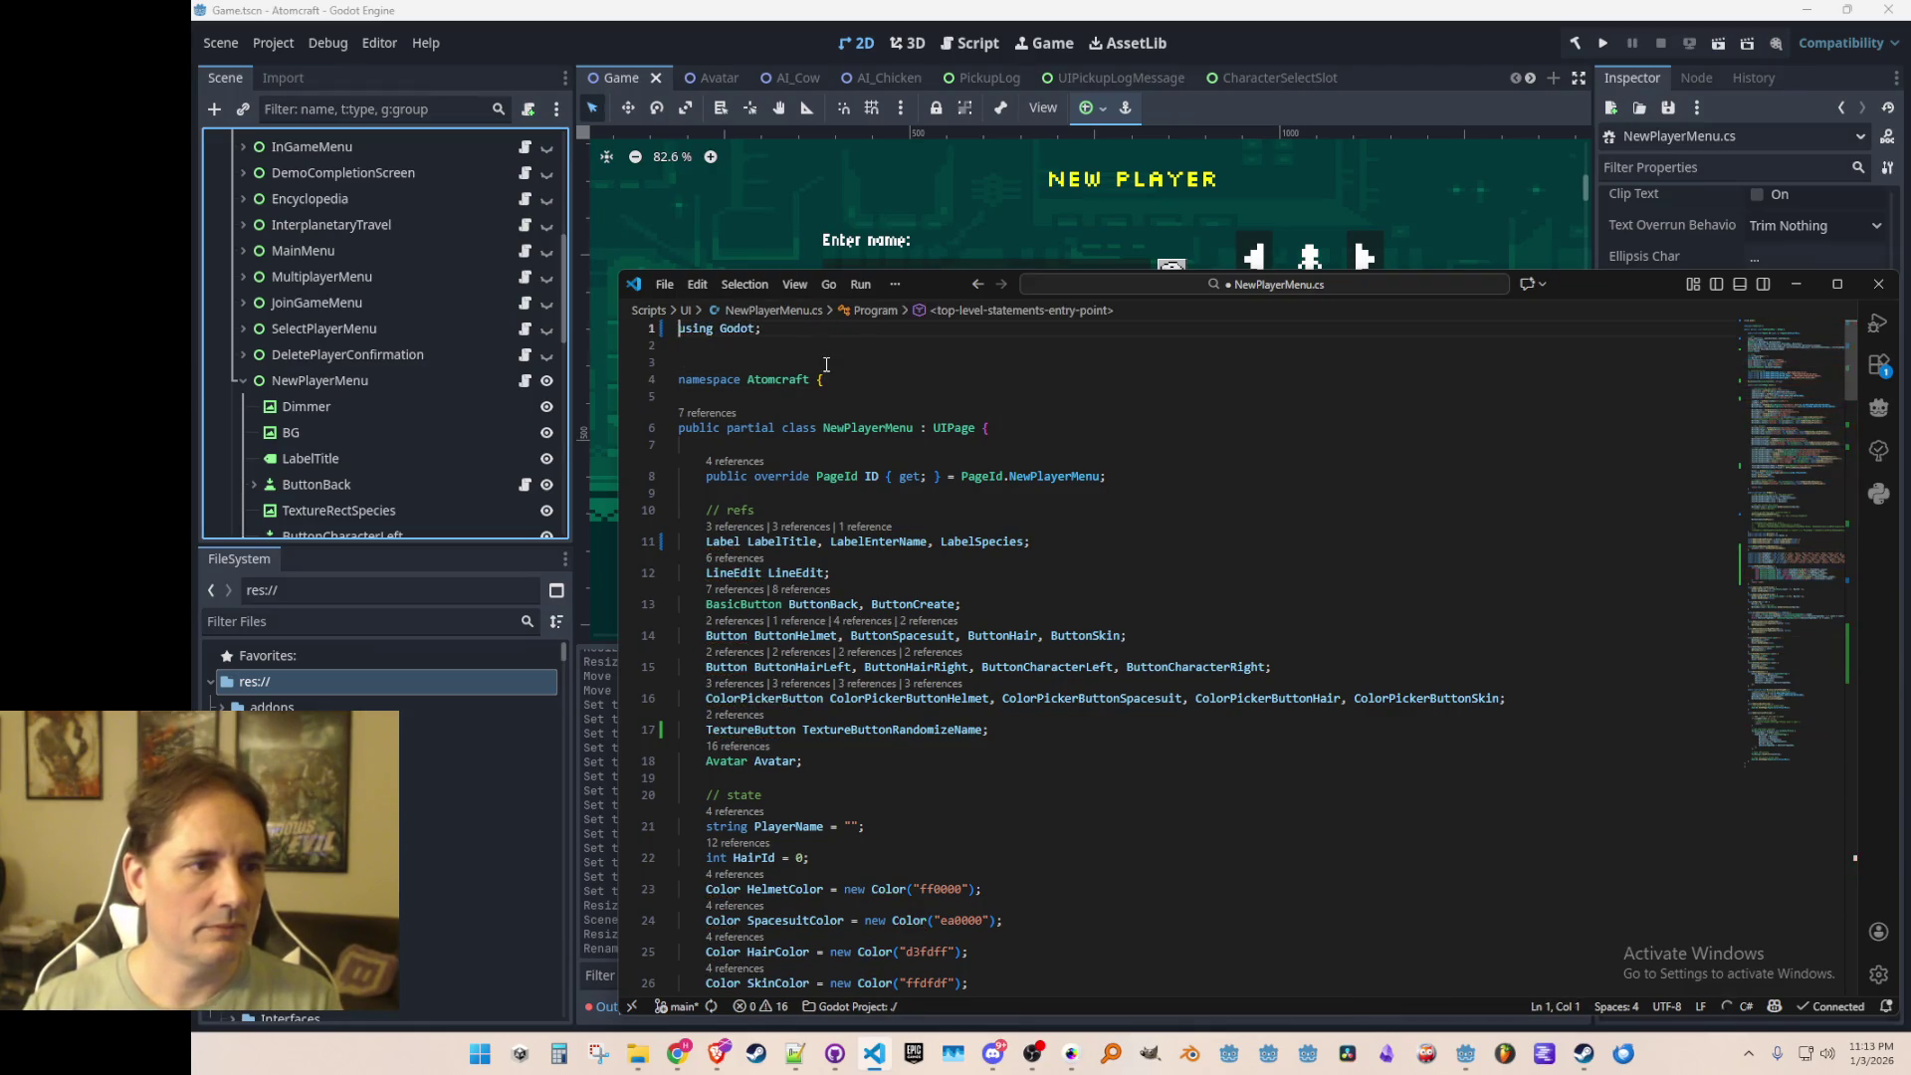
pyautogui.write('using Sytem.')
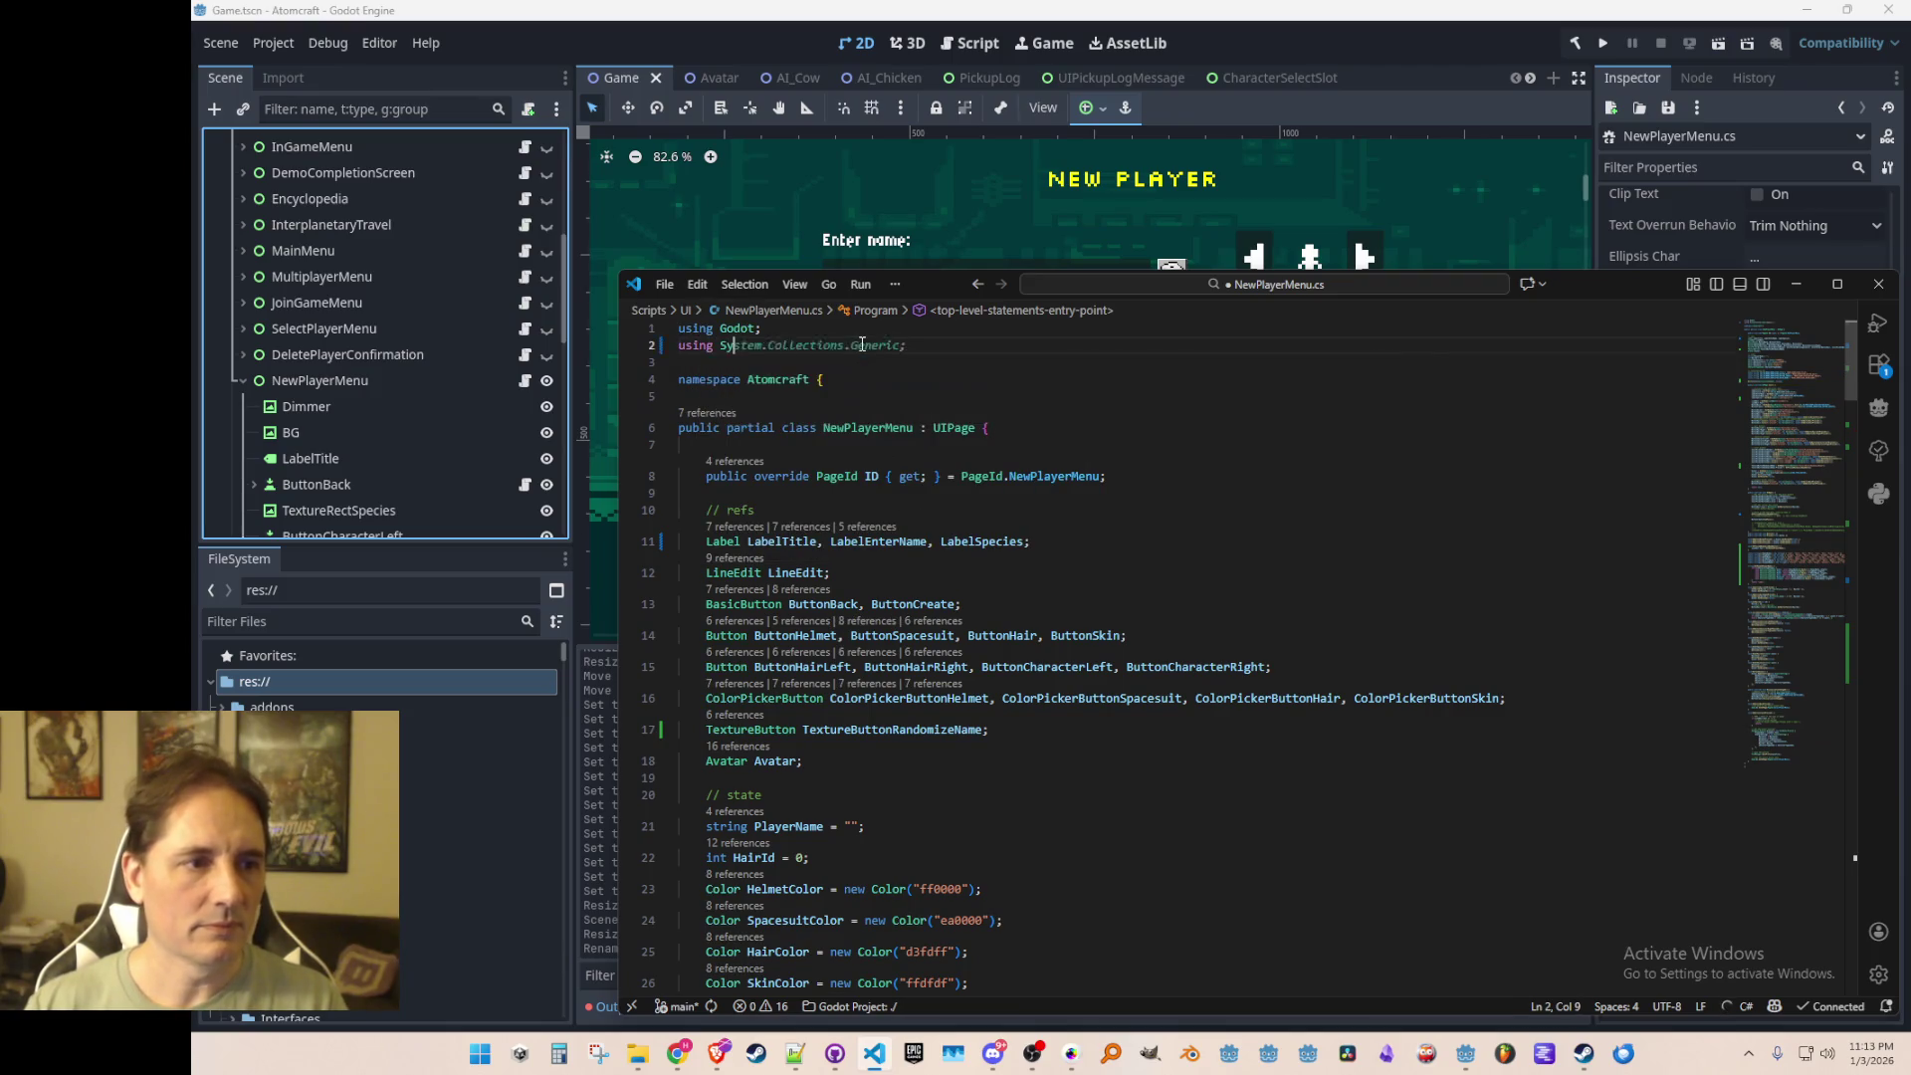
pyautogui.press('BackSpace')
pyautogui.press('BackSpace')
pyautogui.press('BackSpace')
pyautogui.write('s')
pyautogui.press('Tab')
pyautogui.press('Home')
pyautogui.press('Escape')
pyautogui.hotkey('ctrl', 's')
# Step: Give the CharacterTypeDescriptions dictionary an empty initializer and save
pyautogui.press('F8')
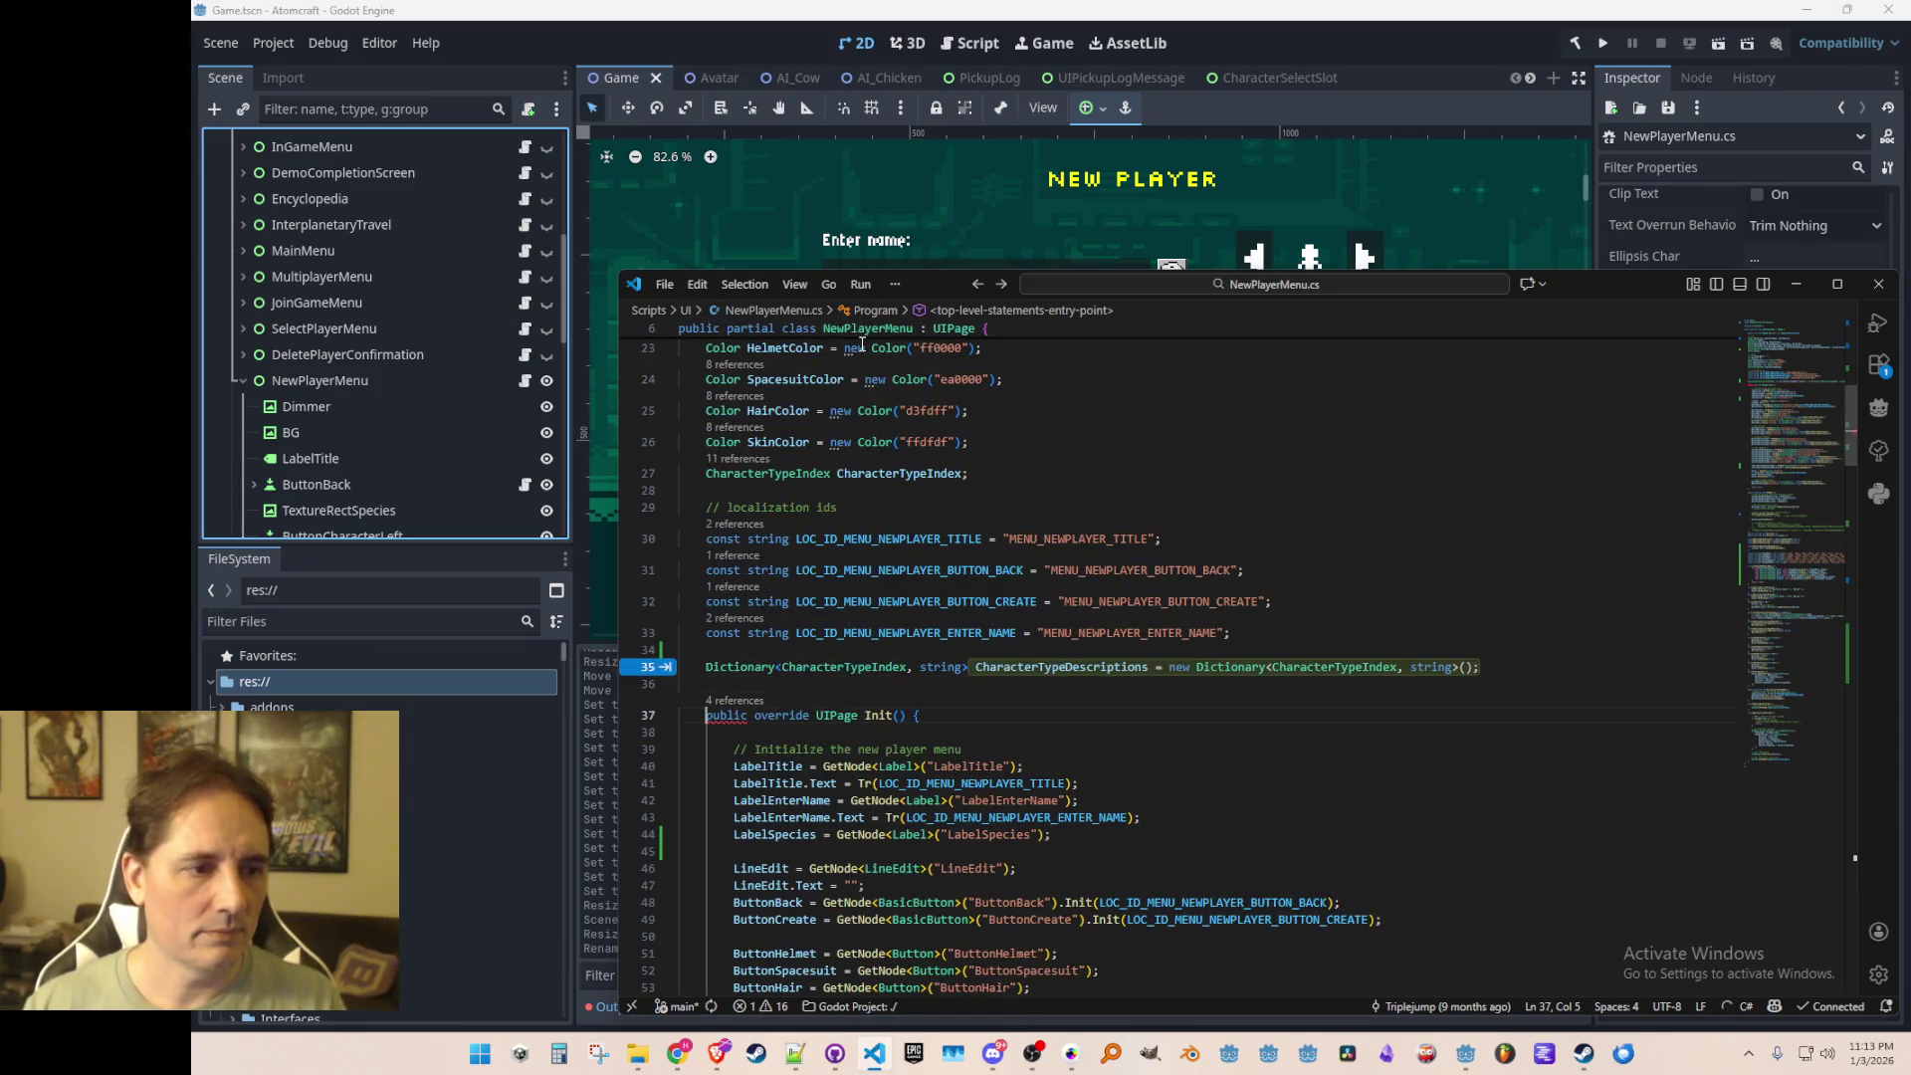
pyautogui.press('Tab')
pyautogui.press('Tab')
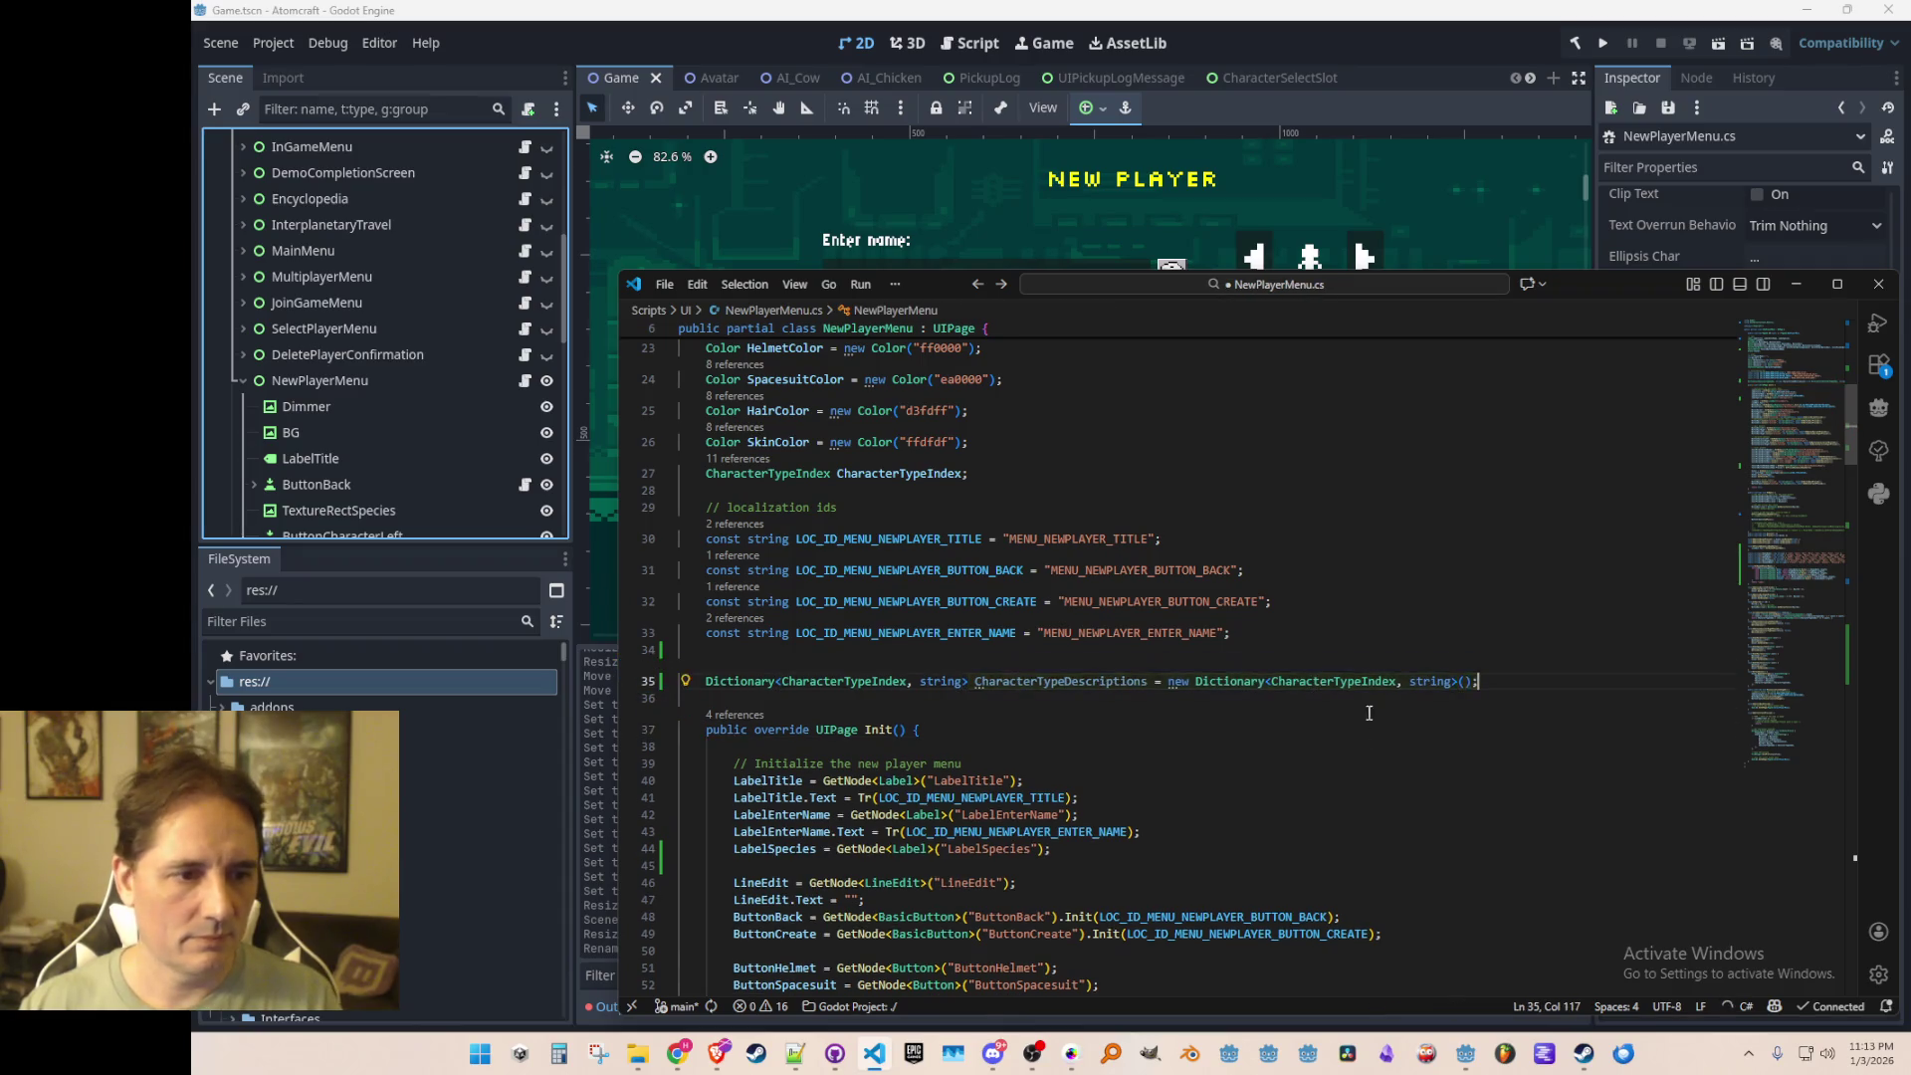
pyautogui.scroll(-3, 1334, 687)
pyautogui.press('Return')
pyautogui.hotkey('ctrl', 's')
# Step: Add a line in Init setting LabelSpecies.Text to an empty string, and save
pyautogui.doubleClick(1109, 505)
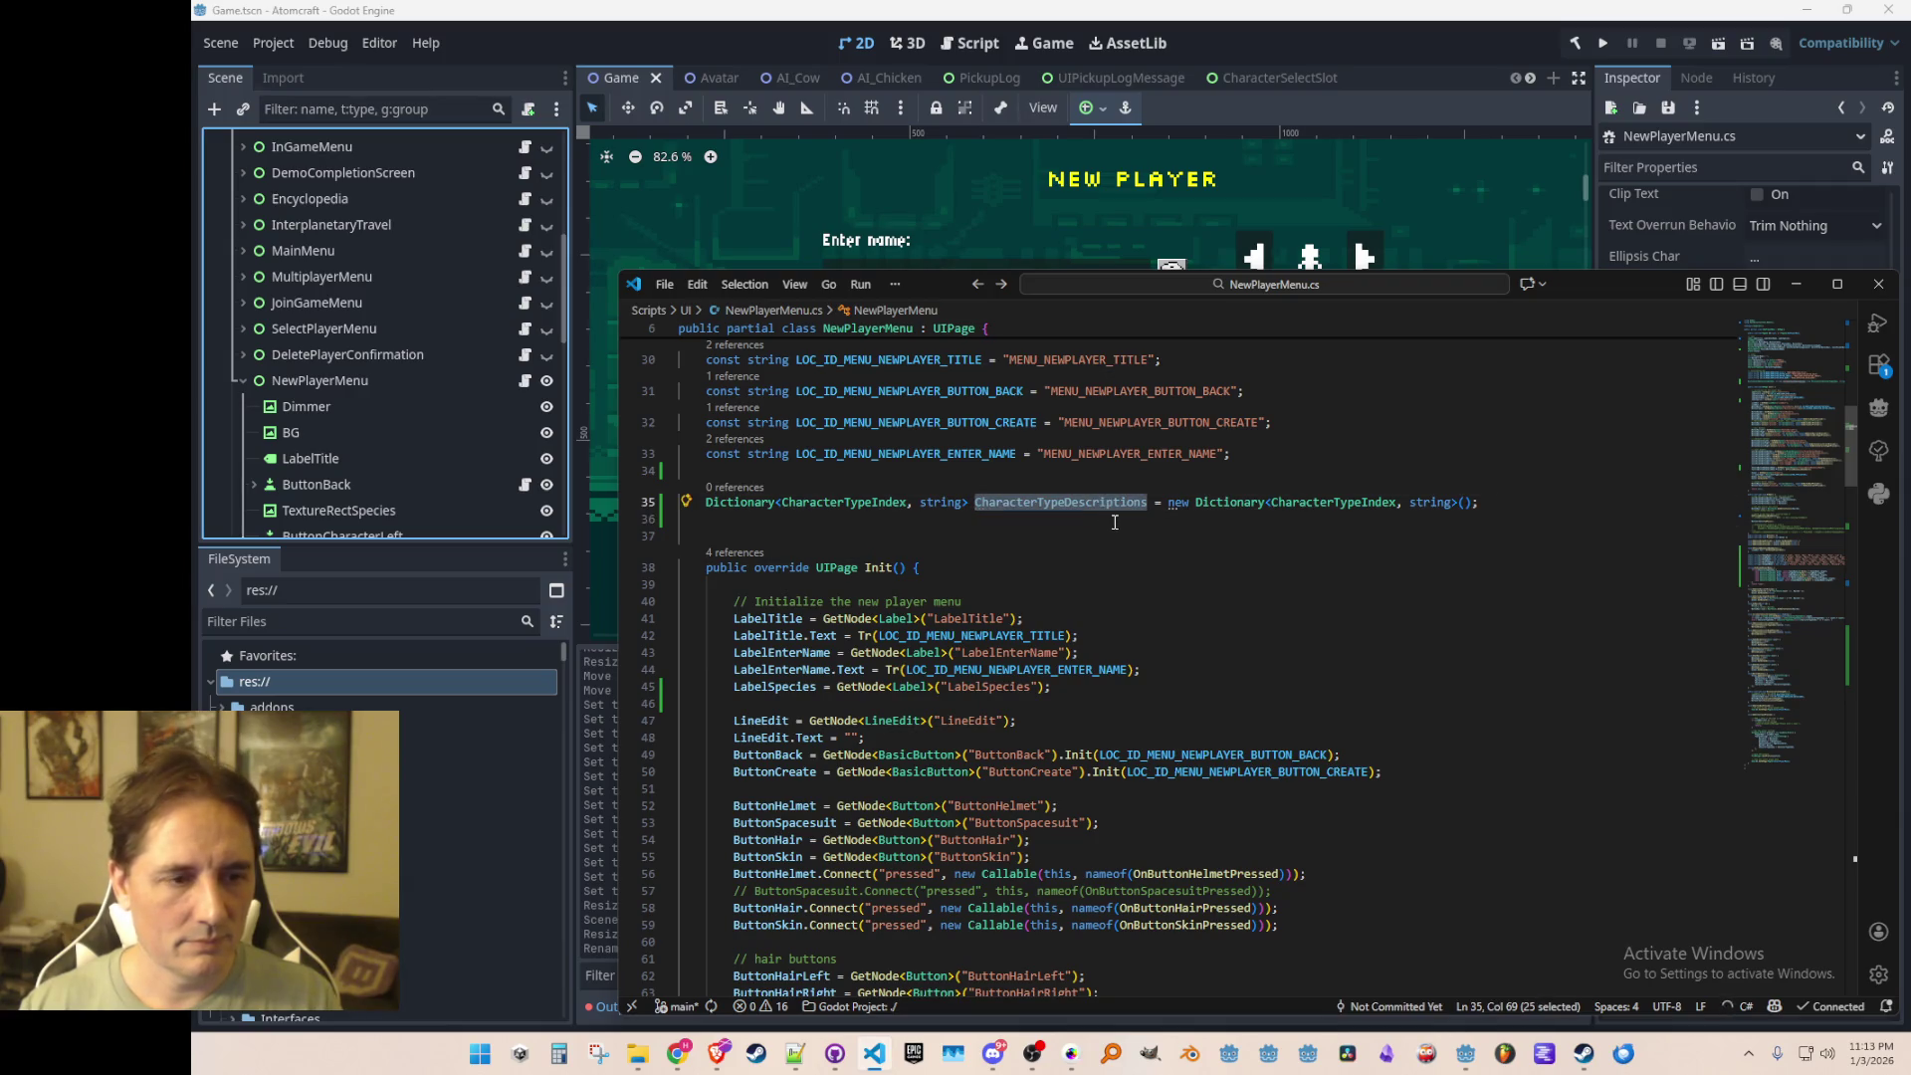
pyautogui.click(1107, 521)
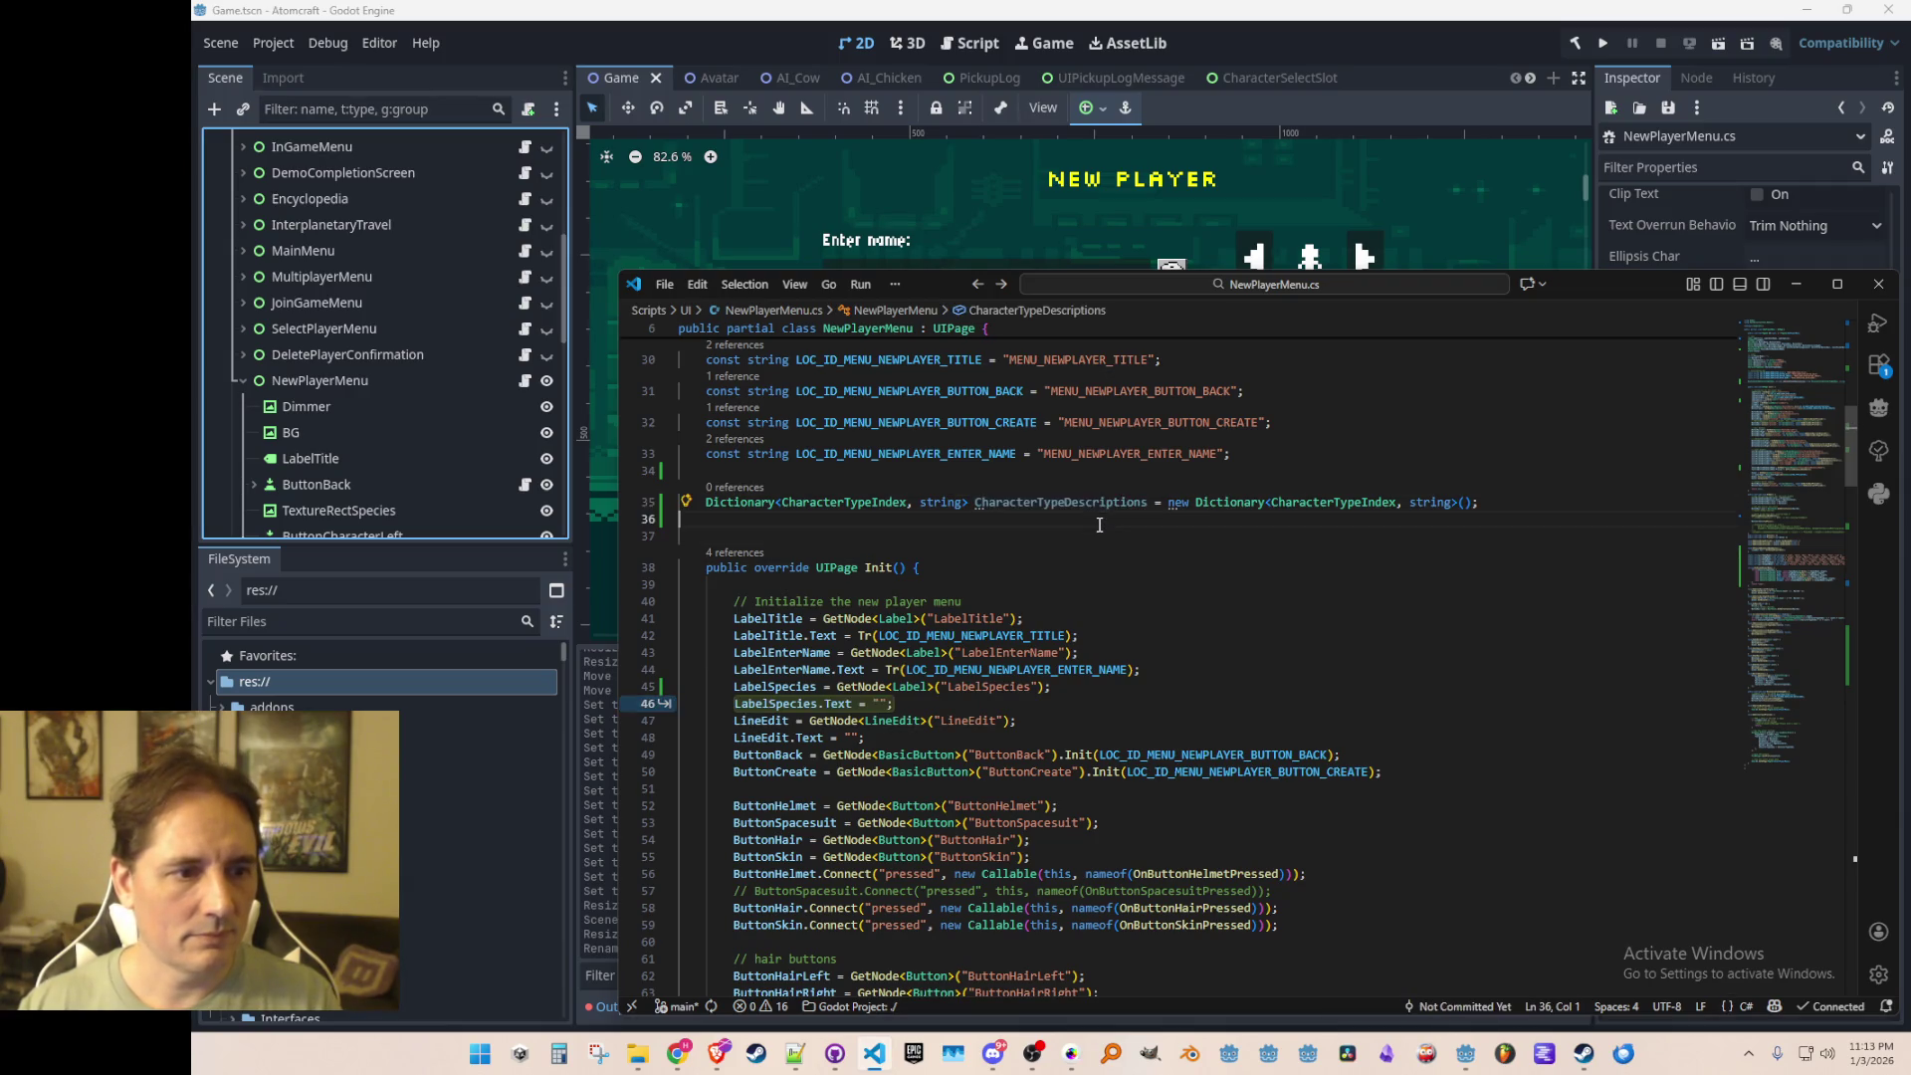
pyautogui.press('Tab')
pyautogui.press('Tab')
pyautogui.hotkey('ctrl', 's')
pyautogui.scroll(-3, 1101, 702)
pyautogui.scroll(1, 1296, 584)
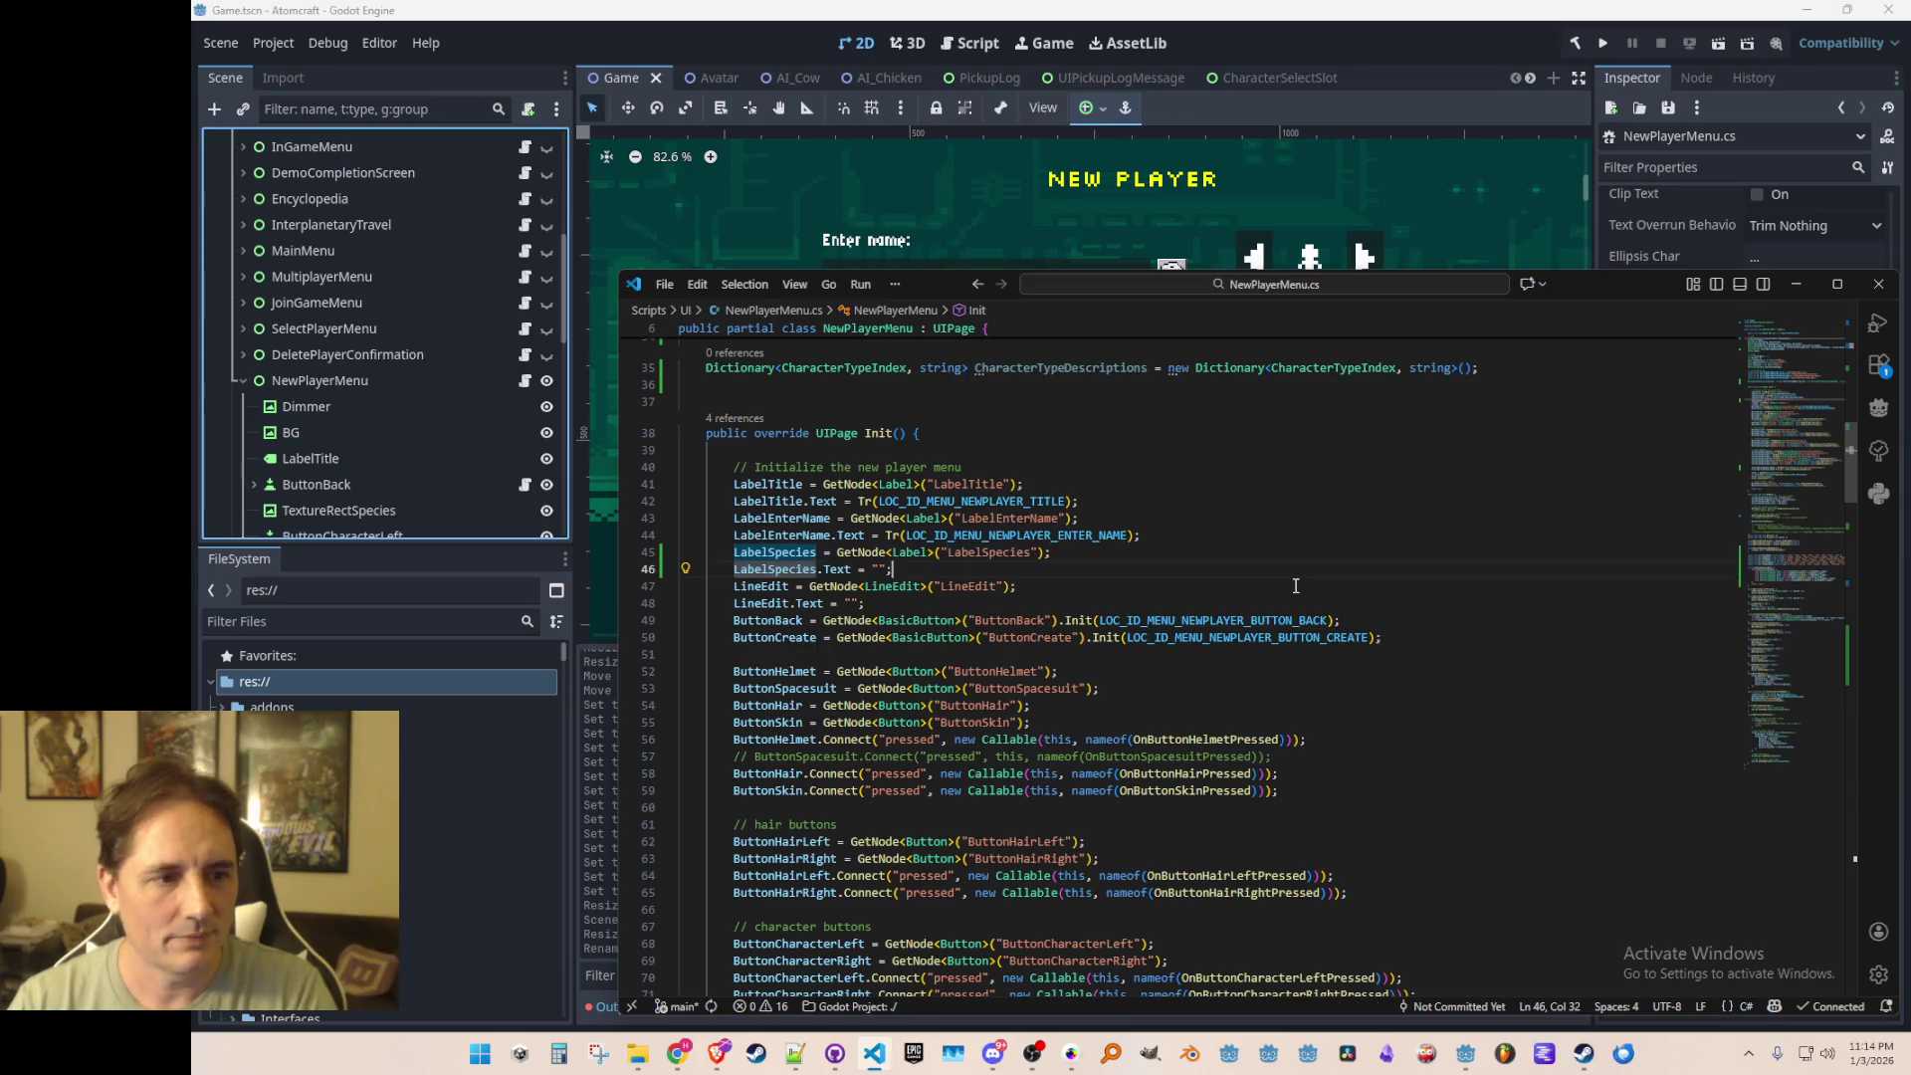
pyautogui.press('Home')
pyautogui.press('Home')
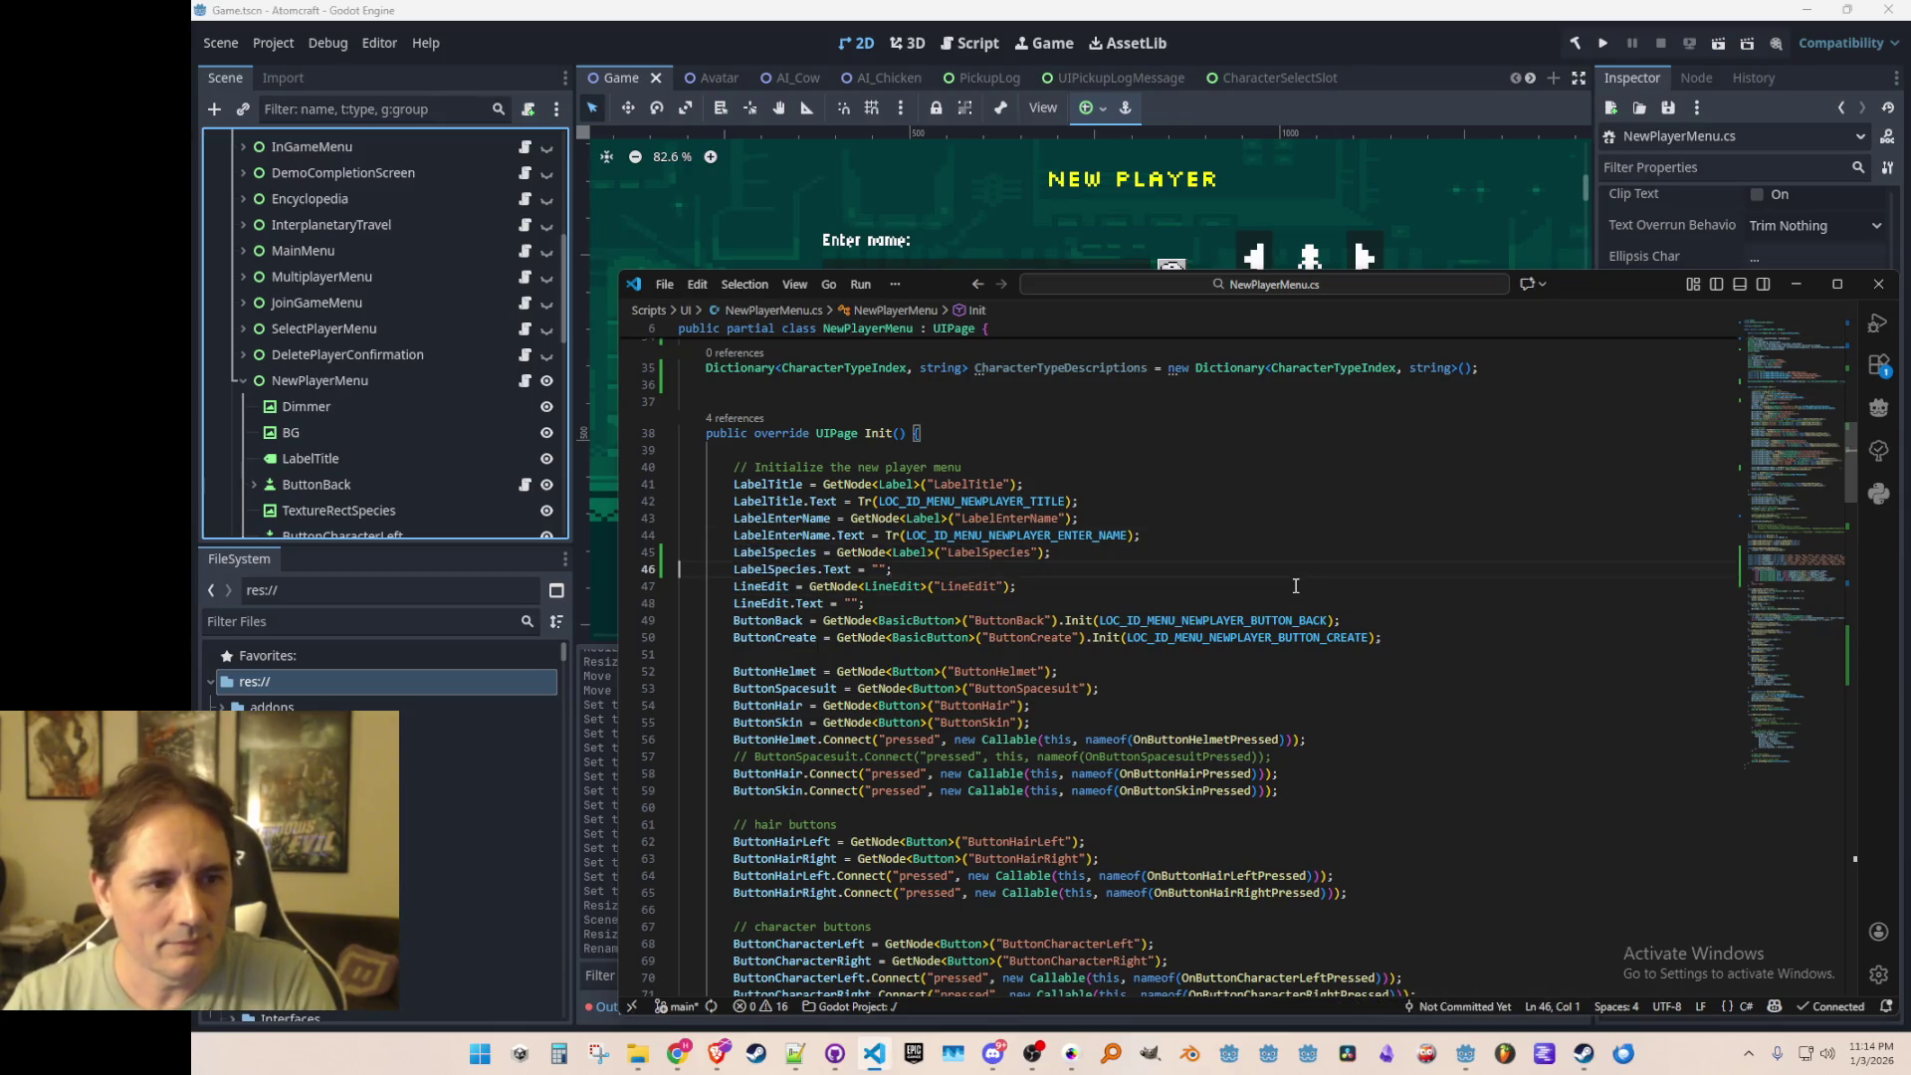
pyautogui.press('Up')
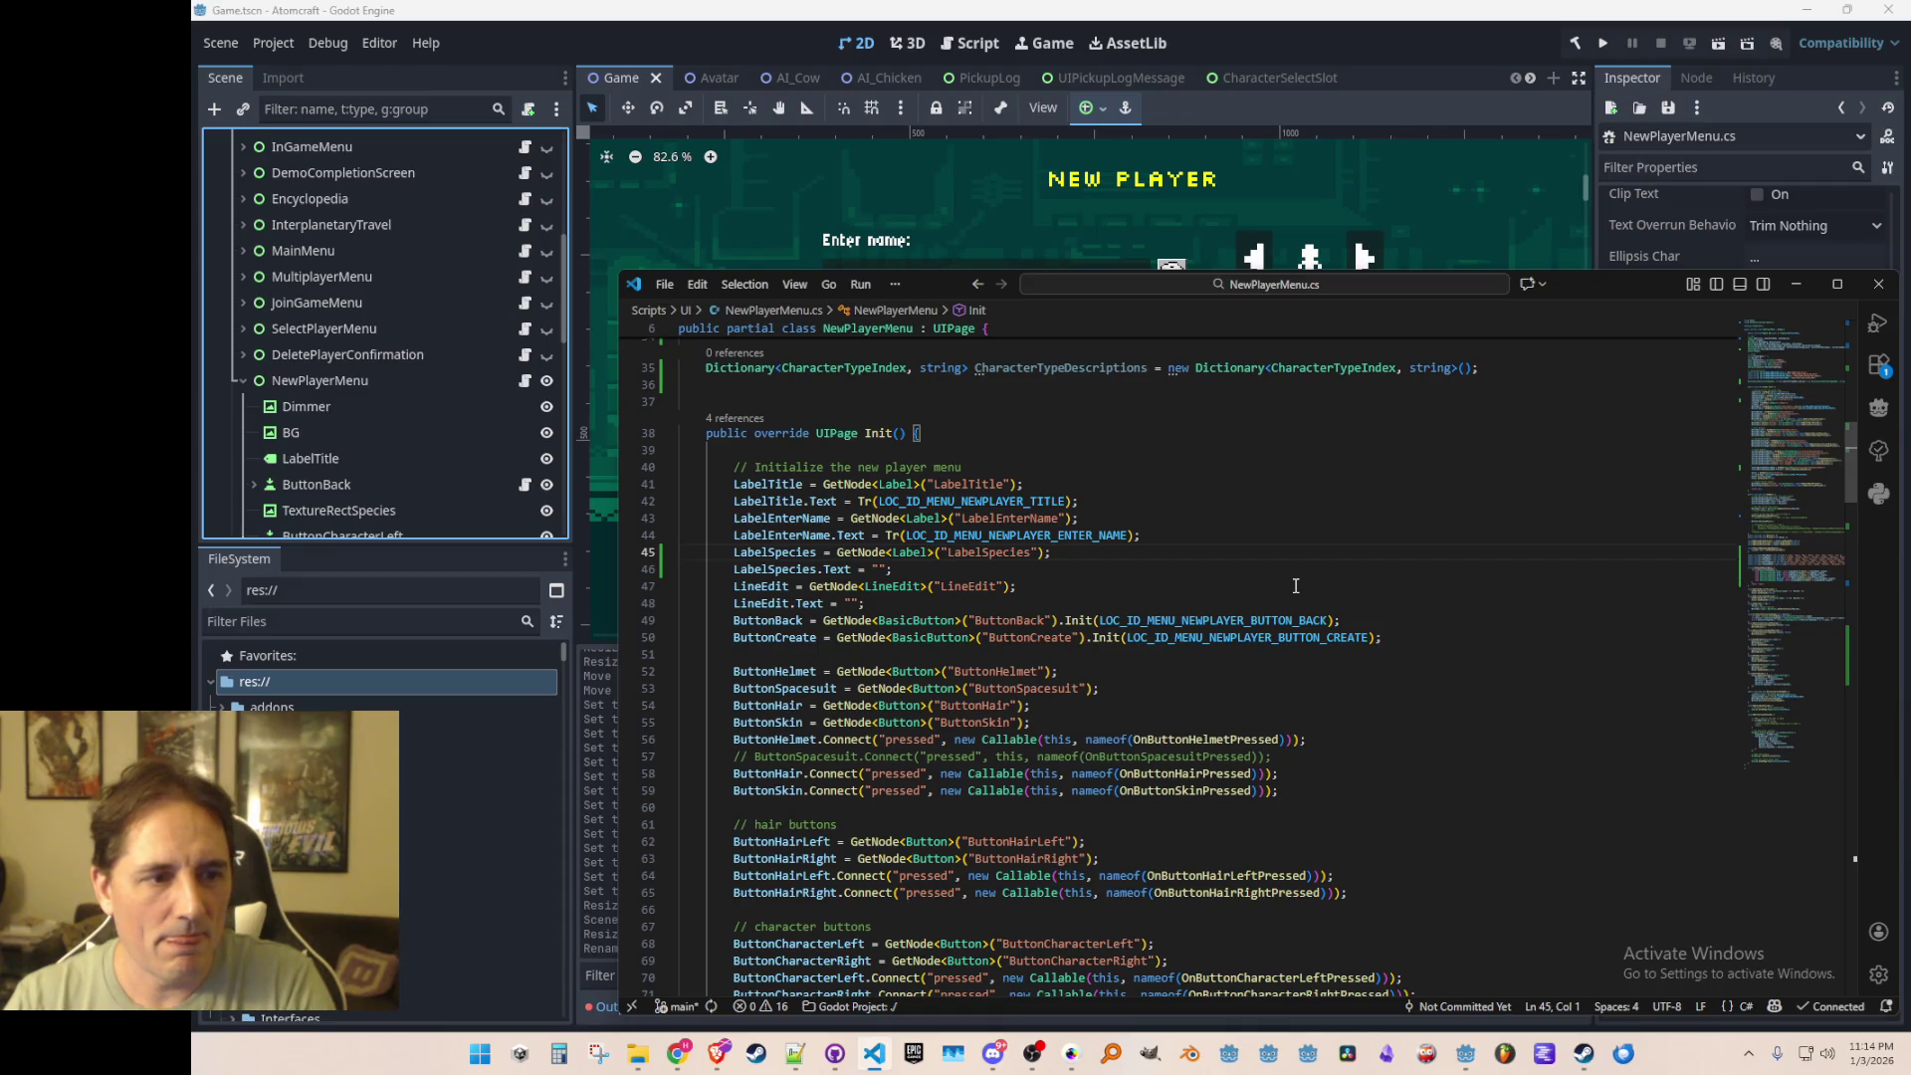
pyautogui.scroll(2, 1284, 587)
pyautogui.scroll(-1, 1244, 573)
# Step: Give CharacterTypeDescriptions a collection initializer and accept Copilot's six suggested species entries
pyautogui.click(1507, 457)
pyautogui.press('BackSpace')
pyautogui.write('{')
pyautogui.press('Return')
pyautogui.write('}')
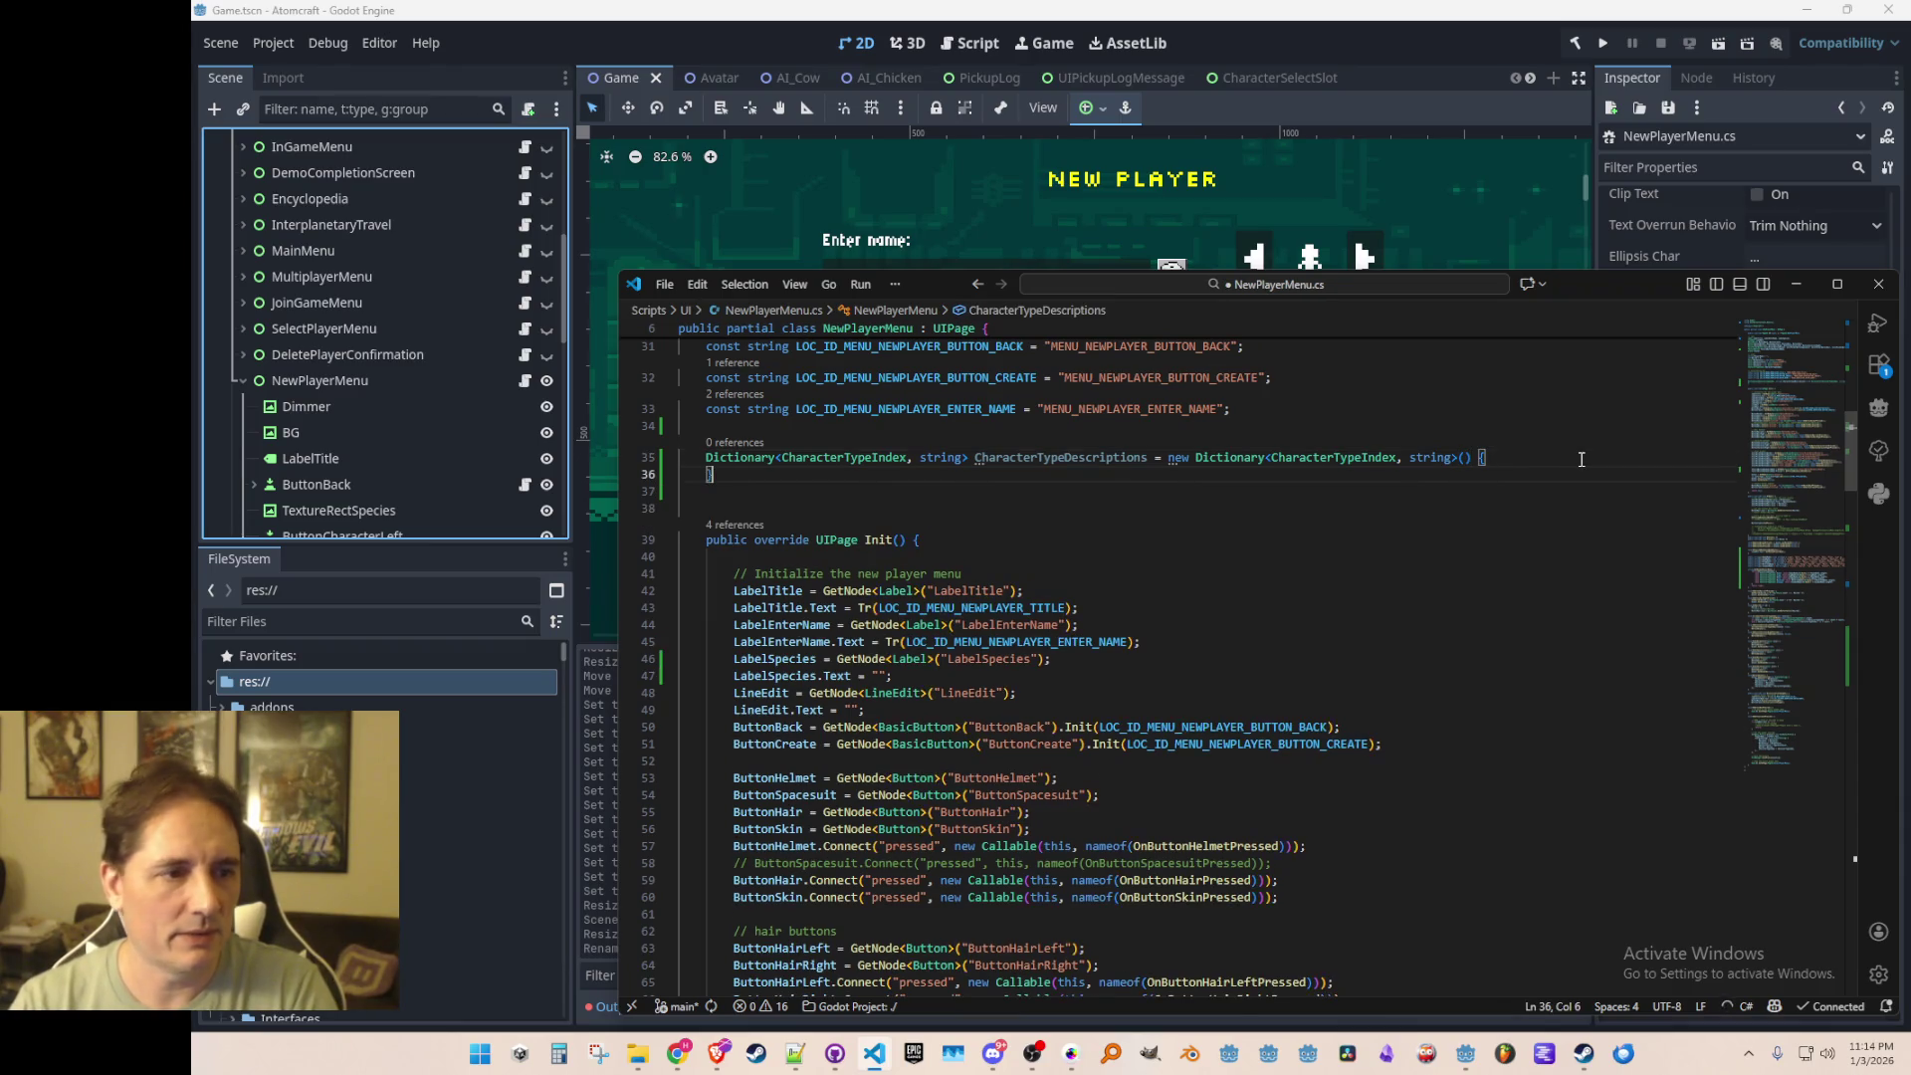
pyautogui.write(';')
pyautogui.press('Up')
pyautogui.press('End')
pyautogui.press('Return')
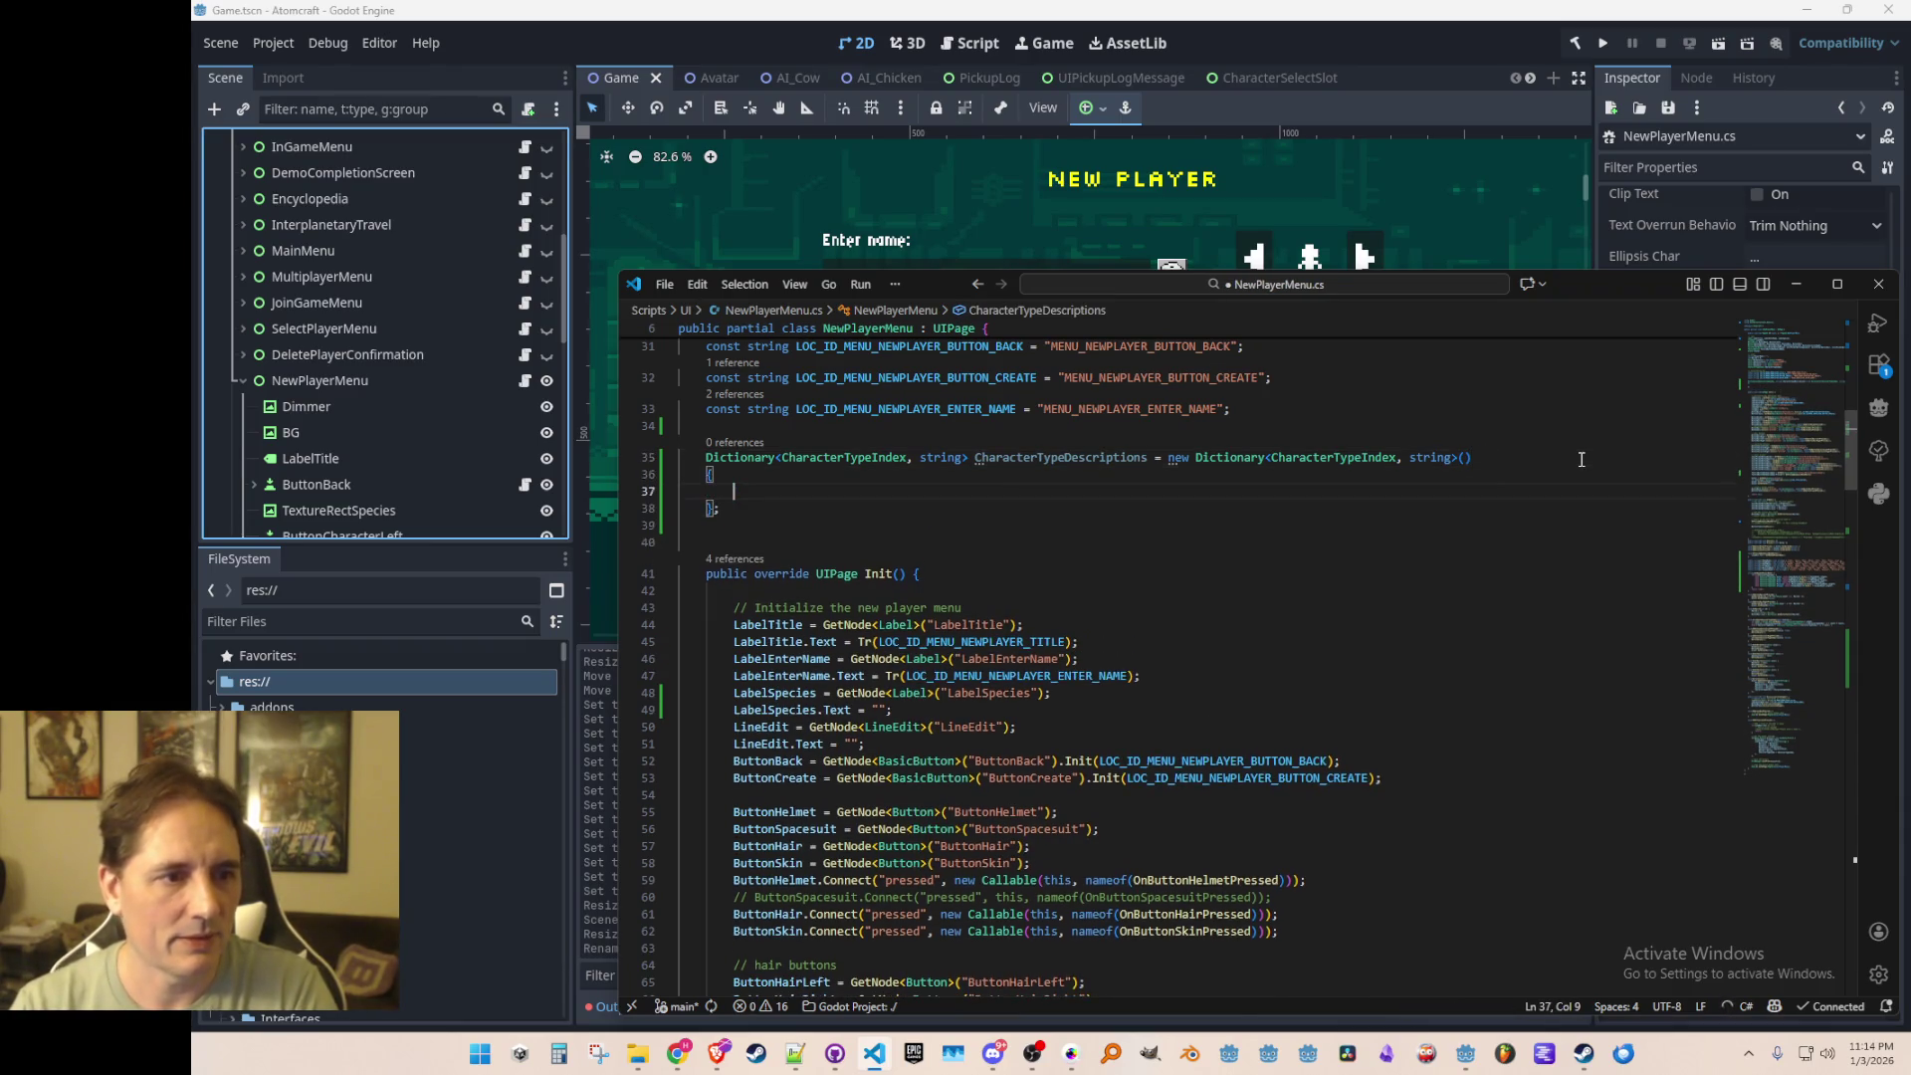
pyautogui.write('{')
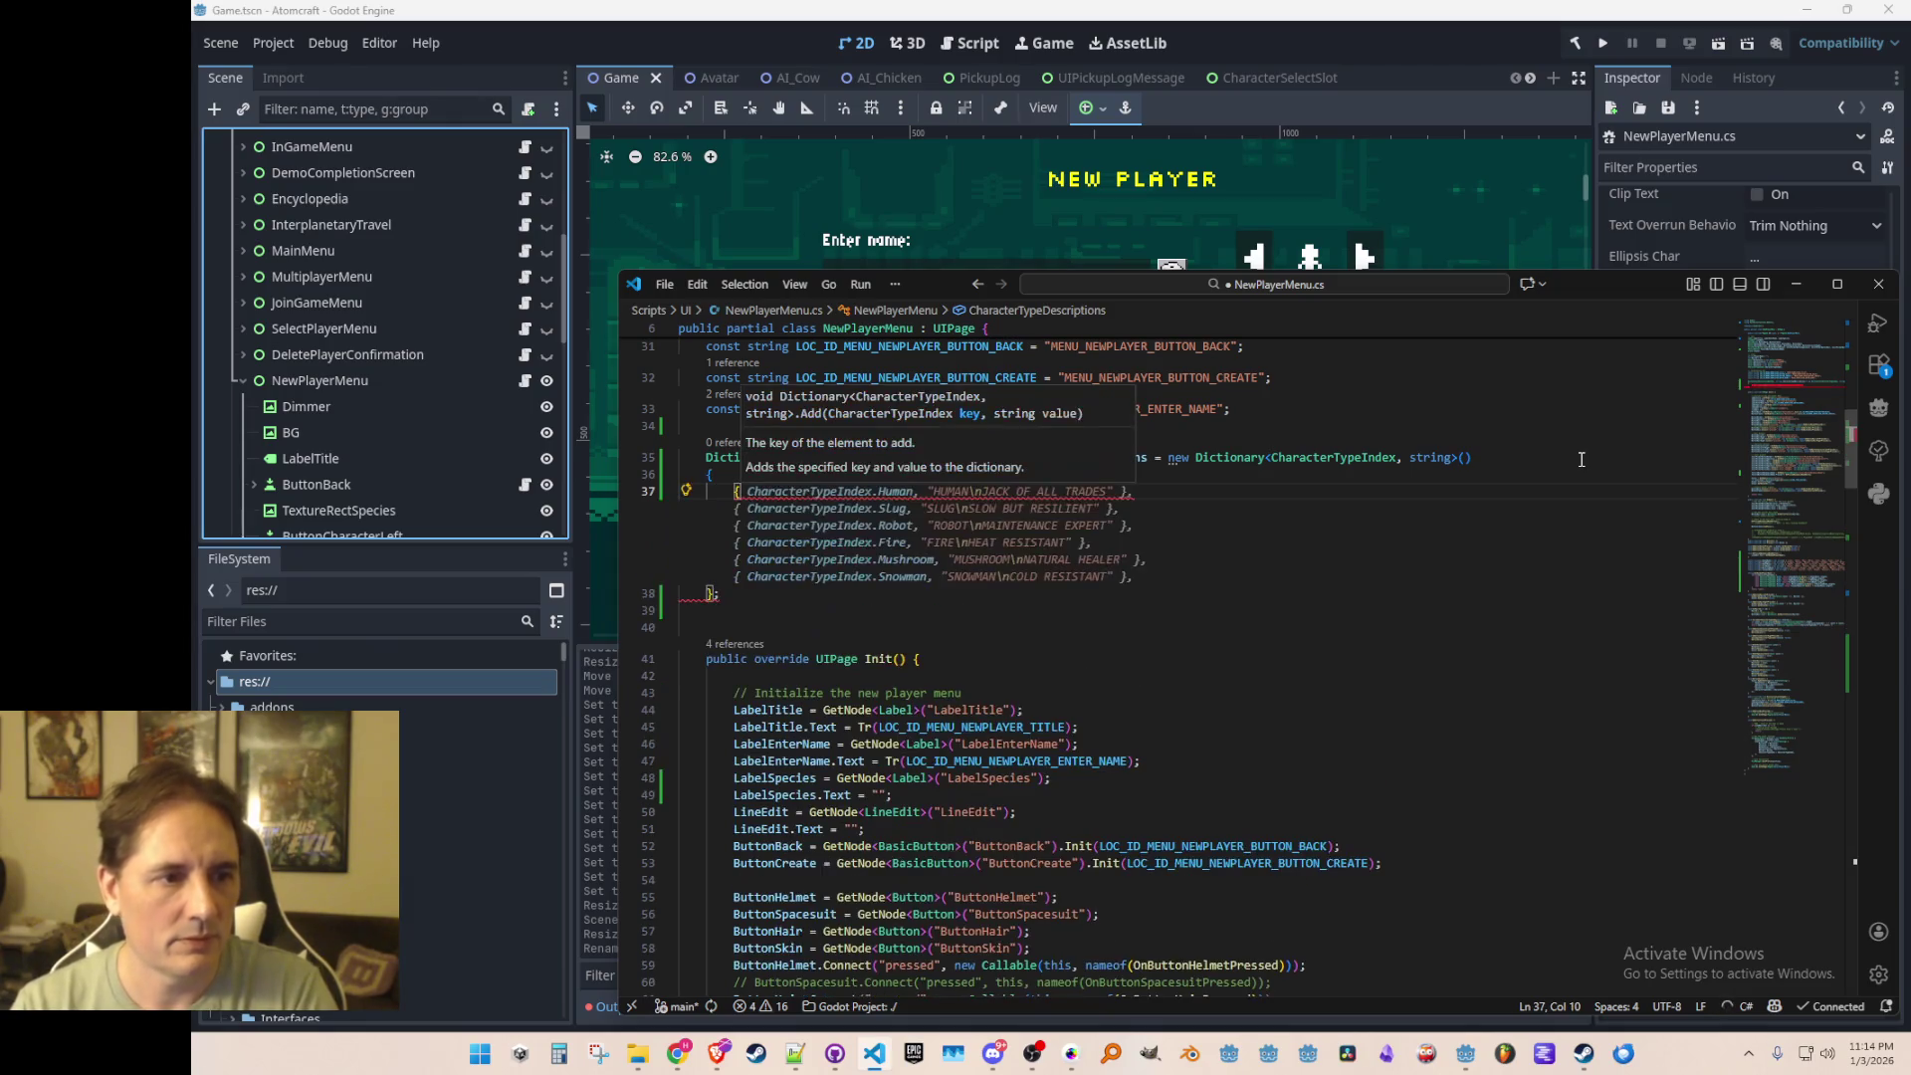
pyautogui.press('Tab')
pyautogui.press('Up')
pyautogui.press('Up')
pyautogui.press('Up')
pyautogui.press('End')
# Step: Replace the Human and Slug descriptions with the SPECIES_HUMAN and SPECIES_SLUG keys
pyautogui.press('Up')
pyautogui.hotkey('ctrl', 'Left')
pyautogui.hotkey('ctrl', 'Left')
pyautogui.hotkey('ctrl', 'Left')
pyautogui.hotkey('shift', 'End')
pyautogui.hotkey('shift', 'Left')
pyautogui.hotkey('shift', 'Left')
pyautogui.hotkey('shift', 'Left')
pyautogui.write('SPECIES_HUMAN')
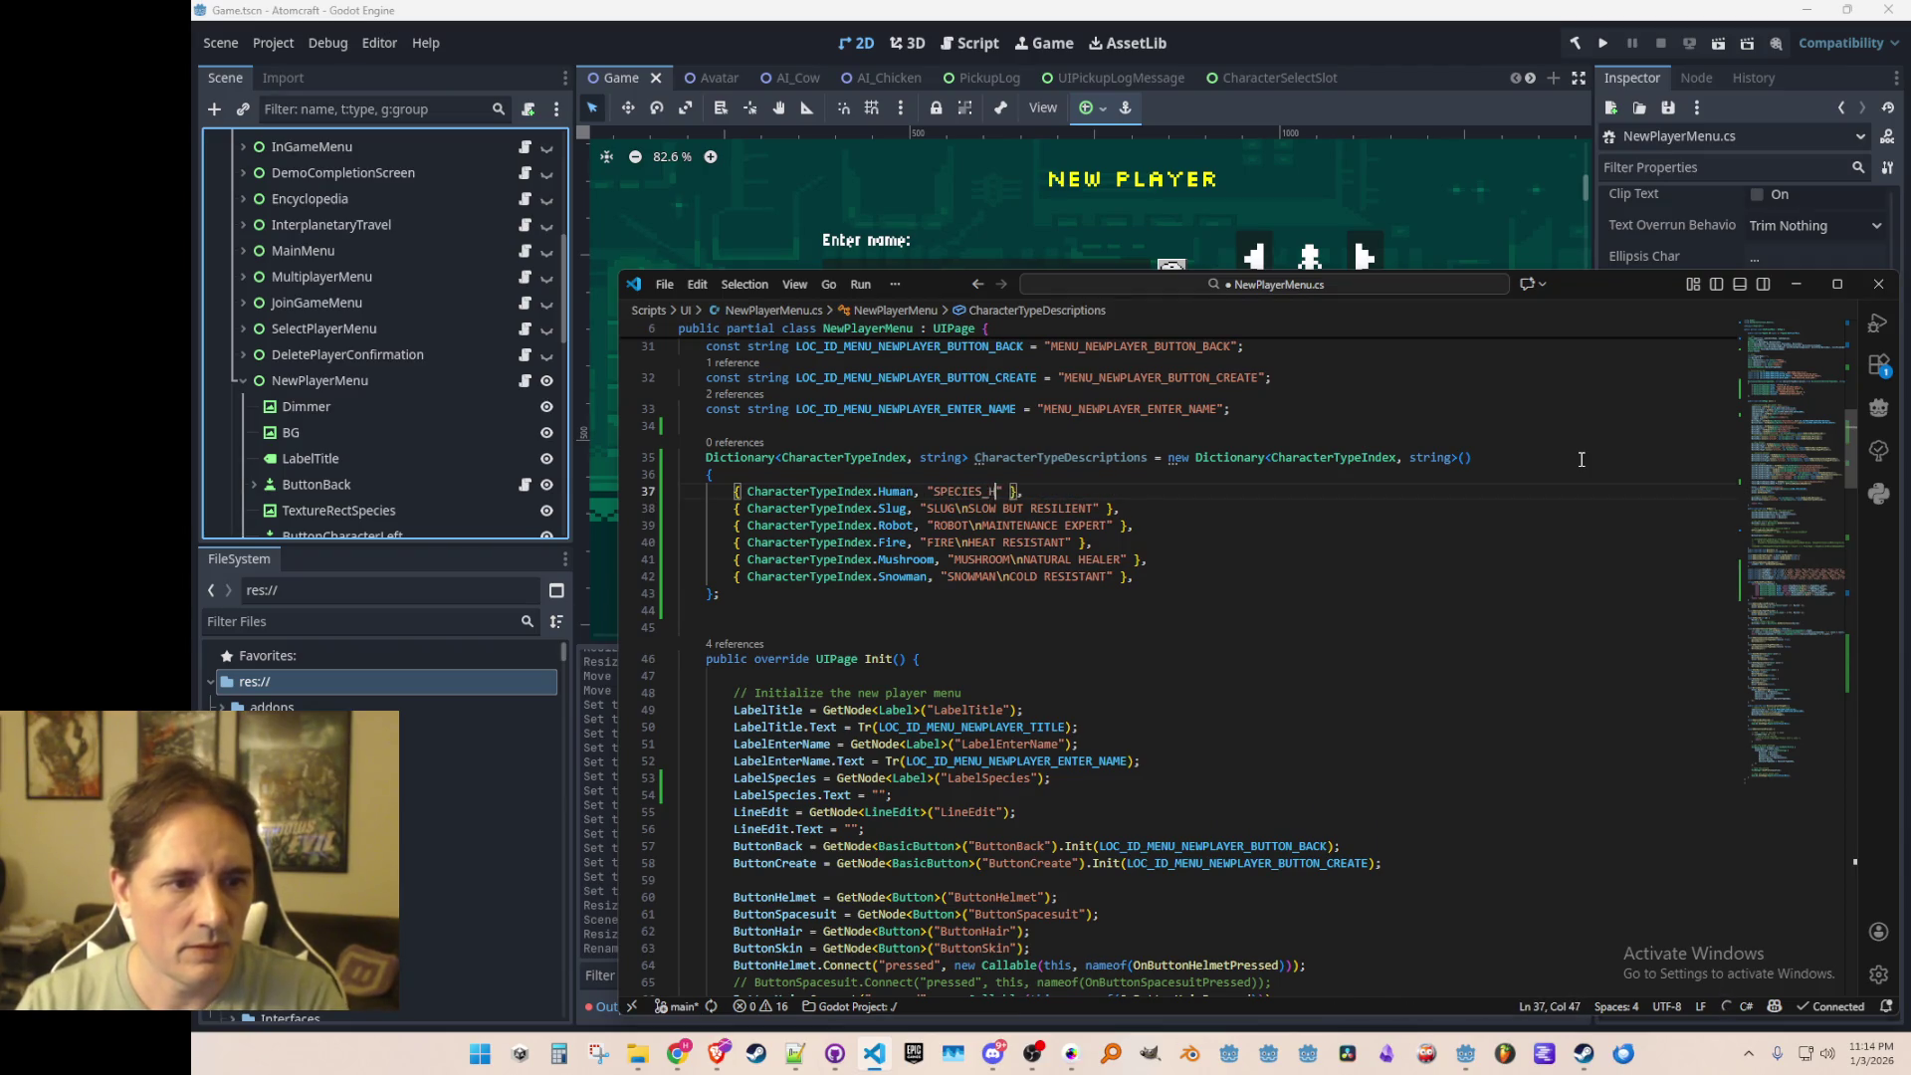
pyautogui.press('Down')
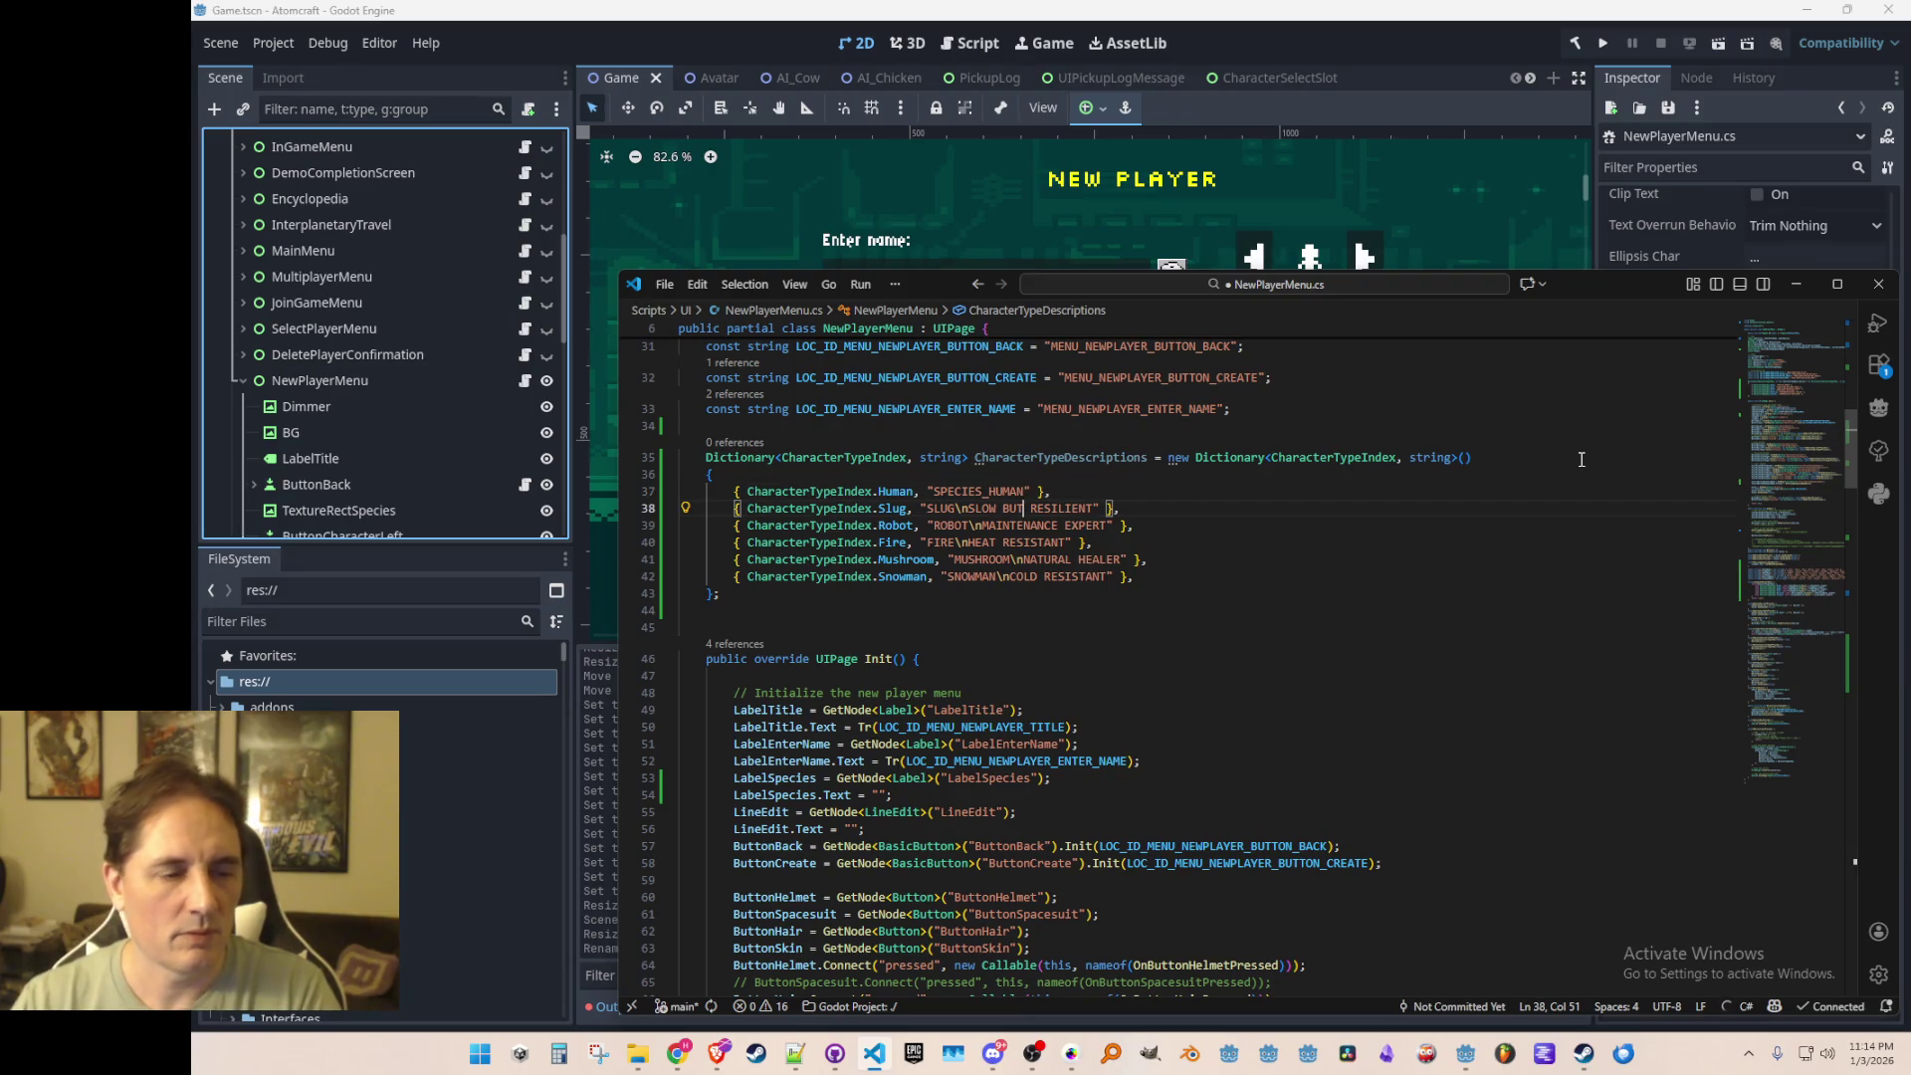
pyautogui.hotkey('ctrl', 's')
pyautogui.hotkey('ctrl', 'Left')
pyautogui.hotkey('ctrl', 'Left')
pyautogui.hotkey('ctrl', 'Left')
pyautogui.hotkey('shift', 'End')
pyautogui.hotkey('shift', 'Left')
pyautogui.hotkey('shift', 'Left')
pyautogui.hotkey('shift', 'Left')
pyautogui.press('Delete')
pyautogui.write('SPECIES_SLUG')
# Step: Fix the entries' indentation, accept SPECIES_ keys for the remaining species through SPECIES_SNOWMAN, and save
pyautogui.press('Down')
pyautogui.press('Home')
pyautogui.press('Home')
pyautogui.hotkey('shift', 'Down')
pyautogui.hotkey('shift', 'Down')
pyautogui.press('Tab')
pyautogui.press('Tab')
pyautogui.hotkey('shift', 'Tab')
pyautogui.press('Tab')
pyautogui.press('Up')
pyautogui.press('Up')
pyautogui.press('Up')
pyautogui.press('Tab')
pyautogui.press('Up')
pyautogui.hotkey('ctrl', 's')
# Step: Go to the species-label line 53 in Init and trim it to prompt a Tr() completion
pyautogui.doubleClick(1122, 458)
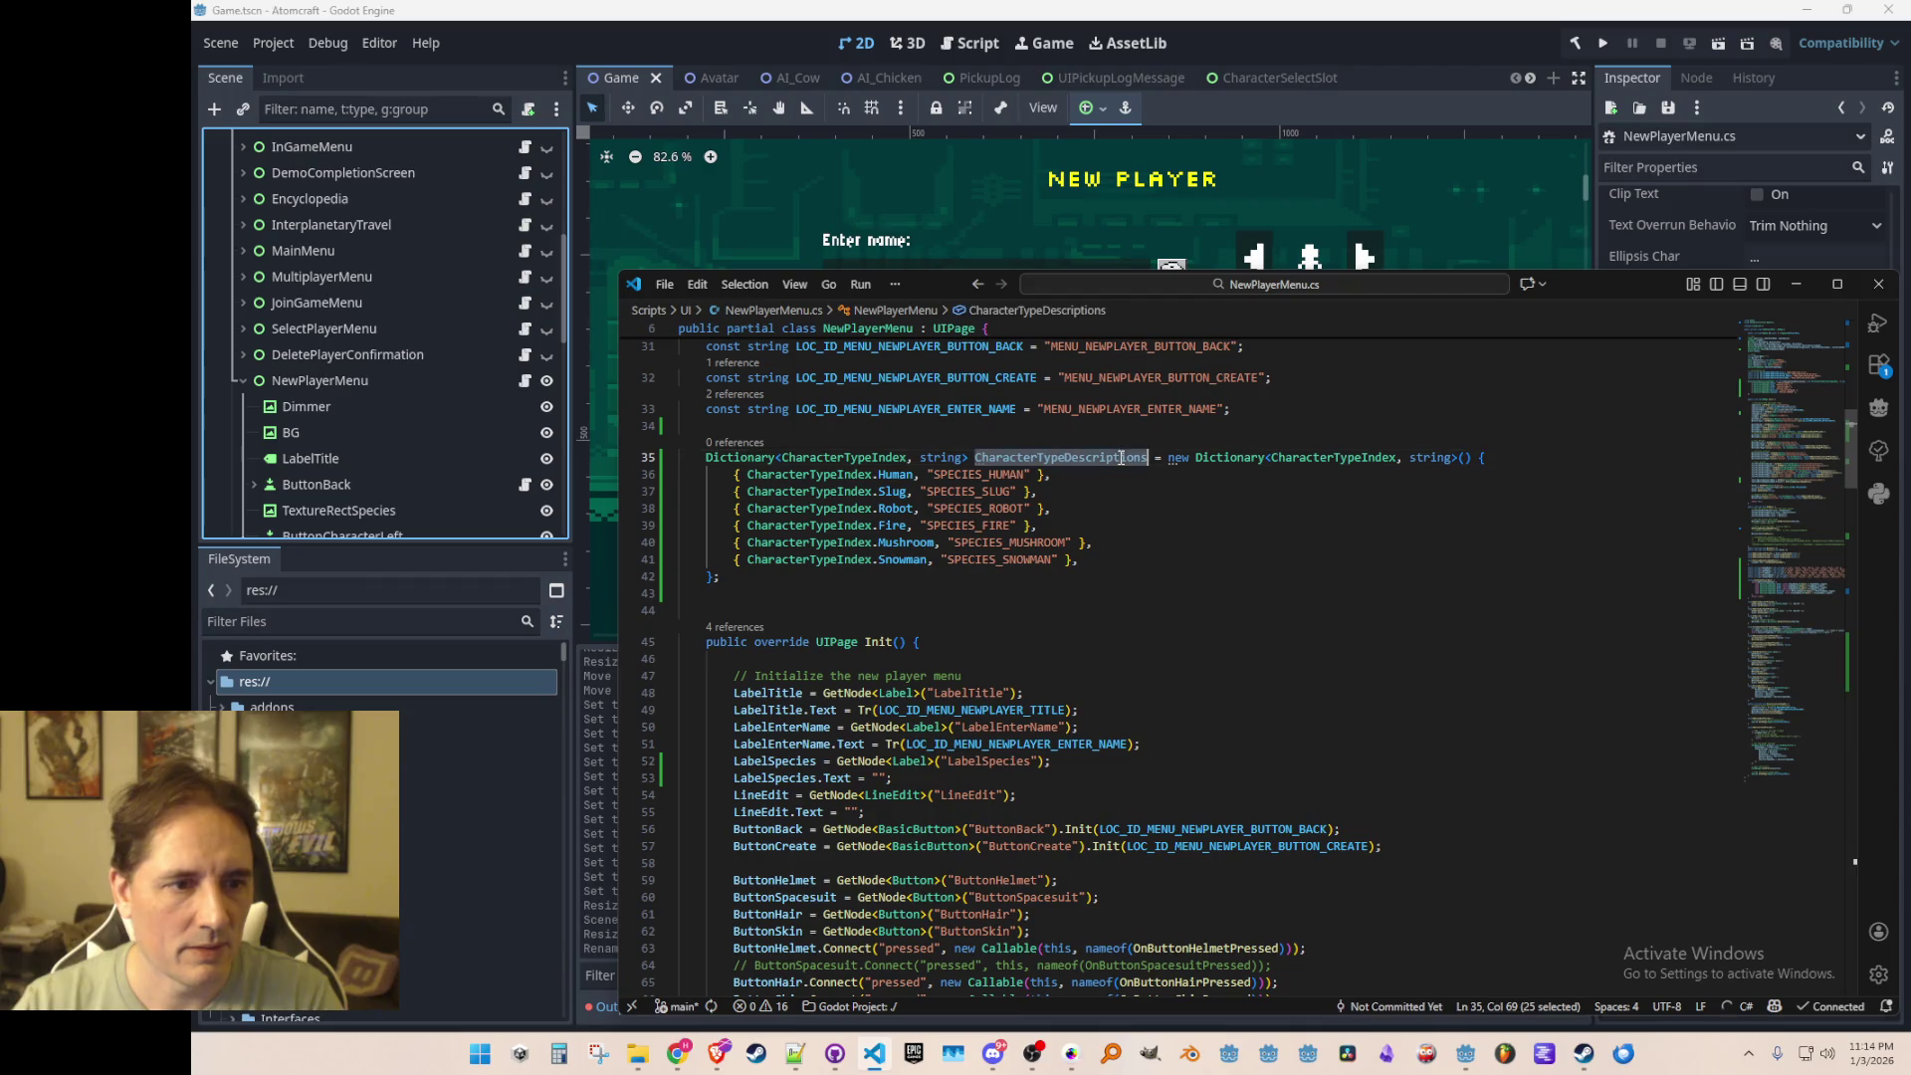
pyautogui.click(1192, 553)
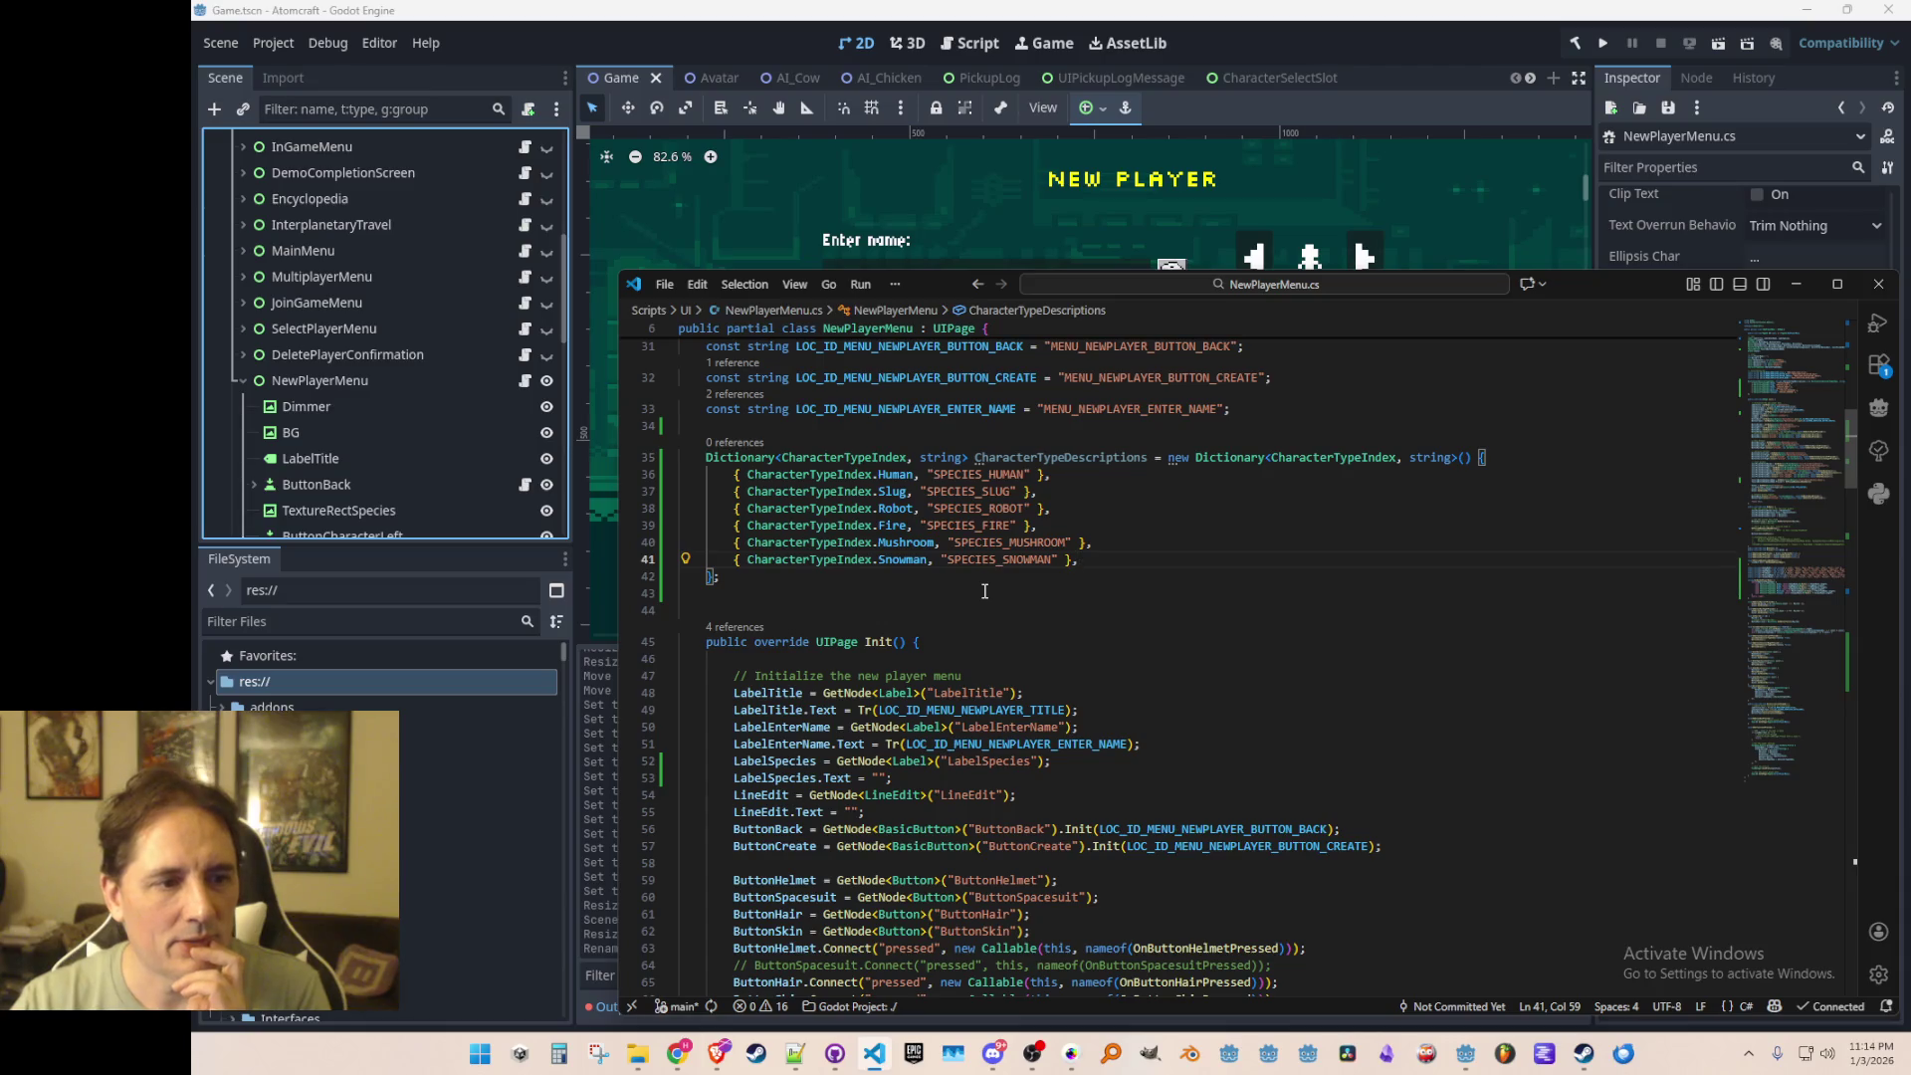
pyautogui.scroll(-6, 984, 592)
pyautogui.moveTo(974, 673)
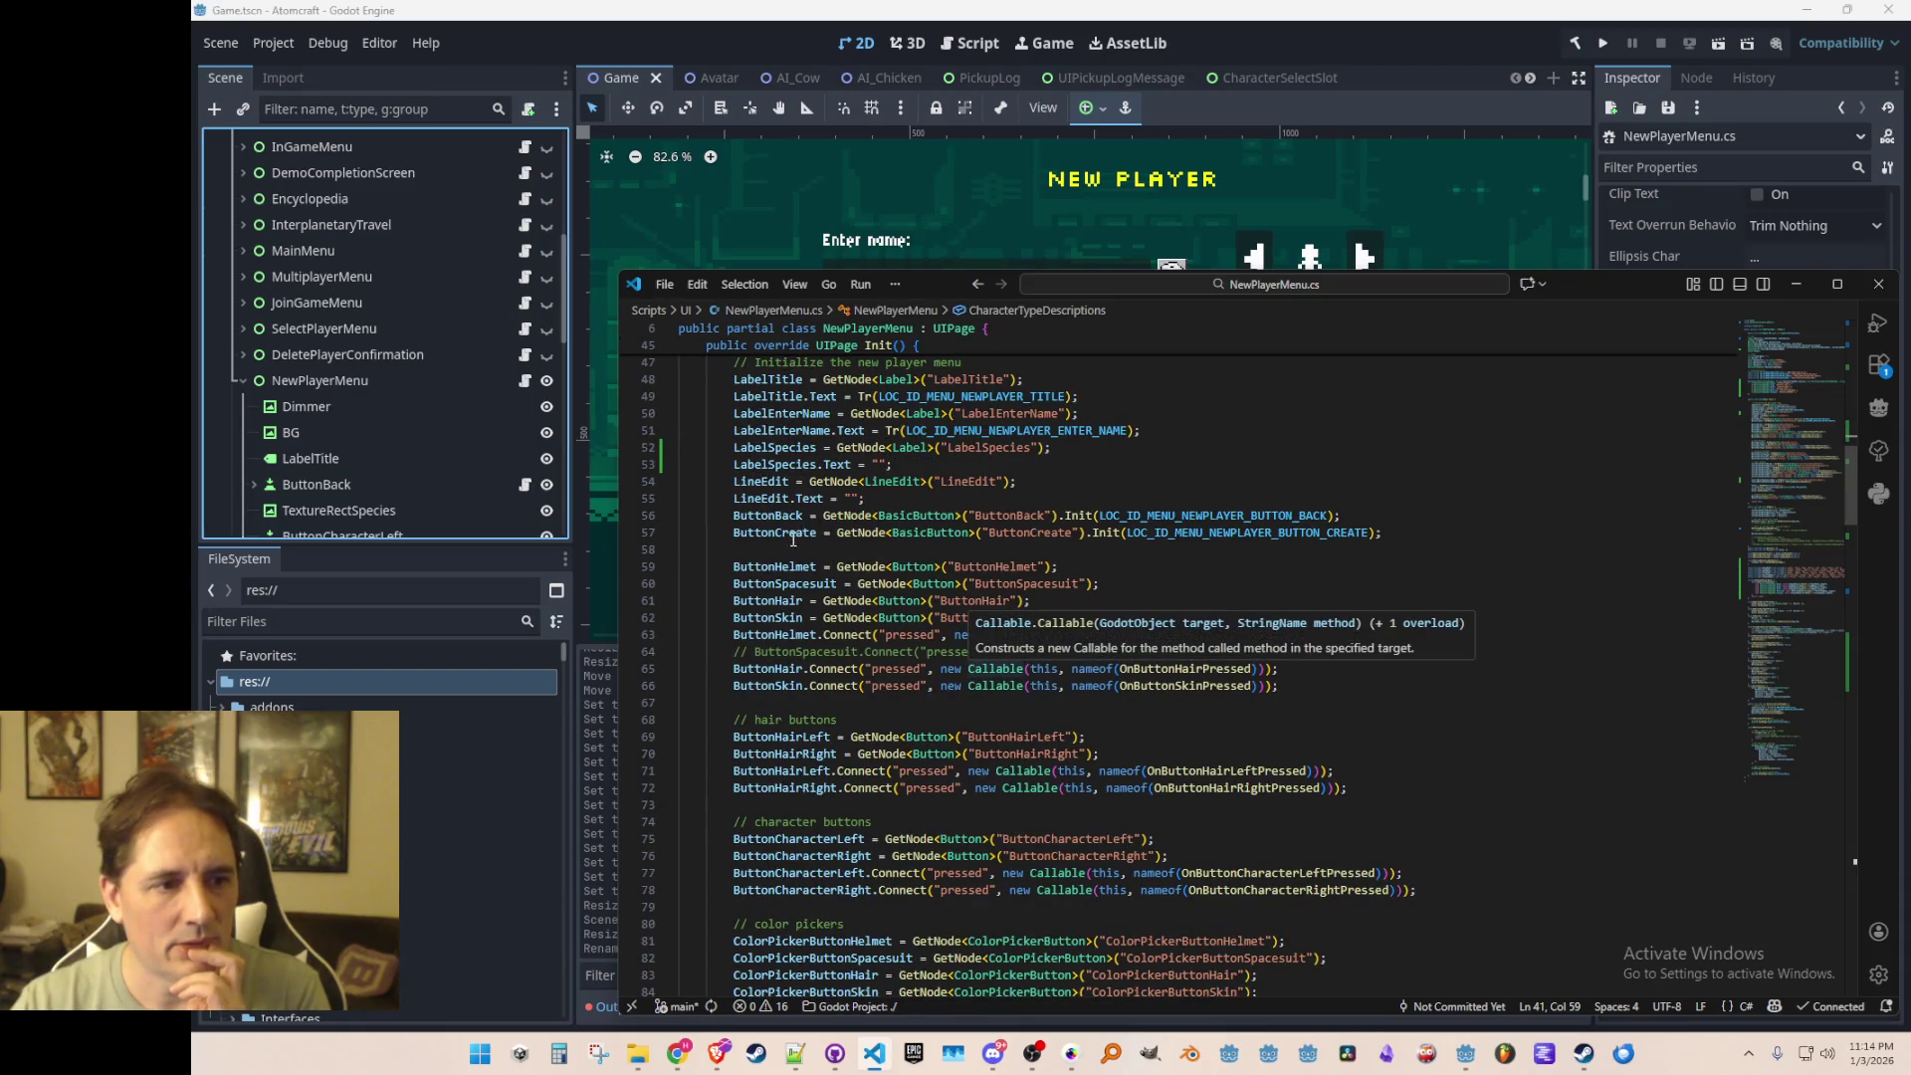
pyautogui.click(890, 498)
pyautogui.press('Up')
pyautogui.press('Up')
pyautogui.scroll(3, 1220, 753)
pyautogui.press('BackSpace')
pyautogui.press('BackSpace')
pyautogui.press('BackSpace')
# Step: Accept the completion so Init sets LabelSpecies.Text through Tr(), and save
pyautogui.press('Tab')
pyautogui.hotkey('ctrl', 's')
pyautogui.hotkey('ctrl', 'l')
pyautogui.press('Down')
# Step: In RefreshAvatar's definition, add LabelSpecies.Text = Tr(CharacterTypeDescriptions[CharacterTypeIndex]);
pyautogui.scroll(-20, 1394, 697)
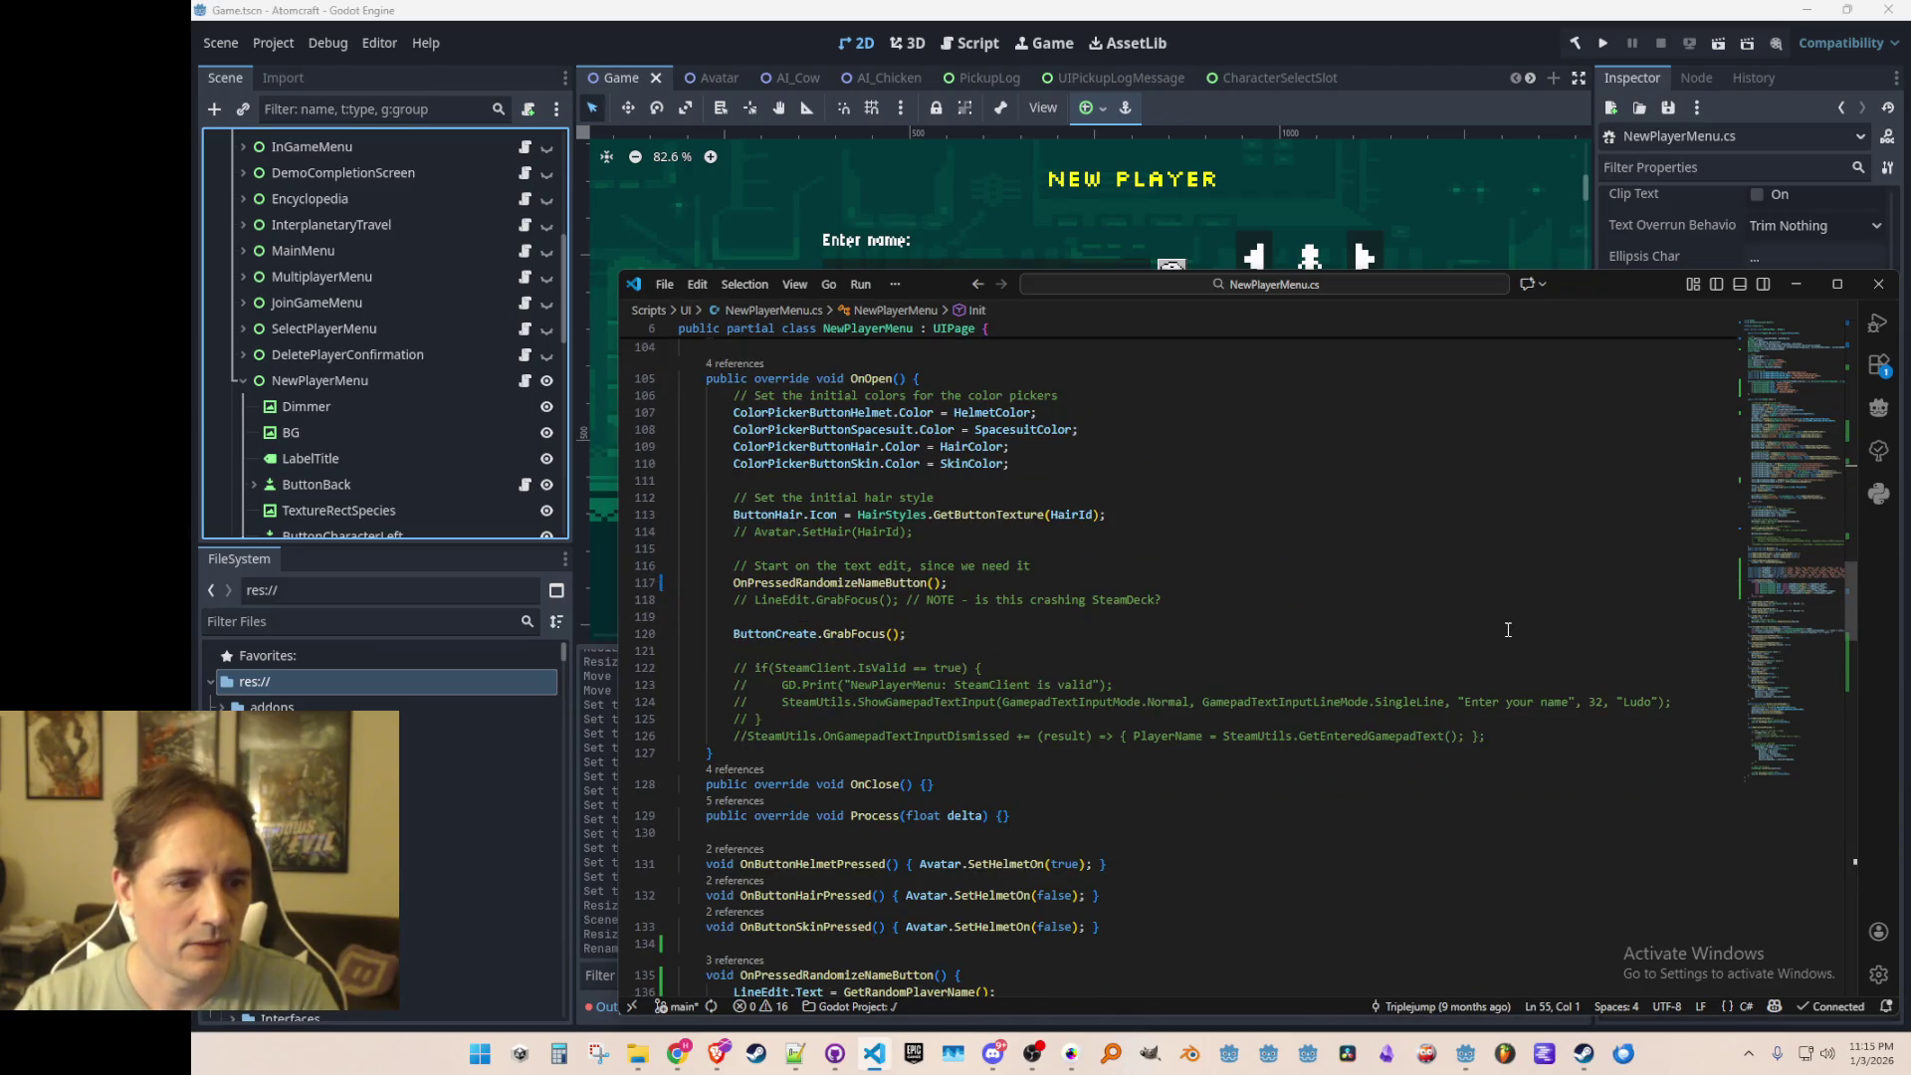
pyautogui.scroll(-7, 1508, 628)
pyautogui.scroll(-3, 1500, 635)
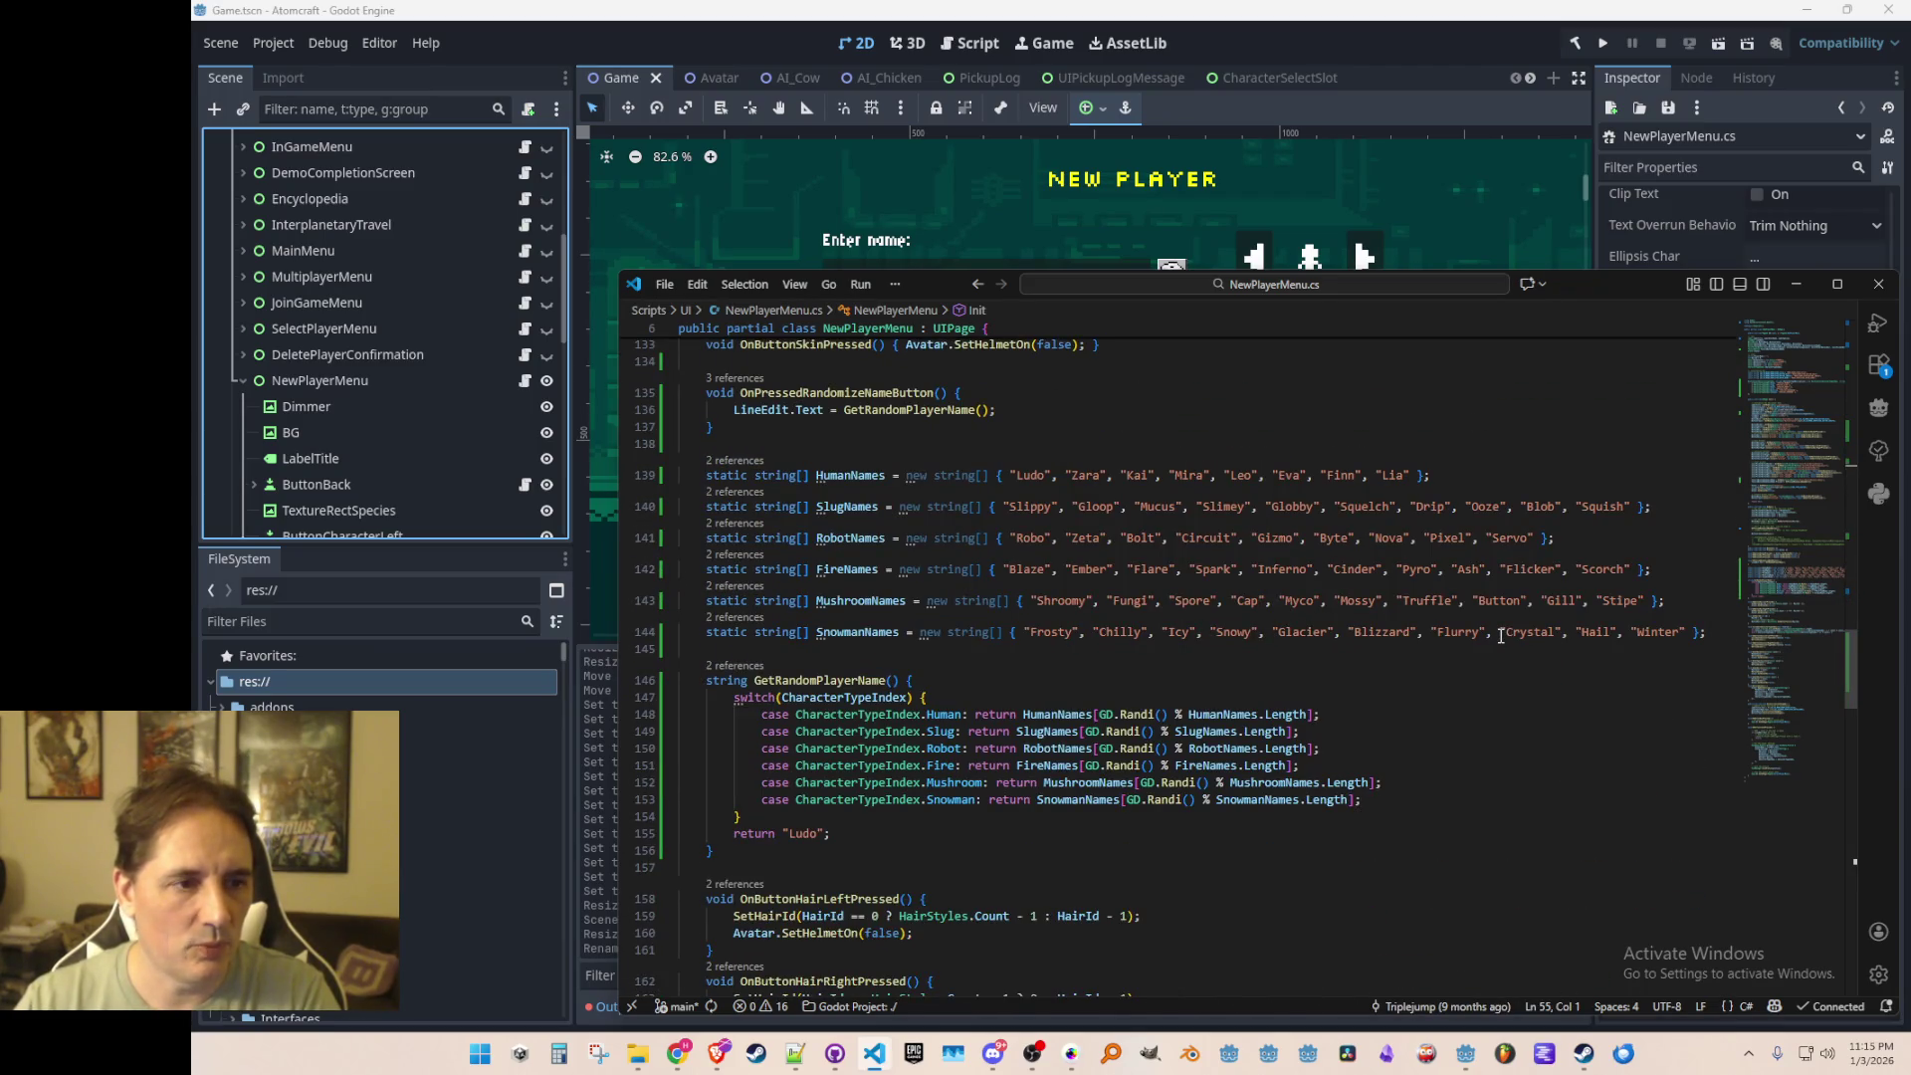
pyautogui.scroll(-10, 1500, 635)
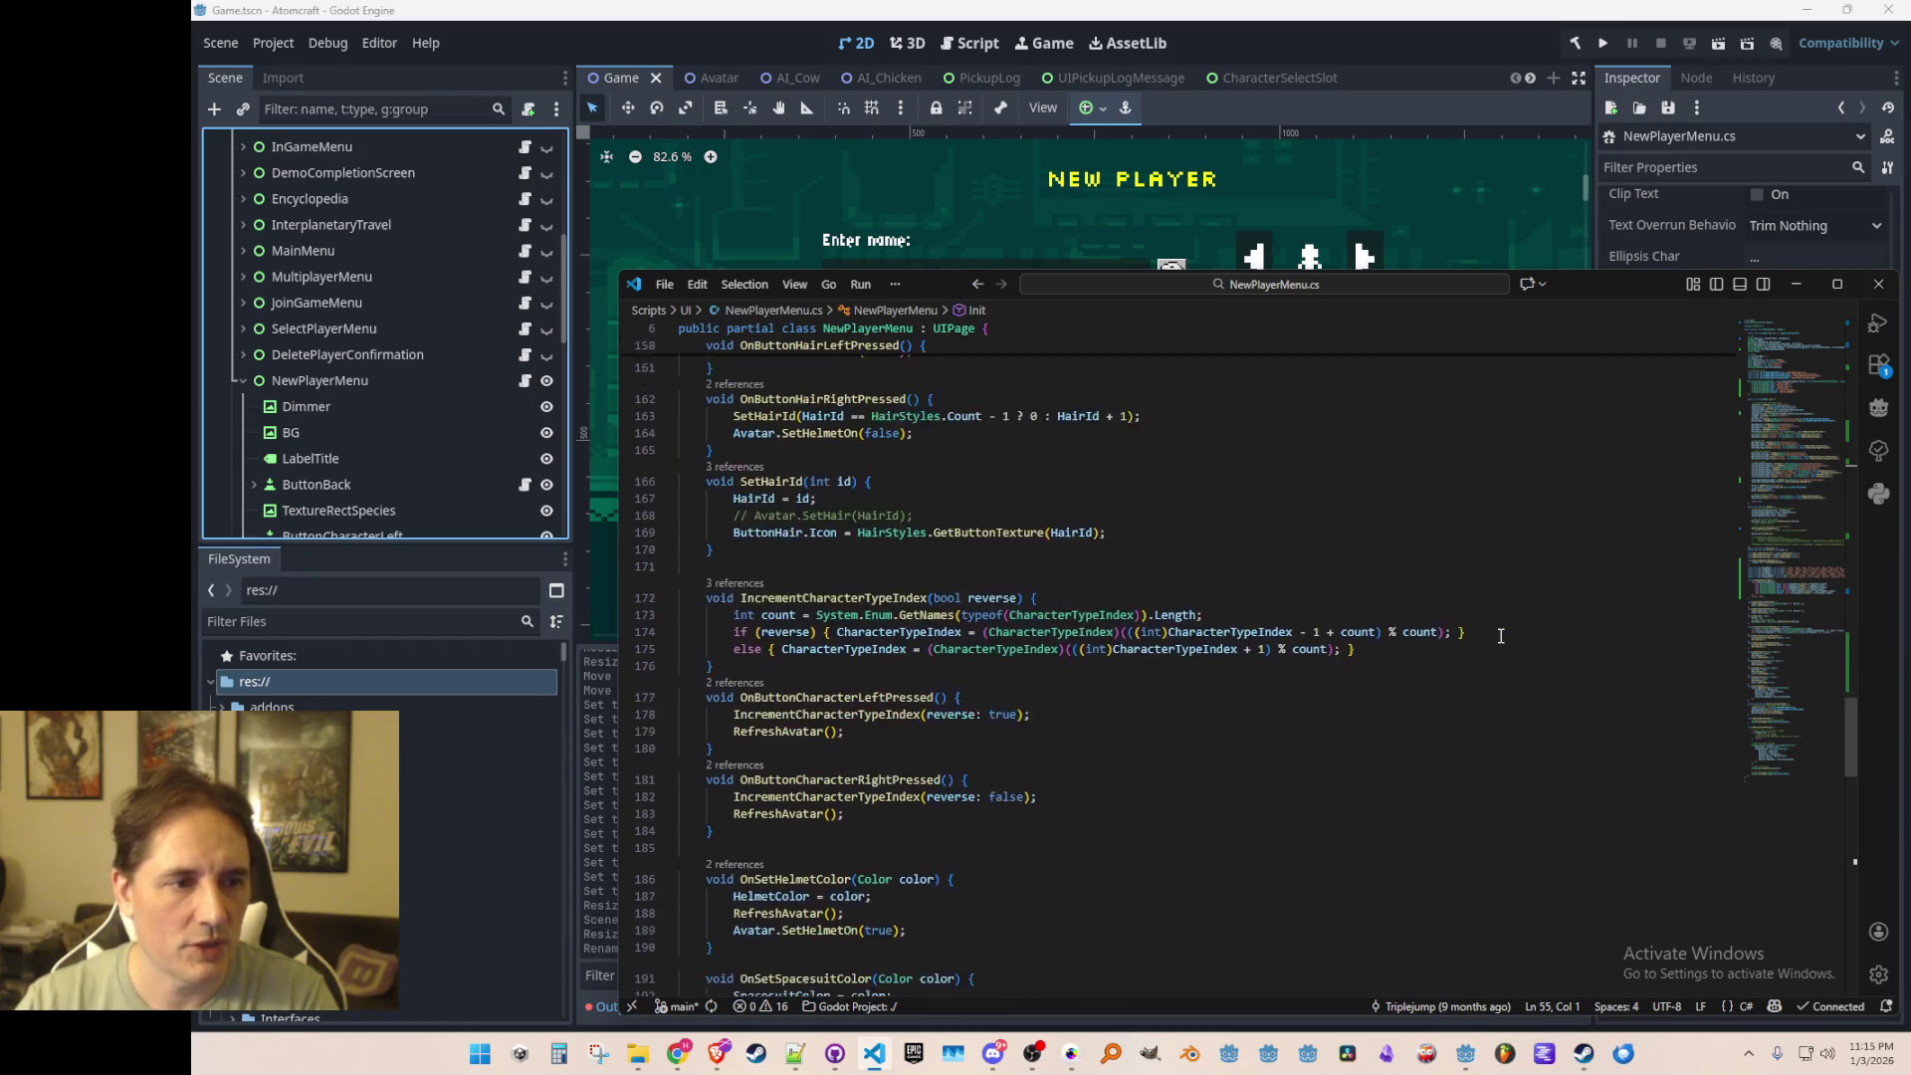
pyautogui.scroll(-2, 1500, 635)
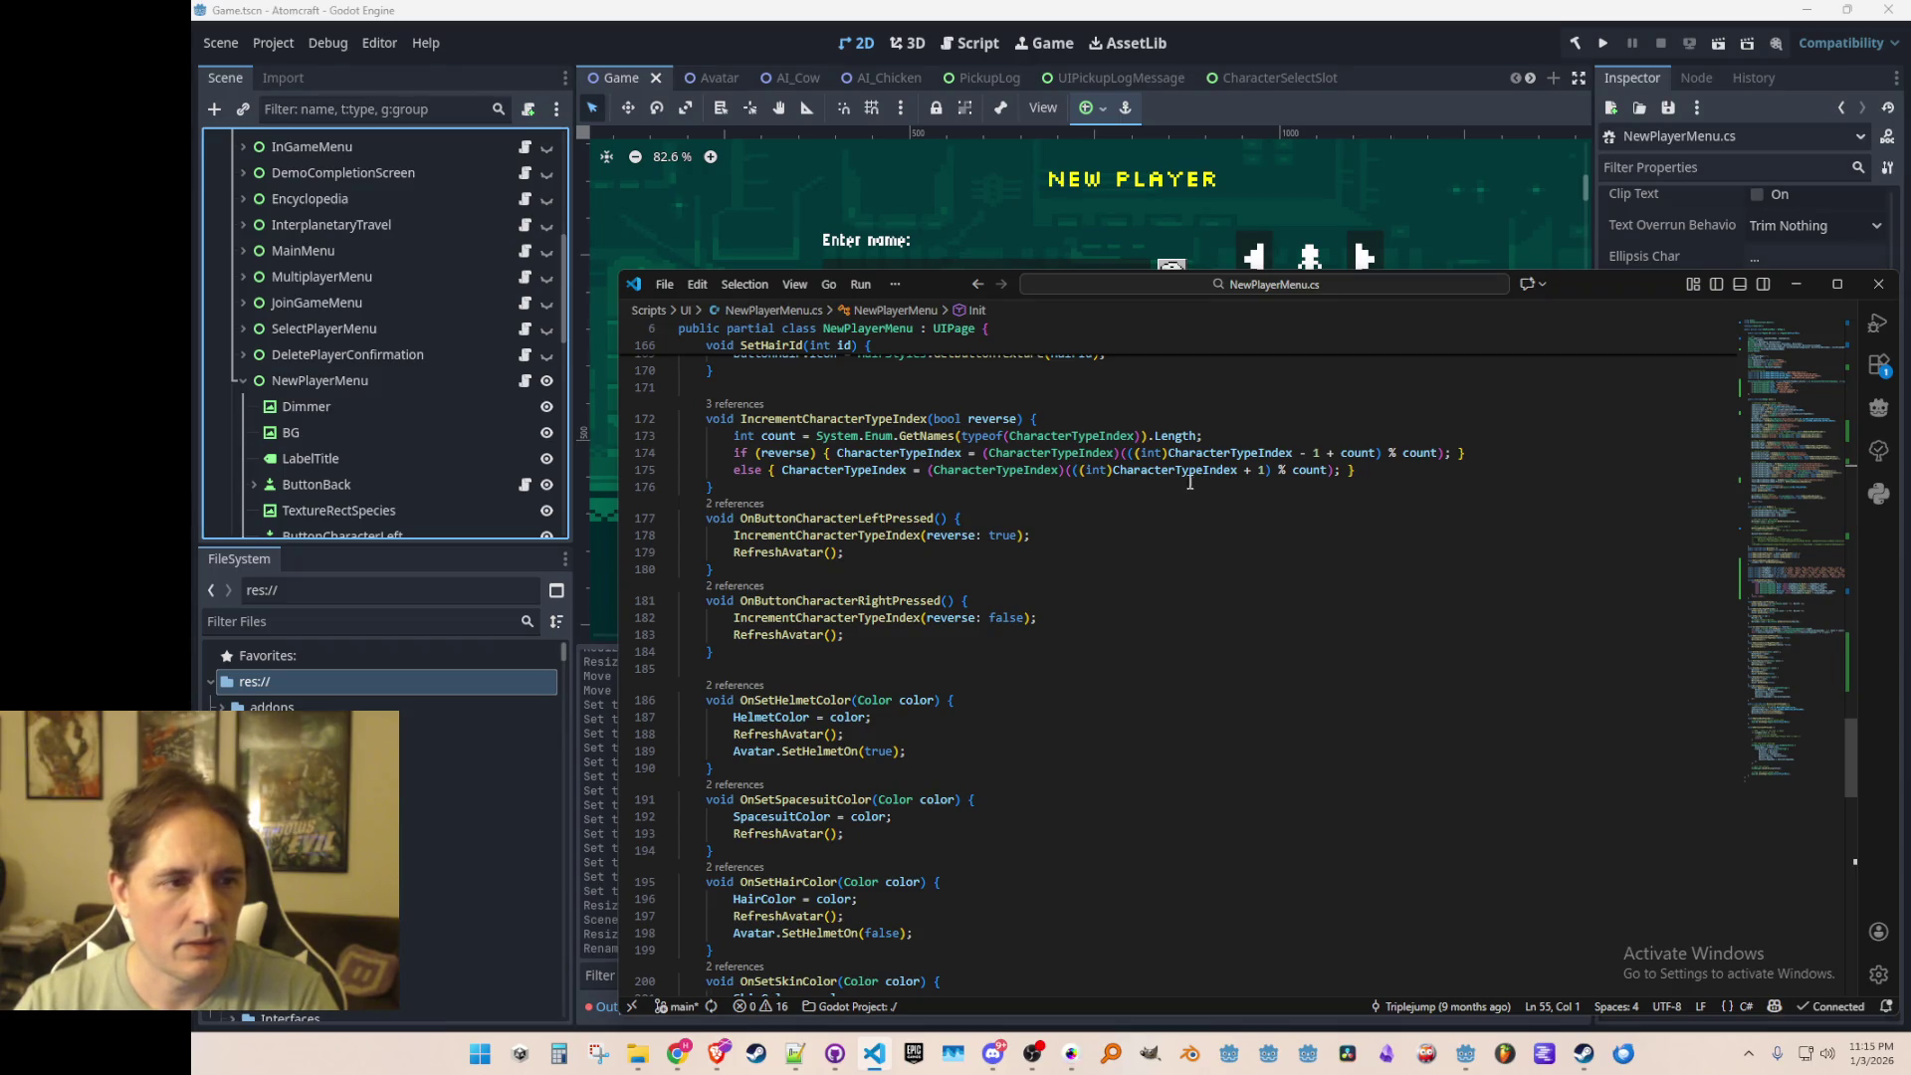
pyautogui.rightClick(810, 635)
pyautogui.click(1006, 448)
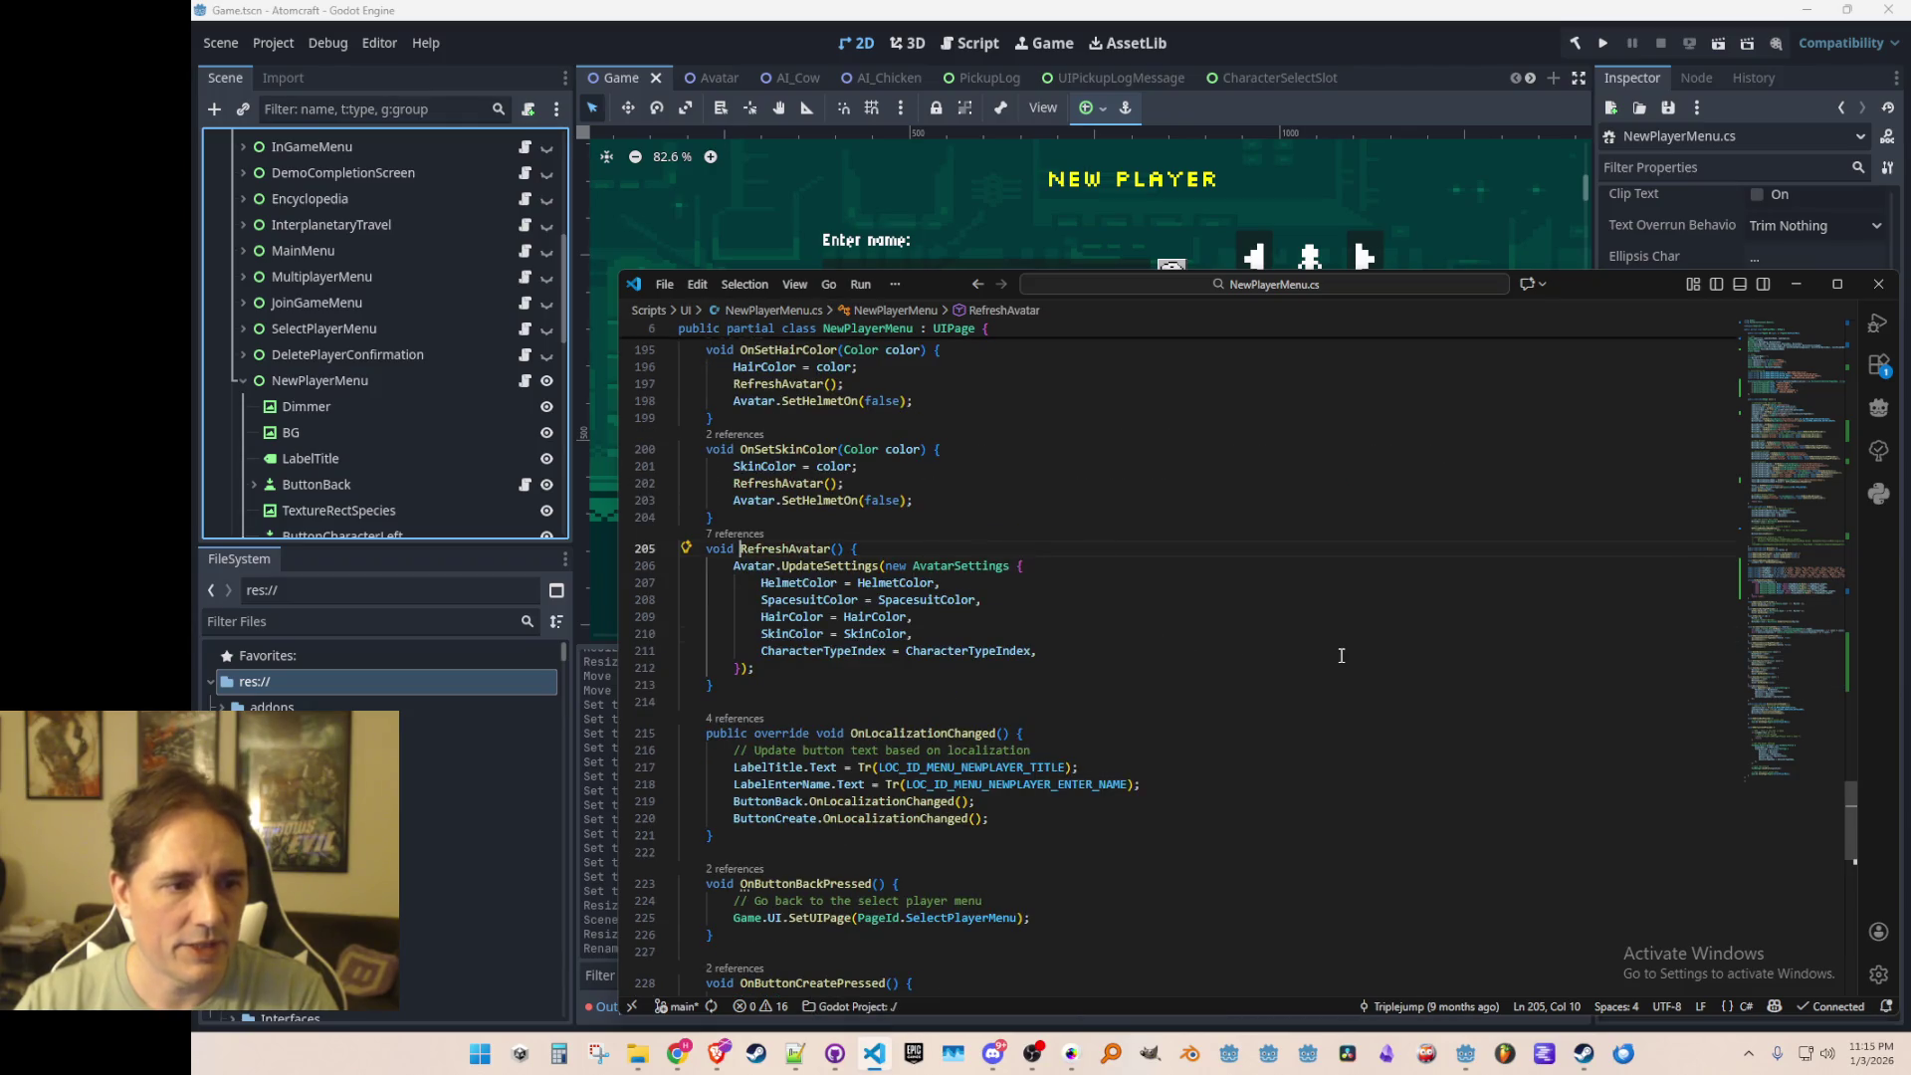
pyautogui.scroll(-5, 1369, 659)
pyautogui.scroll(5, 1369, 659)
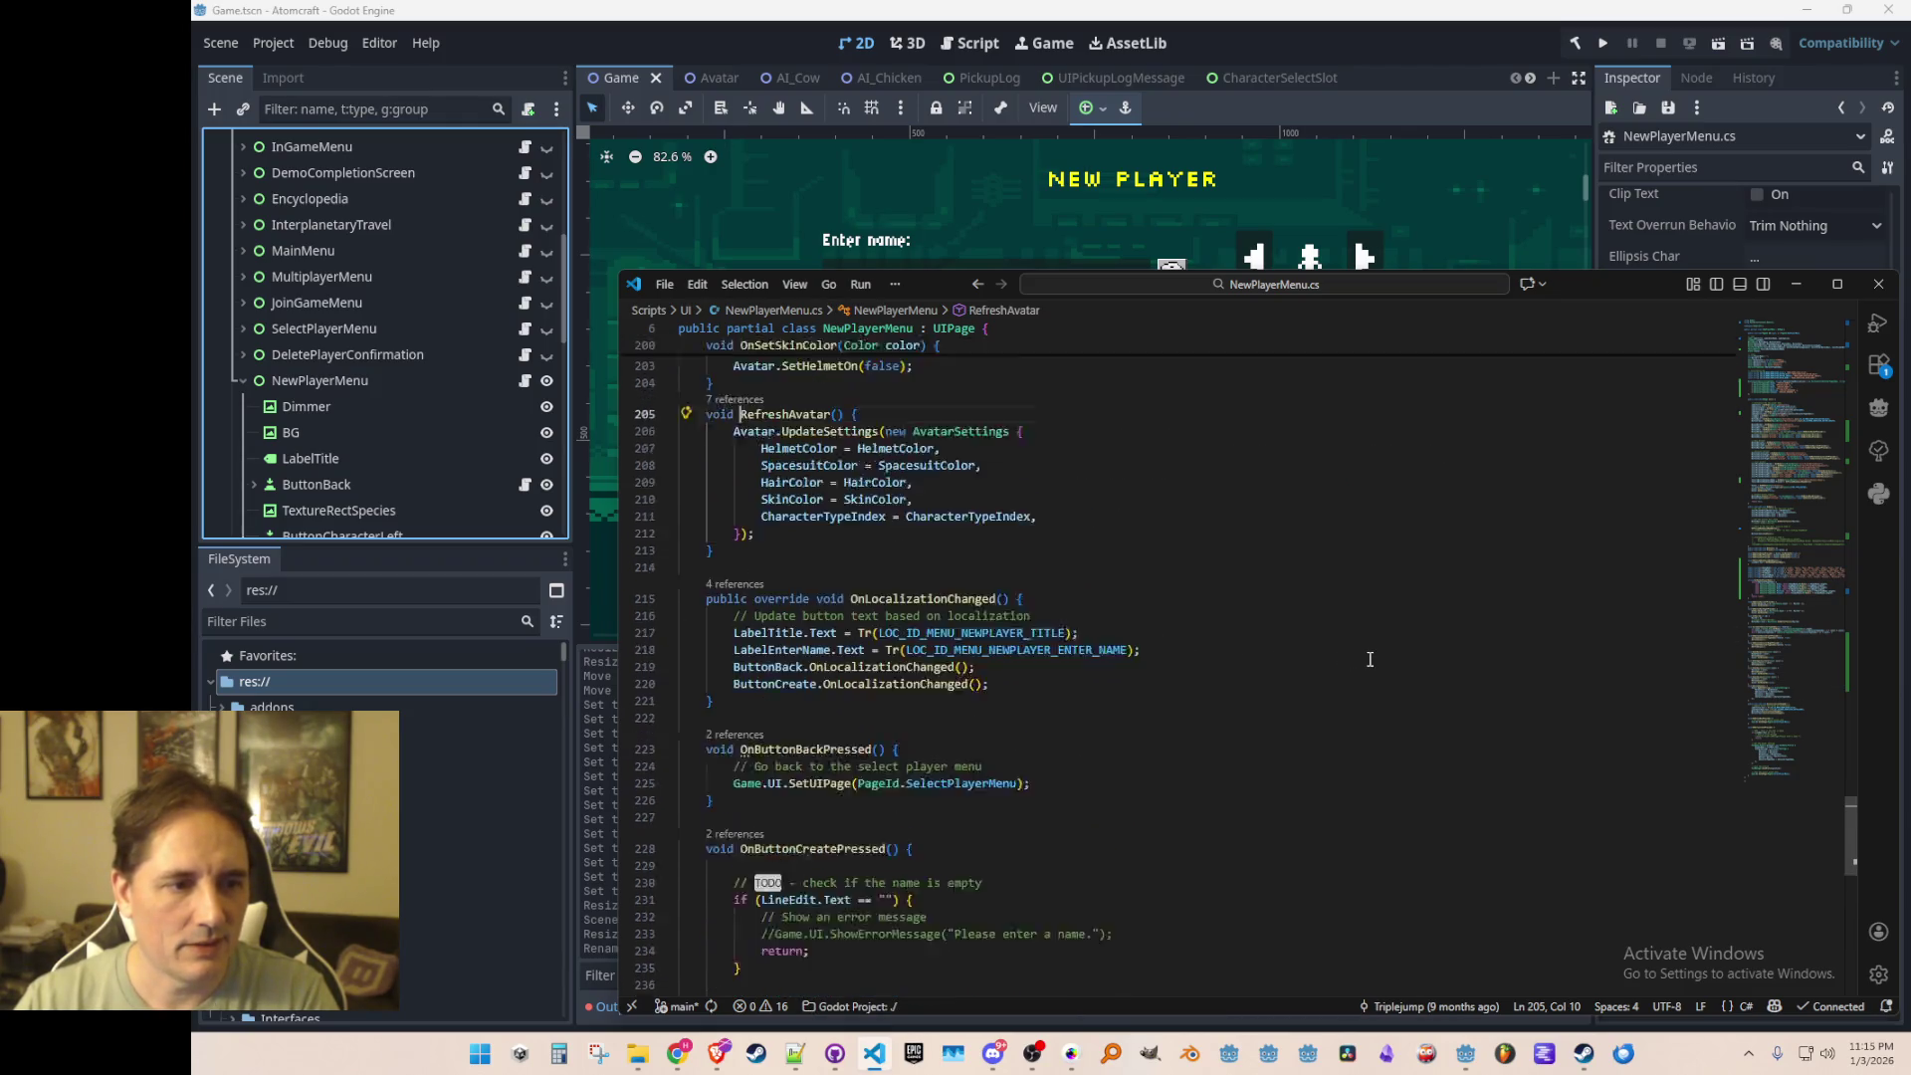
pyautogui.press('Down')
pyautogui.press('Down')
pyautogui.press('Down')
pyautogui.press('End')
pyautogui.press('Return')
pyautogui.press('Return')
pyautogui.press('Tab')
pyautogui.press('Up')
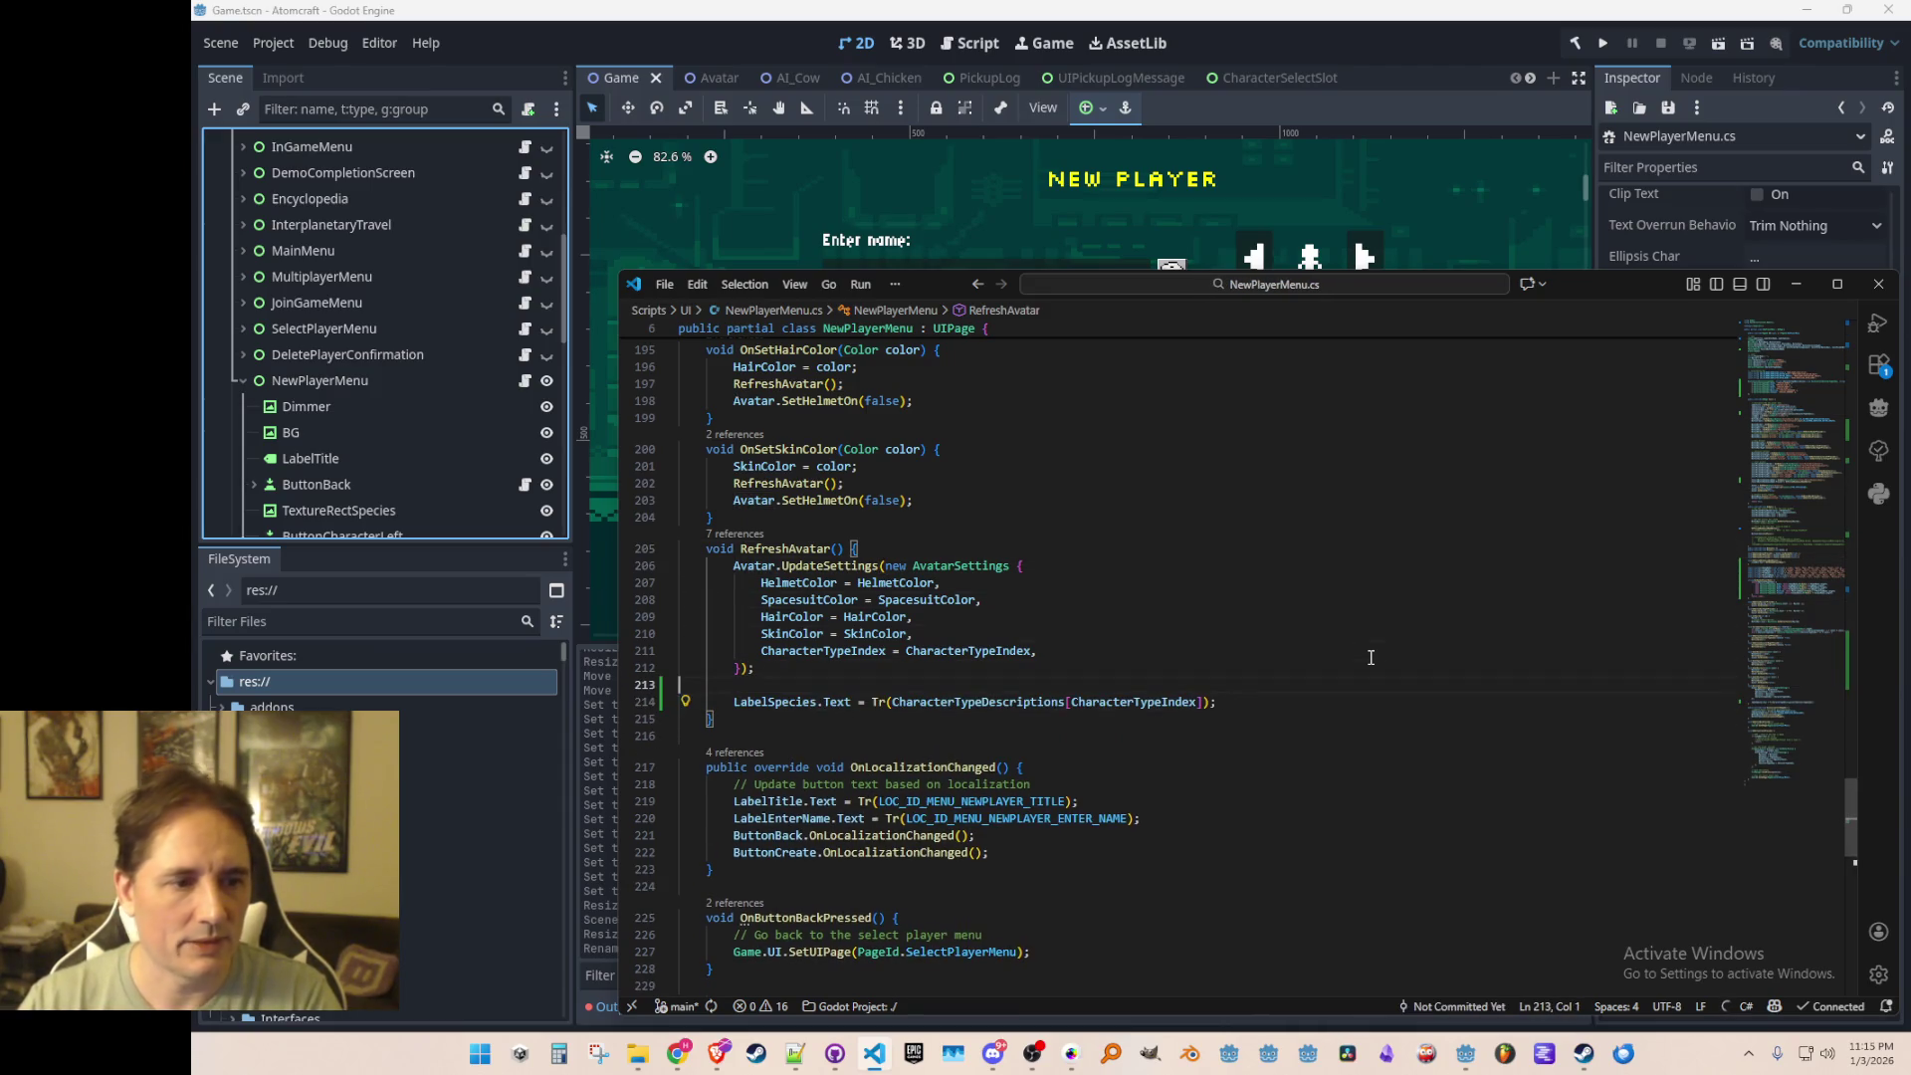
# Step: Switch back to the Godot editor window
pyautogui.scroll(15, 1371, 657)
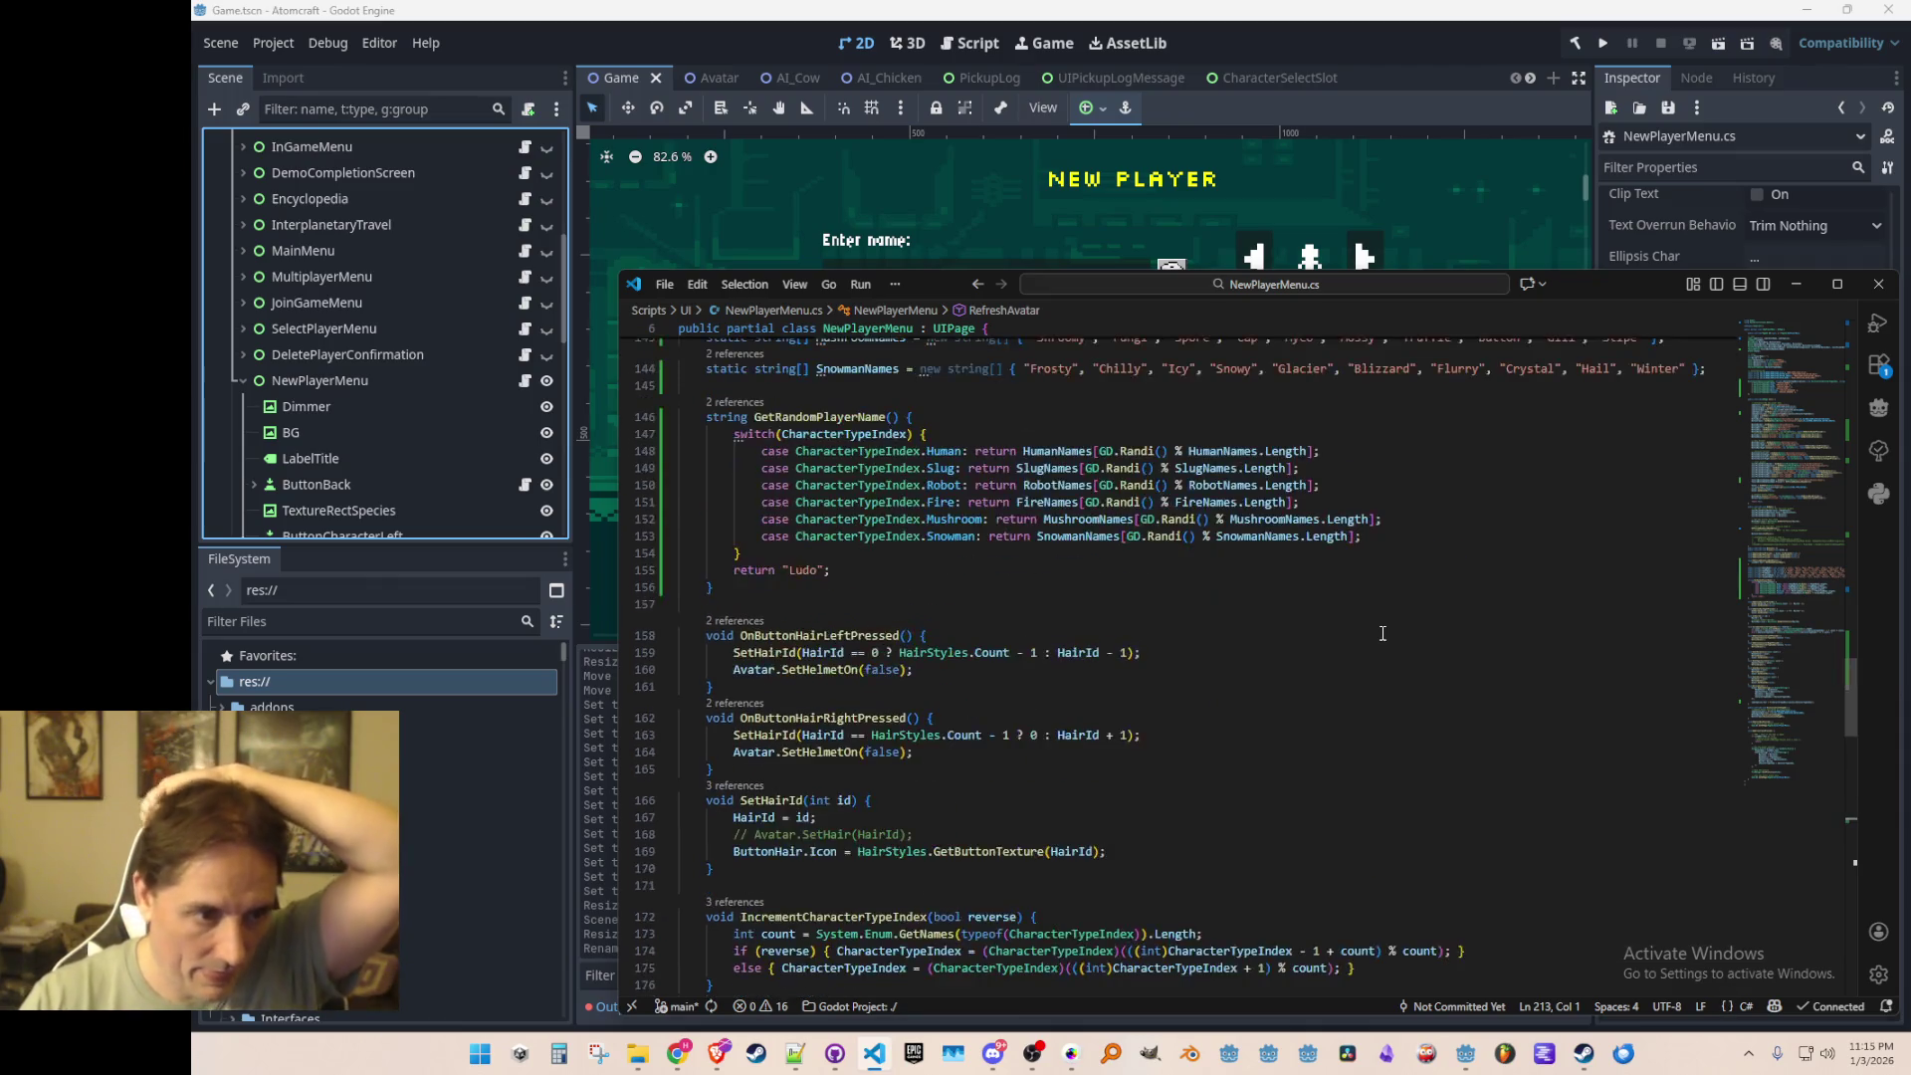
pyautogui.scroll(4, 1383, 634)
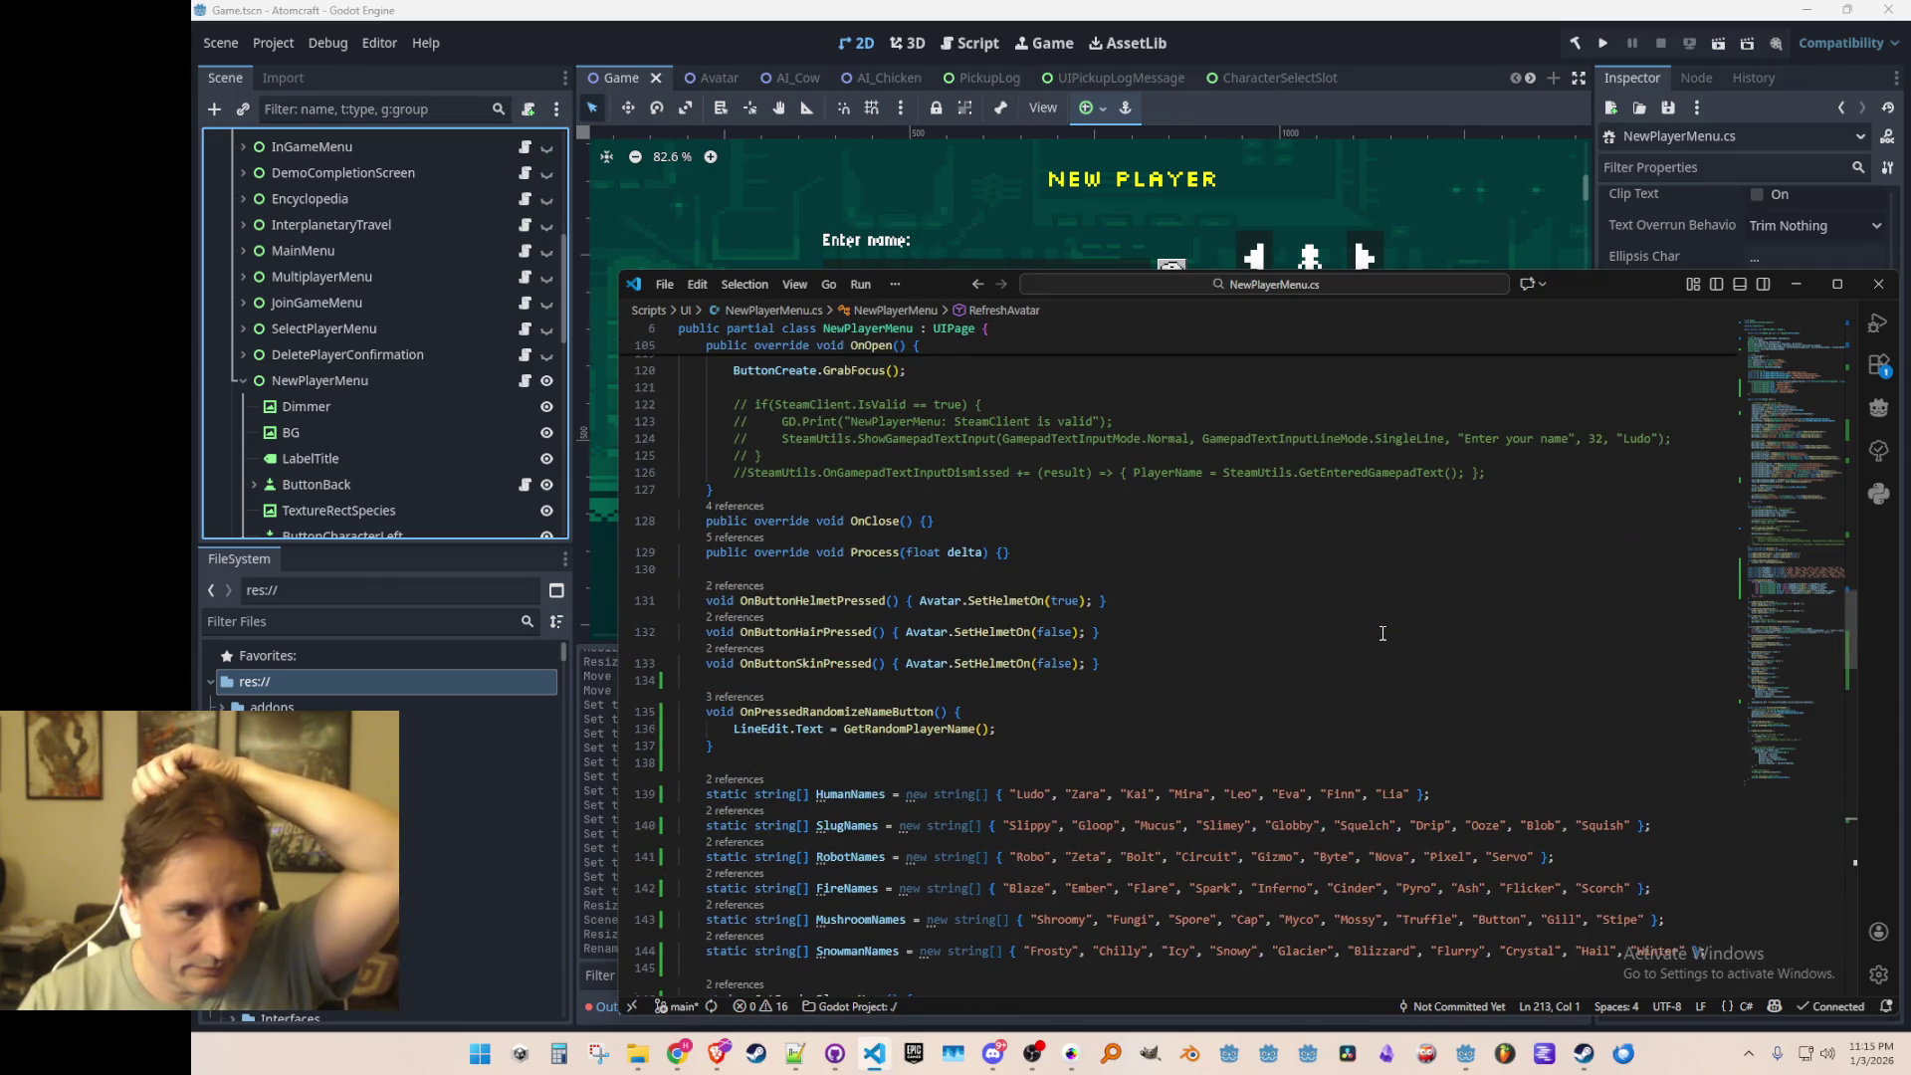
pyautogui.scroll(5, 1382, 633)
pyautogui.scroll(8, 1383, 633)
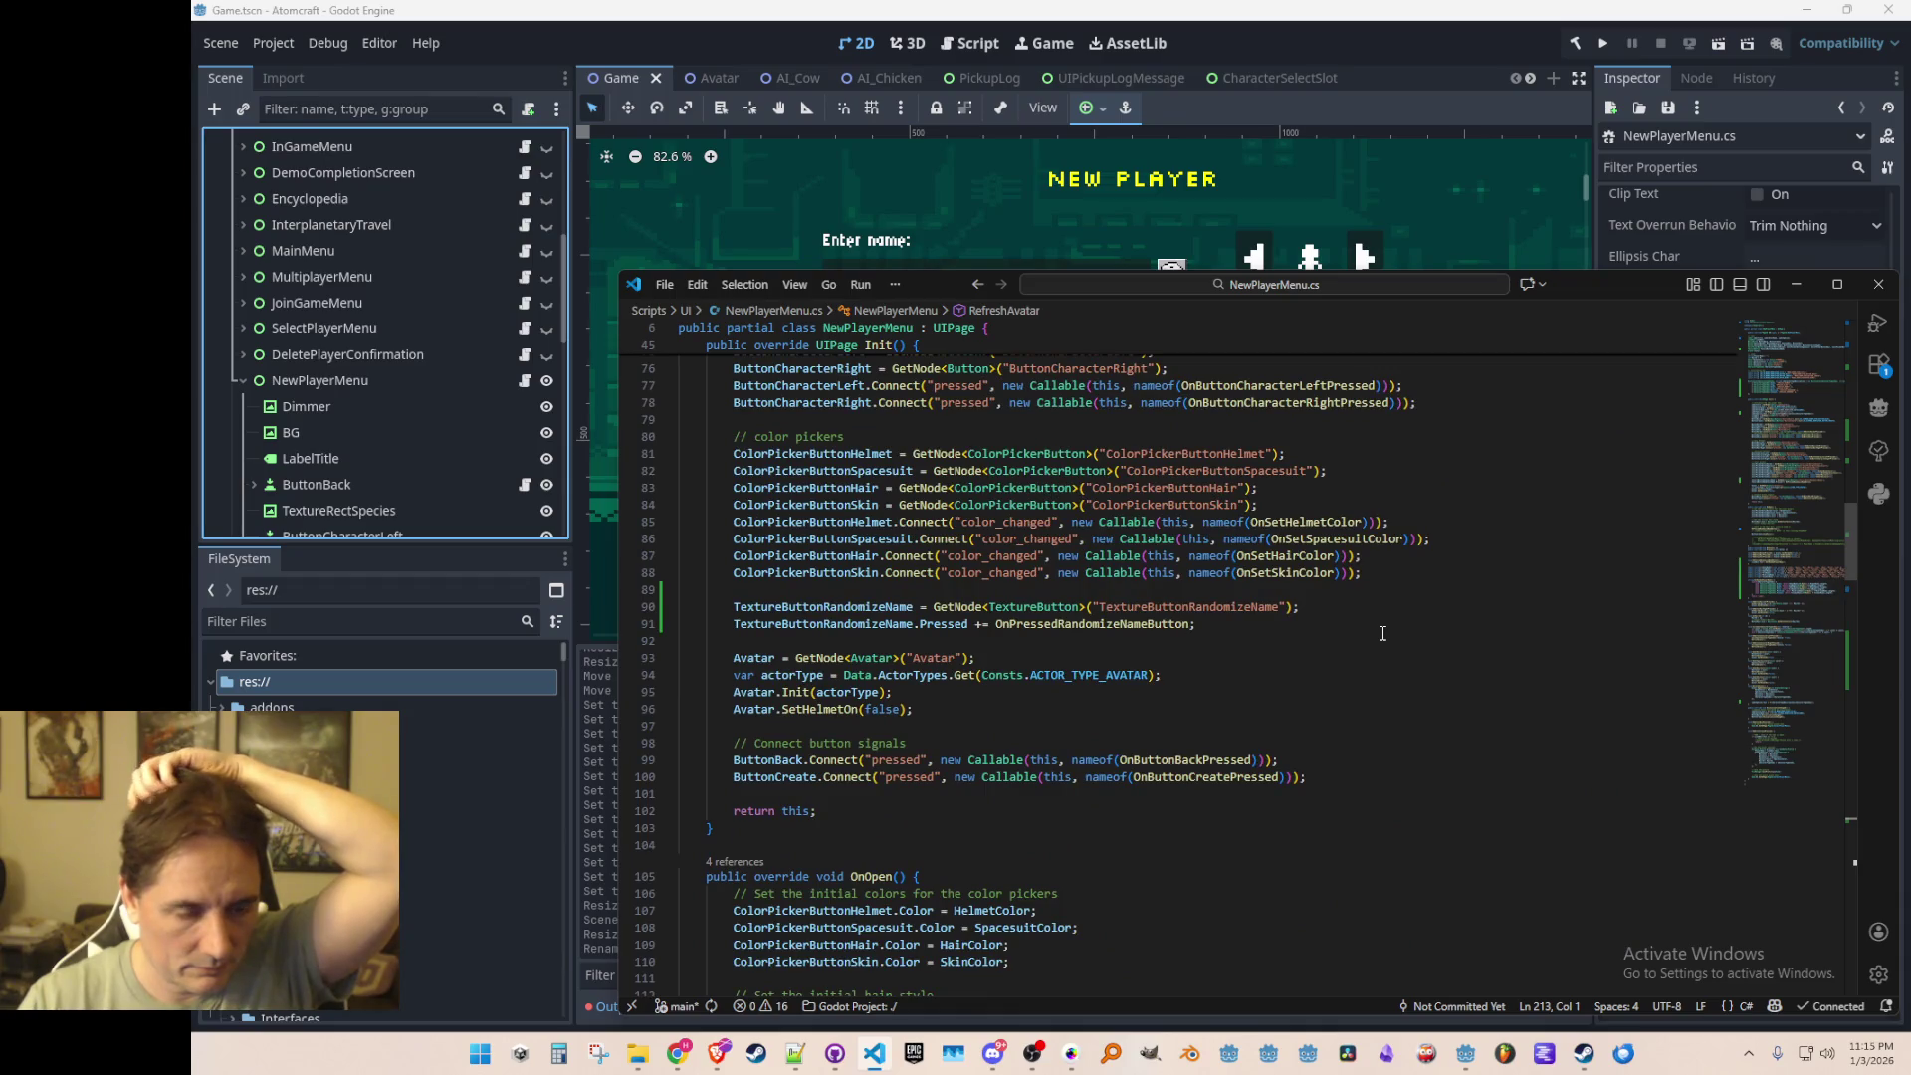
pyautogui.scroll(4, 1383, 634)
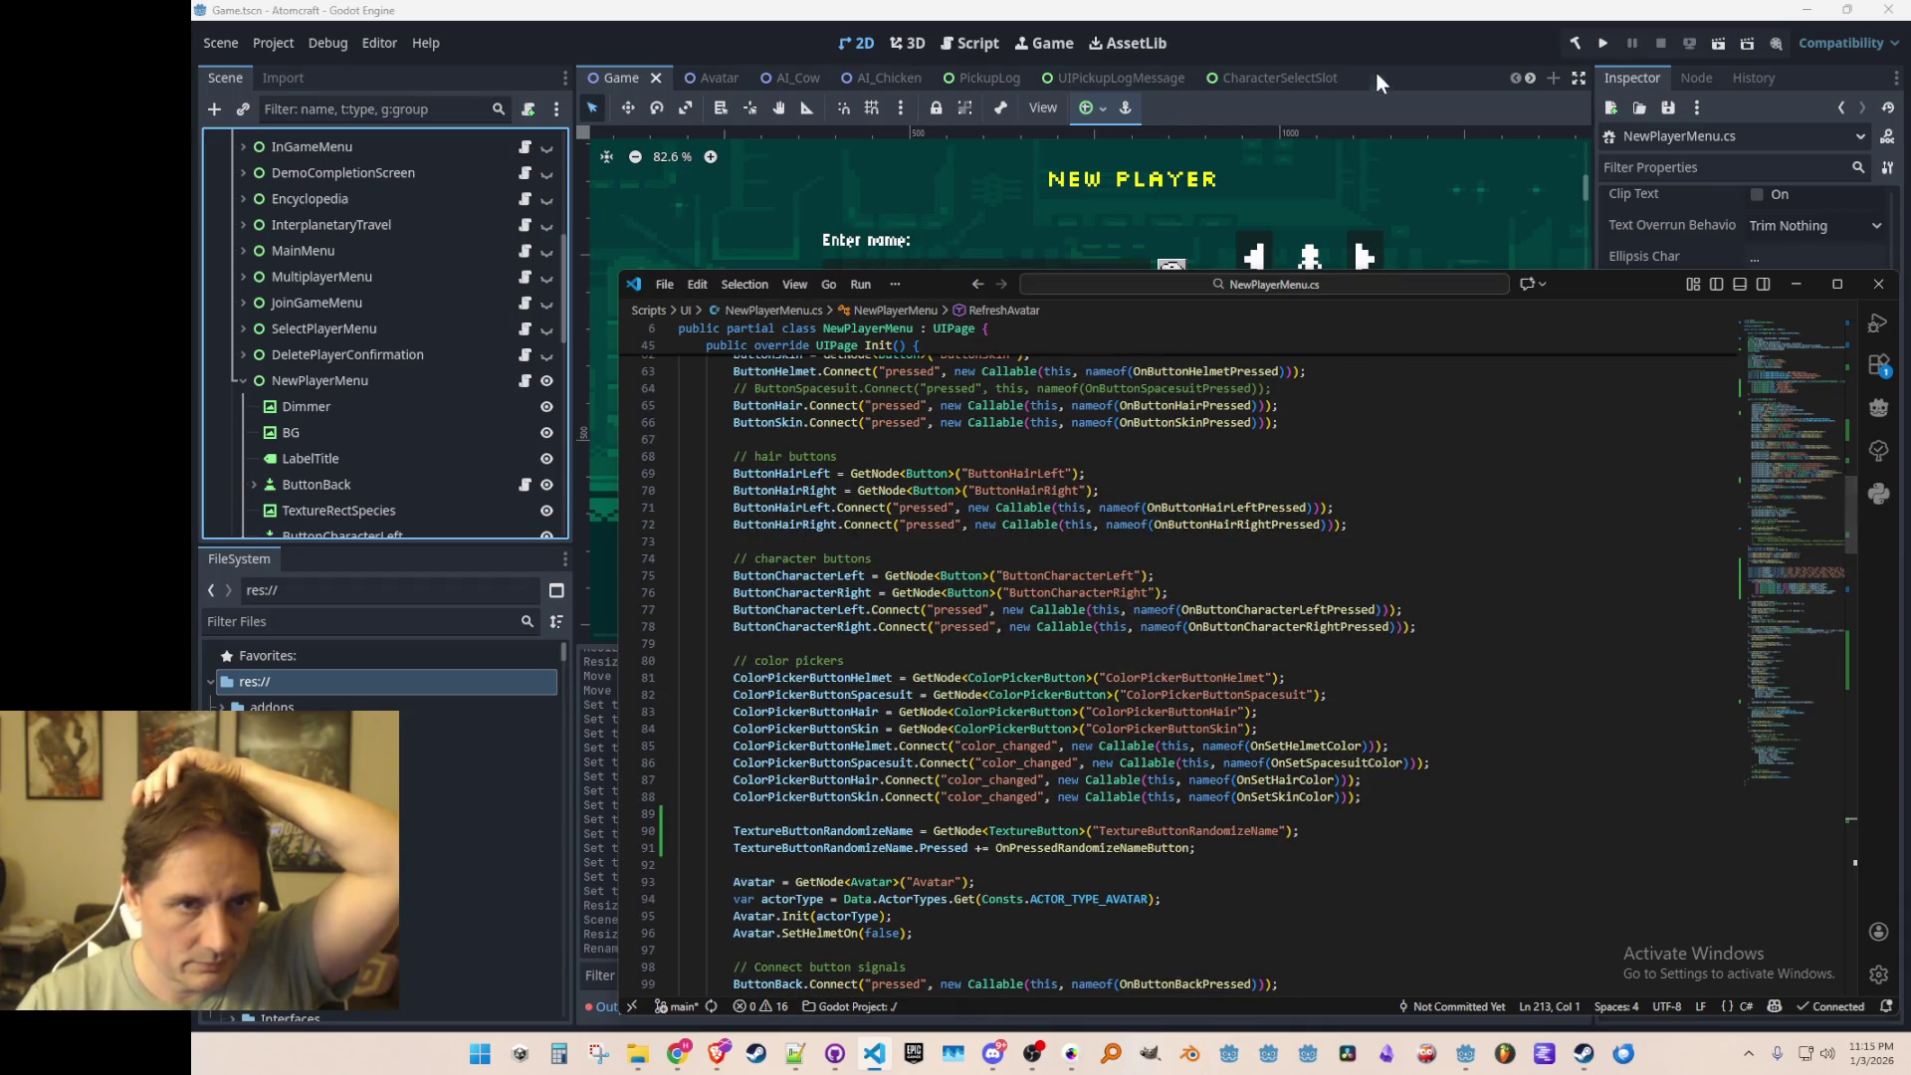
pyautogui.click(1375, 76)
pyautogui.scroll(-2, 1163, 343)
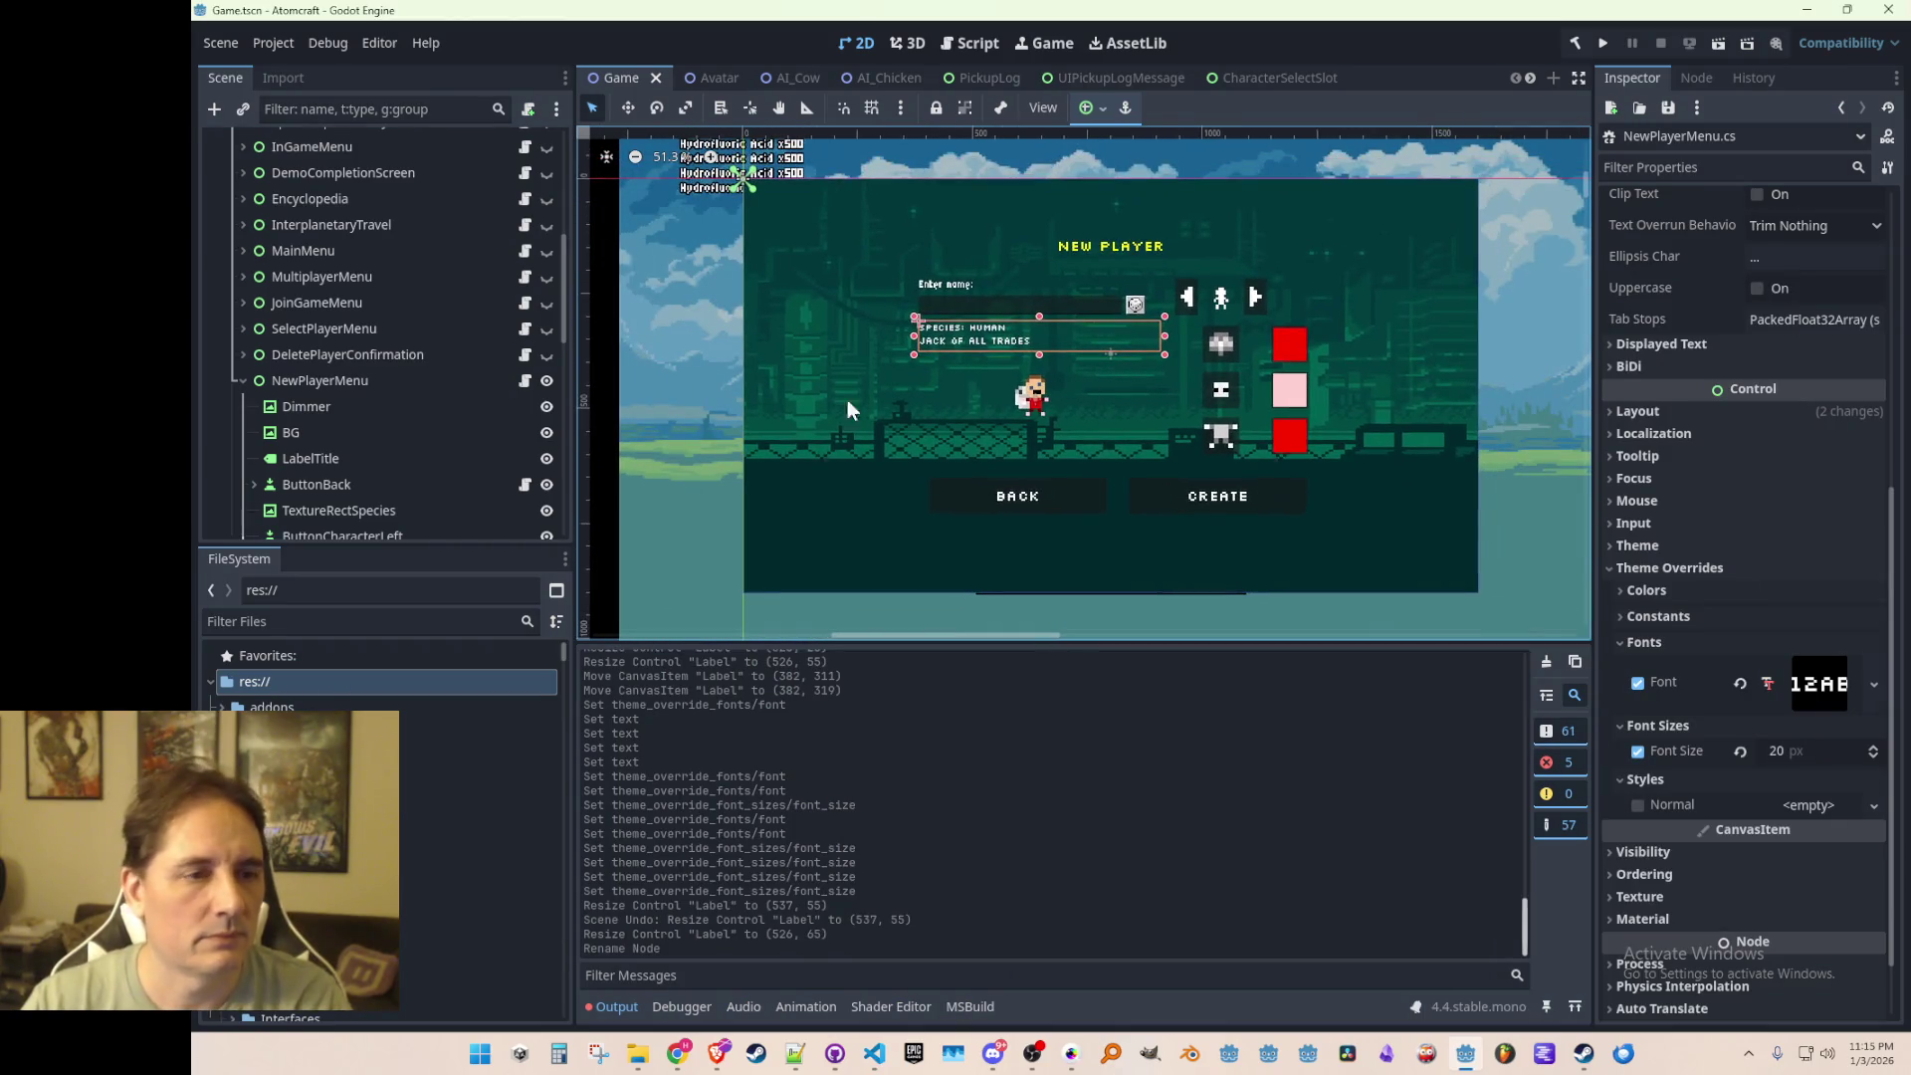
# Step: Hide the NewPlayerMenu node, save the scene, and launch Atomcraft with Play
pyautogui.hotkey('ctrl', 's')
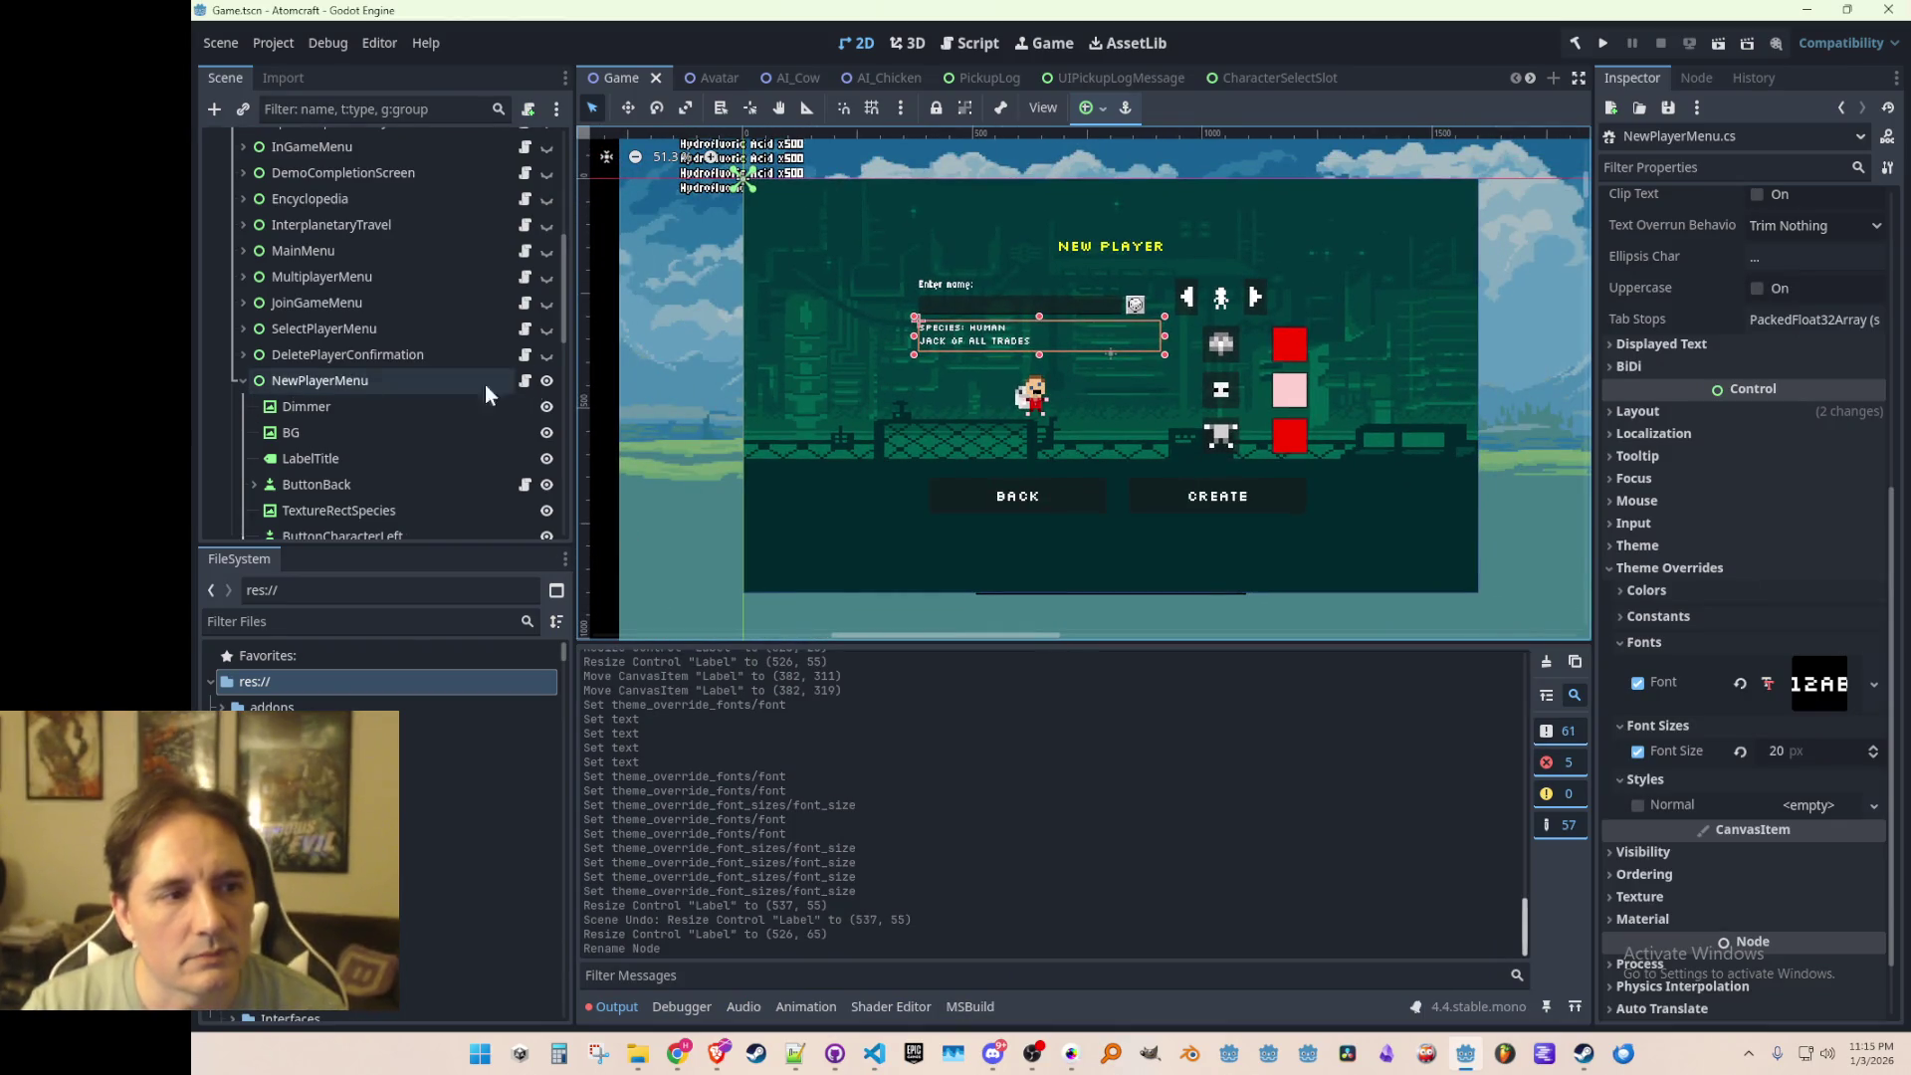
pyautogui.click(547, 380)
pyautogui.hotkey('ctrl', 's')
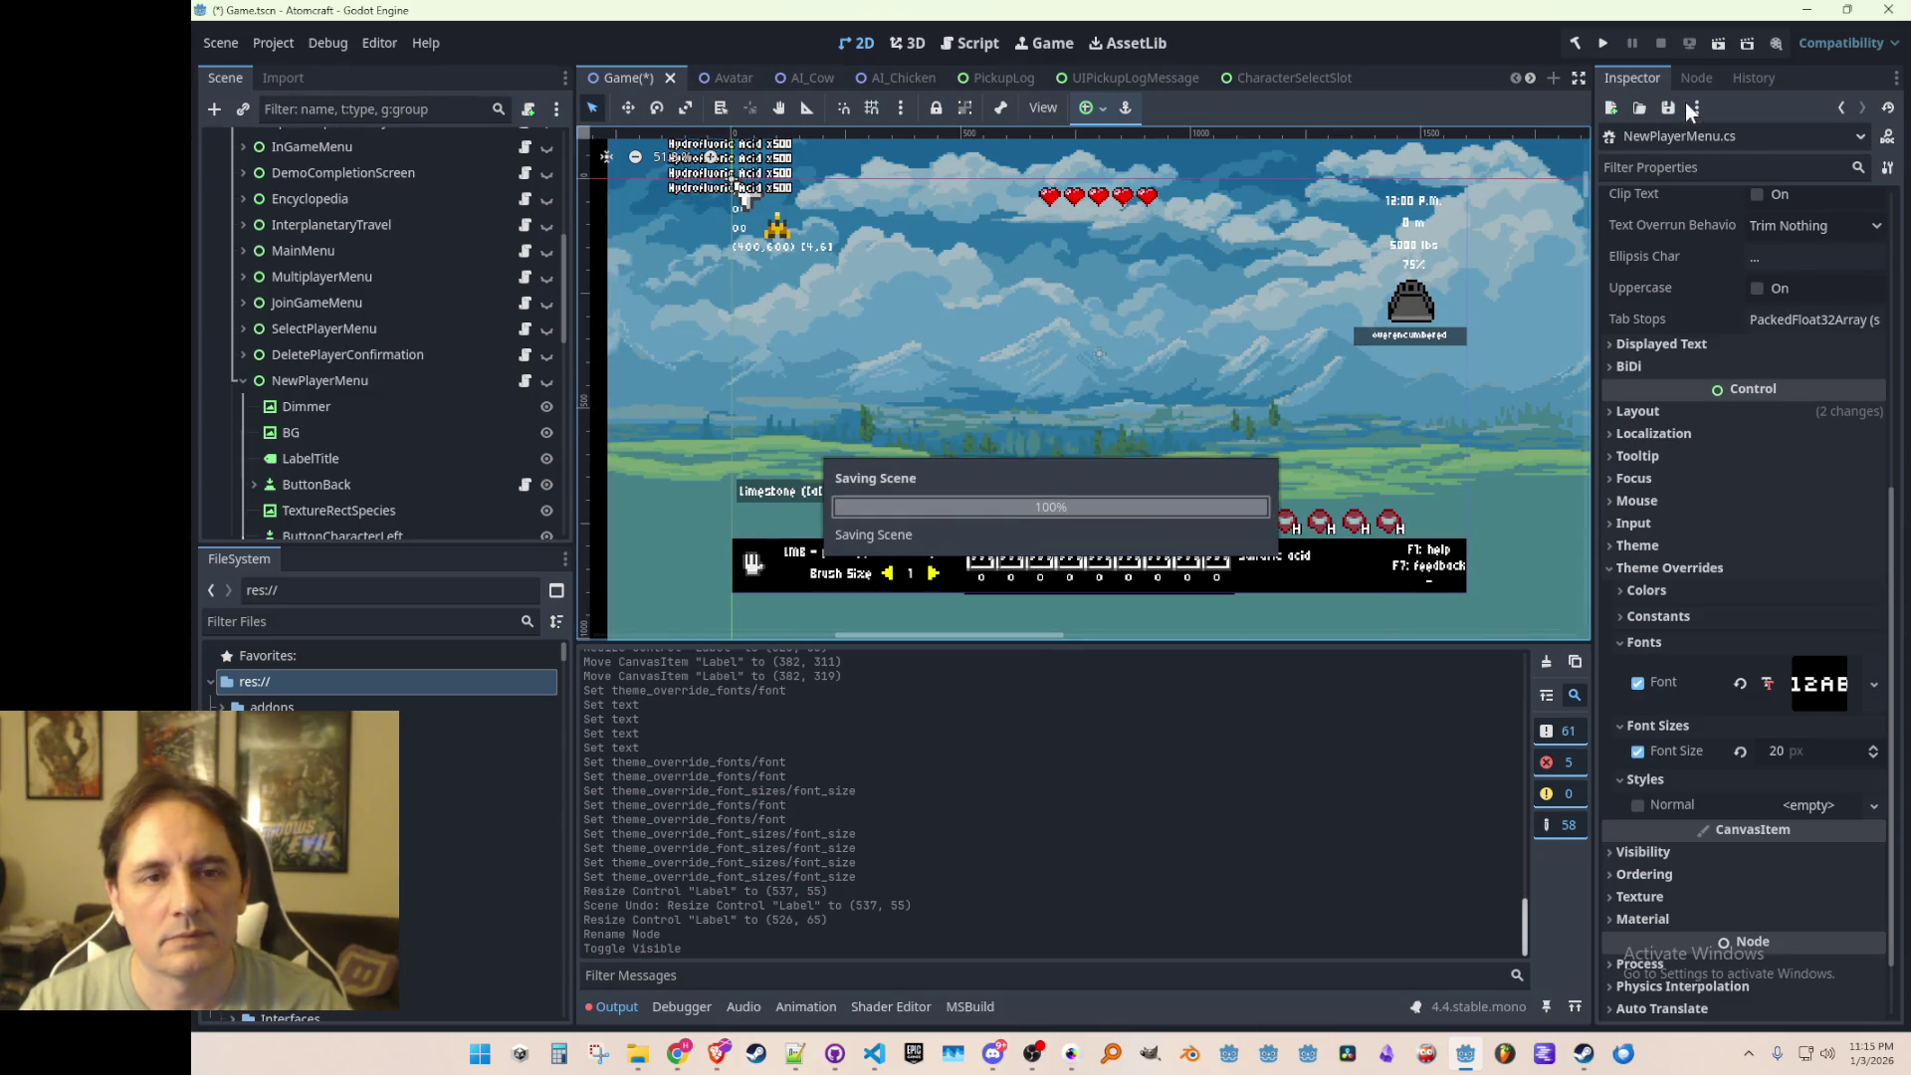
pyautogui.click(1604, 40)
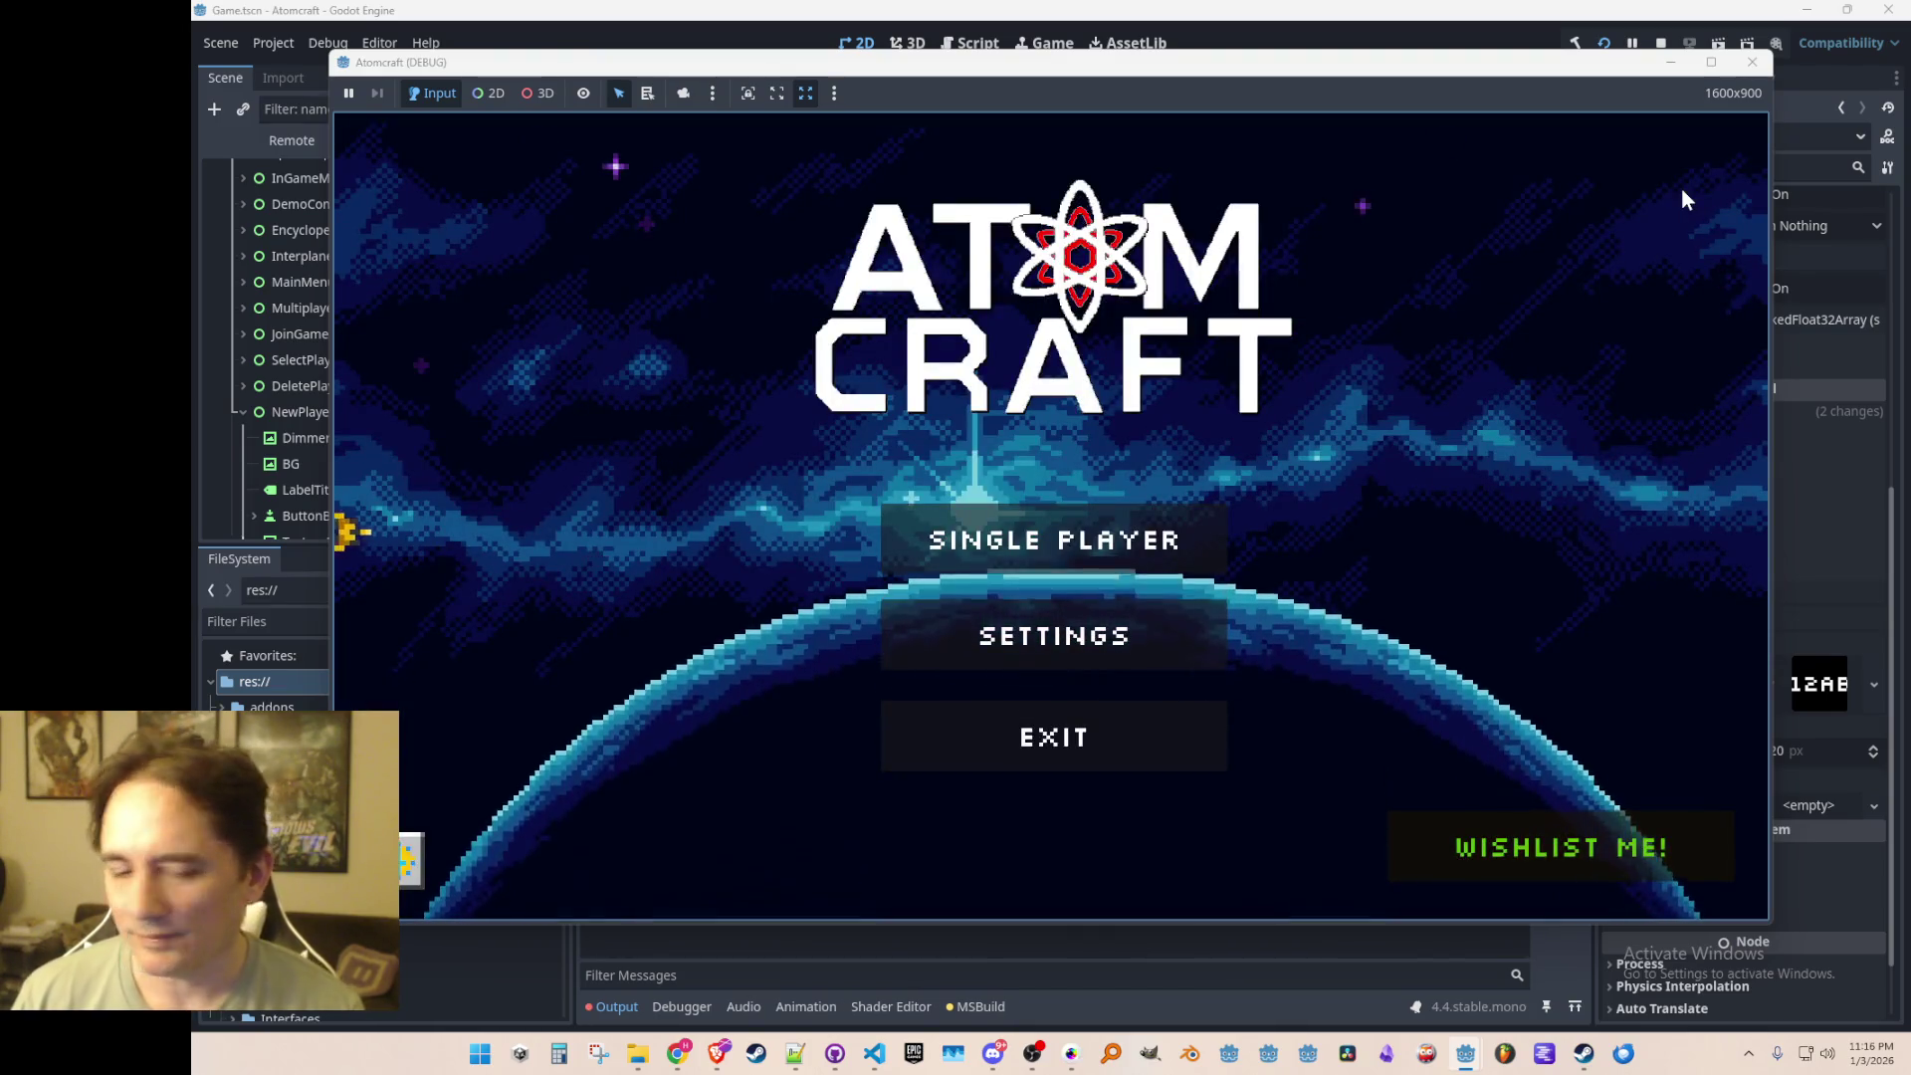
# Step: Start a single player game and open the new player profile screen
pyautogui.click(1096, 510)
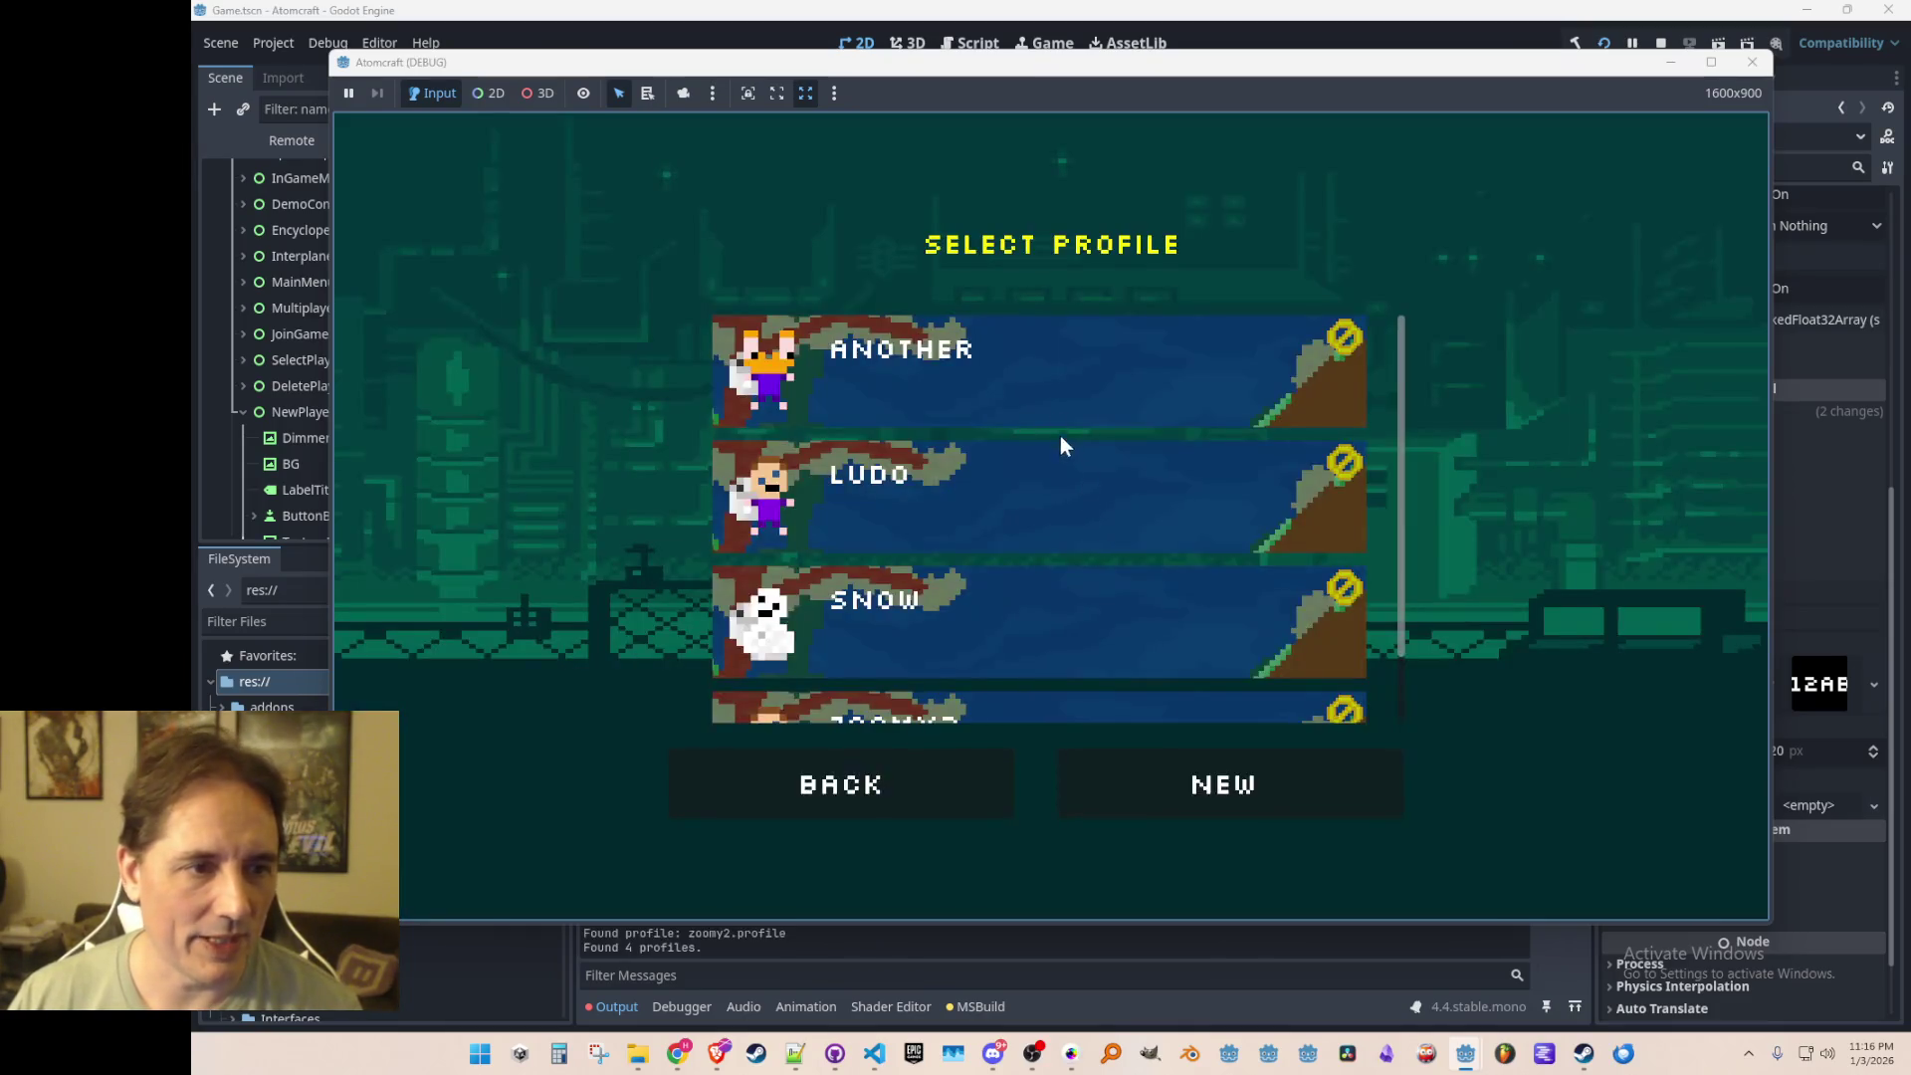
pyautogui.scroll(-1, 1089, 510)
pyautogui.scroll(1, 1023, 503)
pyautogui.scroll(-1, 1095, 478)
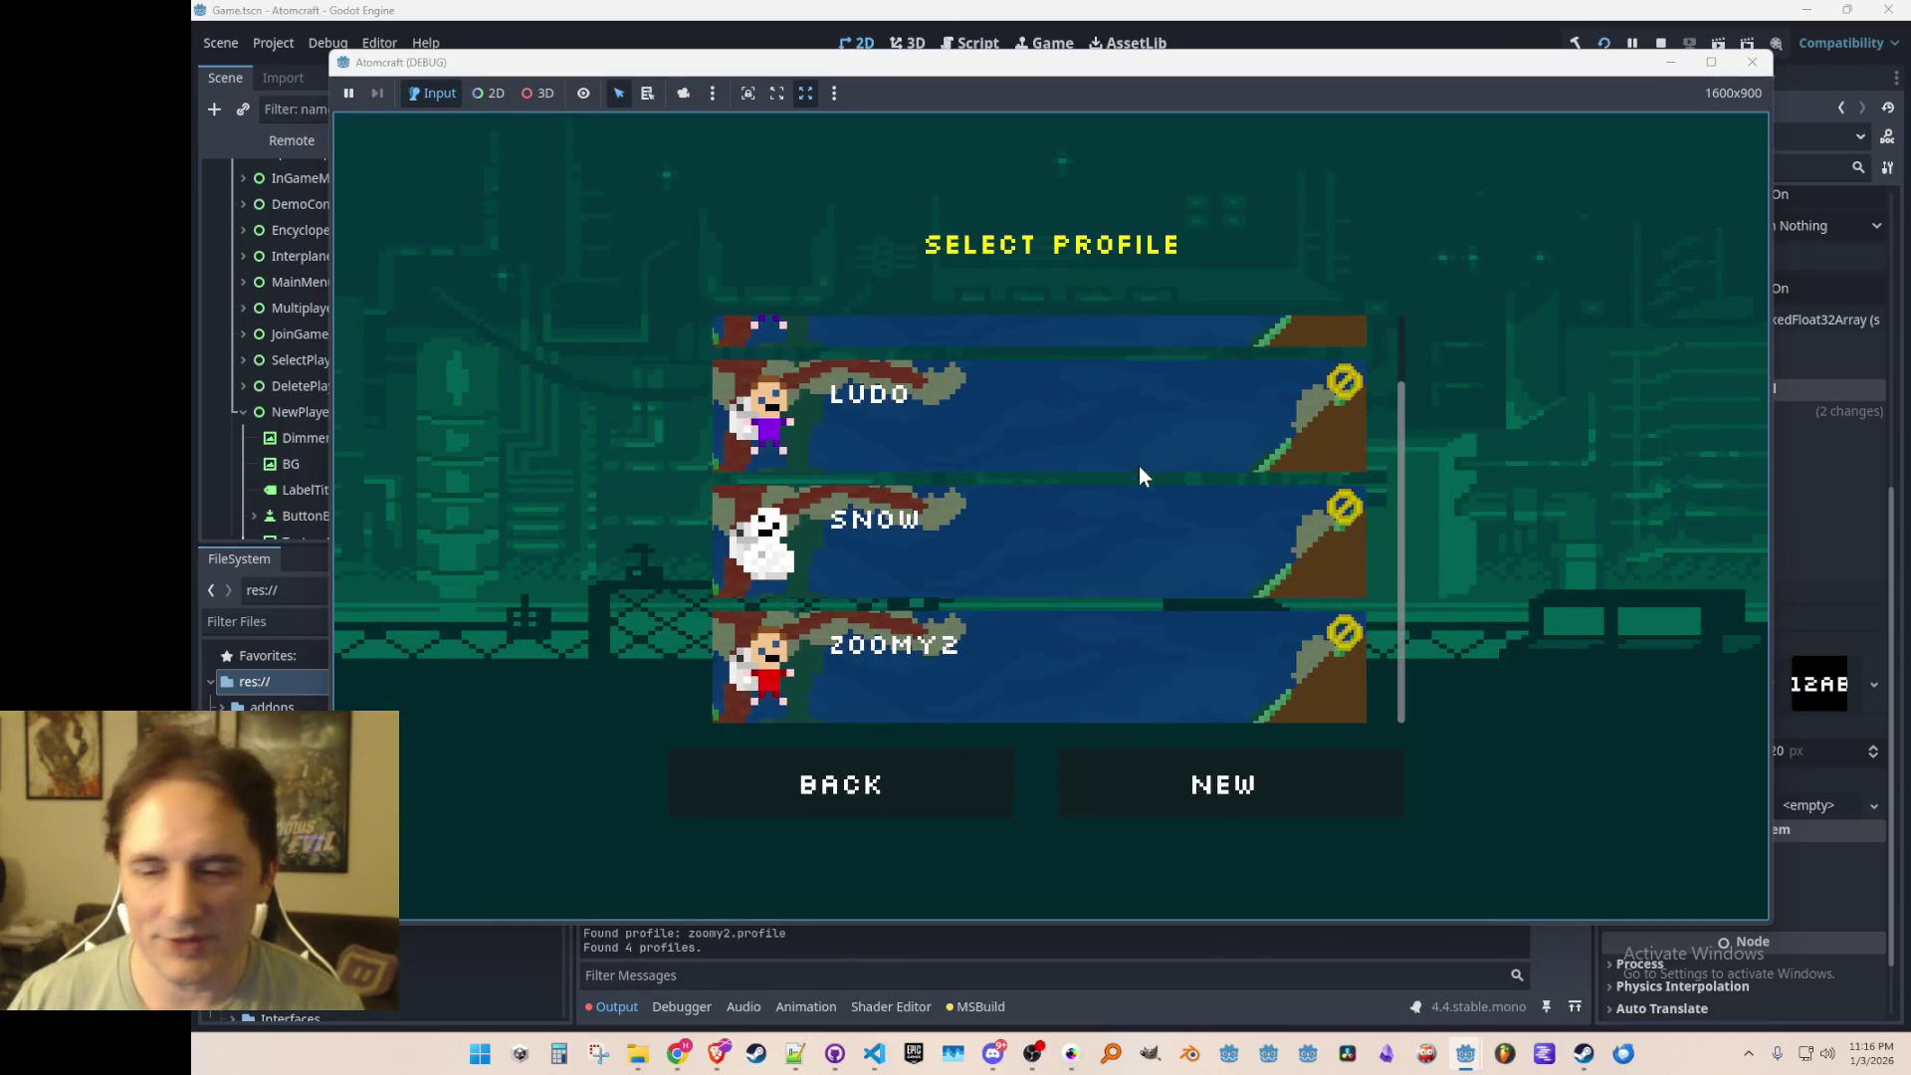
pyautogui.scroll(1, 1085, 484)
pyautogui.click(1229, 787)
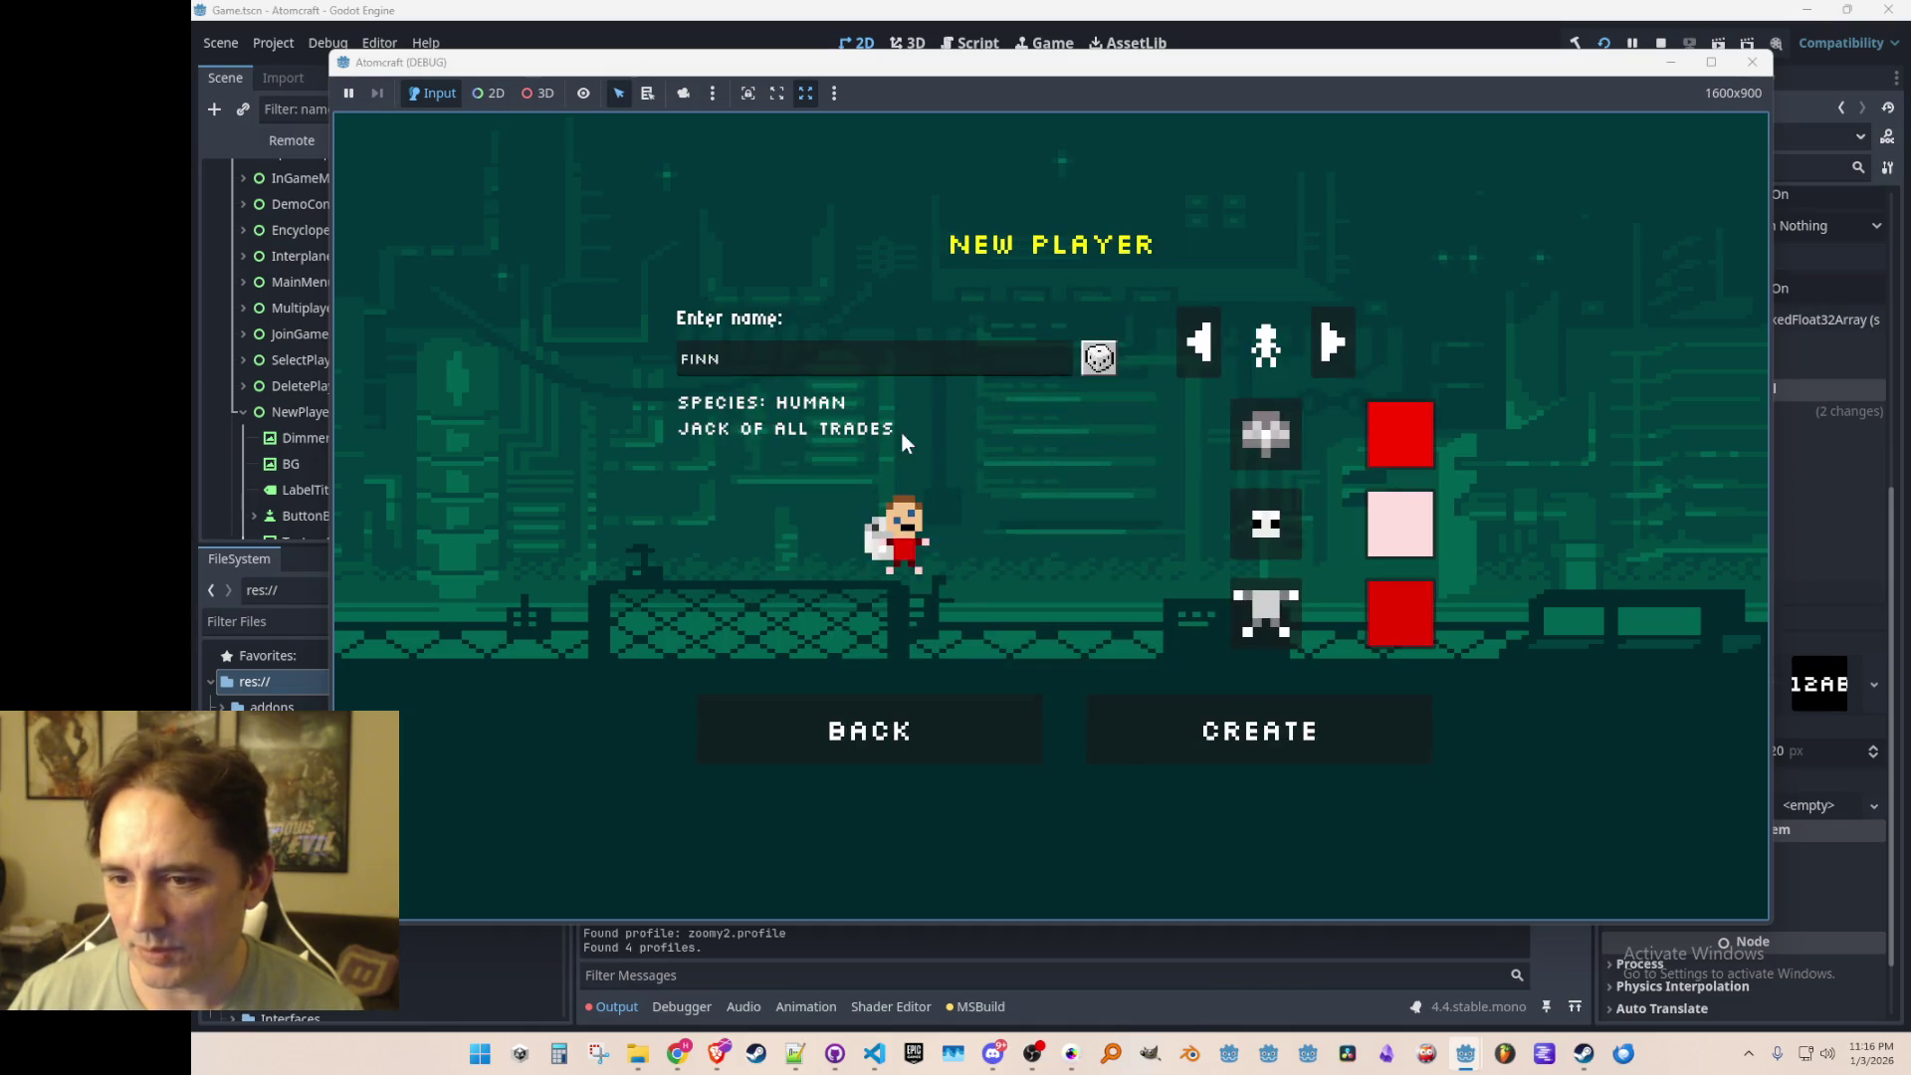
# Step: Cycle the species forward through all six, then back to Human, checking descriptions
pyautogui.click(1331, 341)
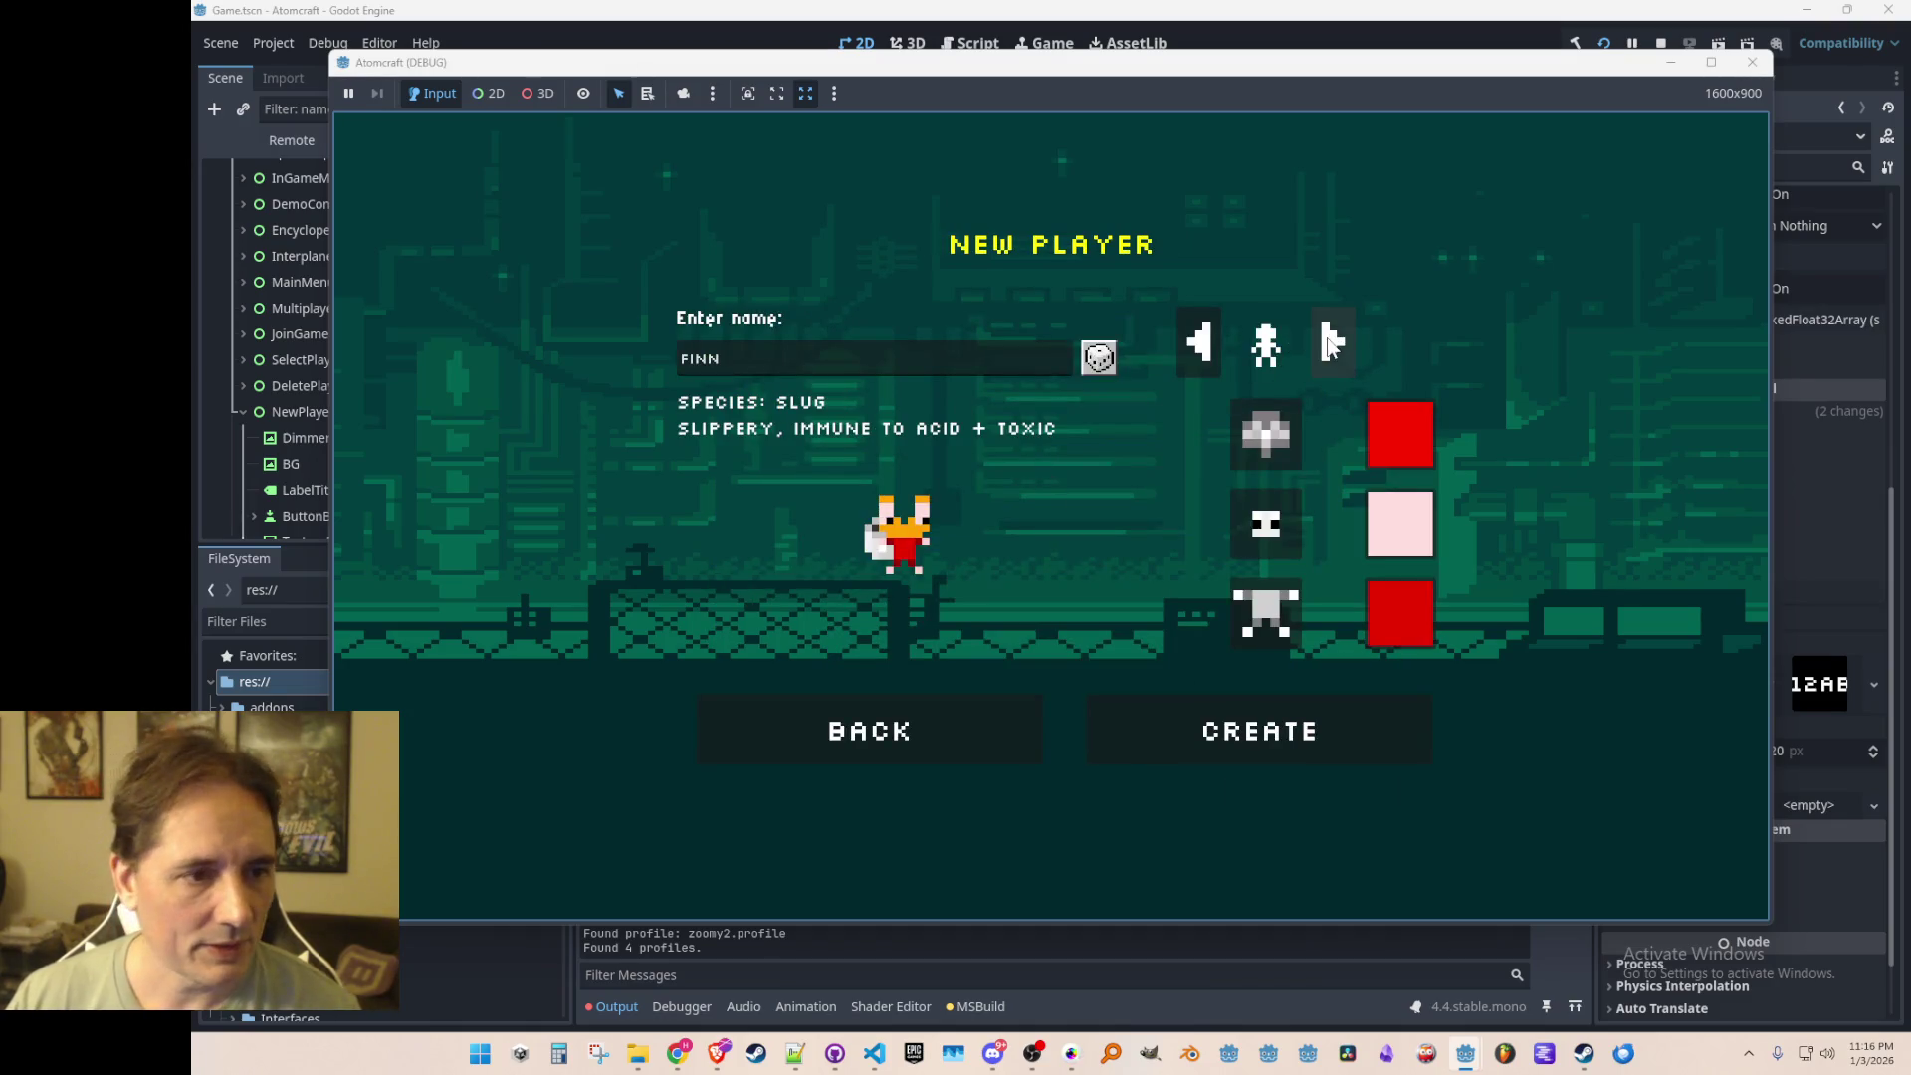
pyautogui.click(1334, 340)
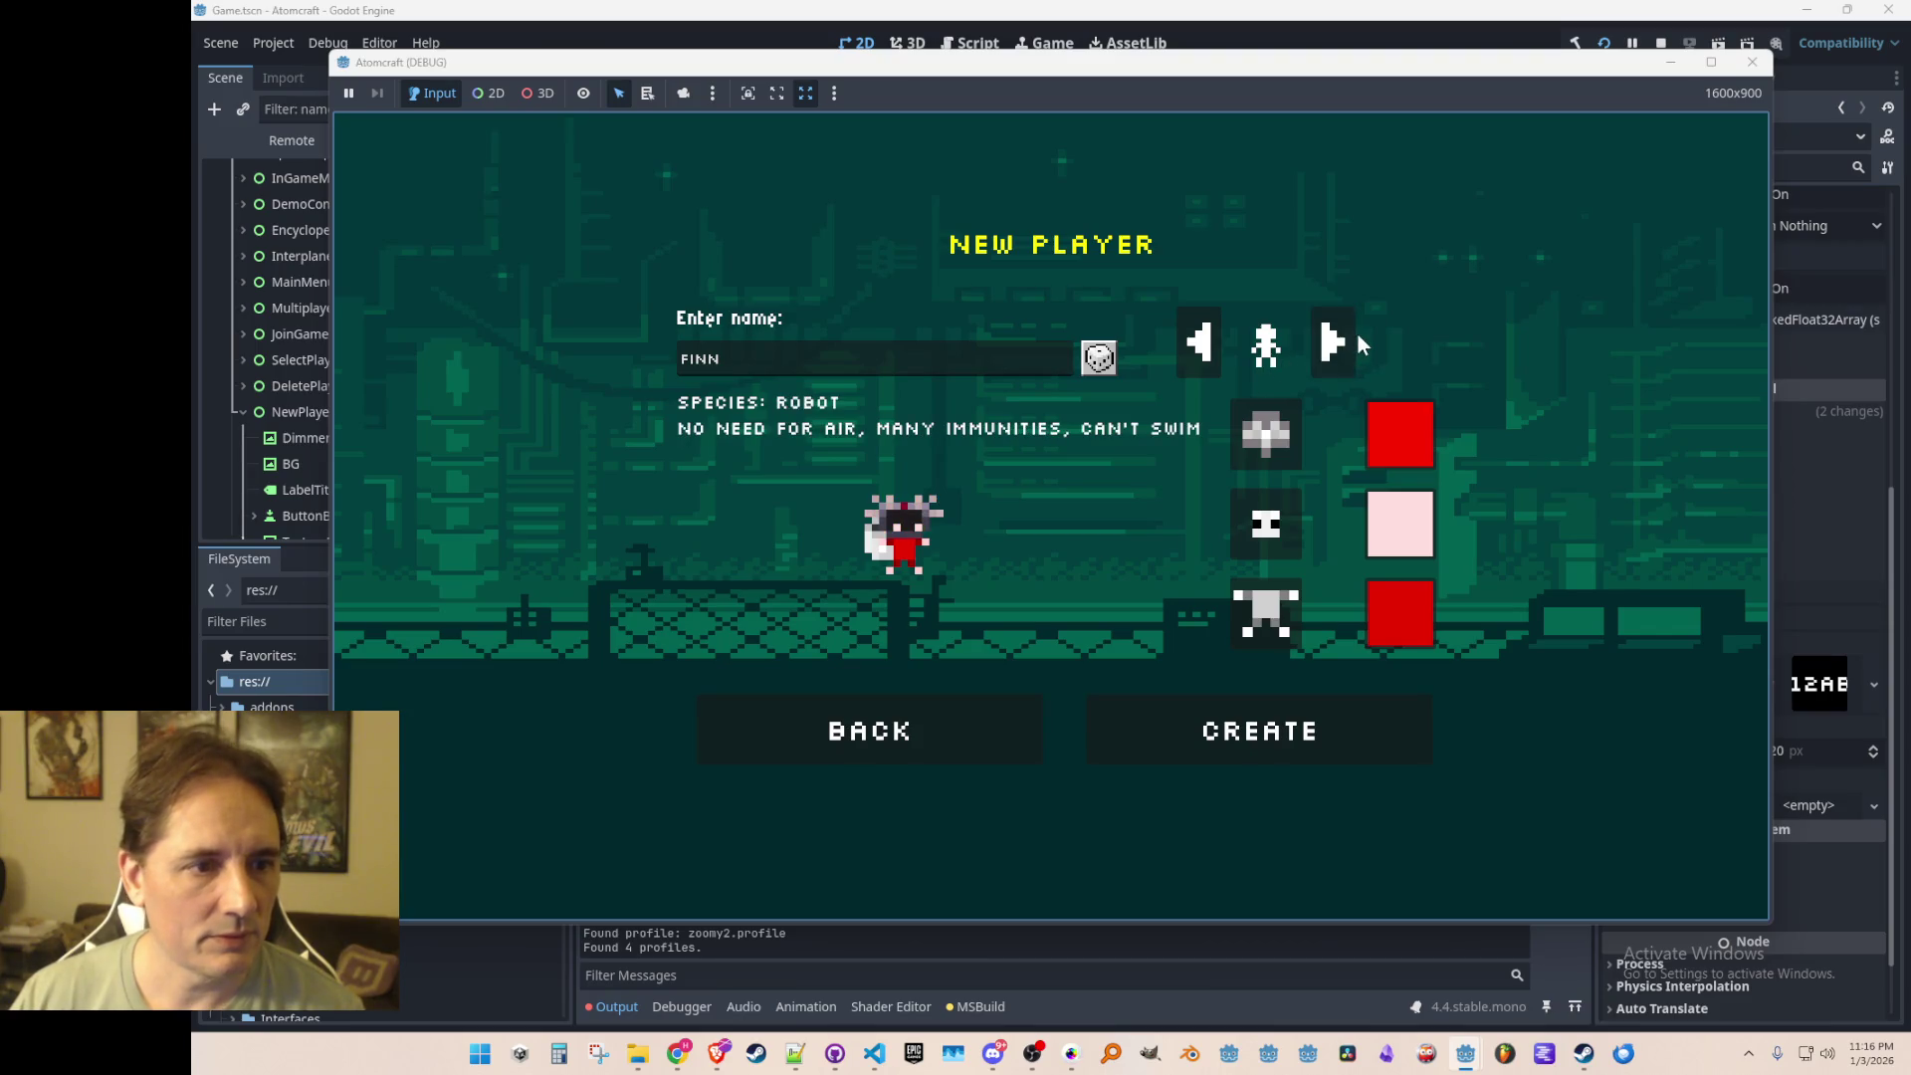
pyautogui.click(1331, 341)
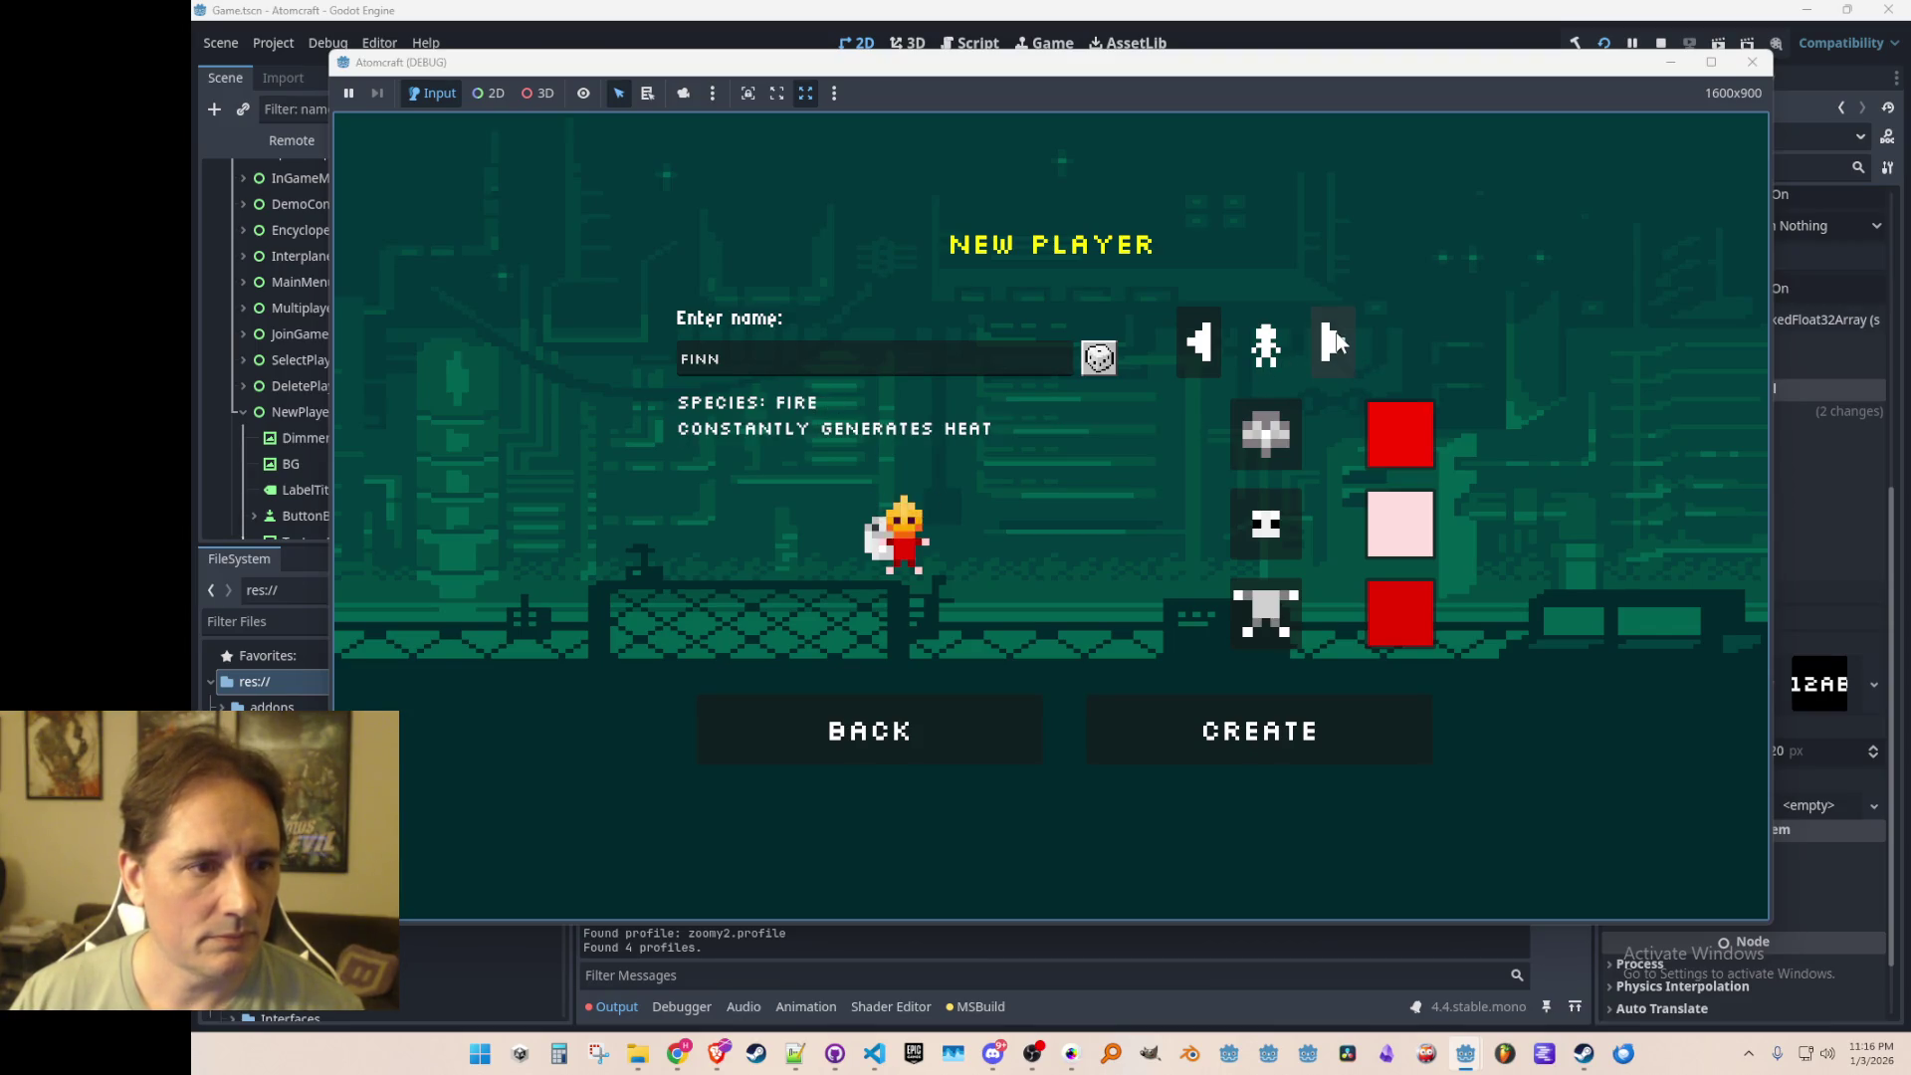
pyautogui.click(1331, 344)
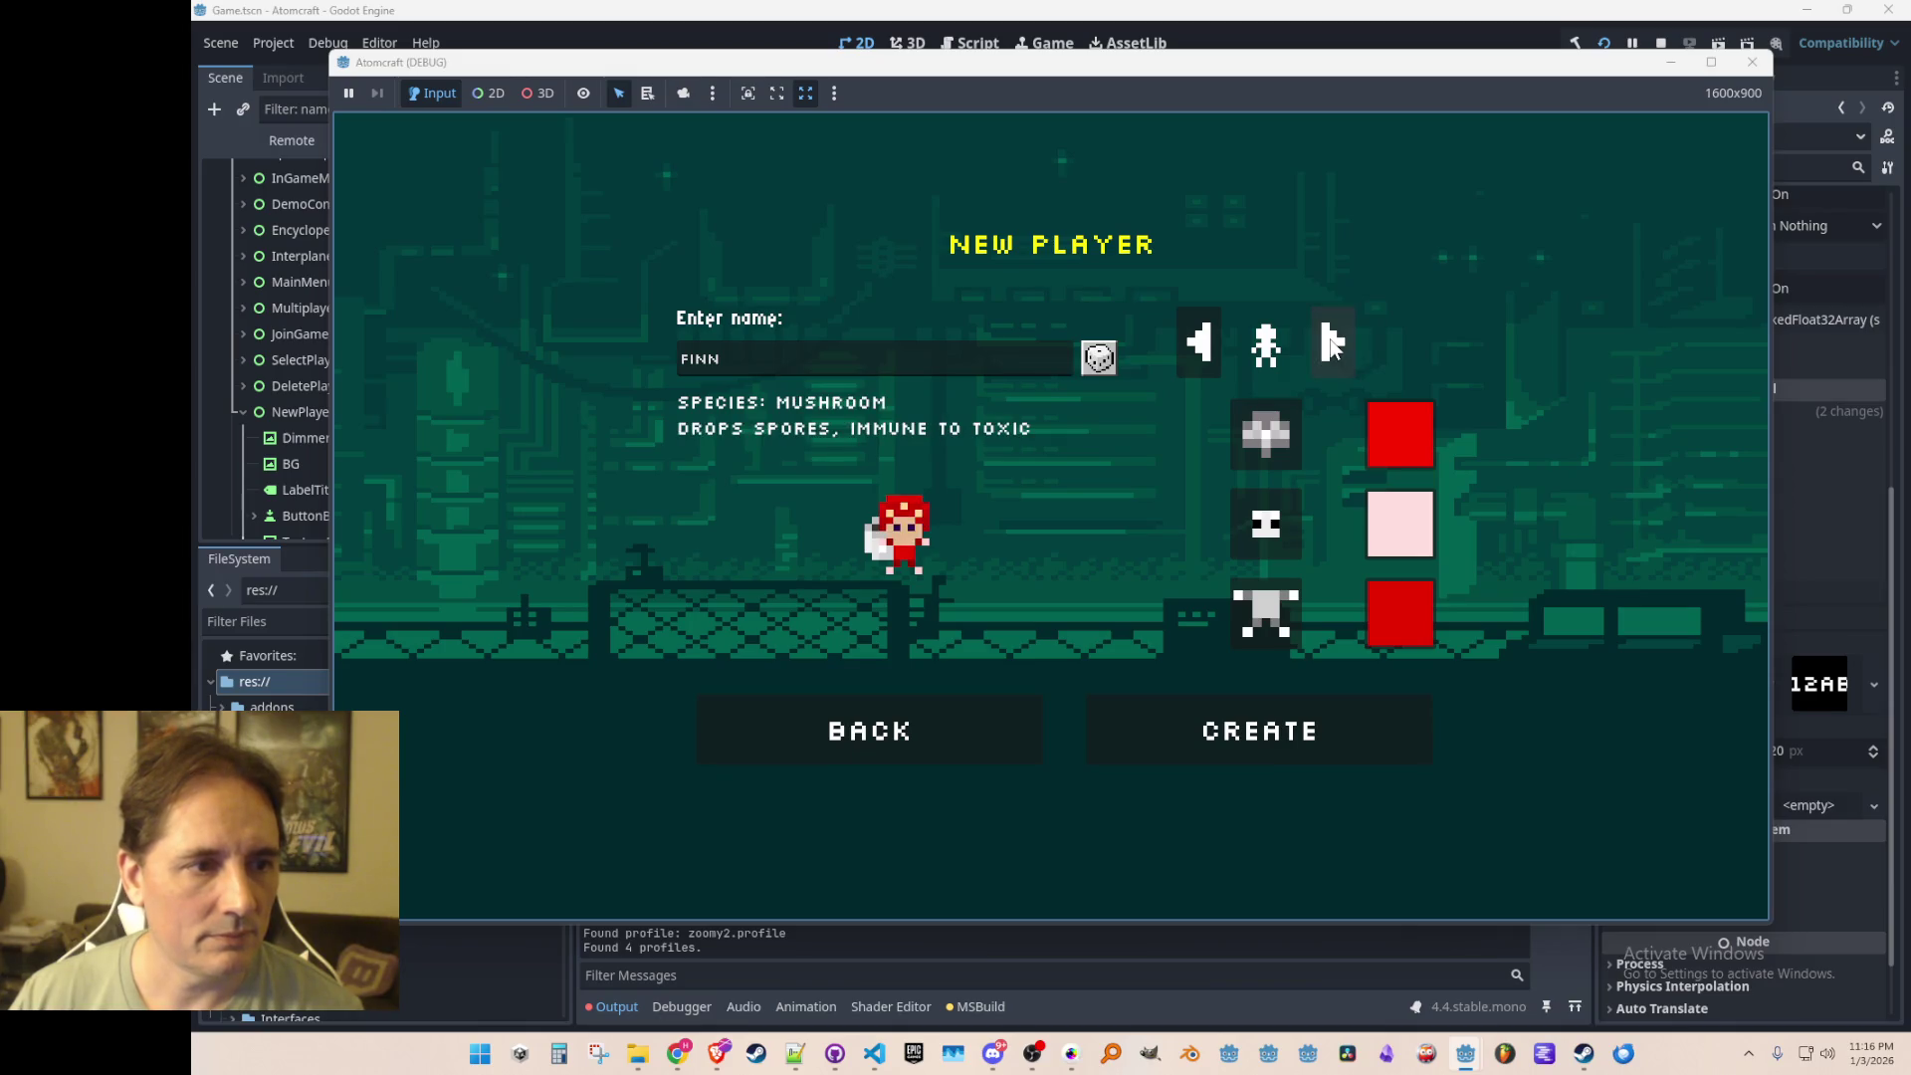
pyautogui.click(1322, 346)
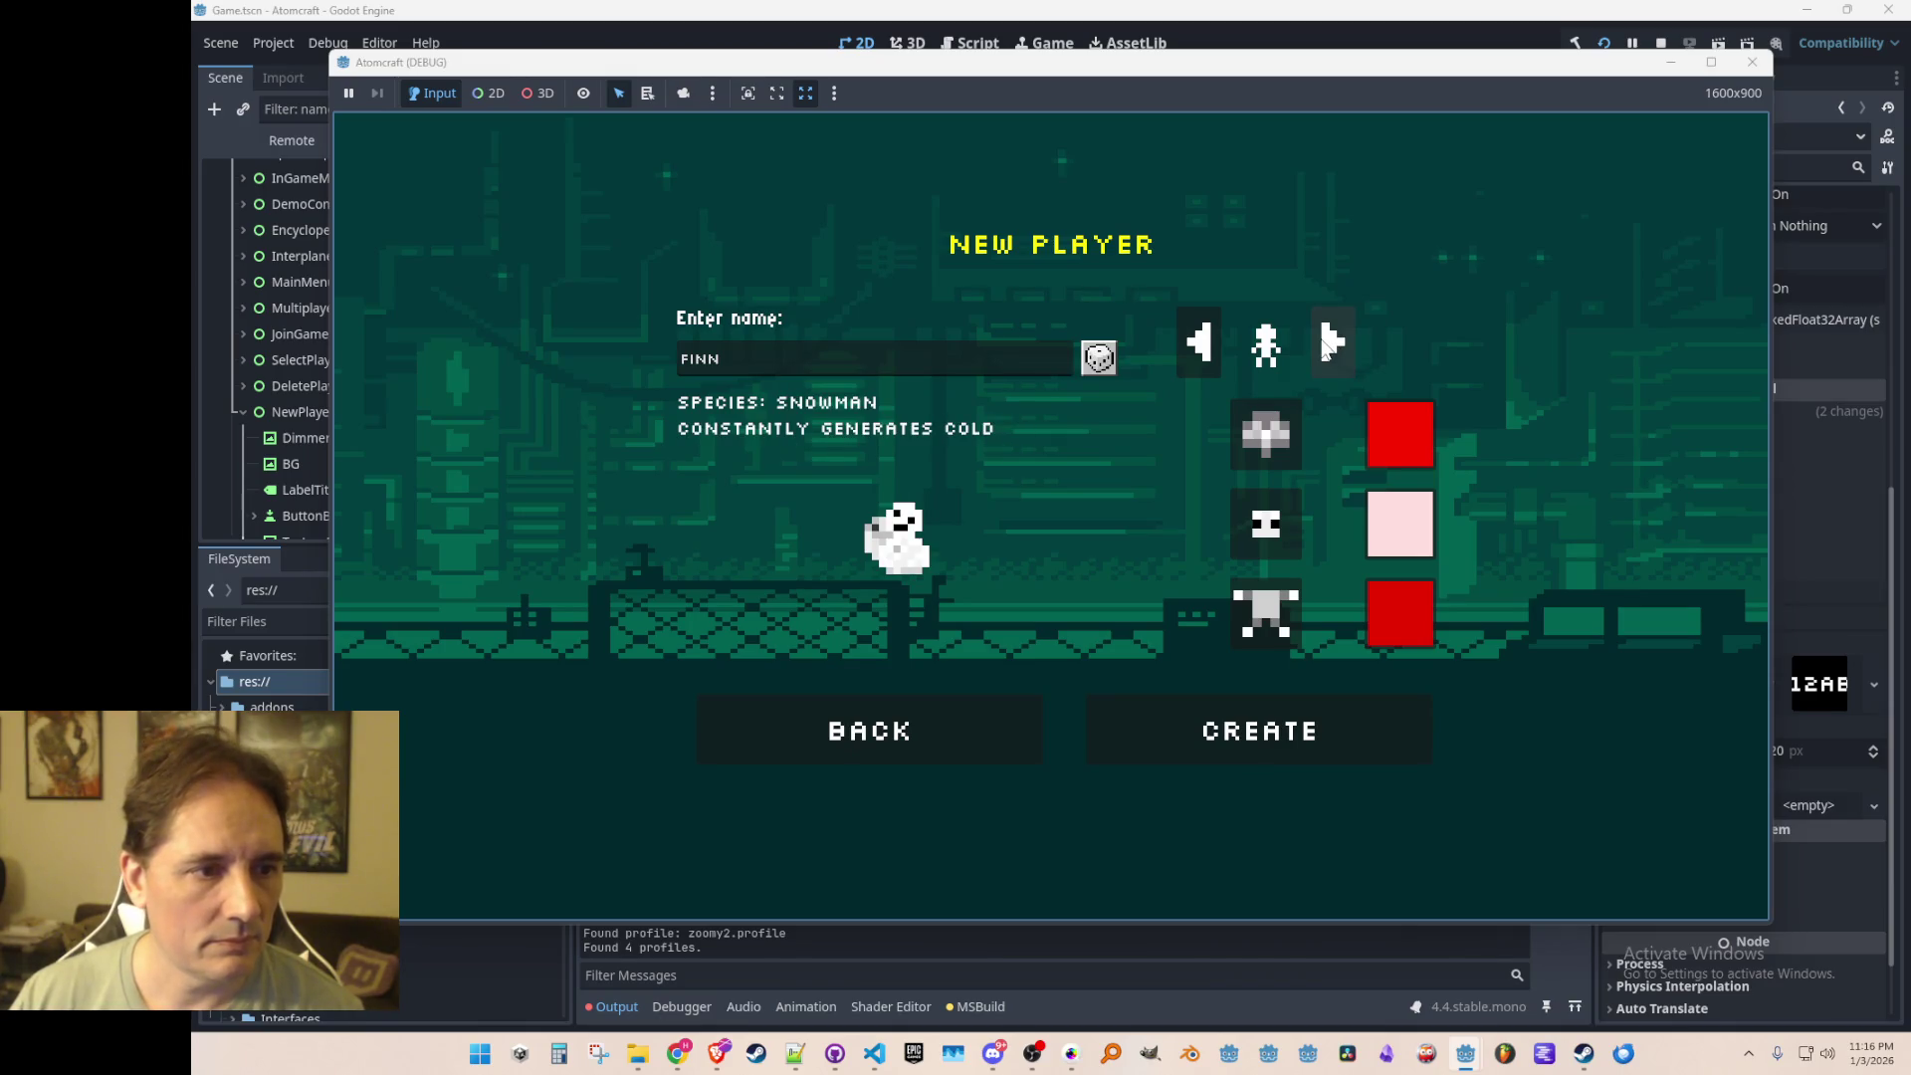
pyautogui.click(1325, 345)
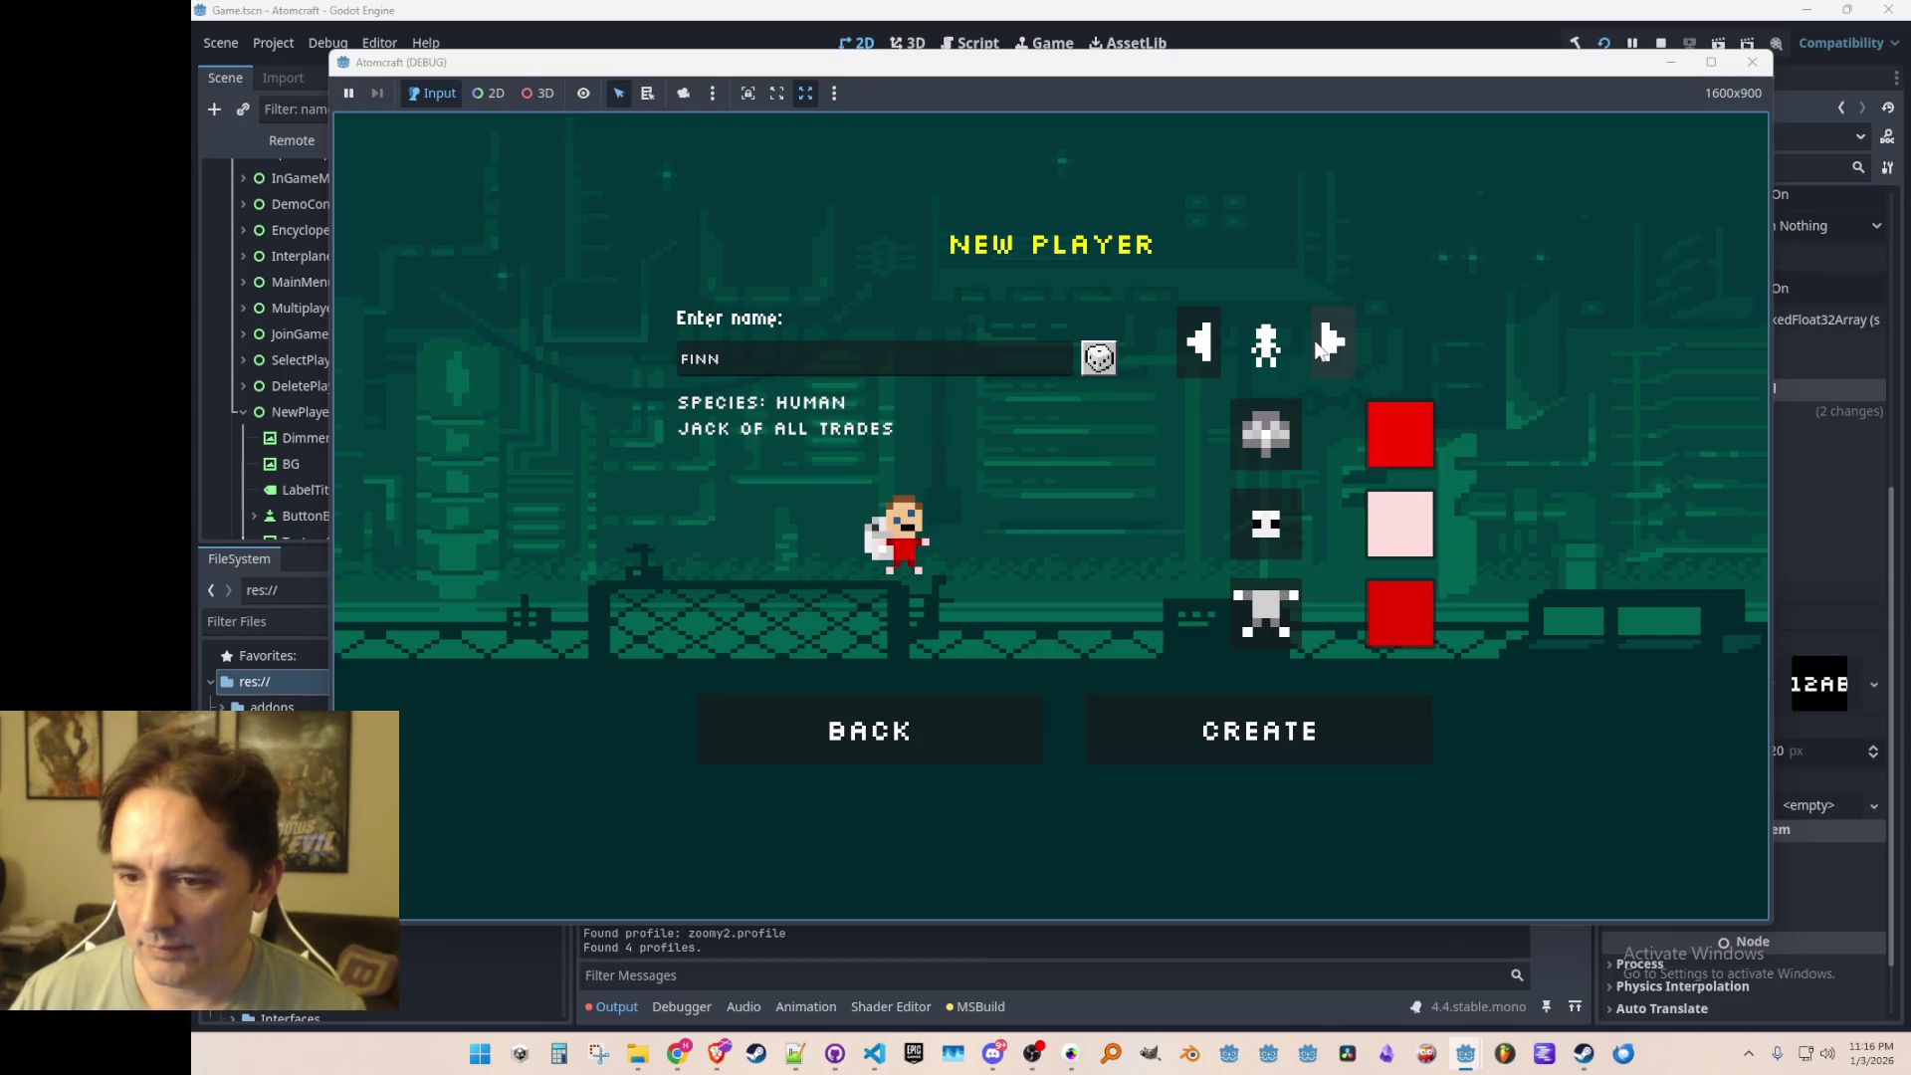
pyautogui.click(1322, 347)
pyautogui.doubleClick(1196, 350)
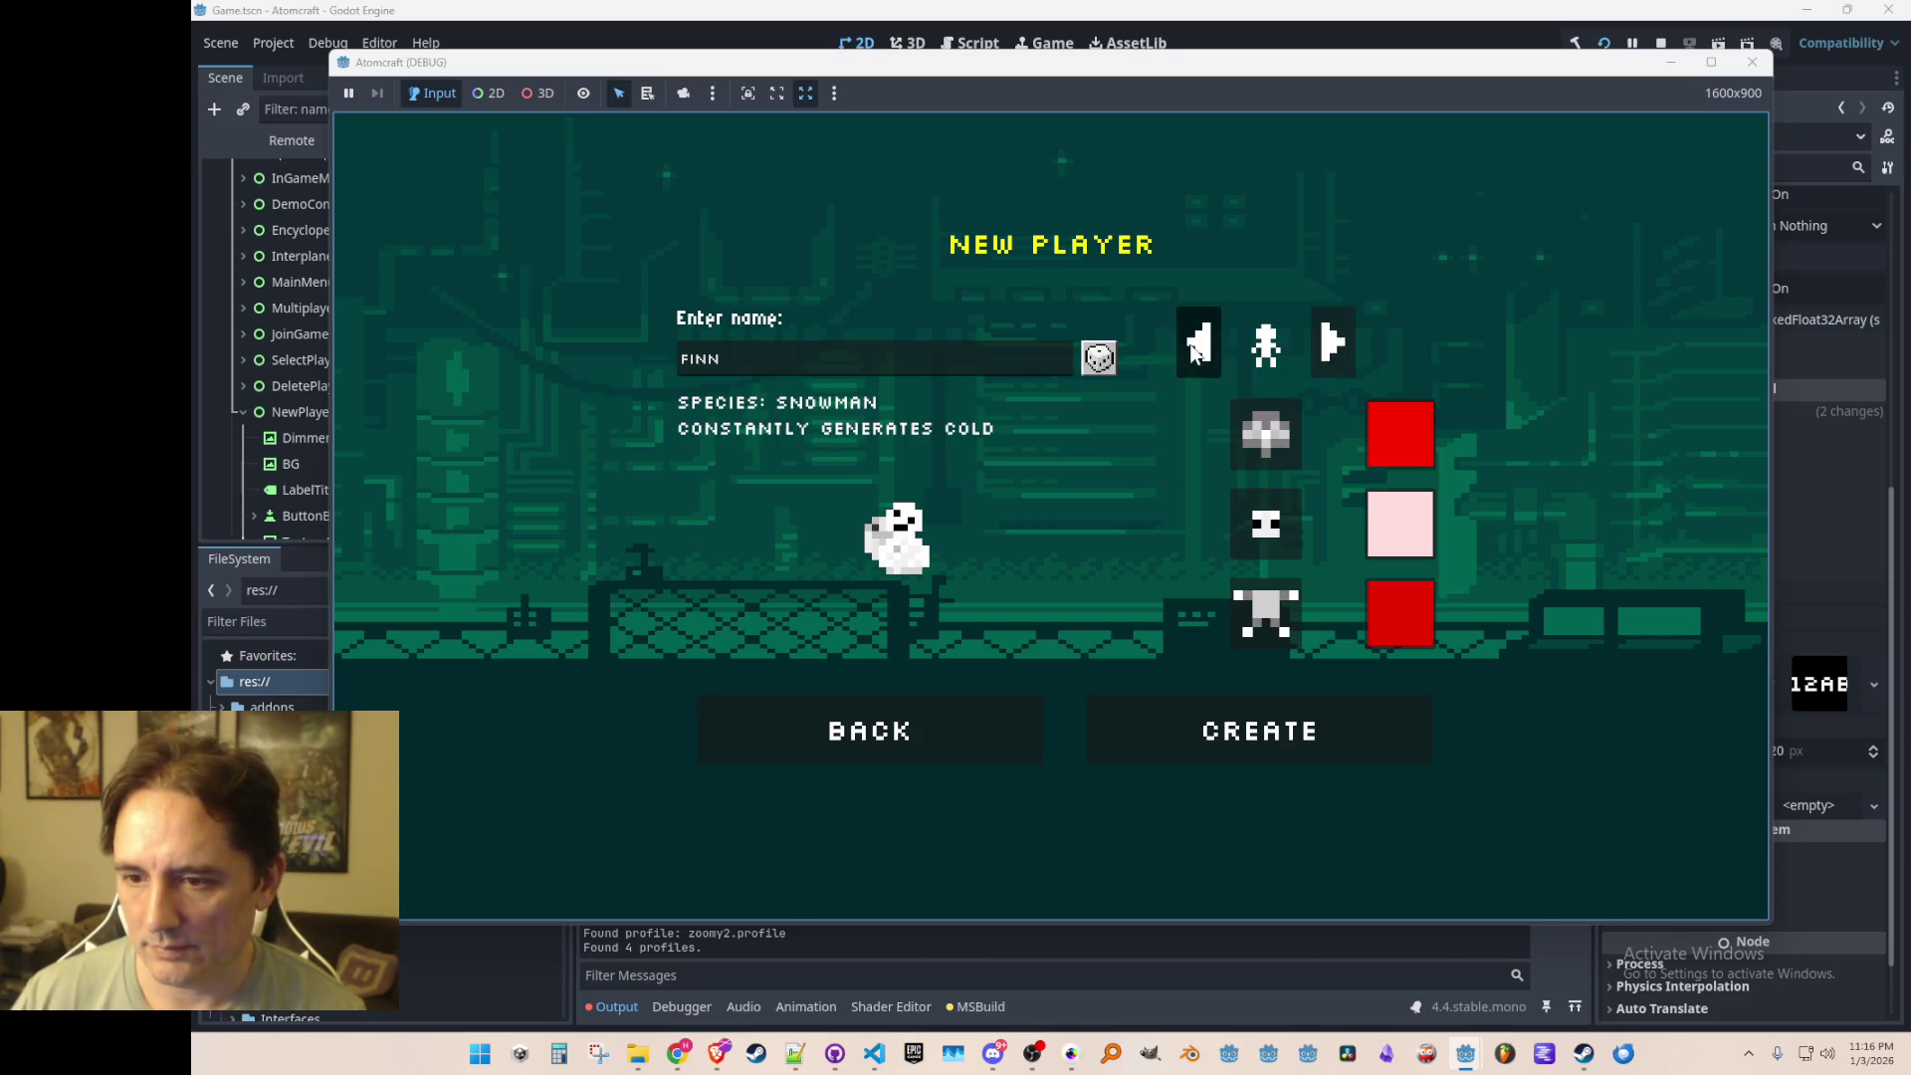
pyautogui.click(1196, 350)
pyautogui.click(1195, 350)
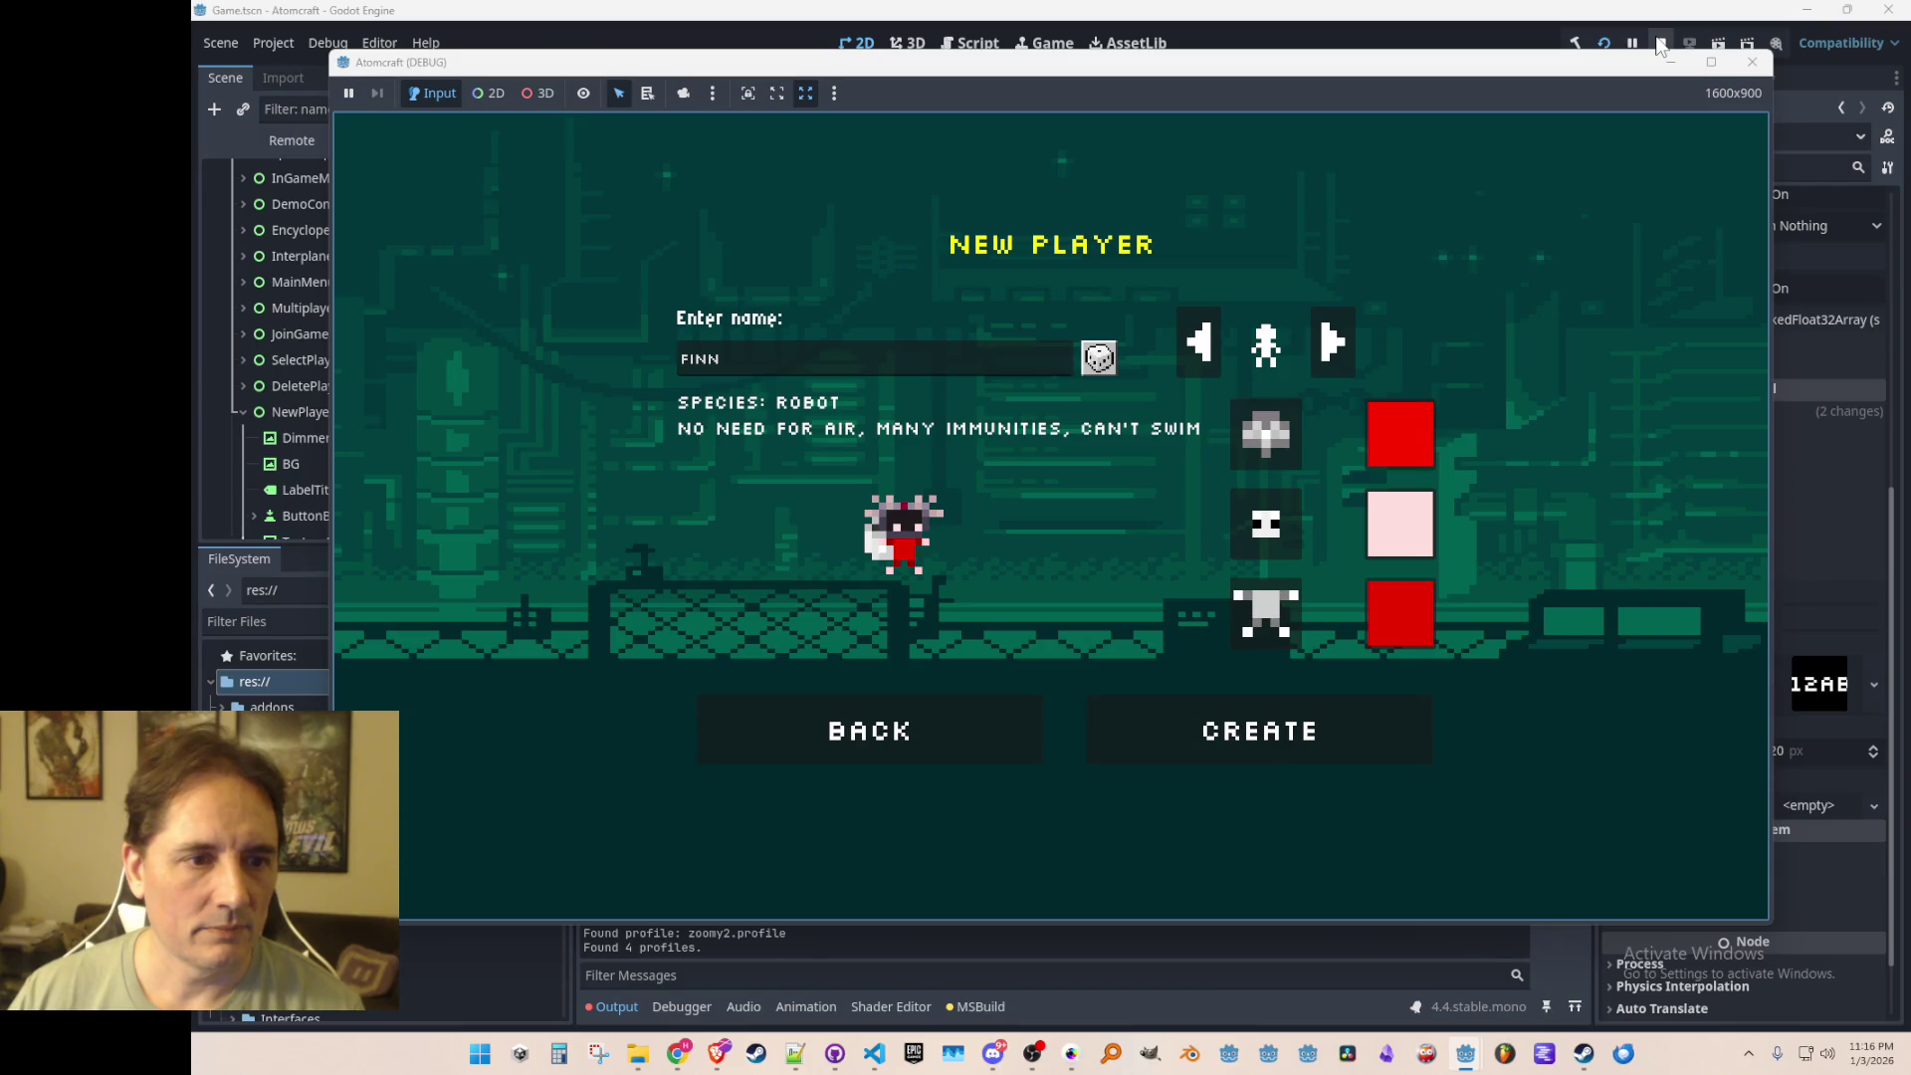
pyautogui.click(1210, 330)
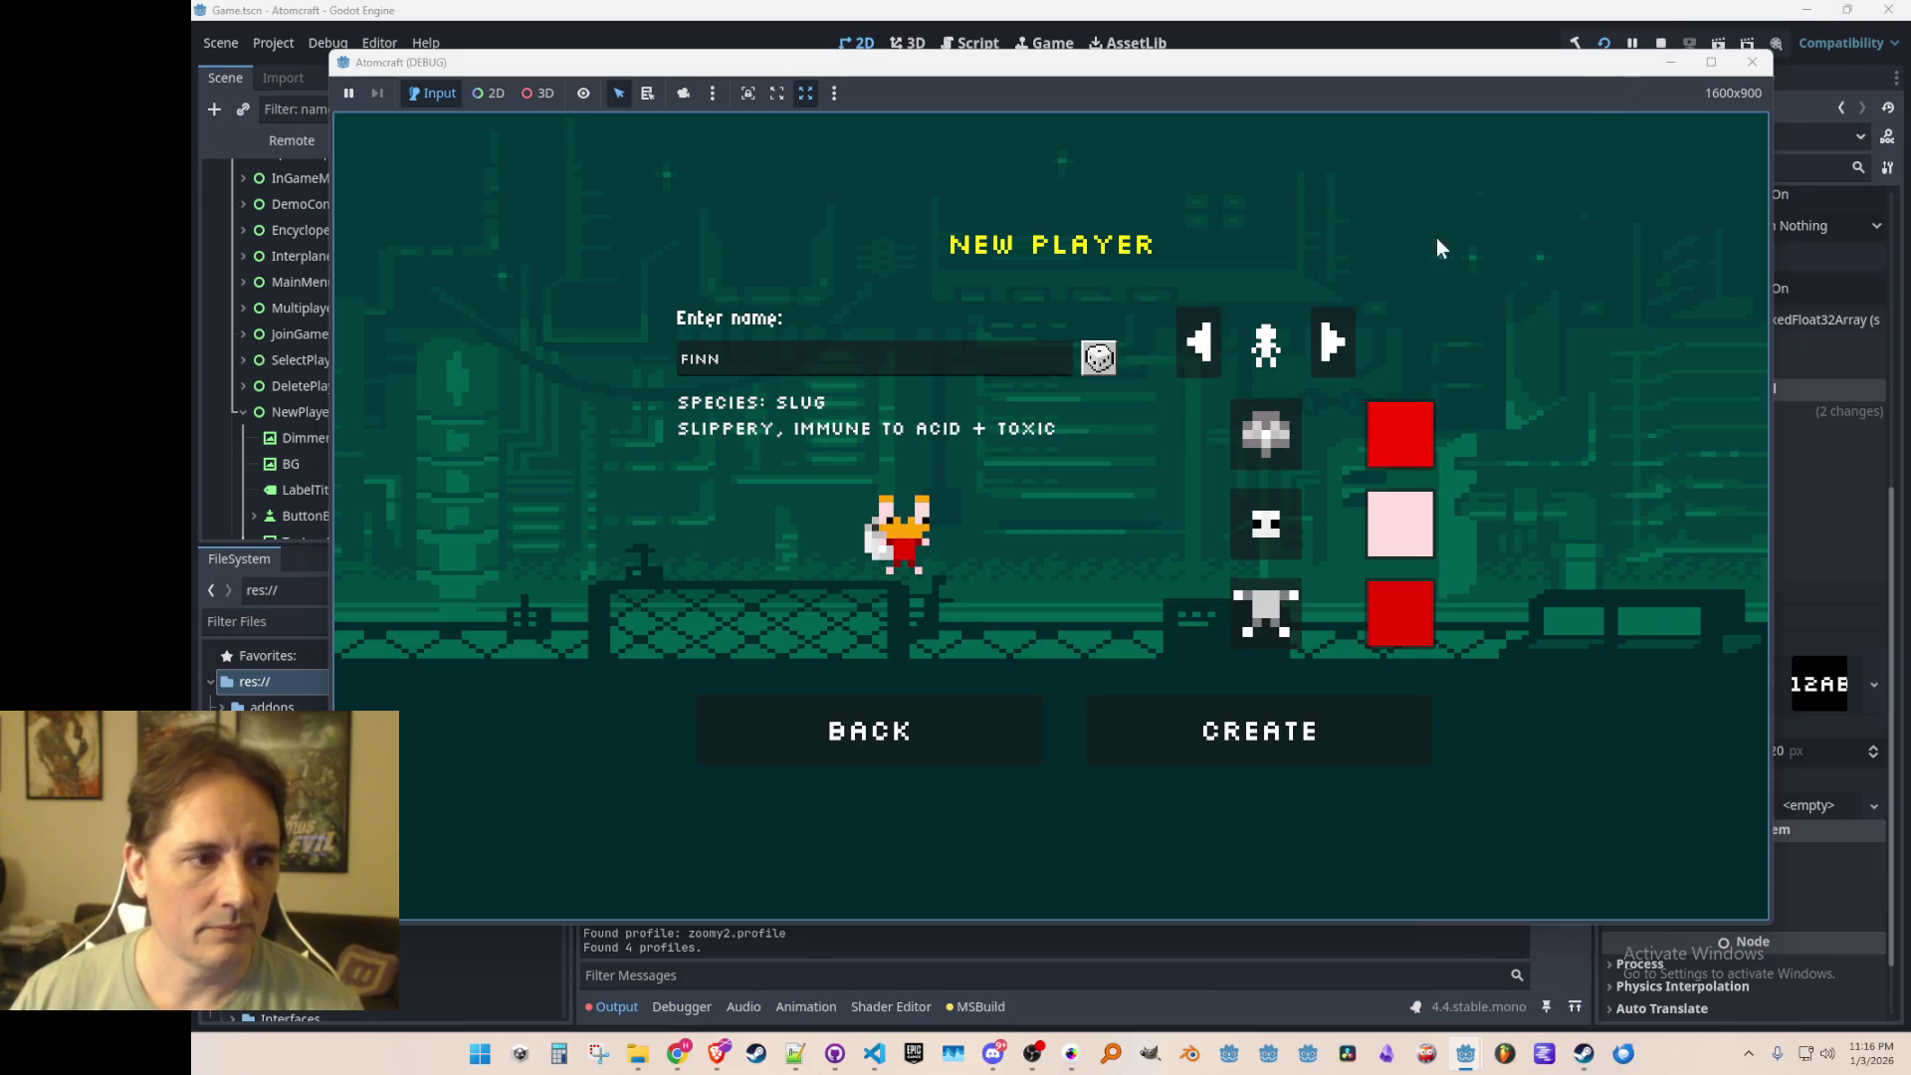
pyautogui.click(1202, 343)
# Step: Roll six random player names to check for repeats, then stop the game
pyautogui.click(1101, 358)
pyautogui.click(1101, 358)
pyautogui.click(1101, 358)
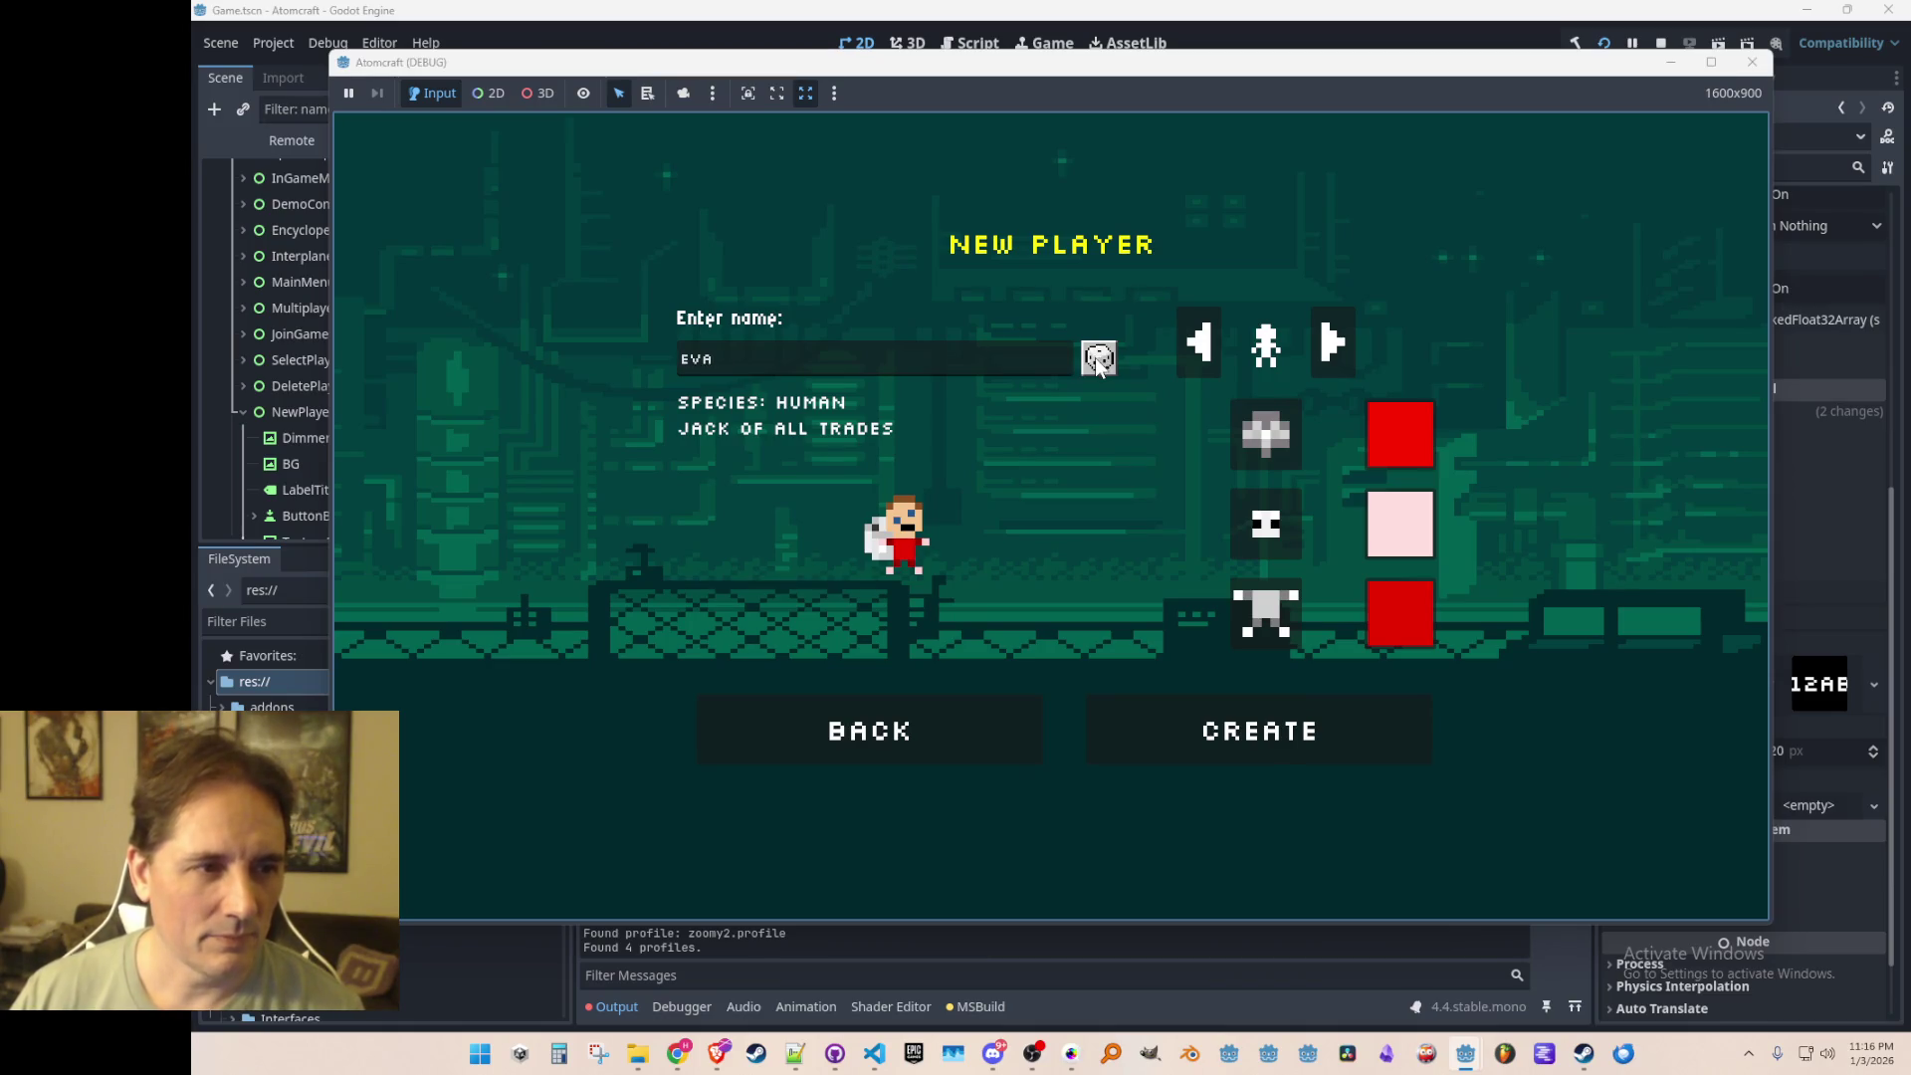
pyautogui.click(1098, 359)
pyautogui.click(1098, 359)
pyautogui.click(1098, 360)
pyautogui.click(1661, 43)
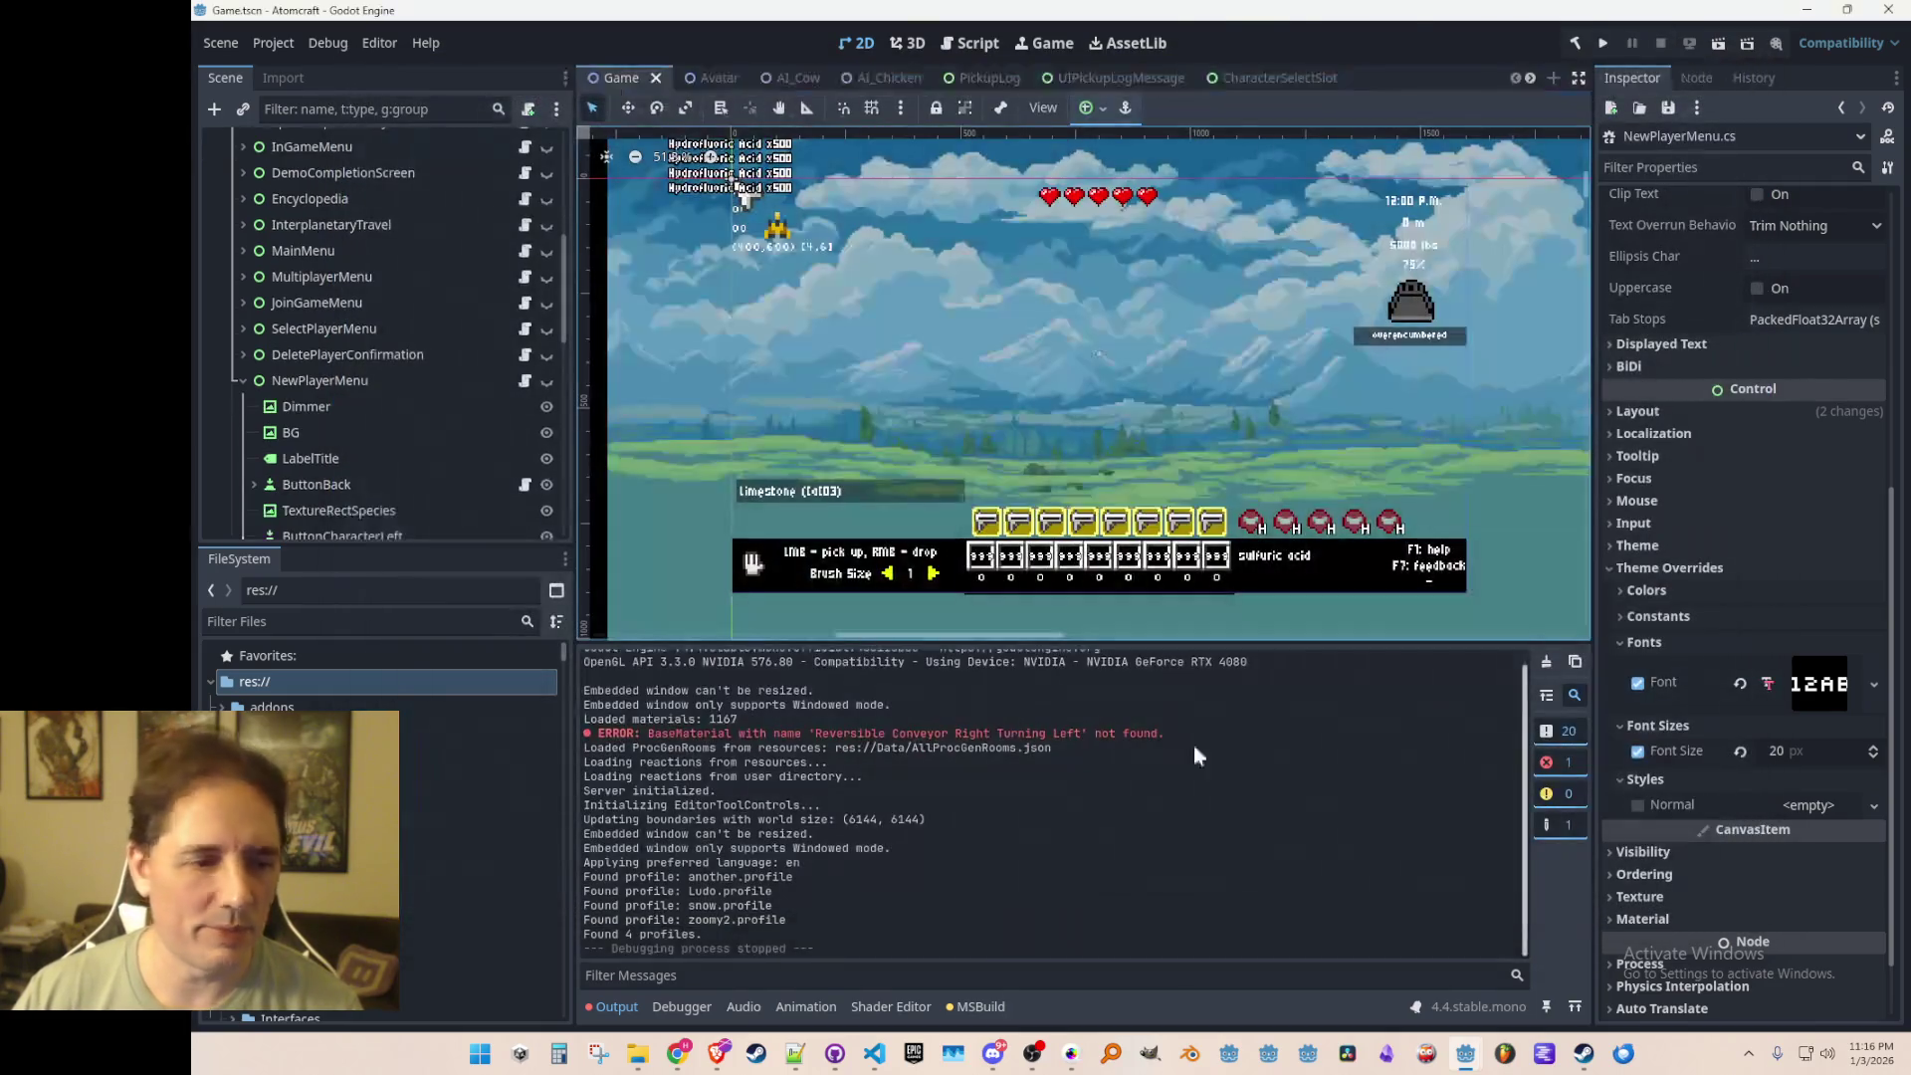
# Step: Bring up NewPlayerMenu.cs in VS Code and scroll to the name arrays and GetRandomPlayerName's switch
pyautogui.click(874, 1053)
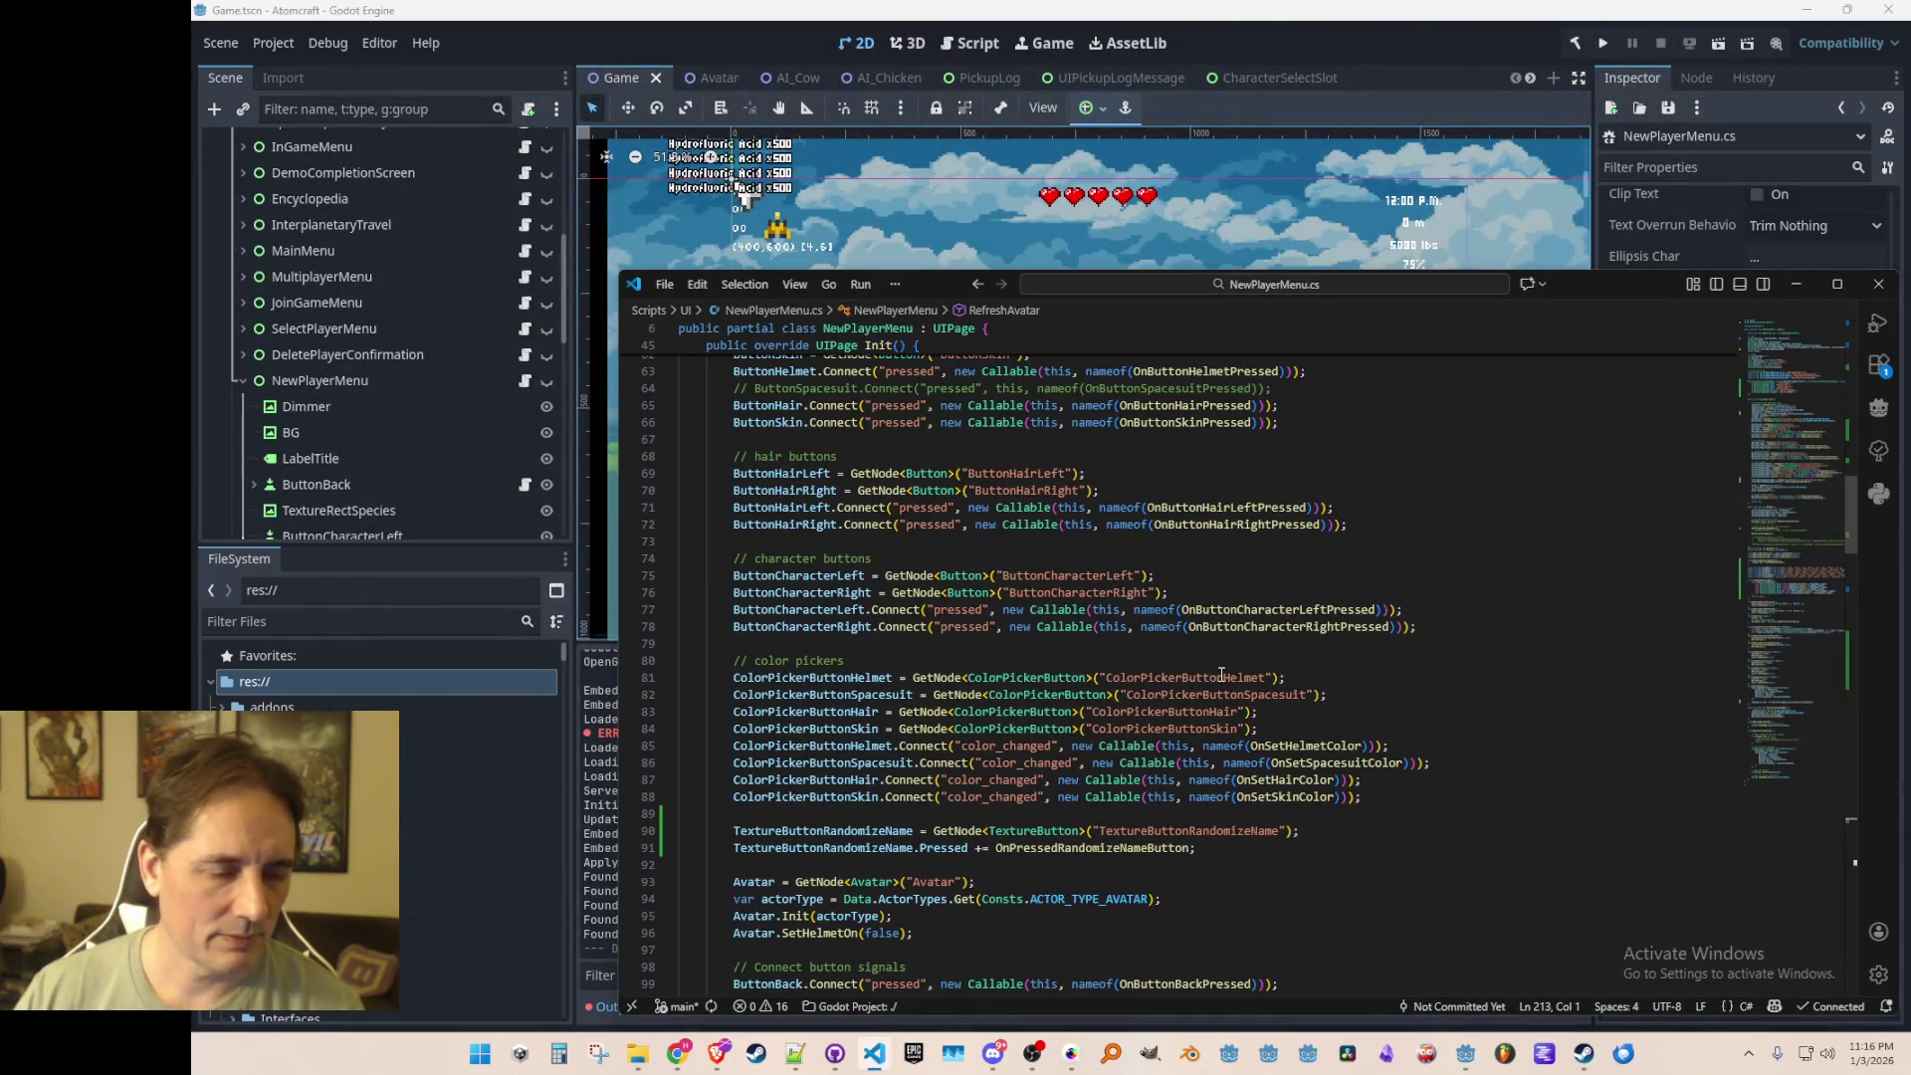
pyautogui.click(1015, 657)
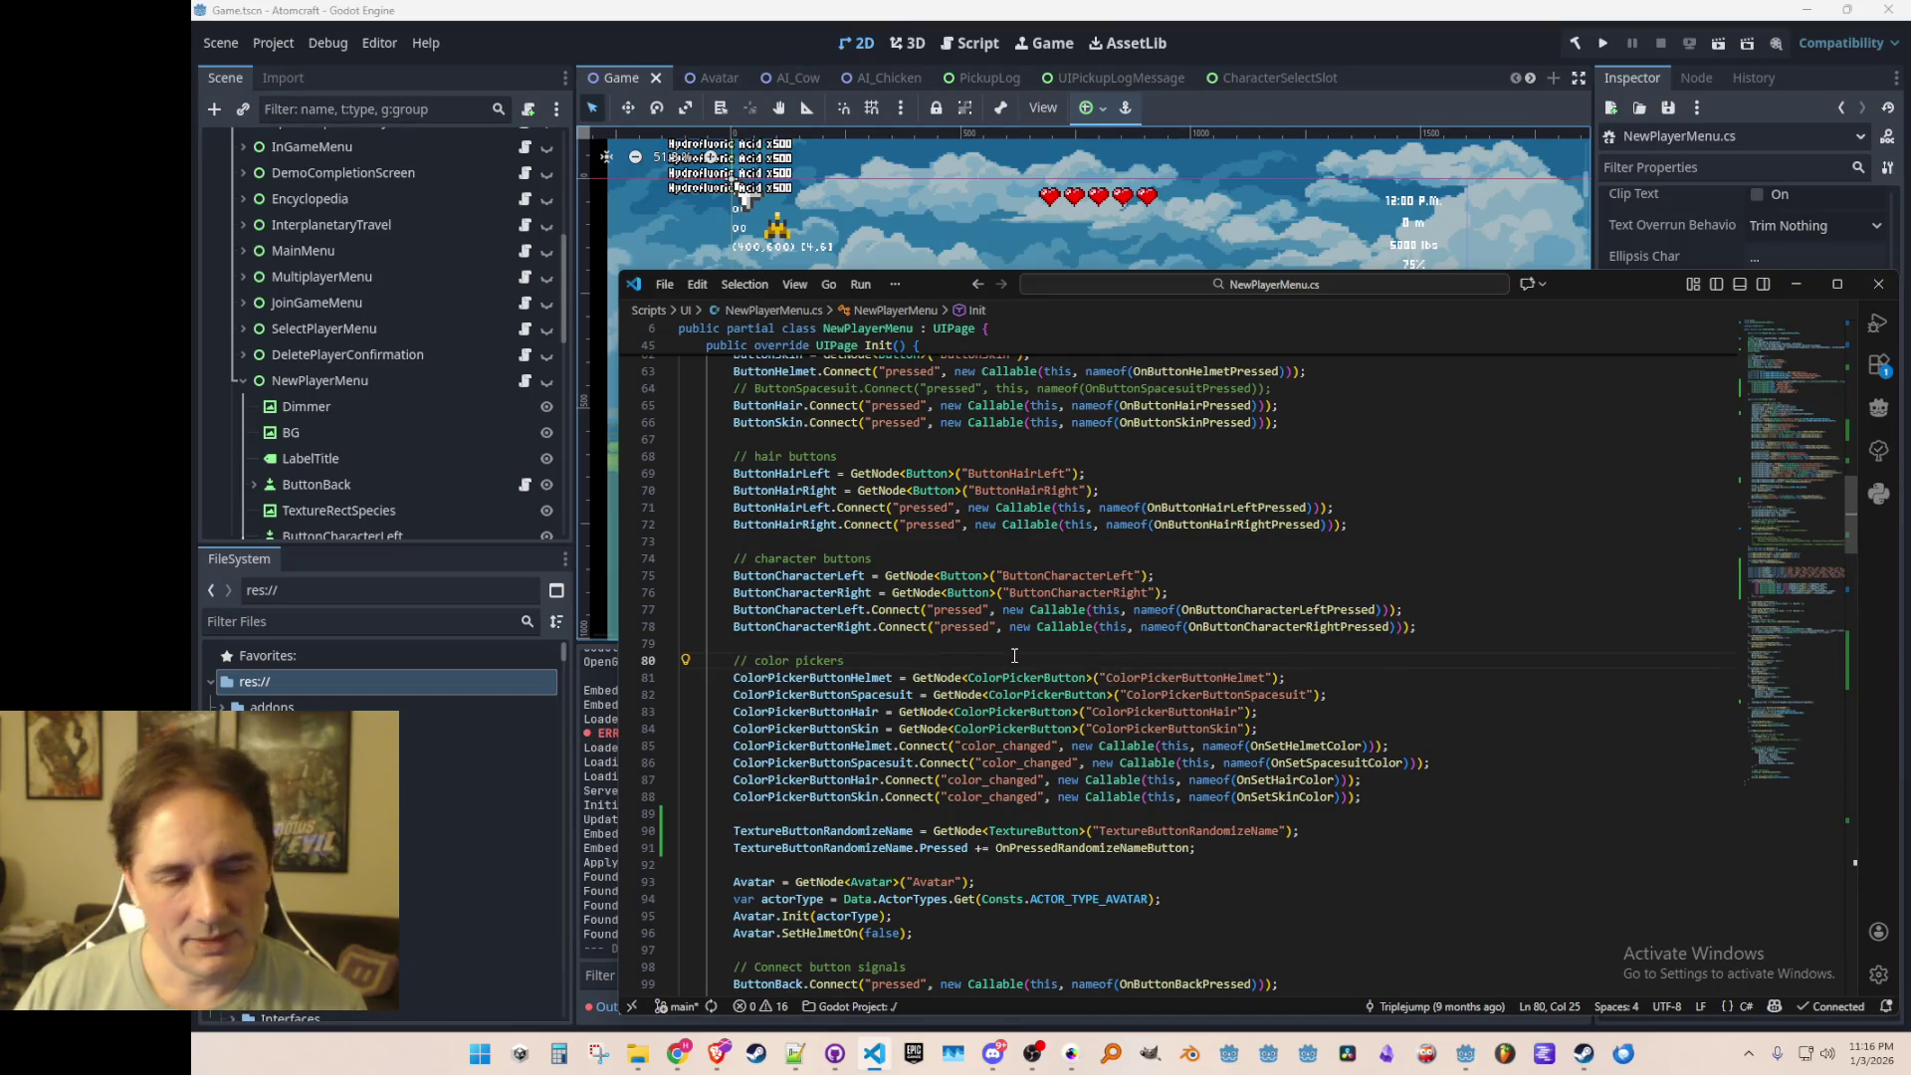
pyautogui.scroll(-17, 1095, 637)
pyautogui.scroll(-5, 1204, 615)
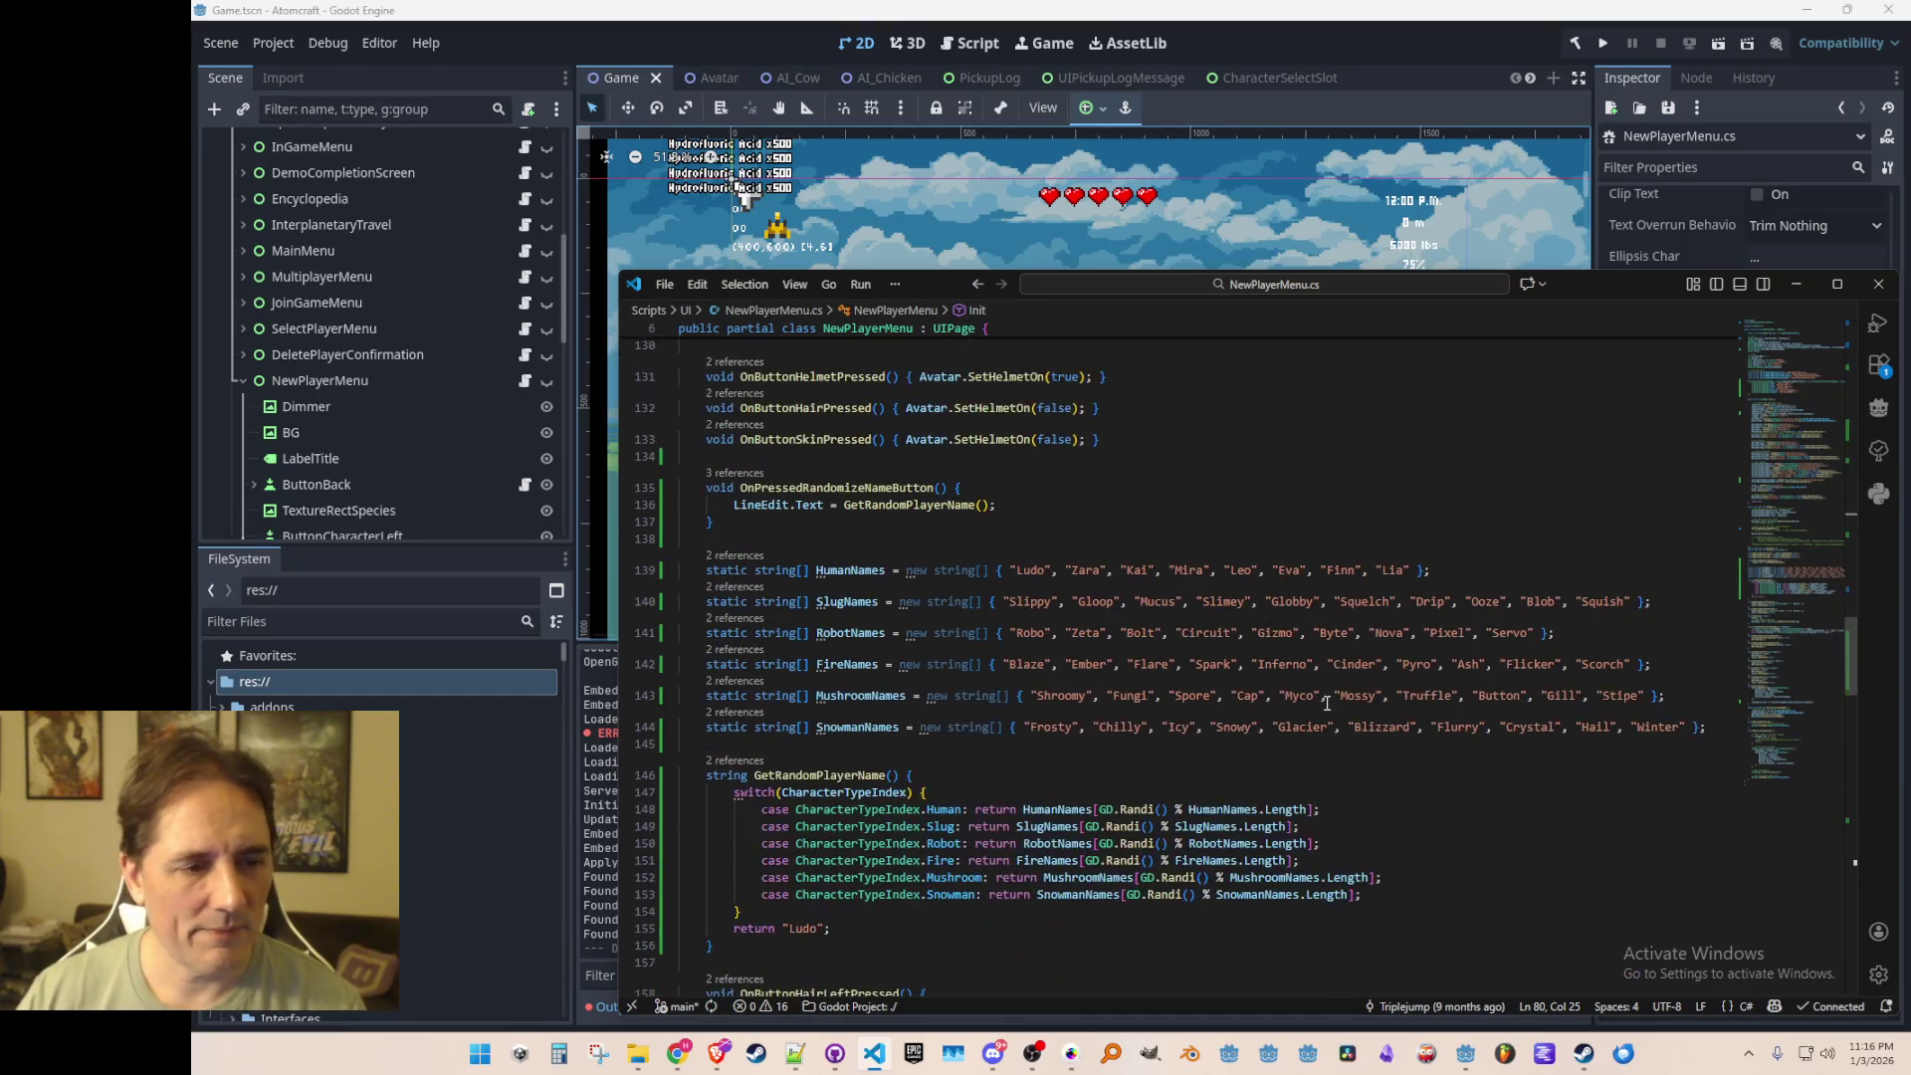
pyautogui.scroll(-4, 1277, 704)
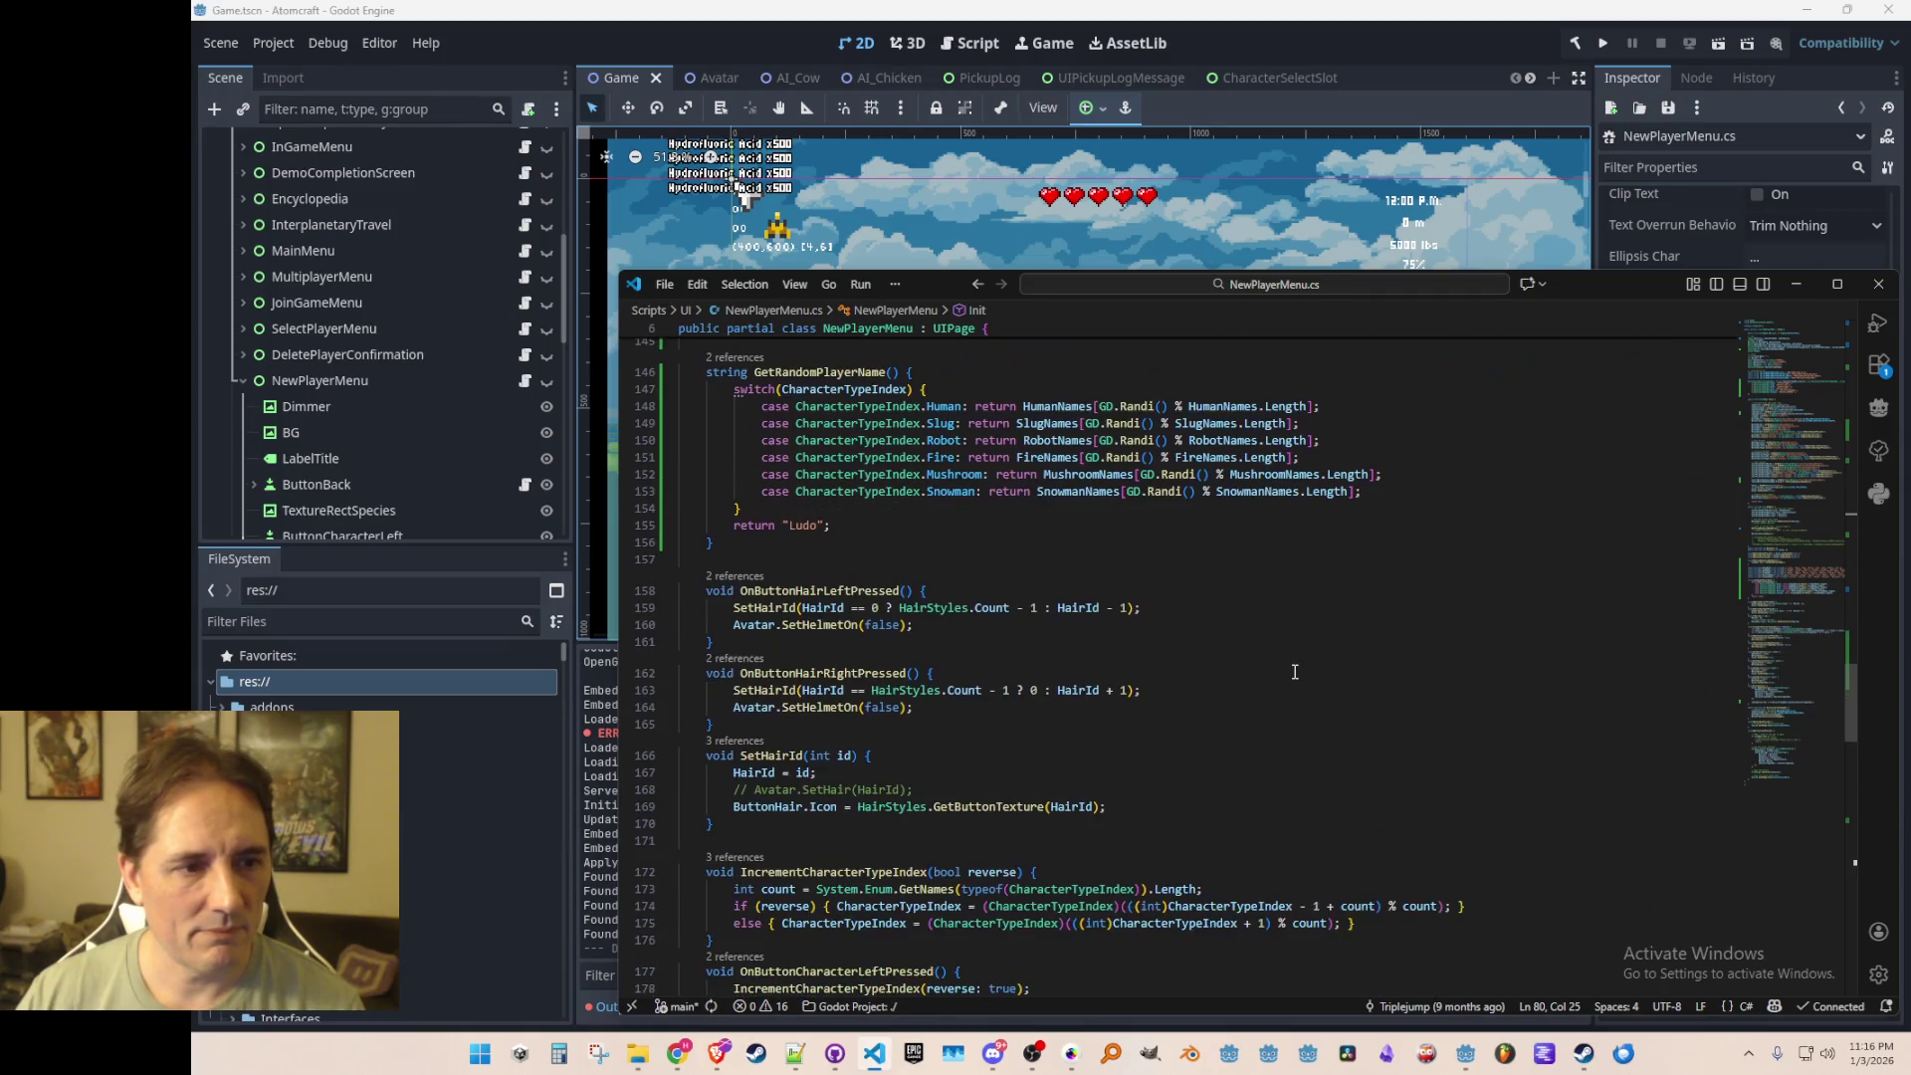
pyautogui.scroll(-7, 1296, 670)
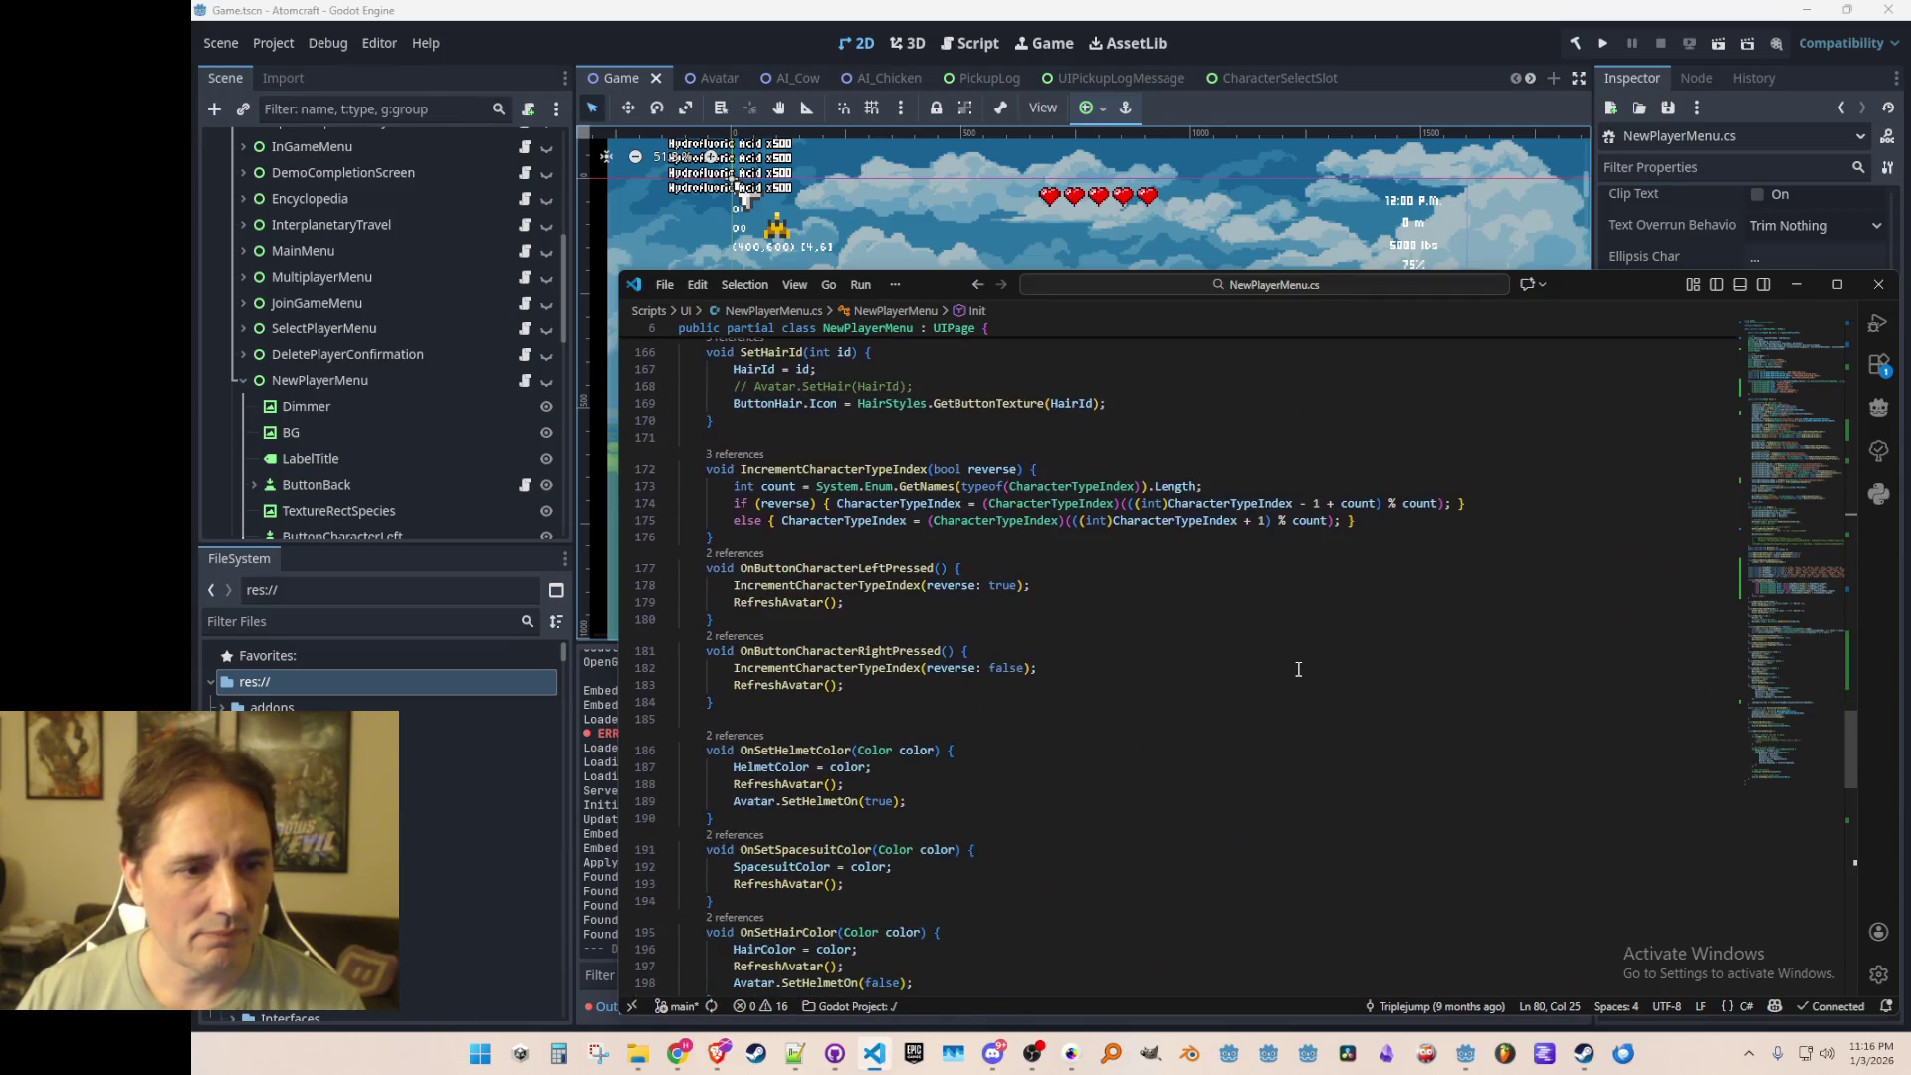
pyautogui.scroll(8, 1298, 669)
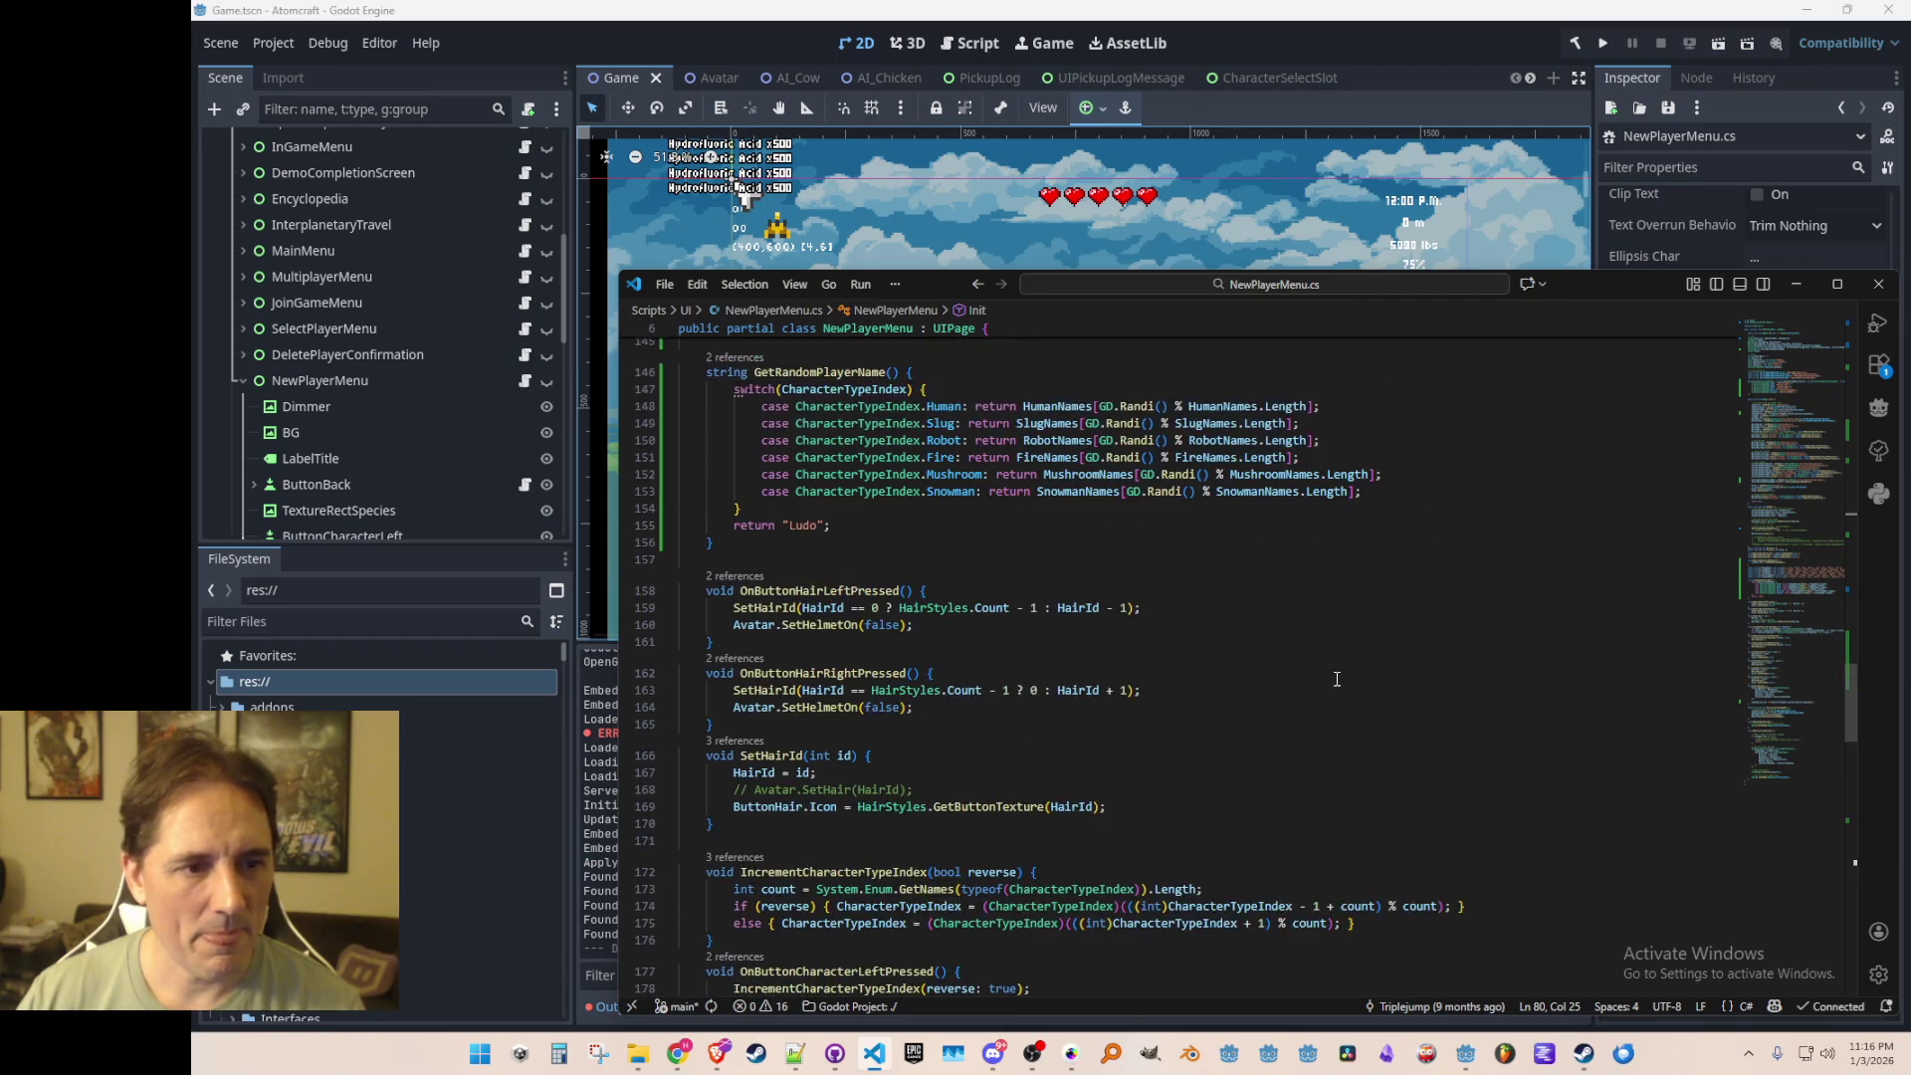
pyautogui.scroll(1, 1334, 681)
pyautogui.scroll(1, 1307, 703)
pyautogui.scroll(1, 1314, 697)
pyautogui.scroll(-2, 1324, 687)
pyautogui.scroll(1, 1332, 678)
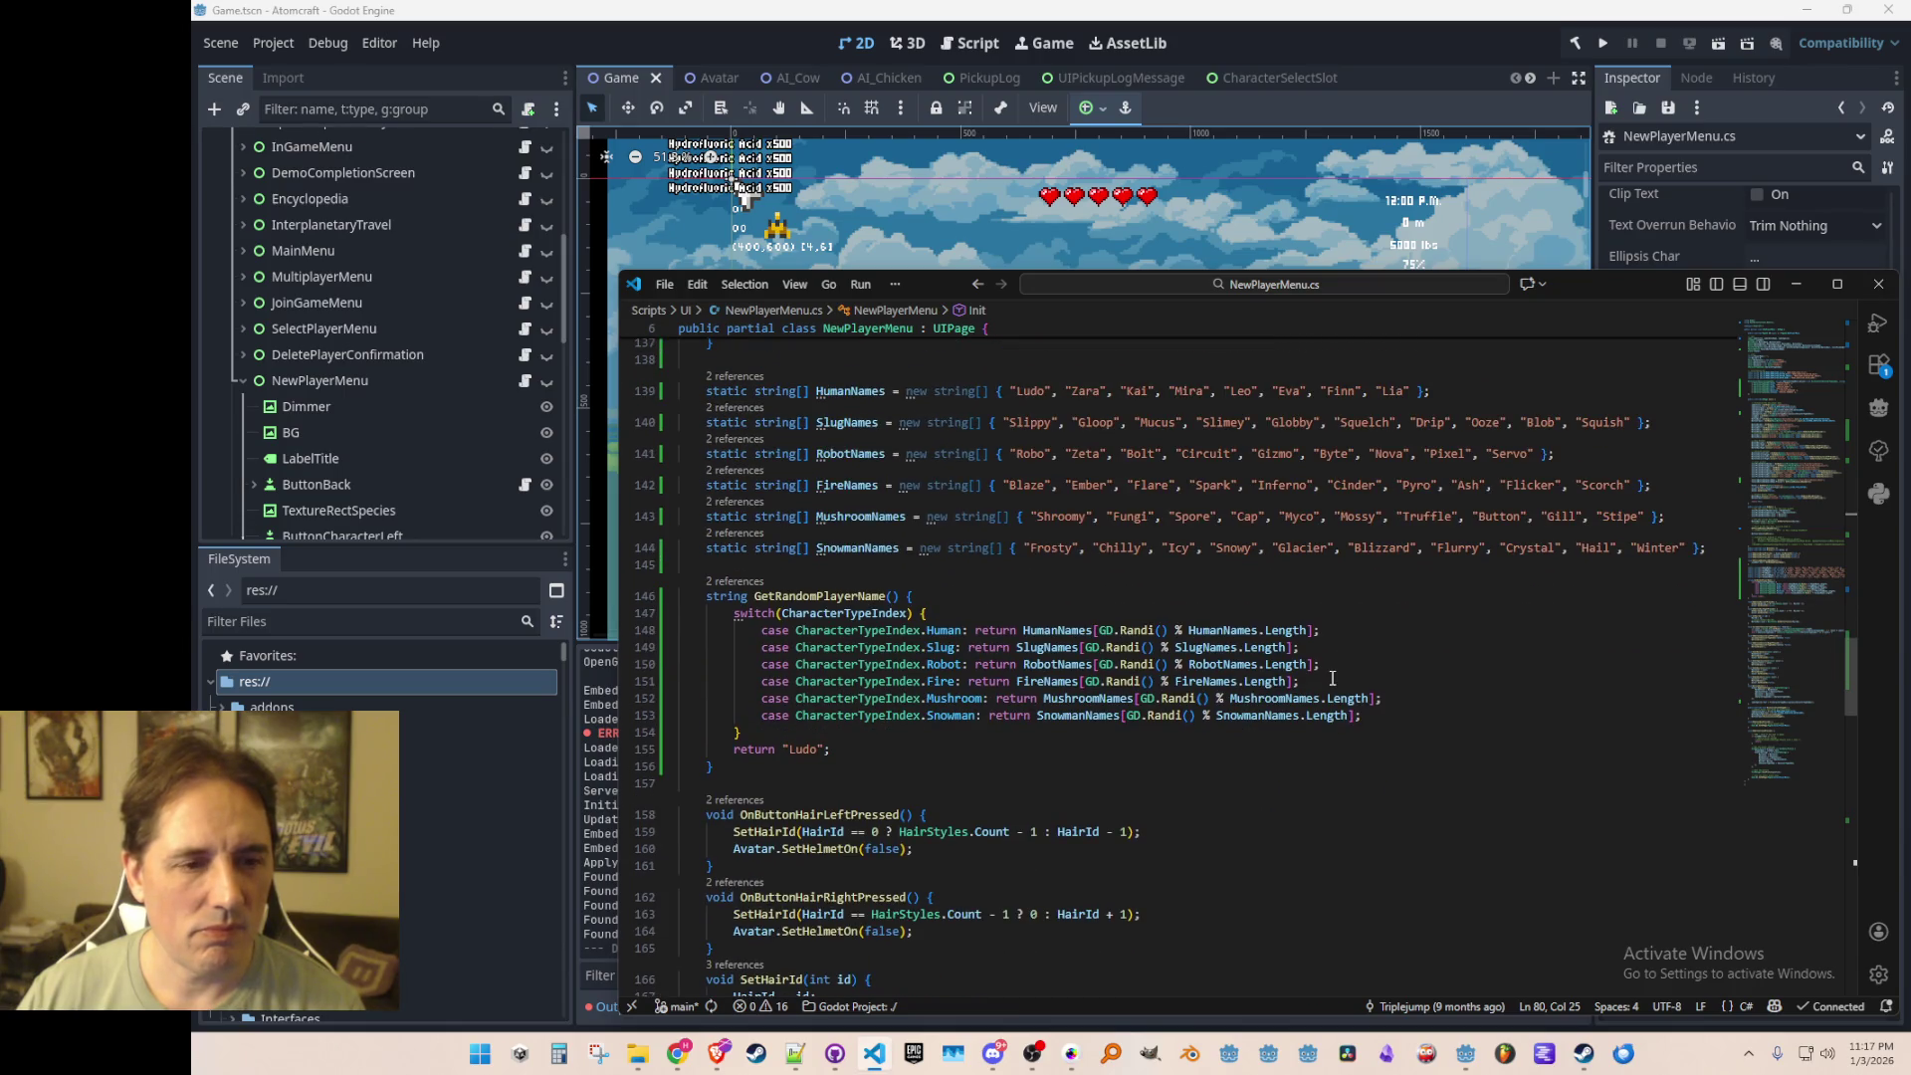
pyautogui.click(1061, 630)
pyautogui.click(980, 617)
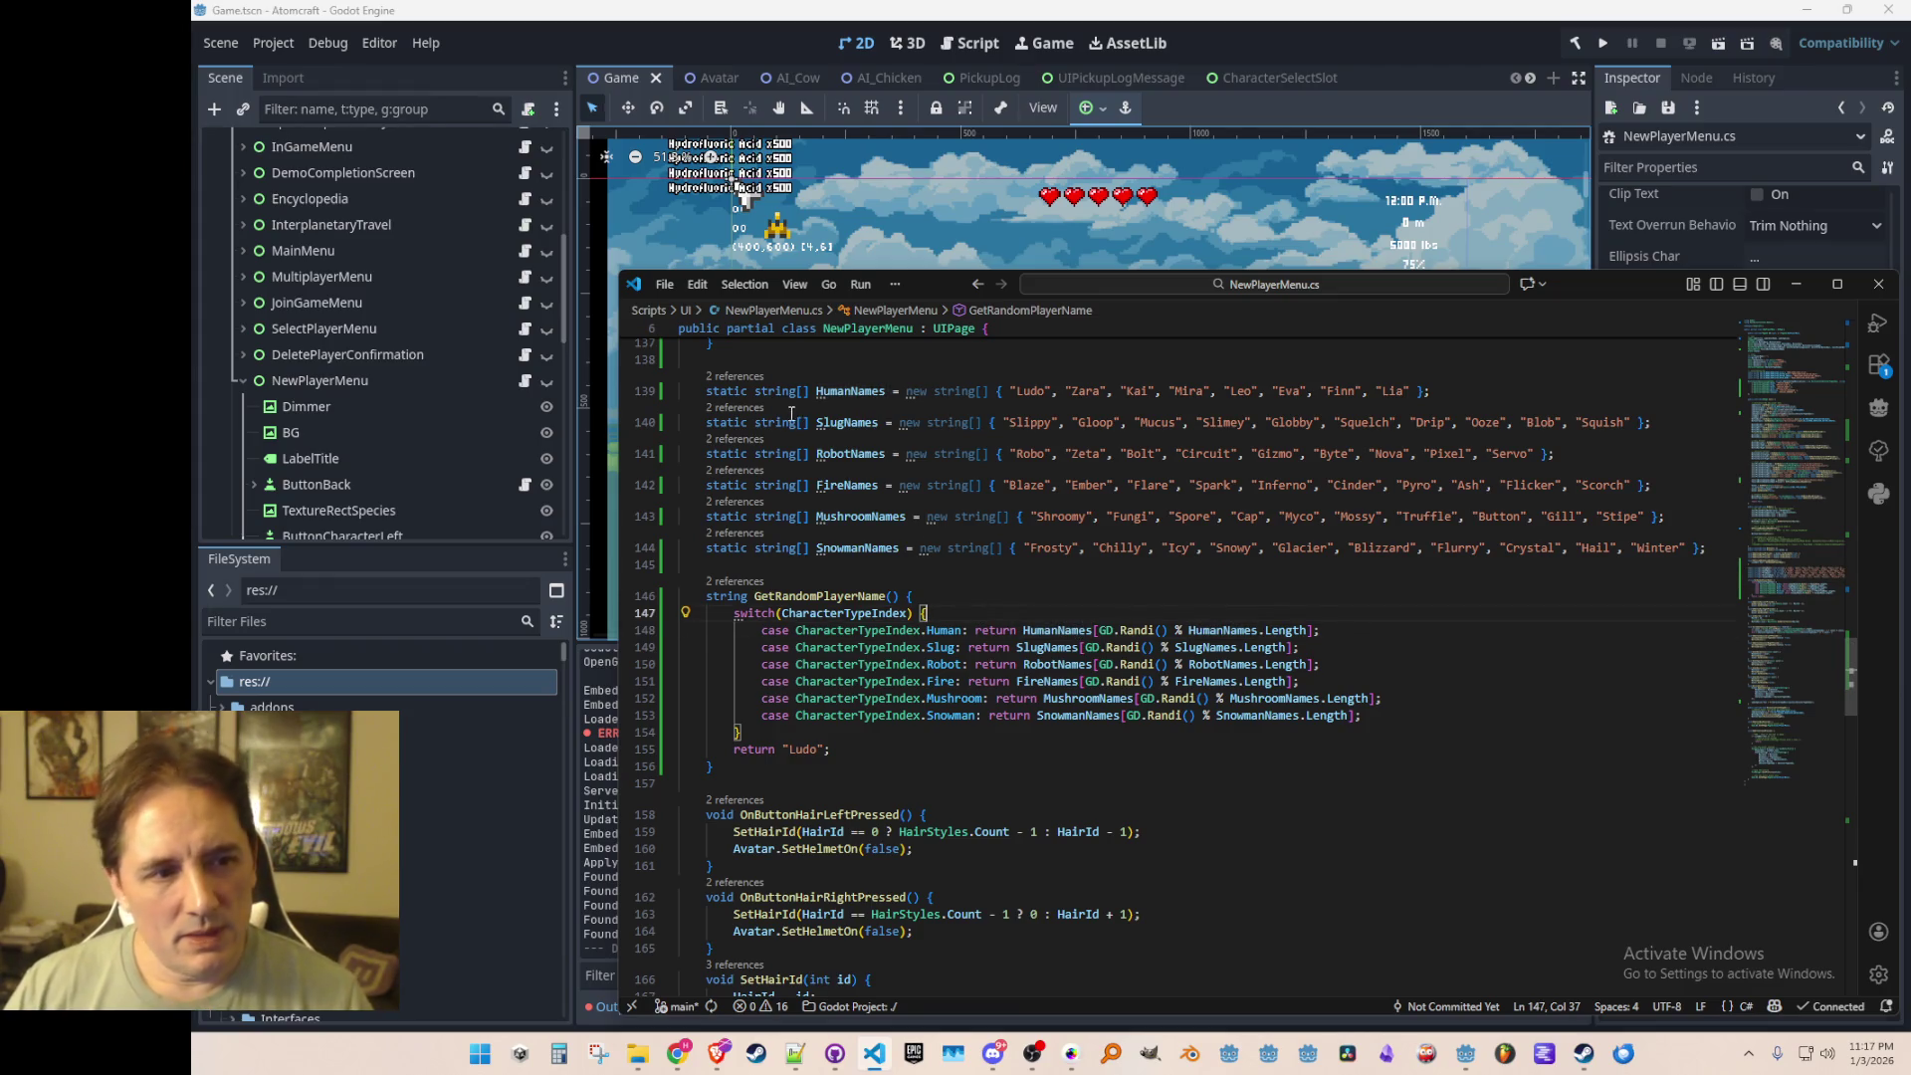
# Step: Paste a GetNewRandomName method below the name arrays that rerolls until the name differs, and save
pyautogui.click(767, 390)
pyautogui.hotkey('shift', 'alt', 'Right')
pyautogui.hotkey('shift', 'alt', 'Right')
pyautogui.scroll(1, 1392, 496)
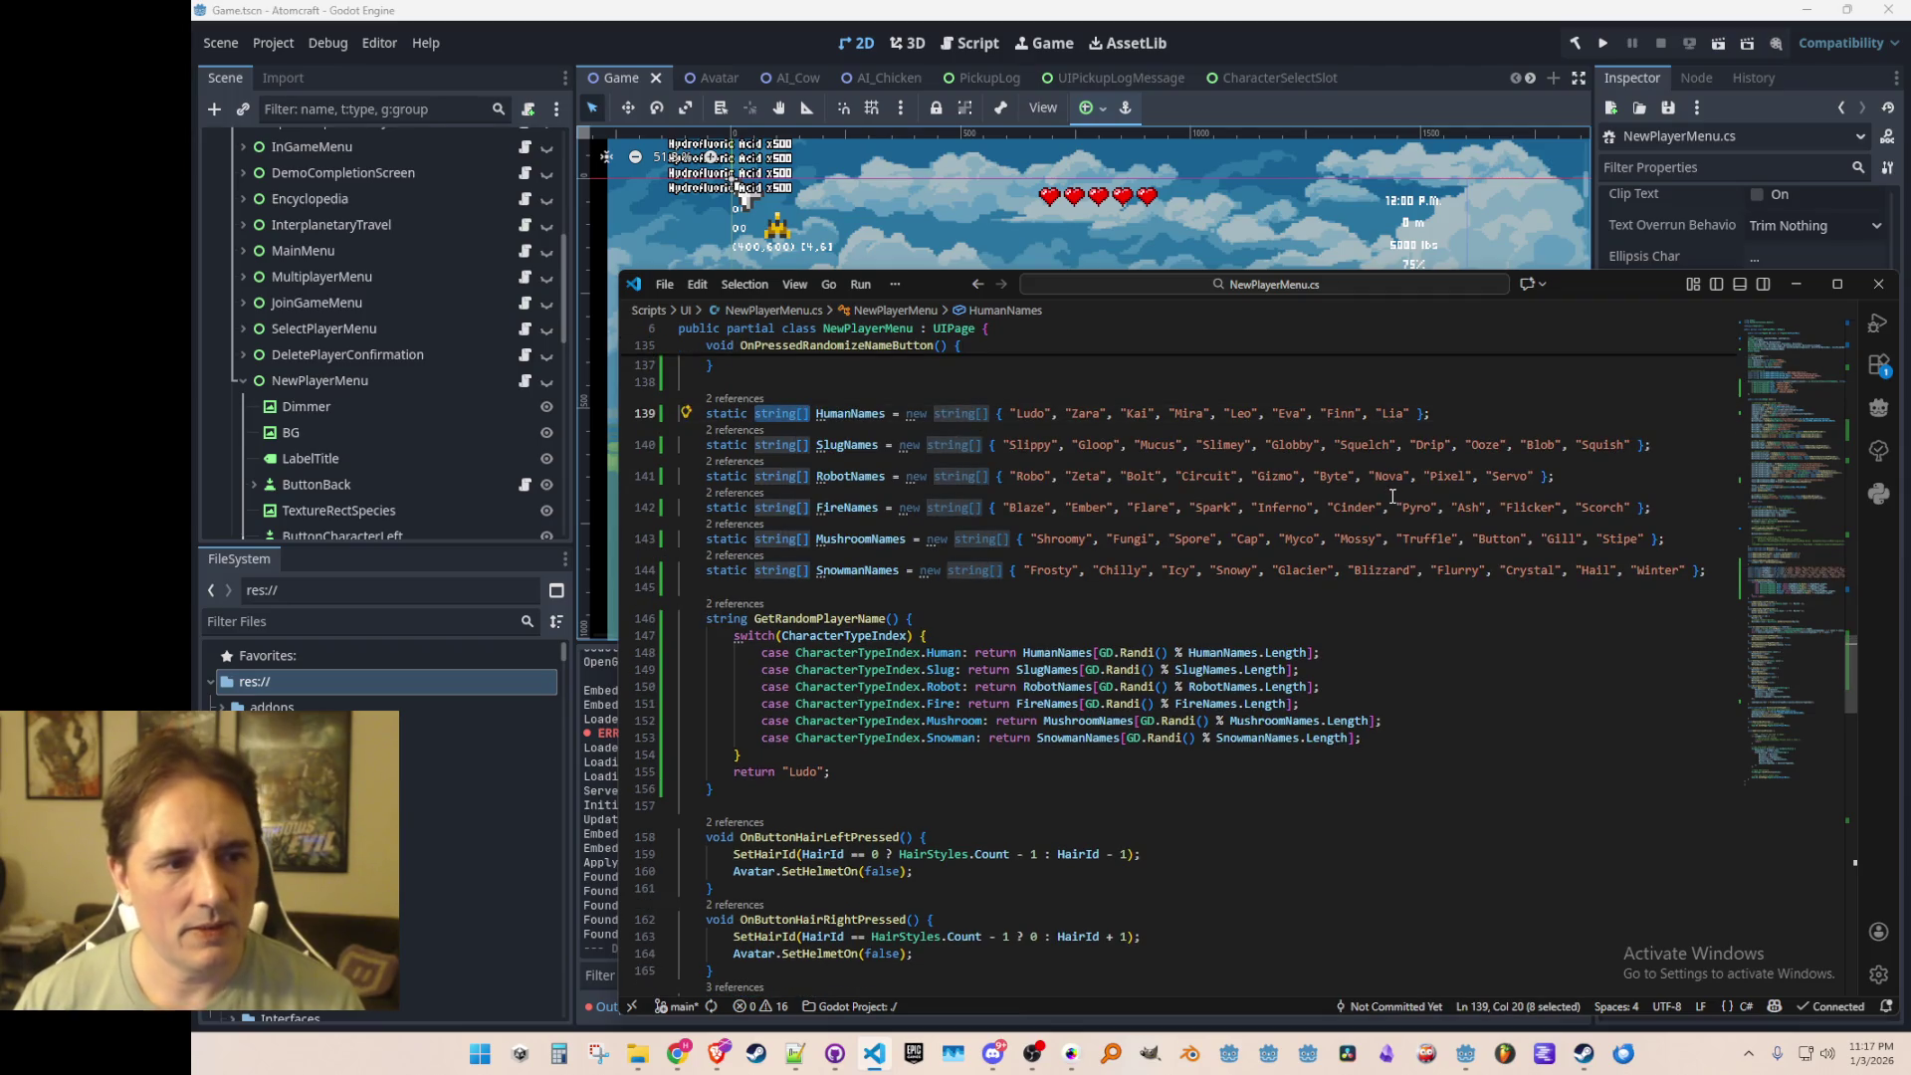
pyautogui.press('Down')
pyautogui.press('Home')
pyautogui.press('Home')
pyautogui.write('// ensure a new string     string GetNewRandomName(string[] array, string existingName) {         string name;         do {             name = array[GD.Randi() % array.Length];         } while (name == existingName);         return name;     }')
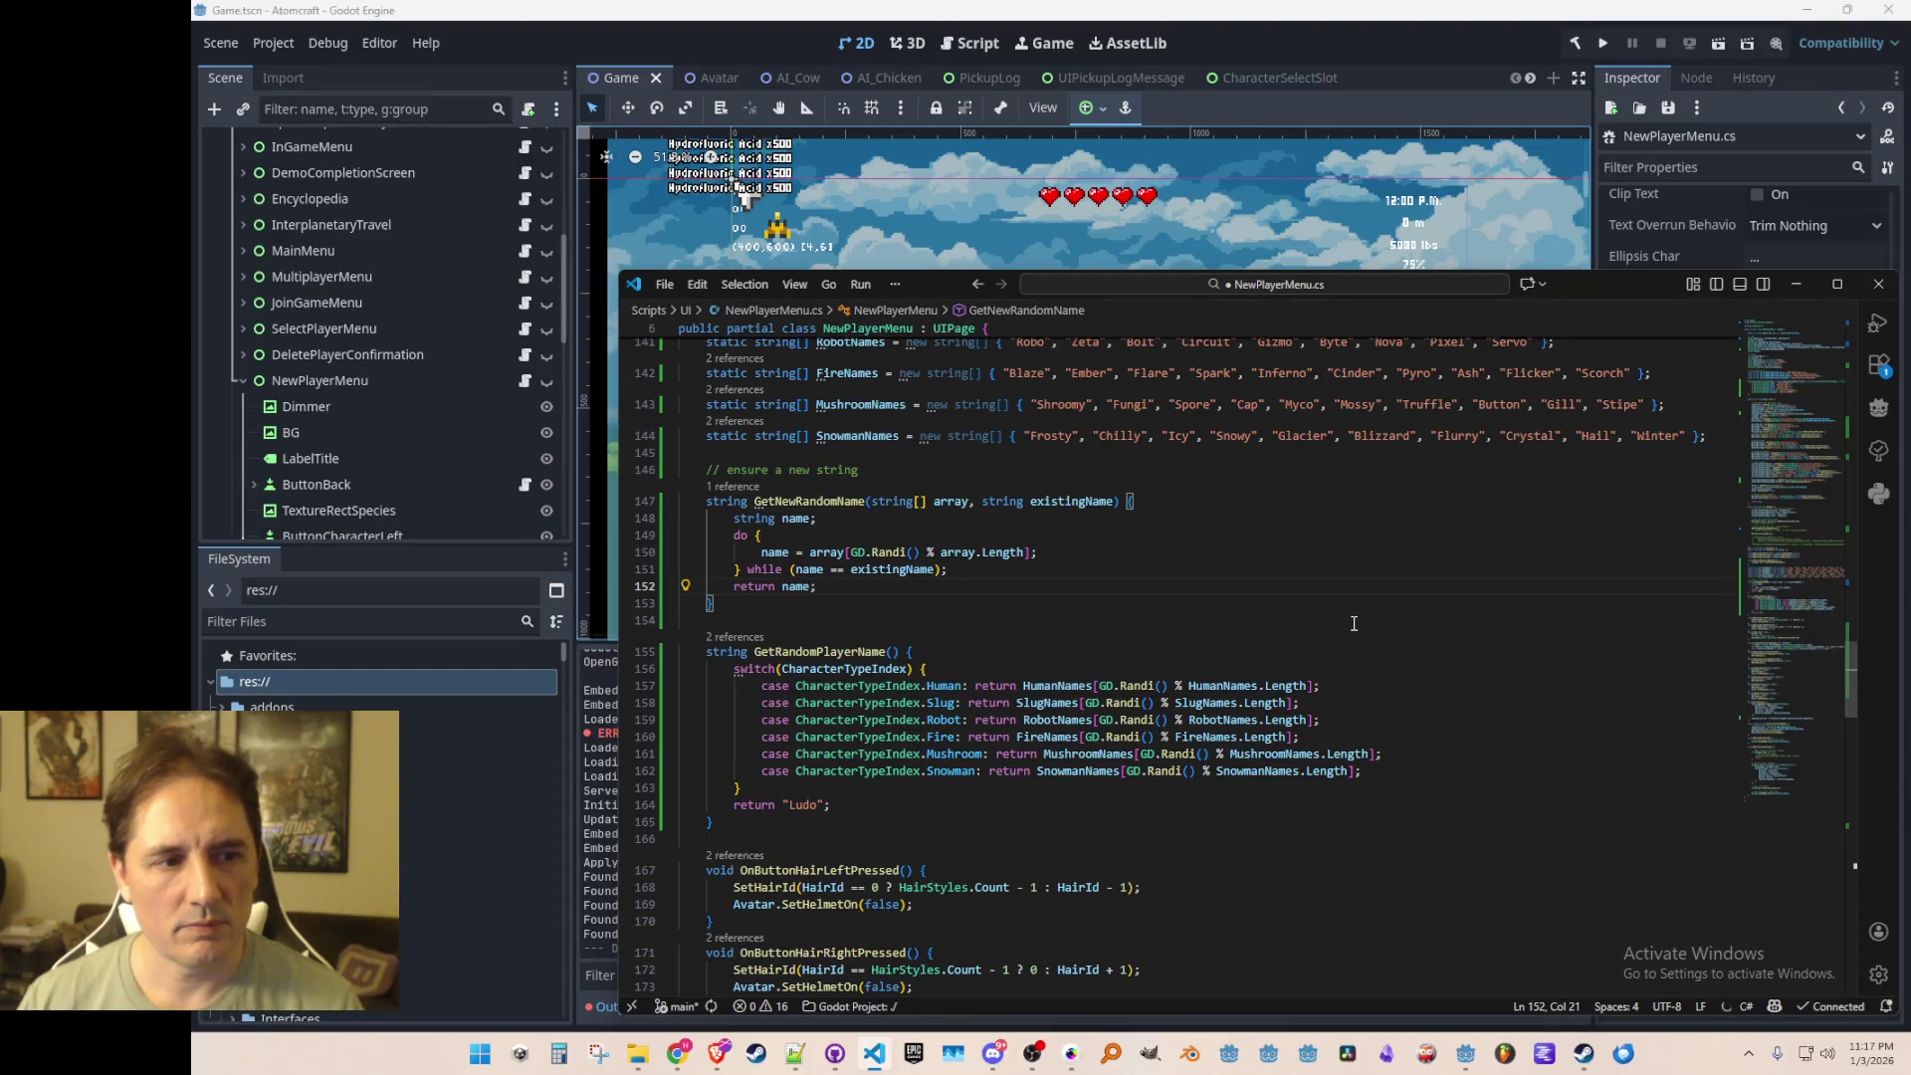
pyautogui.press('Up')
pyautogui.press('Up')
pyautogui.press('Up')
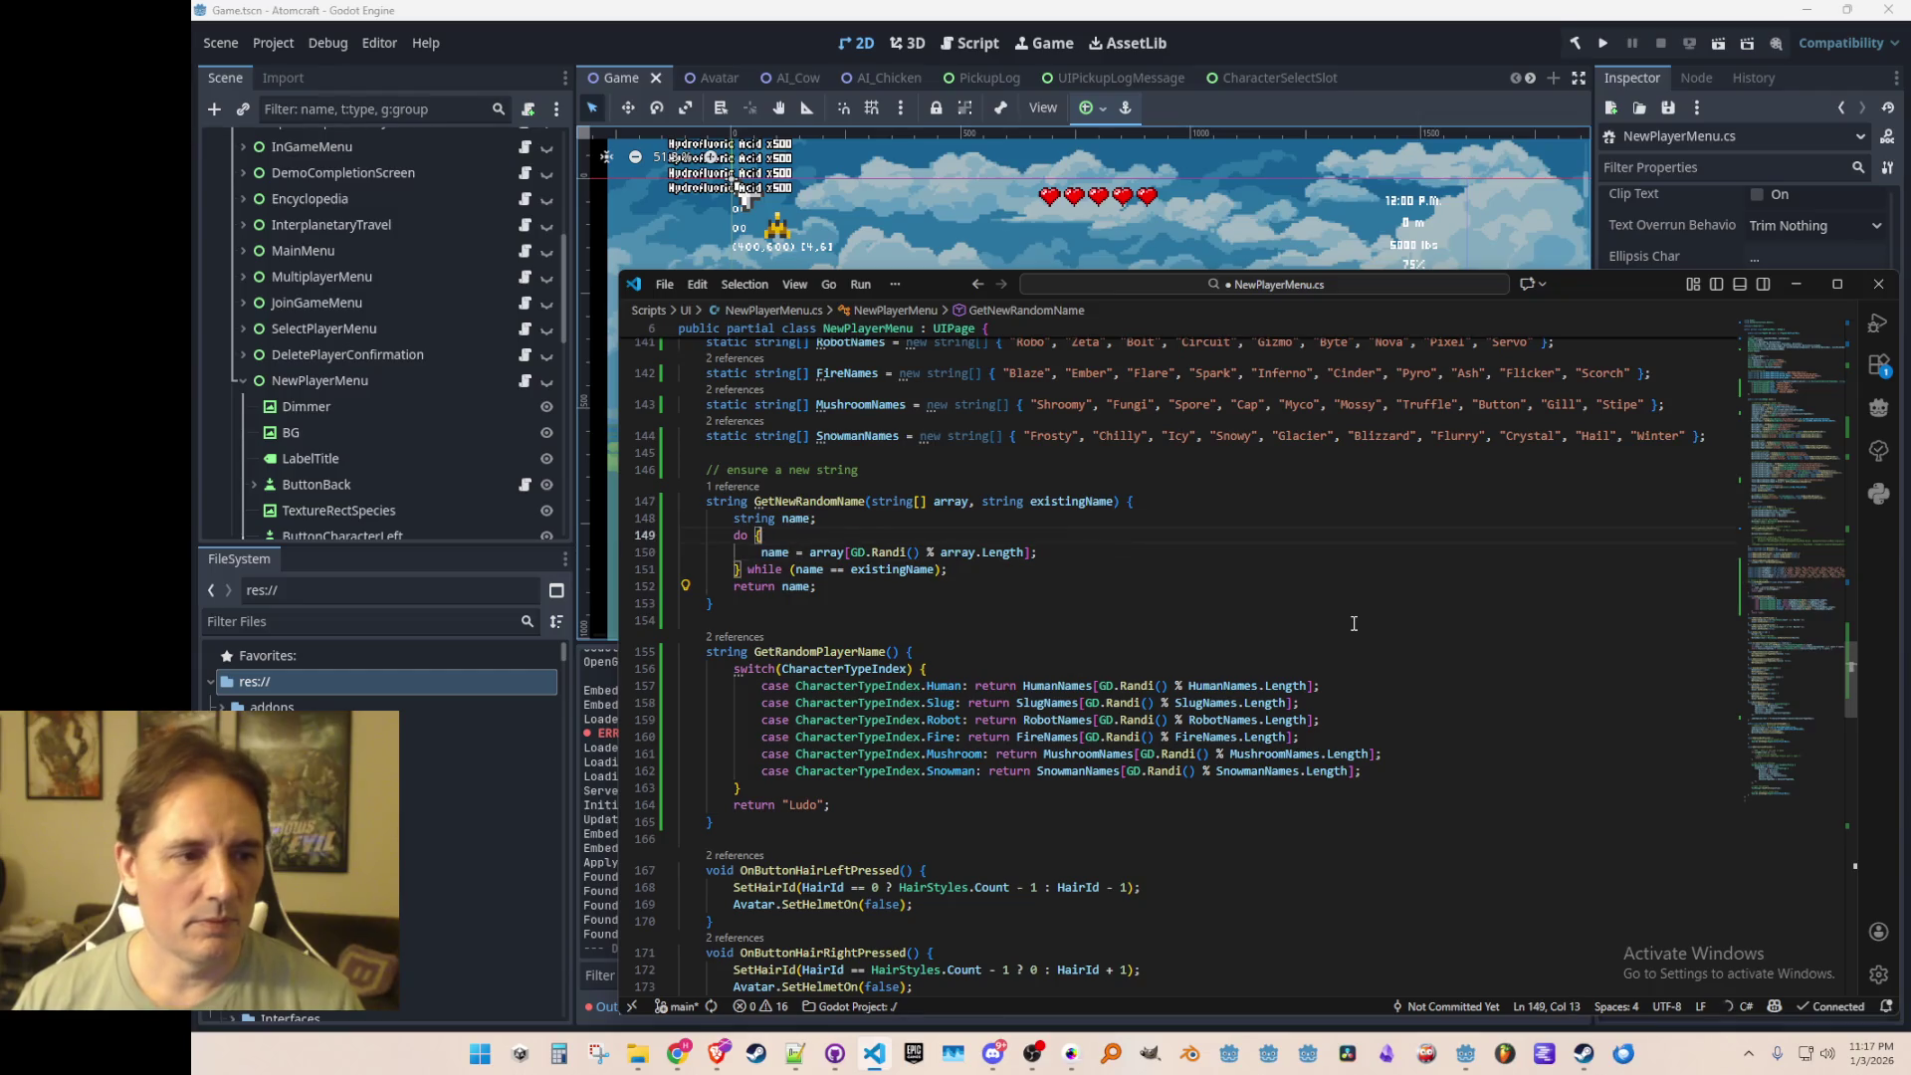
pyautogui.hotkey('ctrl', 'd')
pyautogui.scroll(-2, 1354, 623)
pyautogui.hotkey('ctrl', 's')
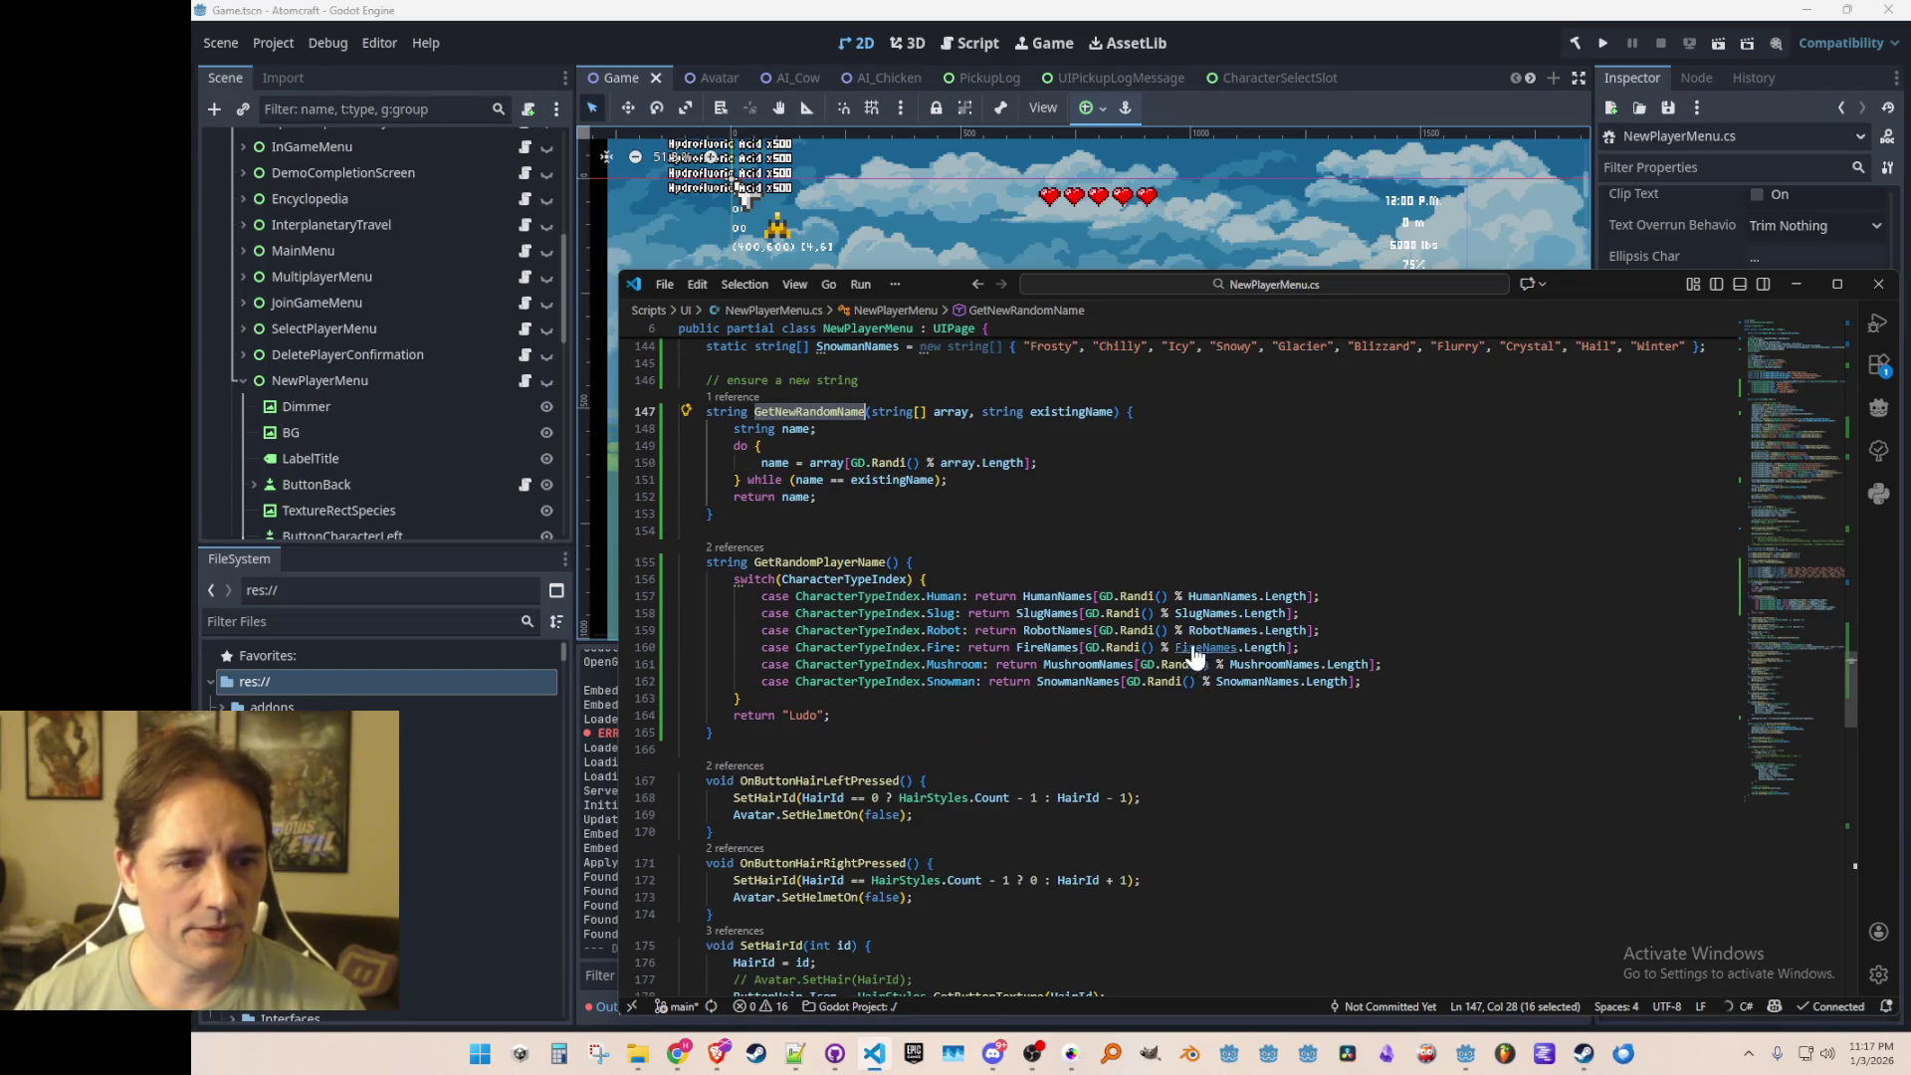
# Step: Make every species case call GetNewRandomName with LineEdit.Text
pyautogui.click(1314, 579)
pyautogui.scroll(1, 1314, 722)
pyautogui.press('Down')
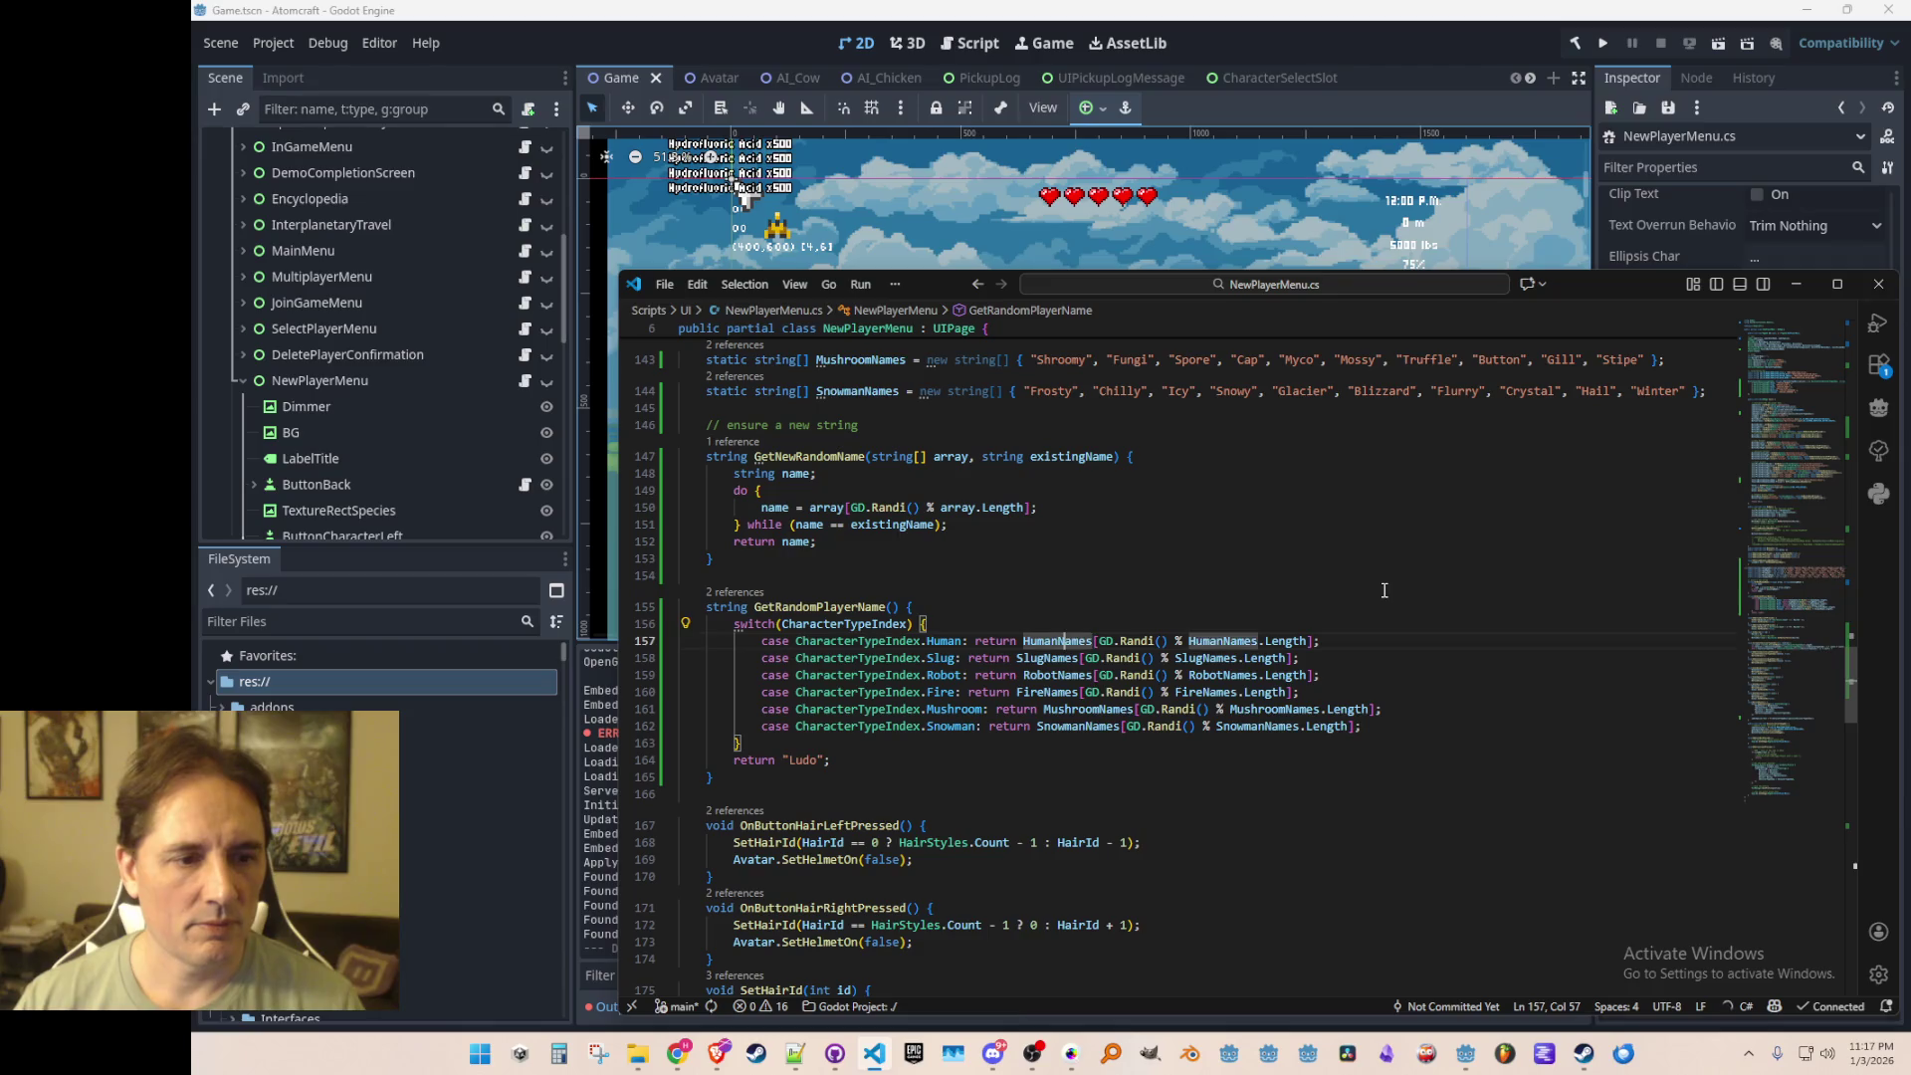
pyautogui.press('Left')
pyautogui.press('Tab')
pyautogui.press('Tab')
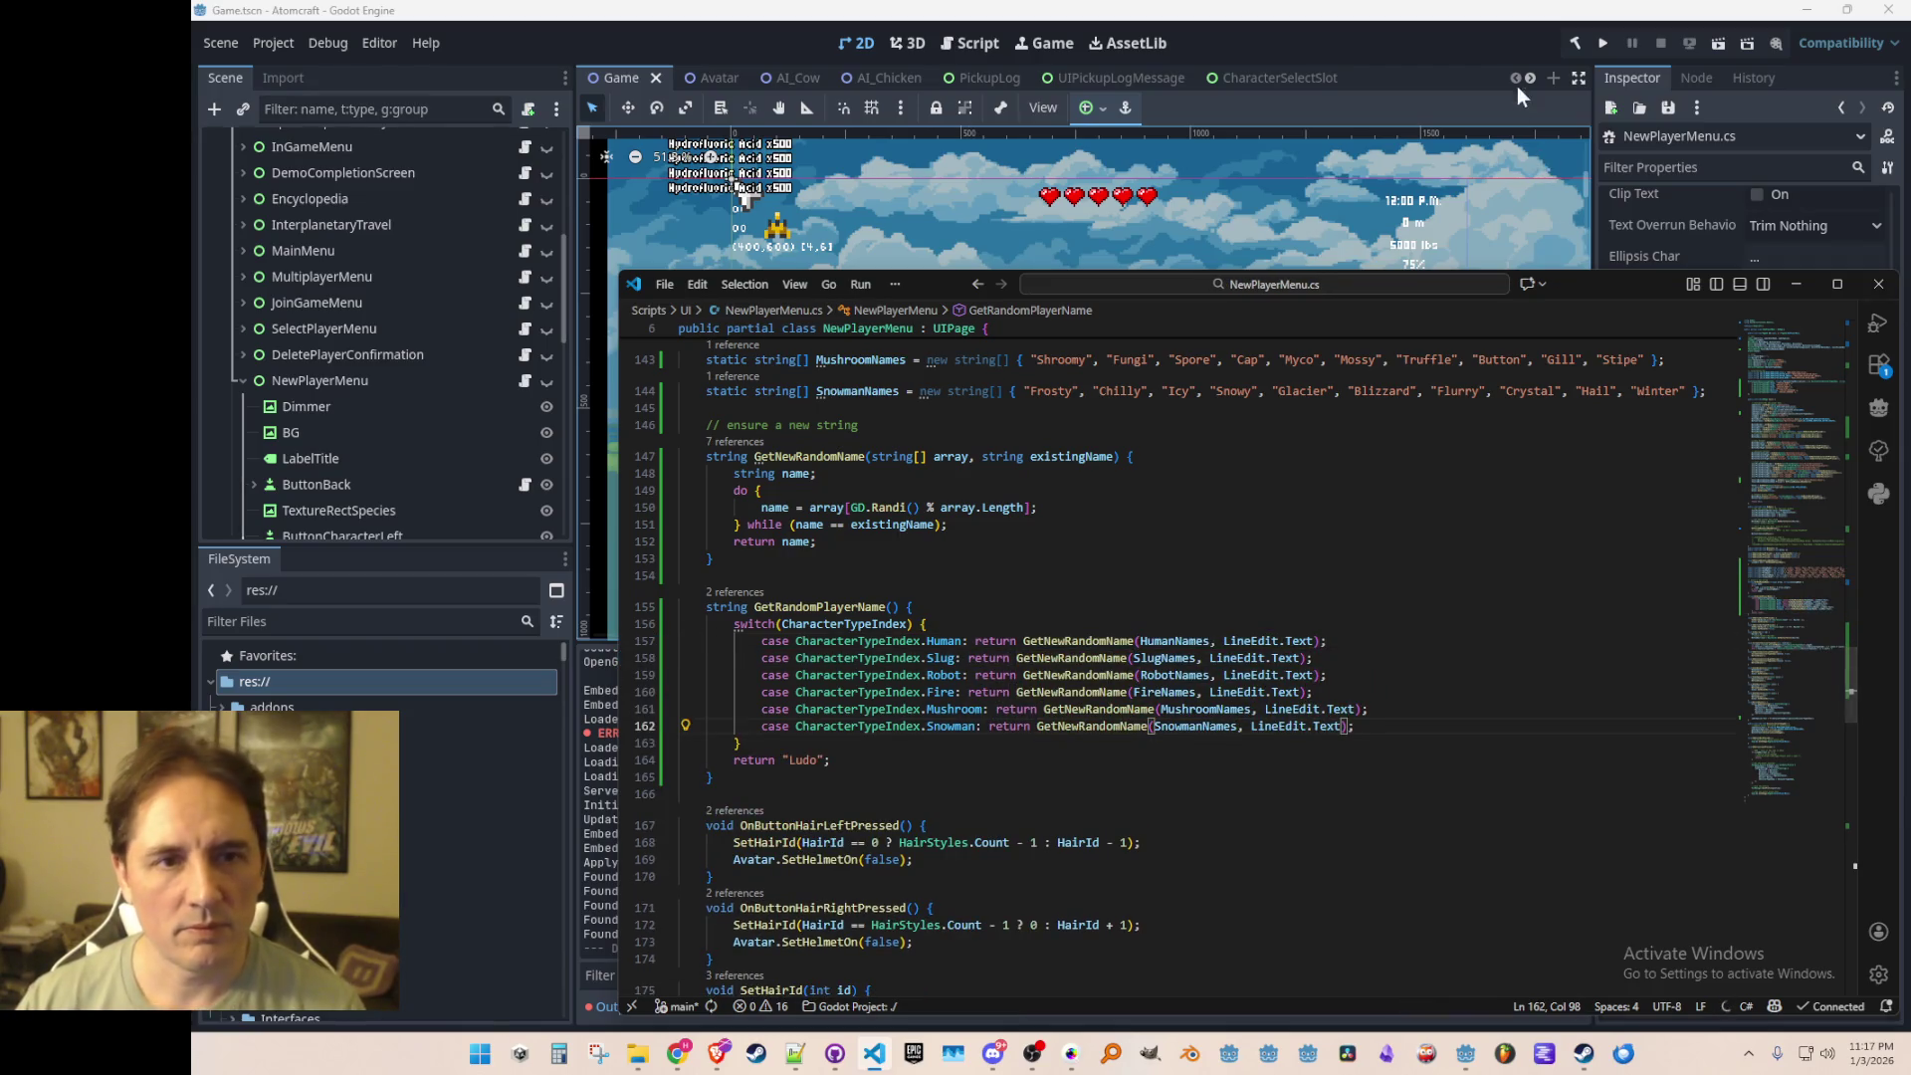
# Step: Return to the maximized Godot editor and save the scene
pyautogui.doubleClick(1495, 28)
pyautogui.doubleClick(1501, 24)
pyautogui.hotkey('ctrl', 's')
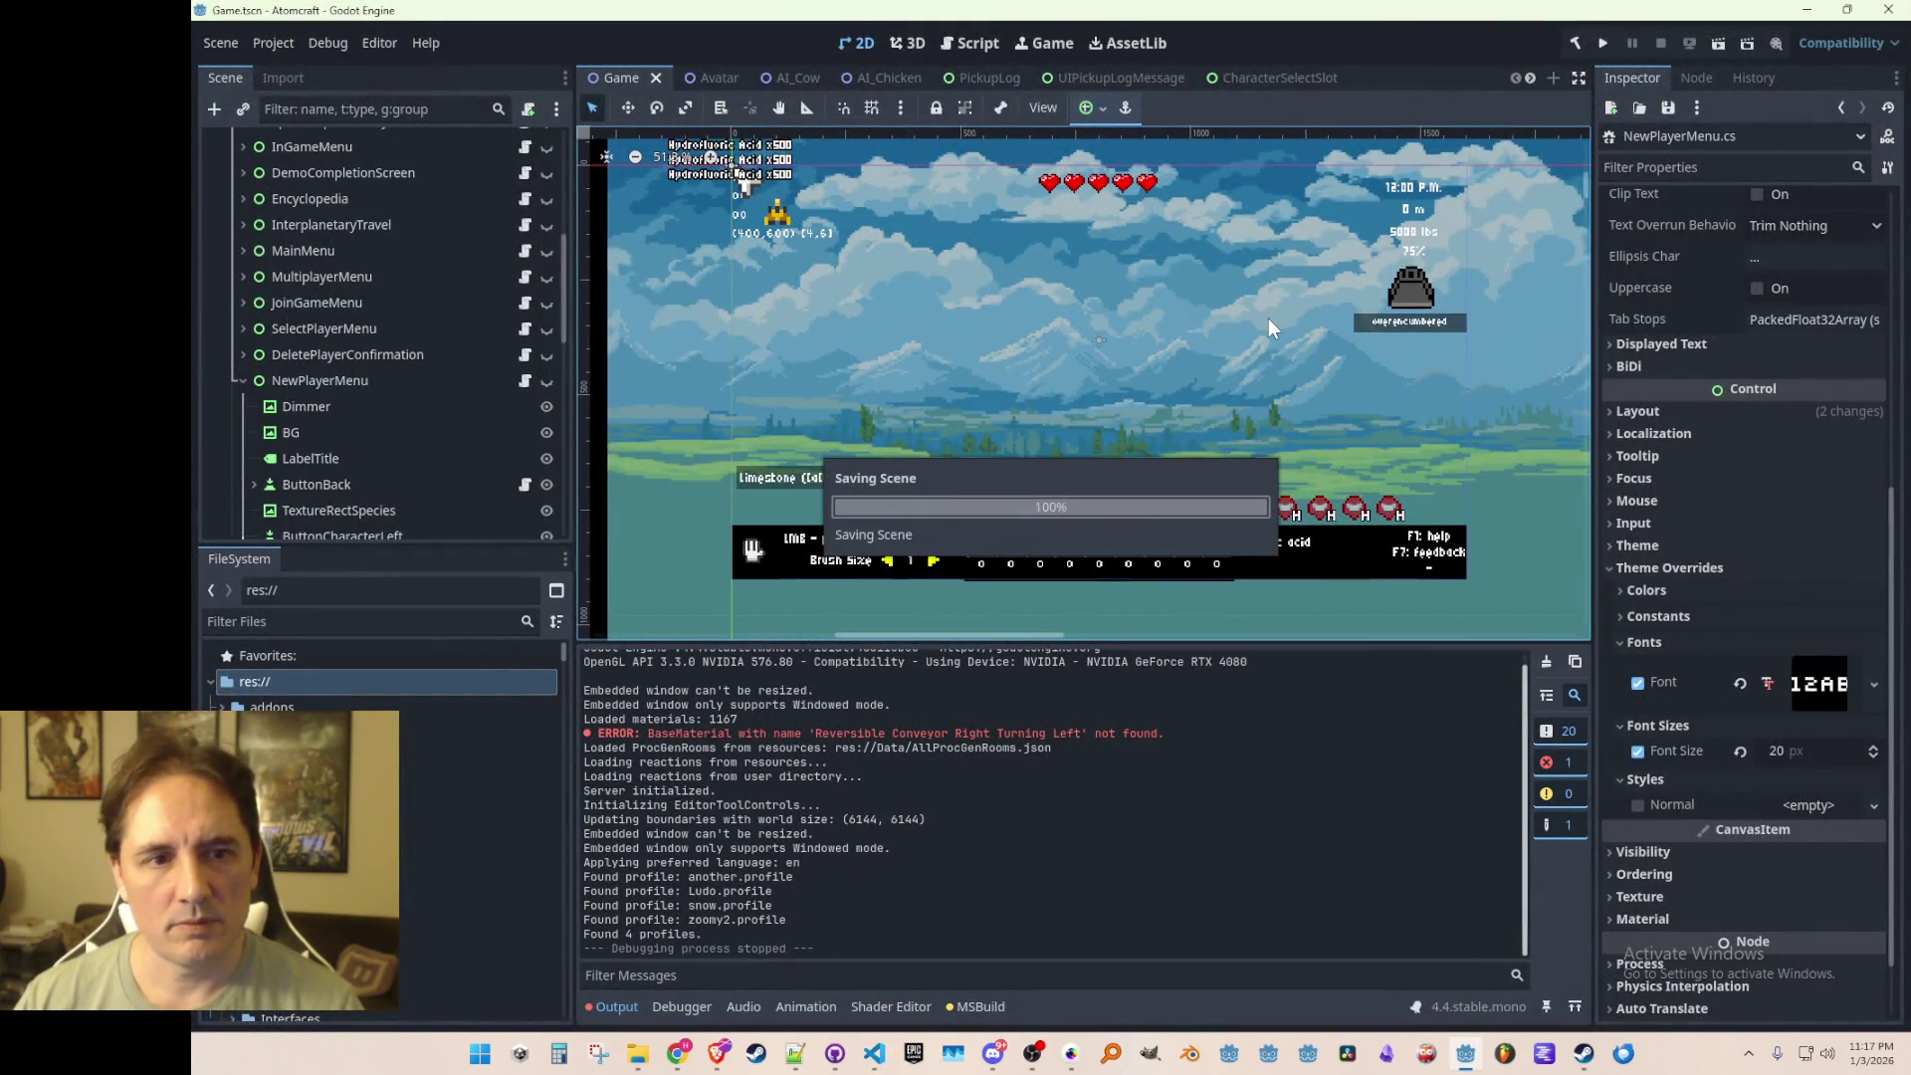
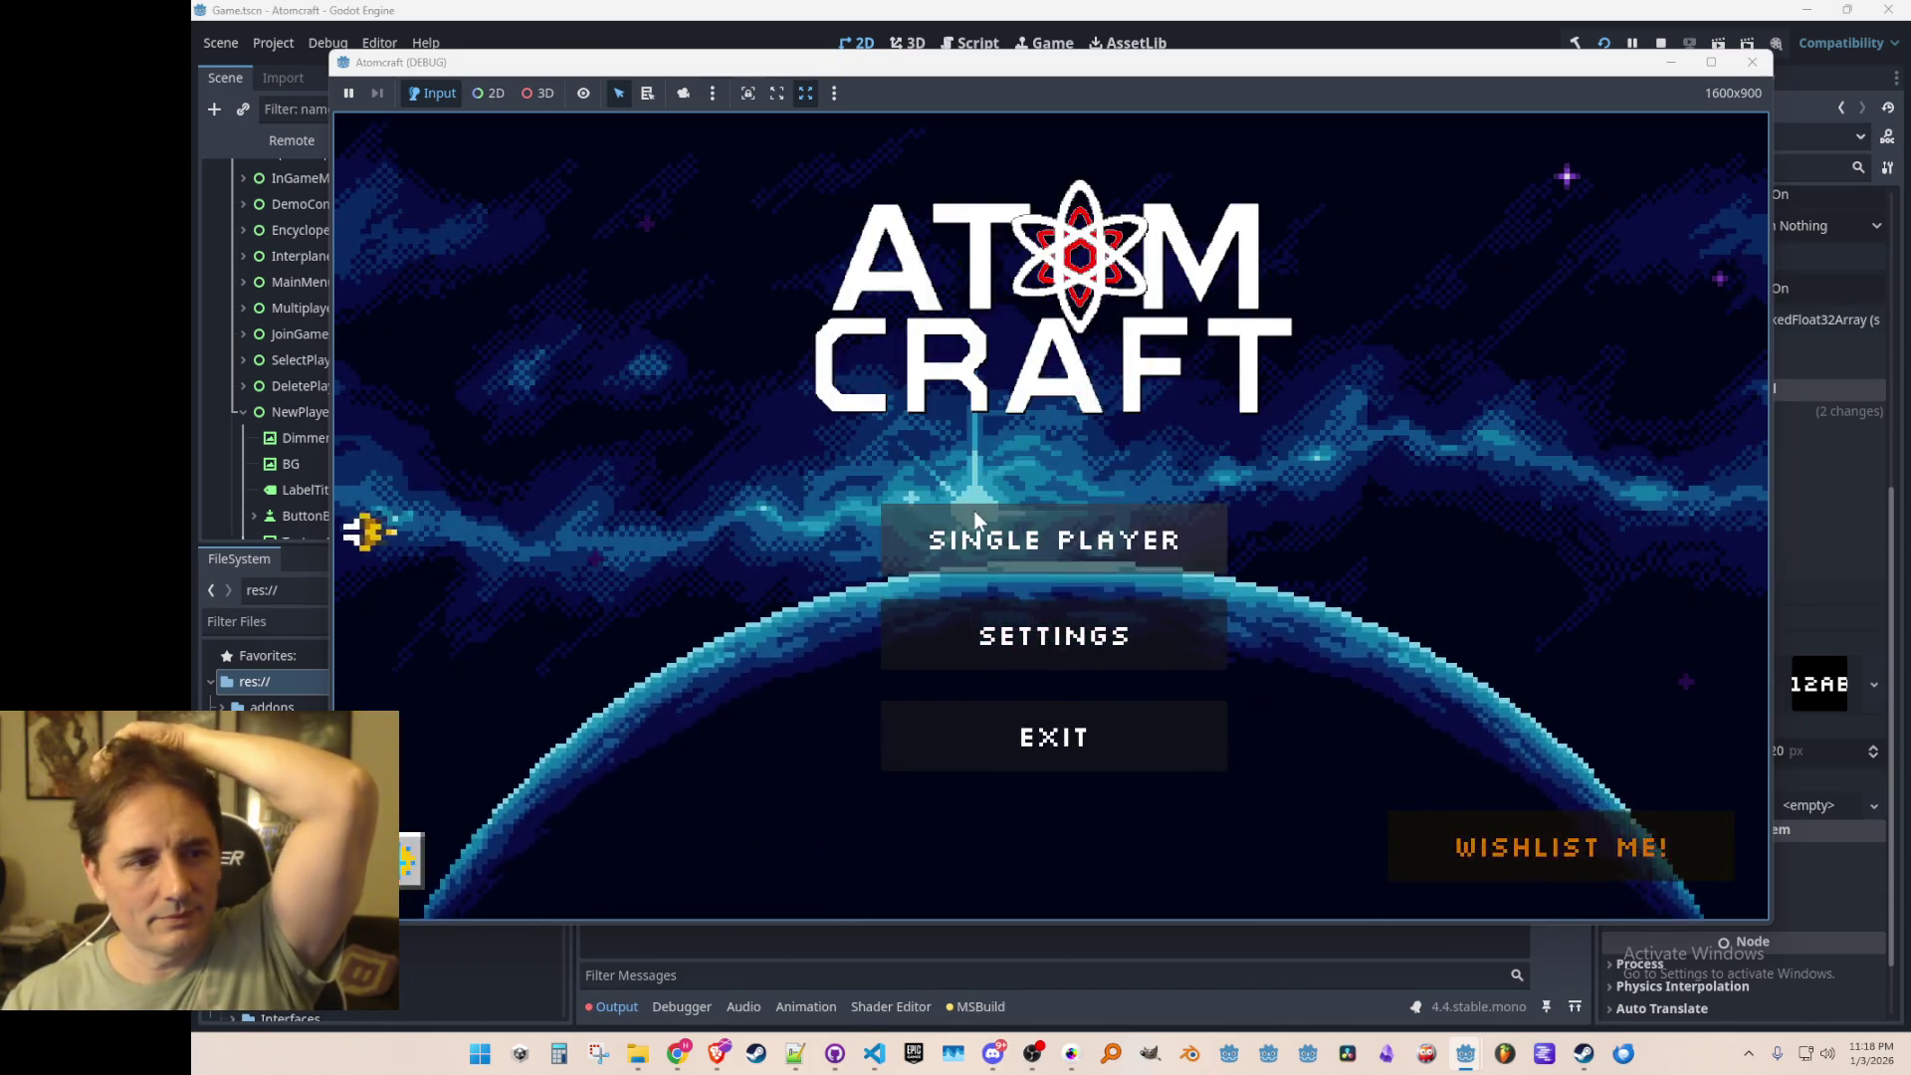
# Step: Start Single Player with the SNOW profile and load the Enchanted Orb world
pyautogui.click(977, 516)
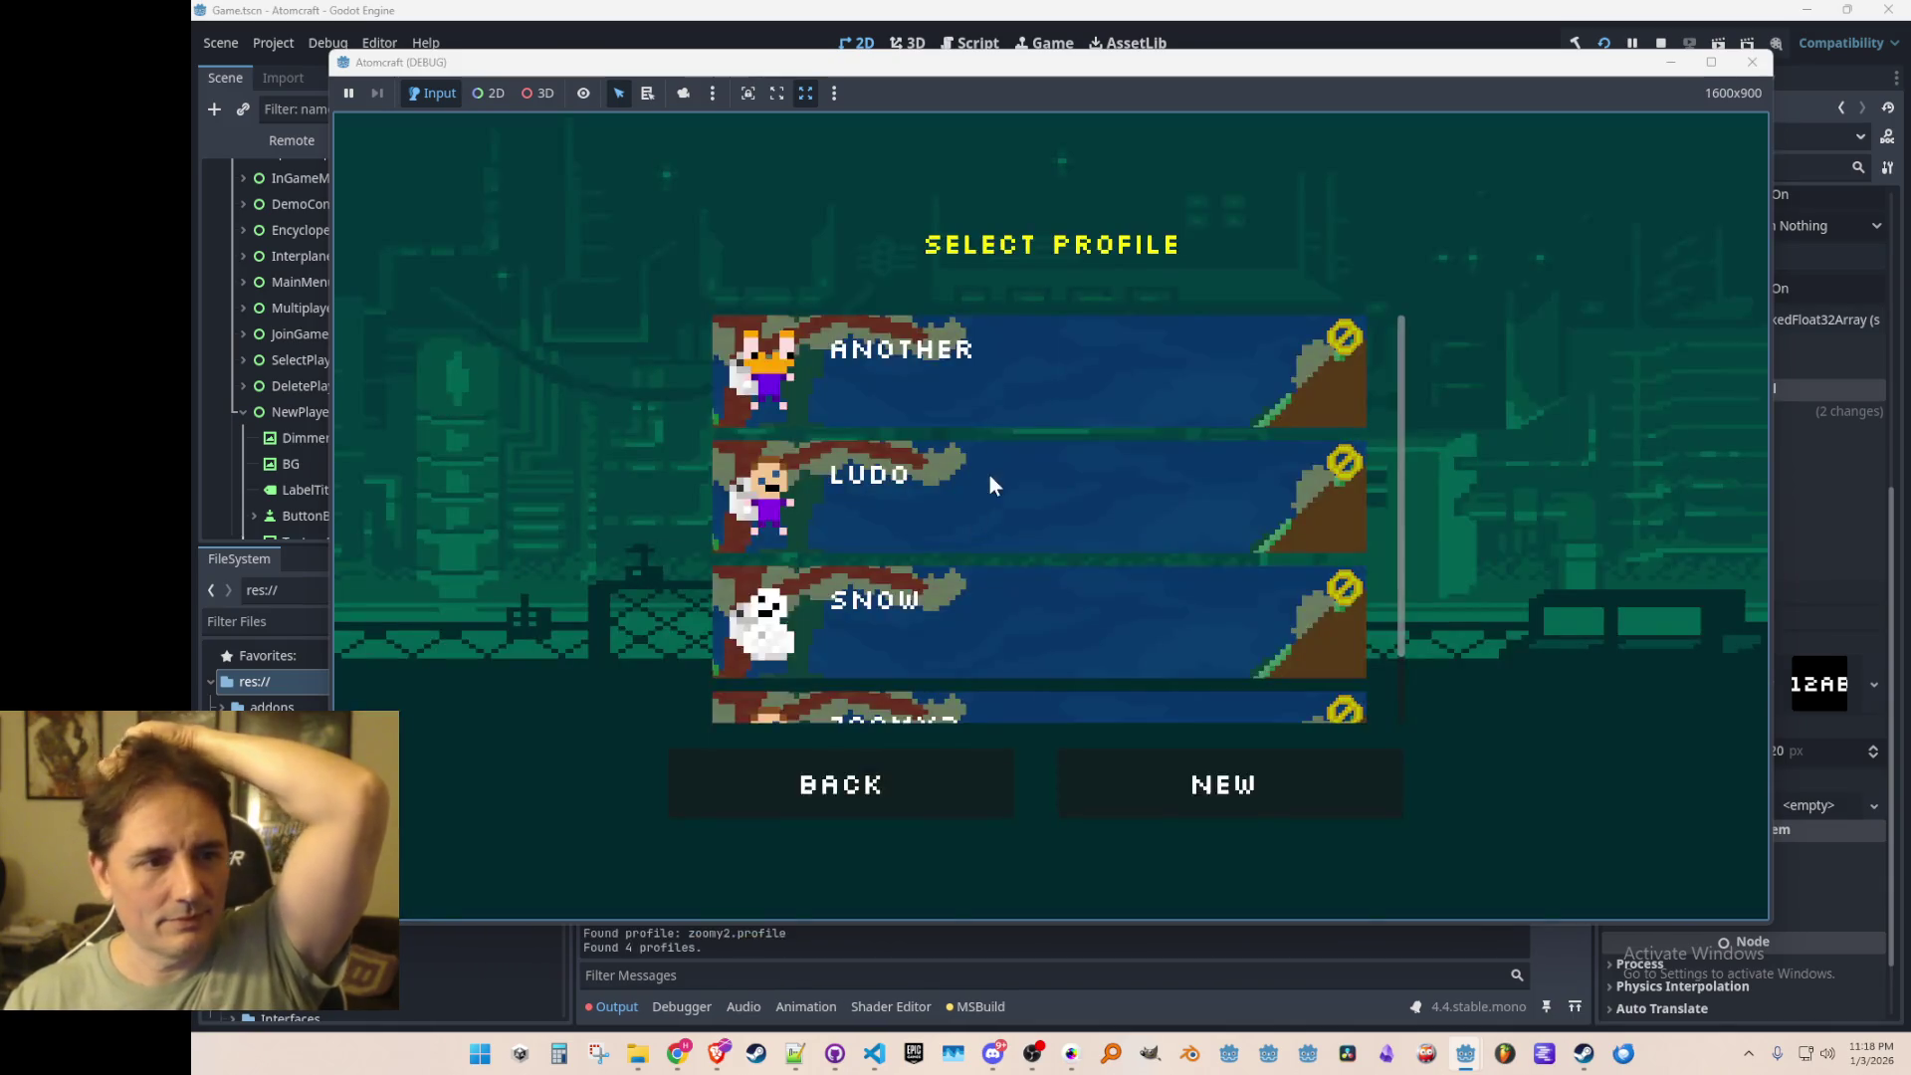
pyautogui.scroll(-2, 1005, 463)
pyautogui.scroll(2, 1035, 498)
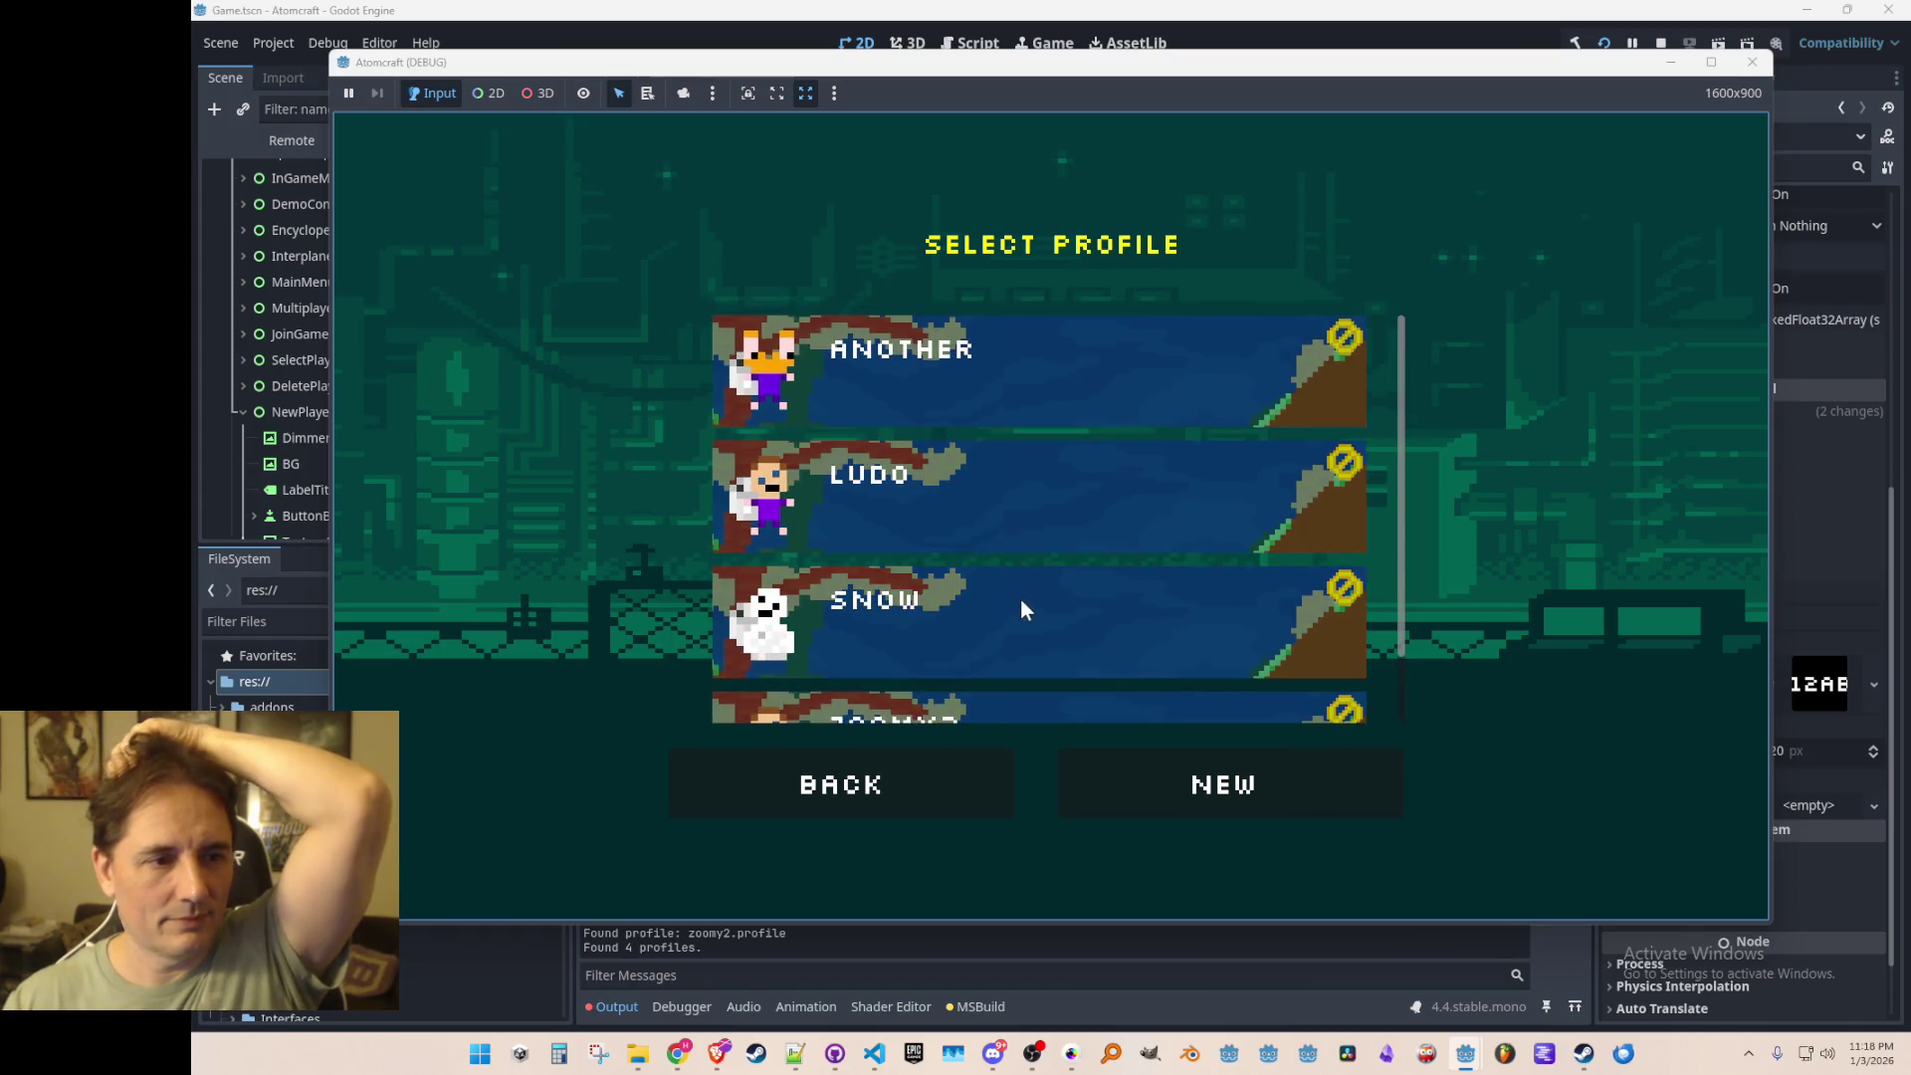
pyautogui.click(1023, 601)
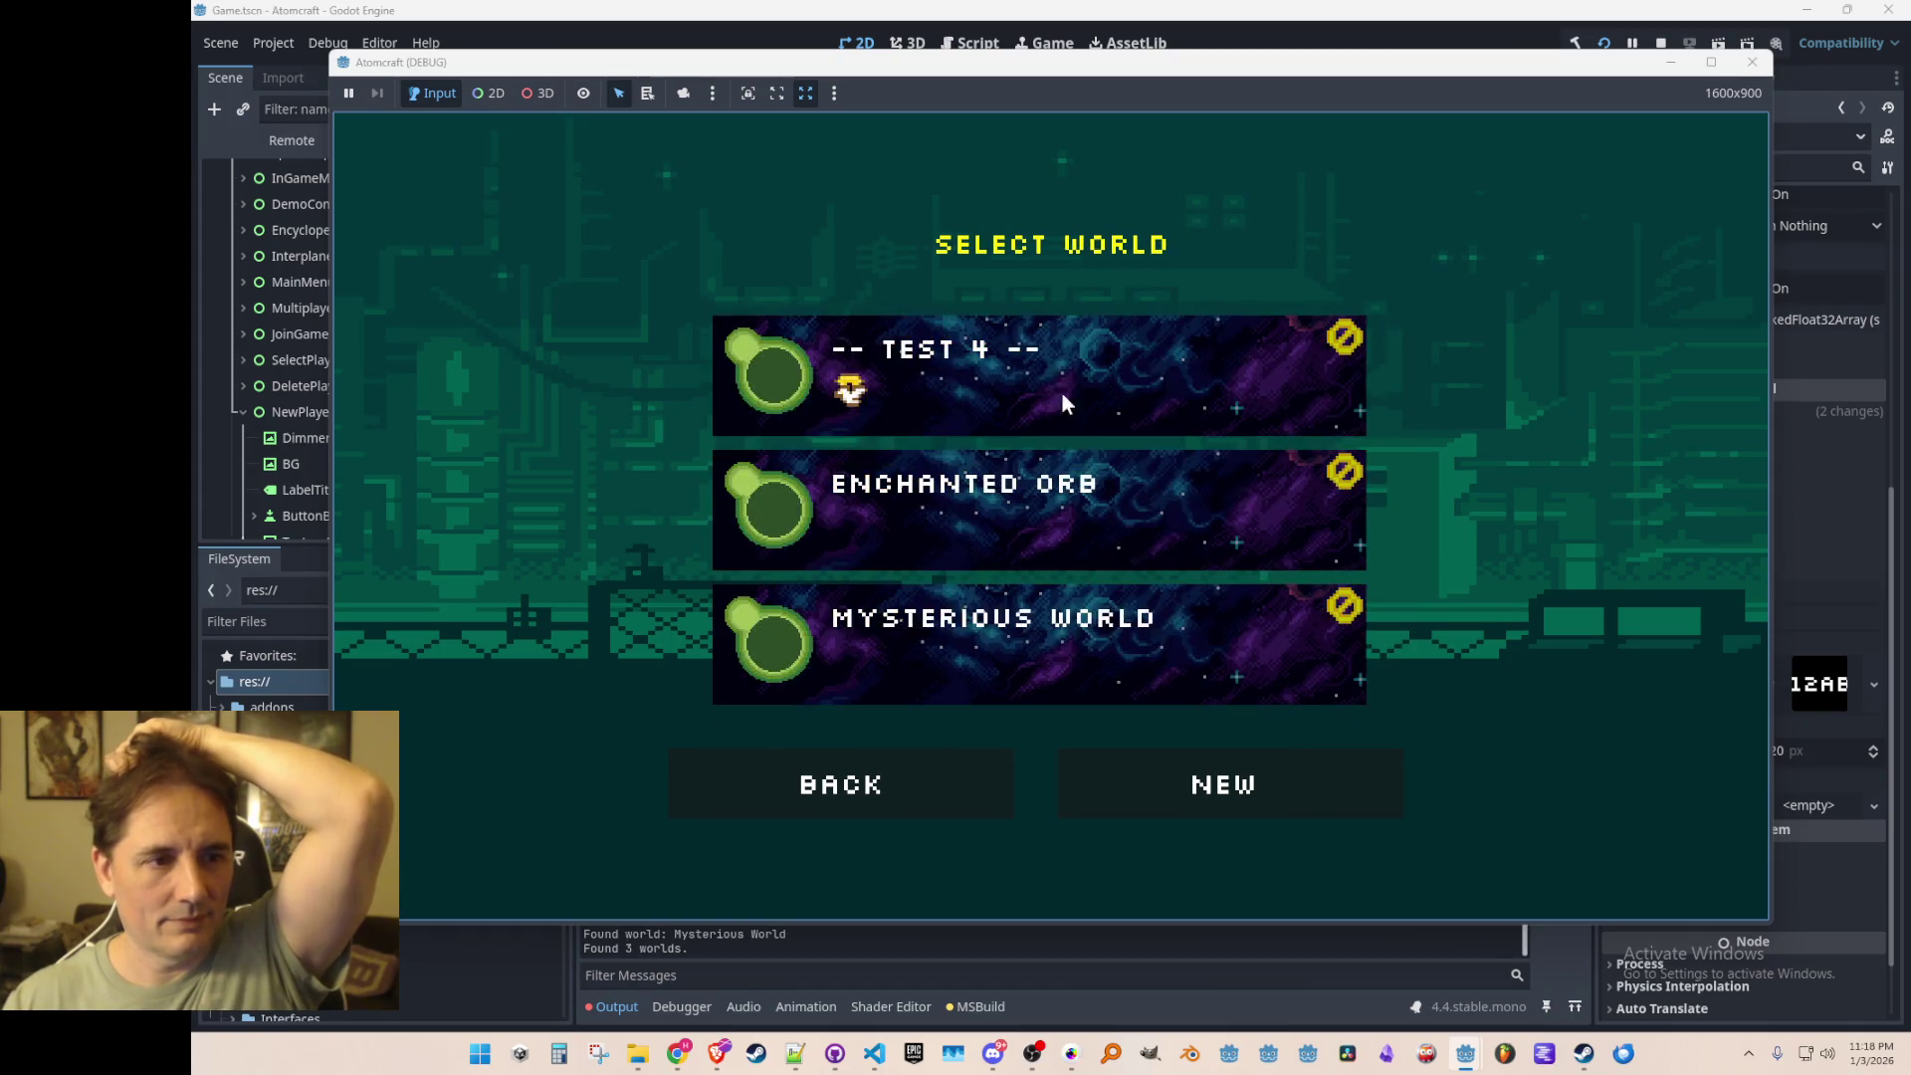
pyautogui.click(1021, 504)
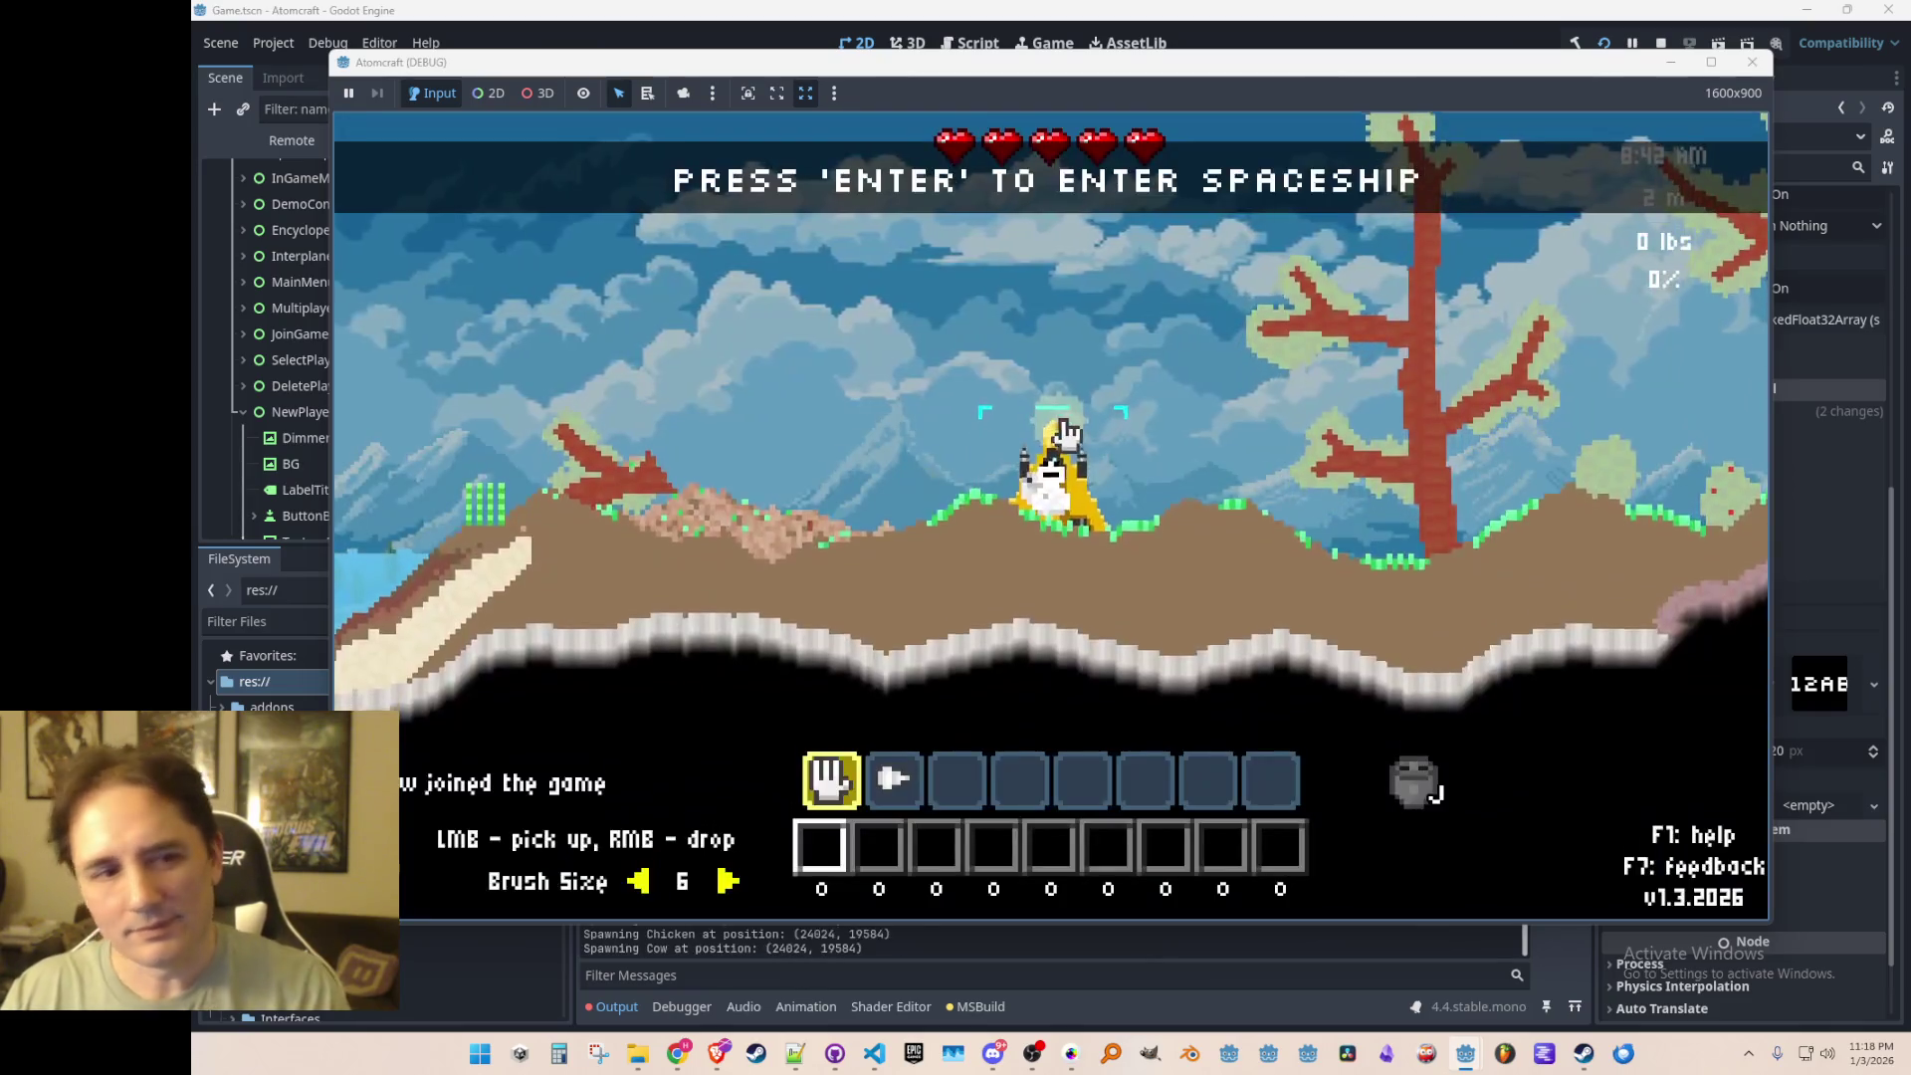
# Step: Walk out of the spaceship and dig away terrain, trees and dirt to the right
pyautogui.press('a')
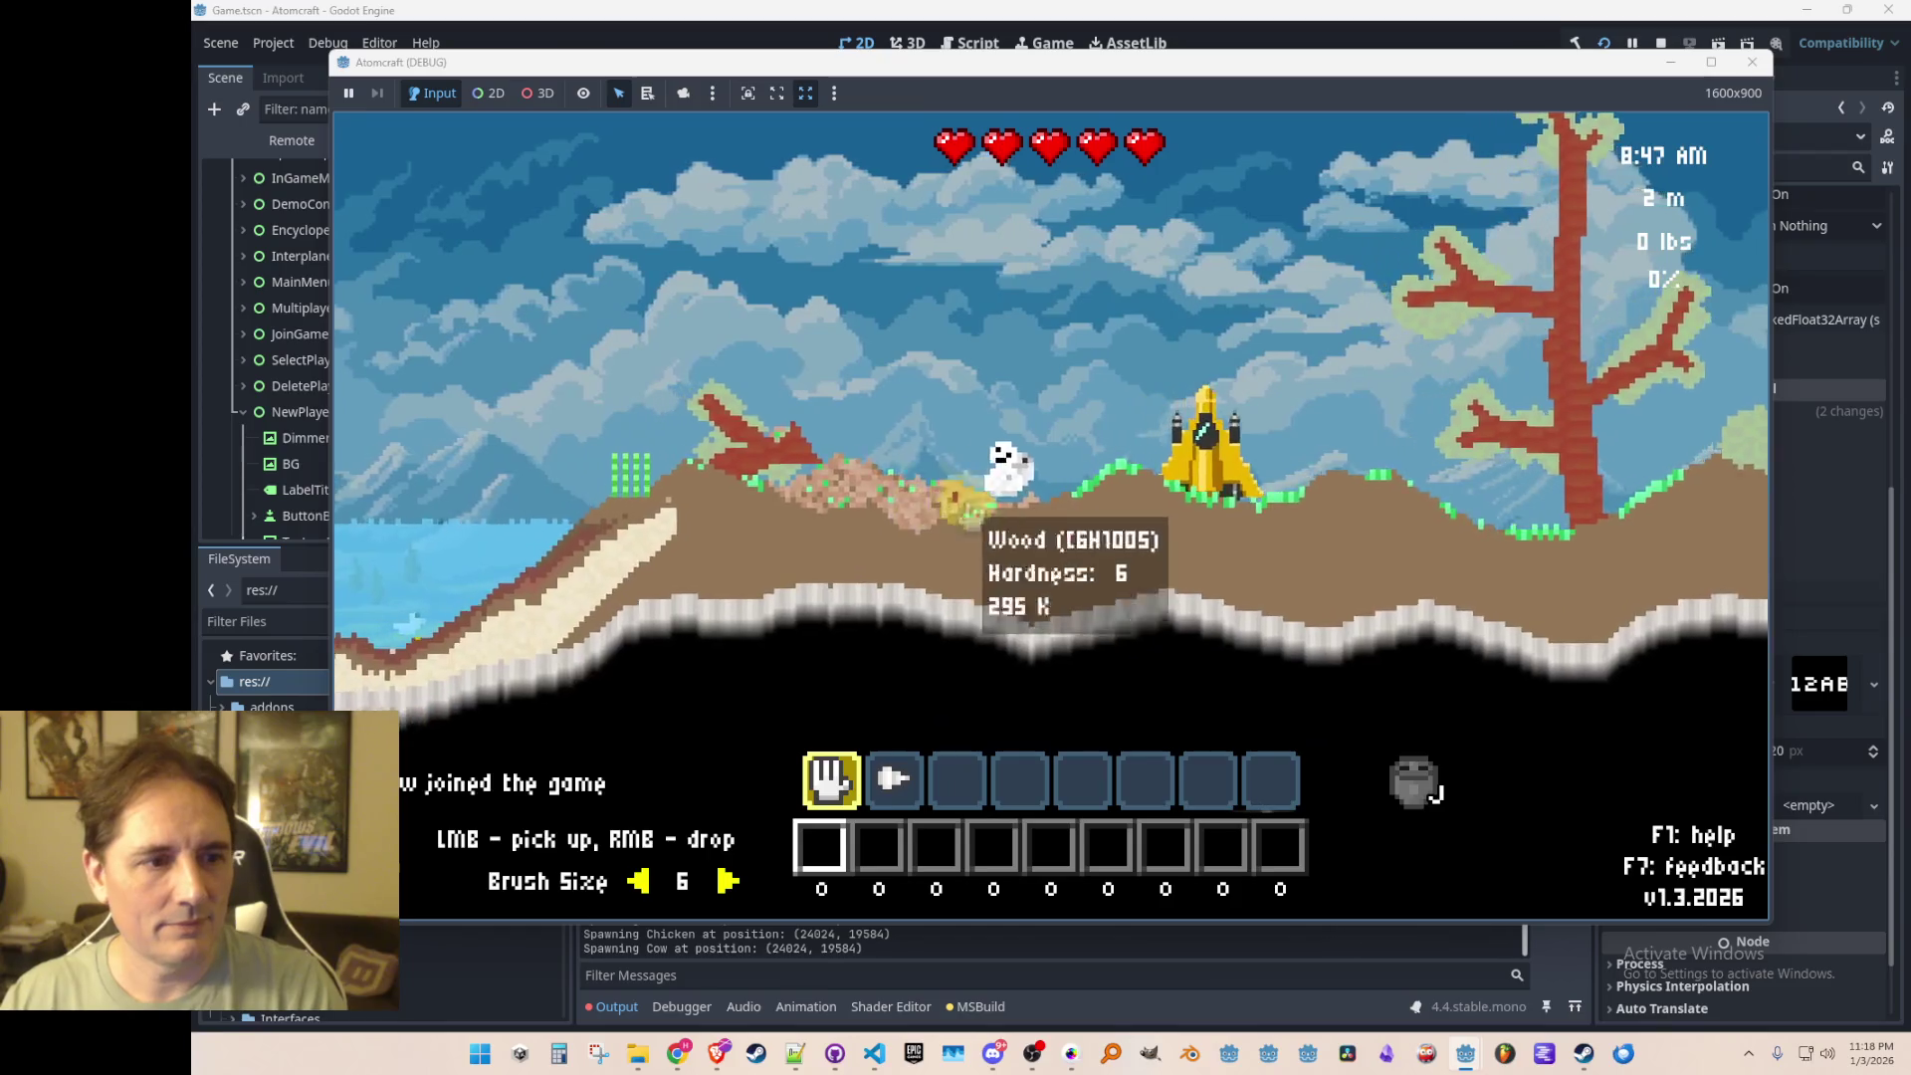
pyautogui.press('2')
pyautogui.moveTo(970, 513)
pyautogui.mouseDown()
pyautogui.moveTo(876, 558)
pyautogui.moveTo(989, 482)
pyautogui.moveTo(1023, 482)
pyautogui.mouseUp()
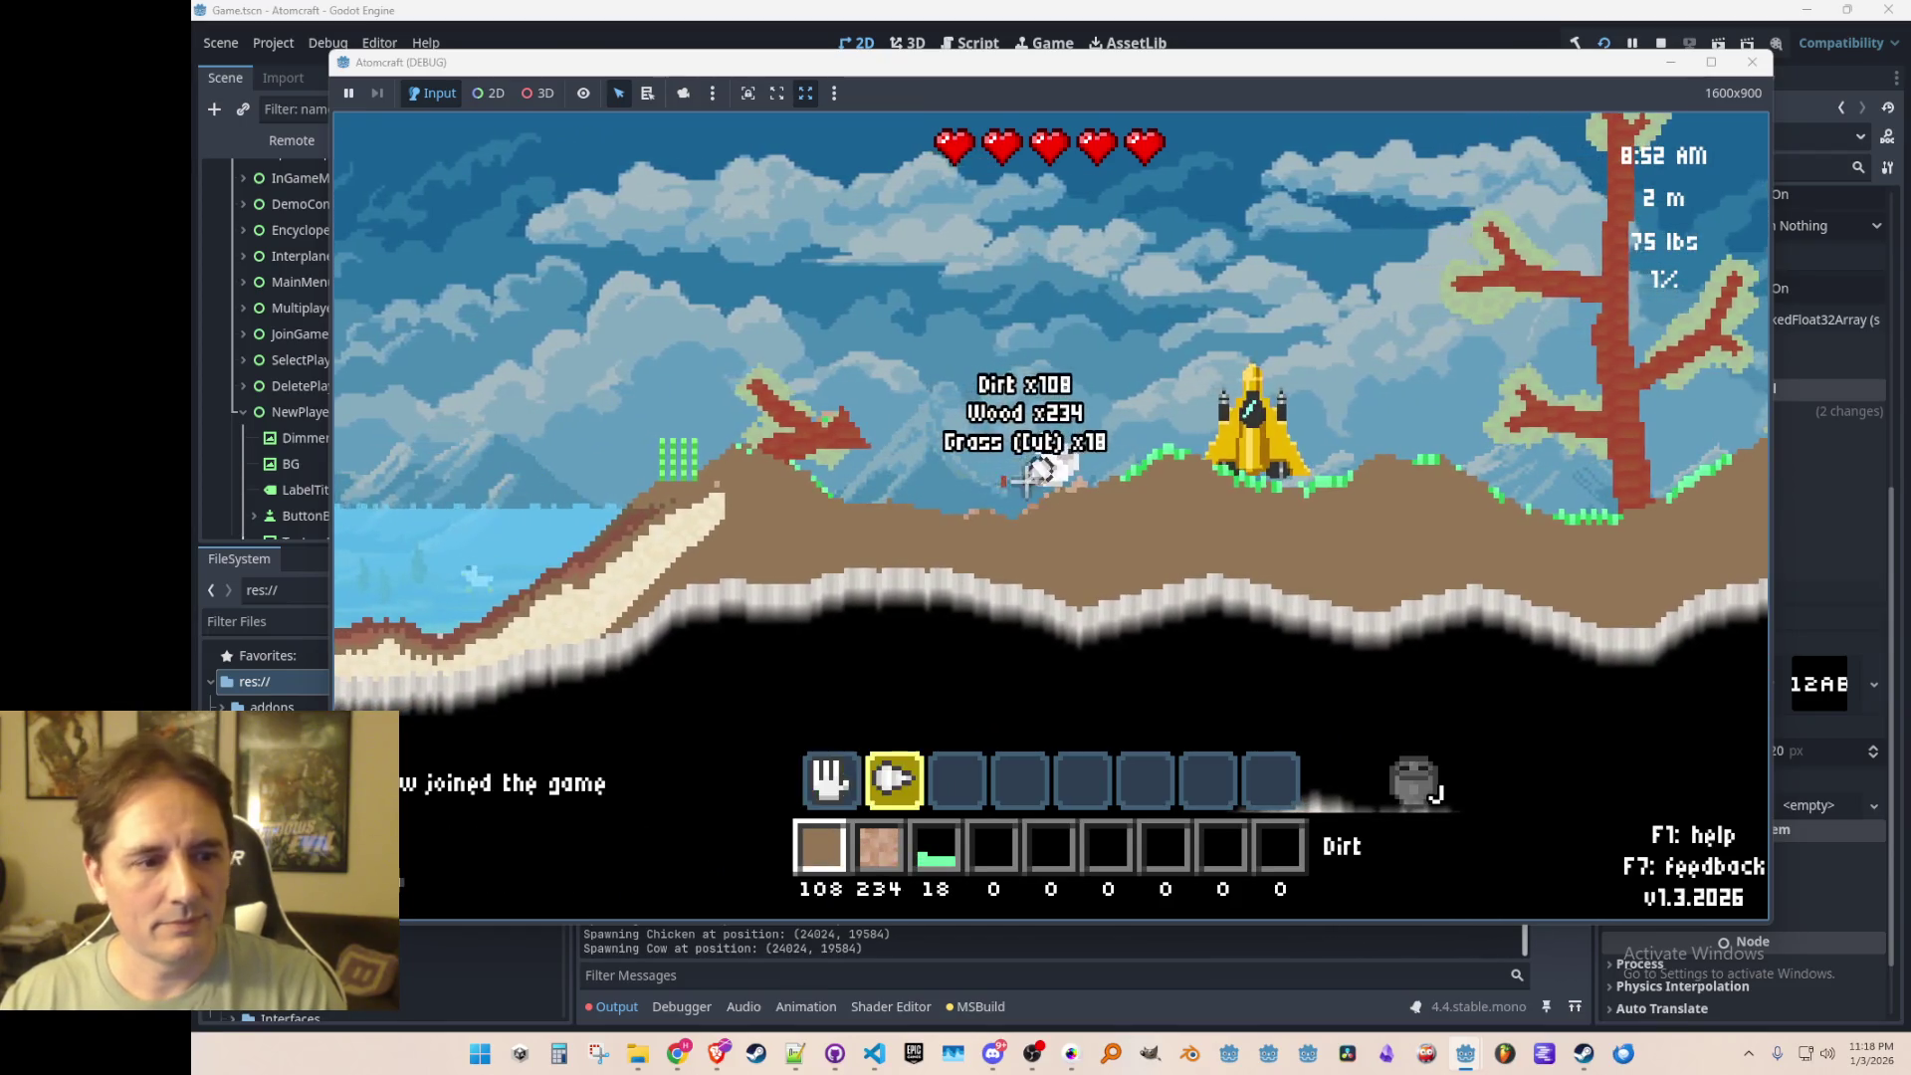
pyautogui.press('d')
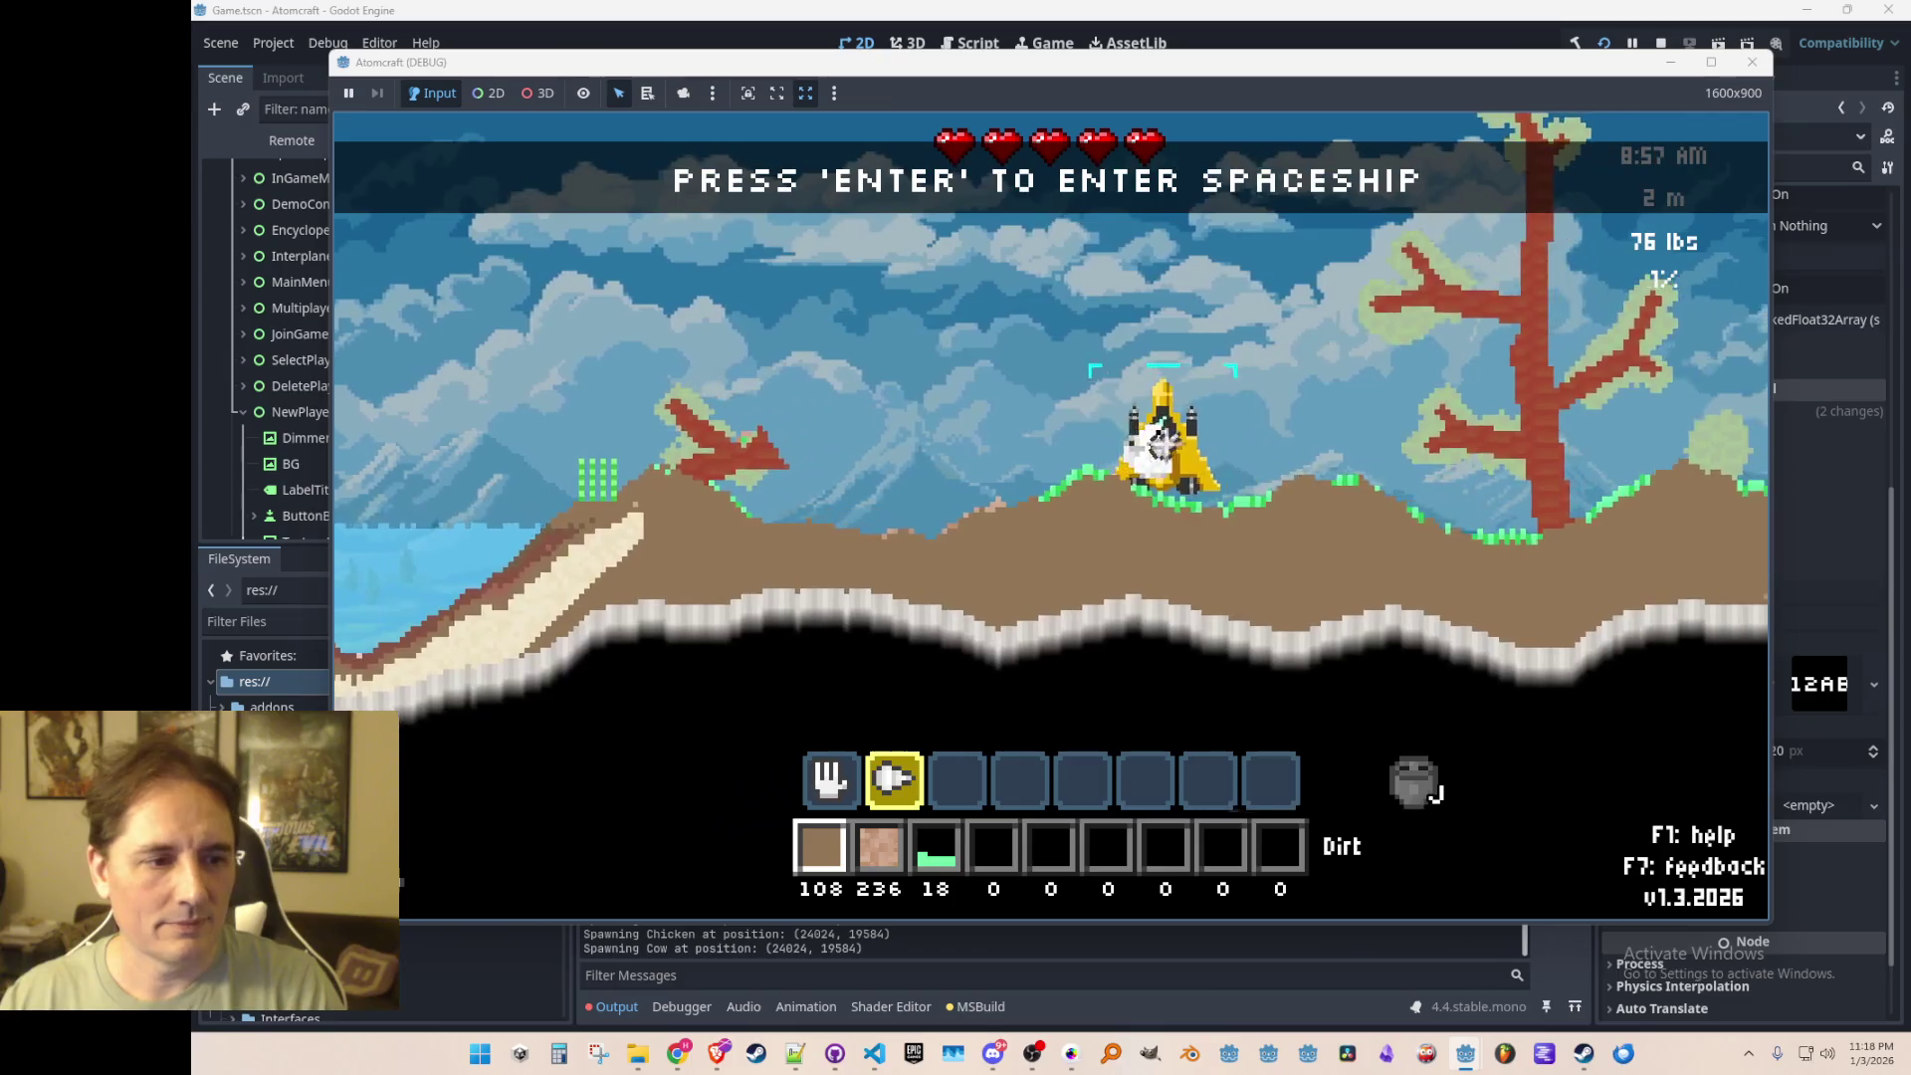
pyautogui.press('1')
pyautogui.press('d')
pyautogui.press('2')
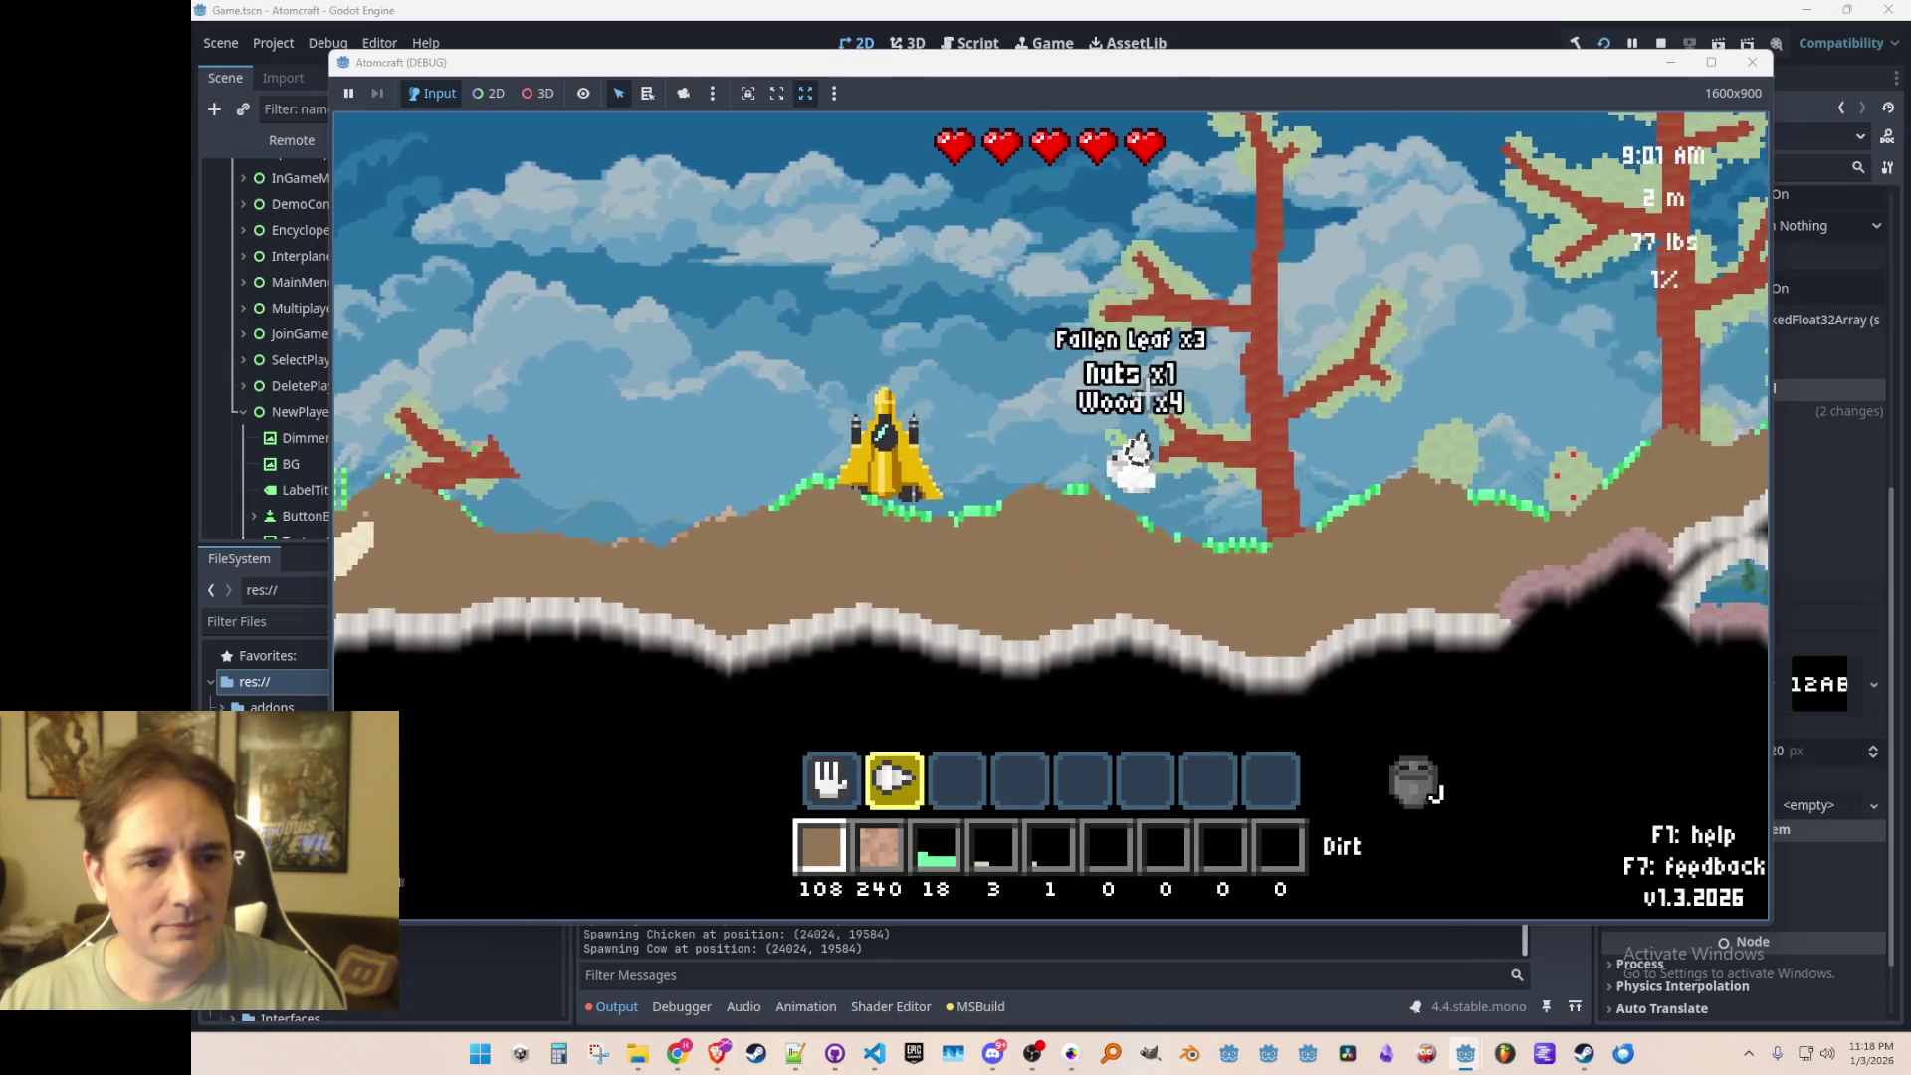
pyautogui.press('d')
pyautogui.moveTo(1145, 396)
pyautogui.mouseDown()
pyautogui.moveTo(1095, 463)
pyautogui.moveTo(1119, 472)
pyautogui.moveTo(1075, 458)
pyautogui.moveTo(1045, 348)
pyautogui.moveTo(1005, 324)
pyautogui.moveTo(1028, 542)
pyautogui.moveTo(1079, 554)
pyautogui.moveTo(984, 363)
pyautogui.moveTo(1049, 601)
pyautogui.moveTo(973, 426)
pyautogui.moveTo(1152, 635)
pyautogui.moveTo(1161, 375)
pyautogui.moveTo(1036, 414)
pyautogui.moveTo(1097, 459)
pyautogui.moveTo(1058, 559)
pyautogui.moveTo(1212, 521)
pyautogui.moveTo(1057, 441)
pyautogui.mouseUp()
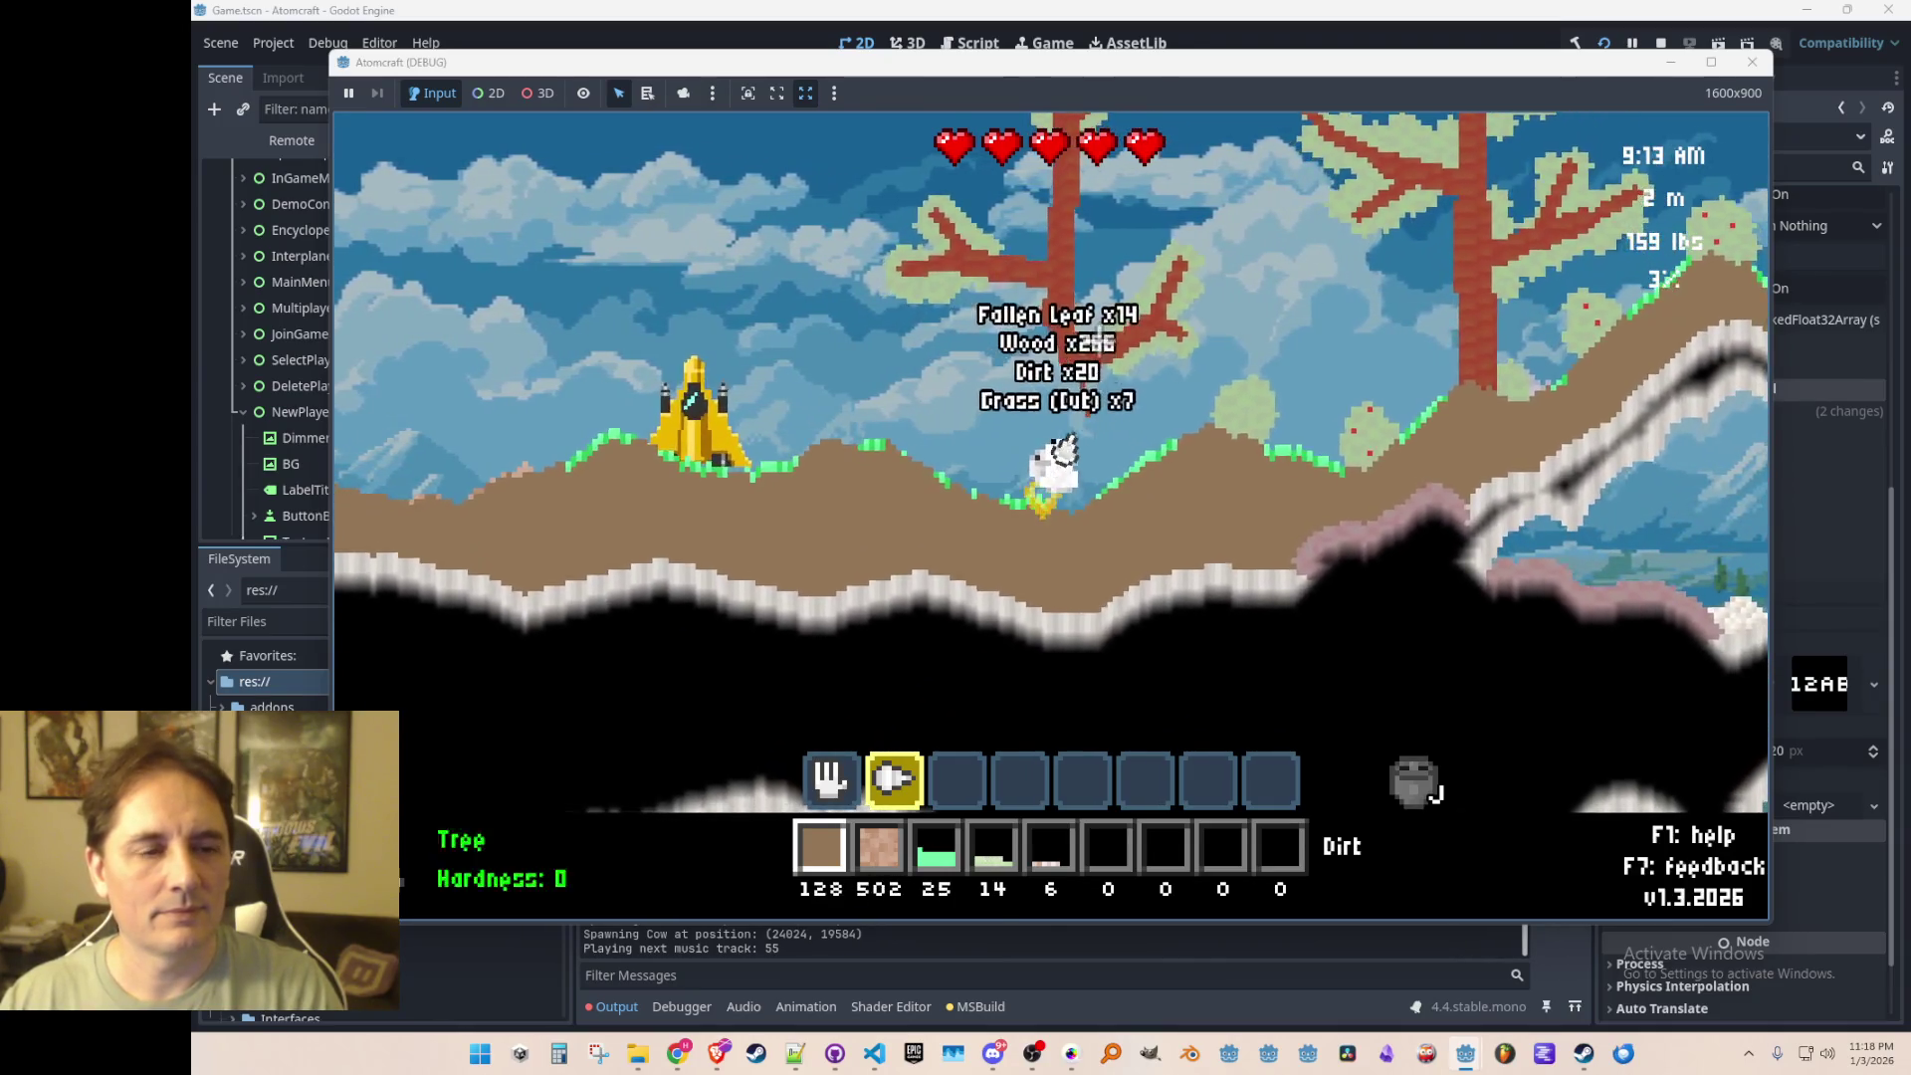
# Step: Fly up mining the tree, collect fallen items, then walk back and enter the spaceship
pyautogui.press('w')
pyautogui.moveTo(1179, 410)
pyautogui.mouseDown()
pyautogui.moveTo(1194, 404)
pyautogui.moveTo(938, 418)
pyautogui.mouseUp()
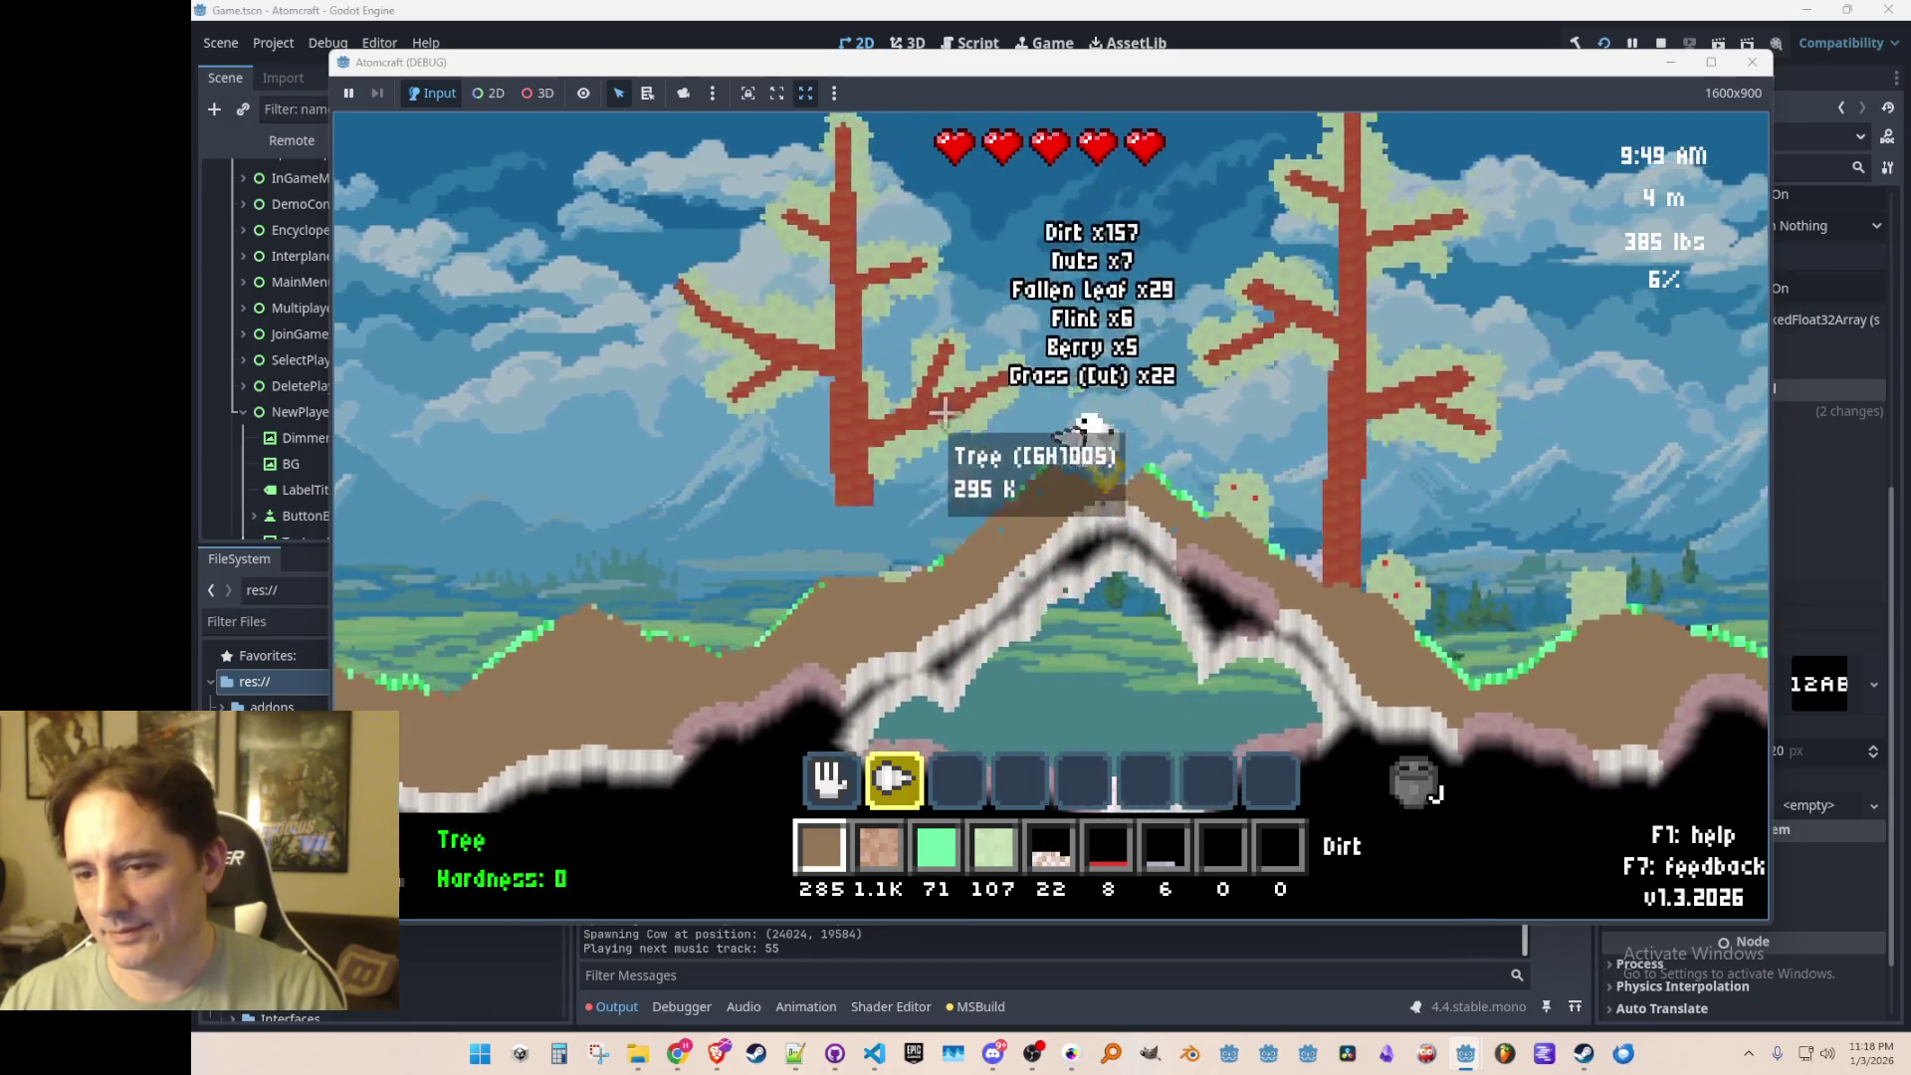
pyautogui.press('space')
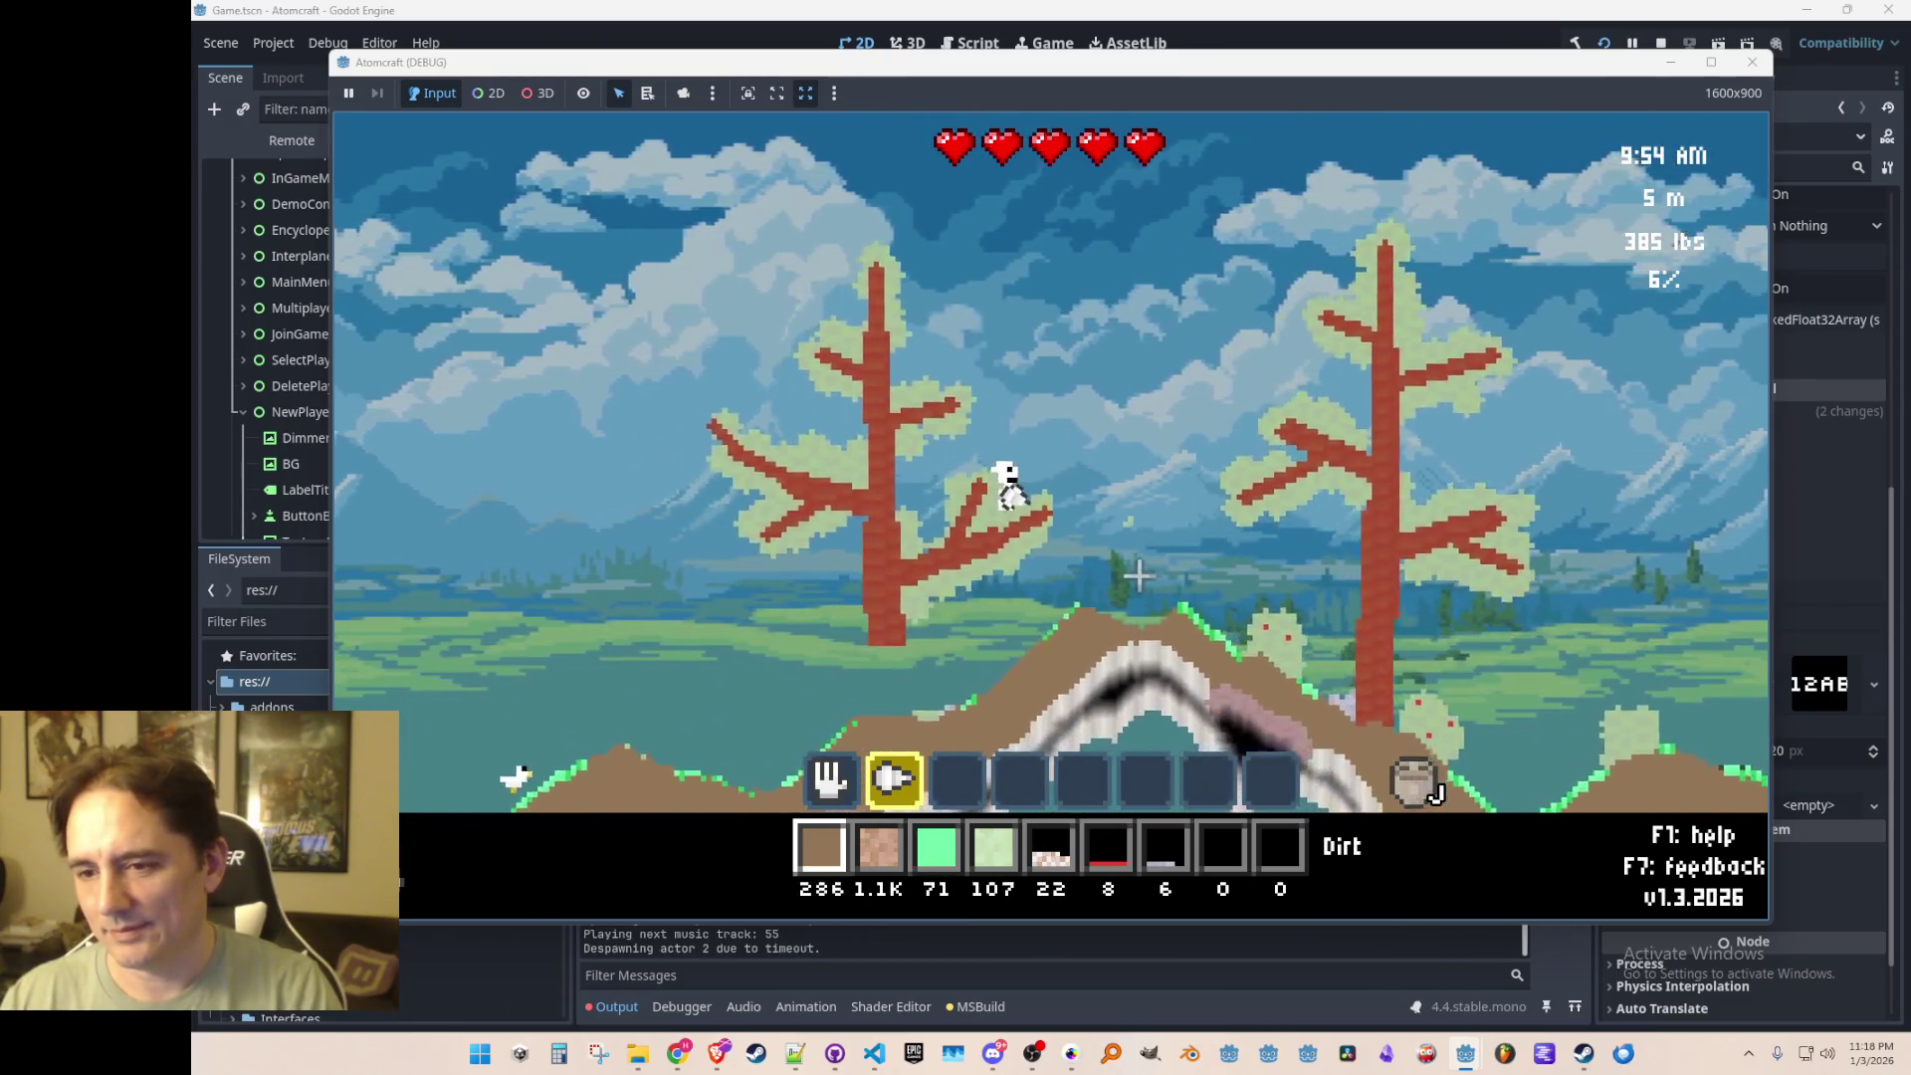
pyautogui.press('a')
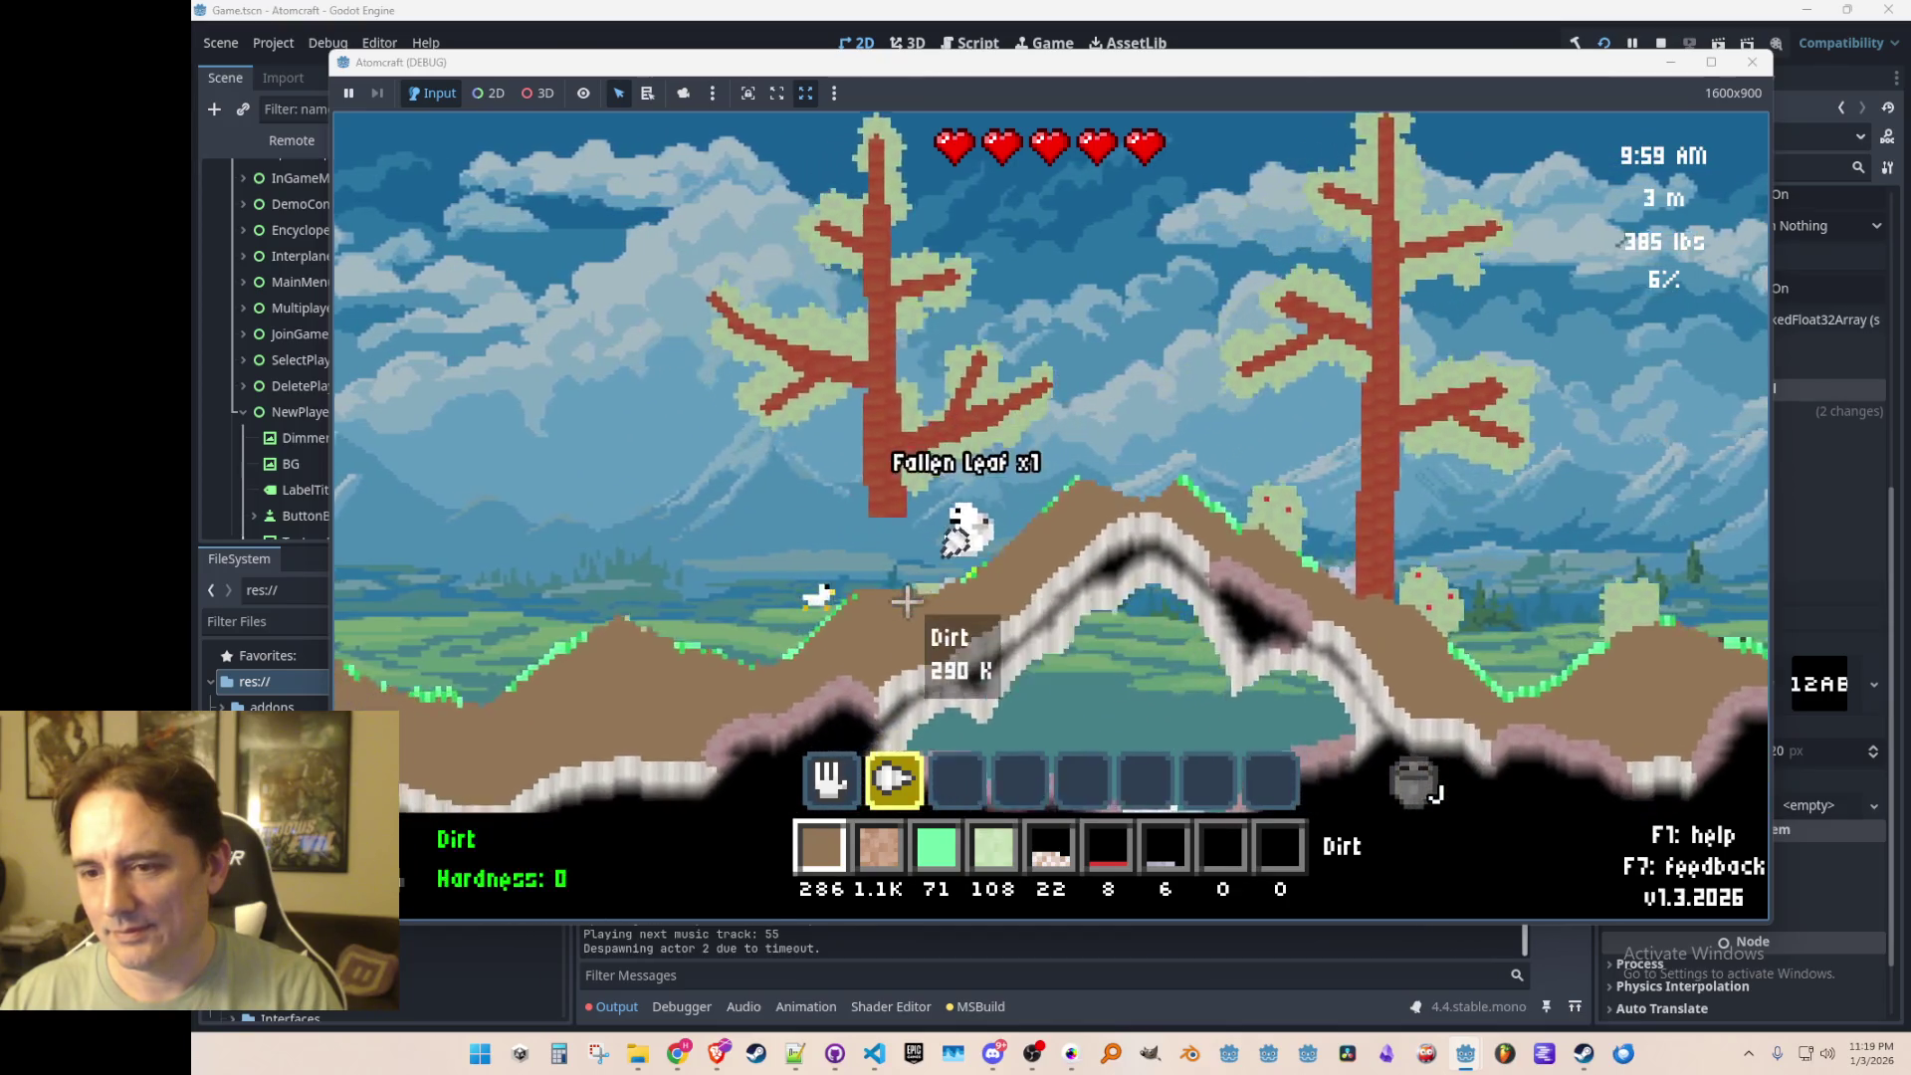
pyautogui.press('a')
pyautogui.moveTo(906, 597)
pyautogui.mouseDown()
pyautogui.moveTo(1050, 497)
pyautogui.moveTo(879, 601)
pyautogui.mouseUp()
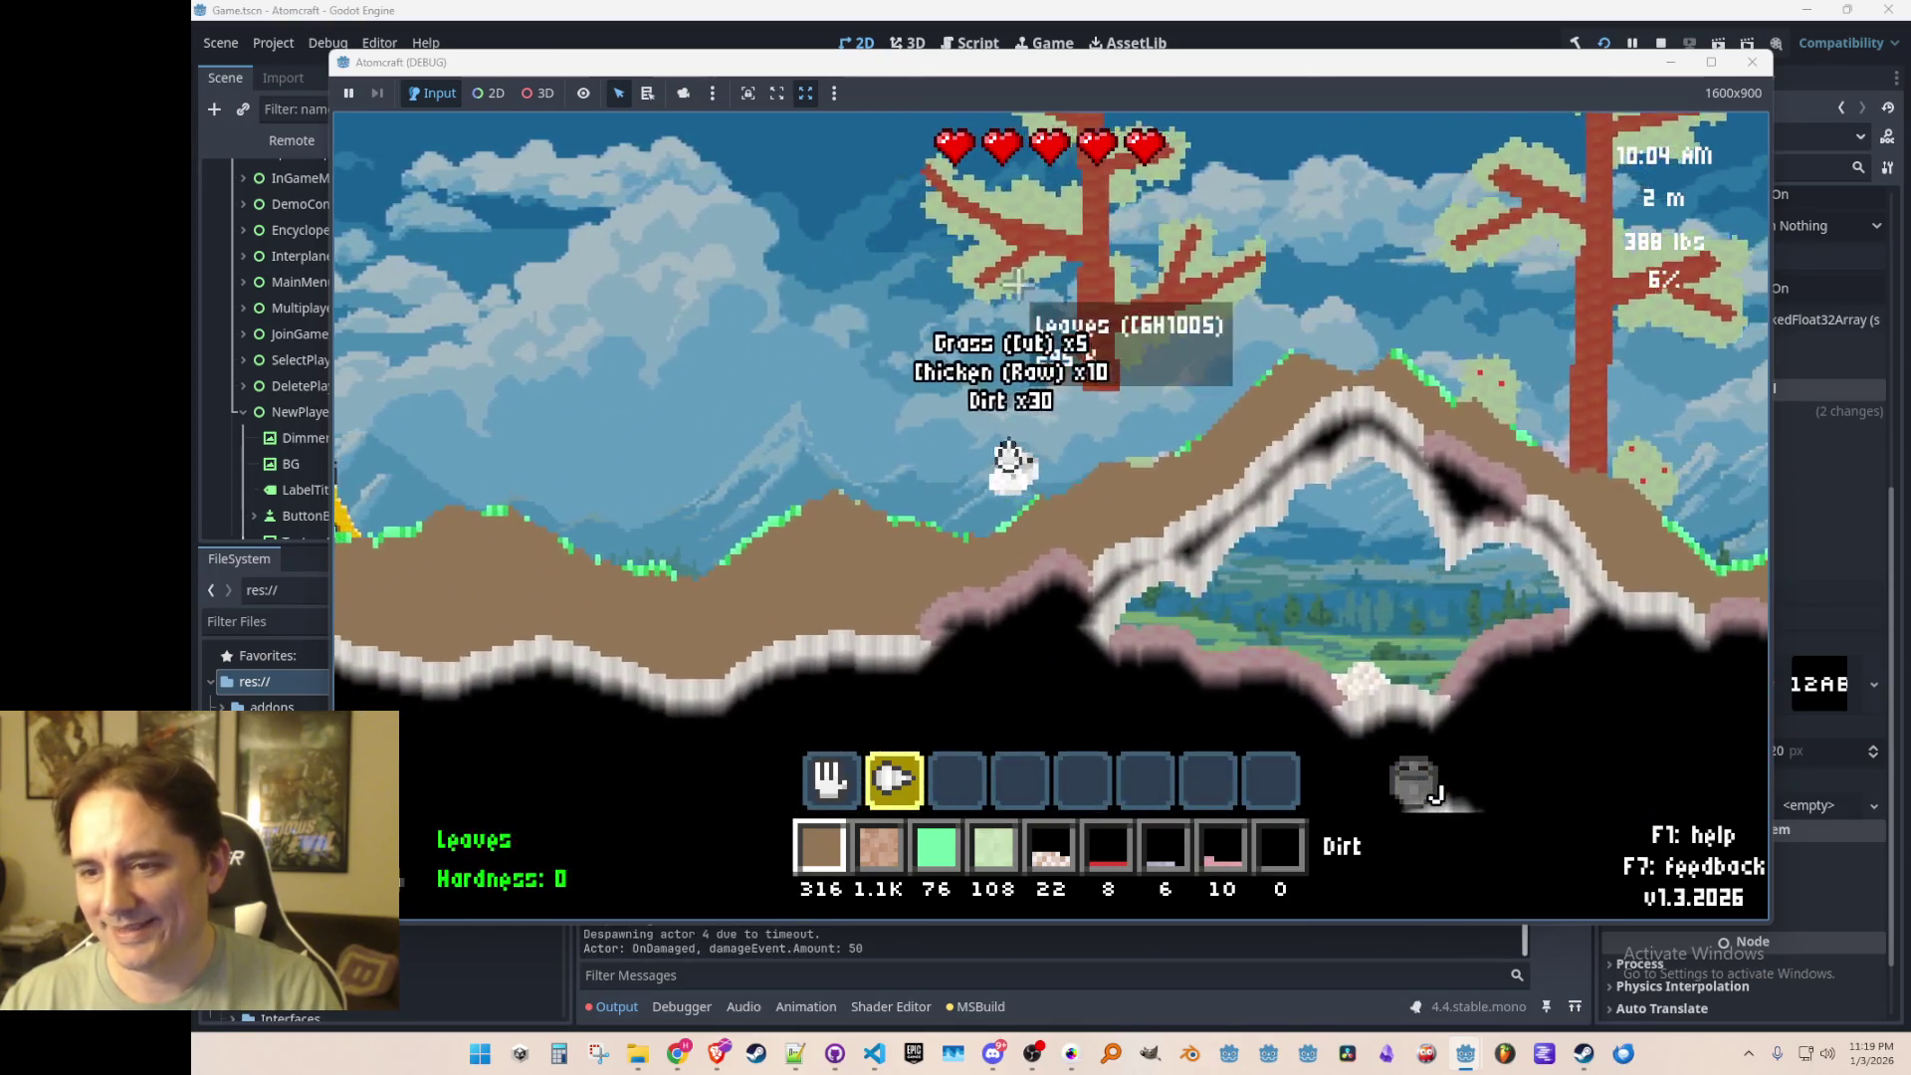
pyautogui.press('a')
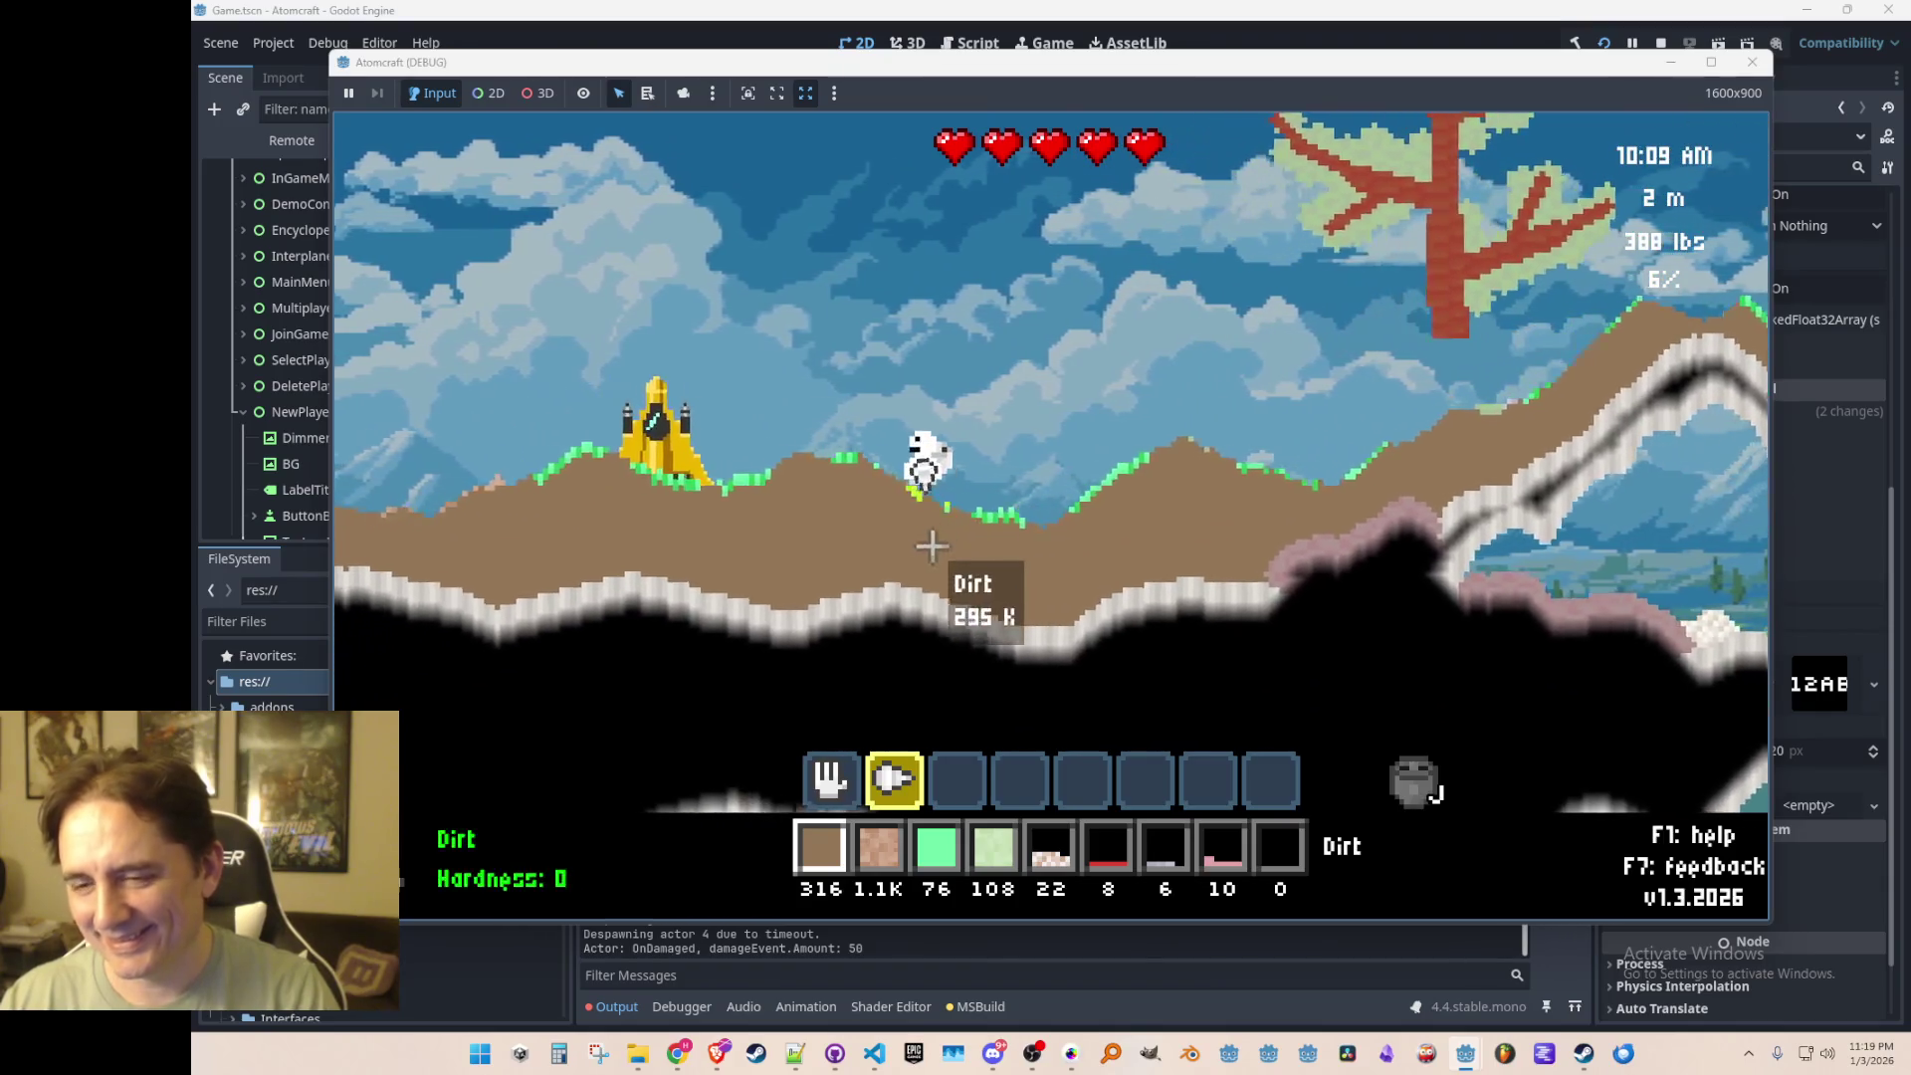
pyautogui.press('a')
pyautogui.press('Return')
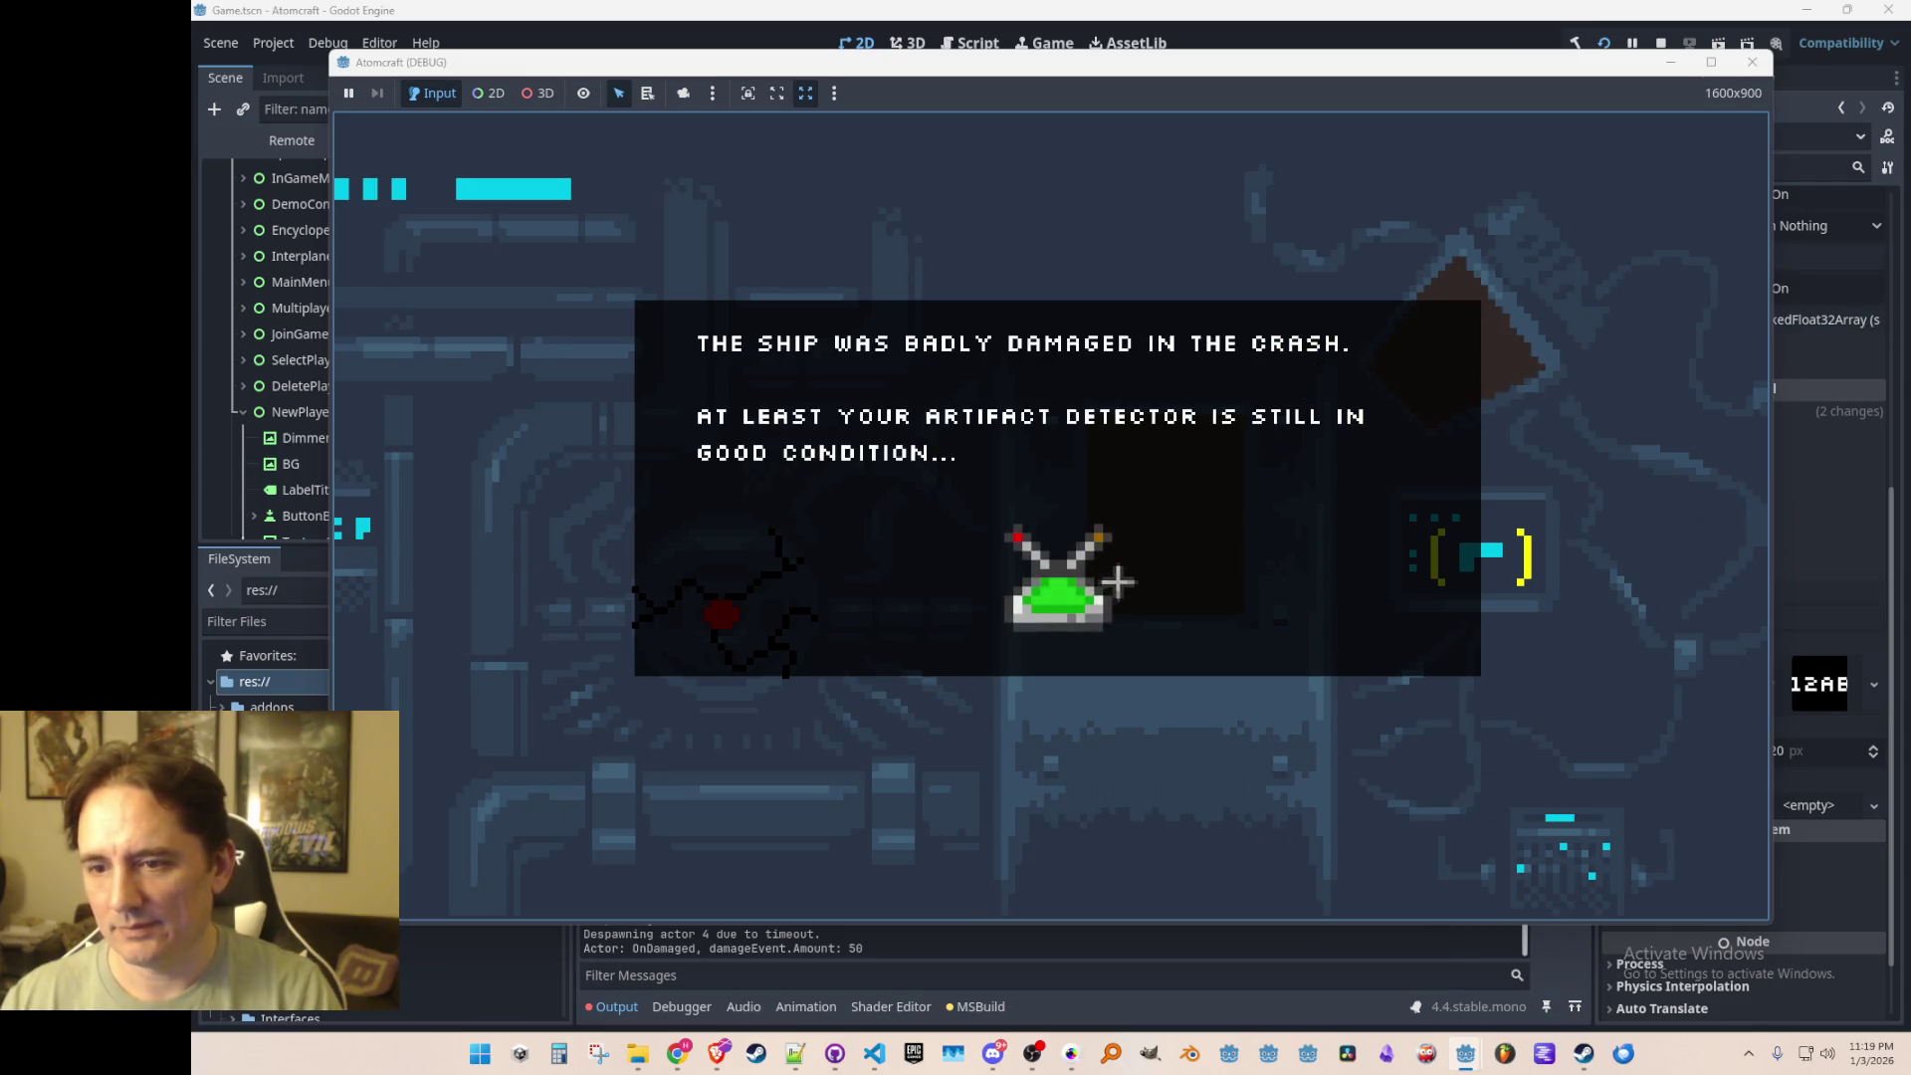
# Step: Dismiss the crash story, try the artifact detector, cut the red tree, and stop with F8
pyautogui.click(1059, 742)
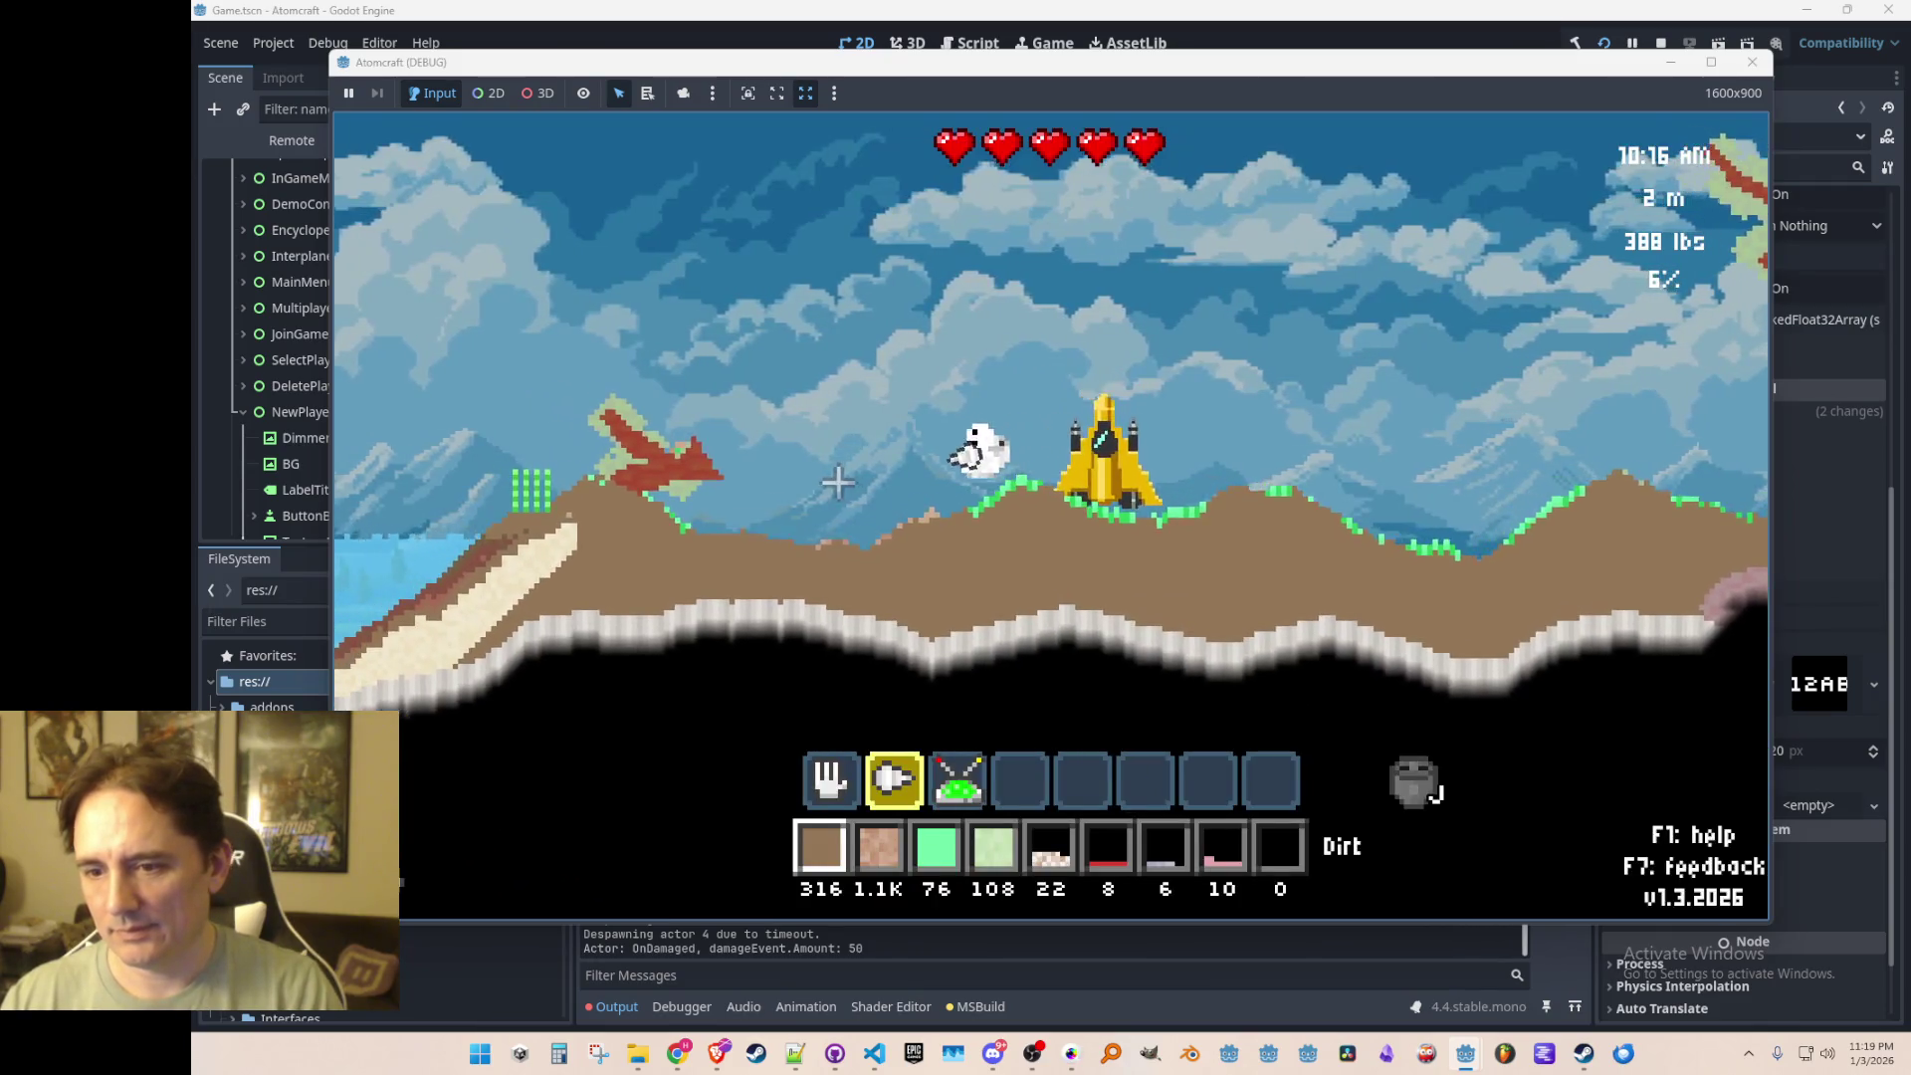
pyautogui.press('3')
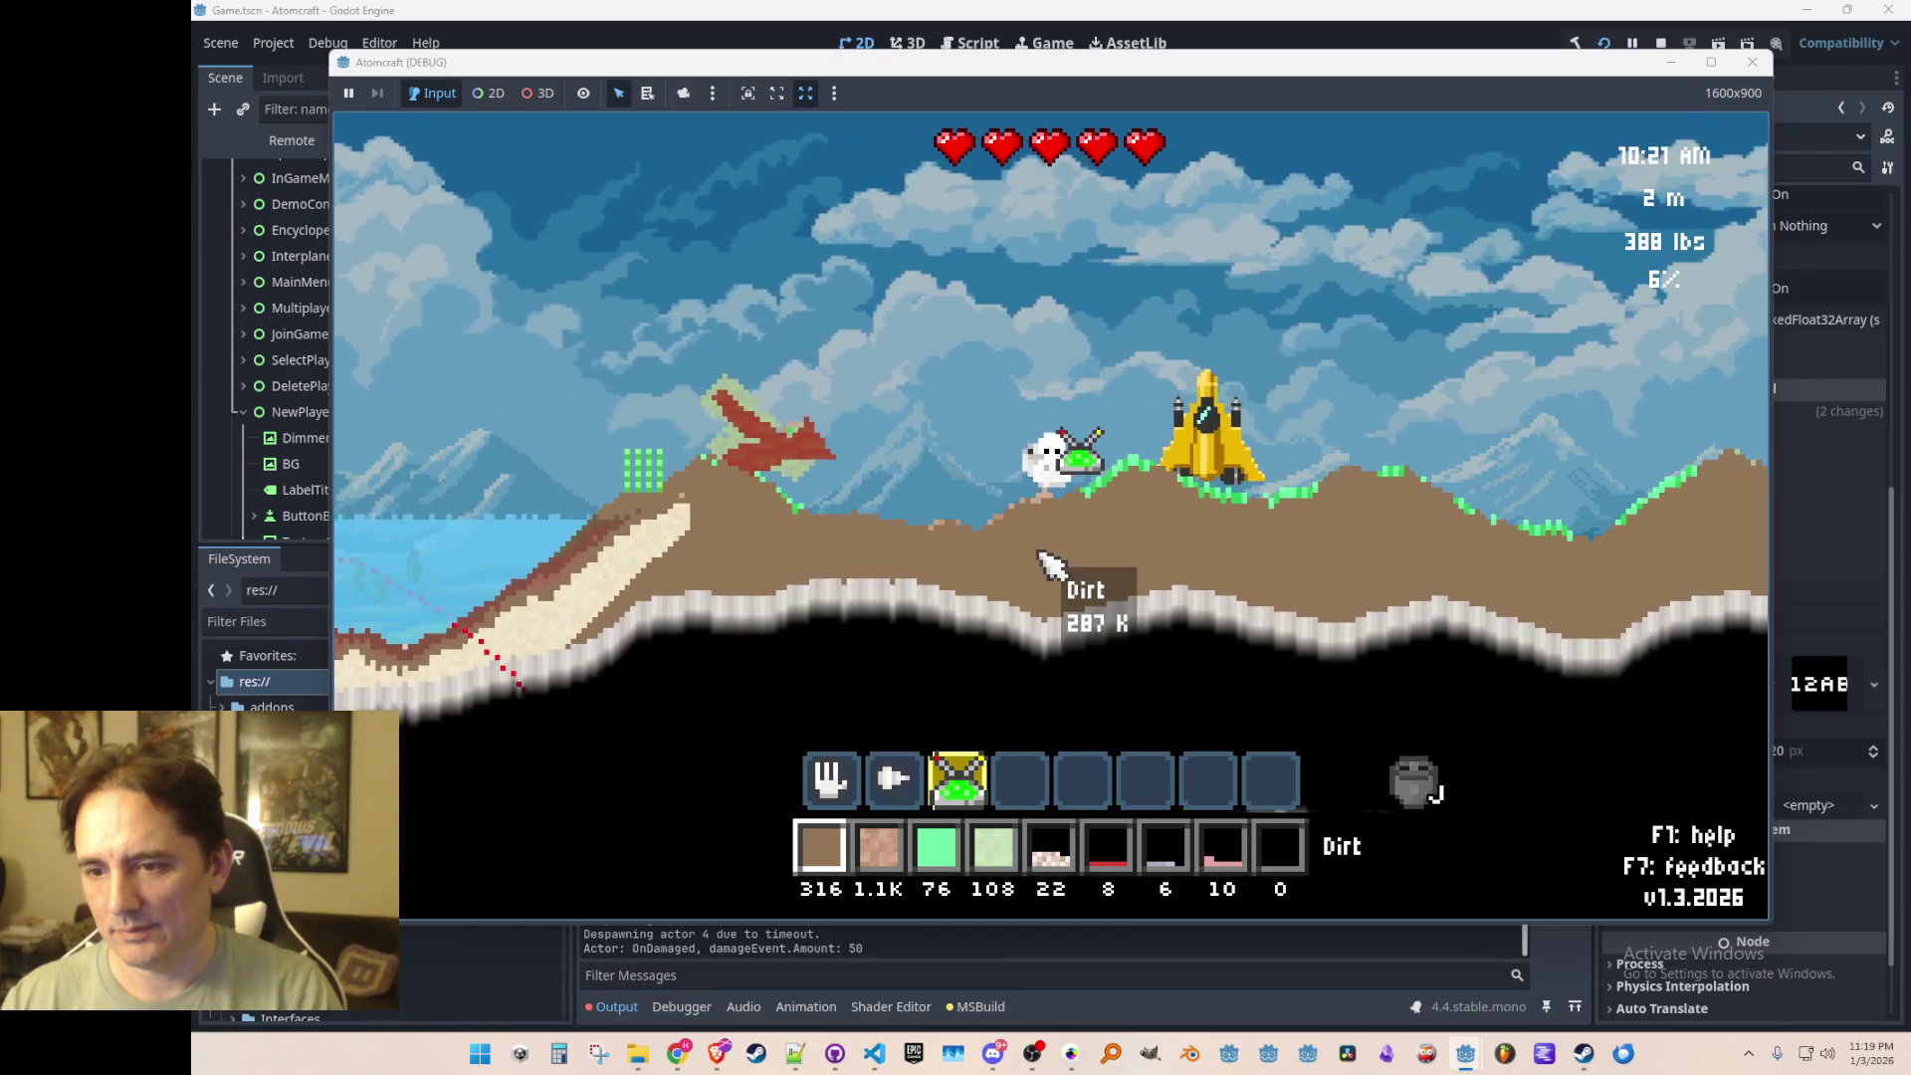
pyautogui.press('2')
pyautogui.press('a')
pyautogui.moveTo(909, 392)
pyautogui.mouseDown()
pyautogui.moveTo(824, 367)
pyautogui.moveTo(876, 393)
pyautogui.moveTo(938, 538)
pyautogui.moveTo(862, 290)
pyautogui.moveTo(973, 224)
pyautogui.moveTo(879, 368)
pyautogui.moveTo(917, 414)
pyautogui.moveTo(901, 468)
pyautogui.moveTo(866, 444)
pyautogui.moveTo(836, 598)
pyautogui.moveTo(883, 631)
pyautogui.moveTo(1301, 256)
pyautogui.moveTo(1142, 558)
pyautogui.mouseUp()
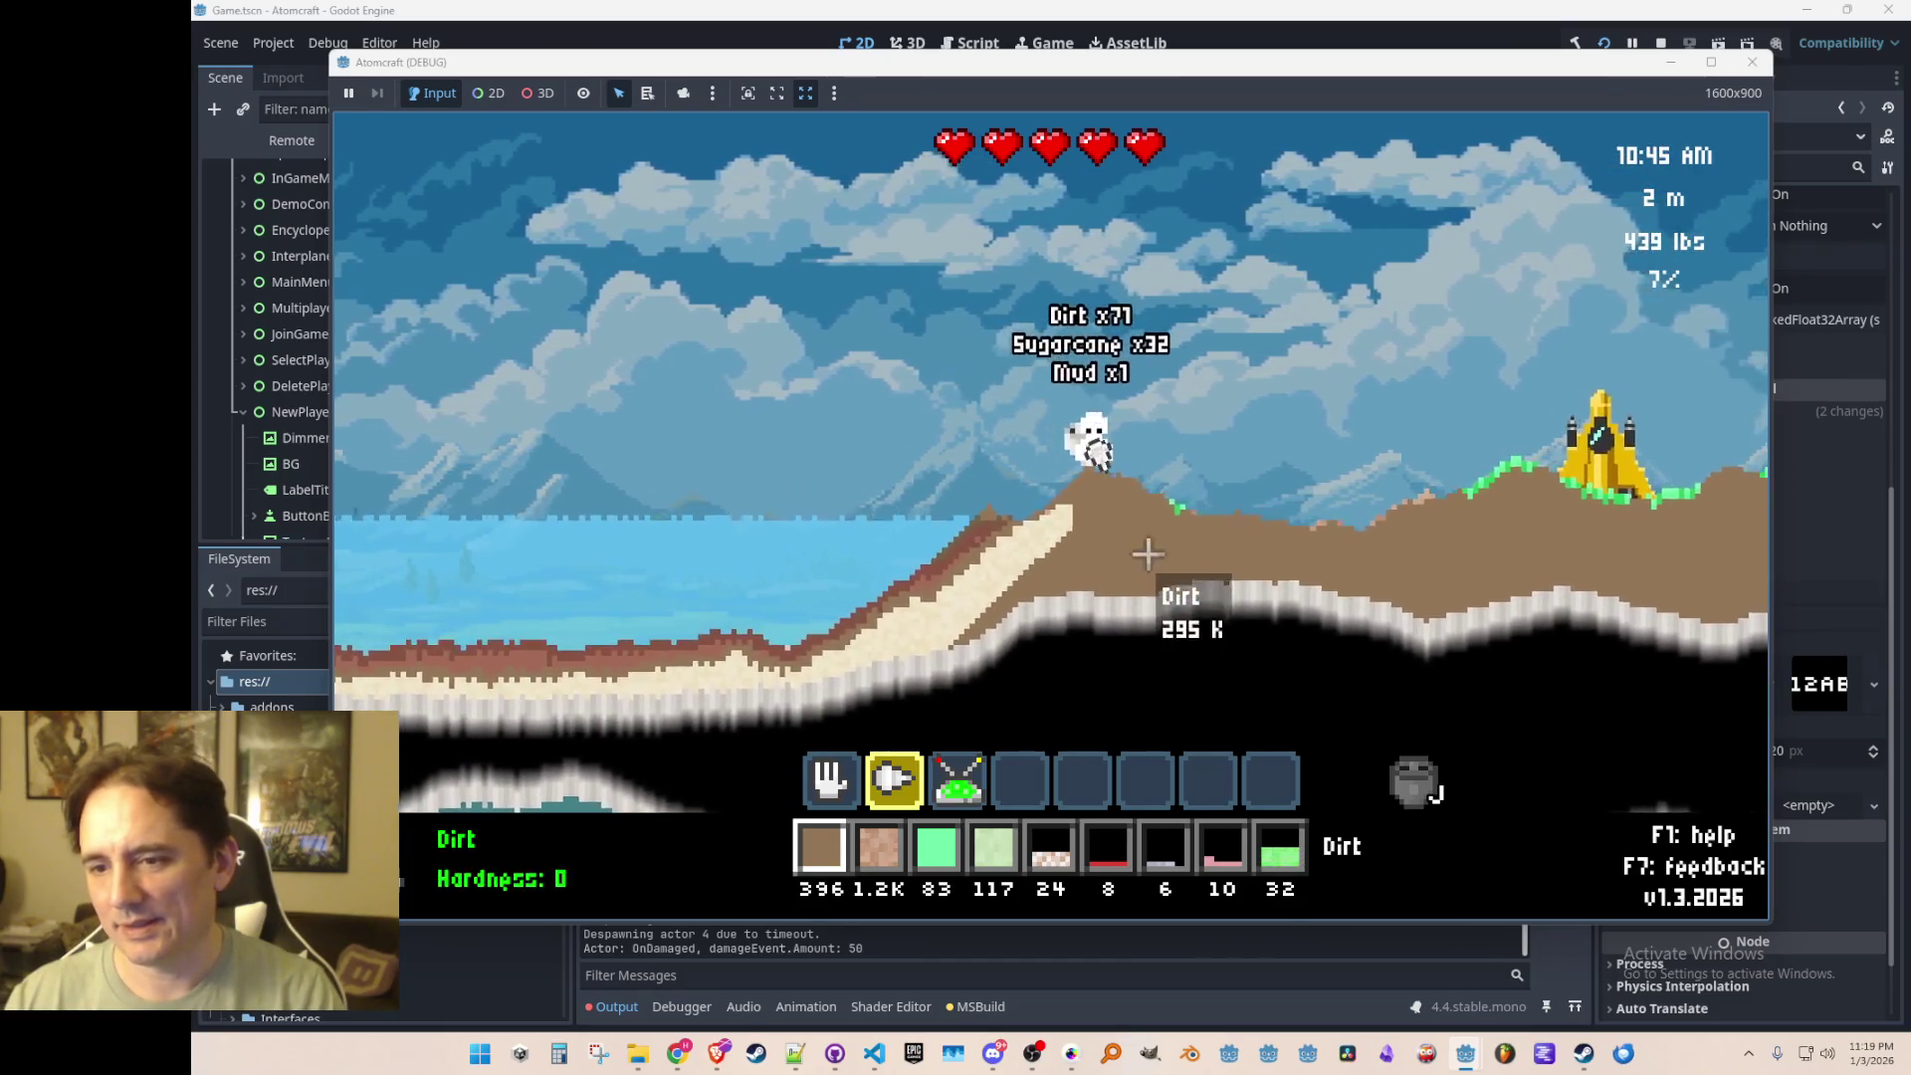
pyautogui.press('F8')
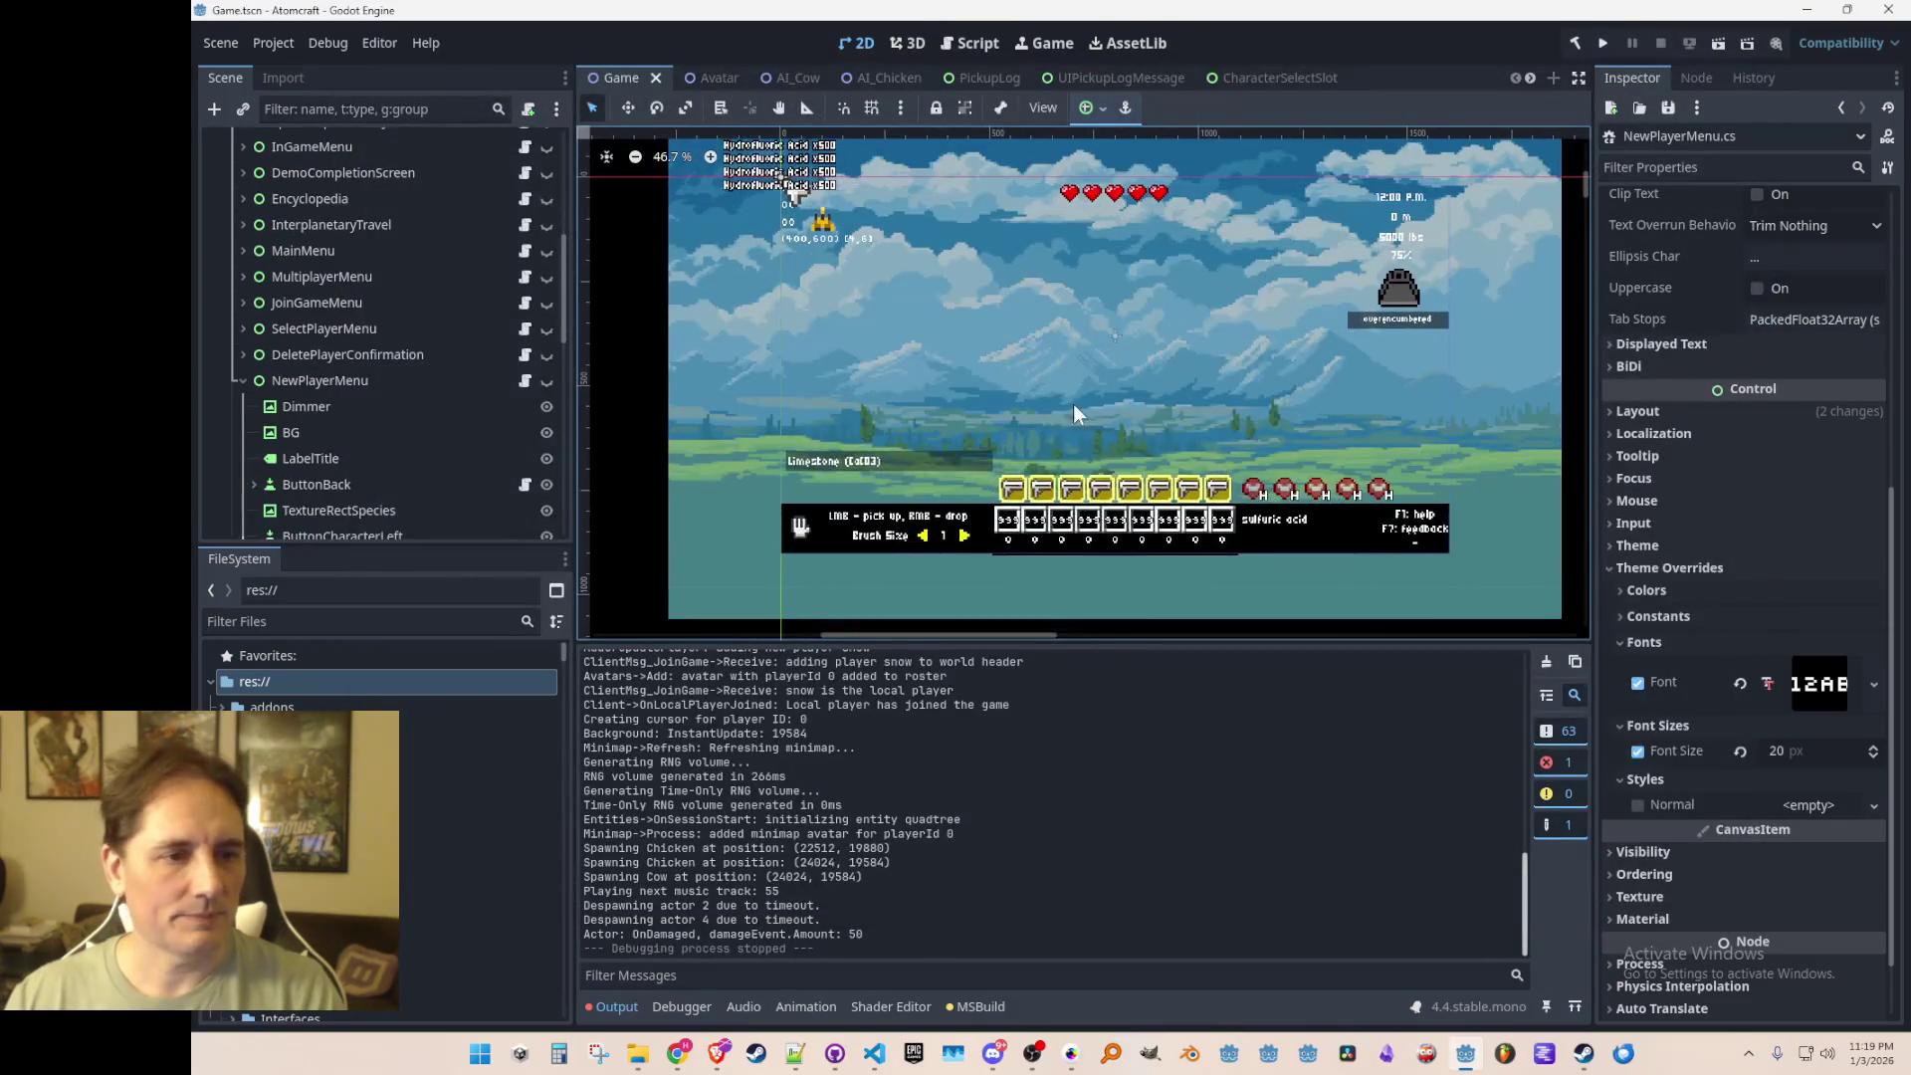
# Step: Save the scene, rerun the project, and reach the New Player screen from Single Player
pyautogui.hotkey('ctrl', 's')
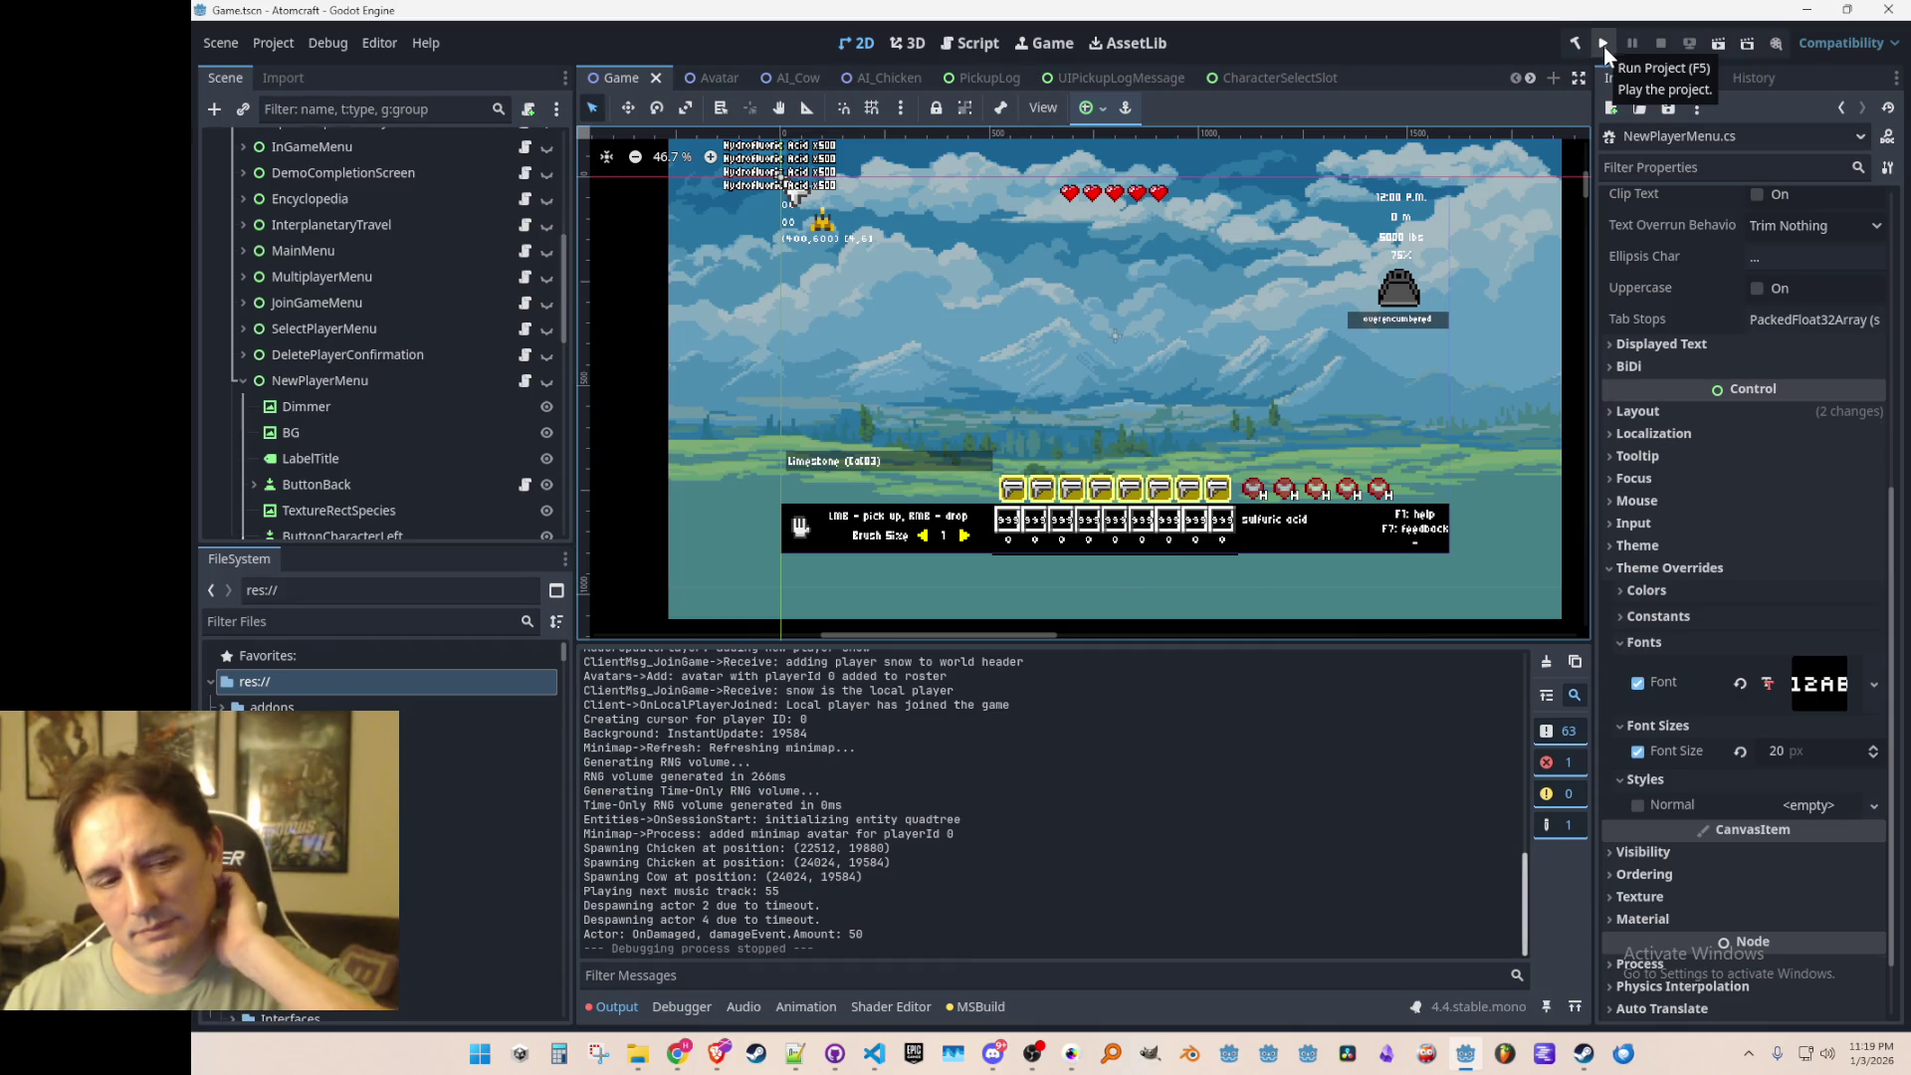
pyautogui.click(1602, 45)
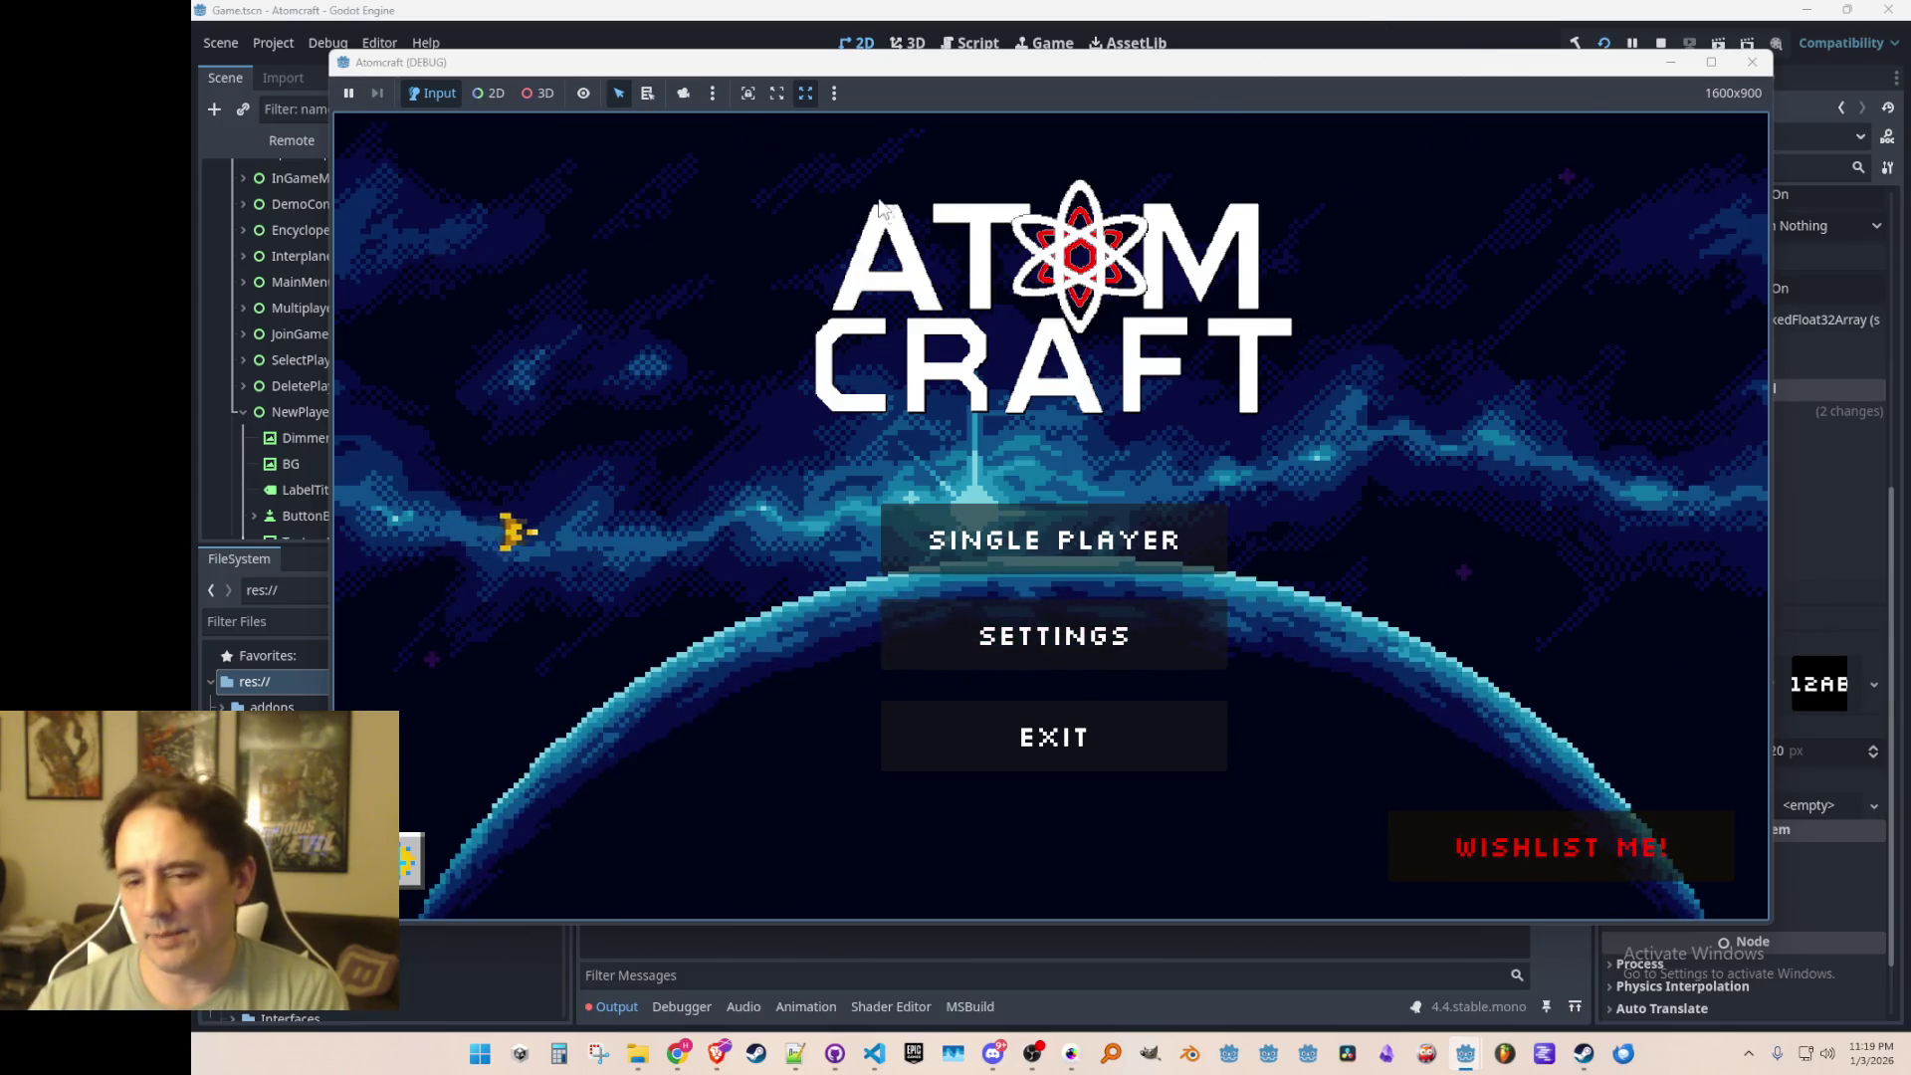
pyautogui.click(1029, 541)
pyautogui.scroll(-2, 1025, 565)
pyautogui.scroll(2, 979, 511)
pyautogui.click(980, 512)
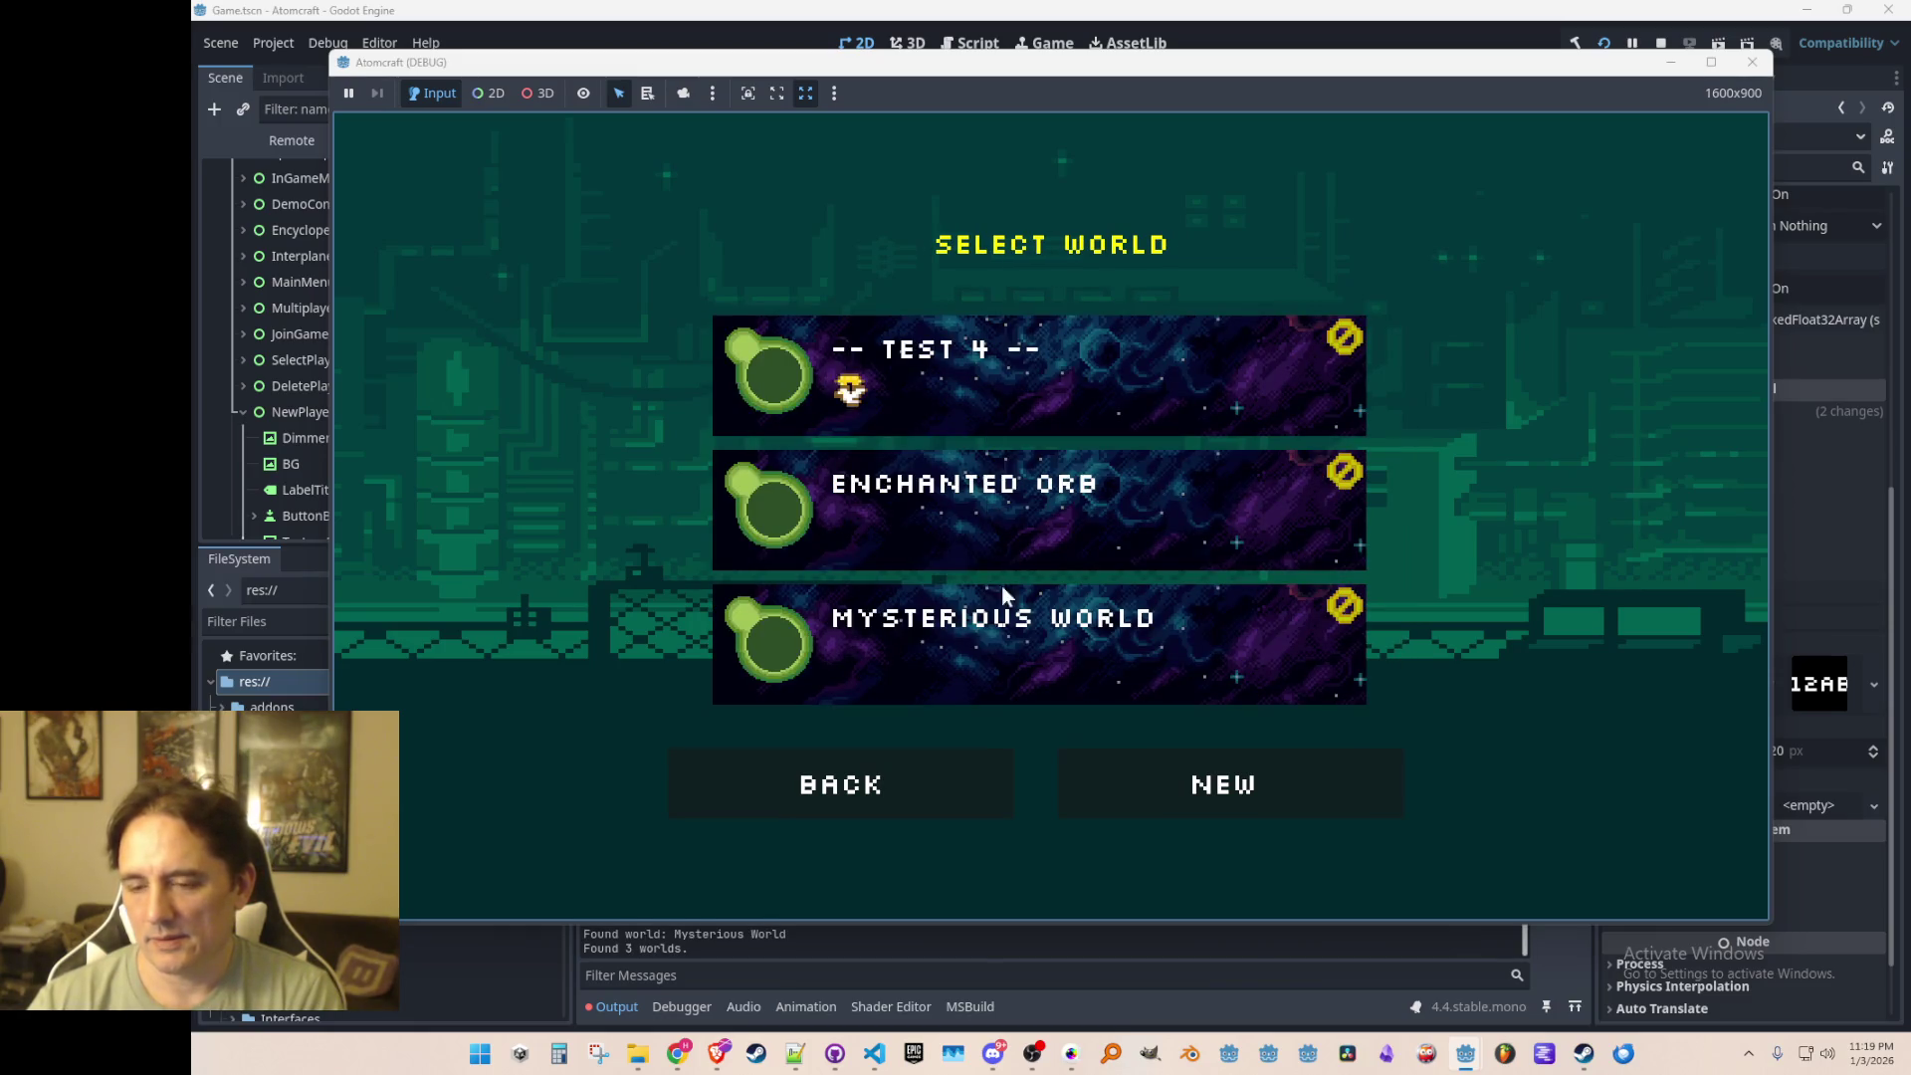
pyautogui.click(914, 787)
pyautogui.click(1130, 764)
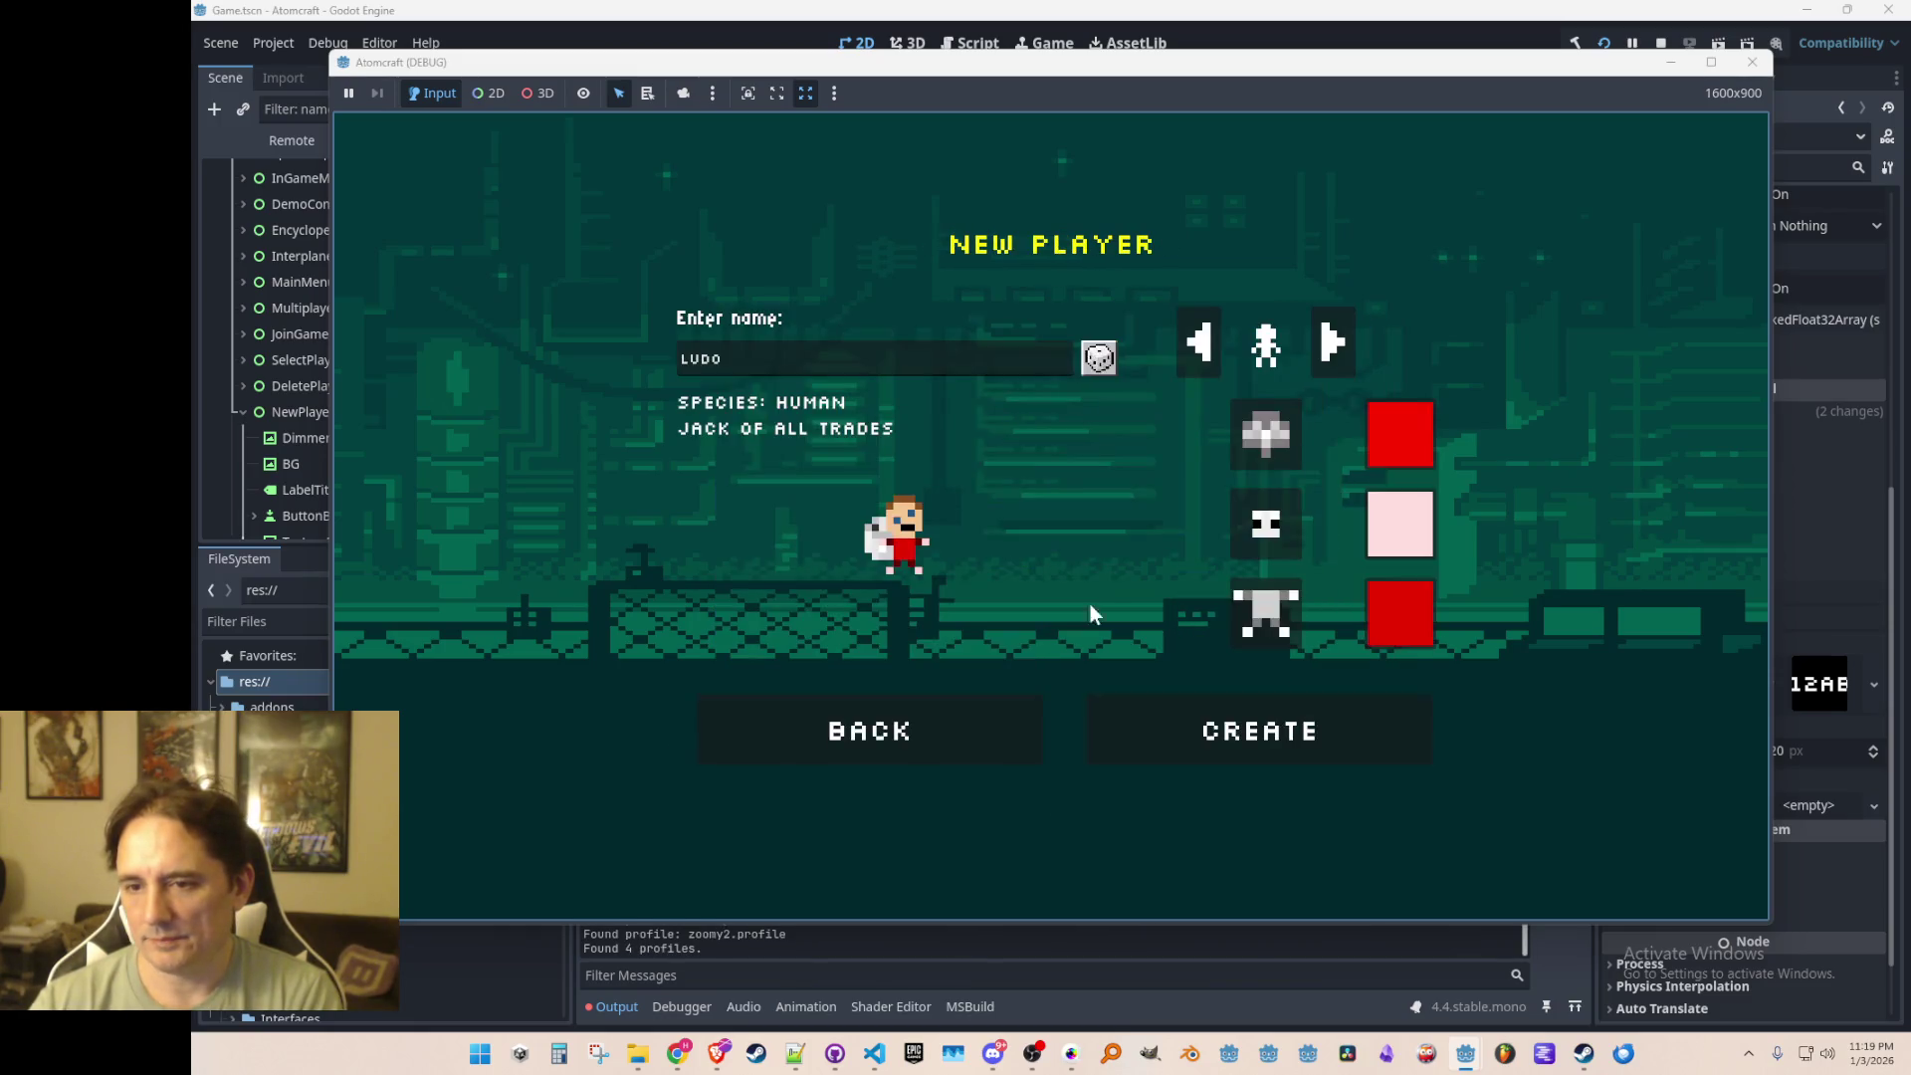
# Step: Roll a random name, switch the species to Slug, and roll many random slug names
pyautogui.click(1096, 365)
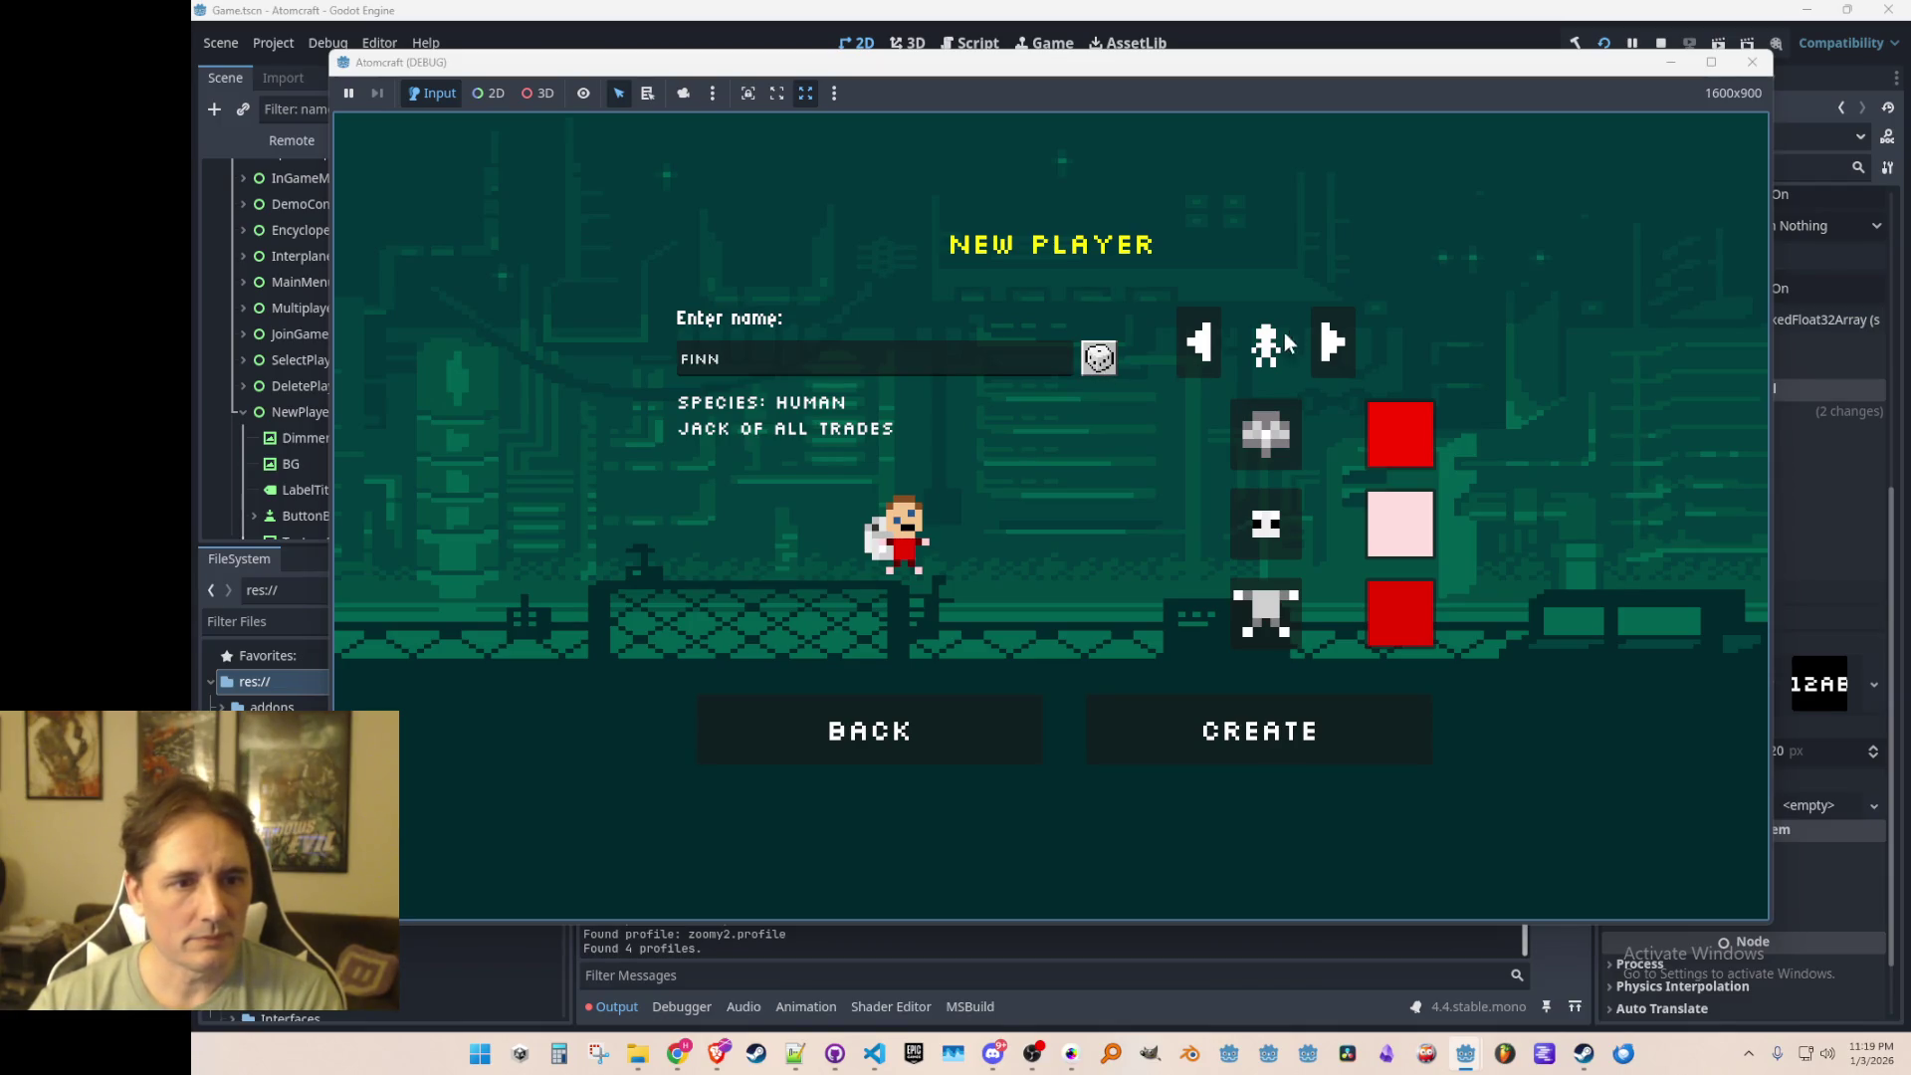
pyautogui.click(1324, 347)
pyautogui.click(1101, 364)
pyautogui.click(1108, 356)
pyautogui.click(1109, 355)
pyautogui.click(1111, 355)
pyautogui.click(1111, 355)
pyautogui.click(1111, 356)
pyautogui.click(1111, 355)
pyautogui.click(1111, 356)
pyautogui.click(1111, 356)
pyautogui.click(1111, 355)
pyautogui.click(1111, 356)
pyautogui.click(1117, 354)
pyautogui.click(1107, 356)
pyautogui.click(1107, 356)
pyautogui.click(1107, 358)
pyautogui.click(1109, 356)
pyautogui.click(1109, 356)
pyautogui.click(1109, 356)
pyautogui.click(1109, 357)
pyautogui.click(1109, 357)
pyautogui.click(1109, 357)
pyautogui.click(1109, 356)
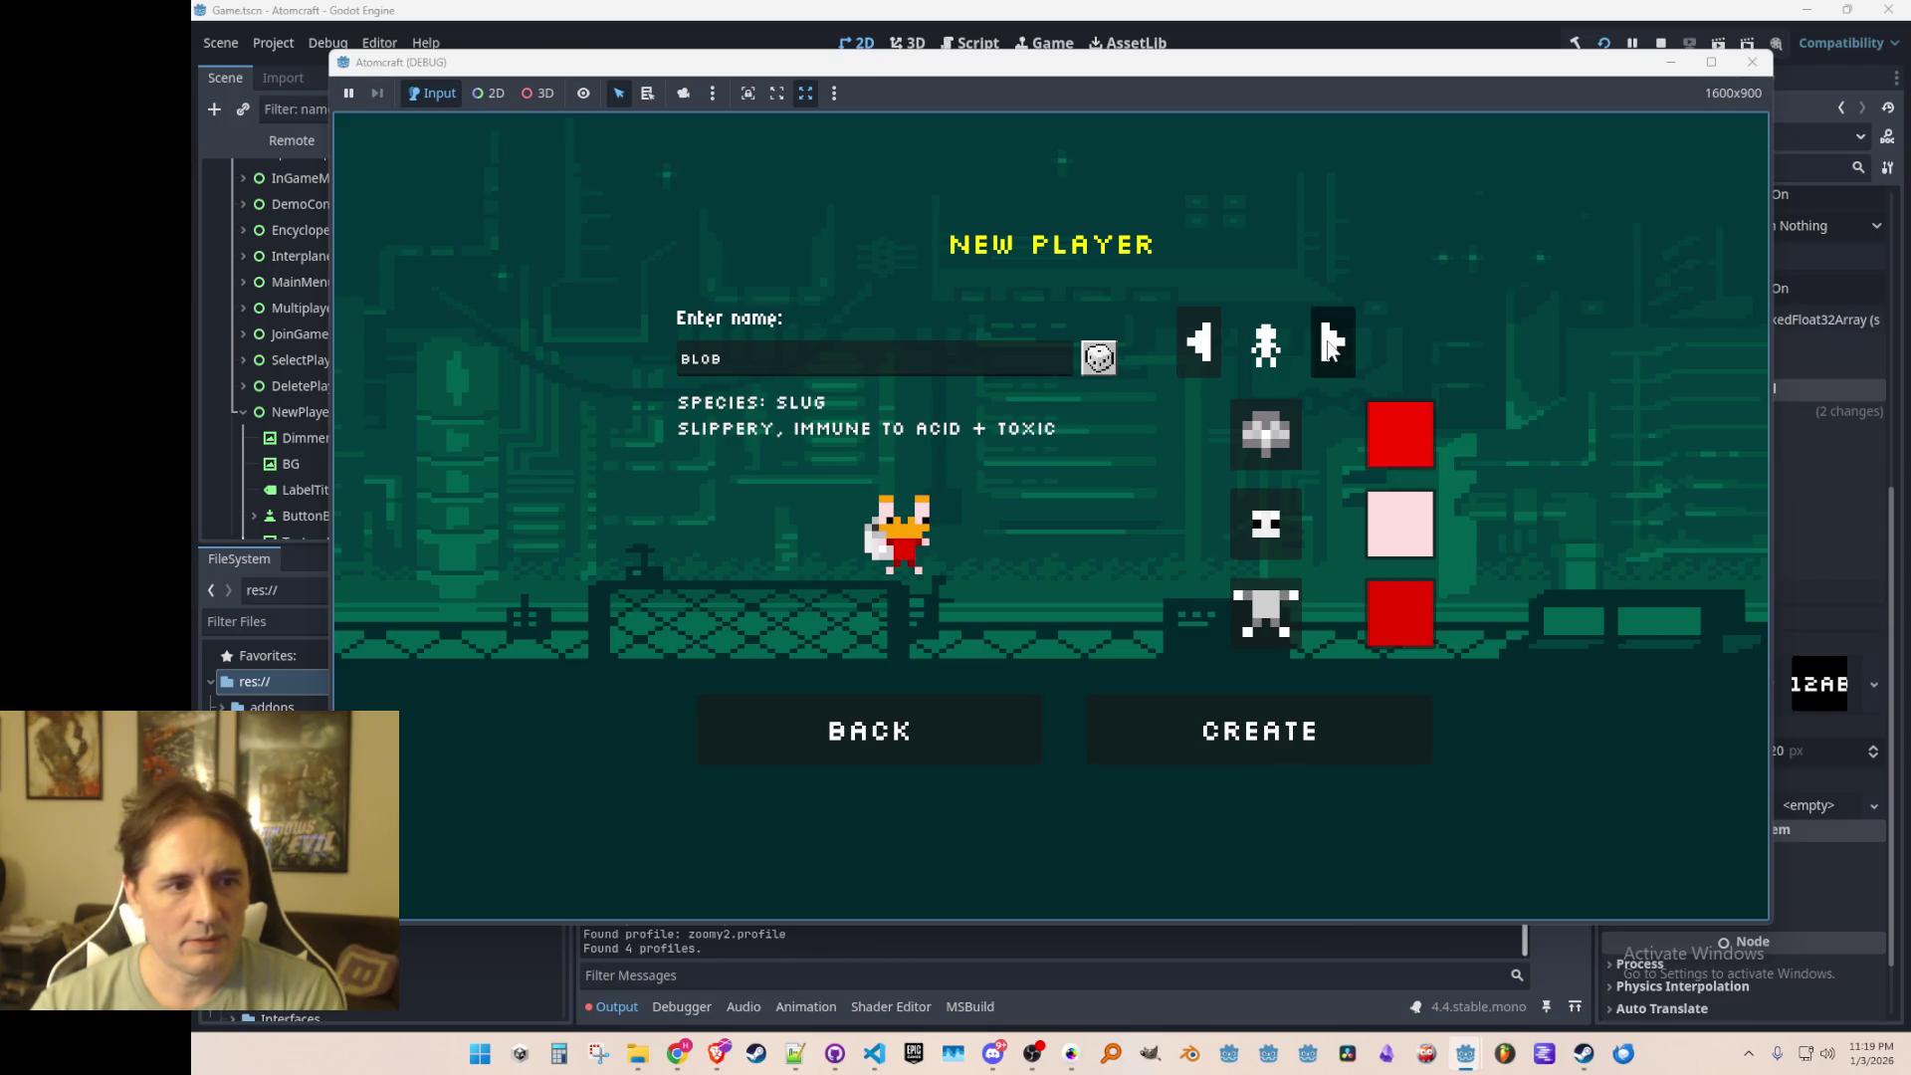
# Step: Switch to Robot and roll robot names, switch to Fire, type ASH, then stop the game
pyautogui.click(1330, 347)
pyautogui.click(1107, 356)
pyautogui.click(1107, 356)
pyautogui.click(1106, 358)
pyautogui.click(1105, 359)
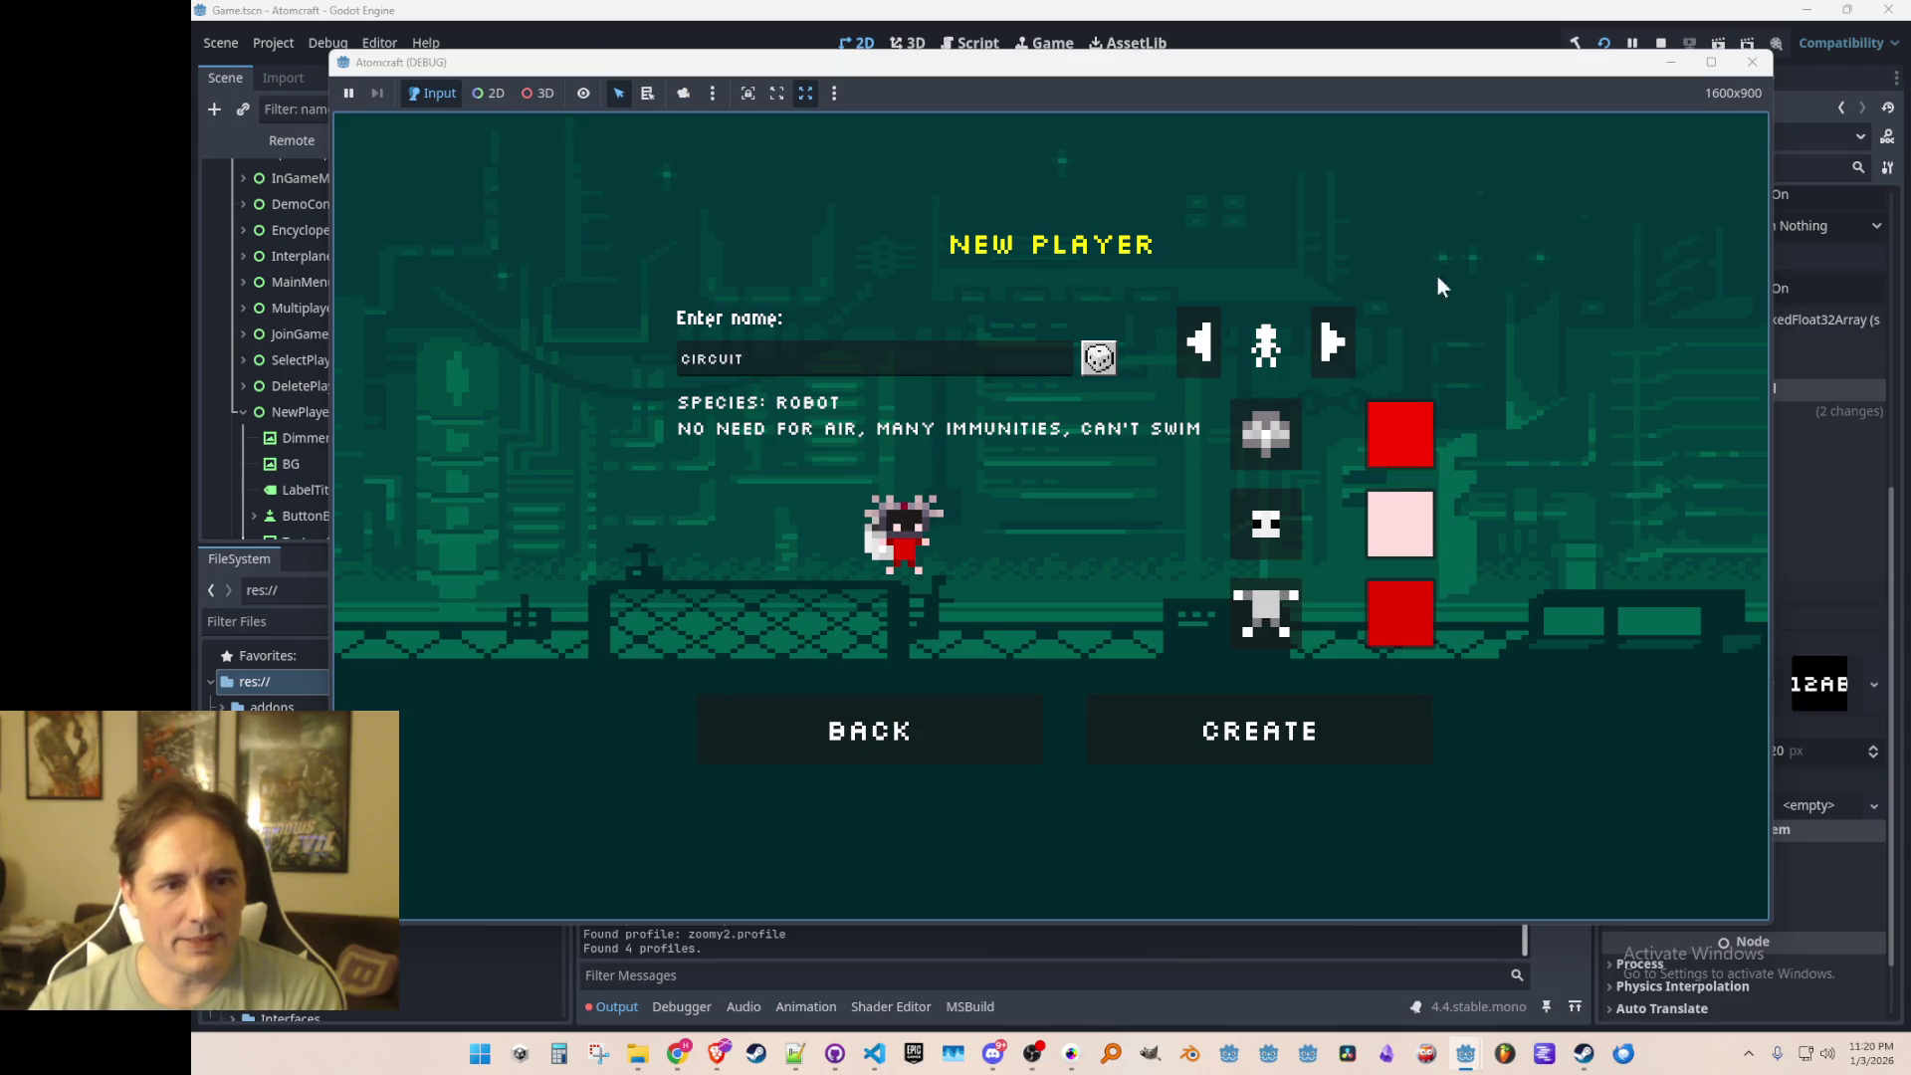
pyautogui.click(1334, 347)
pyautogui.write('ASH')
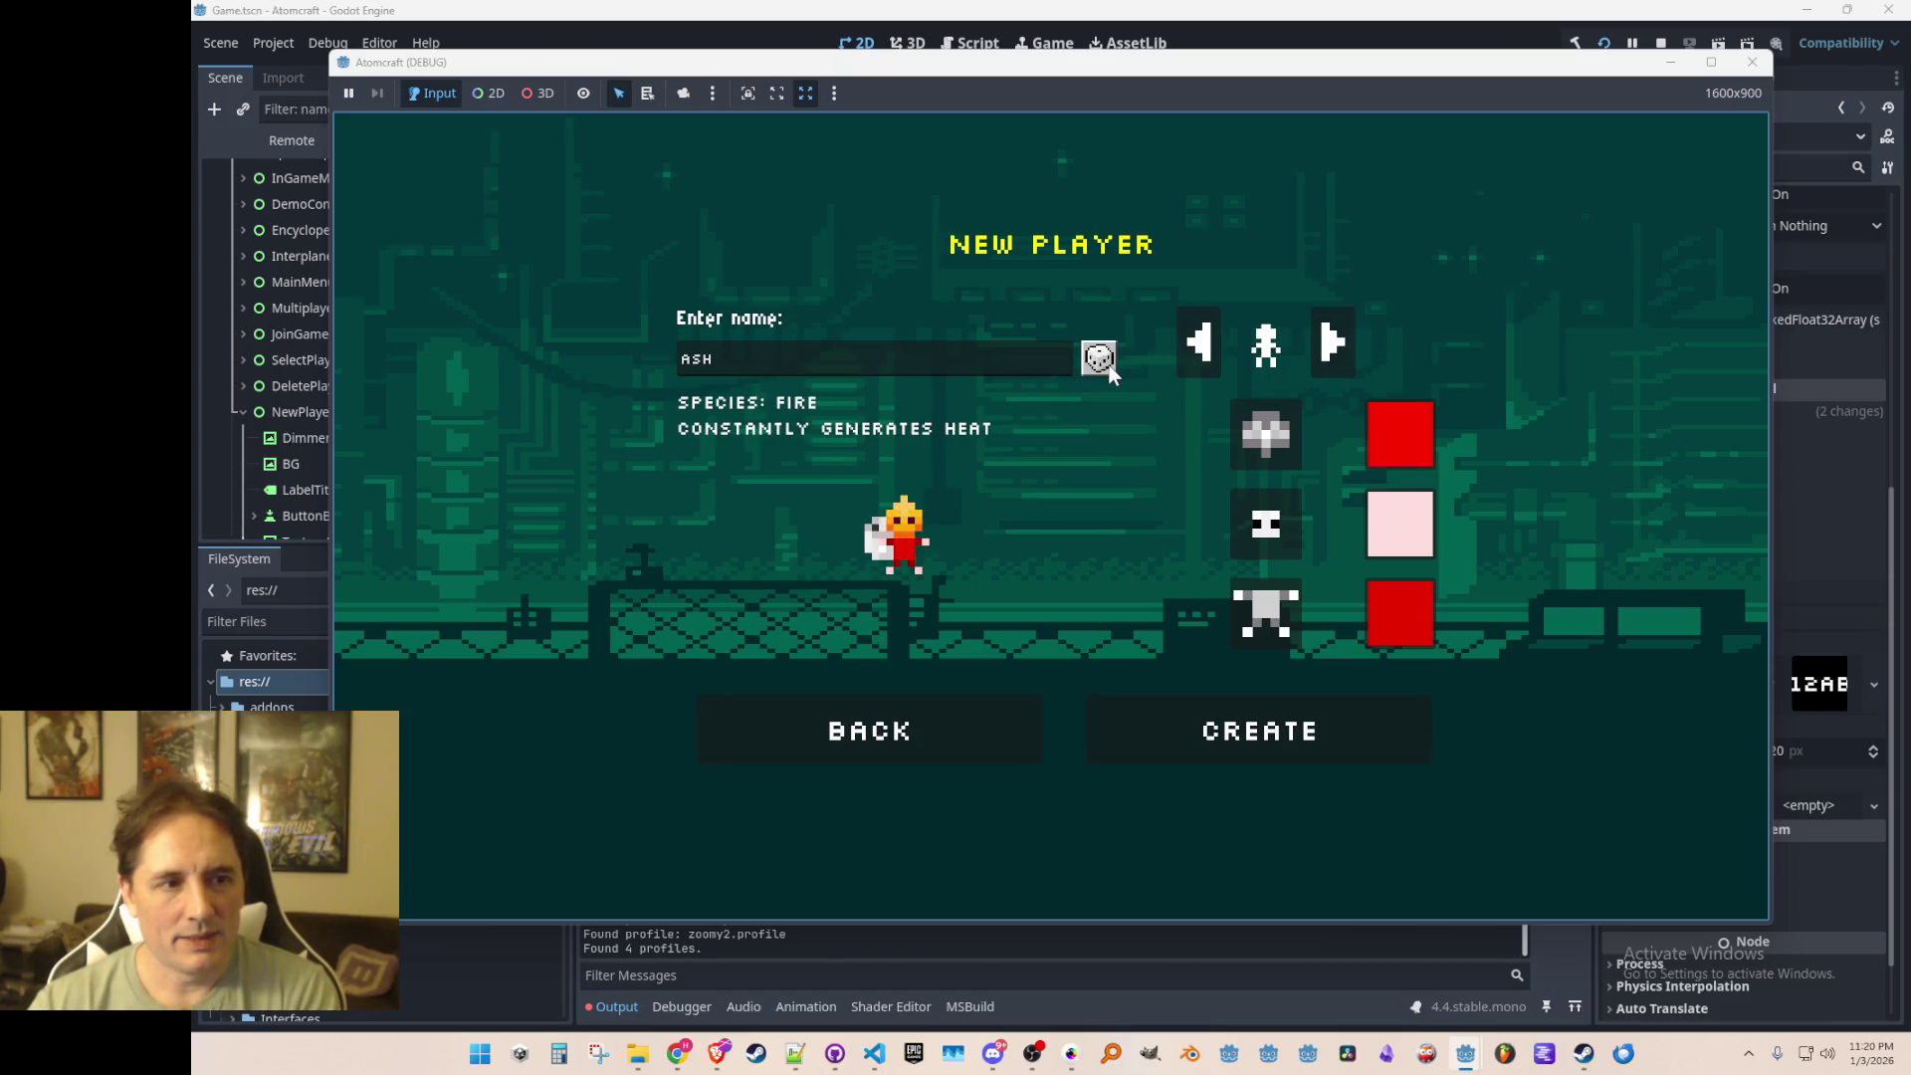
pyautogui.click(1658, 44)
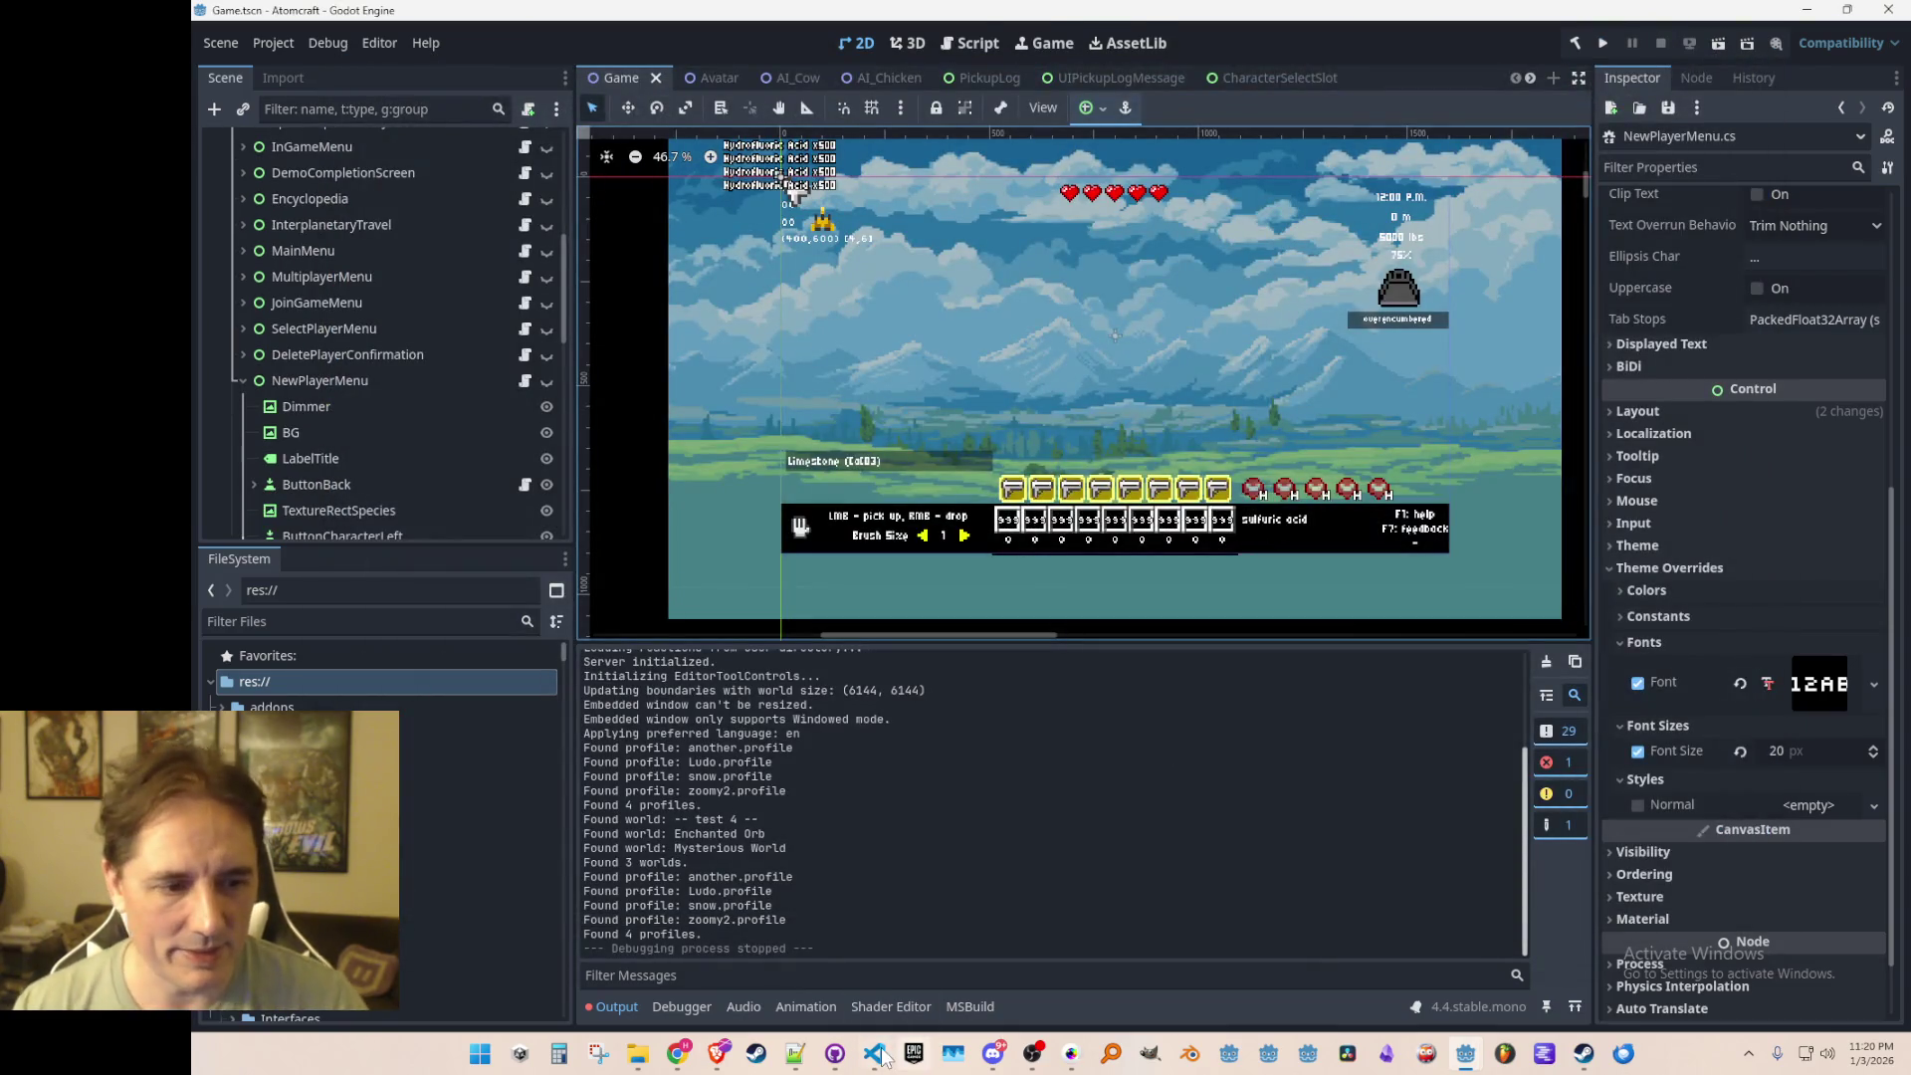
# Step: In NewPlayerMenu.cs, find the GetRandomPlayerName call inside the randomize-name handler
pyautogui.click(874, 1054)
pyautogui.click(1246, 595)
pyautogui.scroll(-10, 1254, 607)
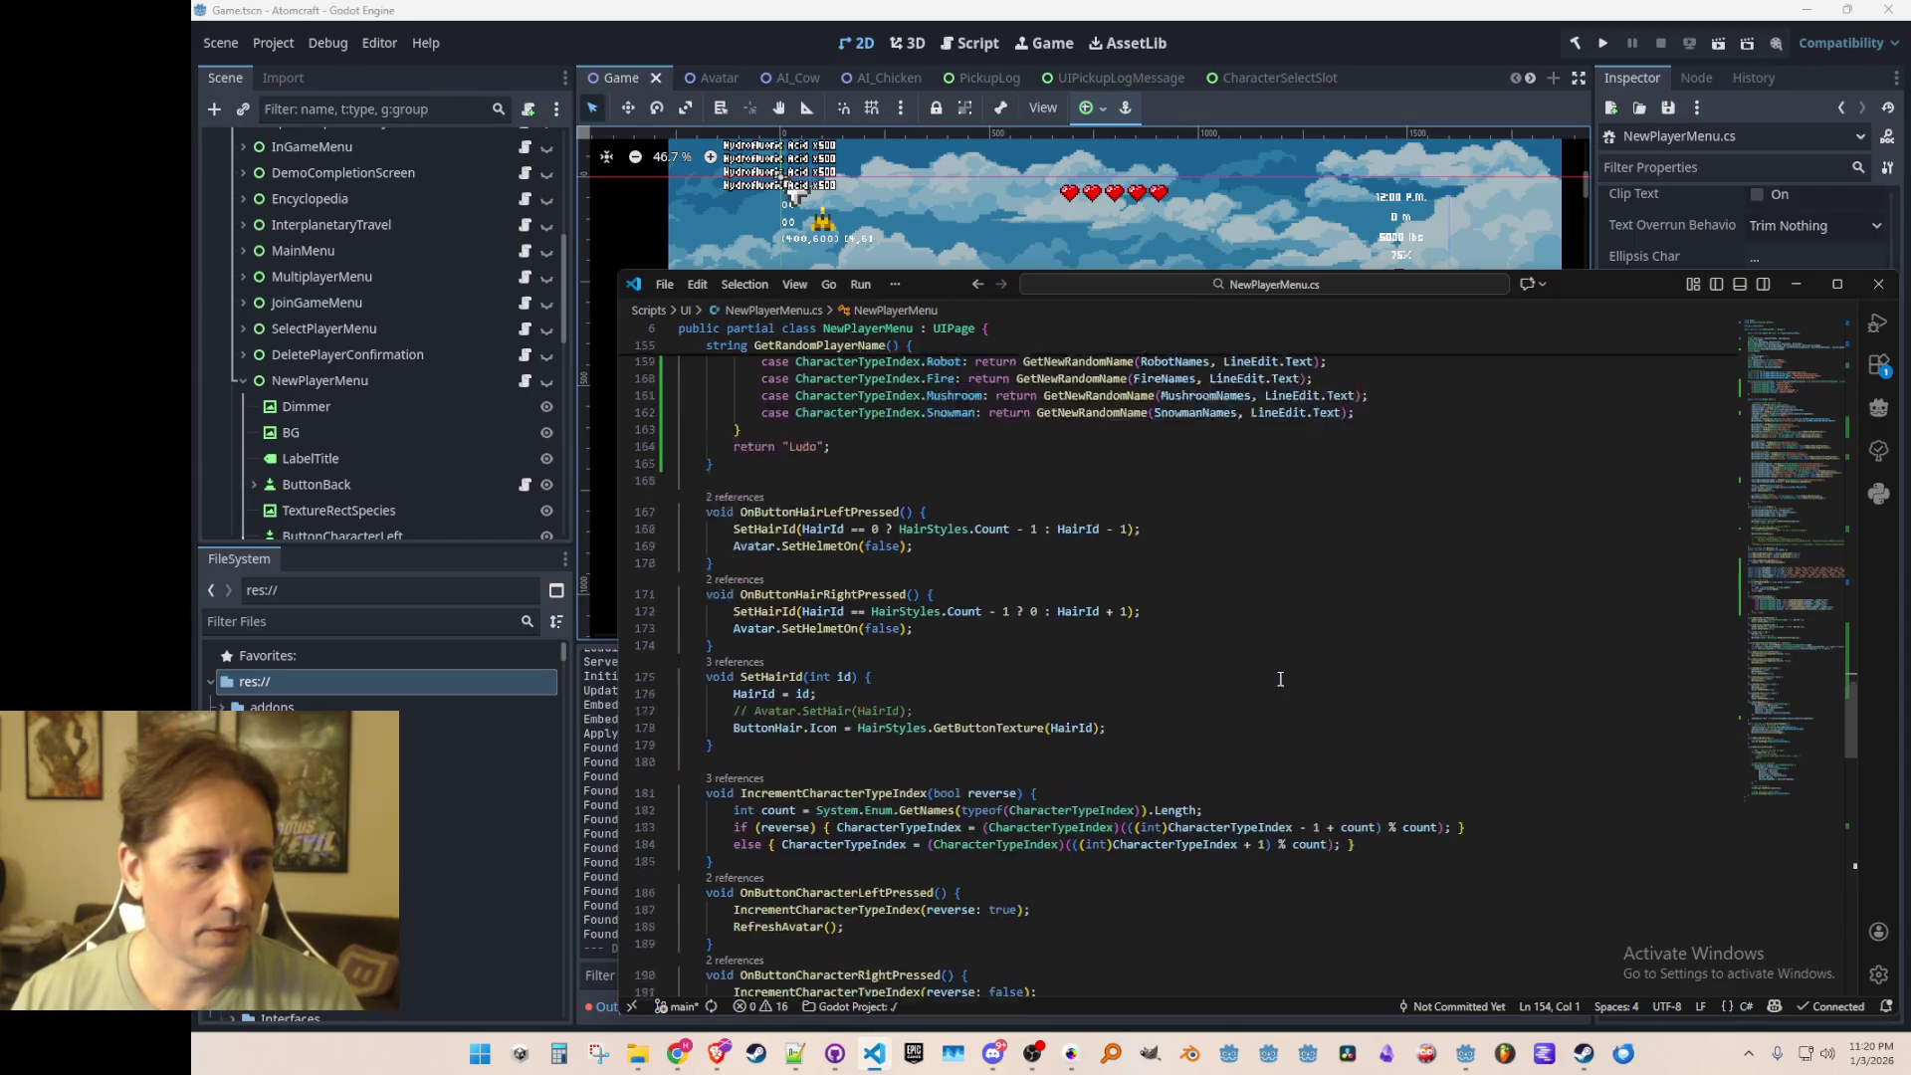
pyautogui.scroll(-12, 1315, 790)
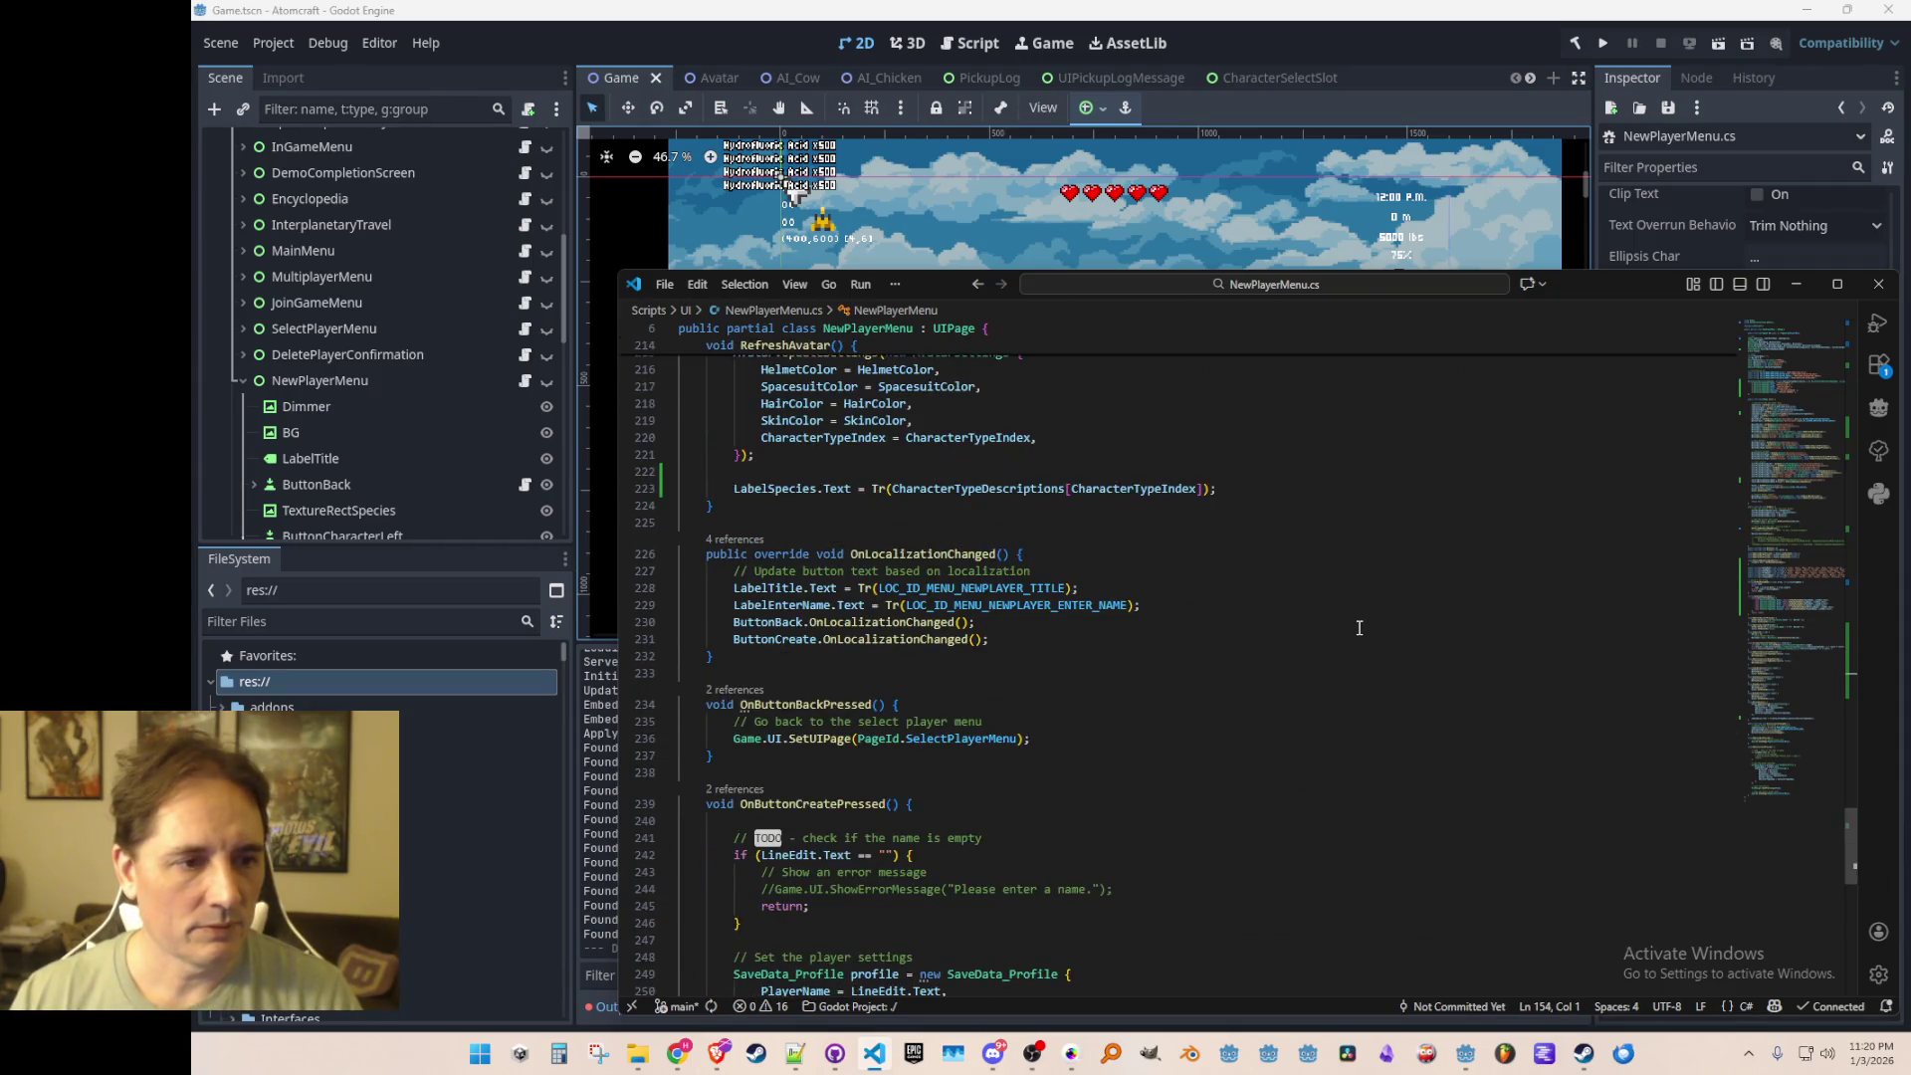
pyautogui.scroll(18, 1360, 627)
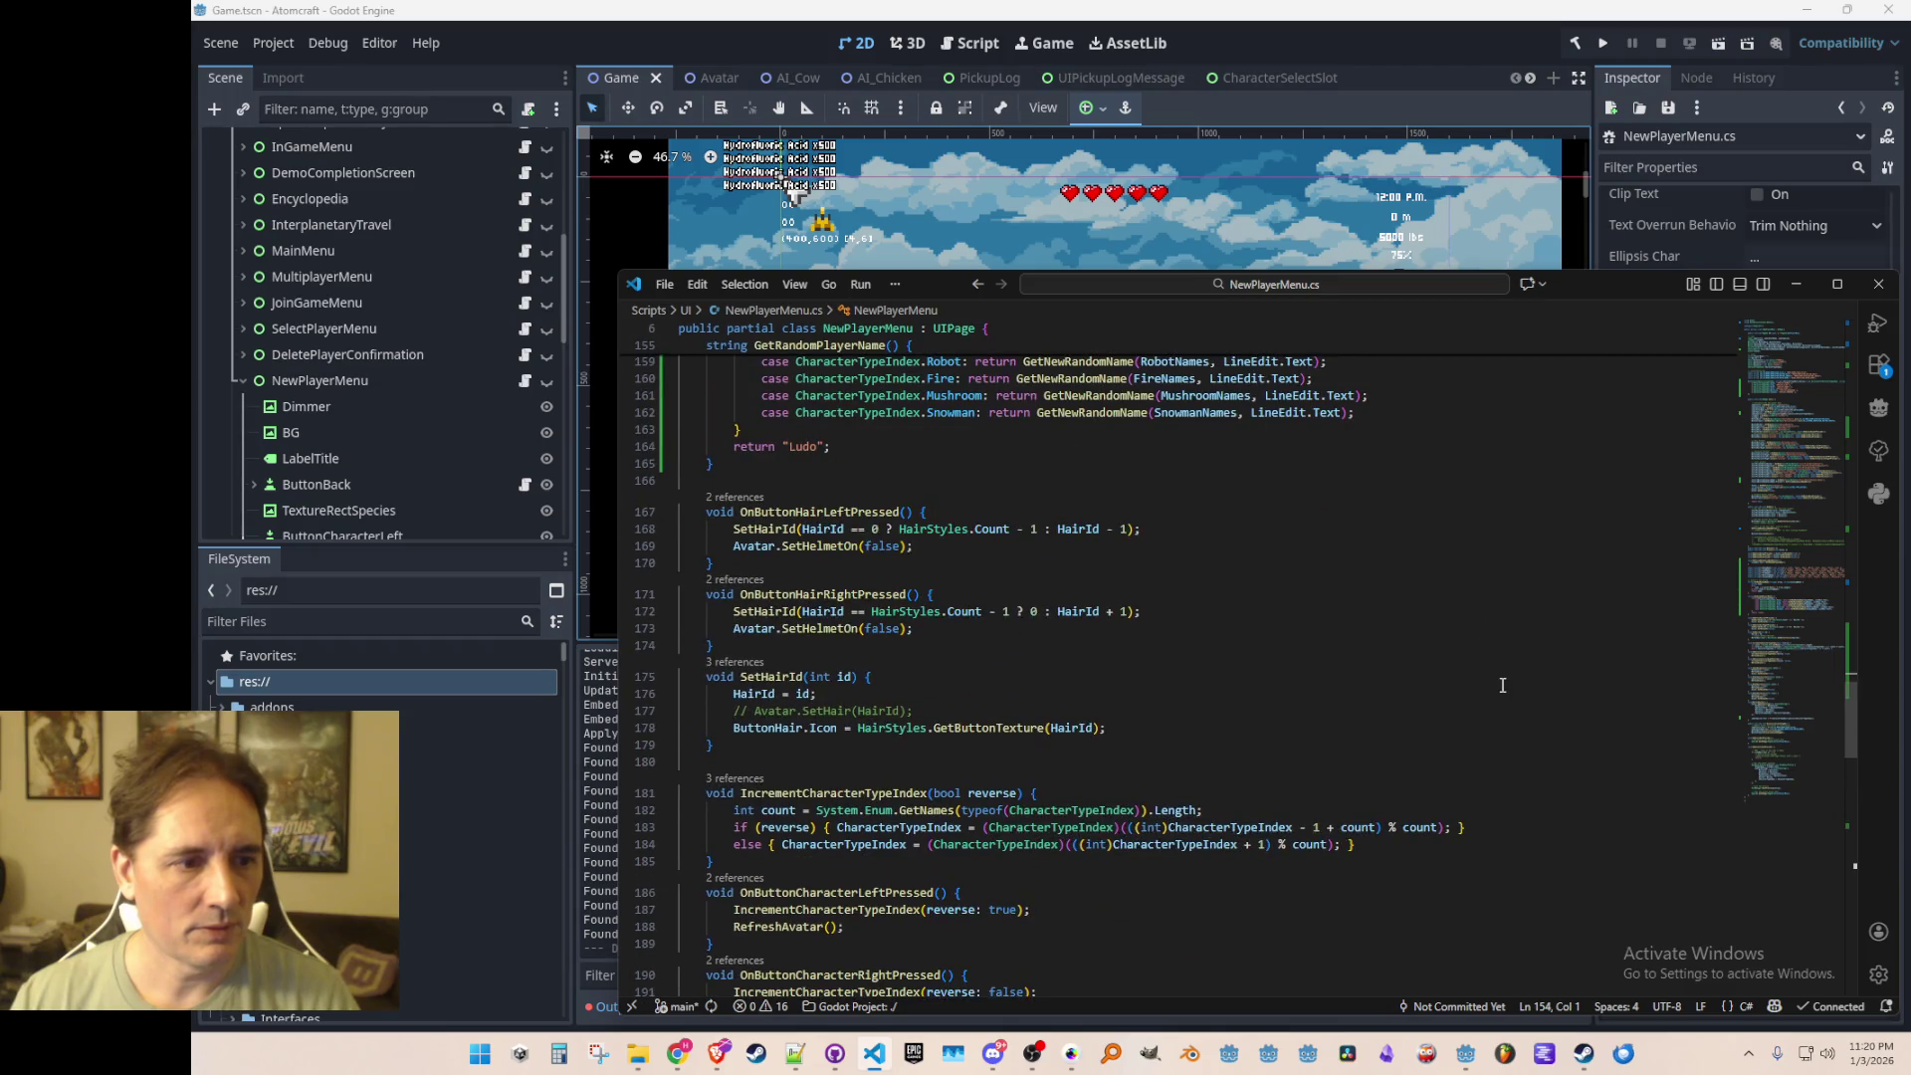
pyautogui.scroll(6, 1445, 635)
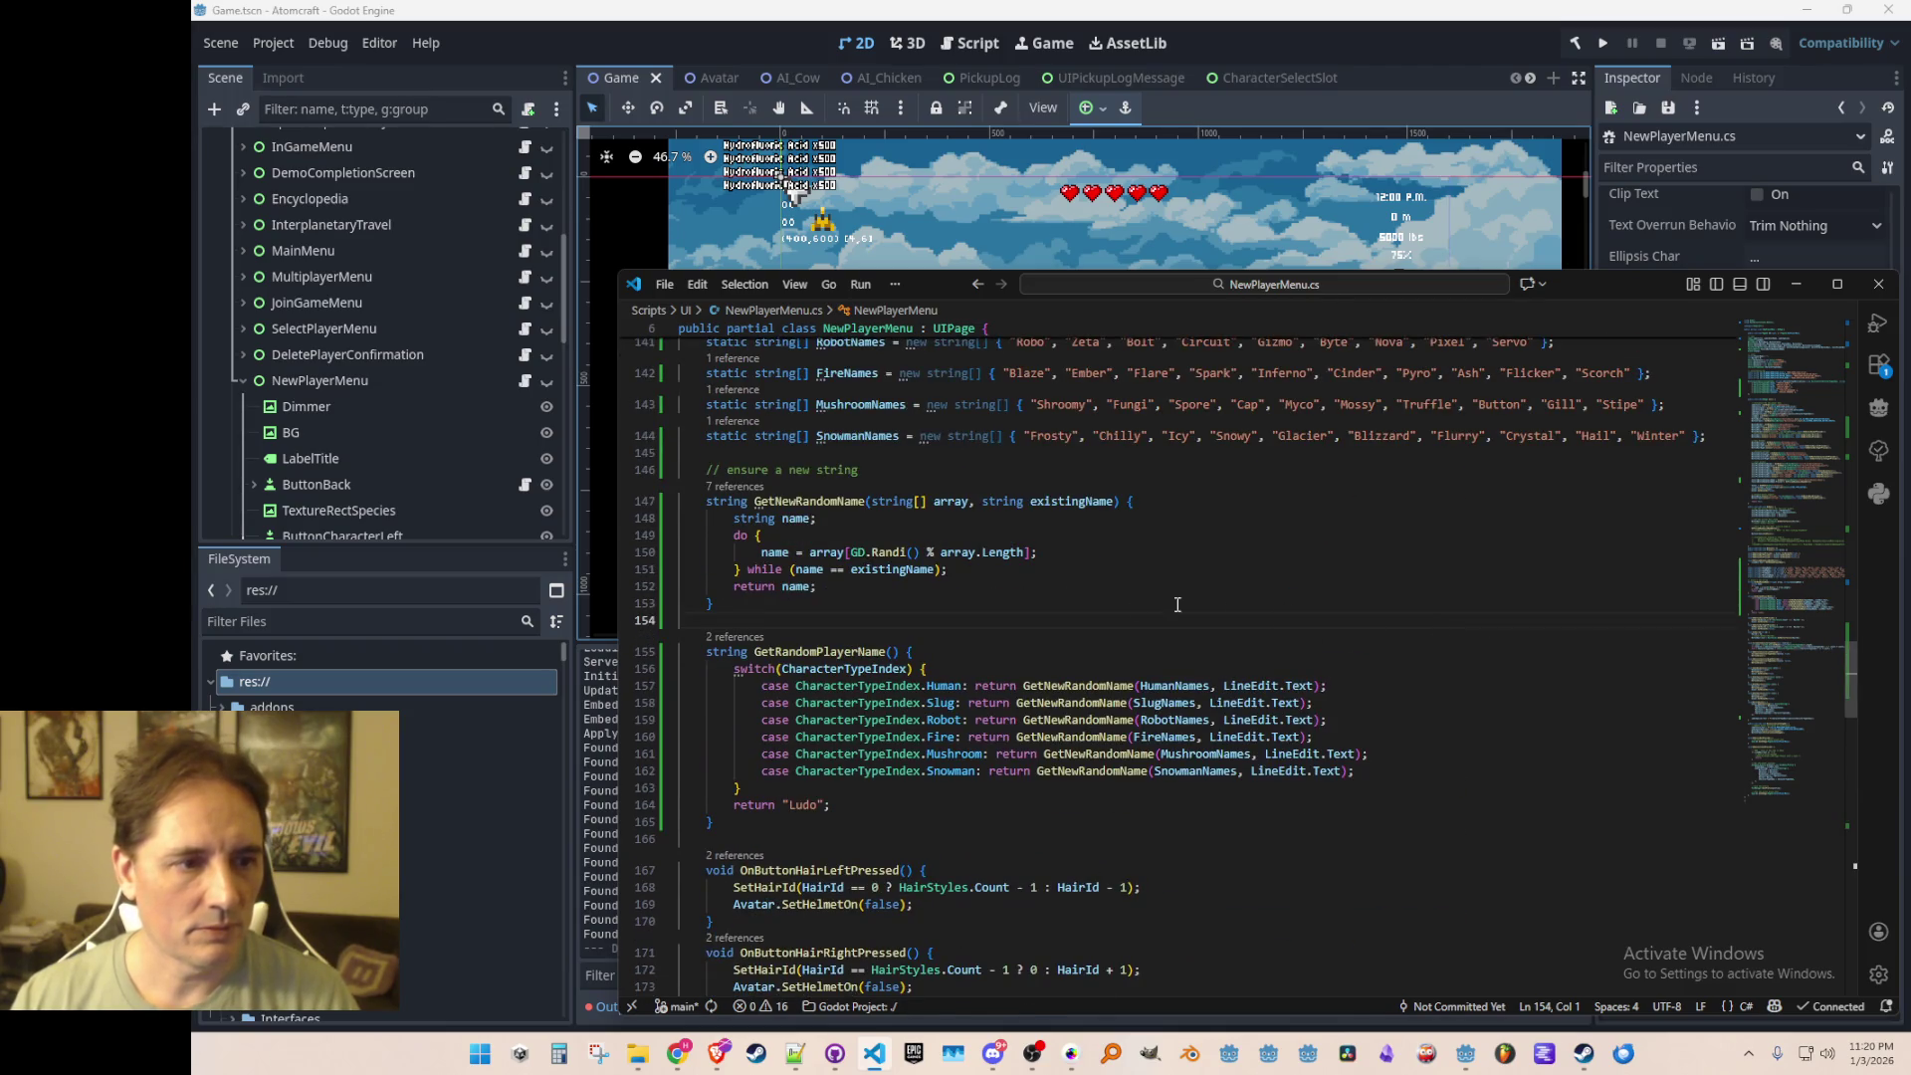
pyautogui.click(738, 639)
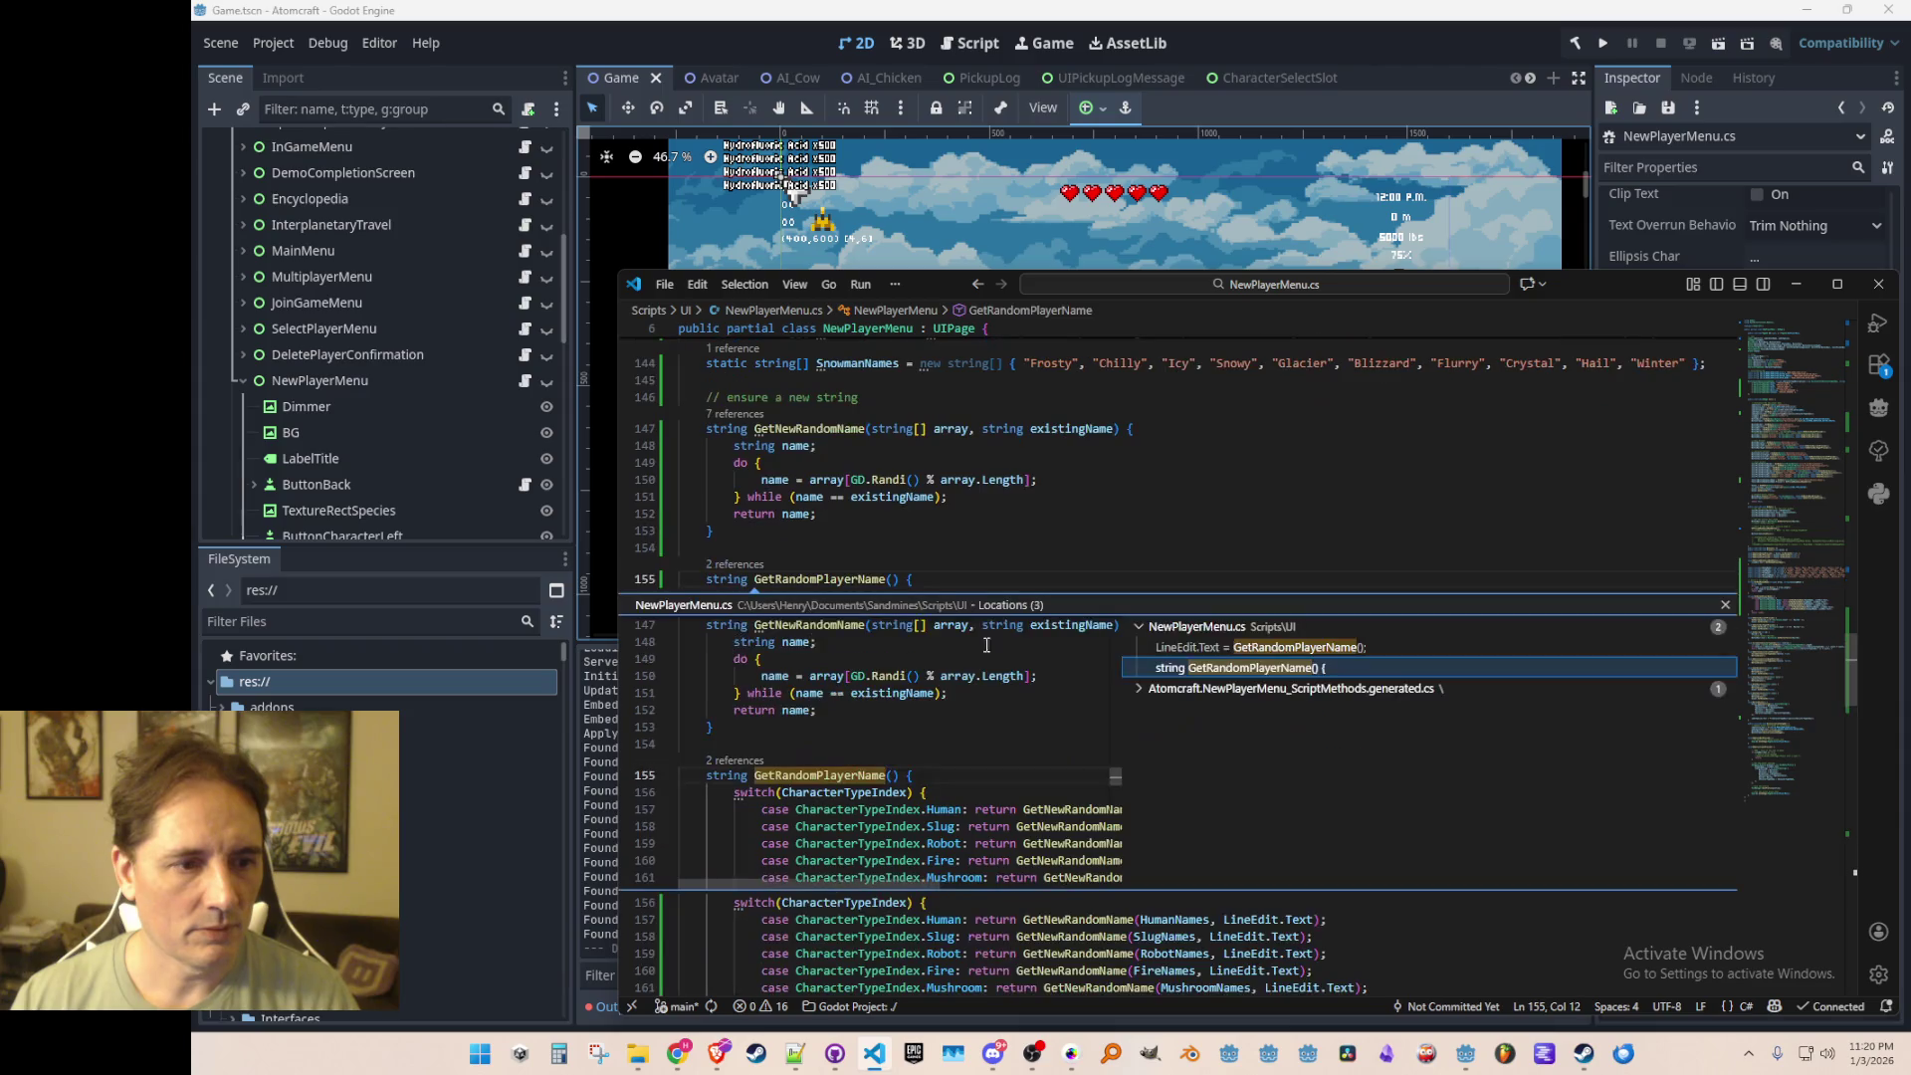
pyautogui.click(1279, 634)
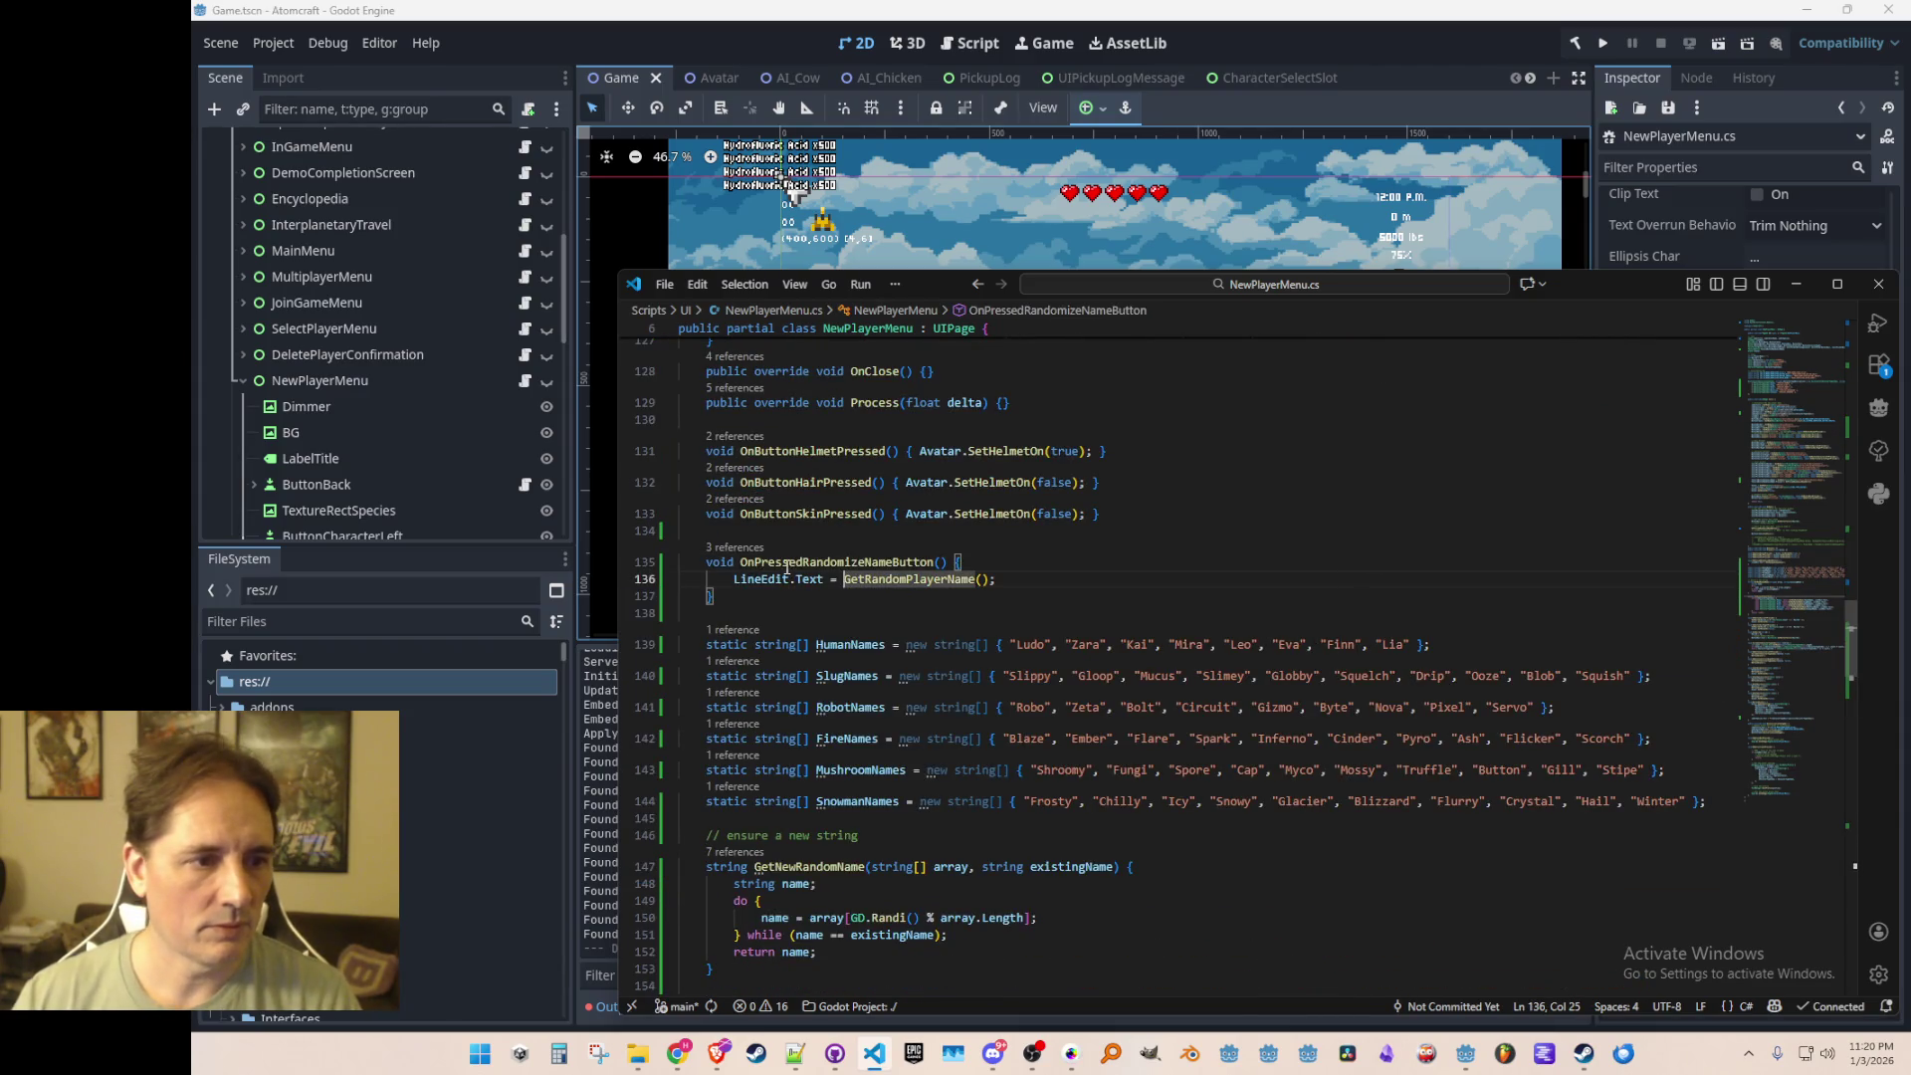
pyautogui.click(1203, 529)
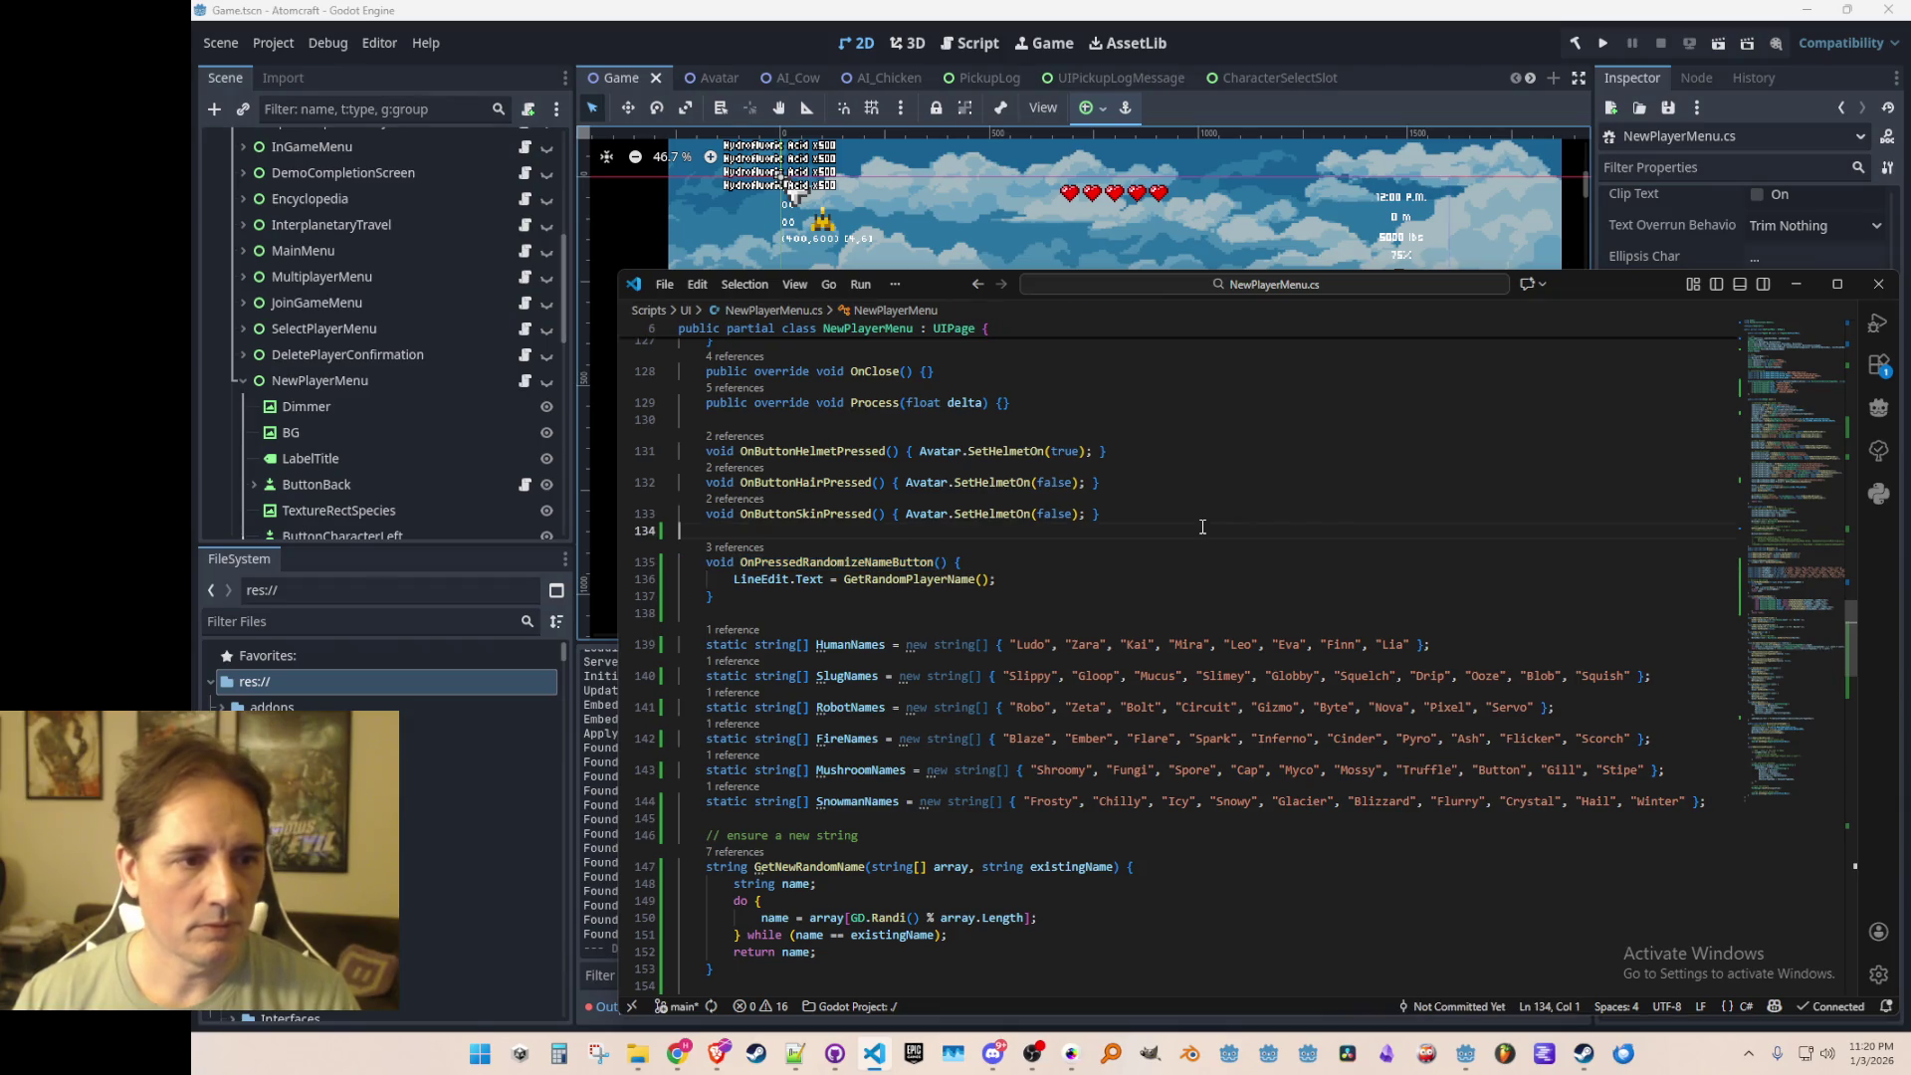
pyautogui.scroll(-10, 1388, 557)
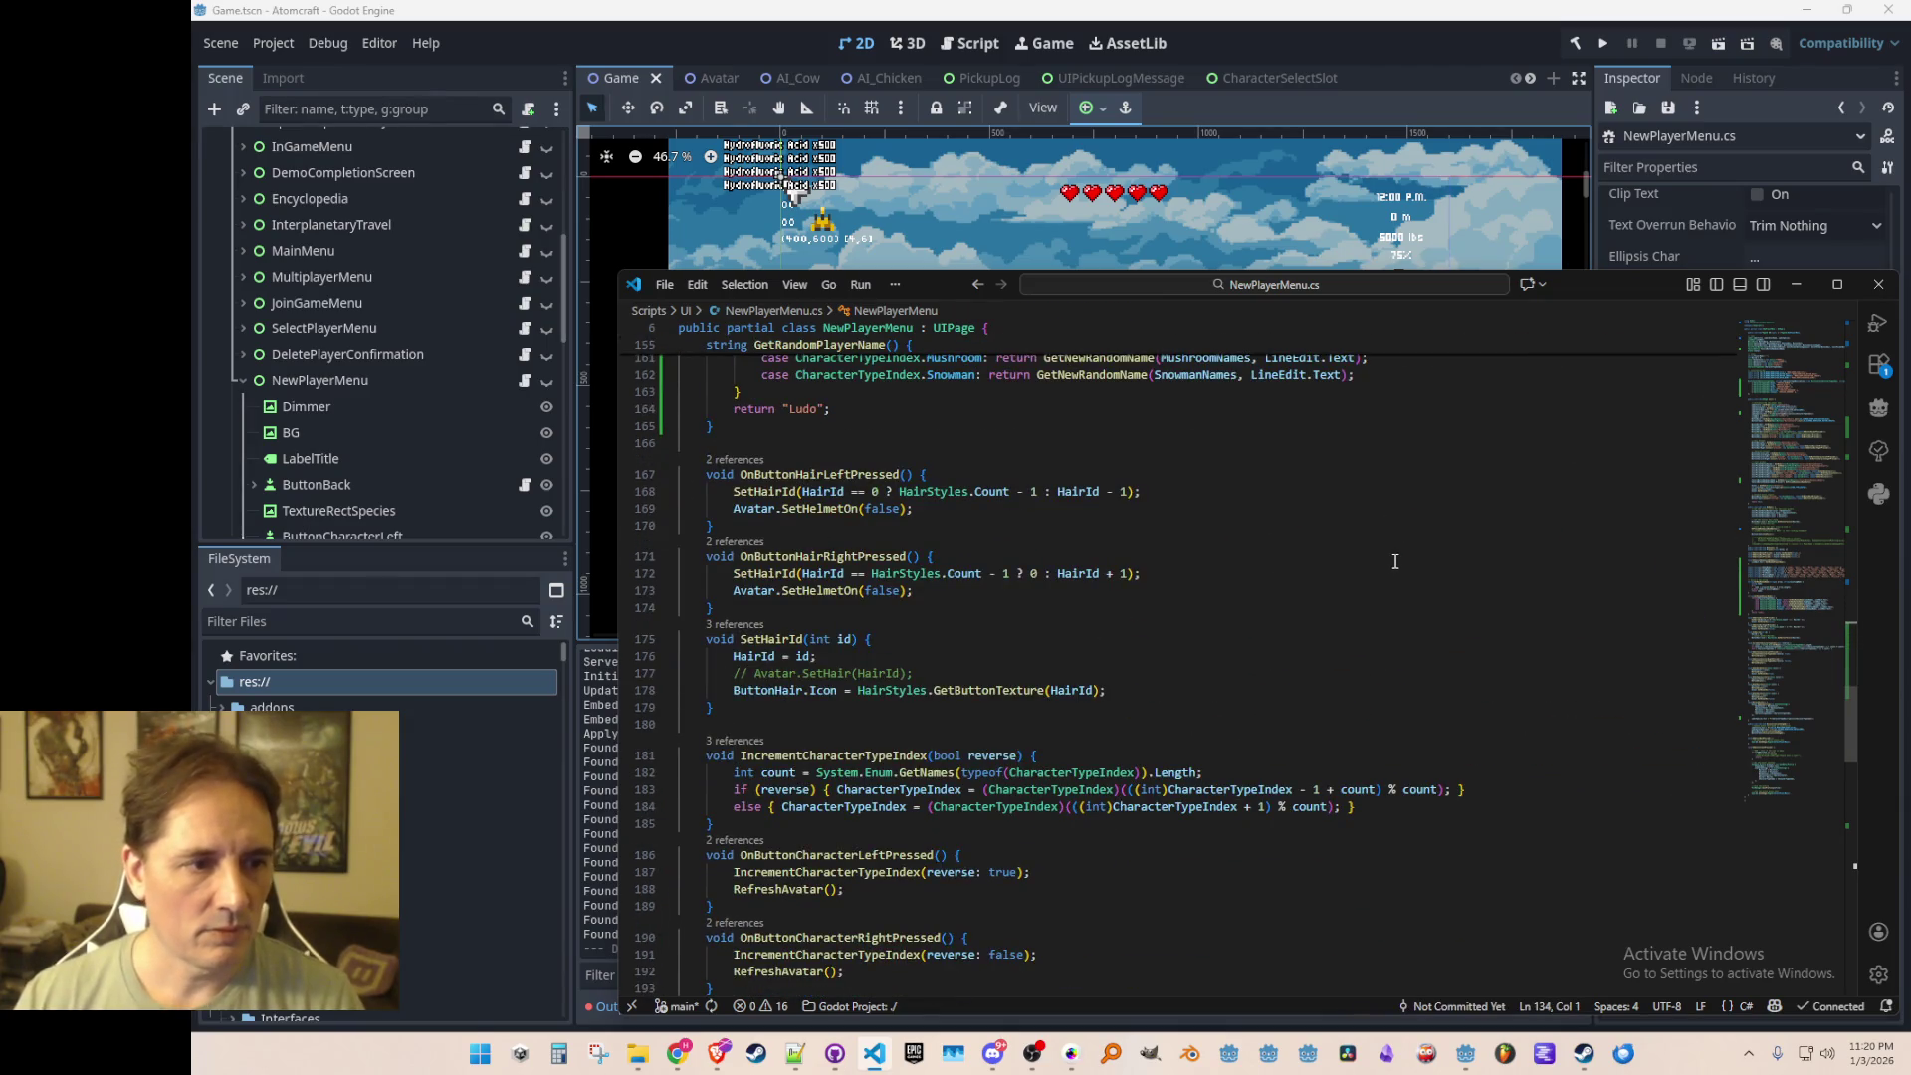
pyautogui.scroll(-6, 1394, 561)
pyautogui.scroll(2, 1384, 564)
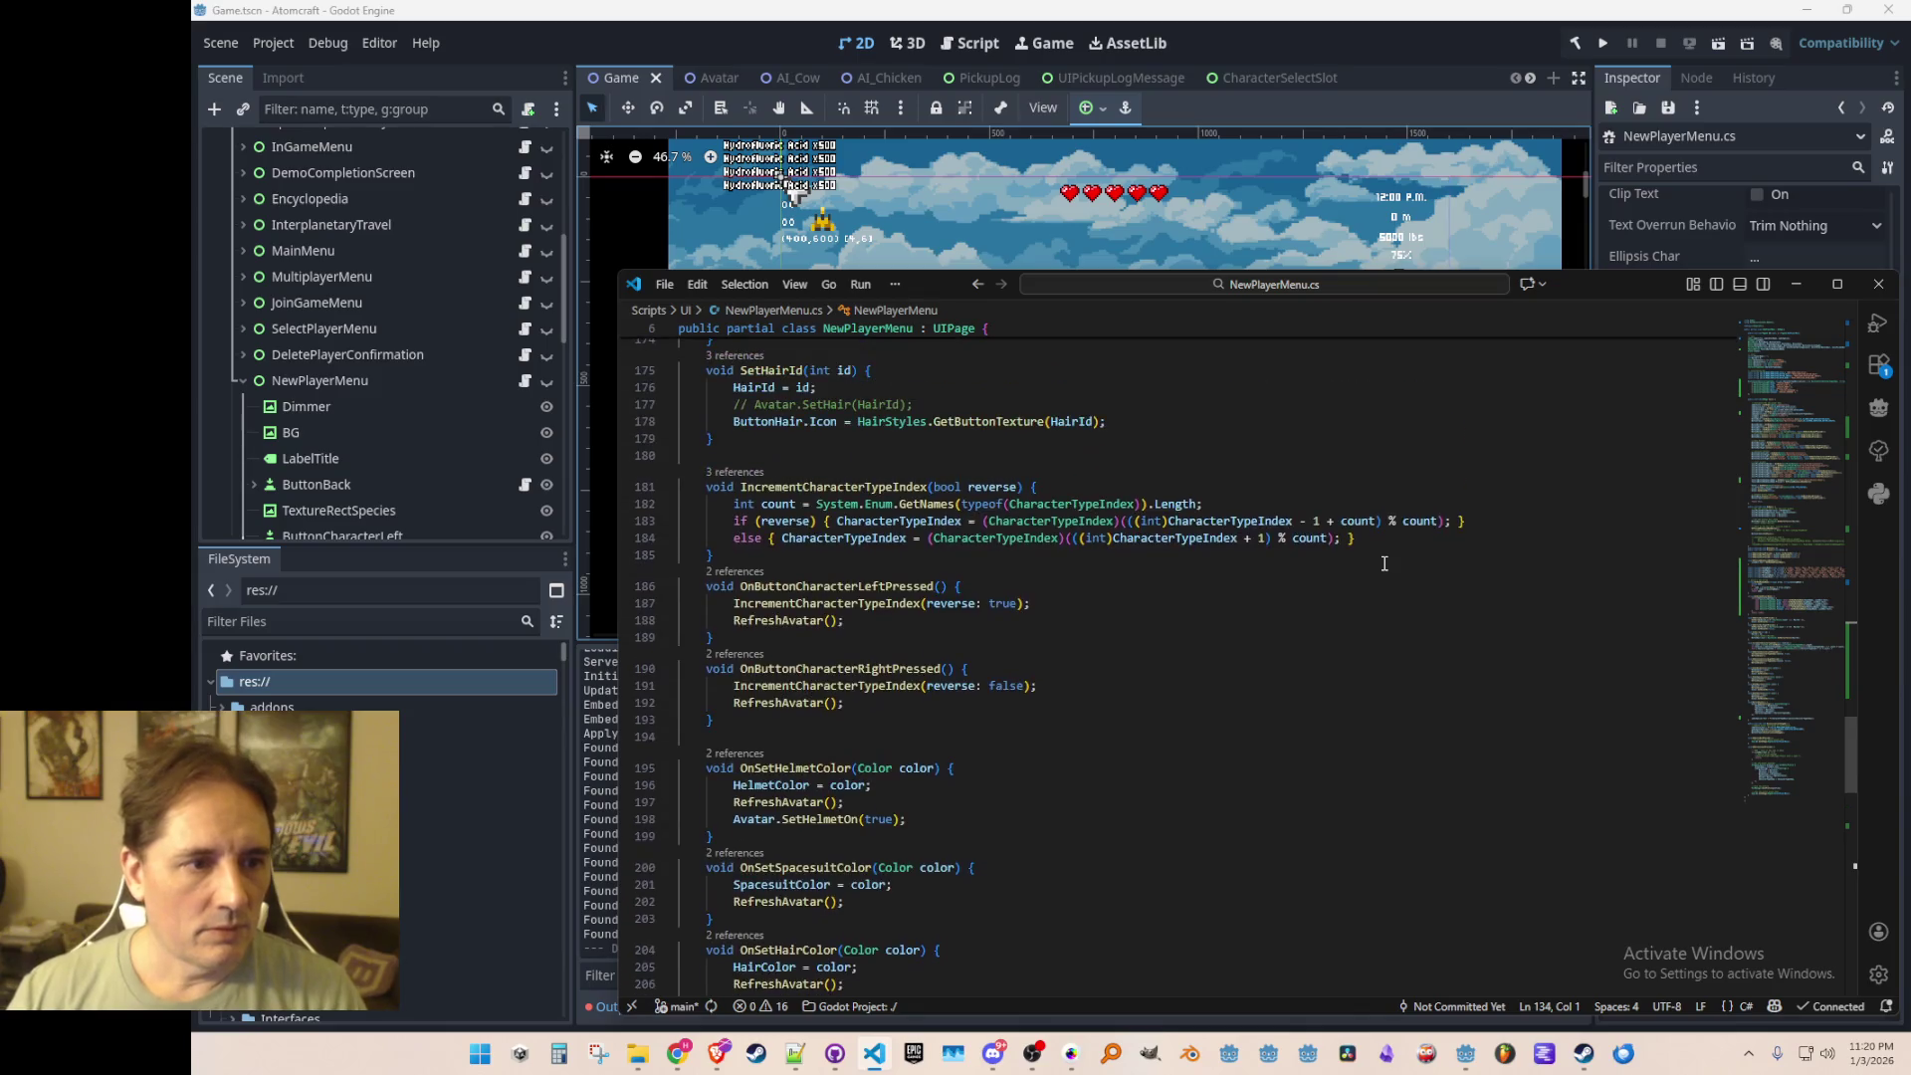
# Step: End IncrementCharacterTypeIndex with OnPressedRandomizeNameButton(); under '// also rerandomize name for the new species', and save
pyautogui.click(852, 491)
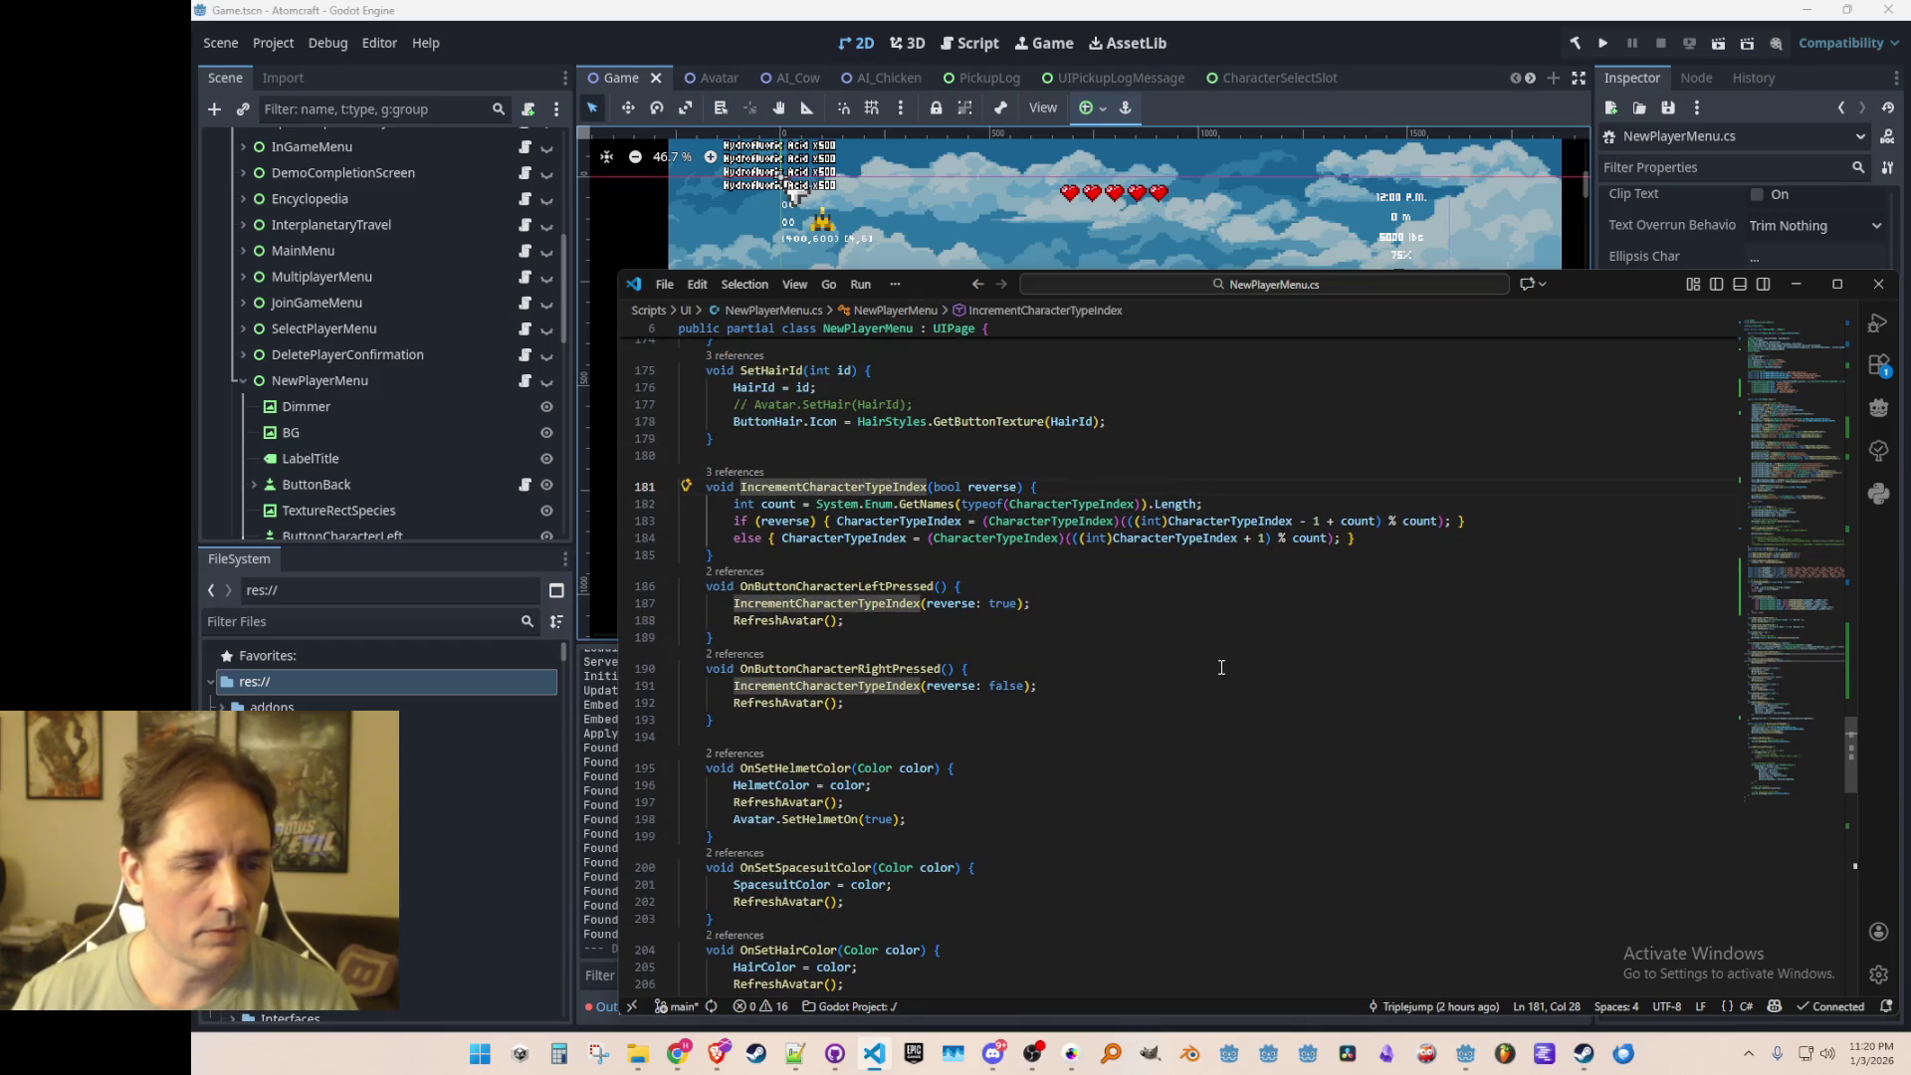
pyautogui.press('Down')
pyautogui.press('Down')
pyautogui.press('Down')
pyautogui.press('End')
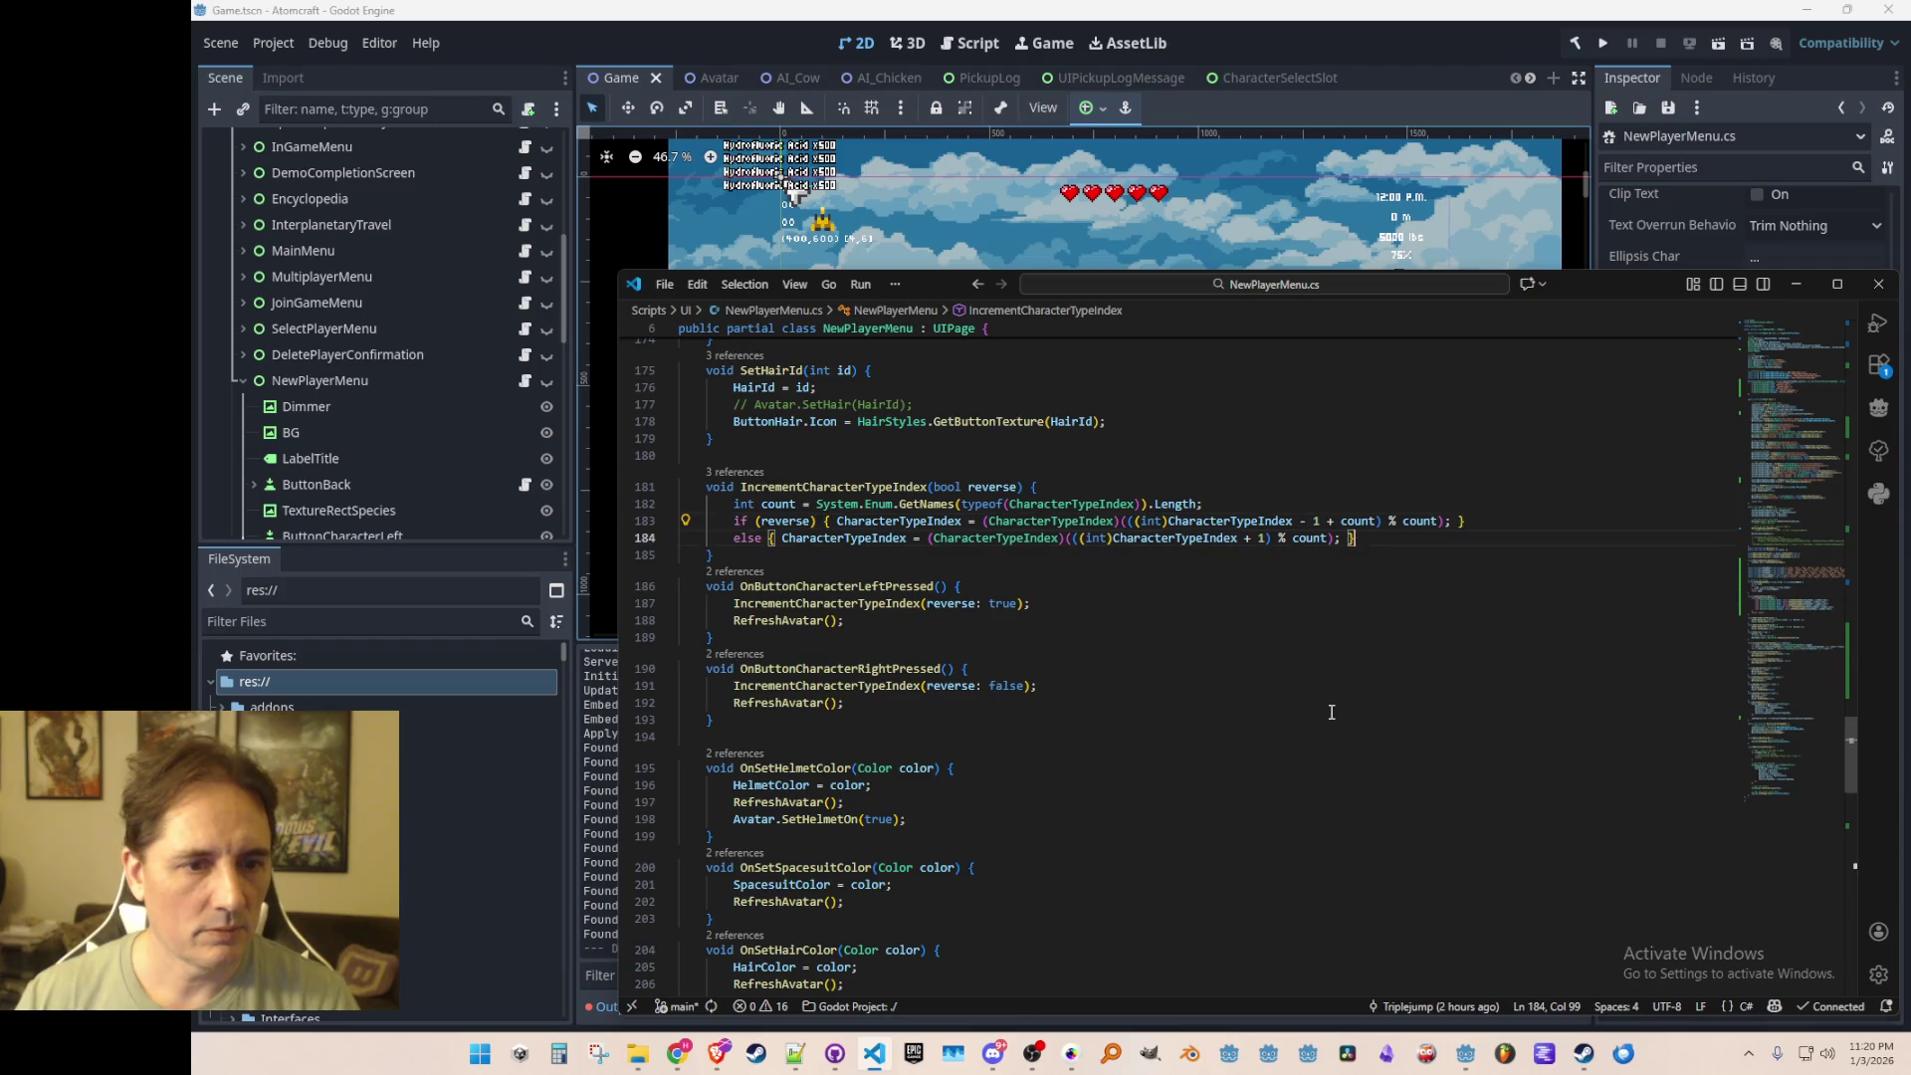
pyautogui.press('Return')
pyautogui.press('Return')
pyautogui.write('OnPressedRandomizeNameButton()')
pyautogui.press('Home')
pyautogui.press('Home')
pyautogui.press('Return')
pyautogui.press('Up')
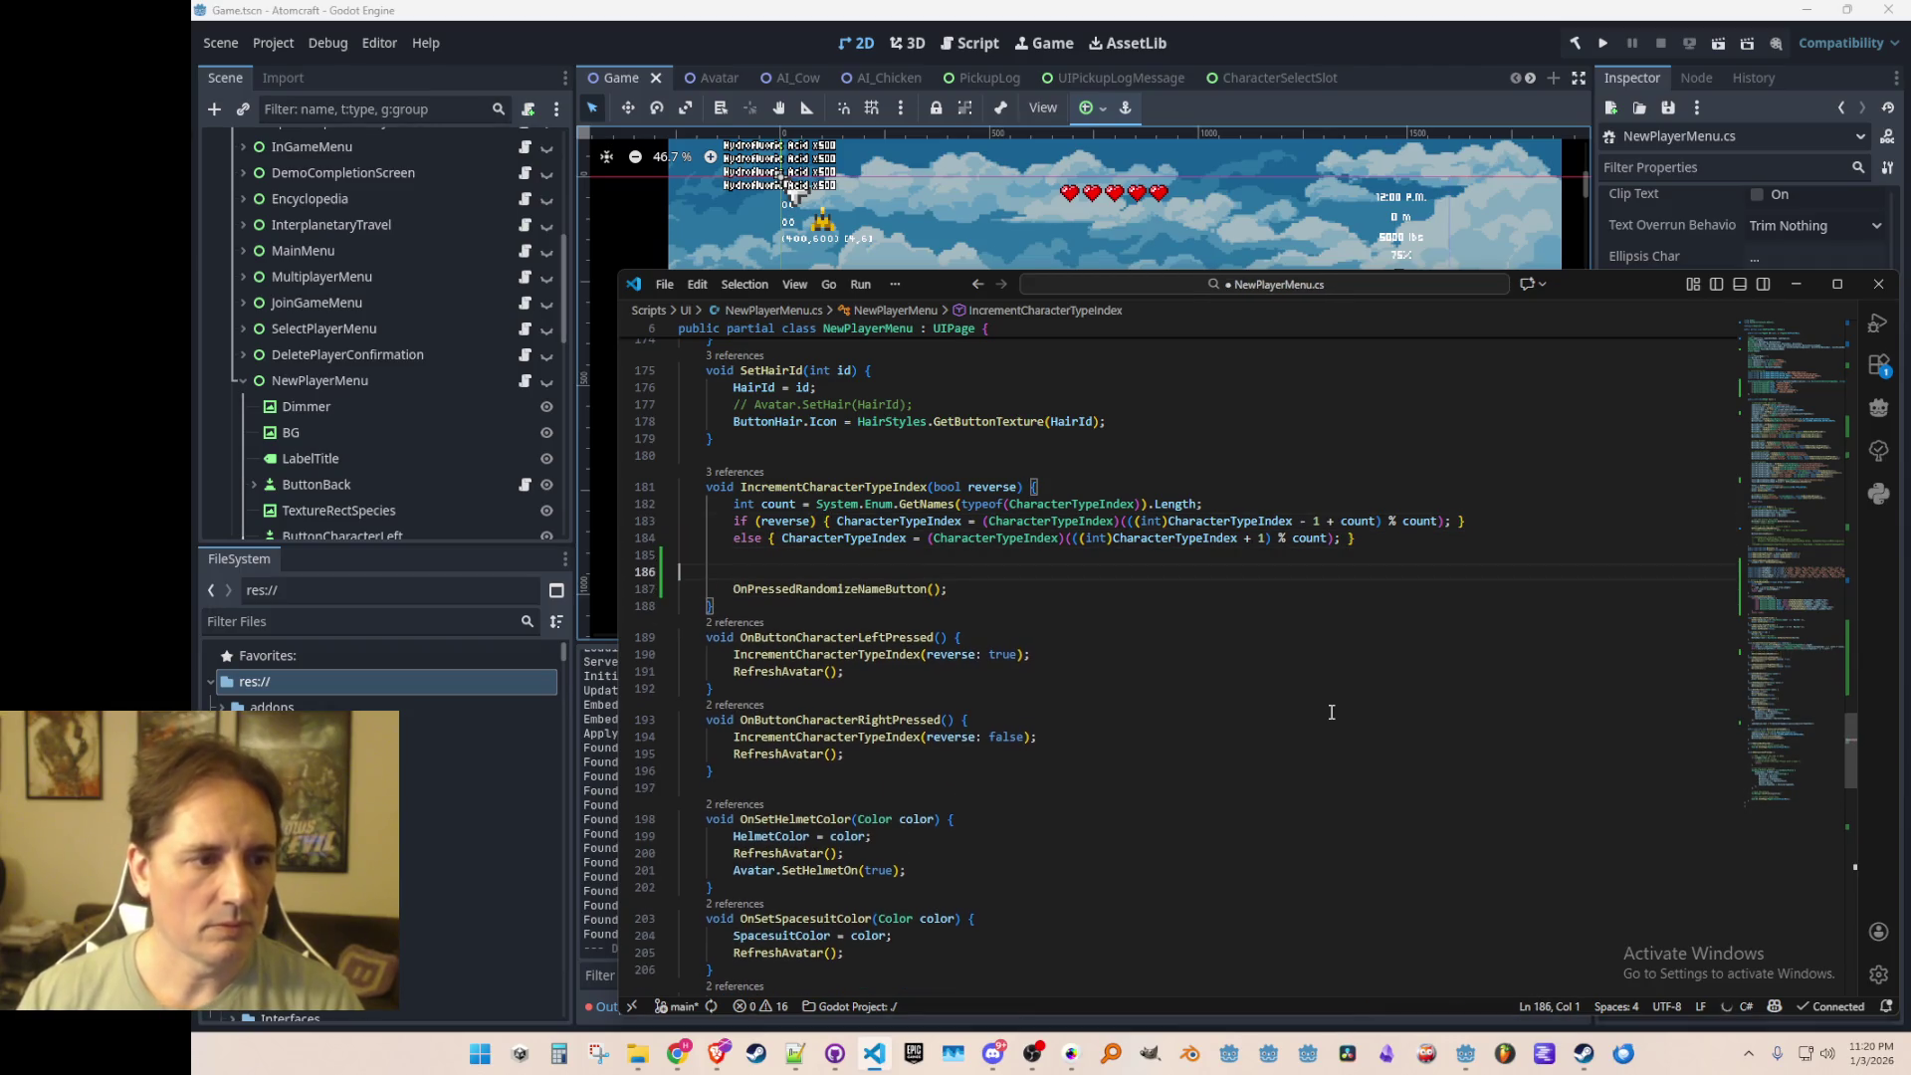
pyautogui.write('// also ')
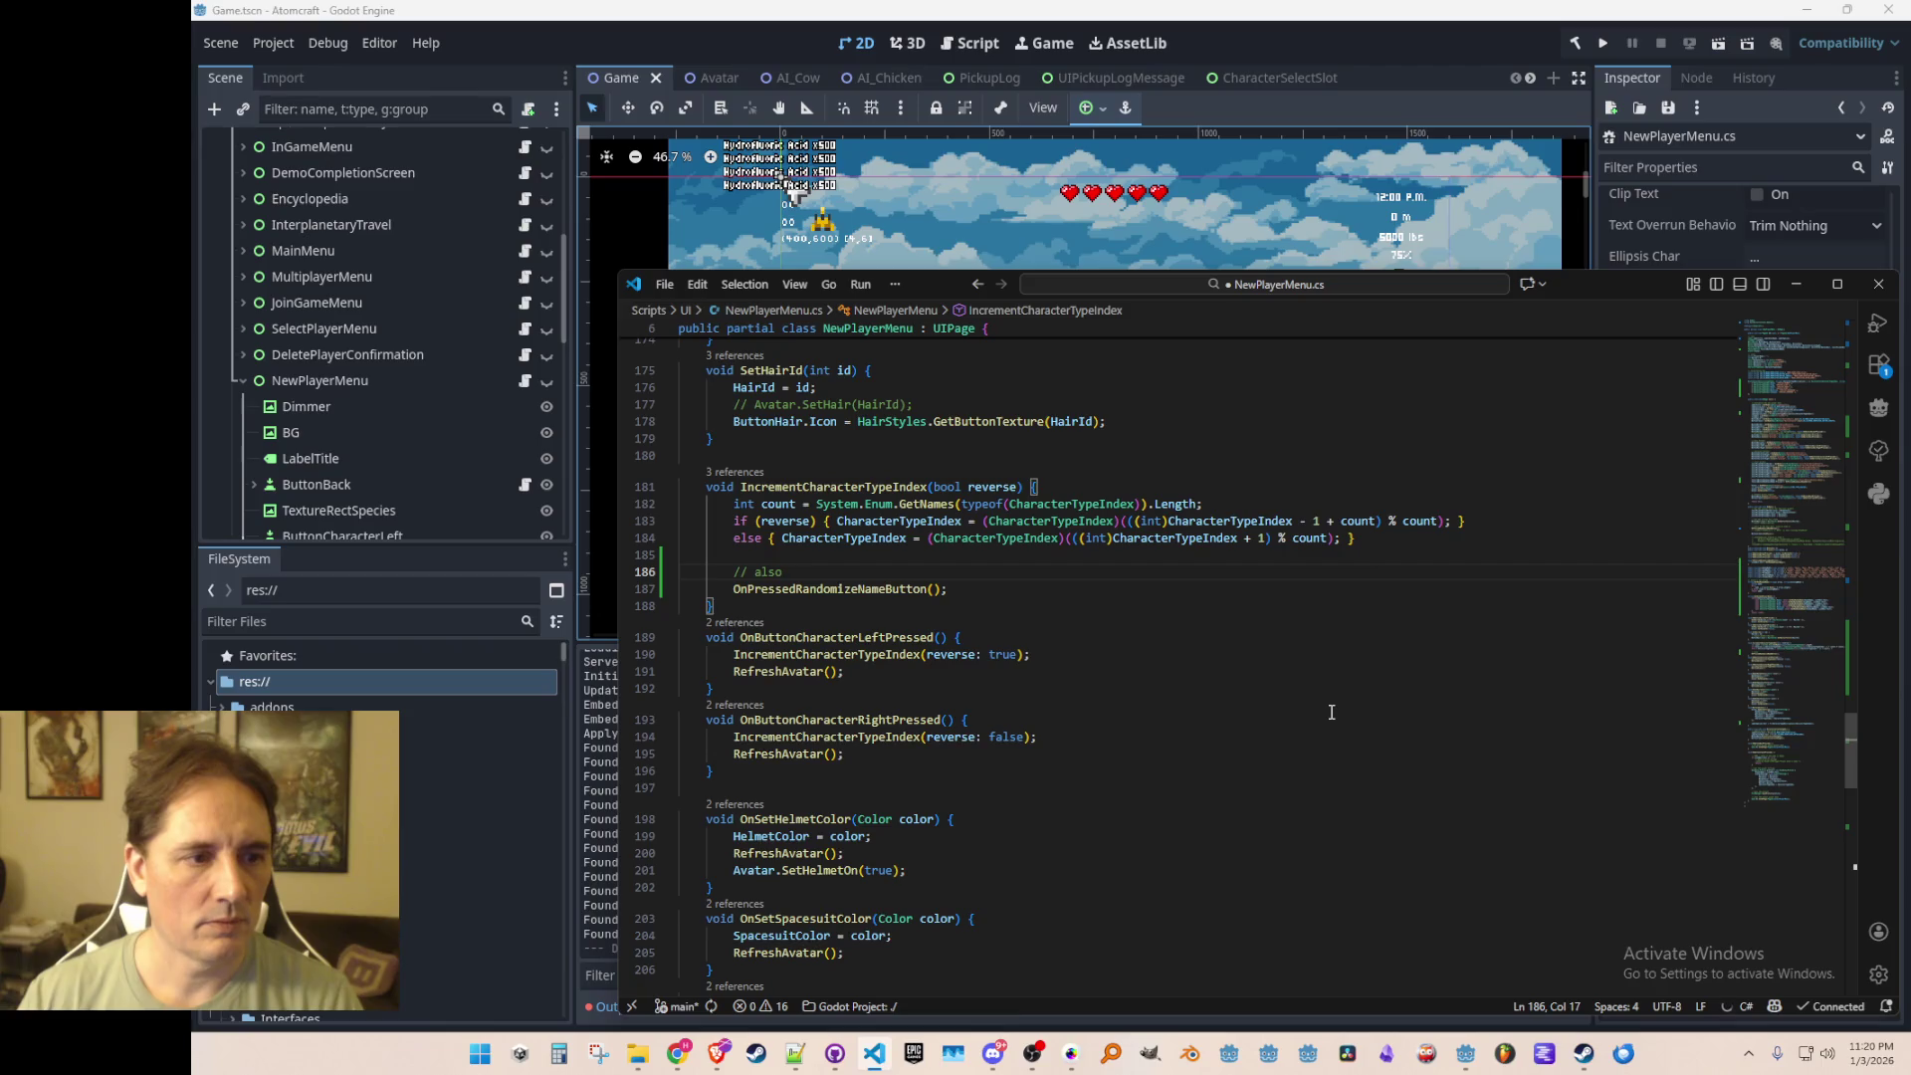
pyautogui.write('rerandomize name for the new species')
pyautogui.press('Up')
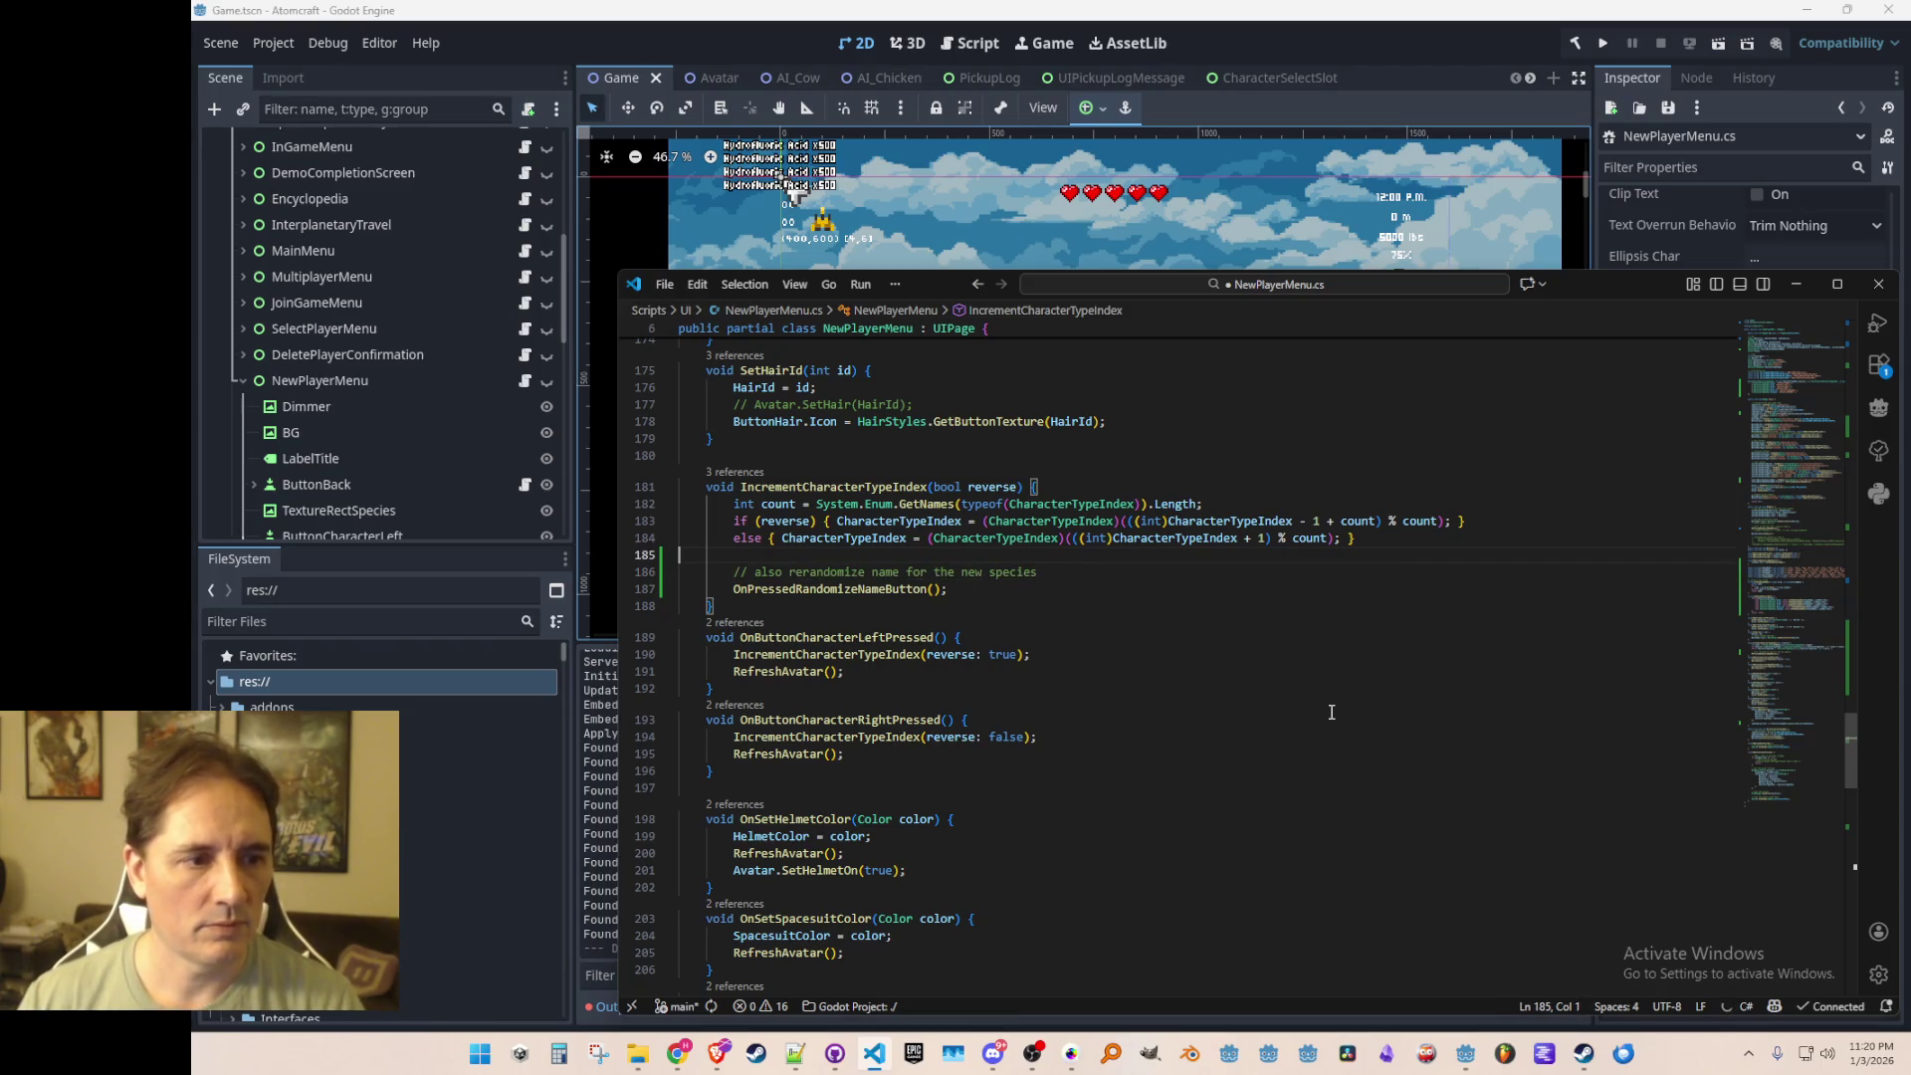
pyautogui.scroll(-5, 1325, 677)
pyautogui.hotkey('ctrl', 's')
pyautogui.moveTo(1792, 637)
pyautogui.mouseDown()
pyautogui.moveTo(1798, 821)
pyautogui.moveTo(1776, 307)
pyautogui.moveTo(1756, 796)
pyautogui.mouseUp()
# Step: Write a new 'public override void Process(float delta)' method after OnButtonCreatePressed
pyautogui.click(1469, 638)
pyautogui.press('Return')
pyautogui.press('Return')
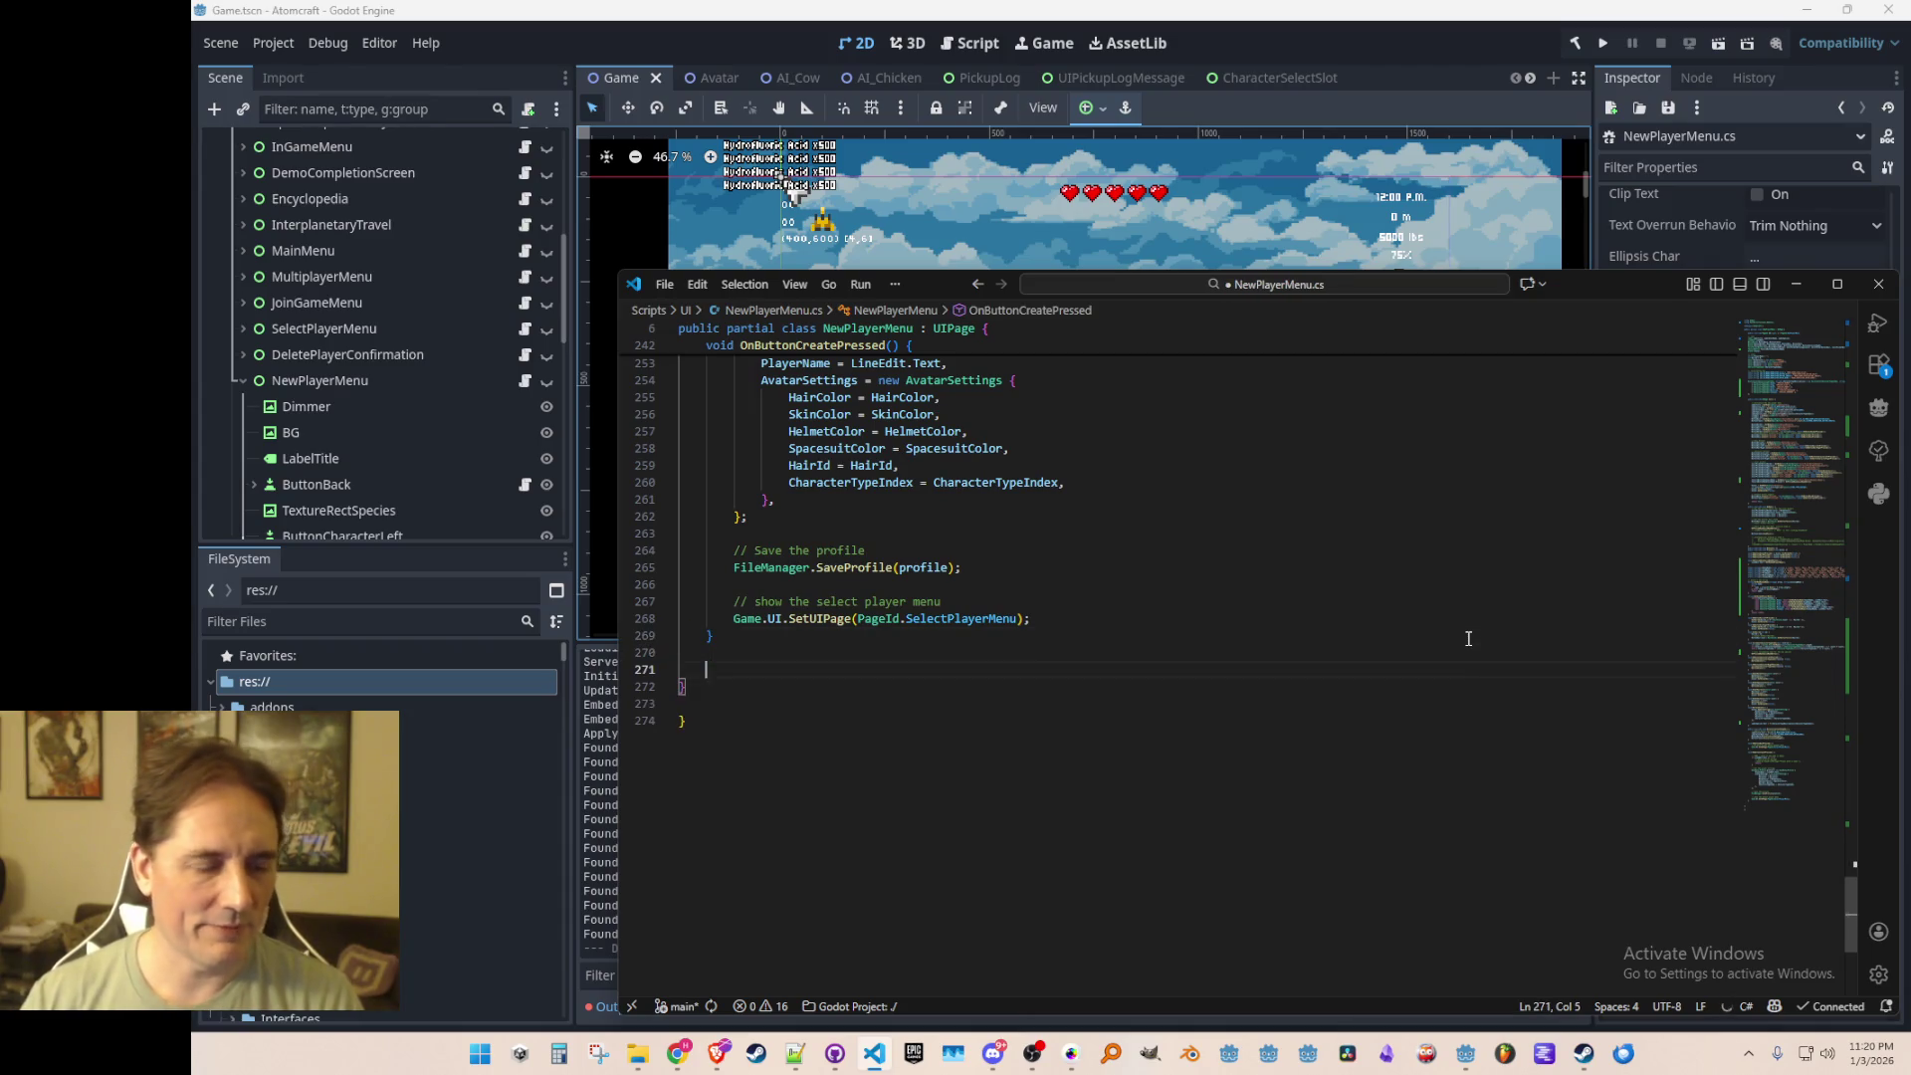
pyautogui.write('public ')
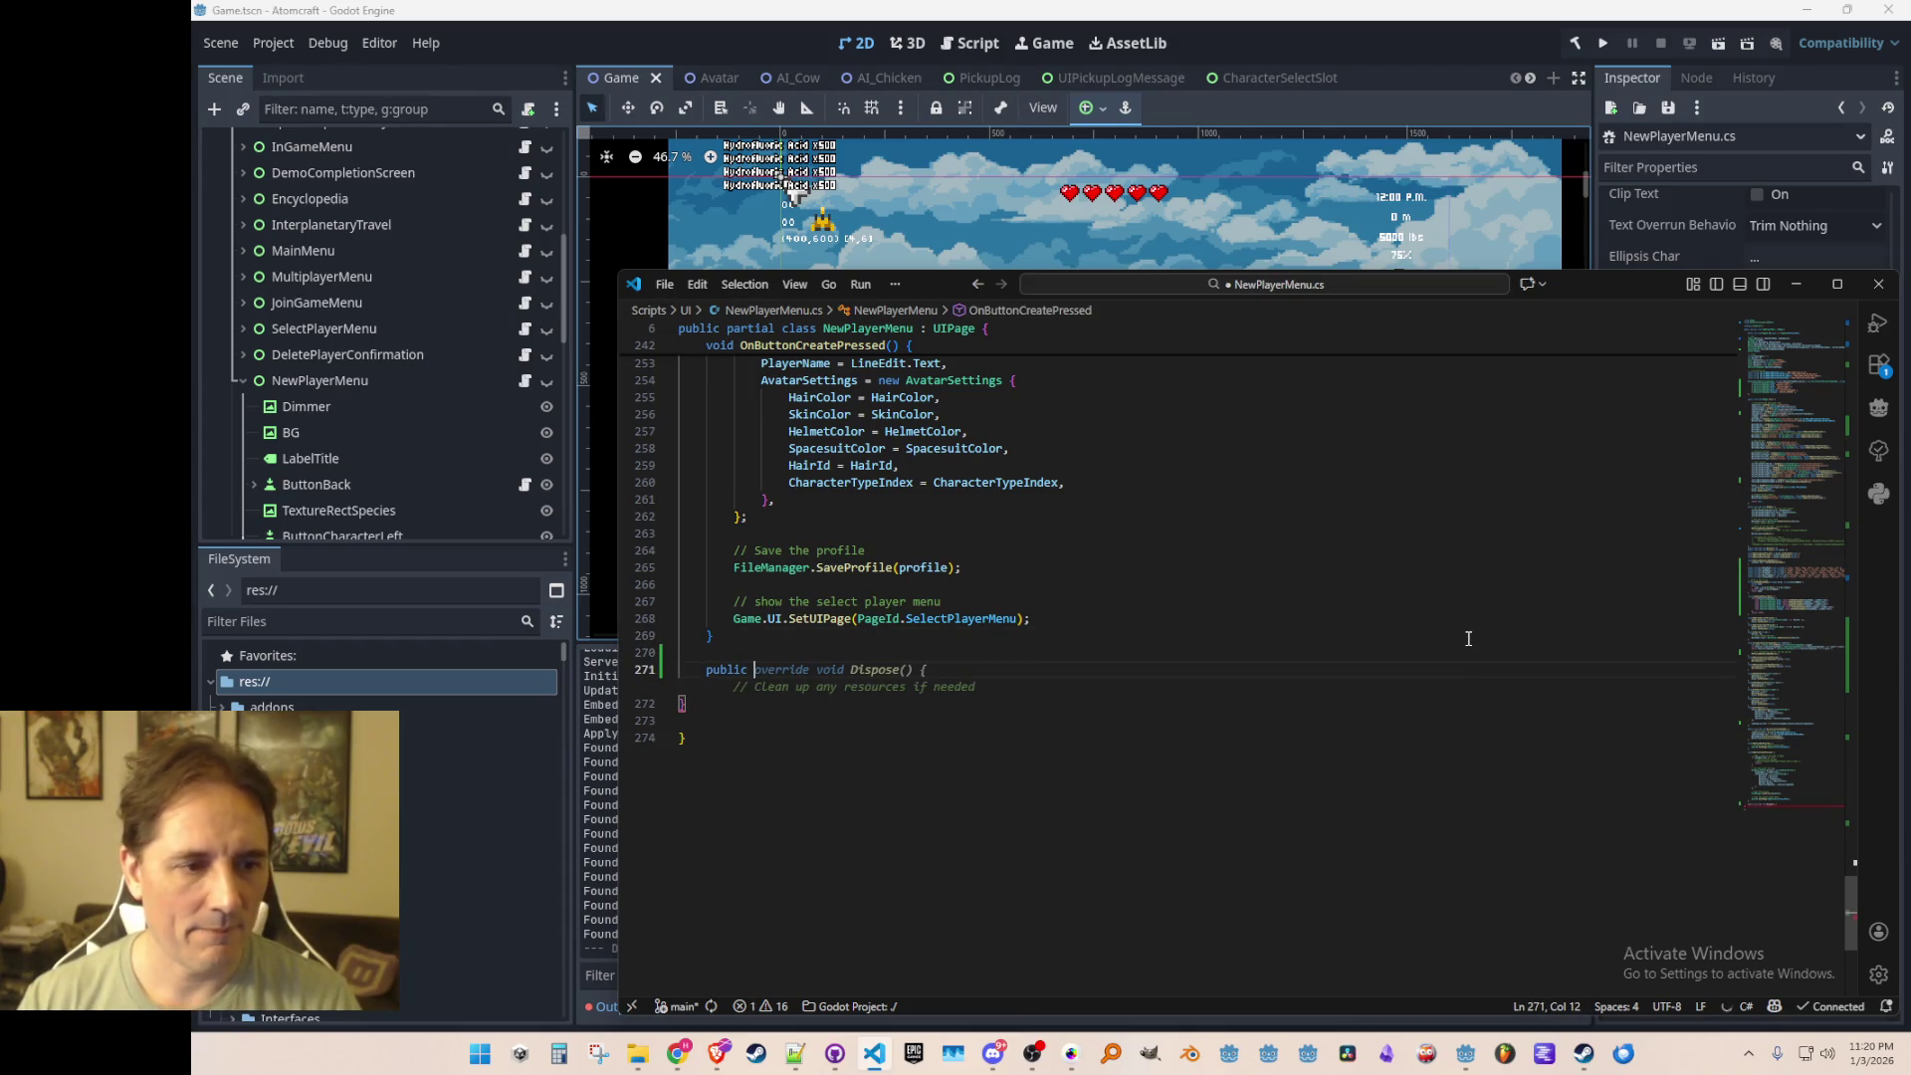
pyautogui.write('void Pro')
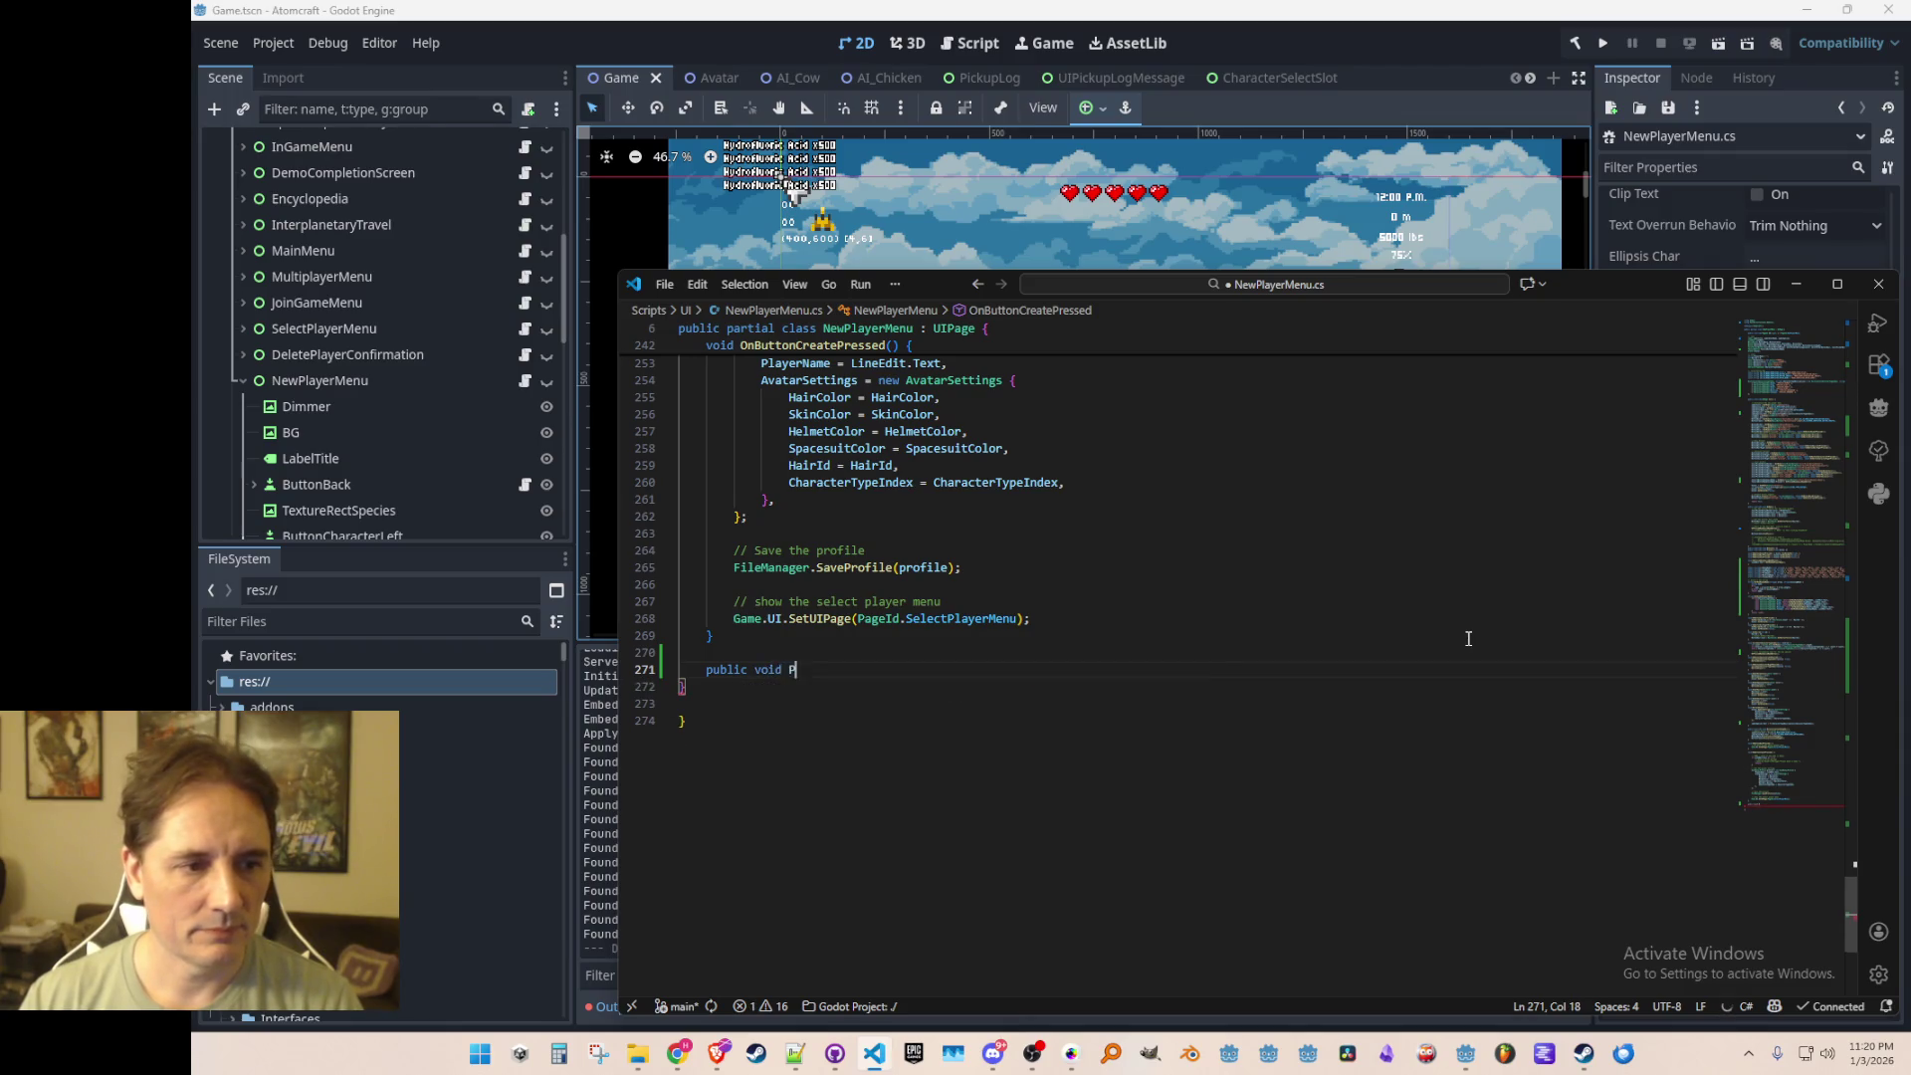
pyautogui.write('cess(f')
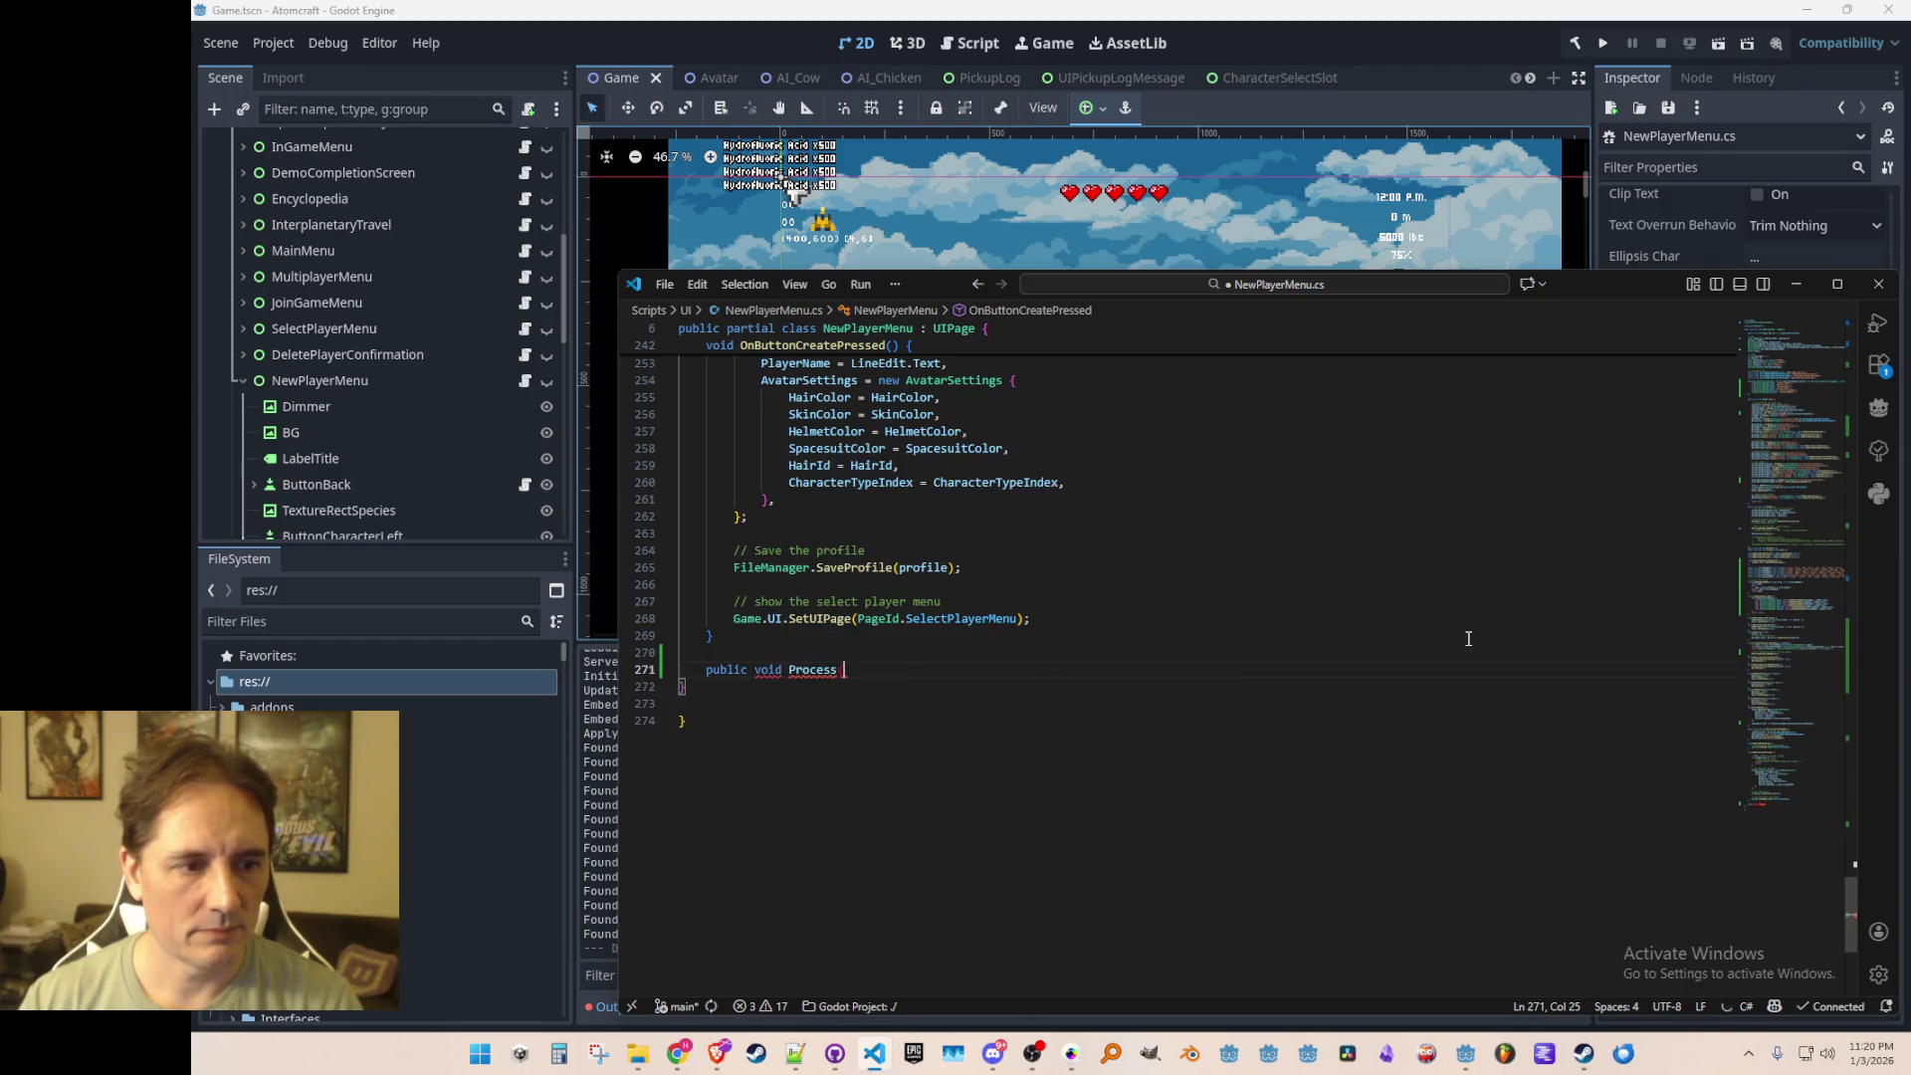
pyautogui.press('Tab')
pyautogui.press('Return')
pyautogui.press('Up')
pyautogui.press('Right')
pyautogui.press('Right')
pyautogui.press('Right')
pyautogui.write('over')
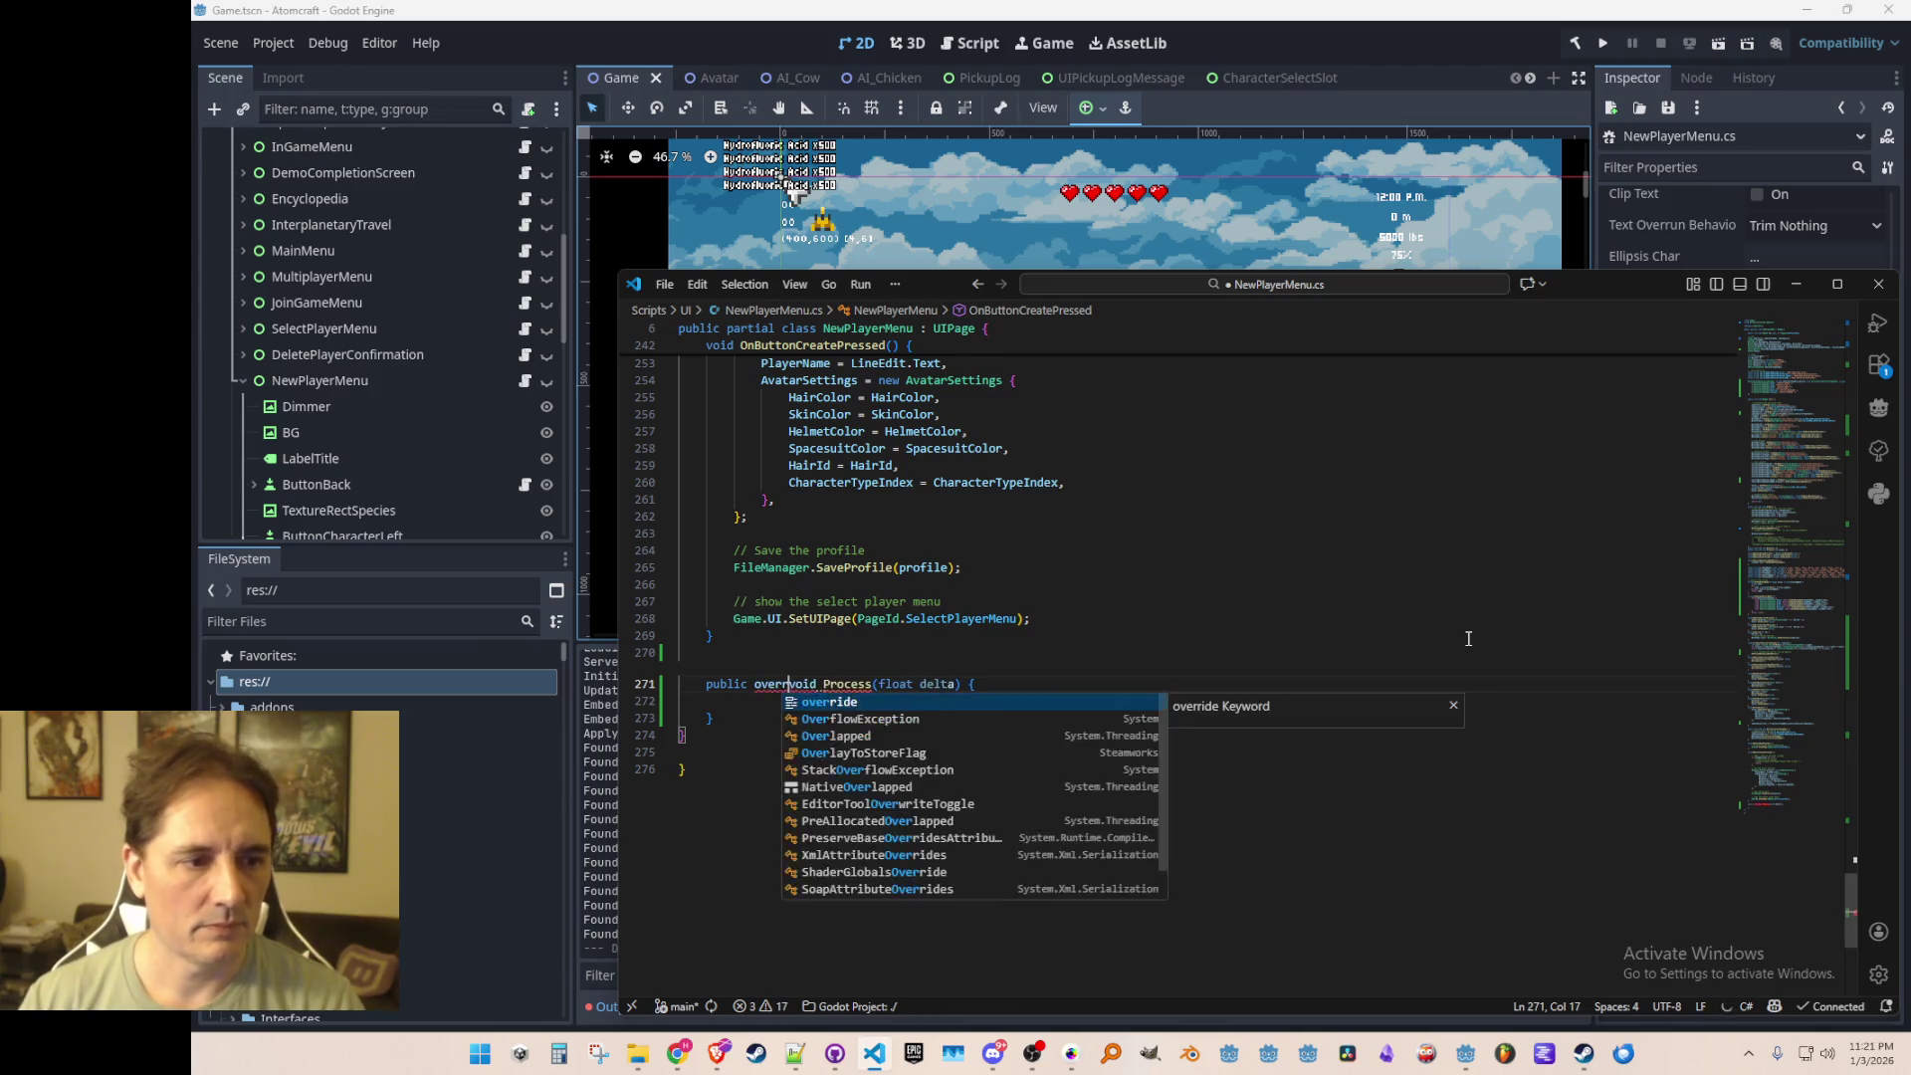
pyautogui.press('Tab')
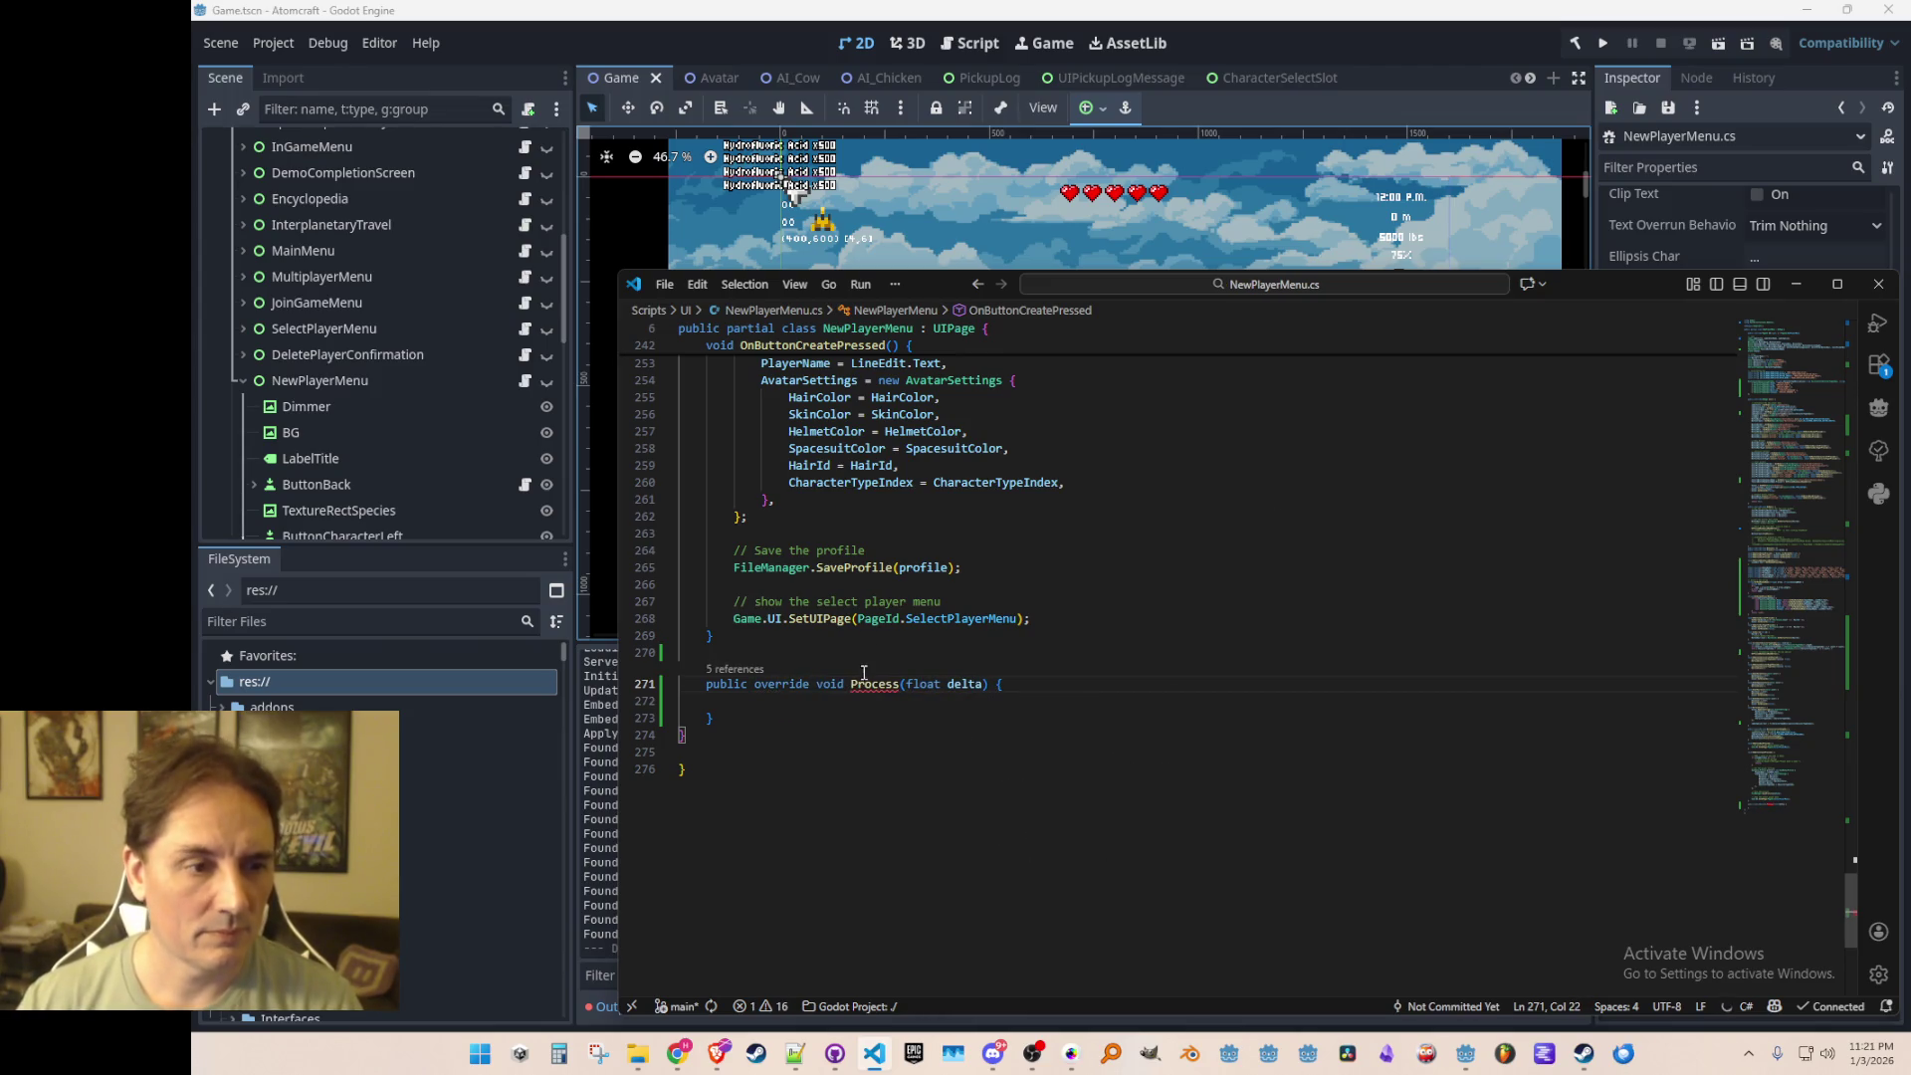
# Step: Delete the duplicate Process method, open the existing Process body onto new lines, and save
pyautogui.doubleClick(867, 687)
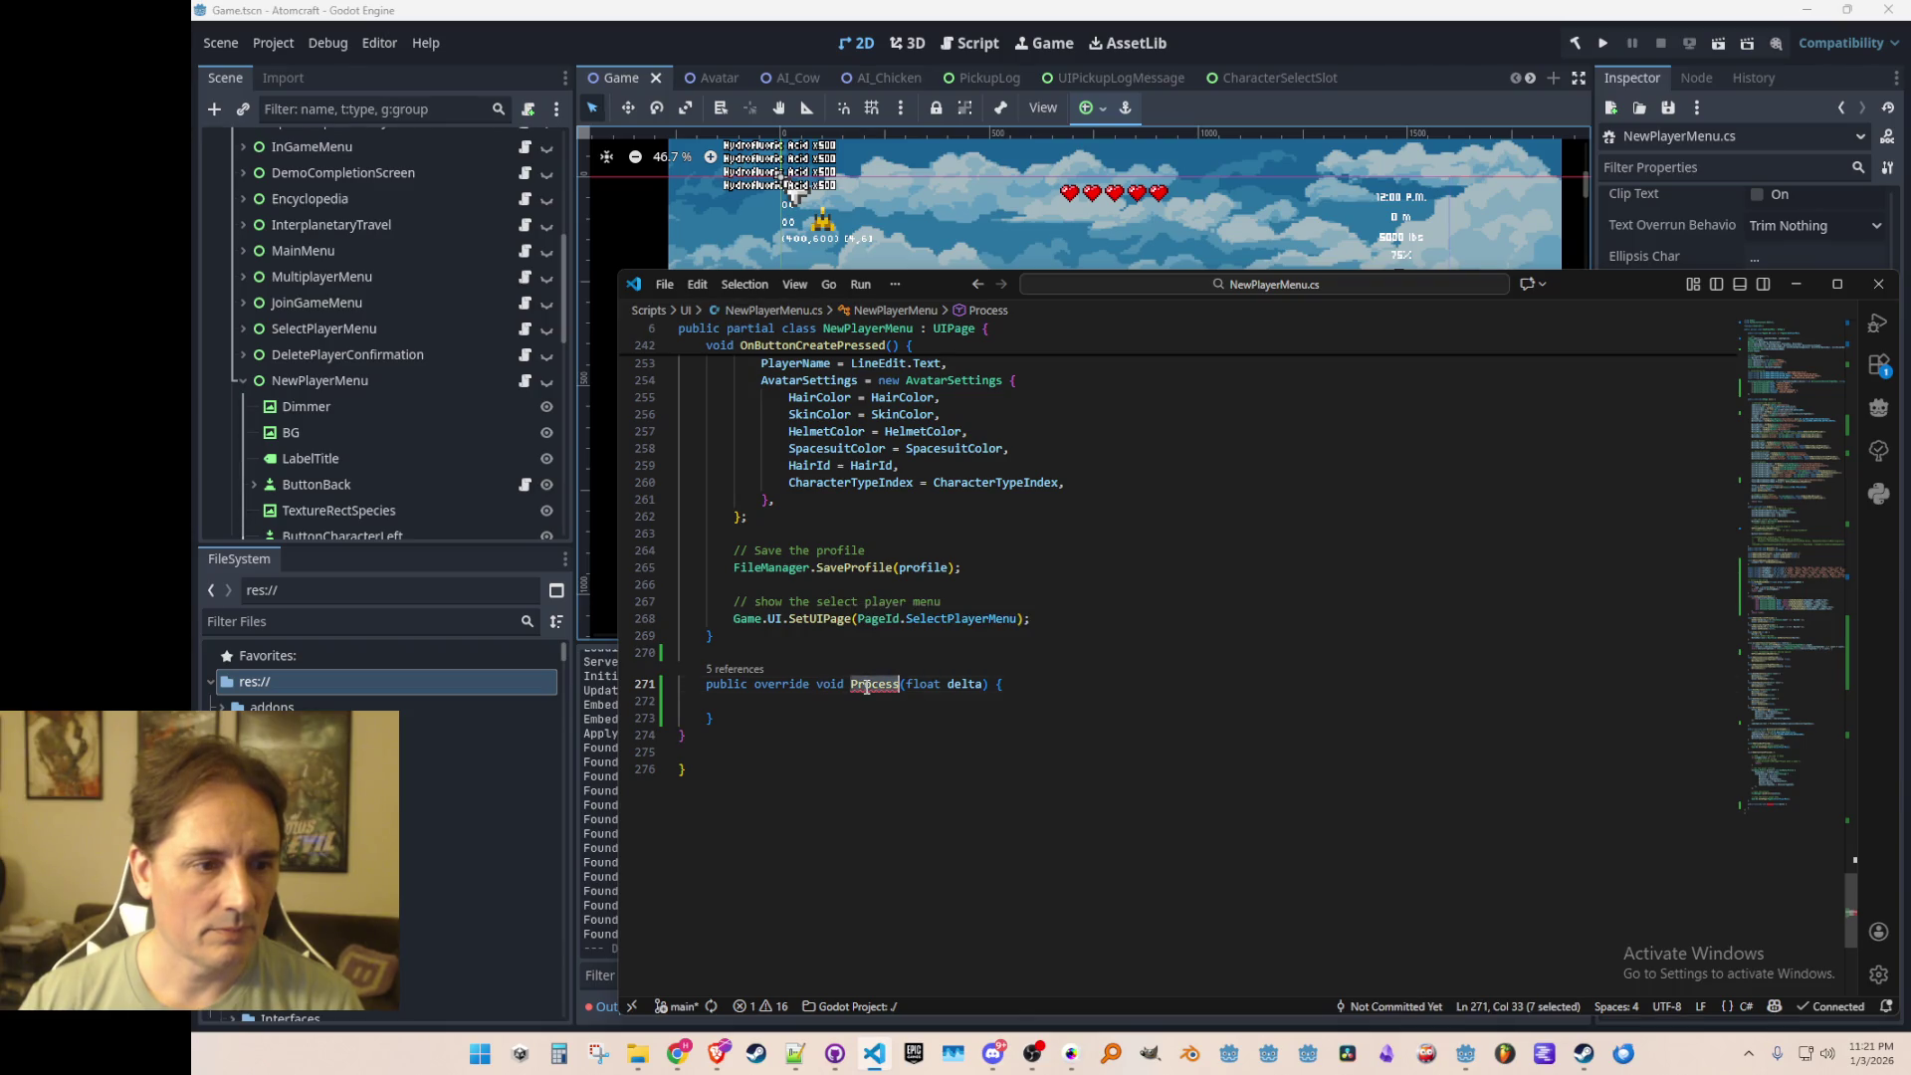
pyautogui.hotkey('shift', 'Down')
pyautogui.hotkey('shift', 'Down')
pyautogui.hotkey('shift', 'Down')
pyautogui.press('Delete')
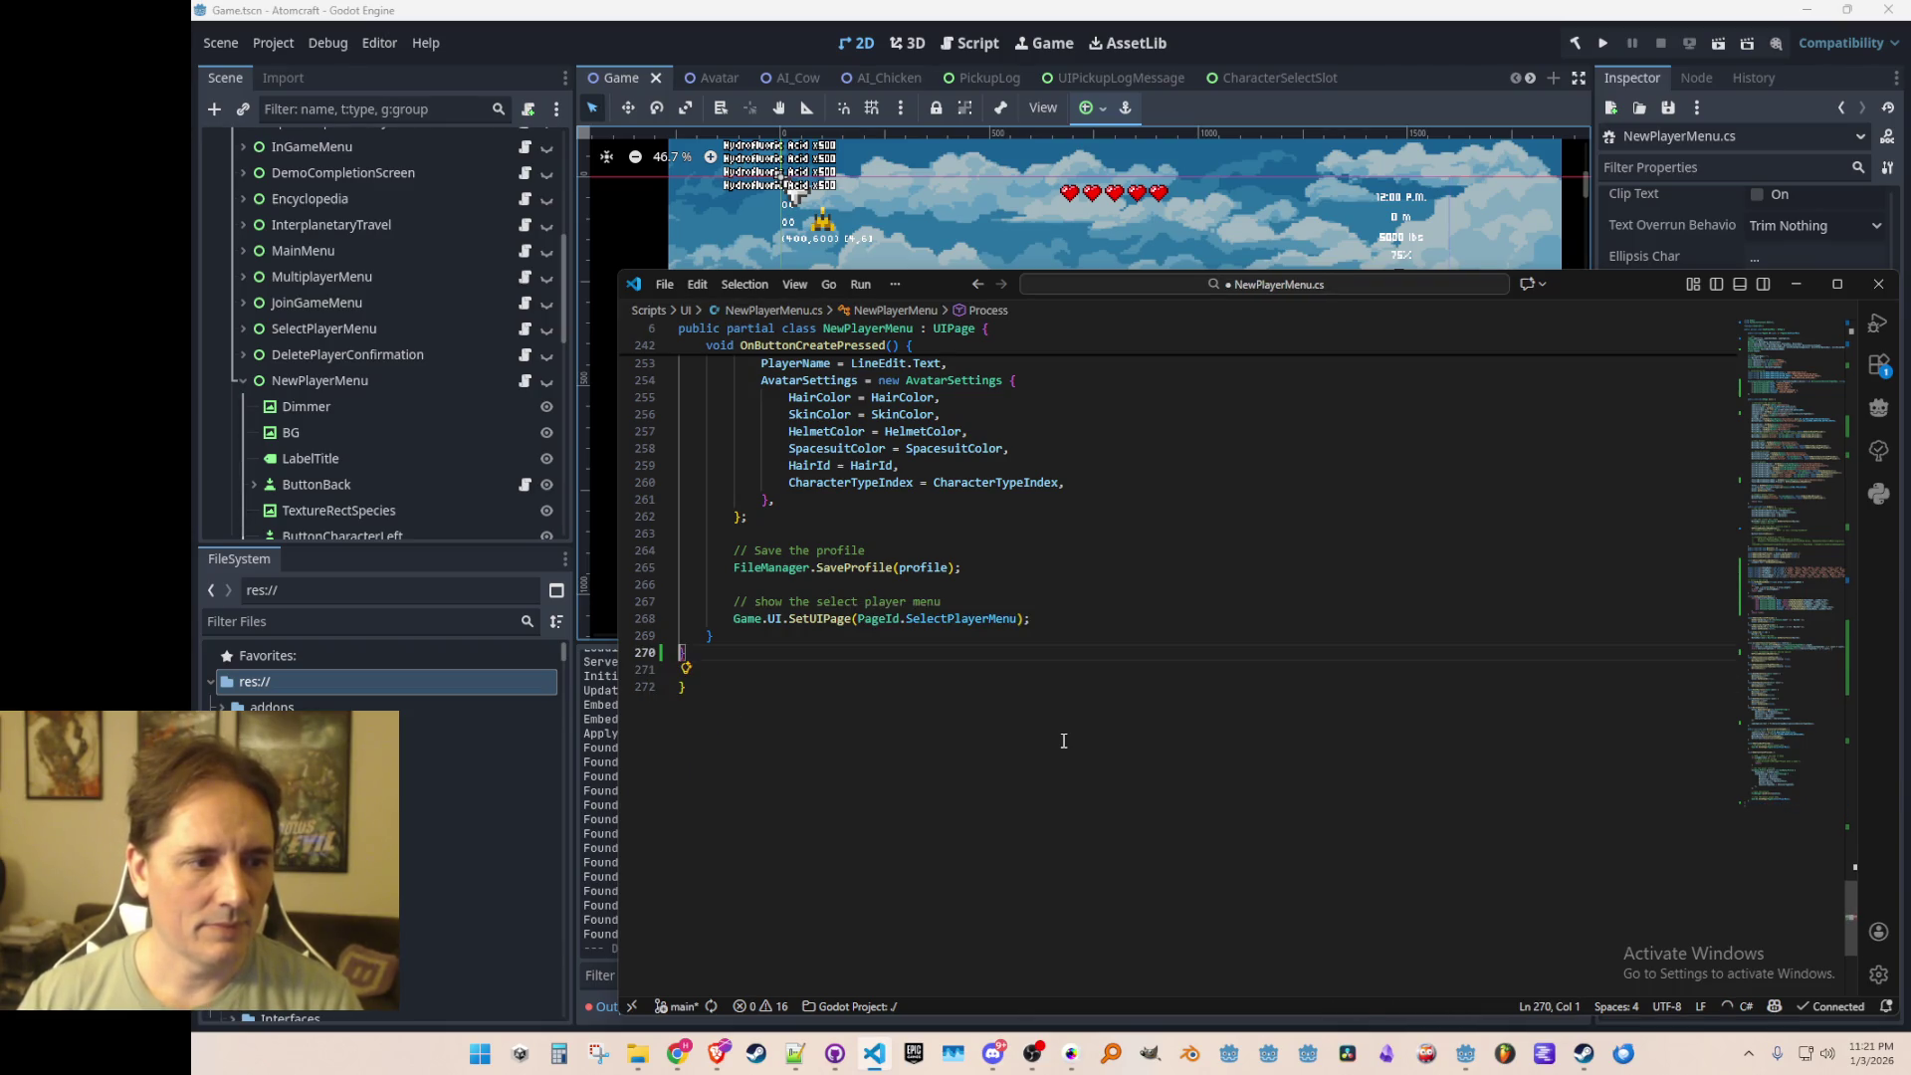
pyautogui.hotkey('ctrl', 'f')
pyautogui.press('Escape')
pyautogui.press('End')
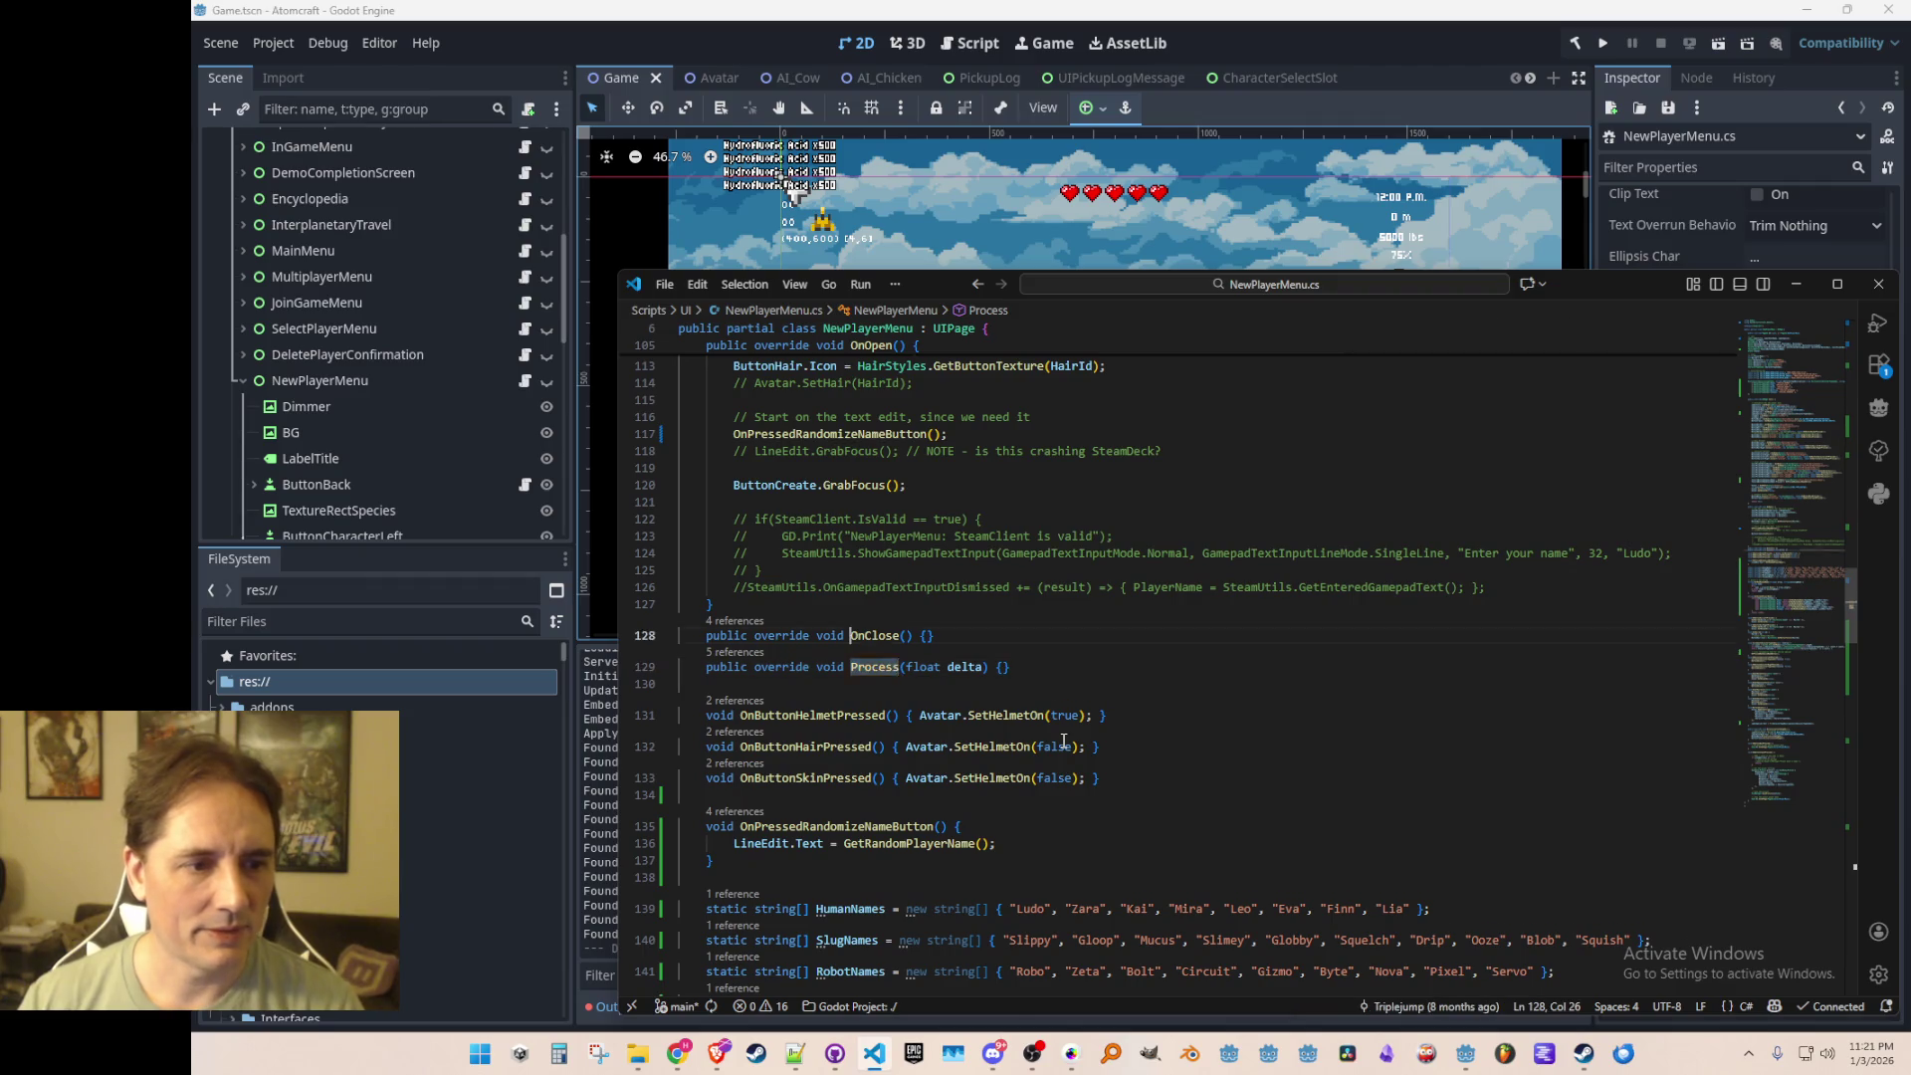
pyautogui.press('Return')
pyautogui.press('Return')
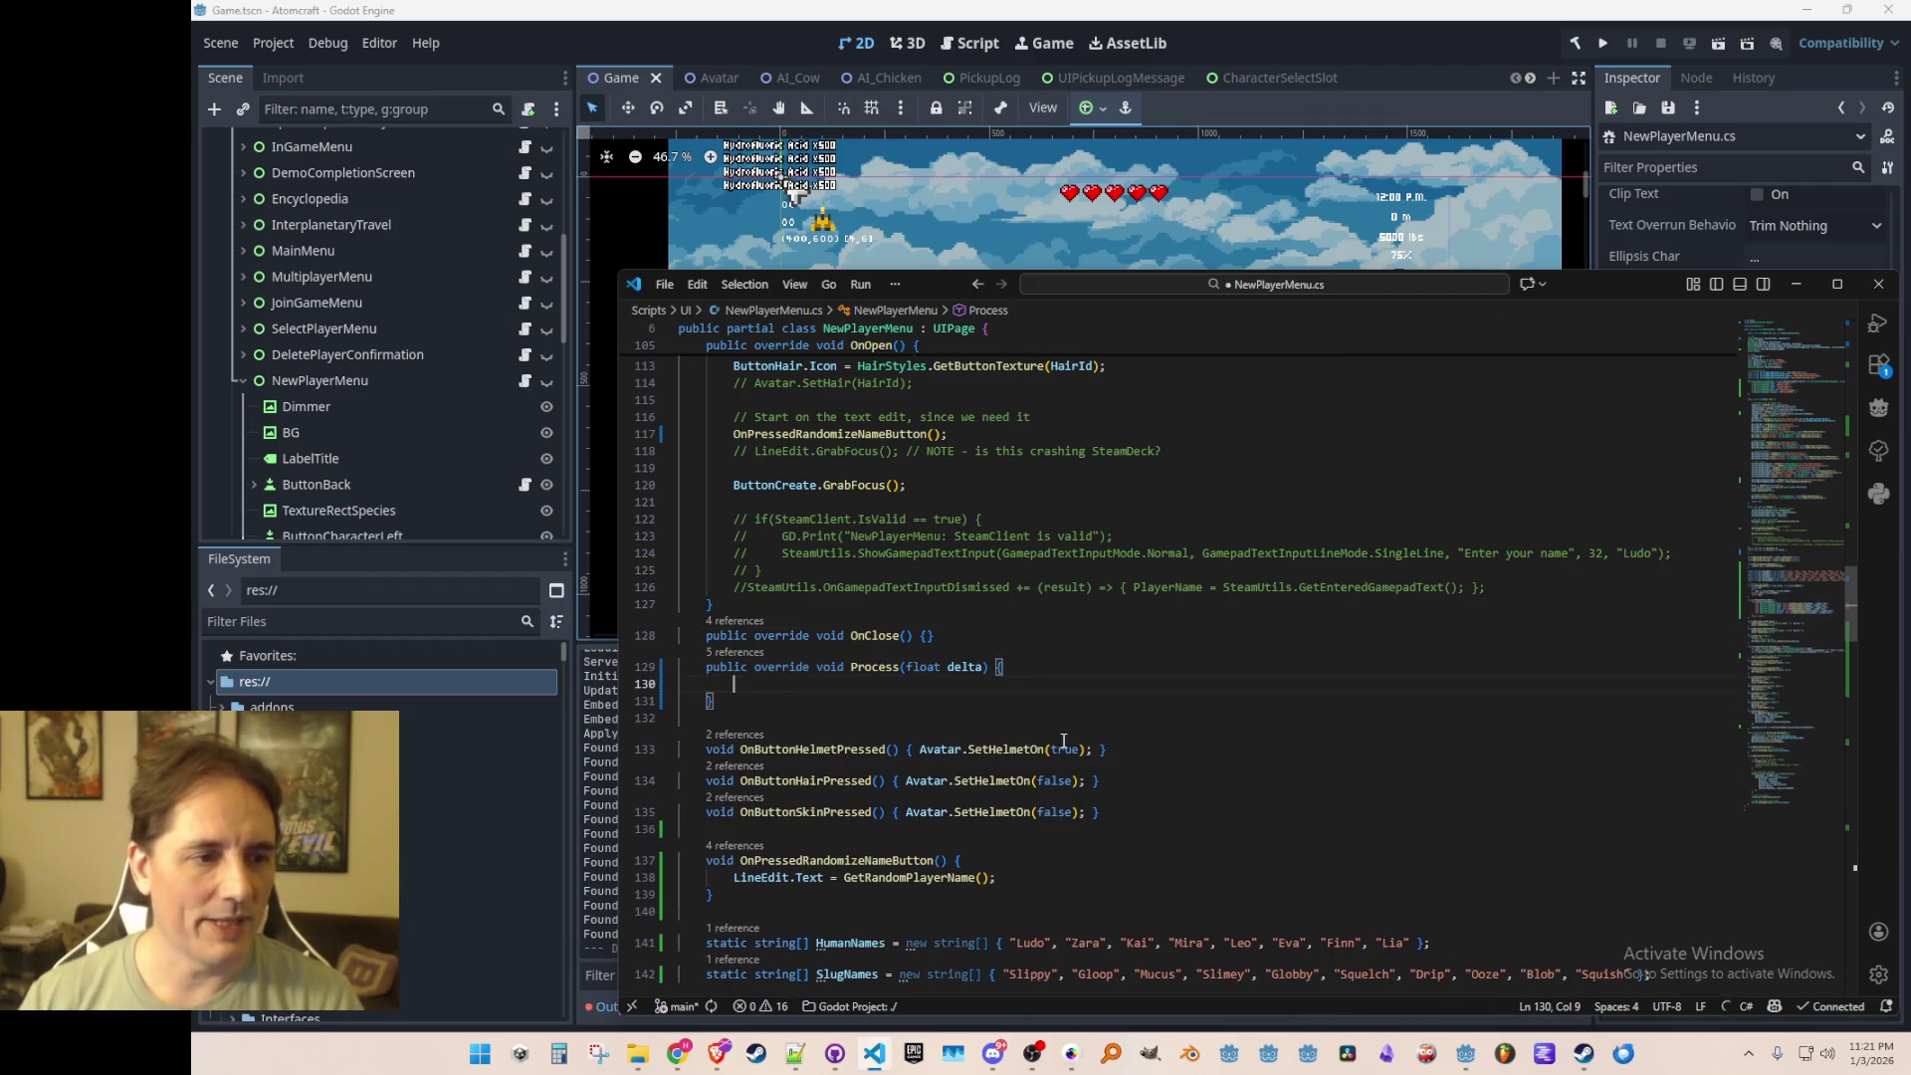
pyautogui.hotkey('ctrl', 's')
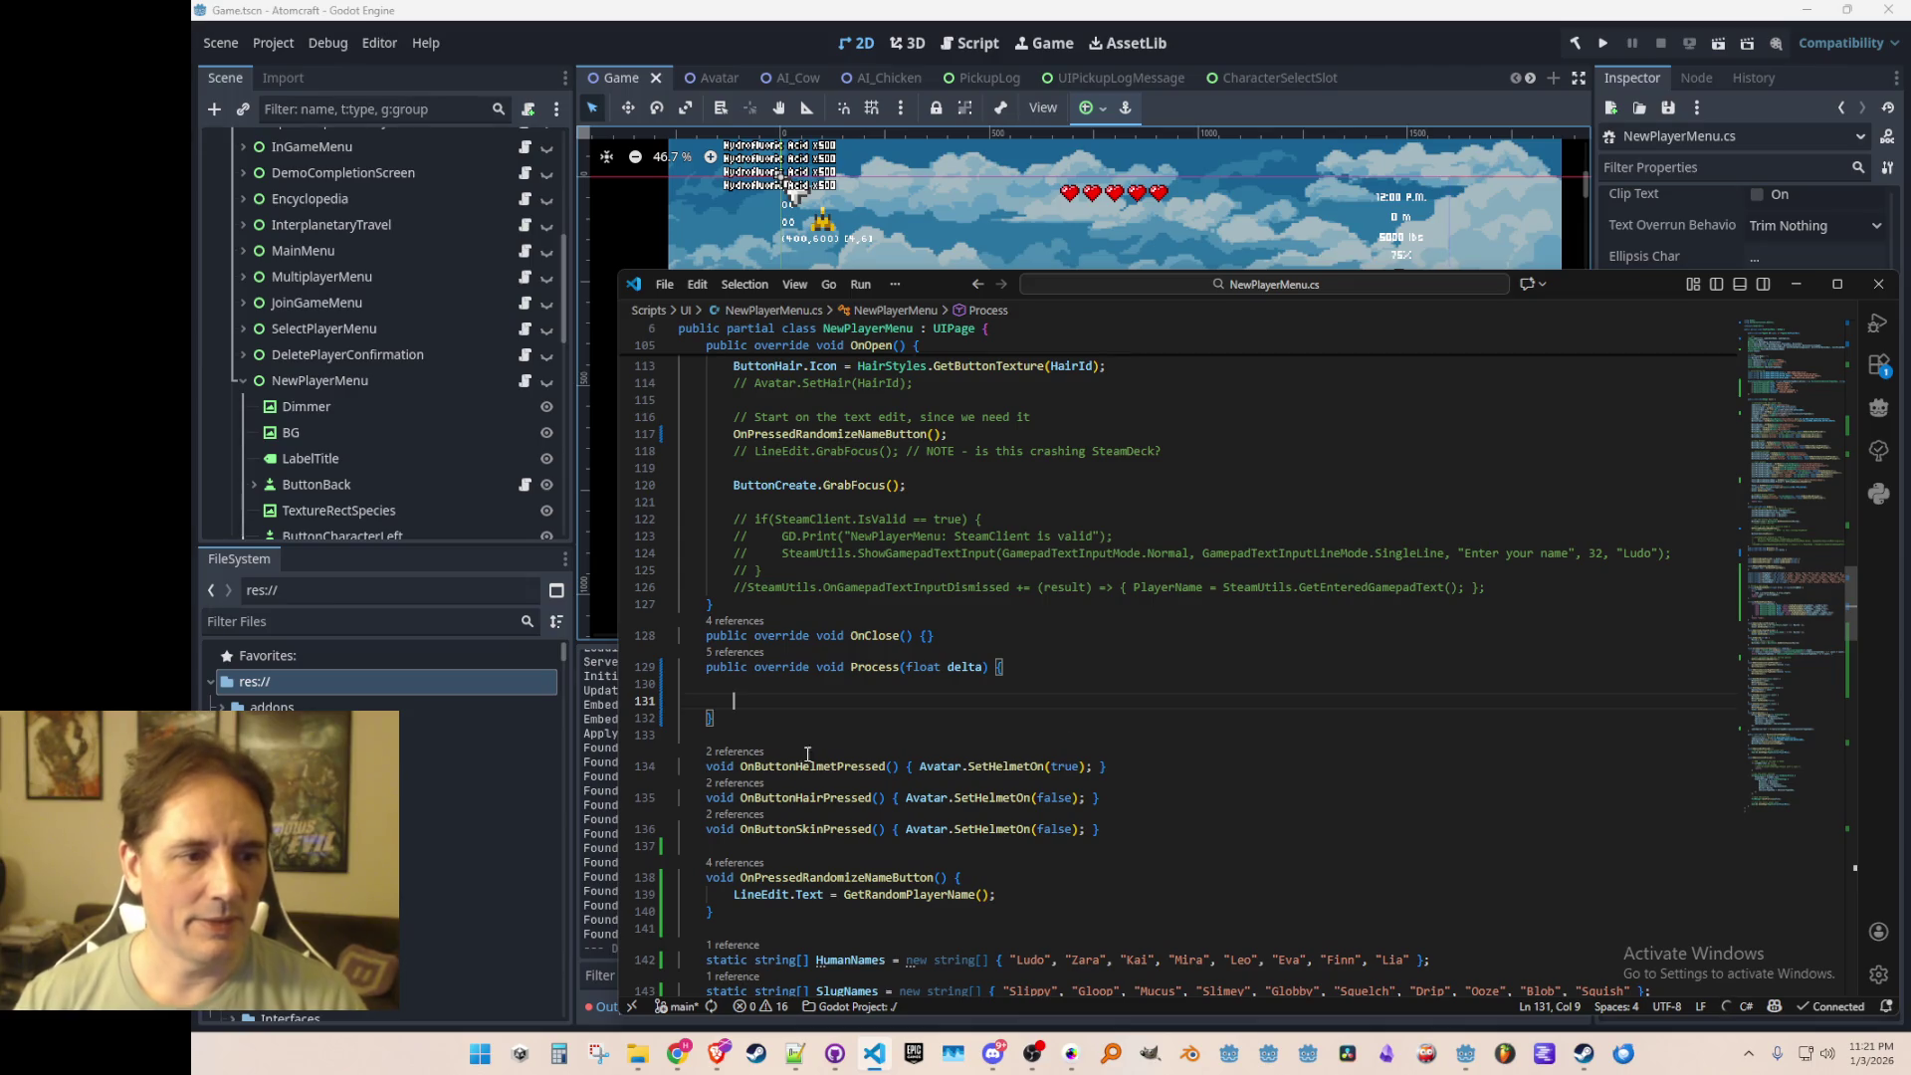
# Step: Check the LabelSpecies declaration on line 11, then return to the Process method body
pyautogui.scroll(-3, 964, 607)
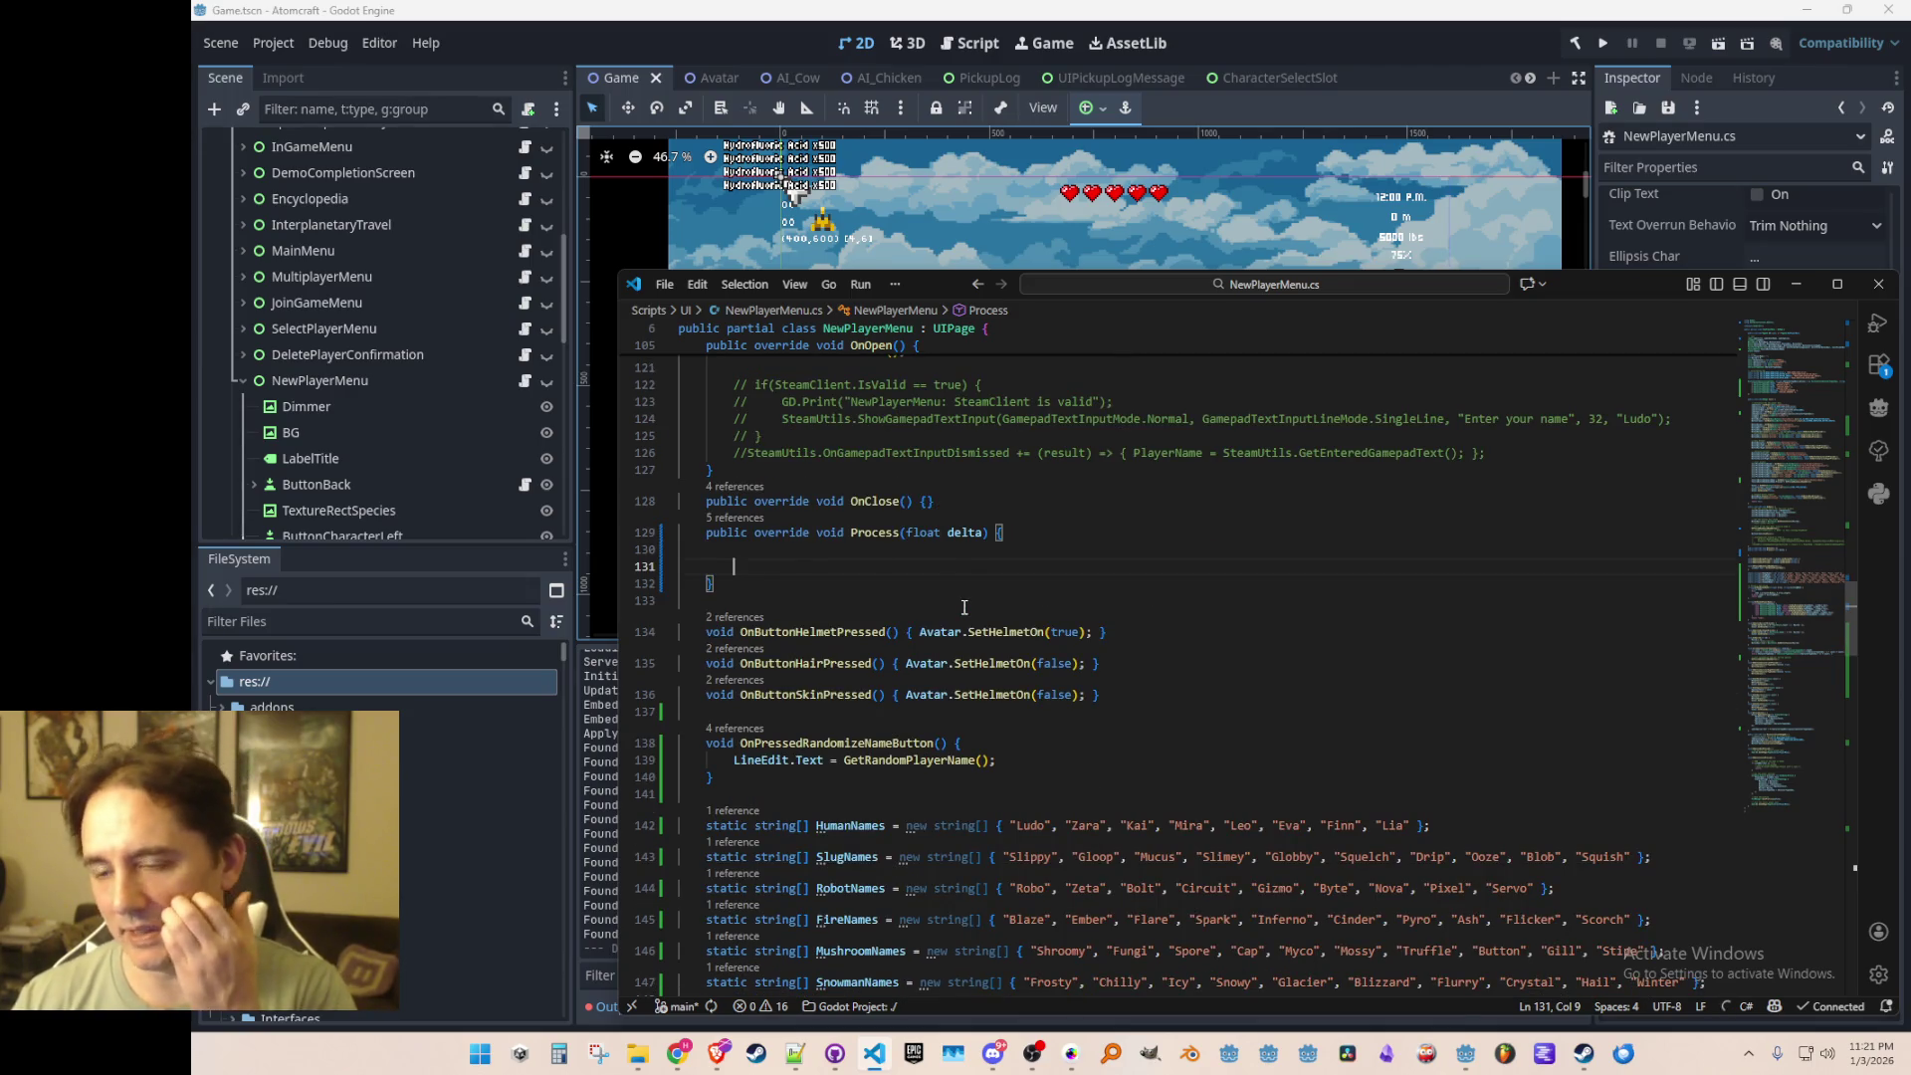
pyautogui.scroll(-1, 961, 578)
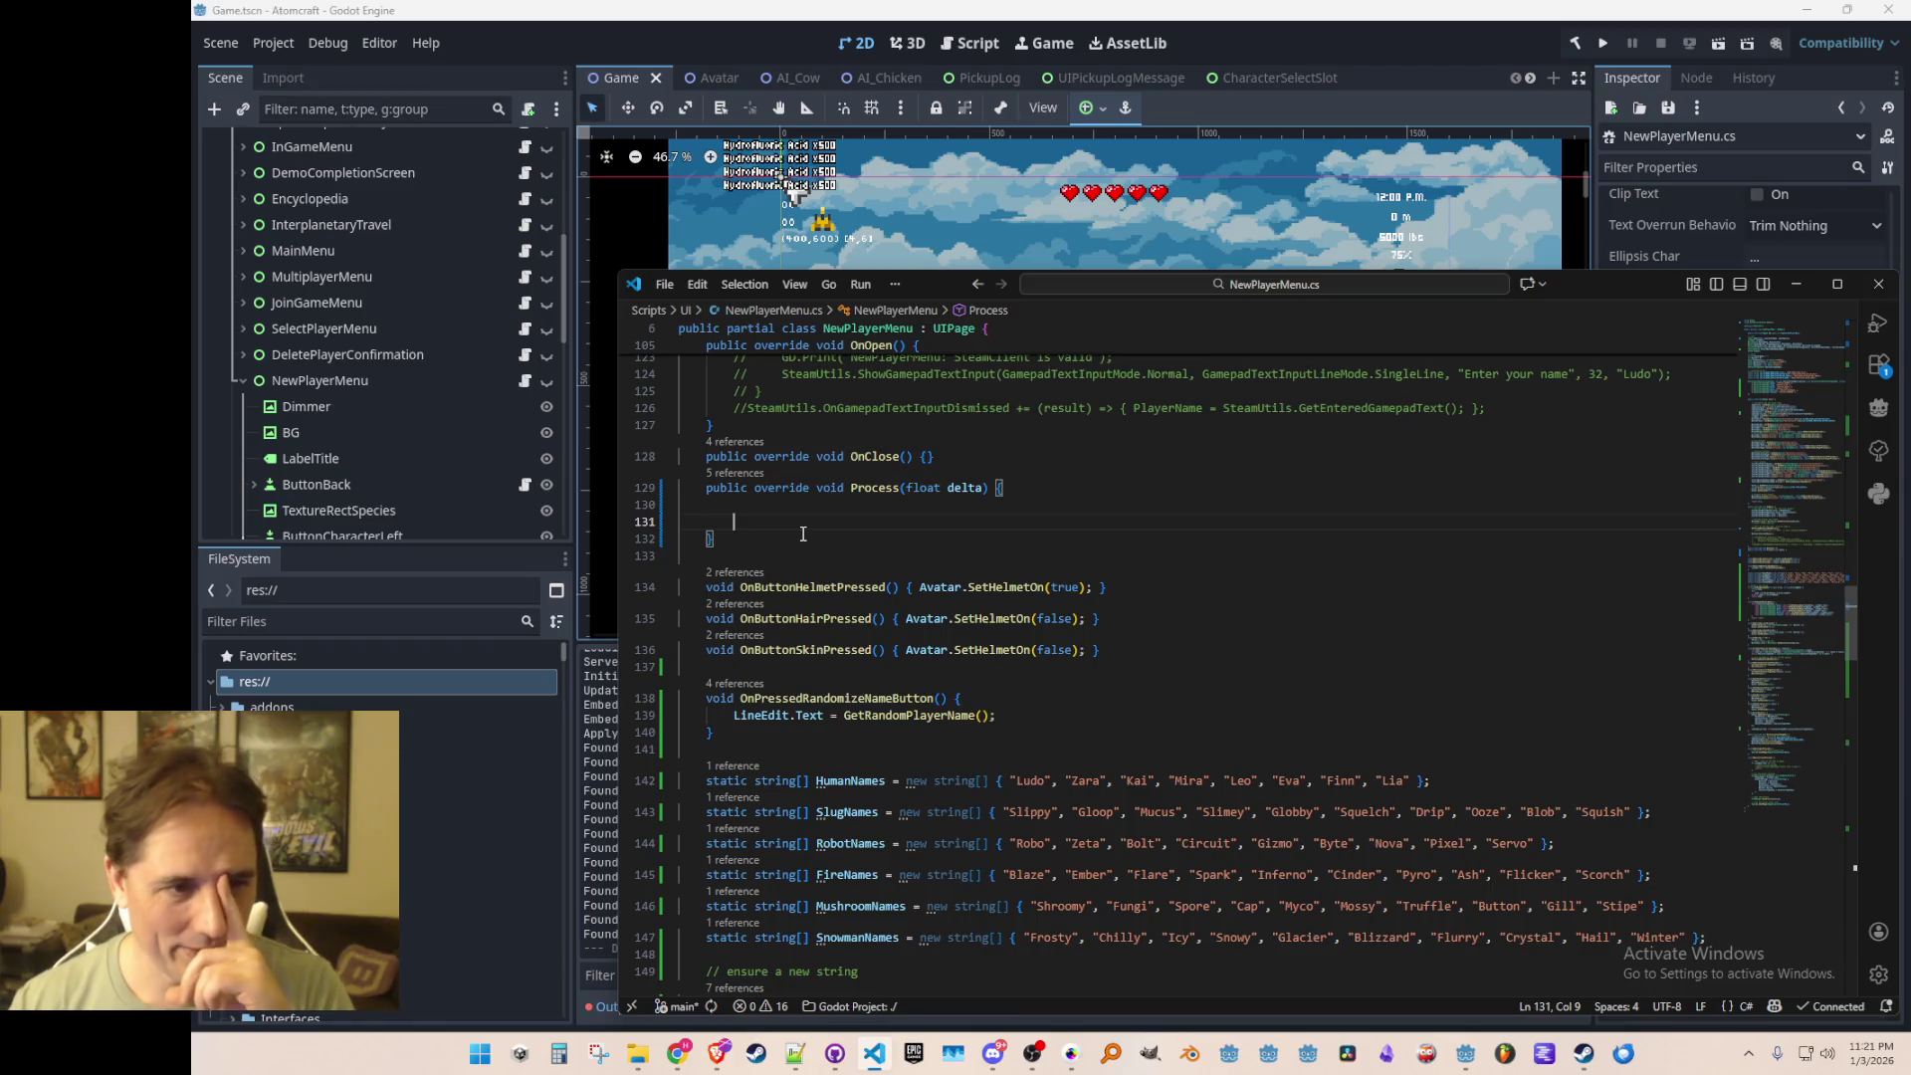
pyautogui.scroll(20, 803, 534)
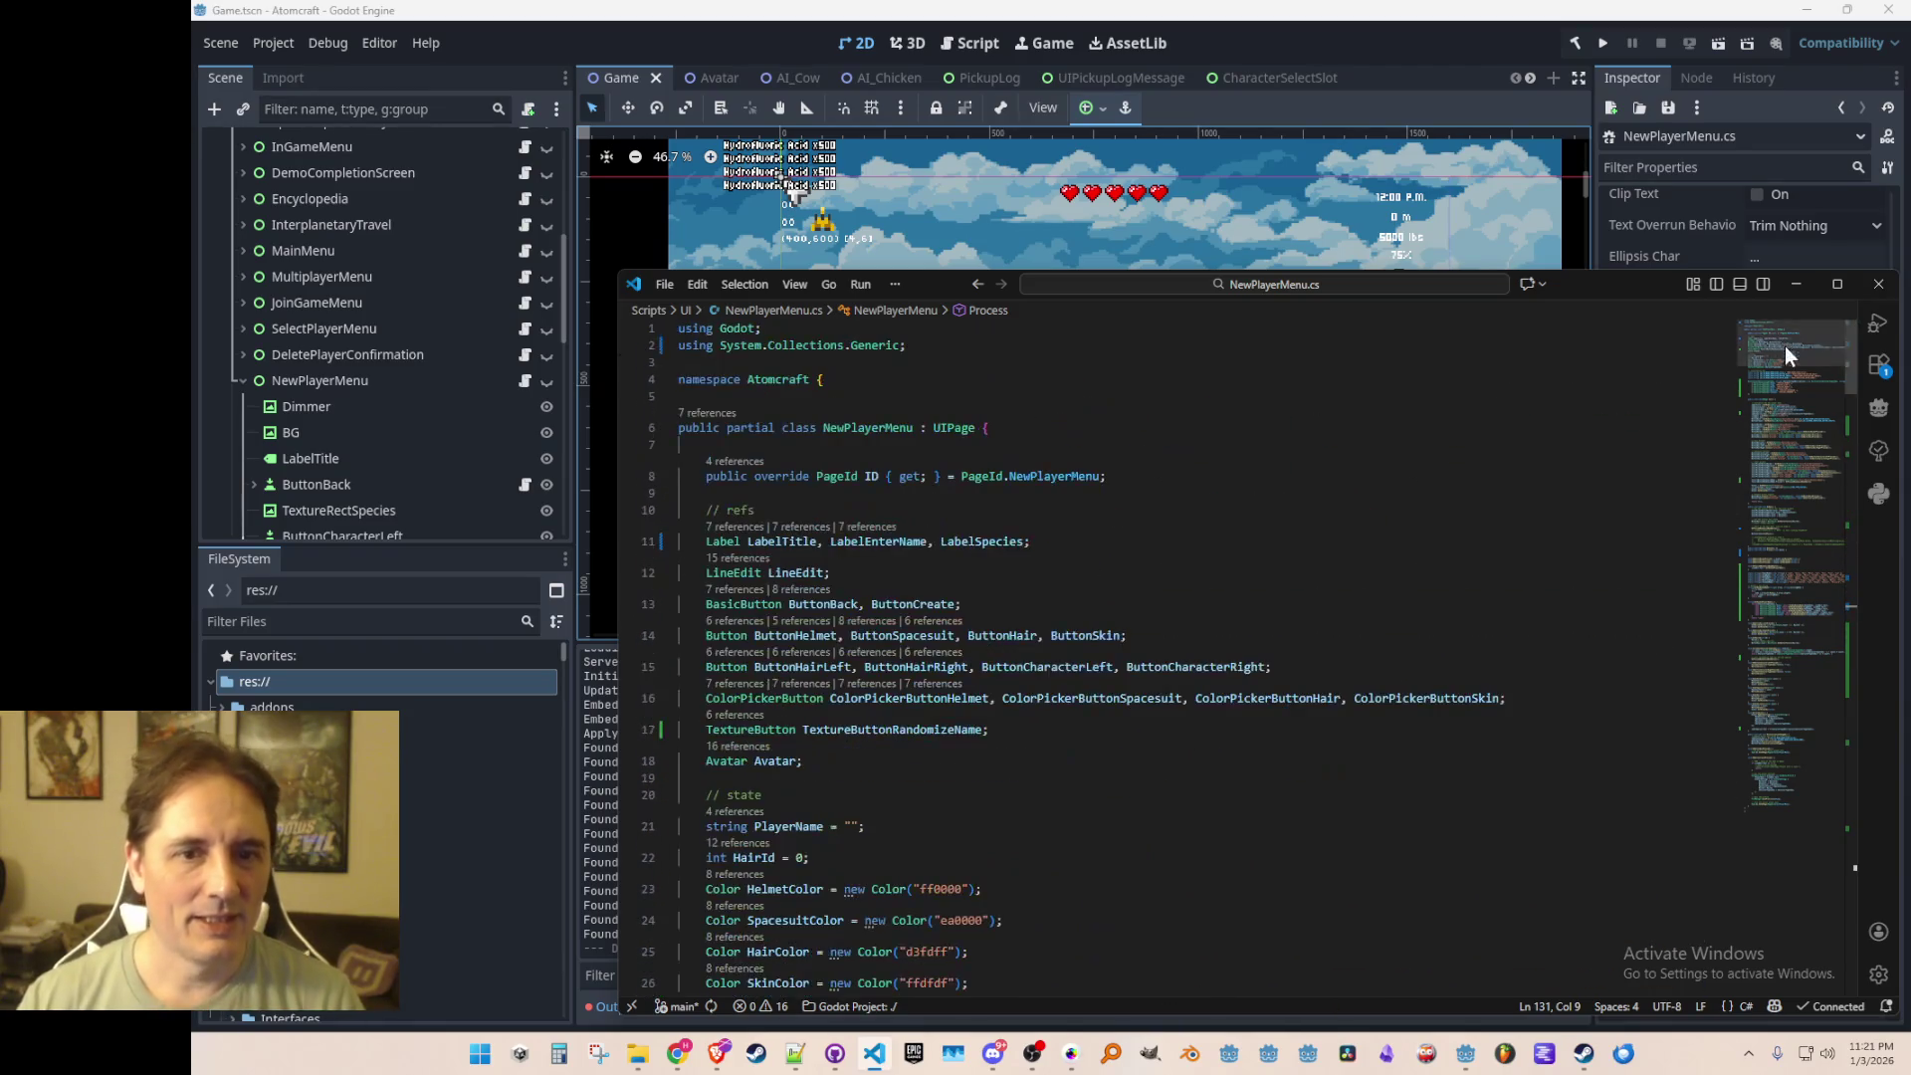
pyautogui.click(1045, 541)
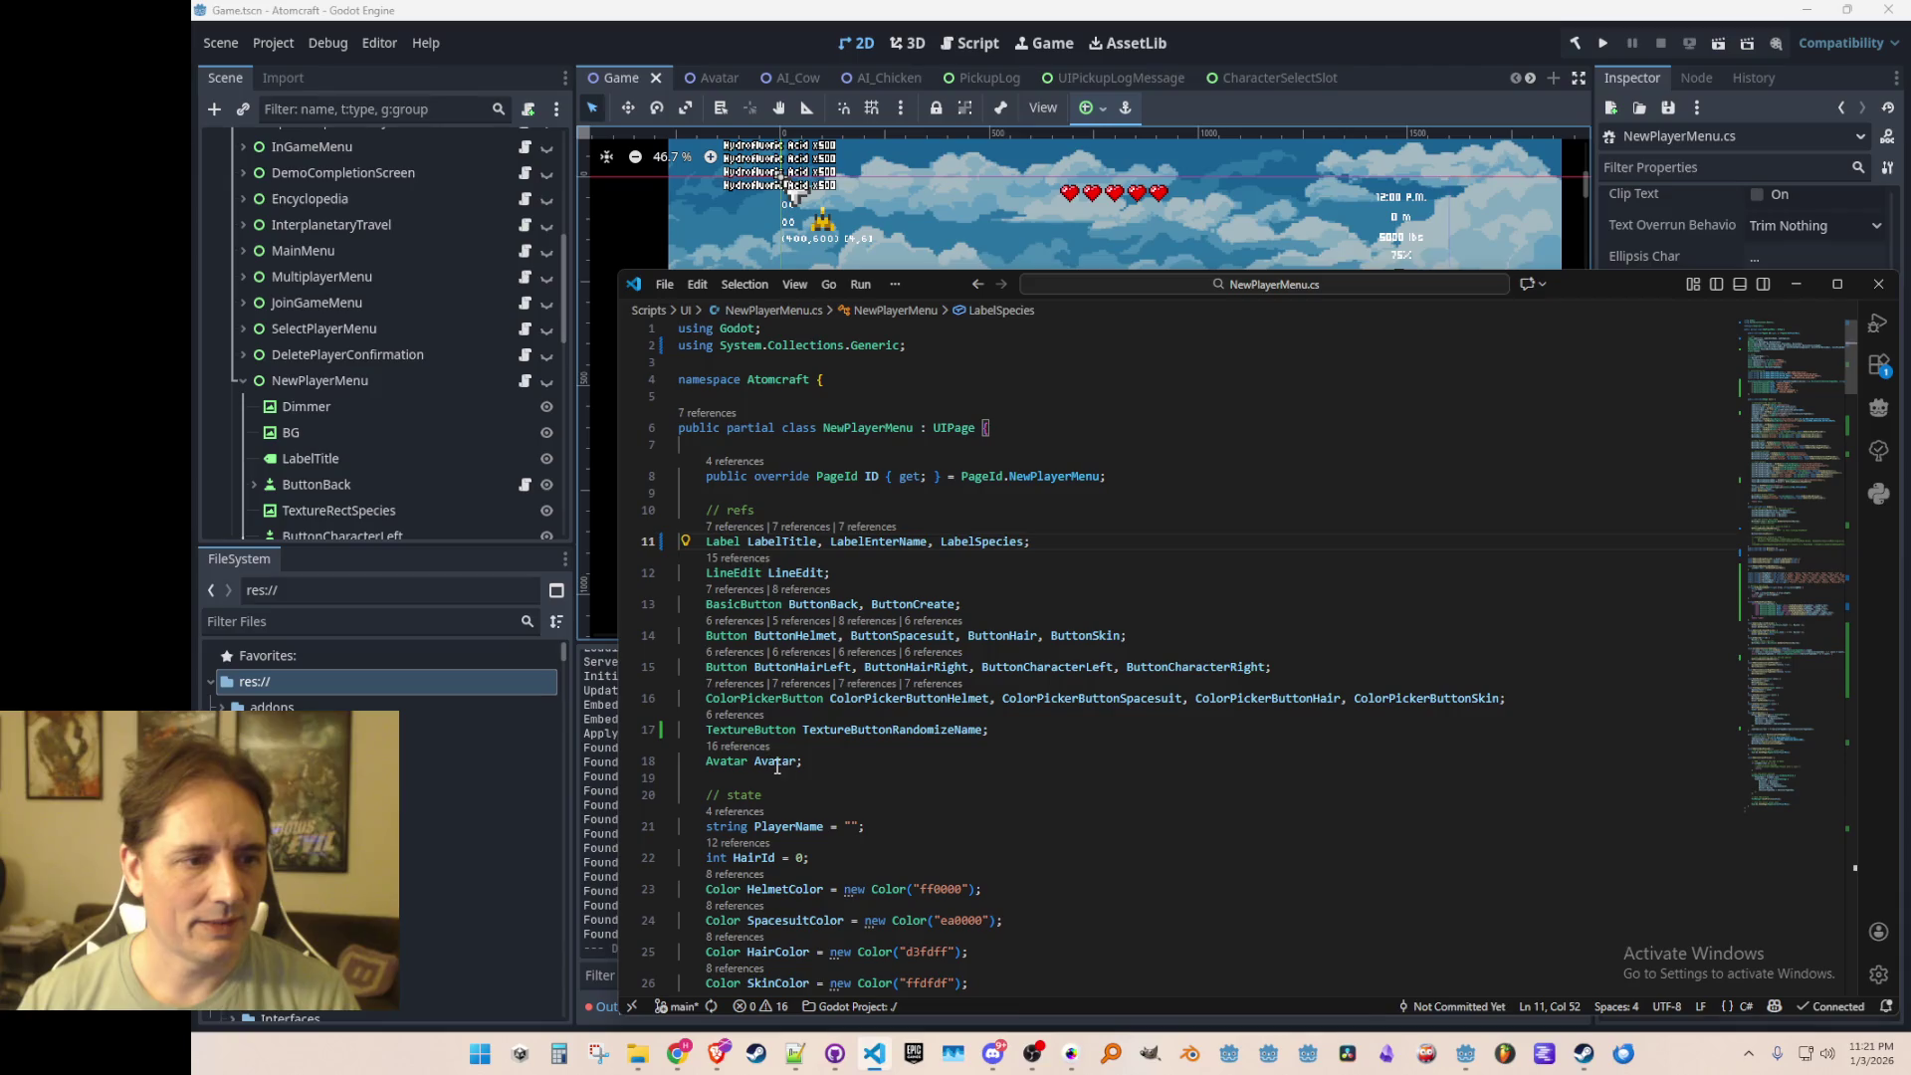
pyautogui.hotkey('alt', 'Left')
pyautogui.press('Down')
# Step: Begin an Avatar facing call in Process, then leave it commented out
pyautogui.press('Up')
pyautogui.write('Avatar.')
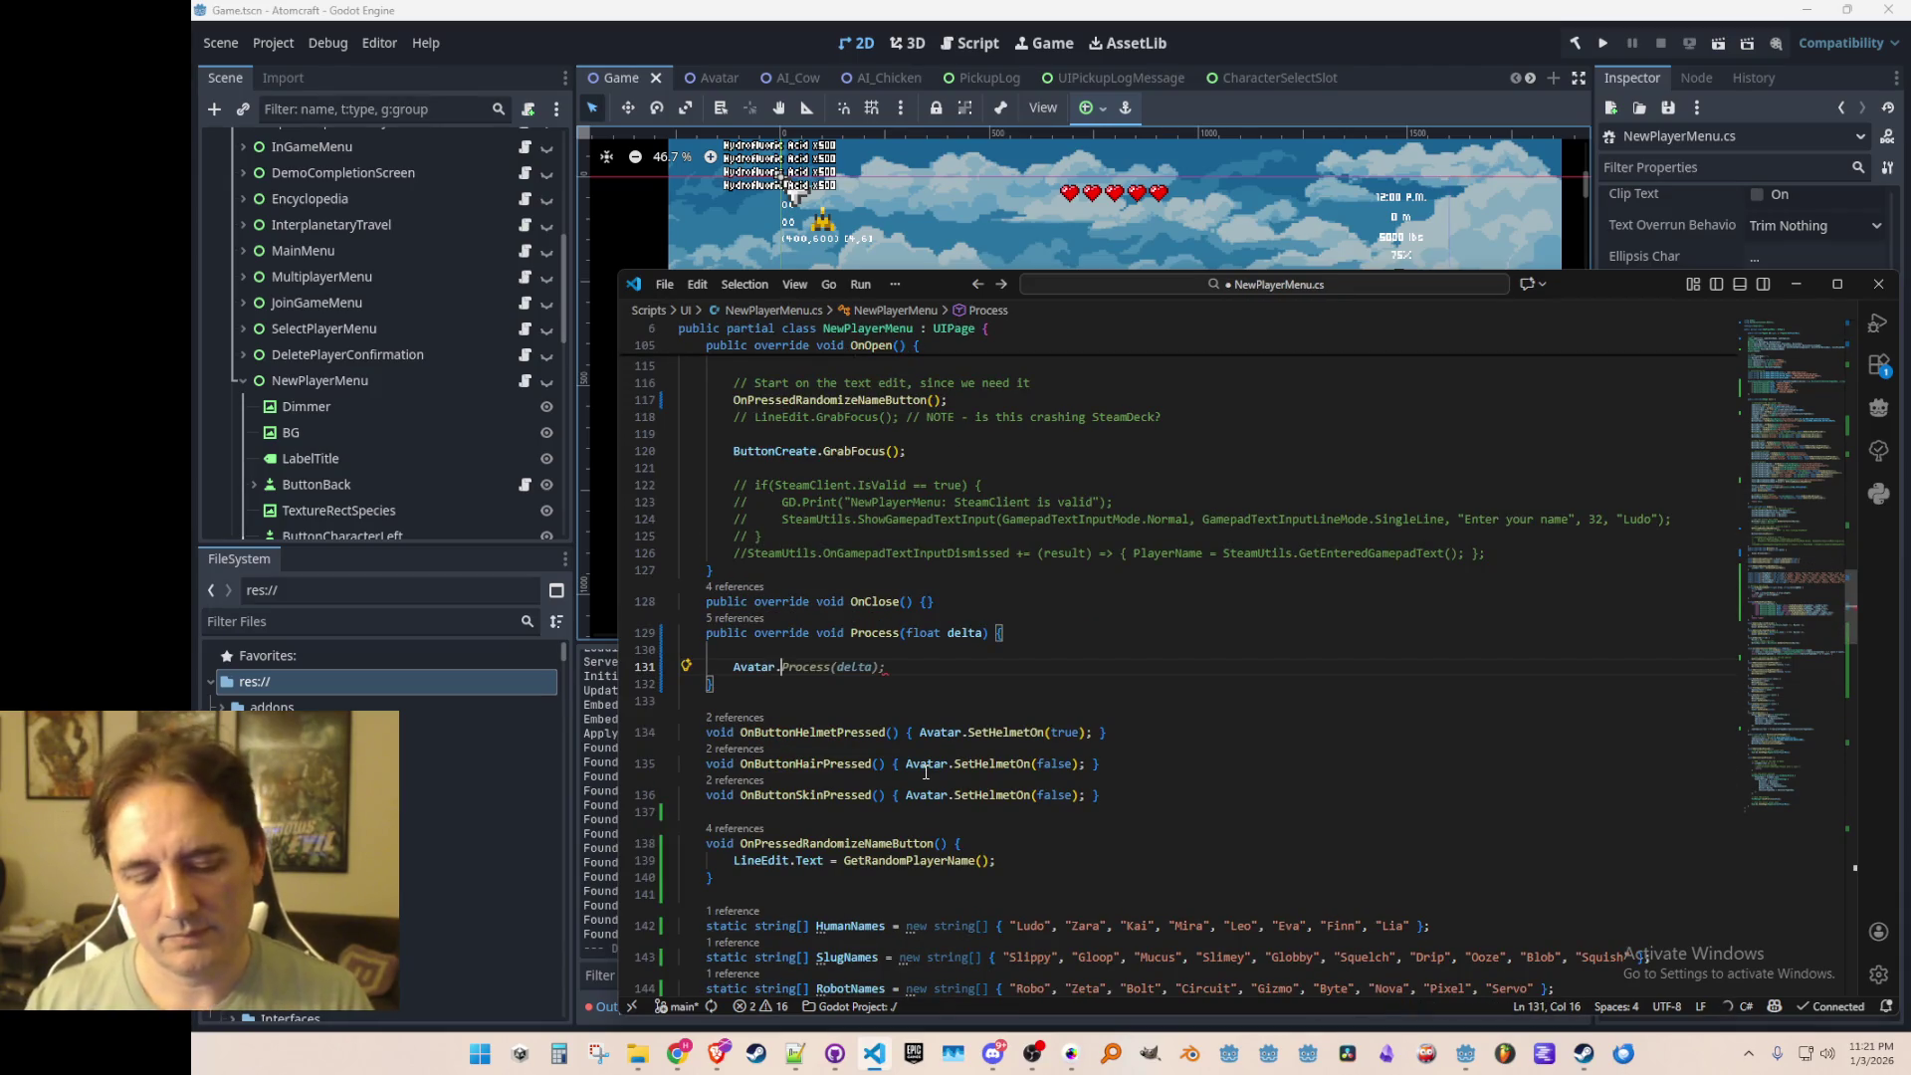
pyautogui.write('Face')
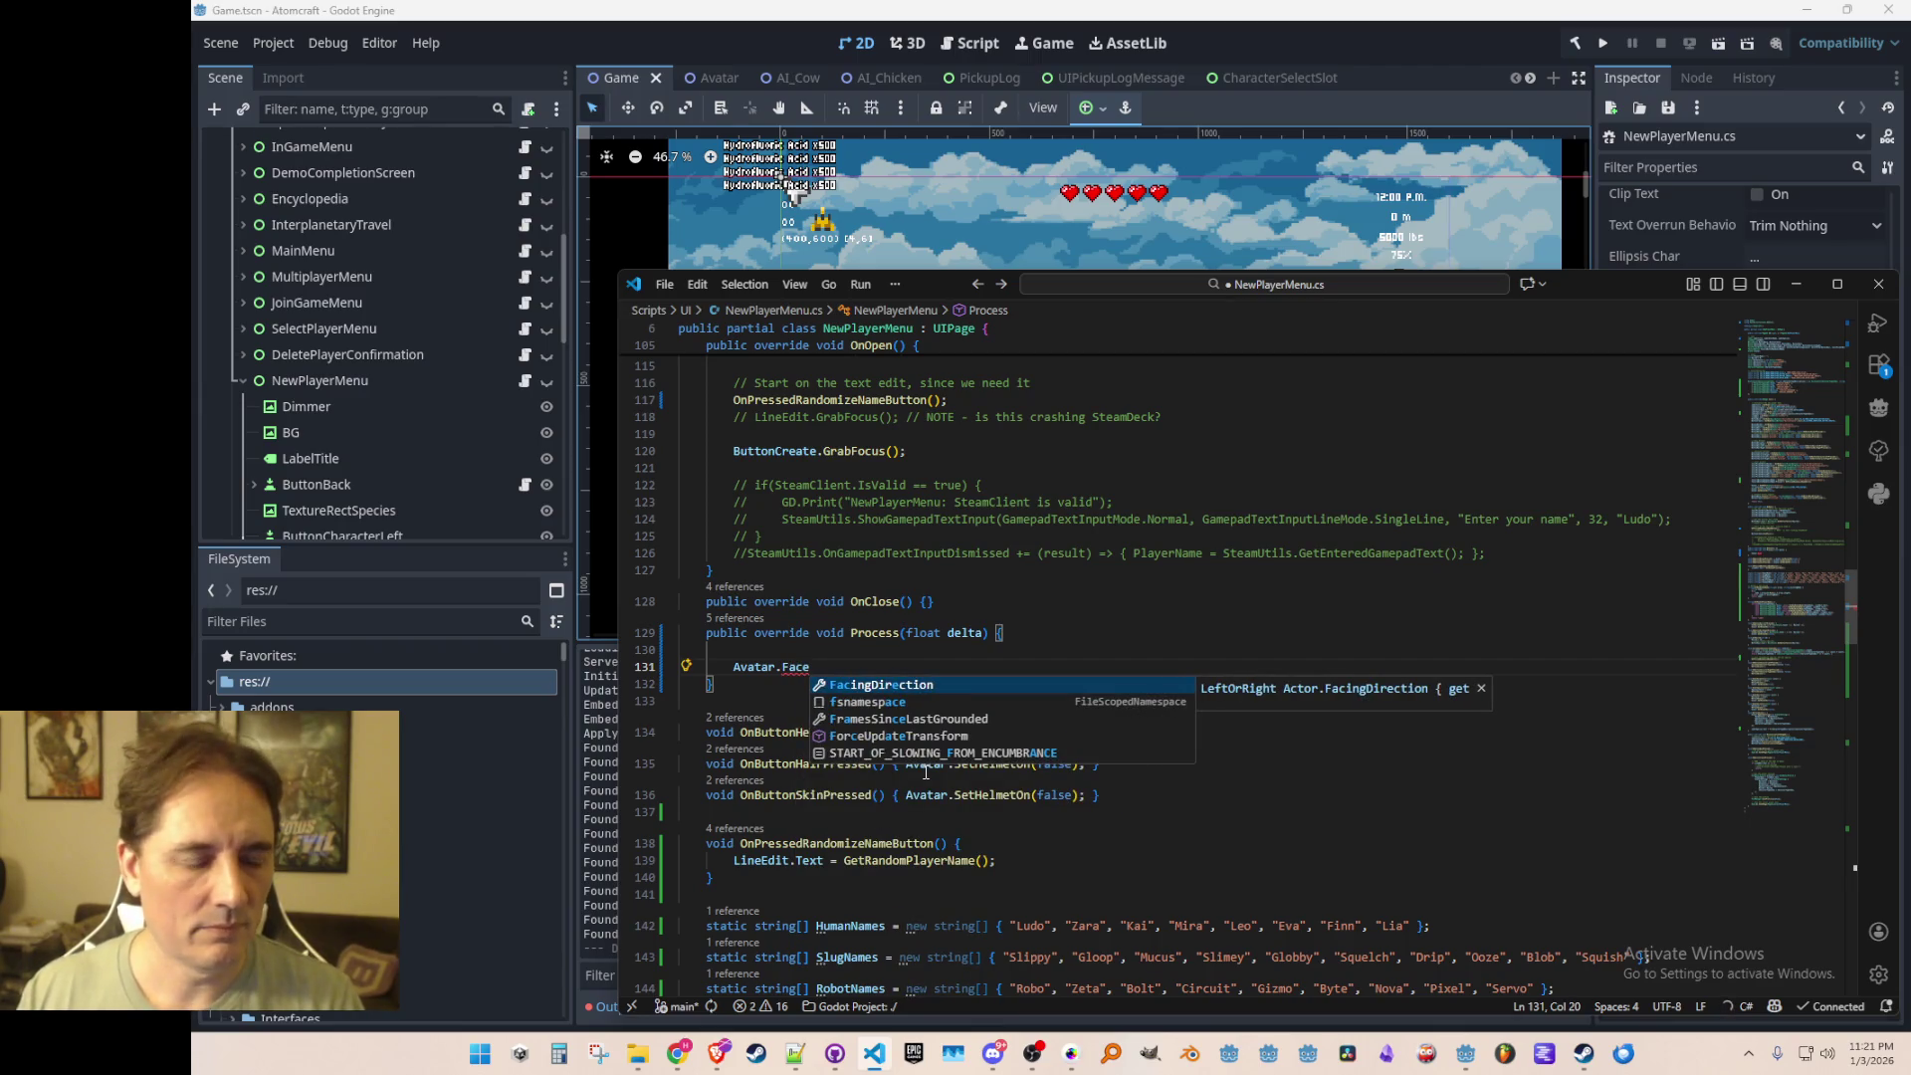
pyautogui.press('Escape')
pyautogui.hotkey('ctrl', 'shift', 'Left')
pyautogui.press('BackSpace')
pyautogui.press('Home')
pyautogui.write('//')
pyautogui.hotkey('ctrl', 'p')
pyautogui.write('Avat')
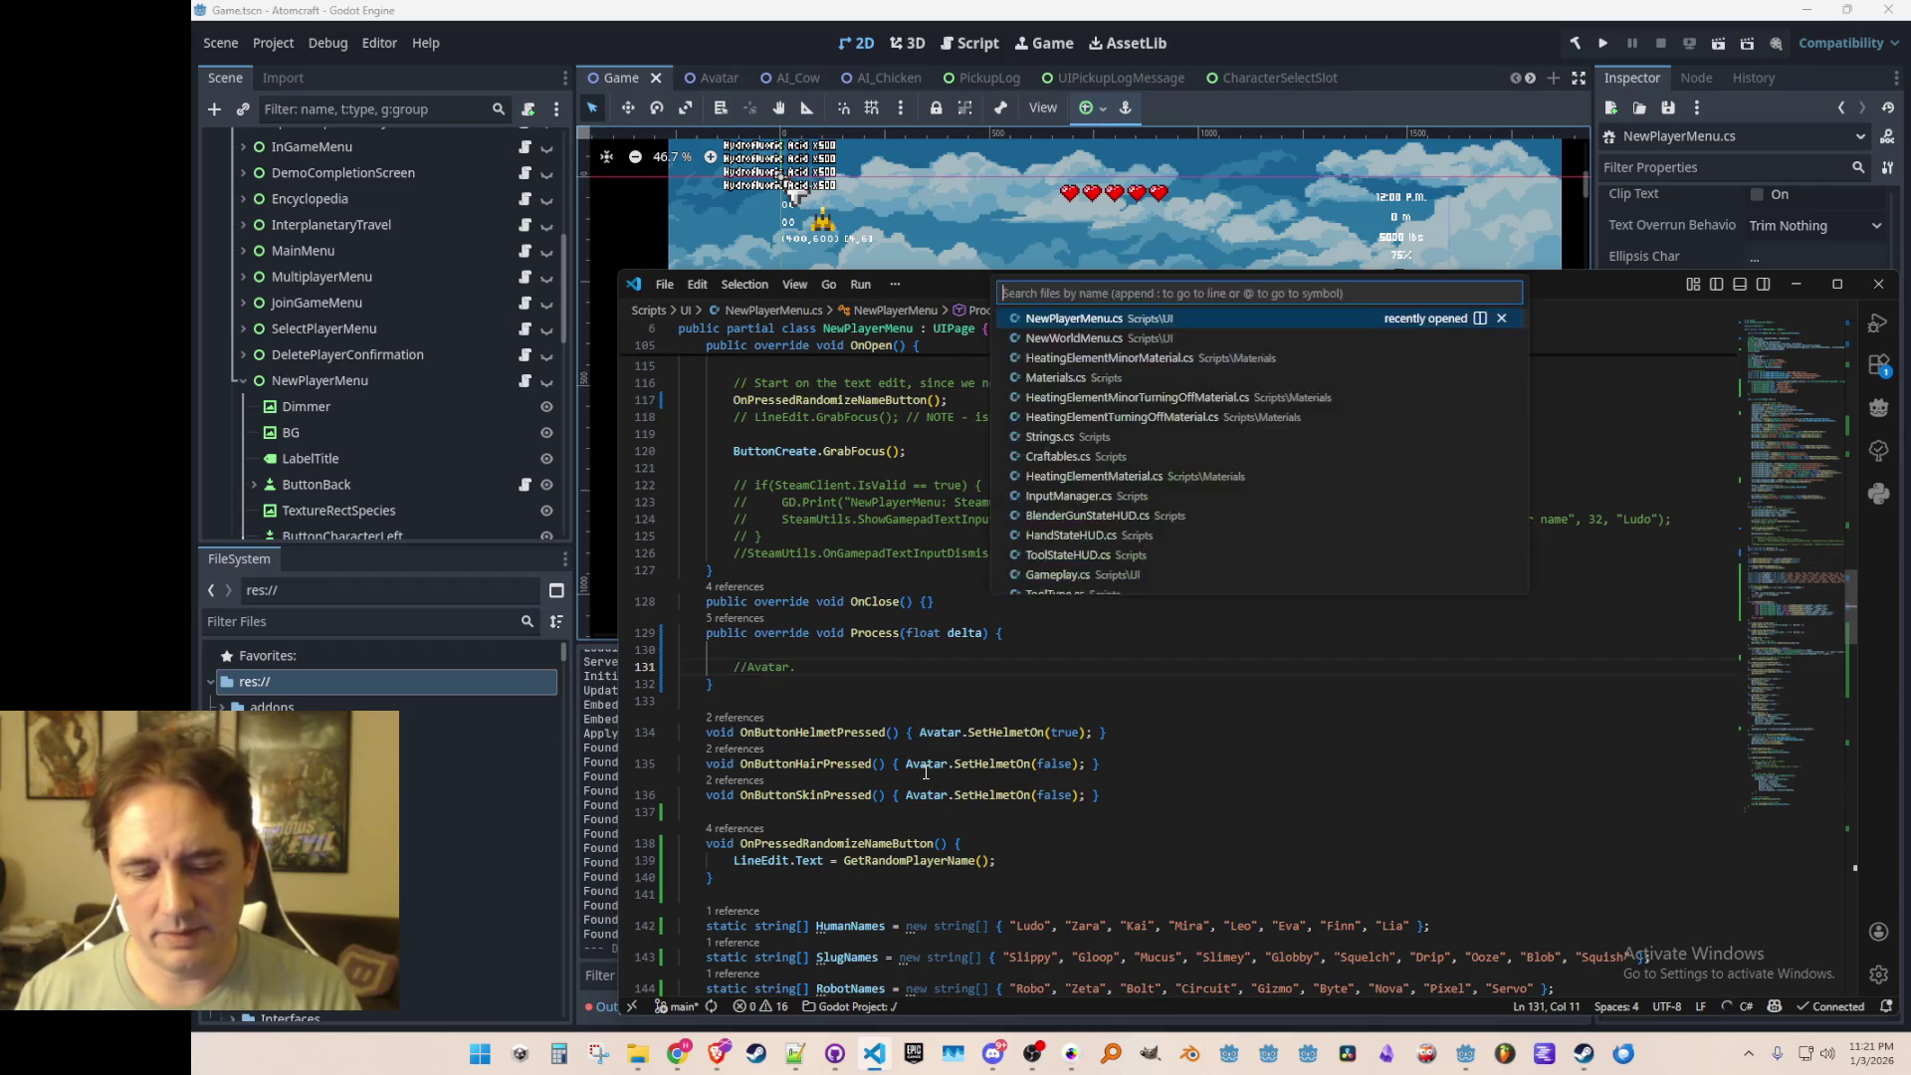
pyautogui.press('Escape')
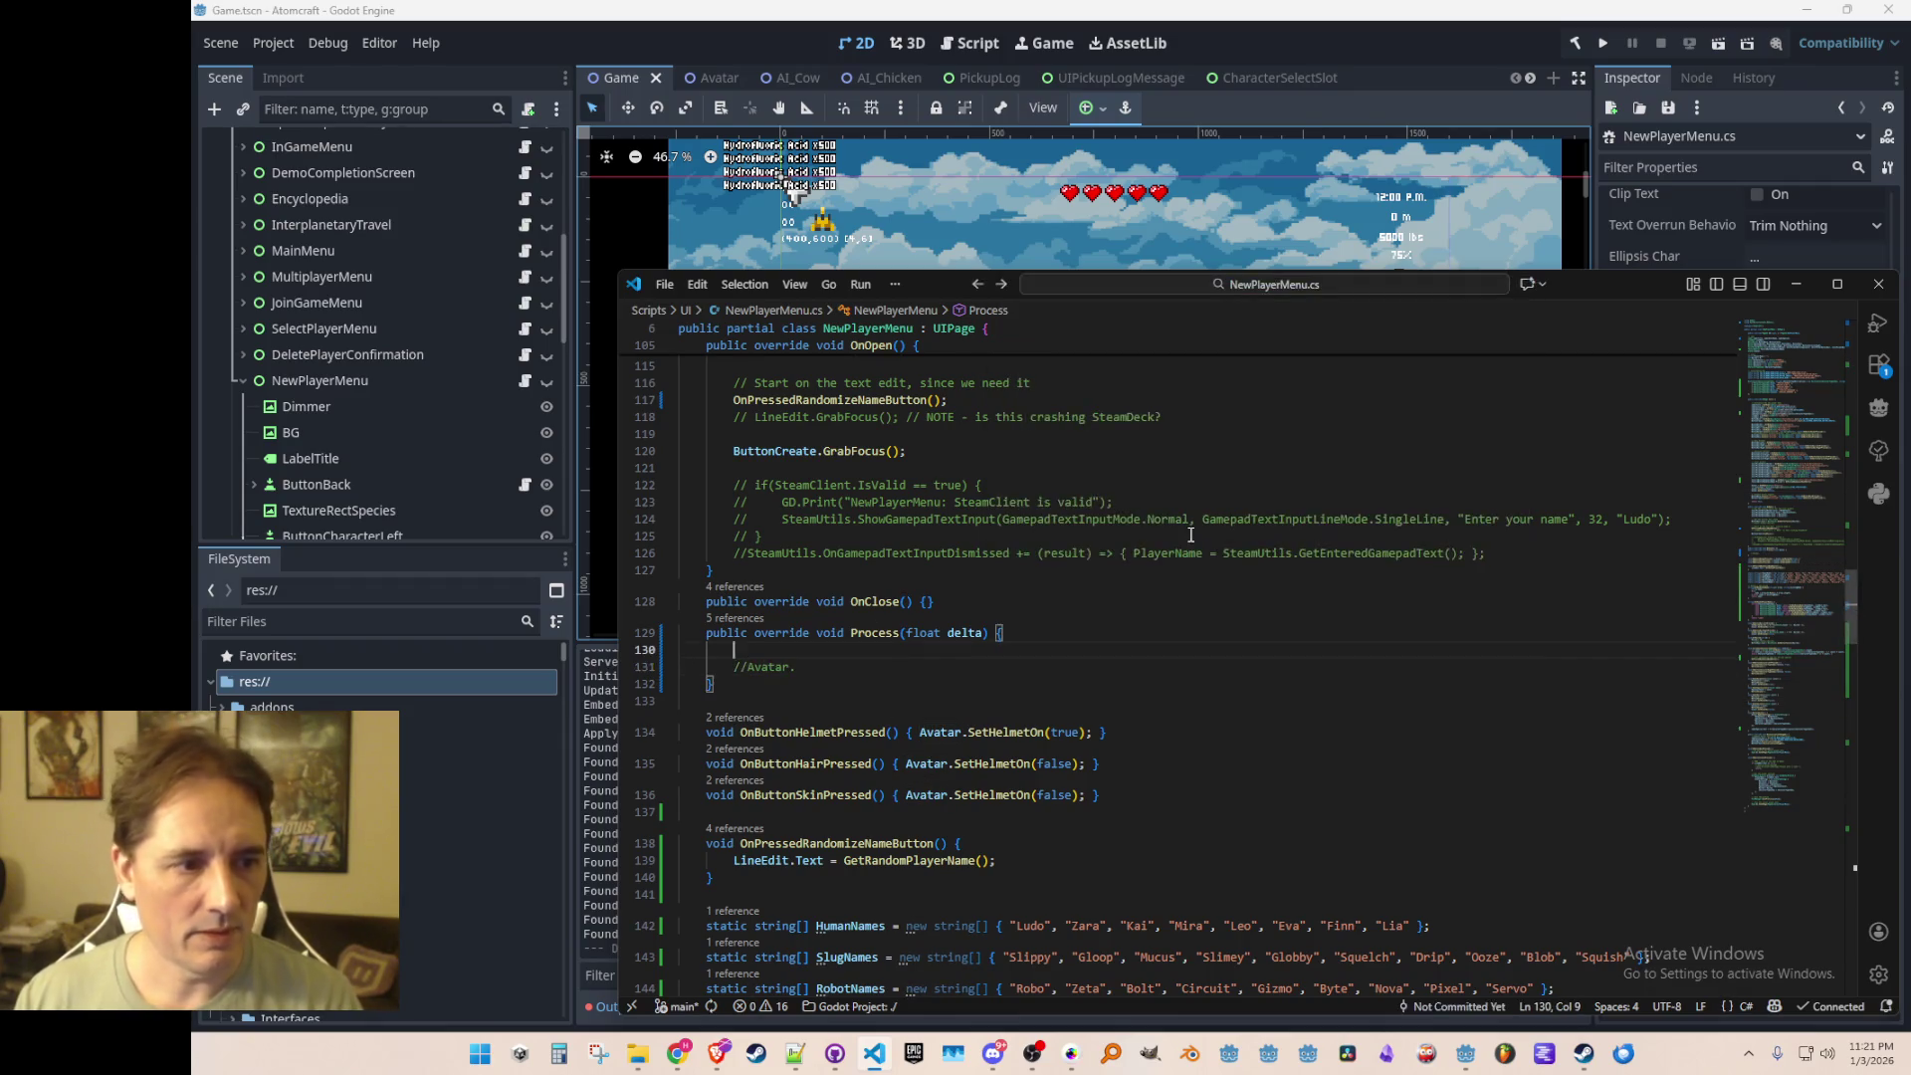
# Step: Add a 'facese curson the screen' comment with avatarScreenPos, mousePos and normalized dir lines
pyautogui.press('Up')
pyautogui.press('Return')
pyautogui.press('Up')
pyautogui.press('Return')
pyautogui.write('// ')
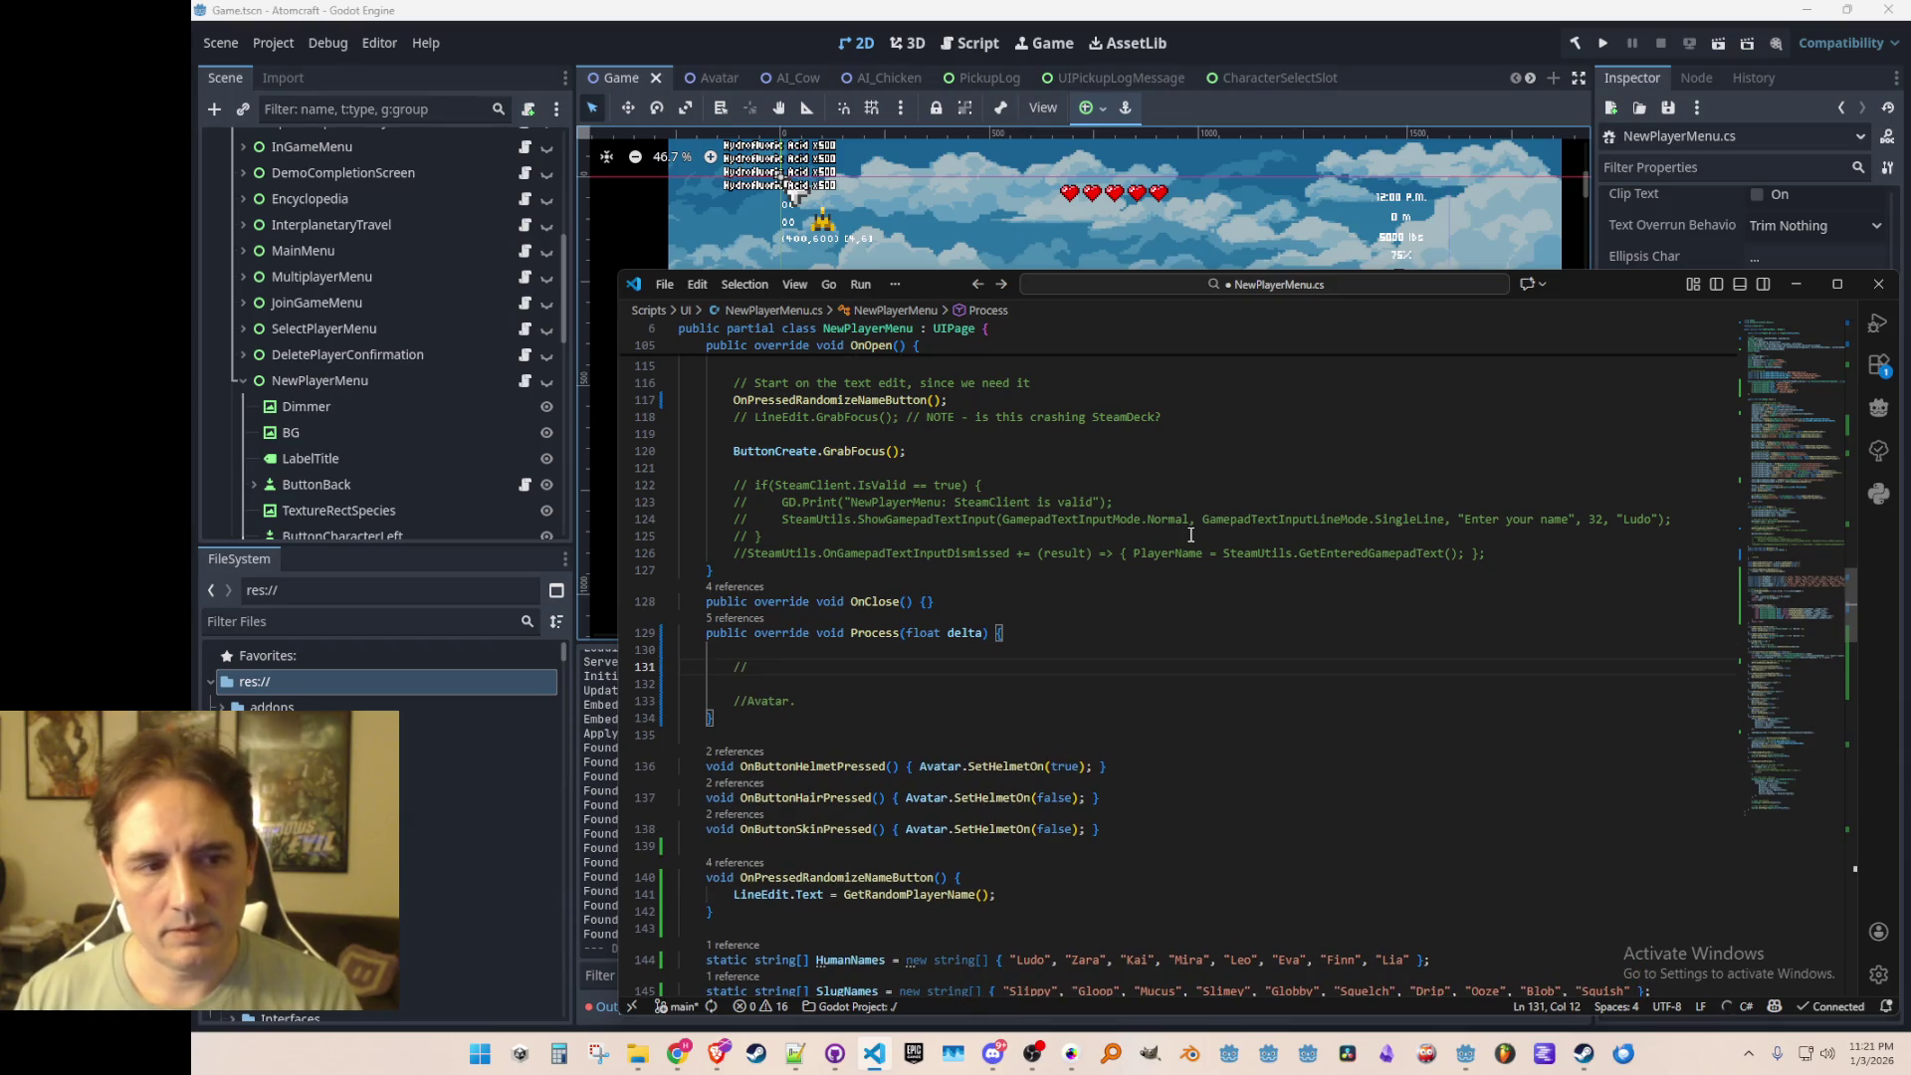
pyautogui.write('avatar faces the direction')
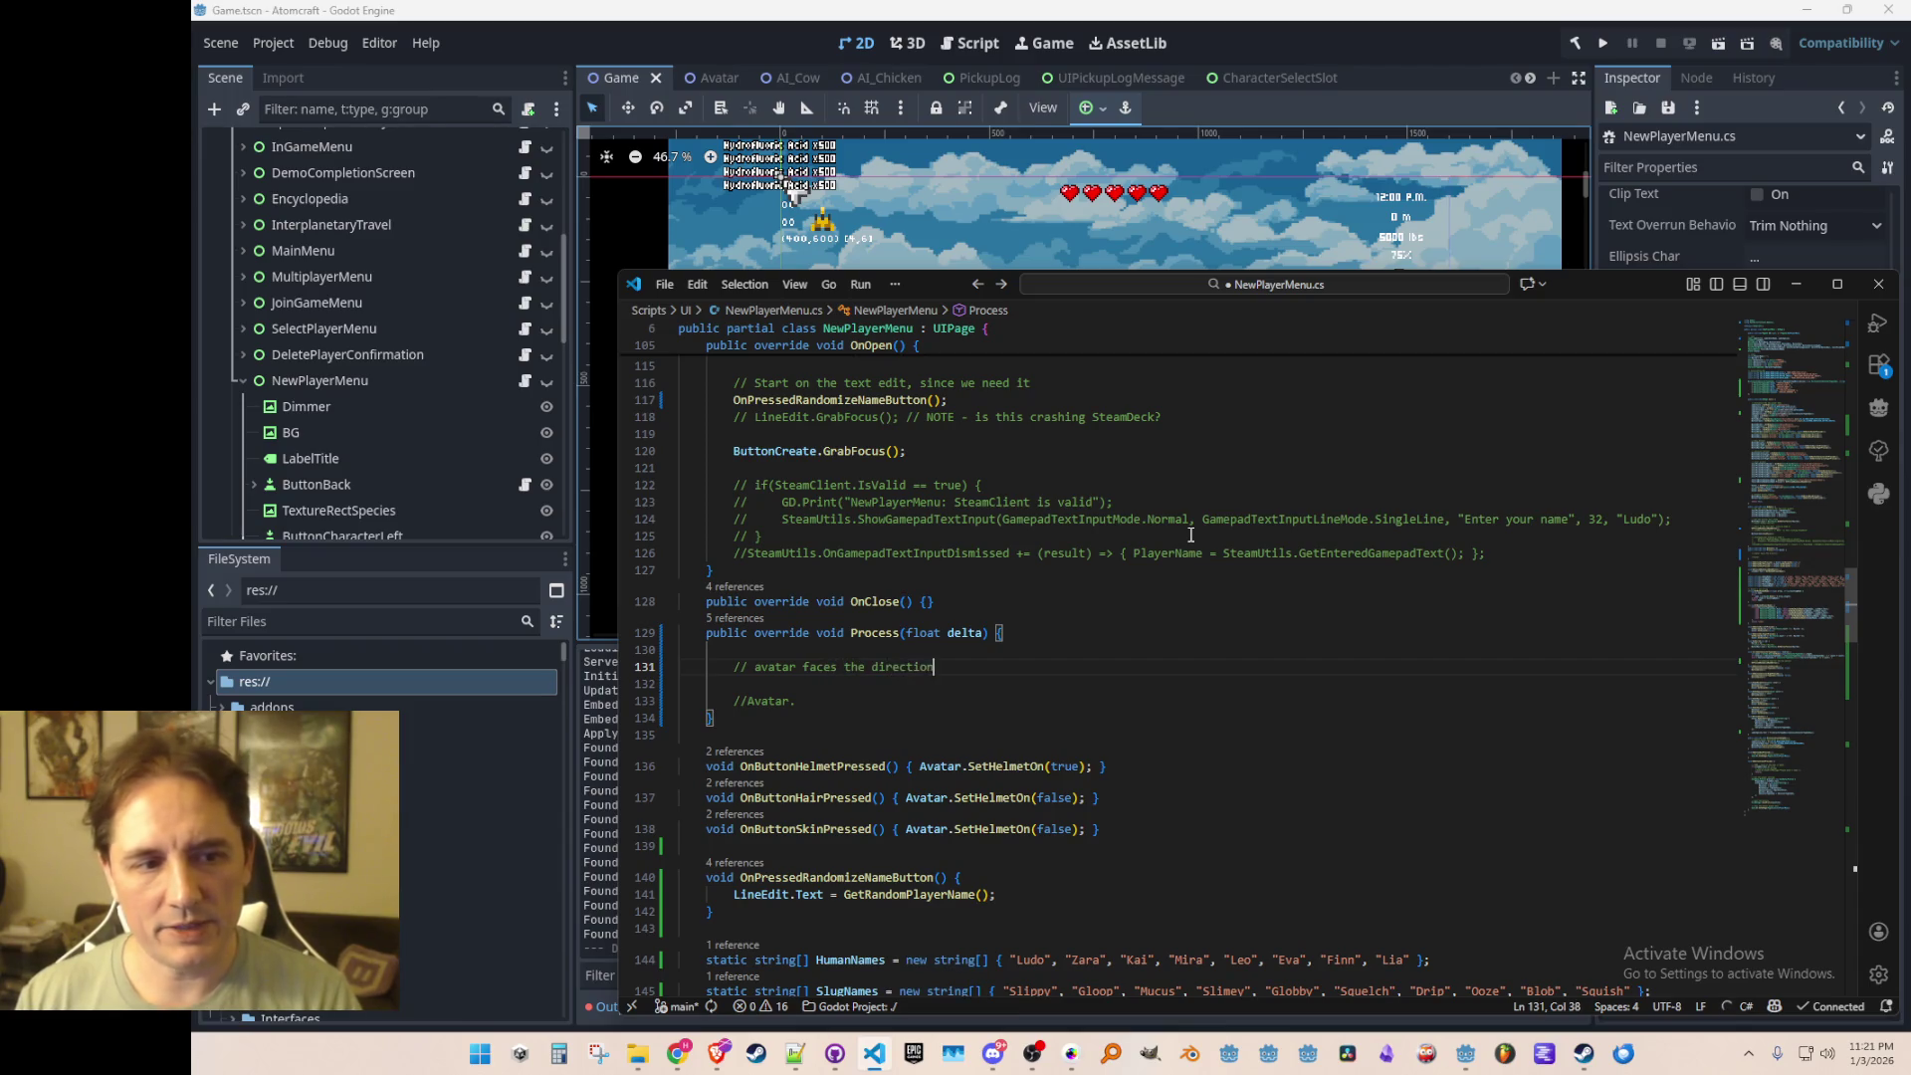
pyautogui.write(' of the cursor relati')
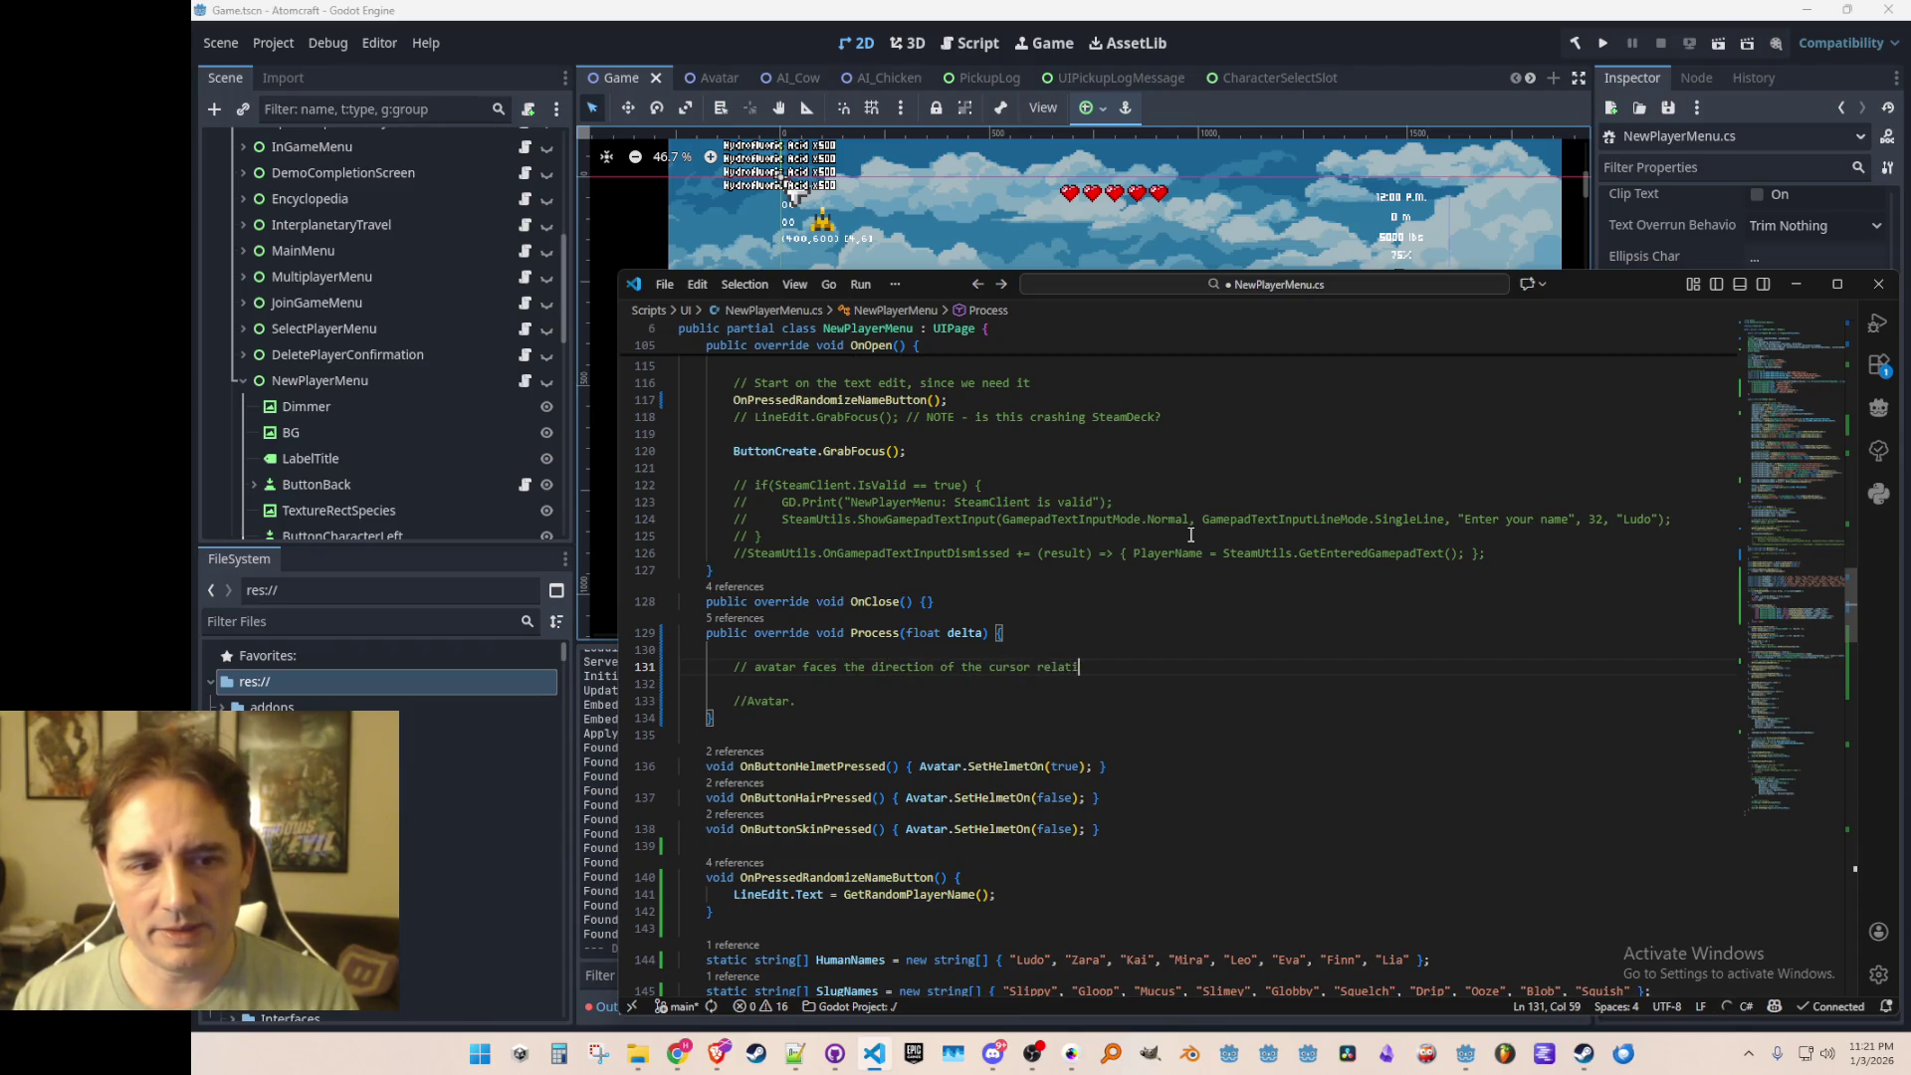
pyautogui.write('on the screen')
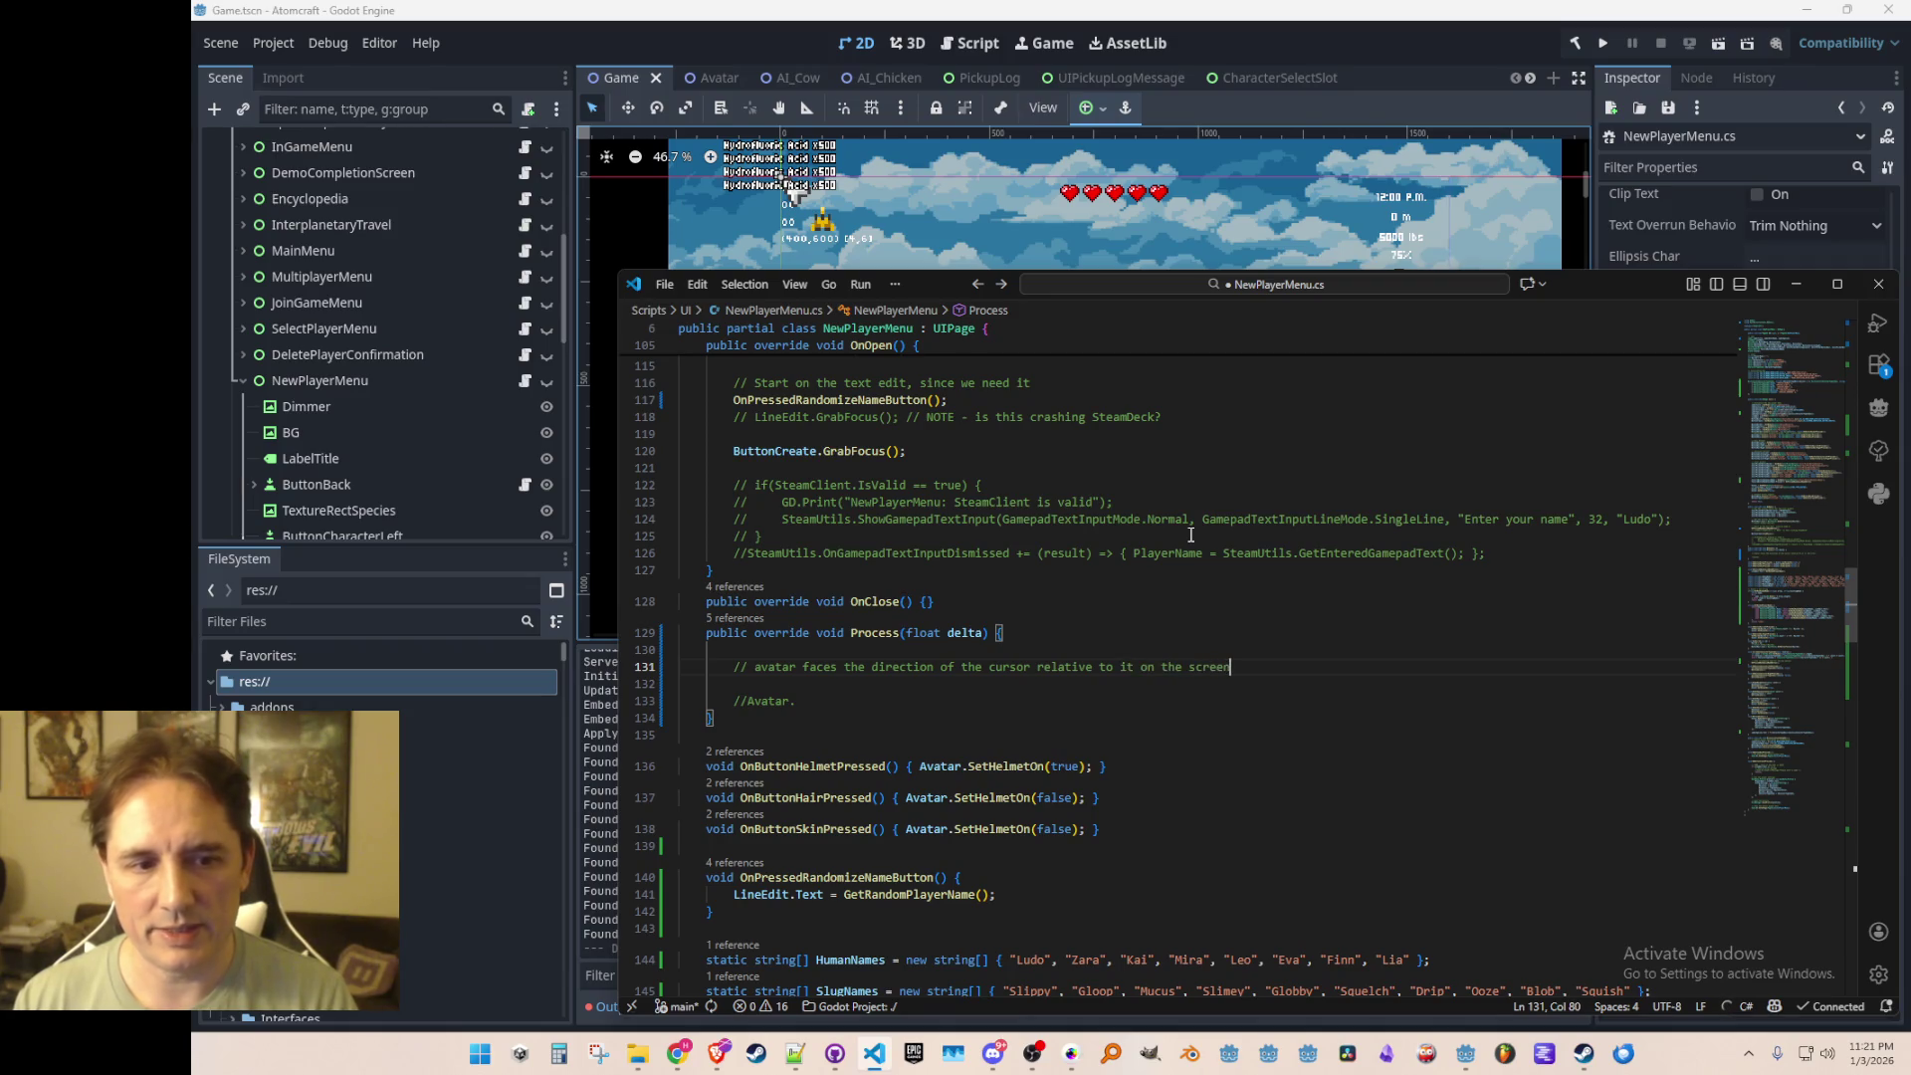
pyautogui.press('Return')
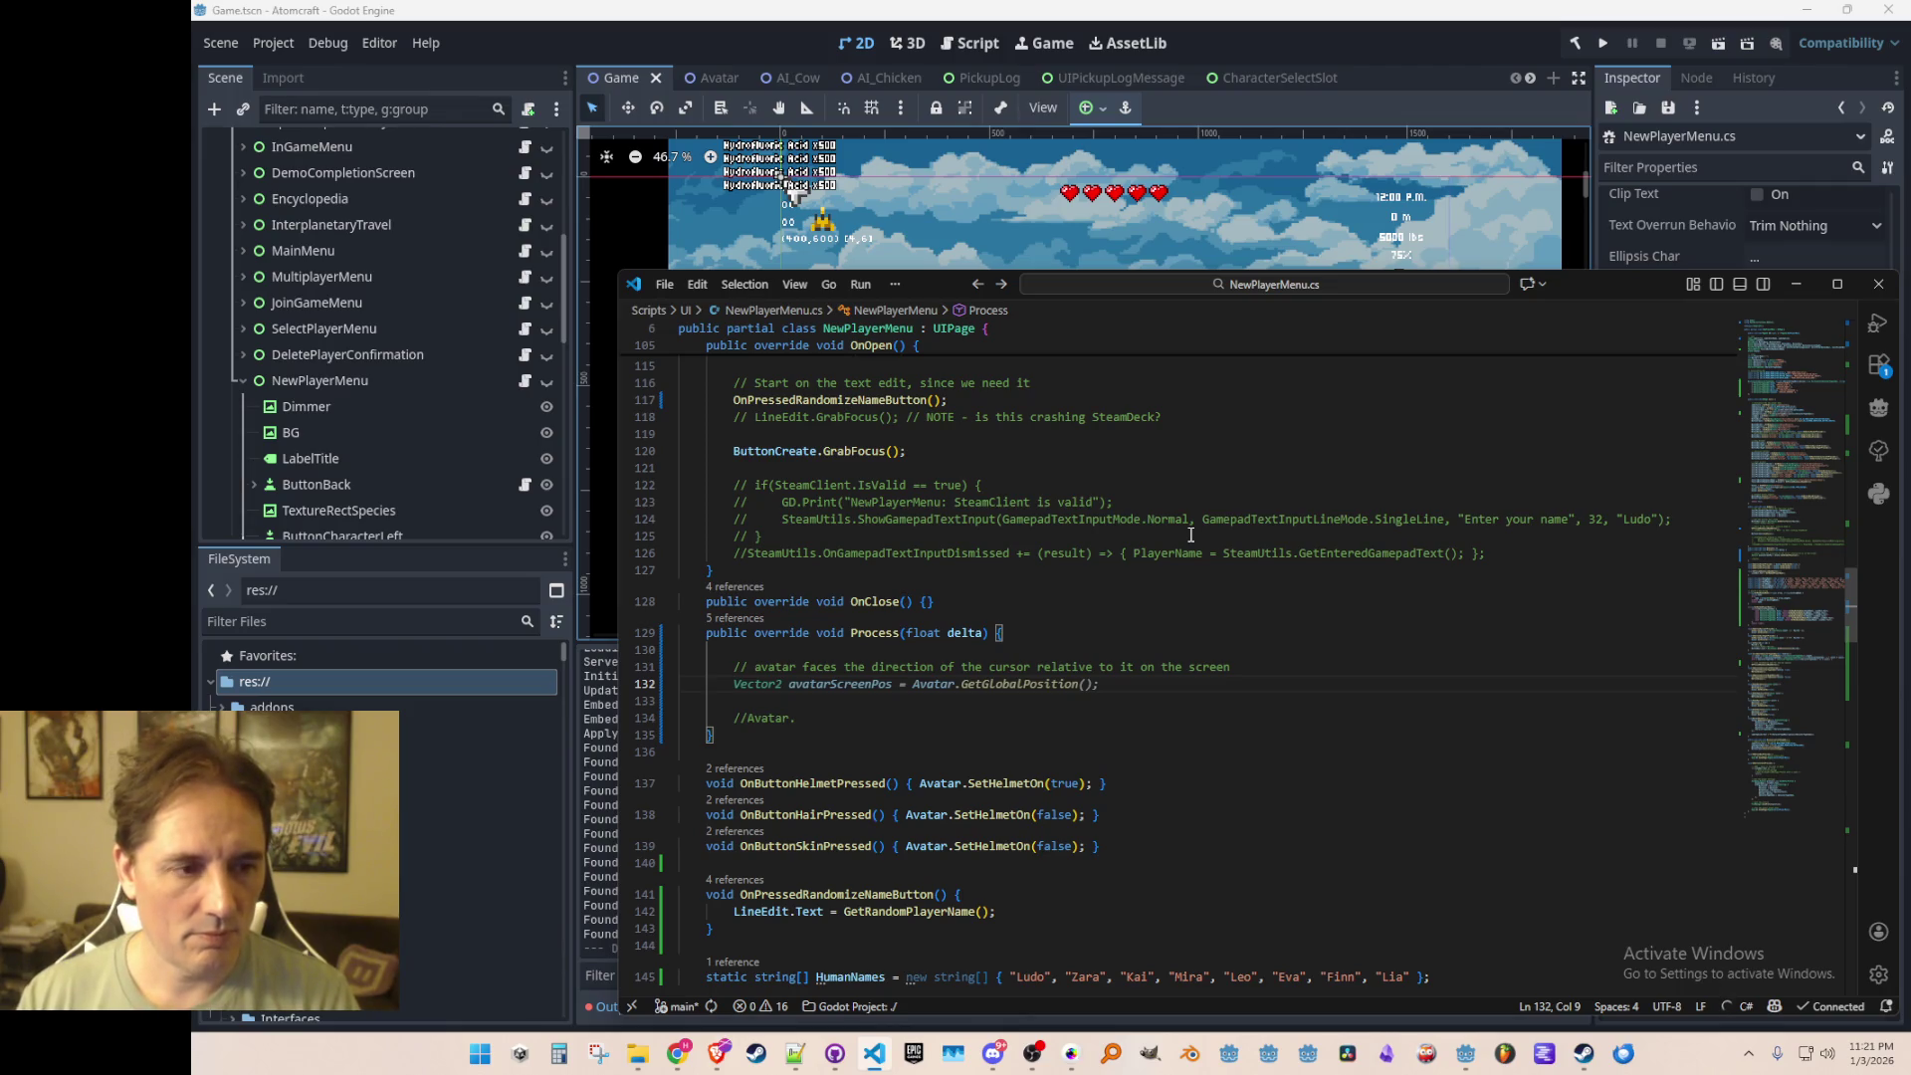
pyautogui.press('Tab')
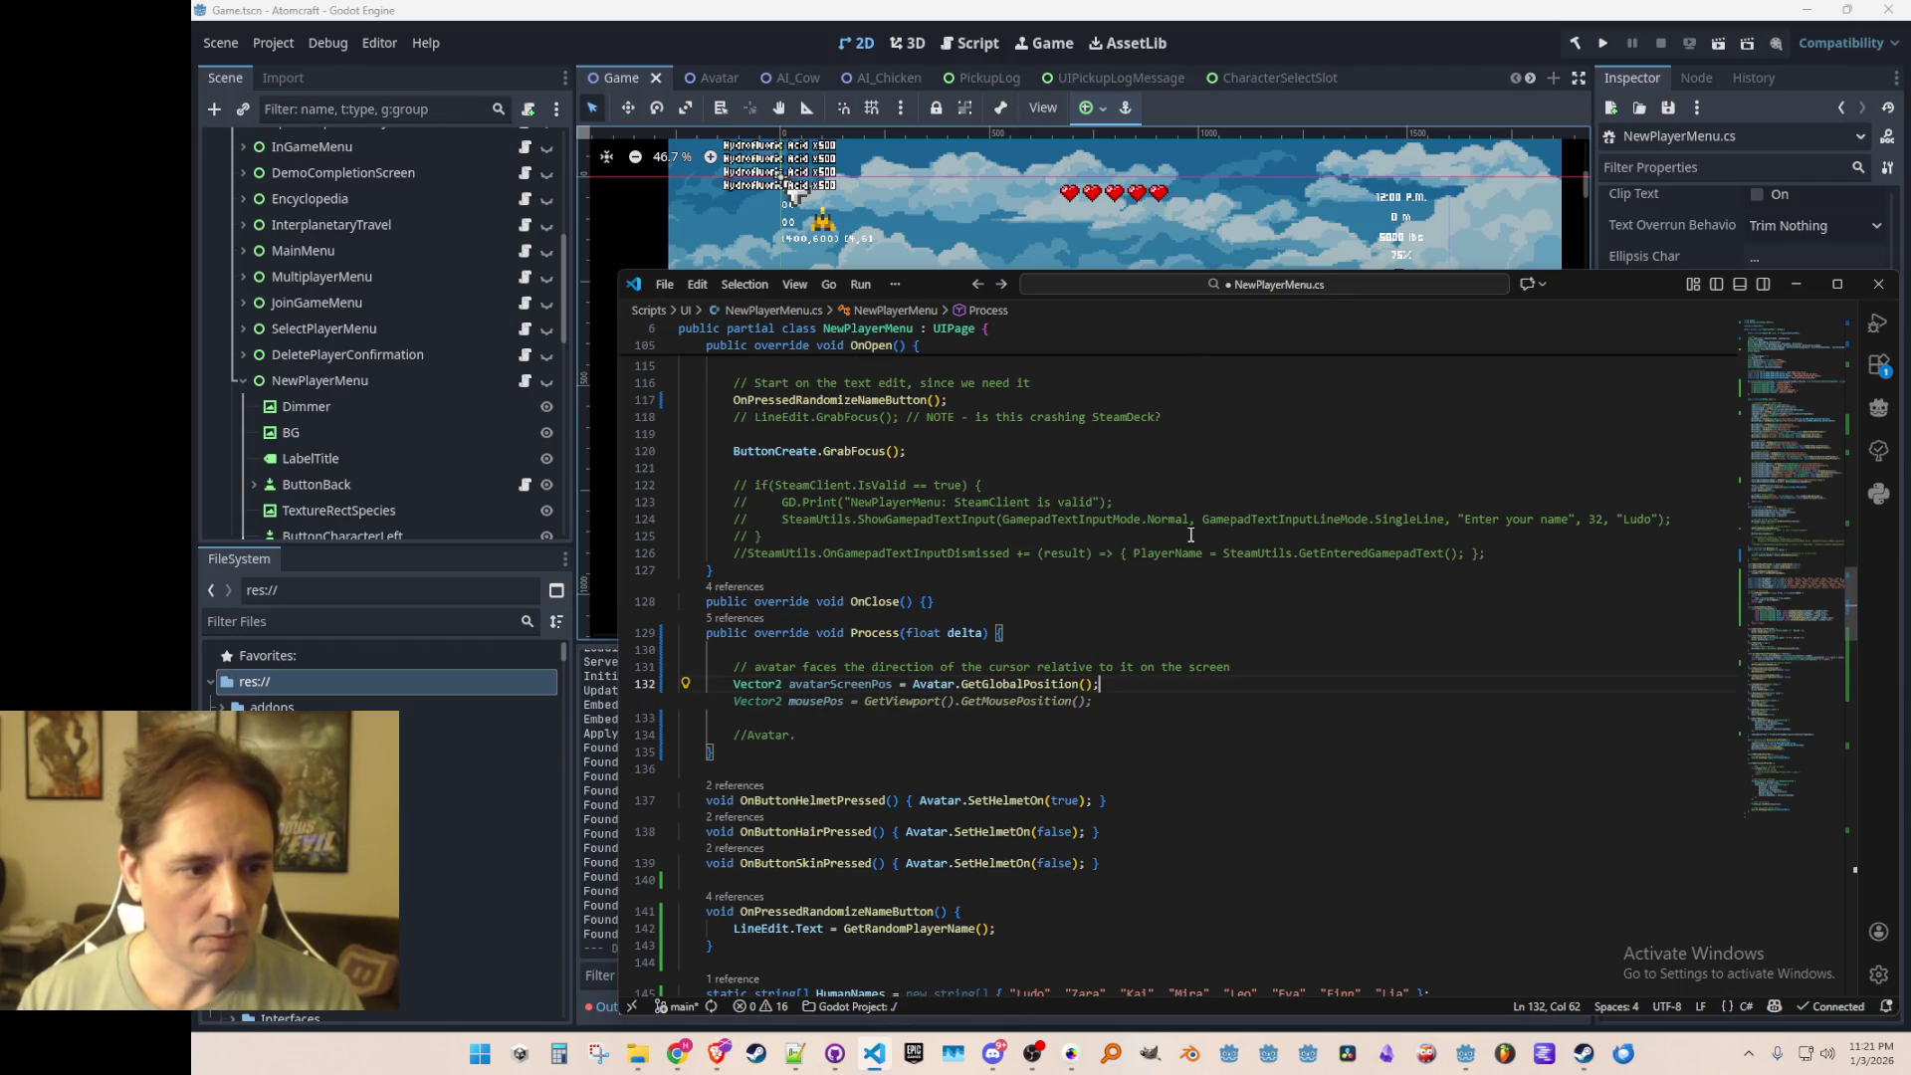
pyautogui.press('Tab')
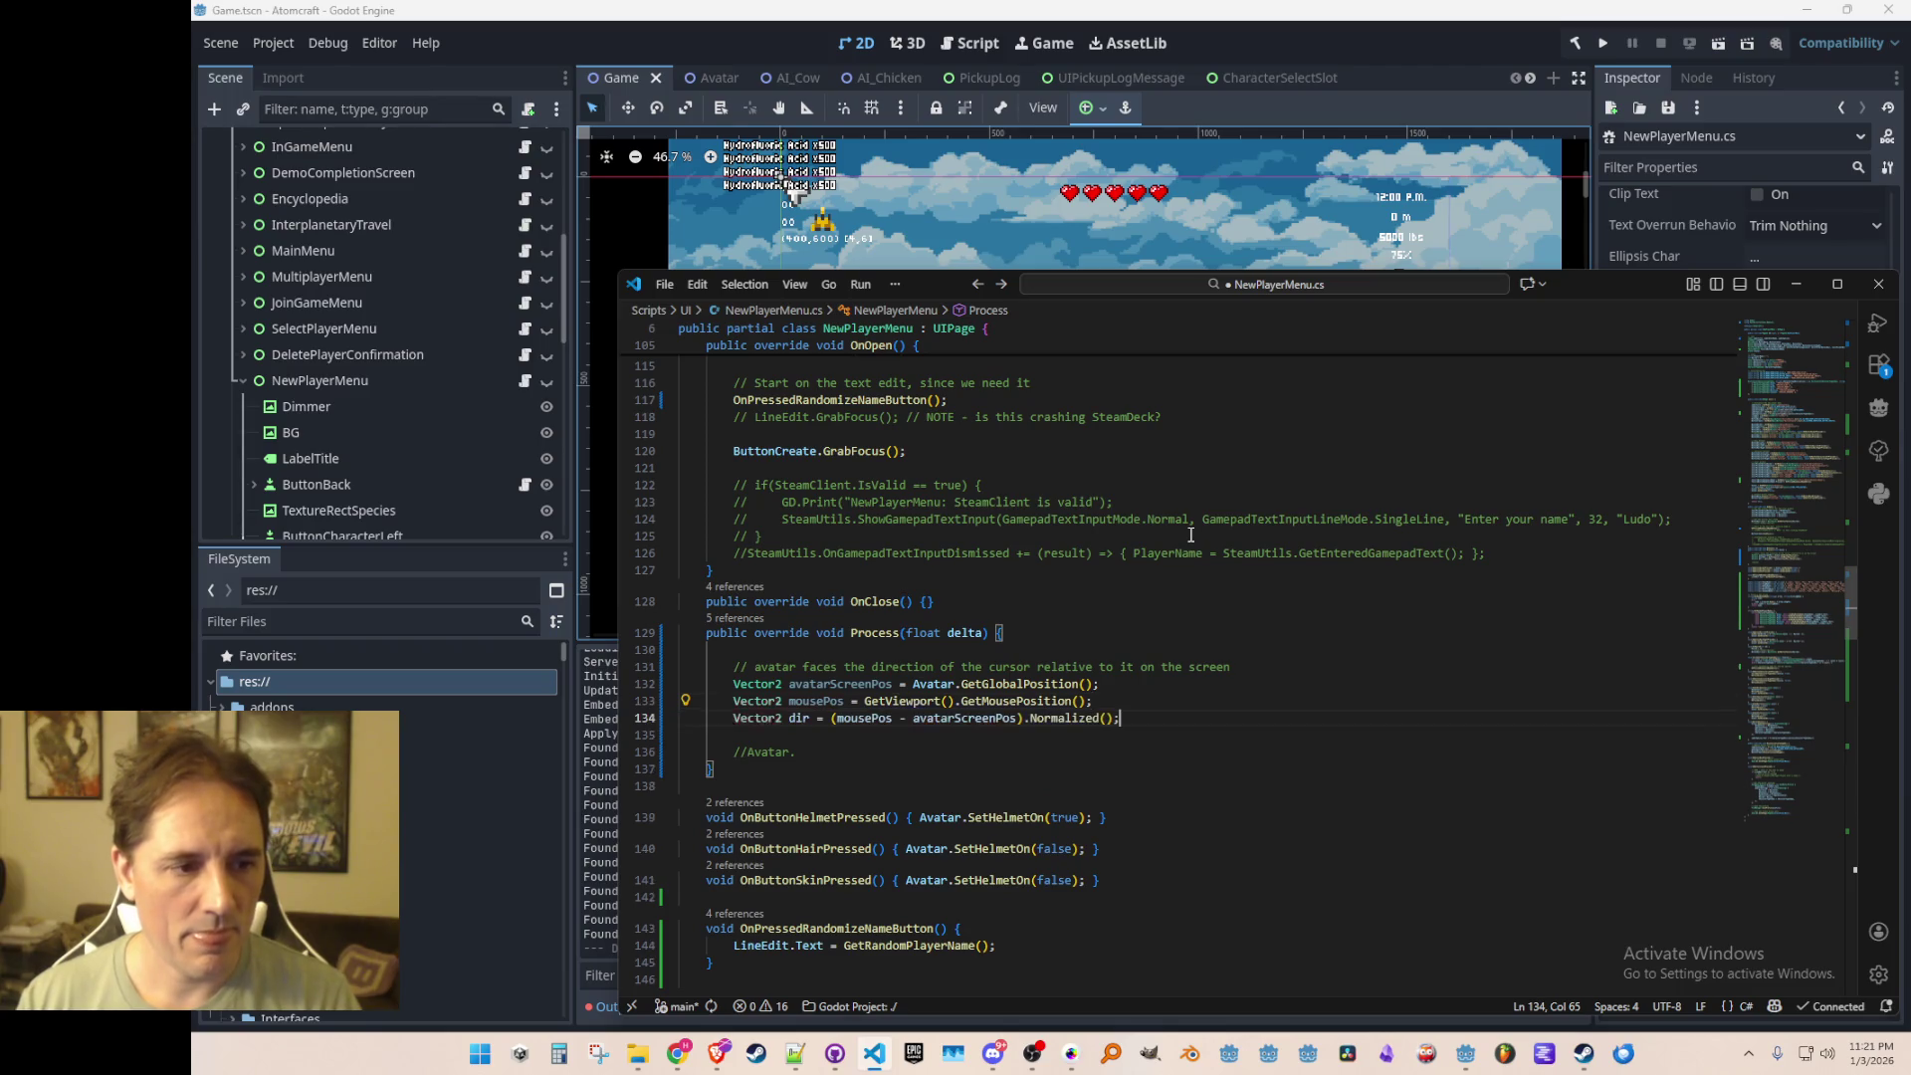
pyautogui.press('Tab')
# Step: Declare eightWayDirection = Utils.GetEightWayDirection(dir), renaming the misspelled variable
pyautogui.press('Return')
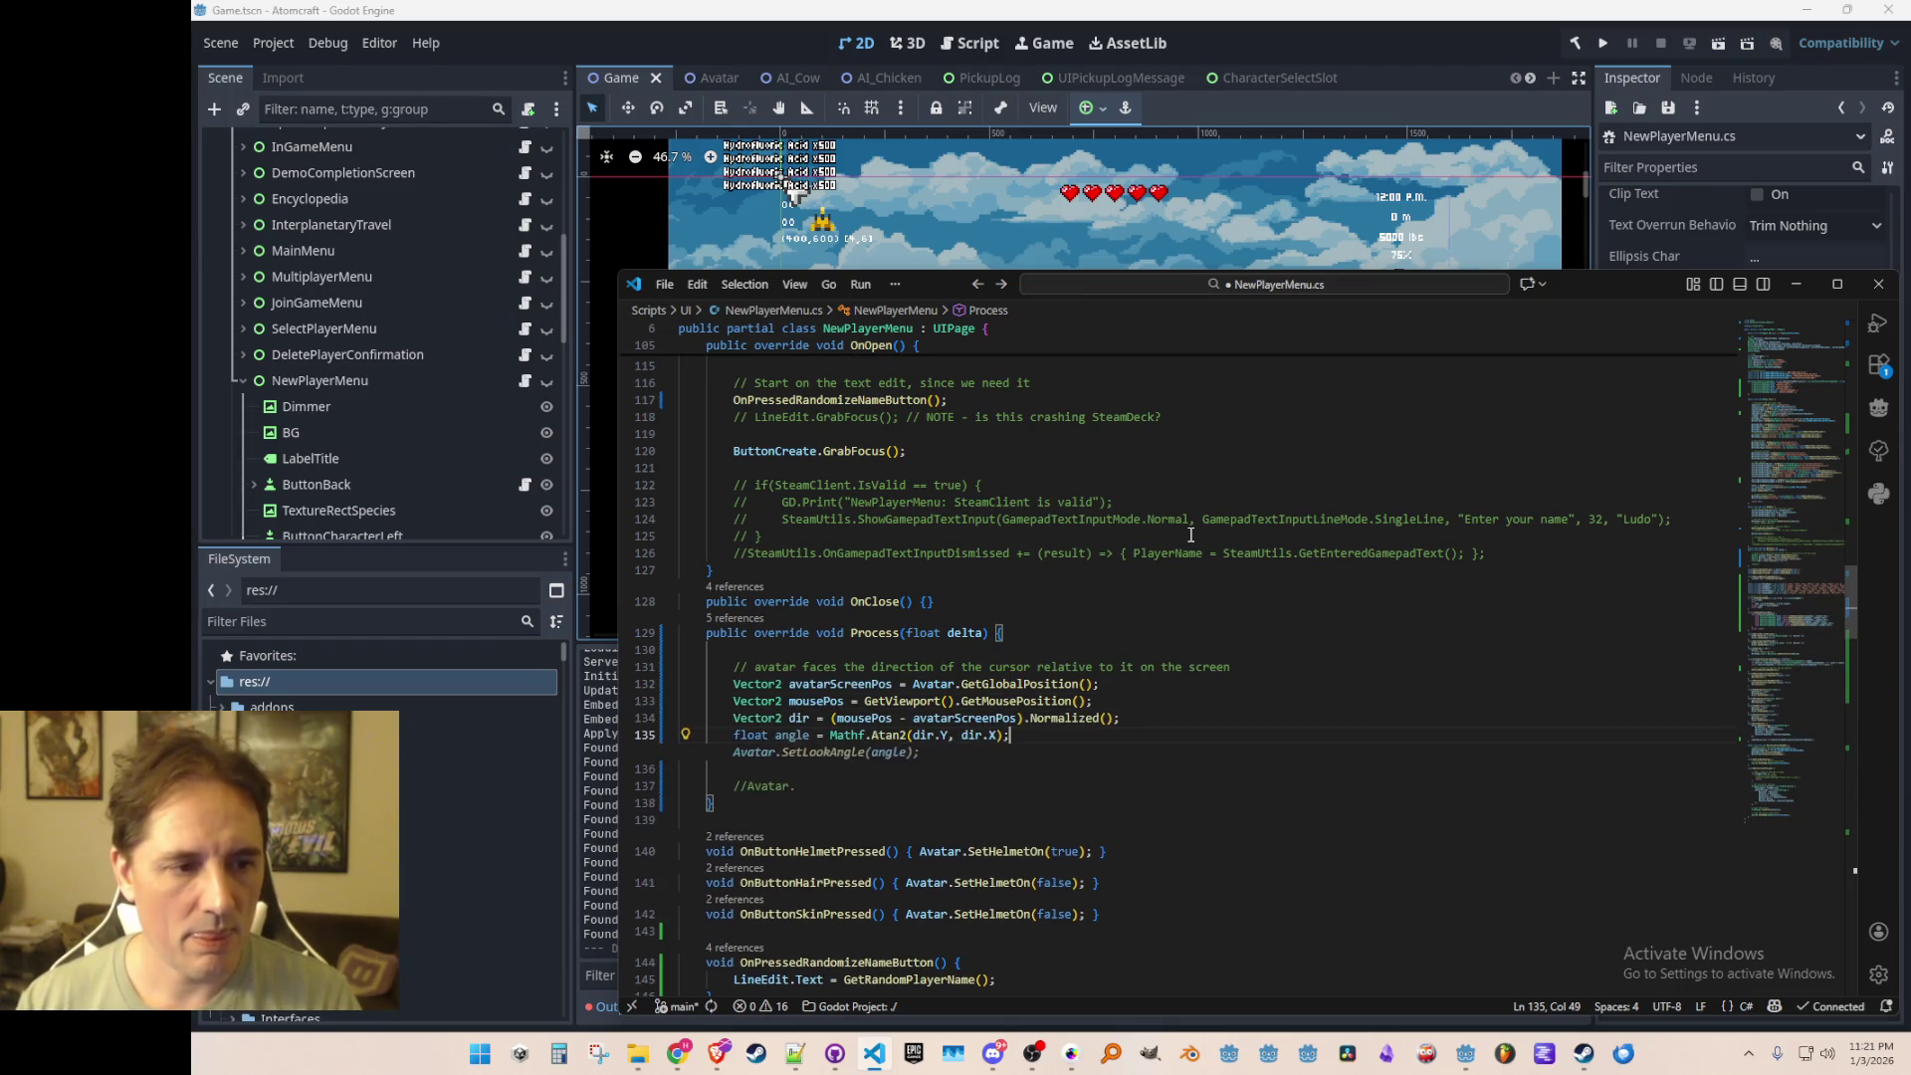
pyautogui.write('Utils.')
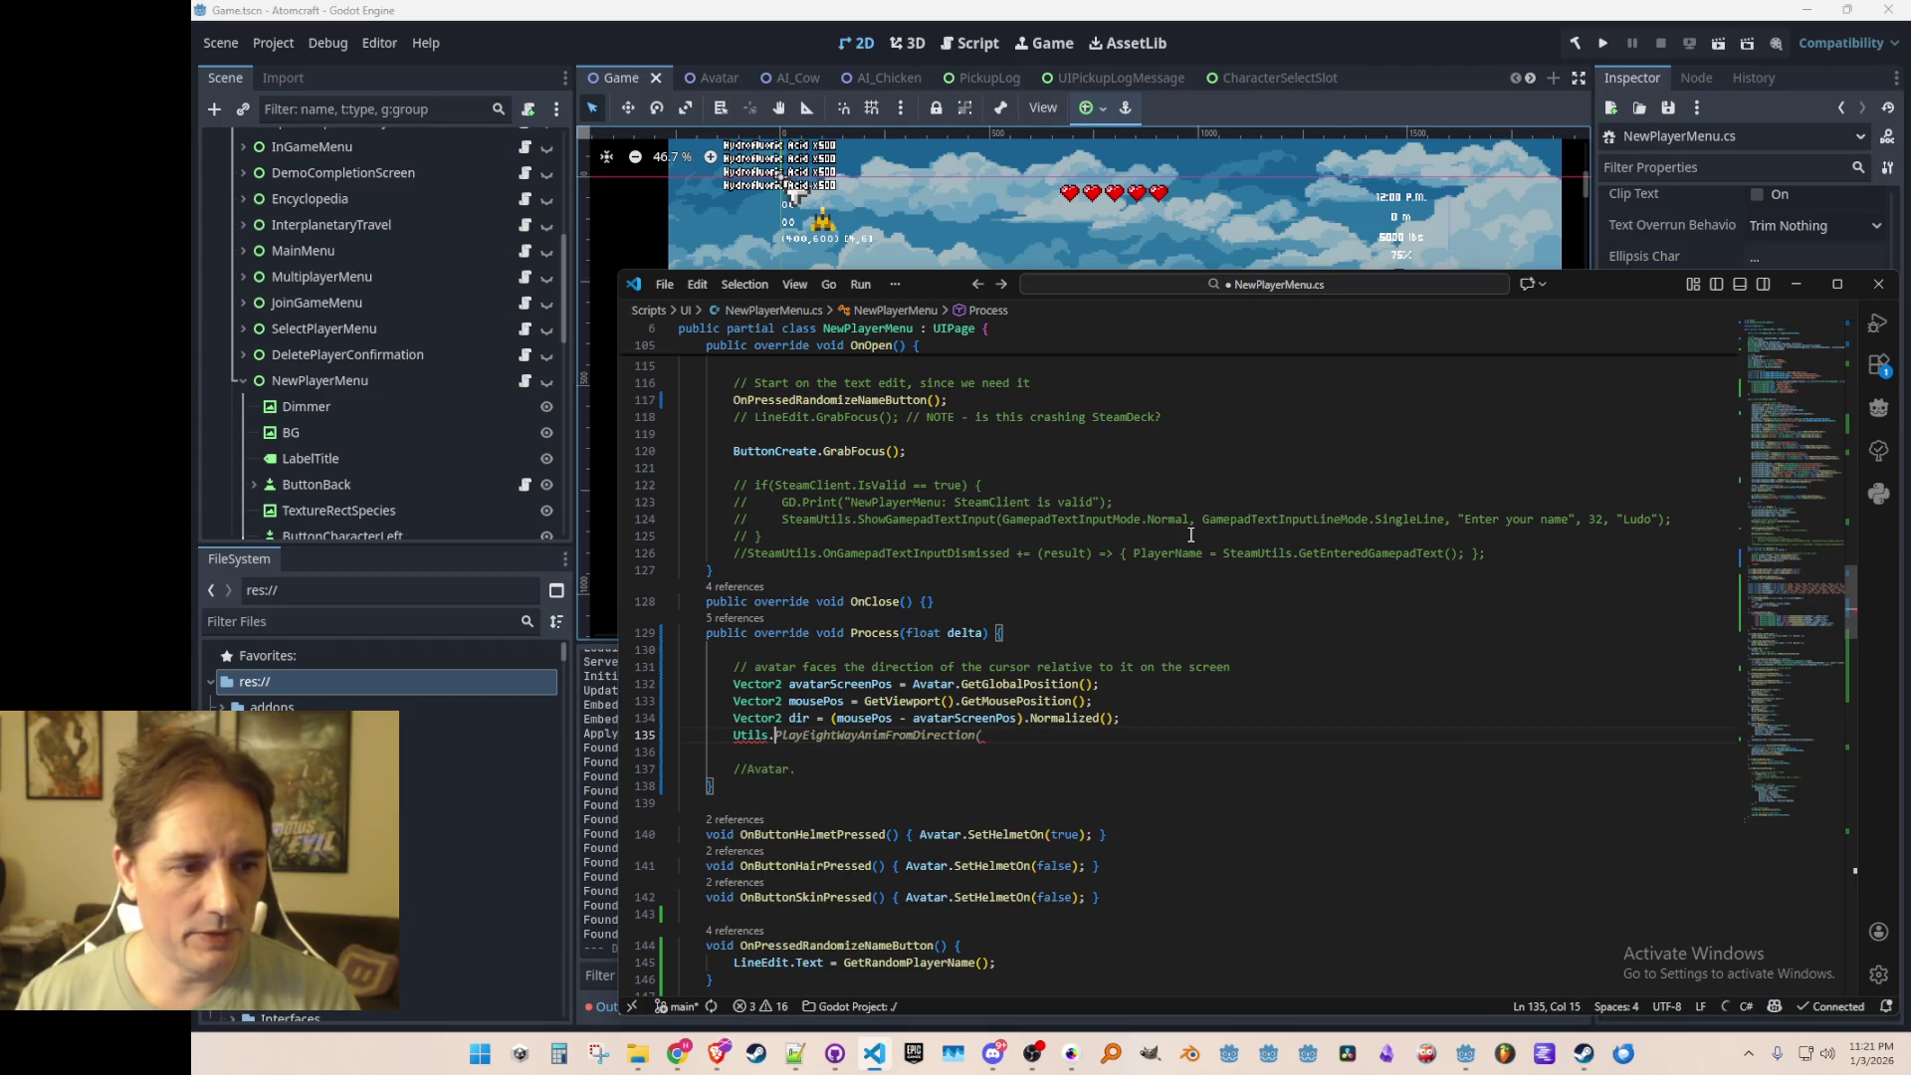
pyautogui.write('GetEigh')
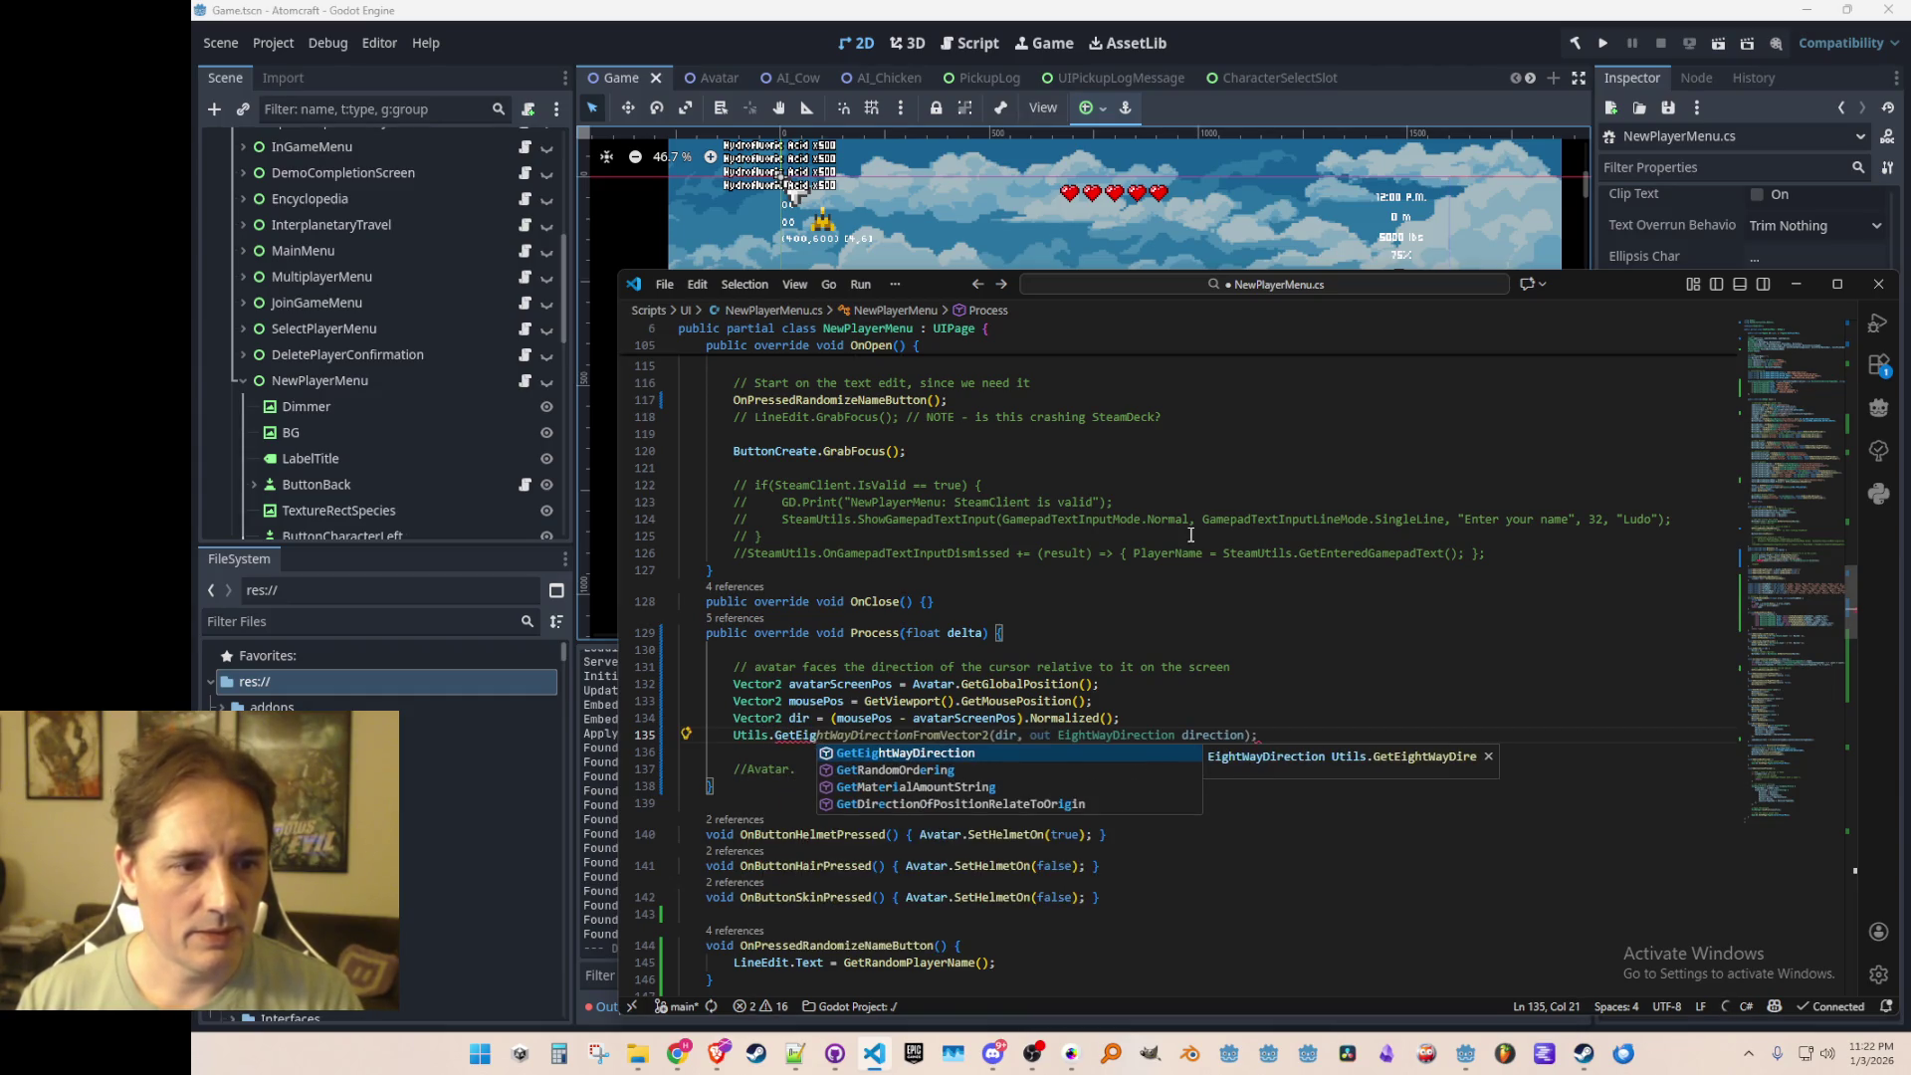
pyautogui.write('tWayDirection(')
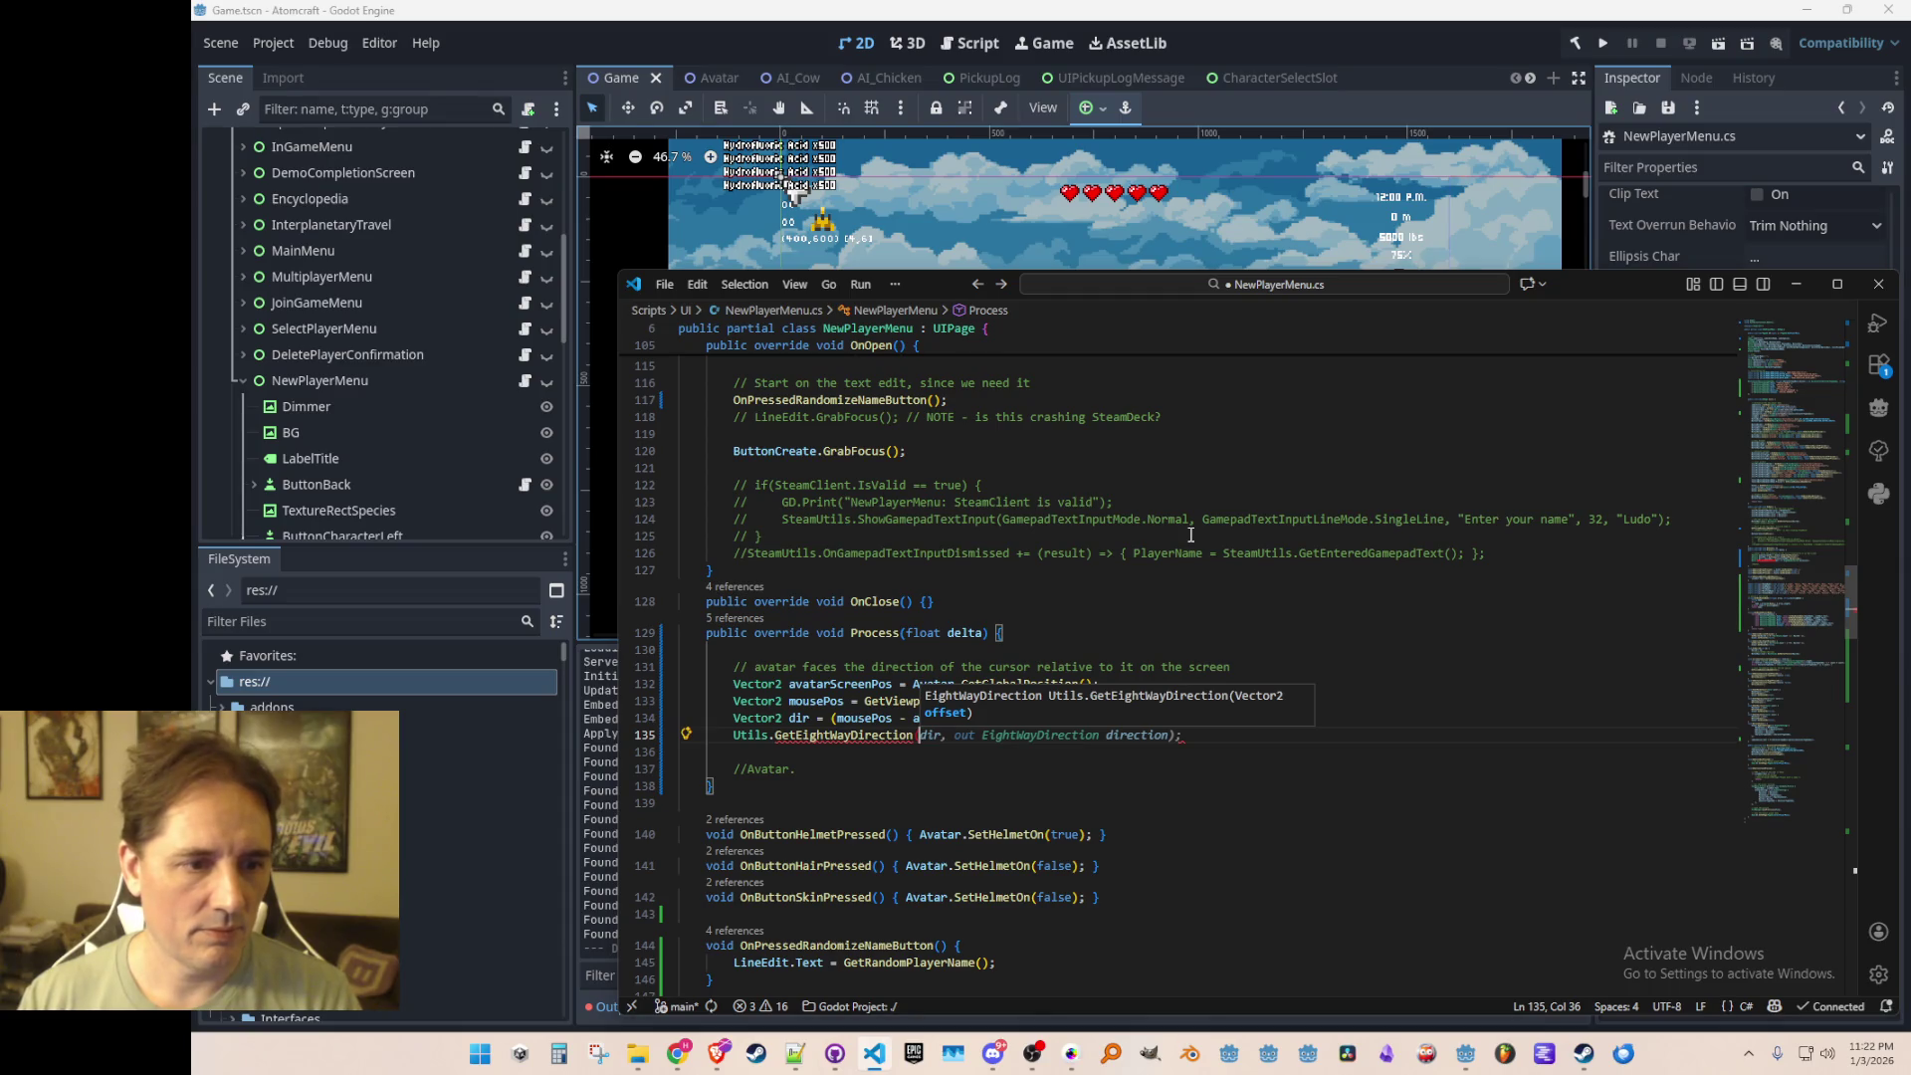
pyautogui.press('Escape')
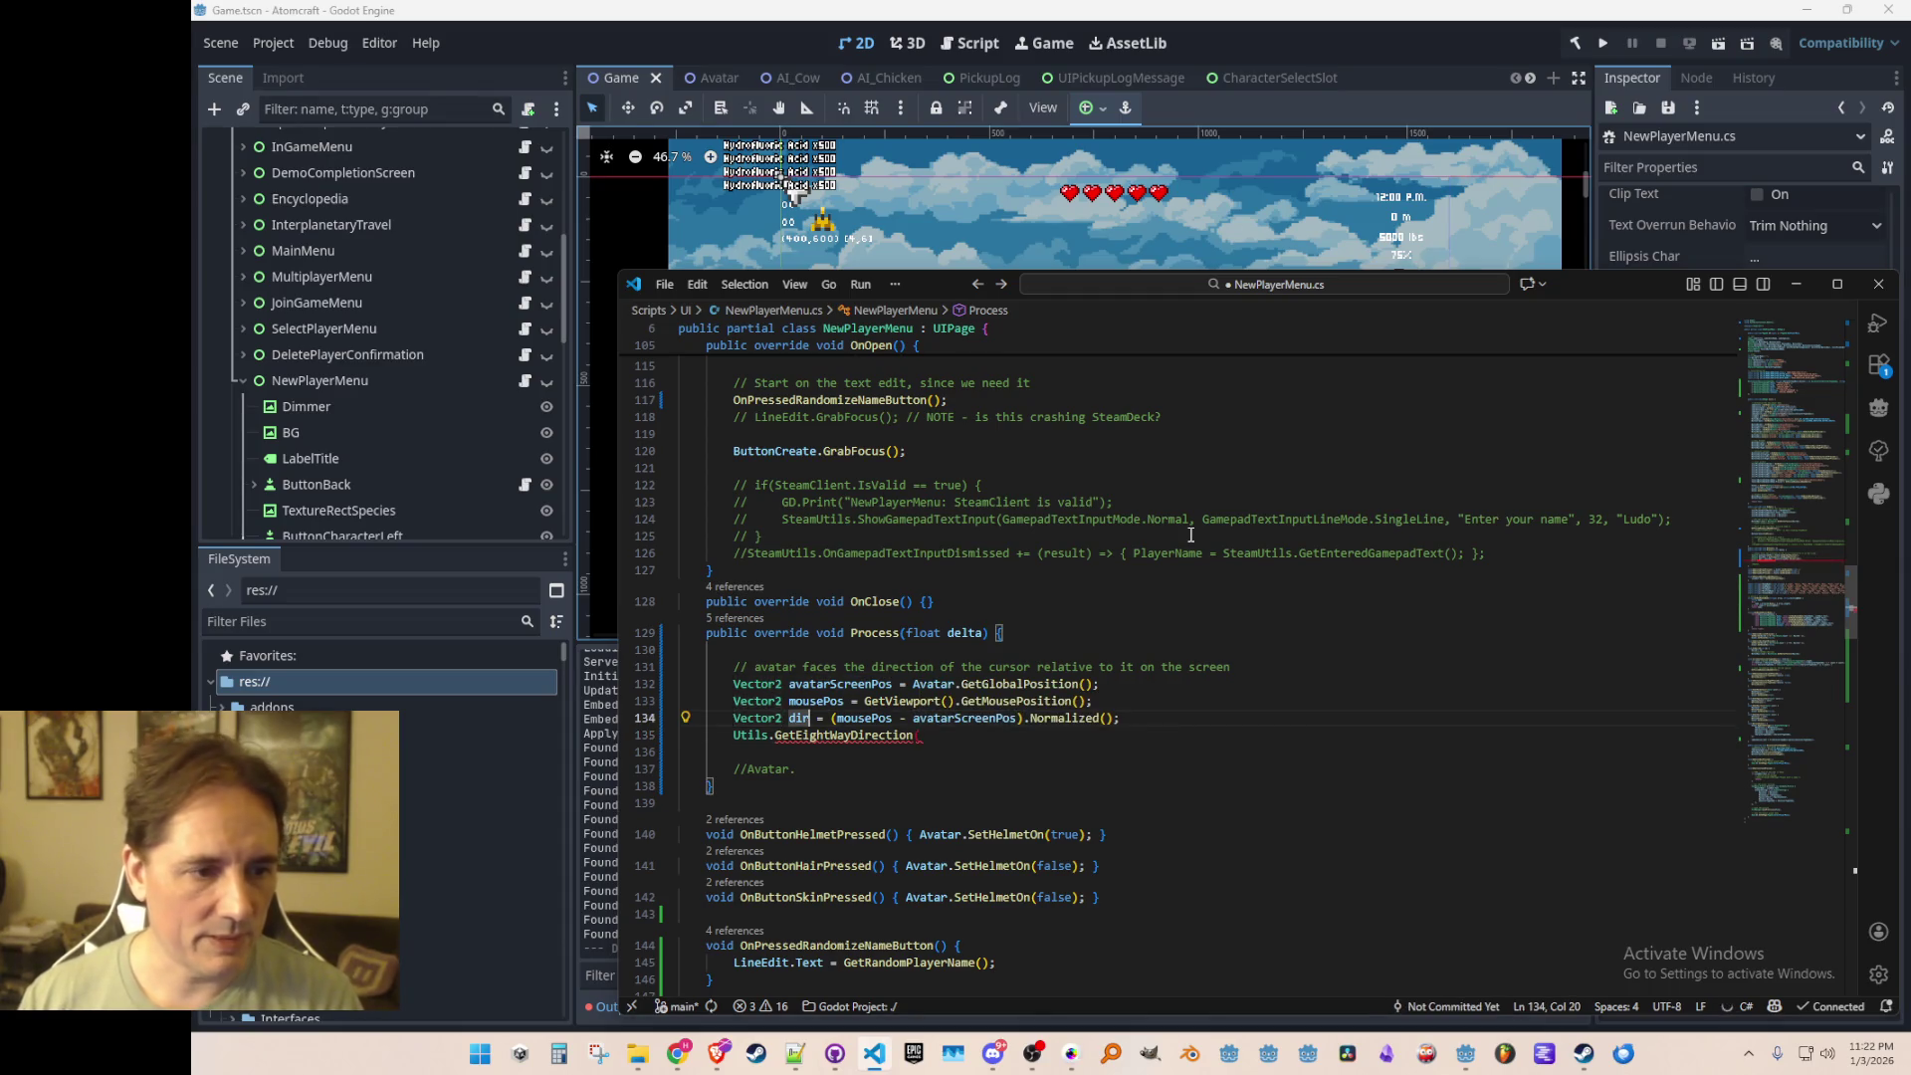
pyautogui.write('dir);')
pyautogui.press('Home')
pyautogui.write('var ')
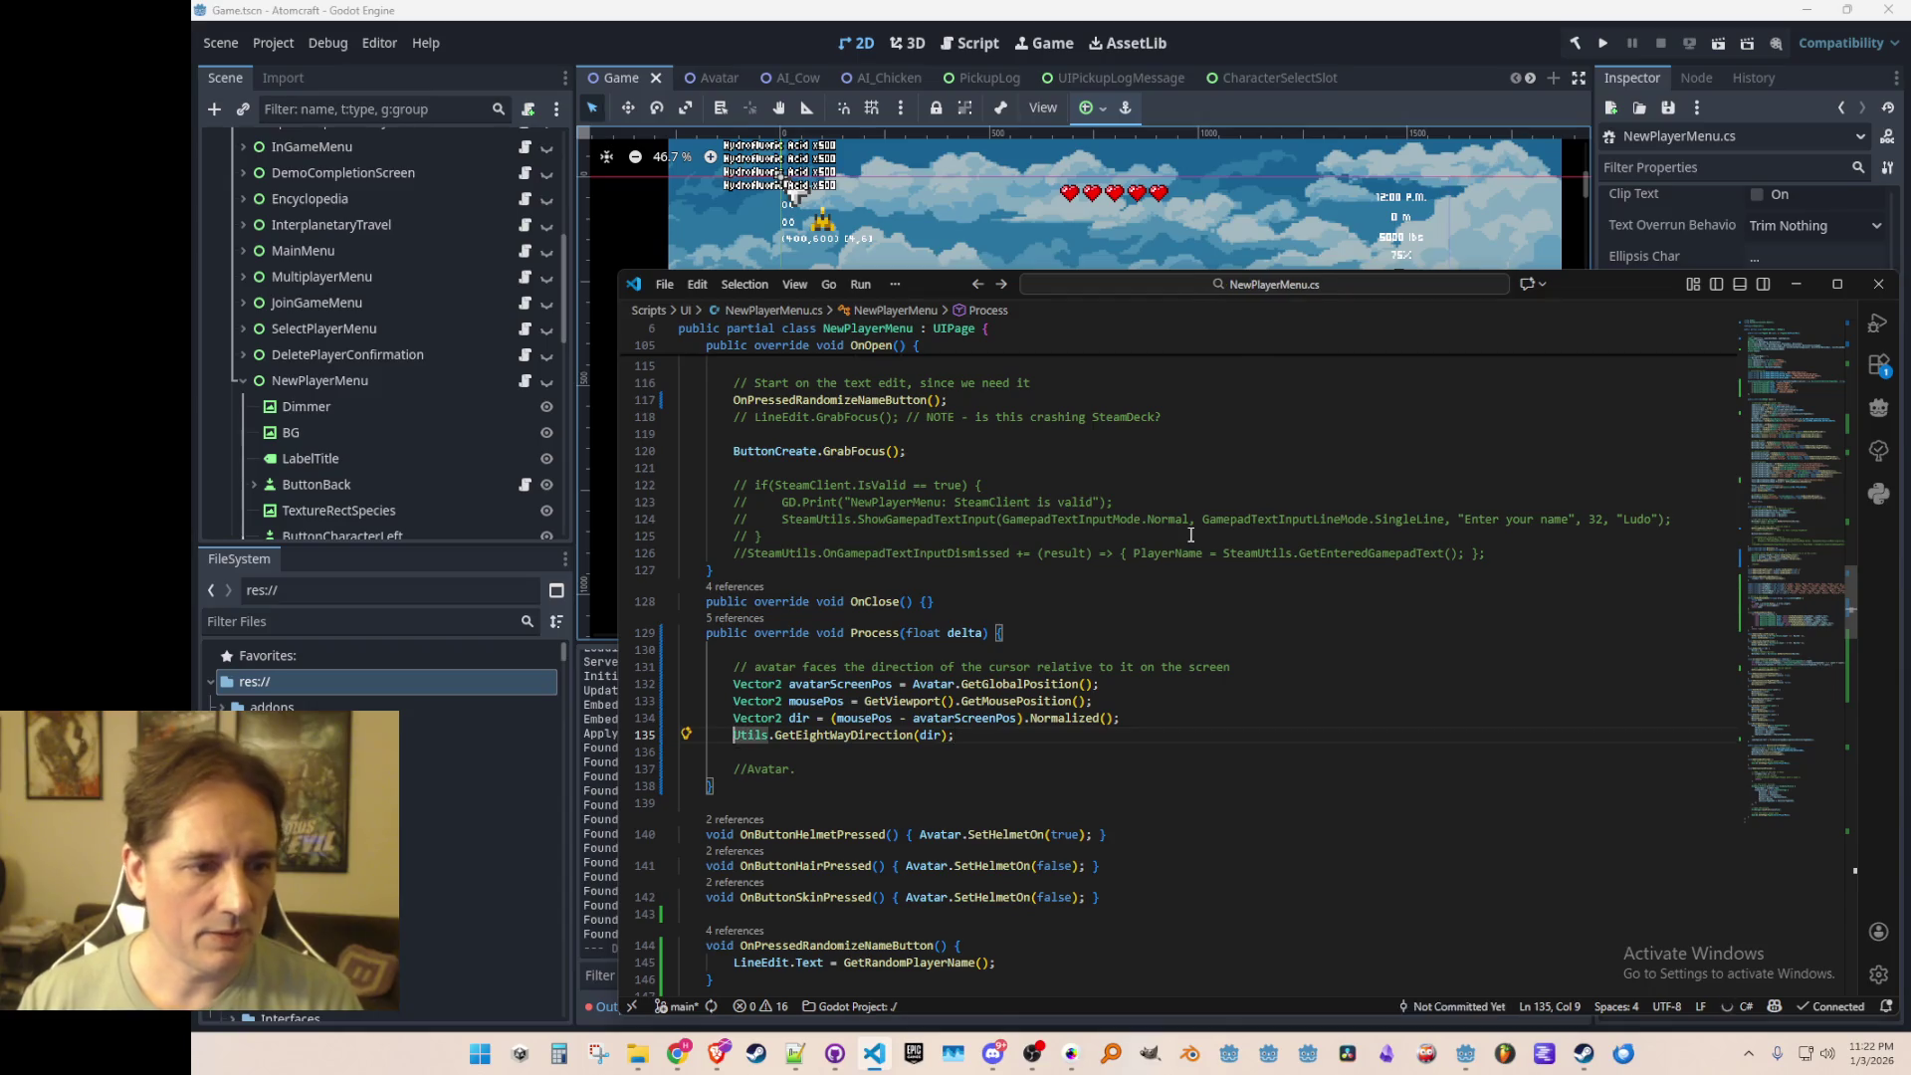
pyautogui.write('eightWatDir')
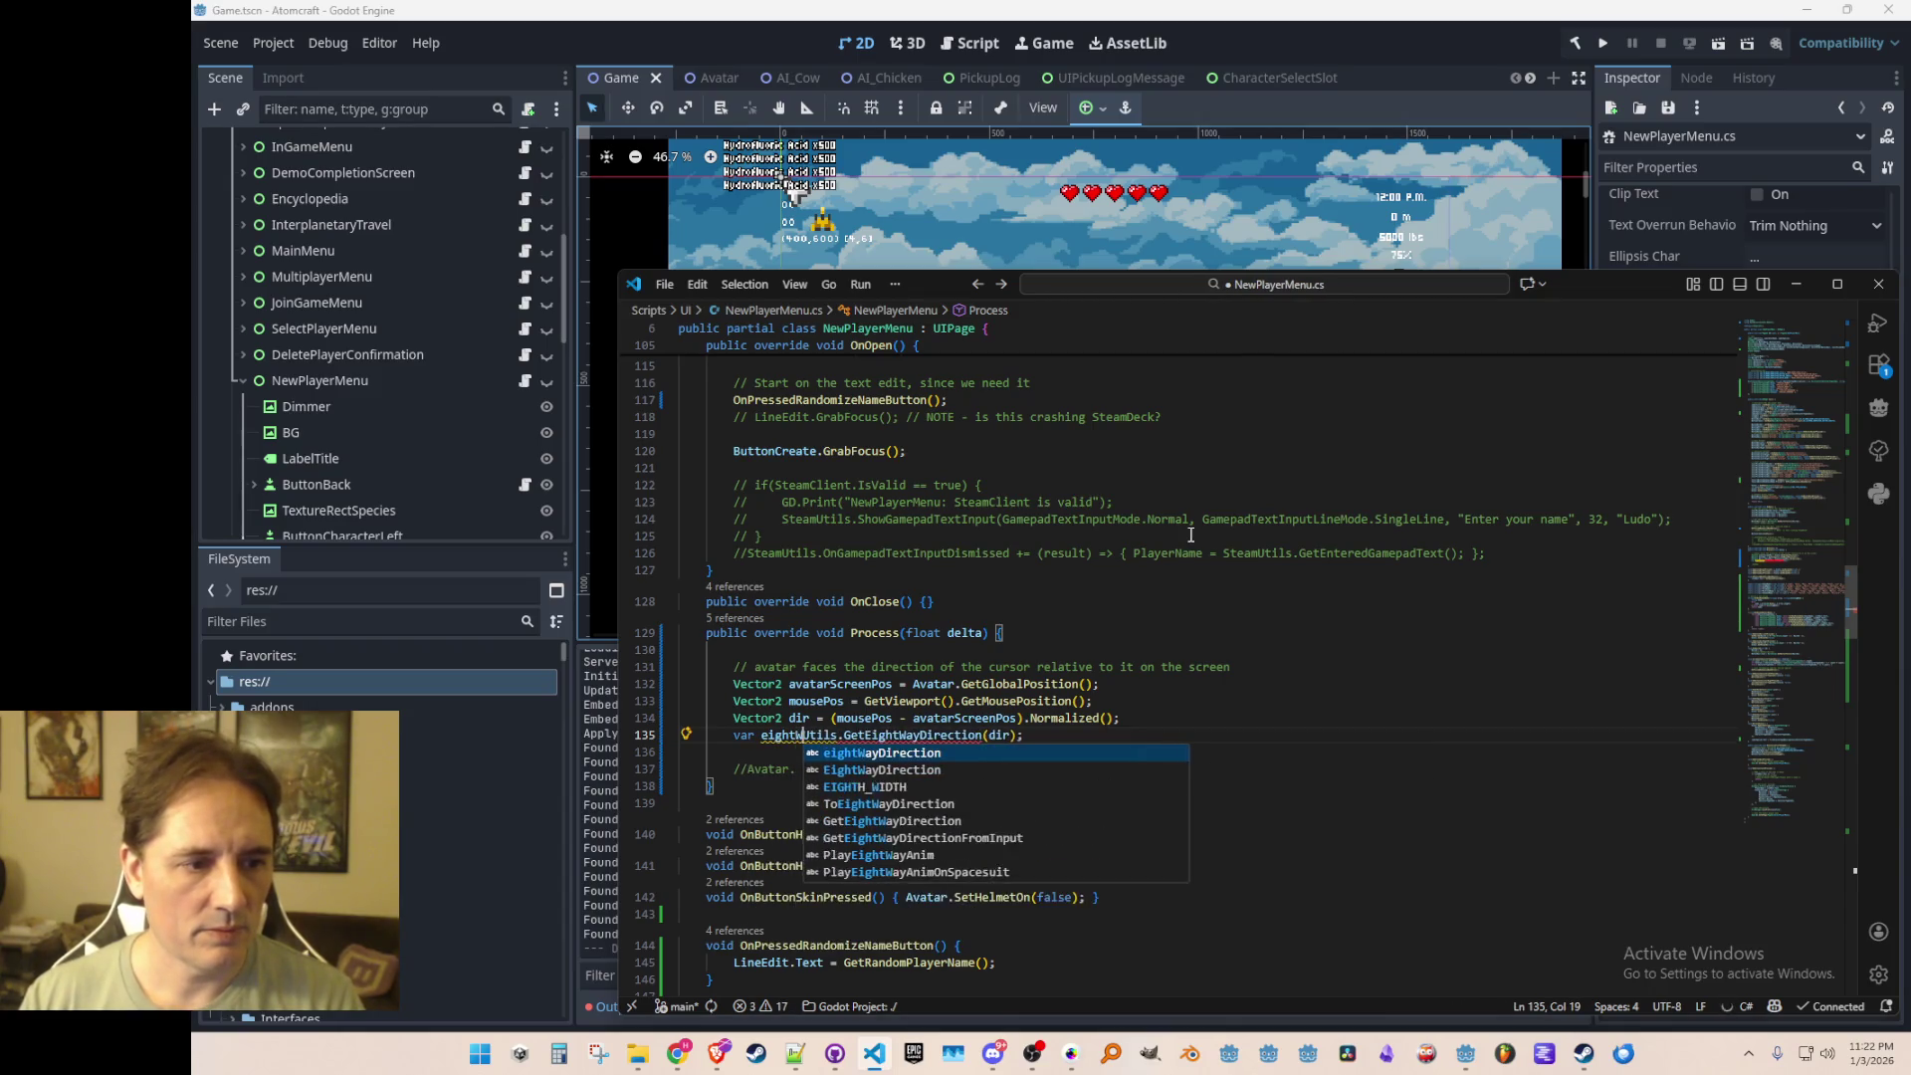
pyautogui.write('ection =')
pyautogui.press('F2')
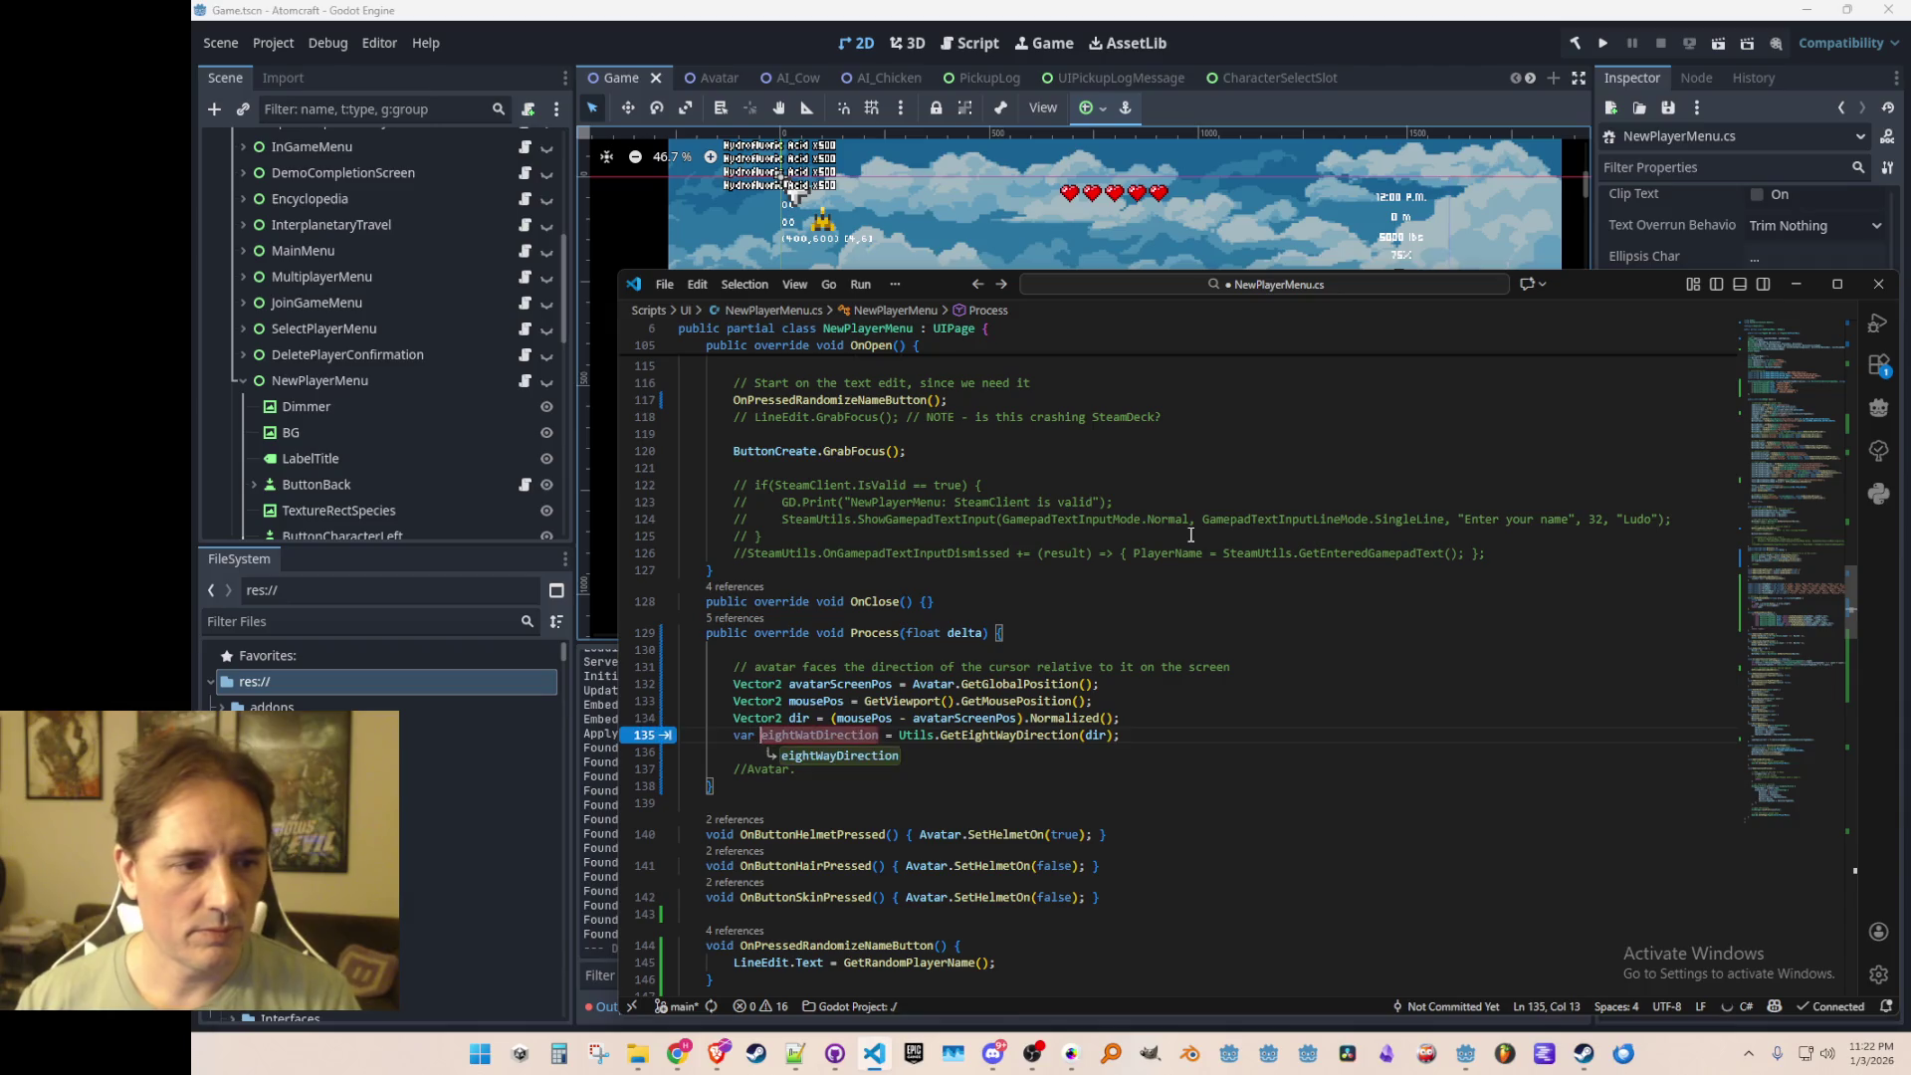
pyautogui.press('Return')
# Step: Add the suggested PlayEightWayAnim call below it as a comment
pyautogui.press('End')
pyautogui.press('Return')
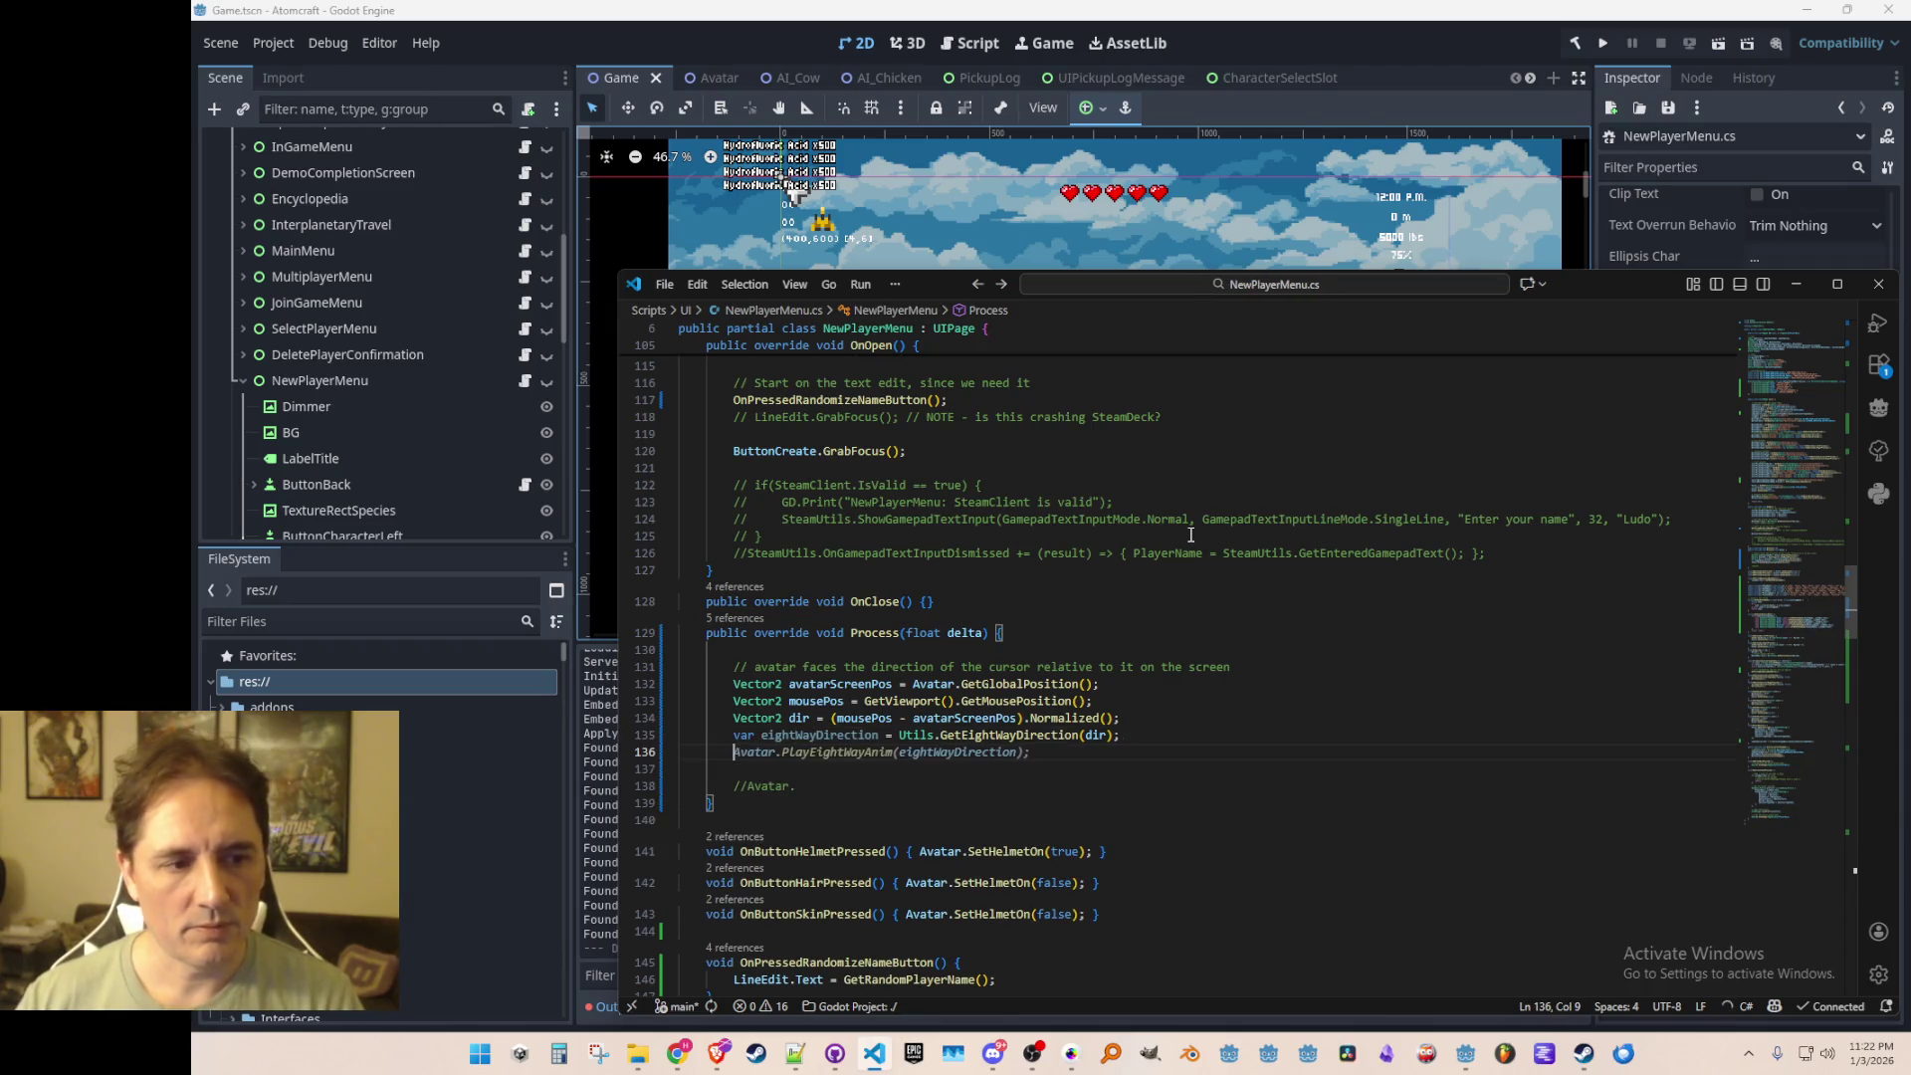
pyautogui.write('//')
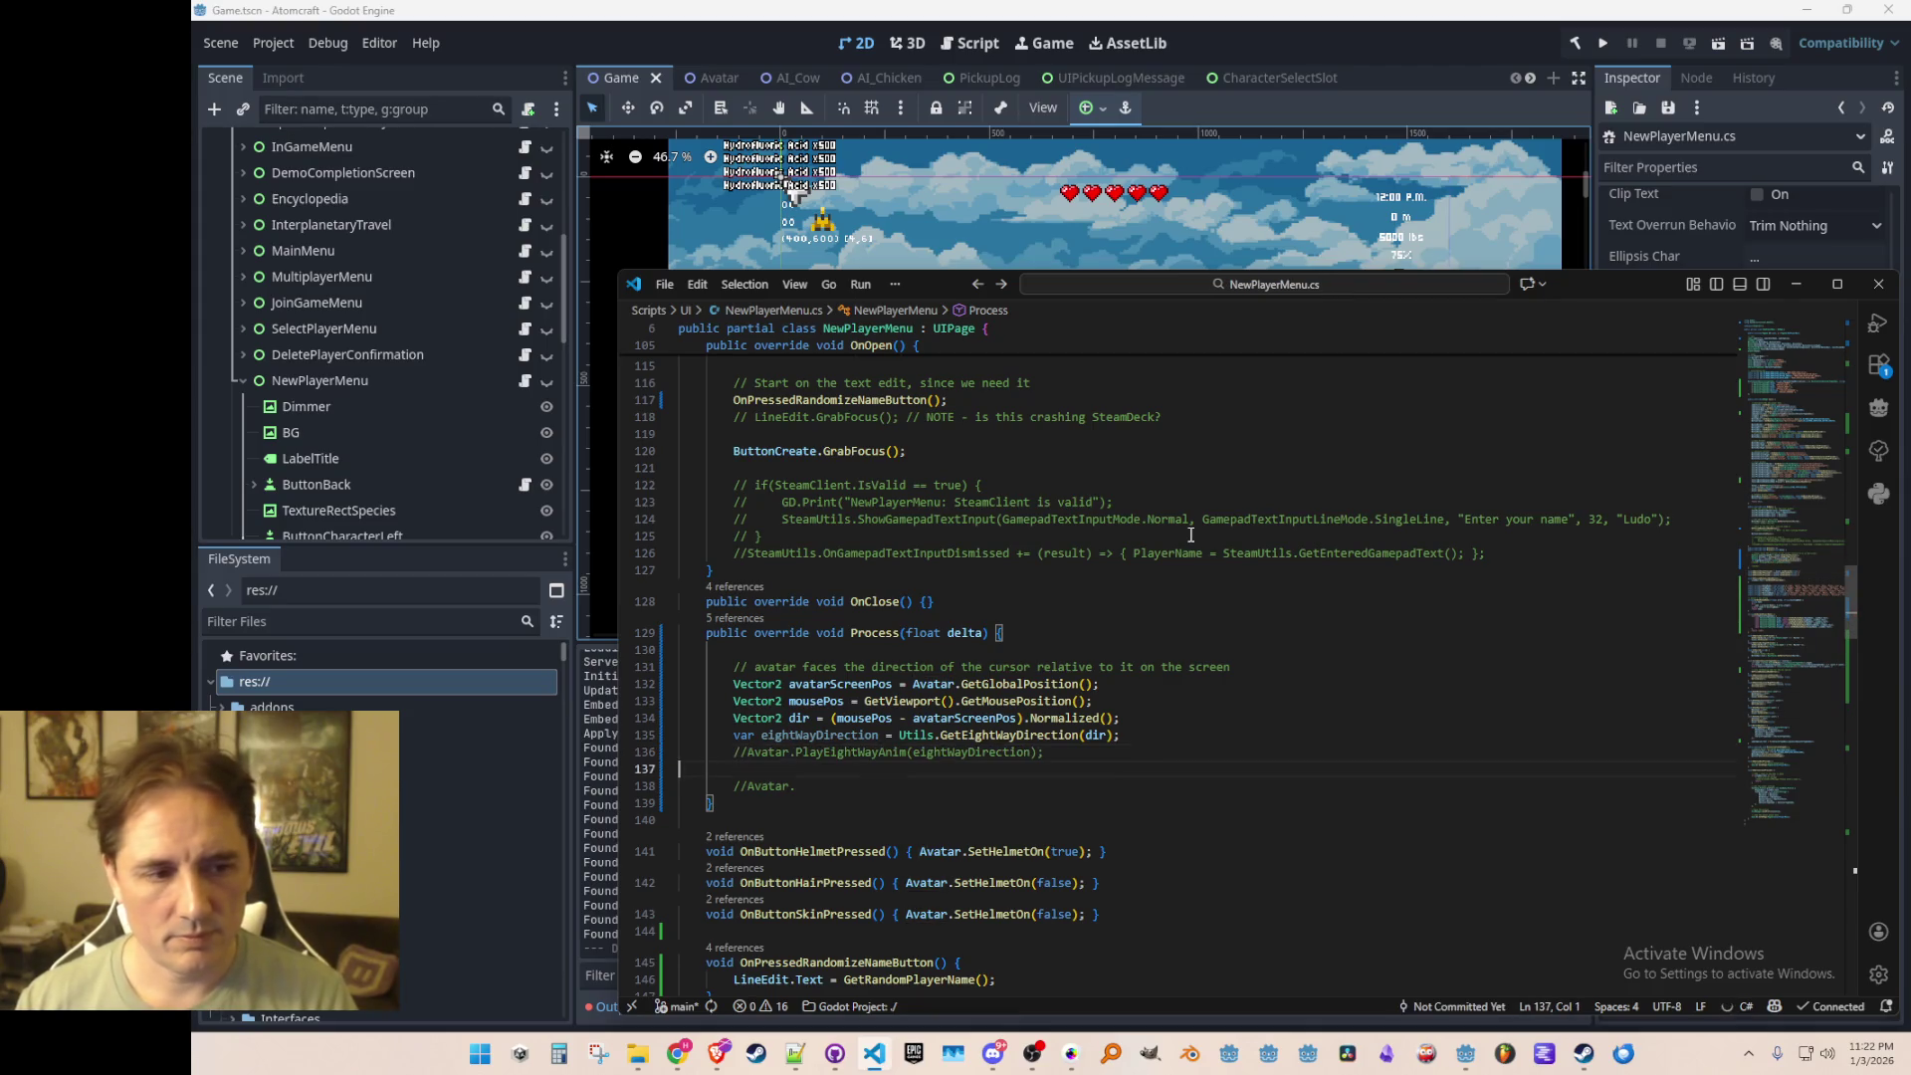
pyautogui.press('Tab')
# Step: Open Avatar.cs through the quick file search
pyautogui.hotkey('ctrl', 'p')
pyautogui.write('AVatar')
pyautogui.press('Return')
pyautogui.hotkey('ctrl', 'f')
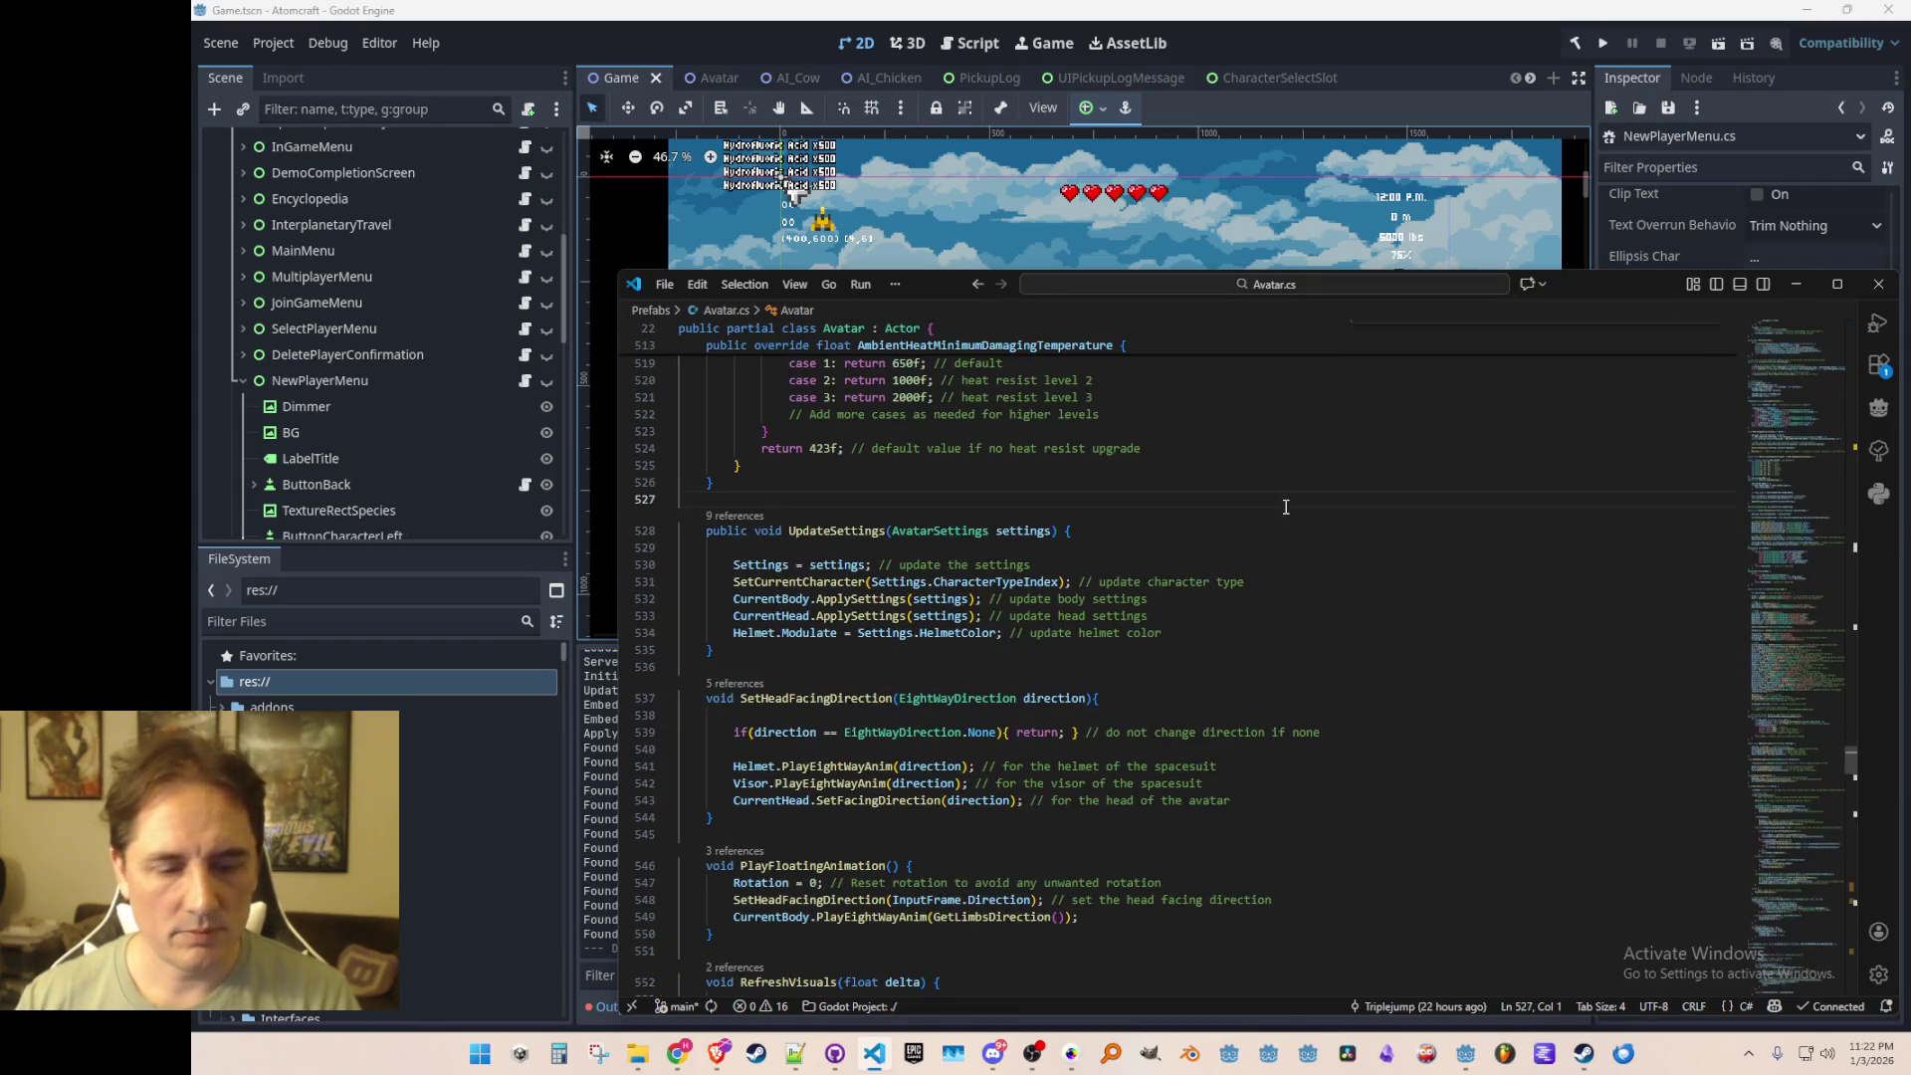
# Step: Make Avatar's SetHeadFacingDirection method public
pyautogui.write('Eightw')
pyautogui.press('Escape')
pyautogui.scroll(-3, 715, 614)
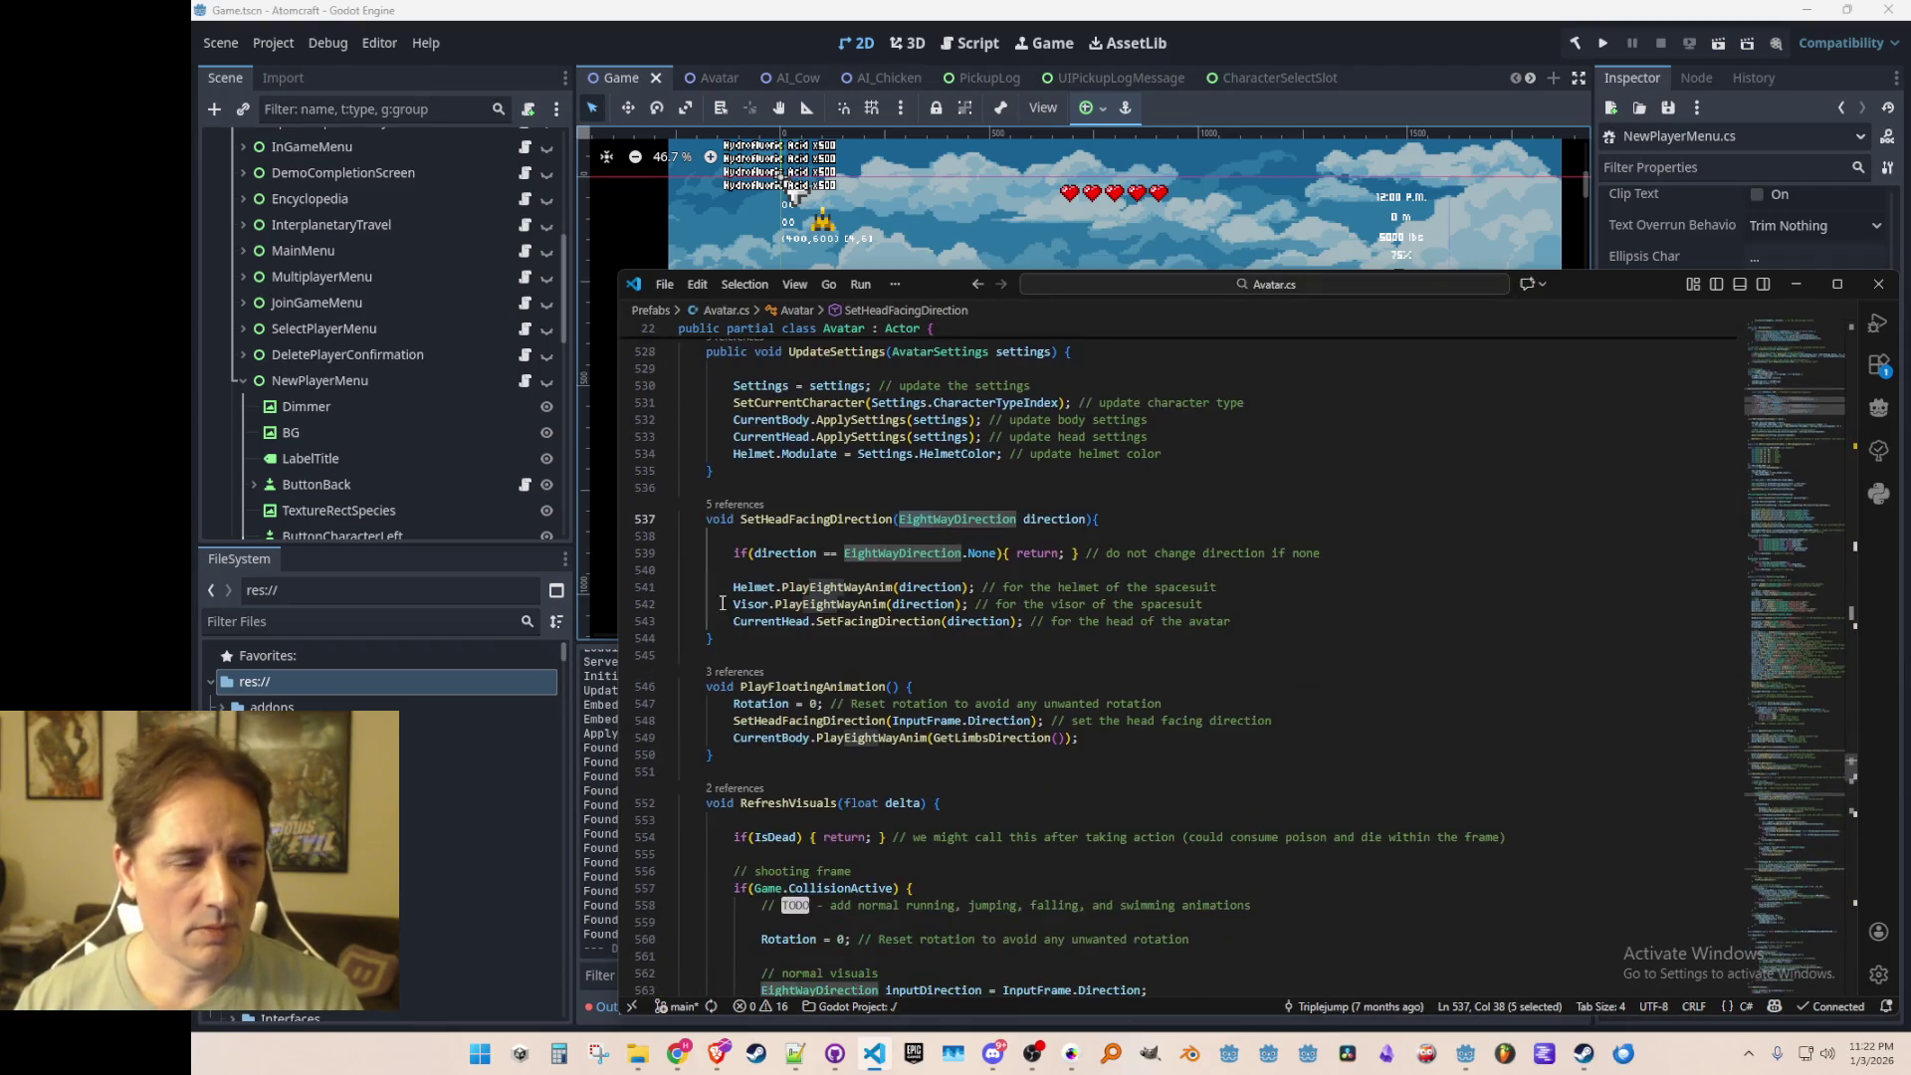
pyautogui.doubleClick(816, 518)
pyautogui.hotkey('ctrl', 'f')
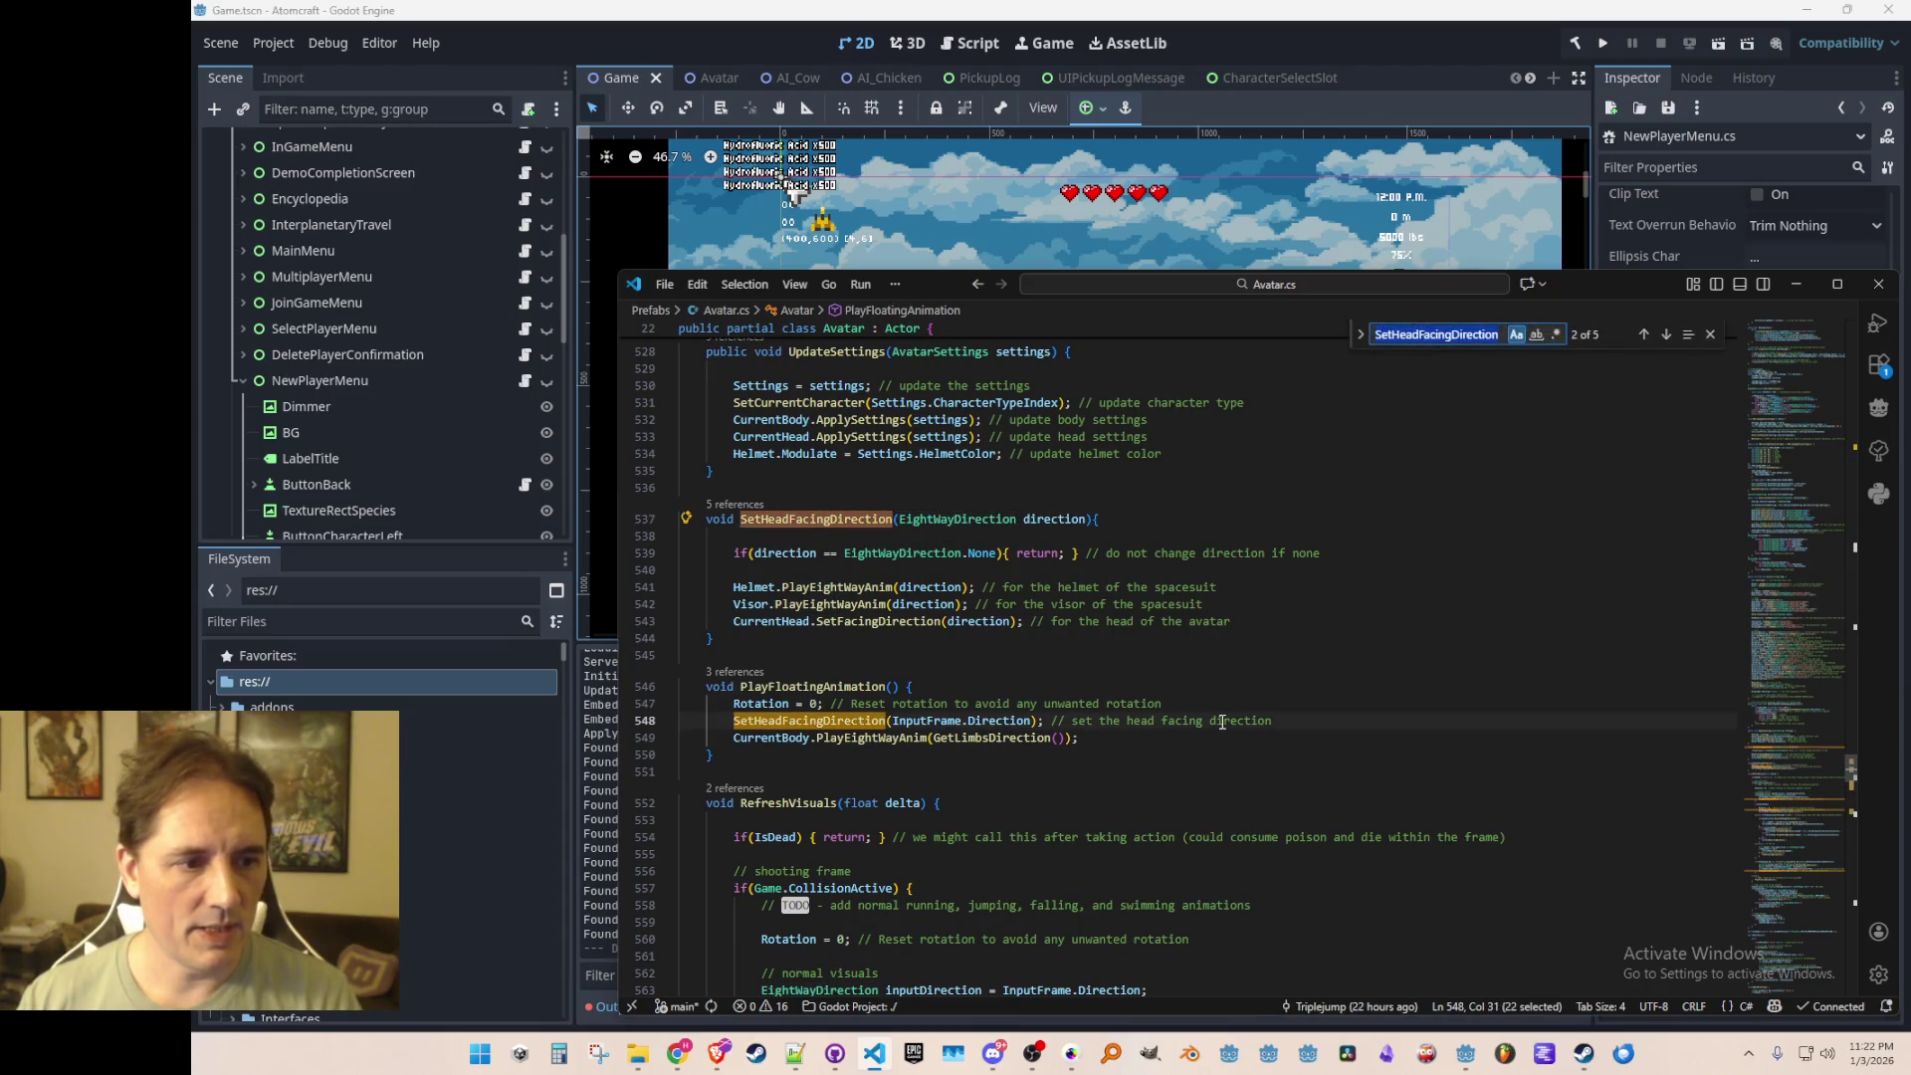
pyautogui.press('Return')
pyautogui.press('Return')
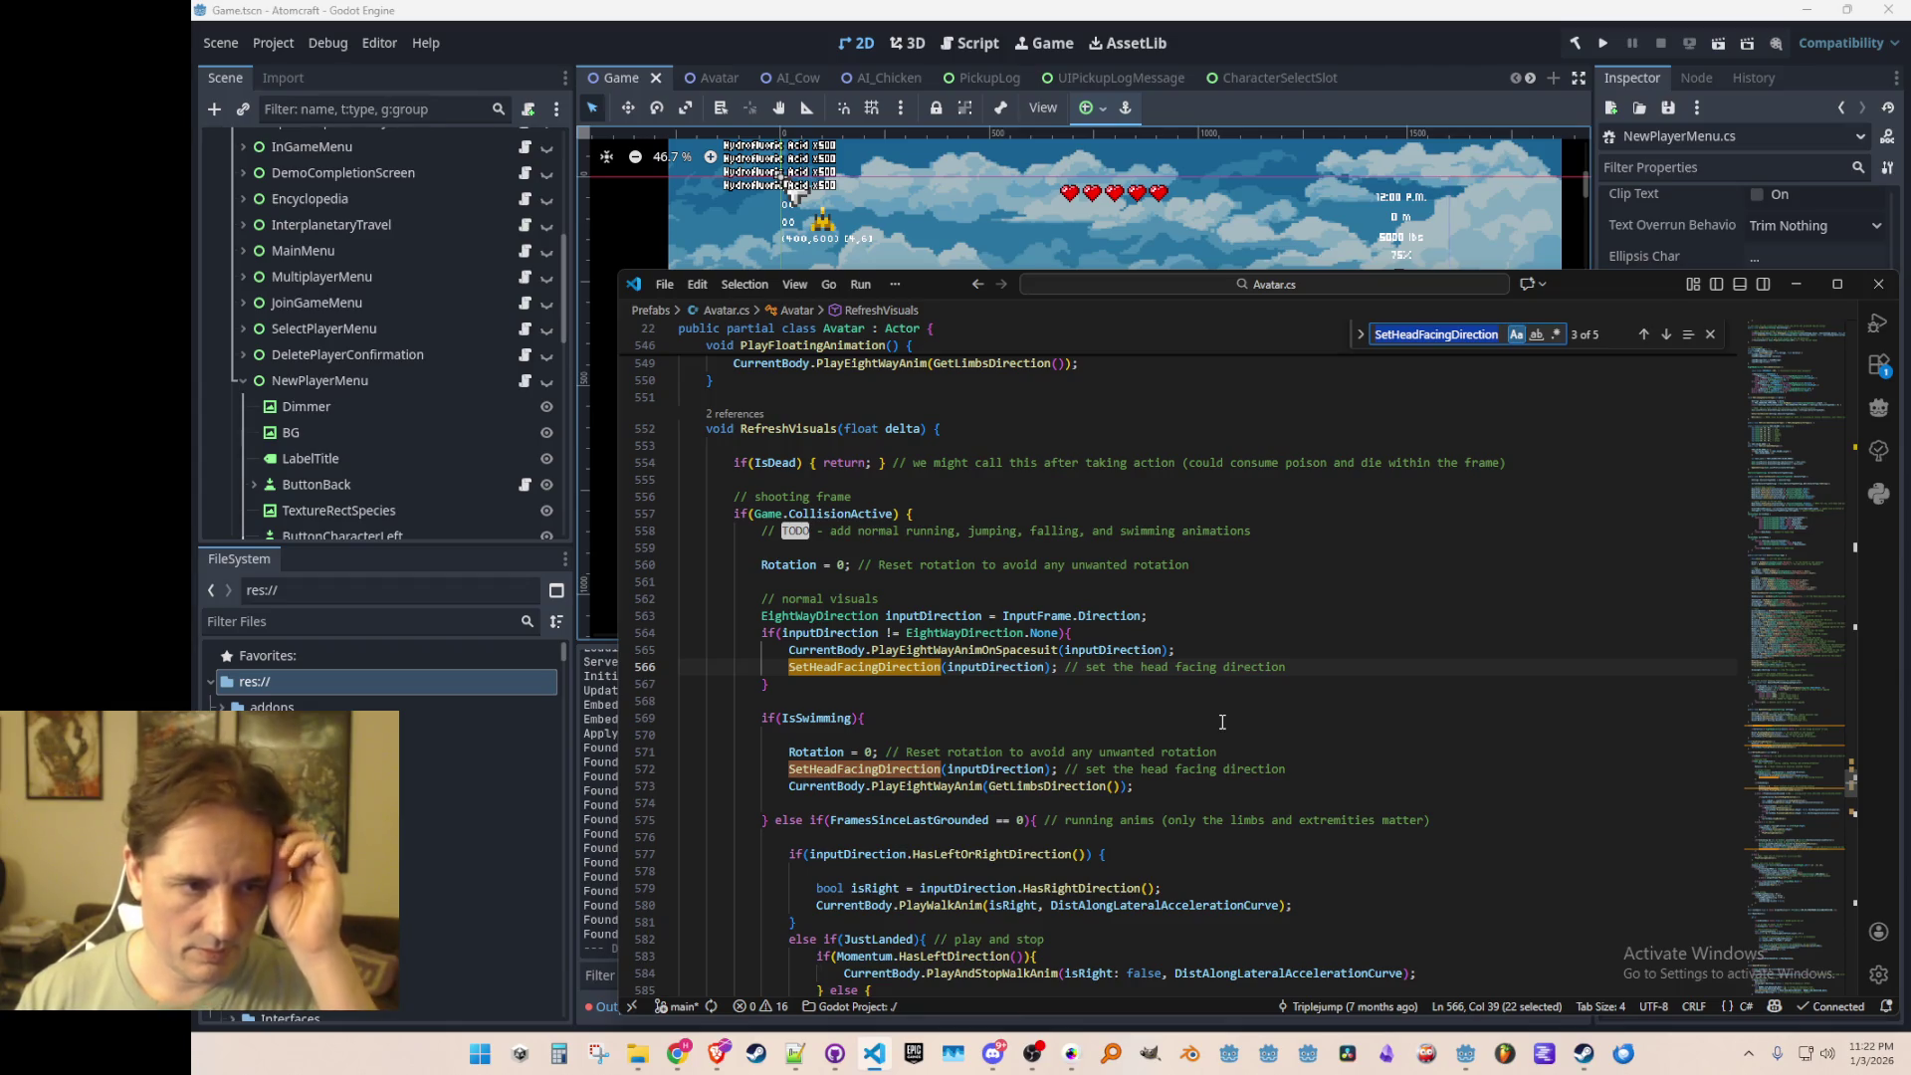
pyautogui.press('Return')
pyautogui.press('Return')
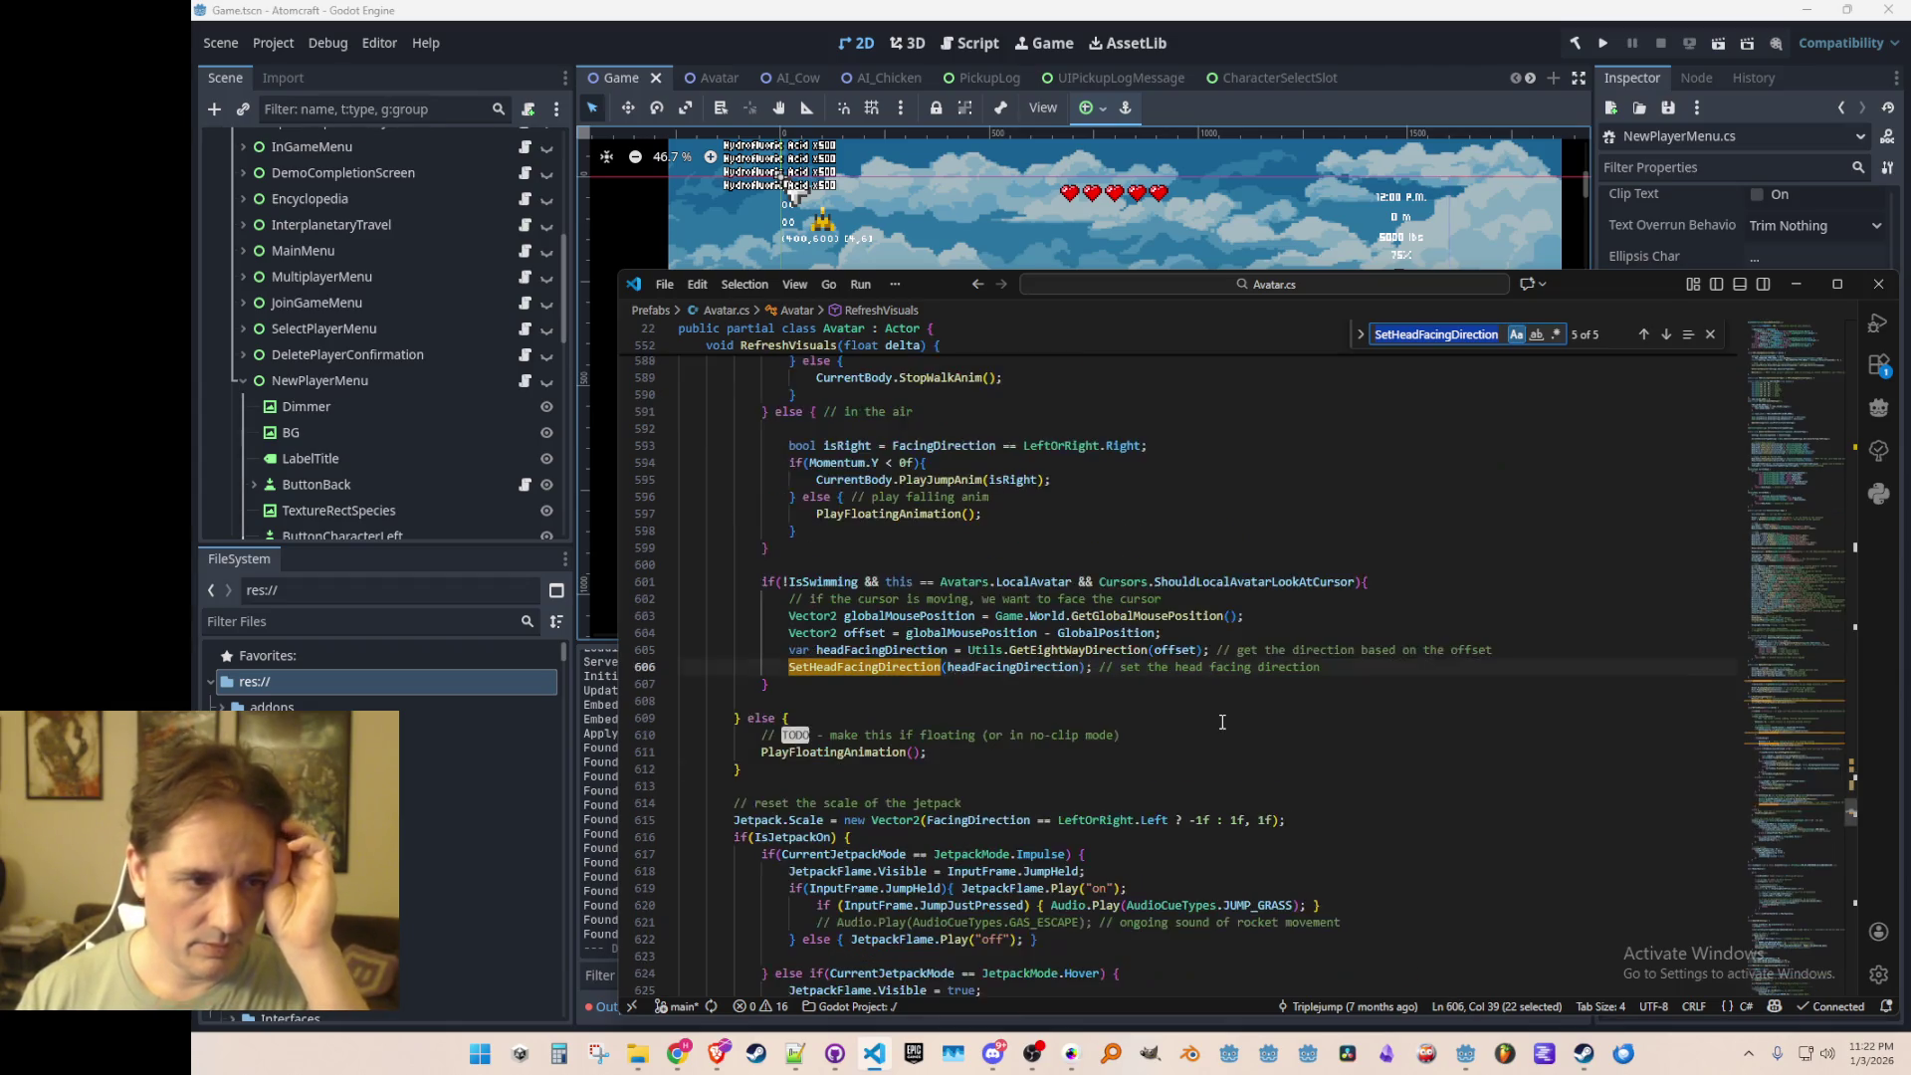
pyautogui.press('Return')
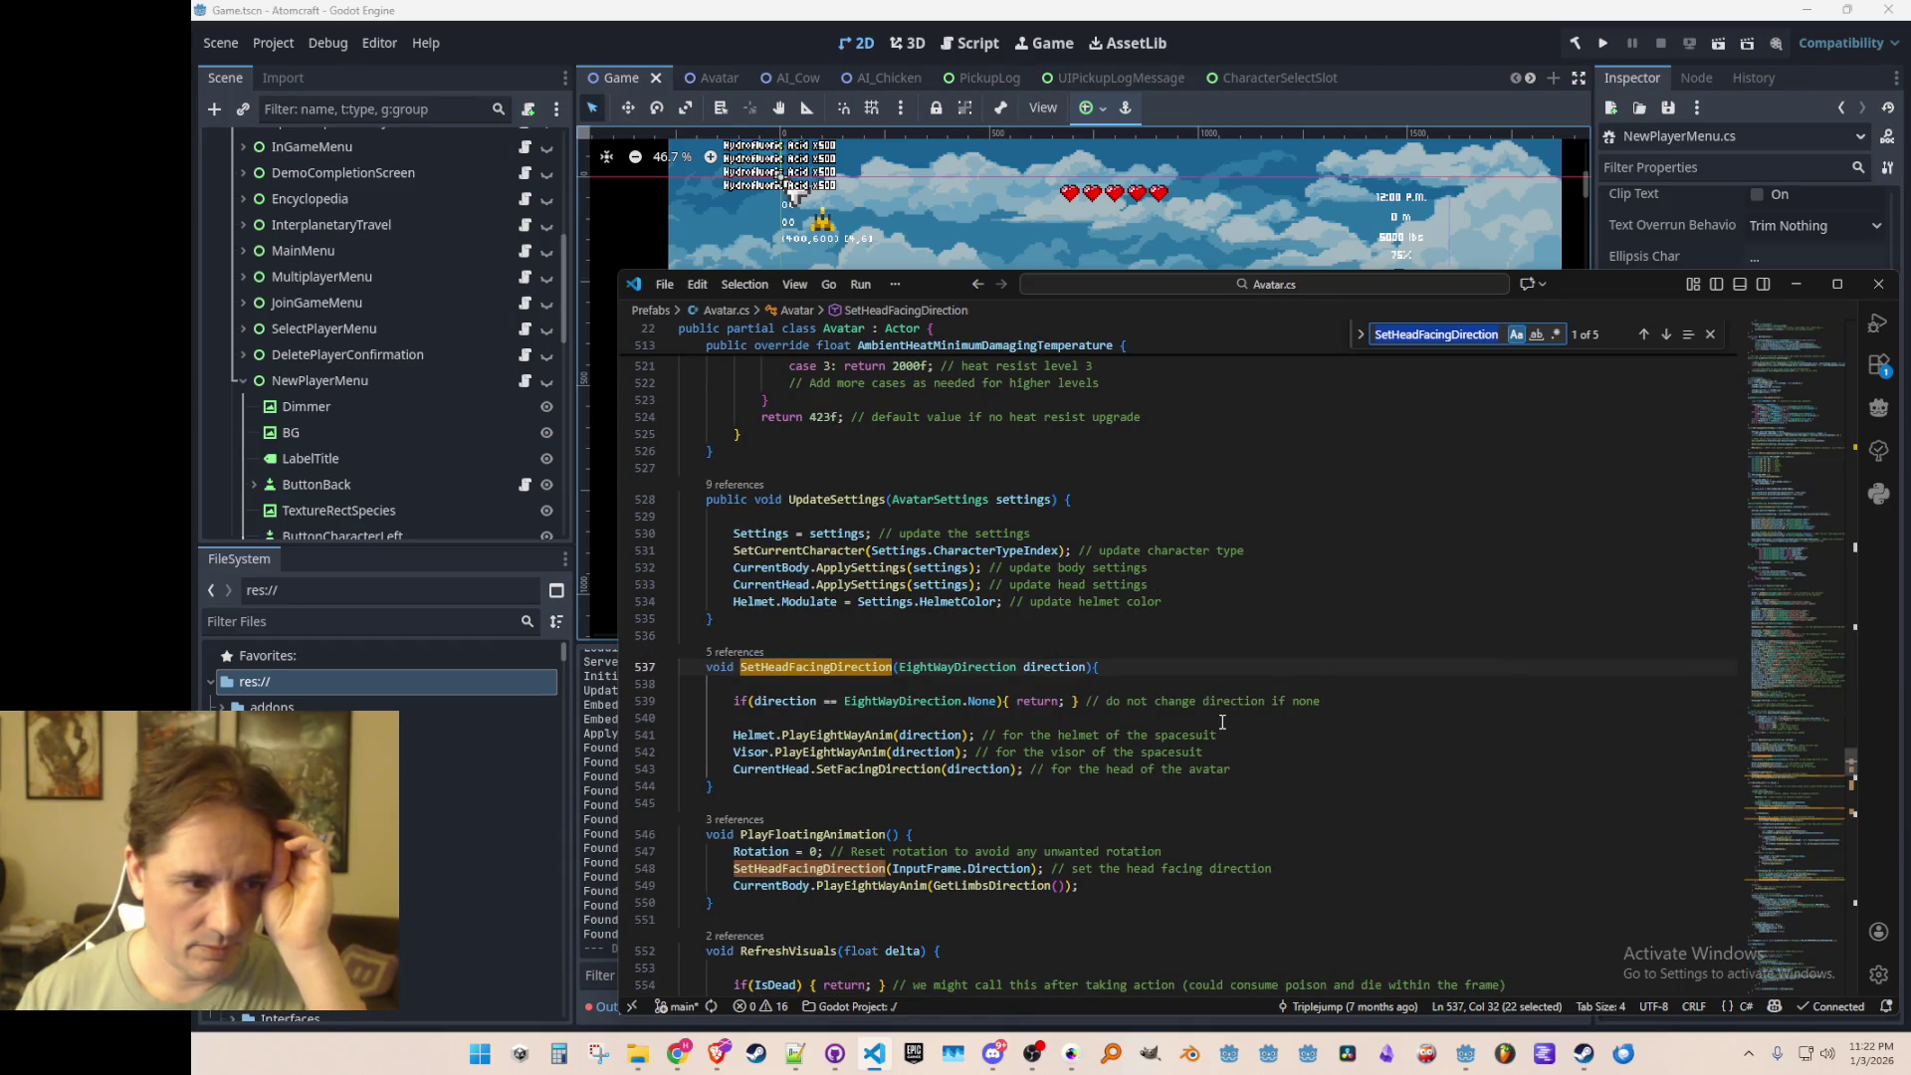
pyautogui.press('Escape')
pyautogui.press('Home')
pyautogui.write('public')
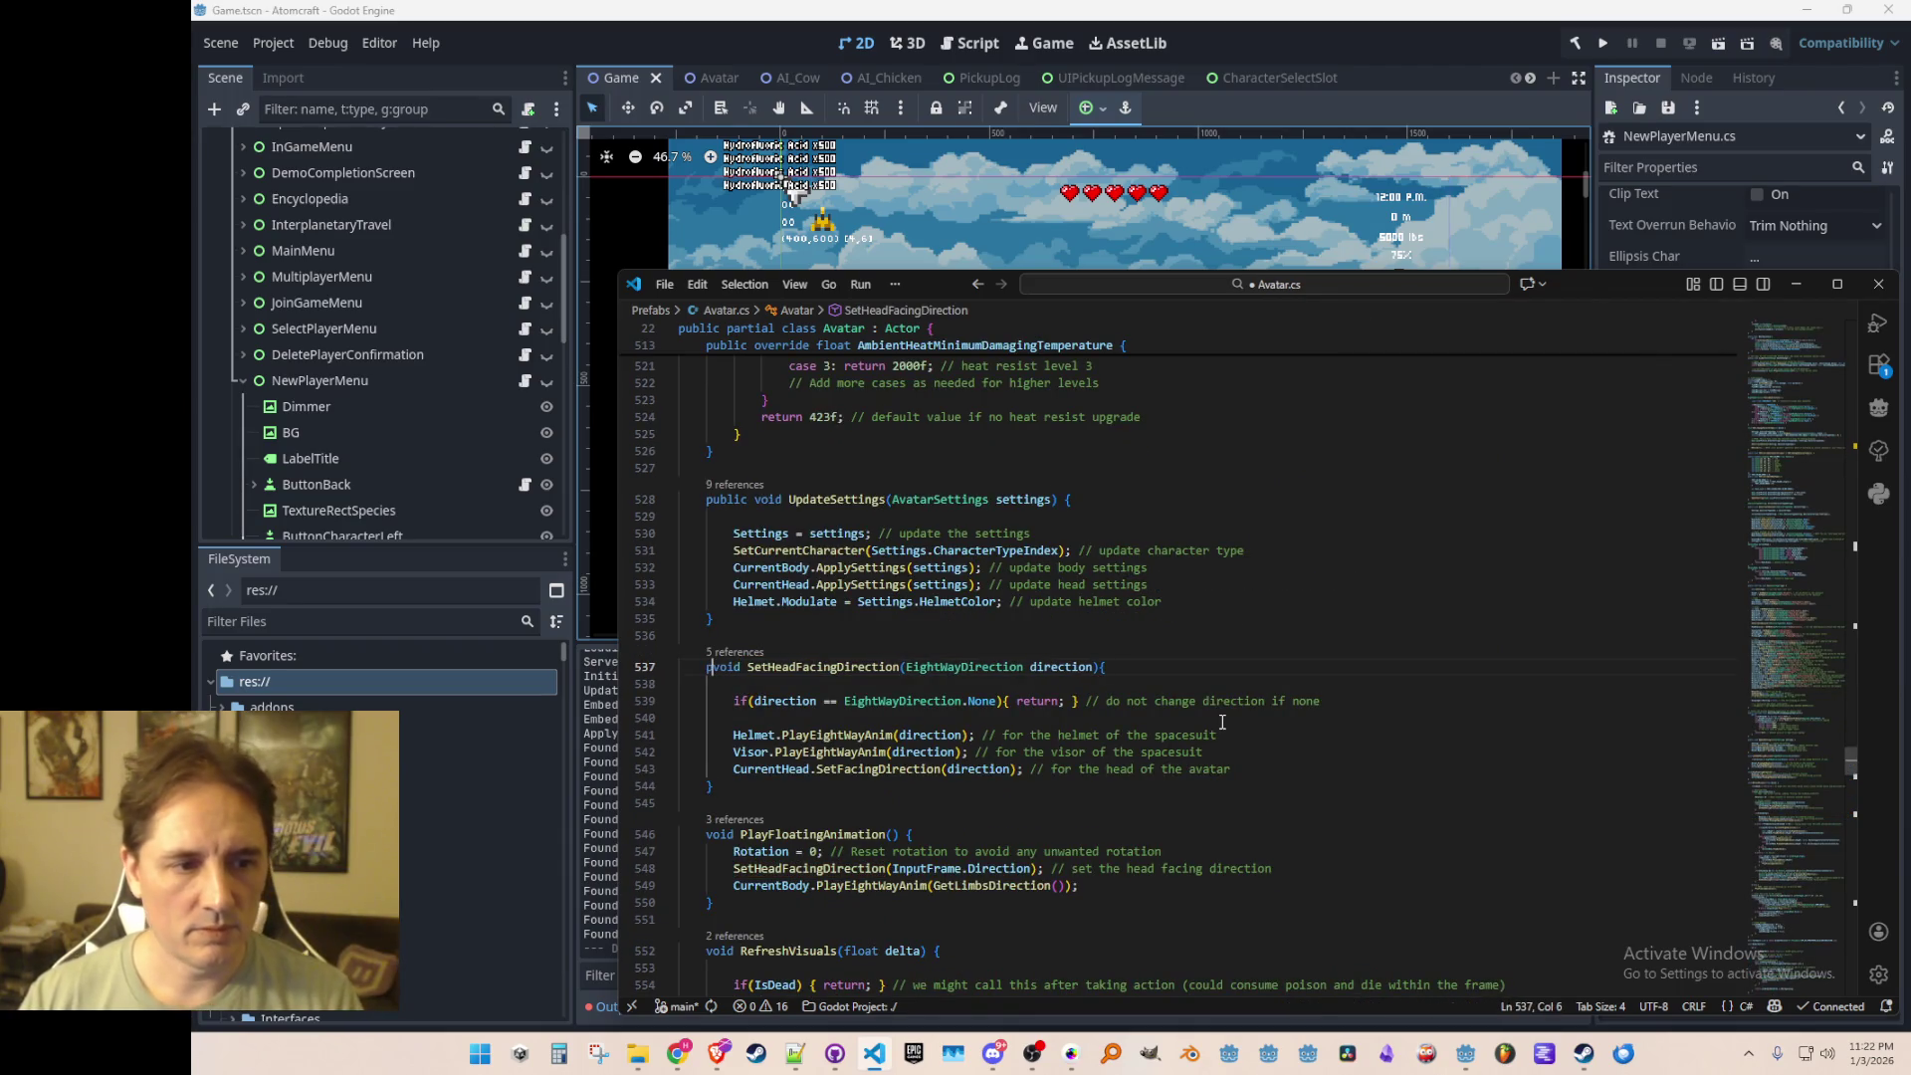
# Step: Replace the commented line with Avatar.SetHeadFacingDirection(eightWayDirection) and save NewPlayerMenu.cs
pyautogui.press('F3')
pyautogui.press('F3')
pyautogui.press('F3')
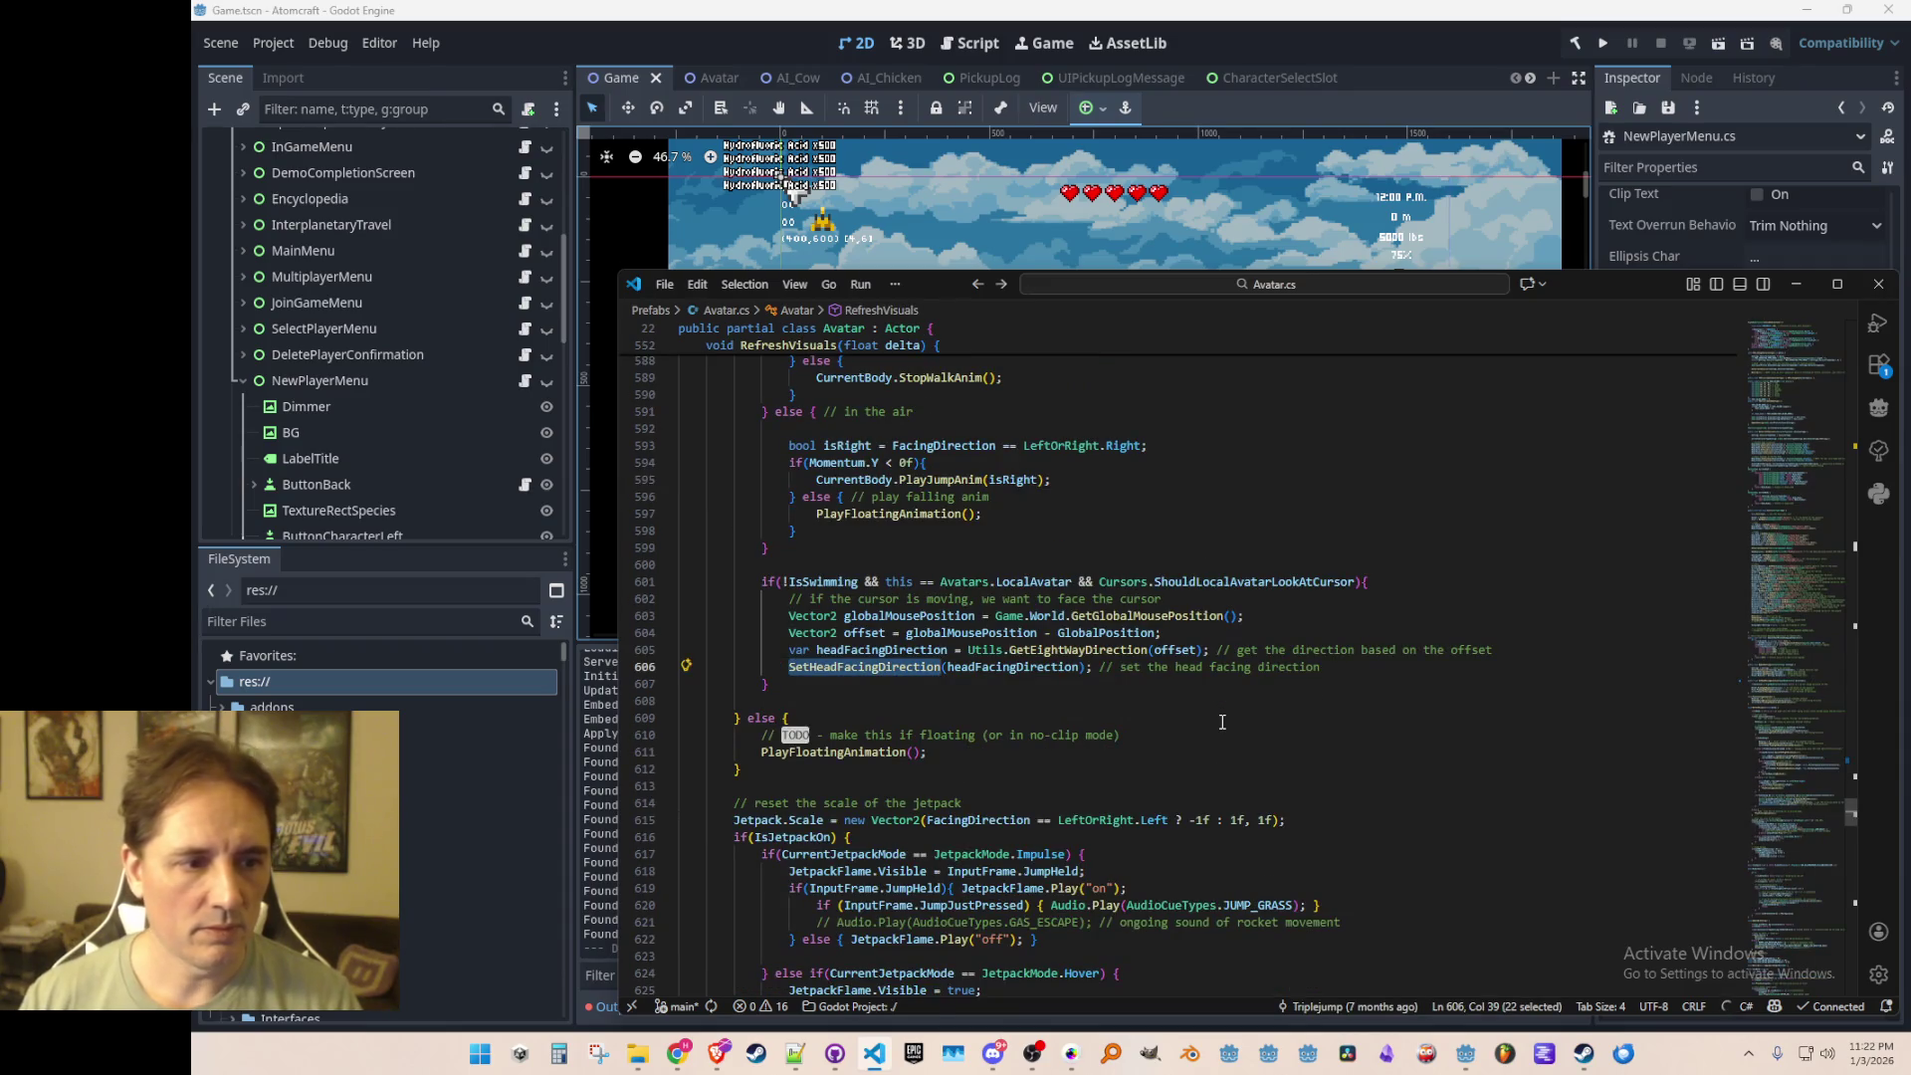
pyautogui.hotkey('alt', 'Left')
pyautogui.hotkey('alt', 'Left')
pyautogui.hotkey('alt', 'Left')
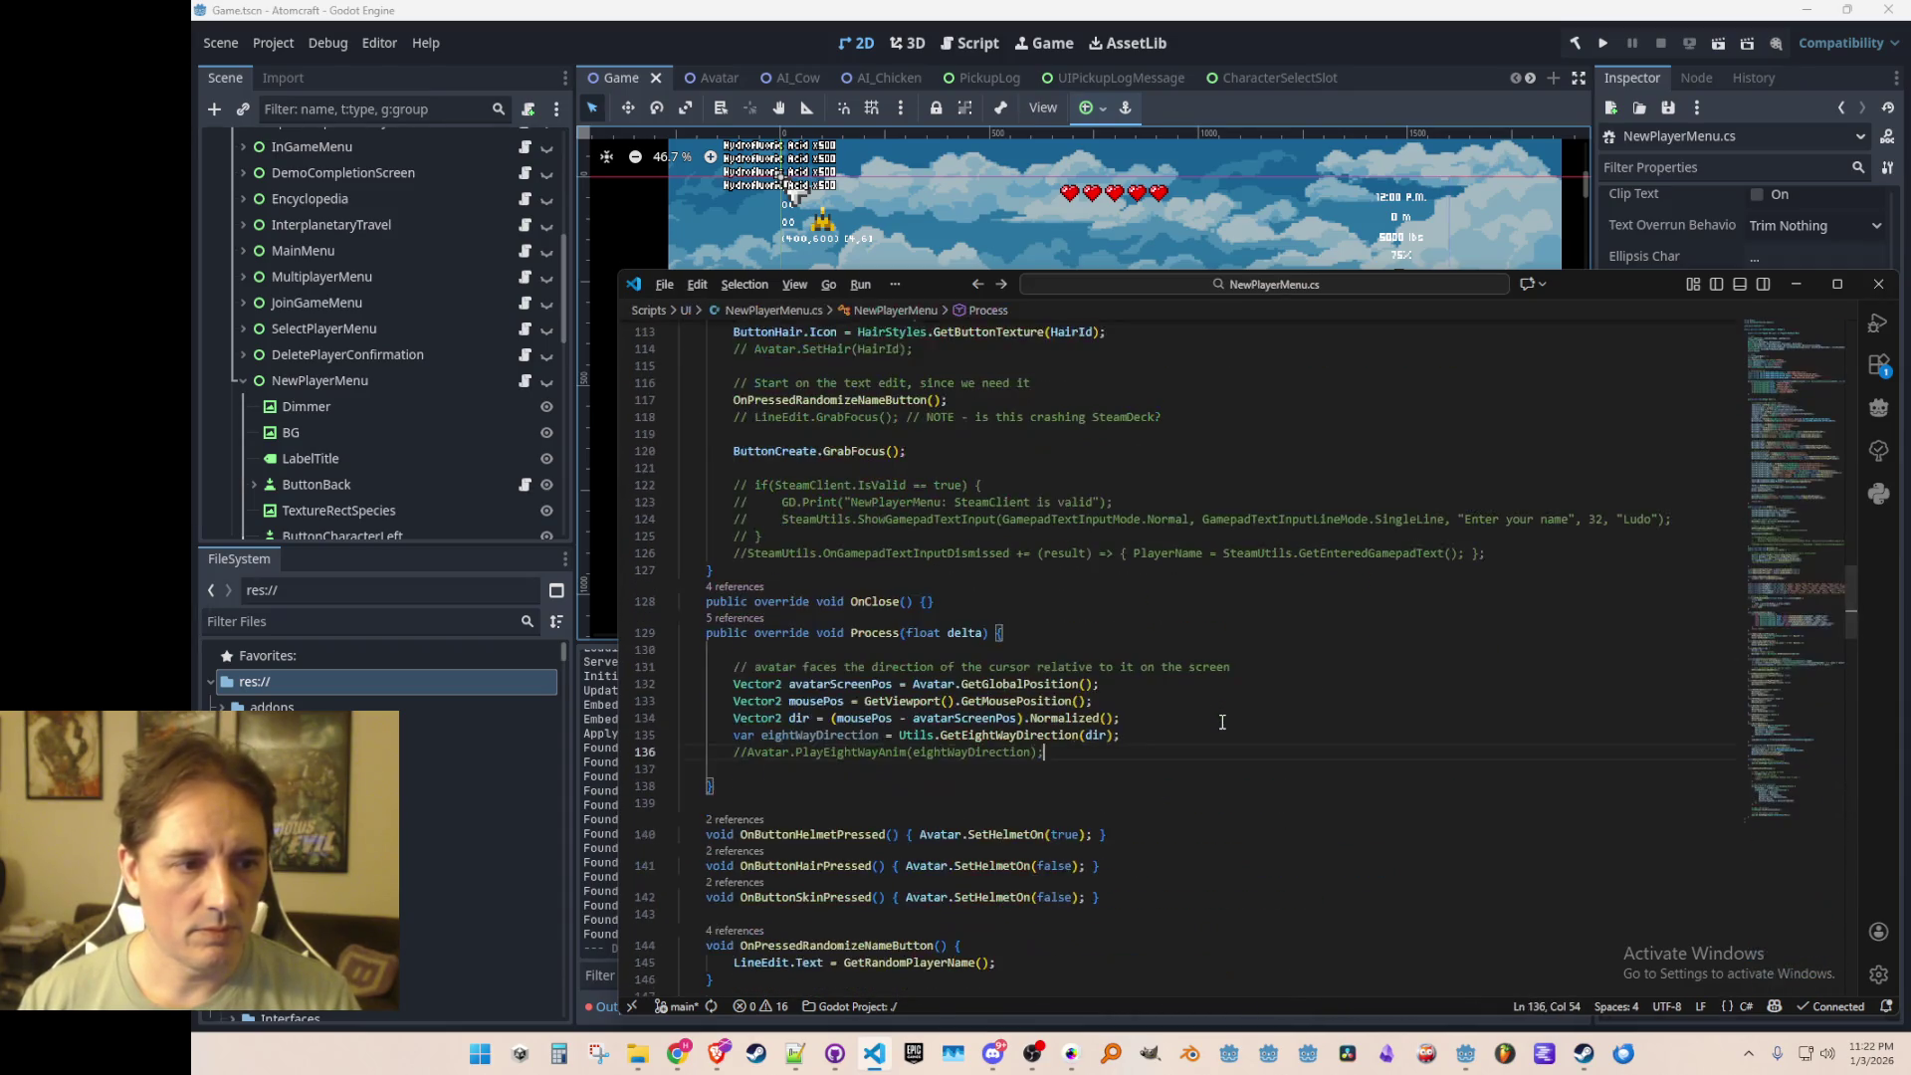
pyautogui.press('Home')
pyautogui.press('Right')
pyautogui.press('Right')
pyautogui.press('BackSpace')
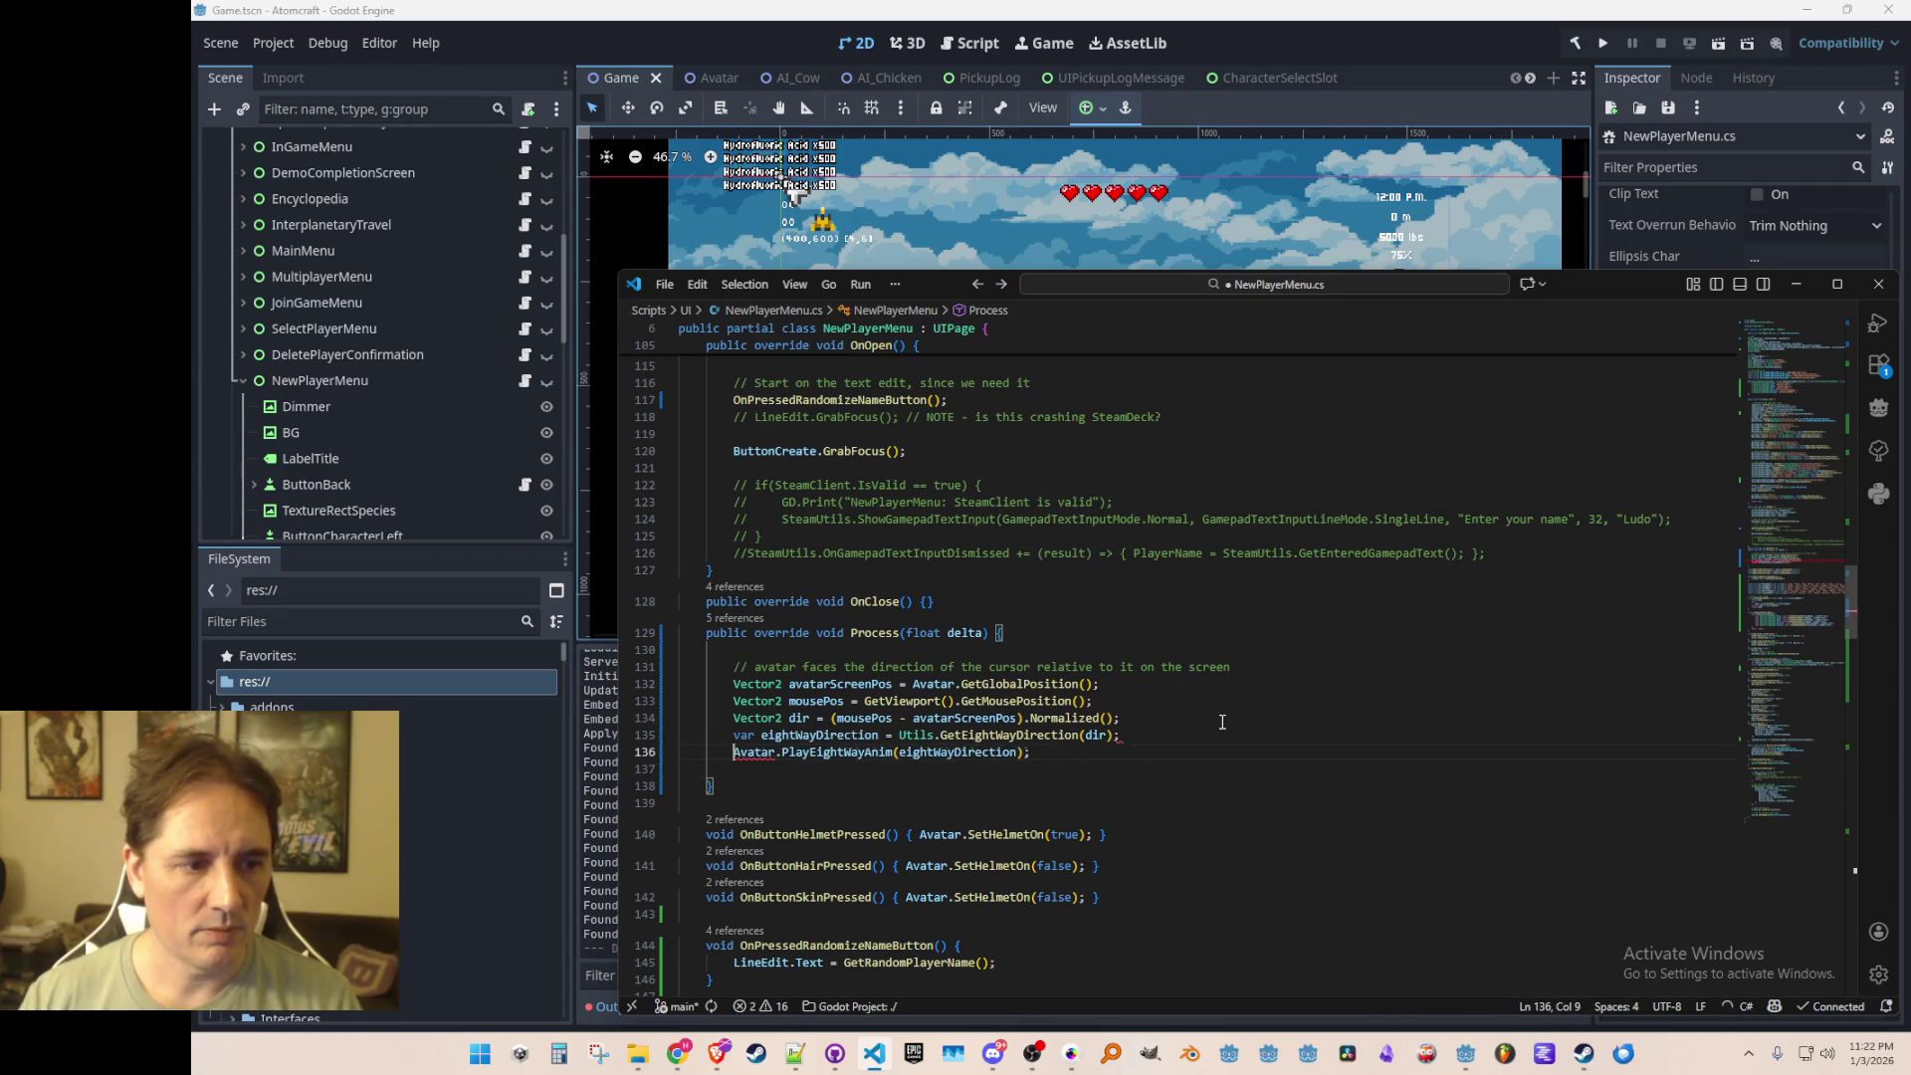
pyautogui.press('BackSpace')
pyautogui.hotkey('ctrl', 'Right')
pyautogui.press('Right')
pyautogui.hotkey('ctrl', 'shift', 'Right')
pyautogui.write('SetHe')
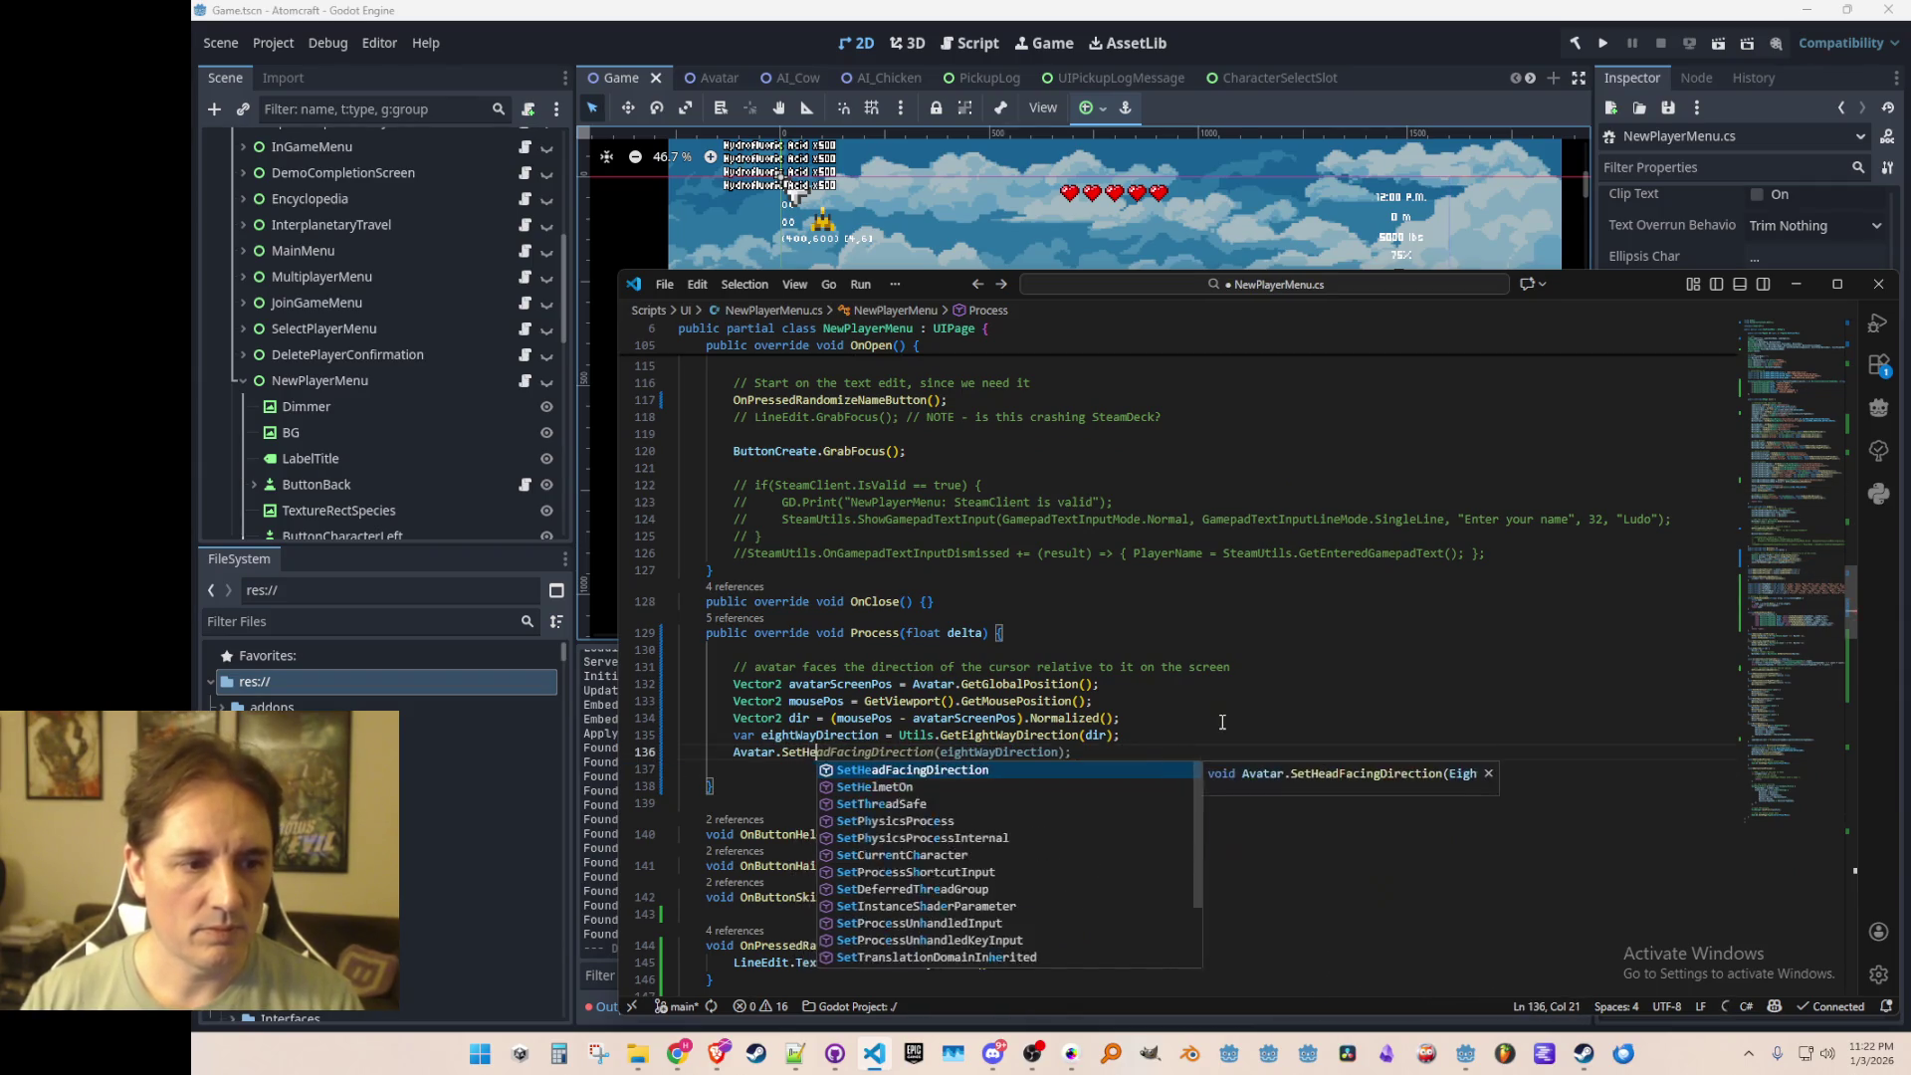
pyautogui.press('Tab')
pyautogui.press('End')
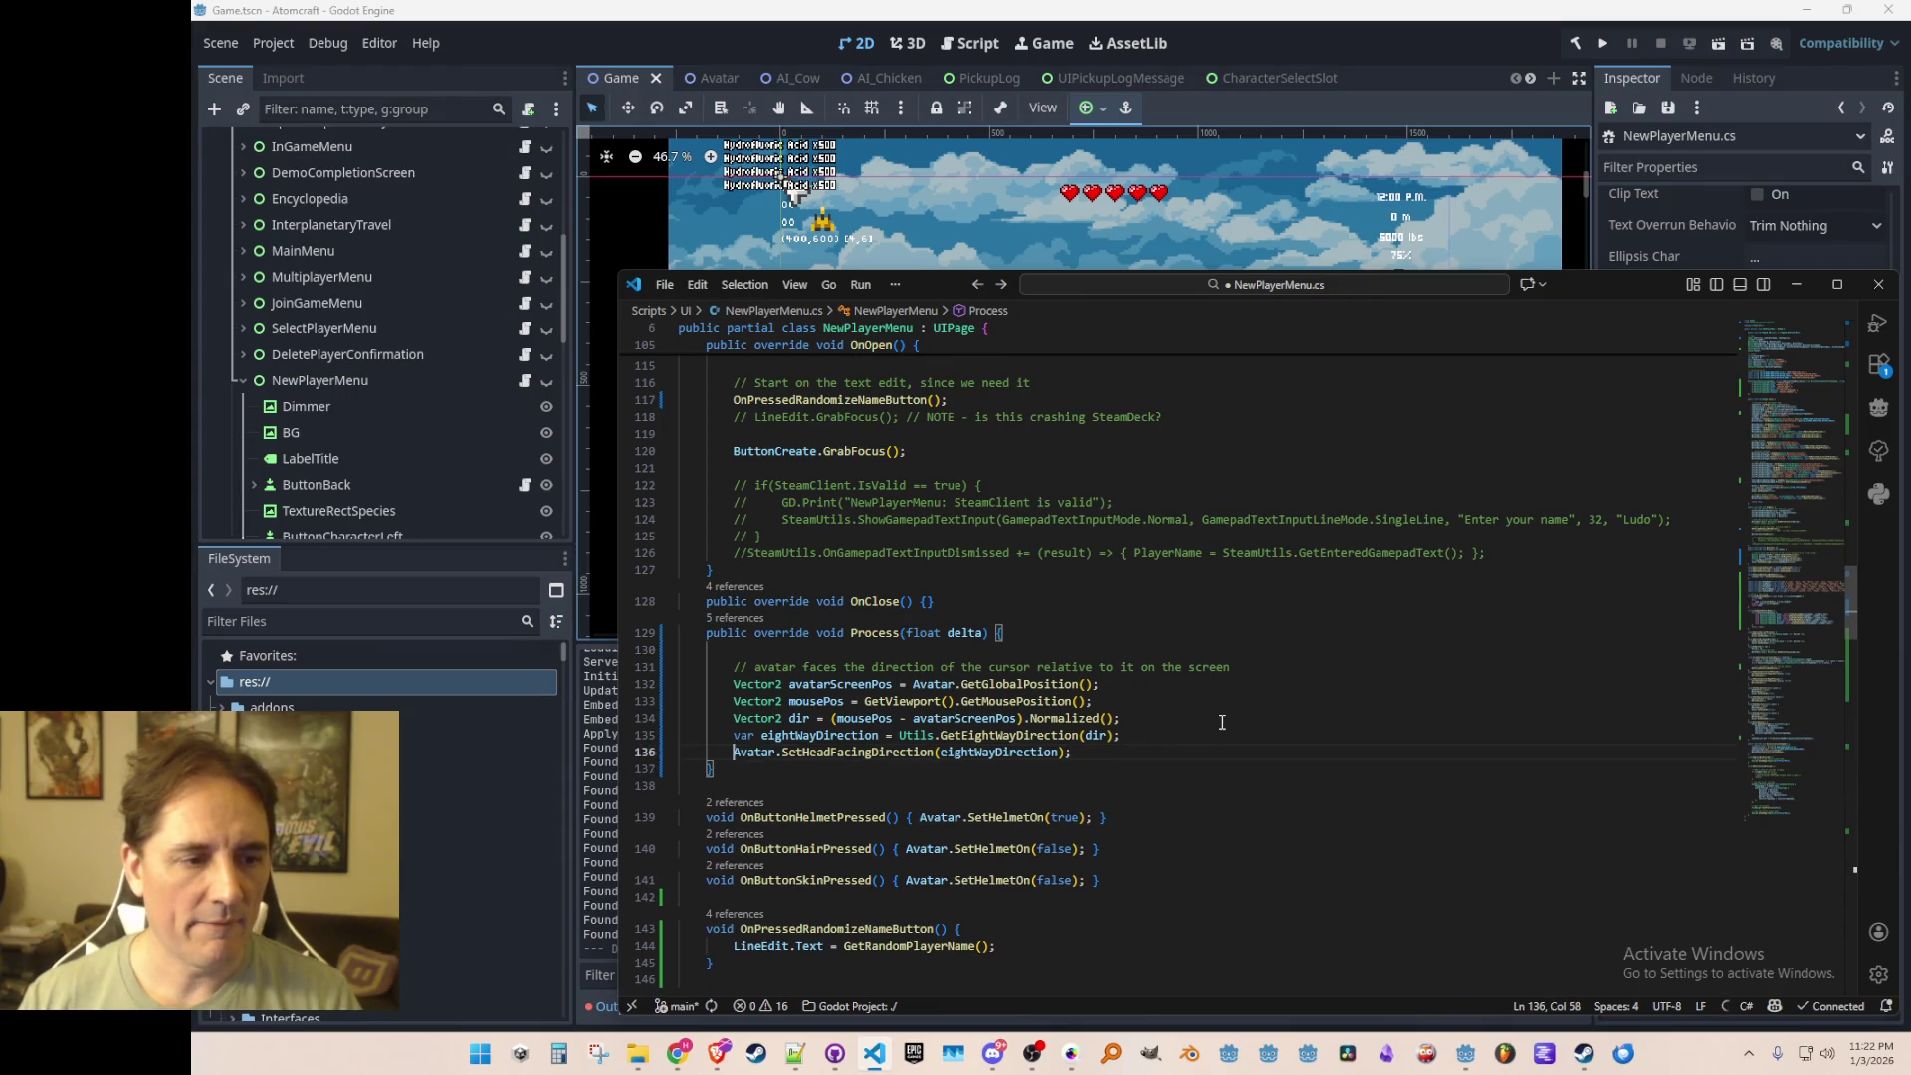
pyautogui.hotkey('ctrl', 's')
pyautogui.click(1591, 50)
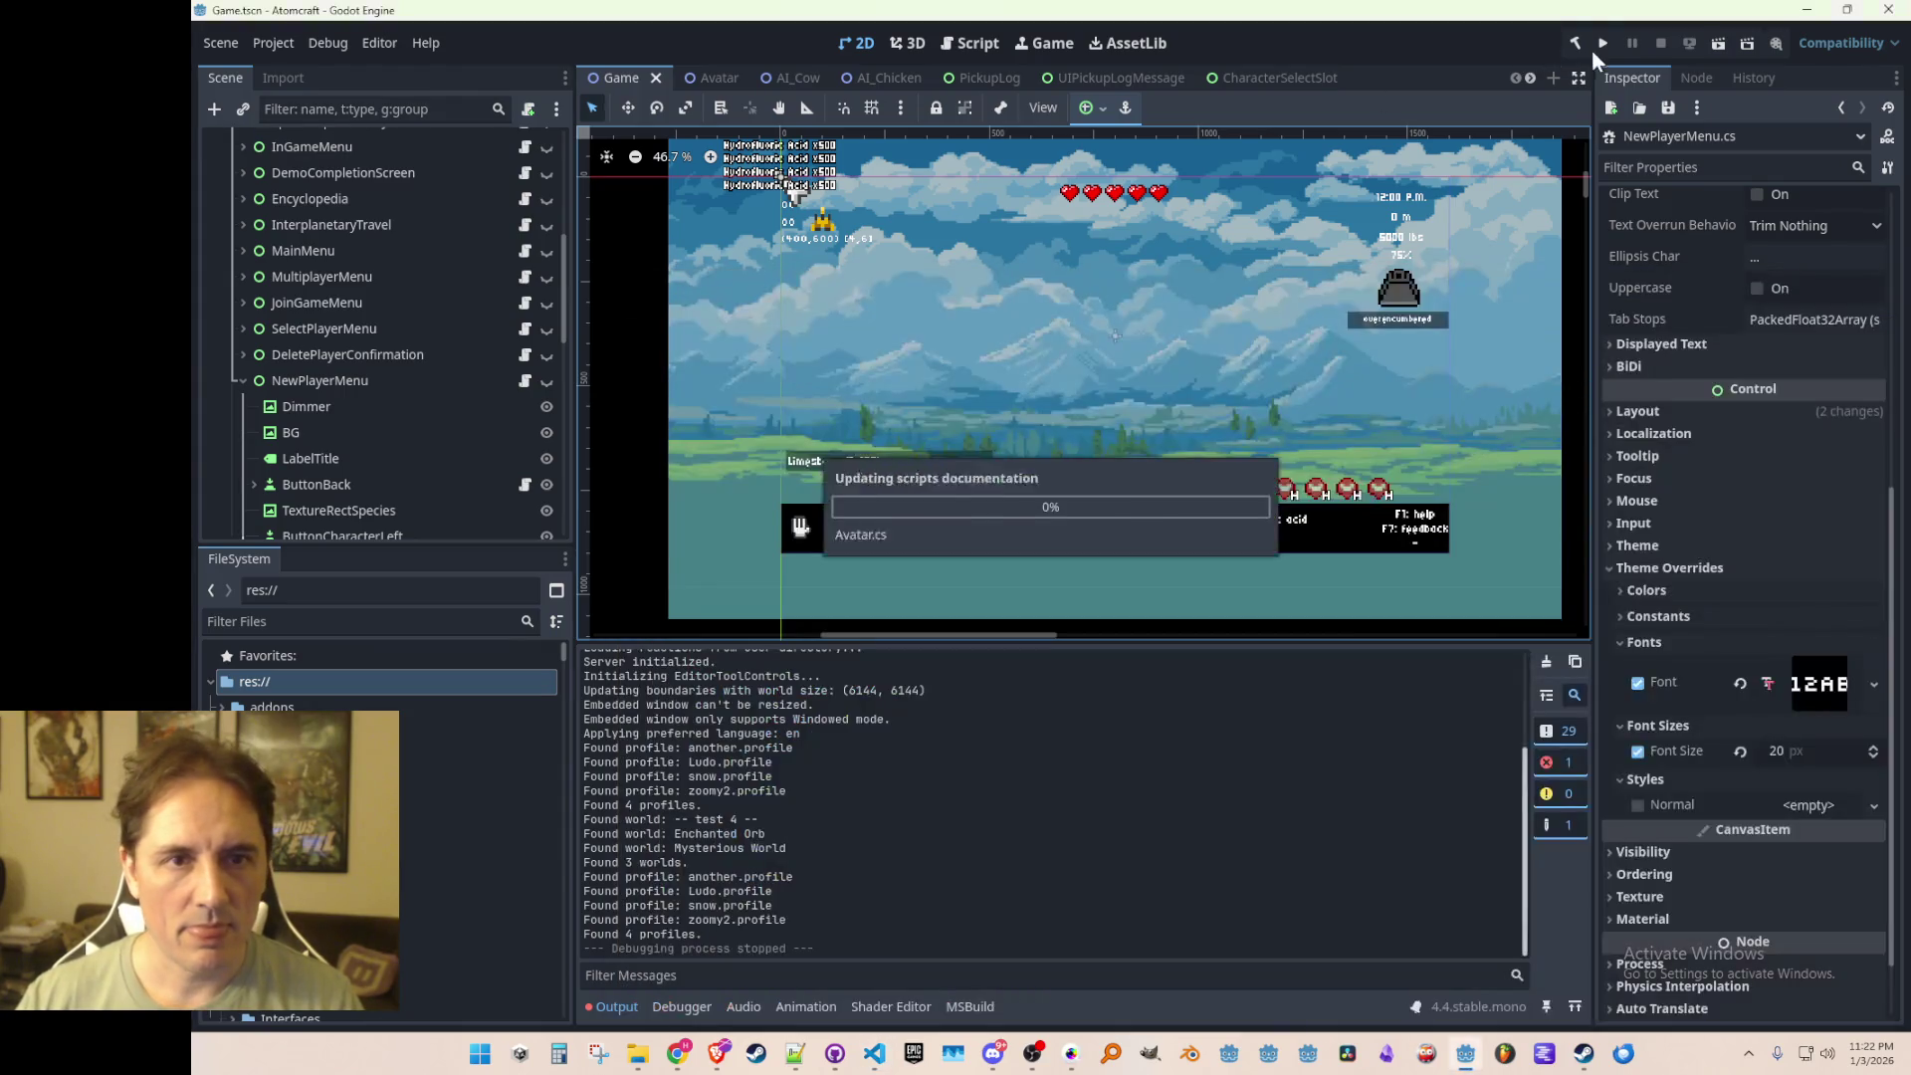
# Step: Run the game and enter the first world with the LUDO profile
pyautogui.click(1601, 46)
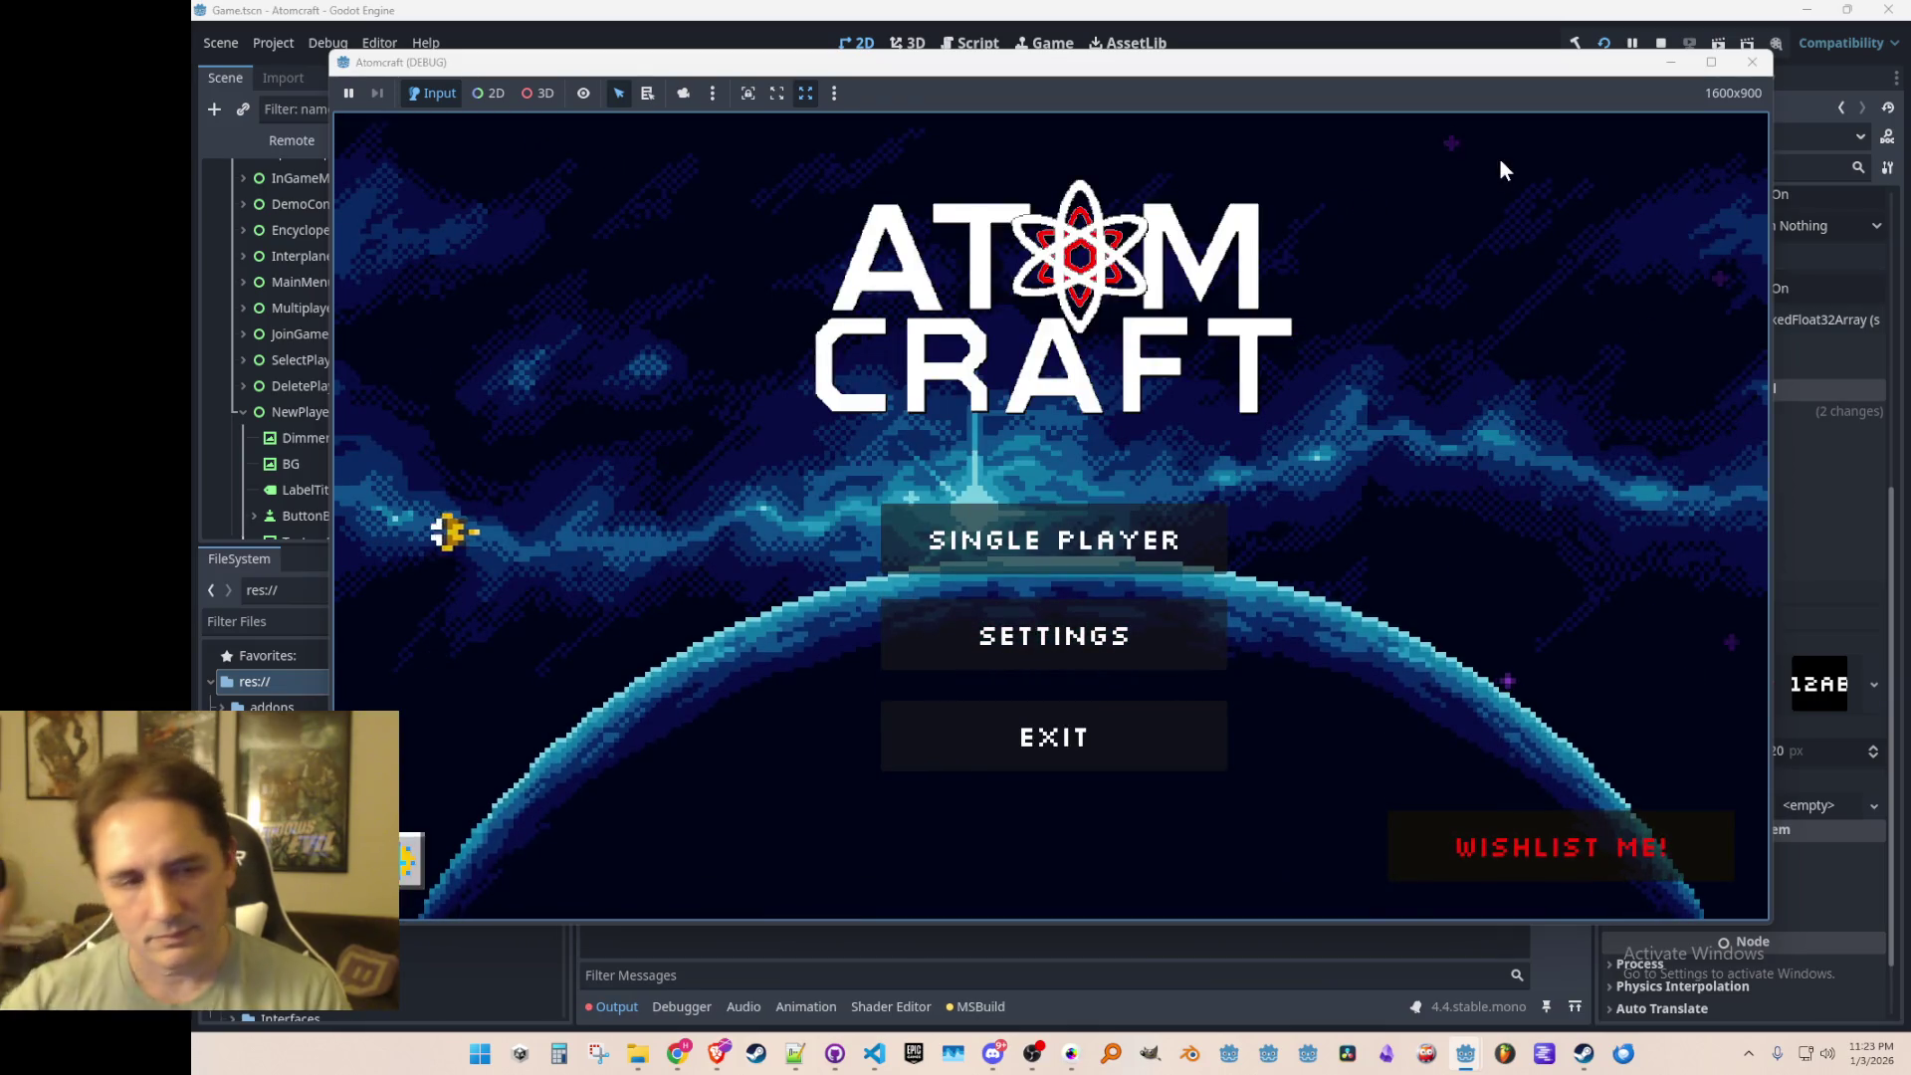
pyautogui.click(1055, 540)
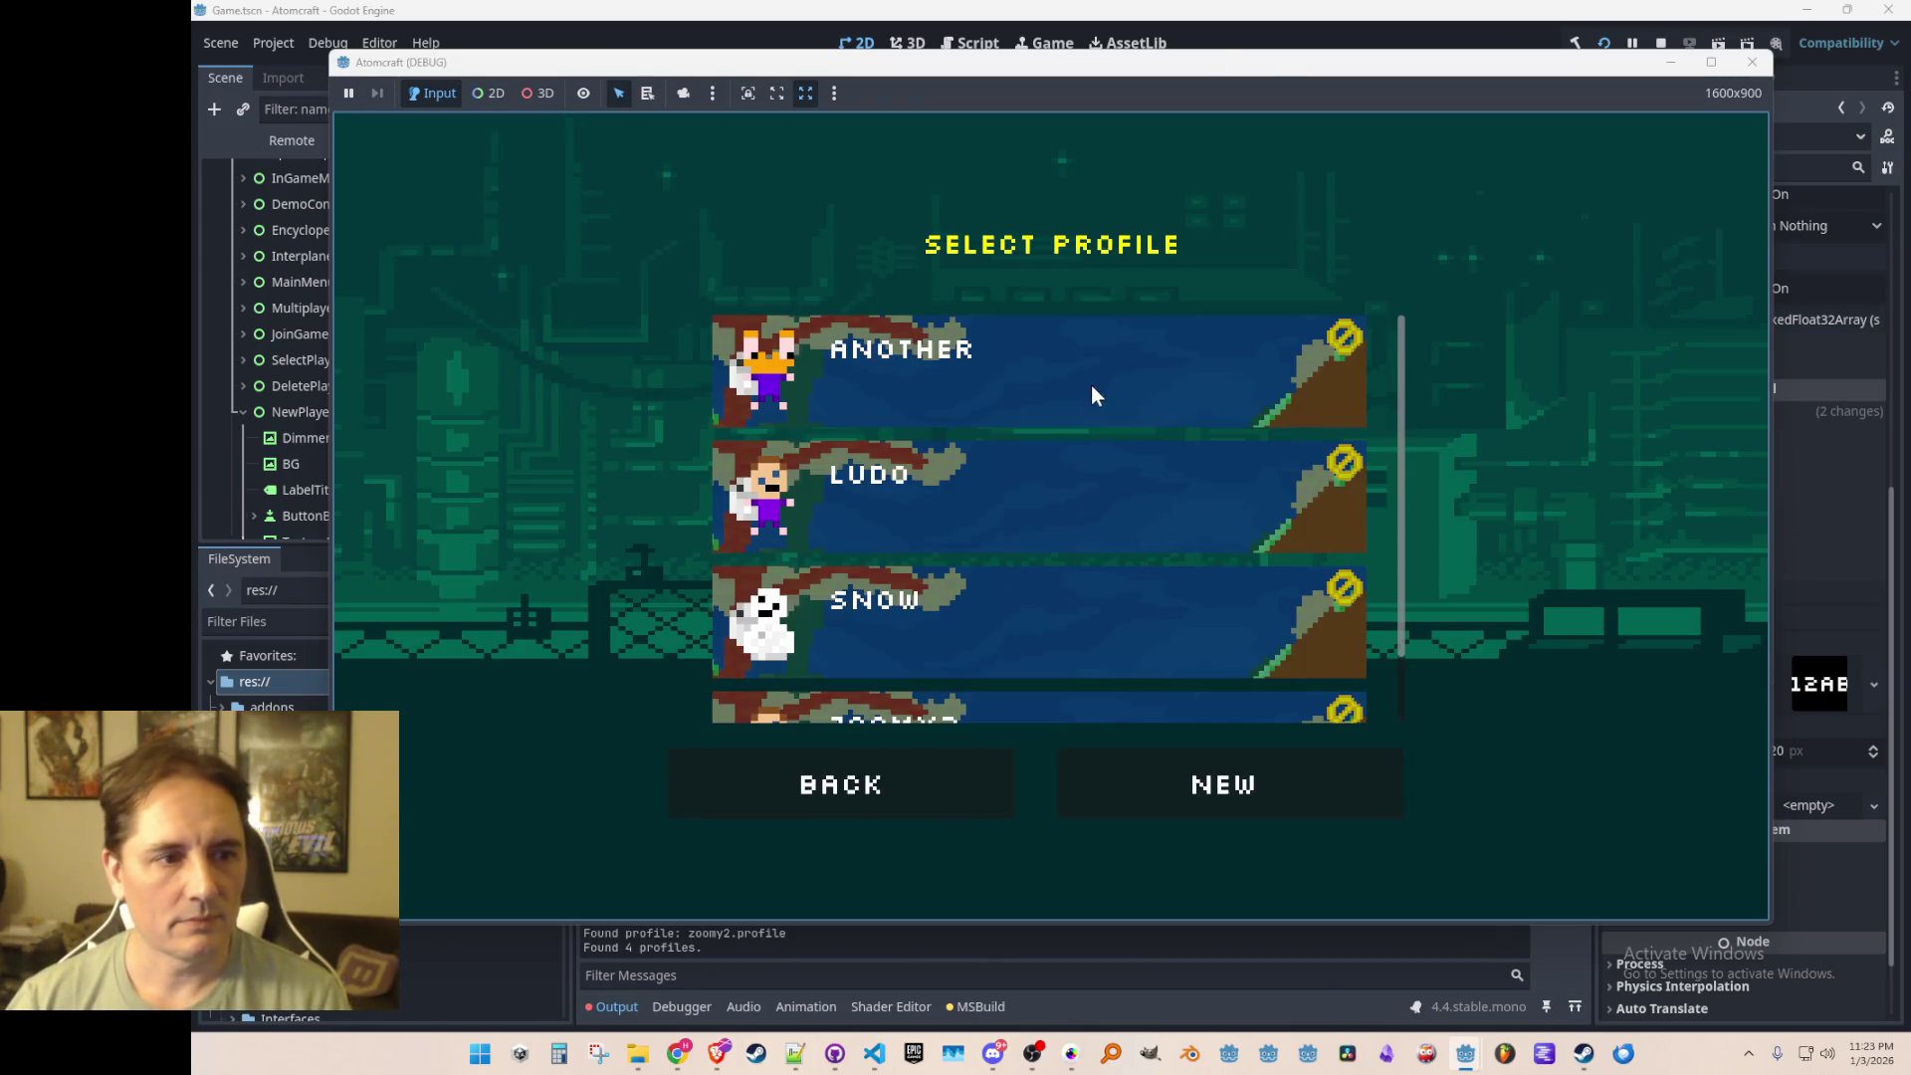
pyautogui.click(1028, 514)
pyautogui.click(1048, 389)
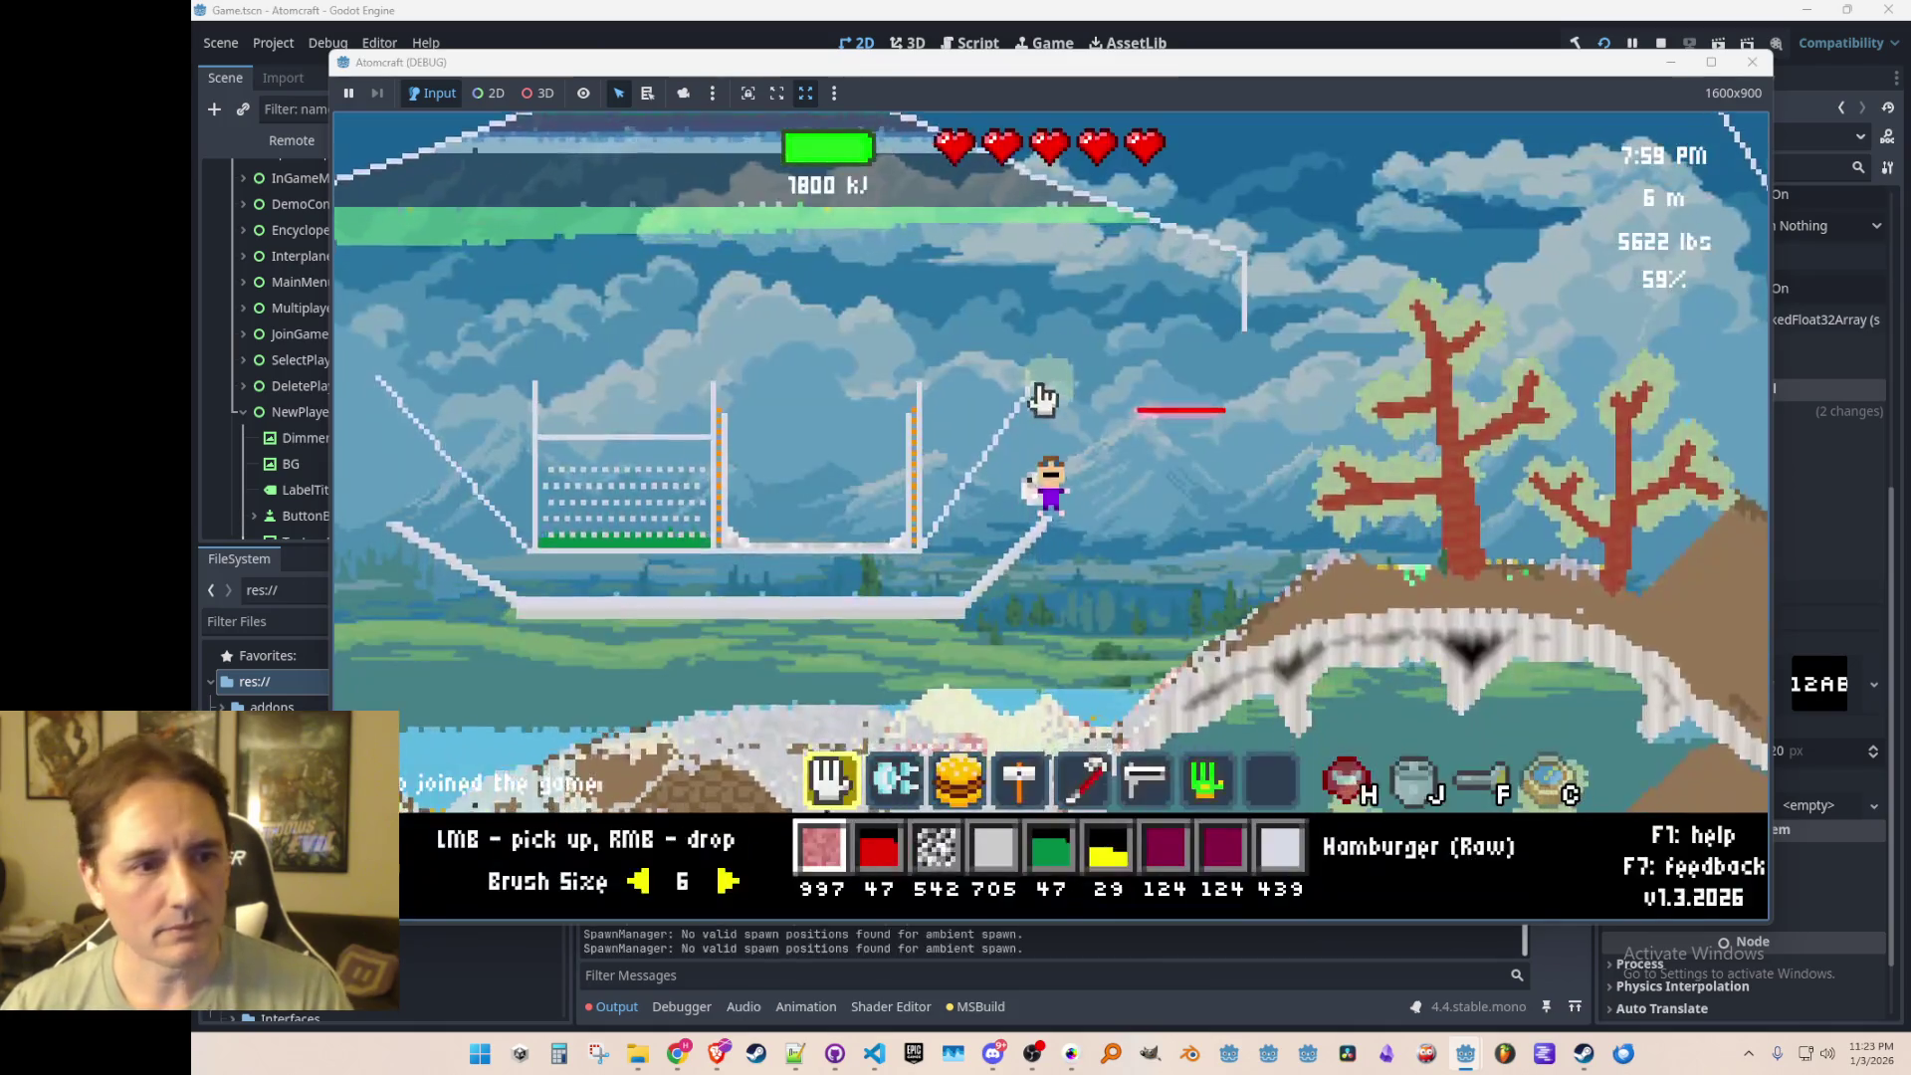
# Step: Move the player around, jumping onto the red platform and flying left and right
pyautogui.press('space')
pyautogui.press('d')
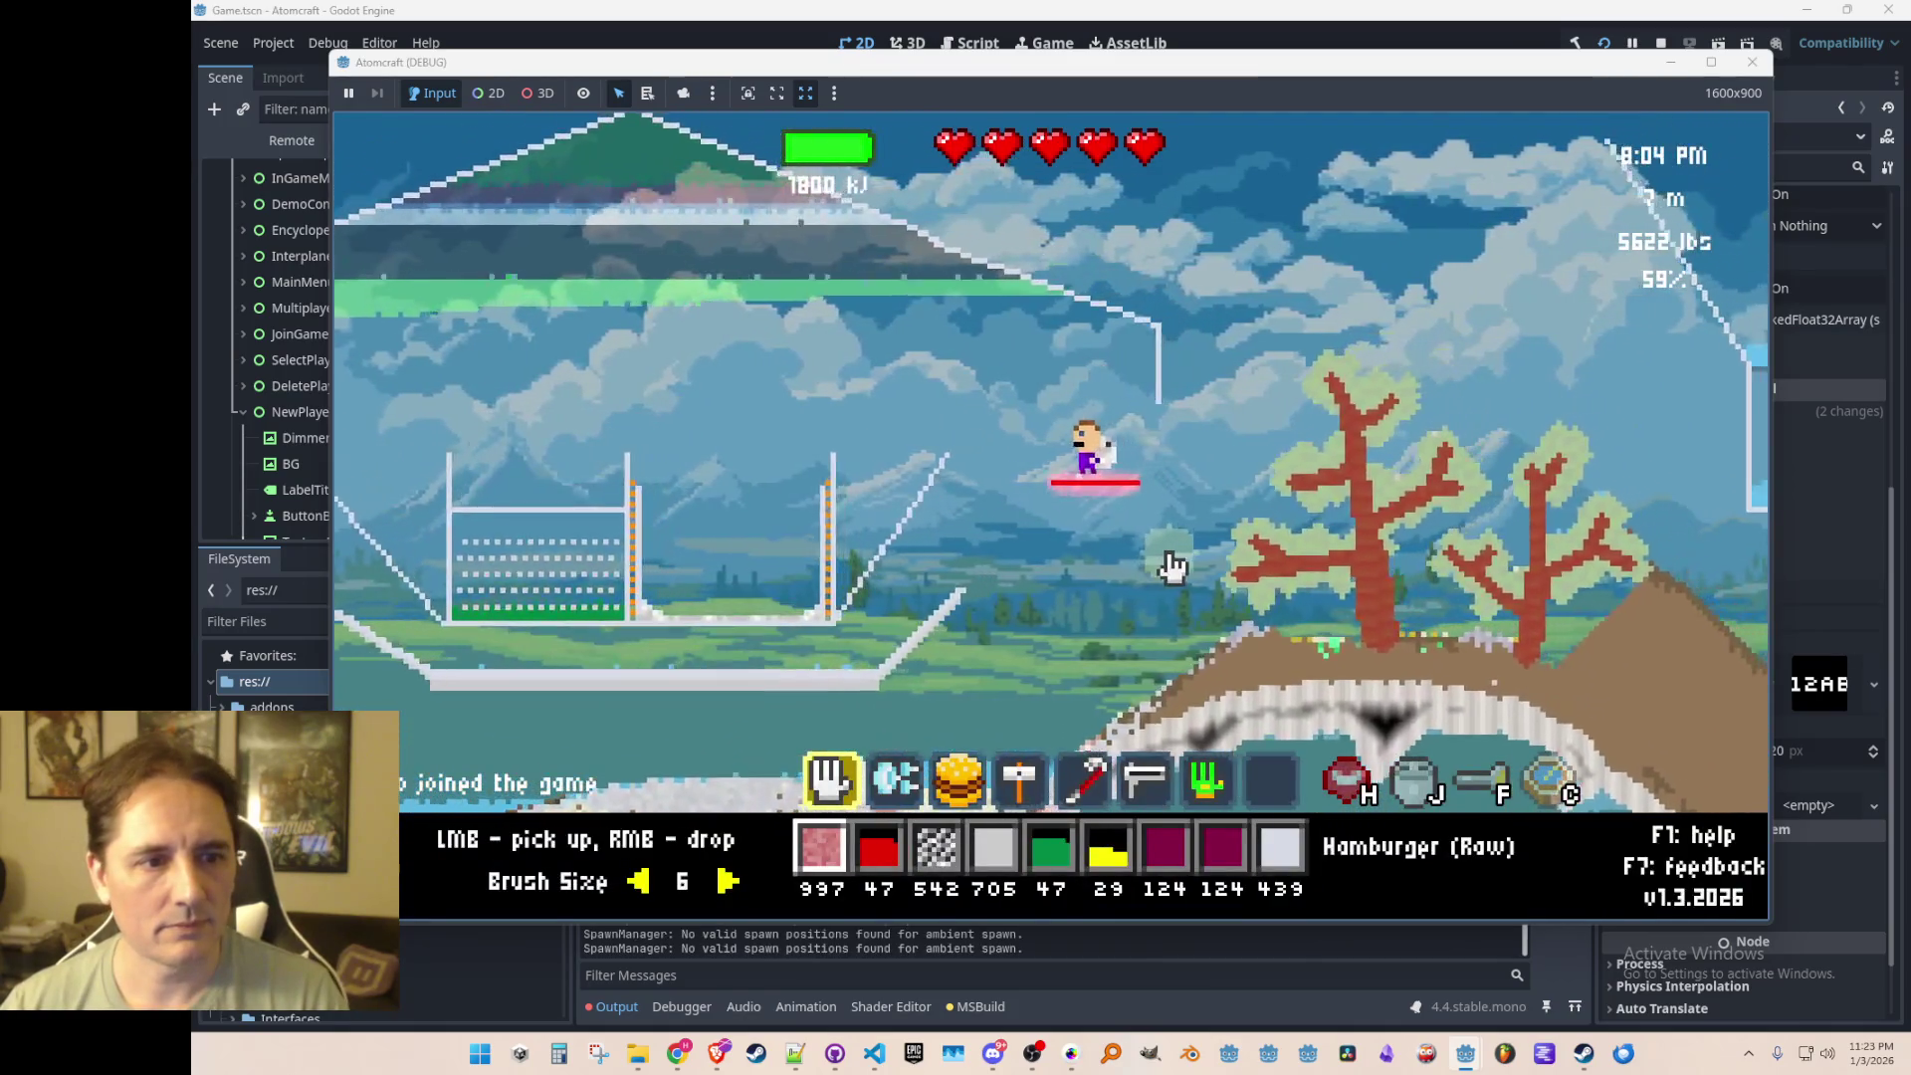
pyautogui.press('d')
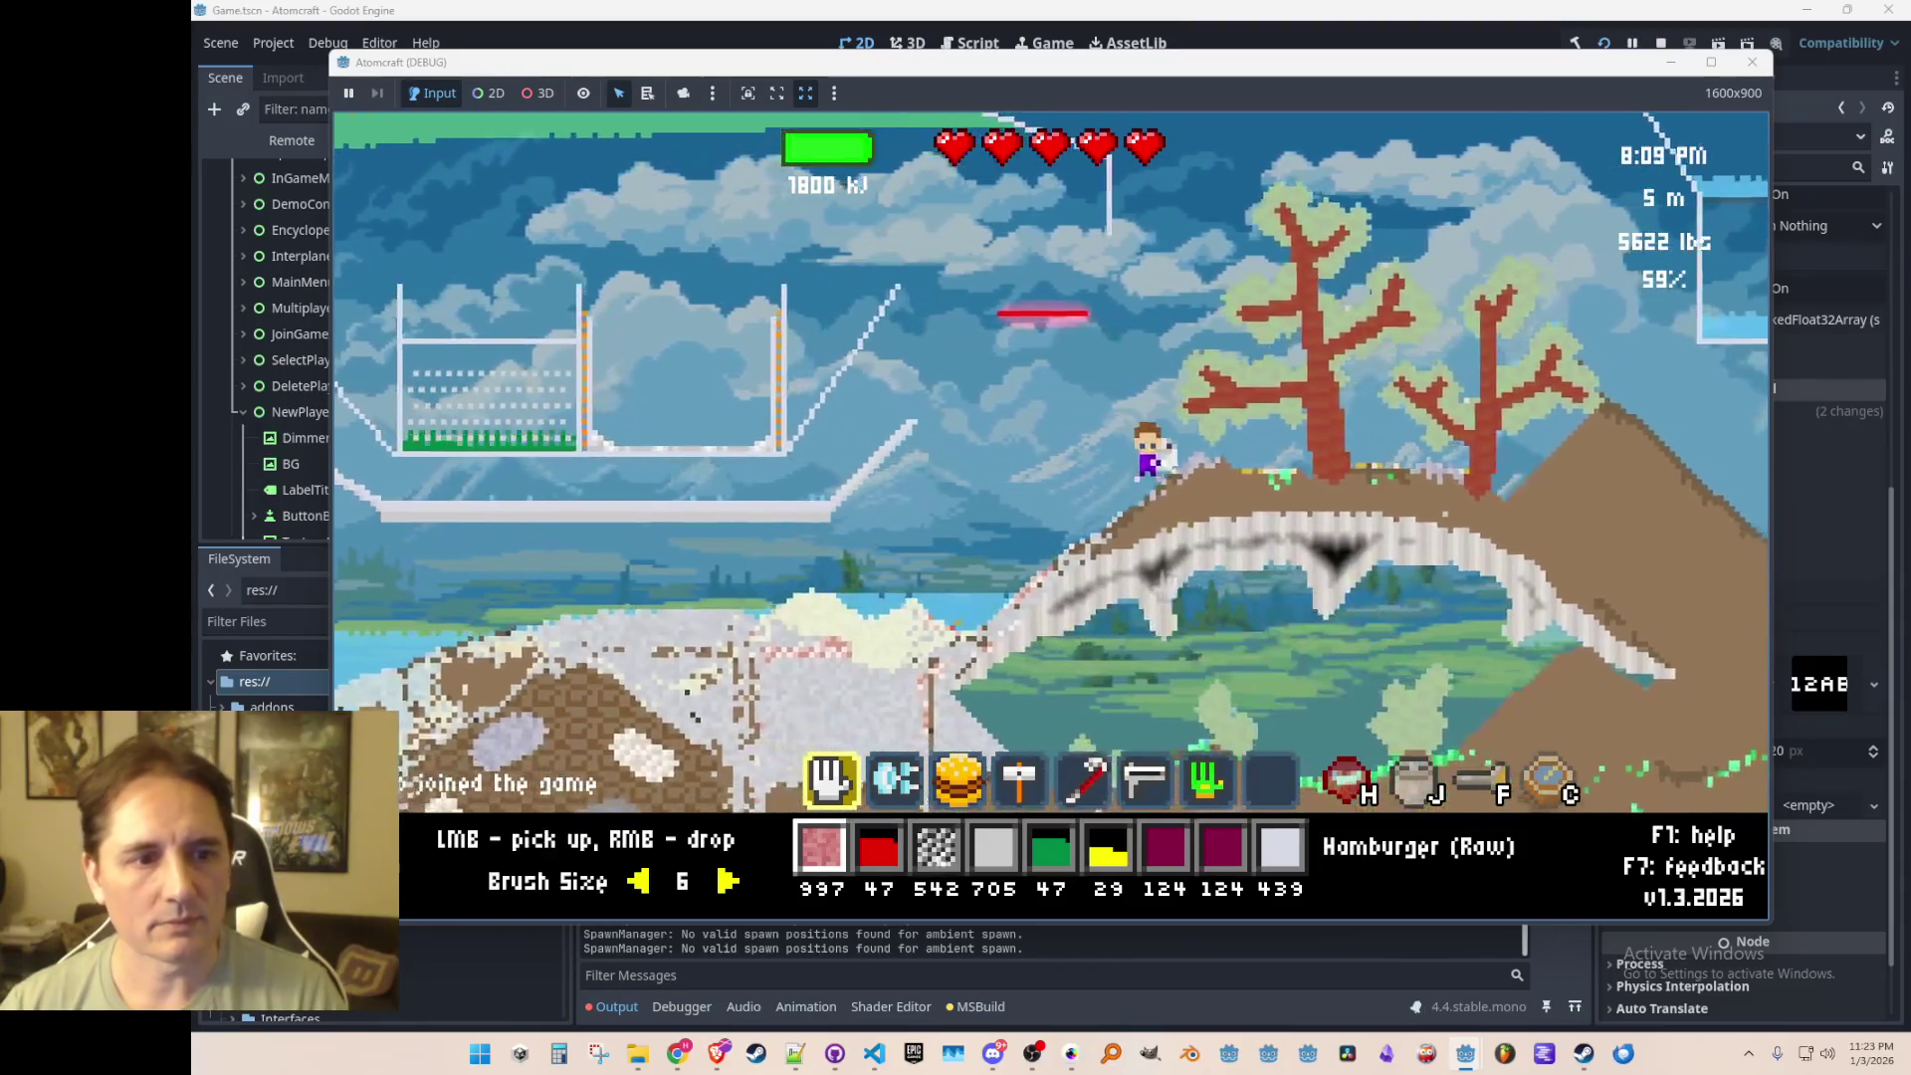
pyautogui.press('space')
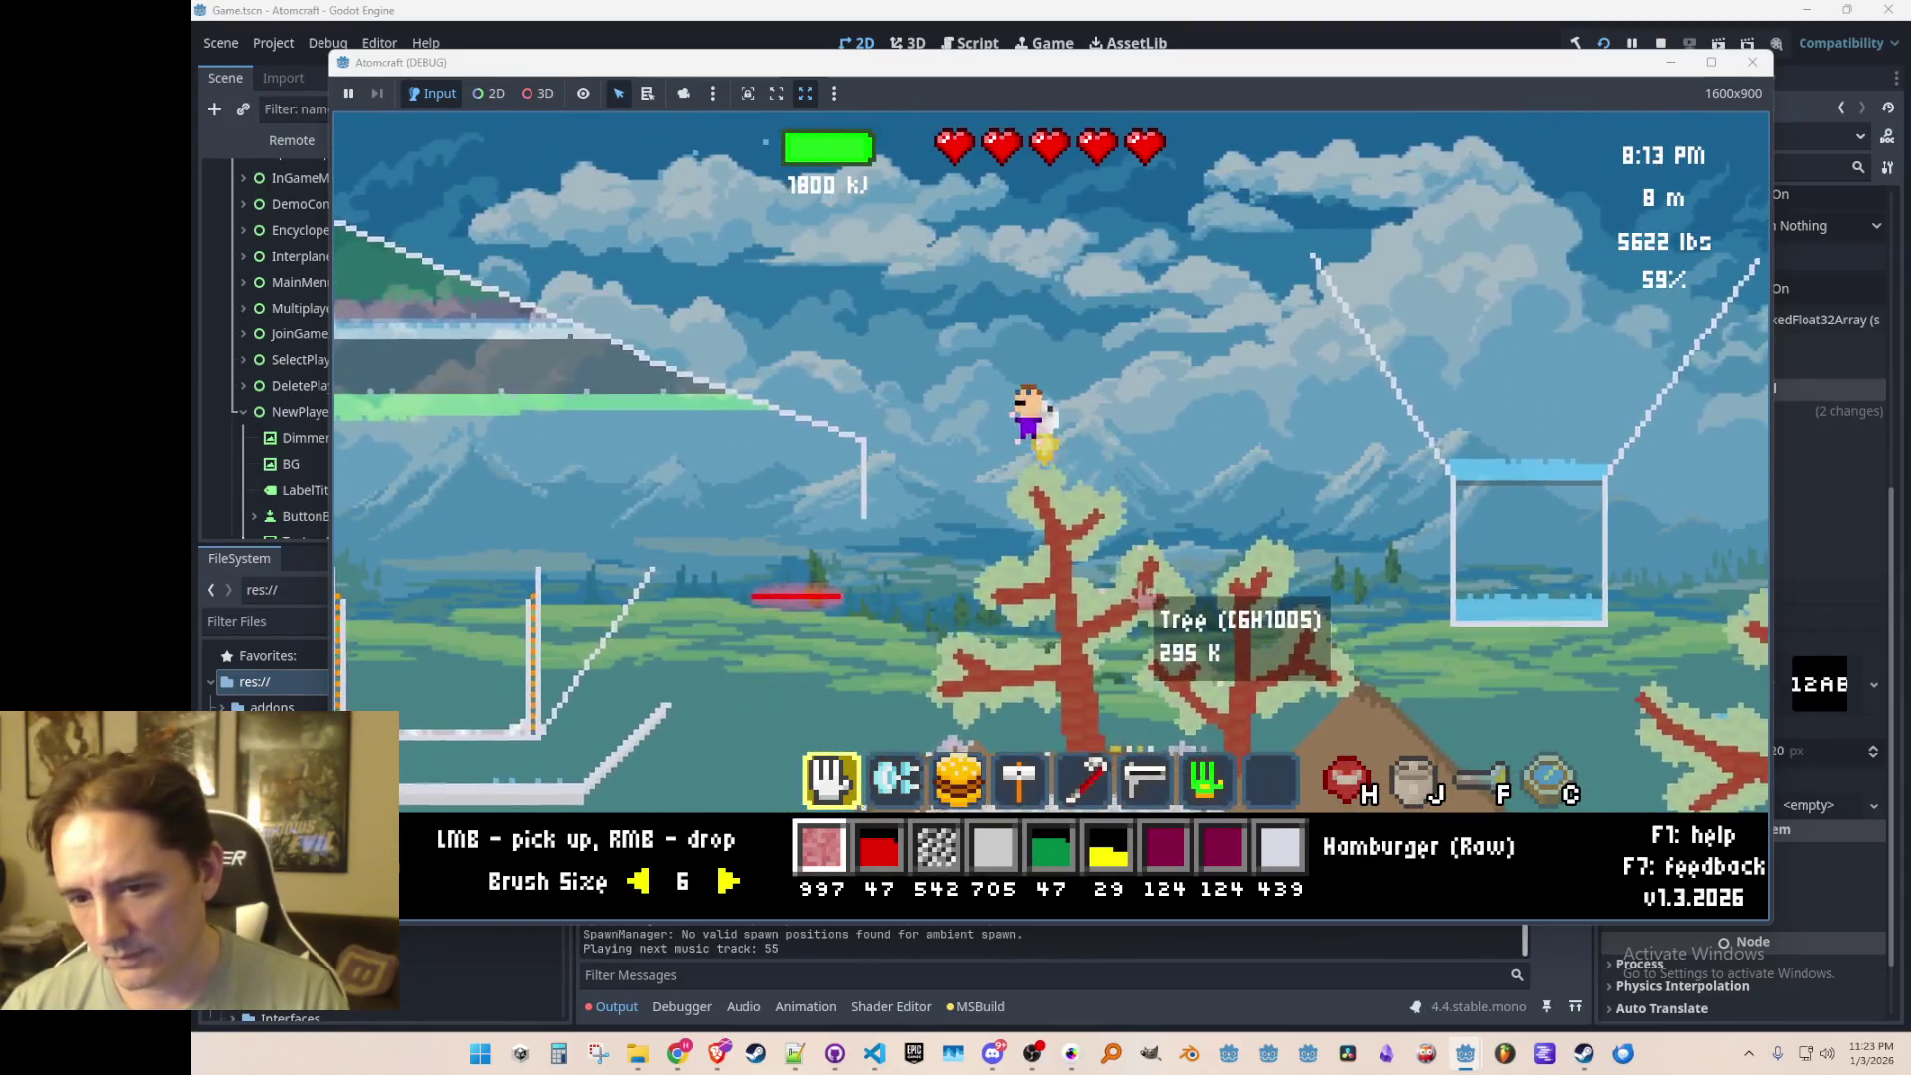
pyautogui.press('a')
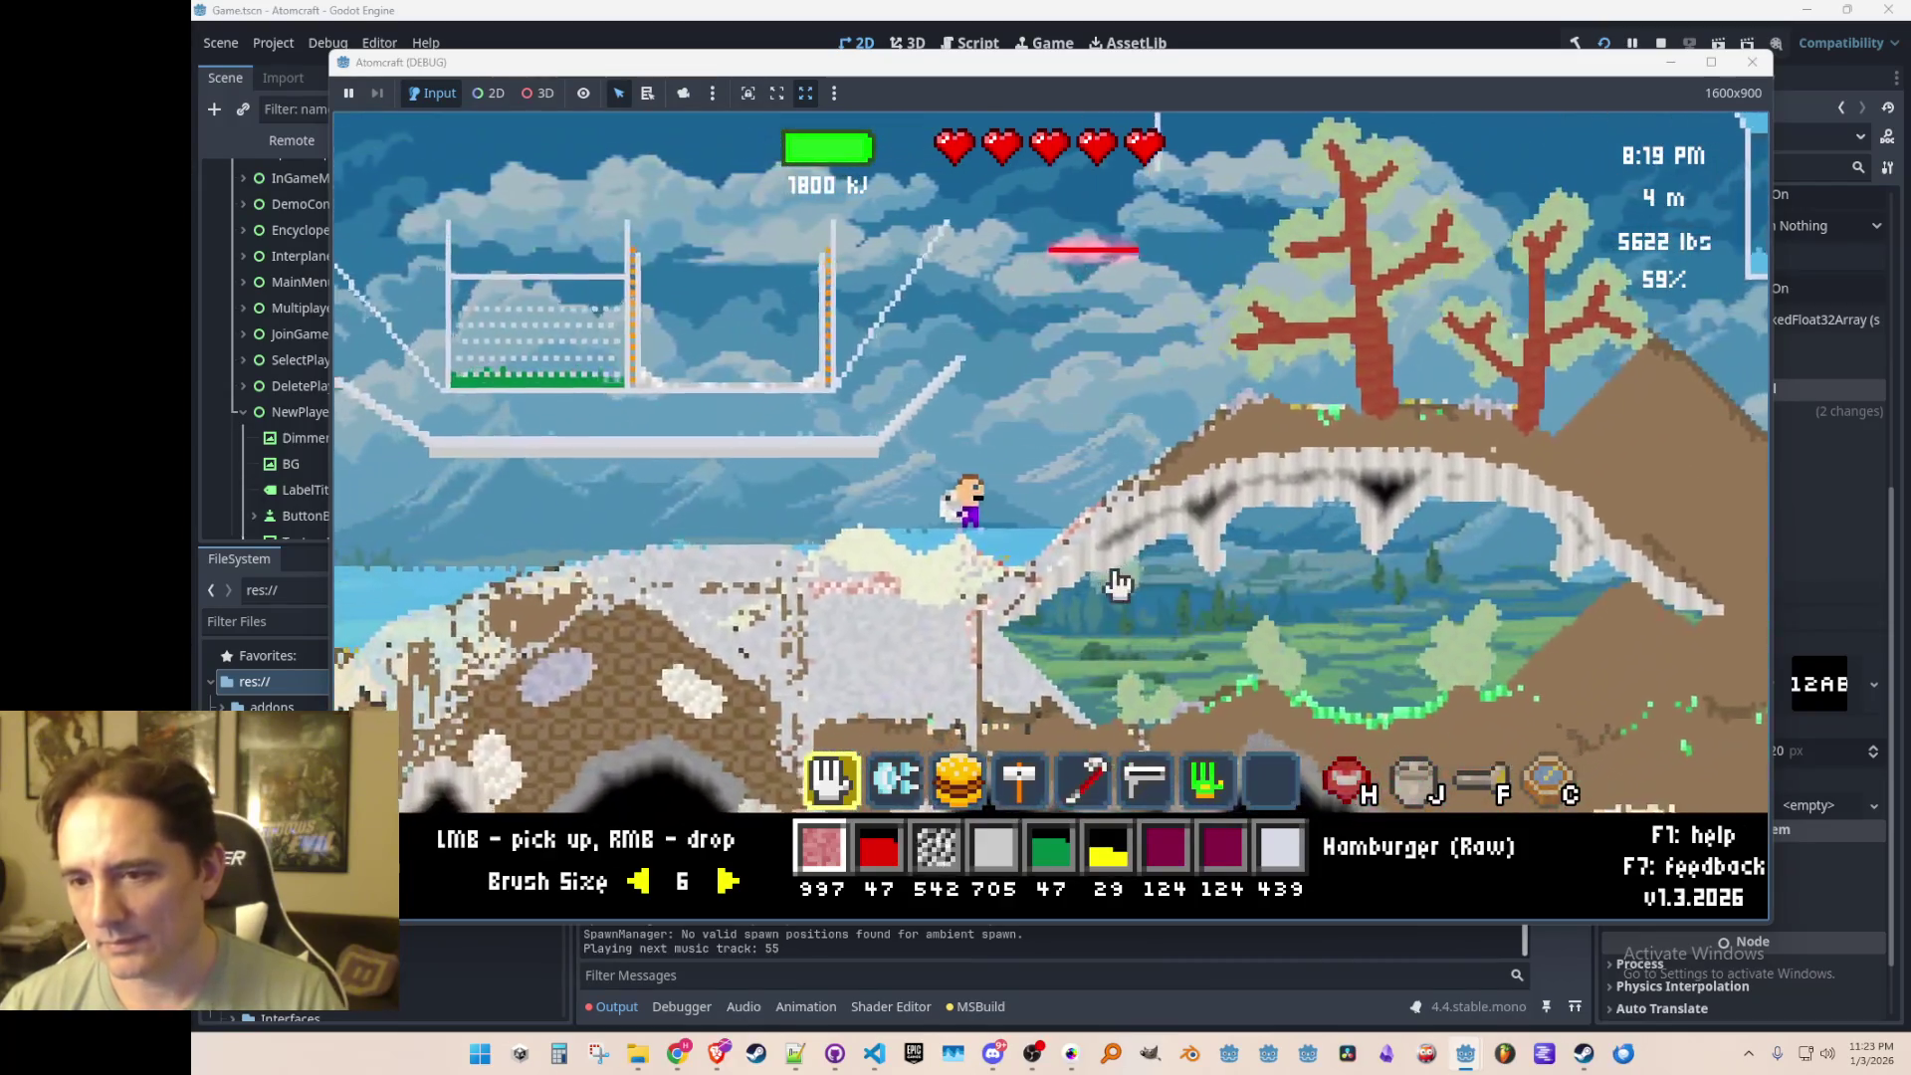
pyautogui.press('space')
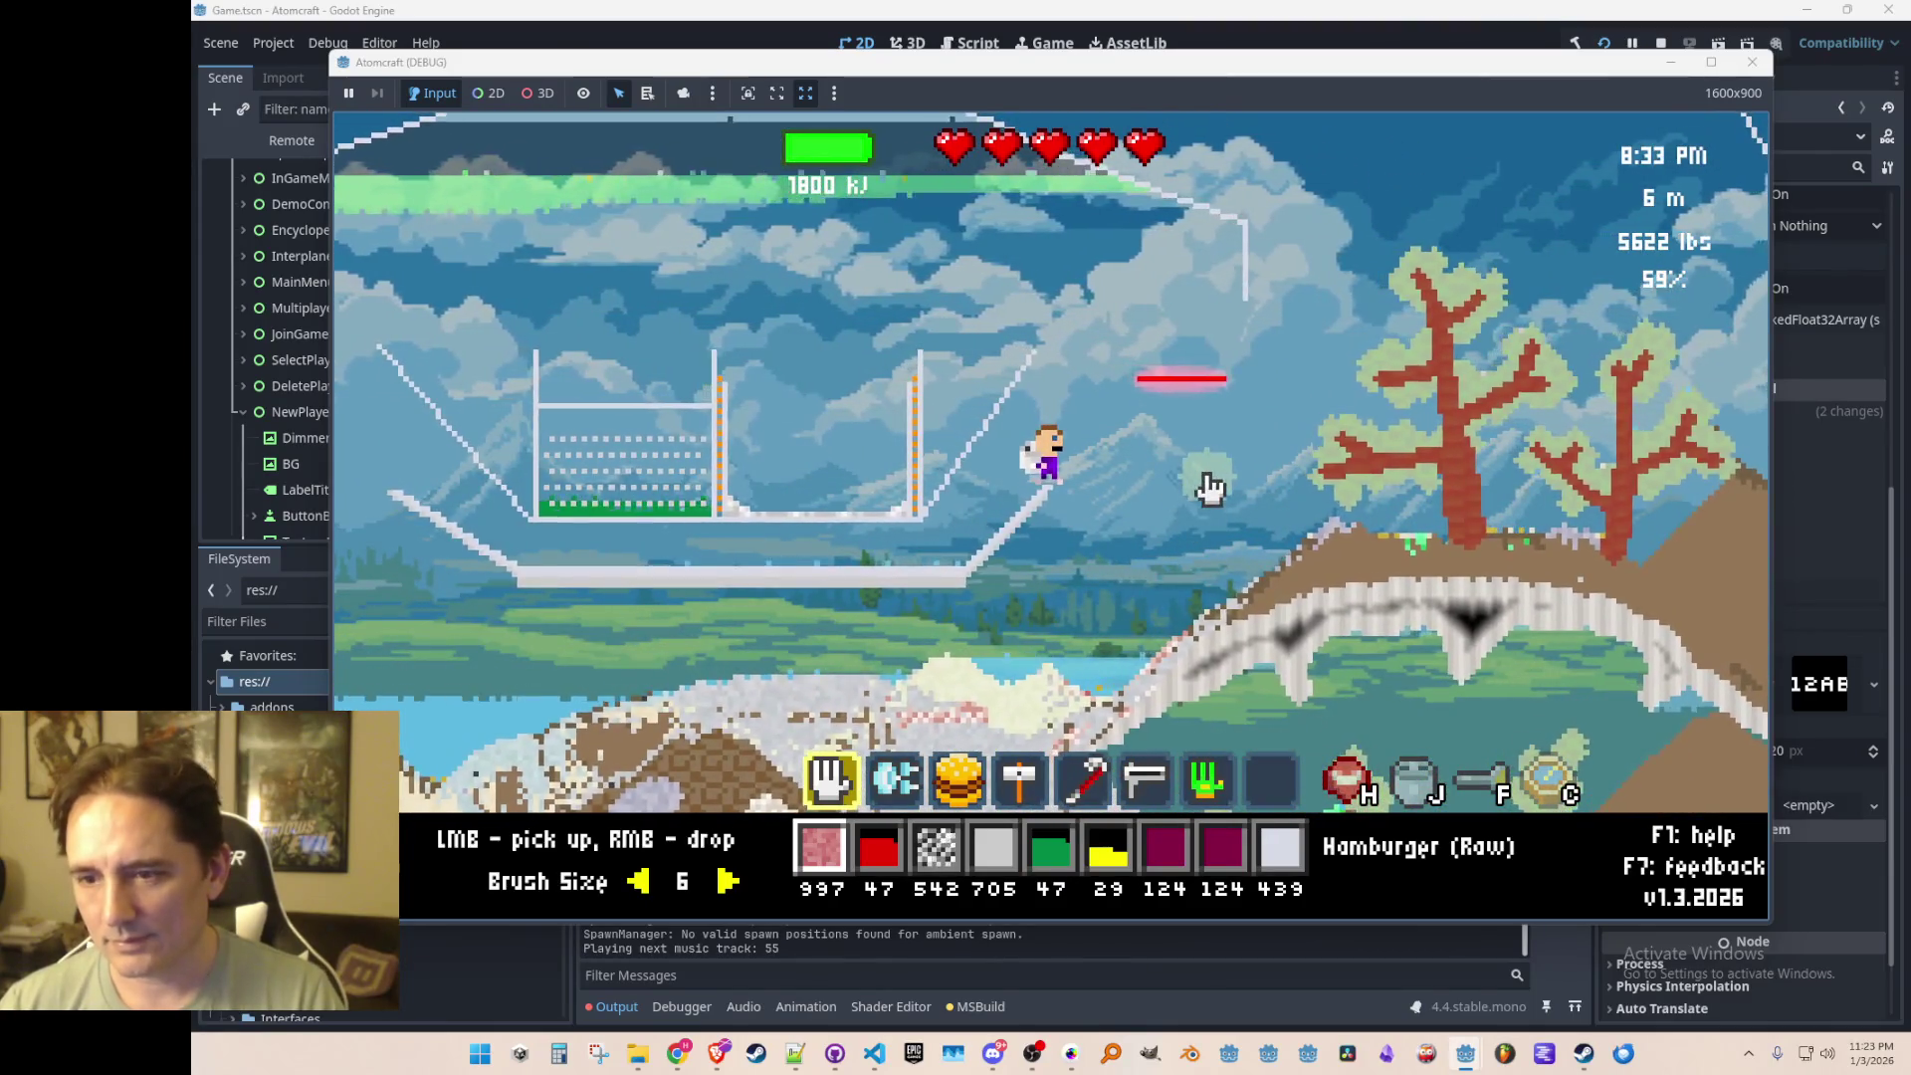
# Step: Toggle the crafting window, stop the game, and save to relaunch it
pyautogui.press('j')
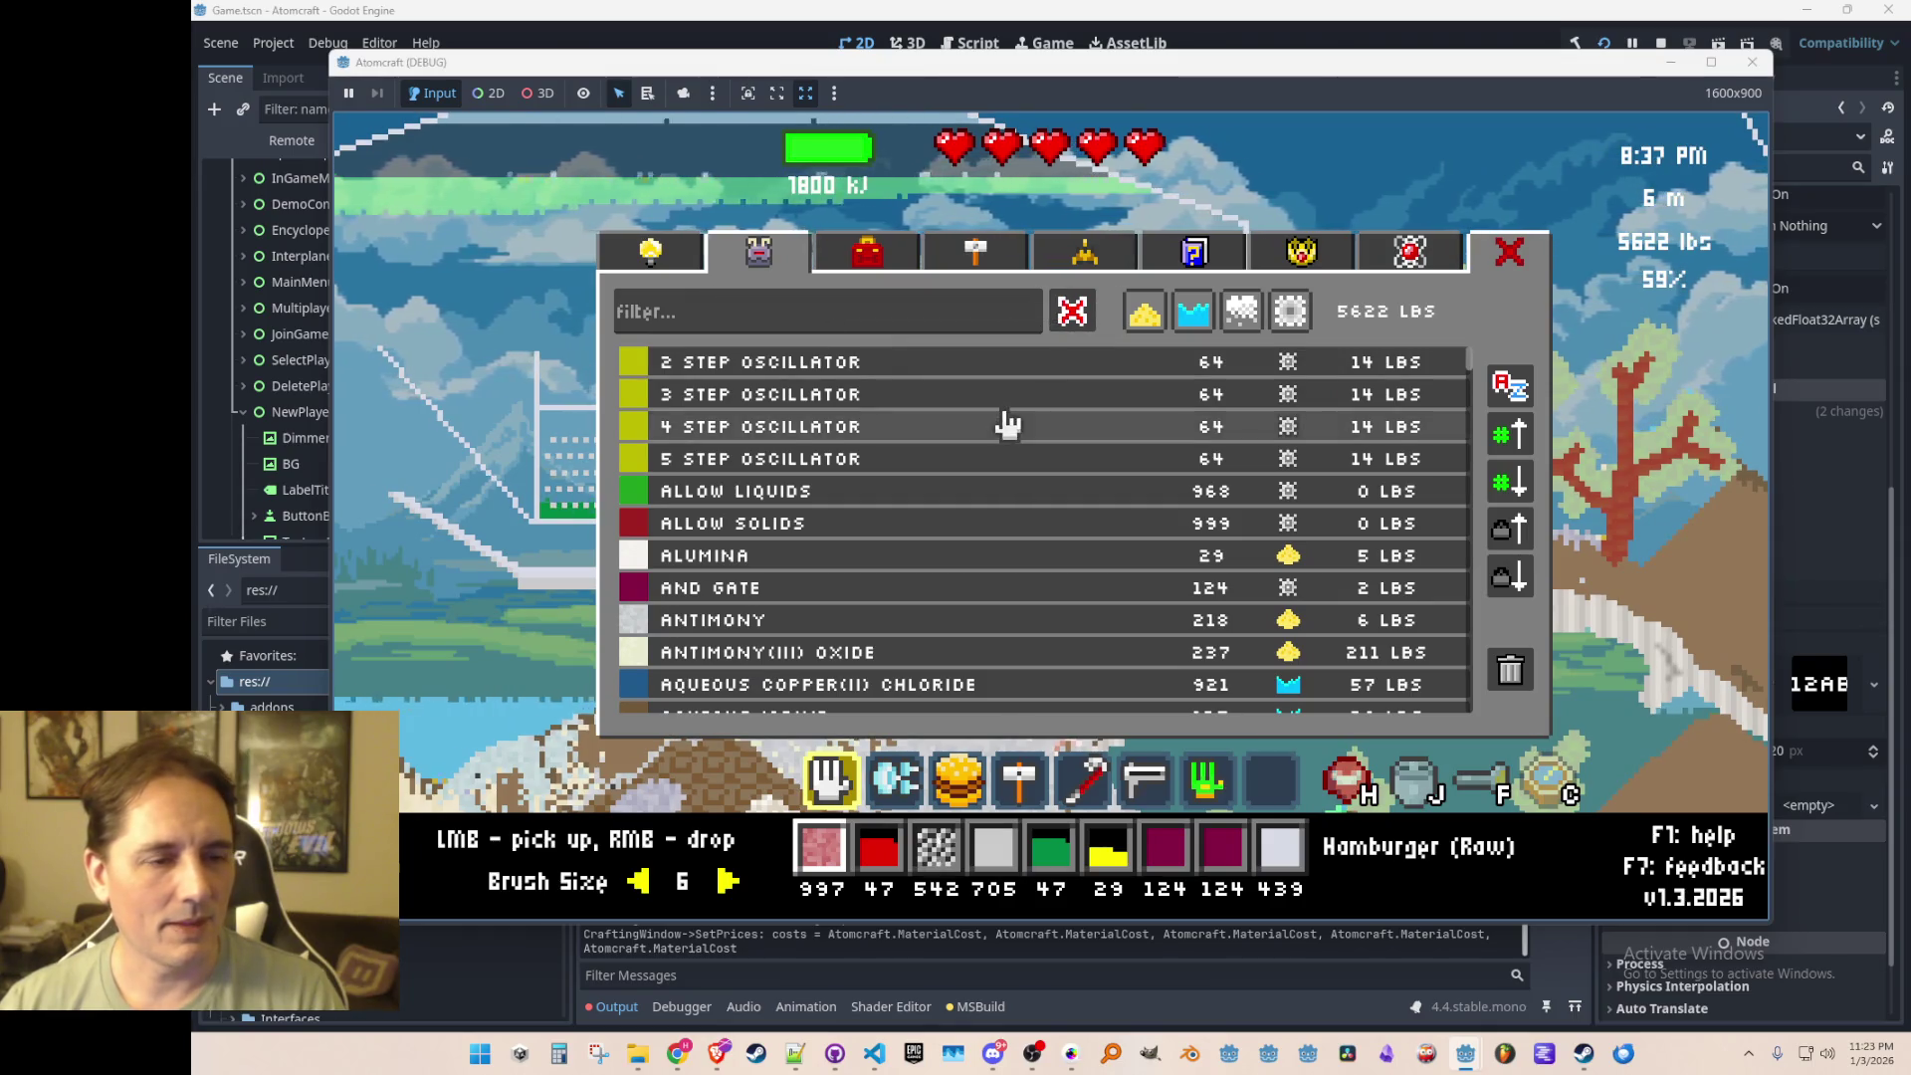
pyautogui.press('j')
pyautogui.click(1661, 43)
pyautogui.hotkey('ctrl', 's')
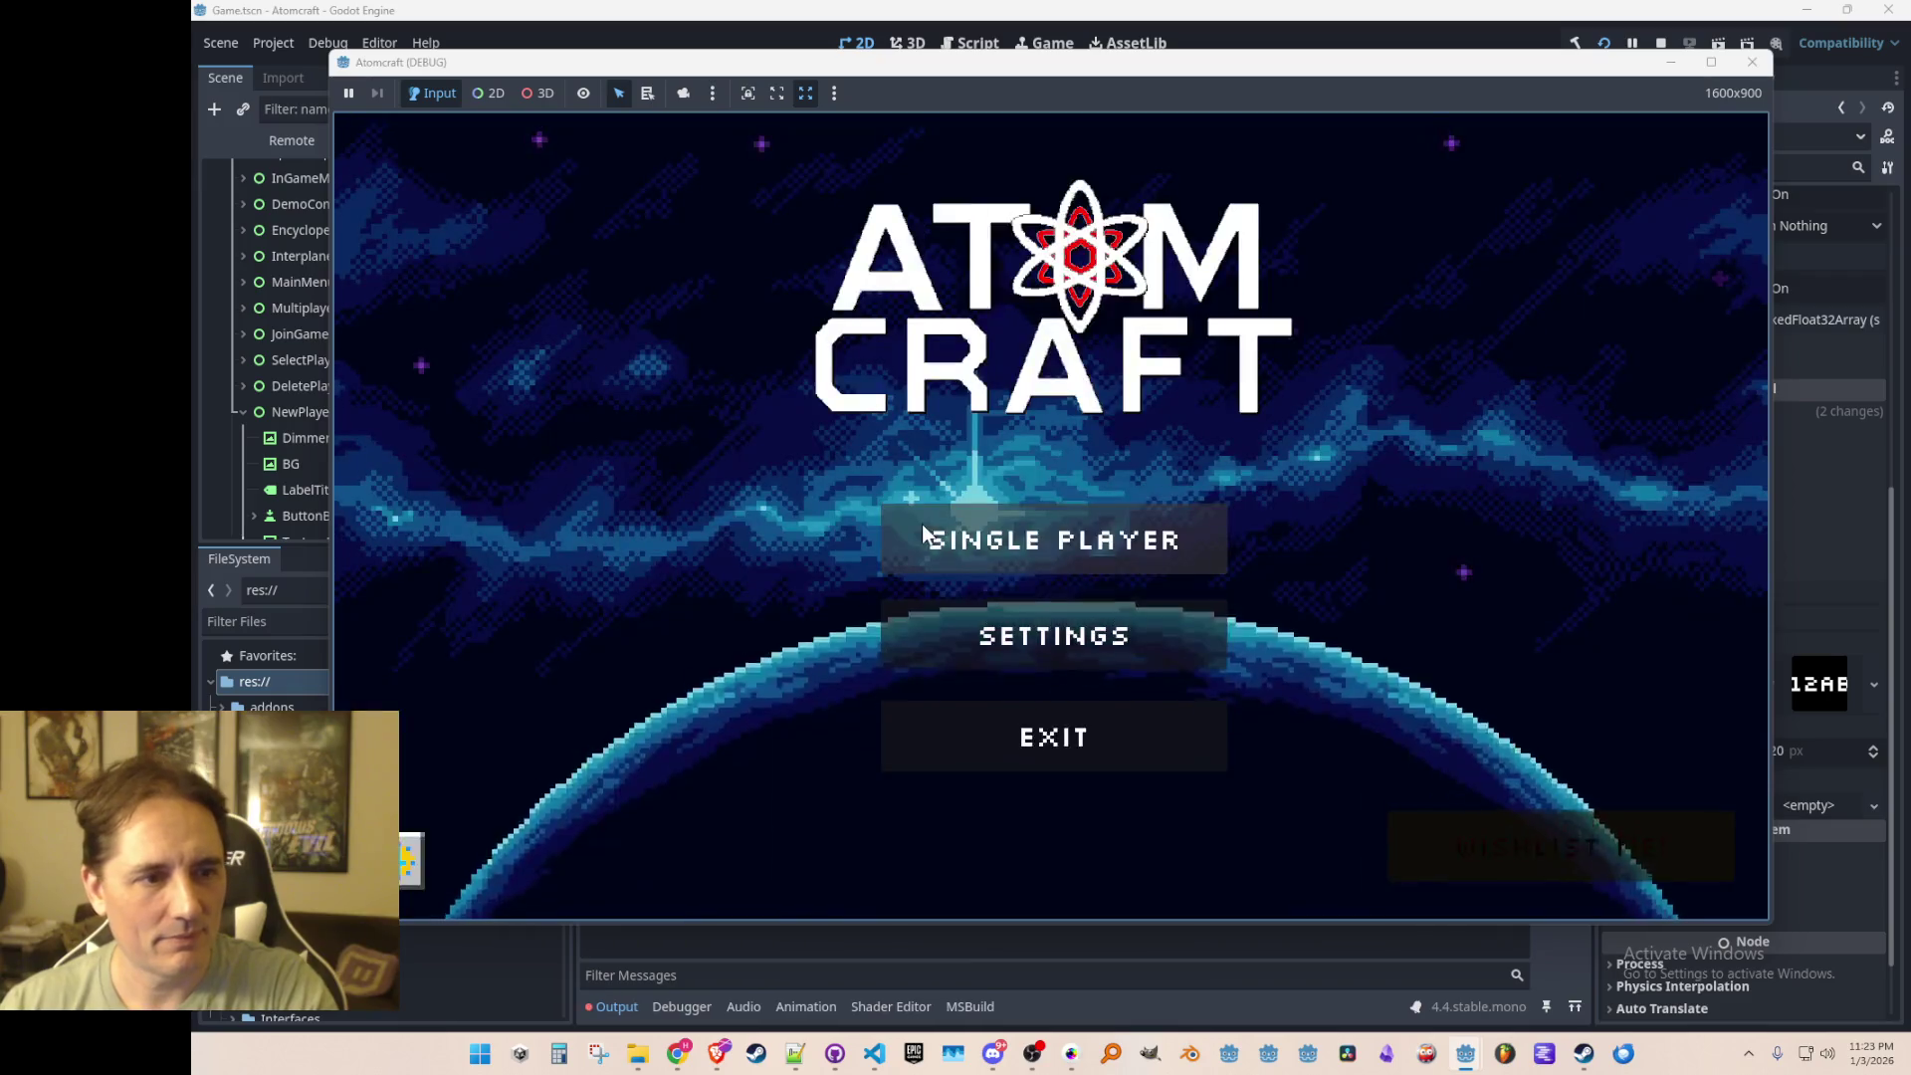
# Step: Start a new player, switch to the Robot species, and roll several random names
pyautogui.click(924, 530)
pyautogui.click(1127, 769)
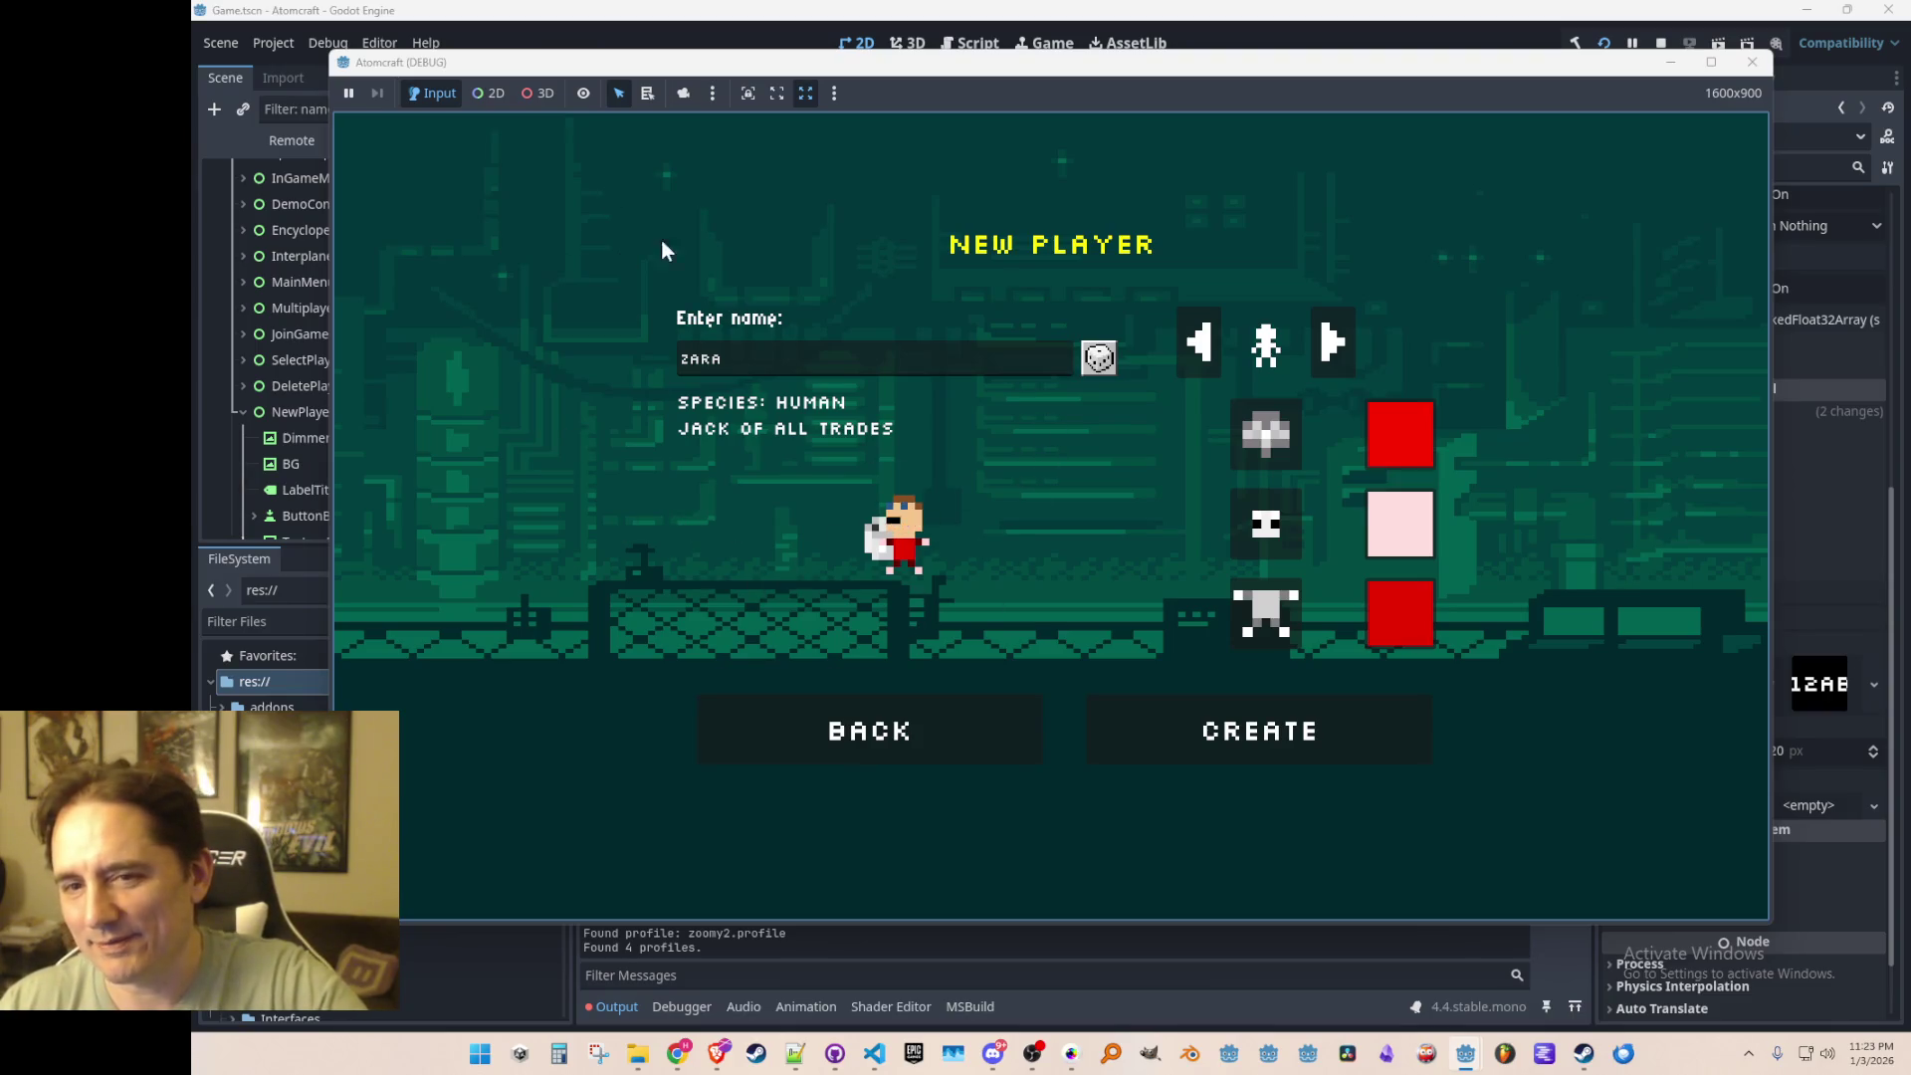
pyautogui.click(1334, 343)
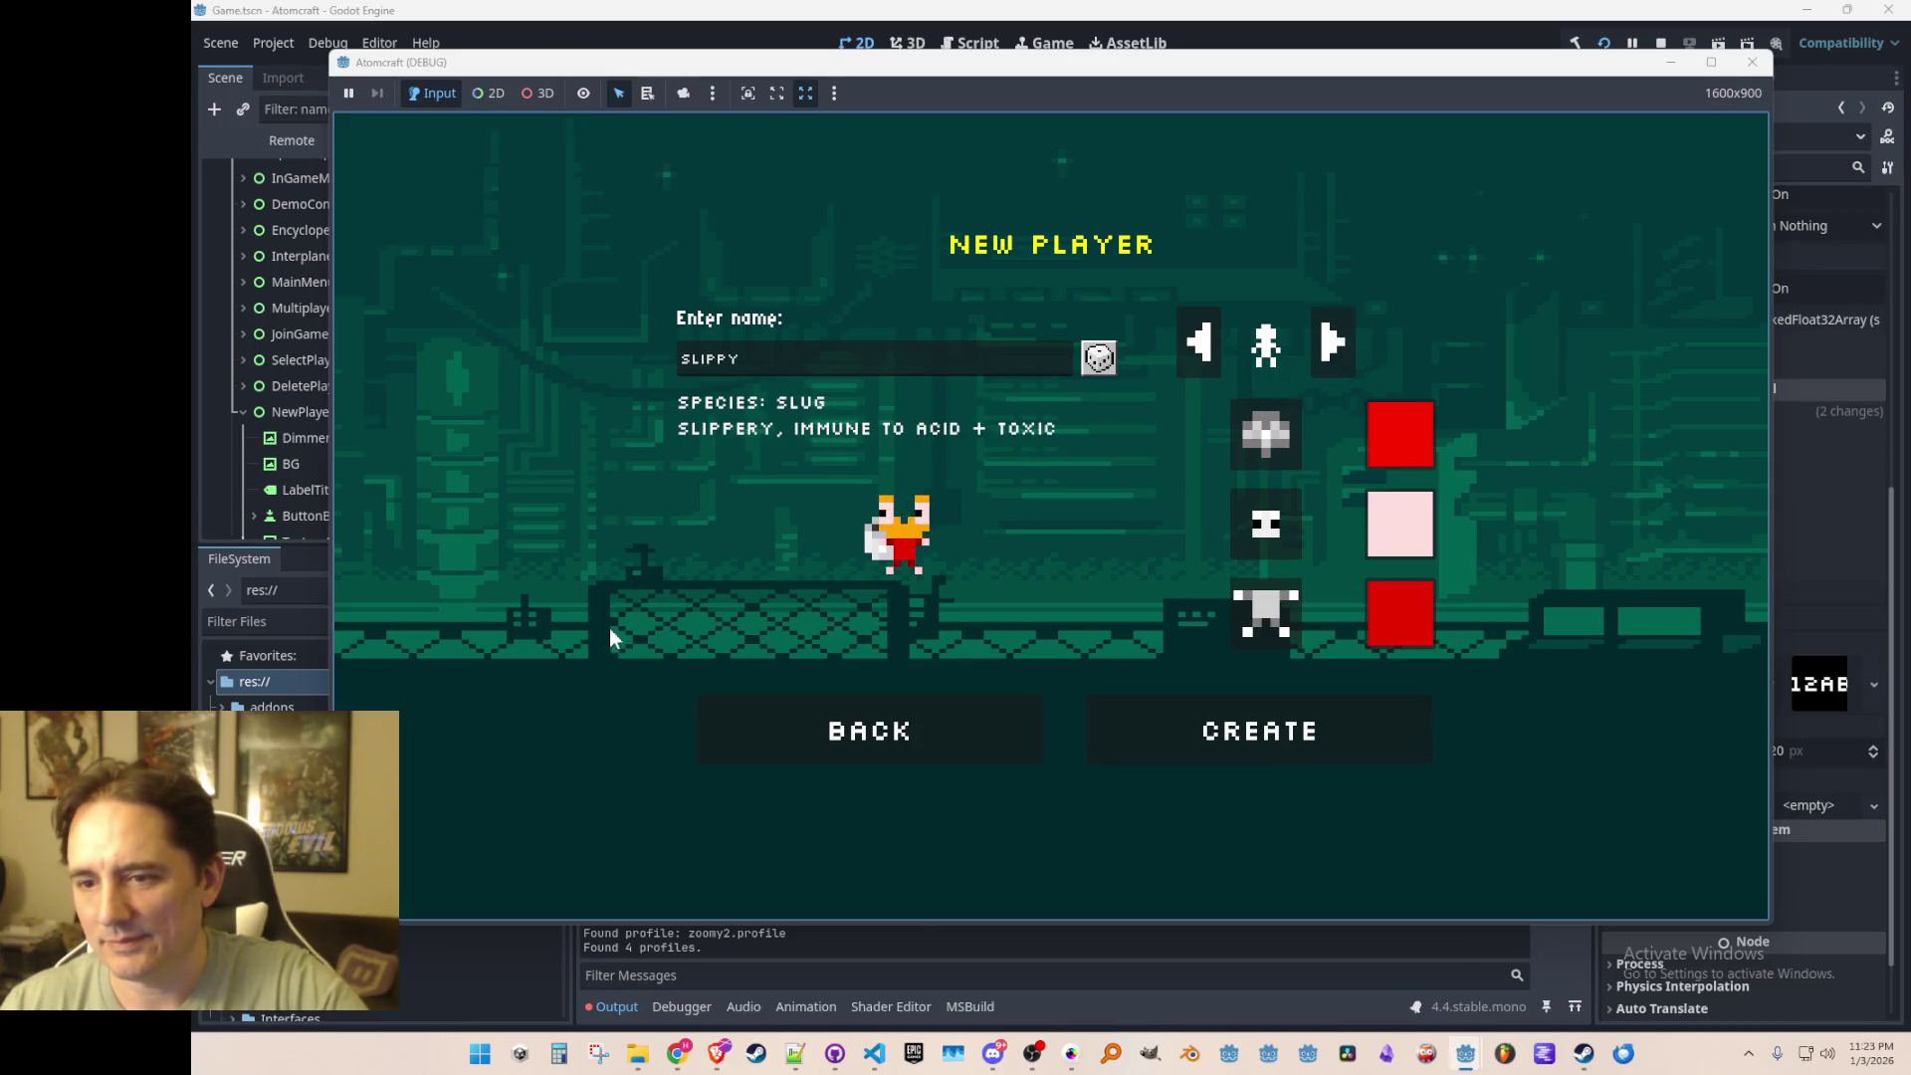
pyautogui.click(1347, 345)
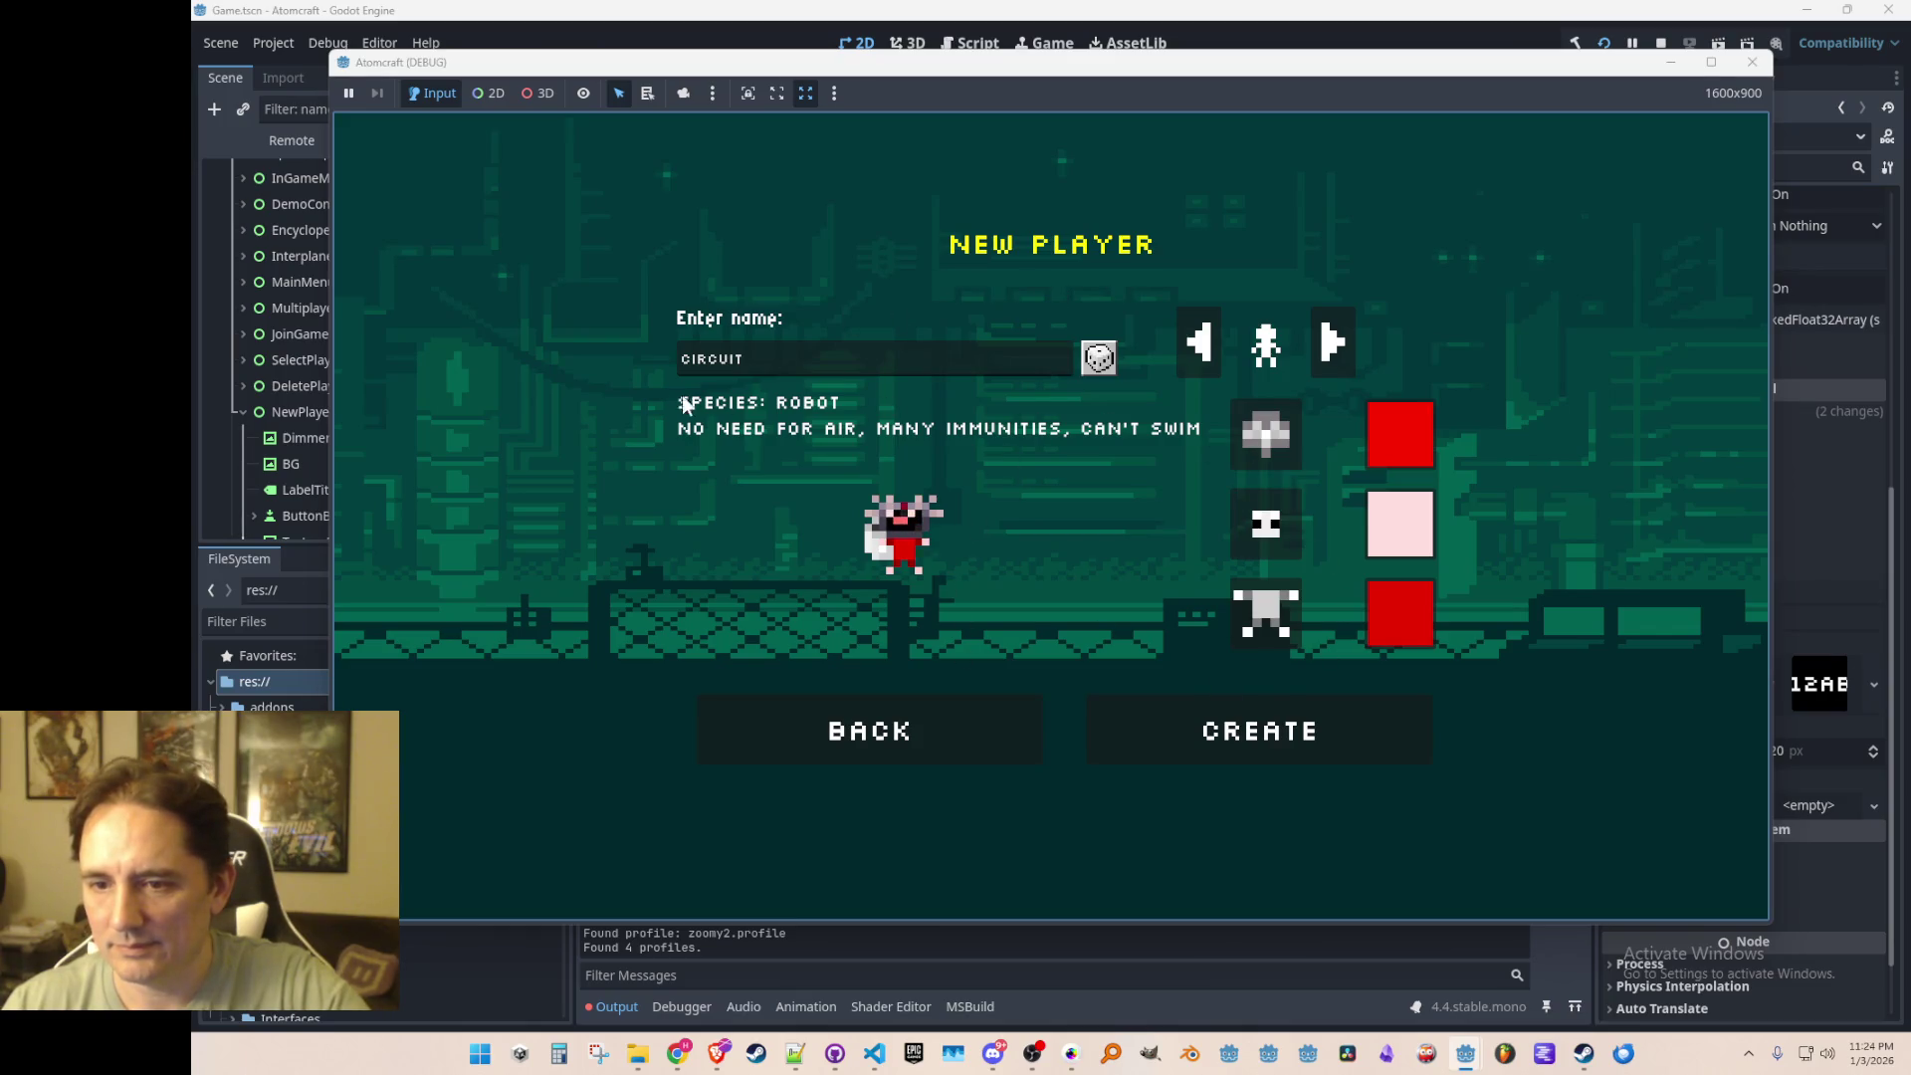
pyautogui.click(1113, 366)
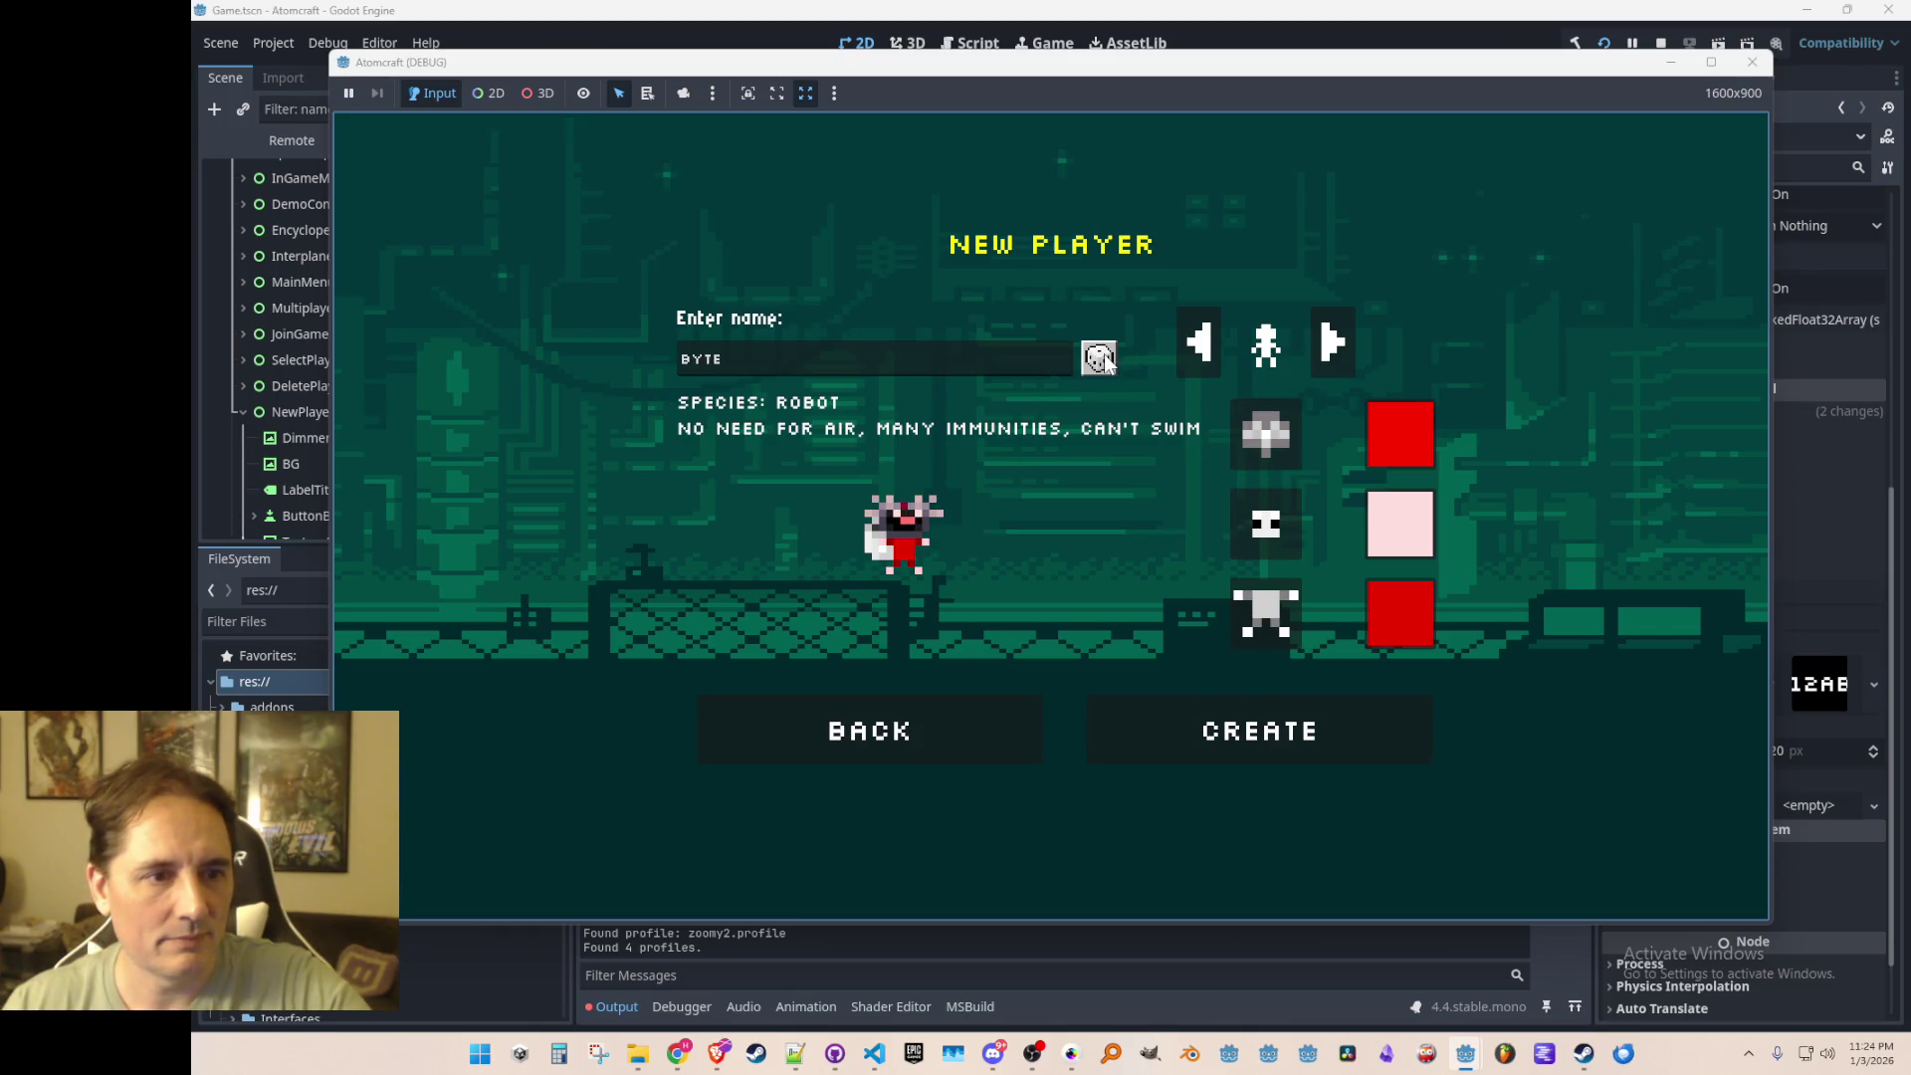
pyautogui.click(1107, 362)
pyautogui.click(1106, 362)
# Step: Switch to the Fire species and roll several random names
pyautogui.click(1345, 353)
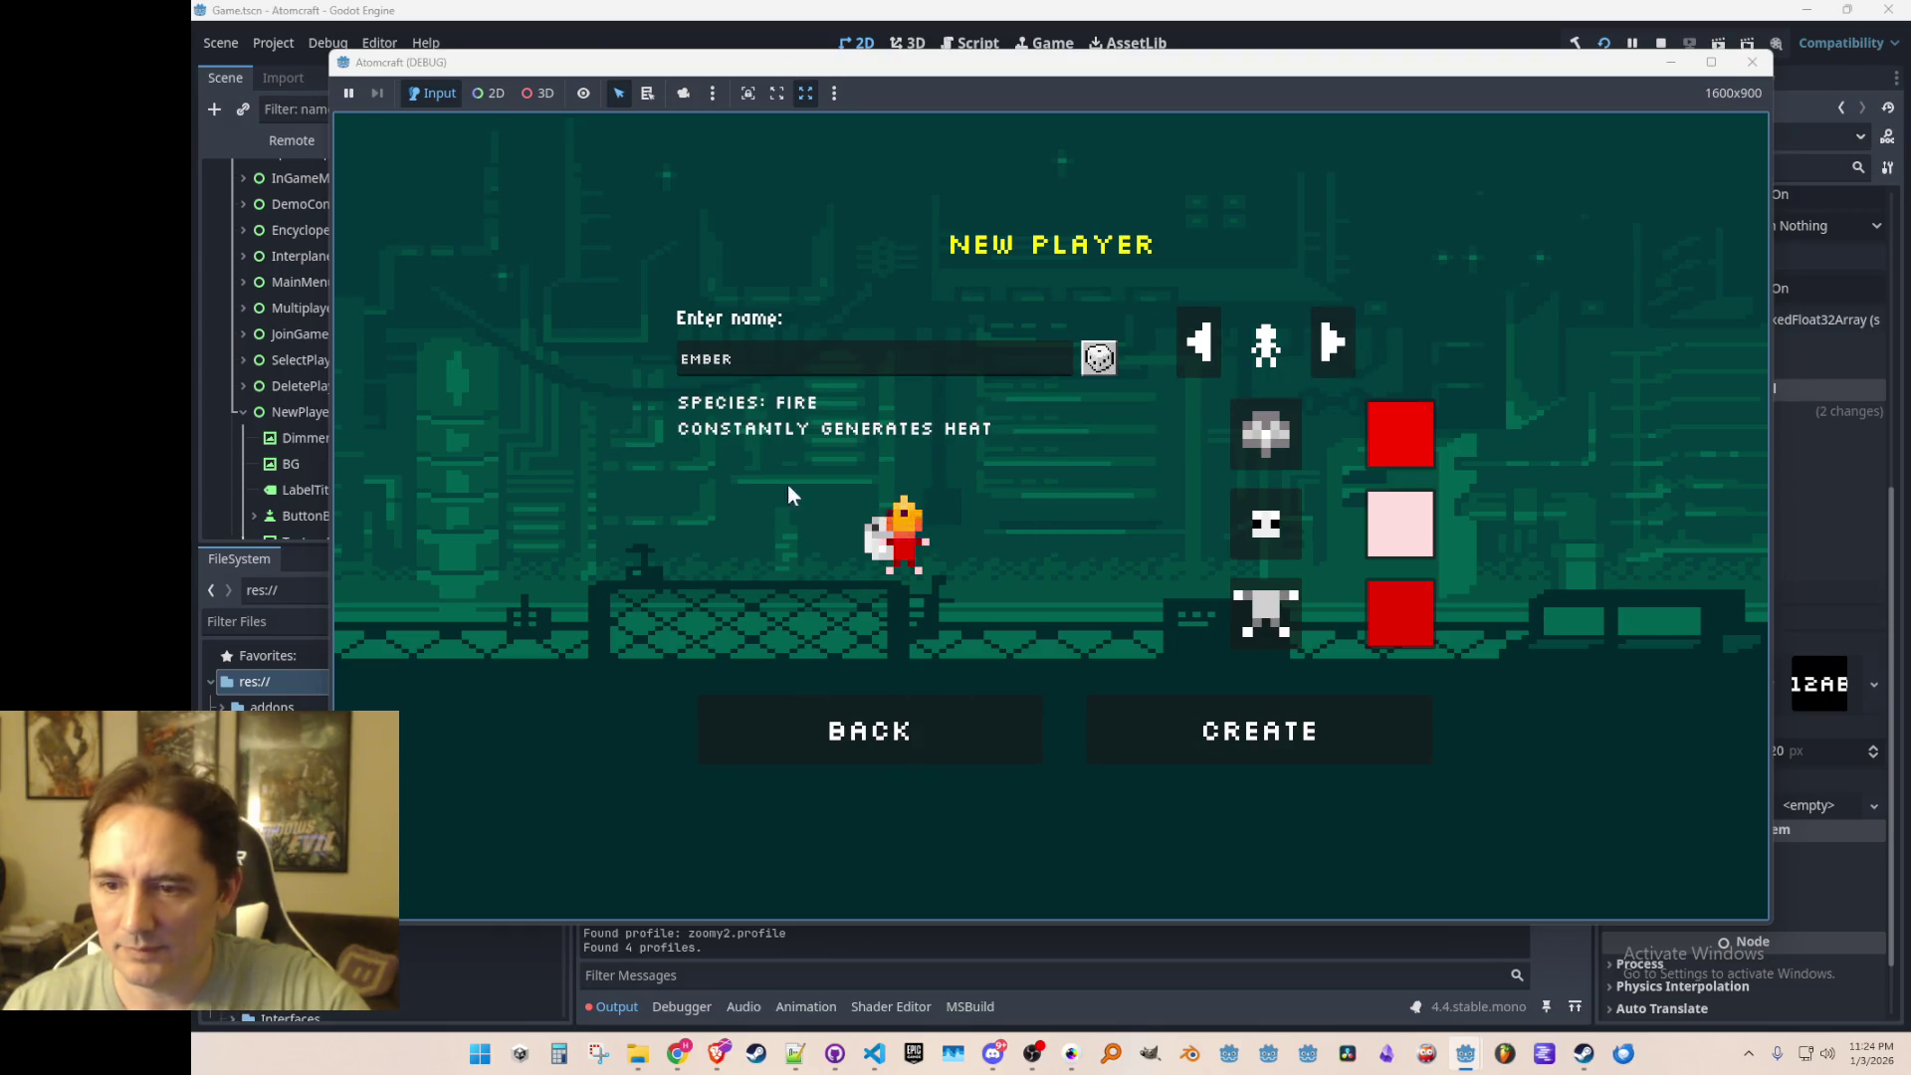
pyautogui.click(1099, 358)
pyautogui.click(1099, 359)
pyautogui.click(1099, 359)
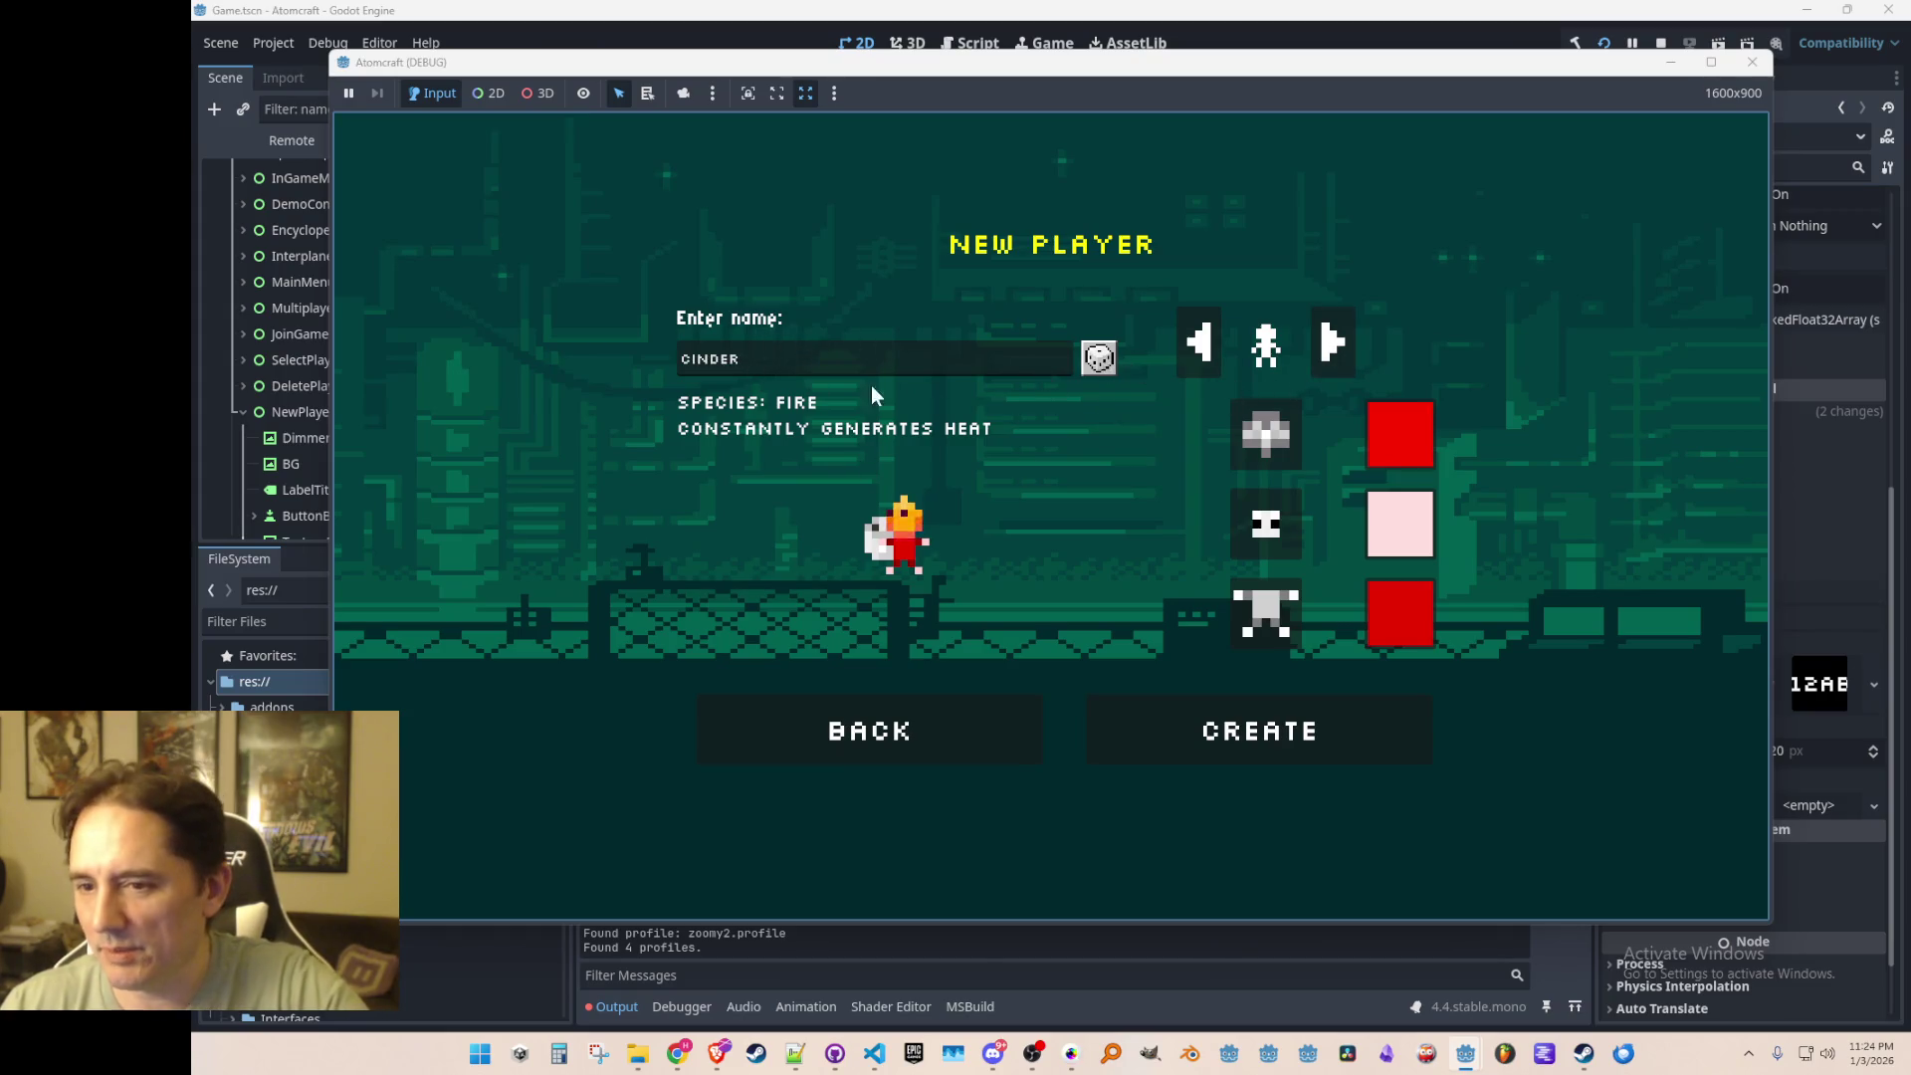
# Step: Go to the Mushroom species and roll several random mushroom names
pyautogui.click(1334, 348)
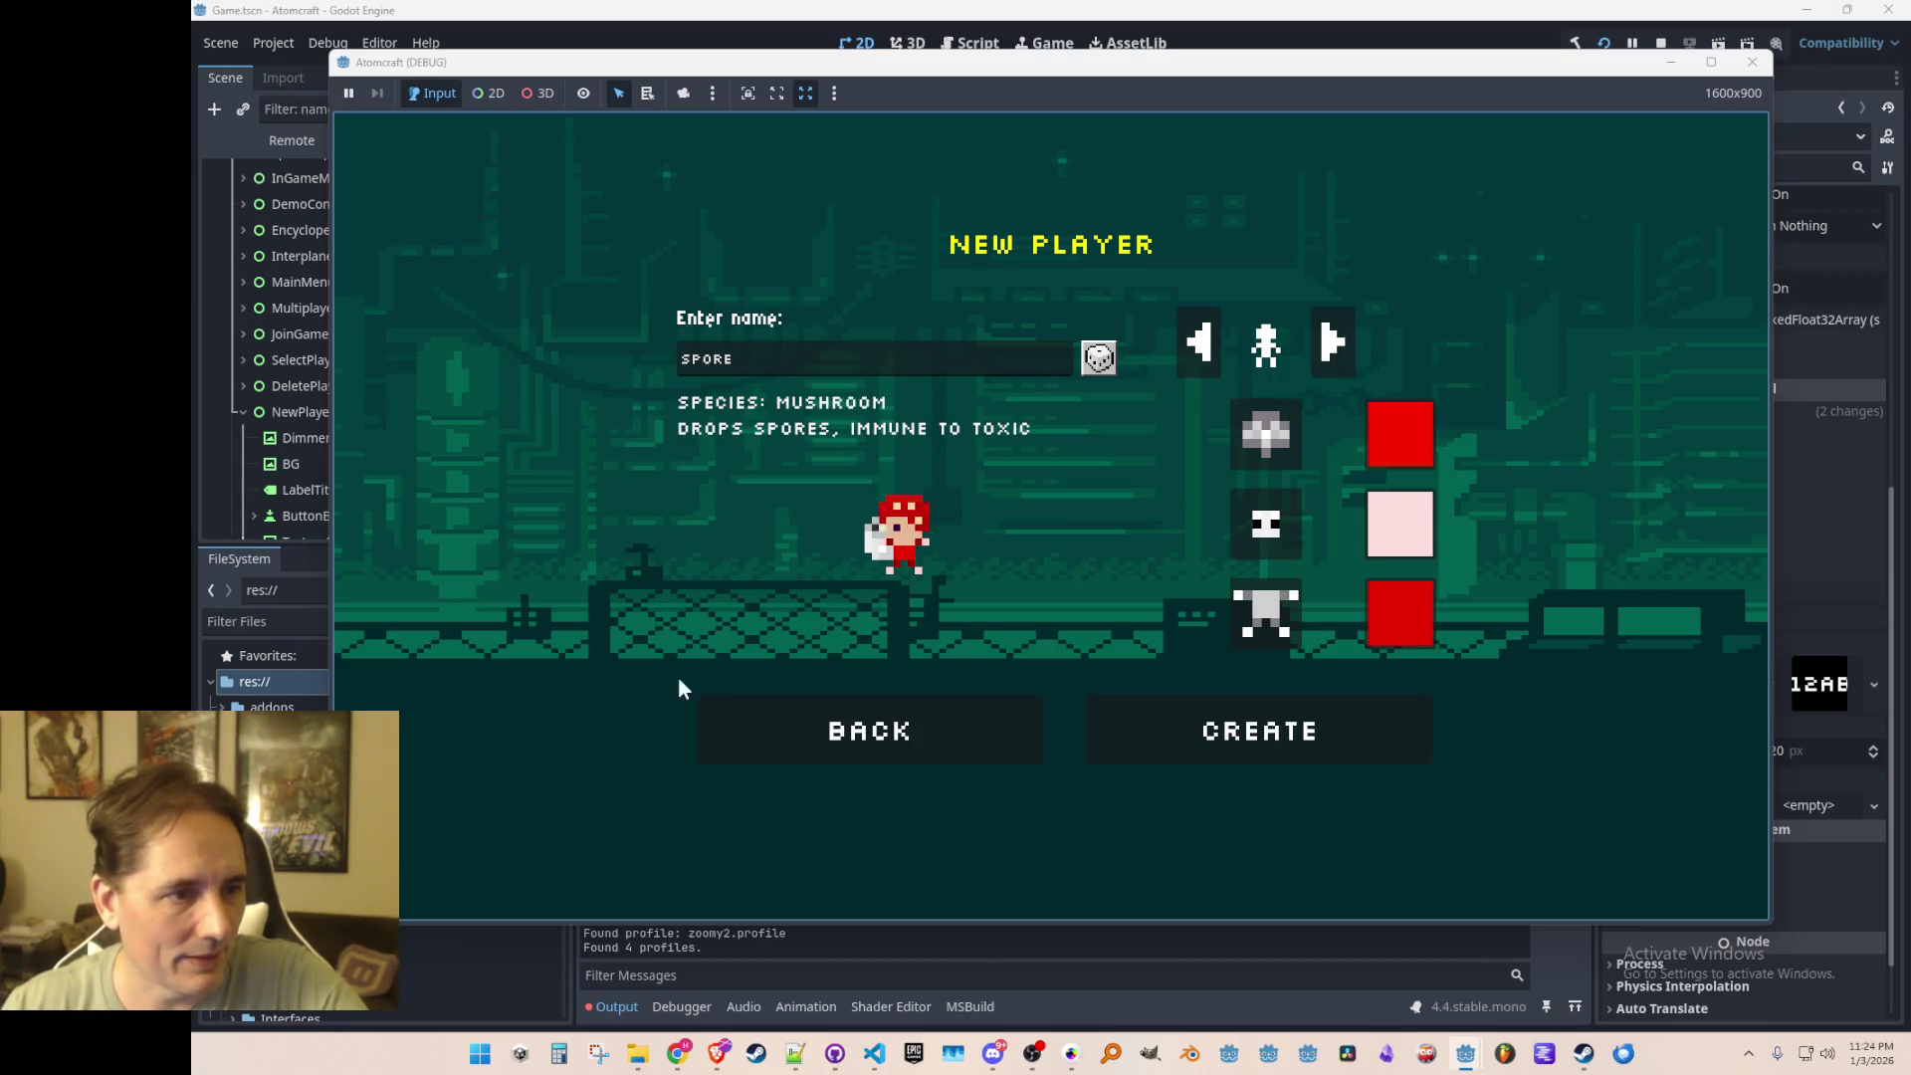
pyautogui.click(1337, 346)
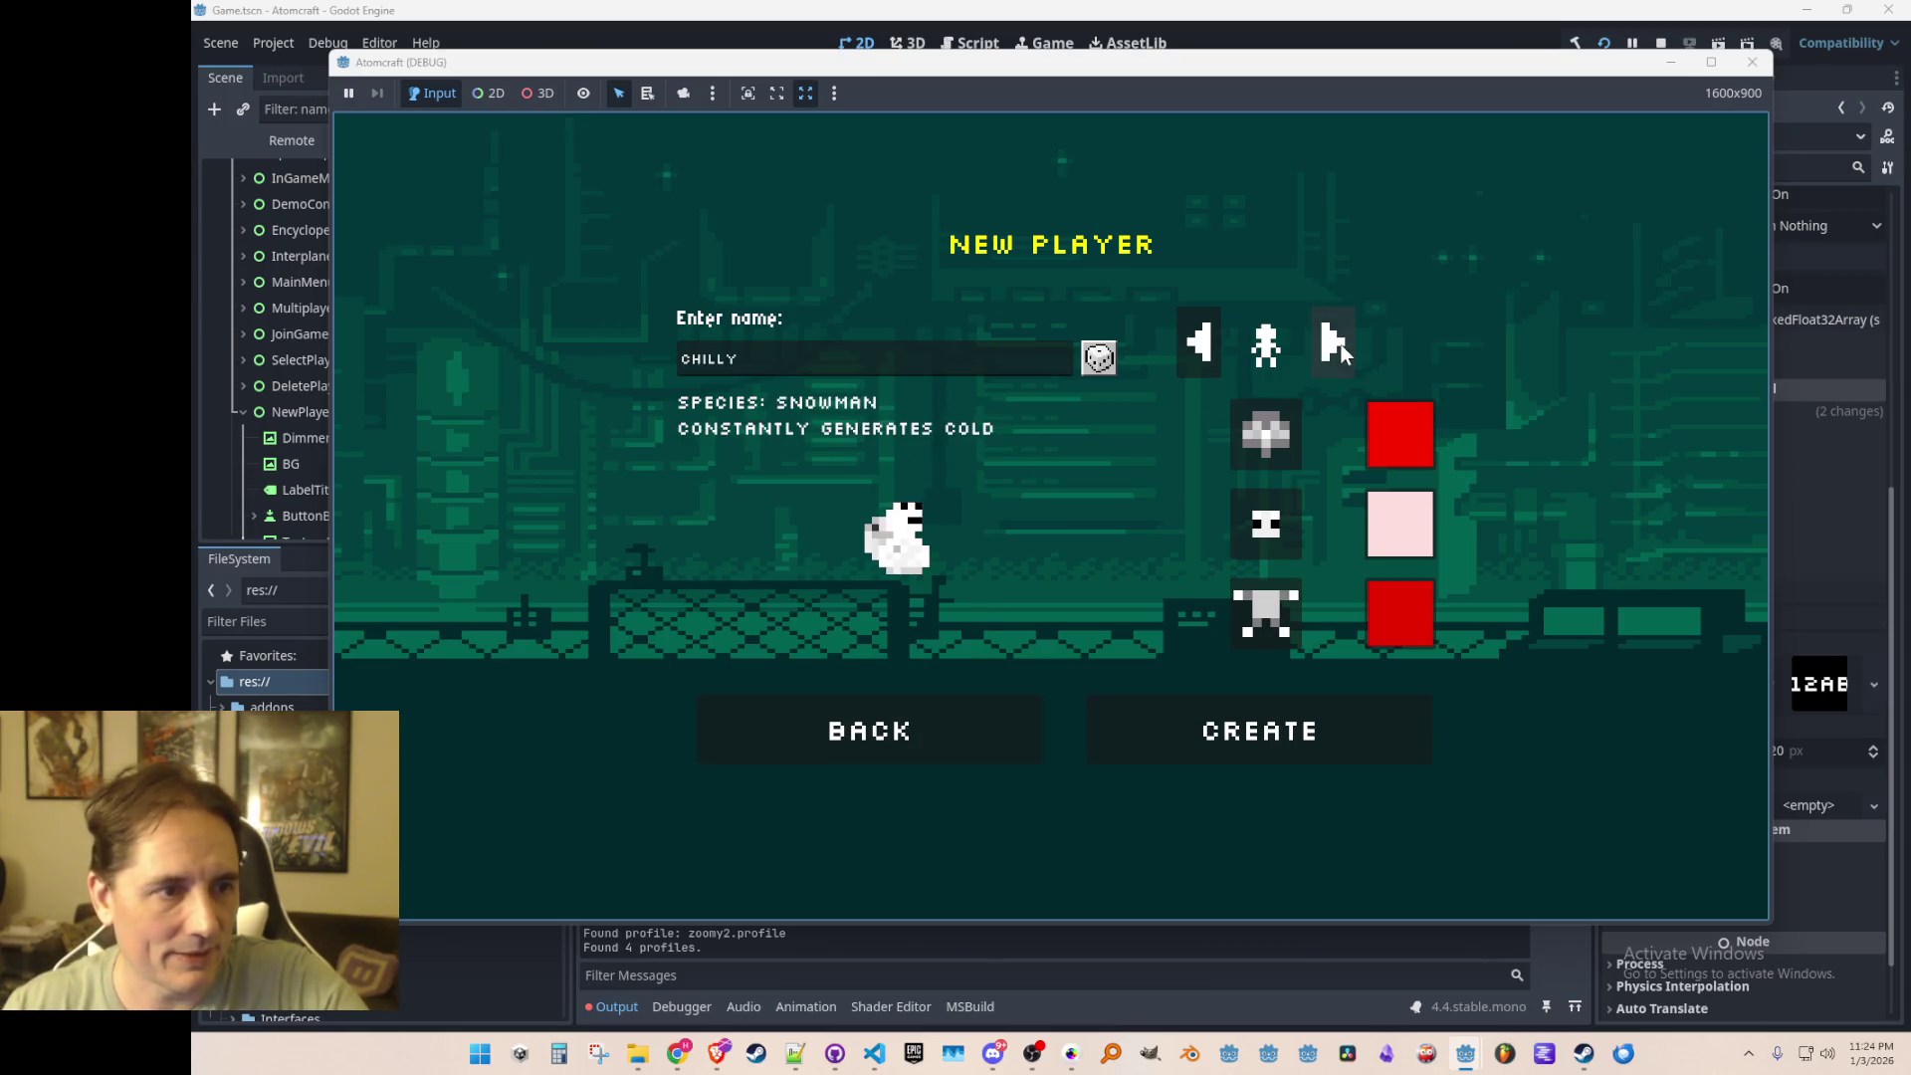
pyautogui.click(1199, 350)
pyautogui.click(1097, 368)
pyautogui.click(1097, 367)
pyautogui.click(1099, 365)
pyautogui.click(1101, 362)
pyautogui.click(1101, 362)
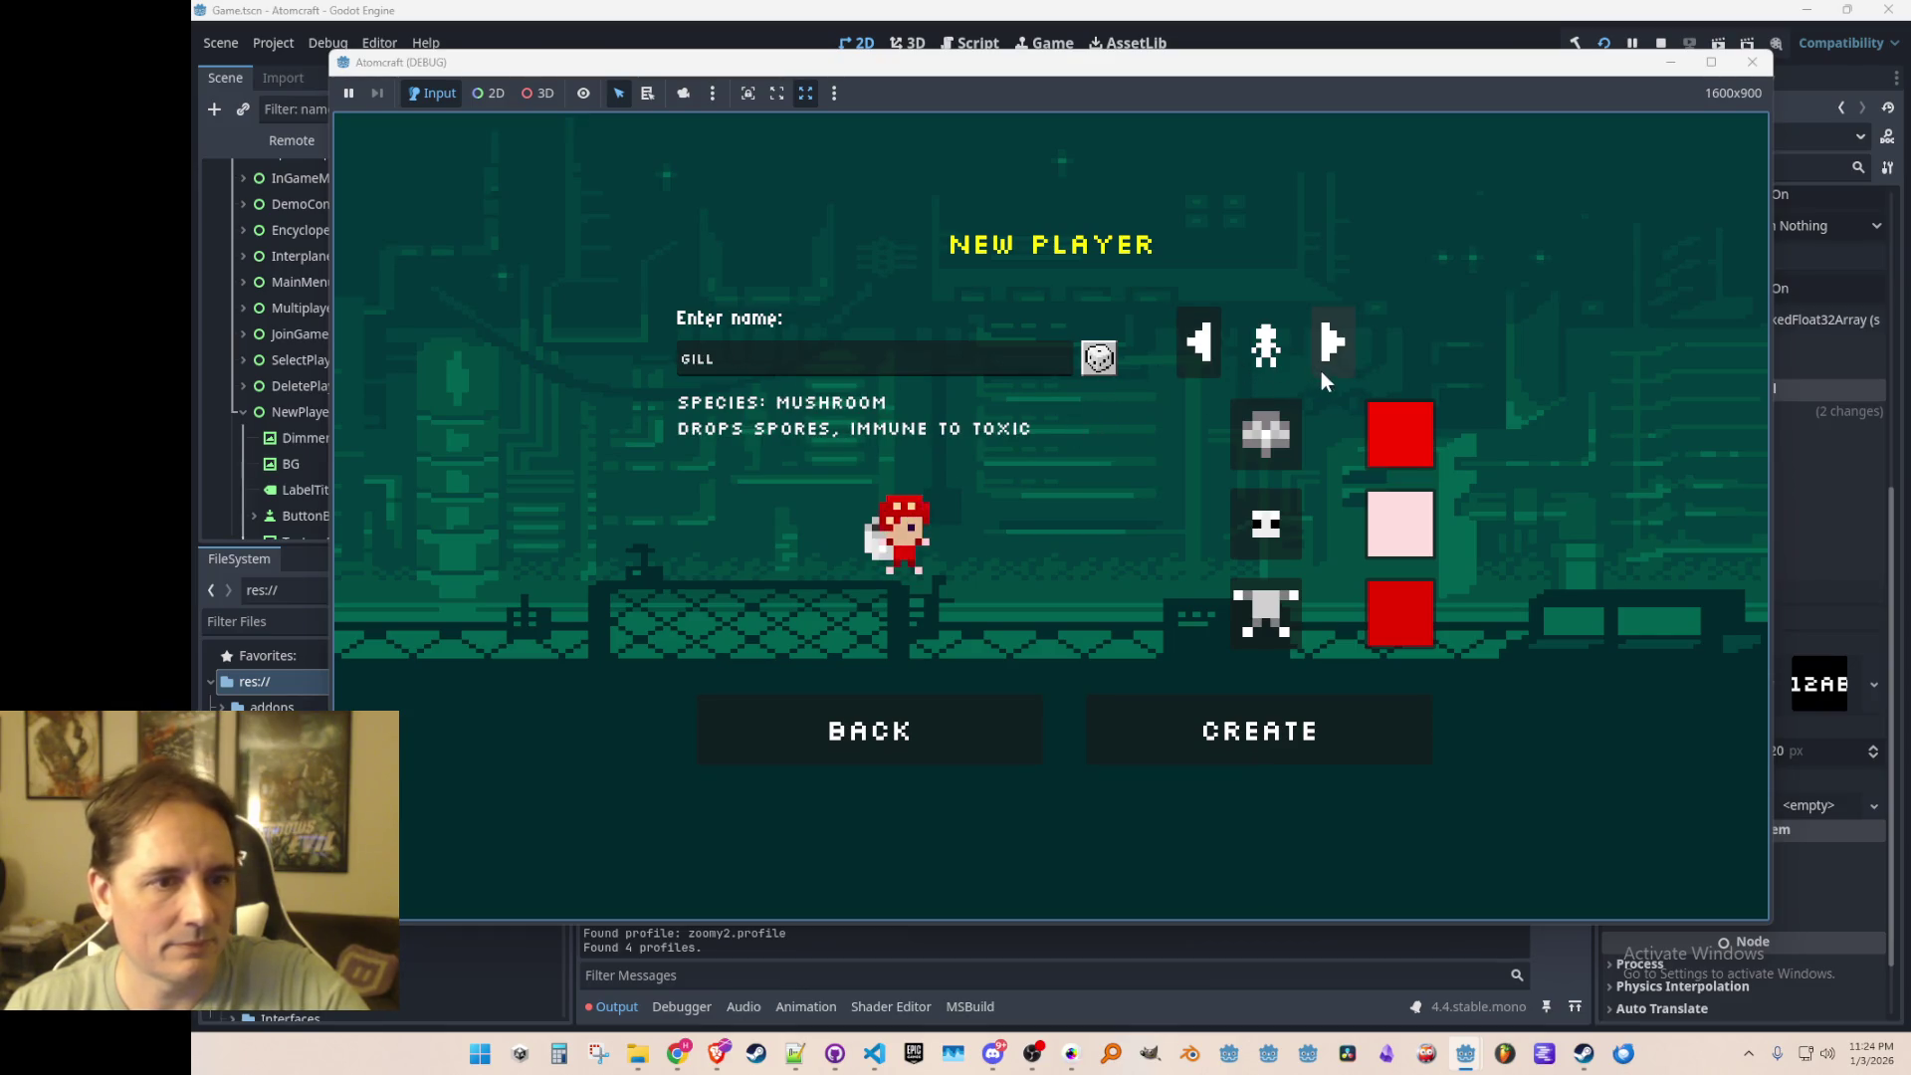
# Step: Switch to the Snowman species and roll several random names
pyautogui.click(1336, 350)
pyautogui.click(1097, 355)
pyautogui.click(1098, 355)
pyautogui.click(1098, 356)
pyautogui.click(1098, 356)
pyautogui.click(1098, 355)
pyautogui.click(1098, 355)
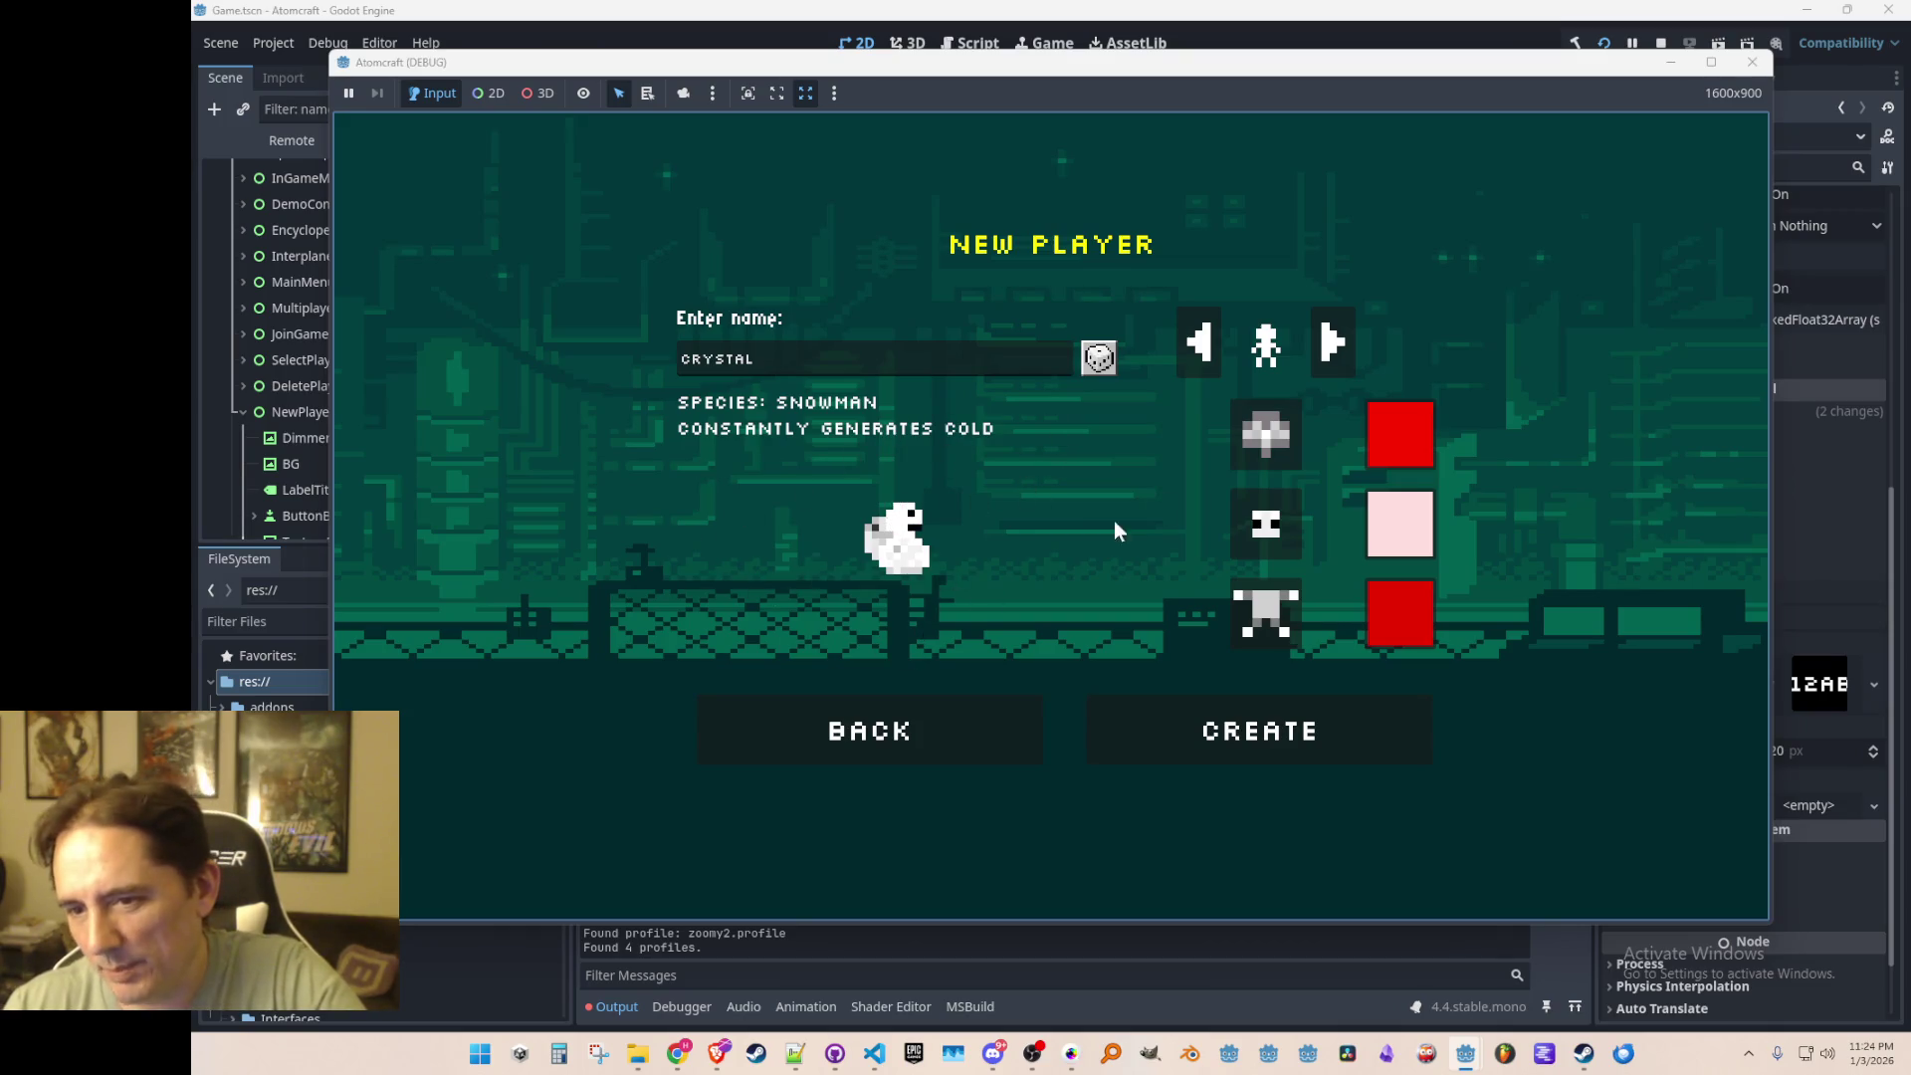
# Step: Cycle through Human and Slug back to Robot, then stop the game
pyautogui.click(1346, 342)
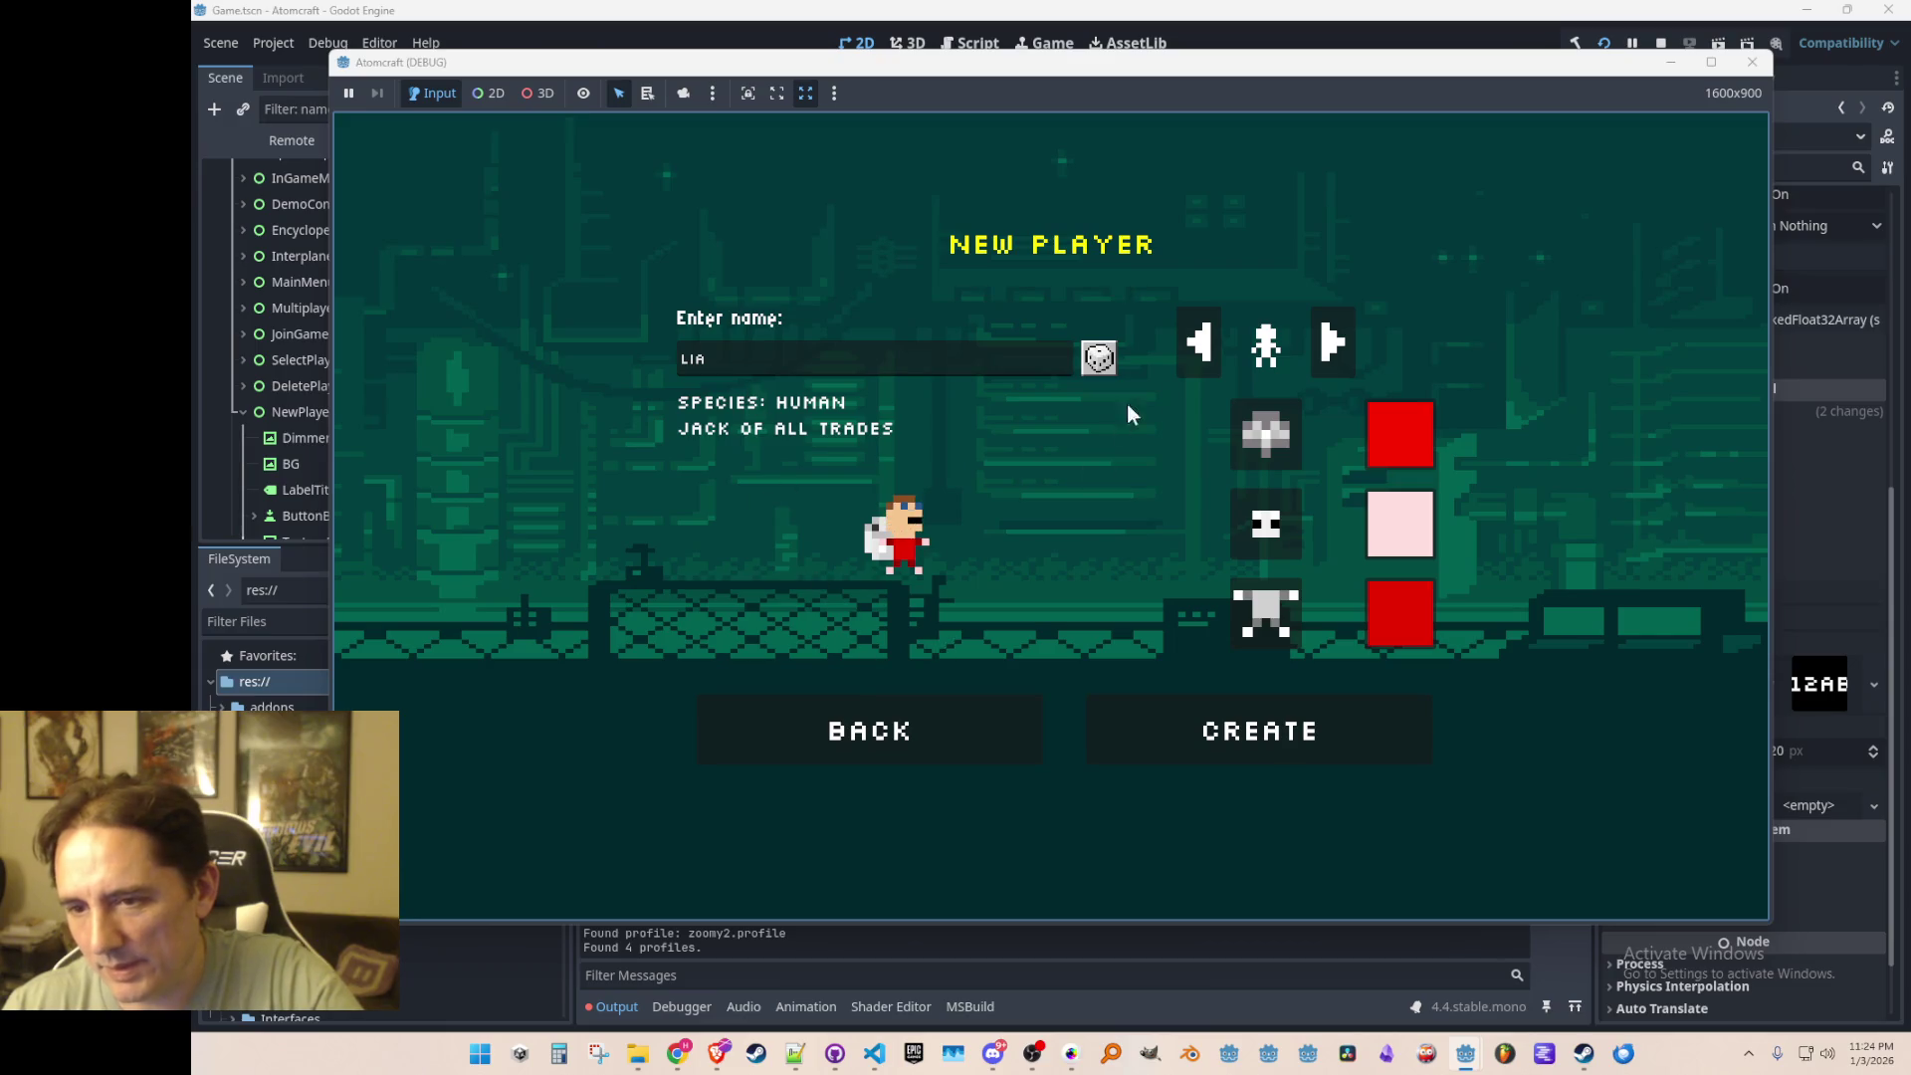
pyautogui.click(1341, 357)
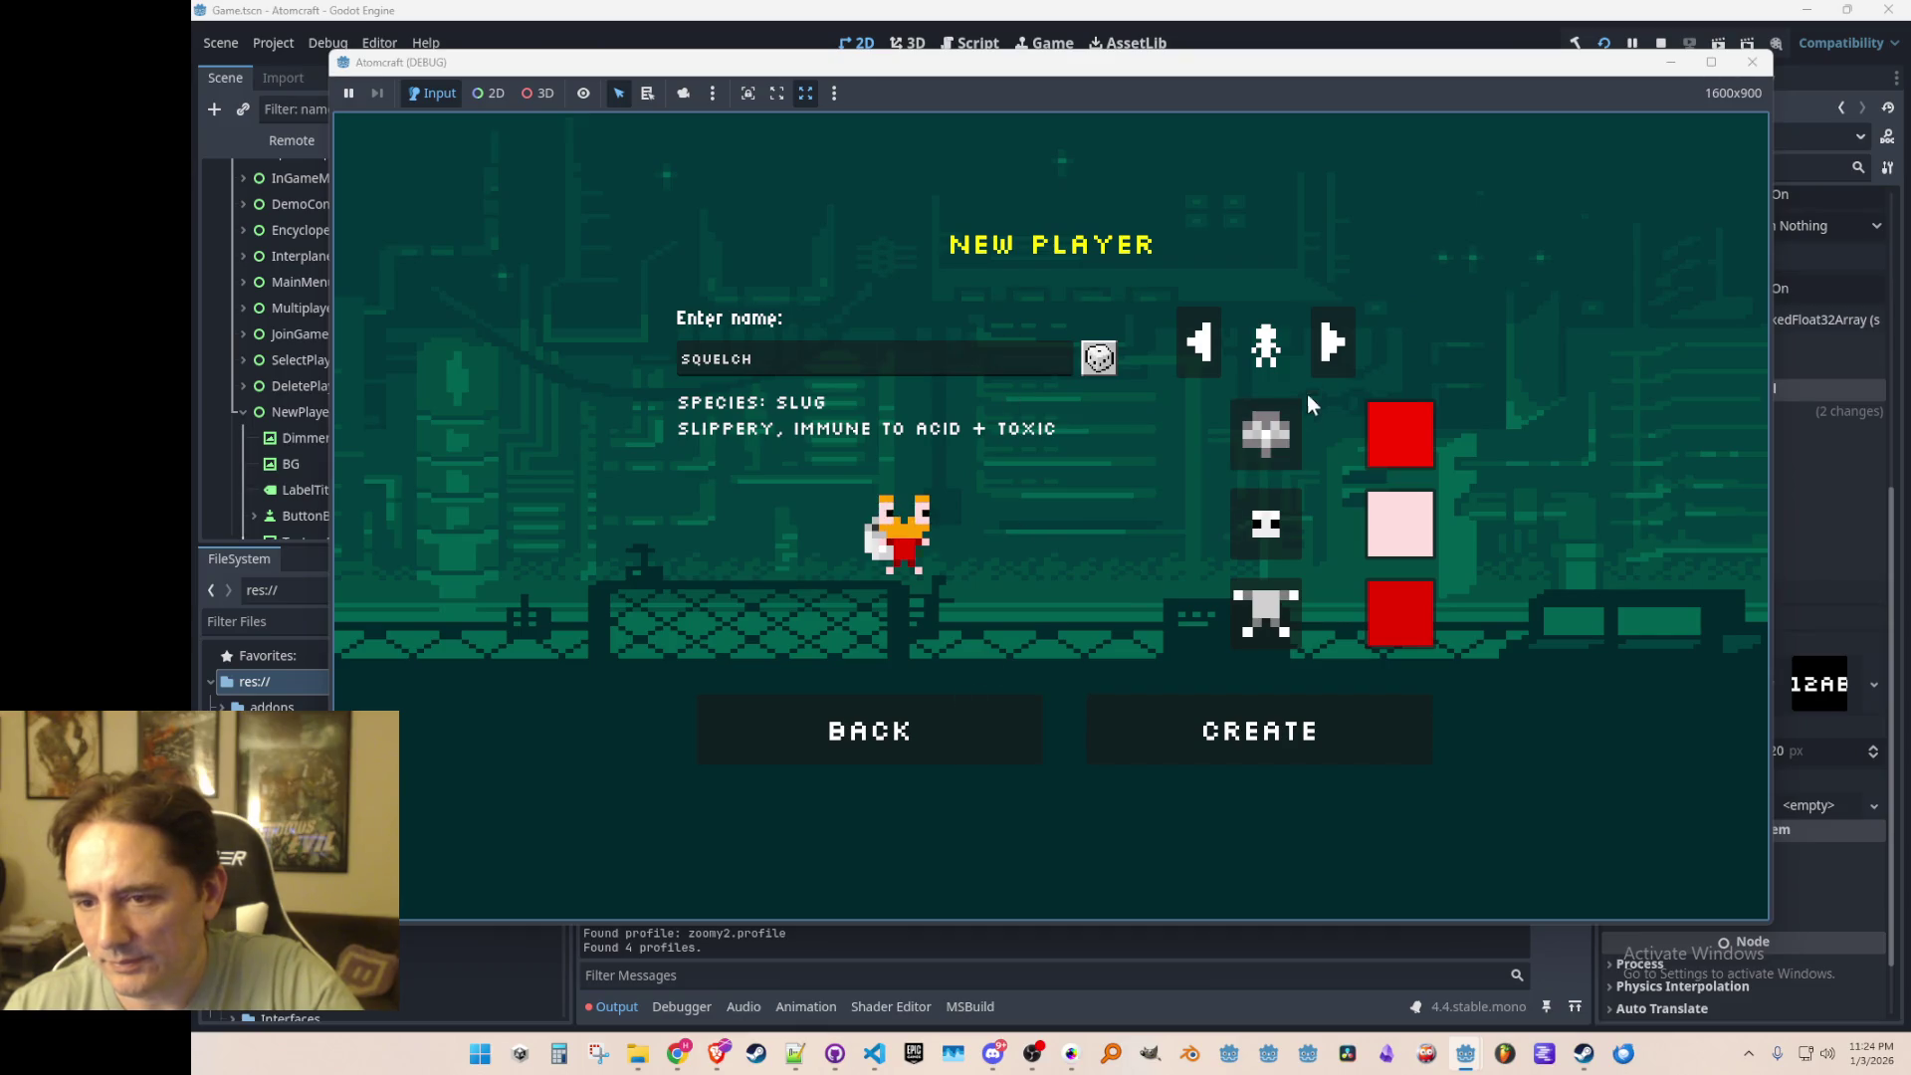
pyautogui.click(1336, 343)
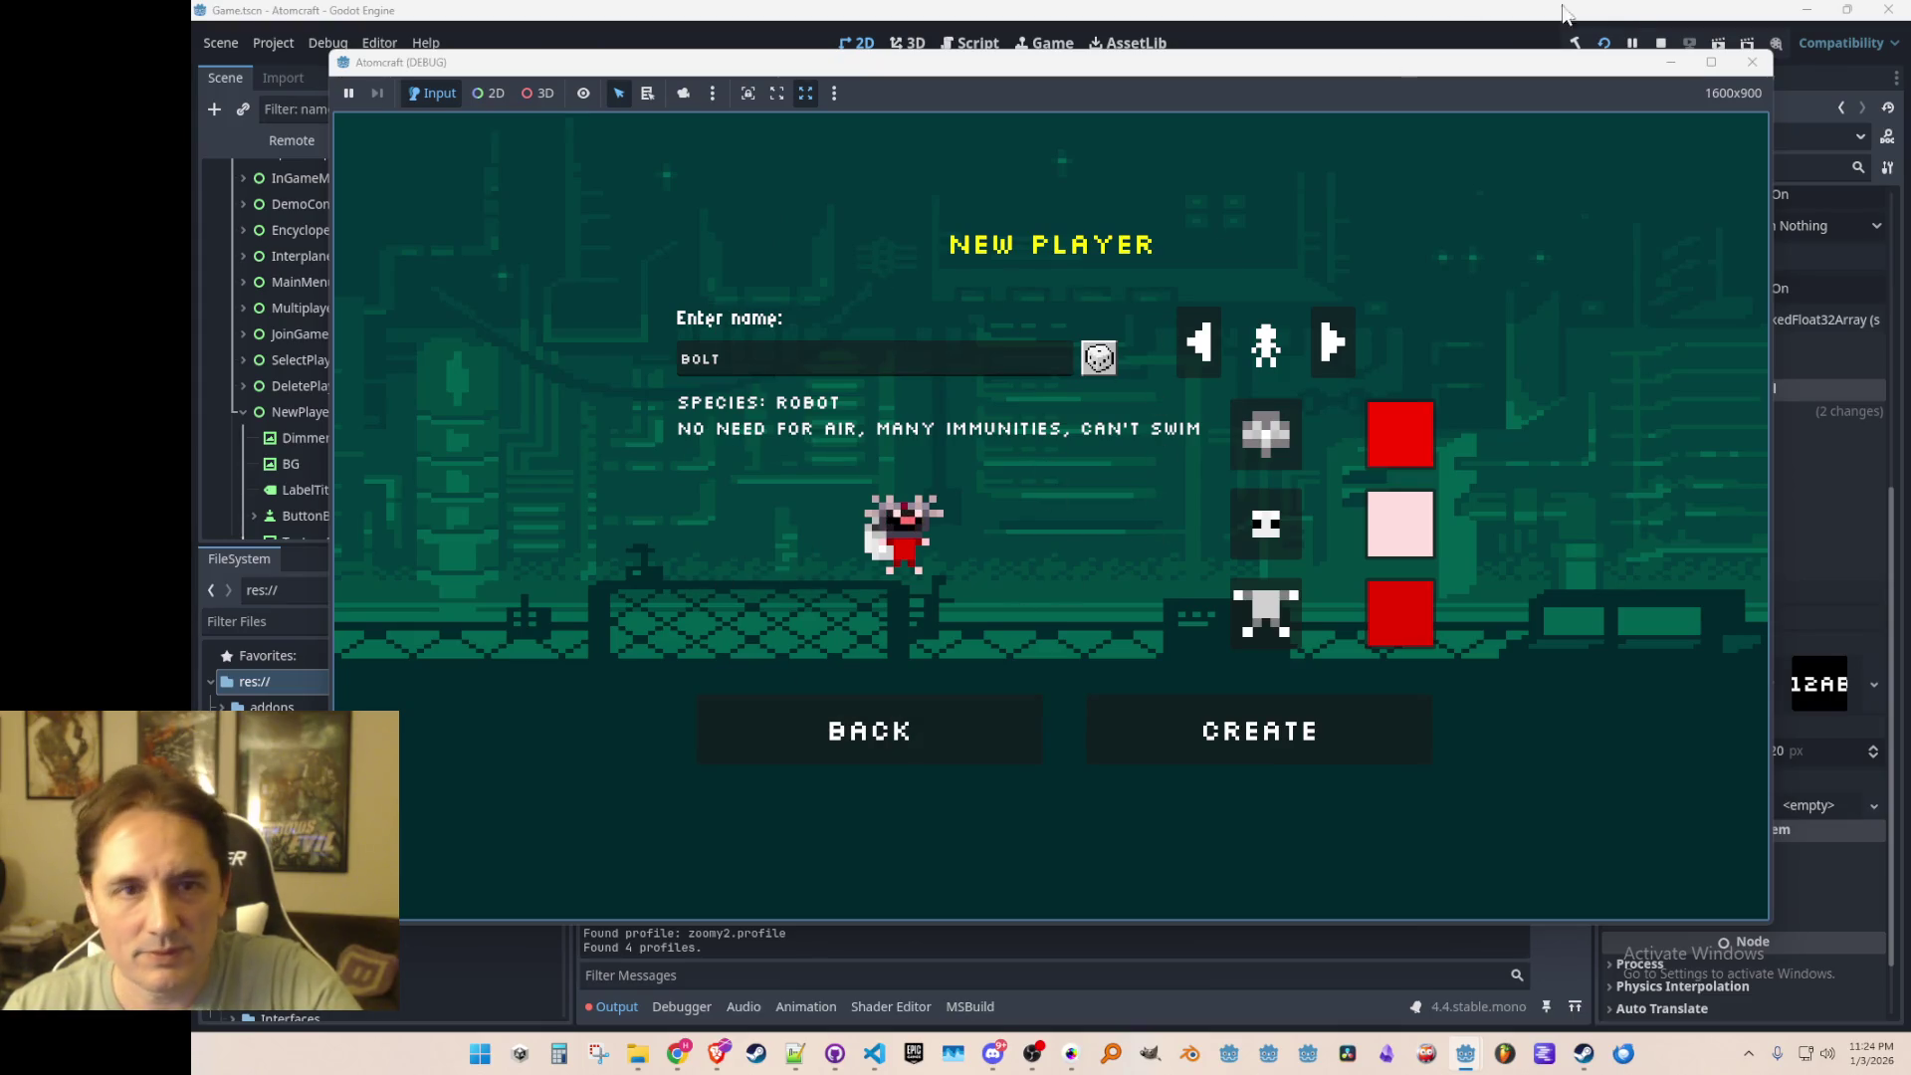
pyautogui.click(1661, 42)
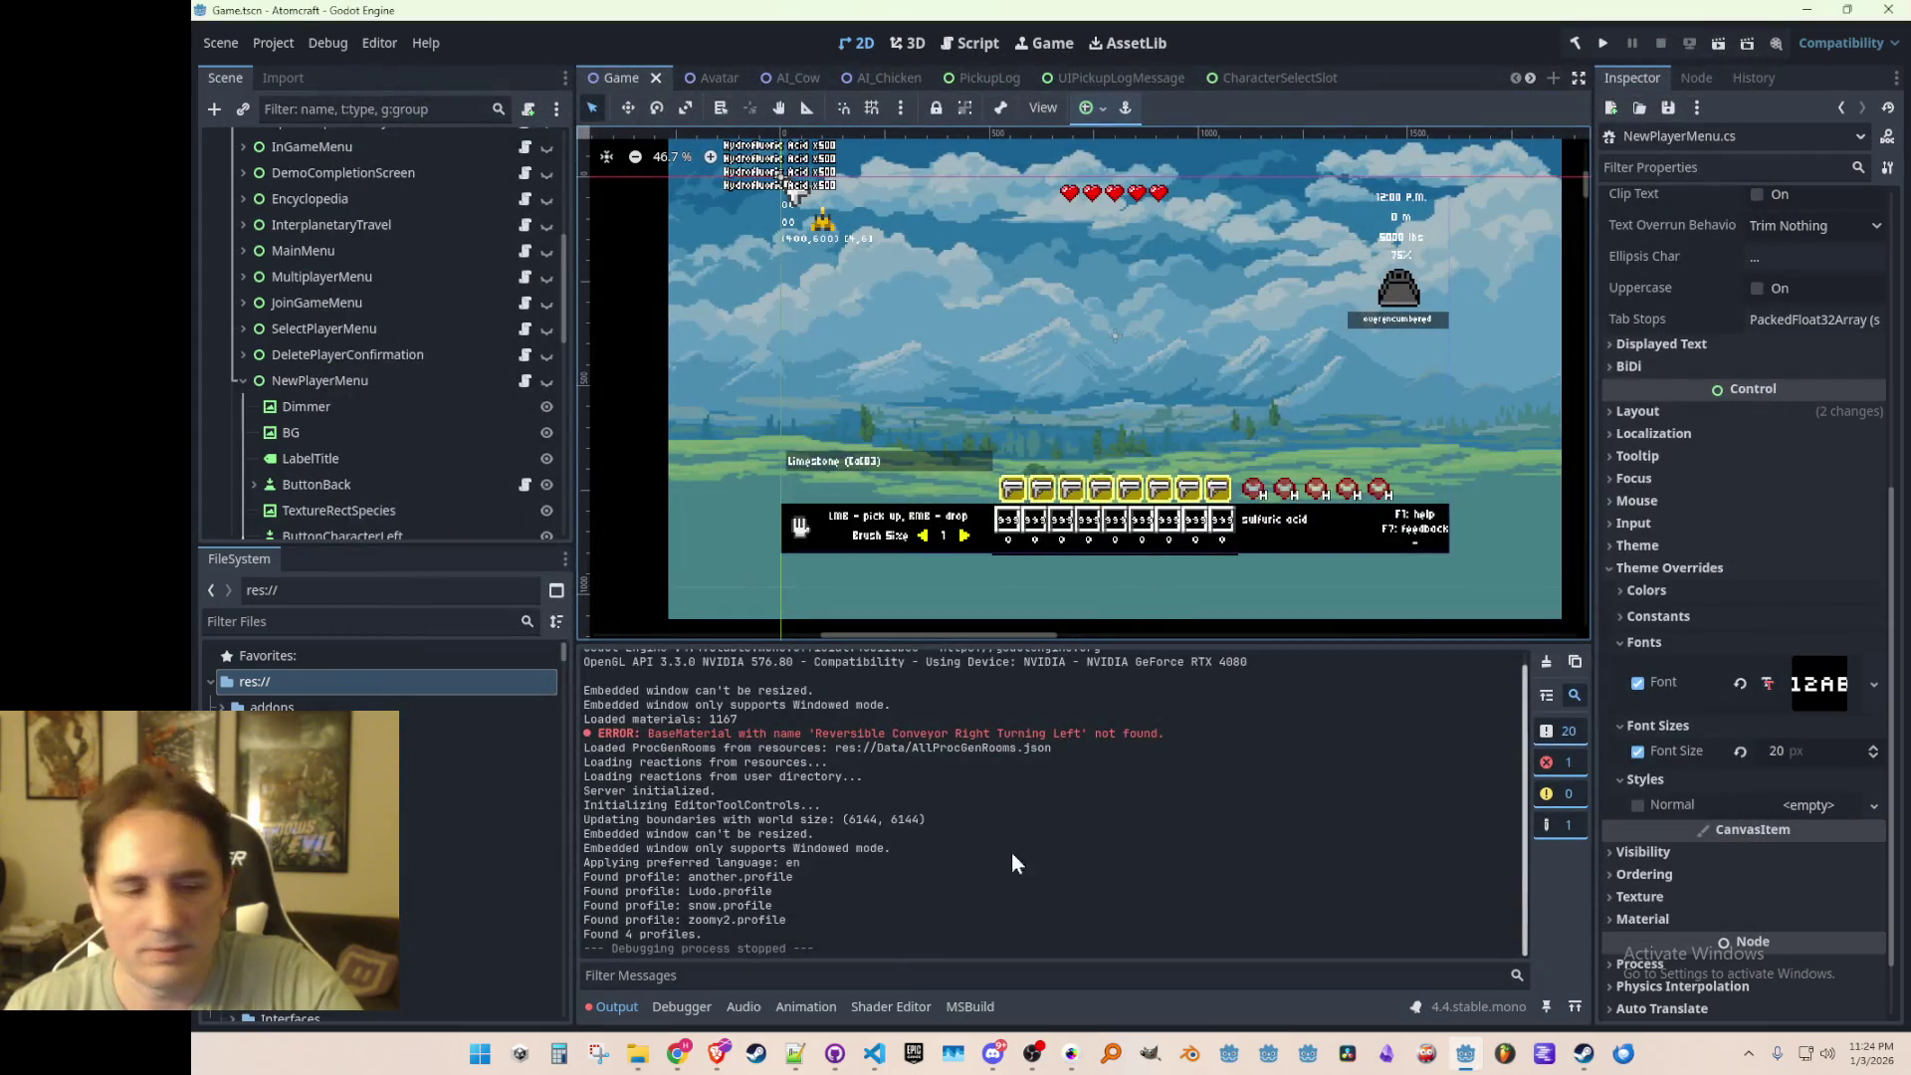
# Step: Jump from the line 136 call to the SetHeadFacingDirection definition in Avatar.cs
pyautogui.click(874, 1055)
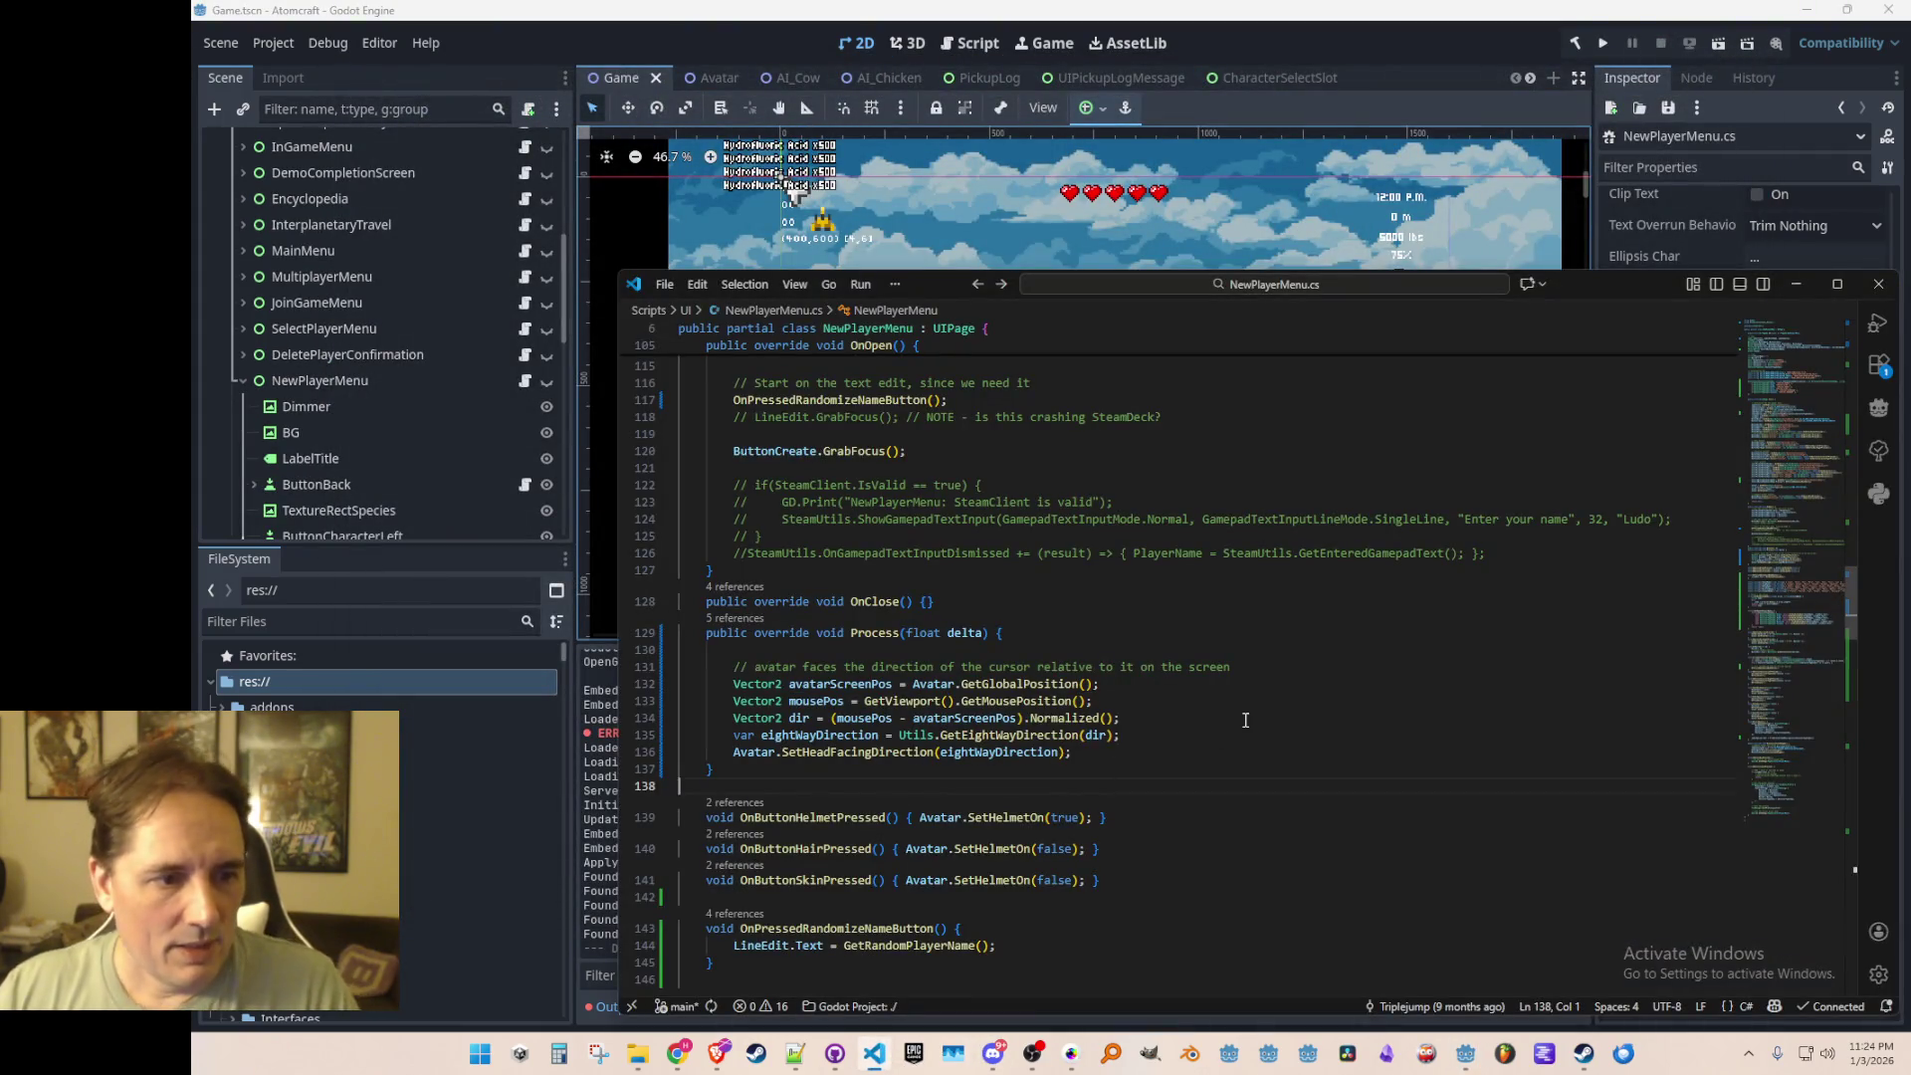
pyautogui.scroll(-2, 1246, 719)
pyautogui.click(1380, 605)
pyautogui.press('Down')
pyautogui.press('Home')
pyautogui.press('Down')
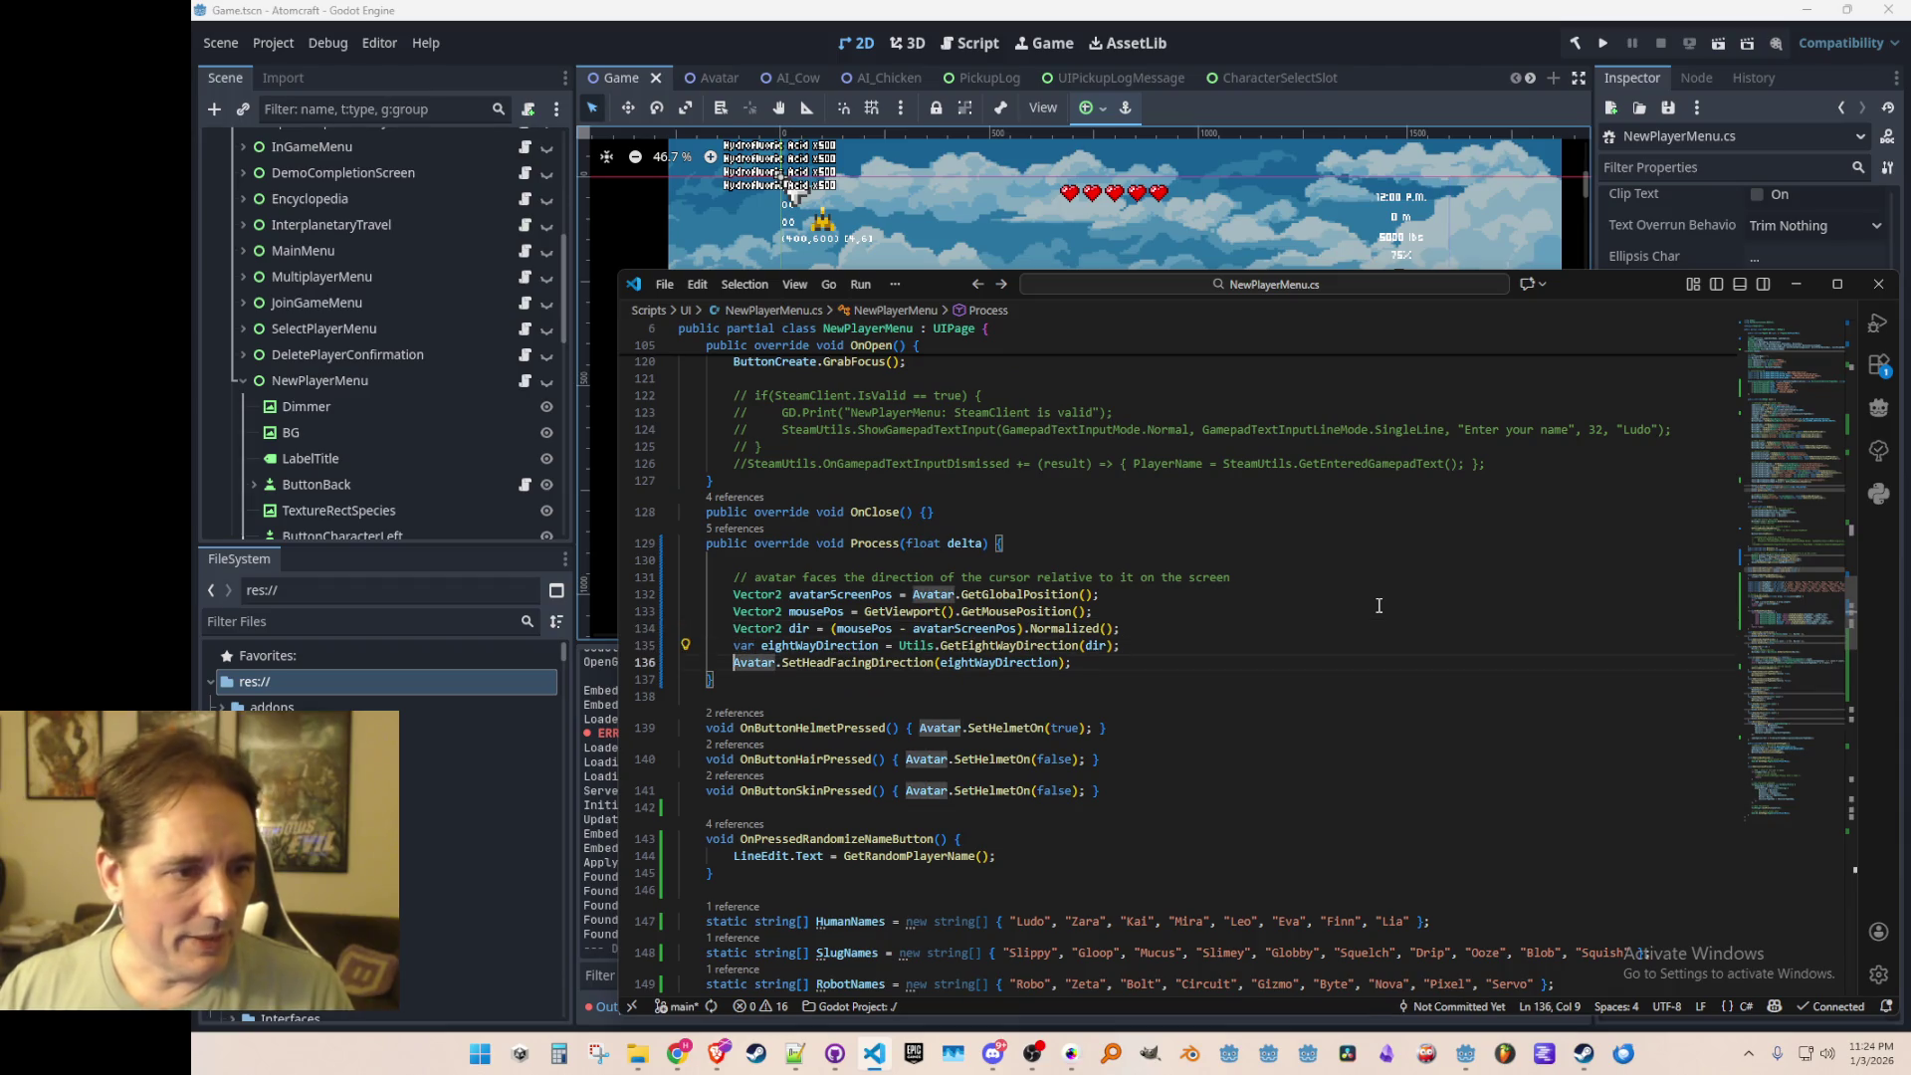
pyautogui.press('Right')
pyautogui.press('Right')
pyautogui.press('Right')
pyautogui.press('F12')
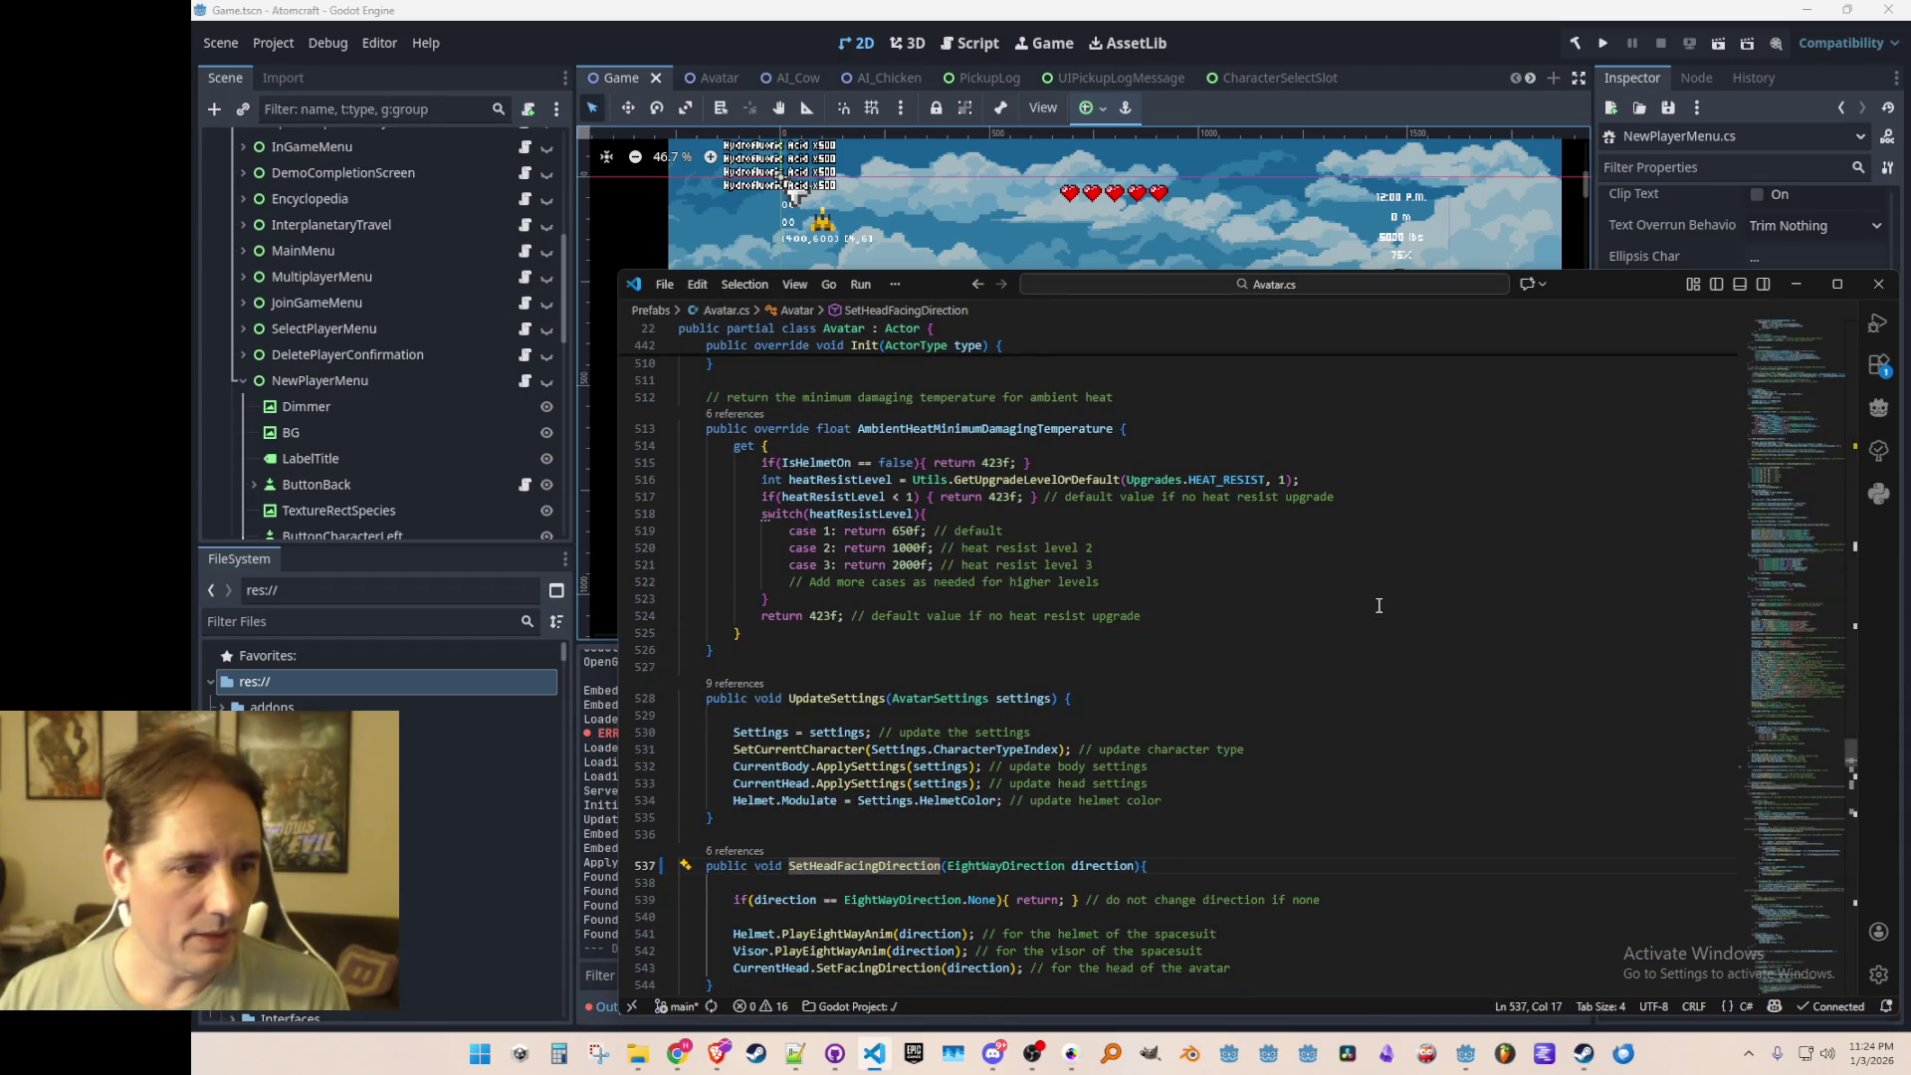
# Step: Search Avatar.cs for 'LeftRight' and scroll through the surrounding code
pyautogui.scroll(-5, 1394, 628)
pyautogui.scroll(1, 1409, 655)
pyautogui.click(1479, 517)
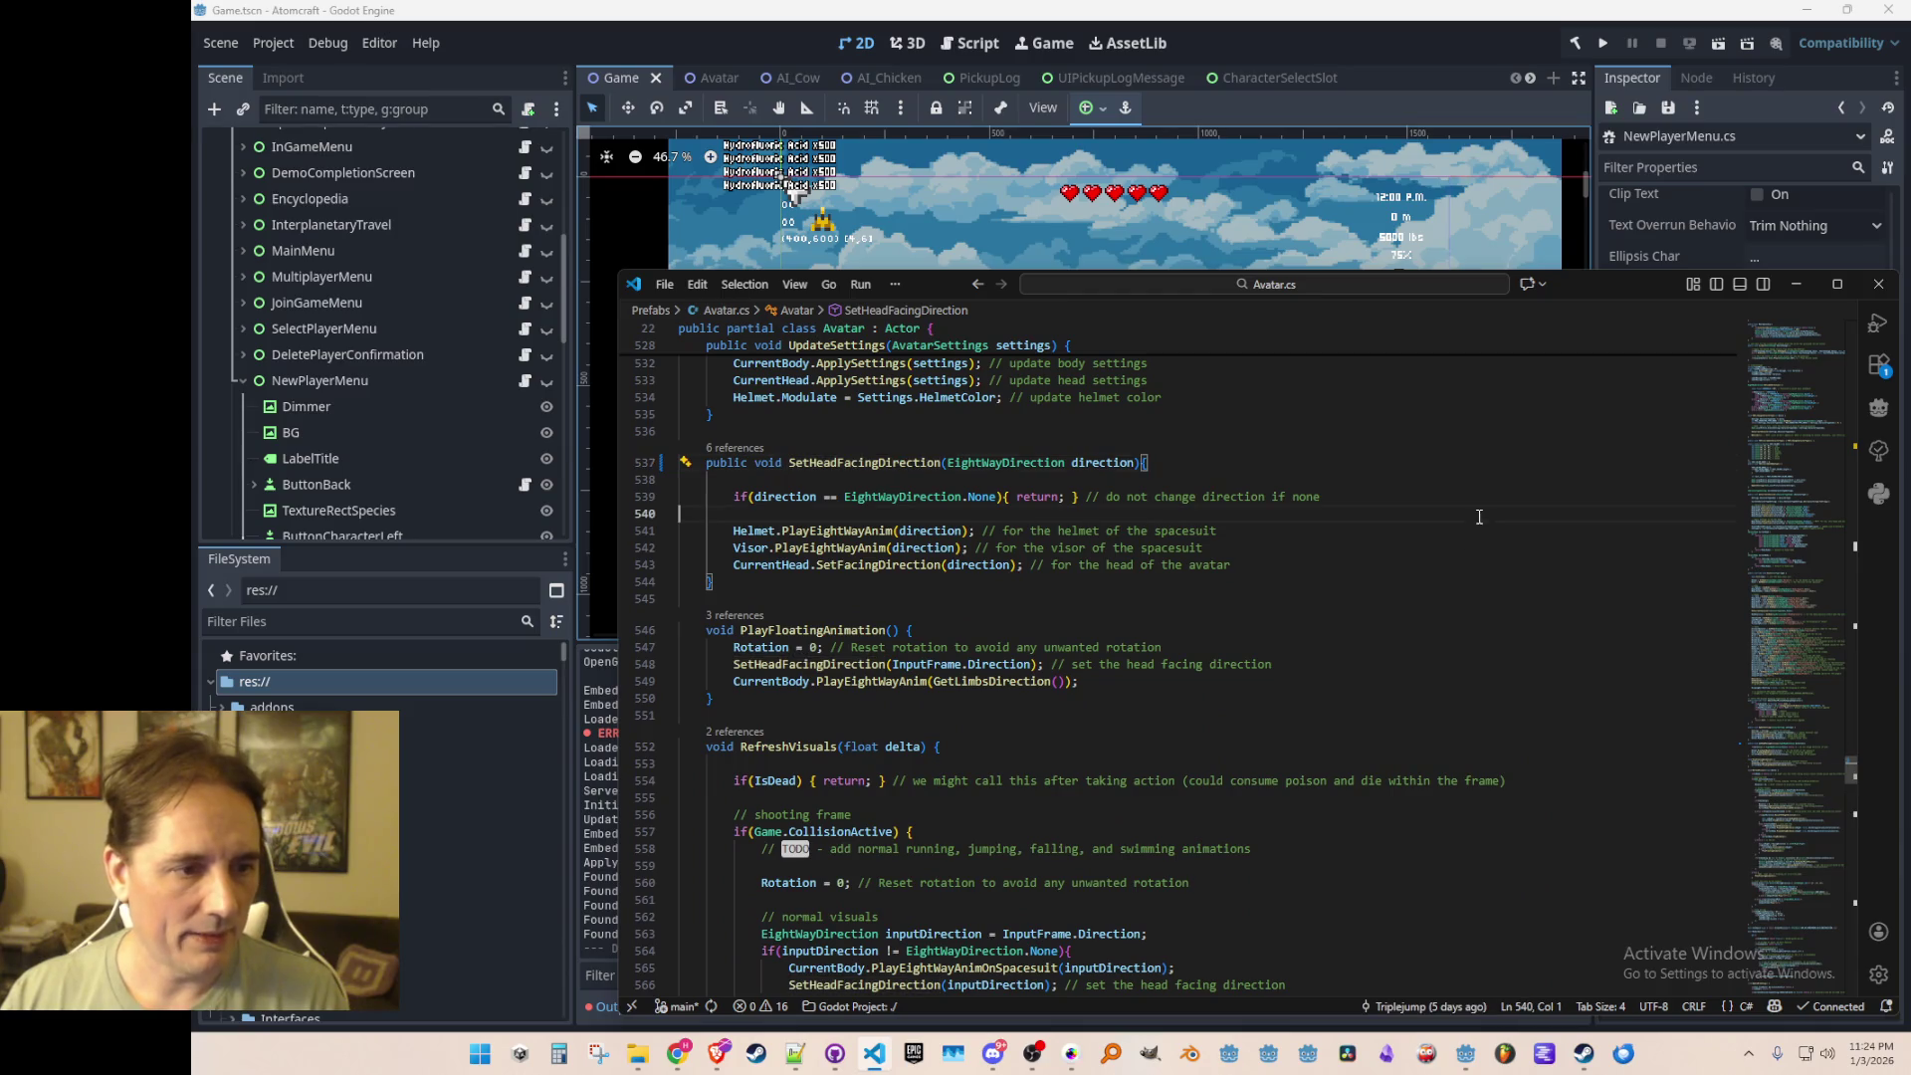
pyautogui.scroll(3, 1457, 595)
pyautogui.hotkey('ctrl', 'f')
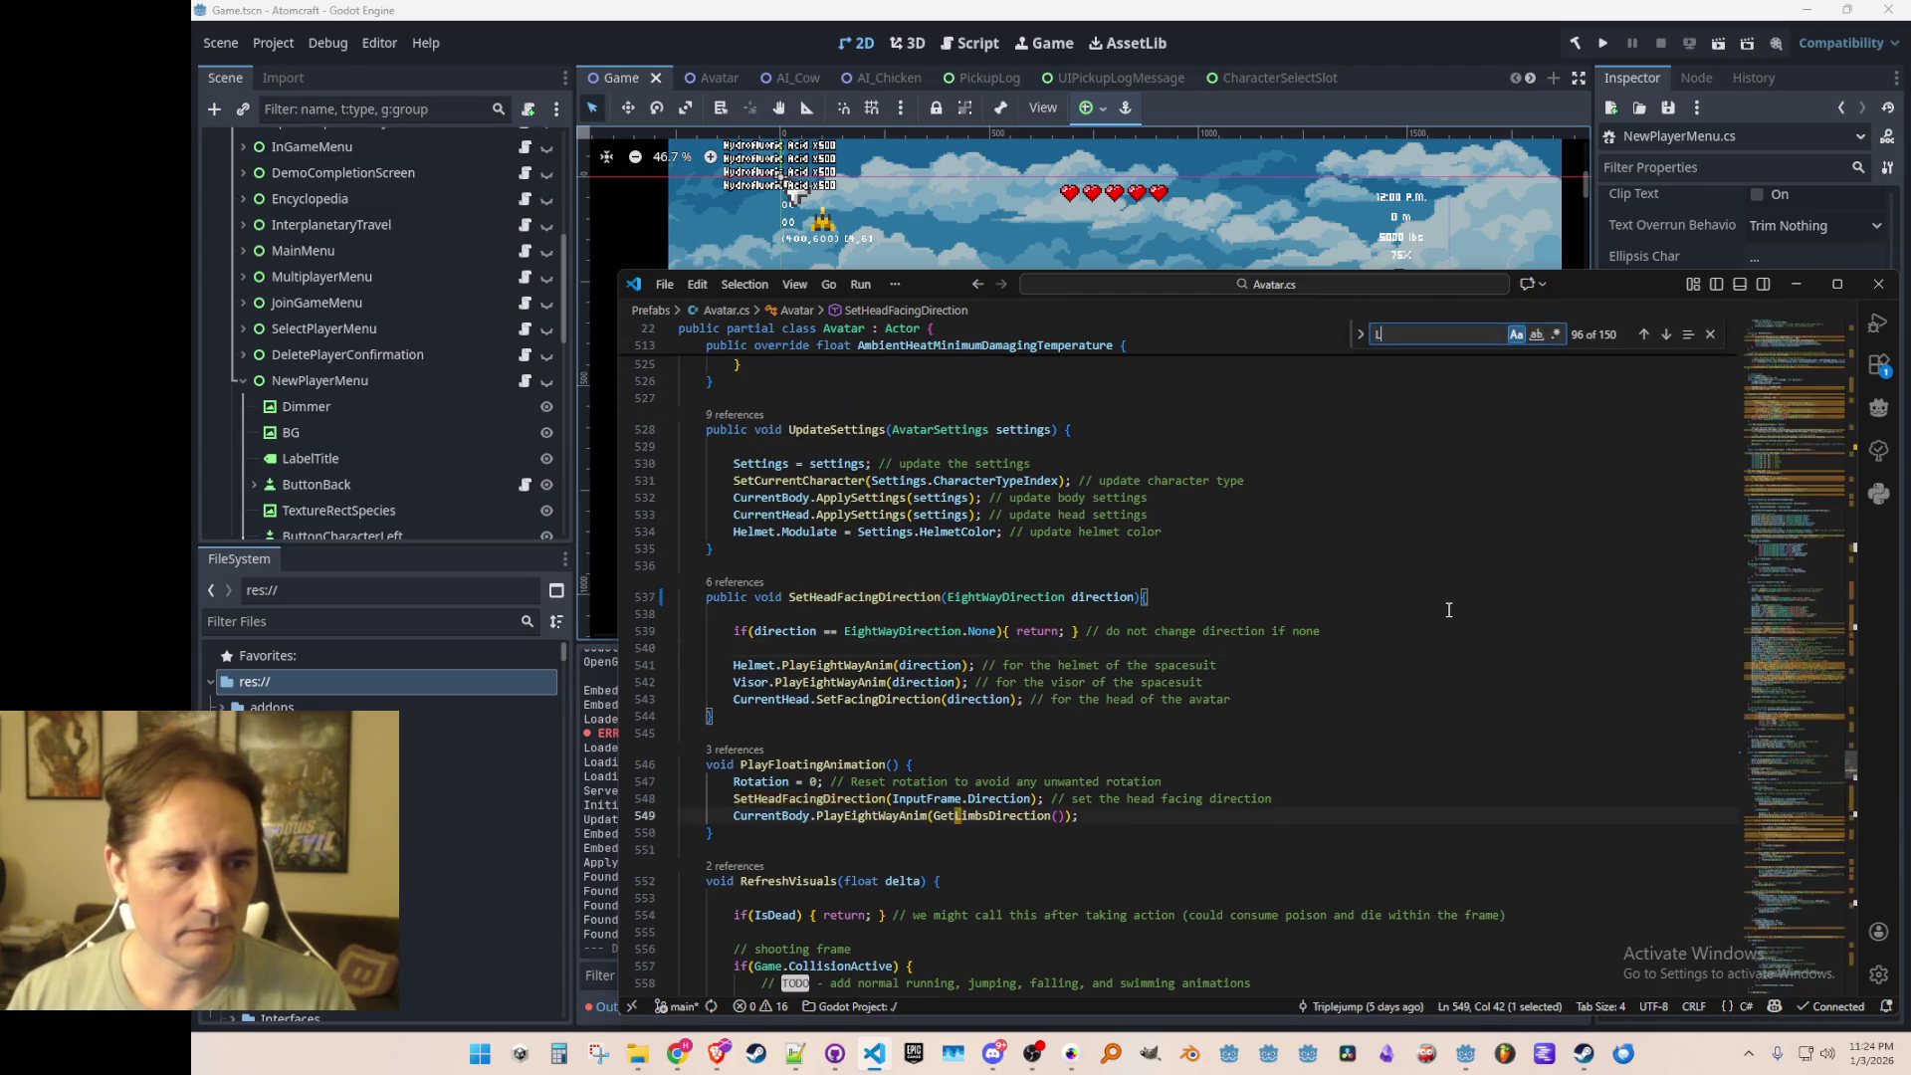
pyautogui.write('LeftRight')
pyautogui.press('Escape')
pyautogui.scroll(-3, 1307, 672)
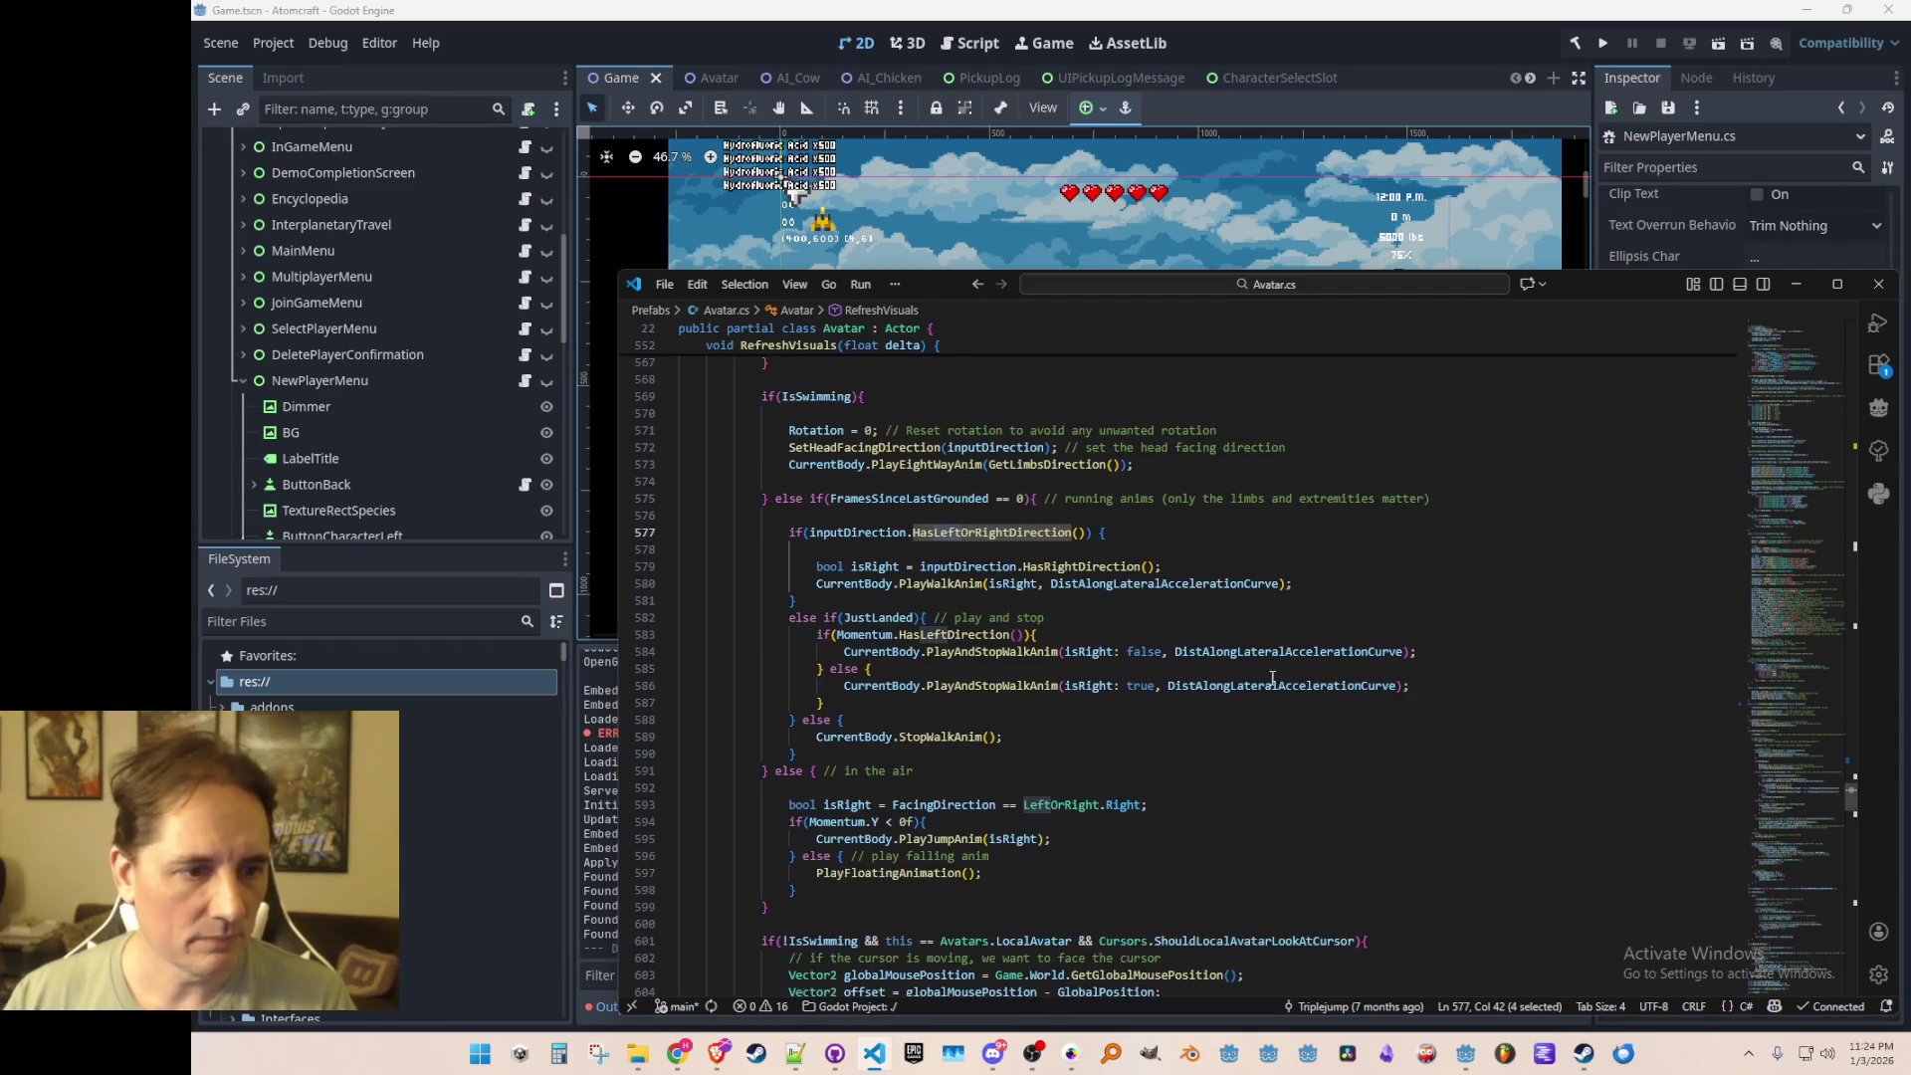
pyautogui.scroll(-1, 1062, 573)
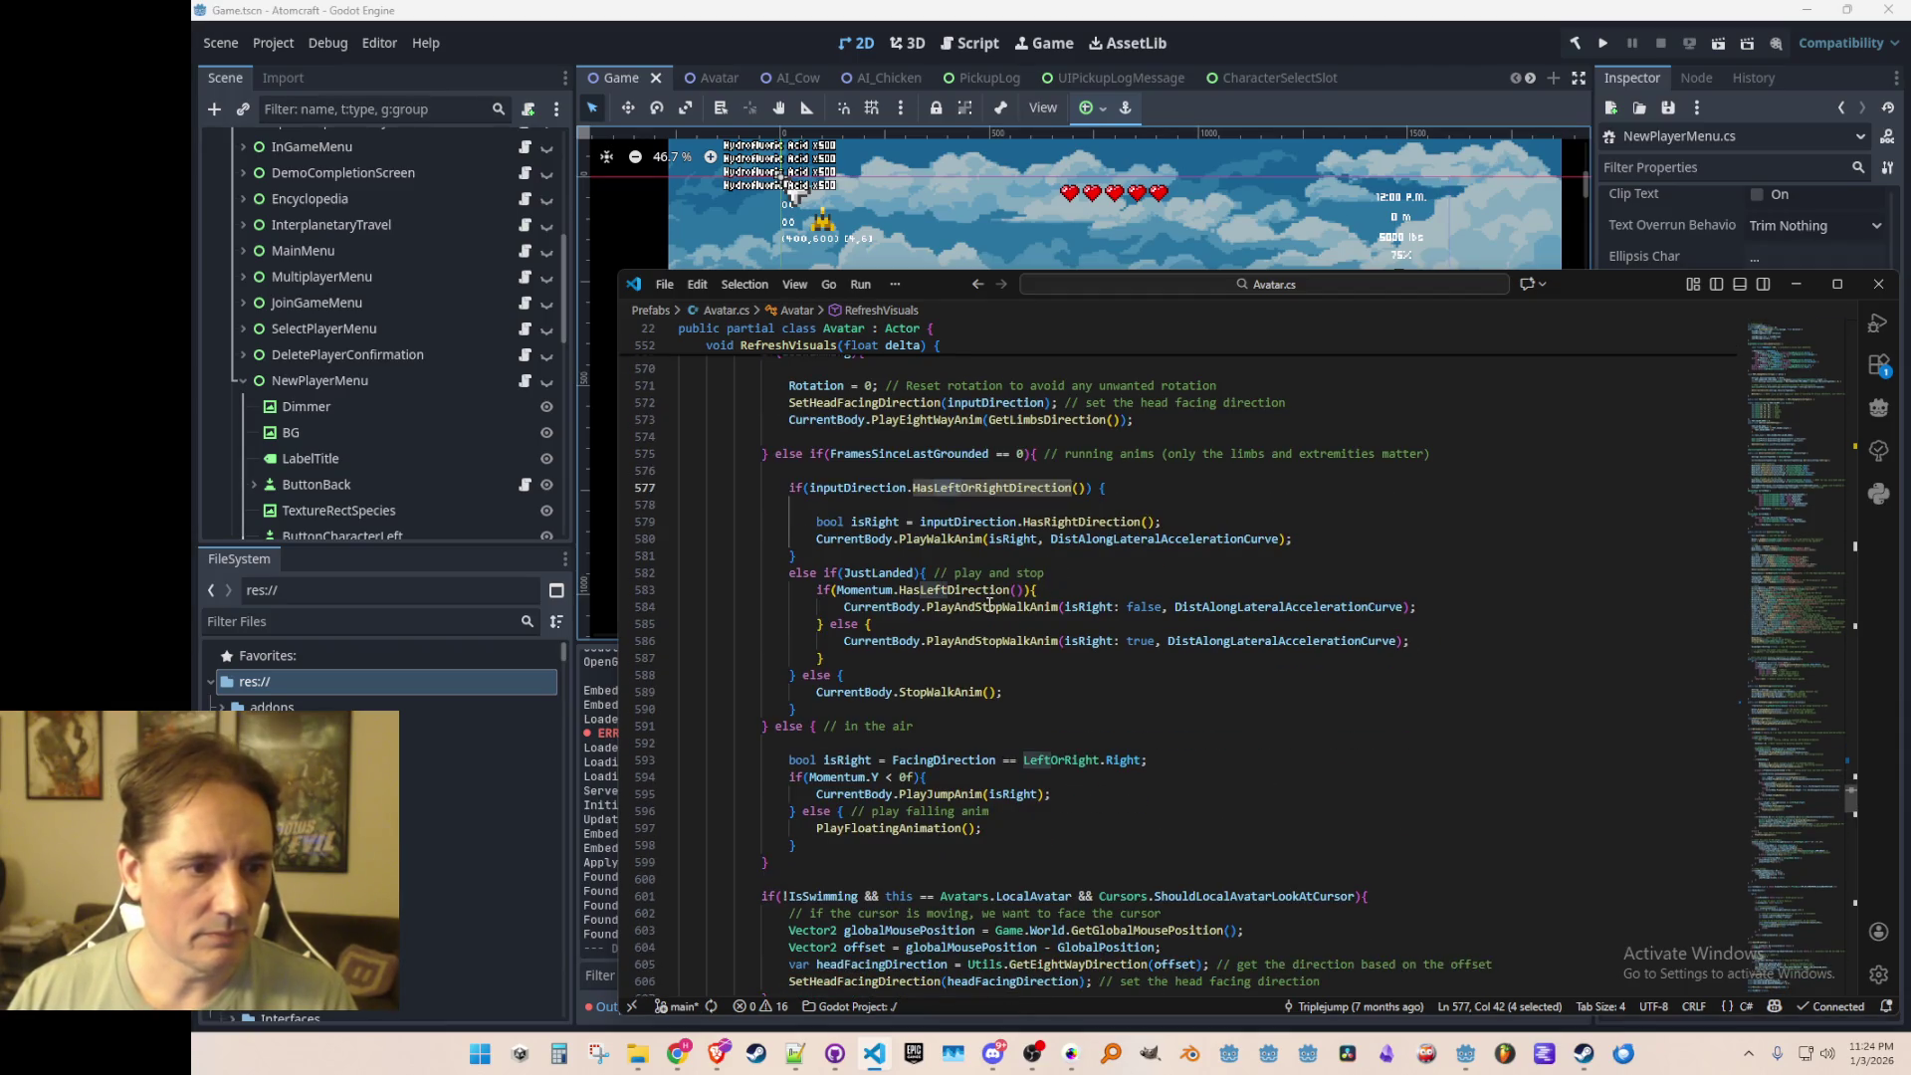
# Step: Go to PlayWalkAnim's definition in IAvatarBody.cs and select PlayAndStopWalkAnim
pyautogui.click(918, 540)
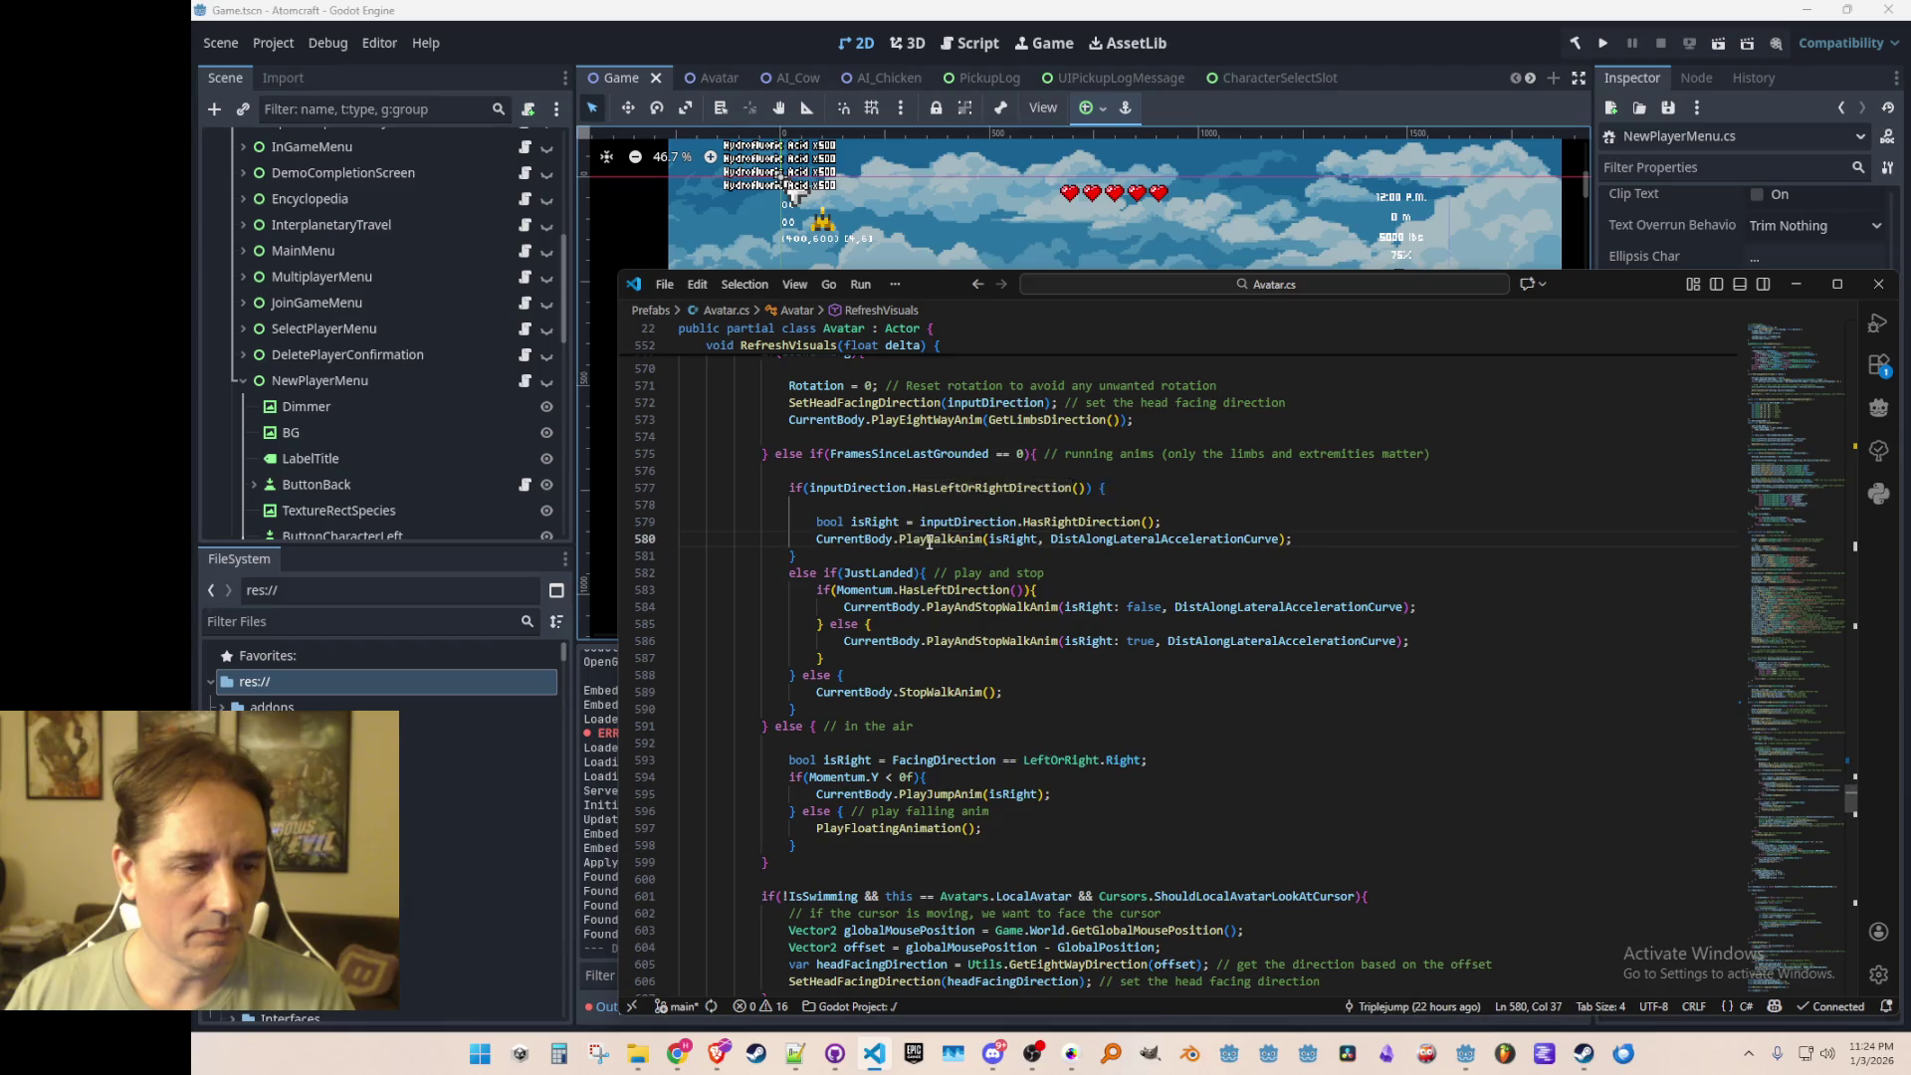
pyautogui.rightClick(919, 541)
pyautogui.click(956, 430)
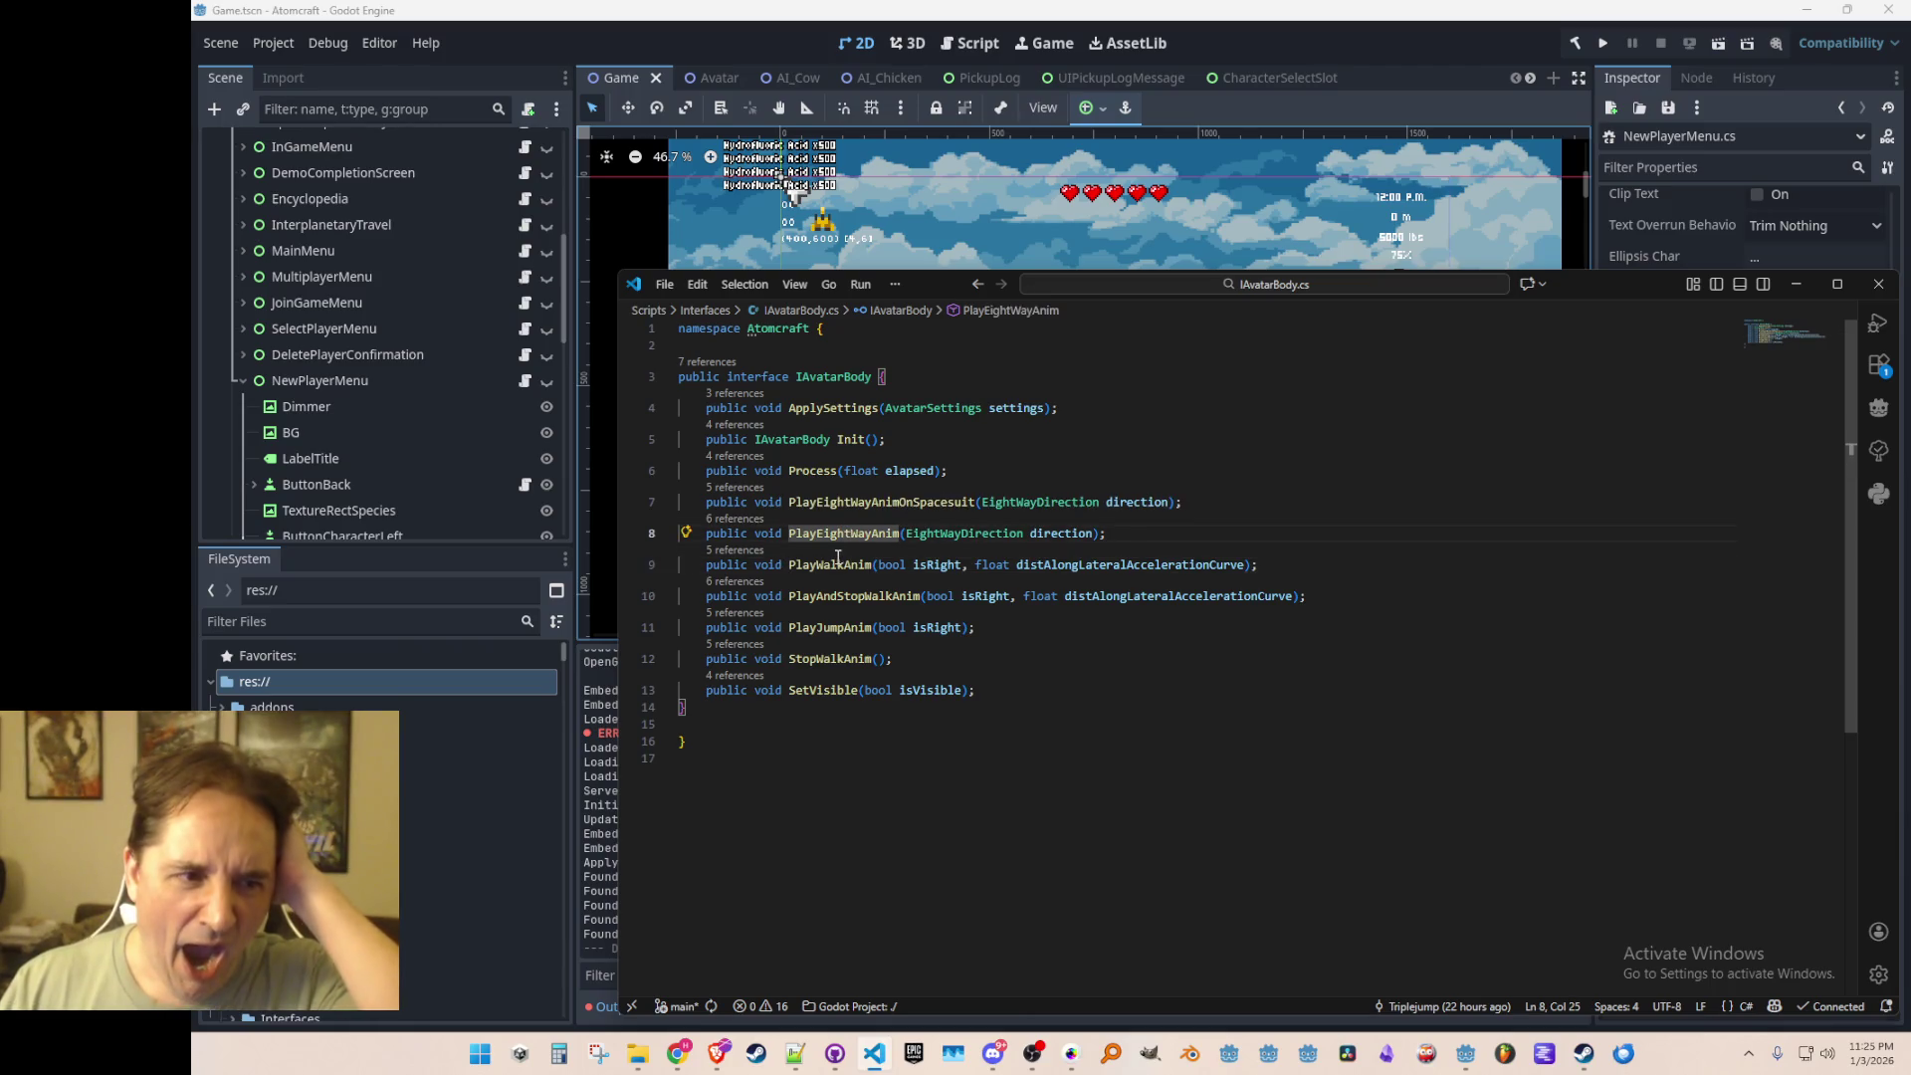
pyautogui.click(835, 564)
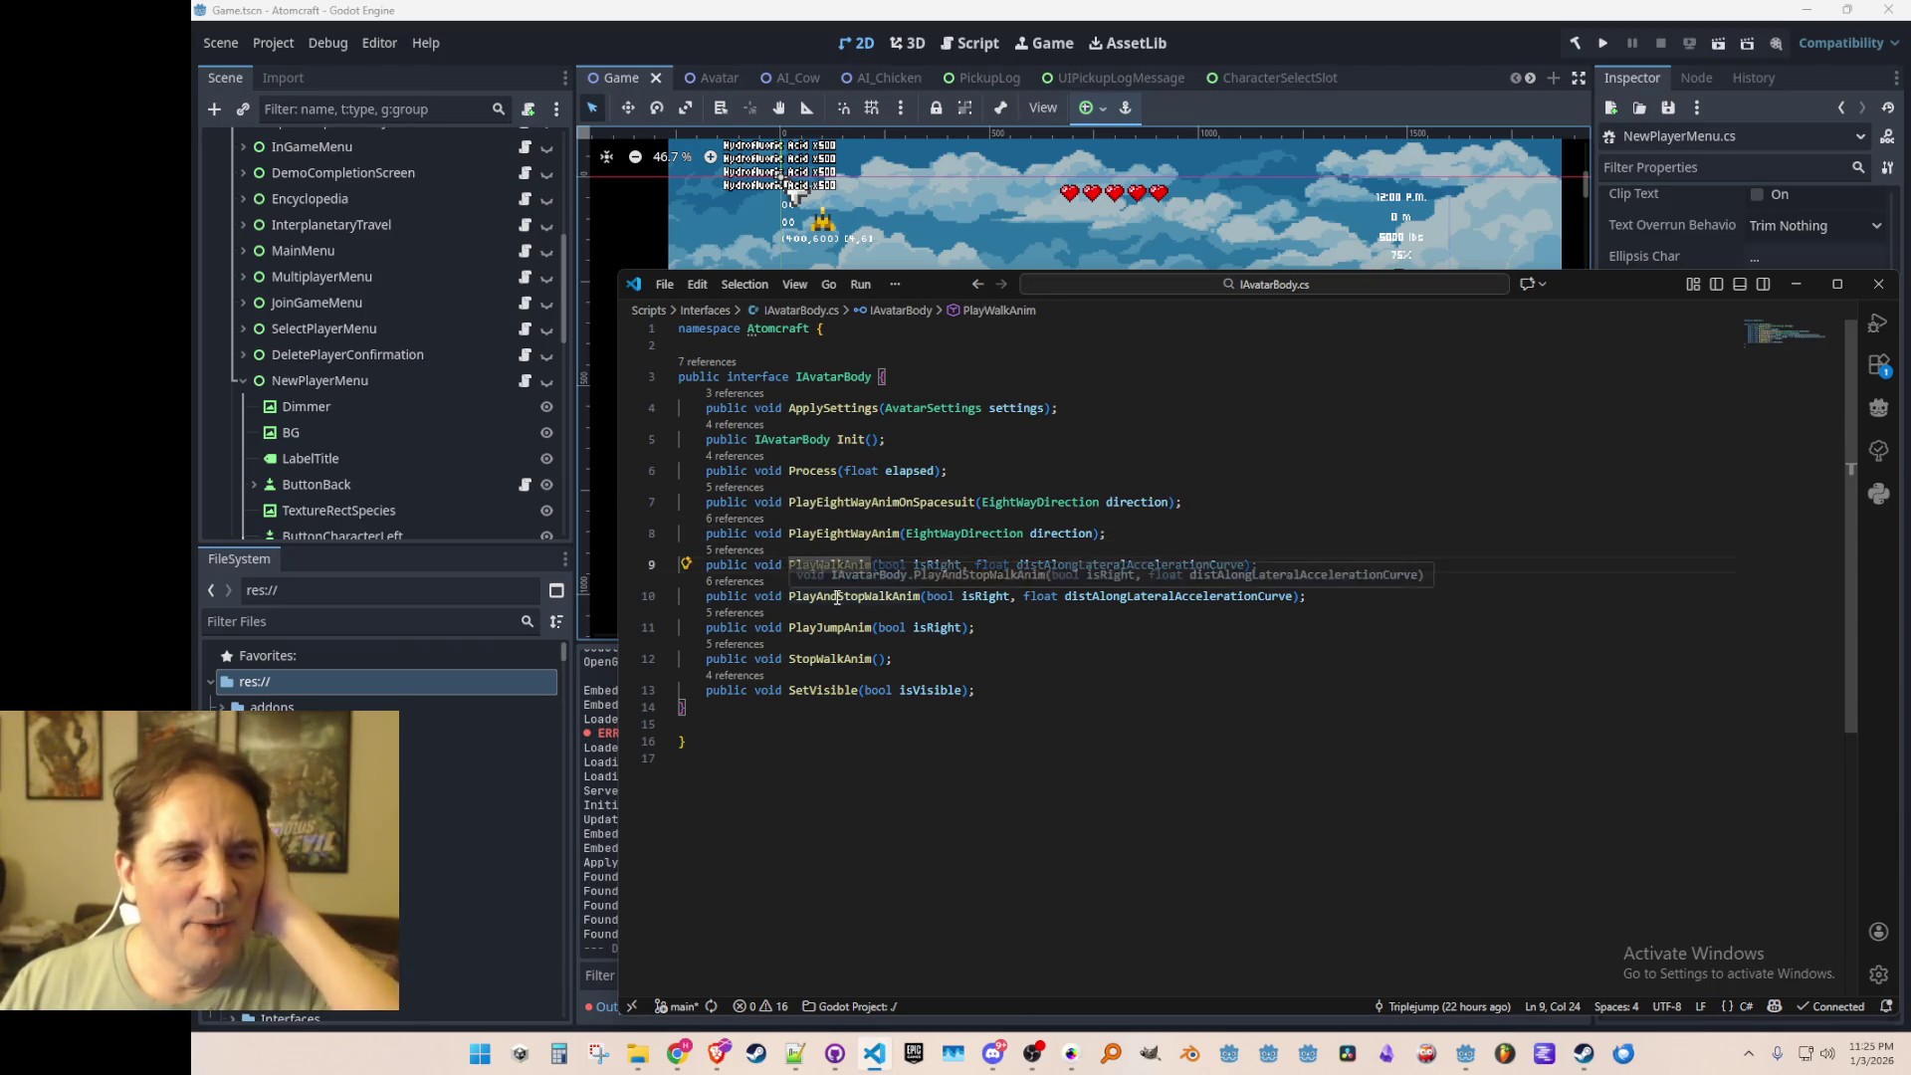
pyautogui.doubleClick(837, 596)
pyautogui.hotkey('ctrl', 'c')
pyautogui.press('Home')
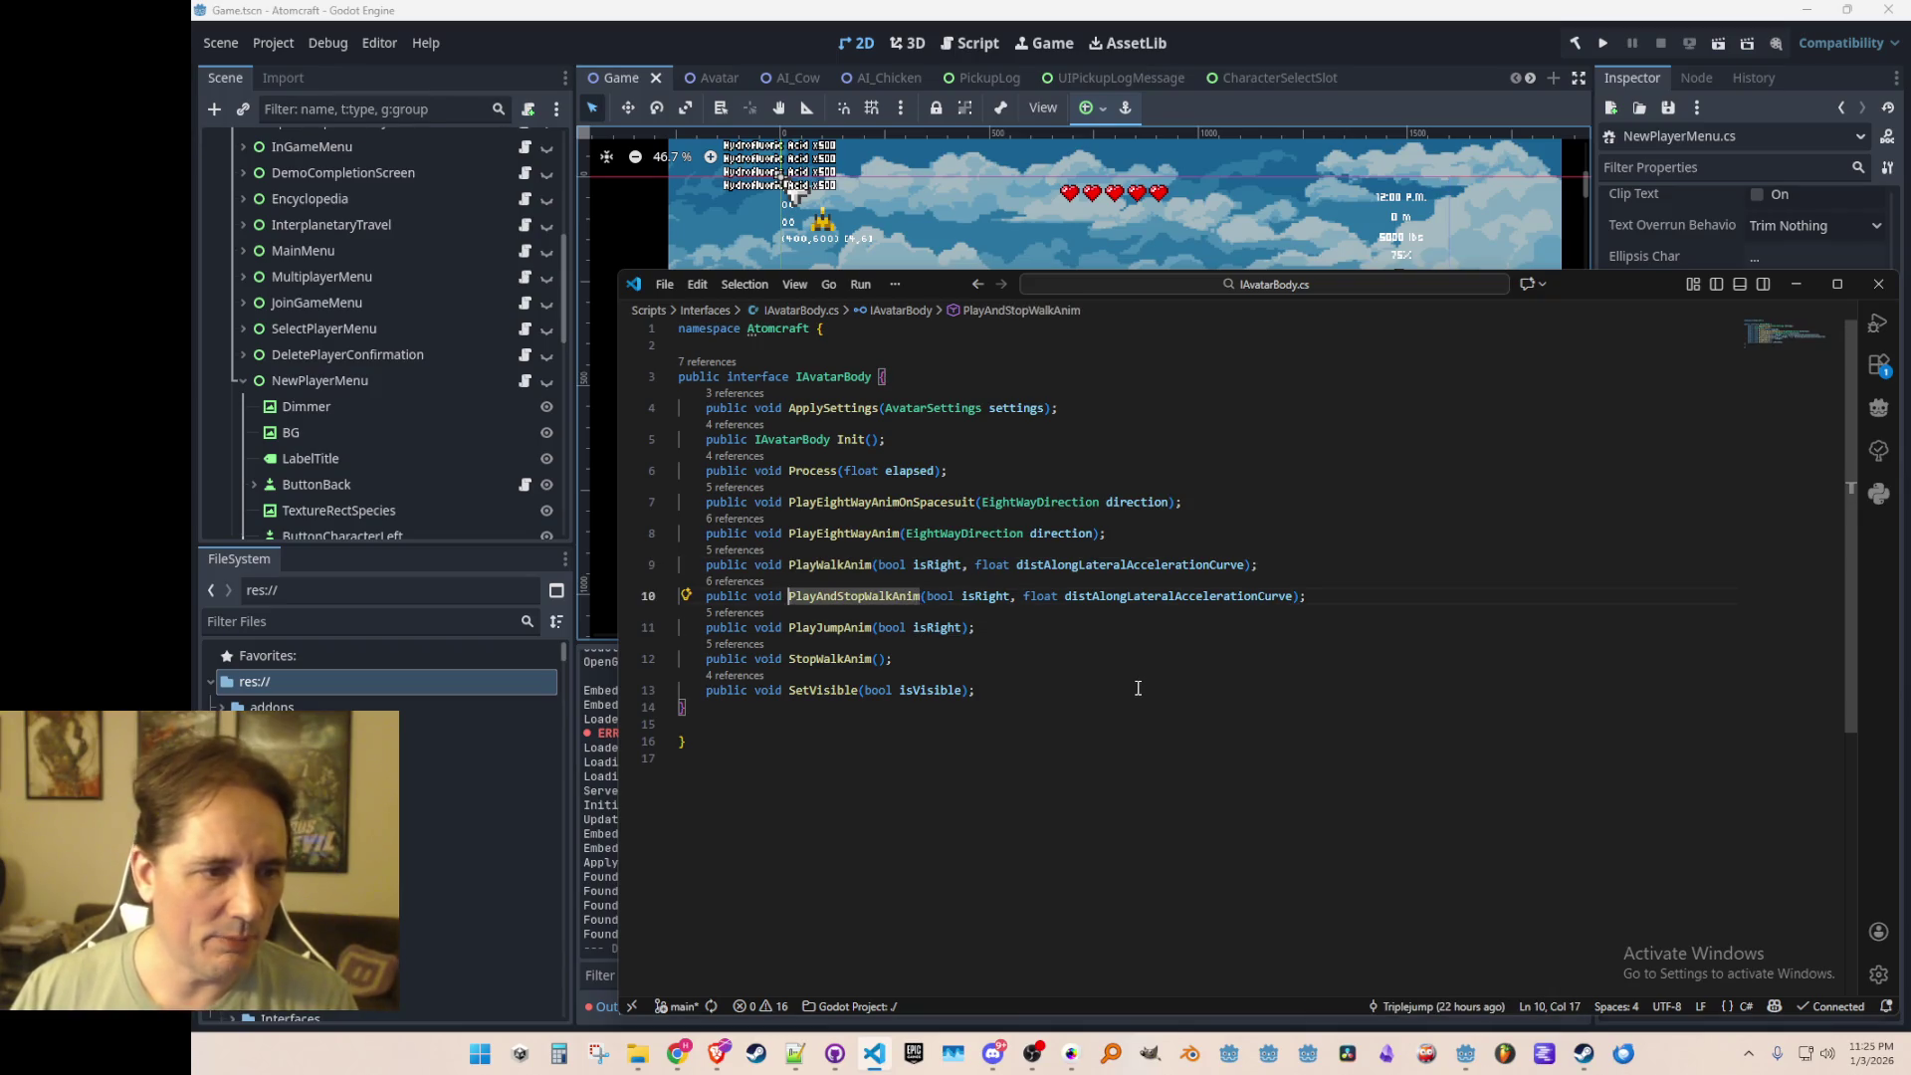
pyautogui.press('Up')
# Step: Back in Avatar.cs, search for PlayAndStopWalkAnim matches
pyautogui.hotkey('alt', 'Left')
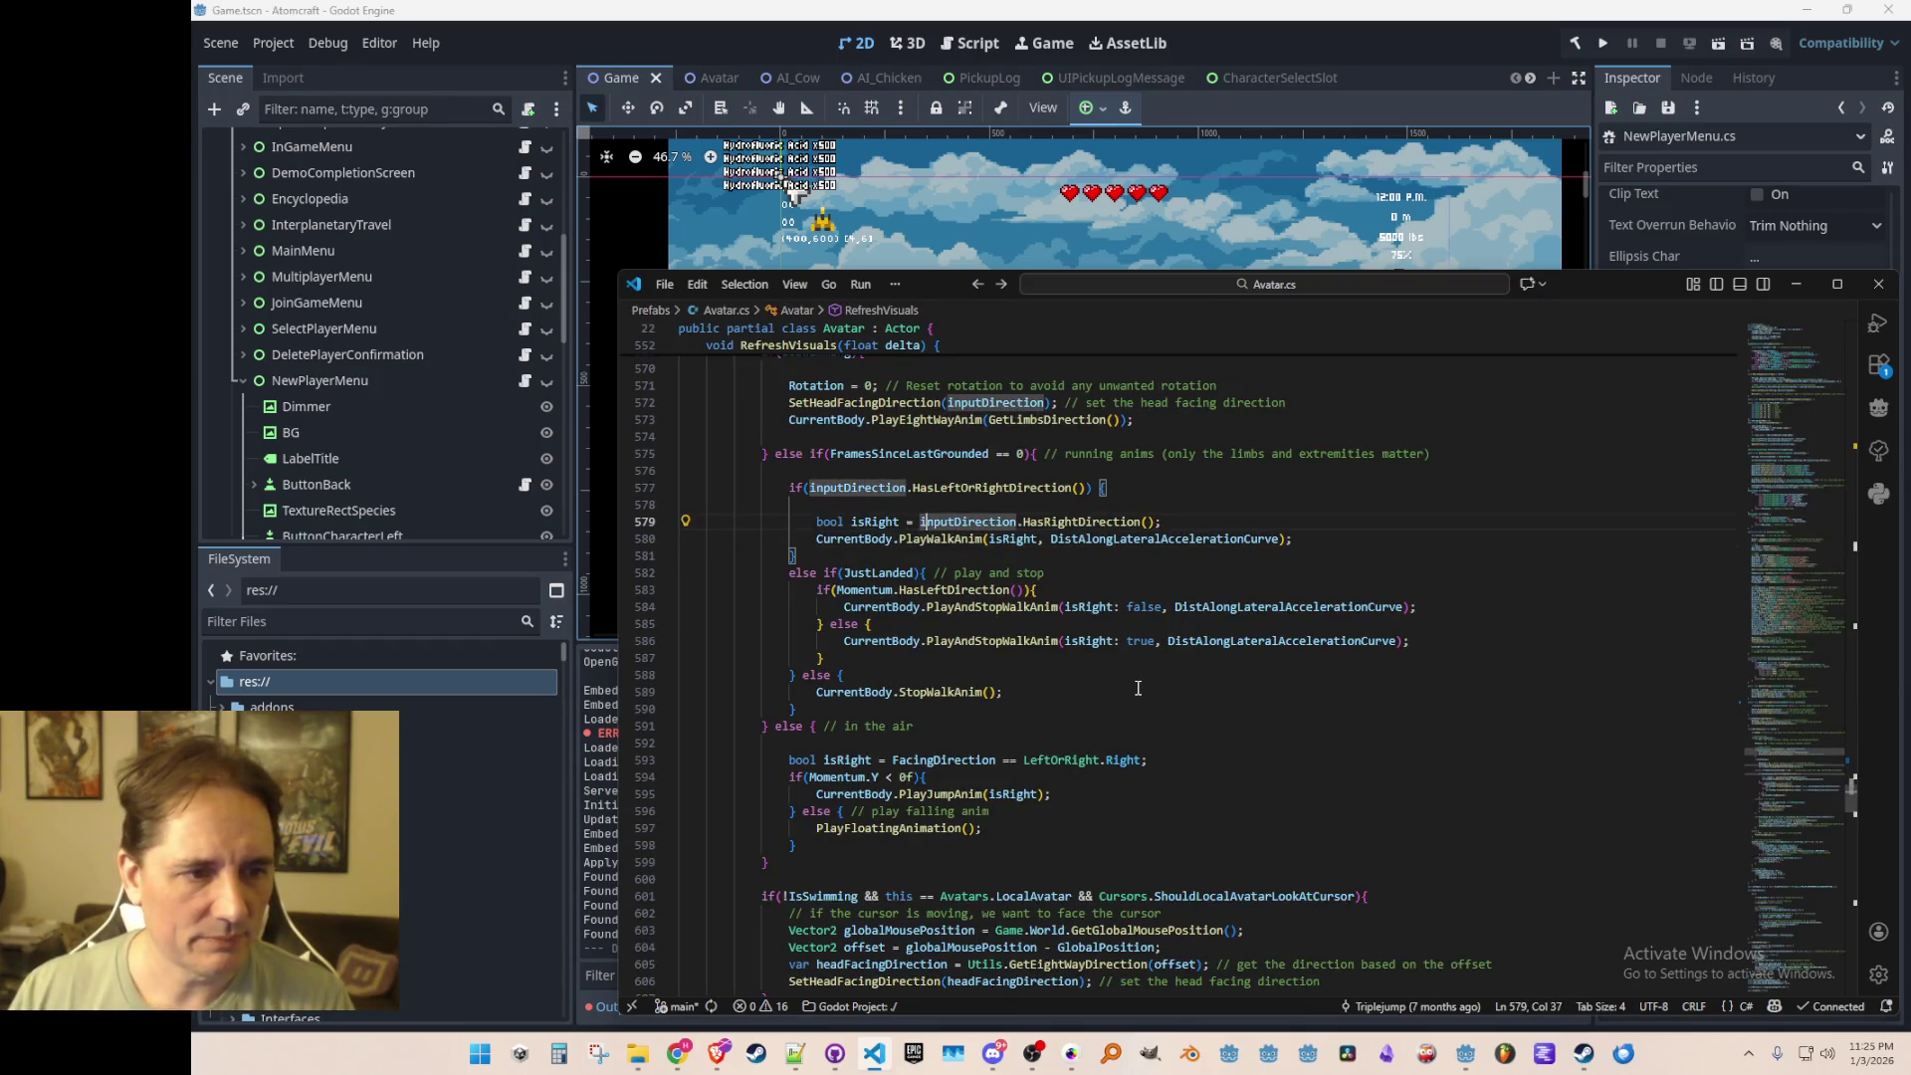
pyautogui.press('Down')
pyautogui.hotkey('ctrl', 'f')
pyautogui.hotkey('ctrl', 'v')
pyautogui.press('Return')
pyautogui.press('Return')
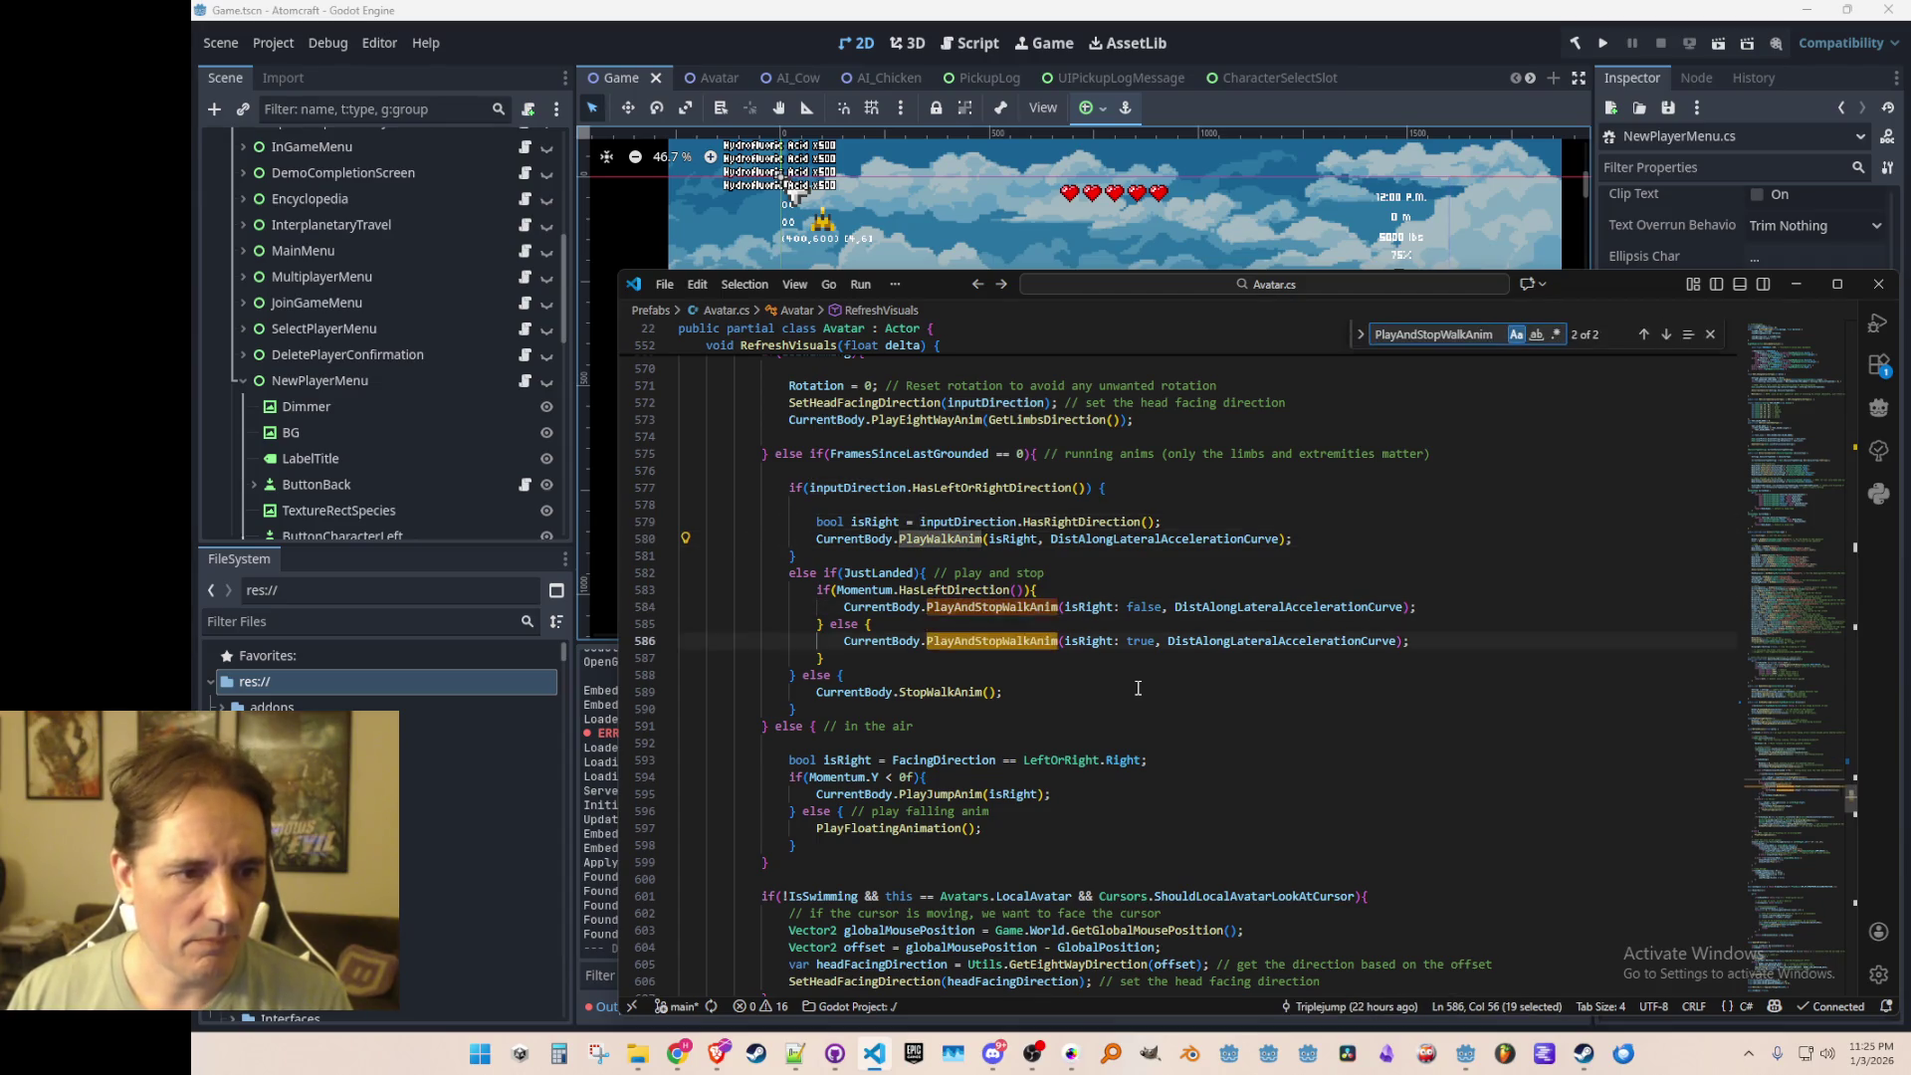
pyautogui.press('Escape')
pyautogui.scroll(19, 1794, 436)
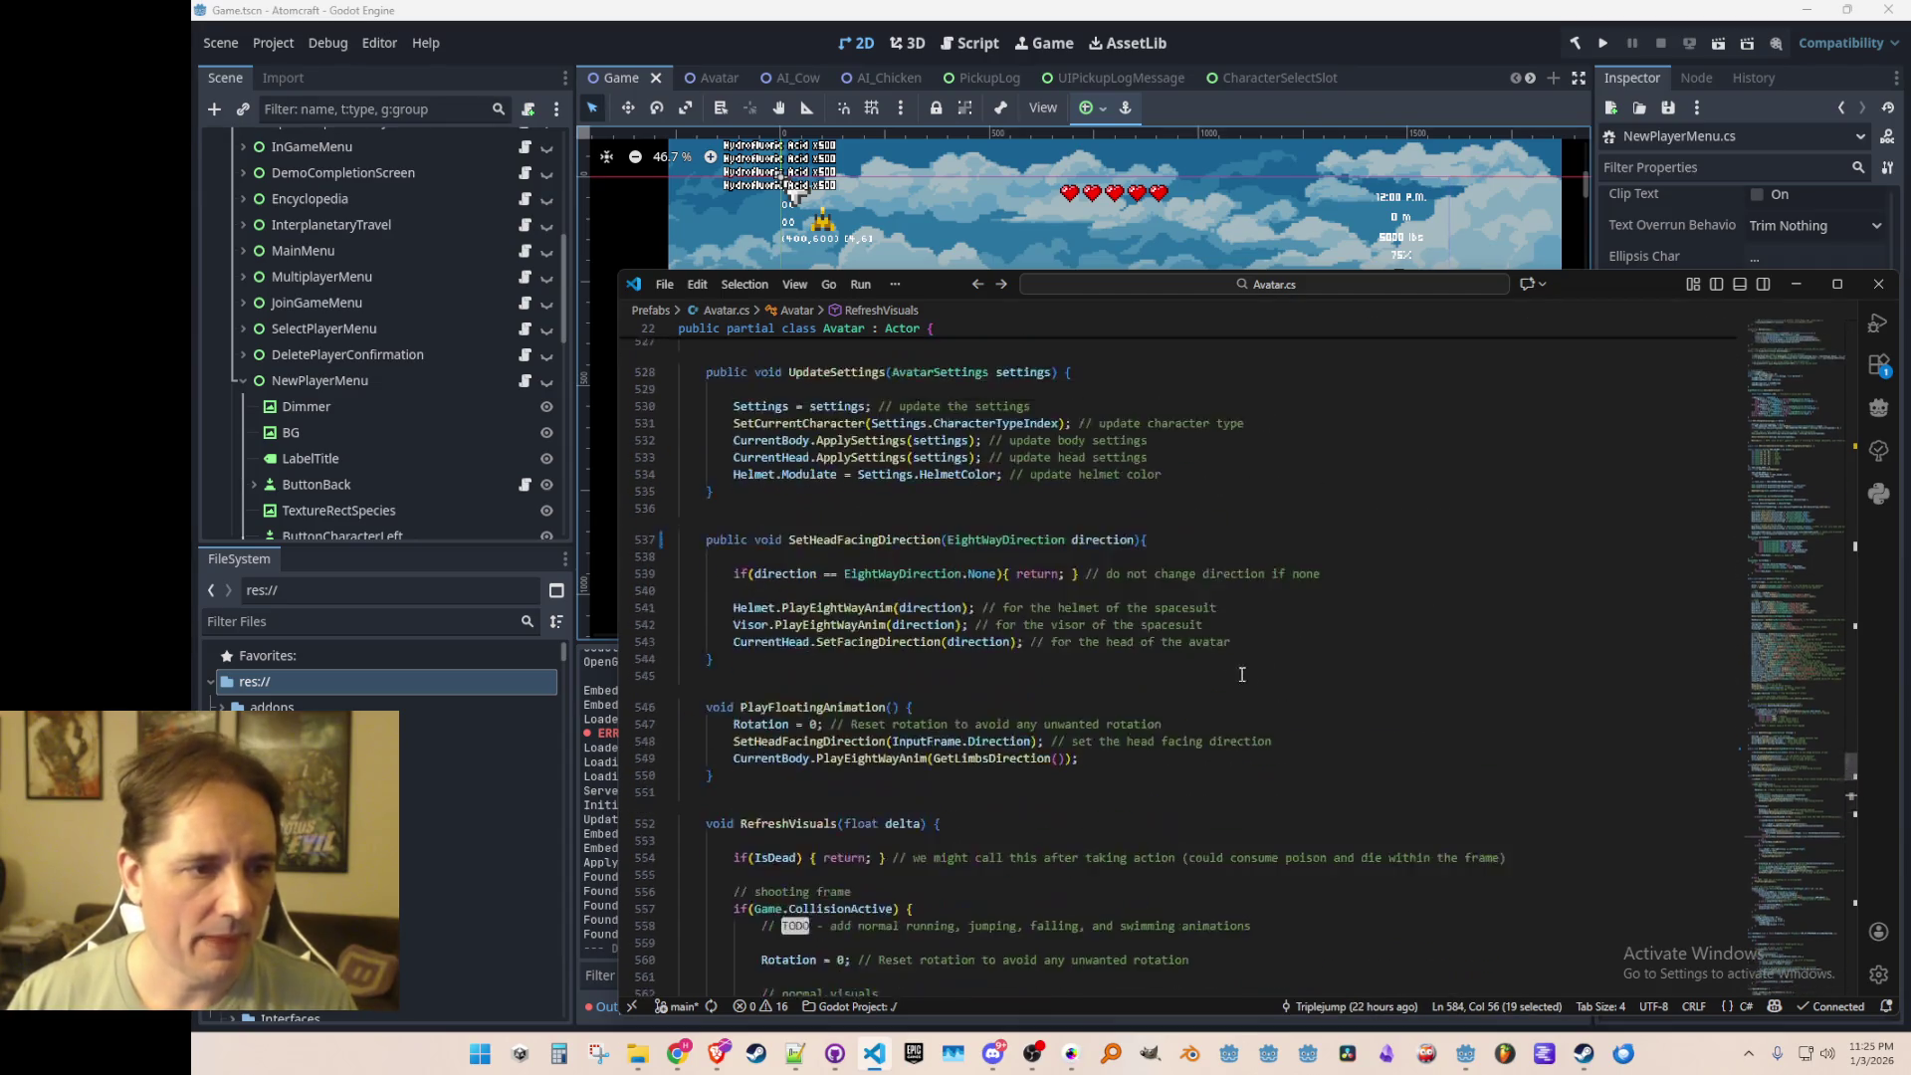
# Step: Return to SetHeadFacingDirection in Avatar.cs and add a blank line after it
pyautogui.hotkey('alt', 'Left')
pyautogui.hotkey('alt', 'Left')
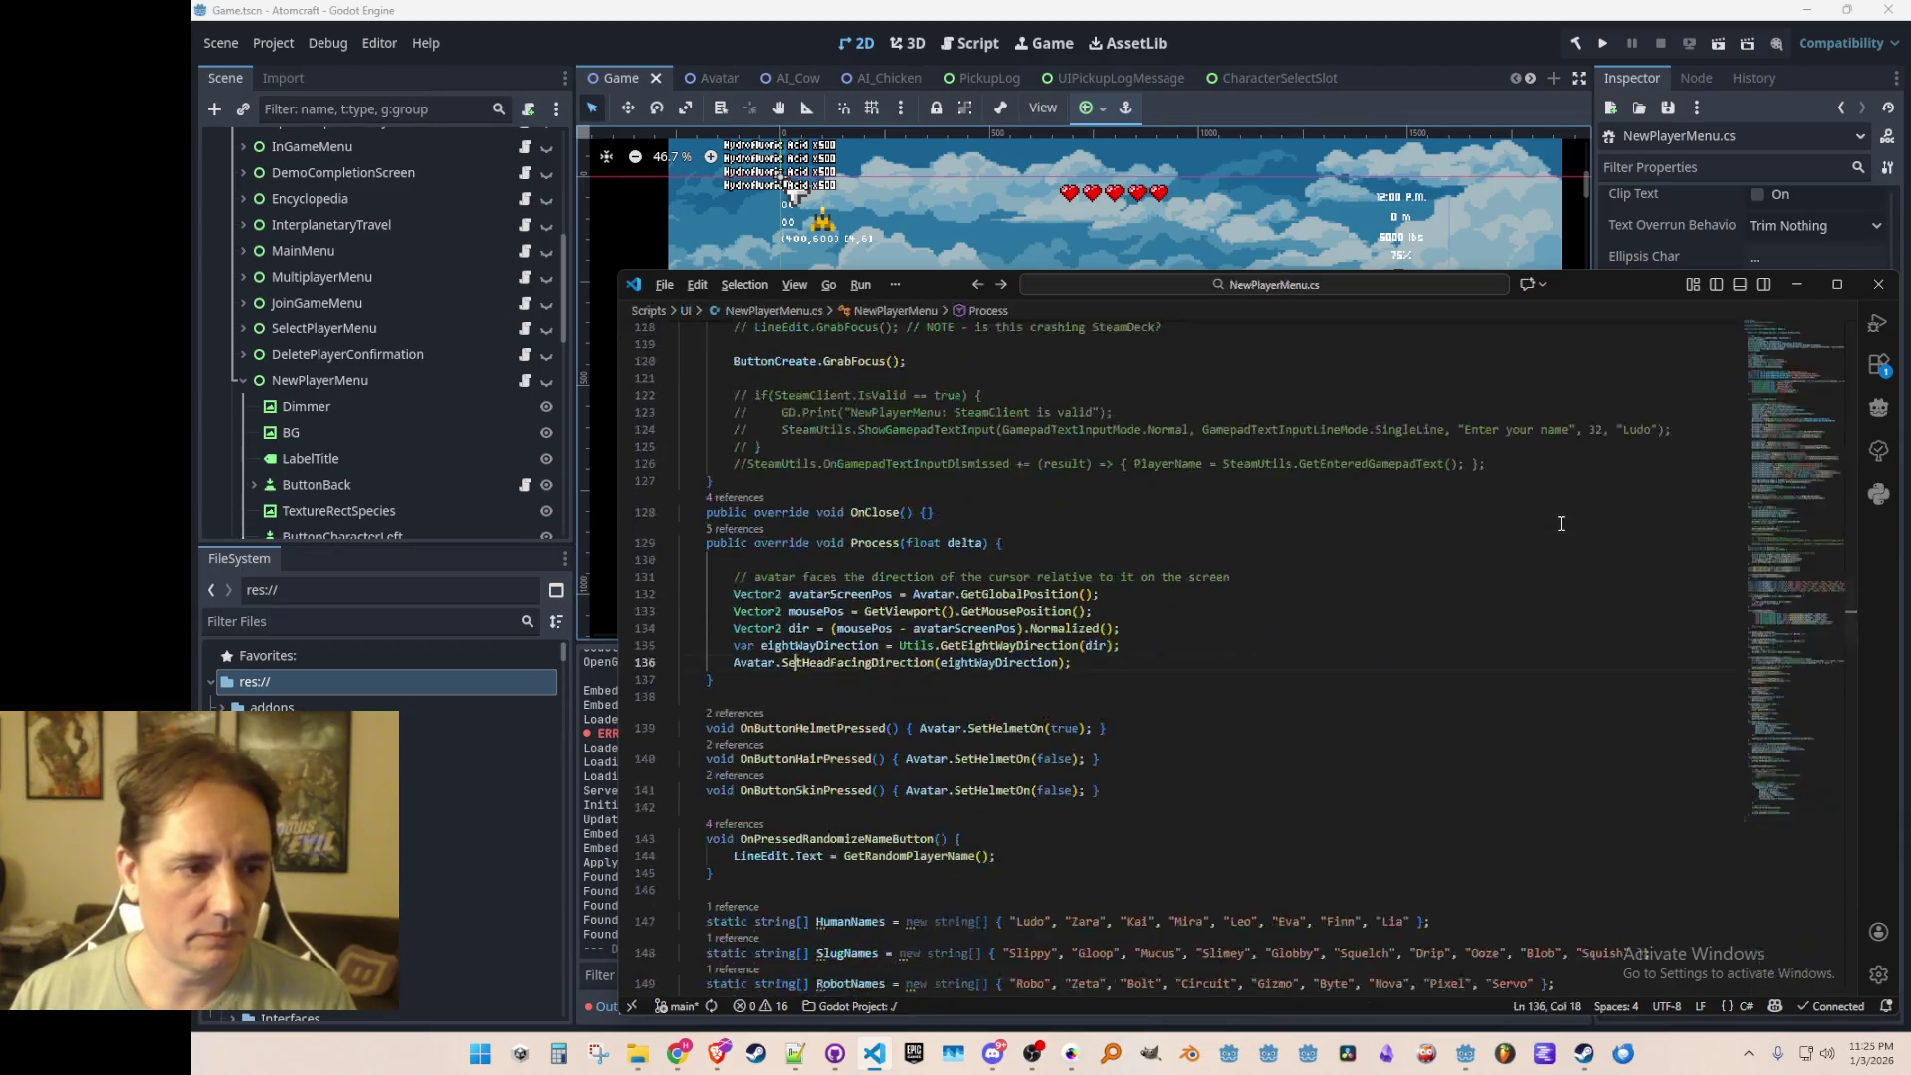
pyautogui.hotkey('alt', 'Left')
pyautogui.hotkey('alt', 'Right')
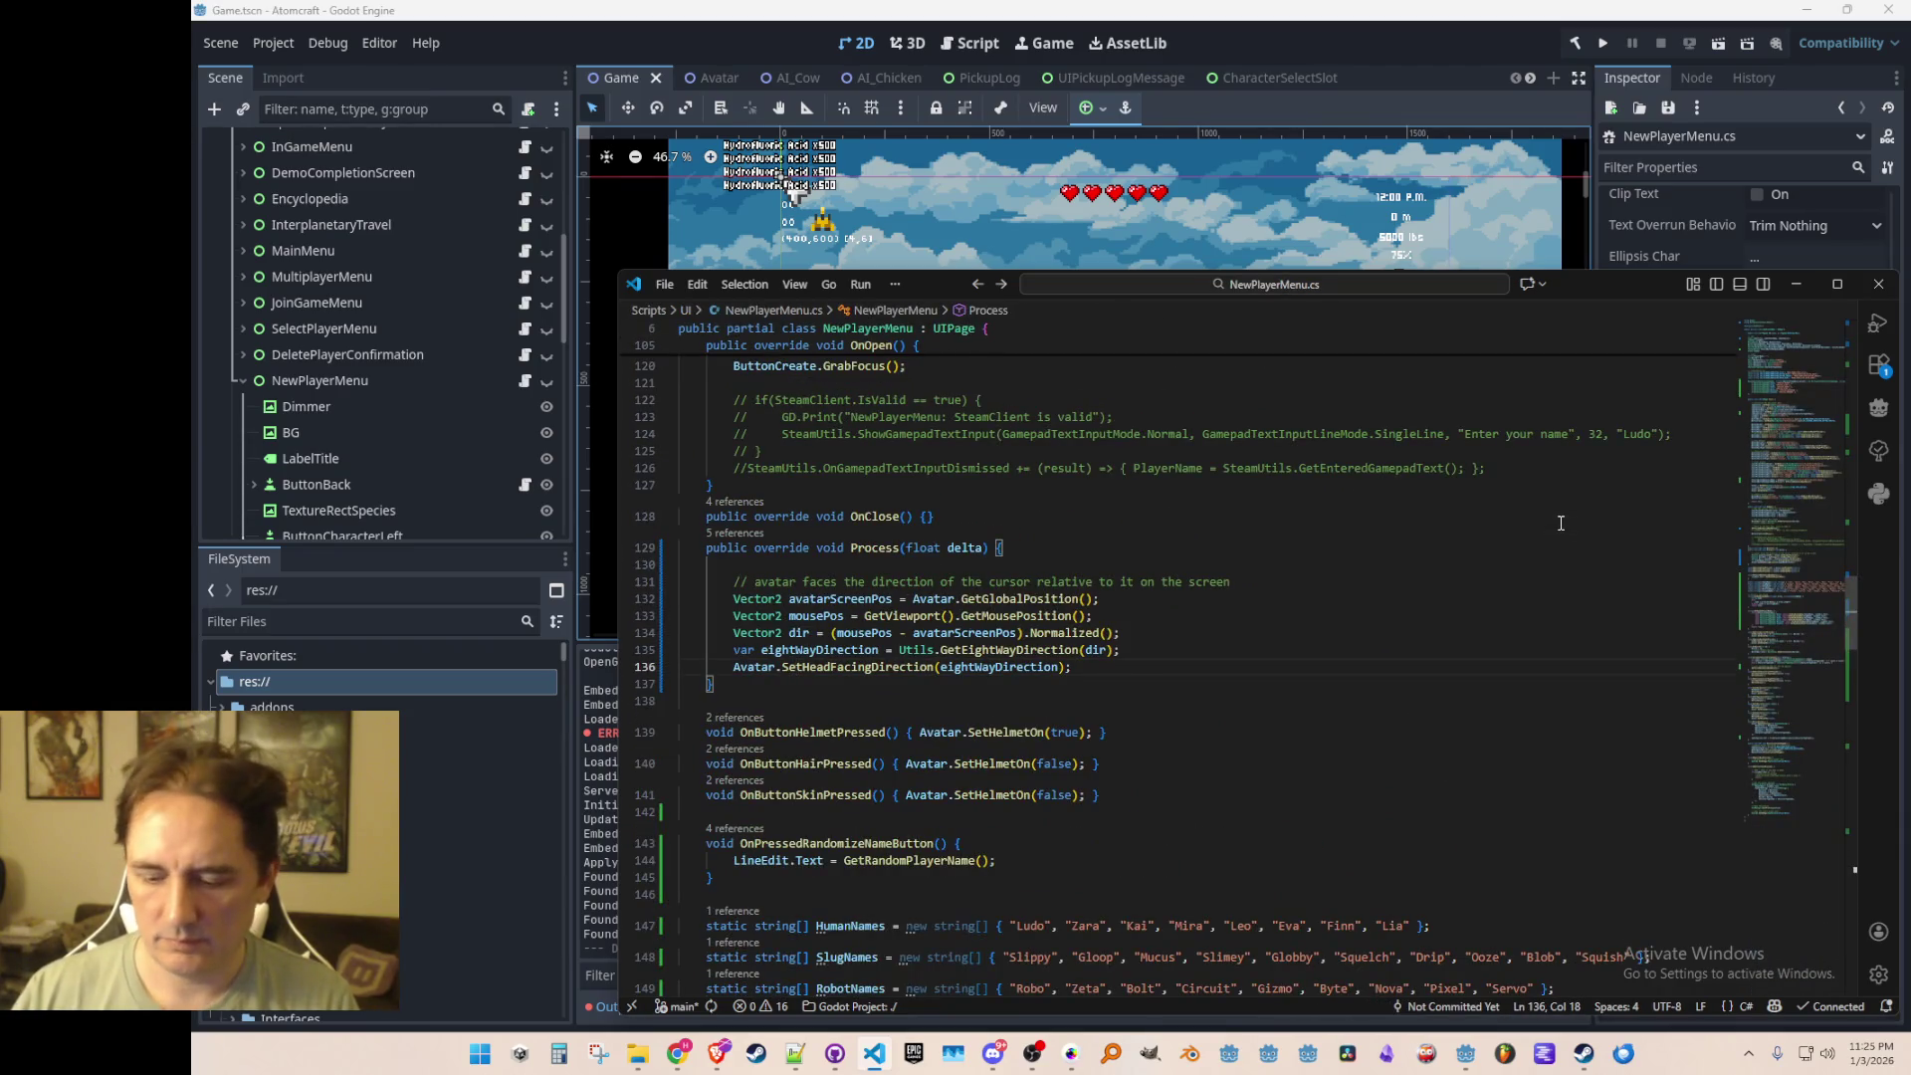
pyautogui.hotkey('alt', 'Right')
pyautogui.press('Down')
pyautogui.press('Down')
pyautogui.press('Down')
pyautogui.press('End')
pyautogui.press('Return')
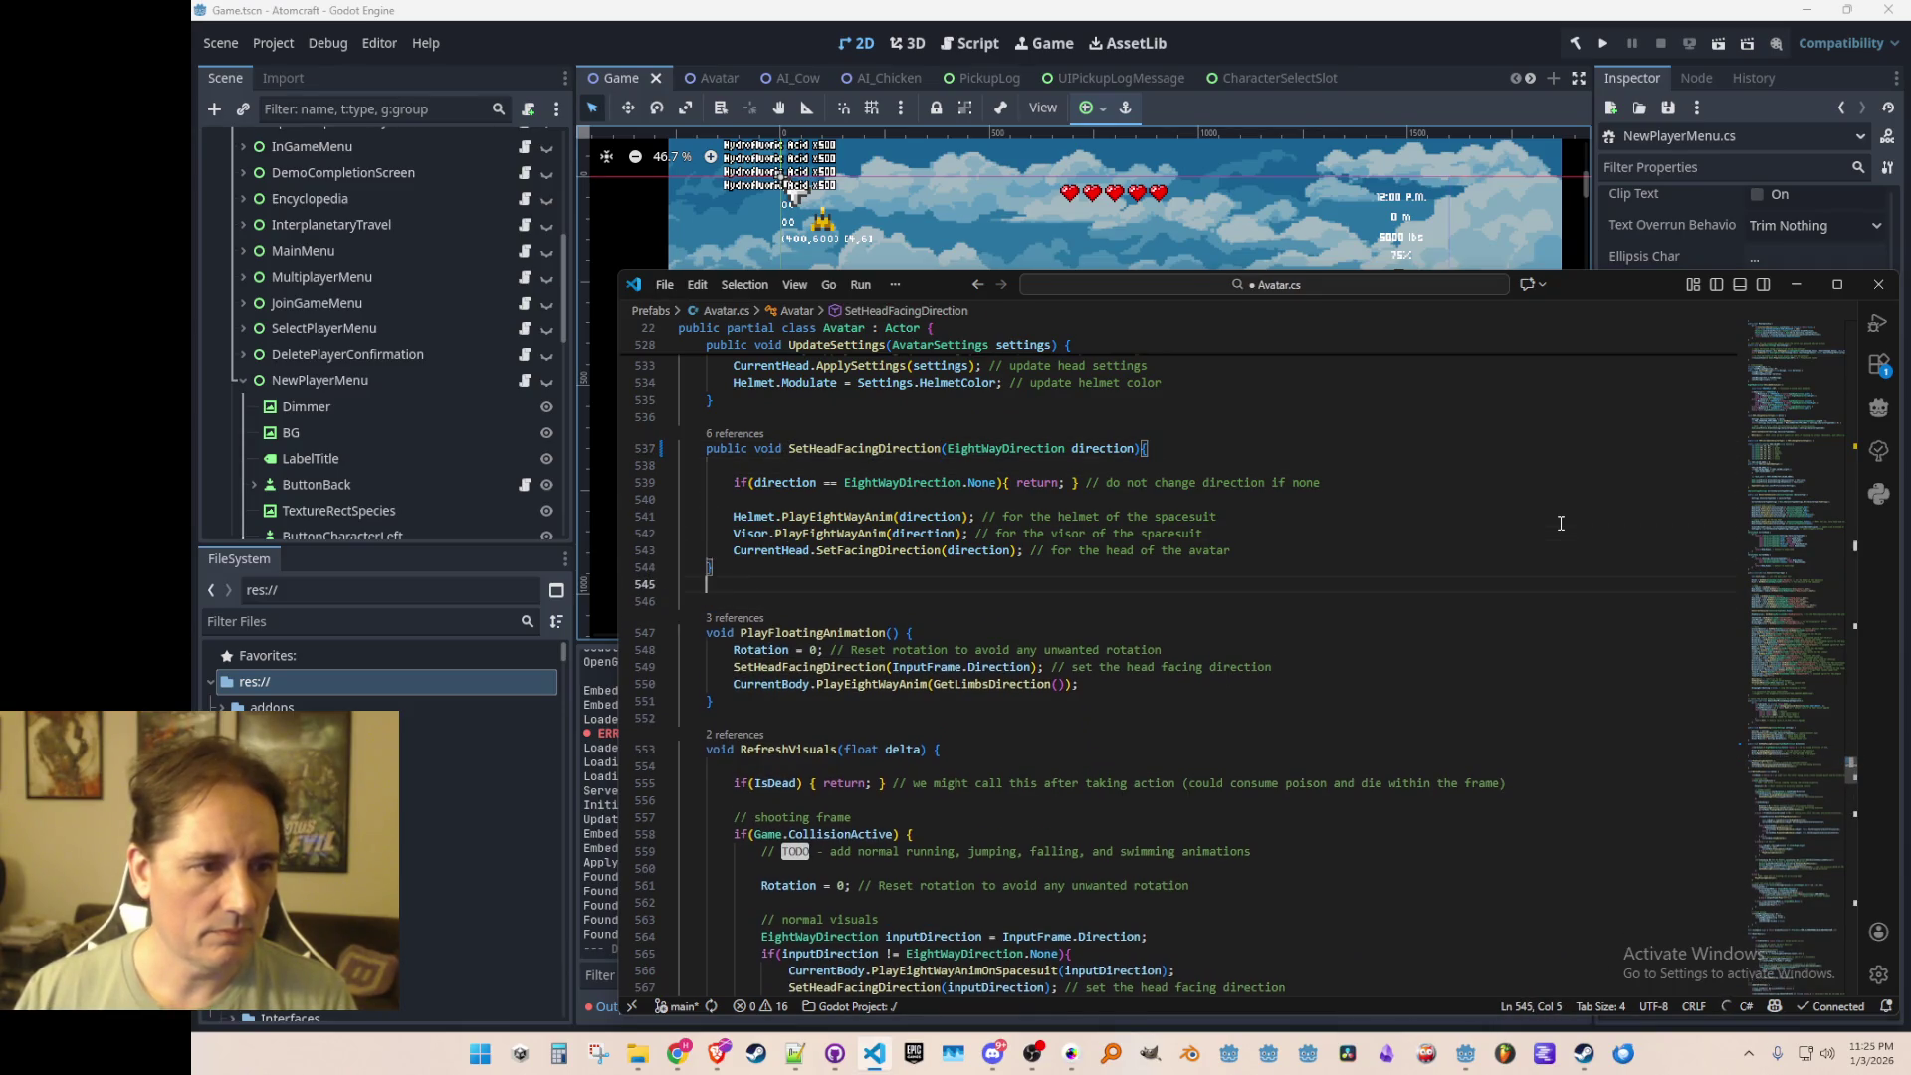
# Step: Add a FaceLeftRightDirection method calling CurrentBody.PlayAndStopWalkAnim for left and right
pyautogui.press('Return')
pyautogui.write('public void ')
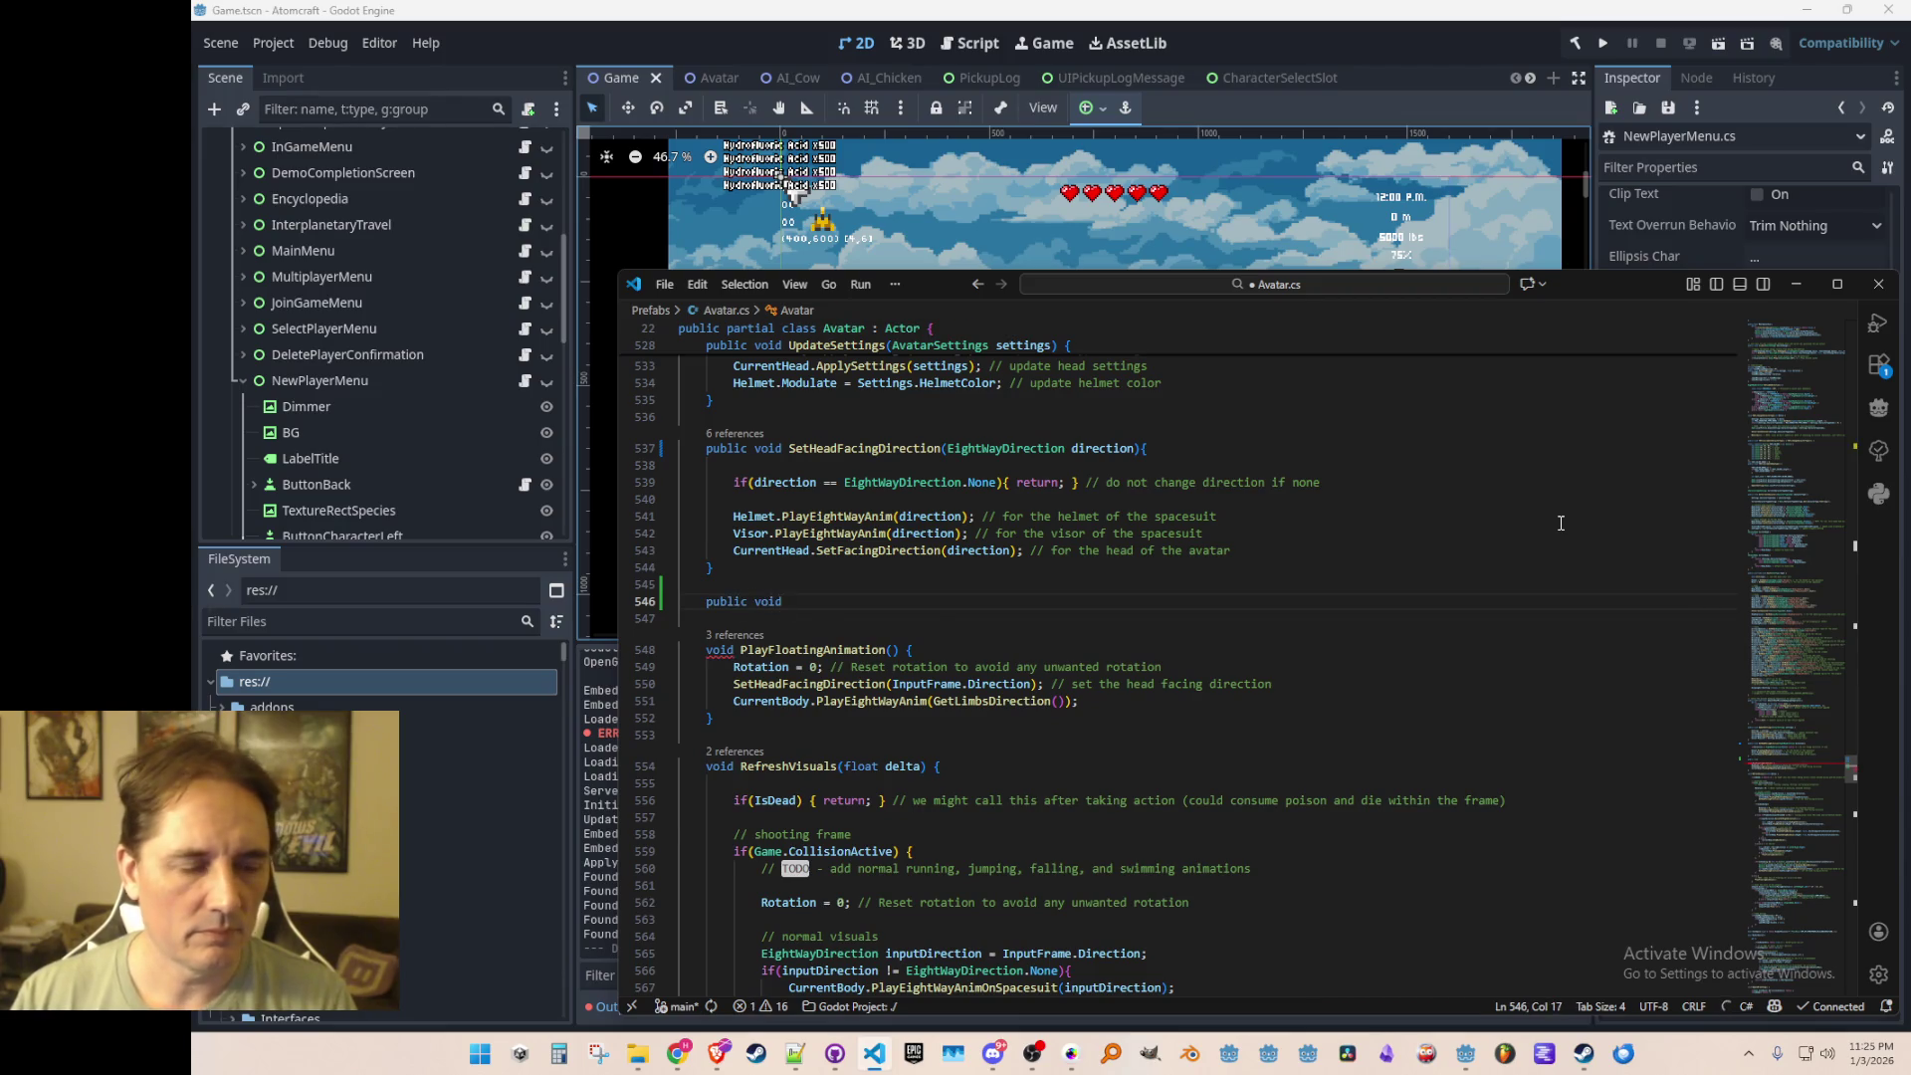
pyautogui.write('Face')
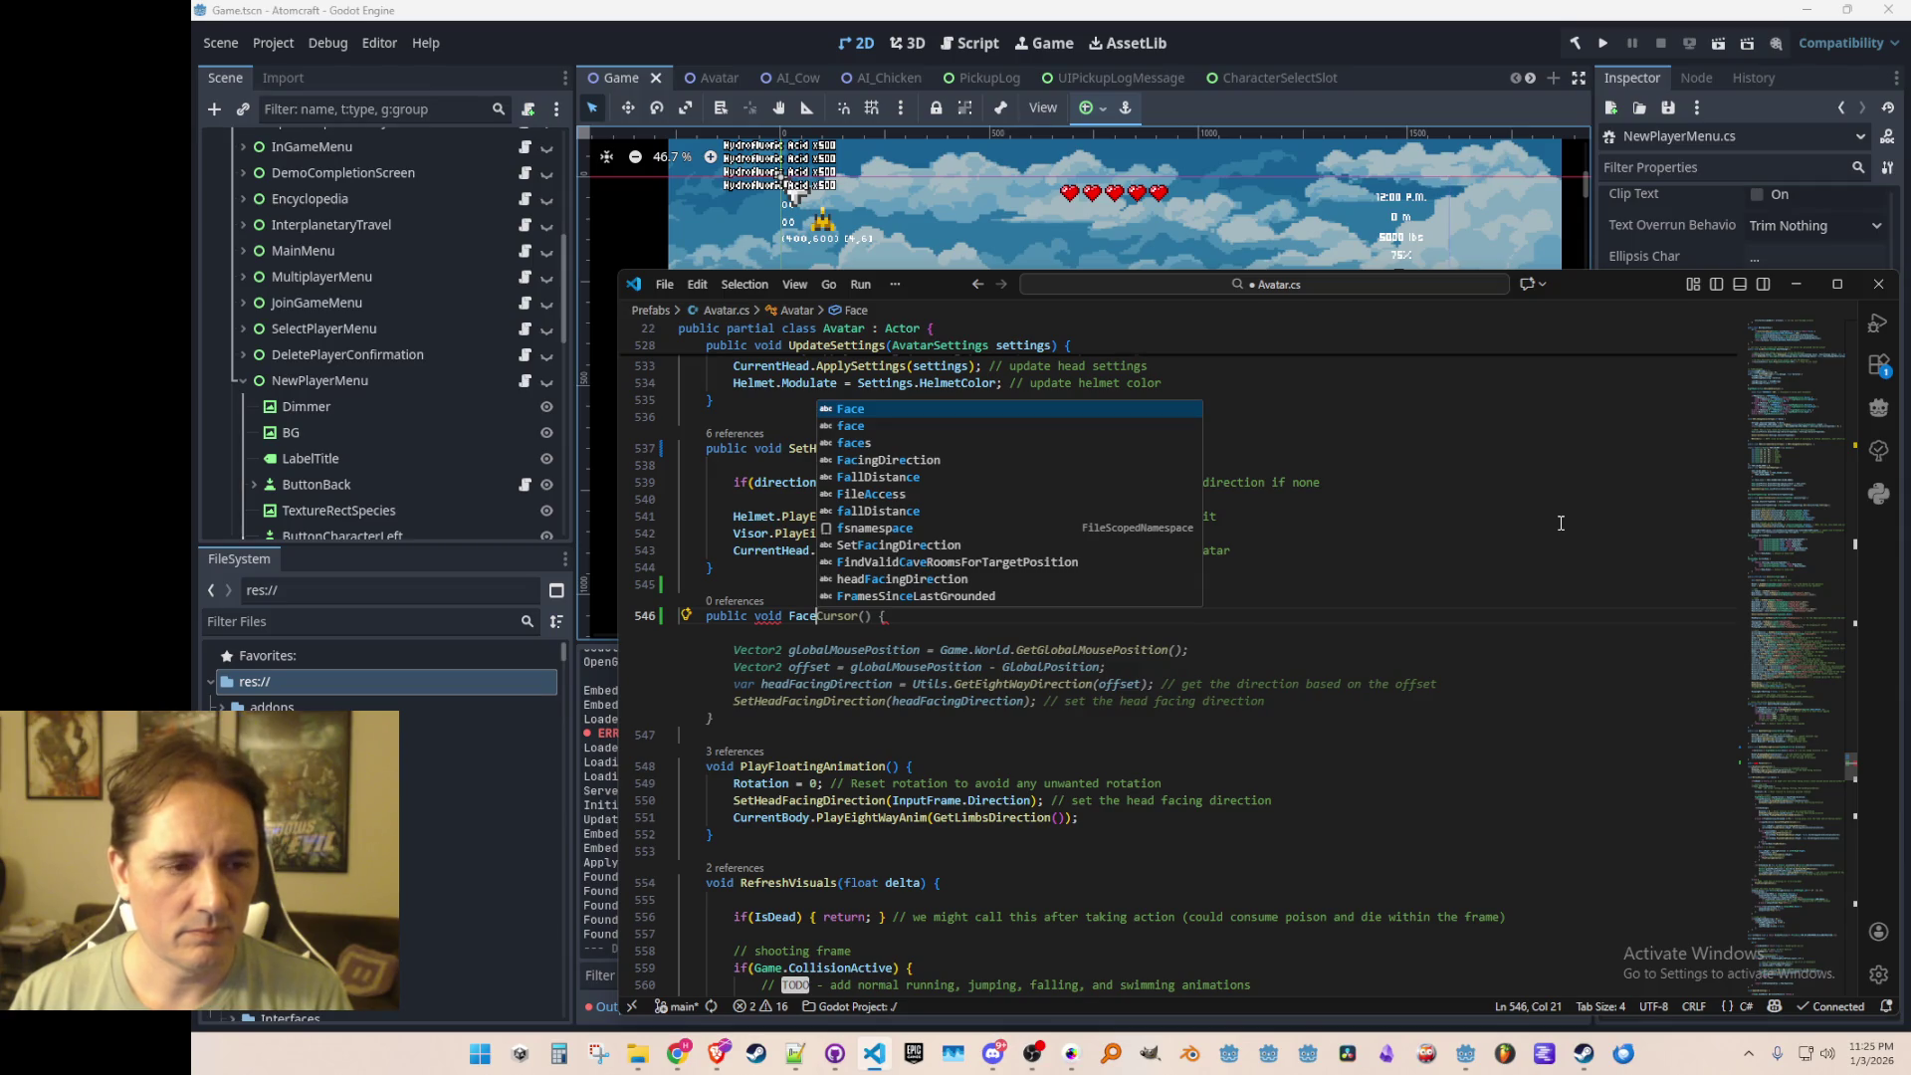
pyautogui.write('LeftRight')
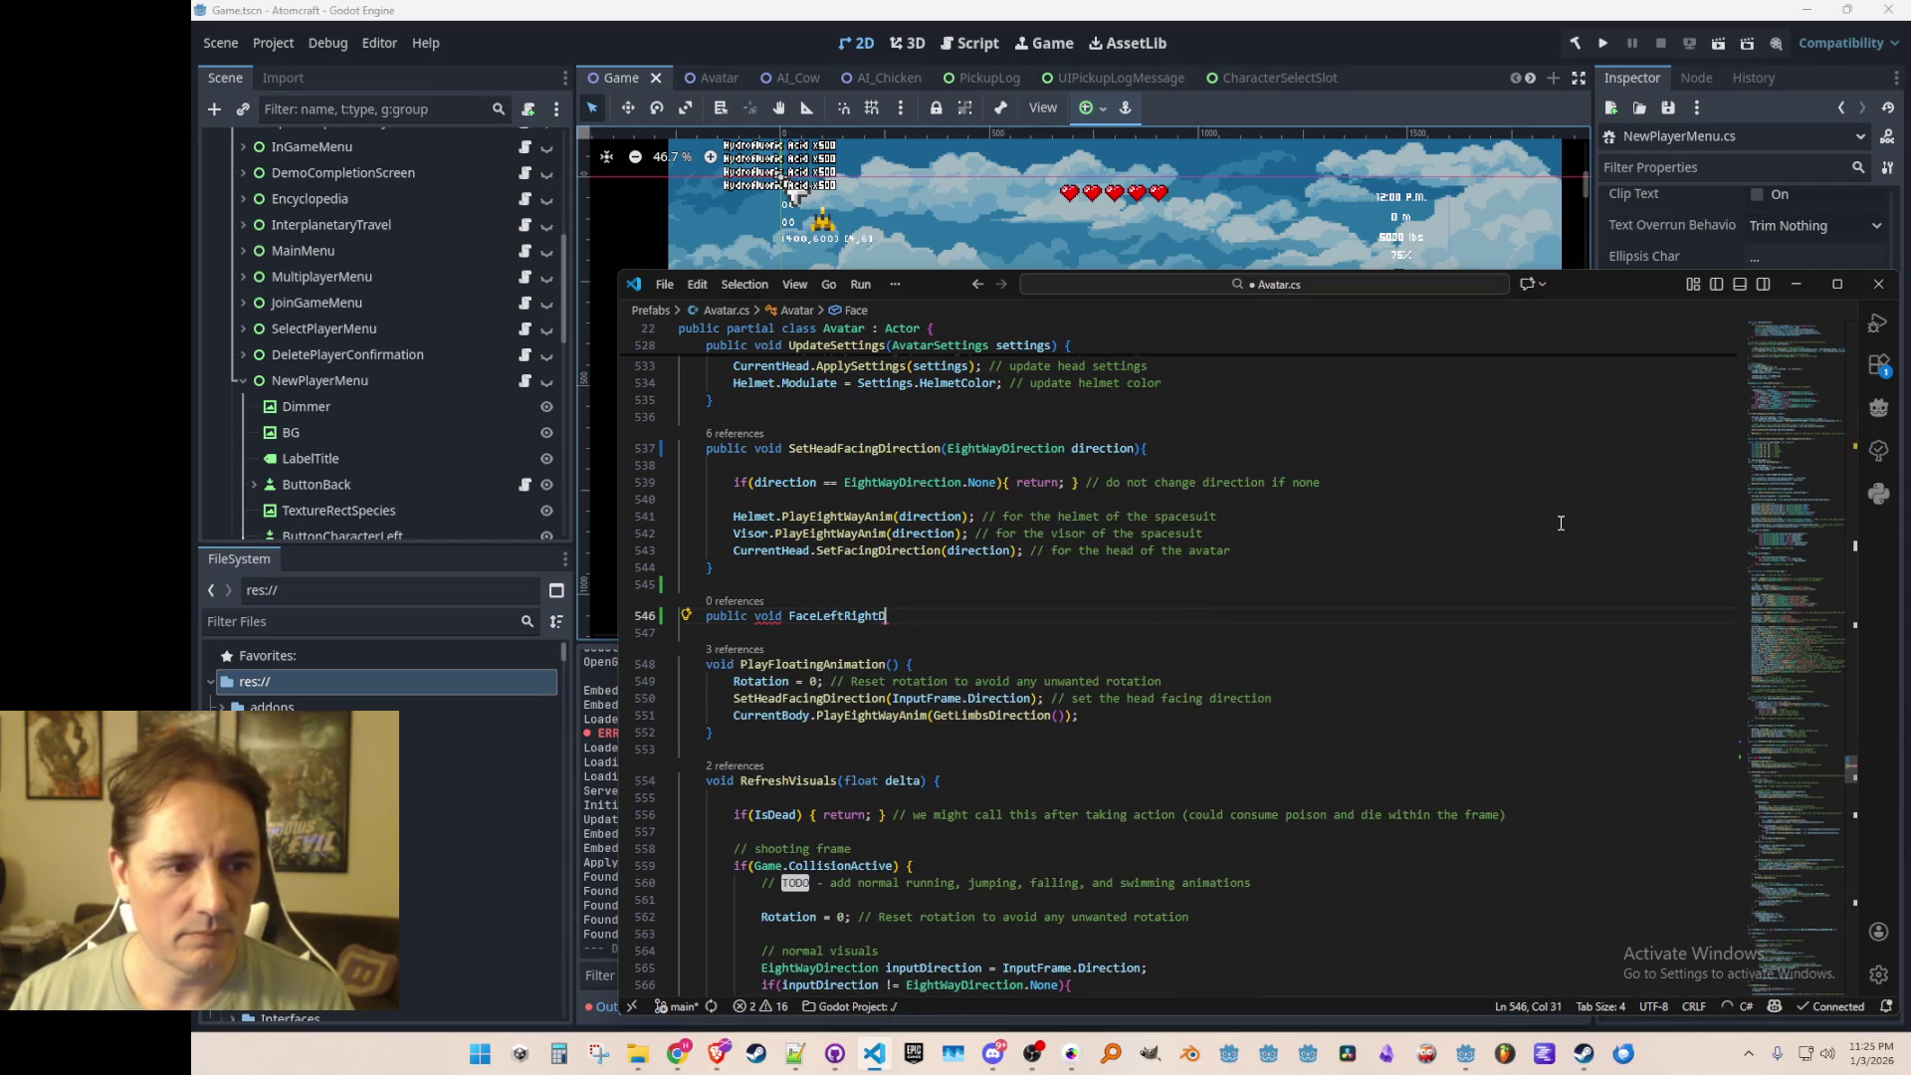
pyautogui.write('Direction')
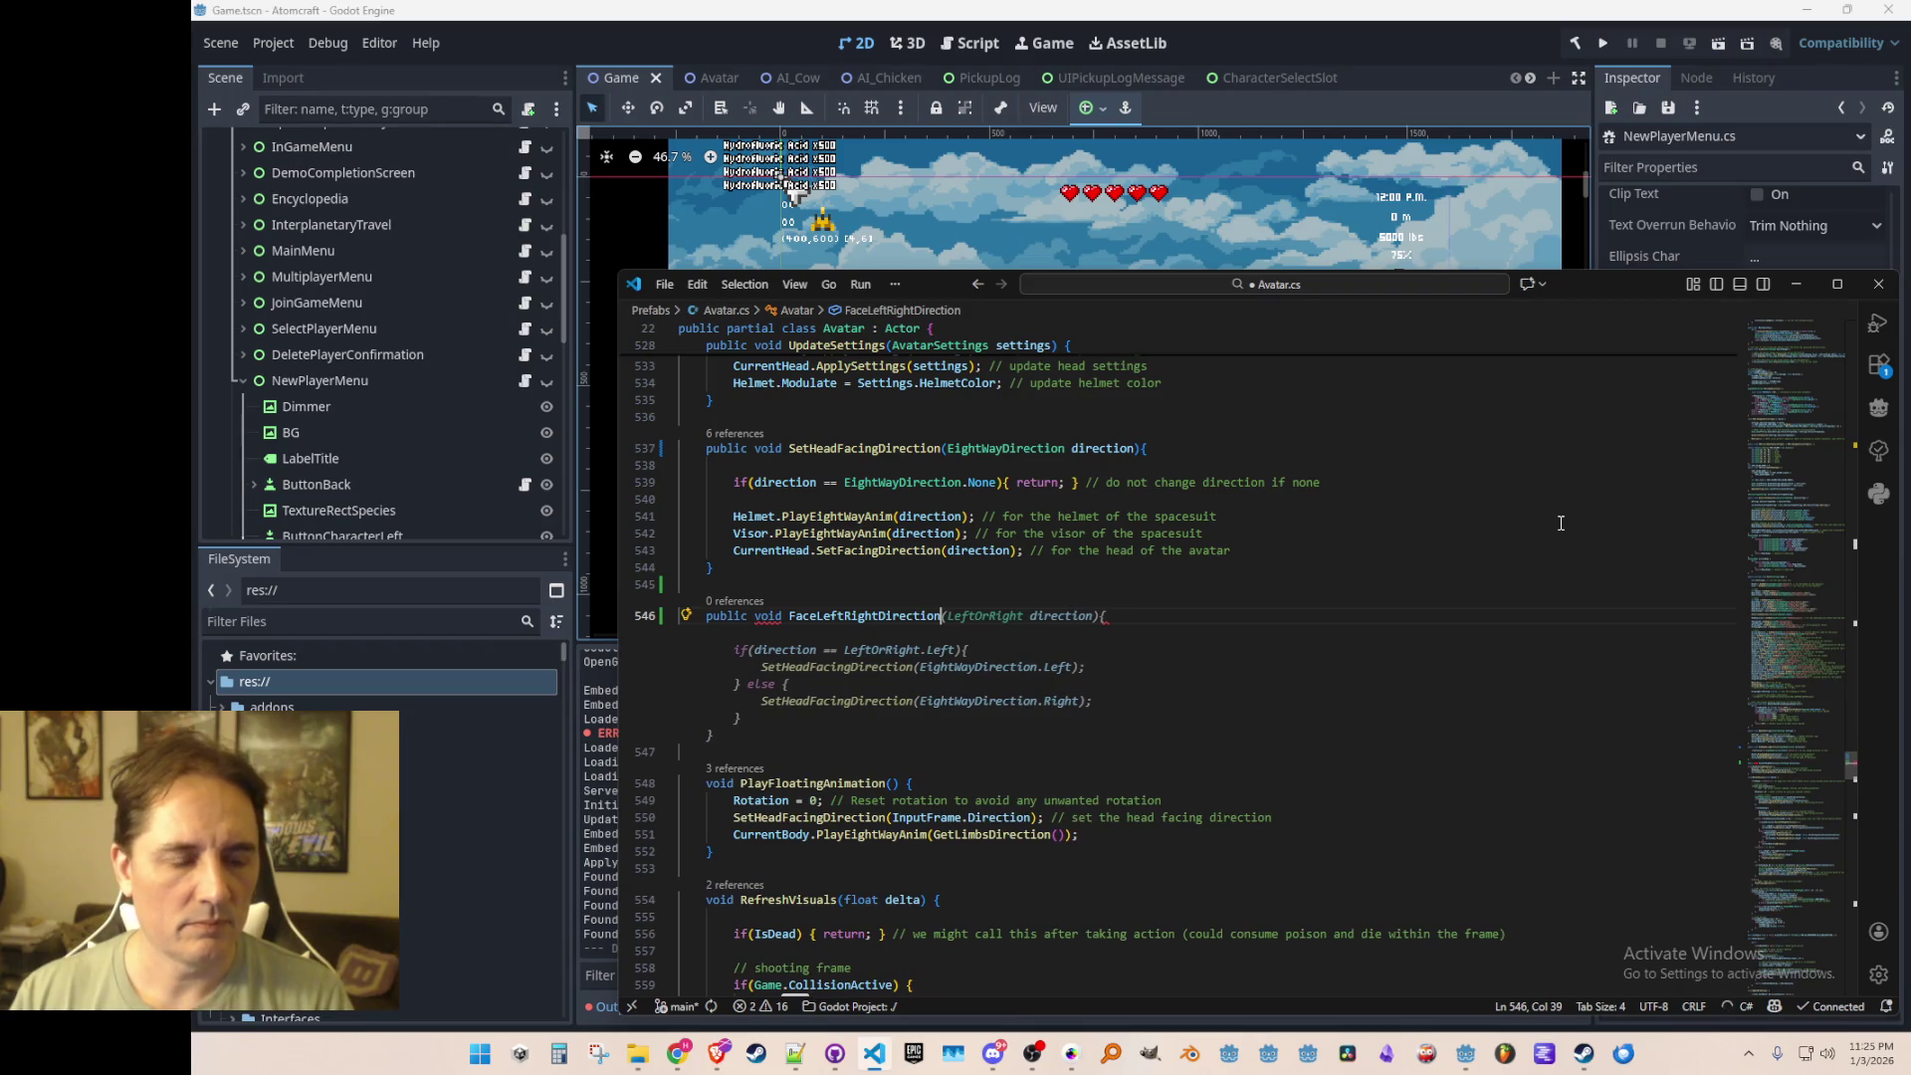
pyautogui.press('Tab')
pyautogui.press('Up')
pyautogui.press('Up')
pyautogui.press('Up')
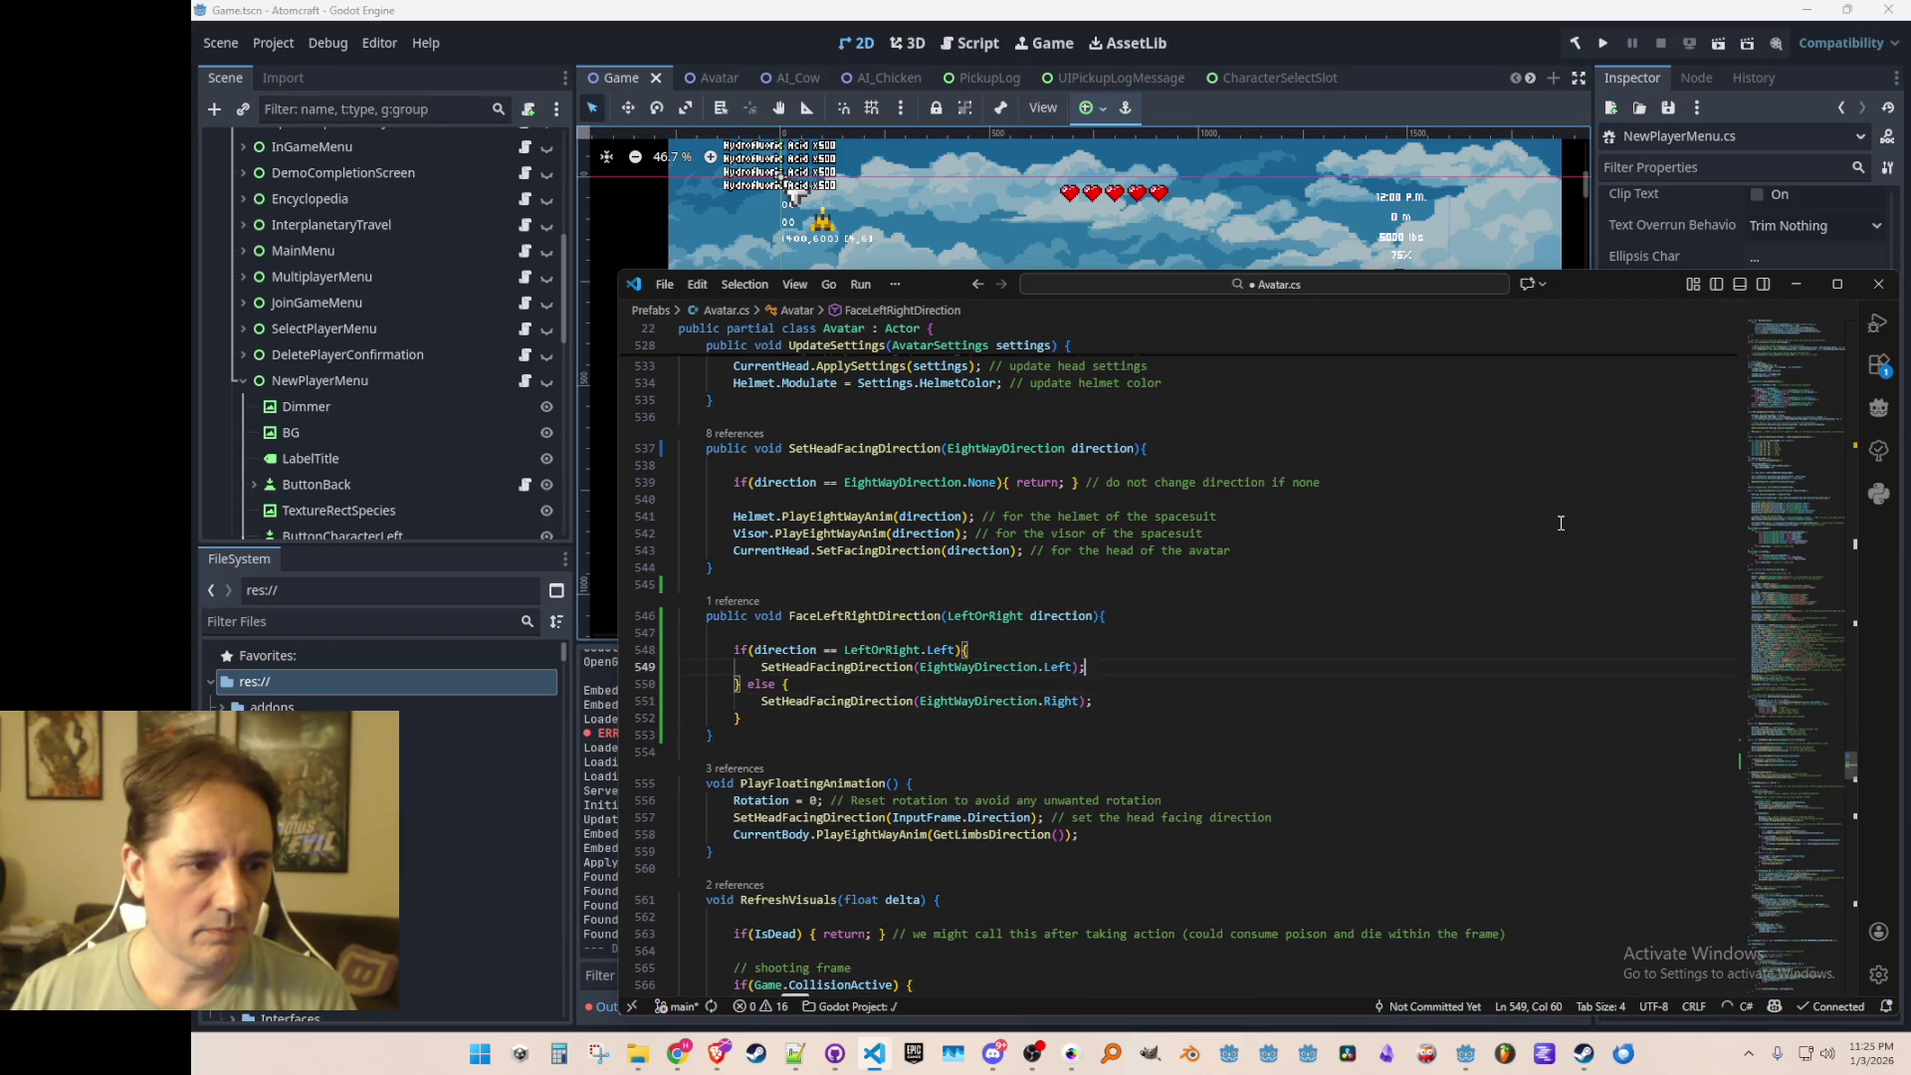
pyautogui.press('Return')
pyautogui.write('PlayAndStopWalkAnim')
pyautogui.press('Tab')
pyautogui.press('Left')
pyautogui.write('CurrentBo')
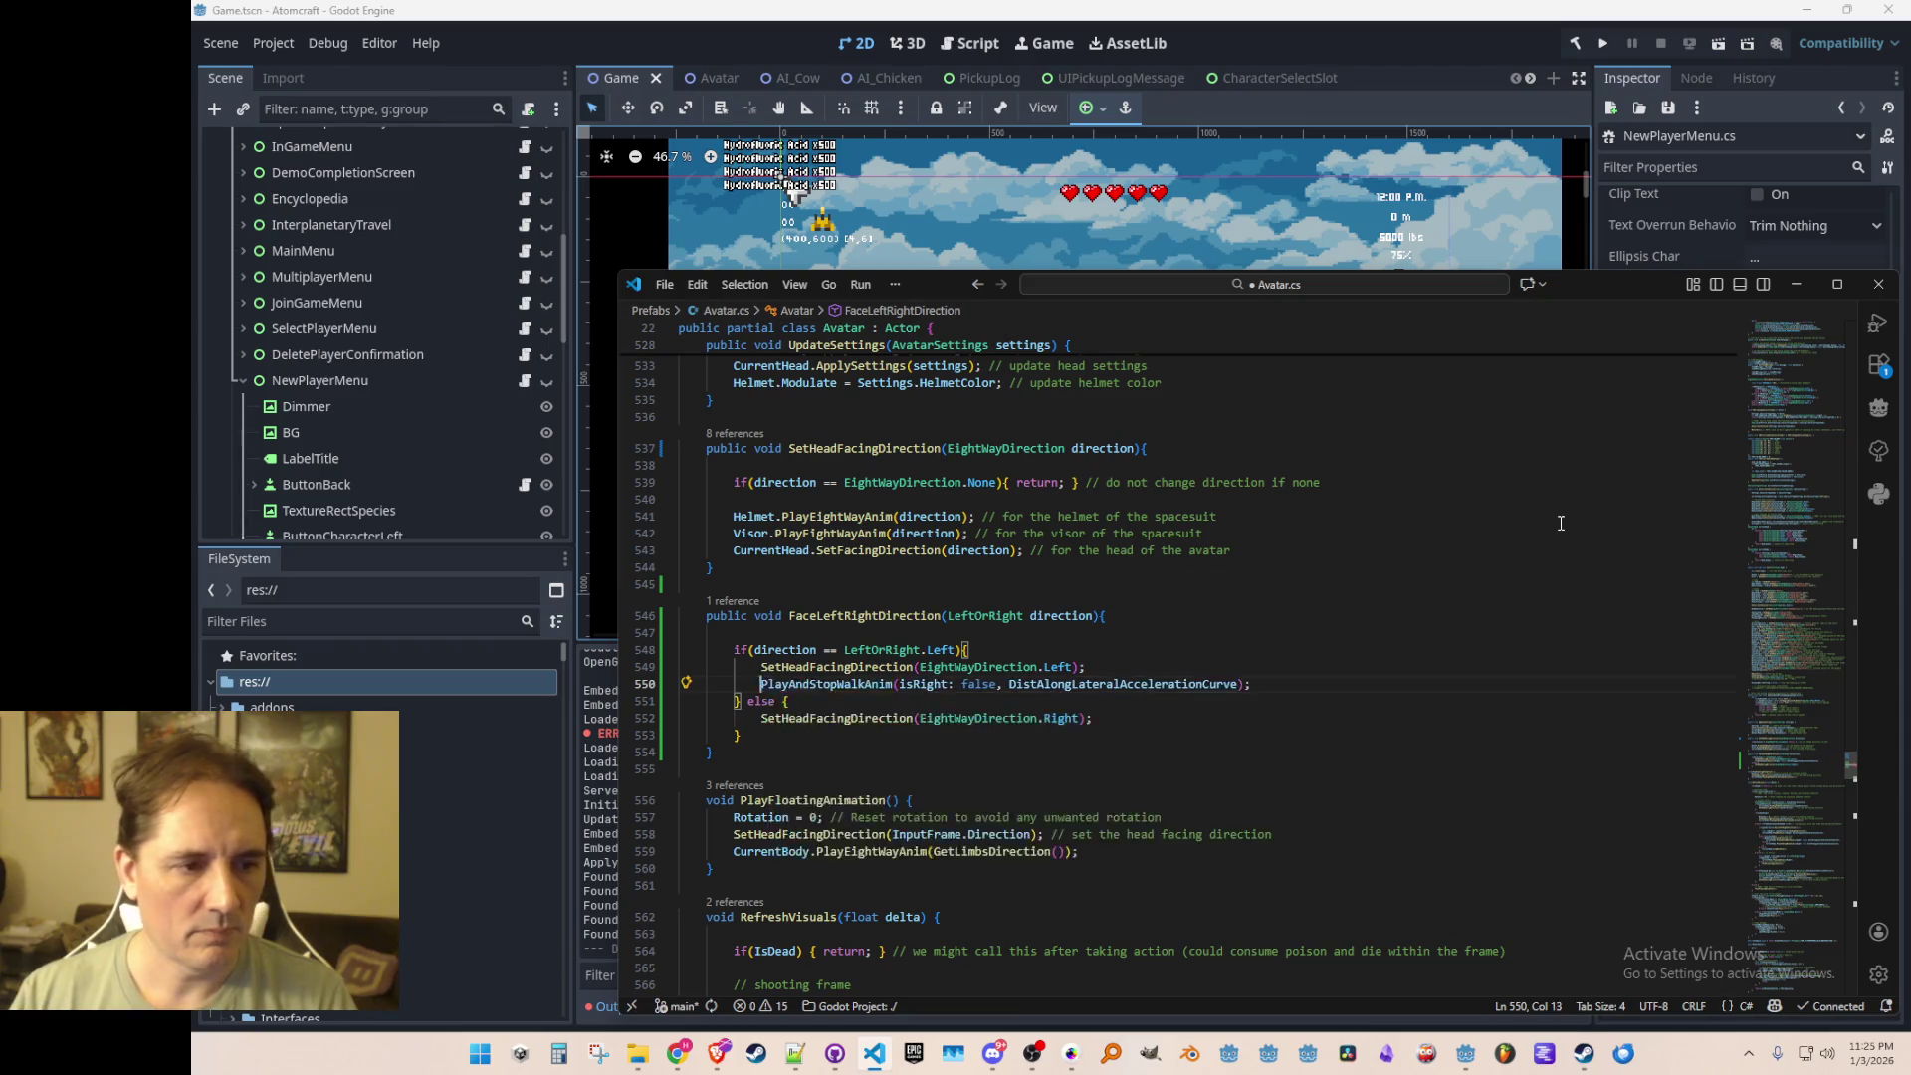
pyautogui.write('dy.')
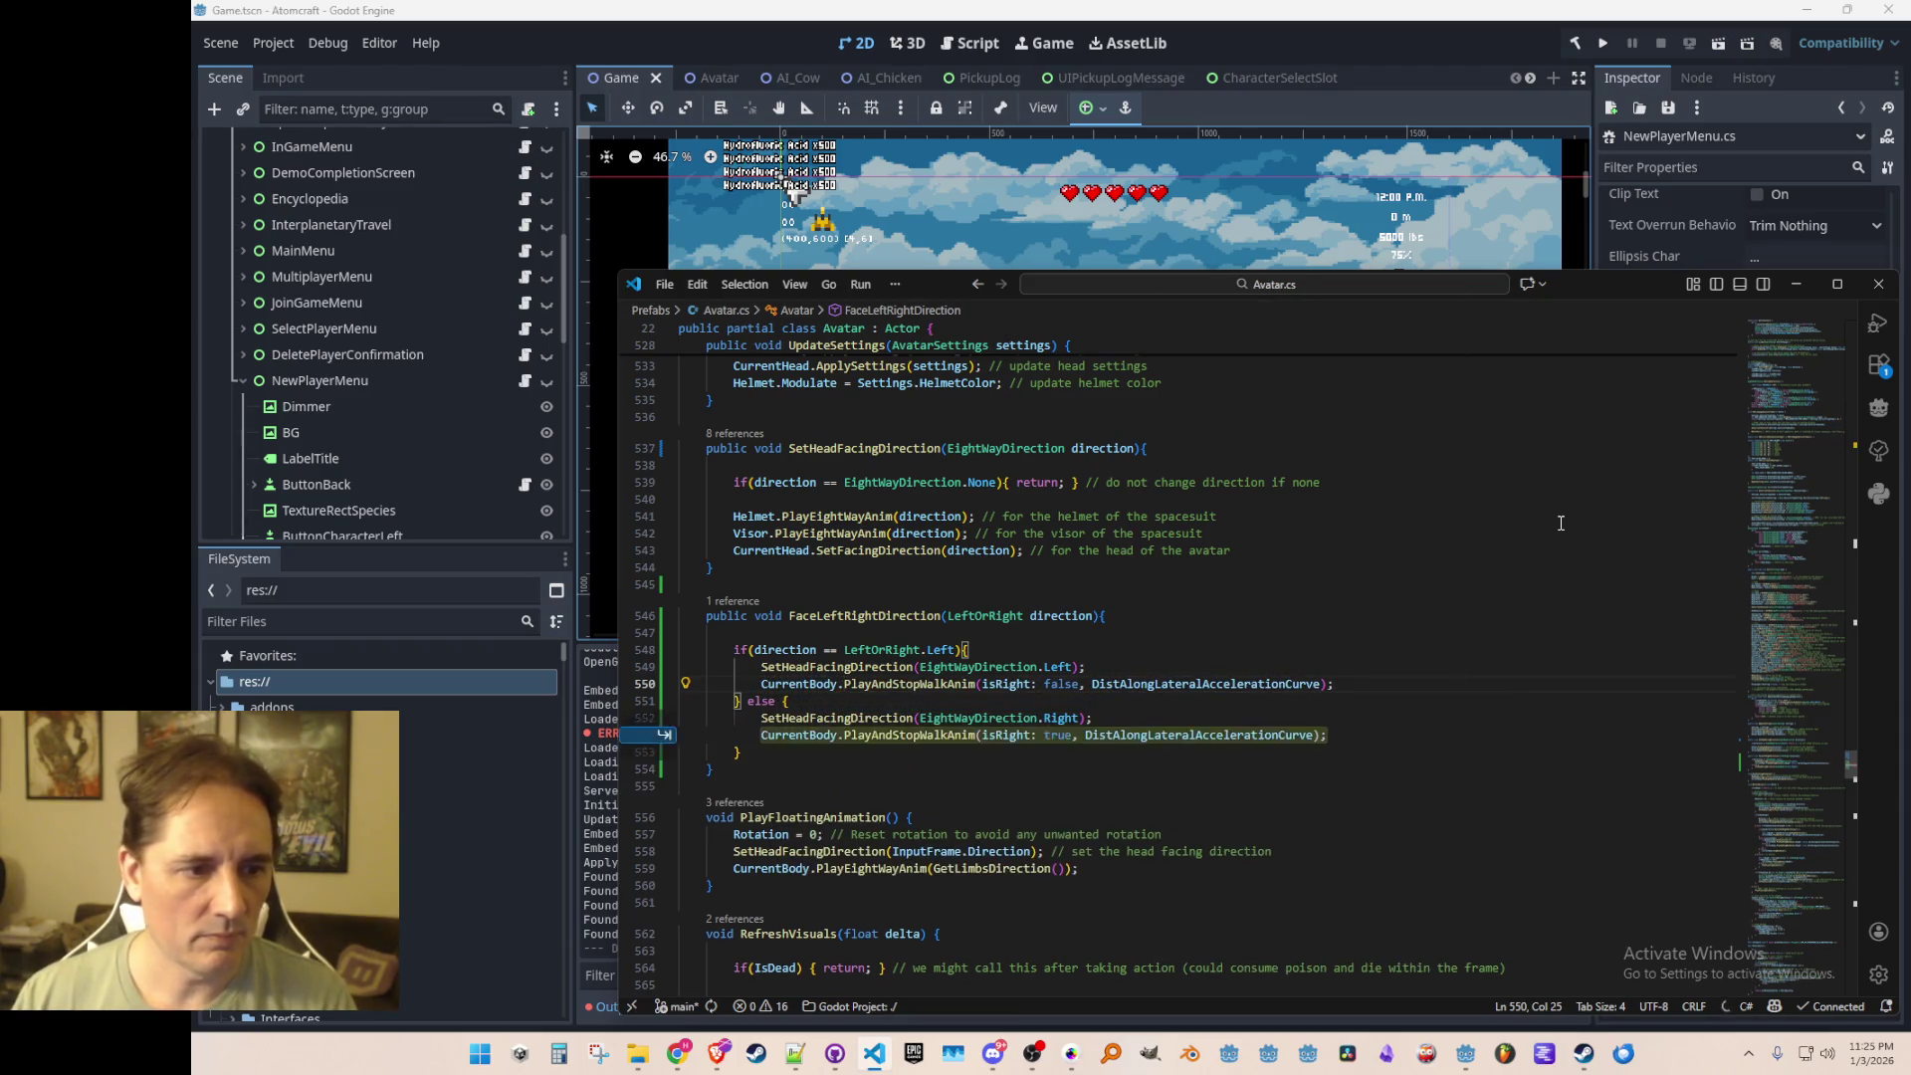
pyautogui.press('Tab')
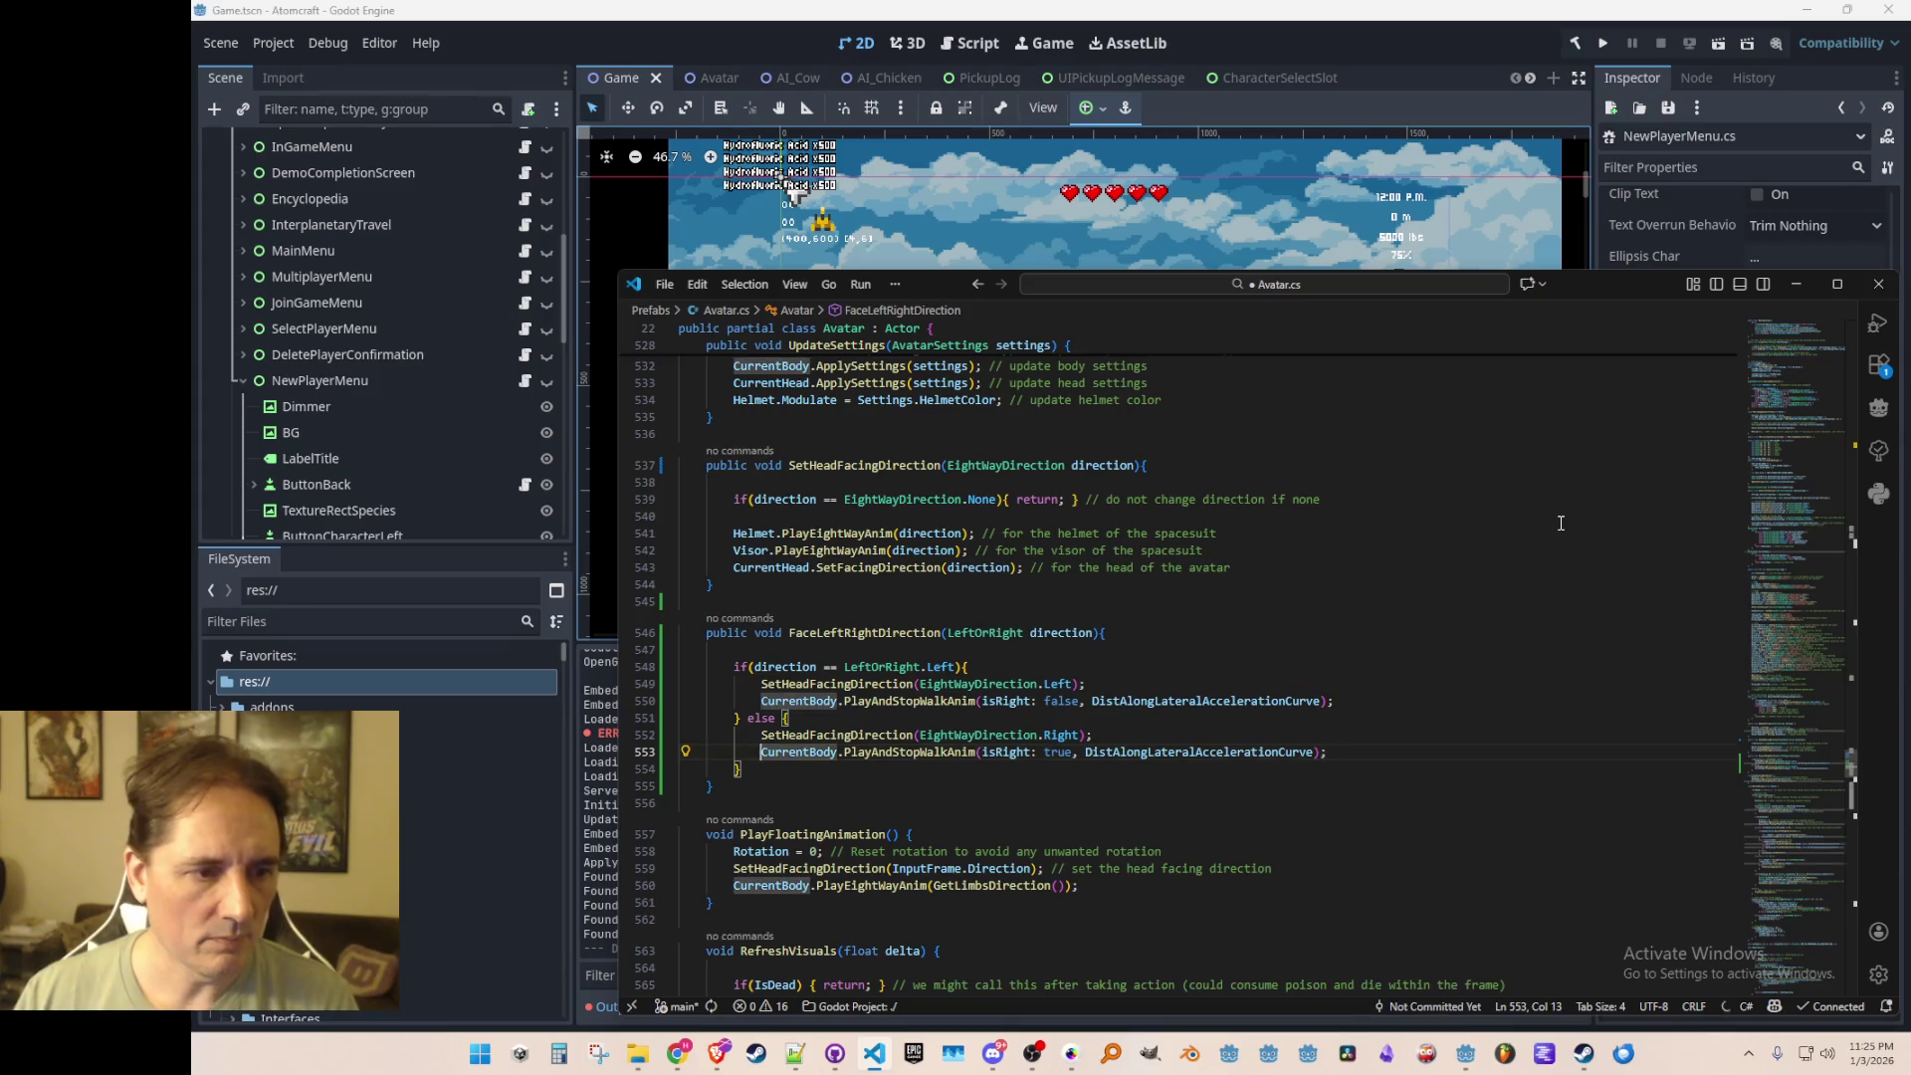
# Step: Delete the SetHeadFacingDirection calls from the new method and save Avatar.cs
pyautogui.press('Up')
pyautogui.press('Up')
pyautogui.hotkey('ctrl', 'shift', 'k')
pyautogui.press('Down')
pyautogui.press('Down')
pyautogui.hotkey('ctrl', 'shift', 'k')
pyautogui.press('Up')
pyautogui.press('Up')
pyautogui.hotkey('ctrl', 's')
# Step: Rename the method to SetBodyFacingDirection and save Avatar.cs
pyautogui.press('Up')
pyautogui.press('Up')
pyautogui.press('Up')
pyautogui.hotkey('ctrl', 'Right')
pyautogui.hotkey('ctrl', 'Right')
pyautogui.hotkey('ctrl', 'Right')
pyautogui.hotkey('ctrl', 'shift', 'Left')
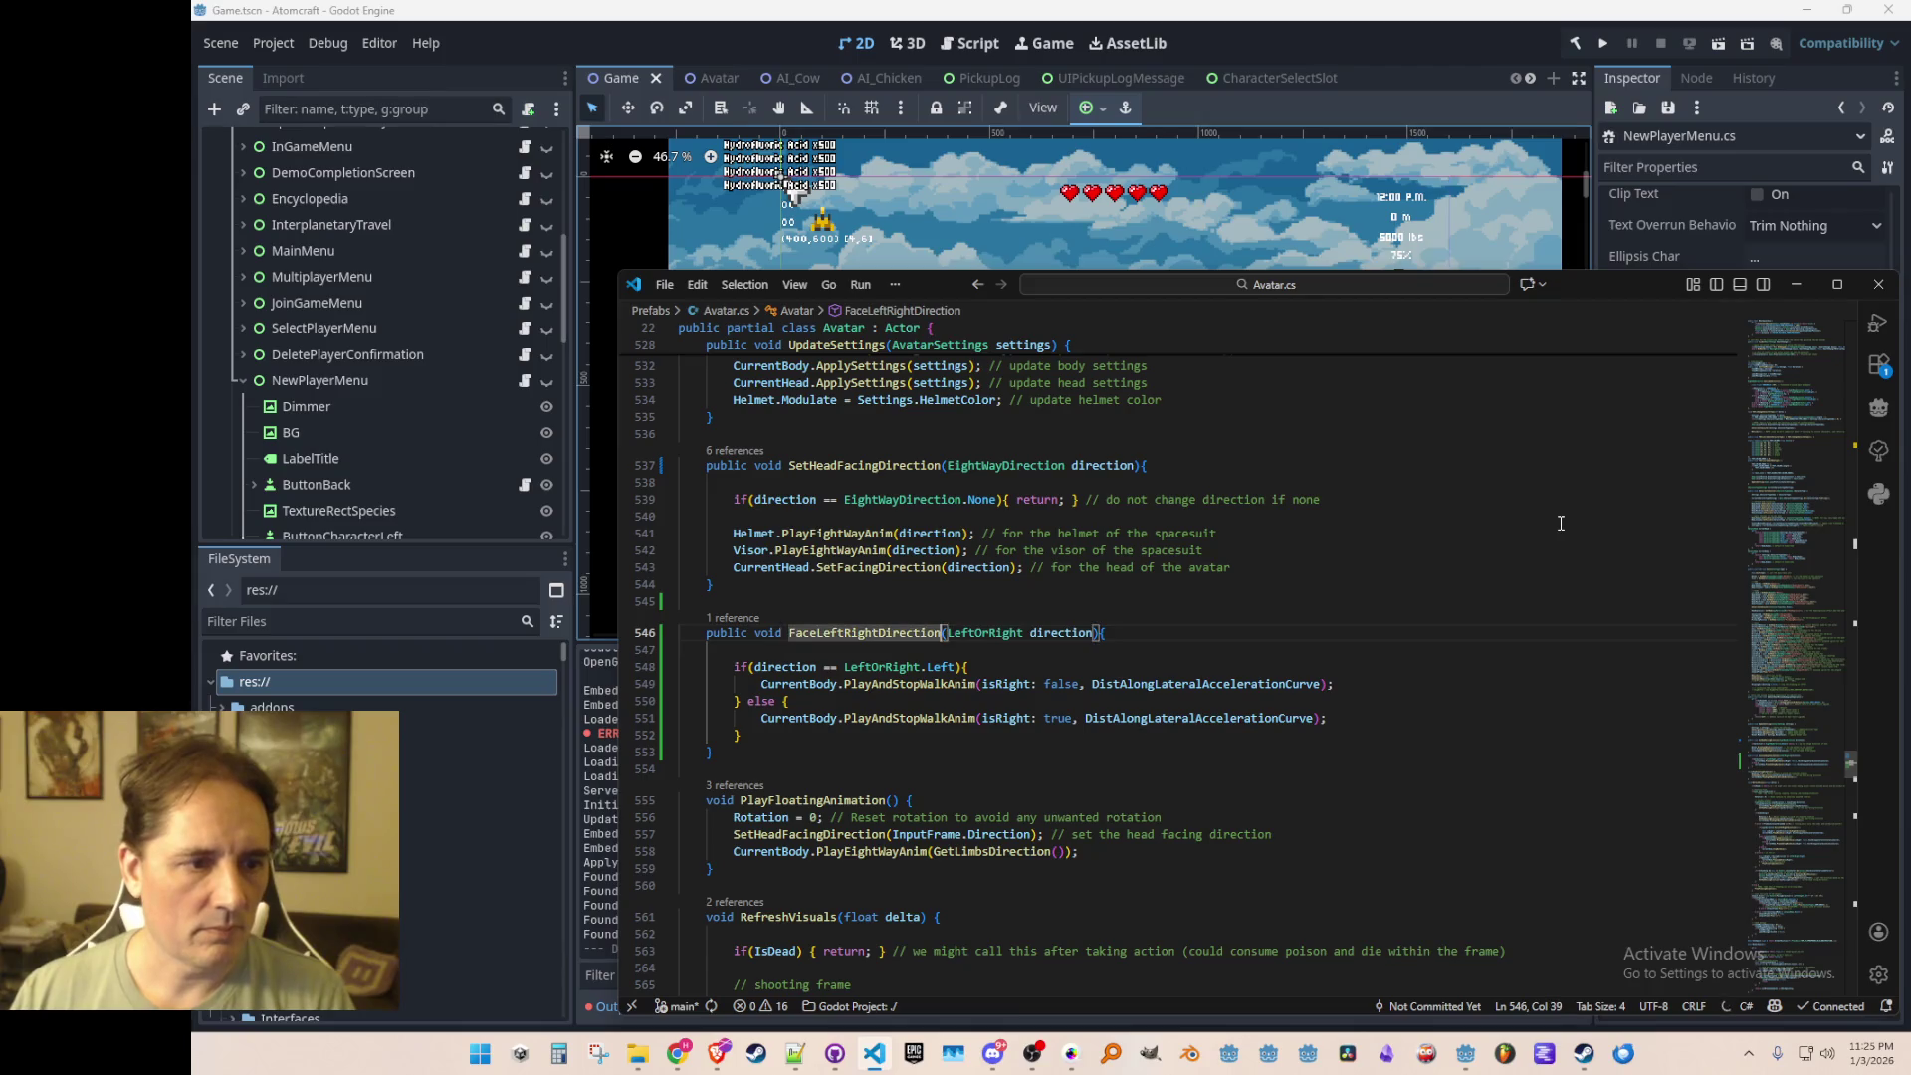
pyautogui.write('SetBodyFac')
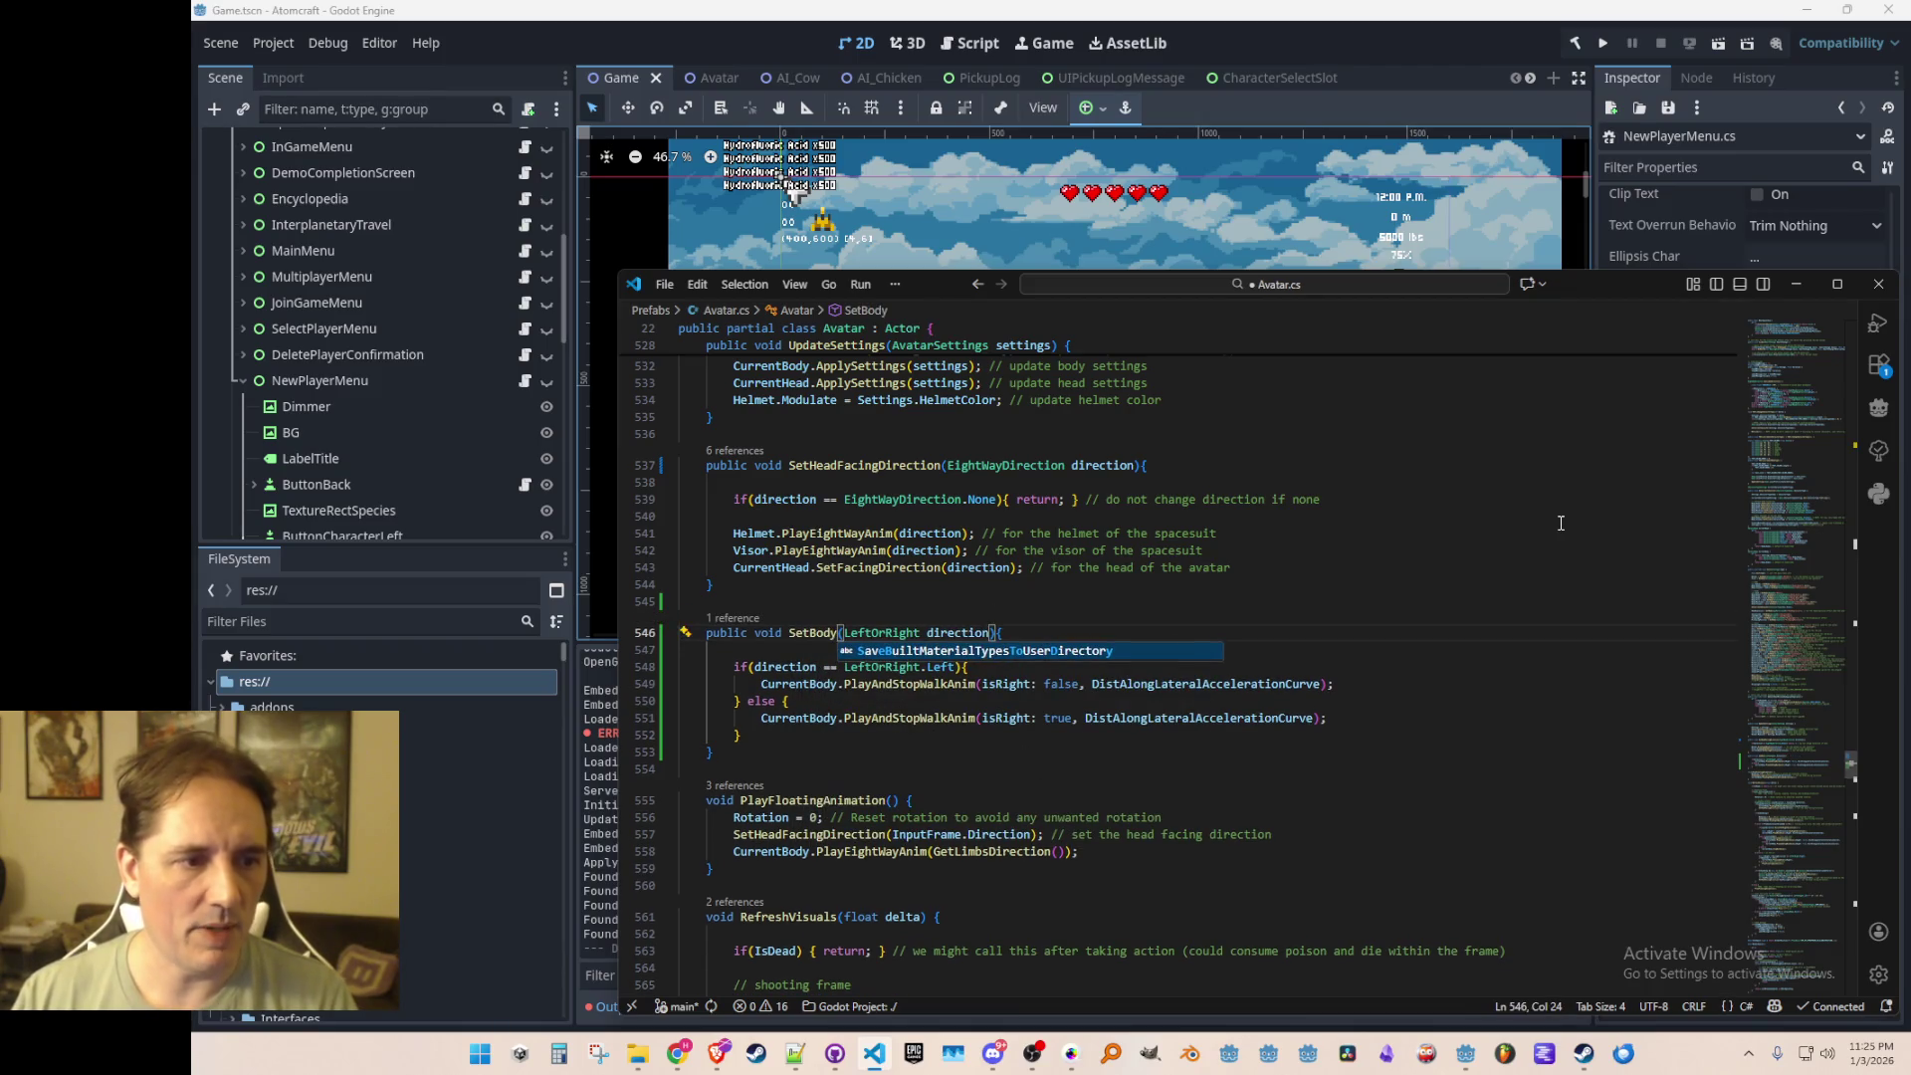
pyautogui.write('ingDirection')
pyautogui.hotkey('ctrl', 's')
pyautogui.press('Down')
pyautogui.press('Down')
# Step: Join the left-facing walk-animation call and its closing brace onto the if line
pyautogui.press('Up')
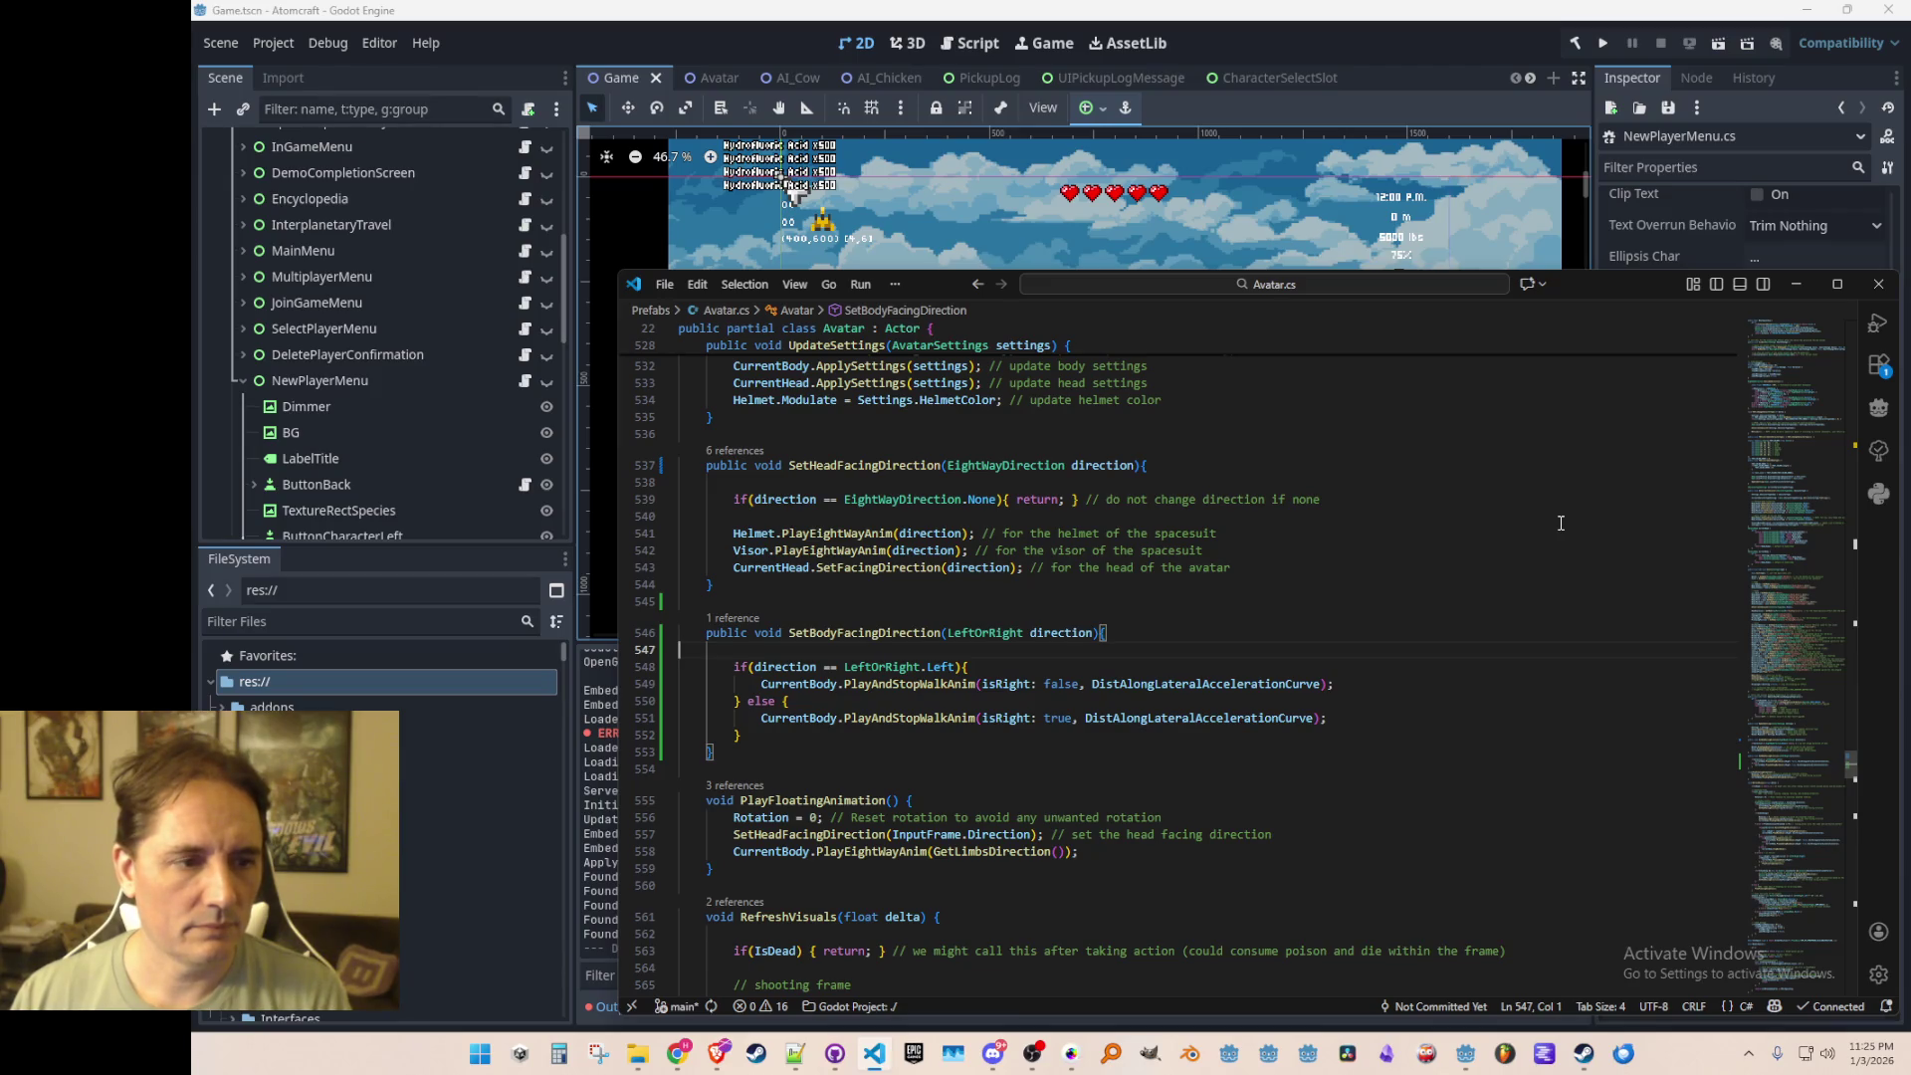
pyautogui.press('Down')
pyautogui.press('Down')
pyautogui.hotkey('shift', 'Home')
pyautogui.press('BackSpace')
pyautogui.press('BackSpace')
pyautogui.press('BackSpace')
pyautogui.press('BackSpace')
pyautogui.press('Right')
pyautogui.press('Return')
pyautogui.press('Down')
pyautogui.press('Home')
pyautogui.hotkey('shift', 'Home')
# Step: Join the right-facing call onto the else line, save, and start a new line in NewPlayerMenu.cs
pyautogui.press('BackSpace')
pyautogui.press('BackSpace')
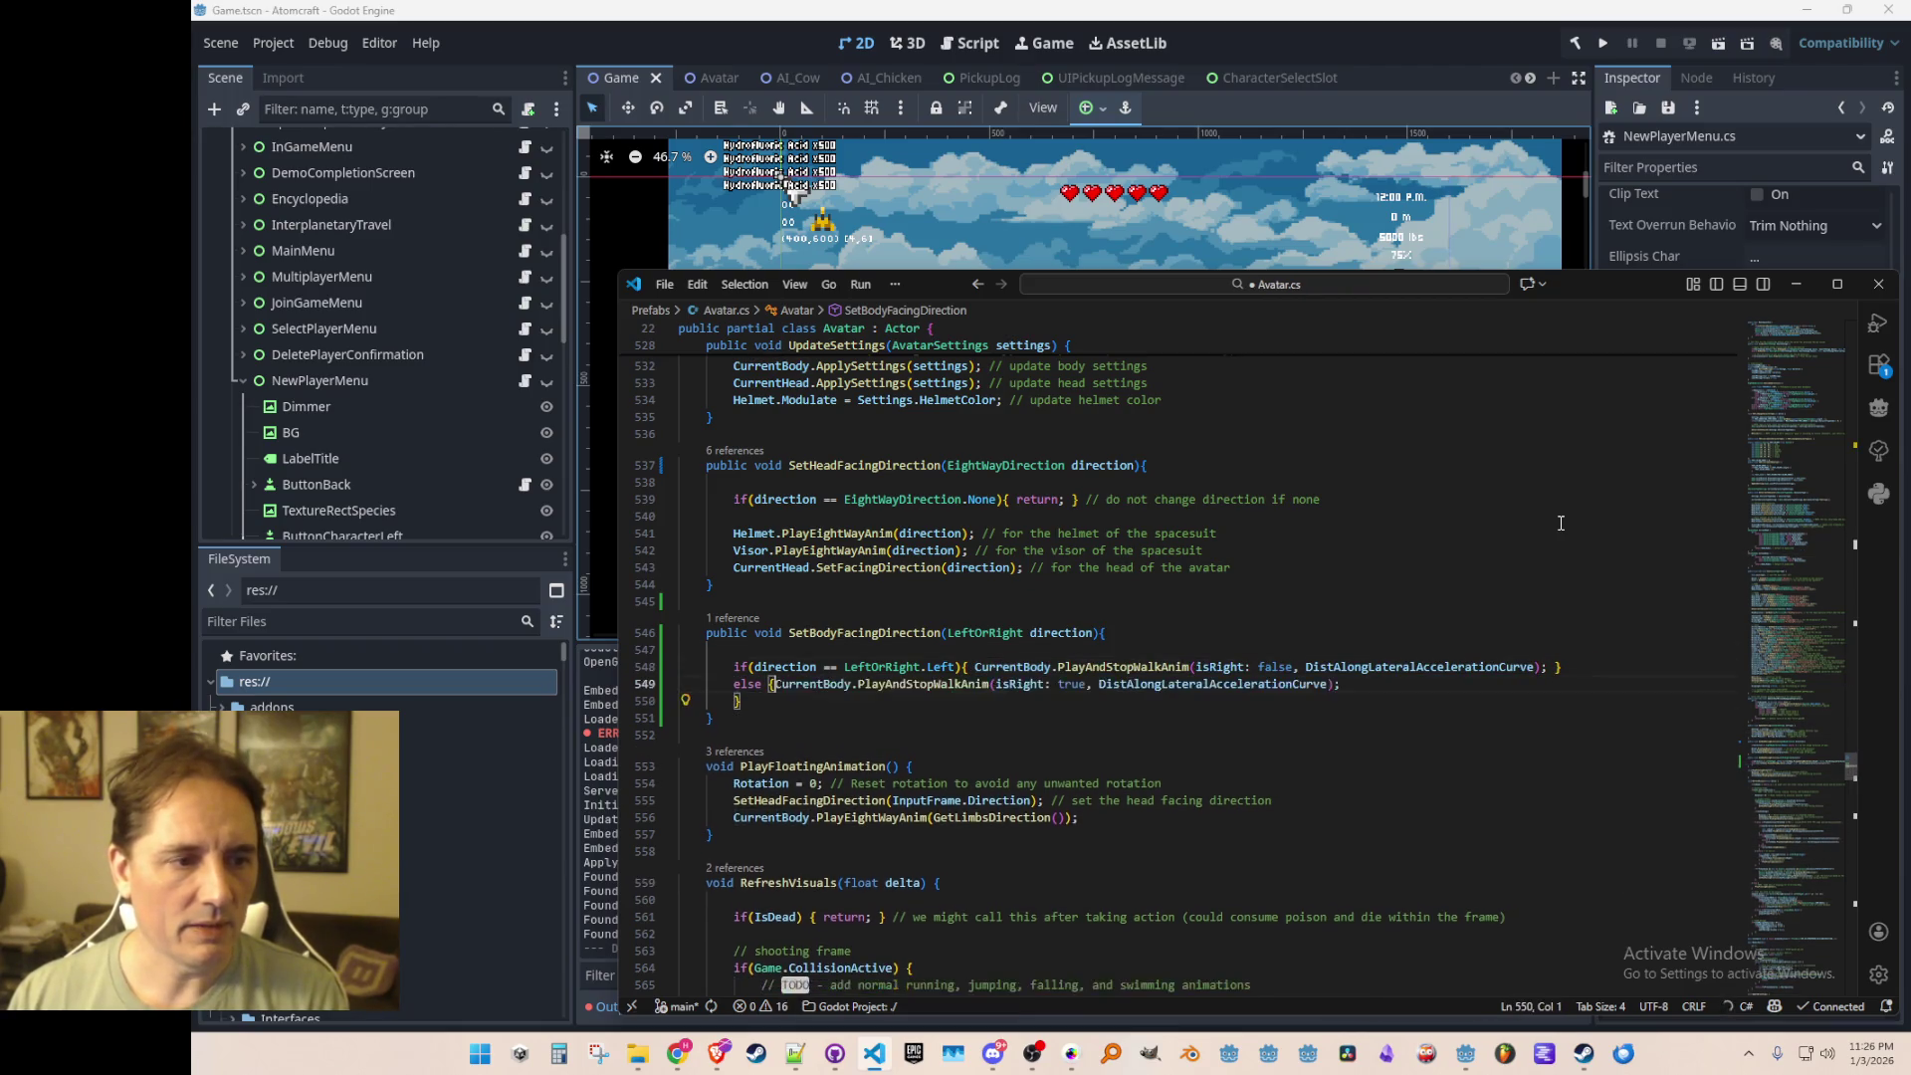
pyautogui.press('Down')
pyautogui.press('Home')
pyautogui.hotkey('shift', 'Home')
pyautogui.press('BackSpace')
pyautogui.press('BackSpace')
pyautogui.press('Up')
pyautogui.press('Home')
pyautogui.press('Home')
pyautogui.hotkey('ctrl', 's')
pyautogui.press('Up')
pyautogui.press('Up')
pyautogui.press('Home')
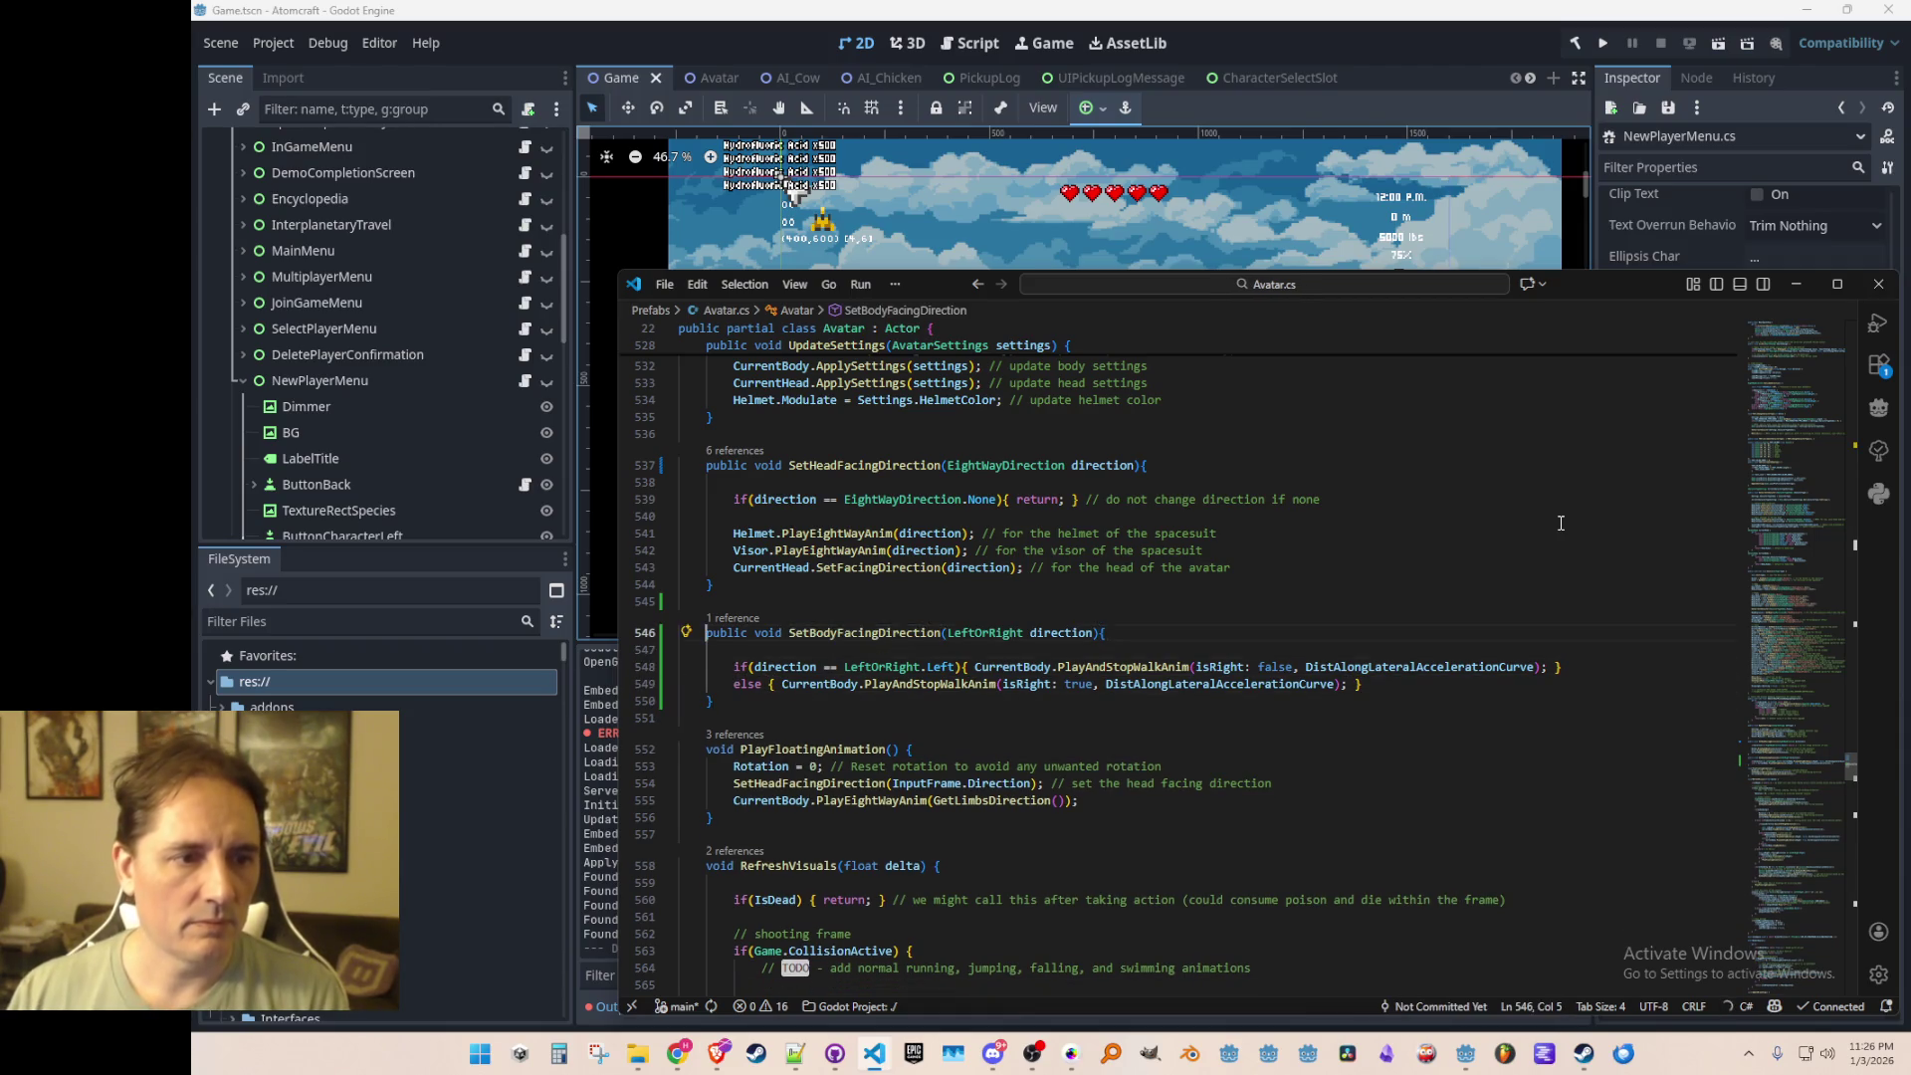
pyautogui.hotkey('ctrl', 'Tab')
pyautogui.press('Return')
# Step: Add an Avatar.SetBodyFacingDirection call in Process and save NewPlayerMenu.cs
pyautogui.write('Avatar.')
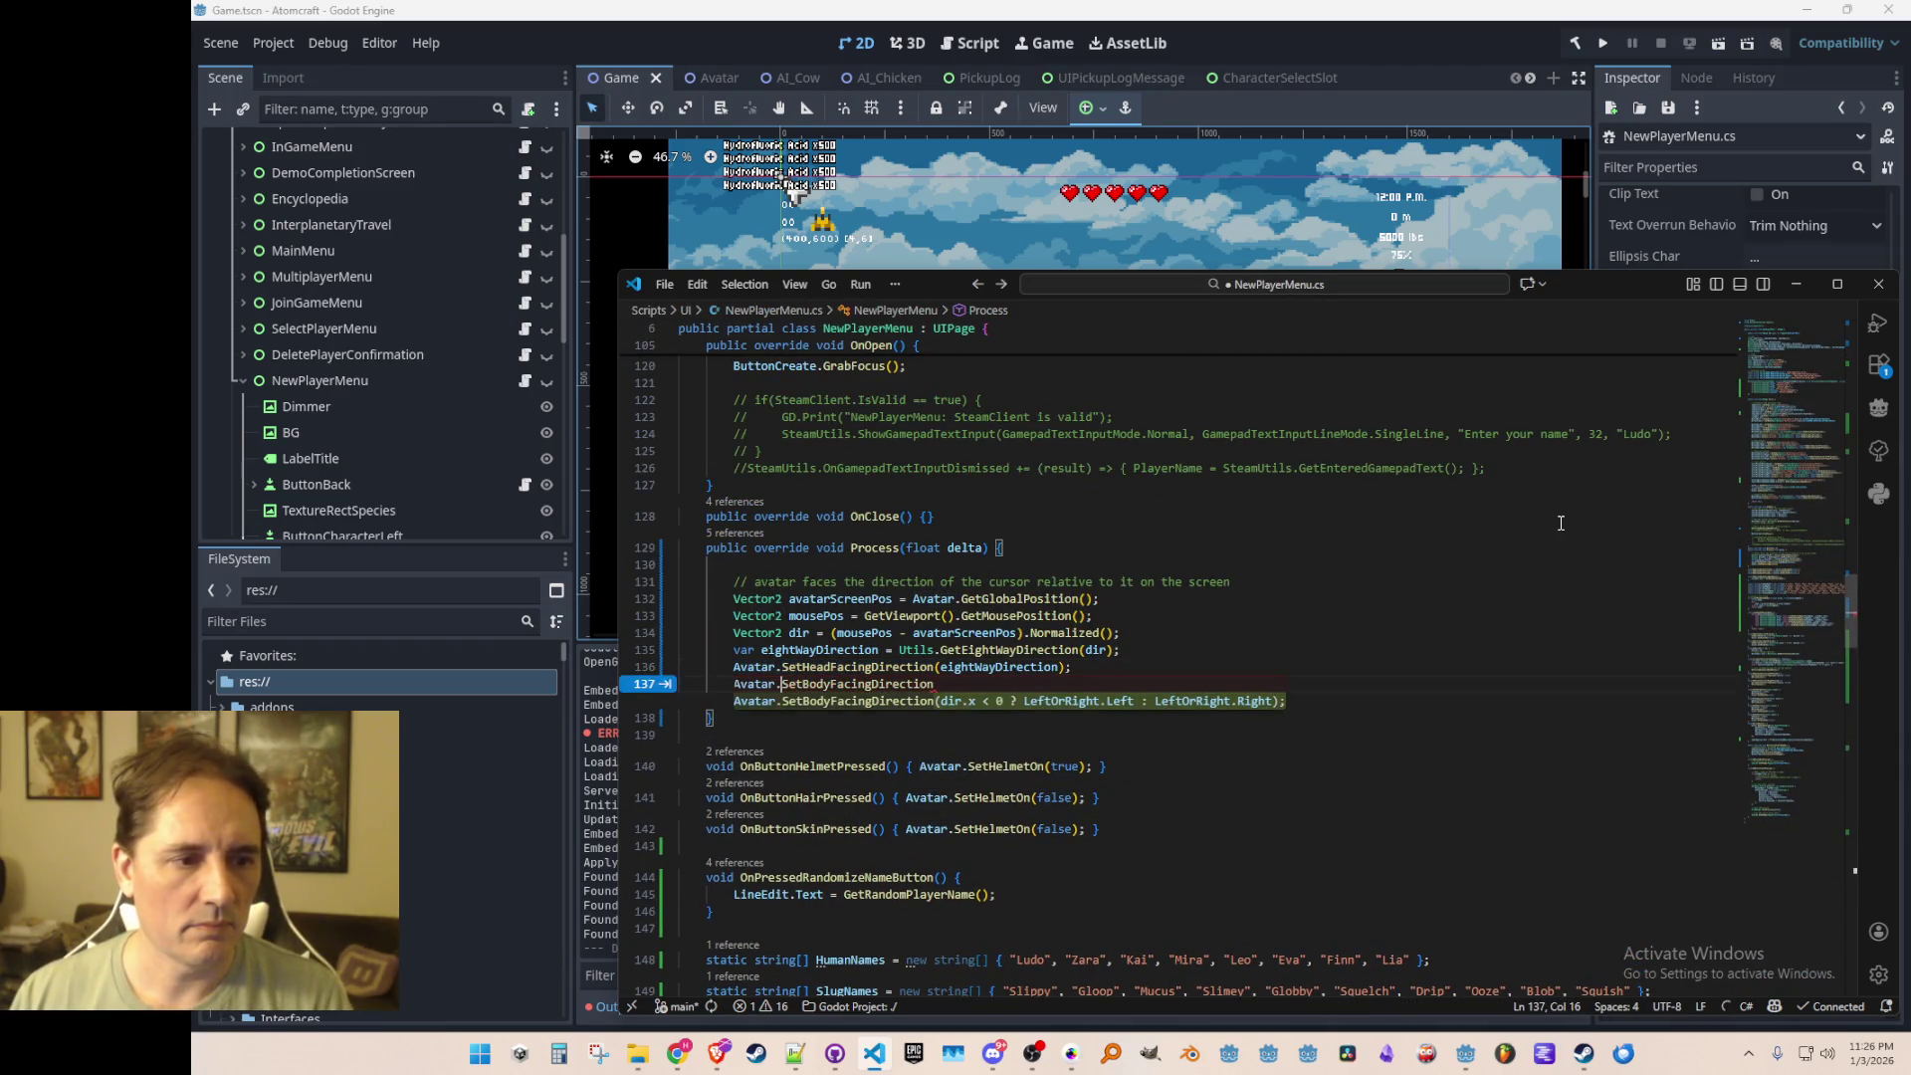
pyautogui.press('Tab')
pyautogui.press('Up')
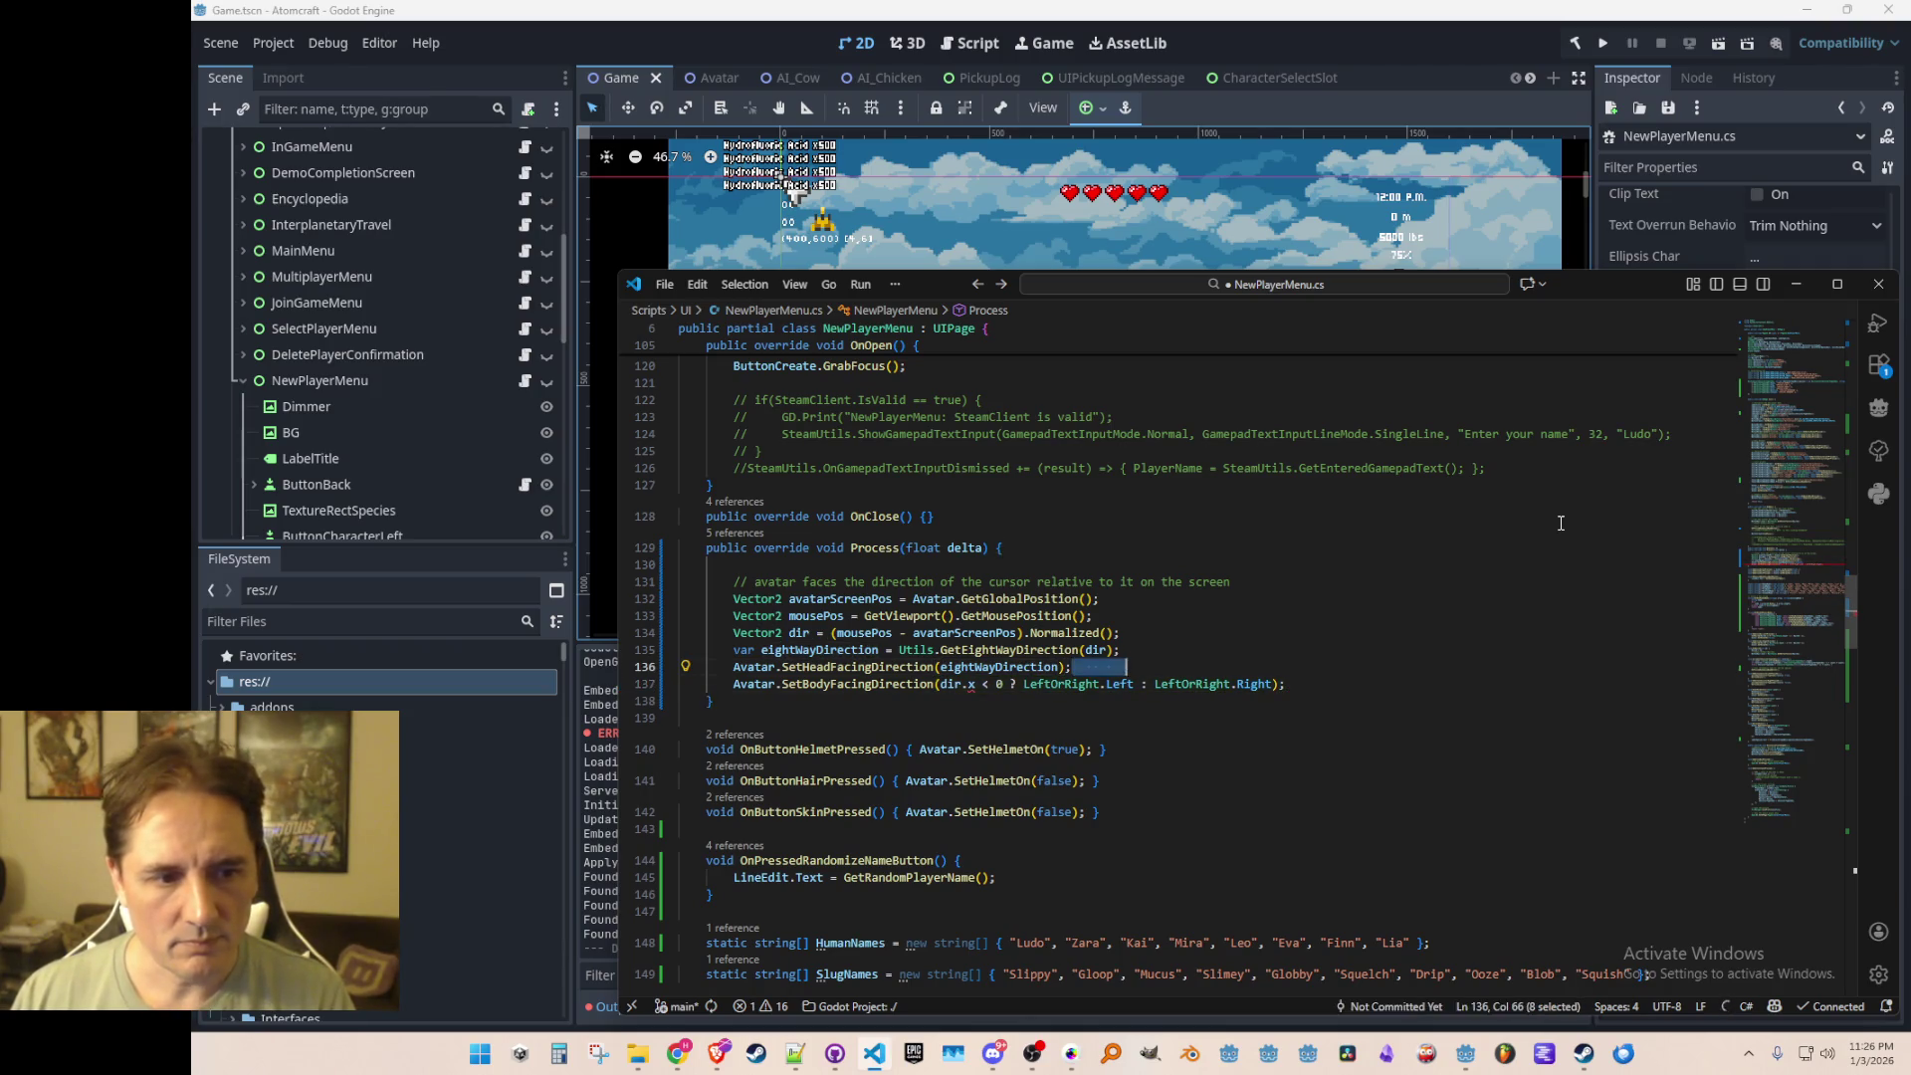
pyautogui.press('Home')
pyautogui.hotkey('ctrl', 's')
# Step: Change dir.x to dir.X in the call and launch the game to test
pyautogui.press('Down')
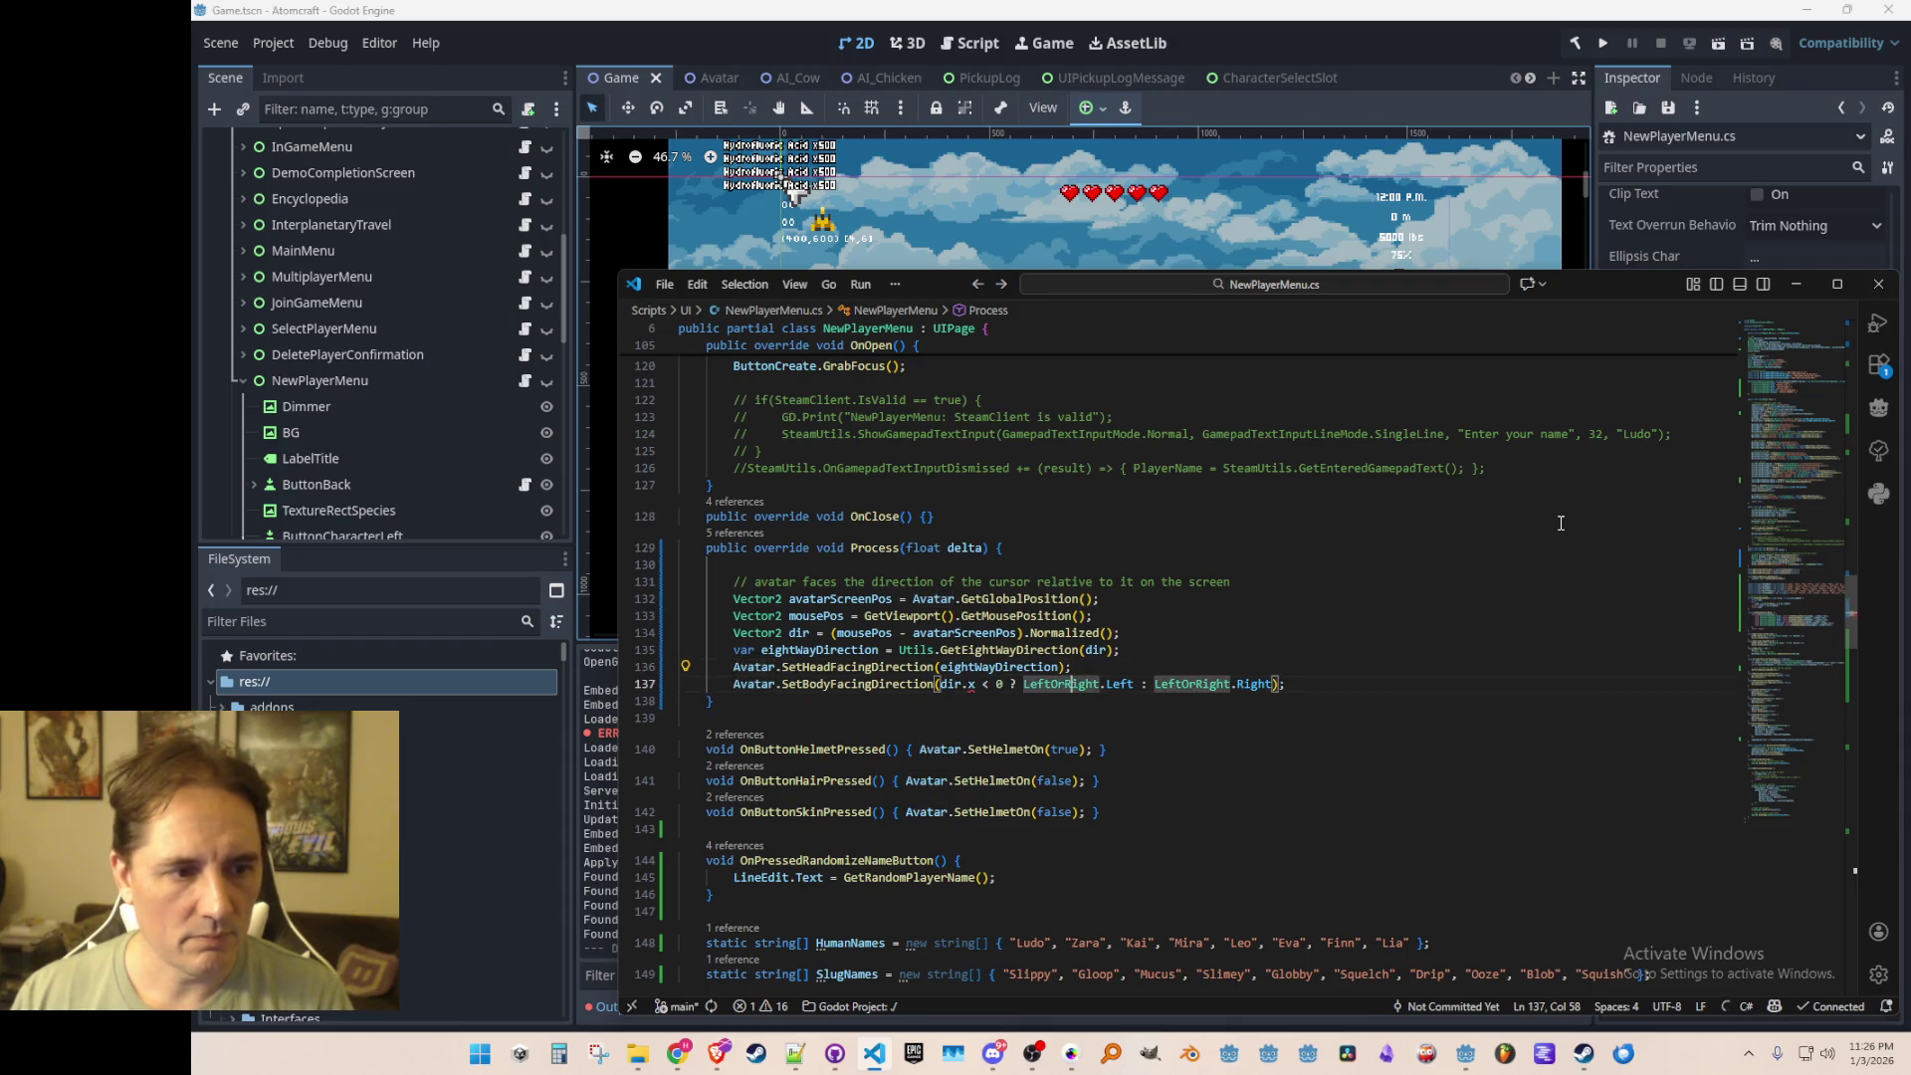
pyautogui.hotkey('ctrl', 'Right')
pyautogui.hotkey('ctrl', 'Right')
pyautogui.hotkey('ctrl', 'Right')
pyautogui.press('BackSpace')
pyautogui.write('X')
pyautogui.press('End')
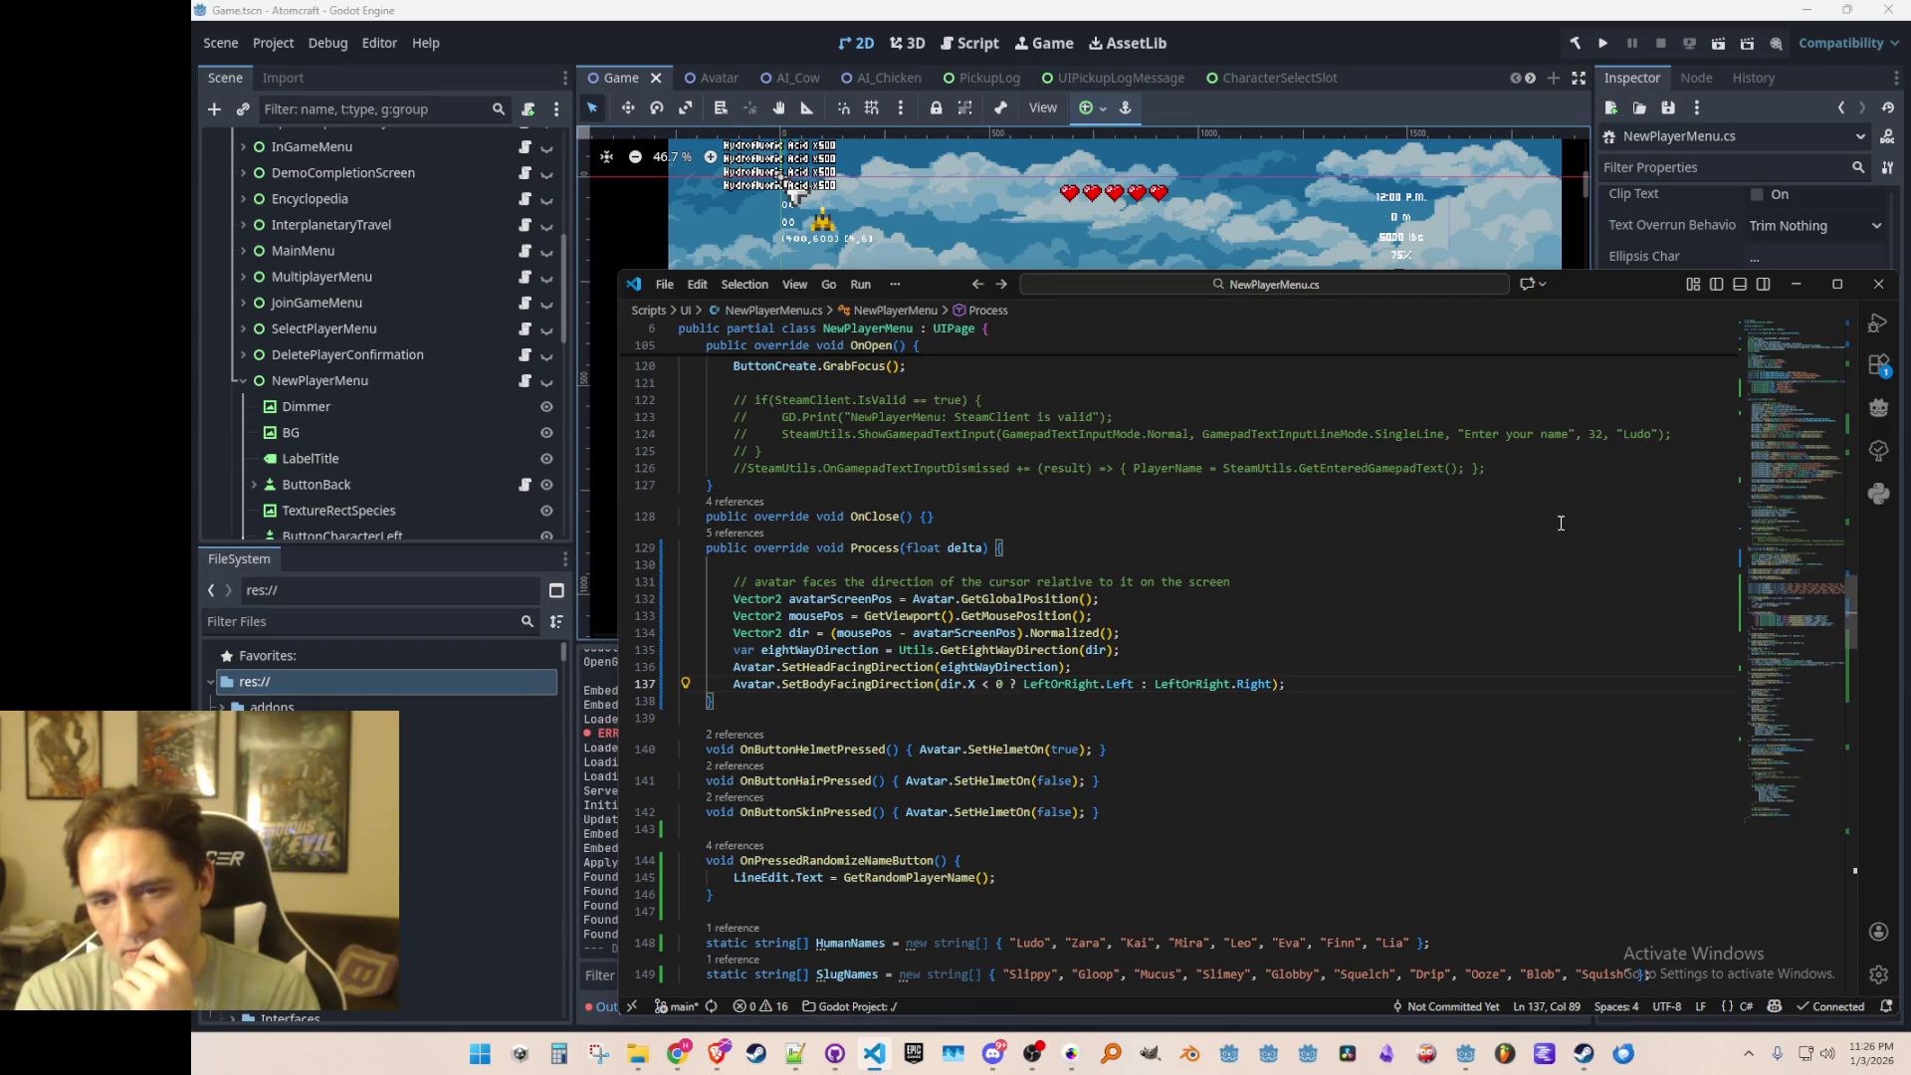
pyautogui.press('Home')
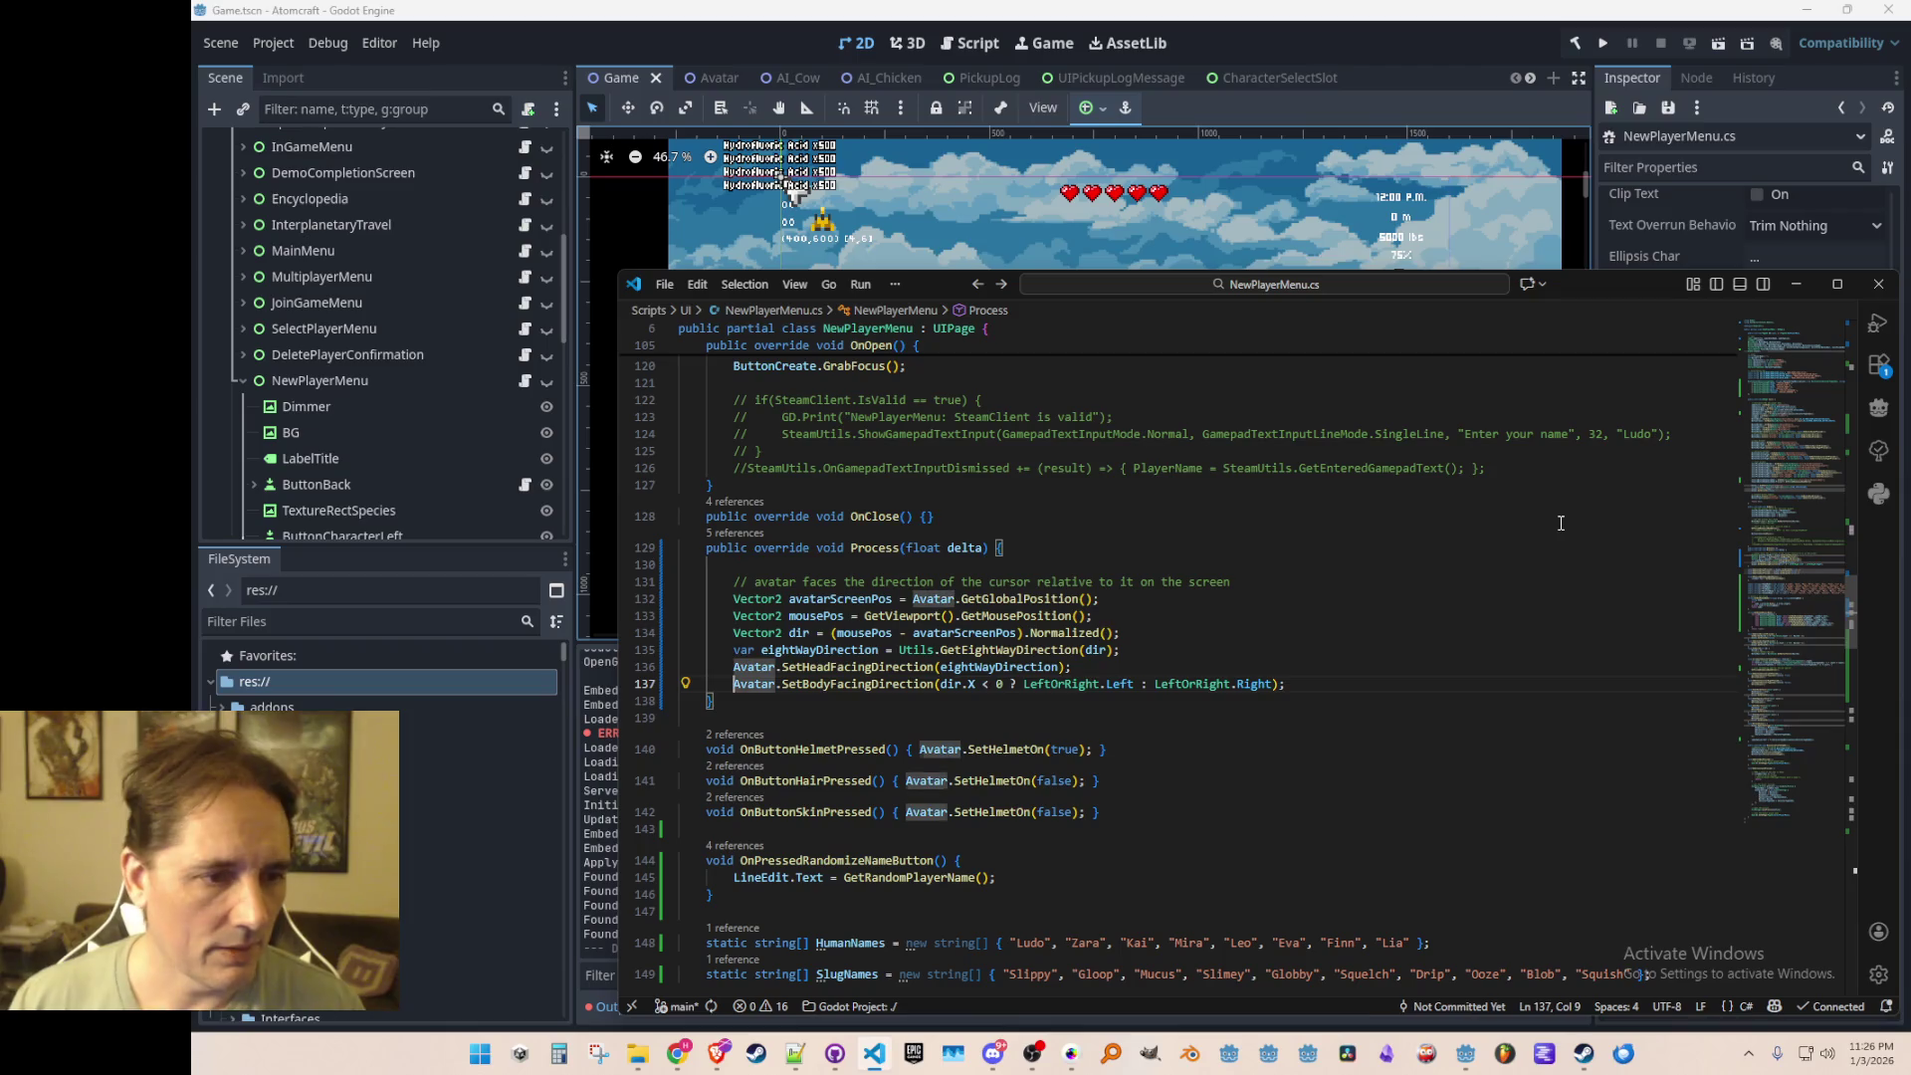
pyautogui.press('Home')
pyautogui.press('Up')
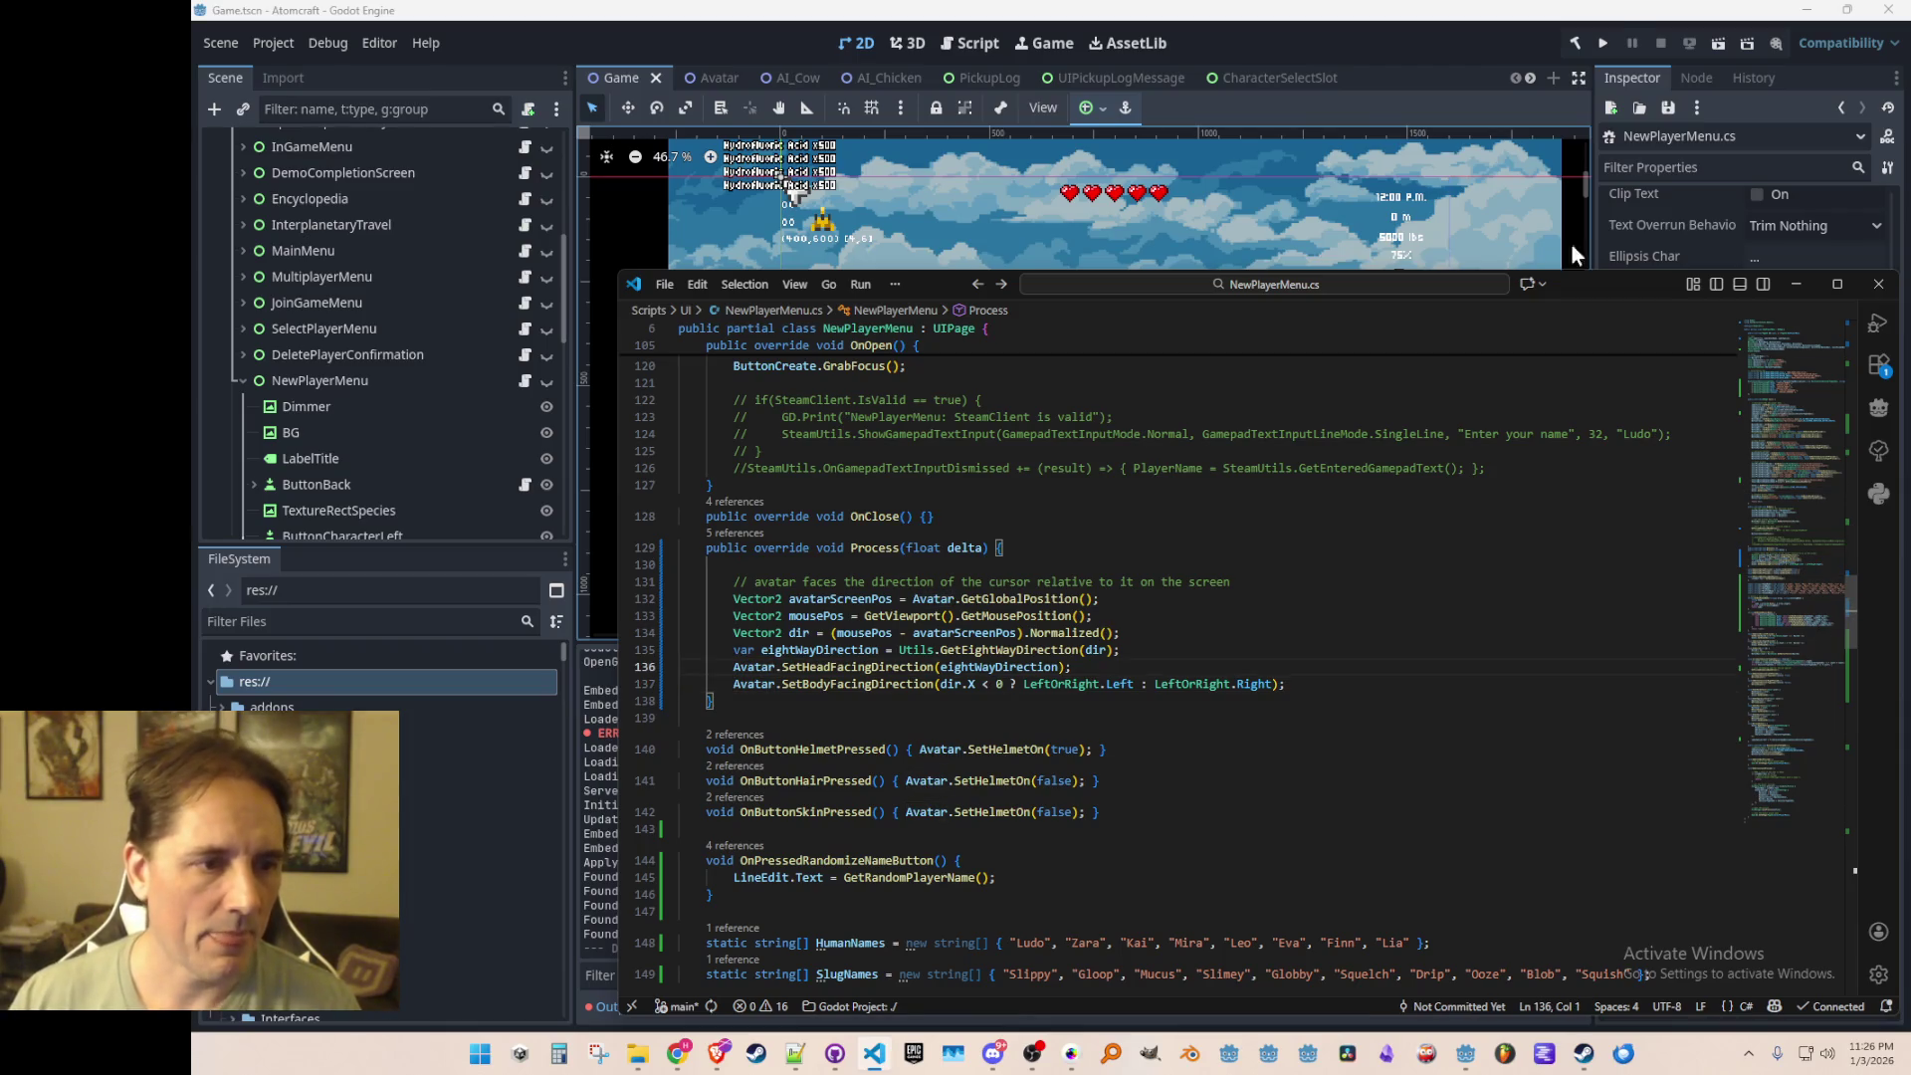
pyautogui.click(1603, 43)
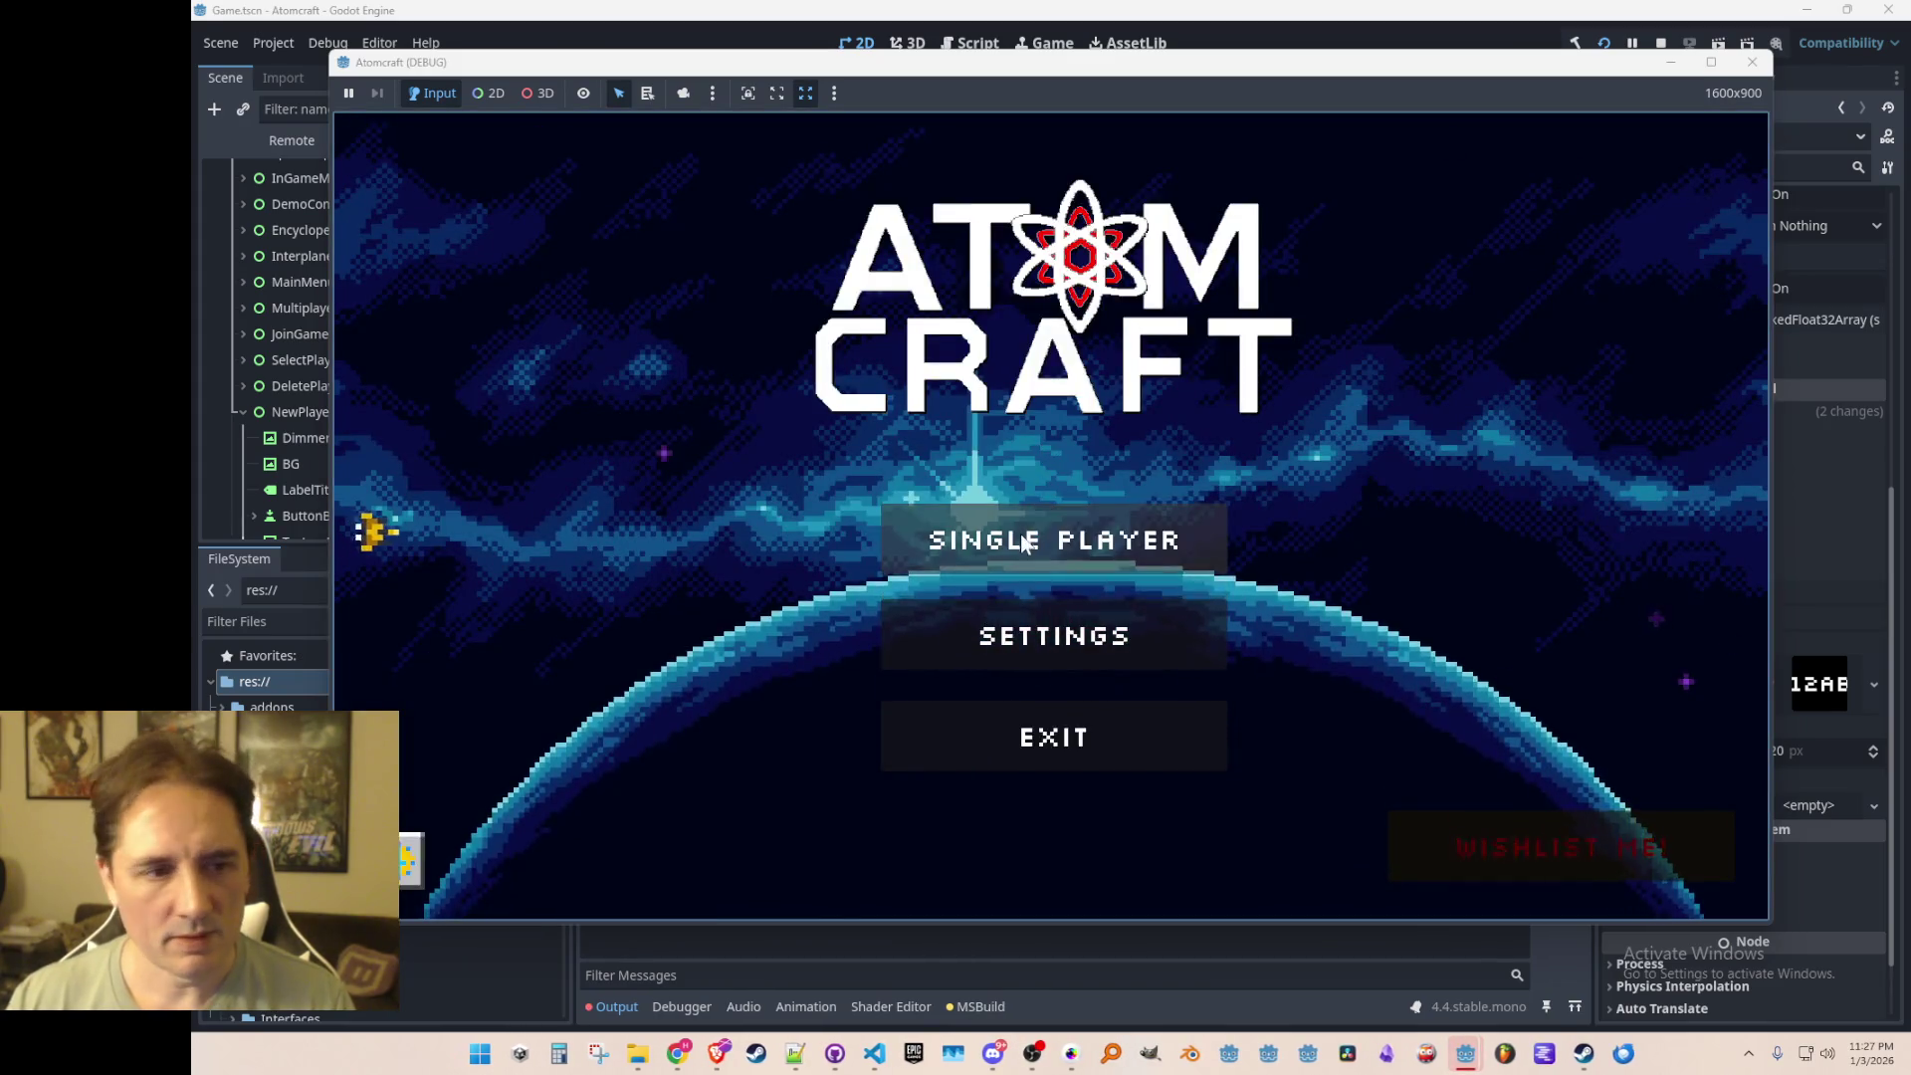
# Step: Go through single player to the New Player screen, close the game, and return to NewPlayerMenu.cs
pyautogui.click(1045, 541)
pyautogui.click(1237, 781)
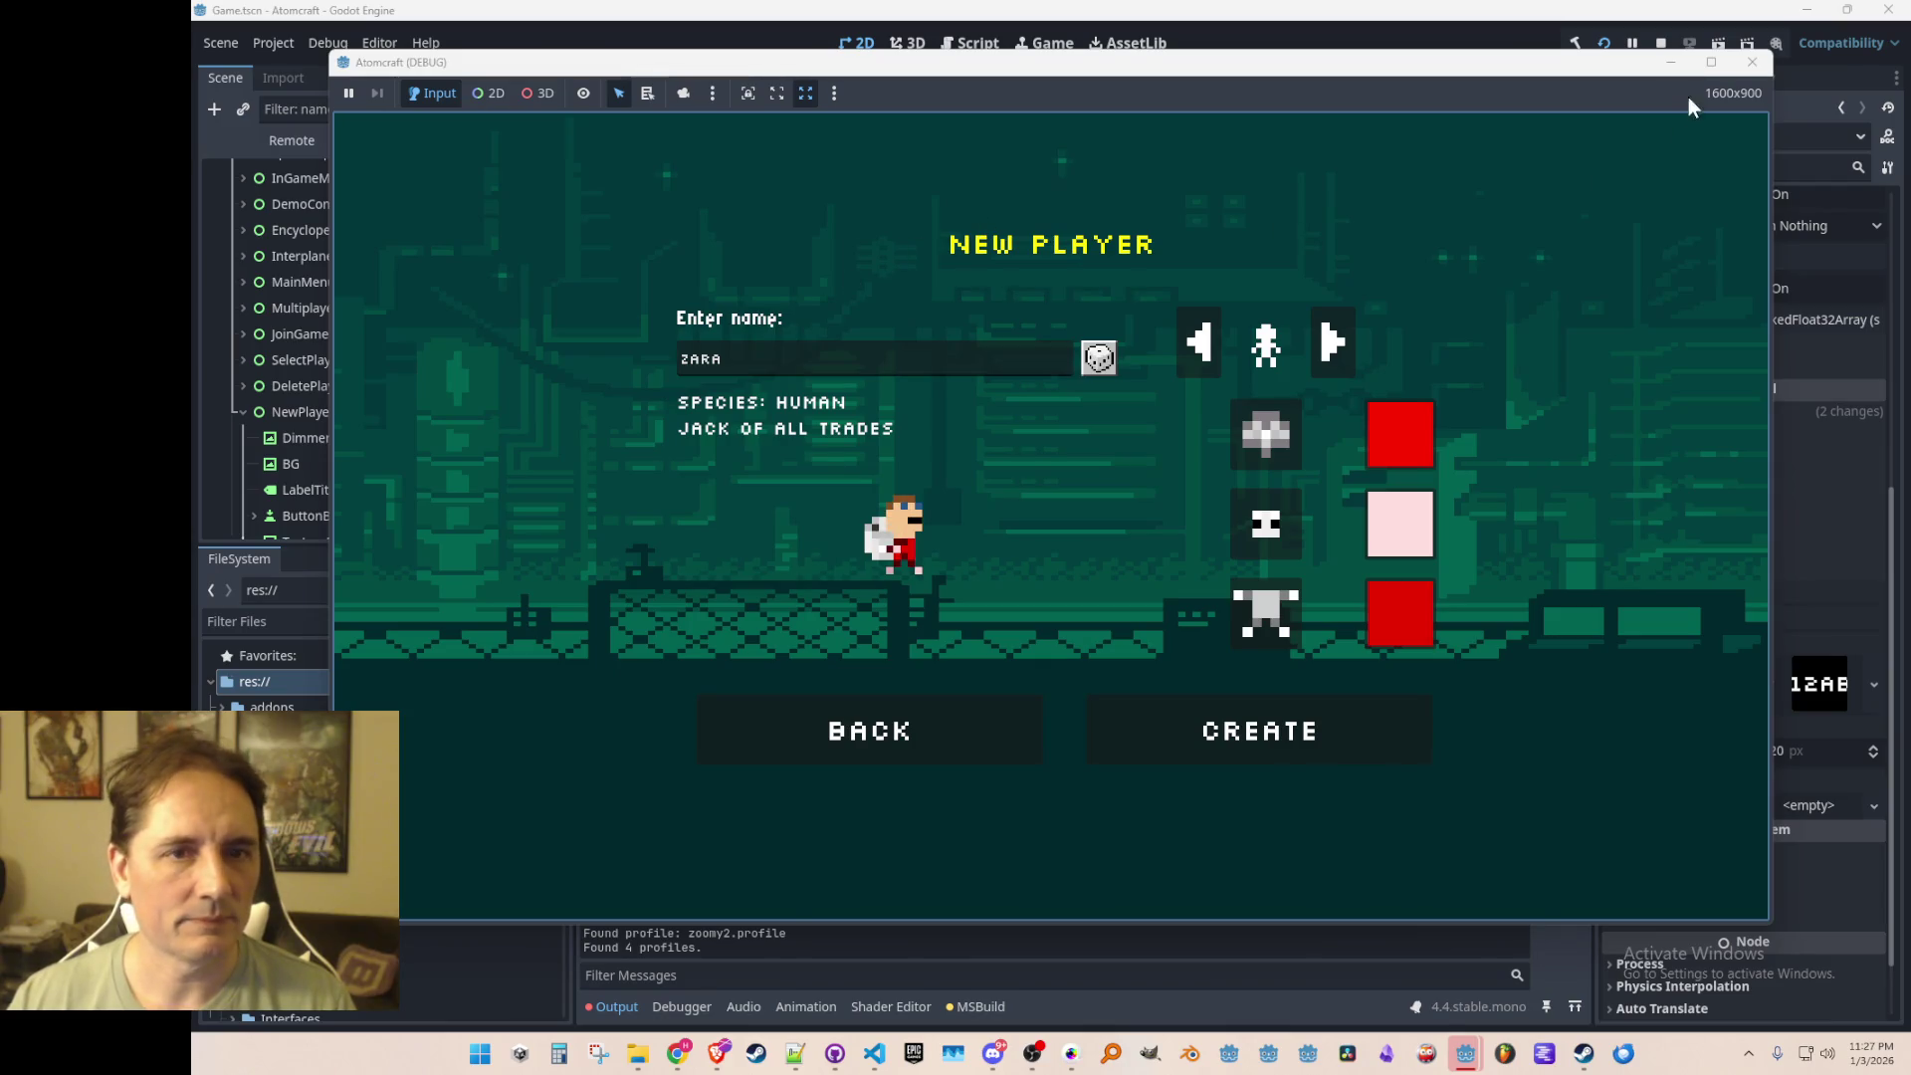
pyautogui.click(1659, 43)
pyautogui.click(875, 1056)
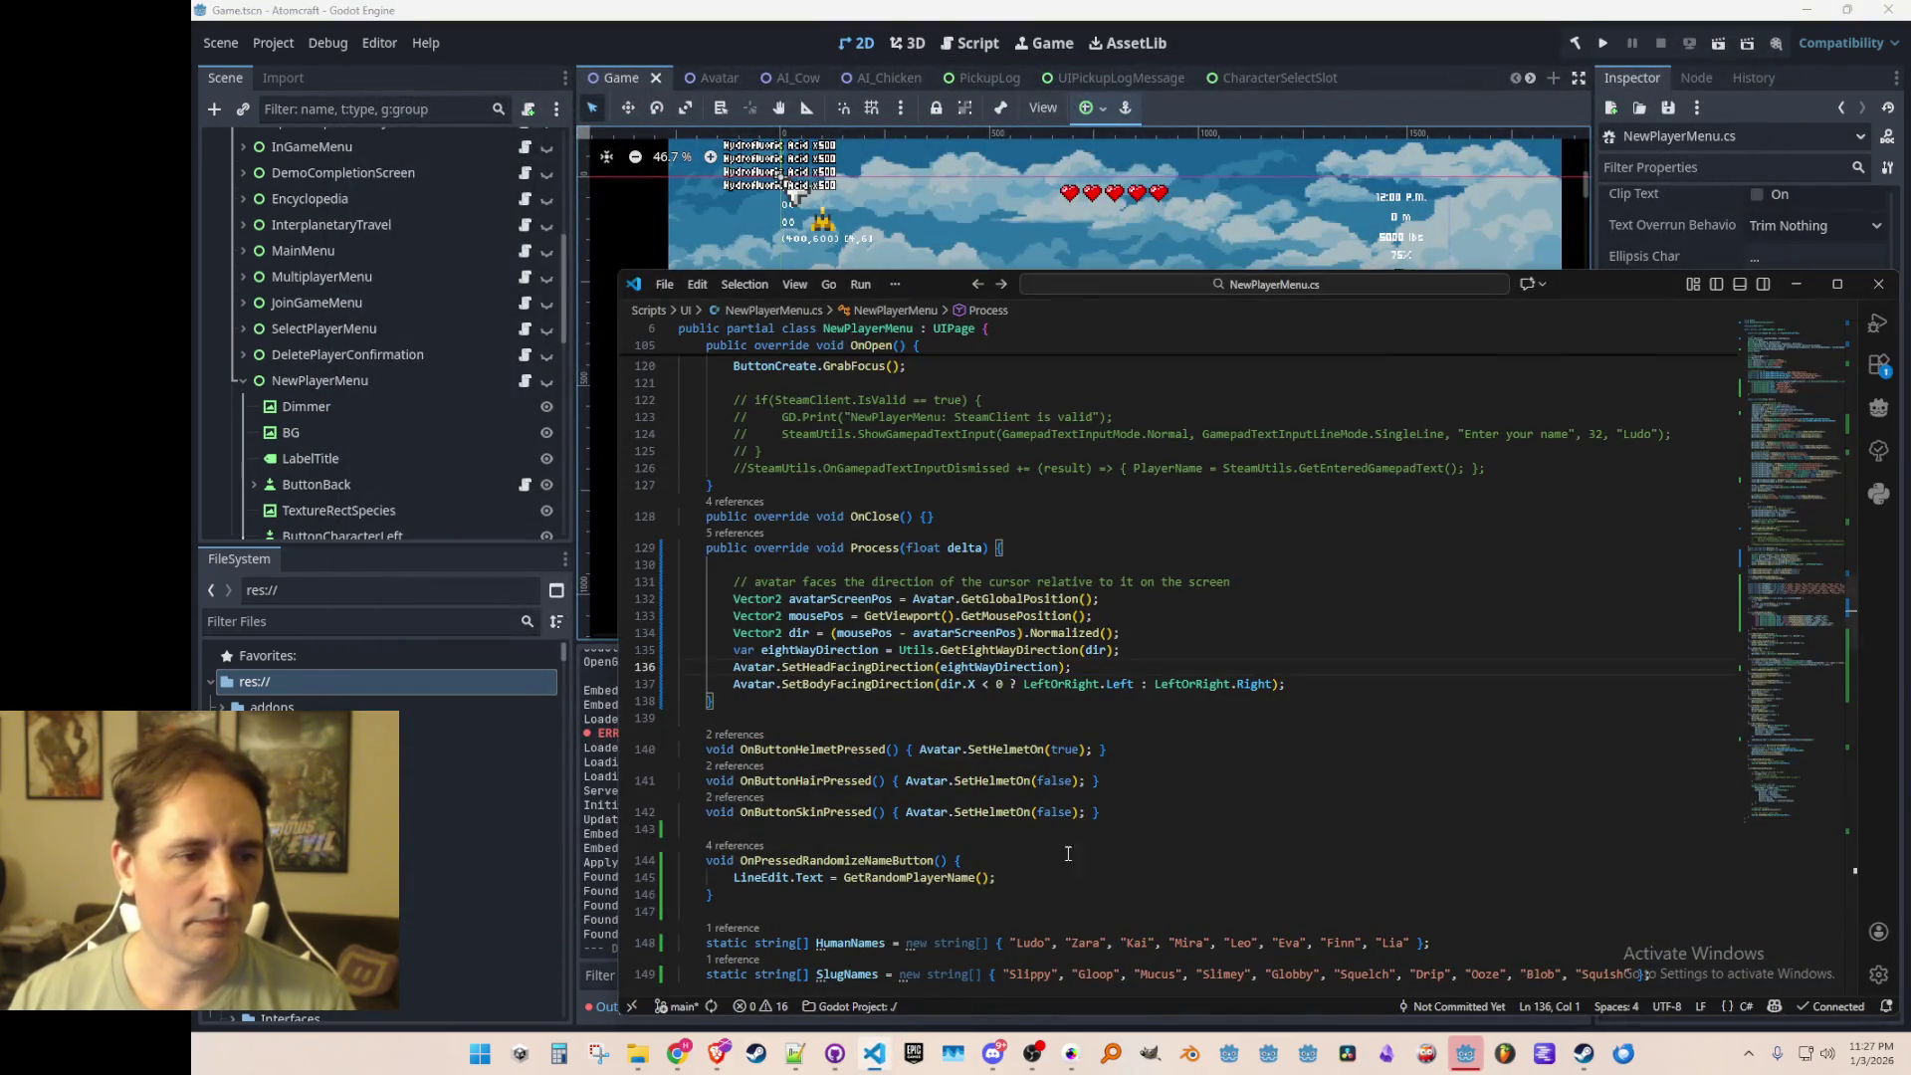
# Step: Go to the definition of SetBodyFacingDirection and browse Avatar.cs
pyautogui.click(1300, 651)
pyautogui.scroll(-1, 1297, 702)
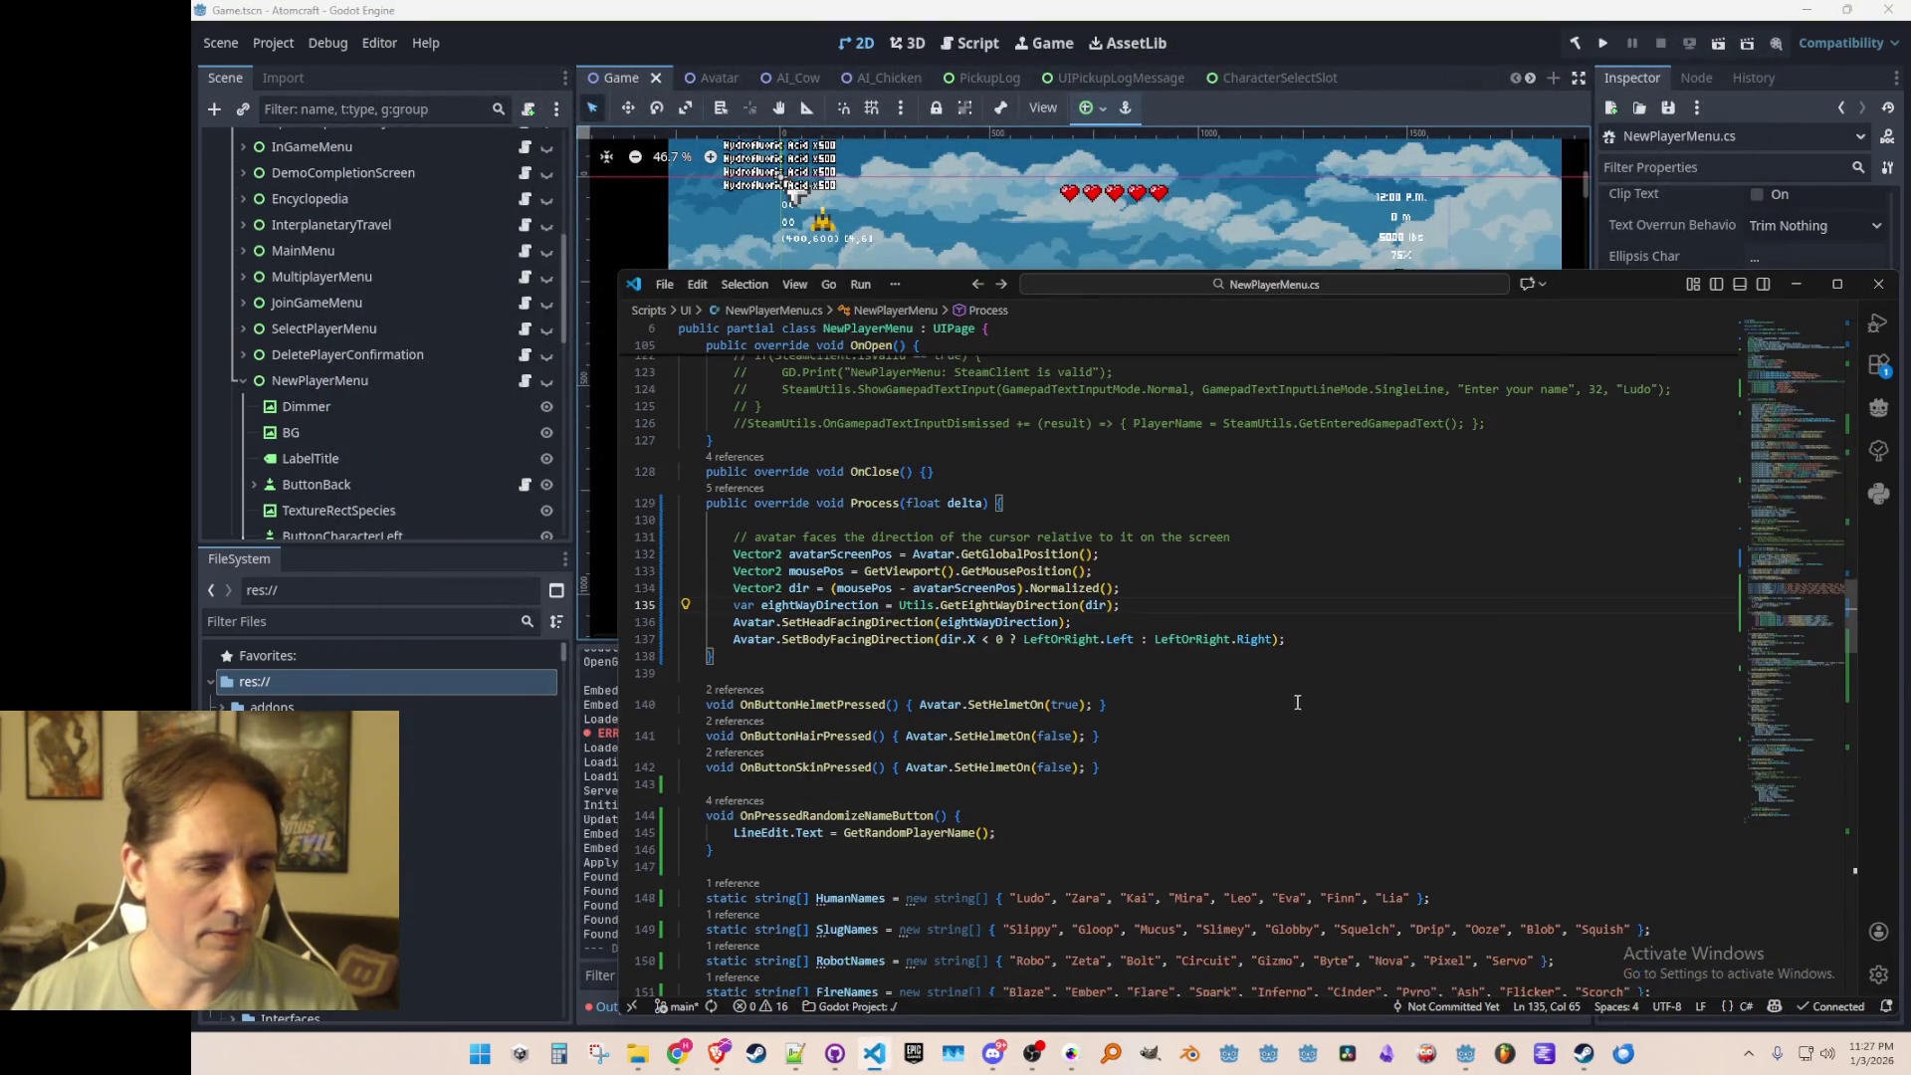
pyautogui.rightClick(920, 639)
pyautogui.click(1045, 417)
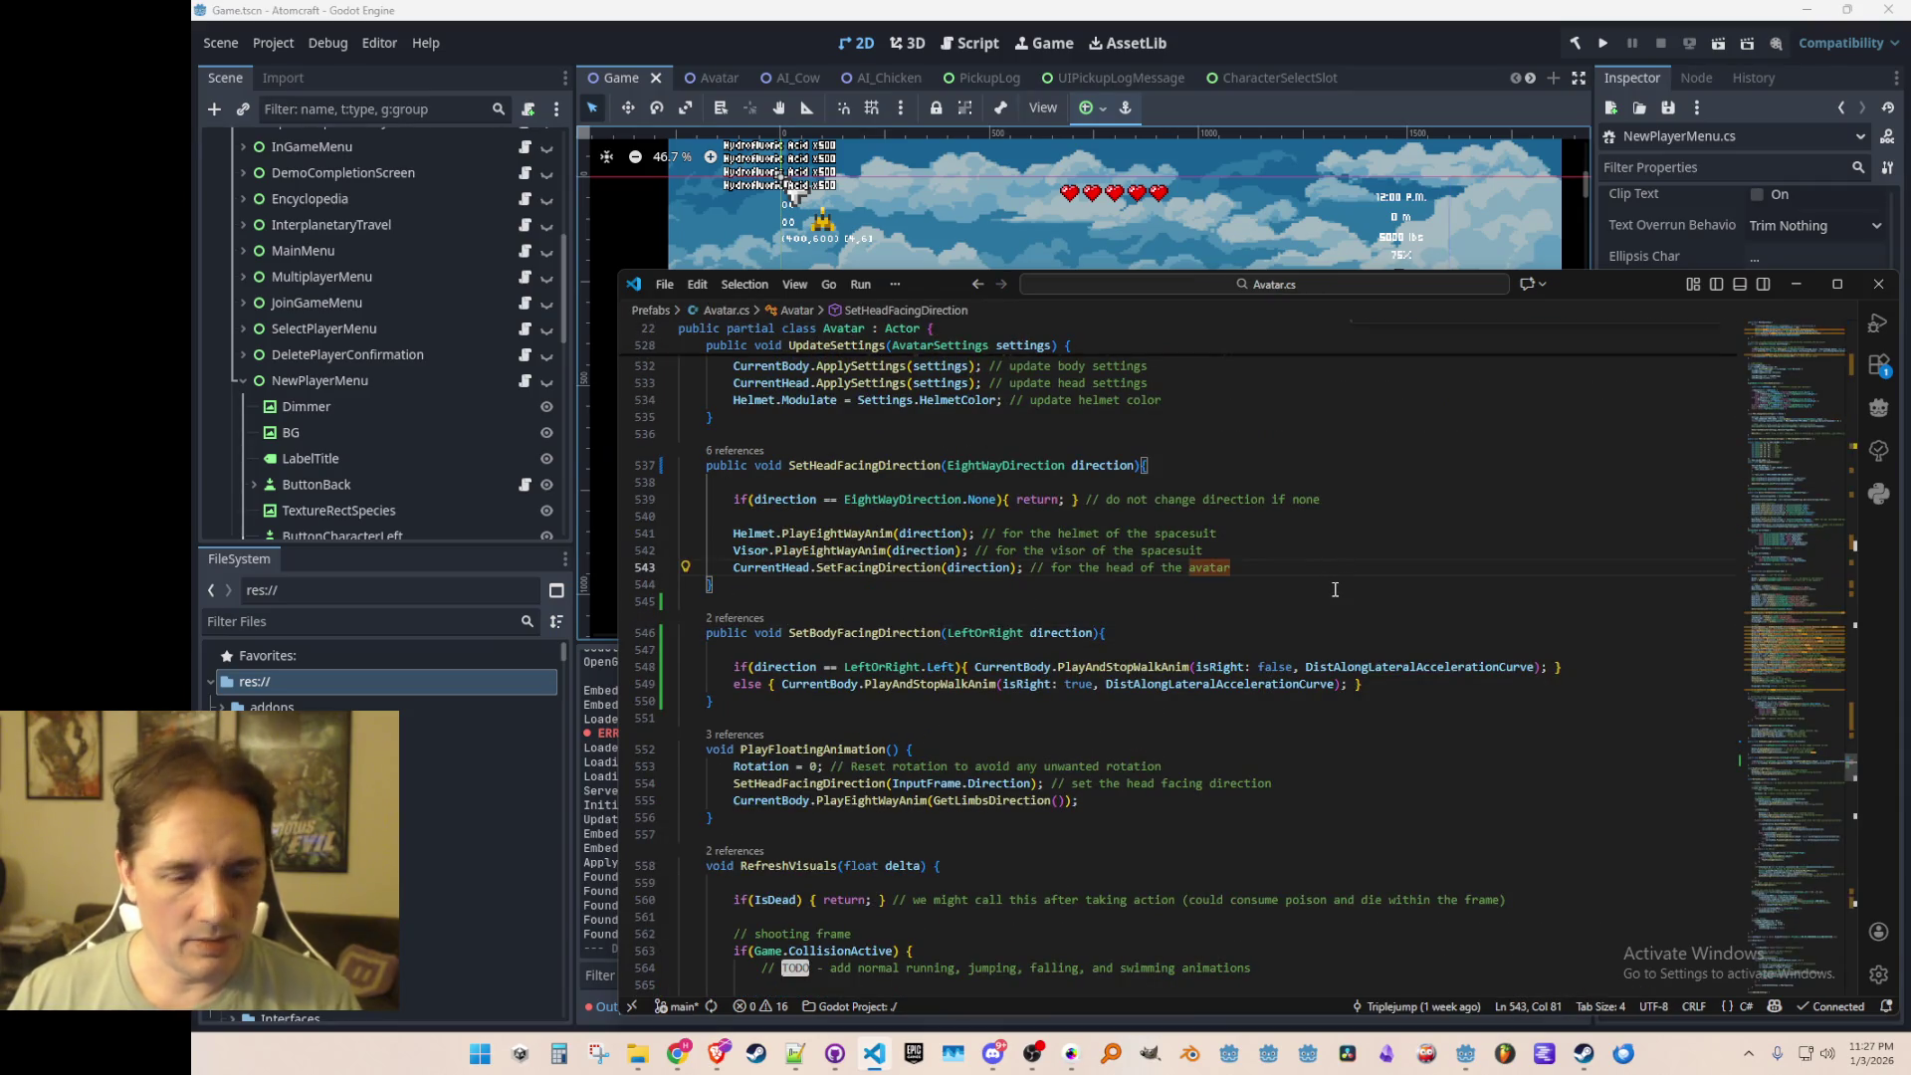
pyautogui.scroll(-20, 1334, 577)
pyautogui.scroll(-3, 1335, 589)
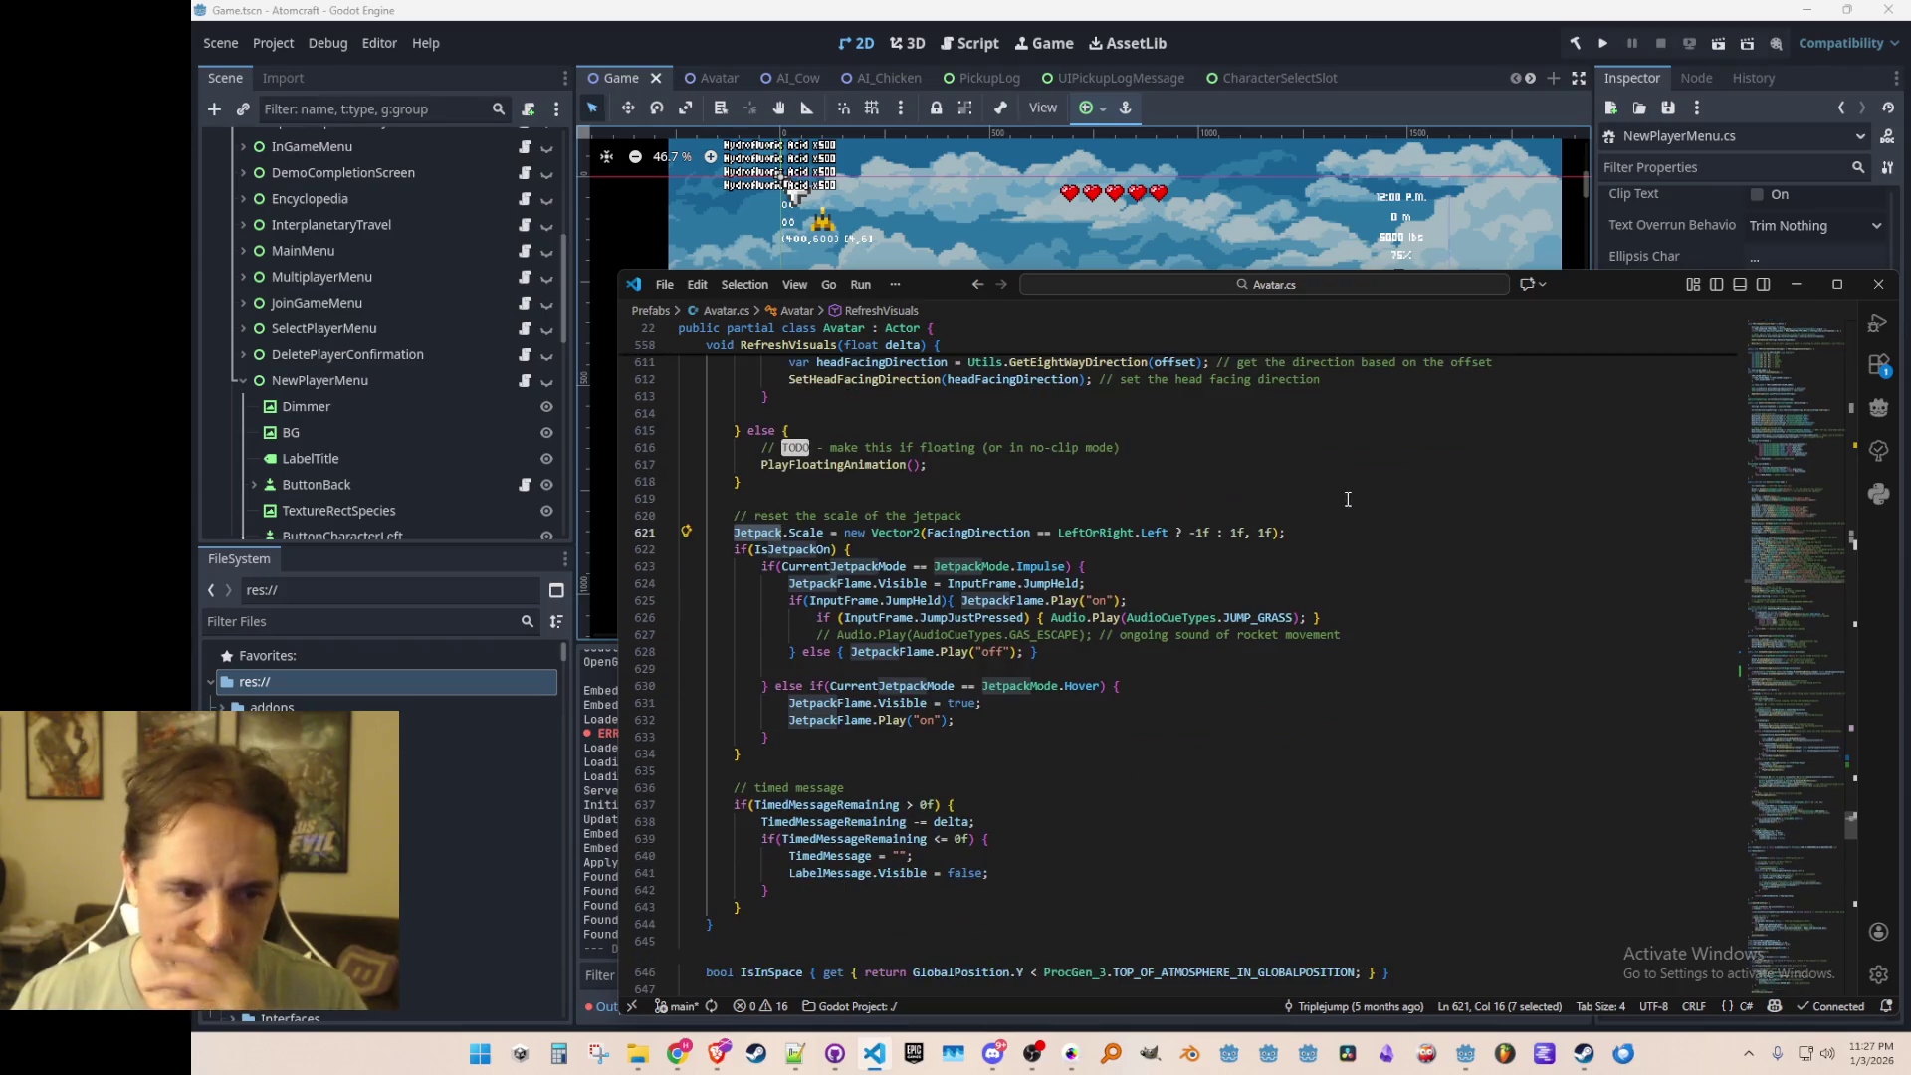
pyautogui.scroll(-1, 1260, 572)
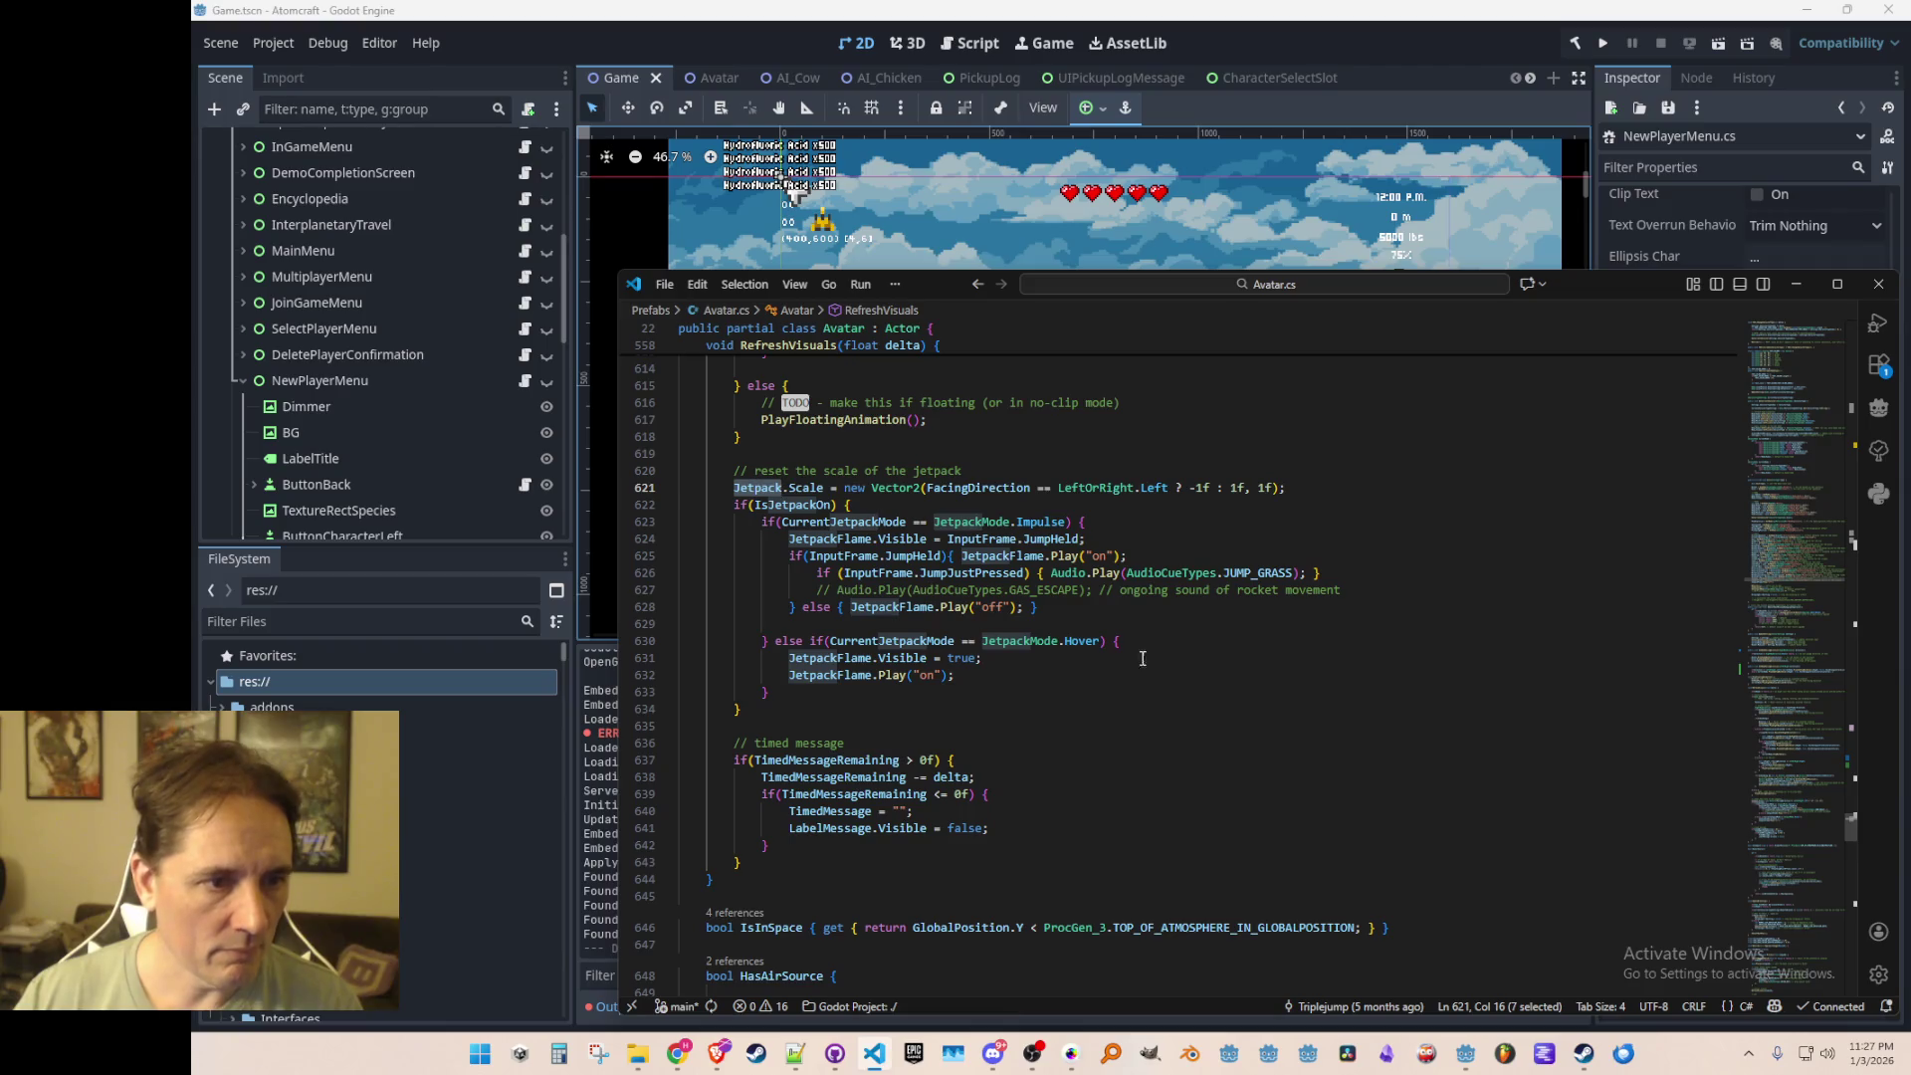
# Step: Remove the extra Jetpack.Scale line in NewPlayerMenu.cs, then F12 back to SetBodyFacingDirection
pyautogui.hotkey('alt', 'Left')
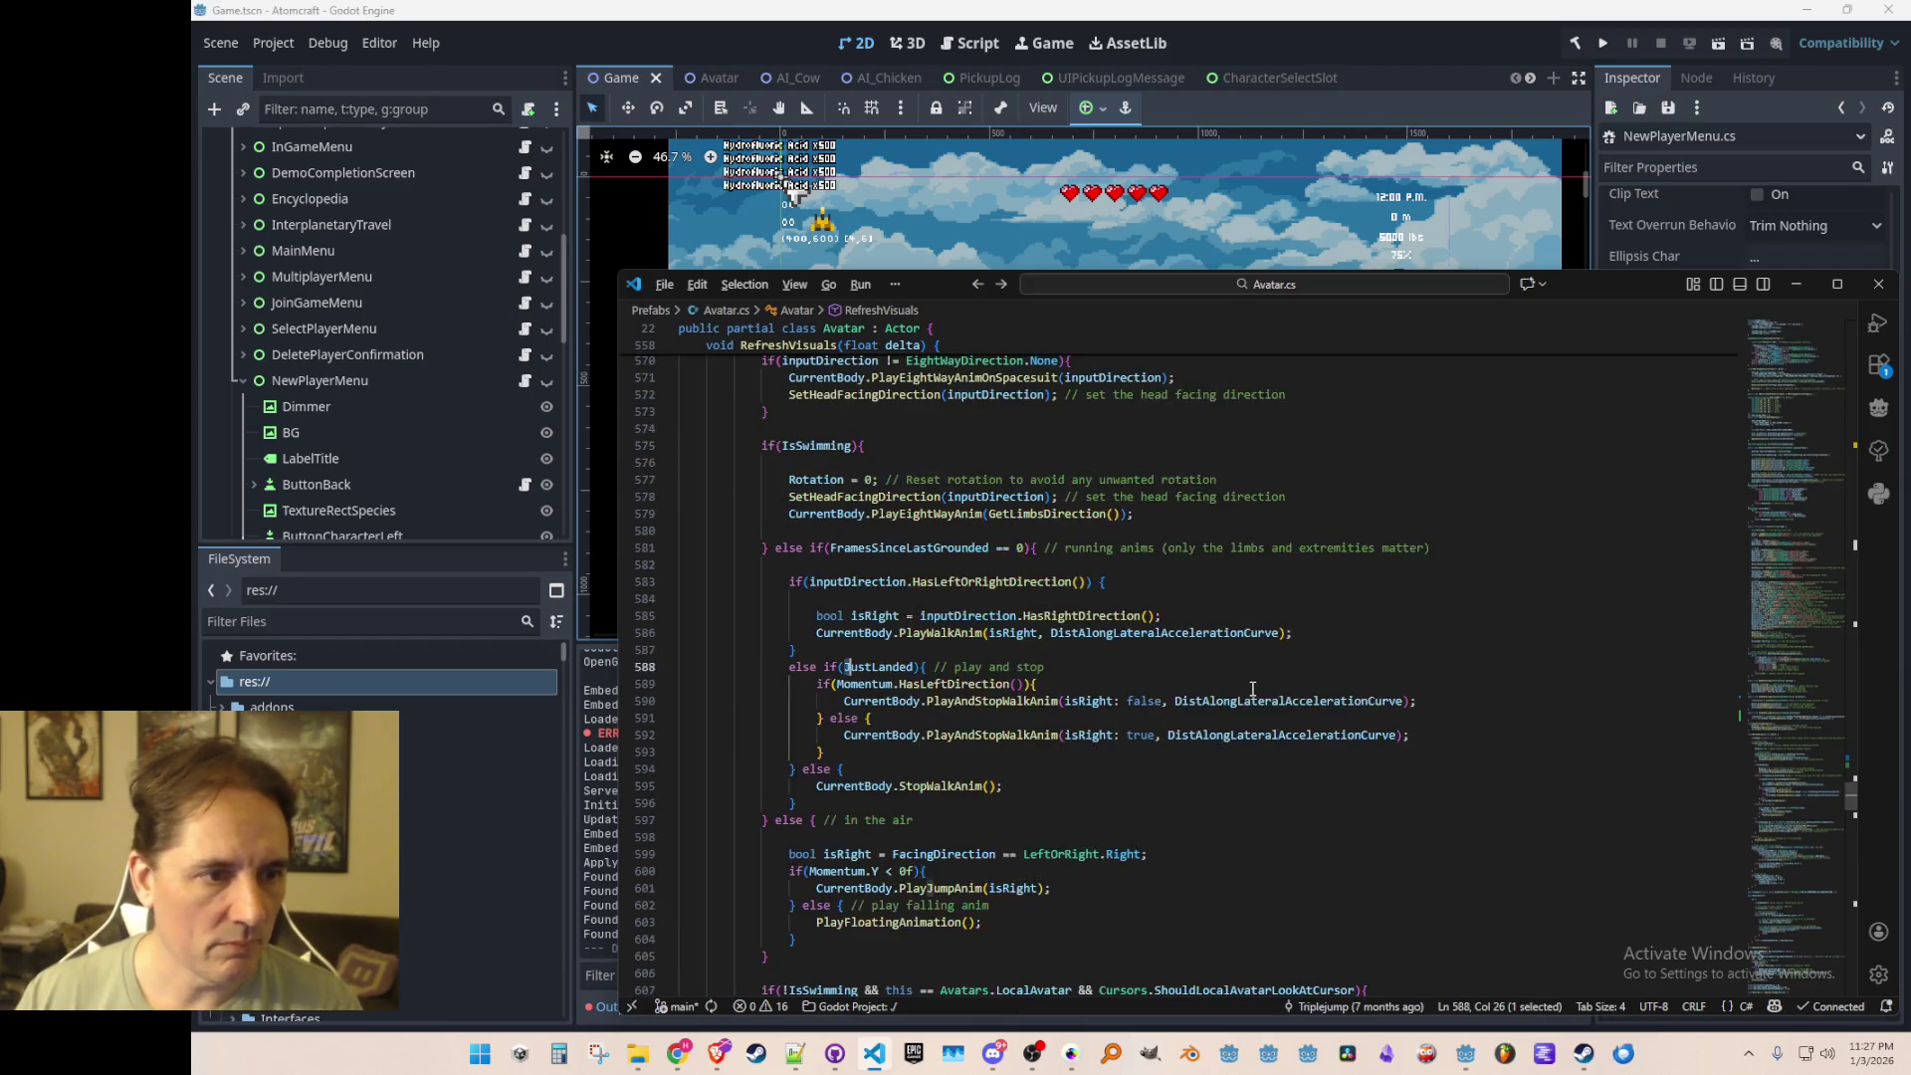
pyautogui.hotkey('alt', 'Left')
pyautogui.hotkey('alt', 'Right')
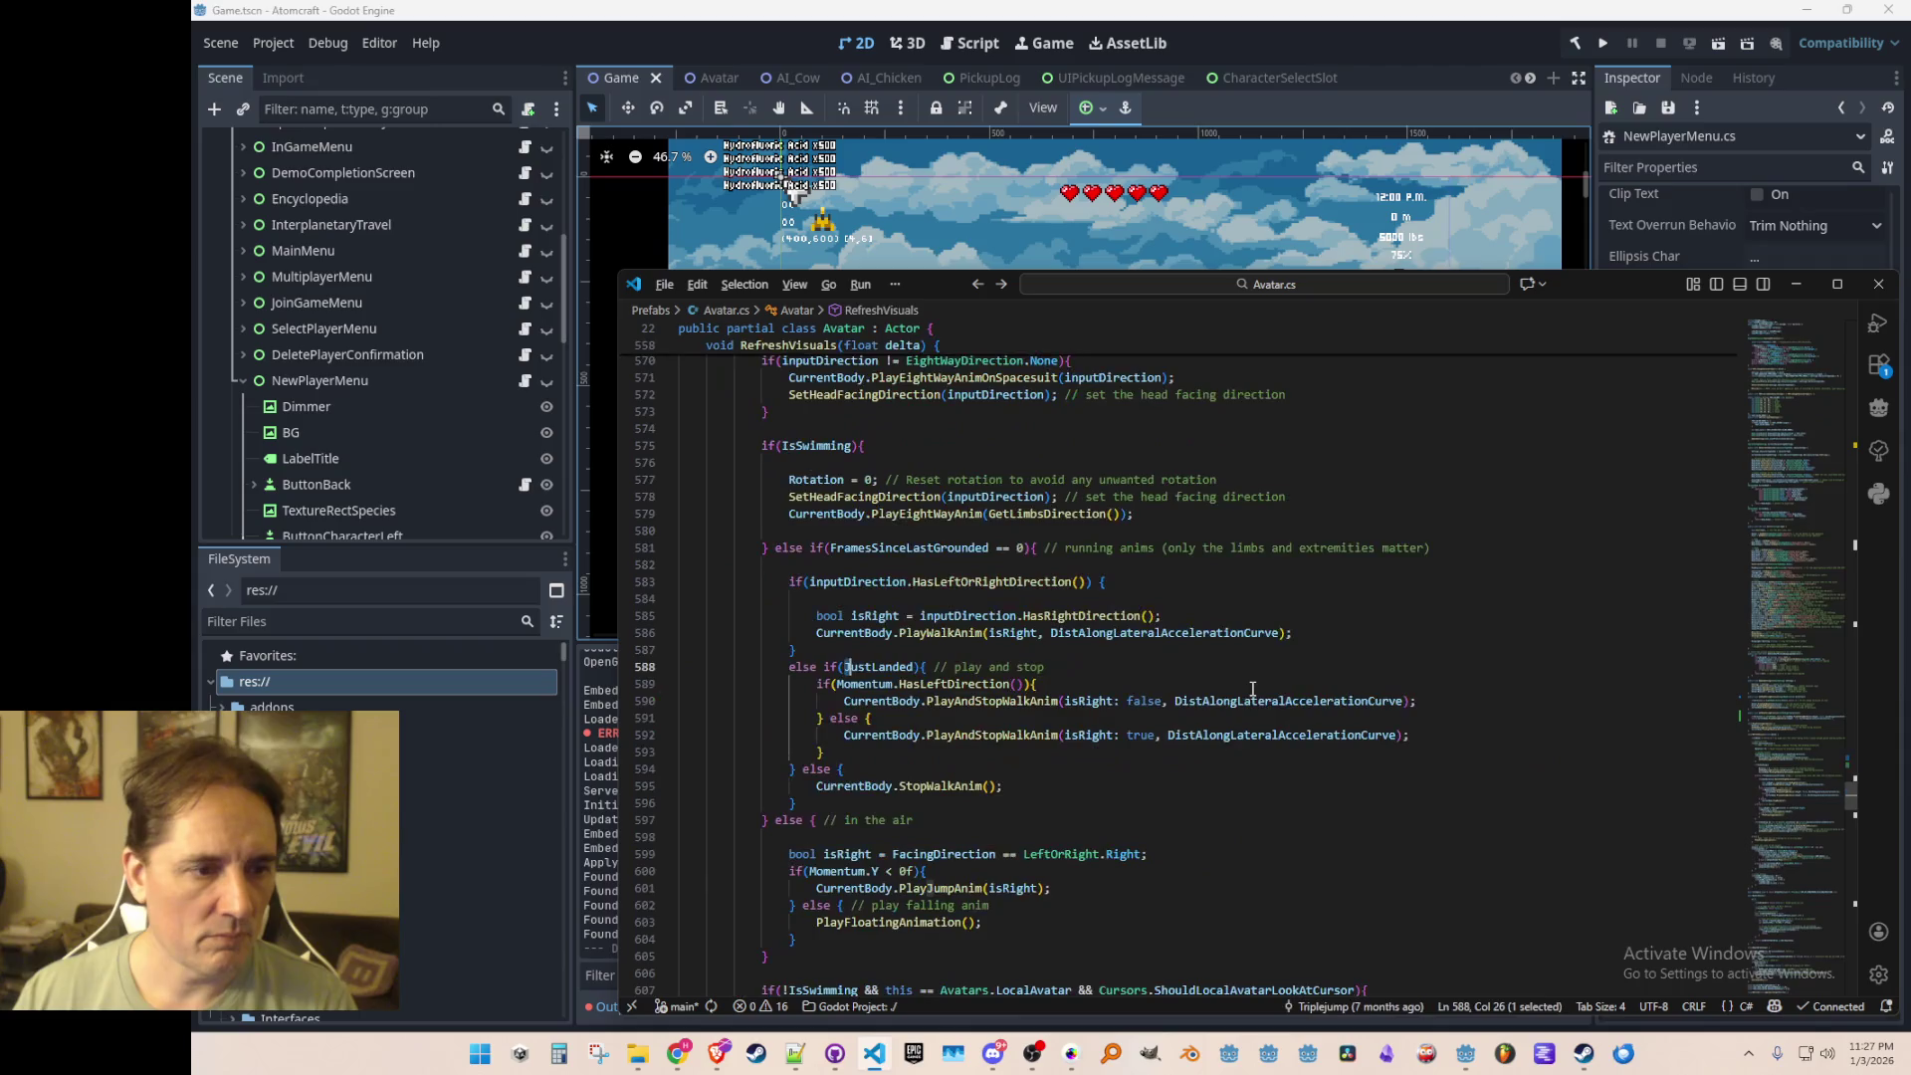
pyautogui.hotkey('alt', 'Left')
pyautogui.hotkey('alt', 'Left')
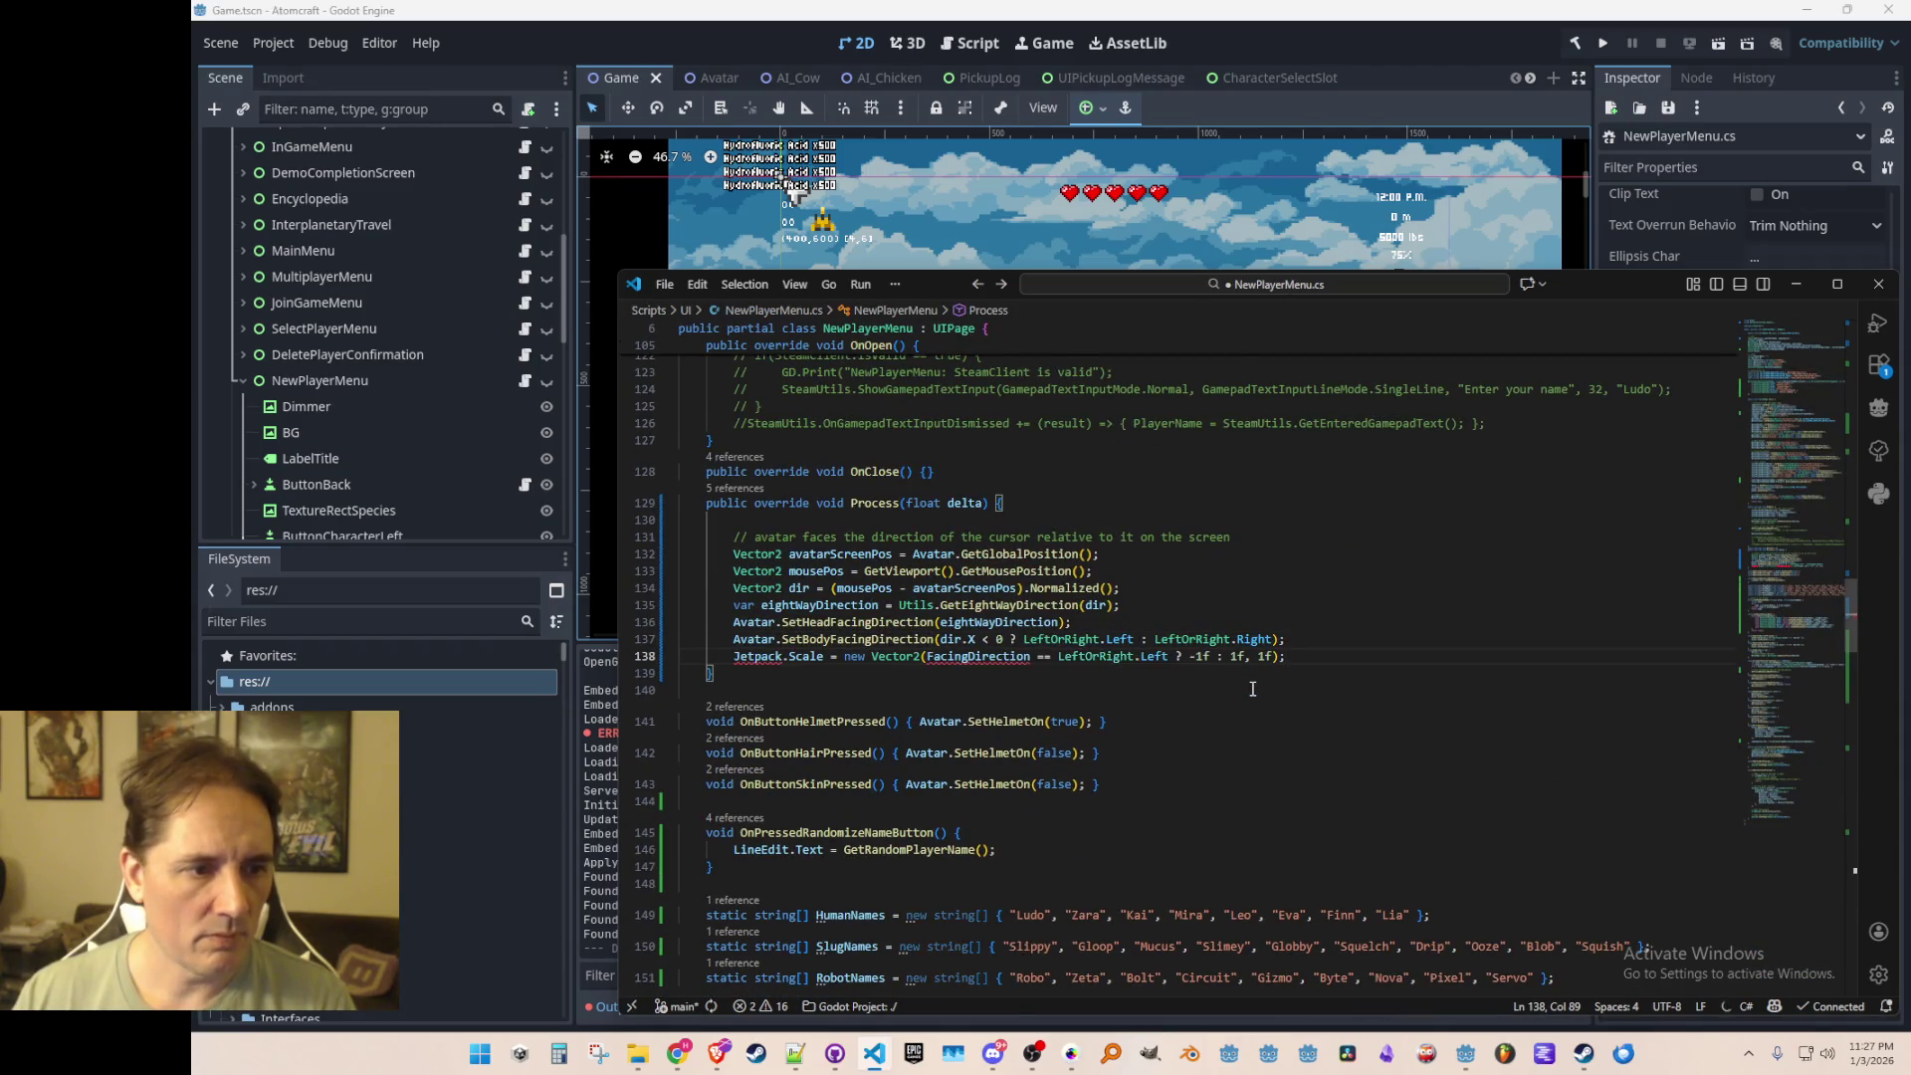
pyautogui.hotkey('ctrl', 'shift', 'k')
pyautogui.press('Up')
pyautogui.hotkey('ctrl', 'Right')
pyautogui.hotkey('ctrl', 'Right')
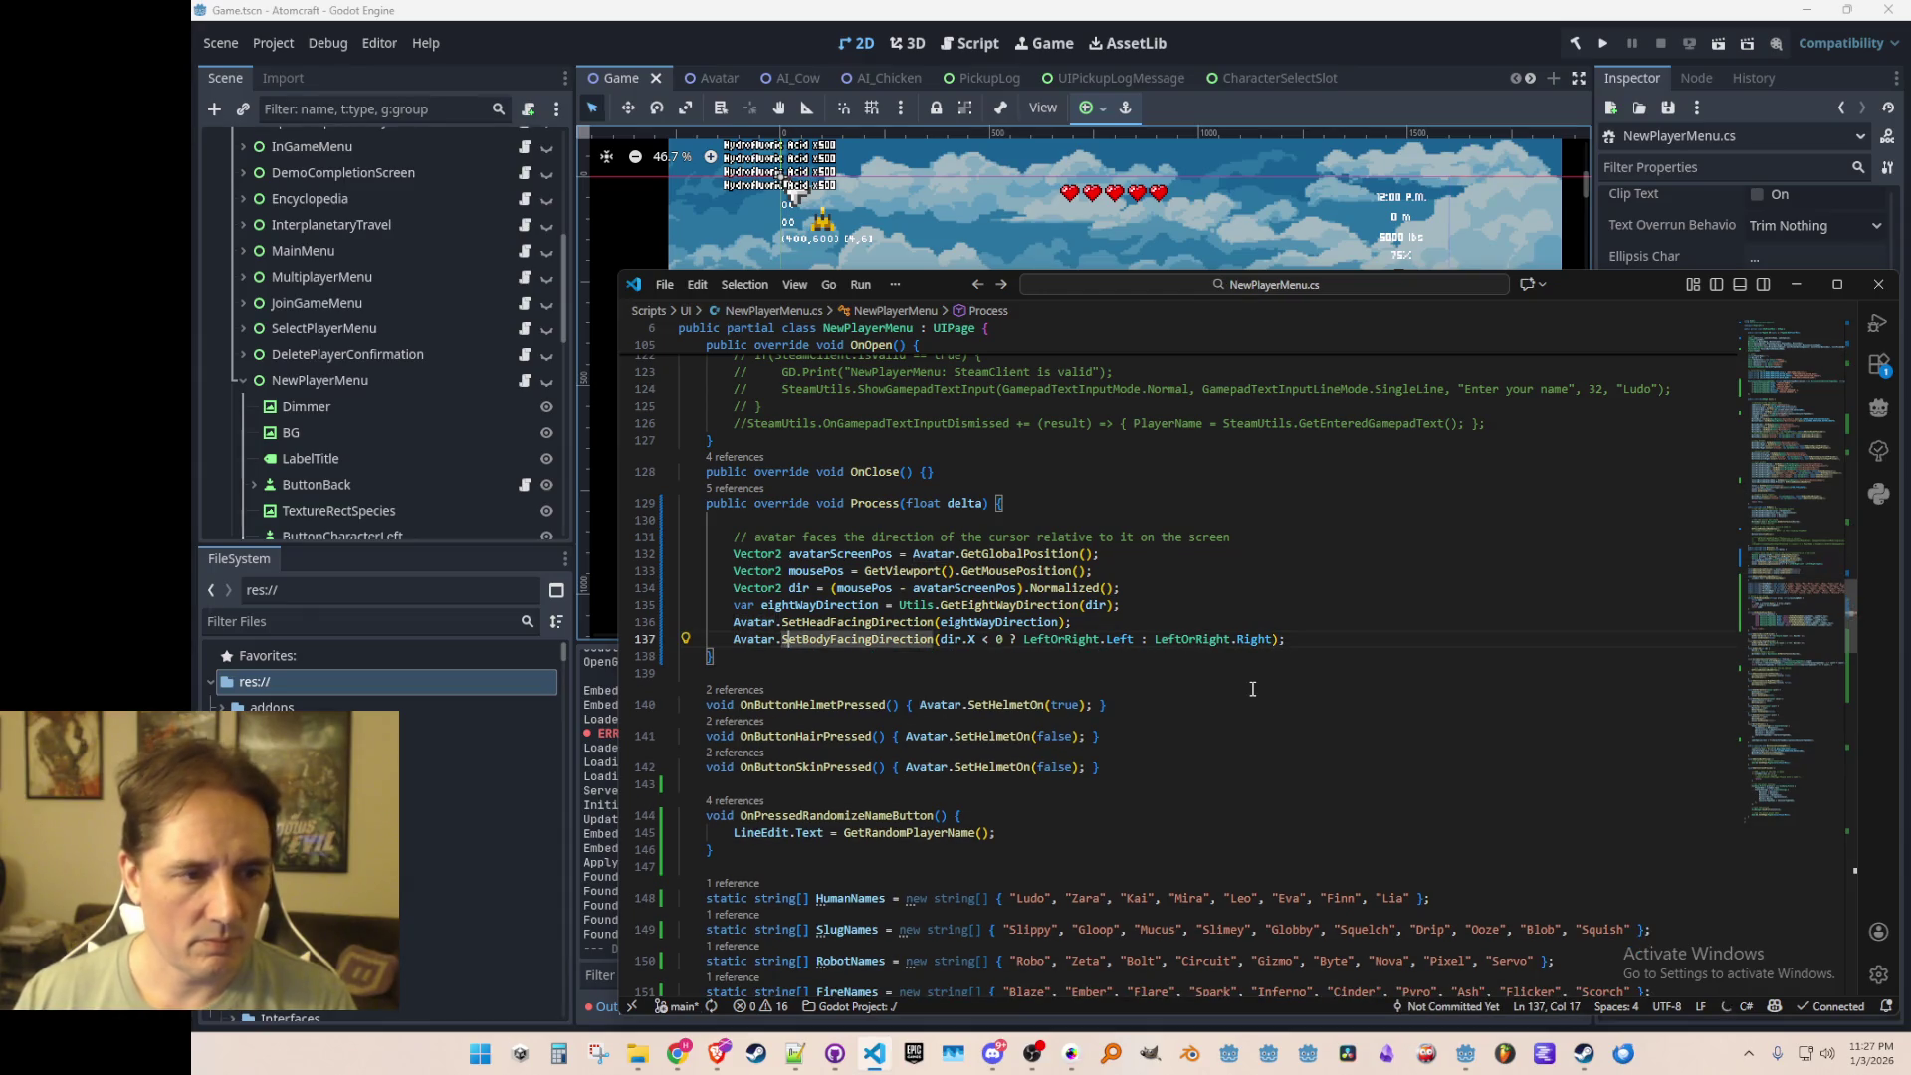
pyautogui.press('F12')
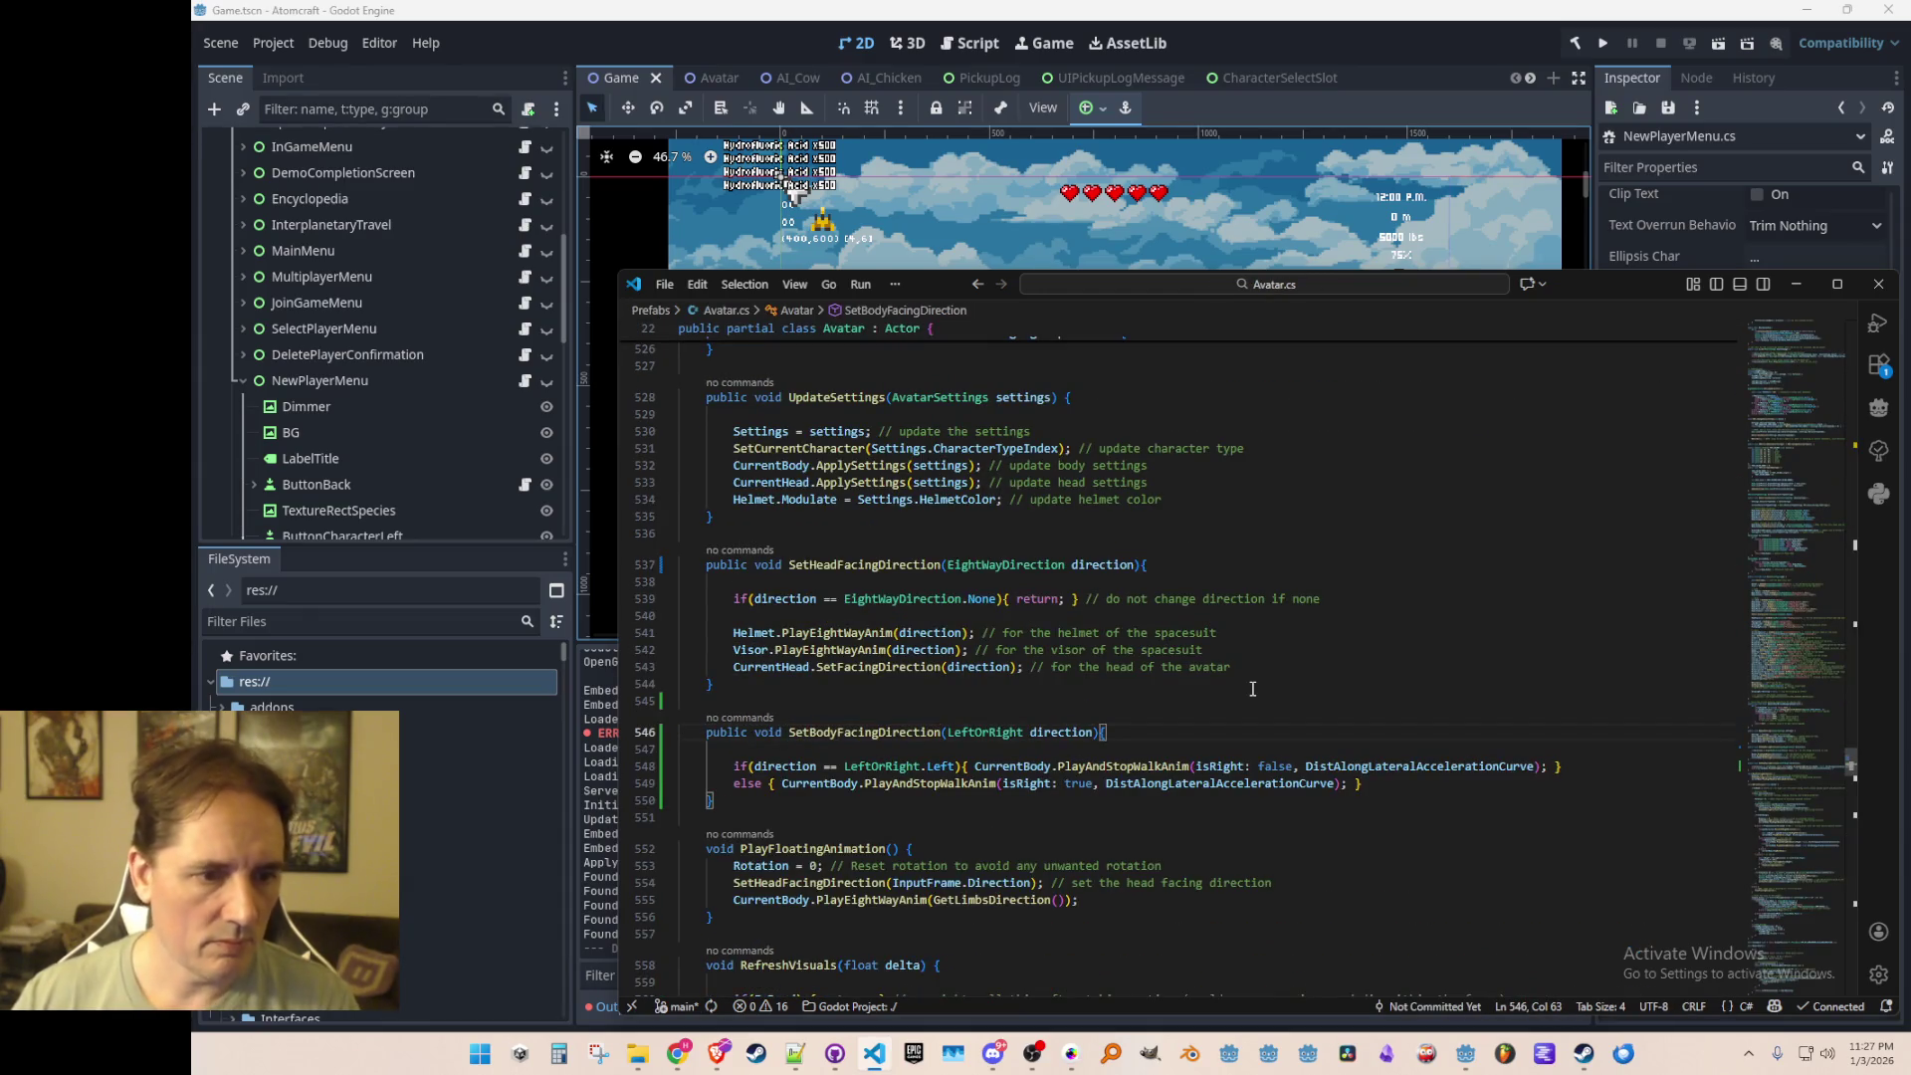
pyautogui.scroll(-4, 1458, 601)
pyautogui.click(973, 587)
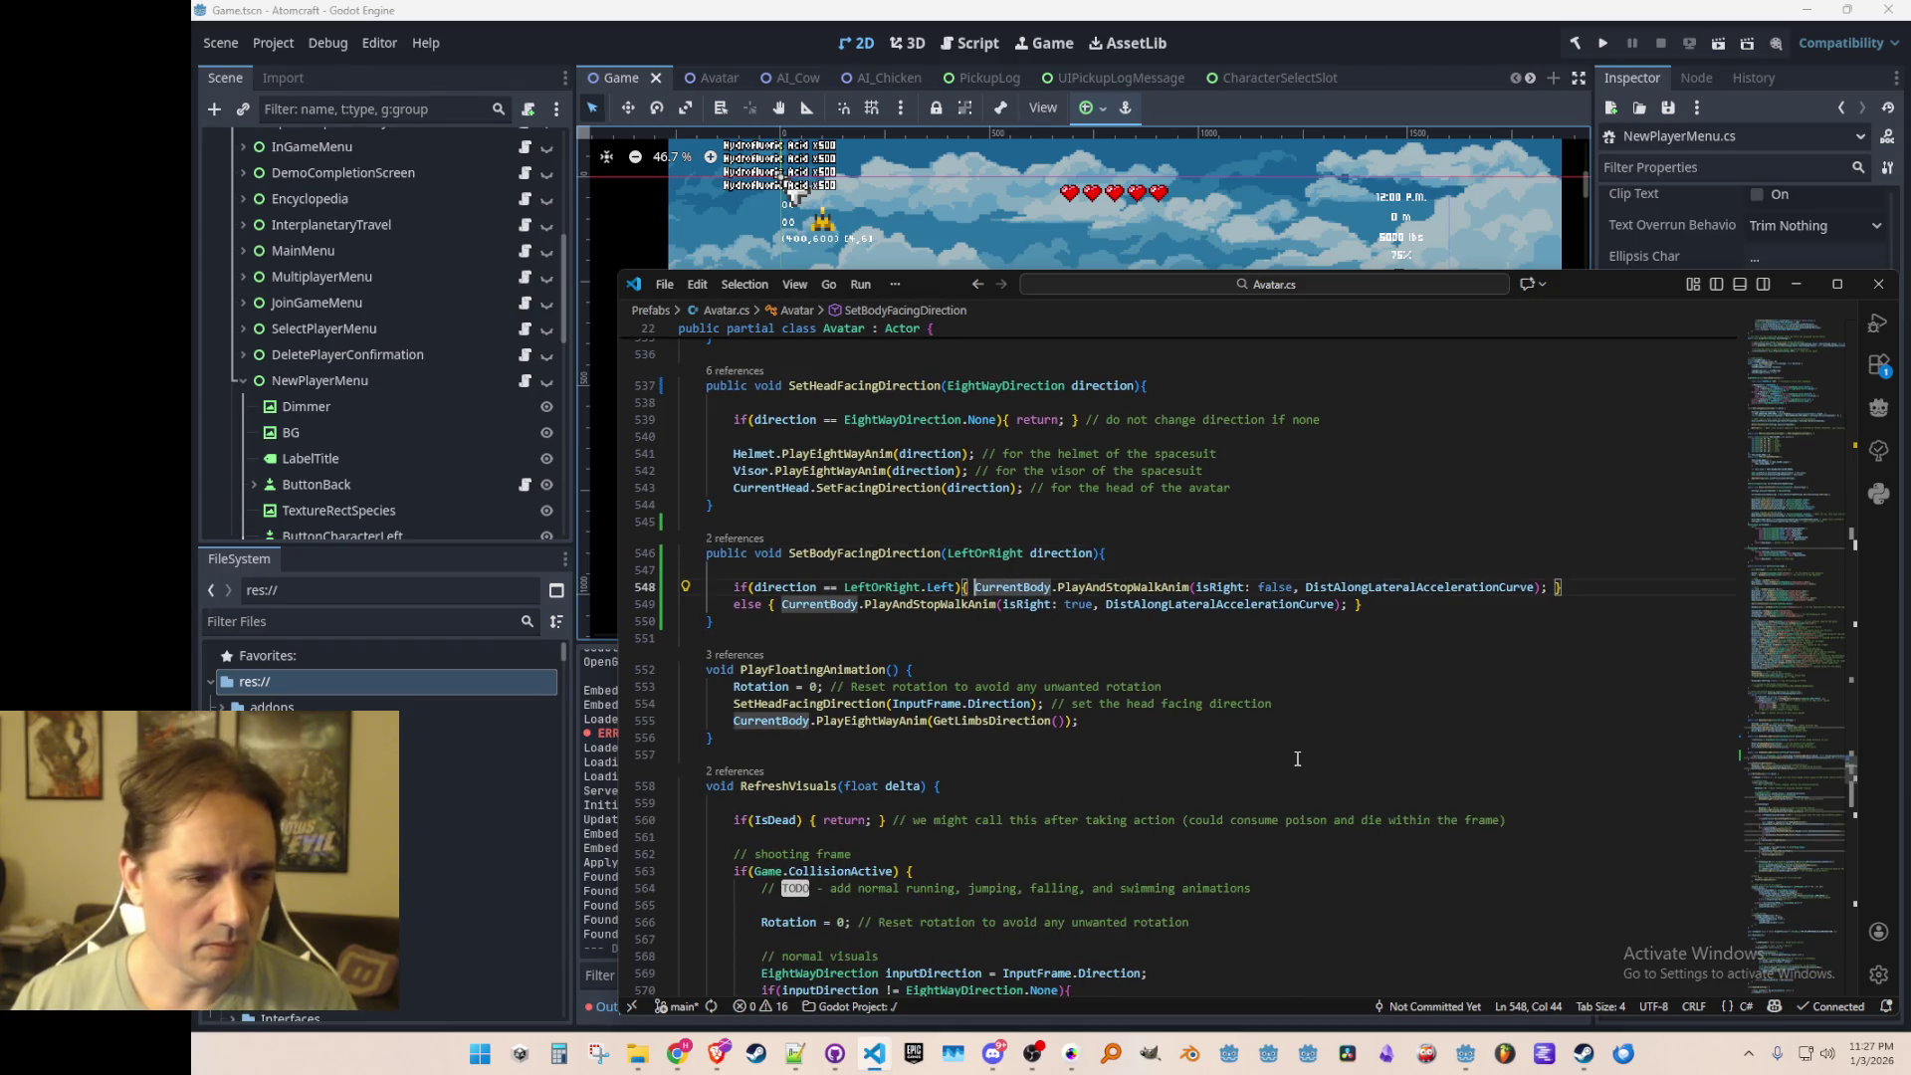
# Step: Split SetBodyFacingDirection's if and else into braced blocks with calls on their own lines
pyautogui.press('Return')
pyautogui.press('BackSpace')
pyautogui.press('BackSpace')
pyautogui.press('Down')
pyautogui.press('Home')
pyautogui.write('}')
pyautogui.hotkey('ctrl', 'Right')
pyautogui.hotkey('ctrl', 'Right')
pyautogui.press('Right')
pyautogui.press('Return')
pyautogui.press('End')
pyautogui.press('Left')
pyautogui.press('Left')
pyautogui.press('Return')
pyautogui.press('Up')
pyautogui.press('Up')
pyautogui.press('Up')
pyautogui.press('End')
# Step: Paste the Jetpack.Scale line into both the if and else branches and save
pyautogui.press('Return')
pyautogui.write('Jetpack.Scale = new Vector2(FacingDirection == LeftOrRight.Left ? -1f : 1f, 1f);')
pyautogui.press('Down')
pyautogui.press('Down')
pyautogui.press('End')
pyautogui.press('Return')
pyautogui.write('Jetpack.Scale = new Vector2(FacingDirection == LeftOrRight.Left ? -1f : 1f, 1f);')
pyautogui.hotkey('ctrl', 's')
# Step: Replace the left branch's conditional so Jetpack.Scale becomes new Vector2(-1f, 1f)
pyautogui.press('Up')
pyautogui.press('Up')
pyautogui.press('Up')
pyautogui.press('Home')
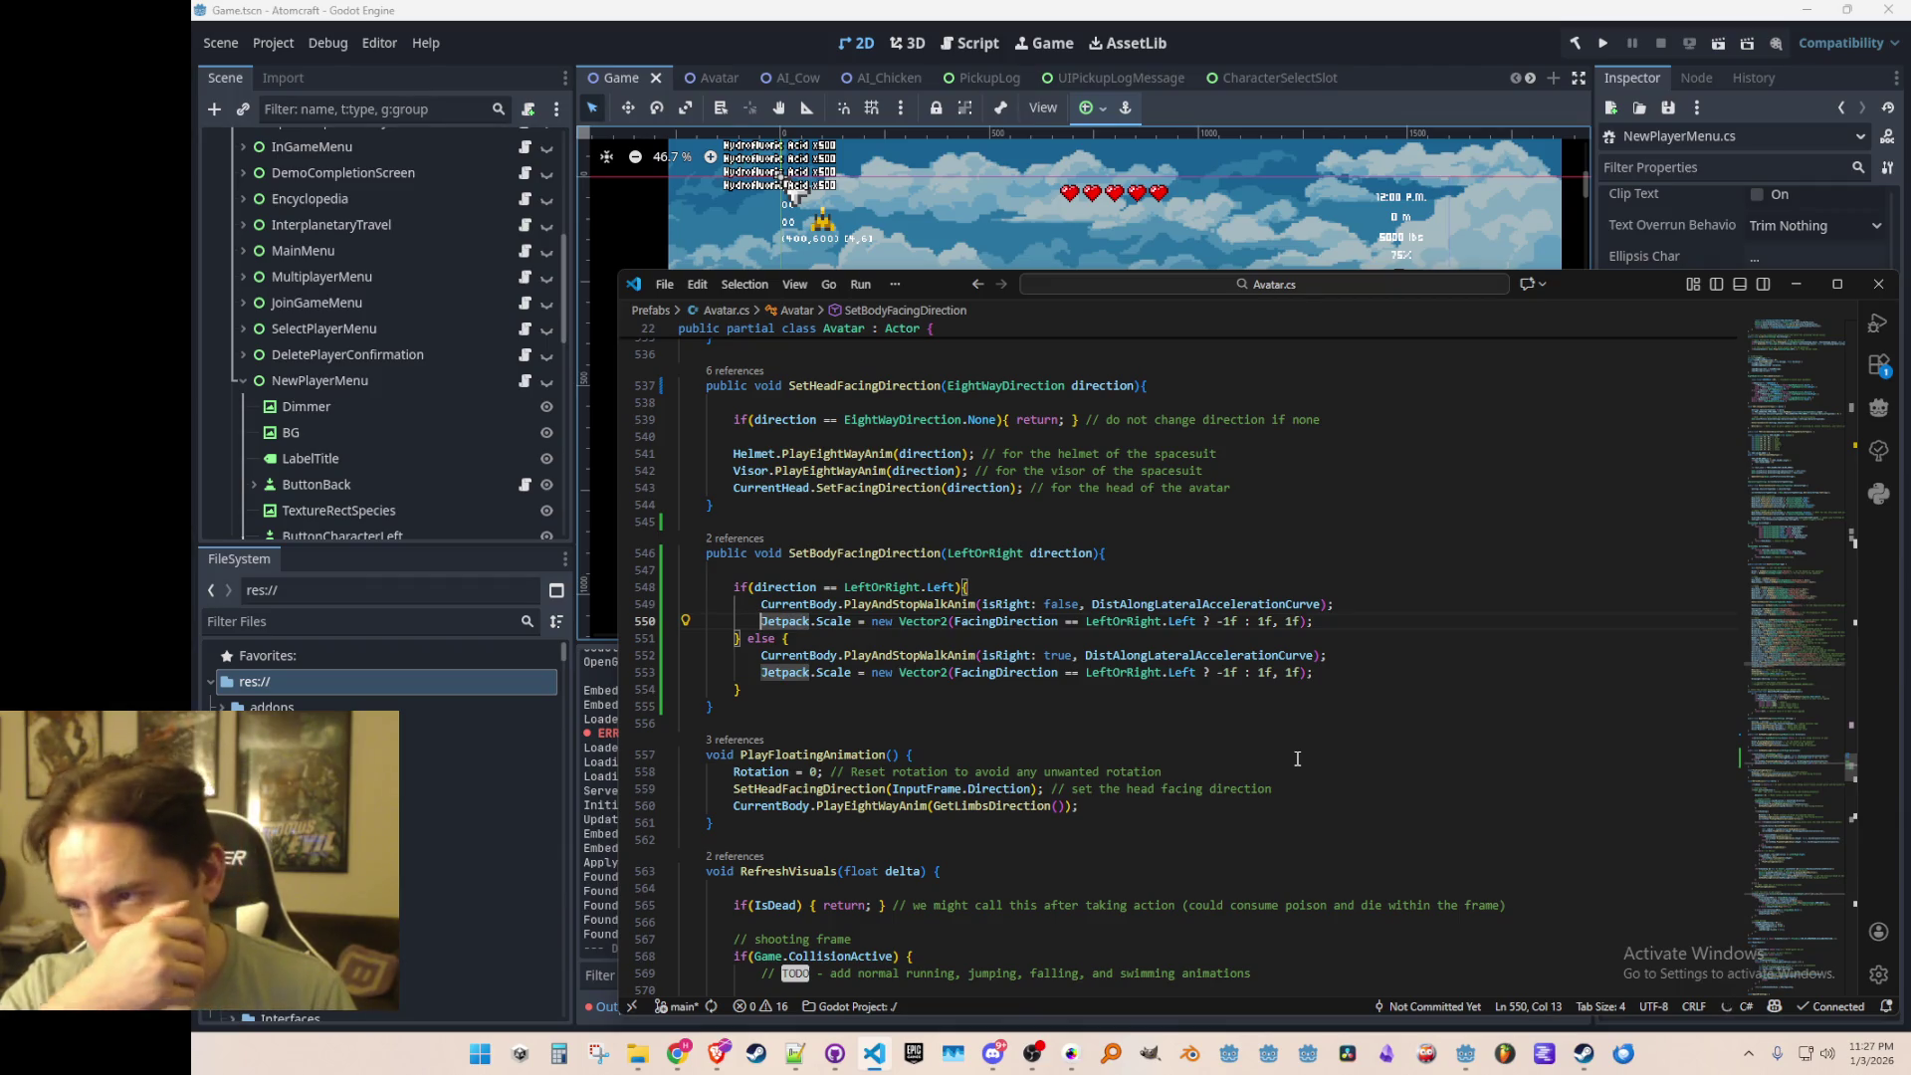
pyautogui.press('Up')
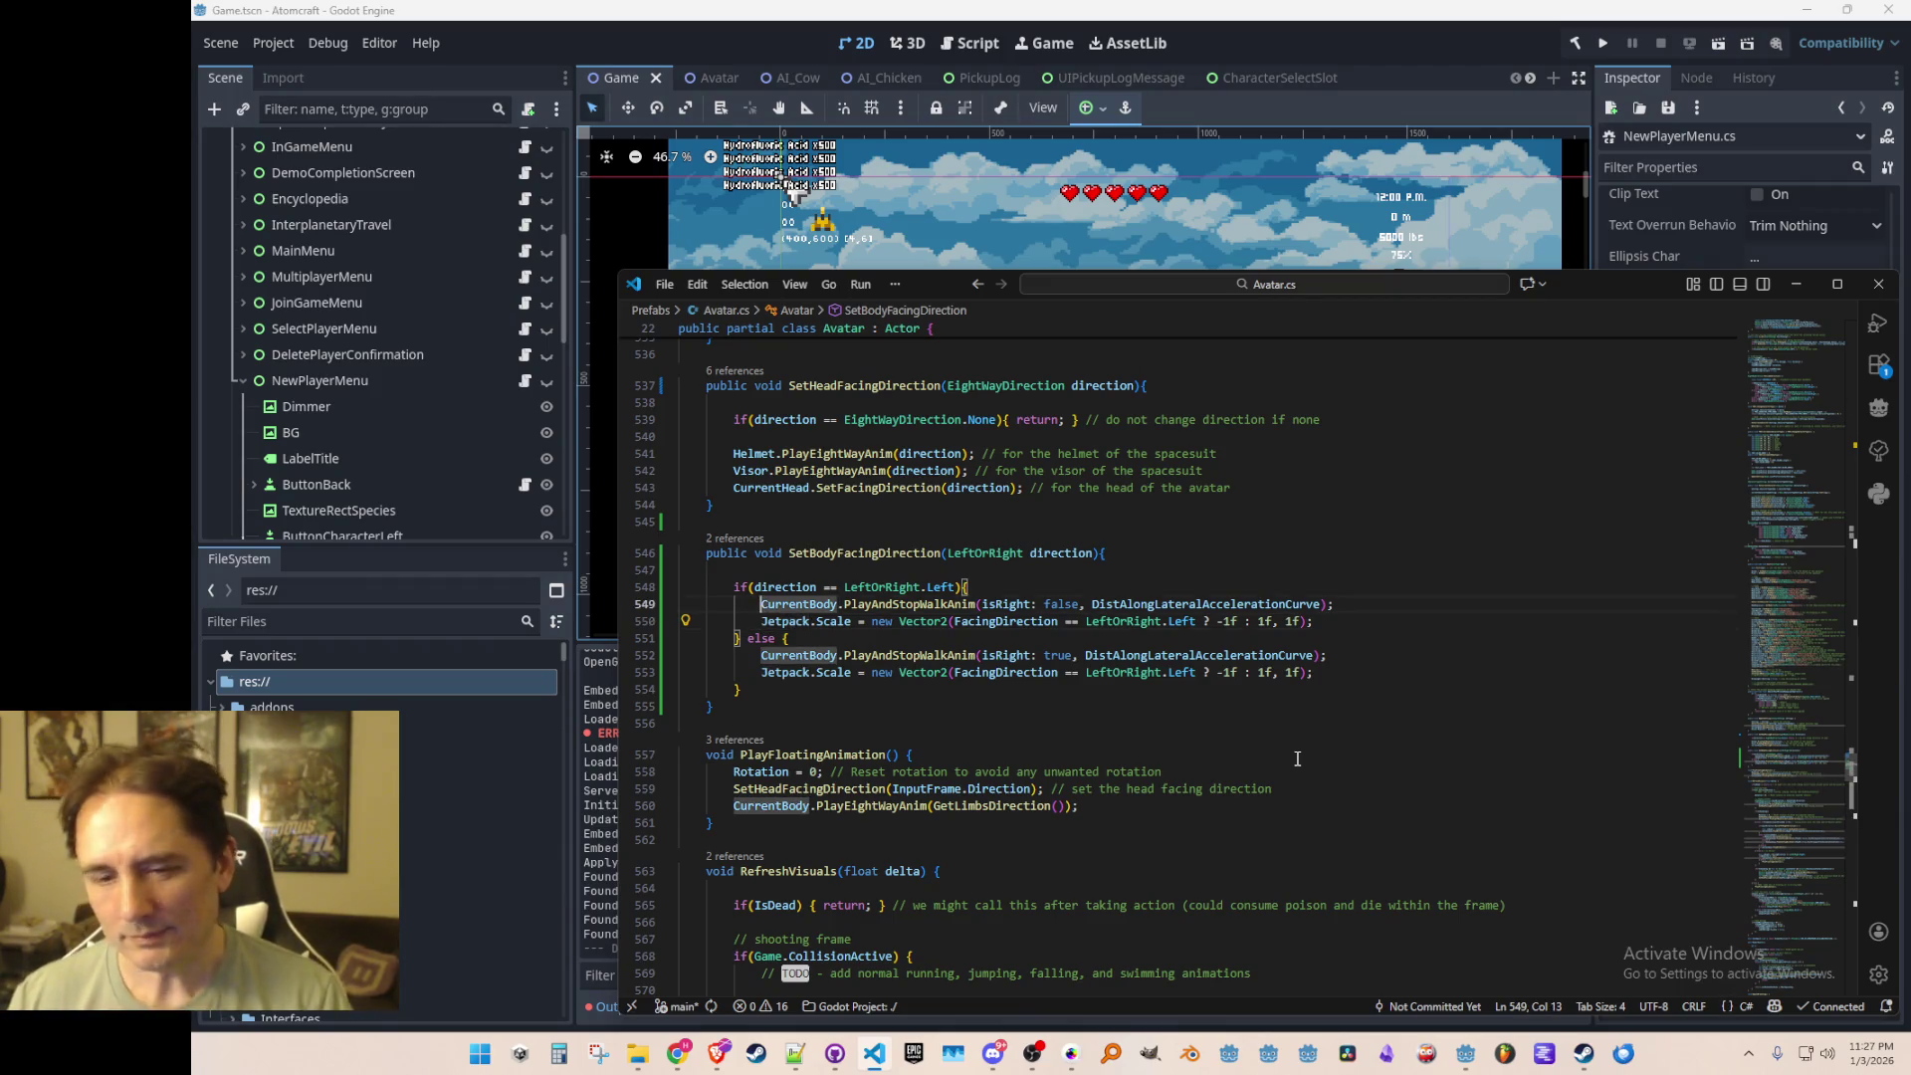
pyautogui.press('Down')
pyautogui.press('End')
pyautogui.press('Home')
pyautogui.hotkey('ctrl', 'Right')
pyautogui.hotkey('ctrl', 'Right')
pyautogui.hotkey('ctrl', 'Right')
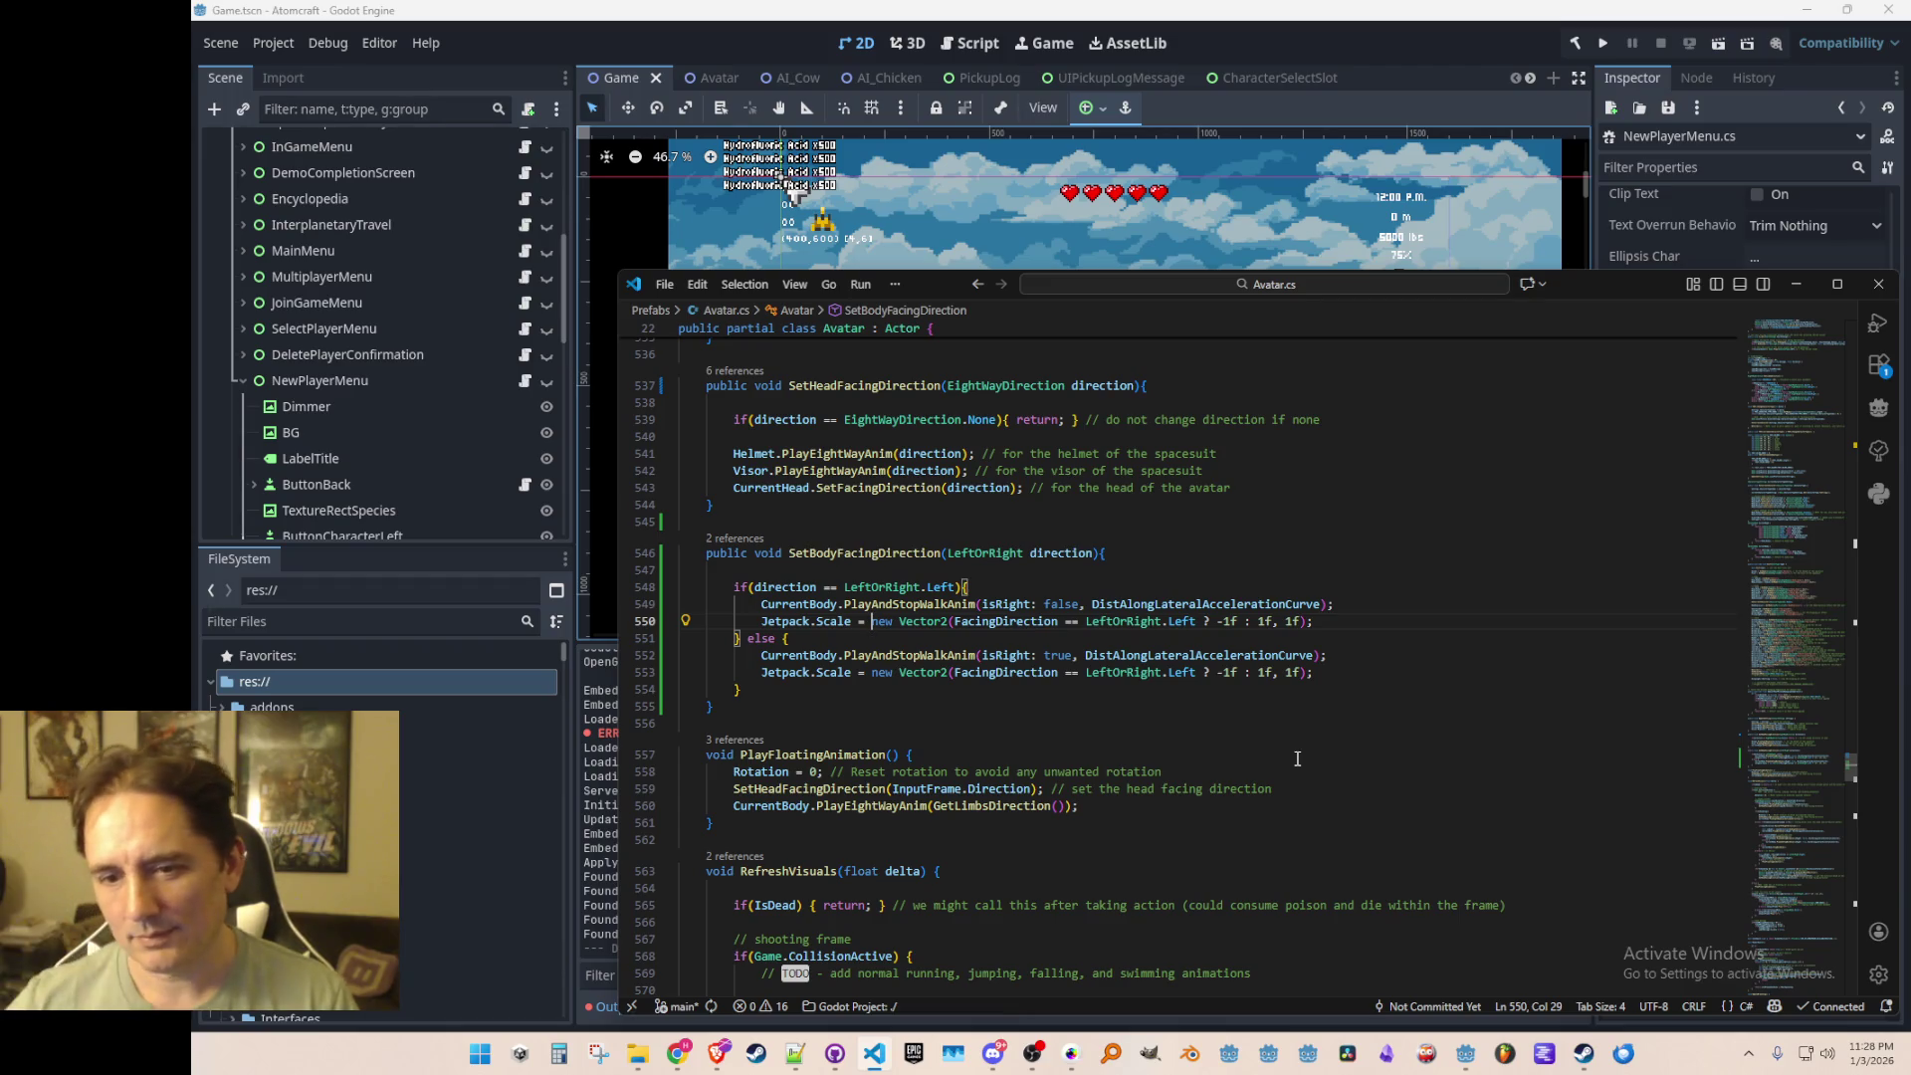
pyautogui.press('Up')
pyautogui.press('Down')
pyautogui.press('Home')
pyautogui.press('Home')
pyautogui.press('End')
pyautogui.press('Left')
pyautogui.press('Left')
pyautogui.press('Left')
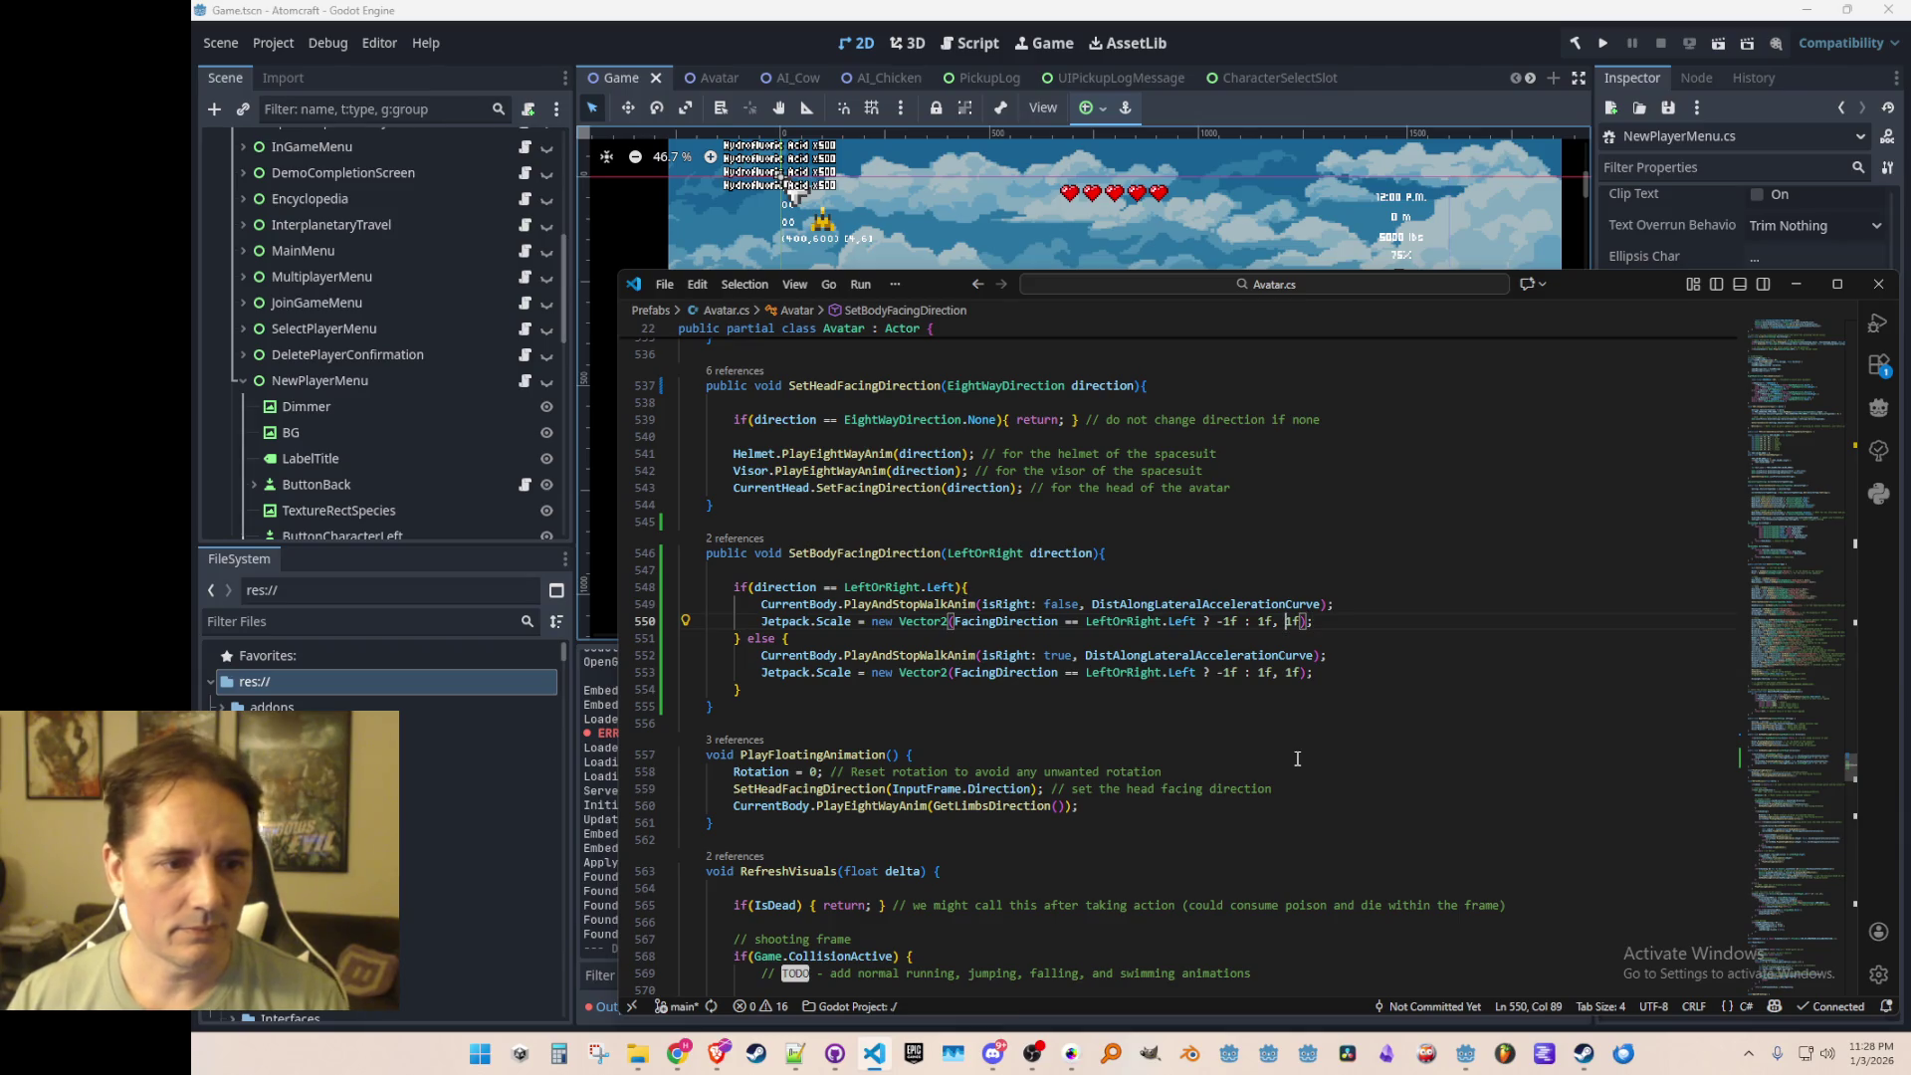
pyautogui.hotkey('ctrl', 'Left')
pyautogui.hotkey('ctrl', 'Left')
pyautogui.hotkey('ctrl', 'Left')
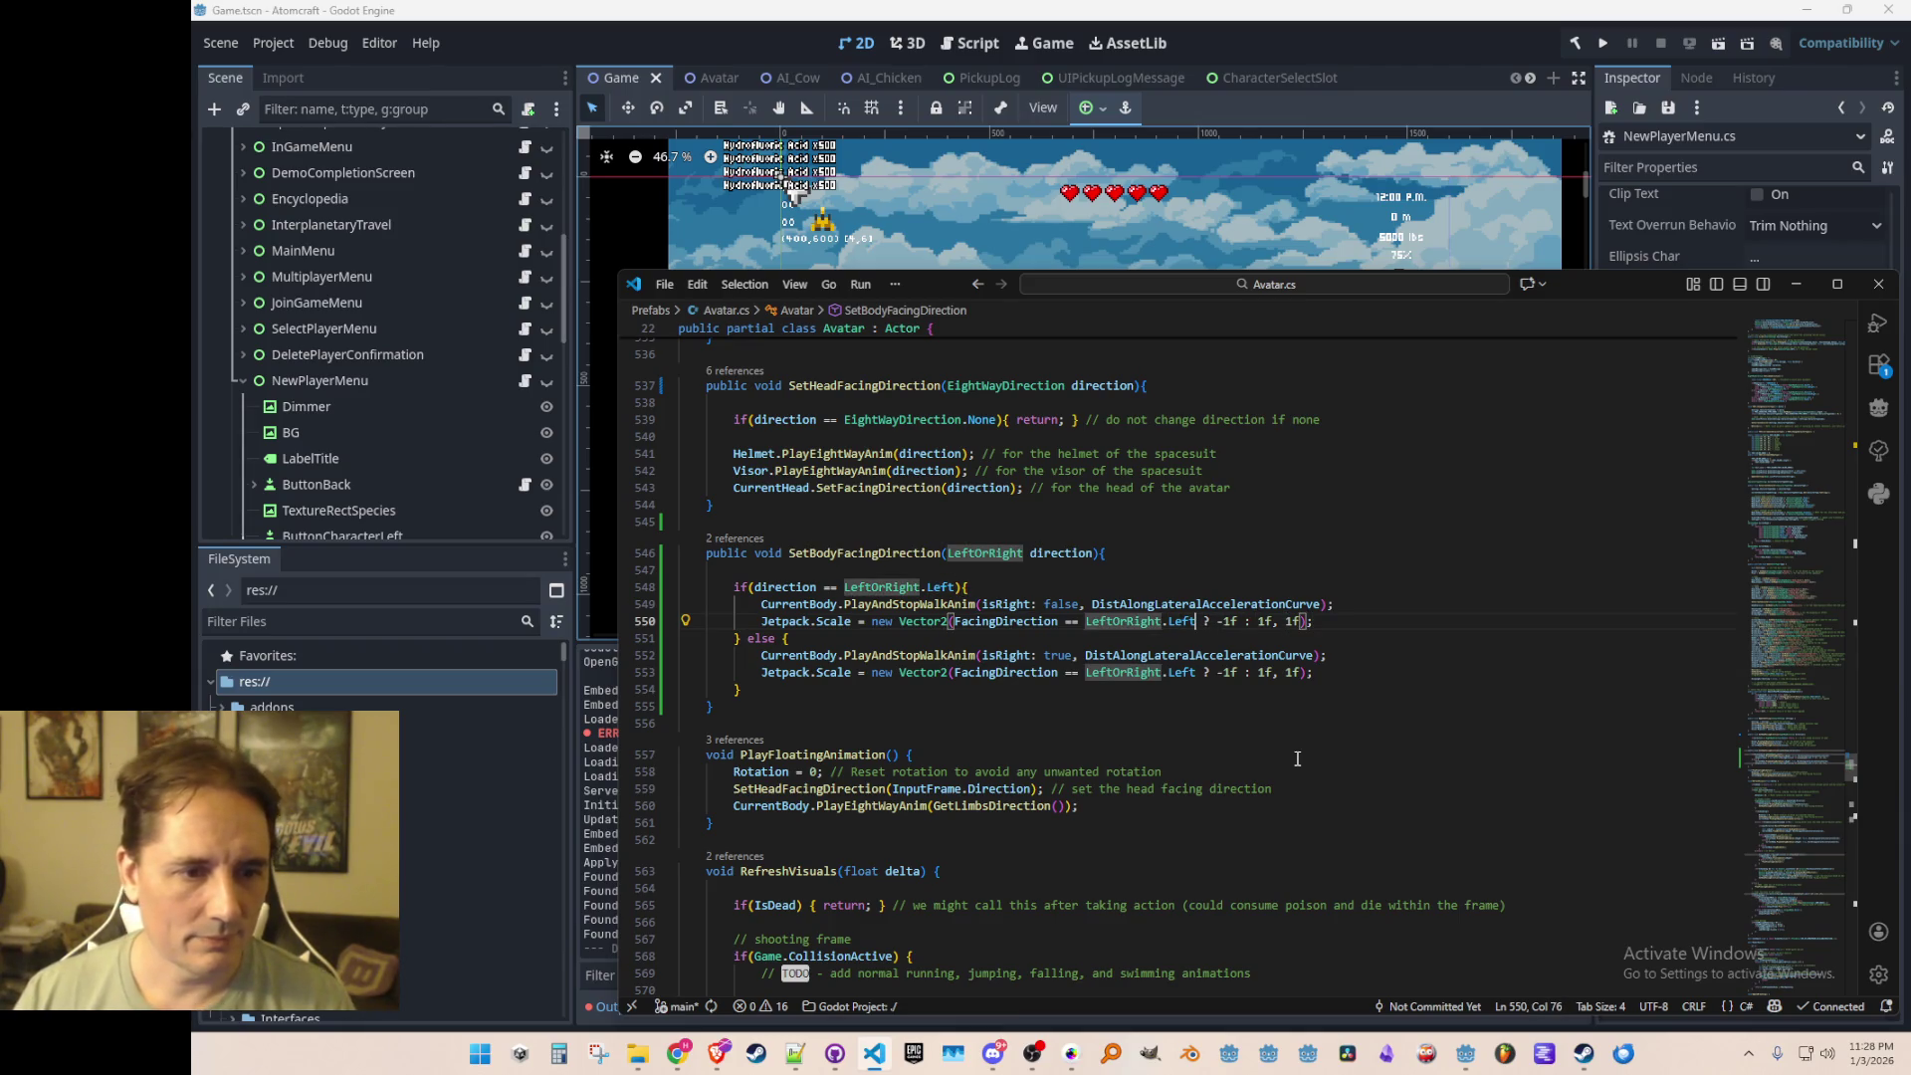
pyautogui.press('Right')
pyautogui.press('Right')
pyautogui.press('Right')
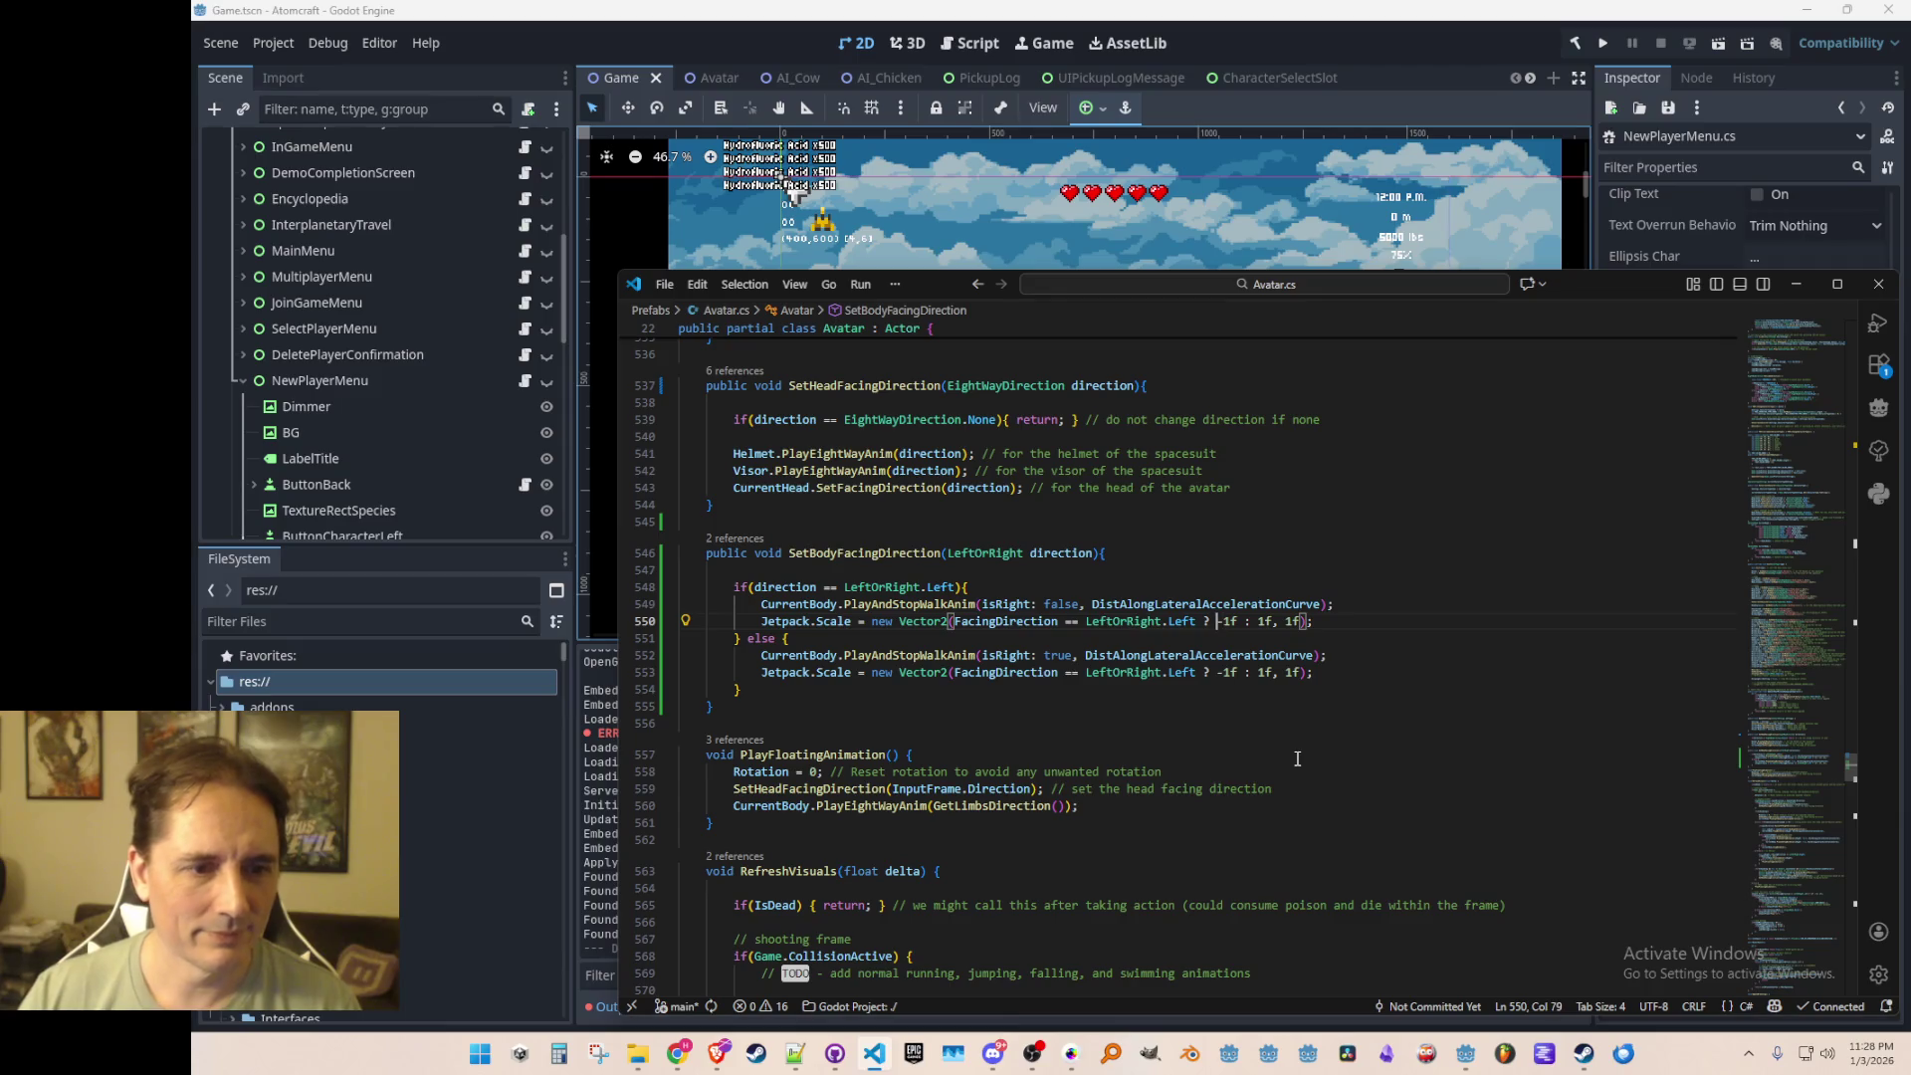
pyautogui.hotkey('ctrl', 'shift', 'Left')
pyautogui.hotkey('ctrl', 'shift', 'Left')
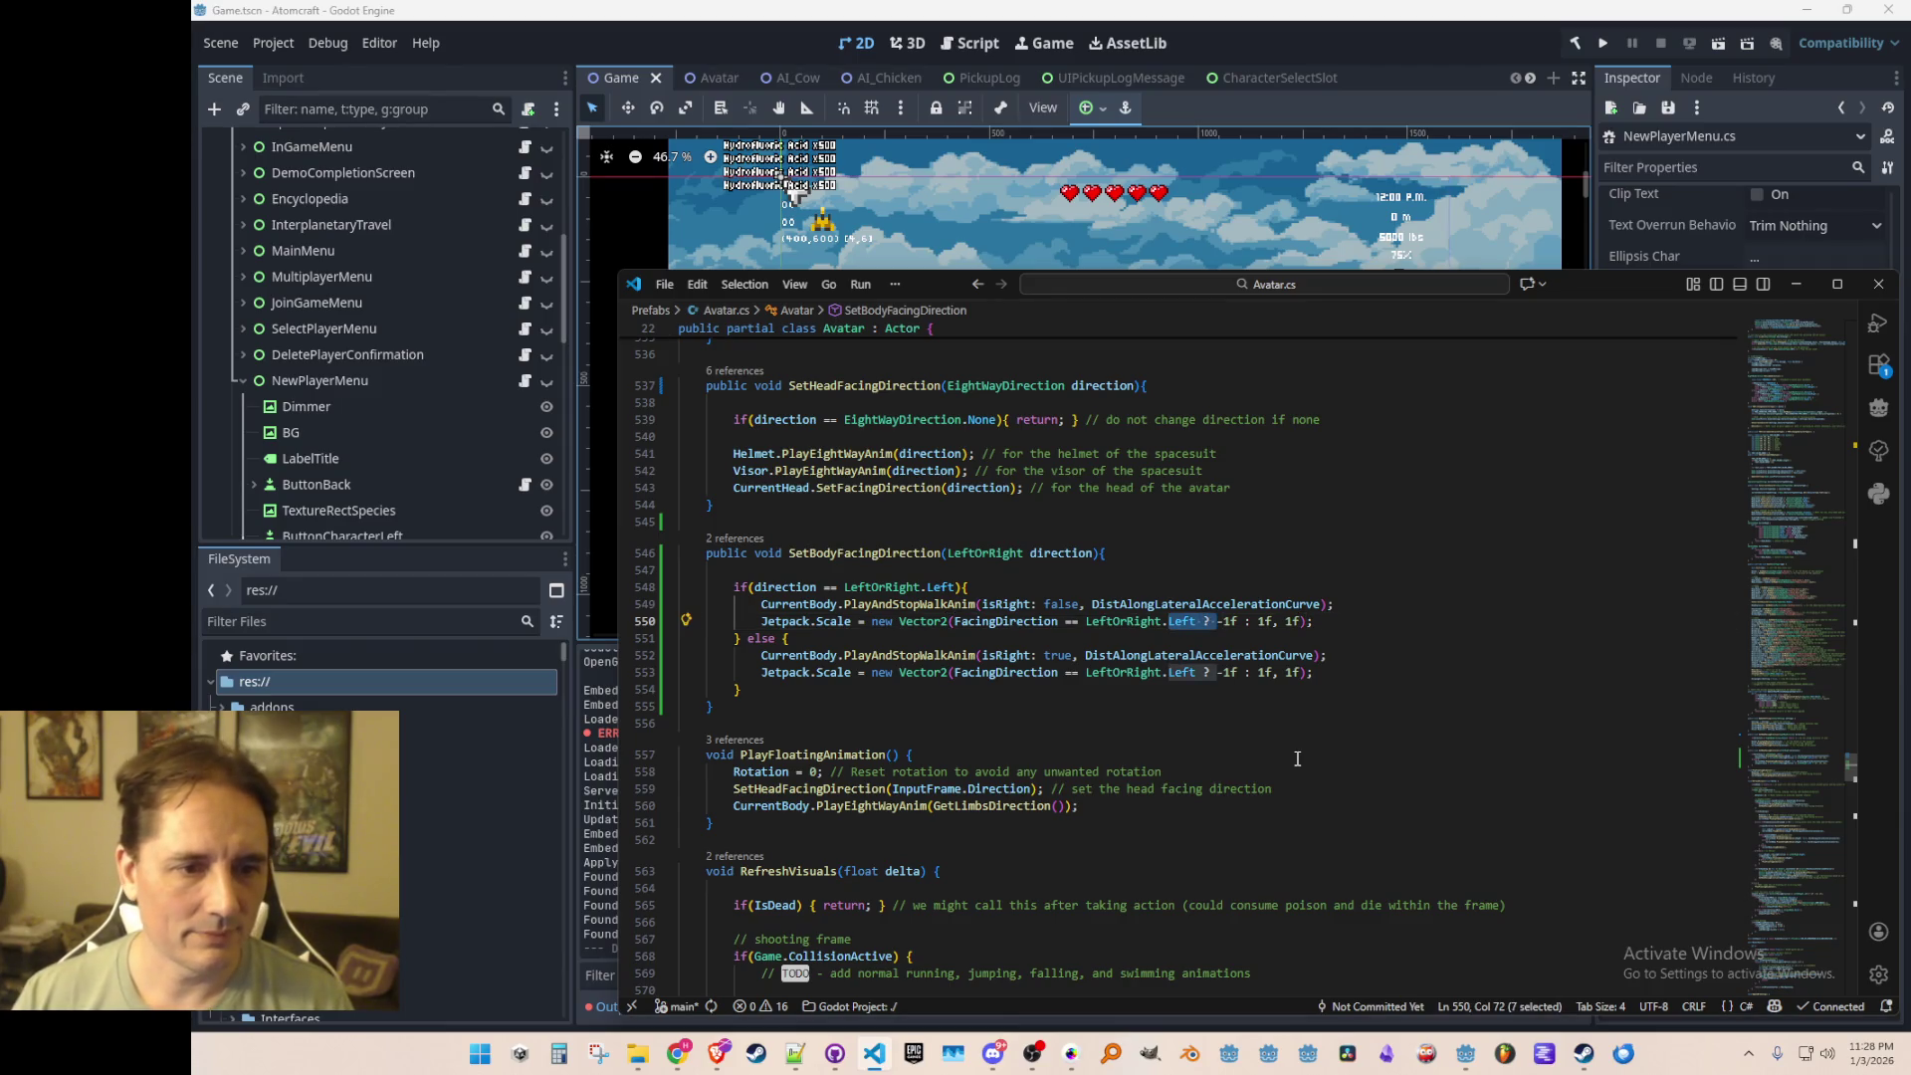
pyautogui.press('Right')
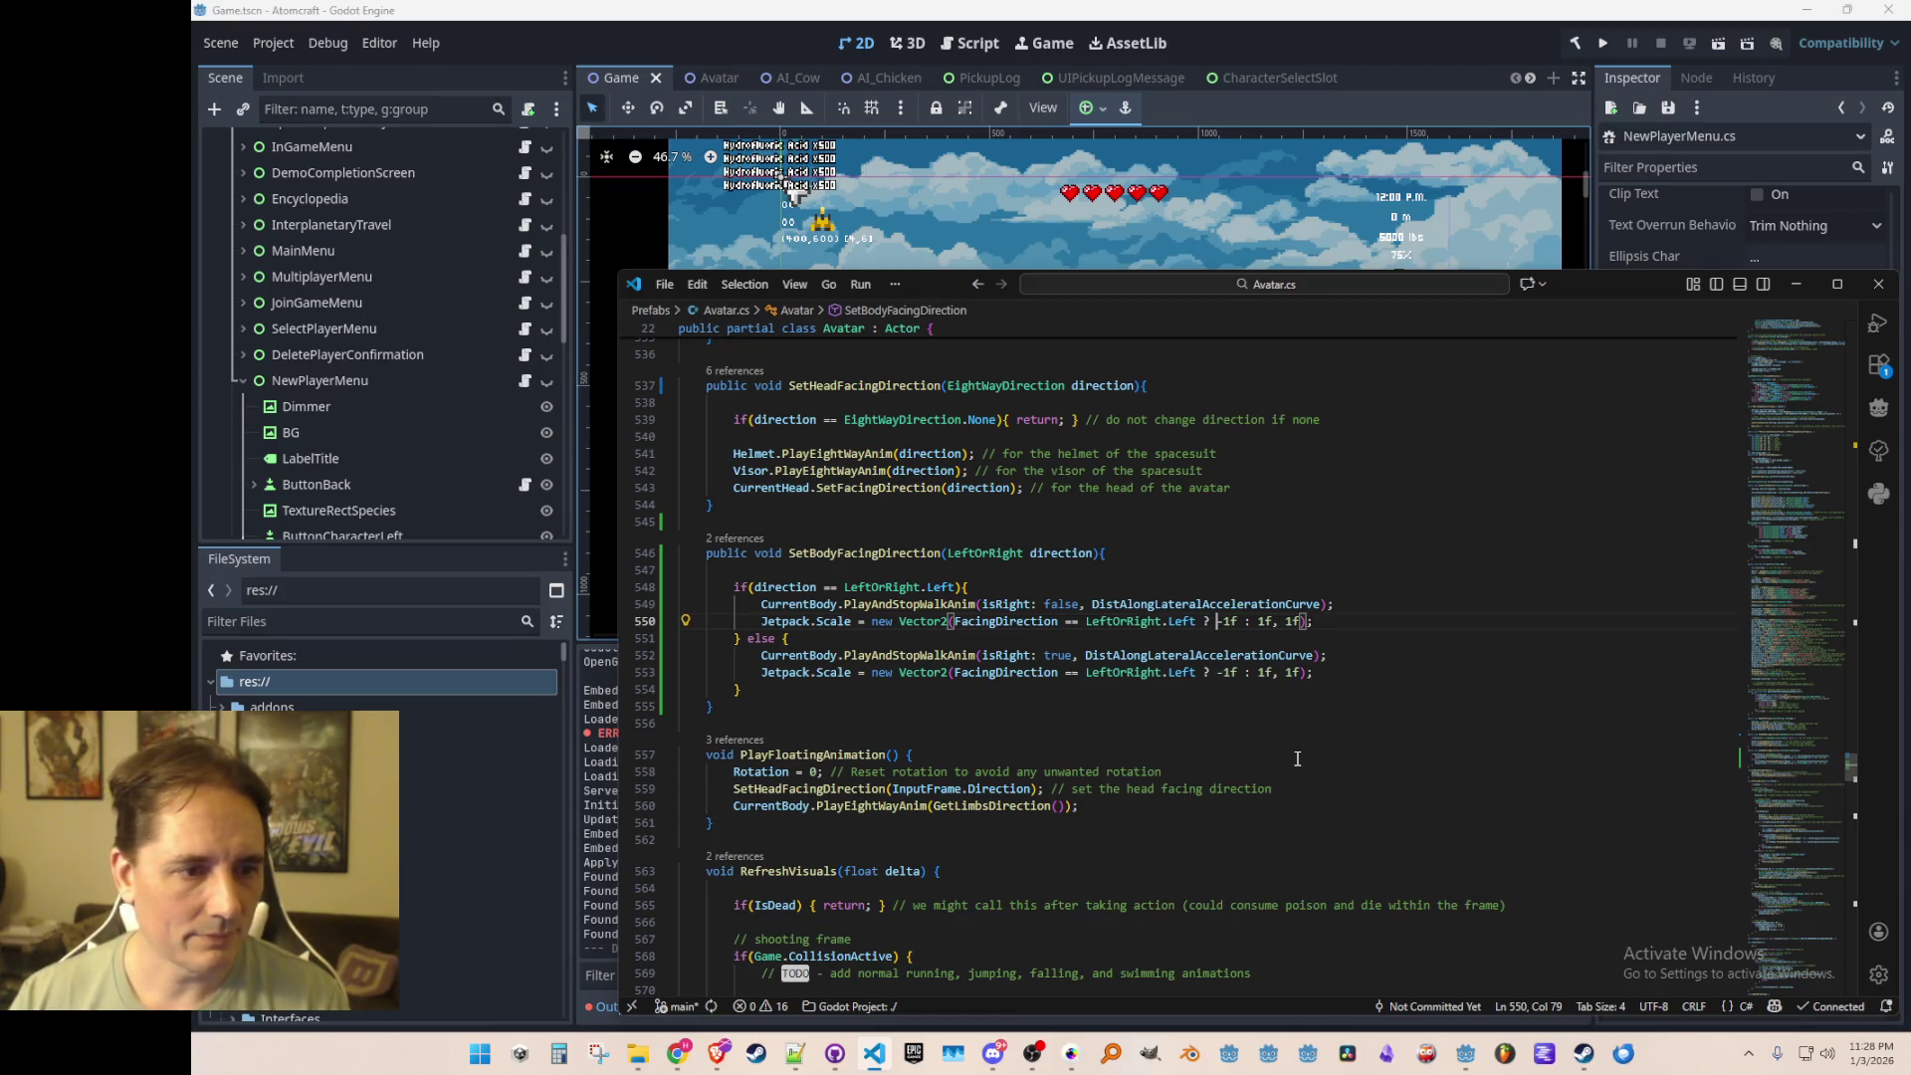
pyautogui.press('Left')
pyautogui.hotkey('shift', 'alt', 'Right')
pyautogui.hotkey('shift', 'alt', 'Right')
pyautogui.hotkey('shift', 'alt', 'Right')
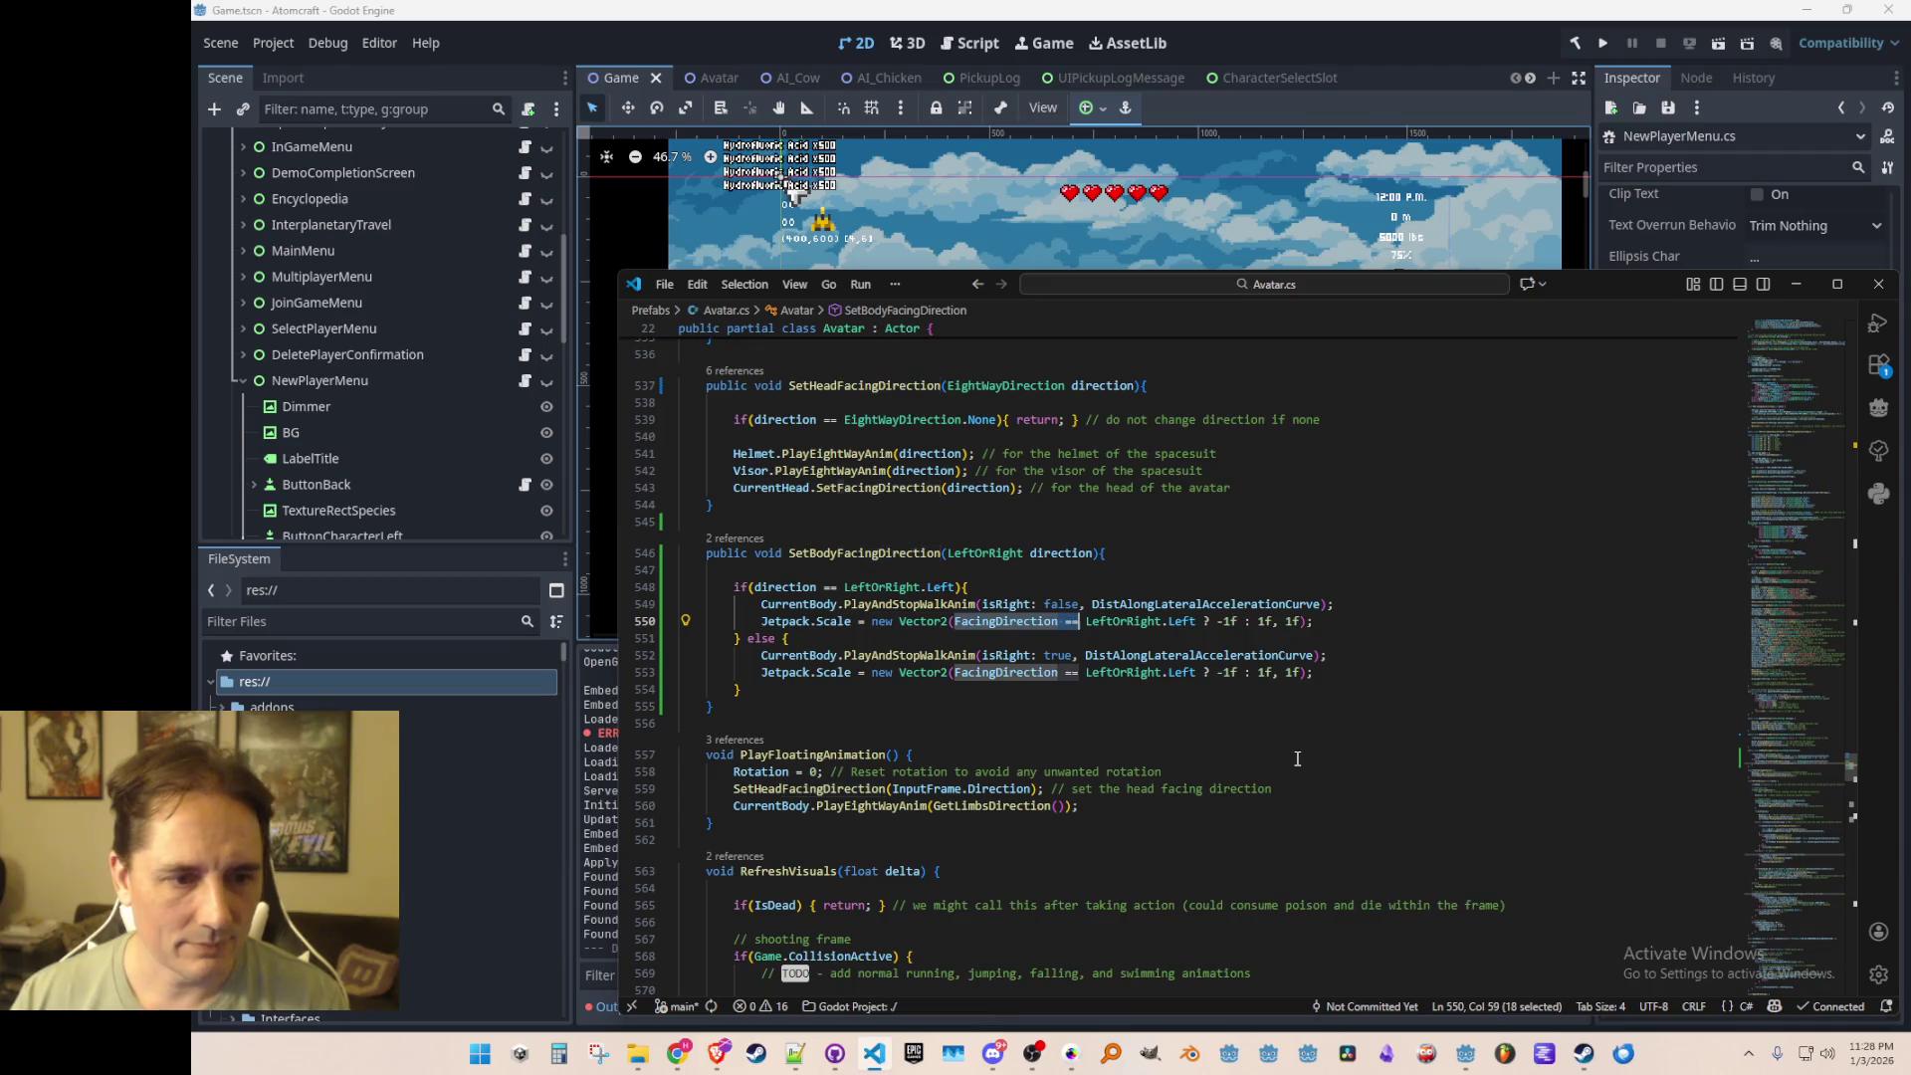
pyautogui.hotkey('ctrl', 'shift', 'Right')
pyautogui.hotkey('ctrl', 'shift', 'Right')
pyautogui.hotkey('shift', 'Left')
pyautogui.hotkey('shift', 'Left')
pyautogui.hotkey('shift', 'Left')
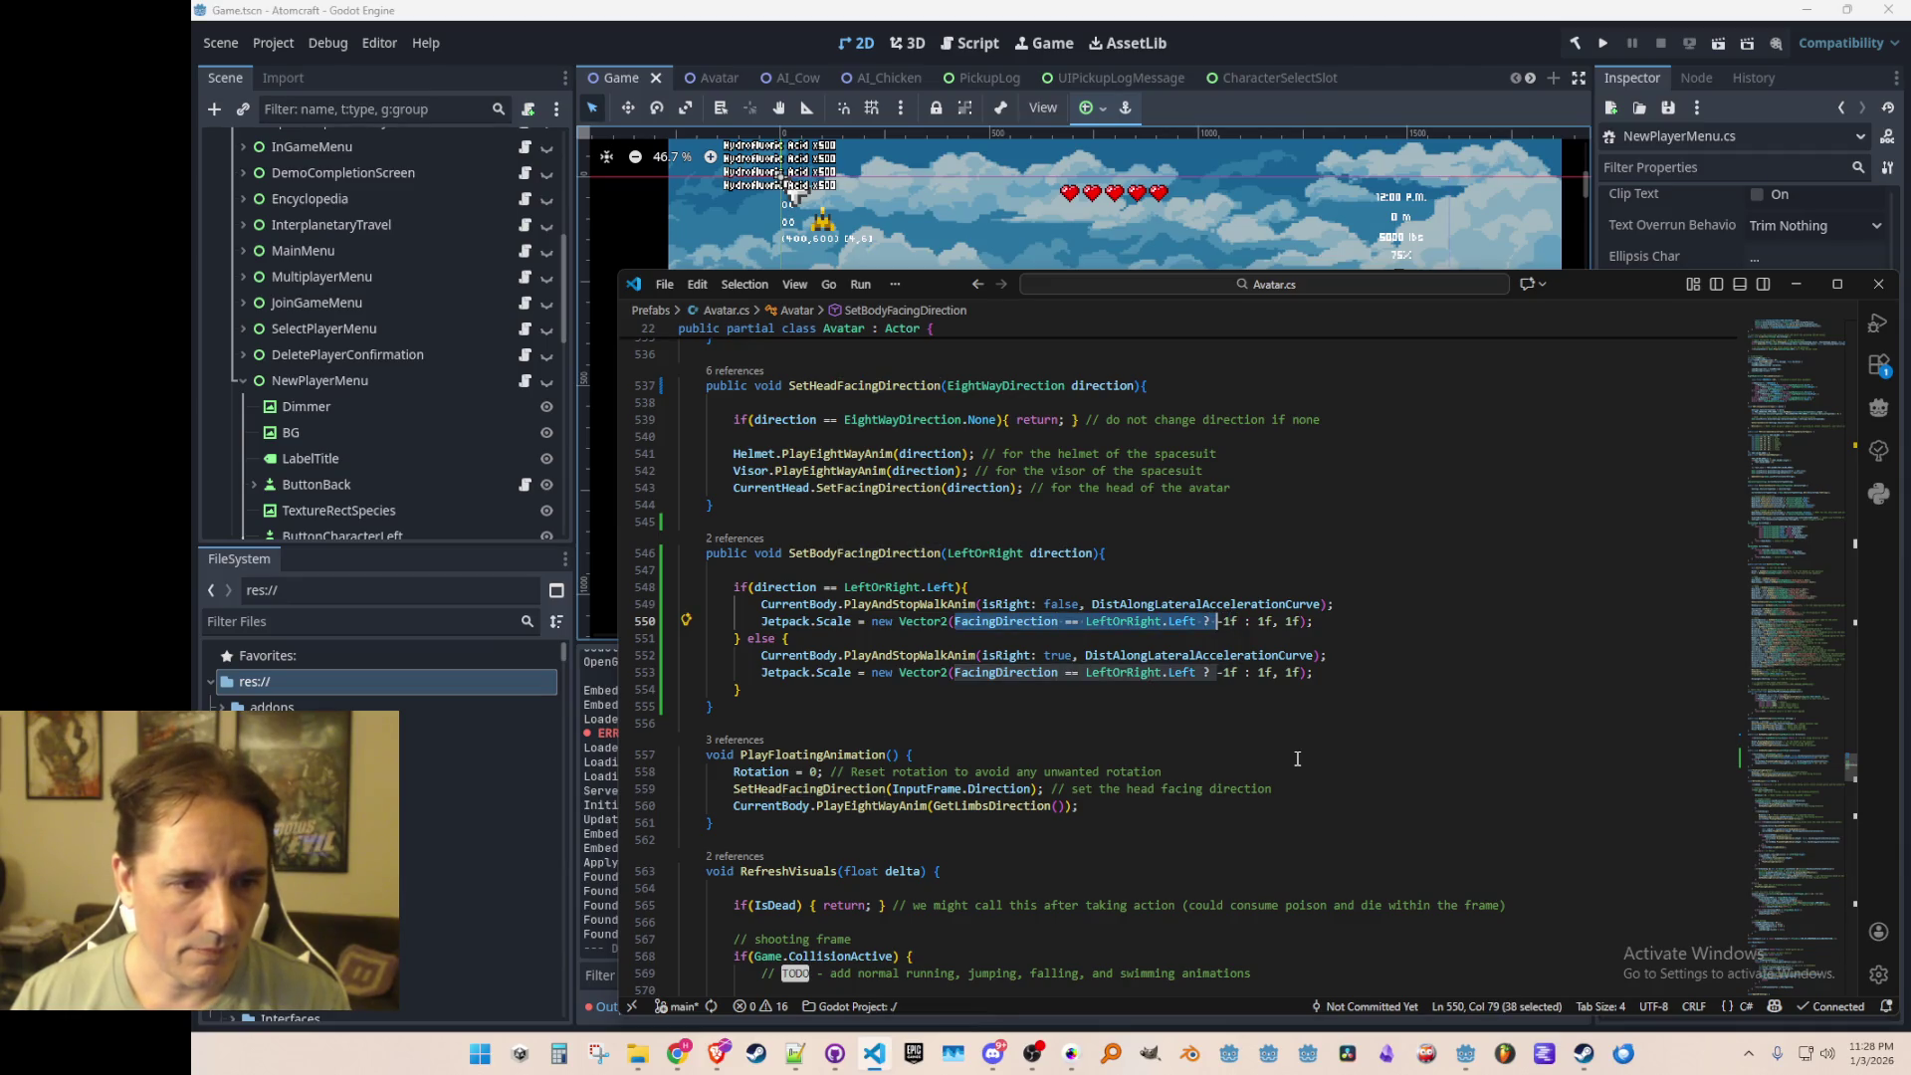
pyautogui.press('BackSpace')
pyautogui.press('Right')
pyautogui.press('Right')
pyautogui.press('Right')
pyautogui.hotkey('shift', 'Right')
pyautogui.hotkey('shift', 'Right')
pyautogui.hotkey('shift', 'Right')
pyautogui.hotkey('shift', 'Right')
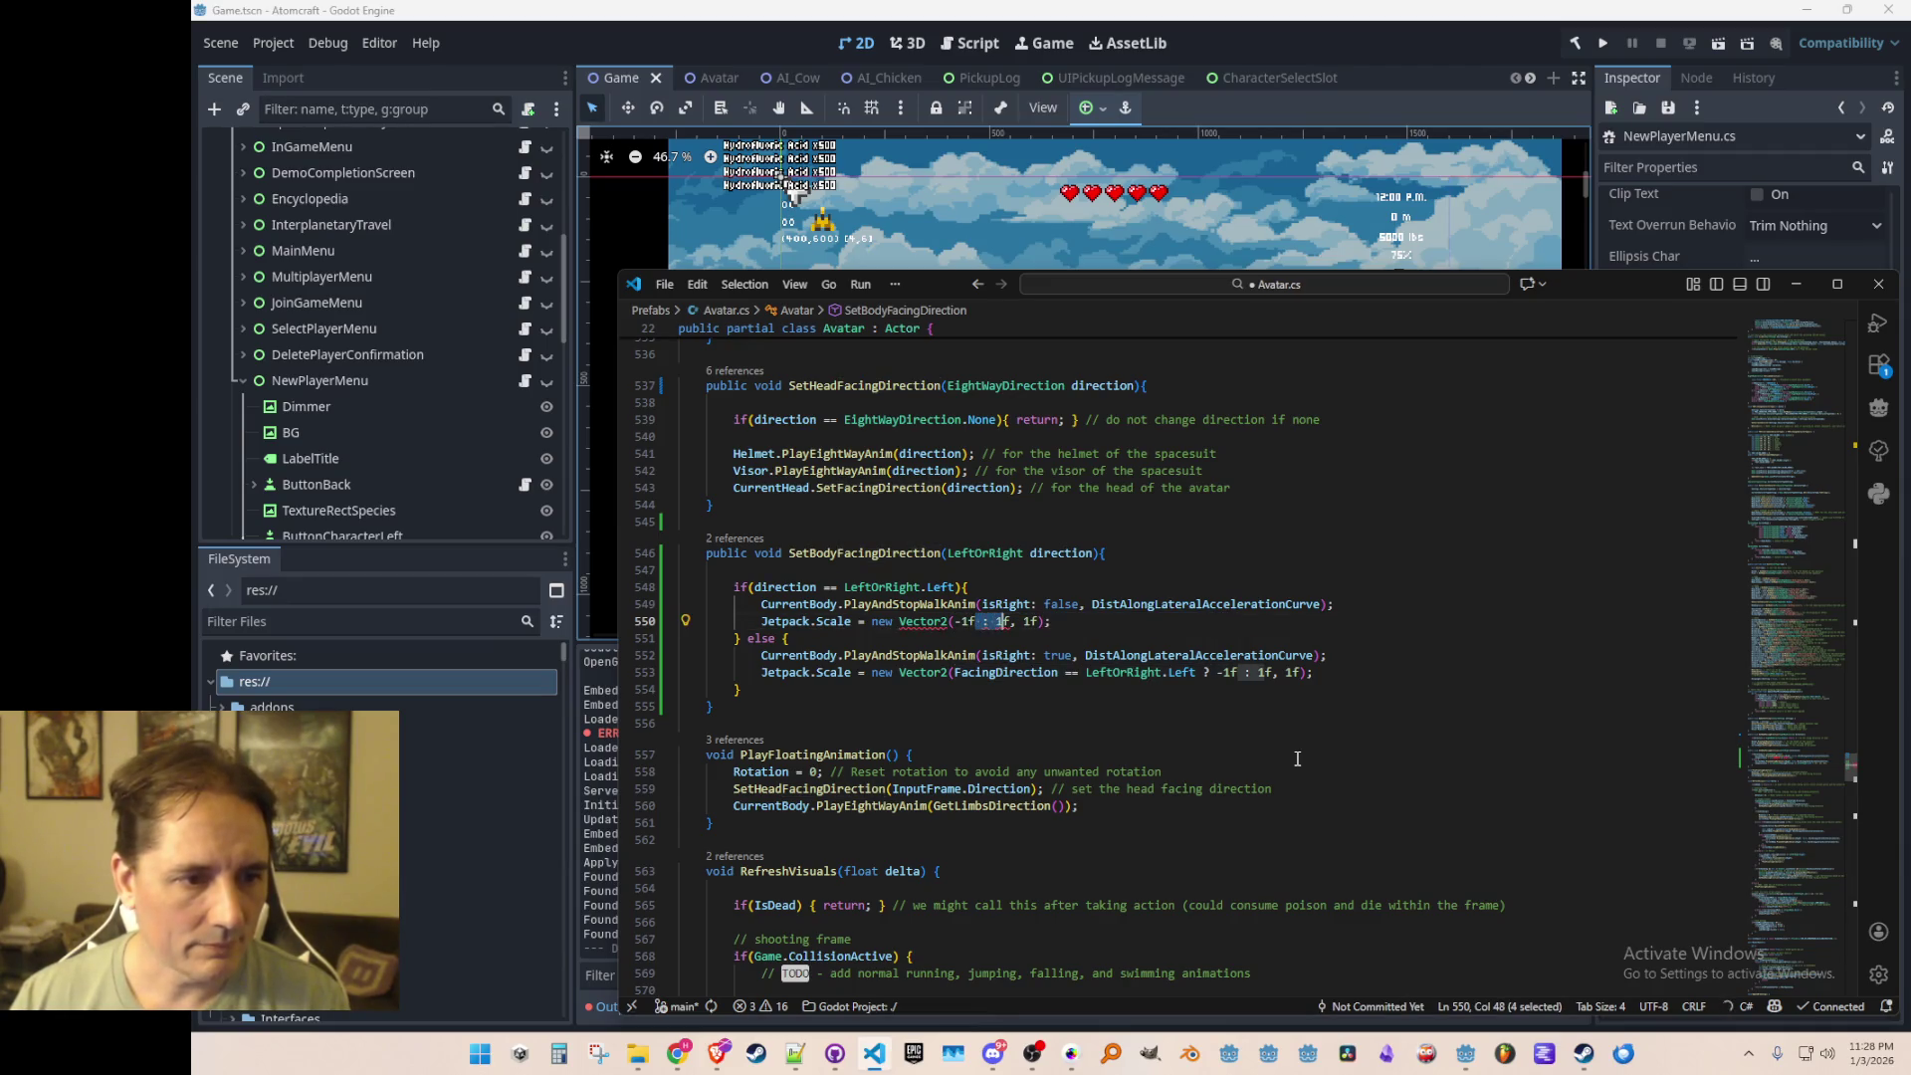
pyautogui.write(', 1f)')
# Step: Reduce the else branch to Jetpack.Scale = new Vector2(1f, 1f) and save Avatar.cs
pyautogui.press('Down')
pyautogui.press('Down')
pyautogui.press('Down')
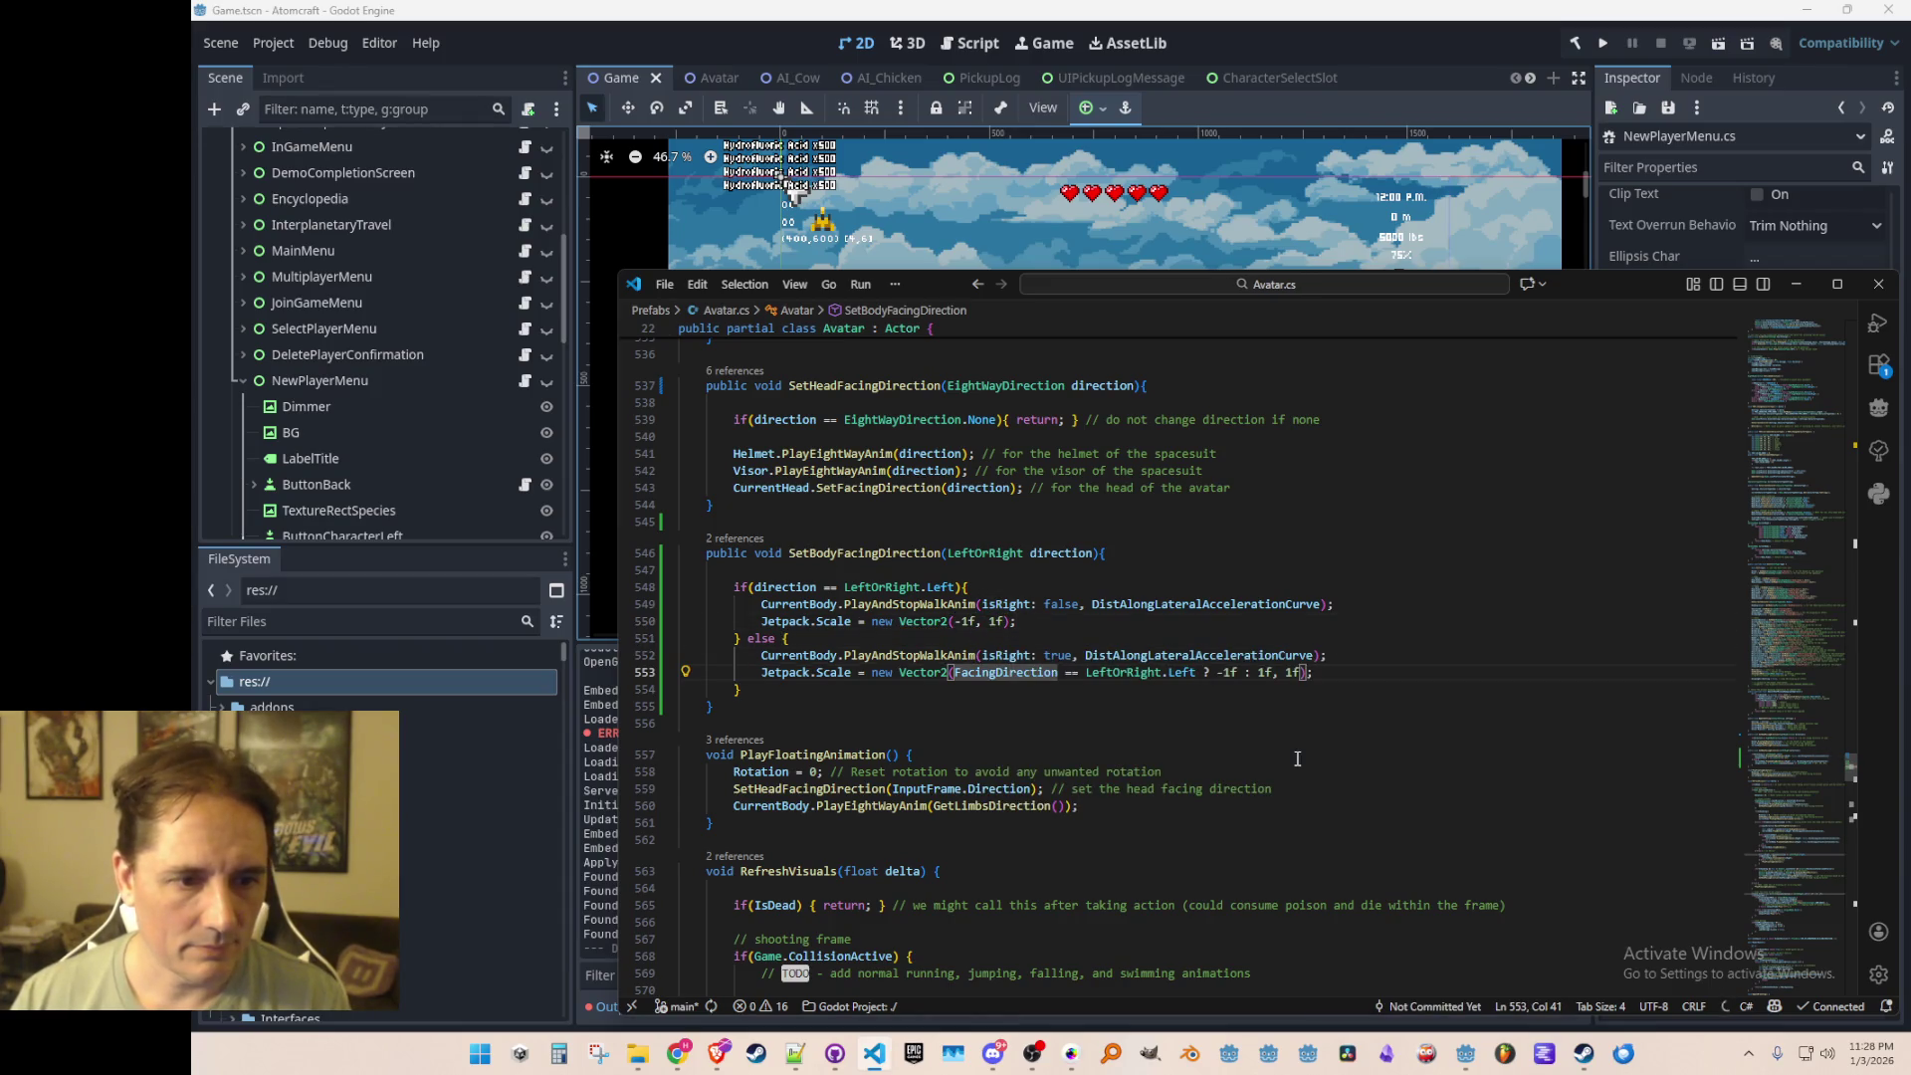
pyautogui.hotkey('shift', 'Right')
pyautogui.hotkey('shift', 'Right')
pyautogui.hotkey('shift', 'Right')
pyautogui.press('BackSpace')
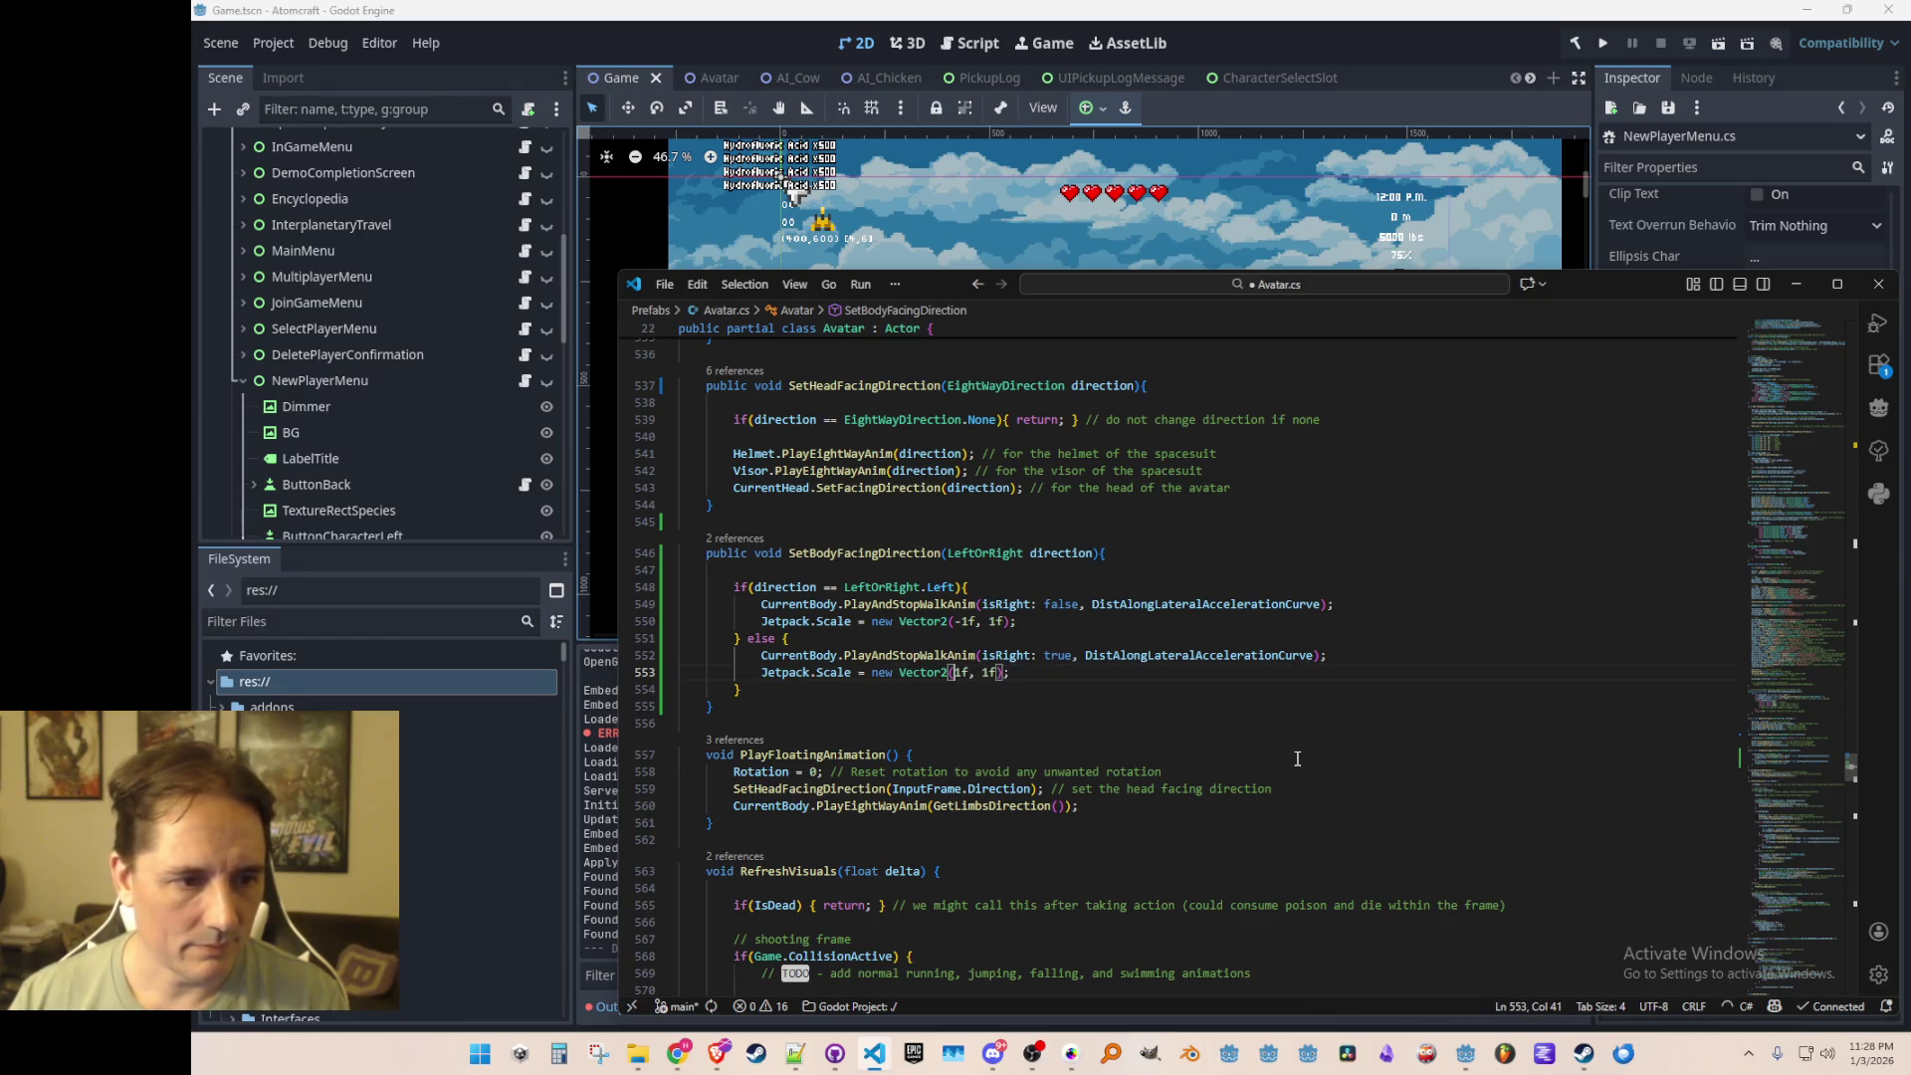
pyautogui.press('Up')
pyautogui.press('Home')
pyautogui.press('Home')
pyautogui.hotkey('ctrl', 's')
pyautogui.click(872, 727)
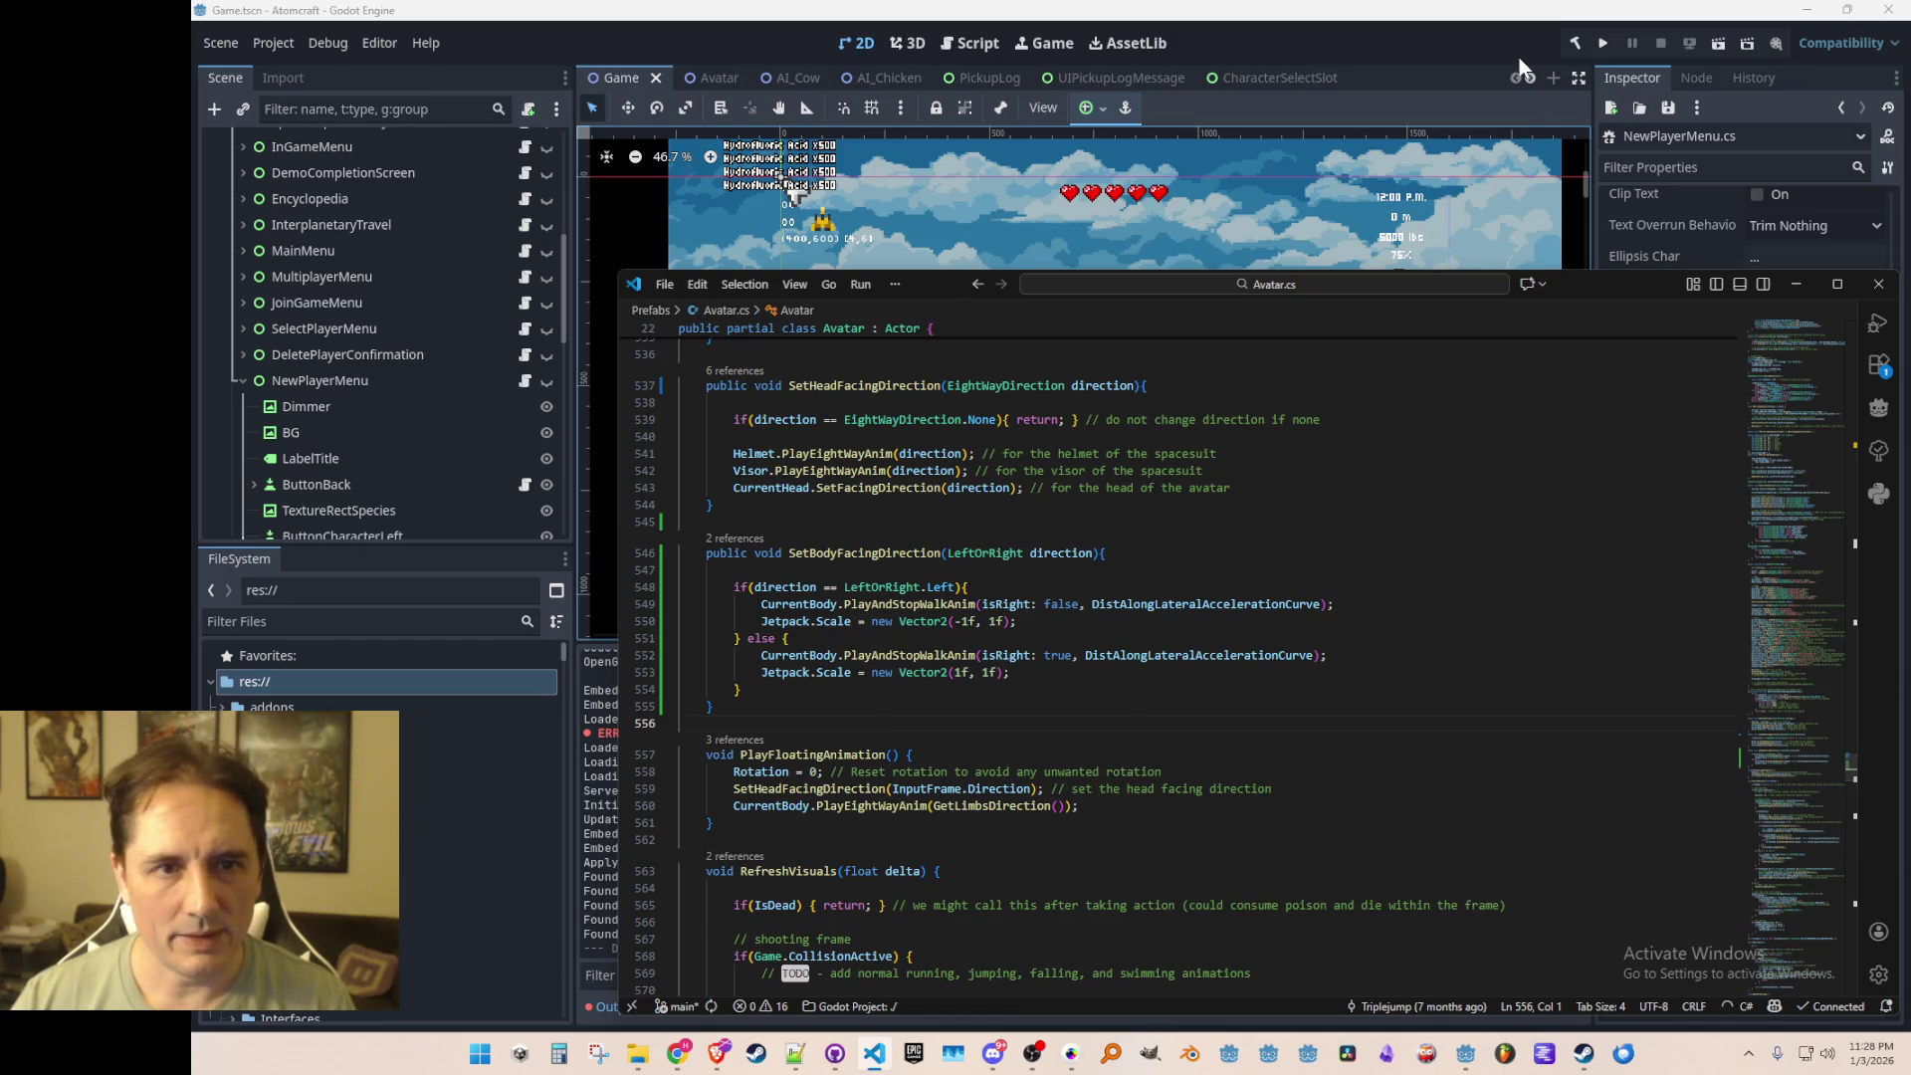
# Step: Run the game and go to Single Player, then the New Player screen
pyautogui.click(1595, 41)
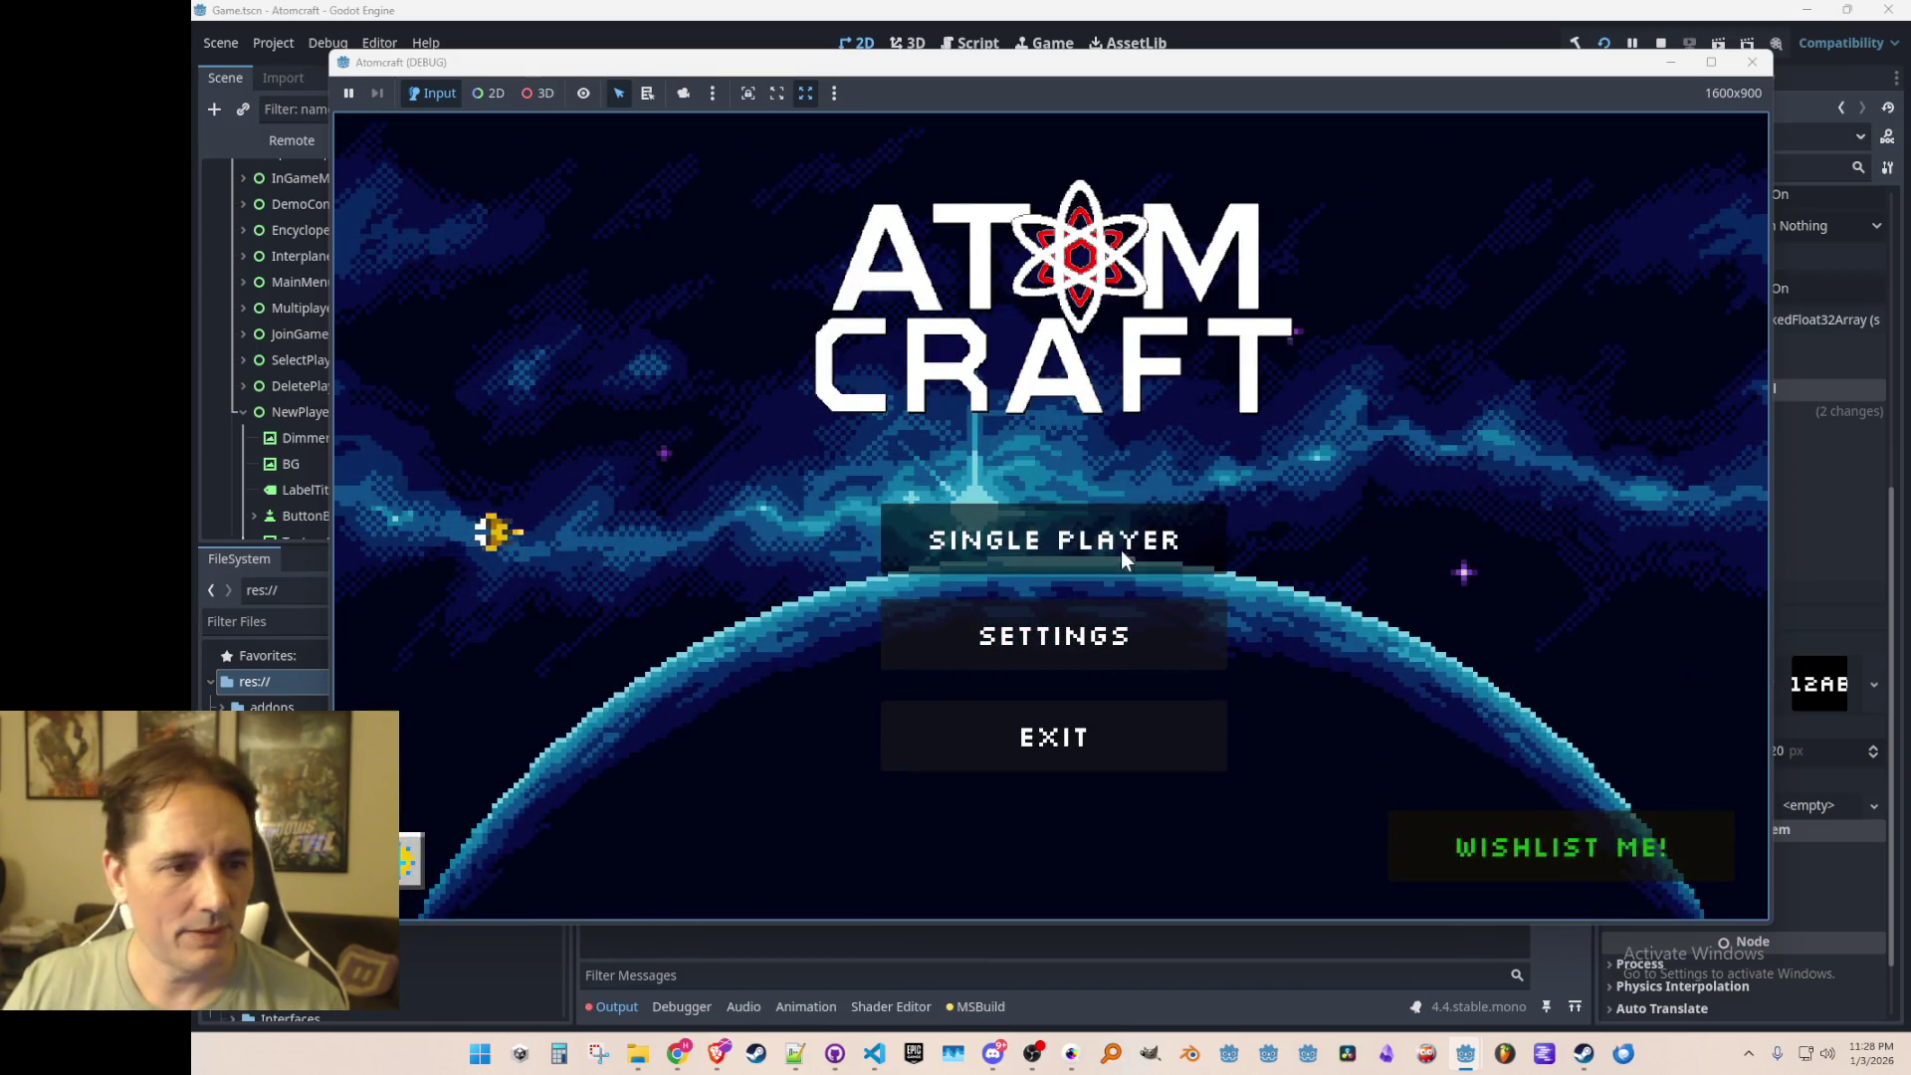
pyautogui.click(1121, 551)
pyautogui.click(1075, 755)
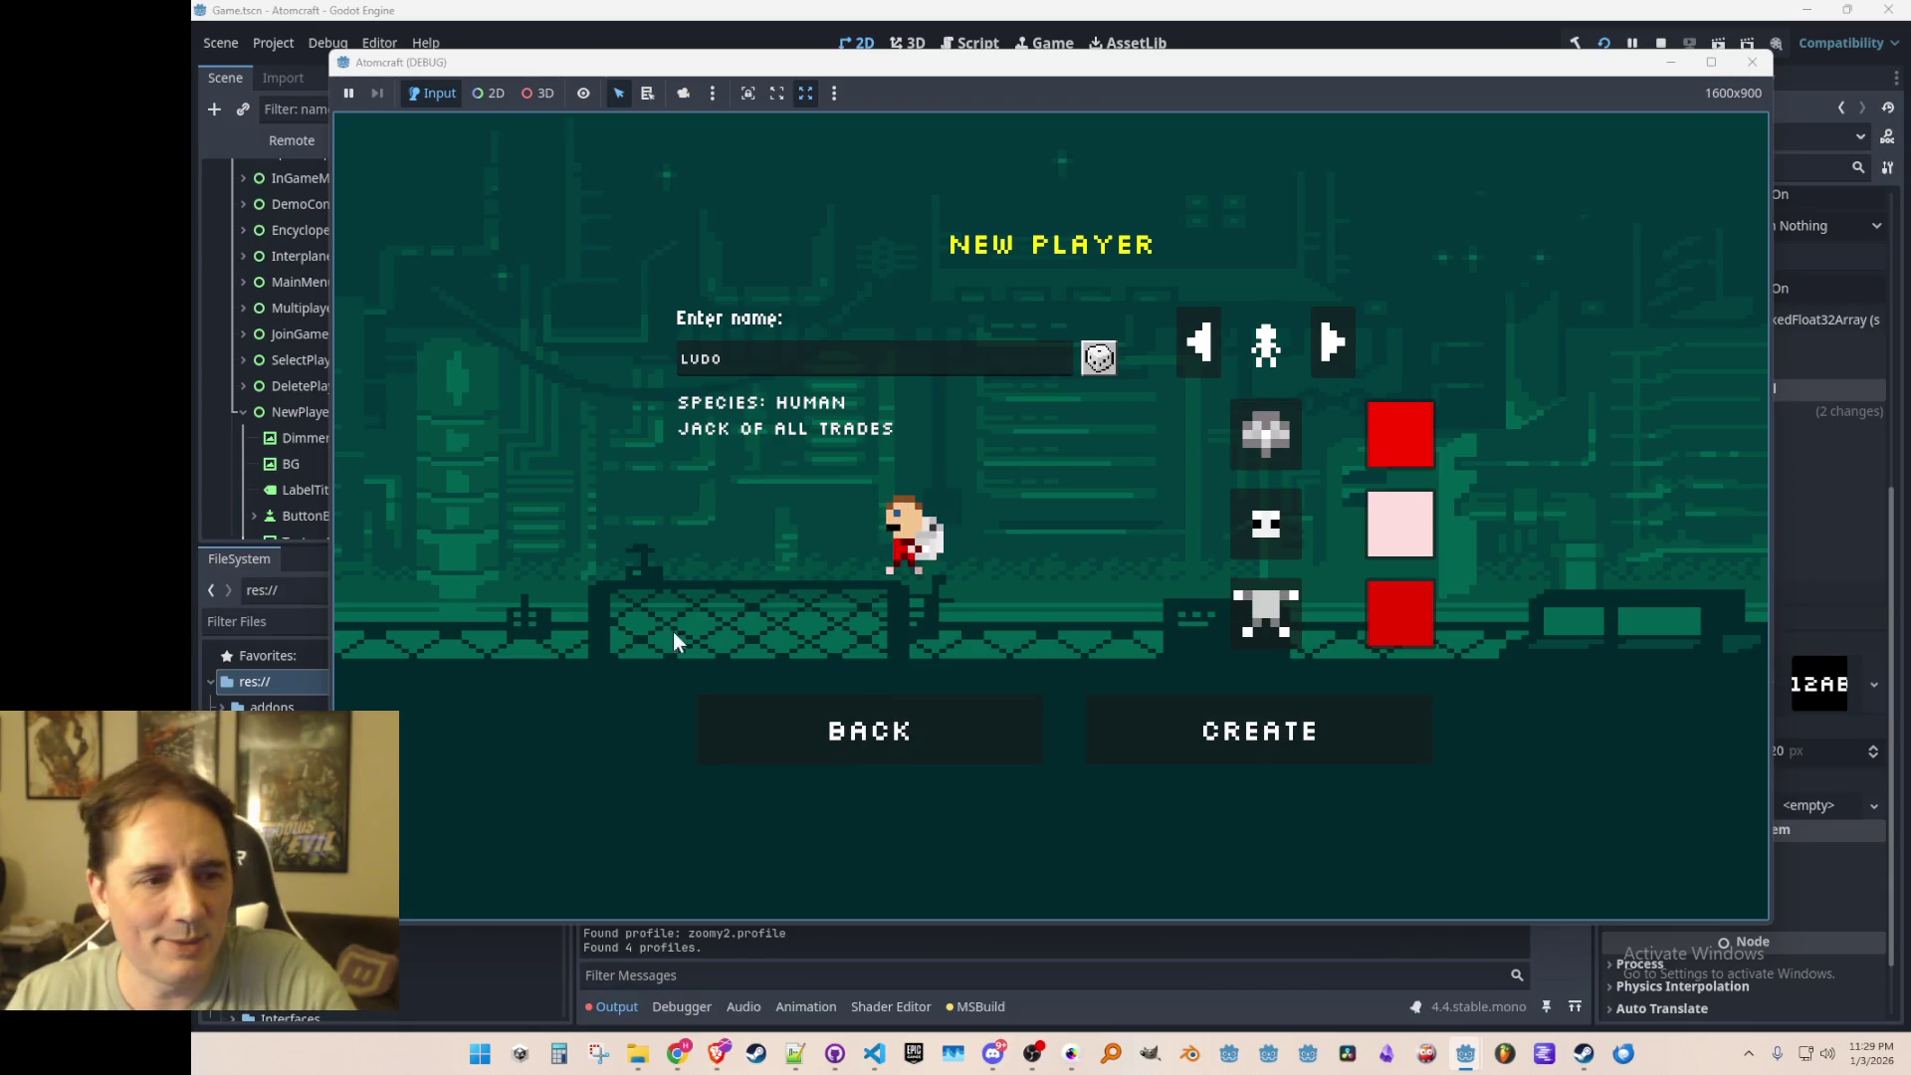
# Step: Roll random player names repeatedly until LEO appears, then stop the game and return to Avatar.cs
pyautogui.click(1099, 360)
pyautogui.click(1115, 364)
pyautogui.click(1117, 363)
pyautogui.click(1117, 364)
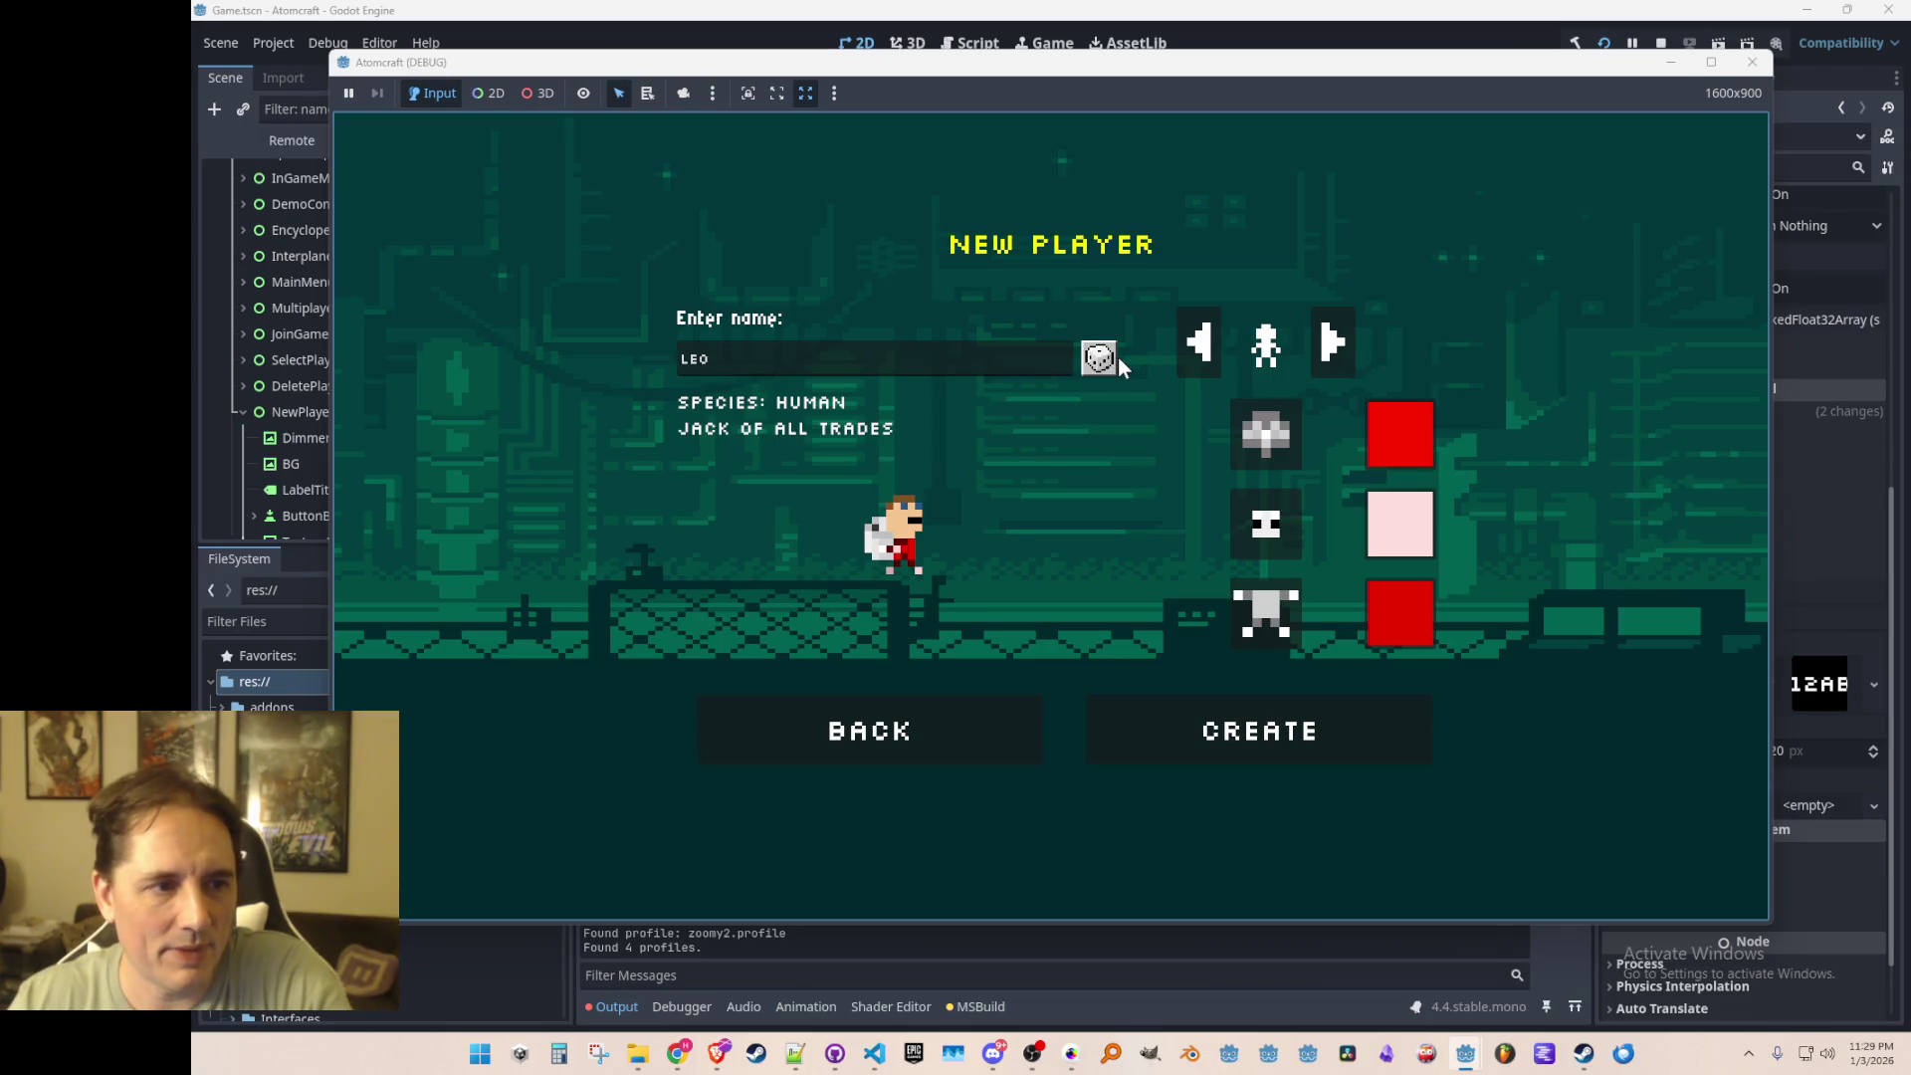
pyautogui.click(1099, 361)
pyautogui.click(1098, 360)
pyautogui.click(1096, 360)
pyautogui.click(1095, 360)
pyautogui.click(1095, 360)
pyautogui.click(1095, 360)
pyautogui.click(1095, 360)
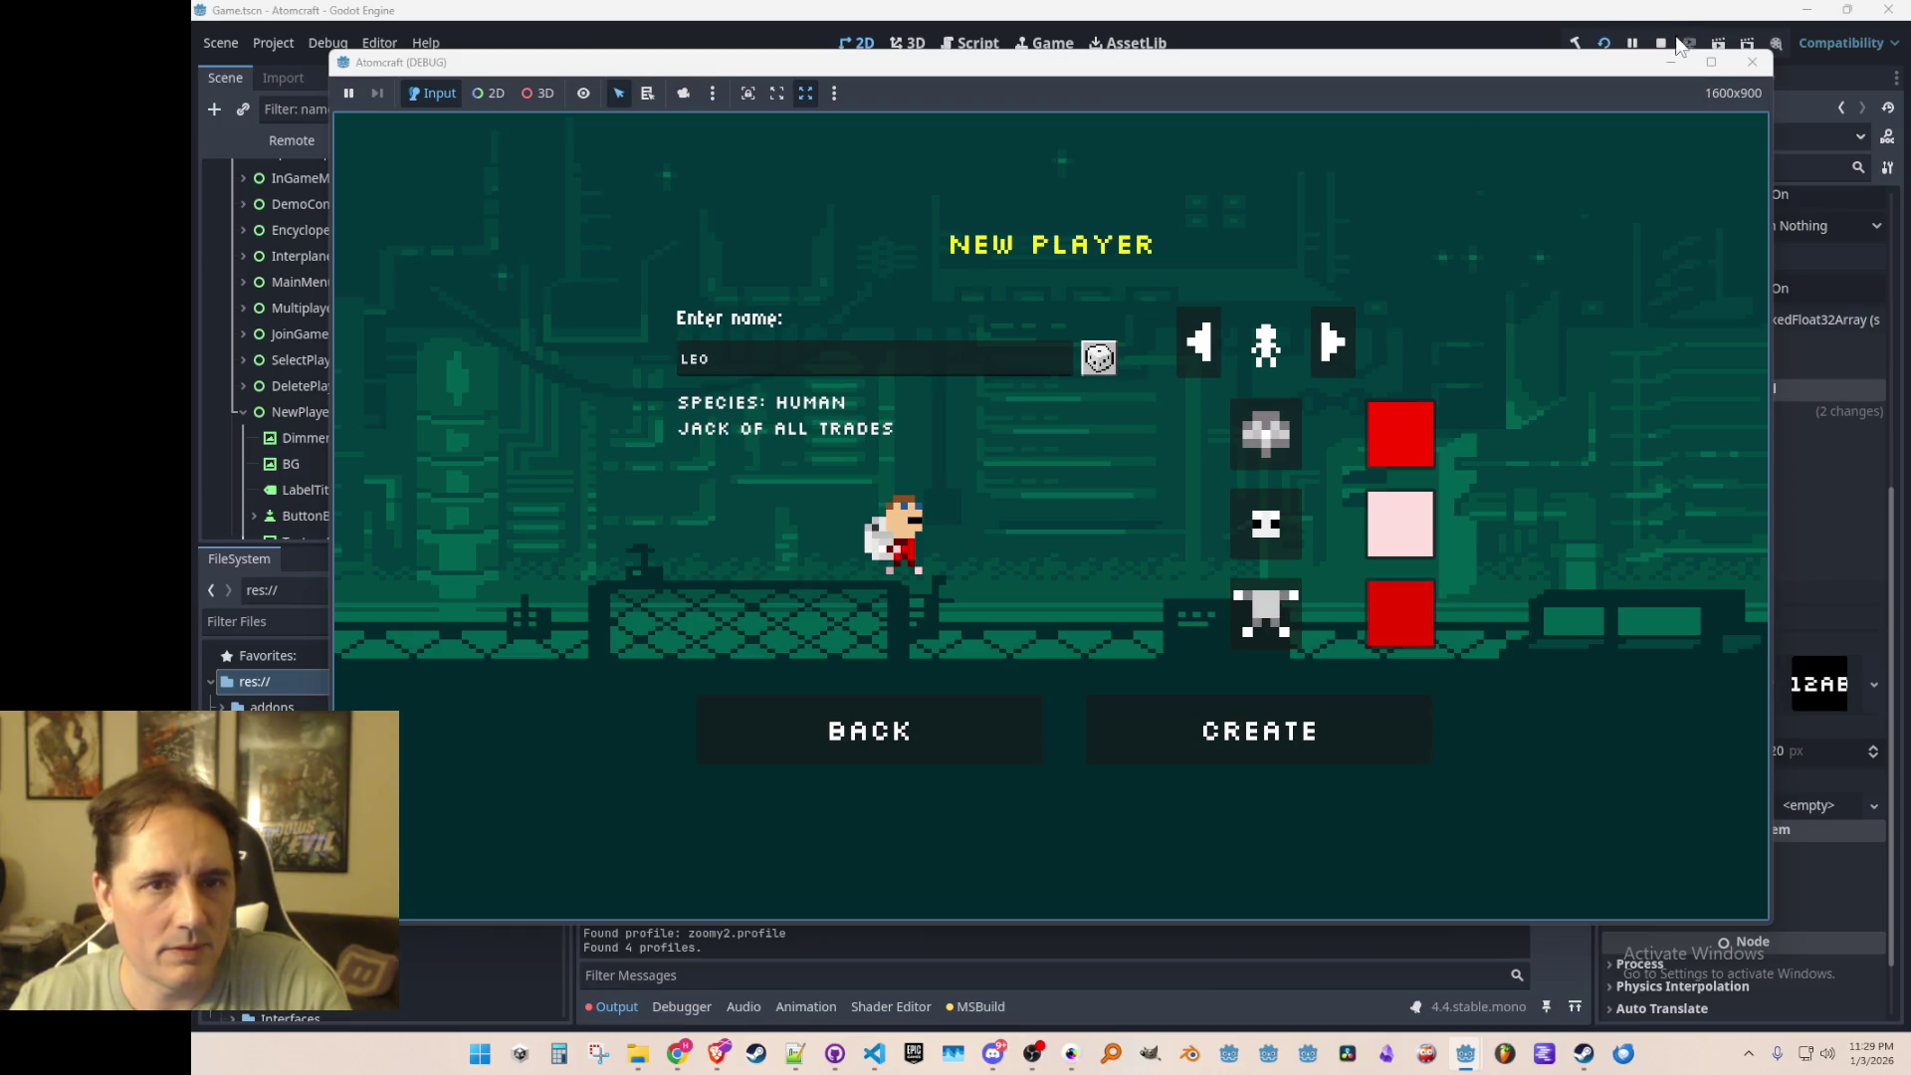
pyautogui.click(1661, 43)
pyautogui.click(874, 1053)
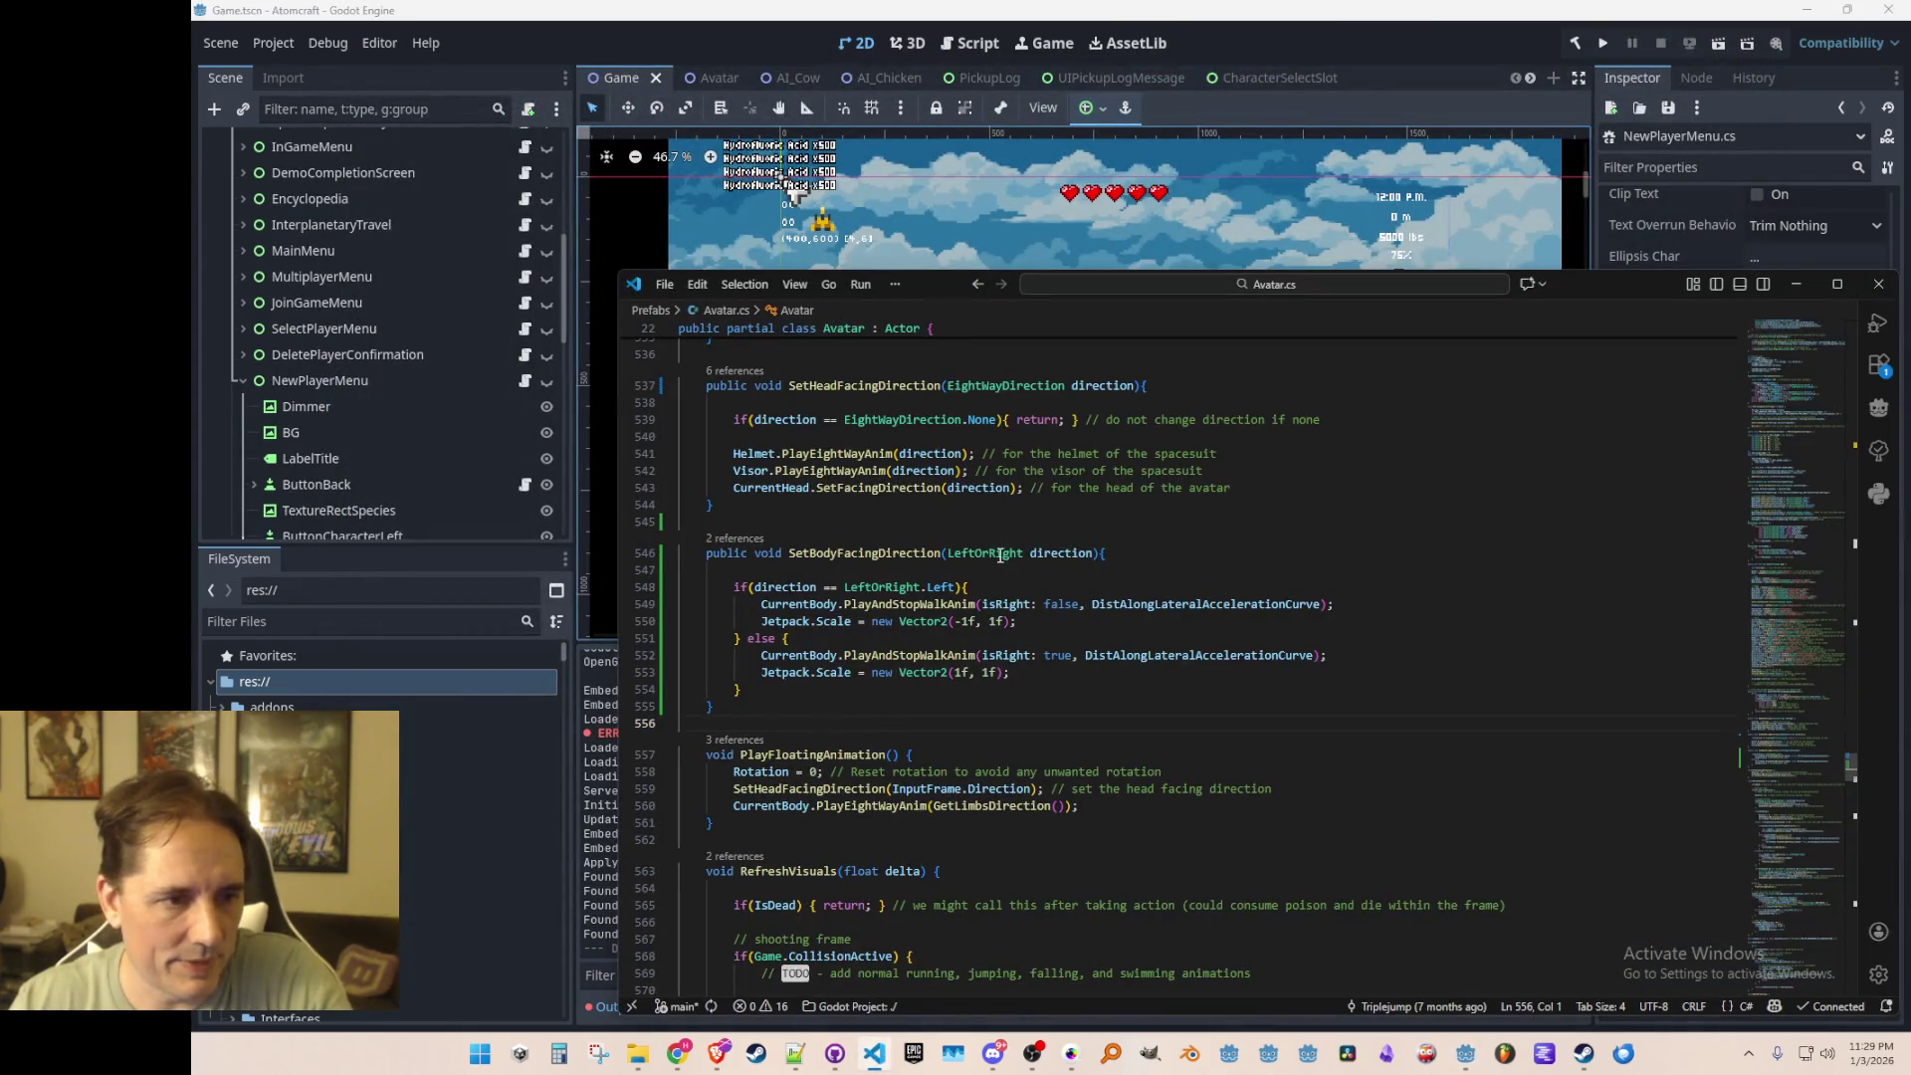
# Step: Switch to NewPlayerMenu.cs and scroll down to the HumanNames list
pyautogui.press('Up')
pyautogui.press('Up')
pyautogui.press('Up')
pyautogui.press('Down')
pyautogui.press('Down')
pyautogui.press('Down')
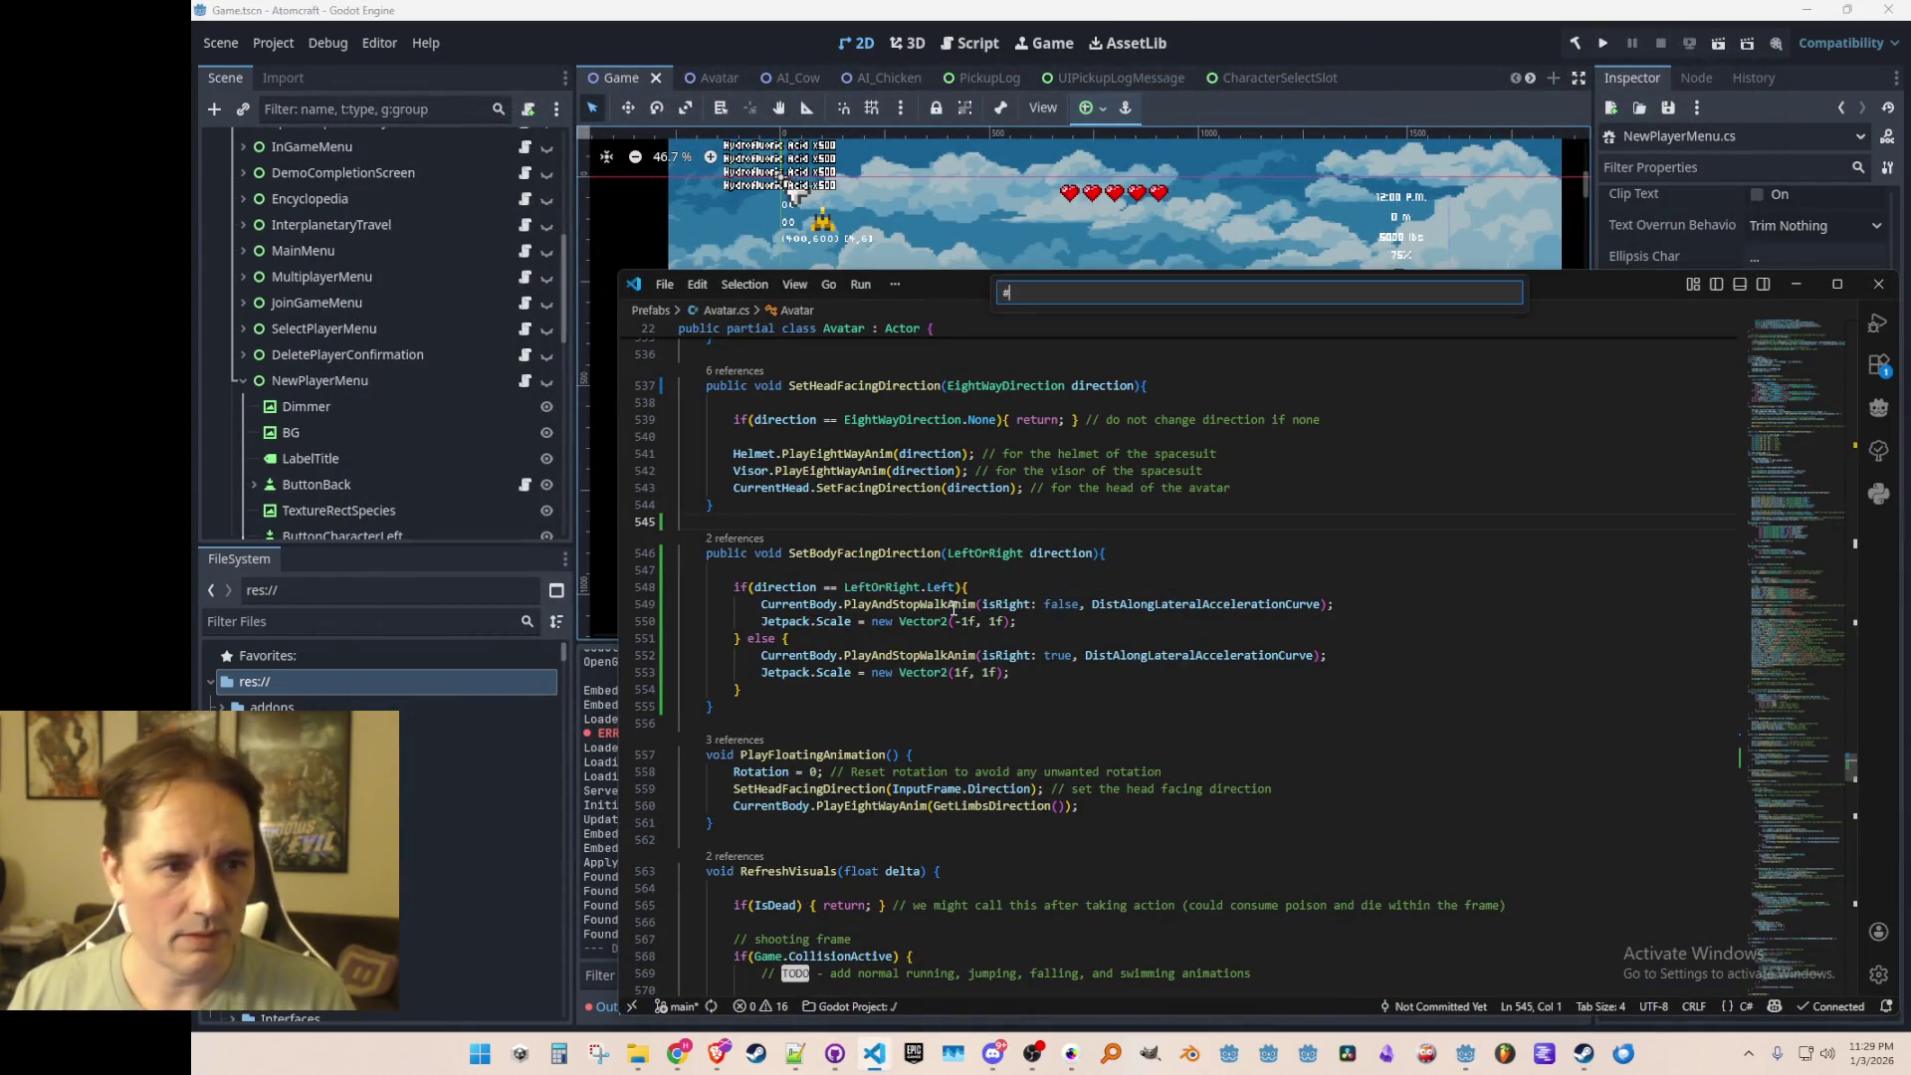
pyautogui.hotkey('ctrl', 'Tab')
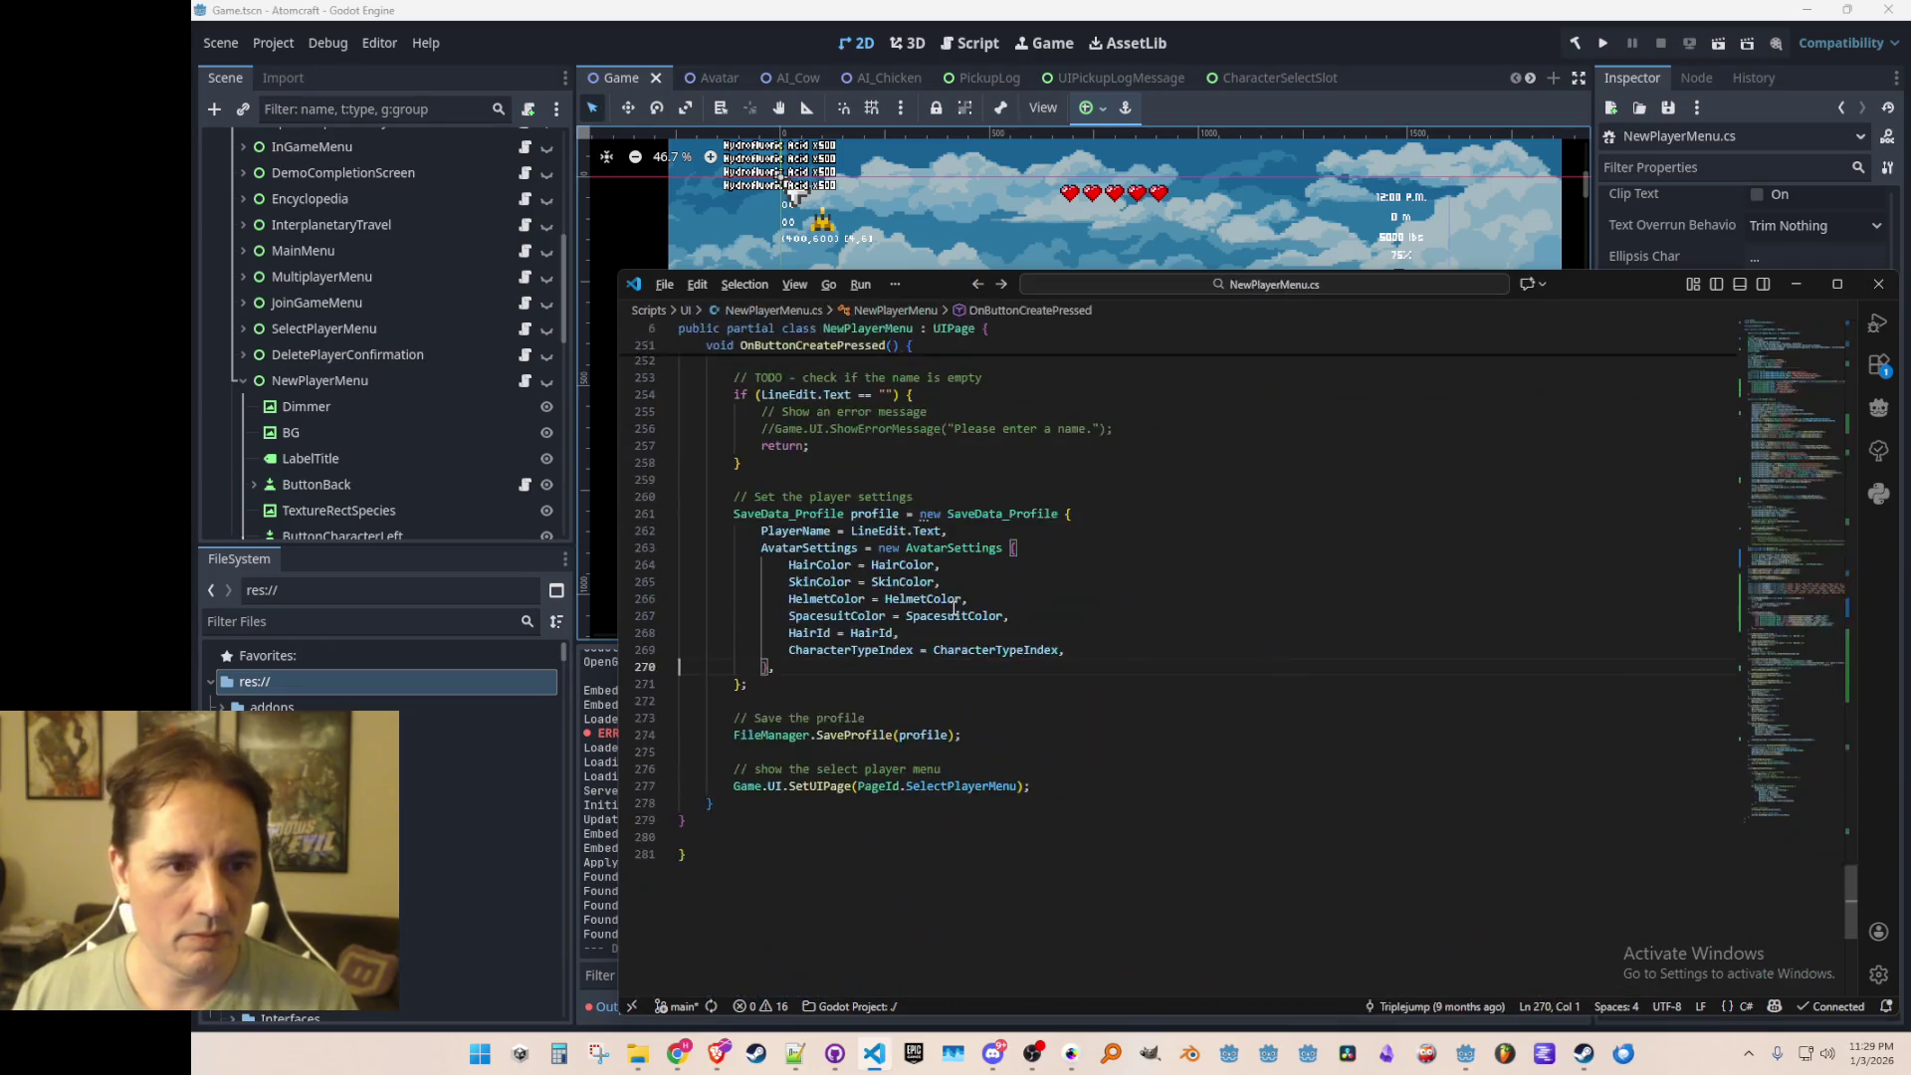
pyautogui.click(1790, 403)
pyautogui.scroll(-3, 1760, 426)
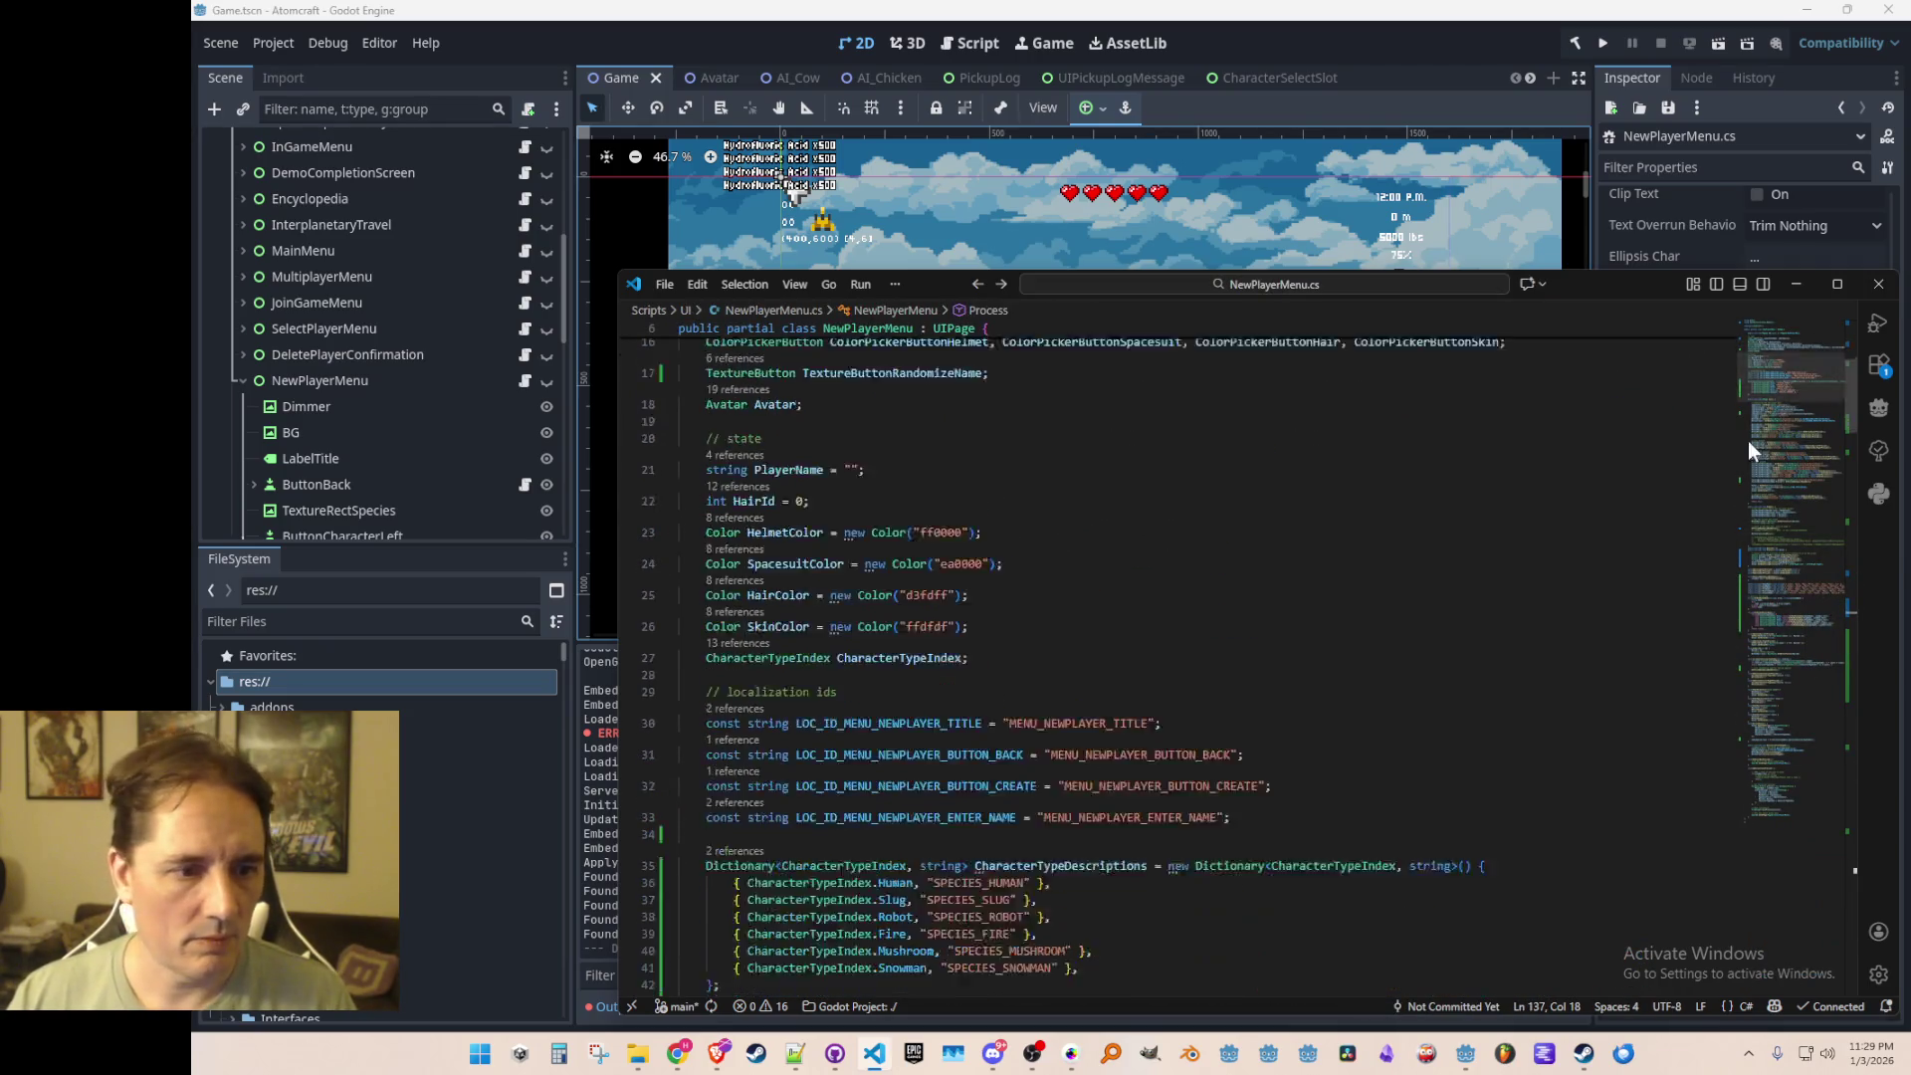
pyautogui.scroll(10, 1686, 589)
pyautogui.scroll(-20, 1685, 589)
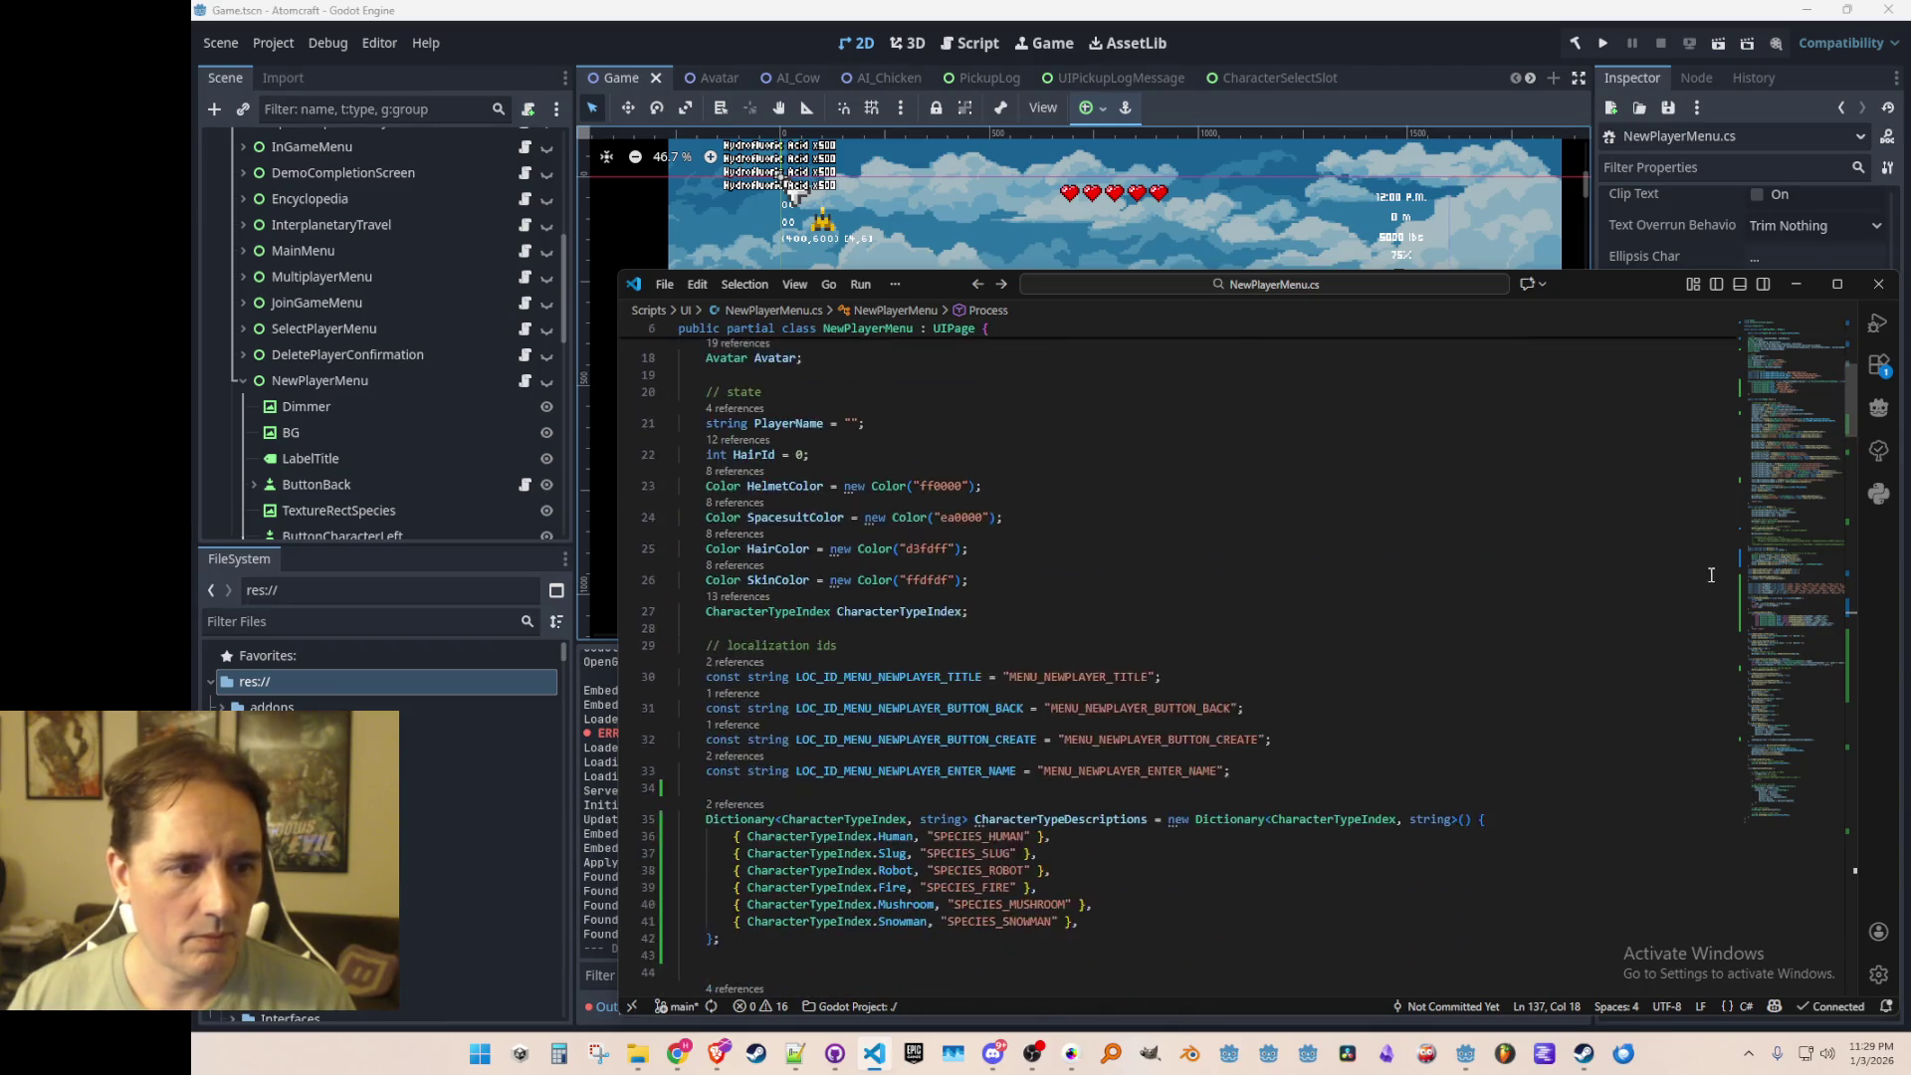
pyautogui.scroll(-5, 1696, 592)
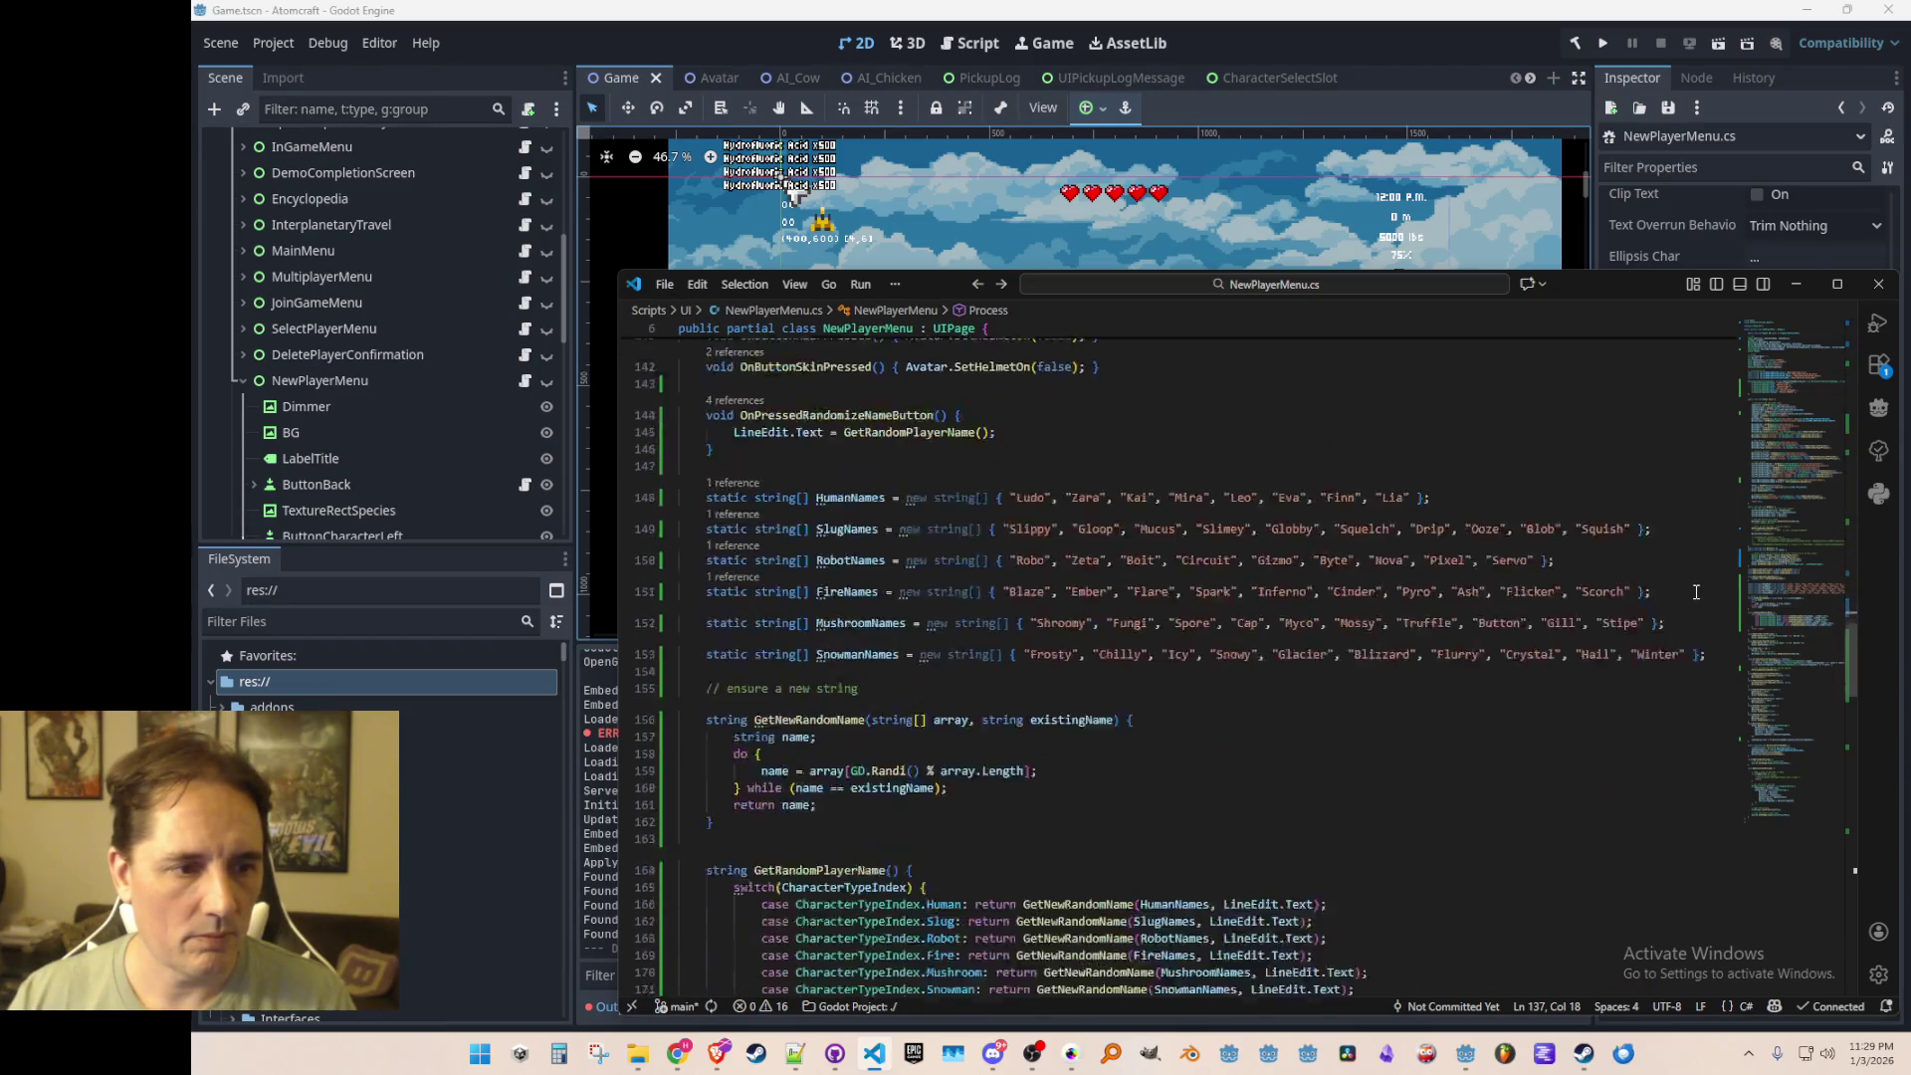
# Step: Append "Jax", "Nia", "Rex", "Tia" to HumanNames, save, and relaunch the game from Godot
pyautogui.click(1605, 571)
pyautogui.press('Down')
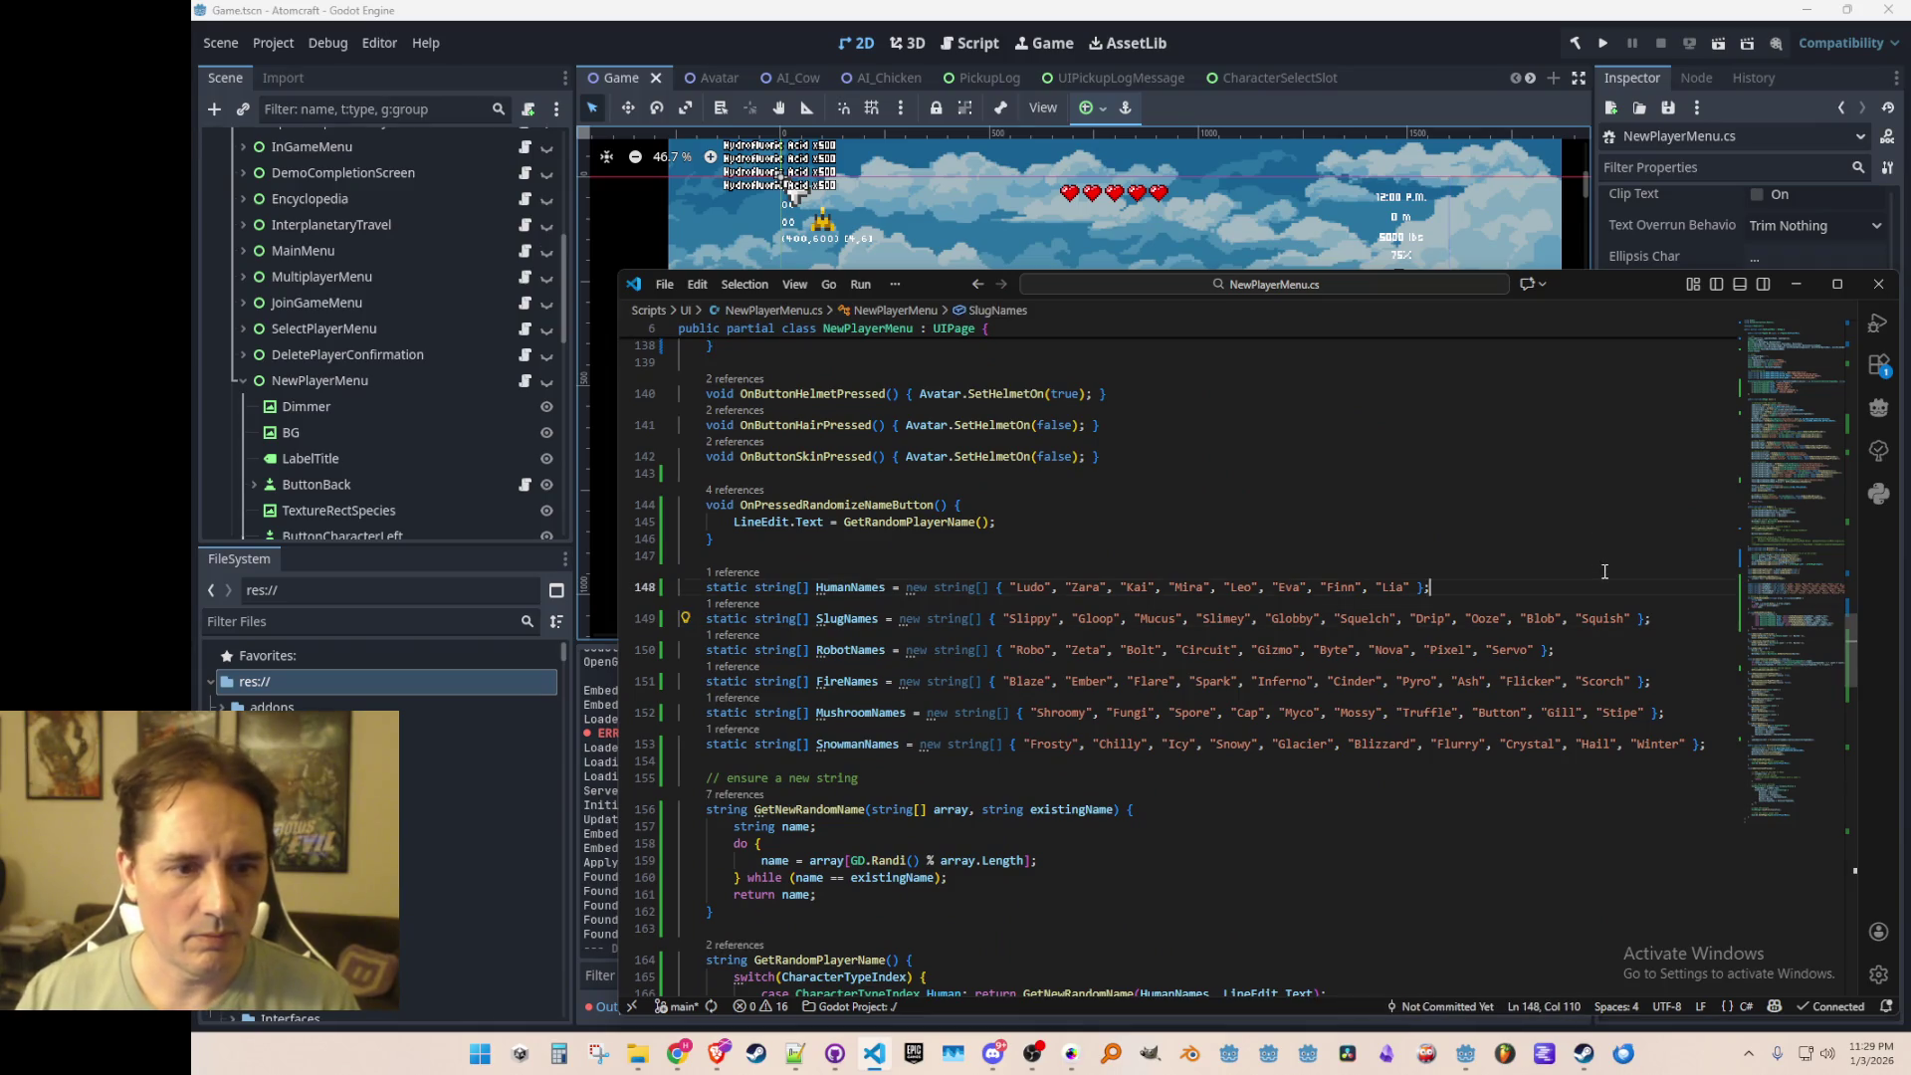
pyautogui.press('End')
pyautogui.press('BackSpace')
pyautogui.press('BackSpace')
pyautogui.press('BackSpace')
pyautogui.write(', "Jax", "Nia" };')
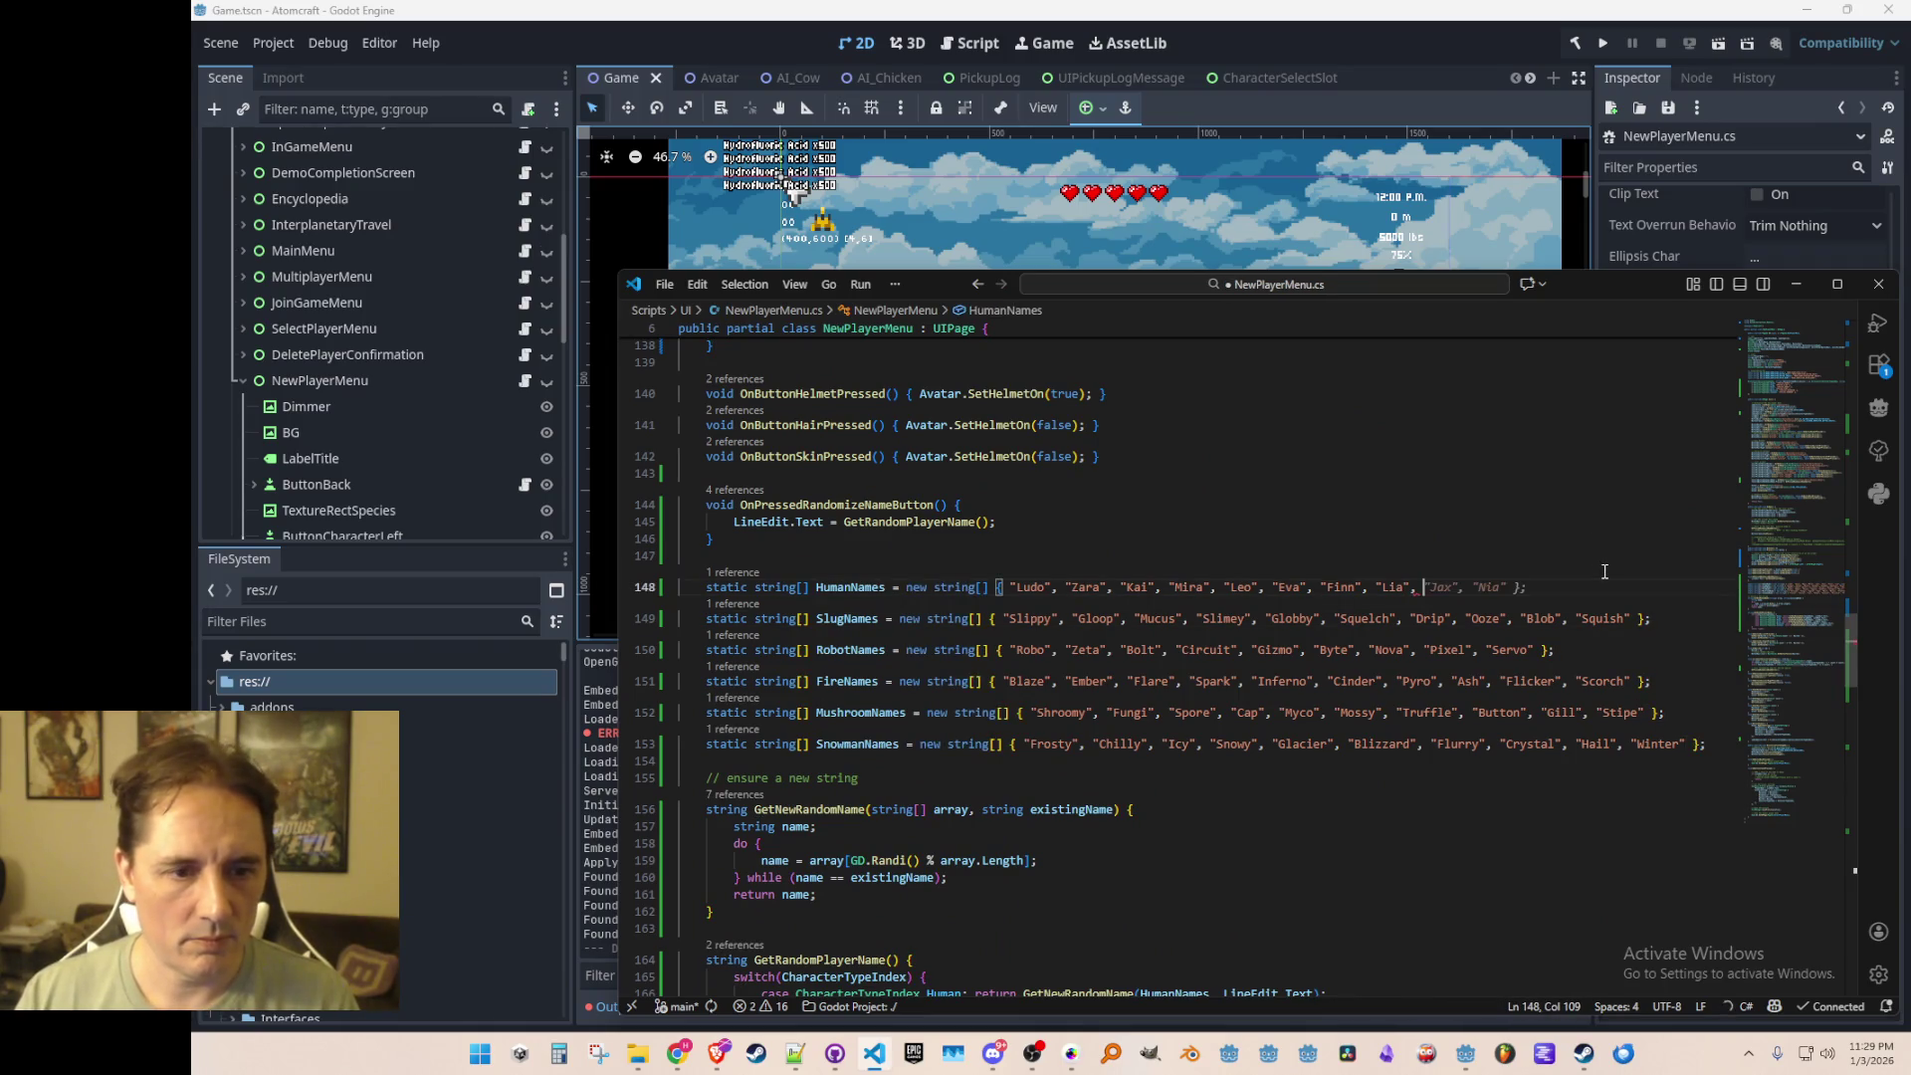
pyautogui.press('Left')
pyautogui.press('Left')
pyautogui.press('Tab')
pyautogui.hotkey('ctrl', 's')
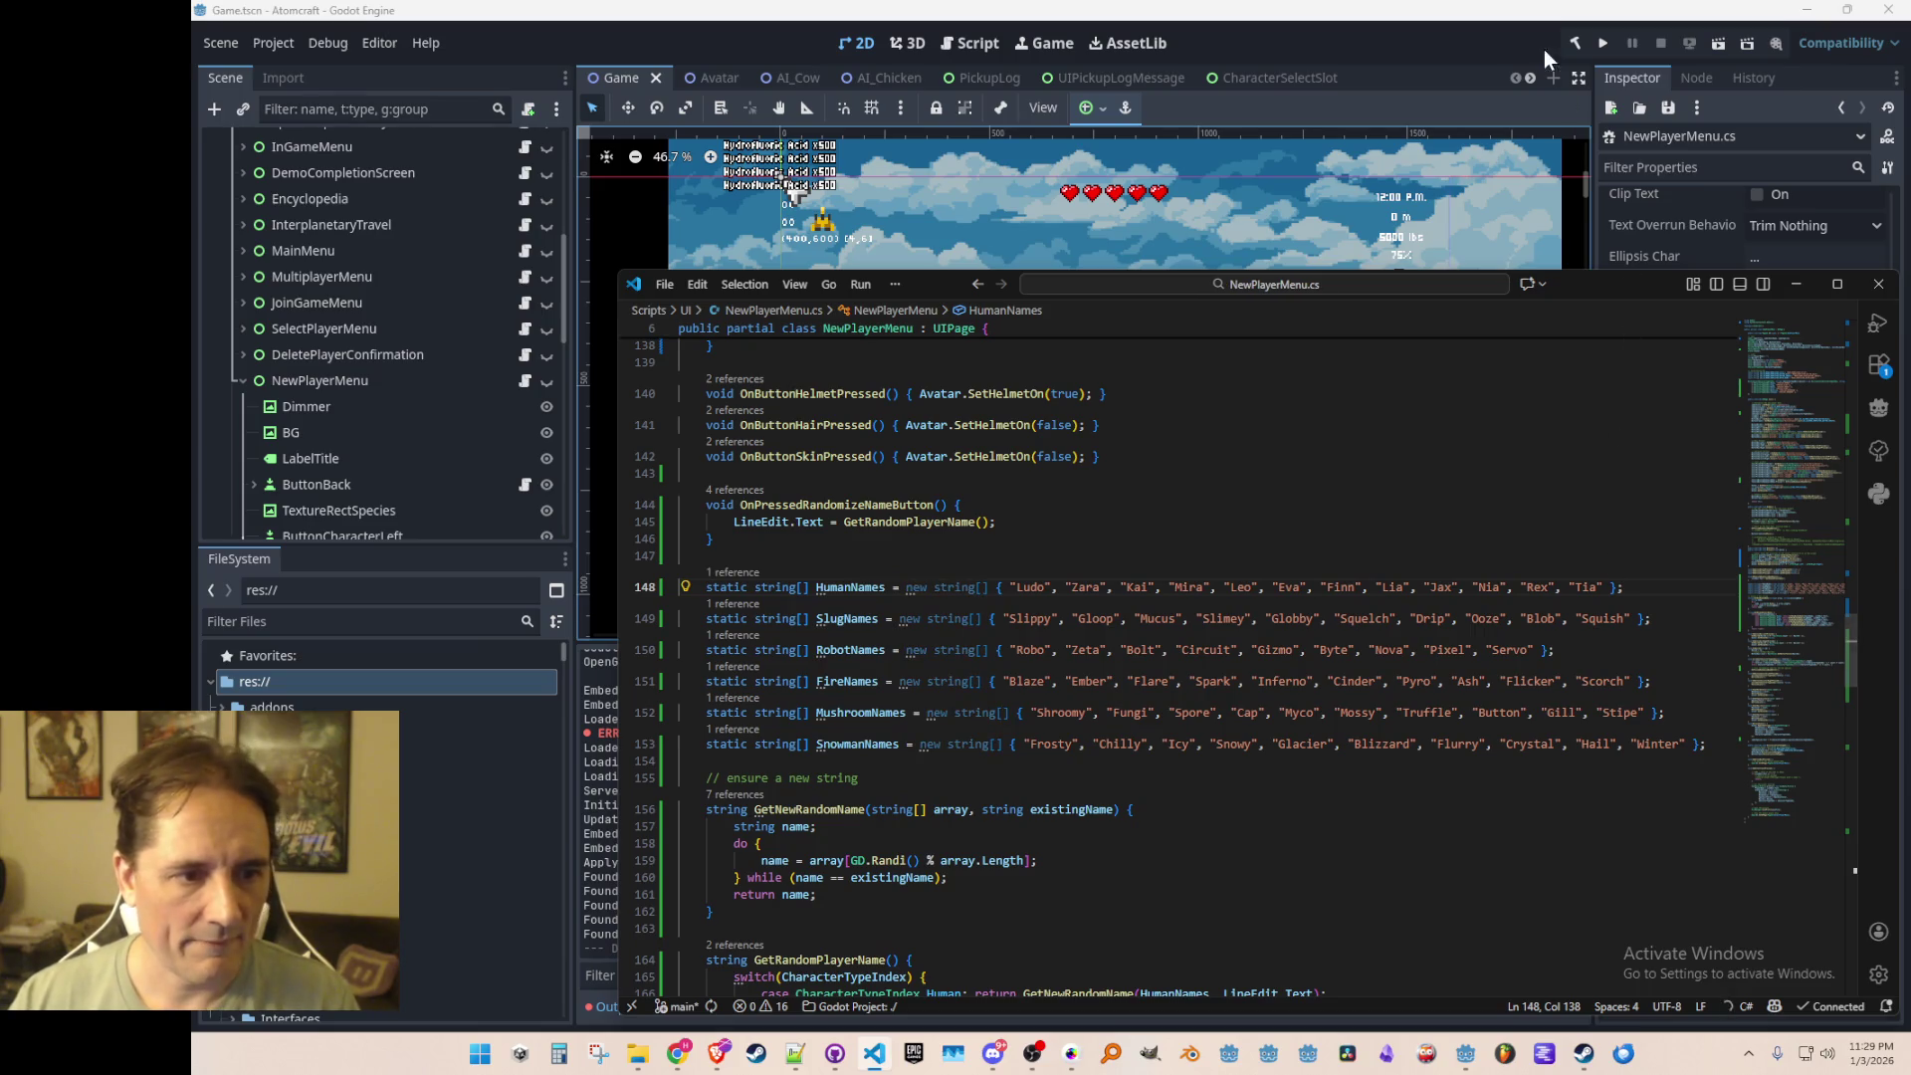
pyautogui.click(1511, 45)
pyautogui.click(1578, 43)
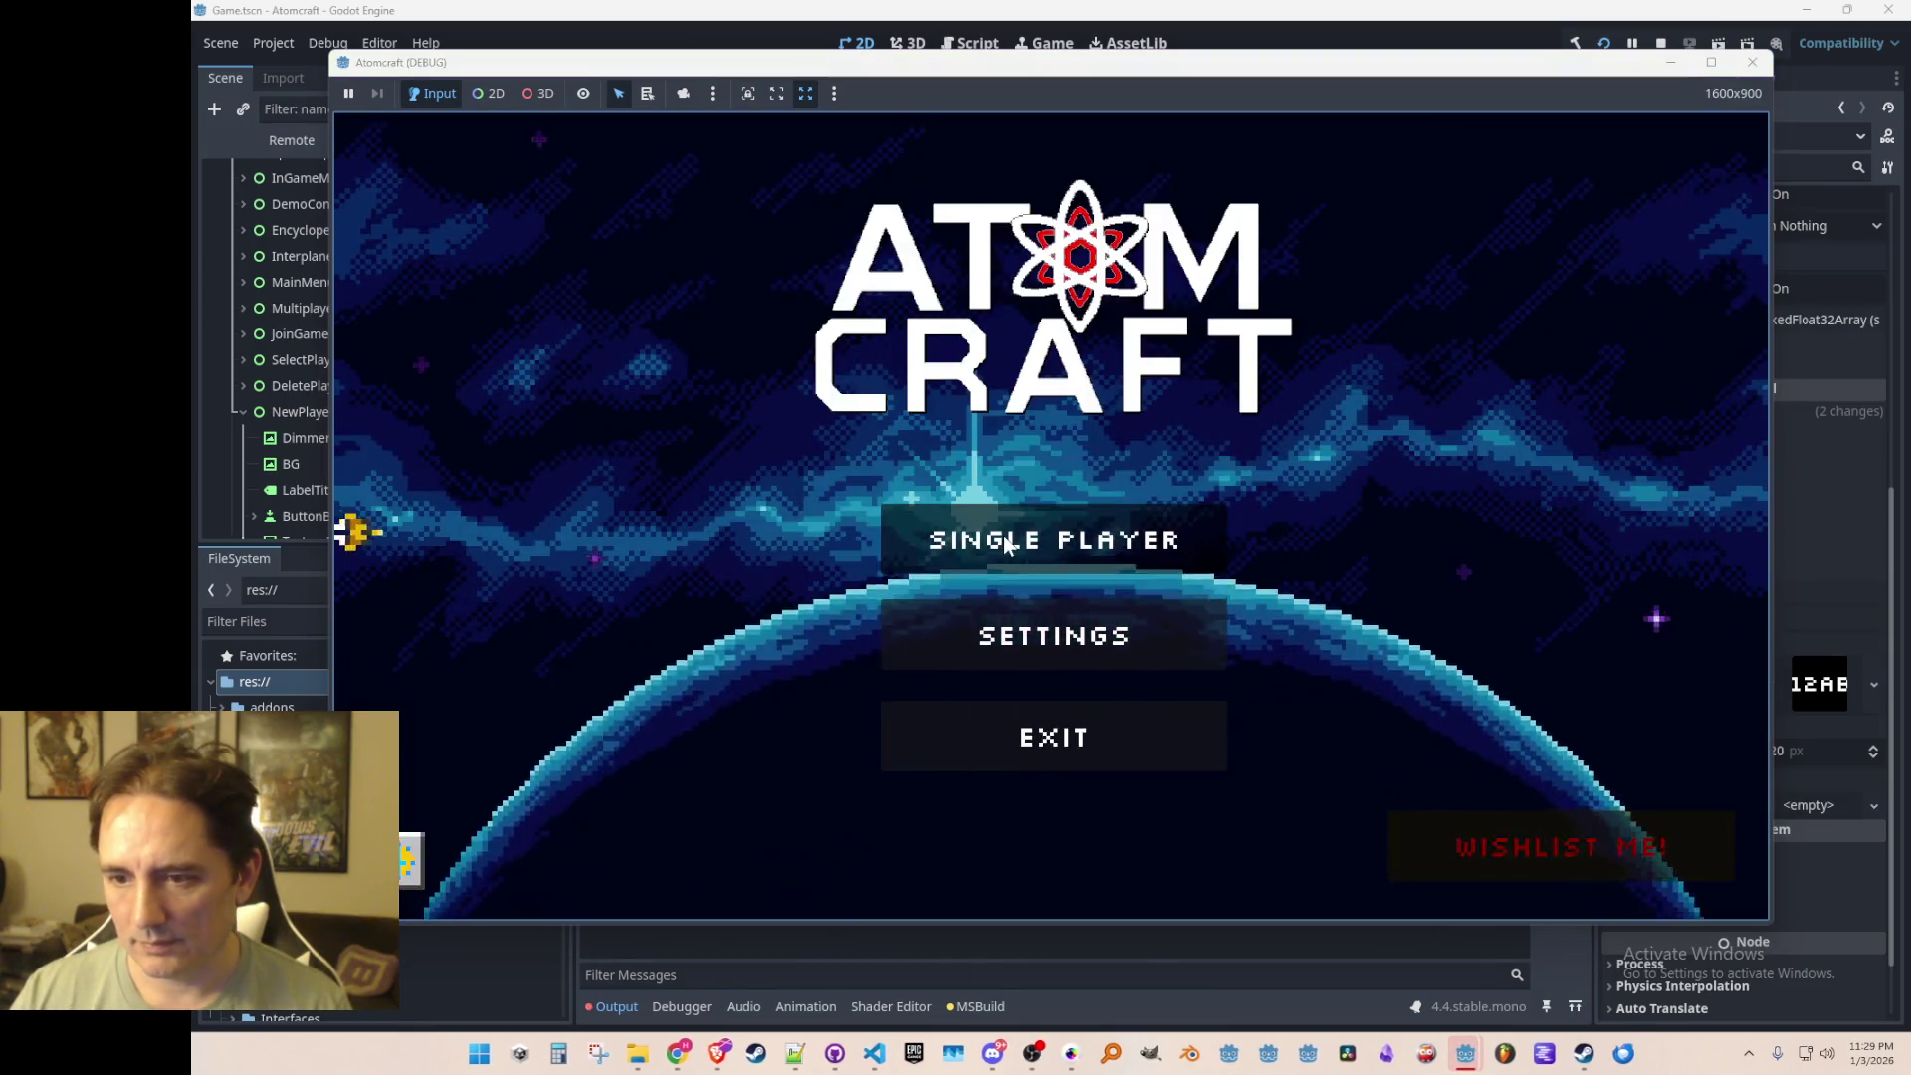
# Step: Open the New Player screen and roll several random human names
pyautogui.click(1003, 542)
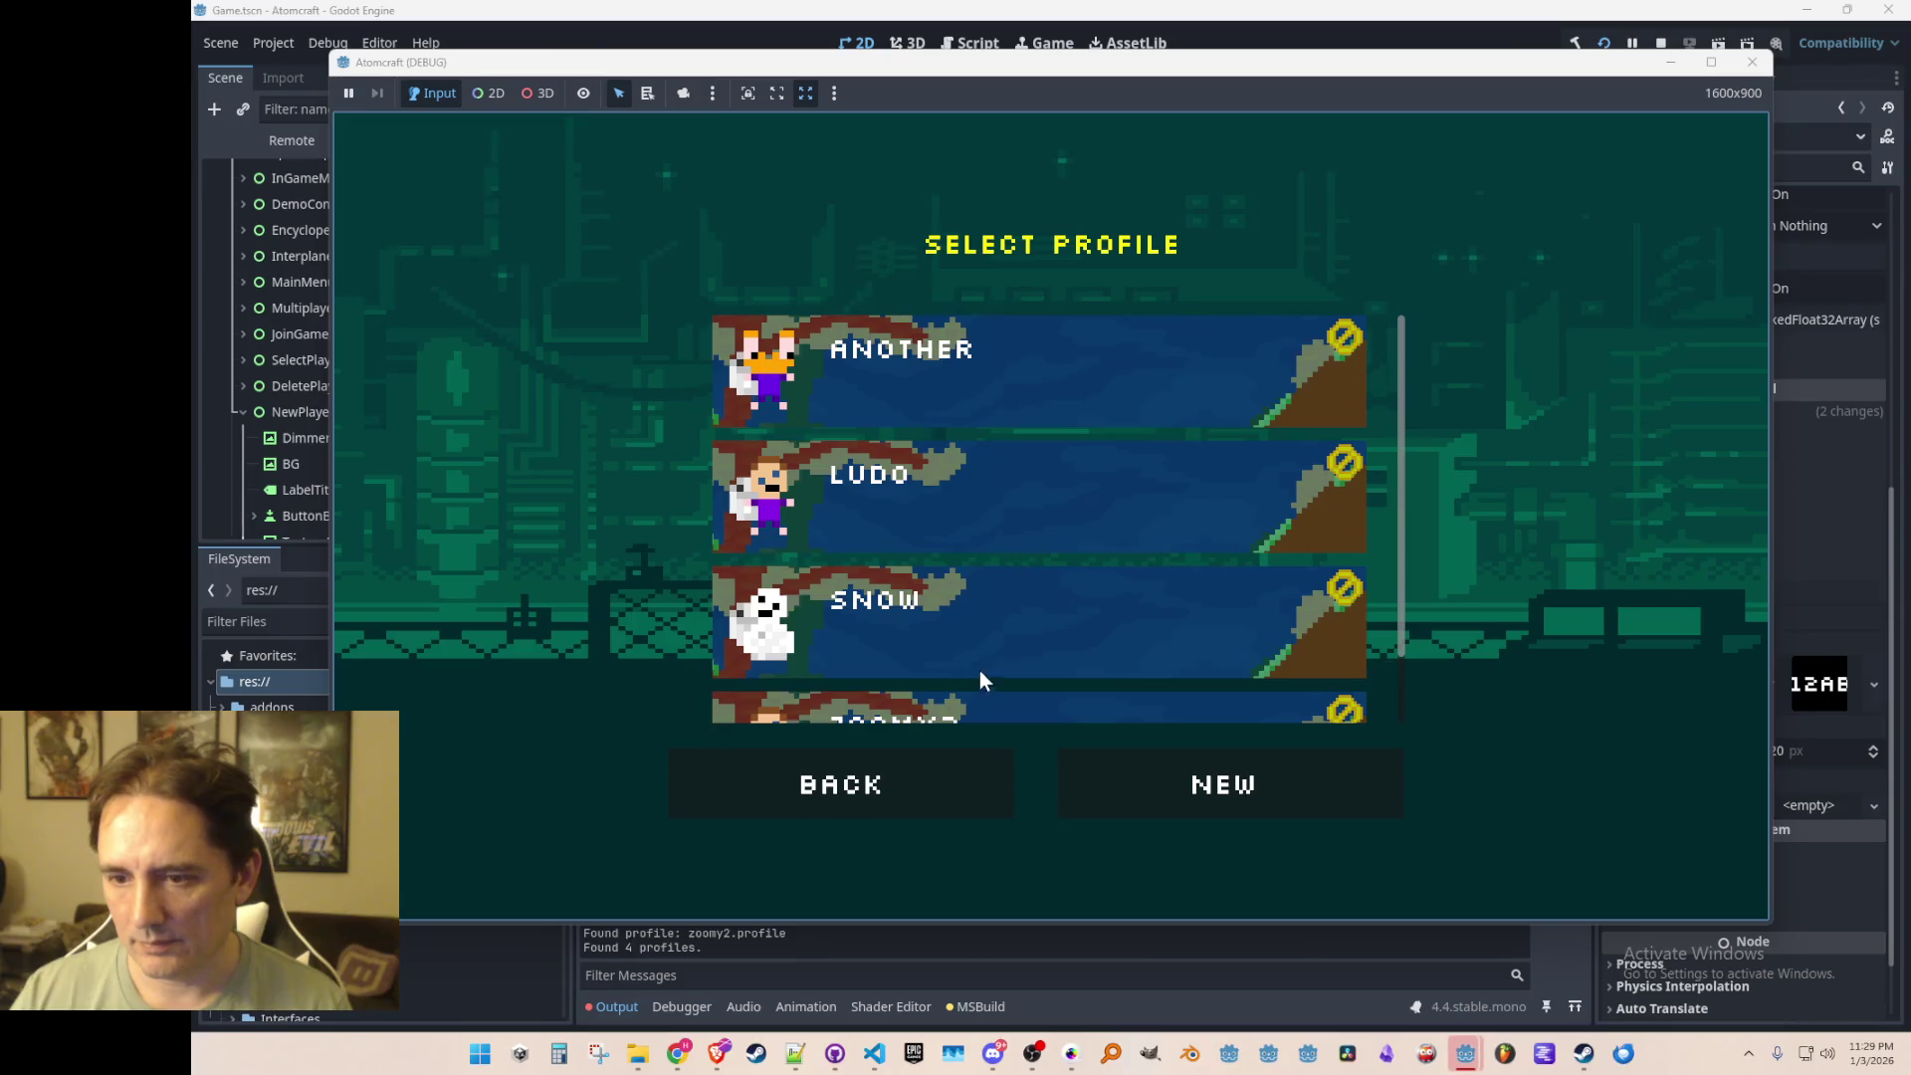
pyautogui.click(1194, 790)
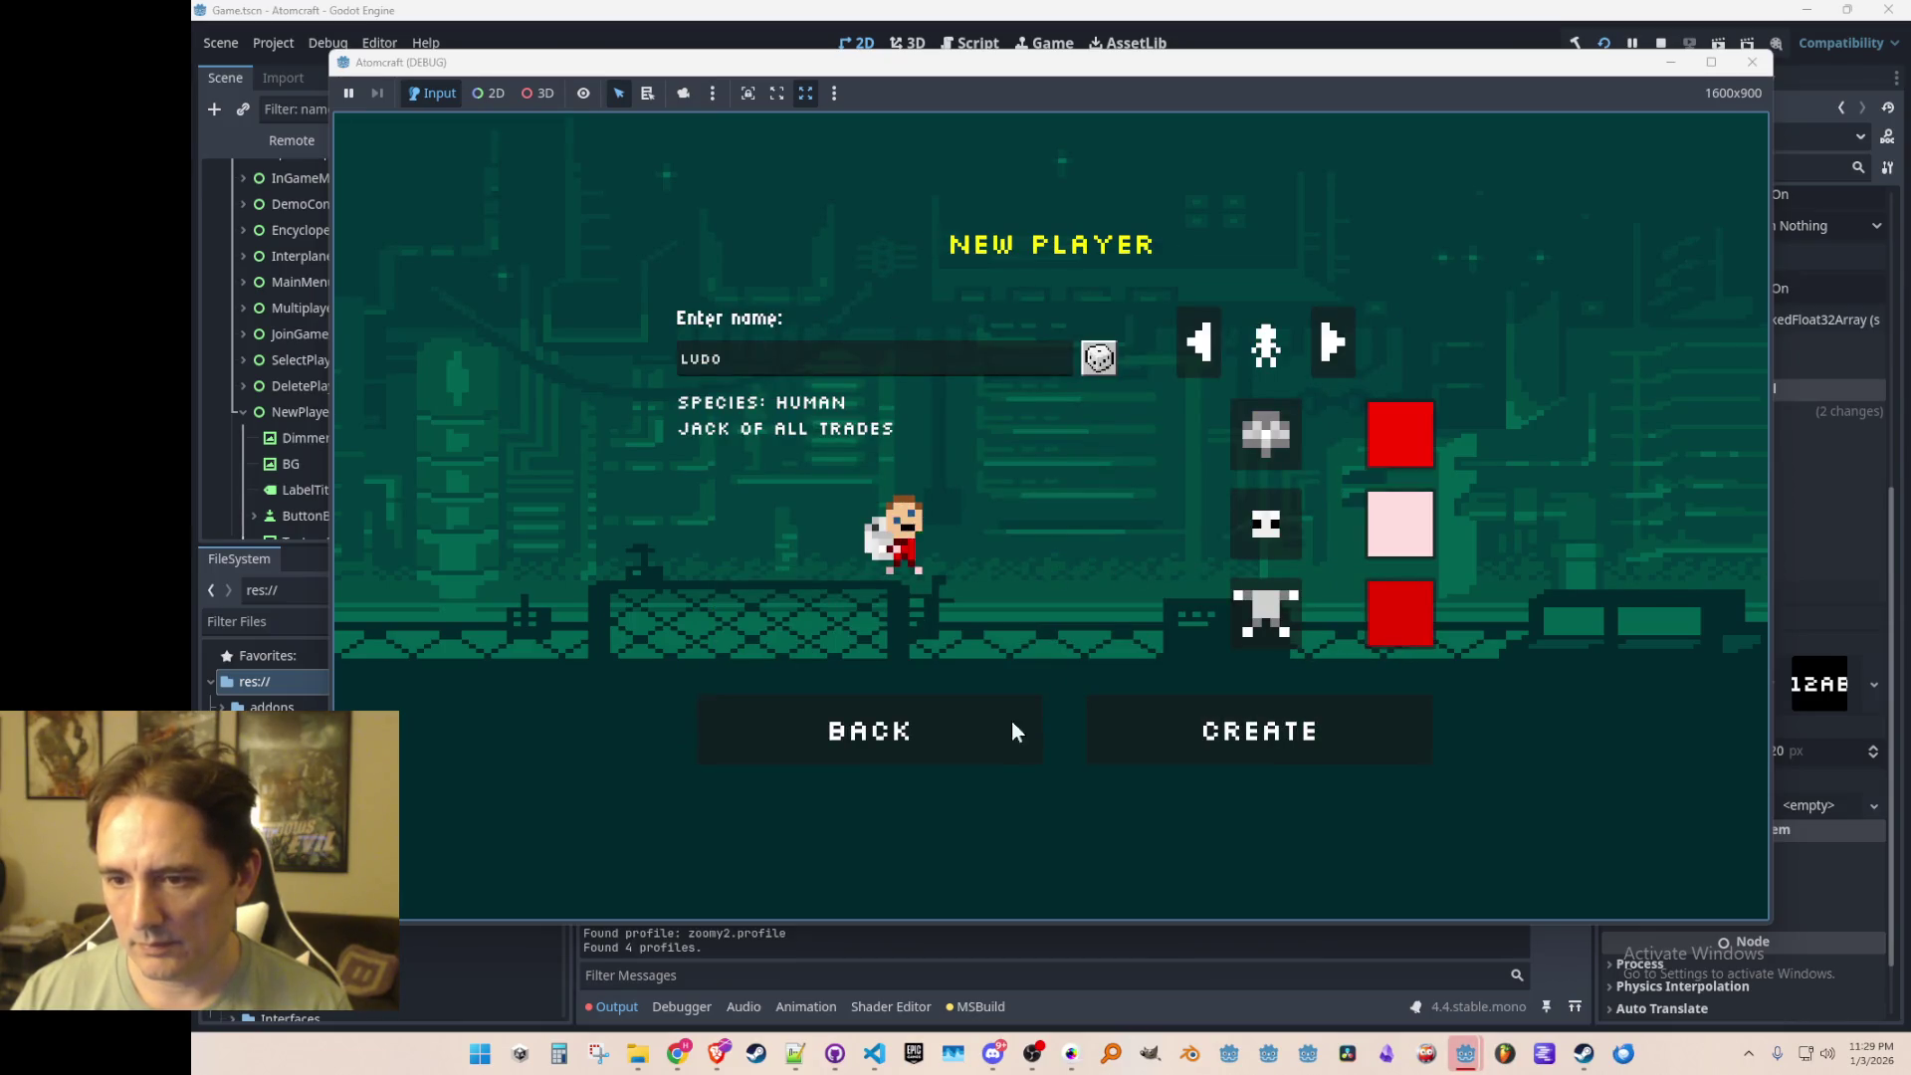
pyautogui.click(1100, 359)
pyautogui.click(1100, 358)
pyautogui.click(1100, 358)
pyautogui.click(1100, 359)
pyautogui.click(1102, 360)
pyautogui.click(1103, 360)
pyautogui.click(1100, 358)
pyautogui.click(1100, 359)
# Step: Switch species to Slug and roll slug names like Slippy, try Robot, then stop the game
pyautogui.click(1101, 358)
pyautogui.click(1329, 340)
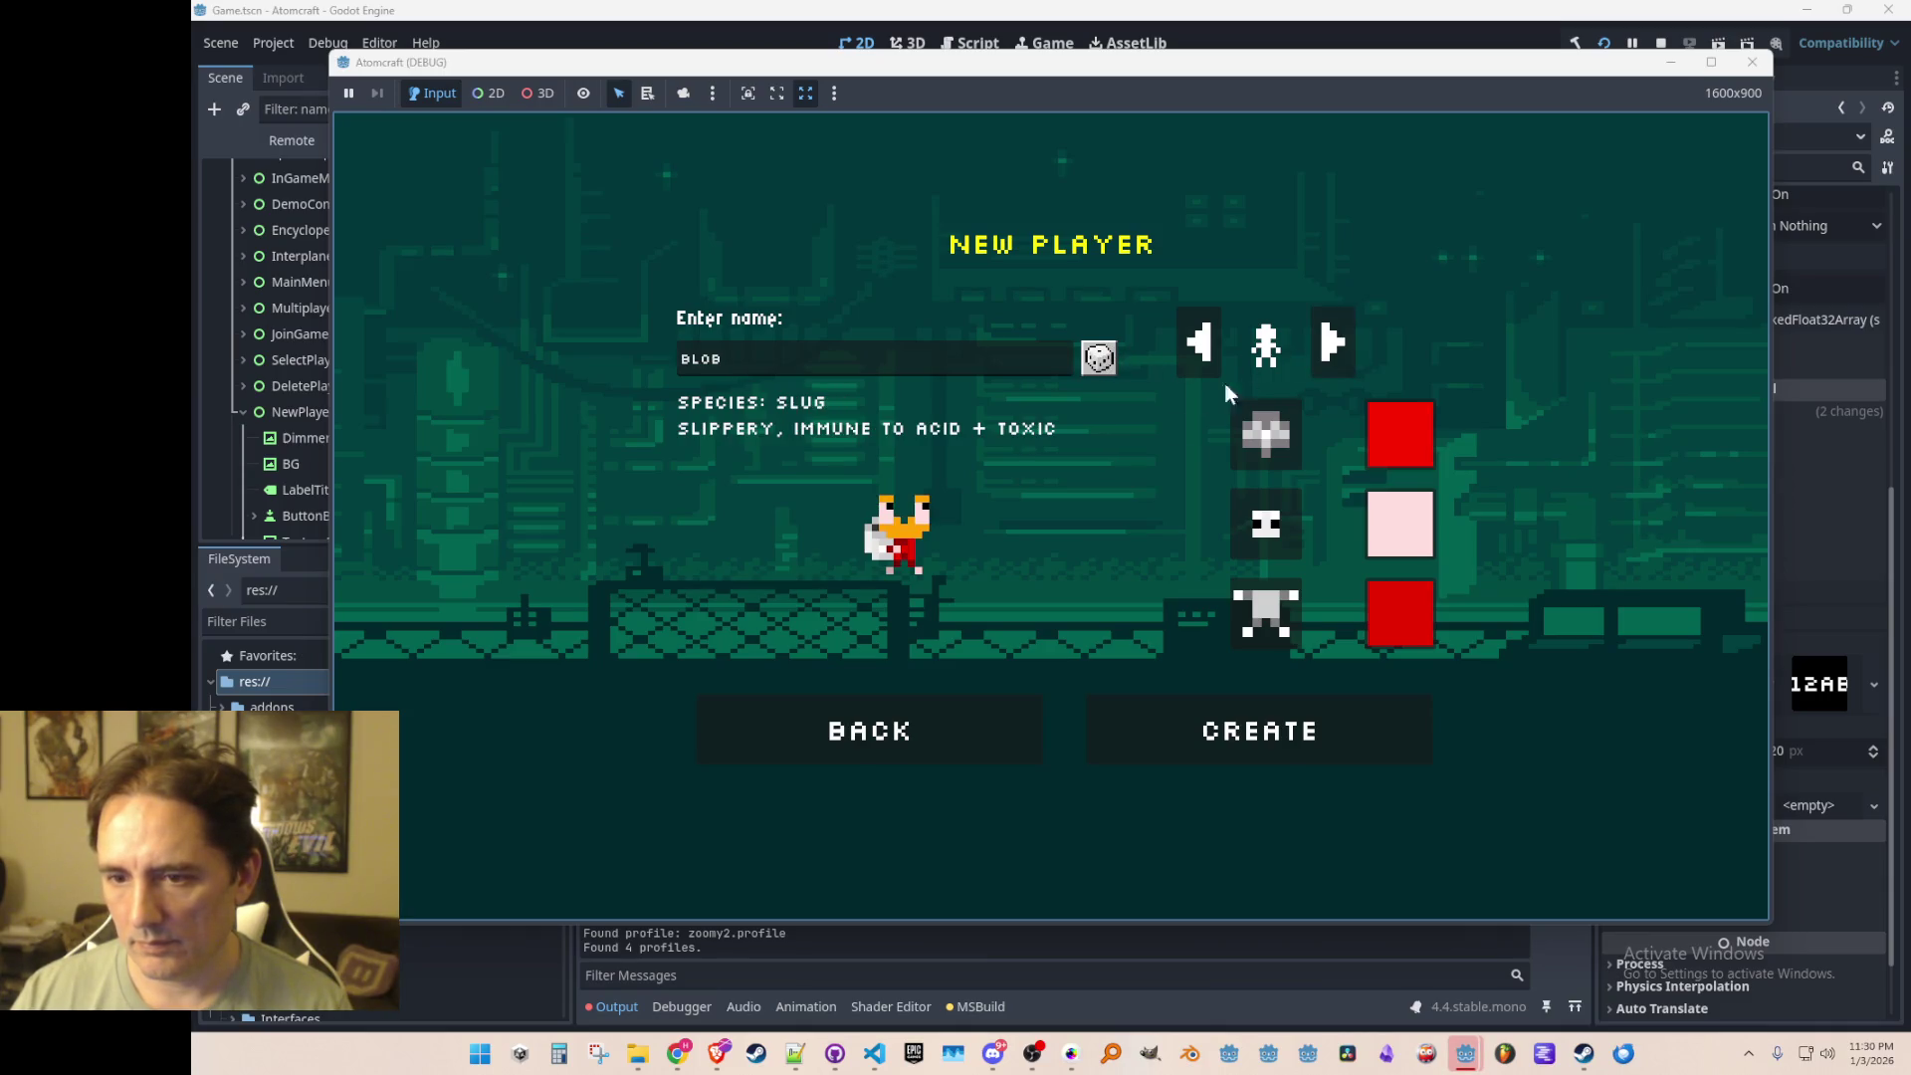
pyautogui.click(1103, 367)
pyautogui.click(1101, 359)
pyautogui.click(1100, 359)
pyautogui.click(1100, 358)
pyautogui.click(1100, 359)
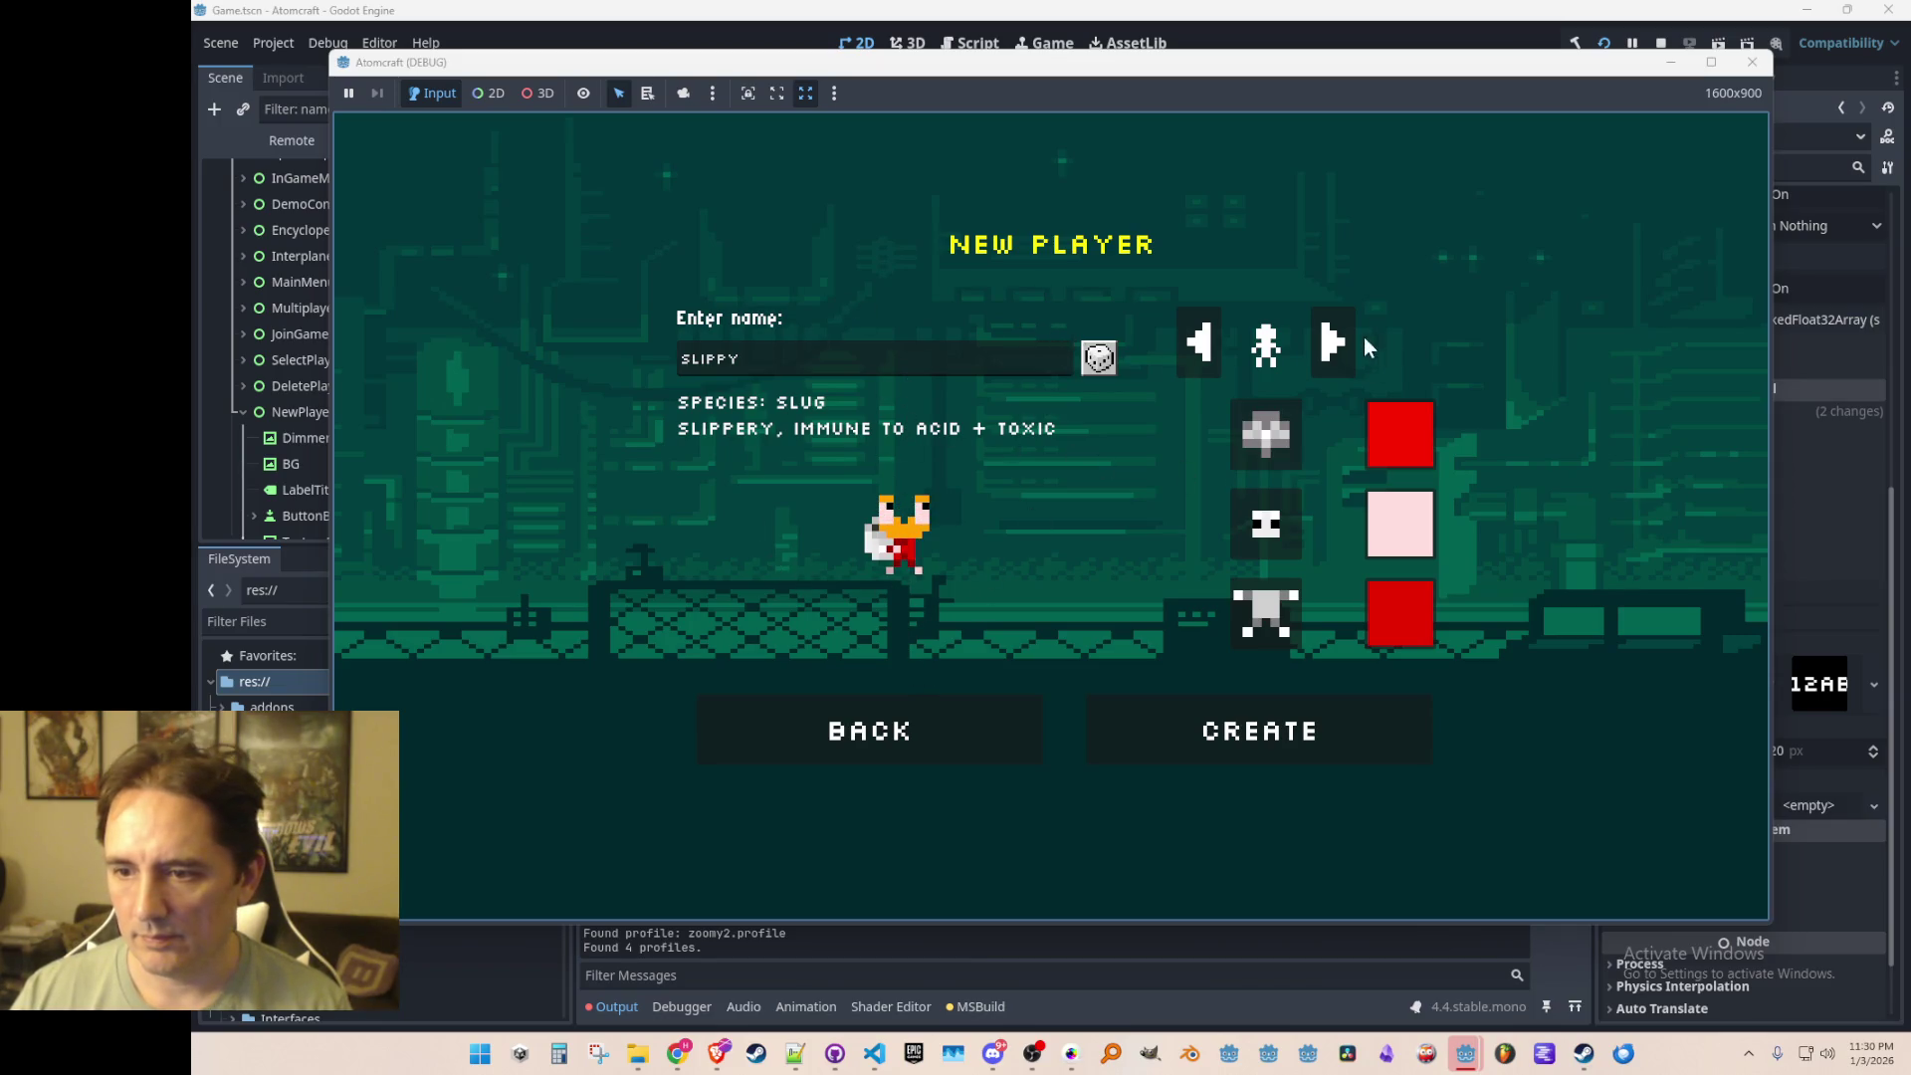
pyautogui.click(1336, 342)
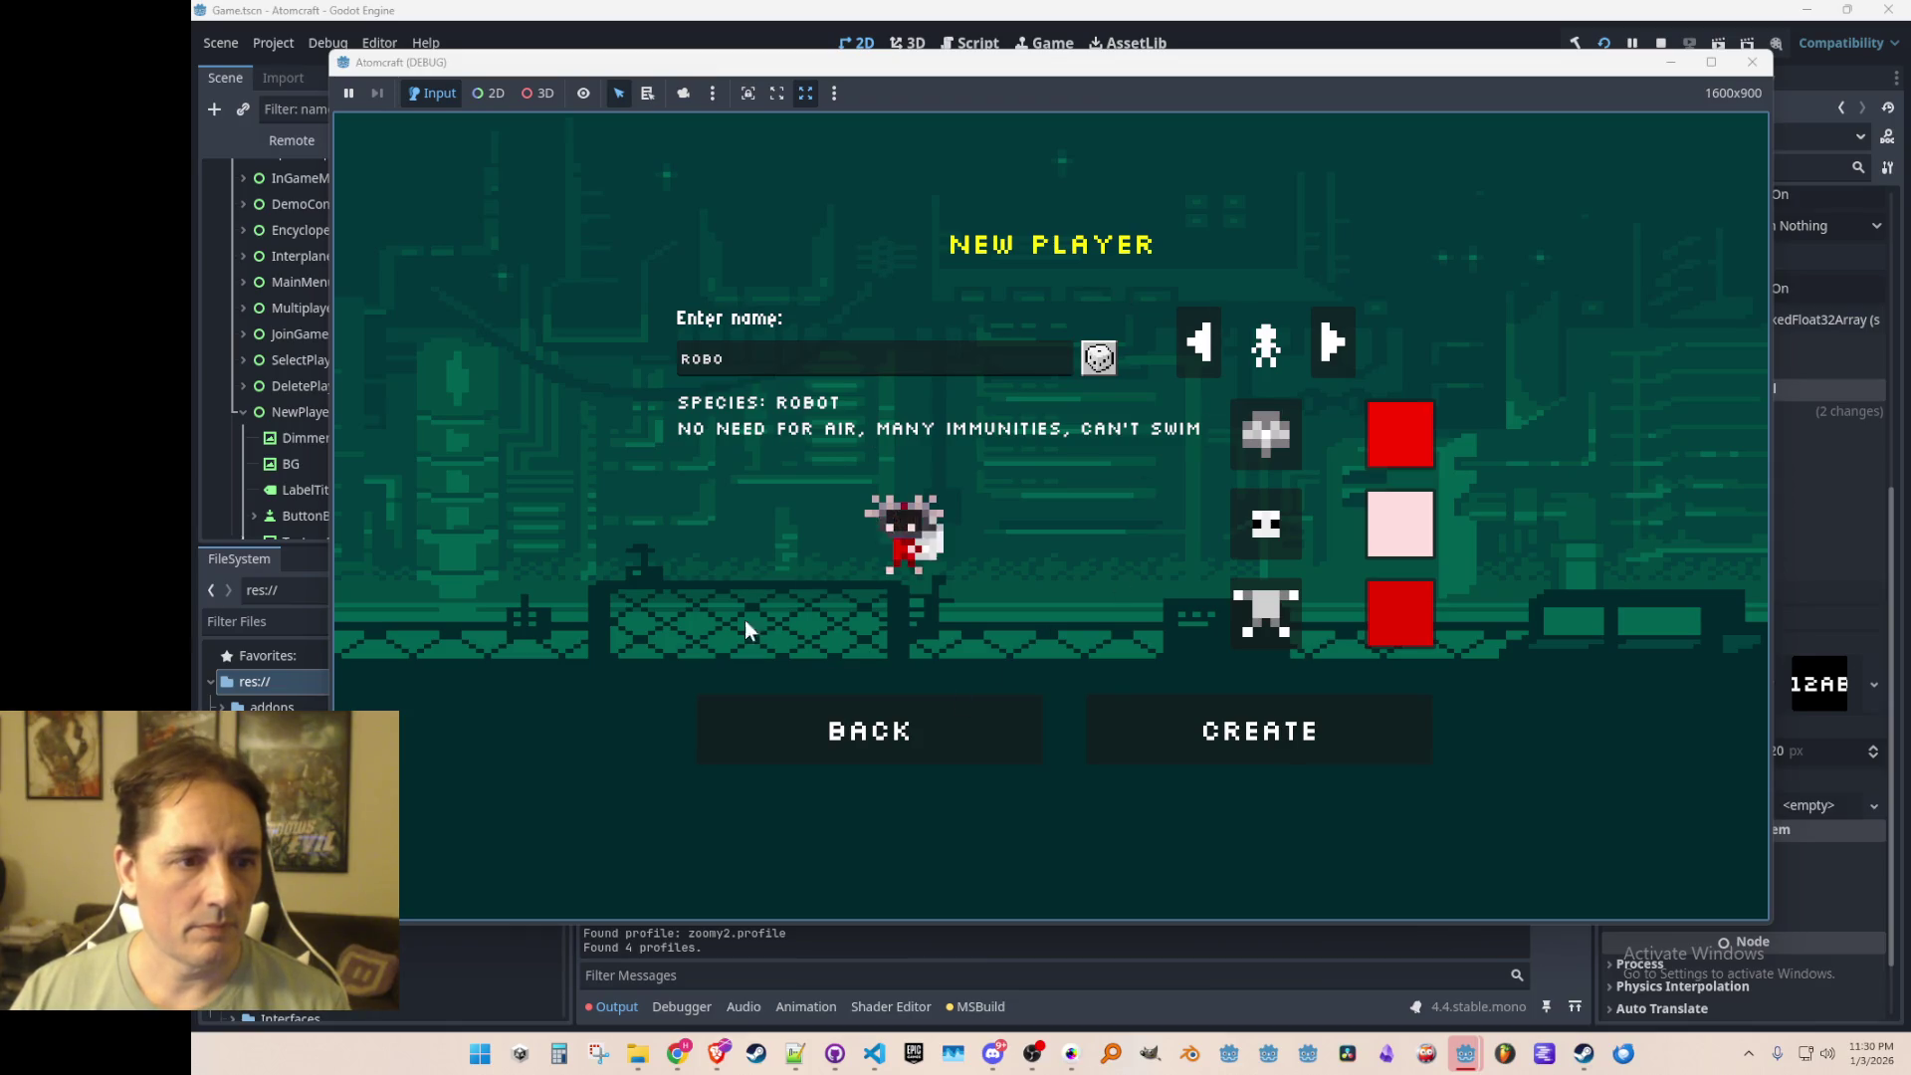
pyautogui.click(1660, 43)
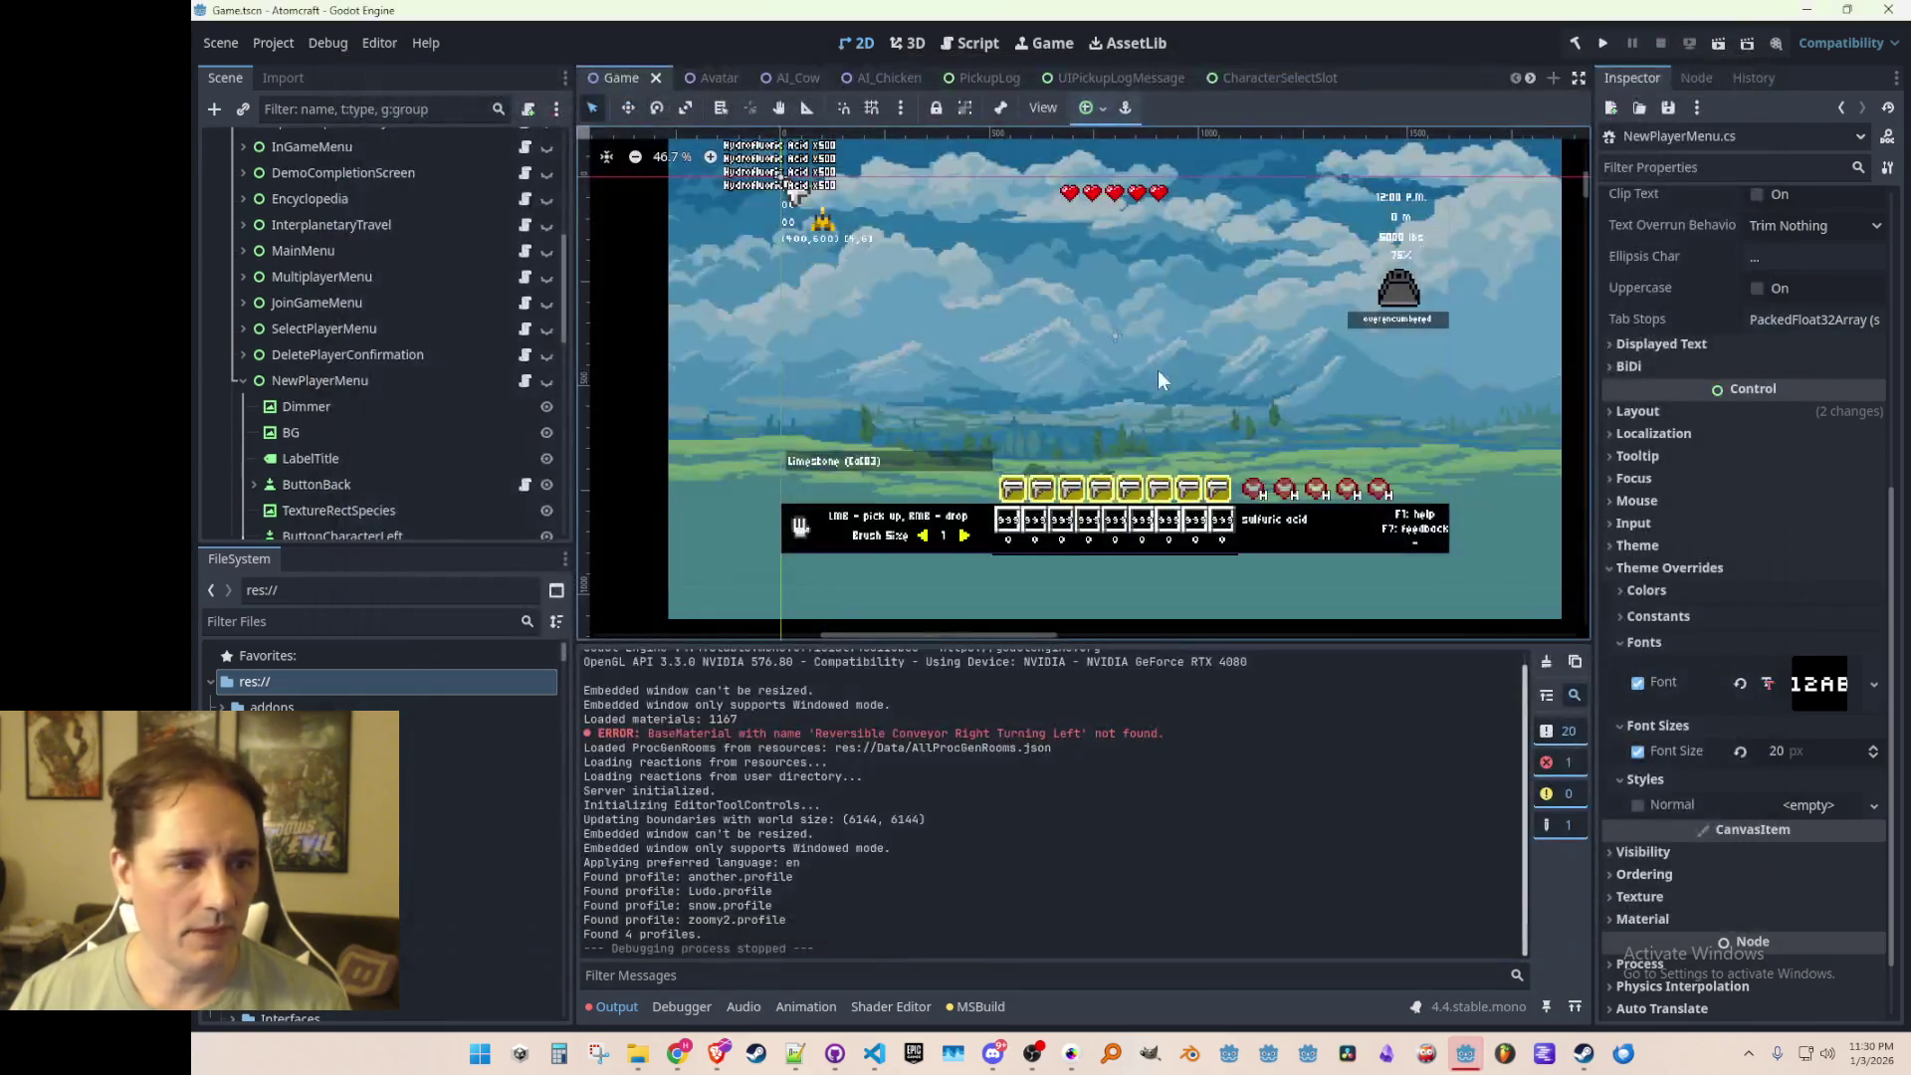
# Step: Show NewPlayerMenu, make the species label taller, set Autowrap Mode to Word (Smart), and save
pyautogui.click(548, 385)
pyautogui.scroll(5, 953, 374)
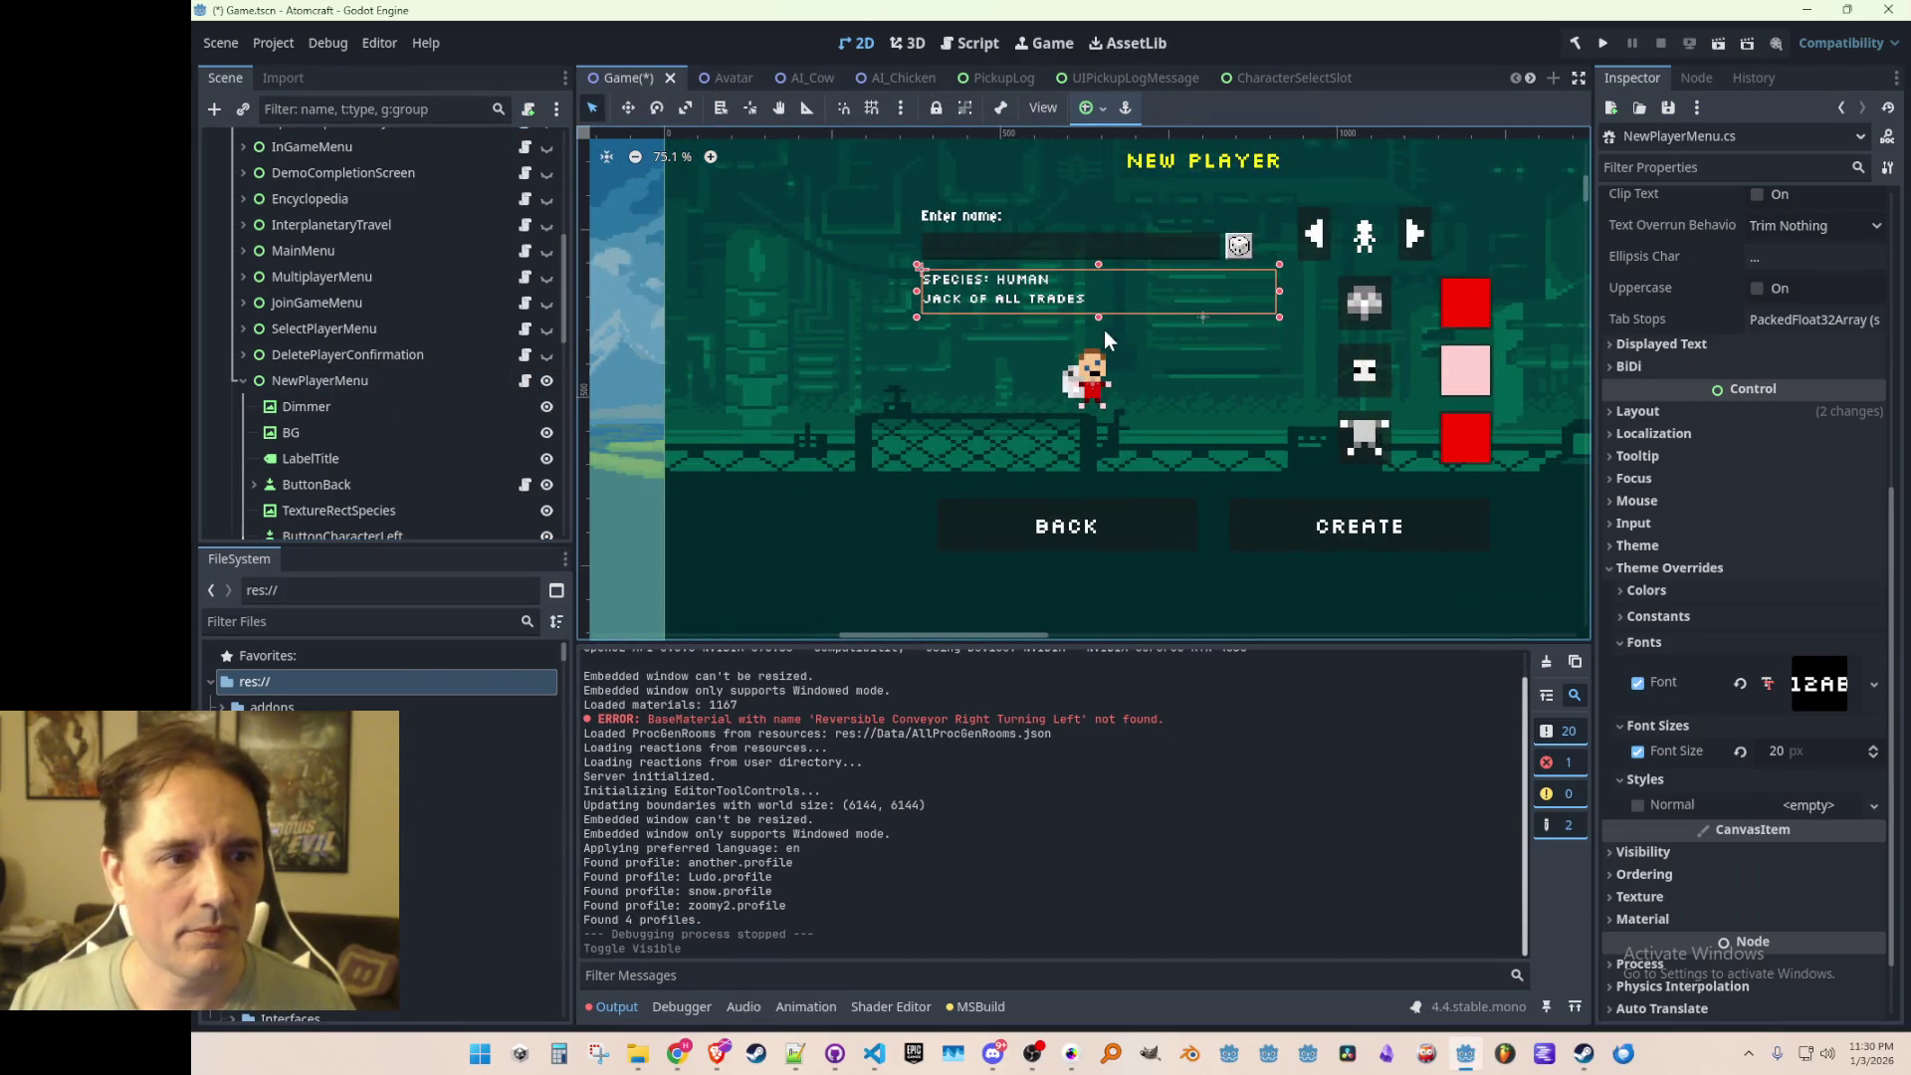
pyautogui.scroll(4, 1107, 330)
pyautogui.moveTo(1095, 311); pyautogui.dragTo(1093, 337)
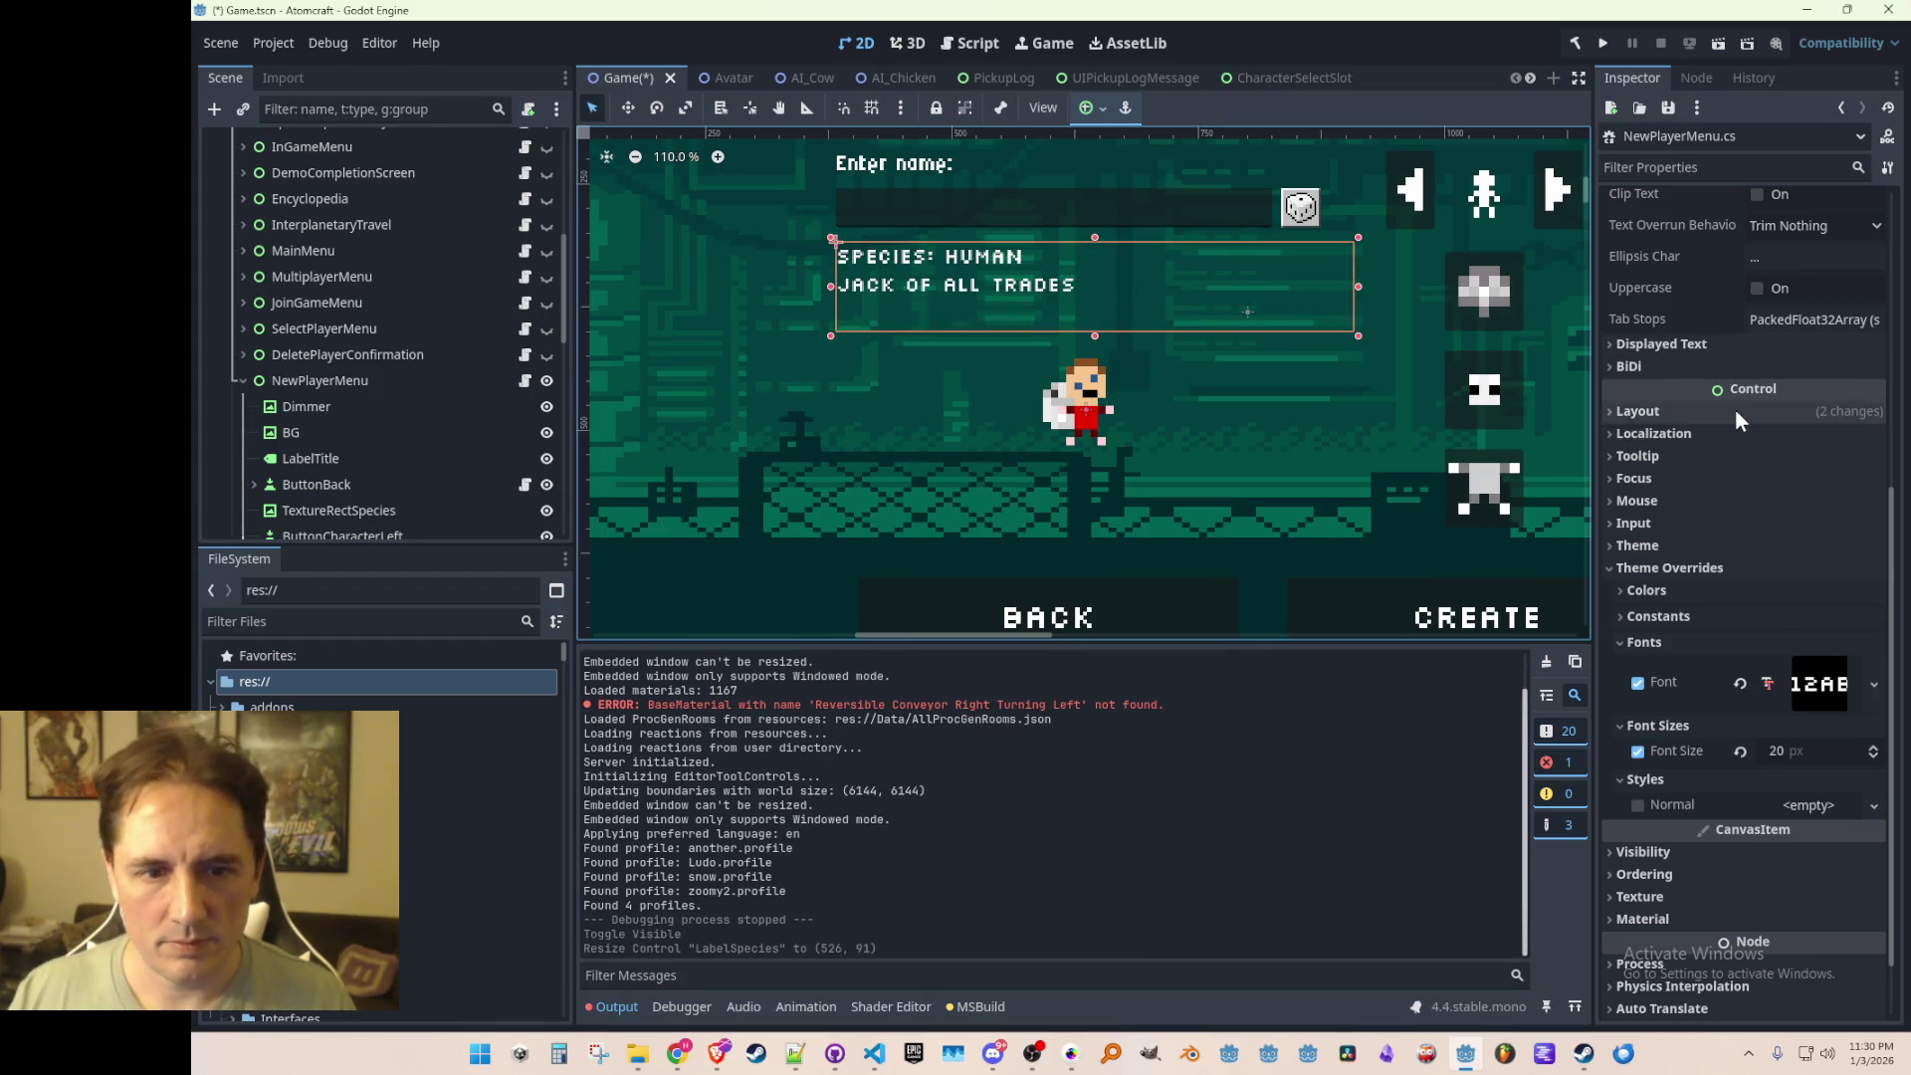
pyautogui.scroll(5, 1762, 448)
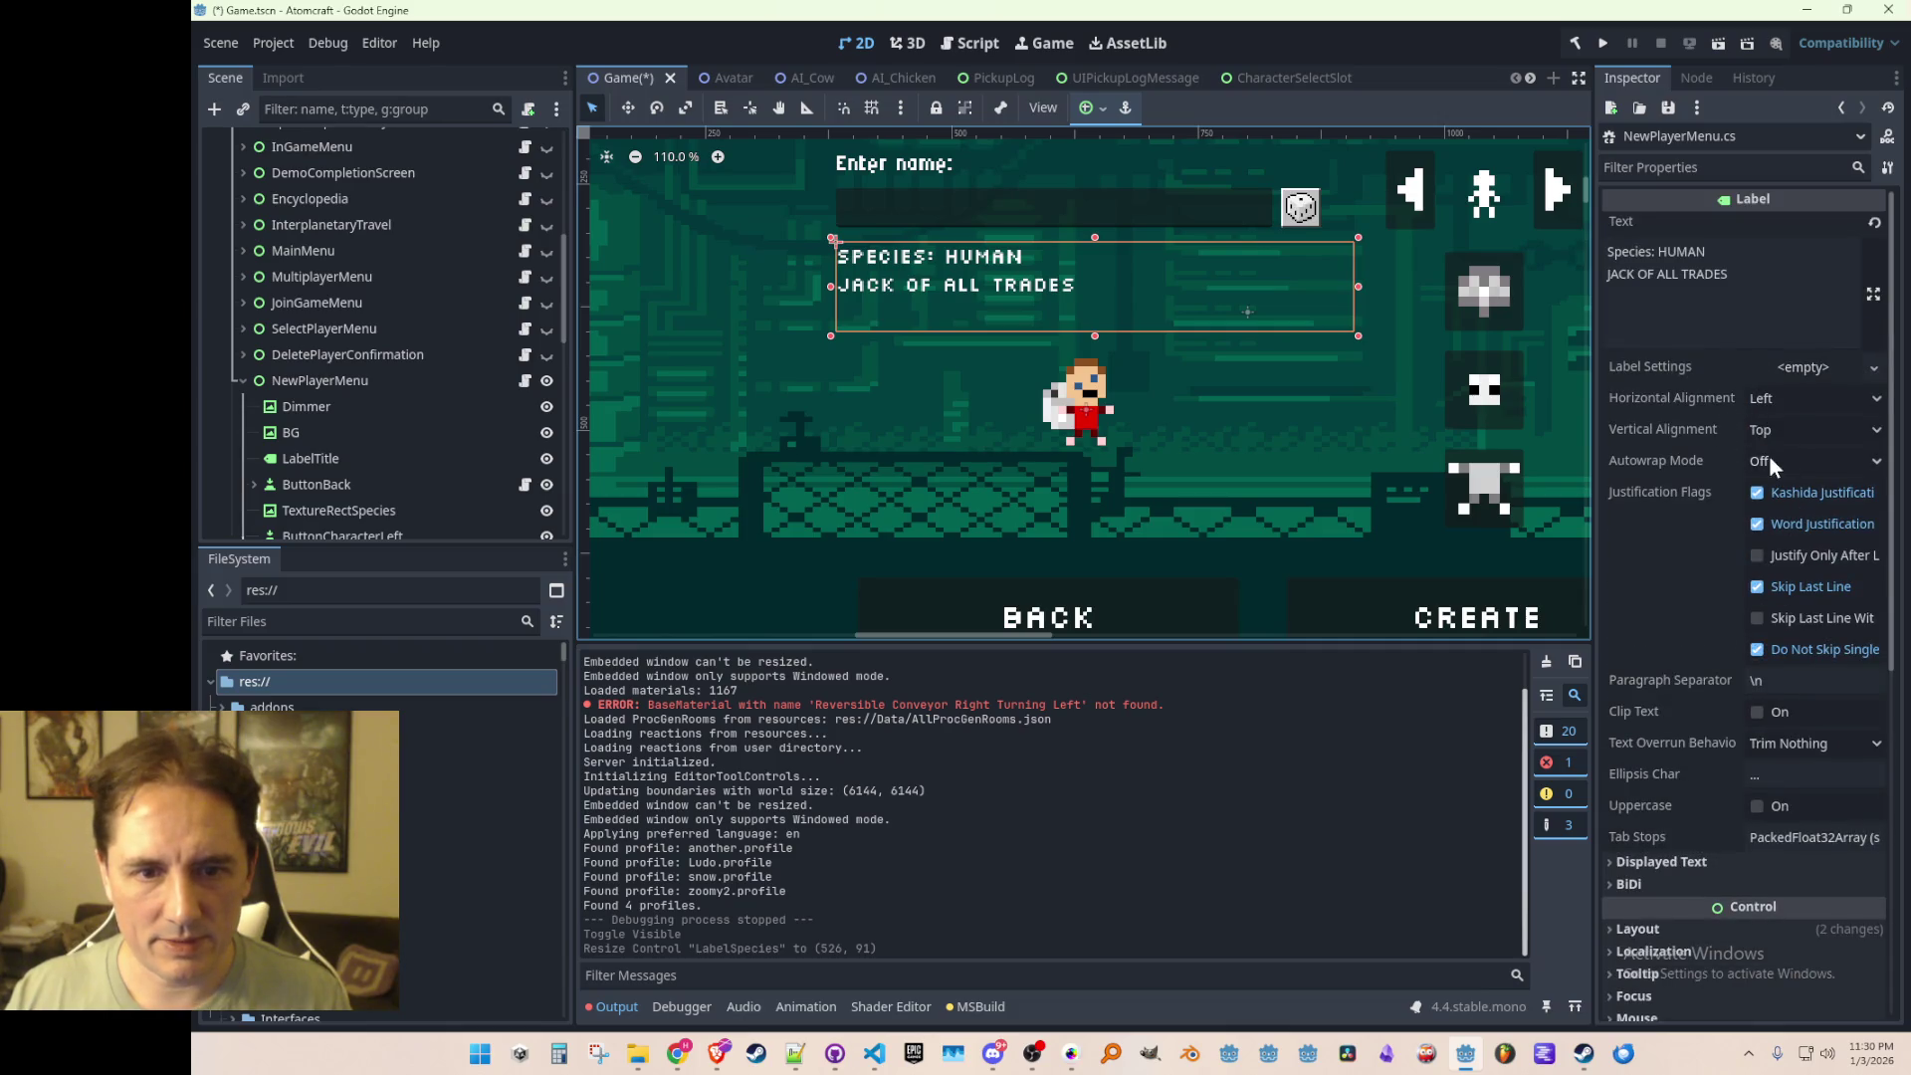
pyautogui.click(1765, 459)
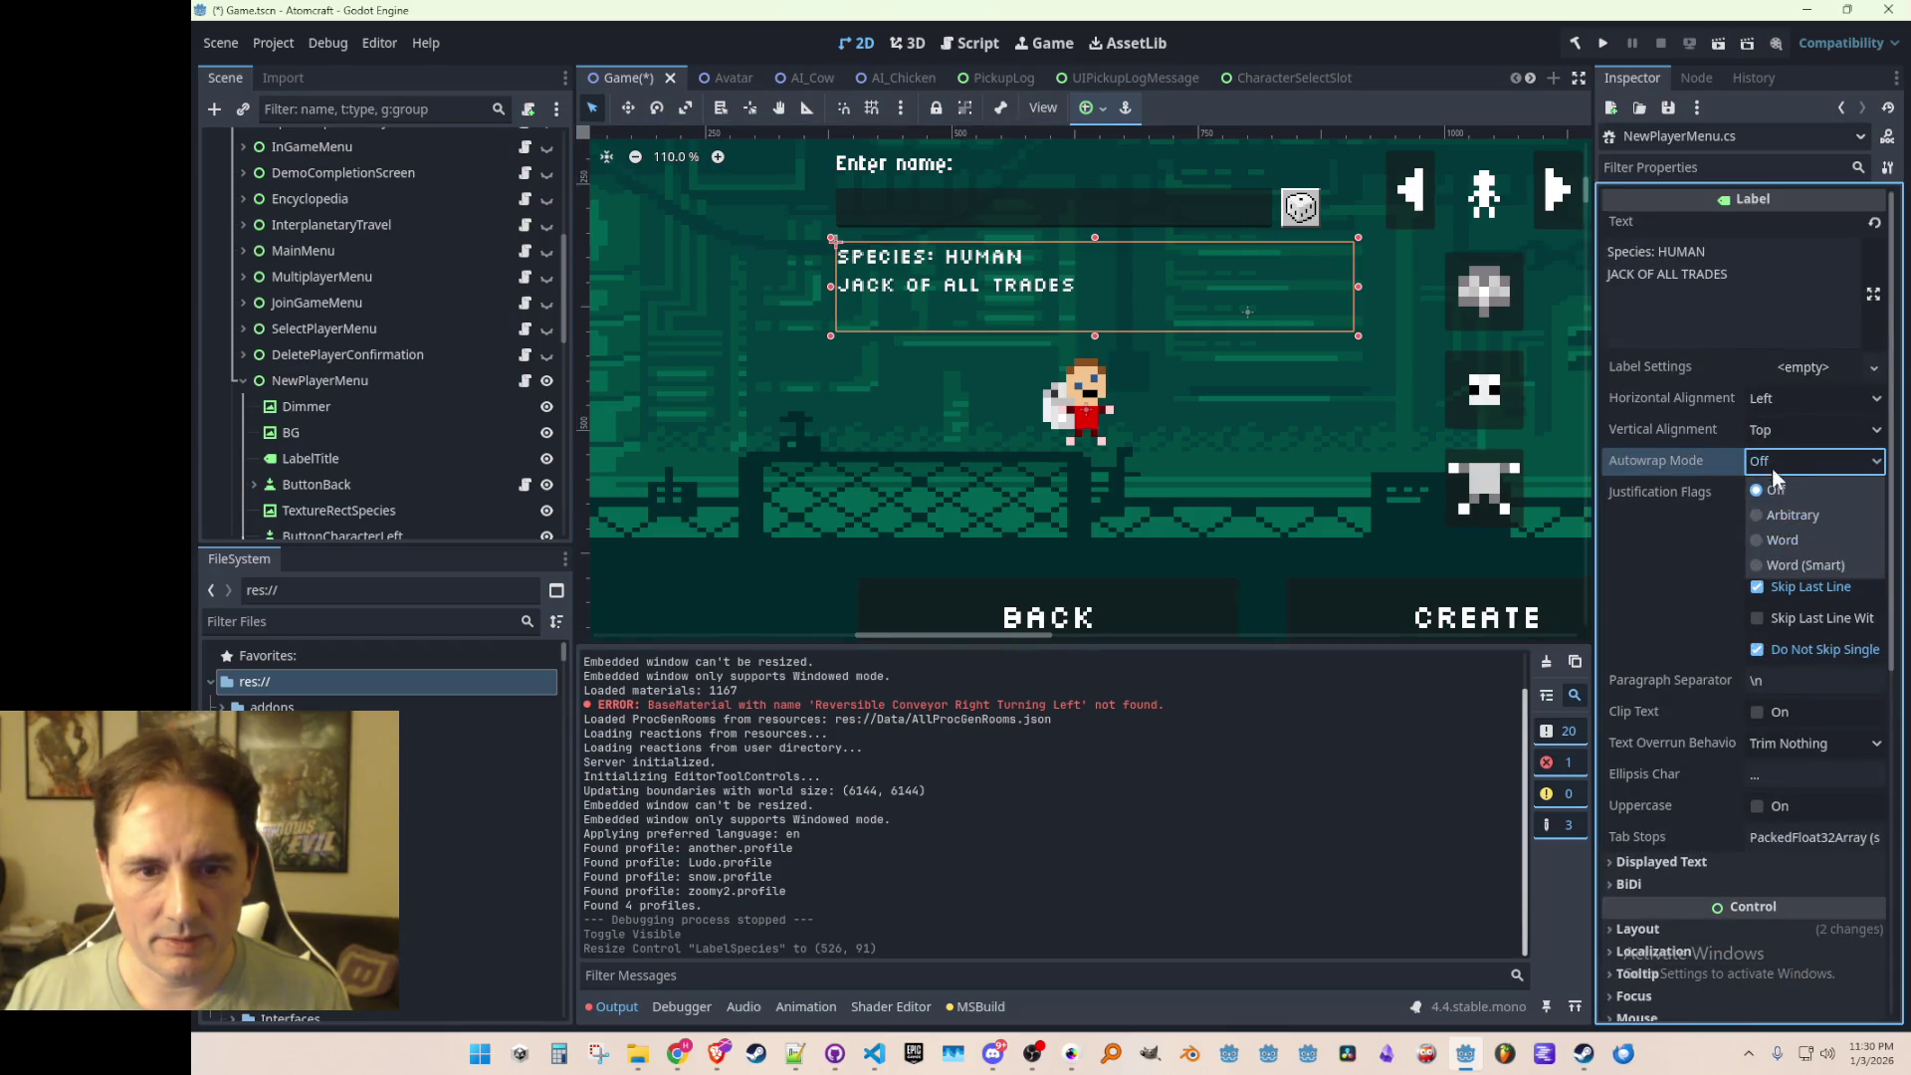
pyautogui.click(1784, 565)
pyautogui.scroll(-1, 1295, 370)
pyautogui.hotkey('ctrl', 's')
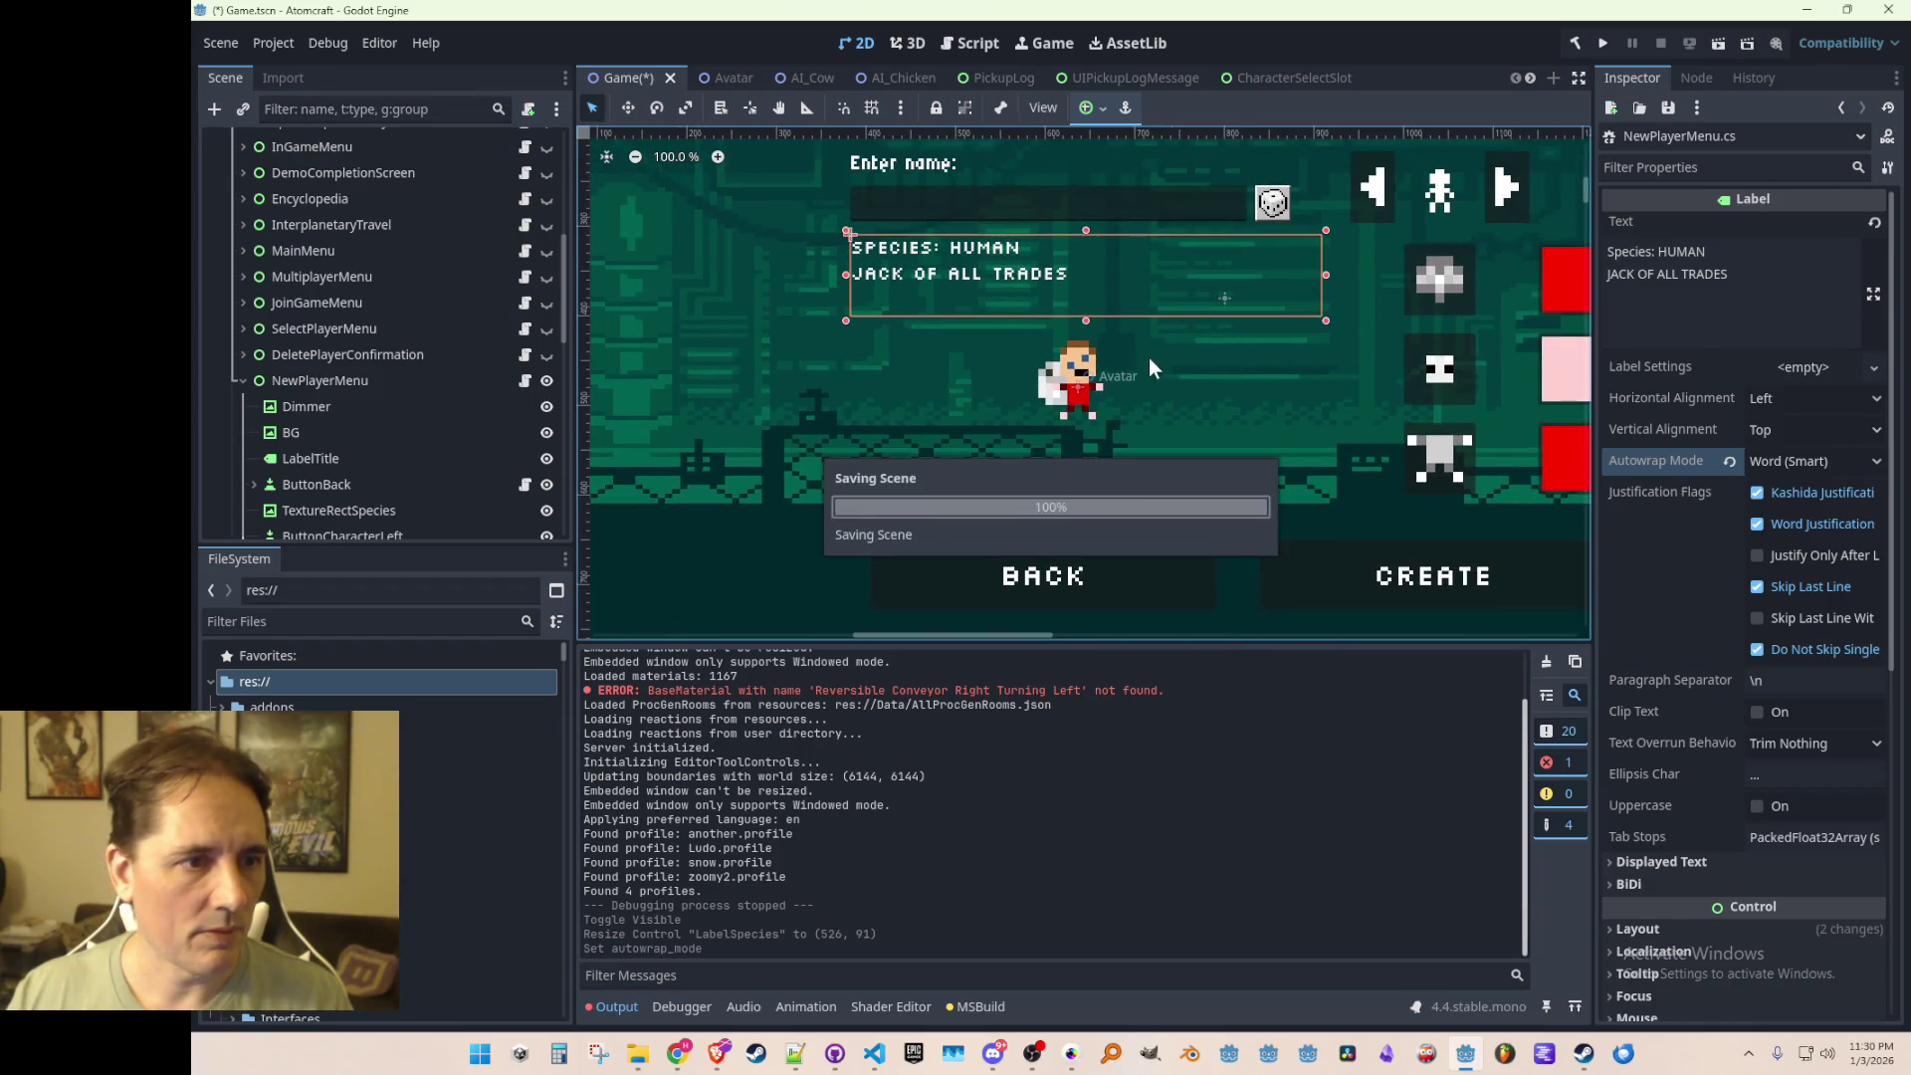
# Step: Test a new line in the species label text, remove it again, and save the scene
pyautogui.click(1753, 299)
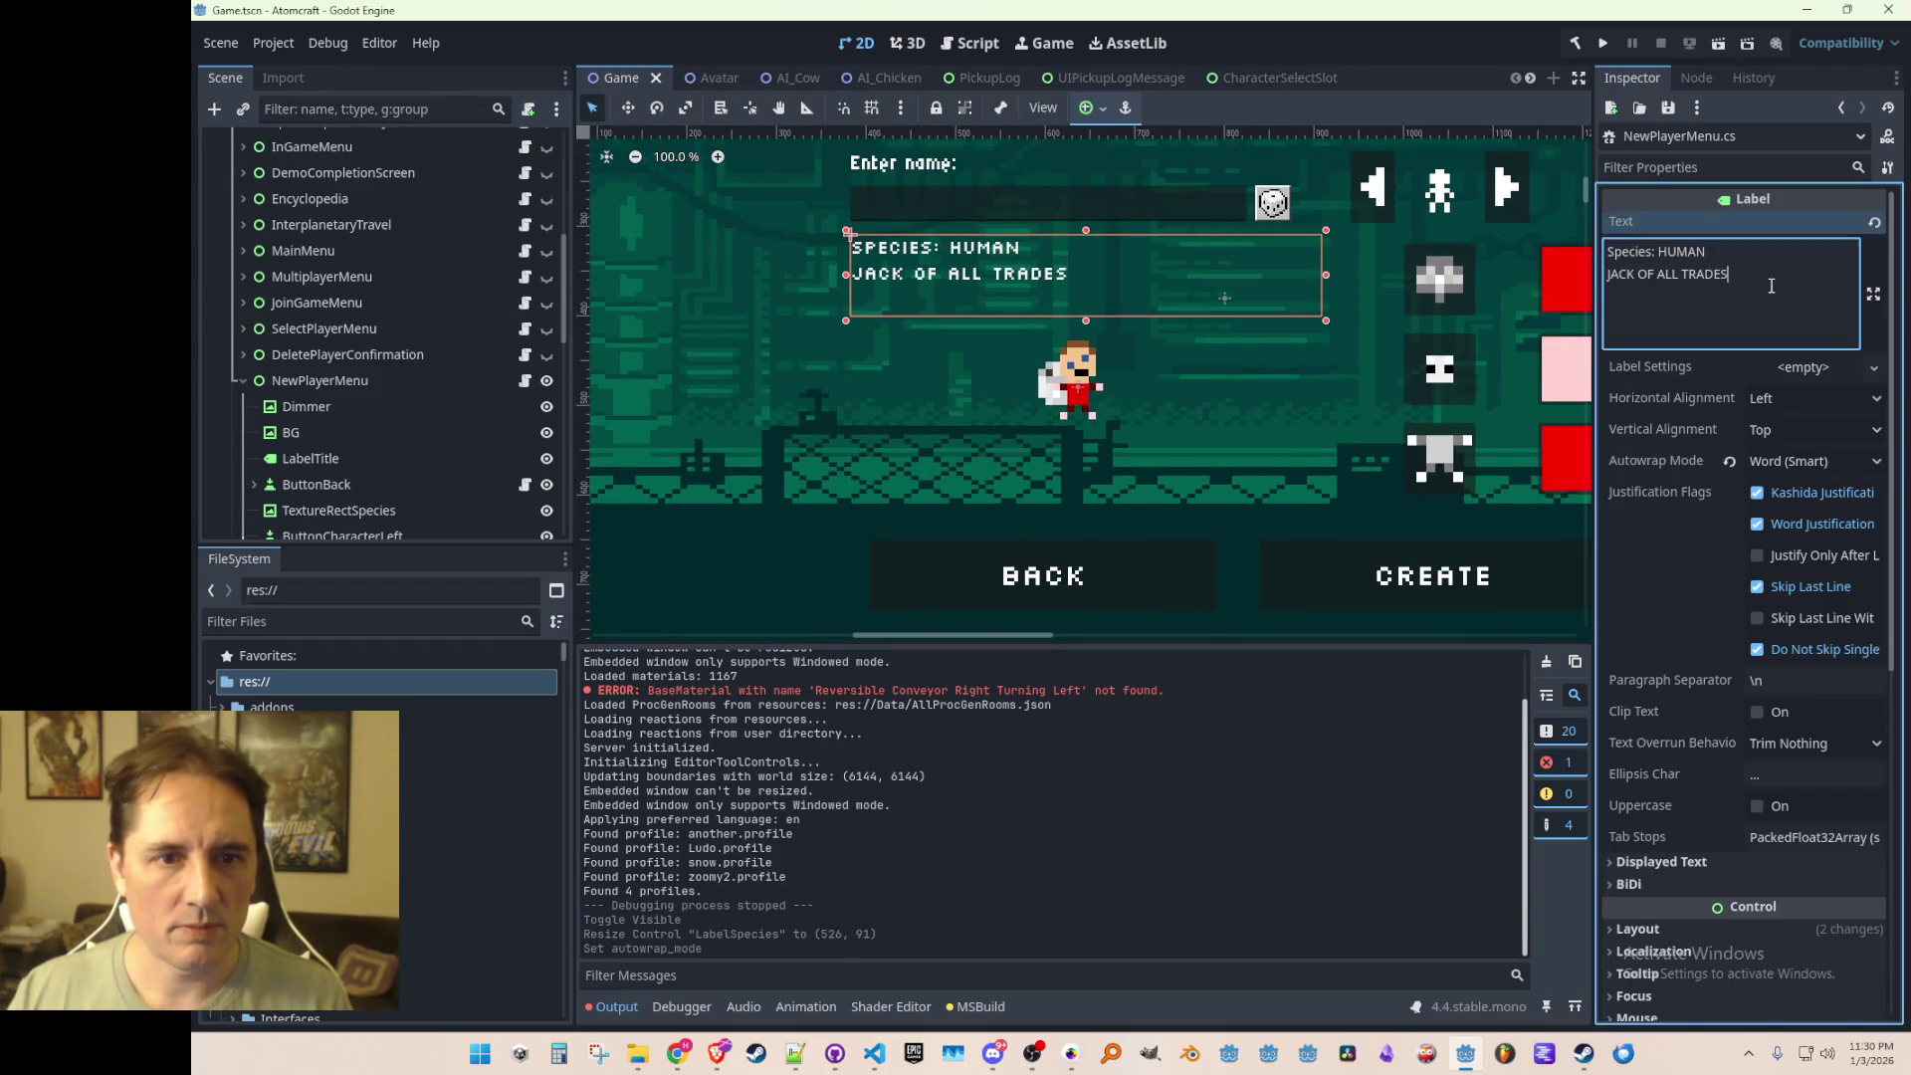
pyautogui.press('Return')
pyautogui.write('spe')
pyautogui.press('BackSpace')
pyautogui.press('BackSpace')
pyautogui.press('BackSpace')
pyautogui.hotkey('ctrl', 's')
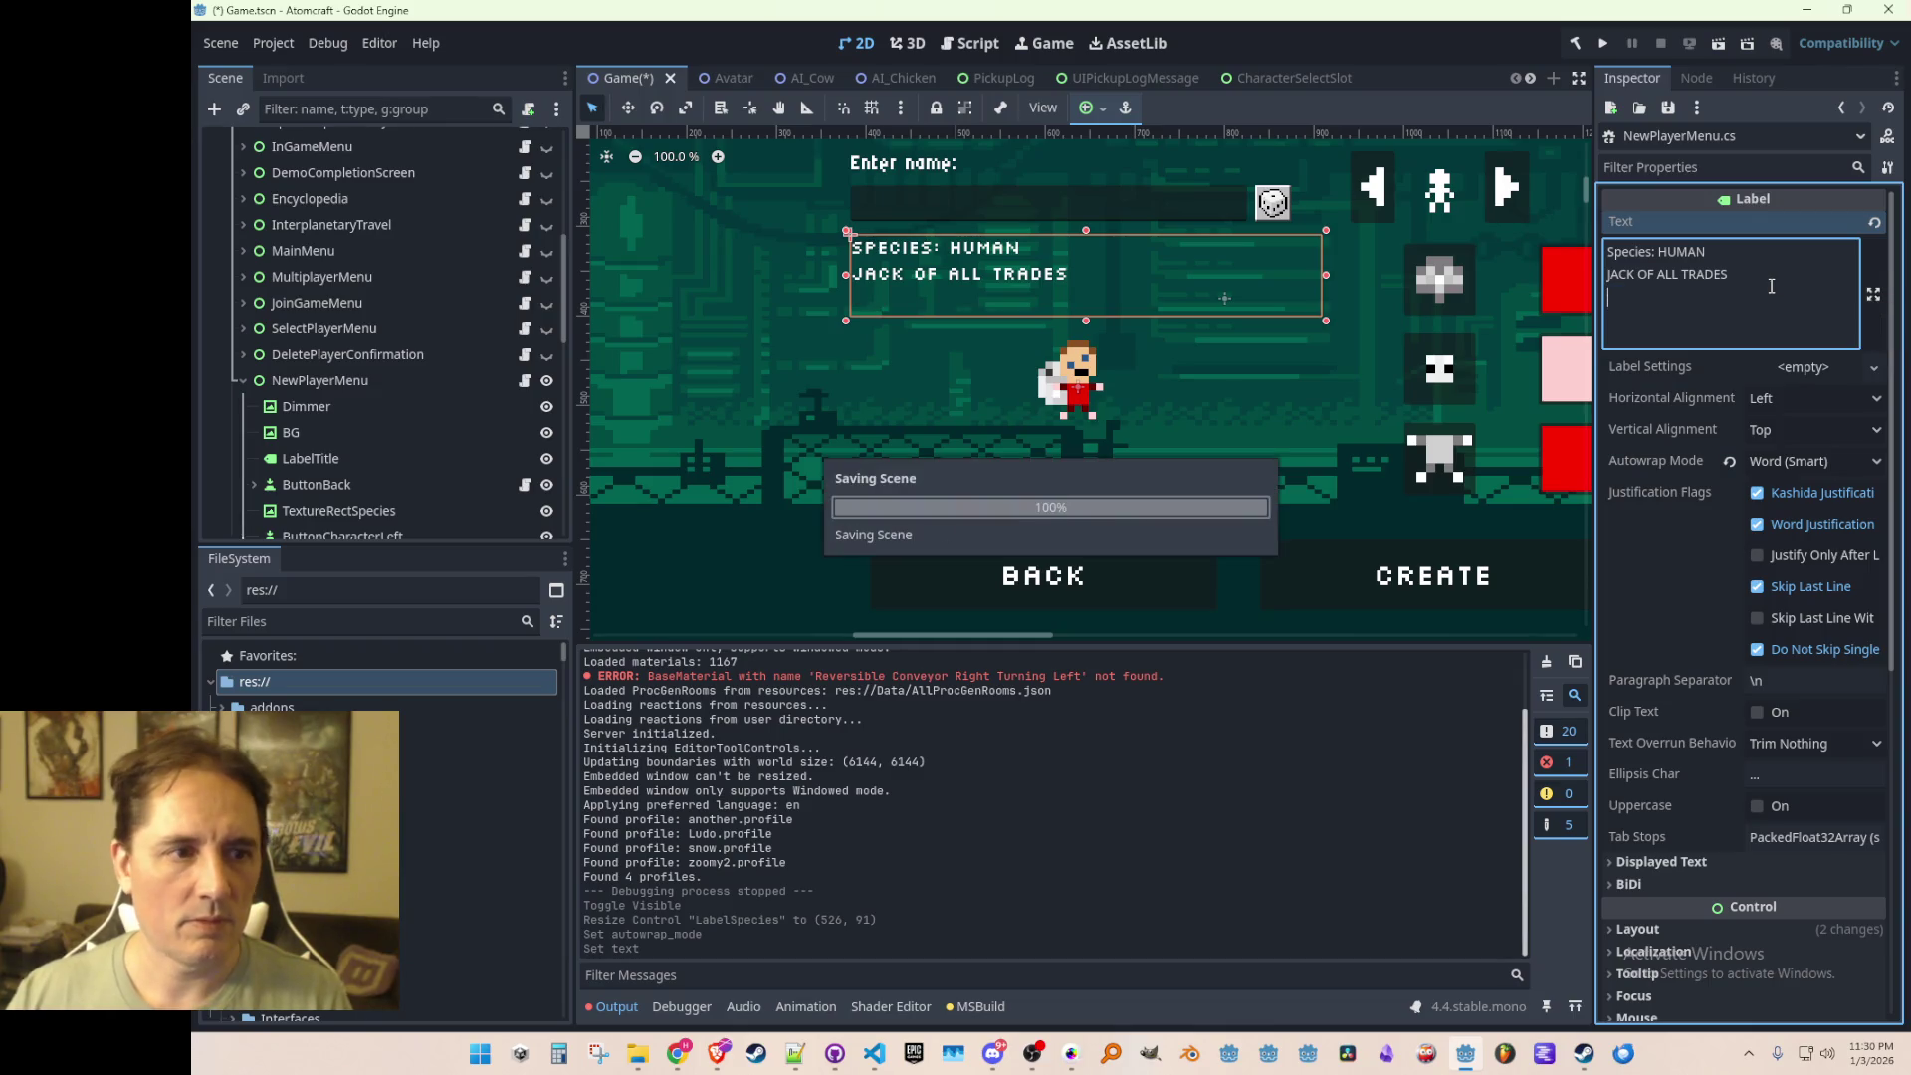
pyautogui.press('BackSpace')
pyautogui.hotkey('ctrl', 's')
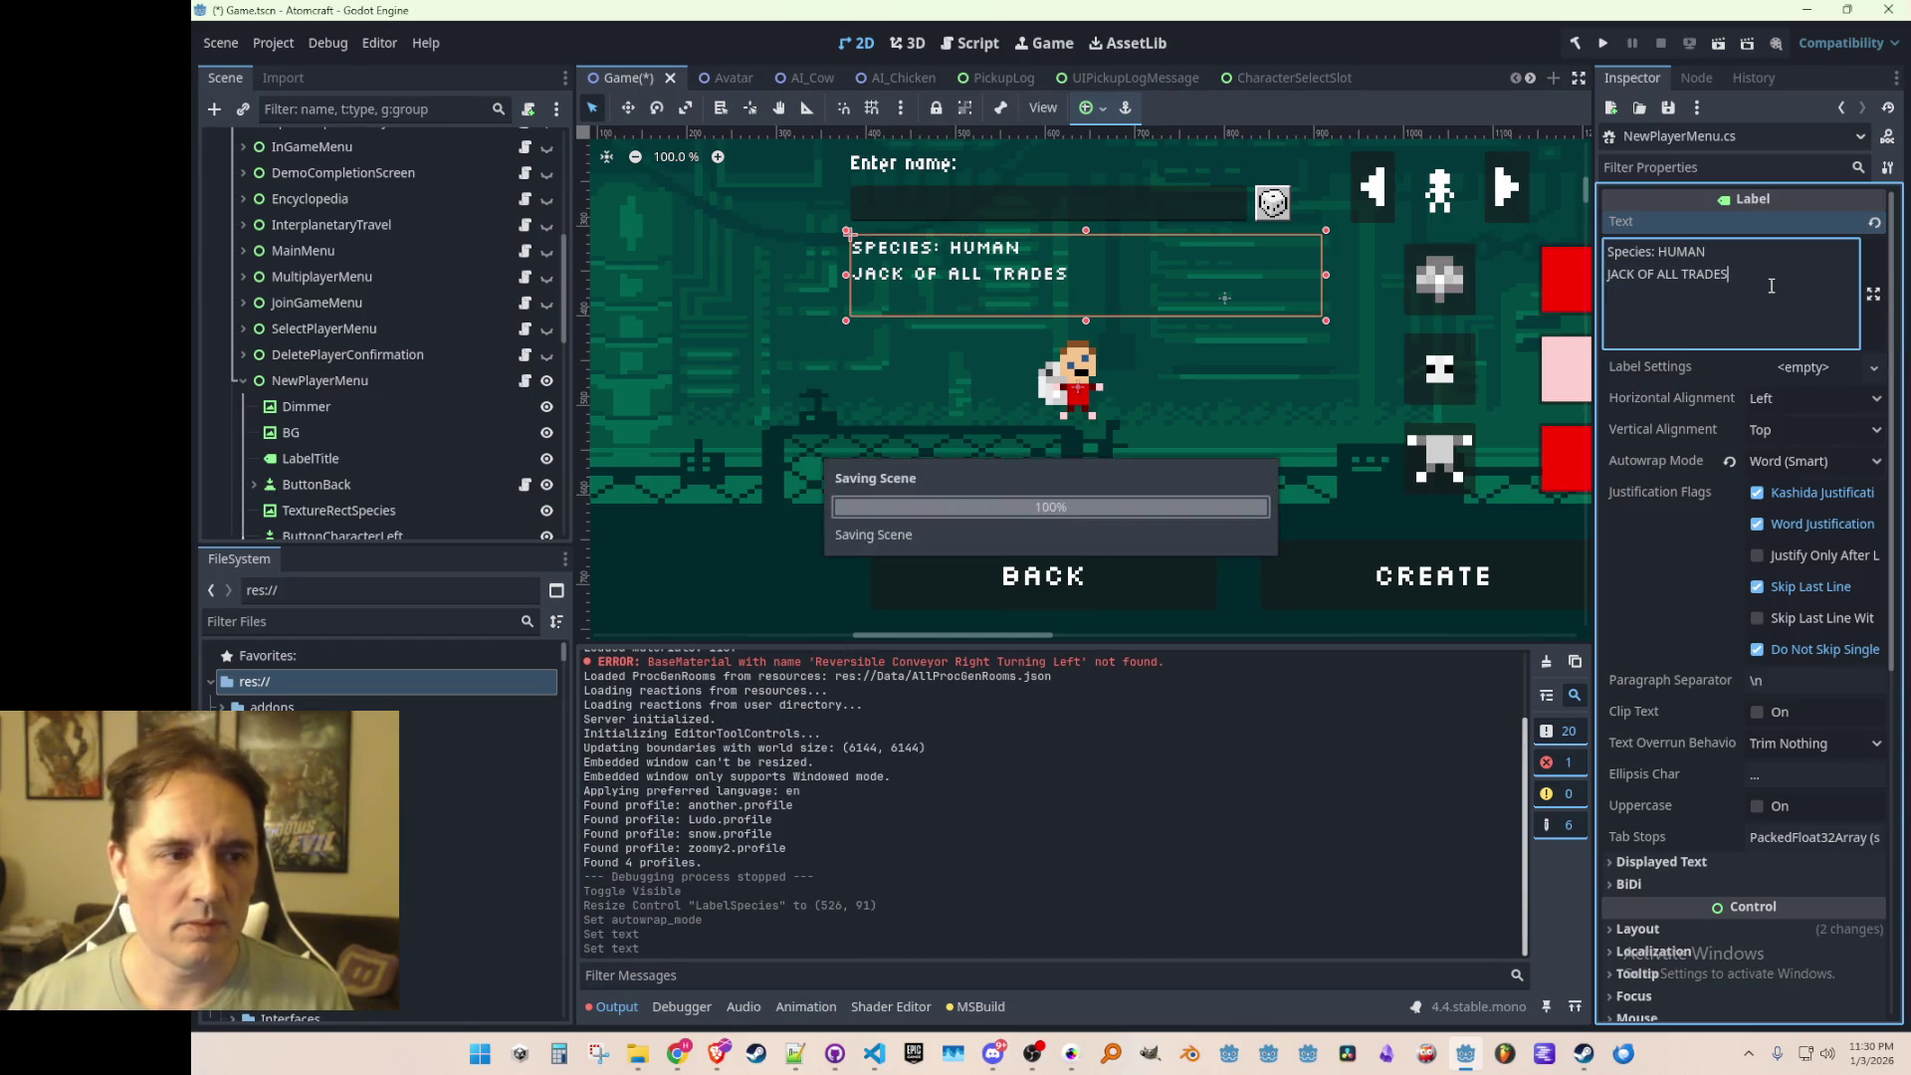
pyautogui.click(271, 380)
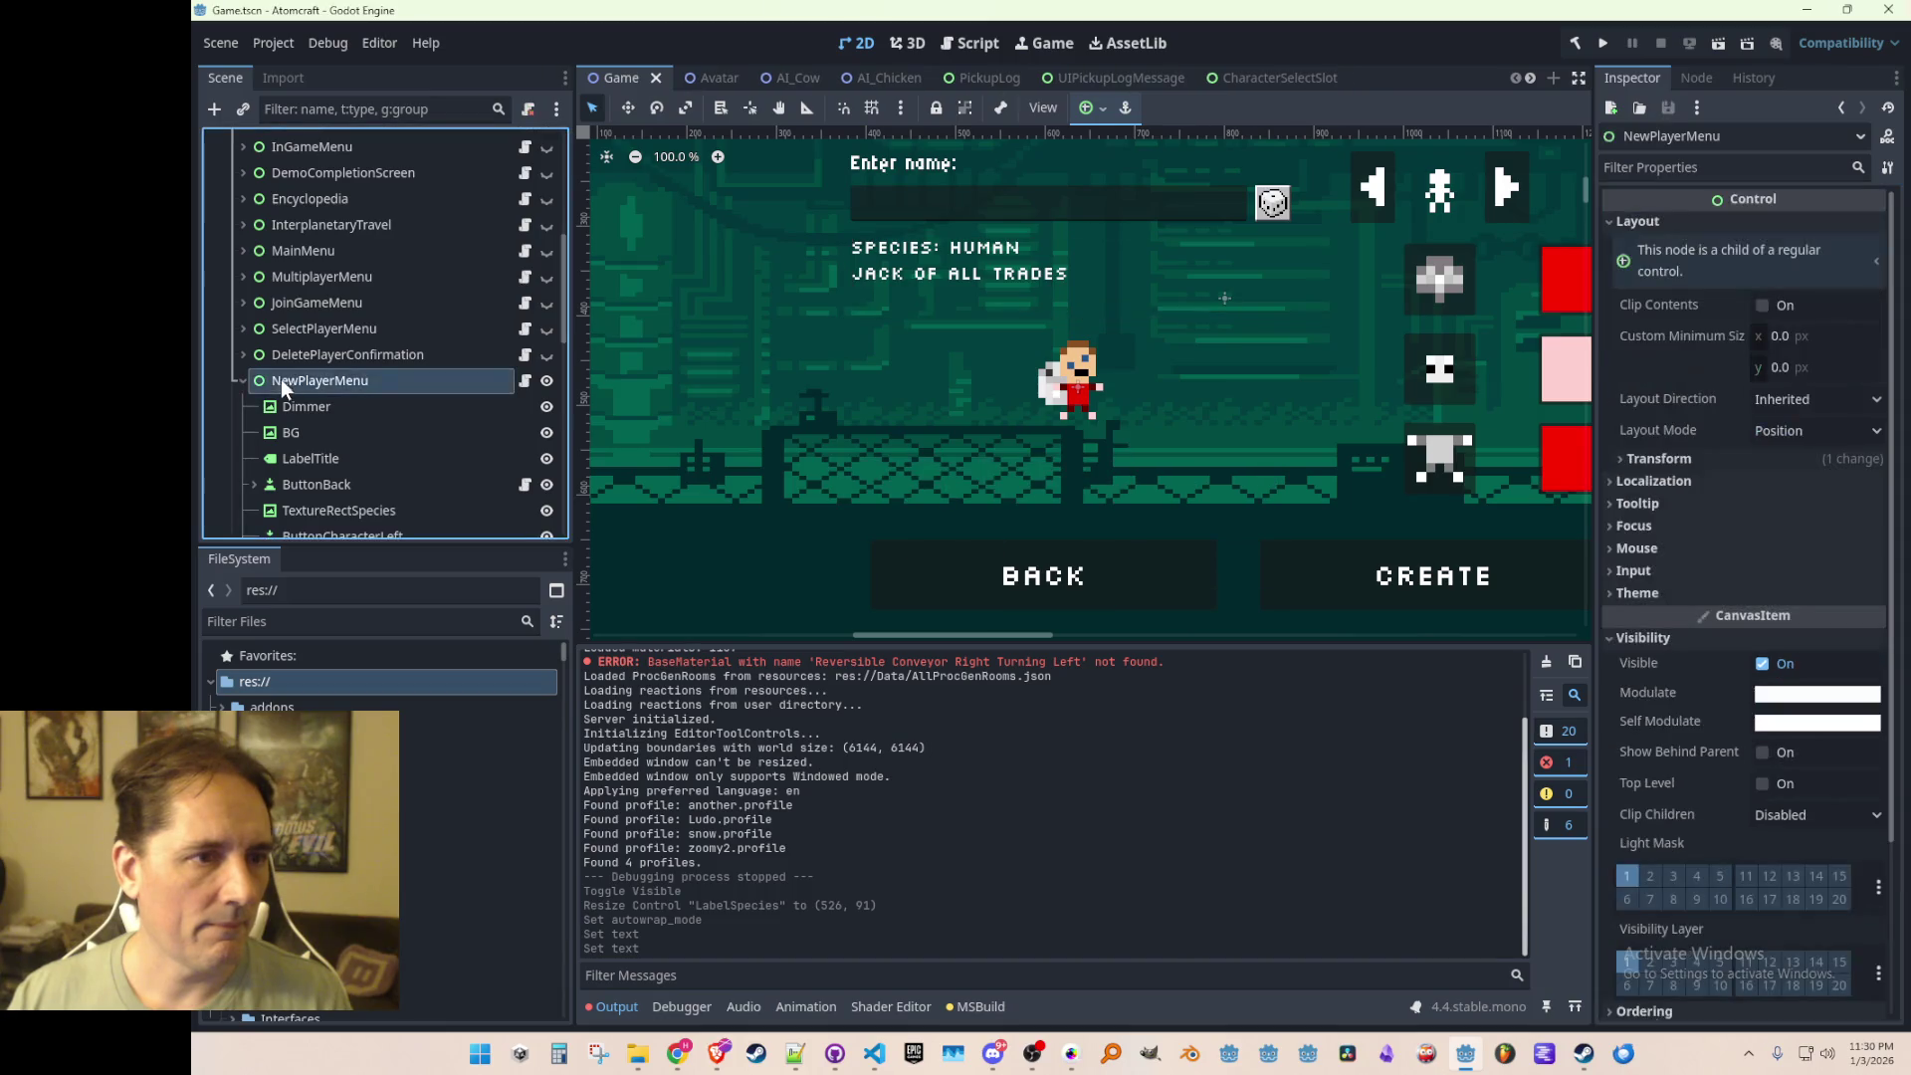
# Step: Hide NewPlayerMenu, collapse the NewPlayerMenu and UI nodes, save, and run the game
pyautogui.click(247, 379)
pyautogui.scroll(-7, 934, 454)
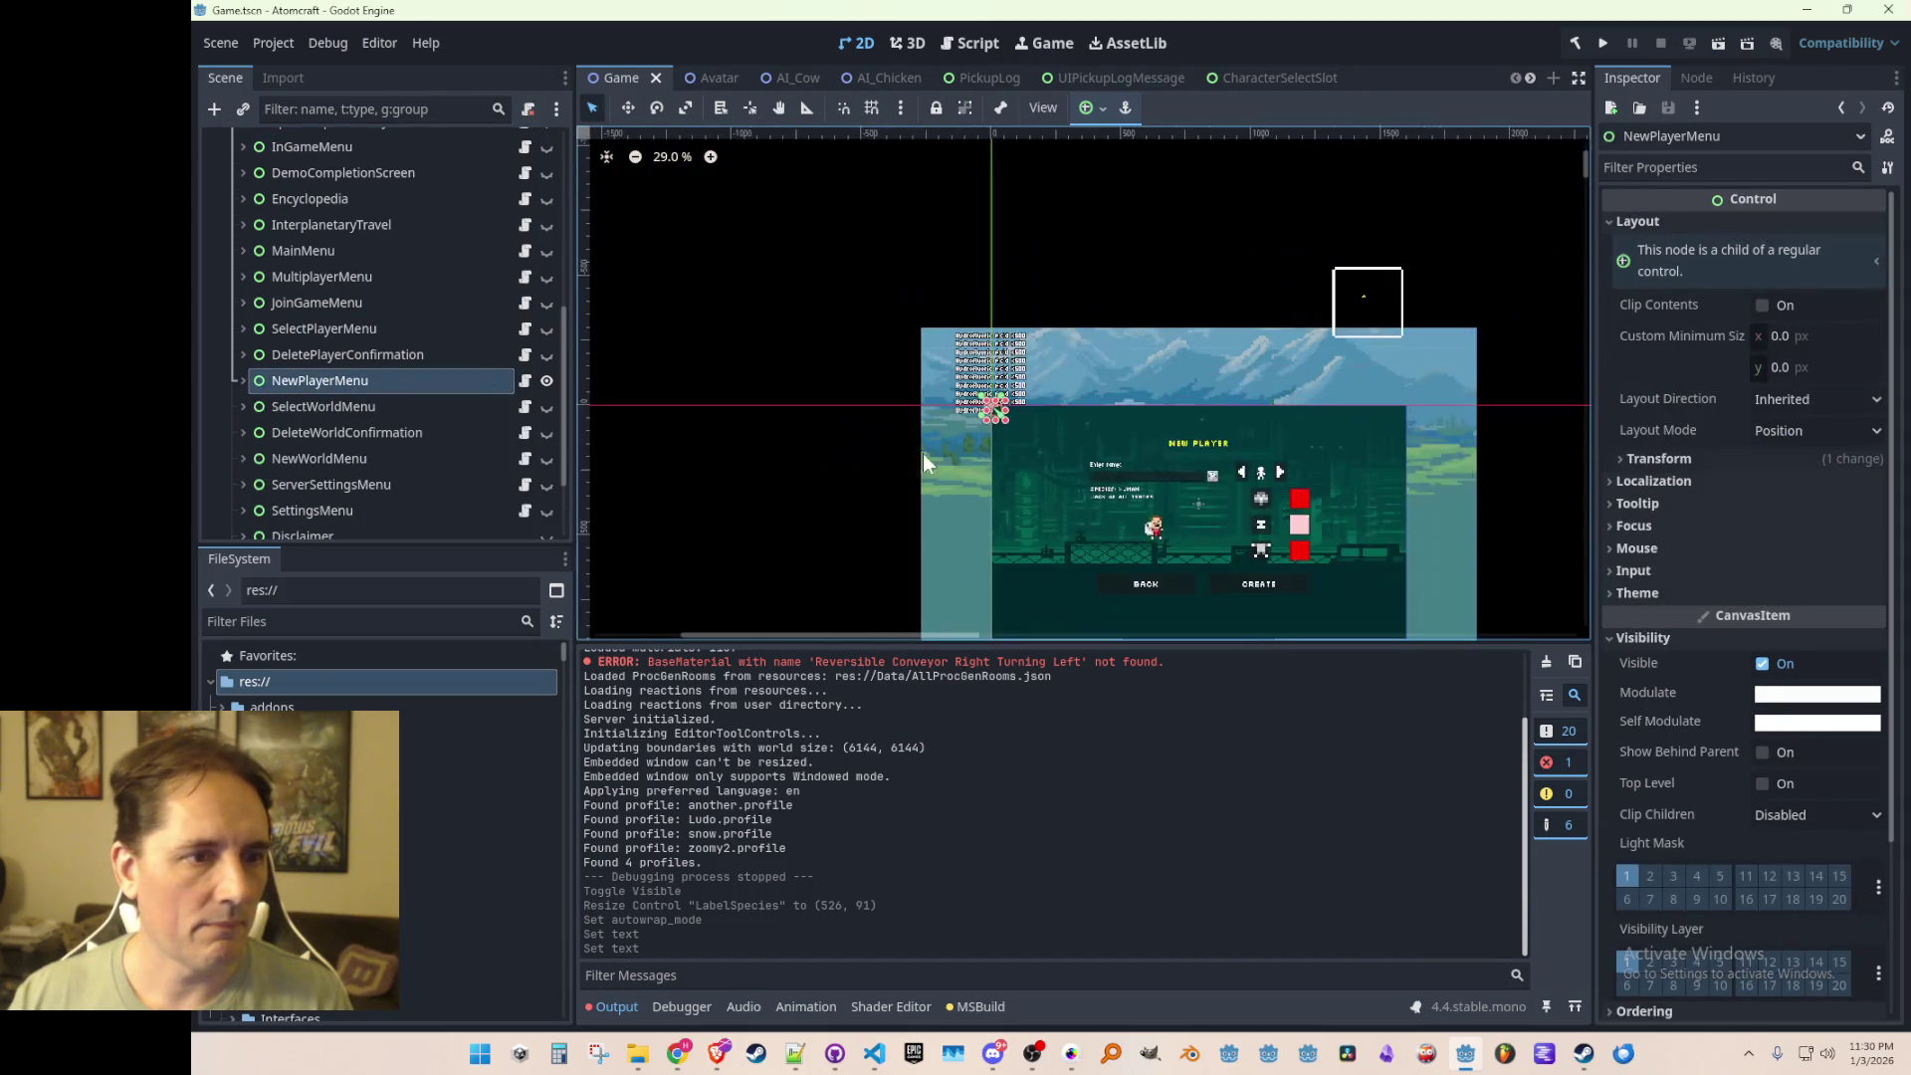
pyautogui.scroll(5, 955, 438)
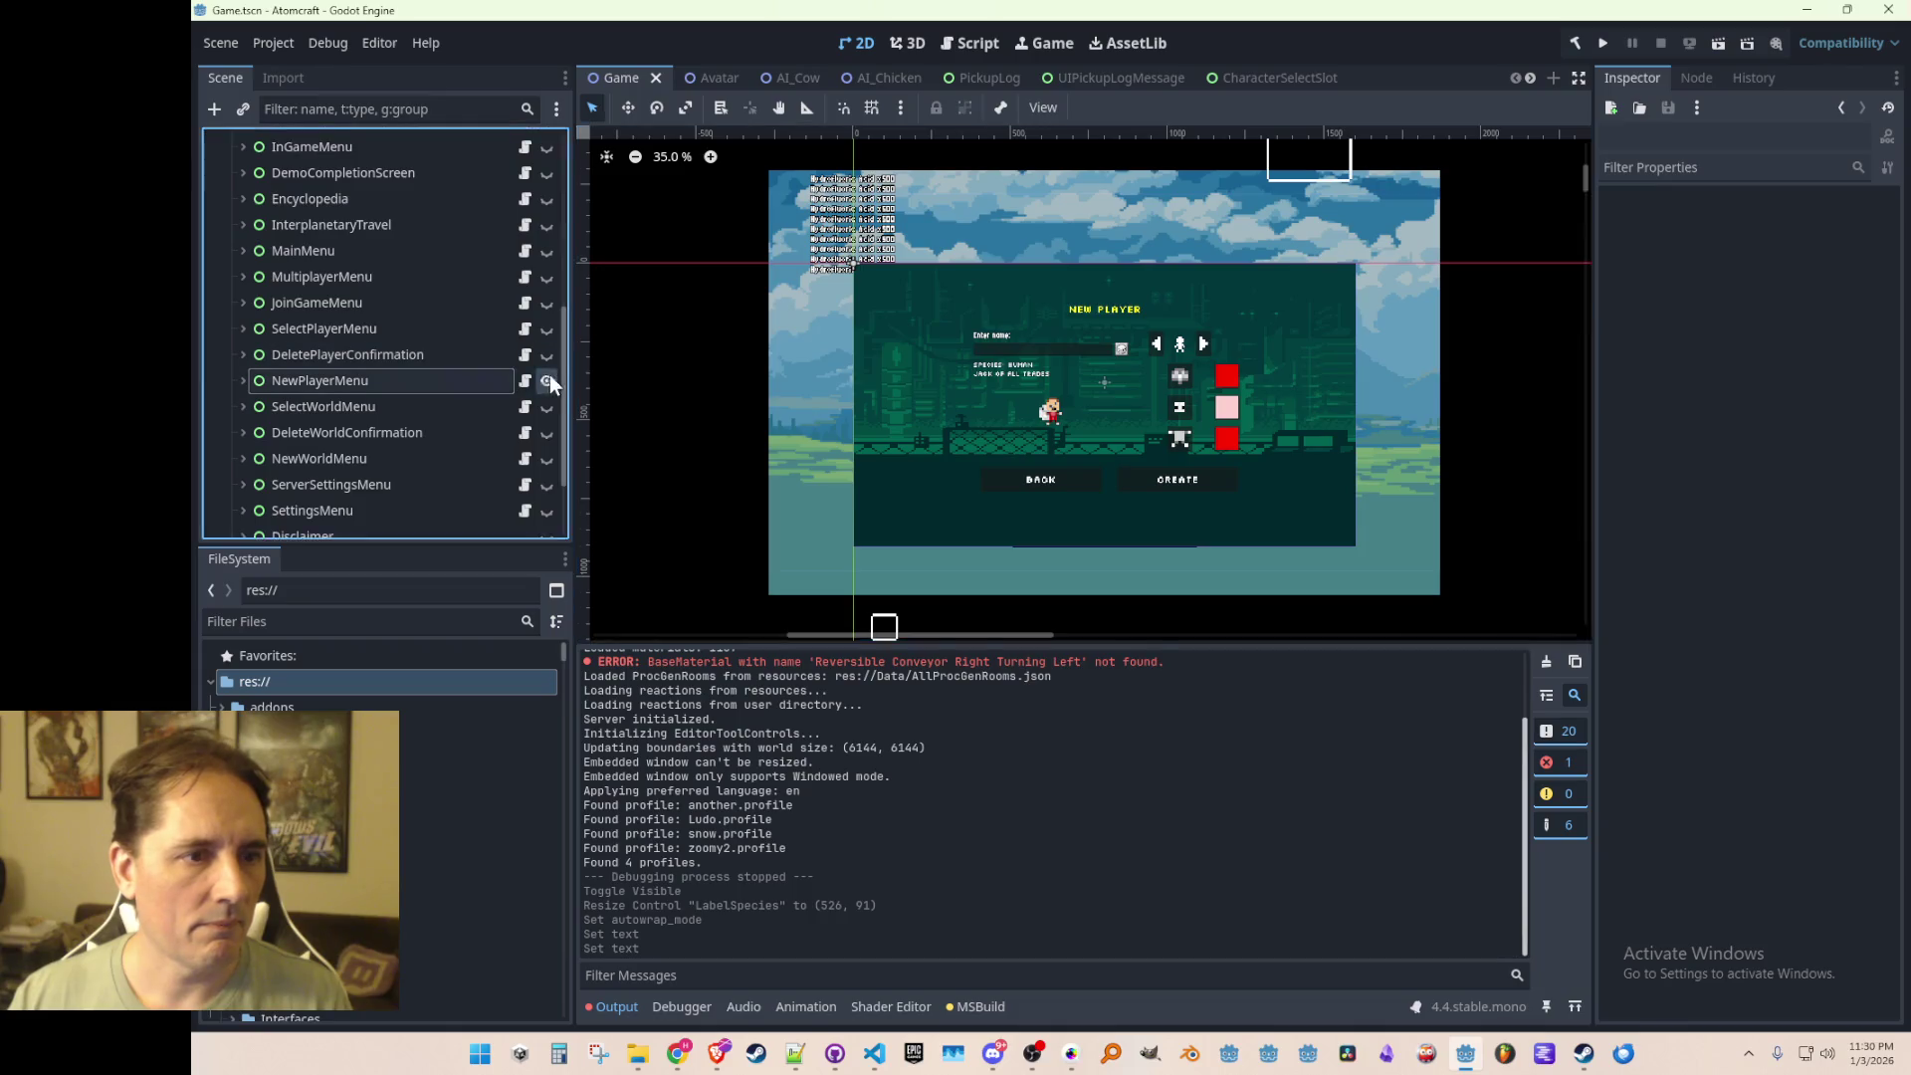
pyautogui.click(547, 381)
pyautogui.hotkey('ctrl', 's')
pyautogui.scroll(5, 329, 416)
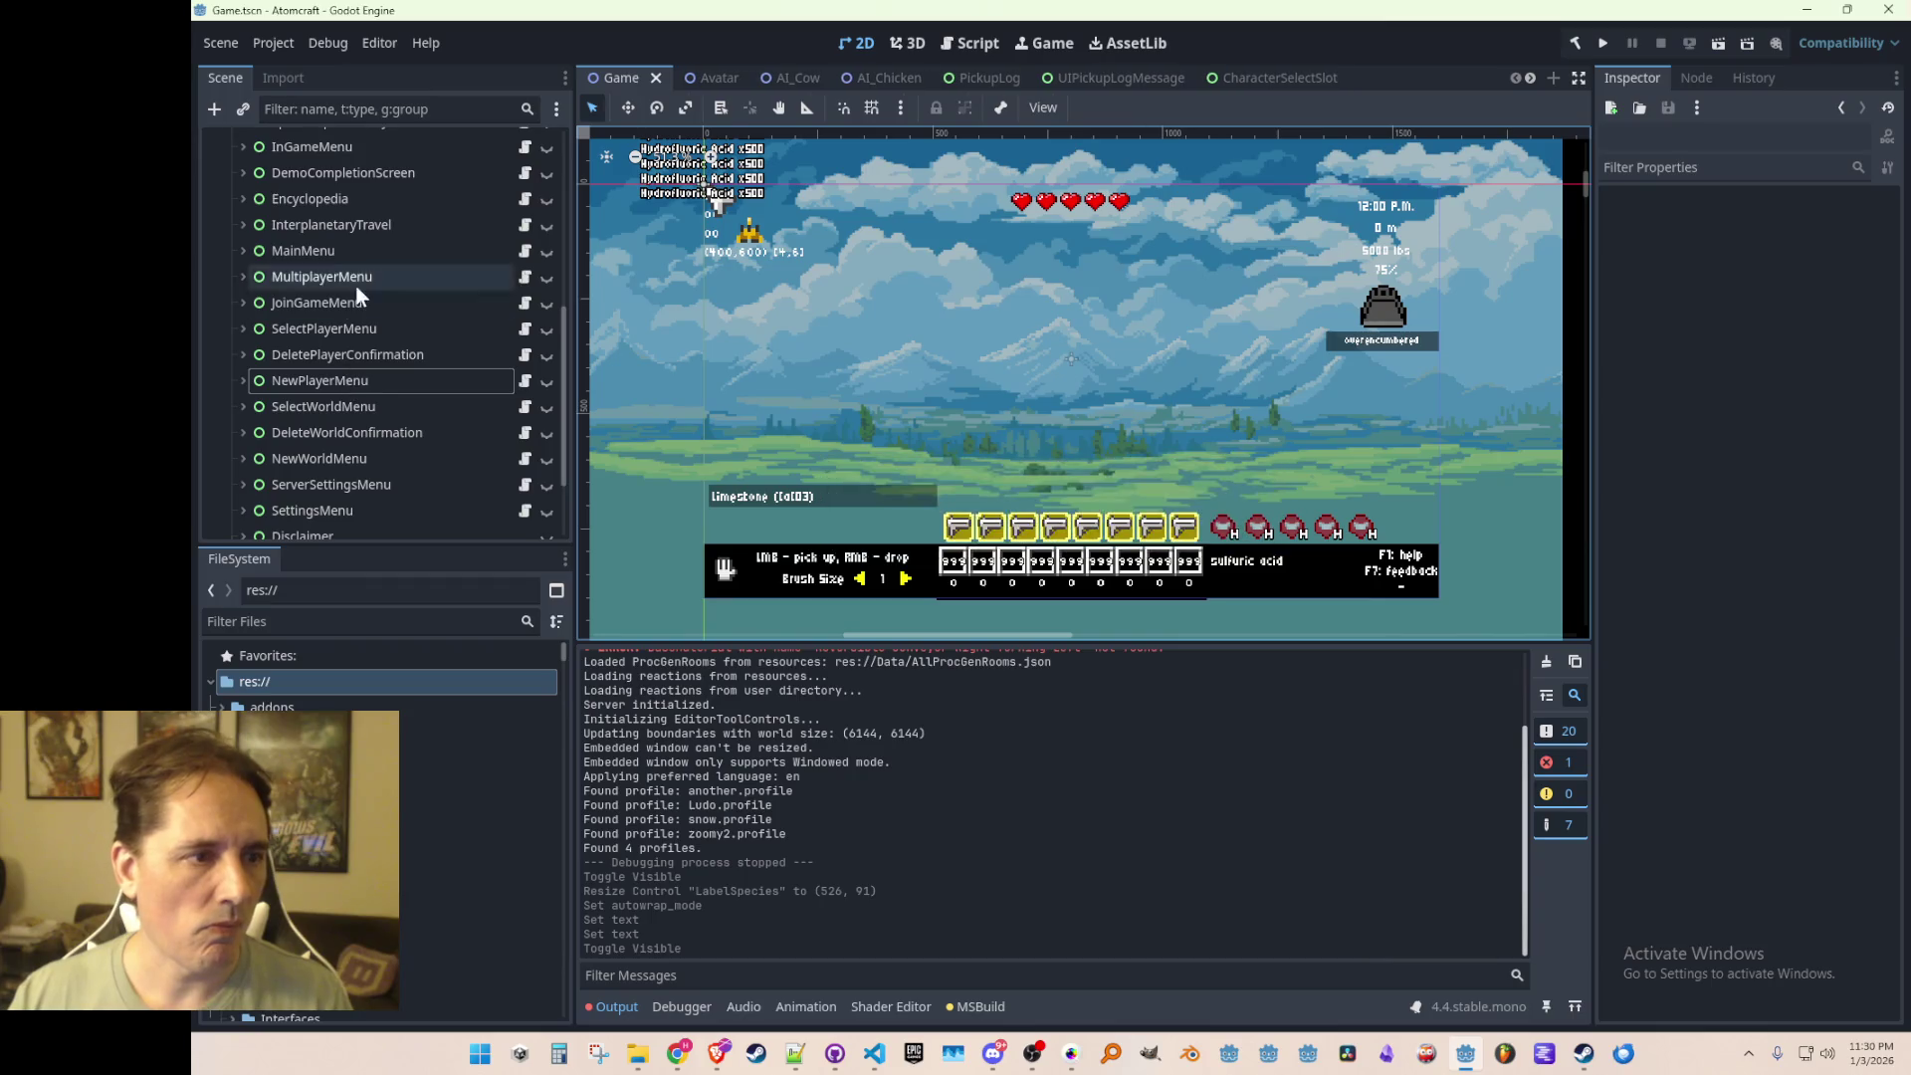
pyautogui.click(232, 370)
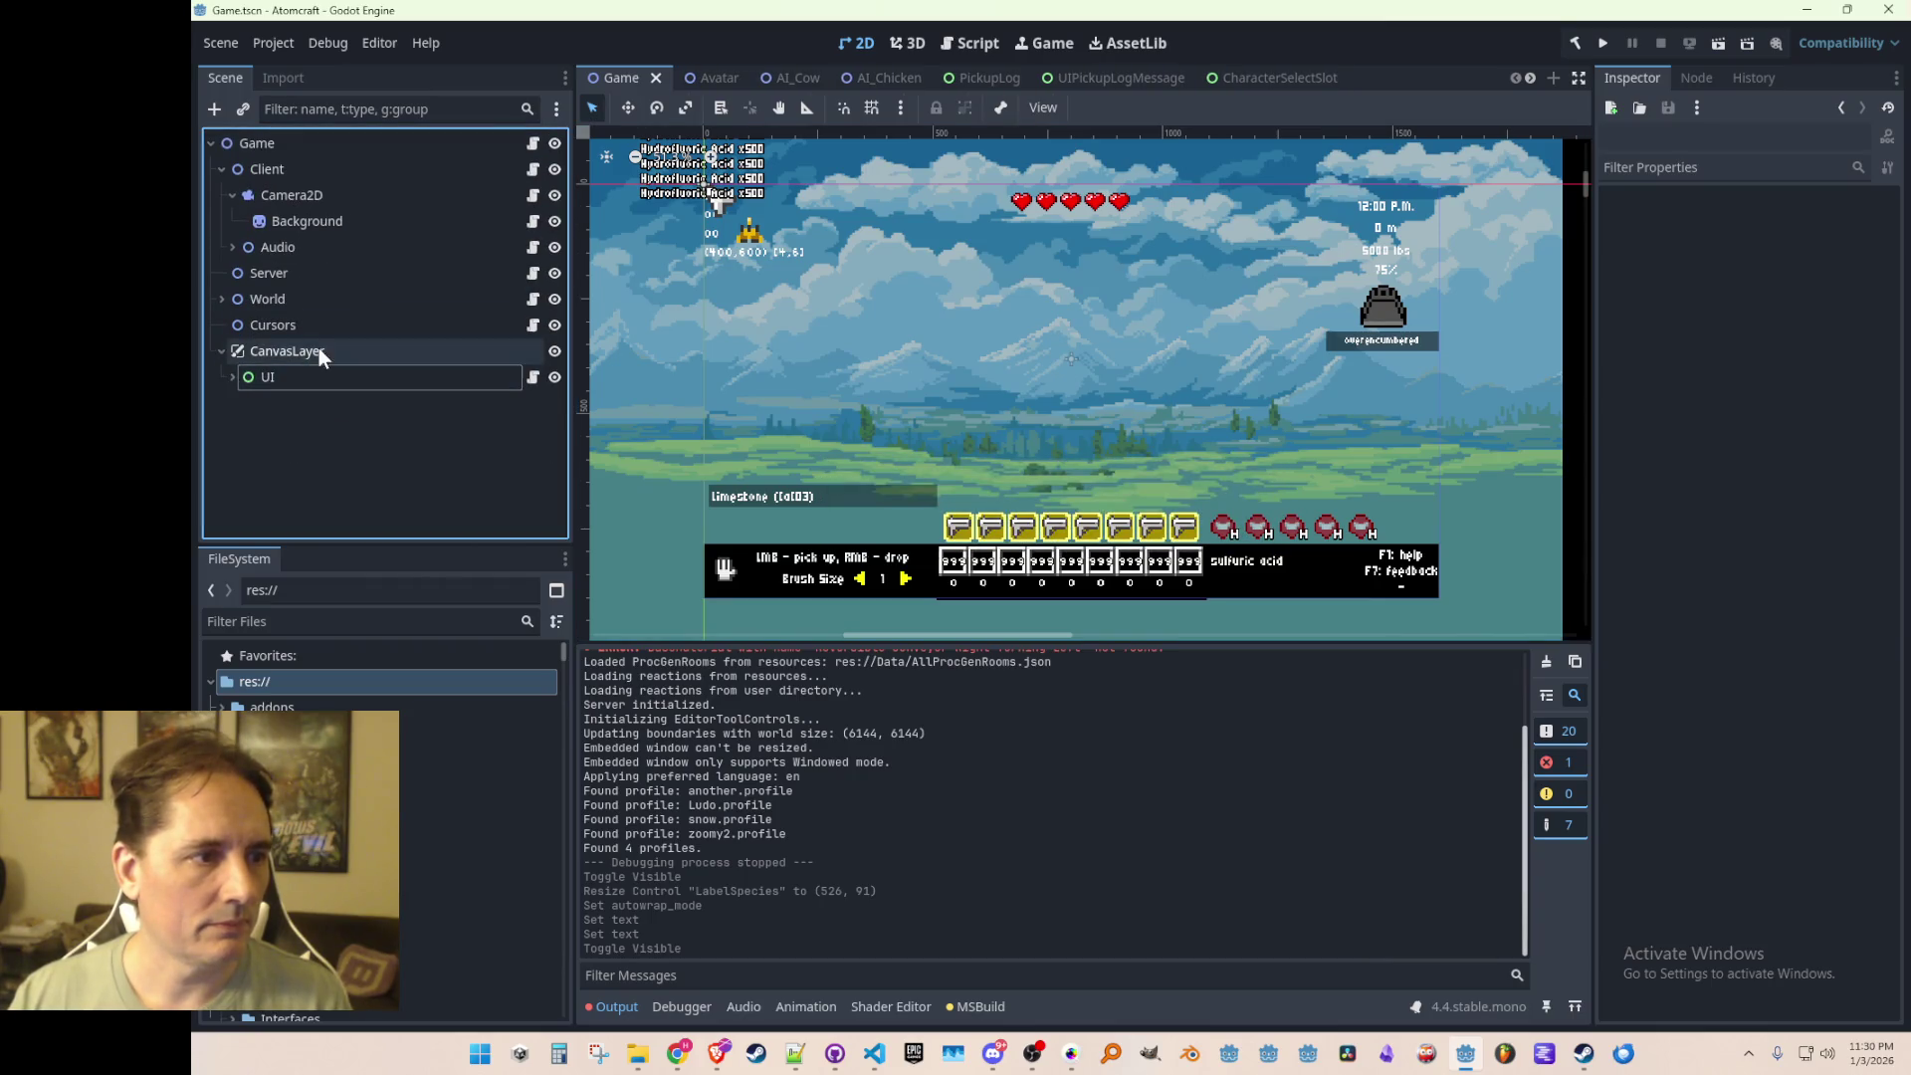
pyautogui.hotkey('ctrl', 's')
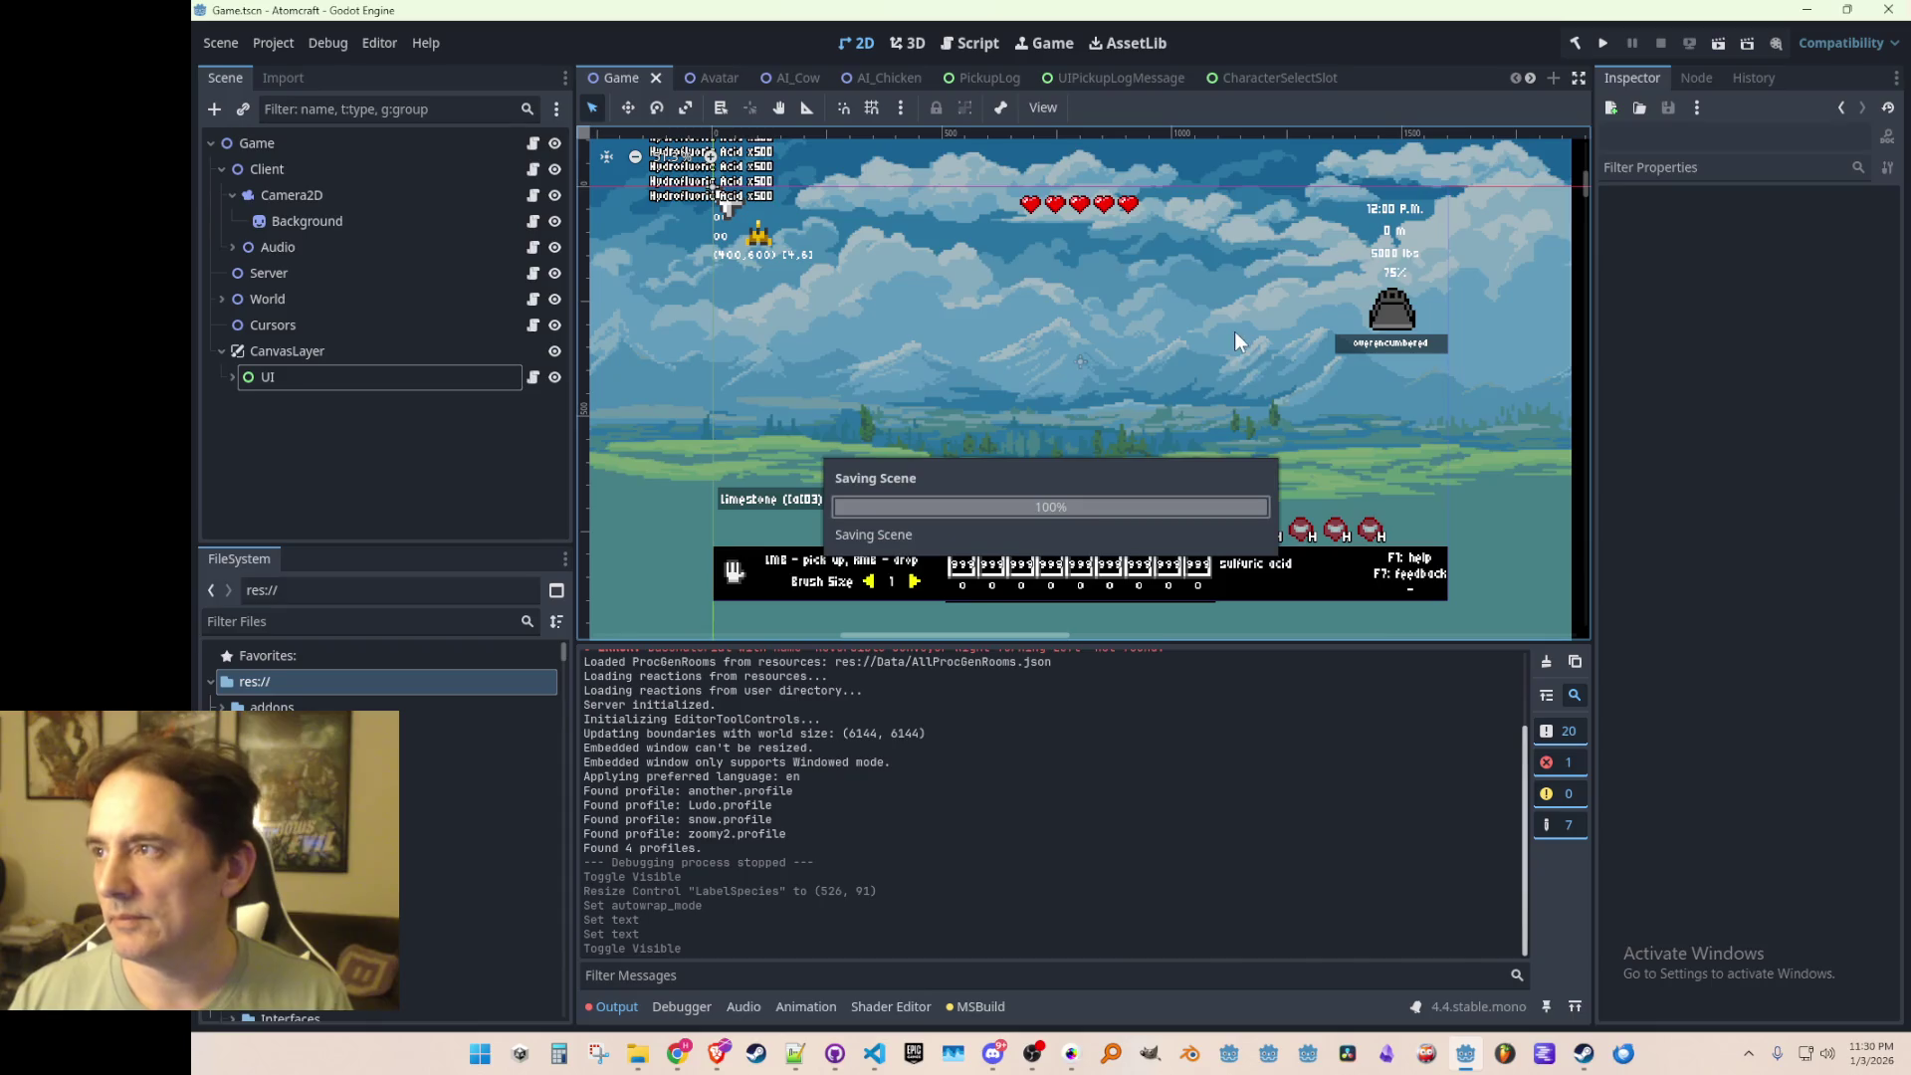
pyautogui.click(1605, 42)
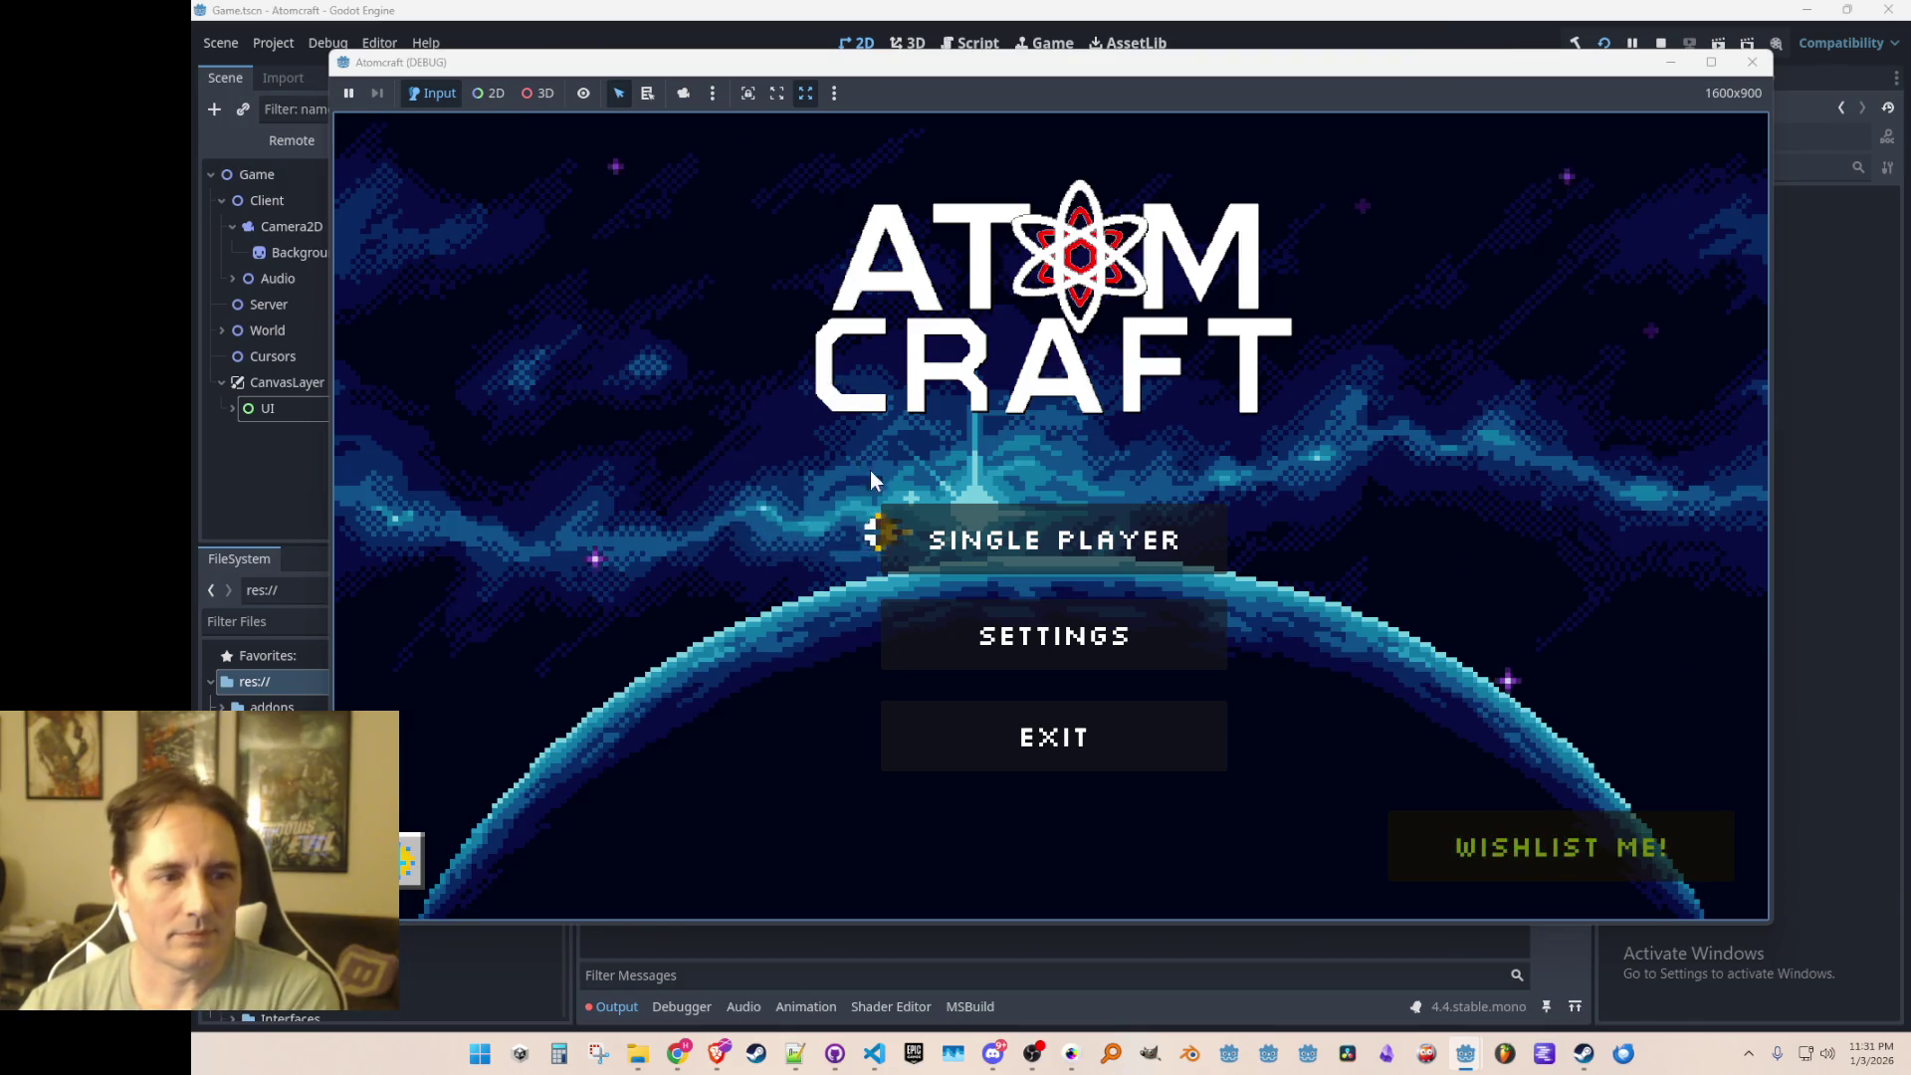
# Step: On the New Player screen, cycle species through Slug, Robot, Fire, Mushroom, Snowman and back to Human
pyautogui.click(971, 539)
pyautogui.scroll(-2, 950, 544)
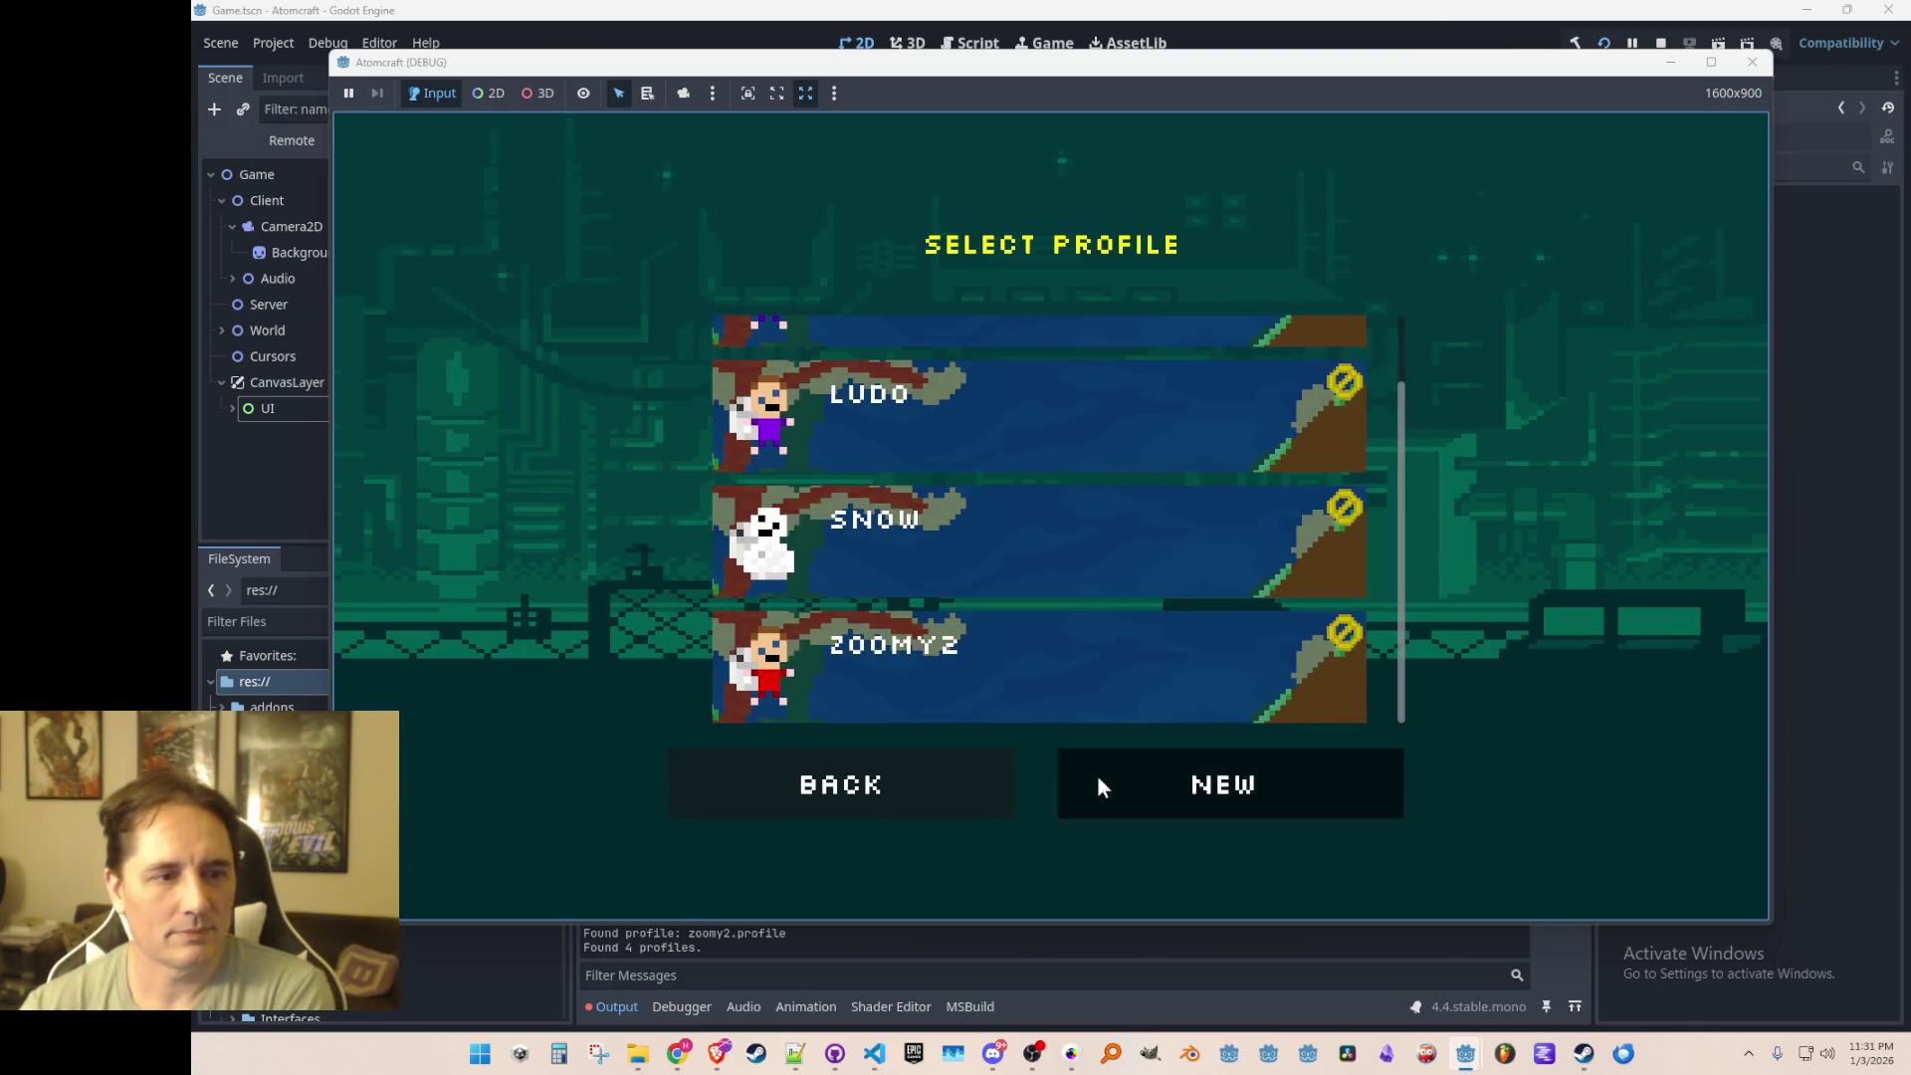
pyautogui.click(1100, 783)
pyautogui.click(1330, 346)
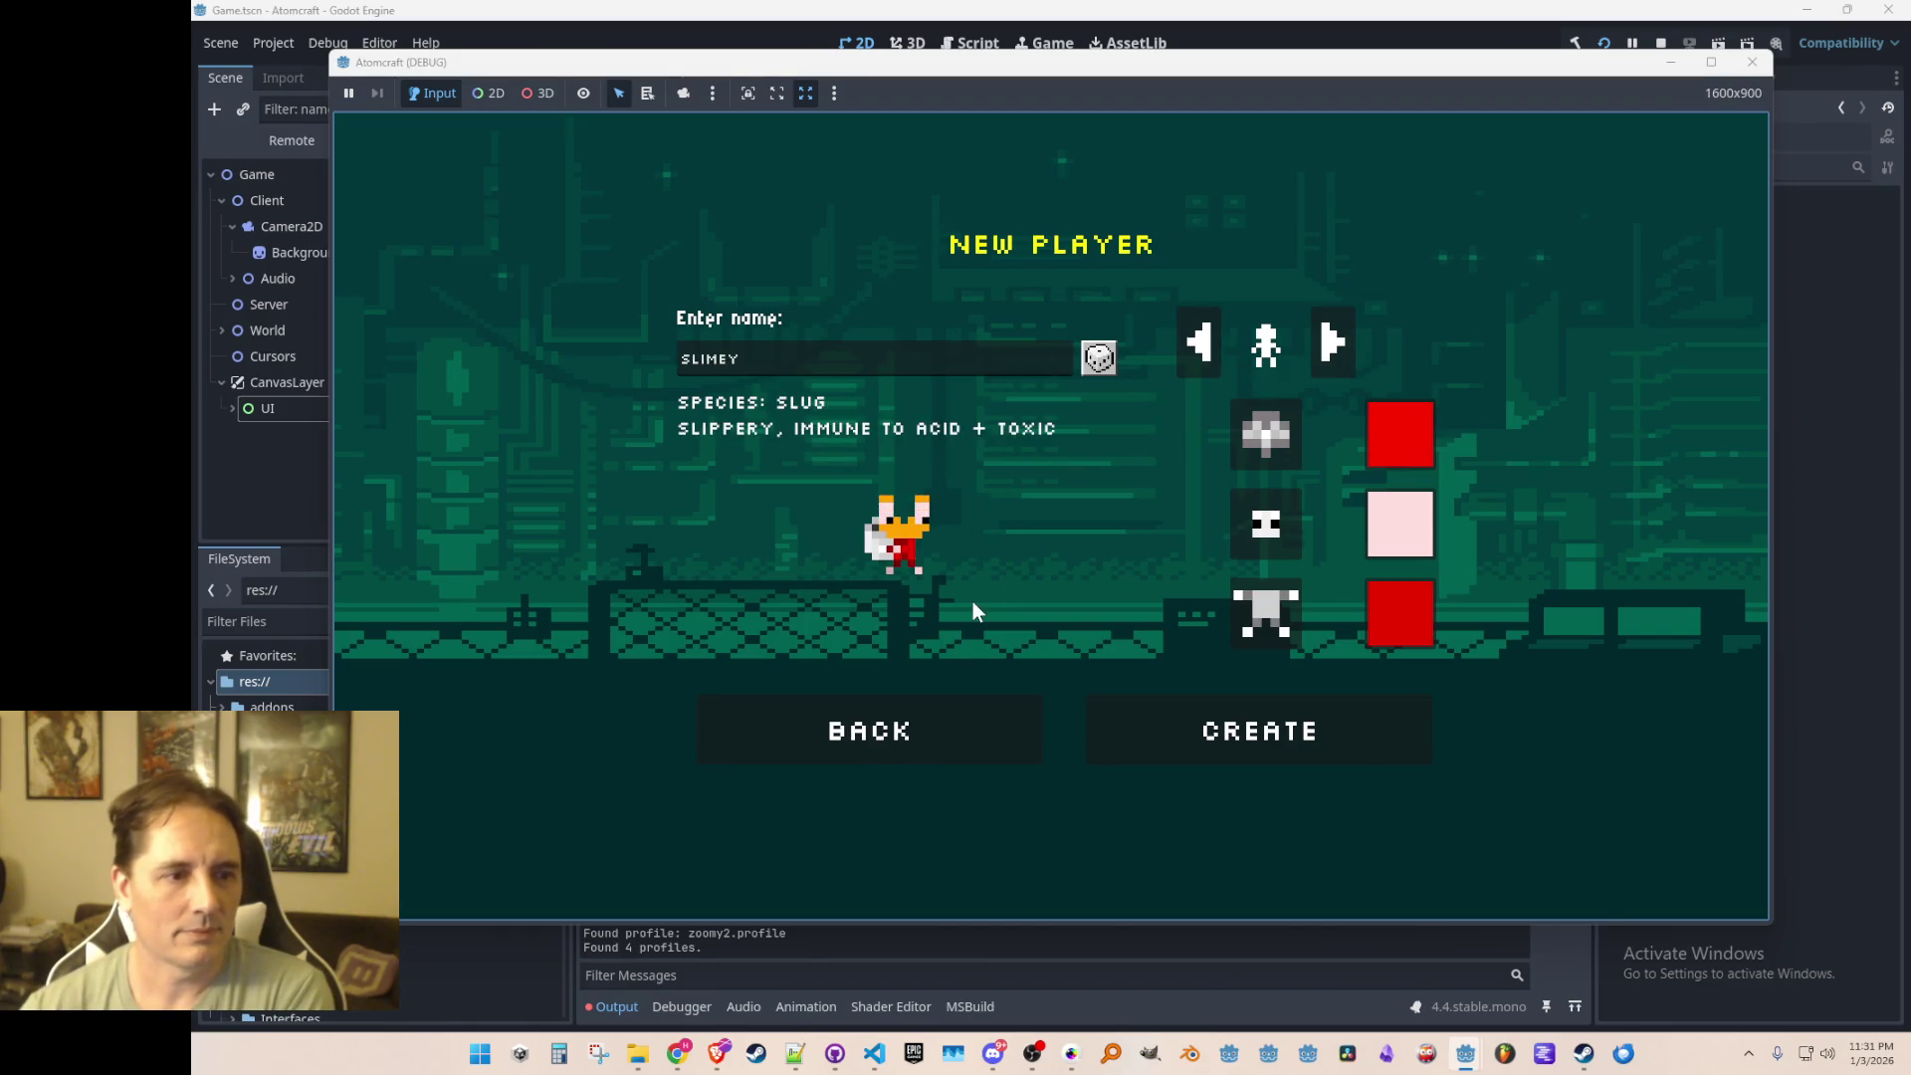
pyautogui.click(1333, 343)
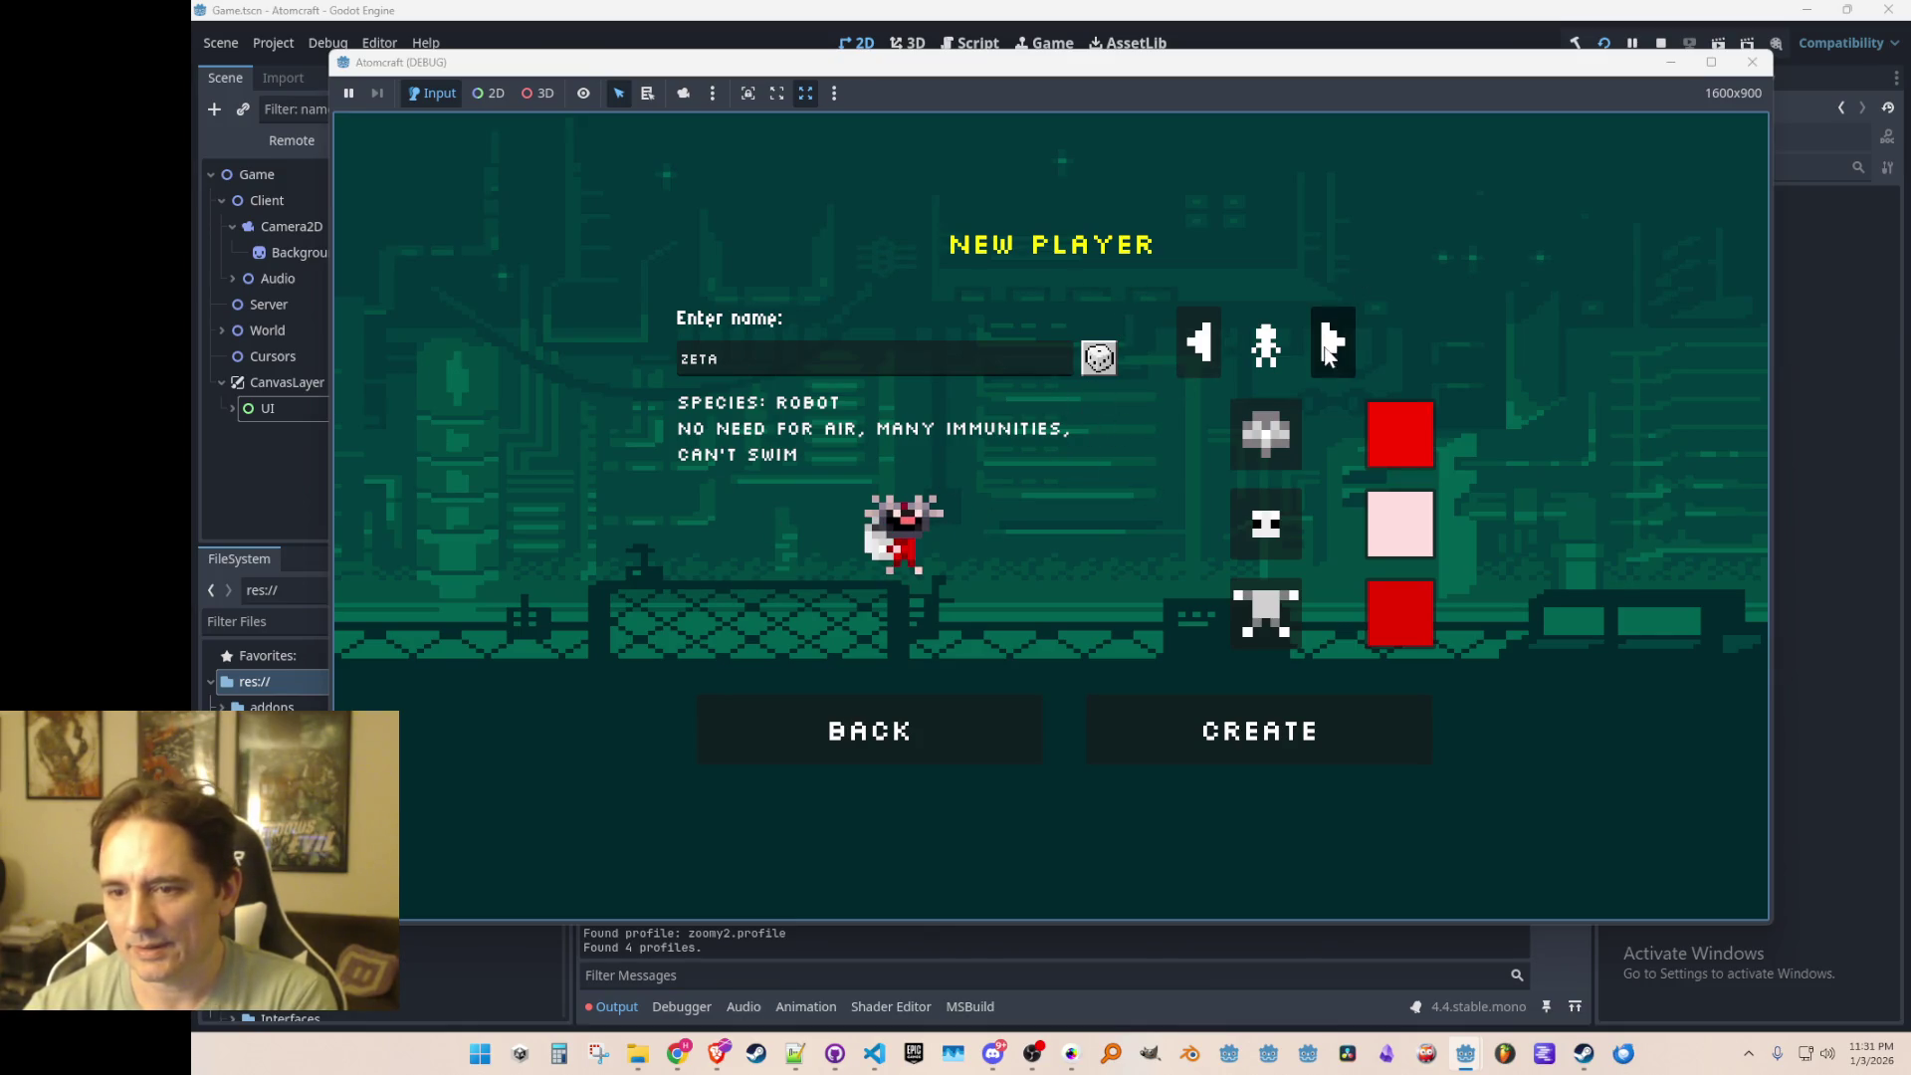
pyautogui.click(1332, 339)
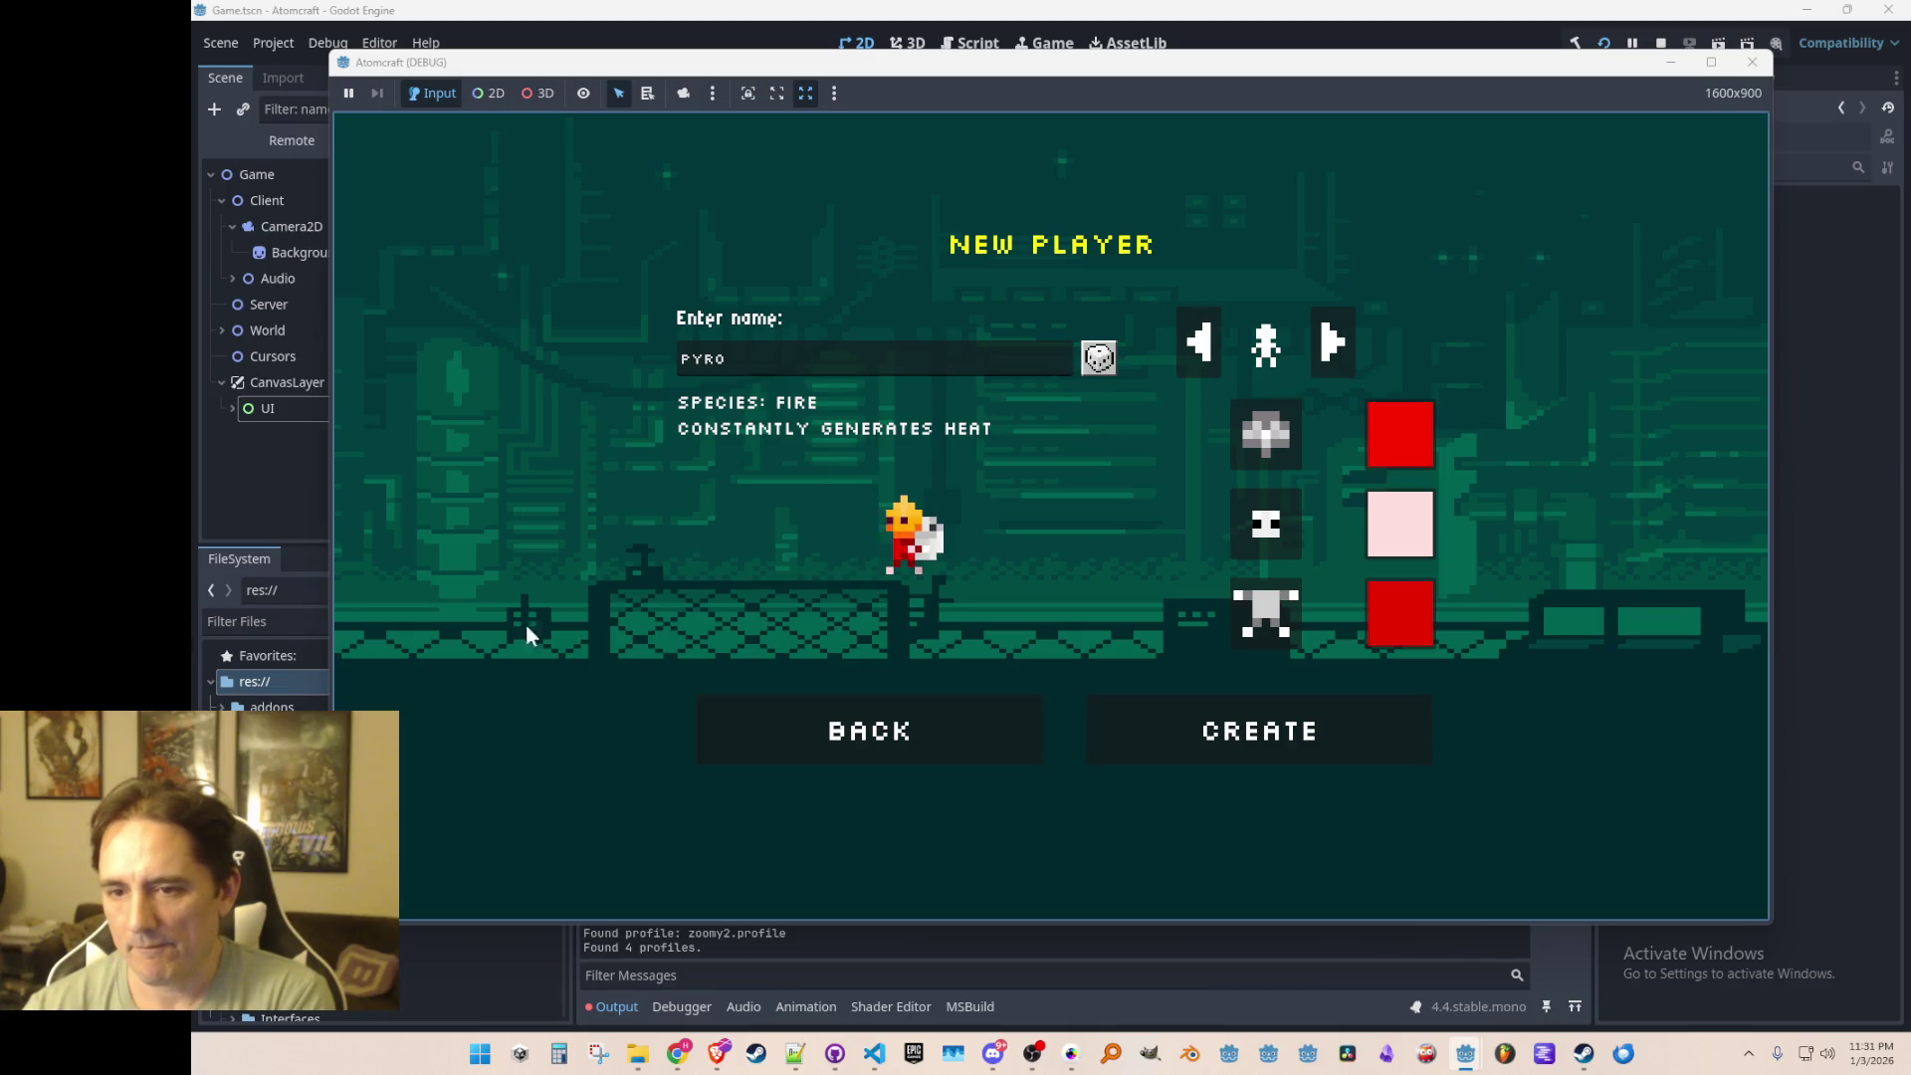
pyautogui.click(1340, 344)
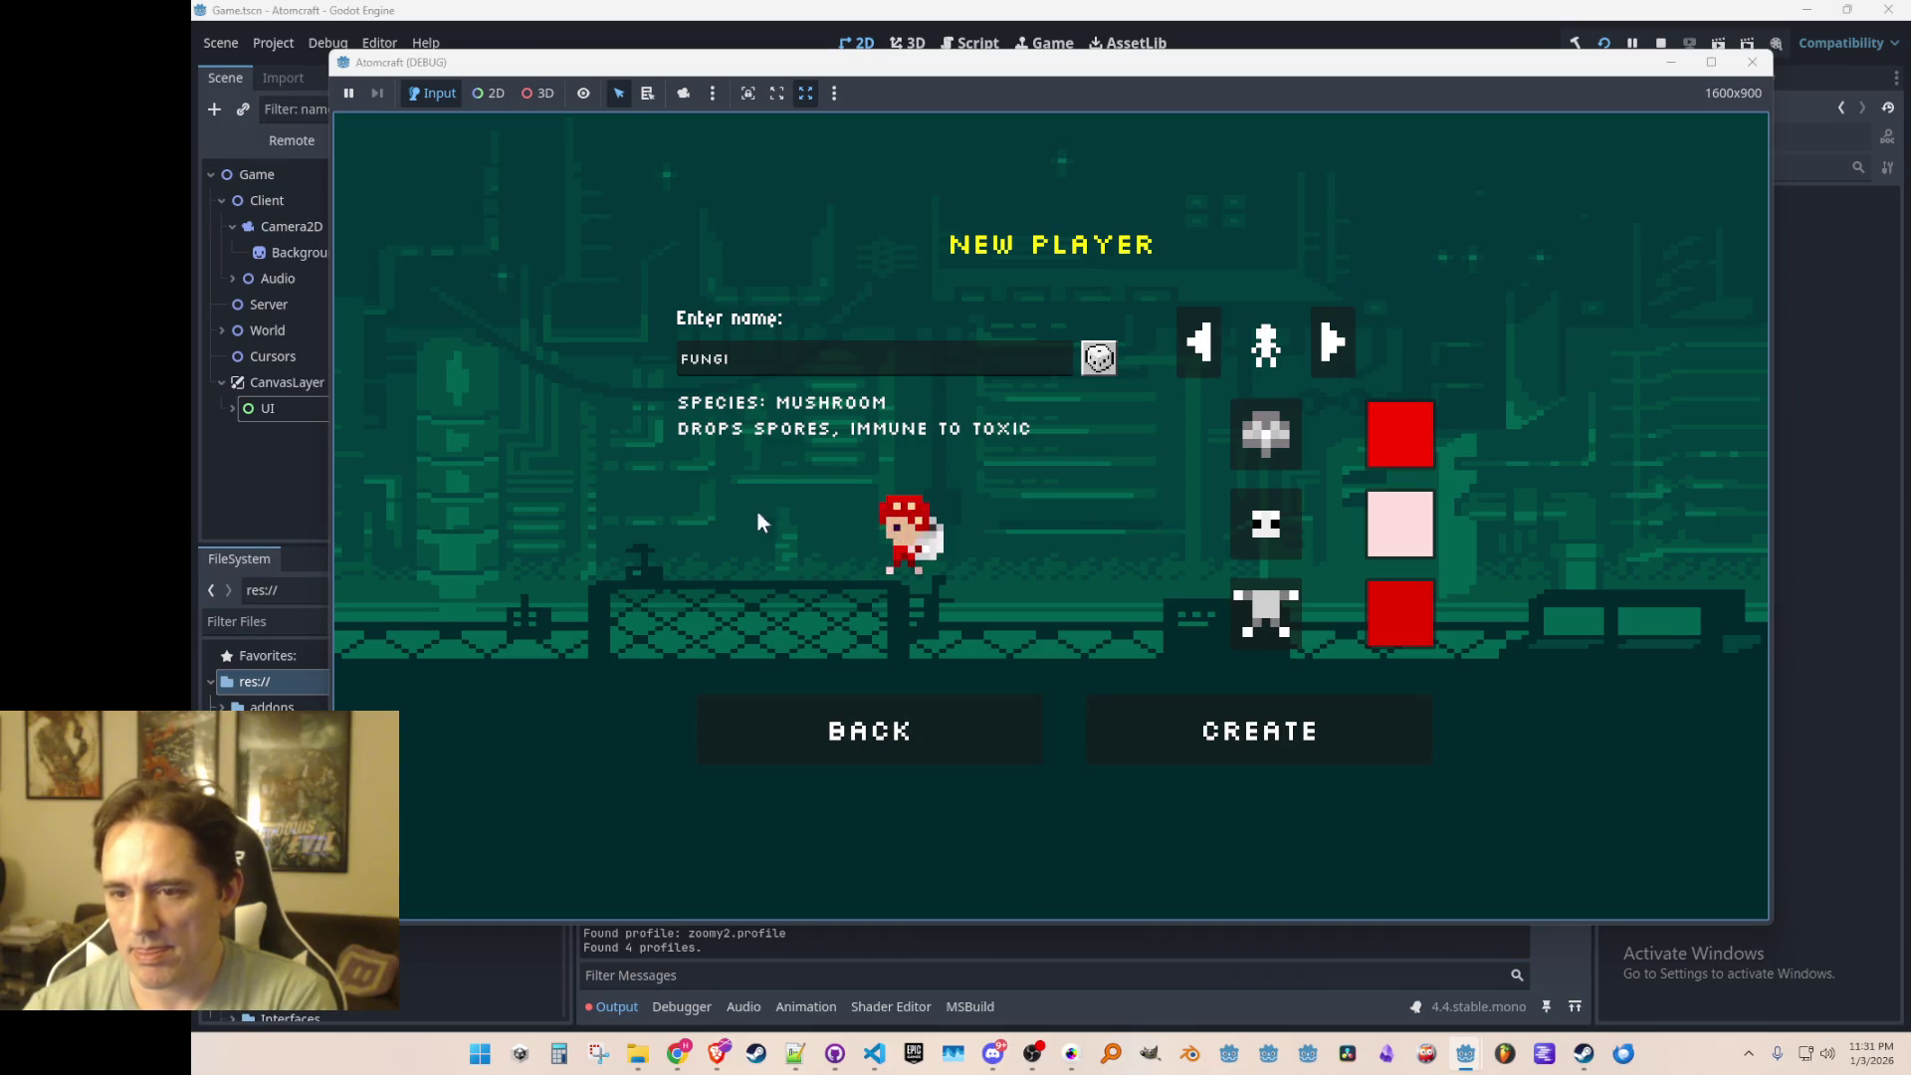
pyautogui.click(1320, 319)
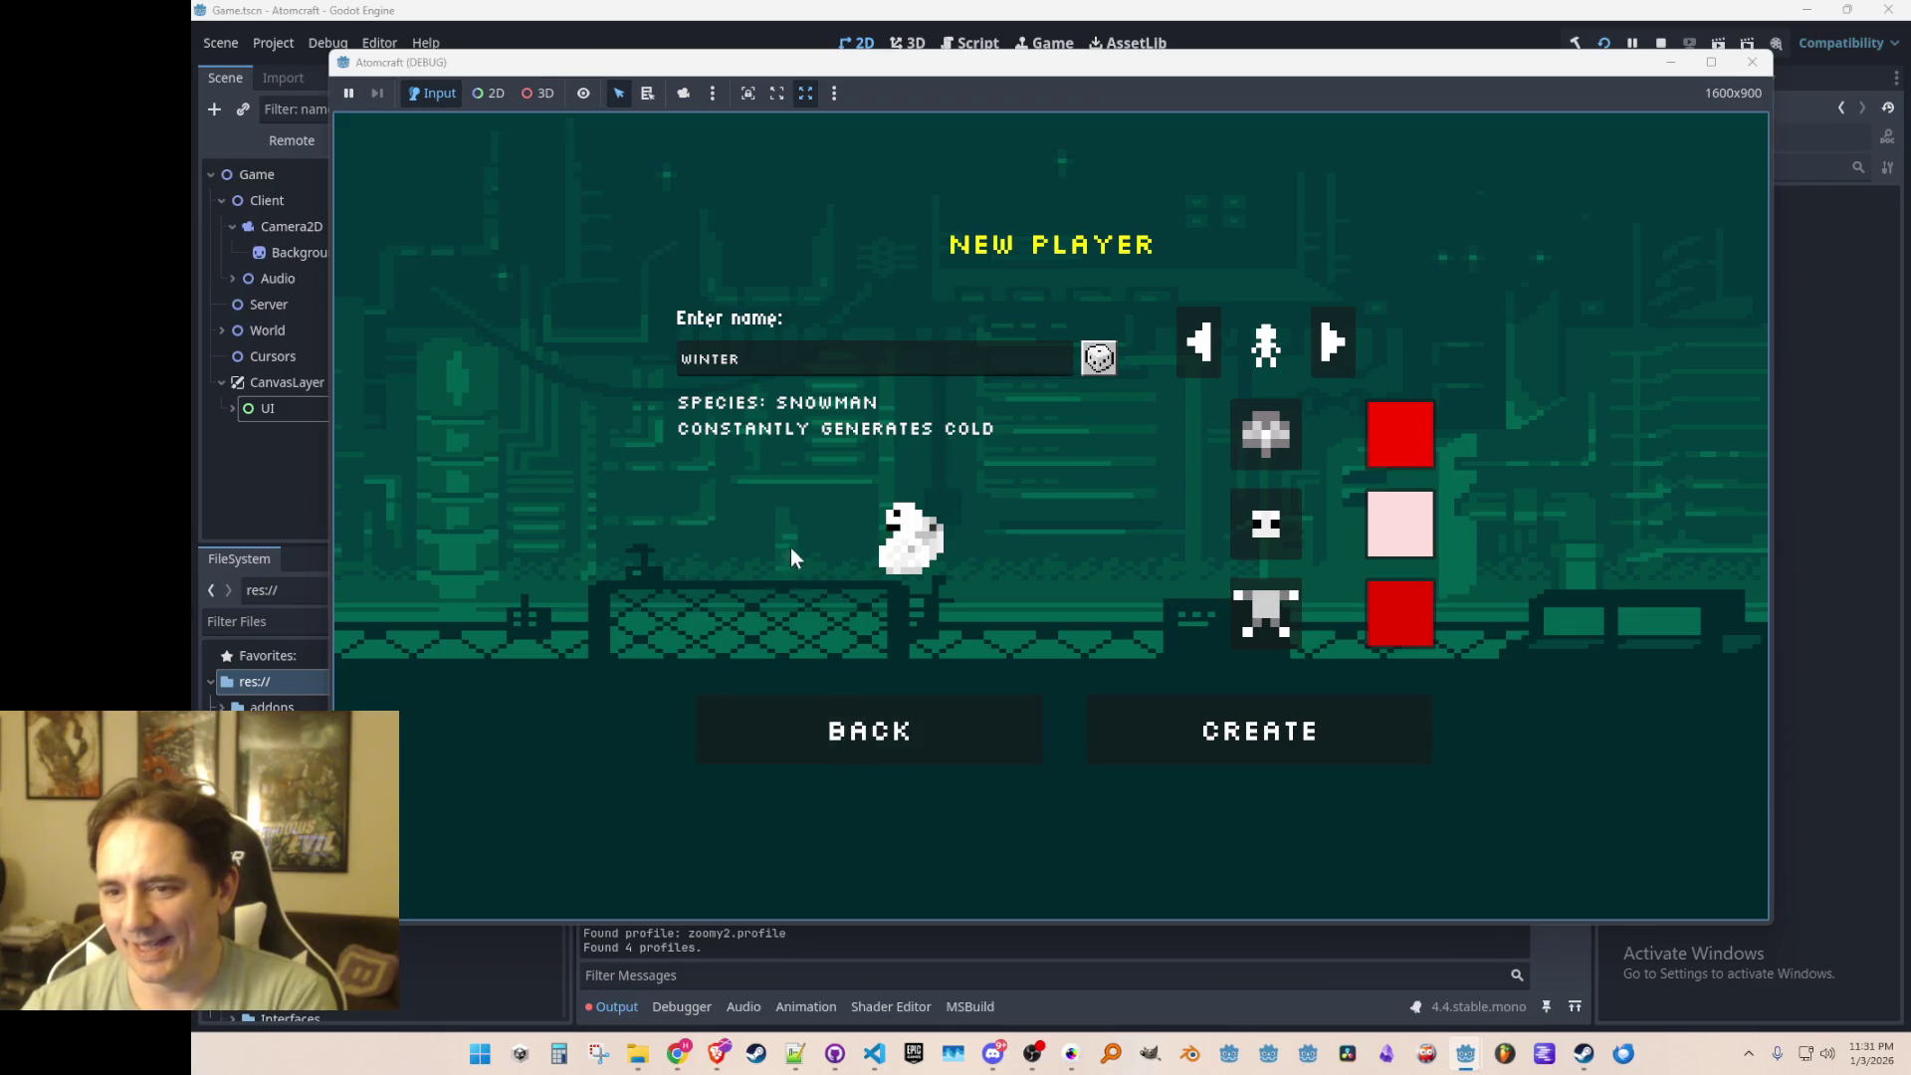
pyautogui.click(1344, 328)
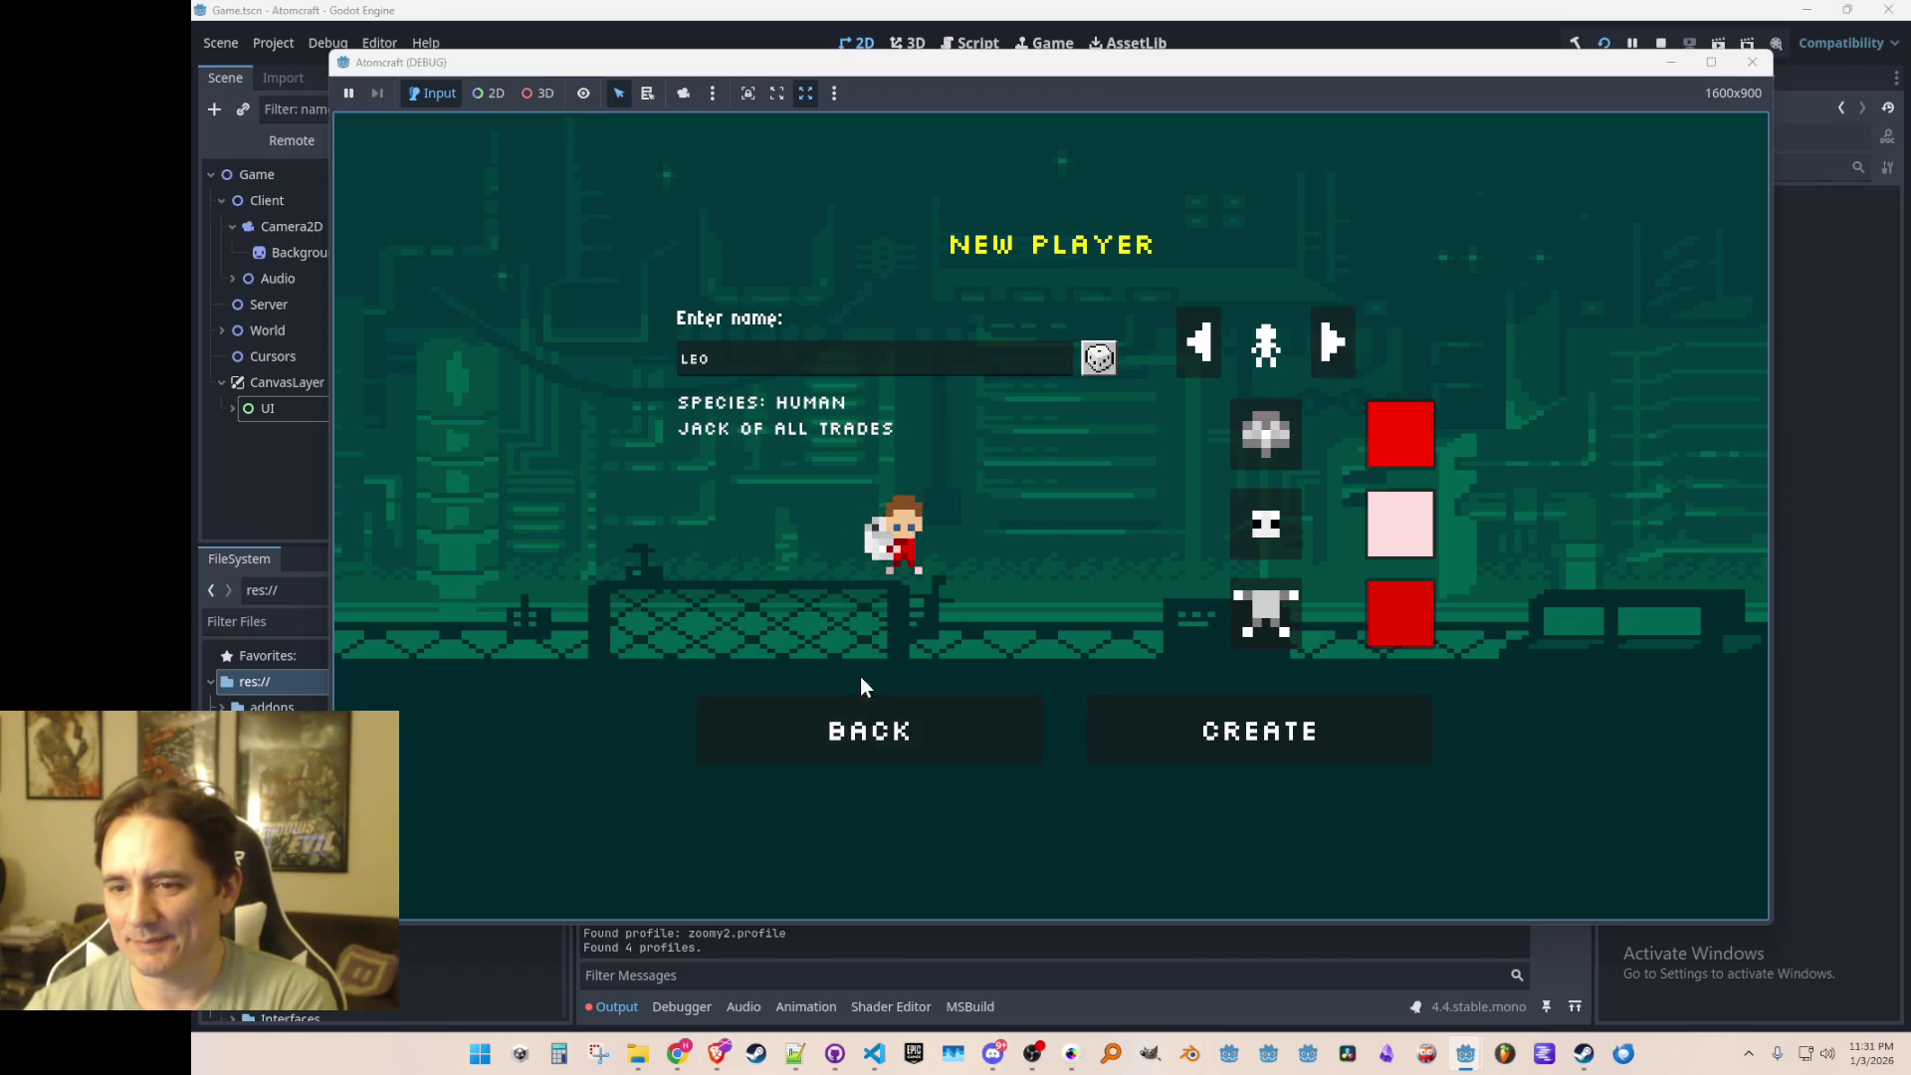
# Step: Step the species backward around to Human, go back, and close the running game
pyautogui.click(1211, 348)
pyautogui.click(1211, 348)
pyautogui.click(1210, 348)
pyautogui.click(1211, 348)
pyautogui.click(1211, 345)
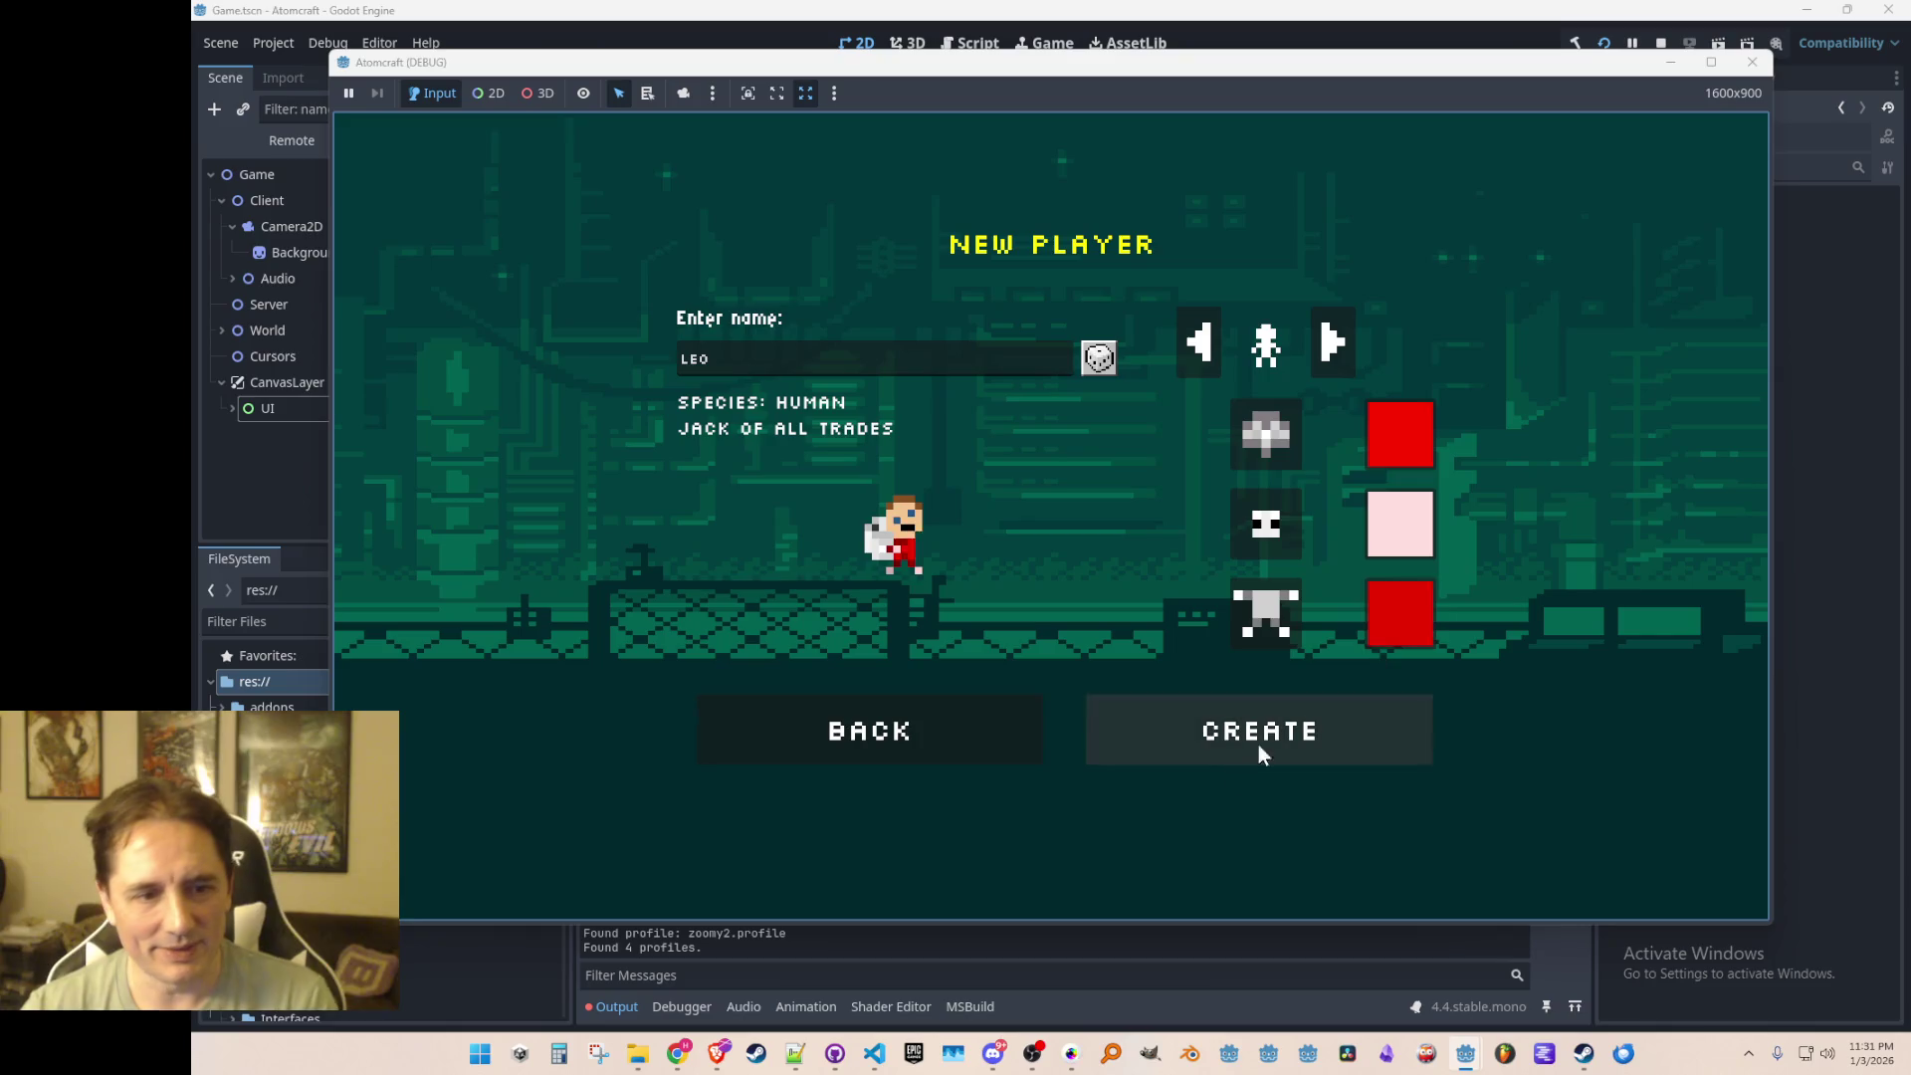
pyautogui.click(870, 751)
pyautogui.scroll(2, 1143, 584)
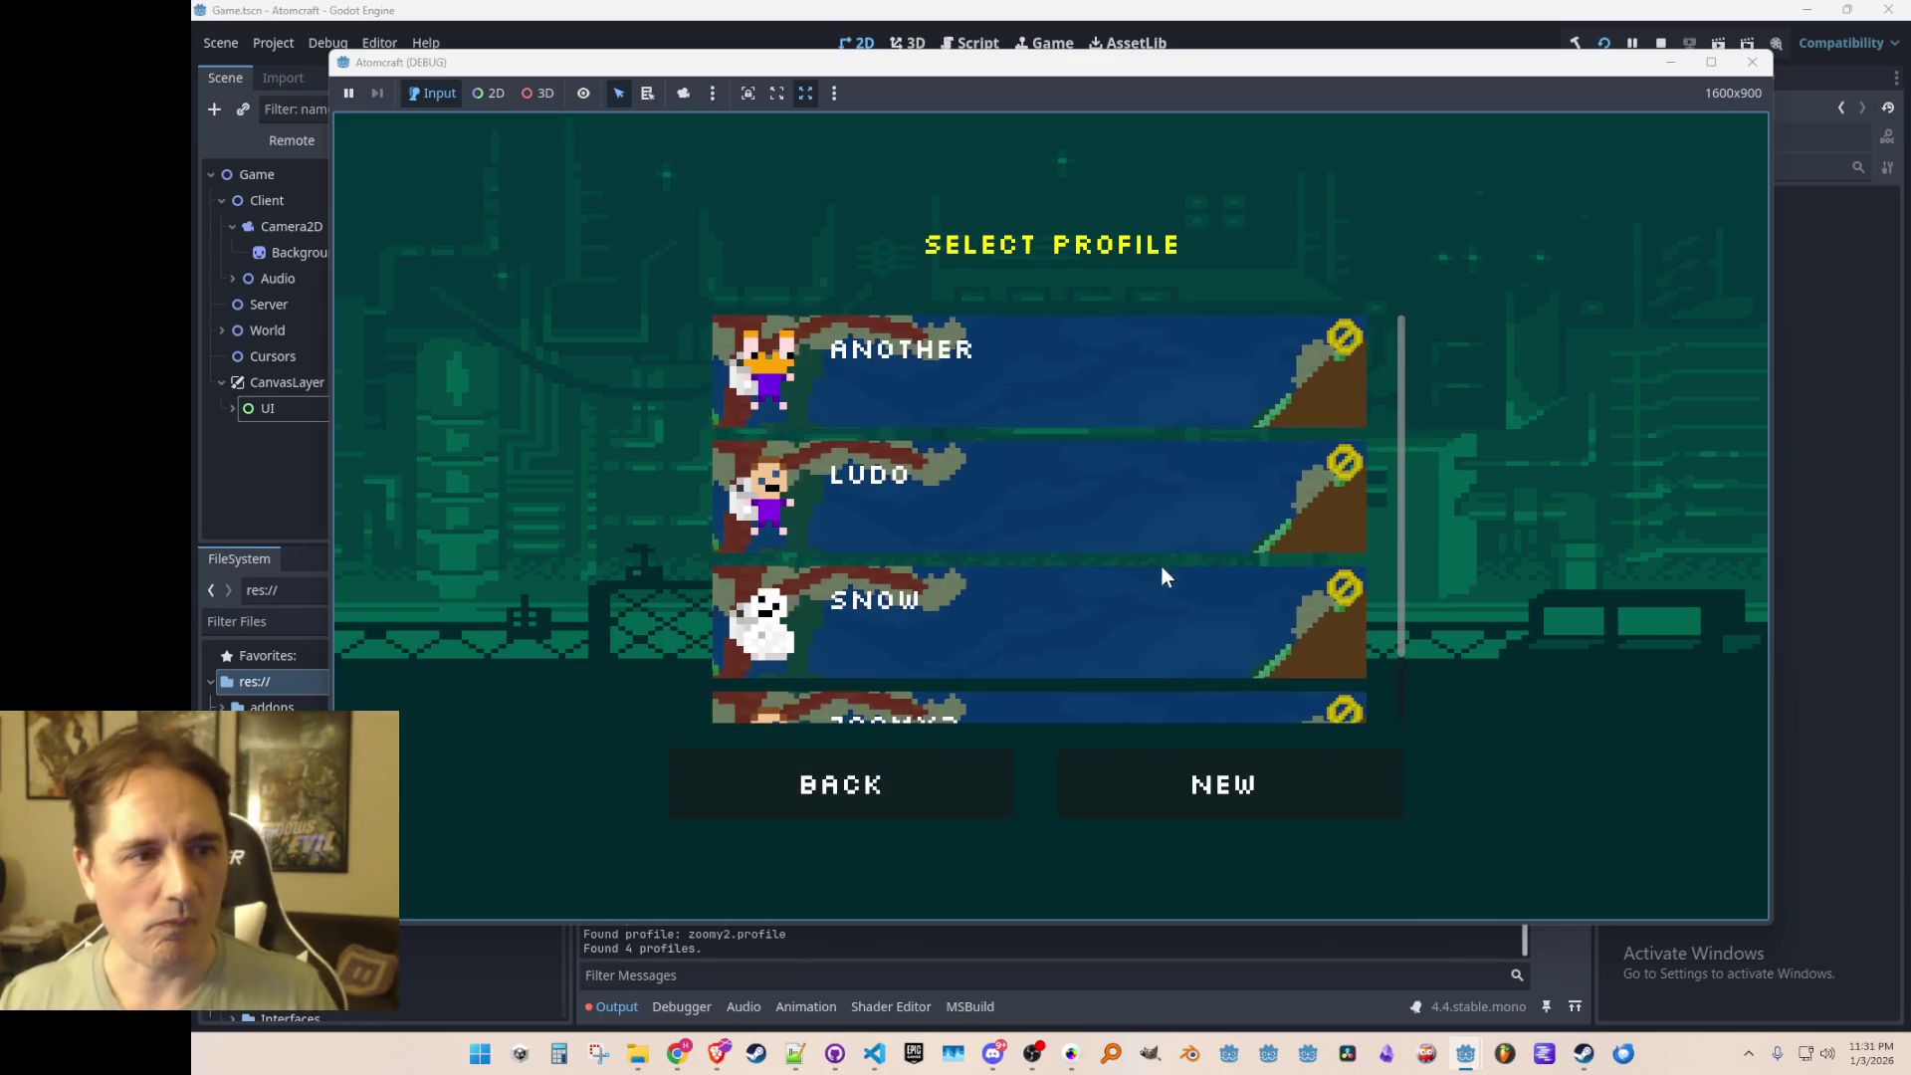
pyautogui.click(1753, 62)
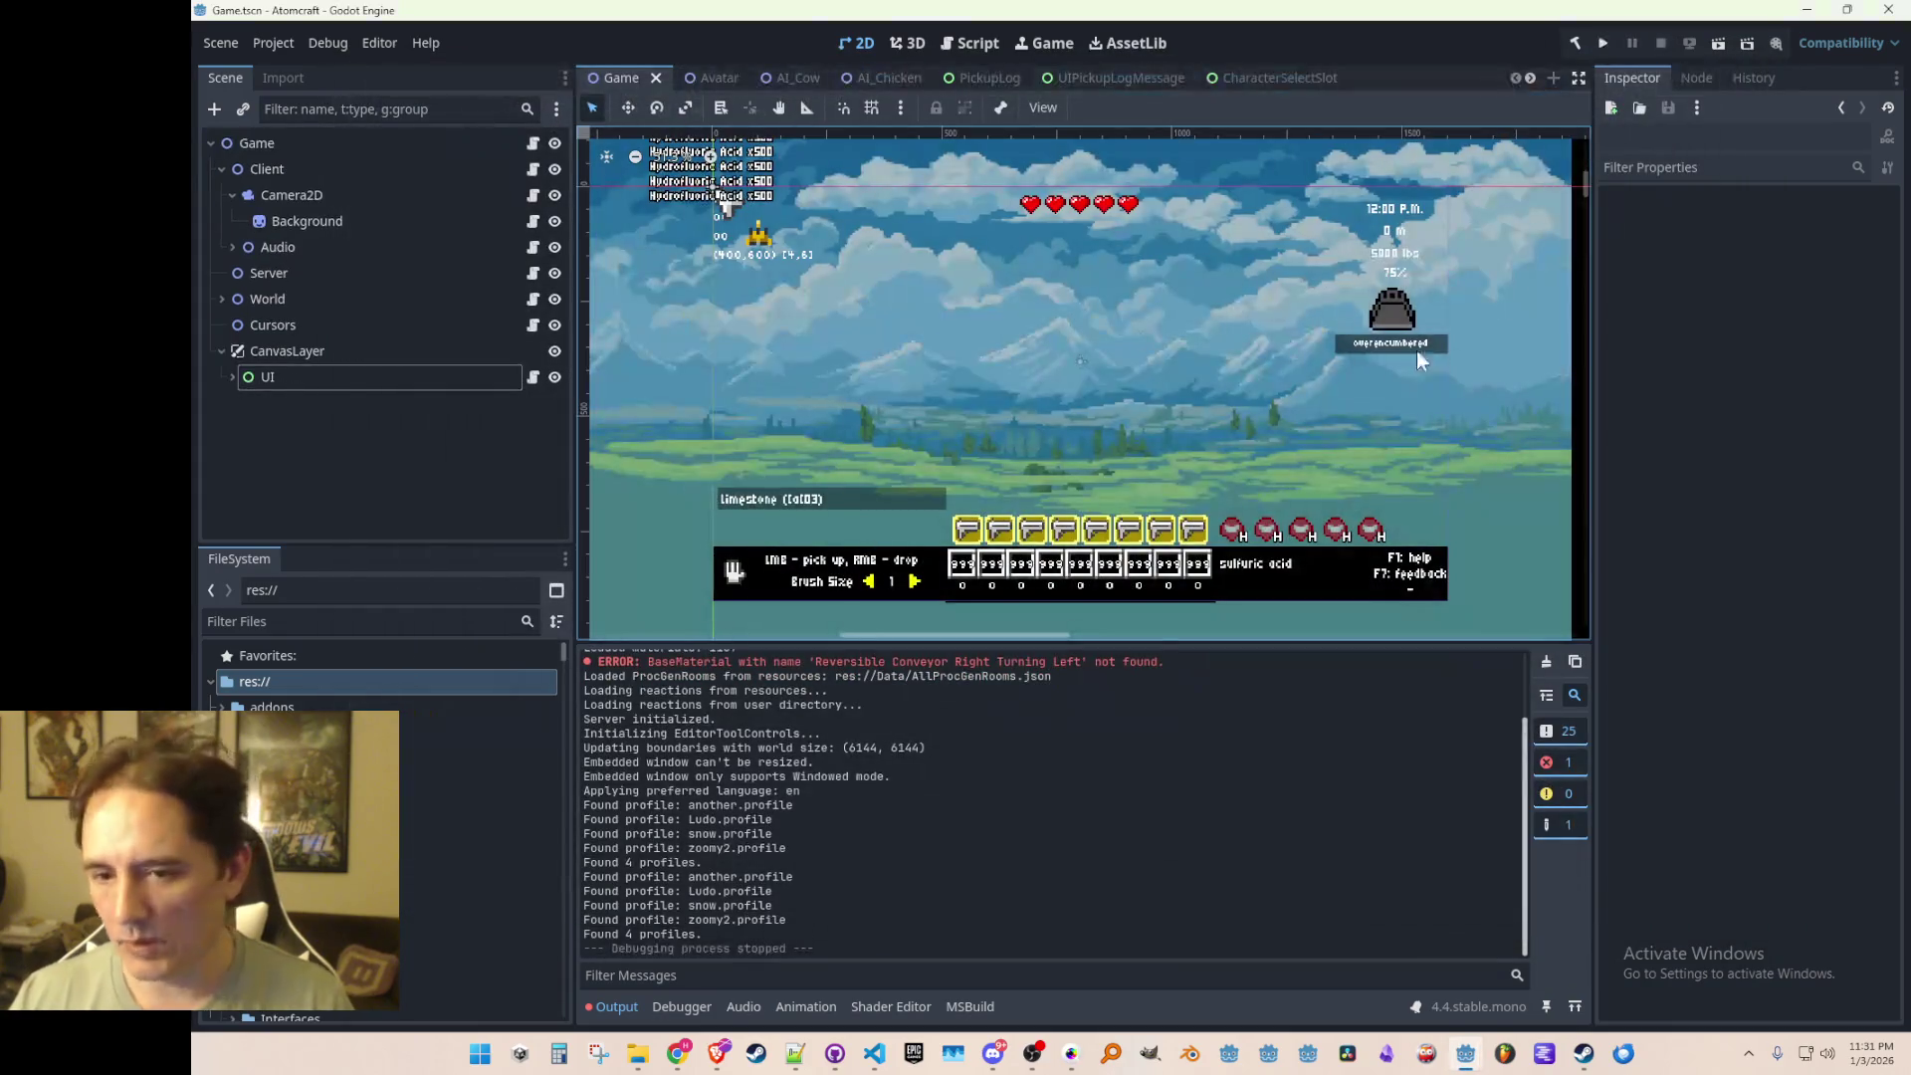
# Step: Save the Game scene and run the project again
pyautogui.scroll(-1, 1424, 349)
pyautogui.hotkey('ctrl', 's')
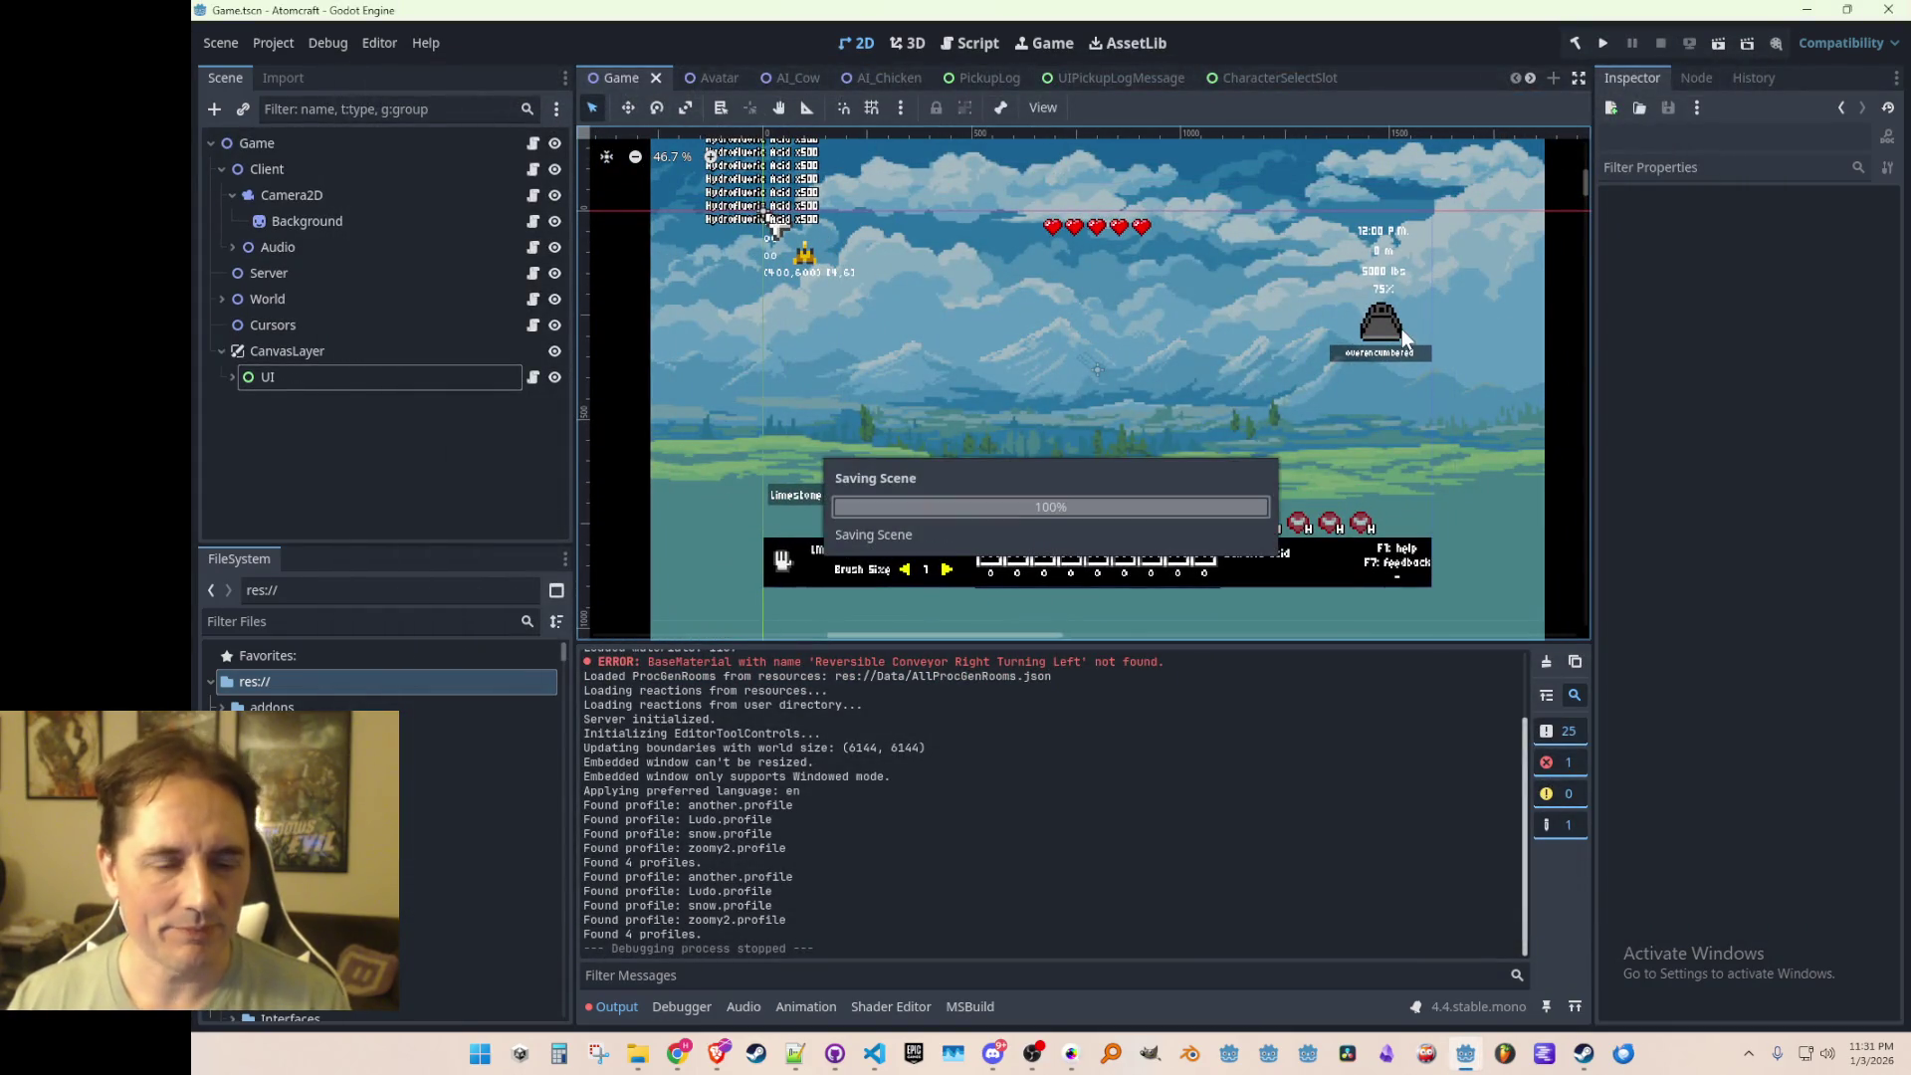
pyautogui.click(1605, 44)
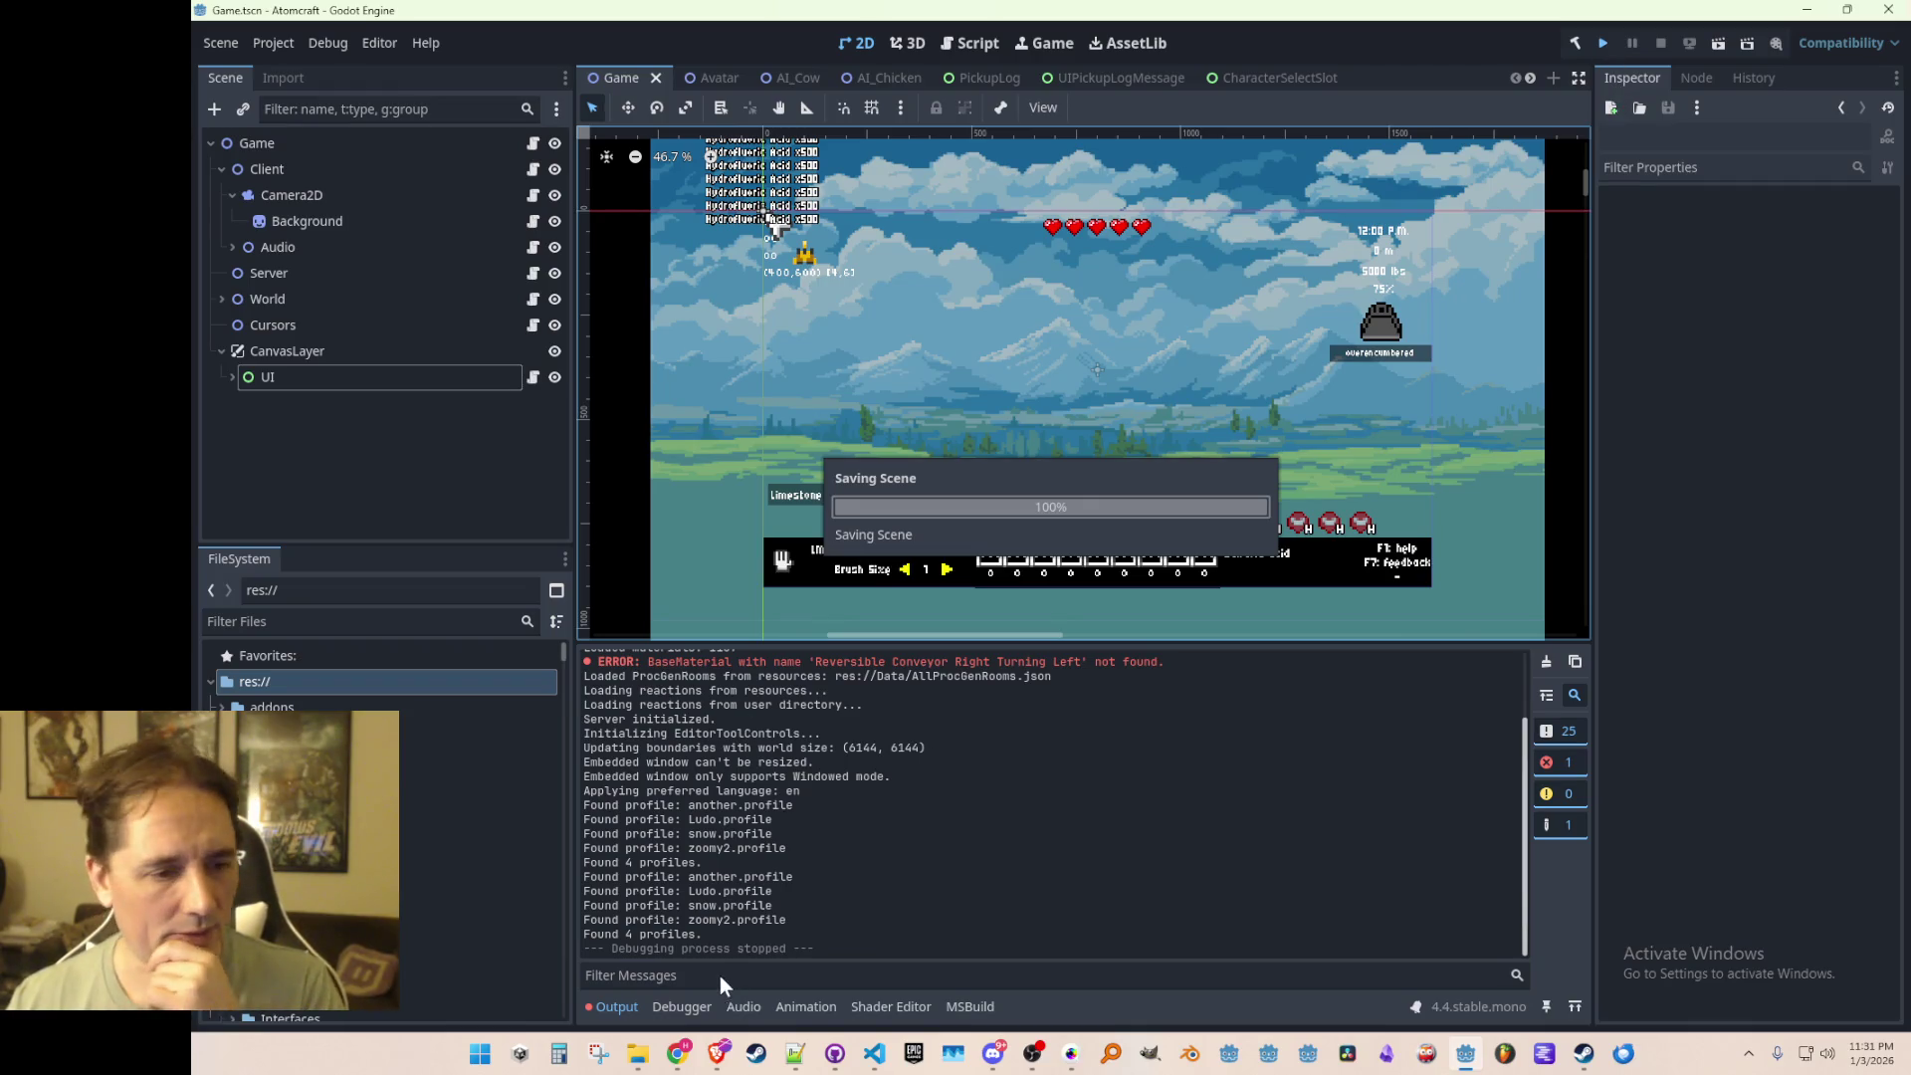
# Step: Flip through the Materials and Reactions folder tabs in File Explorer, then minimize it to reveal the game
pyautogui.moveTo(645, 1055)
pyautogui.click(553, 974)
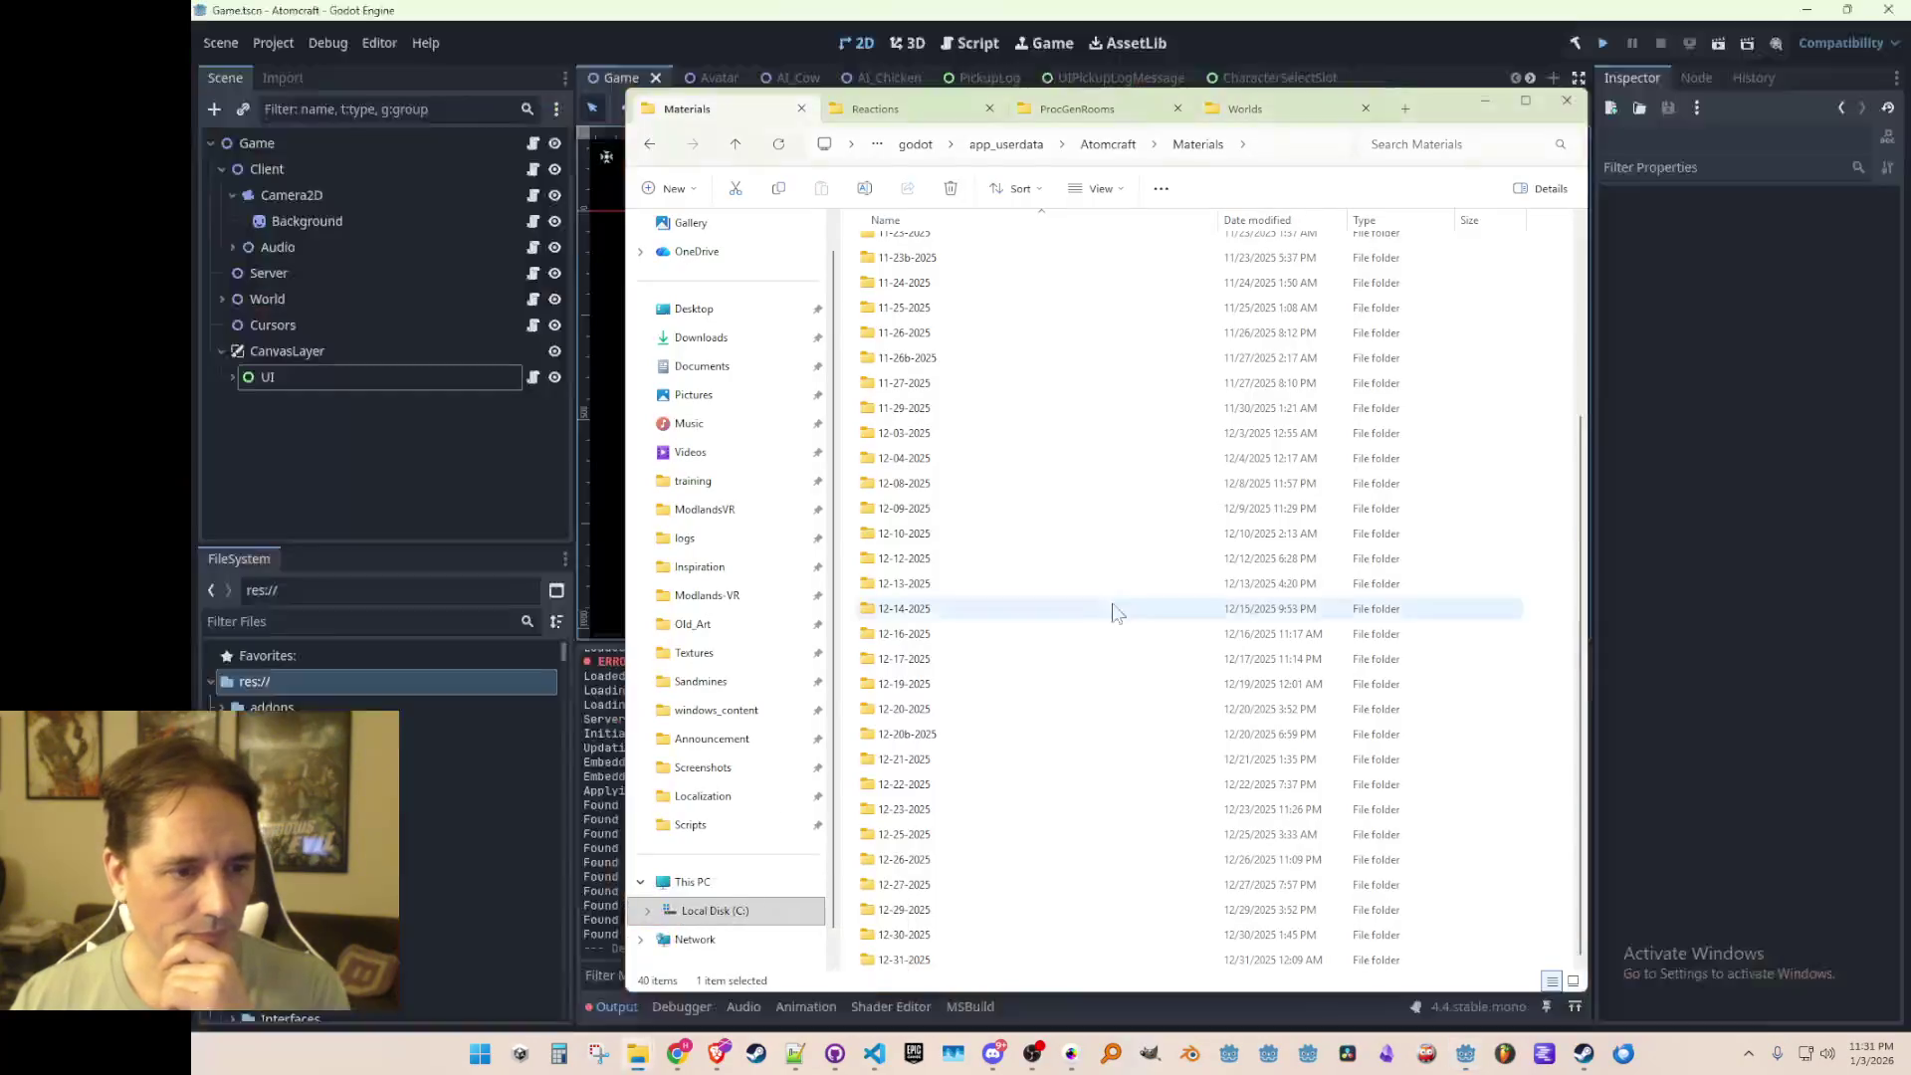
pyautogui.hotkey('ctrl', 'Tab')
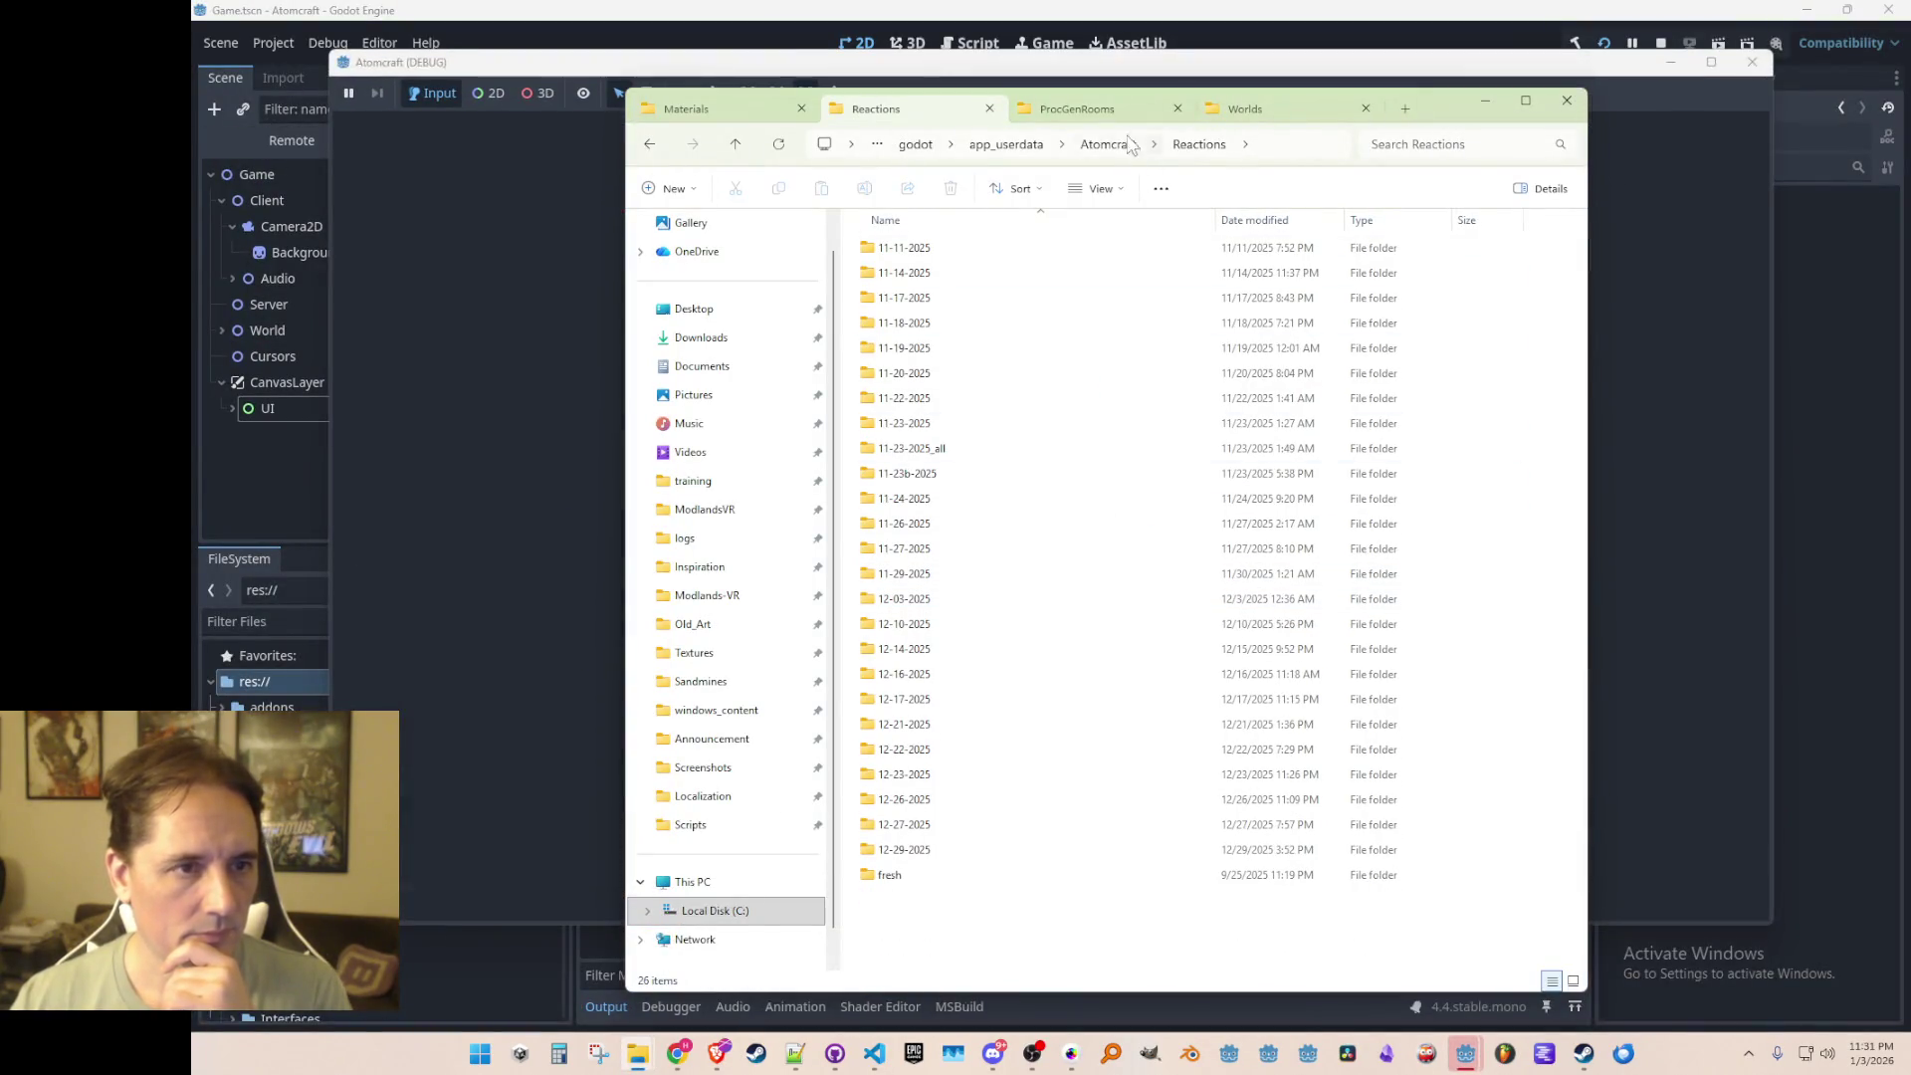
pyautogui.hotkey('ctrl', 'Tab')
pyautogui.click(752, 118)
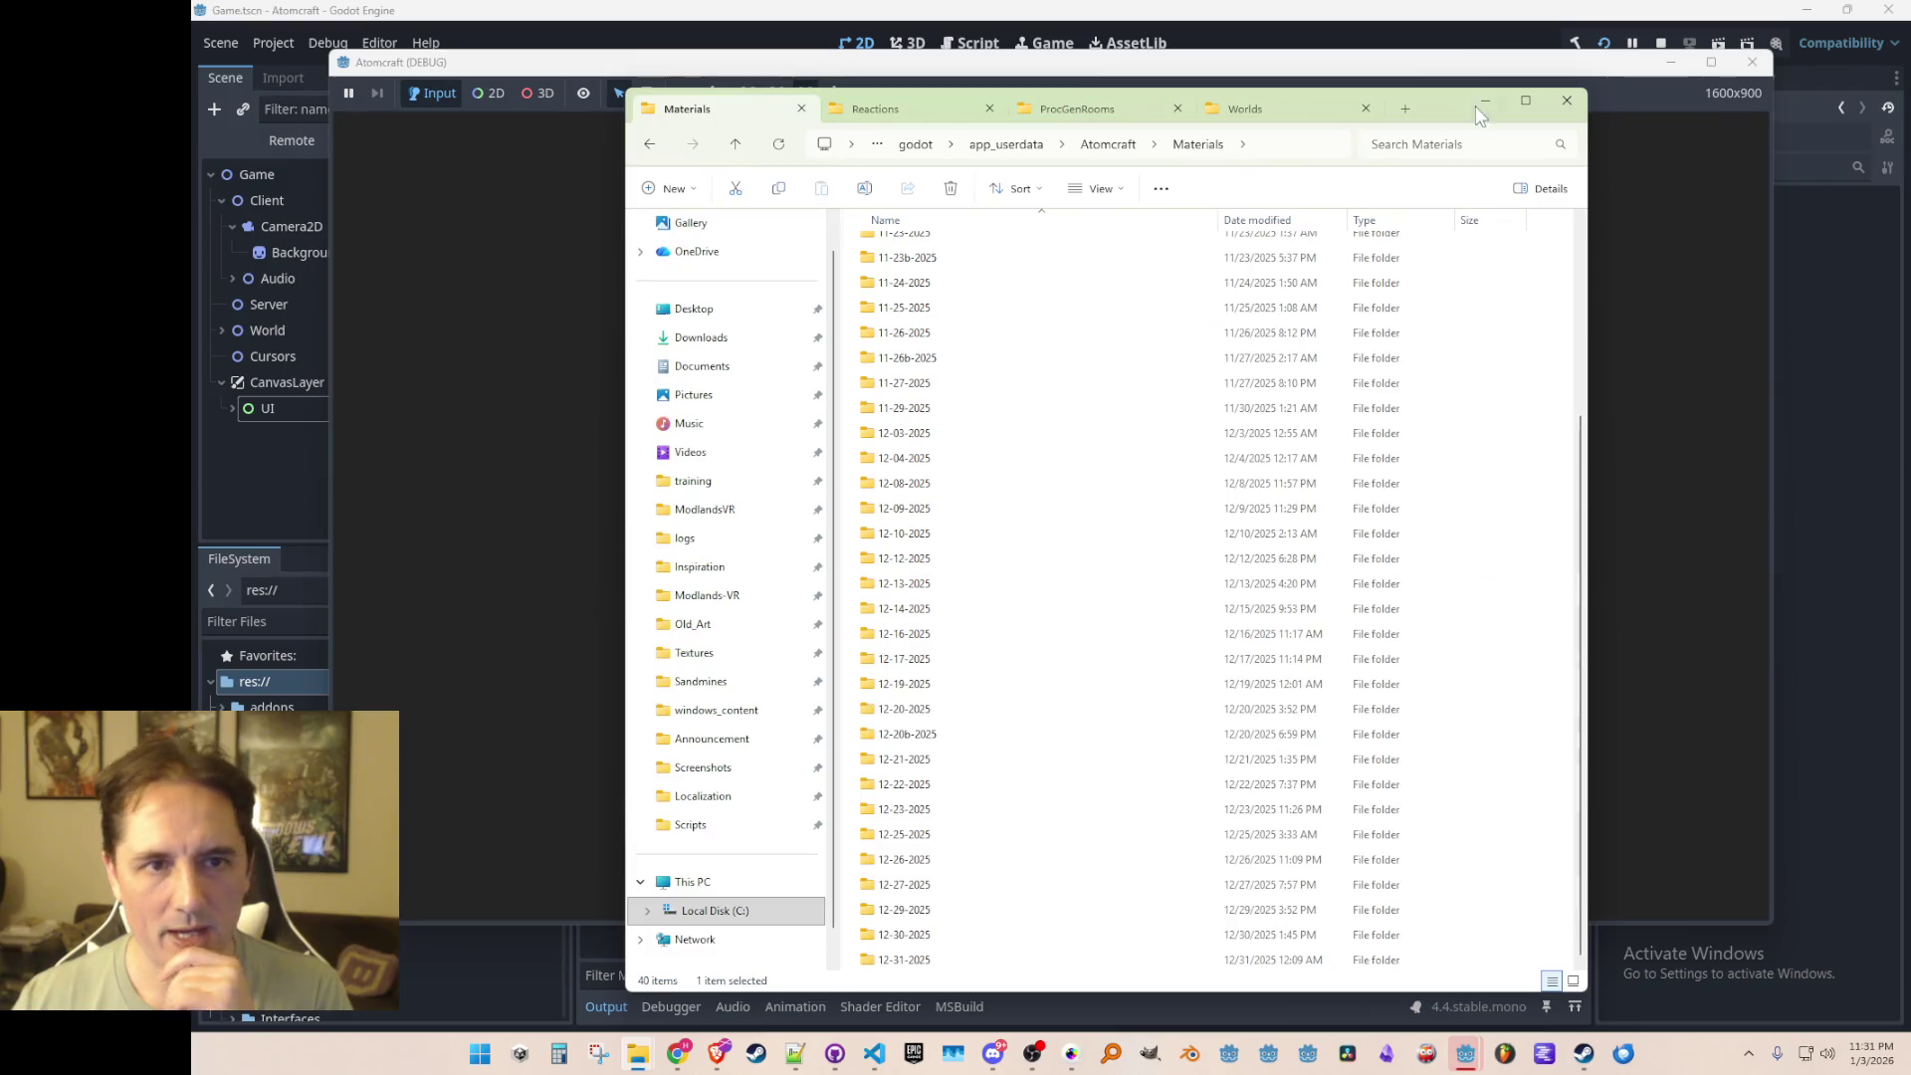
pyautogui.click(1484, 101)
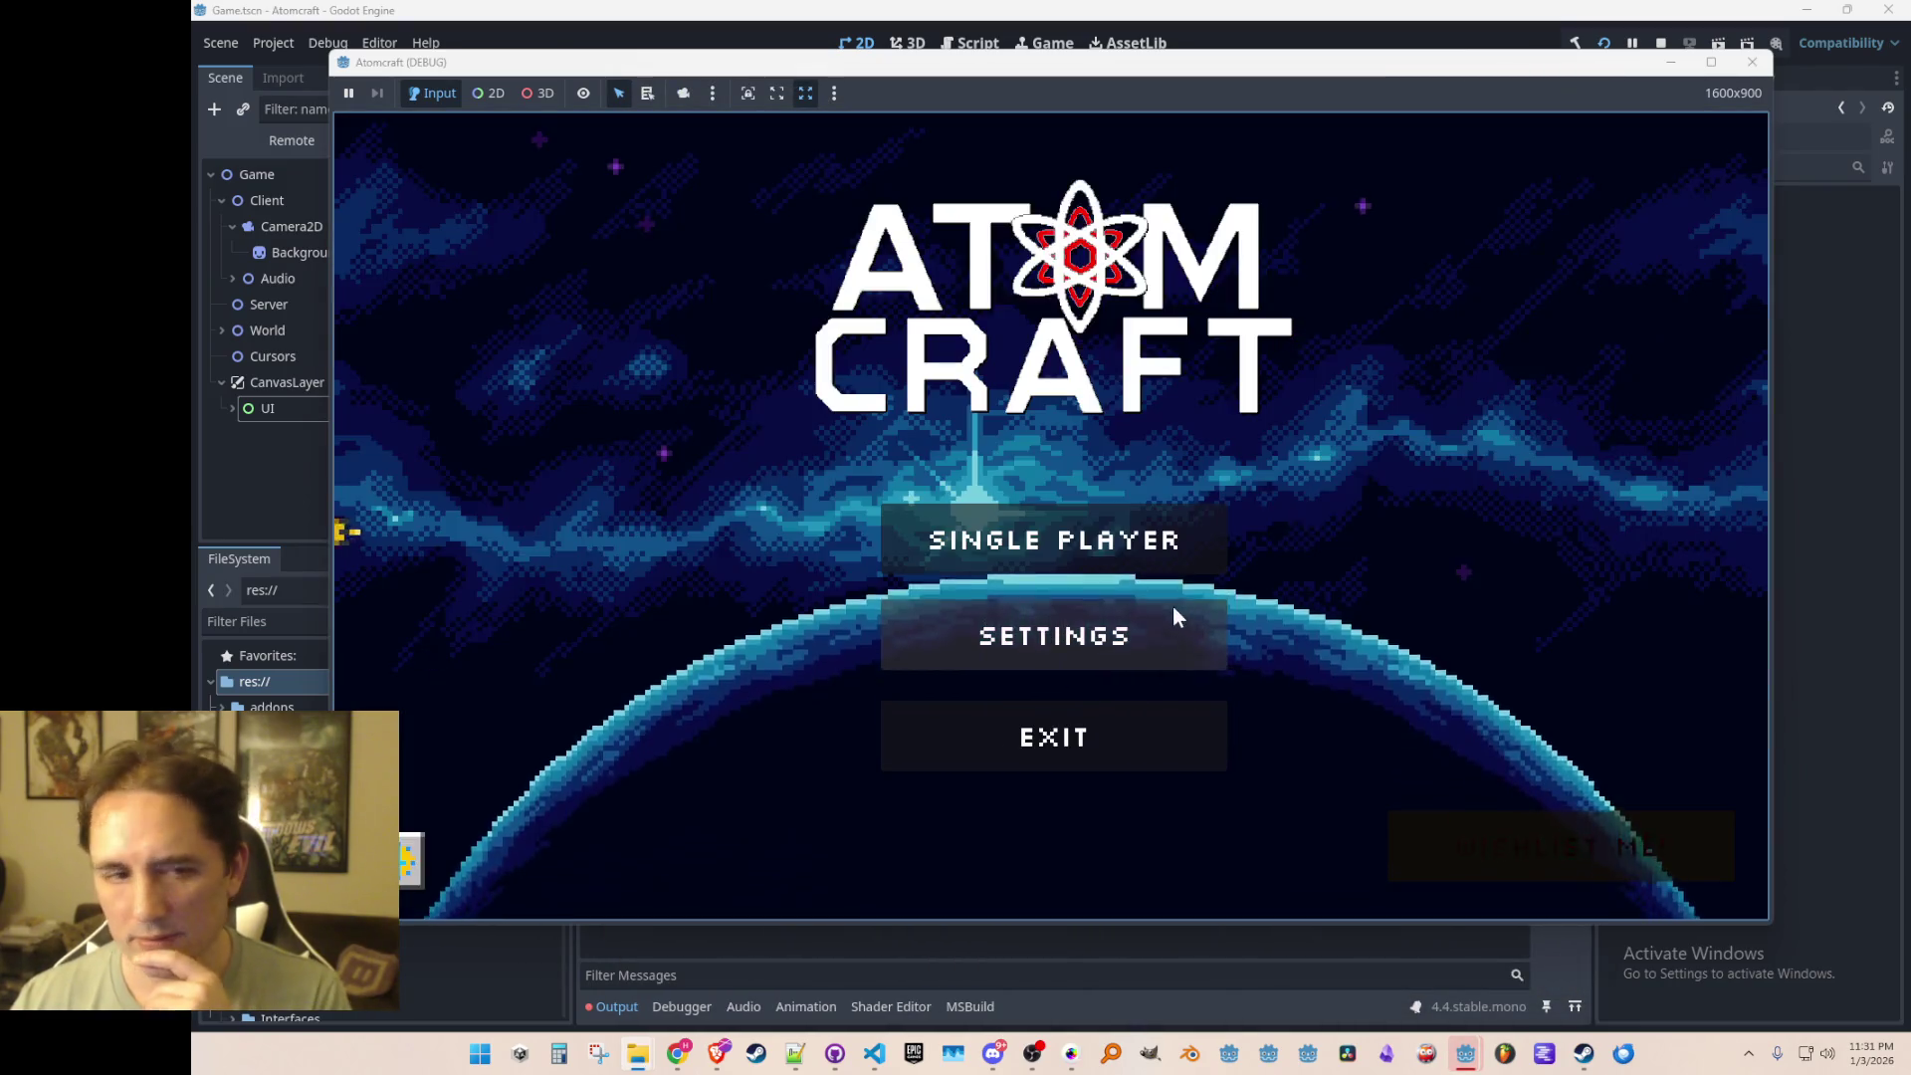
# Step: Start Single Player with the SNOW profile in the TEST 4 world
pyautogui.click(1107, 536)
pyautogui.click(922, 649)
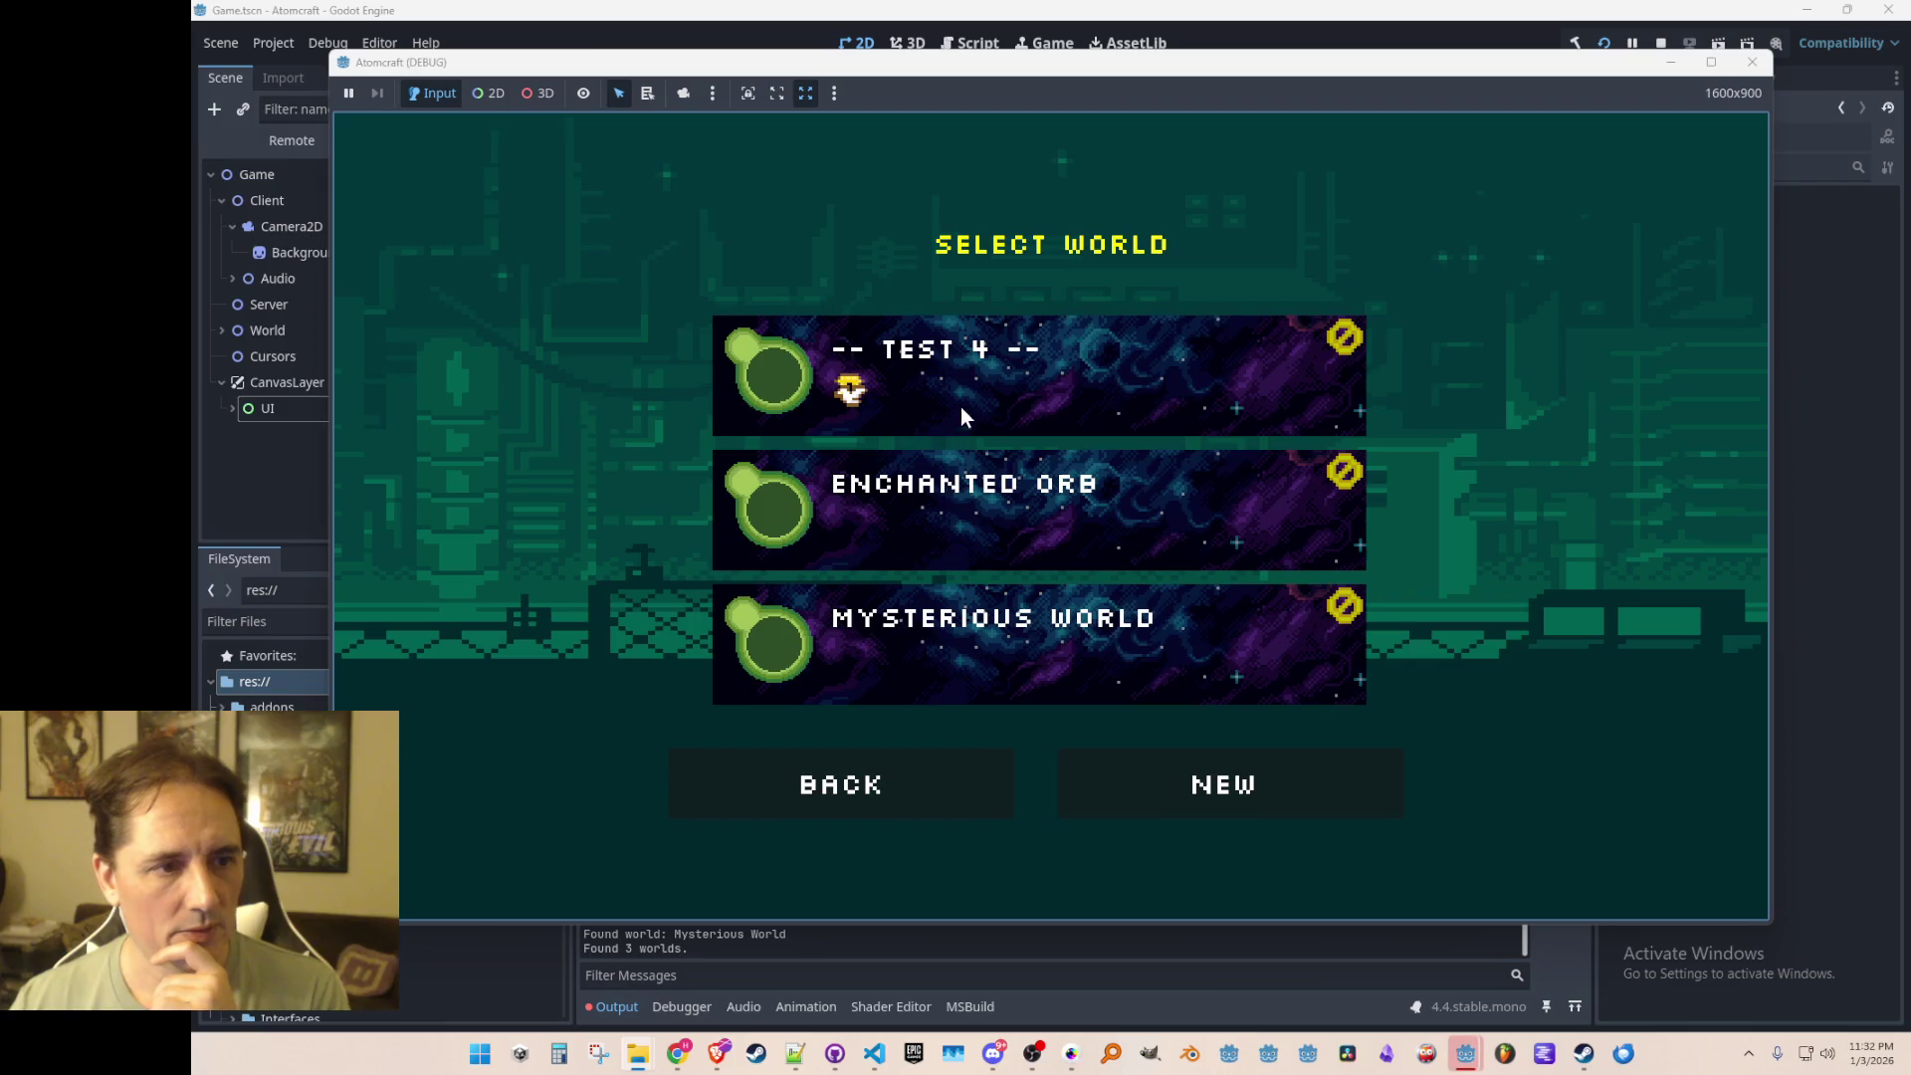
pyautogui.click(960, 412)
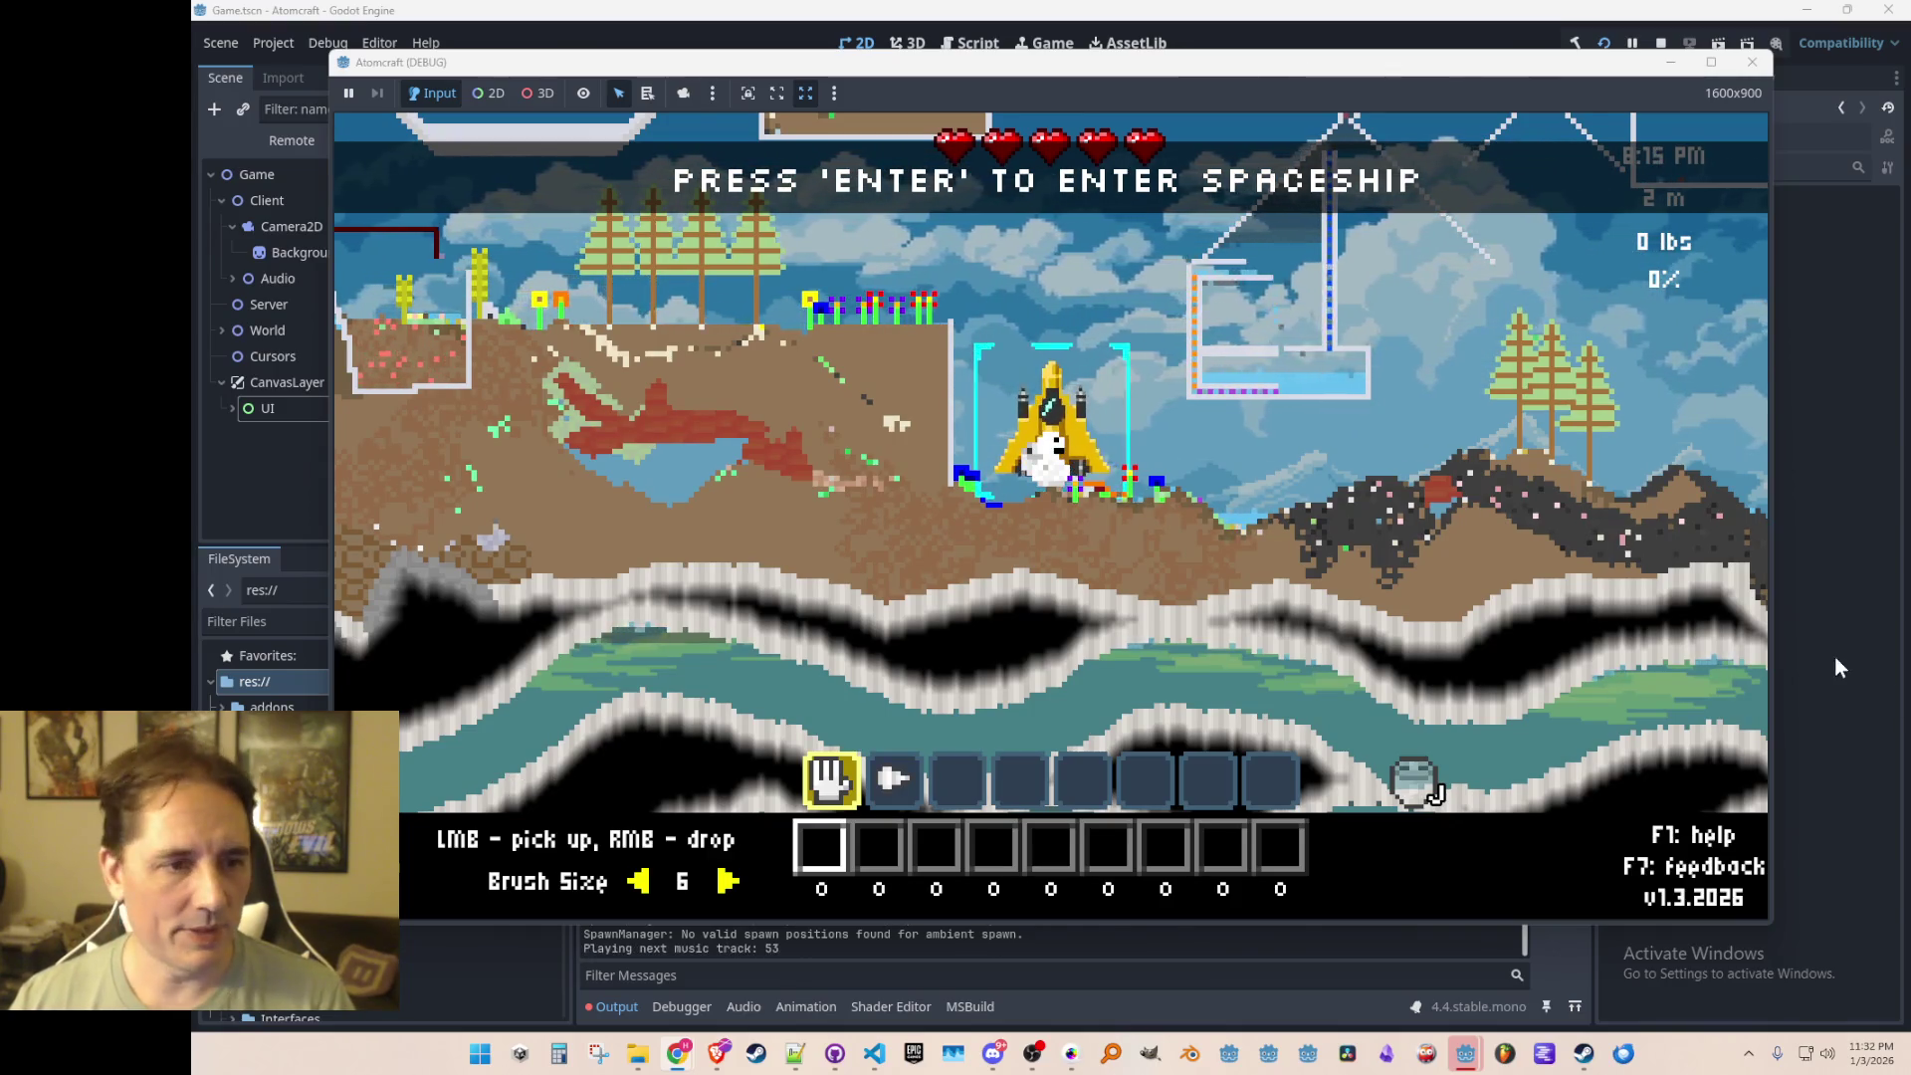
# Step: Walk and jetpack the snowman rightward over the terrain, then select hotbar slot 2
pyautogui.press('d')
pyautogui.press('d')
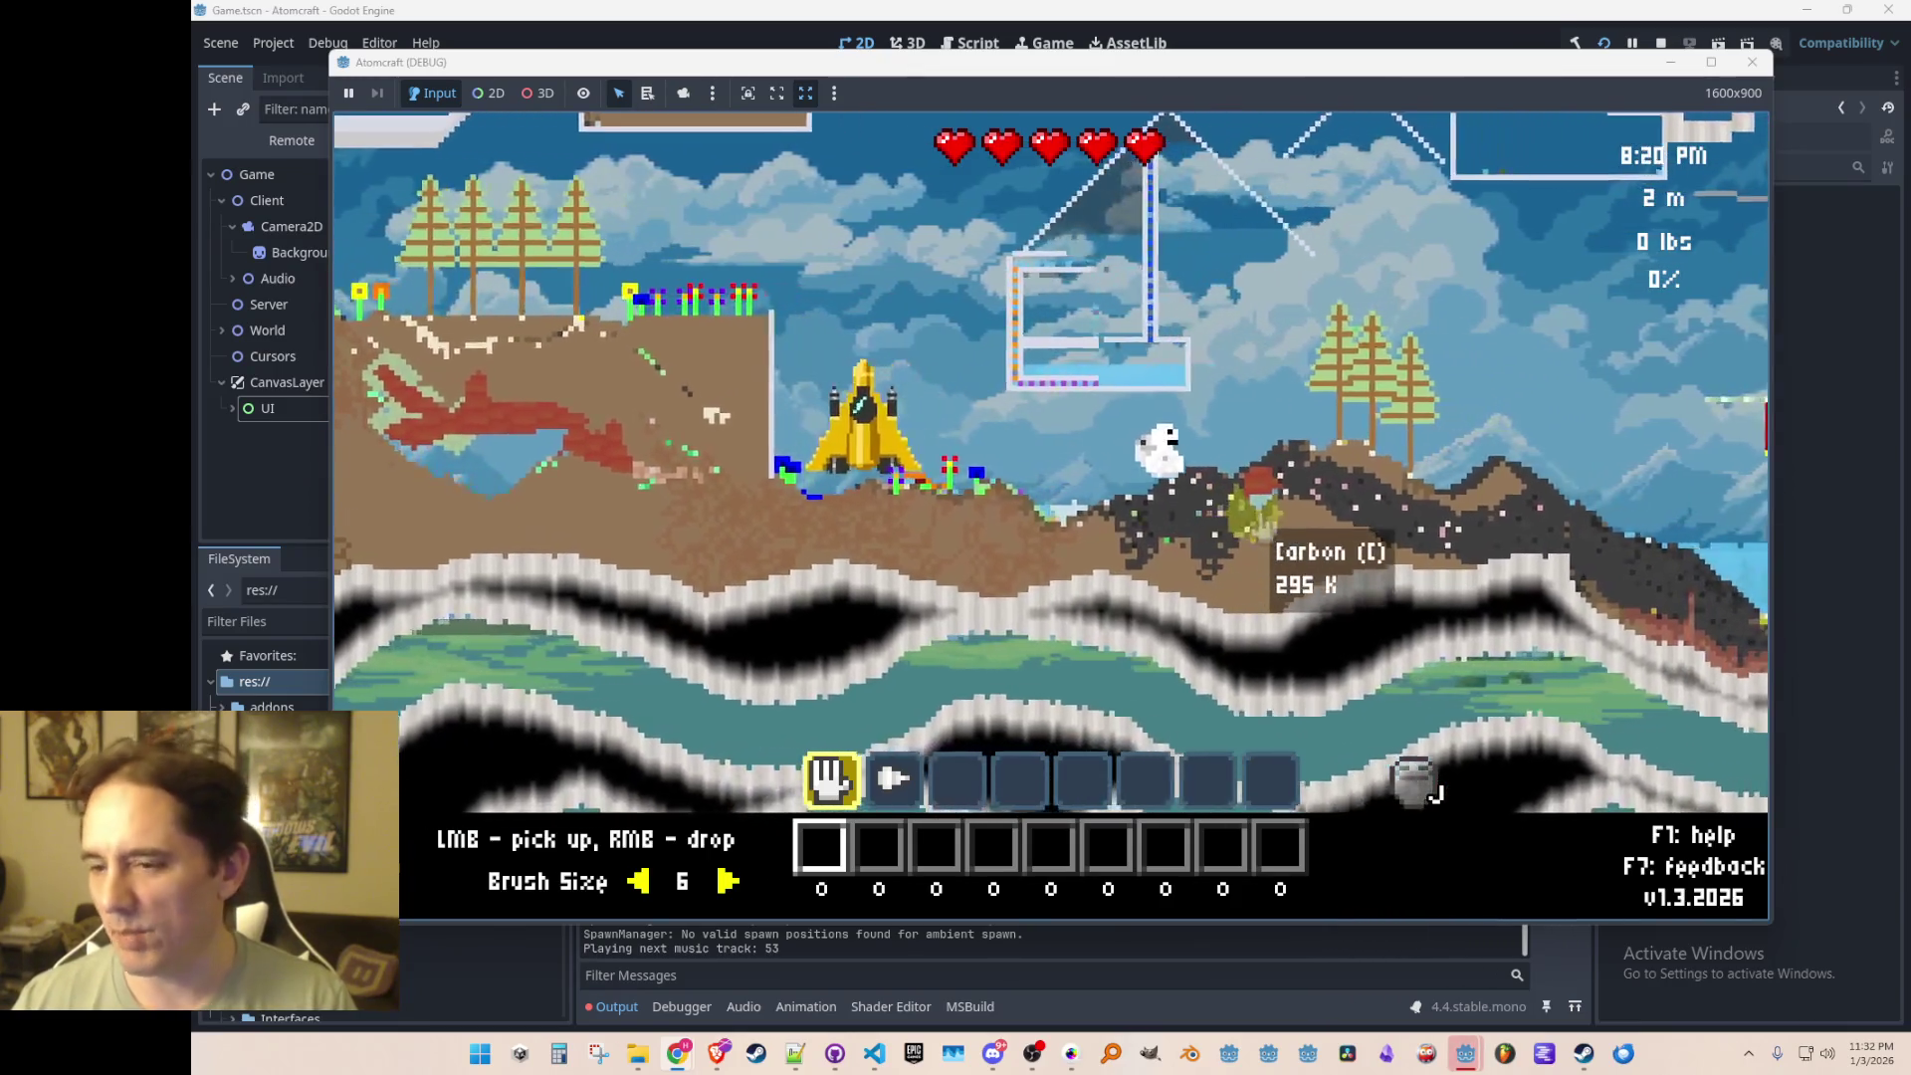
pyautogui.press('d')
pyautogui.press('w')
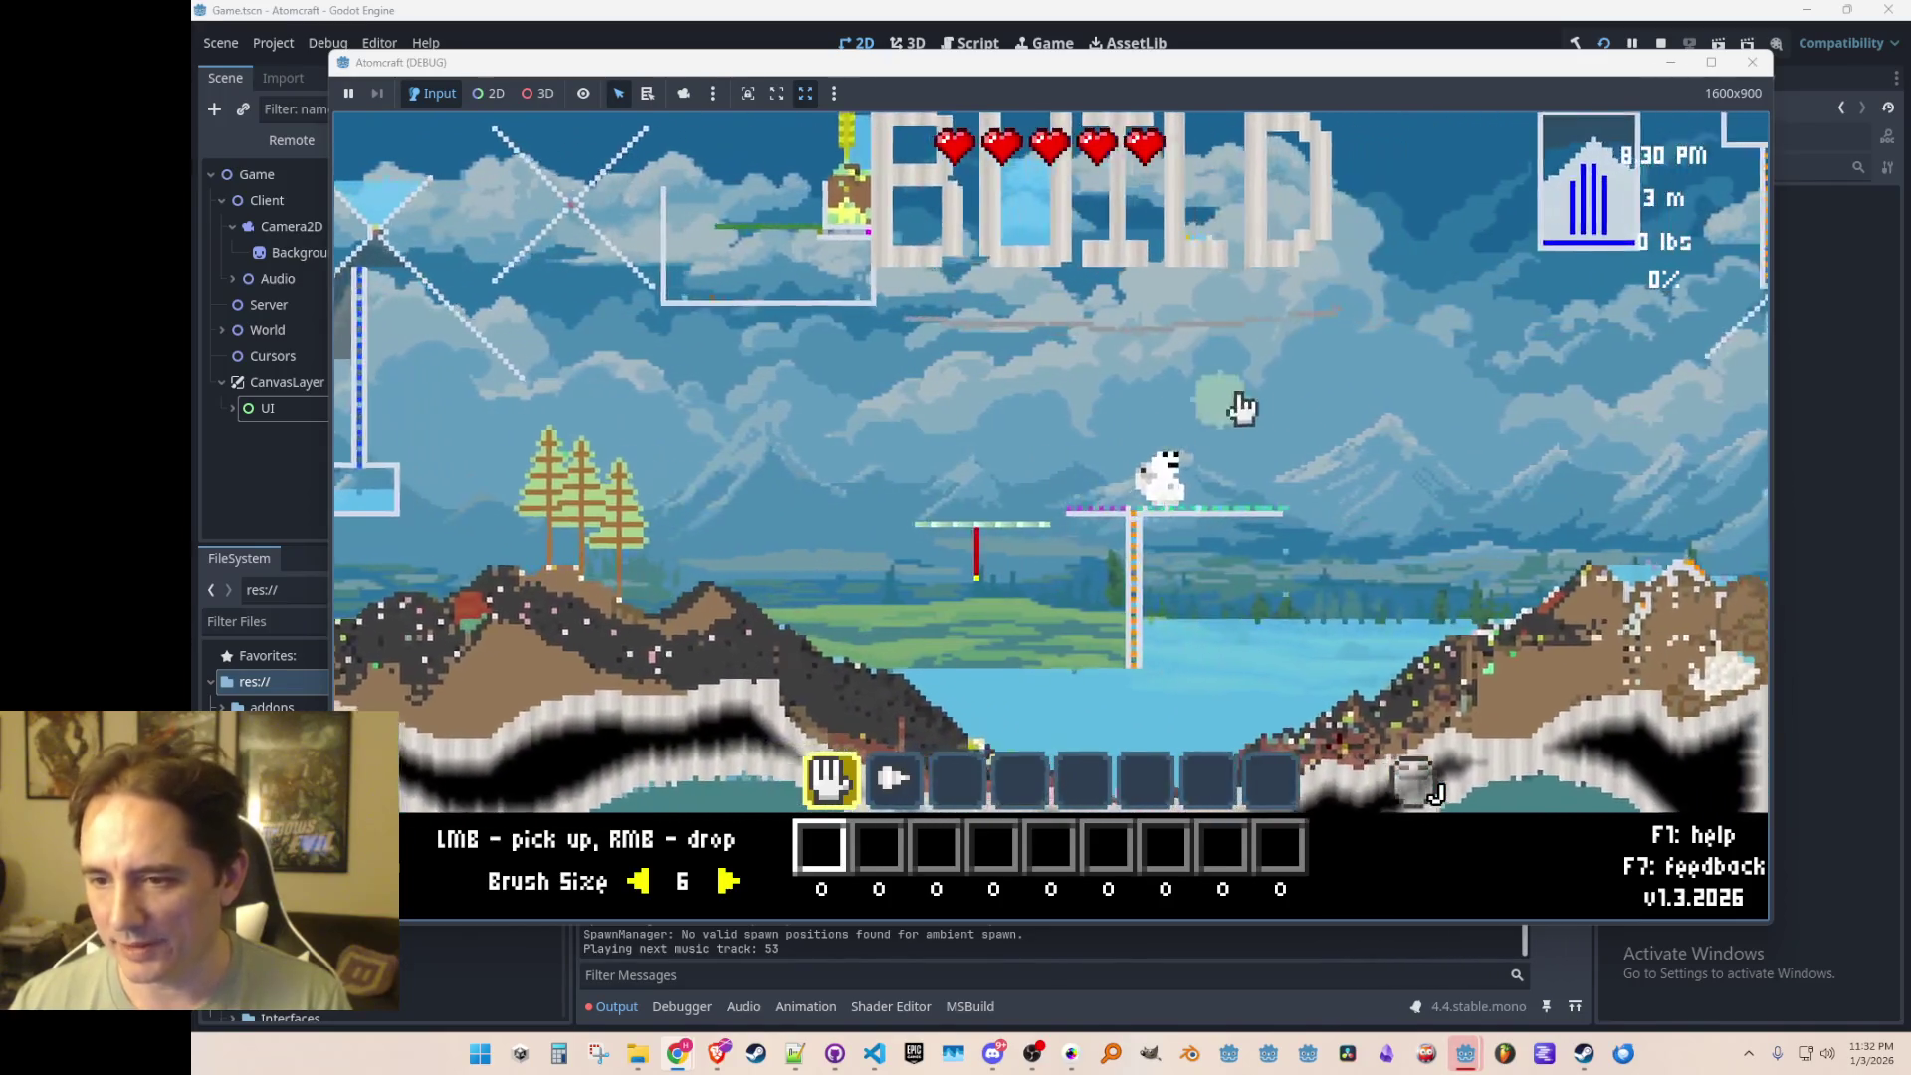
pyautogui.press('d')
pyautogui.press('w')
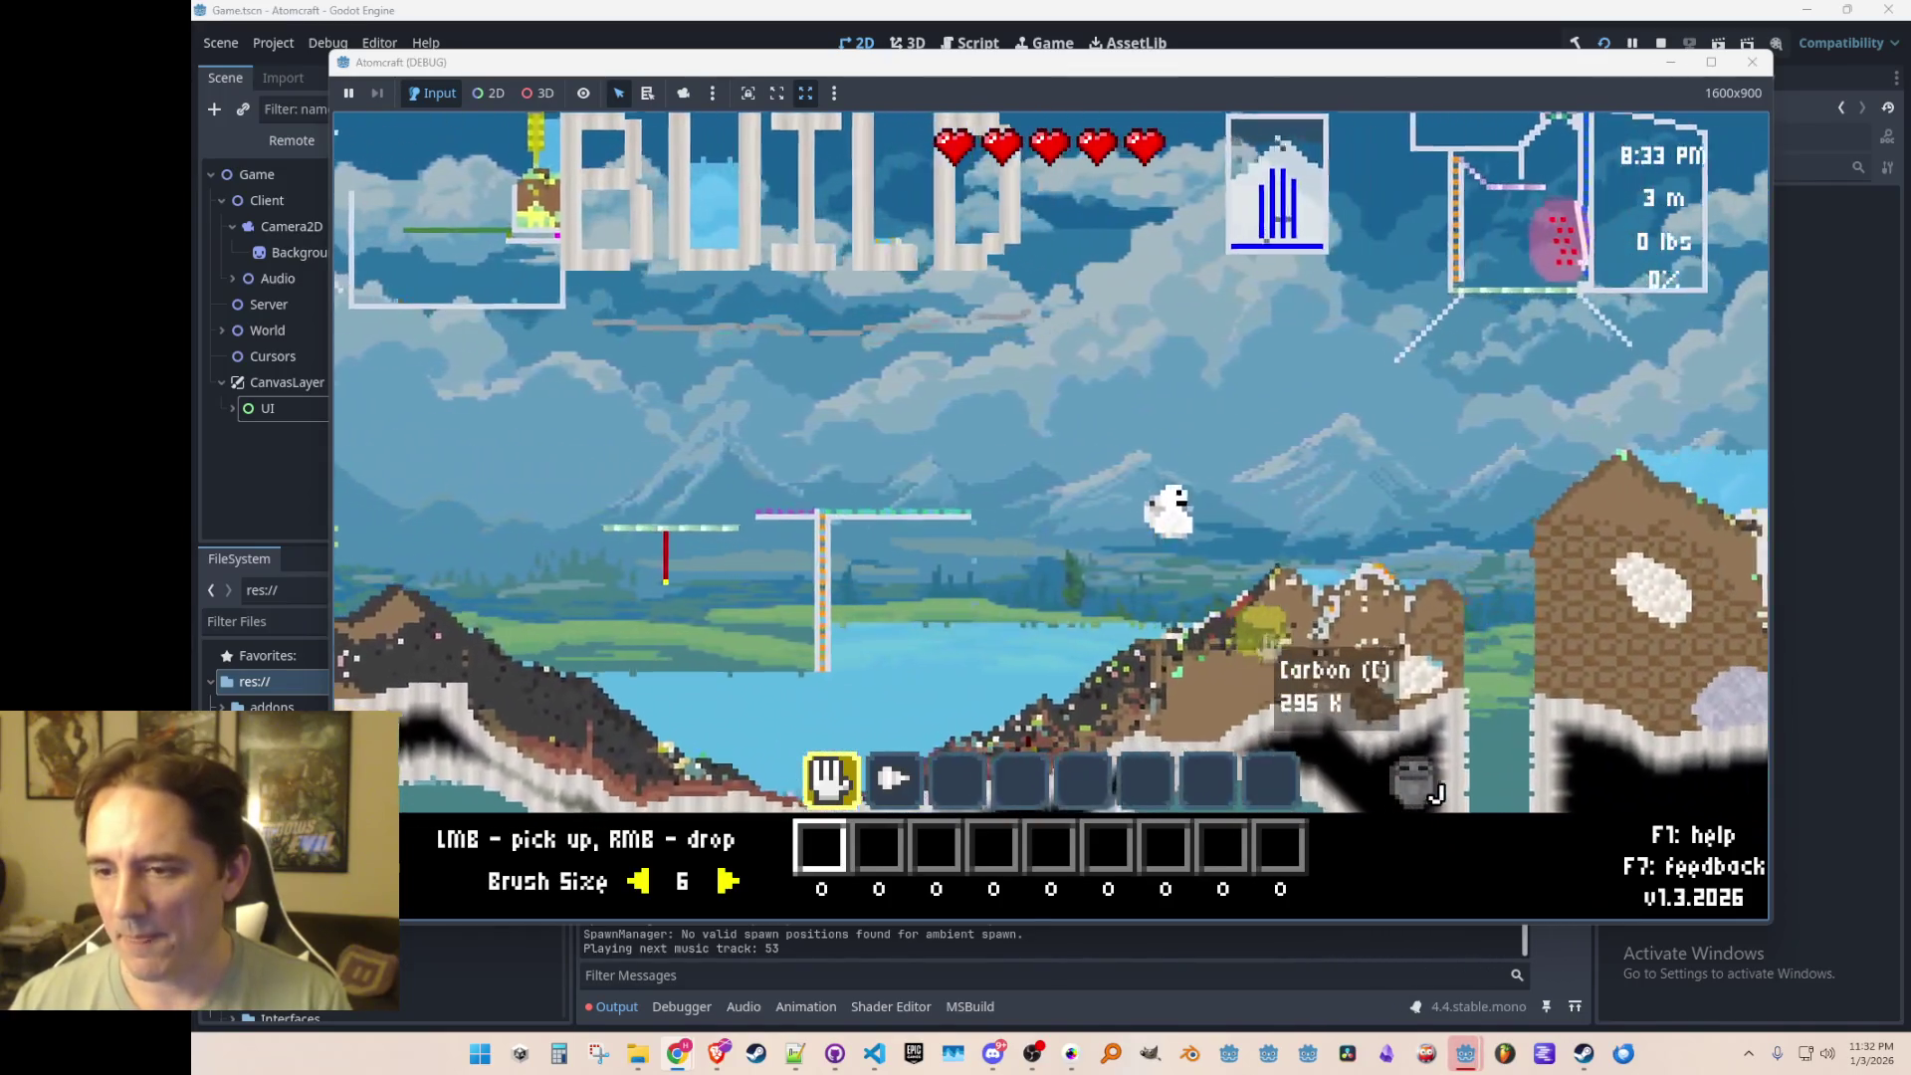
pyautogui.press('d')
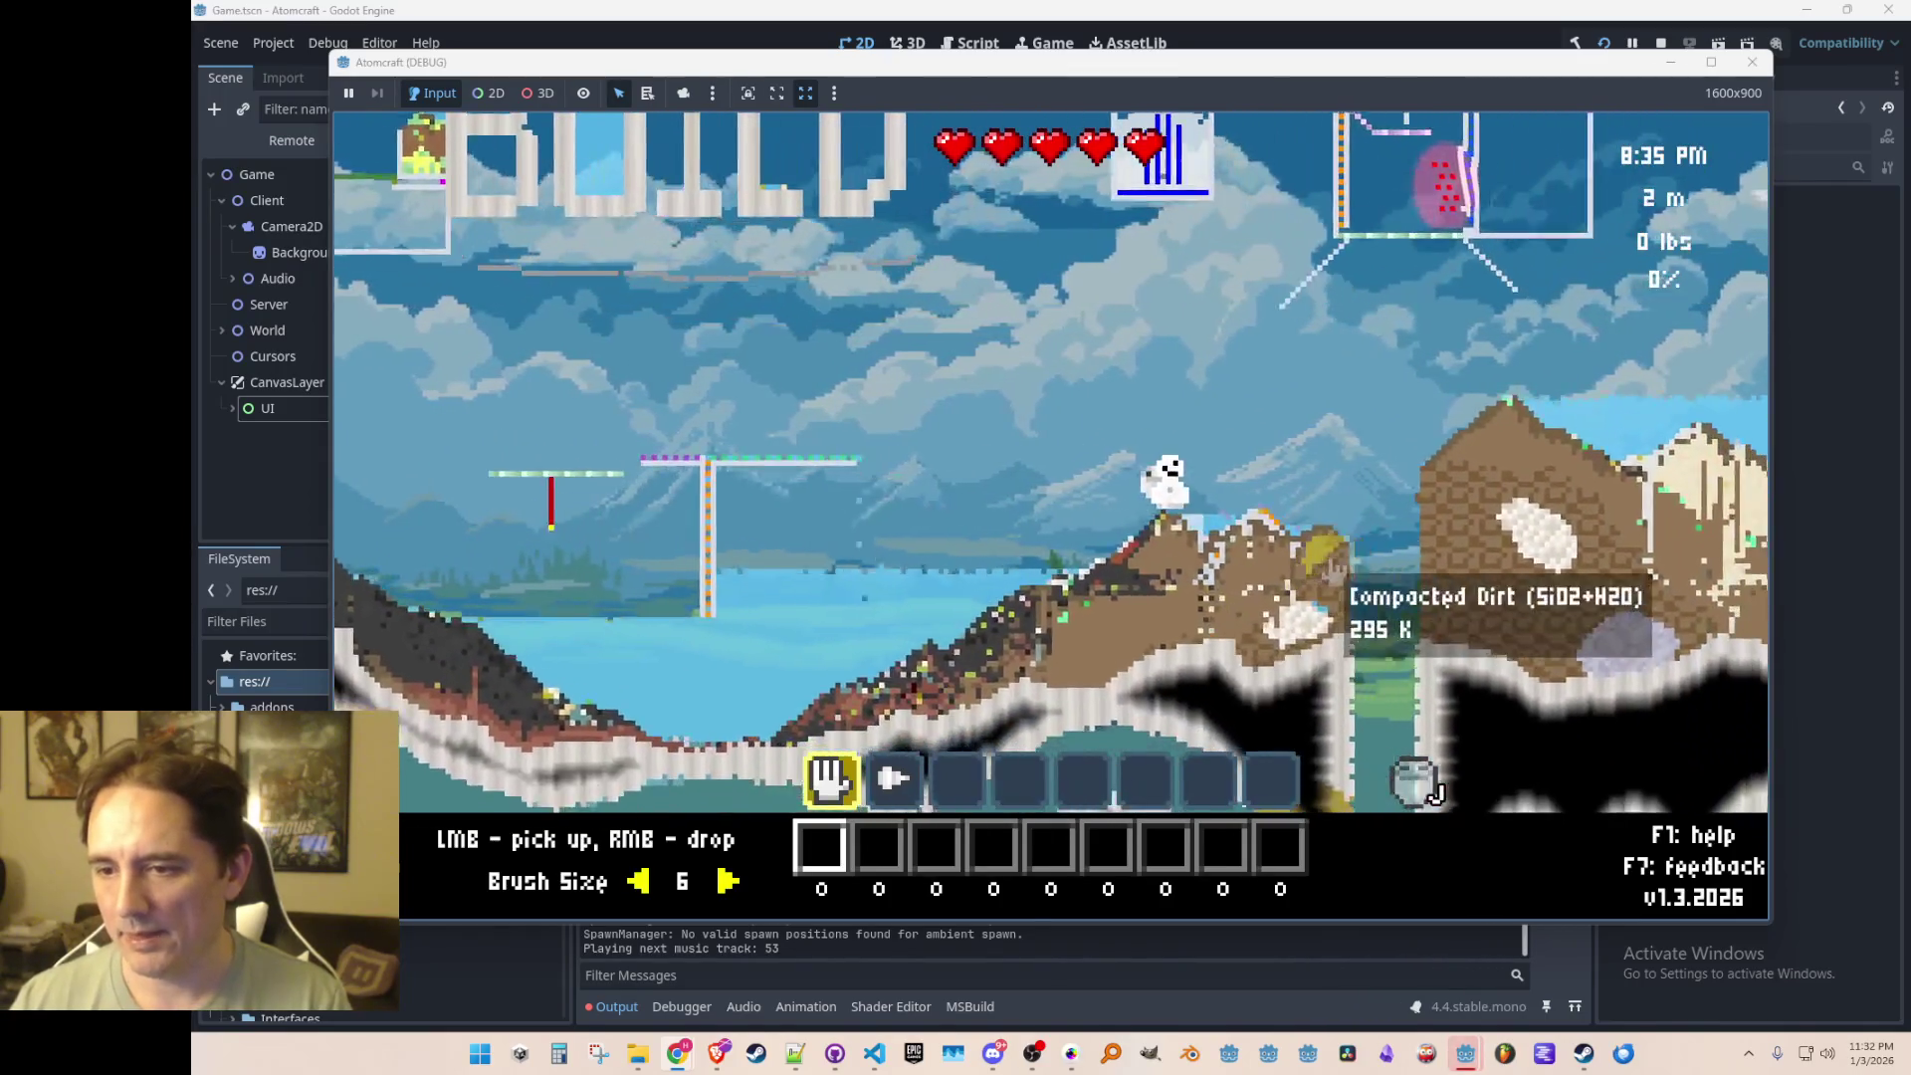
pyautogui.press('d')
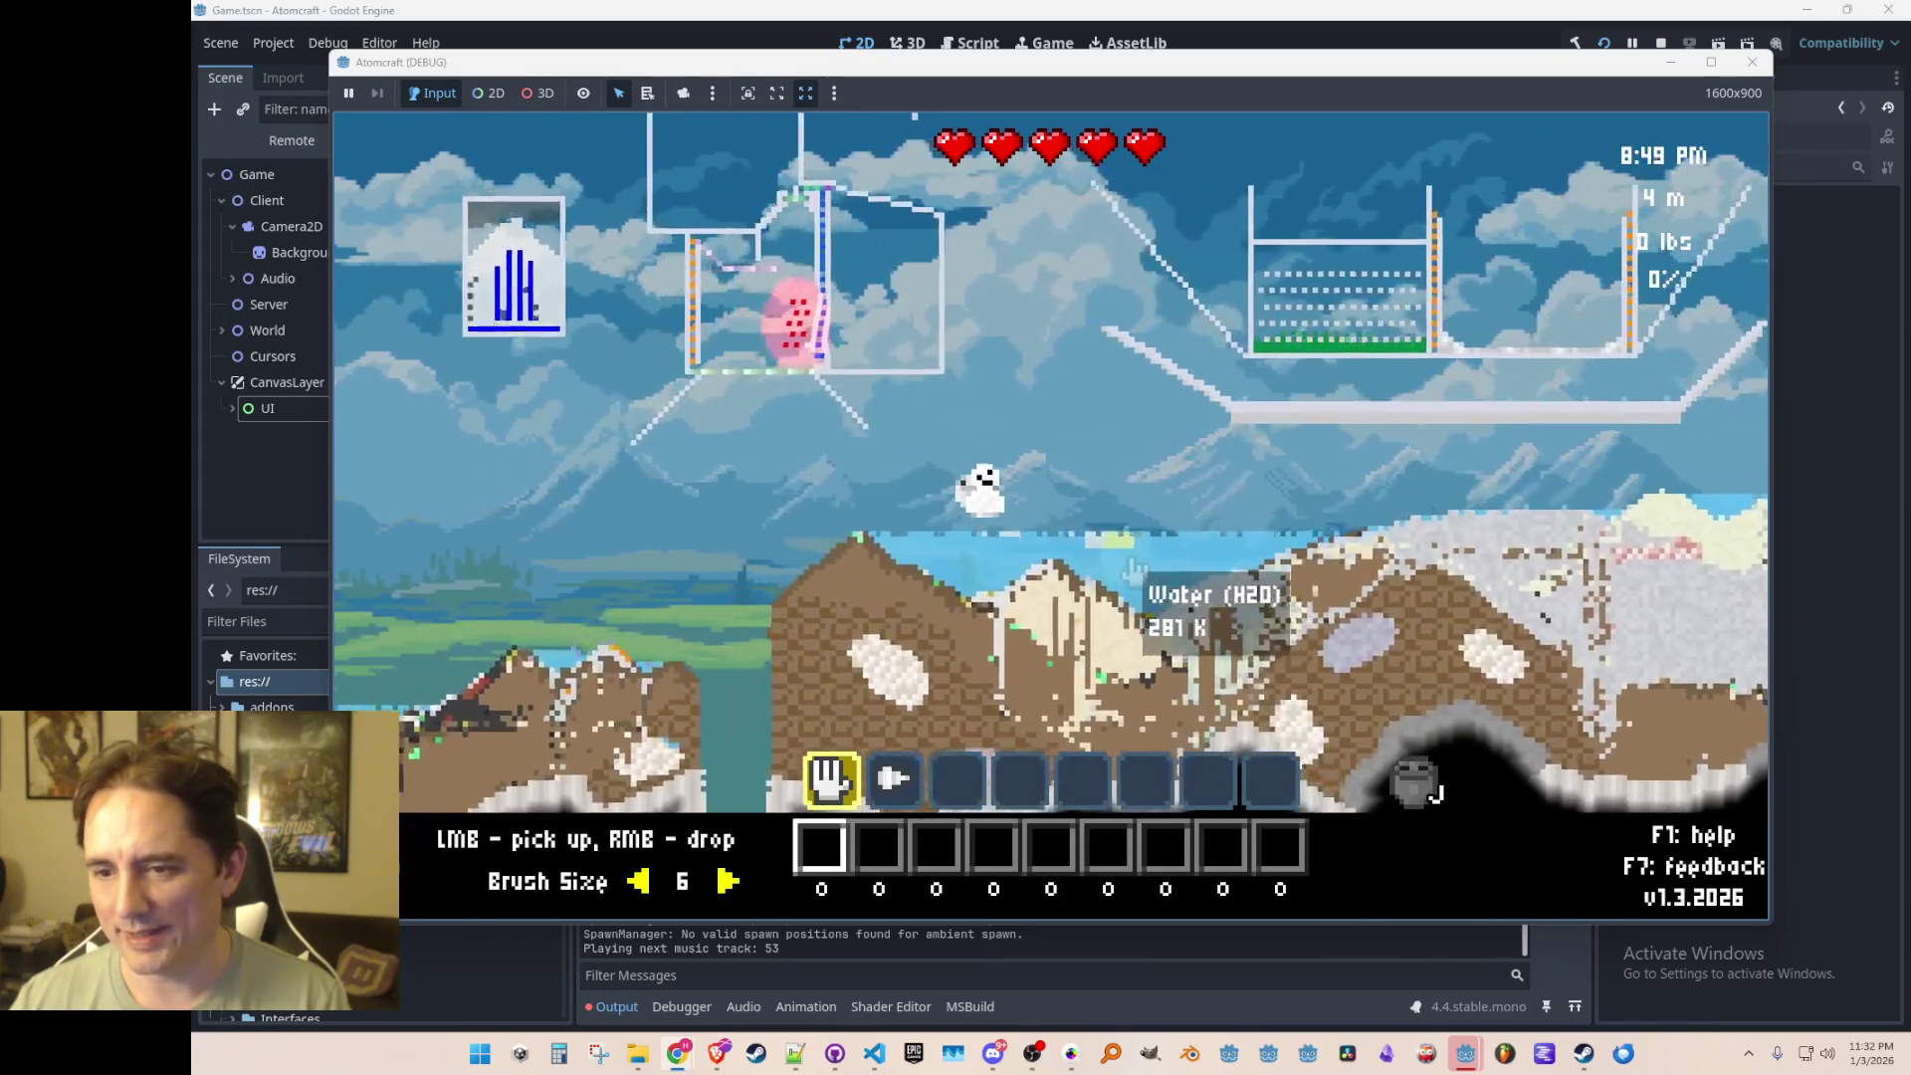
pyautogui.press('d')
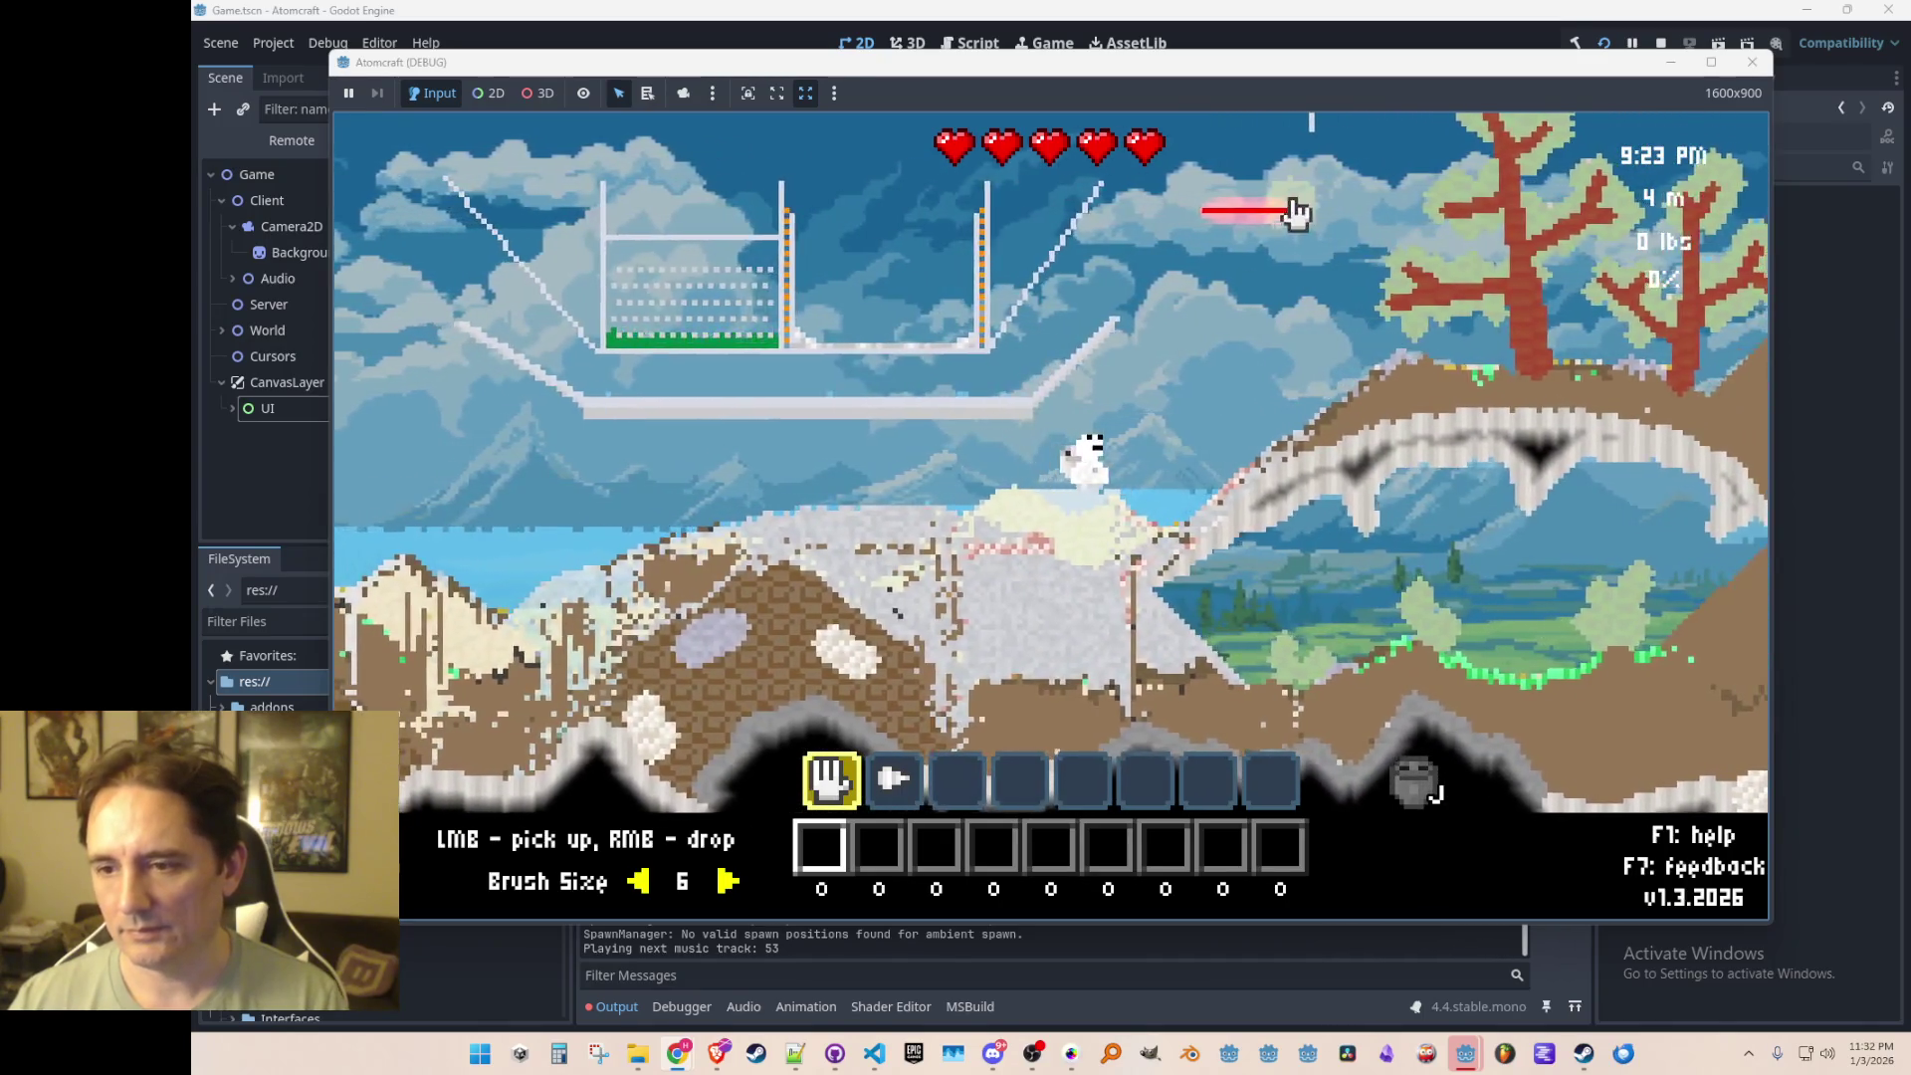
pyautogui.press('2')
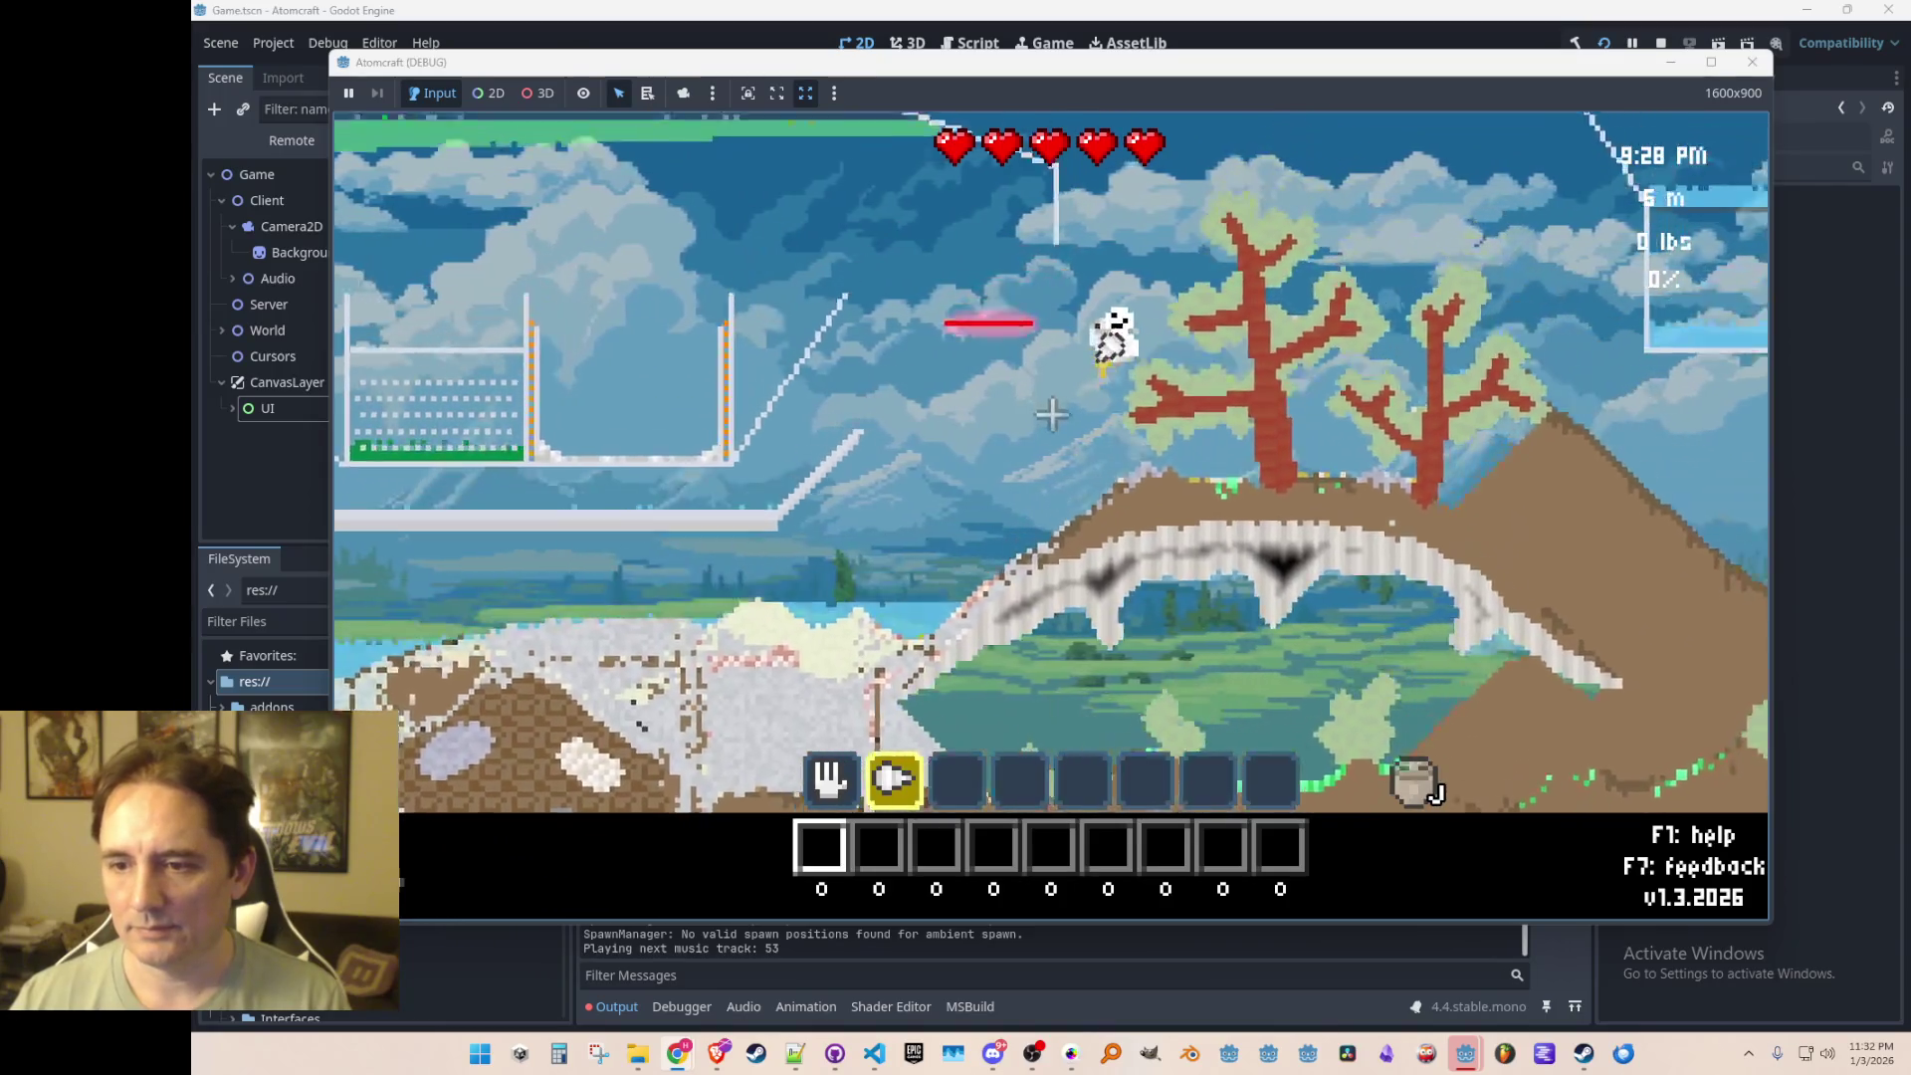